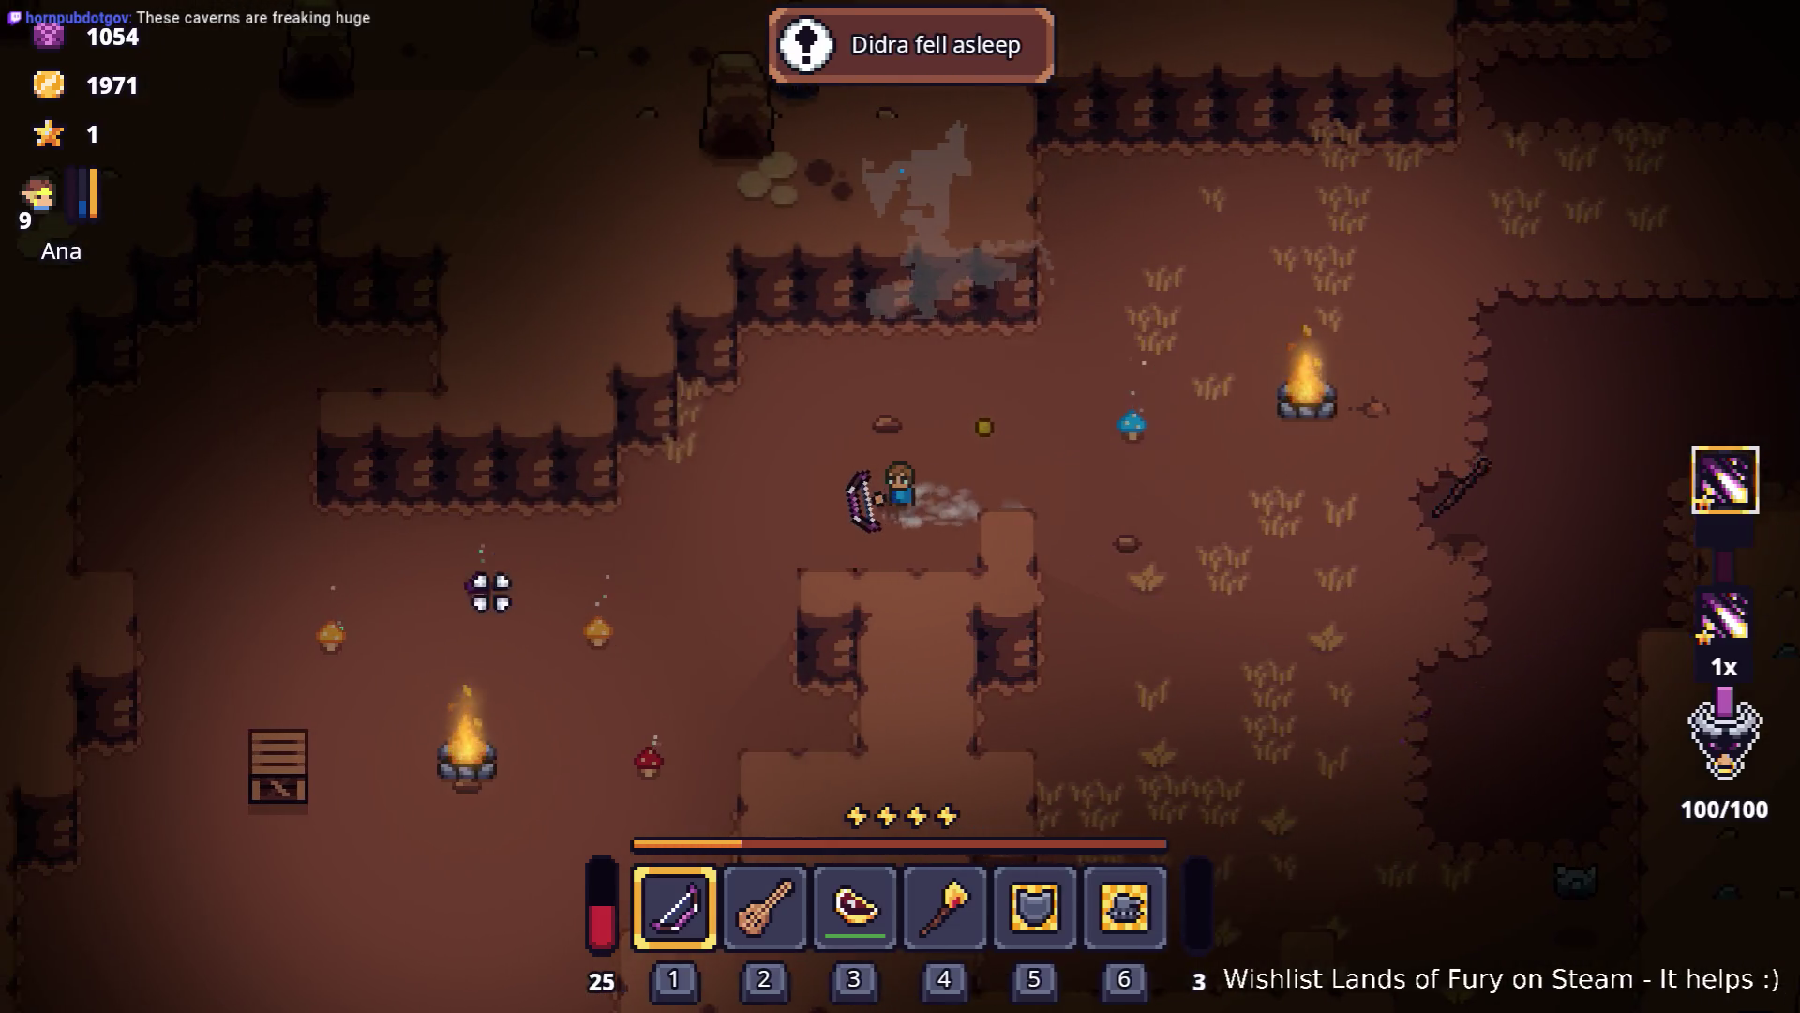
key(a)
Smash the campfire into a Burning Stick with bow shots while dashing toward the enemies.
click(413, 626)
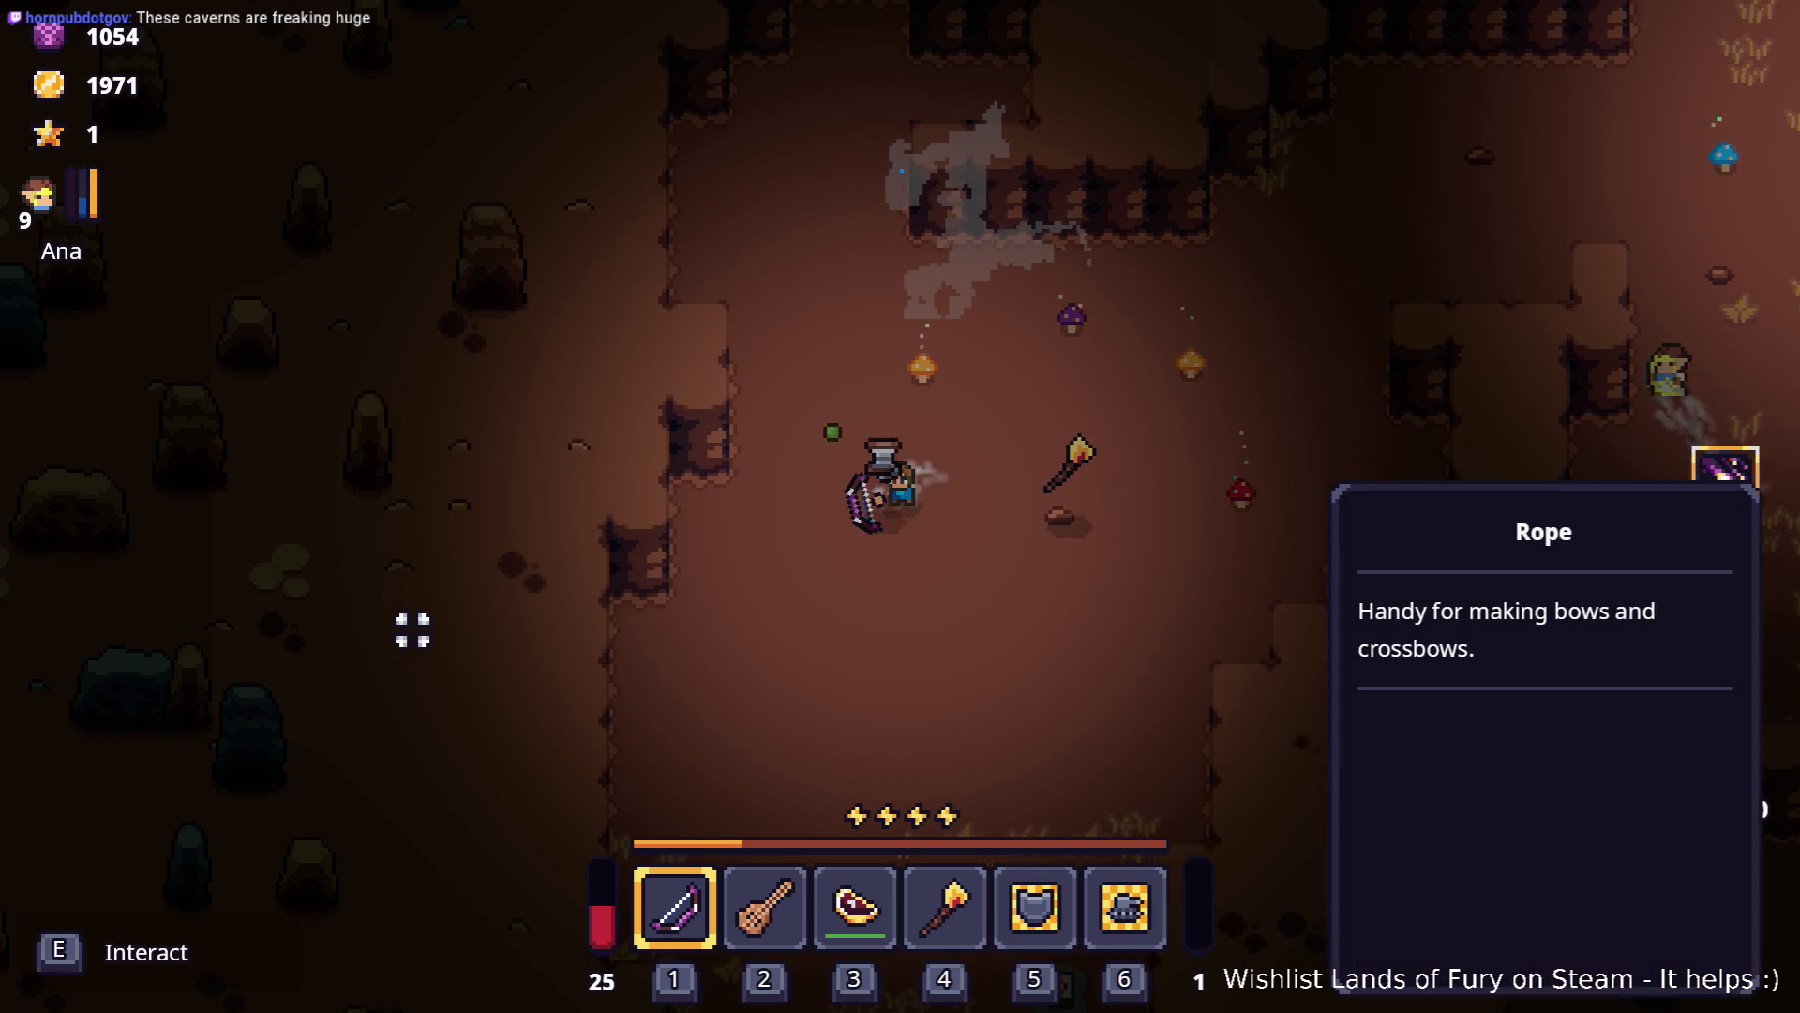
key(w)
key(d)
click(1028, 401)
key(d)
key(space)
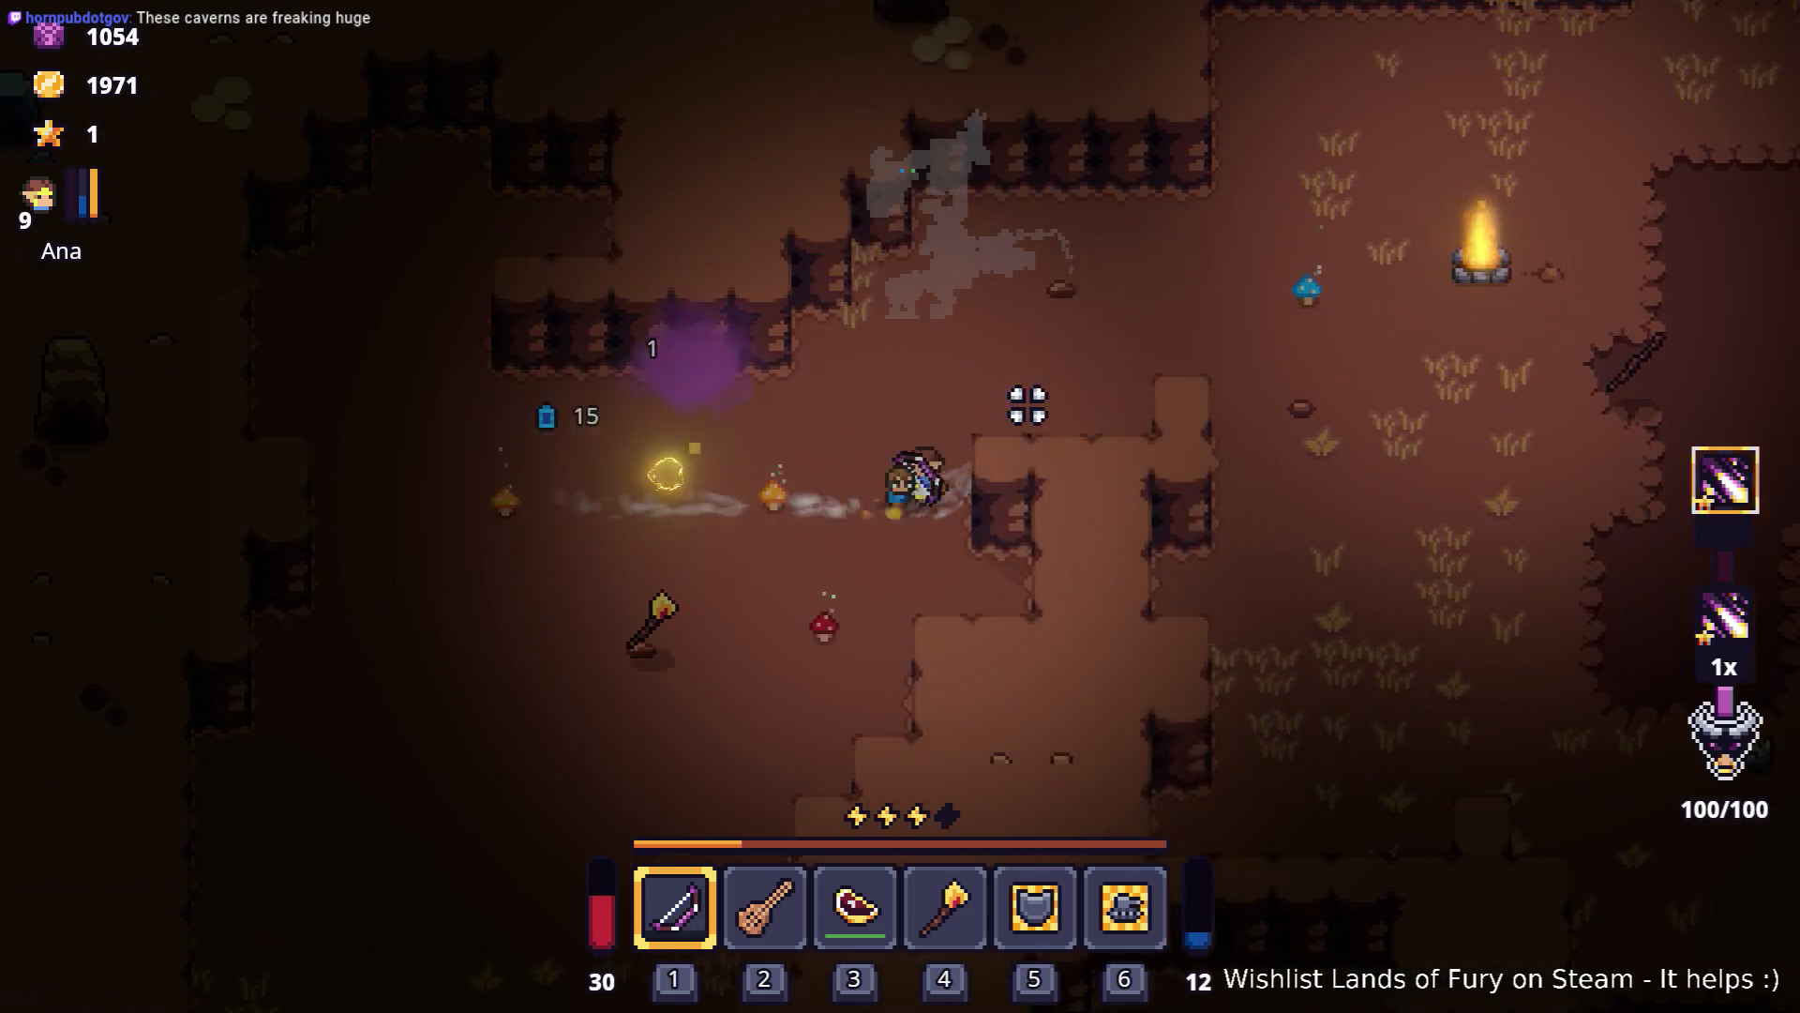
key(w)
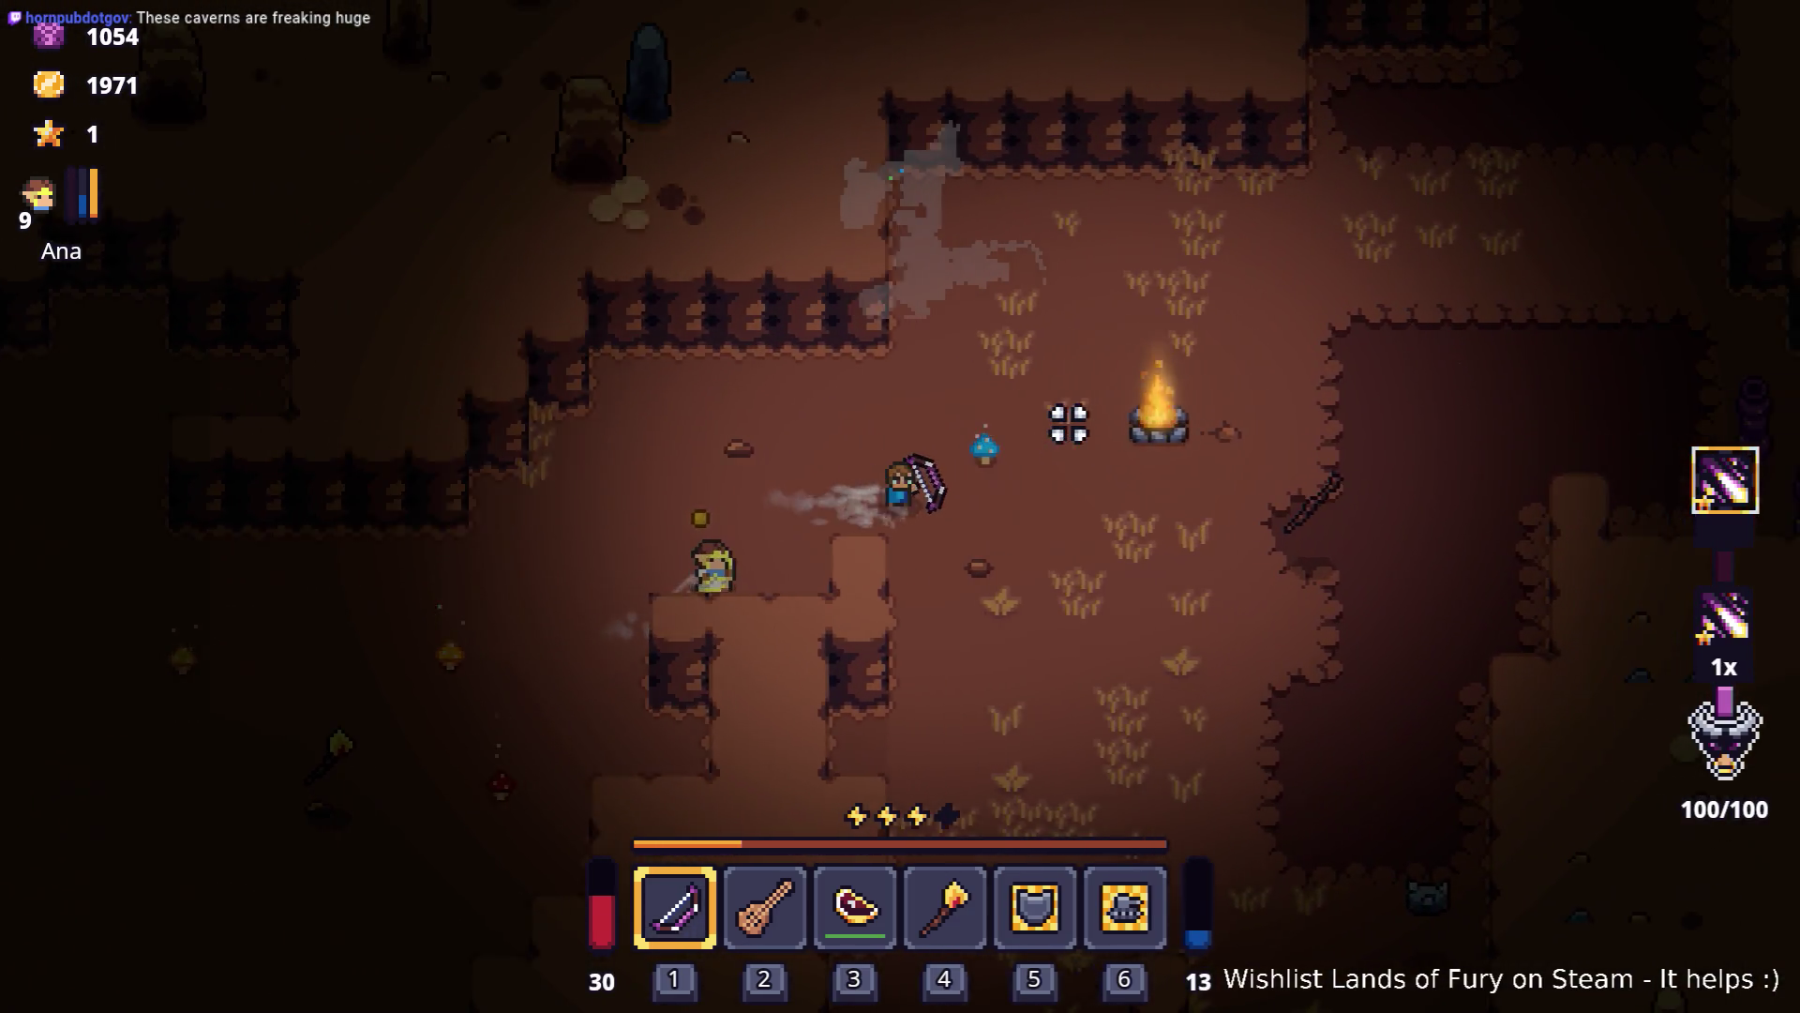
Keep firing poison shots at the nearby cavern enemy until it dies.
key(d)
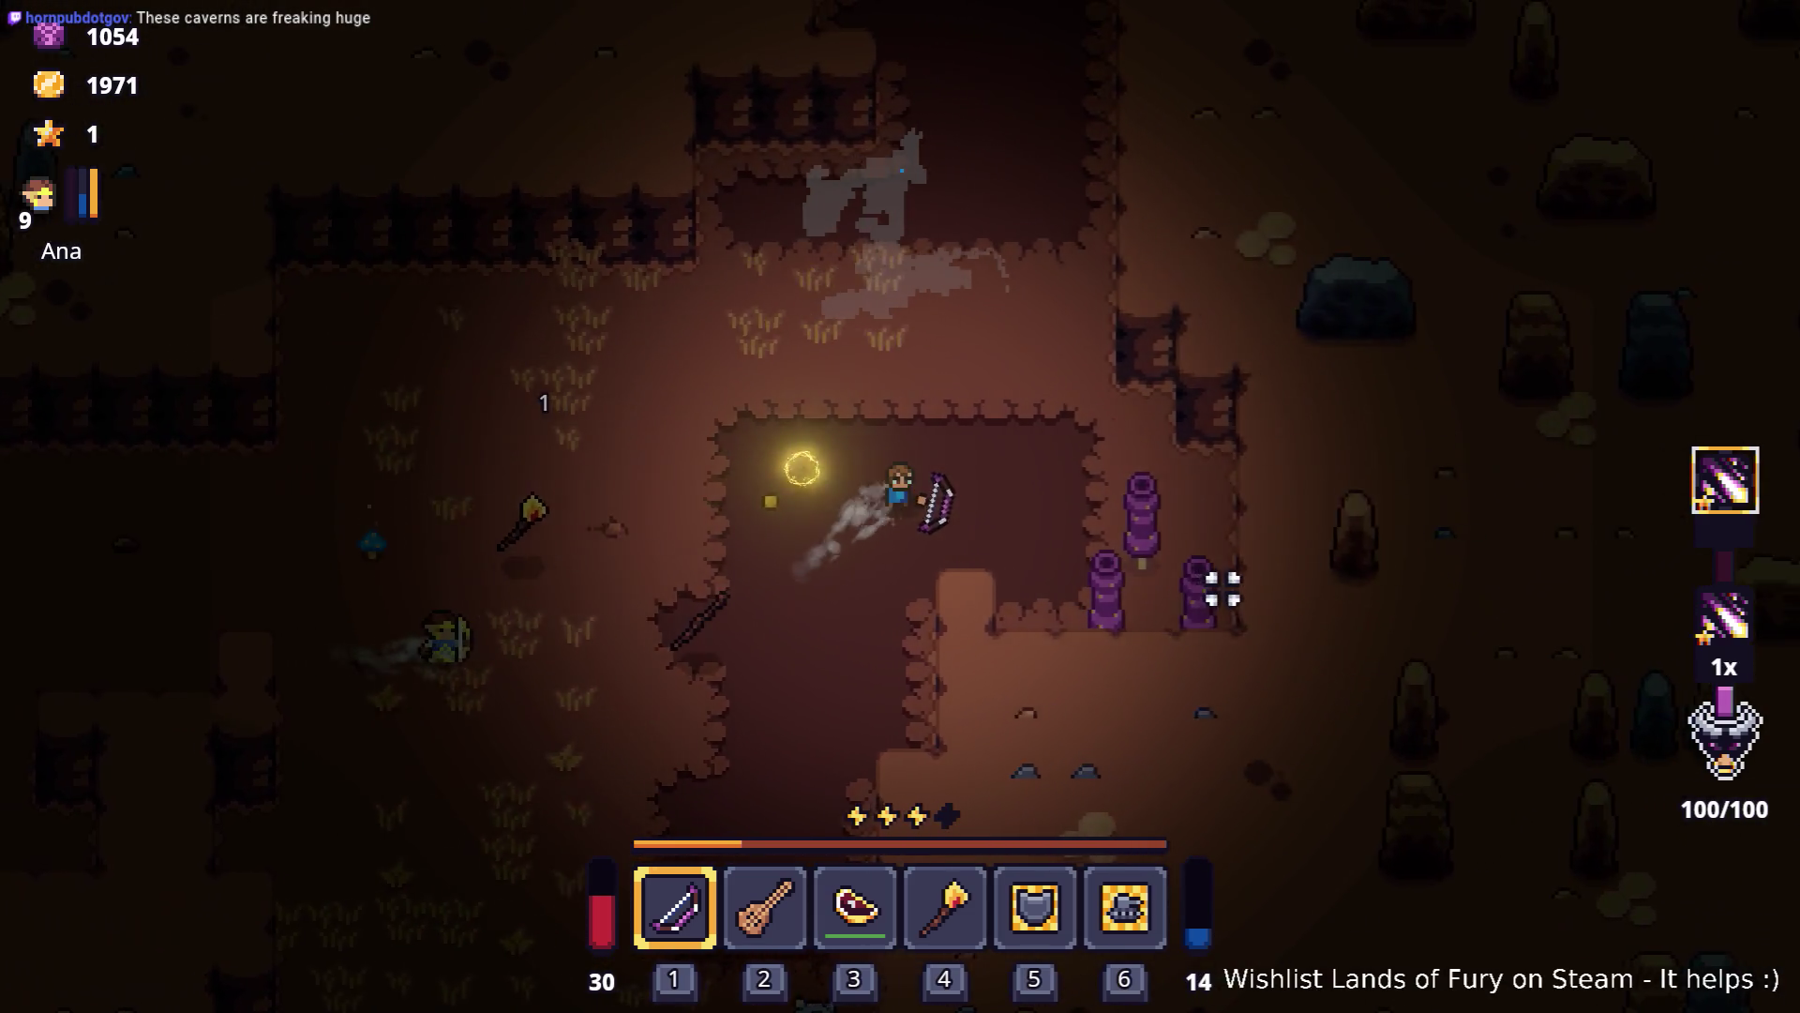
click(1090, 668)
key(d)
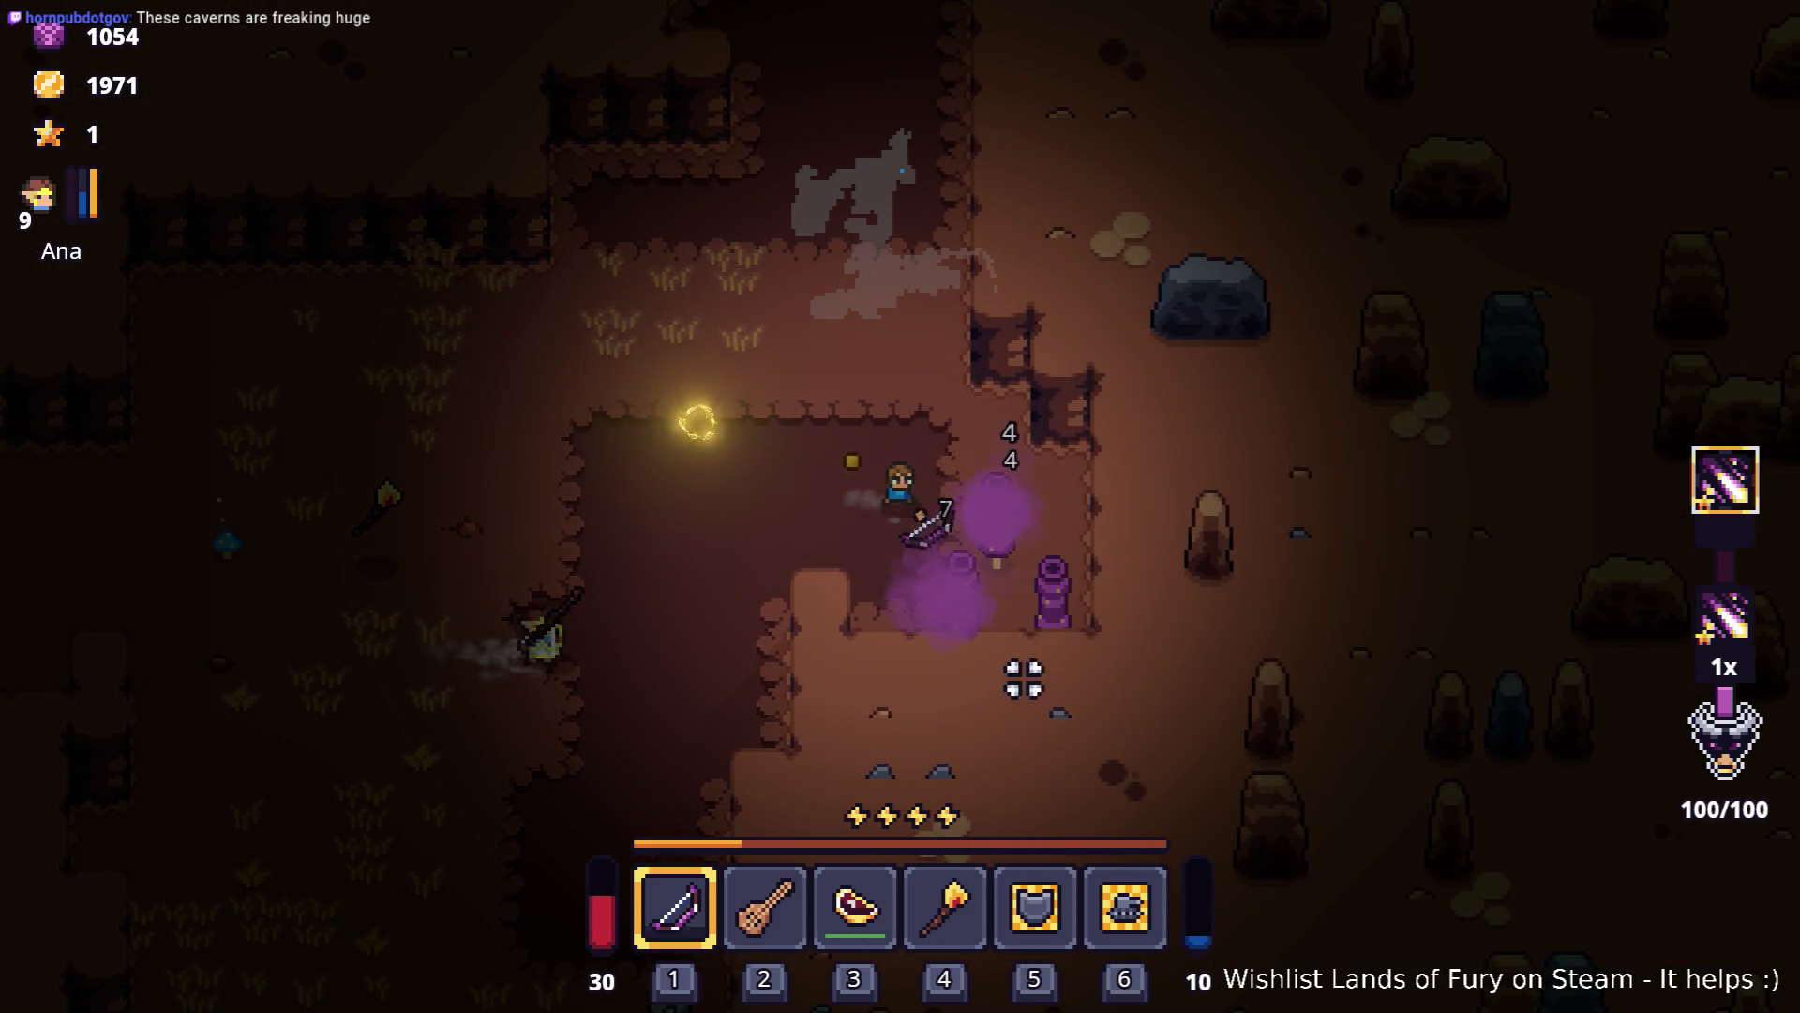
key(a)
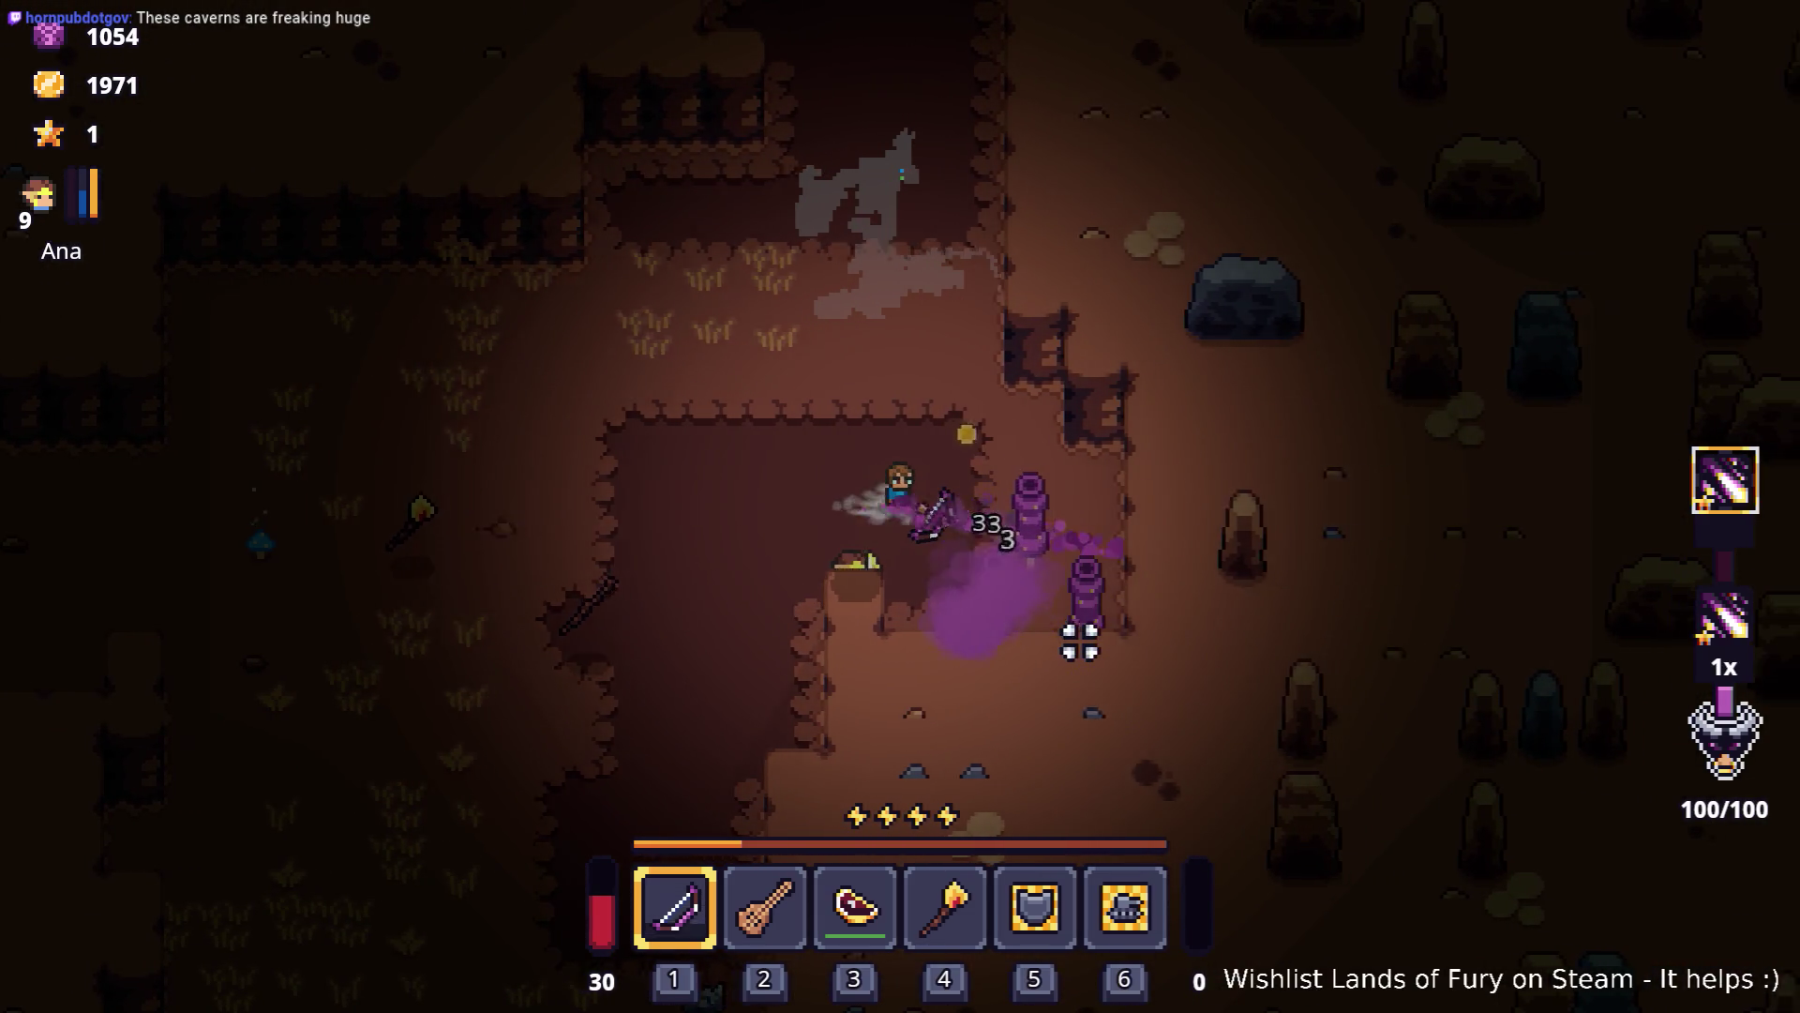
click(1079, 633)
click(1114, 622)
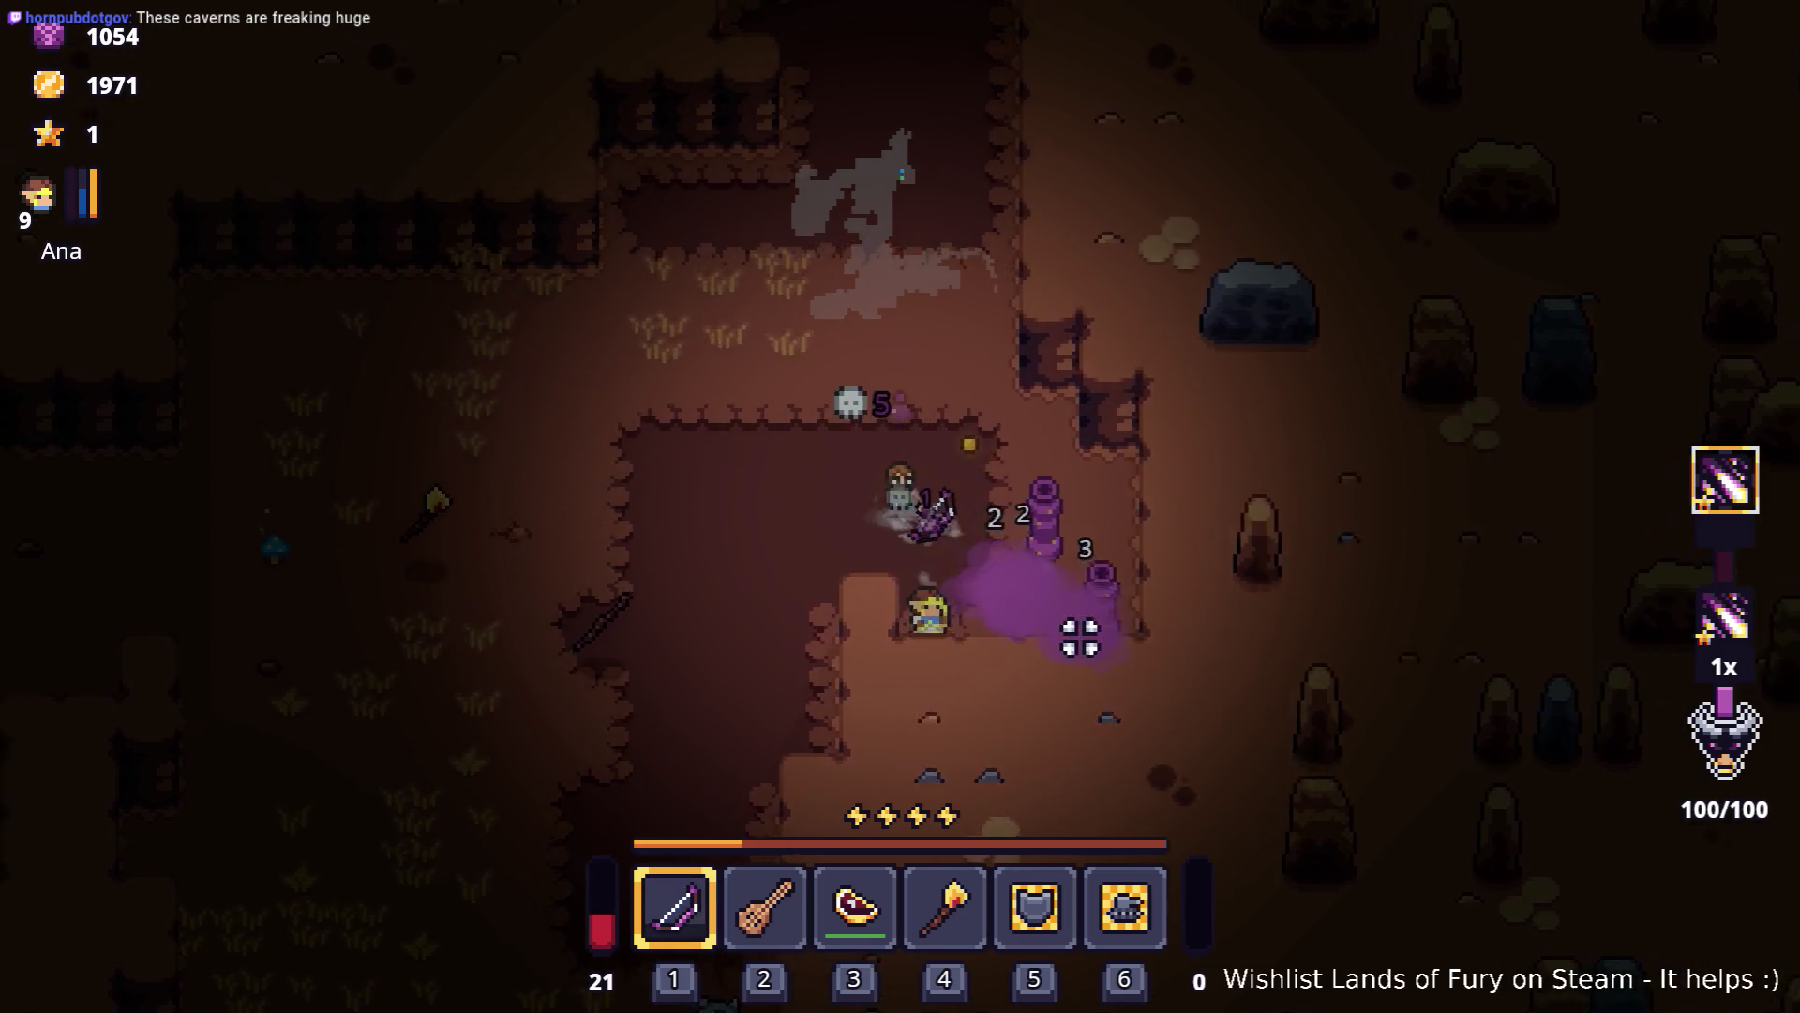
Check the inventory briefly, then move right back into the fight.
key(a)
key(i)
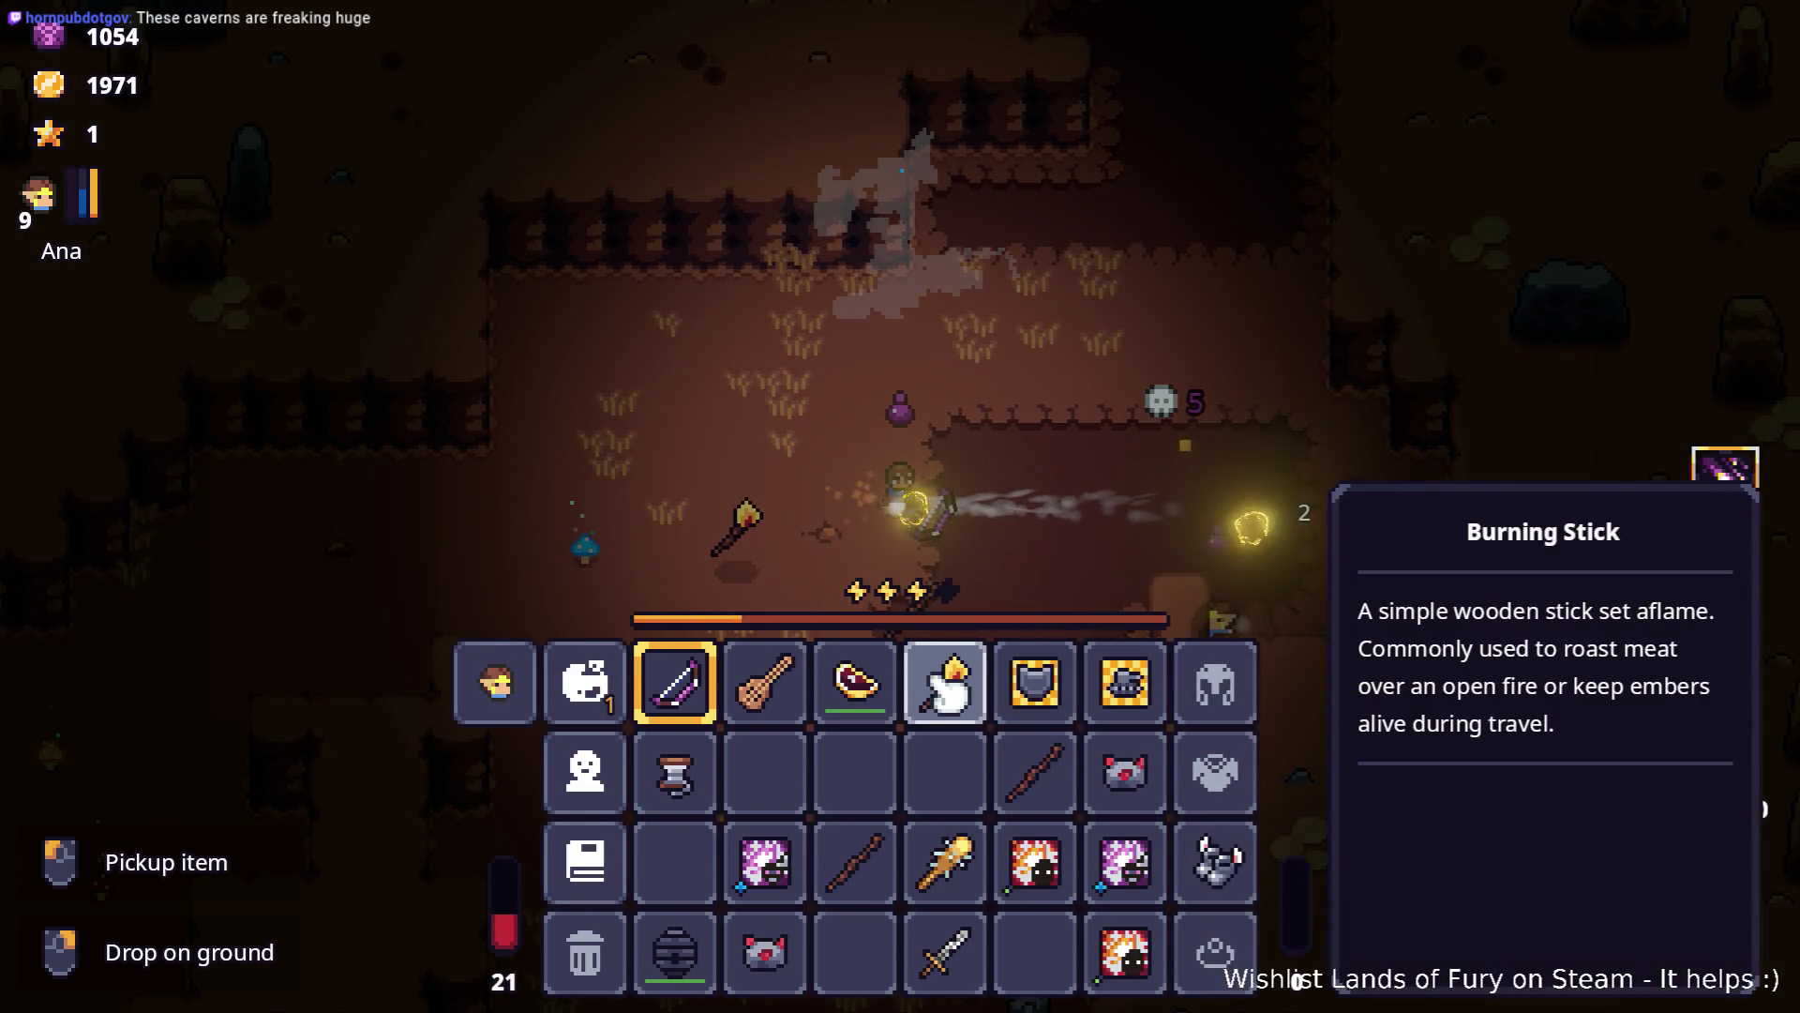
key(i)
key(d)
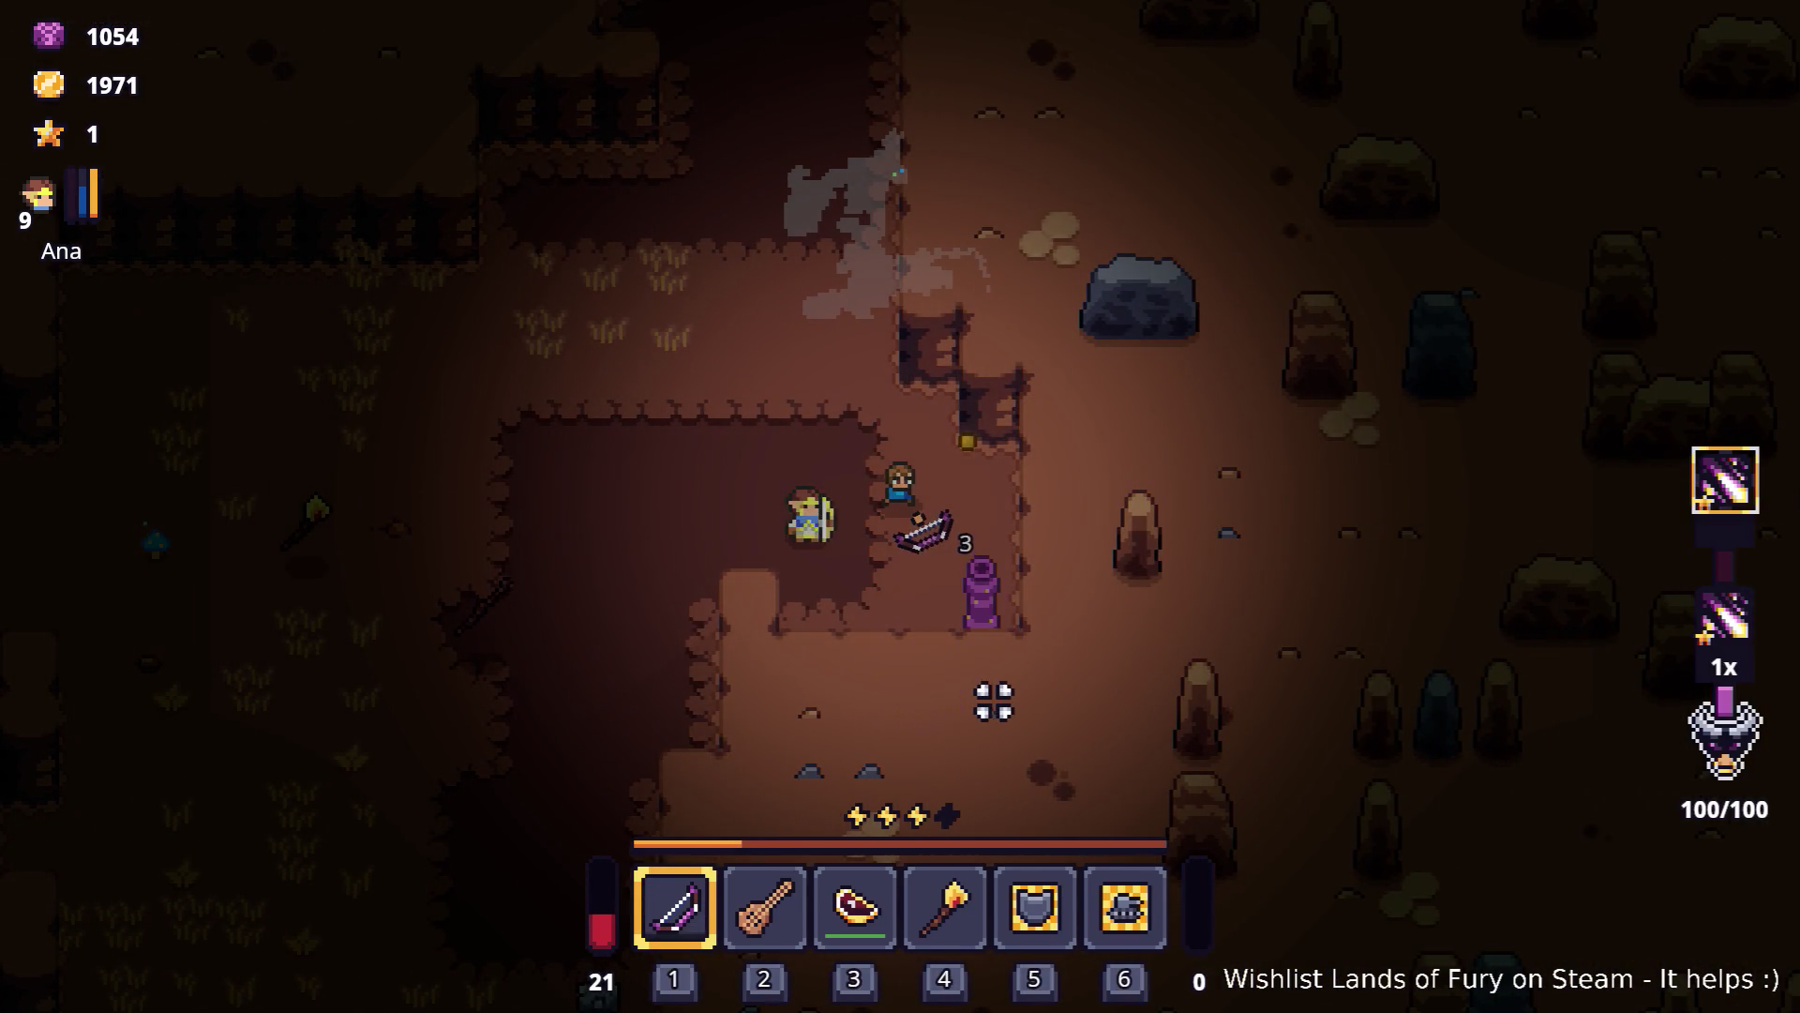
Dash left away from the enemy and shoot the goblin archer.
key(a)
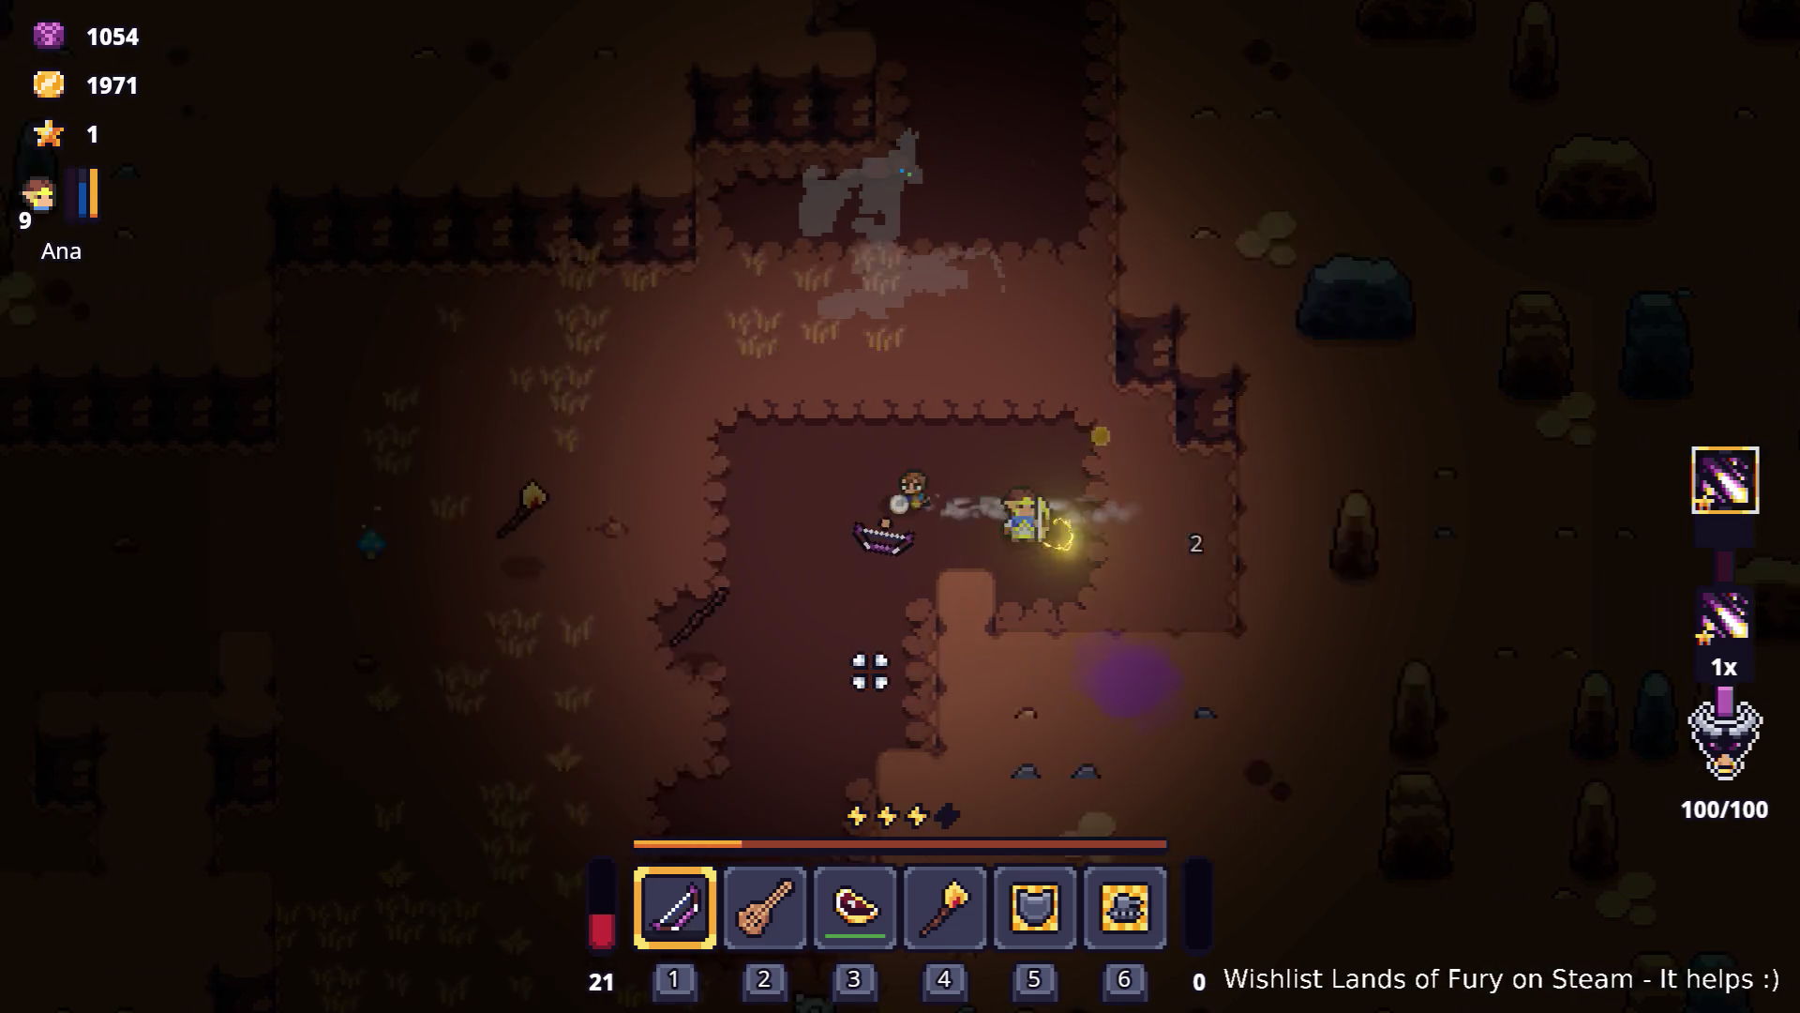
key(space)
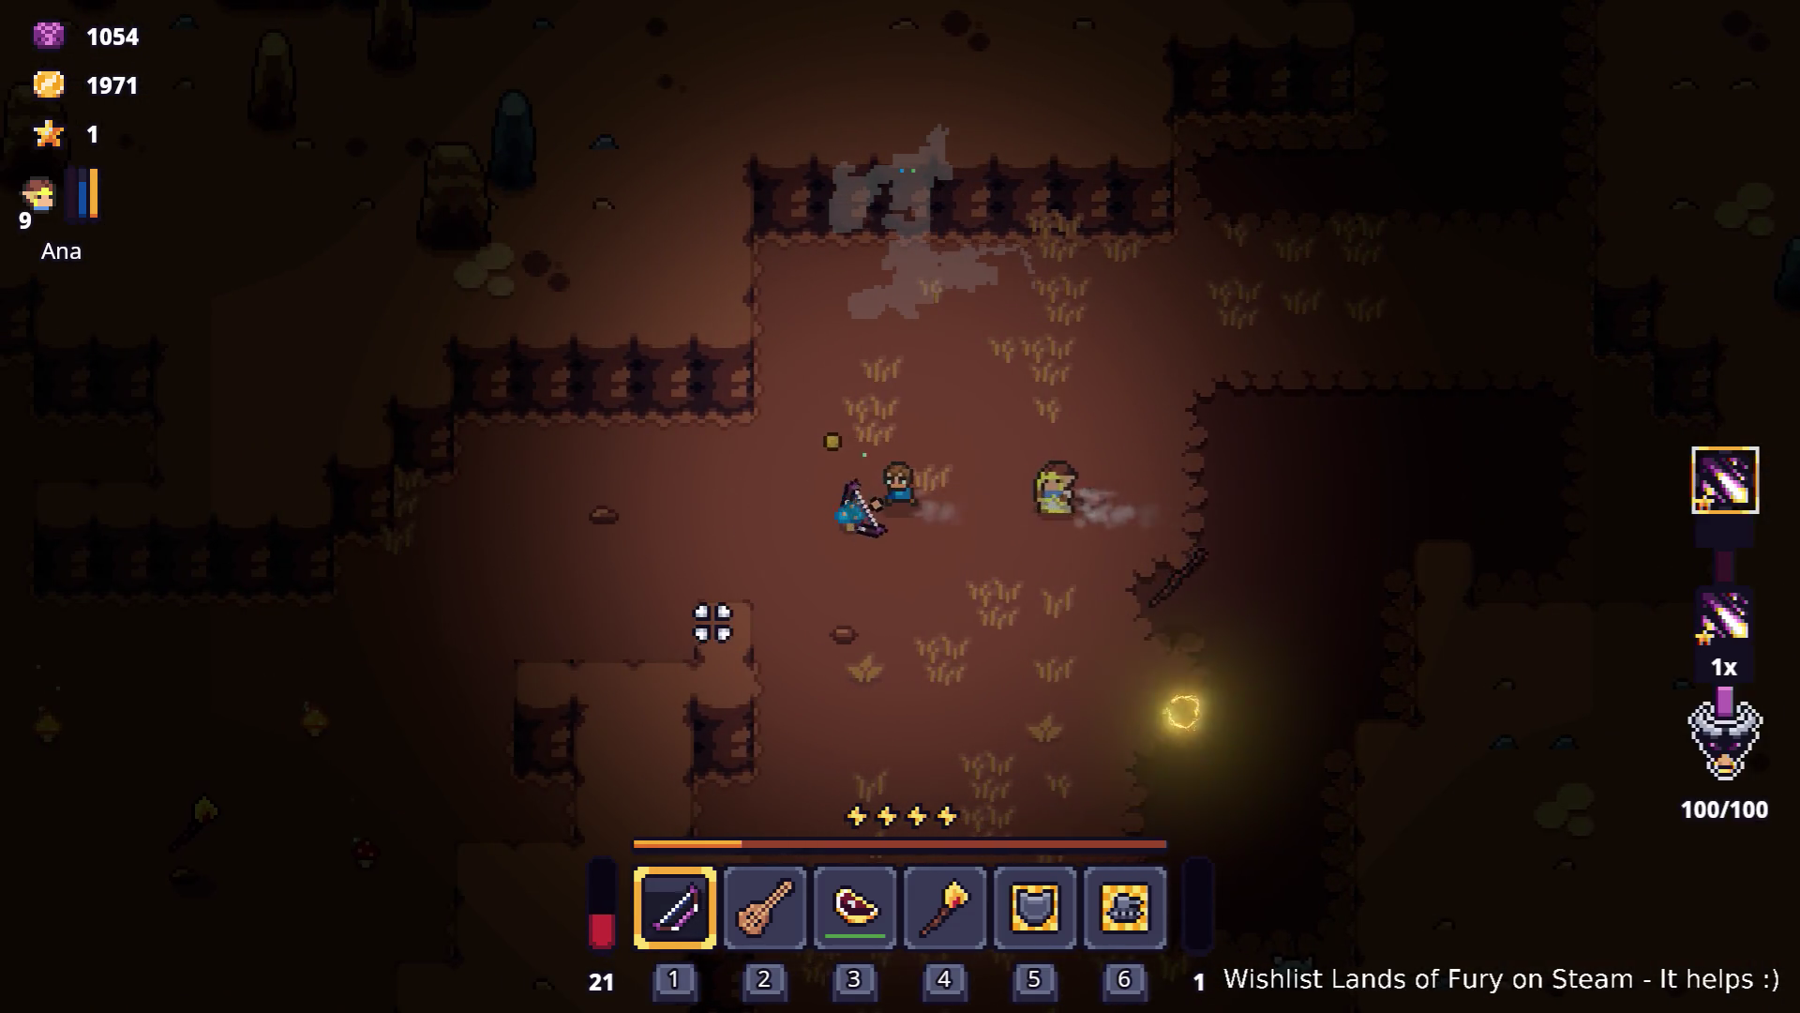
click(690, 569)
key(space)
key(space)
key(space)
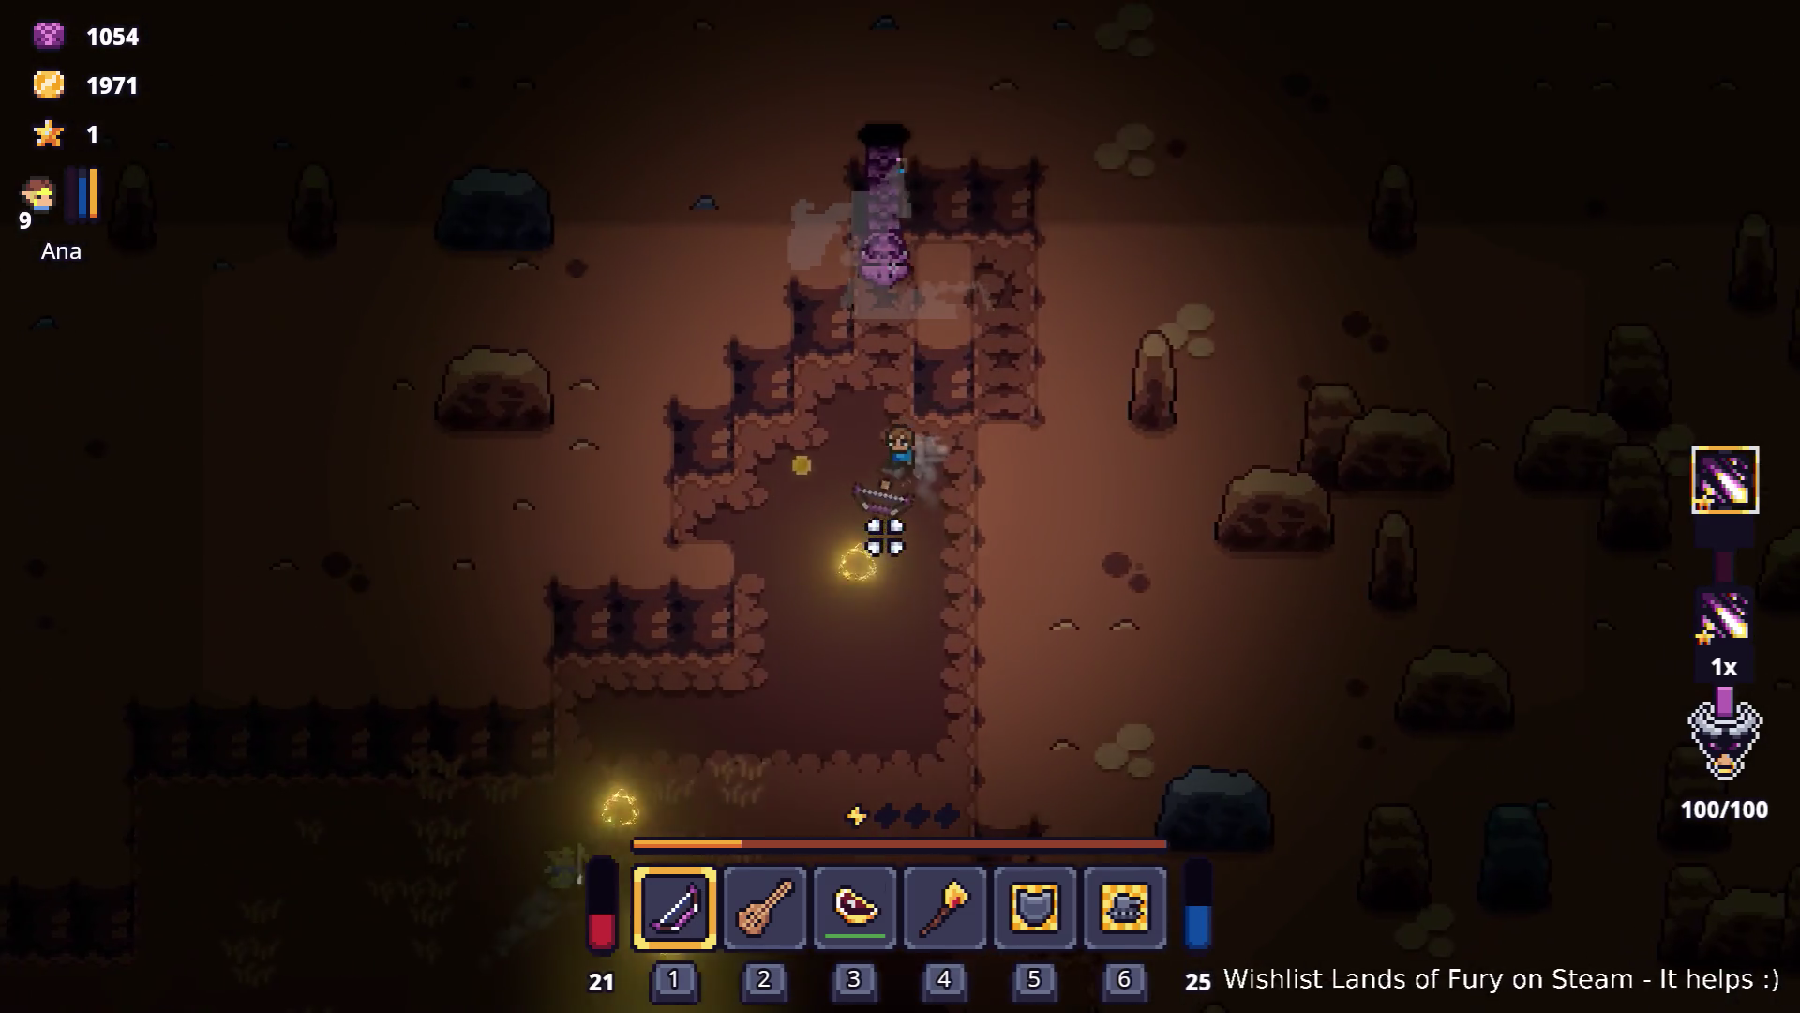
key(s)
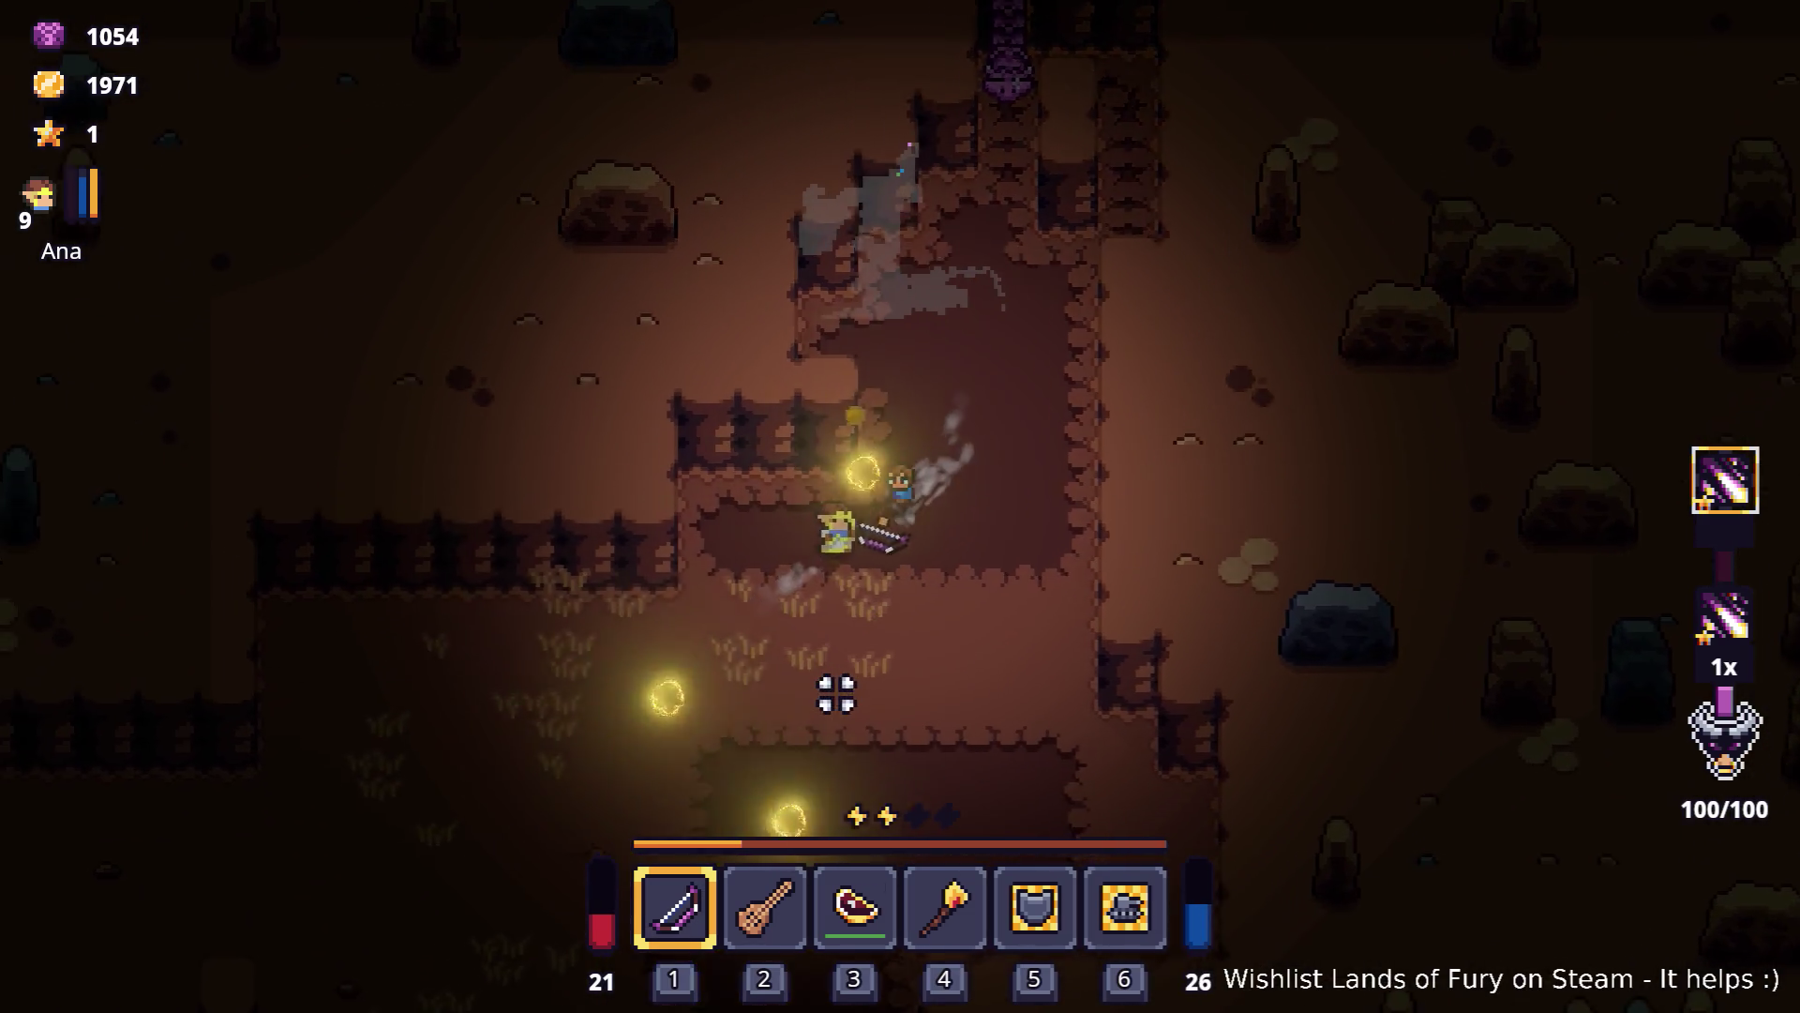
Look over the inventory, then dash down-left through the cave.
key(i)
key(i)
key(s)
key(space)
key(s)
key(space)
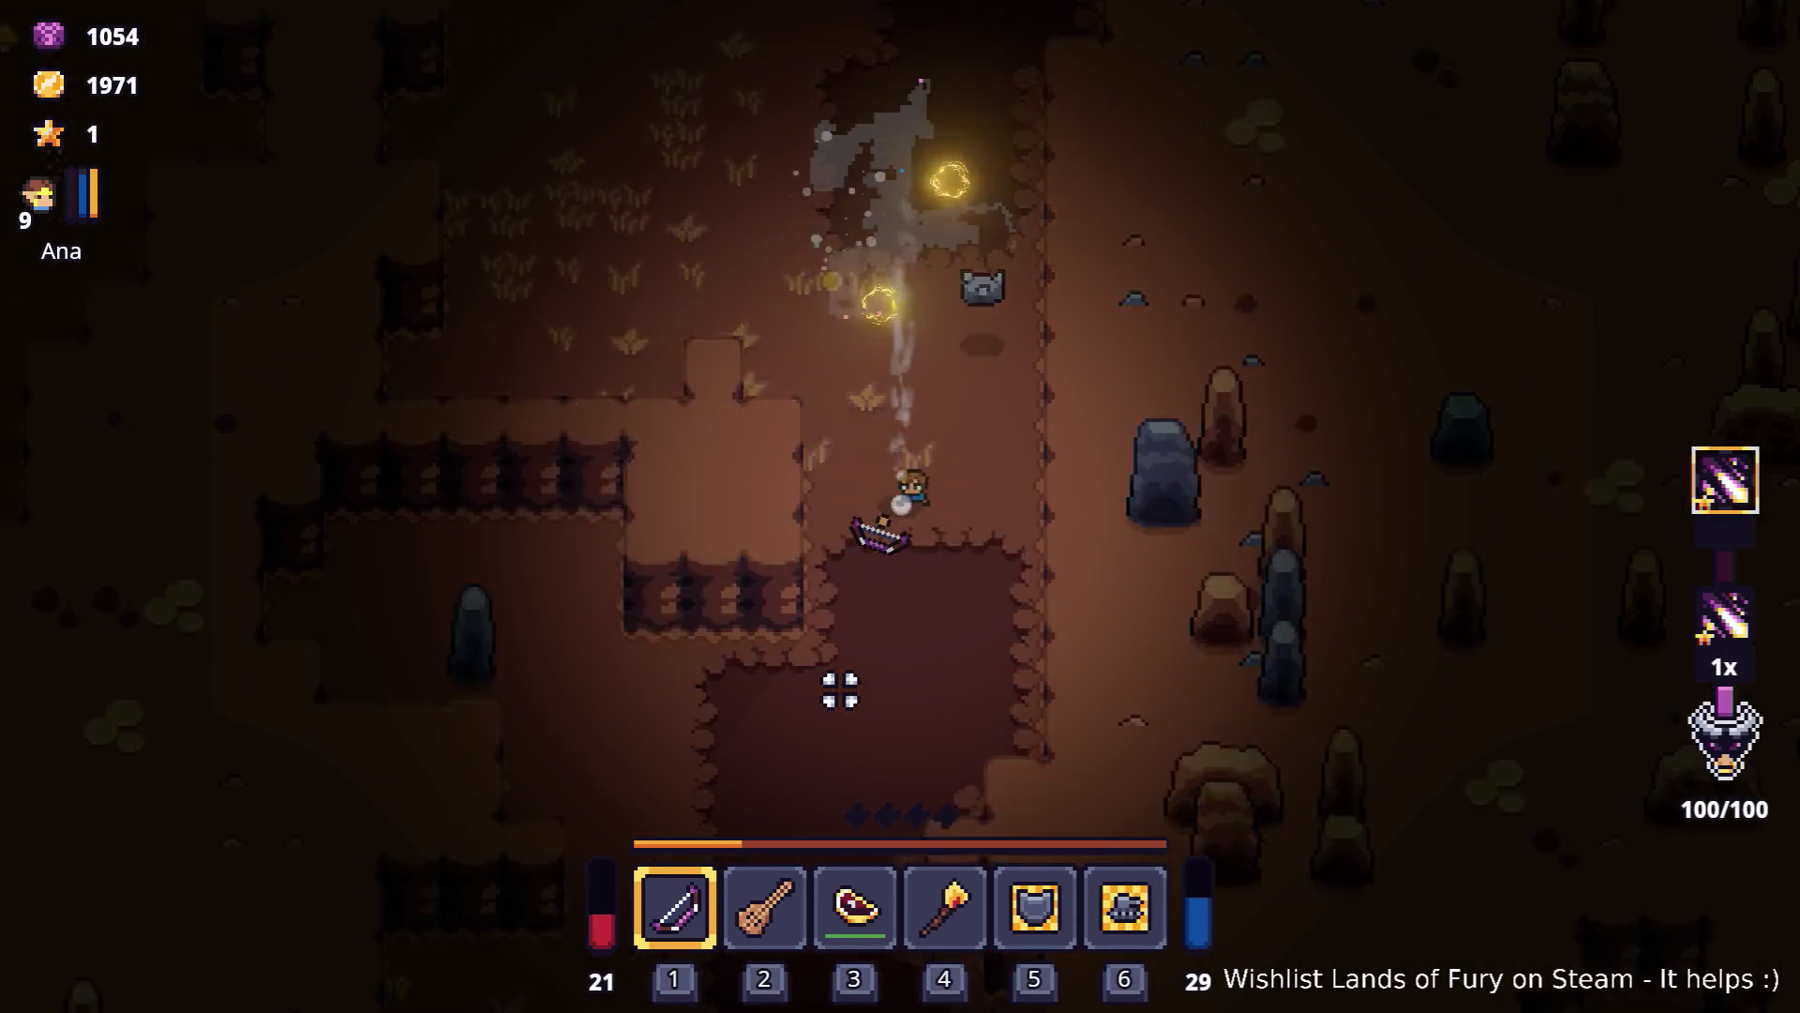
key(s)
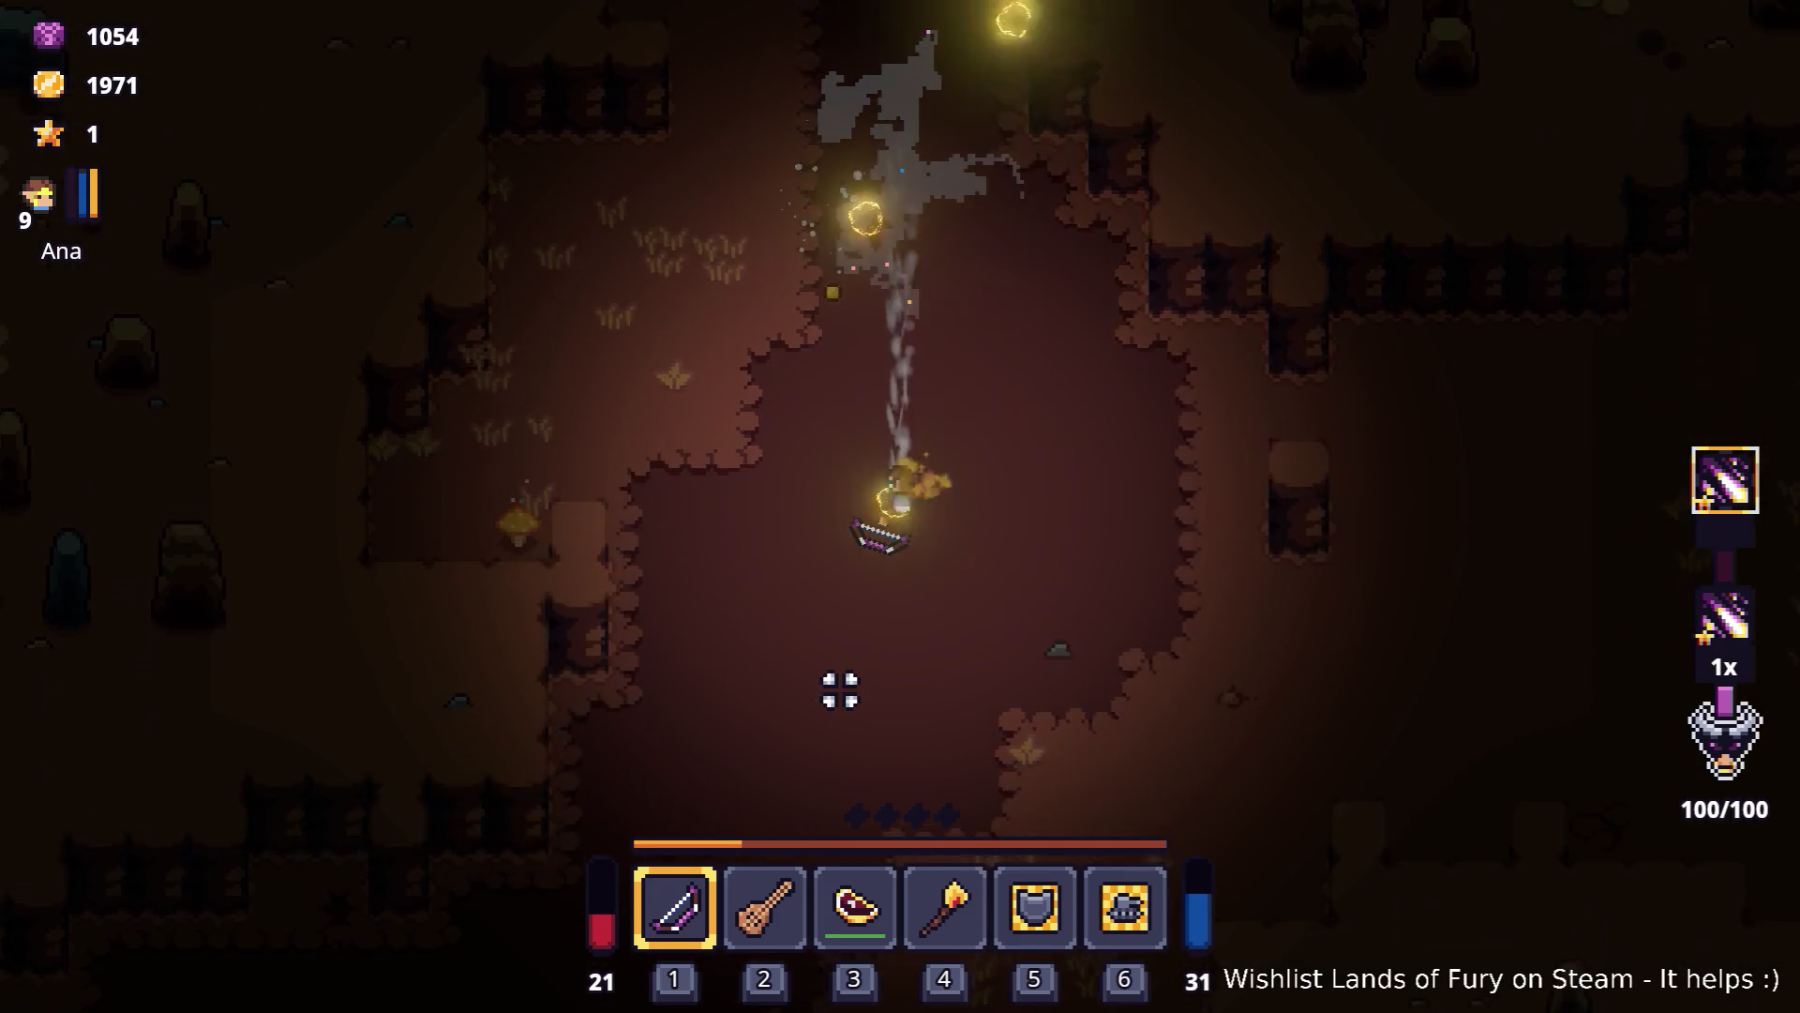
Shoot the red dragon dead, raising gold to 1995, and walk past the campfire to the altar.
key(s)
key(a)
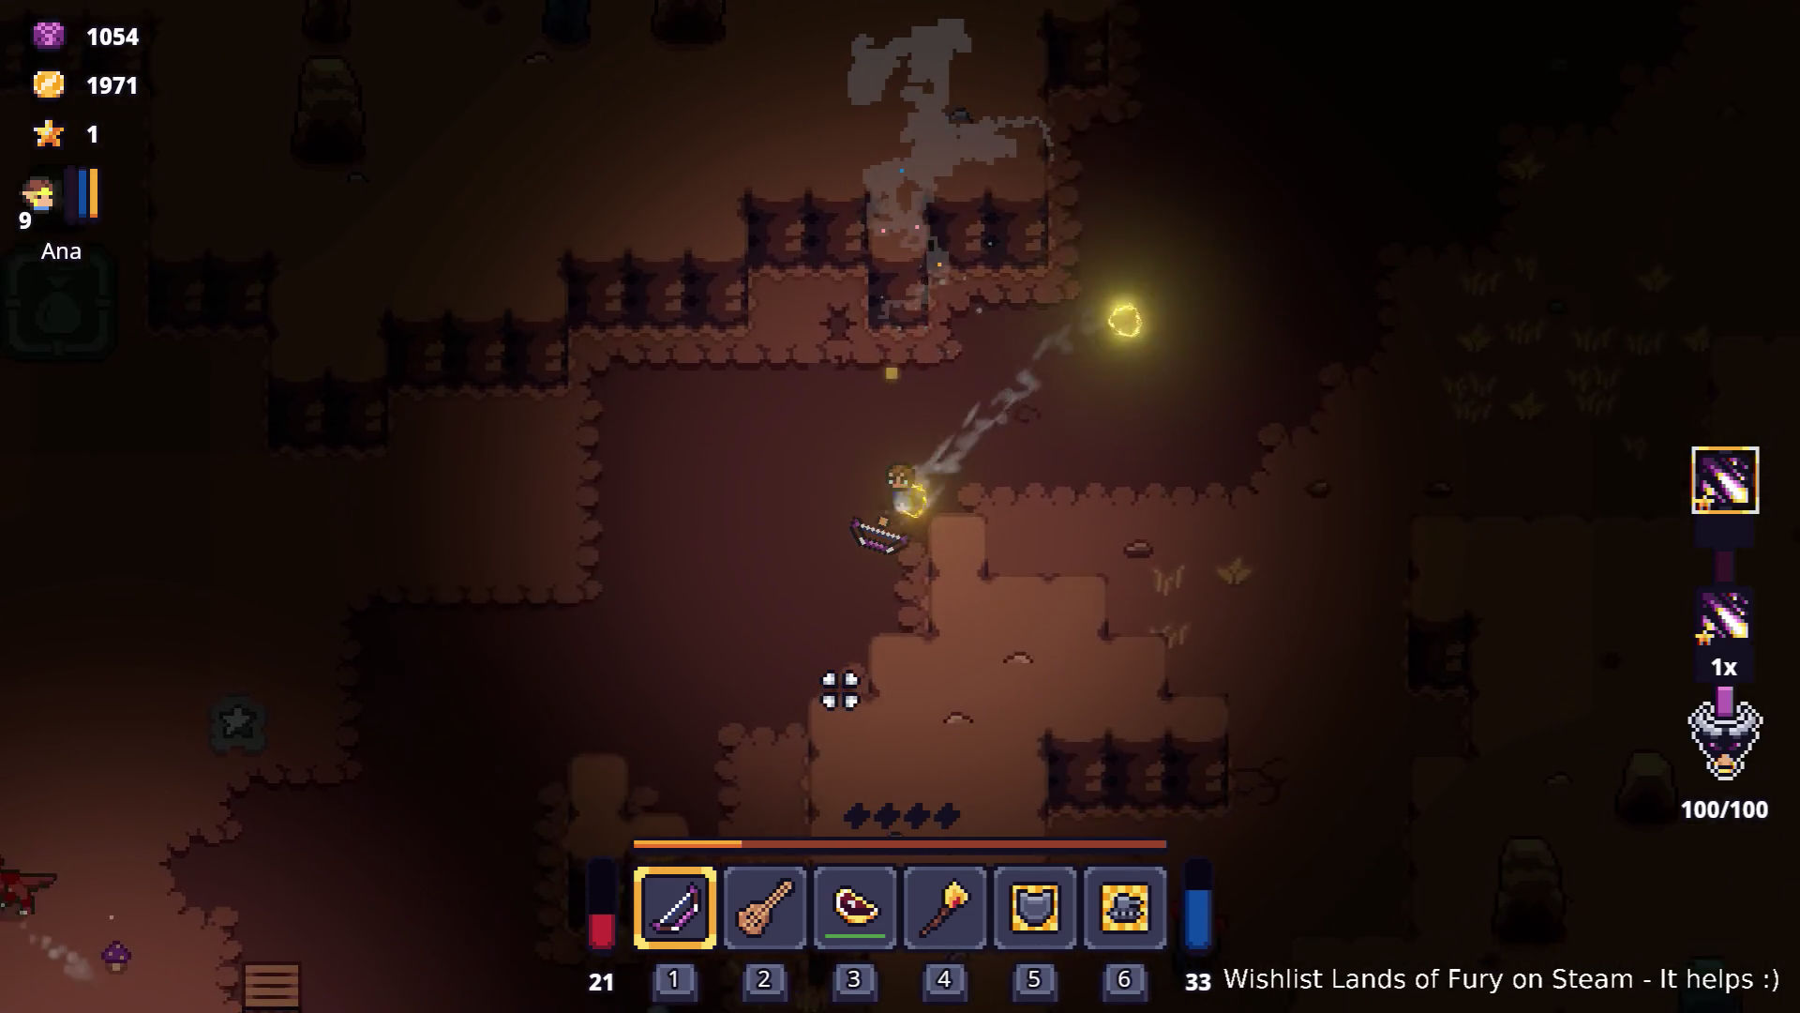
key(a)
click(484, 691)
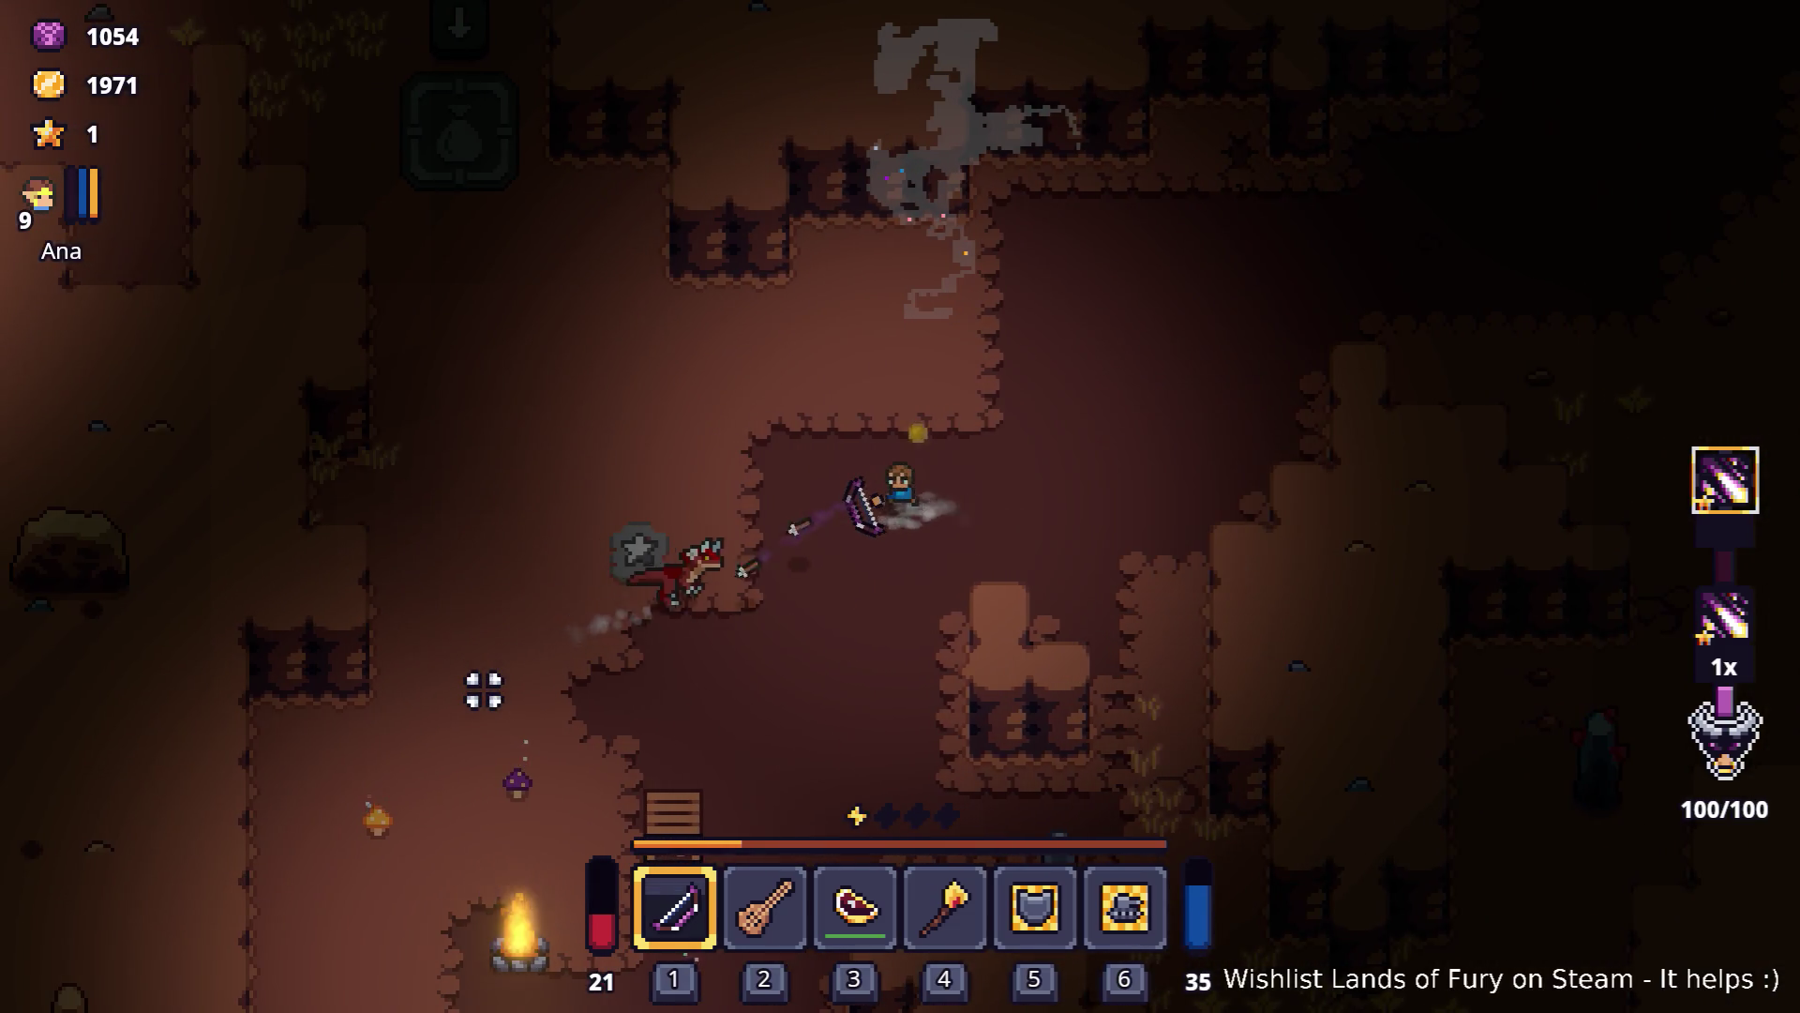
click(484, 691)
key(s)
key(a)
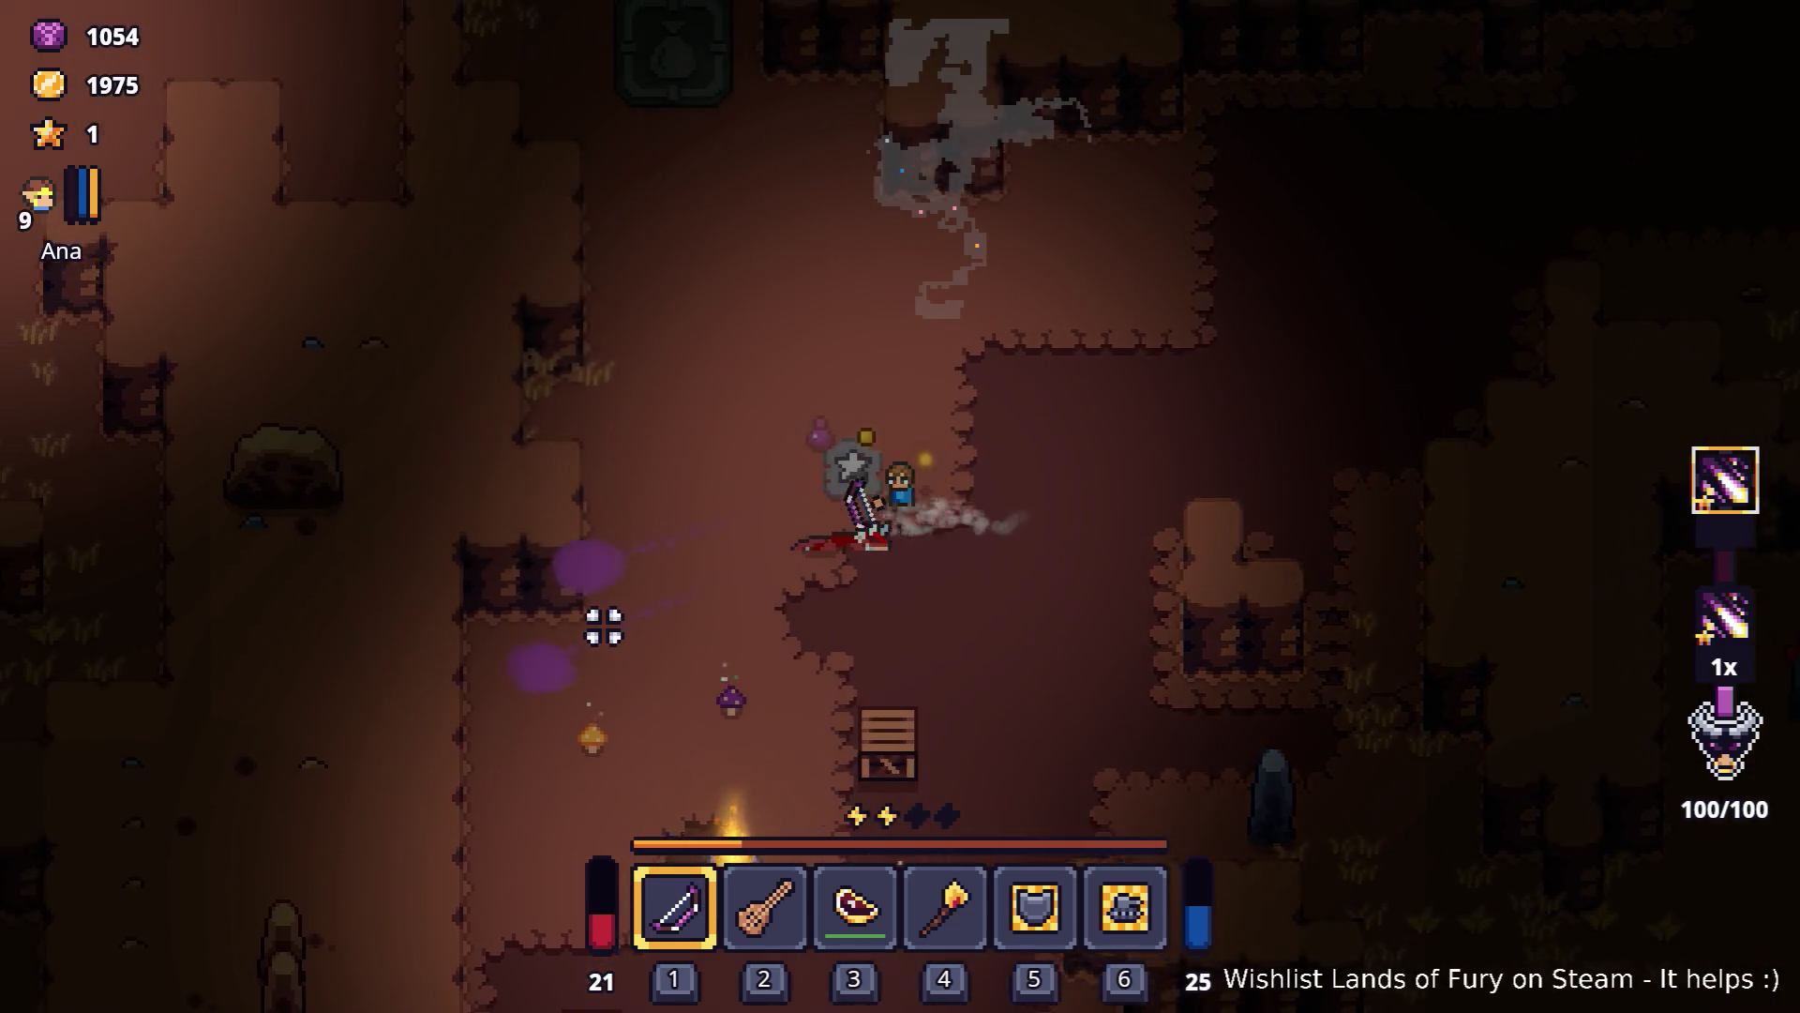
key(s)
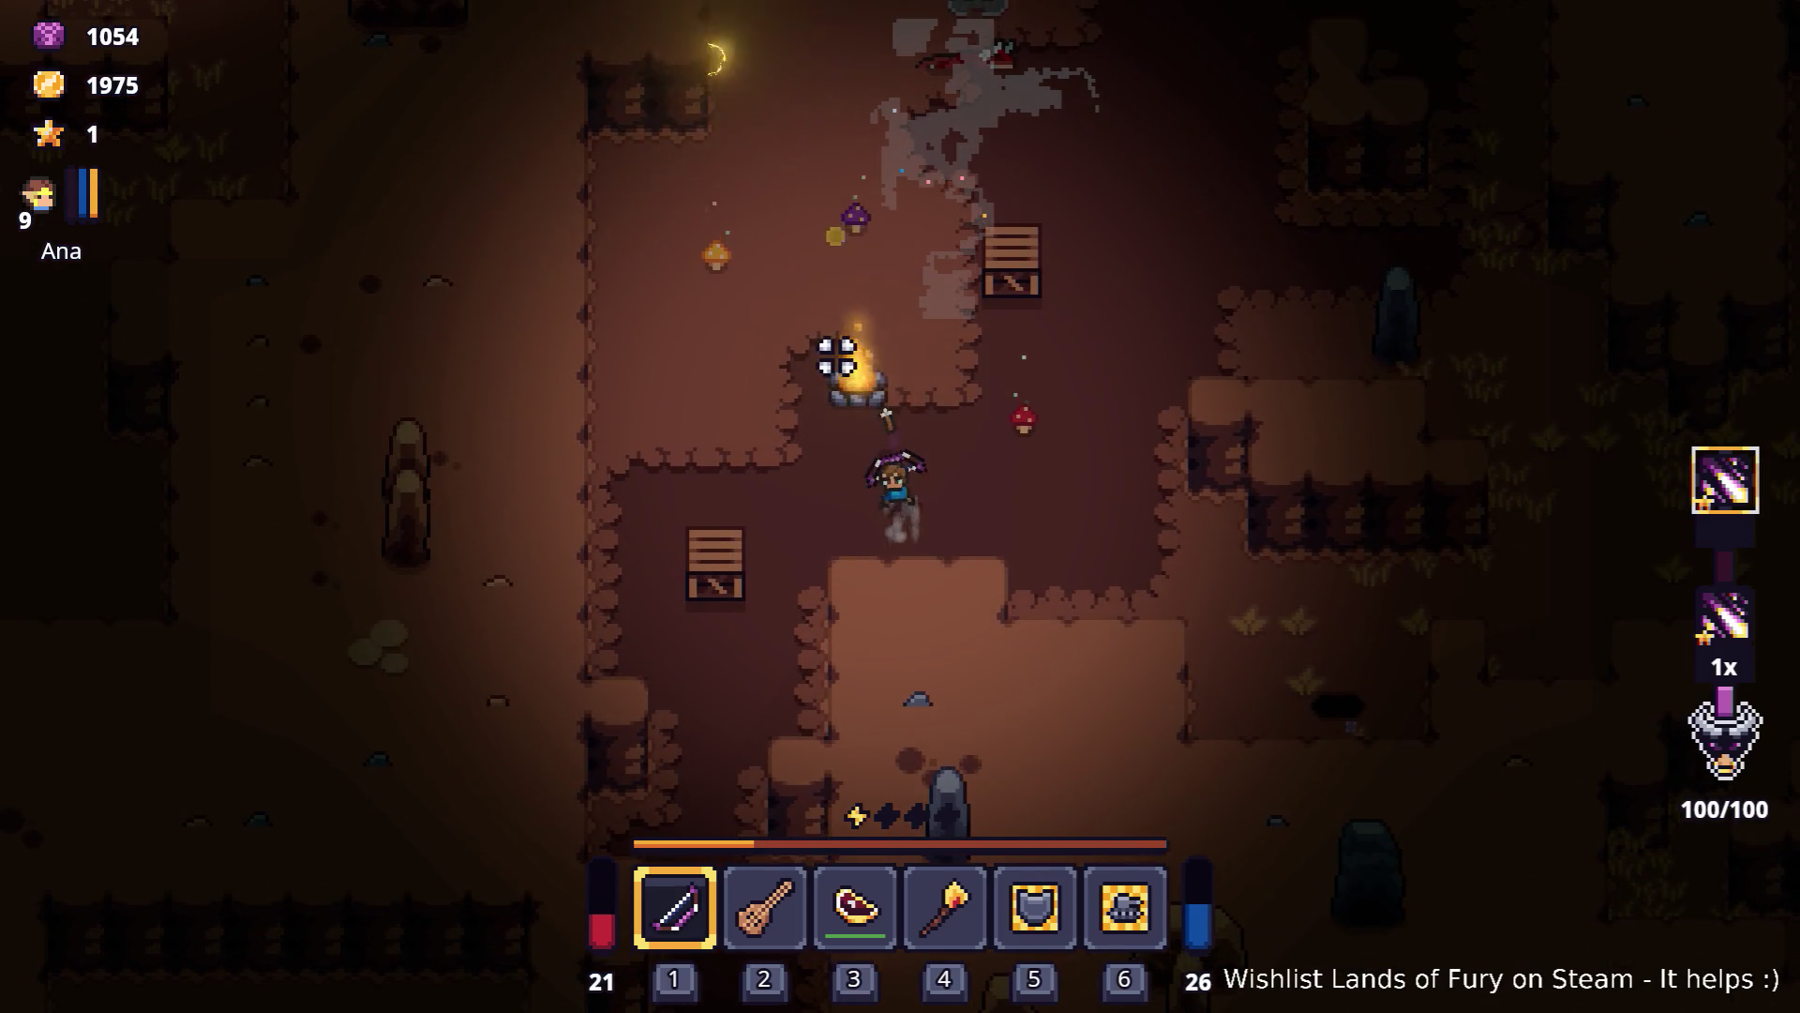
Walk past the crate to the stone altar, then dash down into the next chamber.
key(d)
key(s)
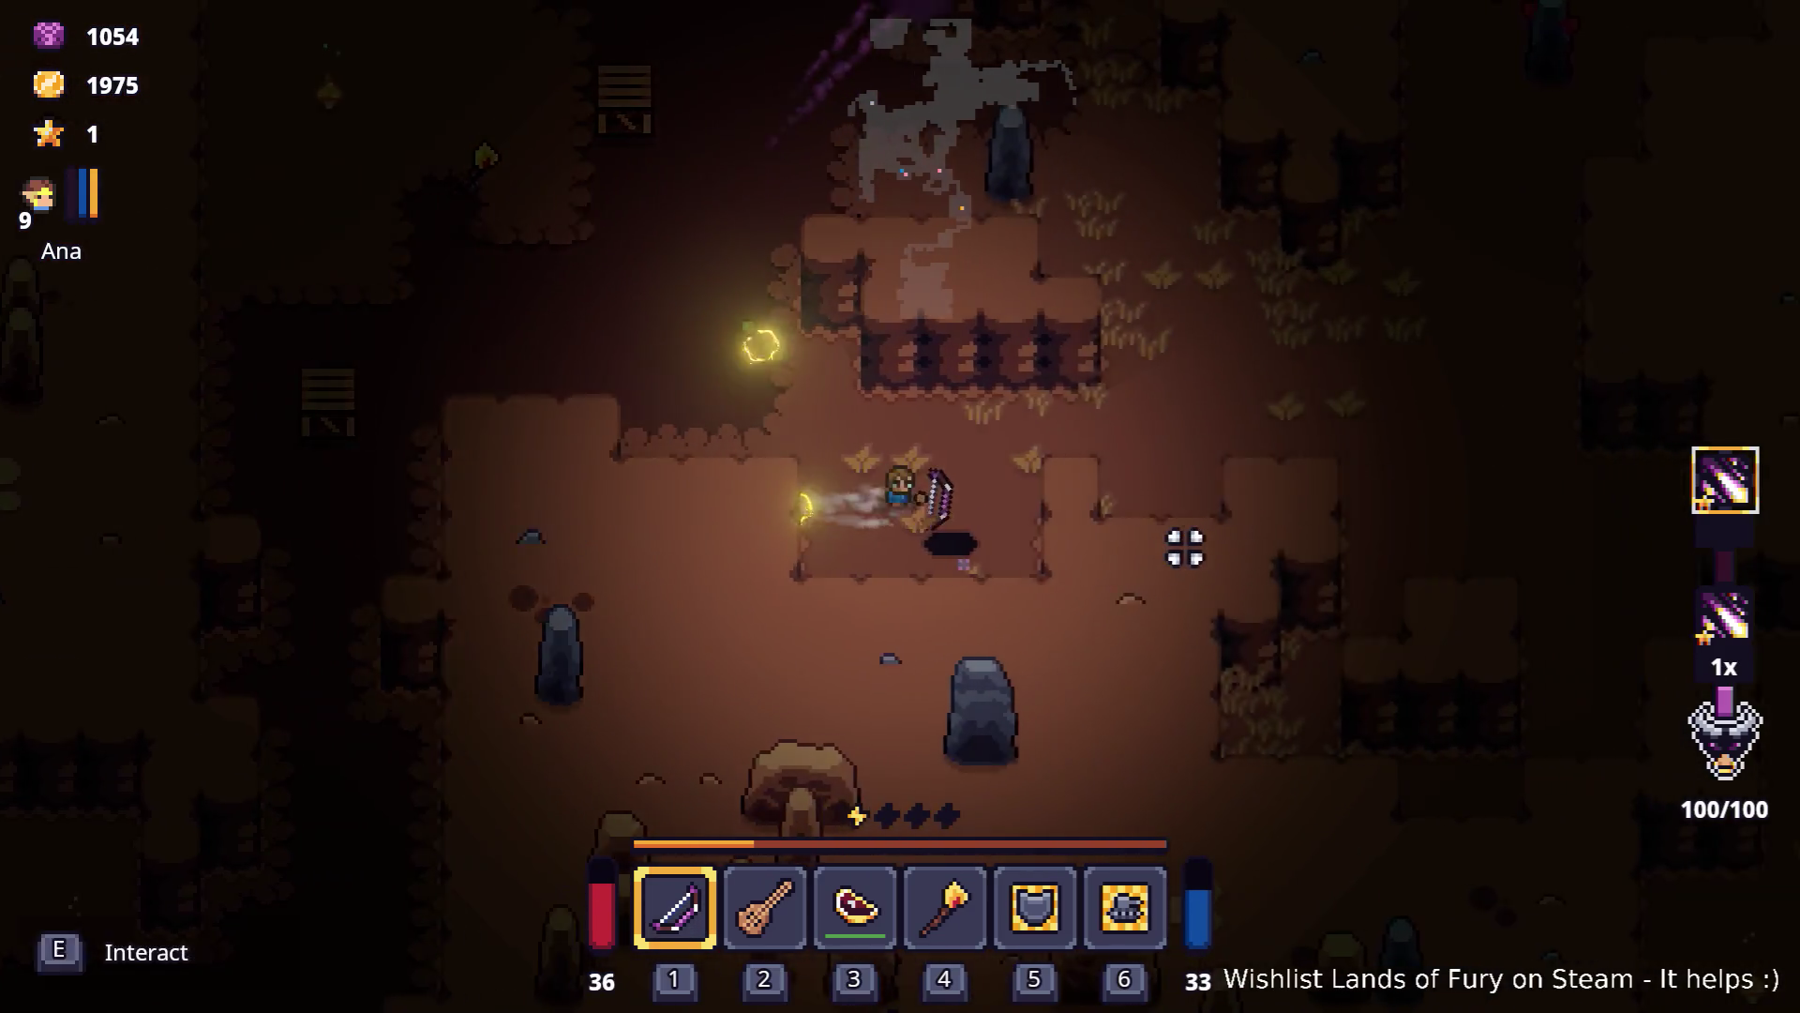
key(w)
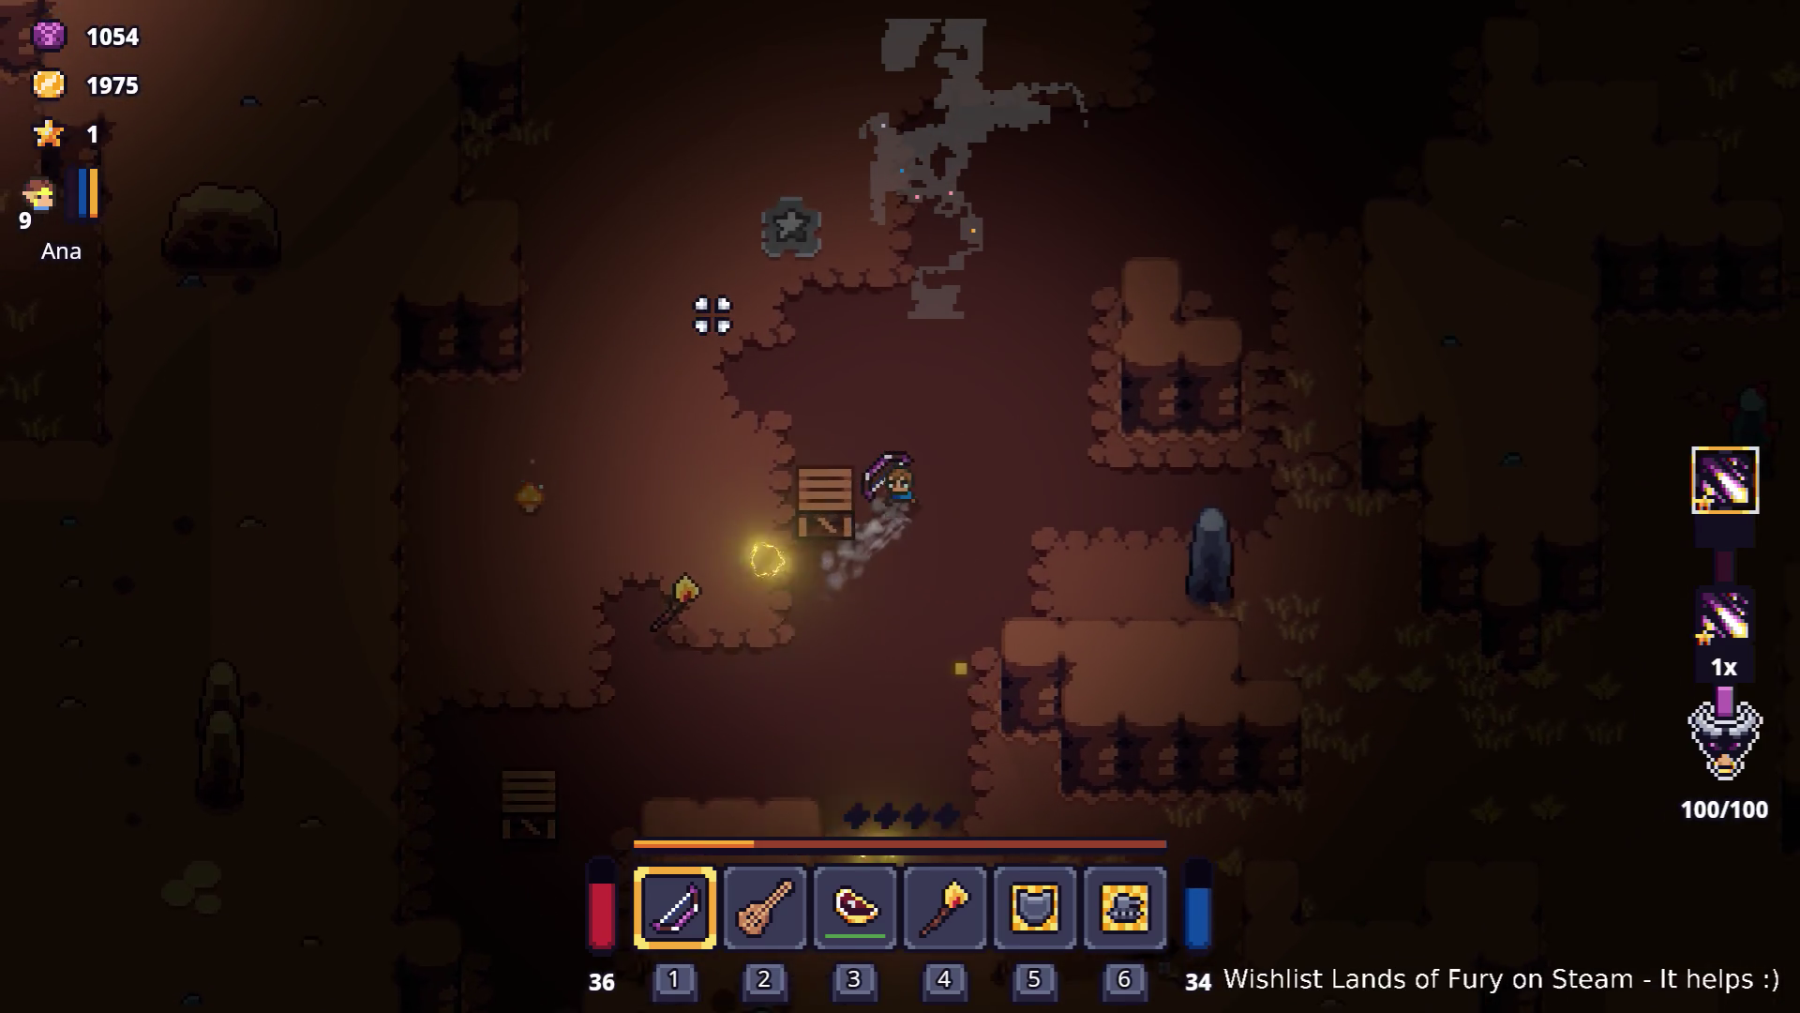
key(w)
key(a)
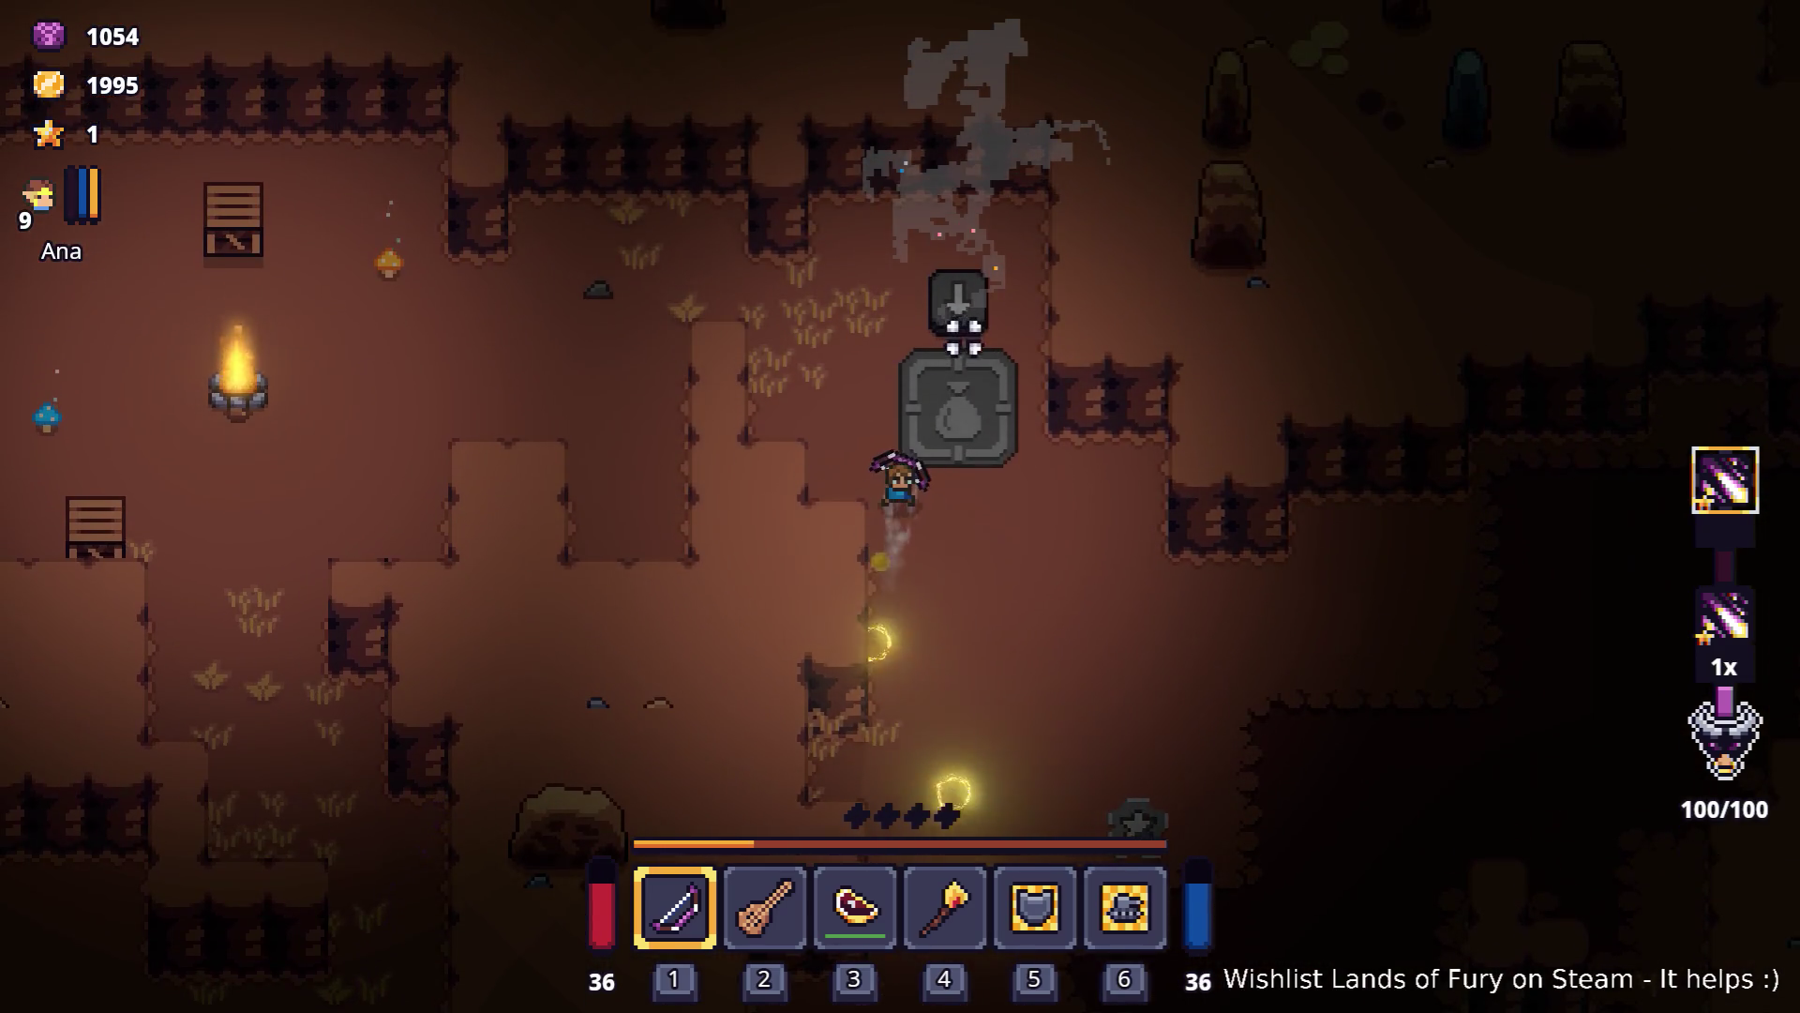
key(a)
key(space)
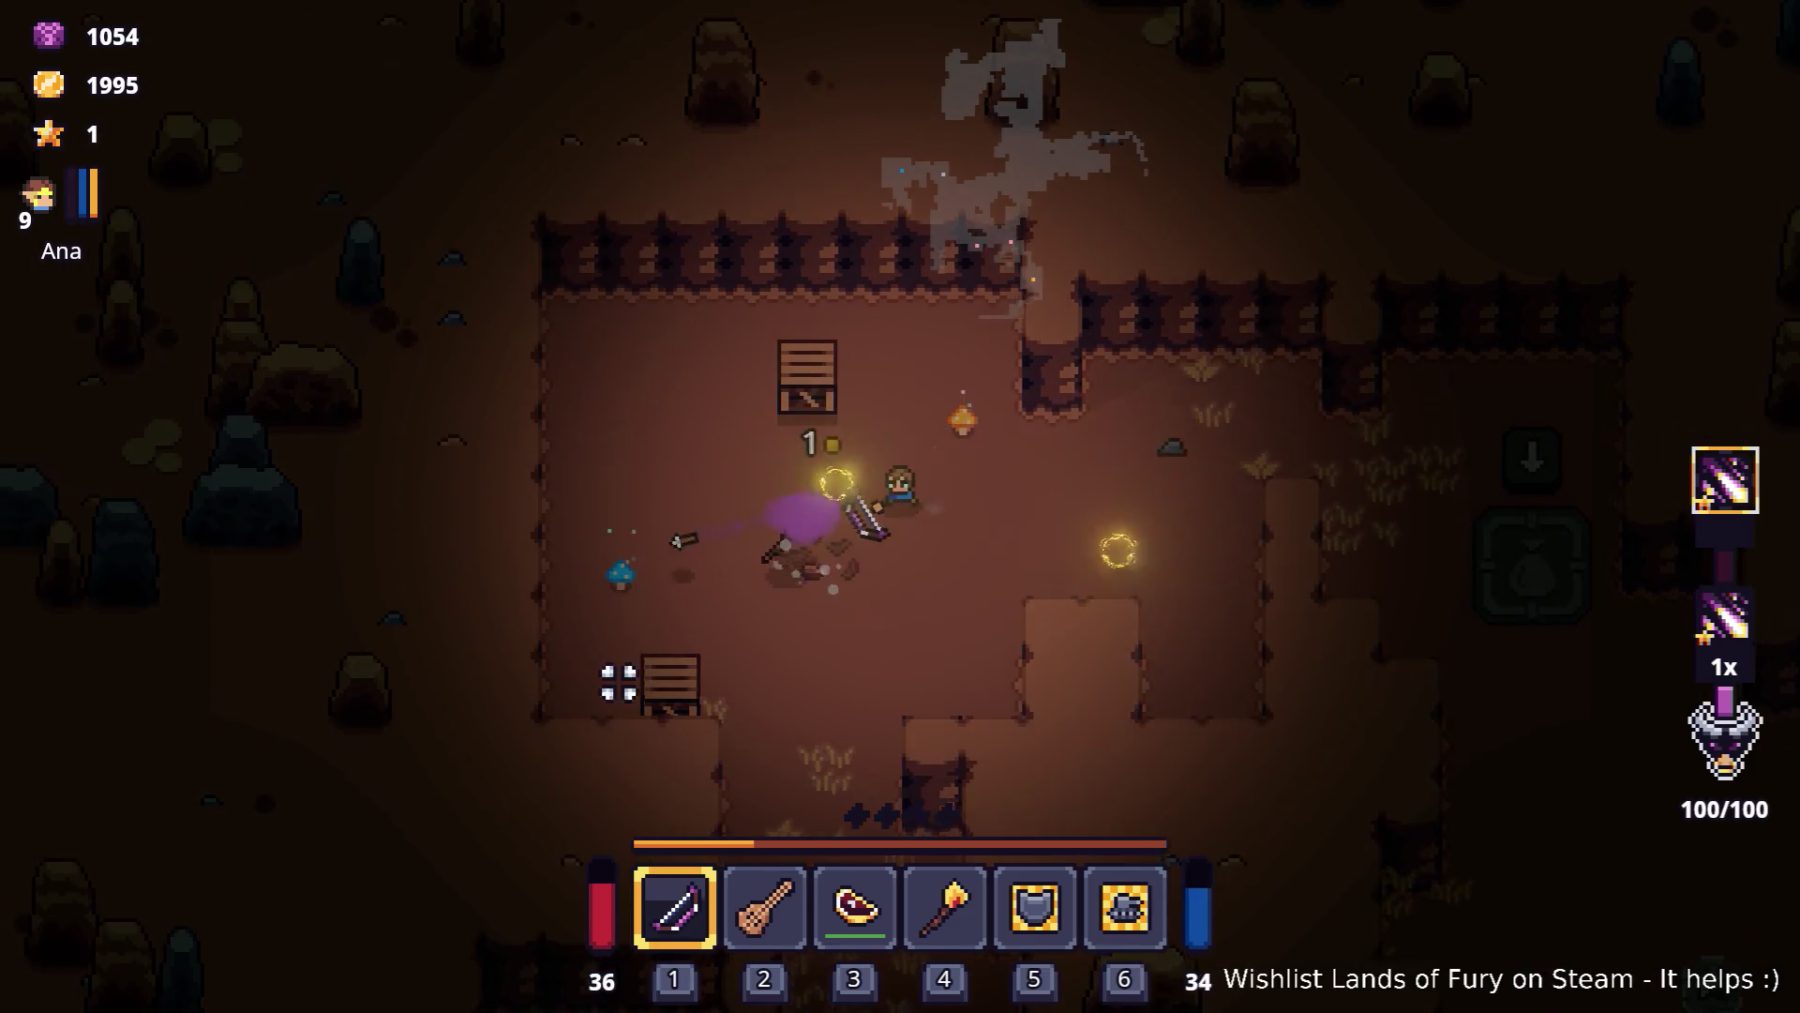
key(s)
key(d)
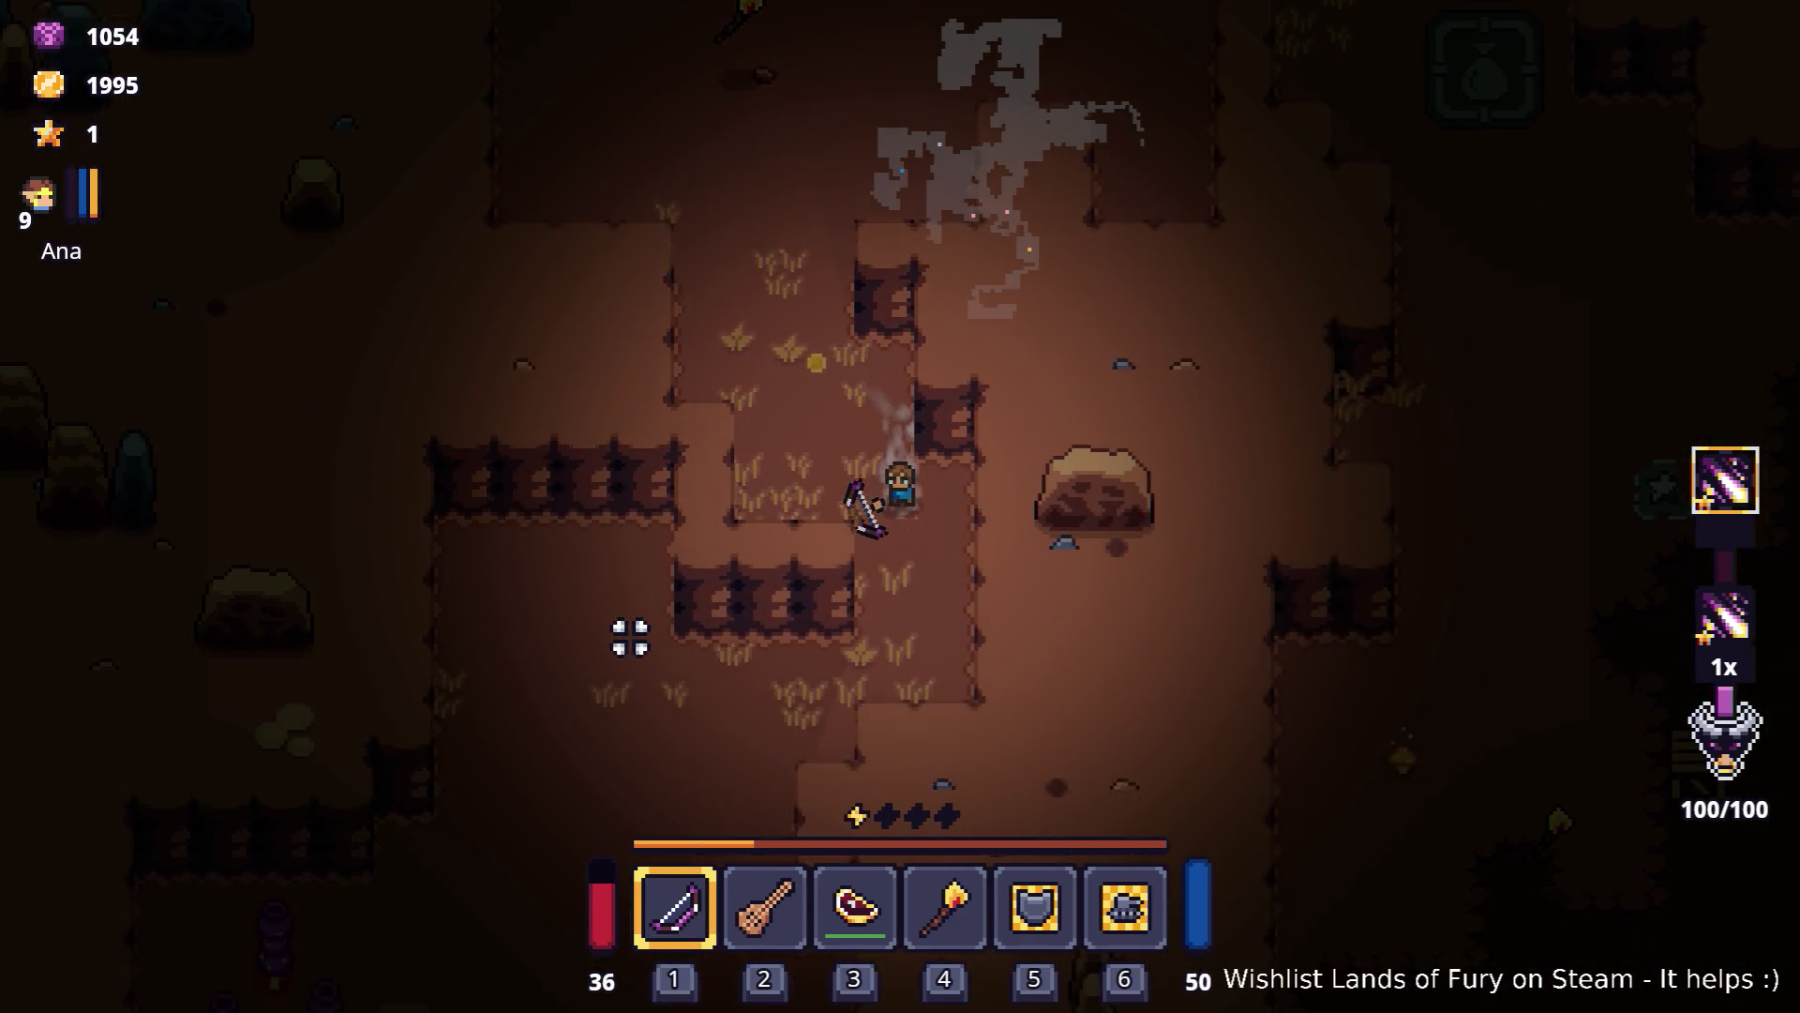
Close in on the purple worms and strafe while firing poison shots at them.
key(s)
key(d)
key(space)
click(506, 672)
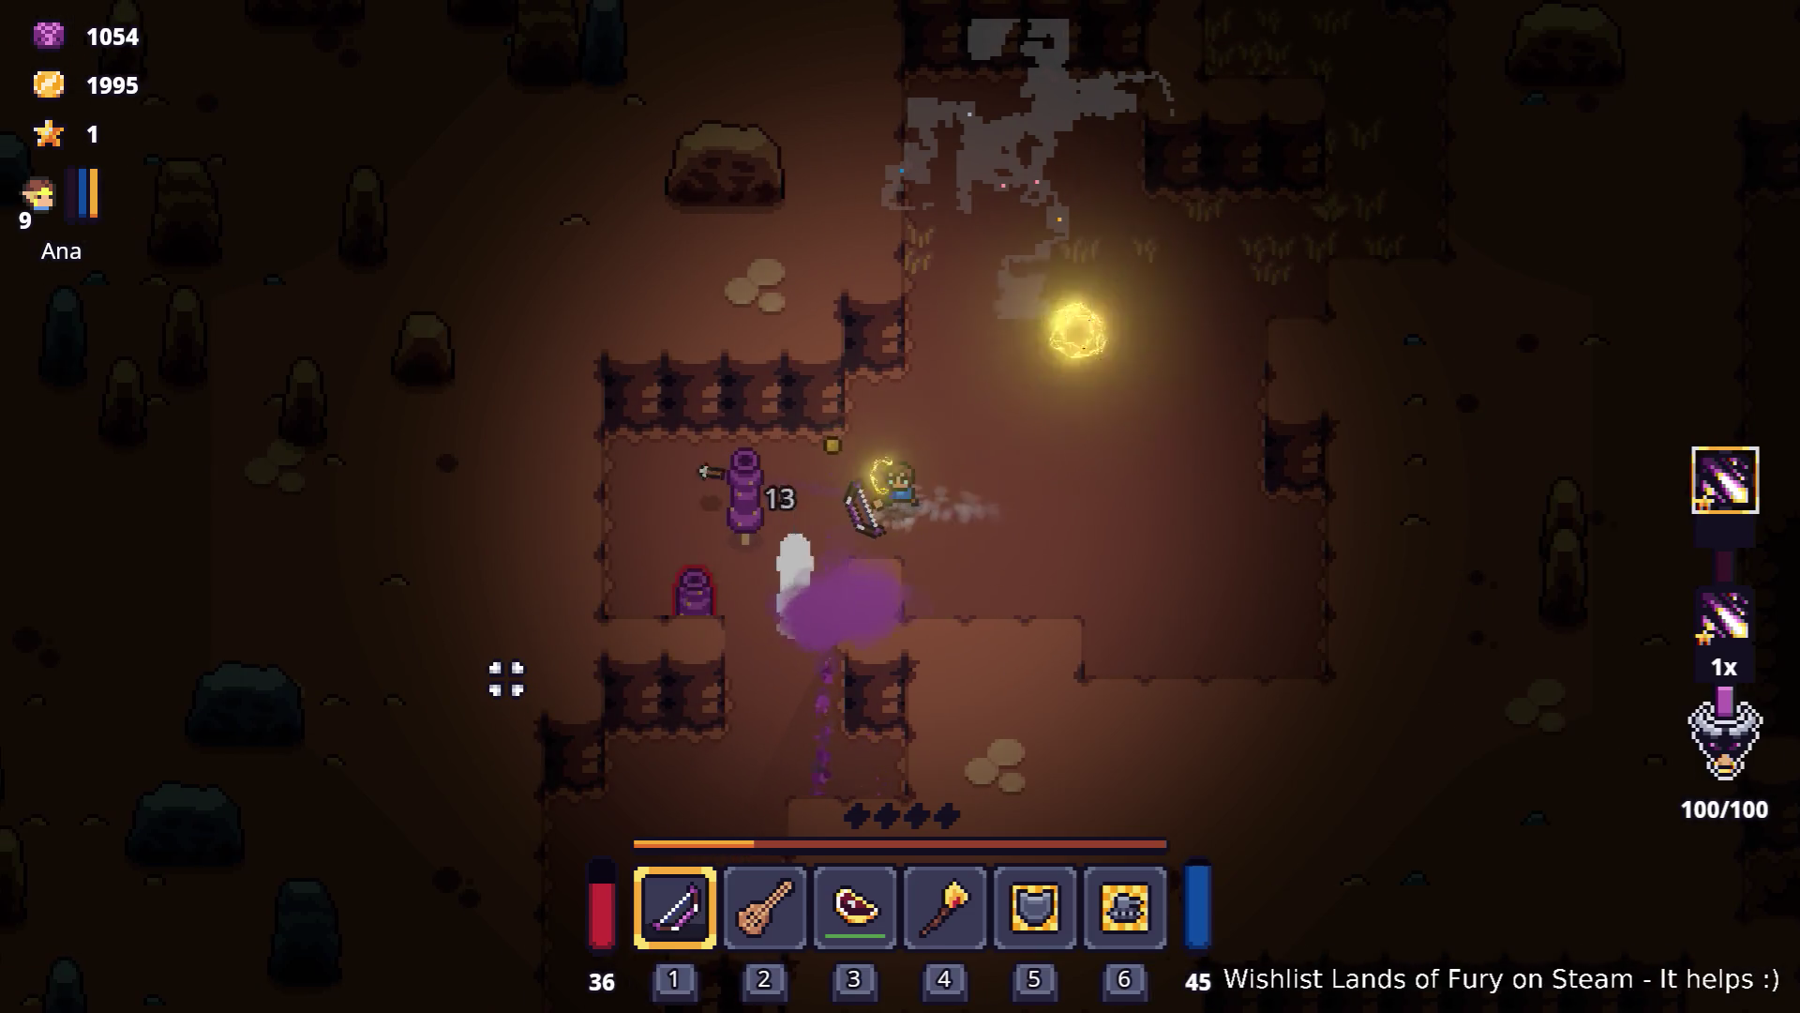
key(d)
click(531, 704)
key(a)
click(614, 745)
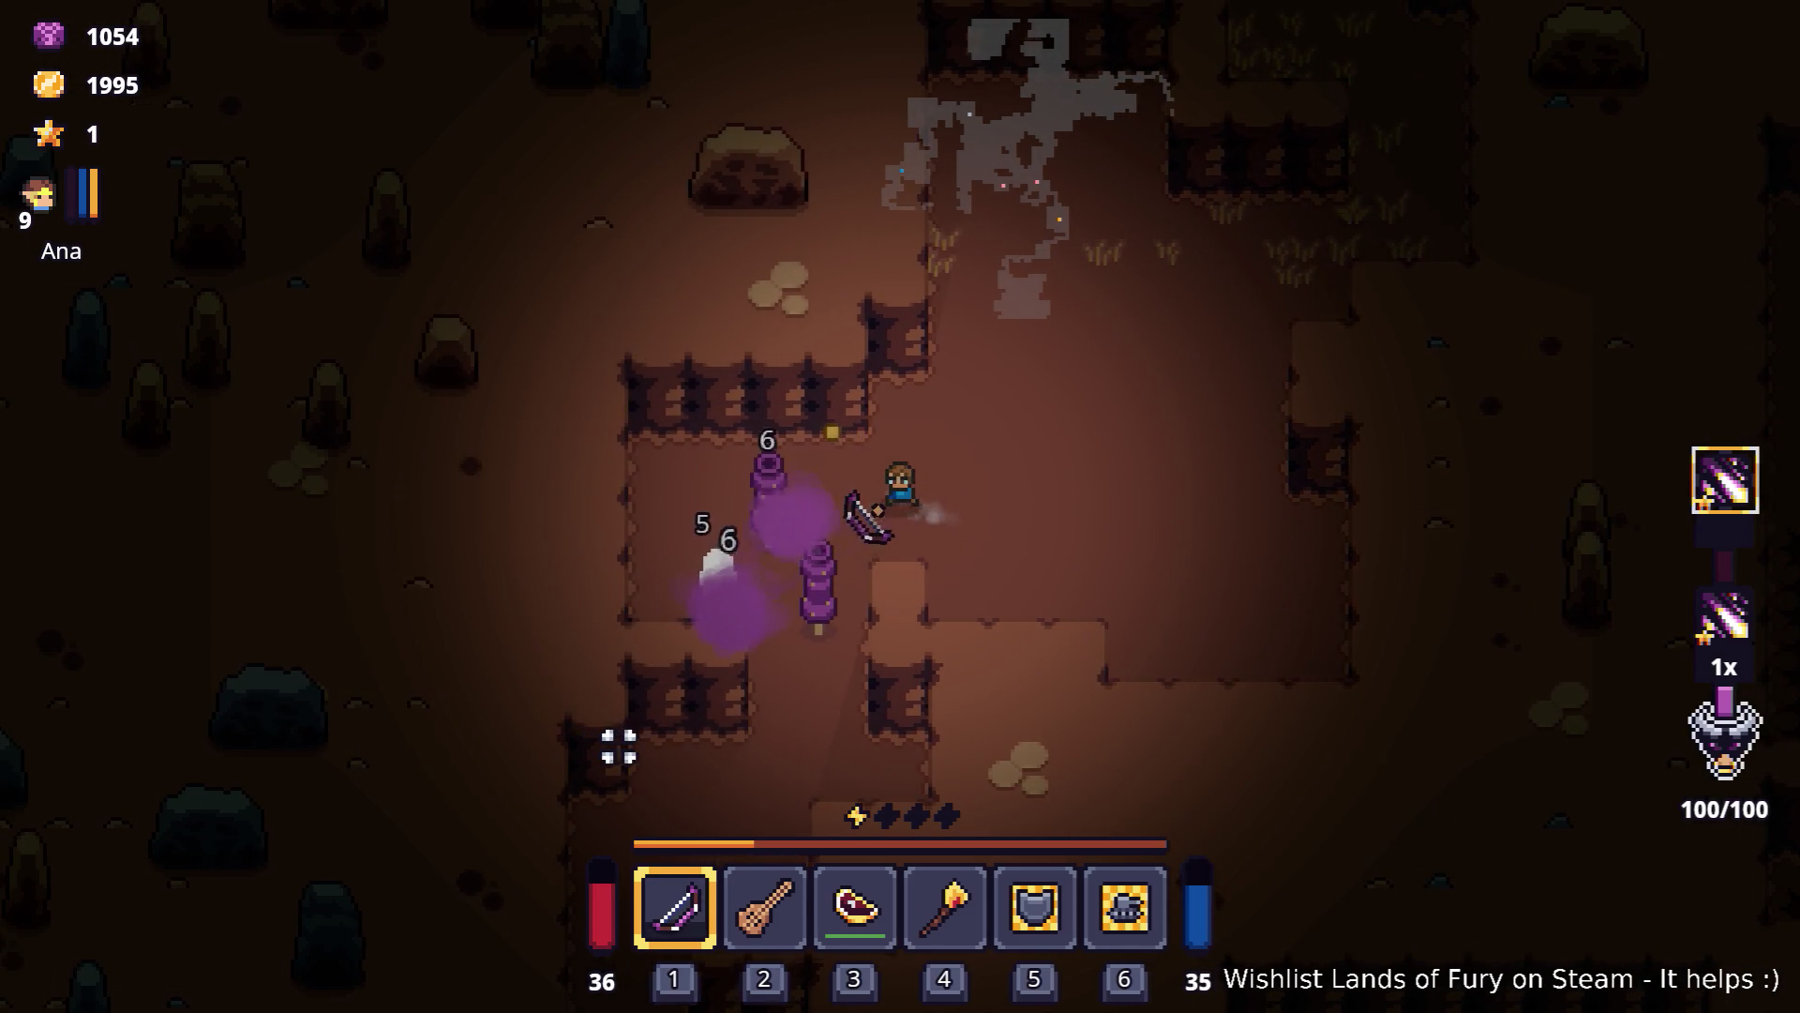
key(s)
key(a)
click(614, 689)
click(753, 357)
Dash around the purple enemies and keep shooting them down.
key(w)
click(709, 514)
key(space)
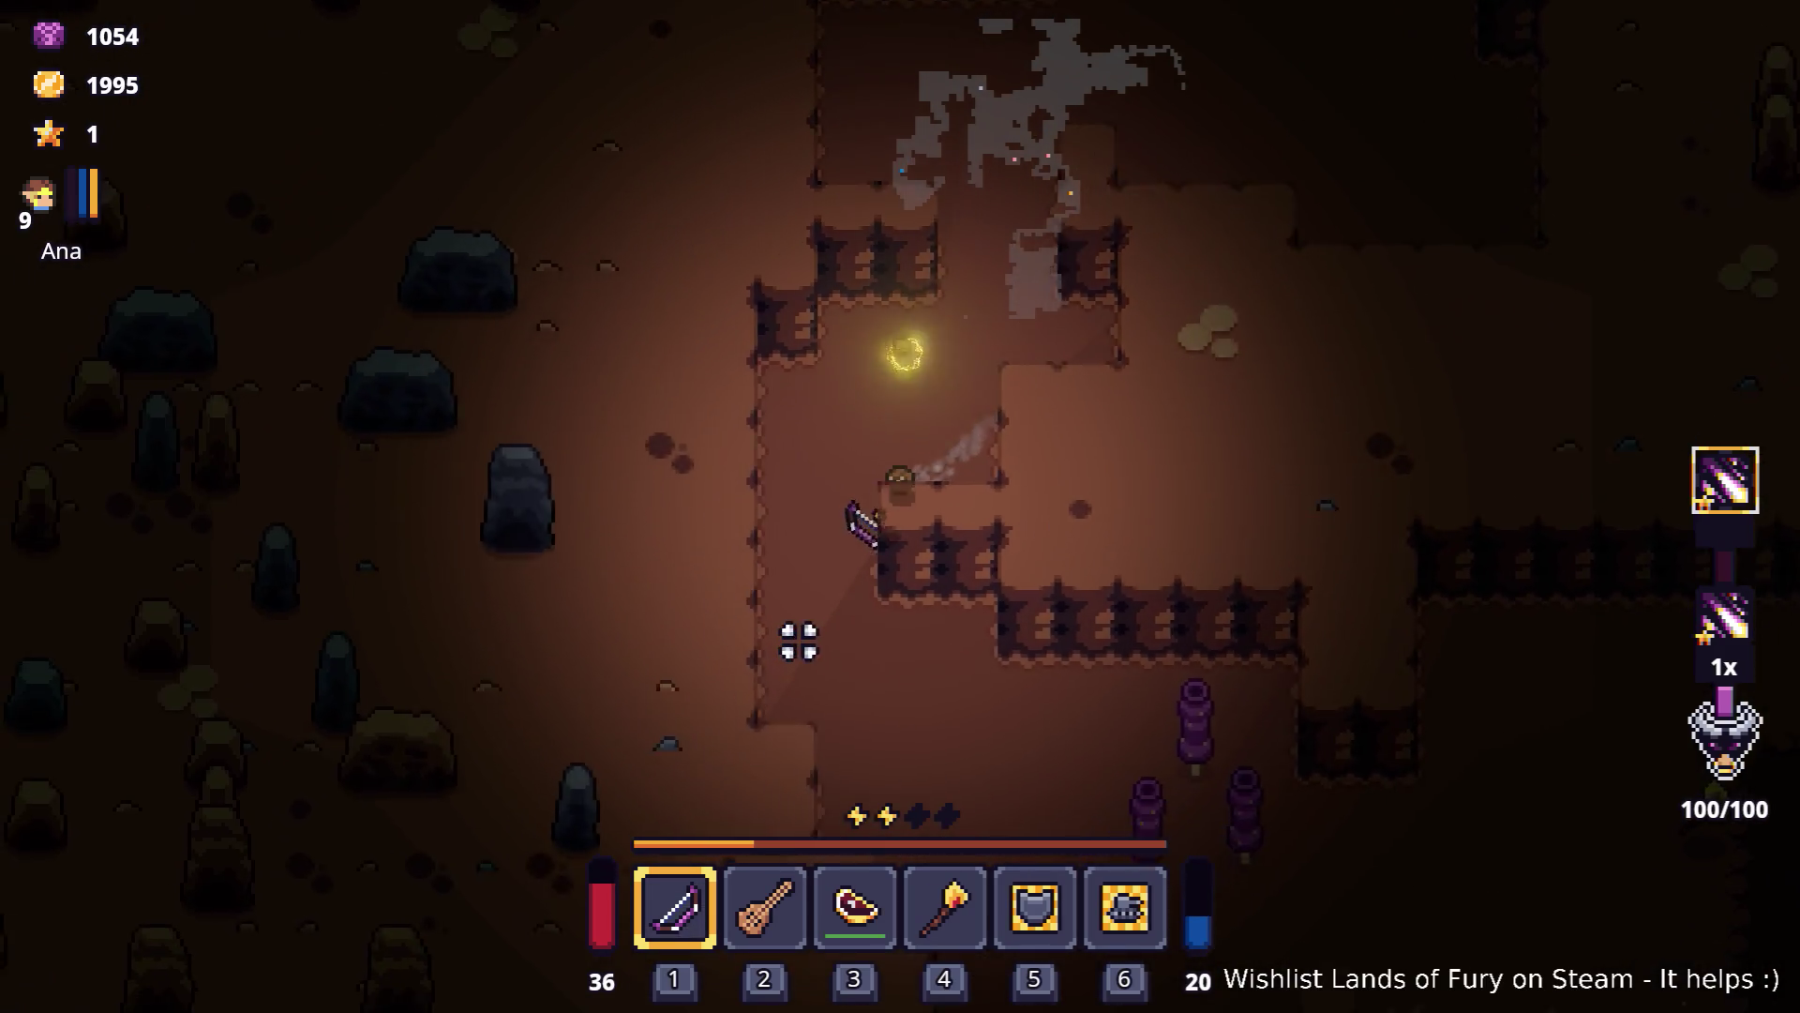
key(s)
key(d)
click(1084, 484)
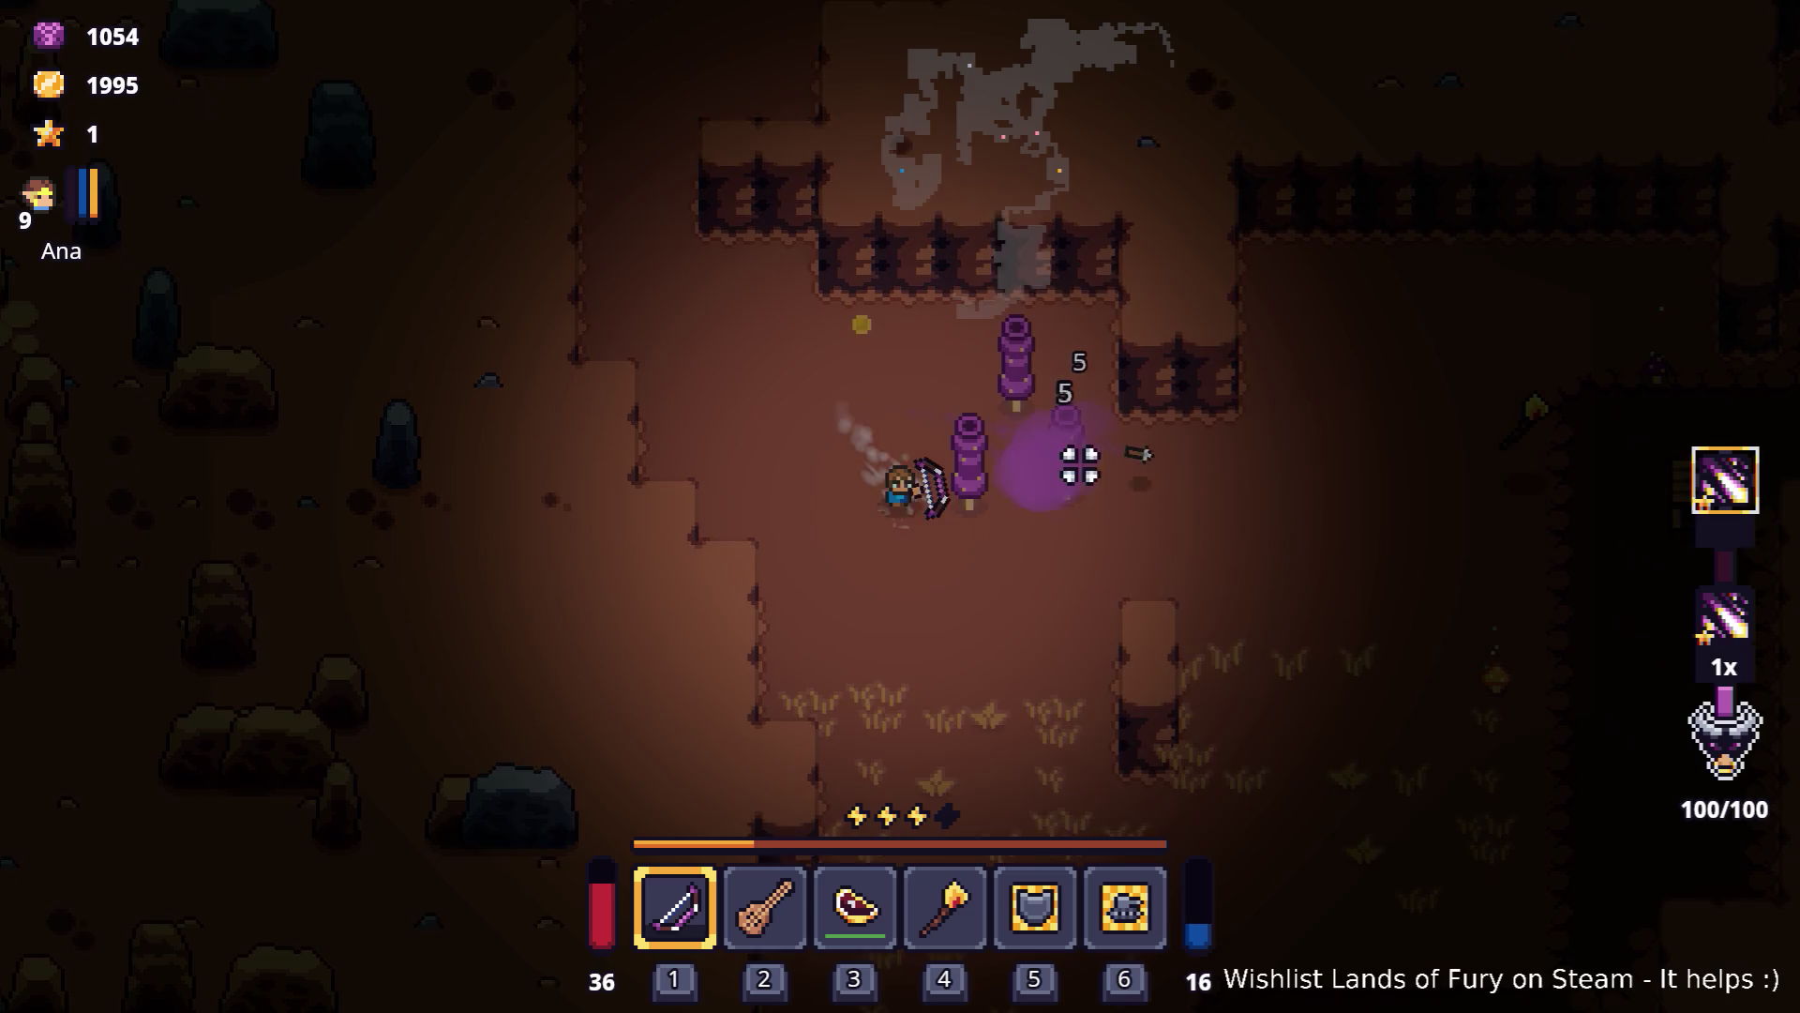
key(d)
key(s)
click(936, 313)
click(739, 372)
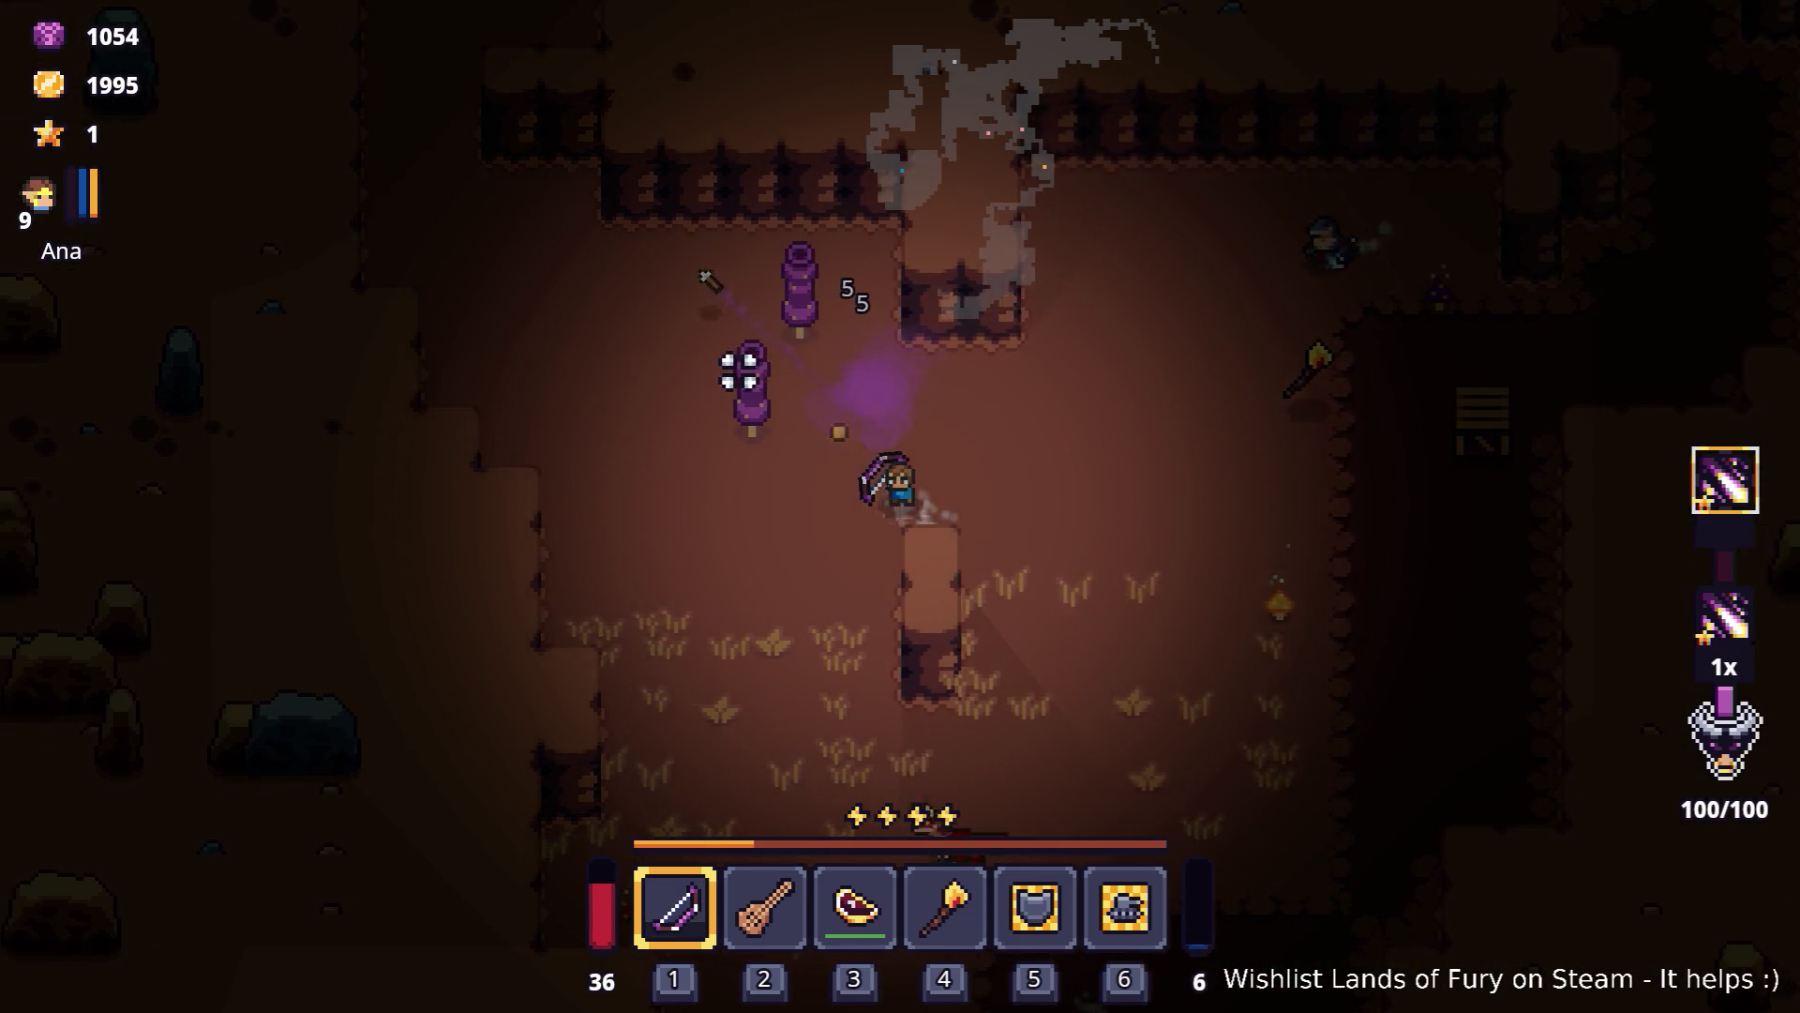
Dodge the attackers, then move up-right and fire a poison shot at the bandits.
key(a)
key(s)
click(836, 314)
key(space)
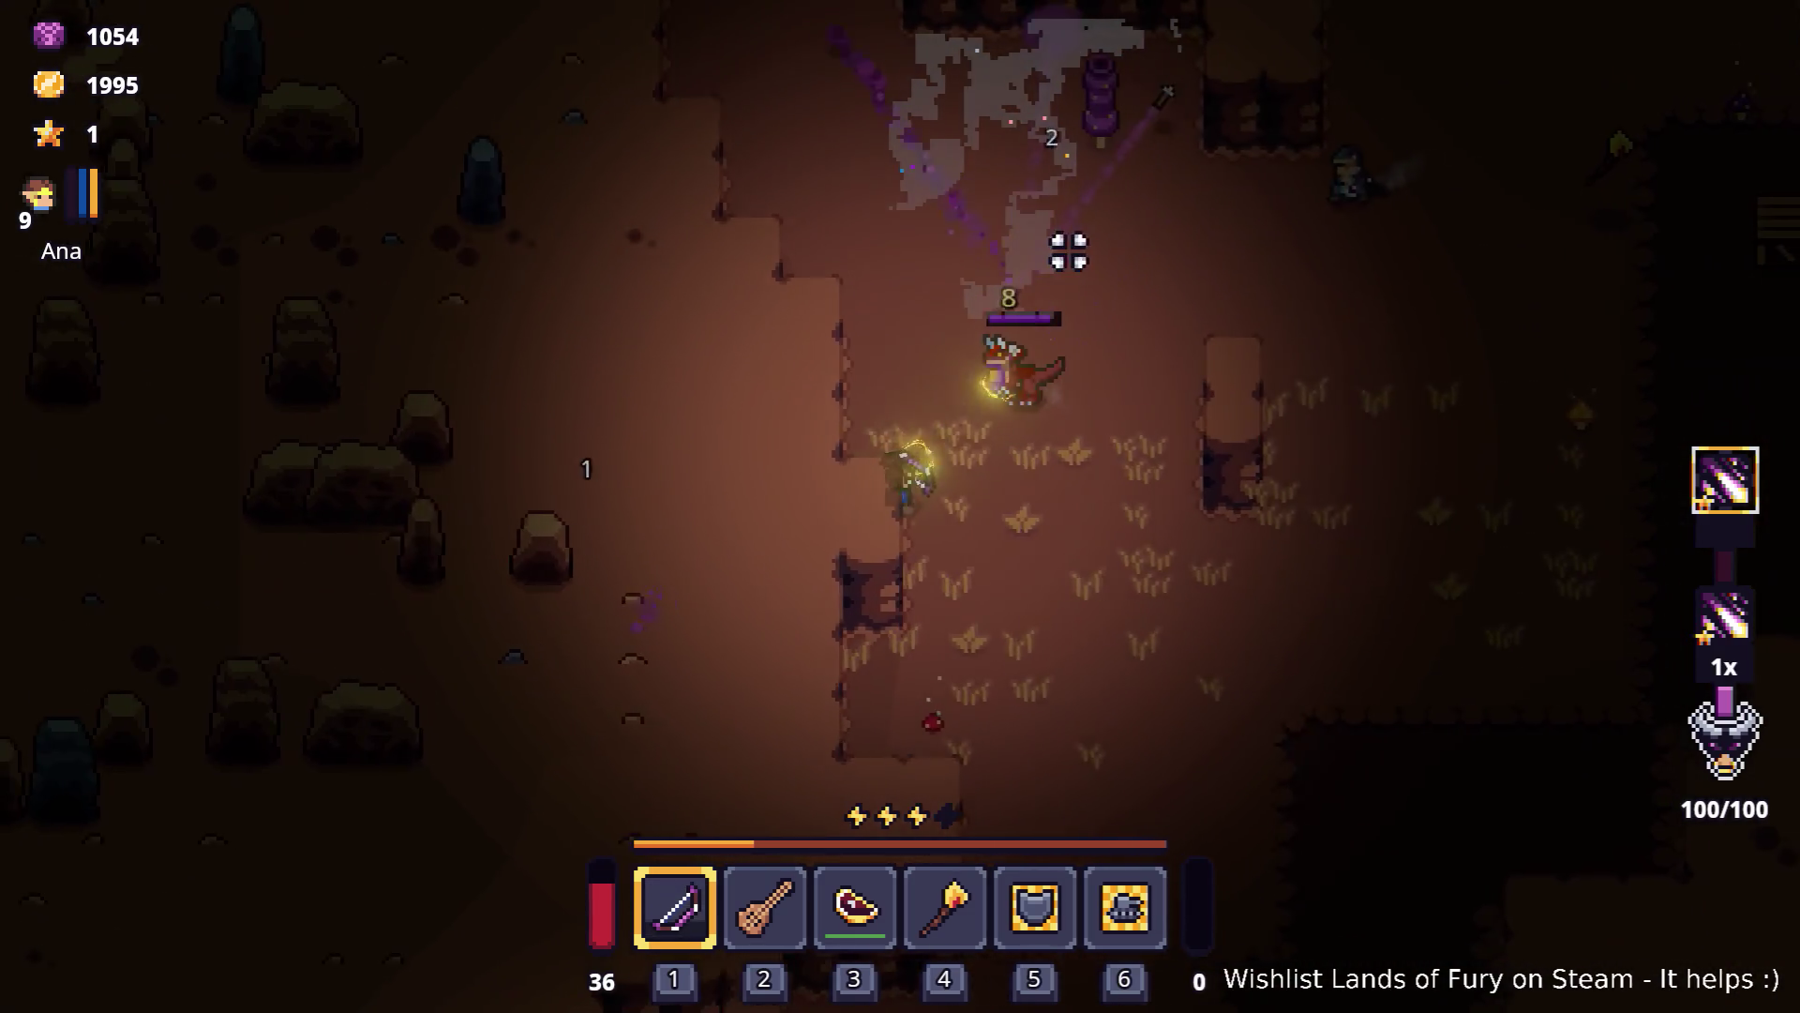
key(d)
key(s)
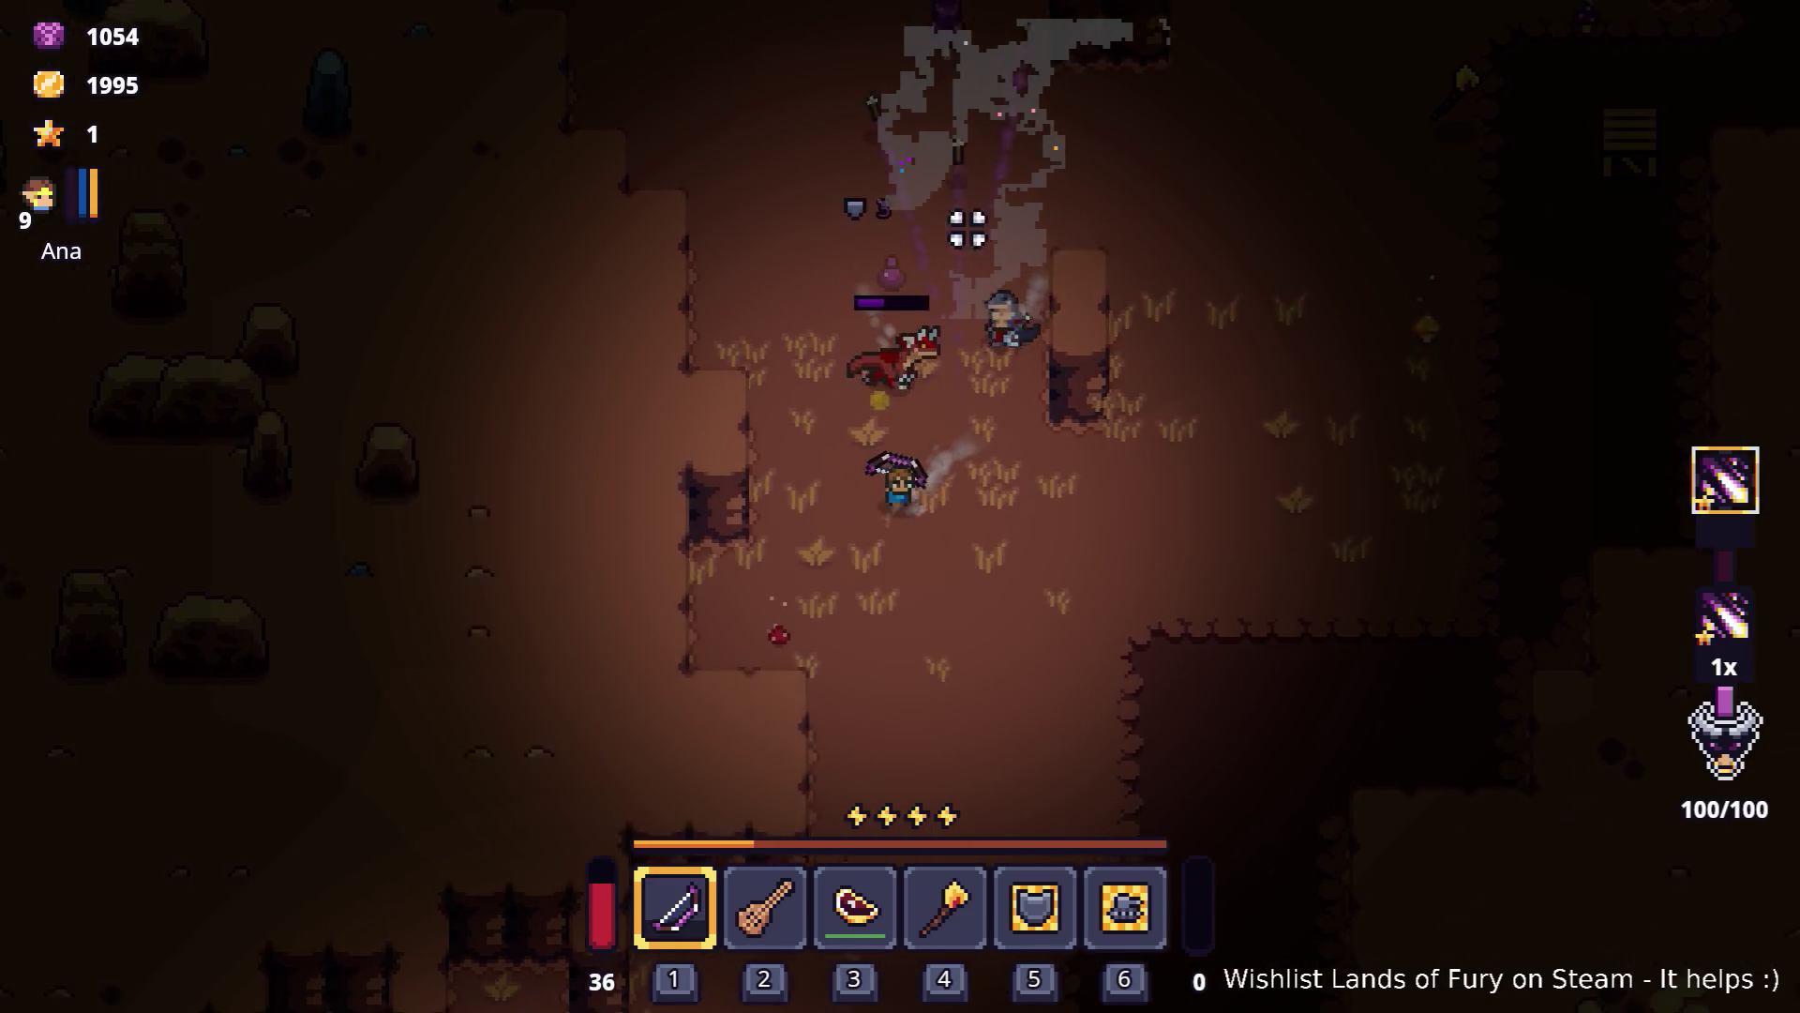
key(s)
key(space)
key(space)
key(space)
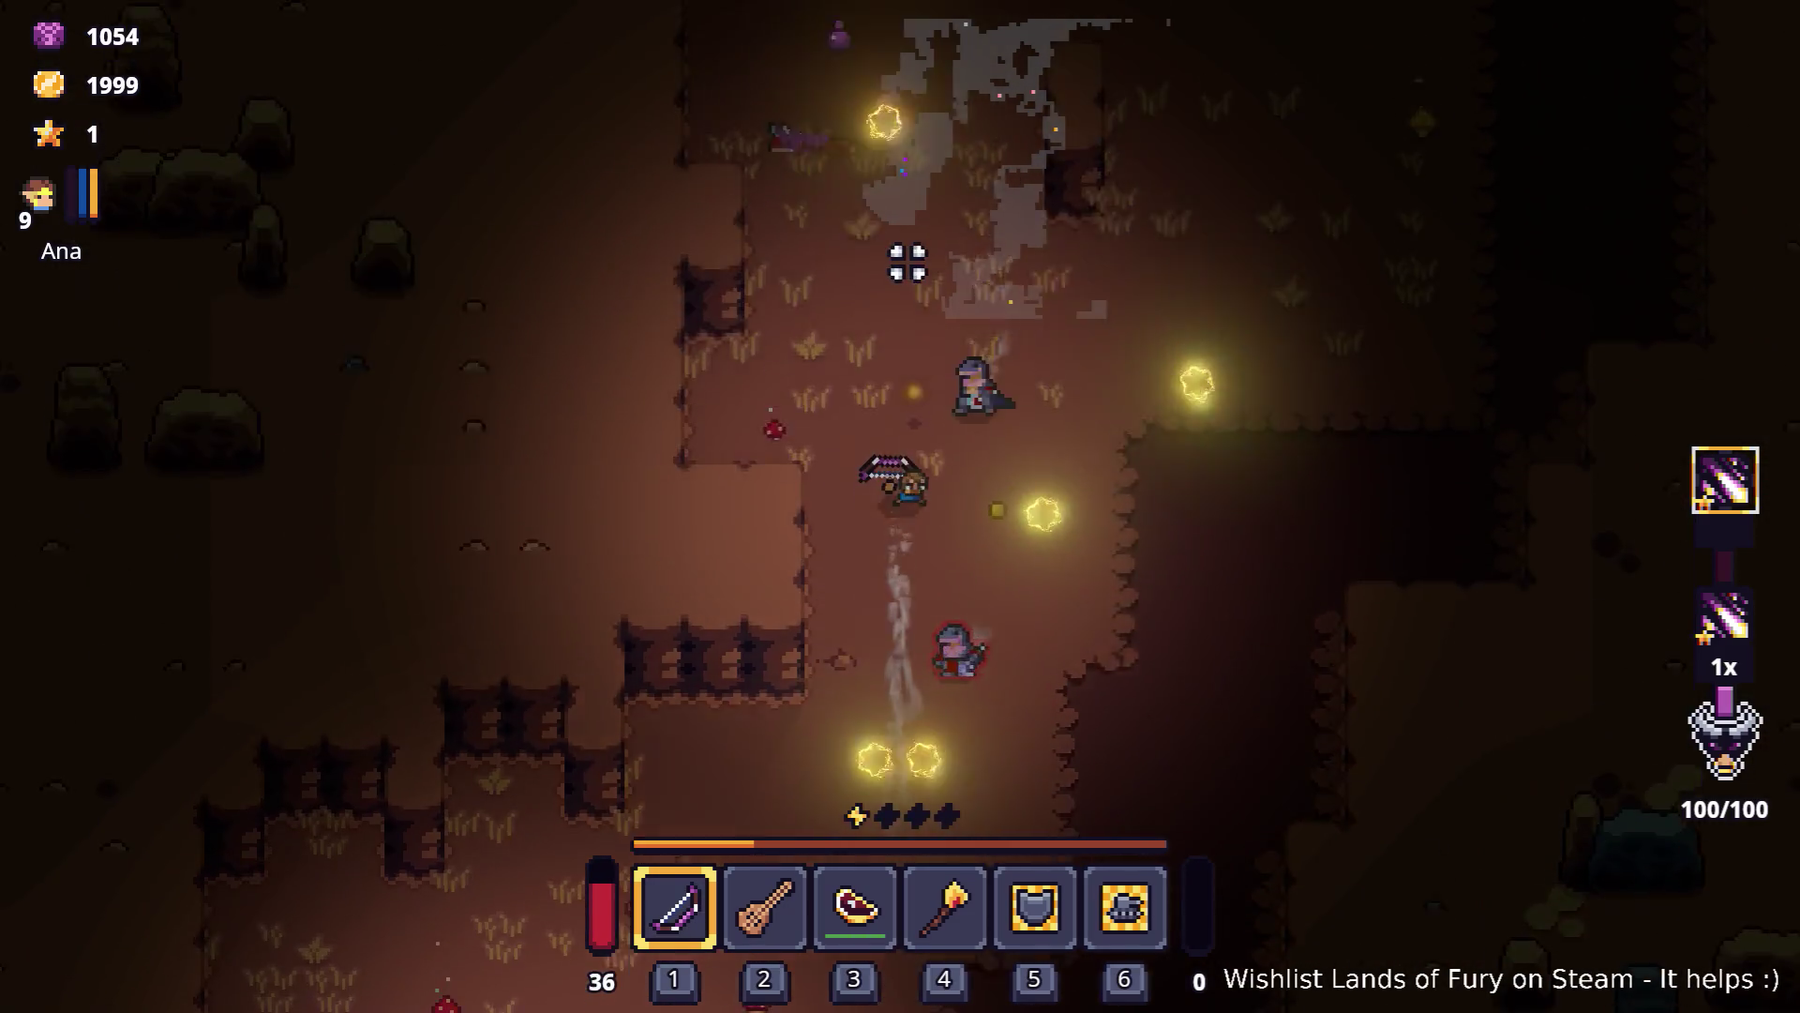
key(d)
key(w)
click(777, 777)
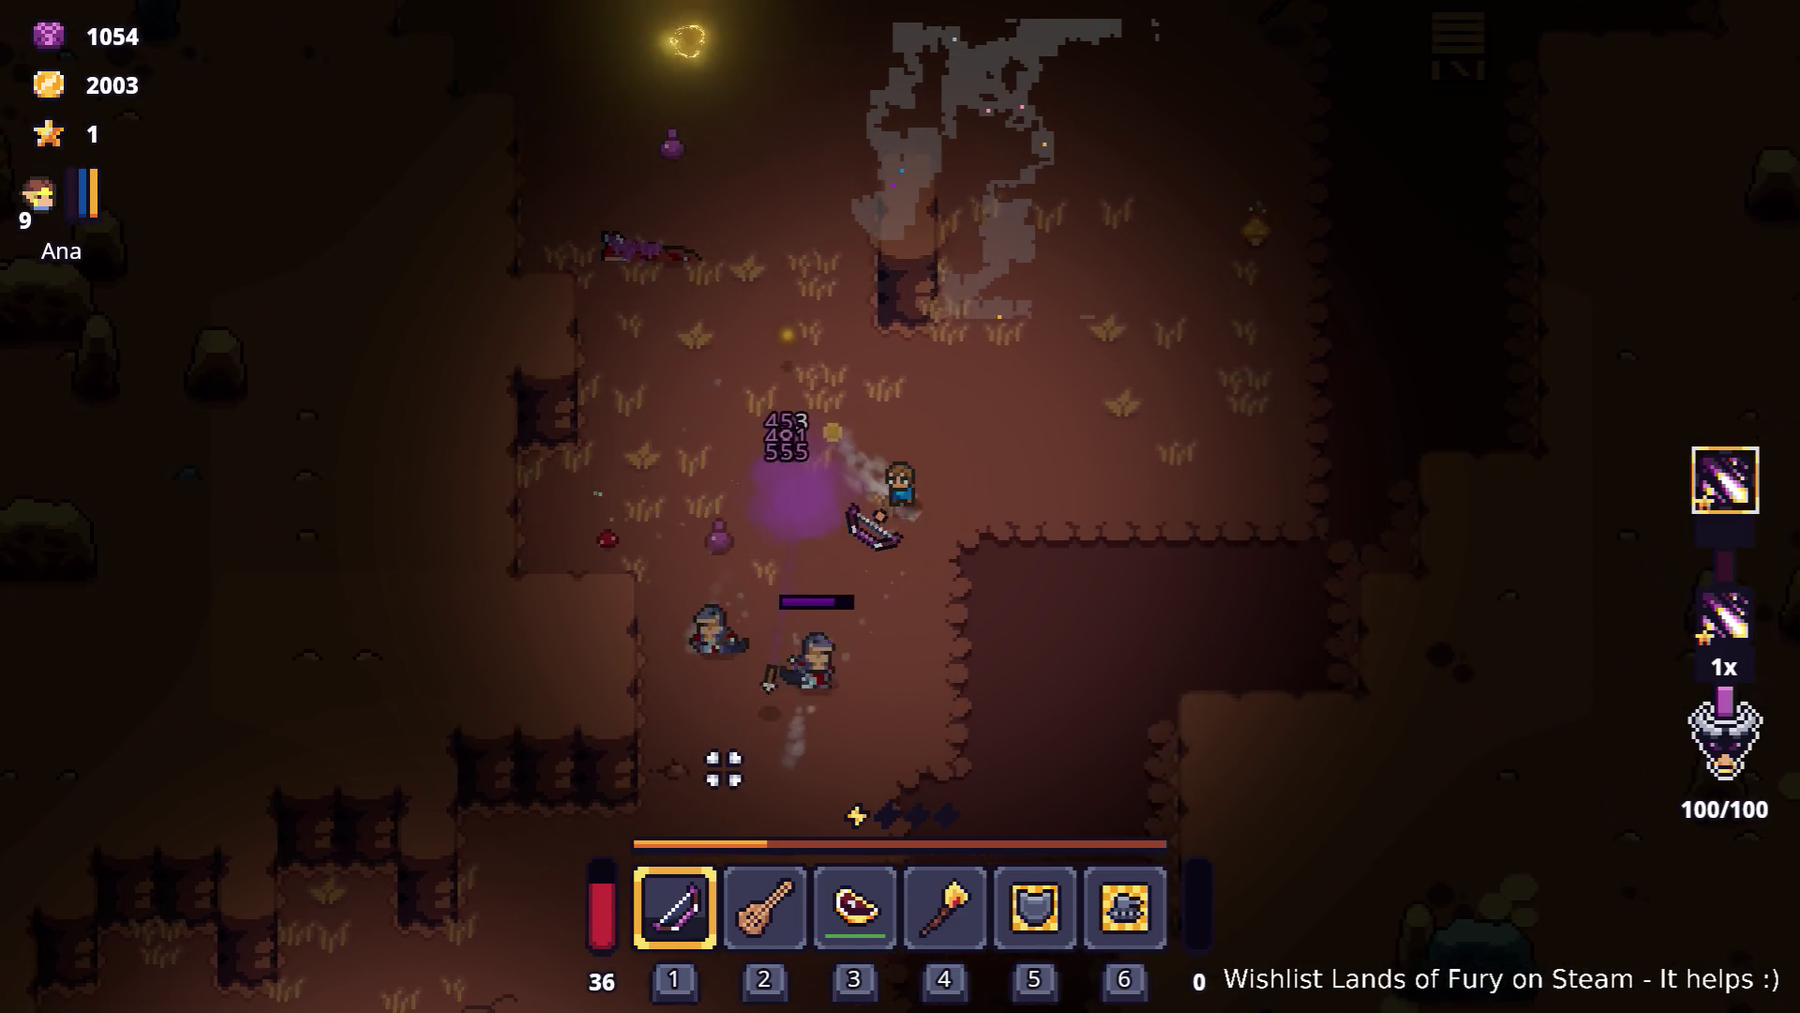
Dash down-left, check the inventory briefly, and walk toward the remaining enemies.
key(a)
key(s)
key(space)
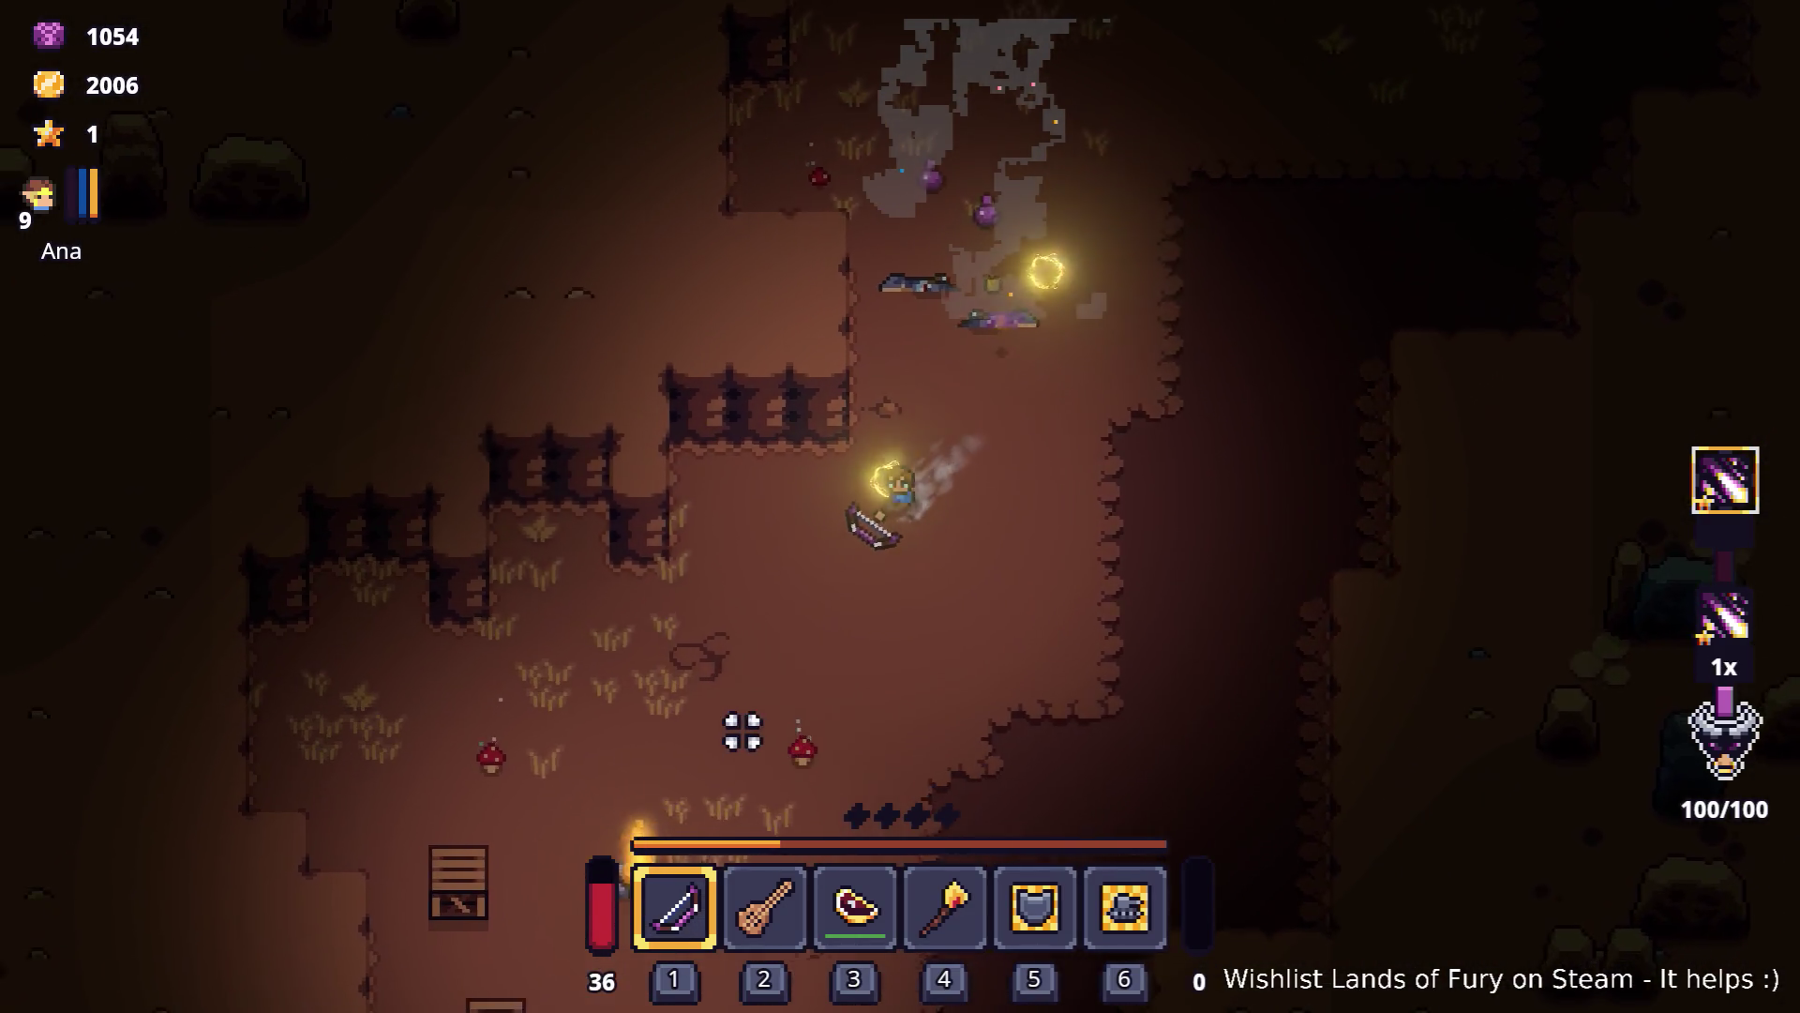
key(a)
key(s)
key(Tab)
key(Tab)
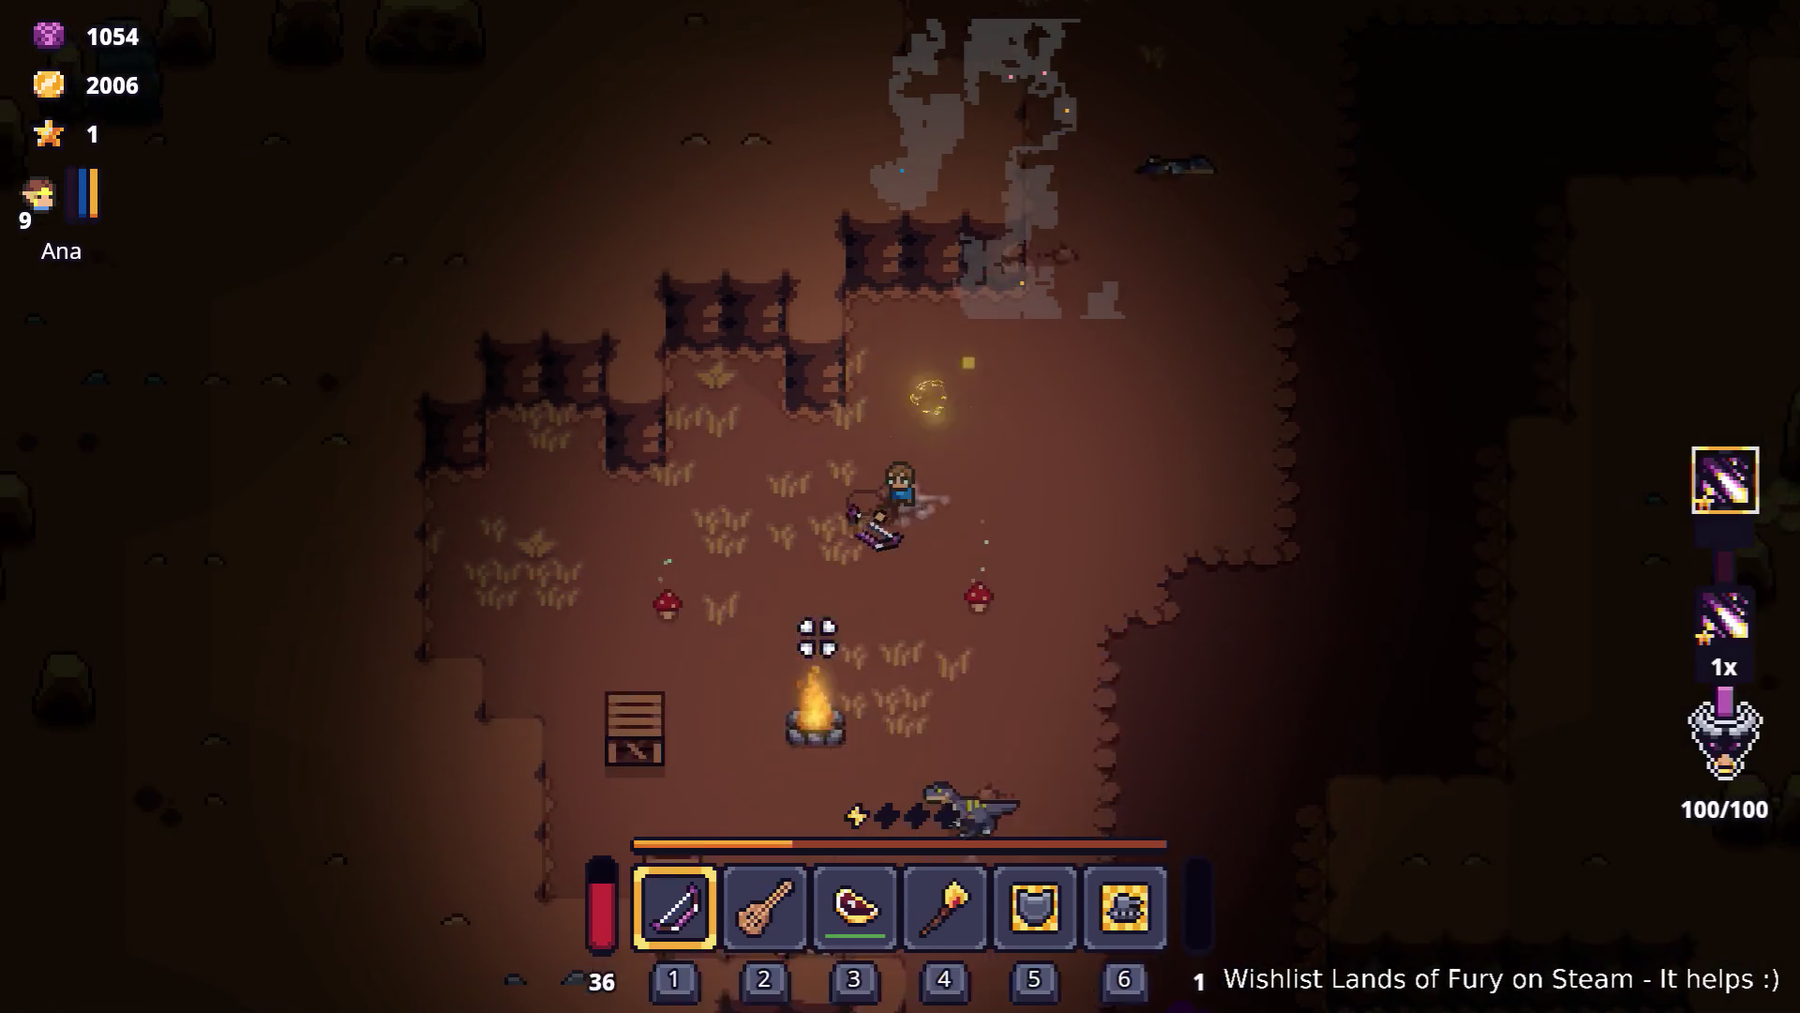
key(a)
key(s)
Shoot the last enemies and collect the dropped coins, bringing gold to 2024.
click(1182, 515)
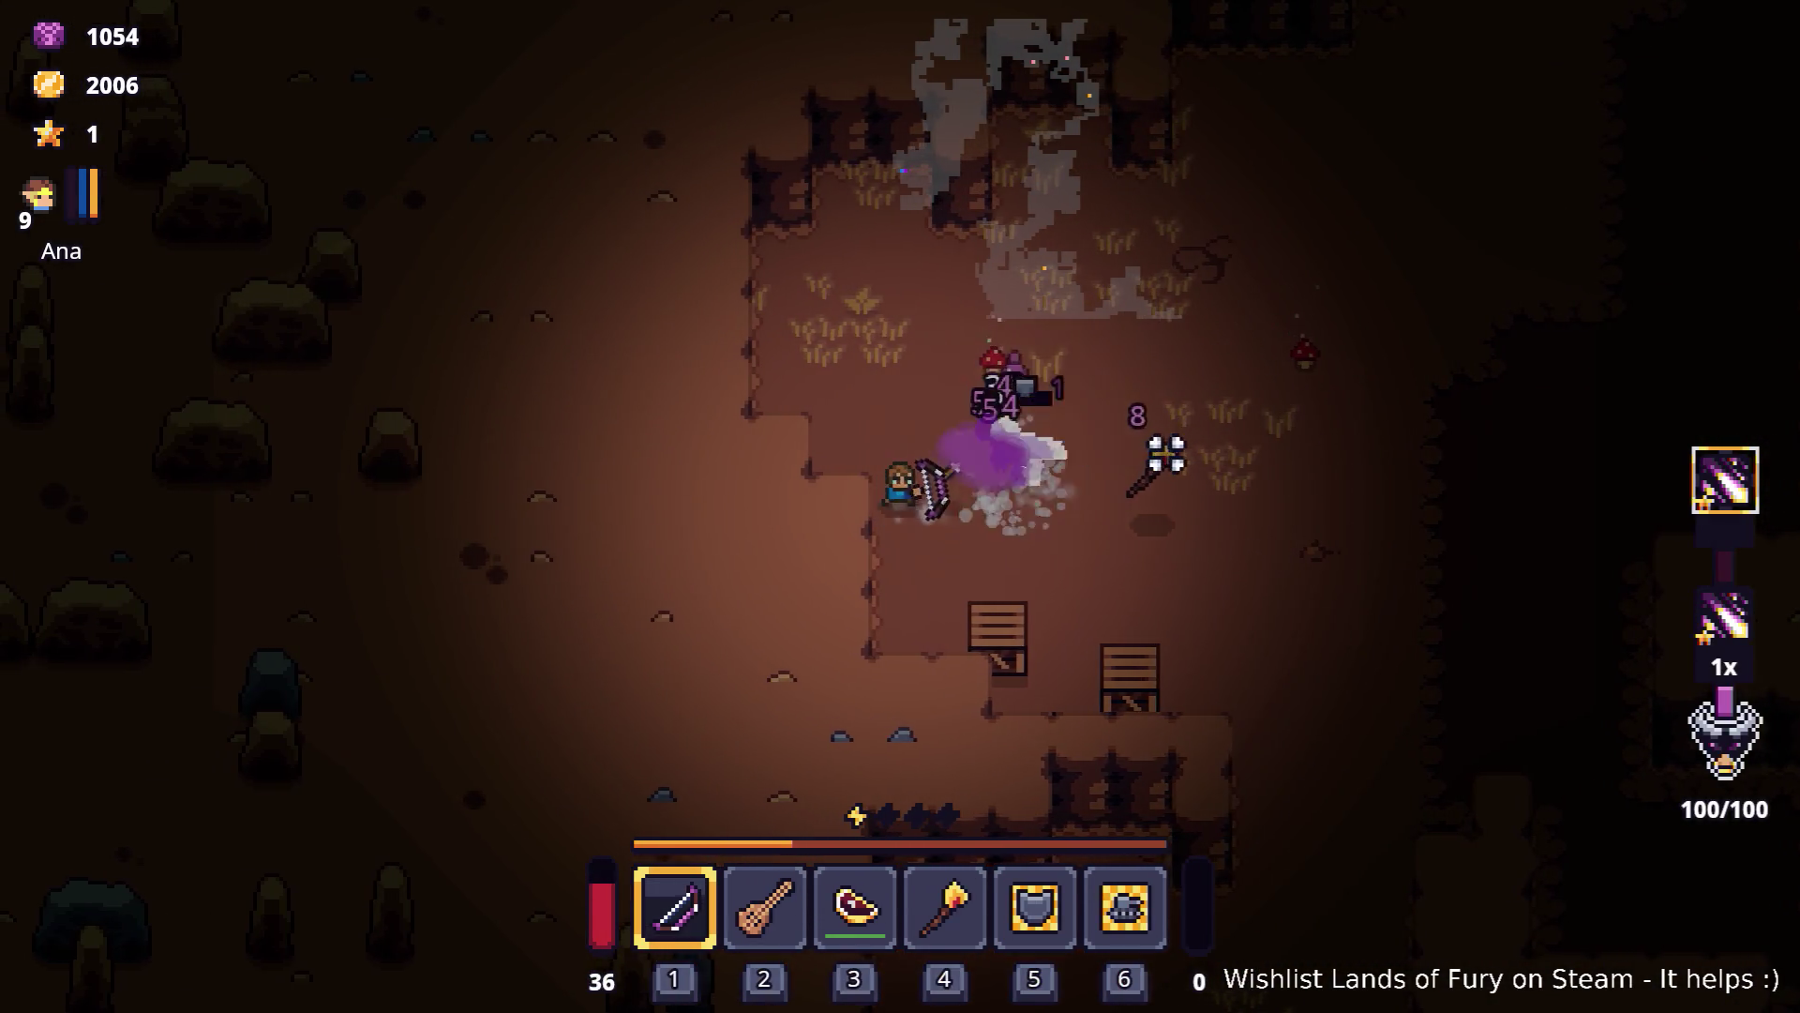
key(d)
key(s)
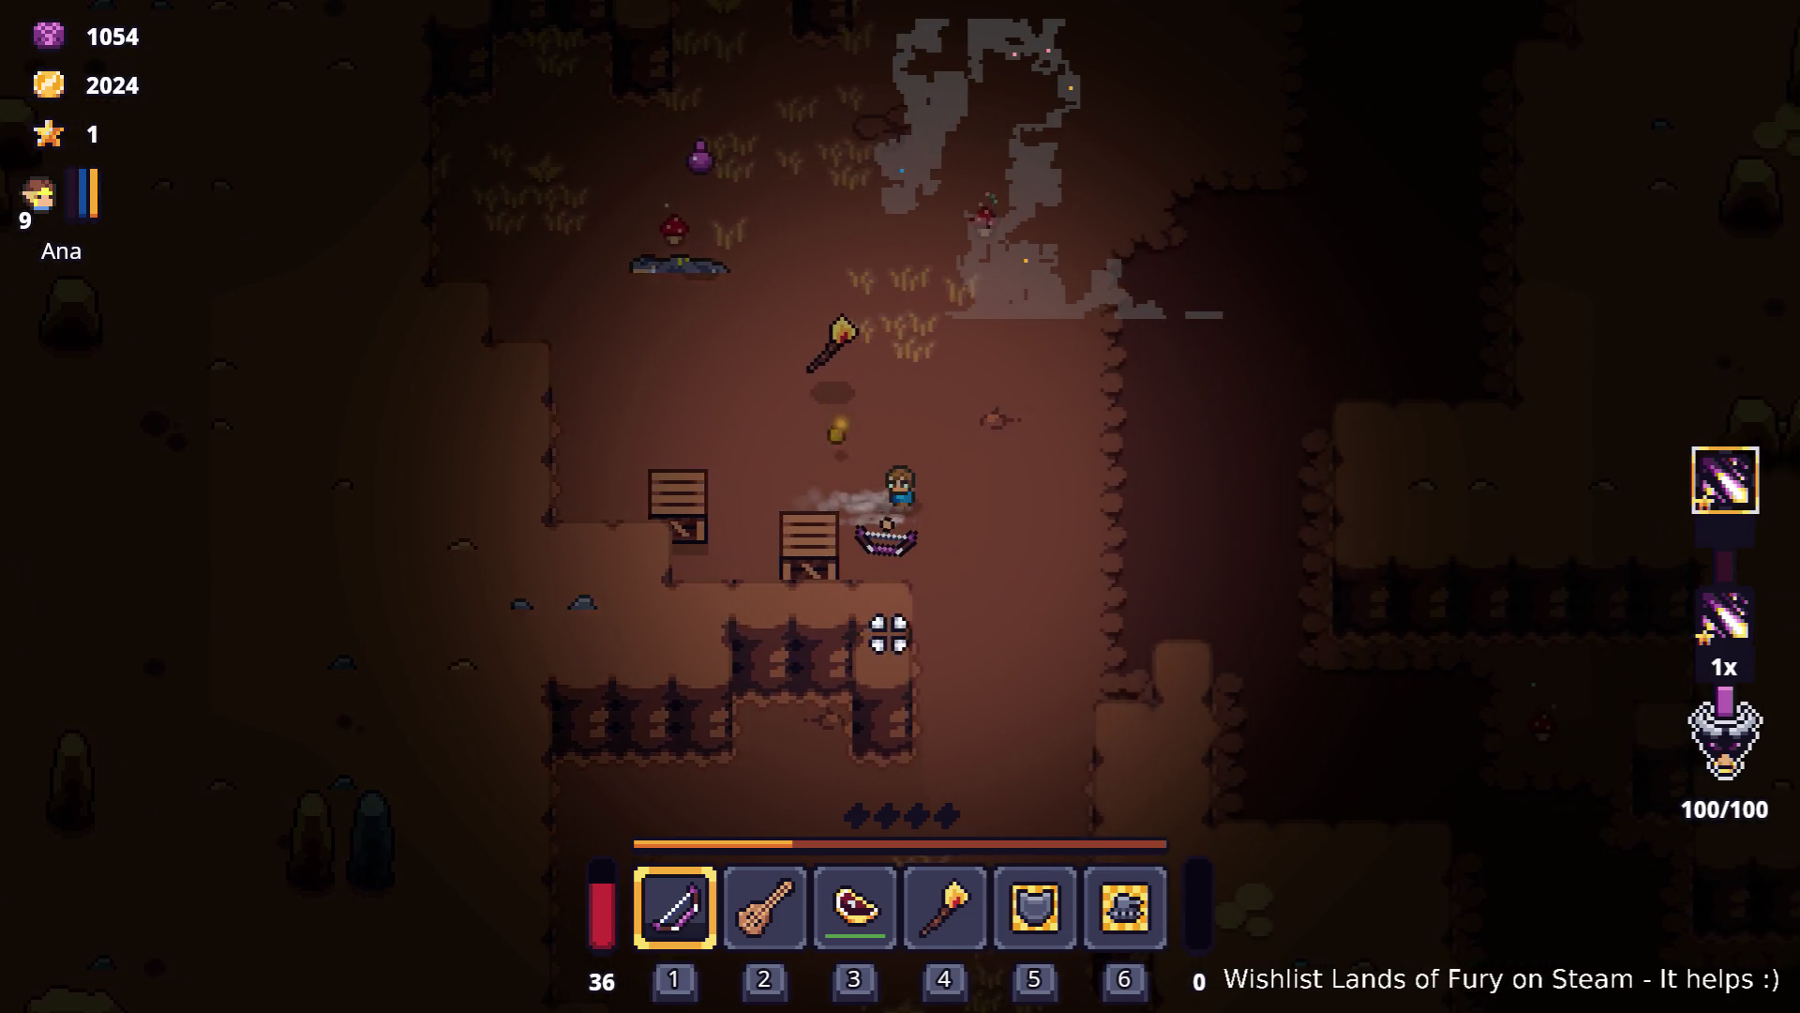
key(s)
click(788, 607)
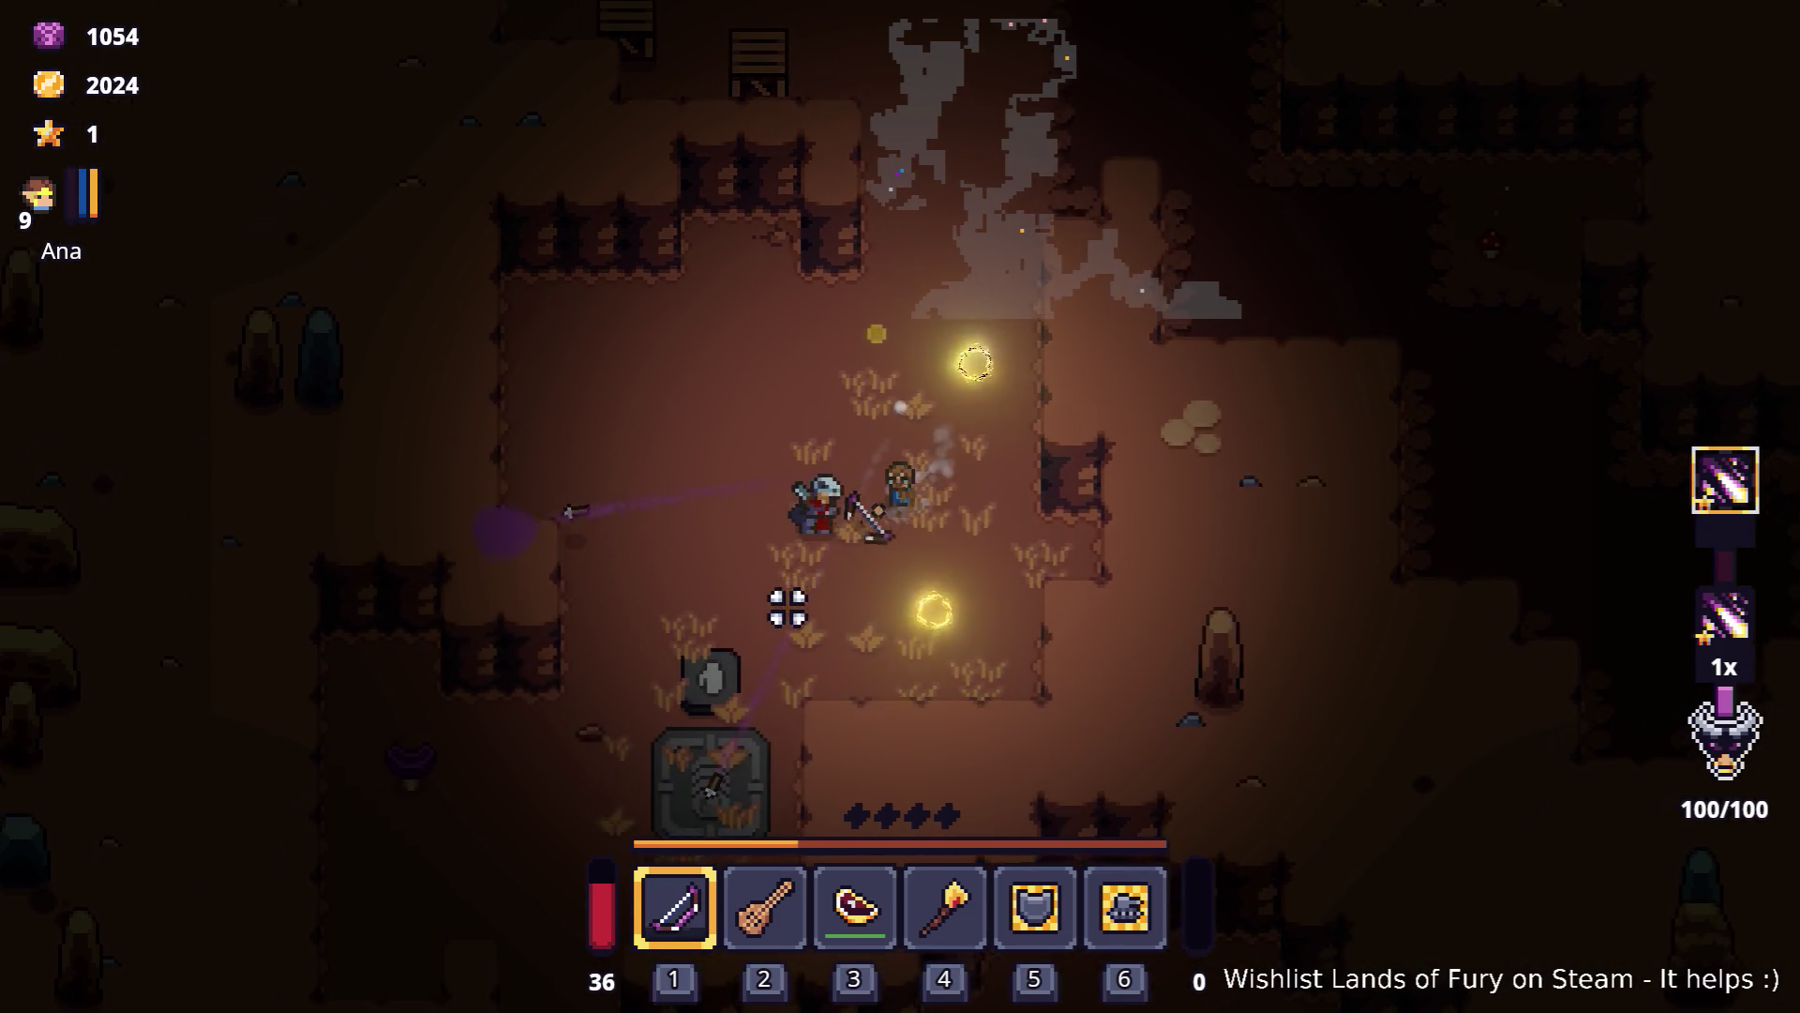
Shoot down the enemies to the left and above while collecting their gold.
key(s)
key(a)
click(667, 424)
key(a)
click(785, 395)
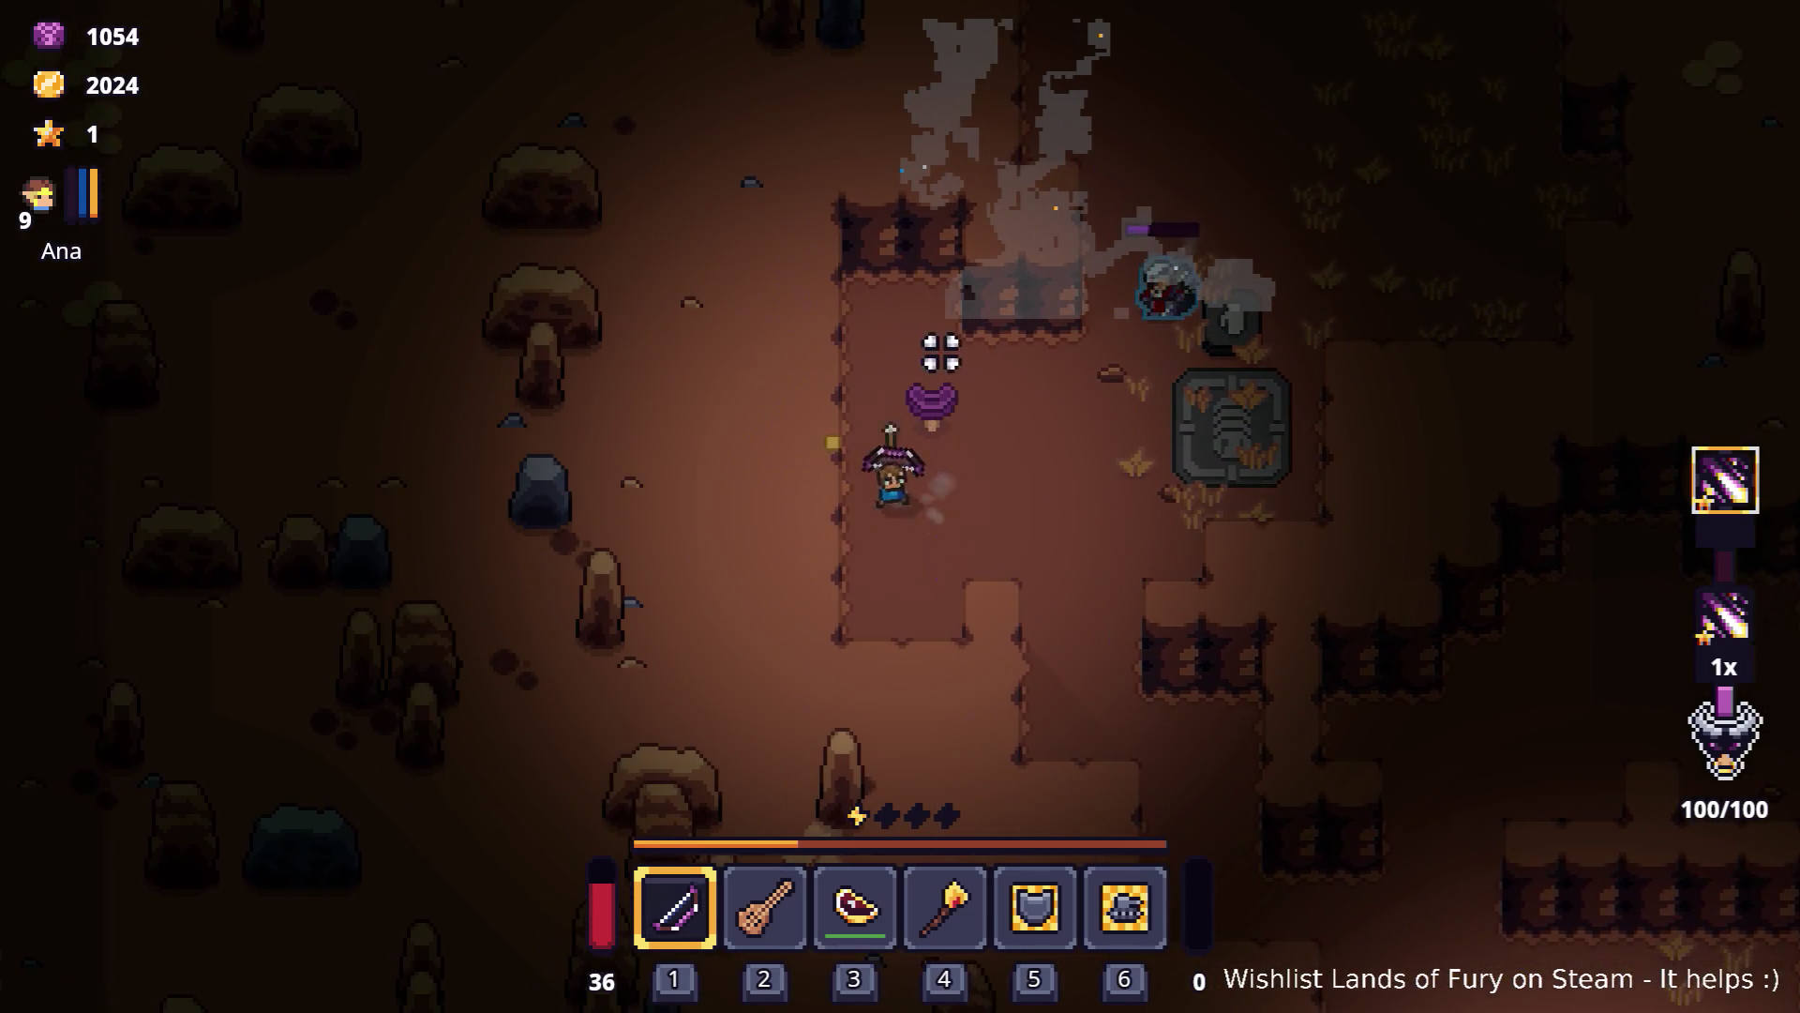
key(w)
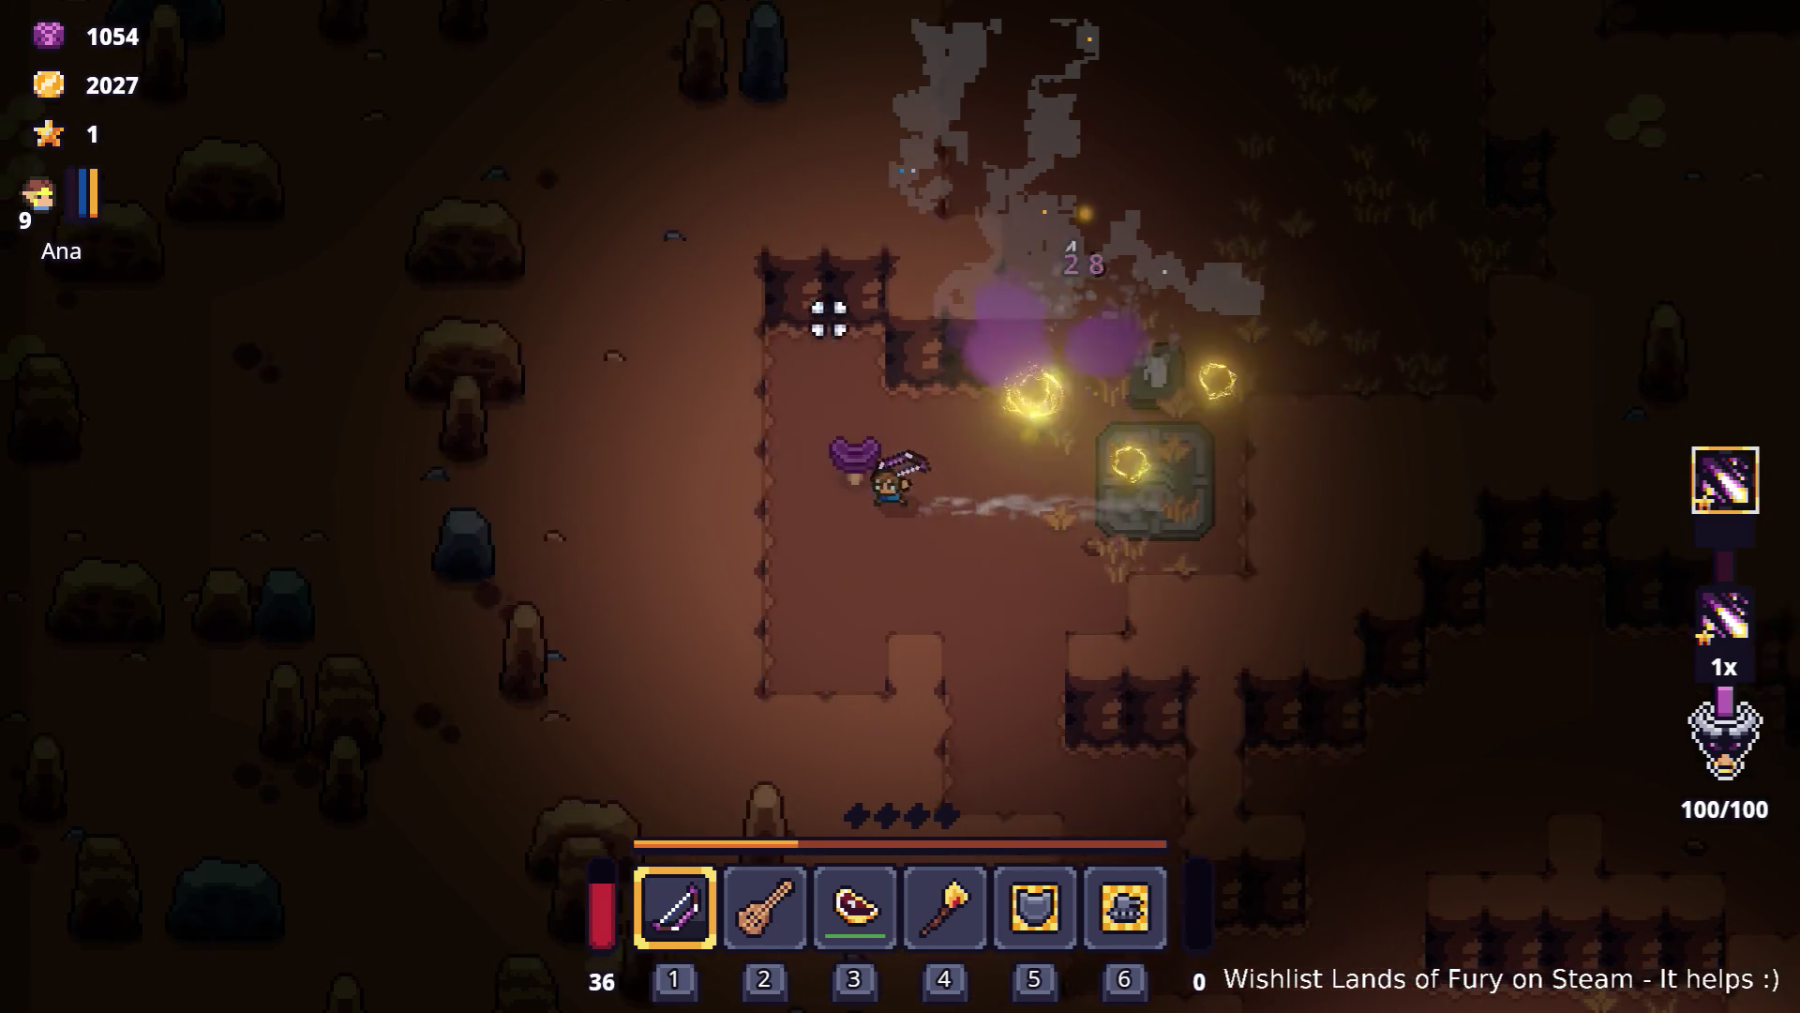
click(903, 394)
key(s)
key(d)
click(828, 362)
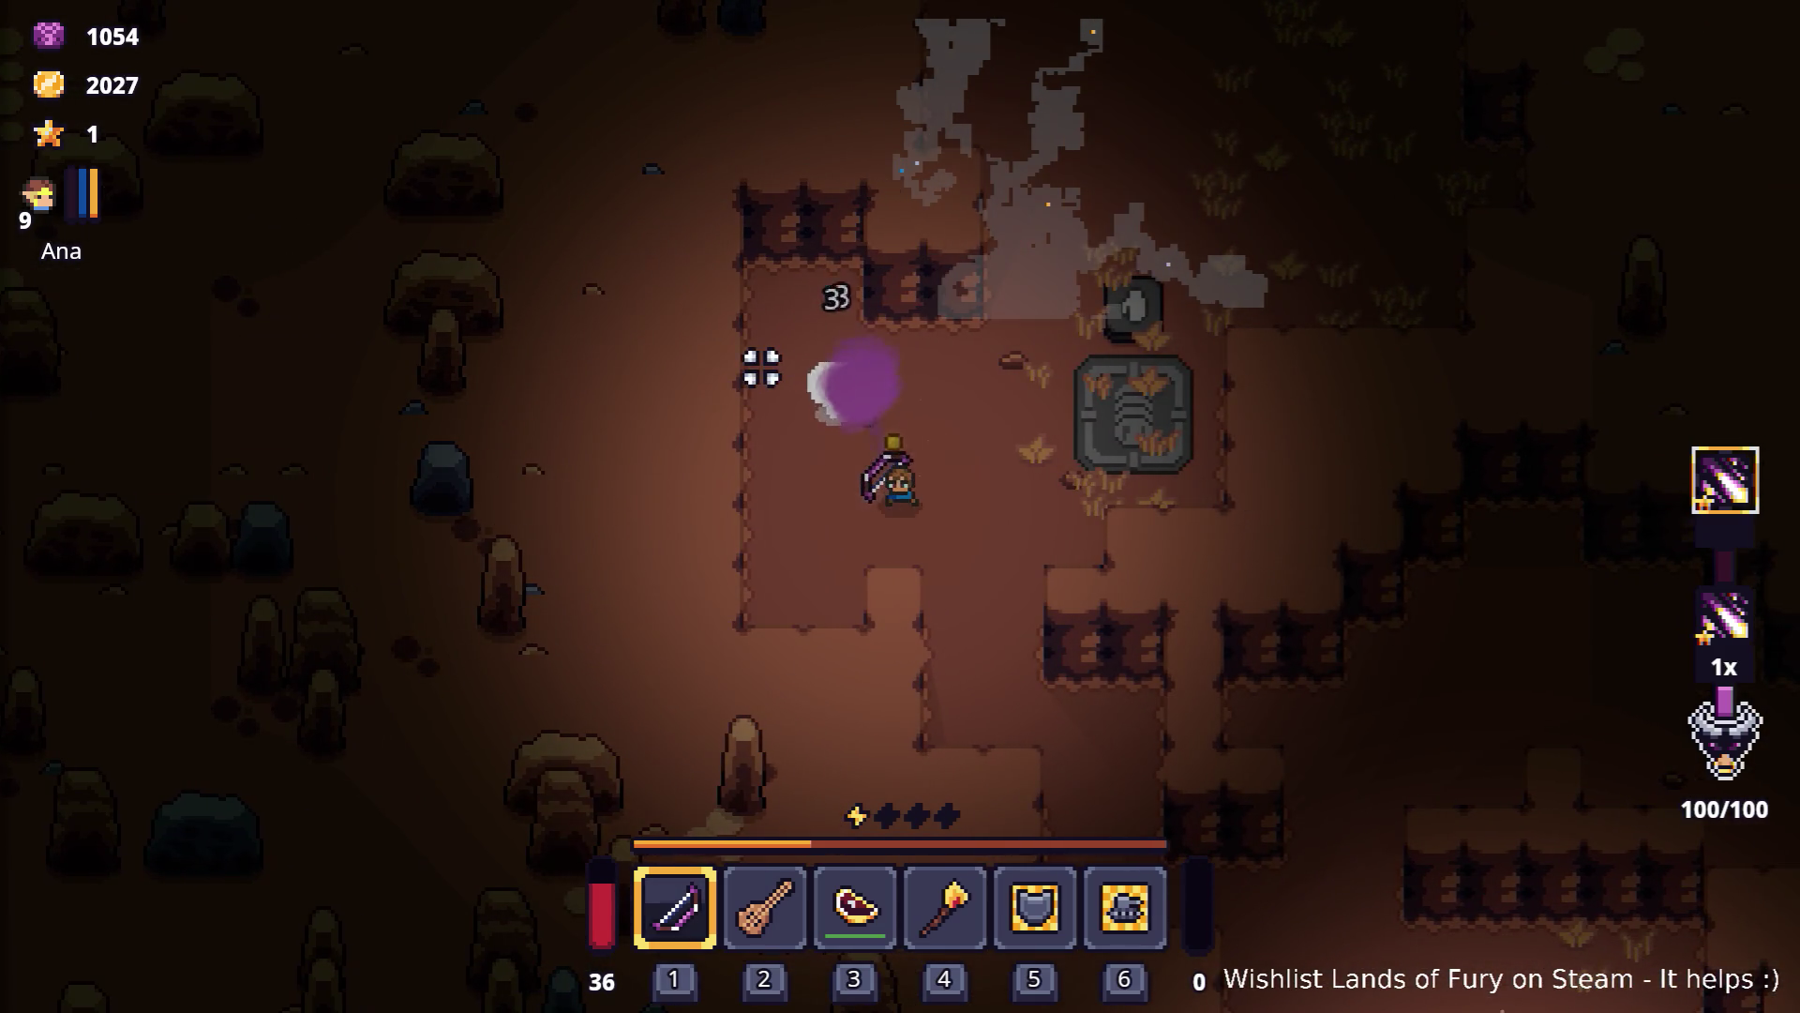
click(721, 371)
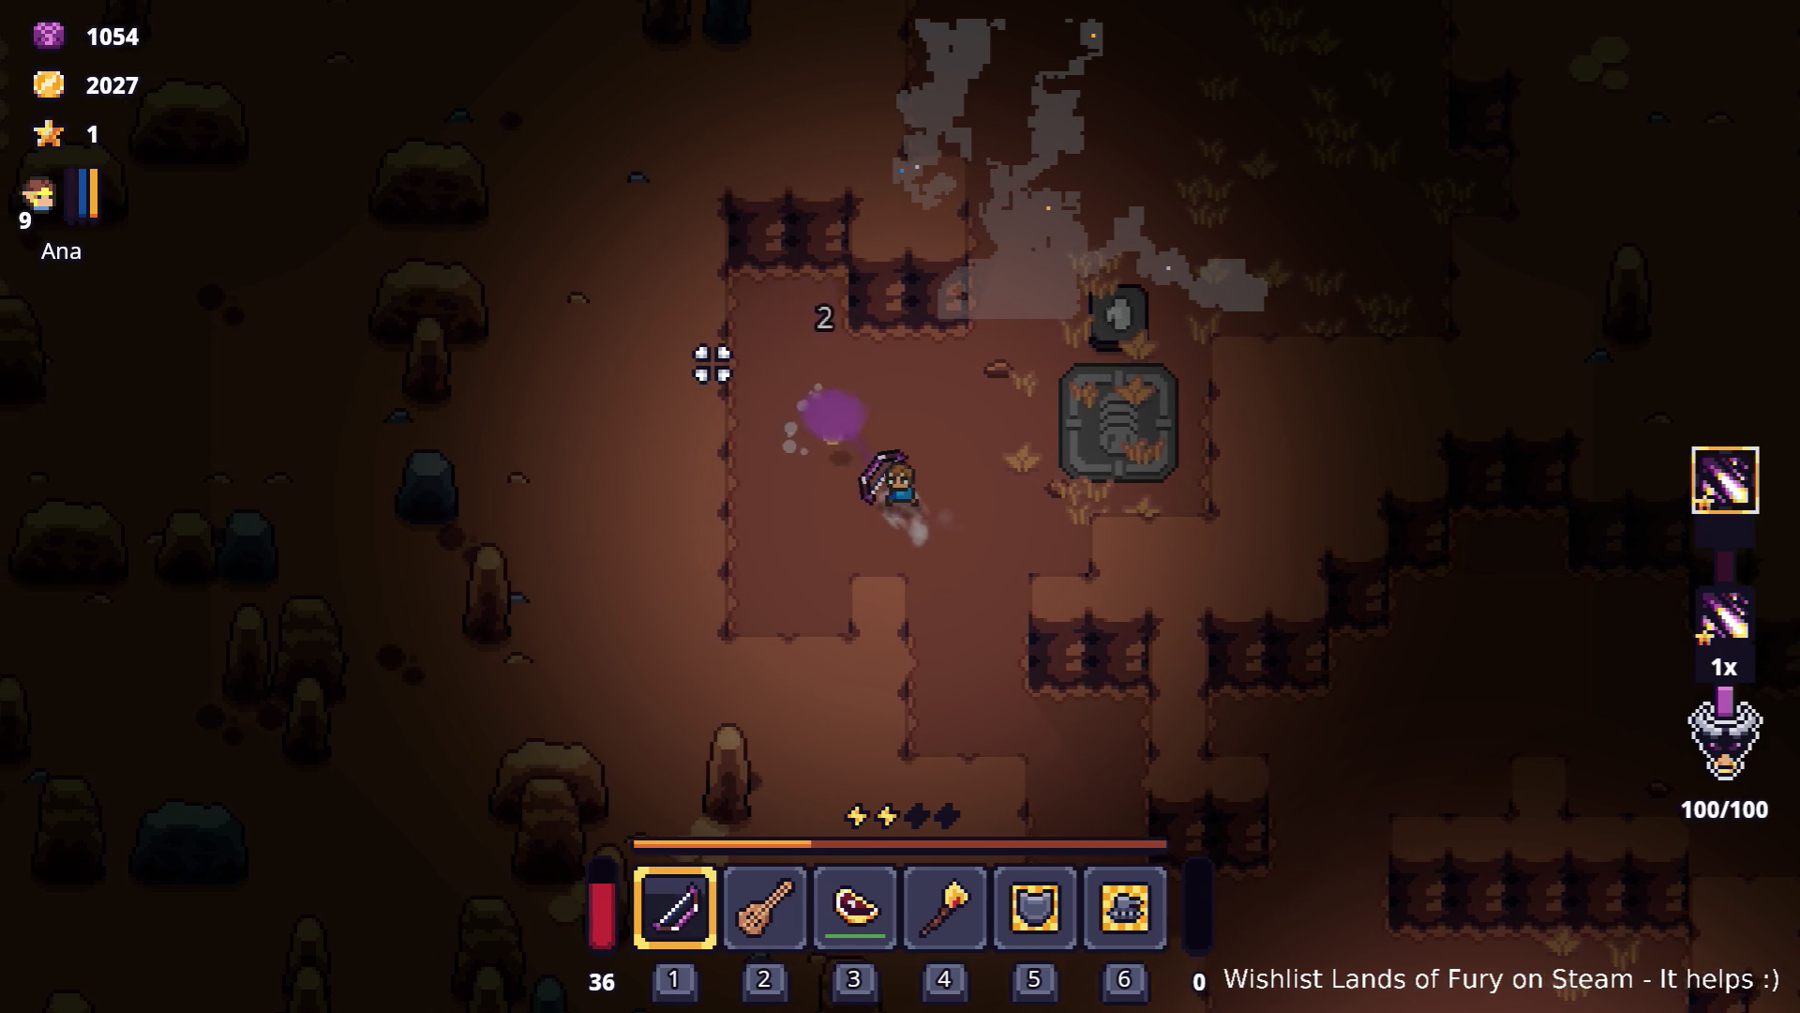
Head down-right and shoot the enemies near the mushrooms, bringing gold to 2027.
key(s)
key(d)
key(s)
key(d)
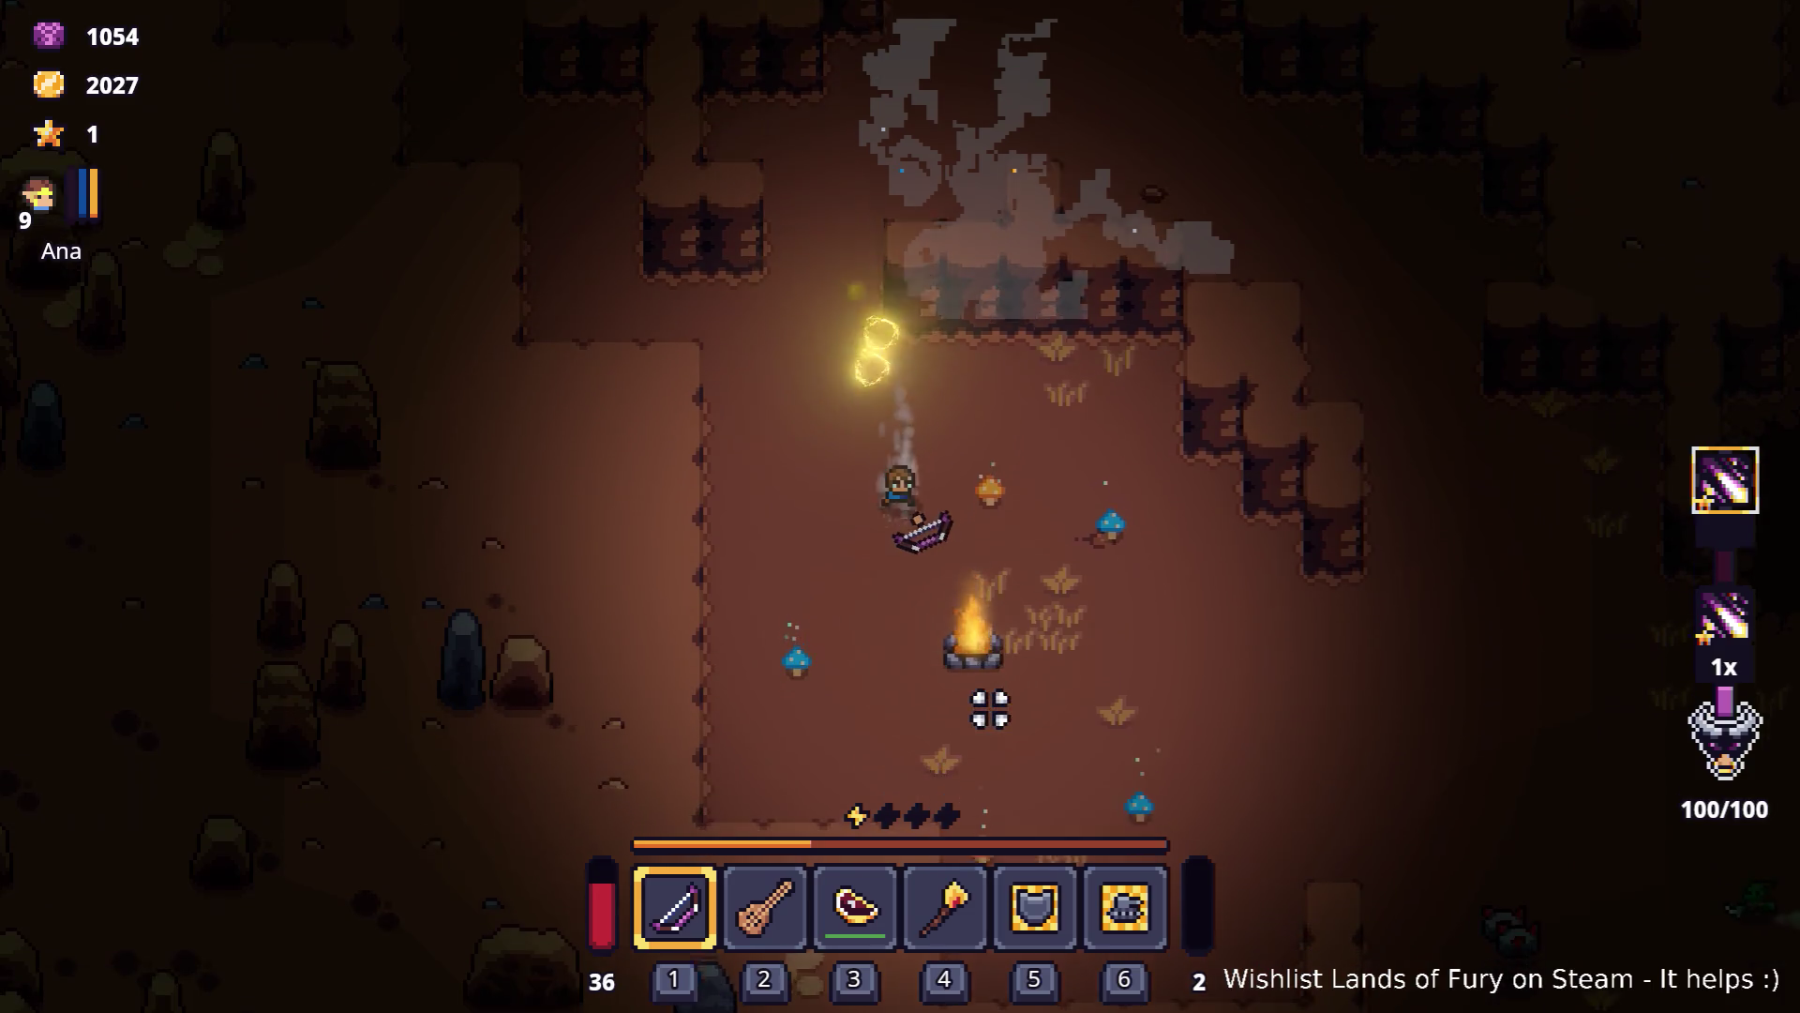
key(s)
click(1008, 696)
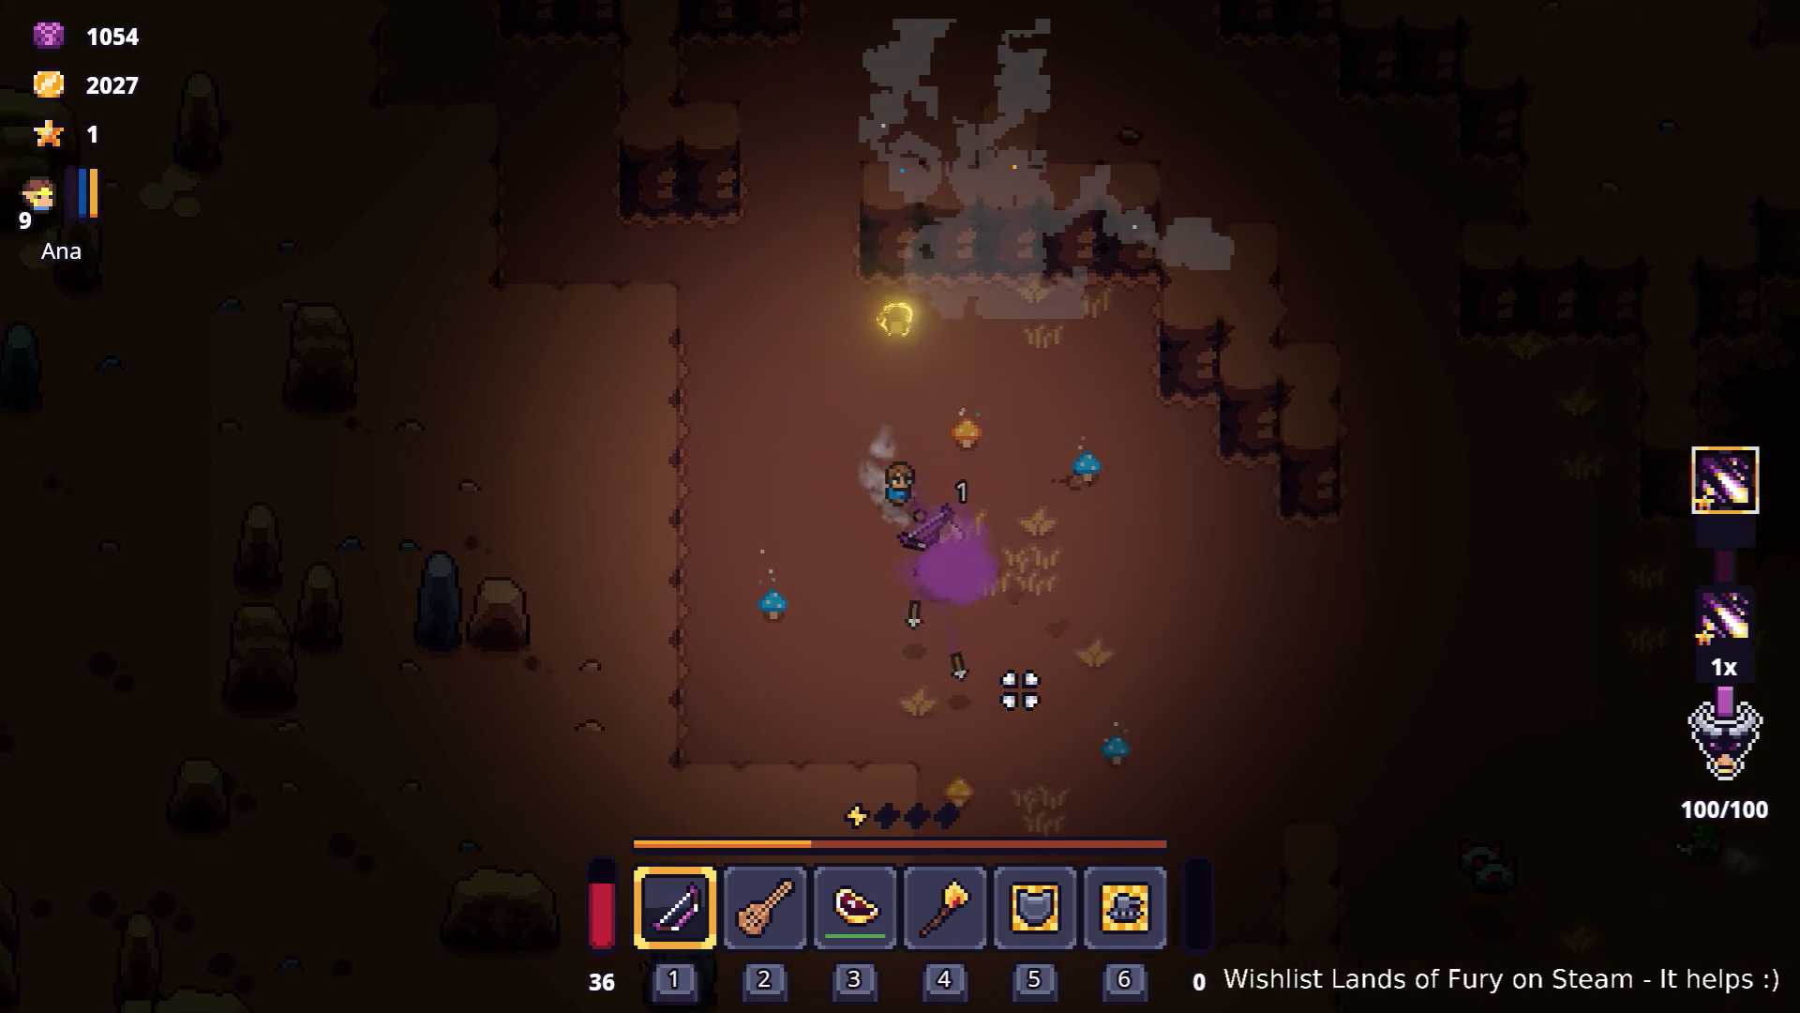
key(d)
click(1031, 464)
Dash right across the cave onto the stone anvil and open the inventory.
key(s)
key(d)
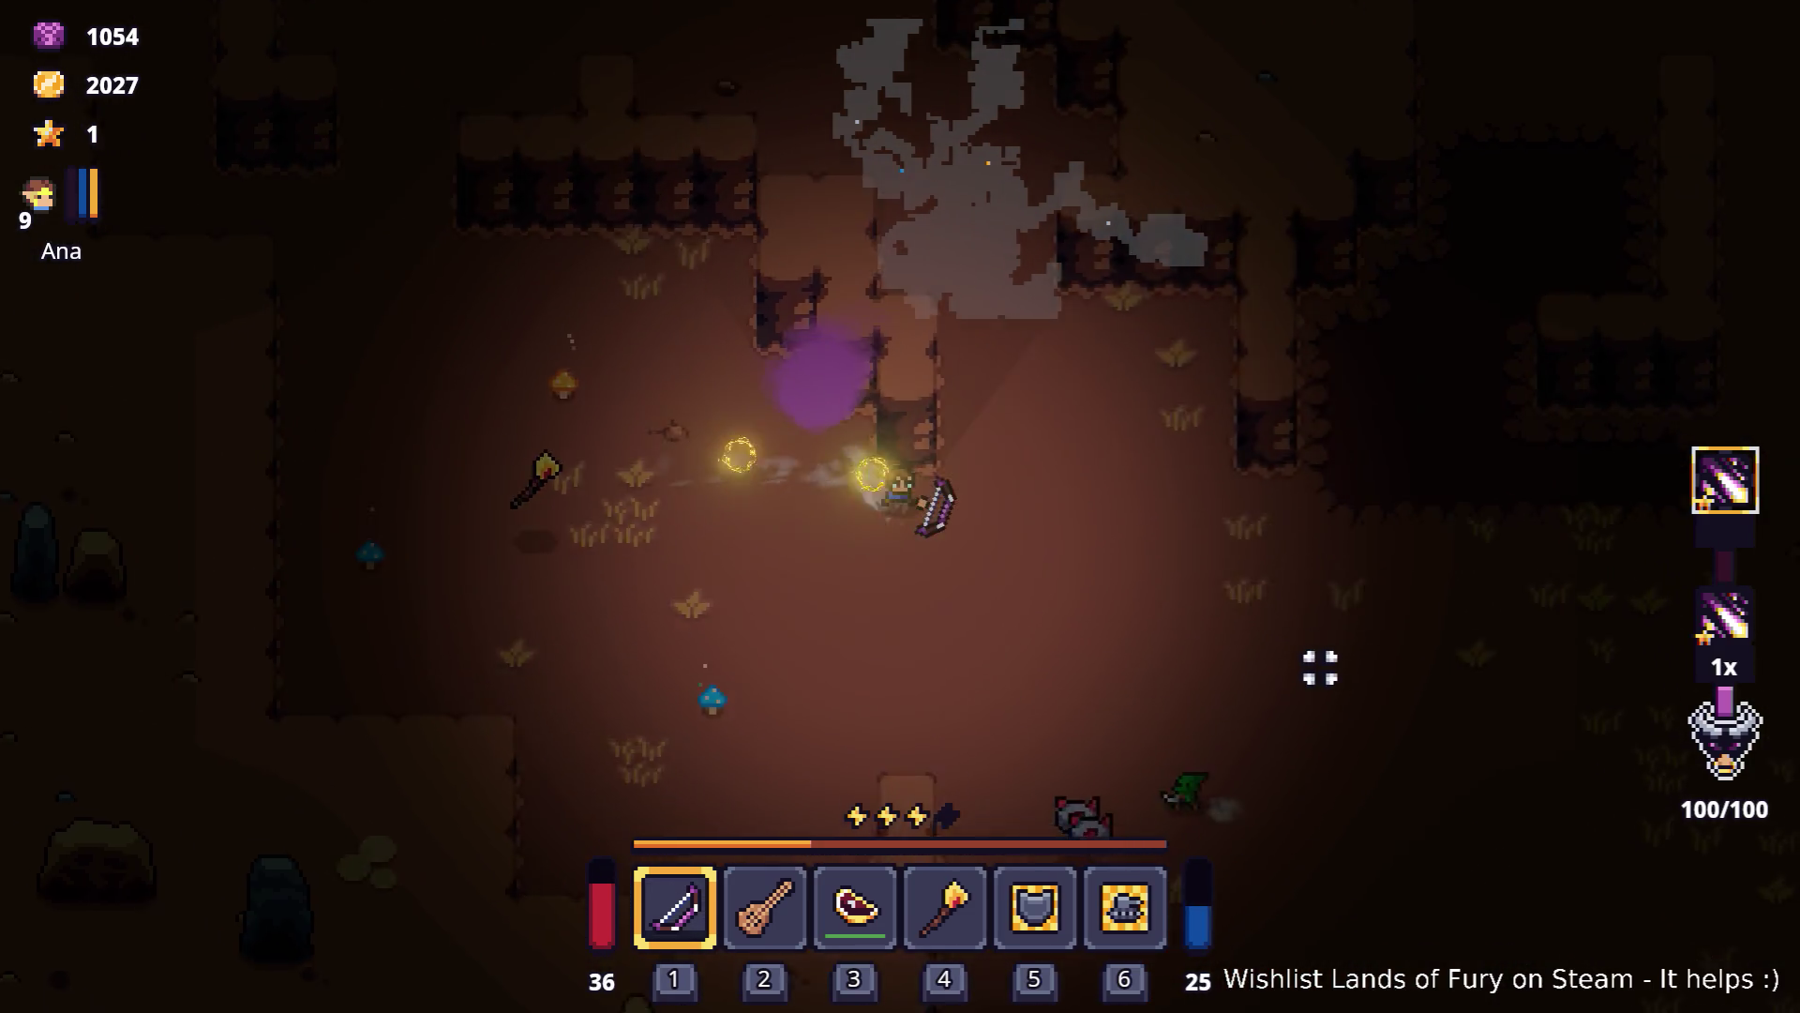
key(d)
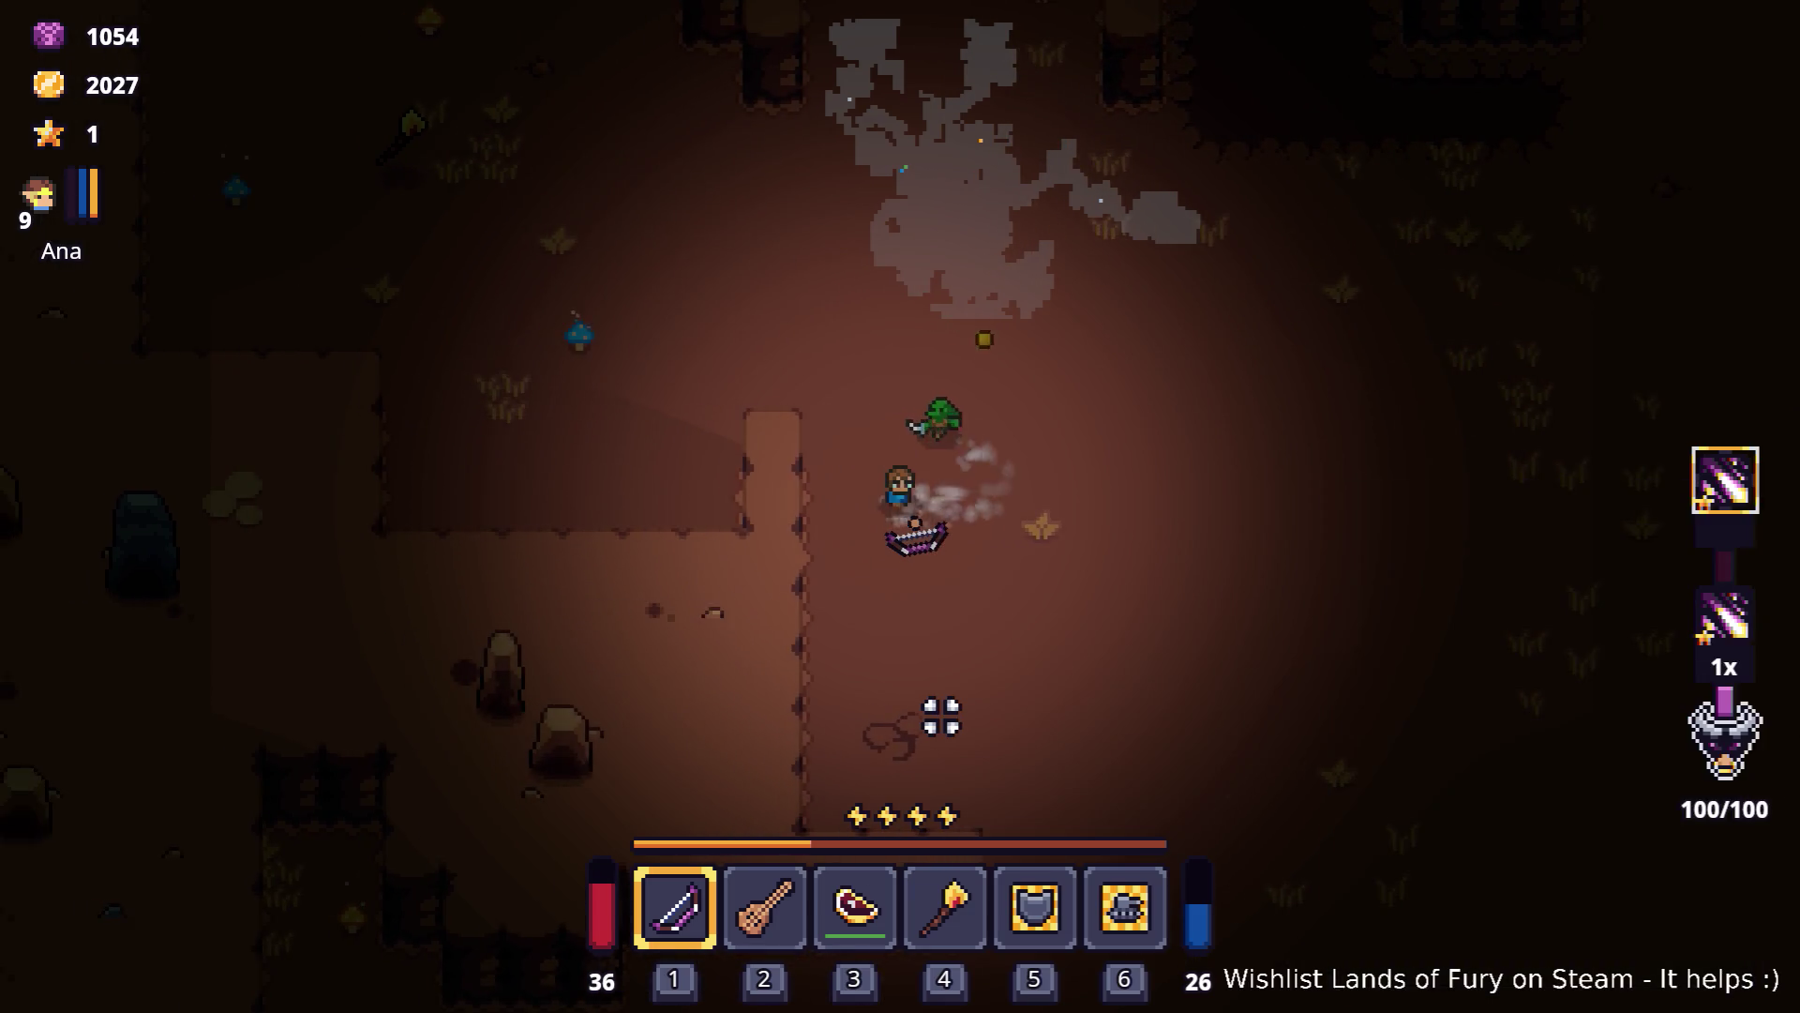
key(space)
key(space)
key(d)
key(space)
key(space)
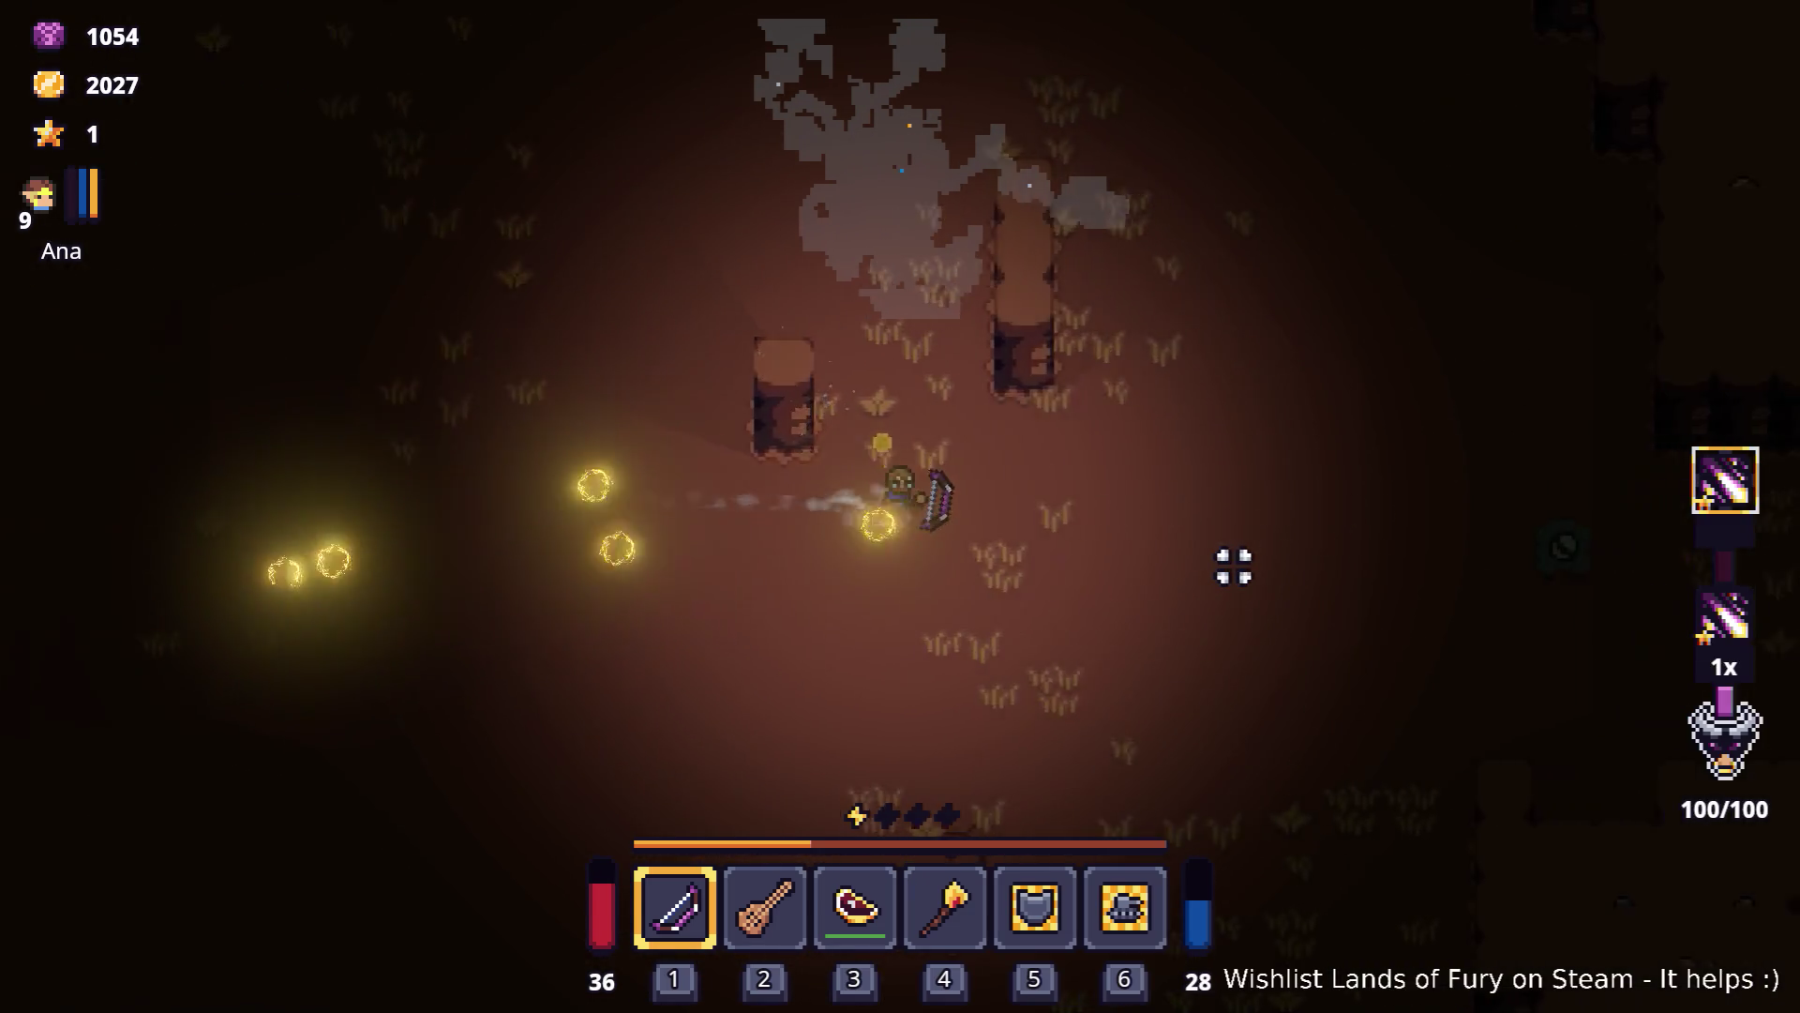
key(d)
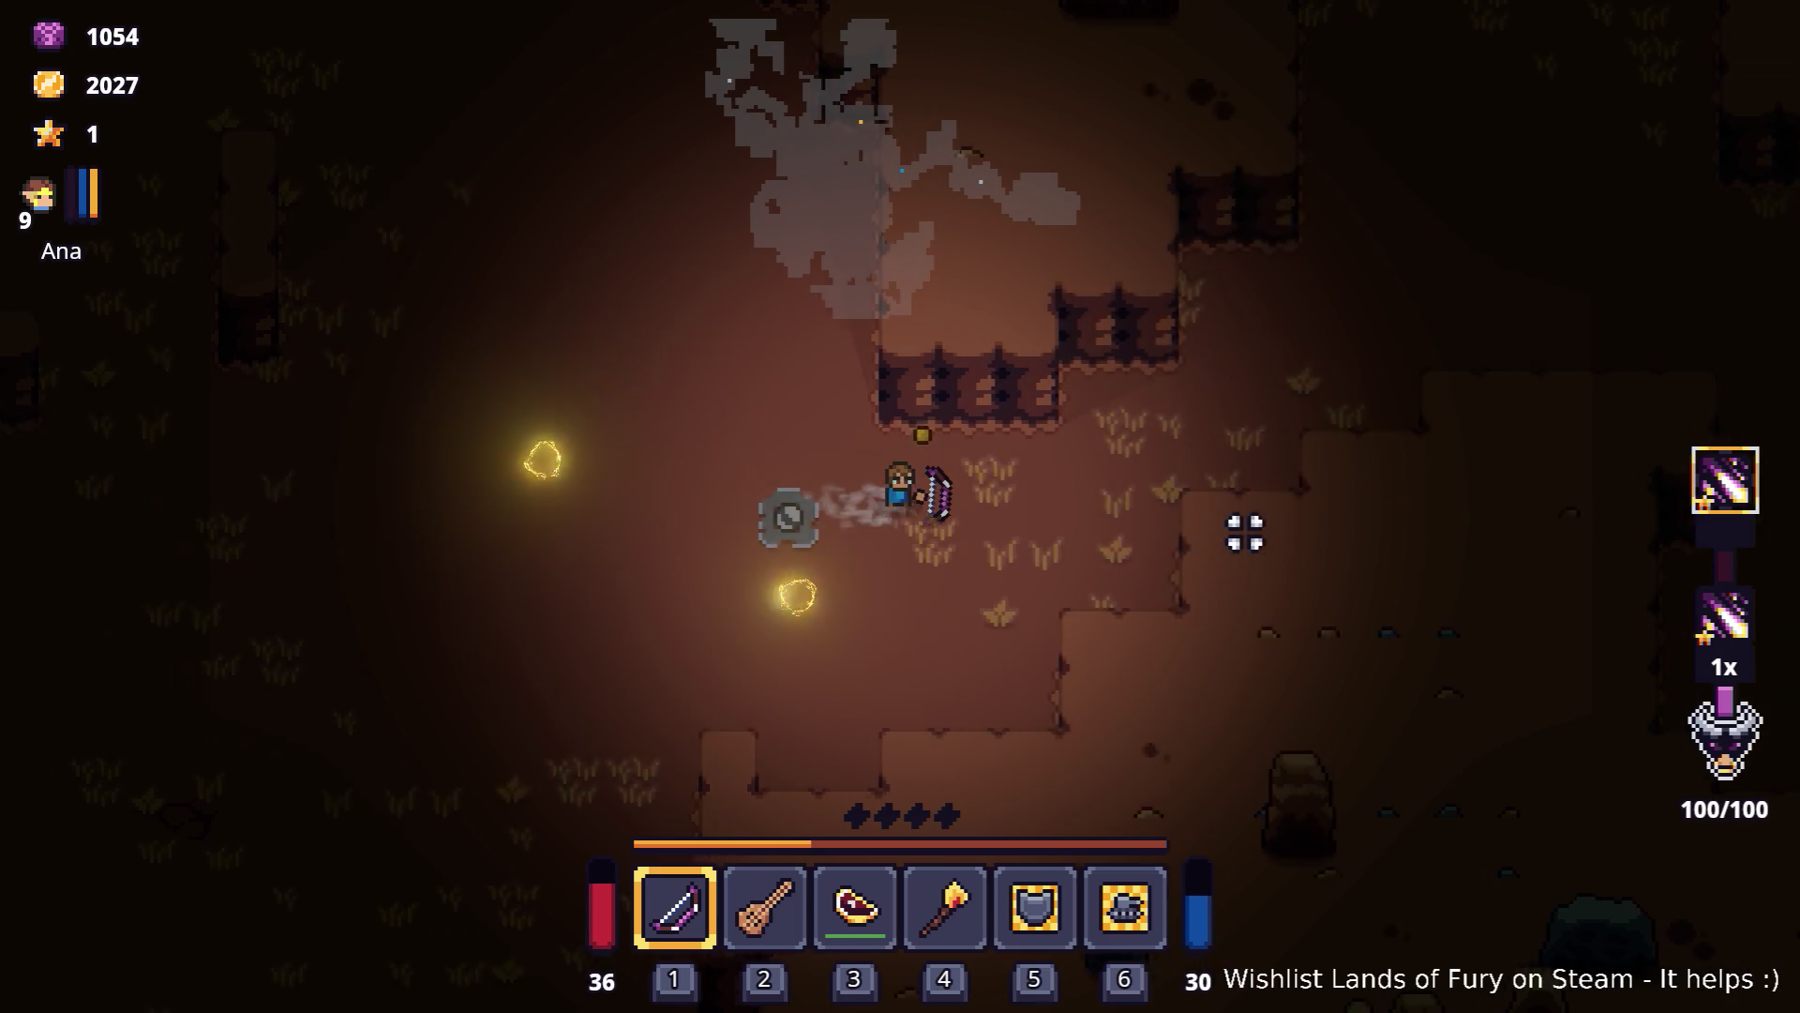
key(d)
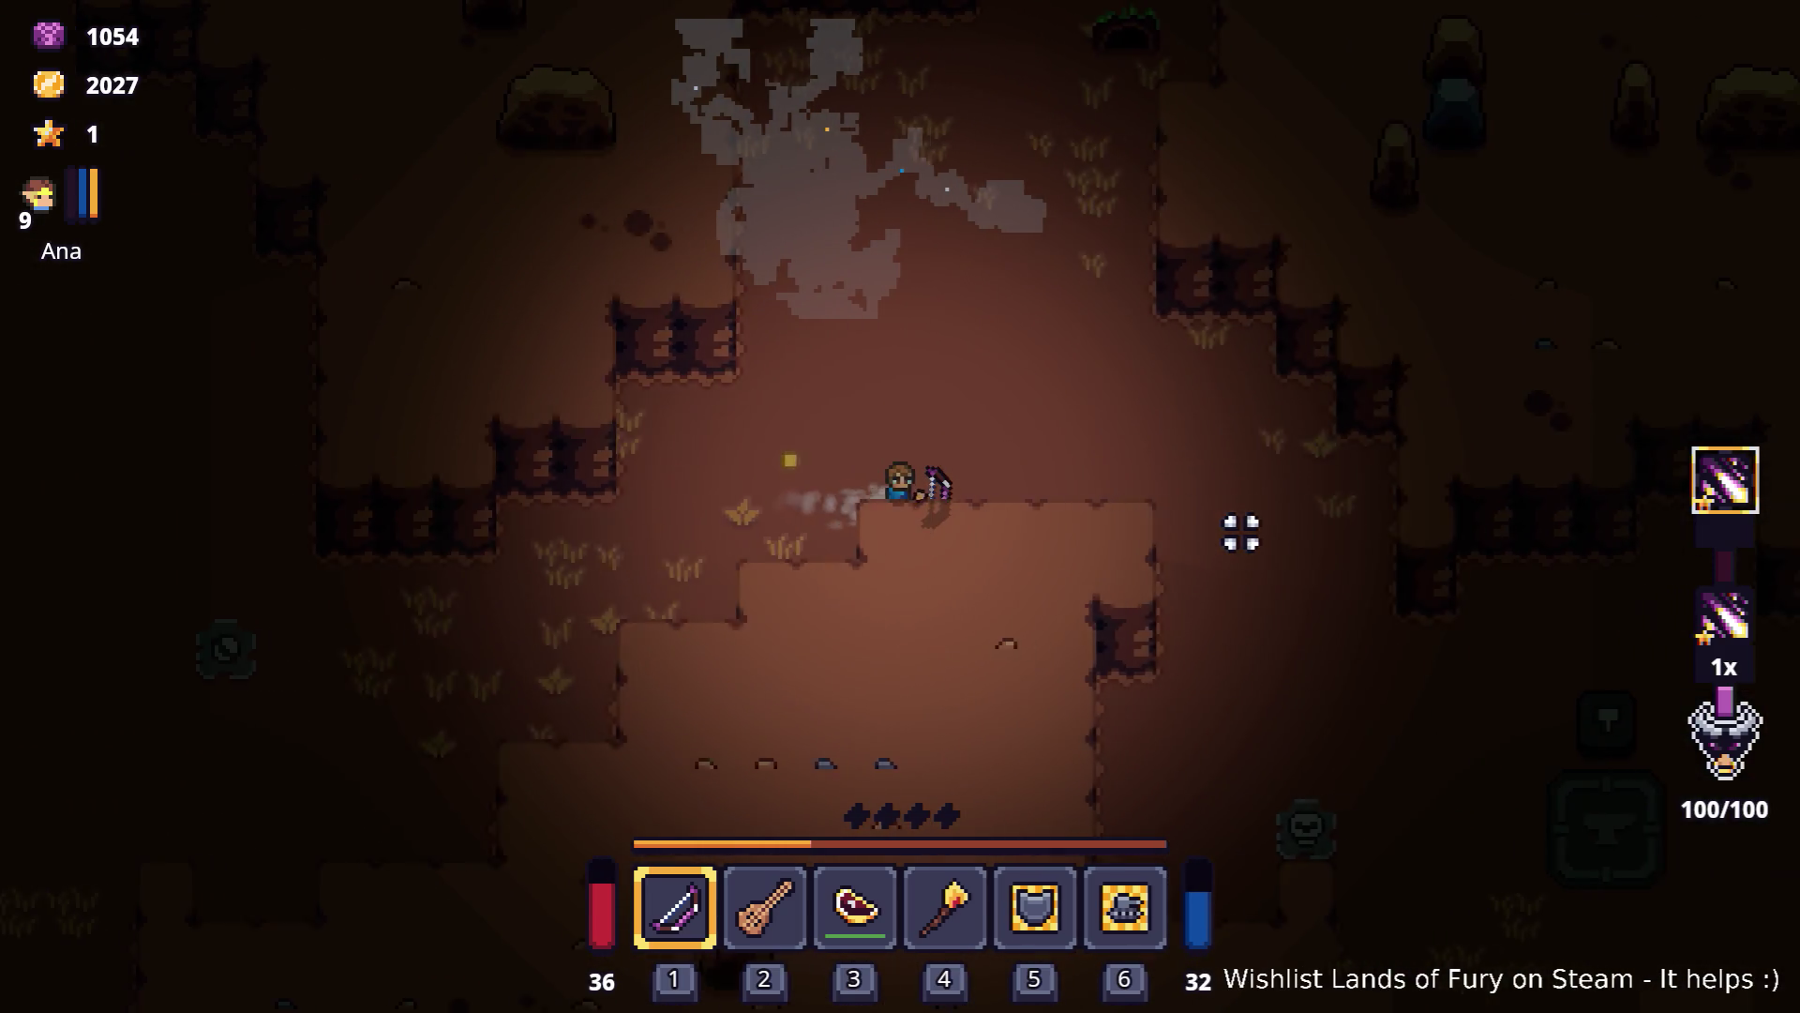
key(s)
key(d)
key(s)
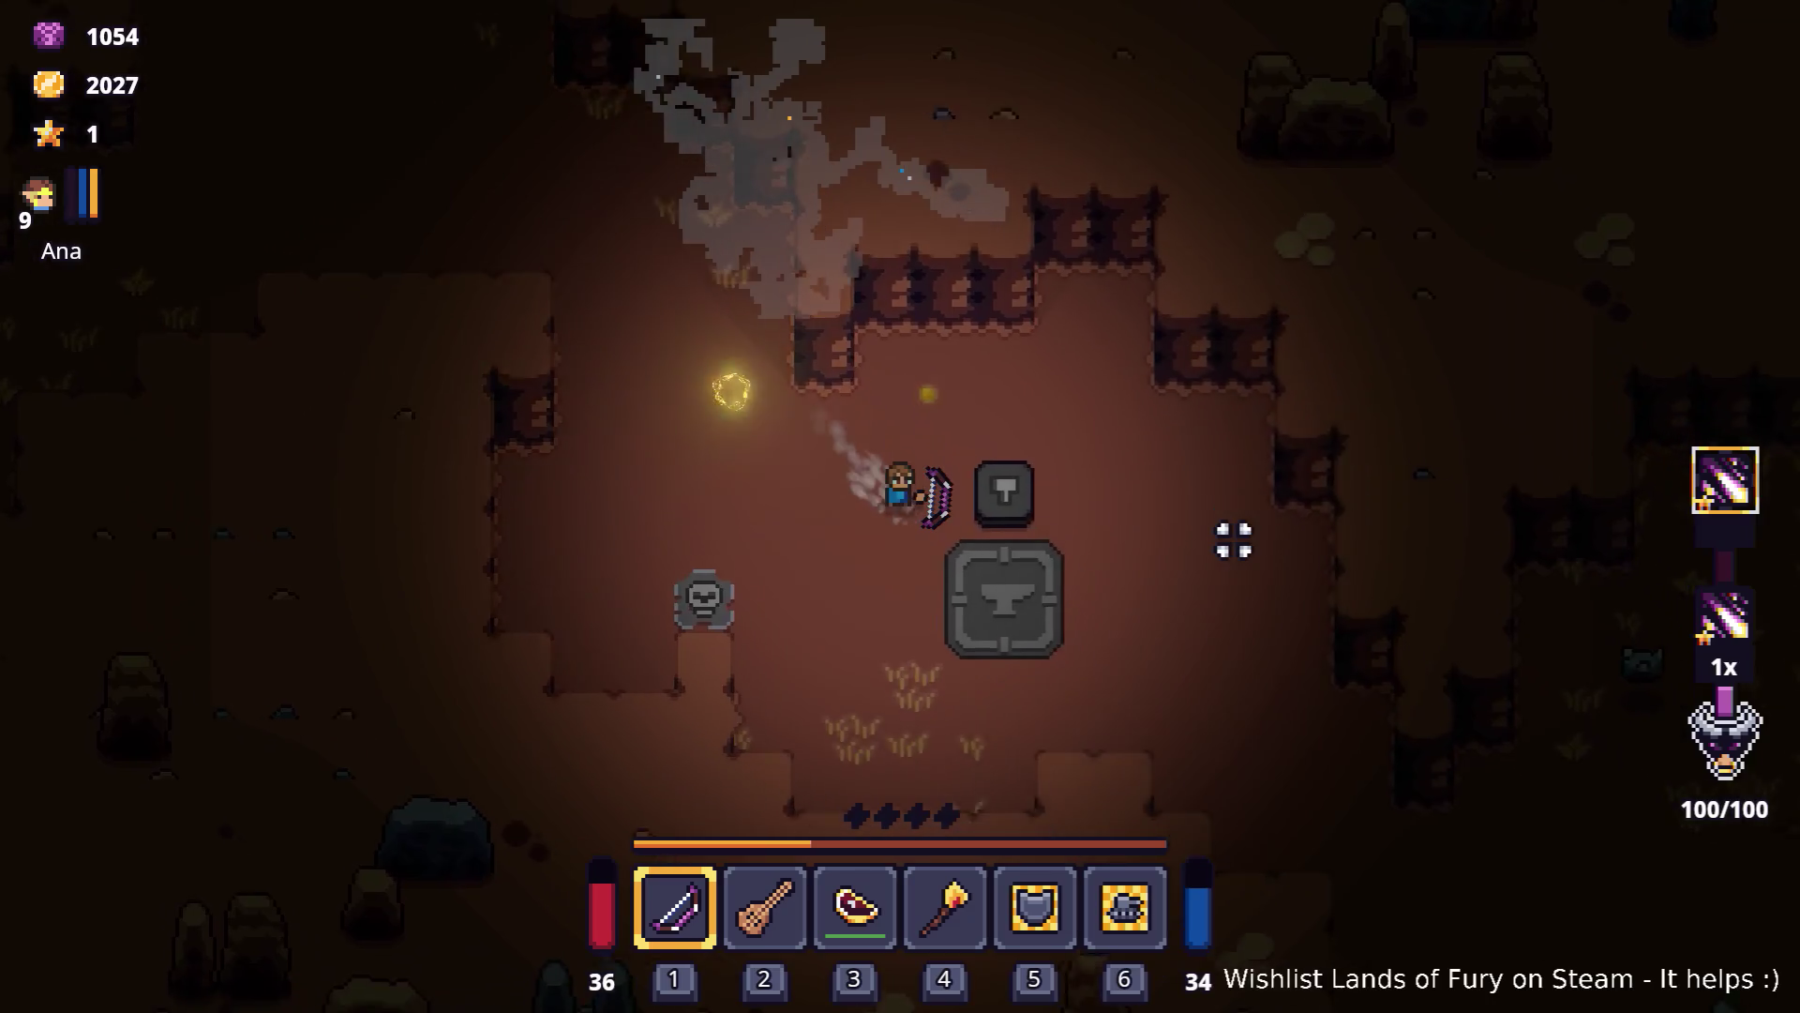
key(i)
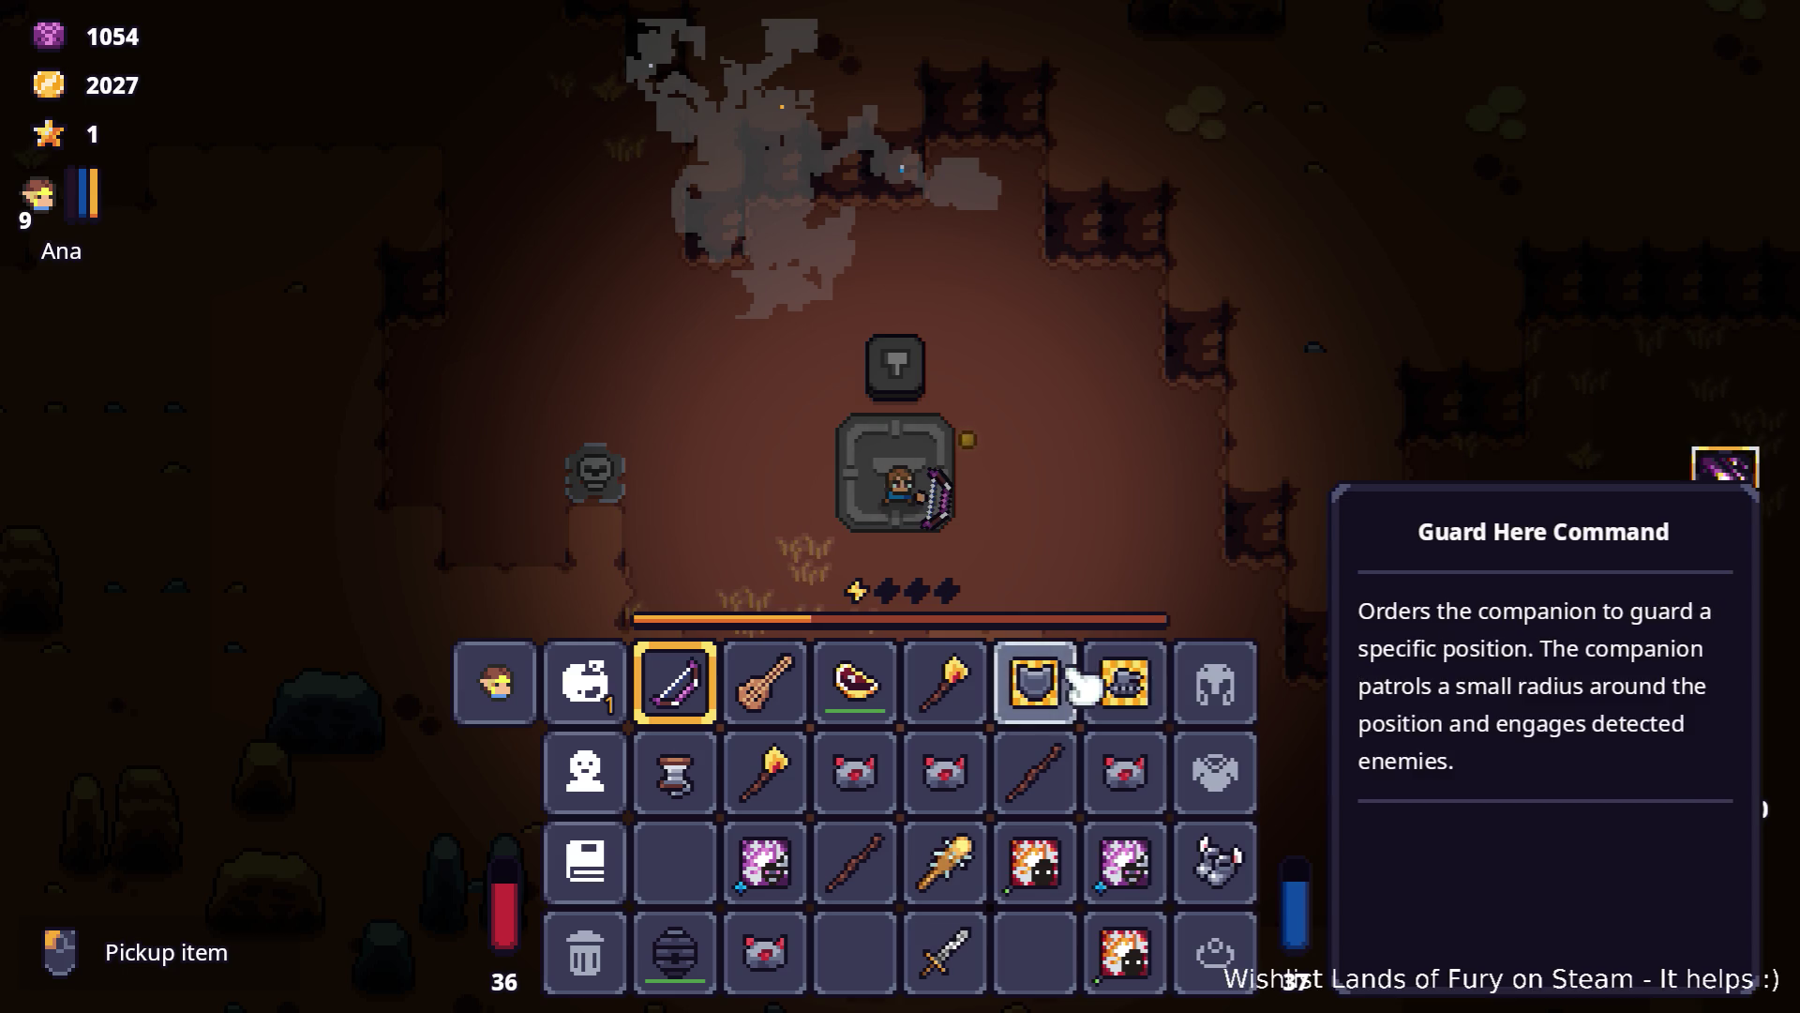
Circle back to the anvil and reopen the inventory to inspect the Poison Bow, then close it.
key(Tab)
key(d)
key(s)
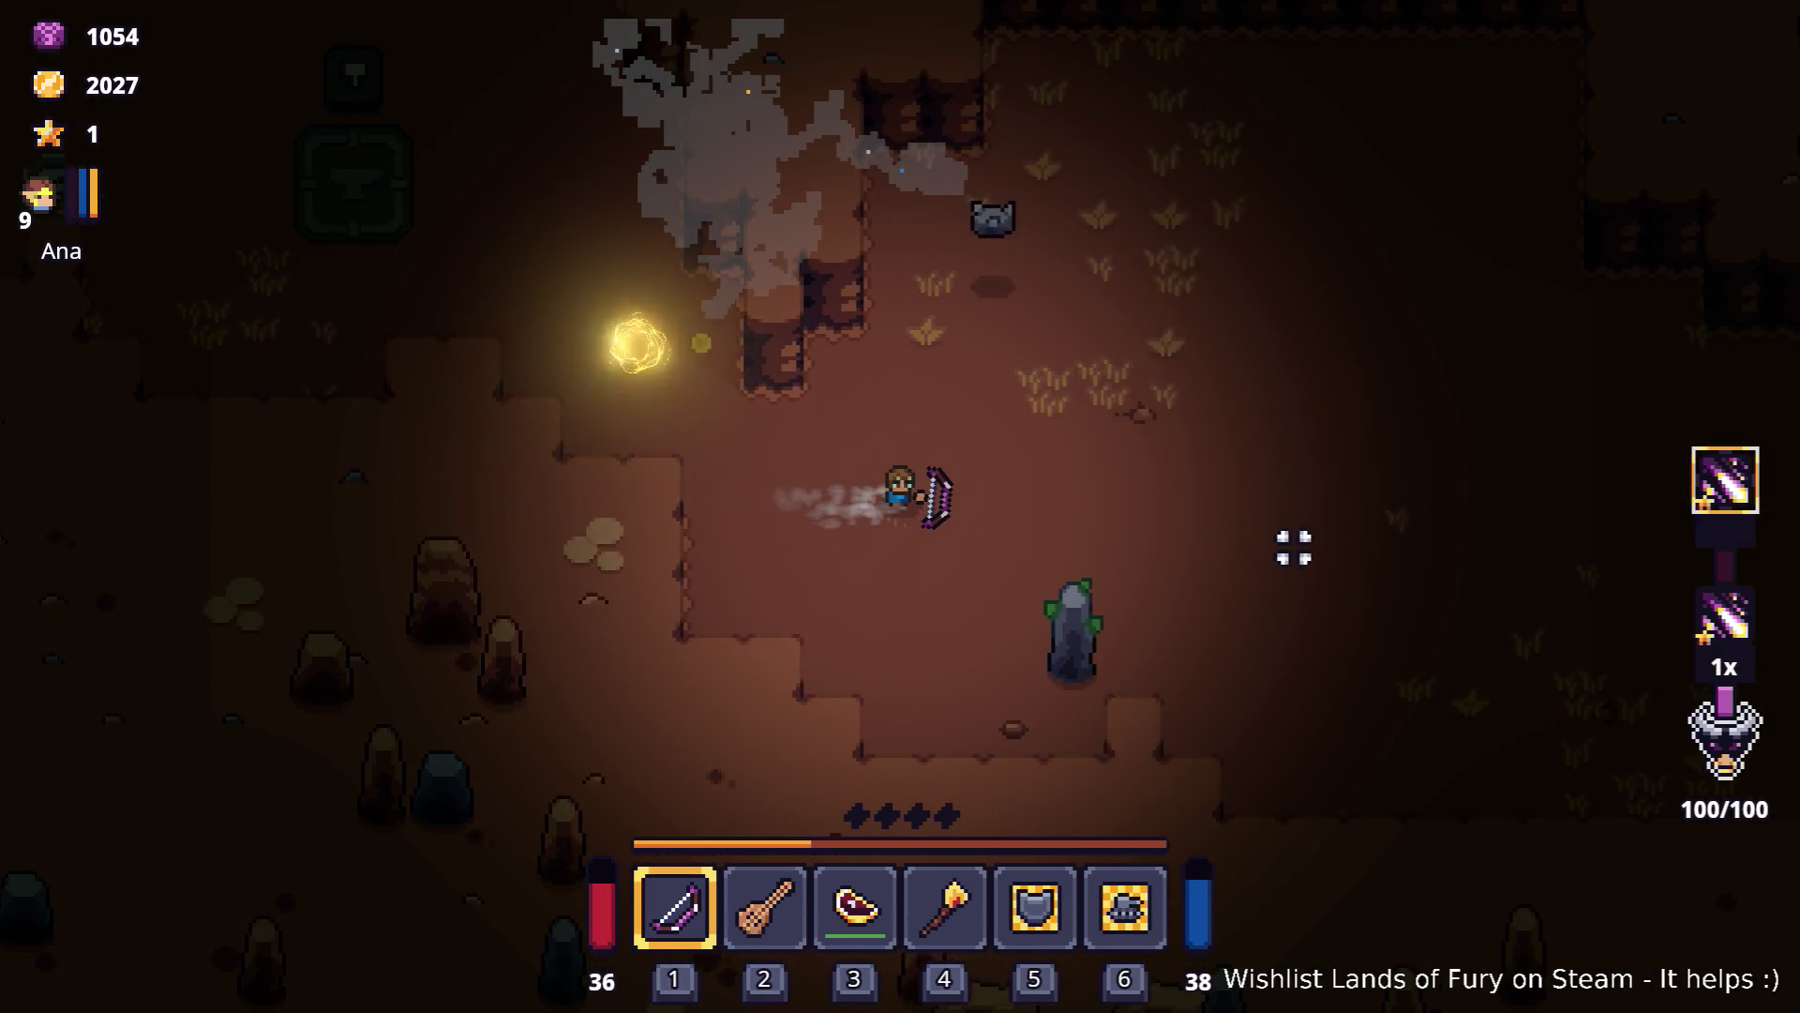
key(d)
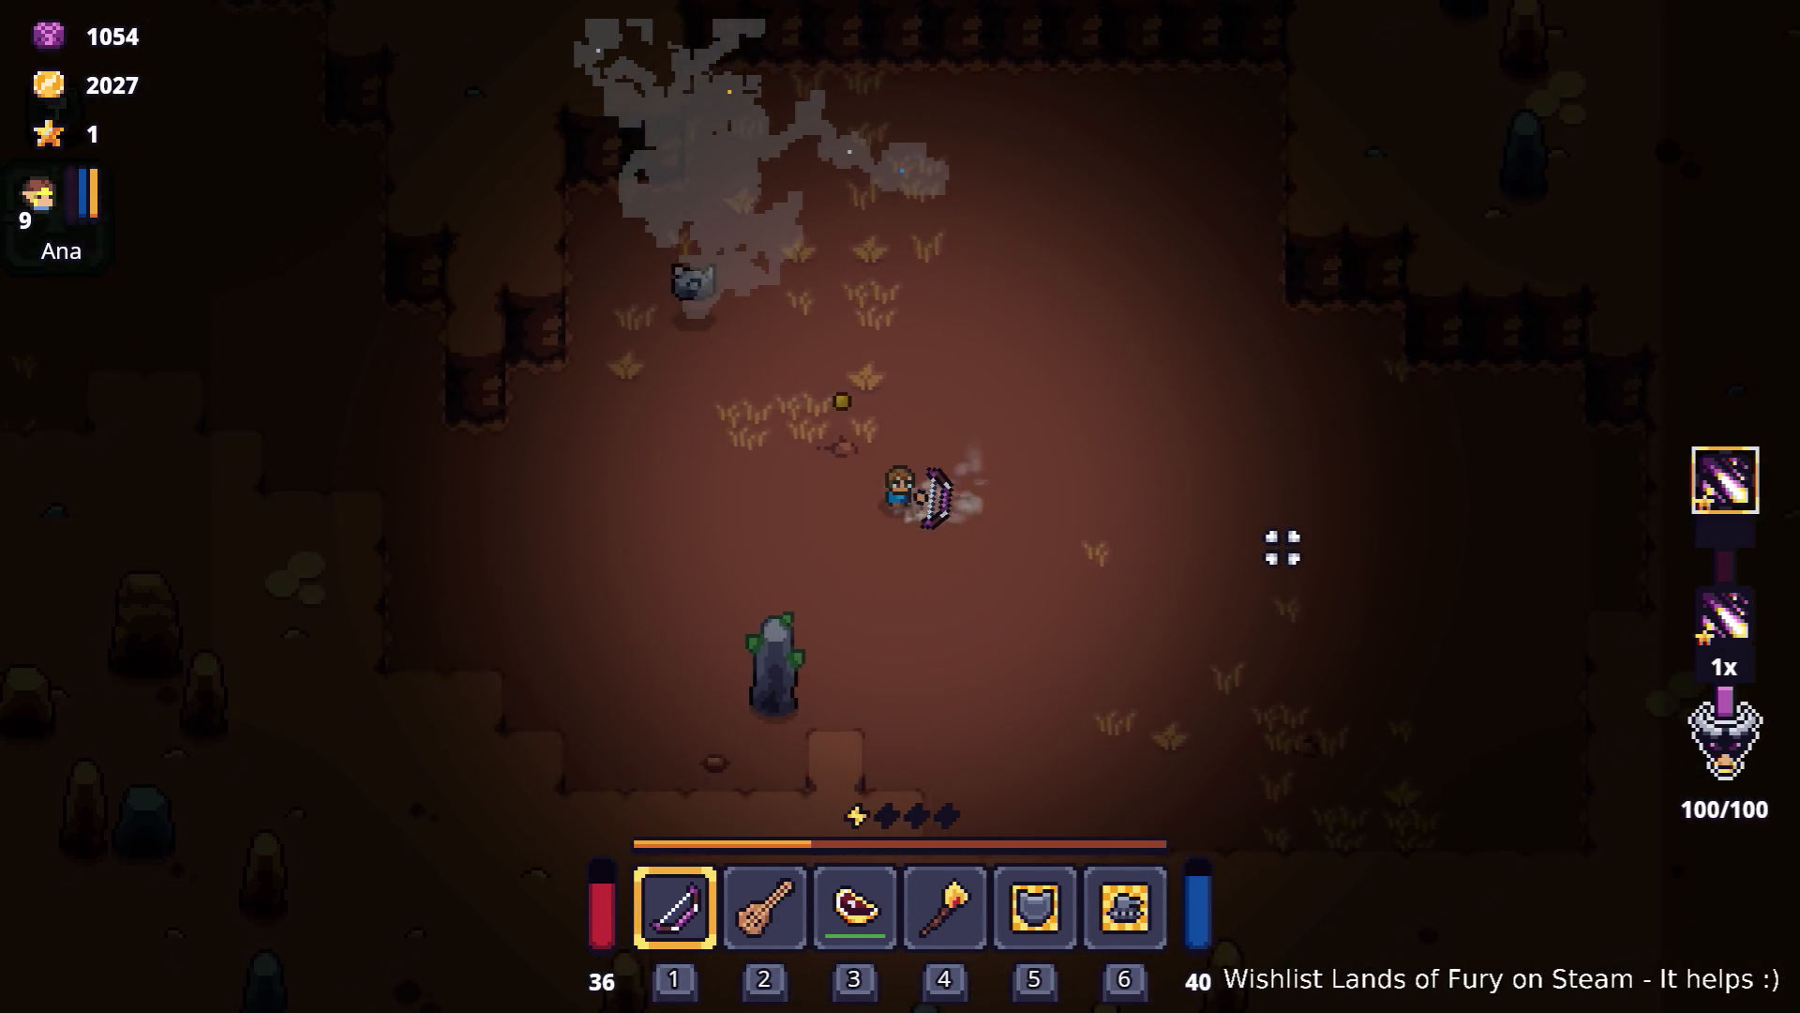
key(s)
key(a)
key(w)
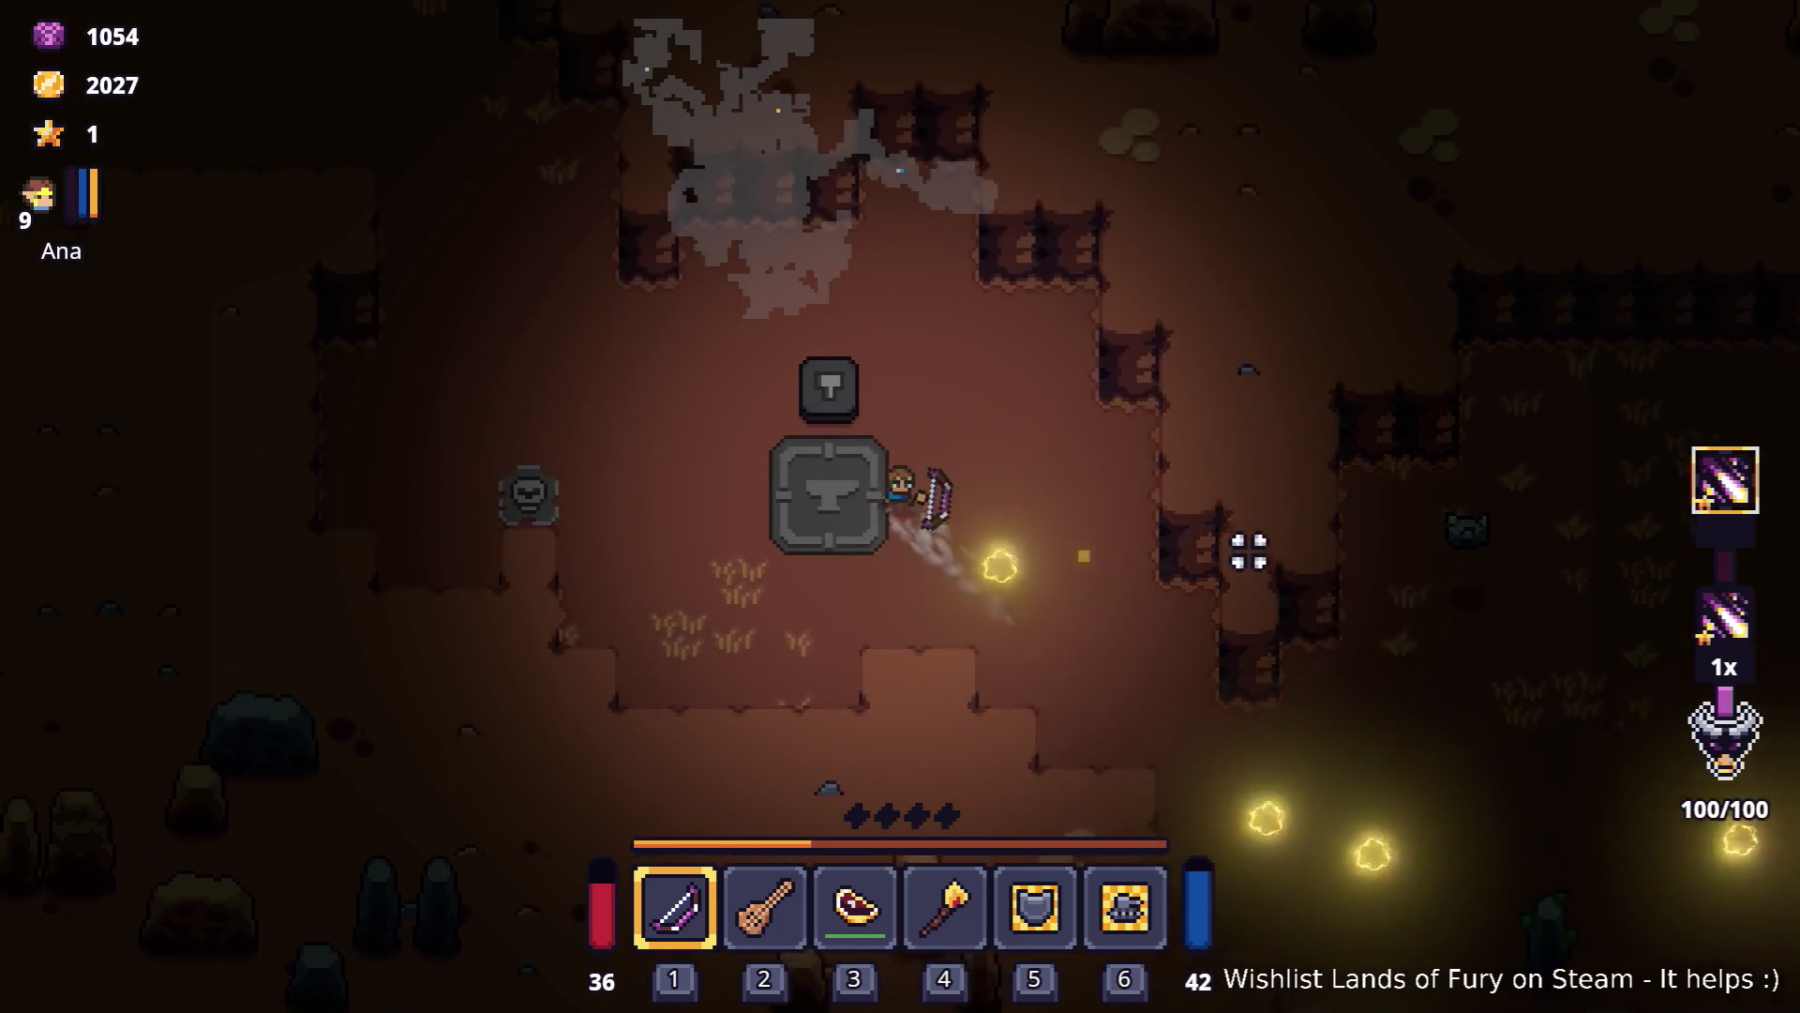
key(a)
key(Tab)
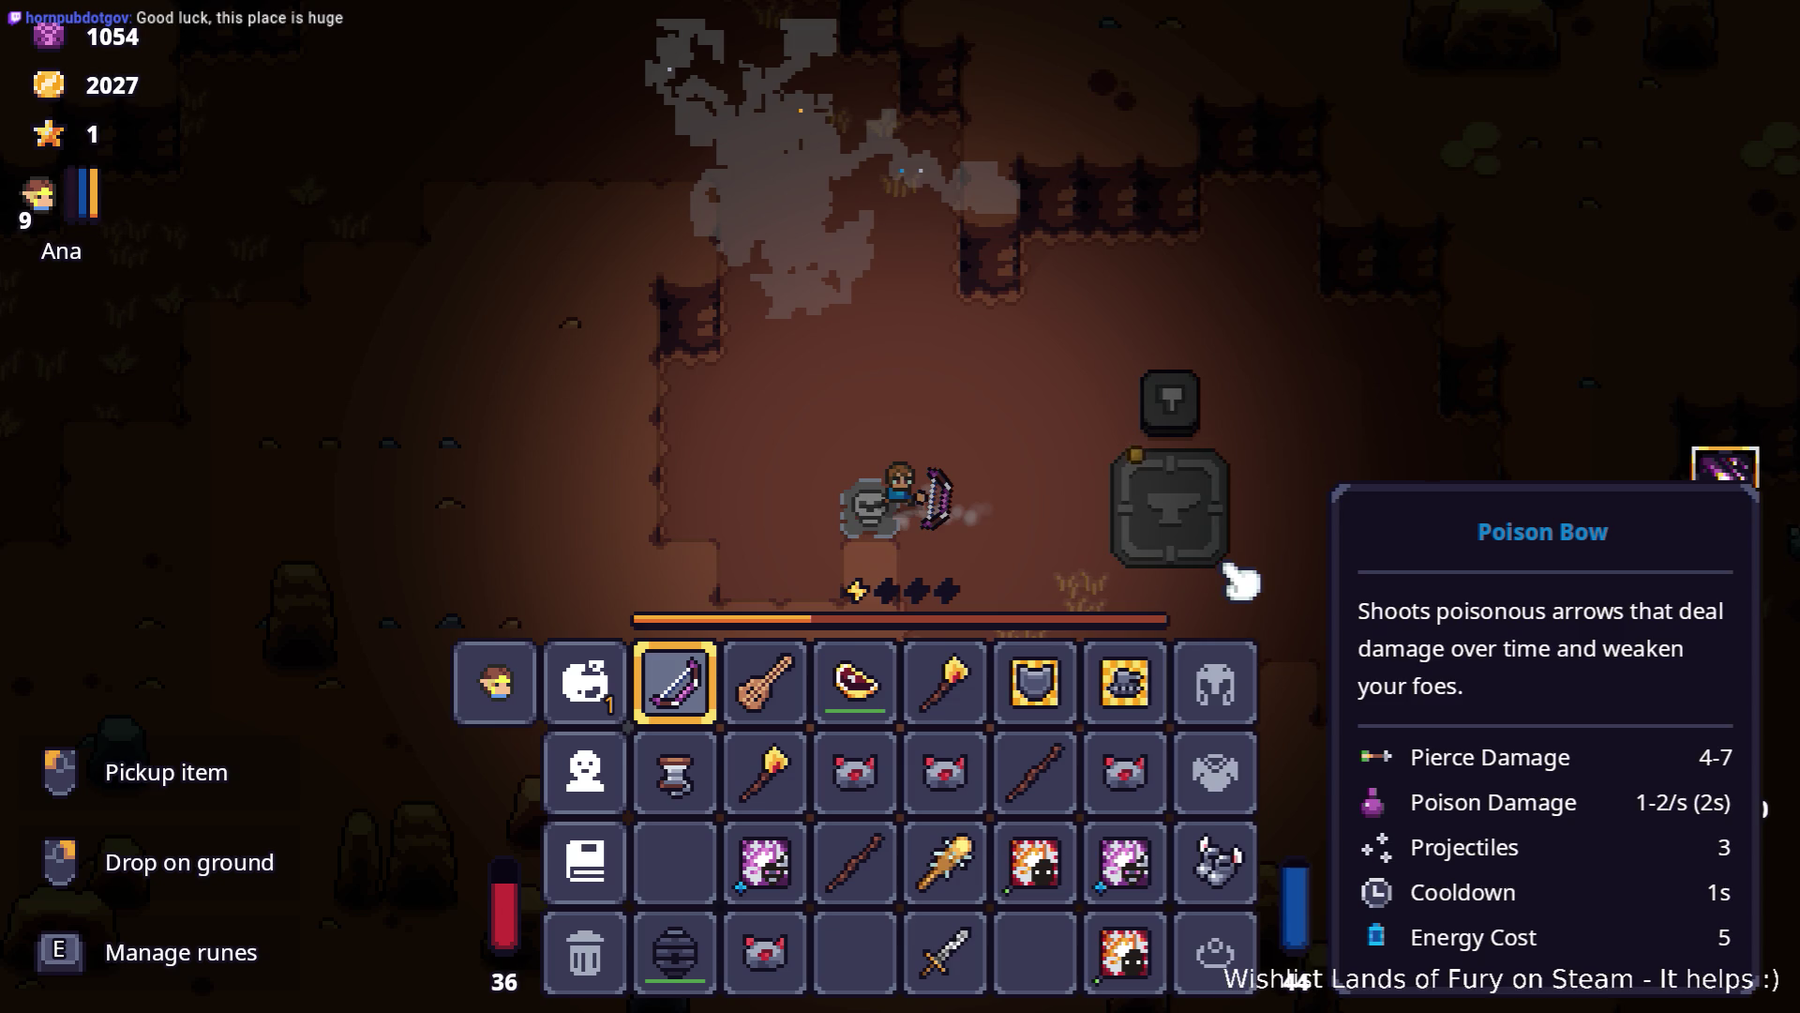
key(Tab)
Head left and down through the cave to the campfire camp with wooden crates.
key(w)
key(a)
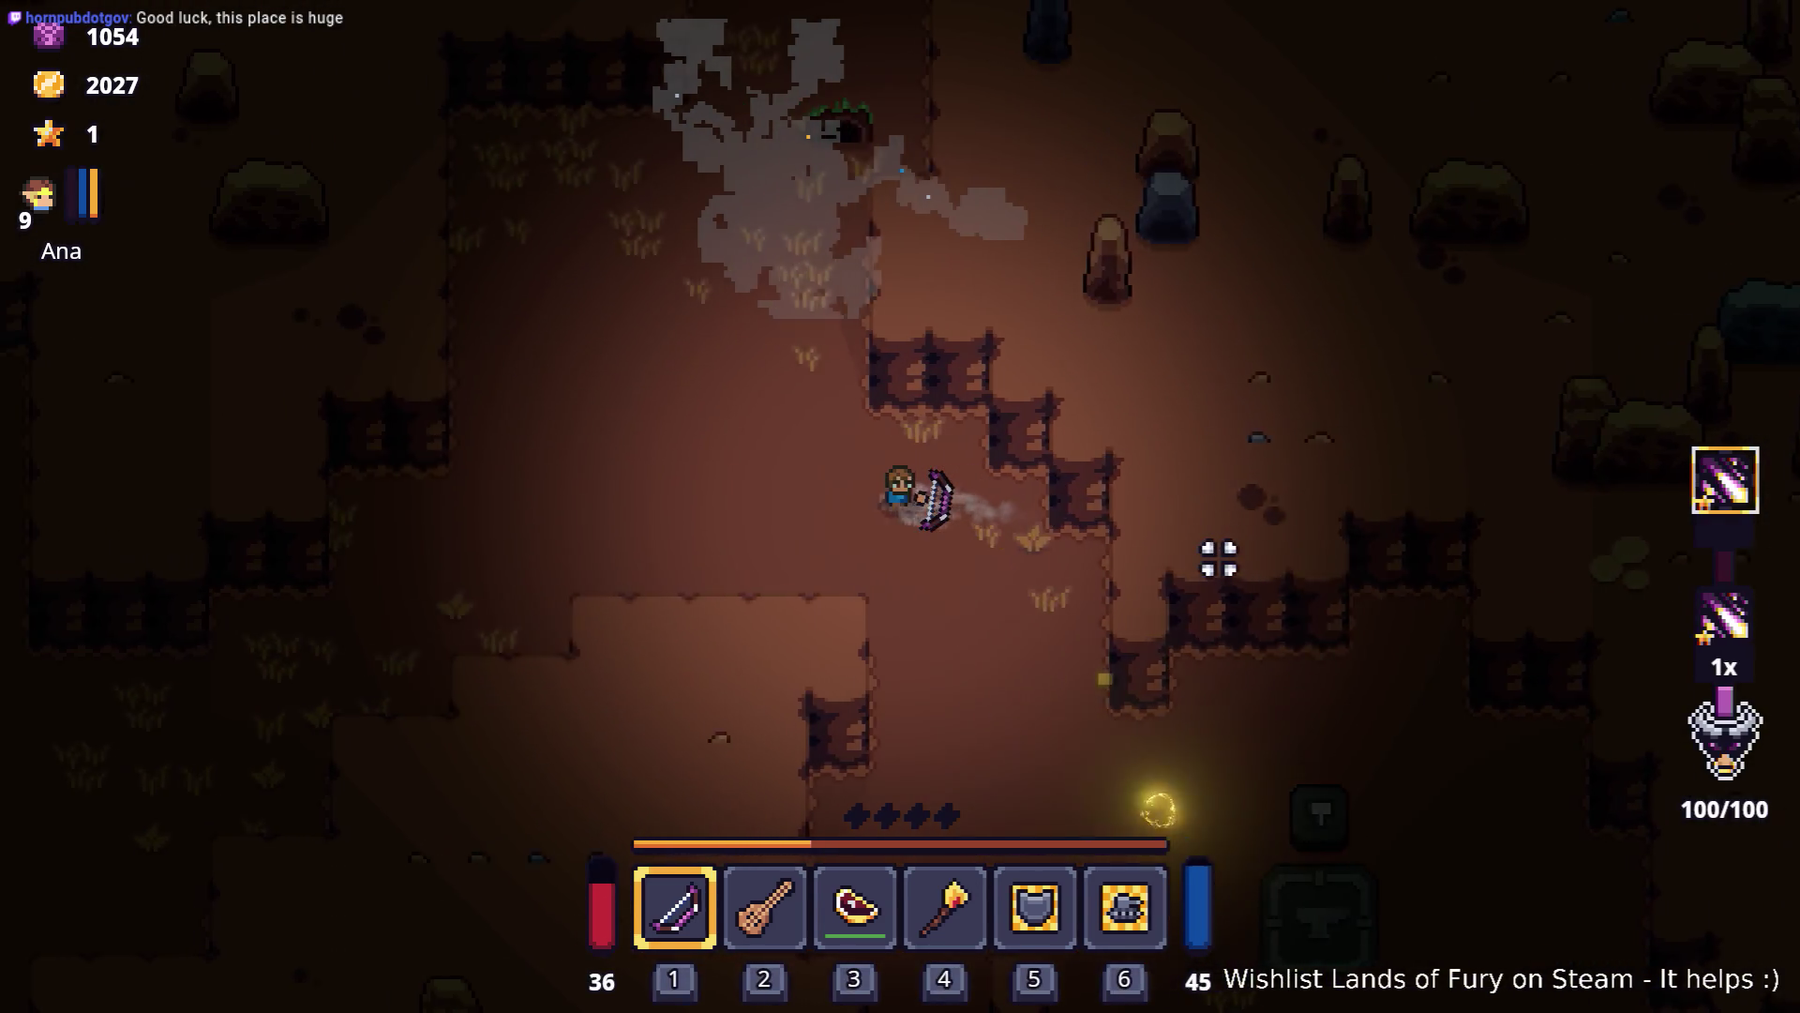
key(s)
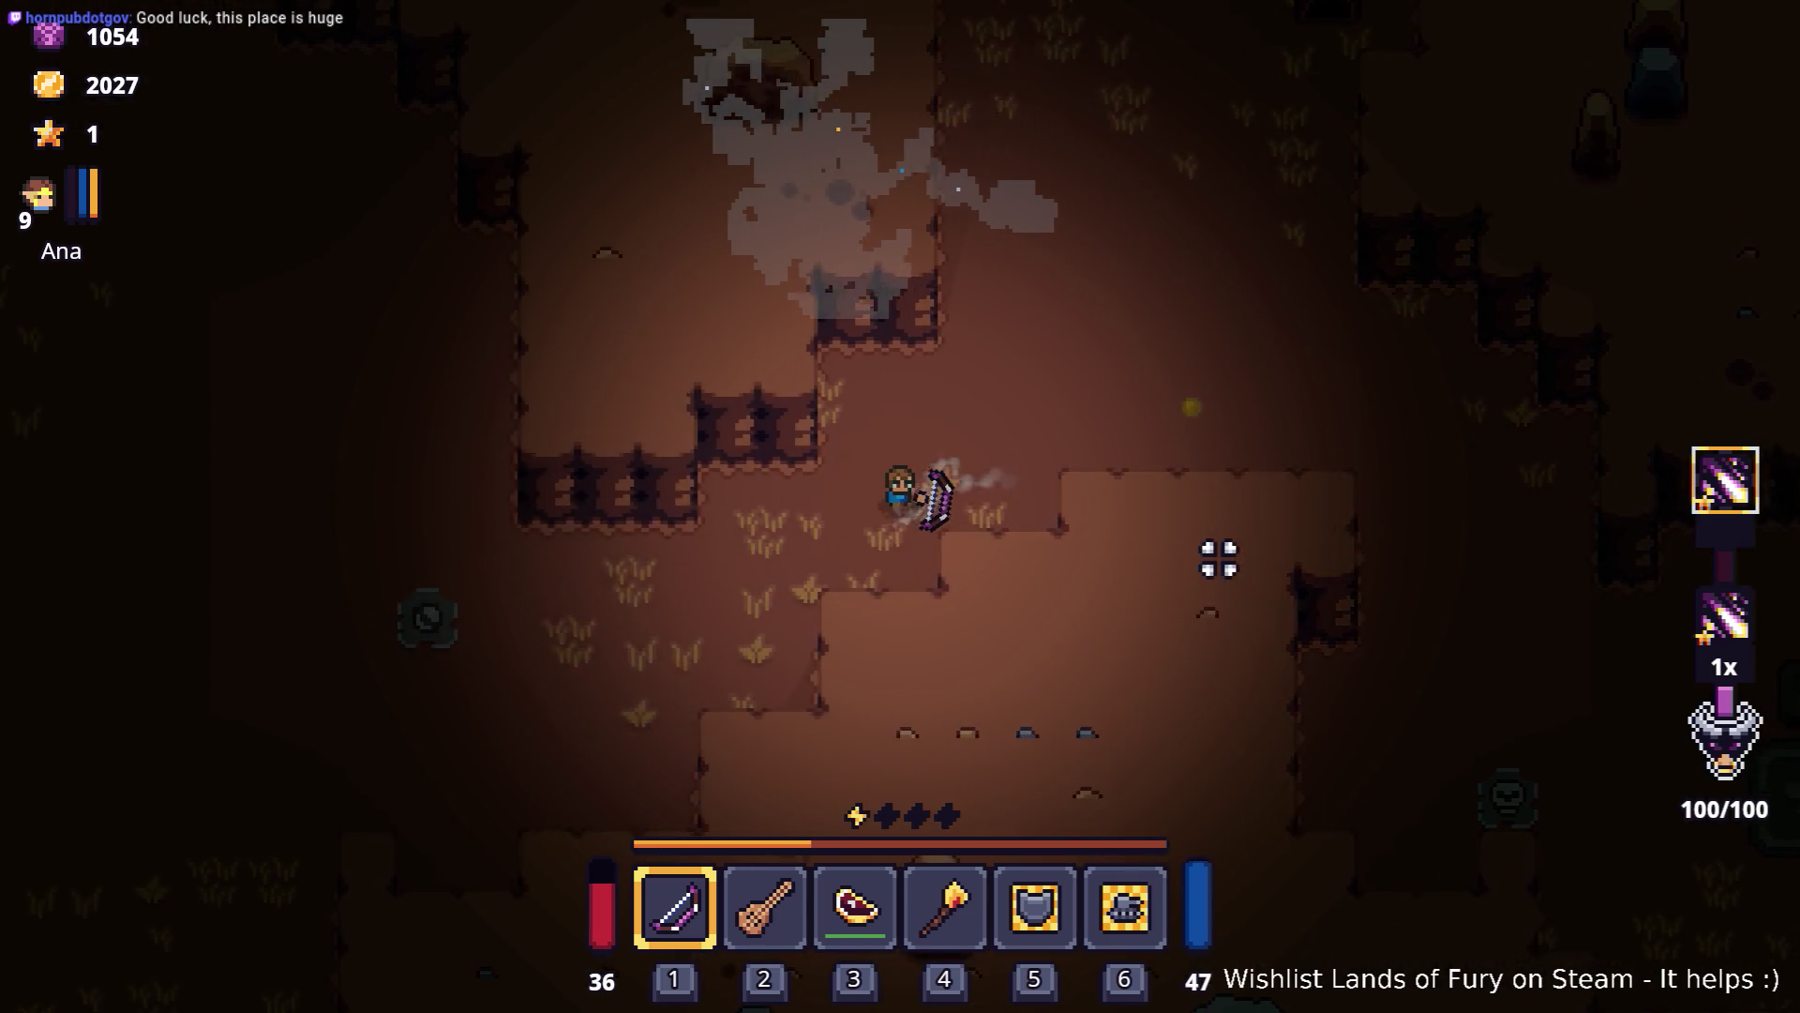
key(a)
key(s)
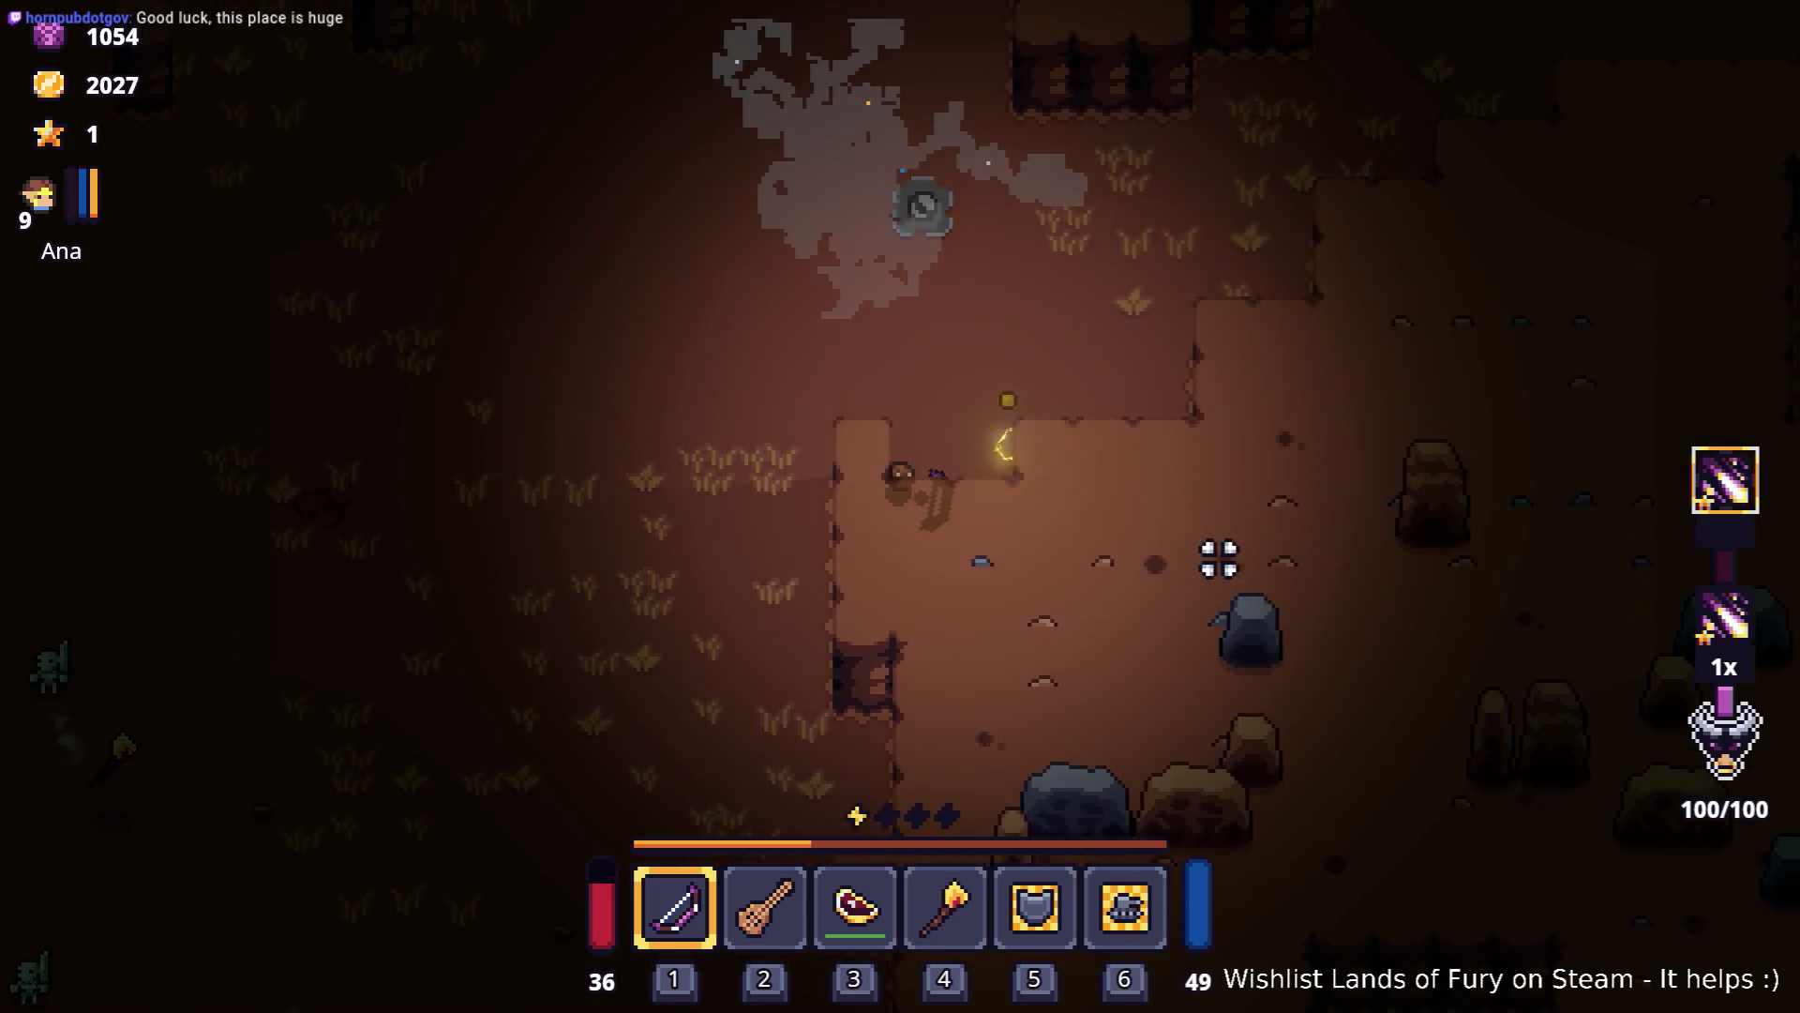
key(a)
key(s)
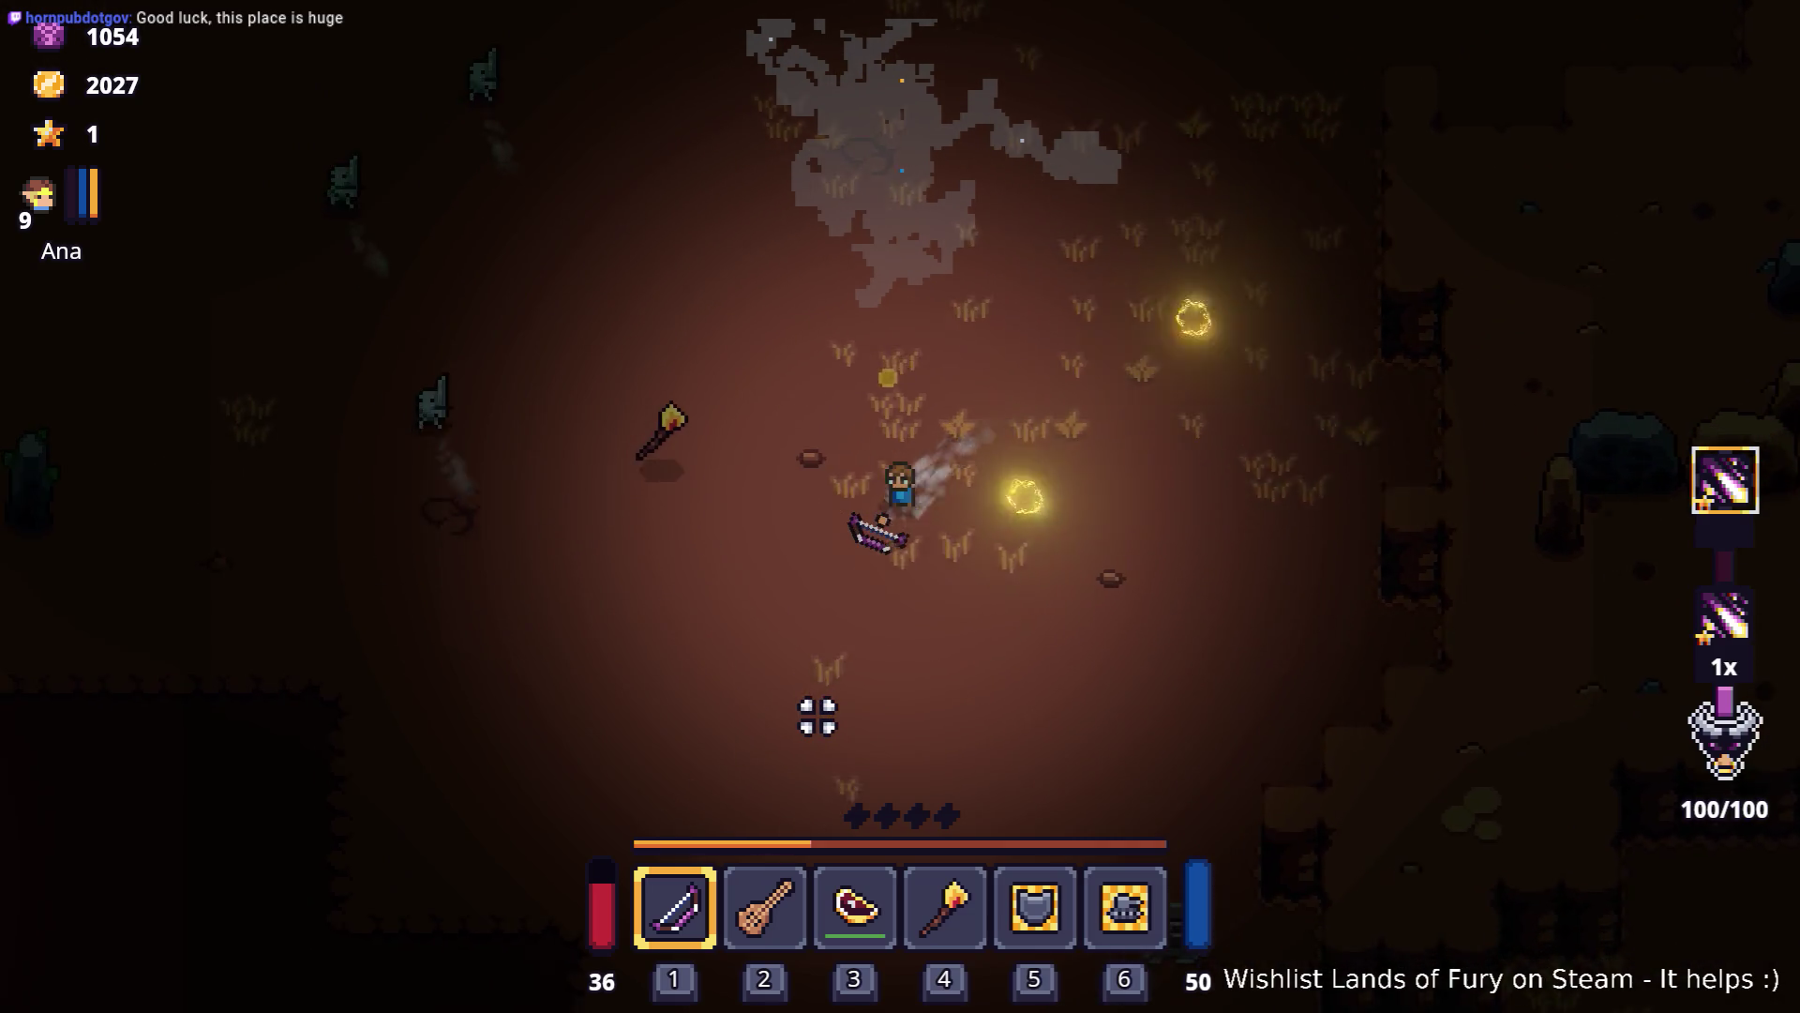
key(s)
key(d)
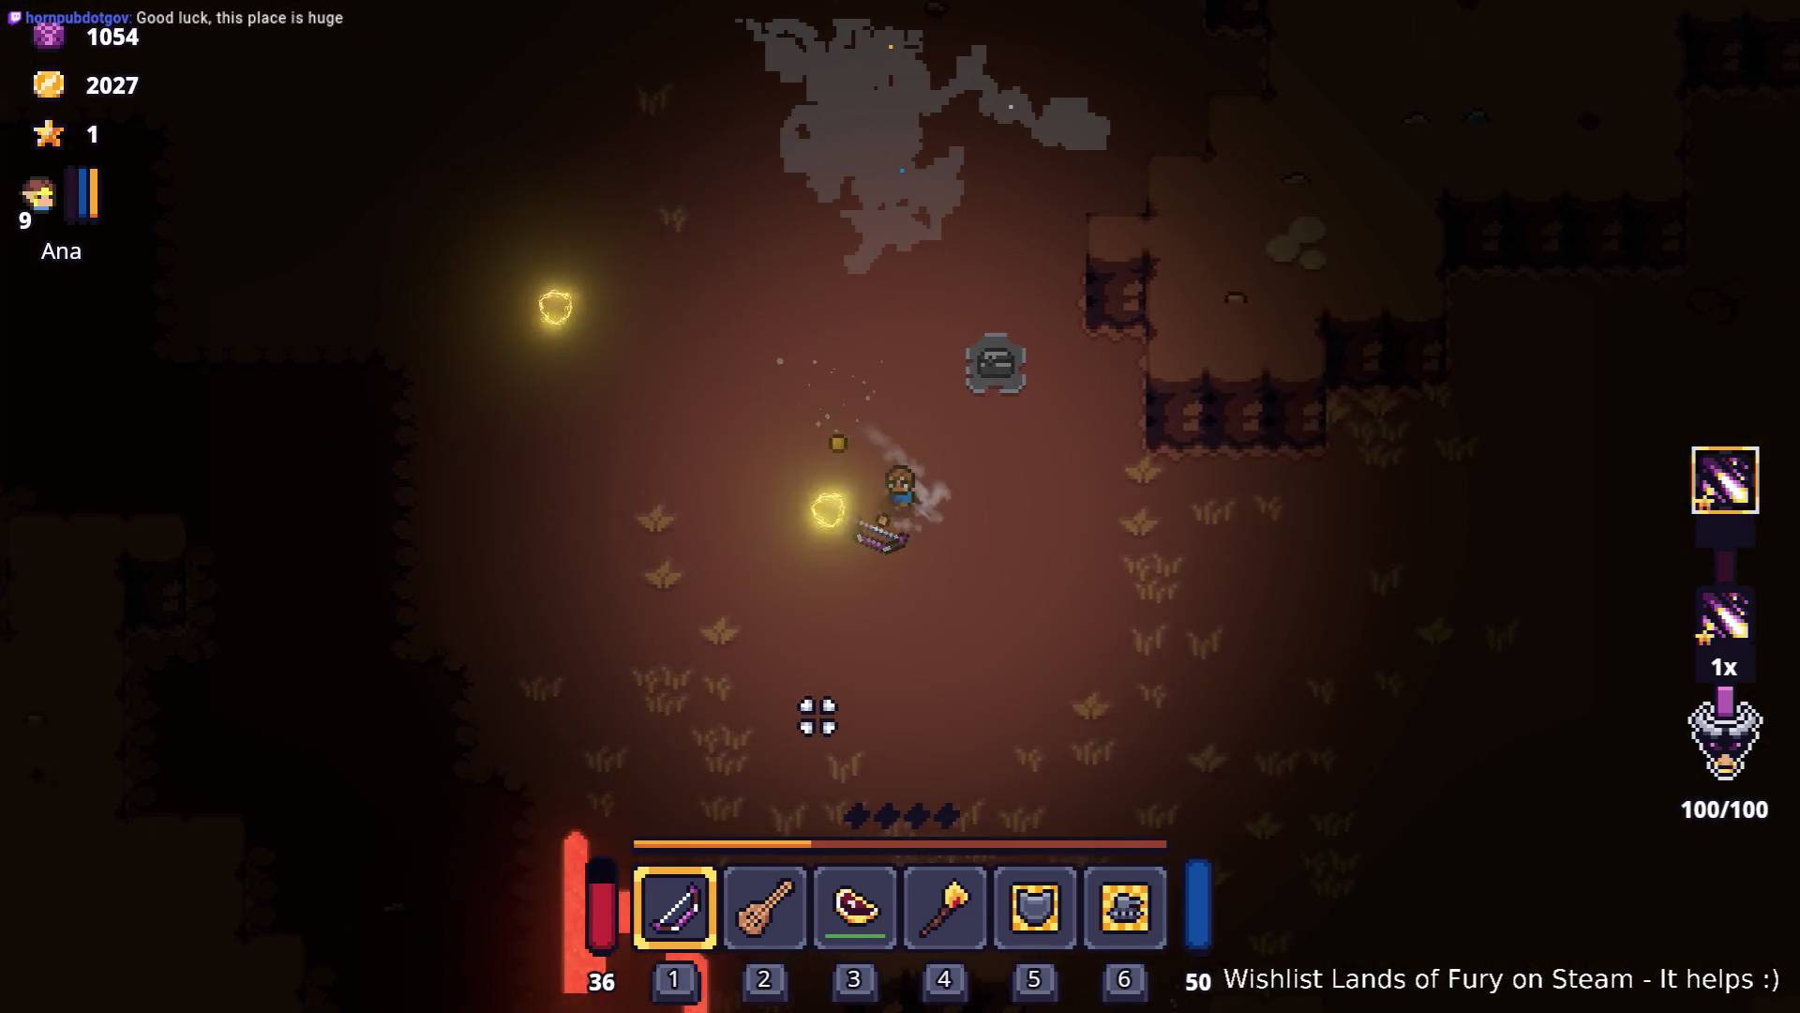
key(a)
key(a)
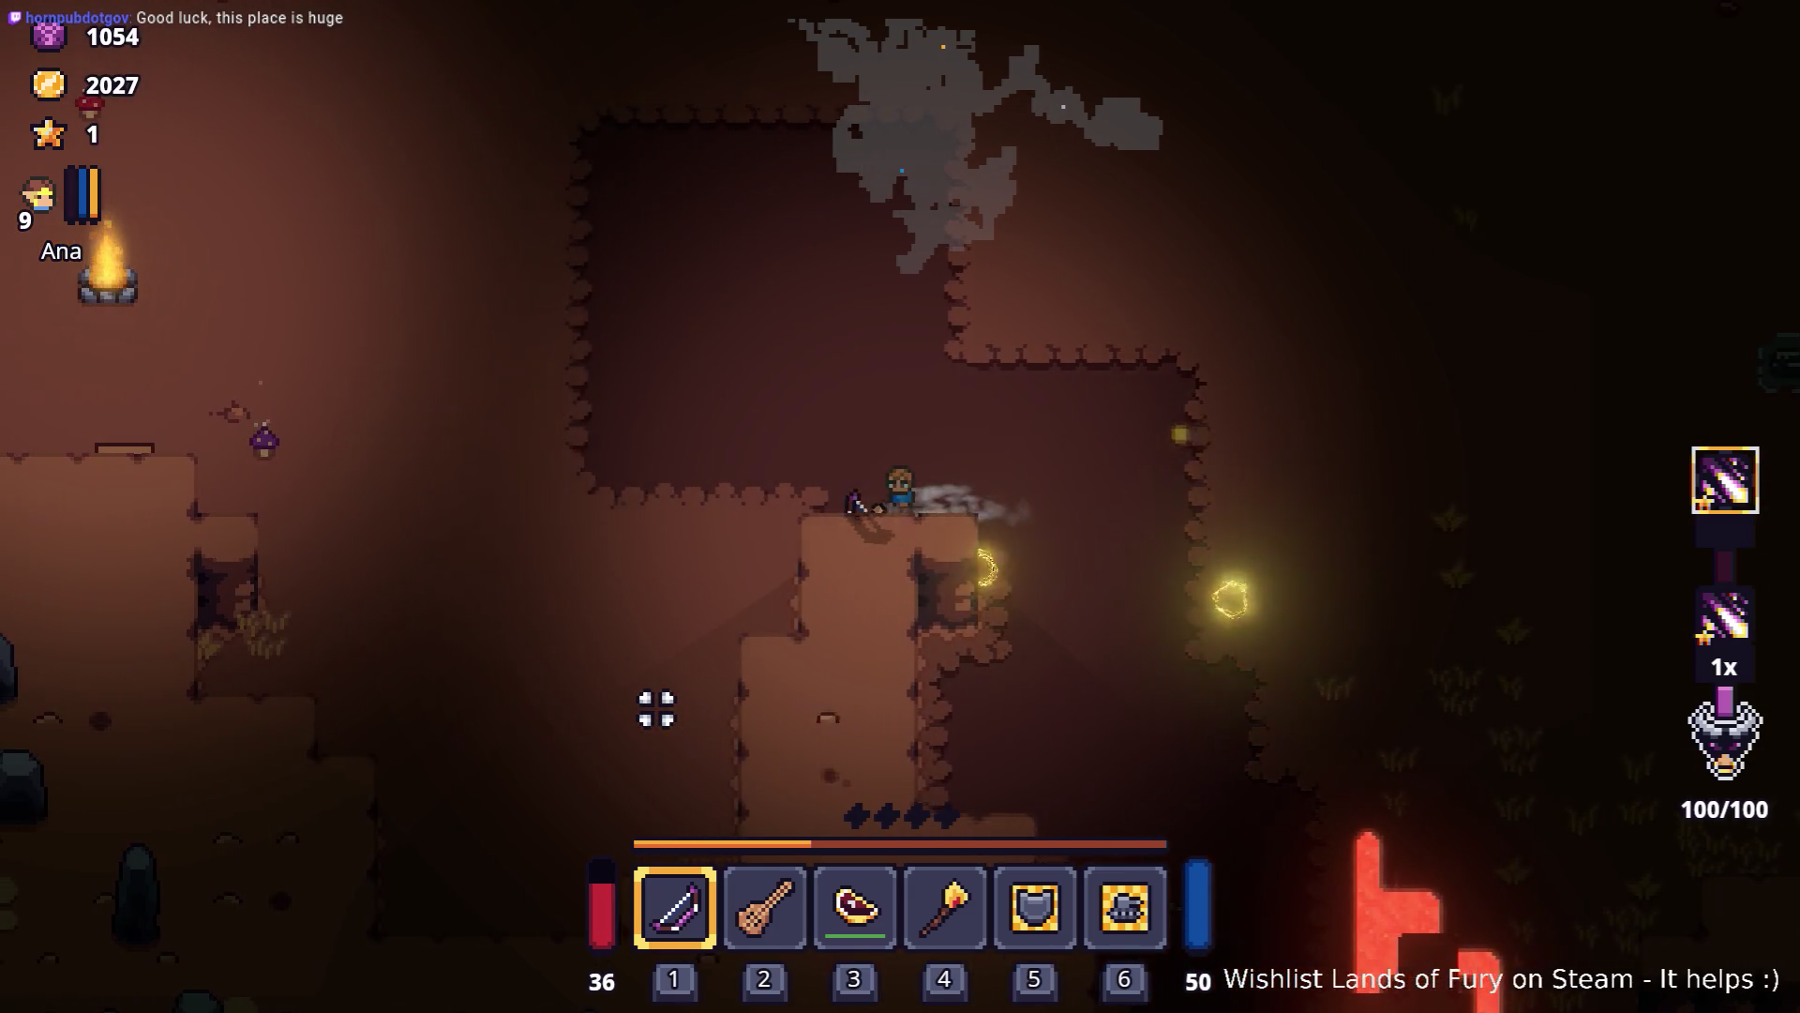
key(a)
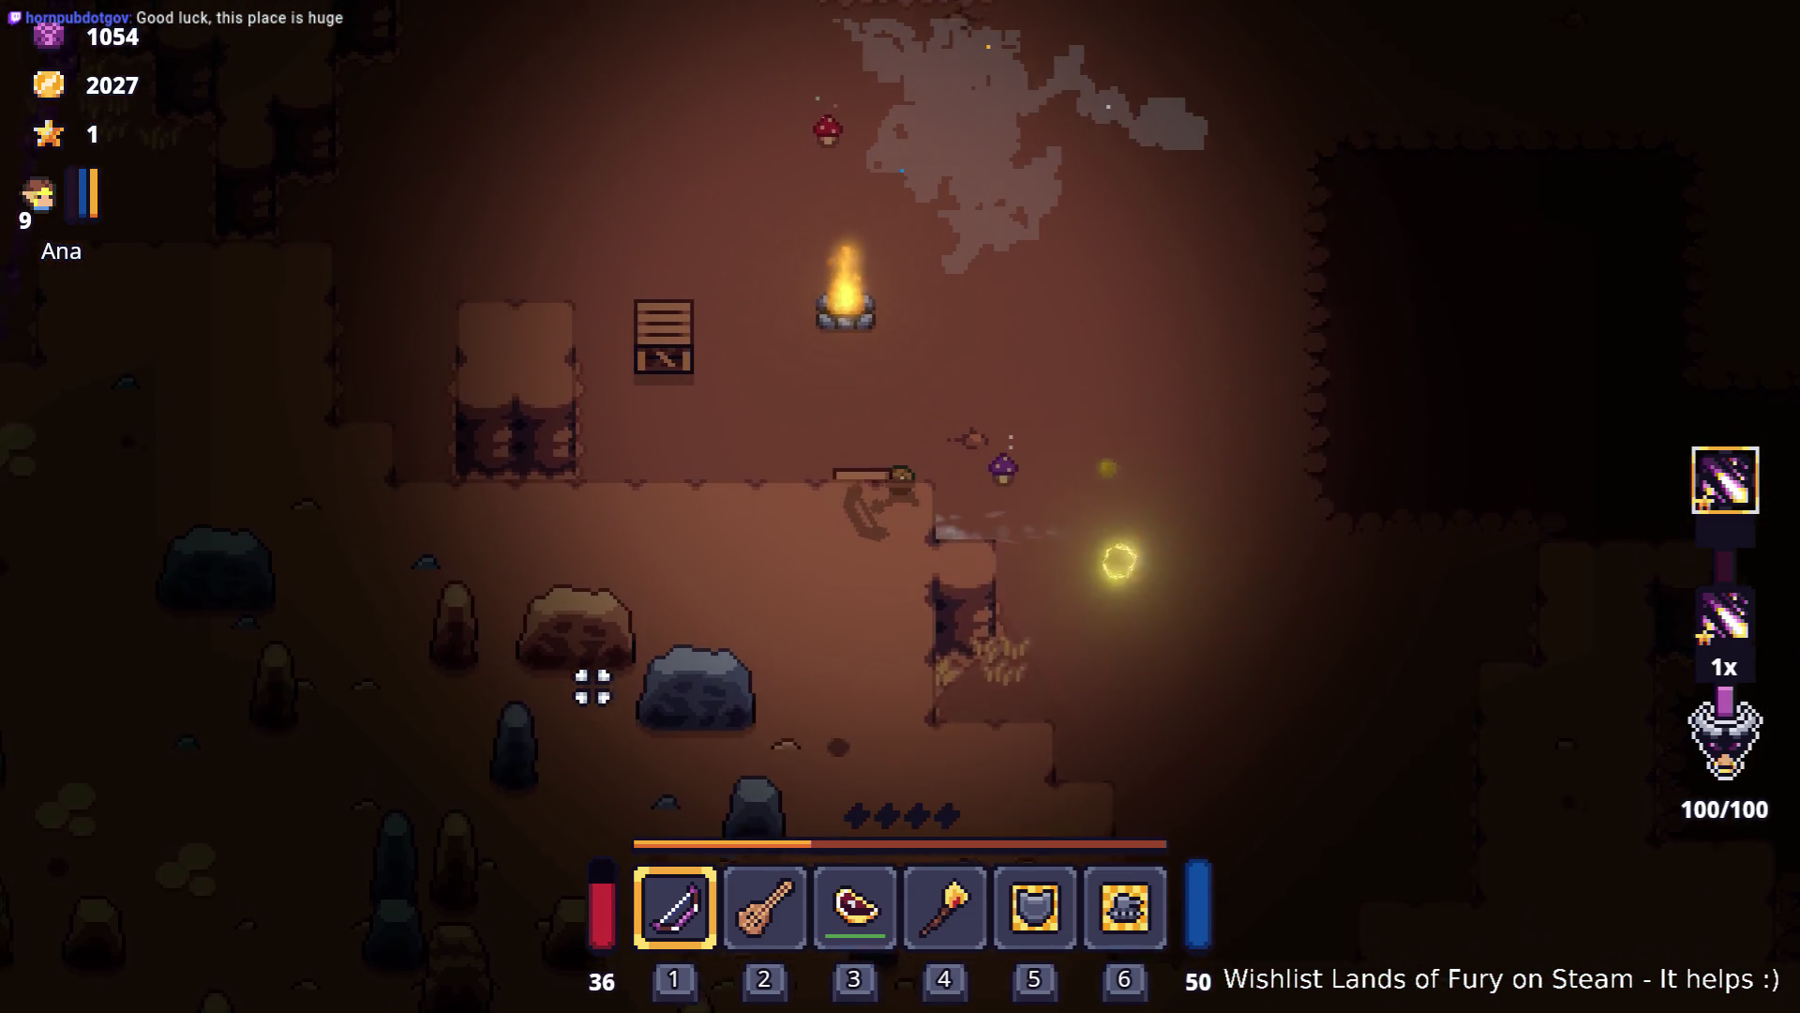
Approach the purple enemies on the left and shoot at them.
key(a)
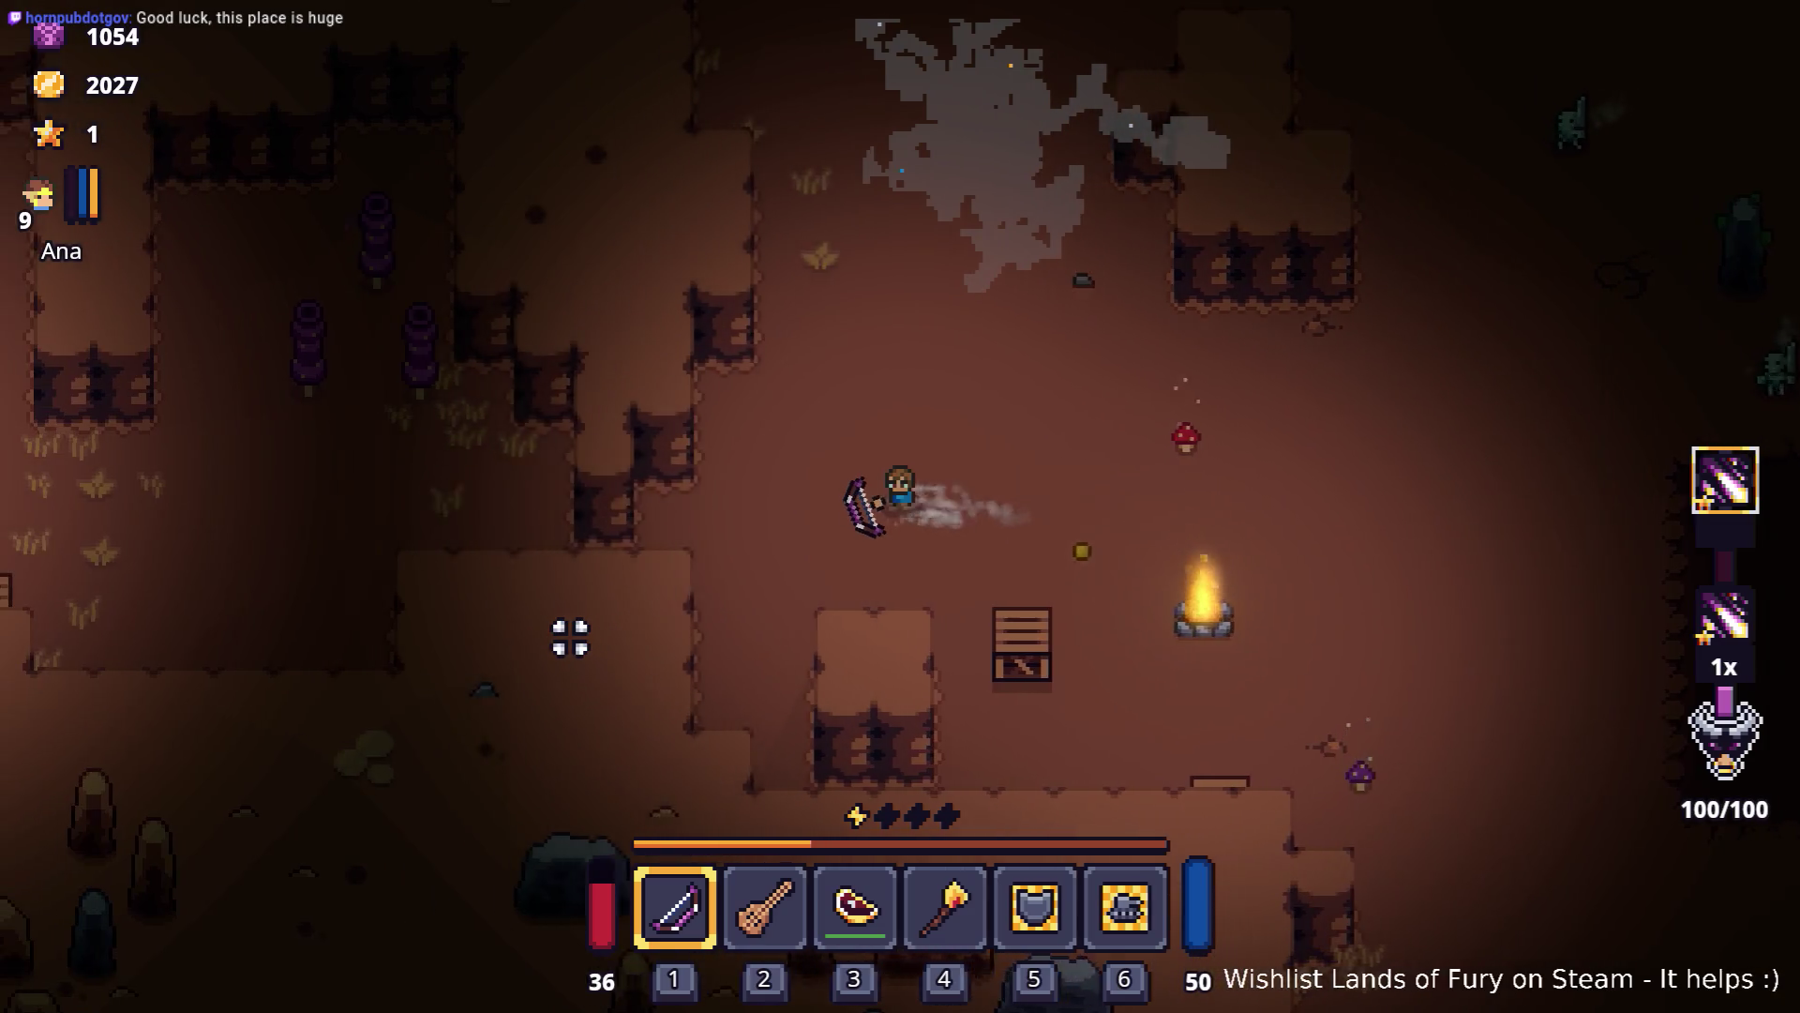
key(a)
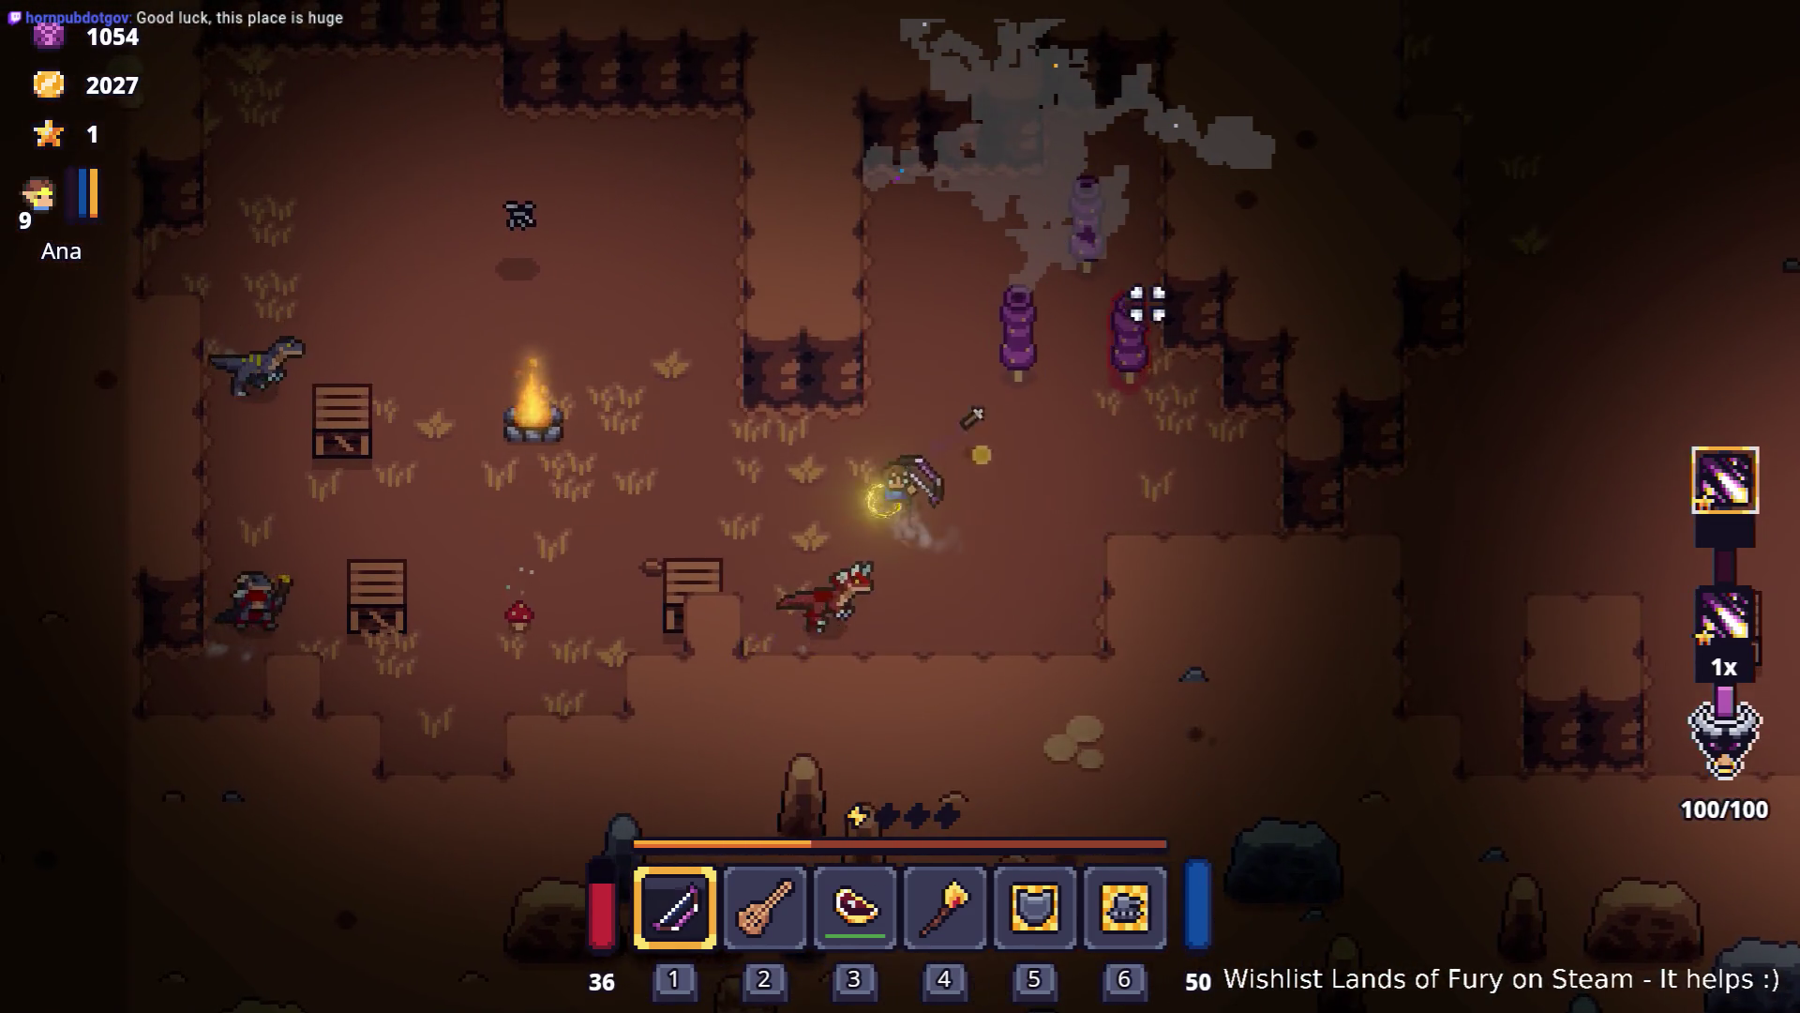
click(1135, 319)
key(d)
key(s)
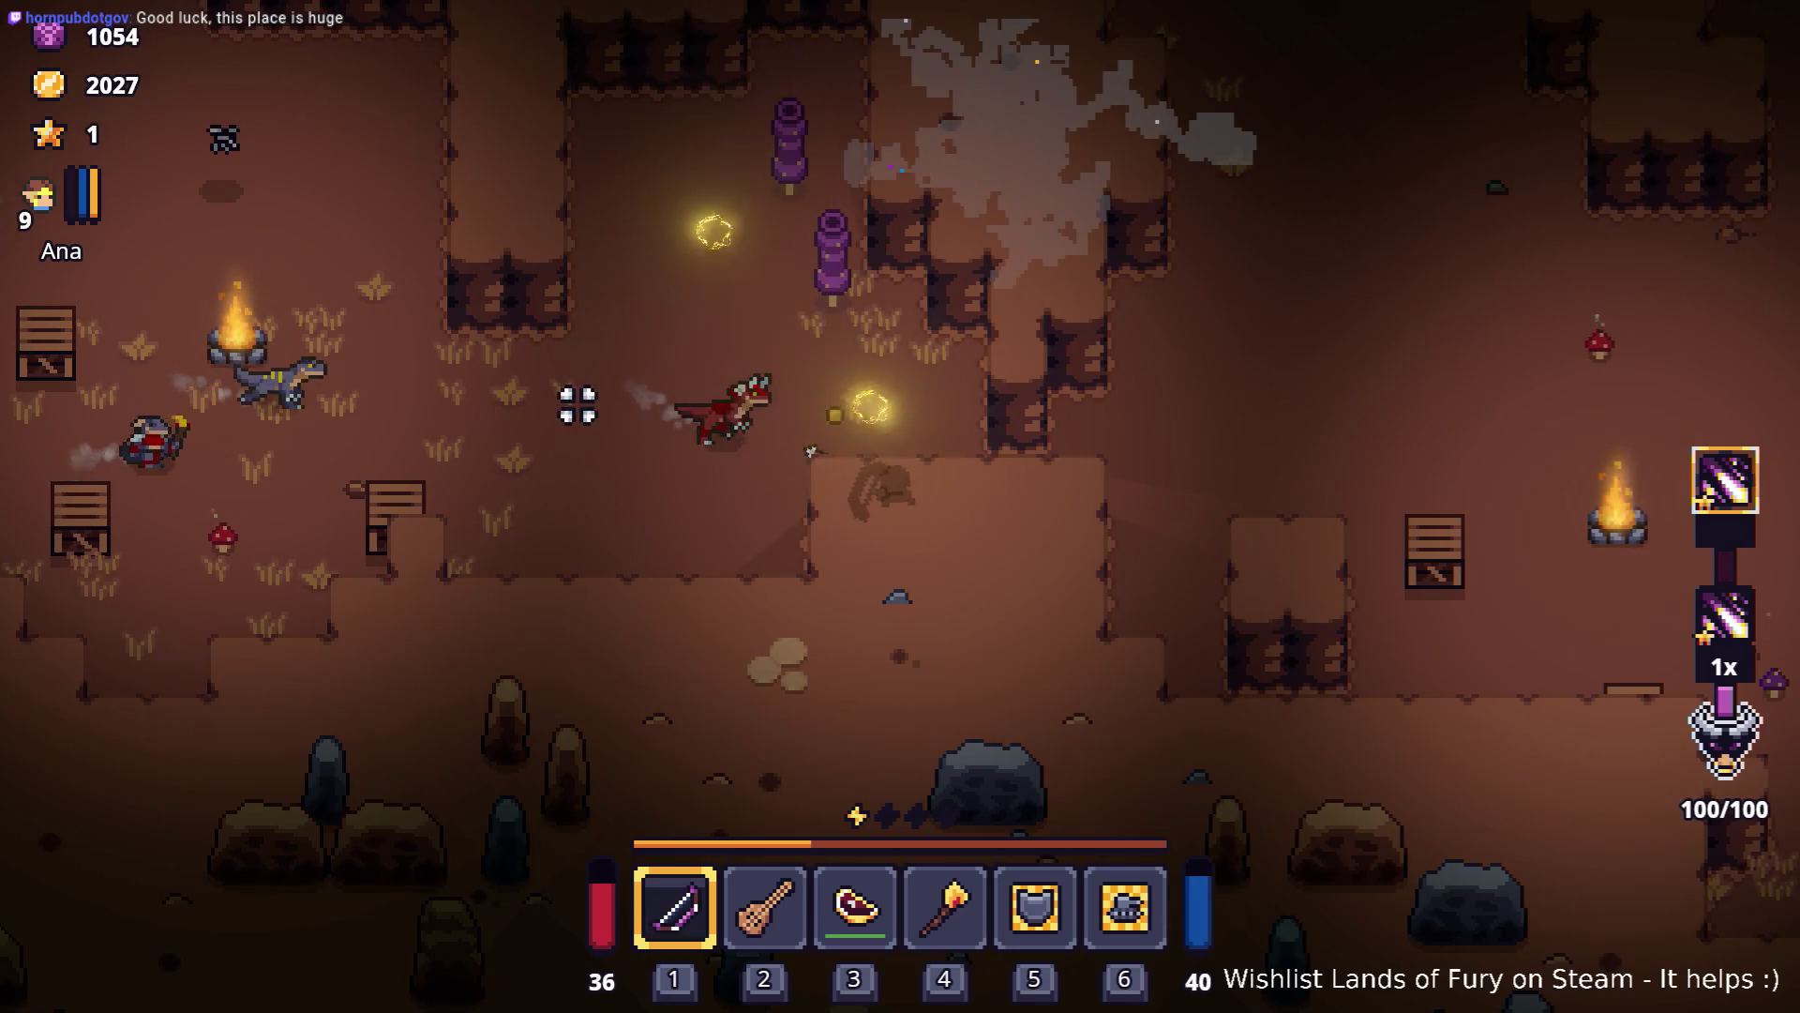
key(d)
click(627, 370)
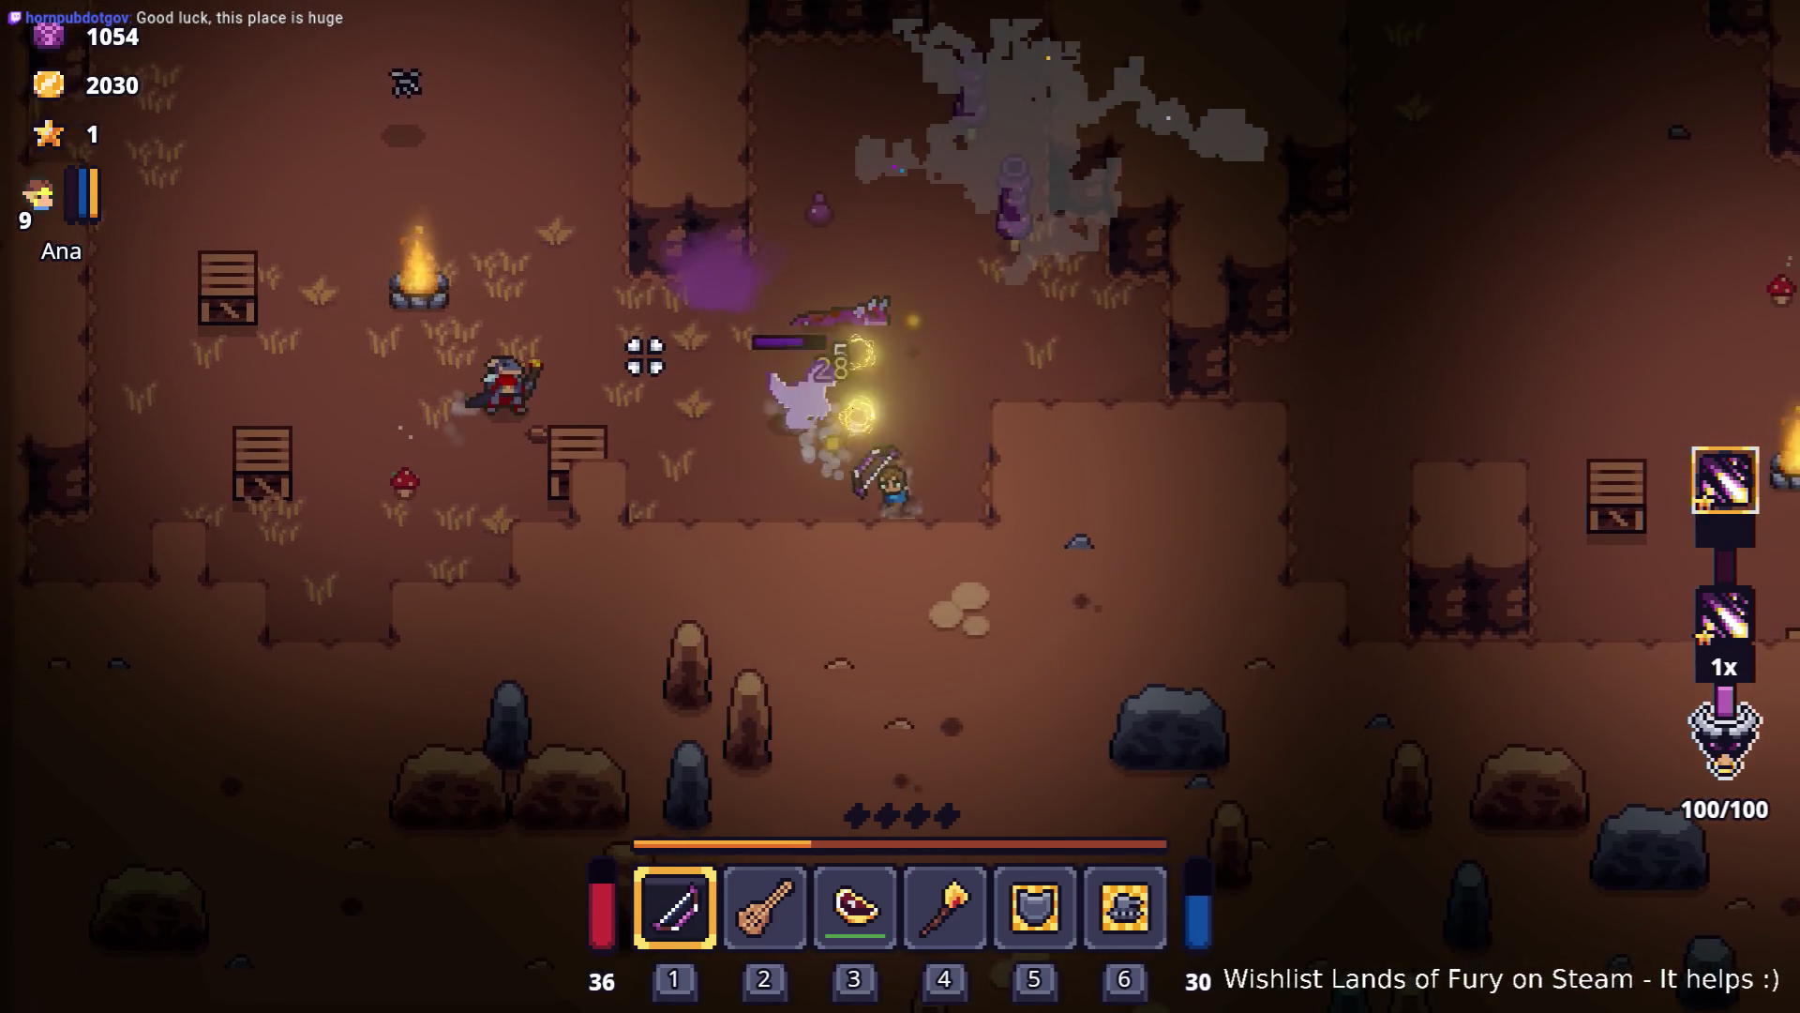
click(654, 353)
Dodge around the attacking enemies and retreat down-left away from them.
key(a)
key(w)
key(d)
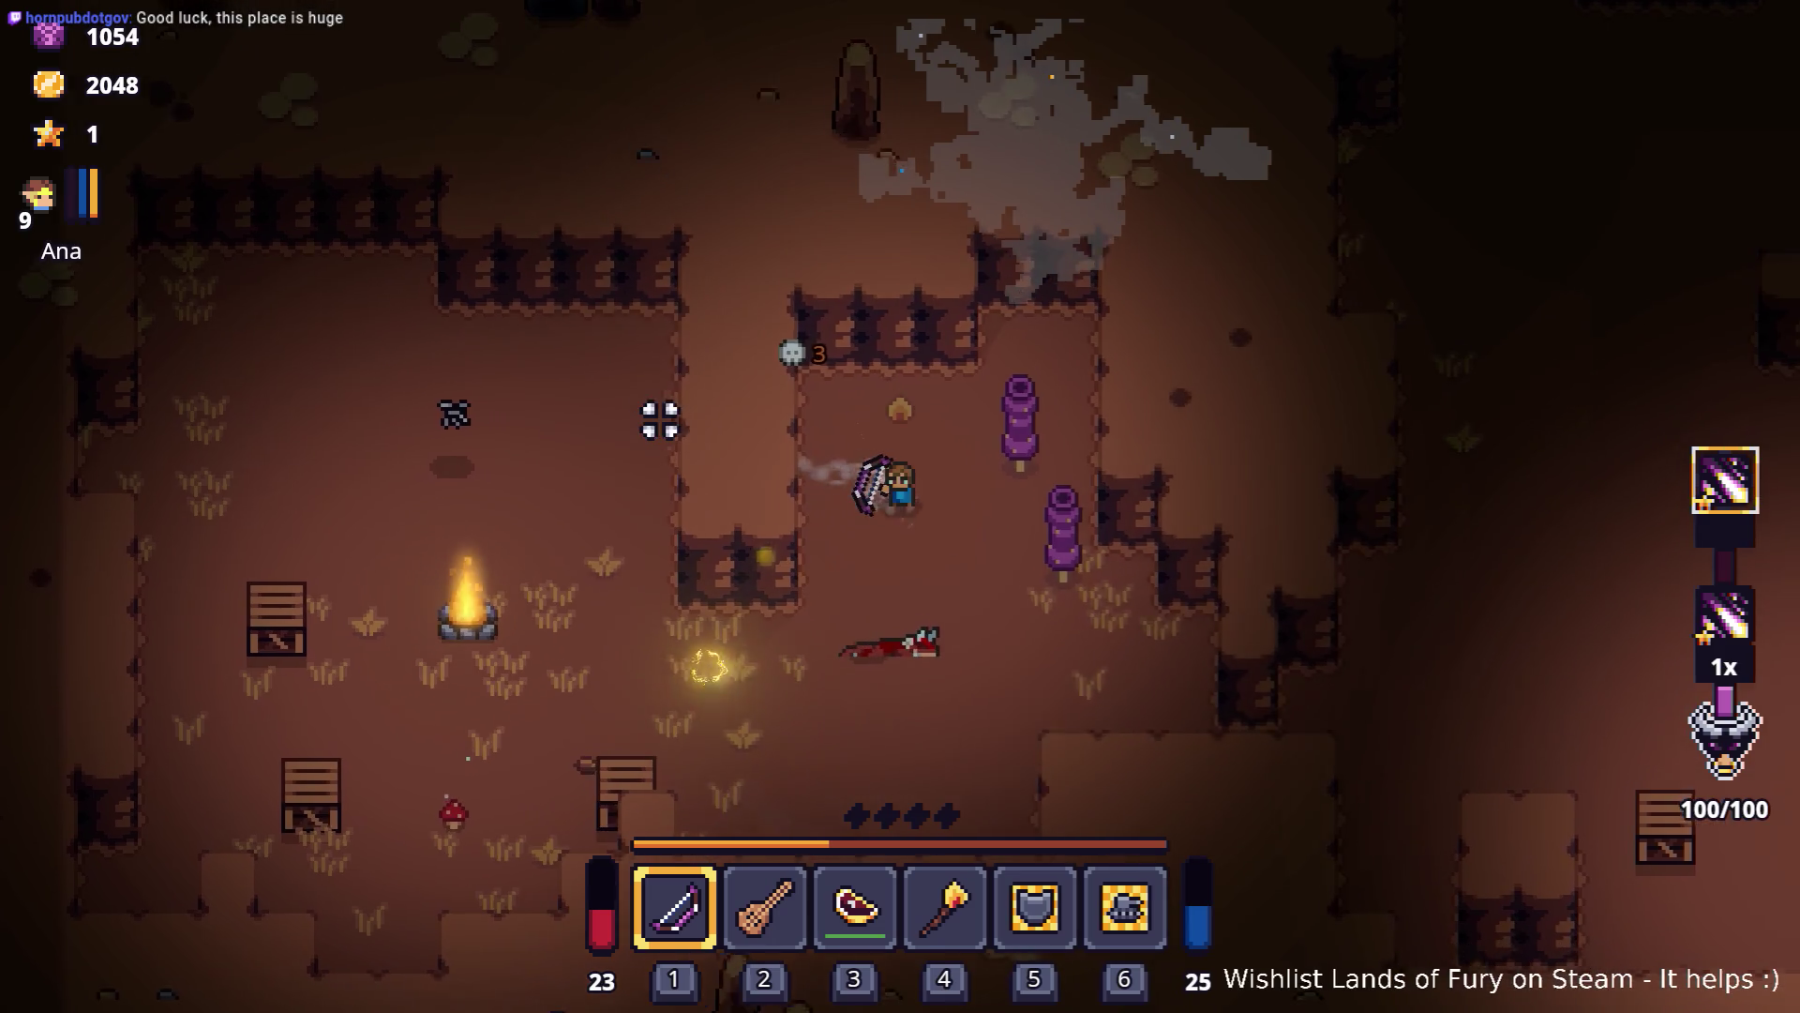
key(a)
key(s)
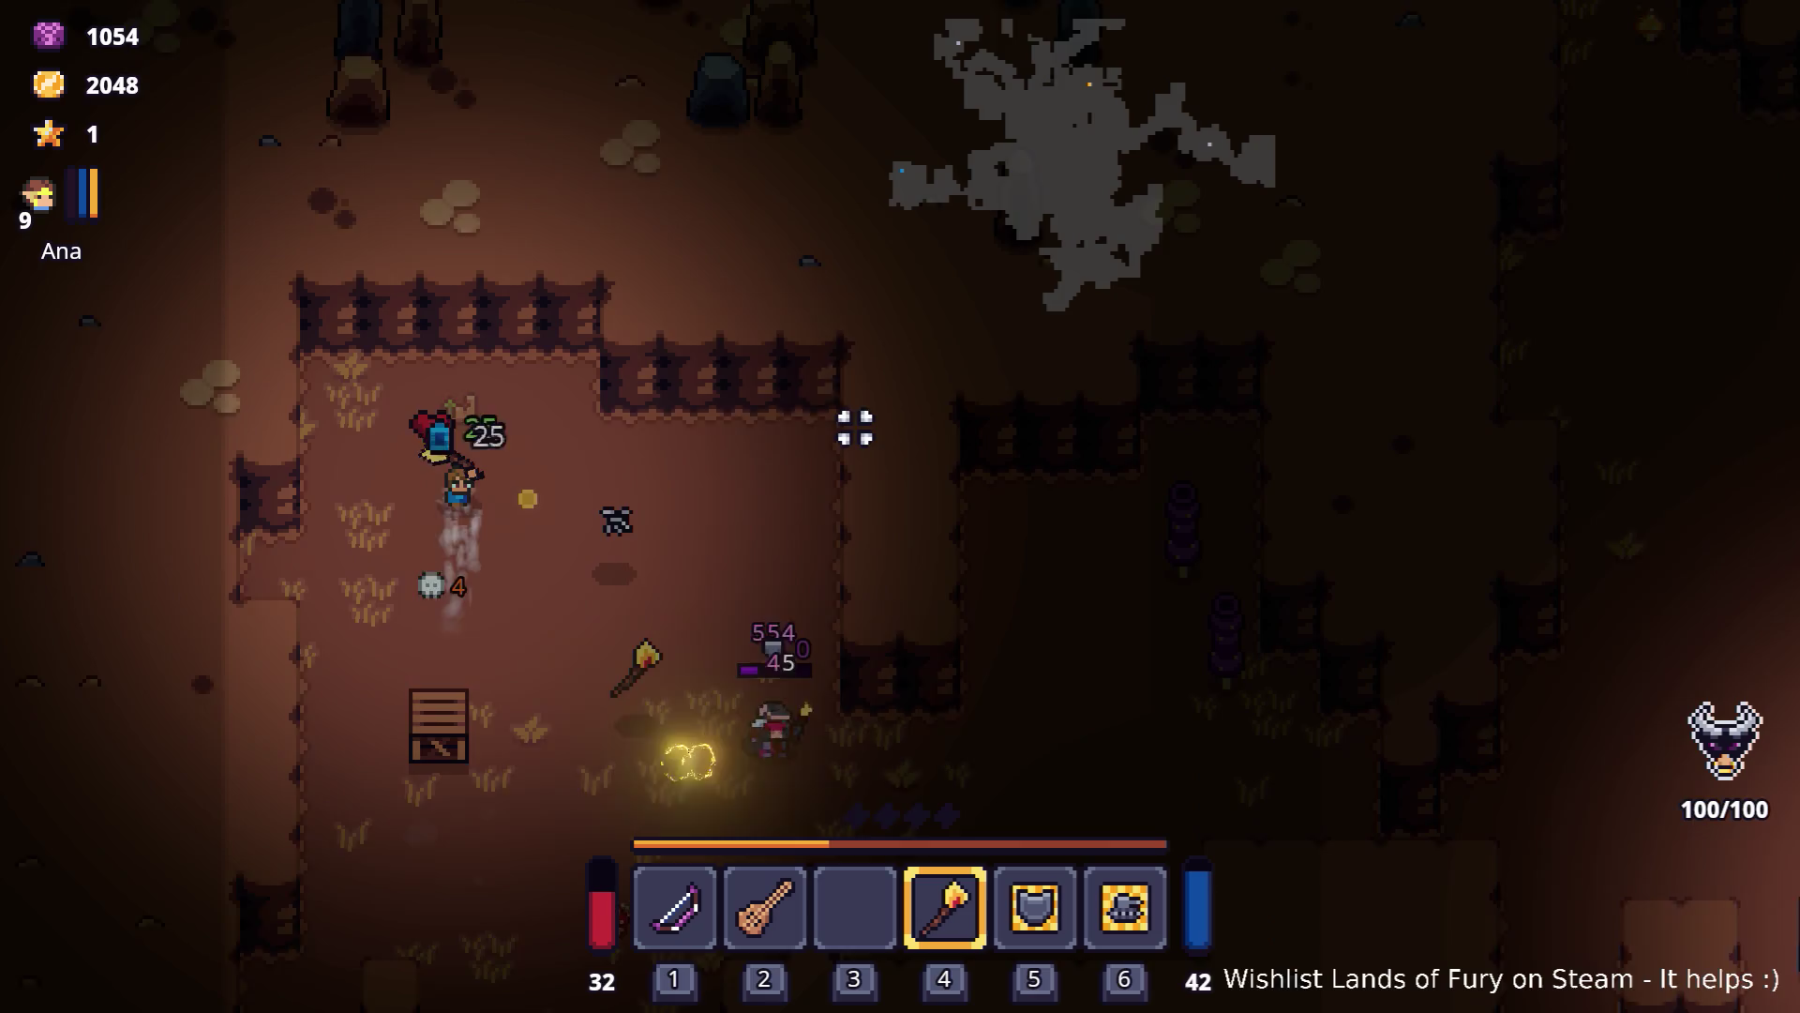
Circle around the remaining enemy past the crate and pick up the dropped item.
key(w)
key(a)
key(s)
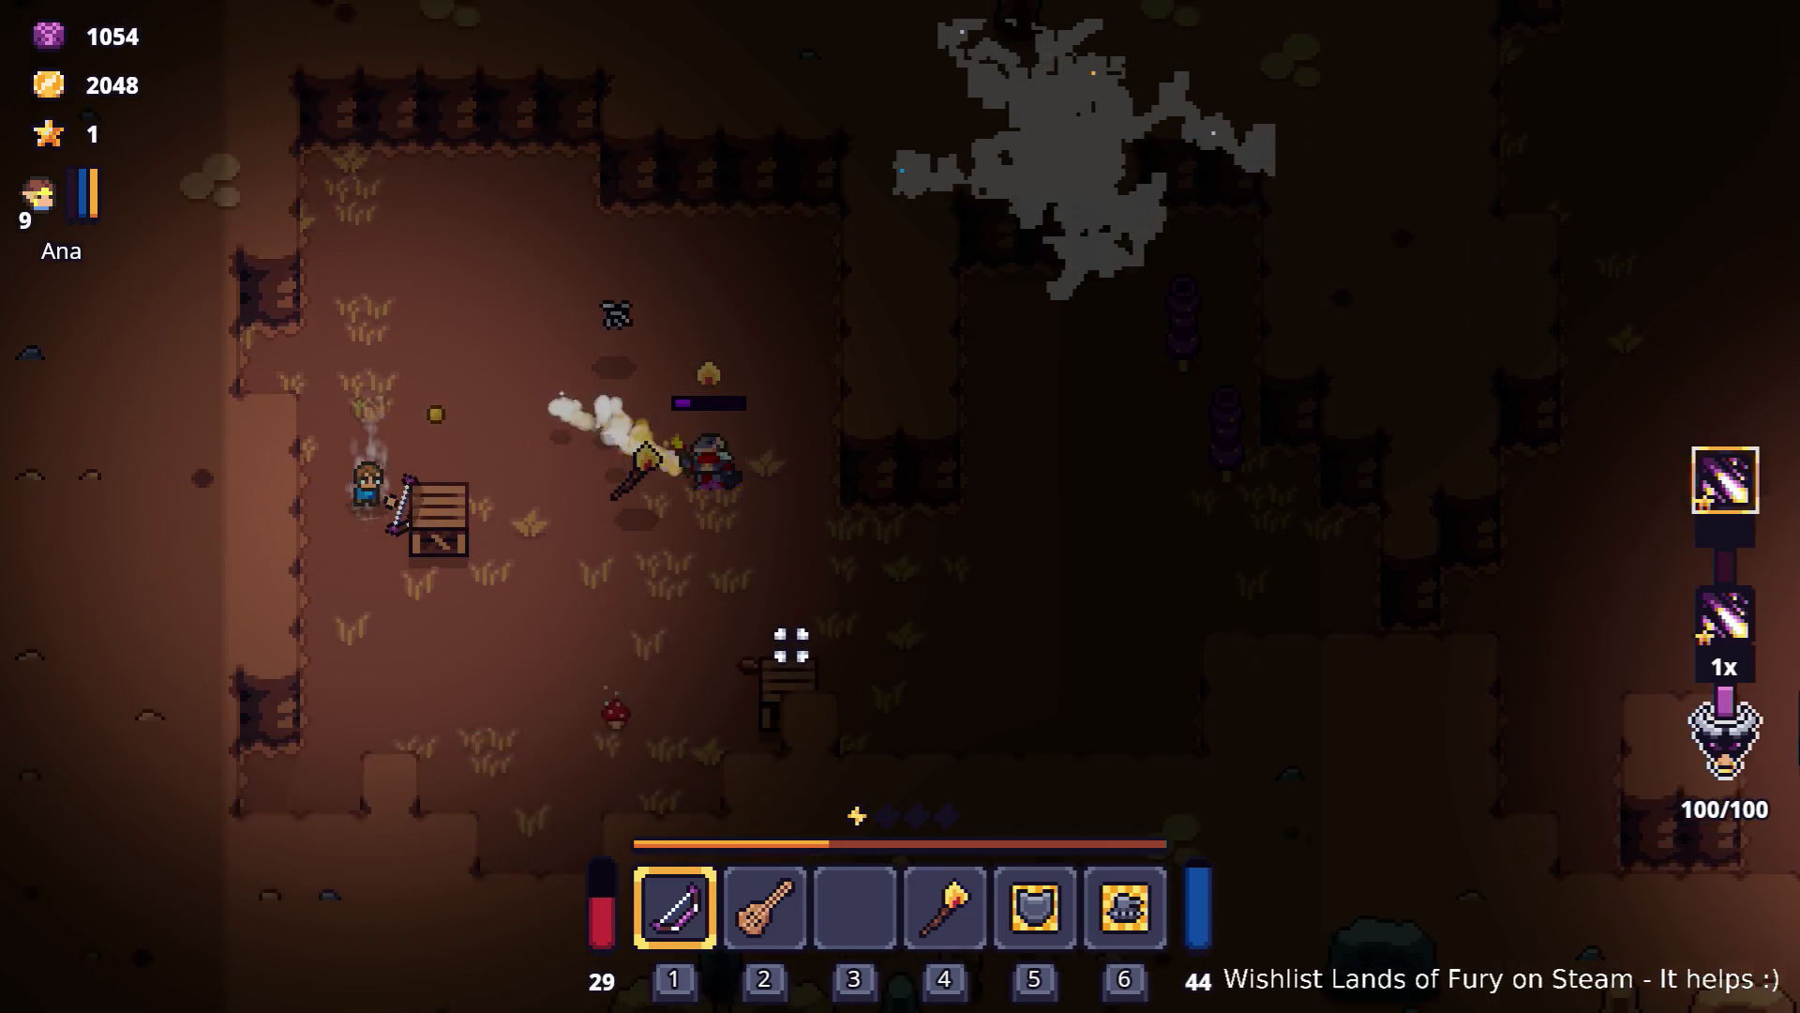
key(d)
key(s)
key(d)
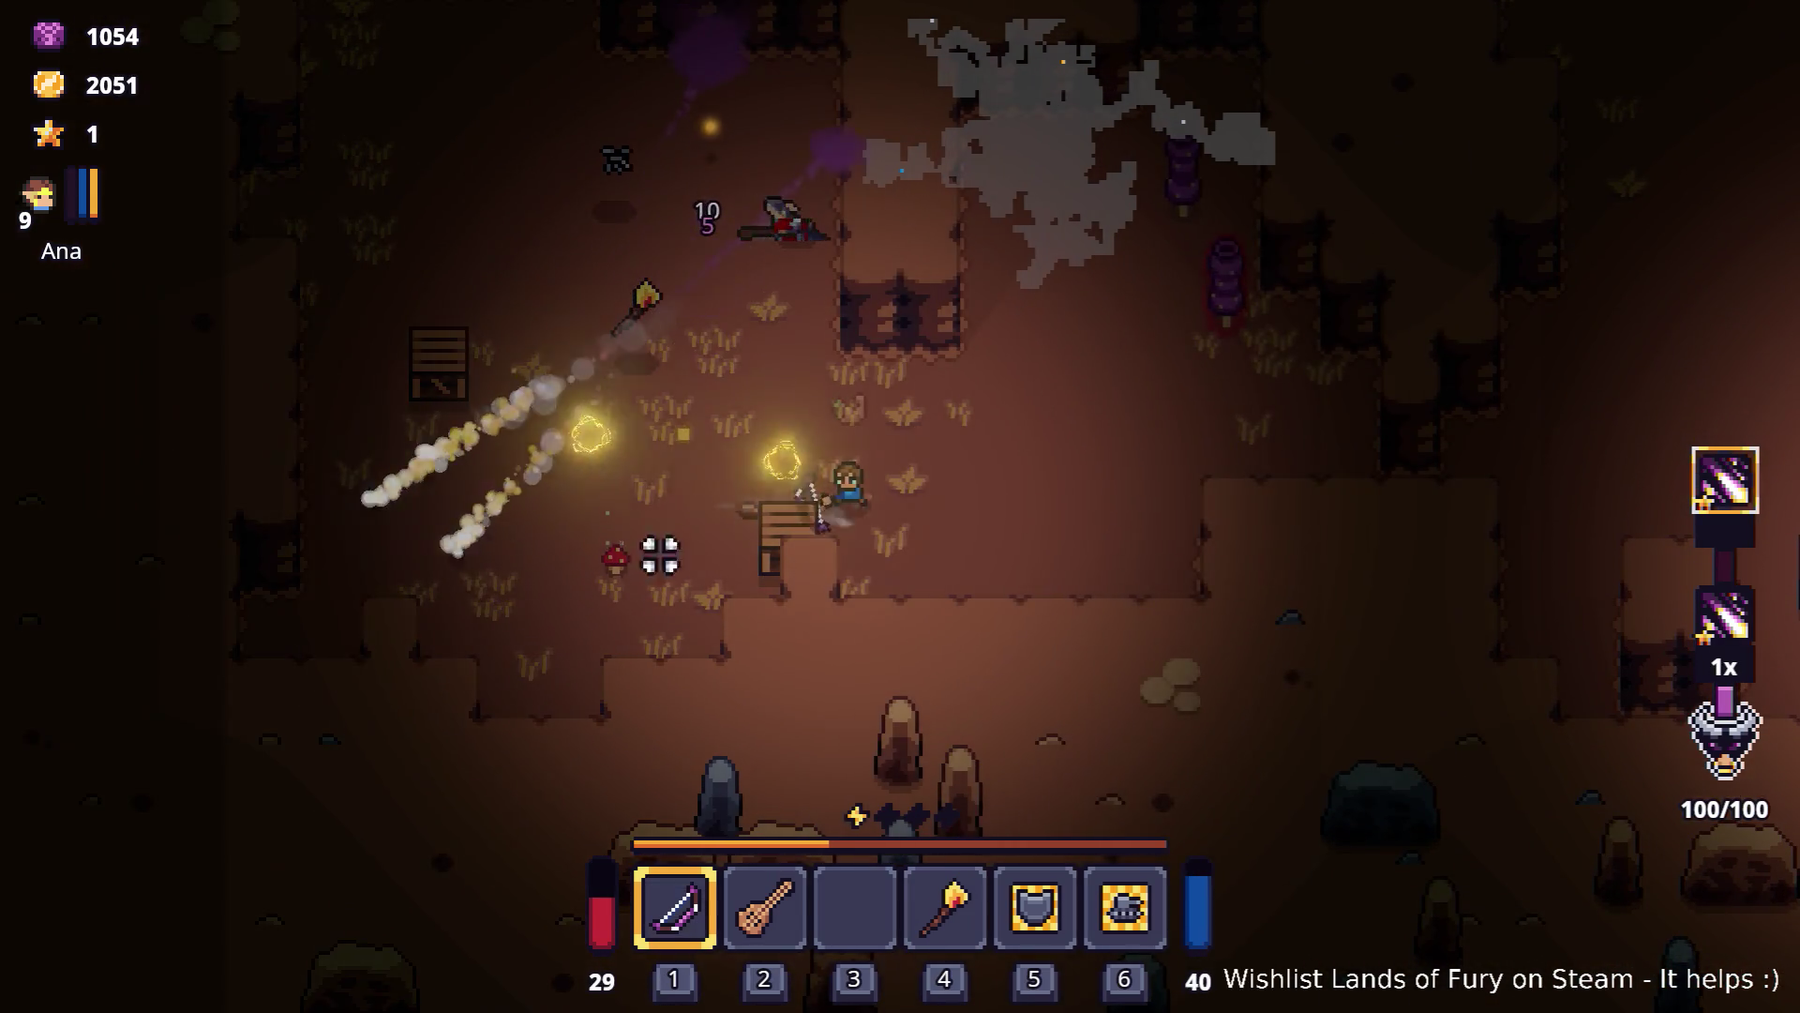
key(a)
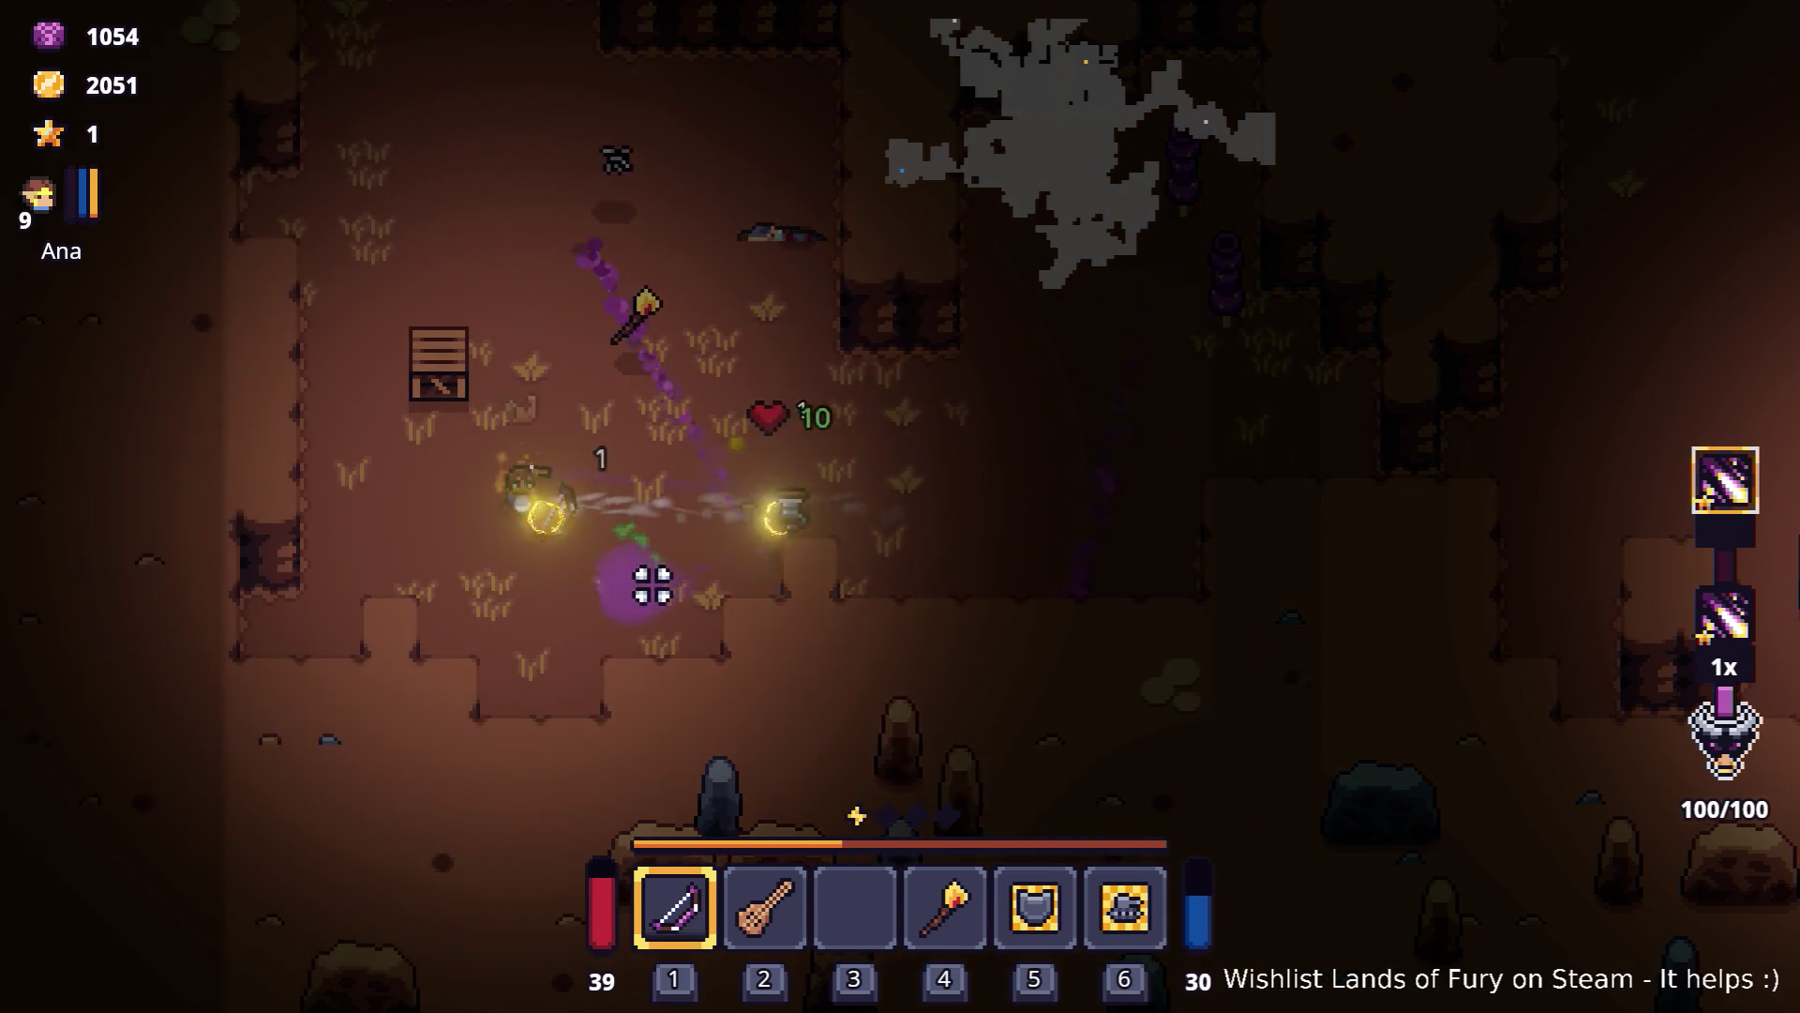
key(d)
key(s)
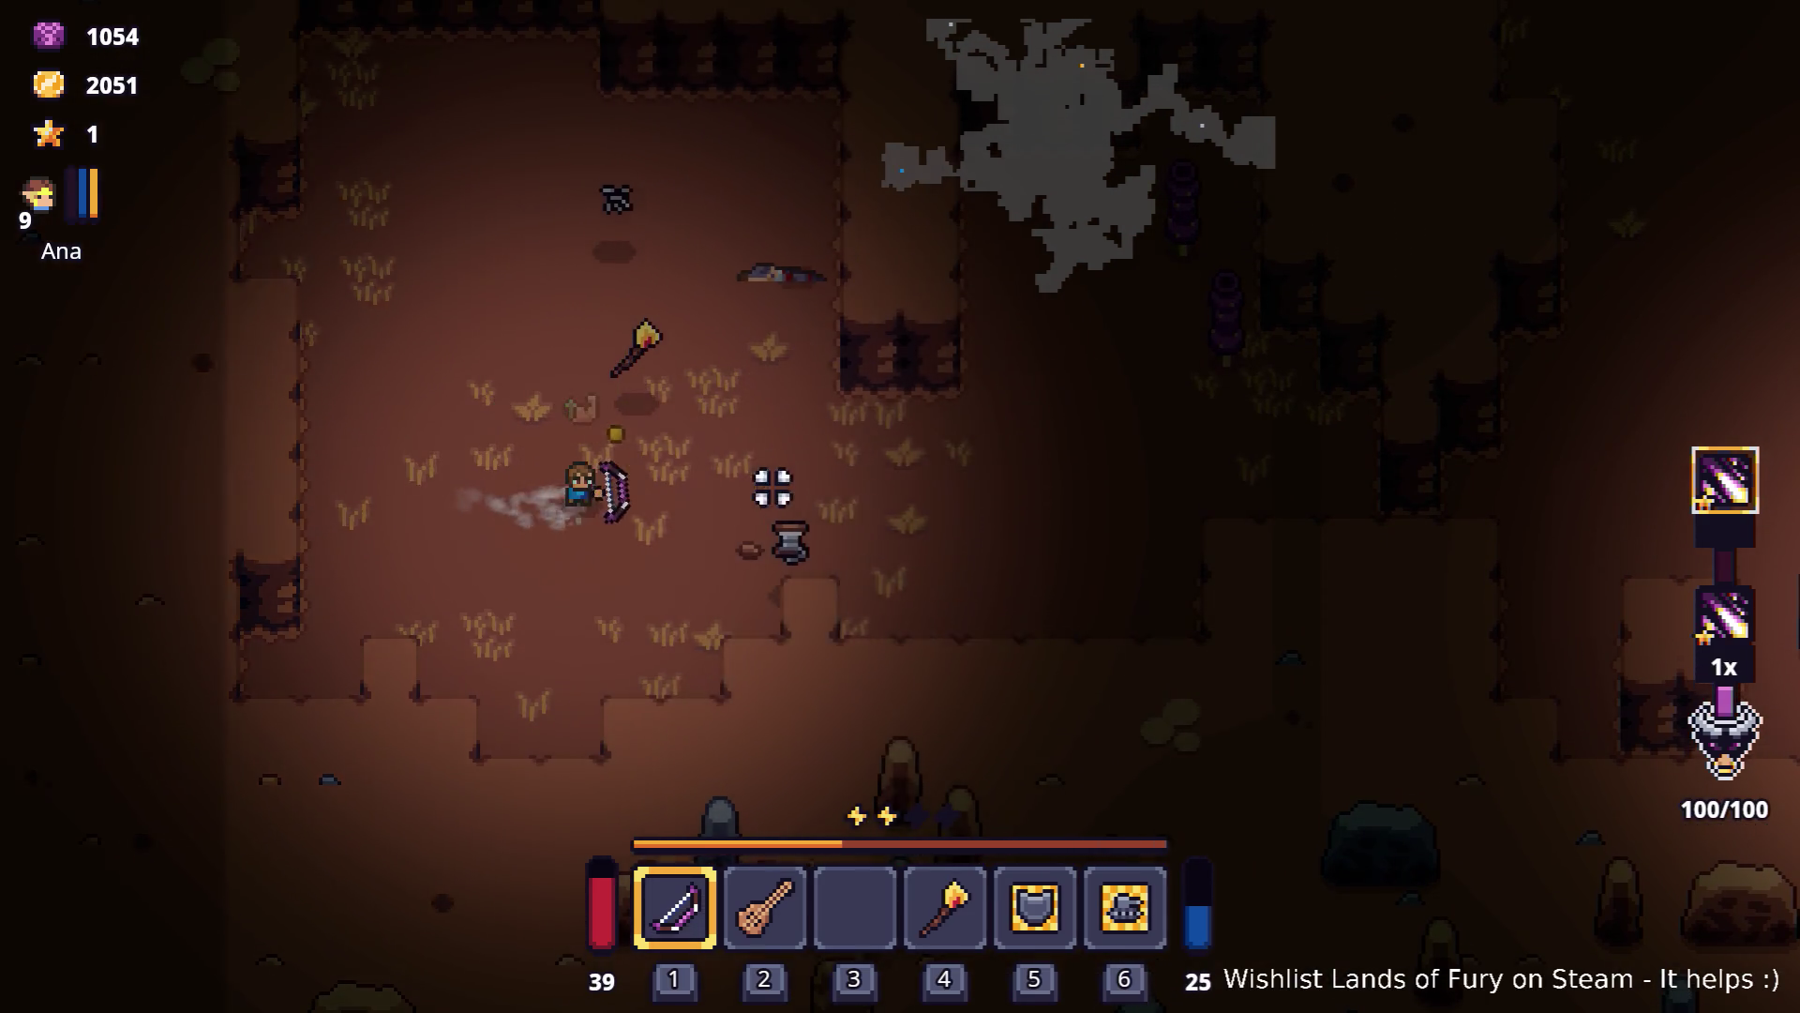
Move up and fire bolts at the two enemies while sidestepping down-right.
key(w)
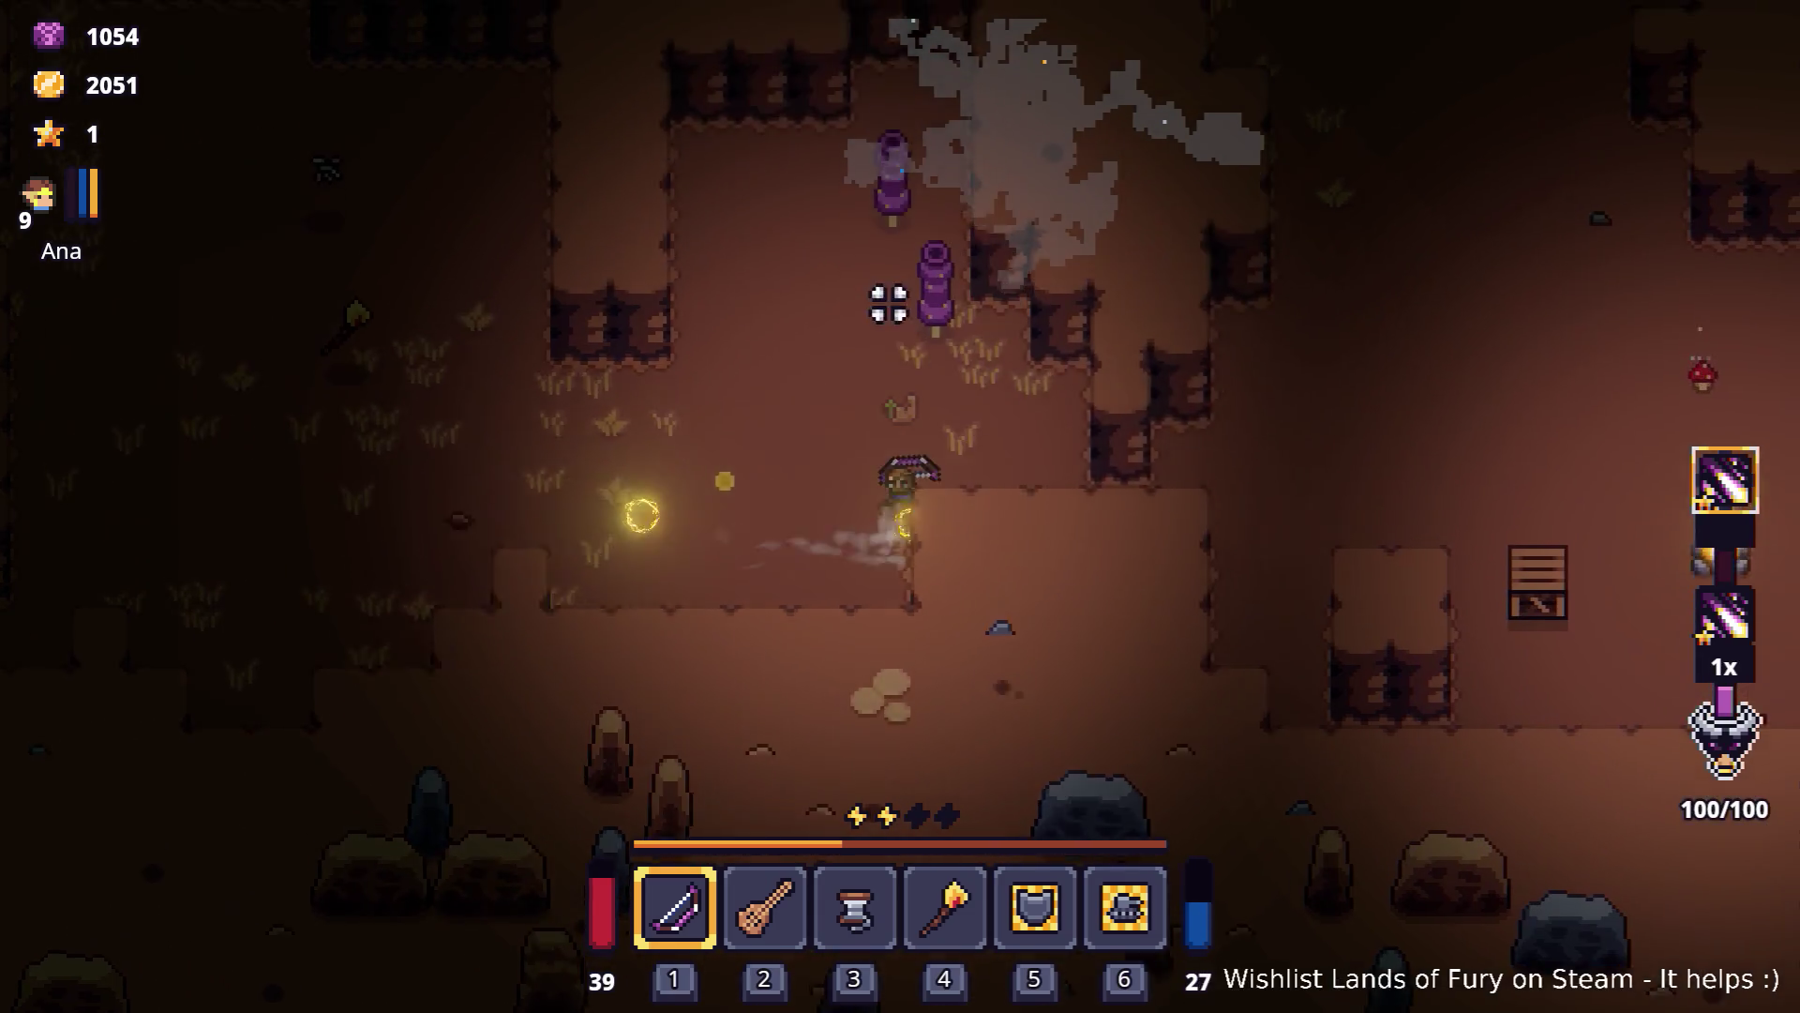
click(945, 269)
click(1137, 490)
click(1177, 591)
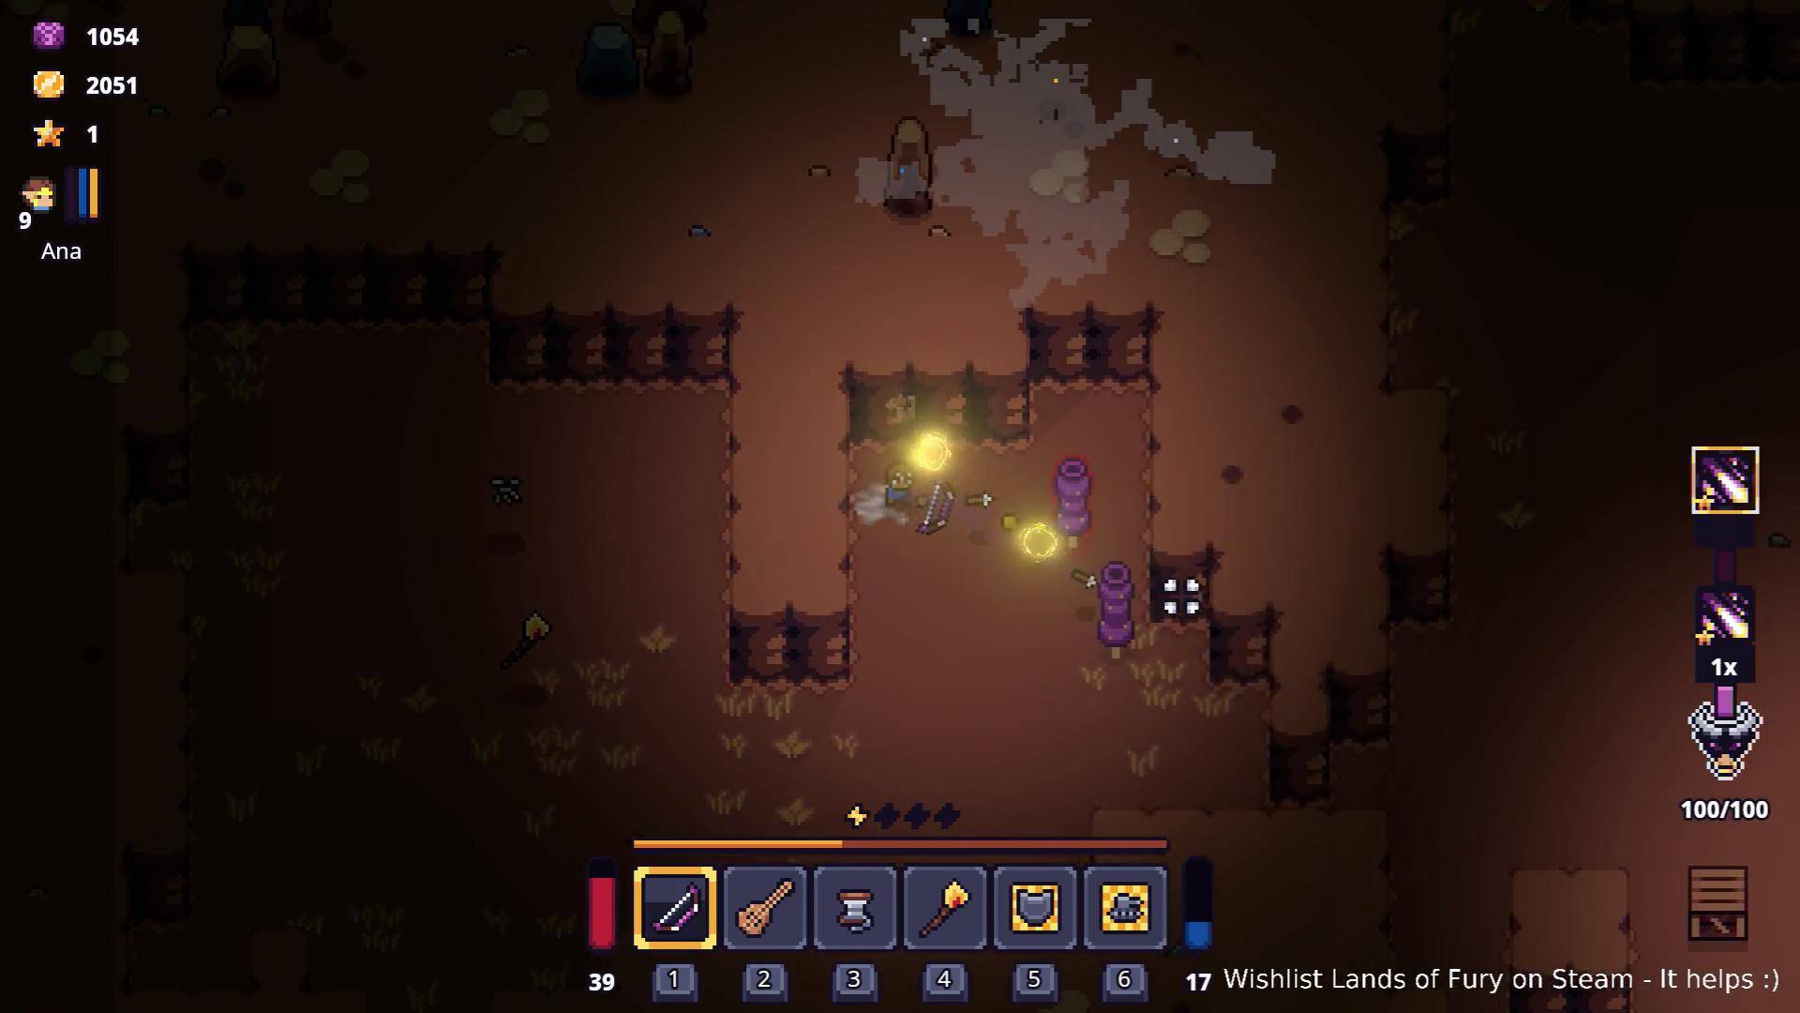
key(s)
key(d)
click(1076, 466)
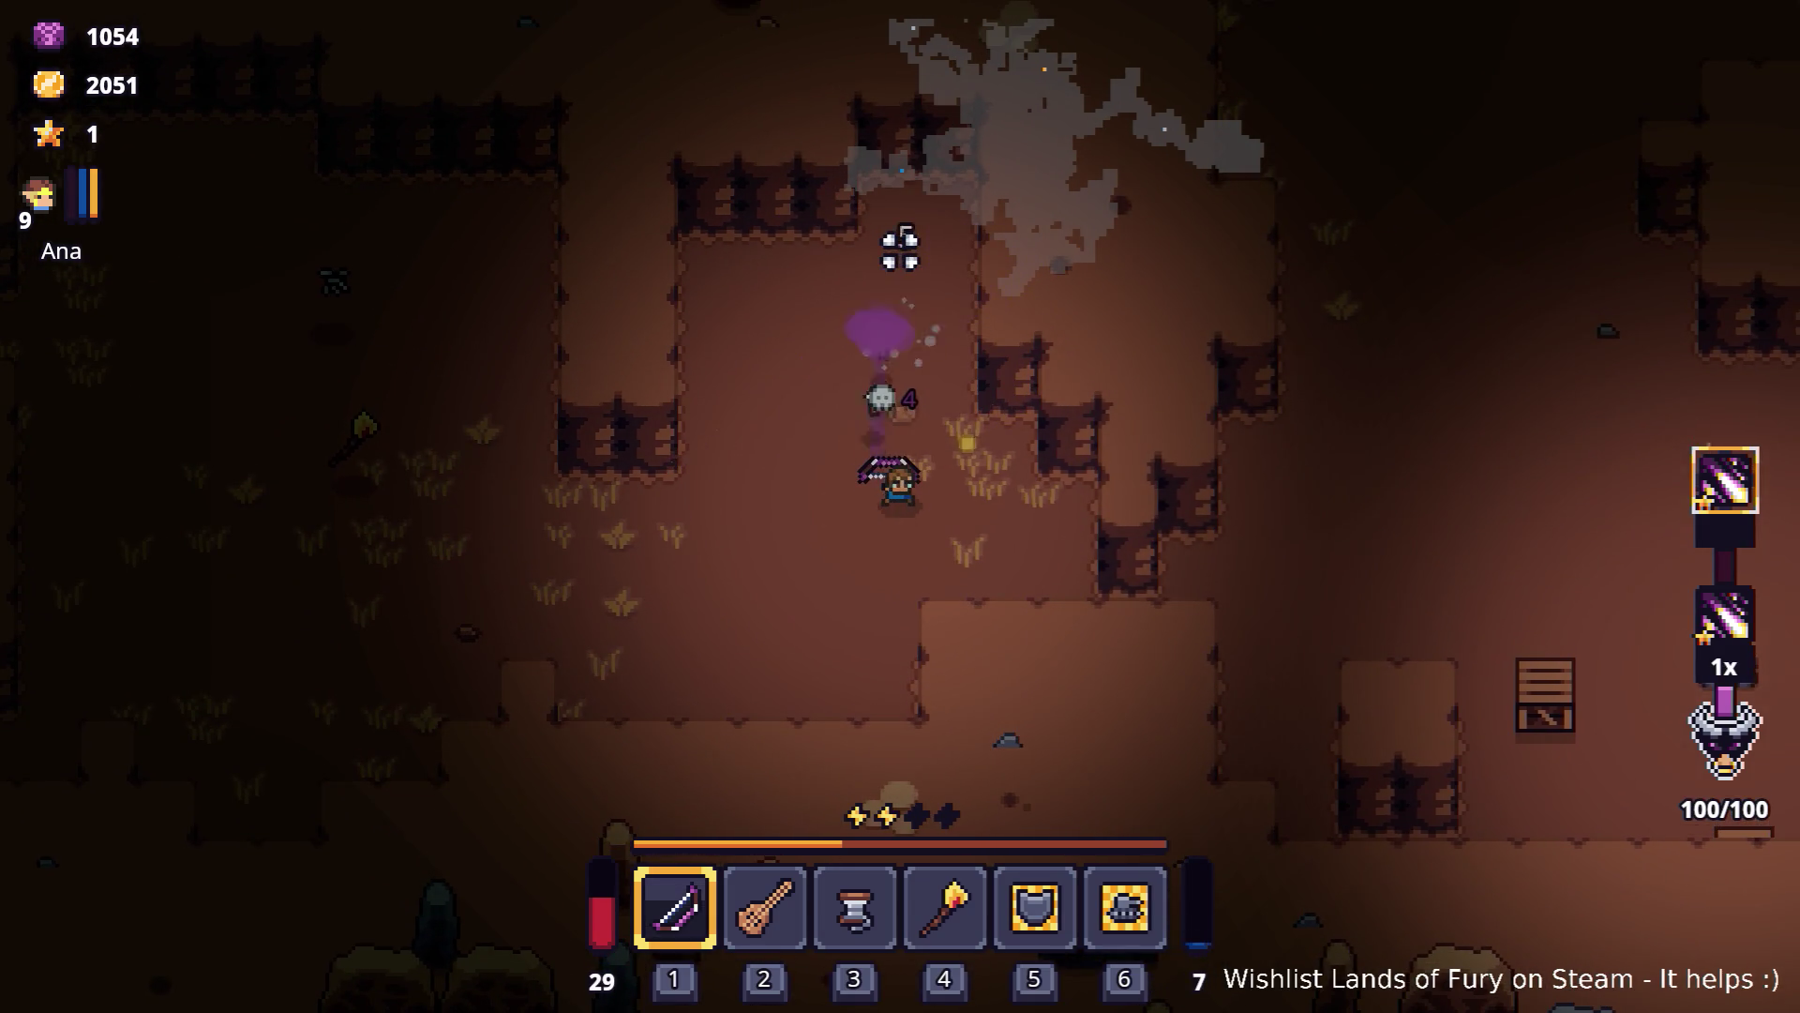
Dash right past the campfire and shoot arrows up-left at the last enemy.
key(d)
key(s)
key(space)
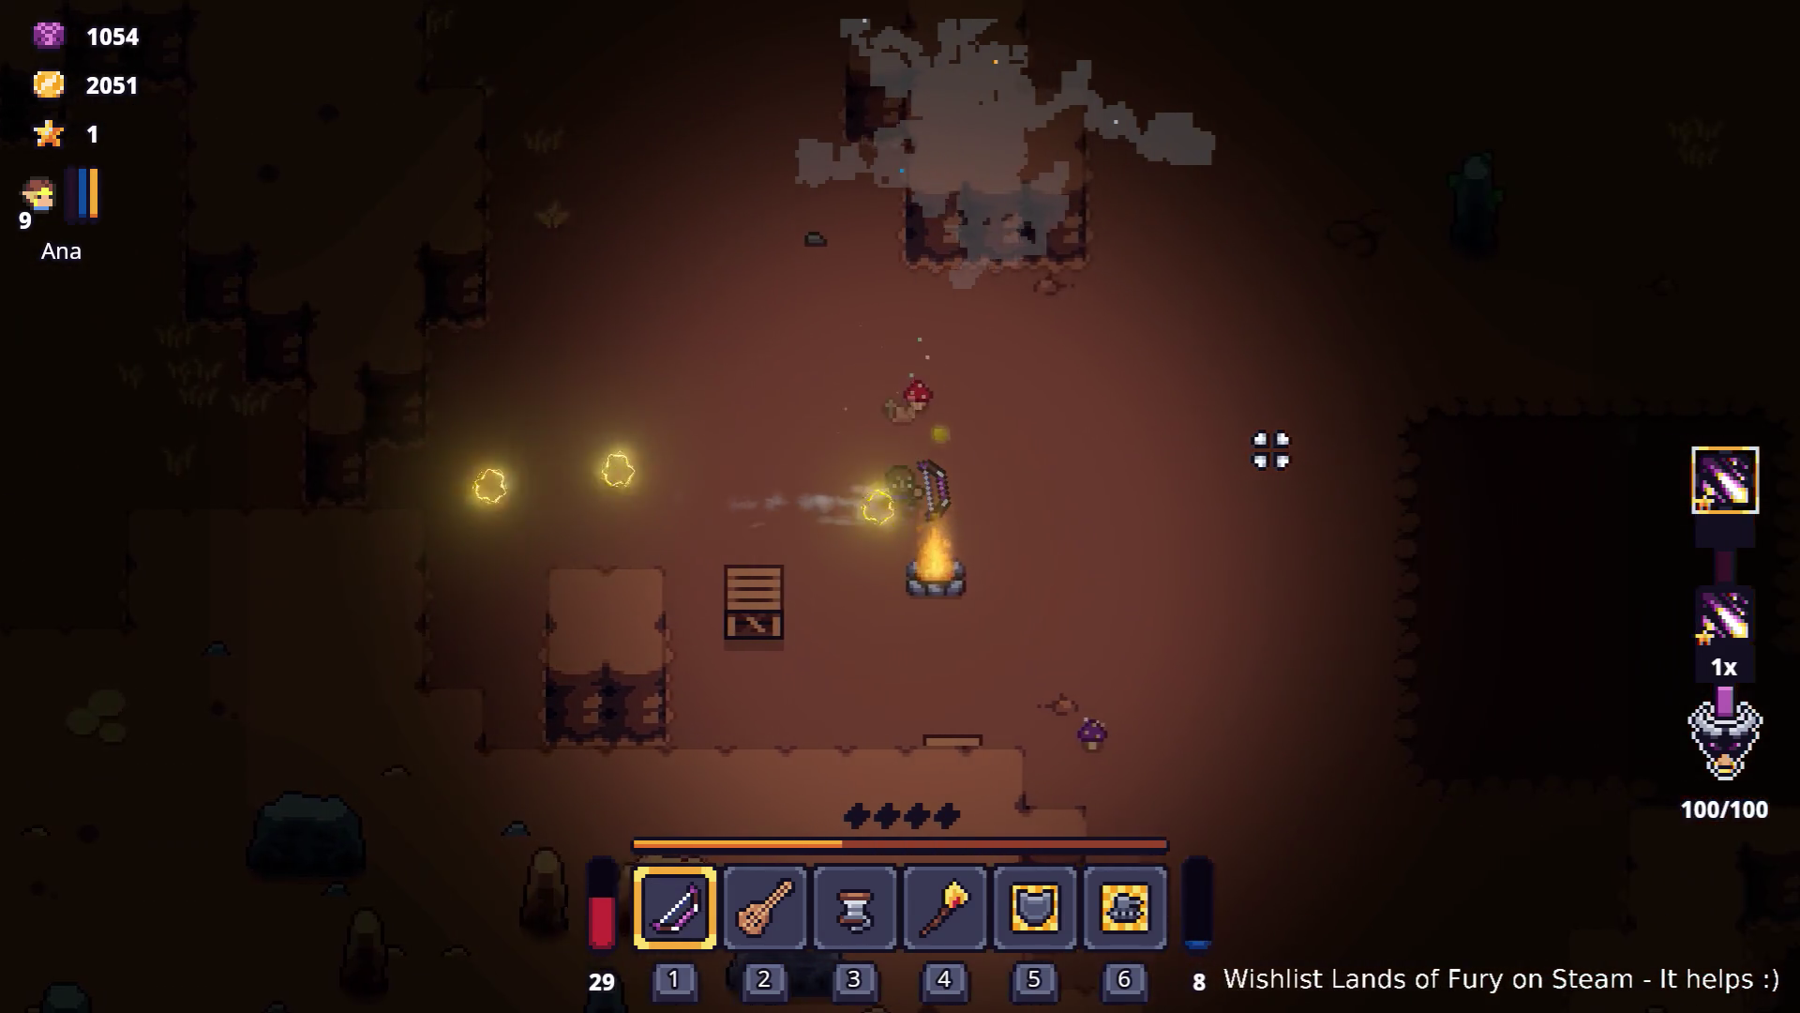
key(d)
click(757, 430)
Walk right and up through the cave past the campfire onto the anvil.
key(d)
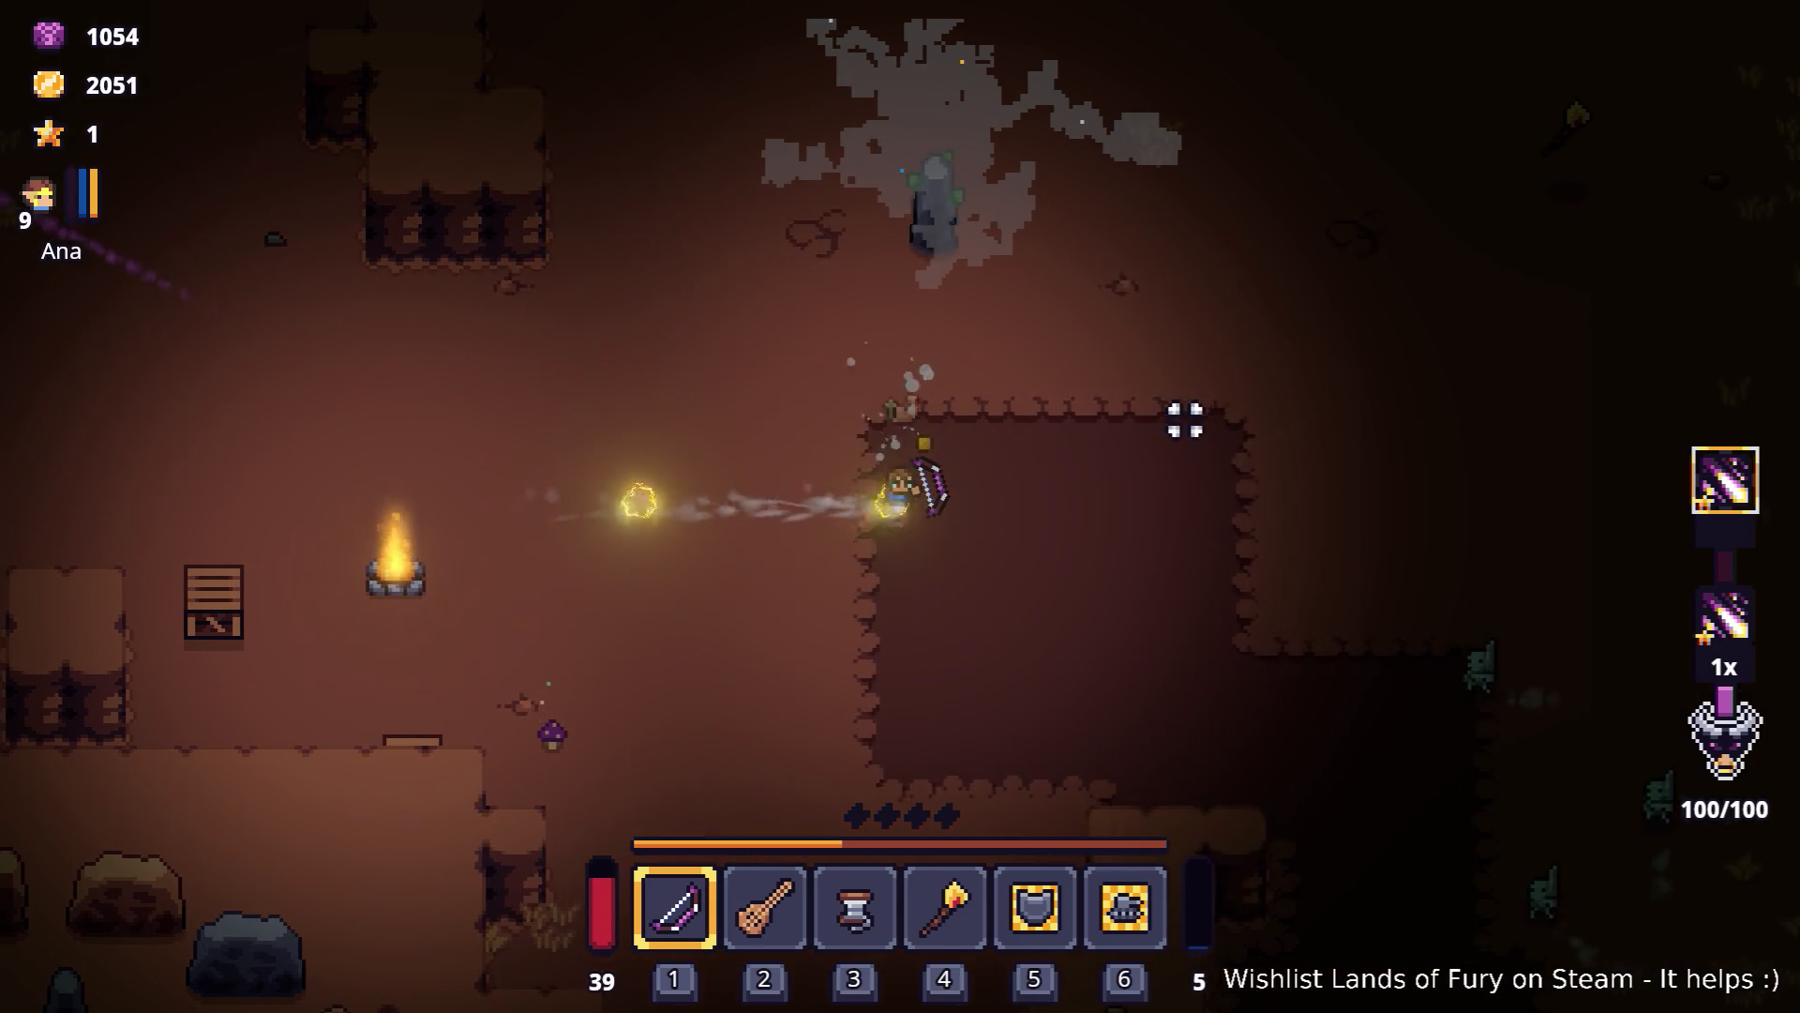
key(w)
key(d)
key(w)
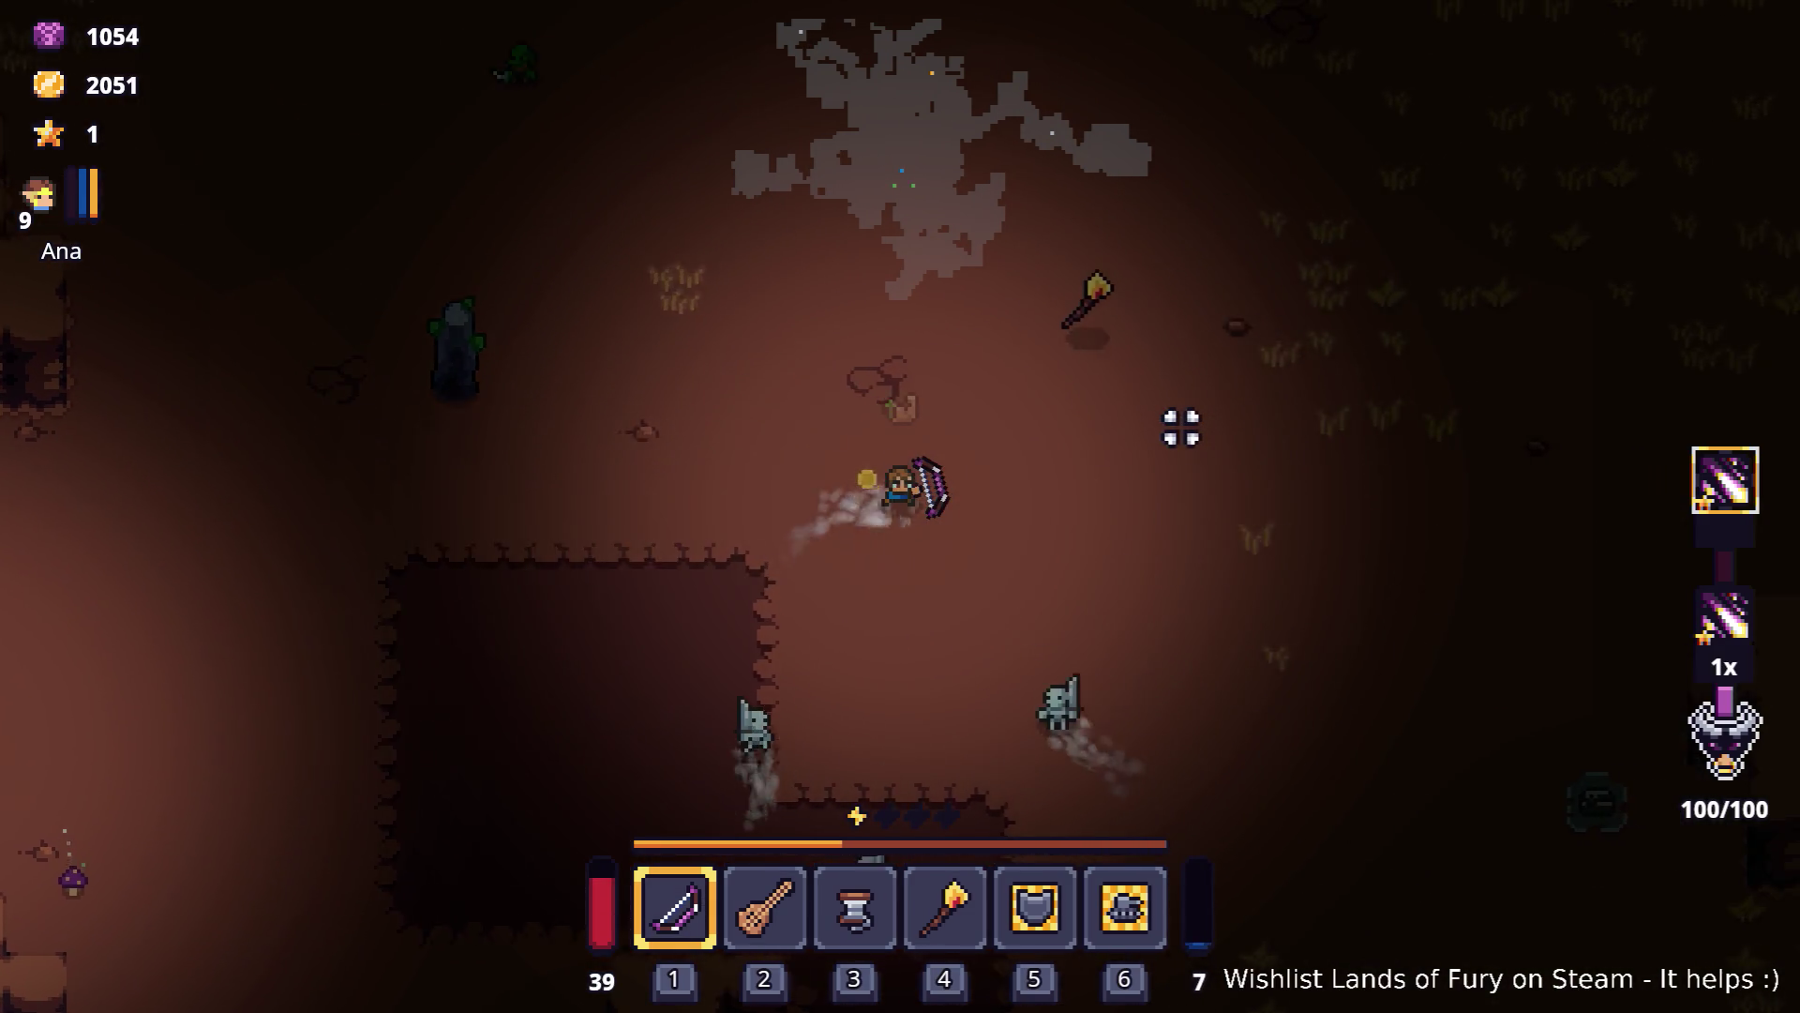
key(d)
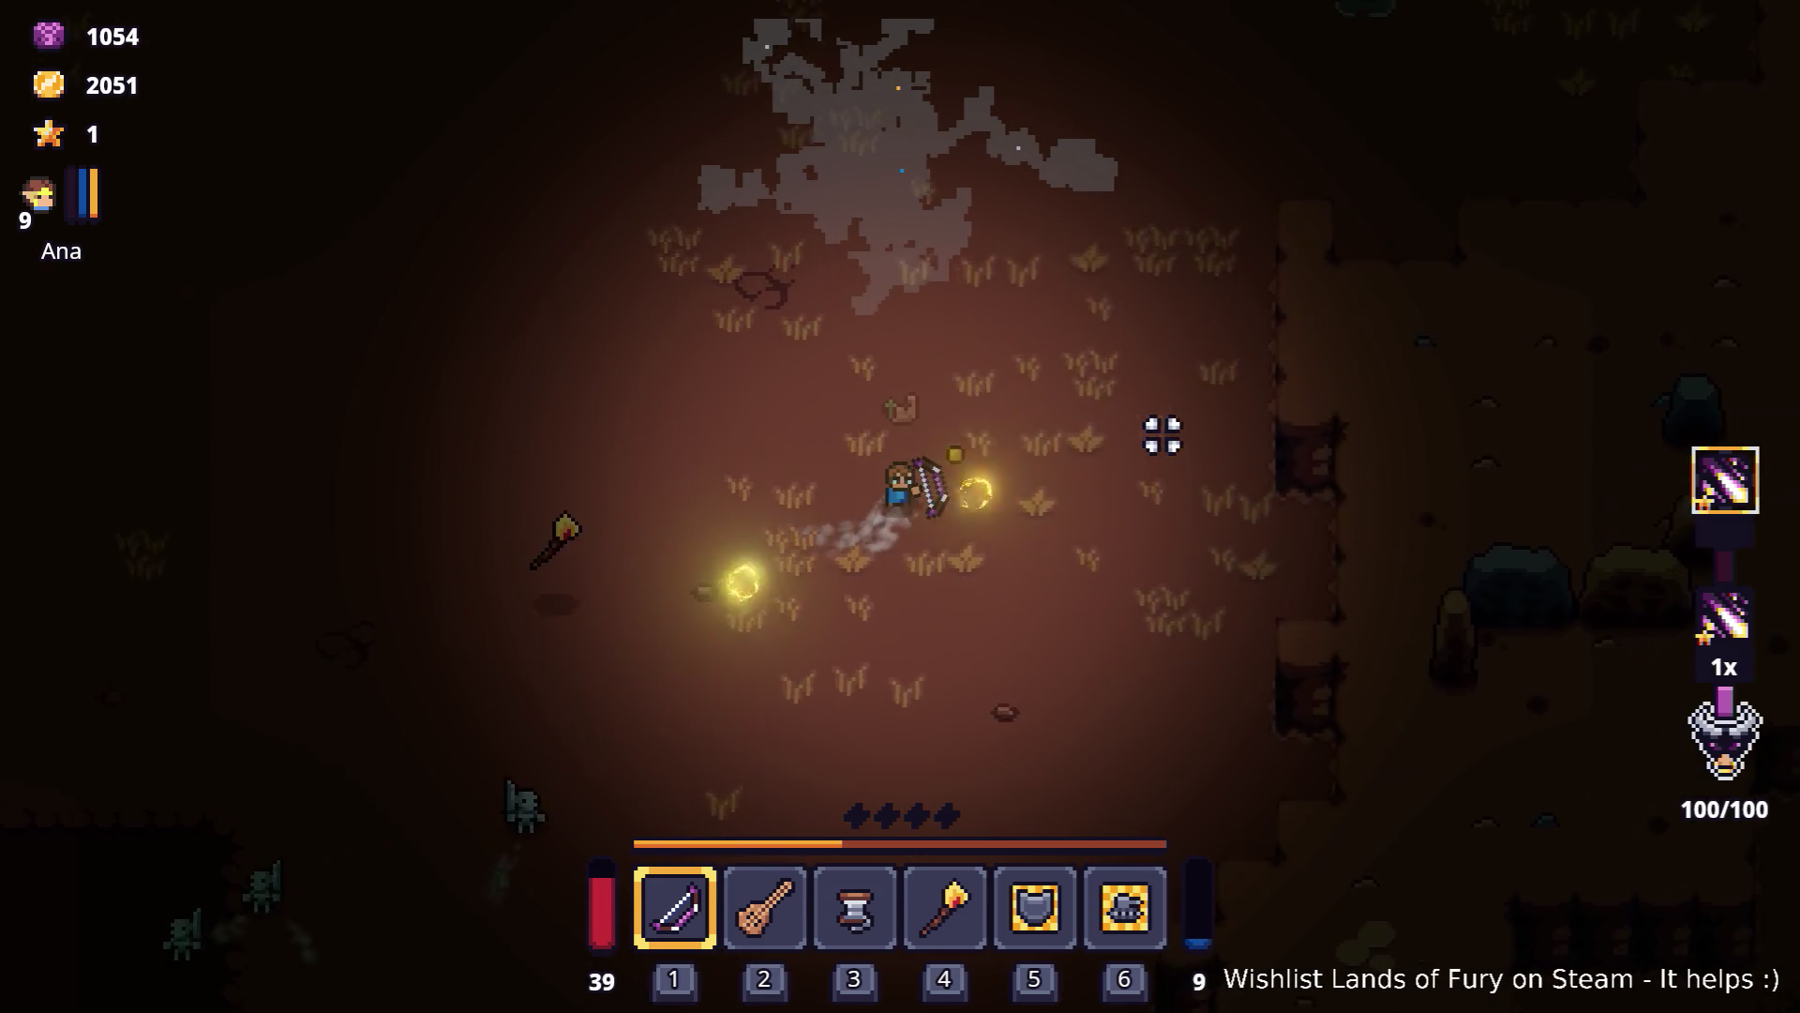
key(w)
key(d)
key(w)
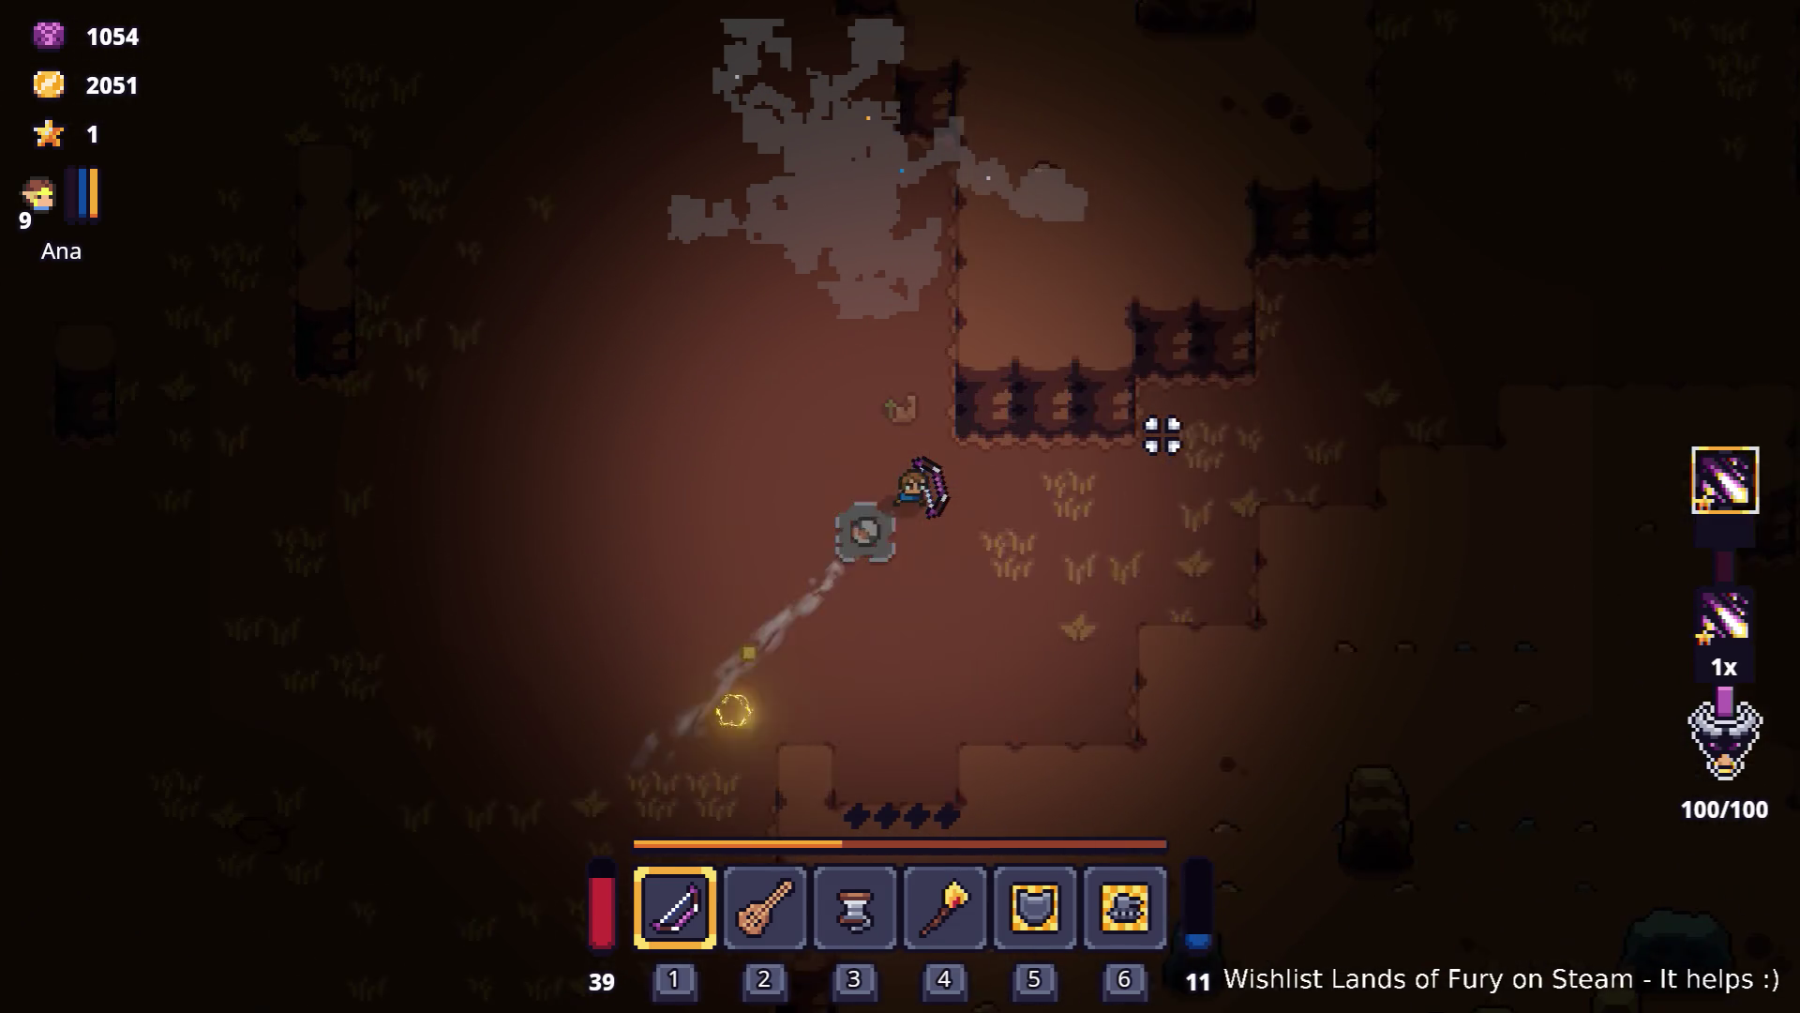
key(d)
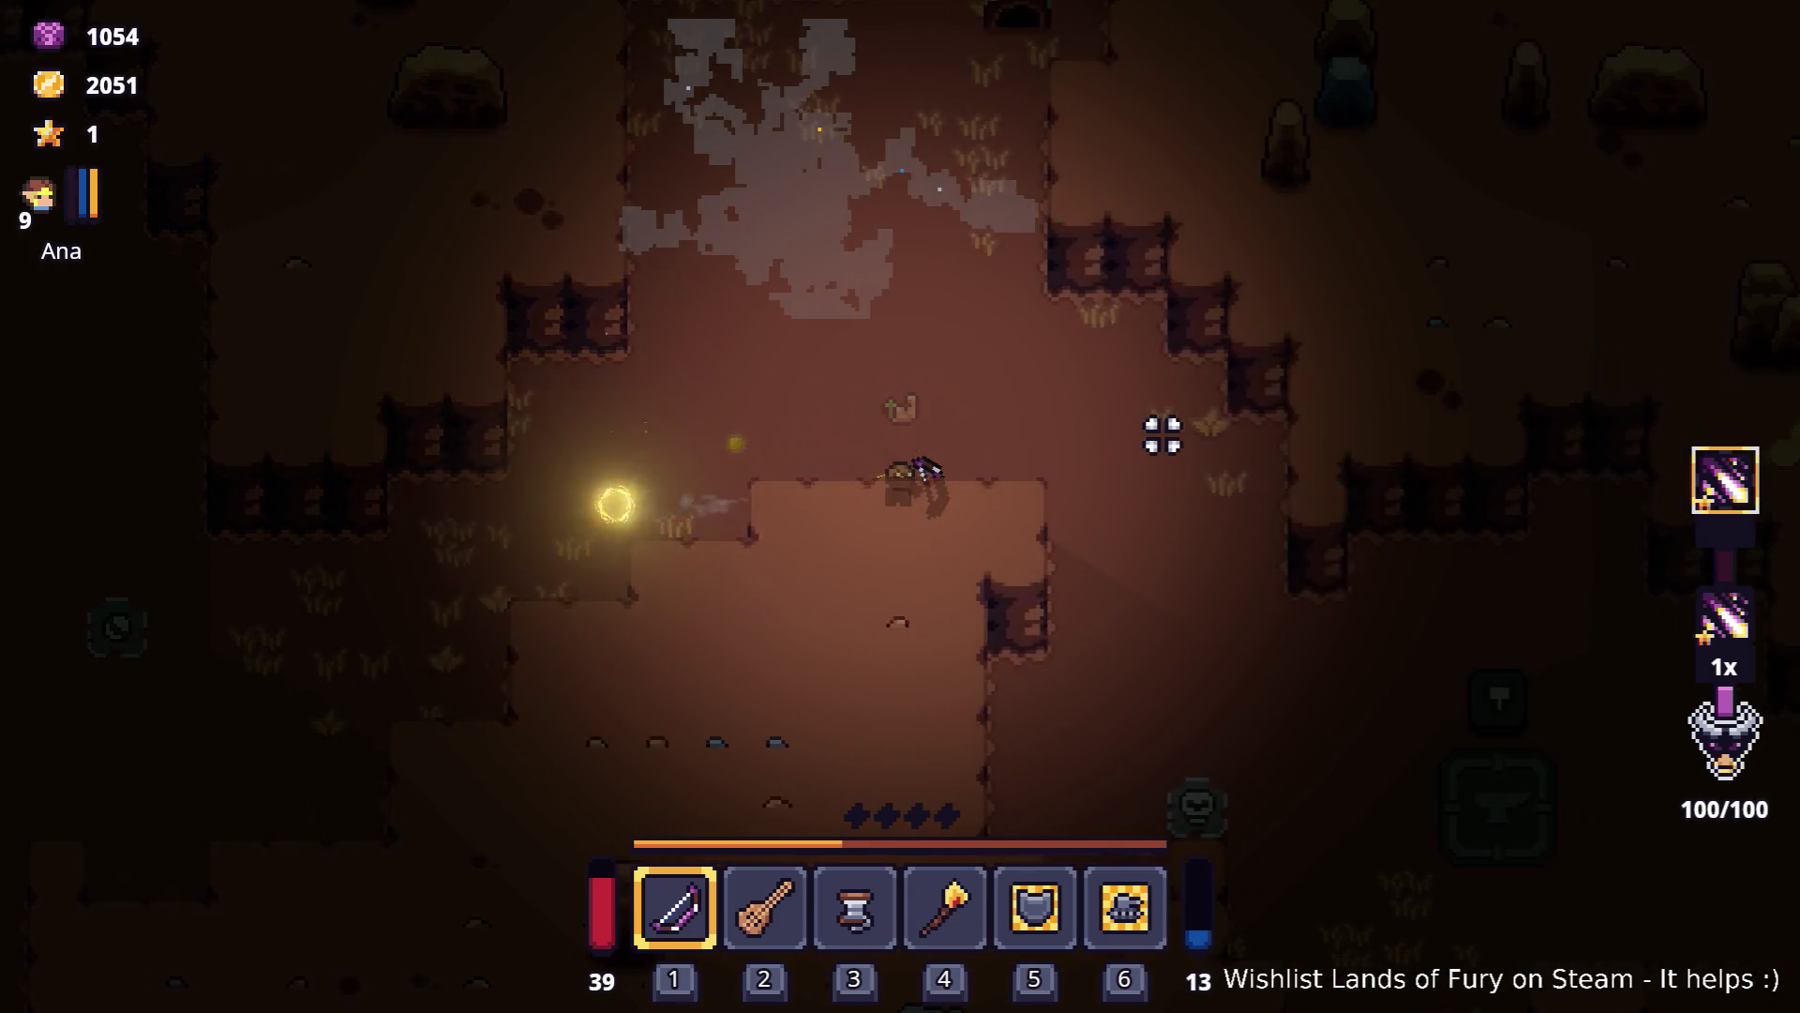
key(s)
key(s)
key(d)
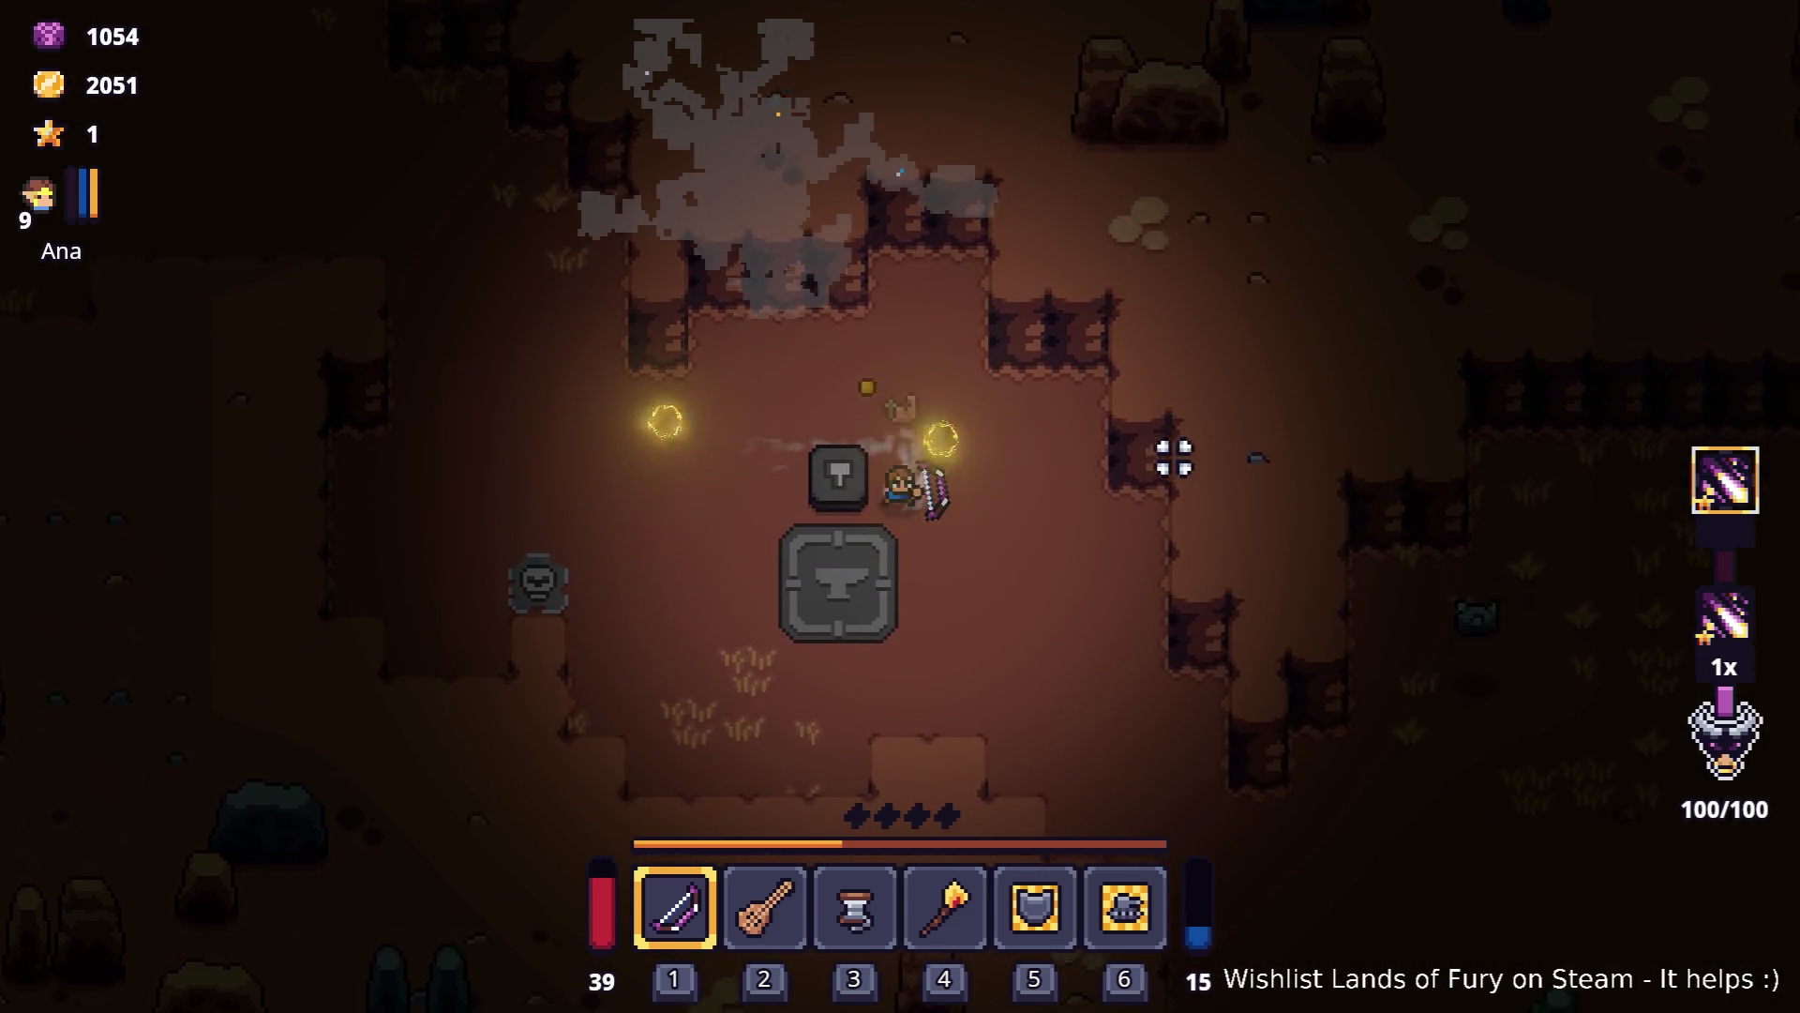
Check the inventory at the anvil, then step around it.
key(i)
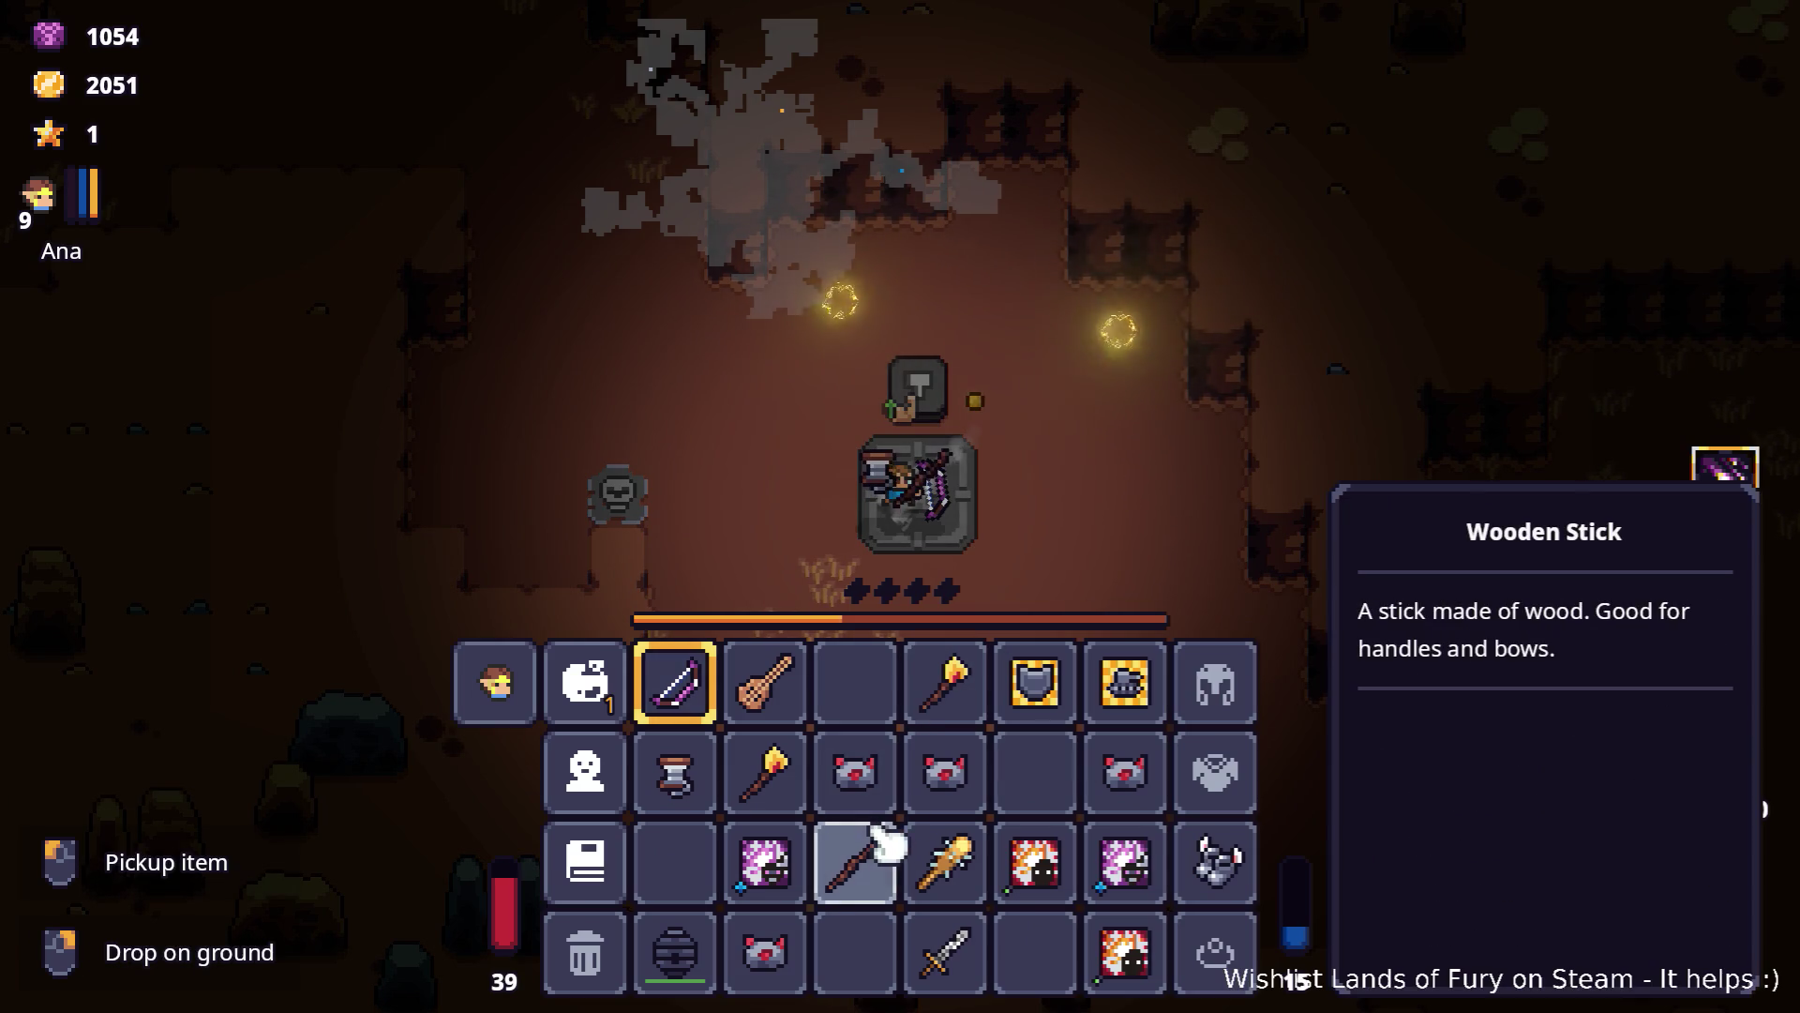
key(i)
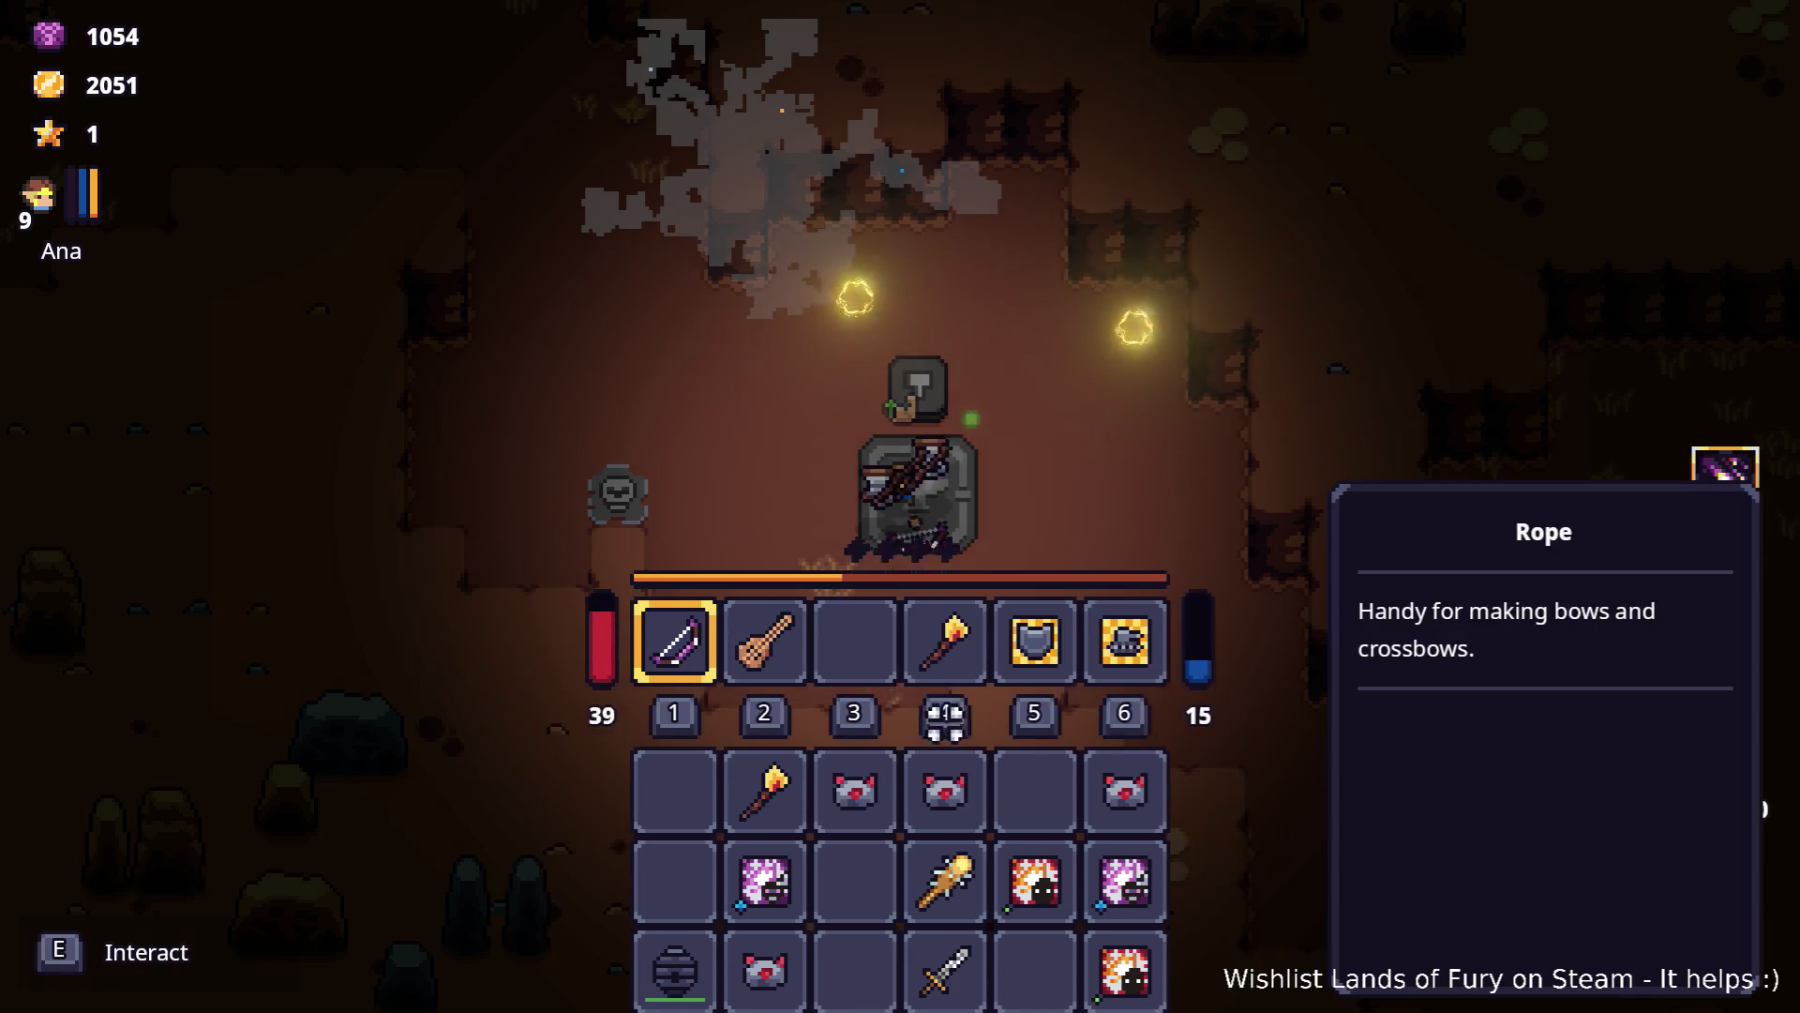
key(w)
key(a)
key(d)
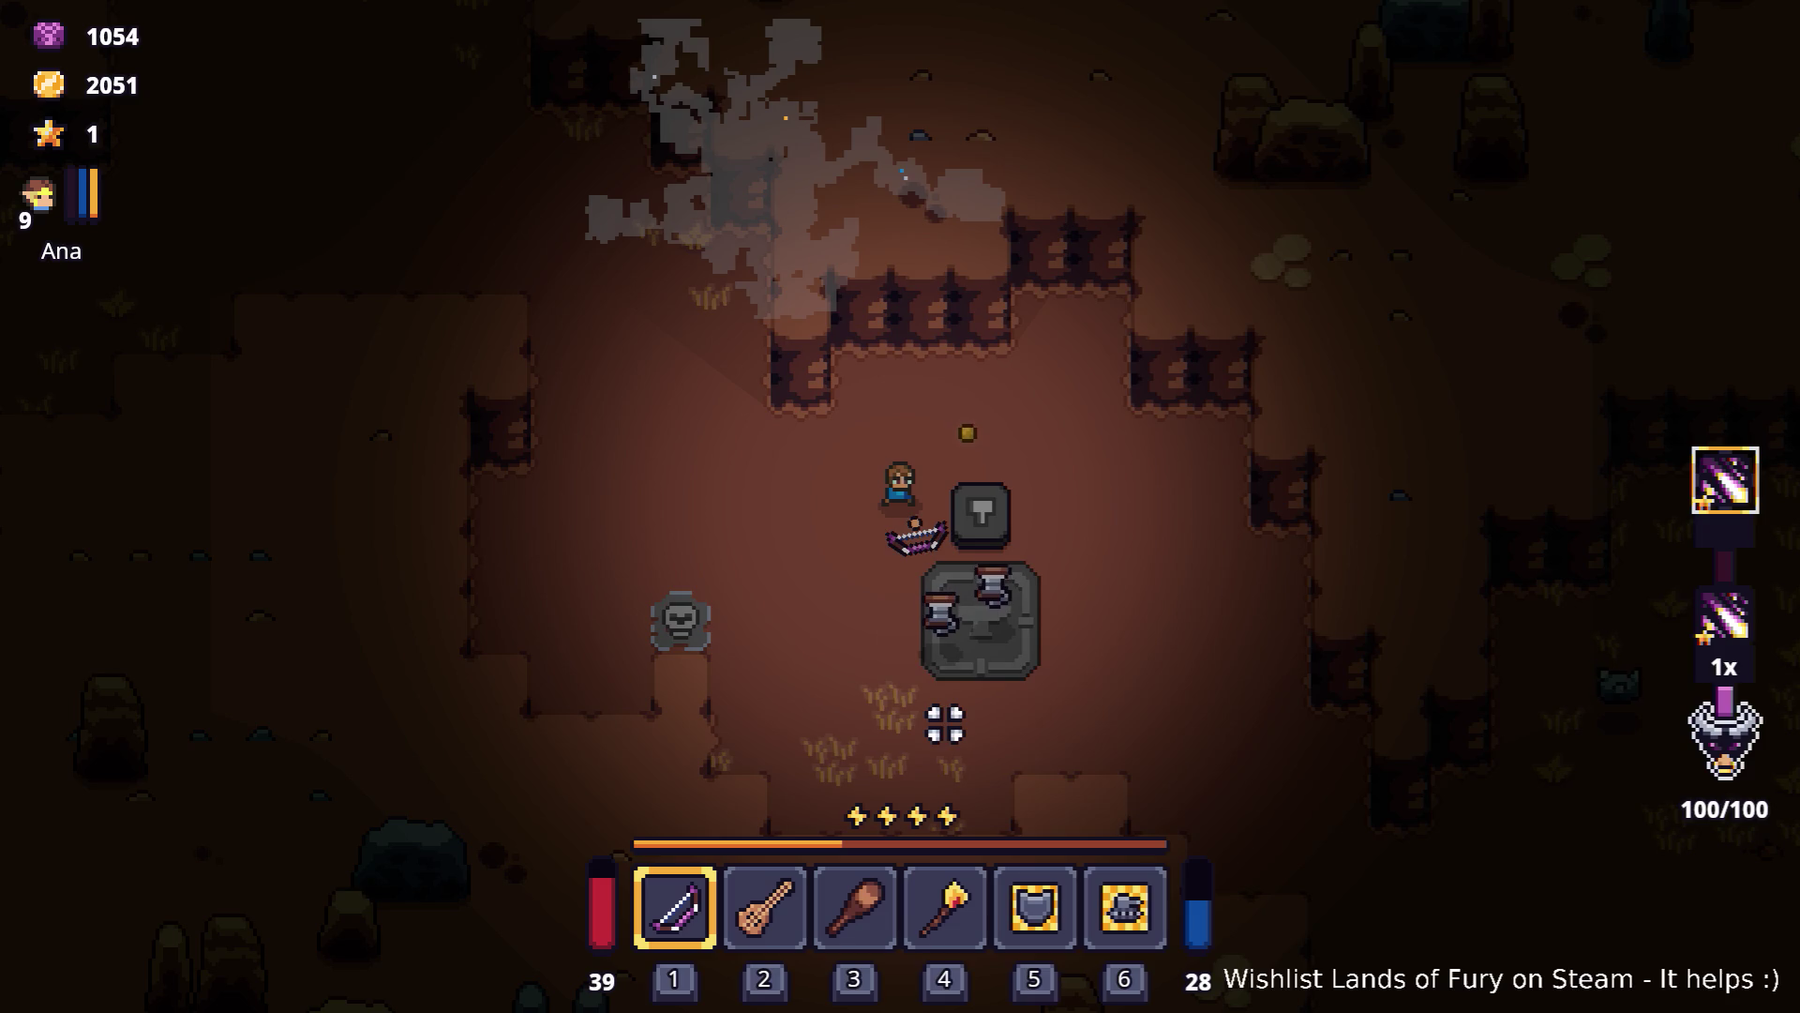
Confirm the stick and rope, craft the 7-9 blunt damage Club at the anvil, and inspect it.
key(Tab)
key(Tab)
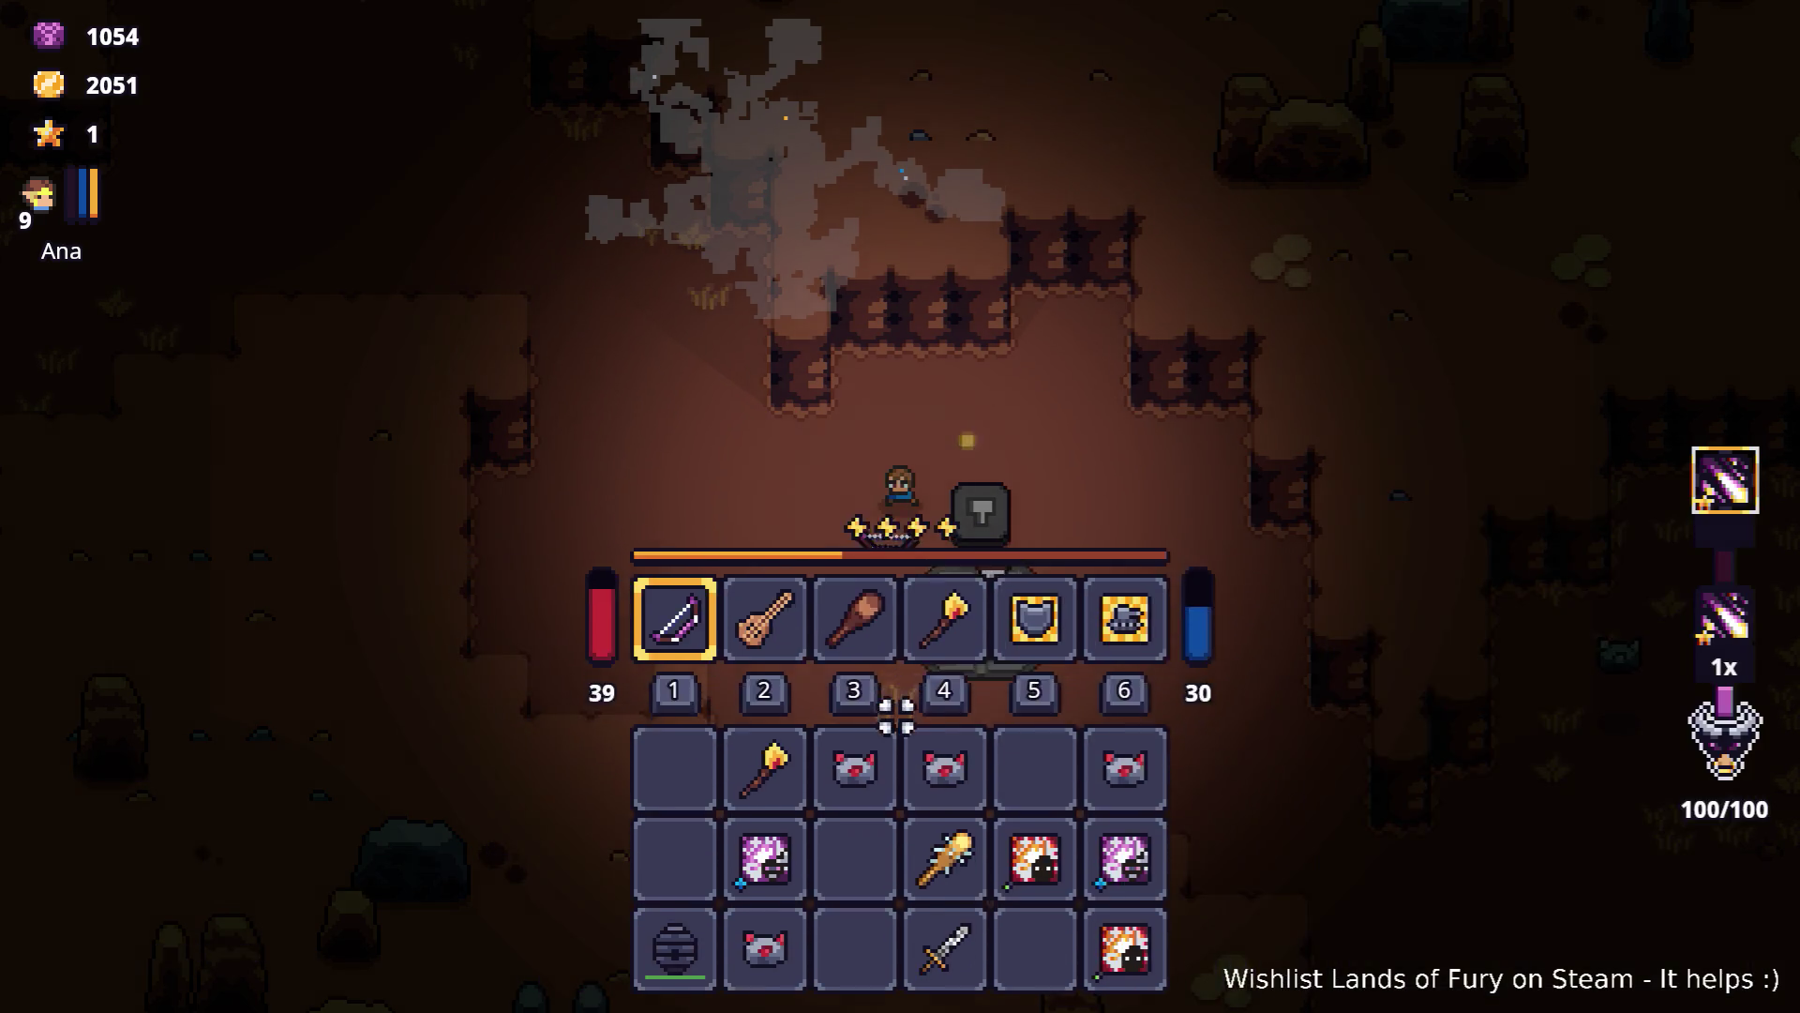
key(Tab)
key(e)
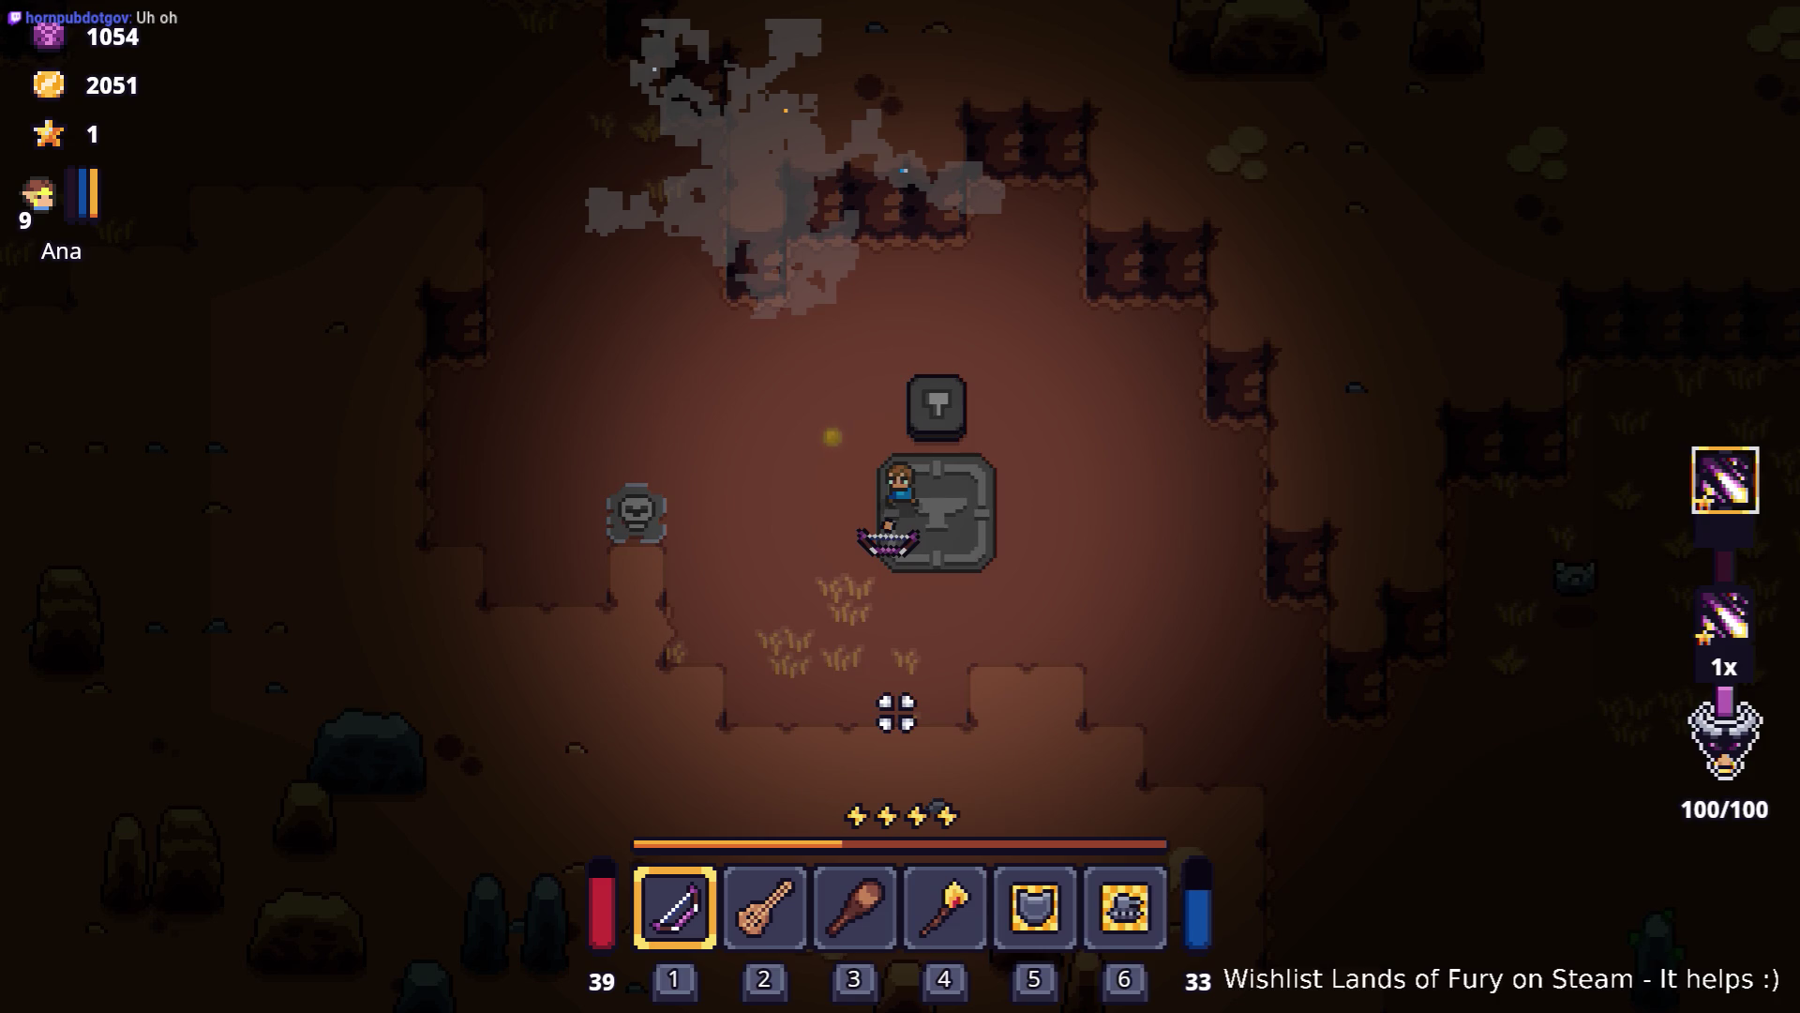
key(Tab)
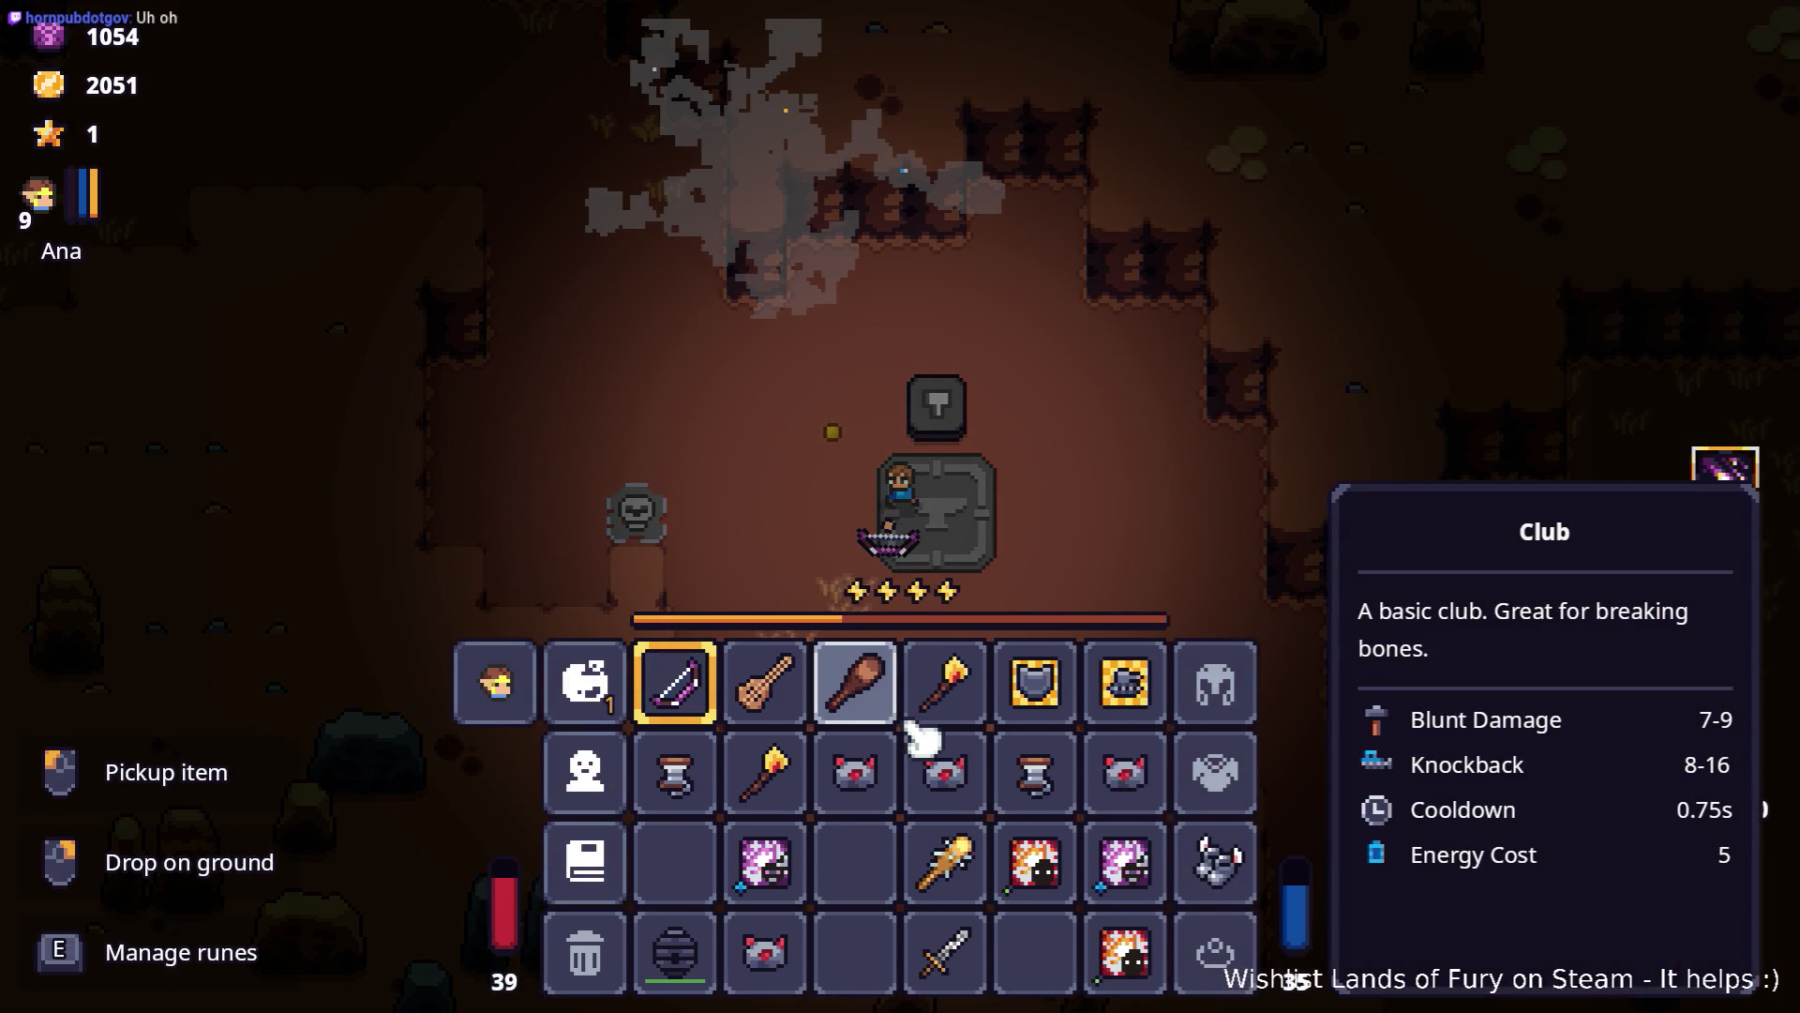
key(Tab)
Walk and dash left through the cave away from the anvil.
key(a)
key(a)
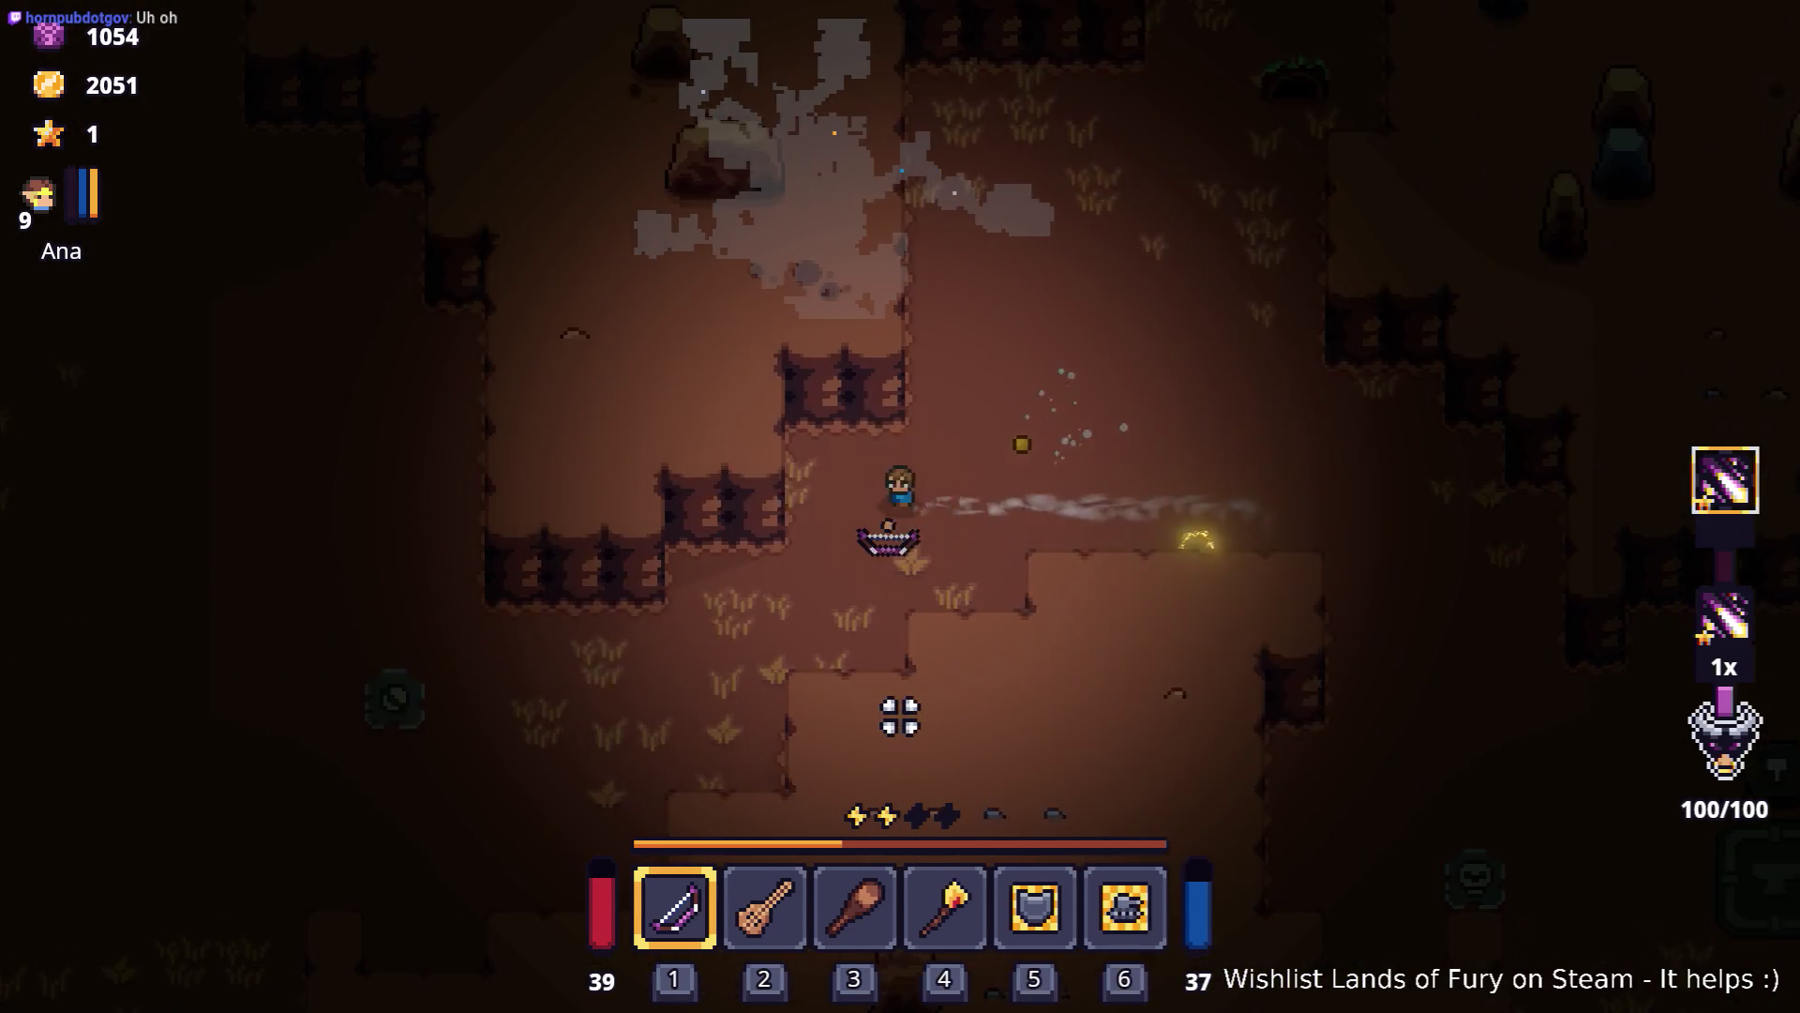
key(space)
key(a)
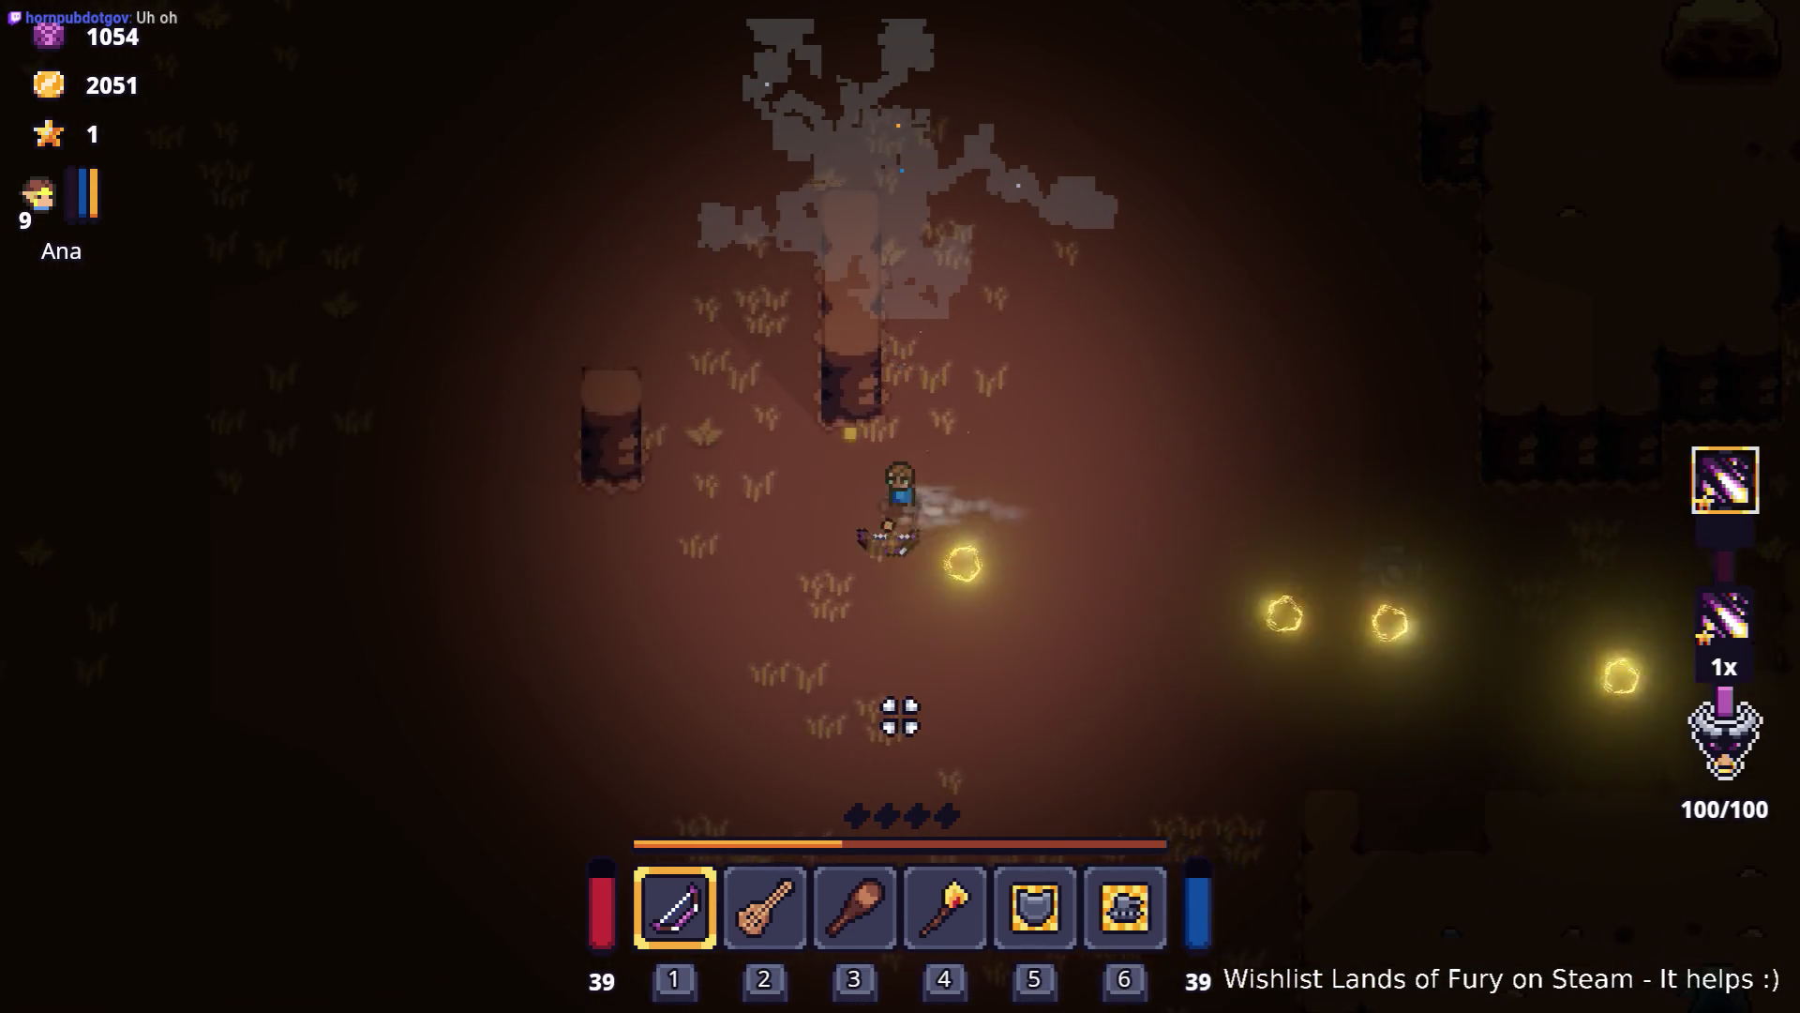
key(a)
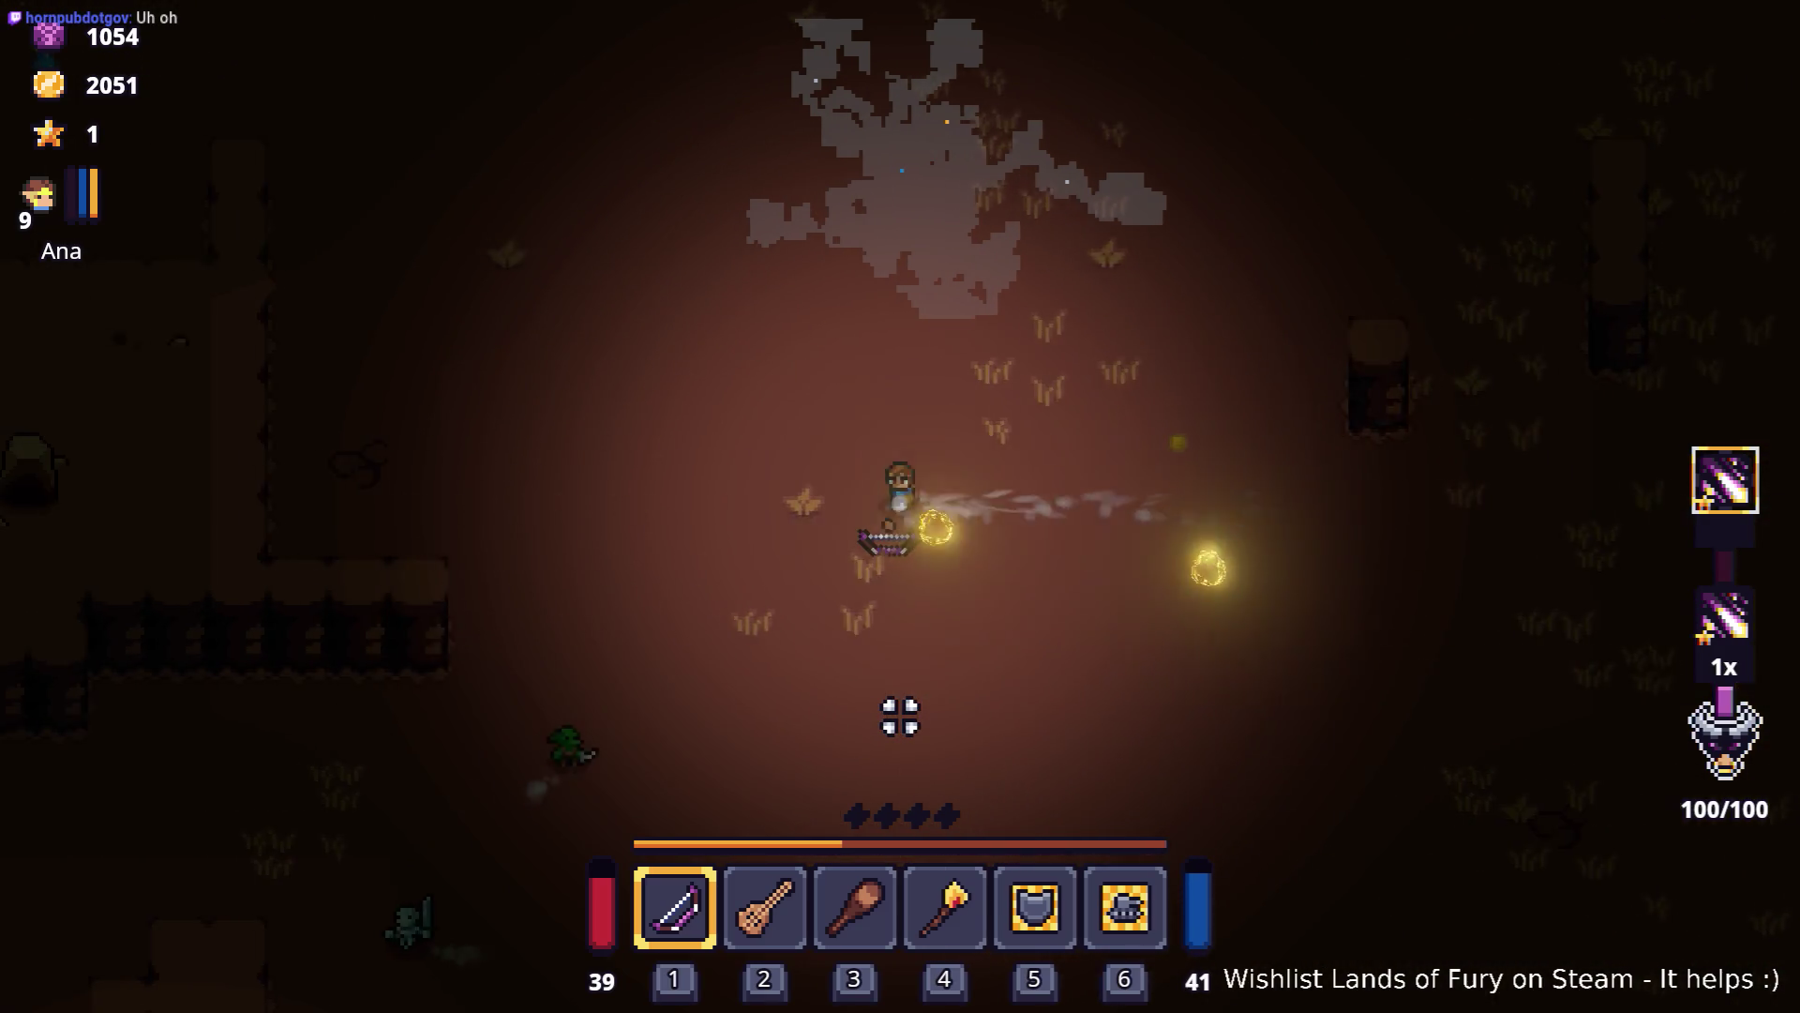
Trade with the goblin Snip for the Bleeding Slash Rune, putting back the red potion.
key(e)
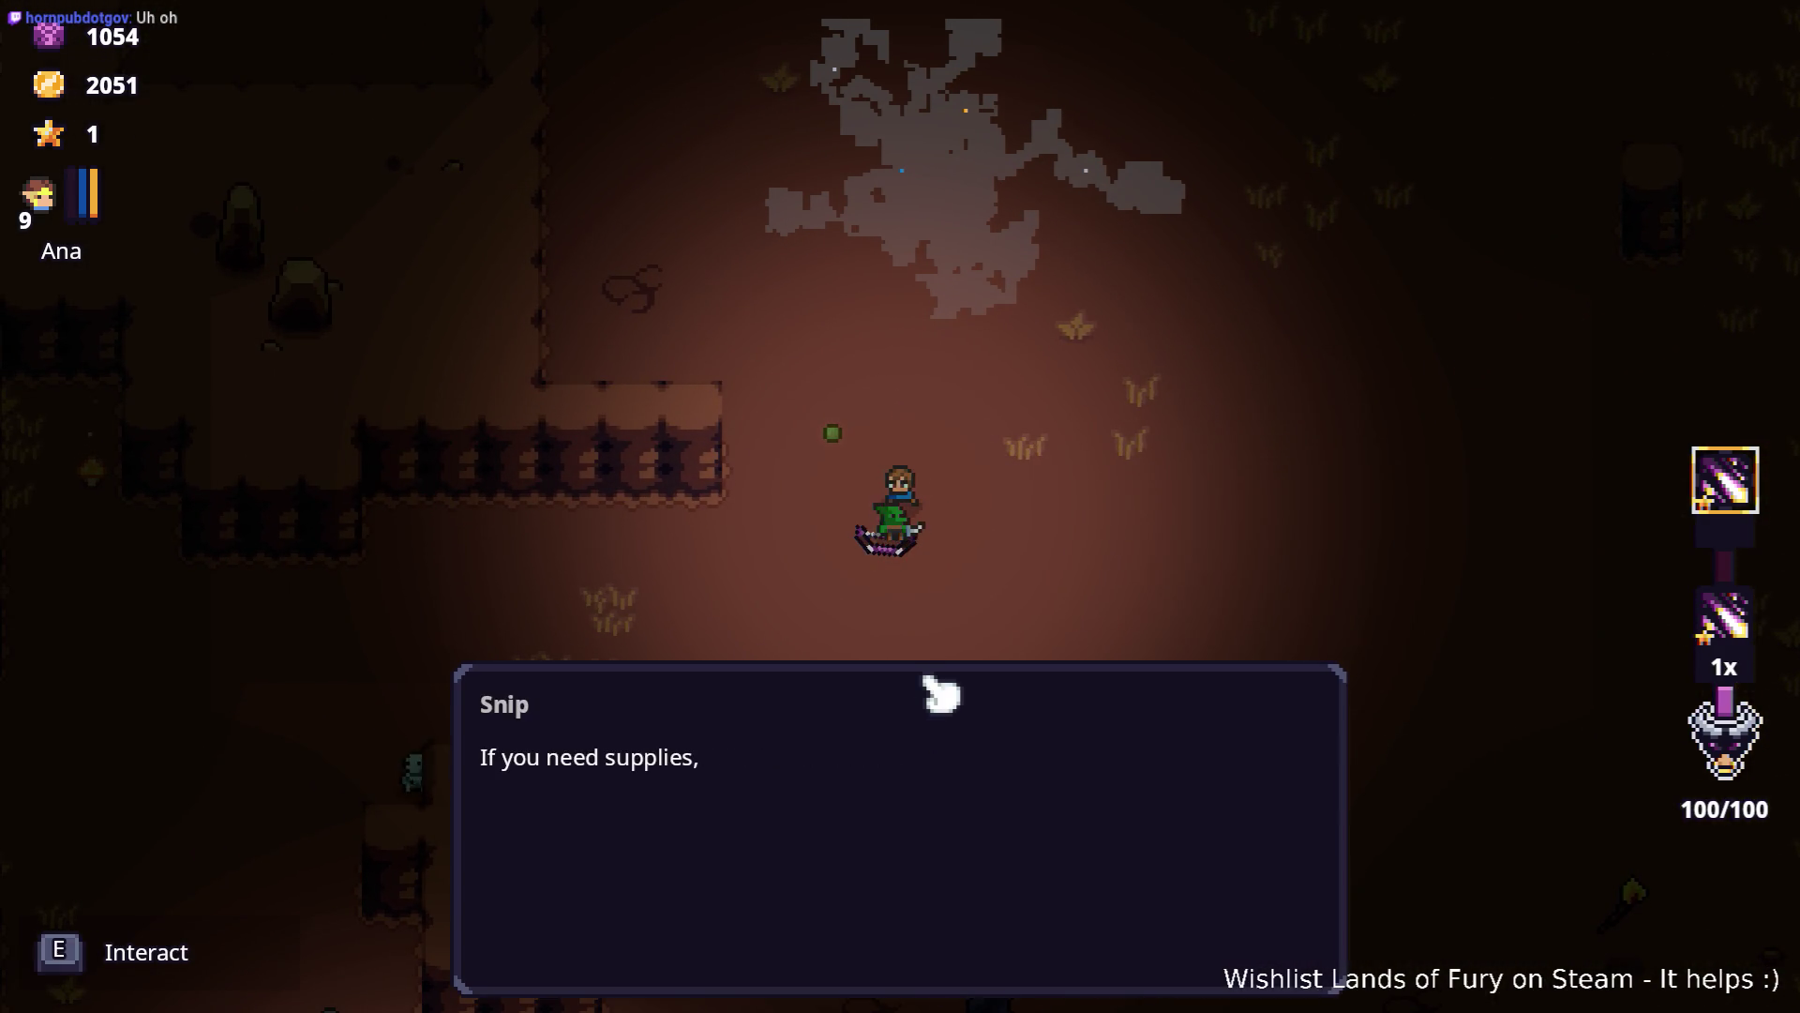
key(e)
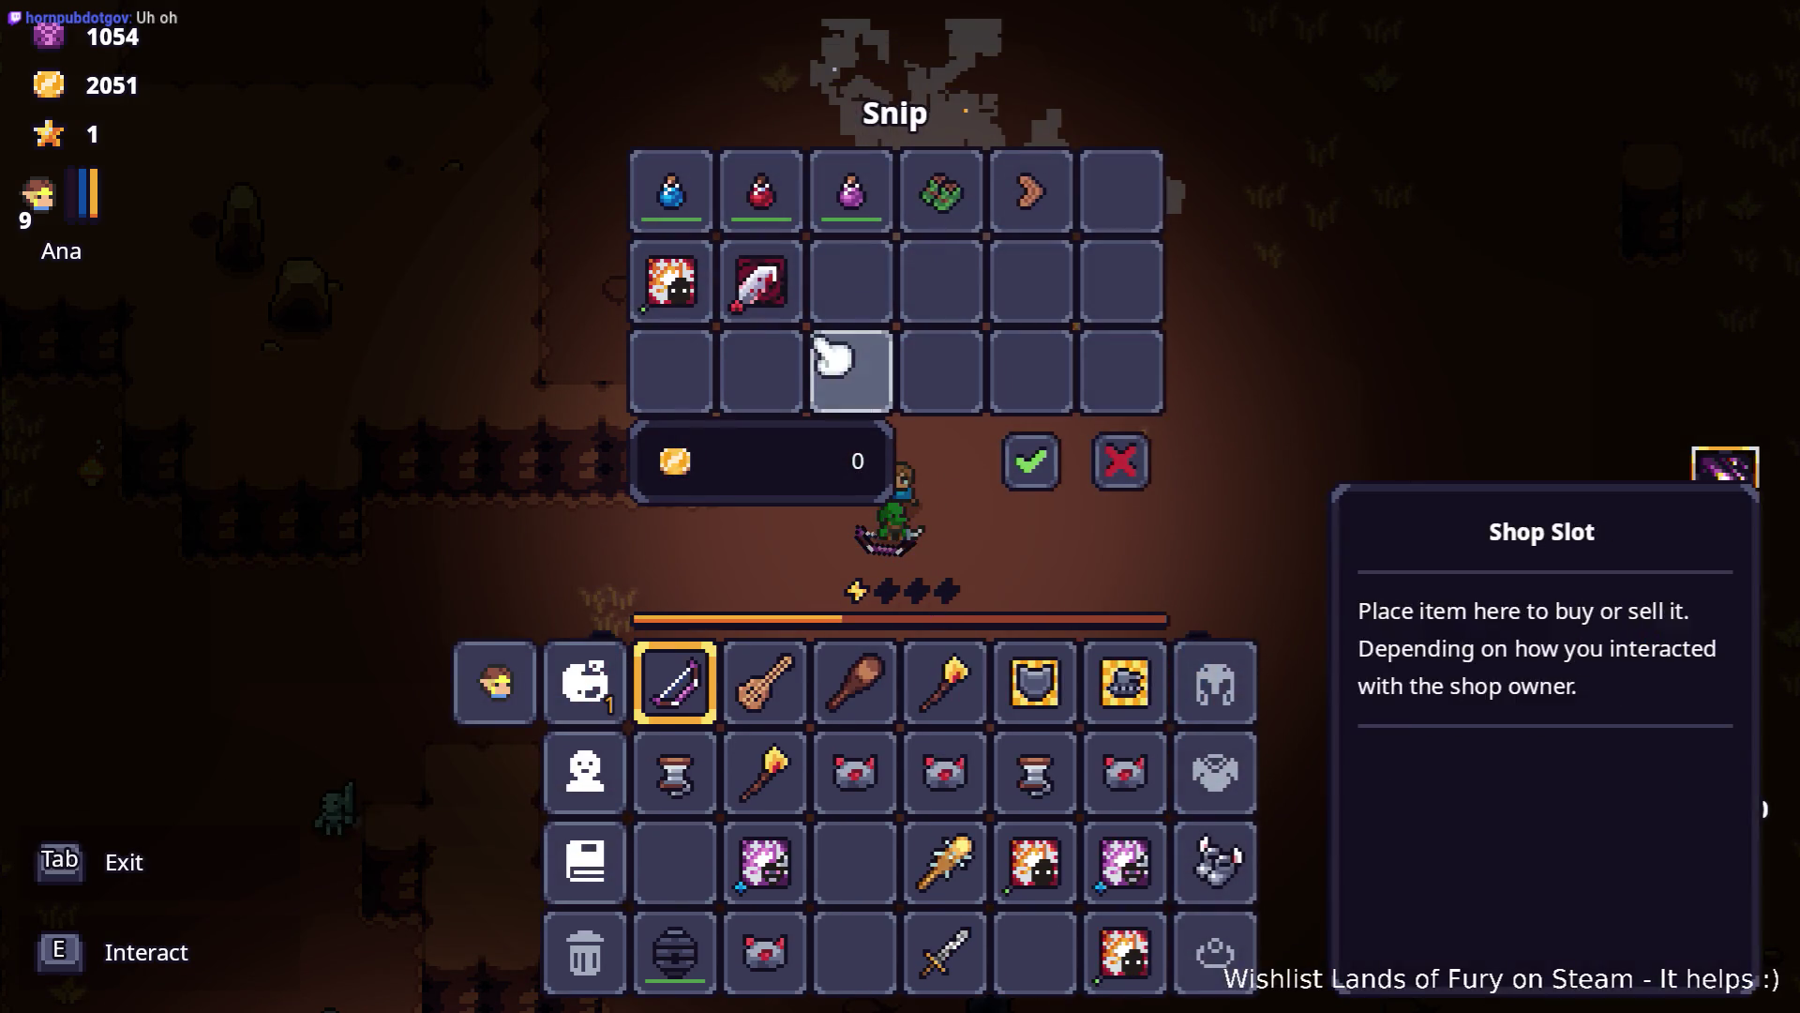
click(797, 300)
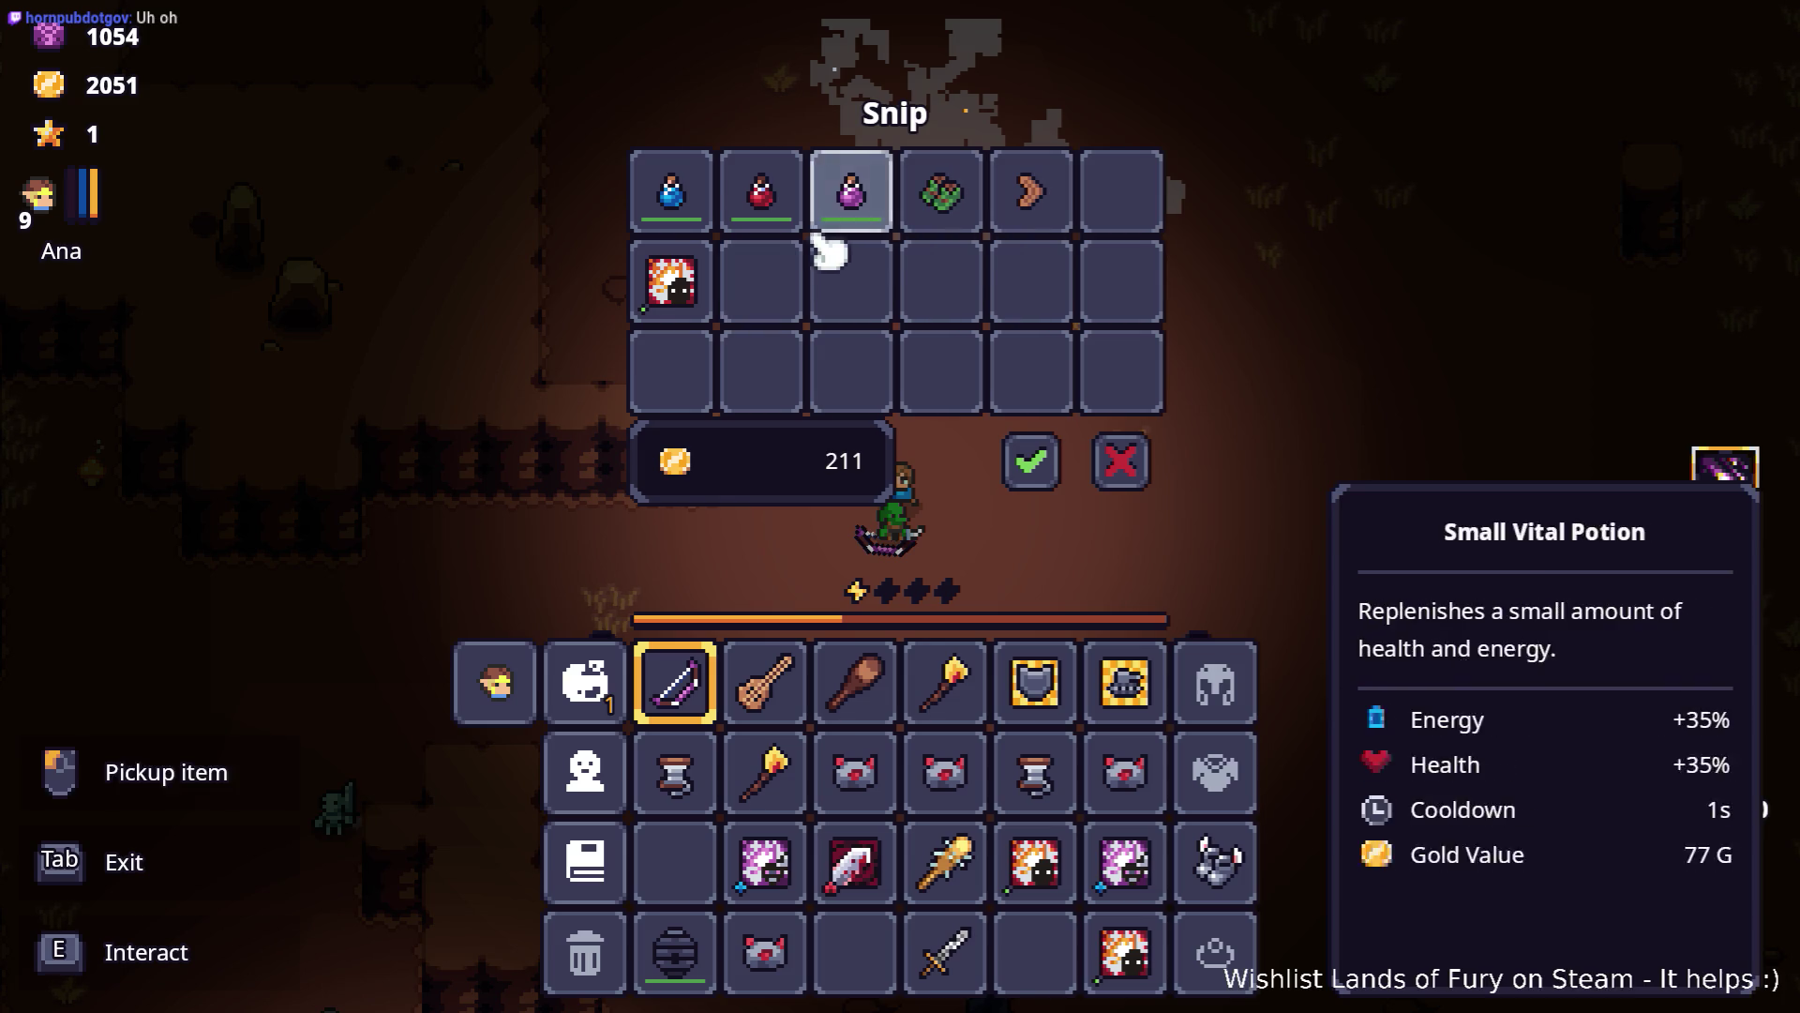
click(691, 814)
click(1030, 460)
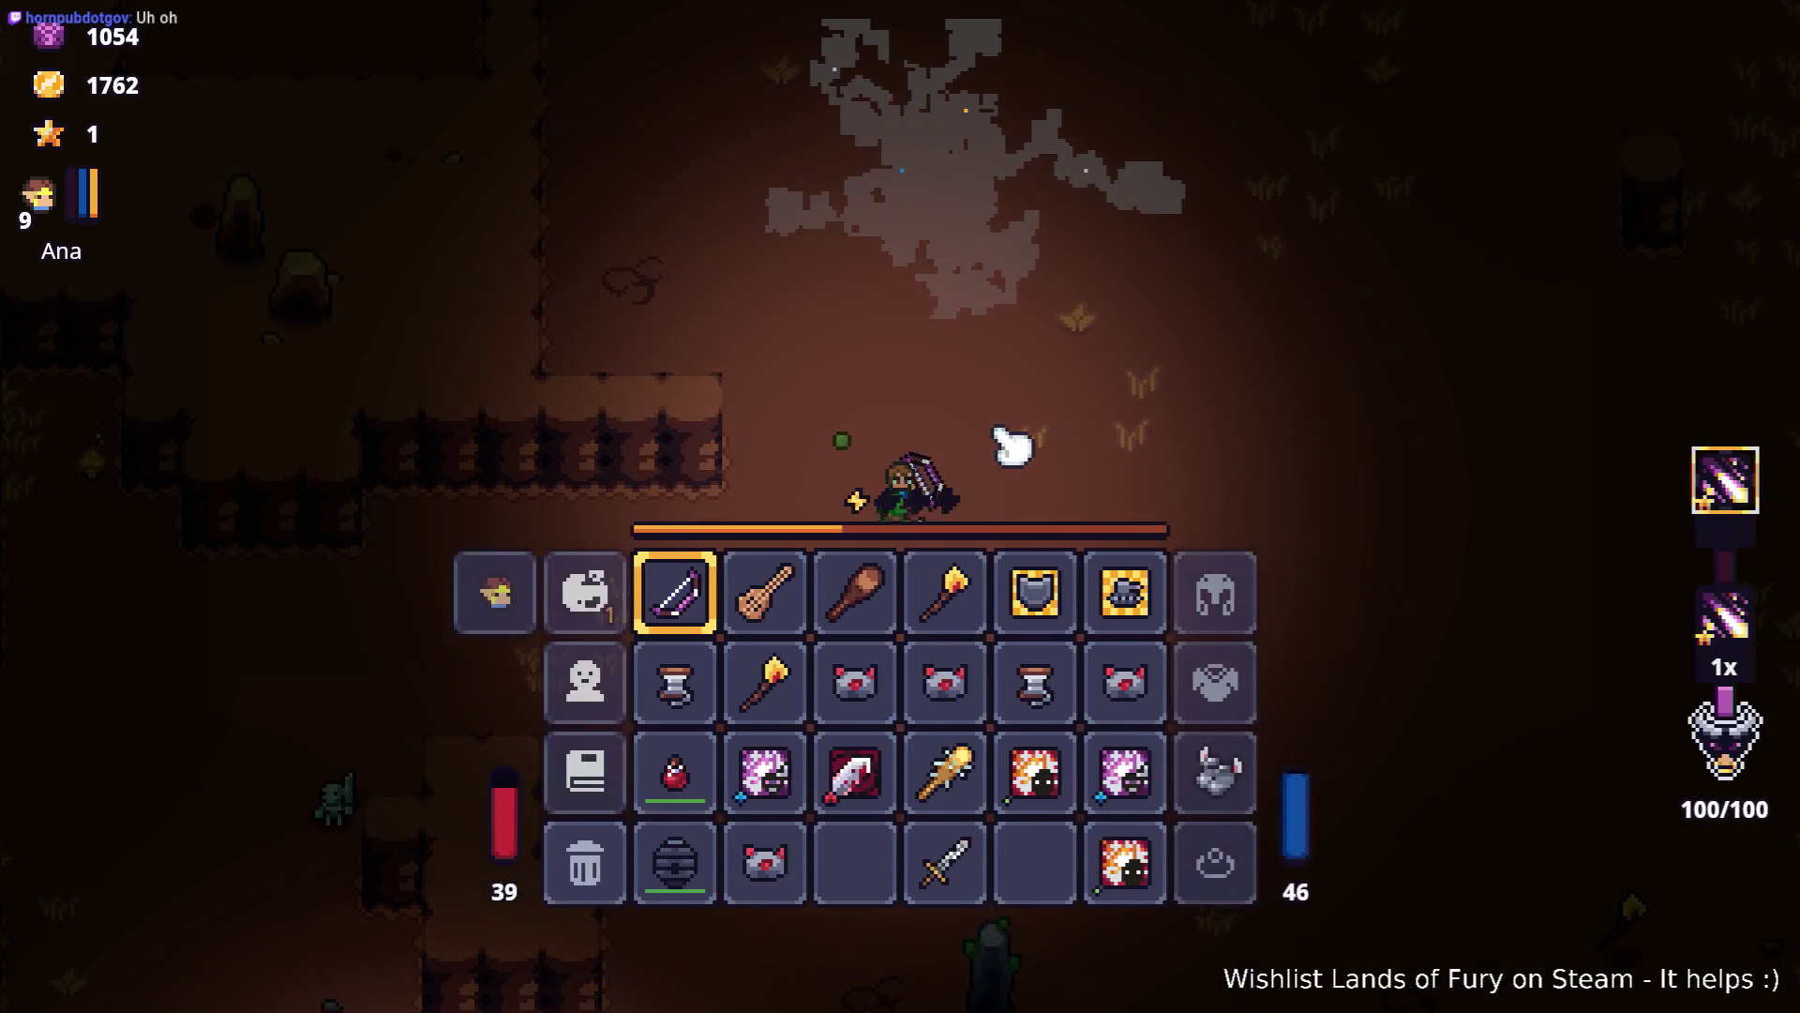
Travel up-left through the cave to the stone shrine.
key(w)
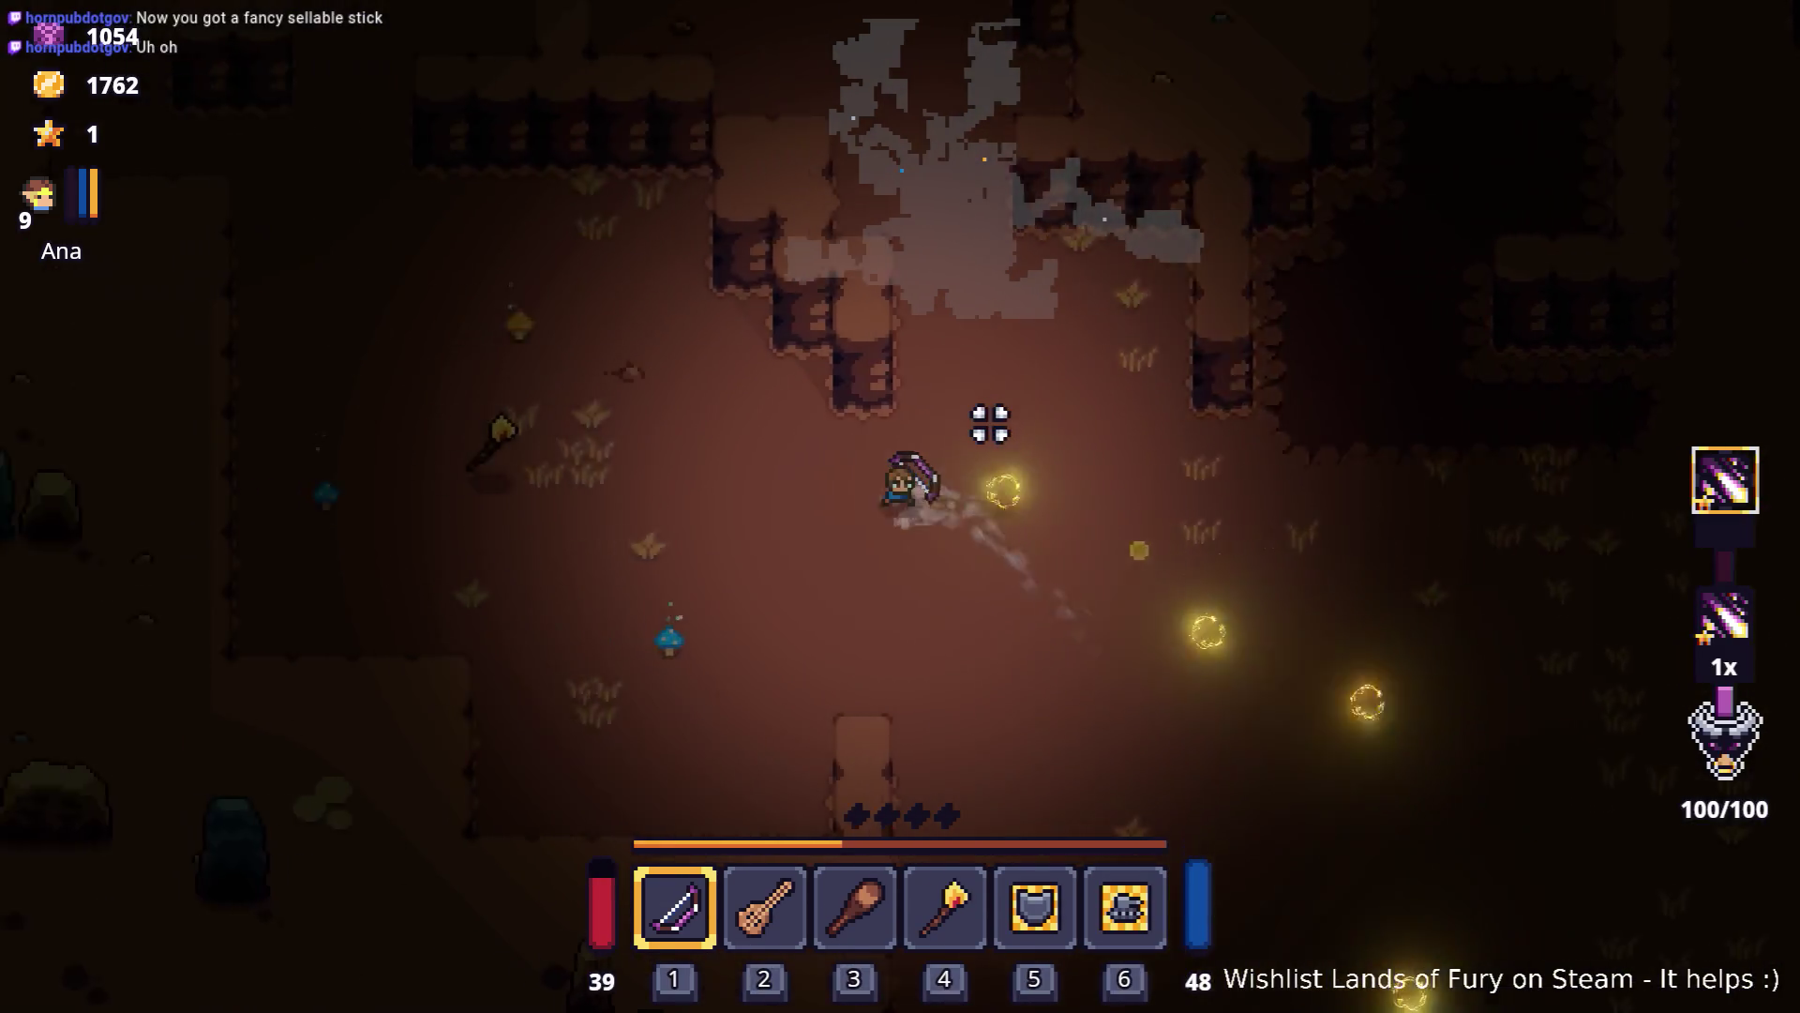
key(a)
key(w)
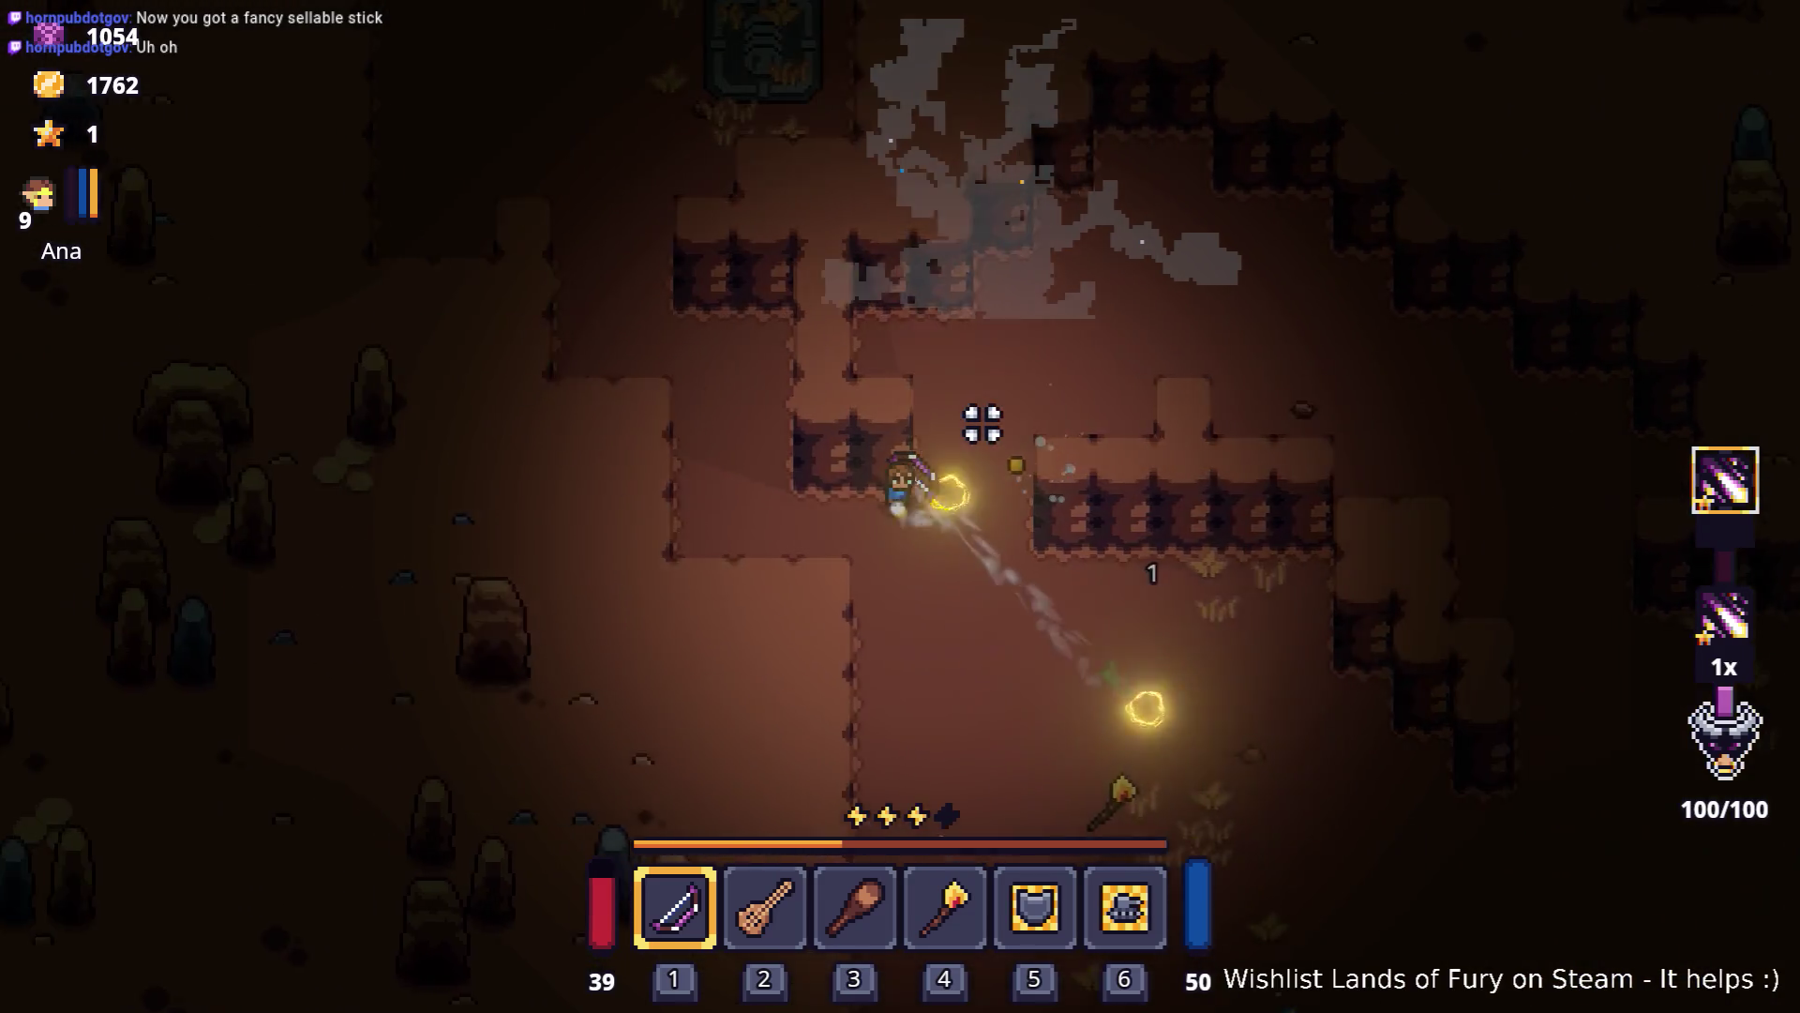
key(w)
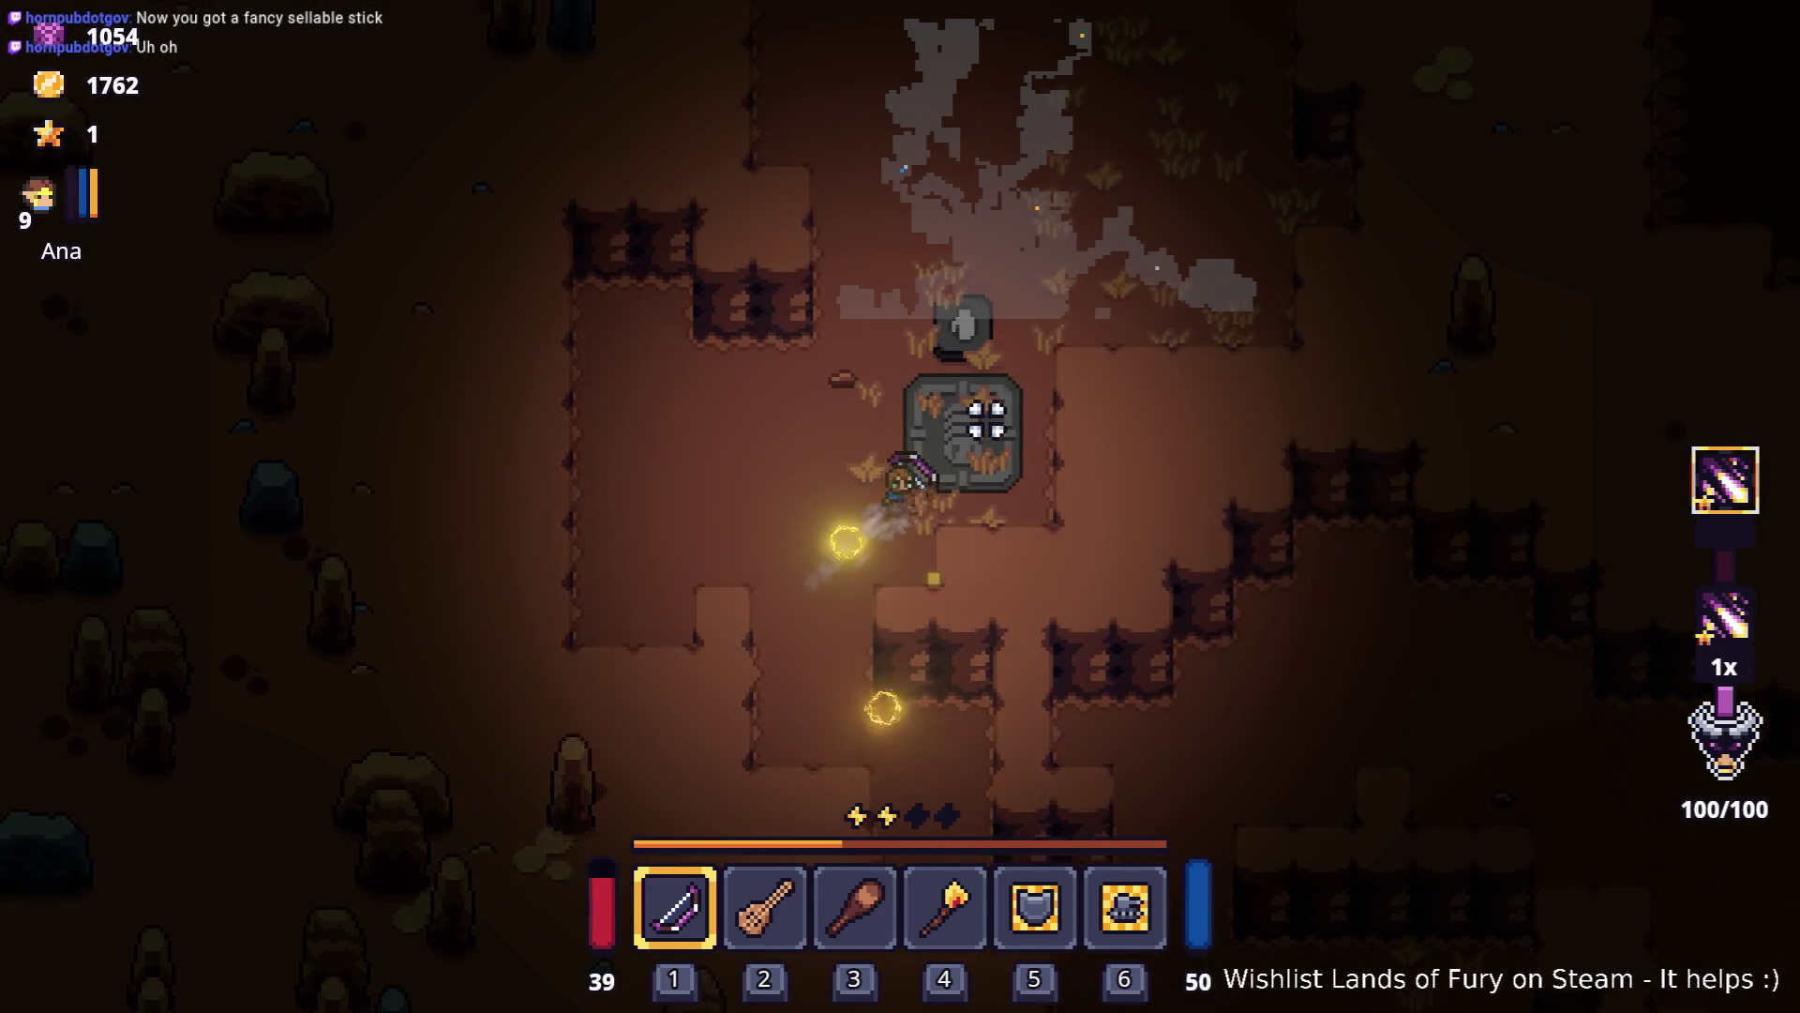
key(Tab)
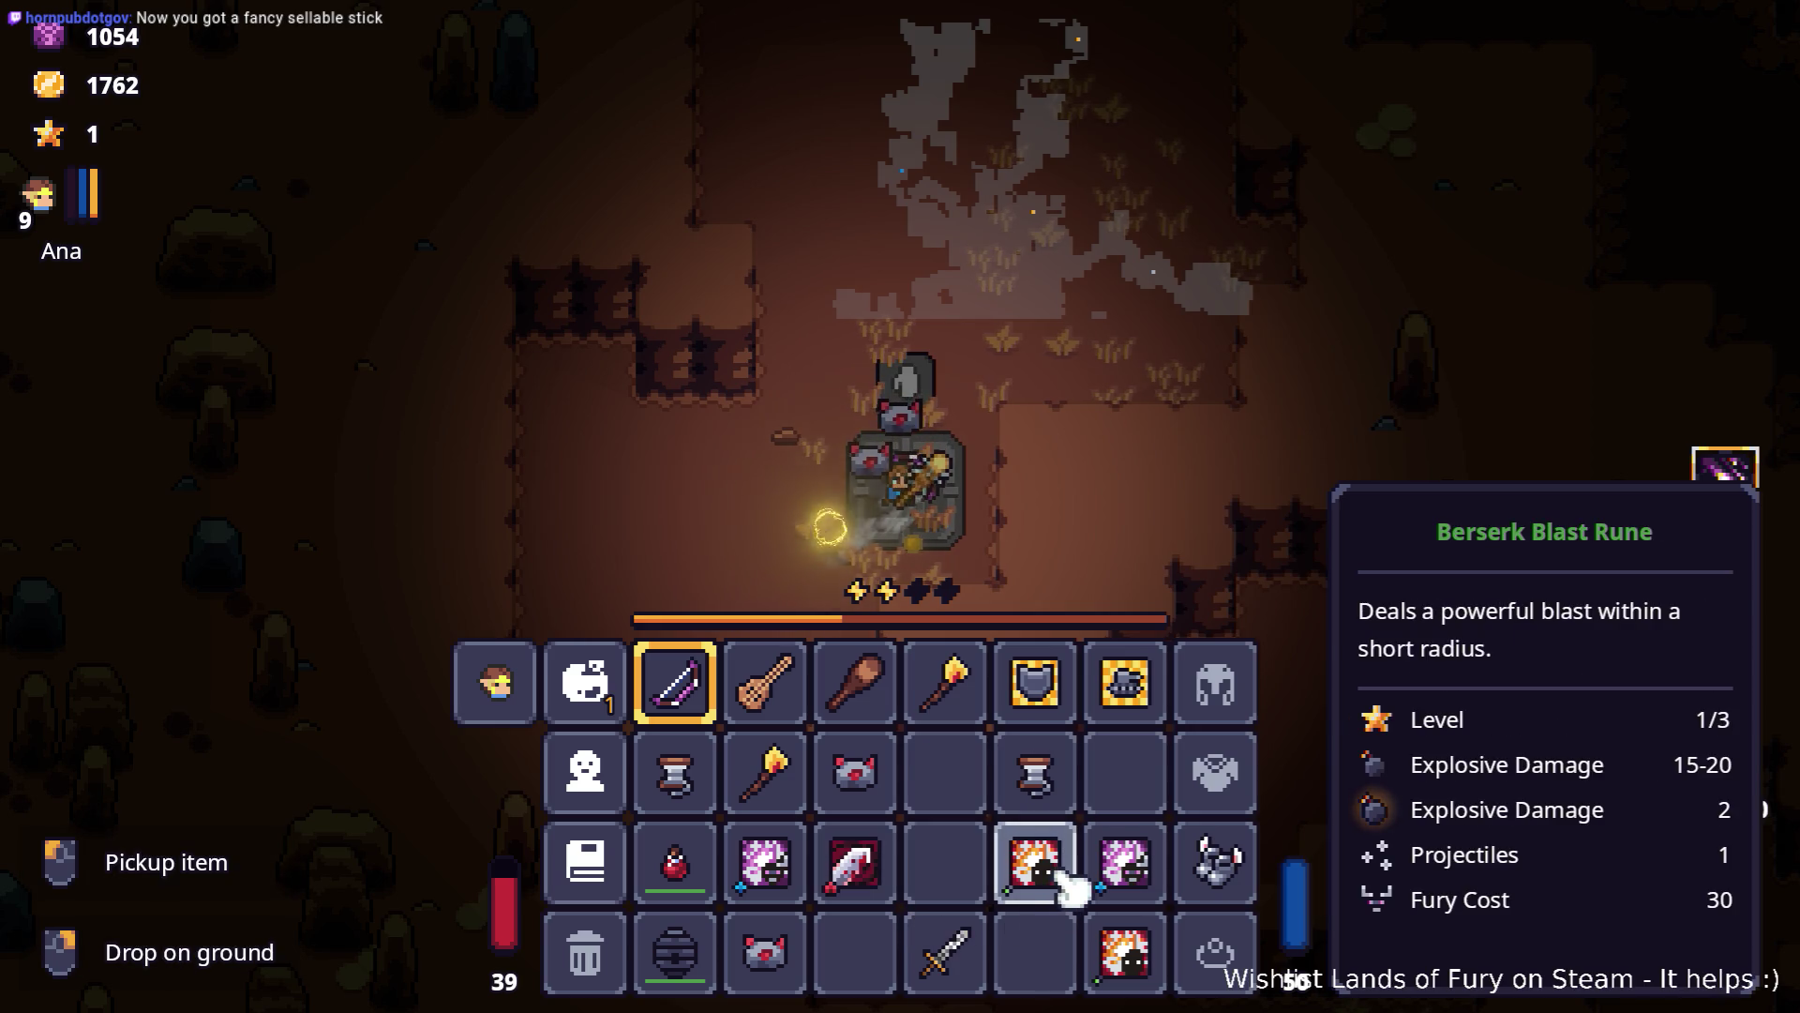
Take the Fury Blast Rune out of its backpack slot and close the inventory.
click(791, 858)
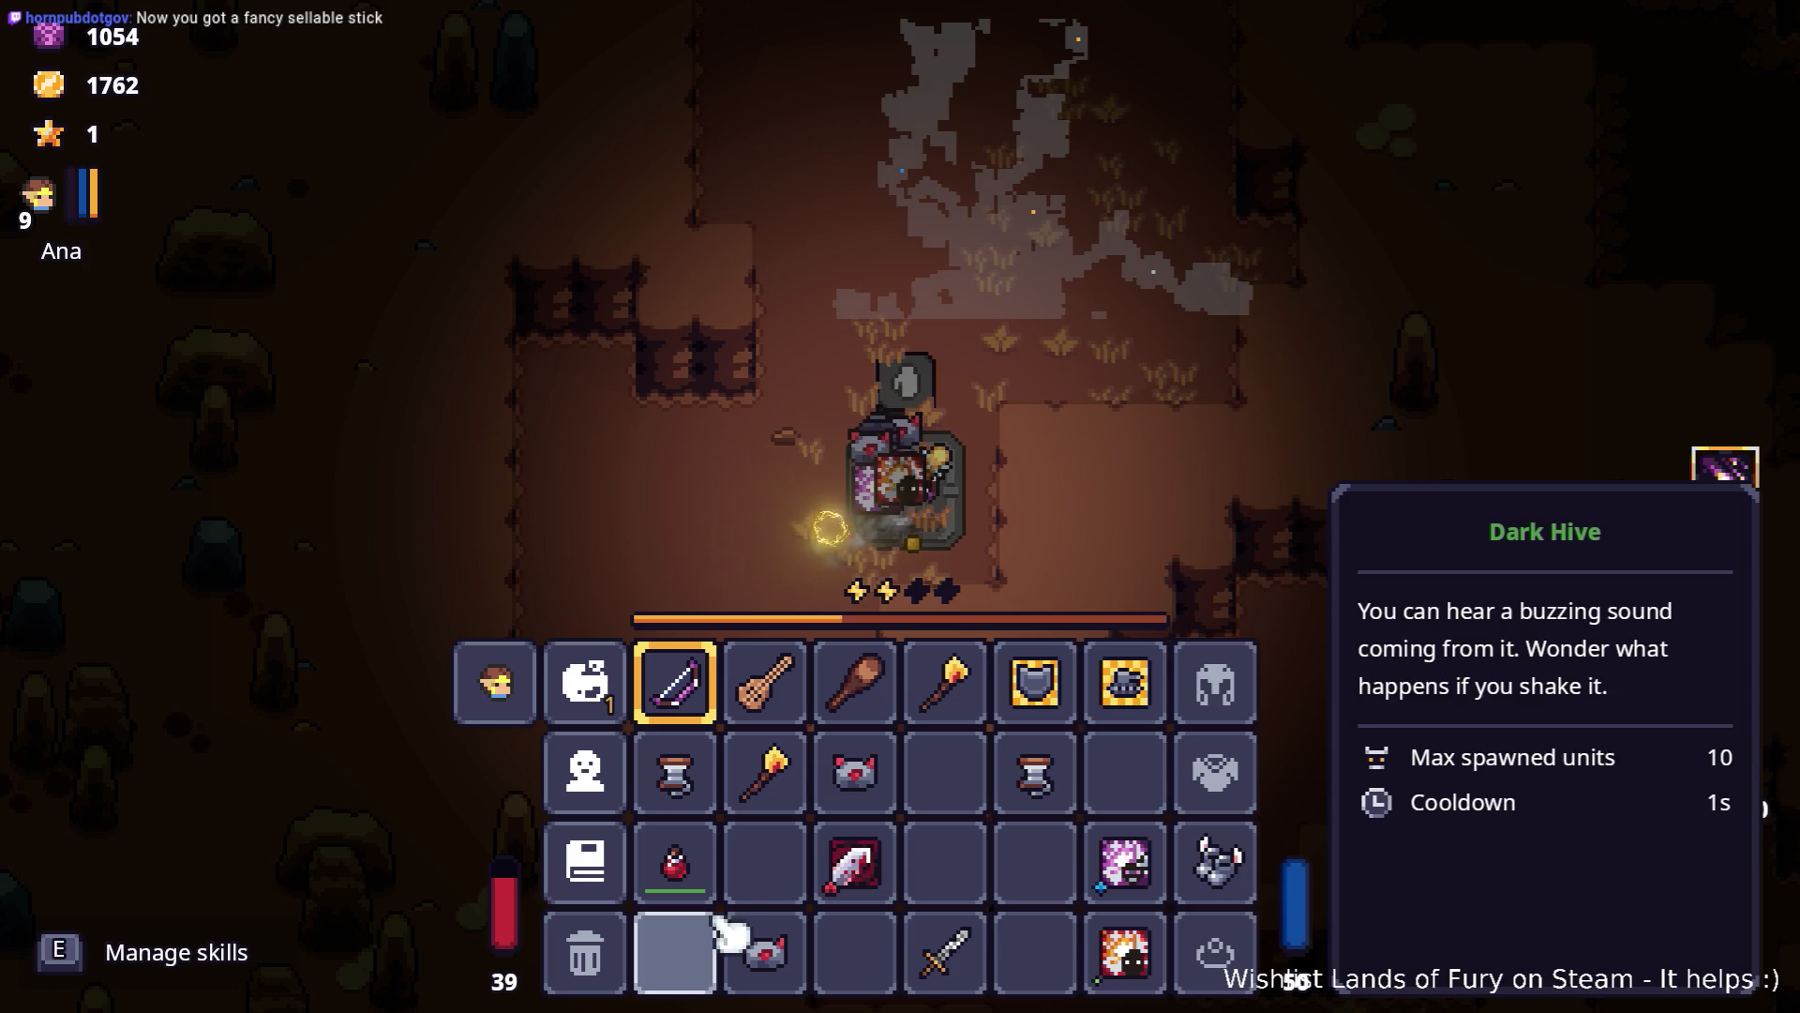
key(Tab)
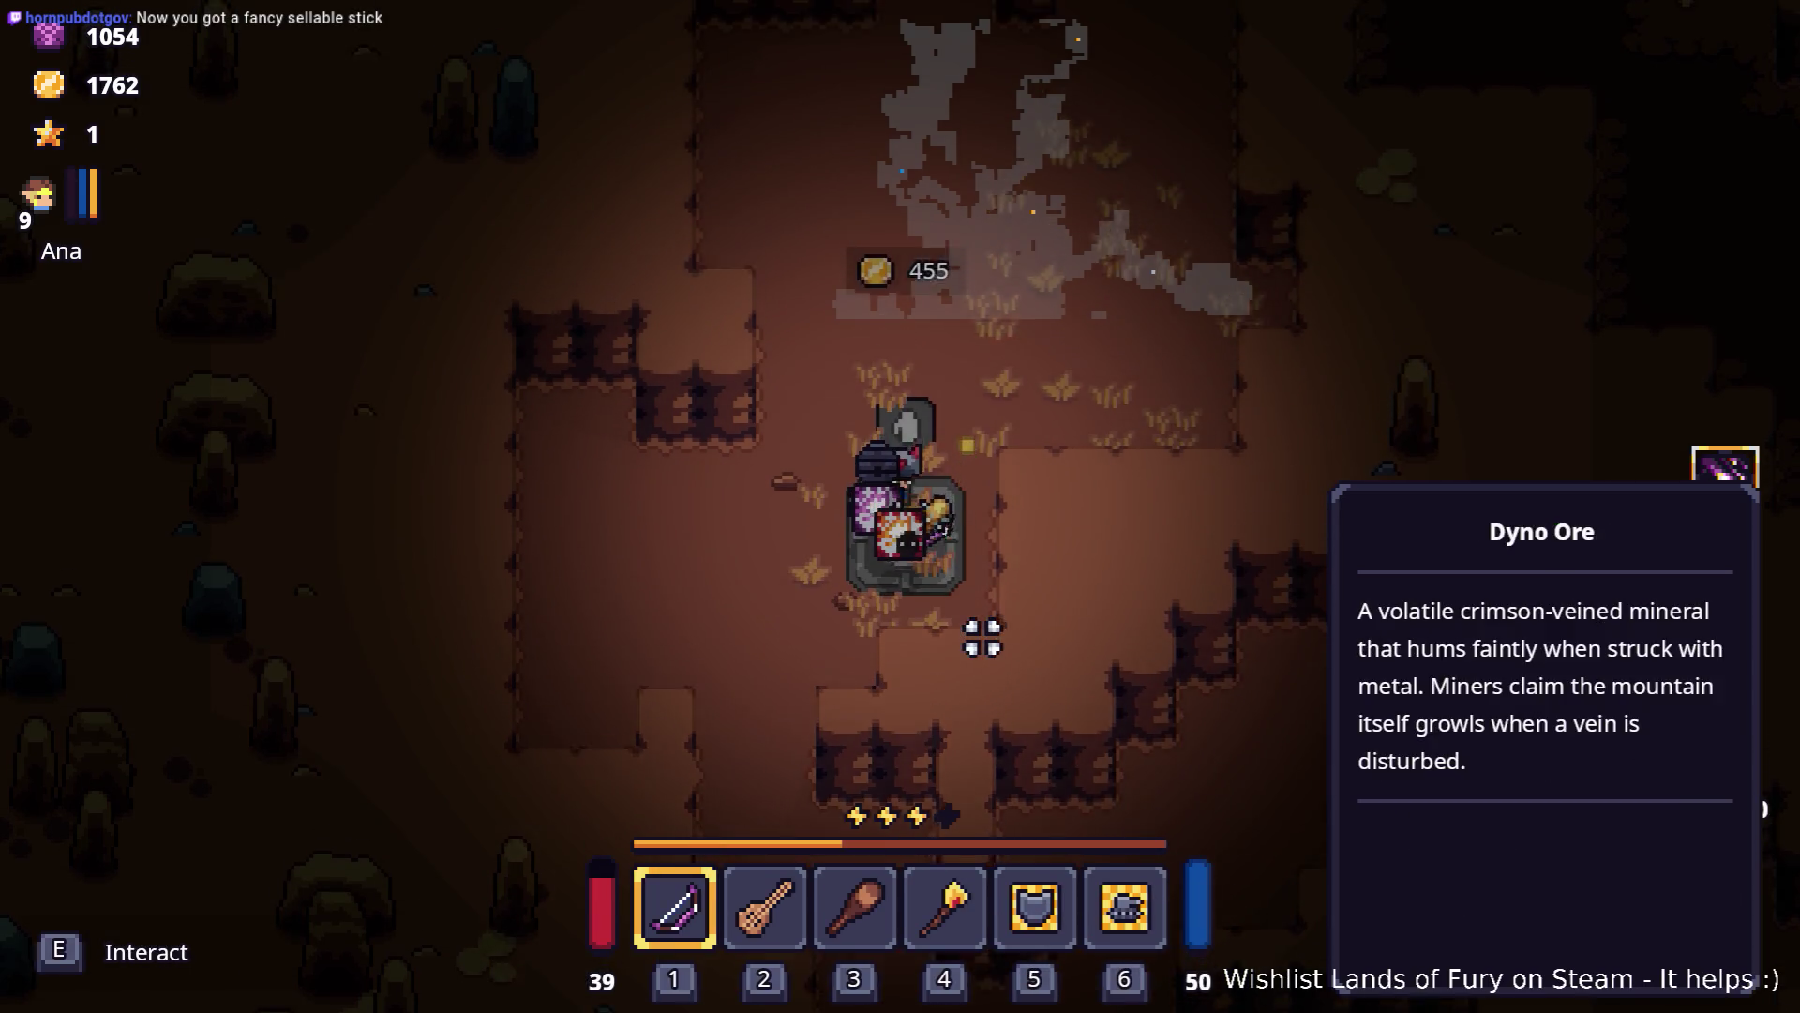
Collect the 455 gold and shoot the nearby enemy while moving up-left through the cave.
key(w)
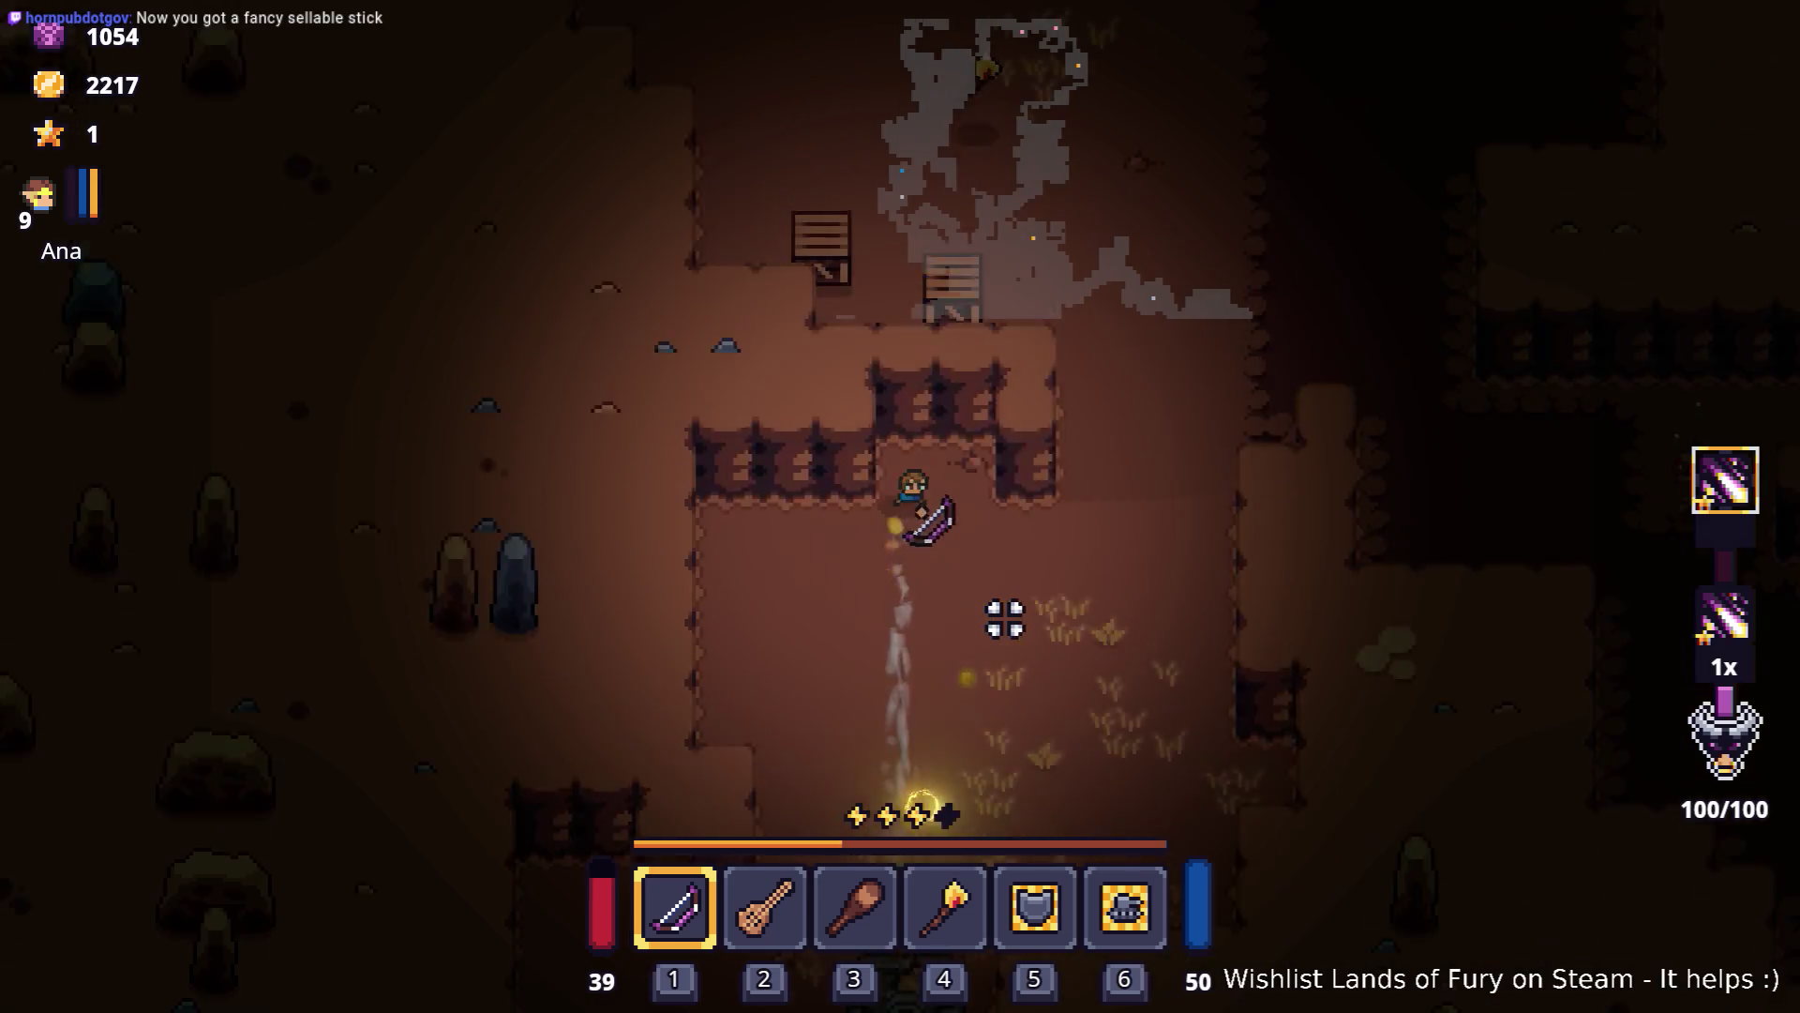
key(d)
key(w)
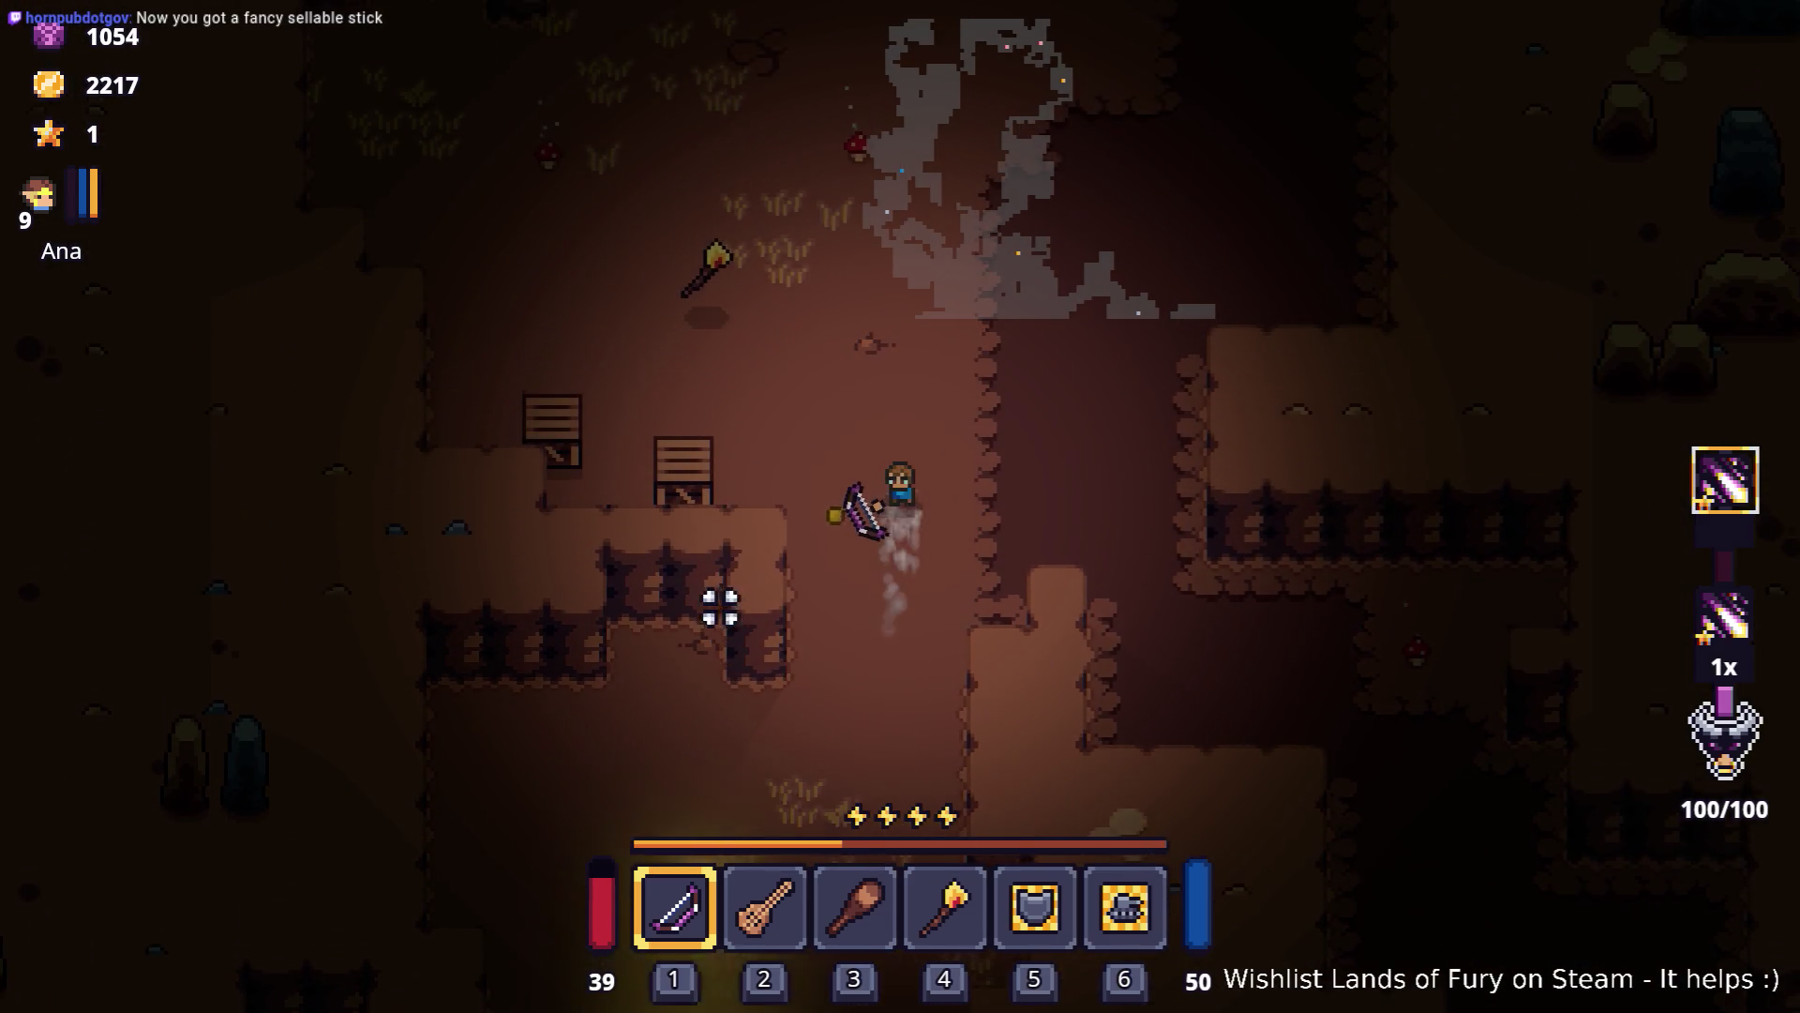
key(a)
key(w)
click(589, 603)
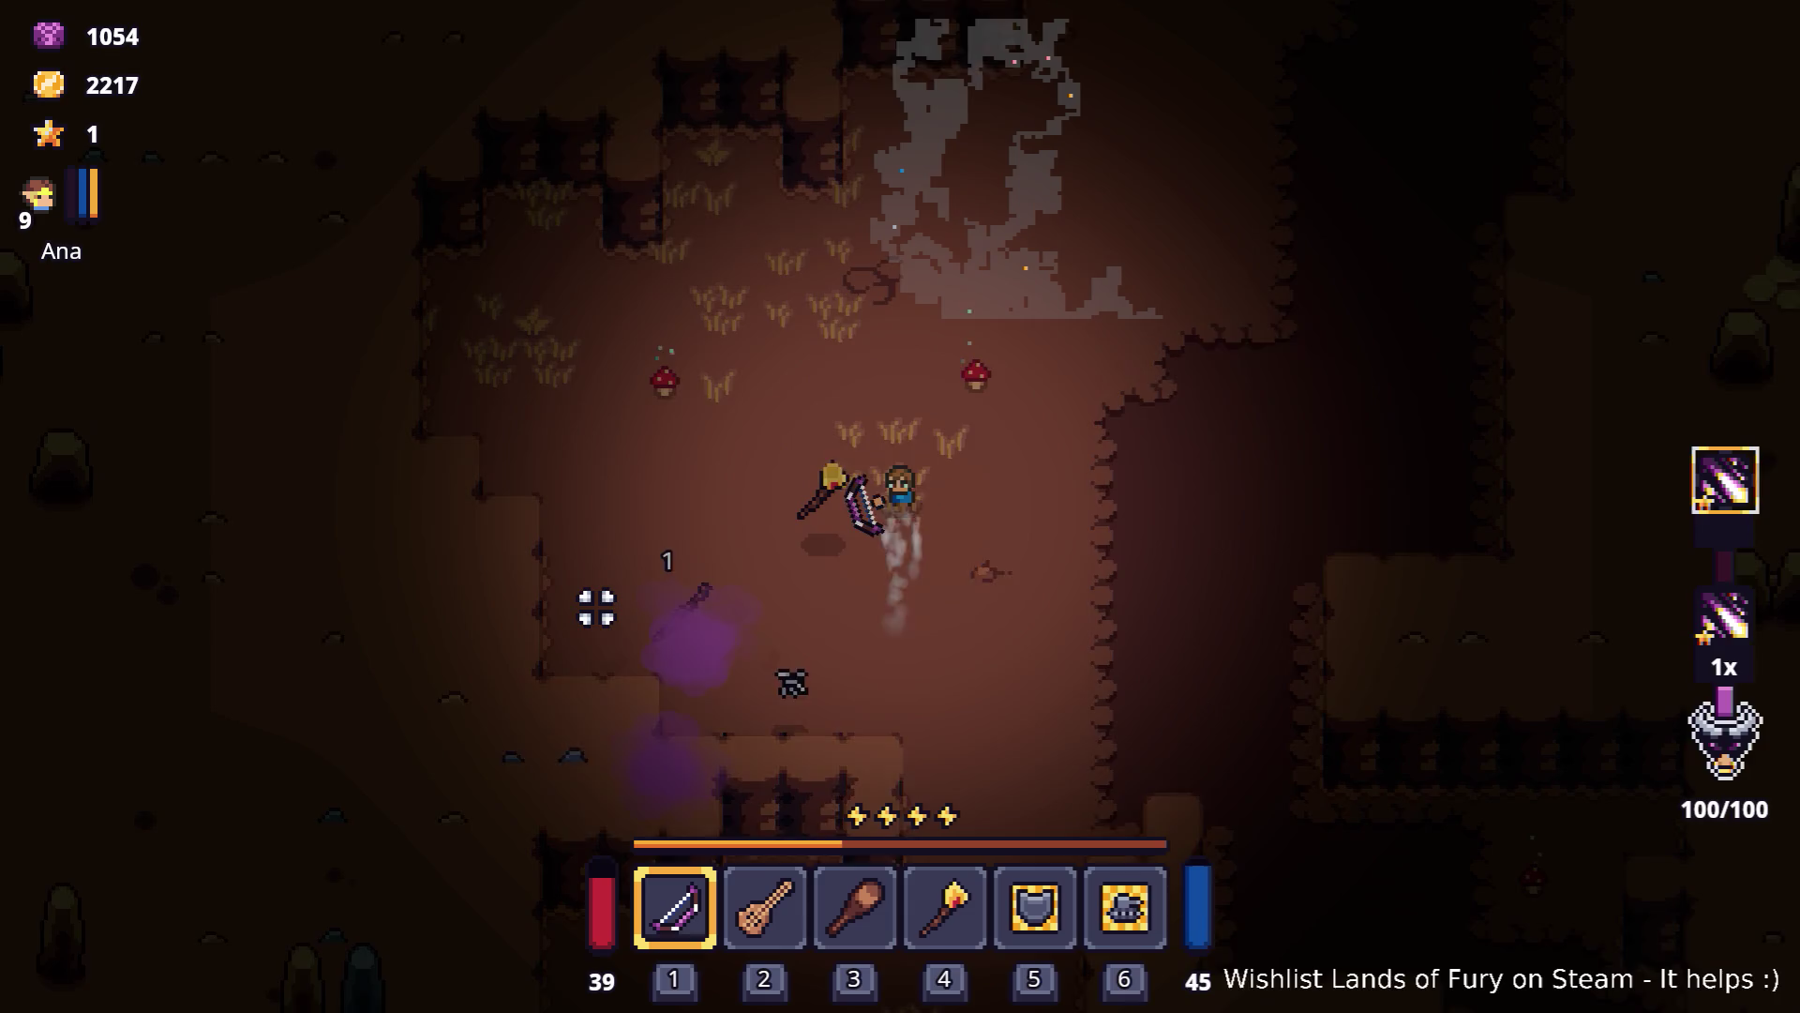
key(s)
key(a)
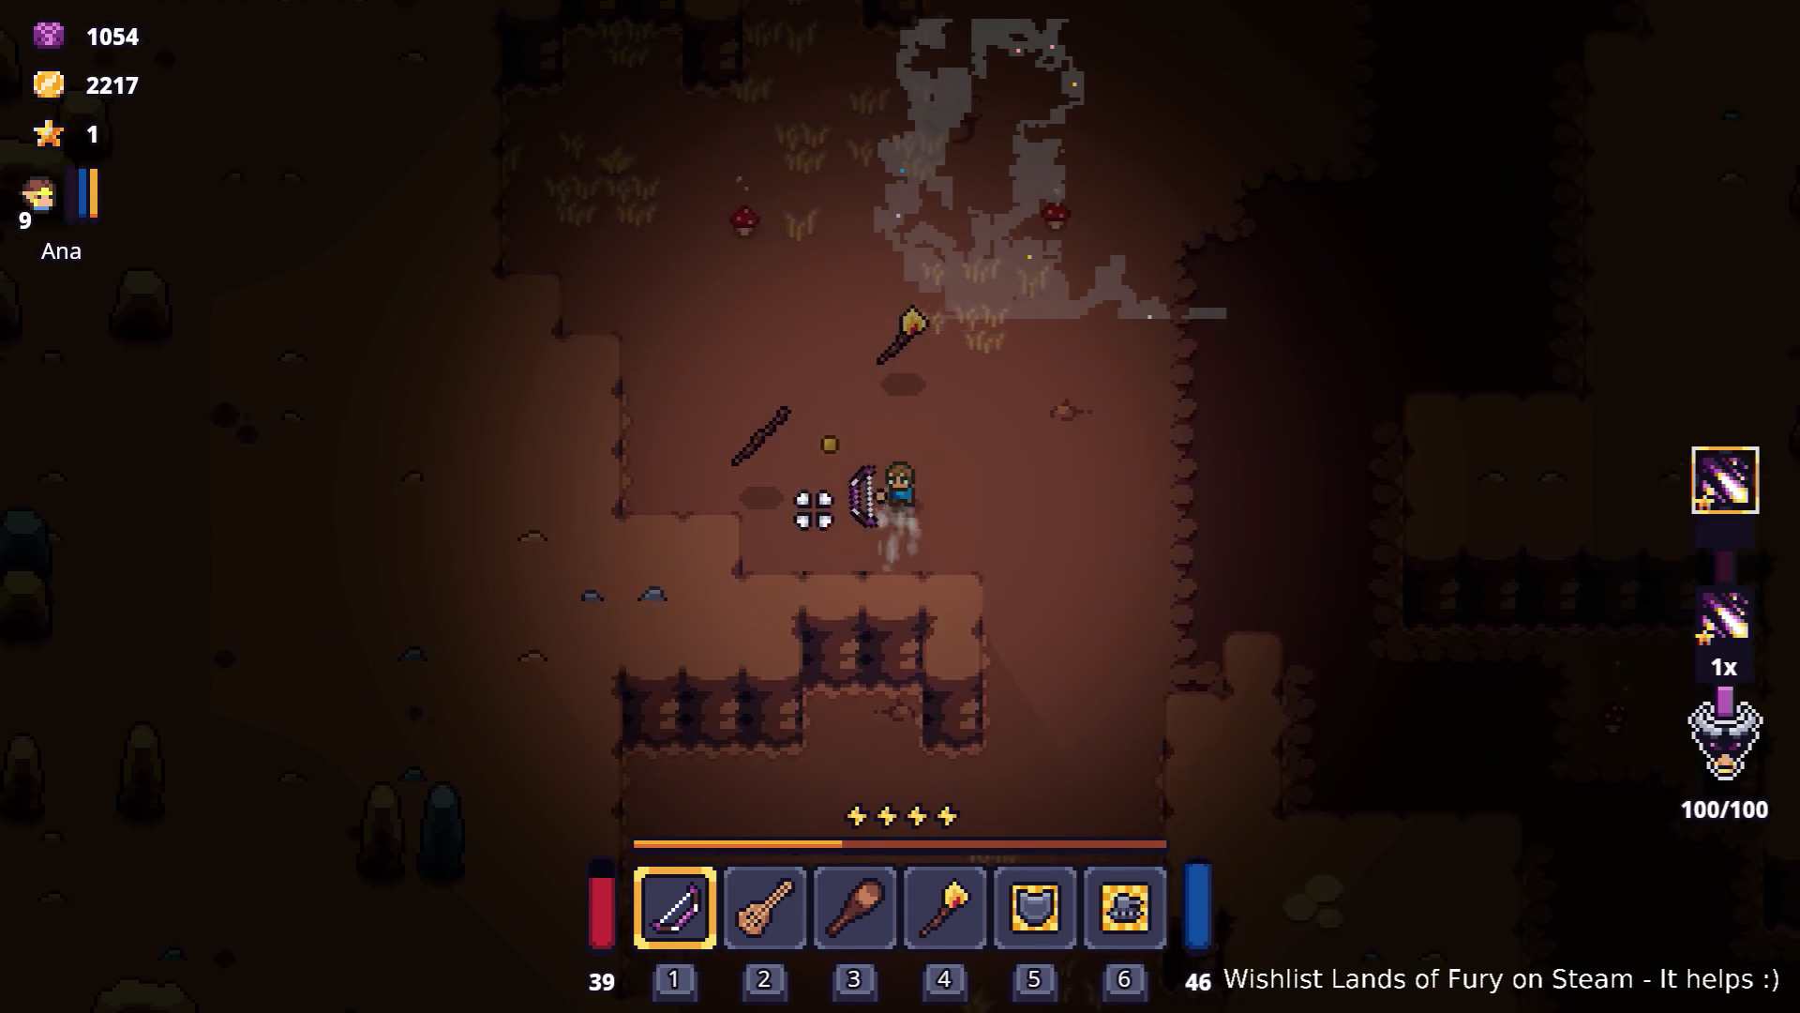
Dash up into the grassy area and fire a spell burst up the corridor.
key(w)
key(space)
key(space)
key(space)
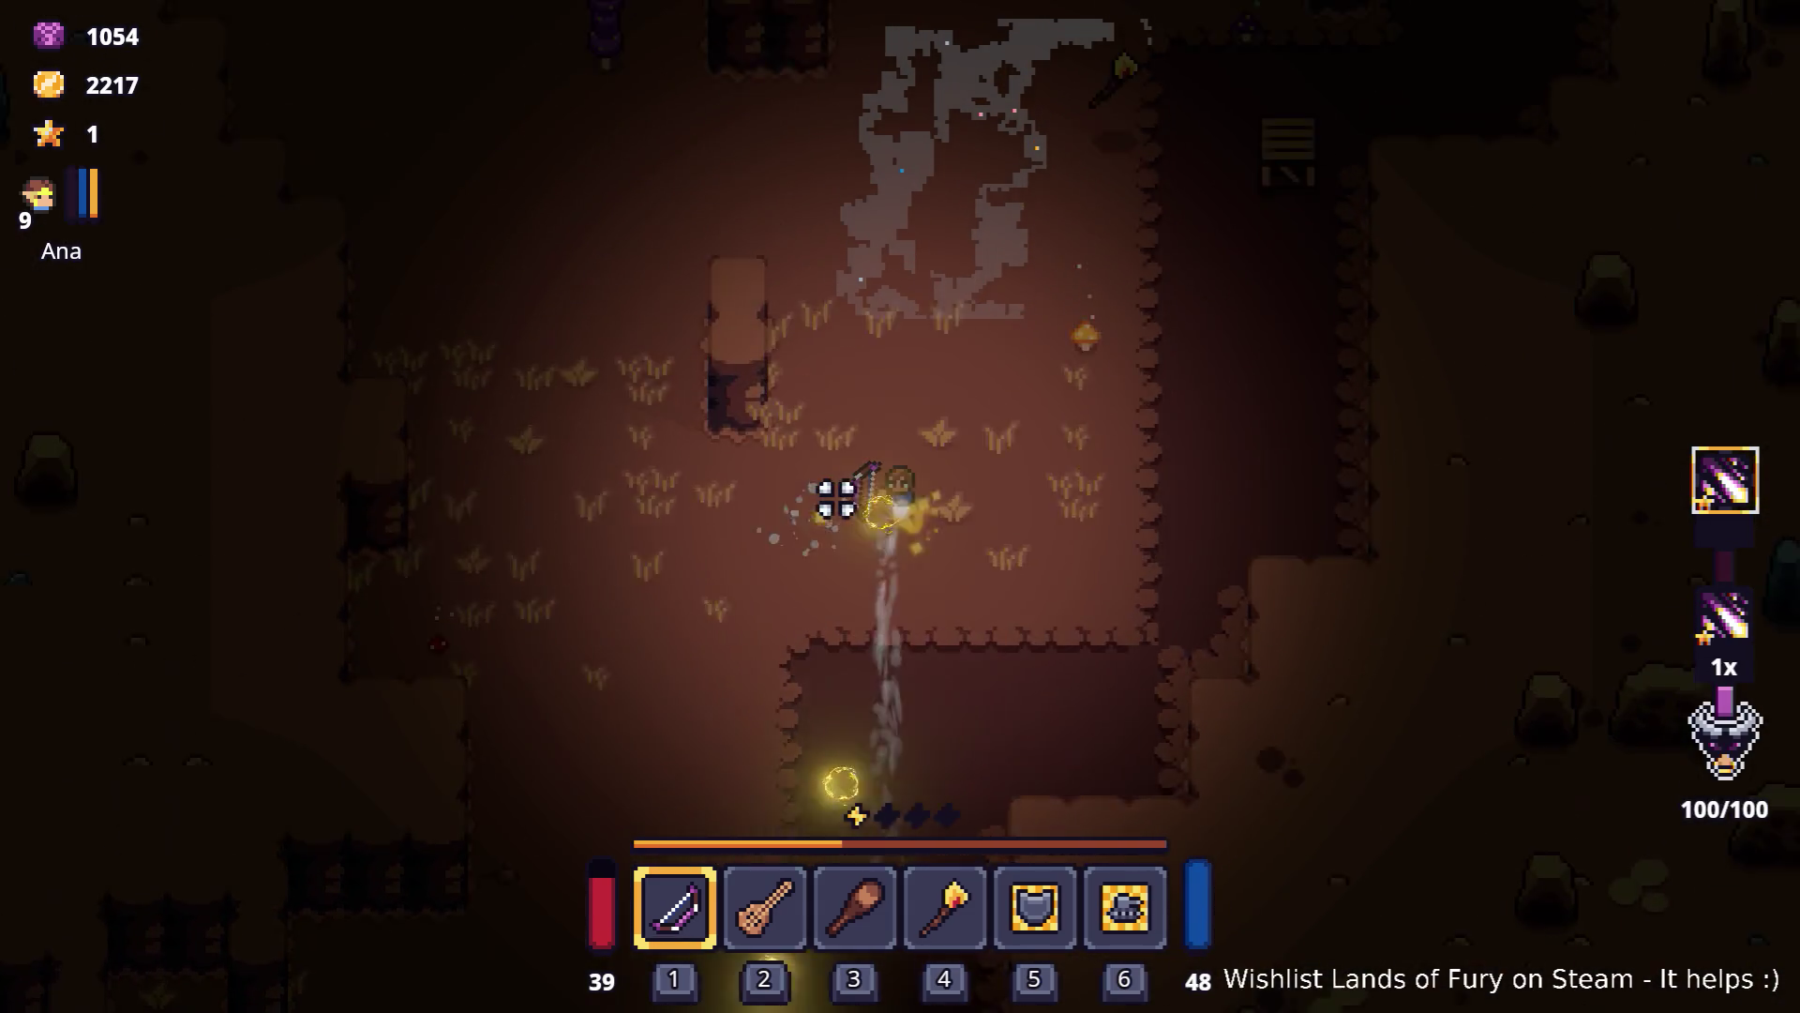
key(w)
key(d)
click(1113, 410)
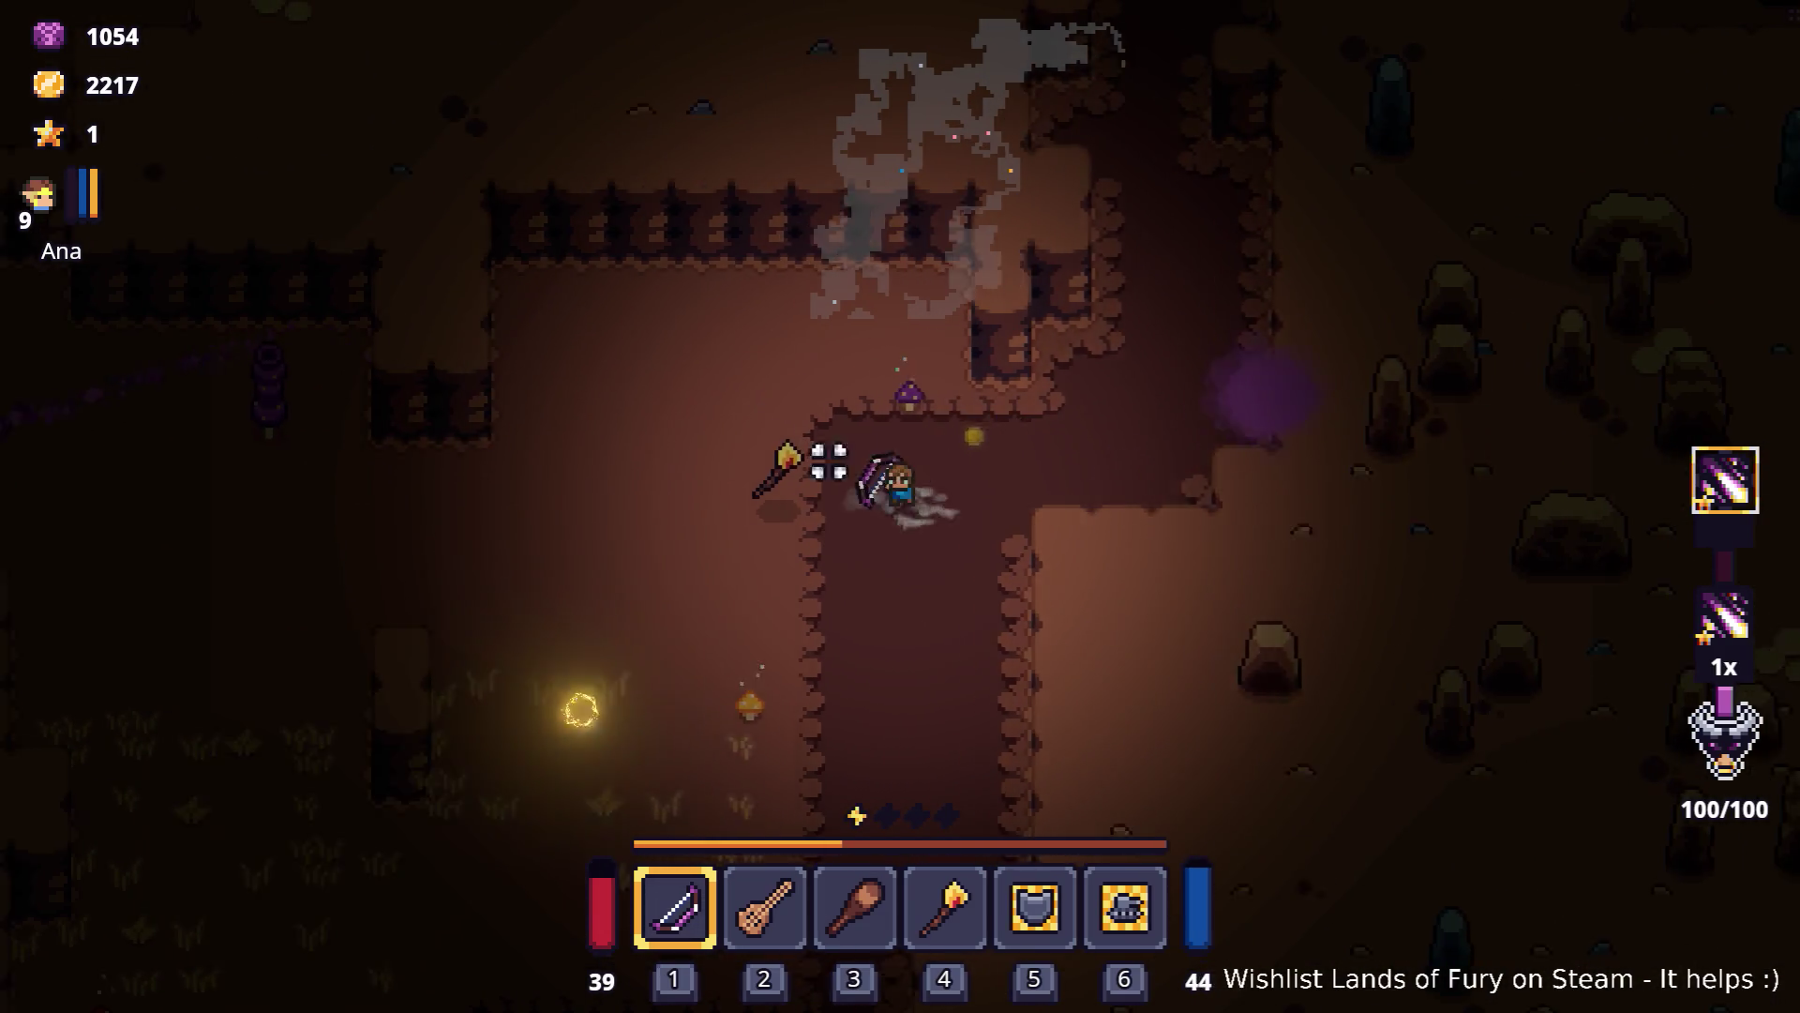
key(a)
key(d)
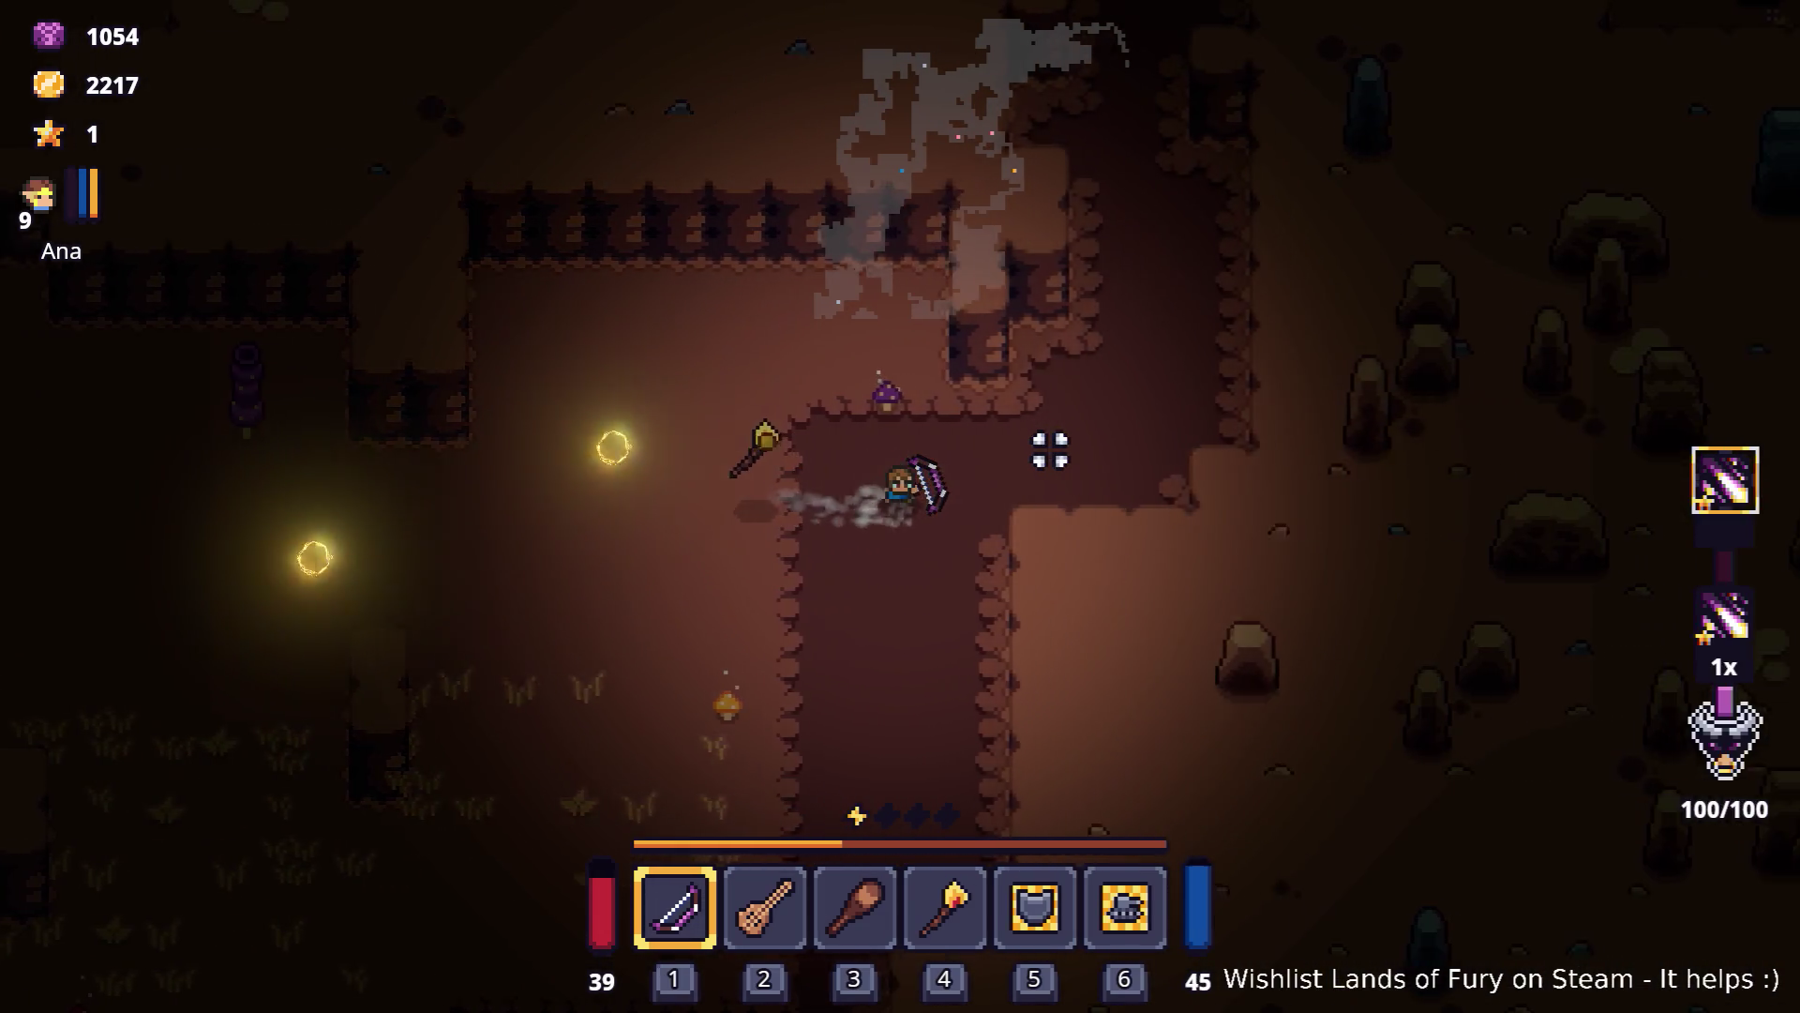
Advance up the narrow corridor and break the crate with a shot.
key(d)
key(w)
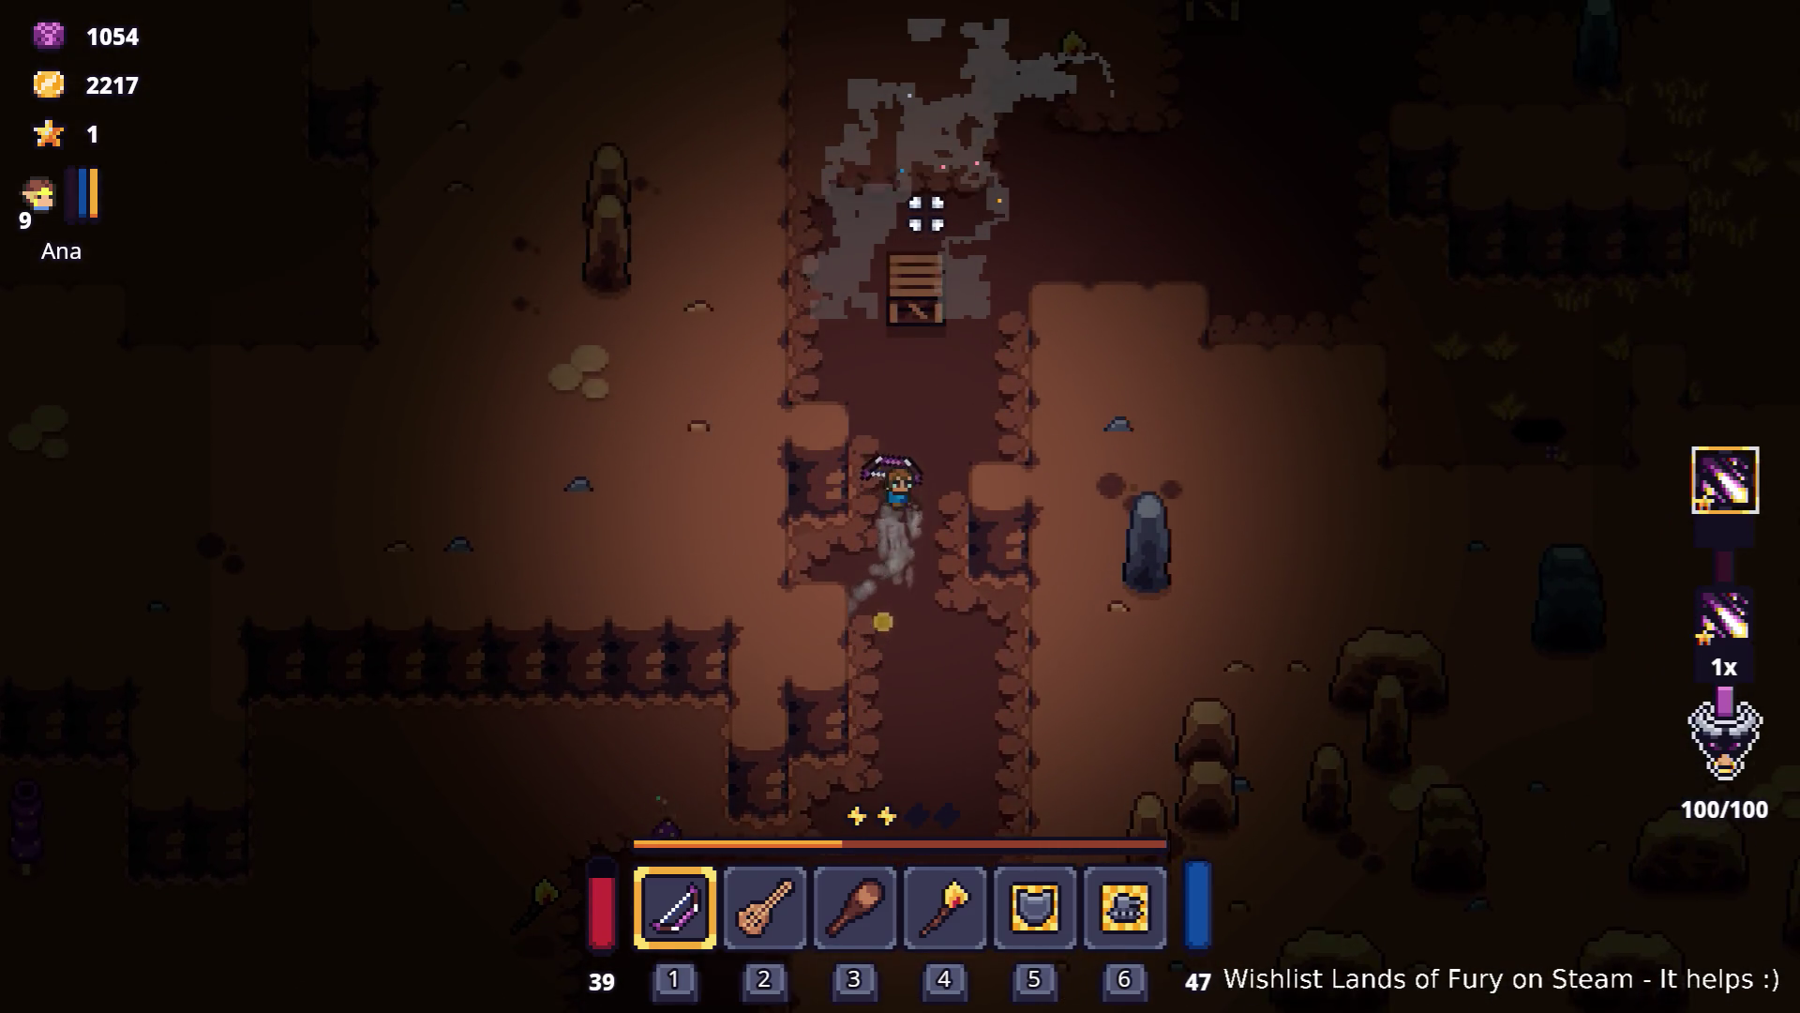
key(w)
click(938, 235)
key(d)
key(s)
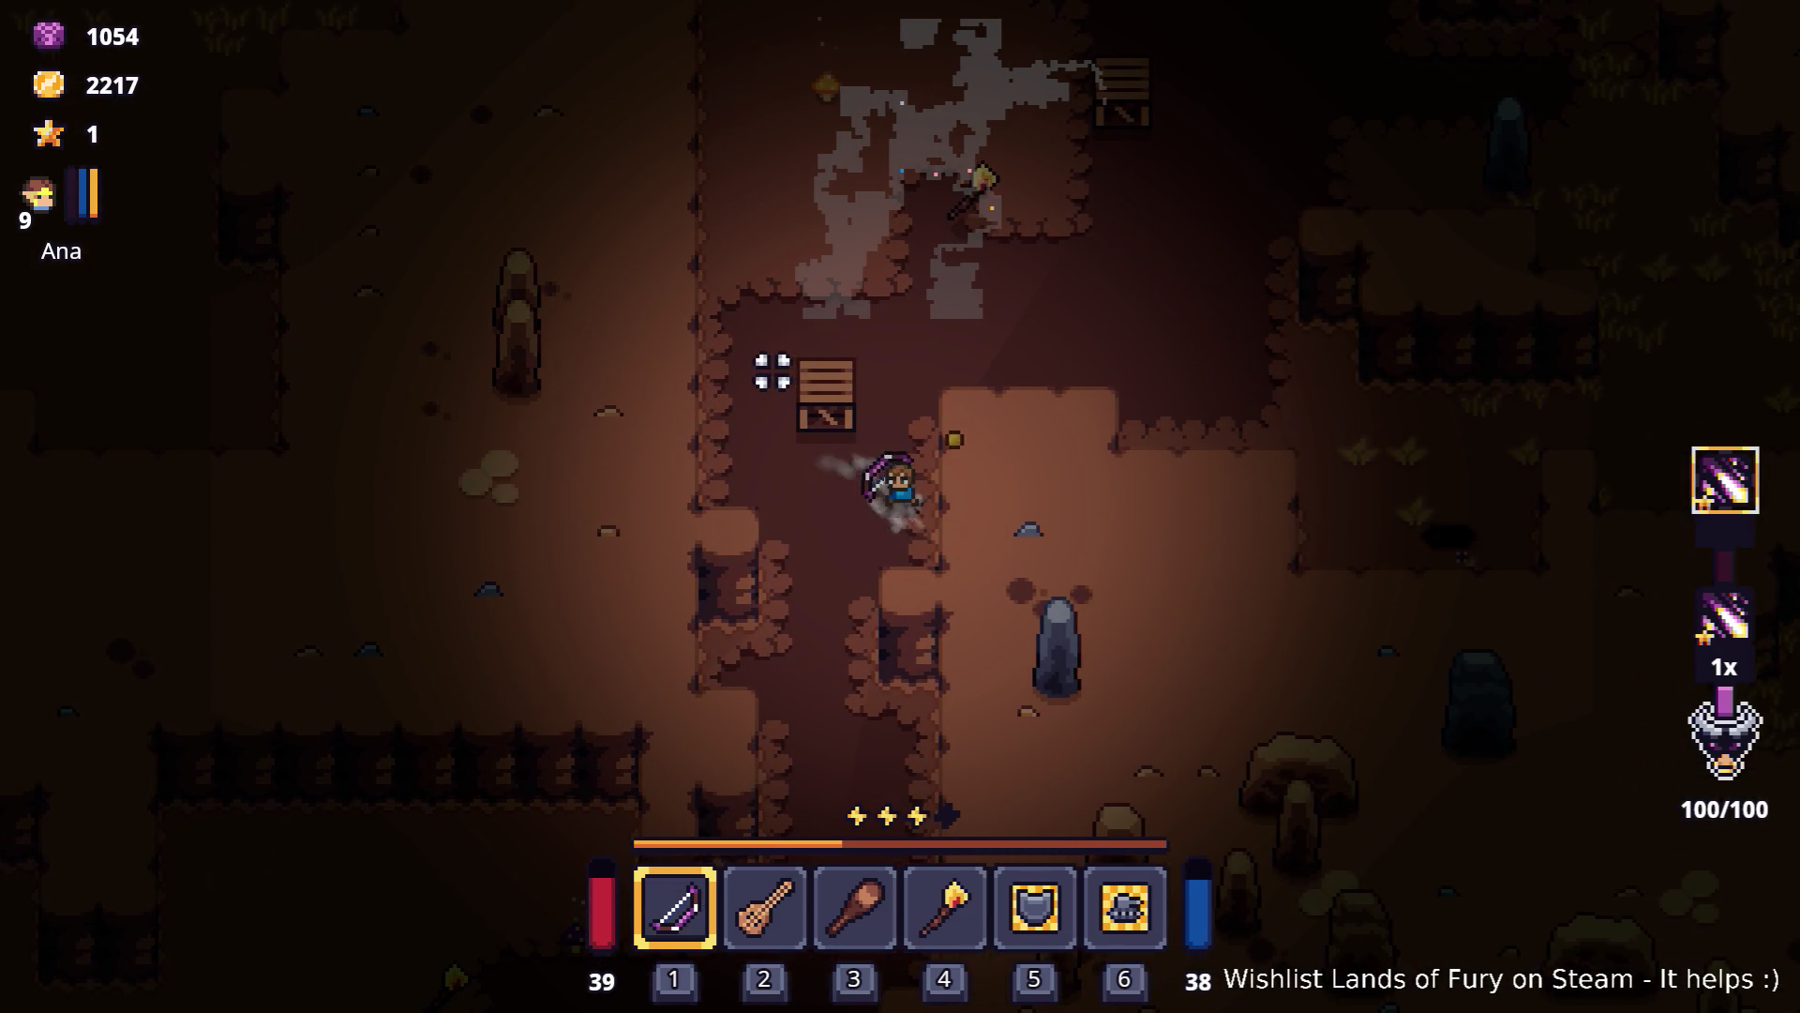
key(w)
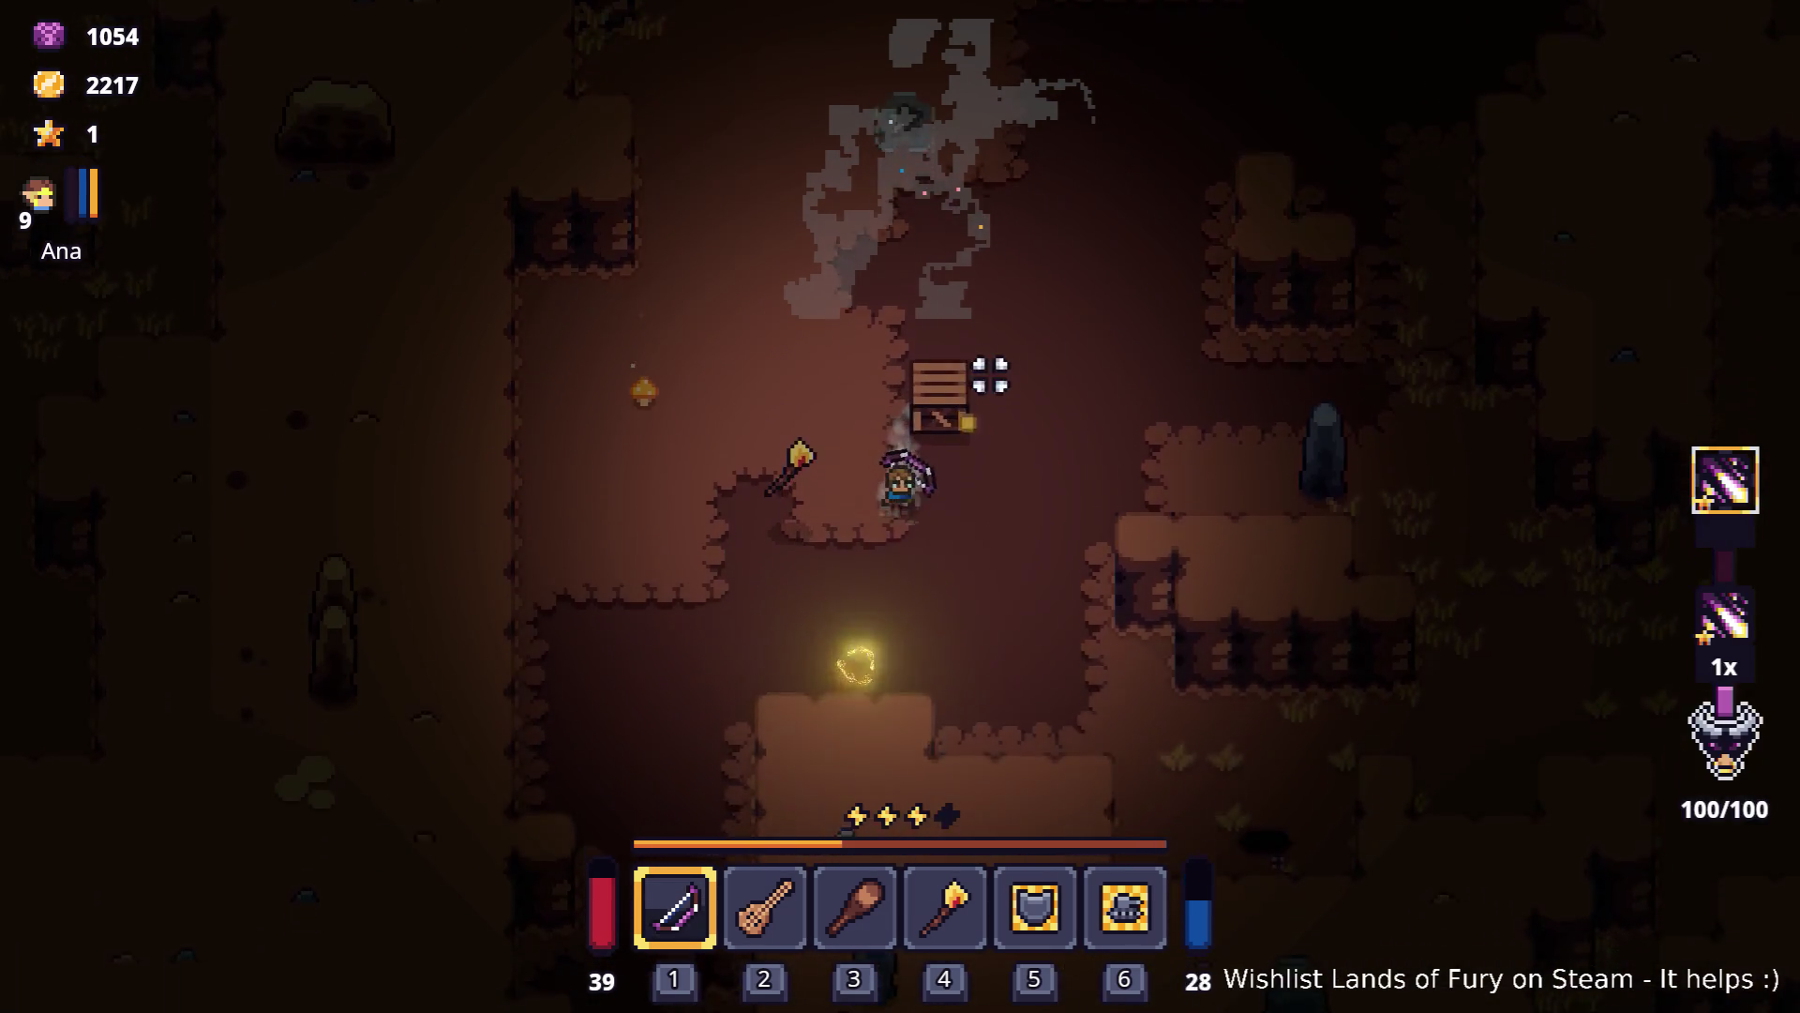
key(s)
click(876, 294)
Step past the broken crate, glance at the inventory, and walk on through the cave.
key(w)
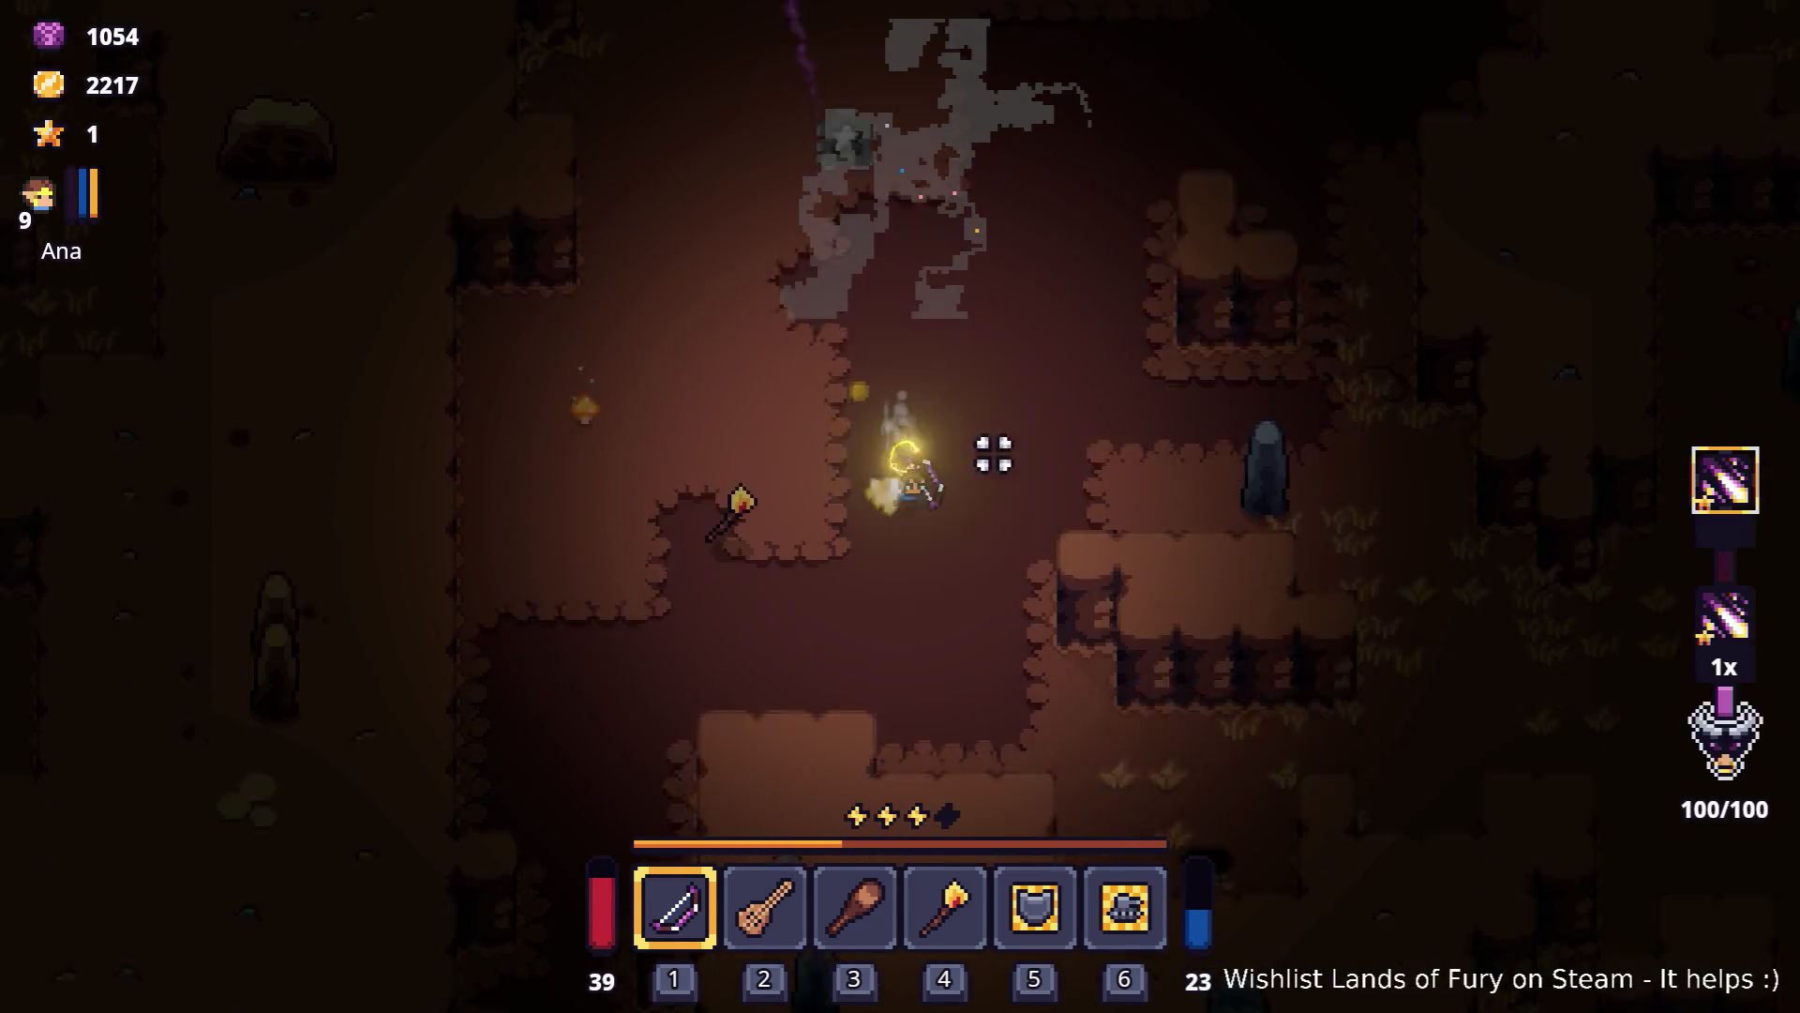
key(s)
key(d)
key(i)
key(i)
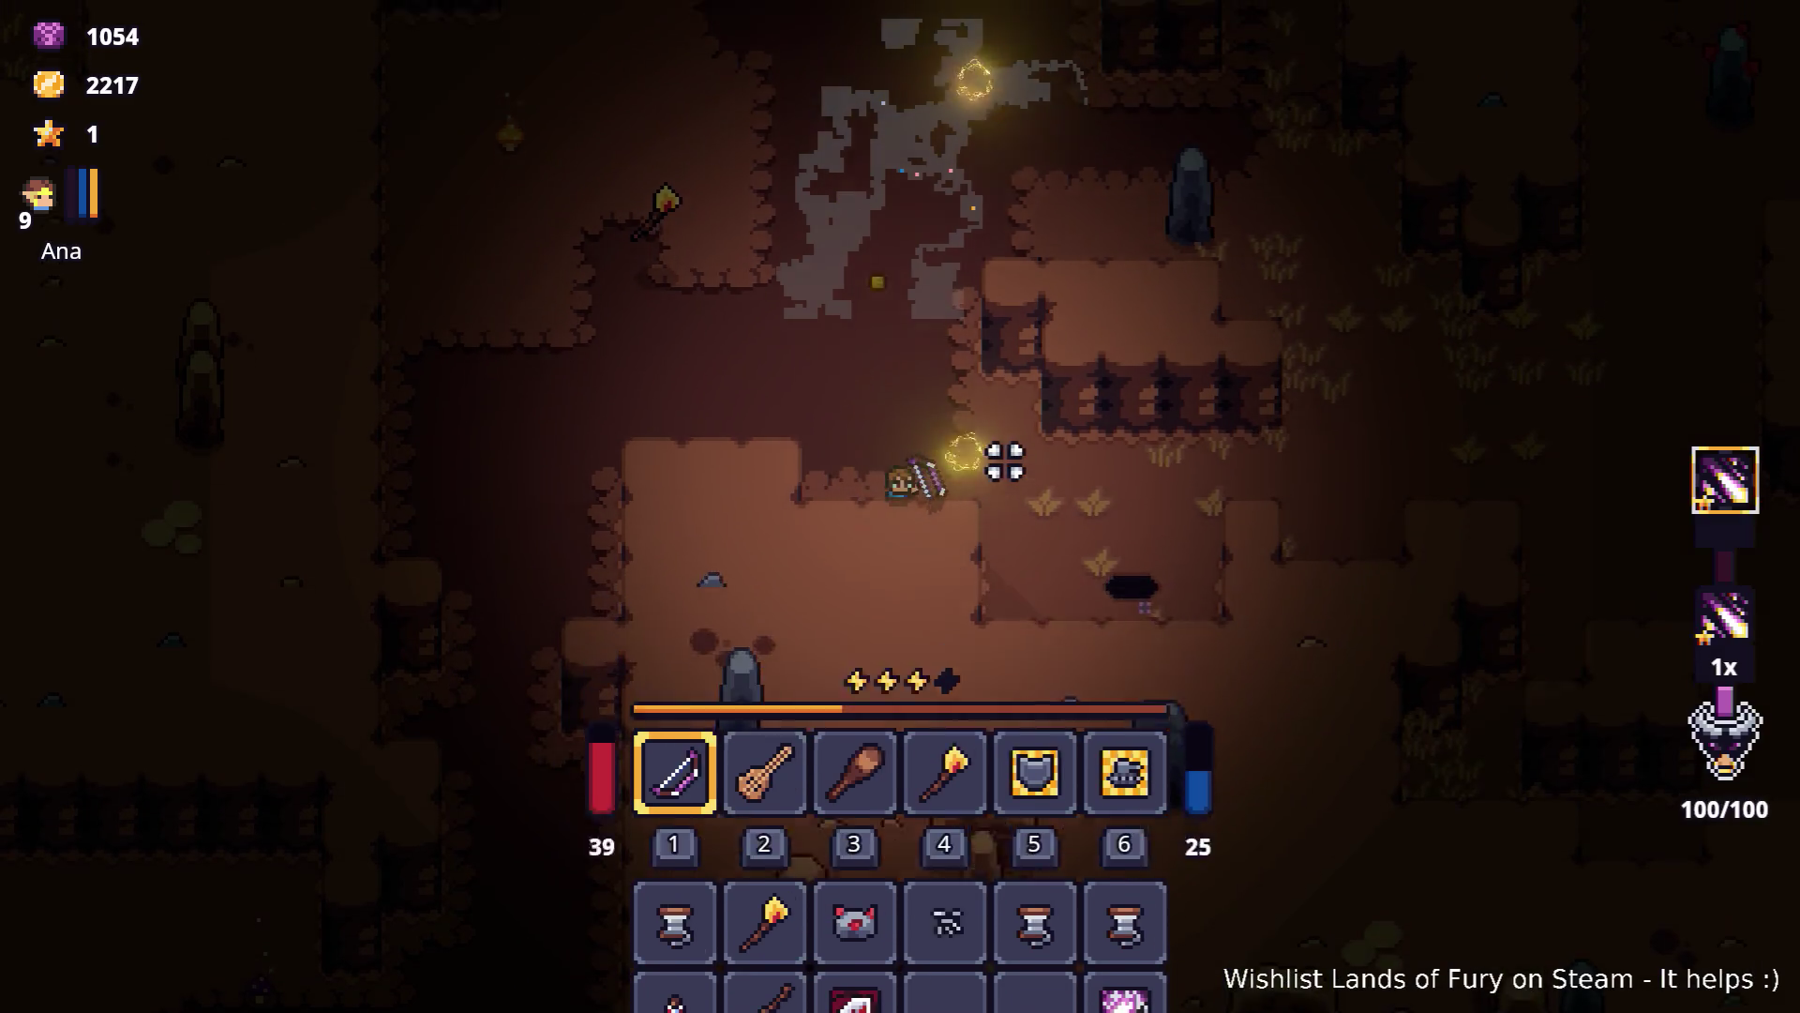
key(w)
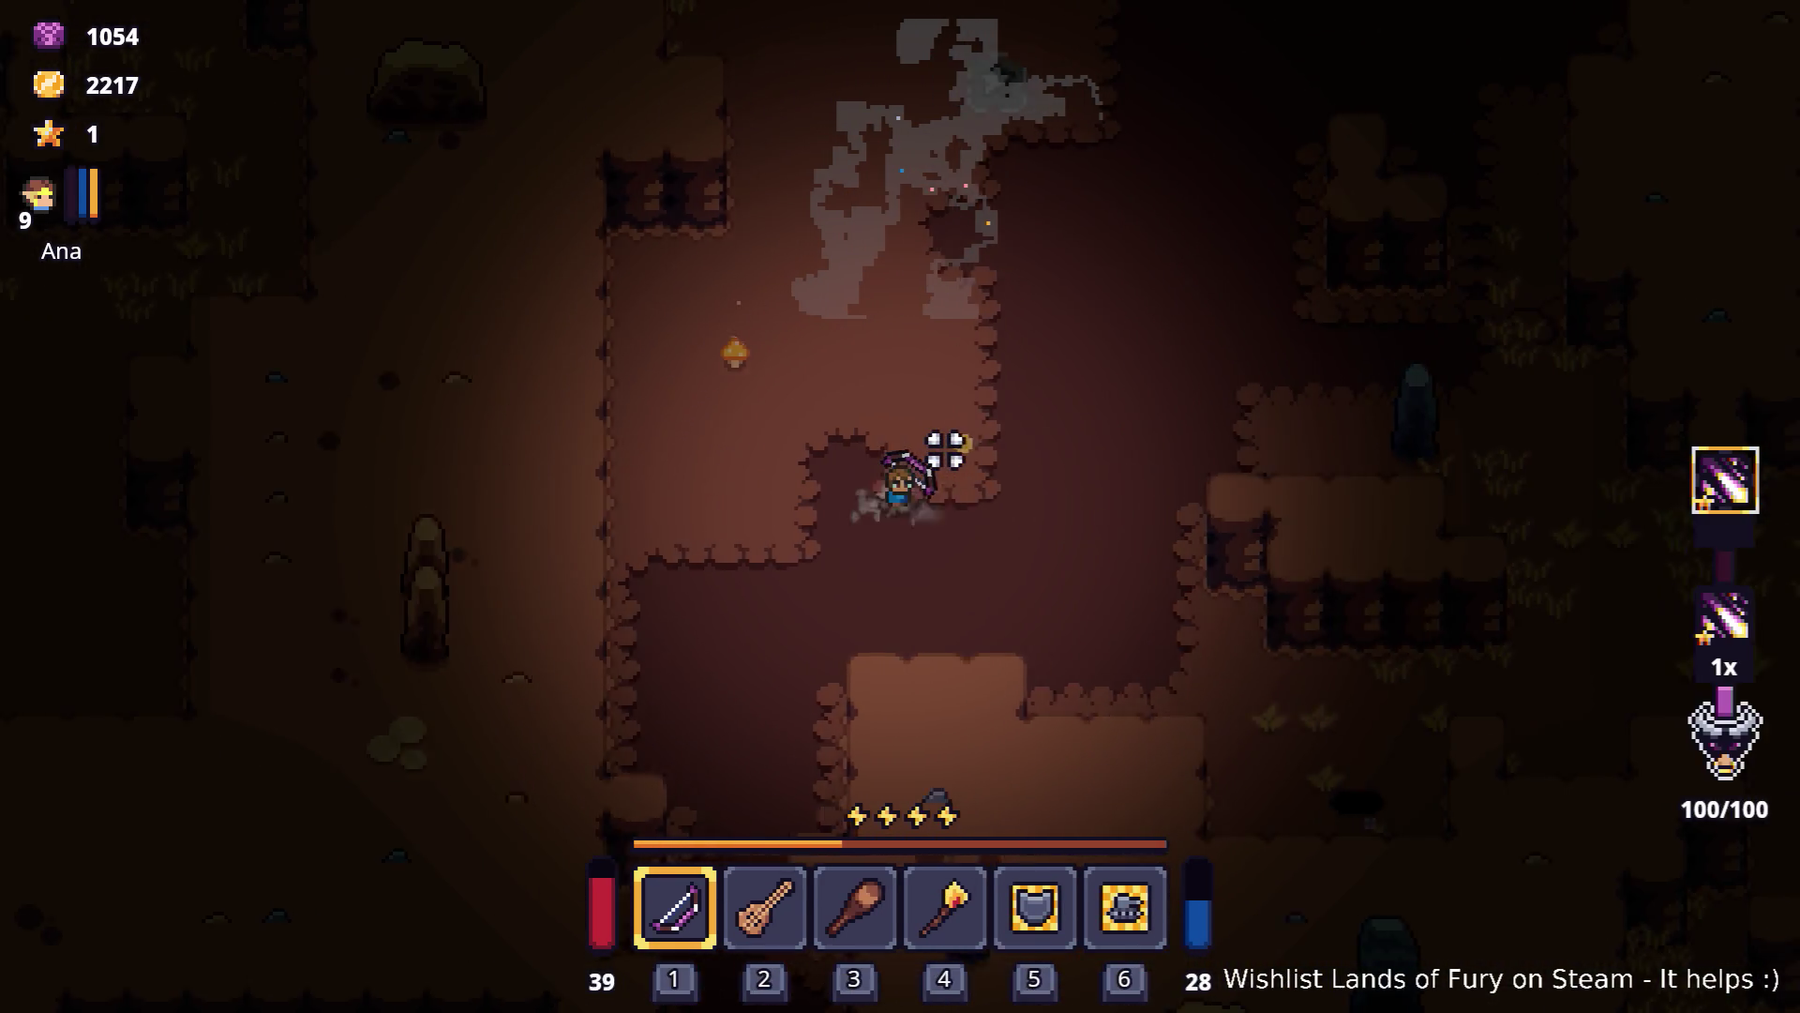
key(s)
key(d)
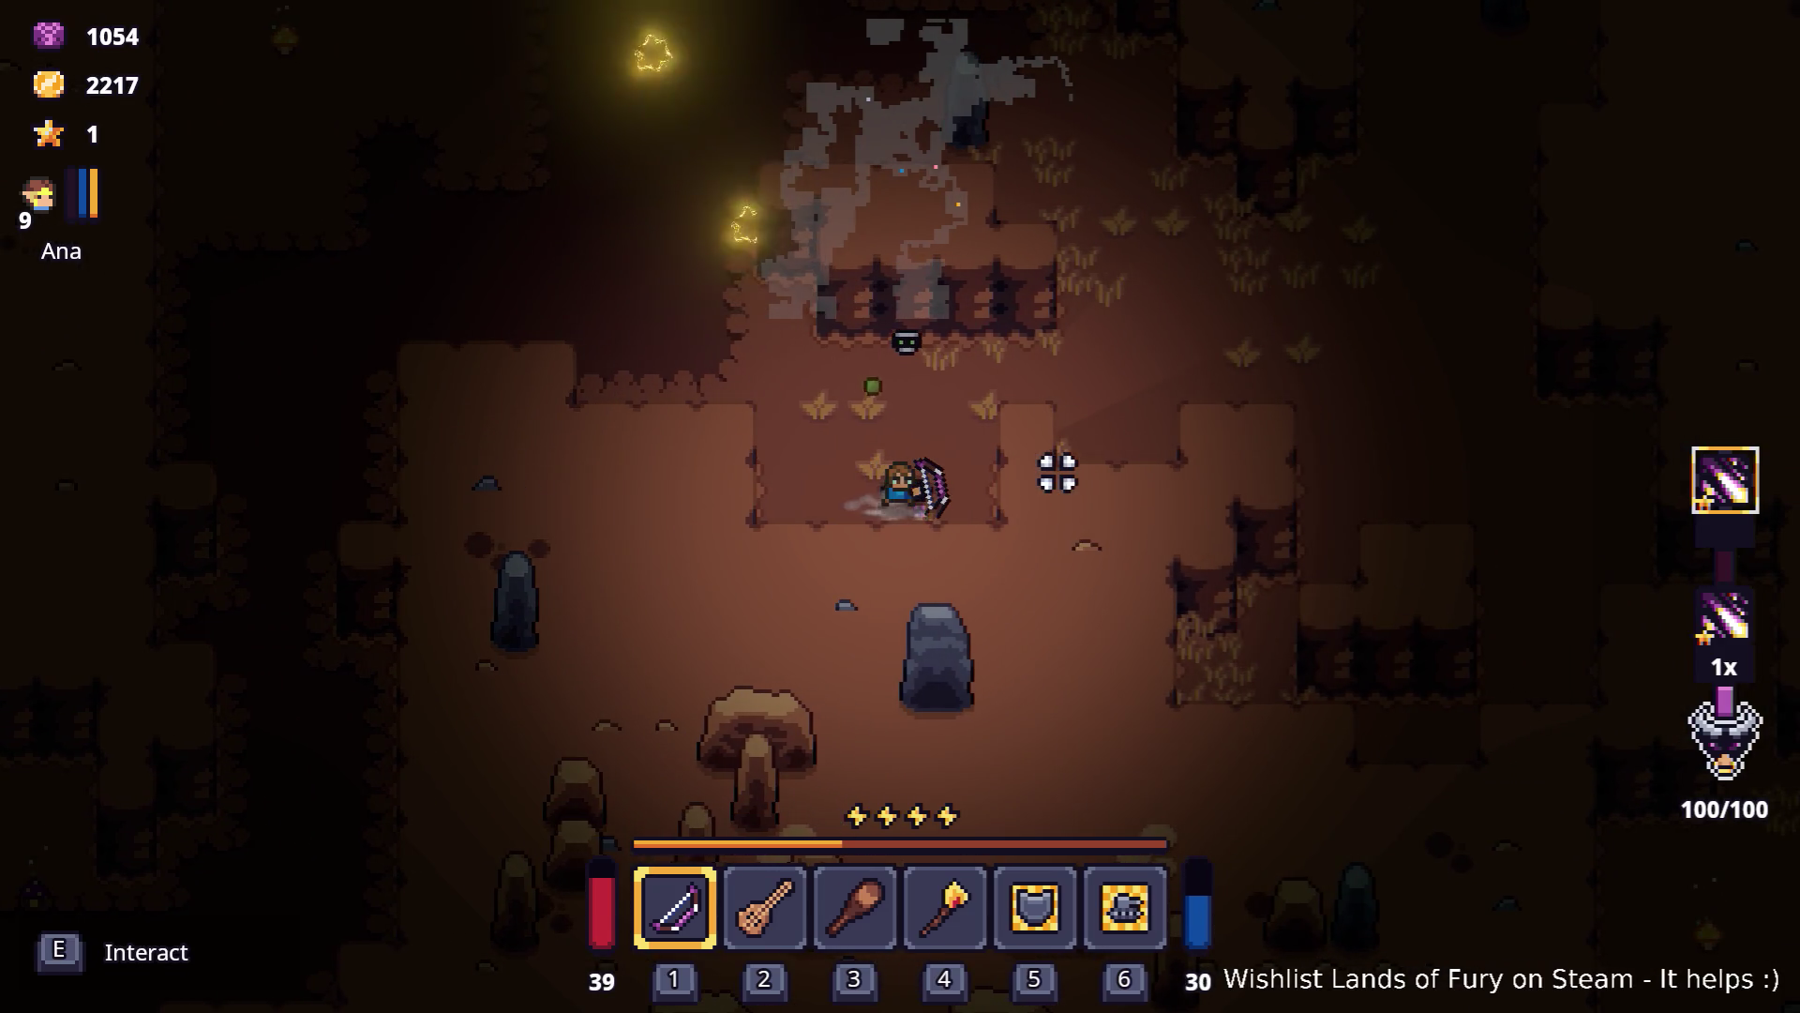
key(w)
Dash repeatedly up and to the right through the cave.
key(d)
key(space)
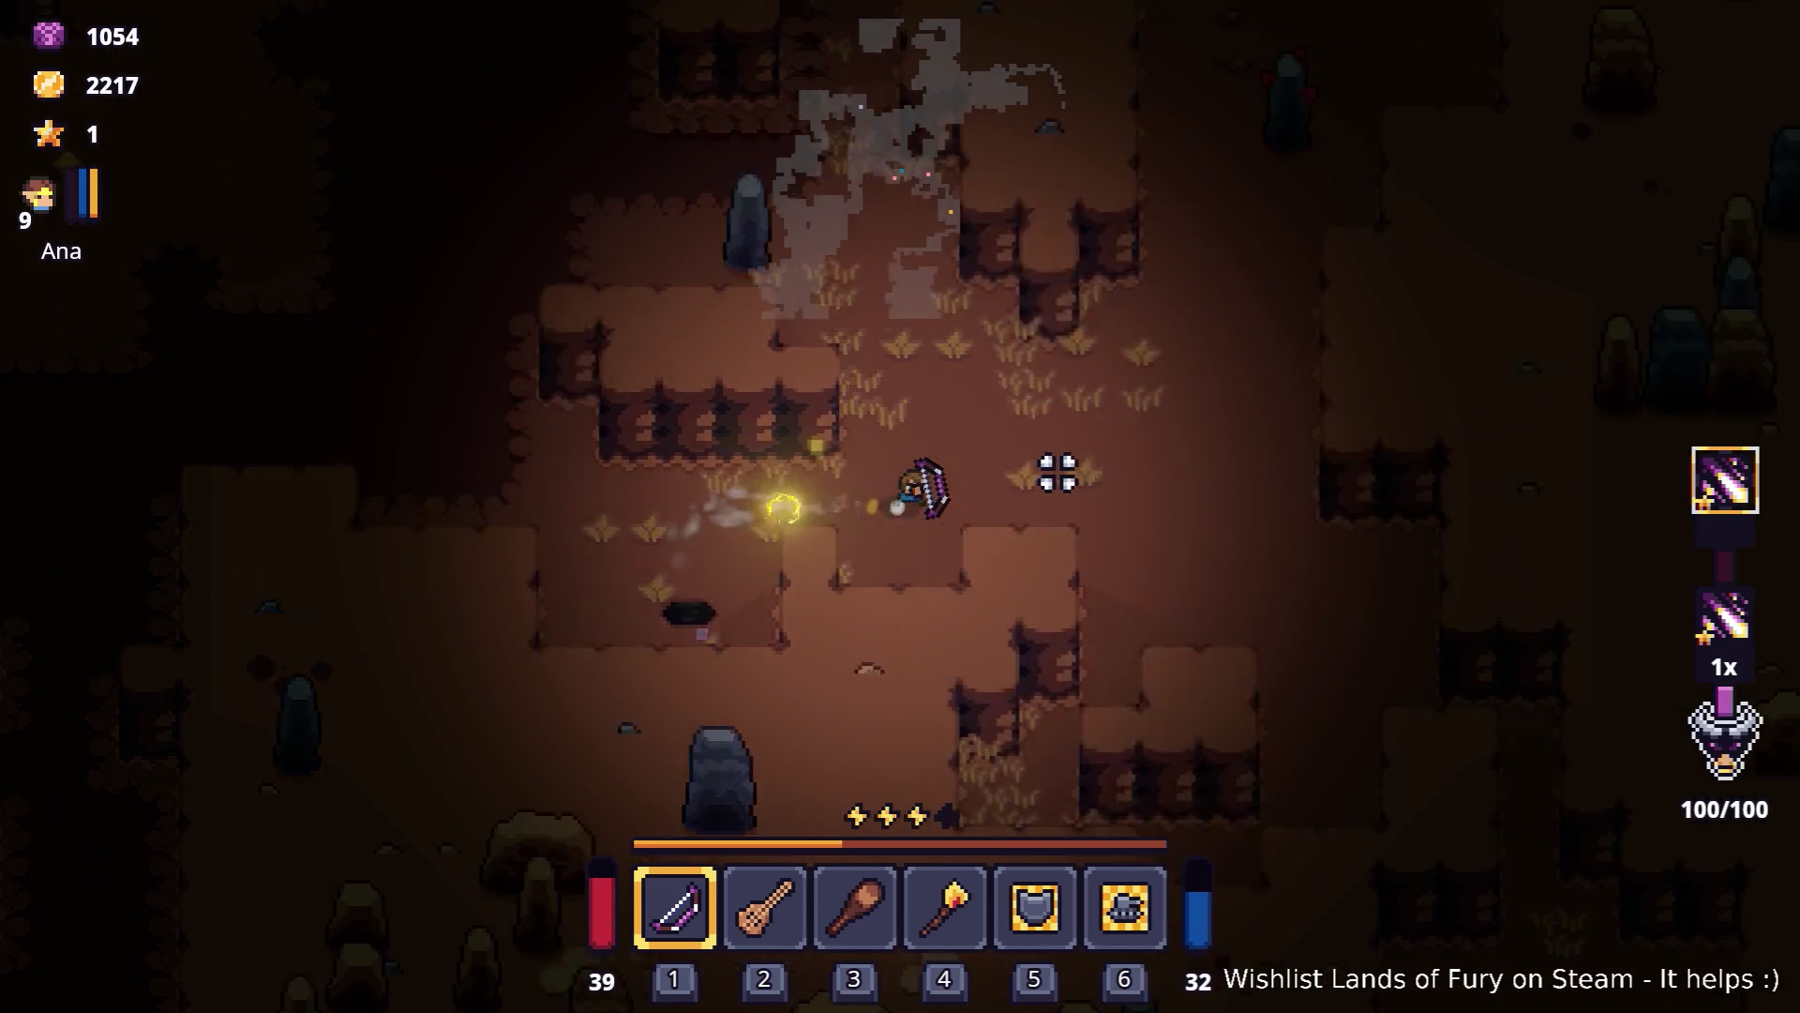
key(d)
key(w)
key(space)
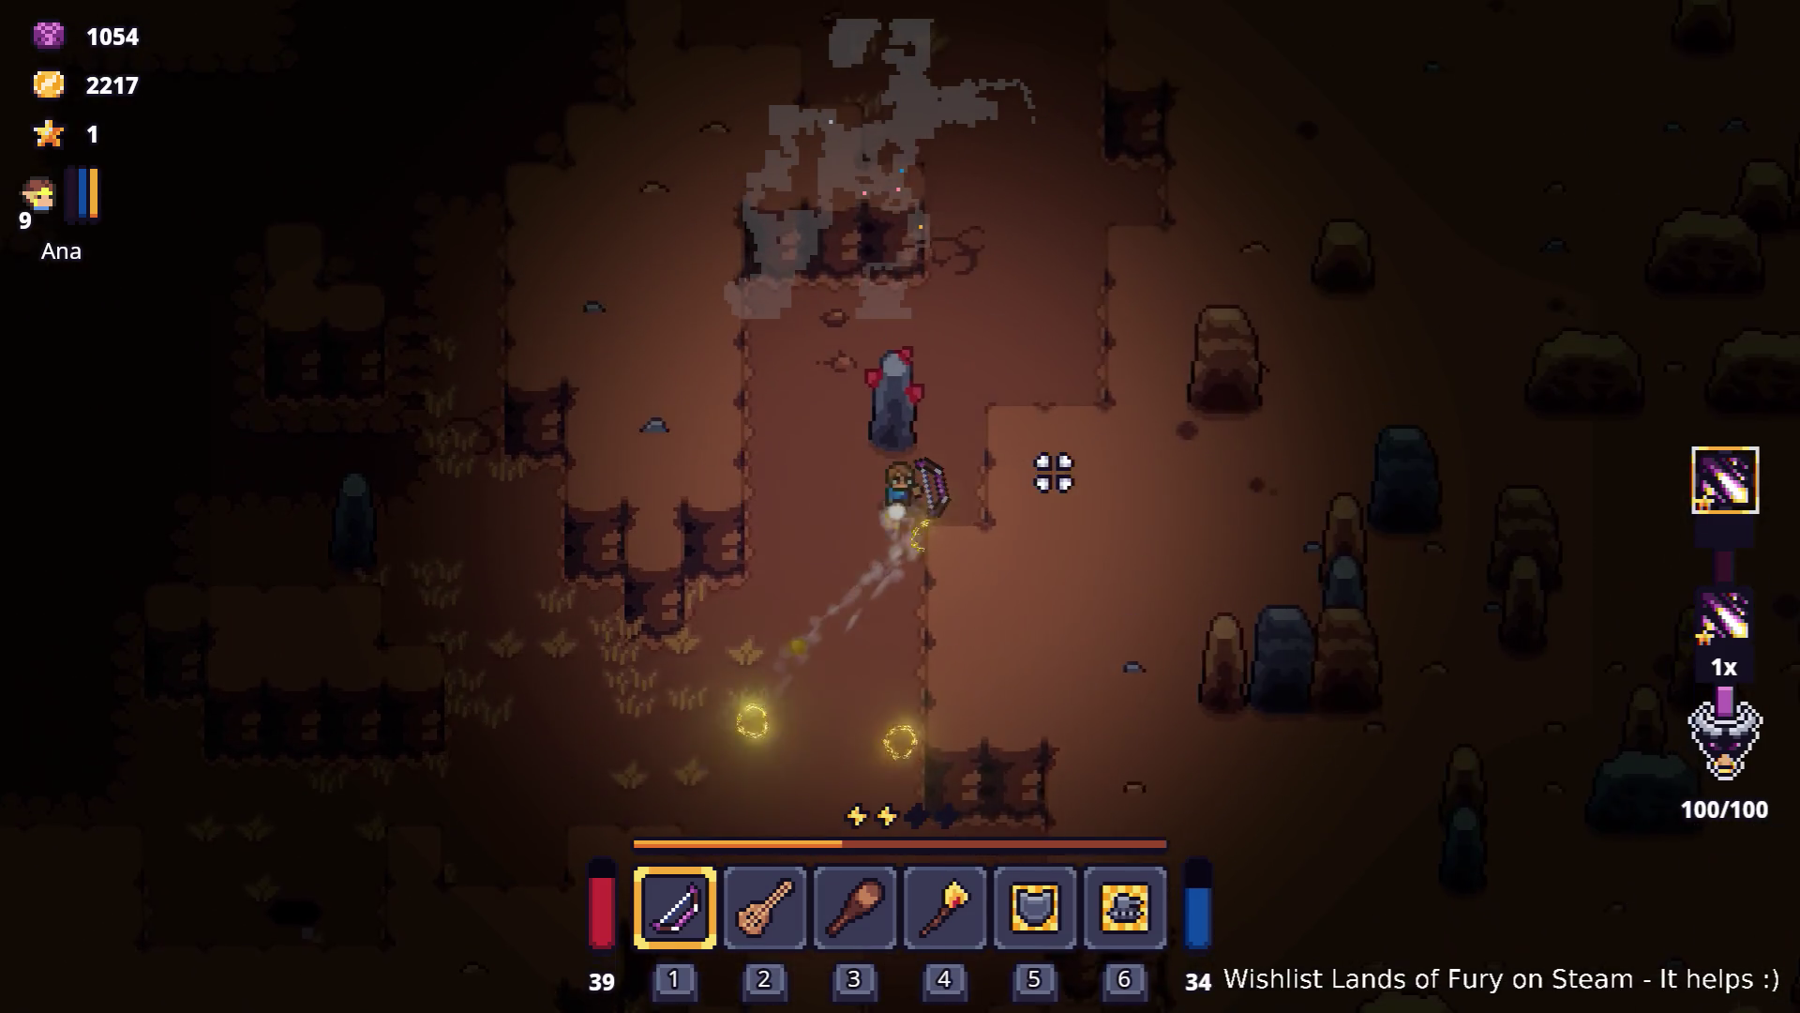
key(w)
key(d)
key(space)
key(space)
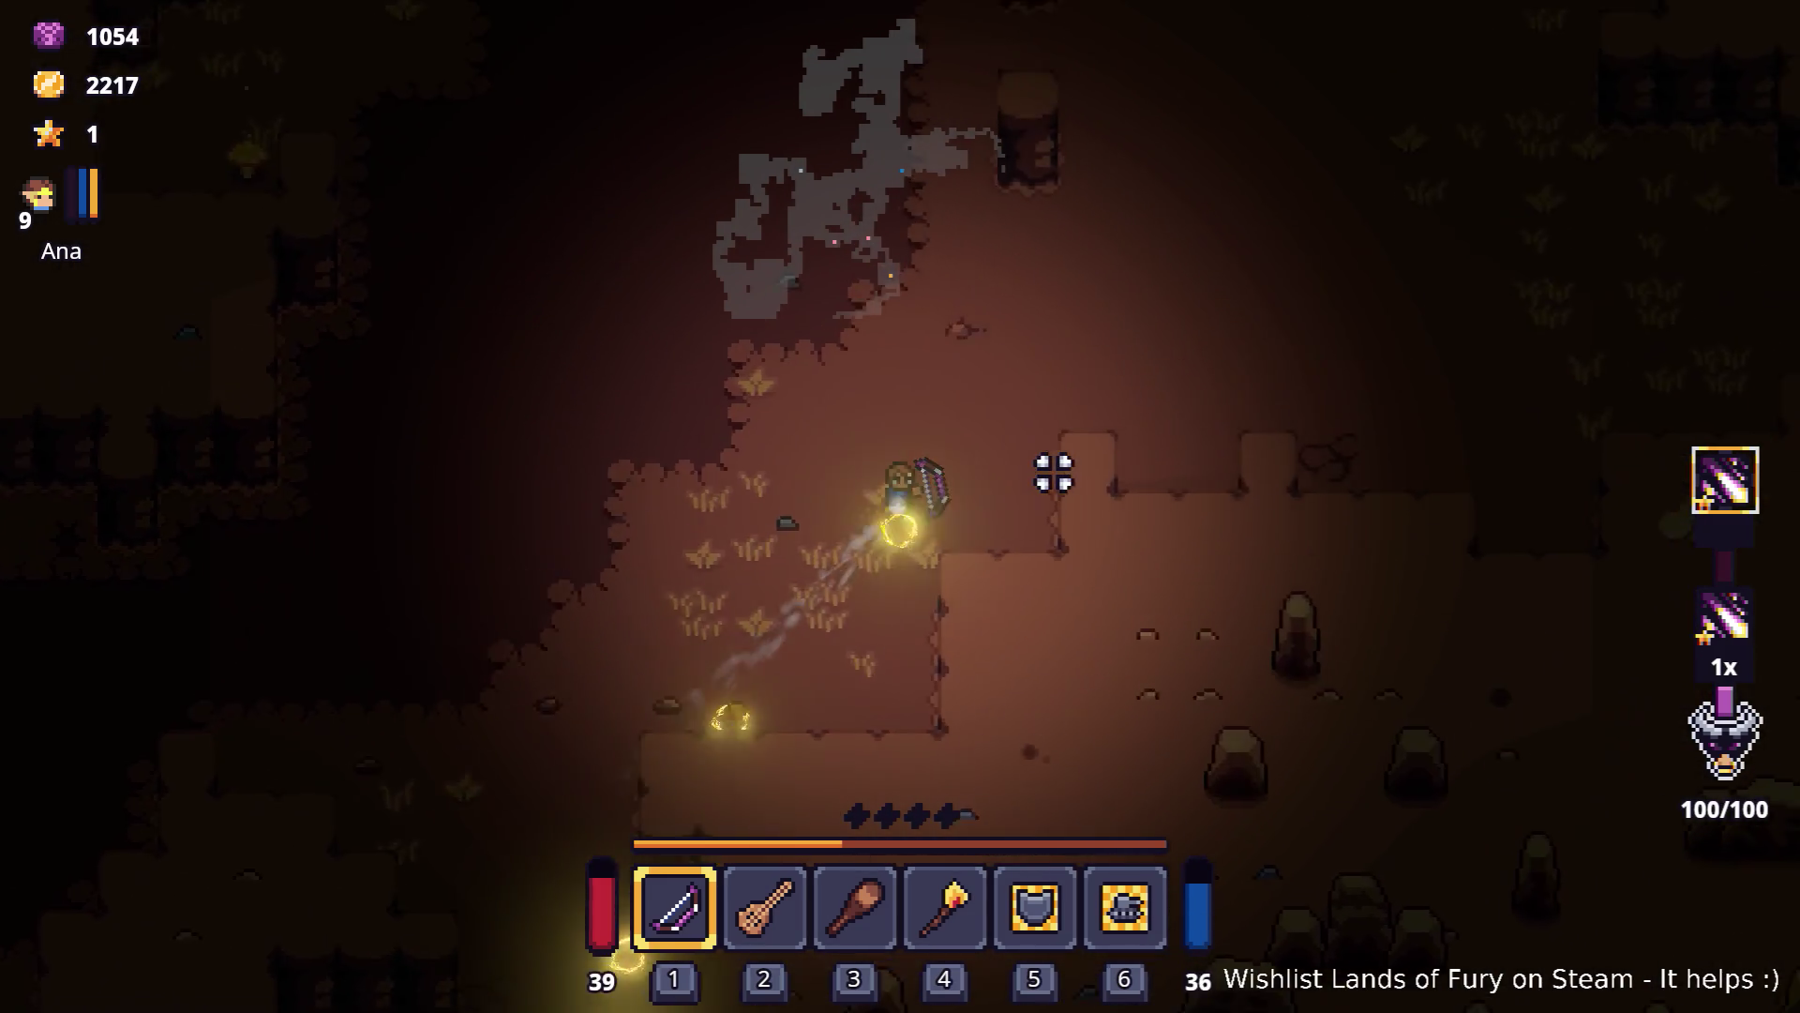
key(w)
key(d)
key(d)
key(w)
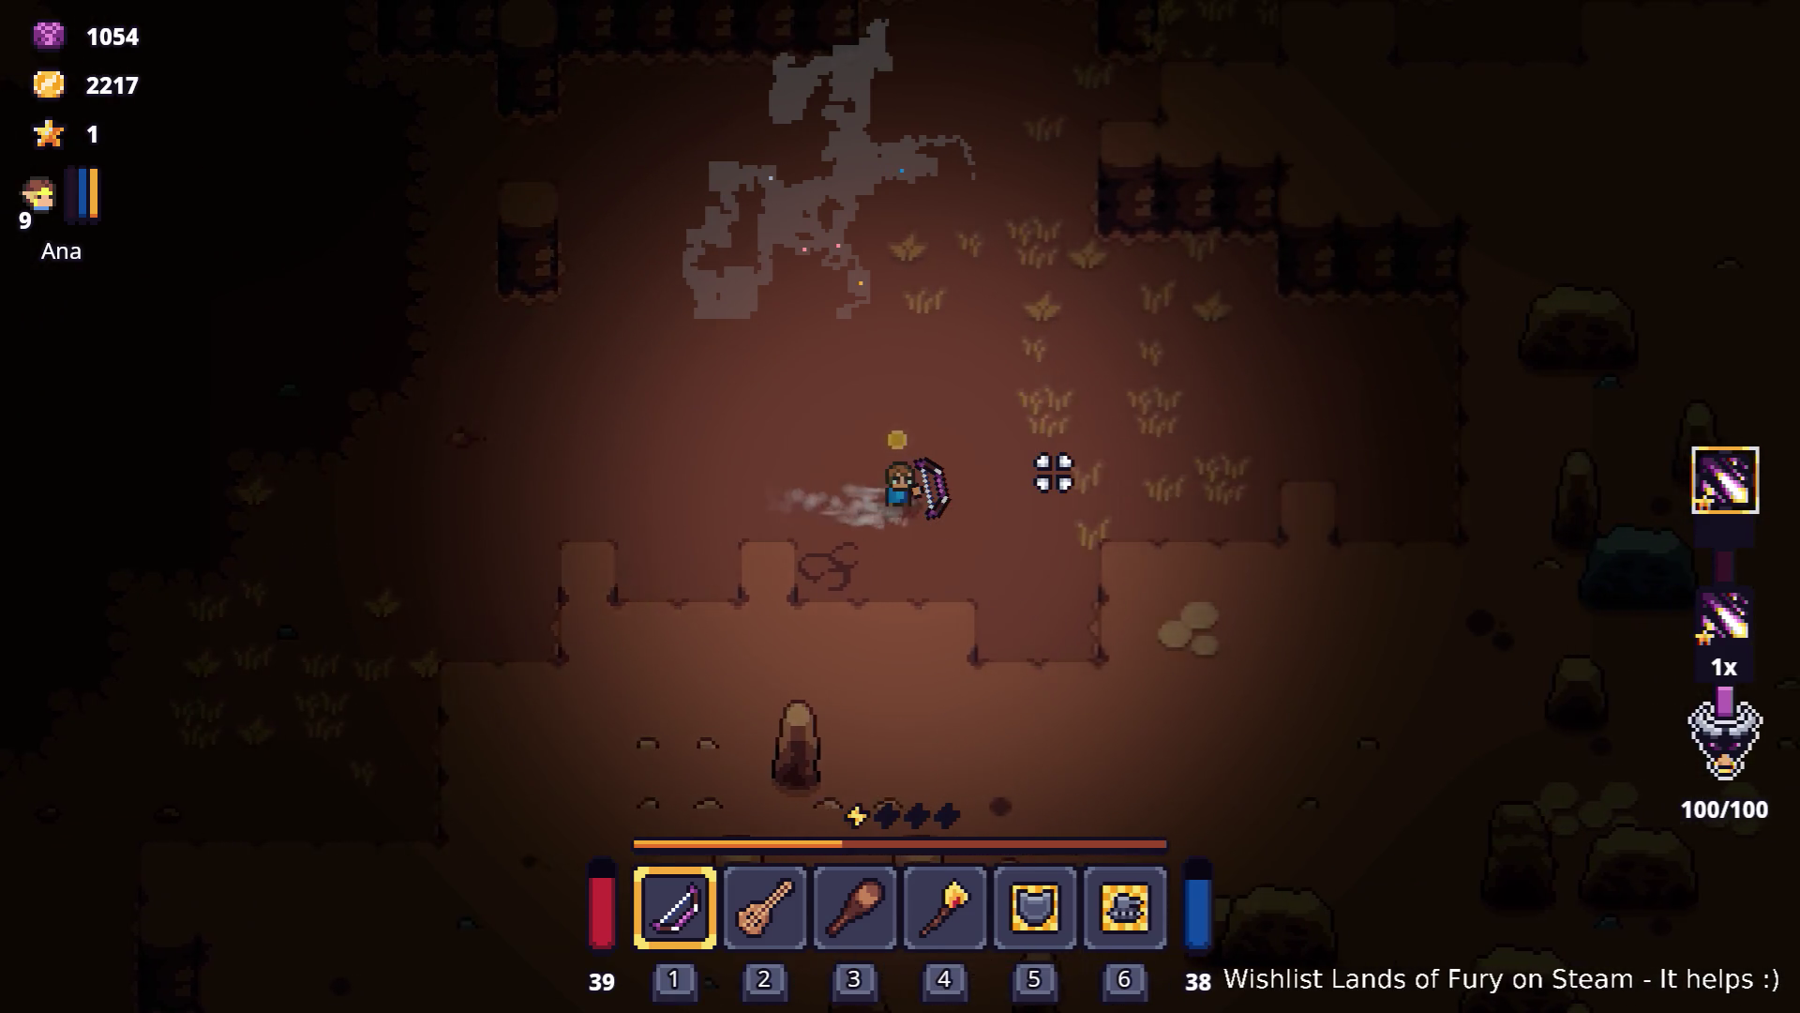
key(d)
key(w)
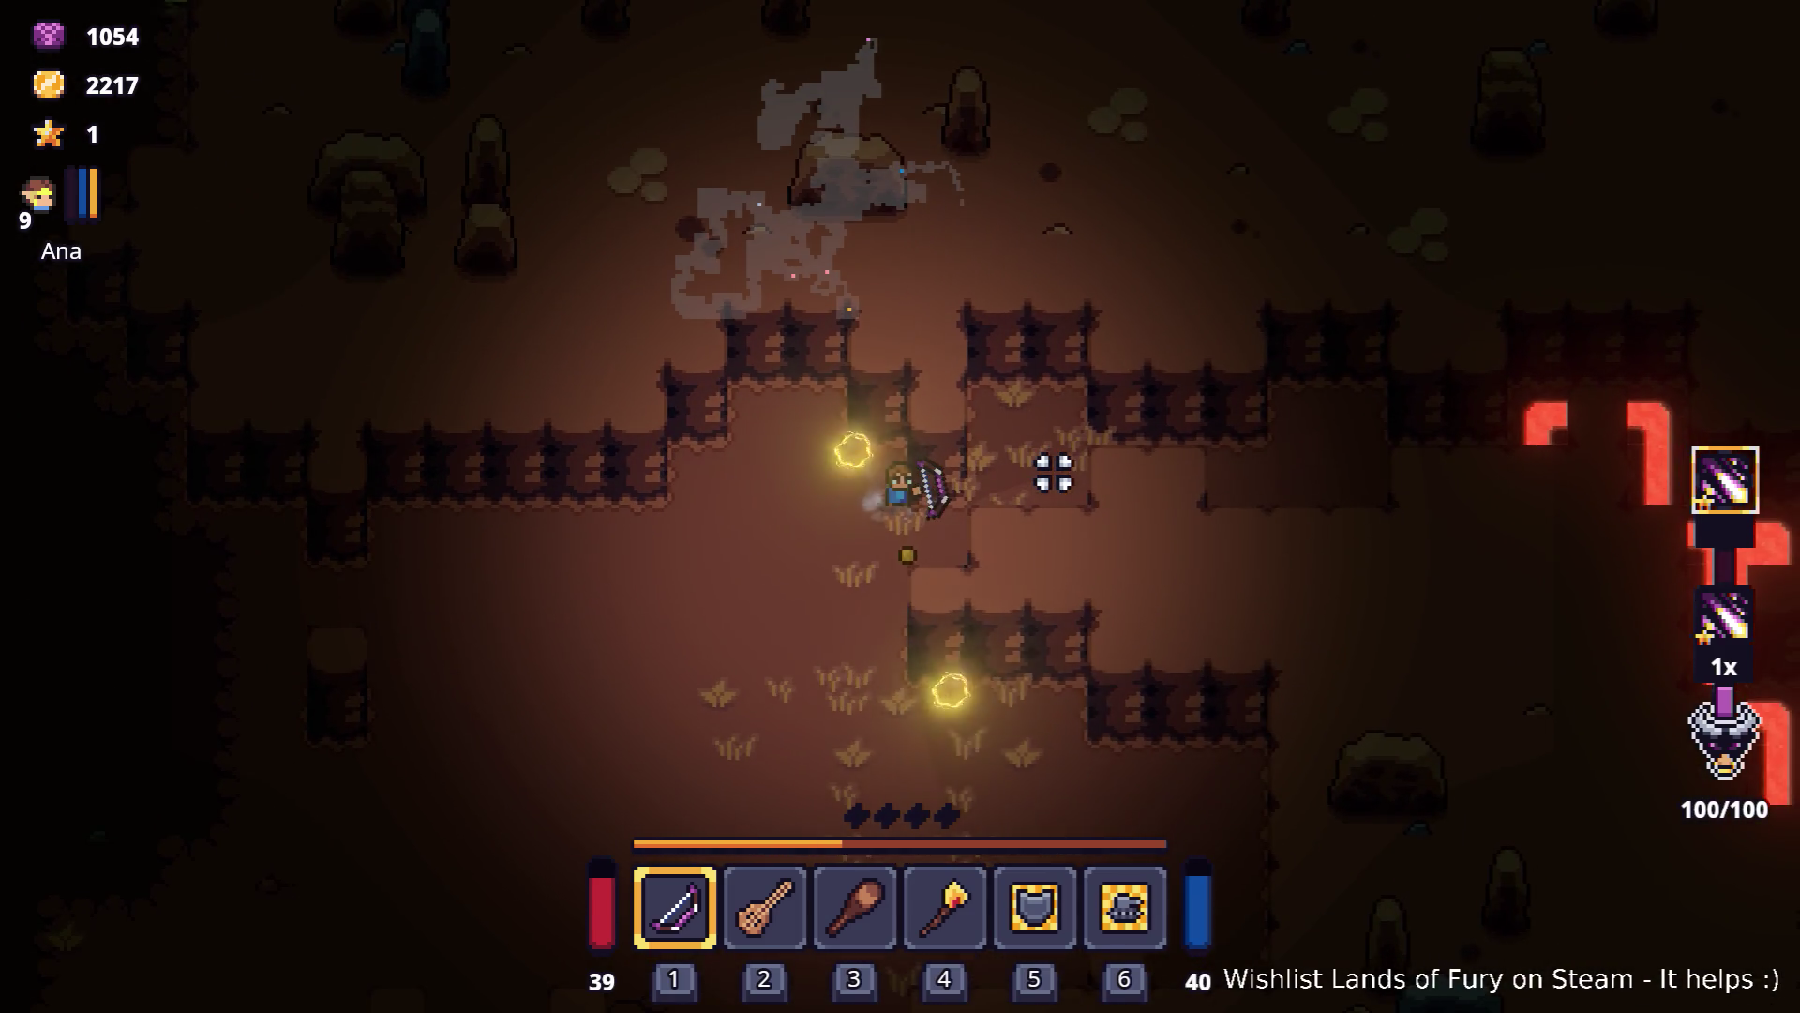
key(d)
Get past the lava pools, dashing back left to avoid the lava.
key(s)
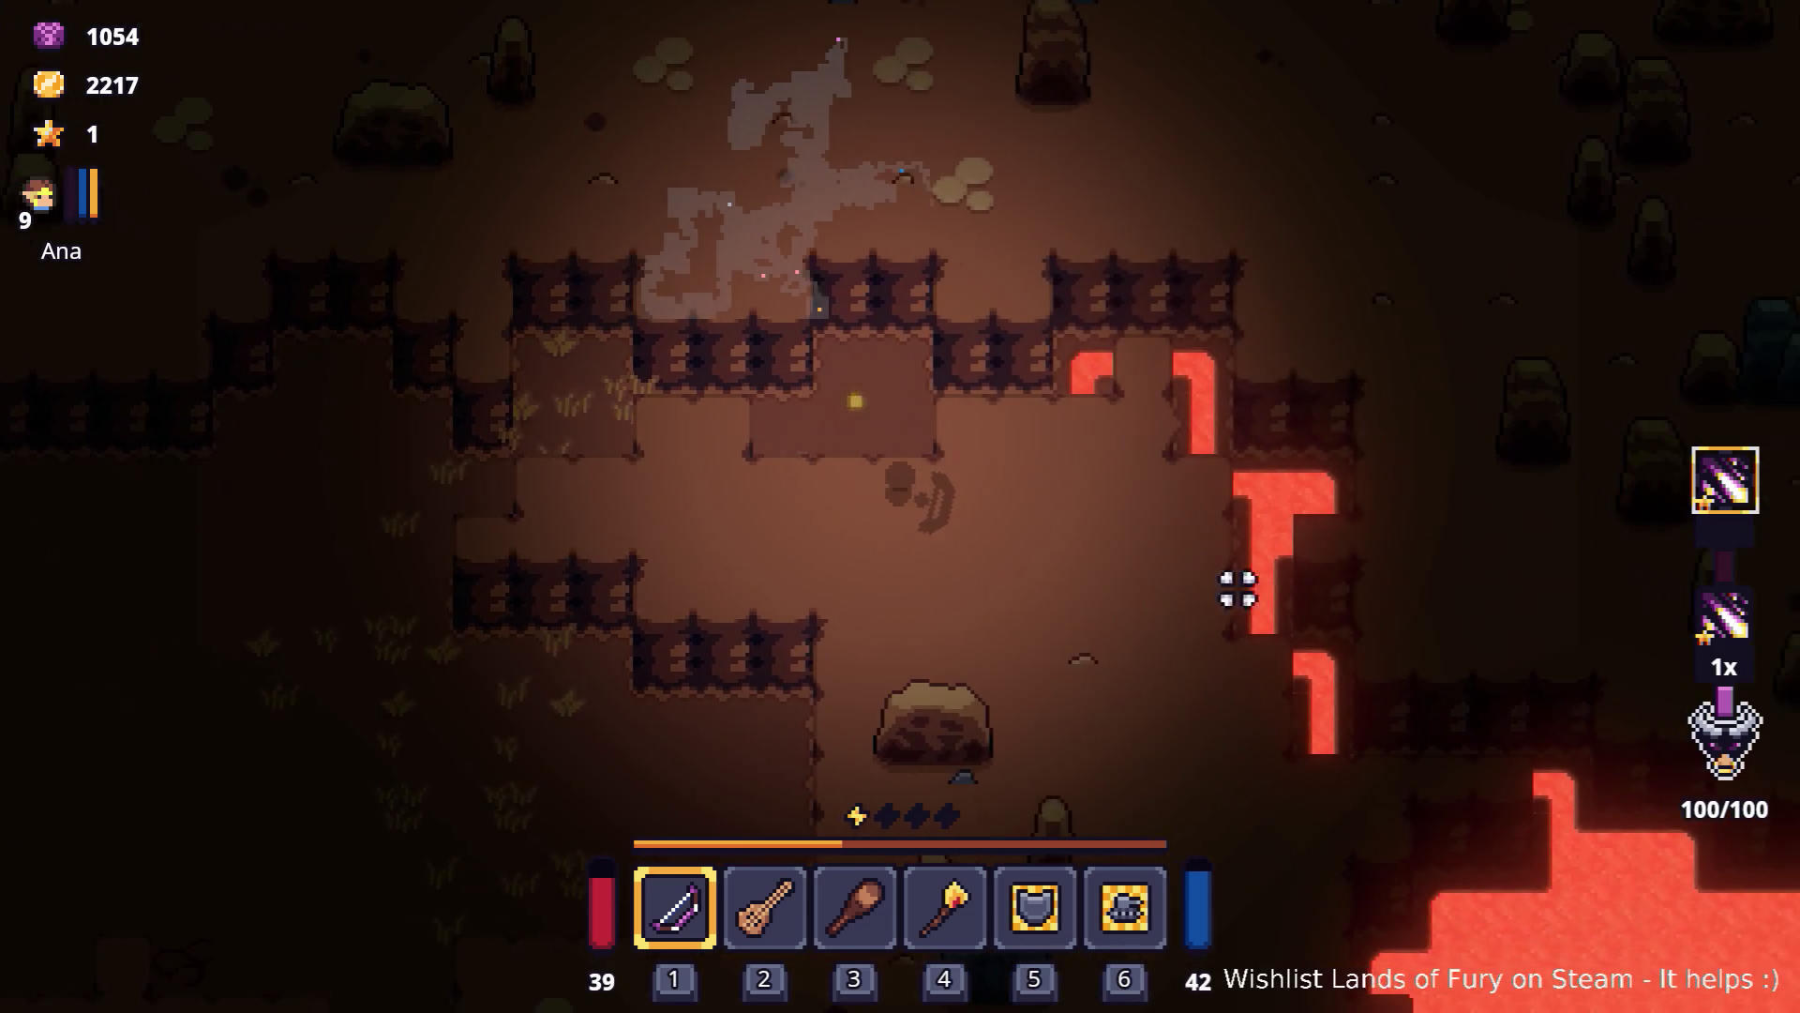
key(w)
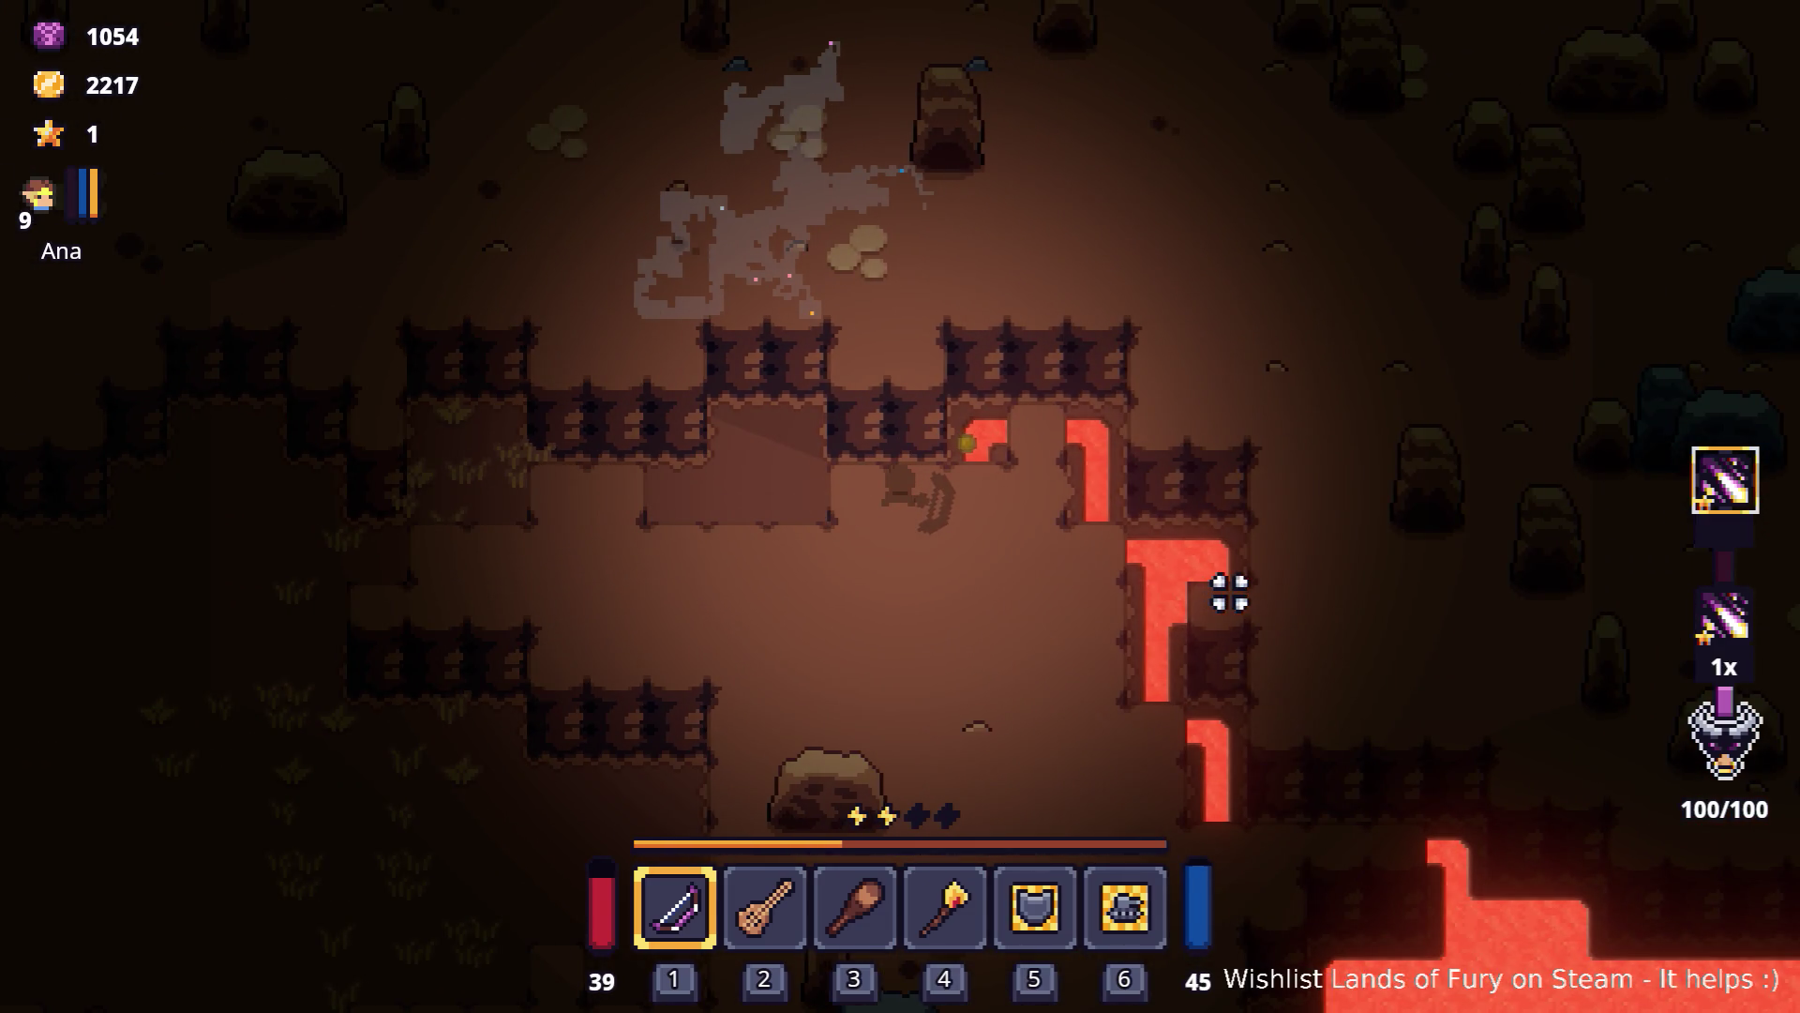
key(a)
key(s)
key(space)
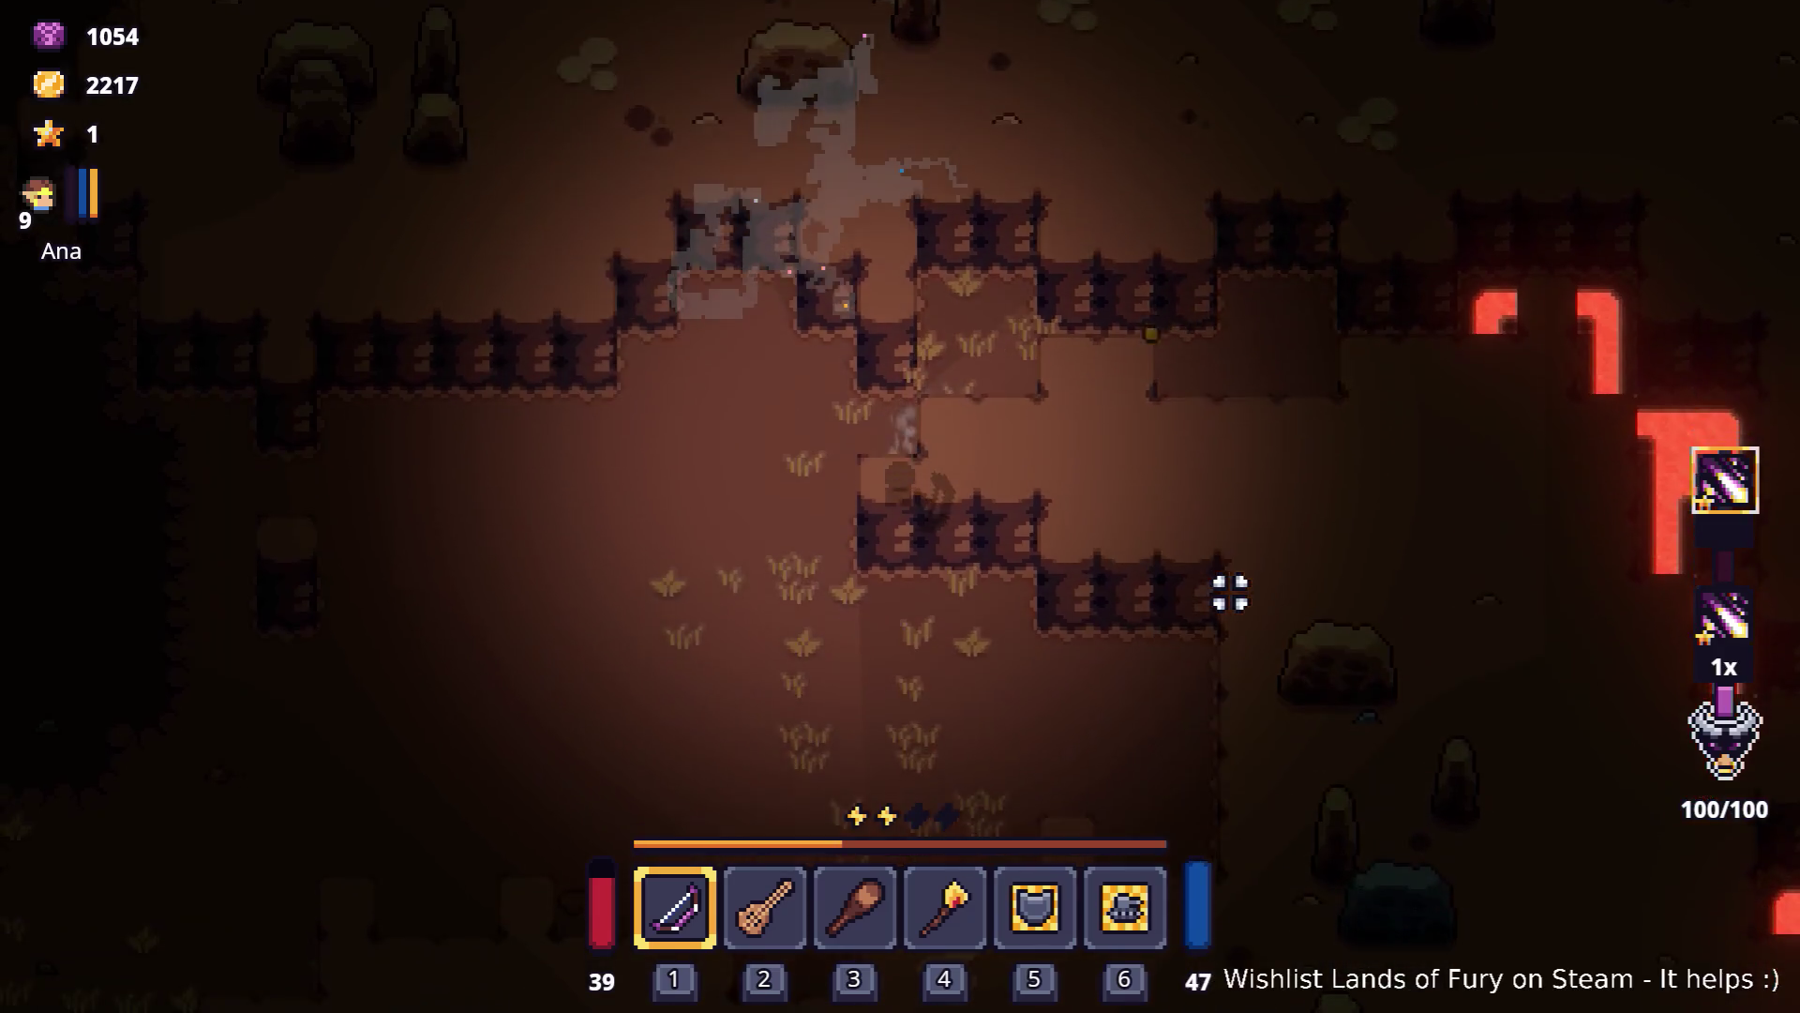
key(s)
key(d)
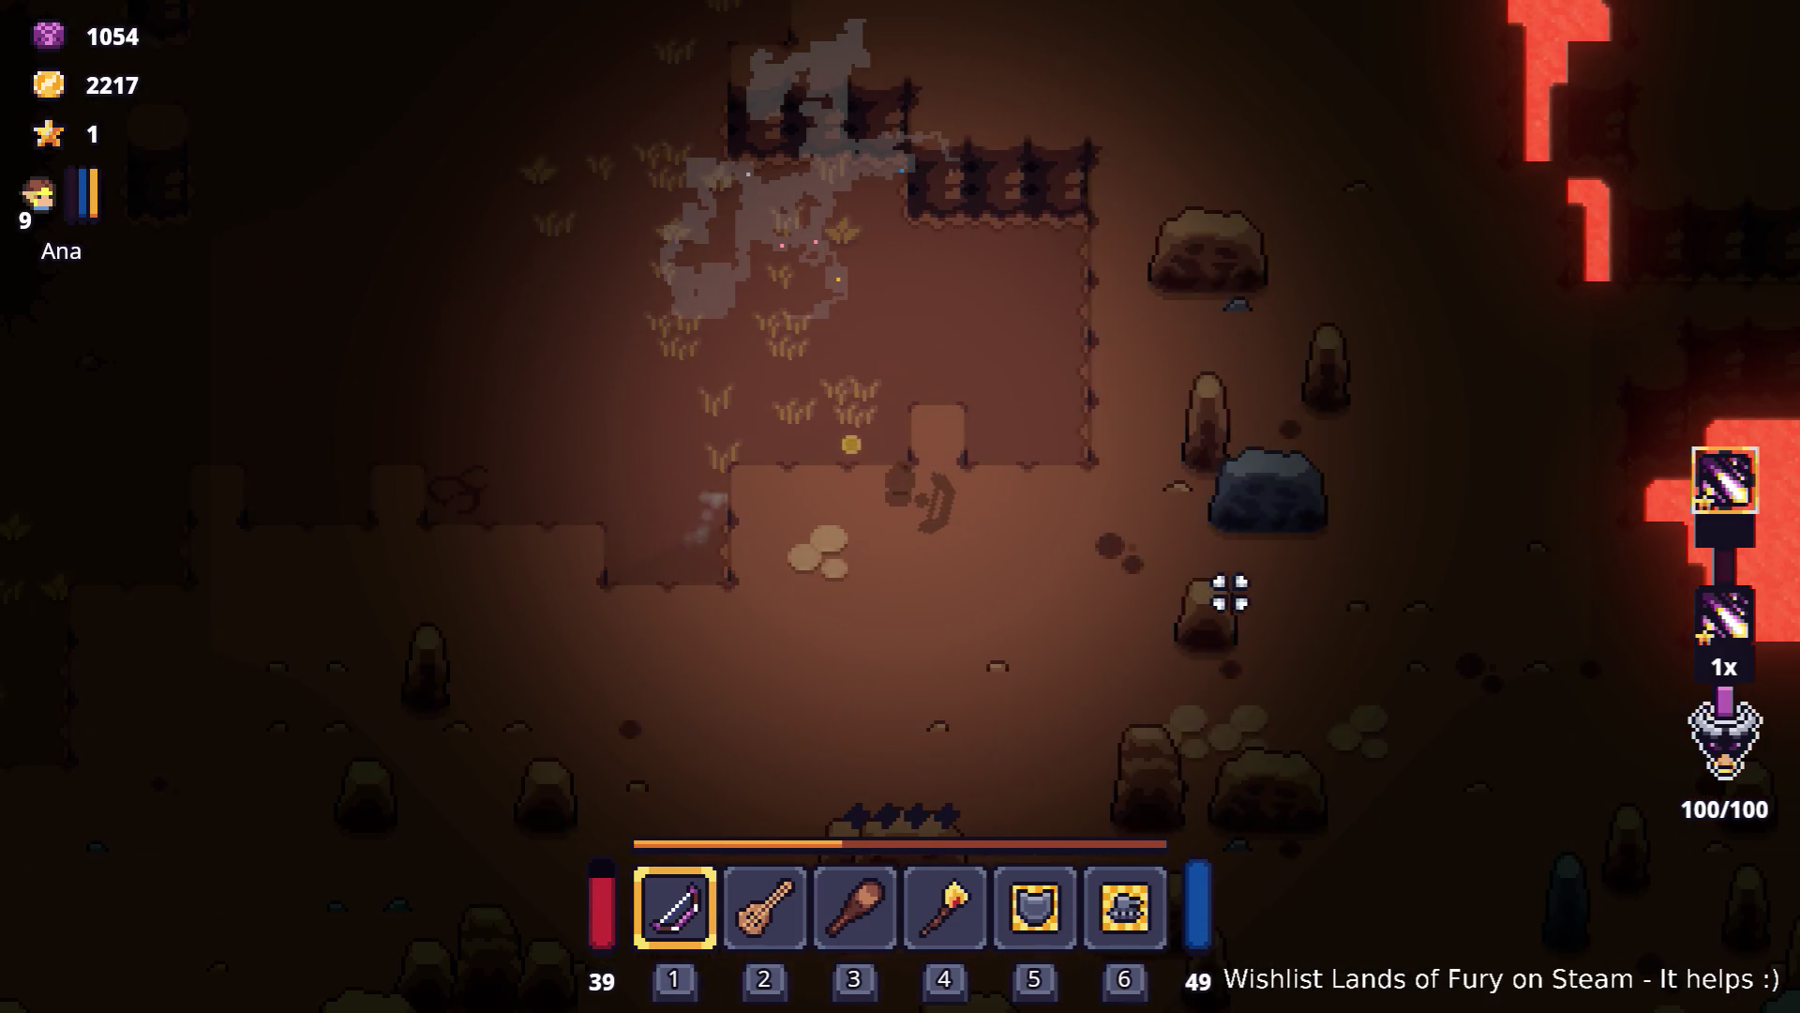
key(d)
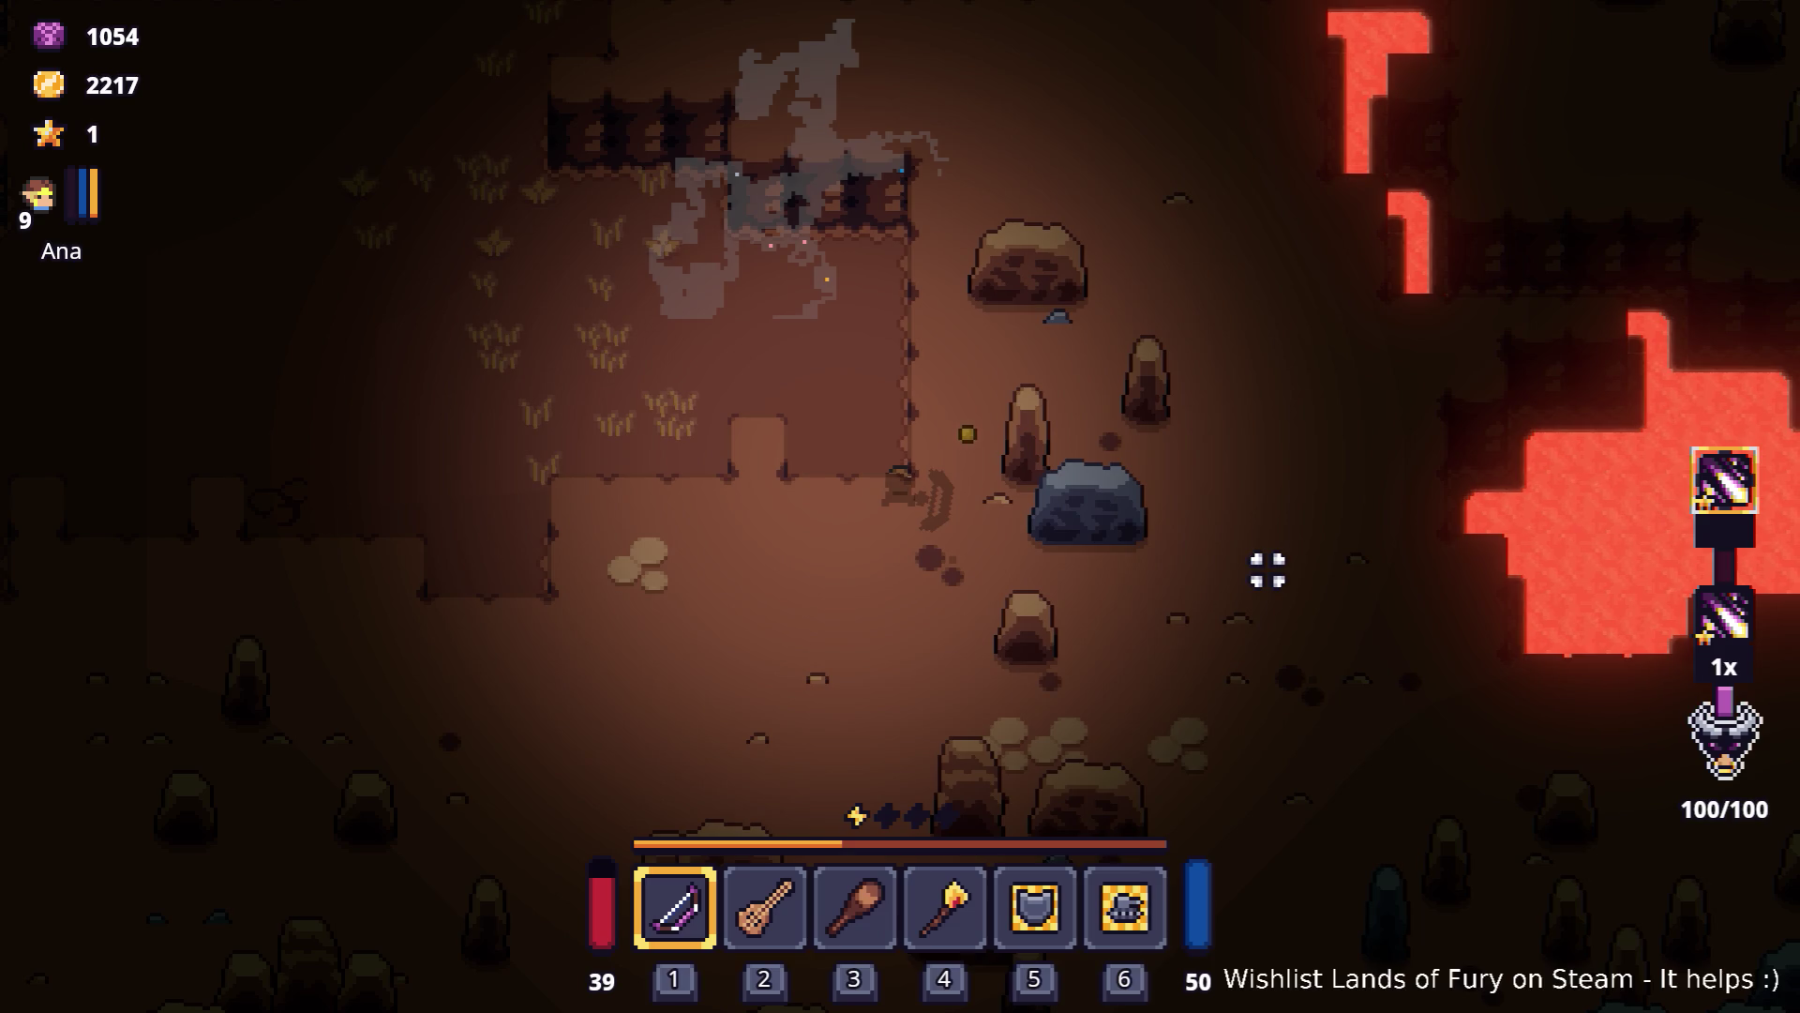
key(a)
key(space)
key(a)
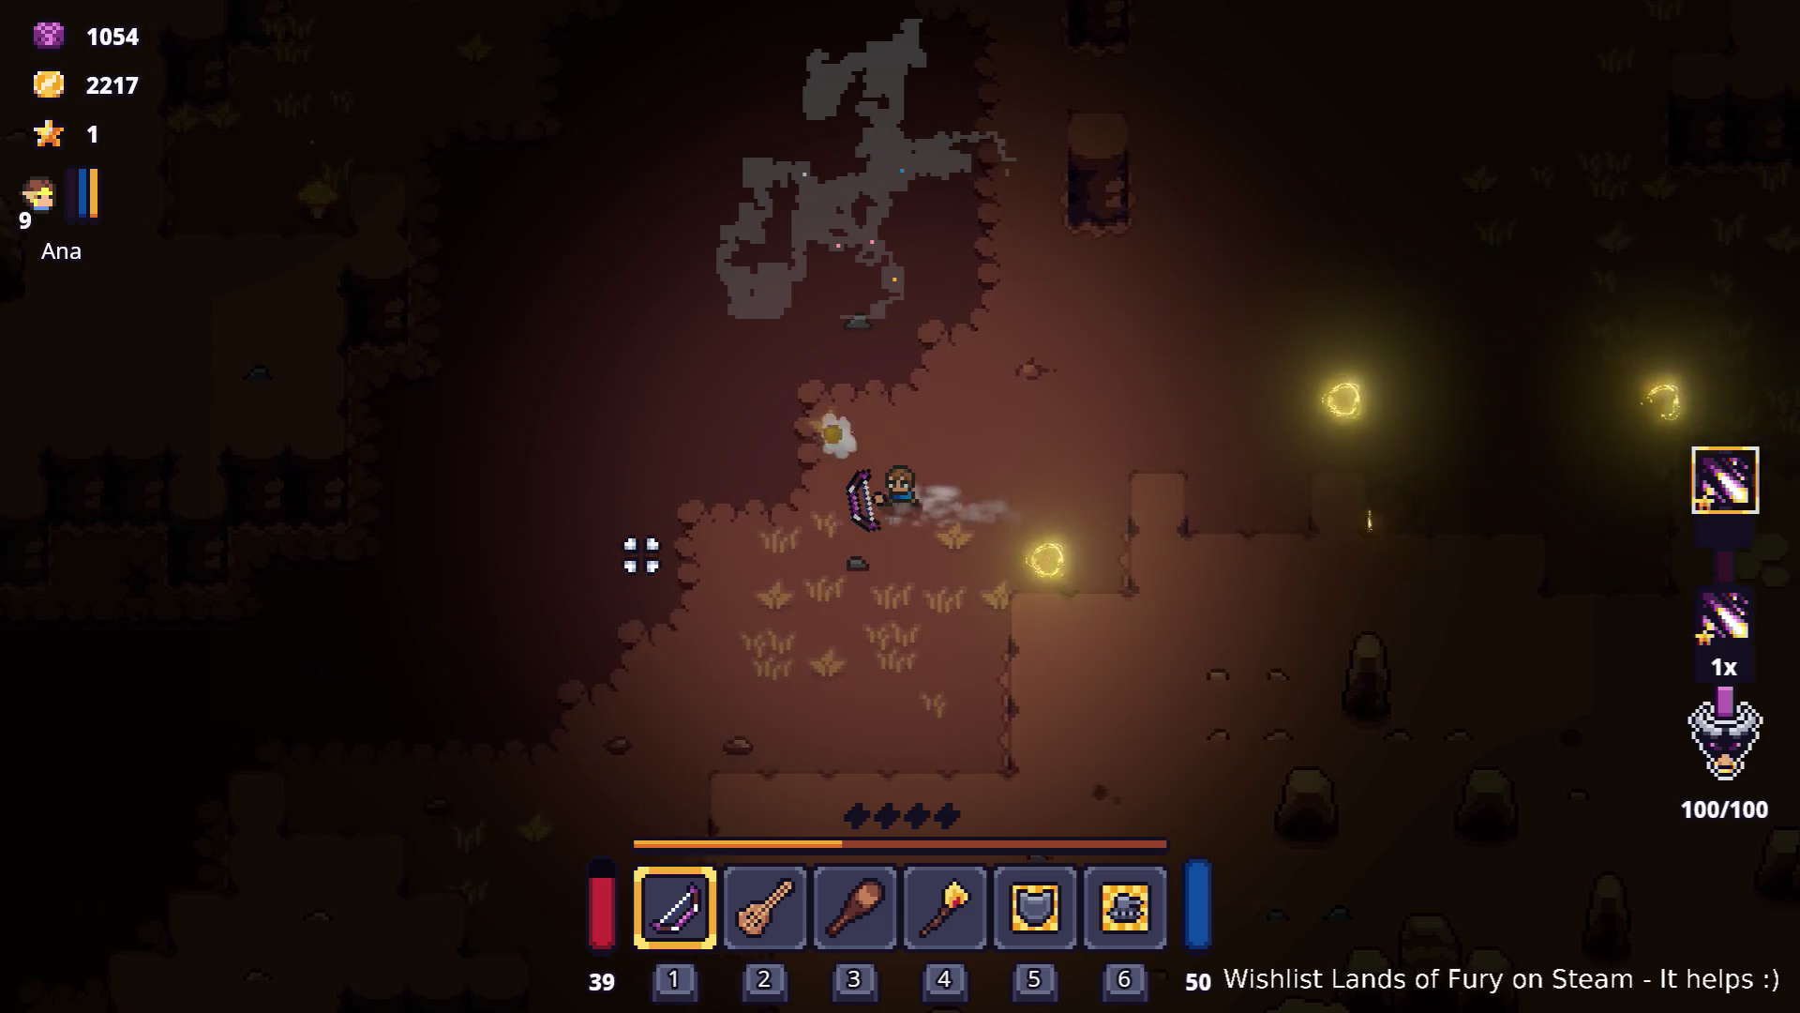
Shoot the nearby enemy twice and walk left to the standing stone.
key(s)
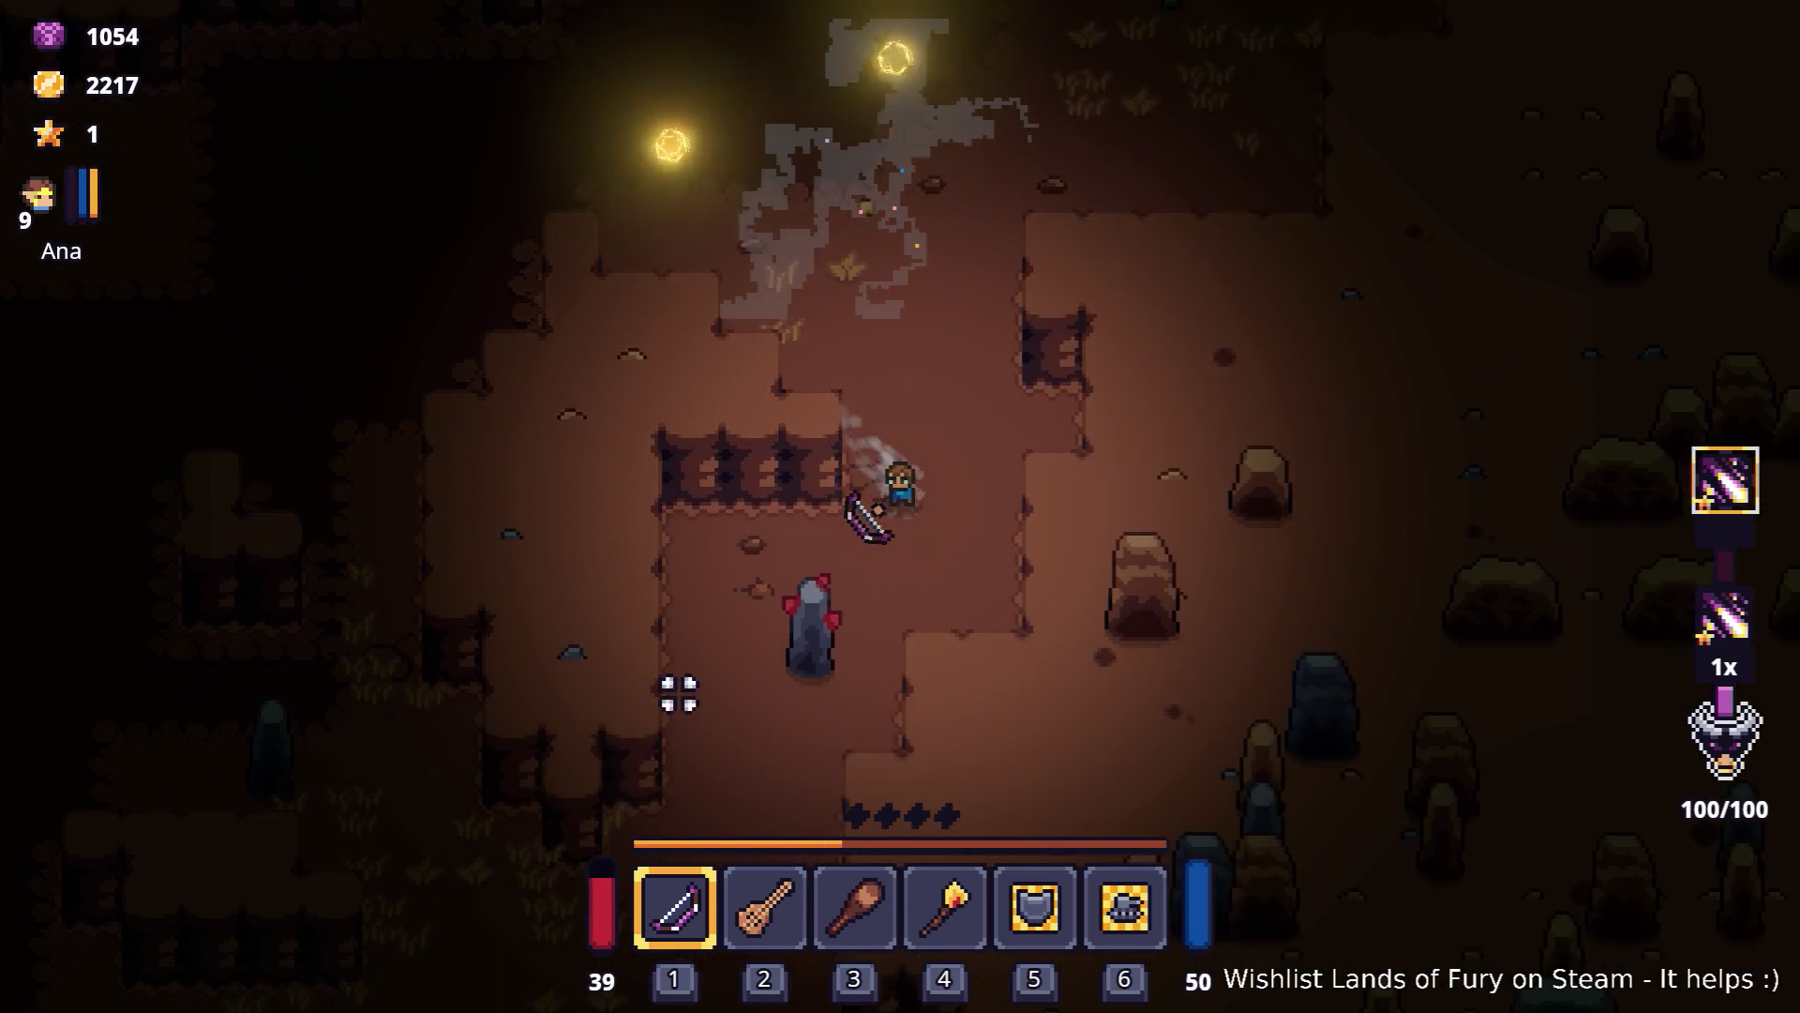
key(a)
key(w)
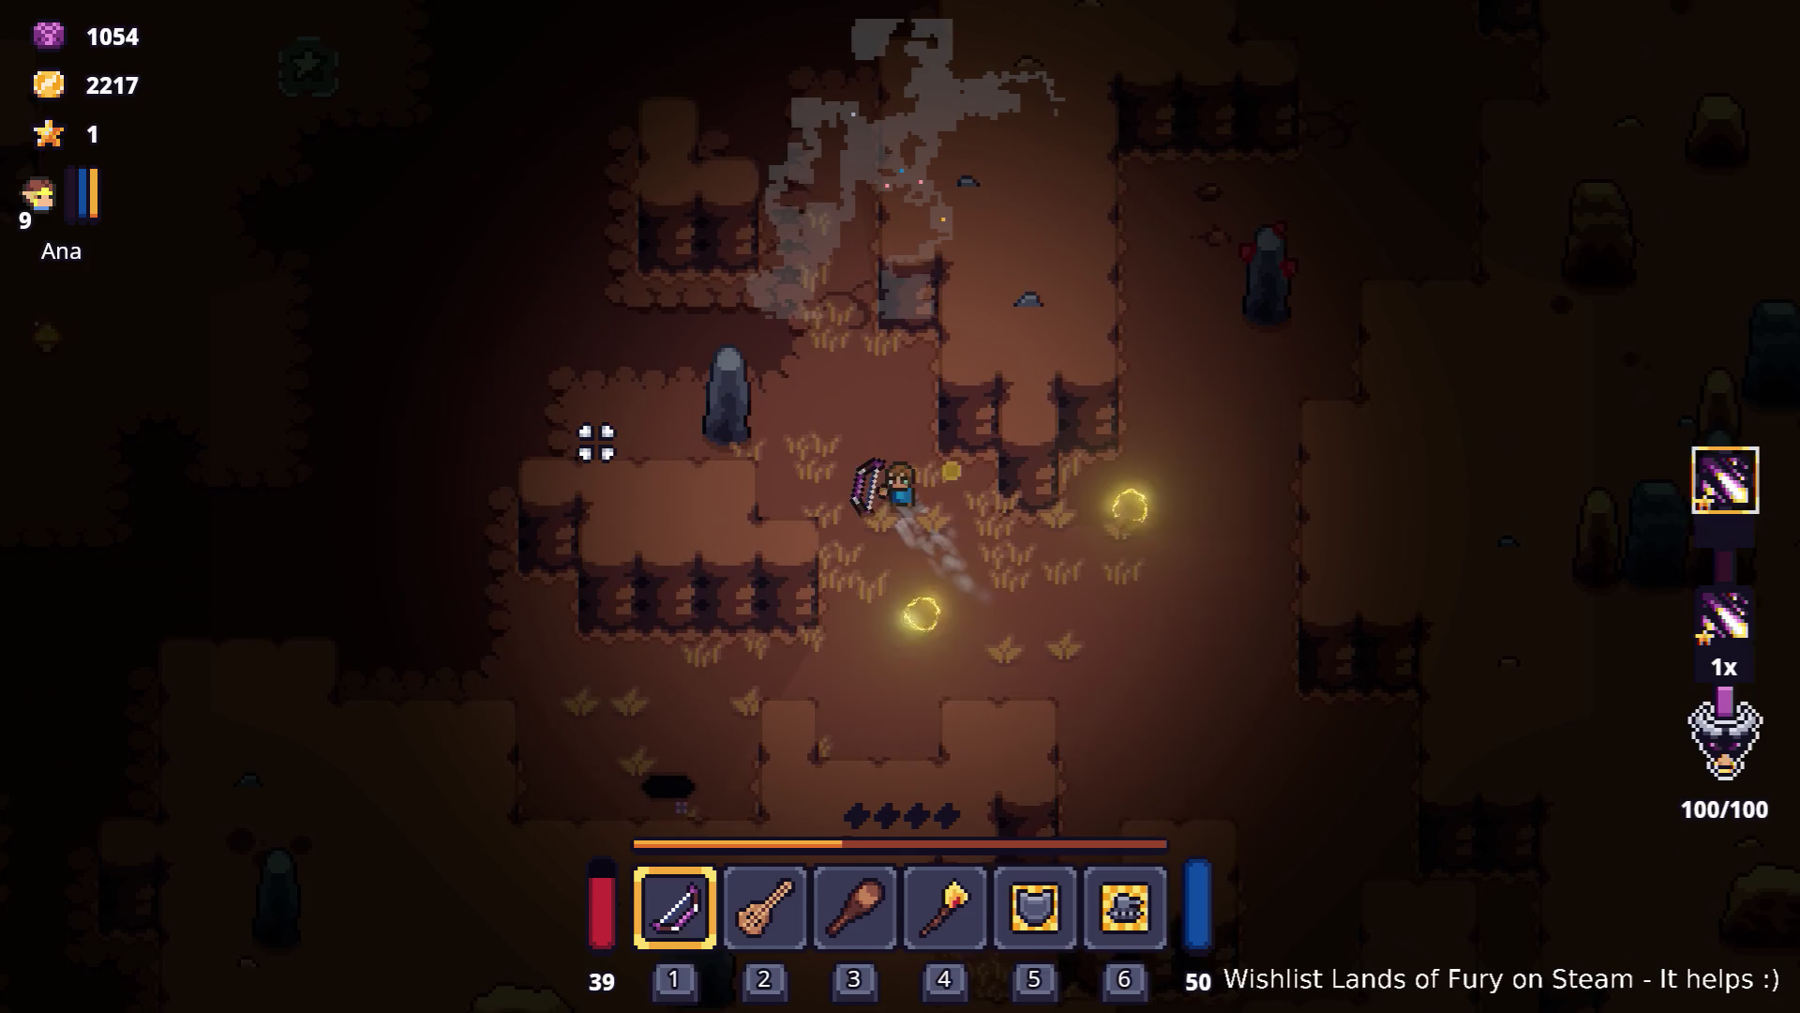
click(594, 434)
click(691, 420)
key(a)
key(w)
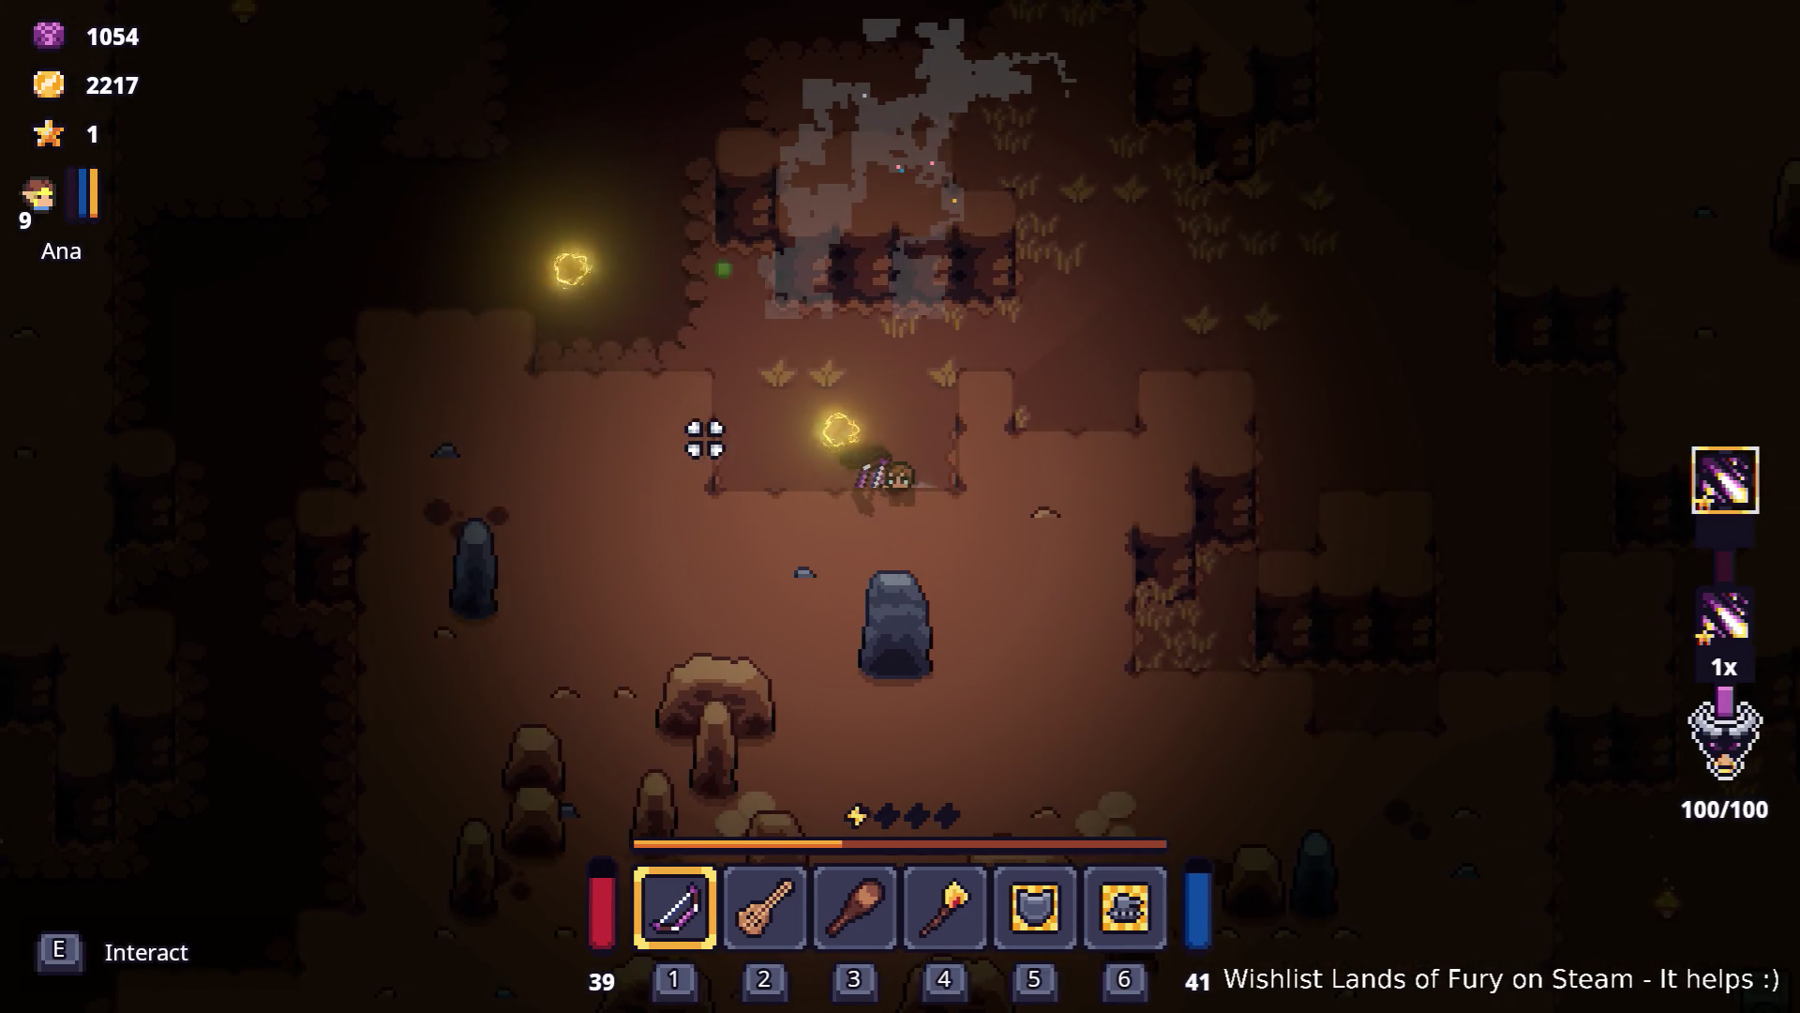
Enter Lesser Didra Cavern and fight the advancing skeletons while collecting gold.
key(e)
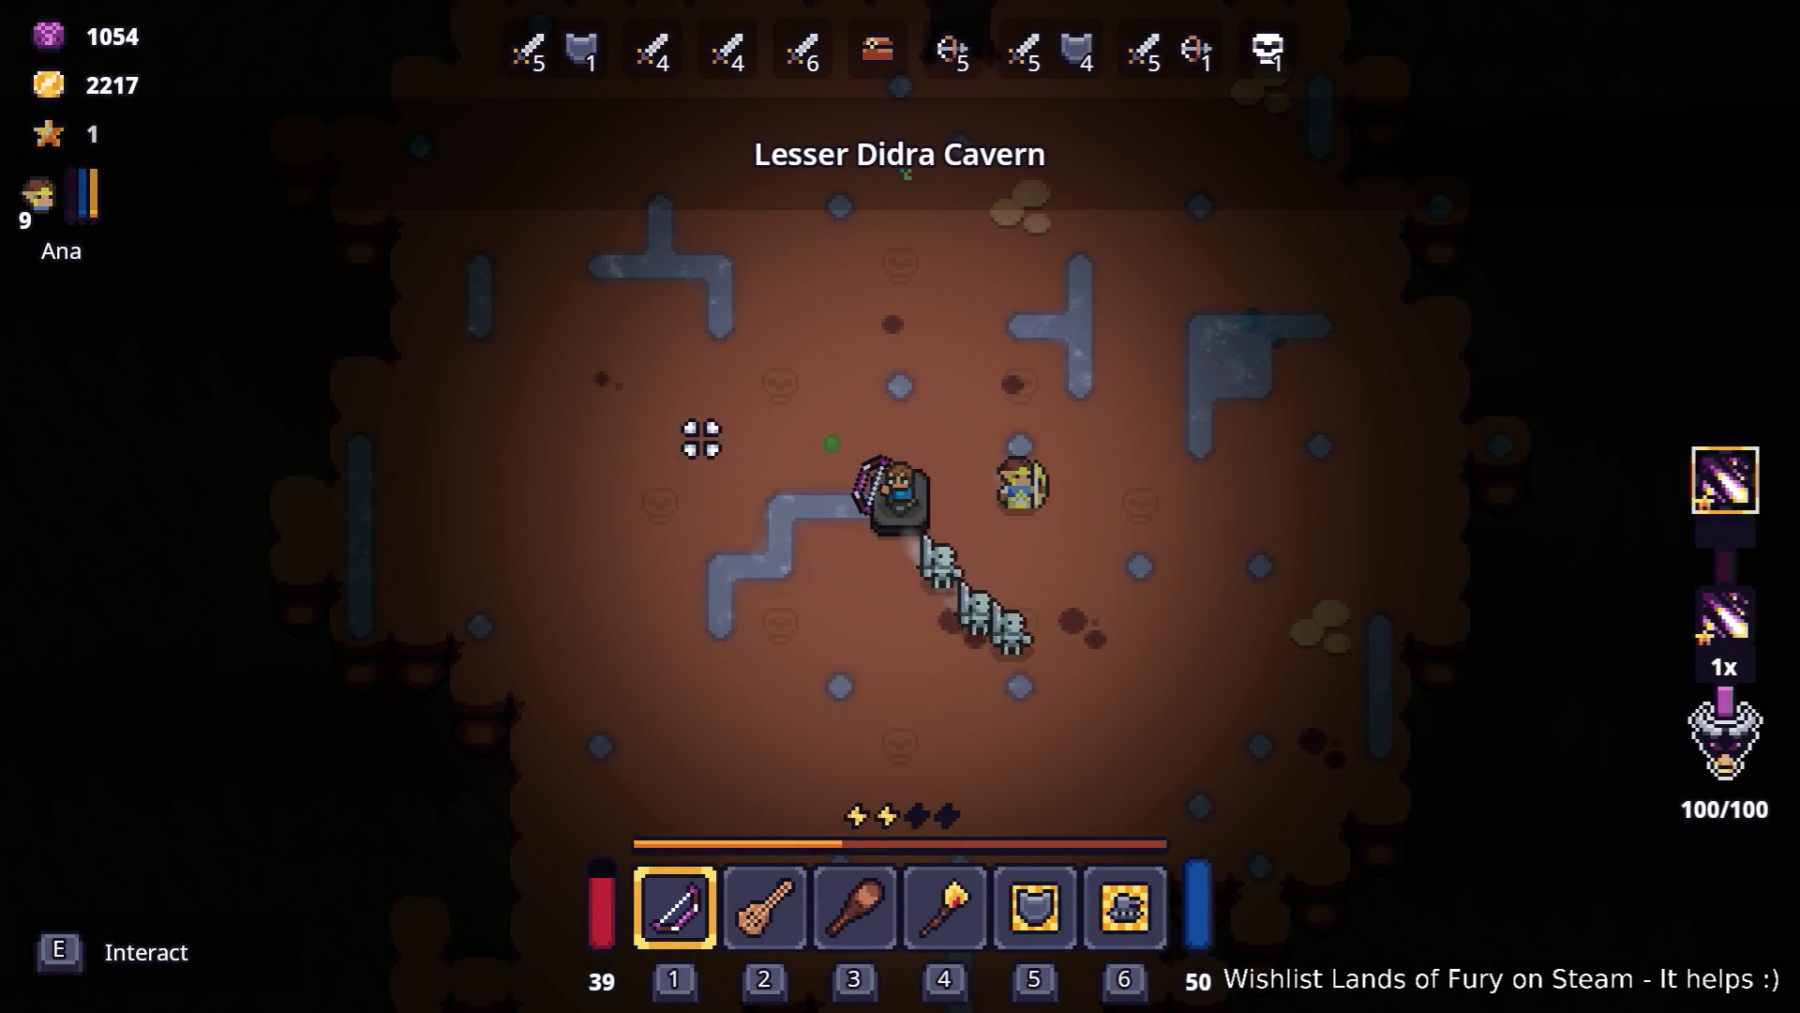
key(d)
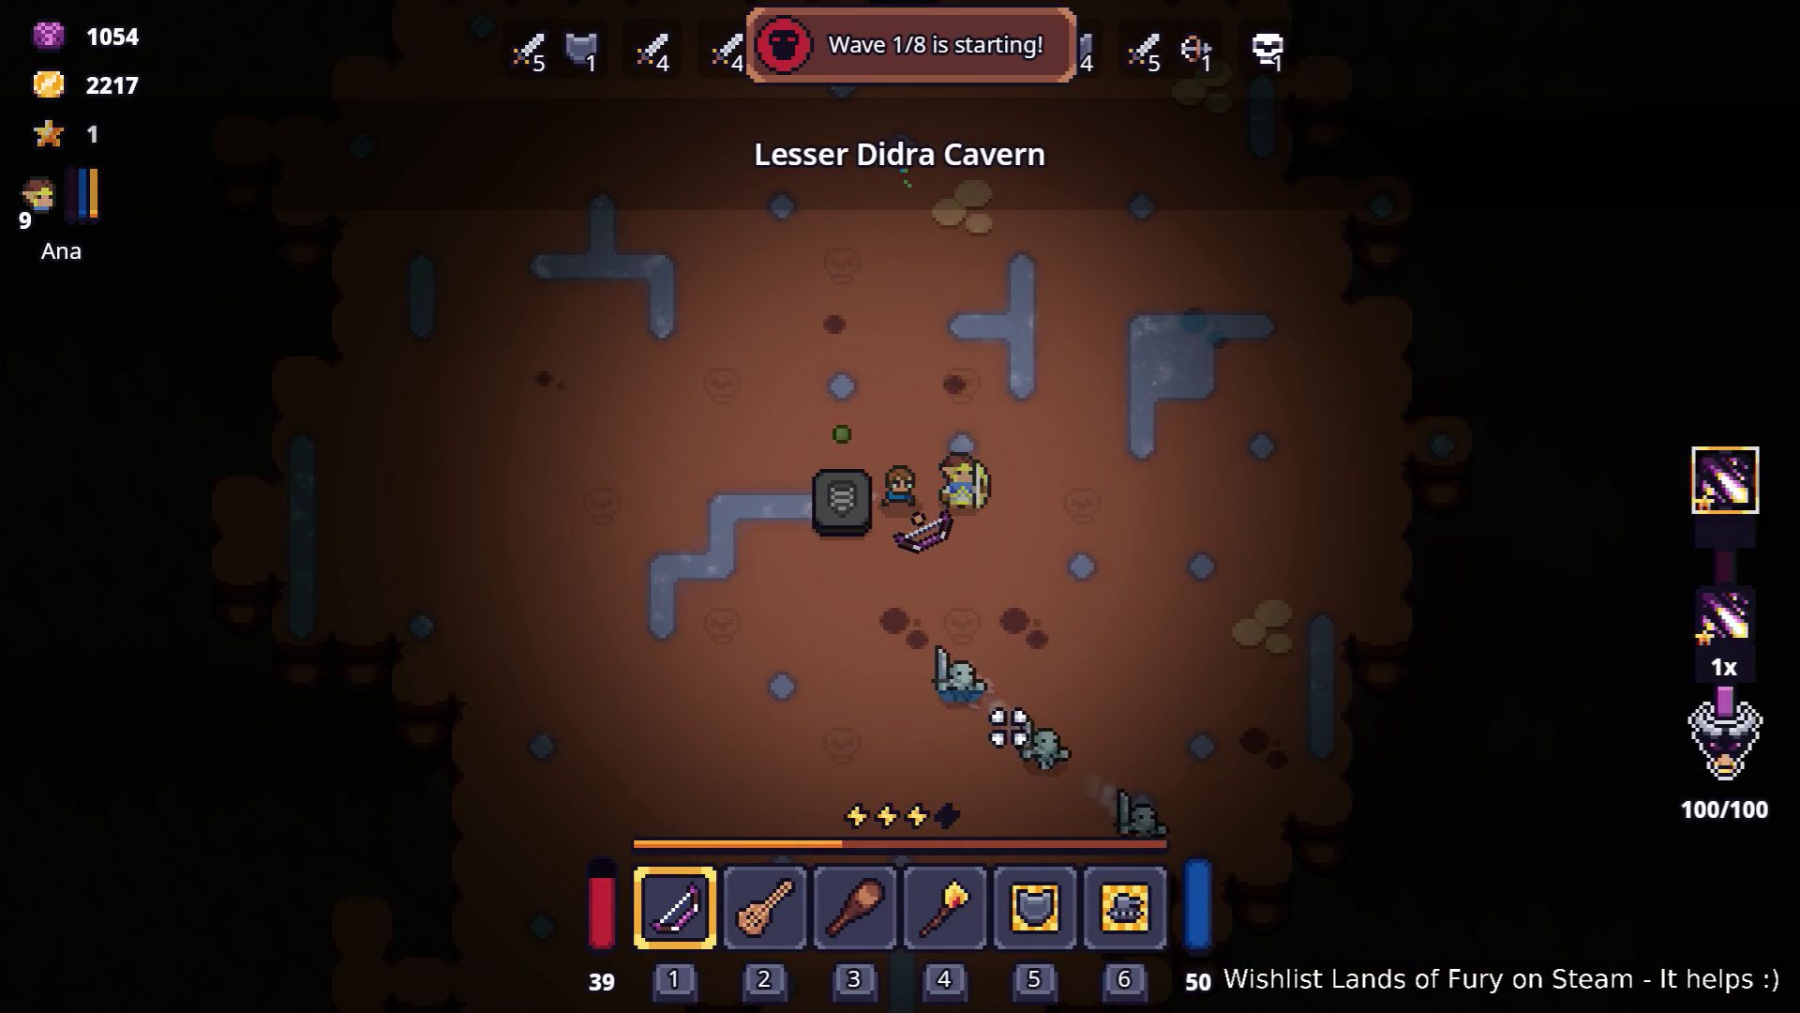
key(d)
key(s)
key(a)
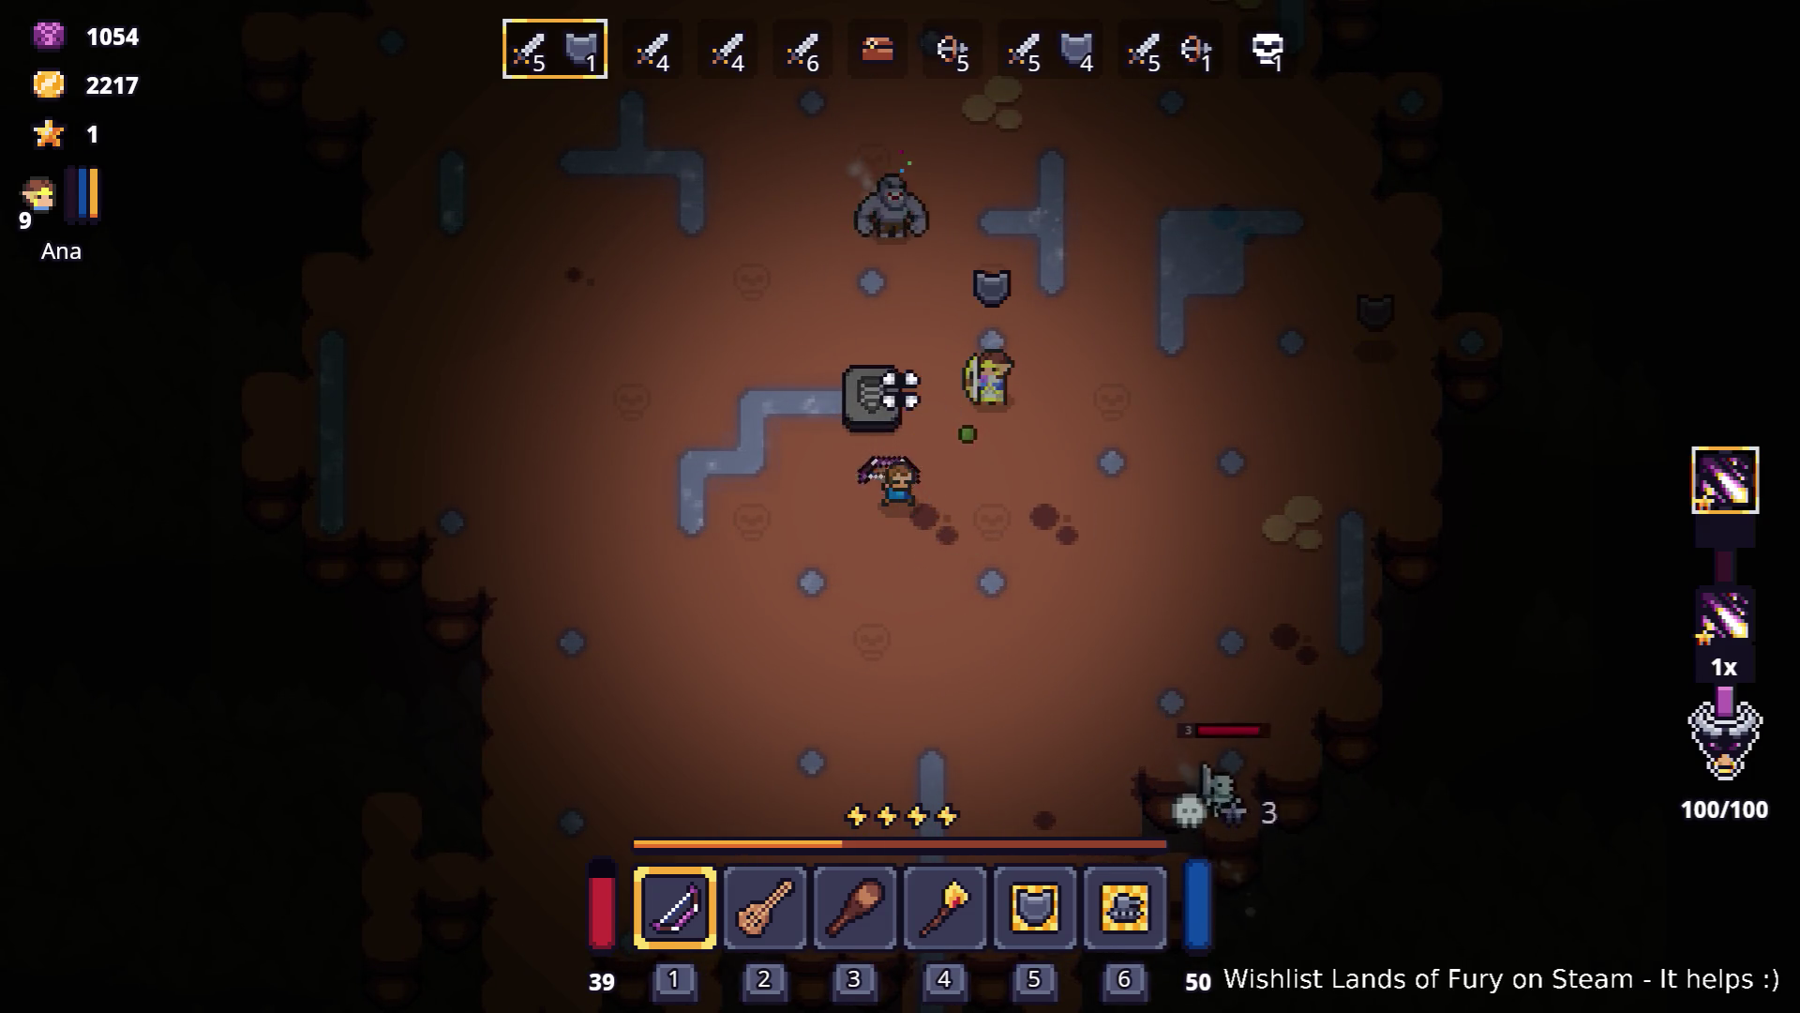
key(w)
key(d)
key(a)
key(s)
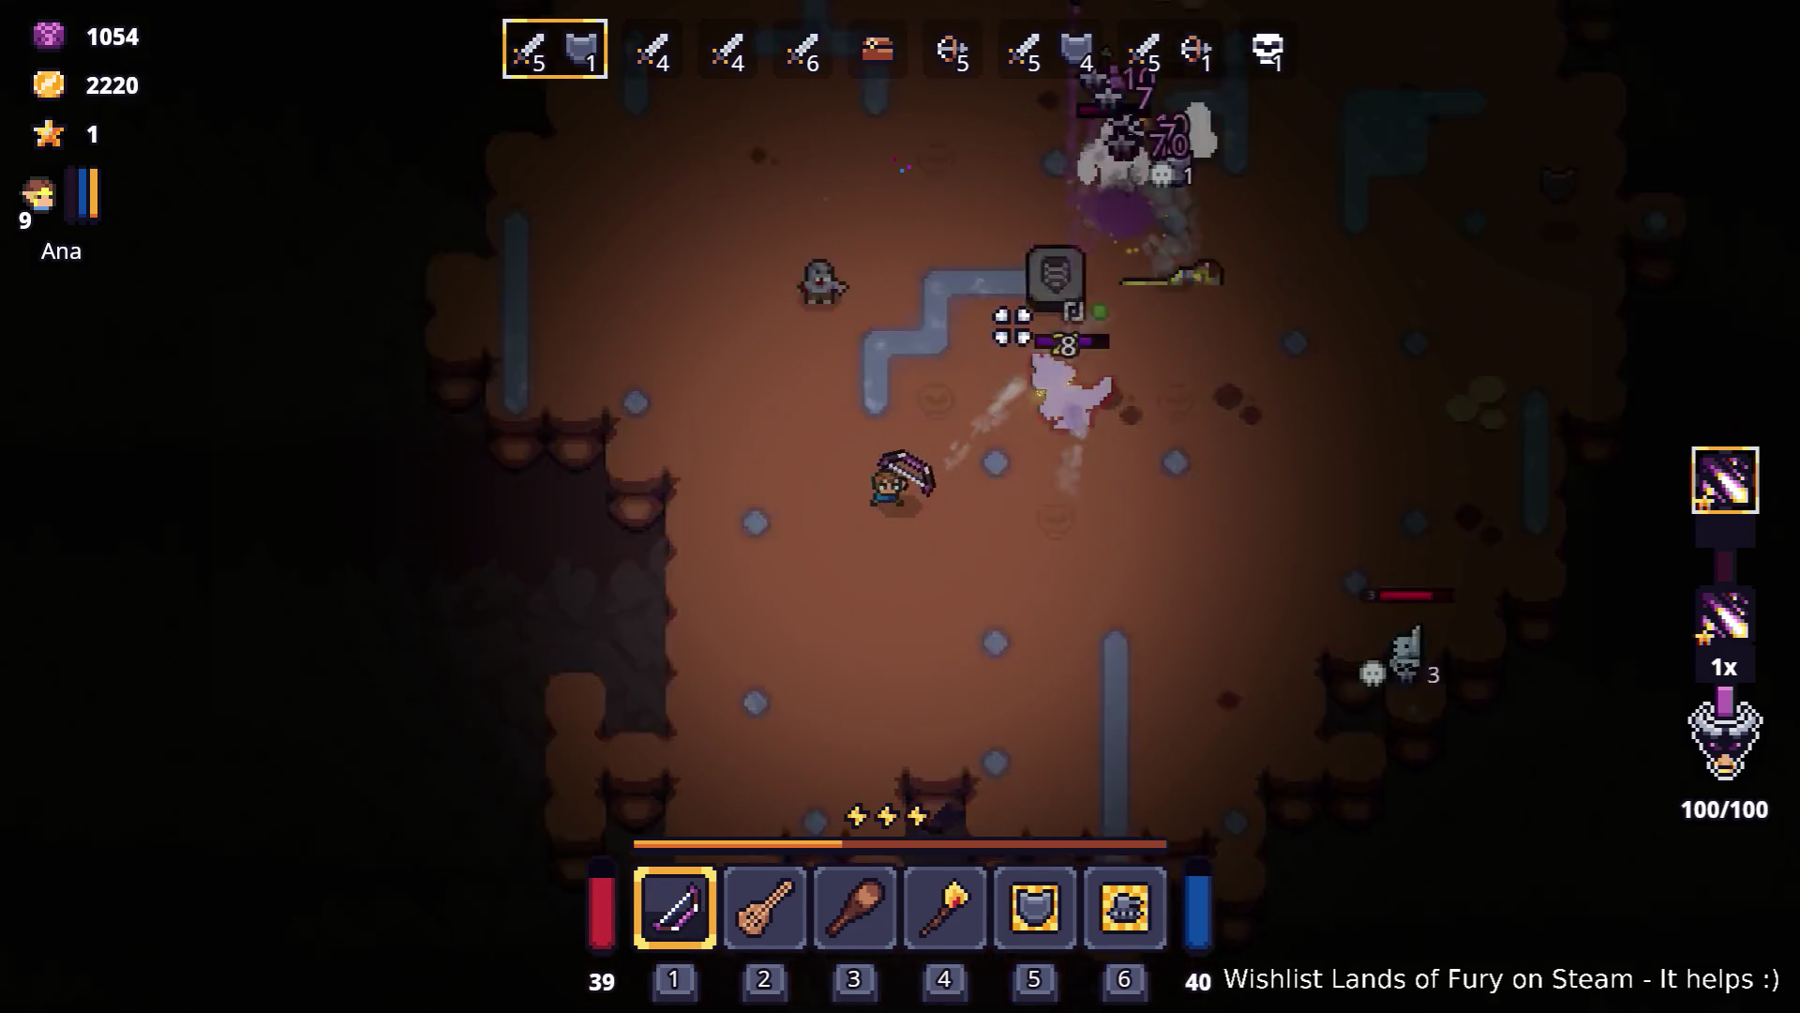
key(w)
key(d)
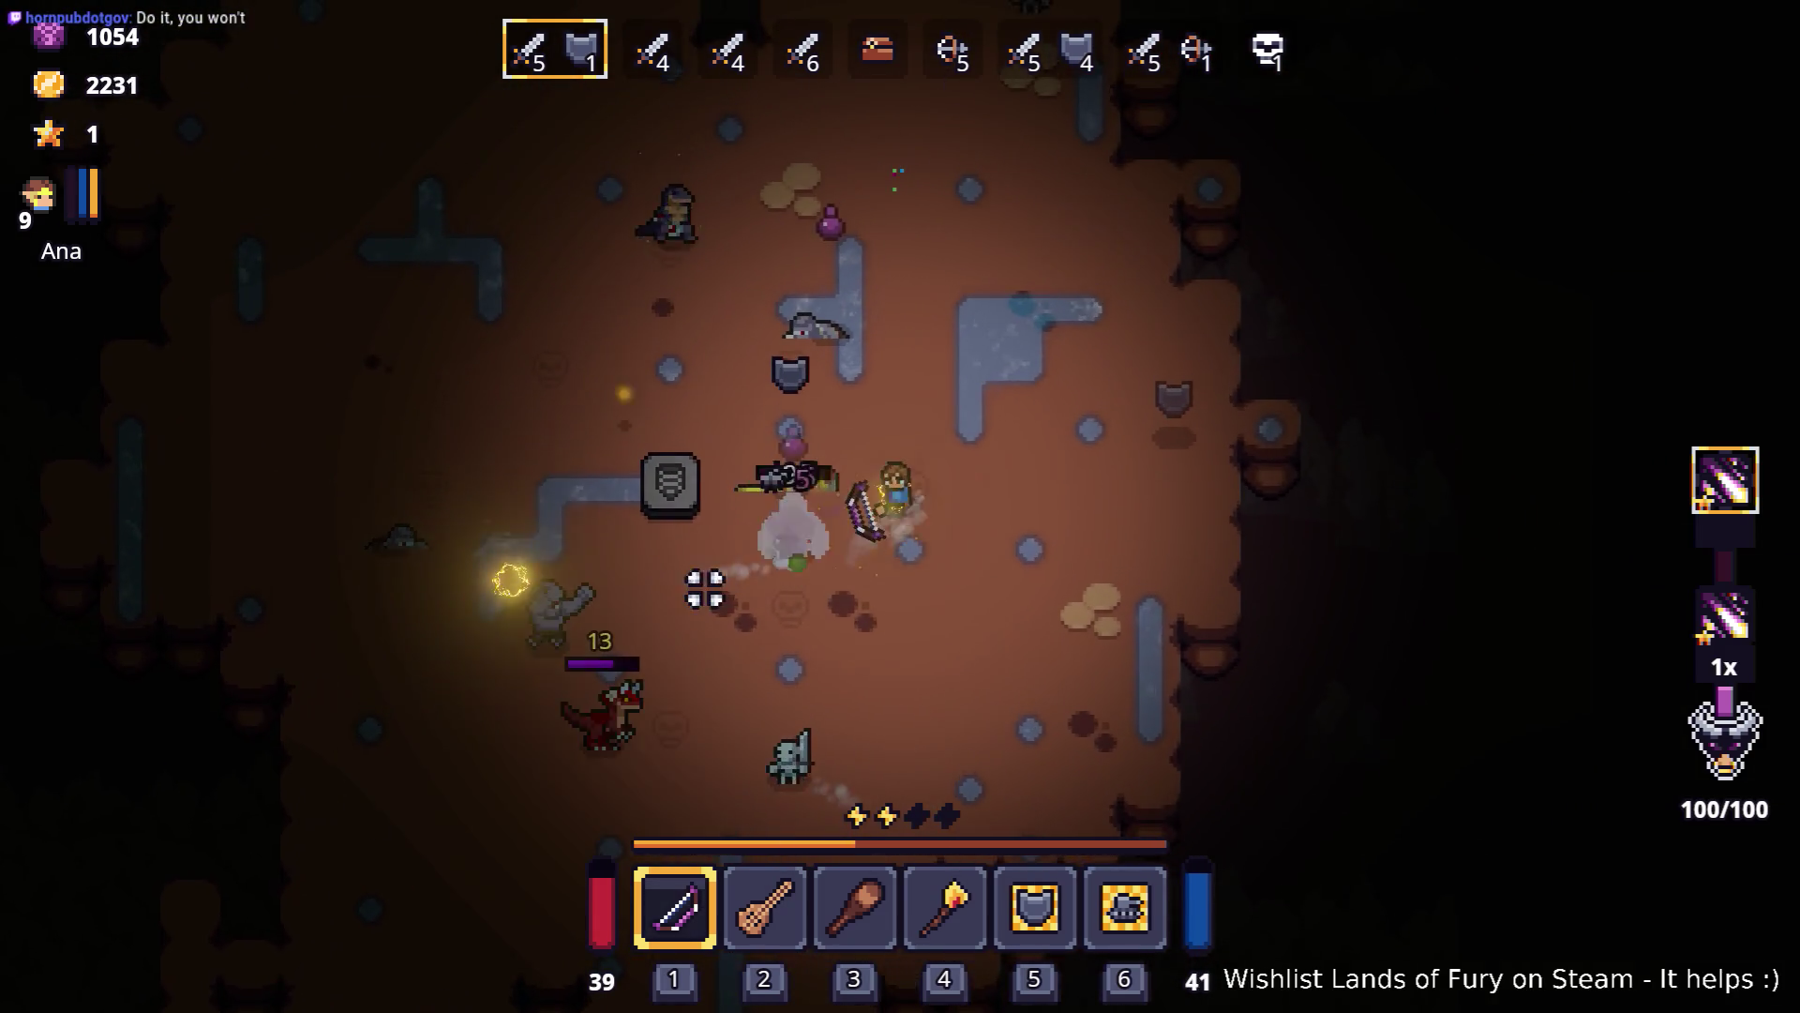
Dodge around the enemies, then unleash the charged special beam at them.
key(d)
key(s)
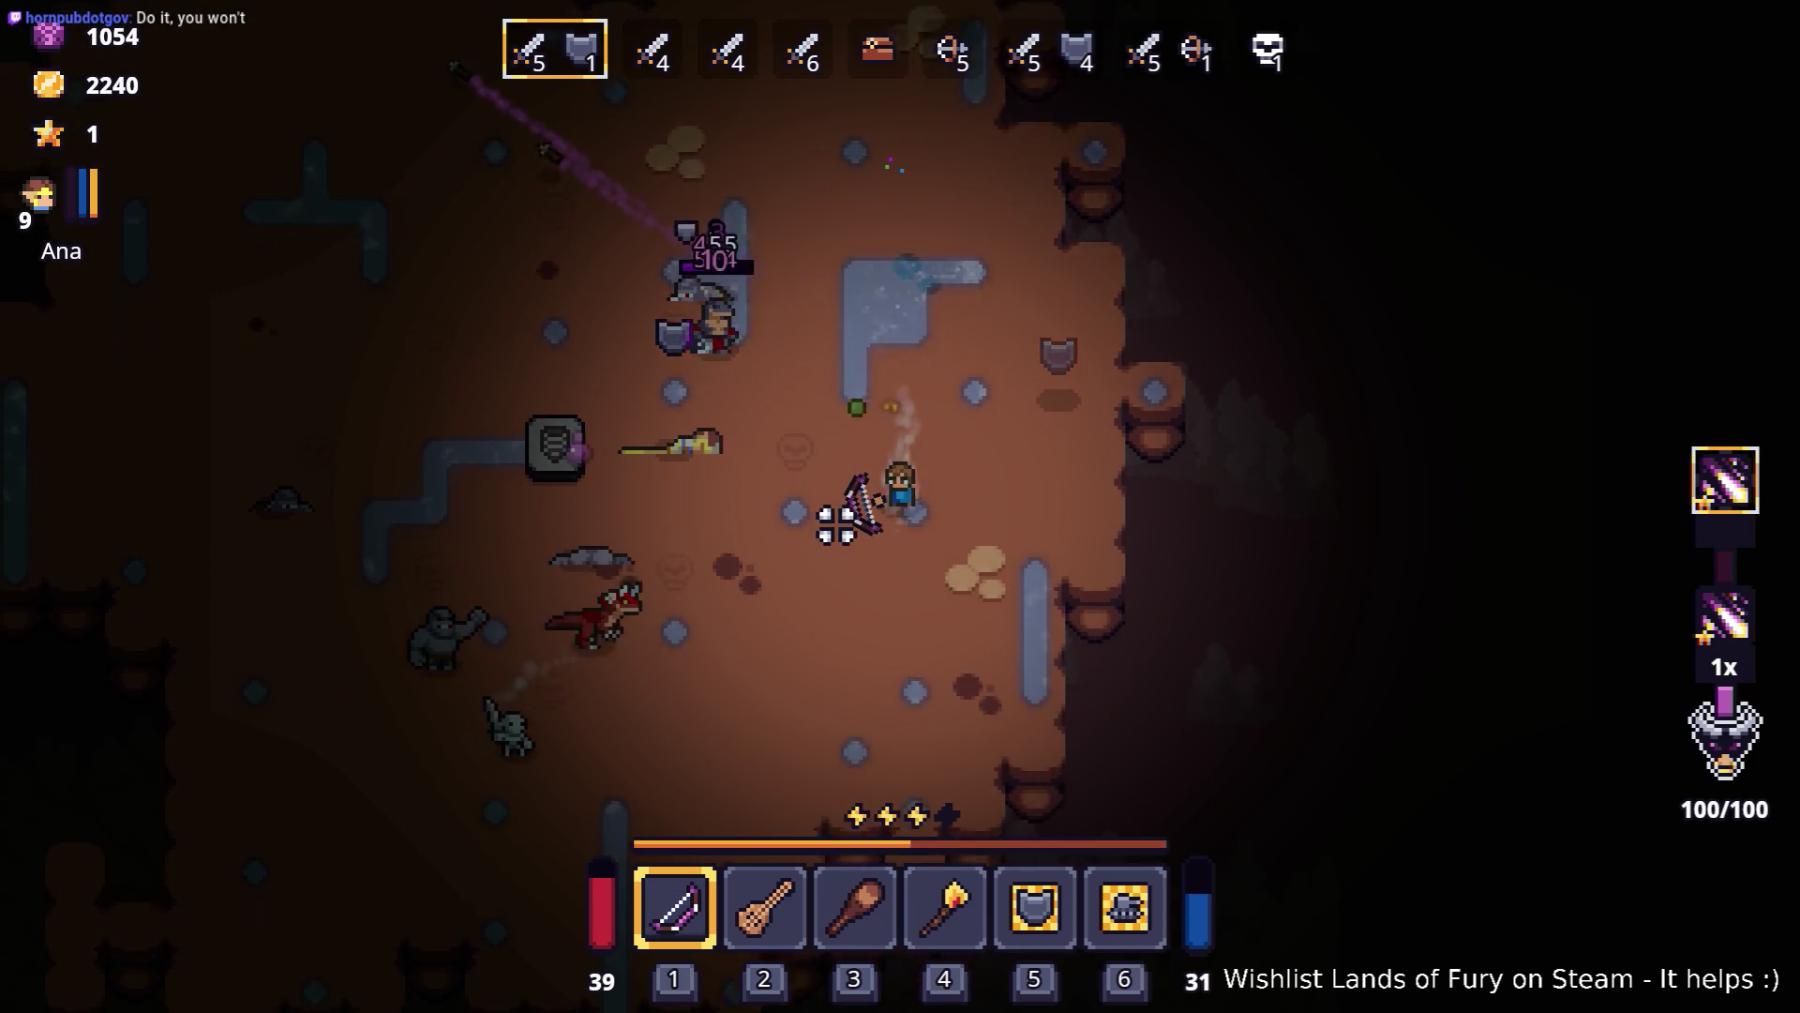
key(a)
key(w)
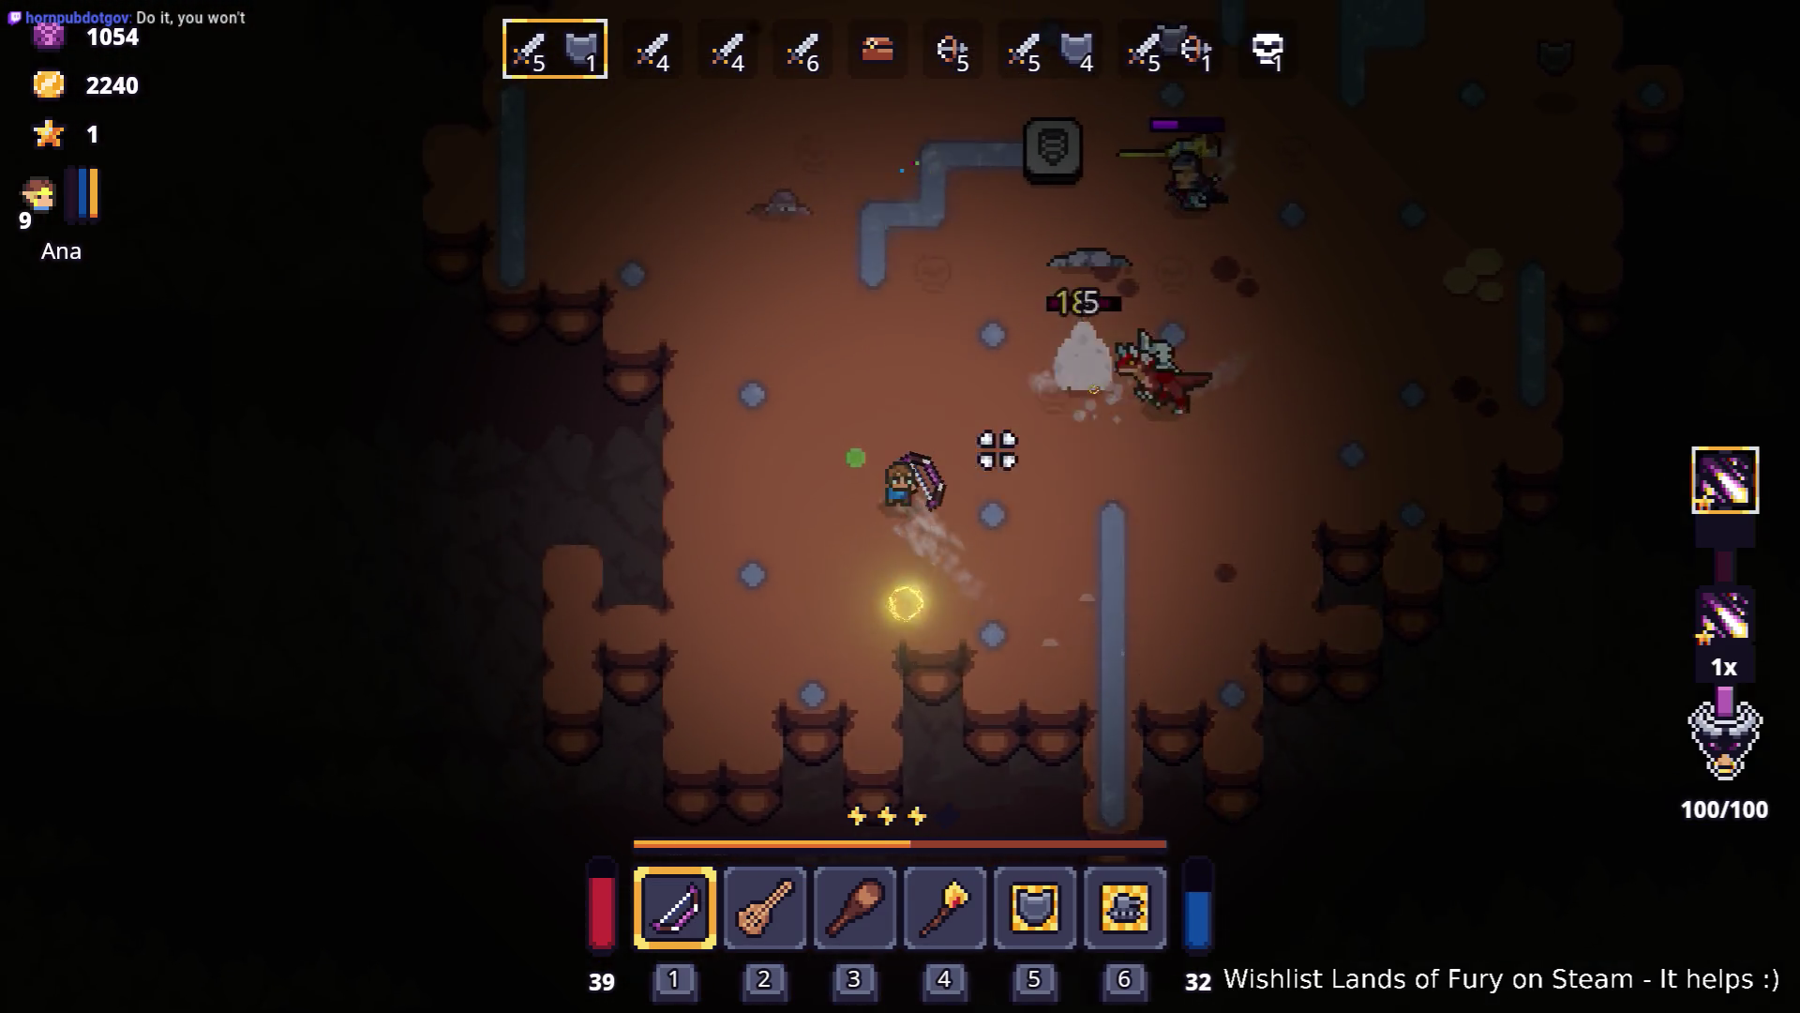
key(d)
key(s)
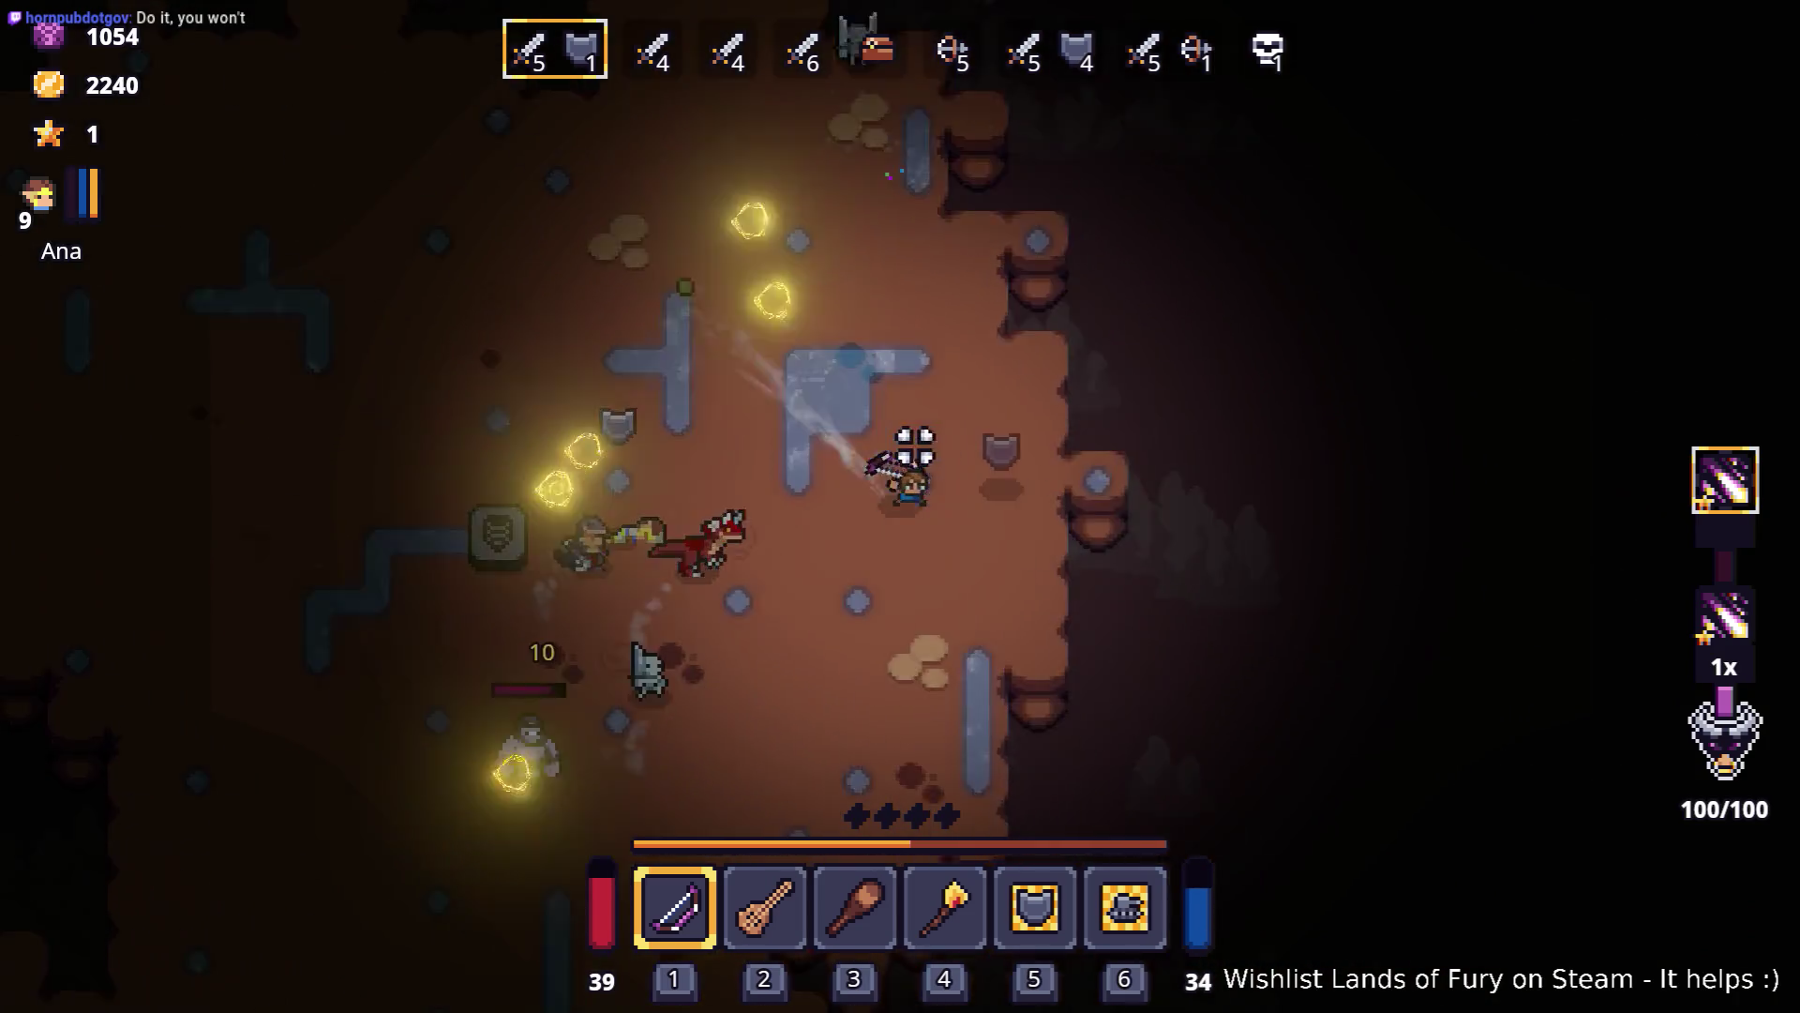
key(s)
key(a)
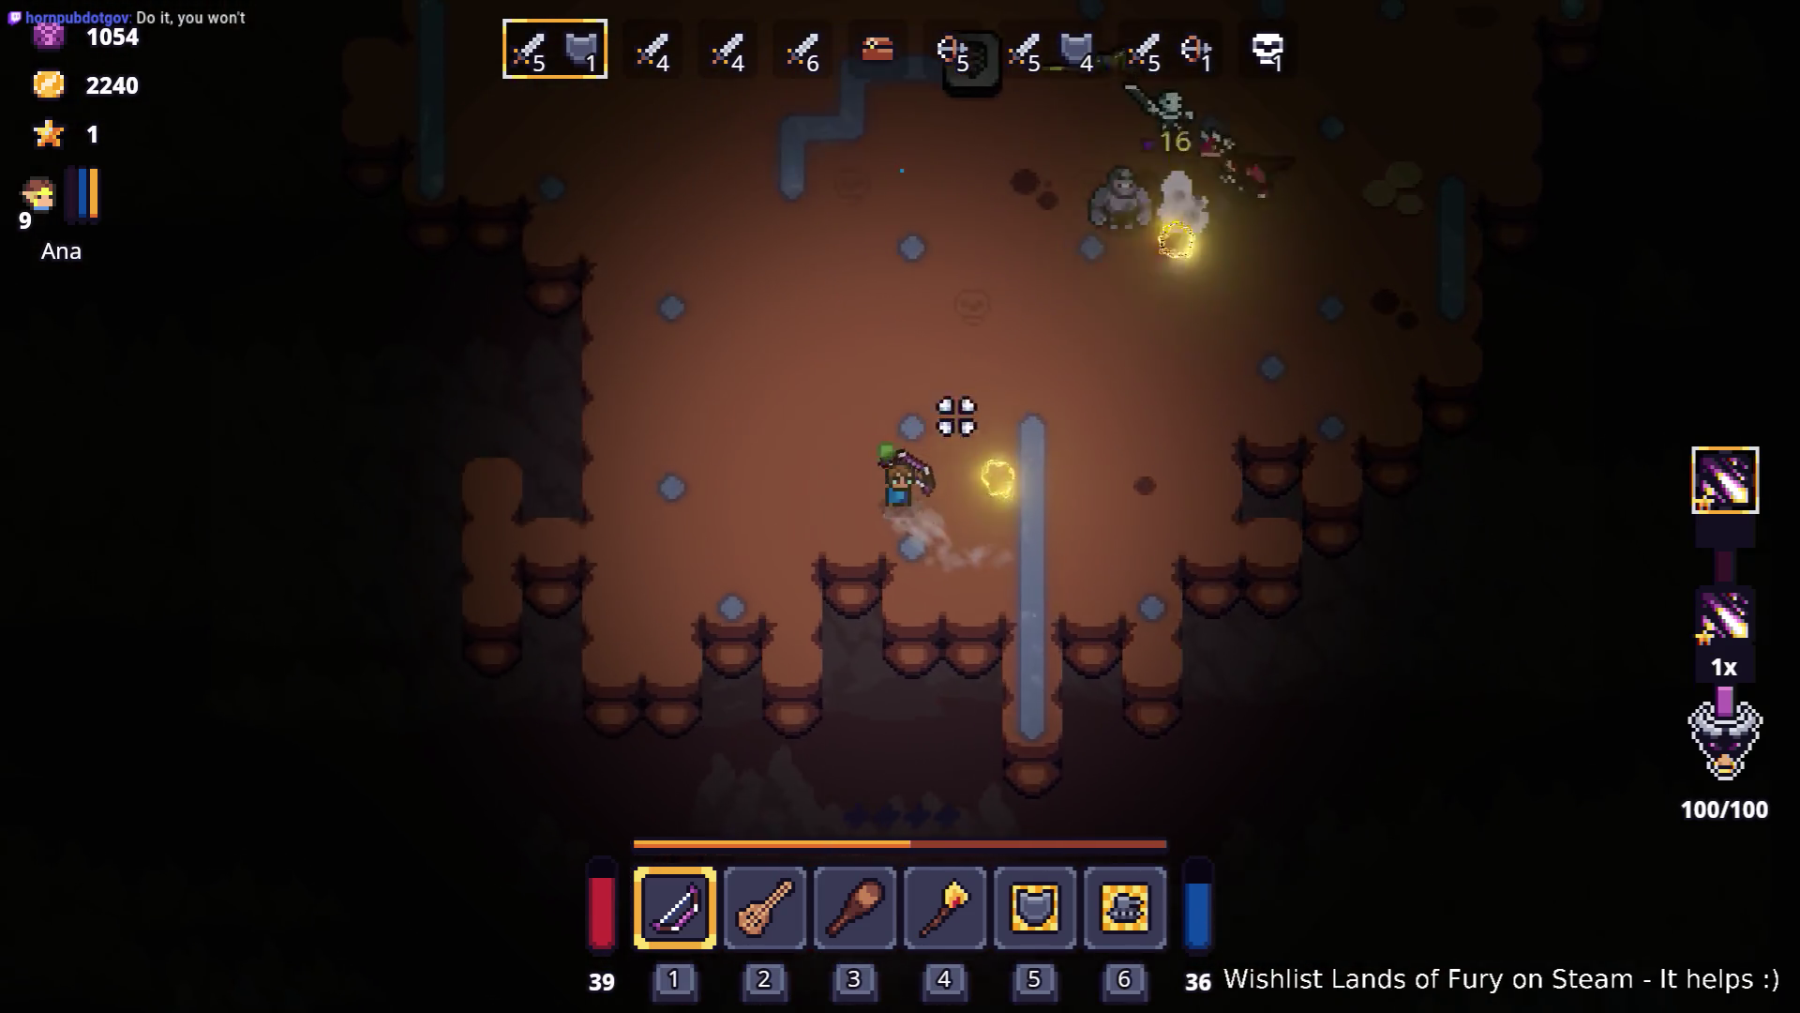
key(w)
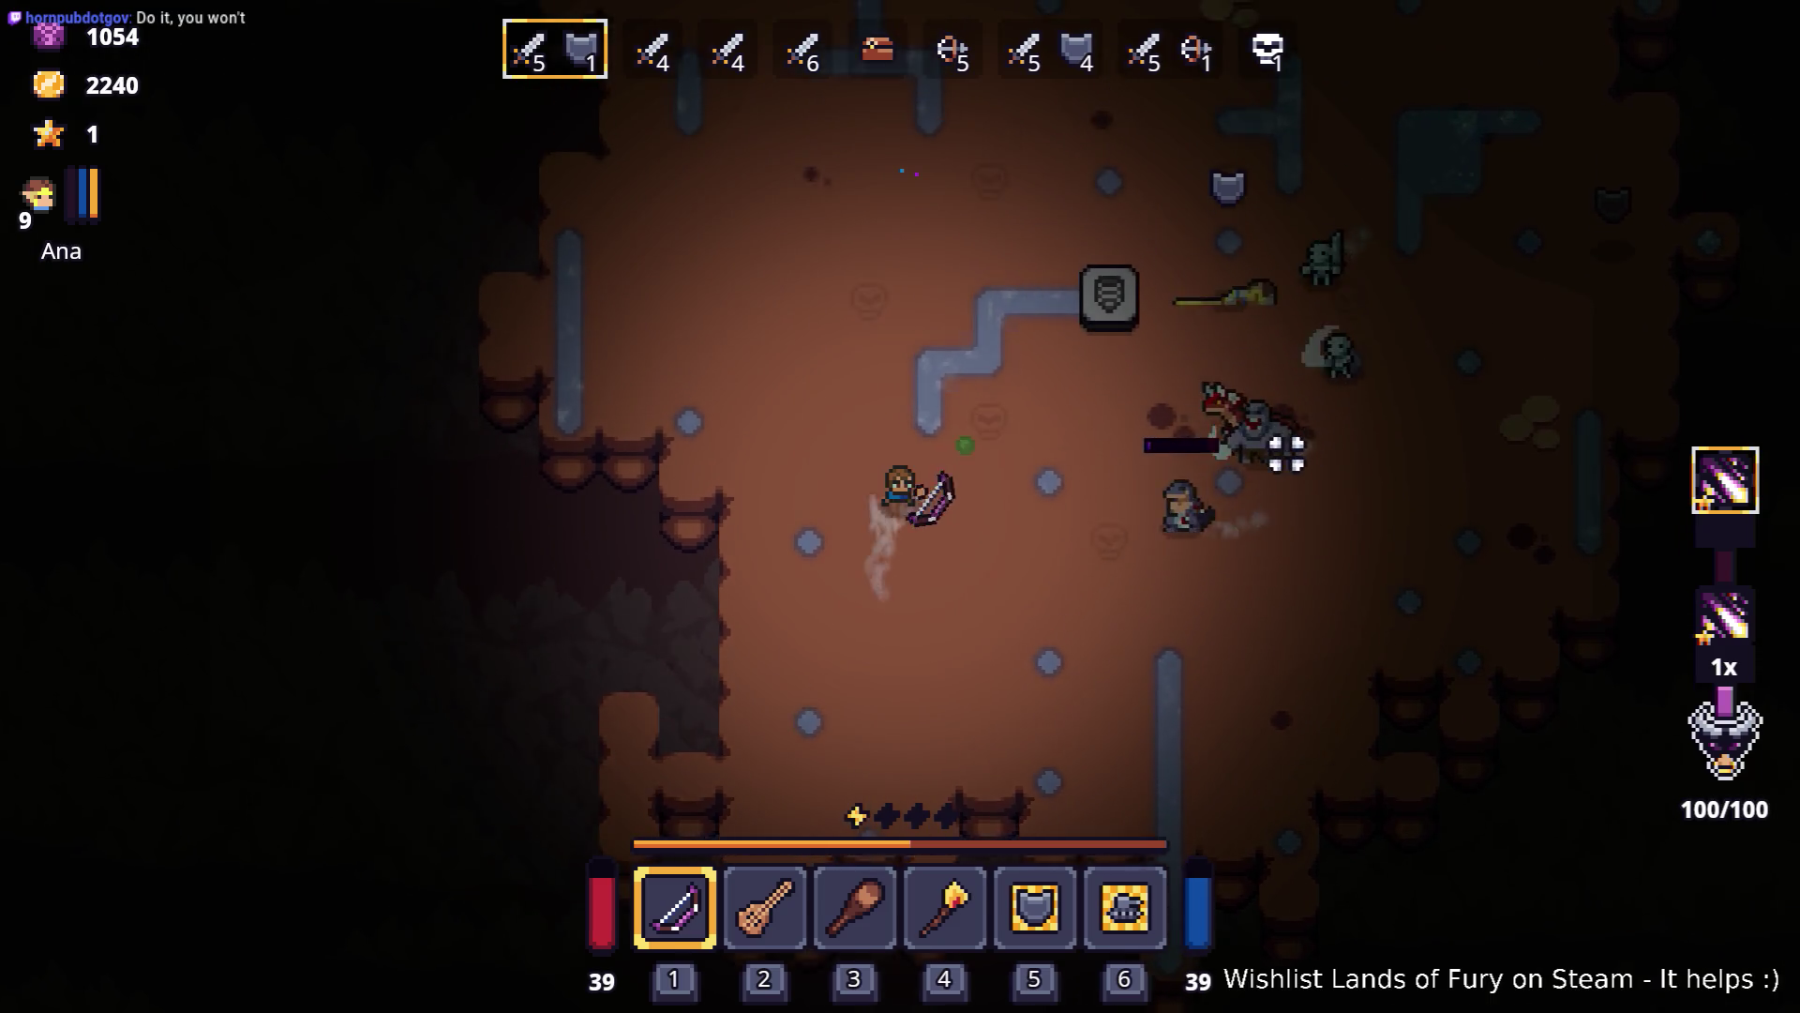
right_click(1213, 450)
Pick up the dropped gold as wave 2 starts.
key(w)
key(d)
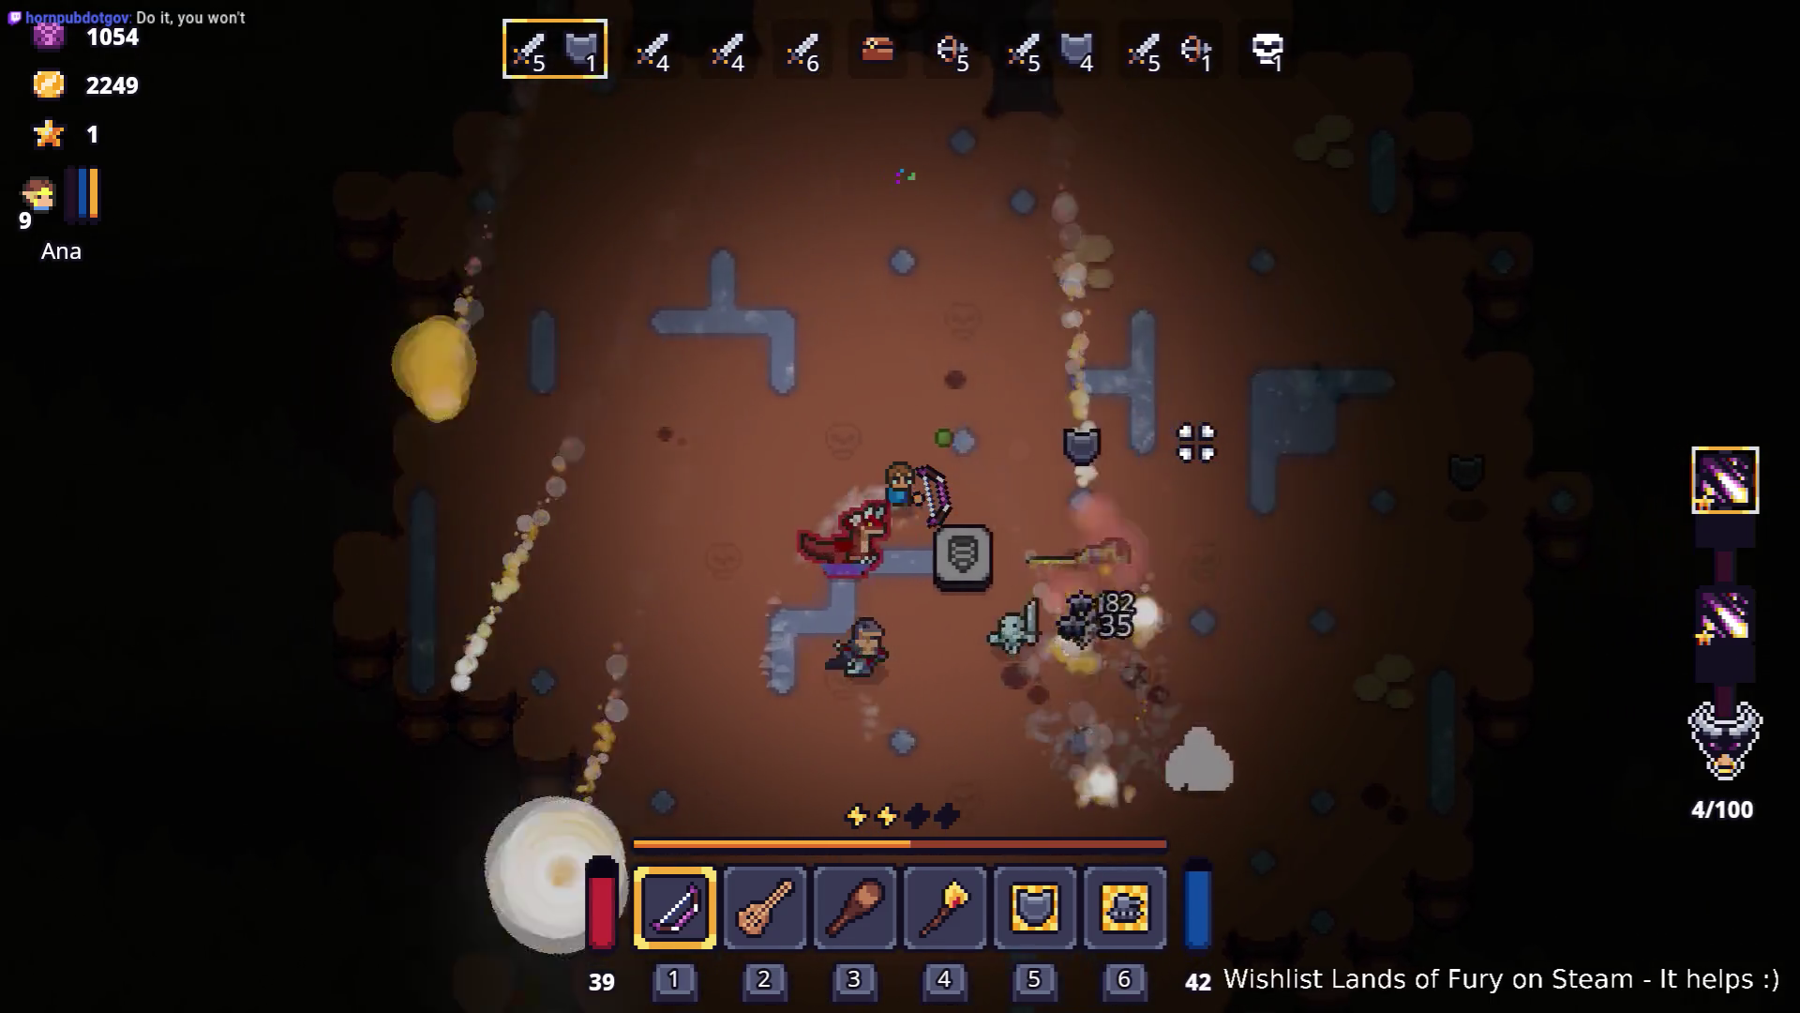
key(s)
key(a)
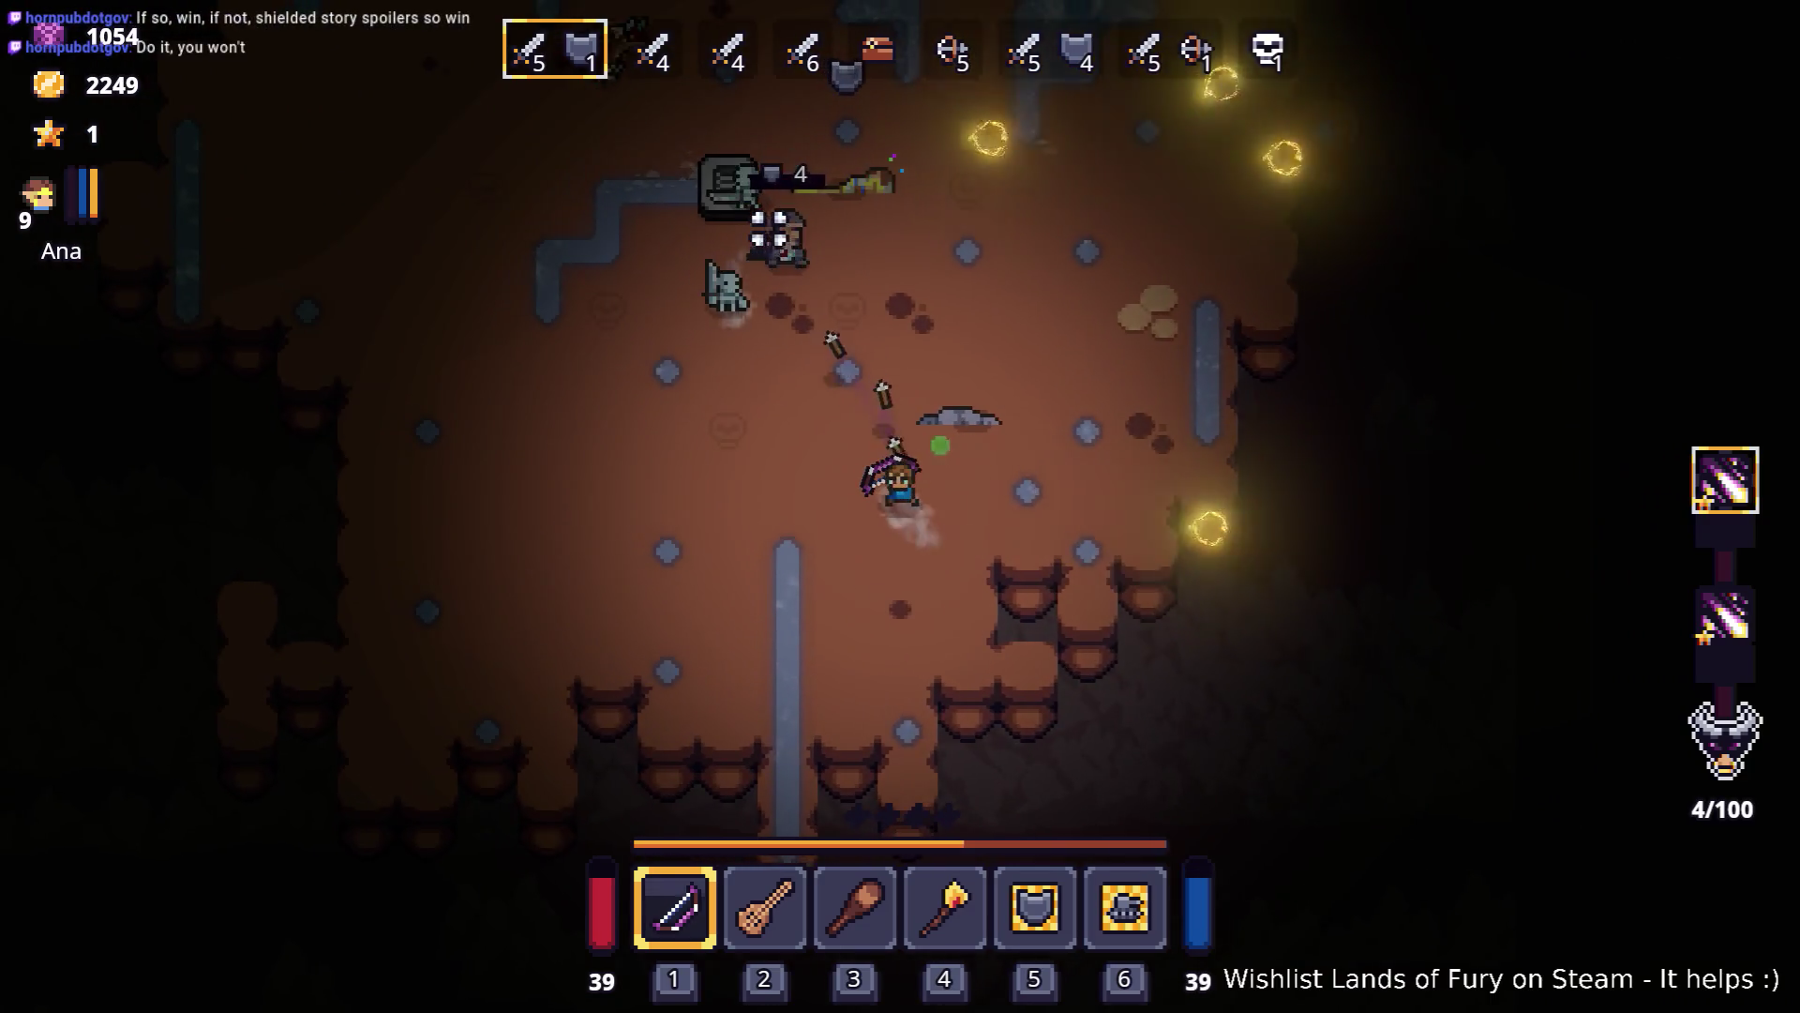
key(w)
key(a)
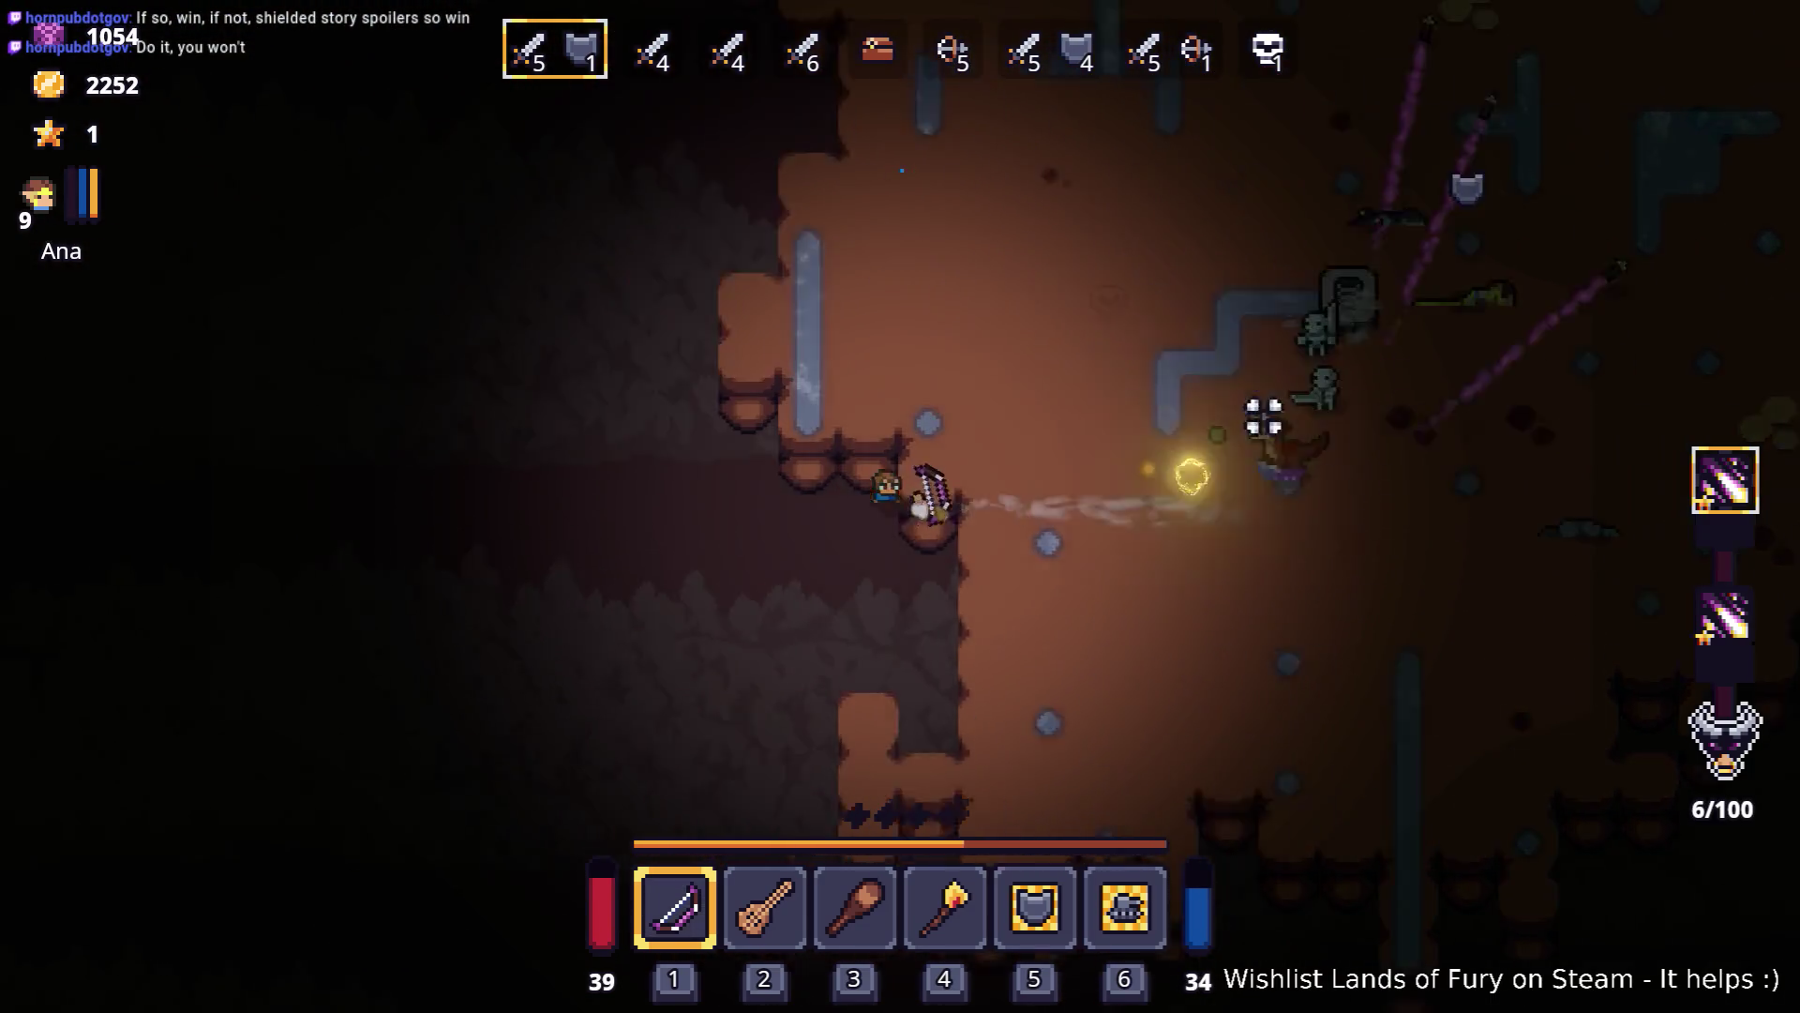
key(d)
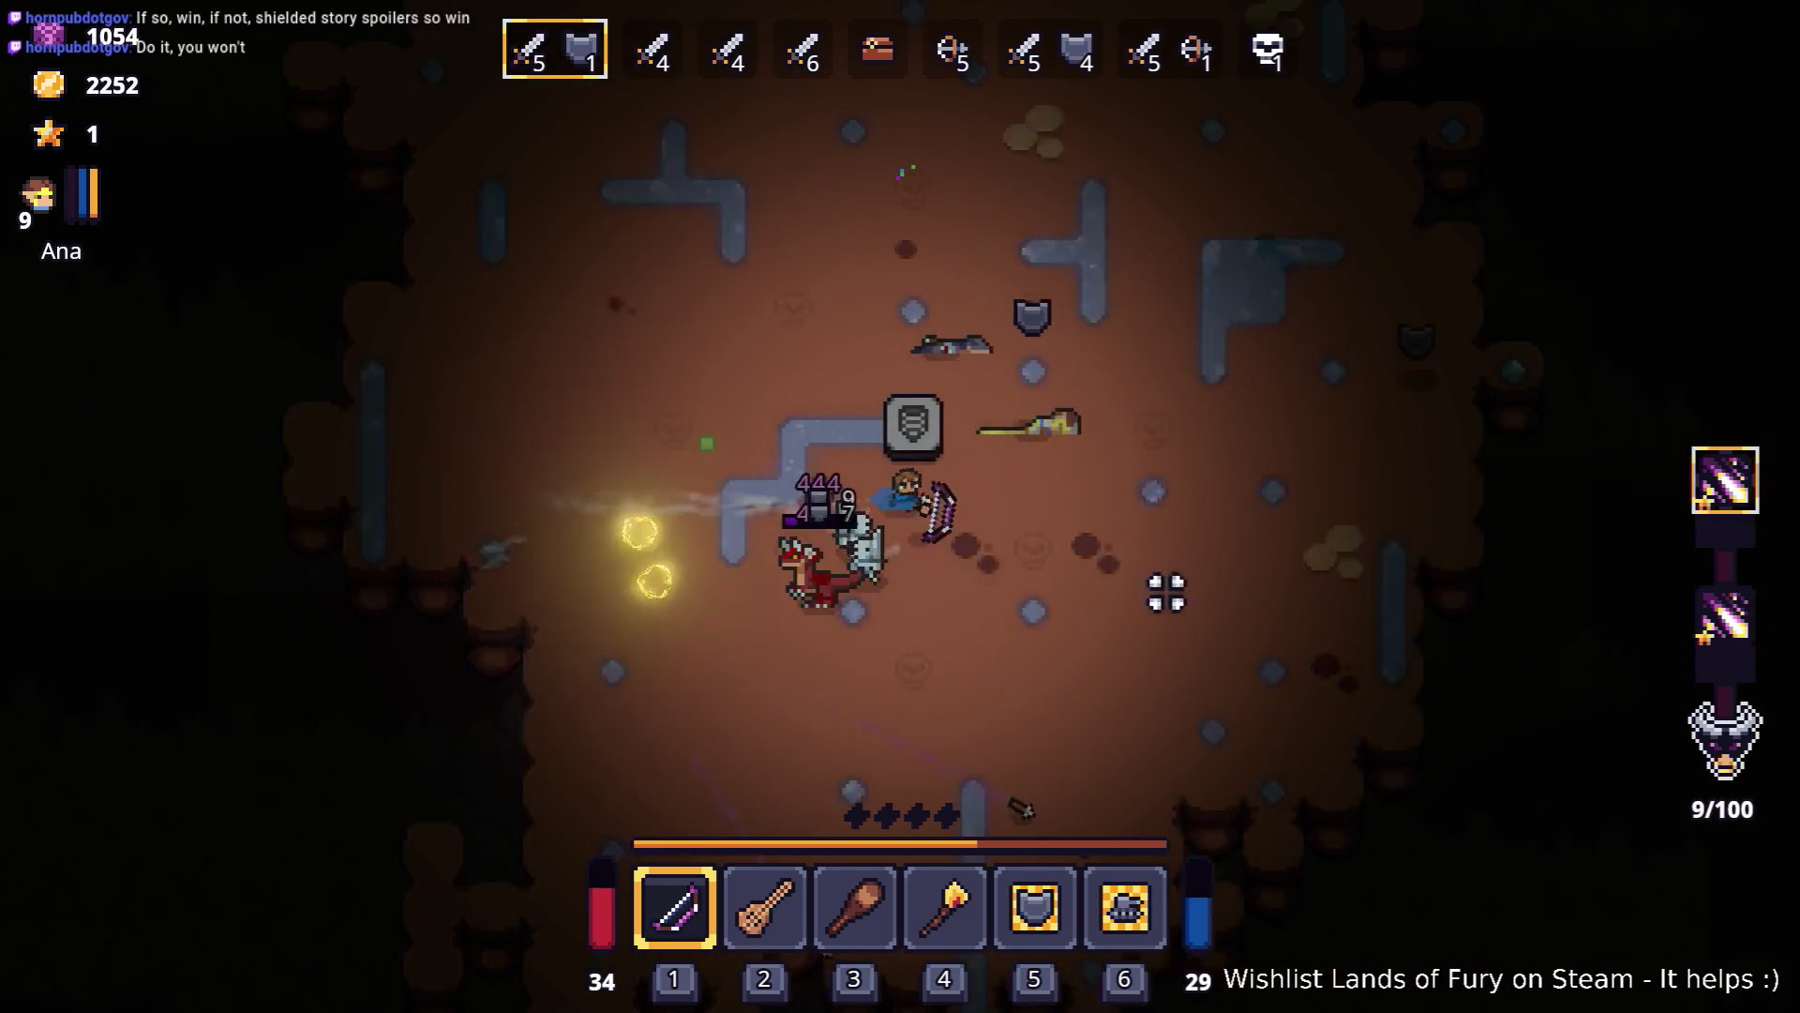
key(s)
key(a)
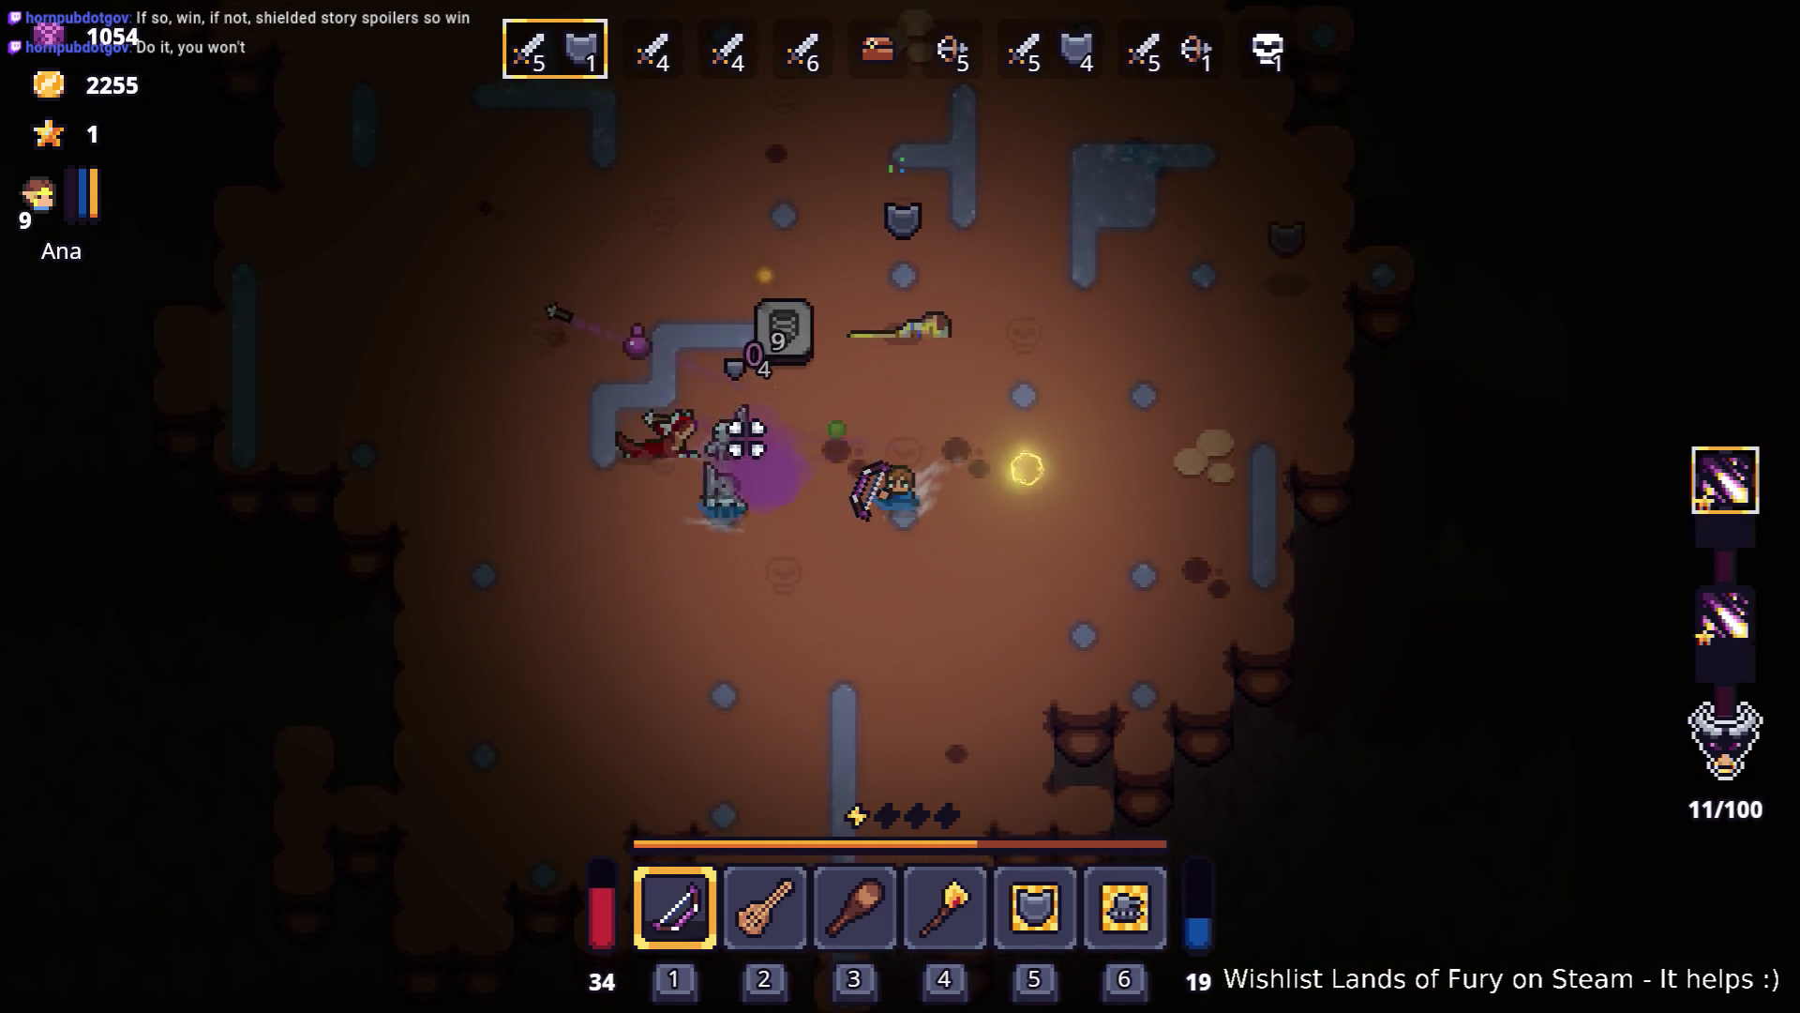
key(d)
Spend Alma's skill point on Explosive Tracer in the ALMA skill grid.
key(i)
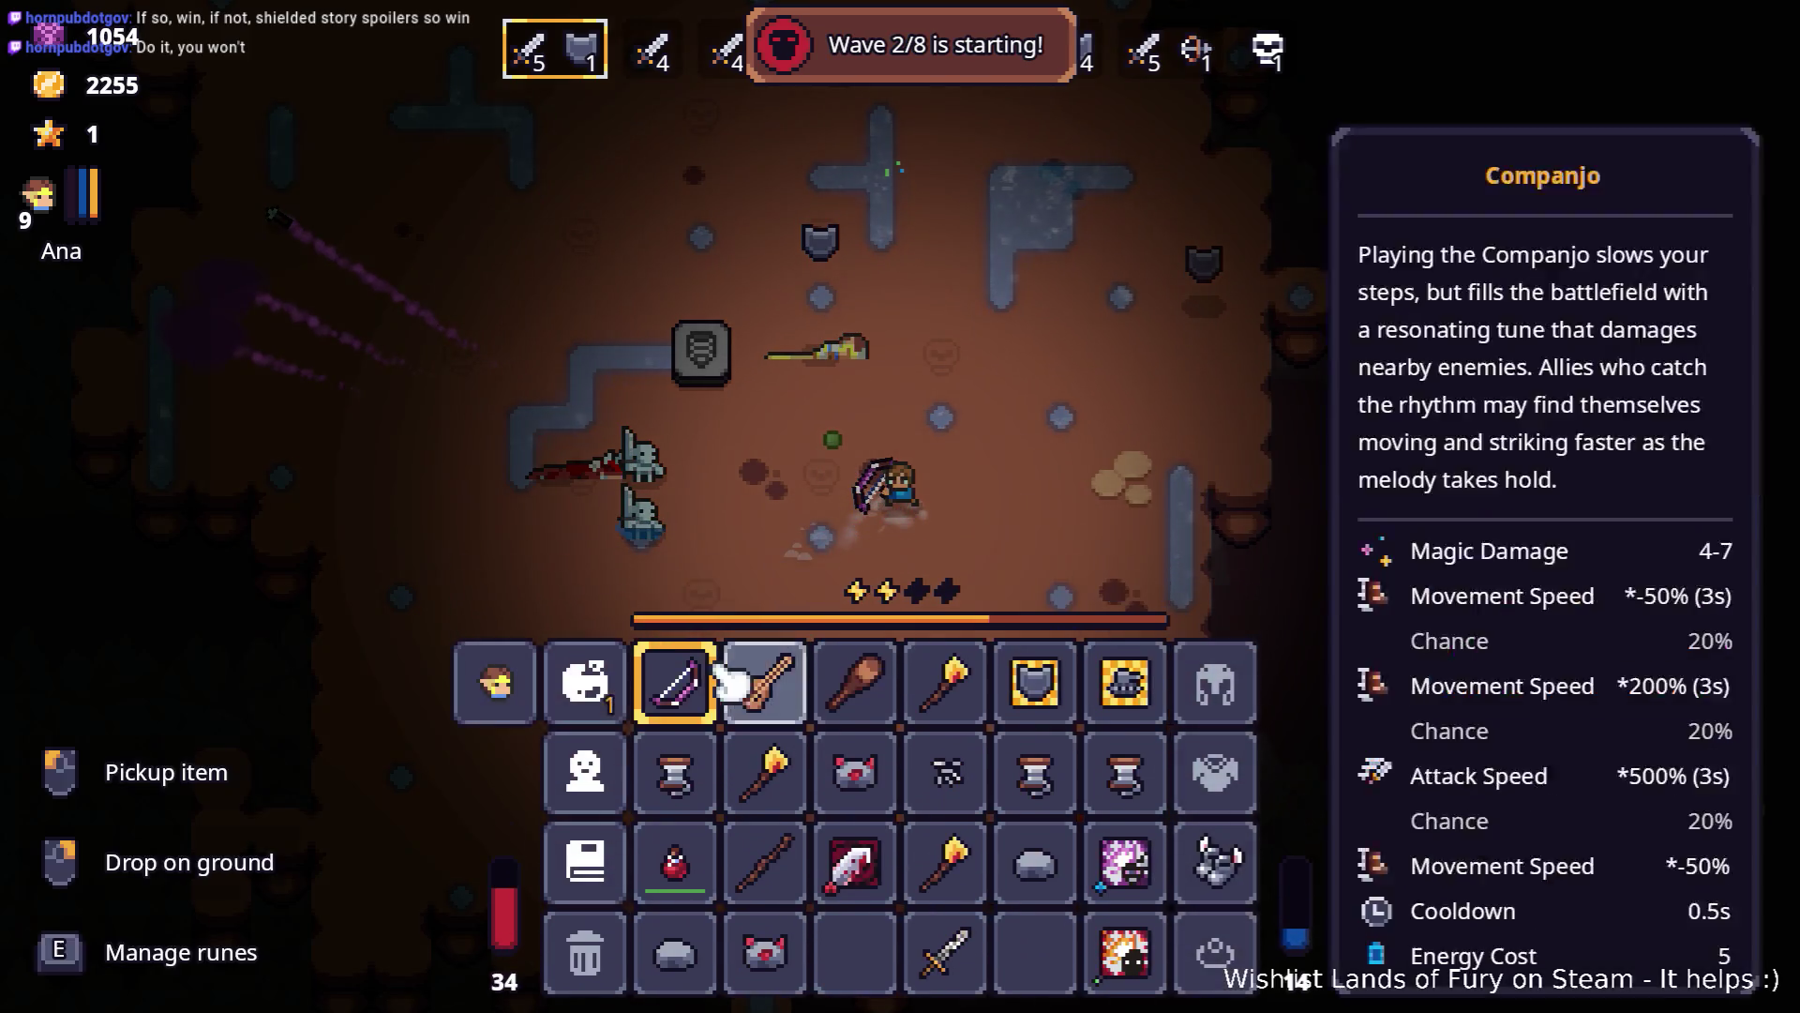
click(589, 680)
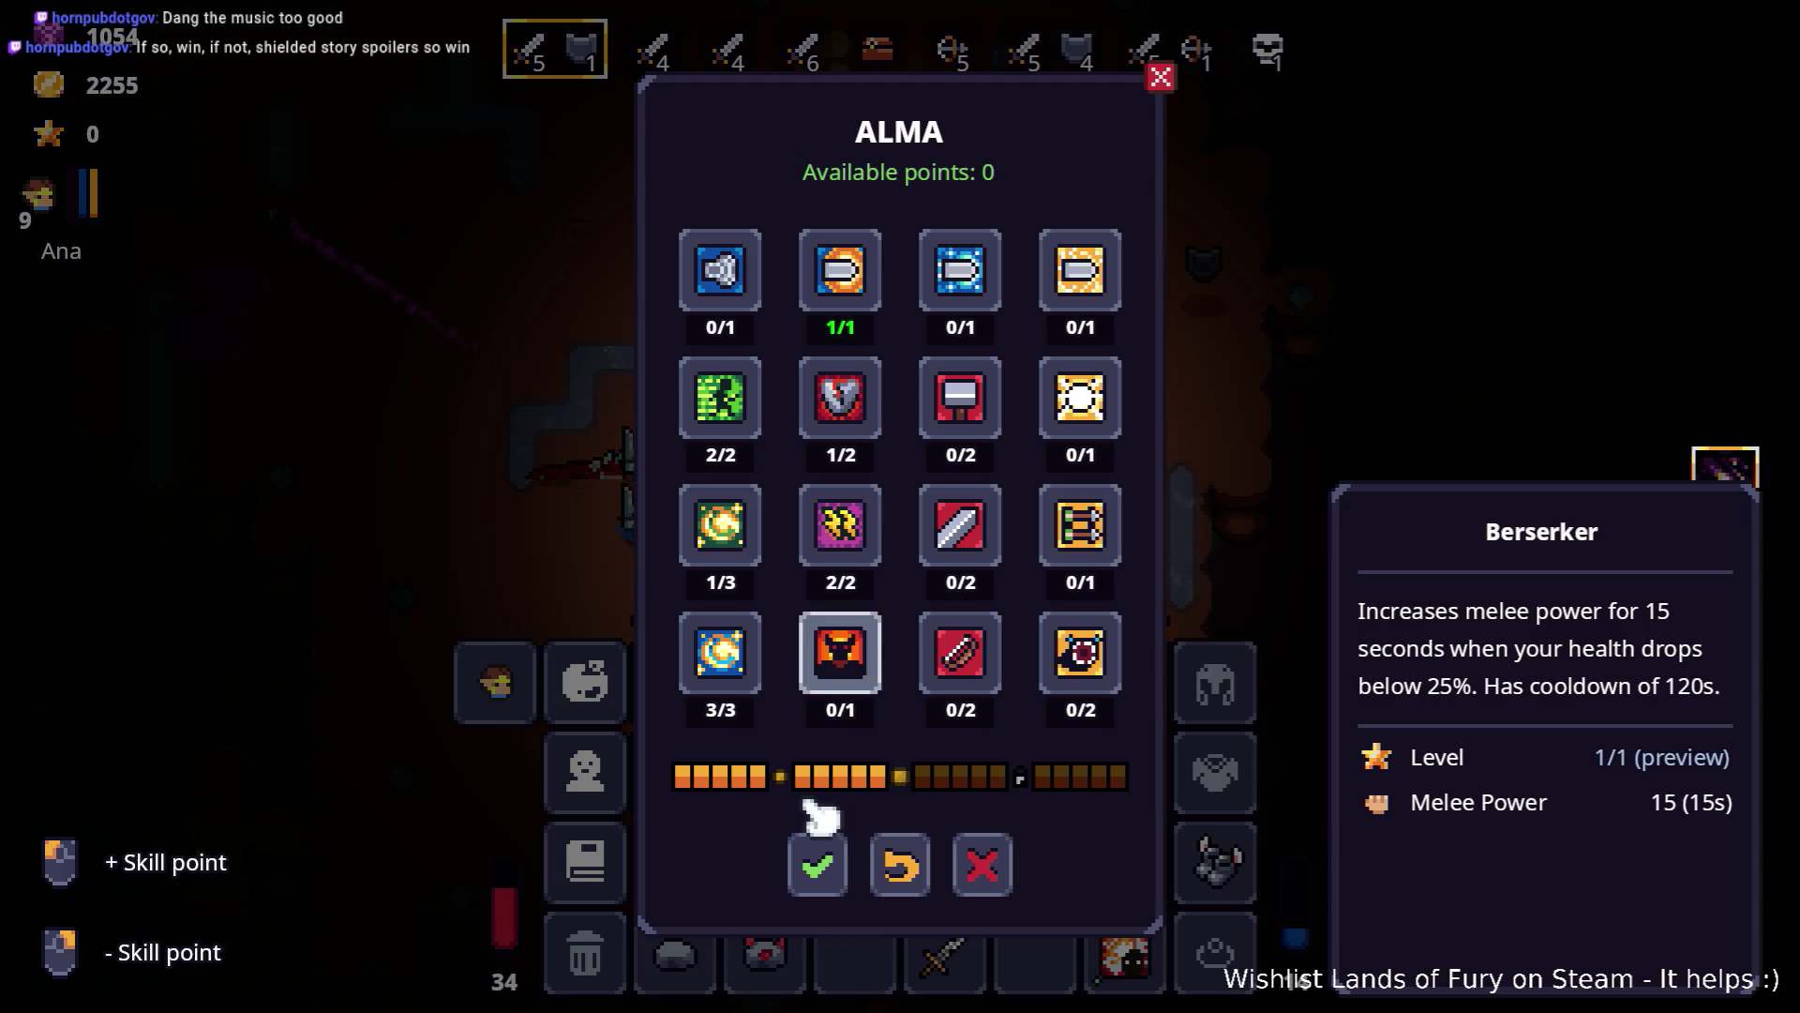
click(816, 863)
key(Escape)
Maneuver around the new enemies, briefly opening and closing the inventory.
key(s)
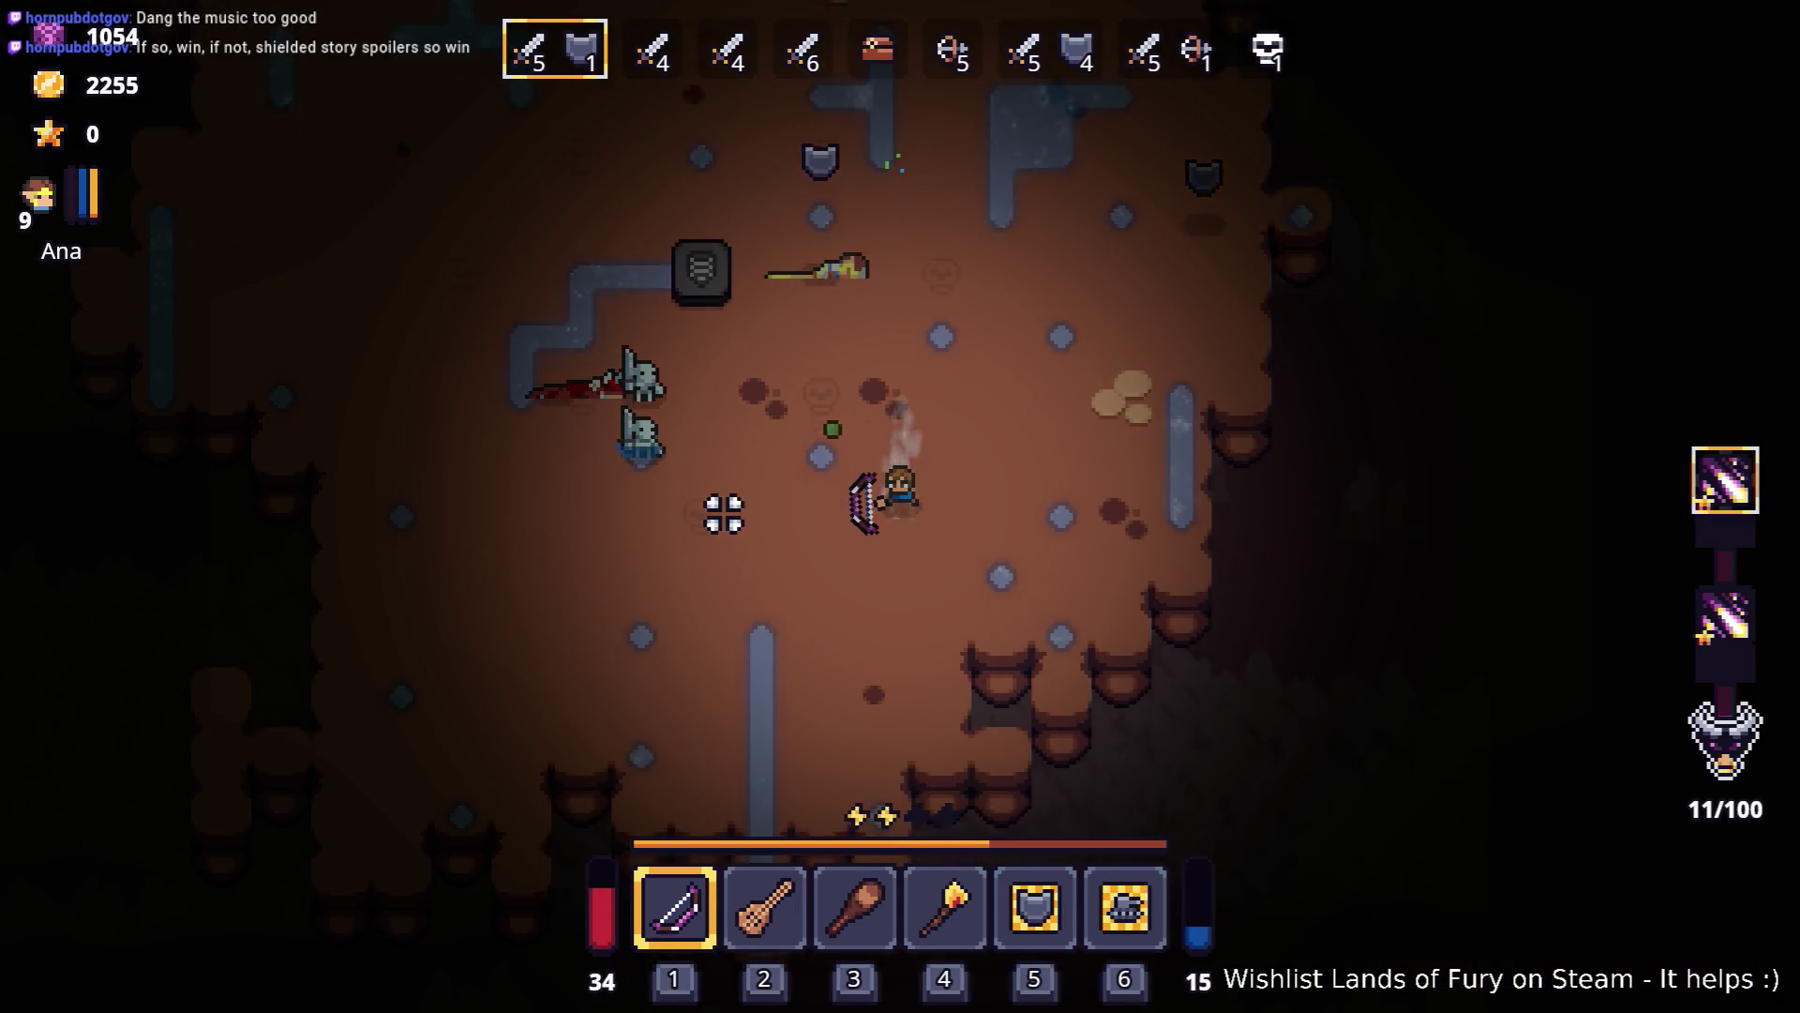
key(a)
key(d)
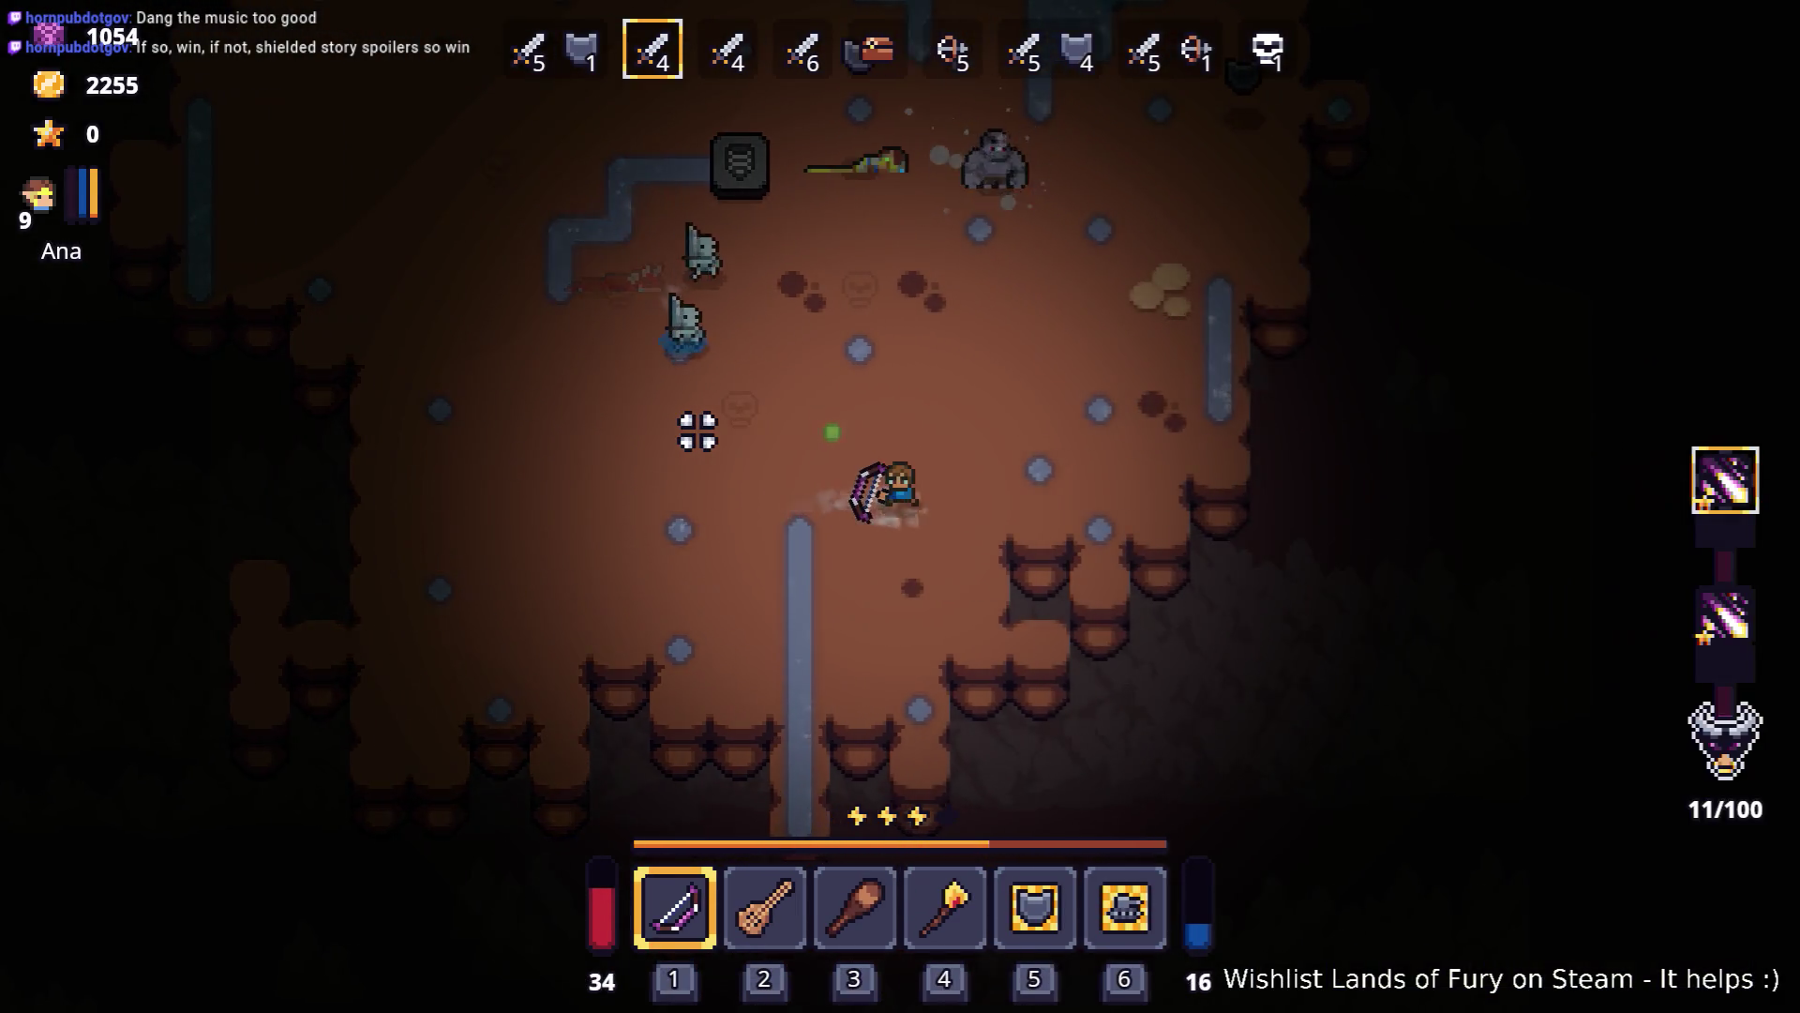
key(w)
key(w)
key(a)
key(d)
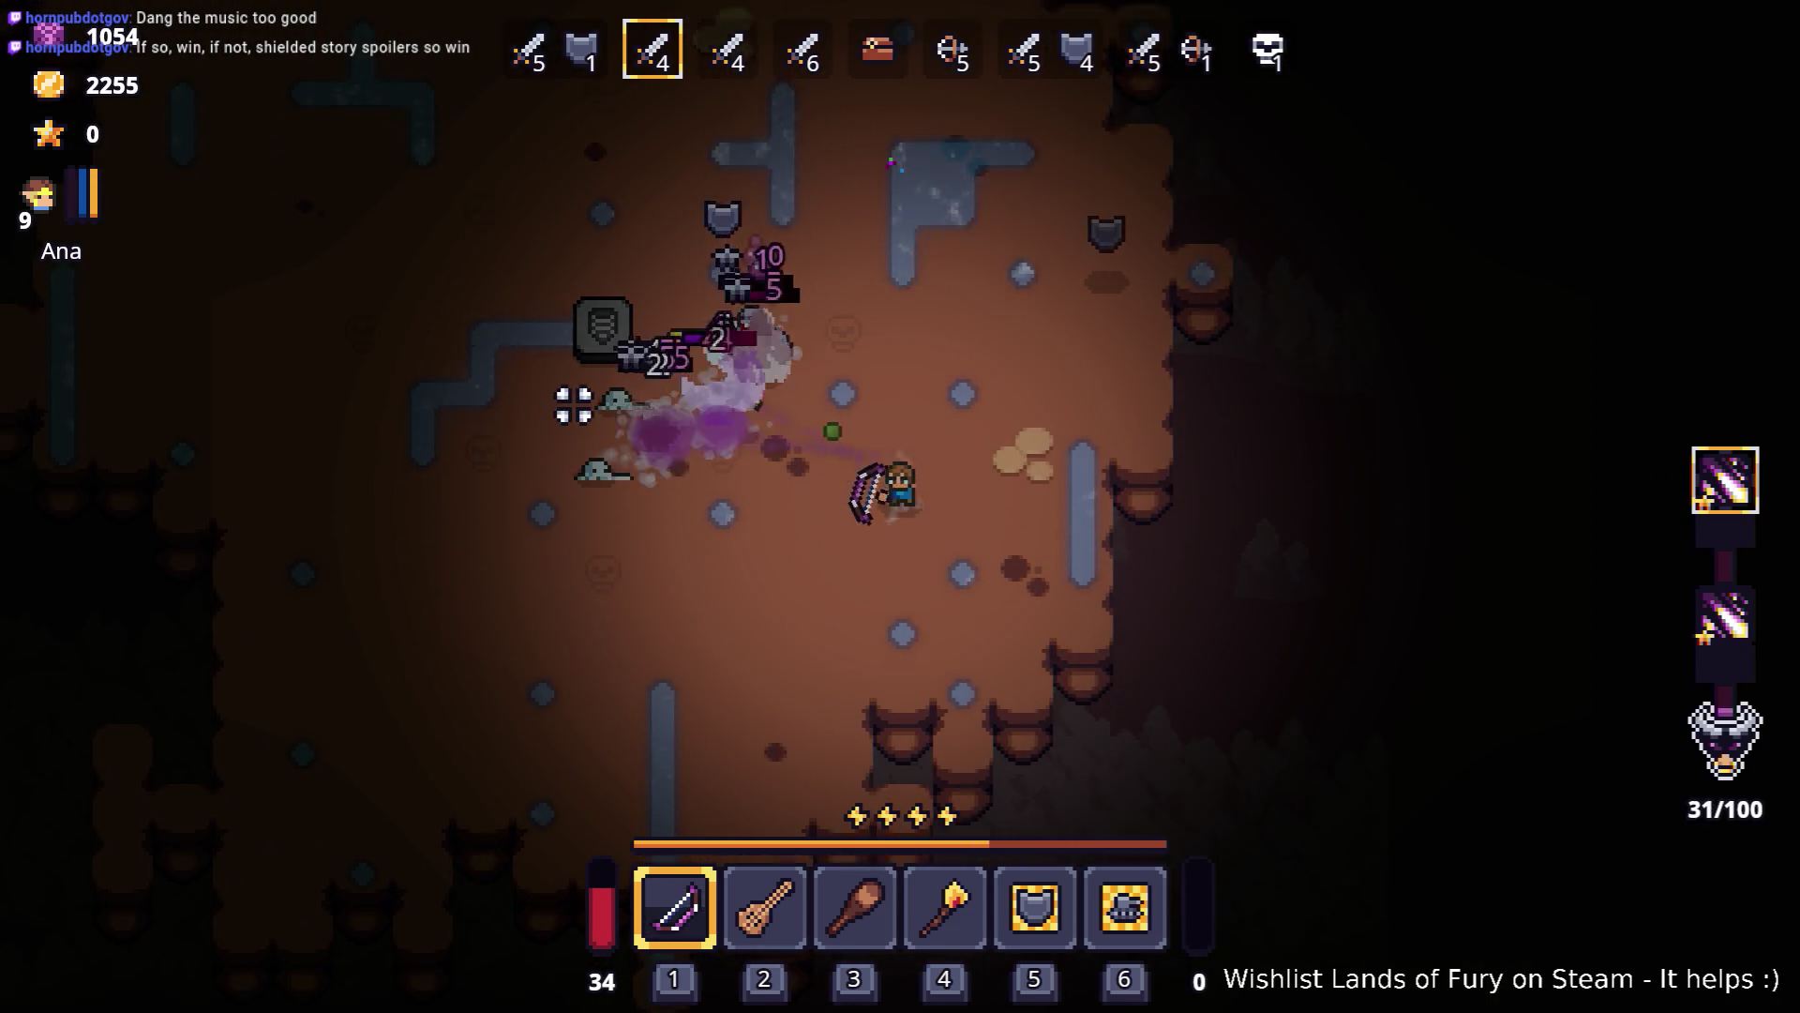
key(Tab)
key(Tab)
key(a)
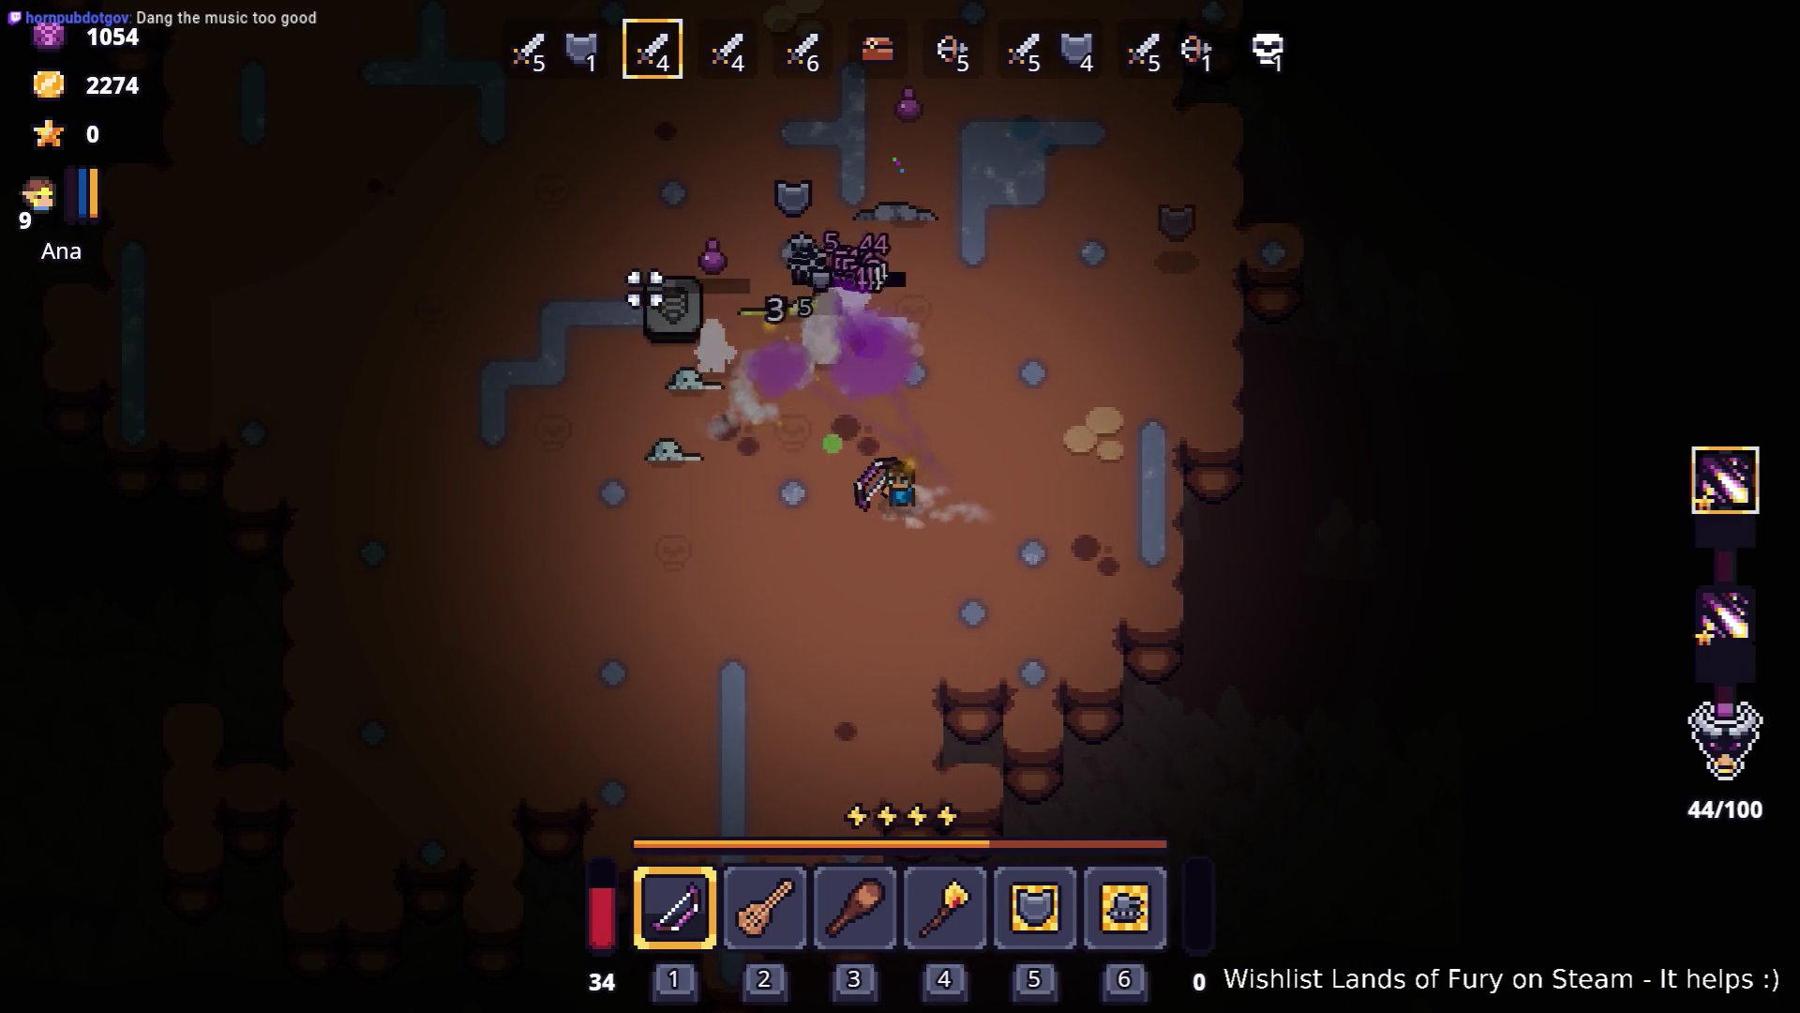
Collect gold up-left, then dash down-right toward the golem.
key(w)
key(a)
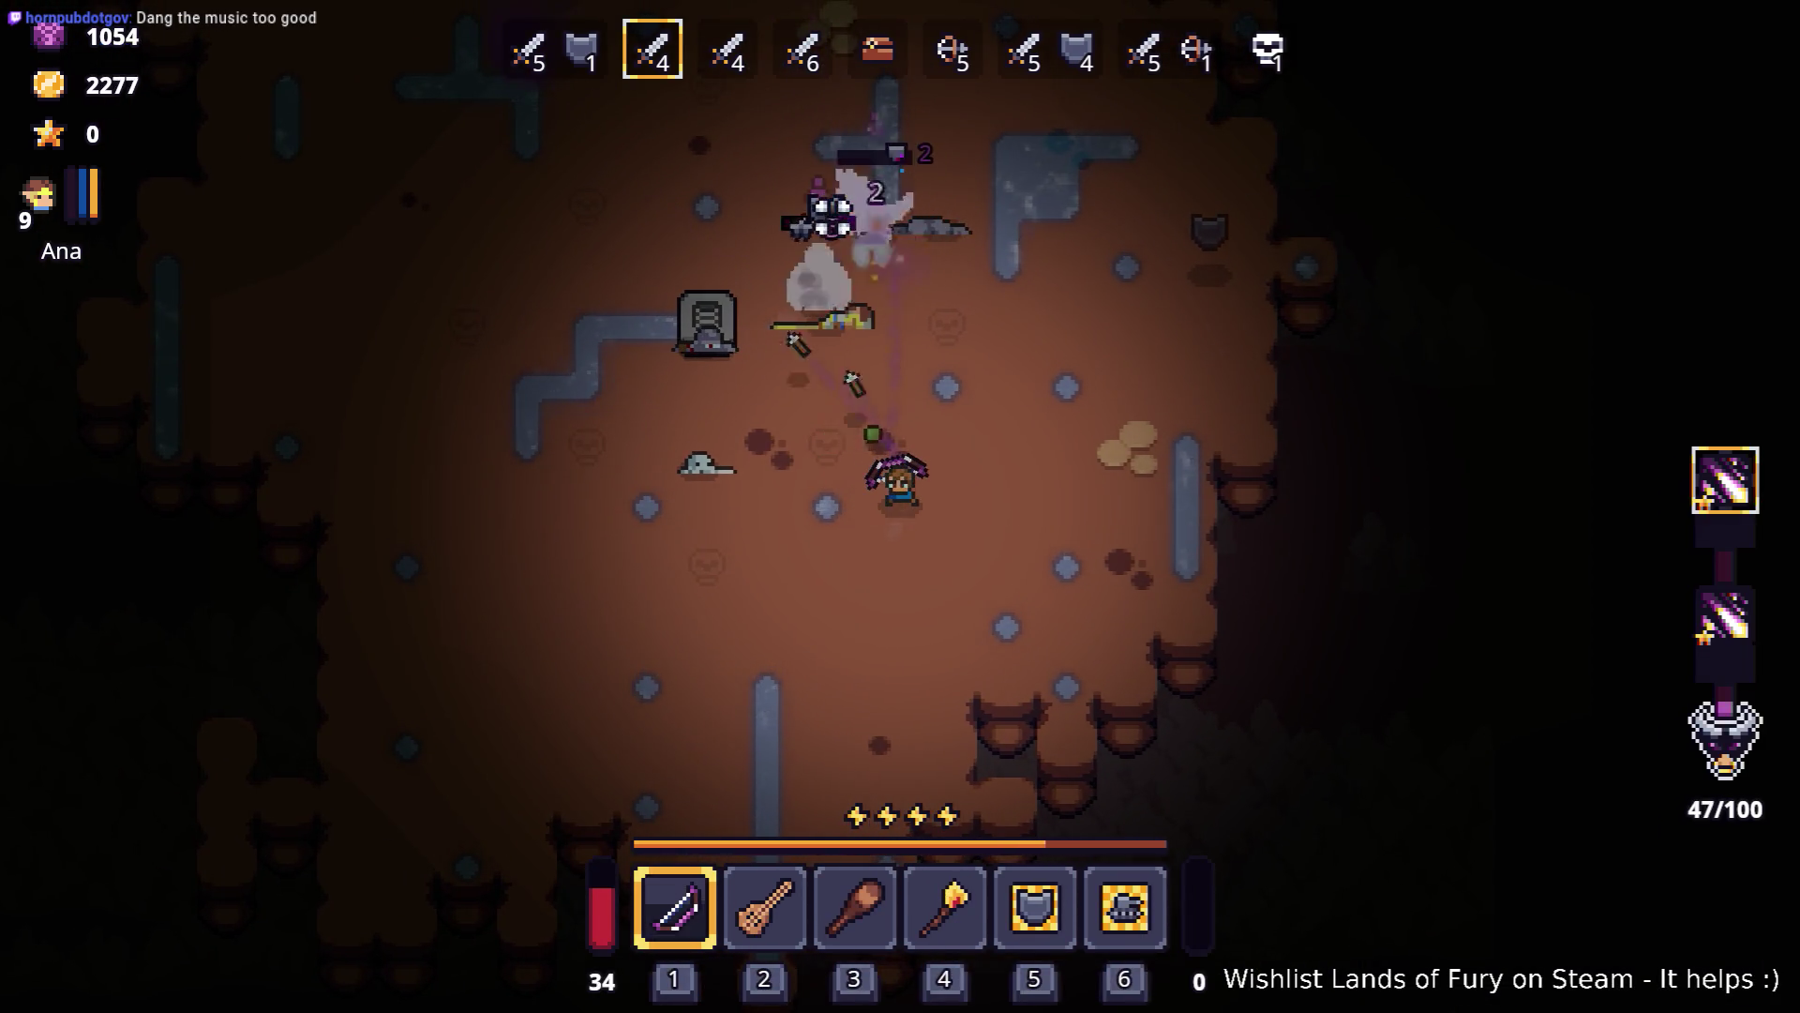
key(w)
key(a)
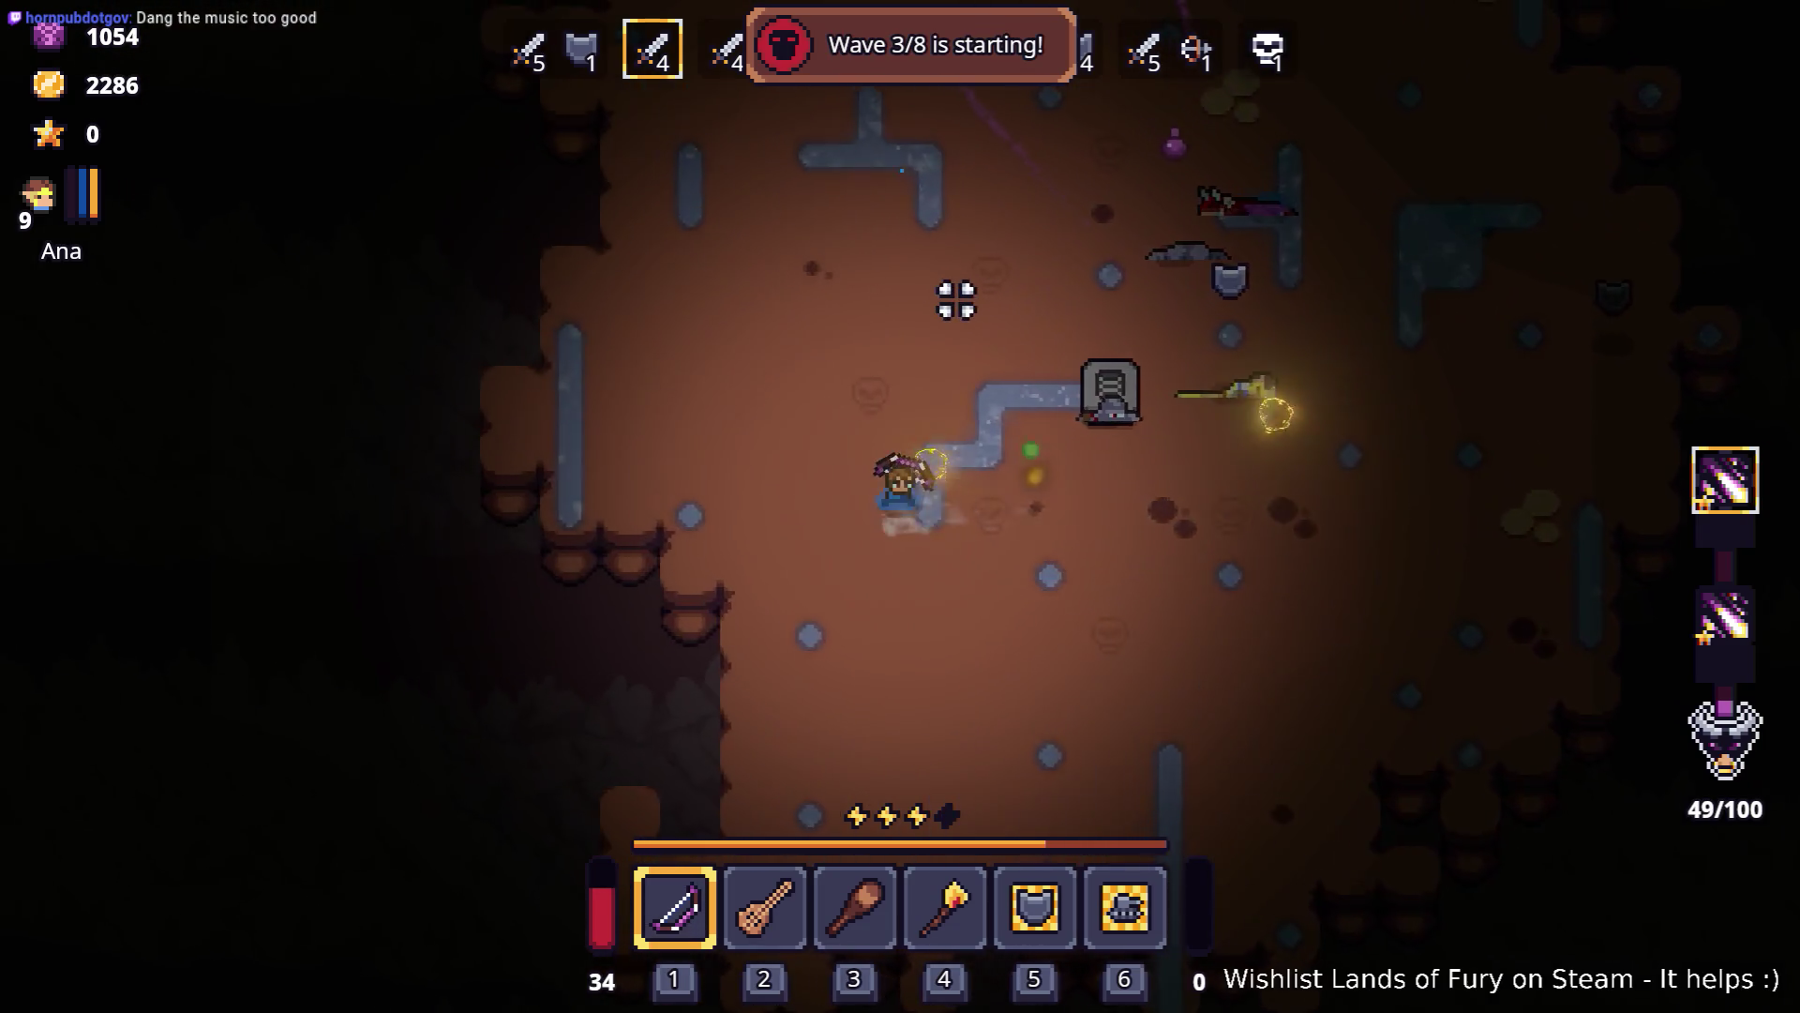
key(d)
key(space)
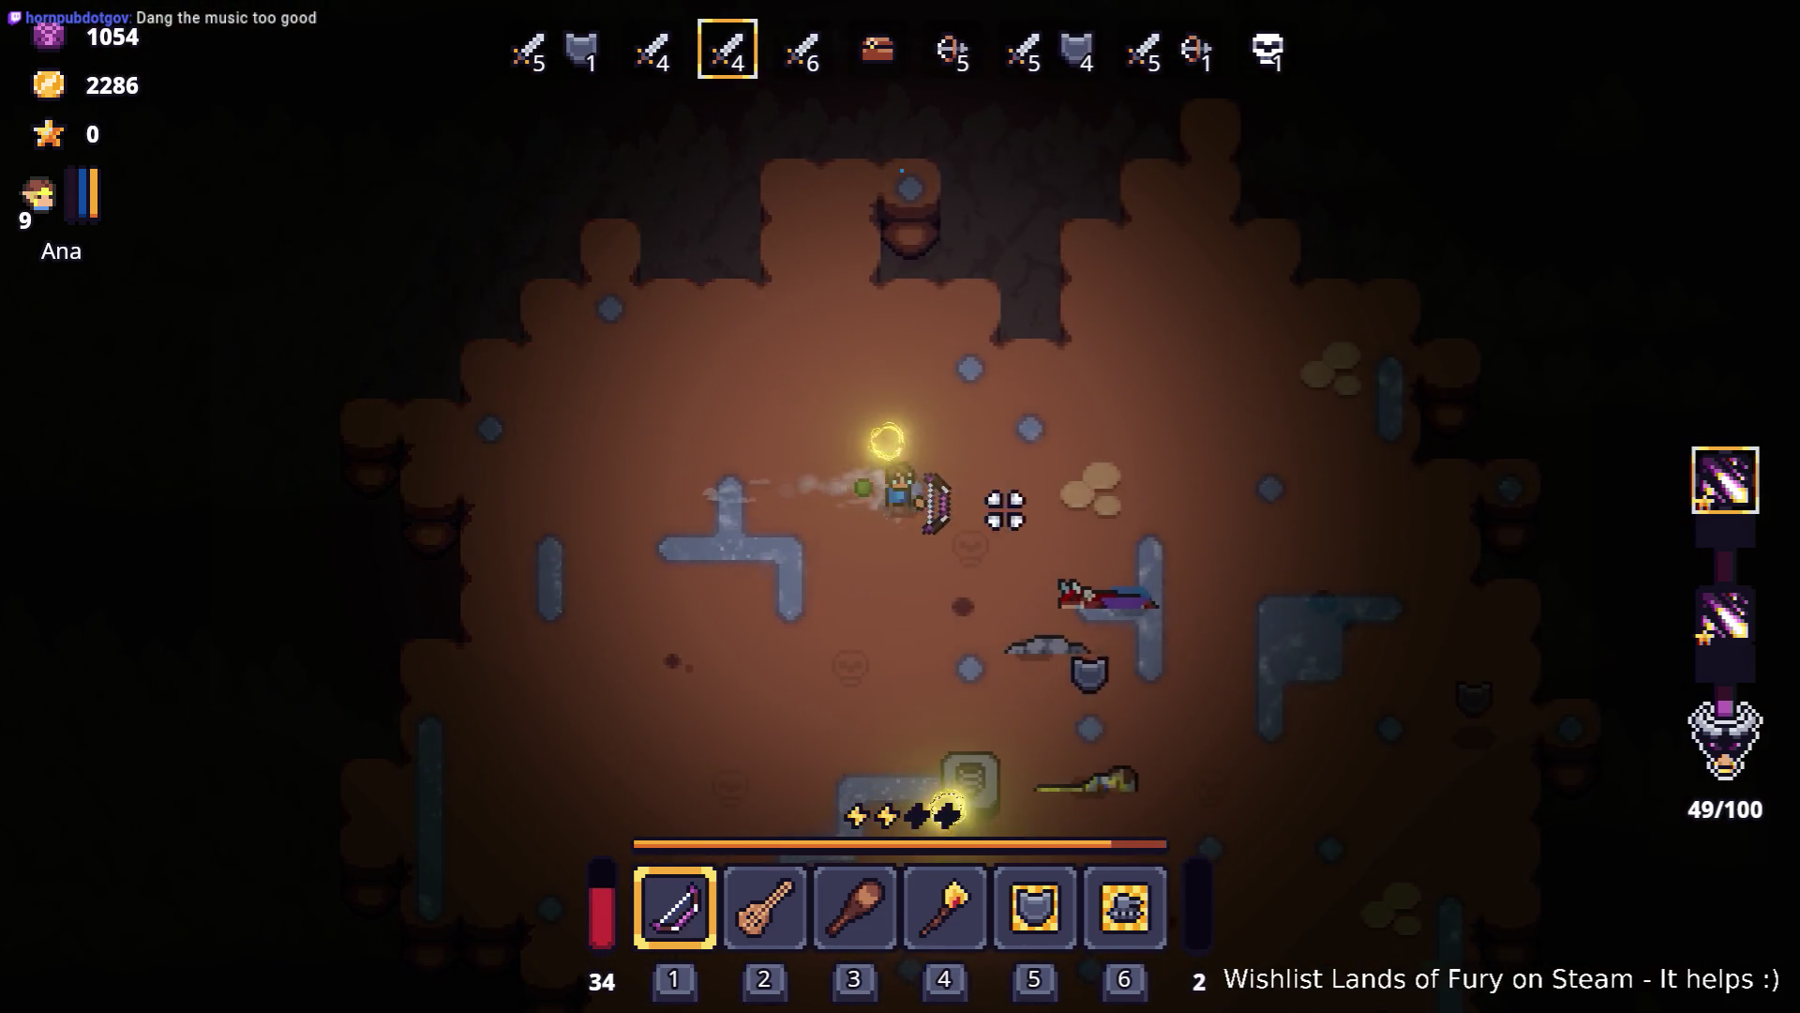
key(s)
key(d)
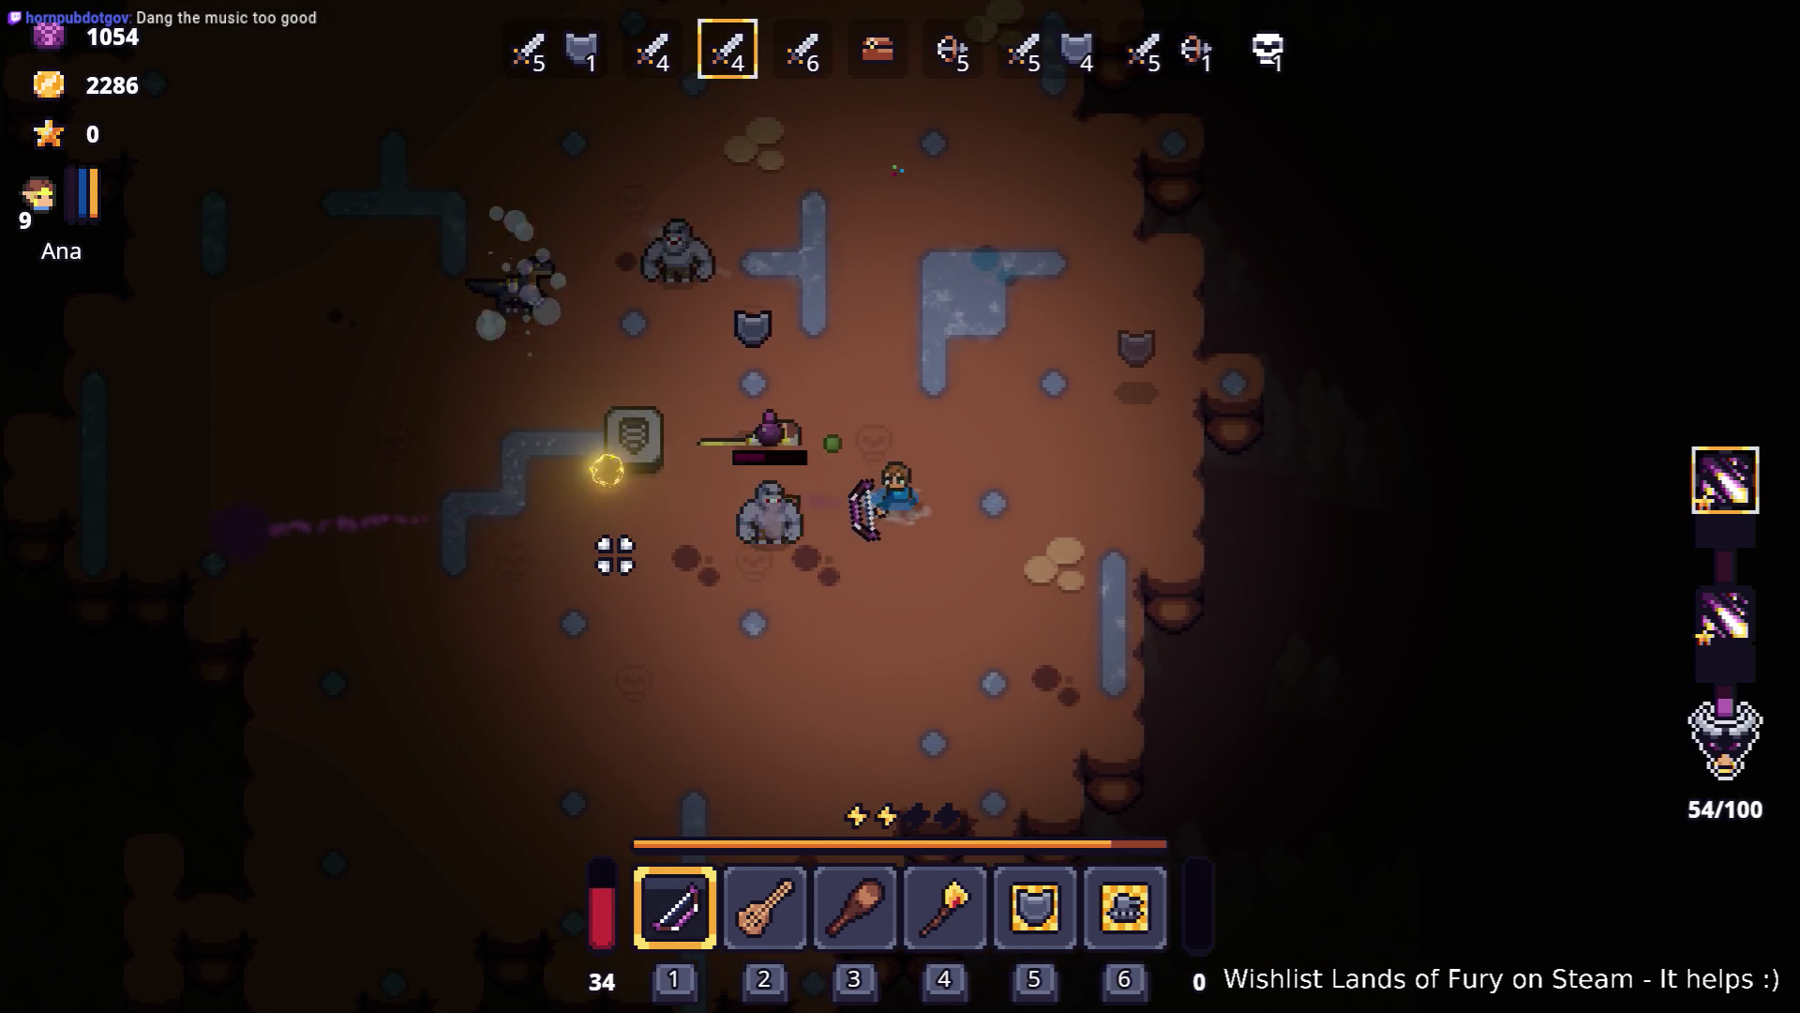
key(s)
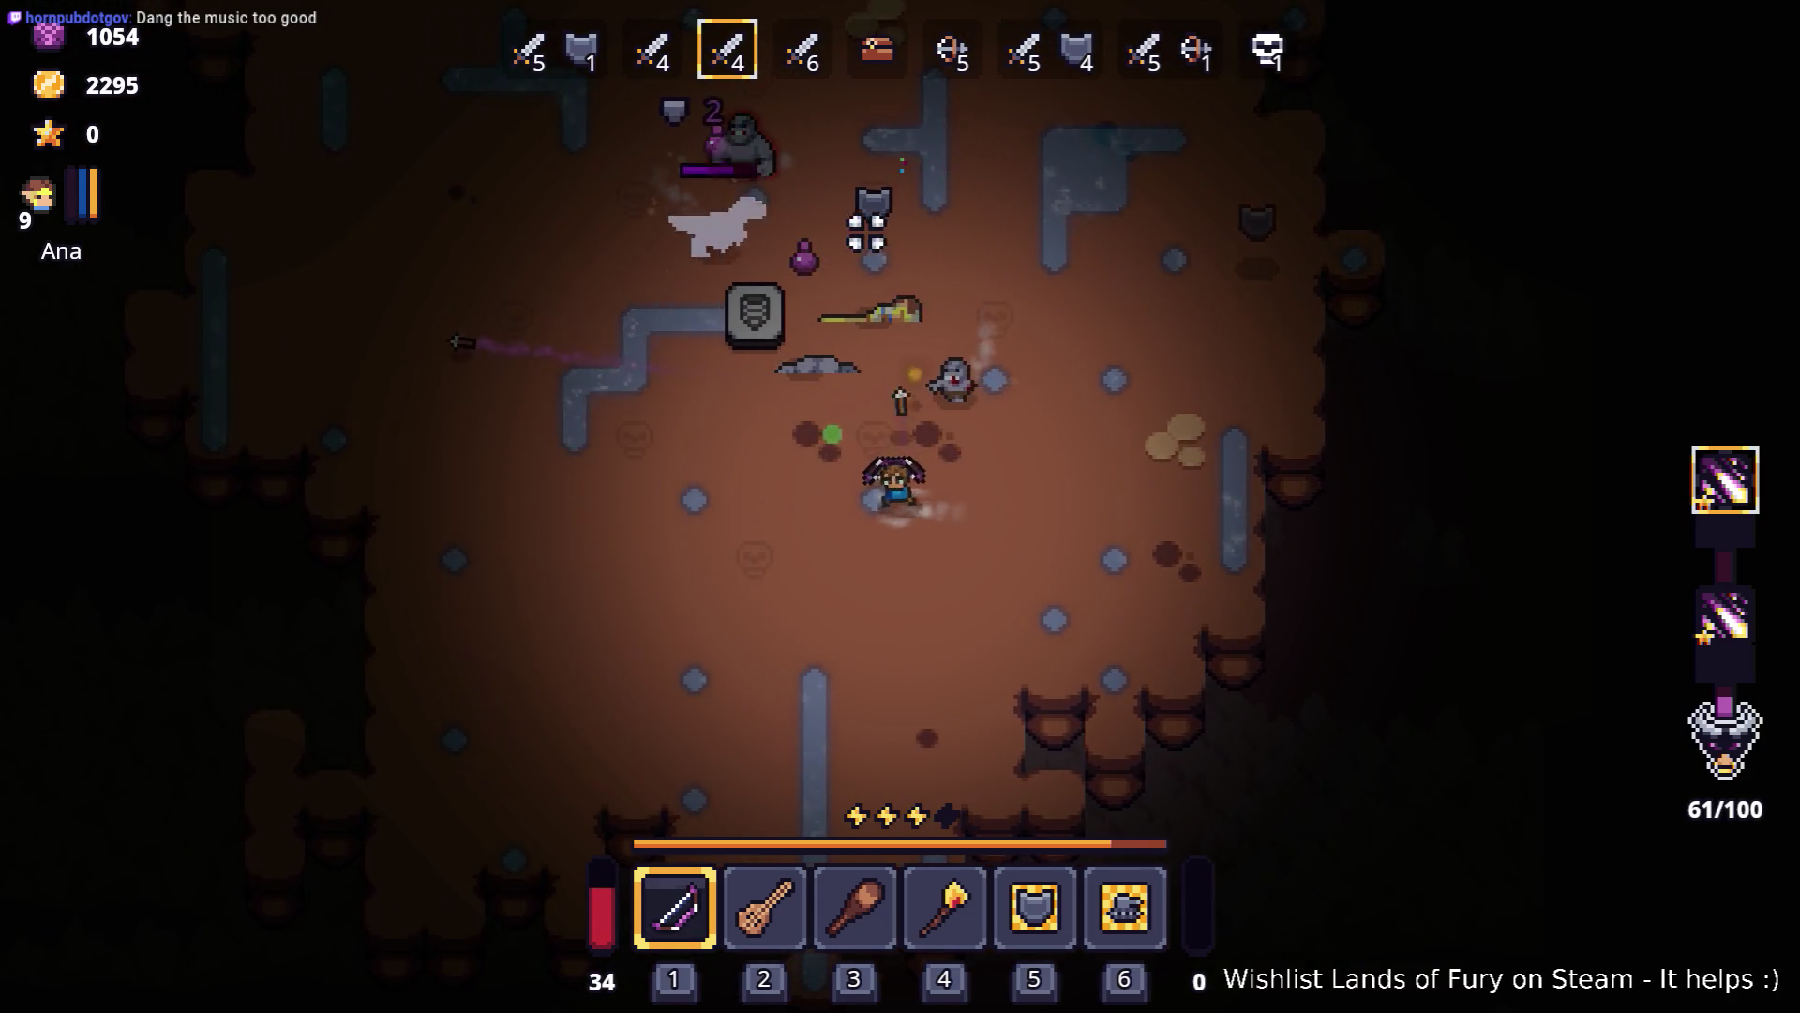
Strafe while firing arrows through the wave, then open the ALMA skill grid.
key(d)
key(w)
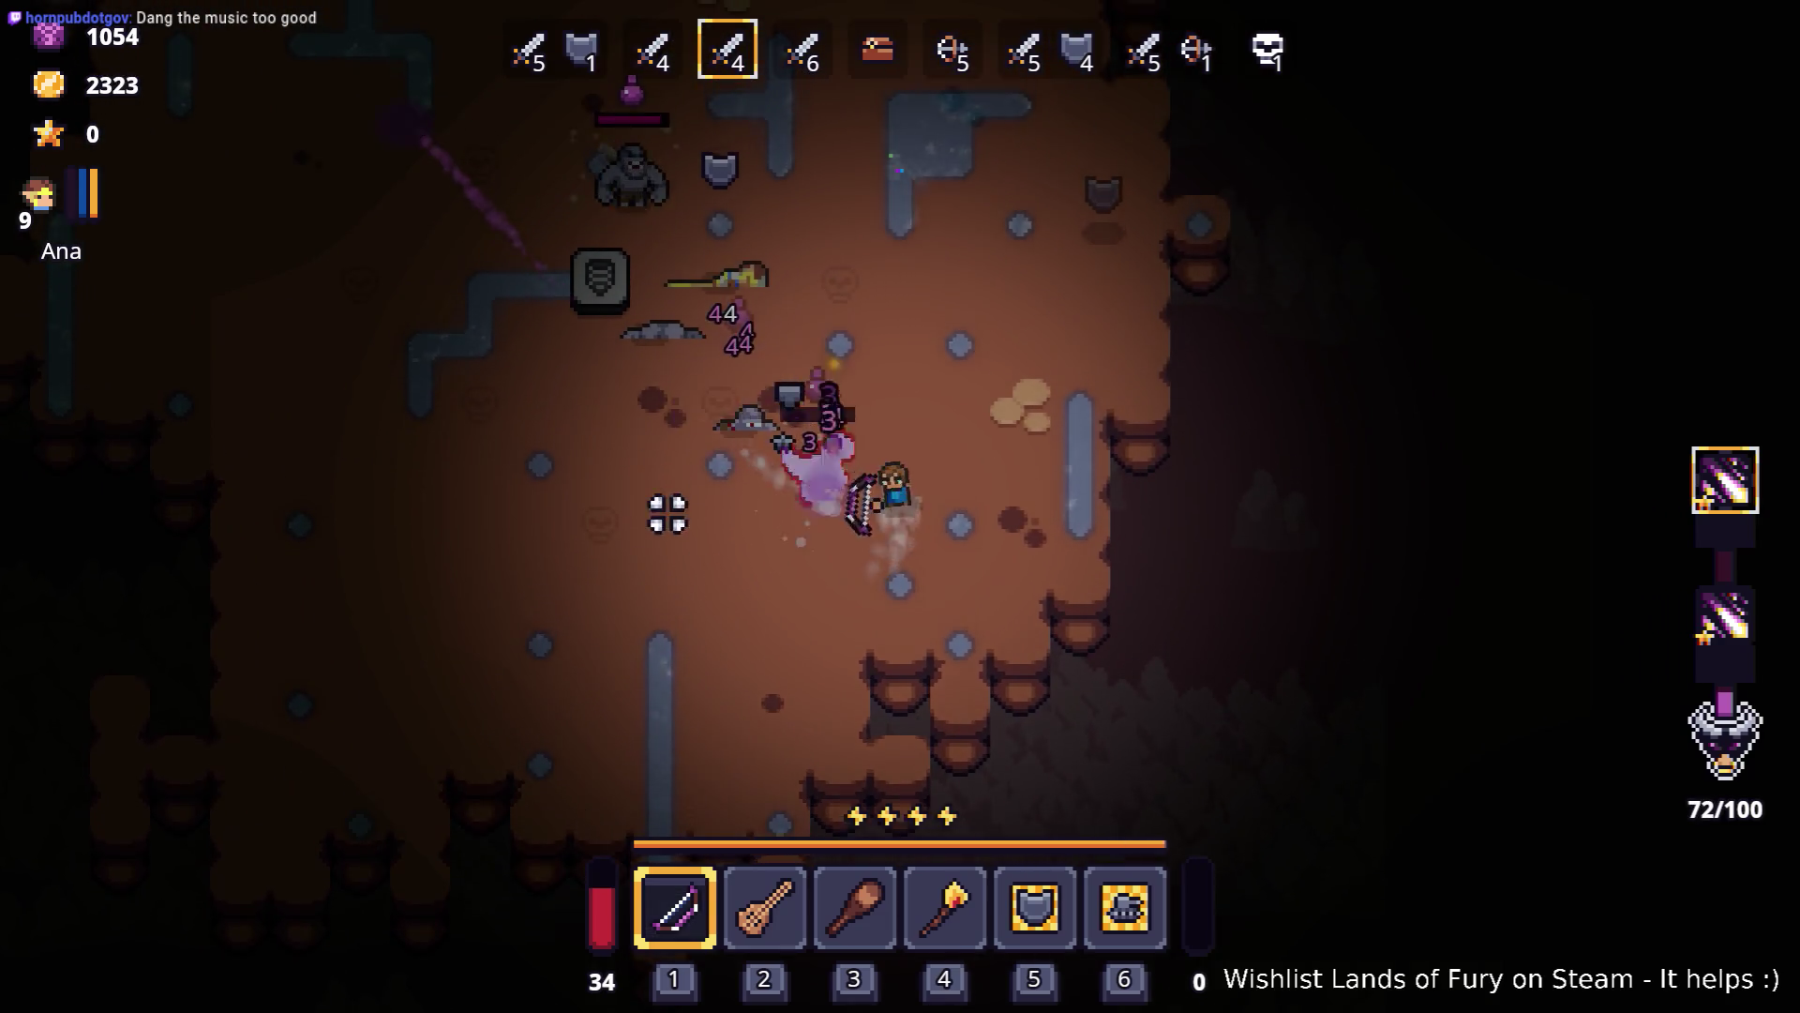
key(s)
key(a)
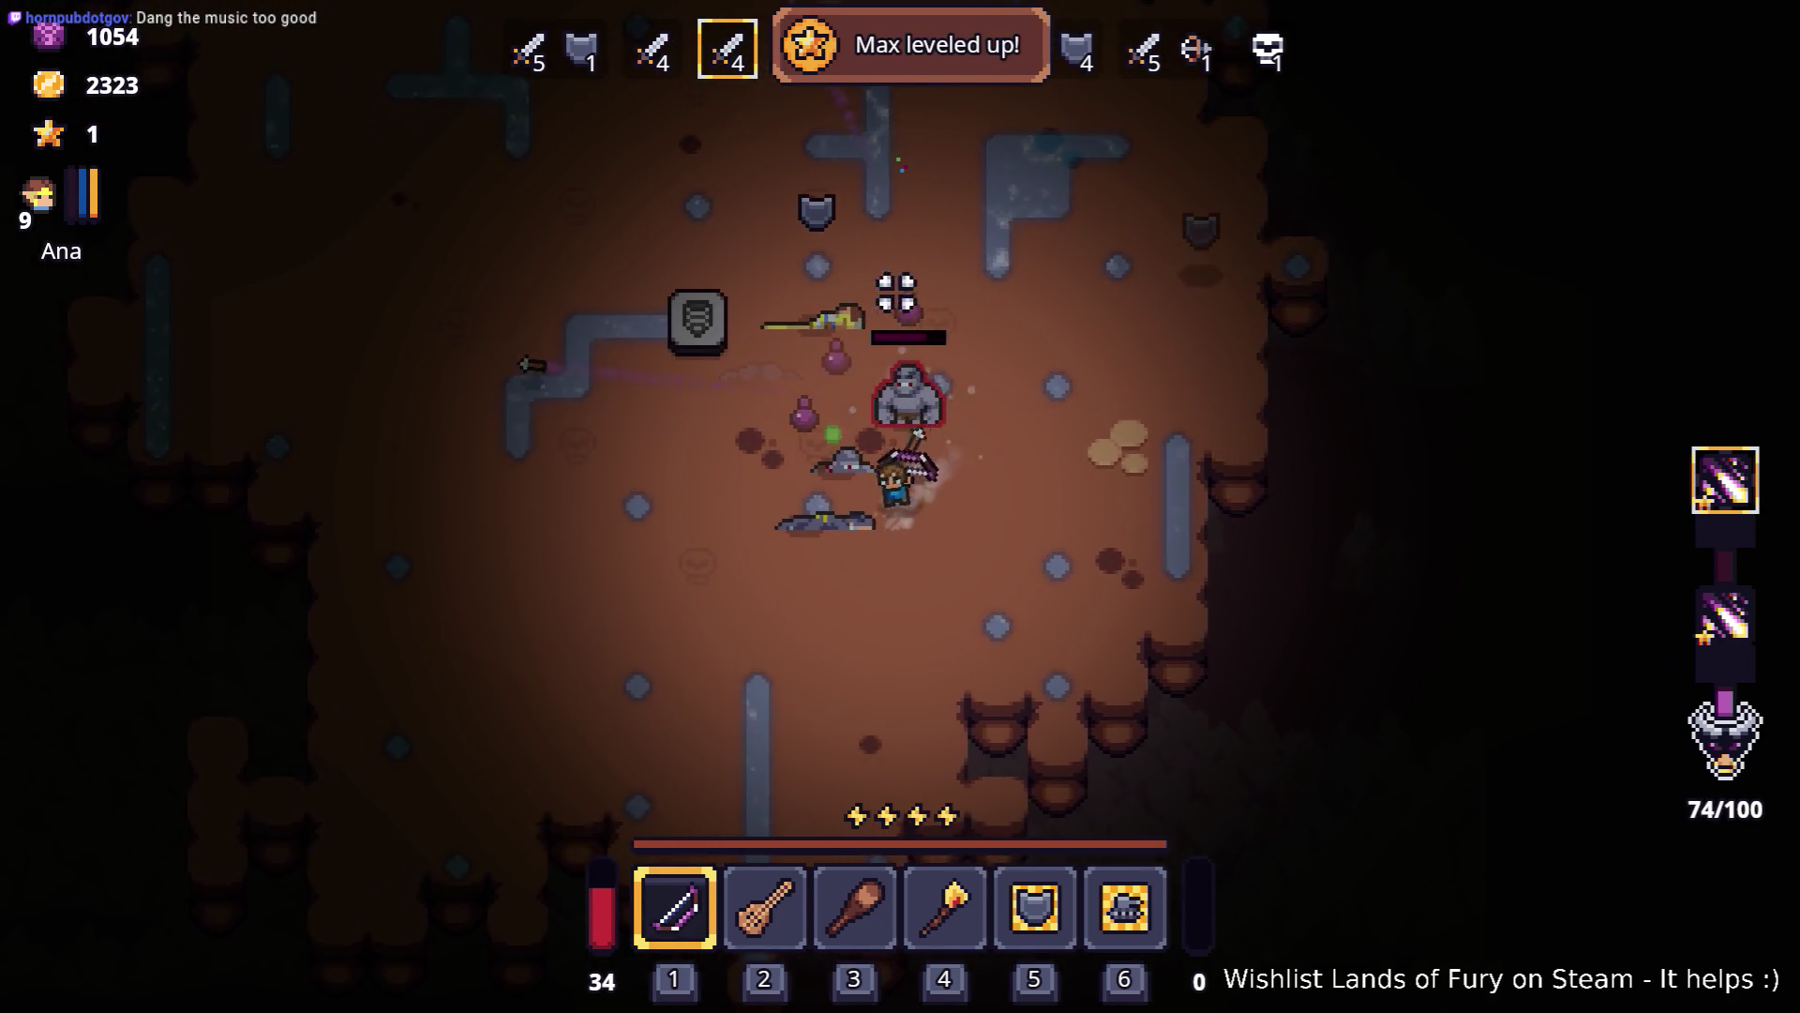
key(w)
key(d)
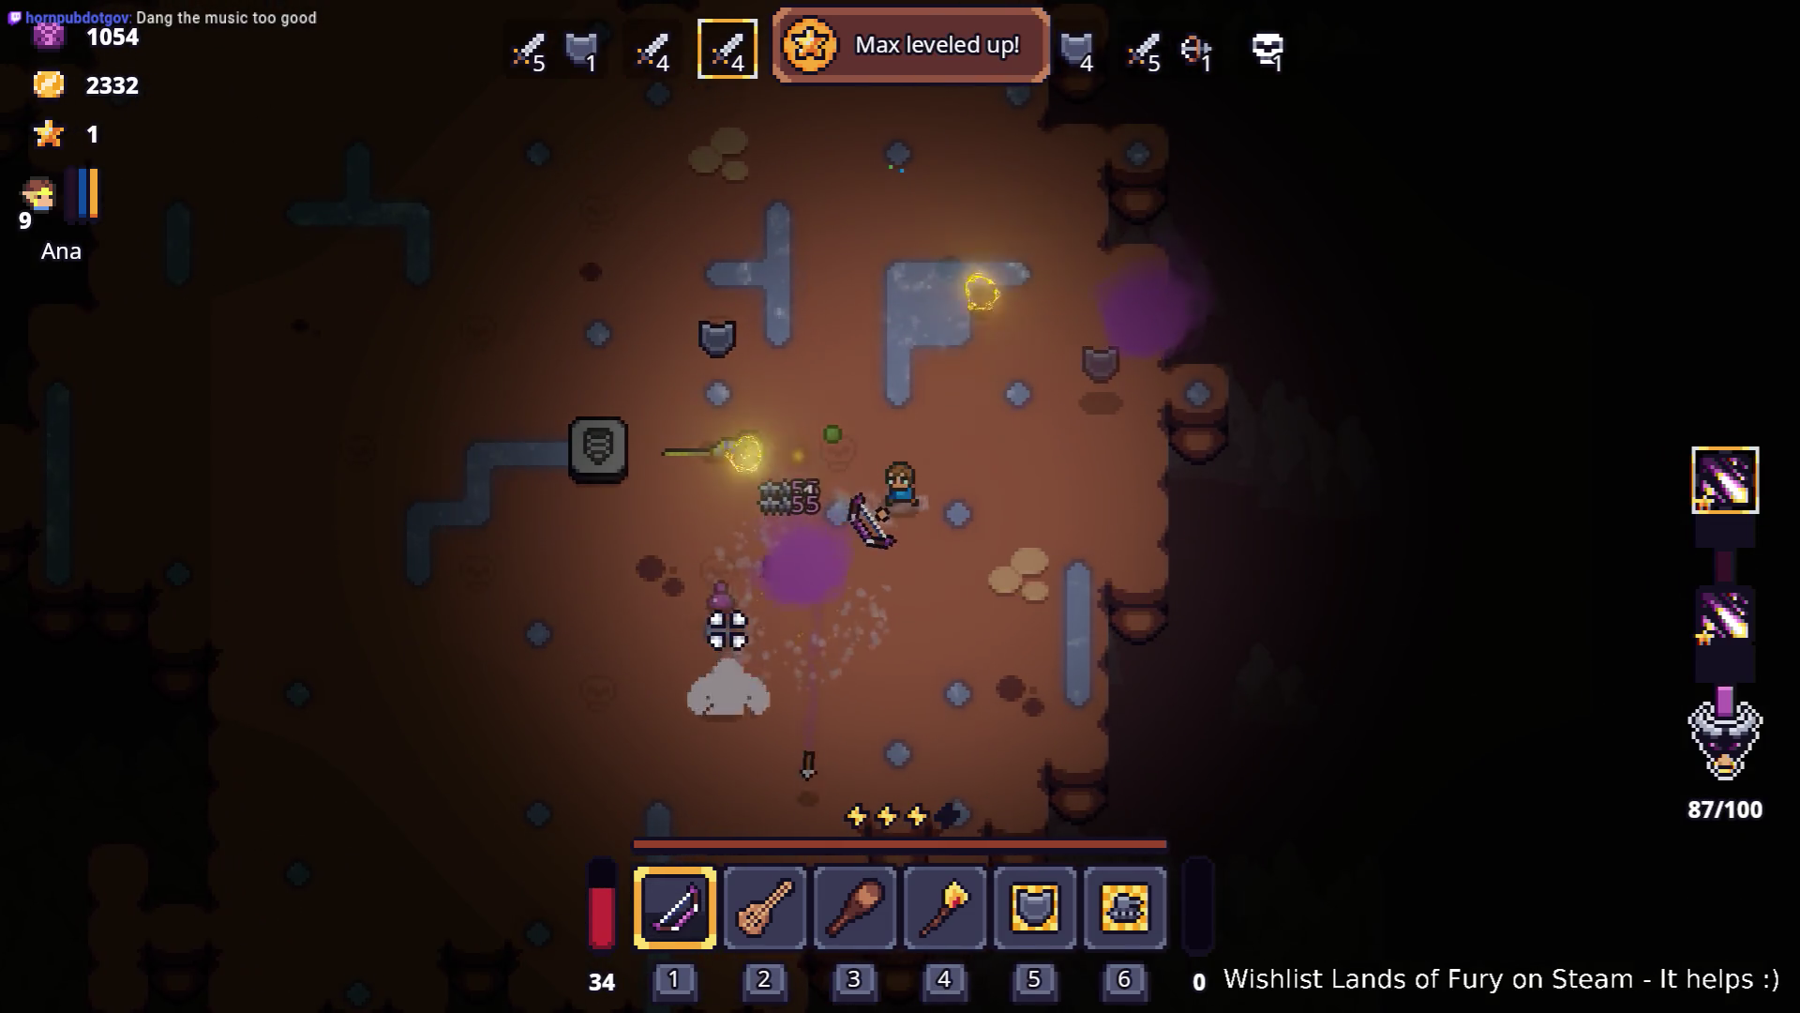
key(i)
click(585, 682)
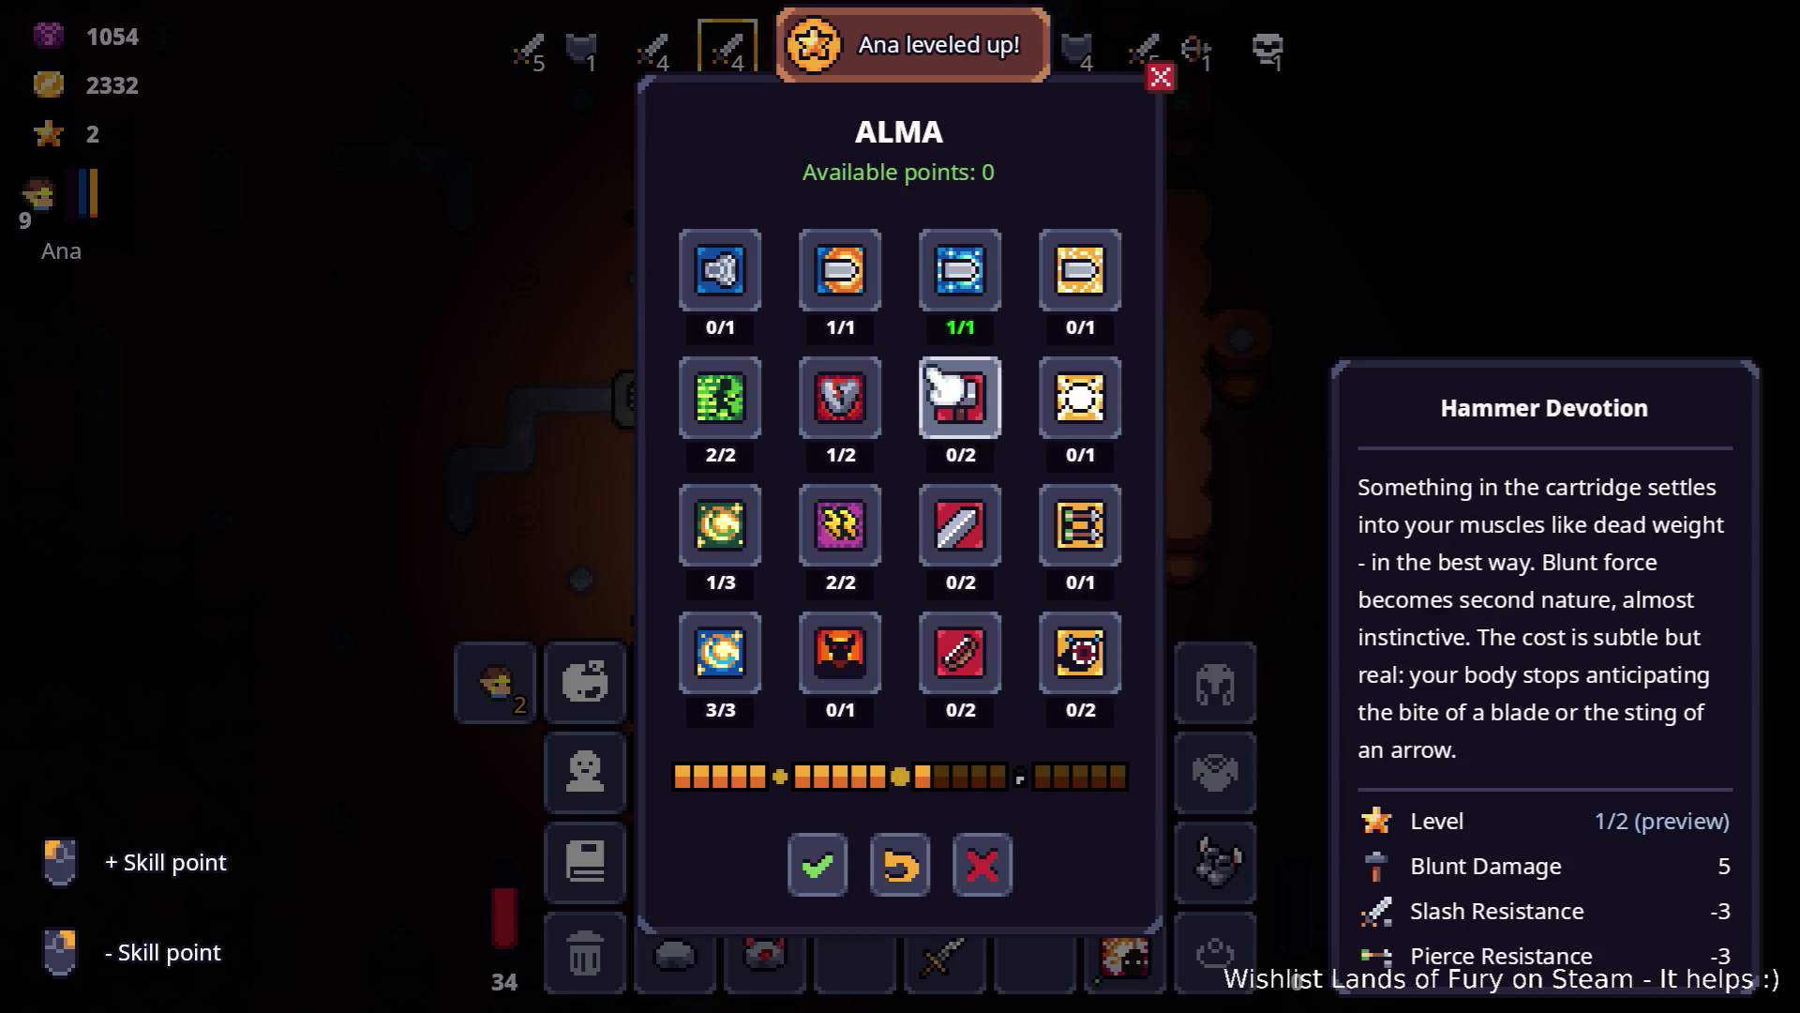
Confirm the new skill point on Icy Tracer in Alma's skill grid.
click(818, 864)
Close the inventory and finish off the nearby enemies while moving around the cave.
key(i)
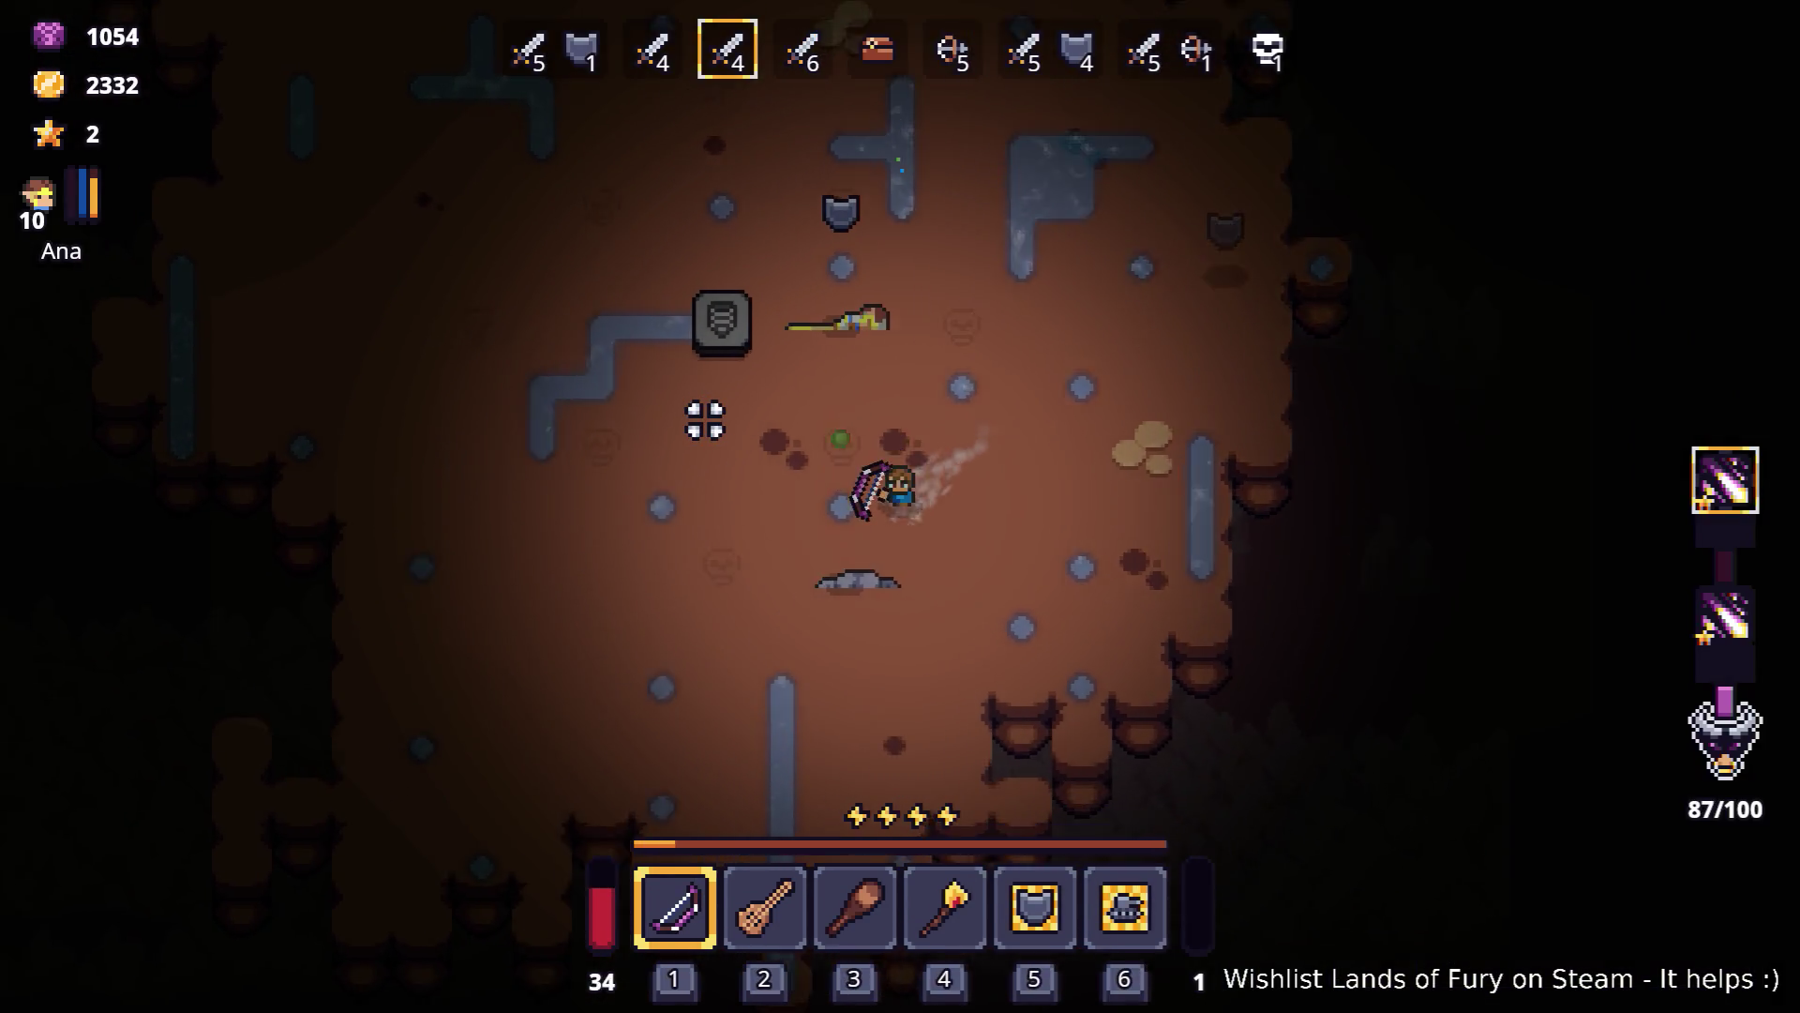
key(a)
key(s)
key(w)
key(a)
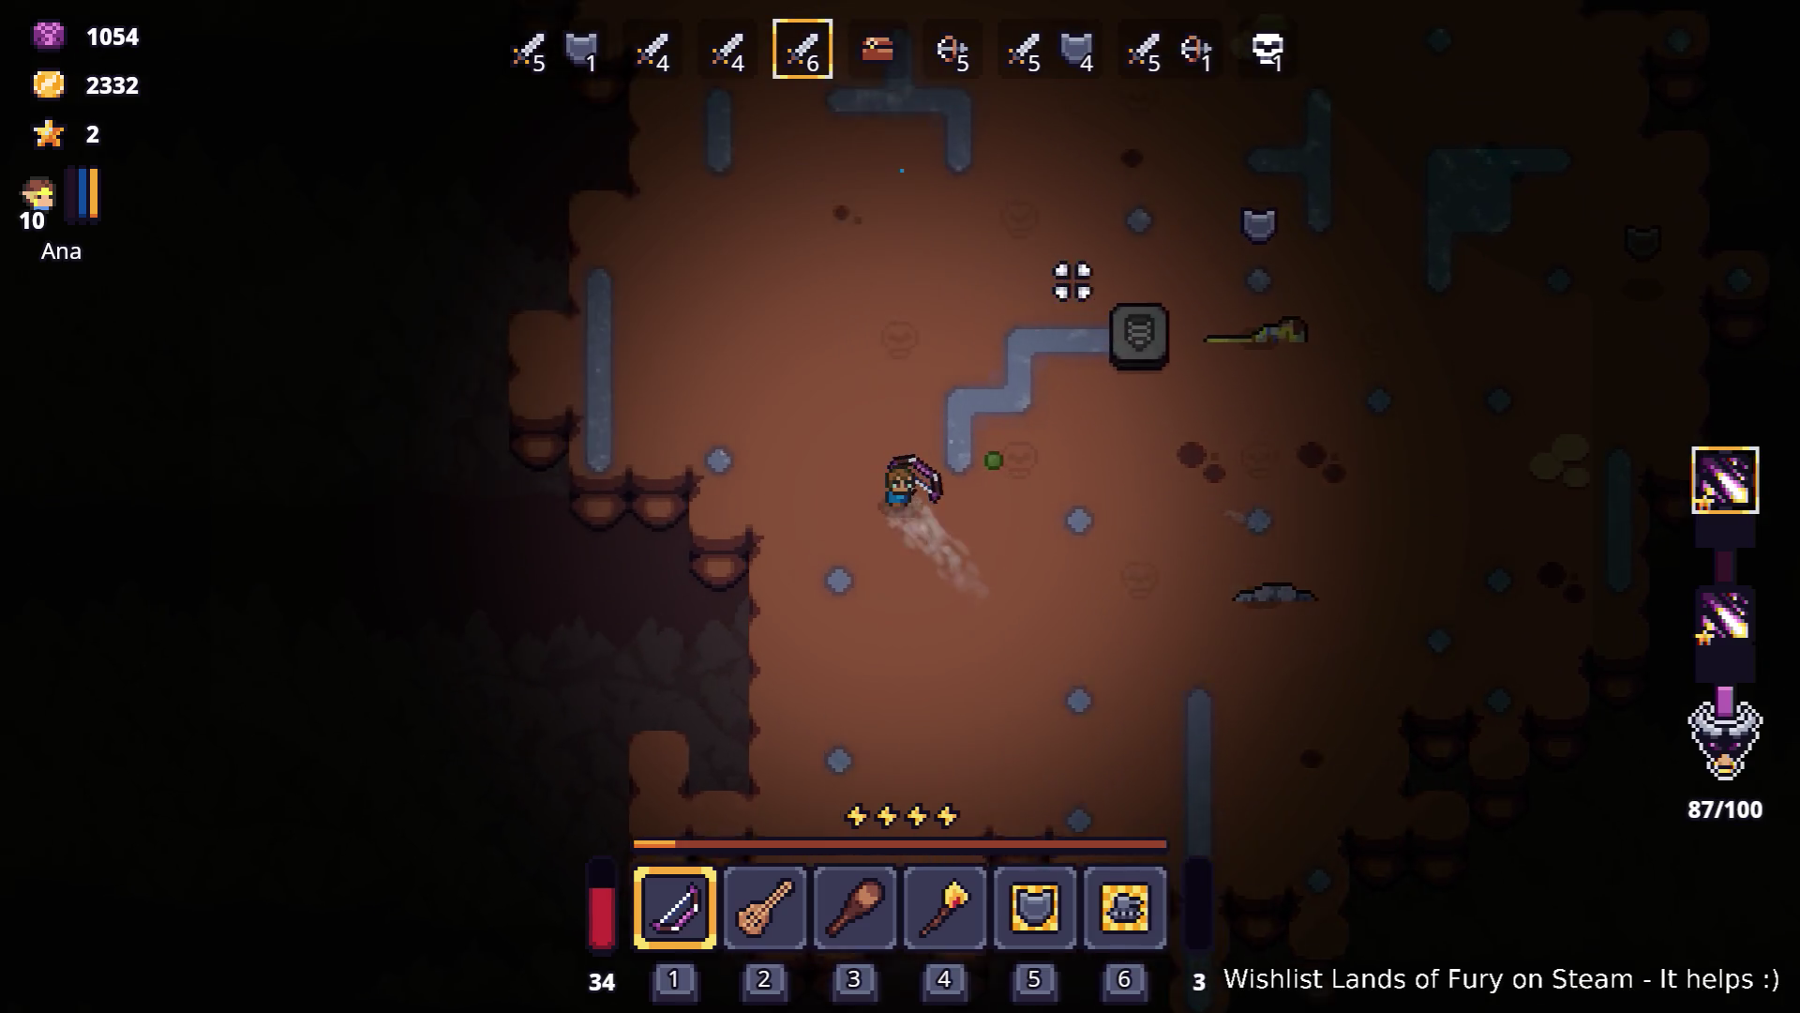
key(w)
key(a)
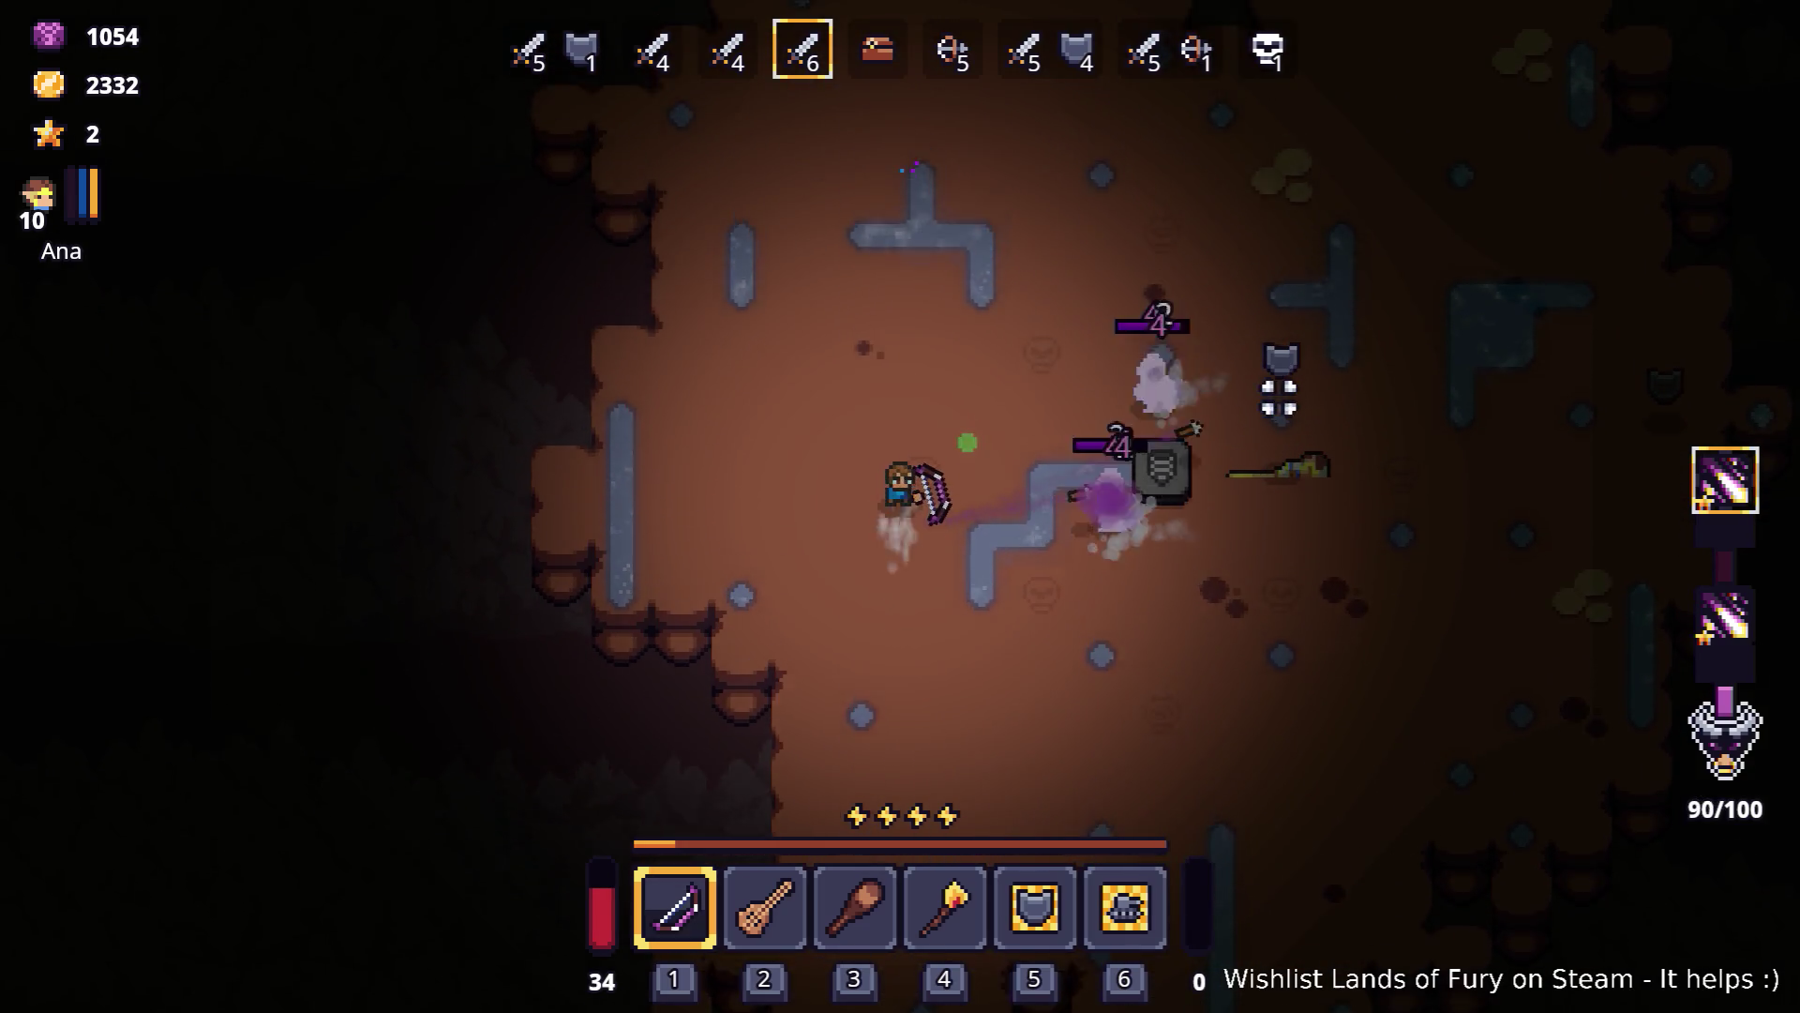
key(a)
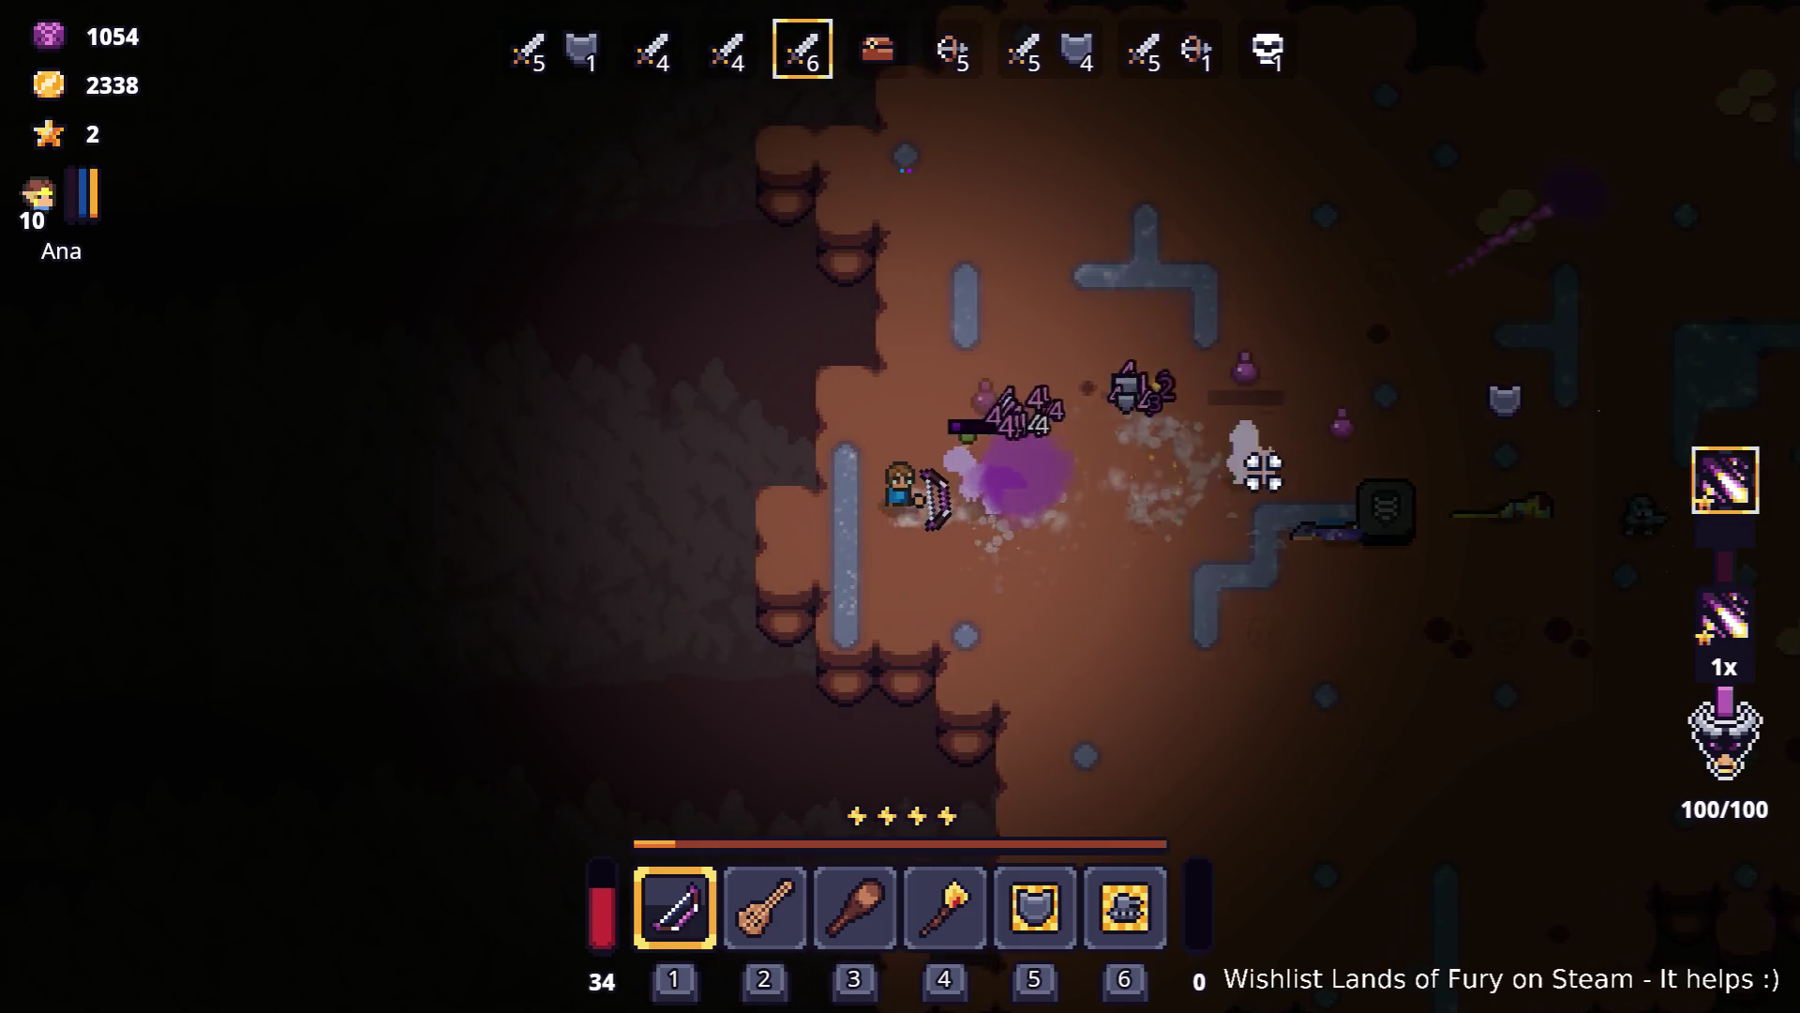
key(d)
key(s)
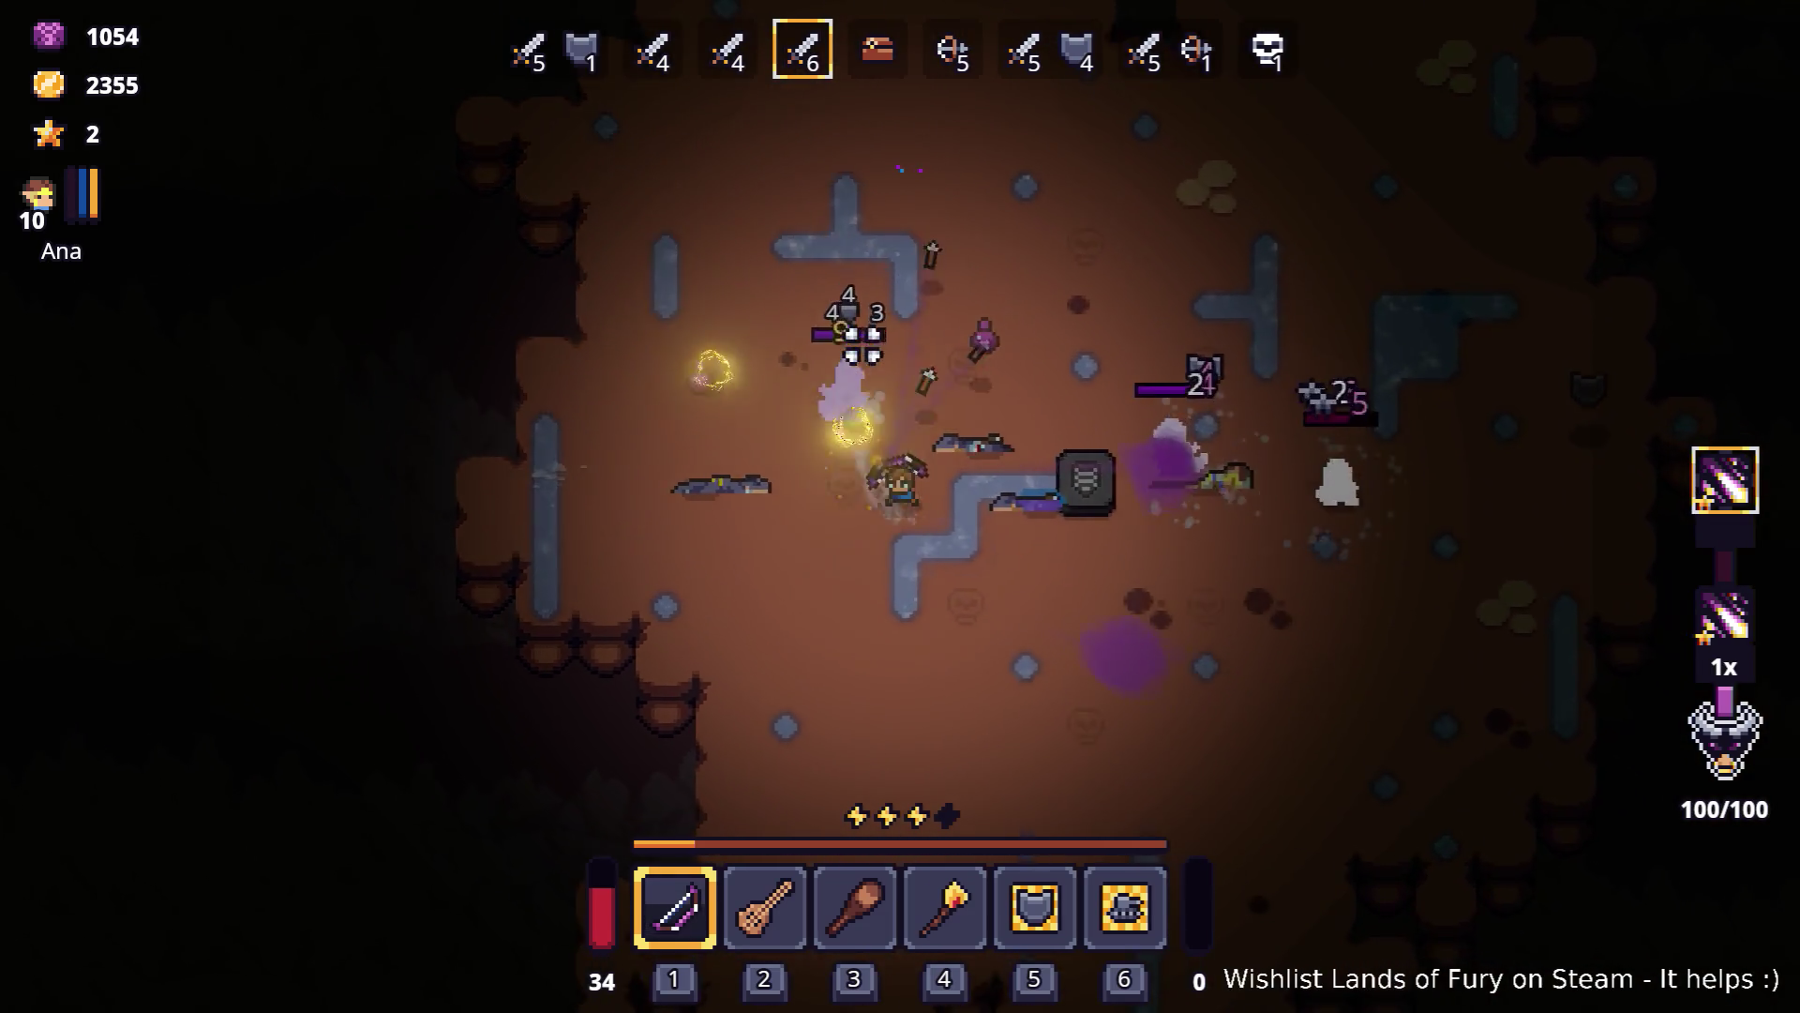
key(d)
key(s)
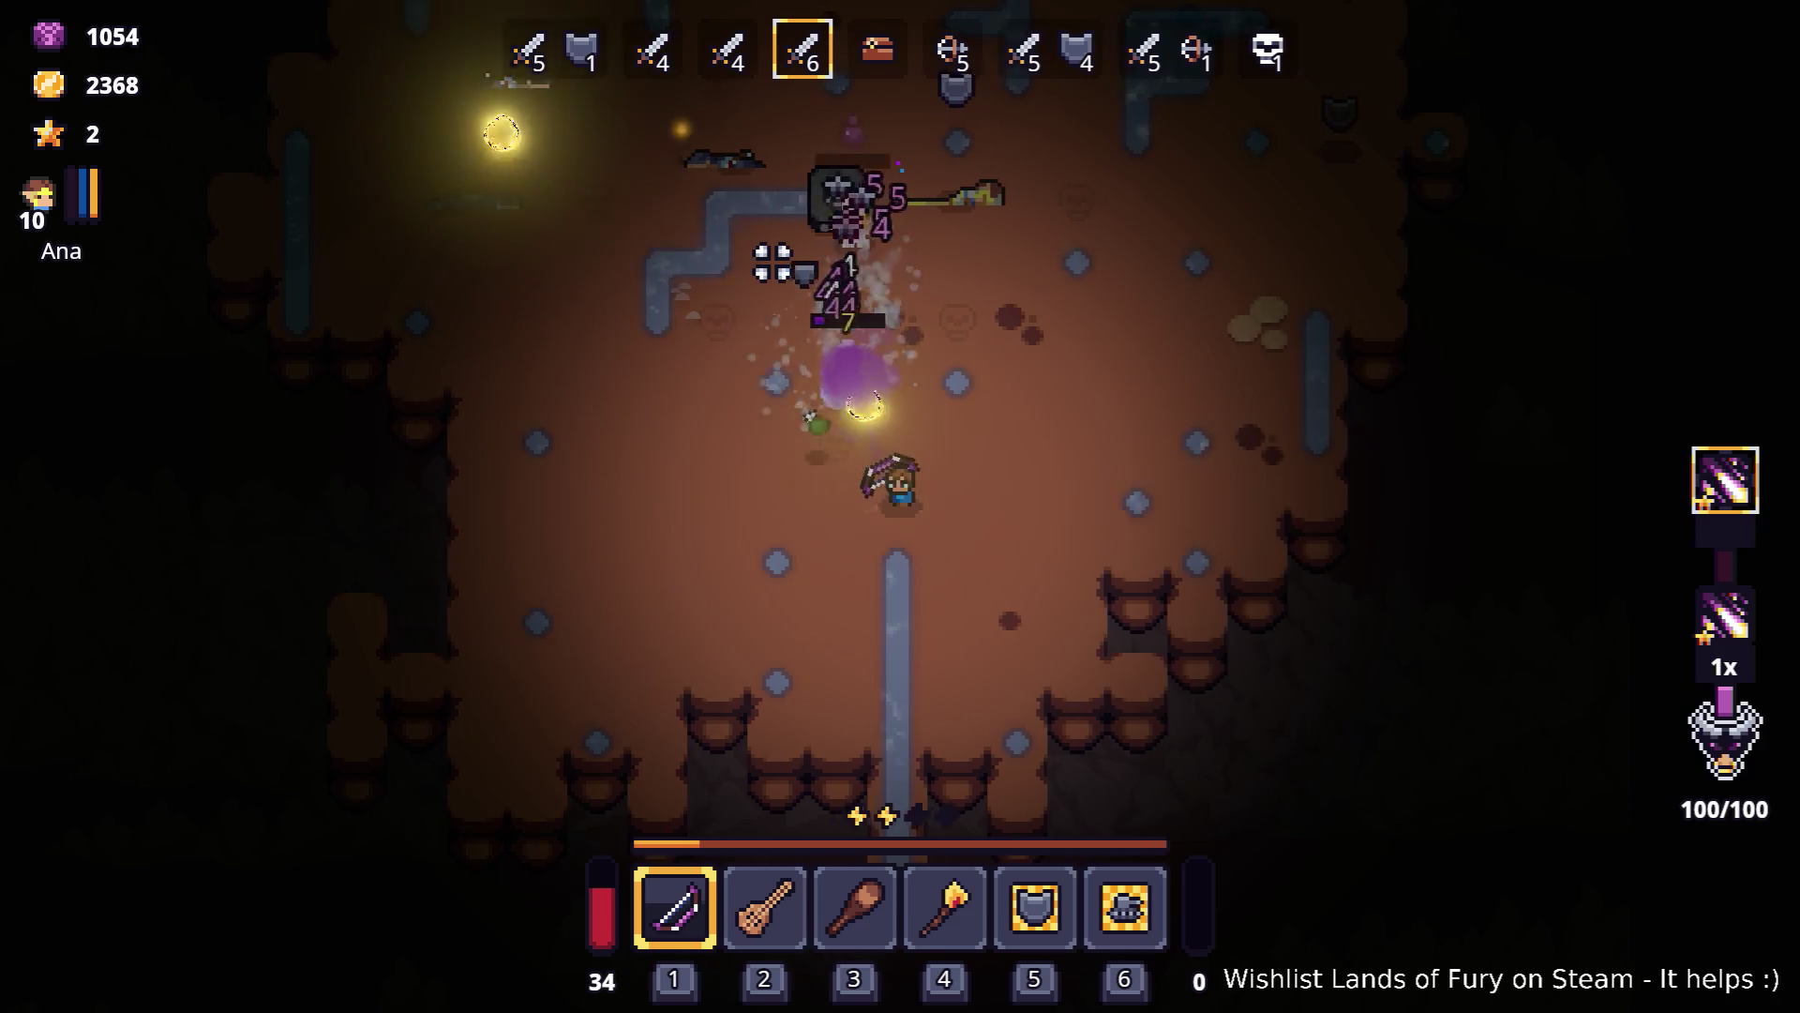
key(w)
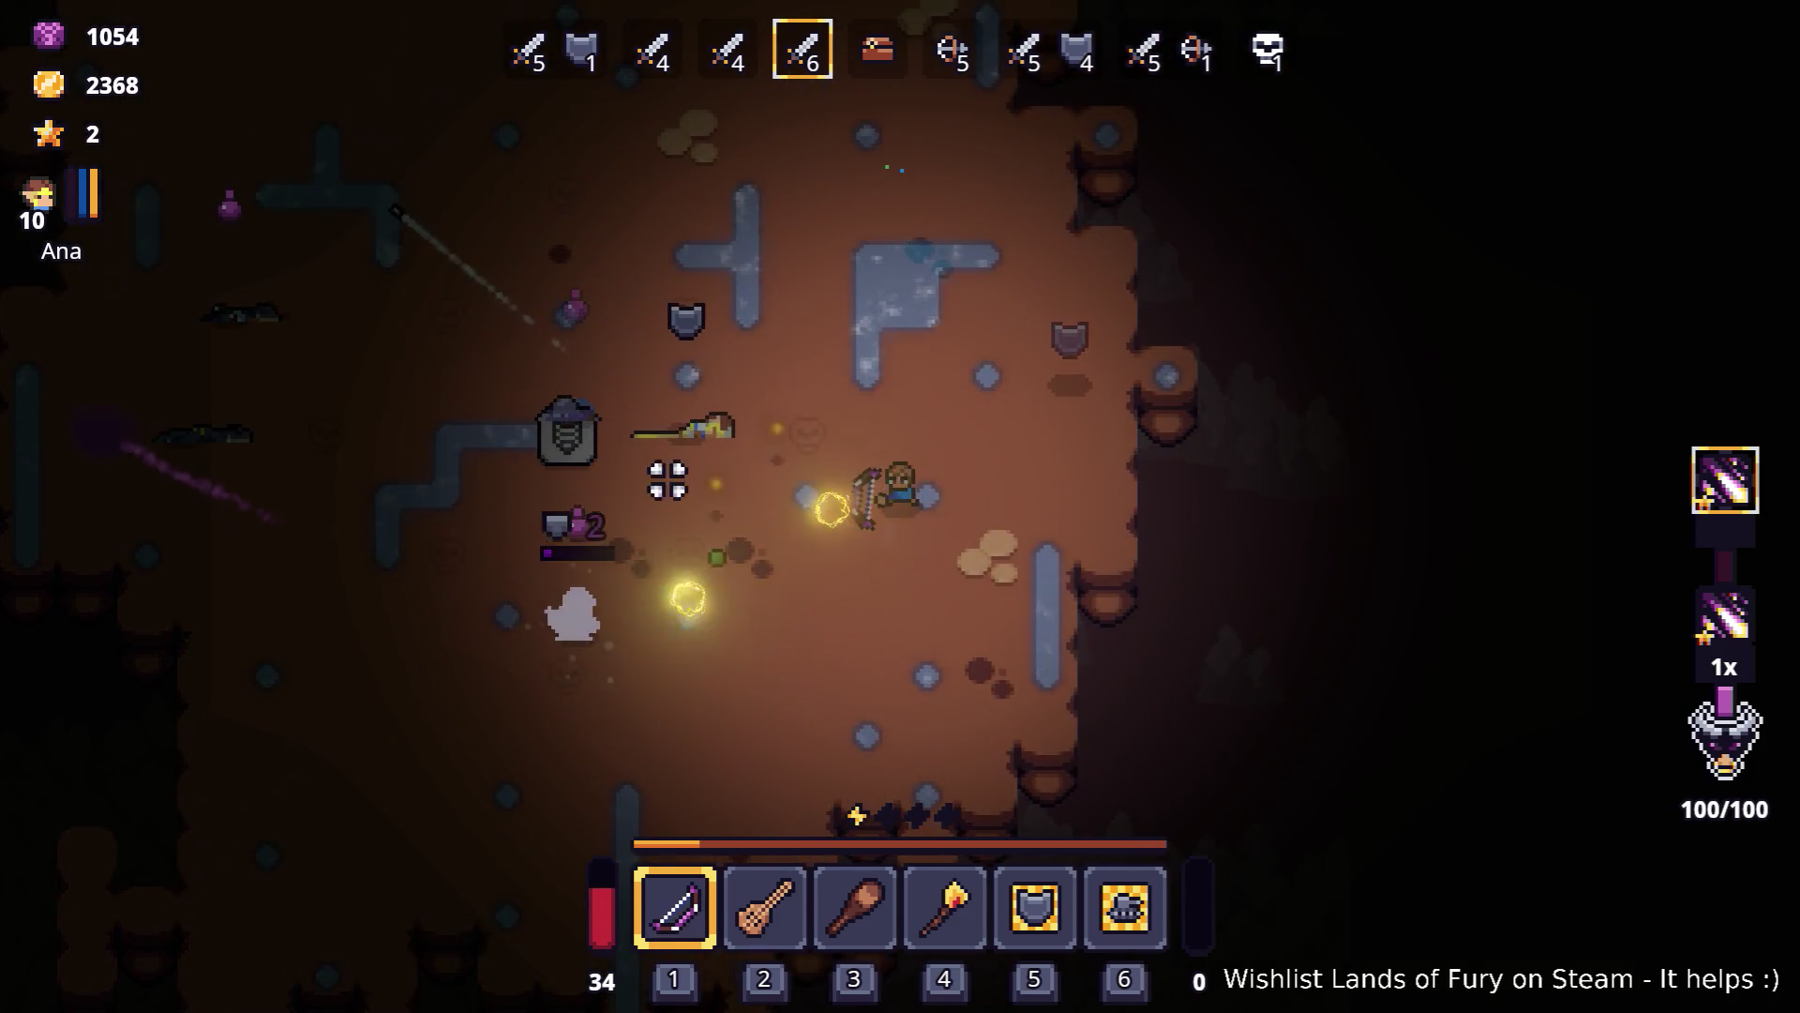
Collect the dropped gold and walk over to Snap the shopkeeper.
key(a)
key(s)
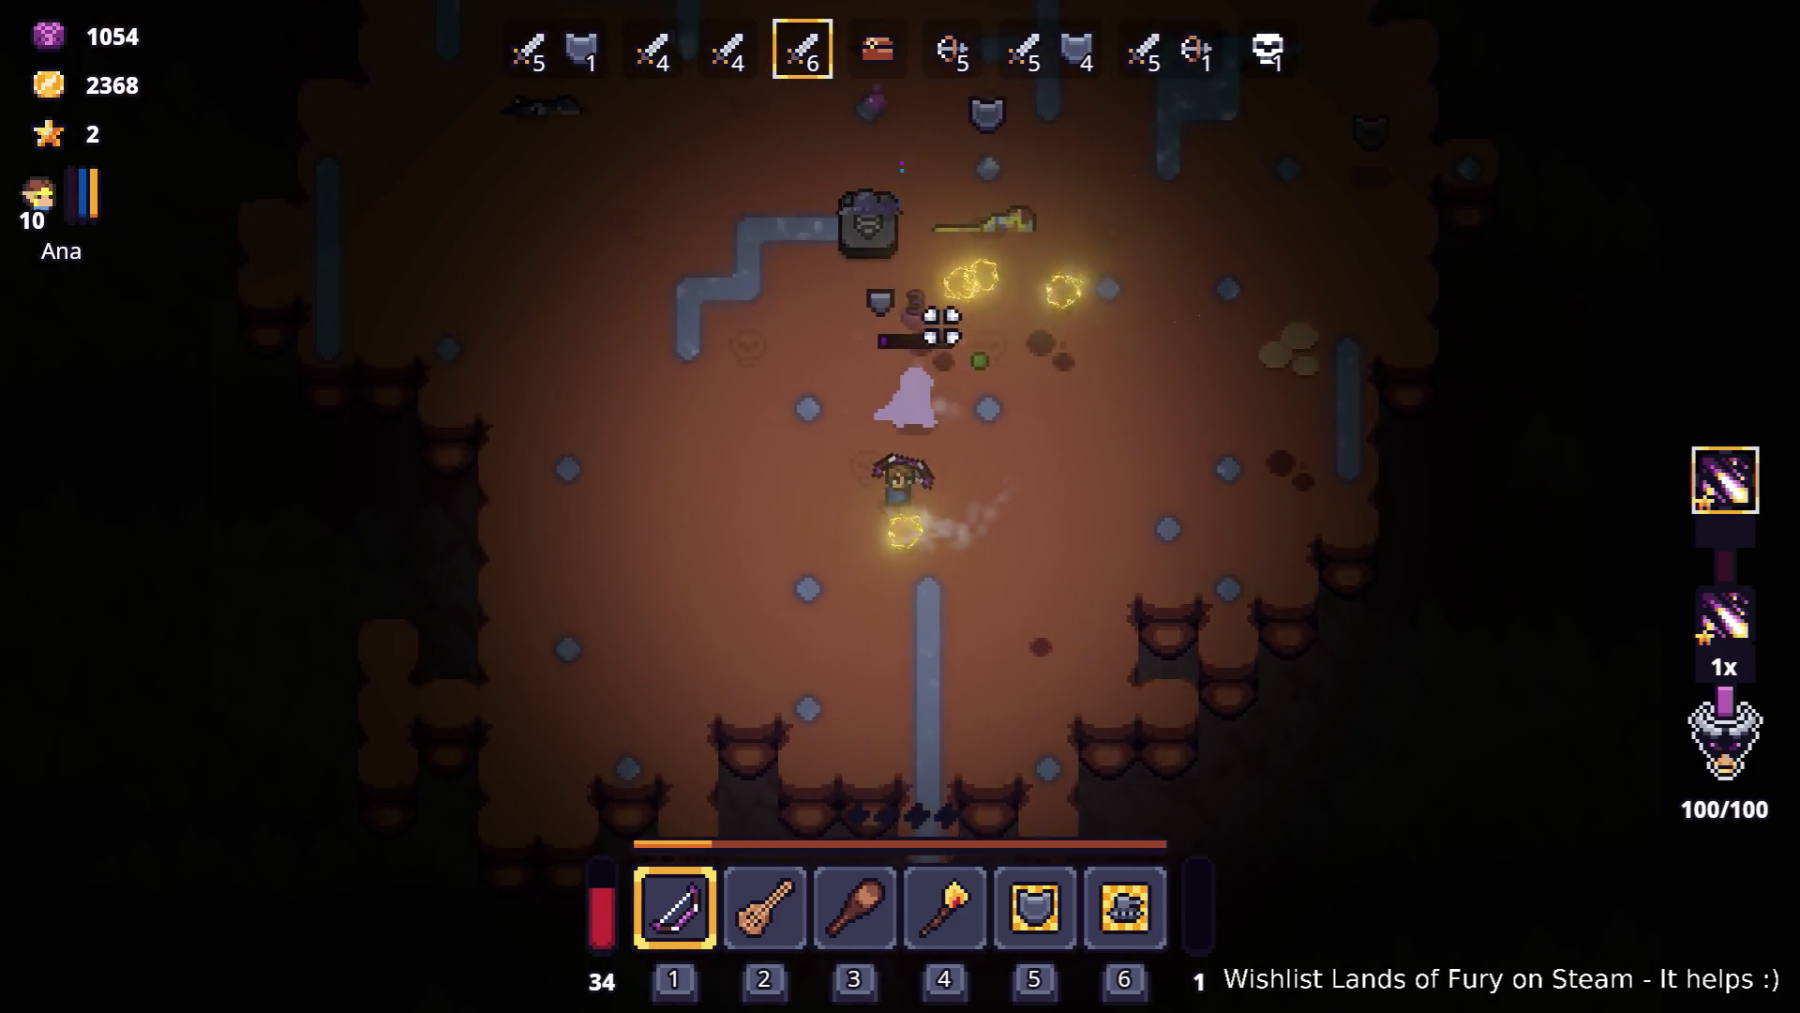
key(w)
key(d)
key(w)
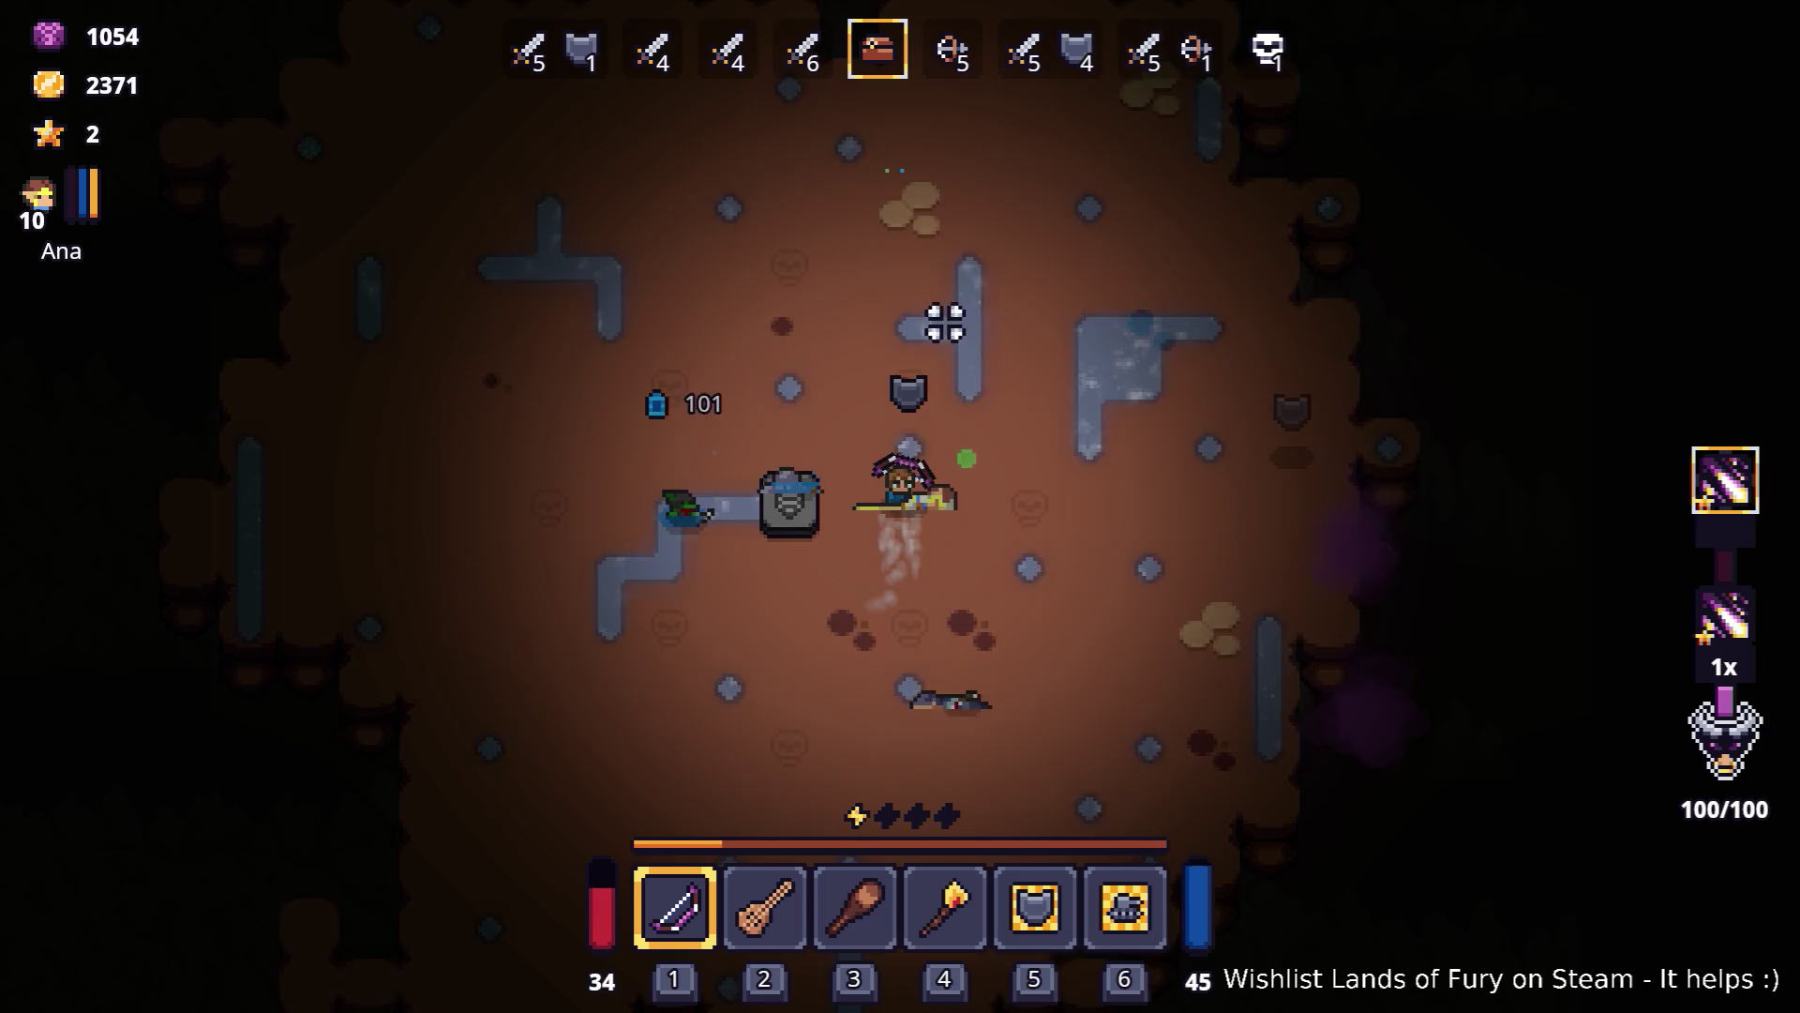
key(a)
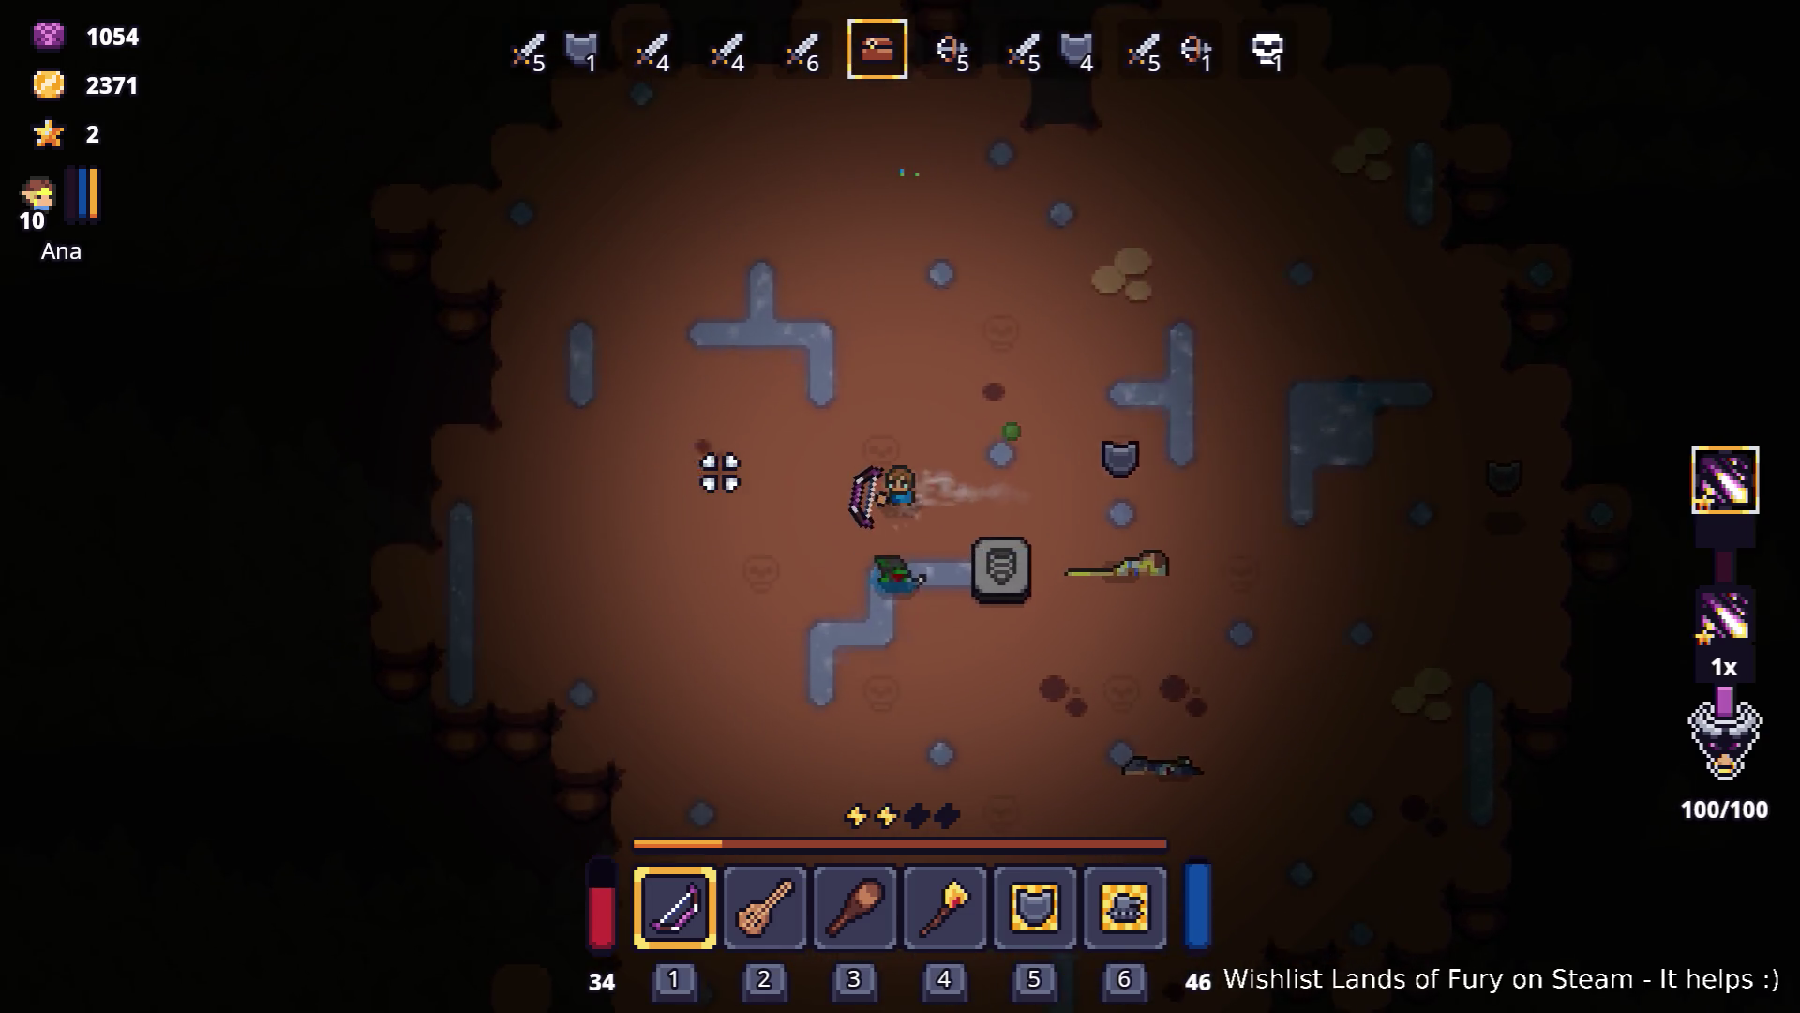
Buy the Rat Hat, Blue Cape, Ring of Bunny and a health potion from Snap, leaving 97 gold.
key(e)
key(e)
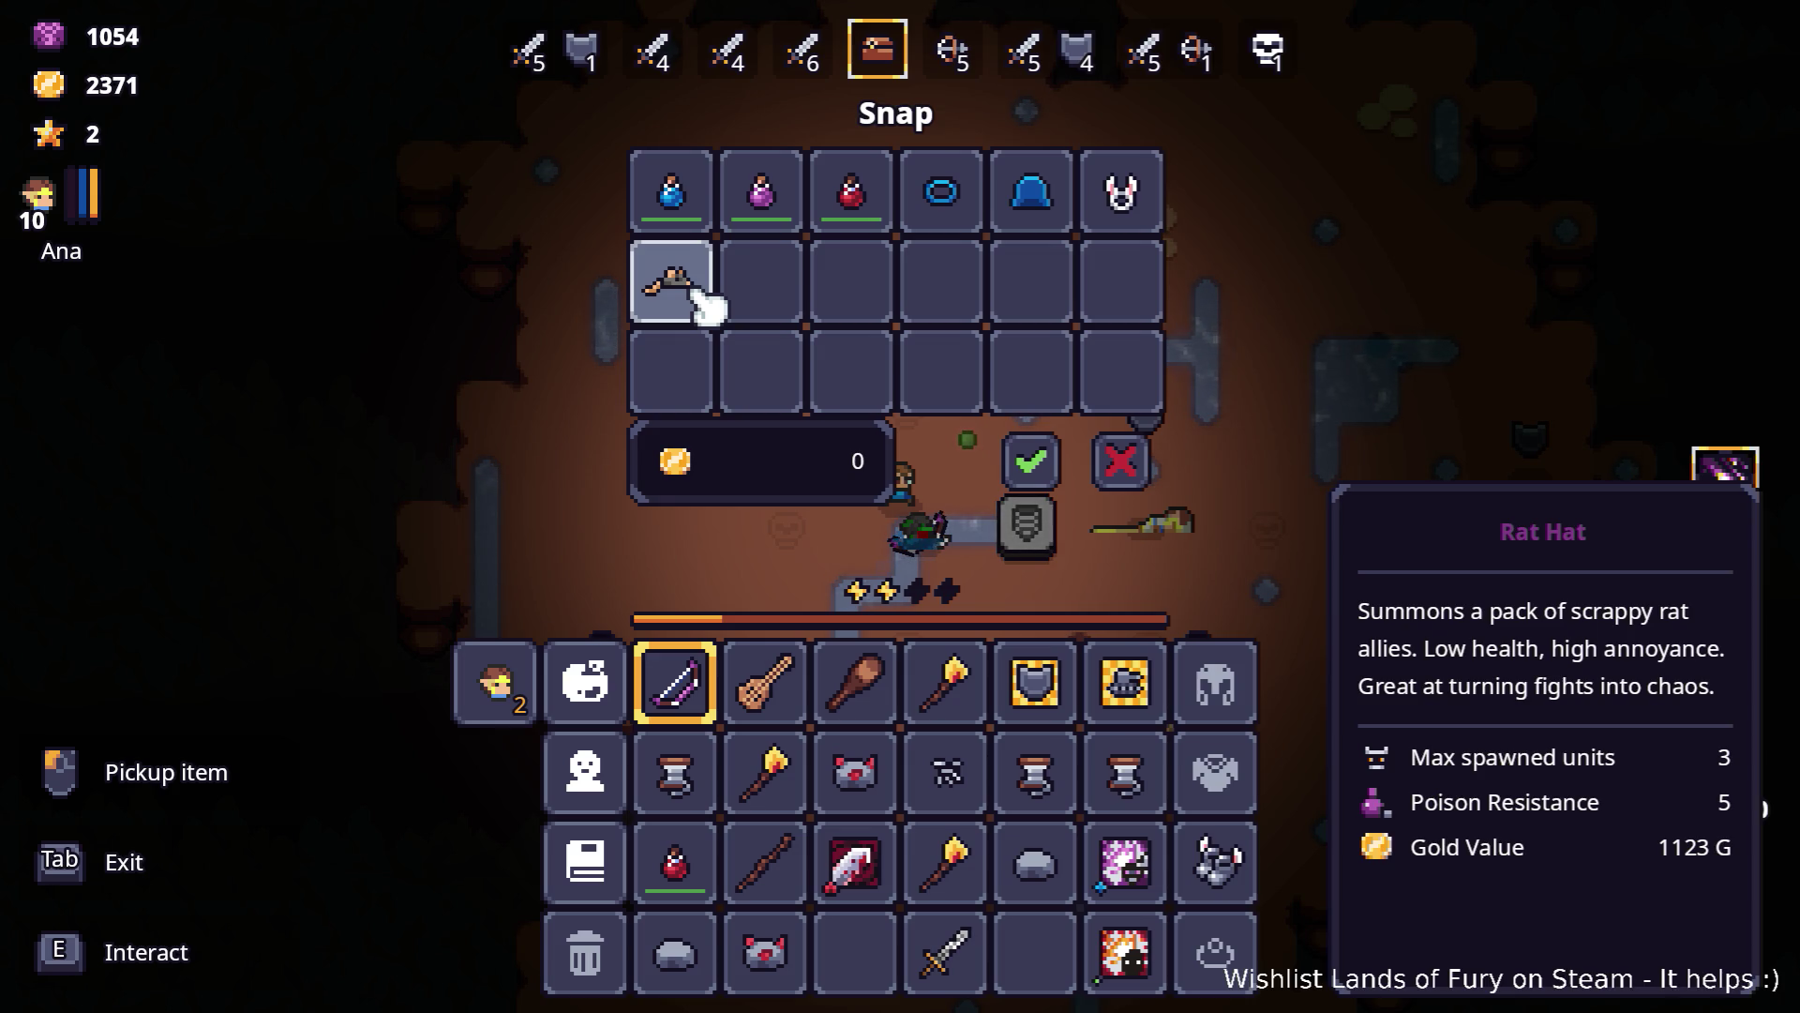
click(692, 293)
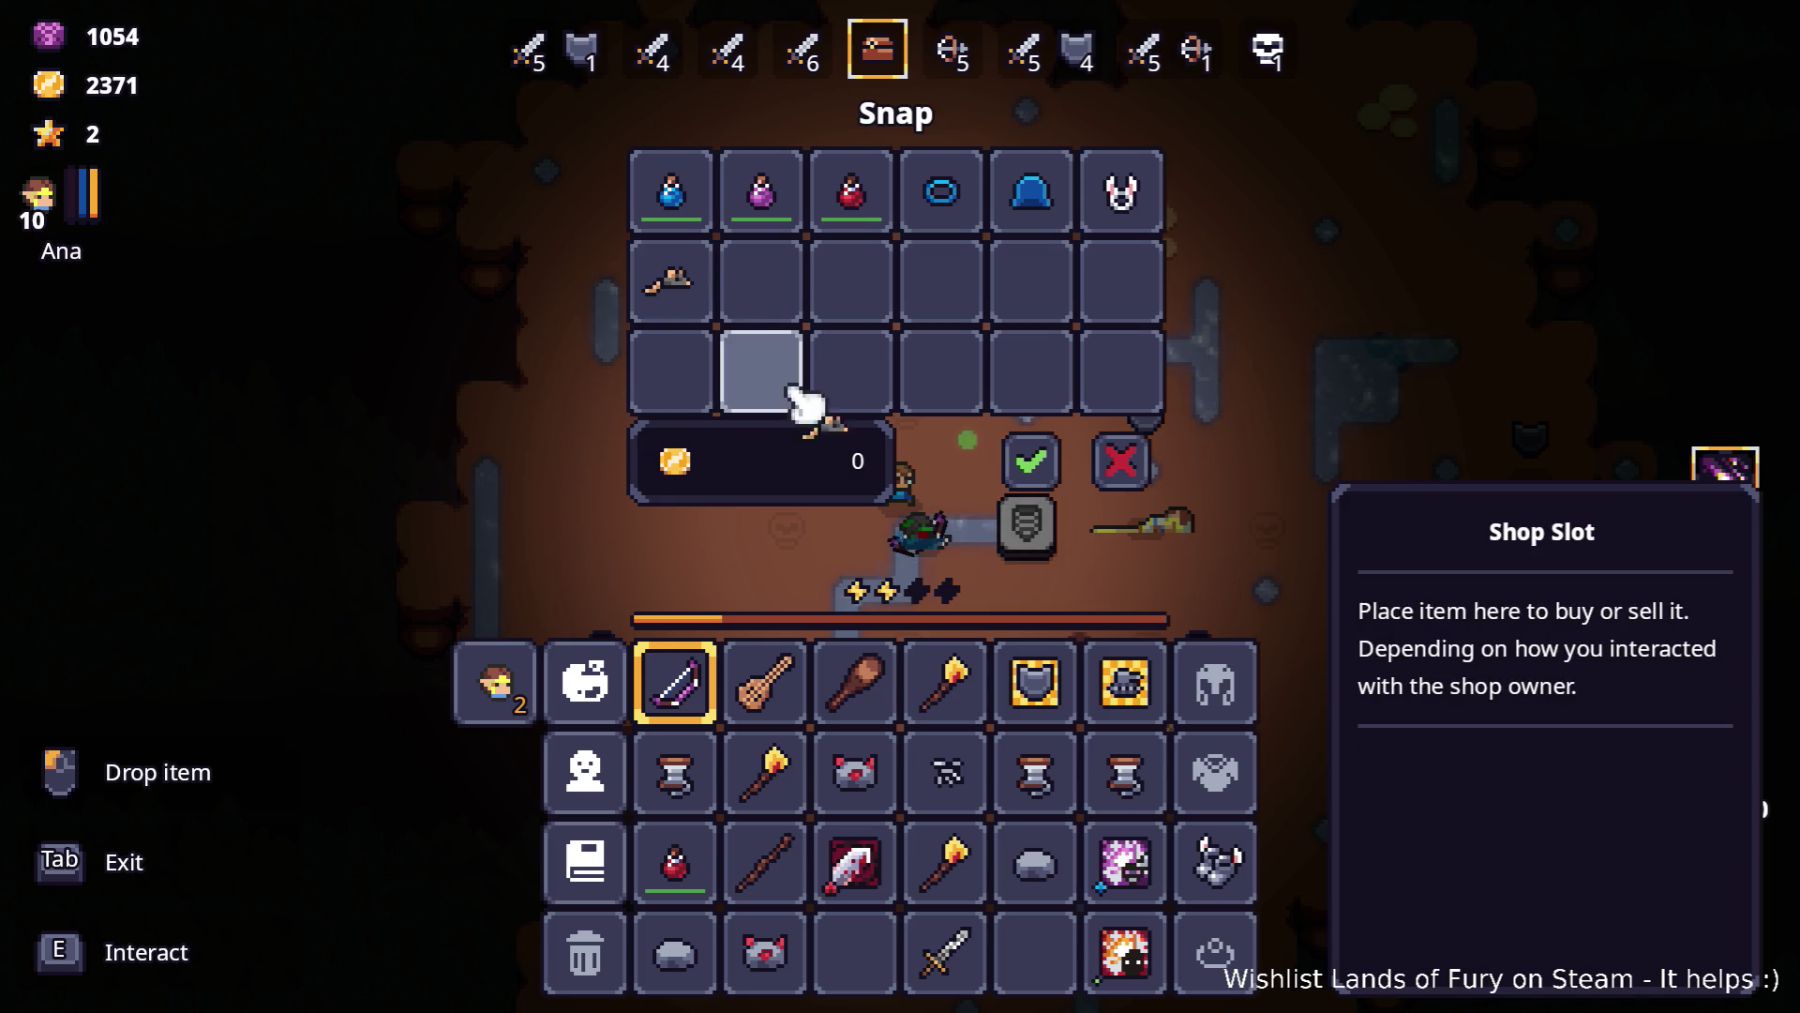
click(1189, 699)
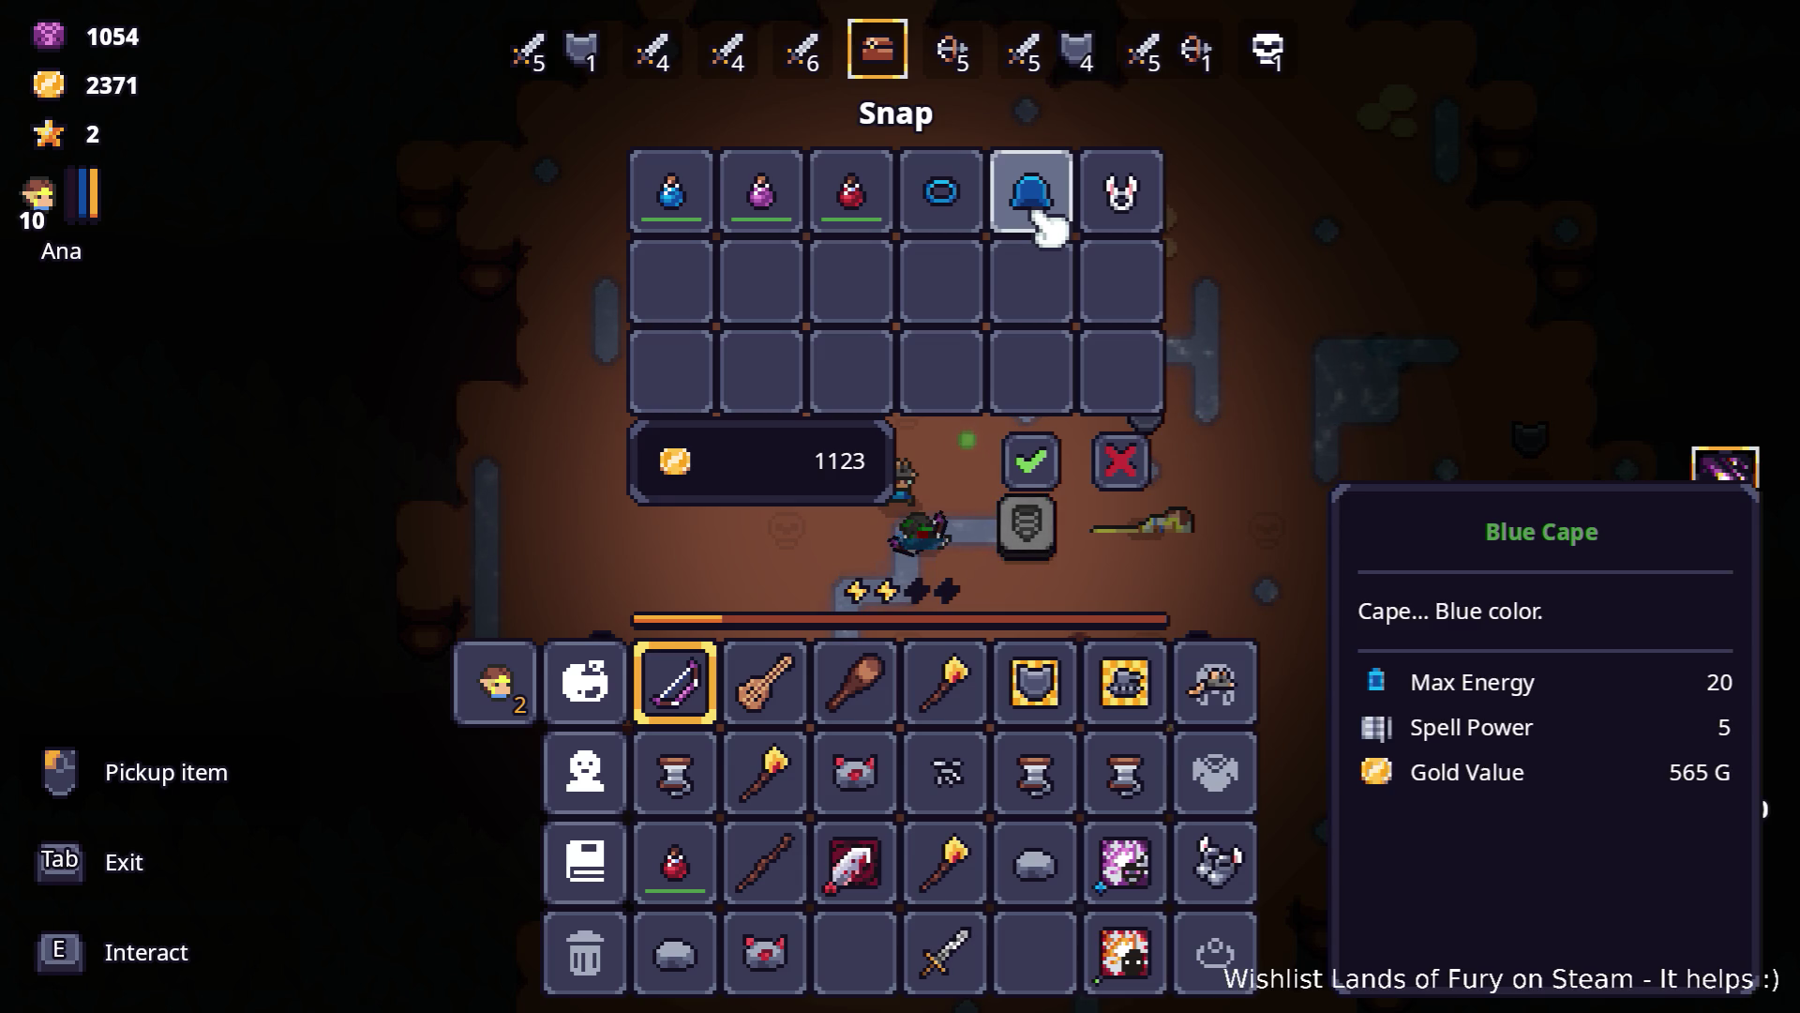
click(1044, 223)
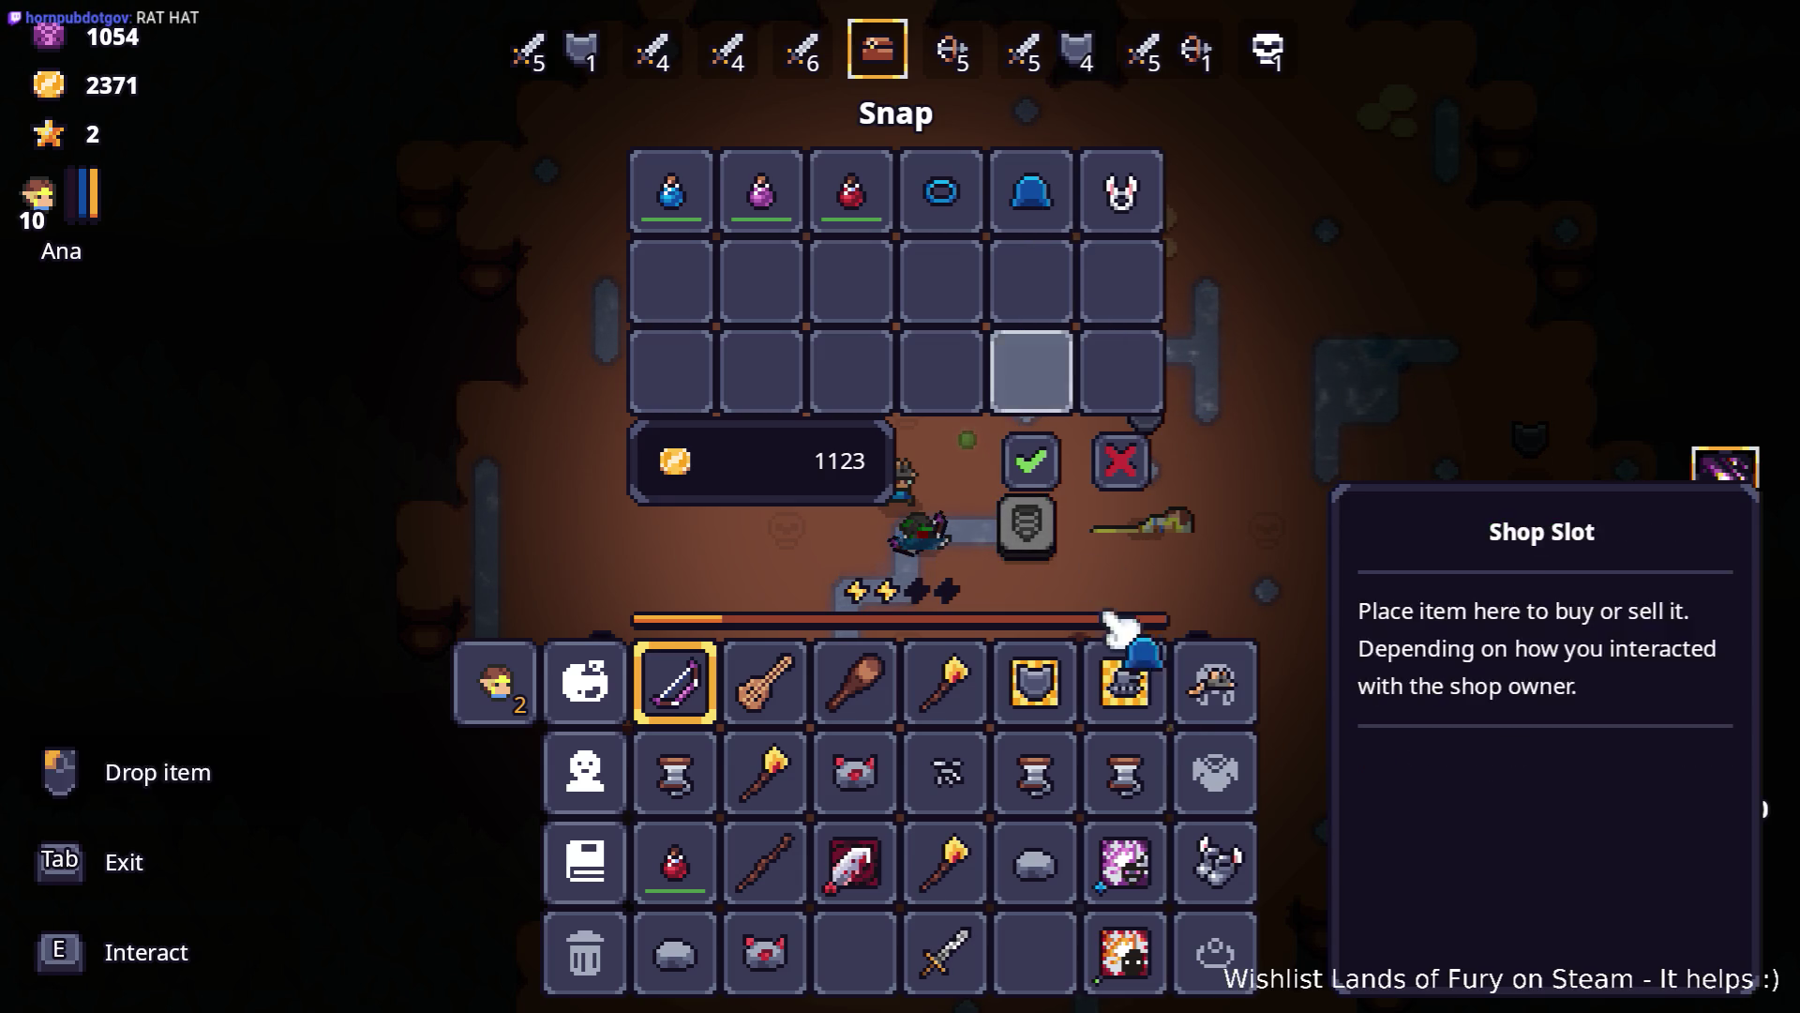
click(1211, 769)
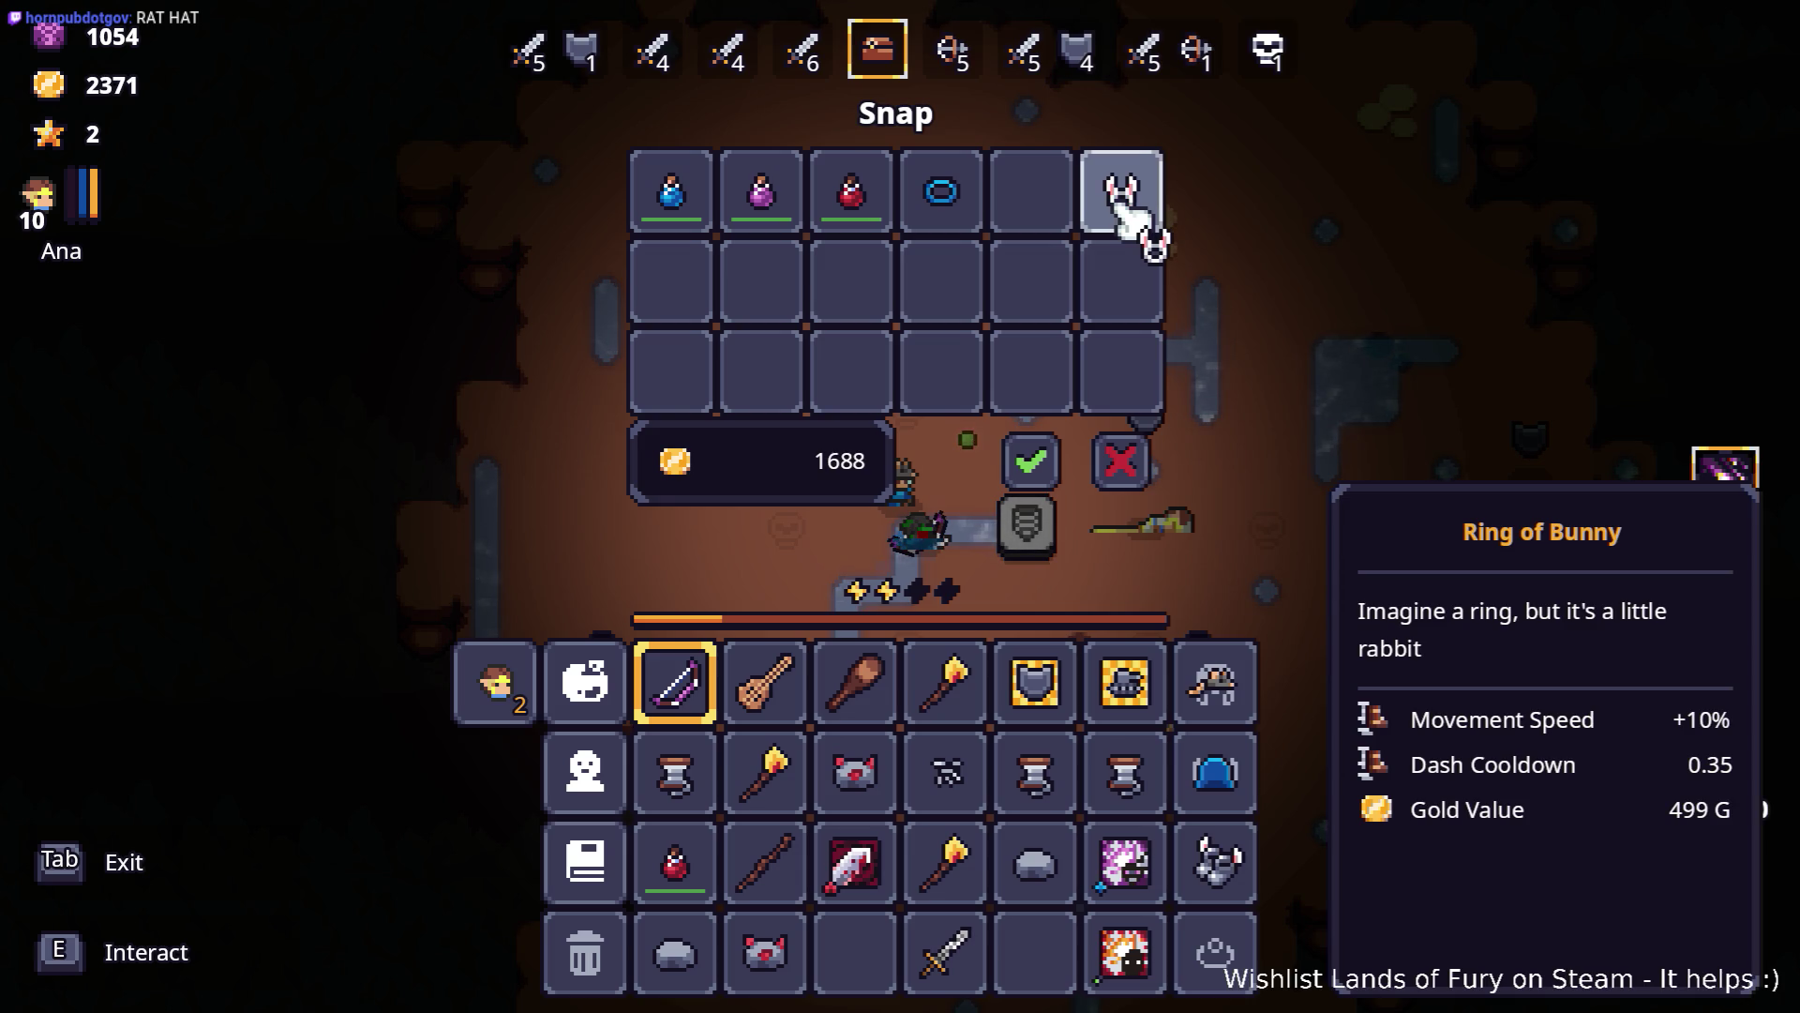
click(1210, 947)
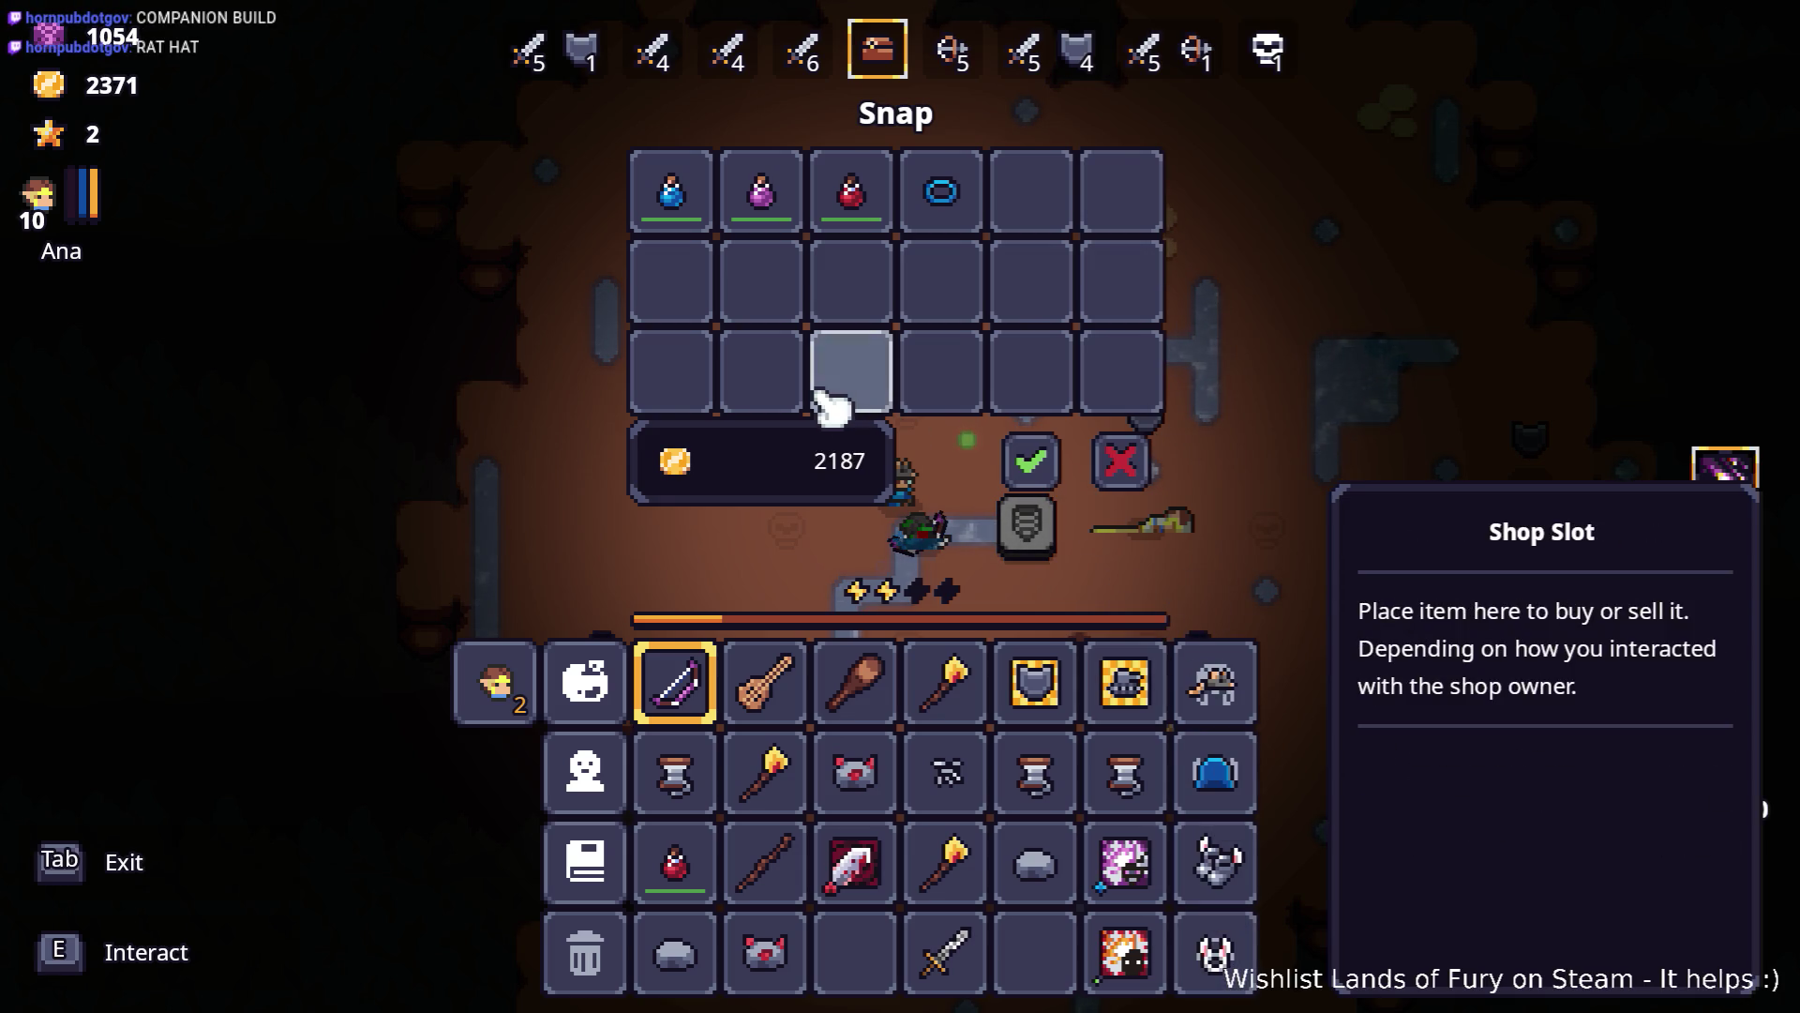
click(851, 192)
click(854, 952)
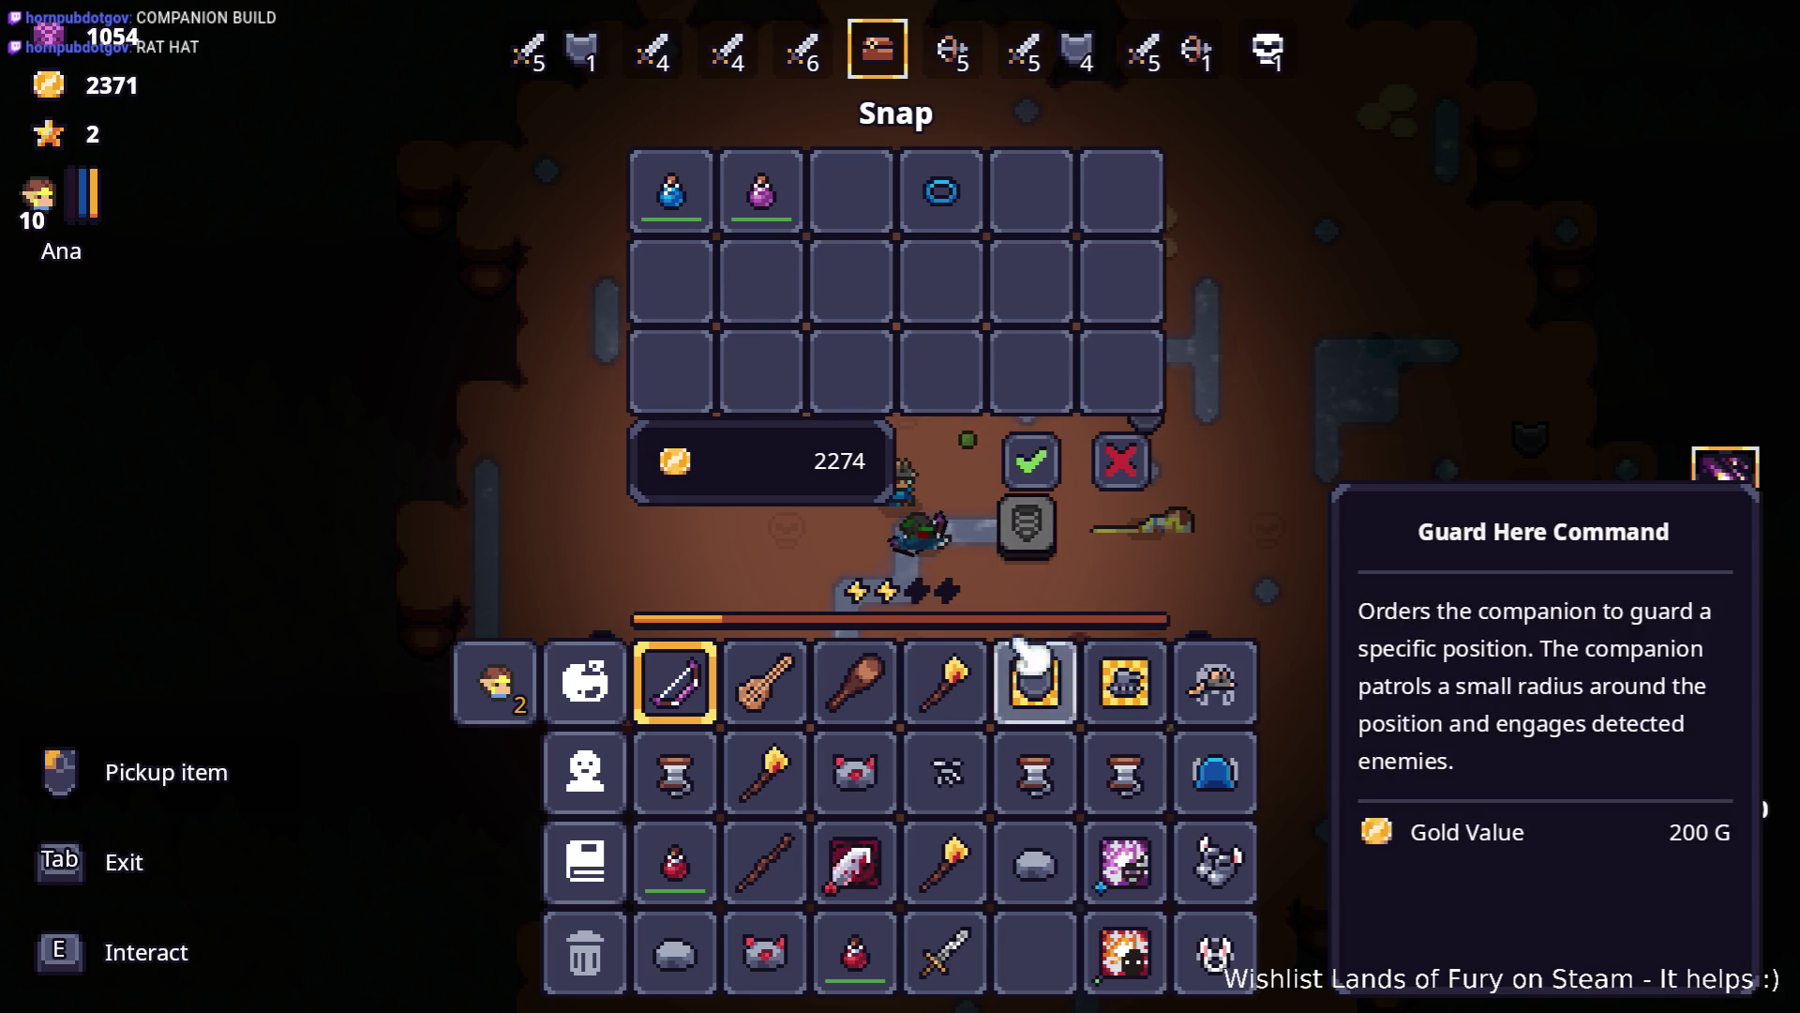
click(1036, 462)
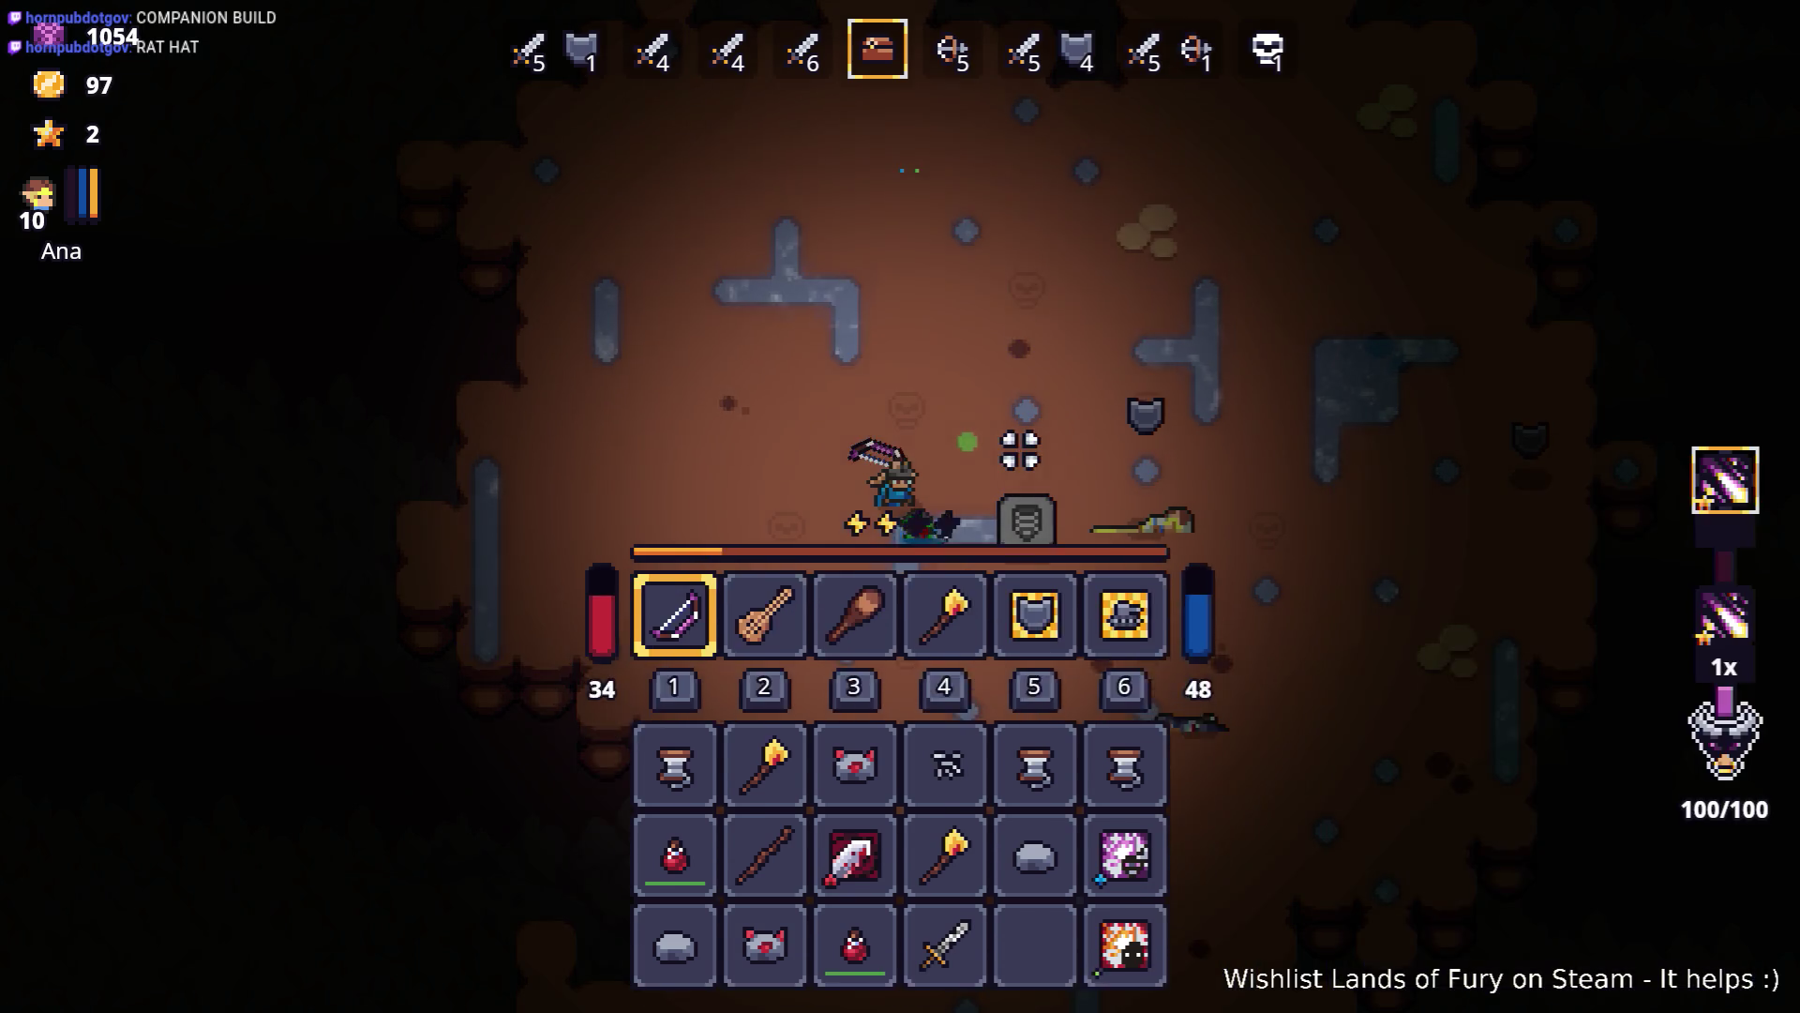
Put two health potions and the rope into quick slots, replacing the shield.
drag(872, 955, 890, 692)
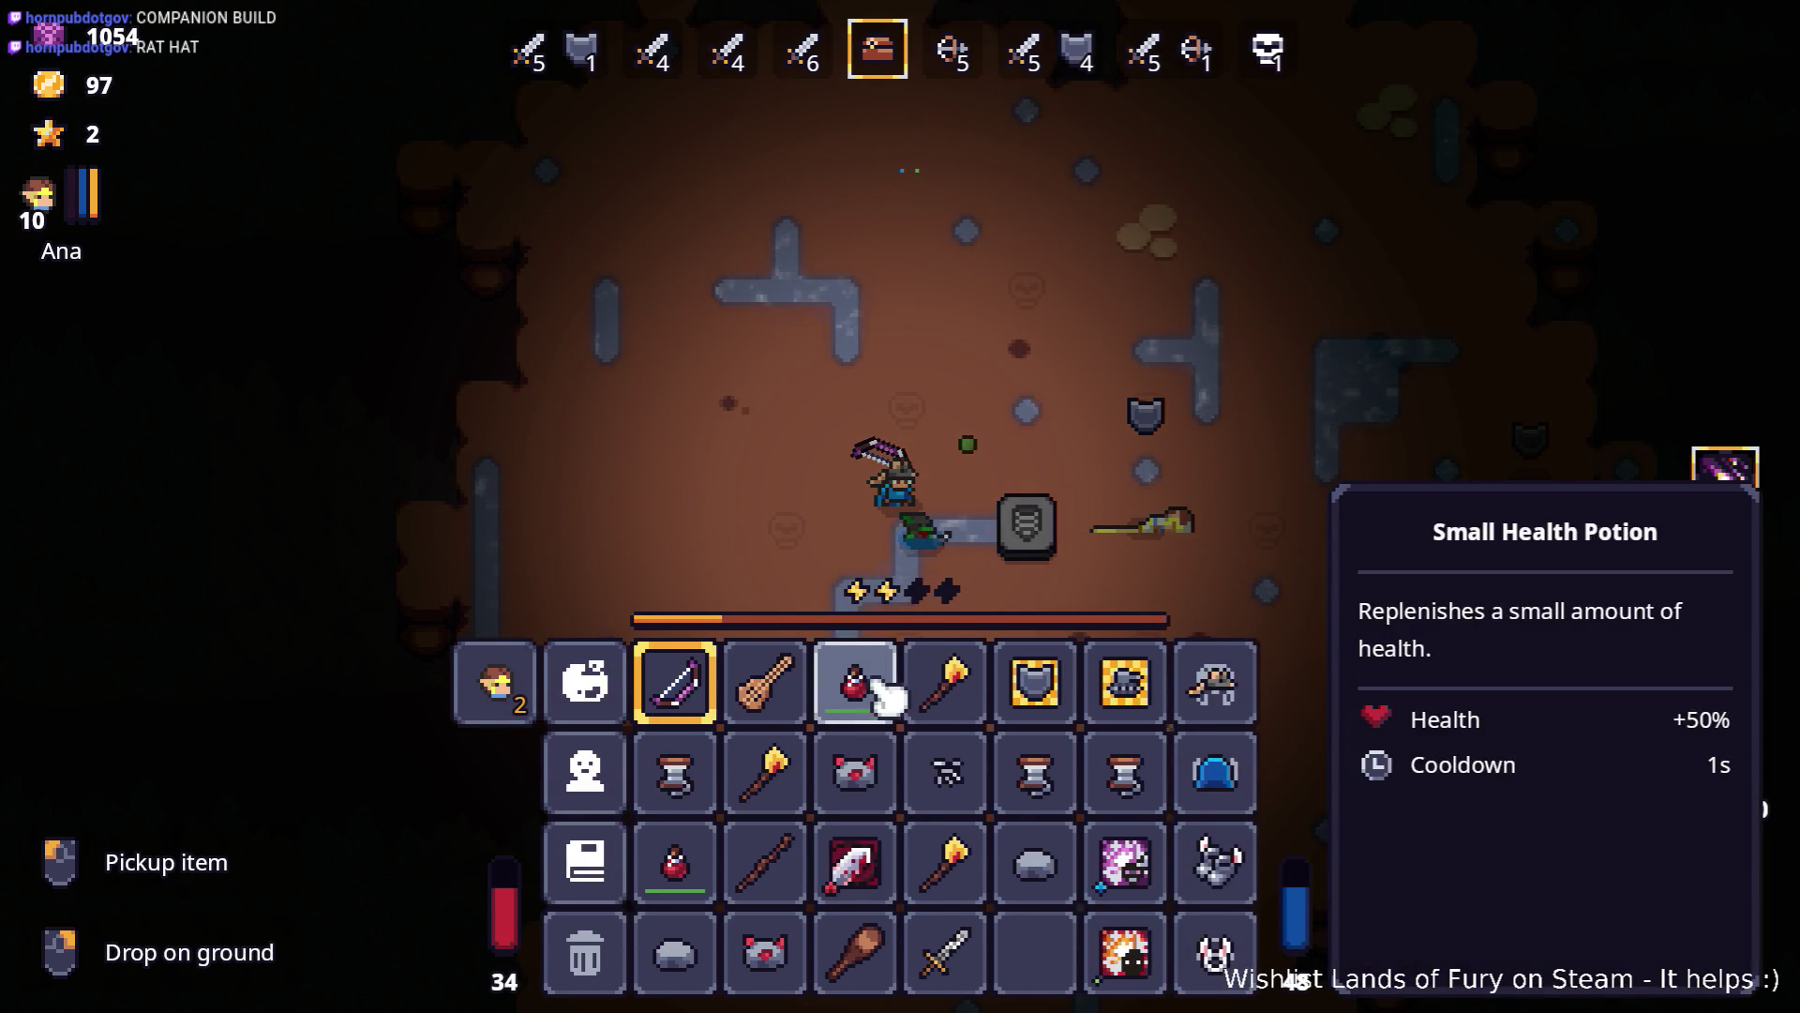
drag(693, 863, 947, 722)
drag(689, 816, 1036, 693)
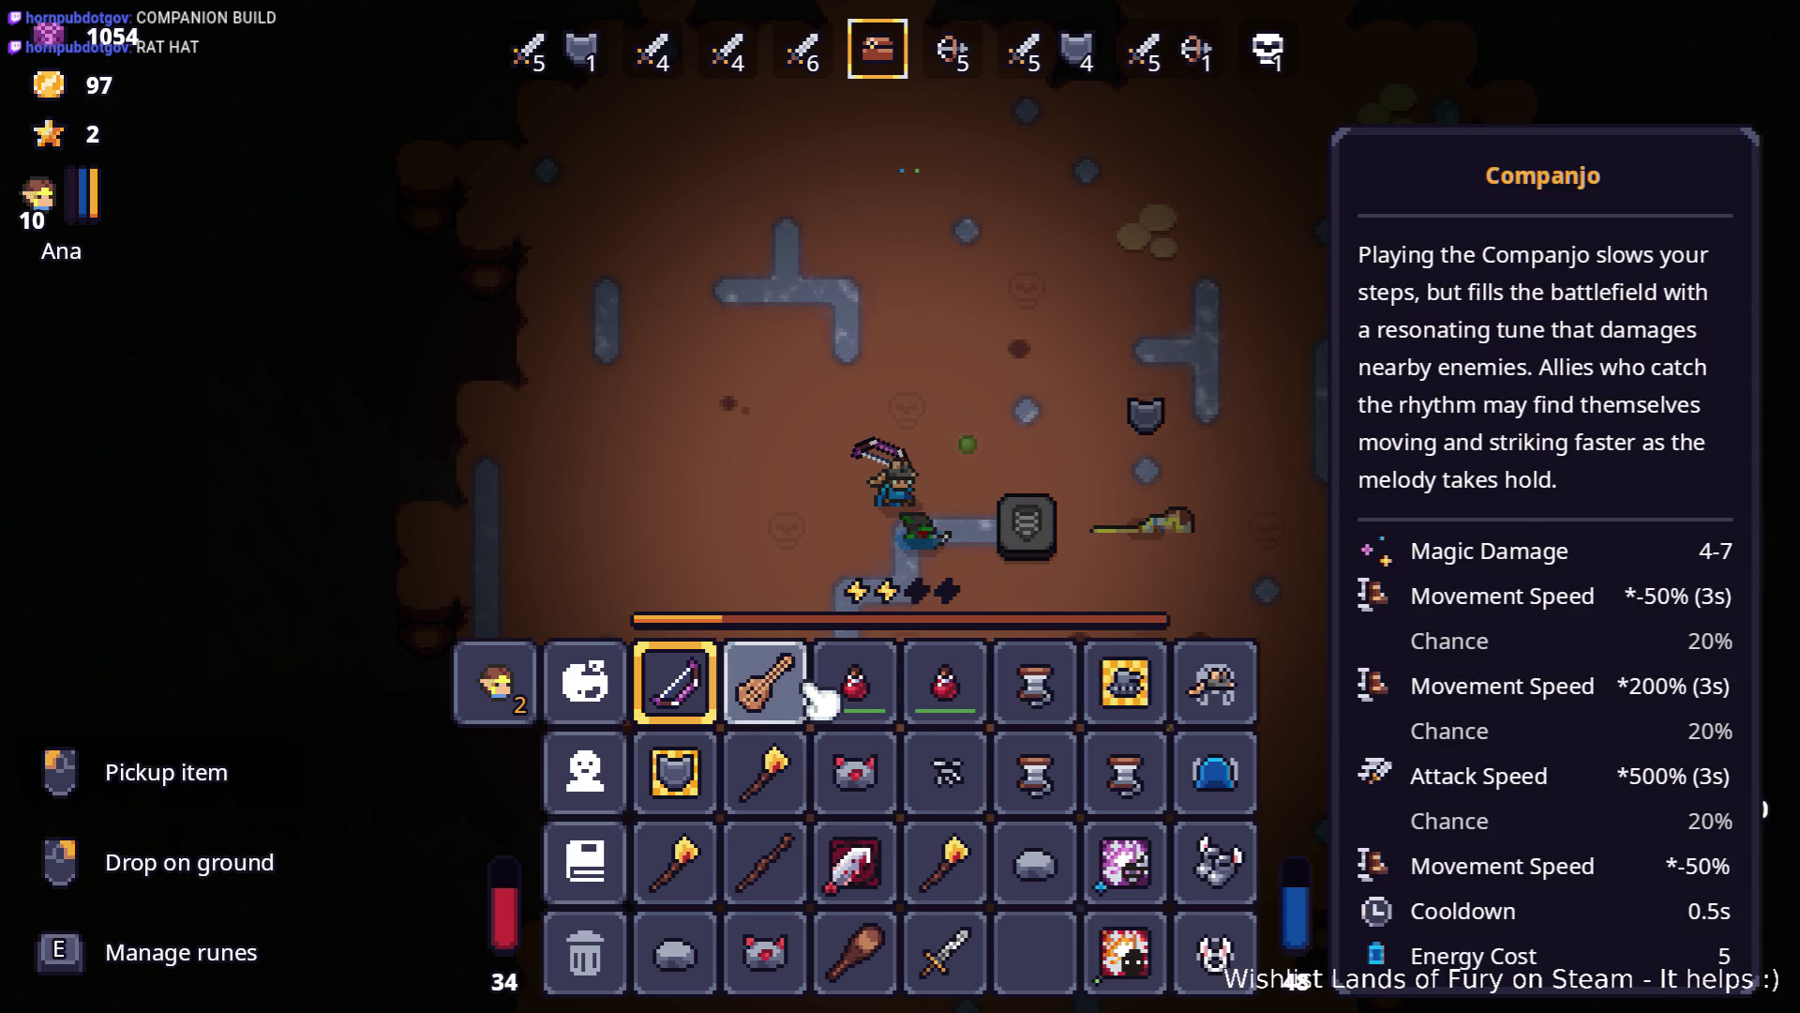
key(Tab)
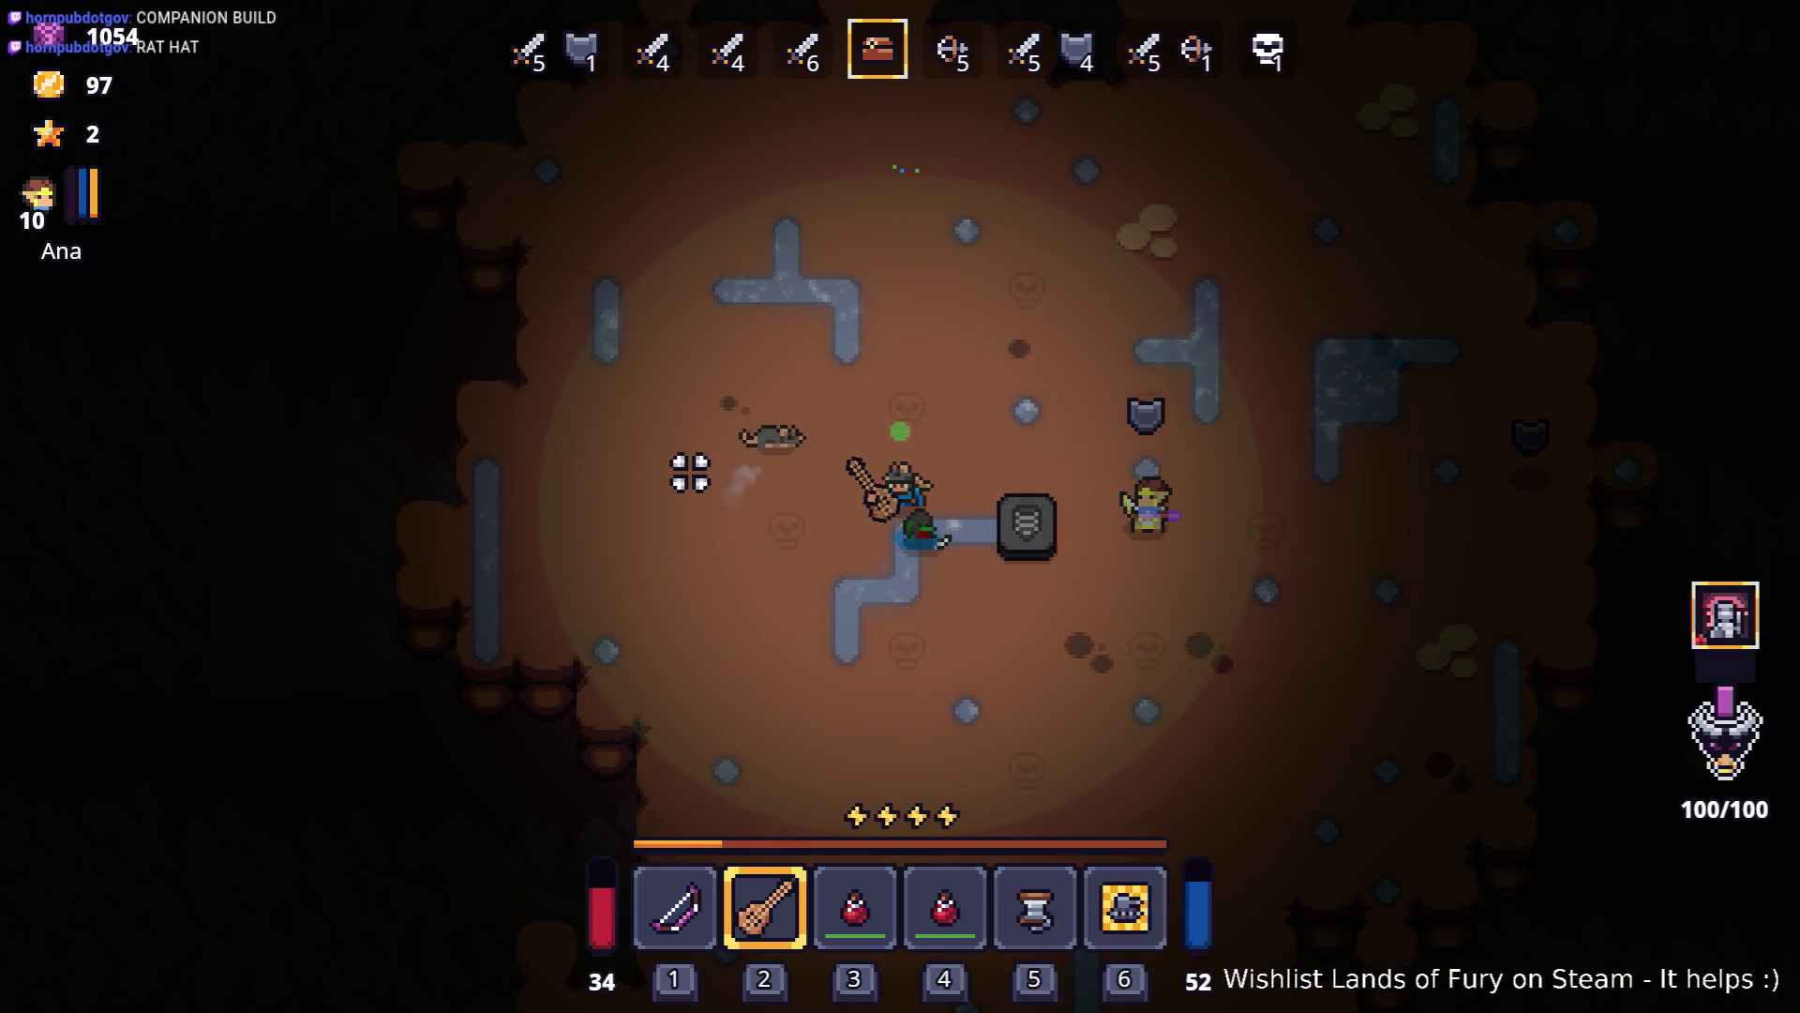
Walk right toward the companion, drink a health potion and check the companion commands.
key(d)
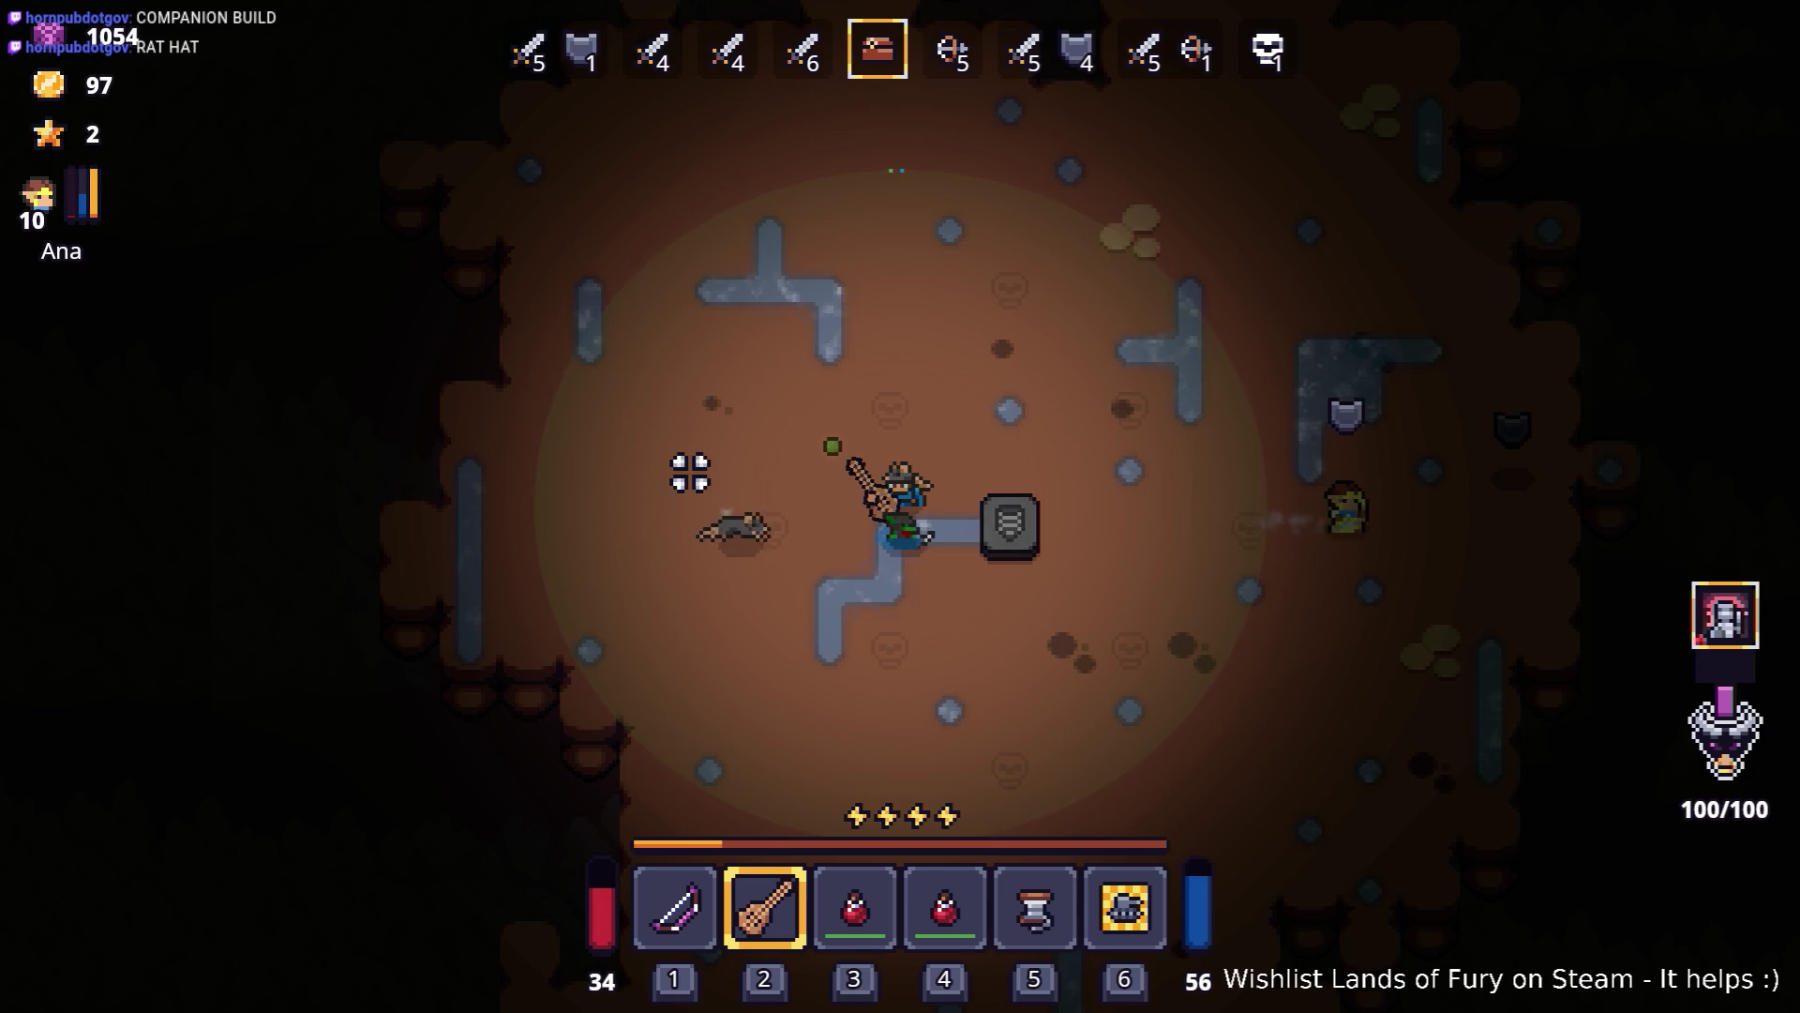
key(d)
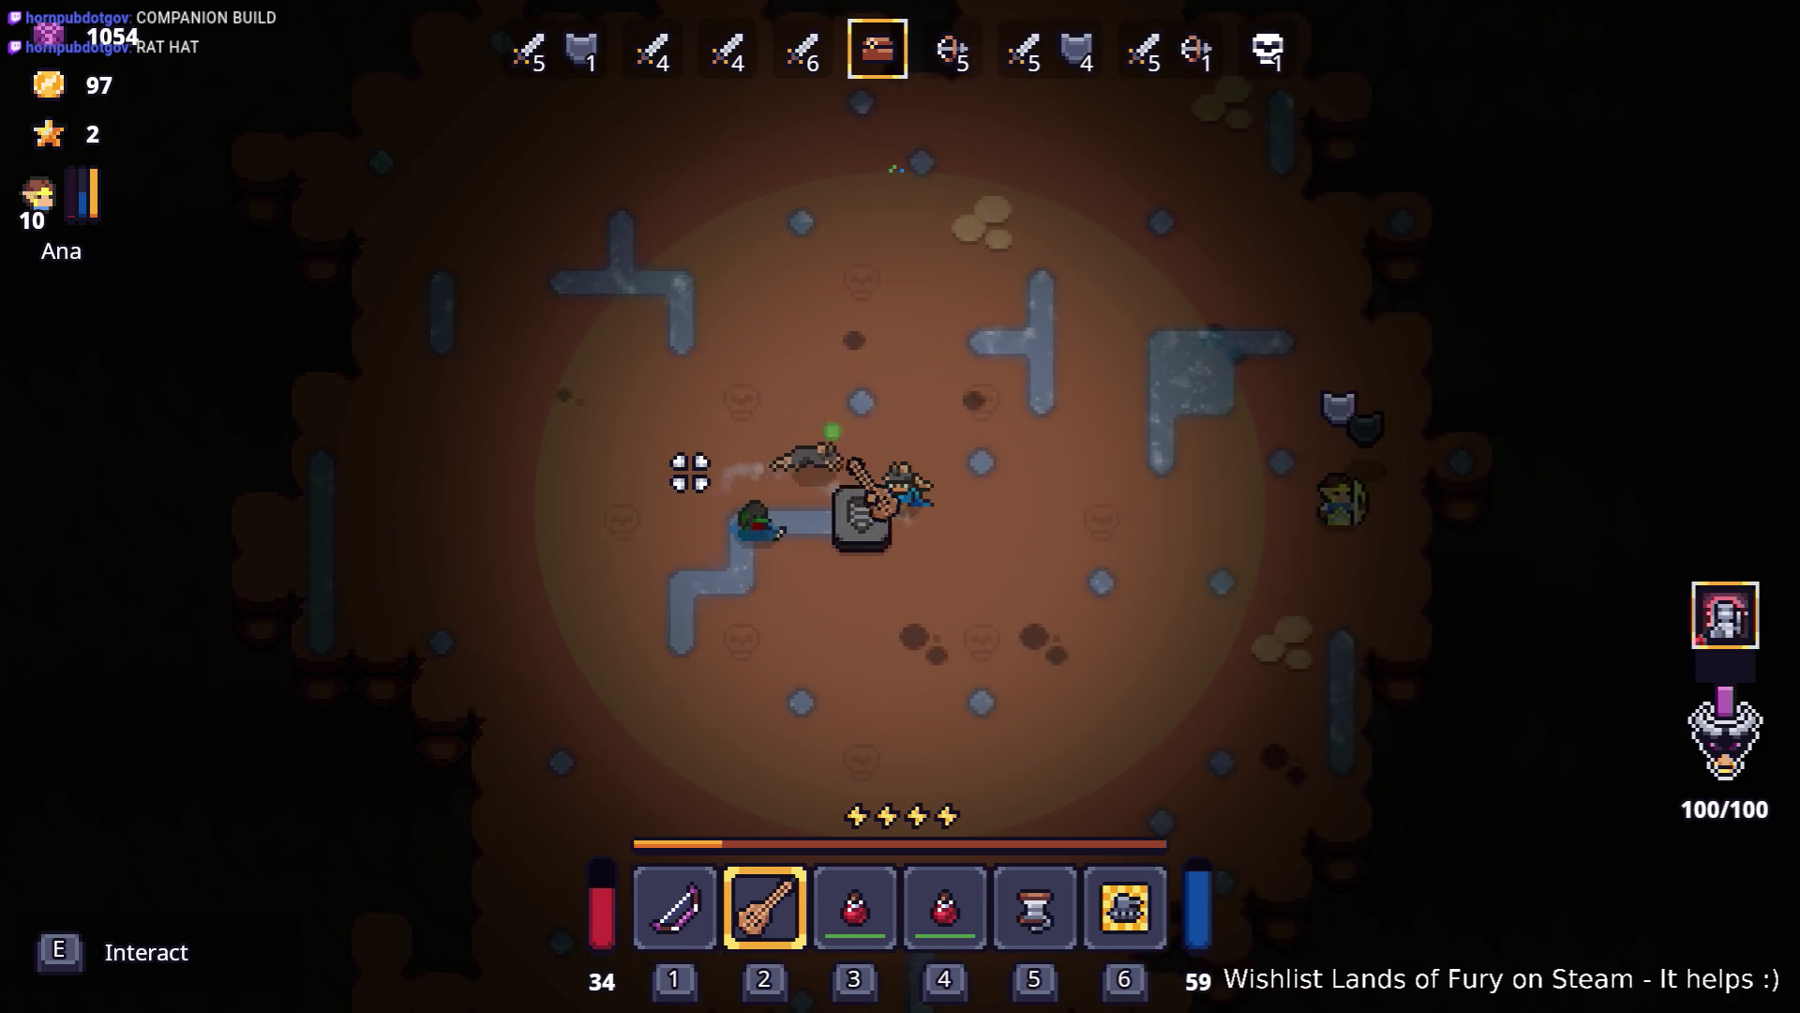
key(d)
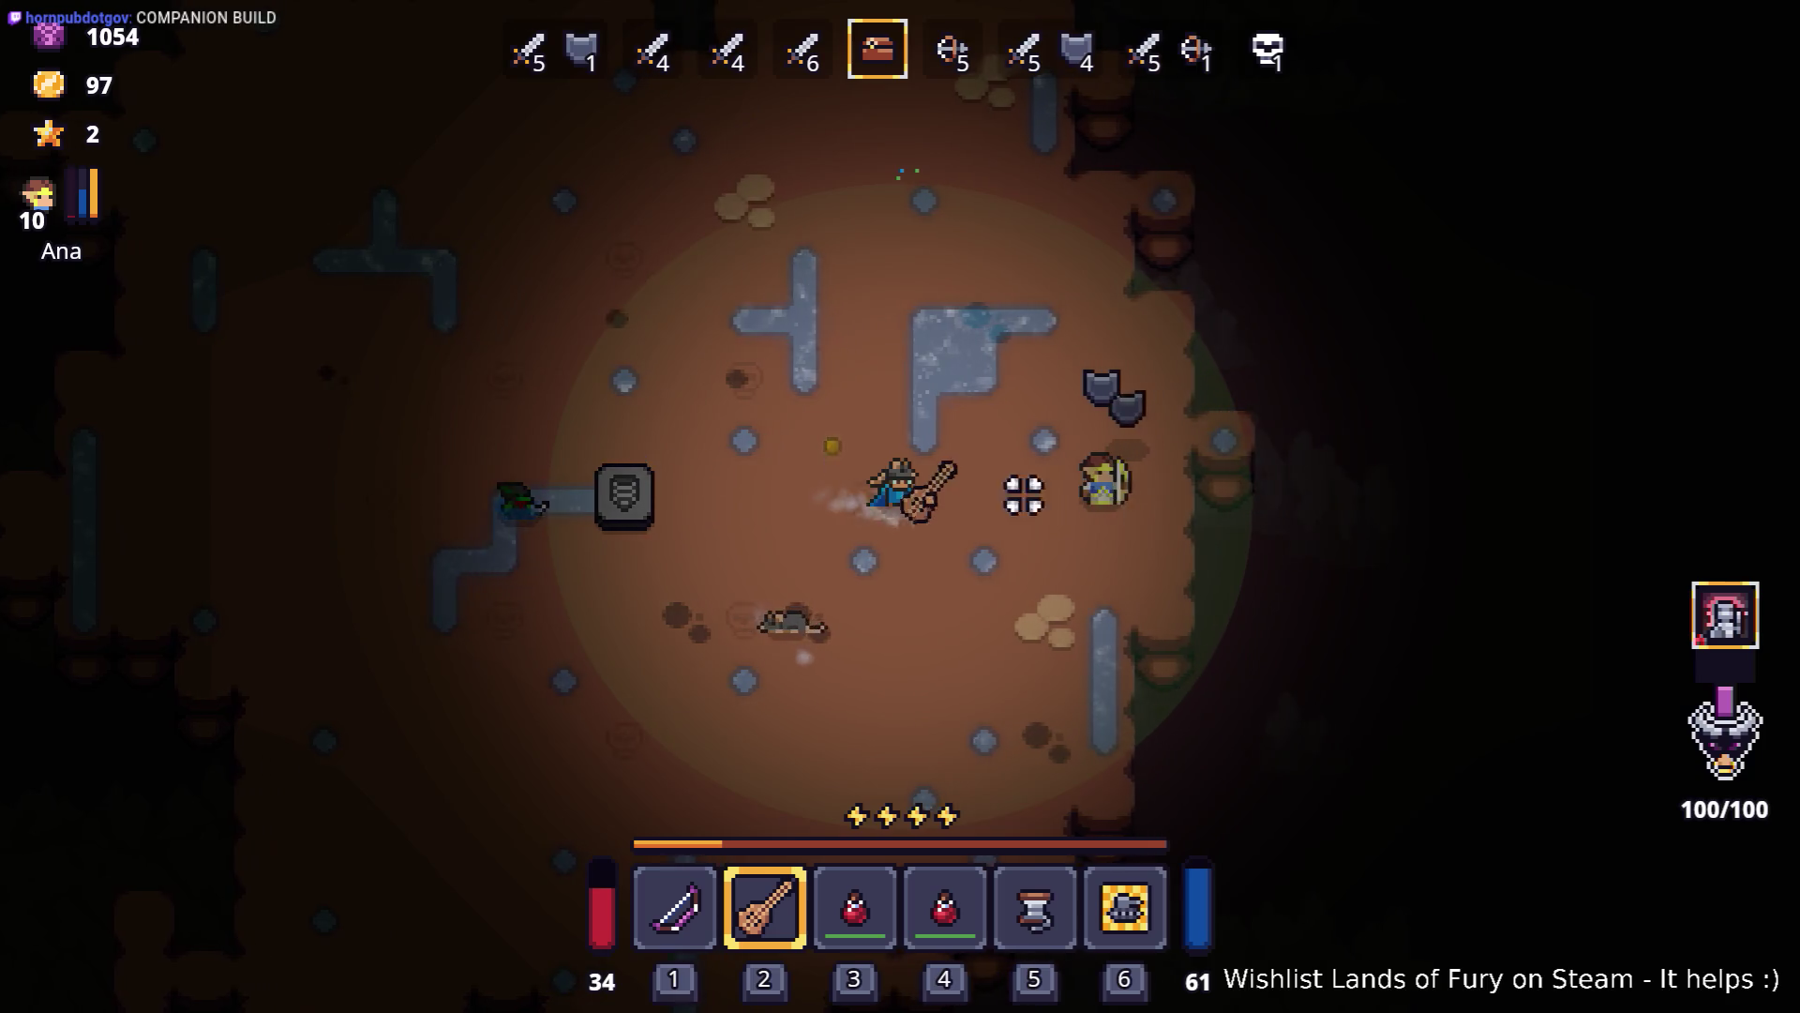
key(Tab)
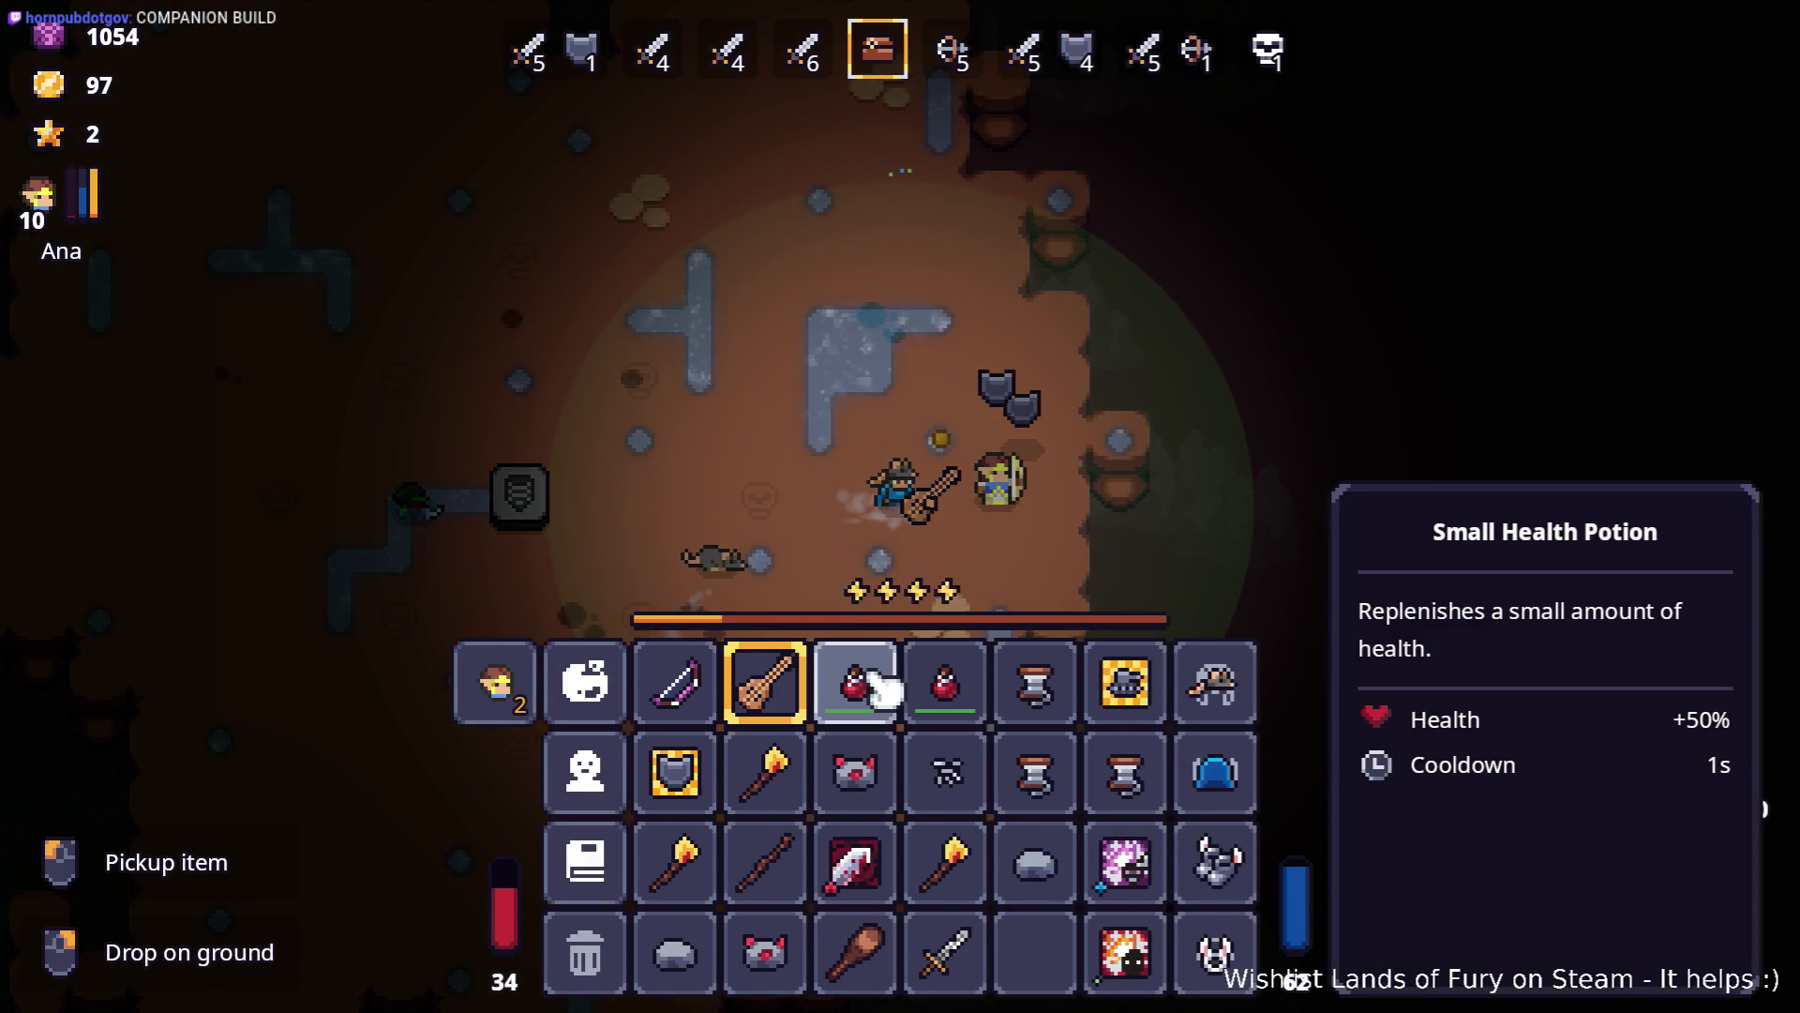
click(877, 687)
key(Tab)
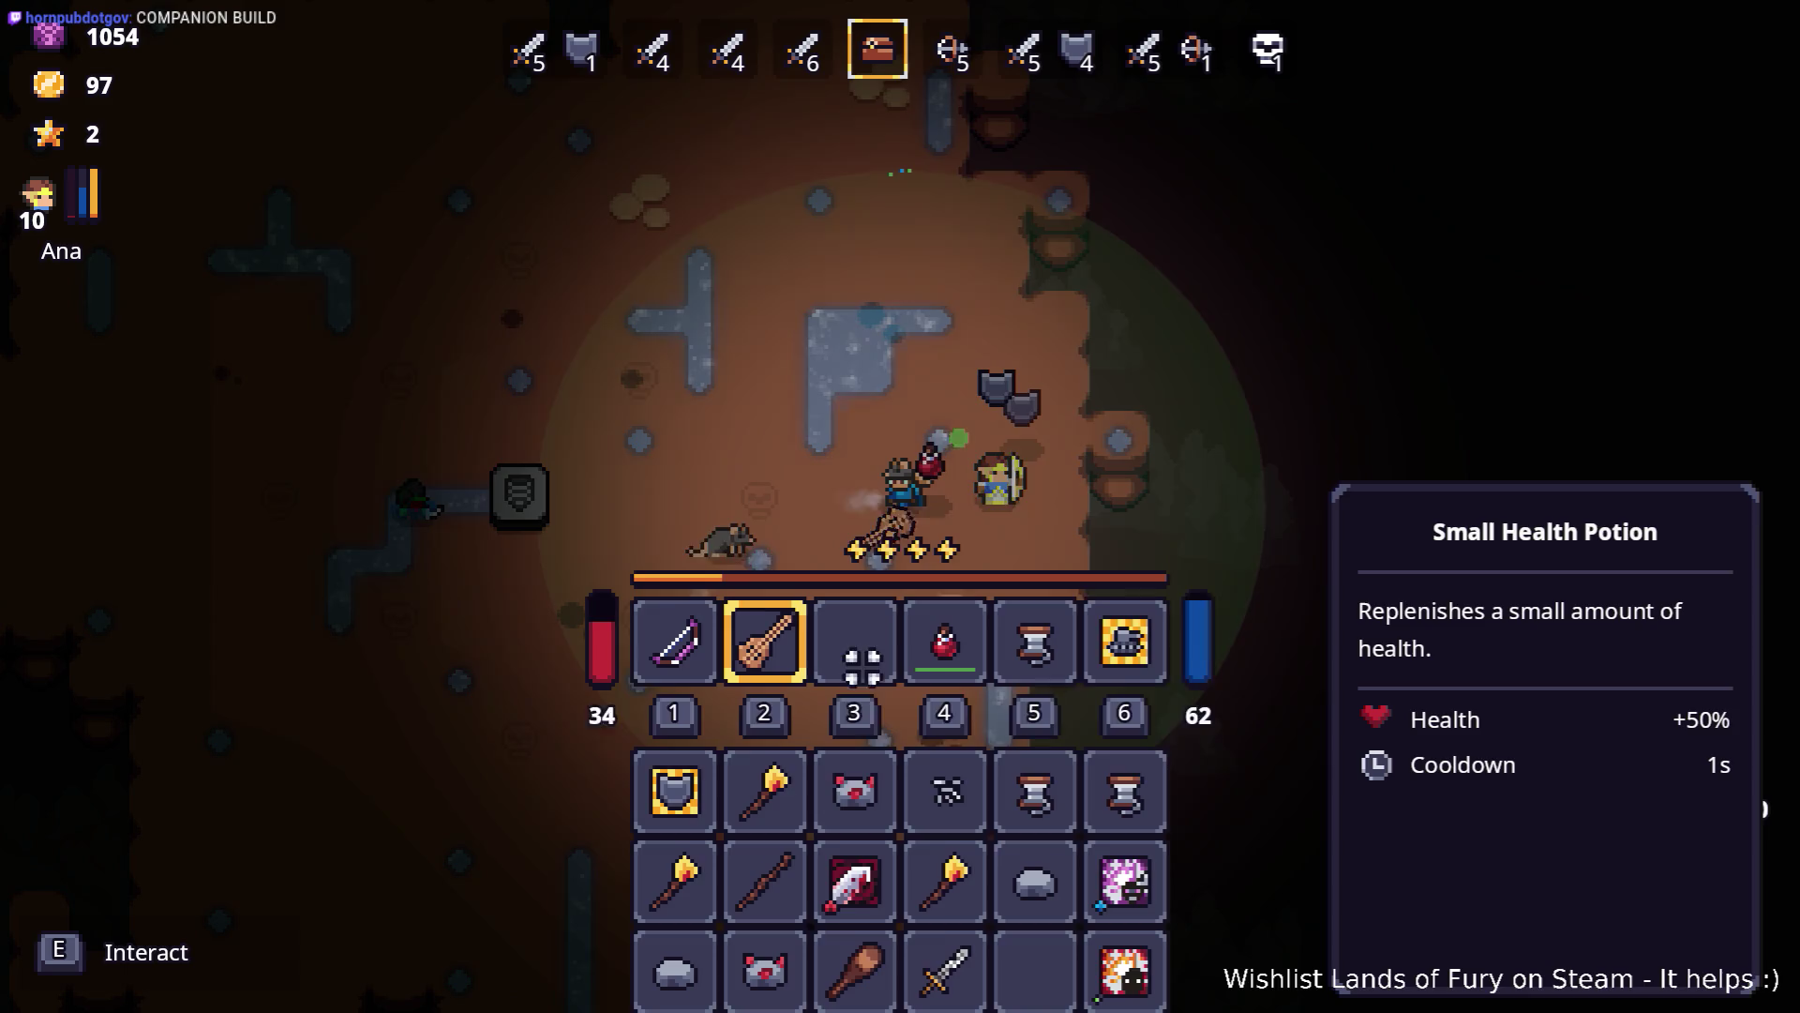
key(Tab)
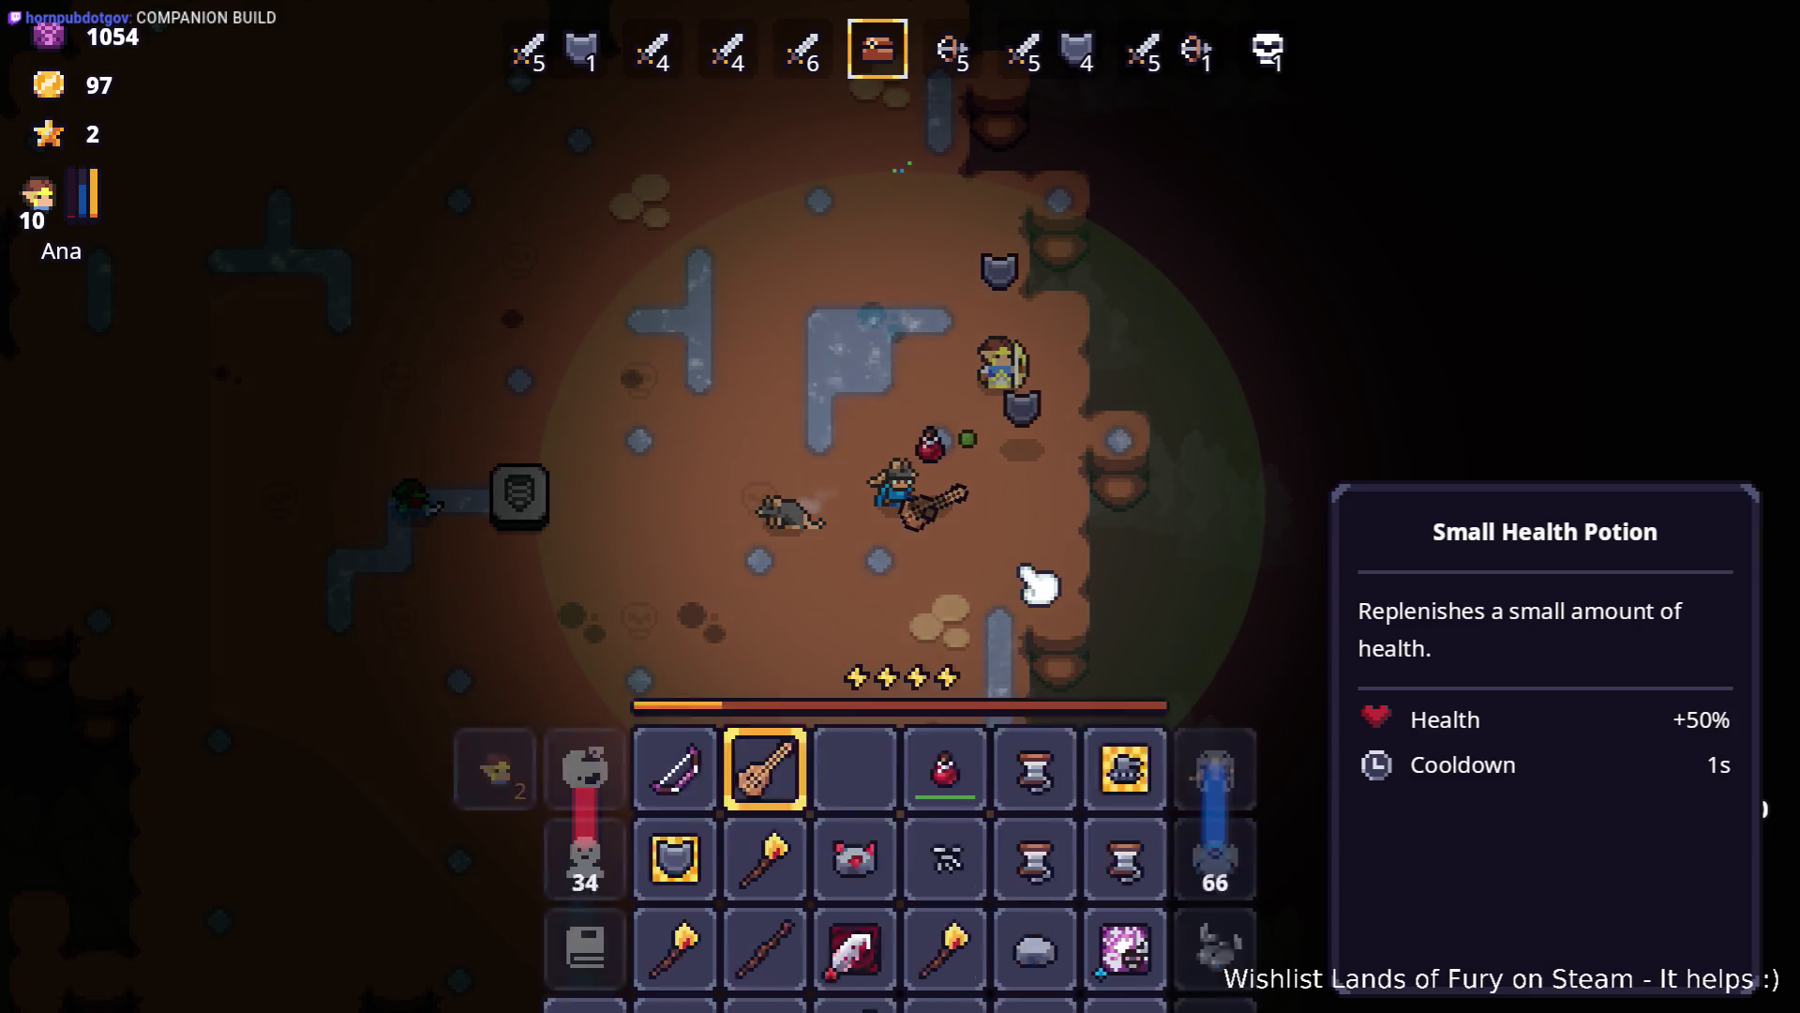
key(Tab)
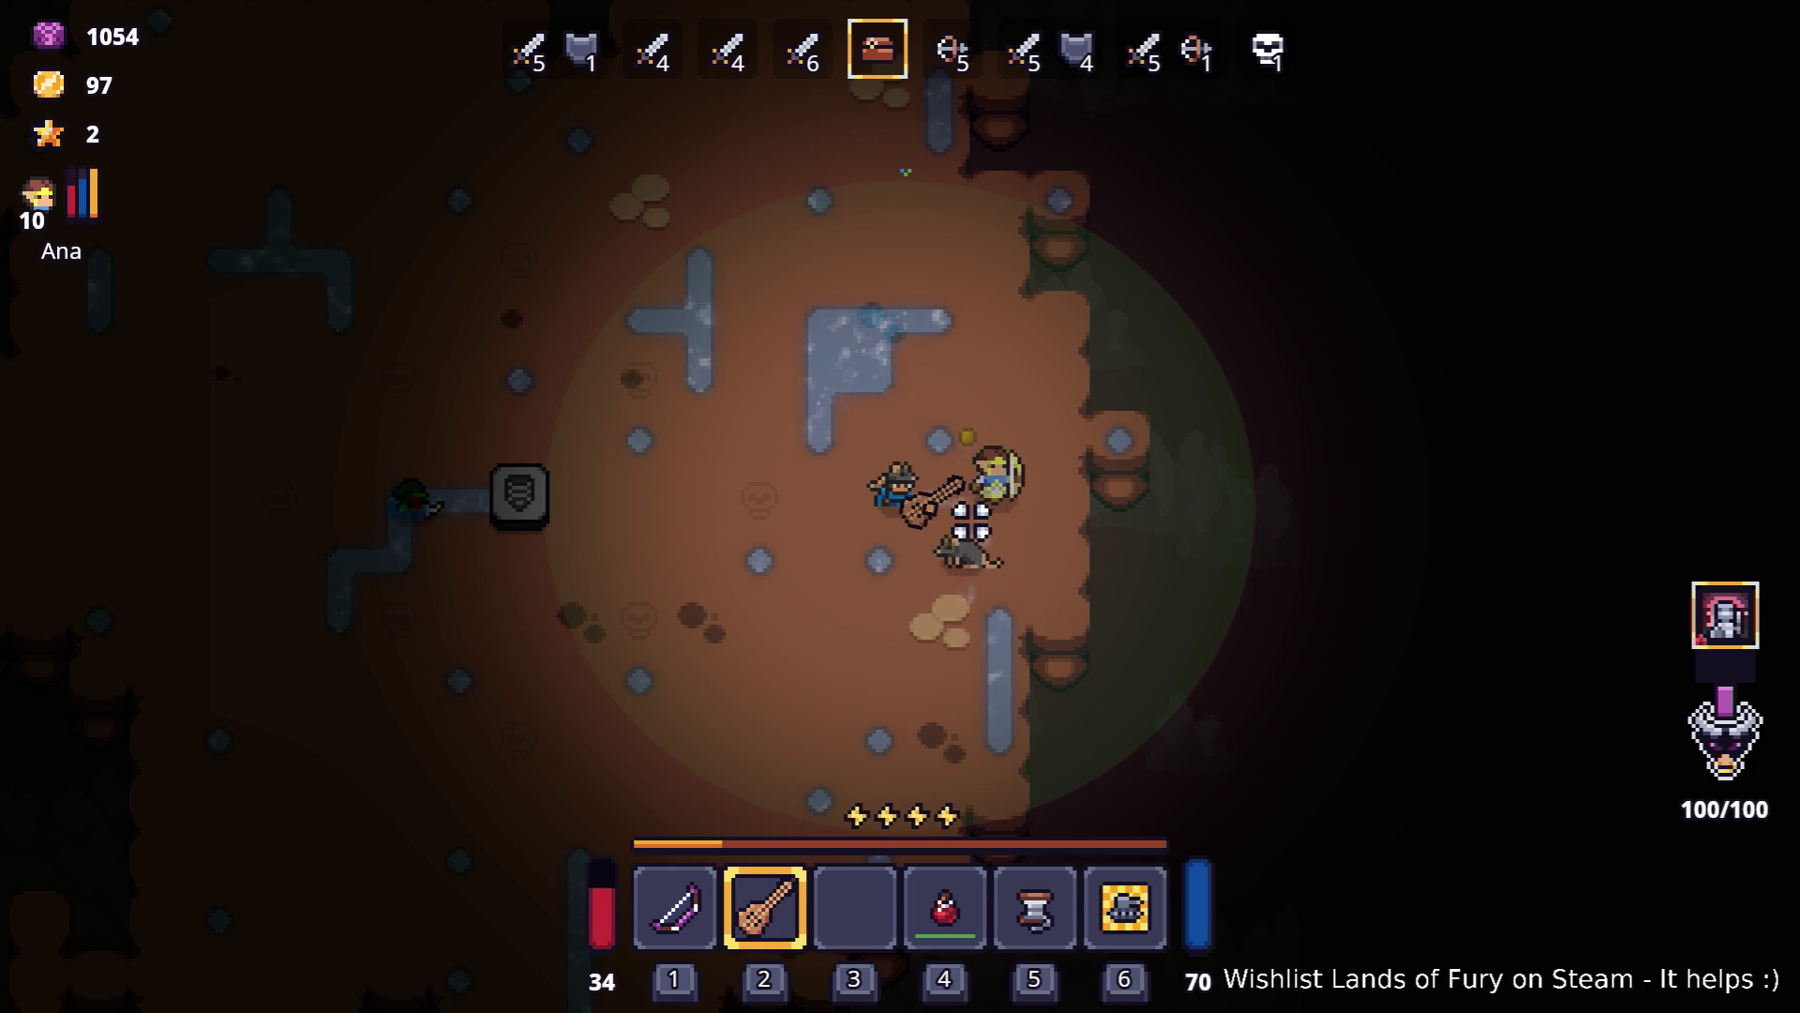
key(Tab)
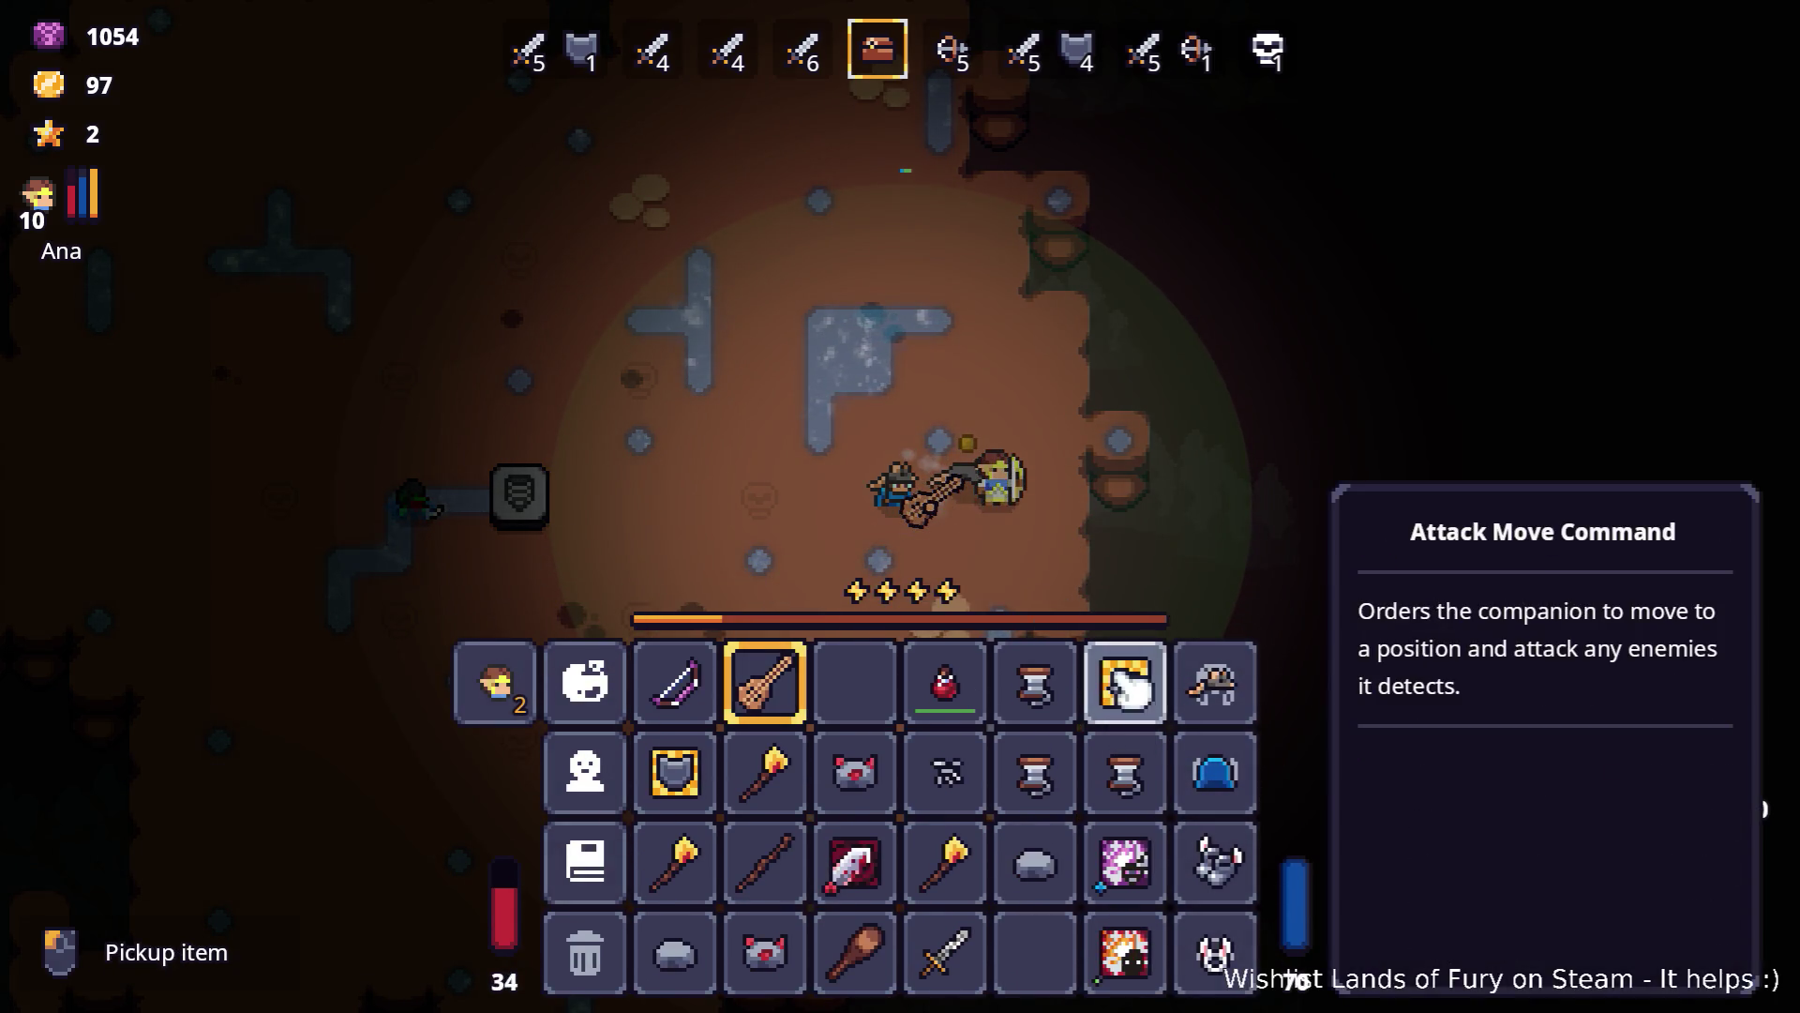
key(Tab)
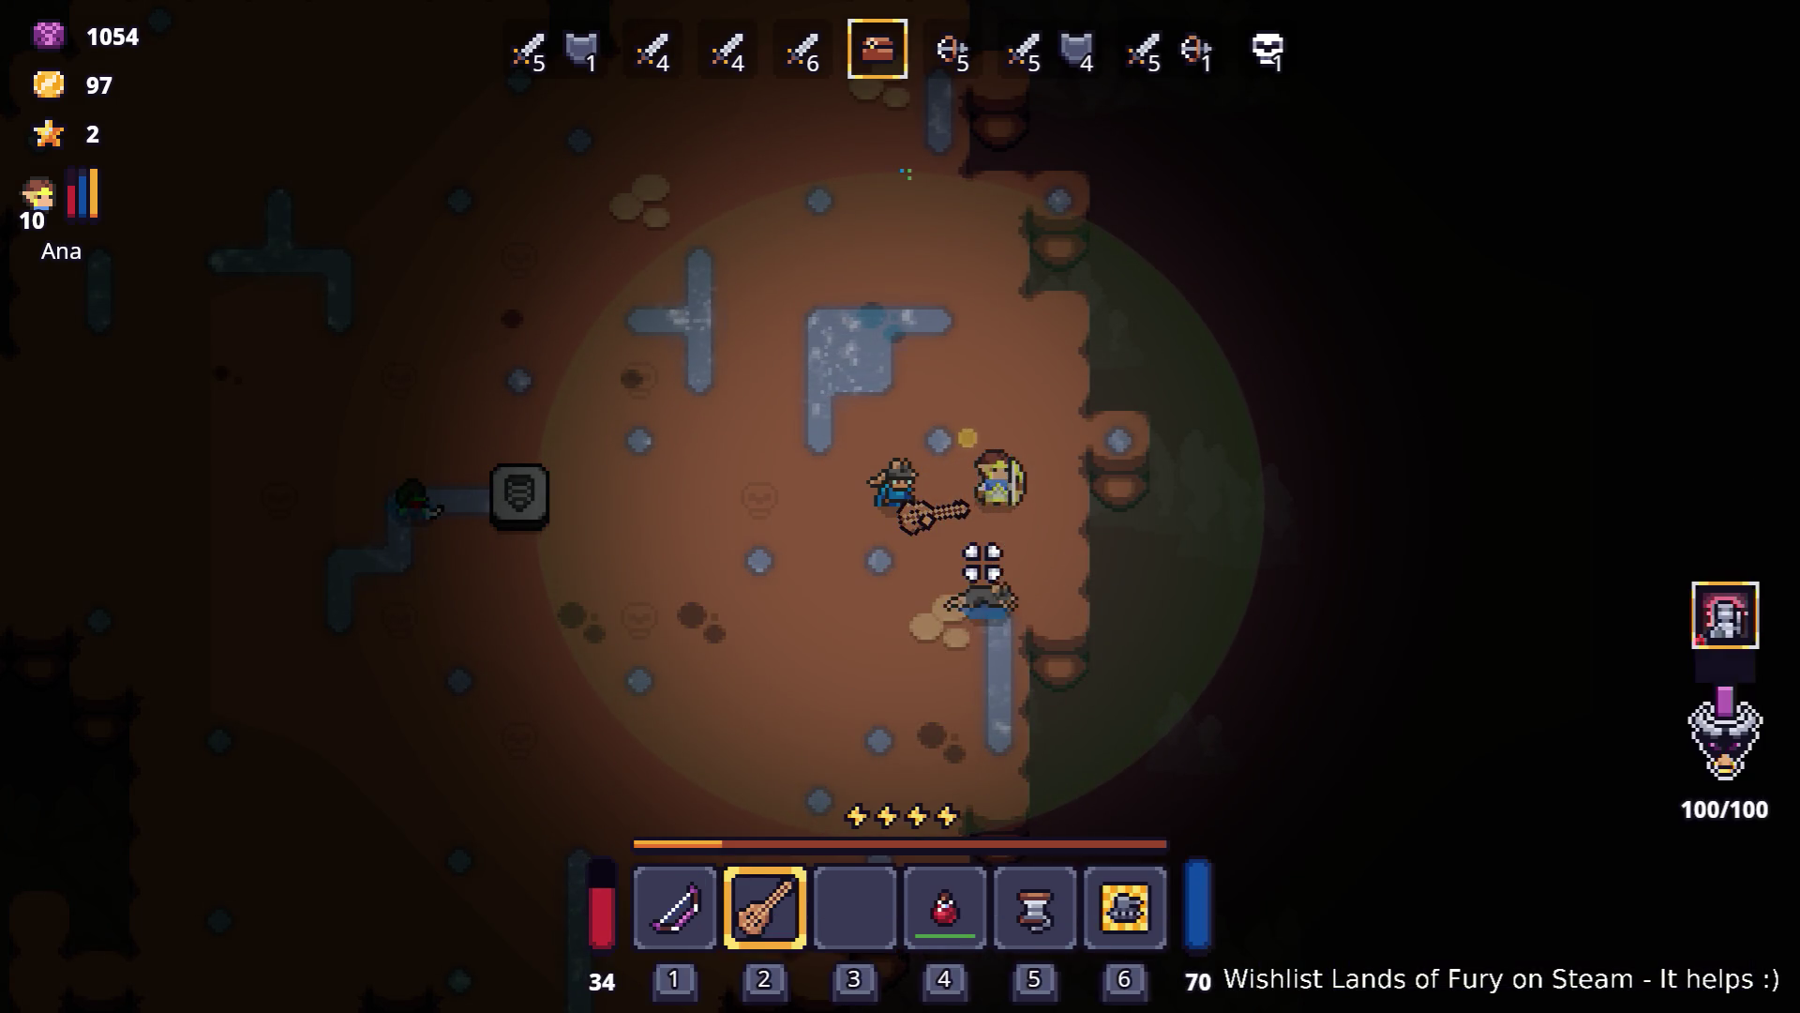
Dash down-left, around the stone pillar and back toward the companion.
key(s)
key(a)
key(space)
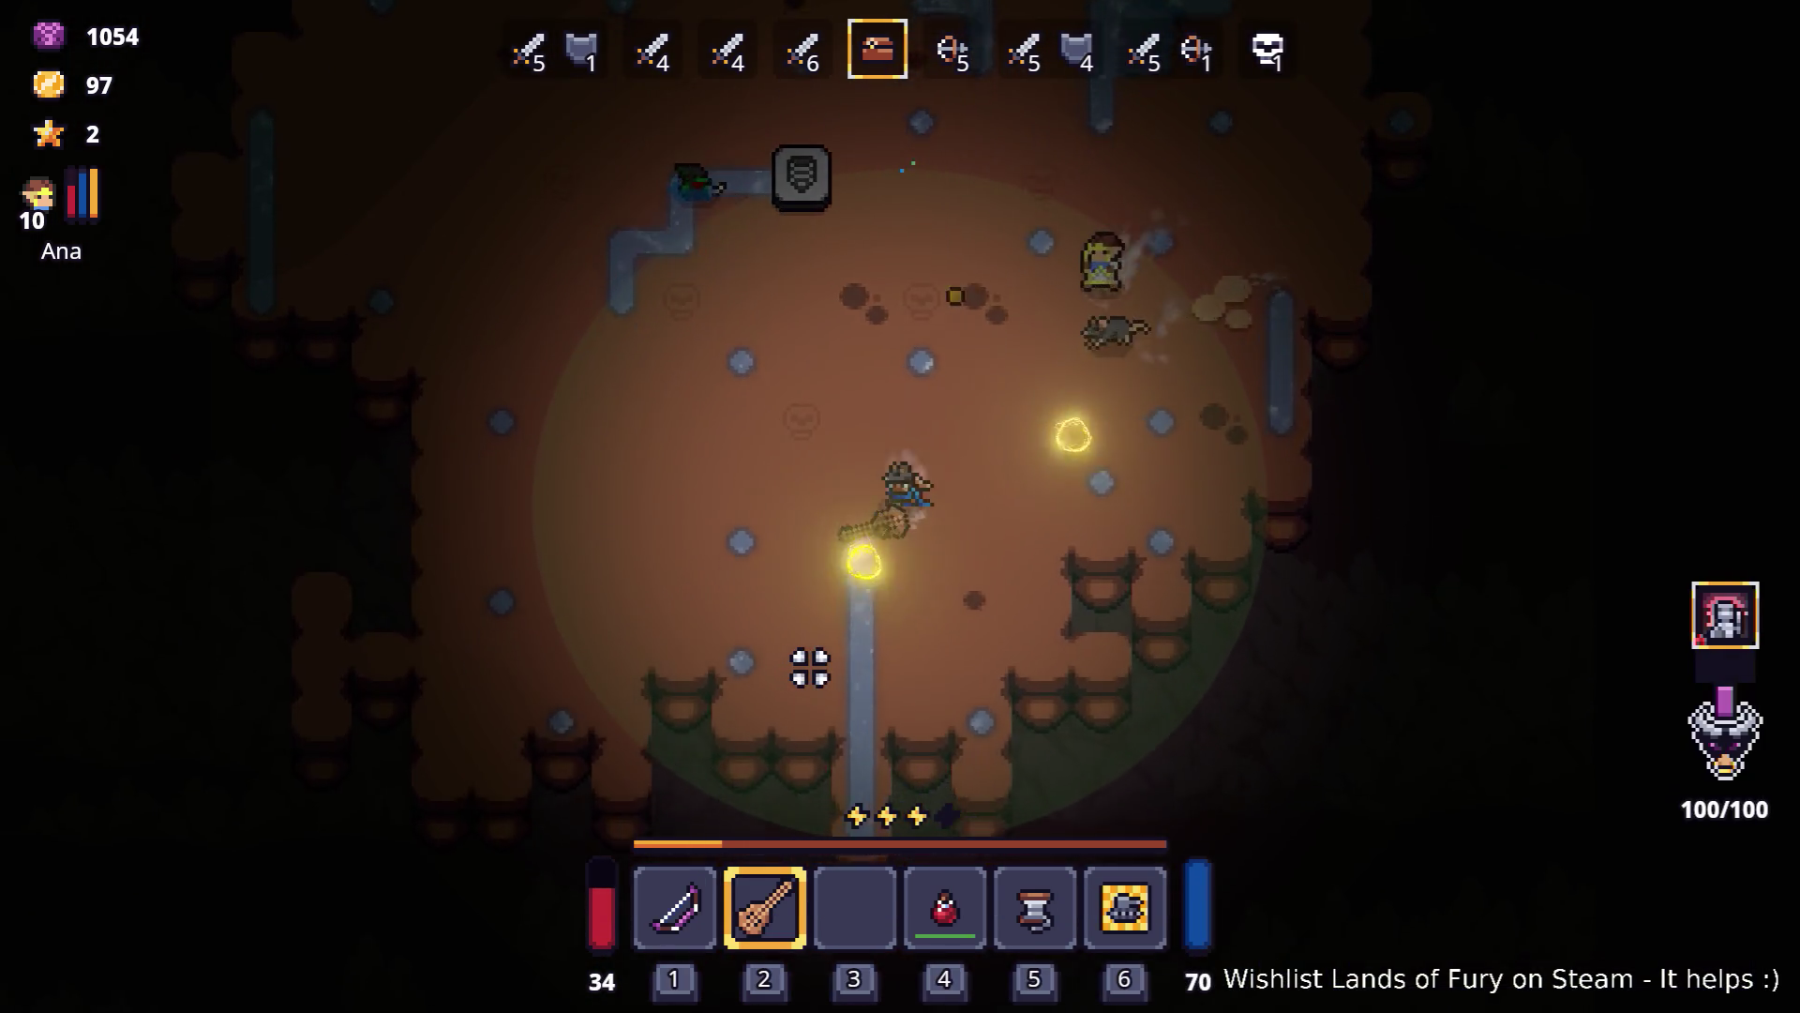
key(a)
key(w)
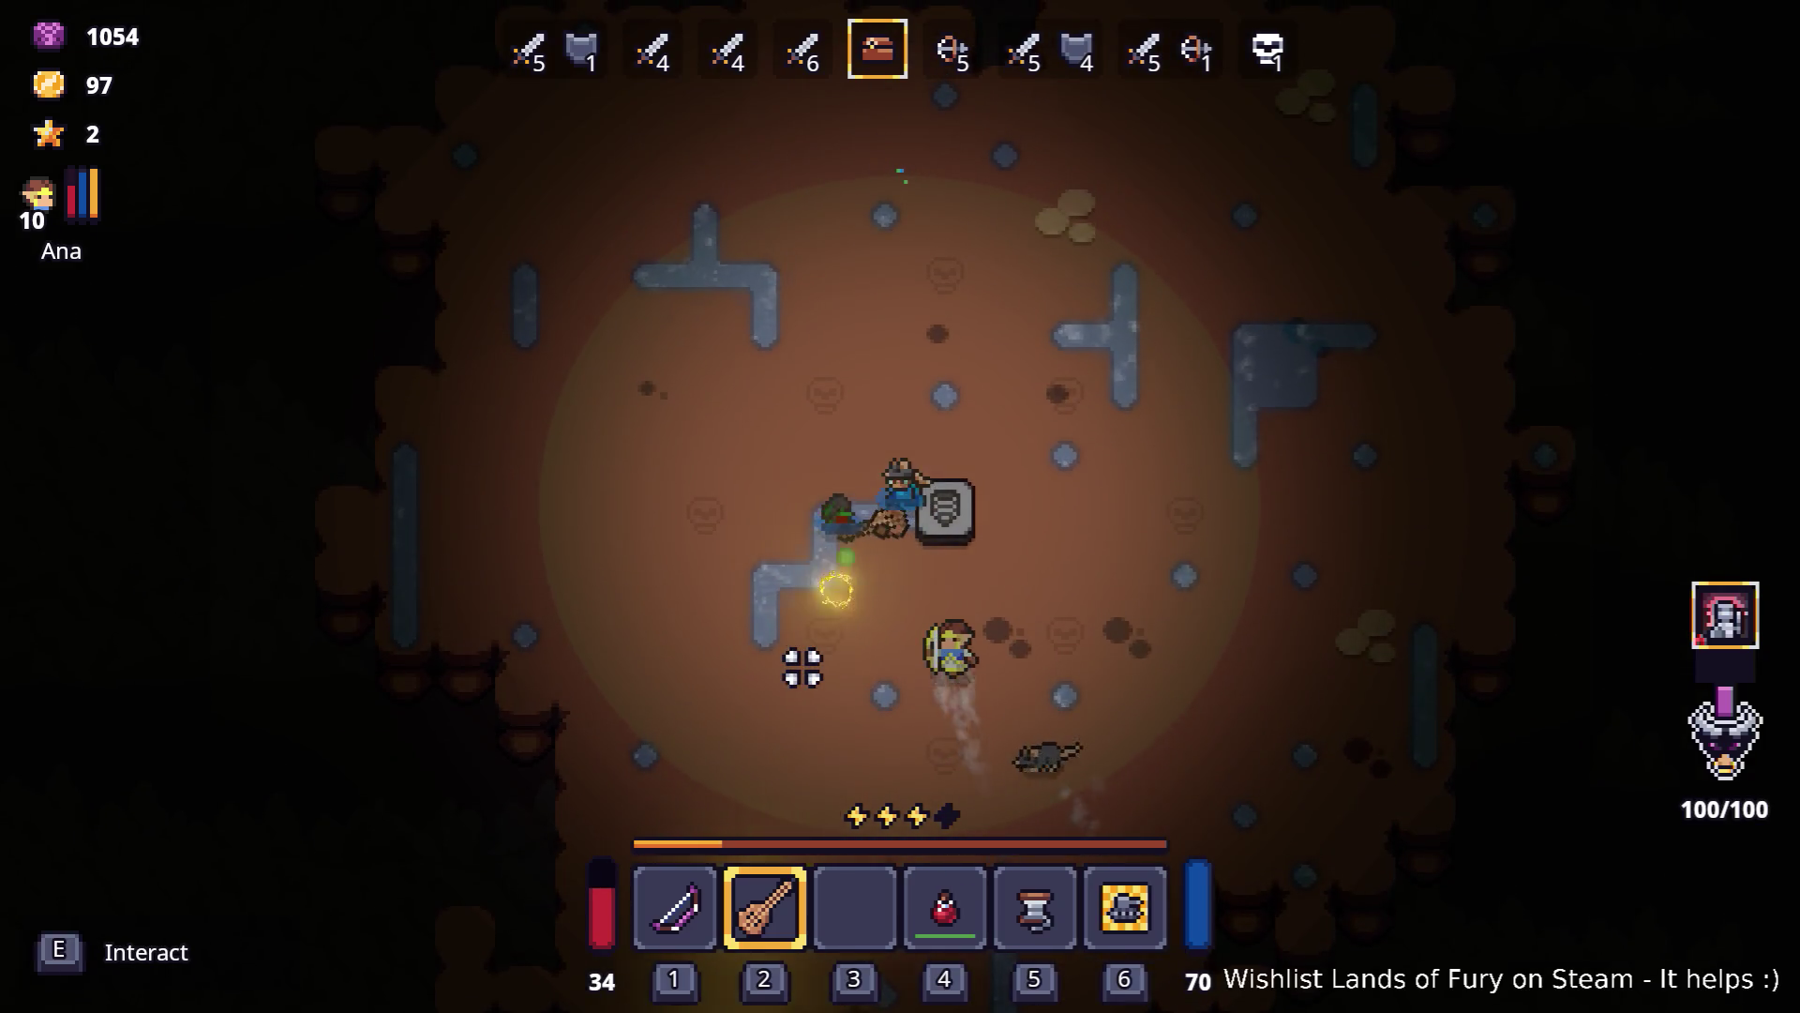
key(a)
key(w)
key(space)
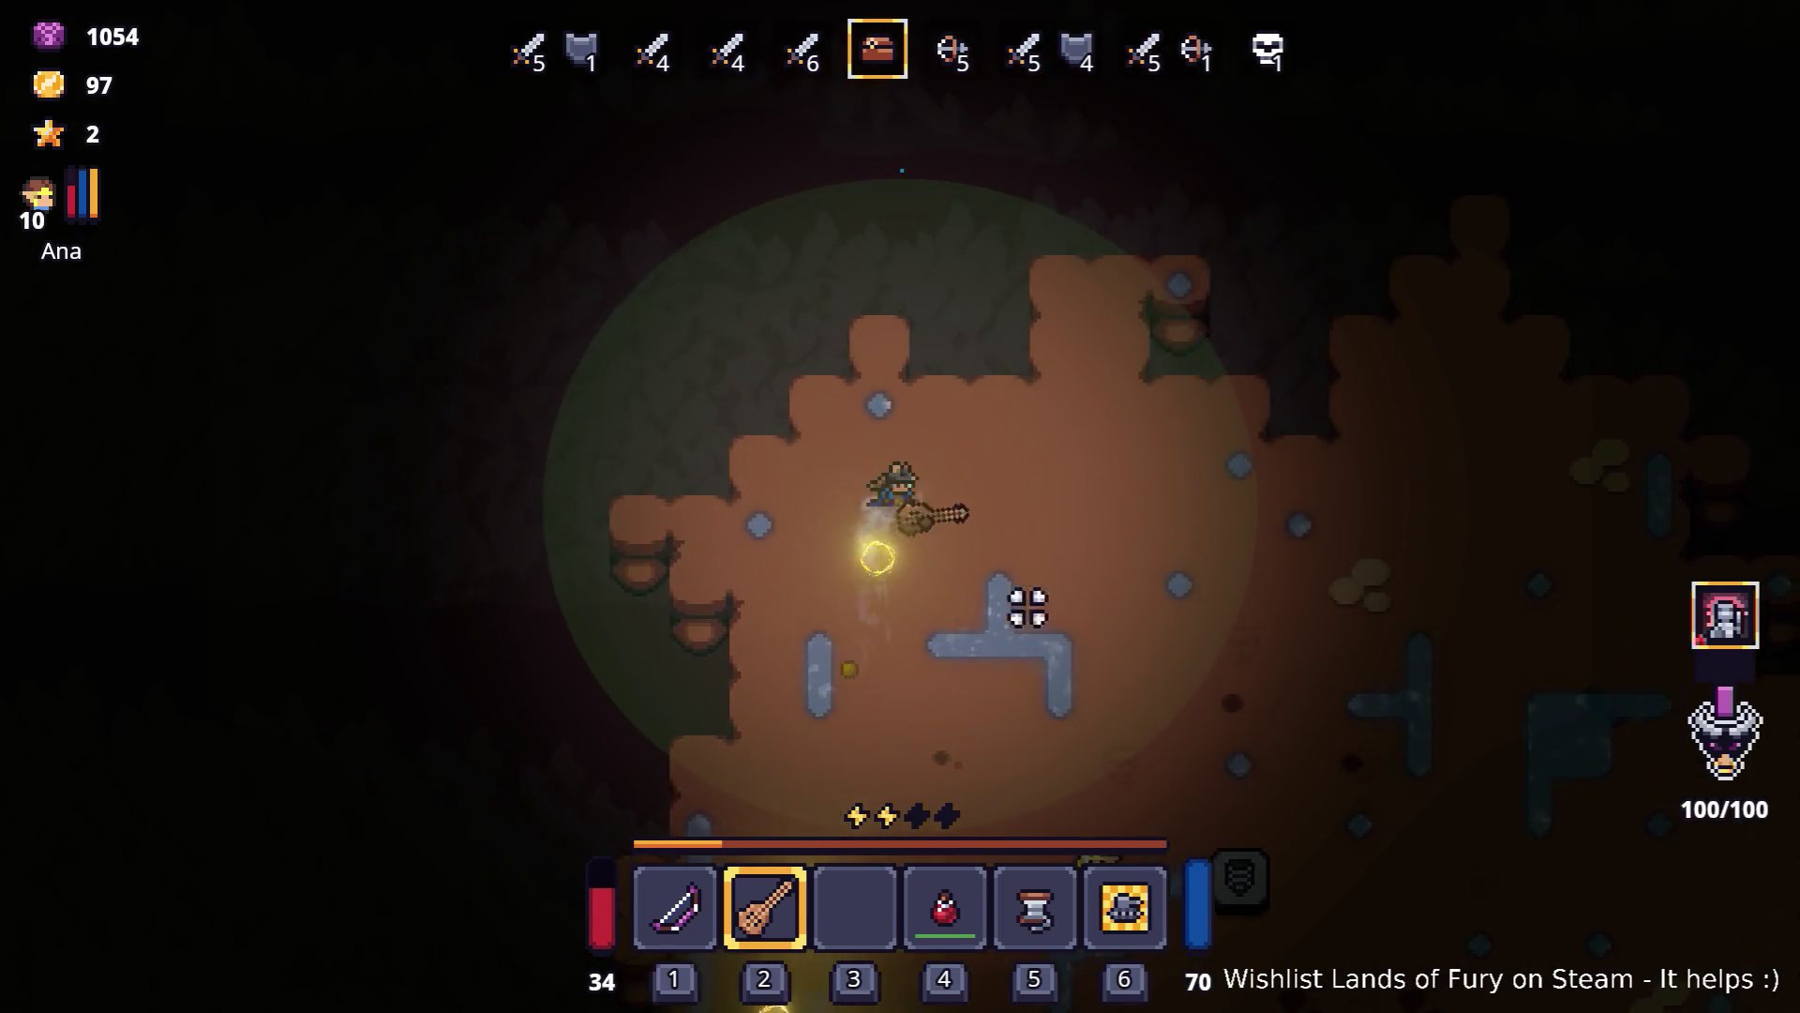
key(d)
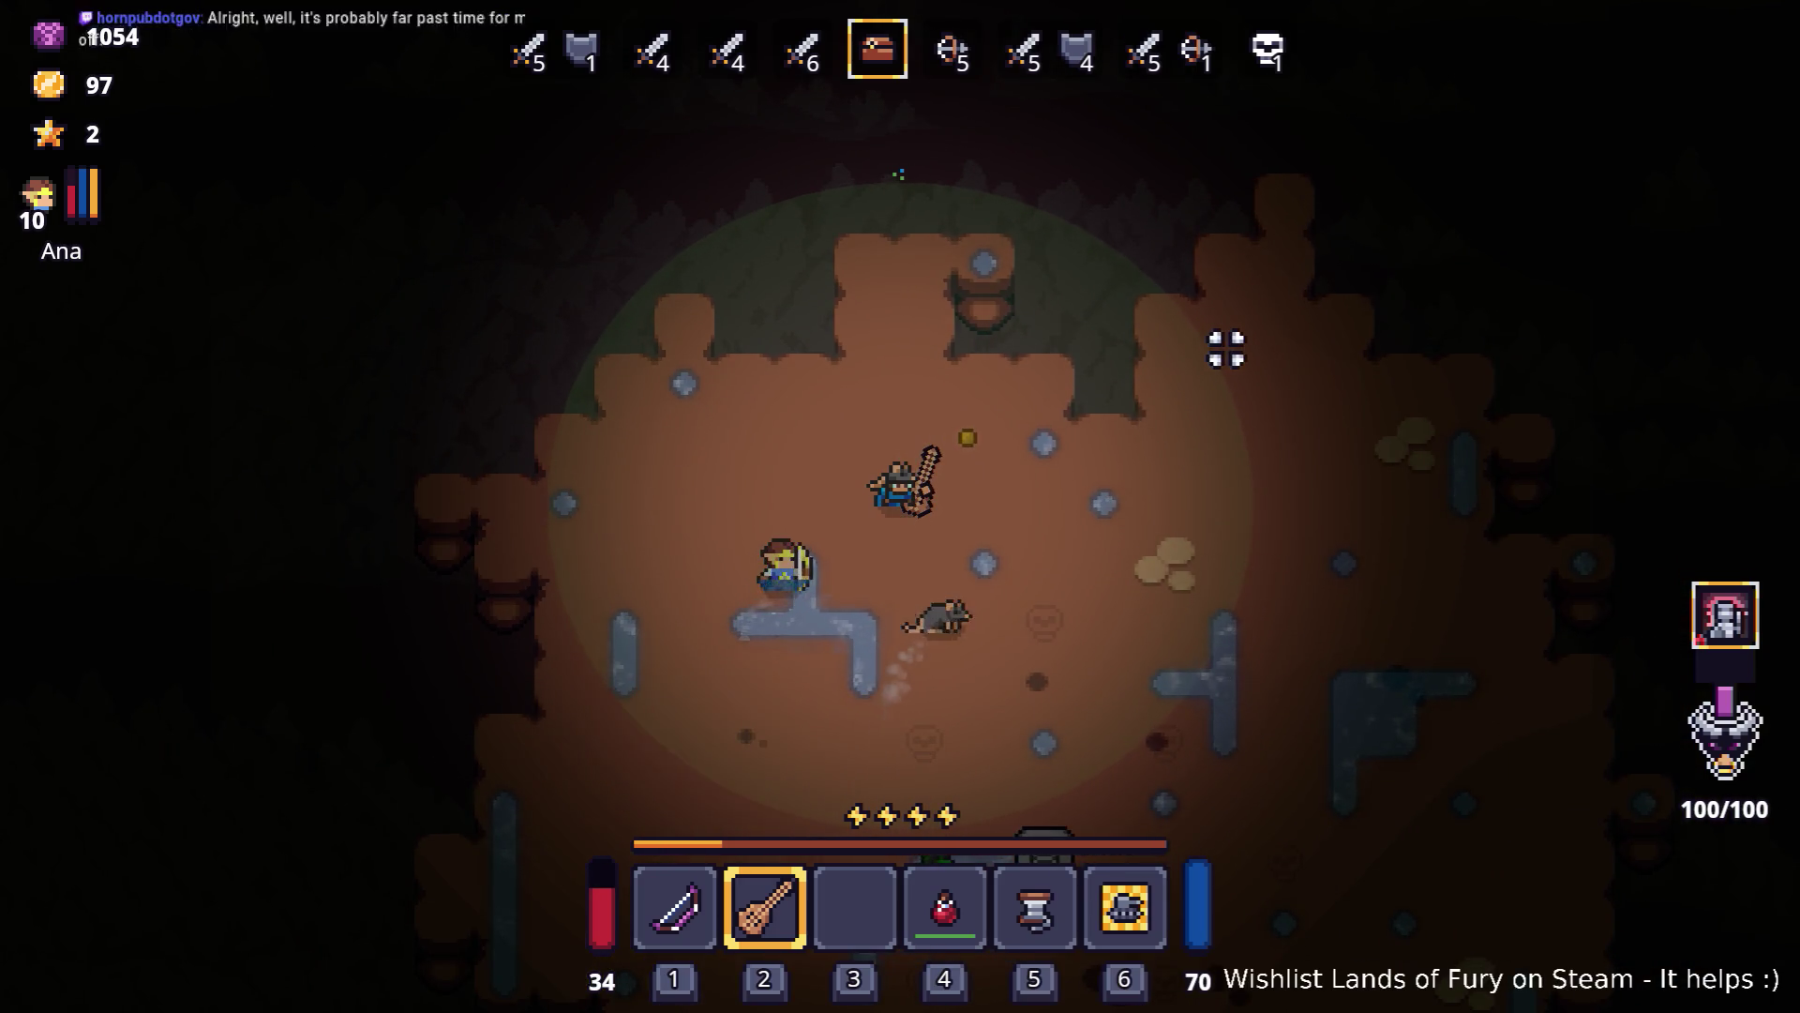
Switch the companion to the Guard Here Command and head right and down.
key(Tab)
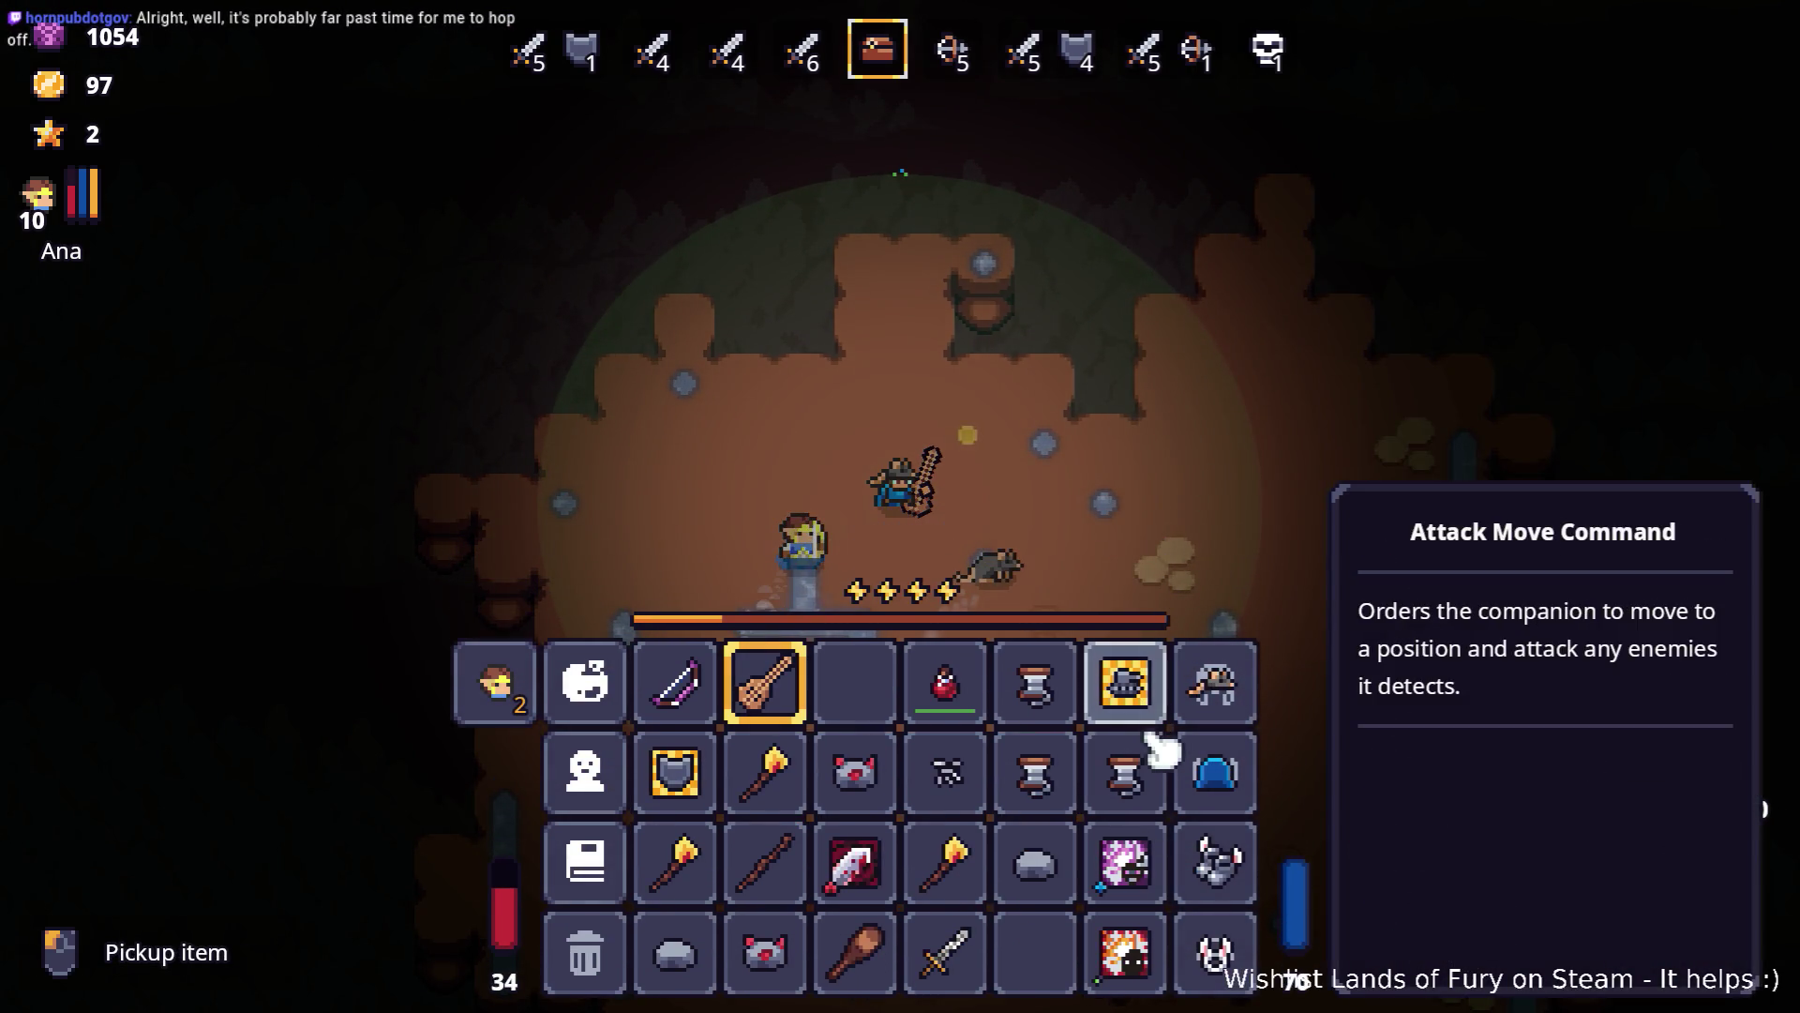
click(1050, 961)
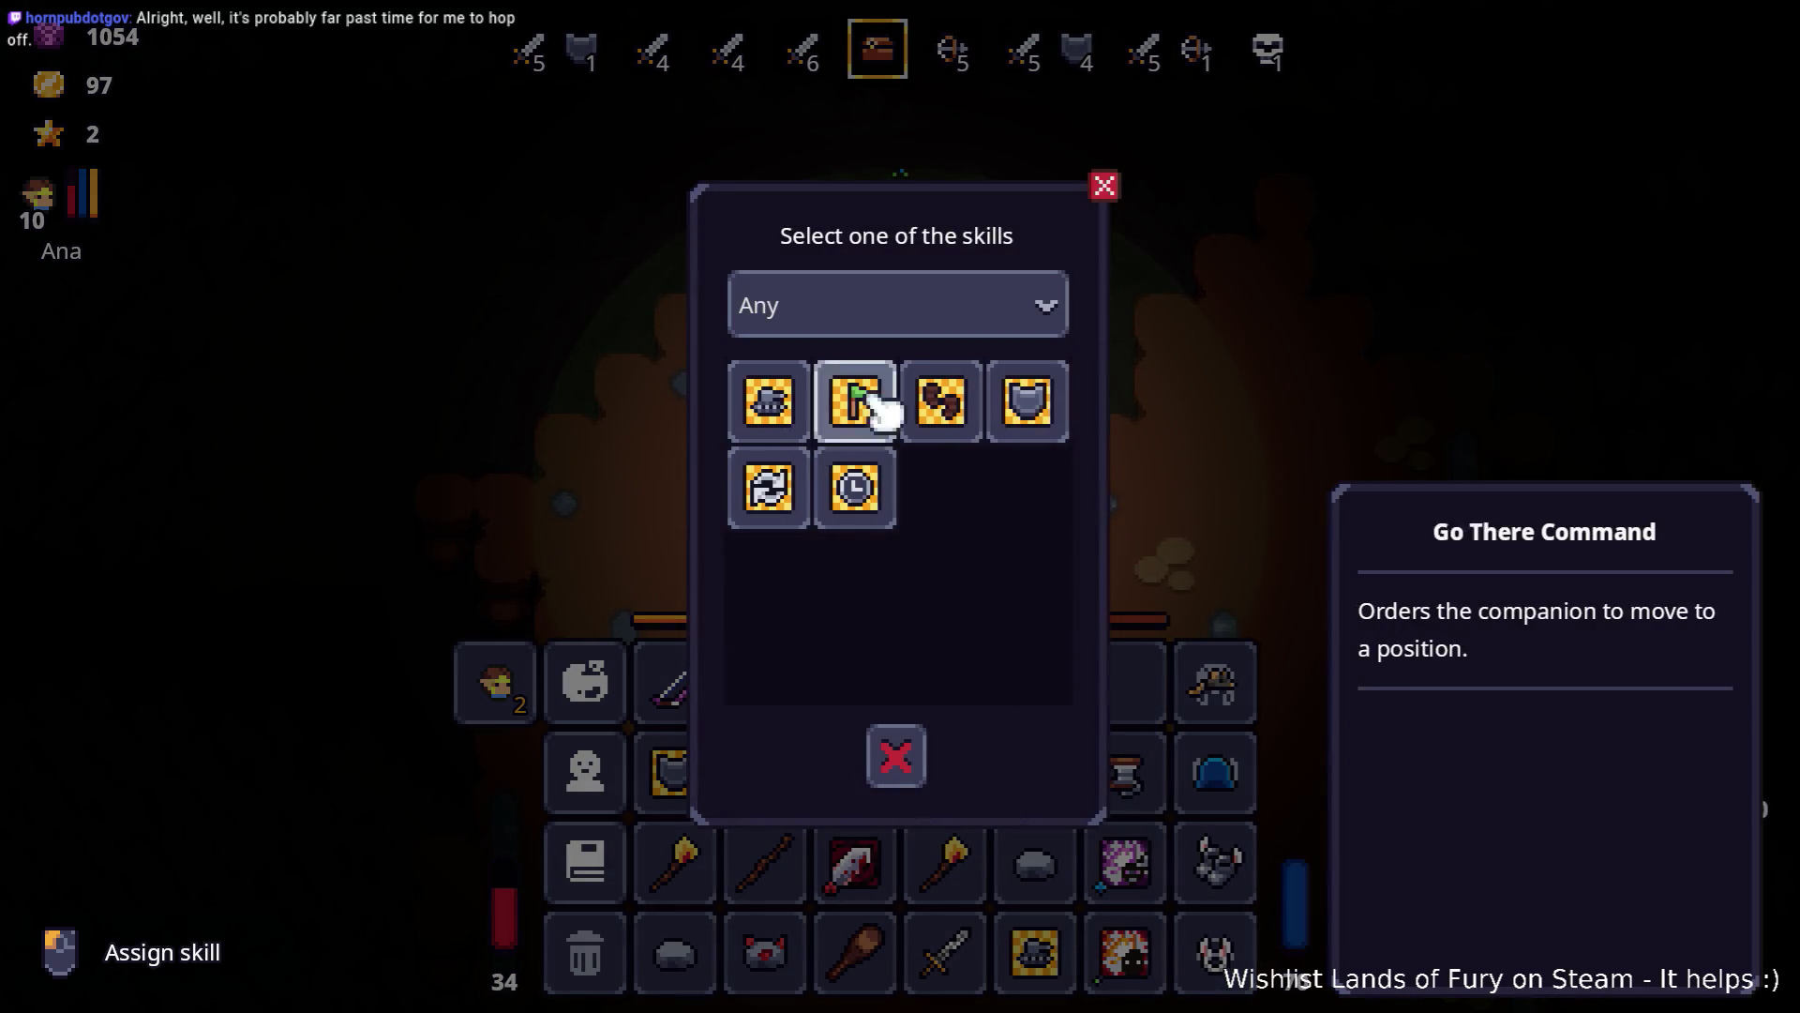
click(1031, 402)
key(Tab)
key(Tab)
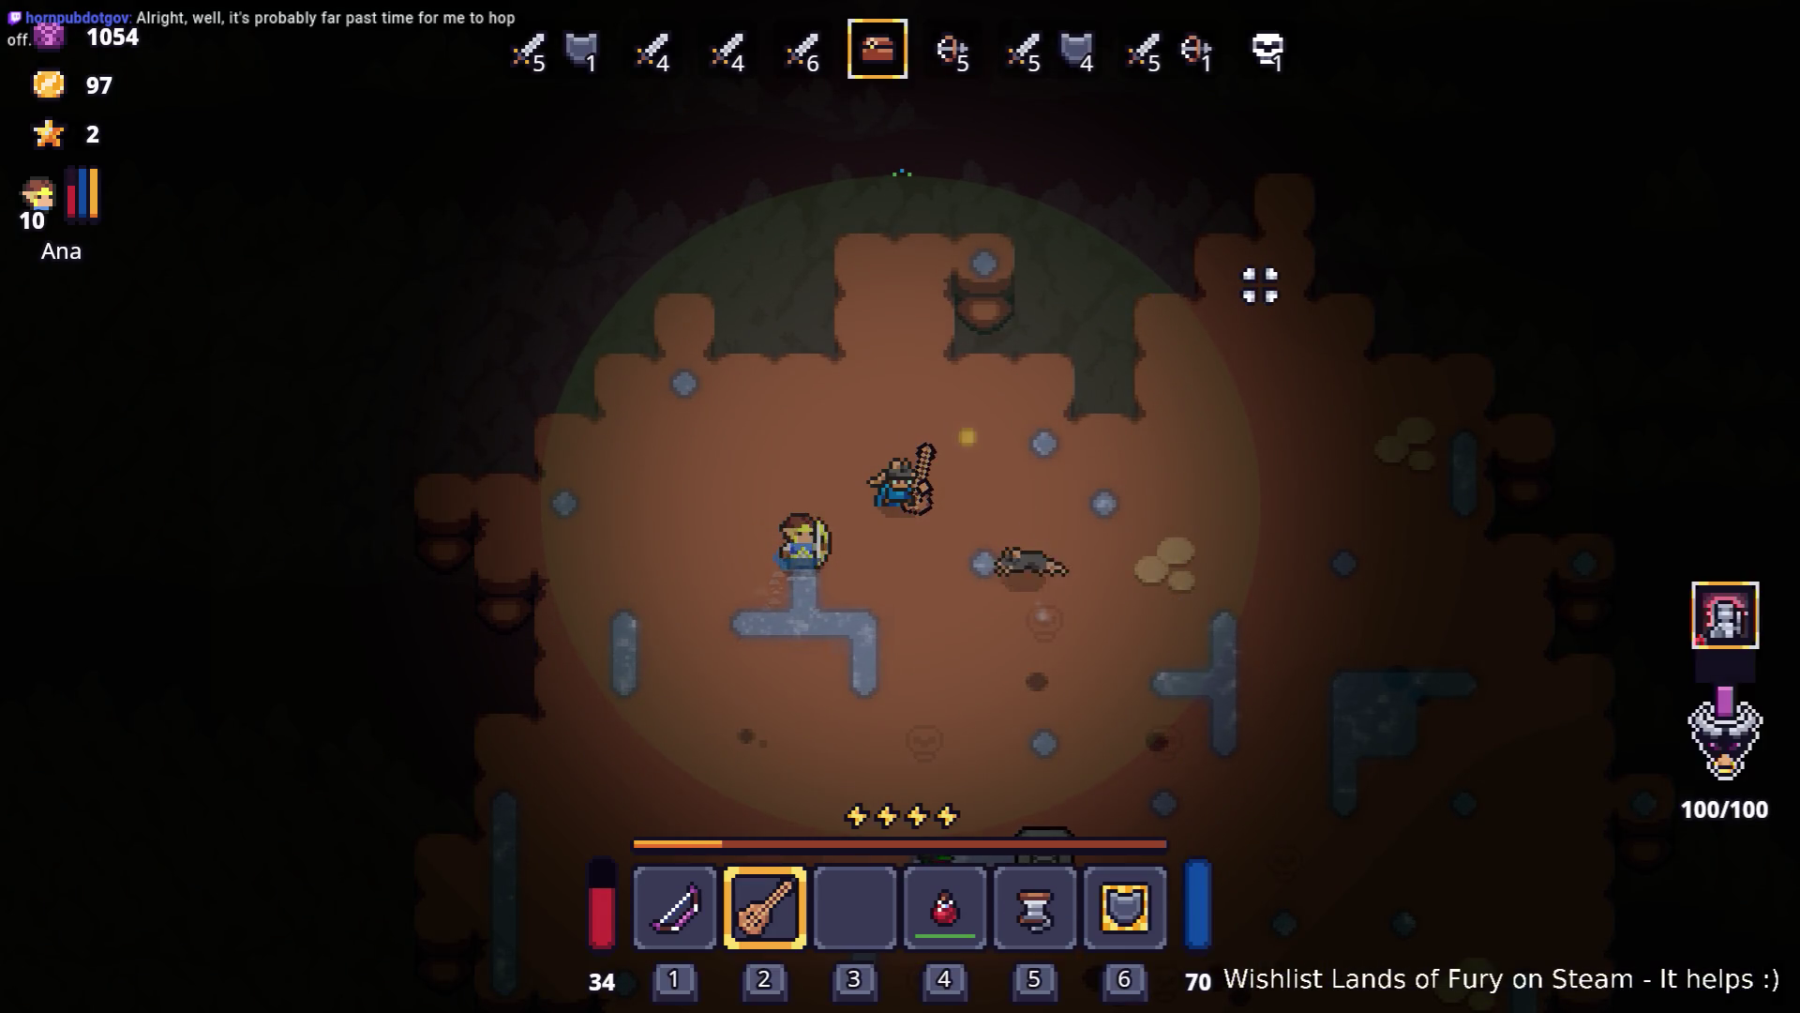
key(d)
key(s)
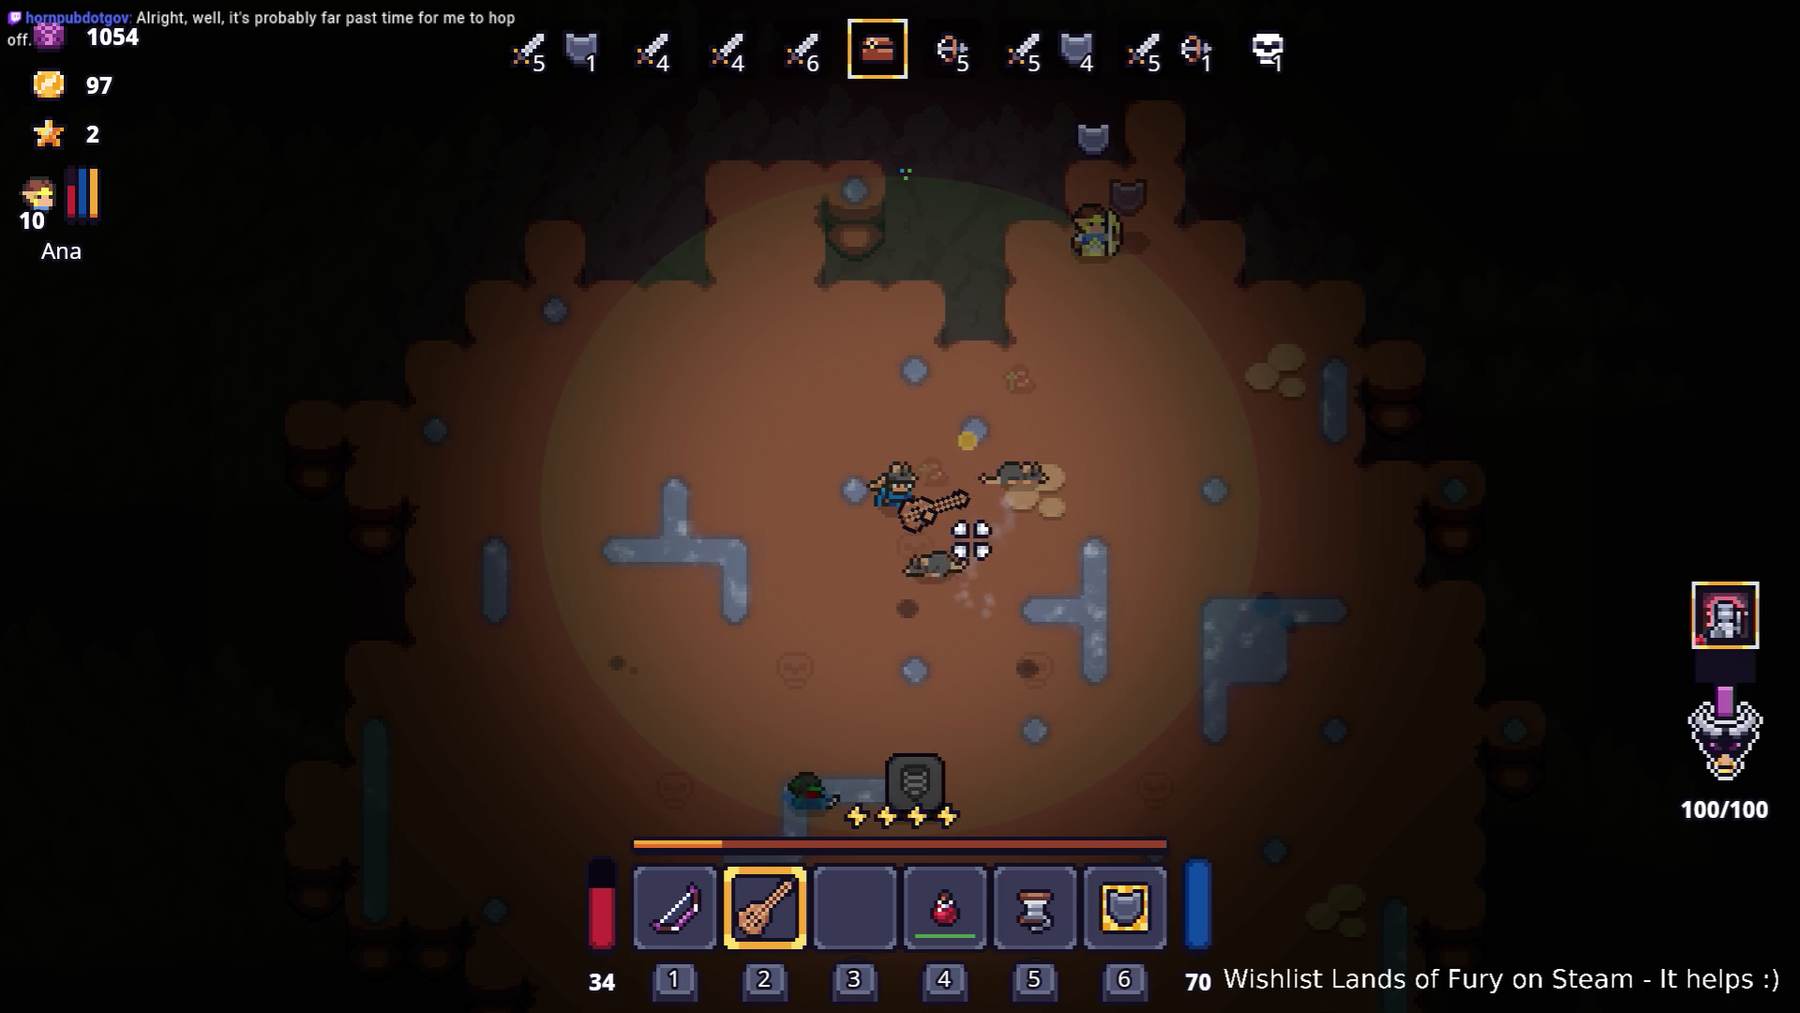
Walk to the stone block and activate it to start wave 5.
key(d)
key(s)
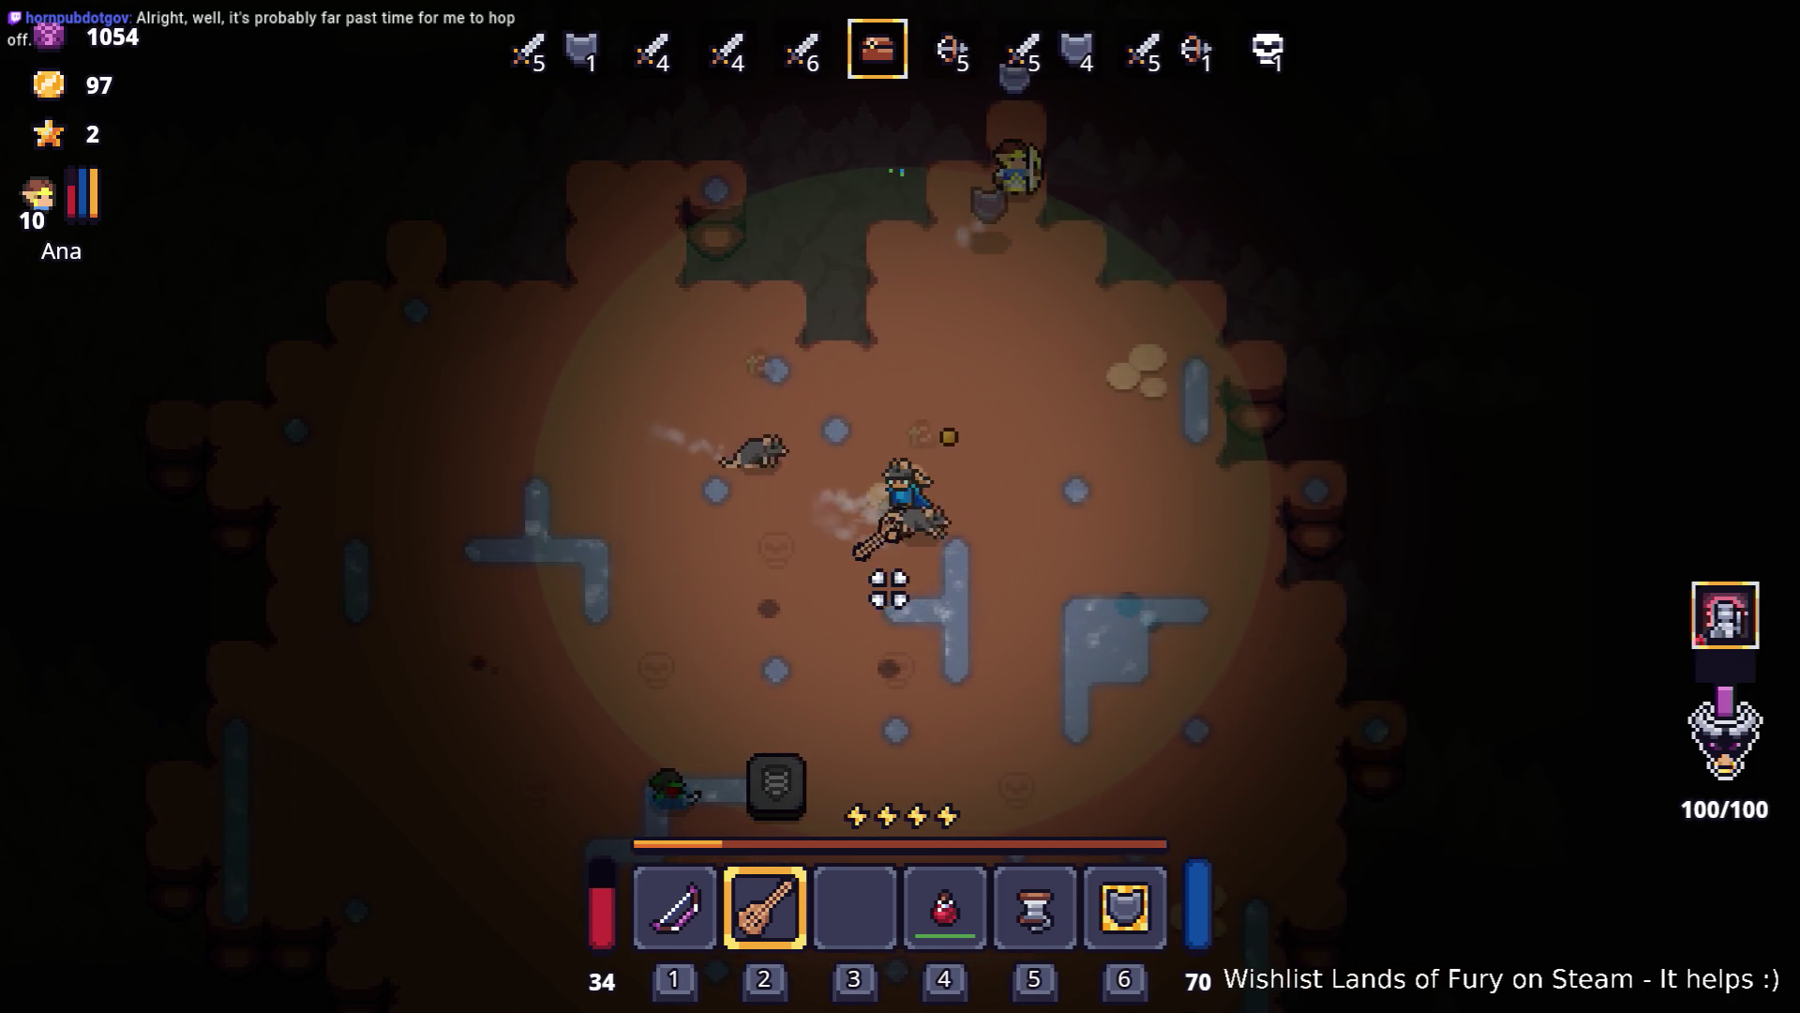
key(s)
key(a)
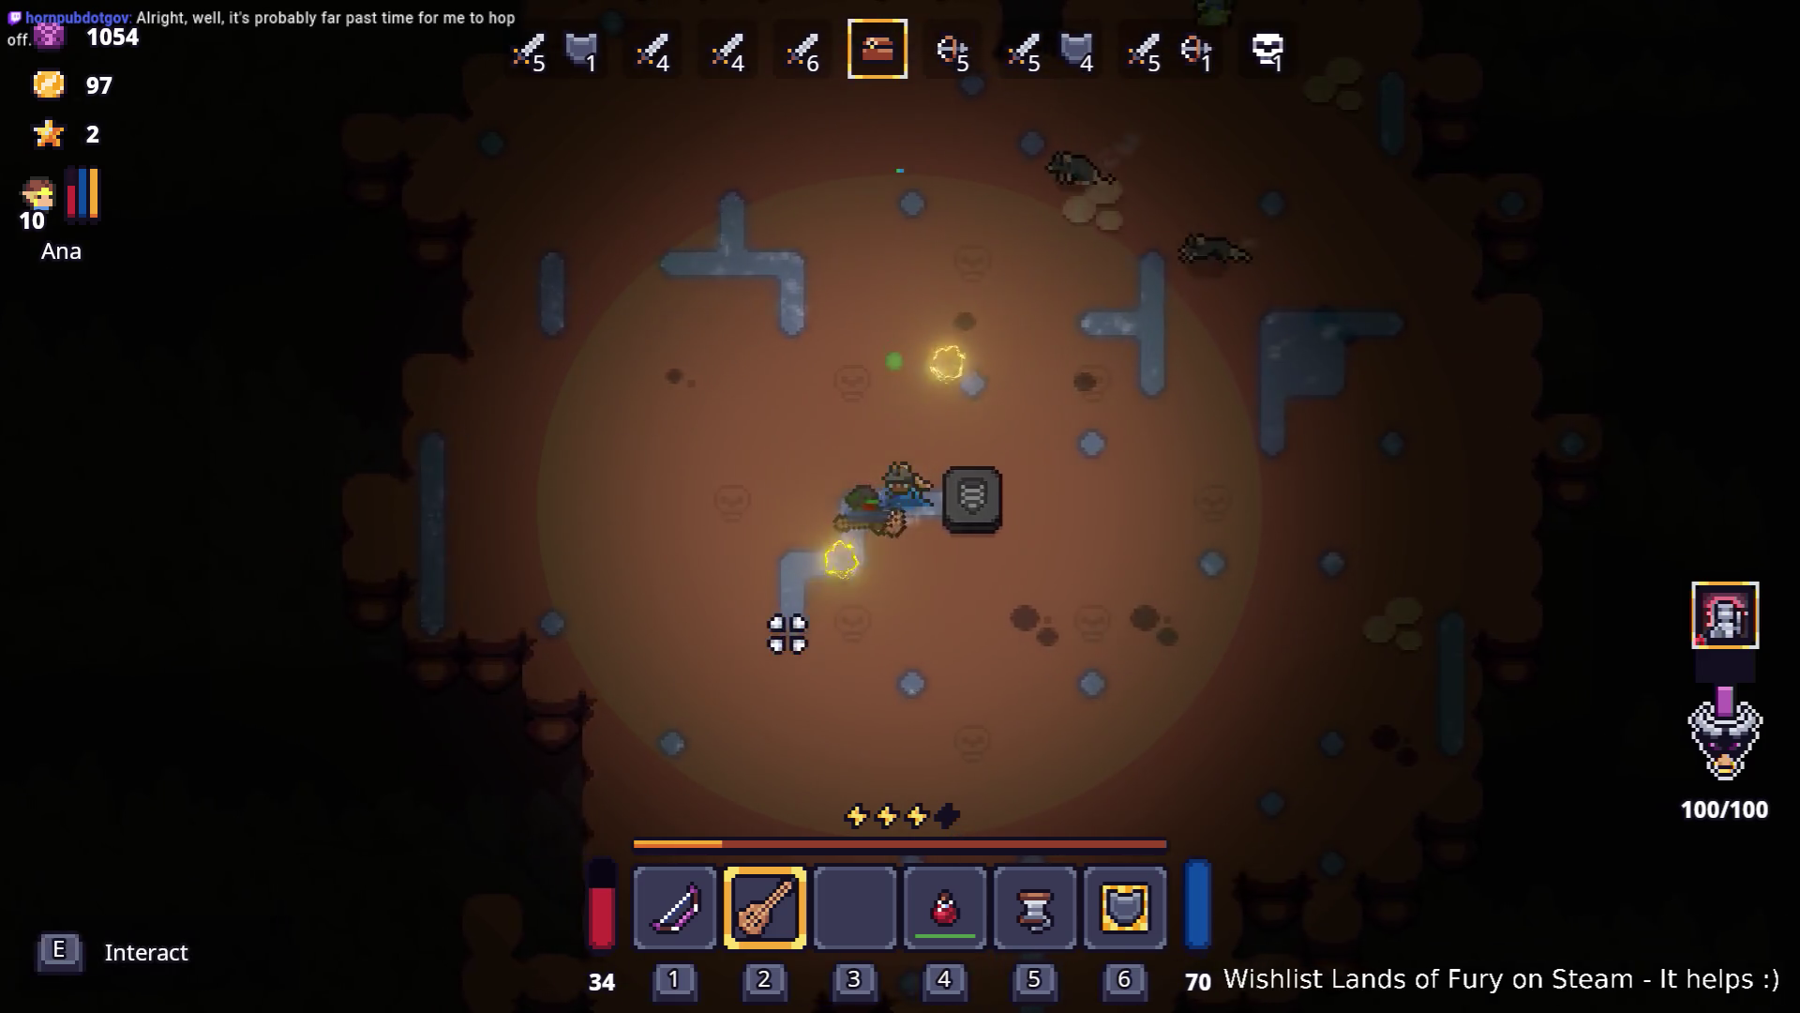
key(d)
key(e)
Attack the rats and approaching enemies while moving down toward them.
key(w)
key(d)
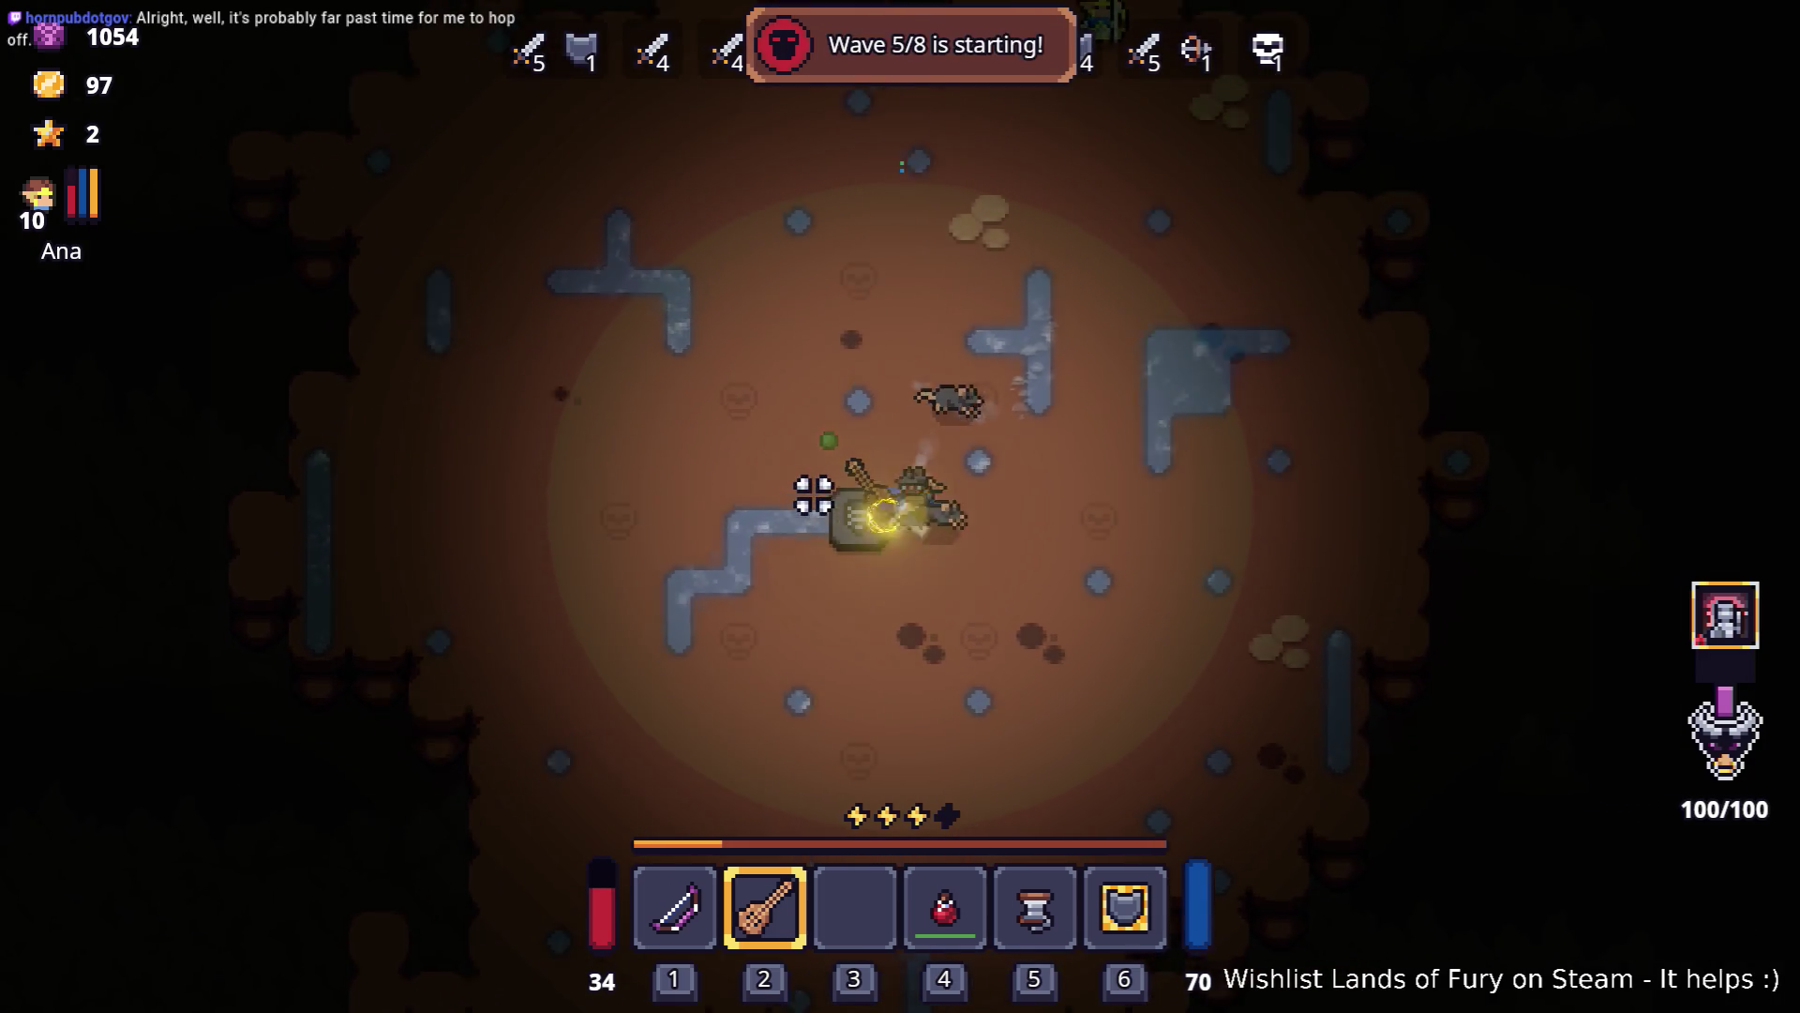
key(w)
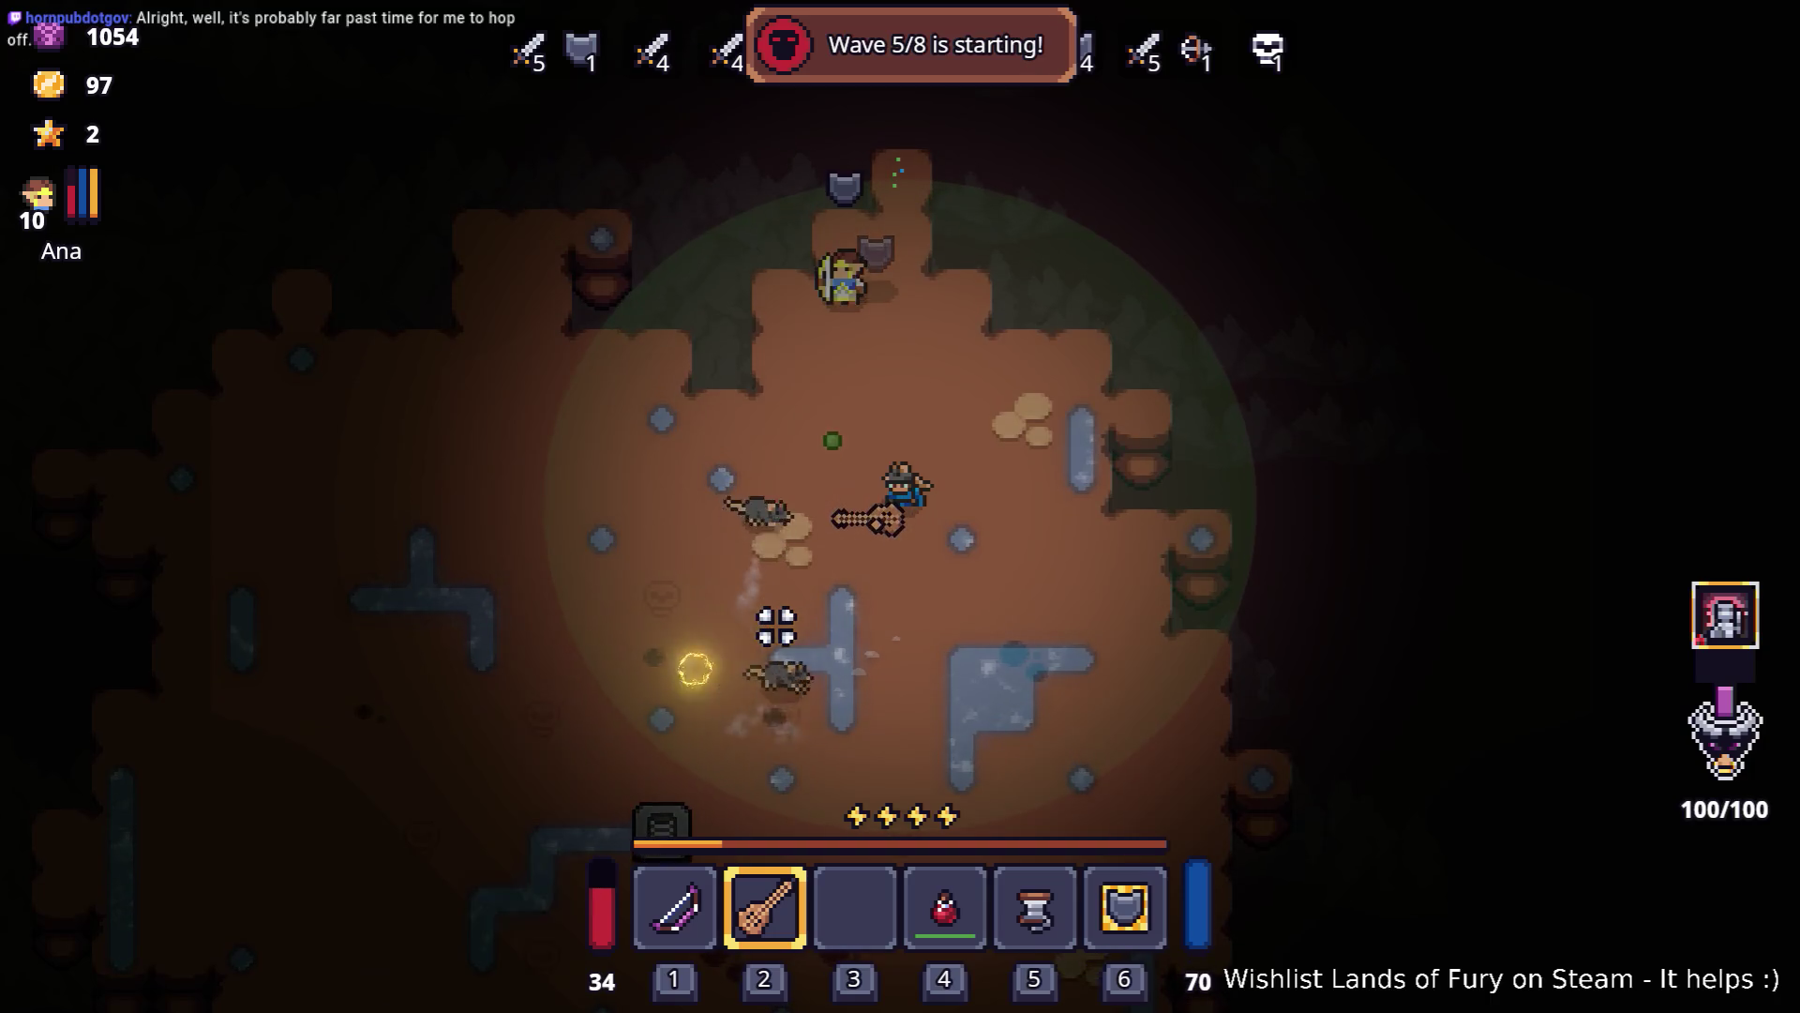
key(s)
click(736, 700)
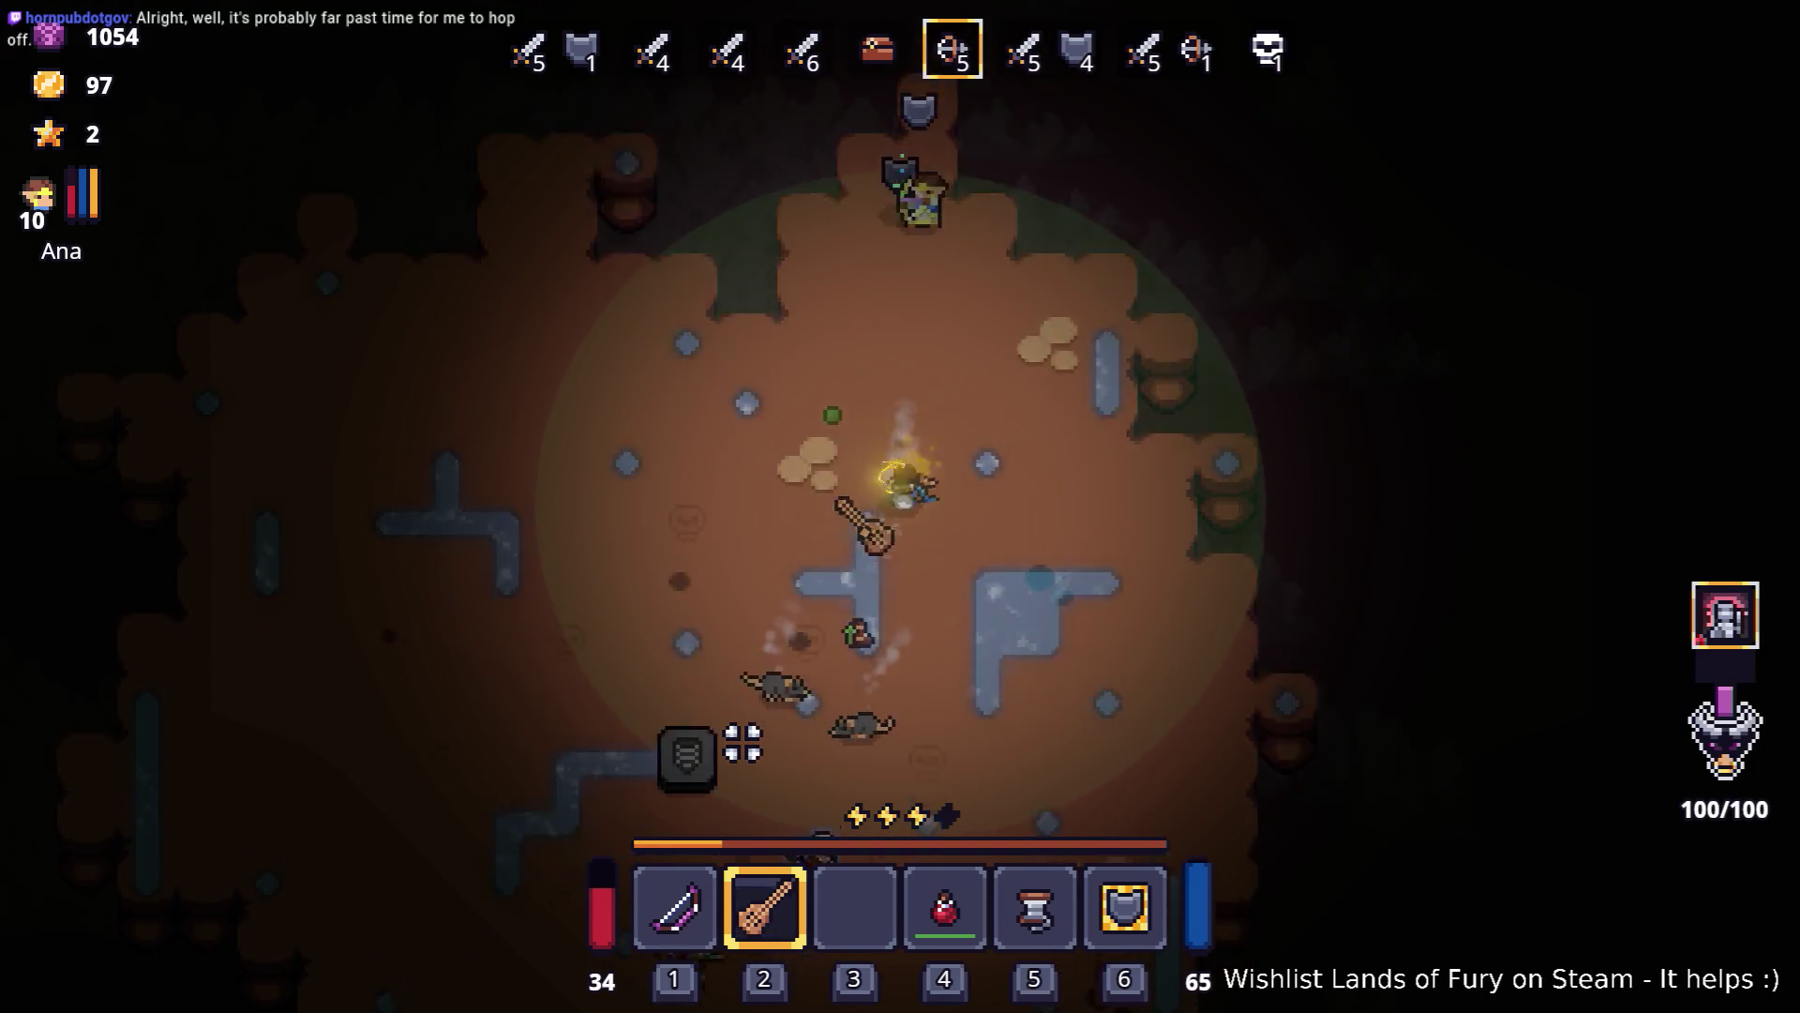
key(s)
click(739, 727)
click(740, 687)
click(728, 647)
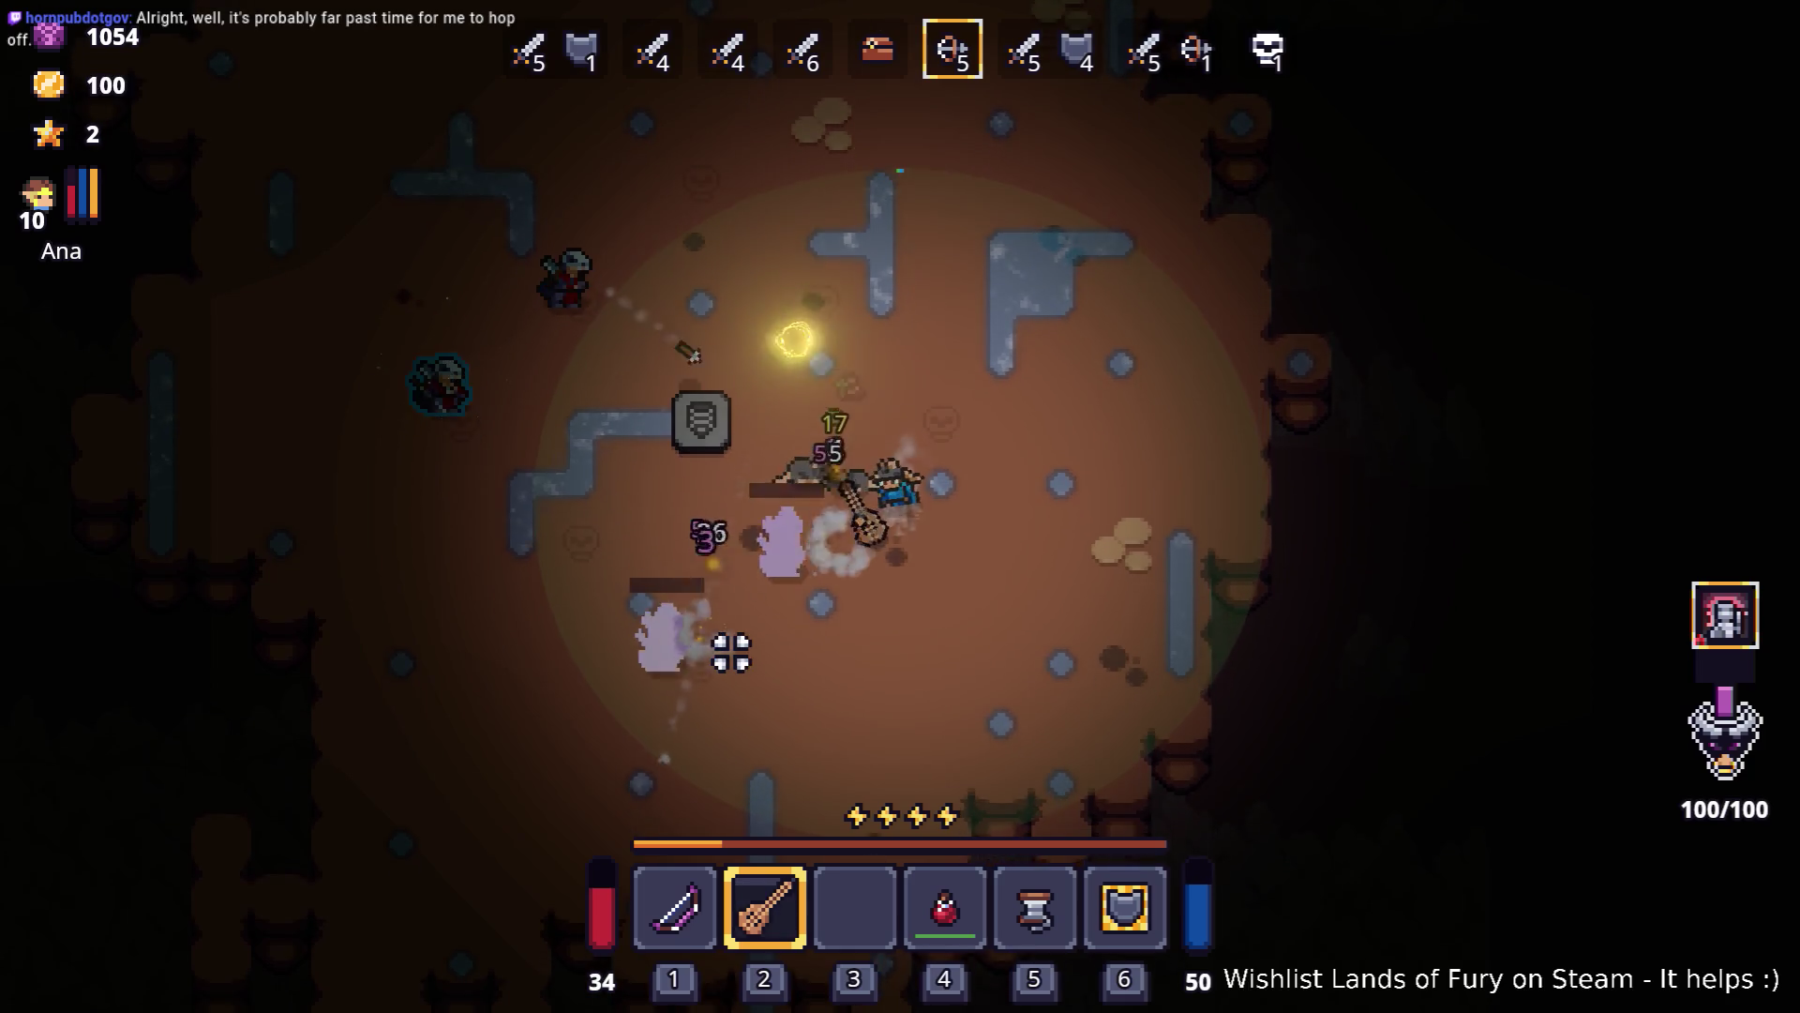
click(696, 641)
Fall back left while firing at the remaining enemies until the last one dies.
key(a)
click(679, 638)
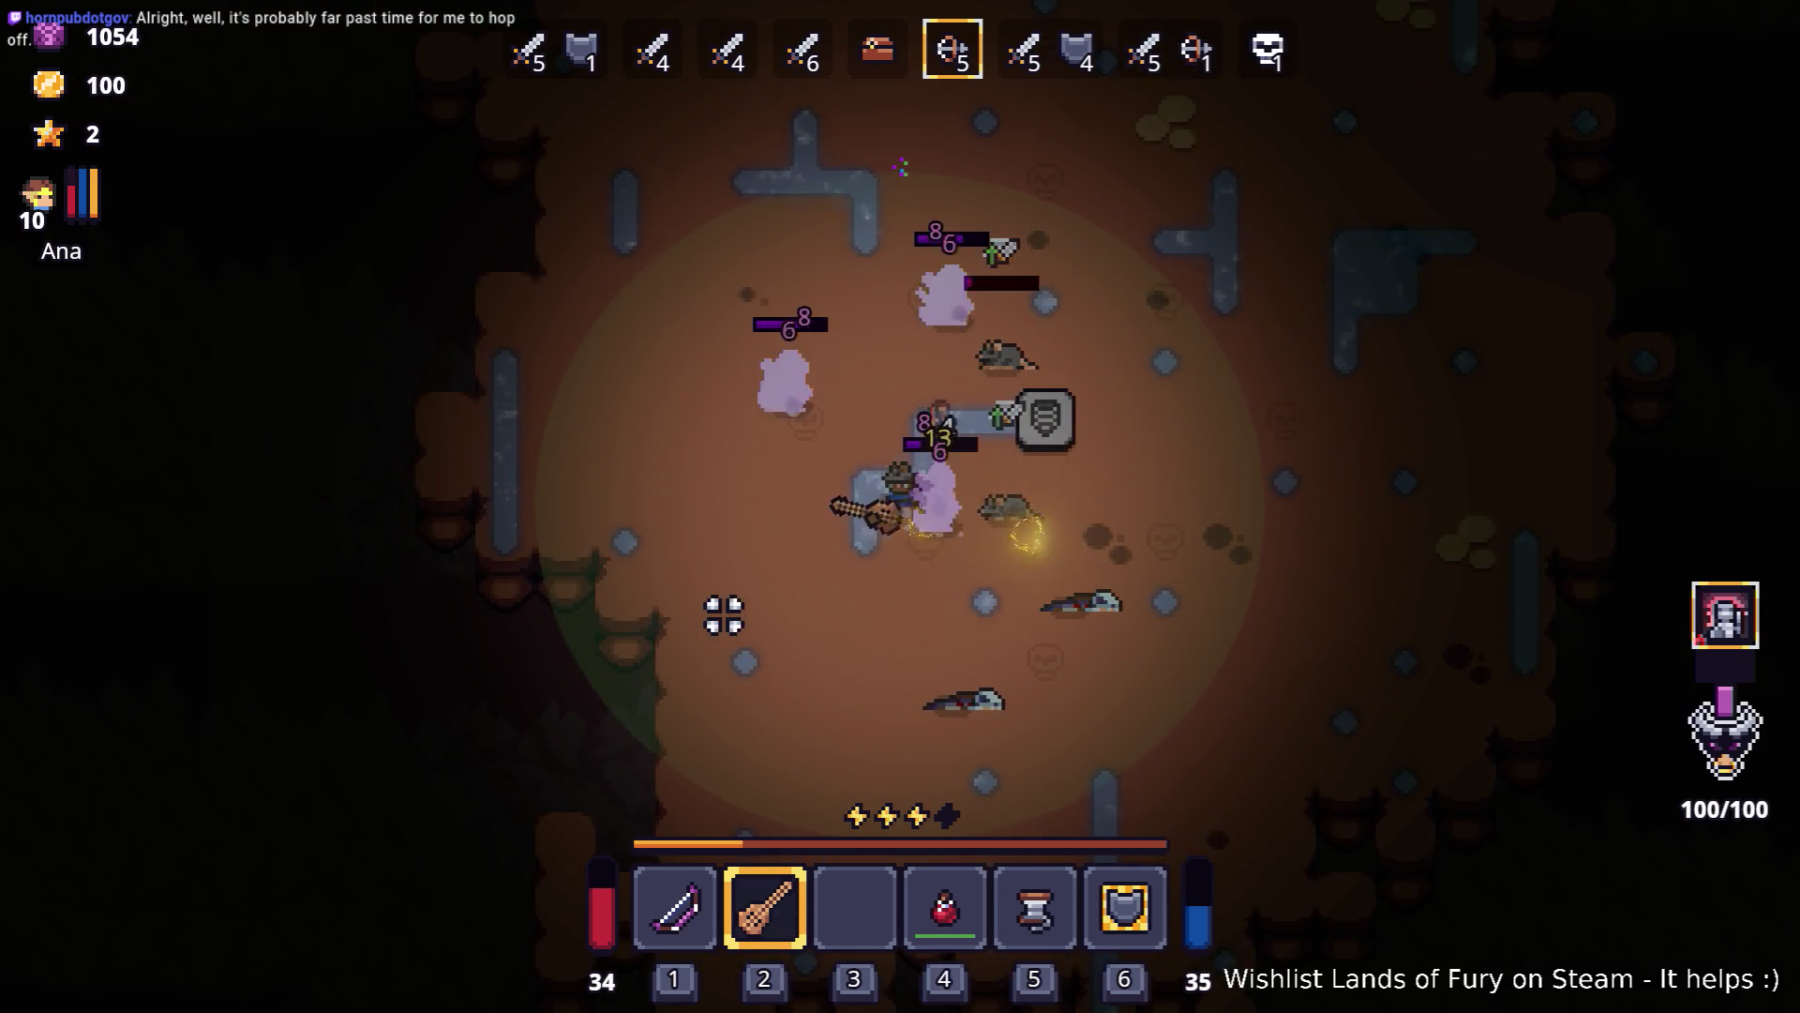
key(a)
click(844, 603)
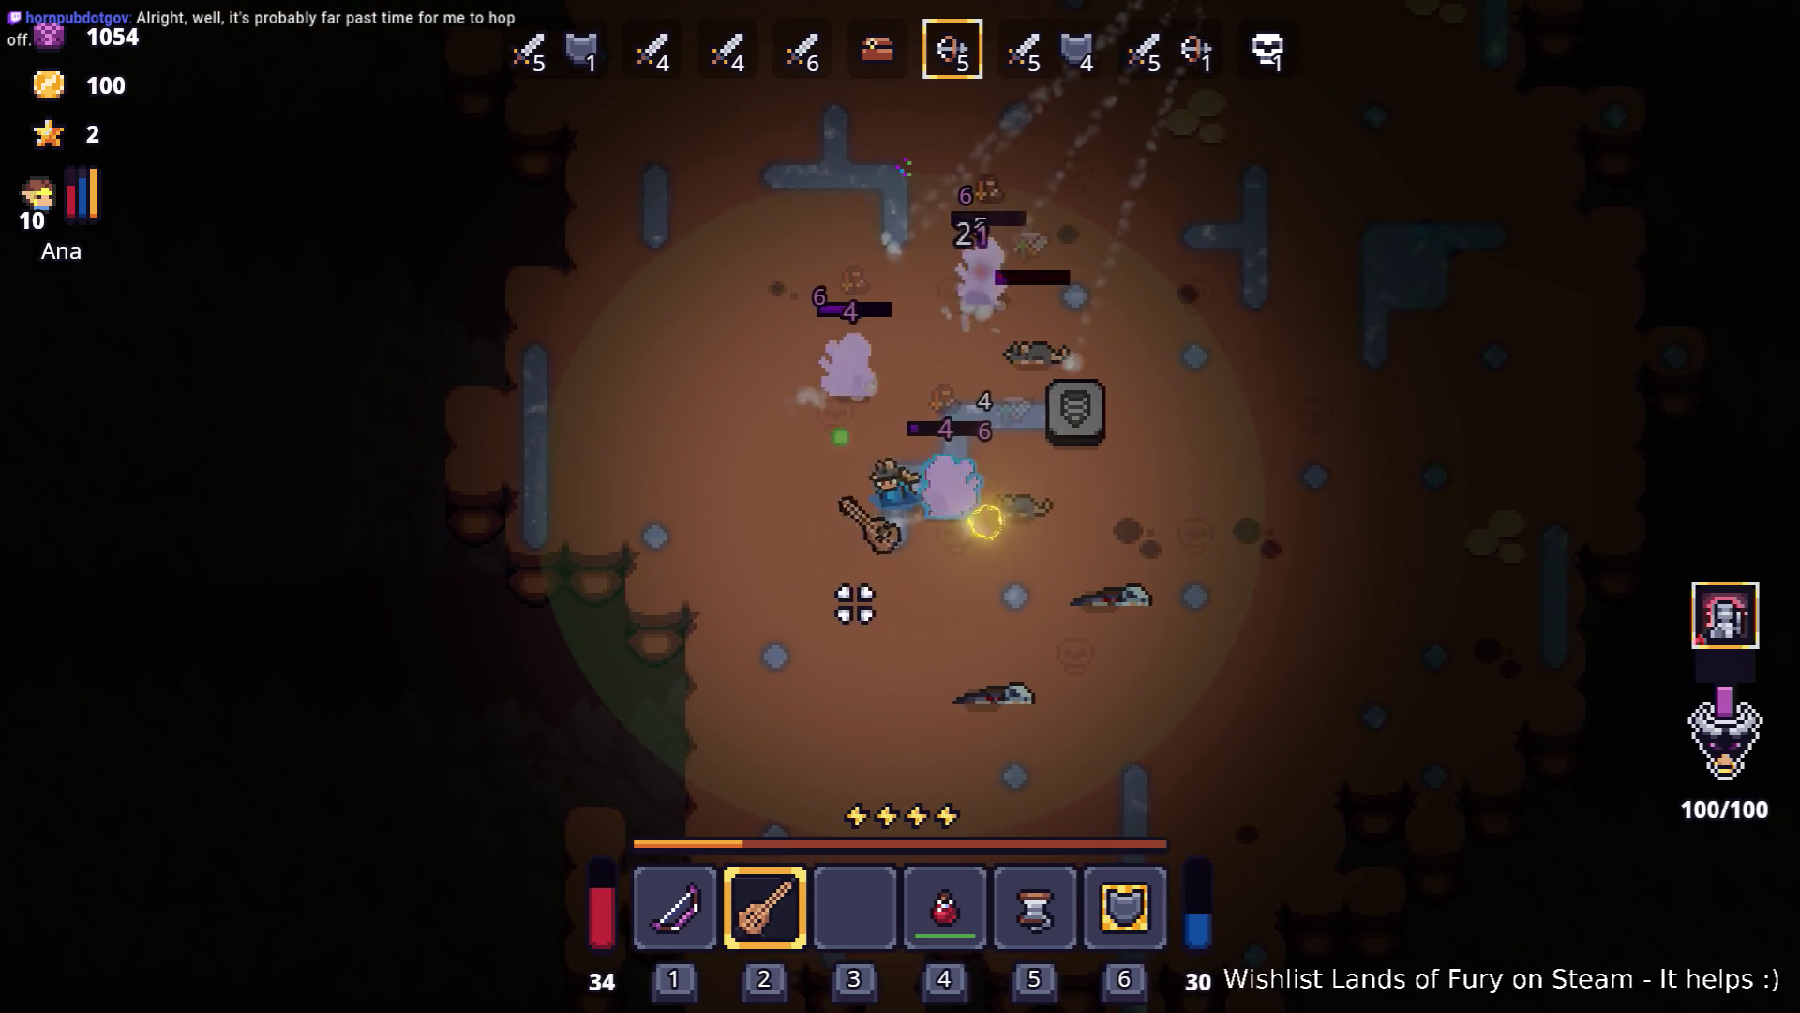
click(968, 589)
key(a)
click(973, 582)
key(w)
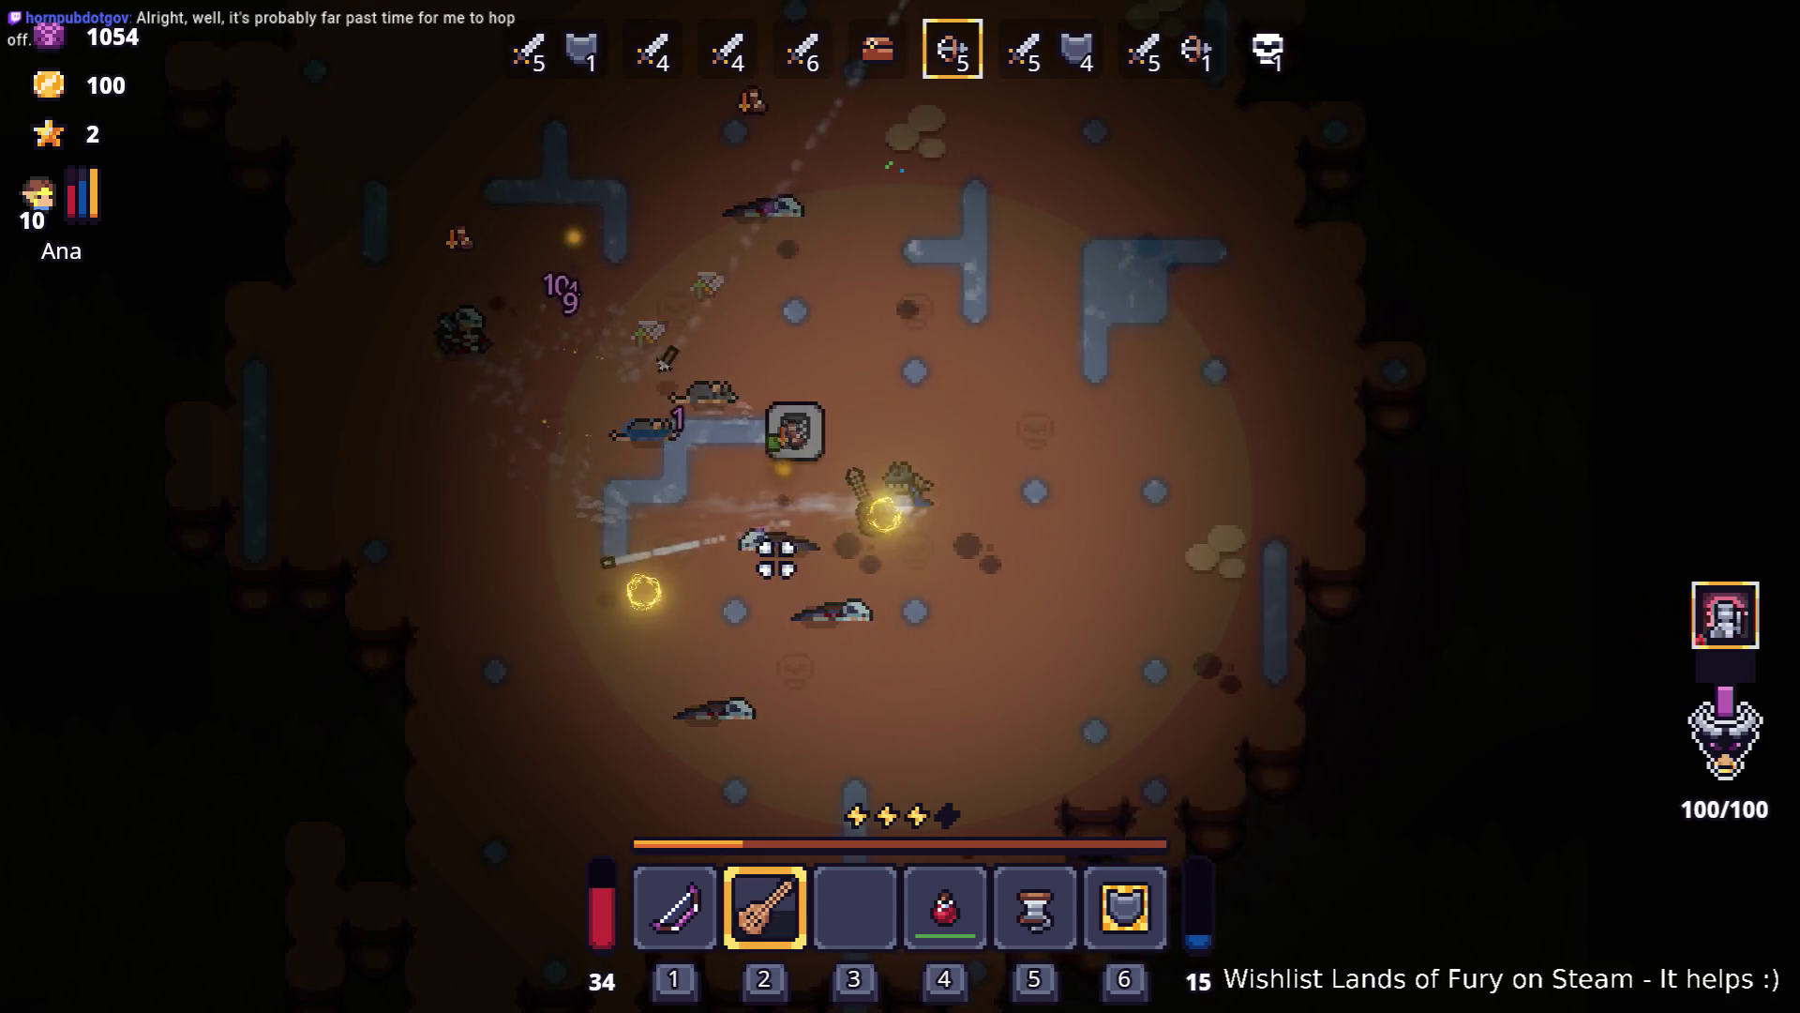
click(741, 572)
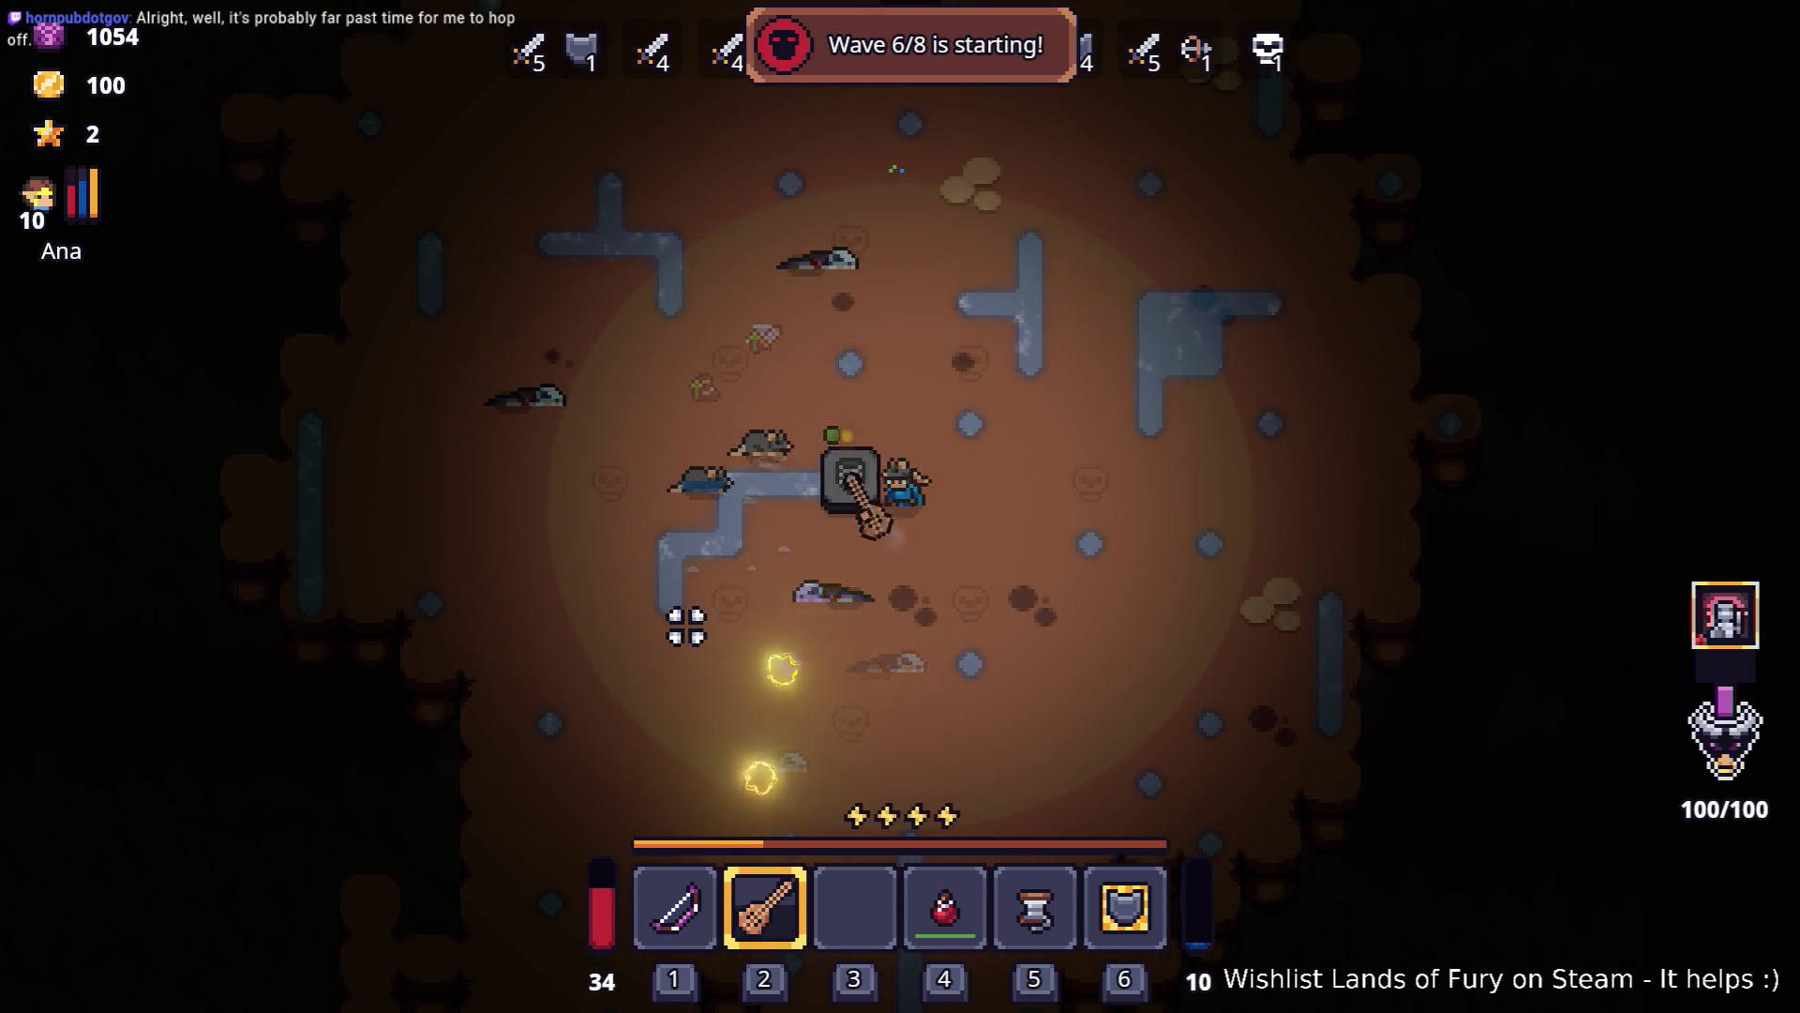
key(a)
click(691, 625)
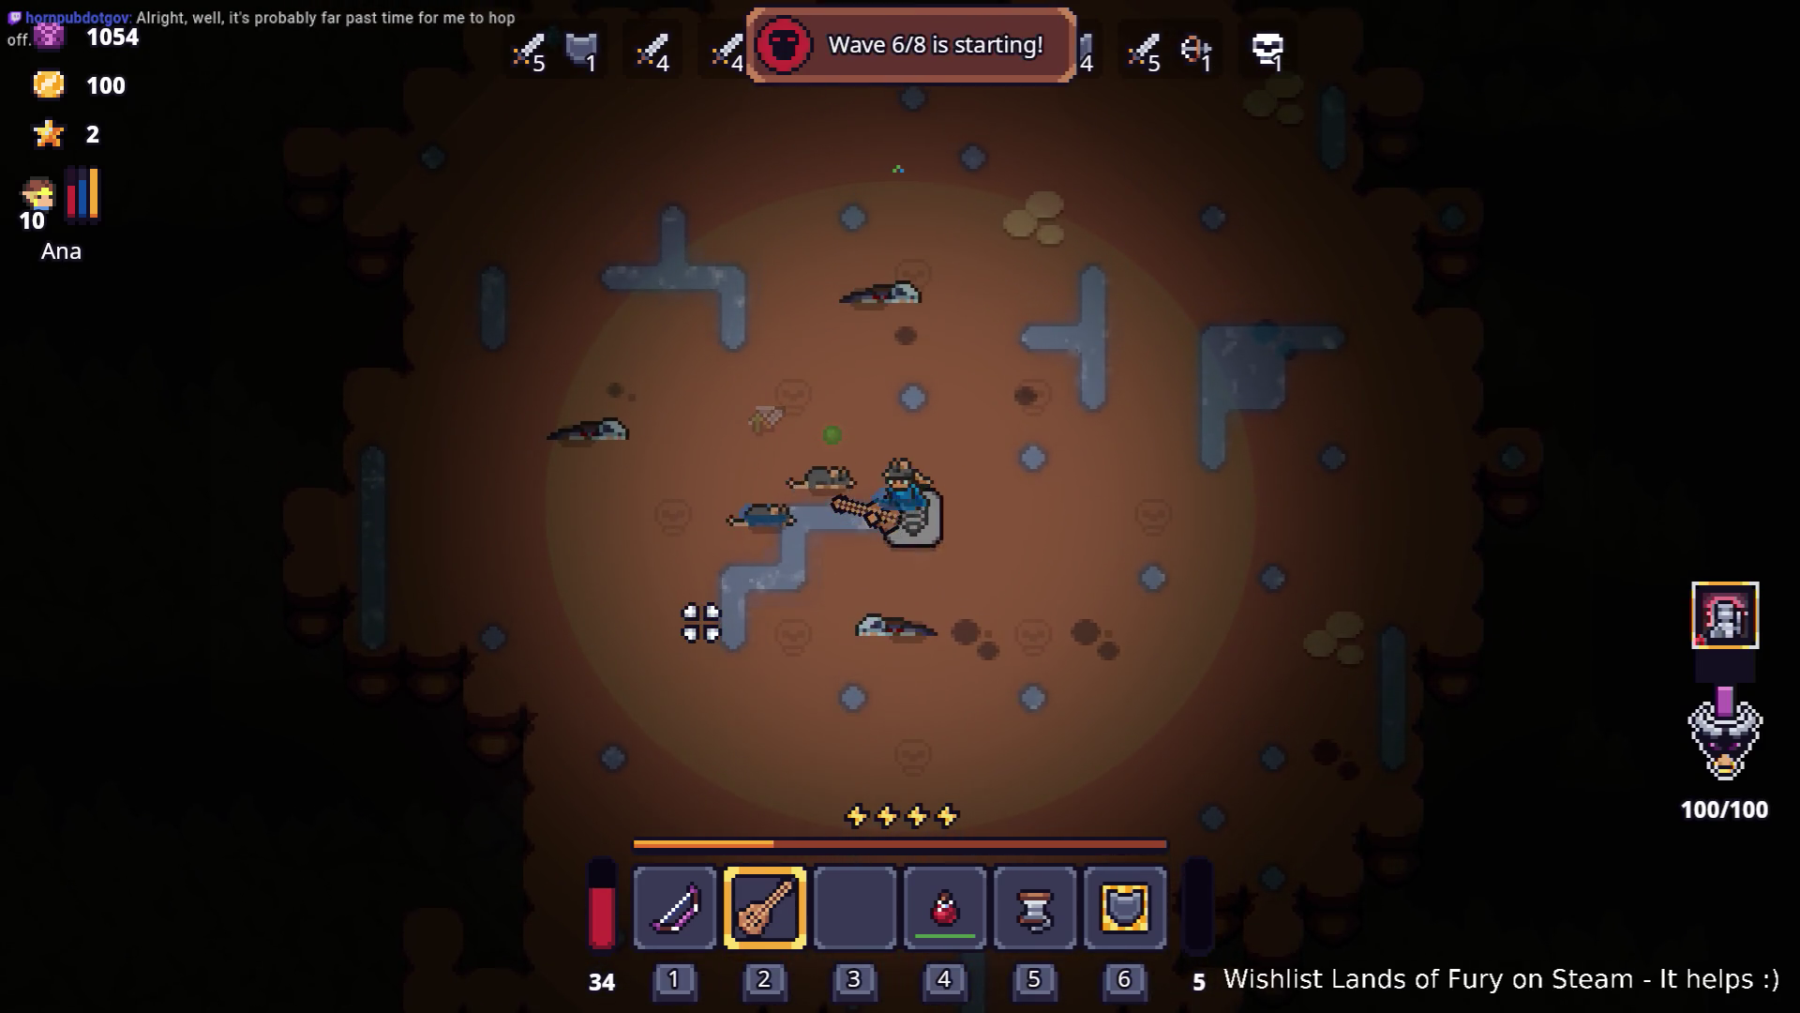
Dodge around the enemies to regain mana and dash left collecting gold.
key(d)
key(w)
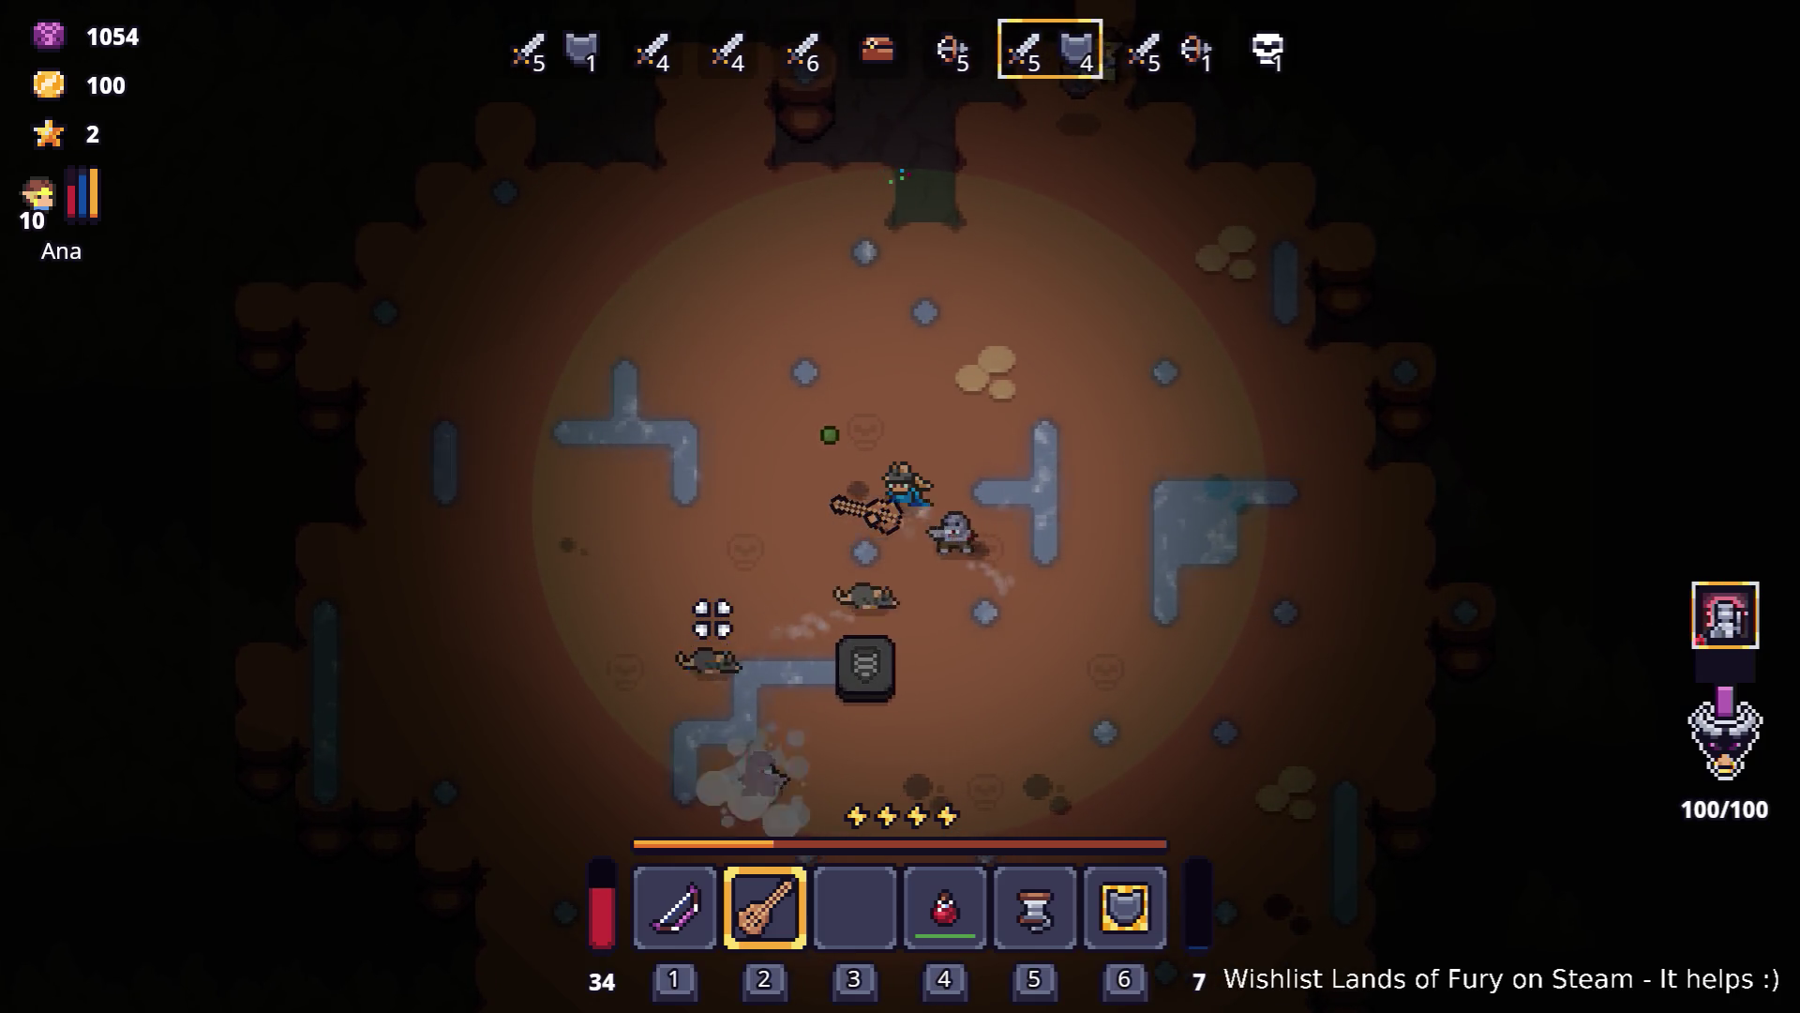
key(a)
click(718, 638)
key(s)
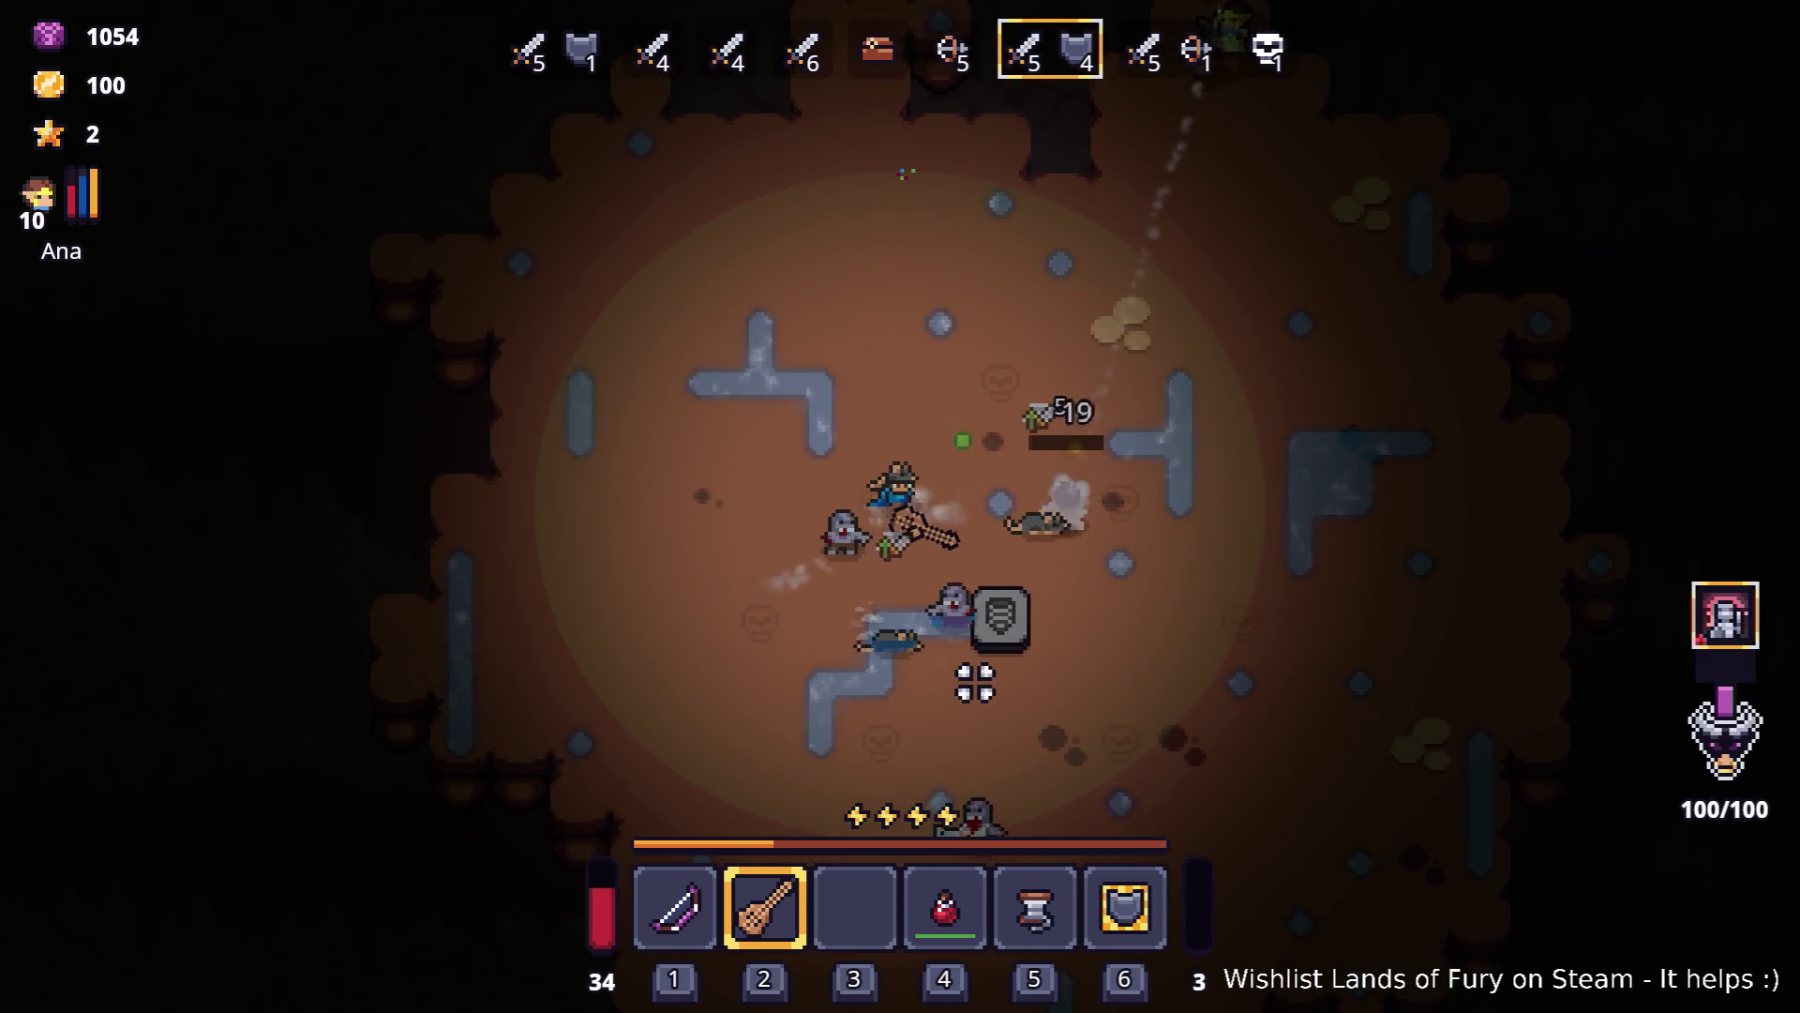
key(d)
key(w)
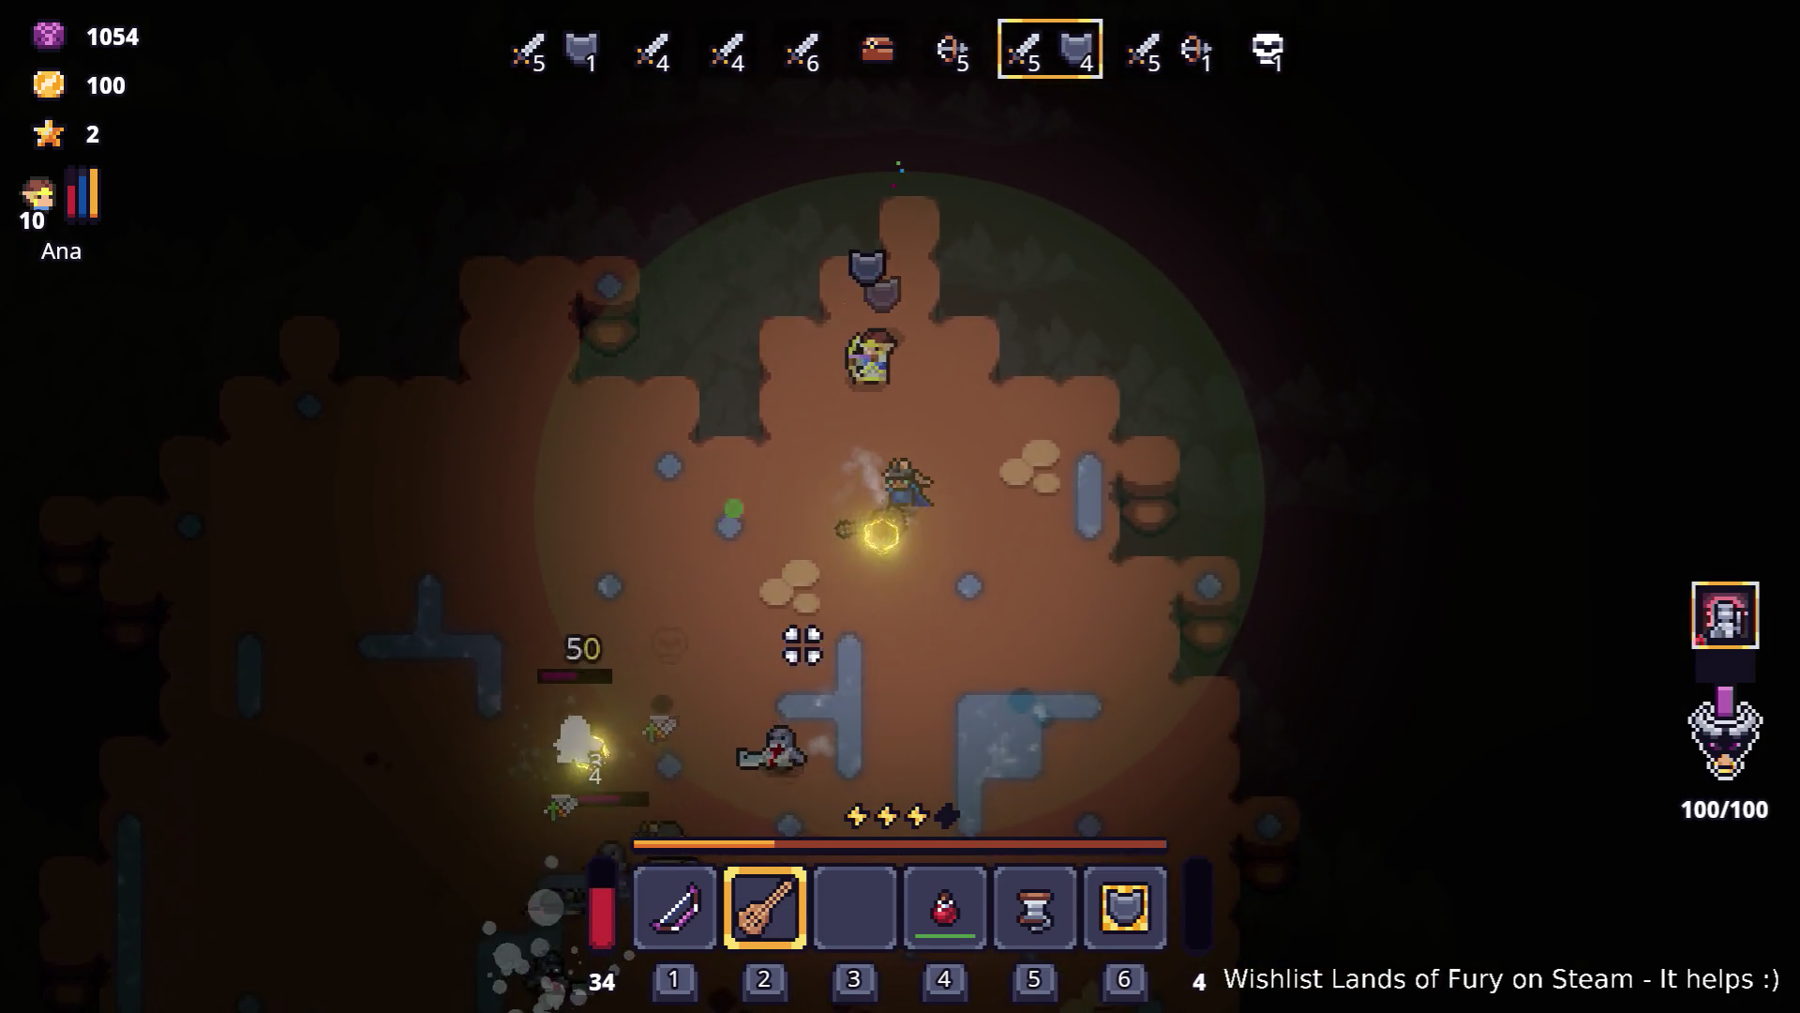
key(a)
key(s)
key(space)
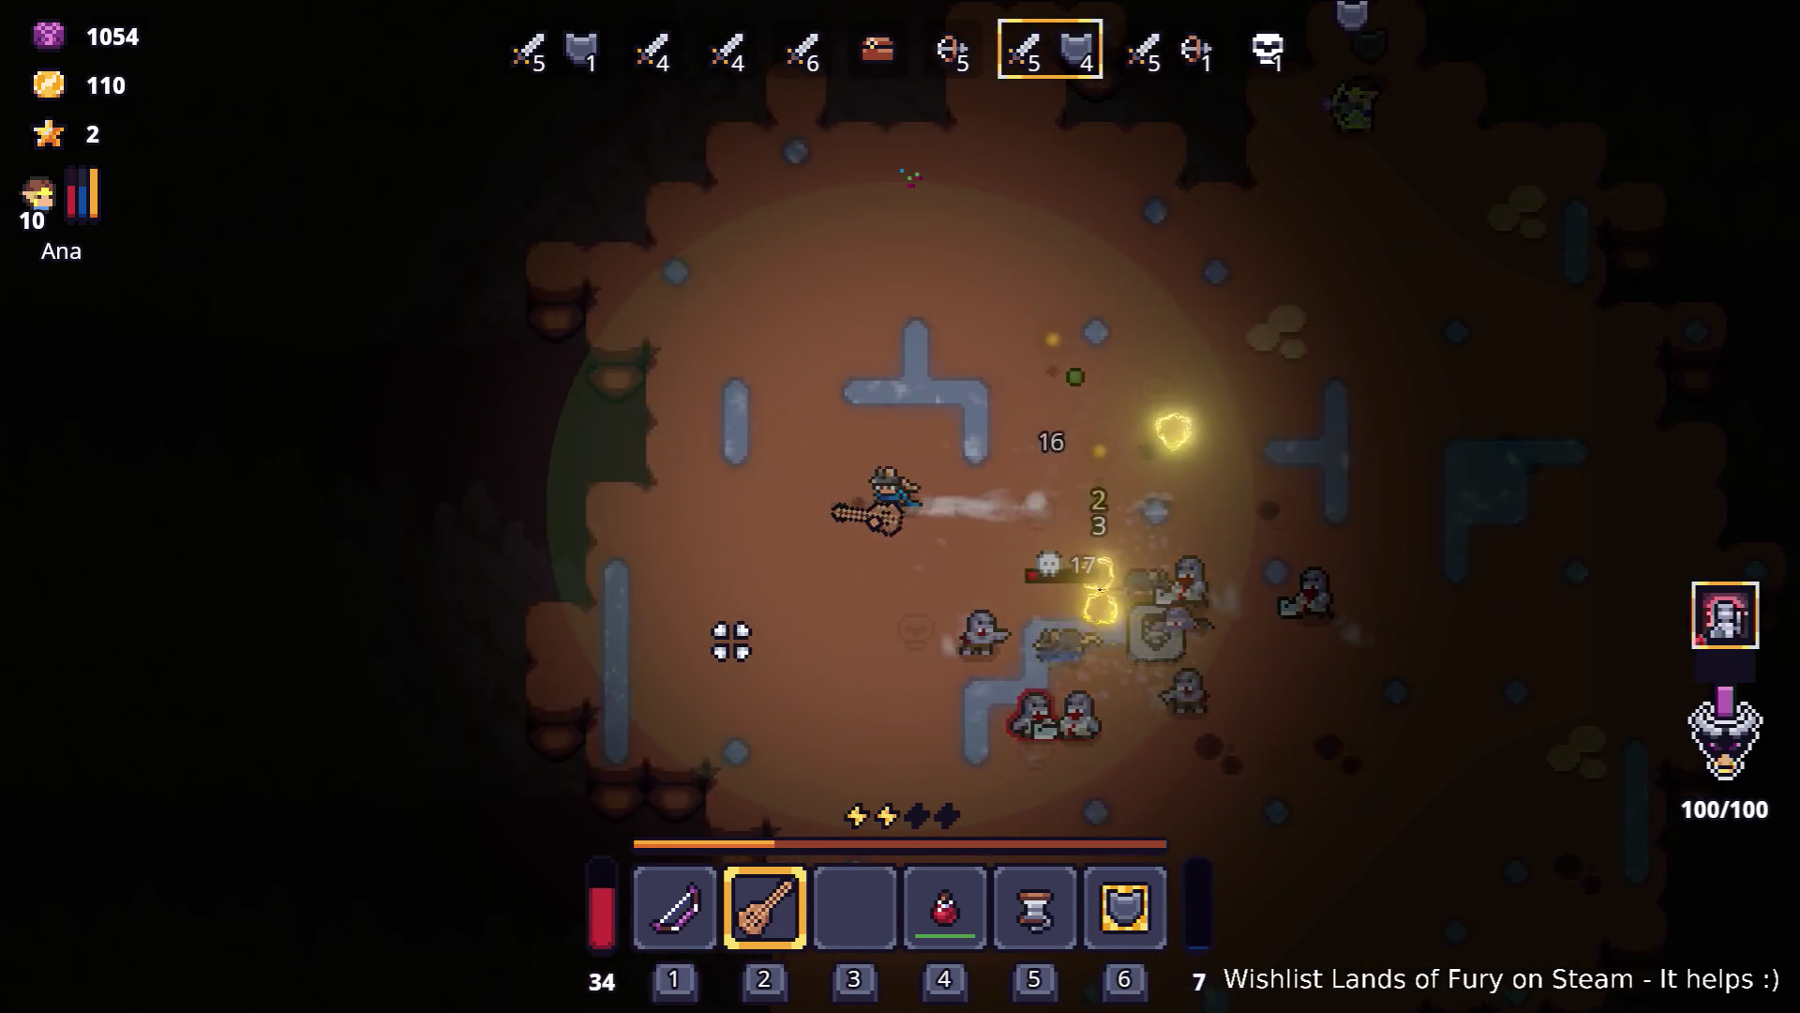
Cross the cave attacking the purple enemy, the enemy group and a dinosaur.
key(d)
key(space)
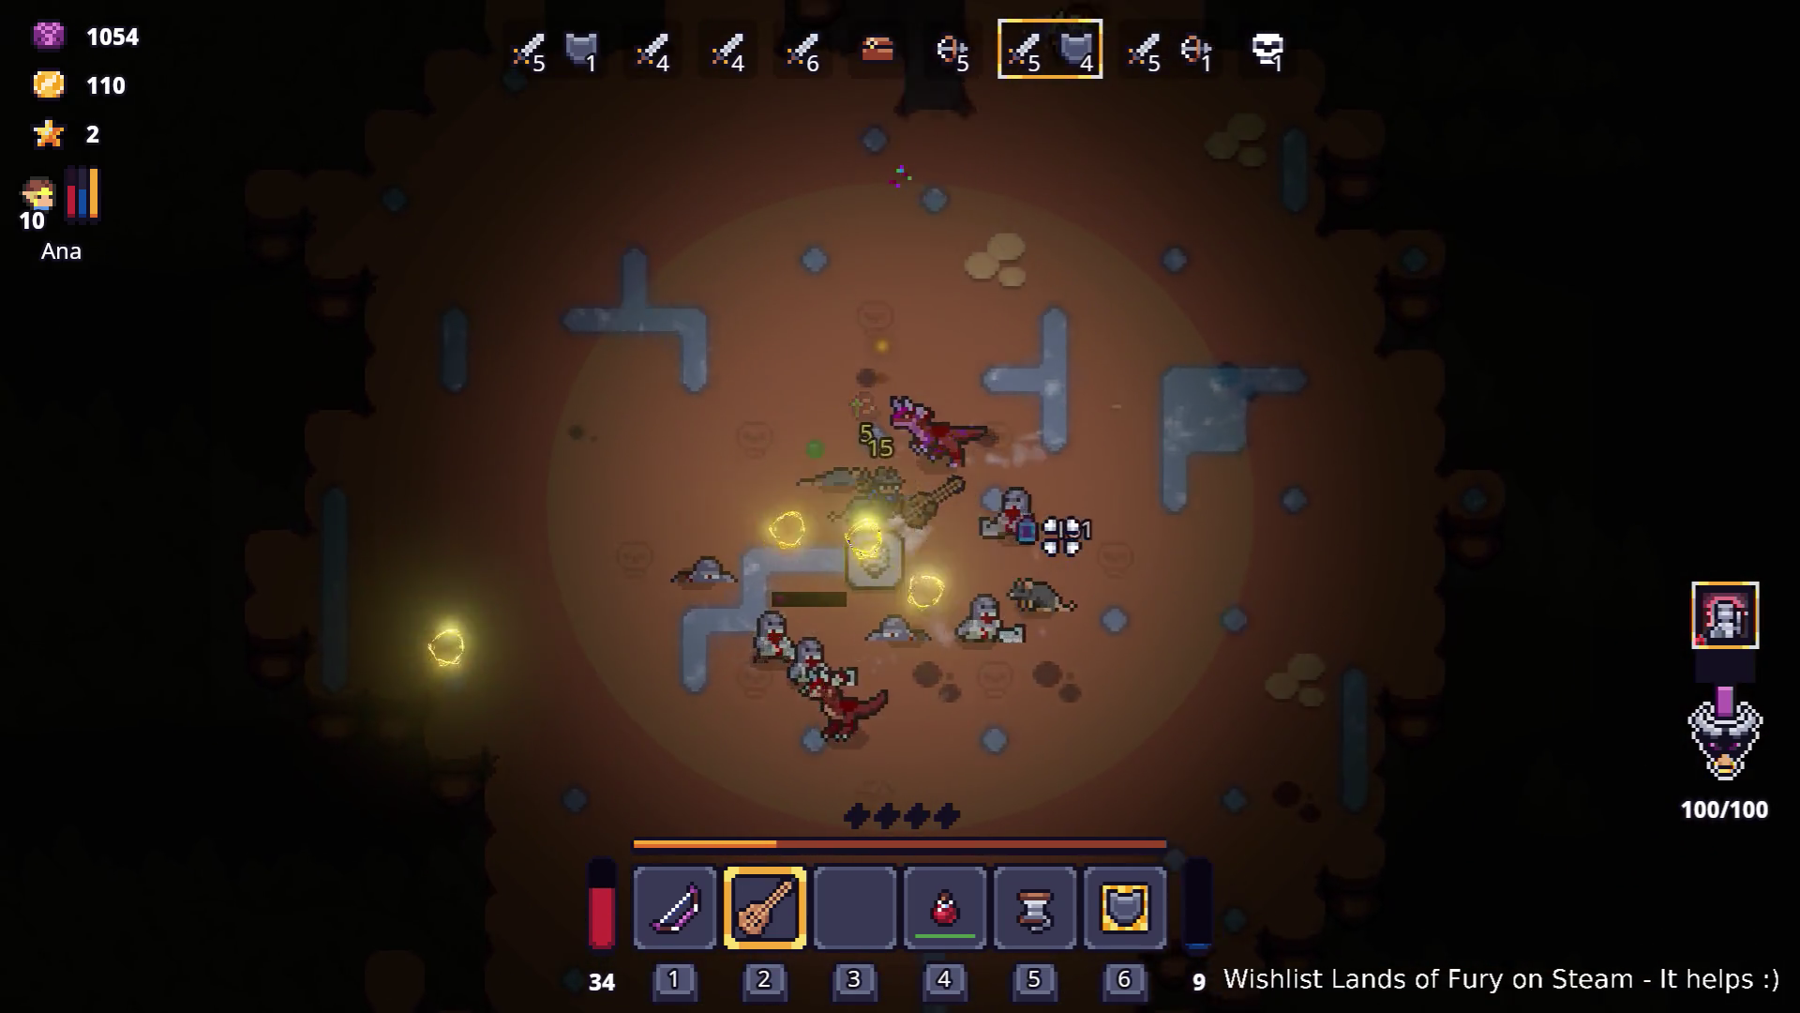
click(1058, 527)
key(d)
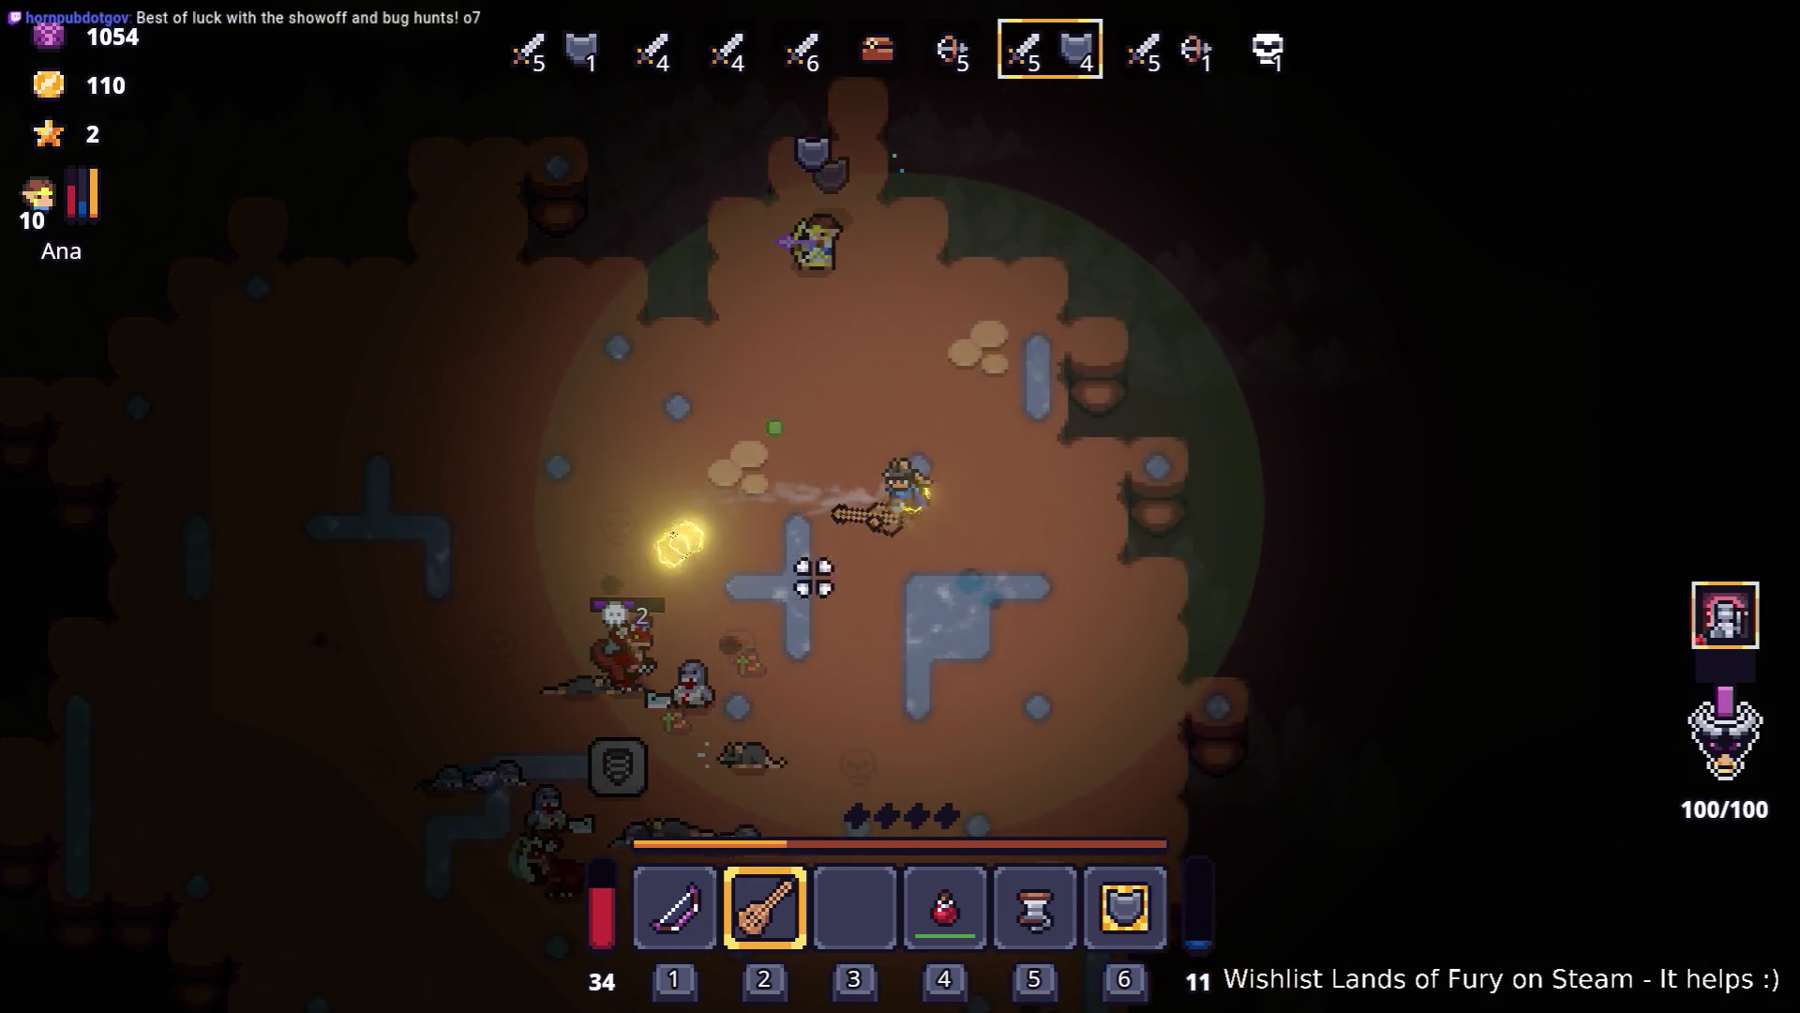
click(596, 634)
key(a)
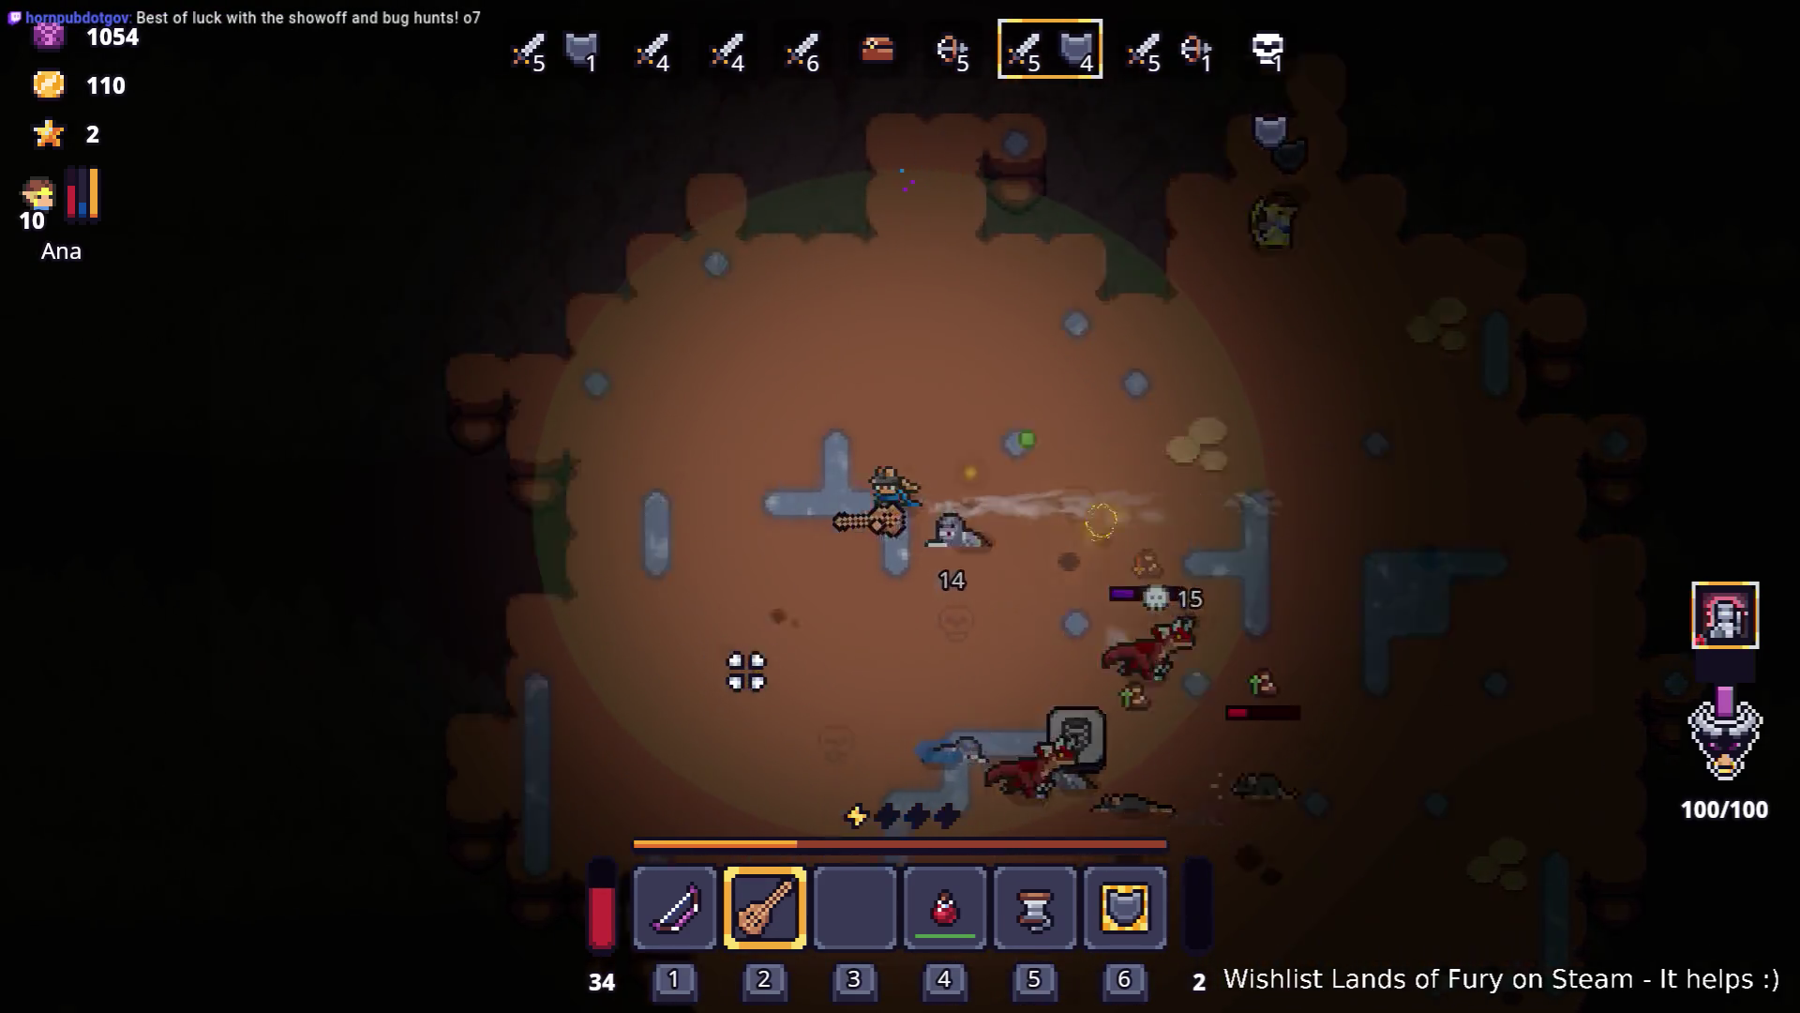
key(w)
key(a)
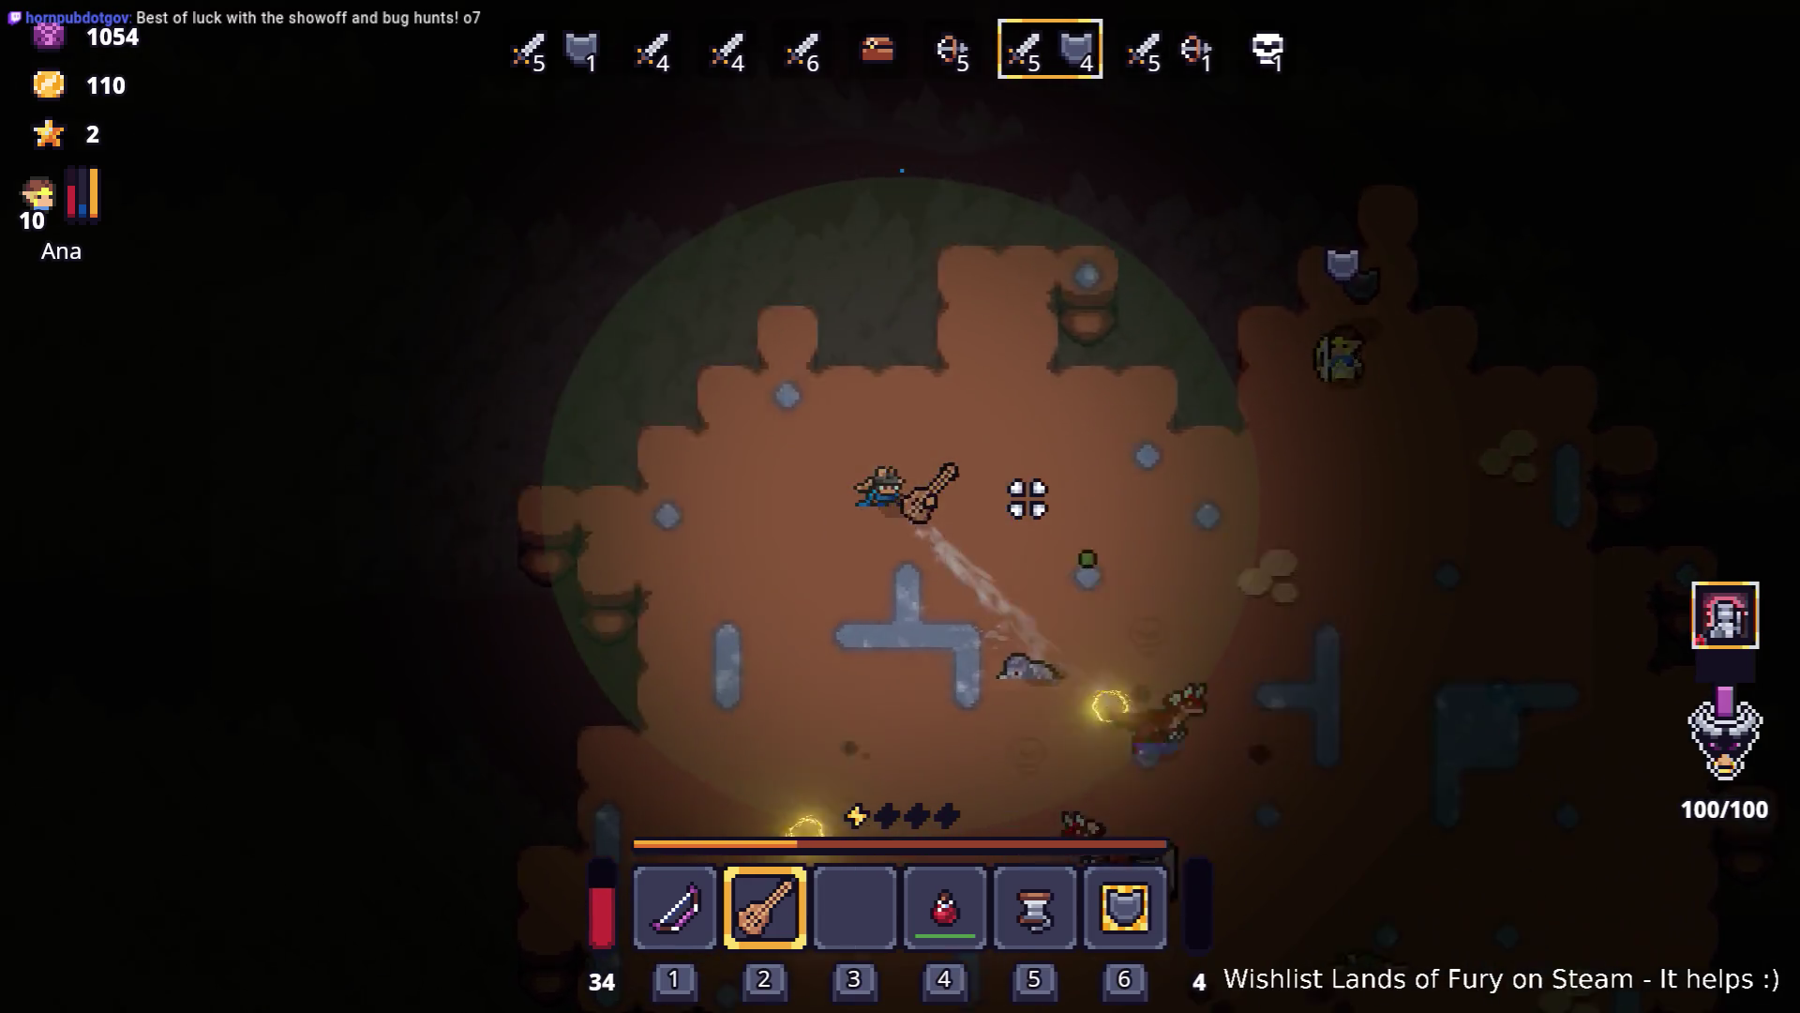
key(d)
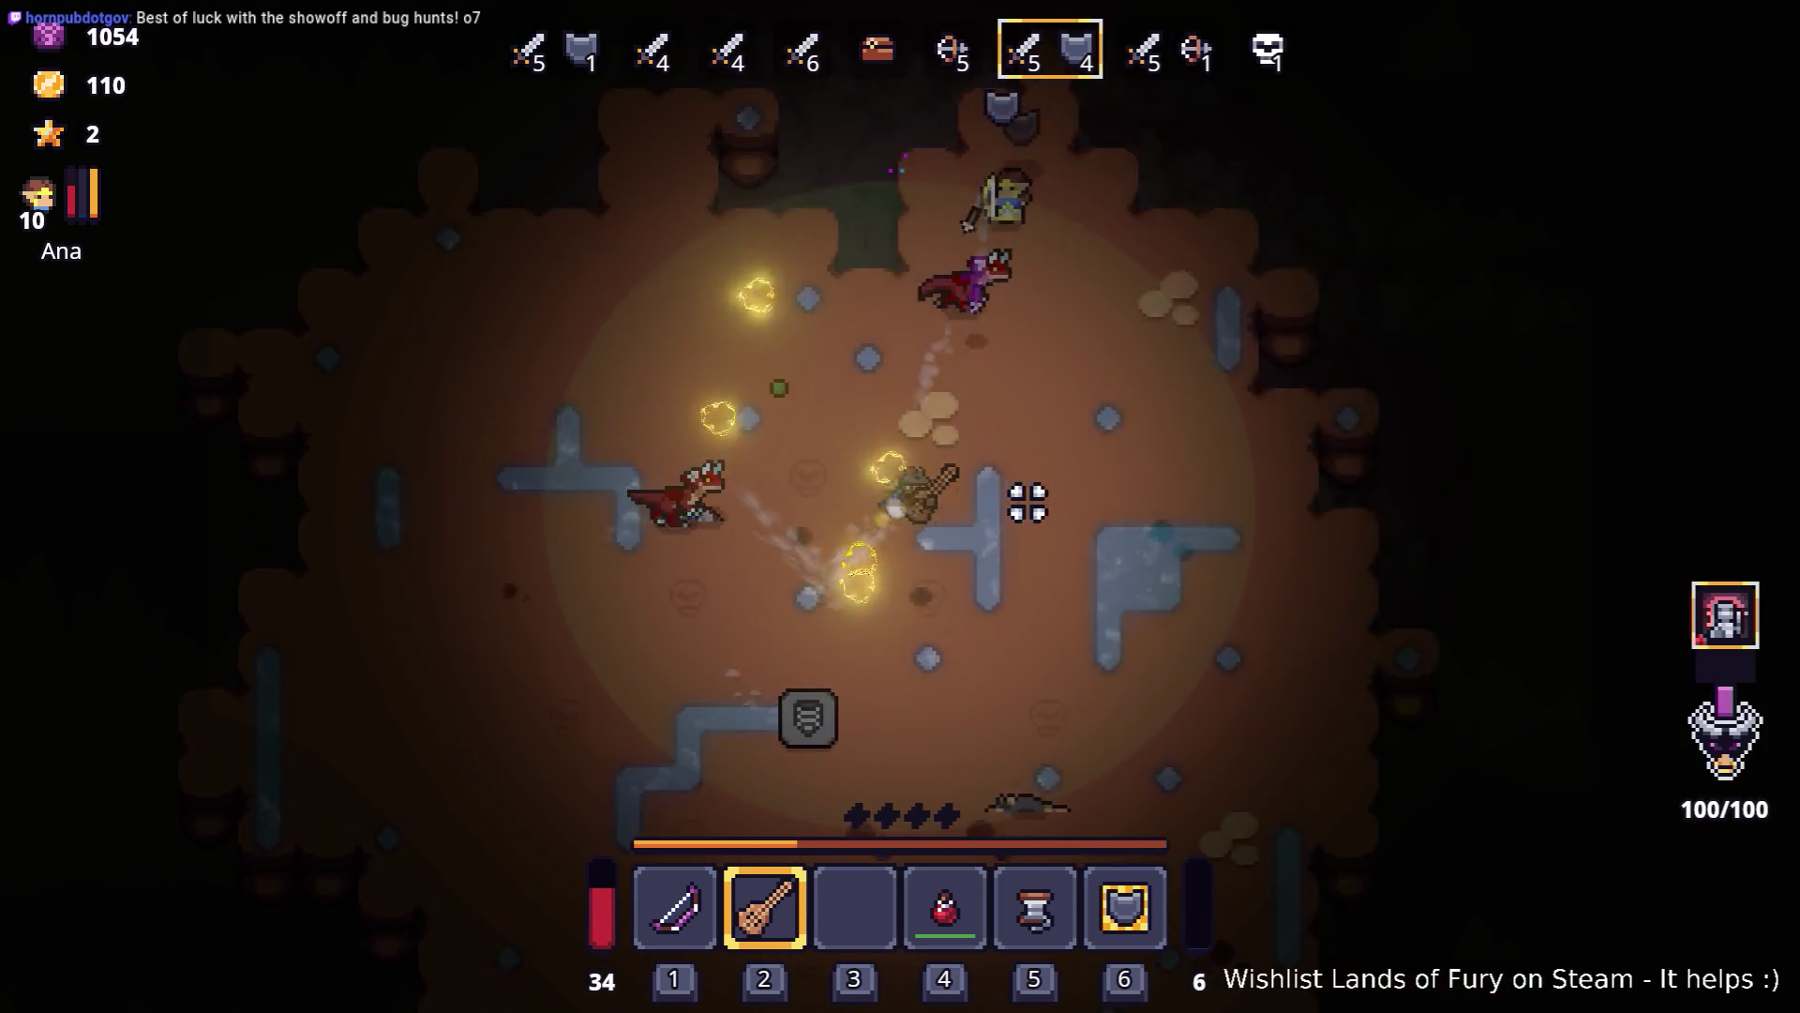
click(829, 570)
Fight off the remaining dinosaurs until wave 6 ends with 110 gold.
key(d)
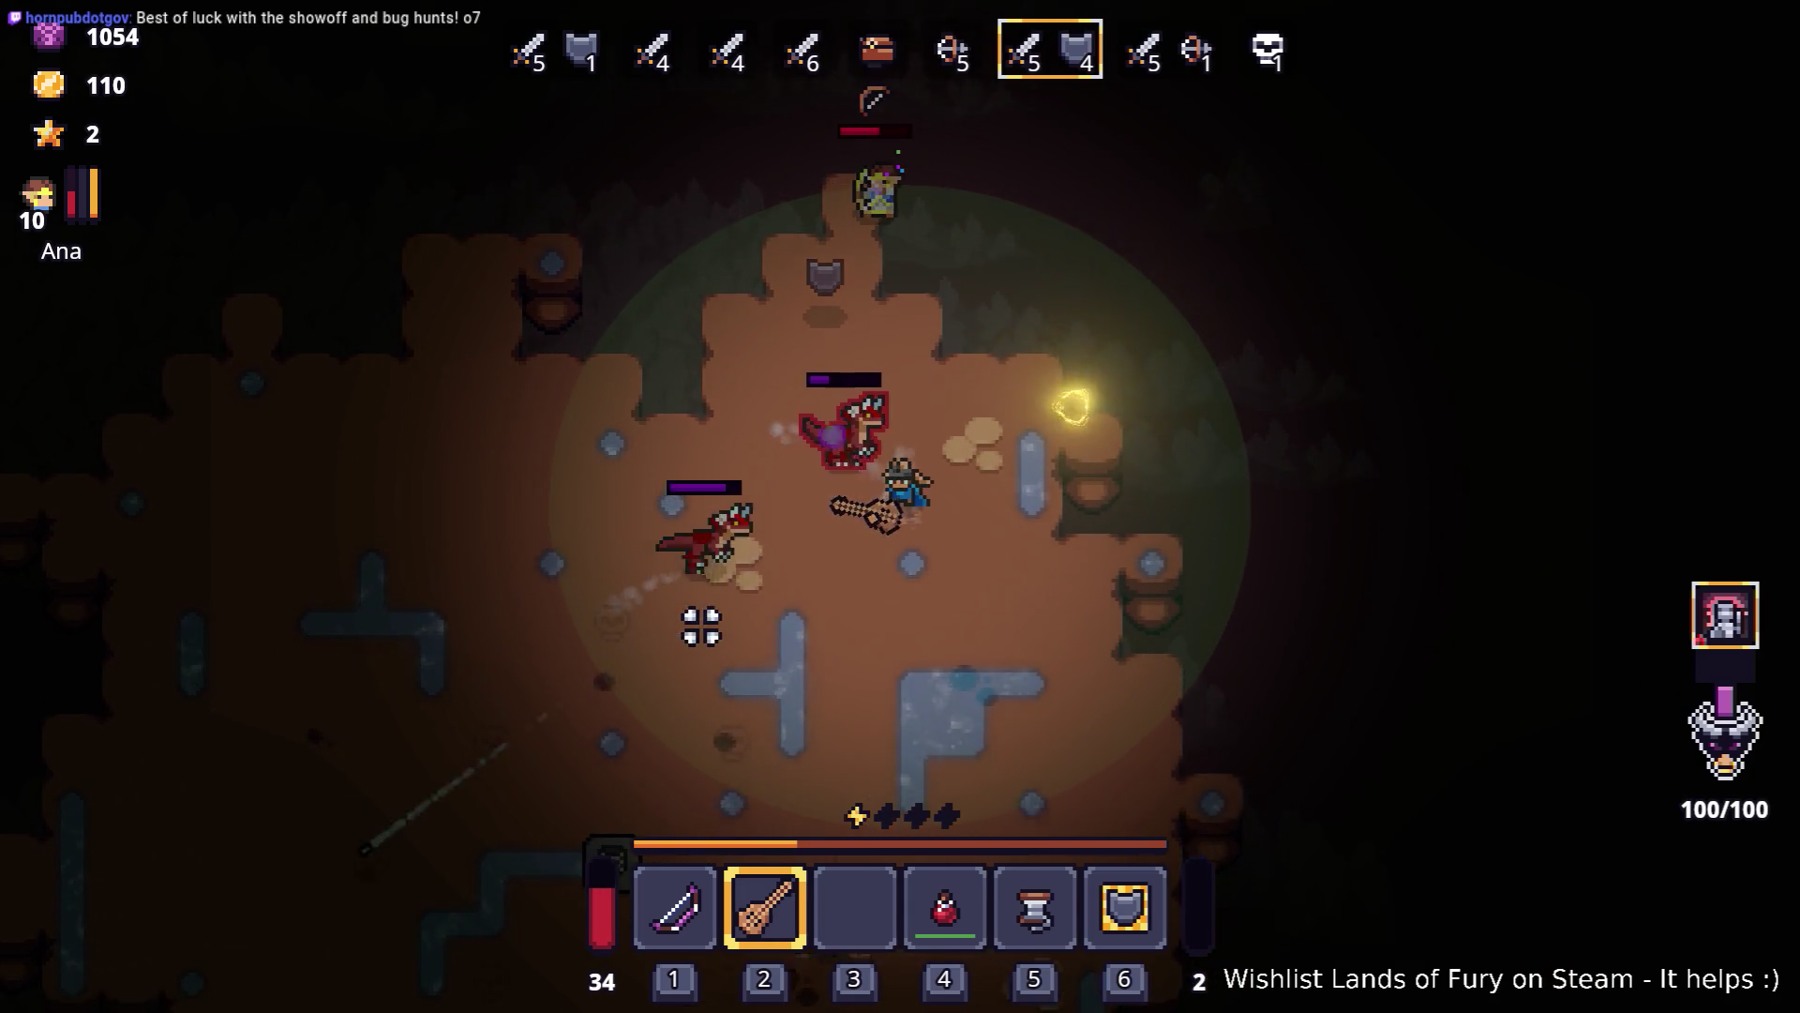
key(w)
click(755, 549)
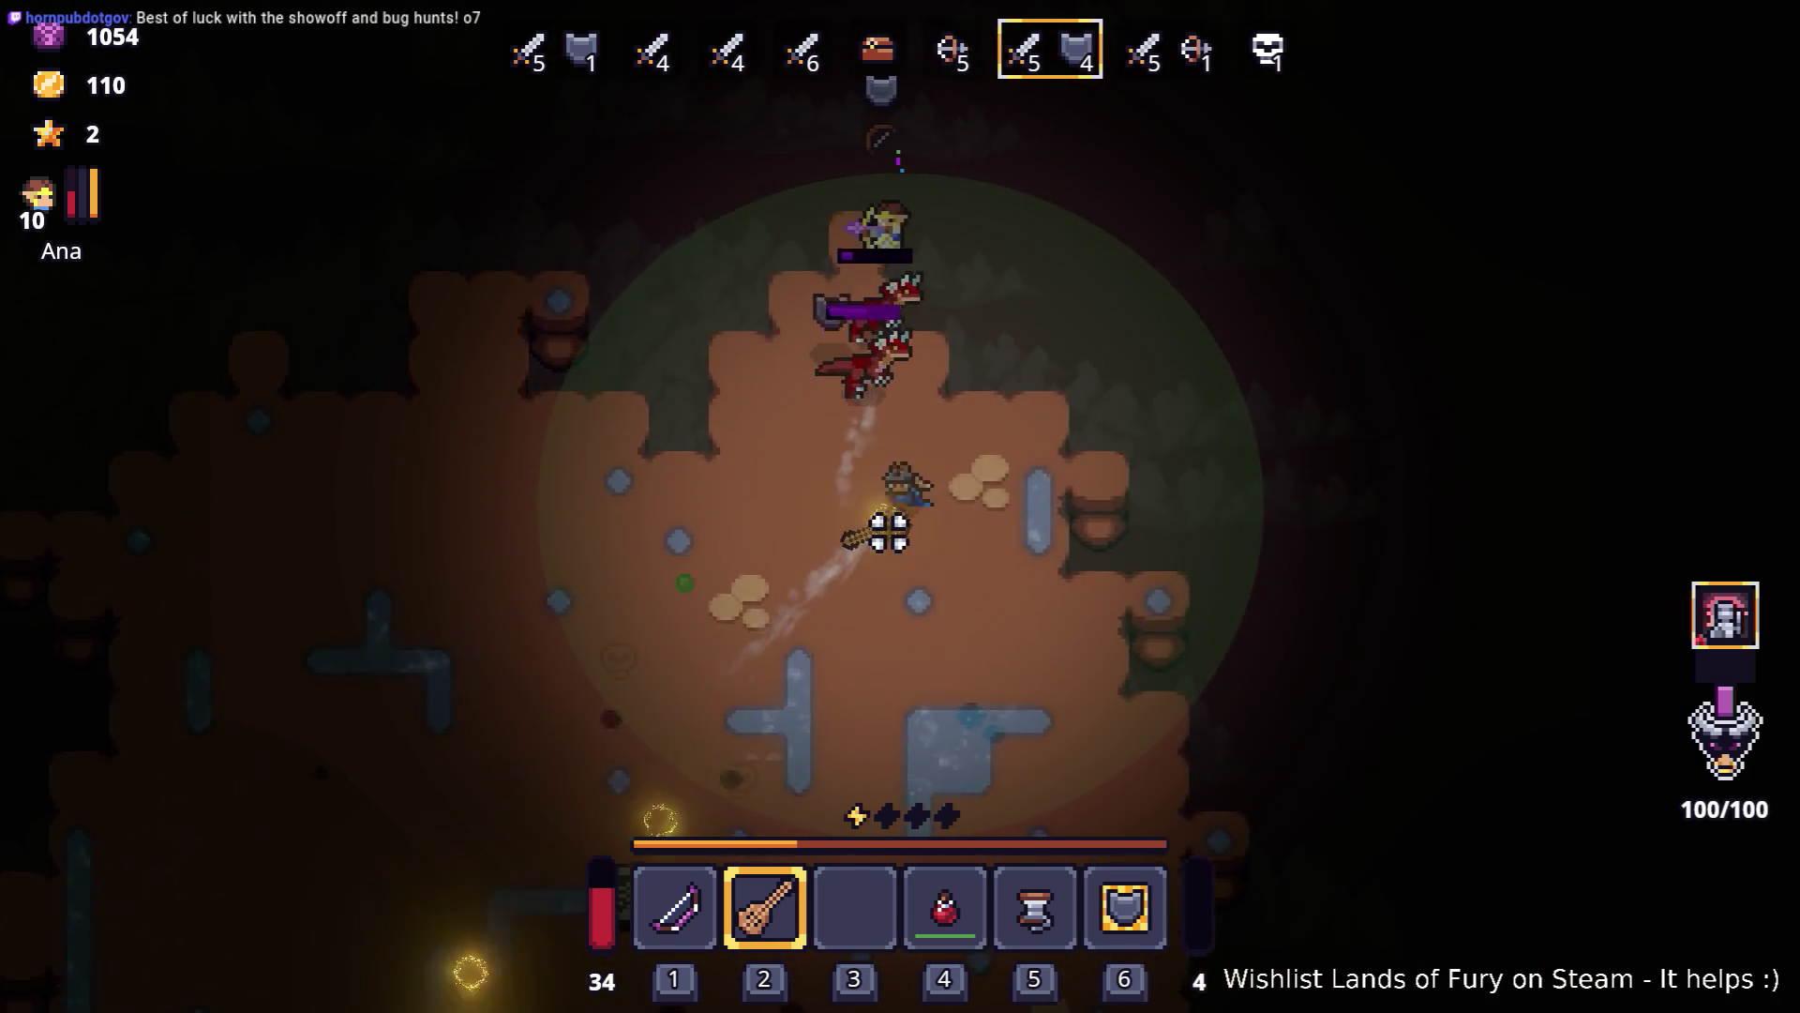
key(a)
key(w)
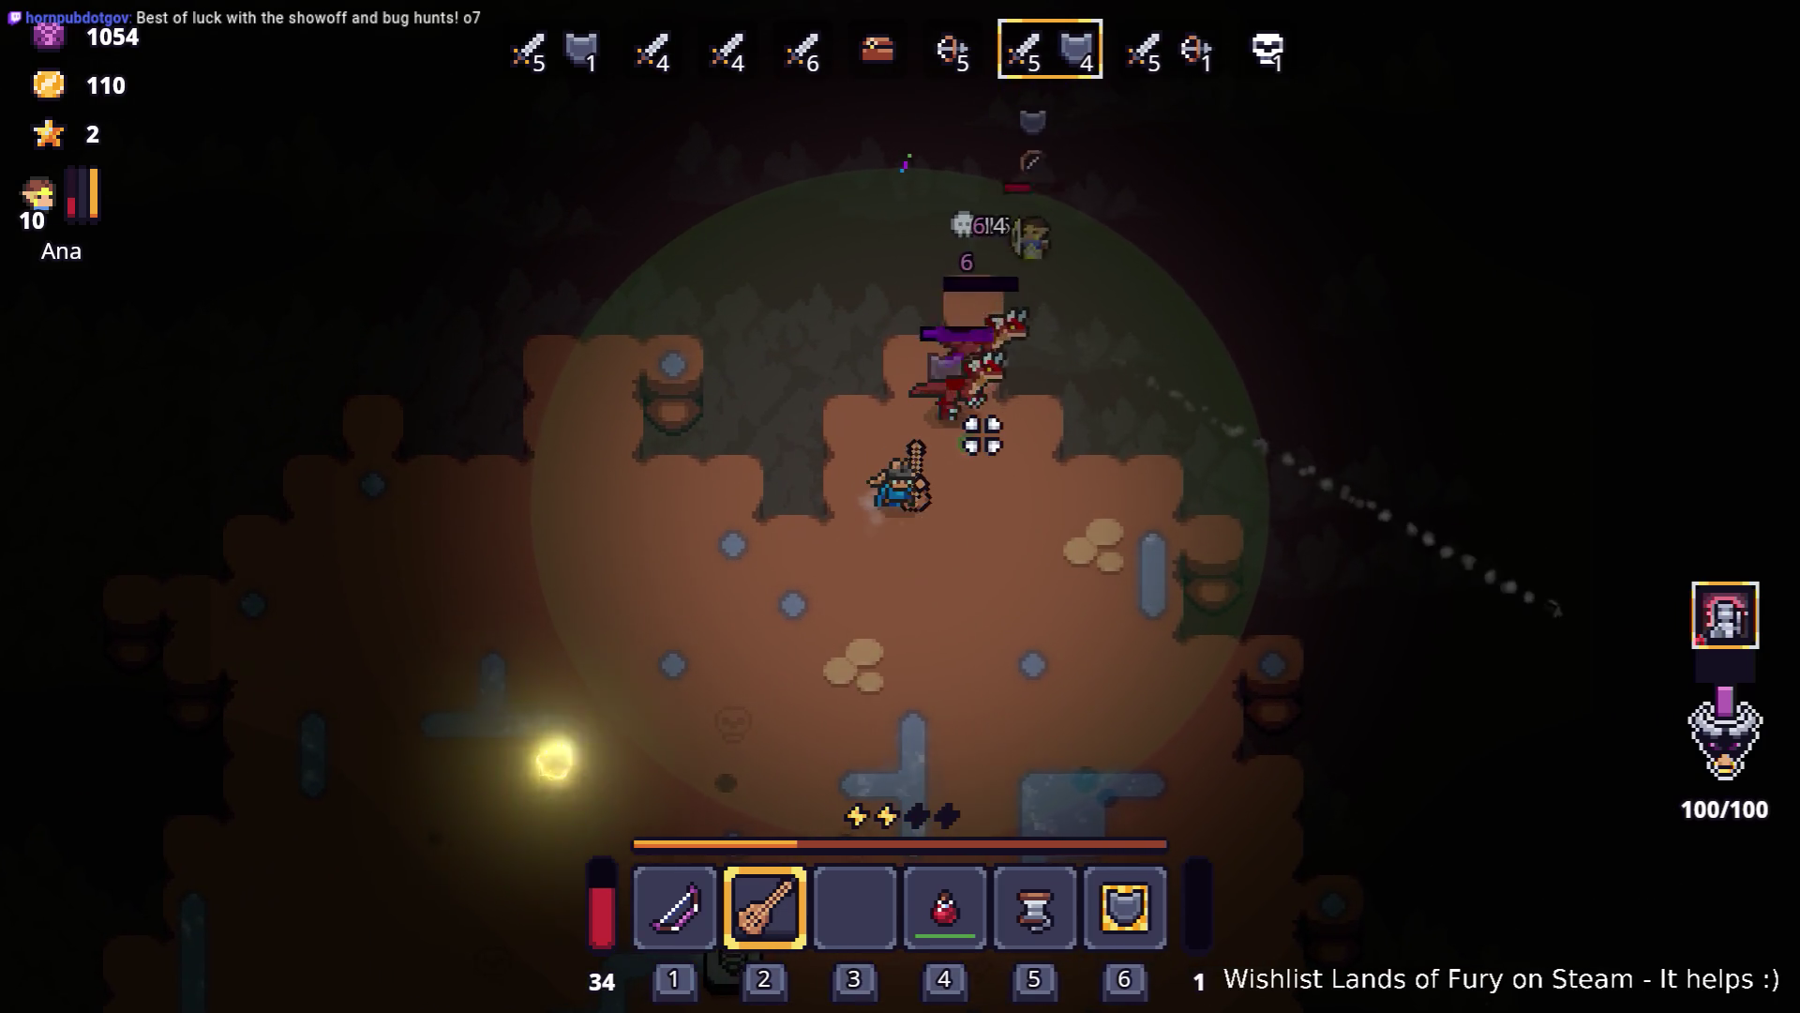
key(s)
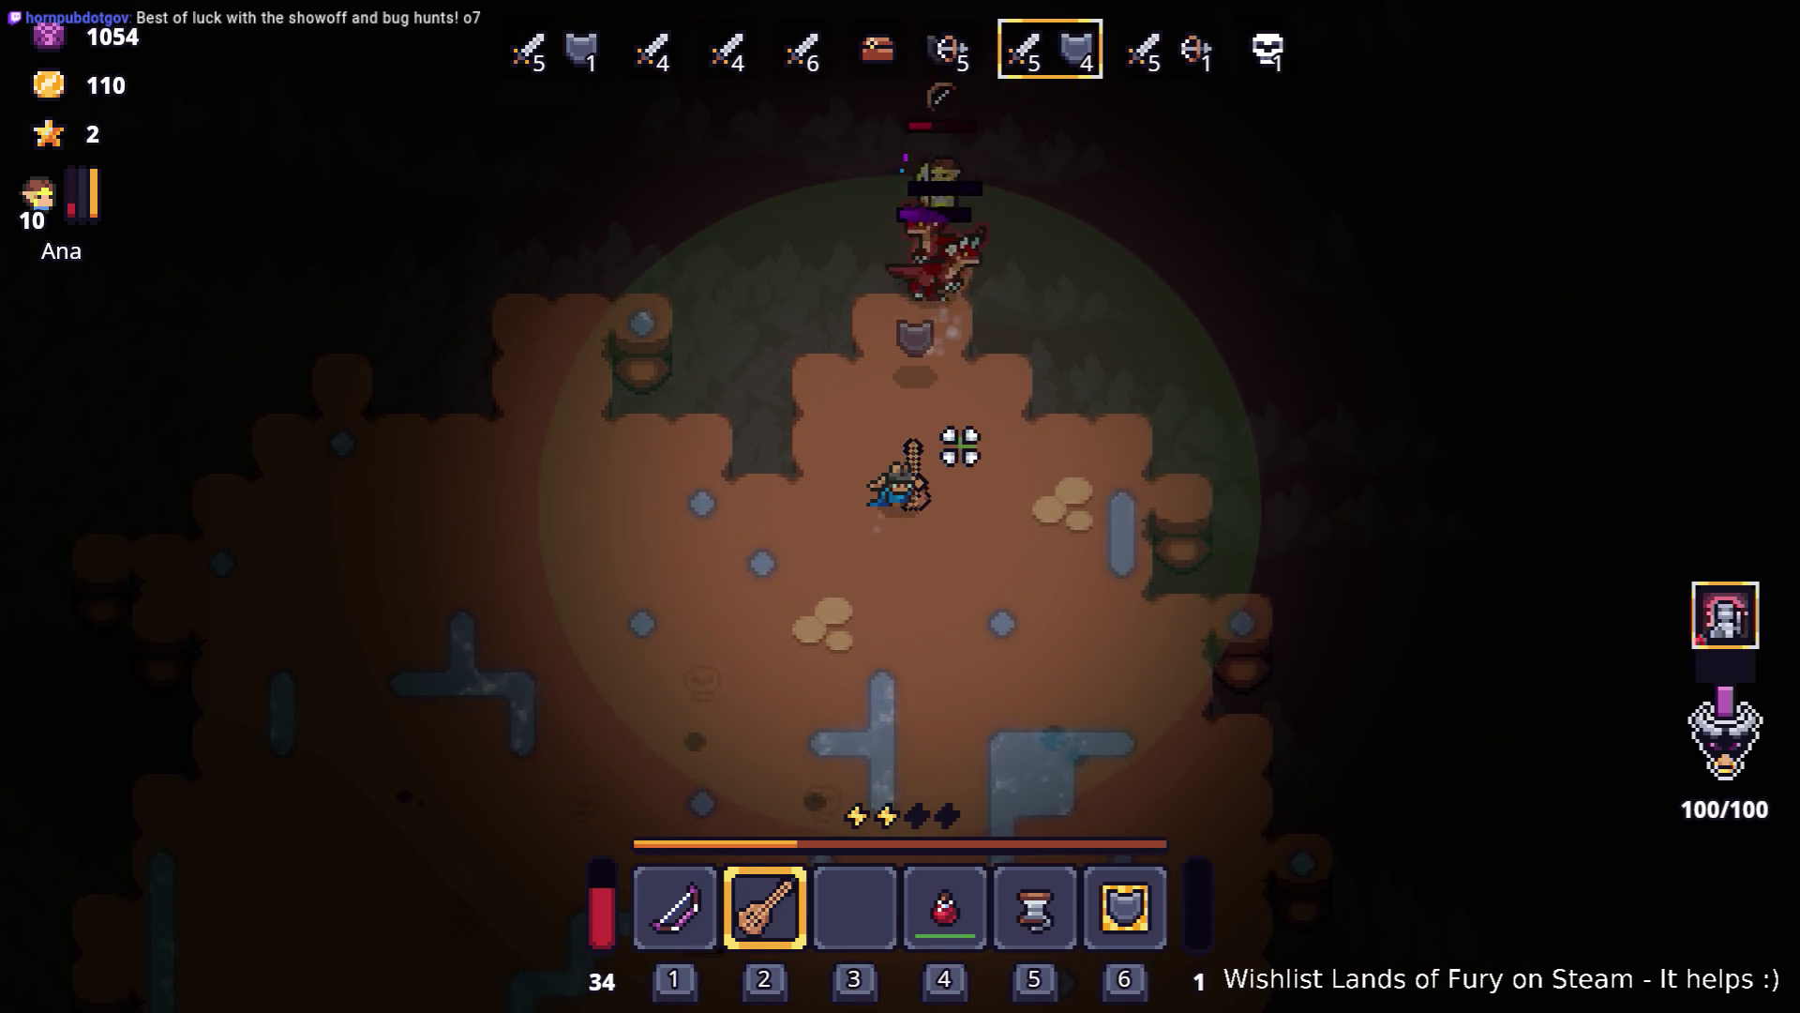
key(s)
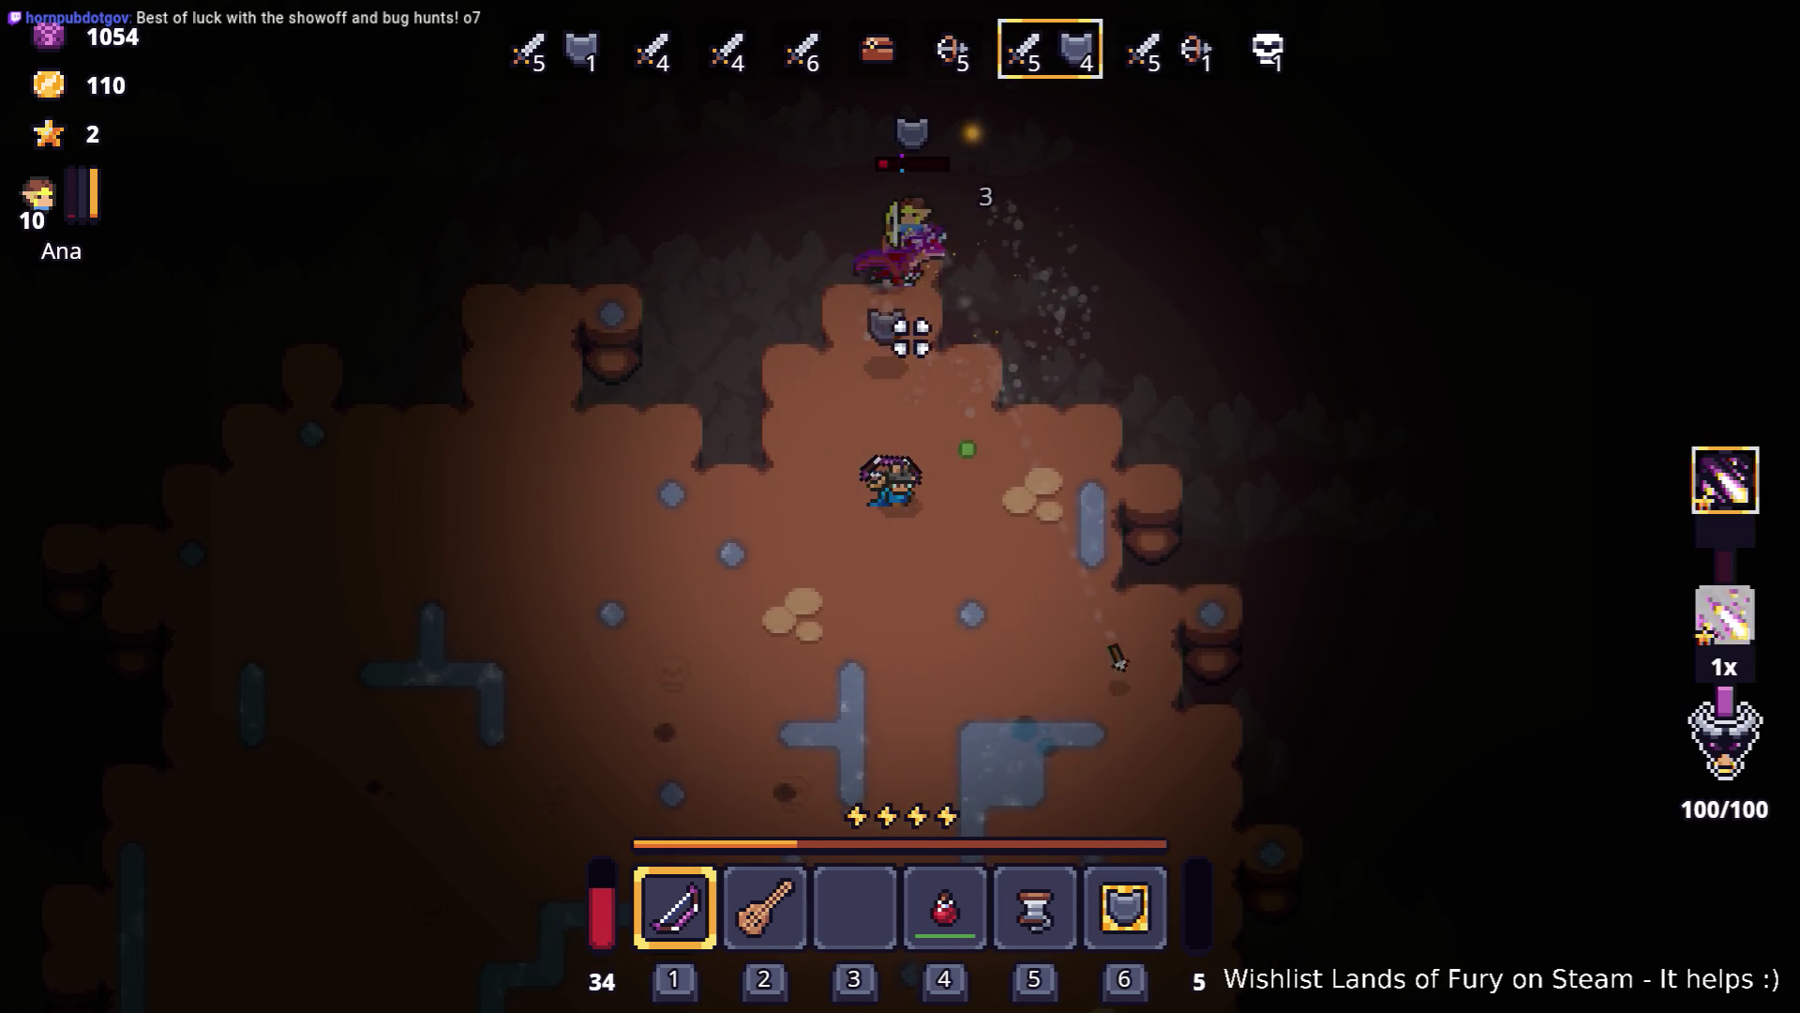
key(w)
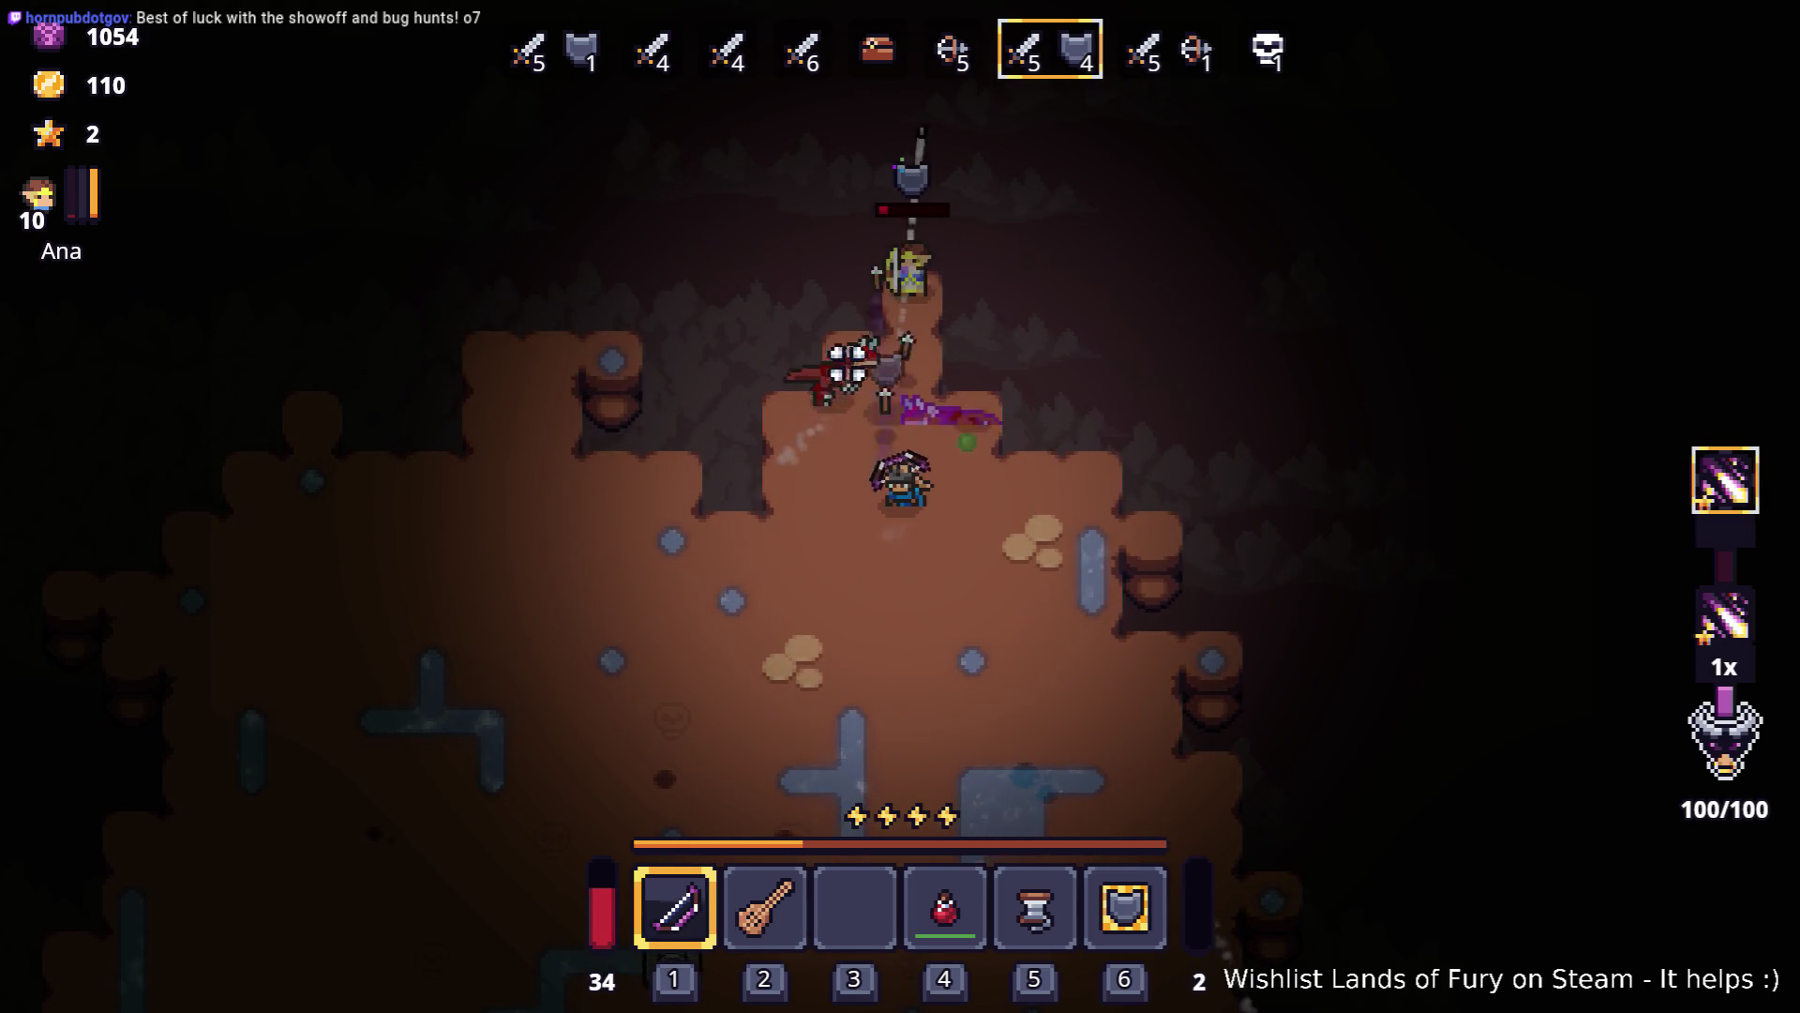
key(s)
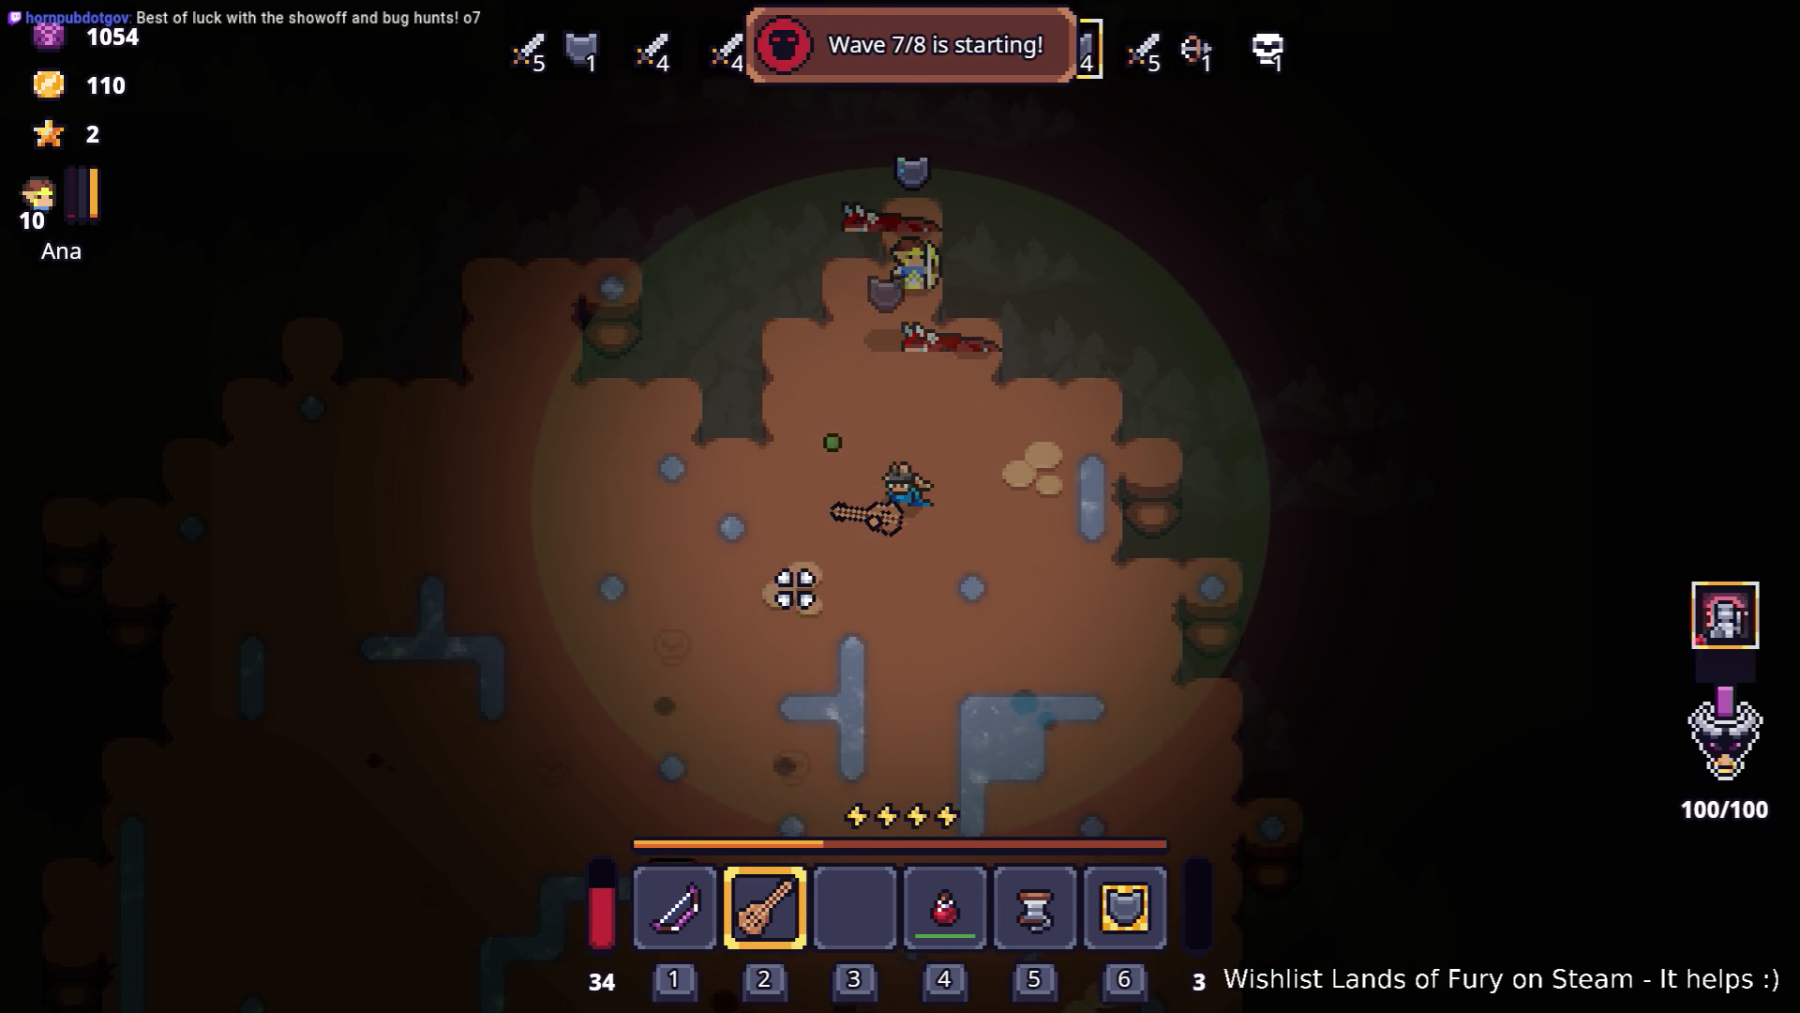
Move through the cavern fighting the first golems of wave 7.
key(s)
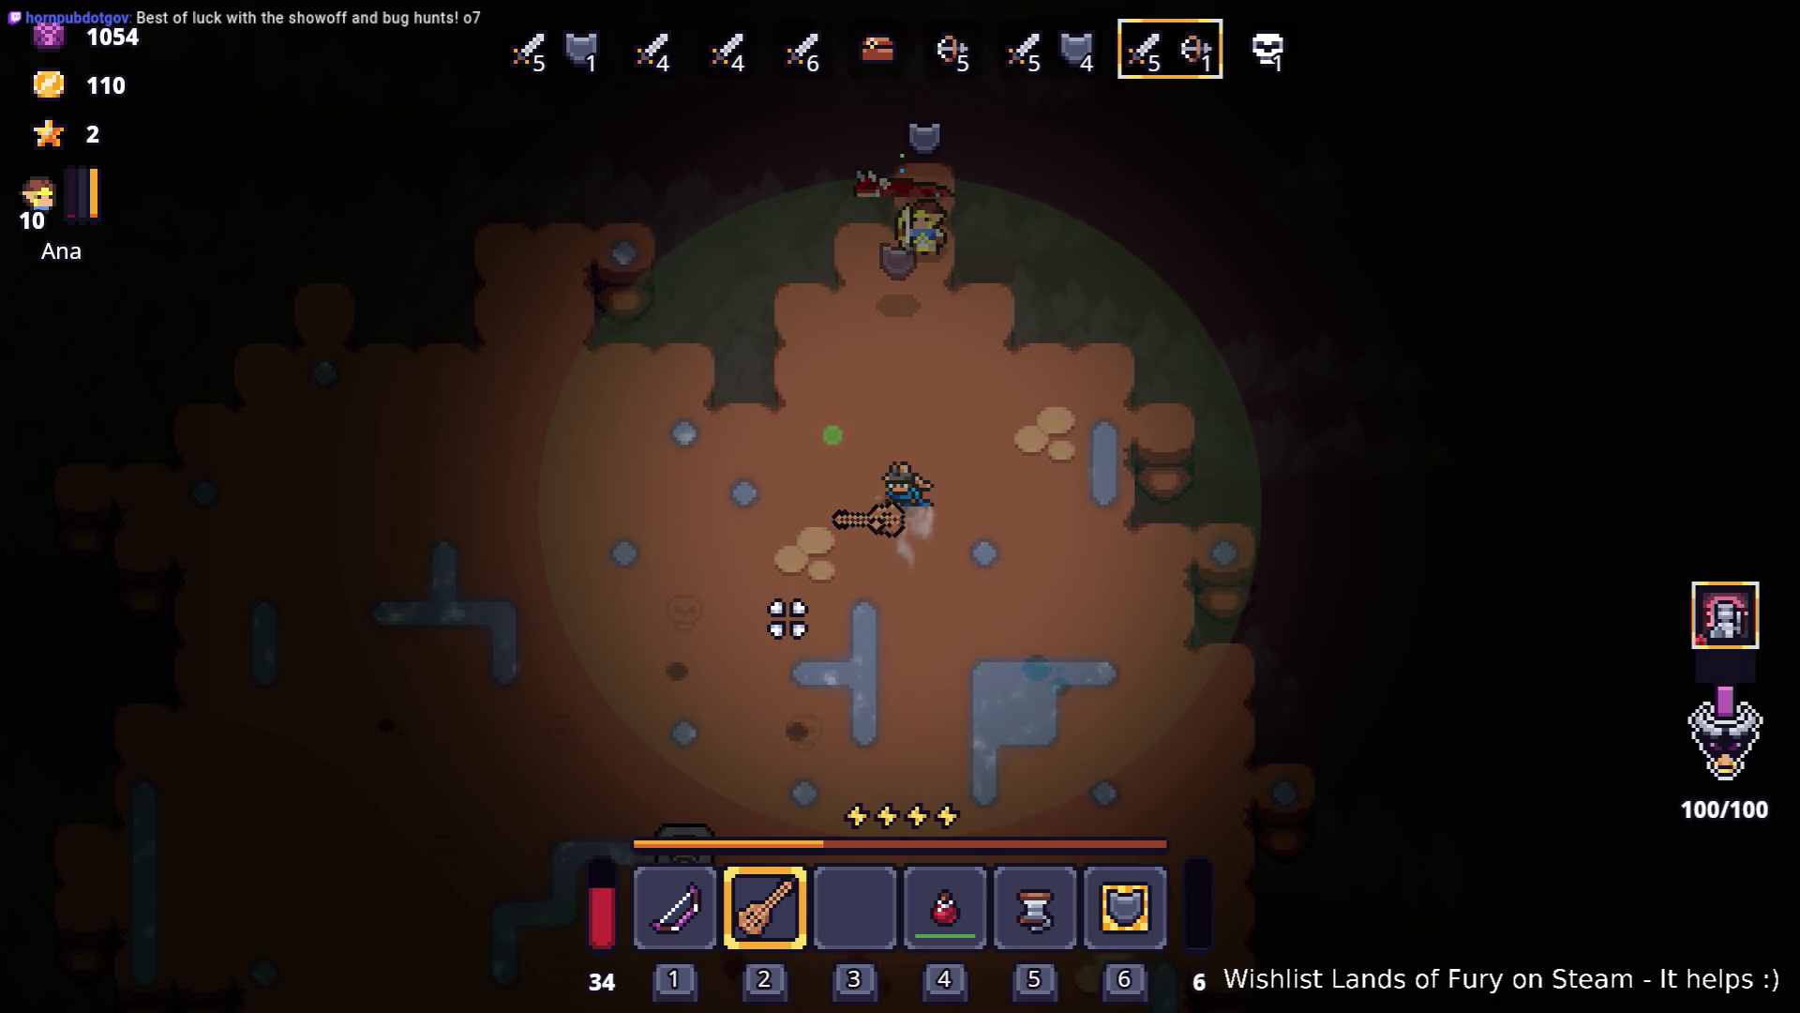
key(a)
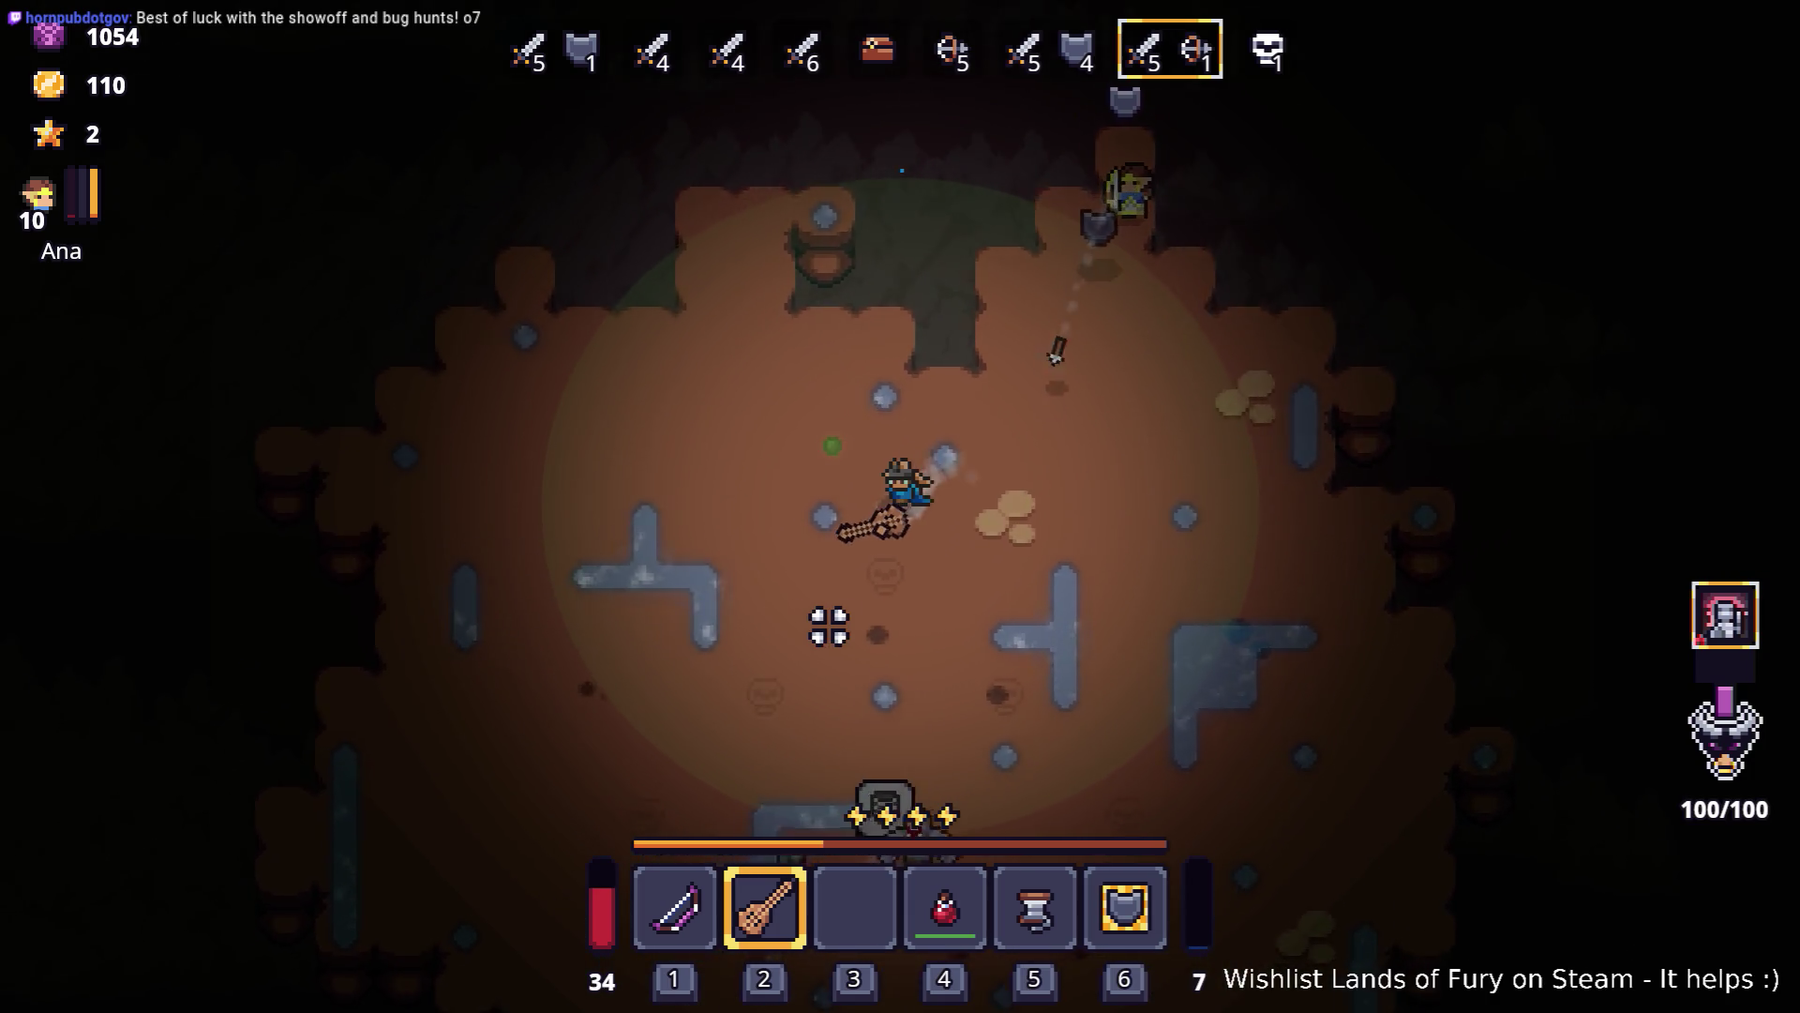
key(s)
key(a)
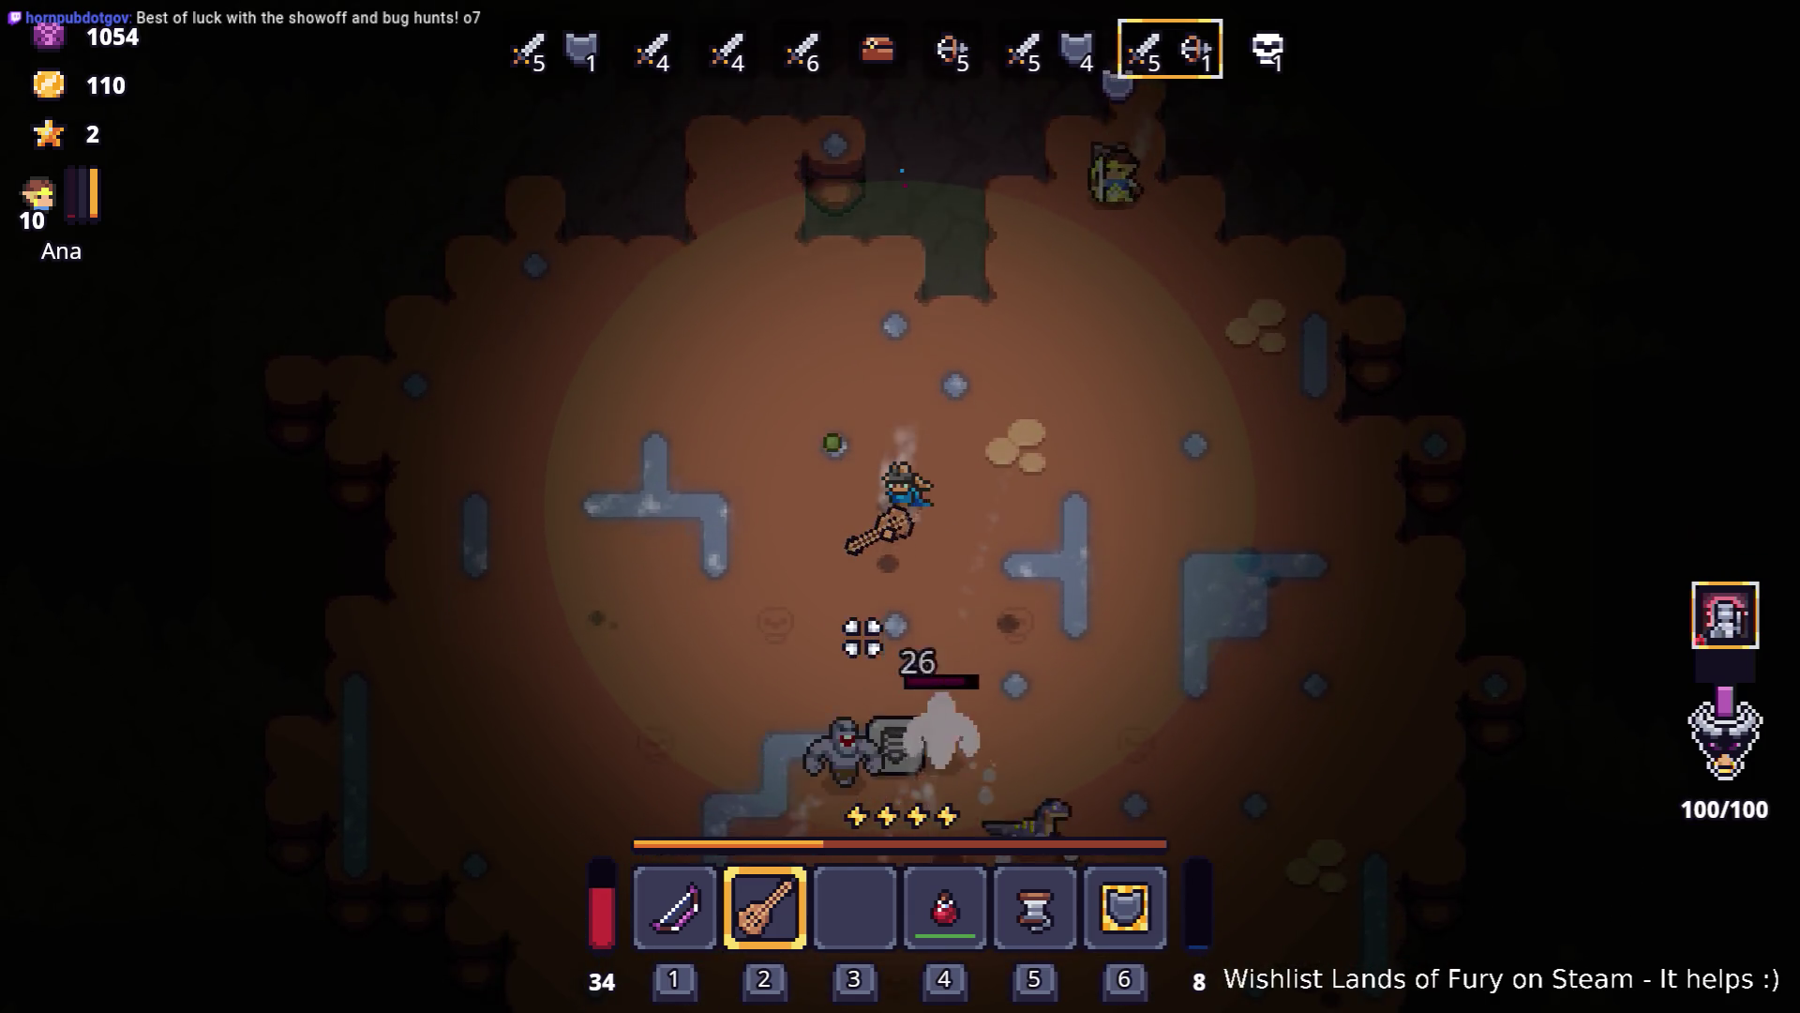
key(w)
key(d)
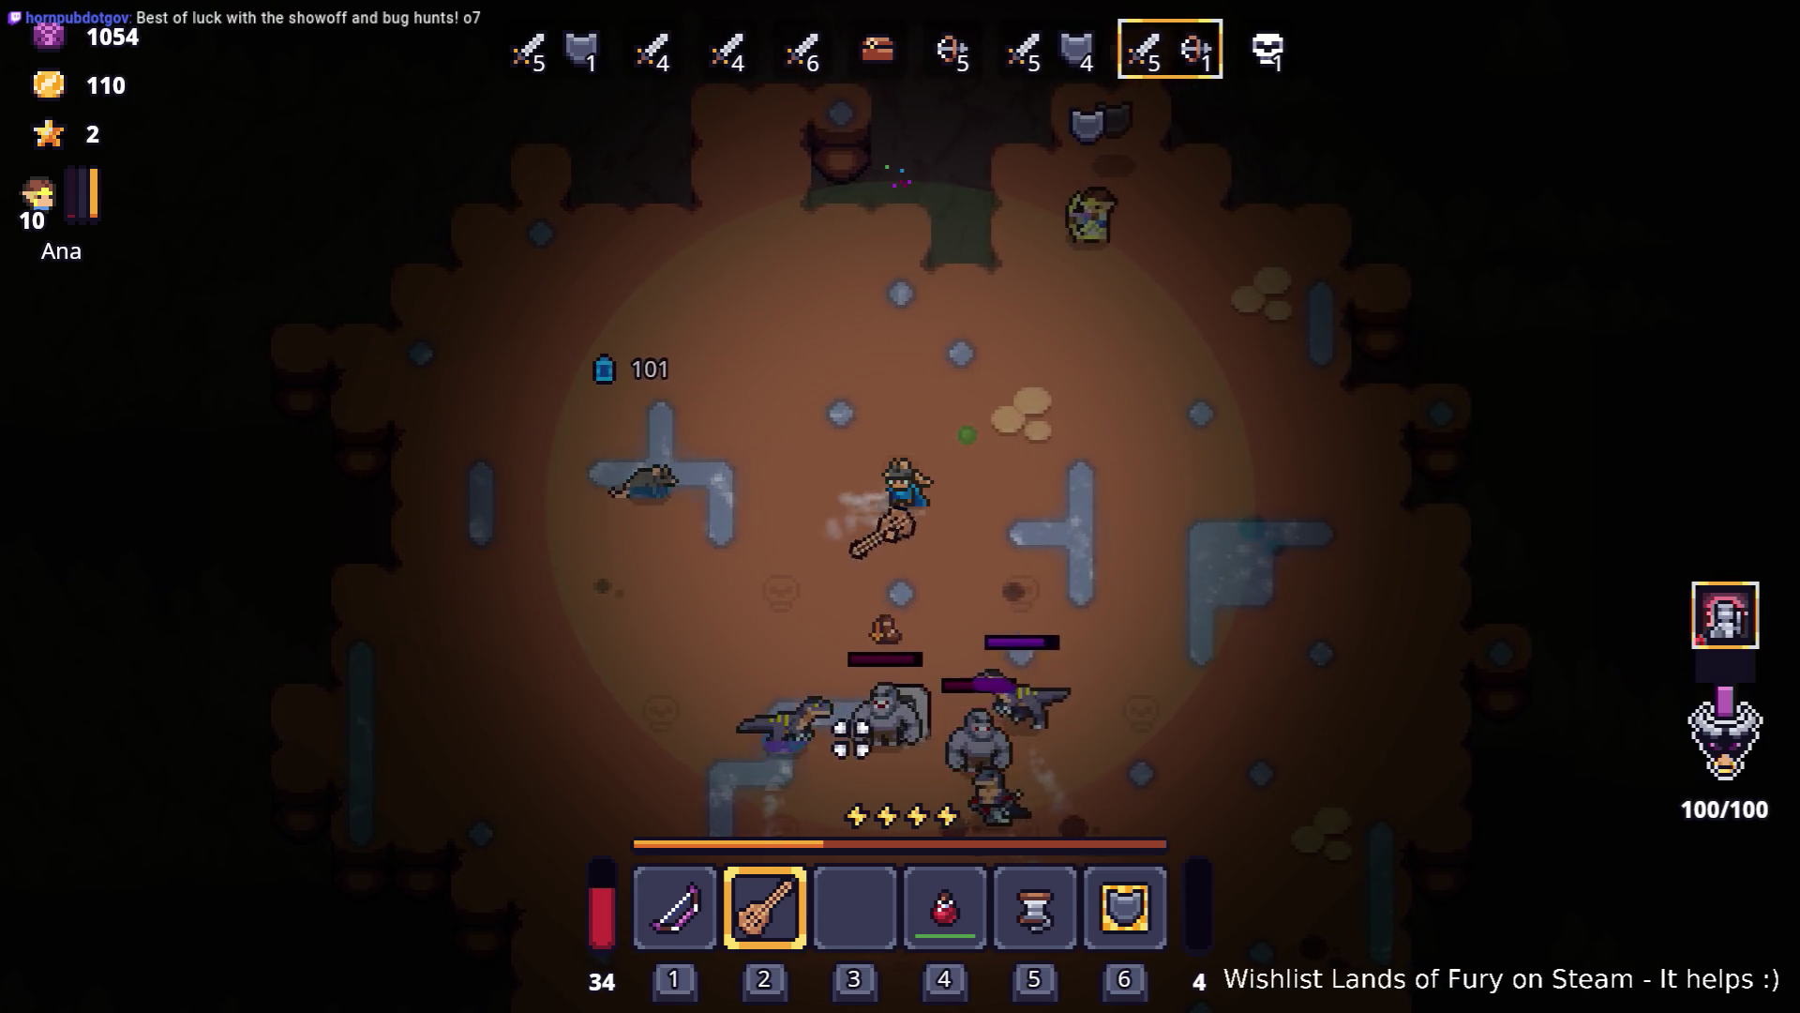
key(d)
key(s)
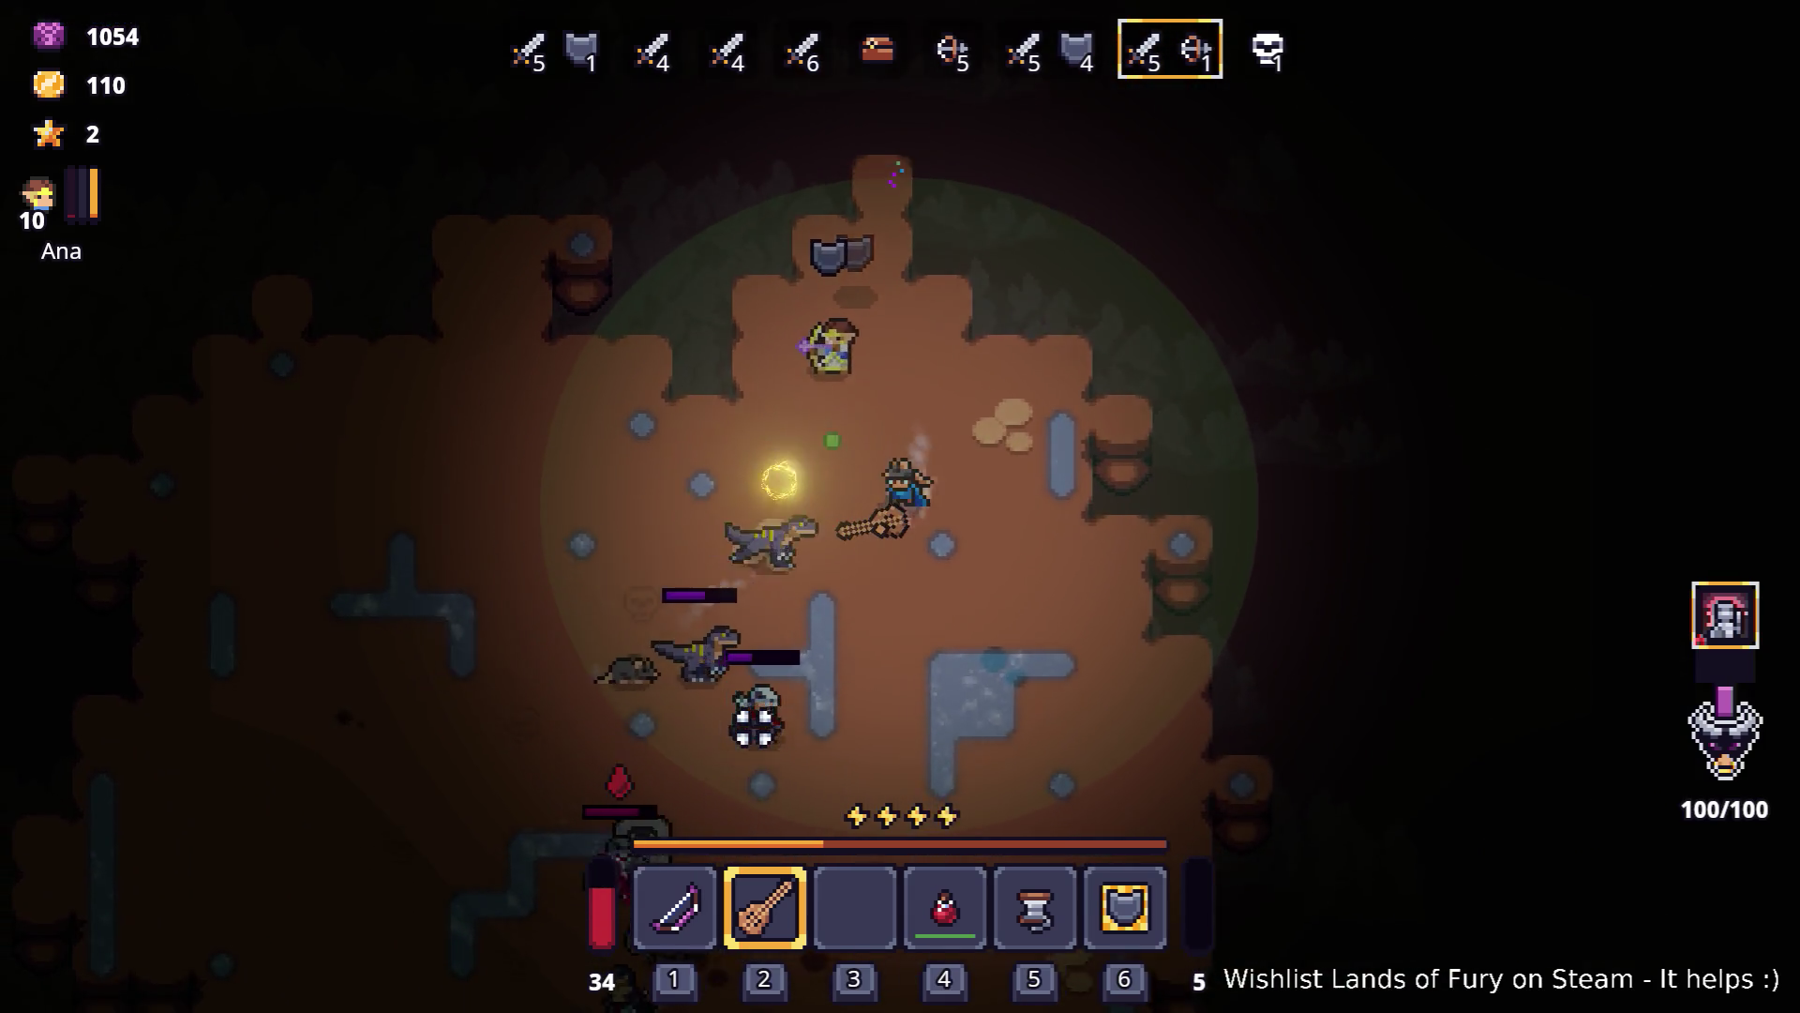
key(s)
key(a)
key(w)
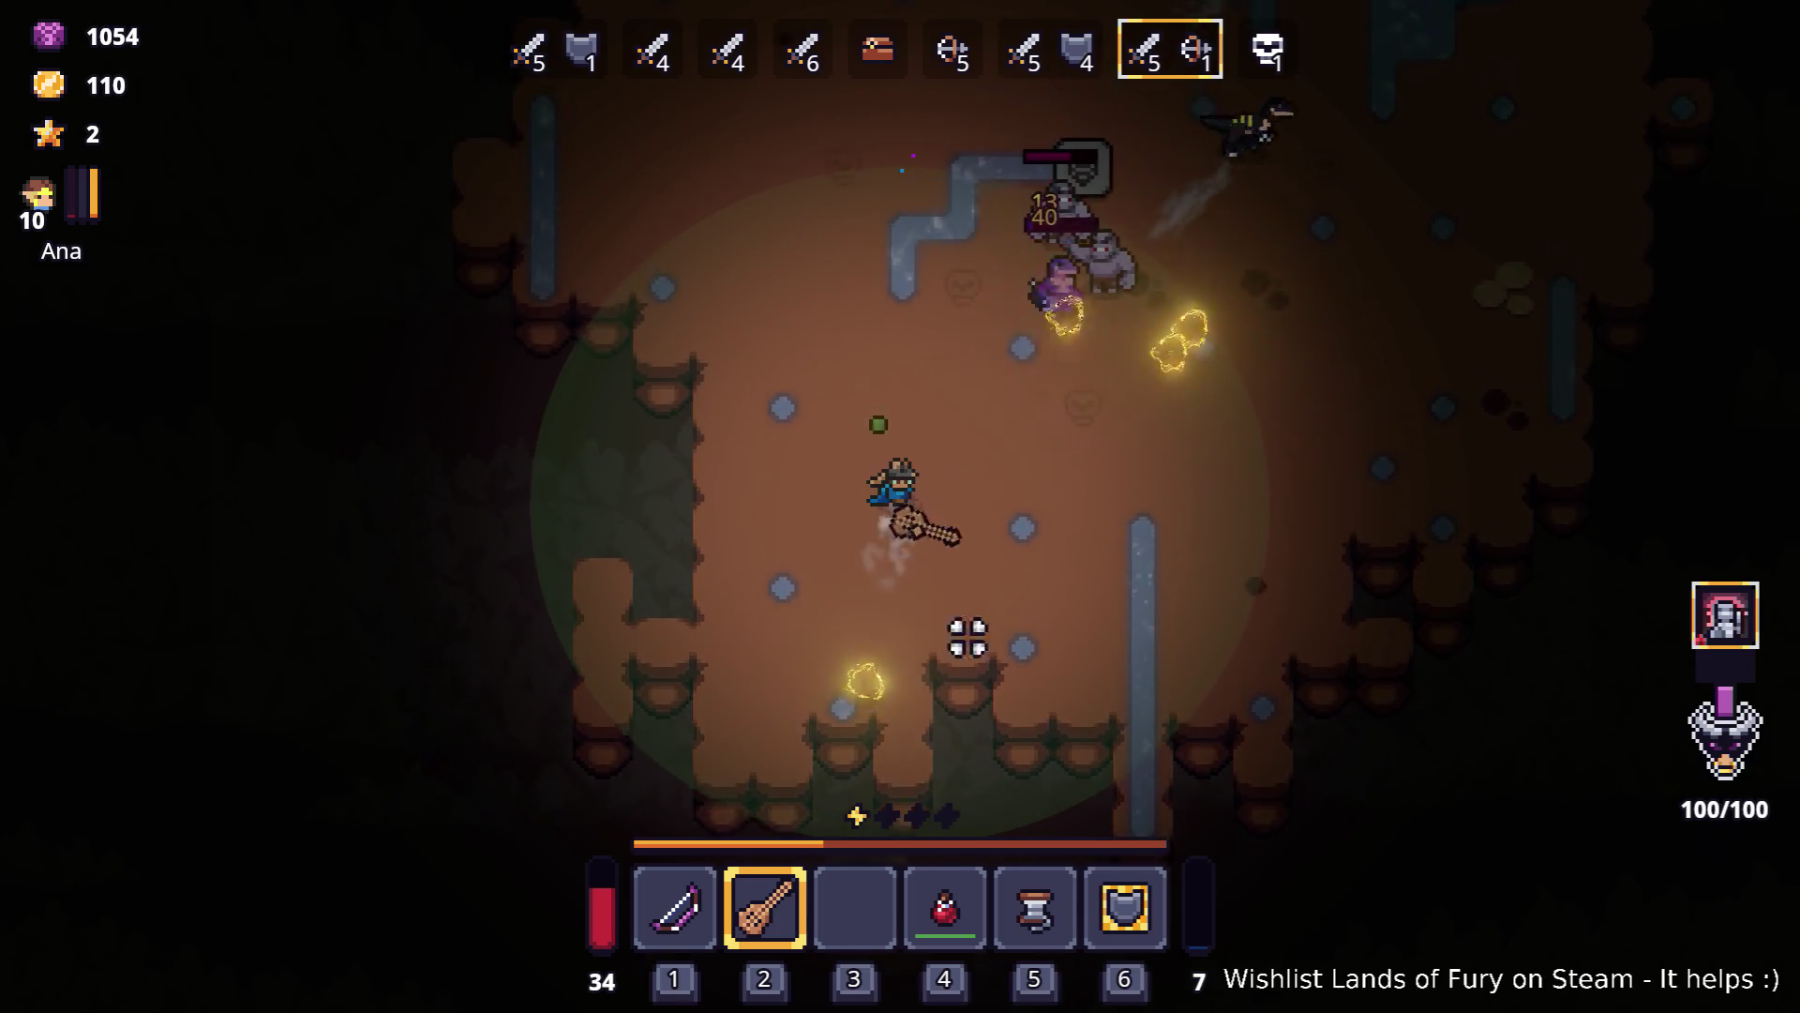
Circle the arena while hitting the golems and keeping away from them.
key(w)
key(a)
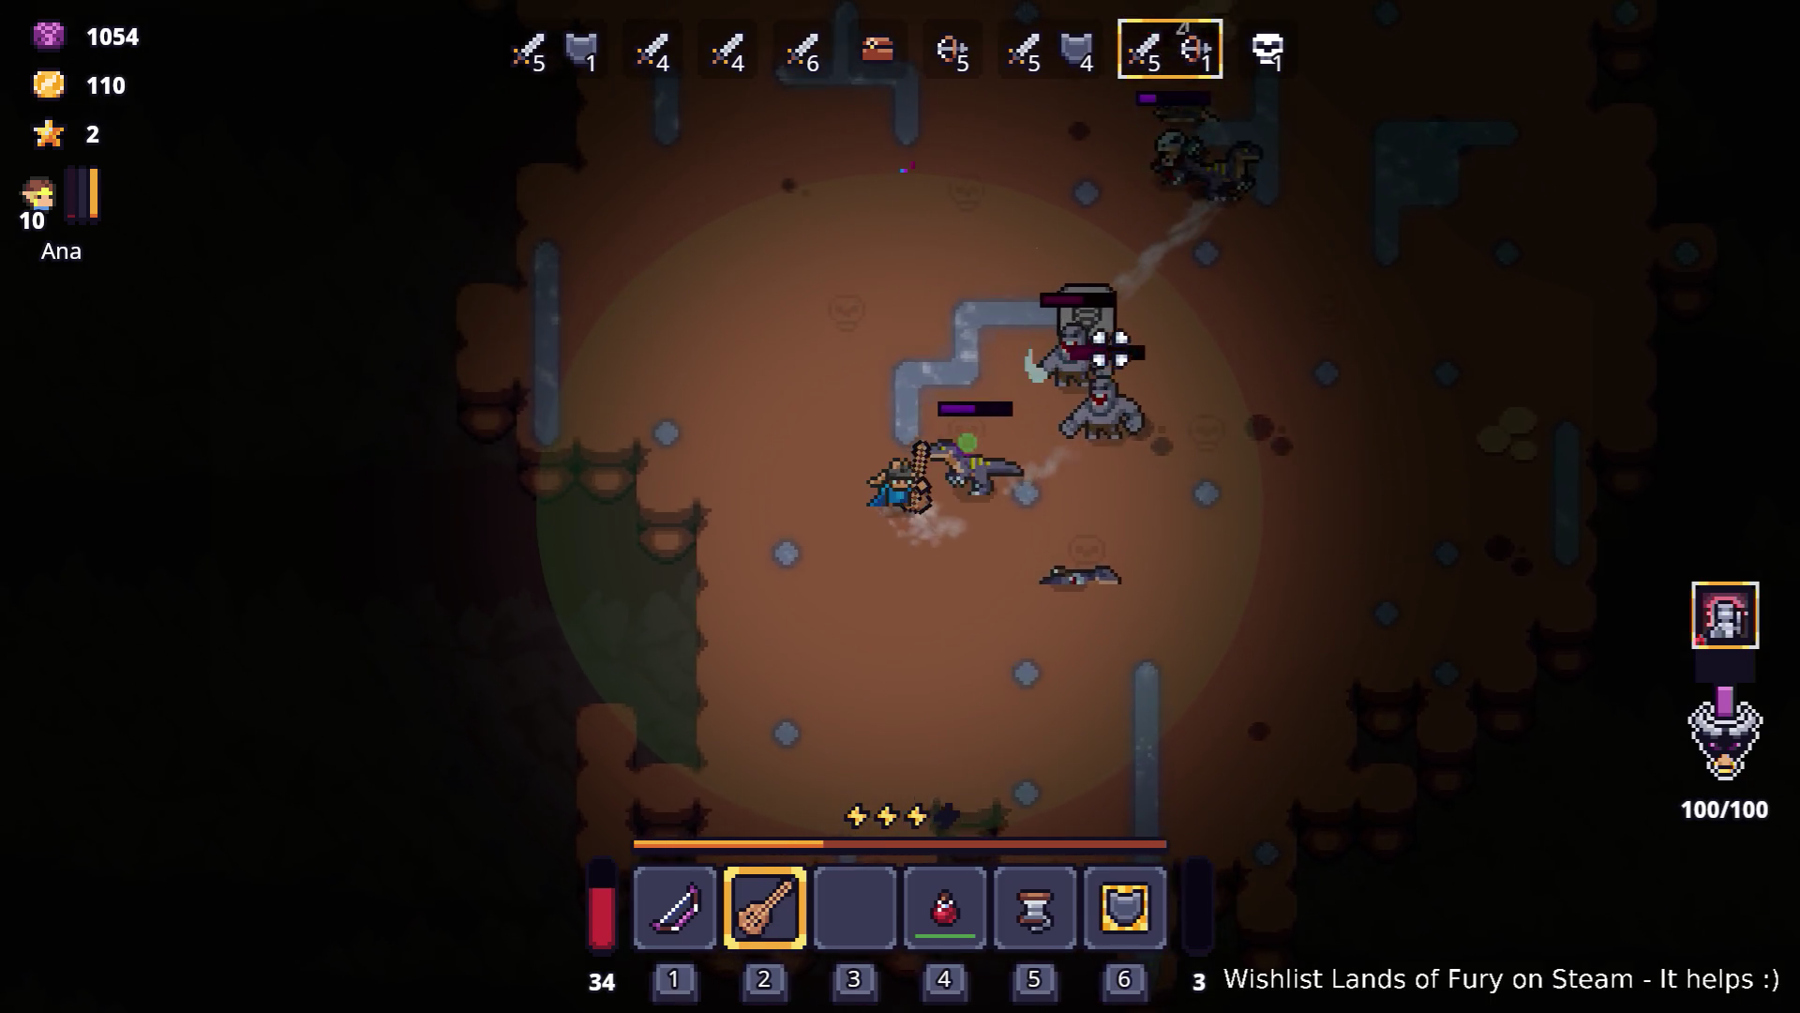
key(w)
key(d)
key(s)
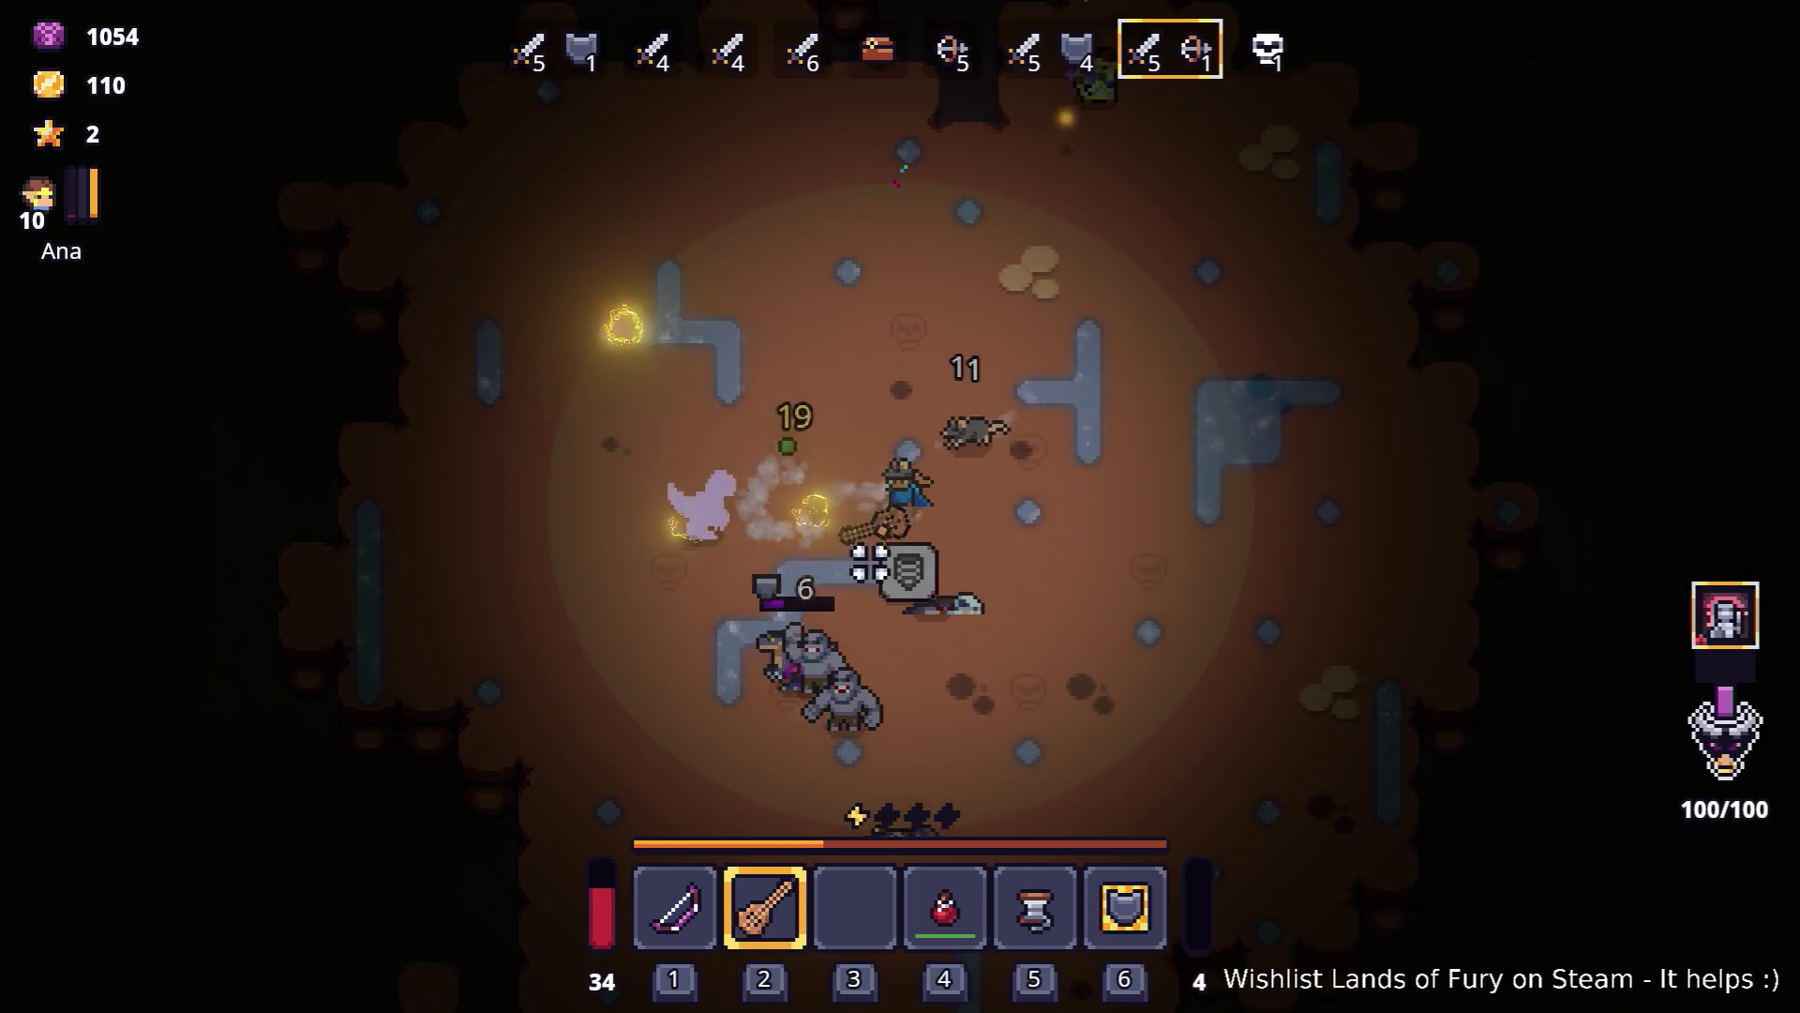
key(s)
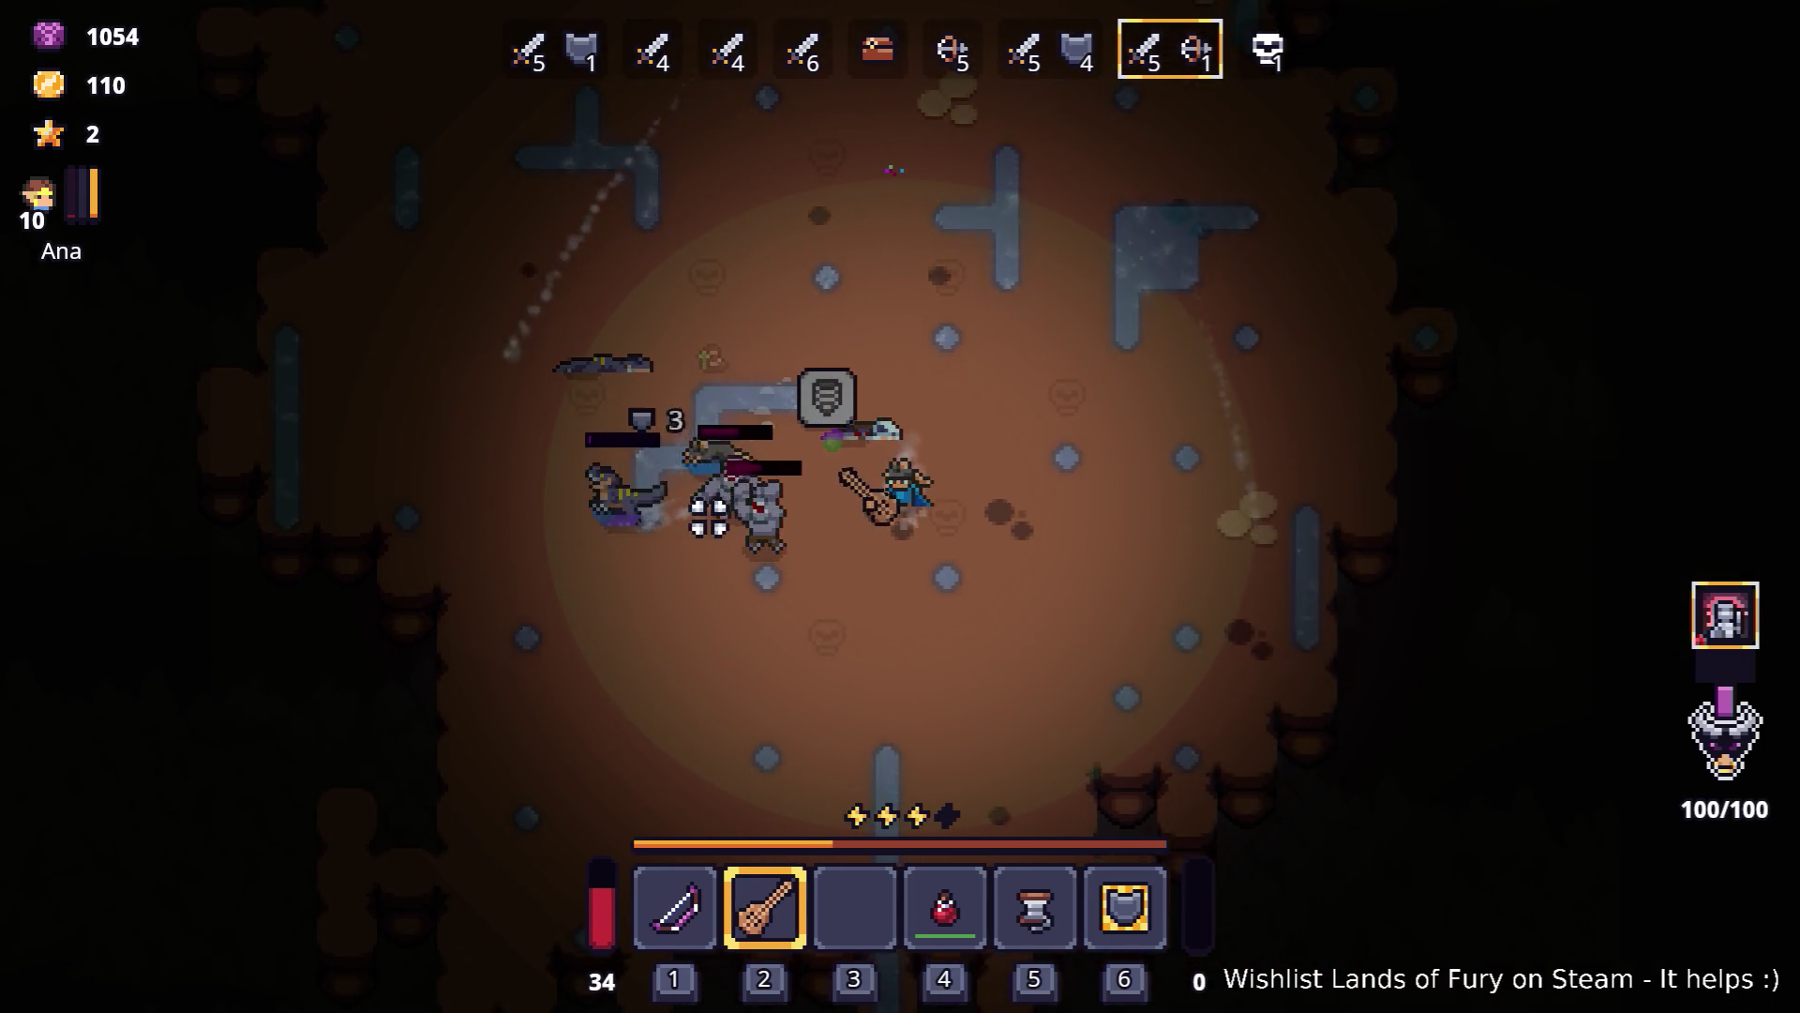
key(a)
key(w)
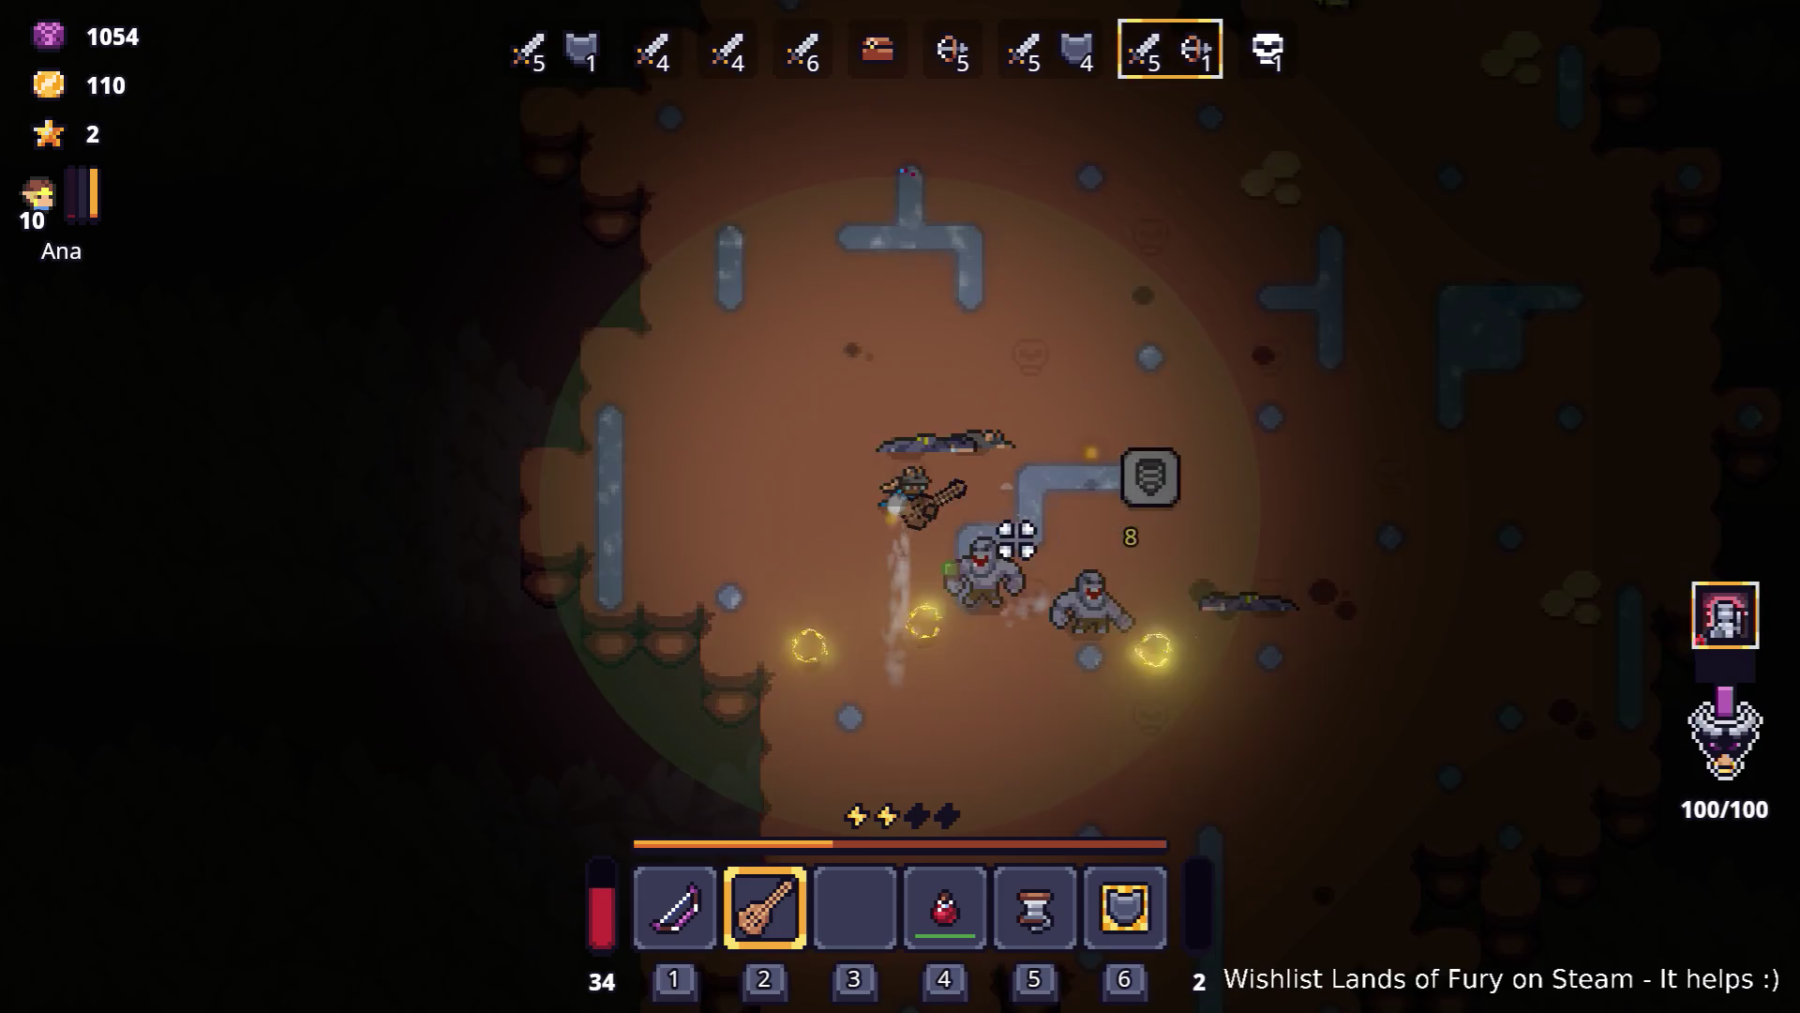
key(d)
key(s)
key(a)
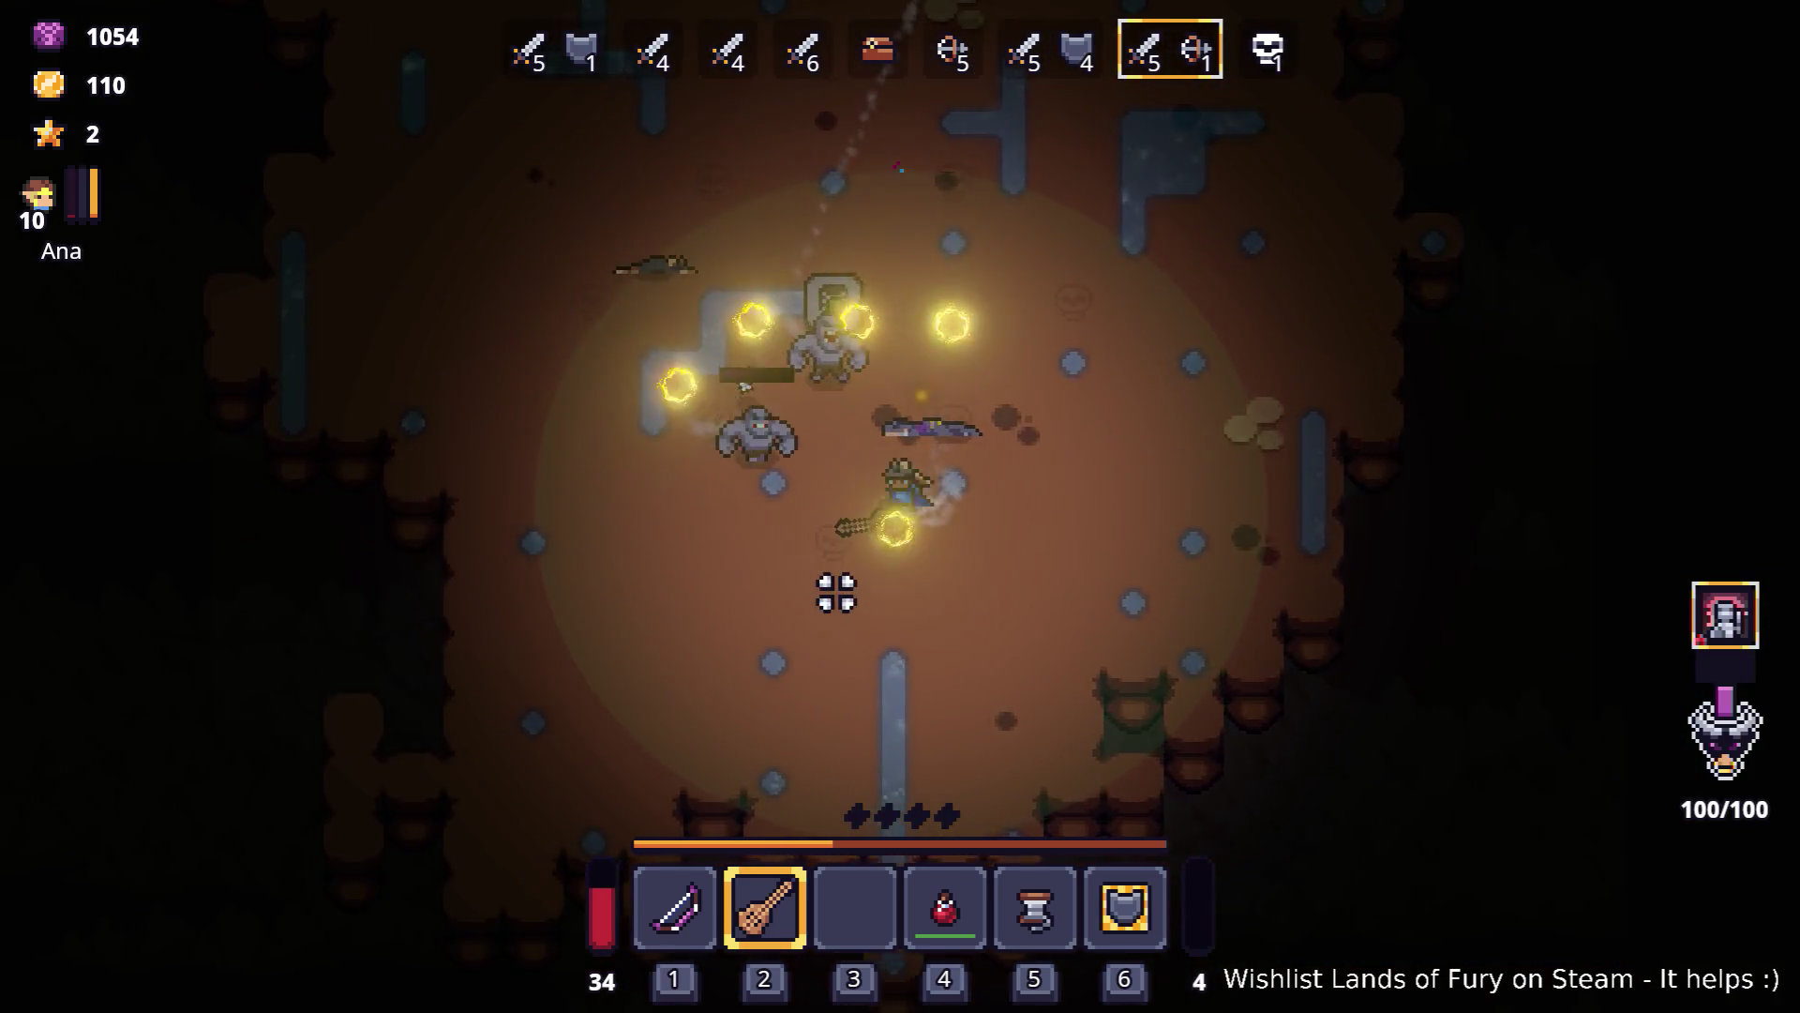
Finish the last golems, dashing down-right past one as wave 8/8 begins.
key(a)
key(s)
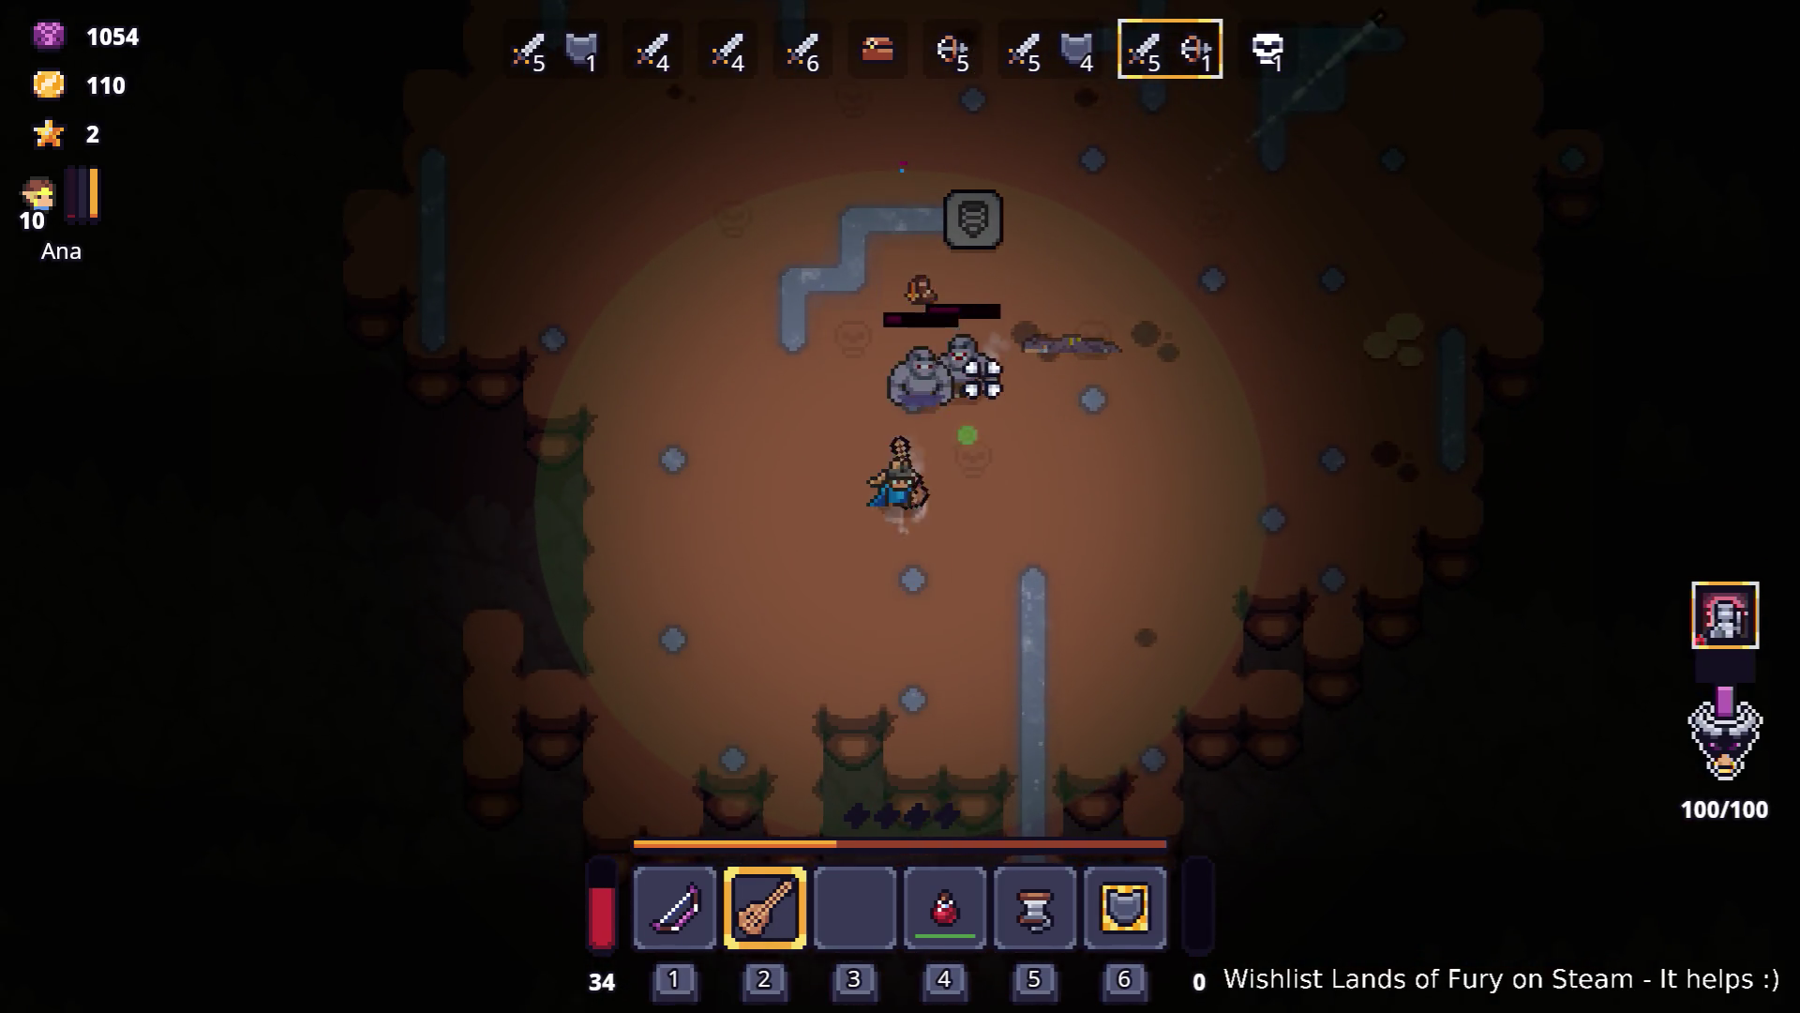
key(a)
key(w)
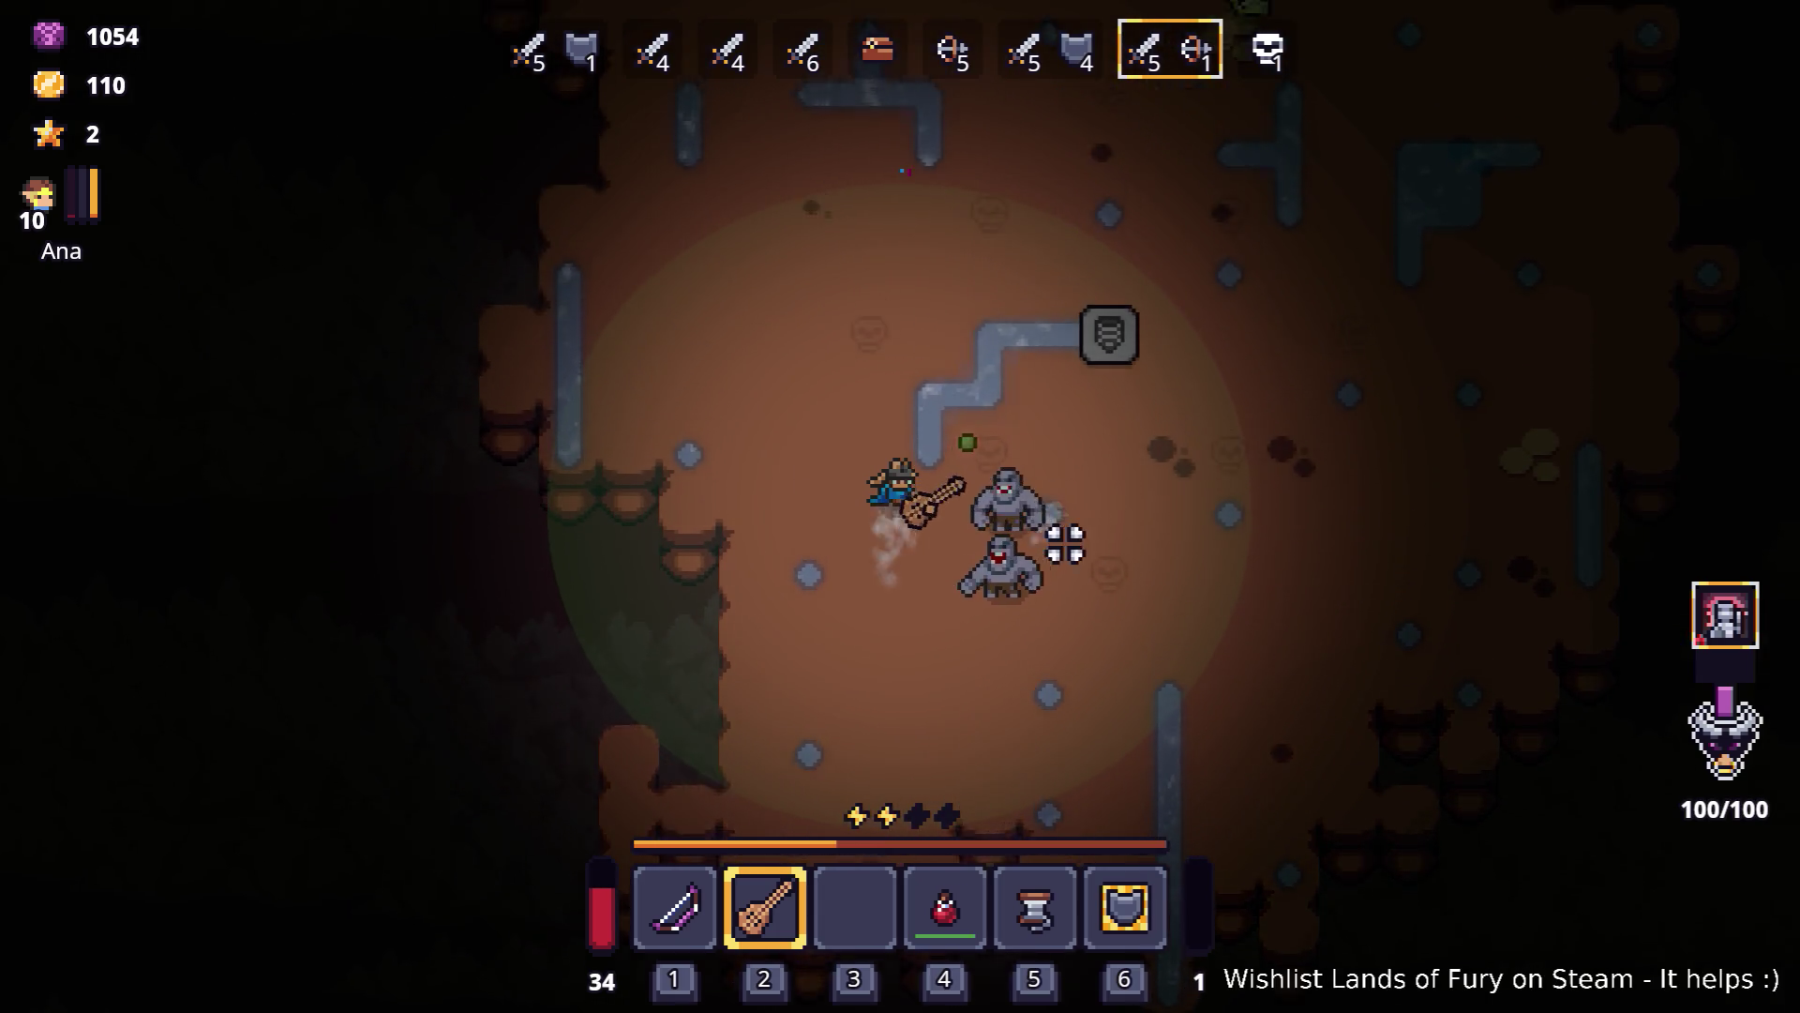
key(d)
key(d)
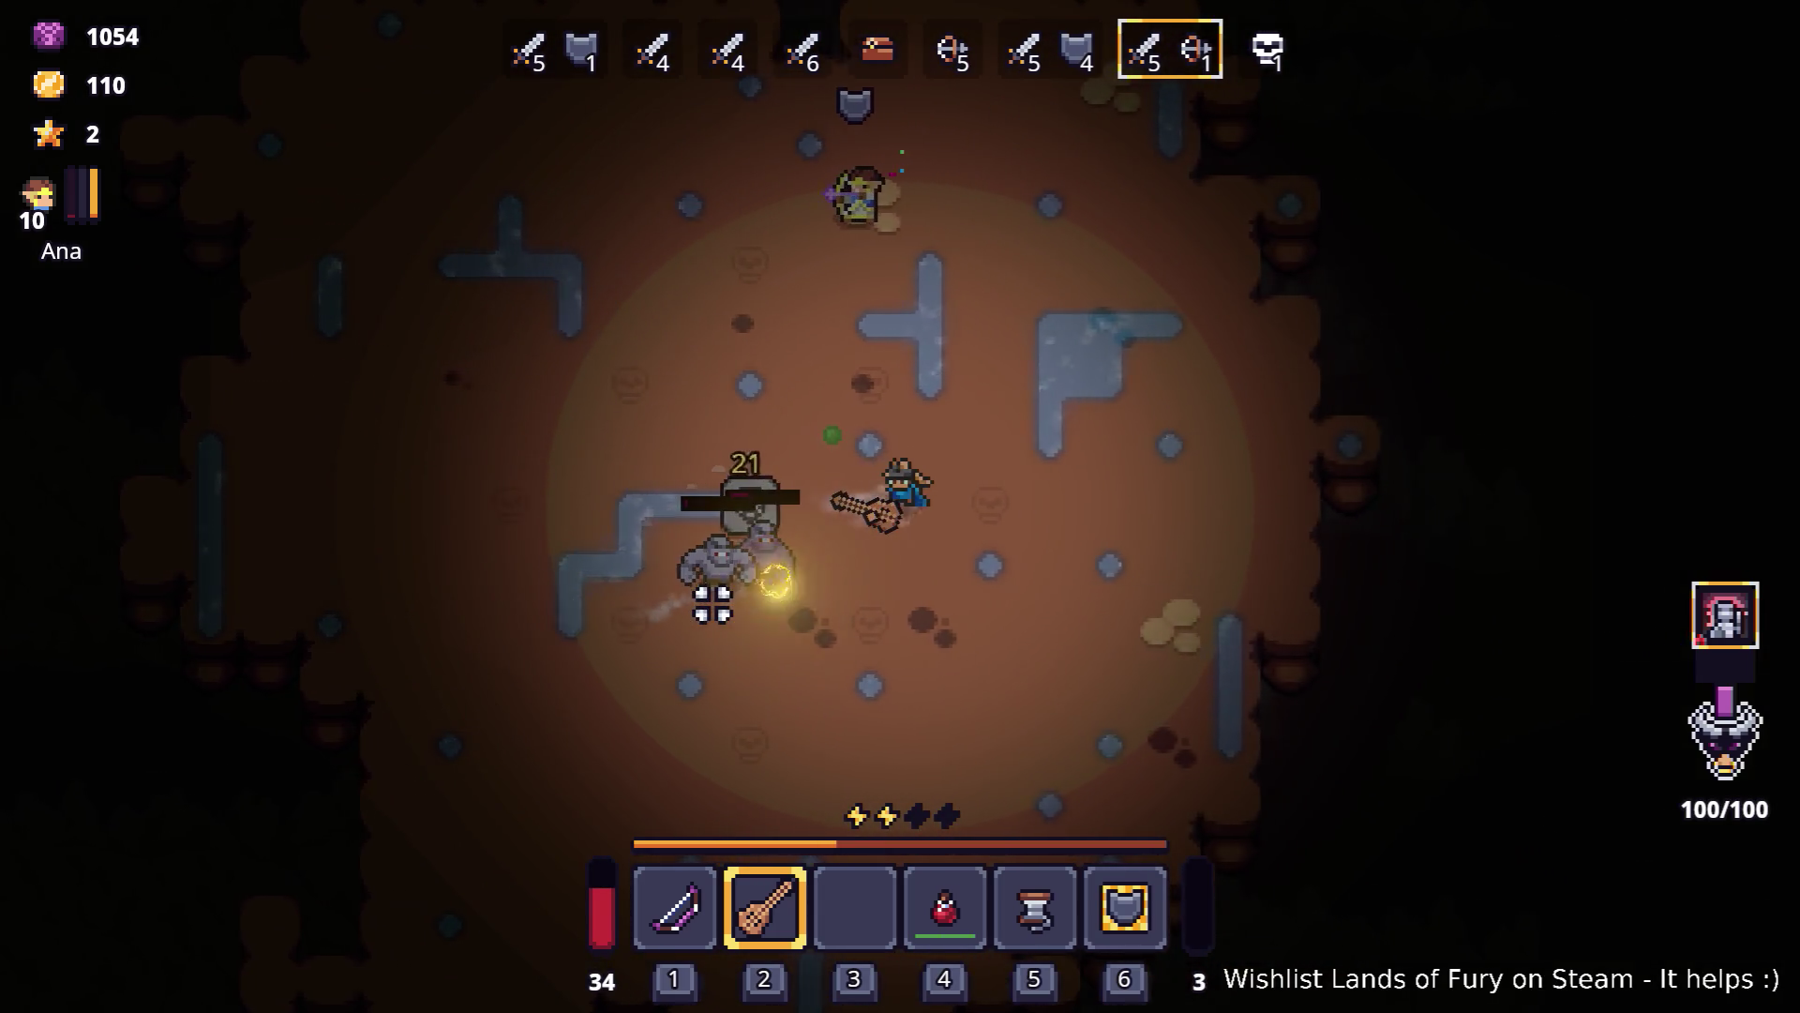
key(a)
key(a)
key(w)
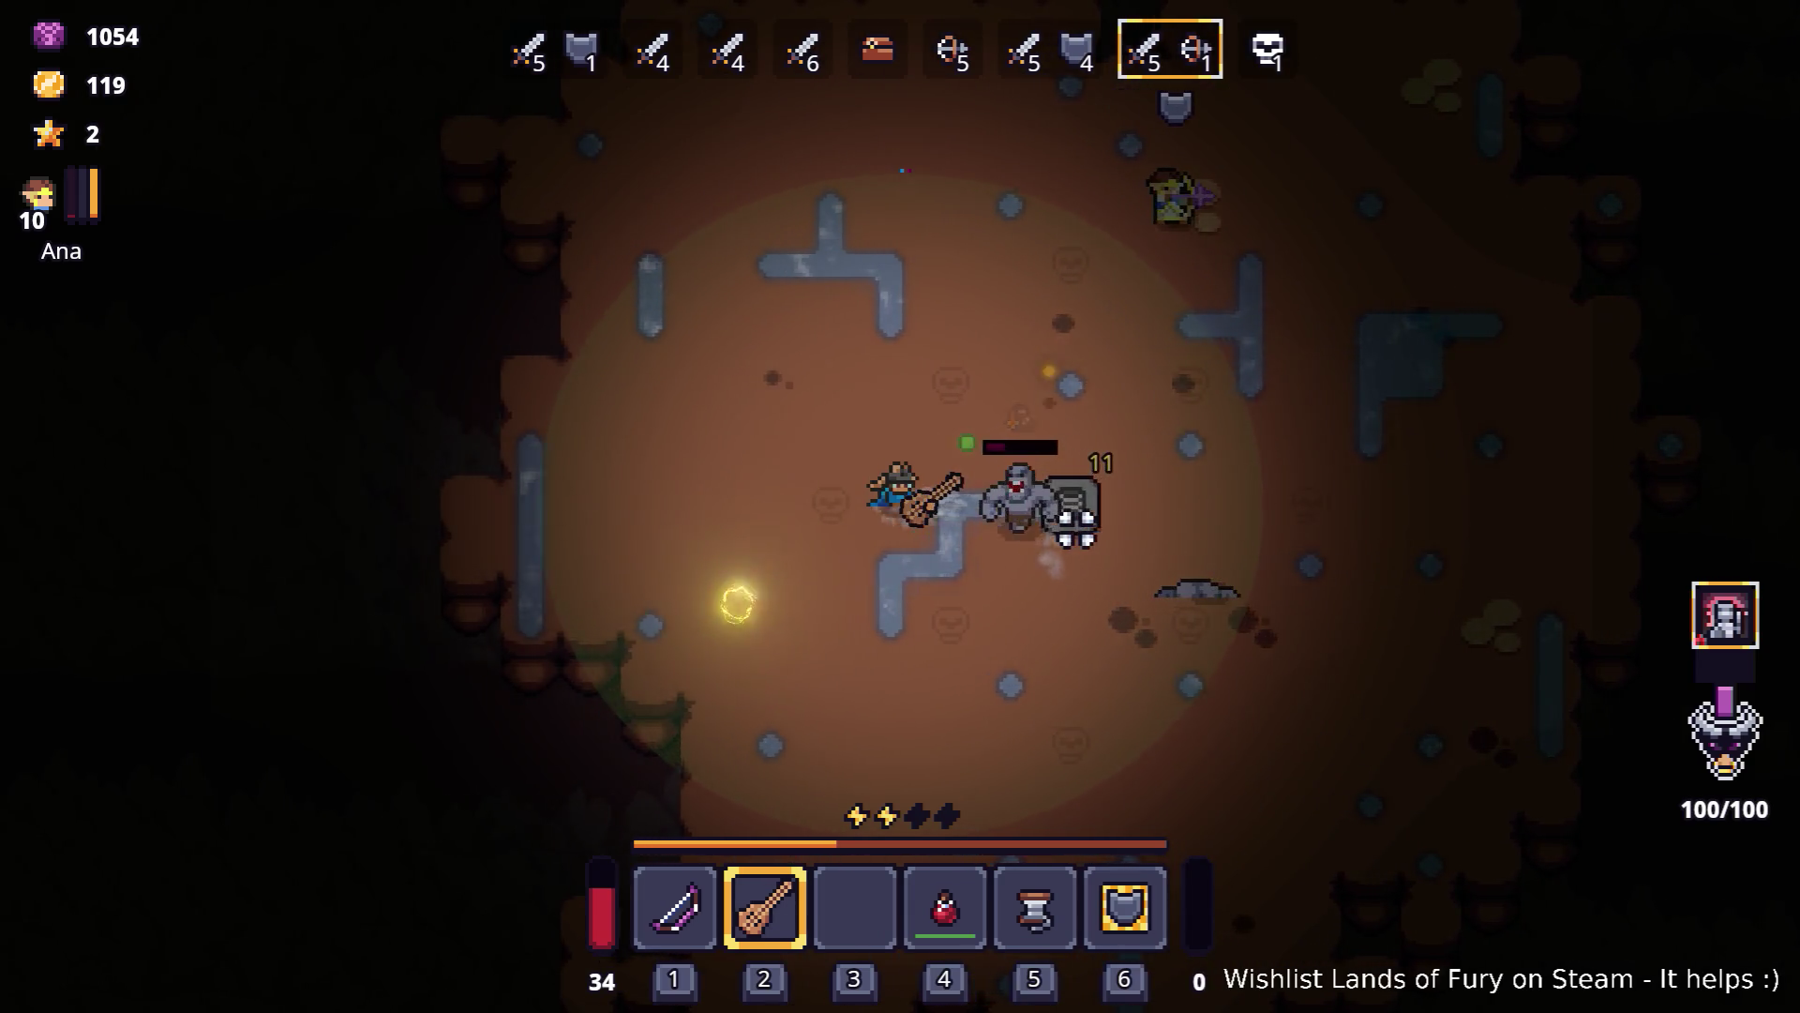
key(w)
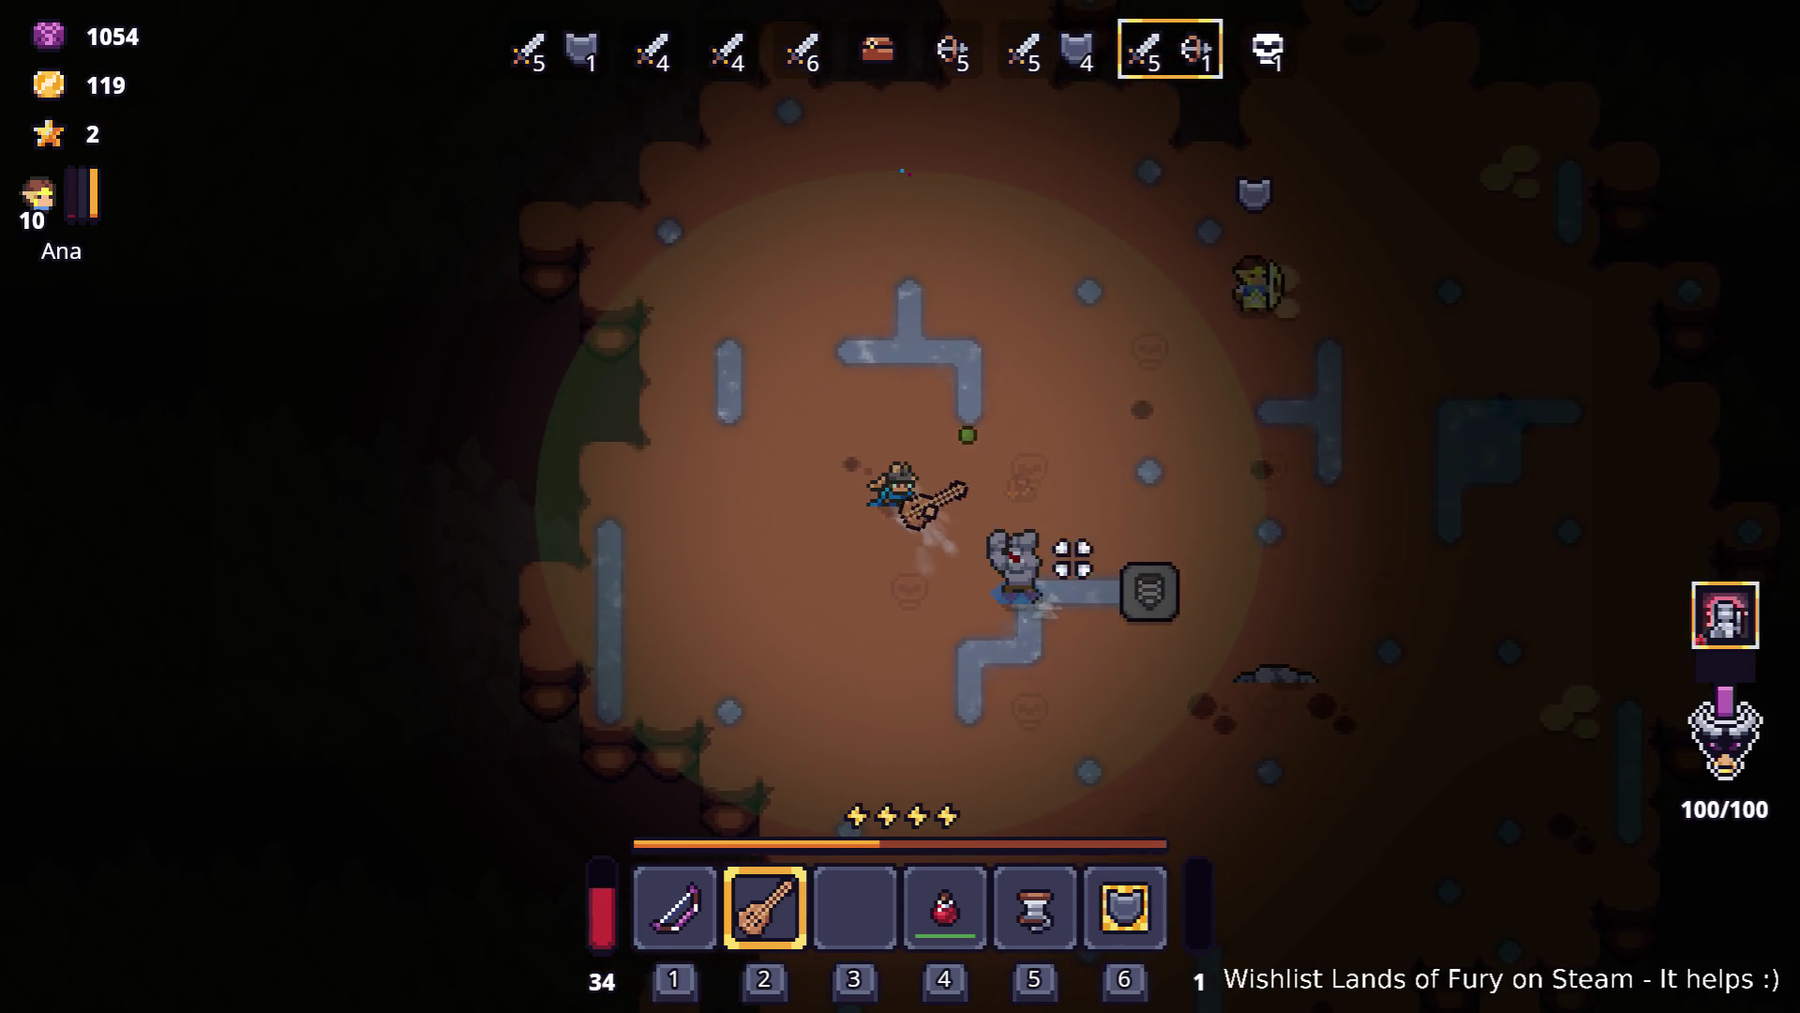
key(s)
key(d)
key(space)
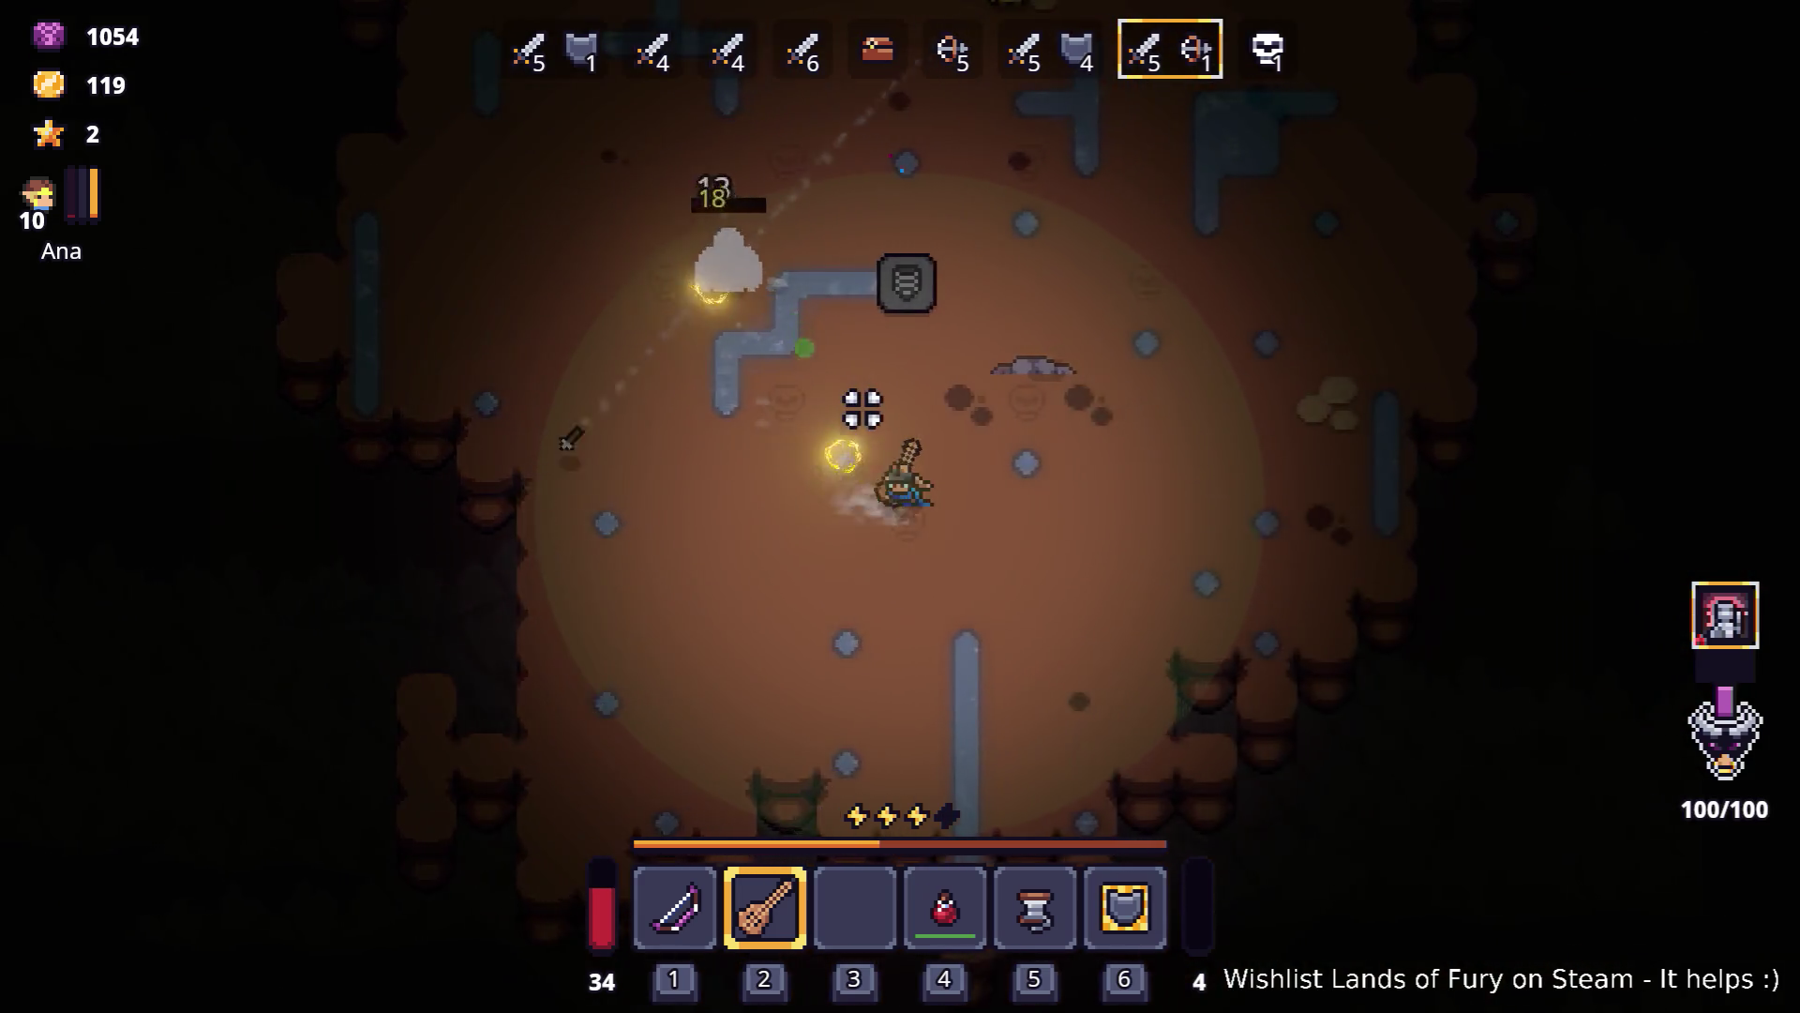
Move across the arena as the final wave's demon boss appears.
key(w)
key(a)
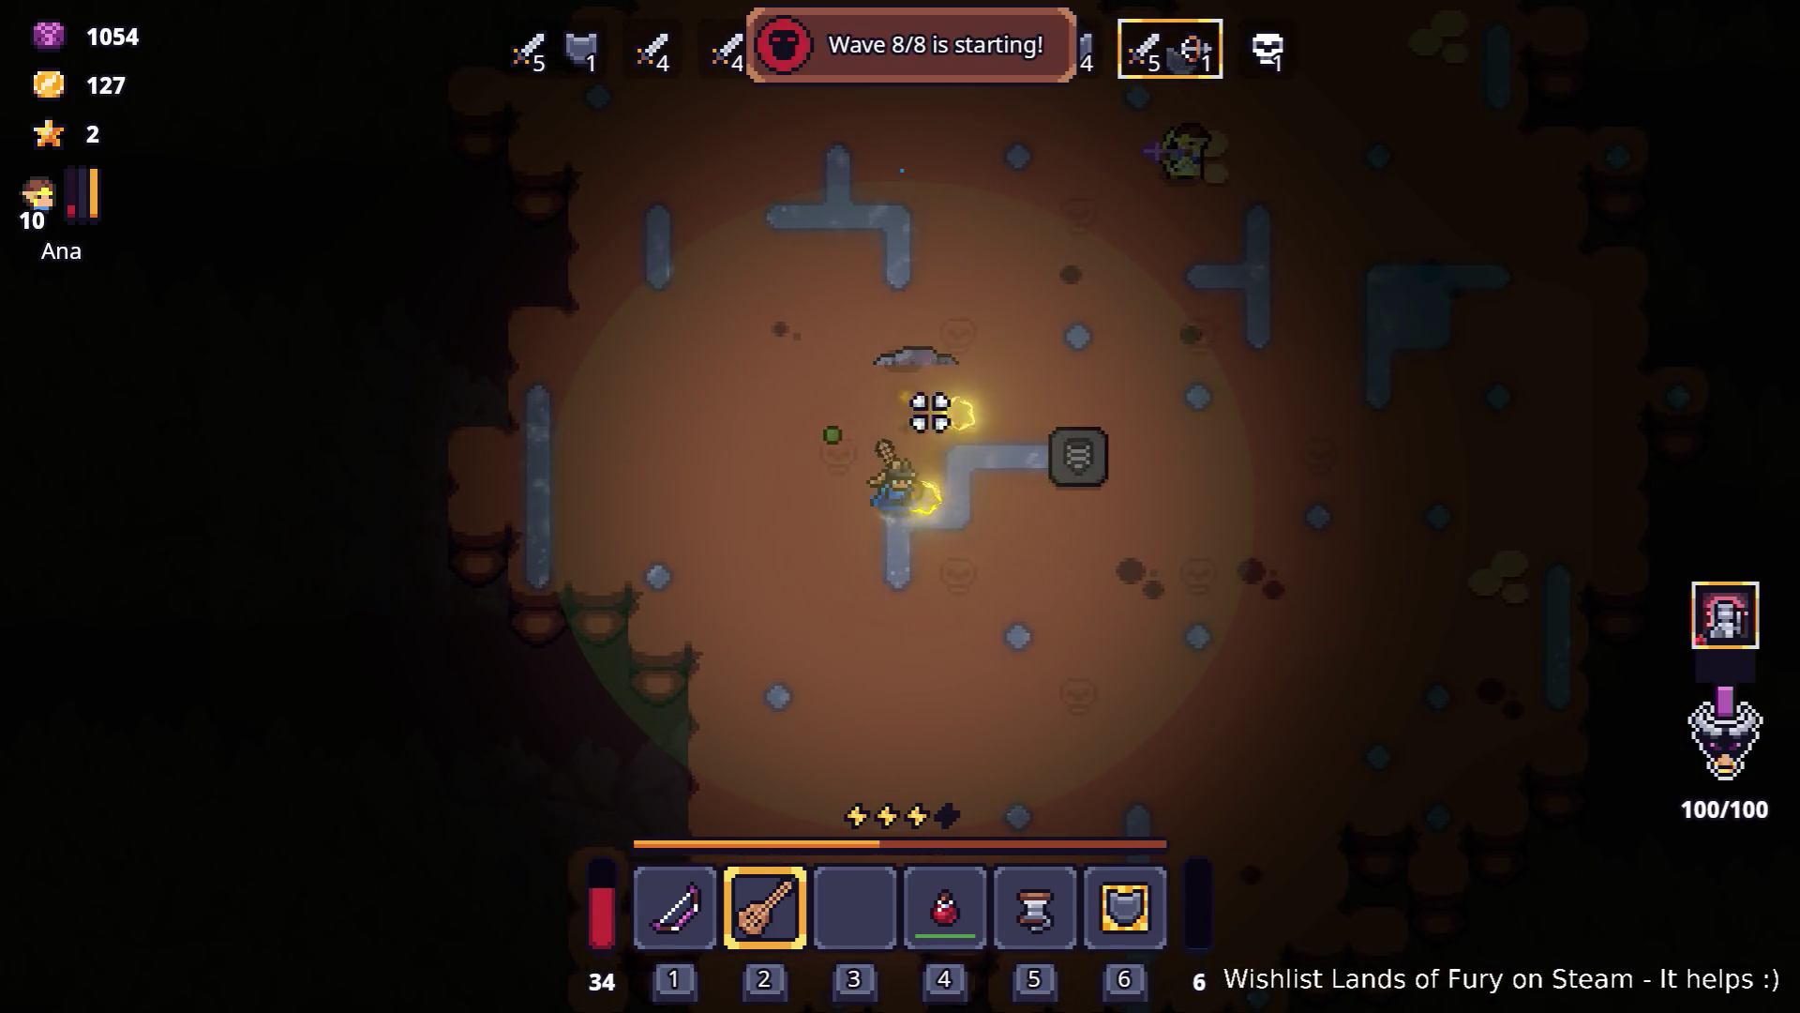
key(w)
key(d)
key(s)
key(d)
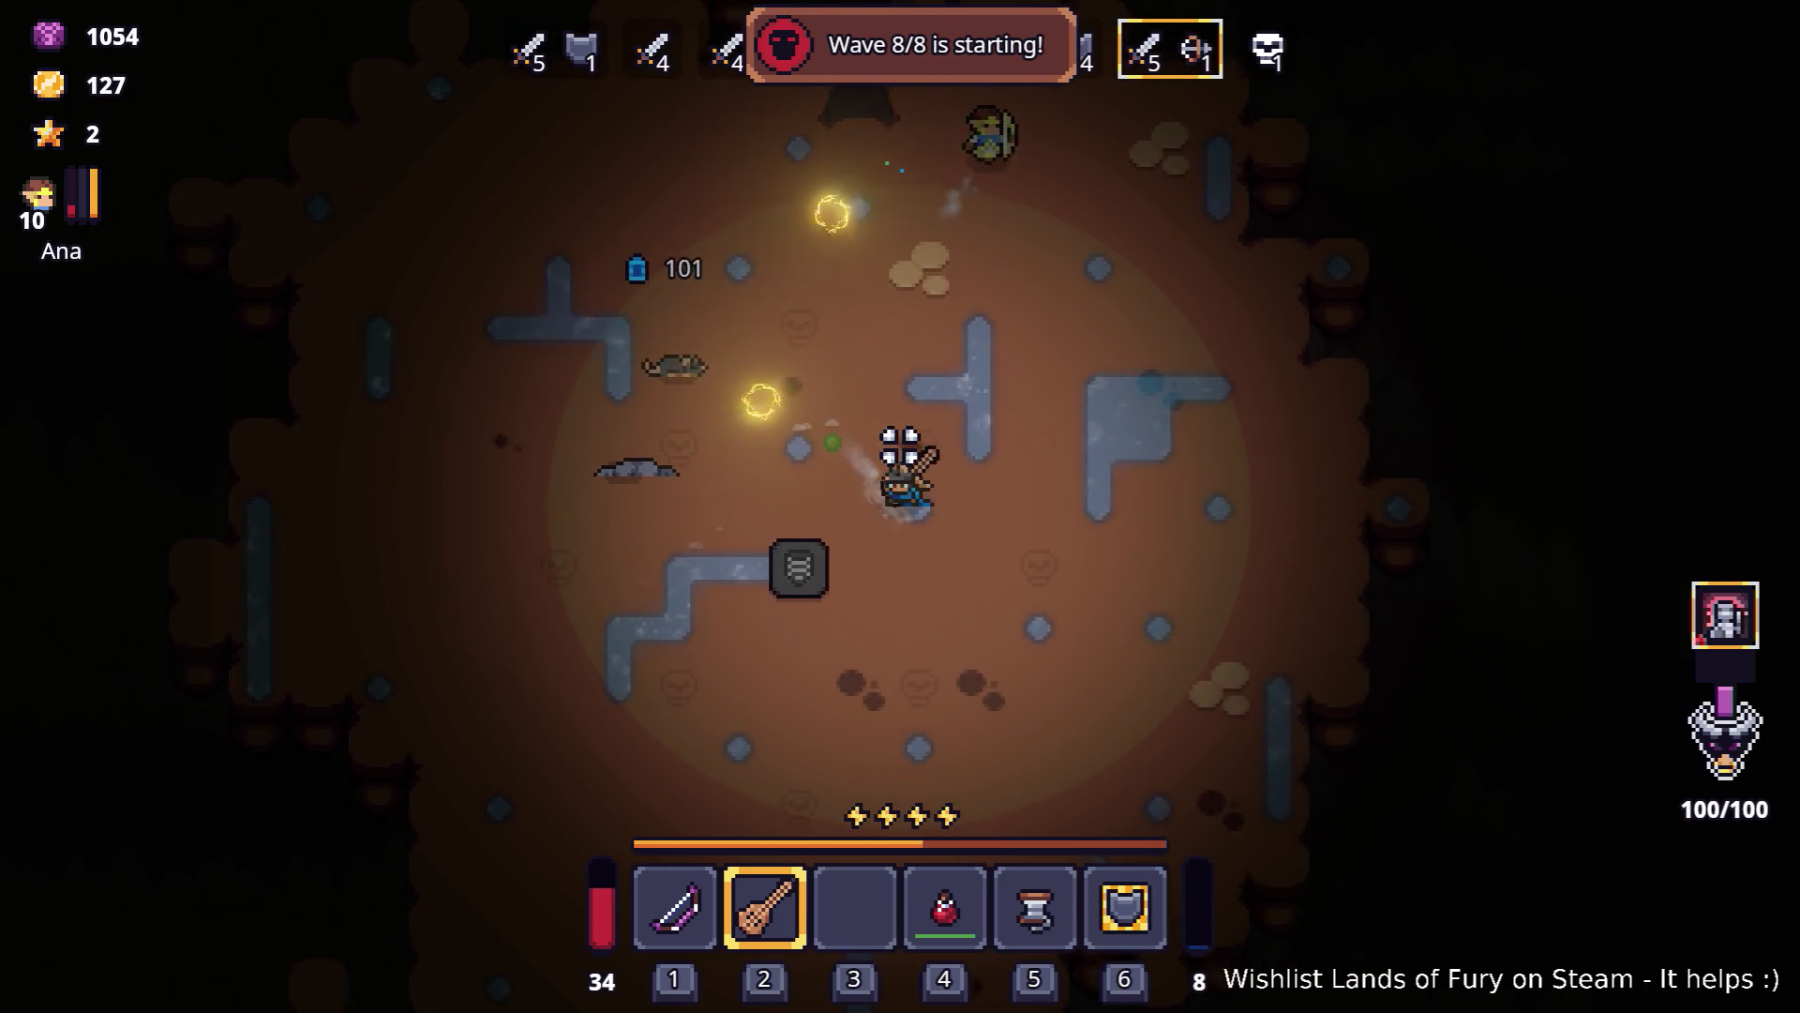
Dash down-right, then left, to escape the demon boss's first attacks.
key(s)
key(d)
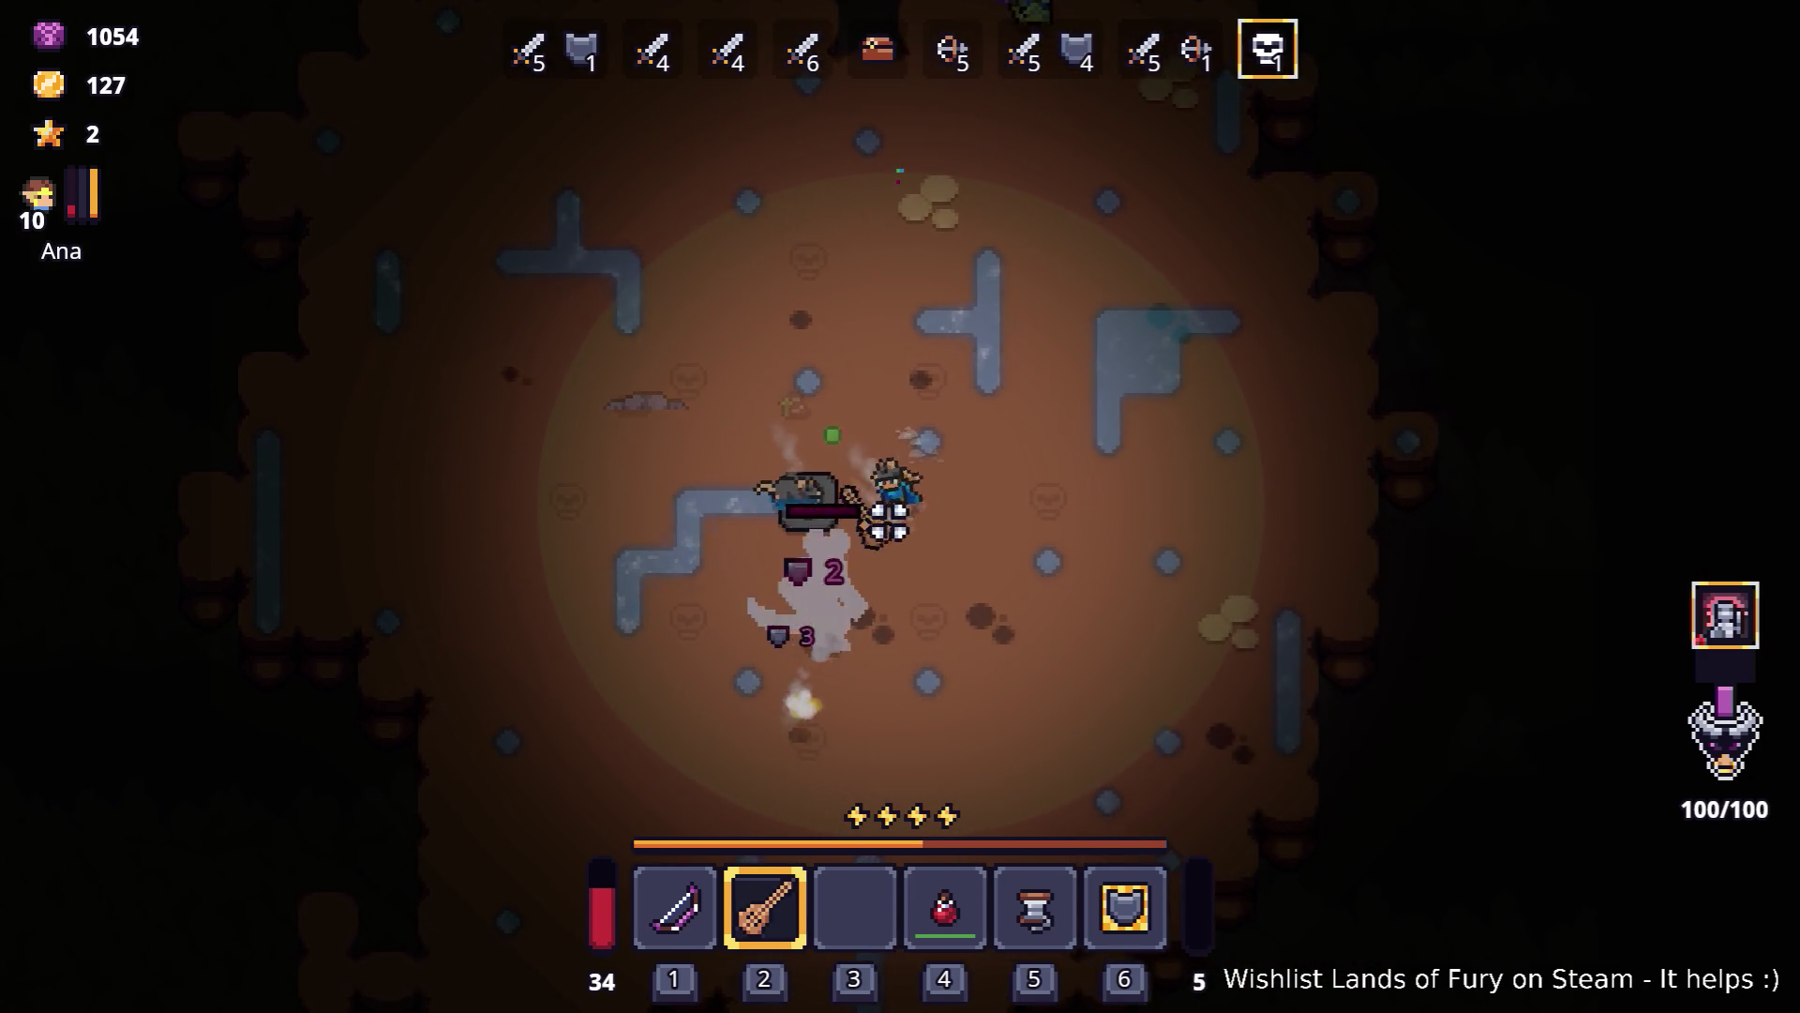
key(space)
key(a)
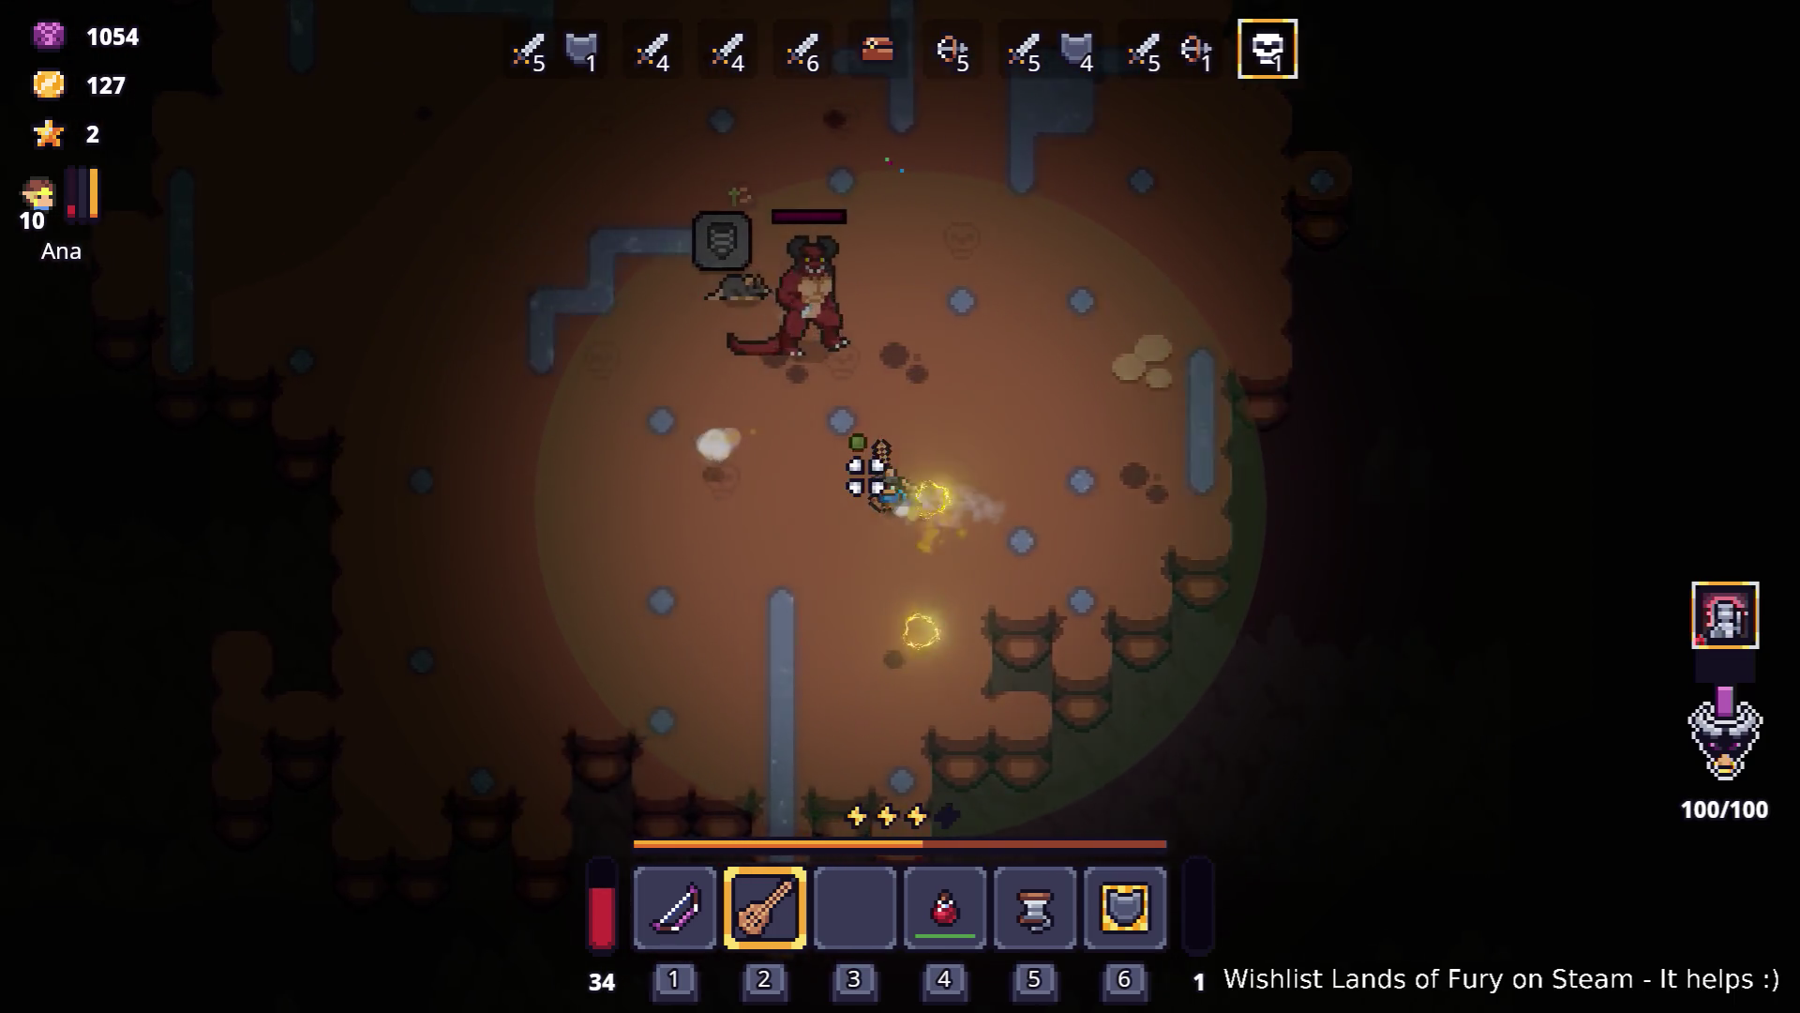
key(space)
key(w)
key(w)
Keep dashing around the demon boss to avoid its hits.
key(space)
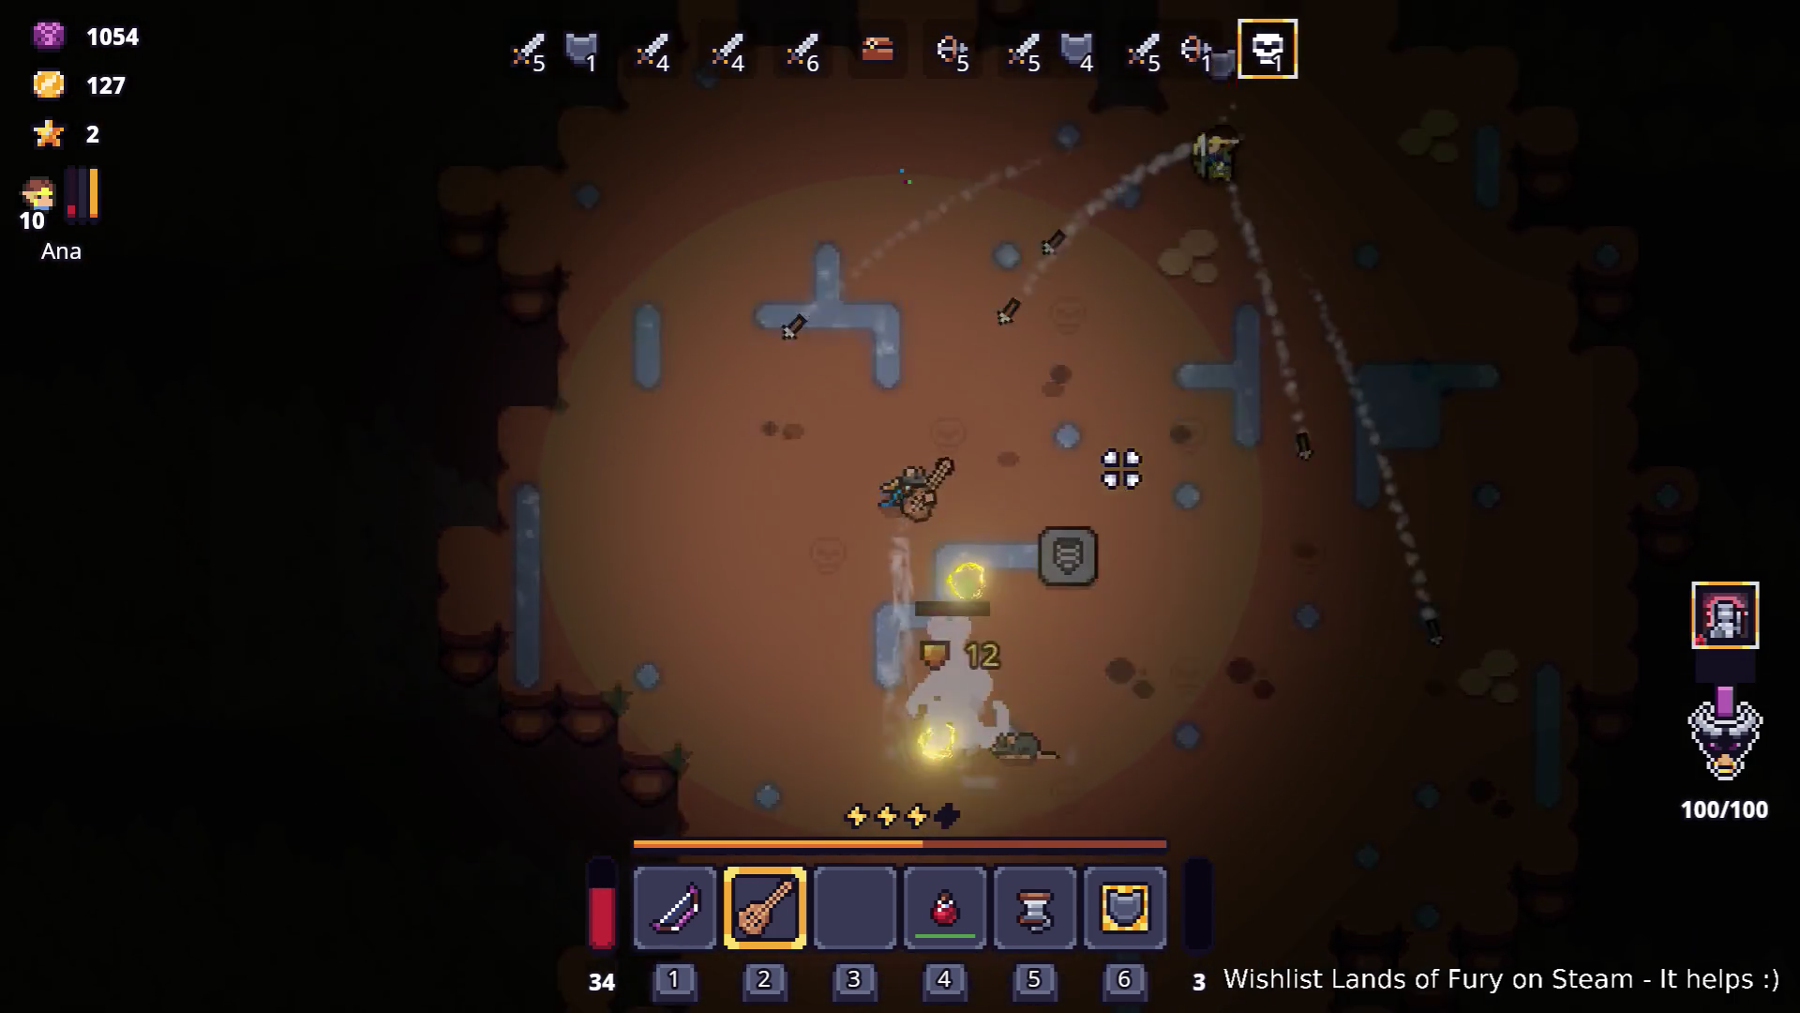
key(d)
key(space)
key(s)
key(space)
key(a)
key(space)
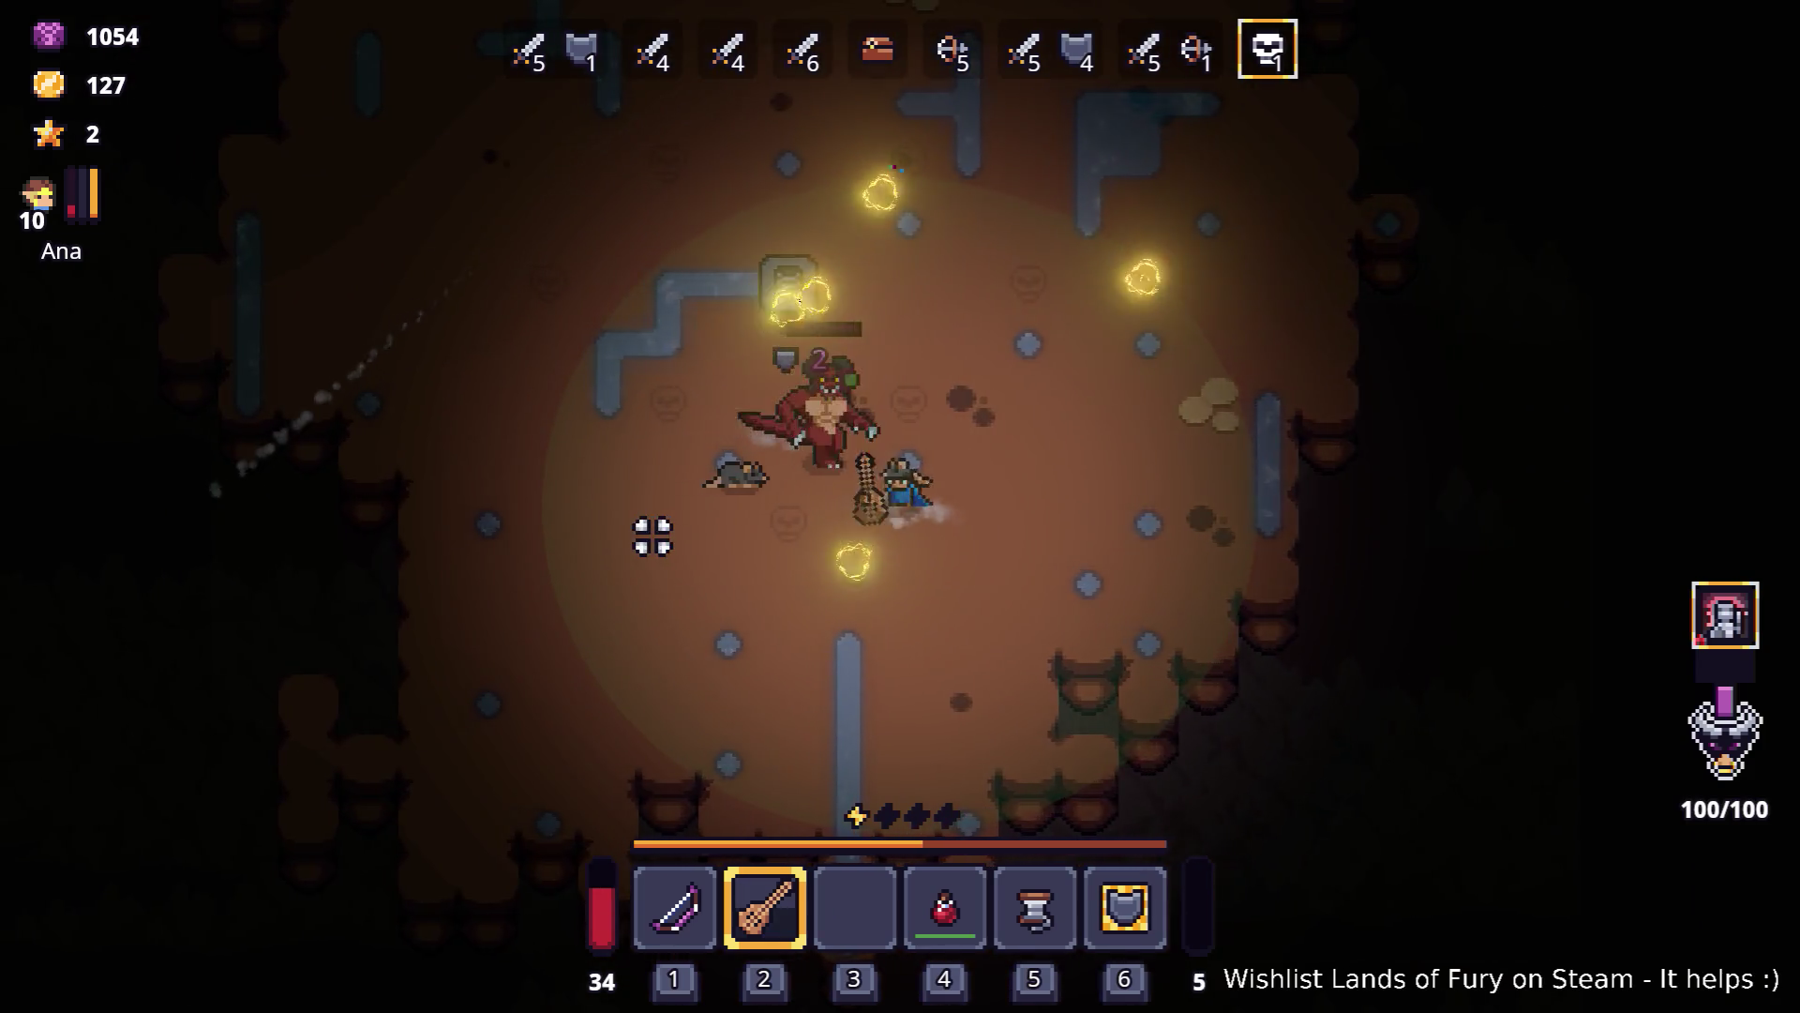
key(w)
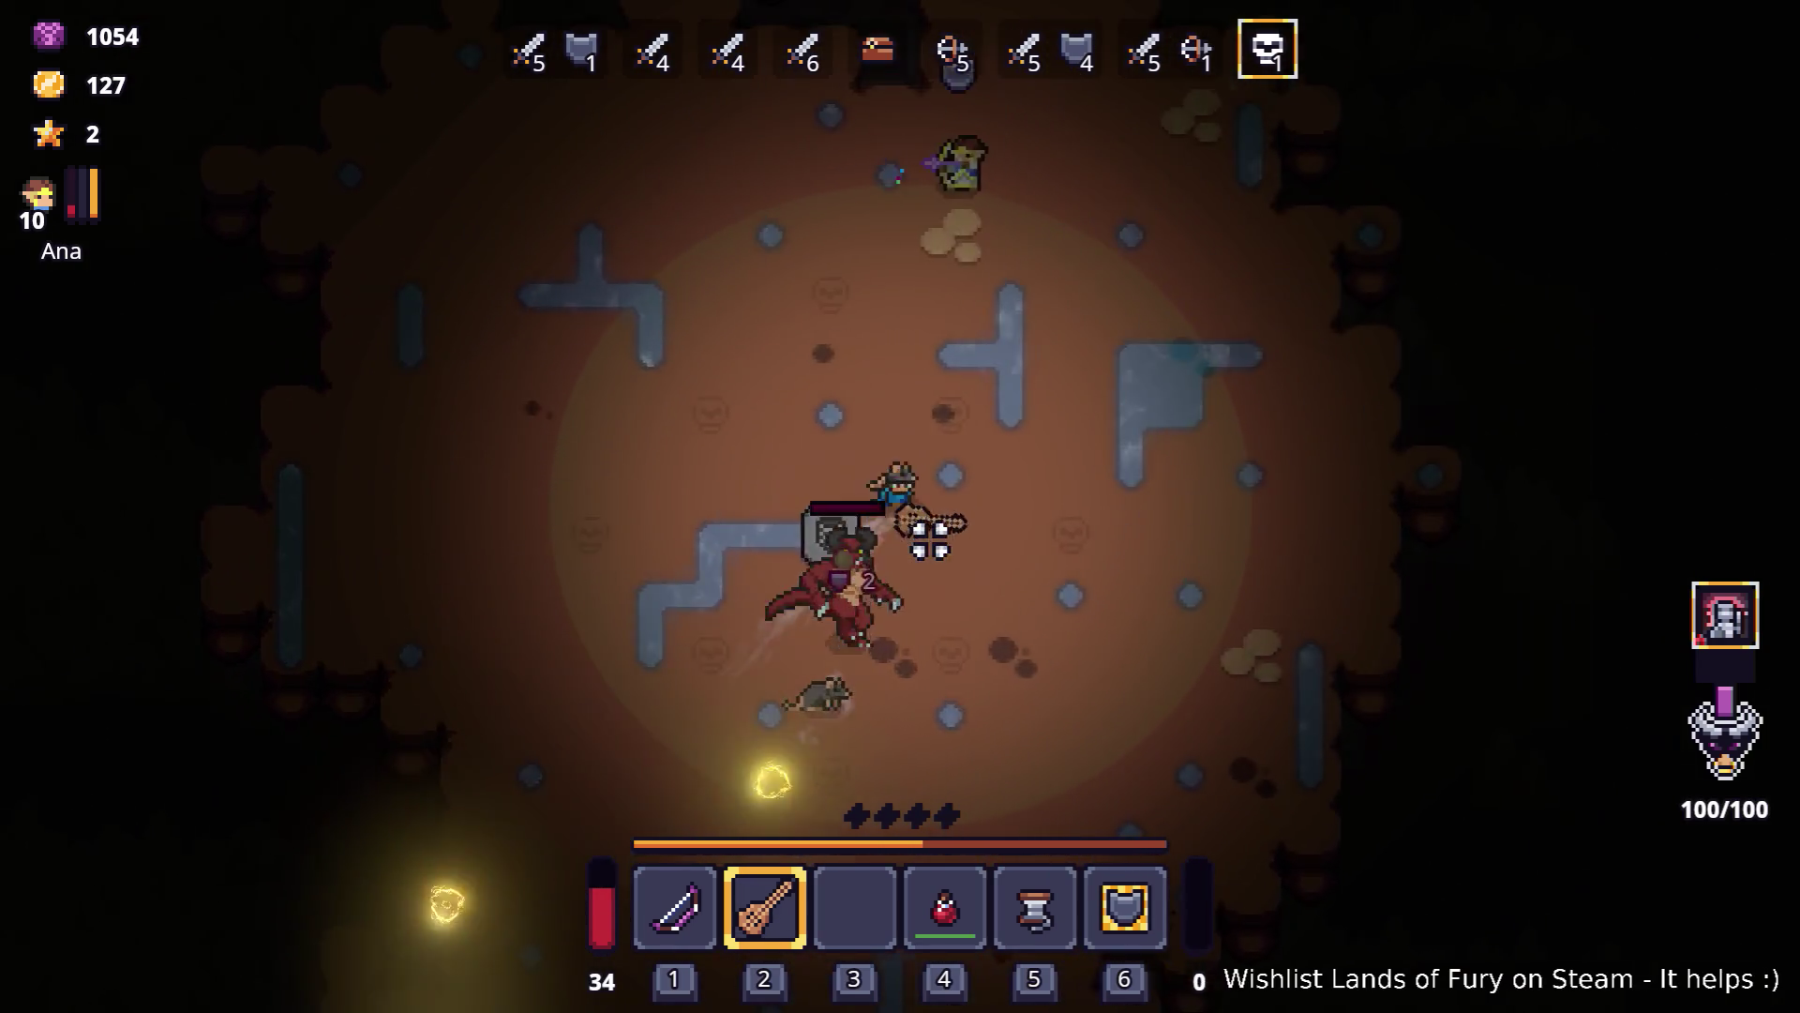
key(space)
Close in to strike the demon boss, then dash right out of reach.
key(a)
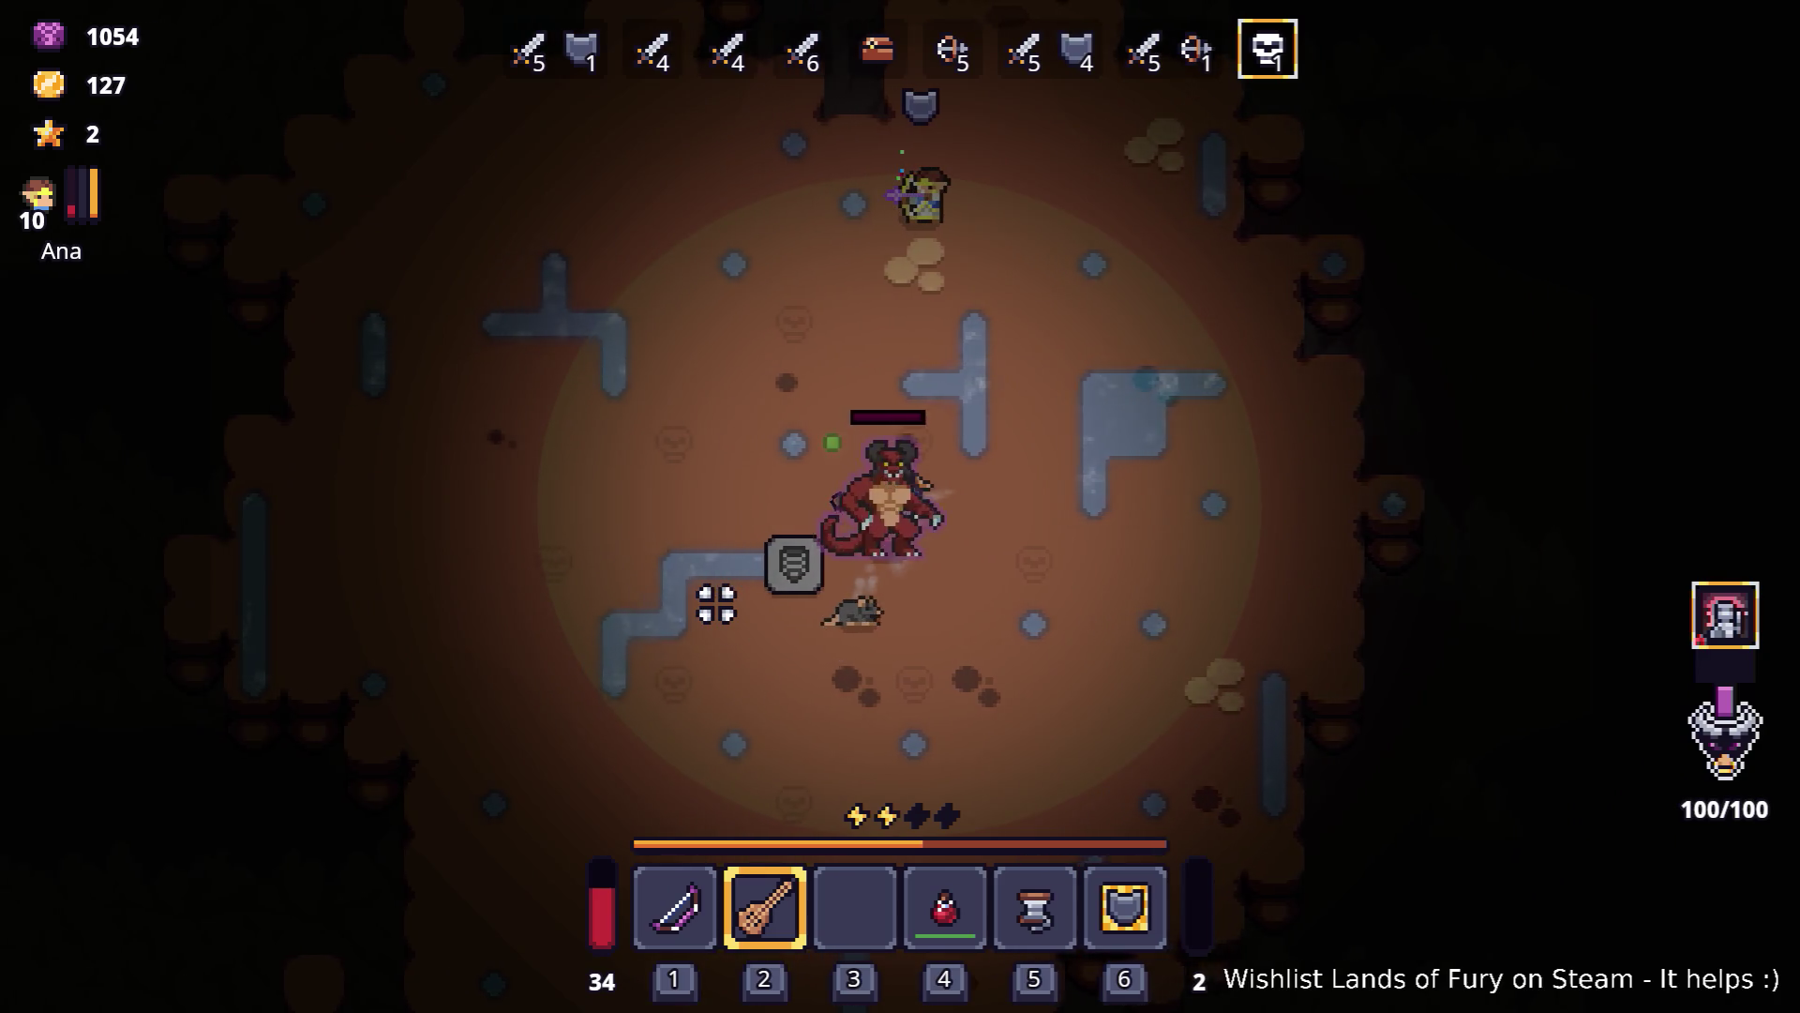
key(d)
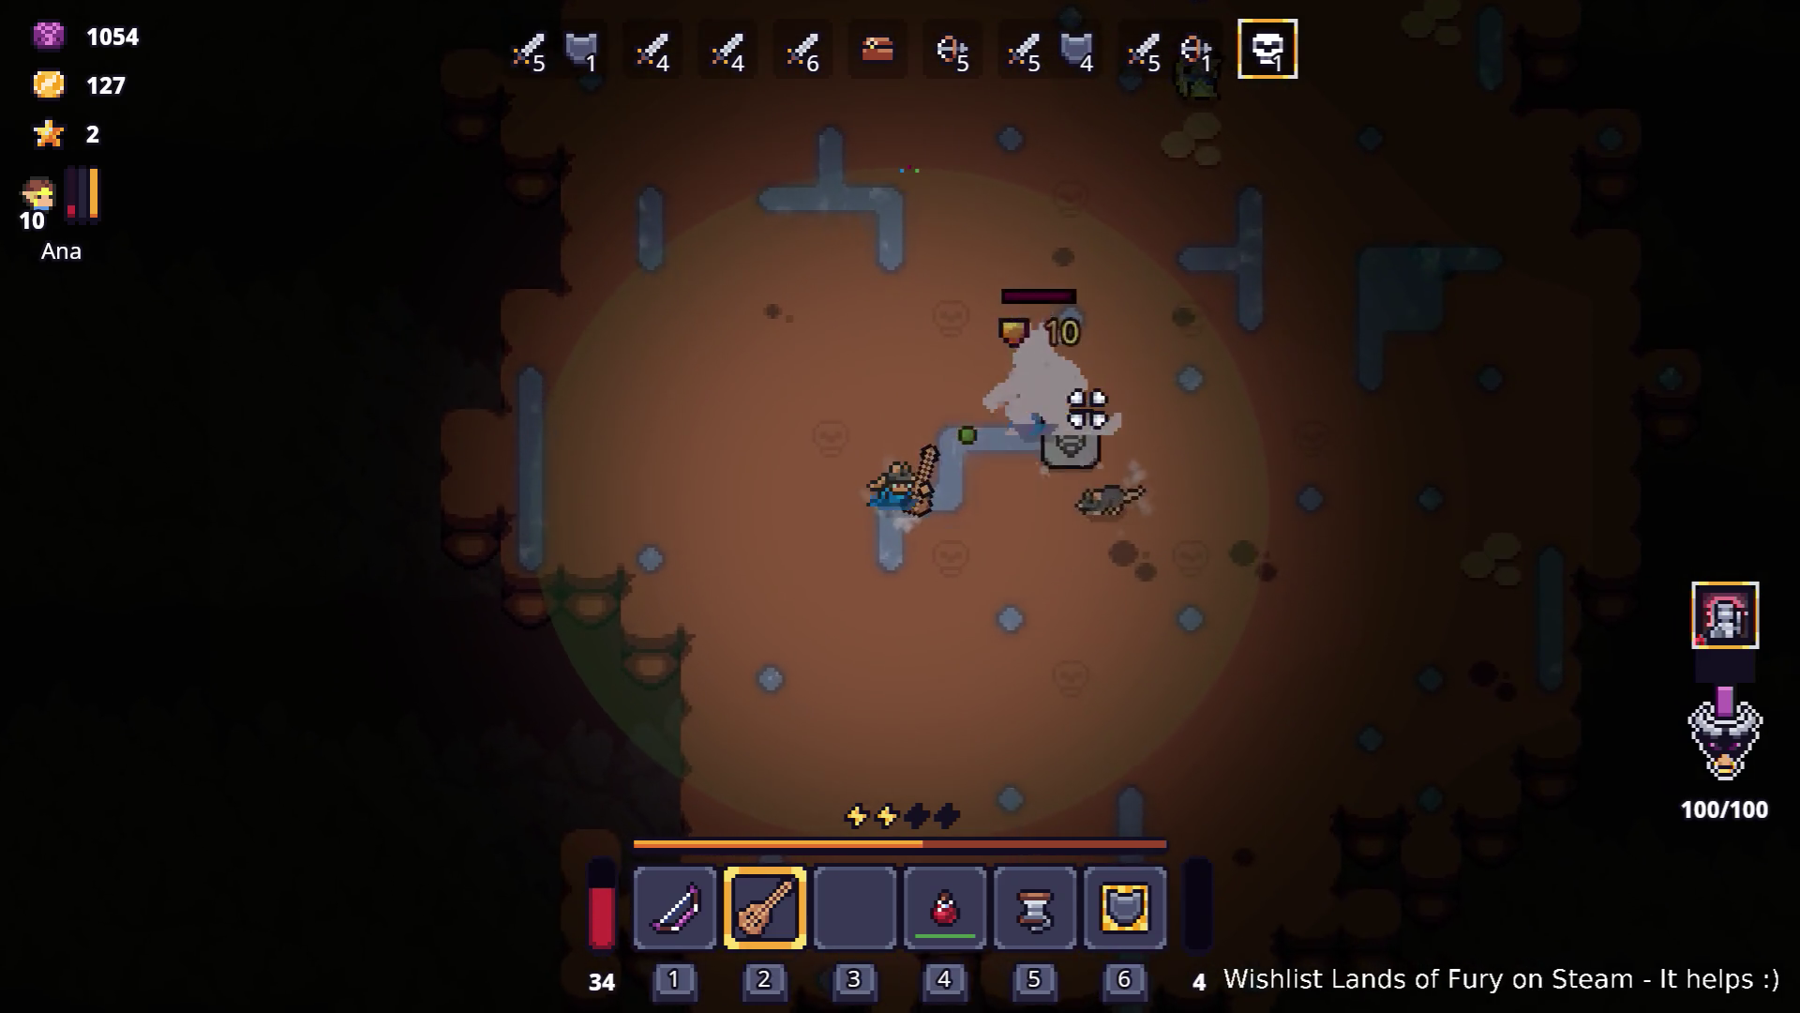
key(w)
key(a)
click(784, 474)
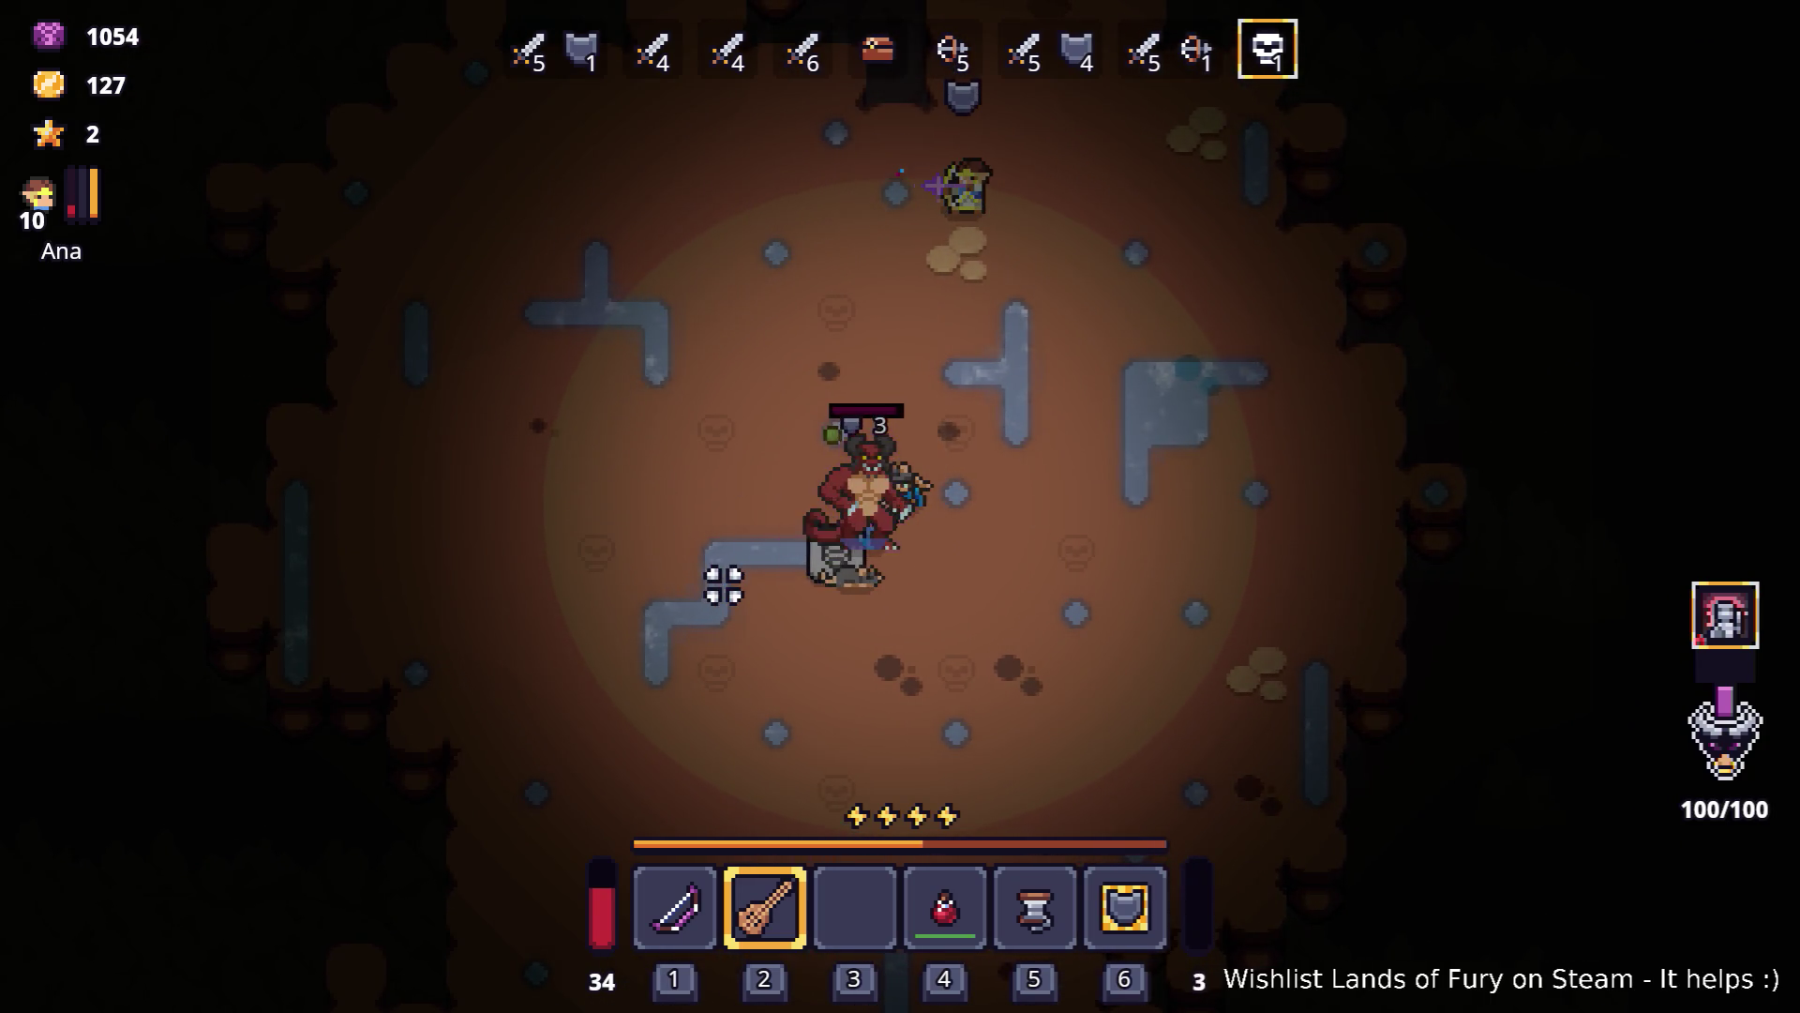
key(d)
key(space)
Drink the health potion with 4, keep away from the demon, and open the inventory.
key(4)
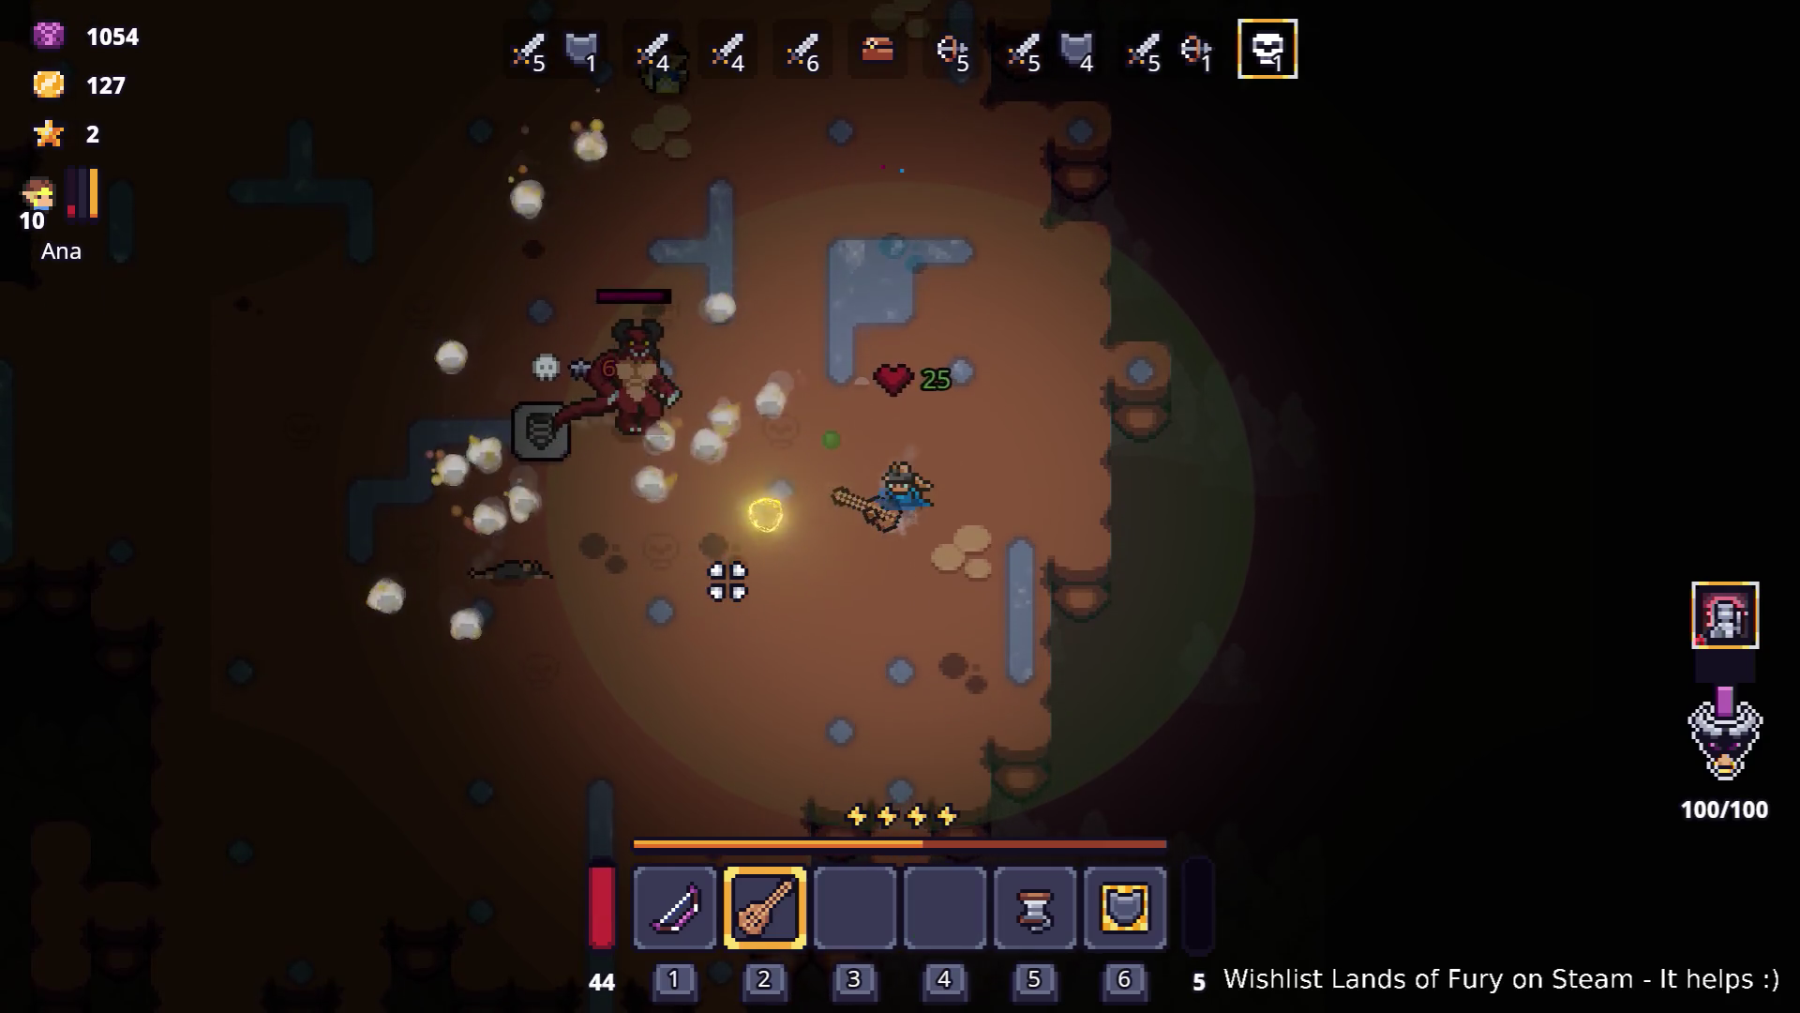
key(a)
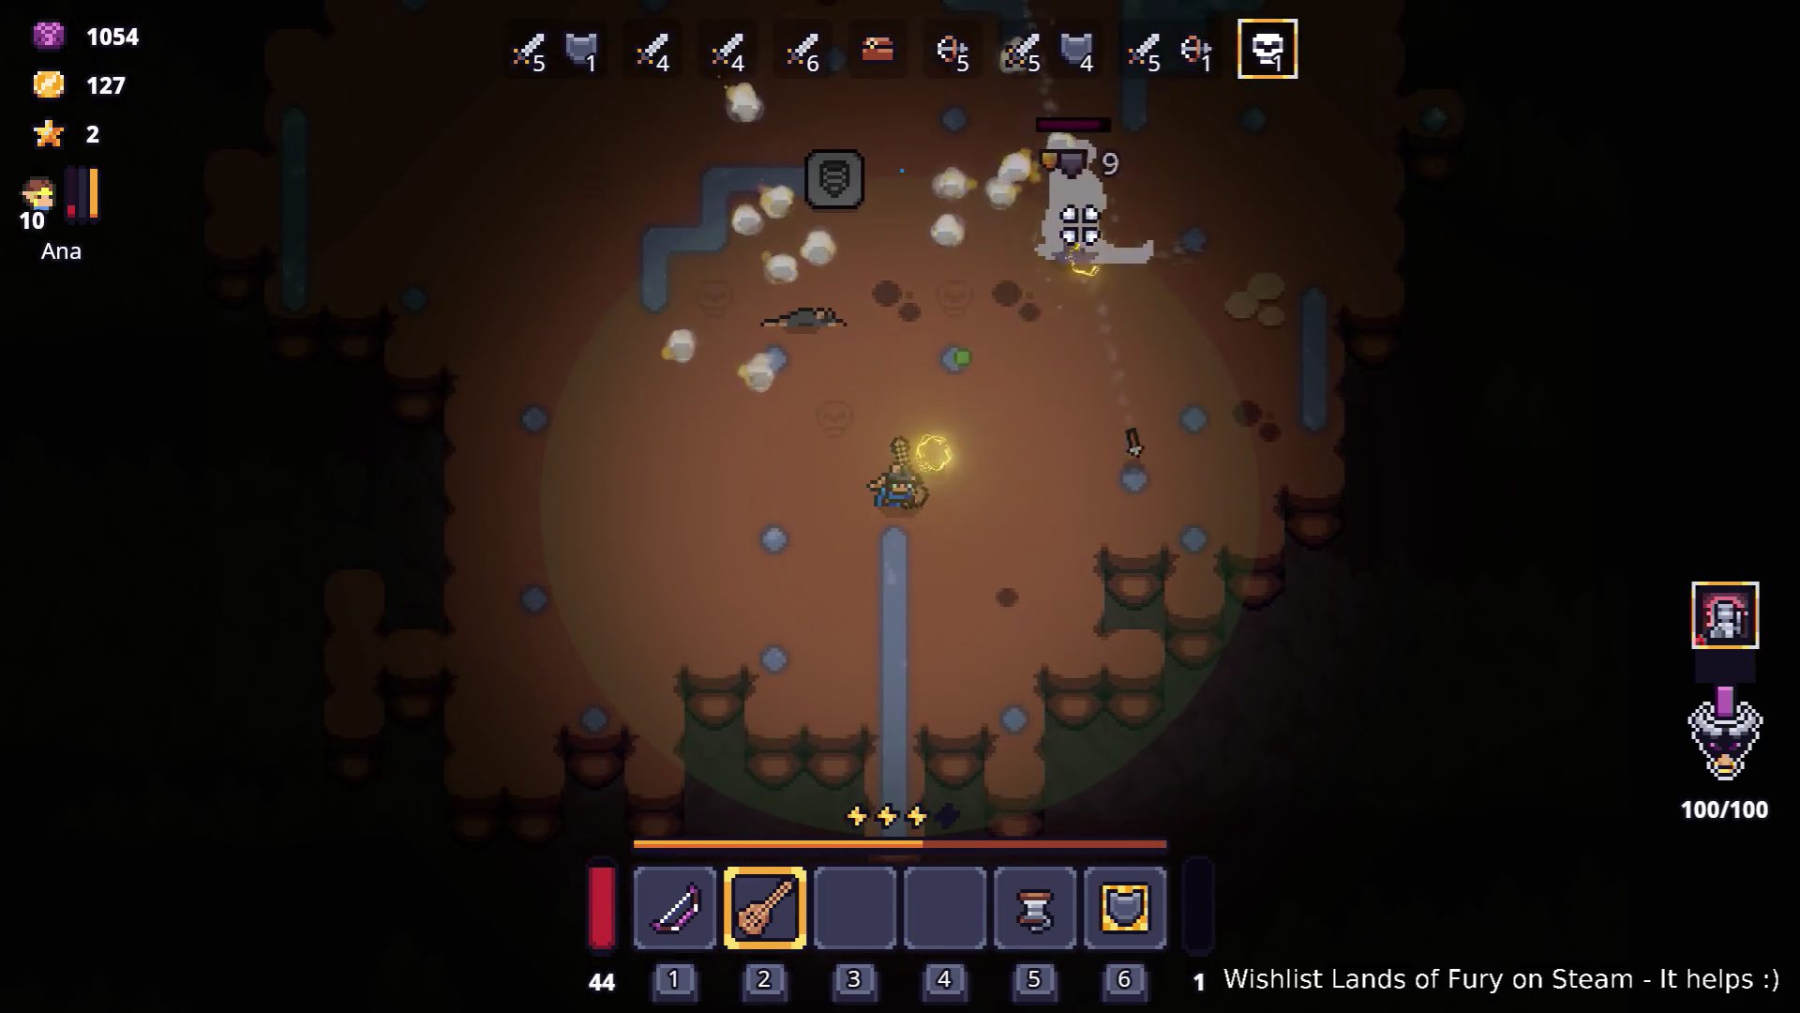
key(a)
key(w)
key(w)
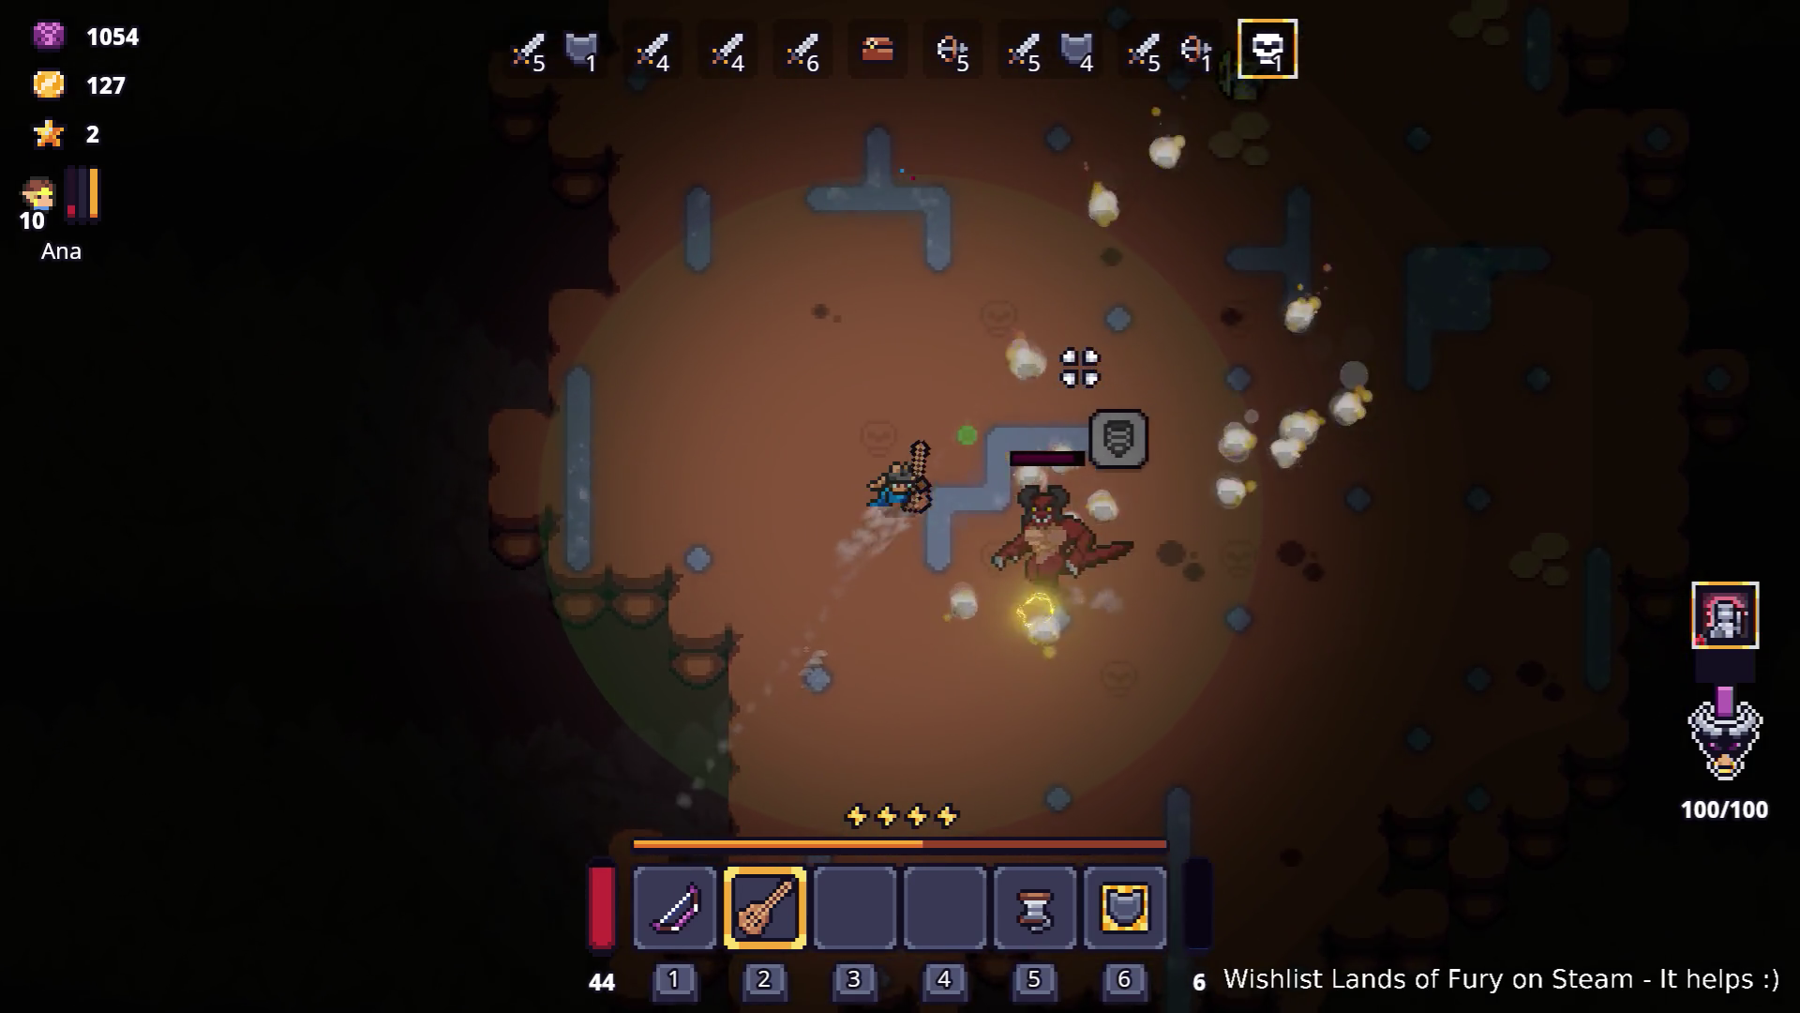
key(space)
key(d)
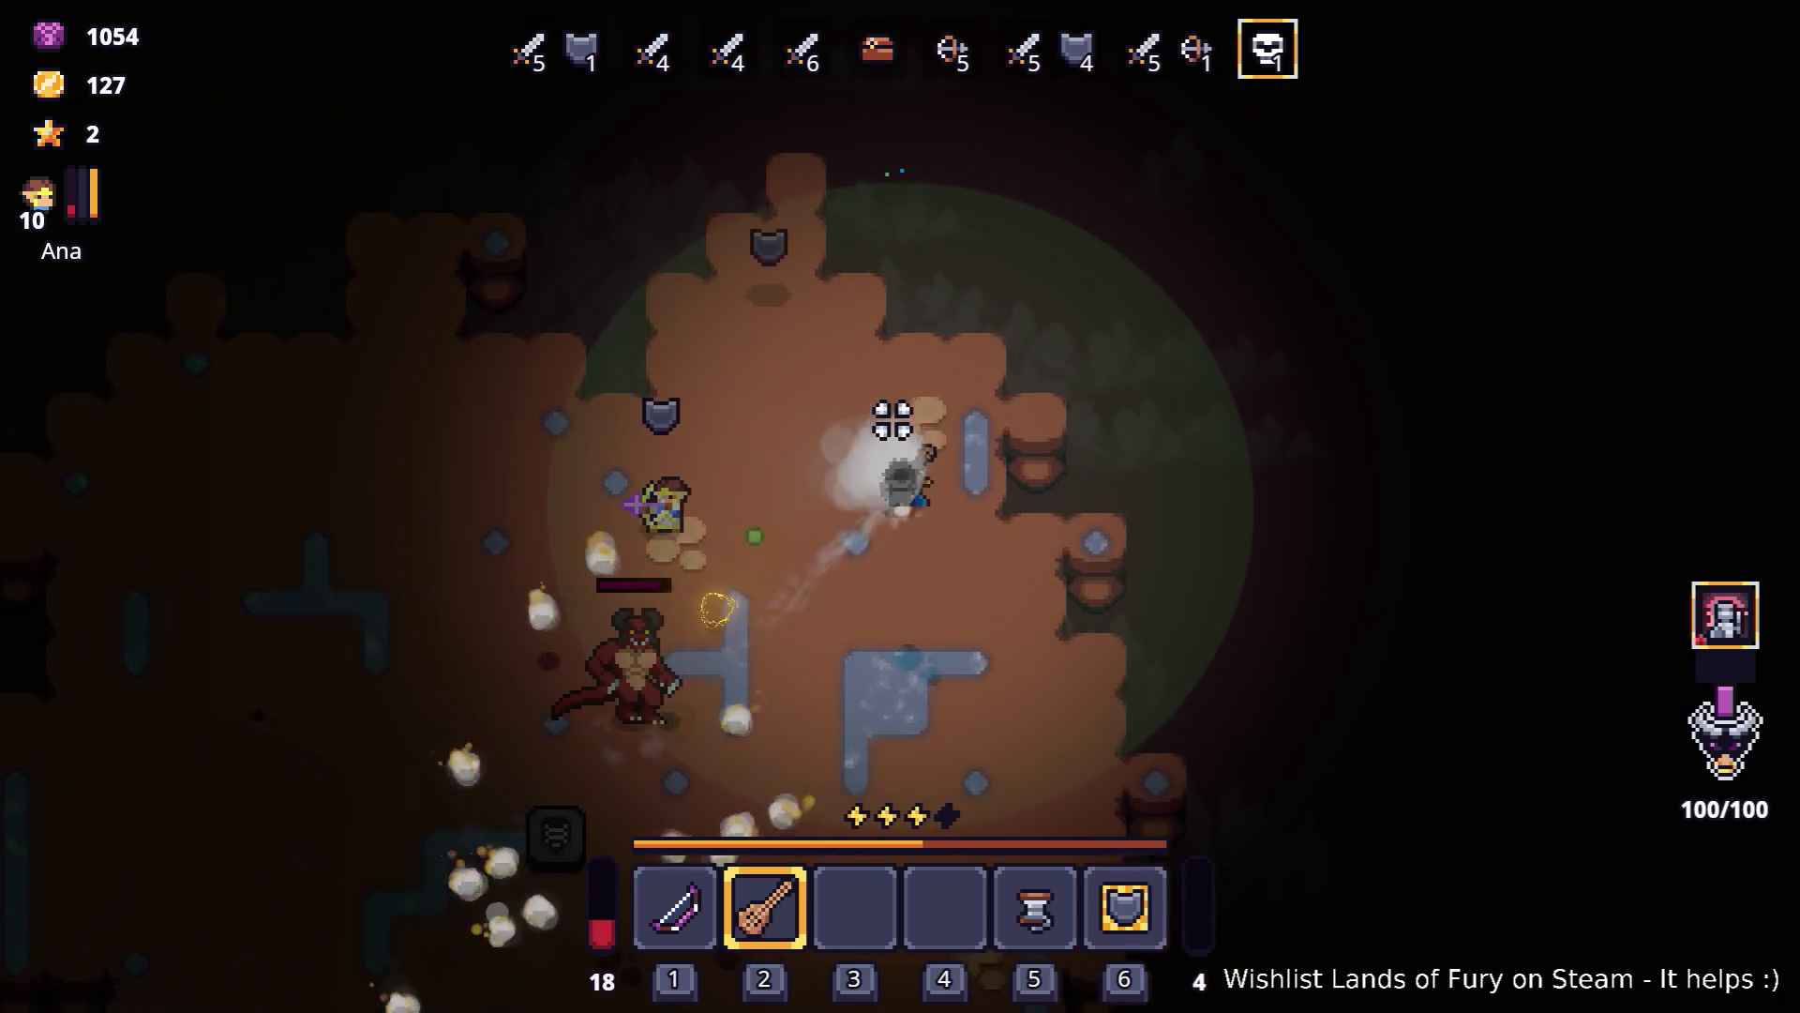
key(i)
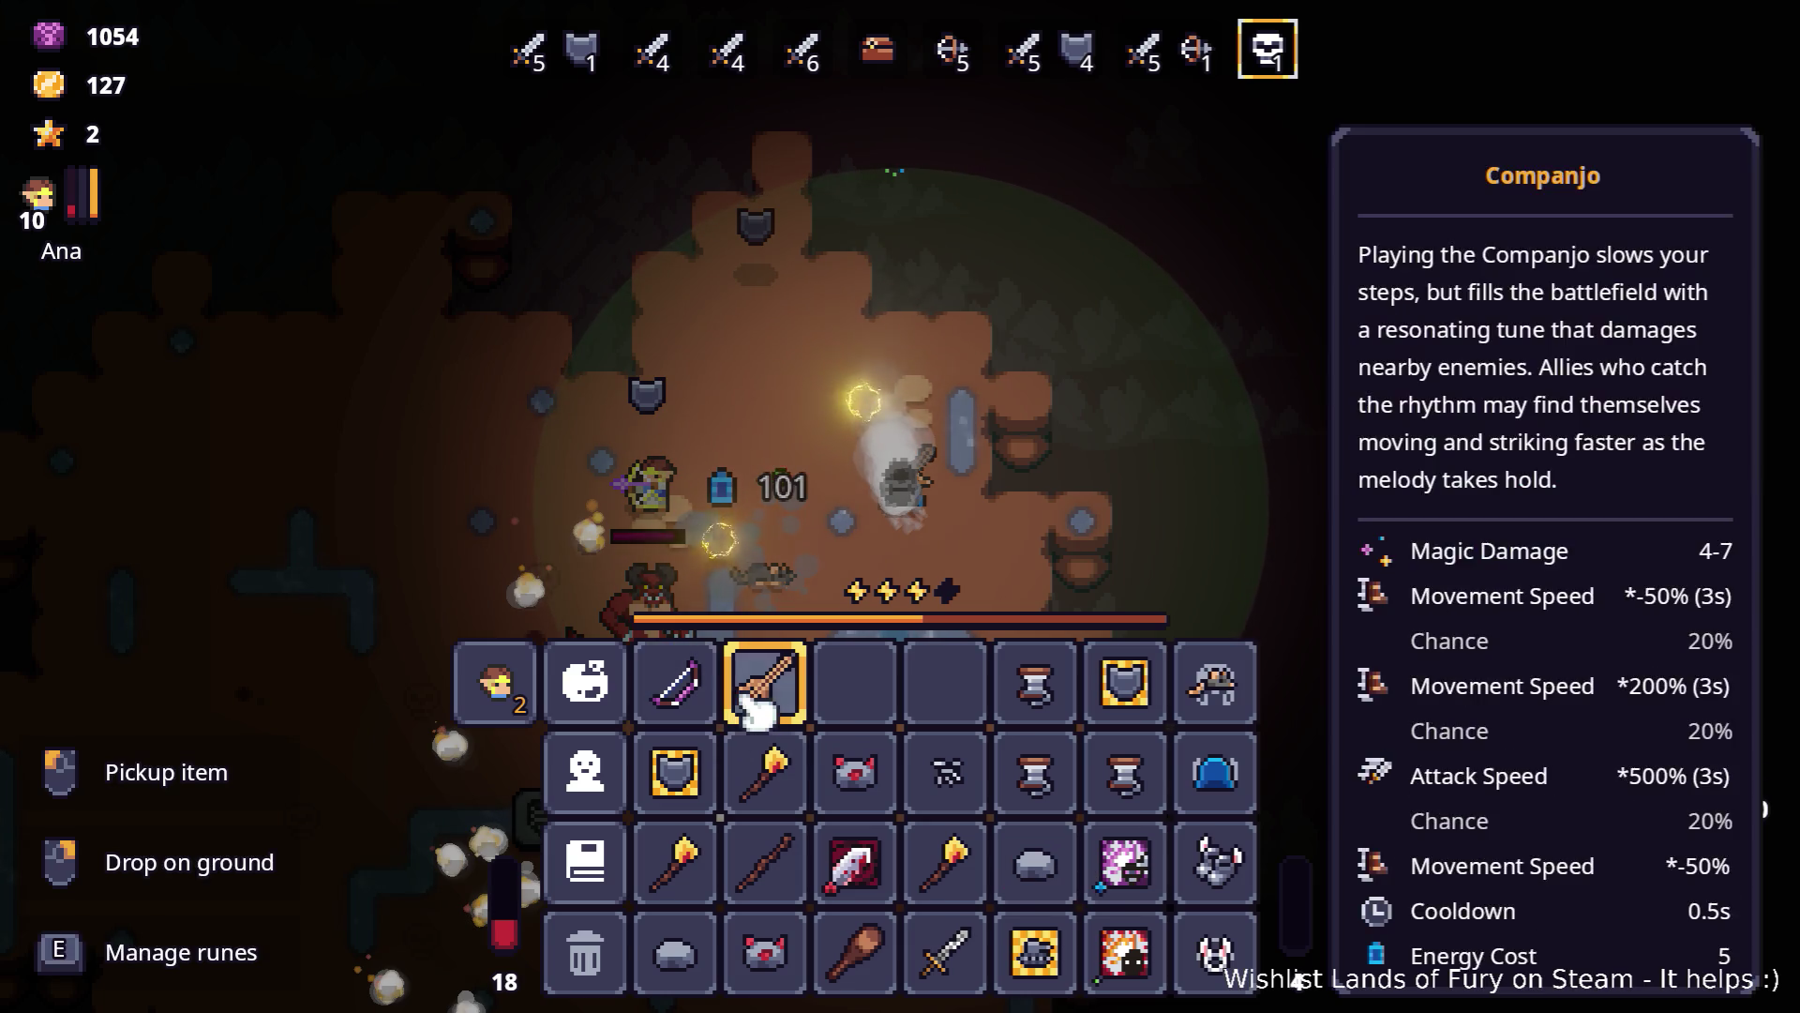
Switch the equipped weapon to the Poison Bow.
key(e)
click(896, 620)
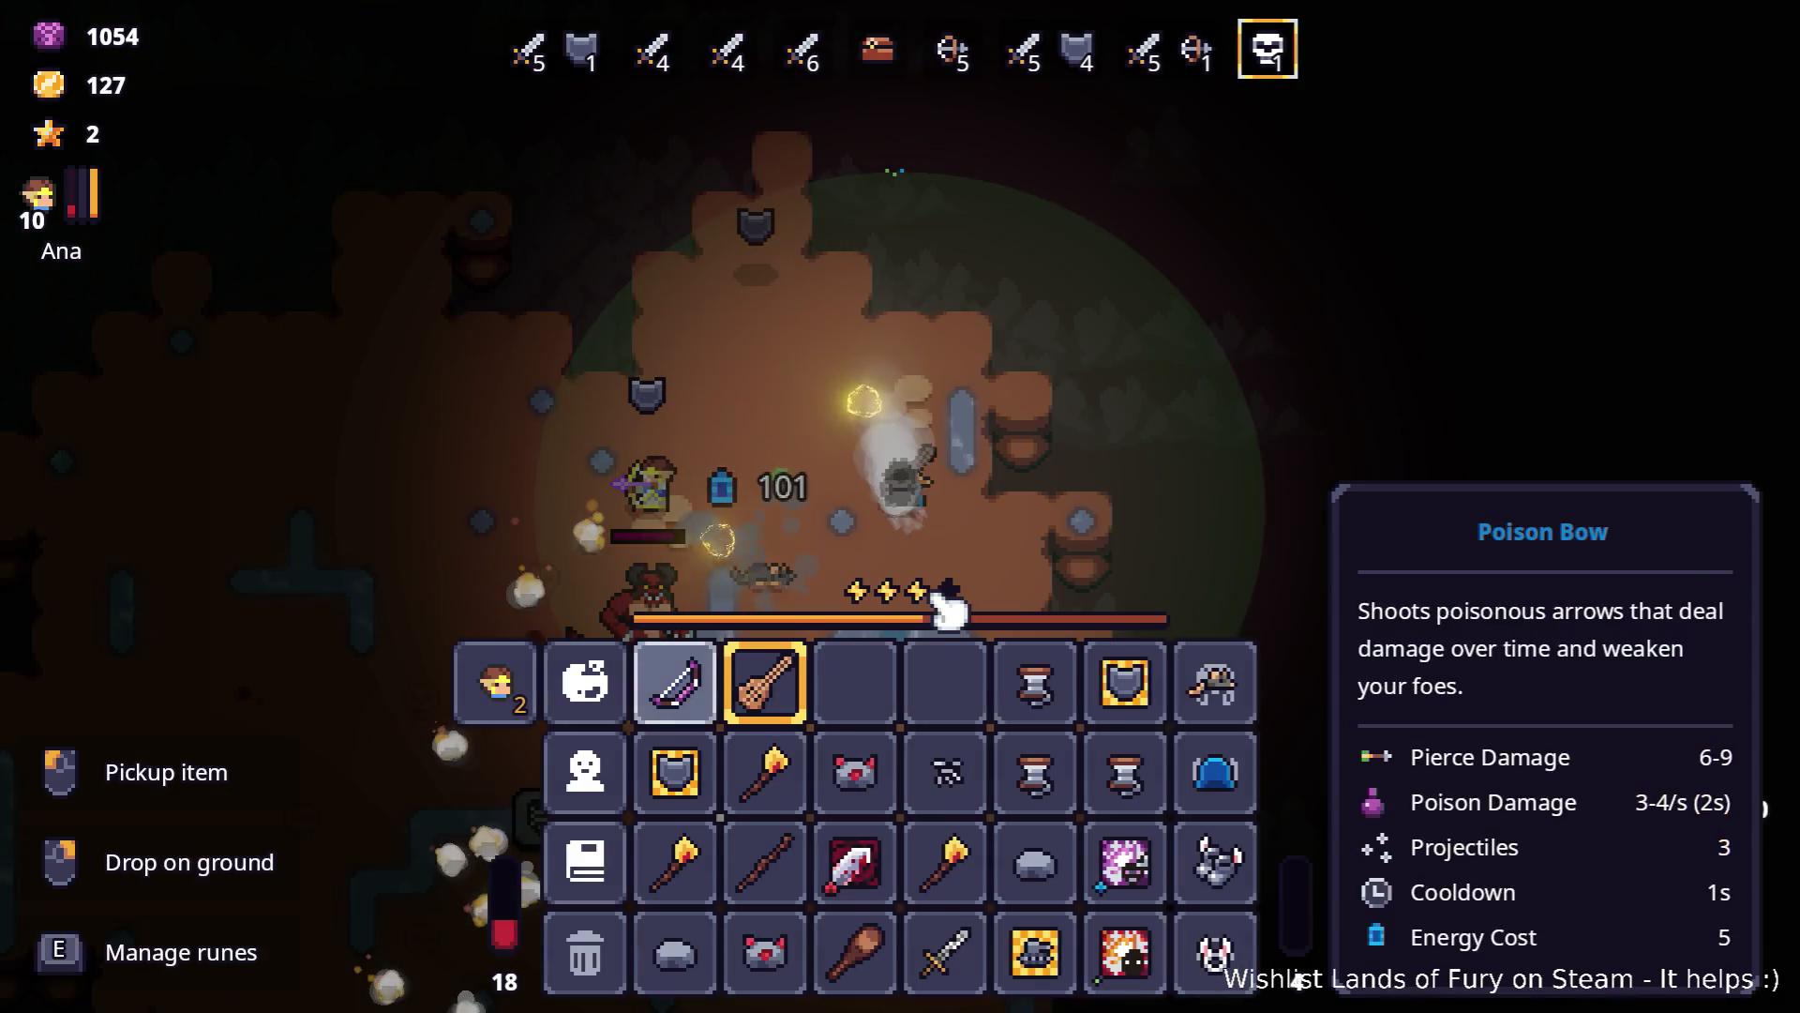
key(i)
Cast Starfall on the demon boss and keep firing while moving around it.
key(s)
right_click(844, 232)
key(a)
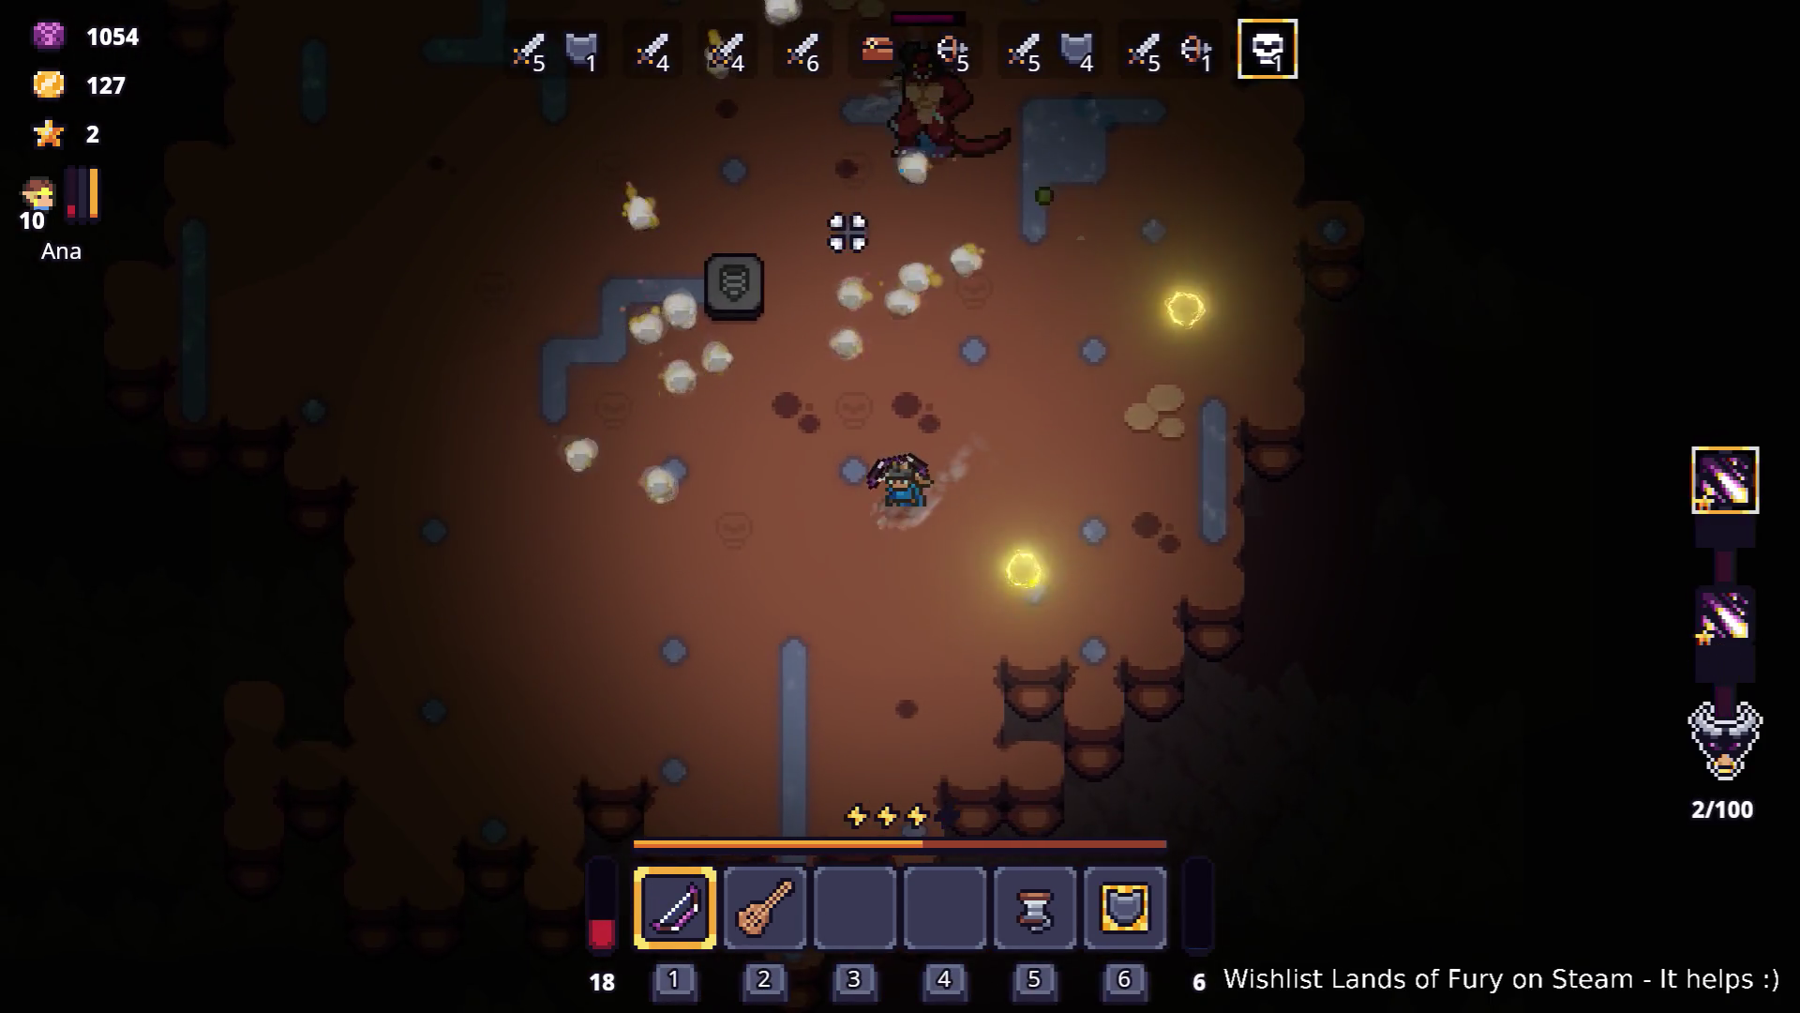
key(a)
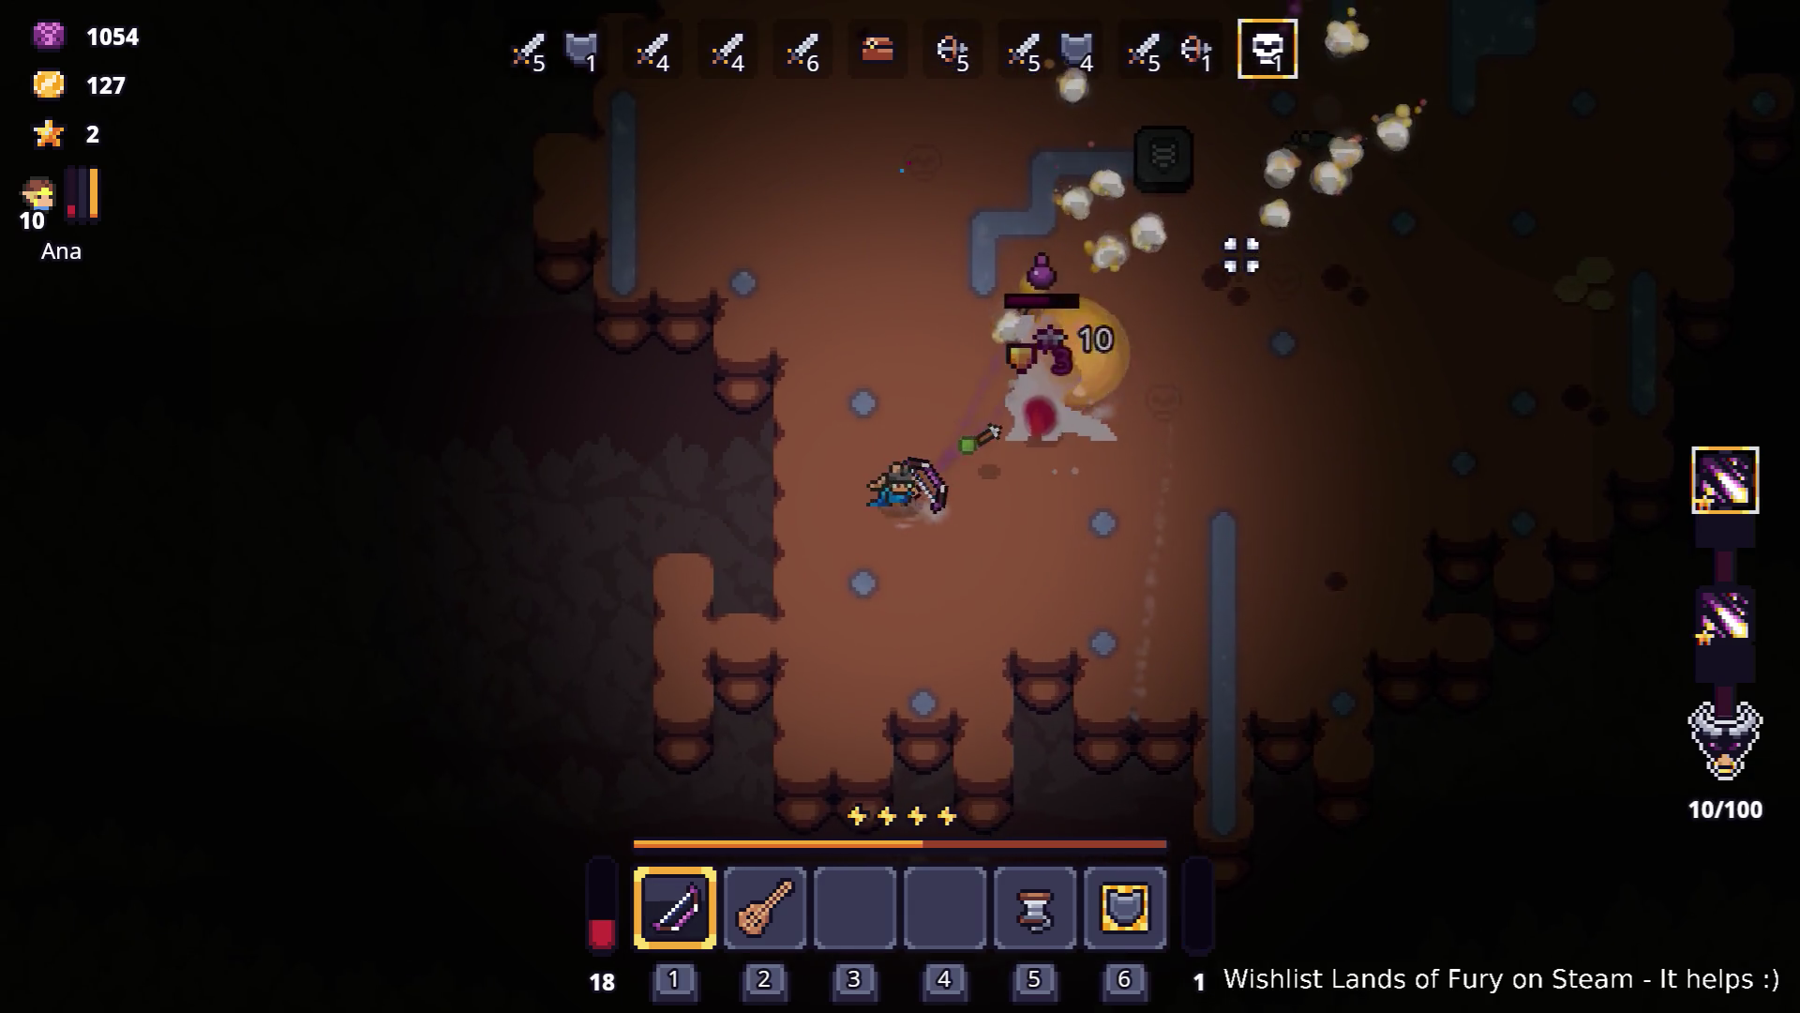
key(w)
key(s)
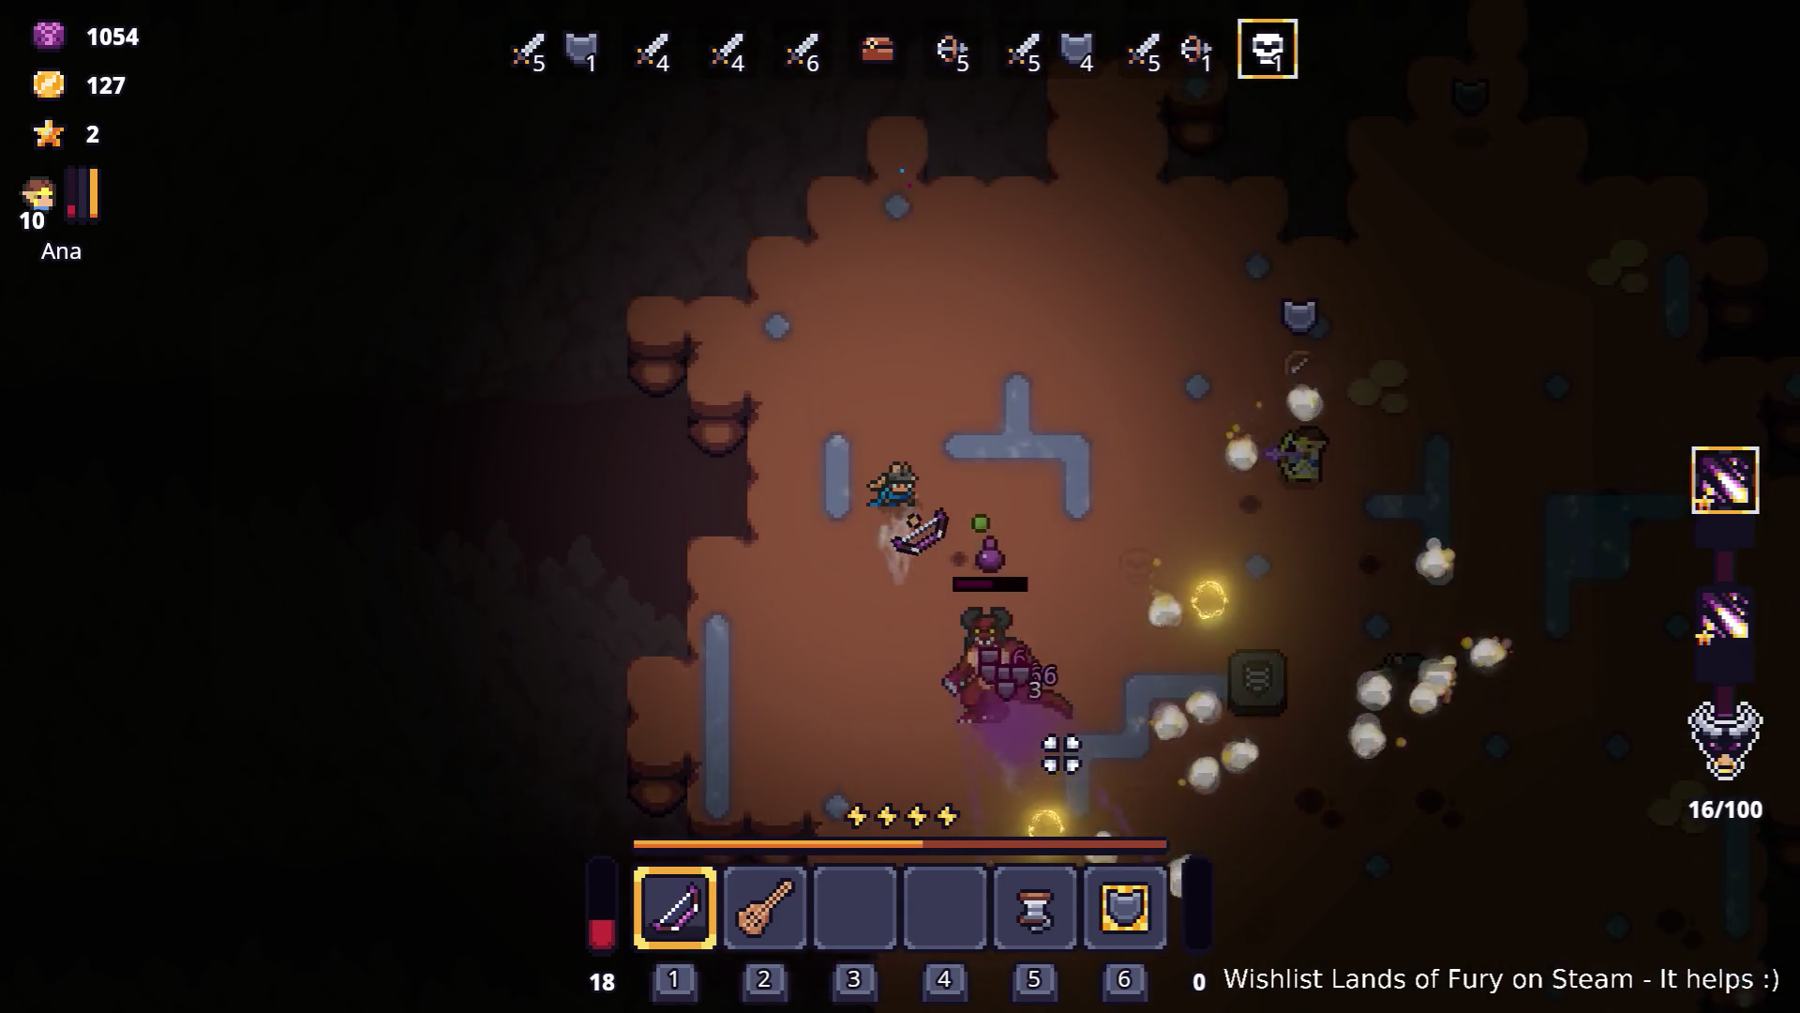
Spend the free stat point on Combat, raising it to 10, and confirm.
key(i)
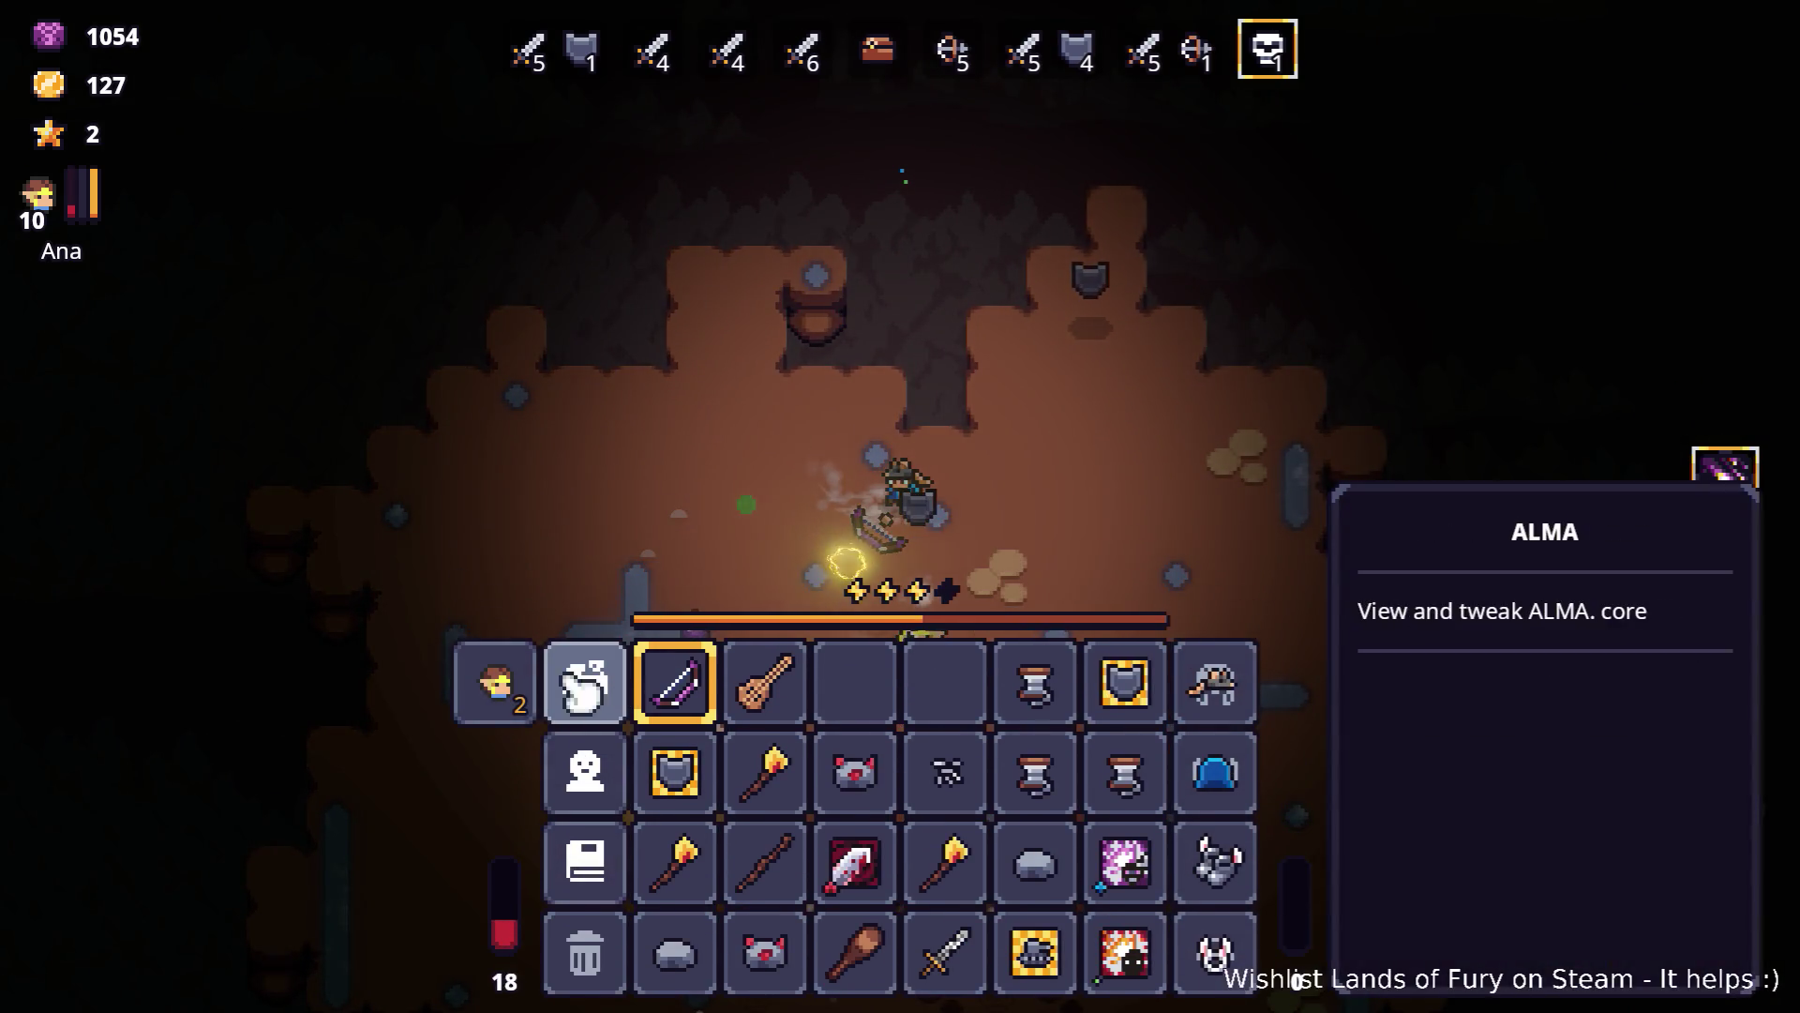
click(495, 682)
click(865, 434)
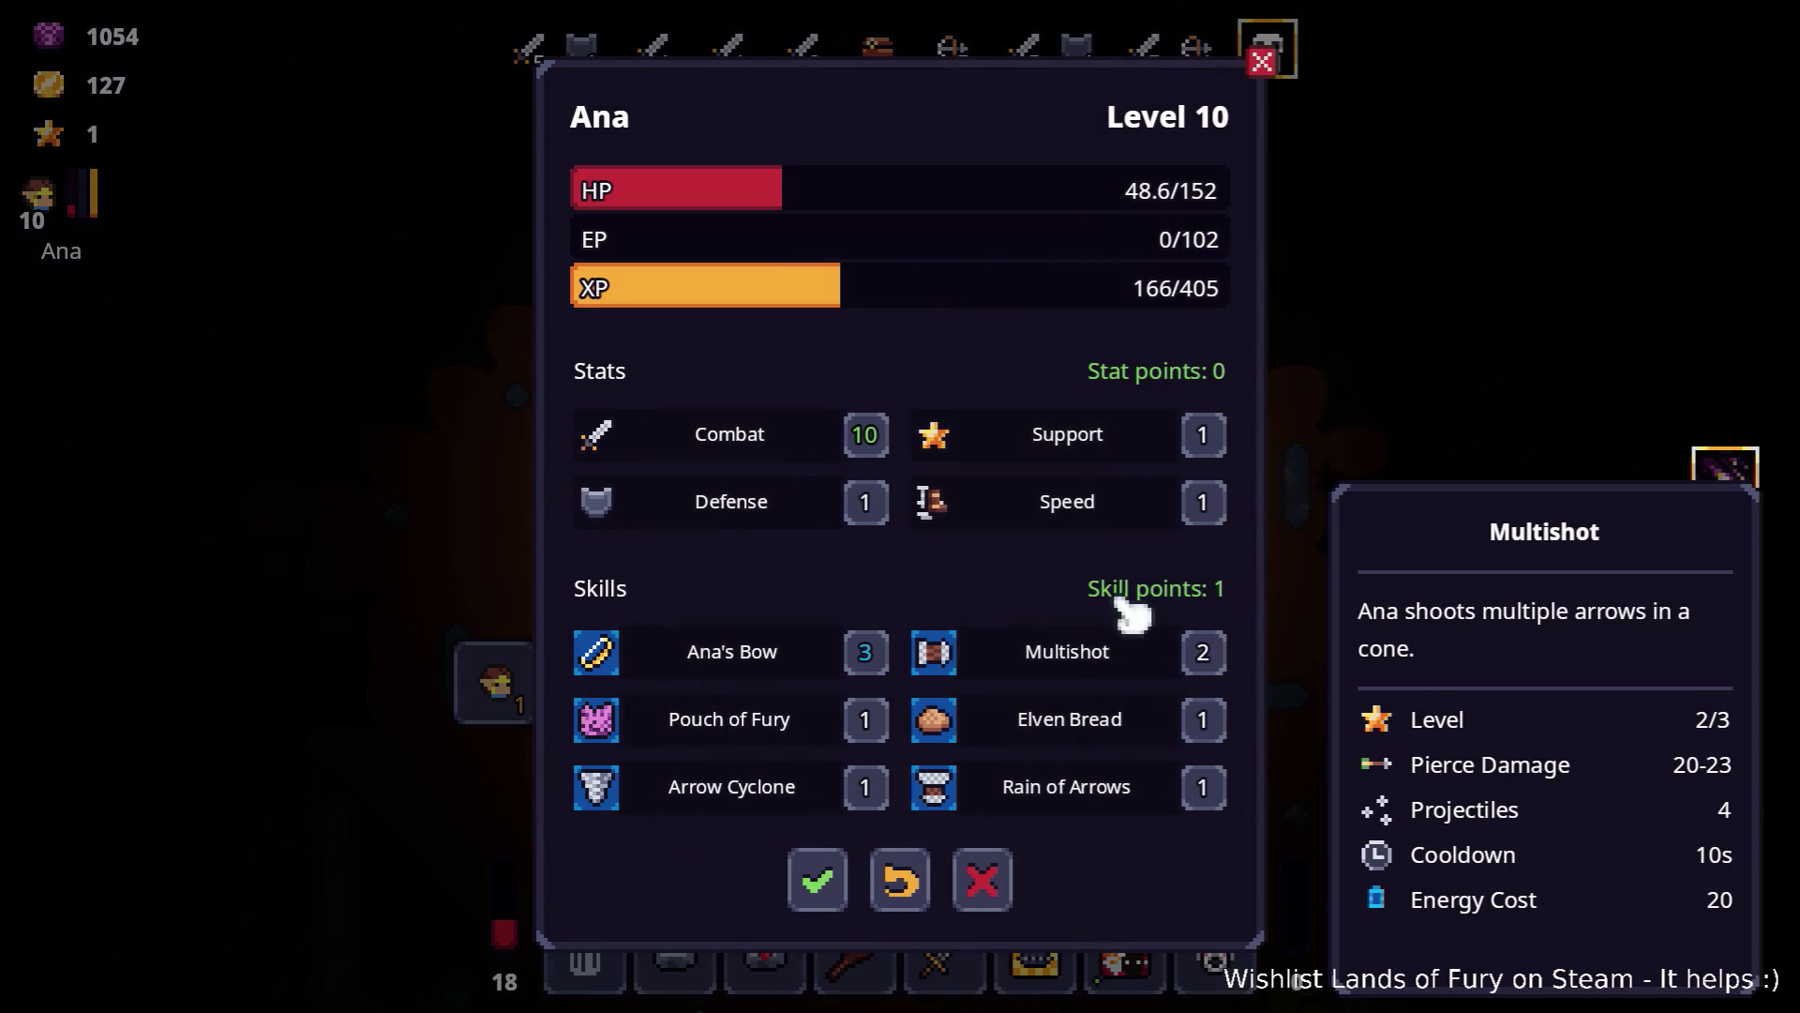
click(824, 886)
key(Escape)
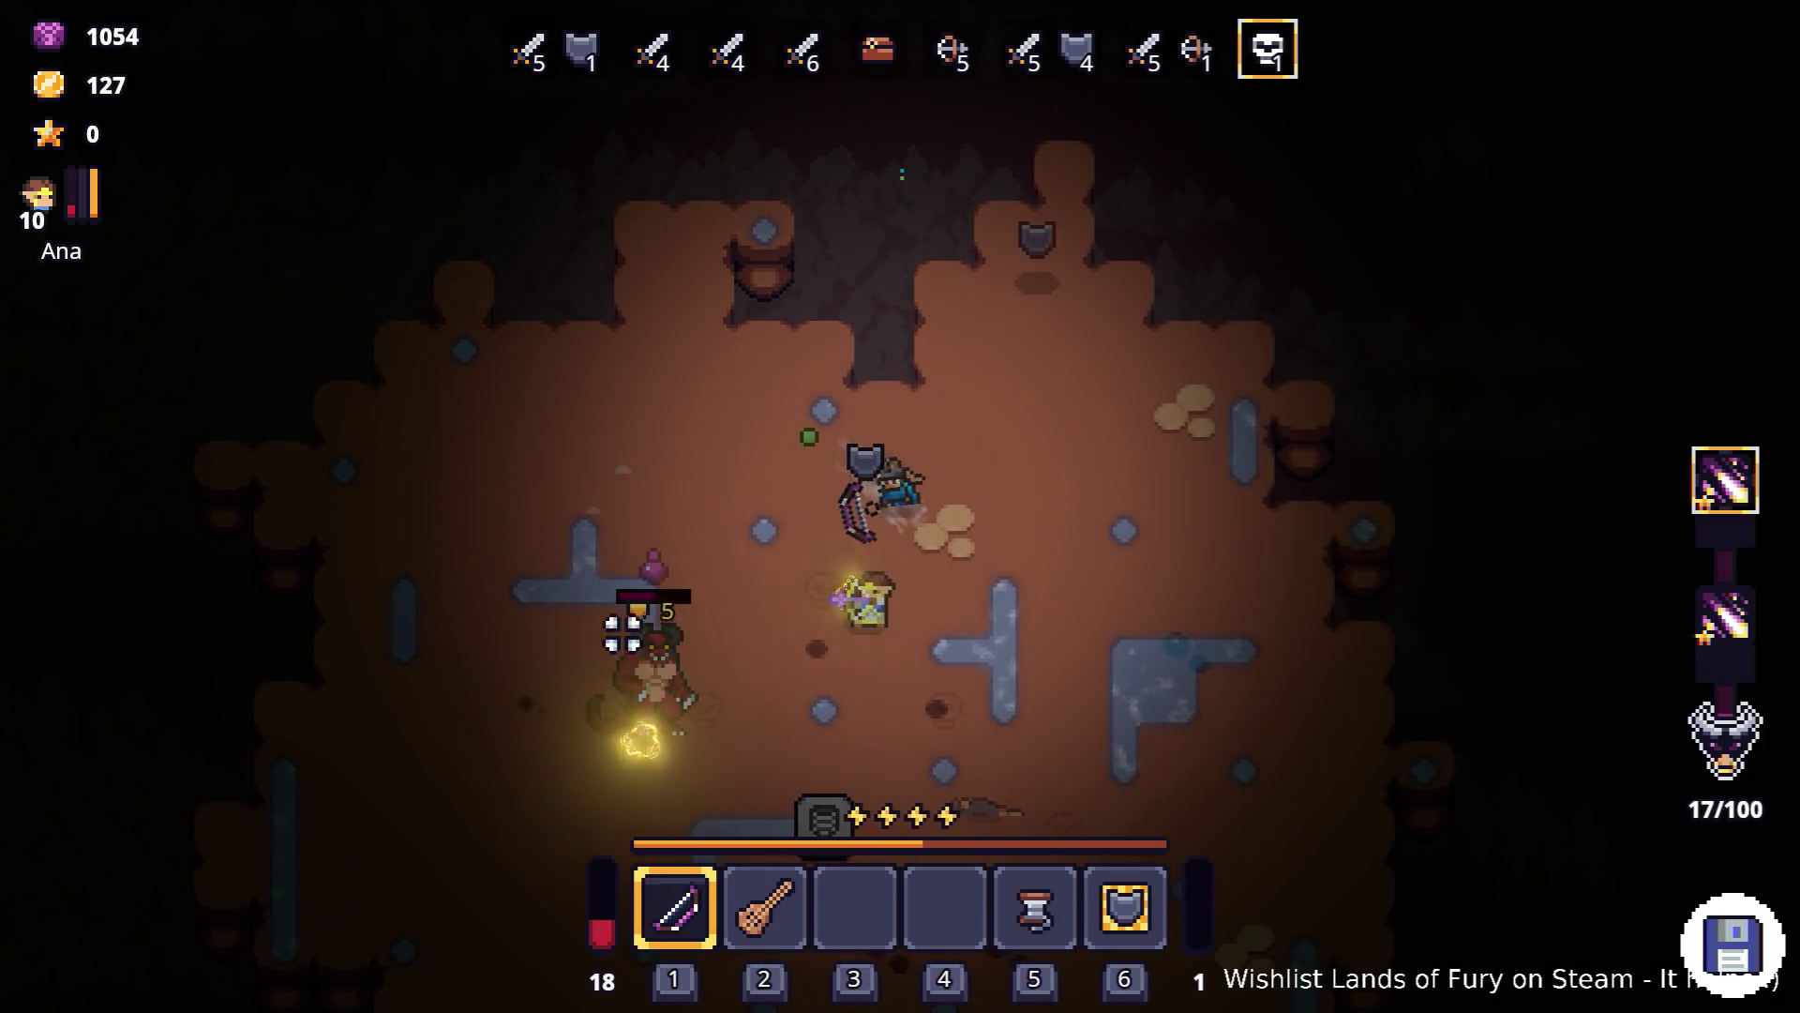
Circle the arena dodging the last demon while arrows wear it down.
key(s)
key(d)
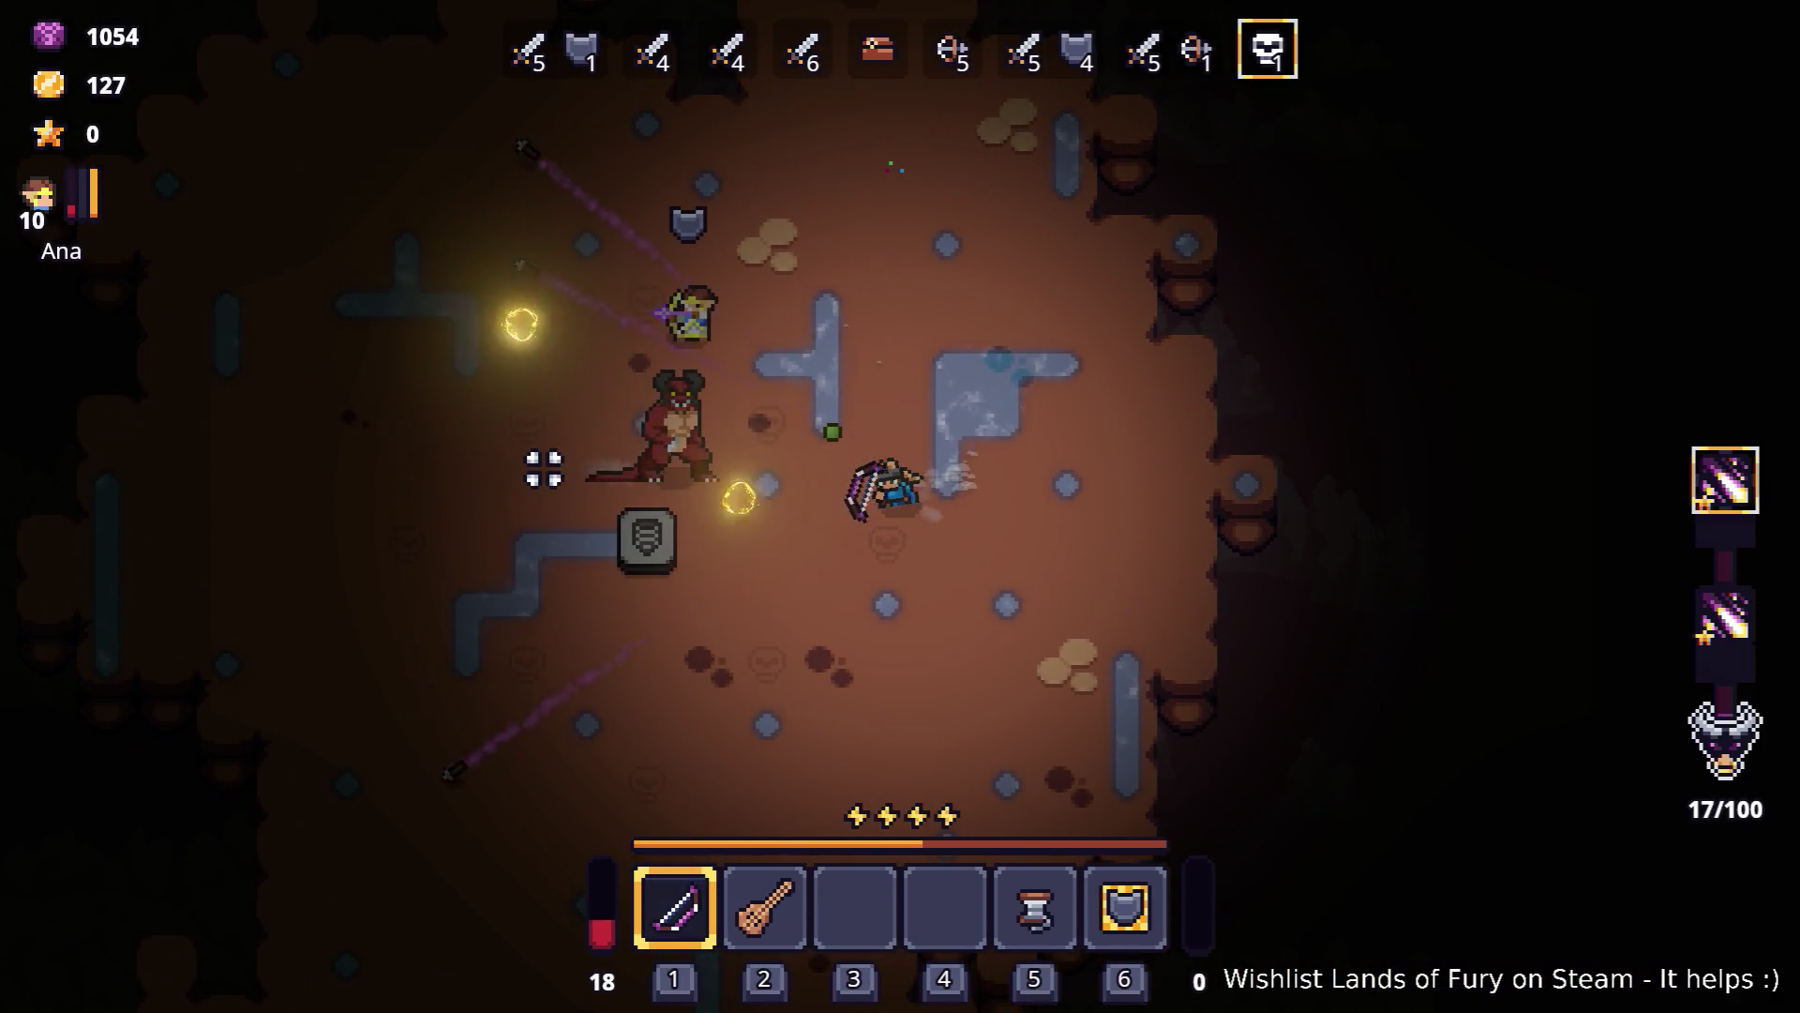
key(s)
key(w)
key(a)
key(a)
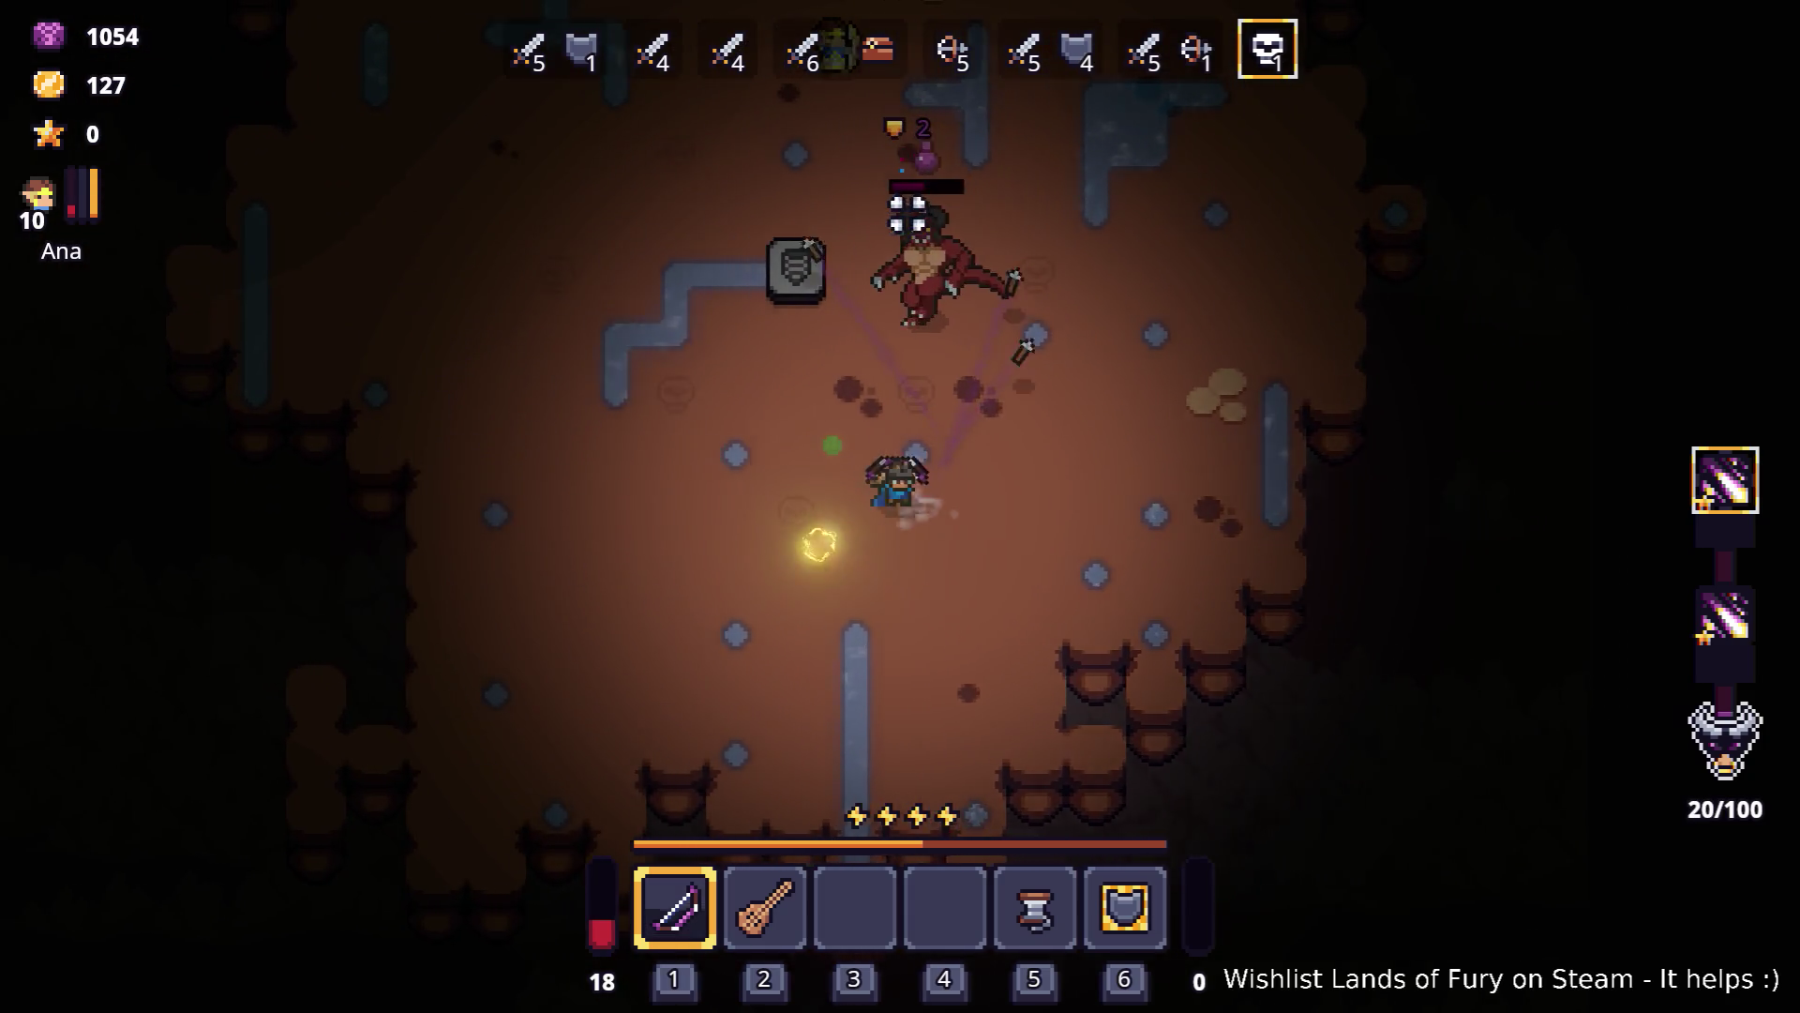
key(w)
key(a)
key(a)
key(s)
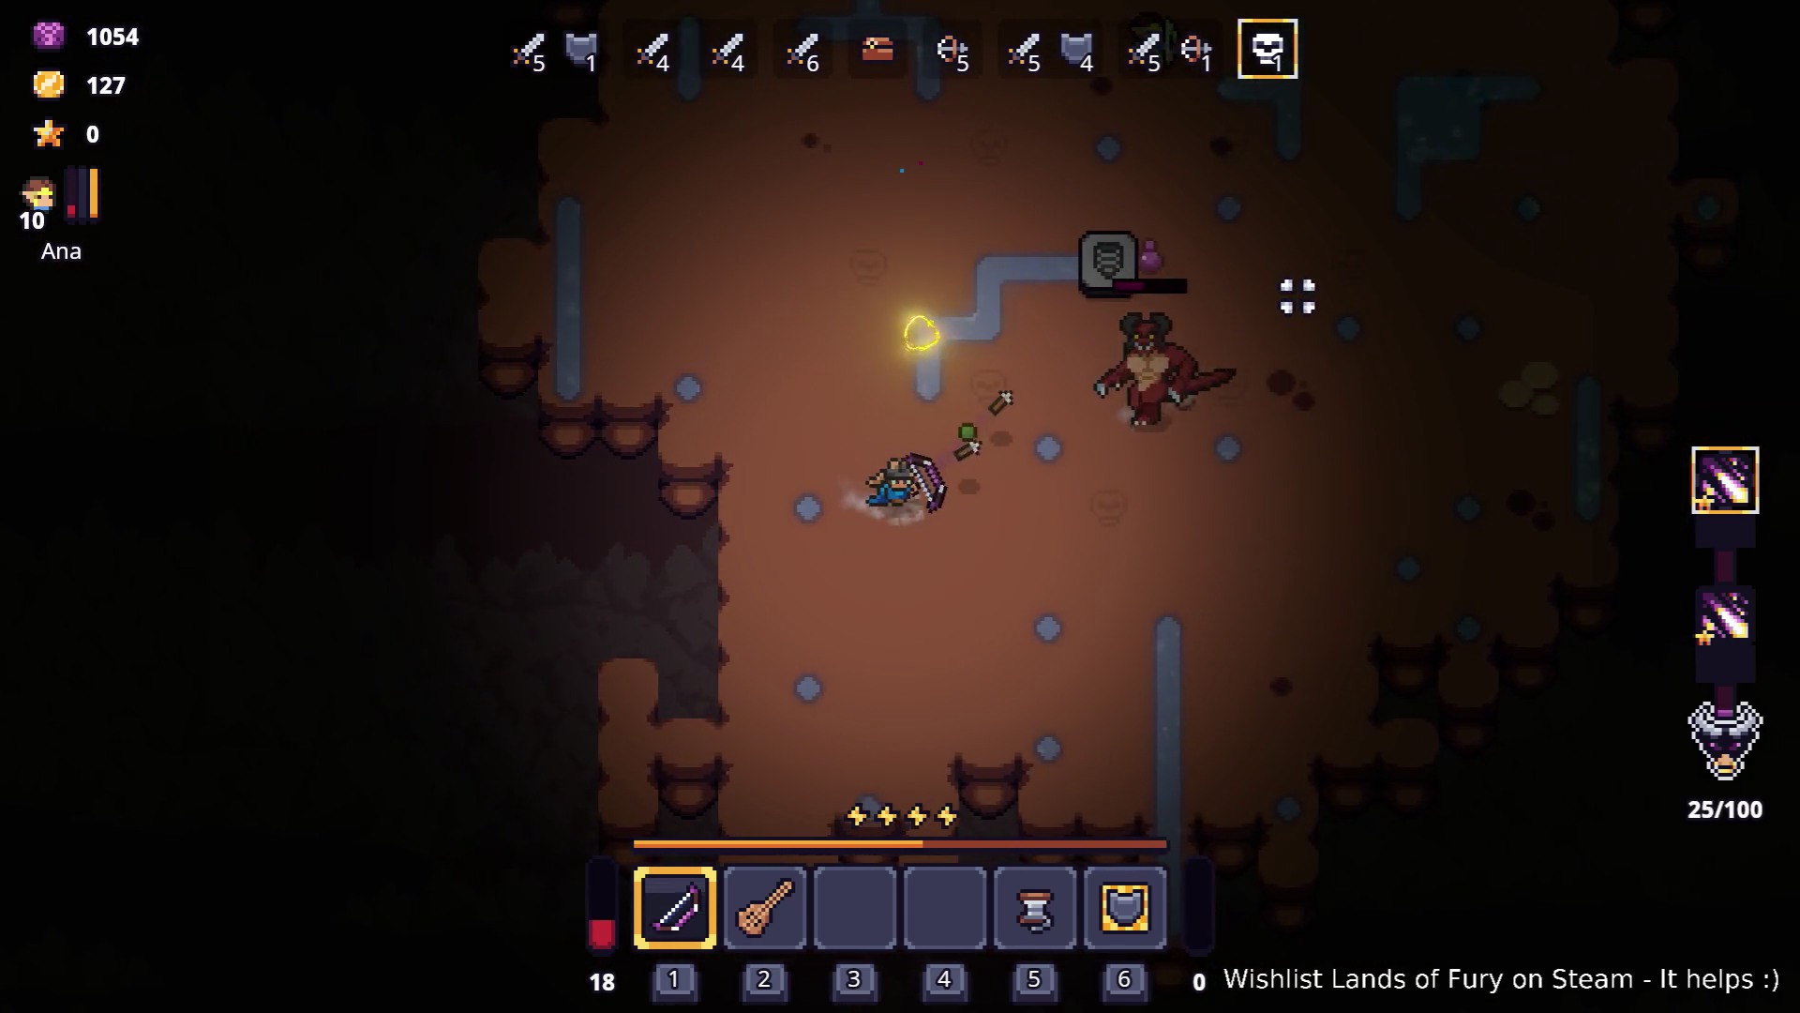
key(s)
key(d)
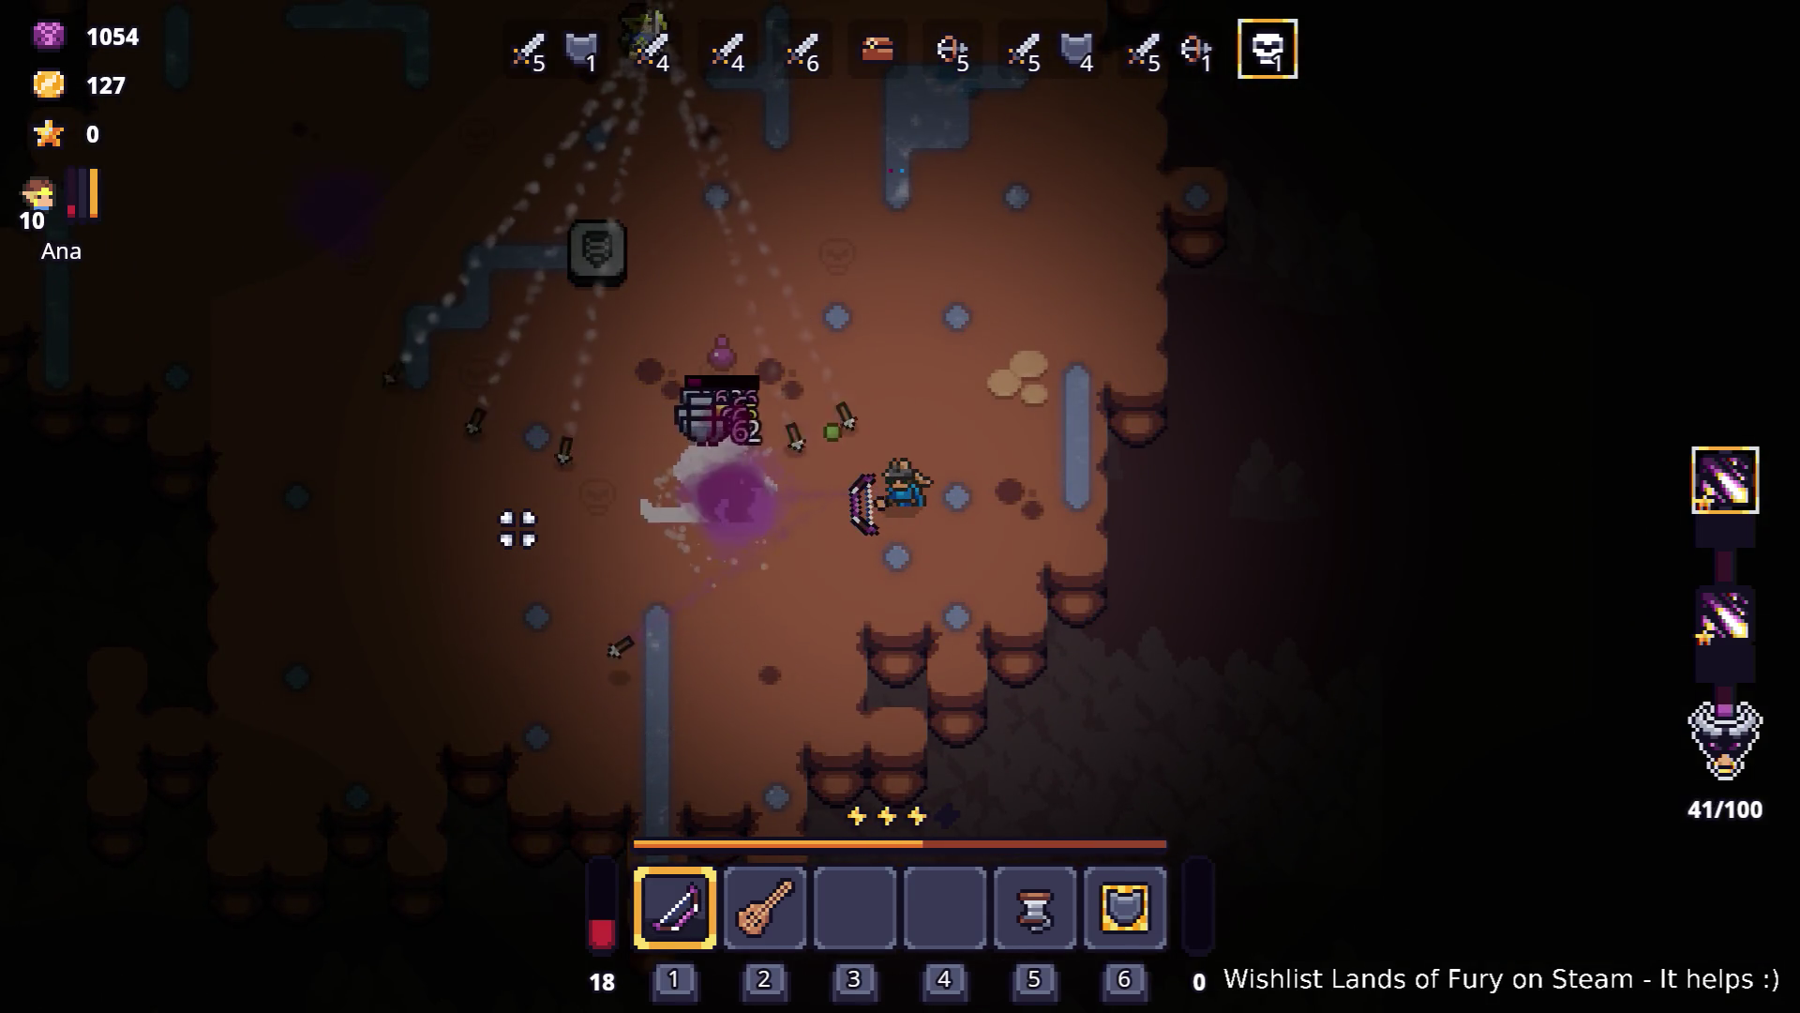
Dash around the demon while firing arrows at it.
key(w)
key(d)
key(a)
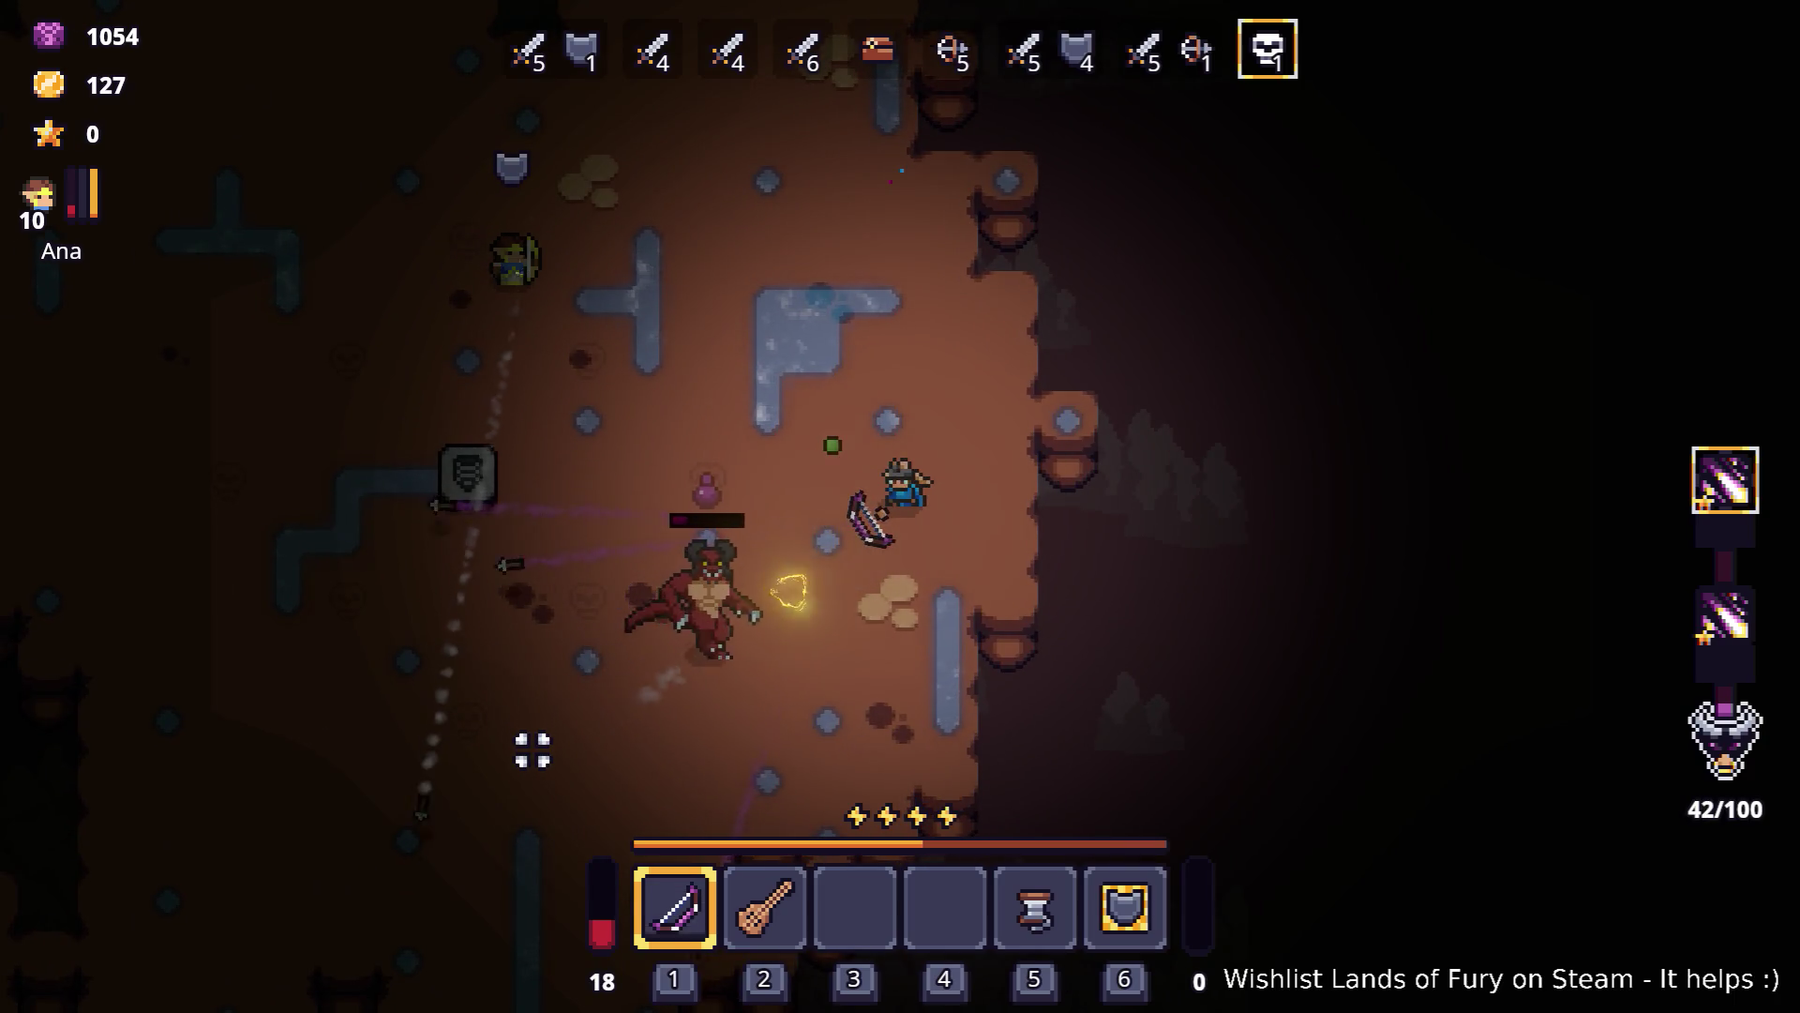
key(a)
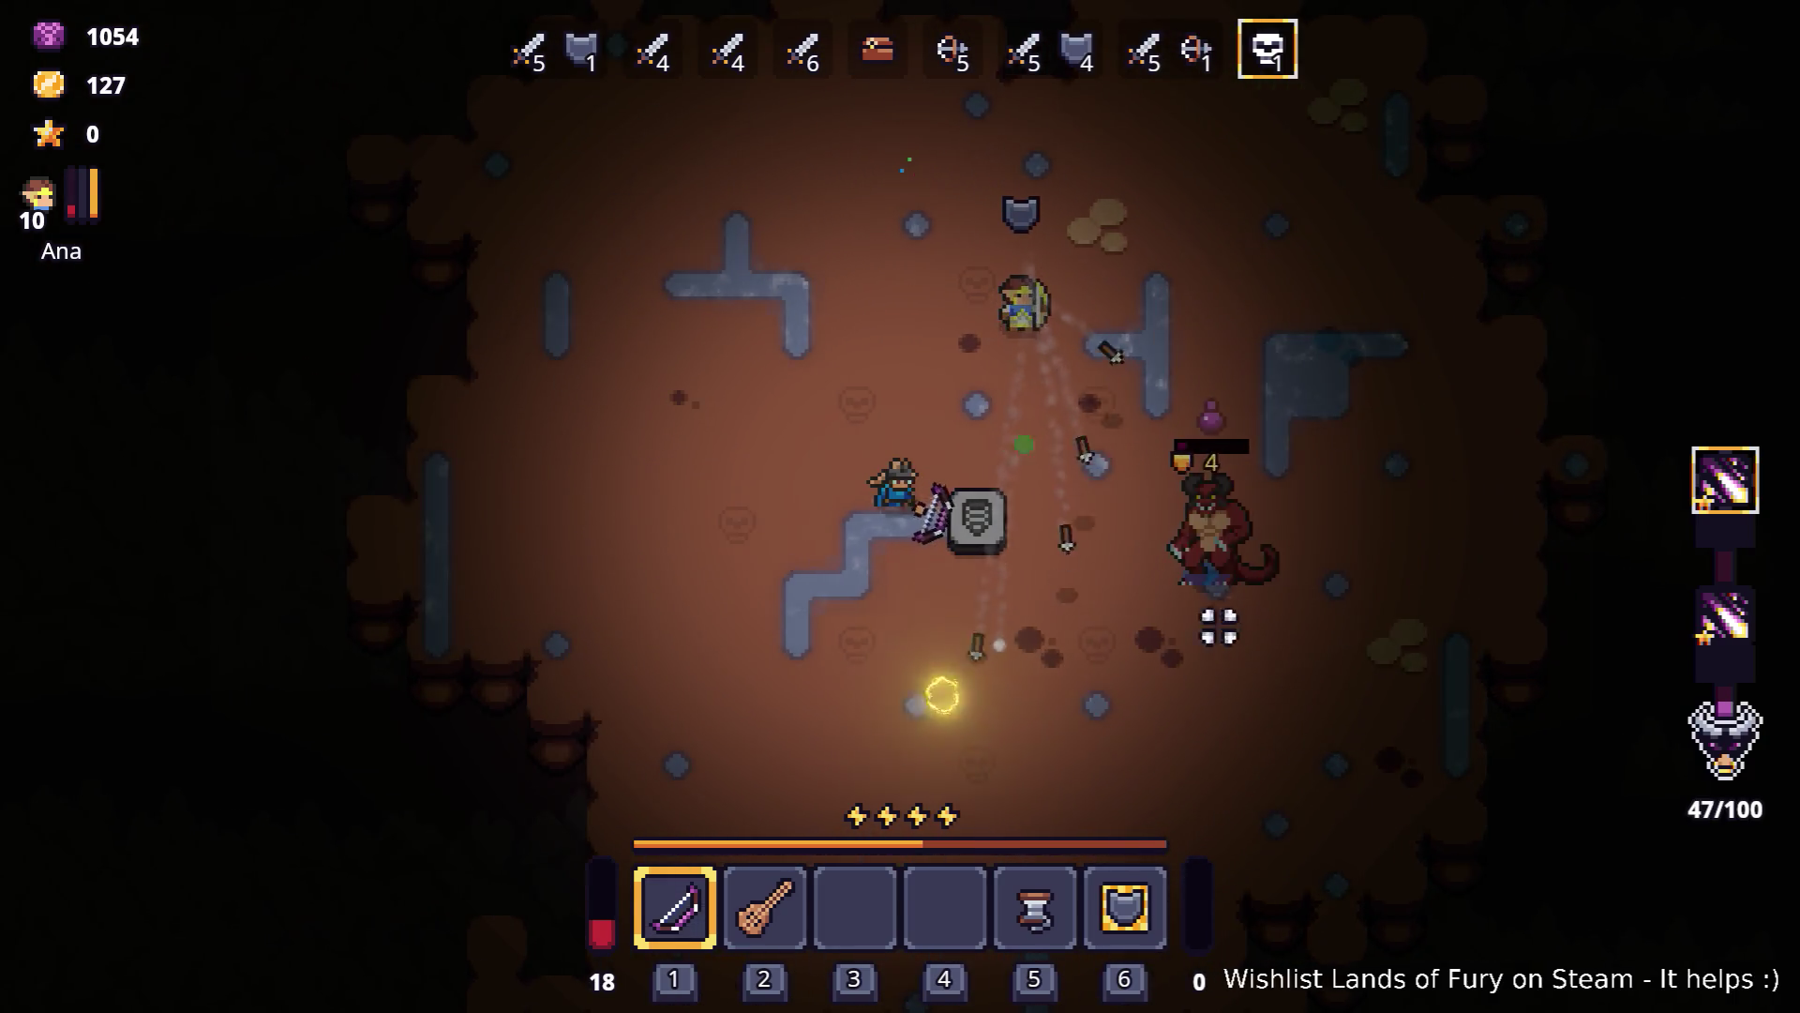
key(s)
key(a)
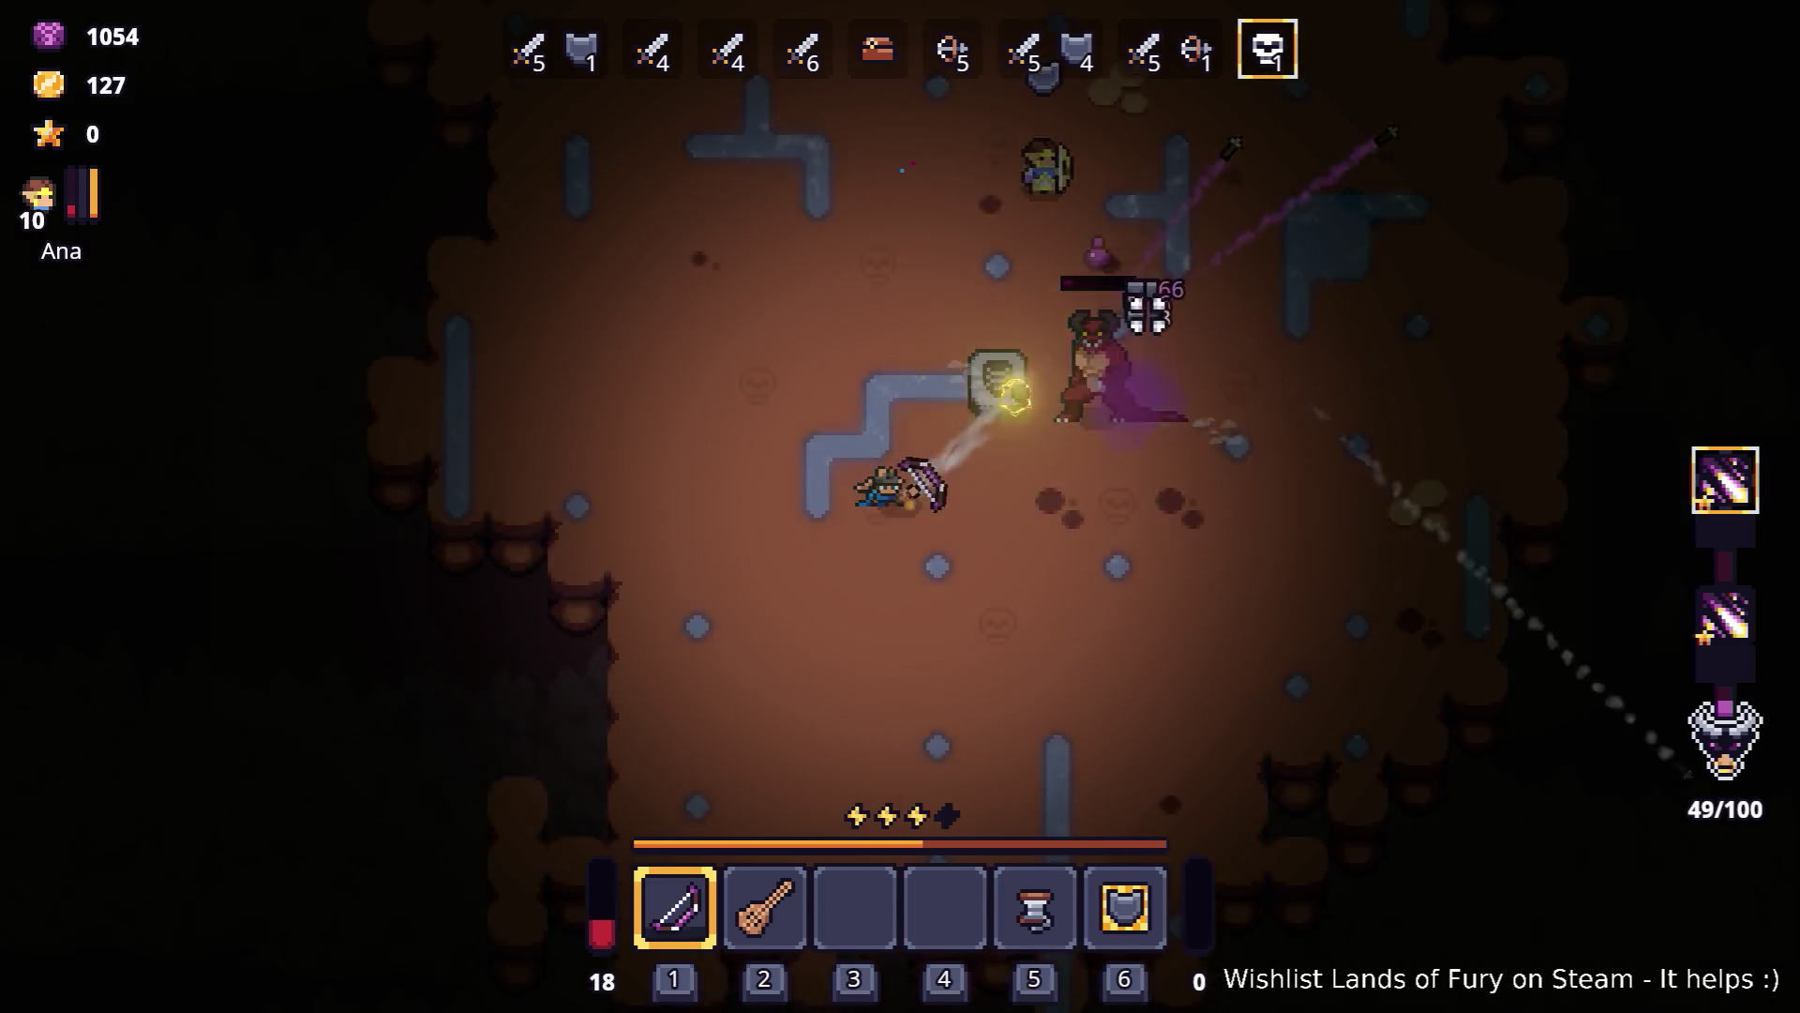
key(d)
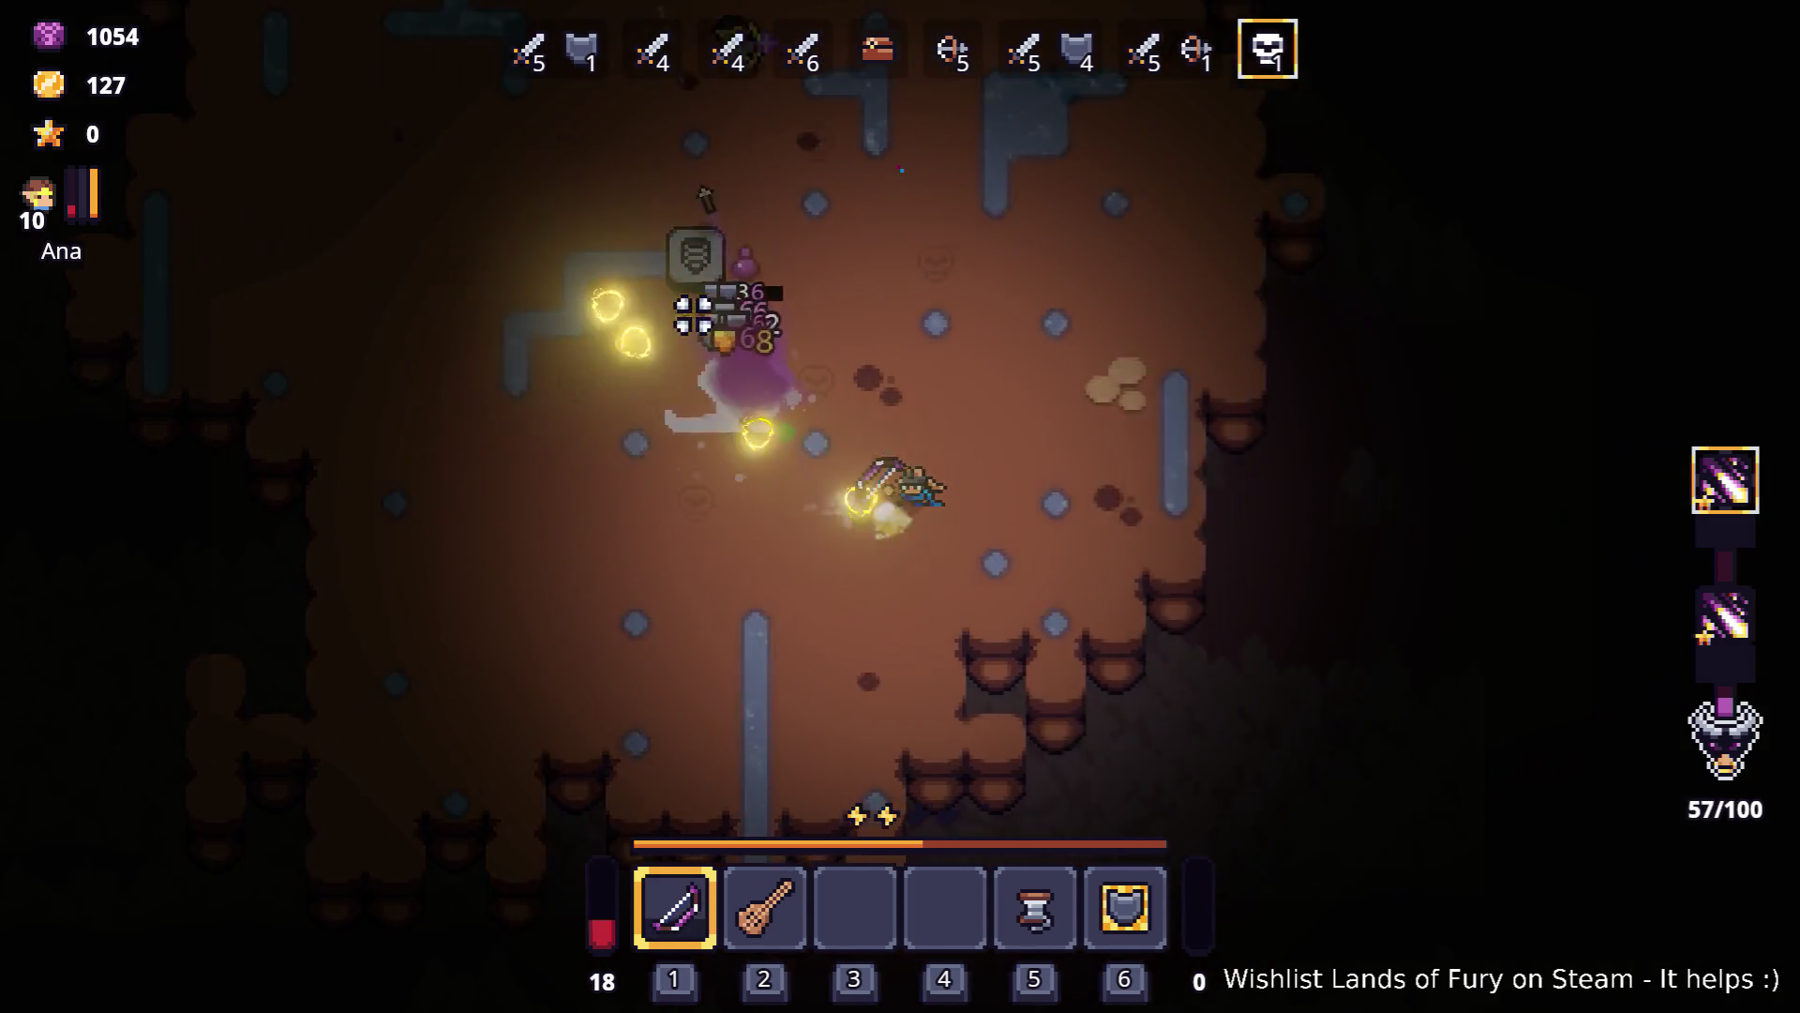
Finish off the demon boss and move around the cleared arena.
key(a)
key(w)
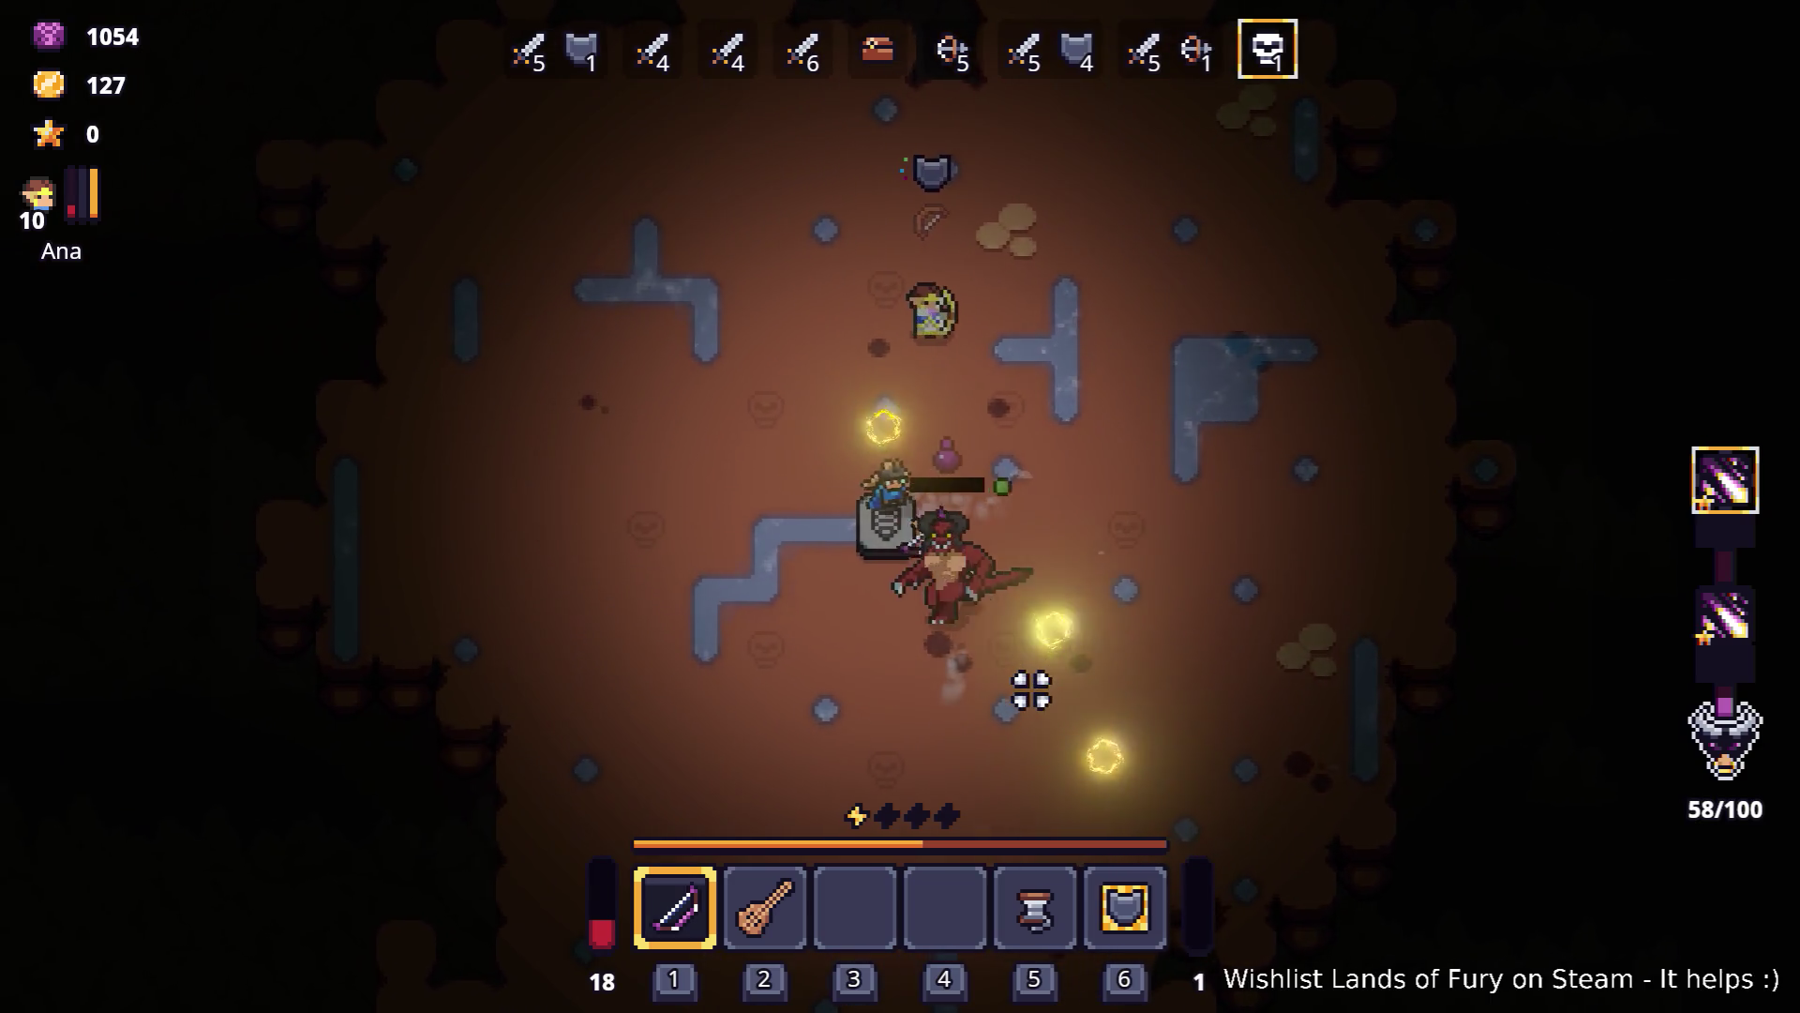
key(s)
key(a)
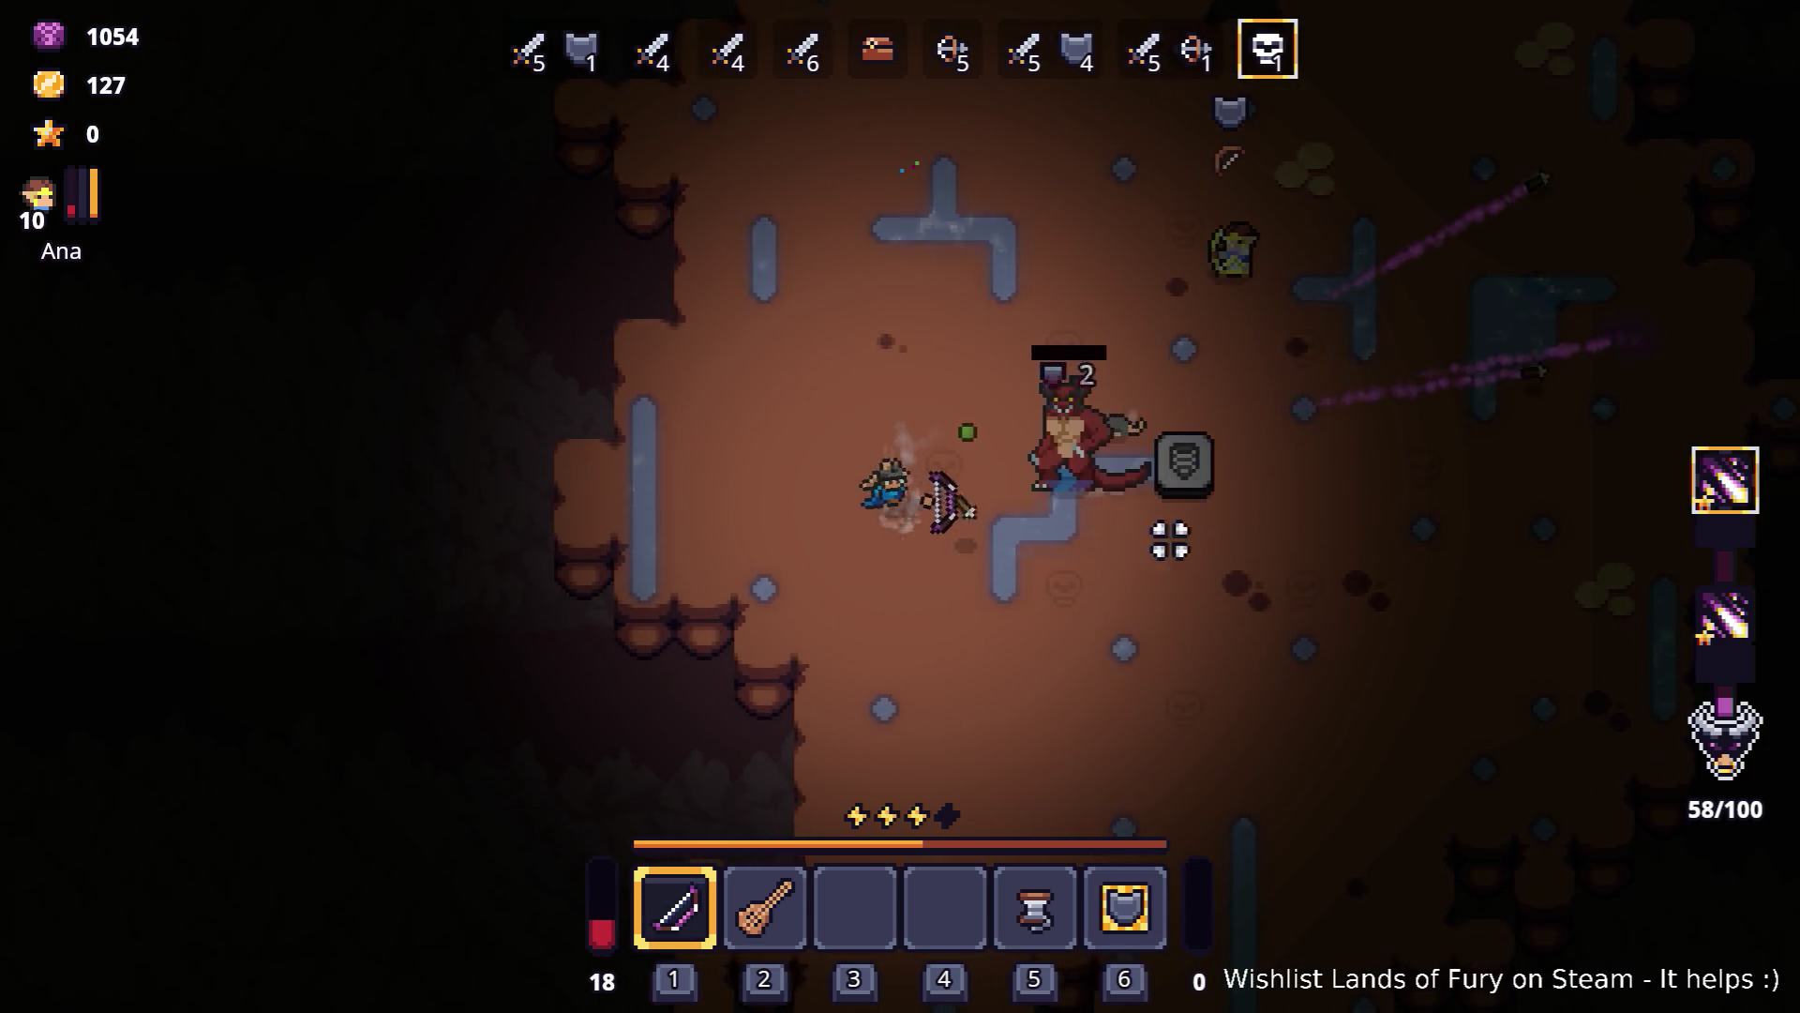
key(d)
key(s)
key(a)
key(w)
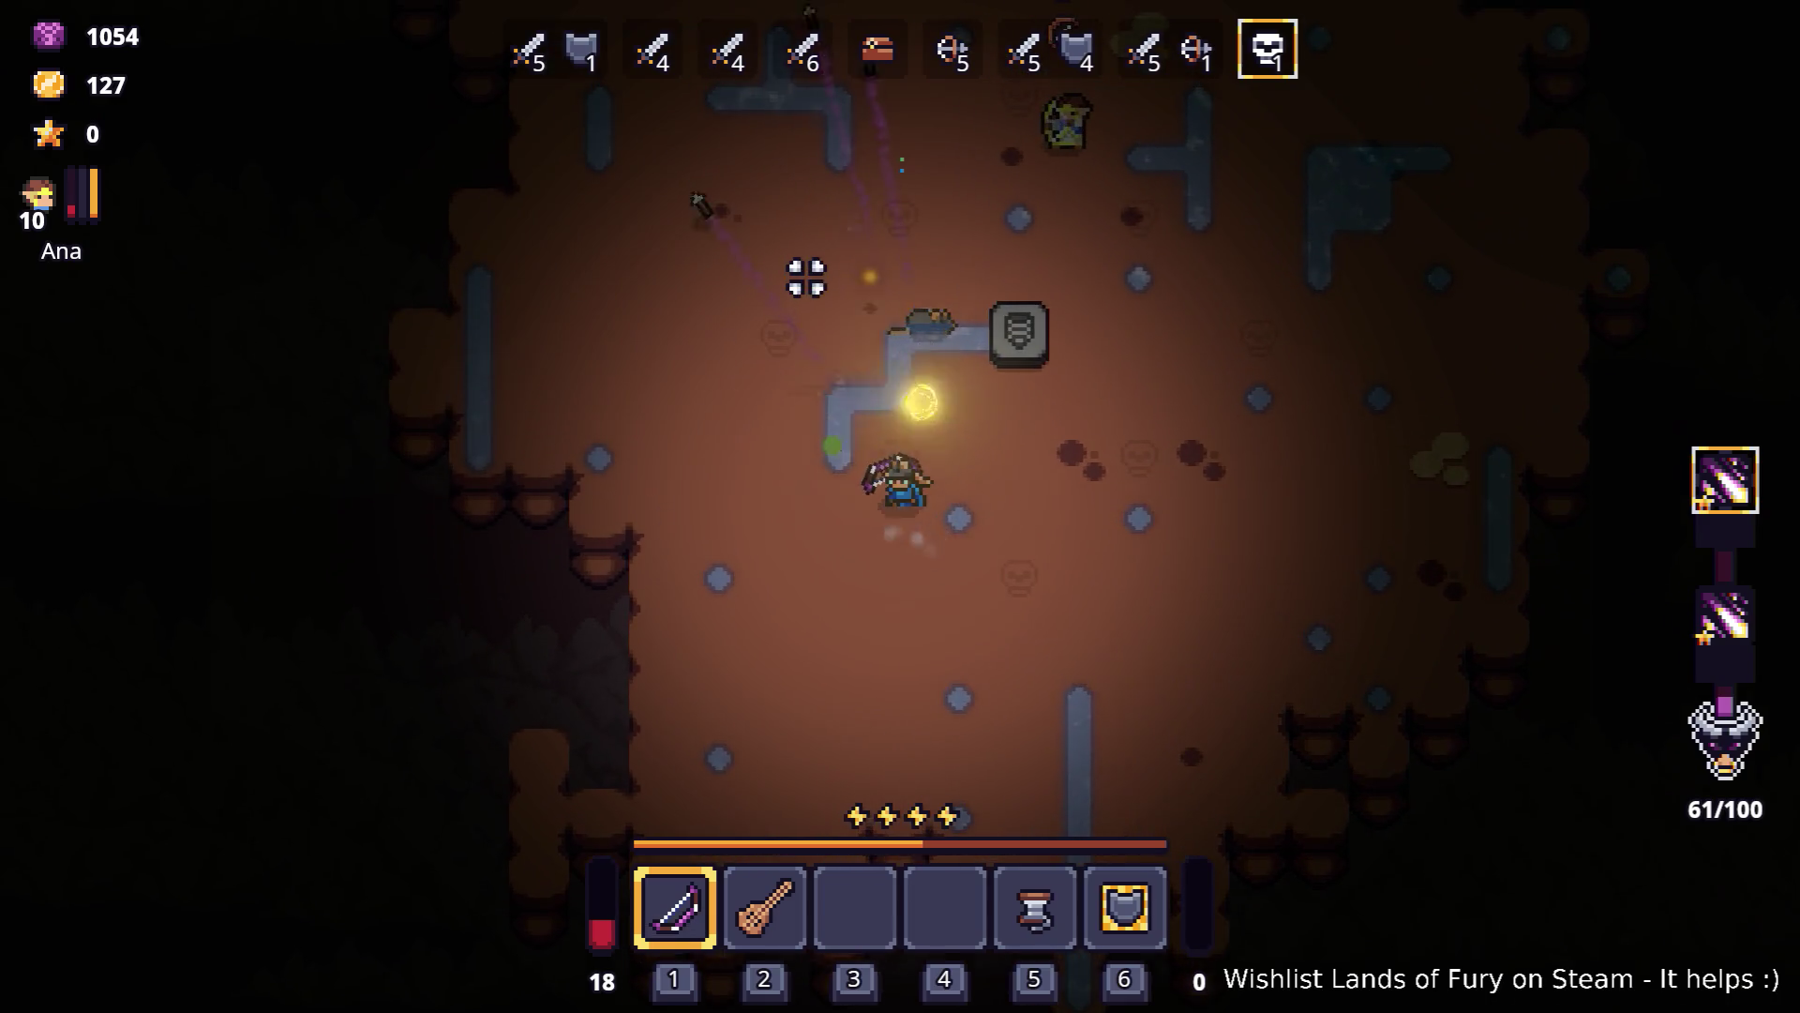
key(d)
key(w)
Pick up the Fireball Rune and descend the hatch into Cavernous Depths.
key(a)
key(w)
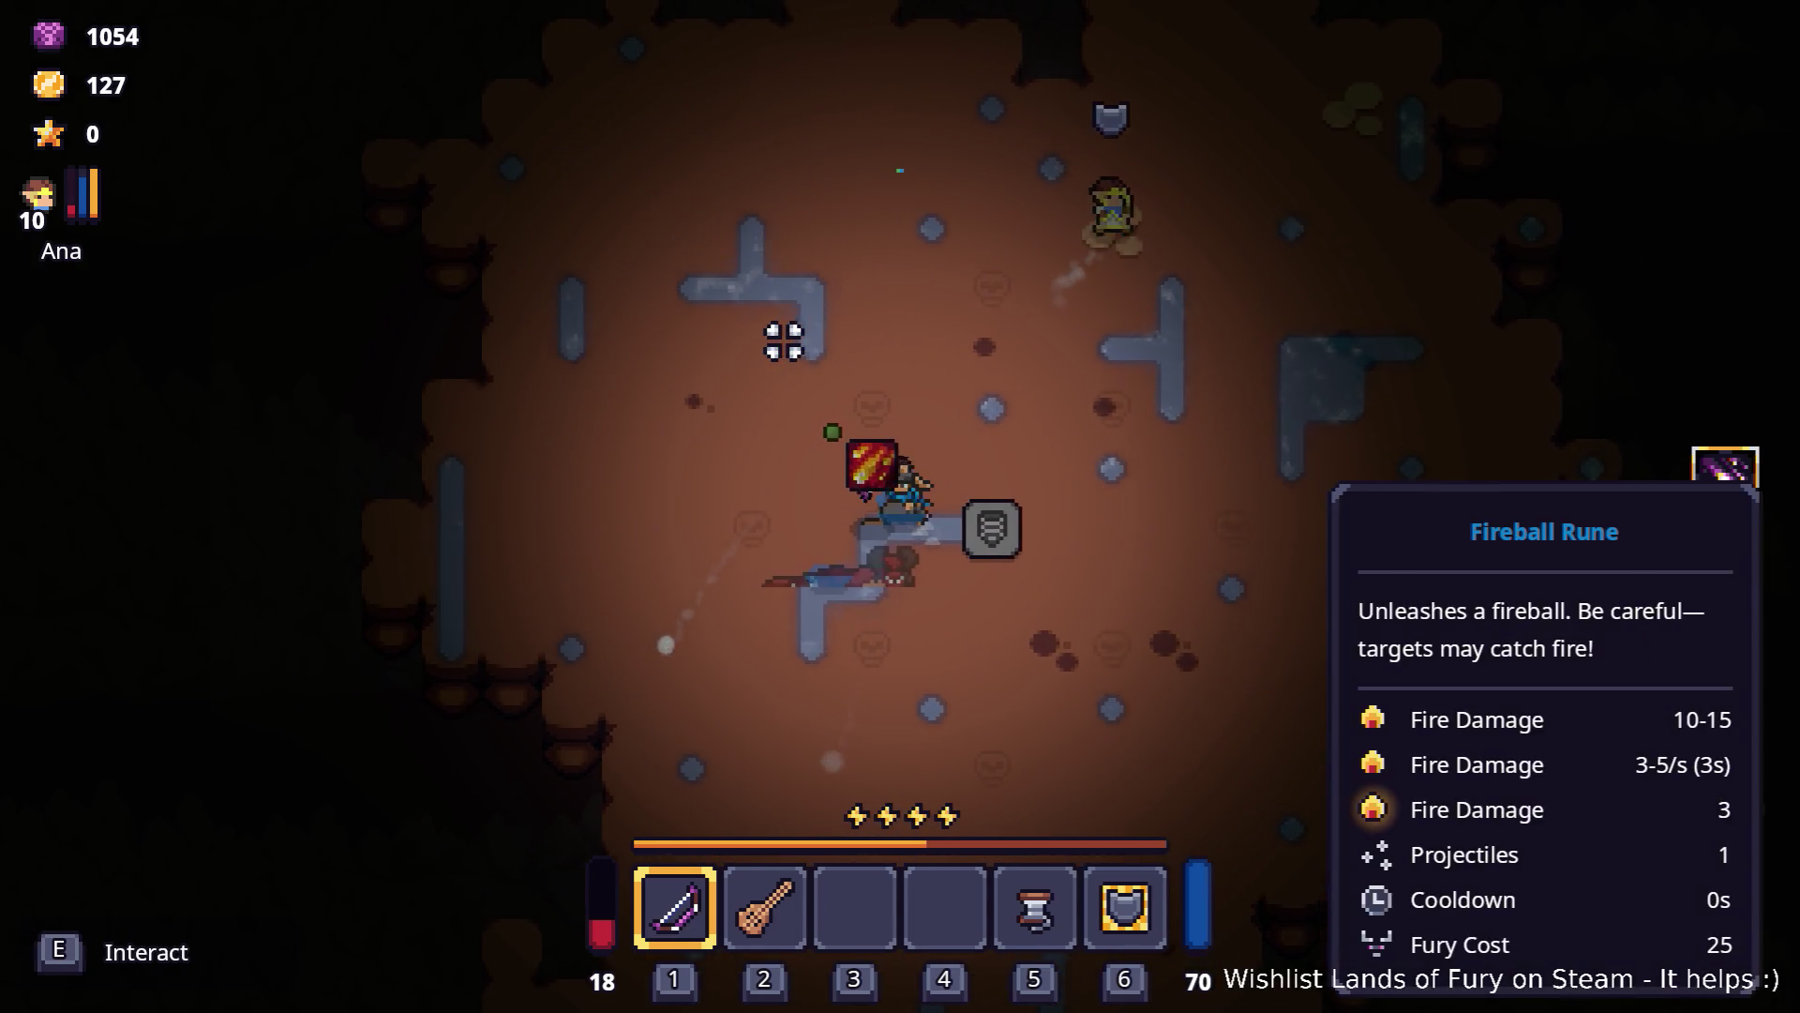
key(e)
key(d)
key(e)
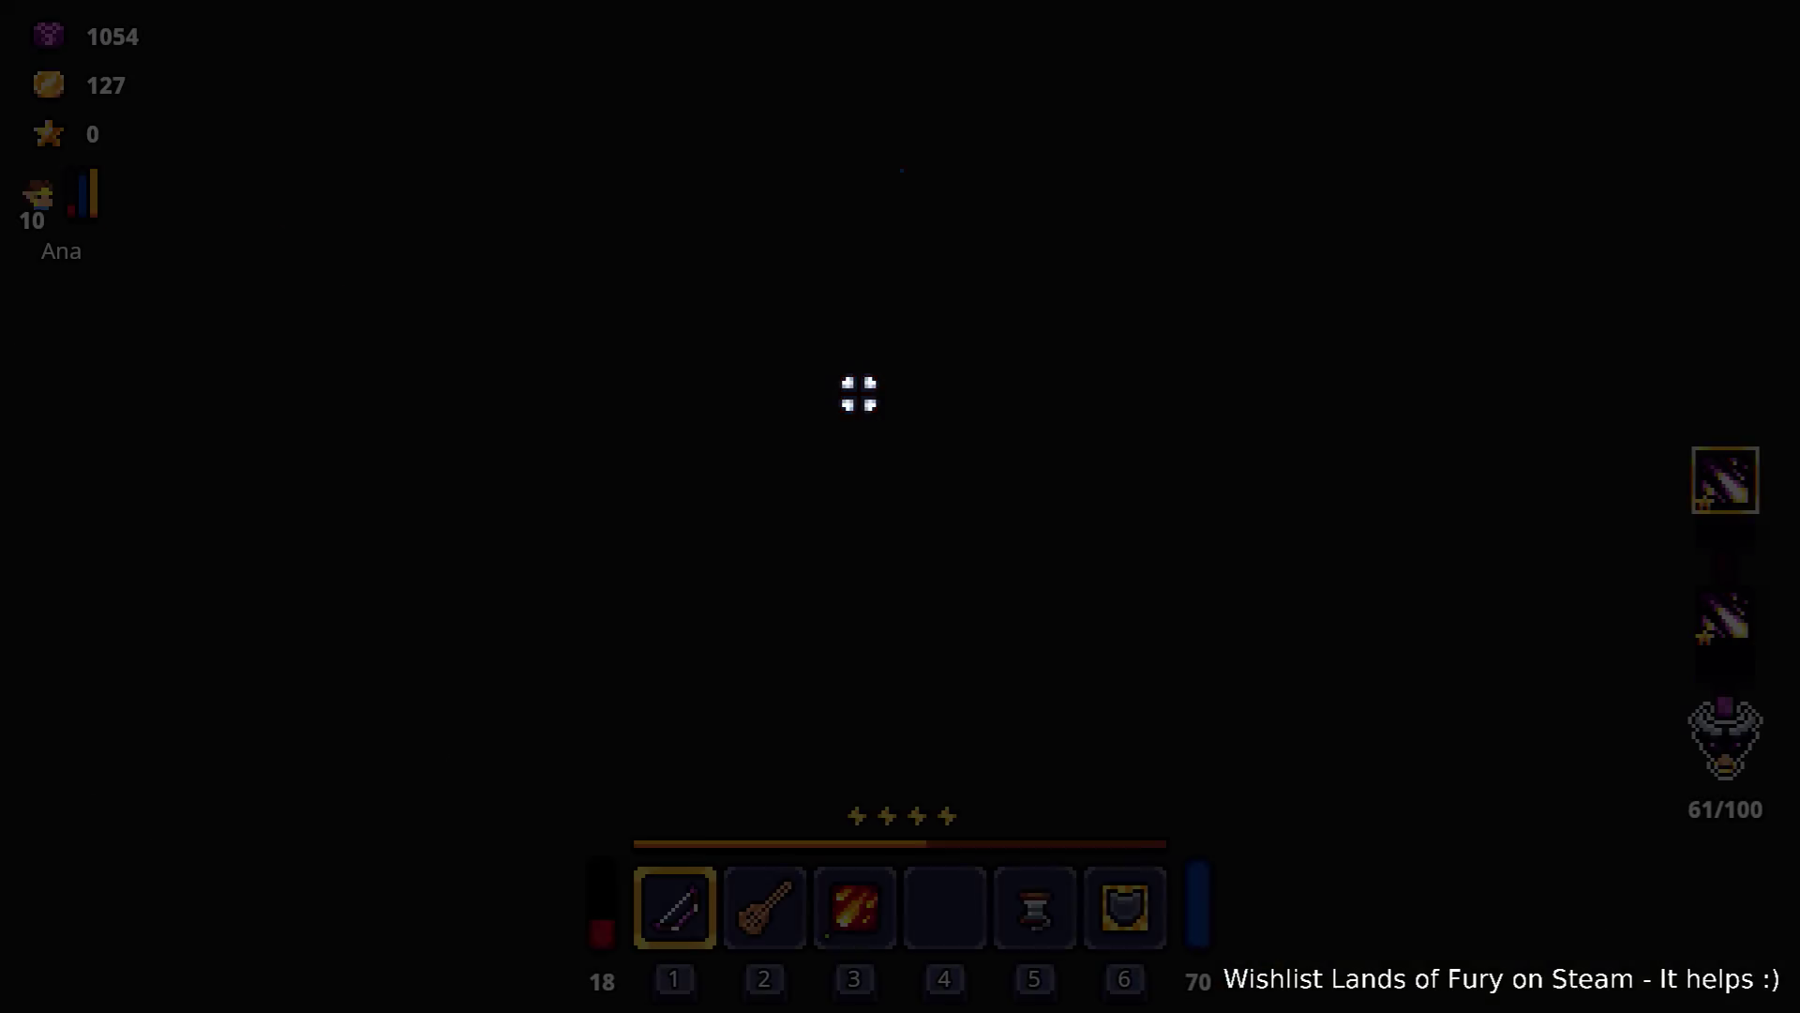
Run and dash upward through the new cave, bringing up the inventory.
key(w)
key(a)
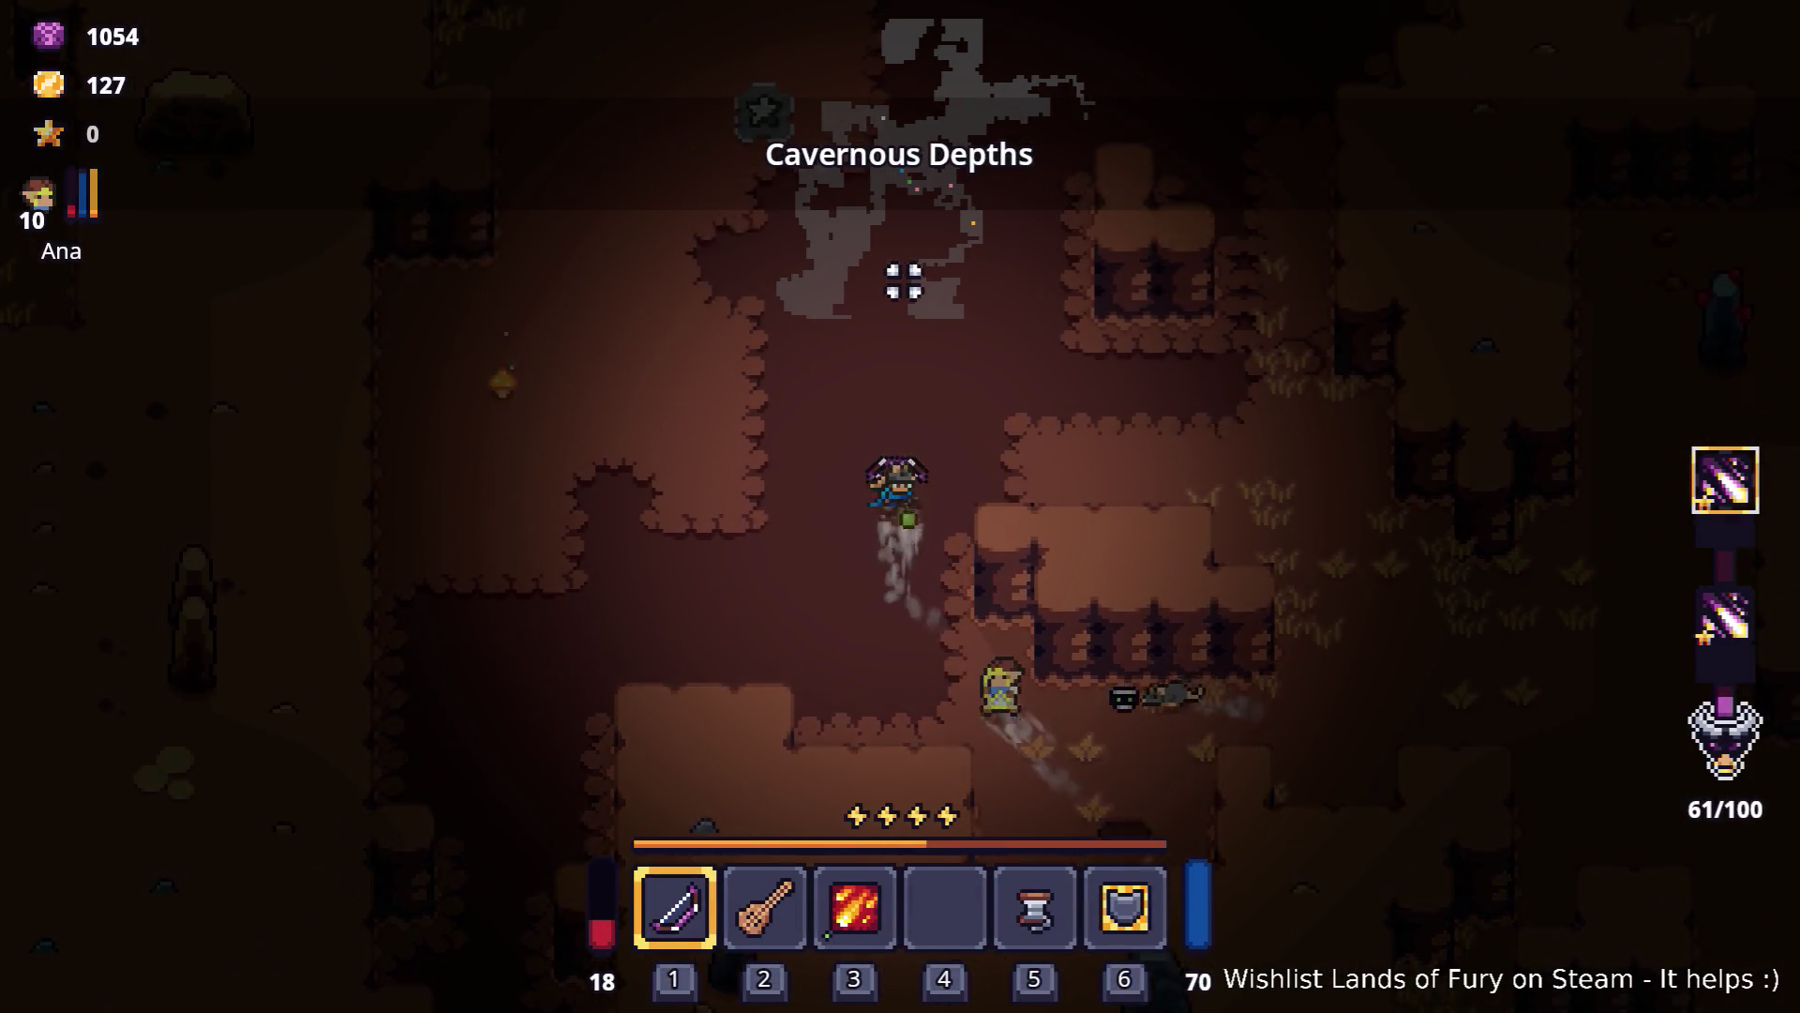
key(Tab)
key(Tab)
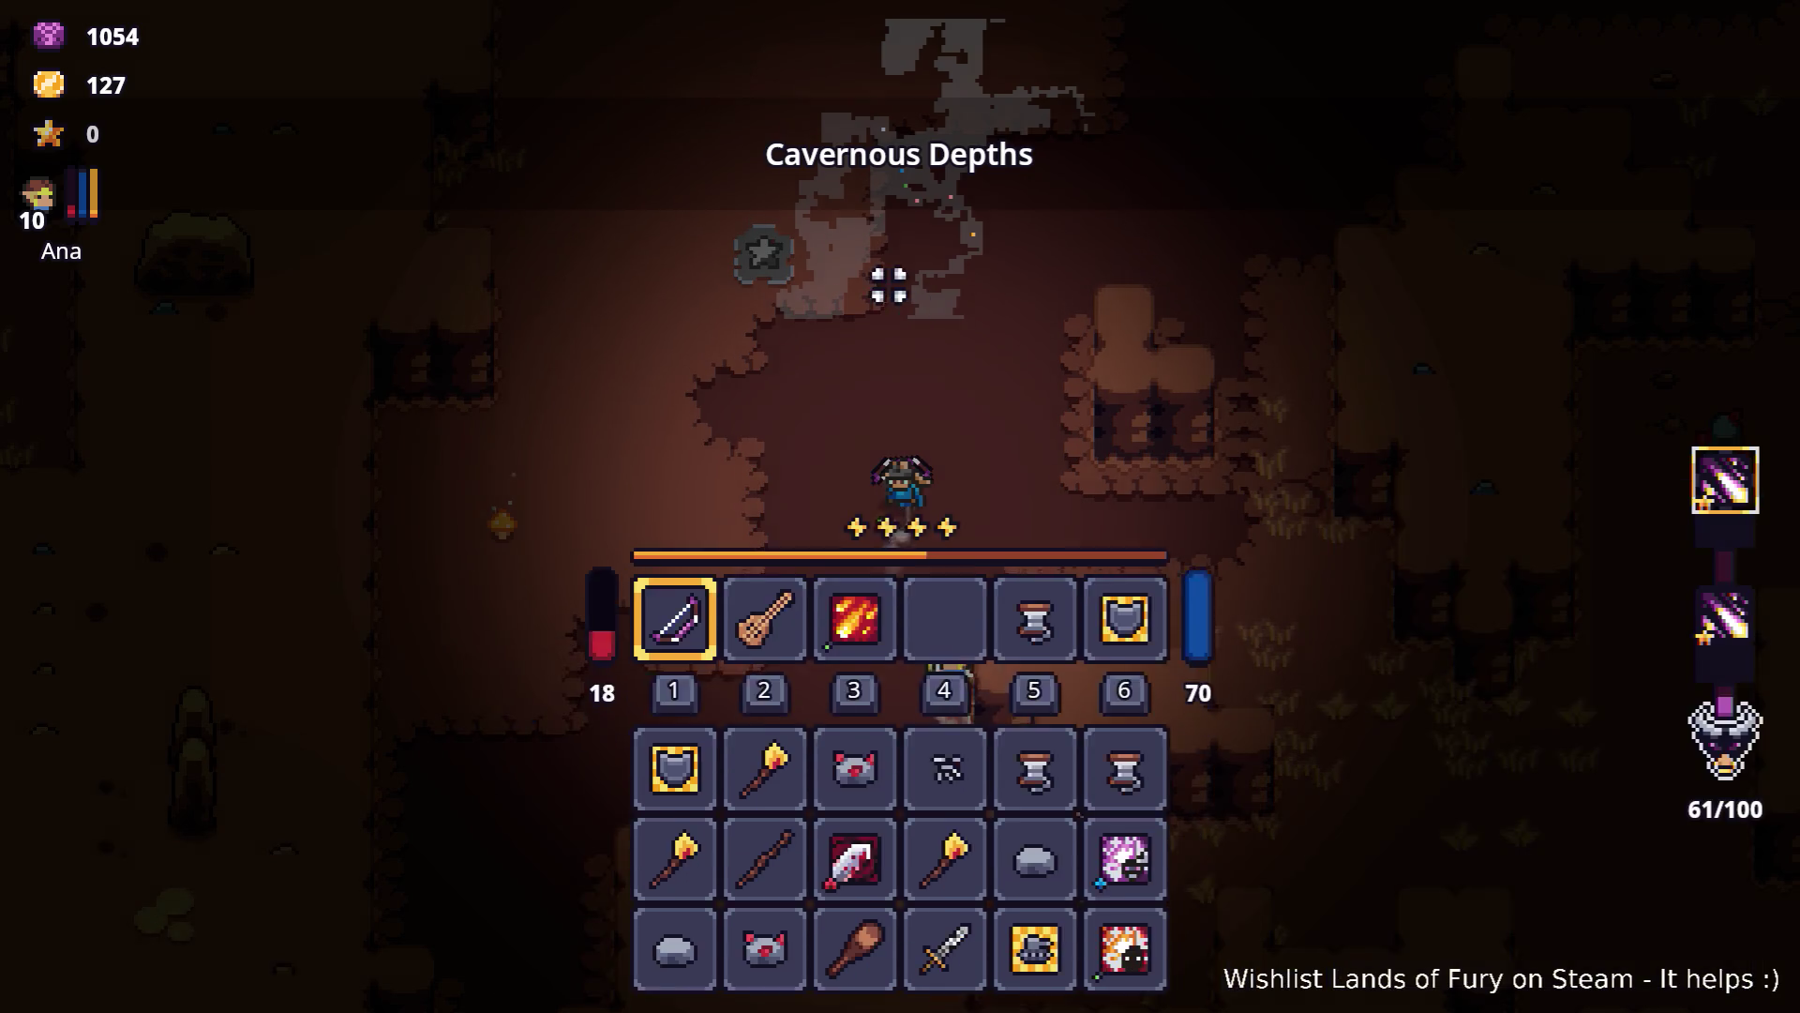
key(w)
key(space)
key(d)
key(Tab)
Replace the bow's first Starfall rune with the Fireball Rune.
right_click(675, 682)
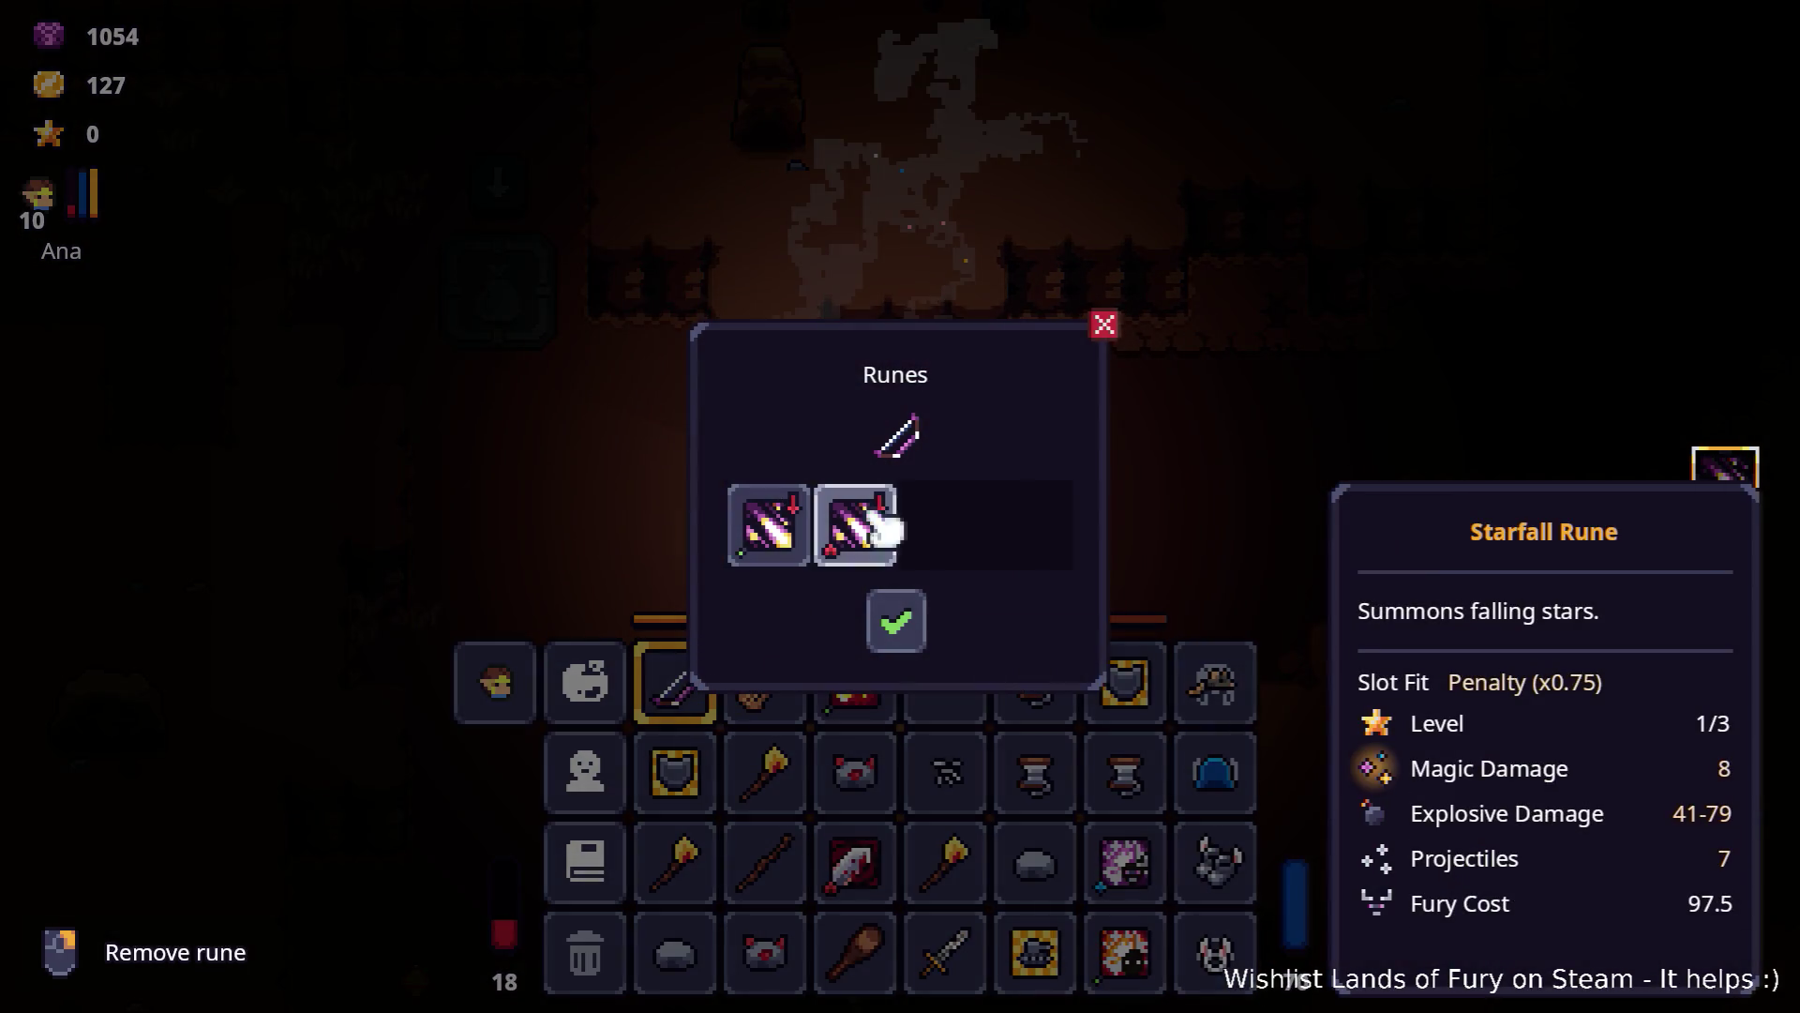
click(792, 540)
click(792, 535)
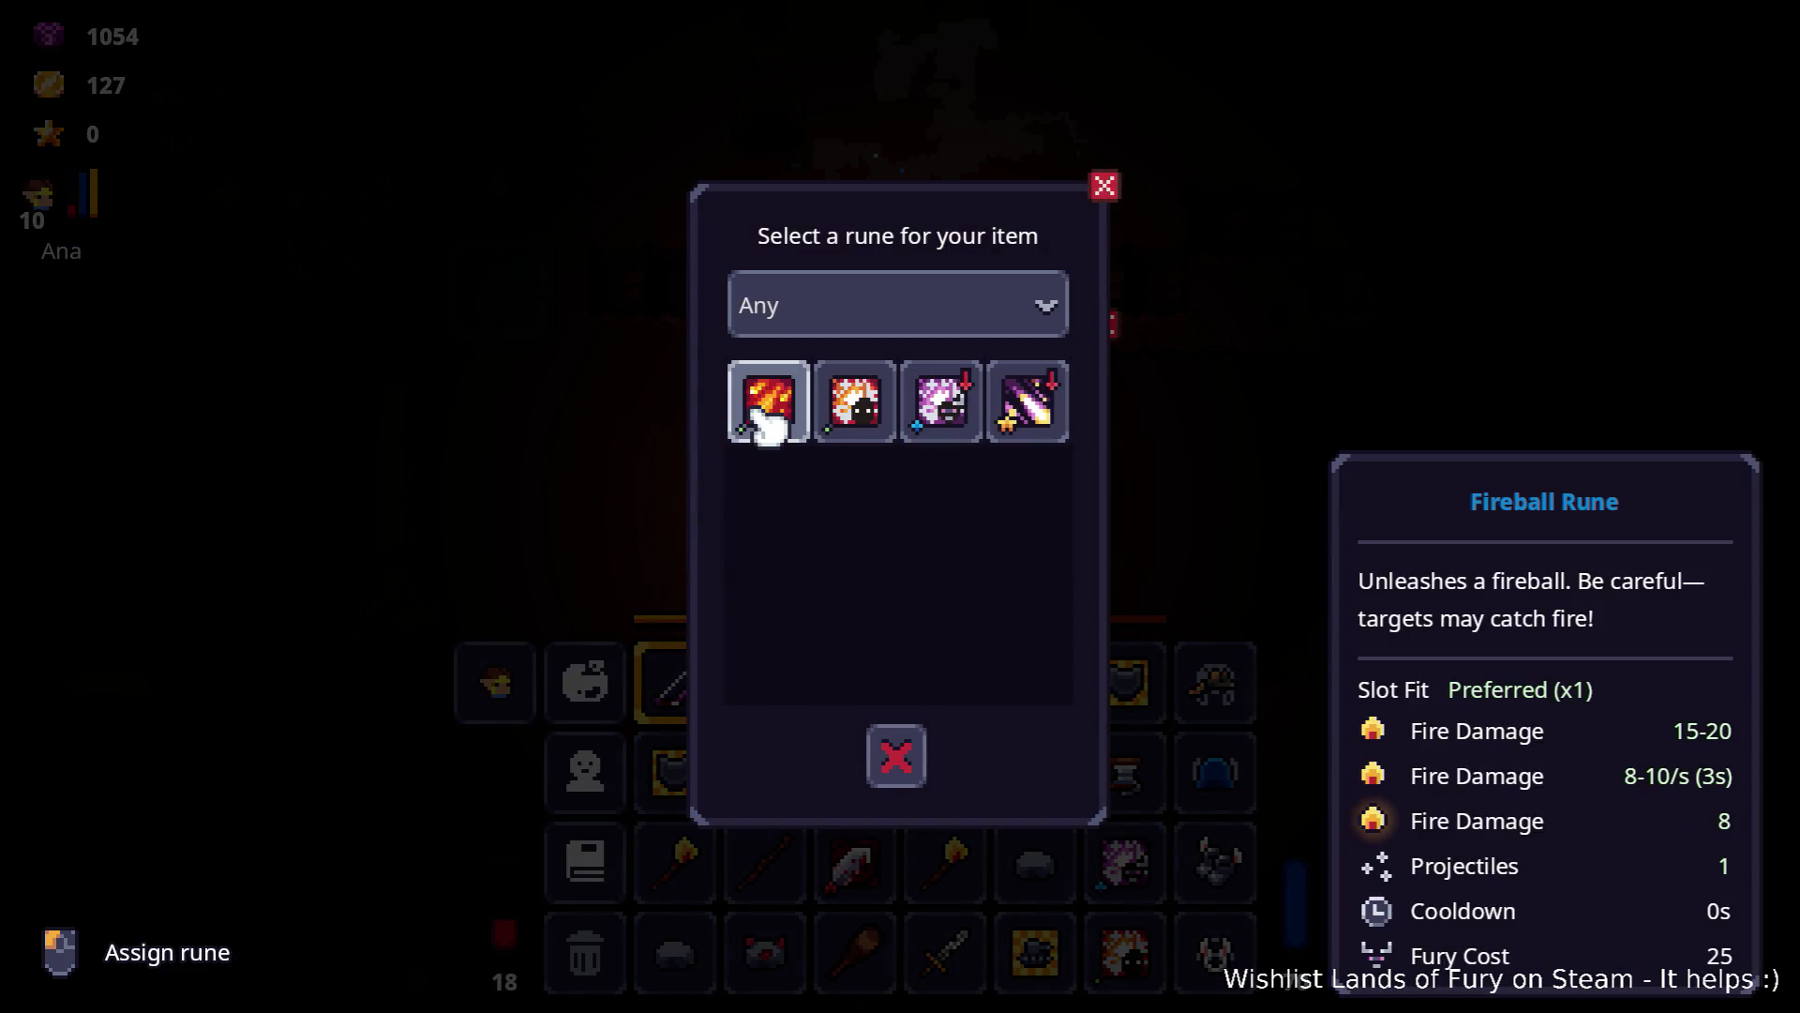
click(770, 420)
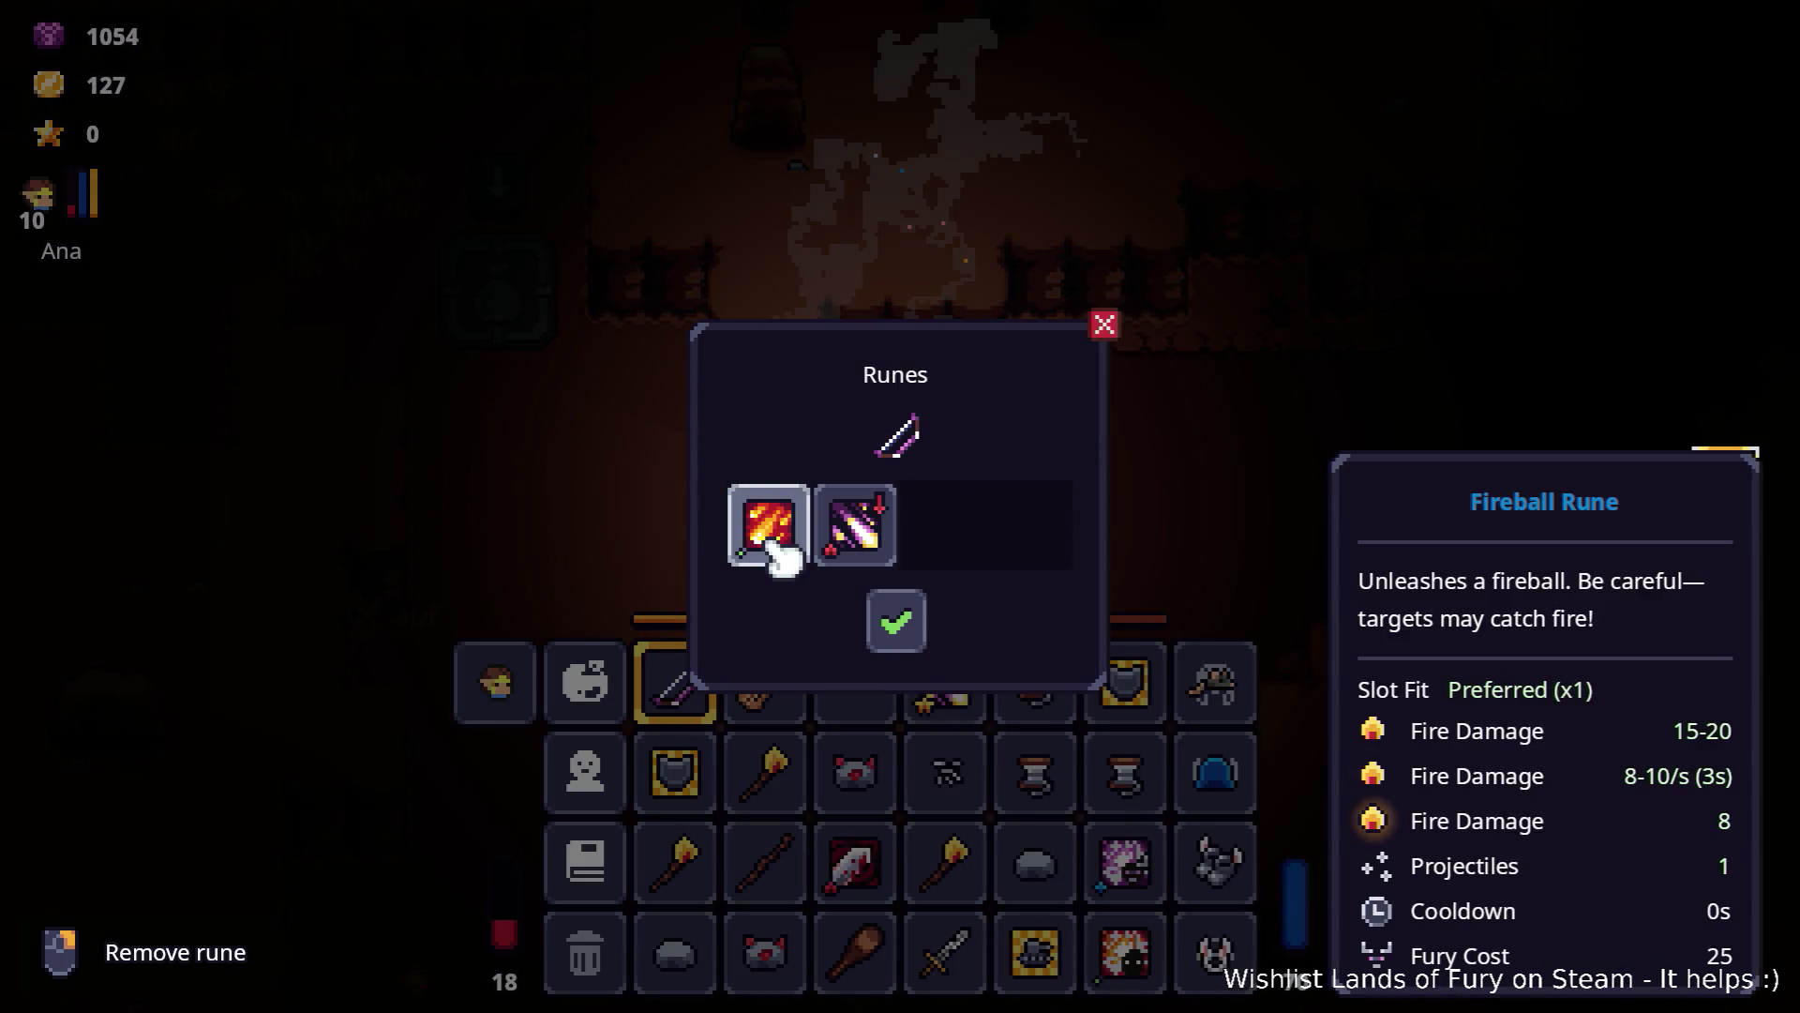
key(Escape)
key(Tab)
key(Tab)
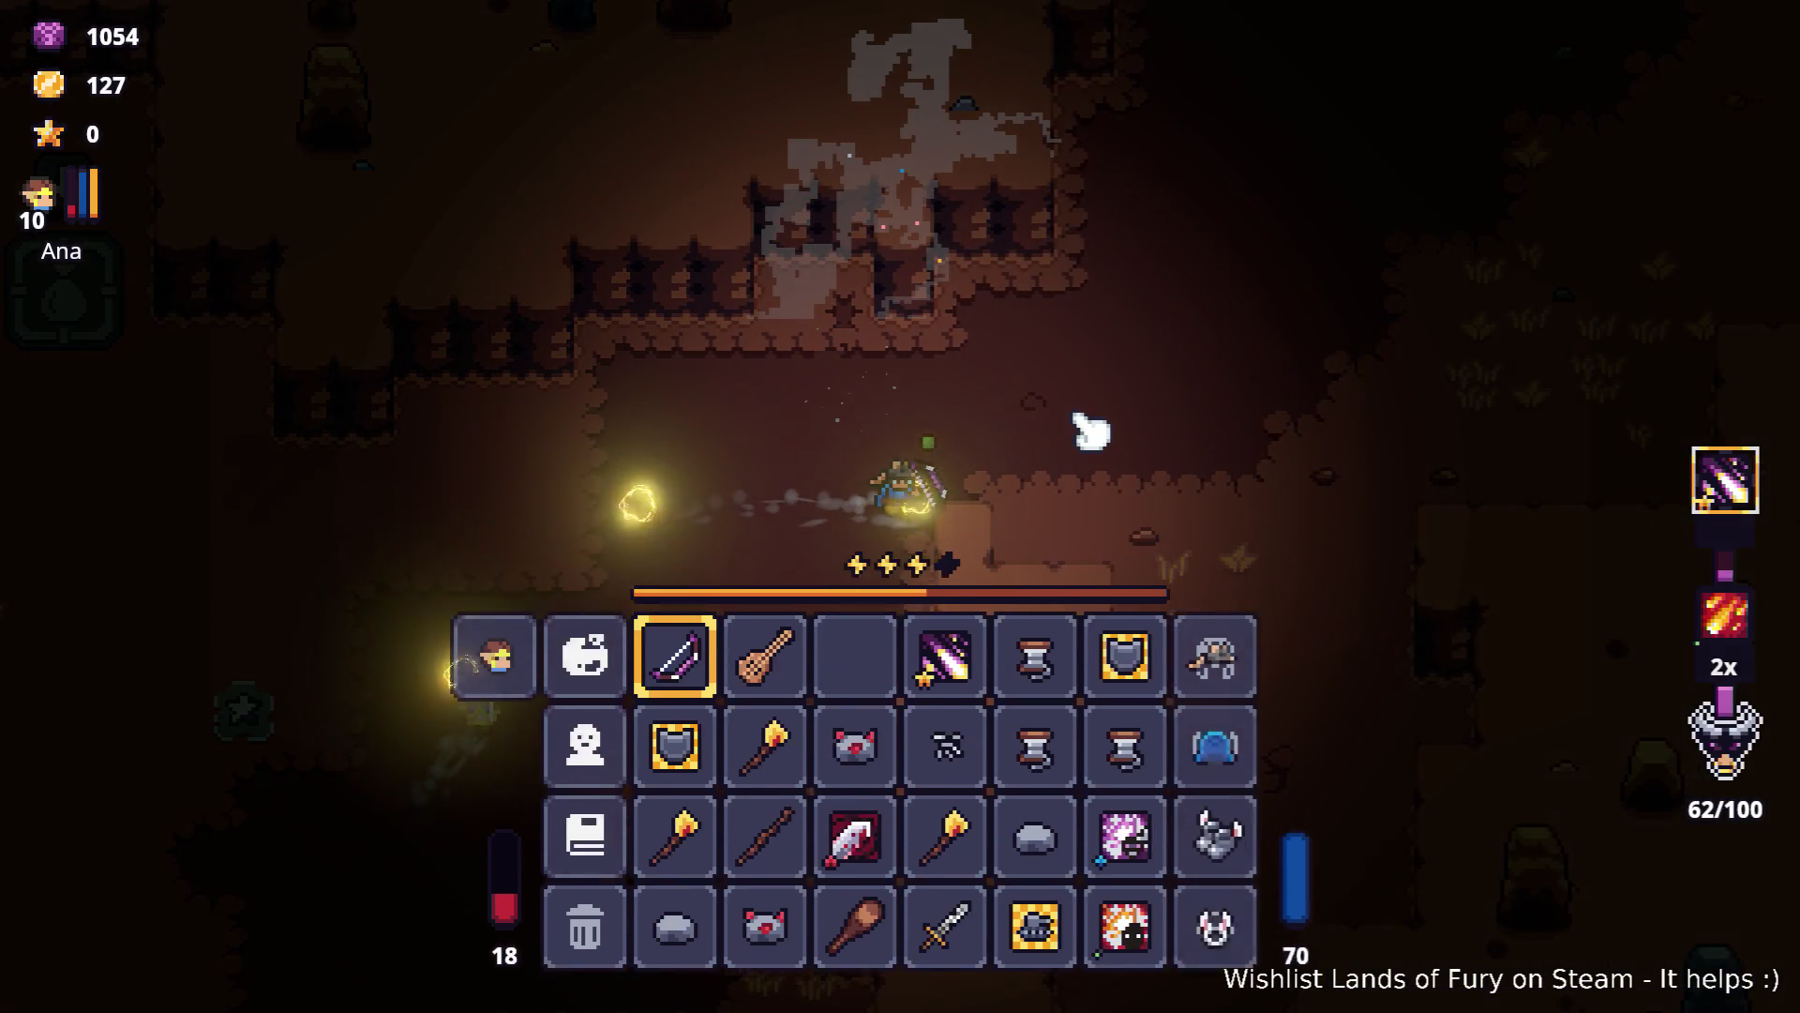
key(Tab)
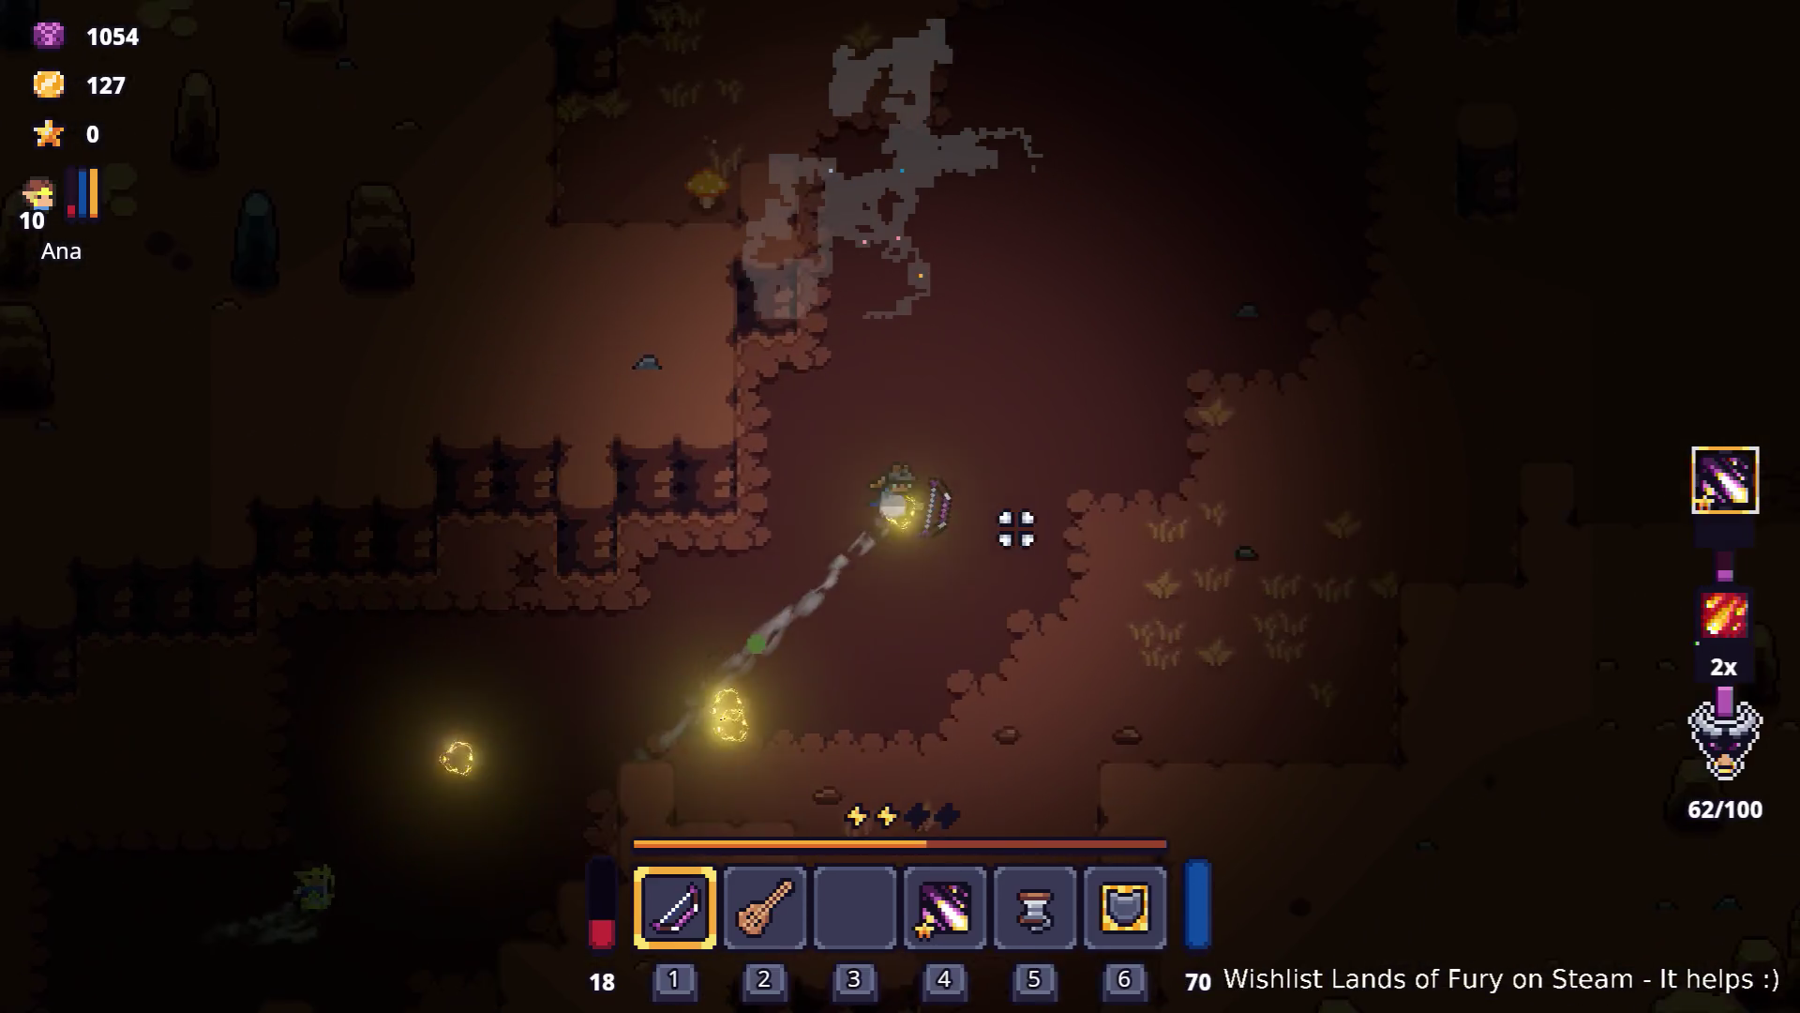
Dash up-left through the cave, check the Companjo item in the inventory, and fire poison shots ahead.
key(w)
key(space)
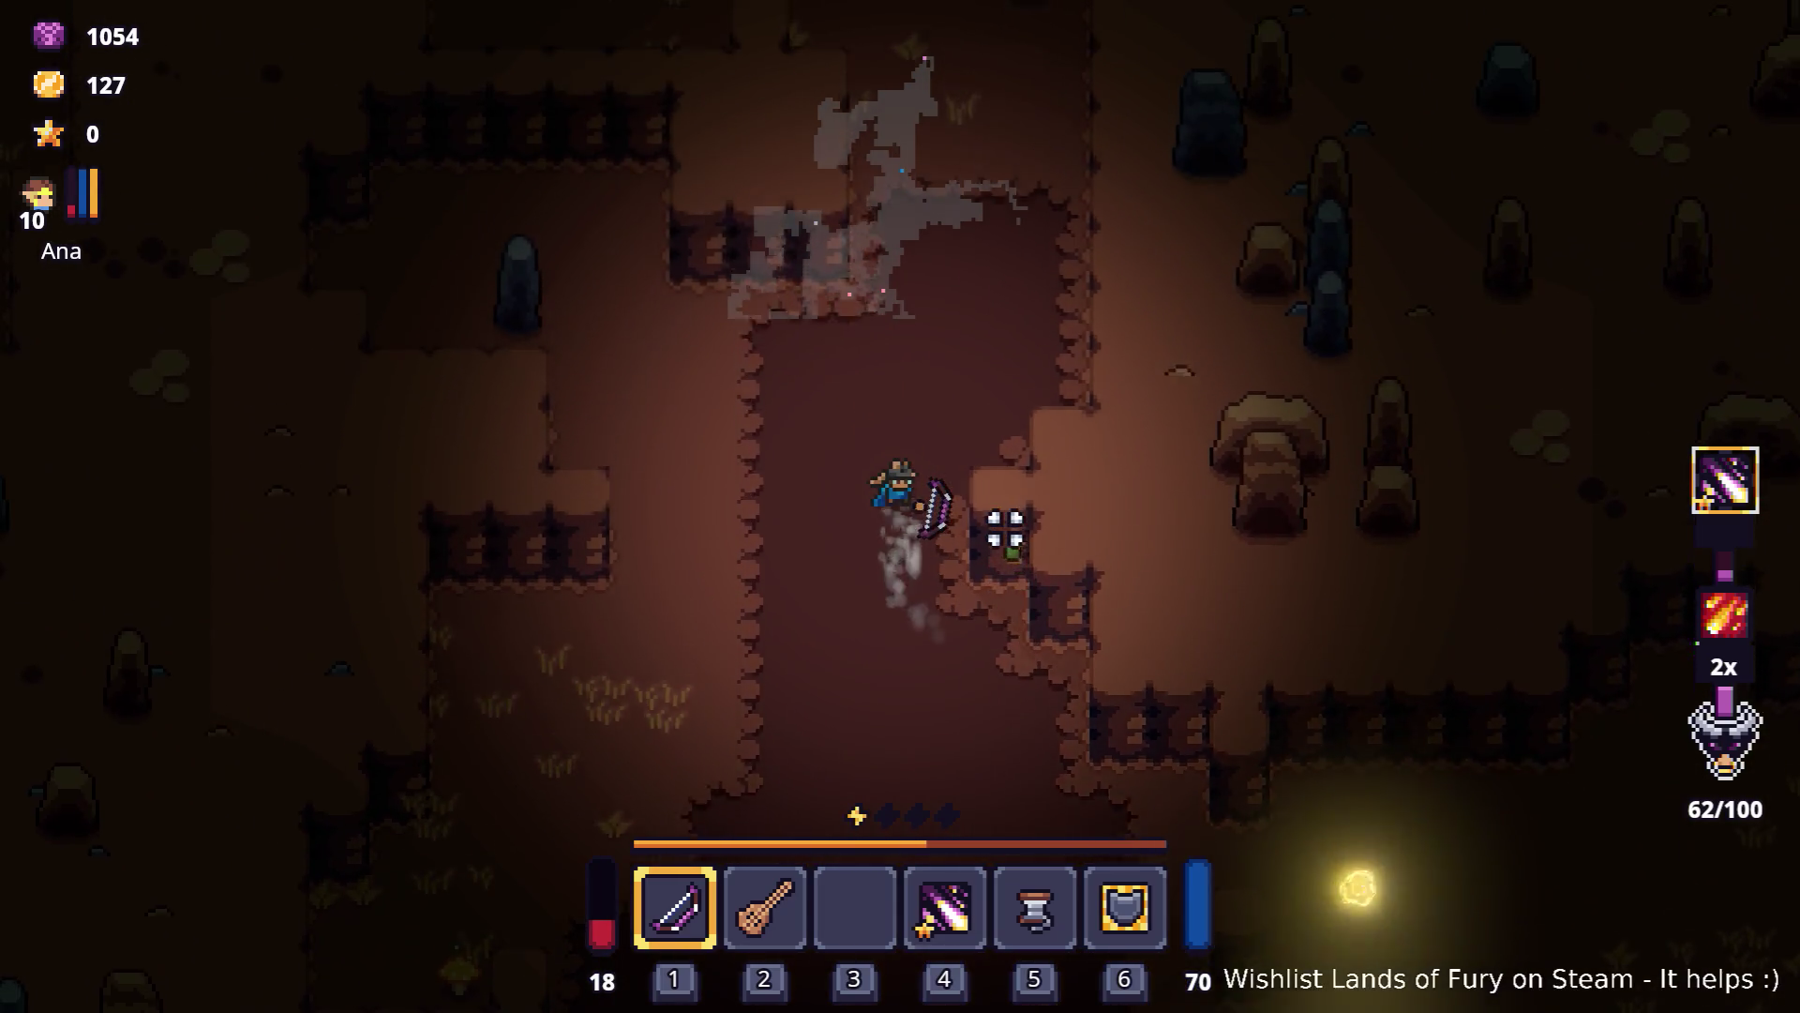
key(Tab)
key(Tab)
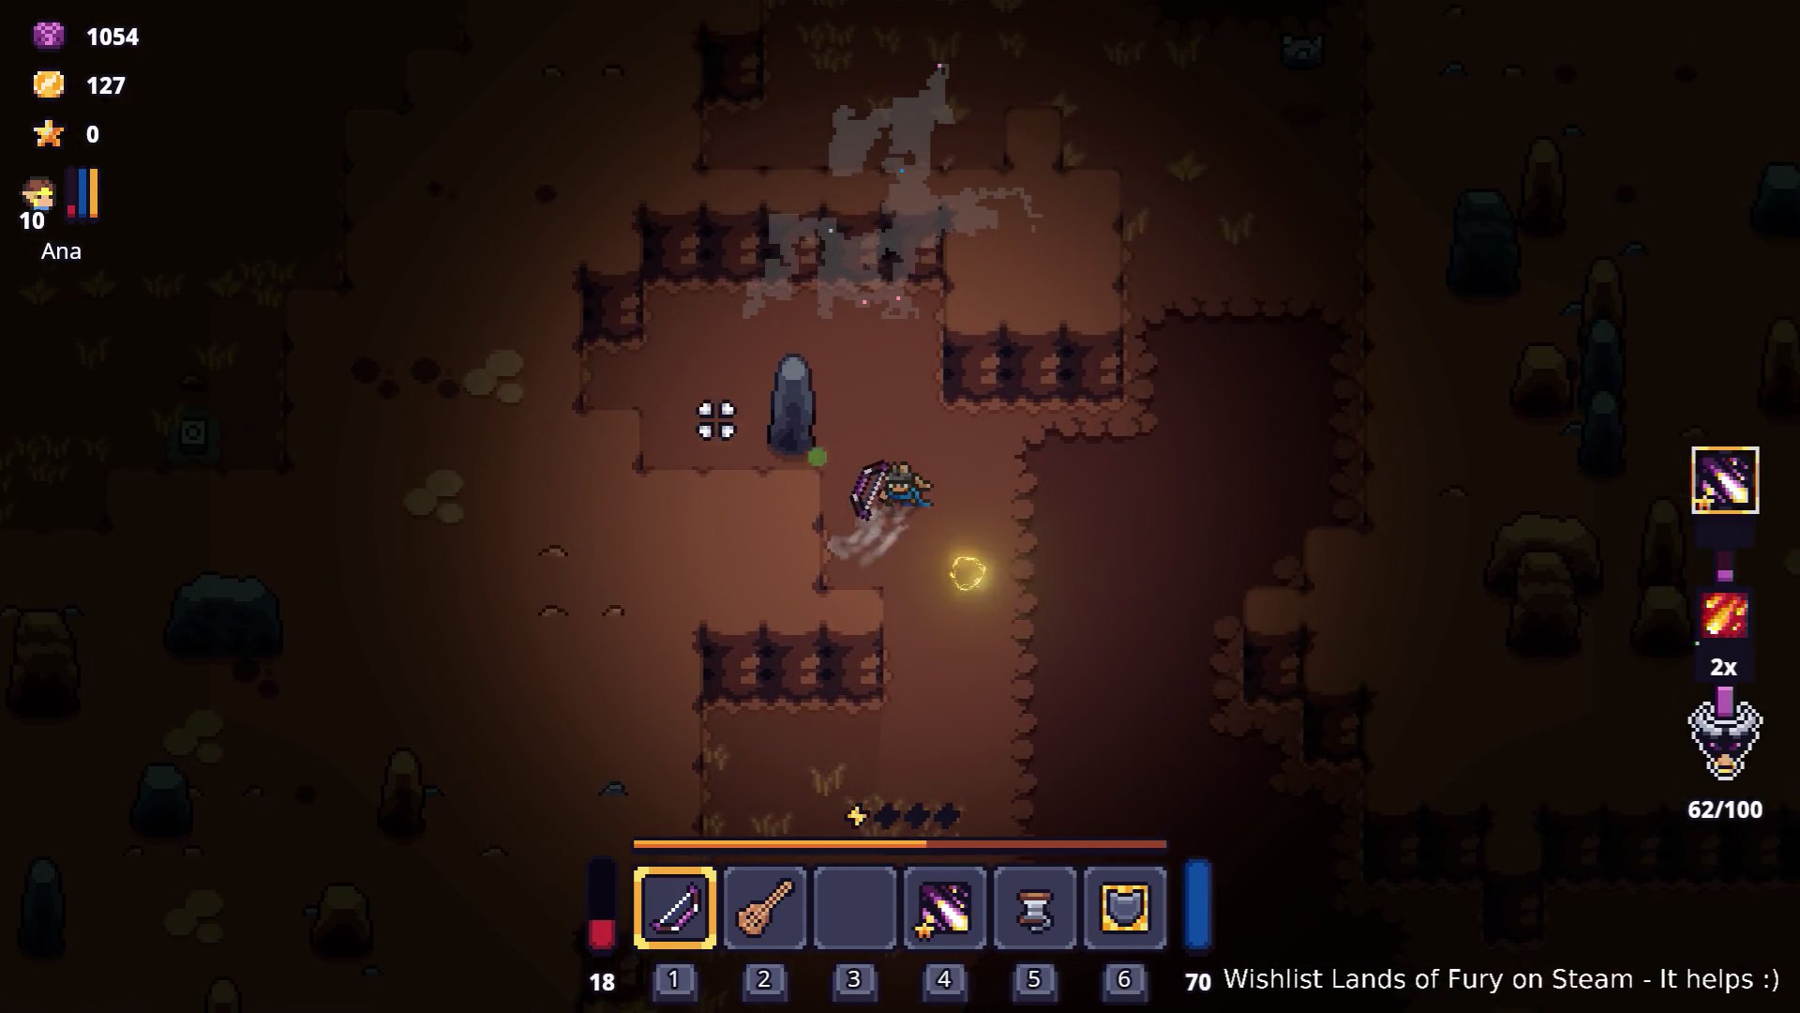
key(w)
click(667, 450)
click(667, 450)
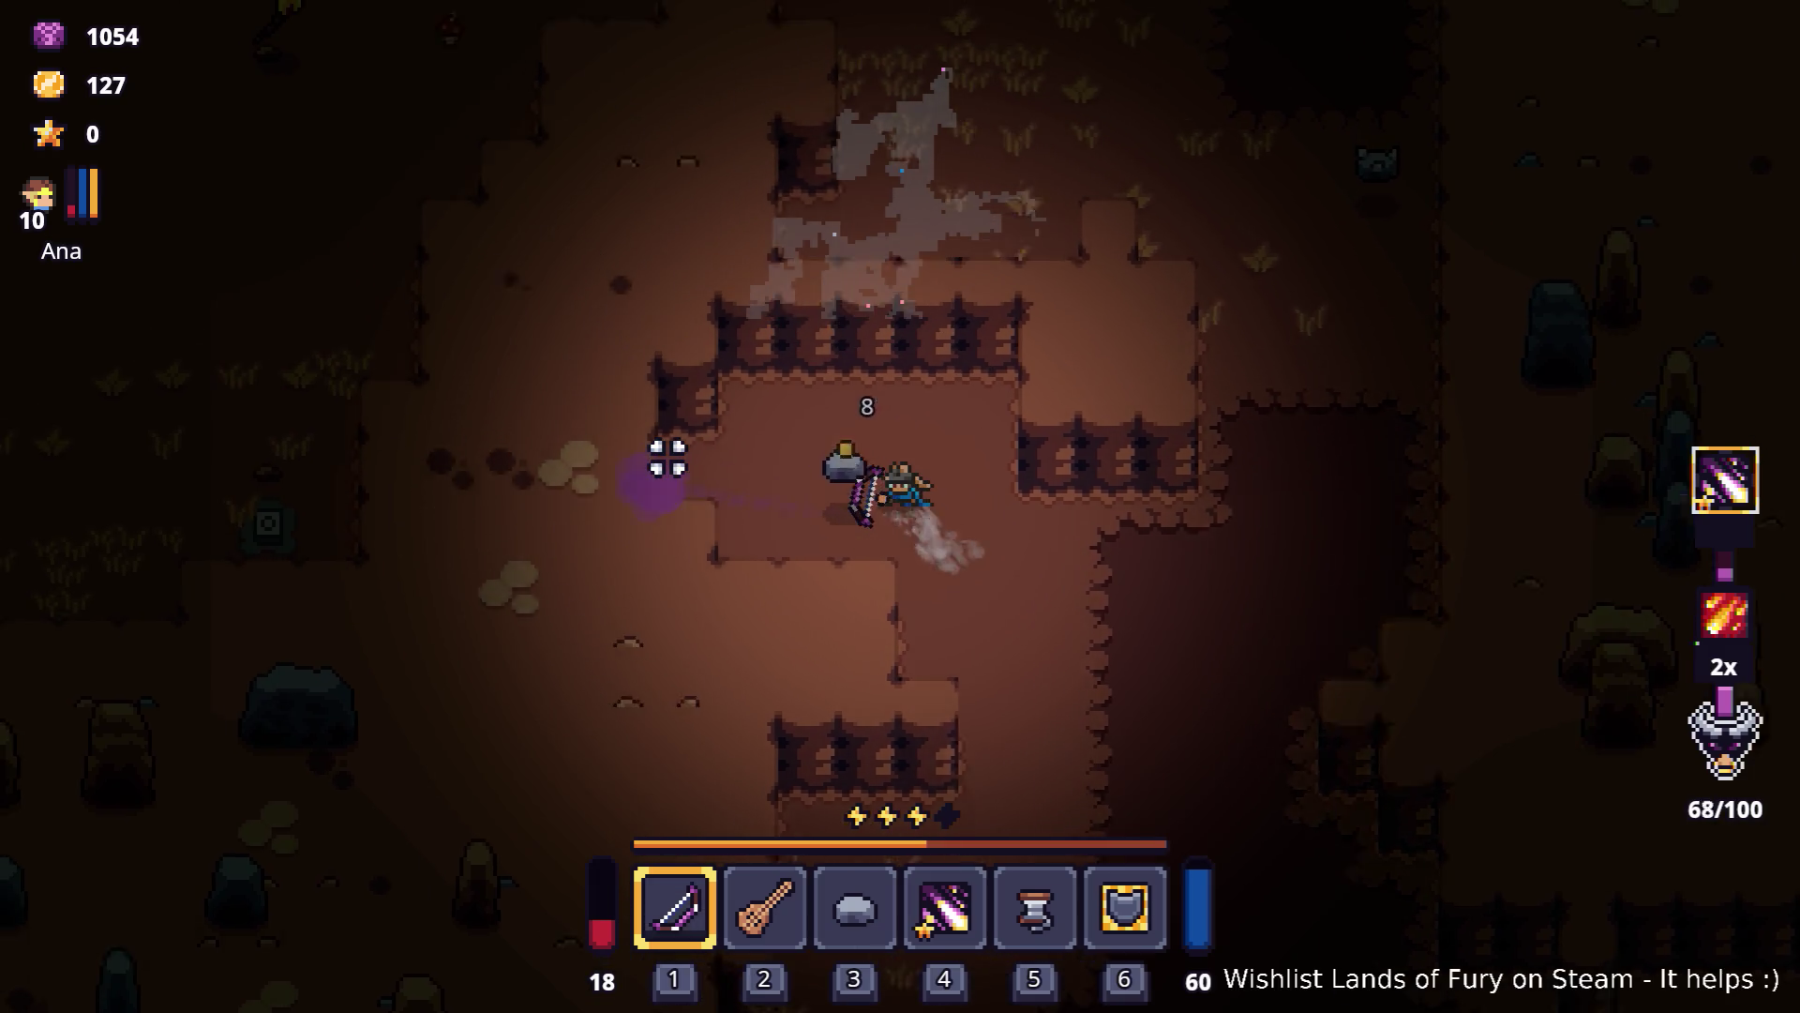
Dash north and north-east to the purple pillar and use it to travel onward.
key(w)
key(space)
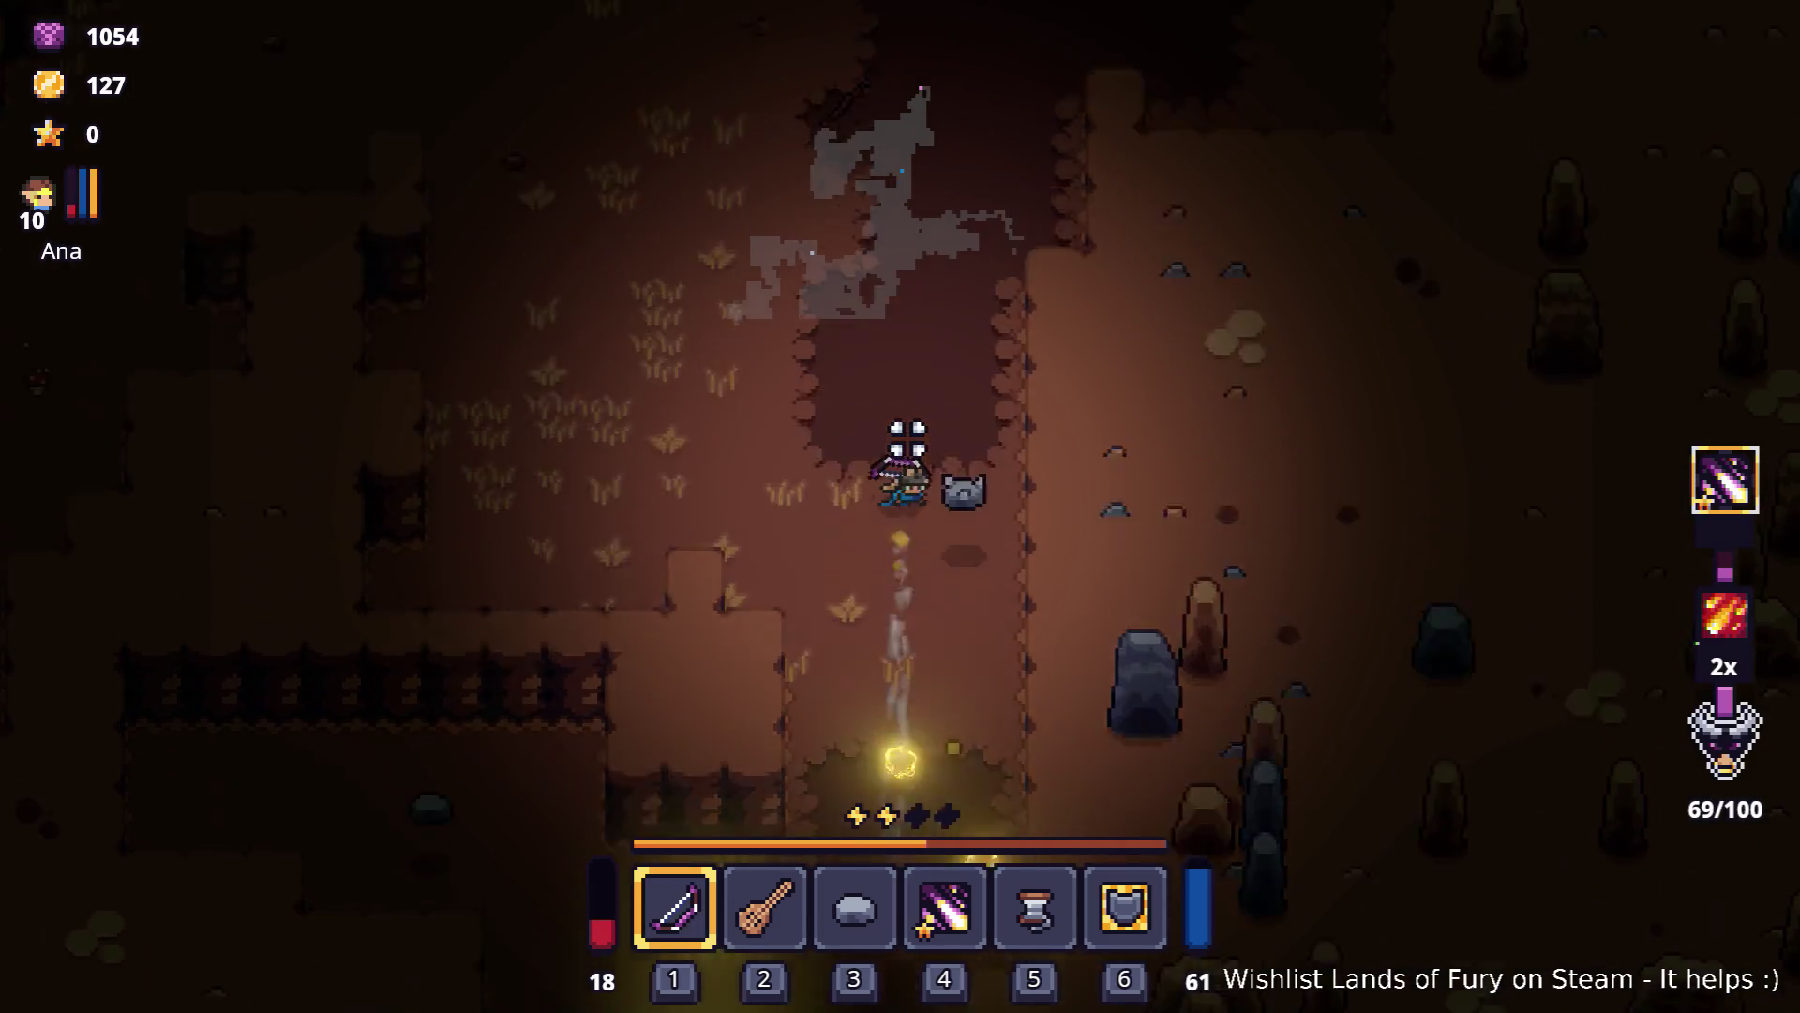
key(w)
key(d)
key(space)
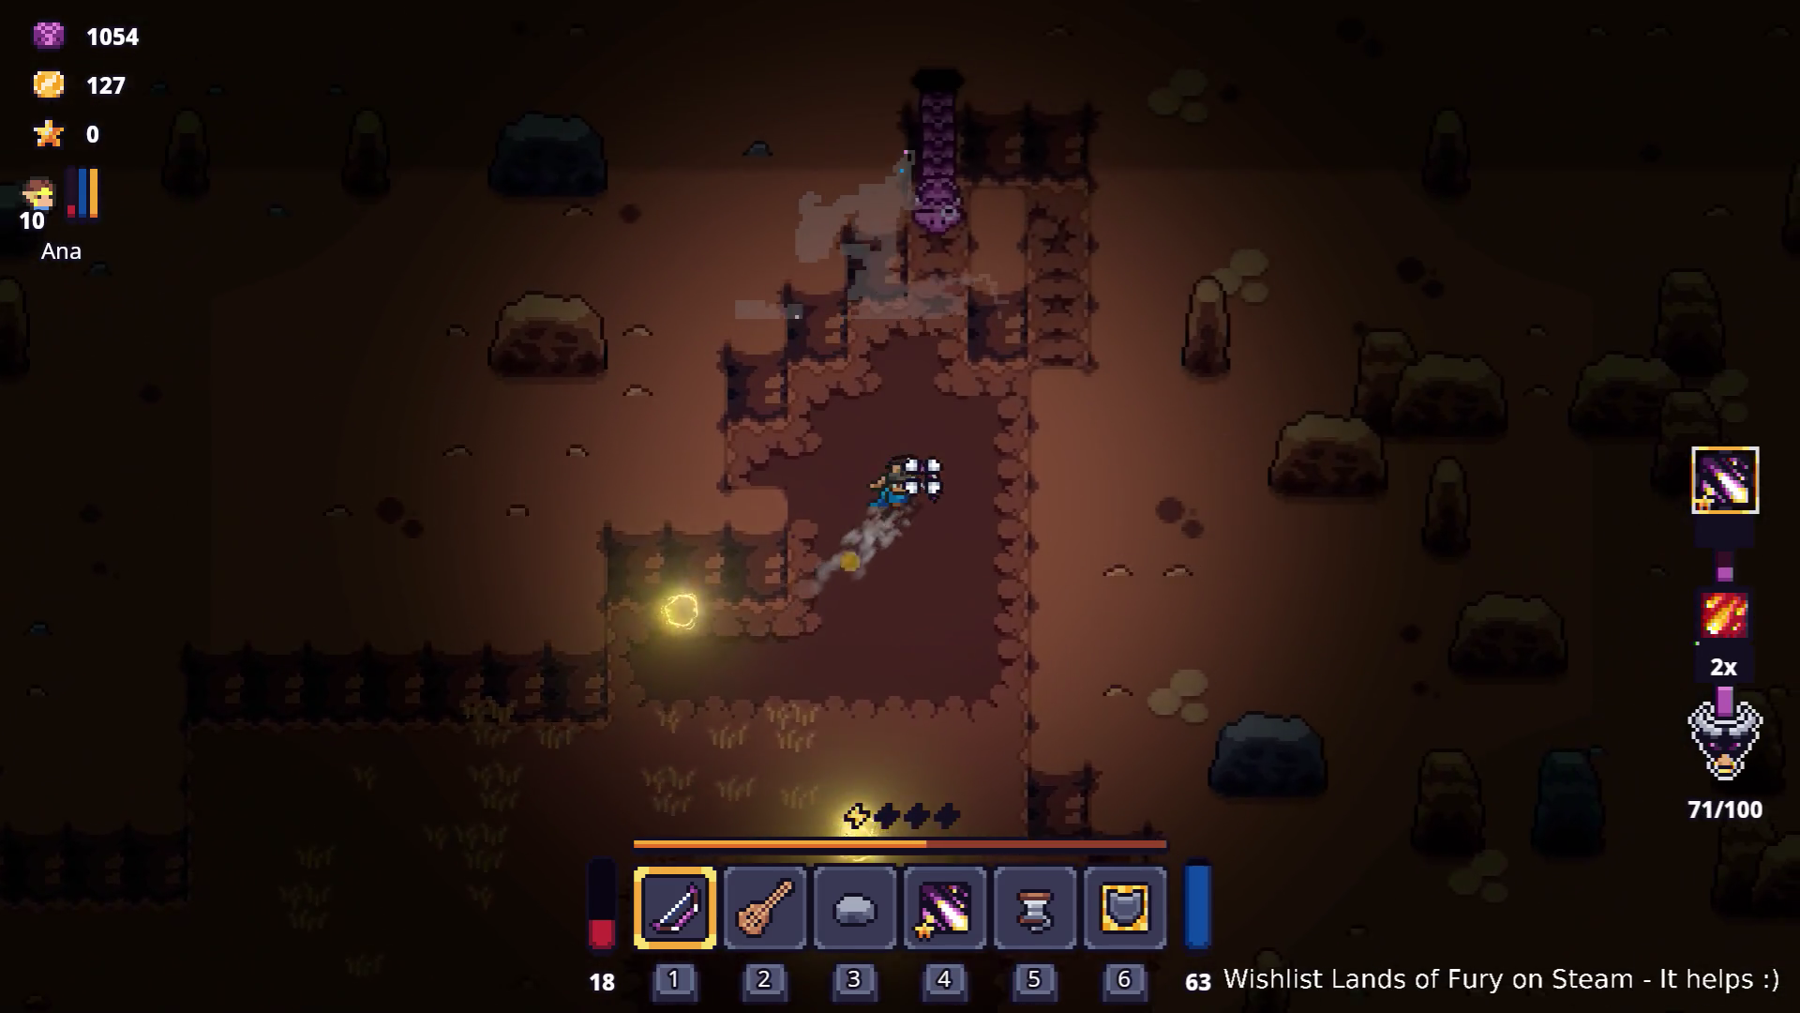
key(w)
key(e)
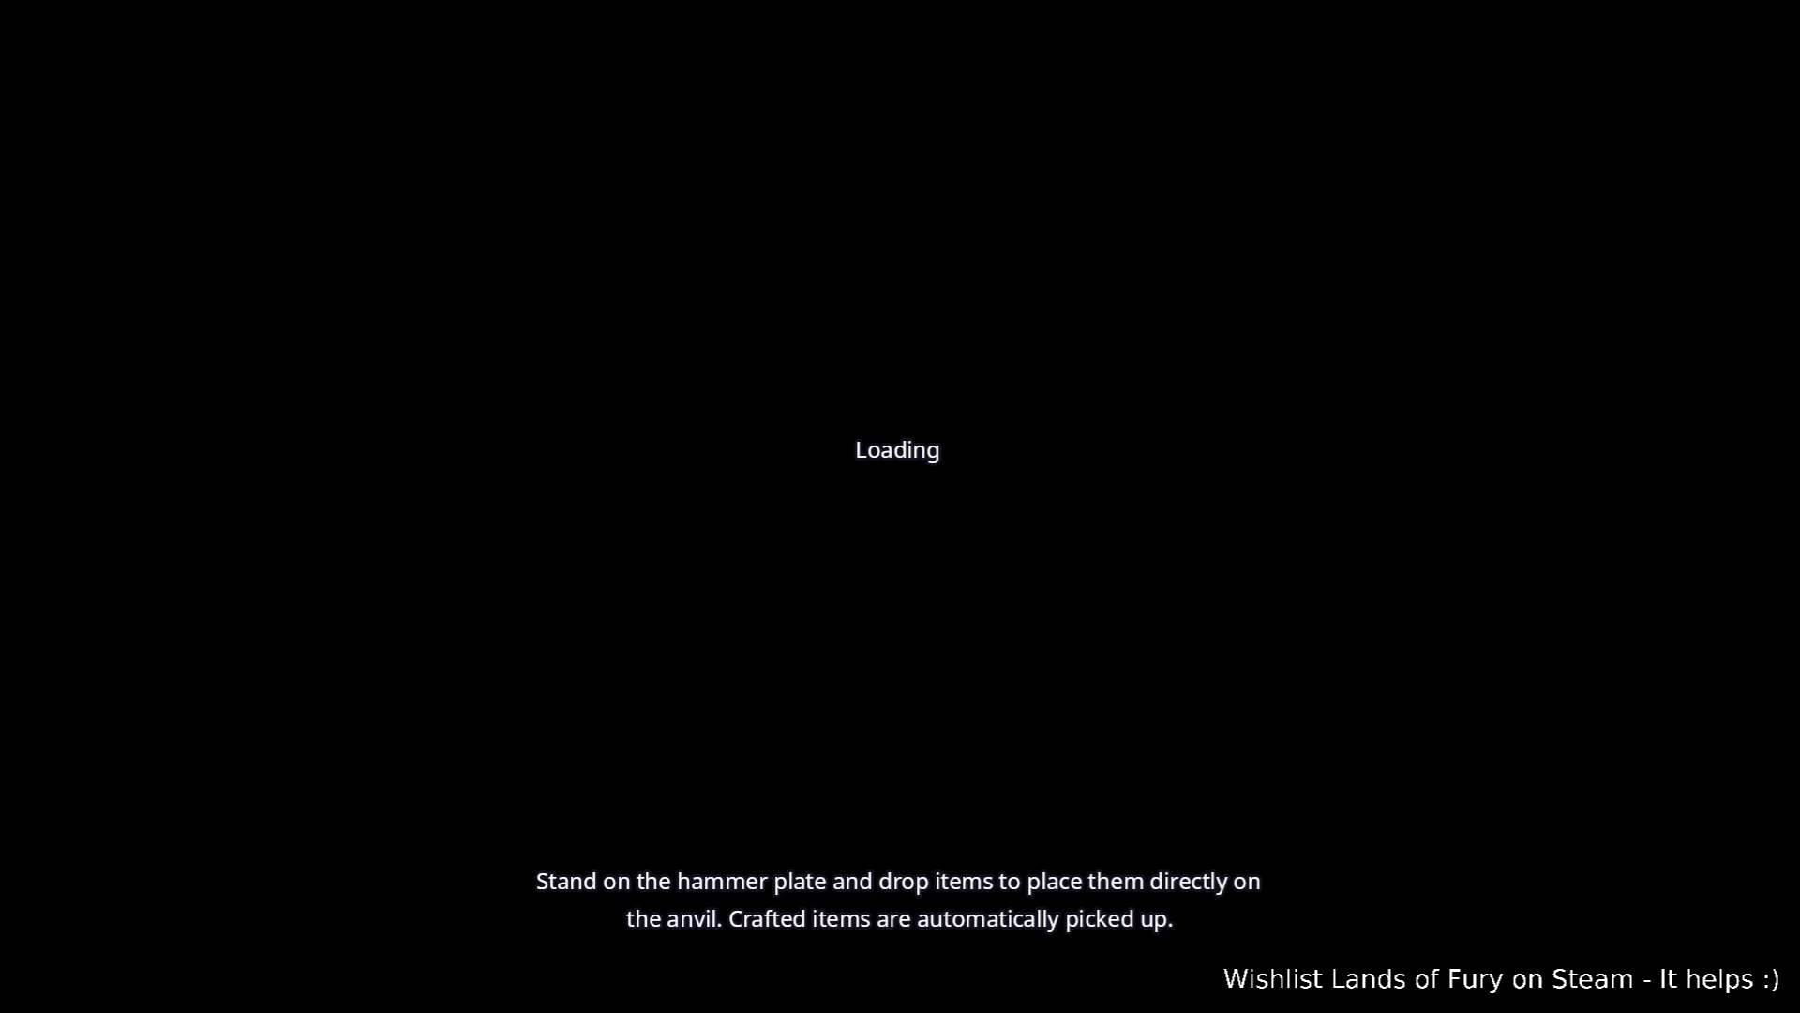
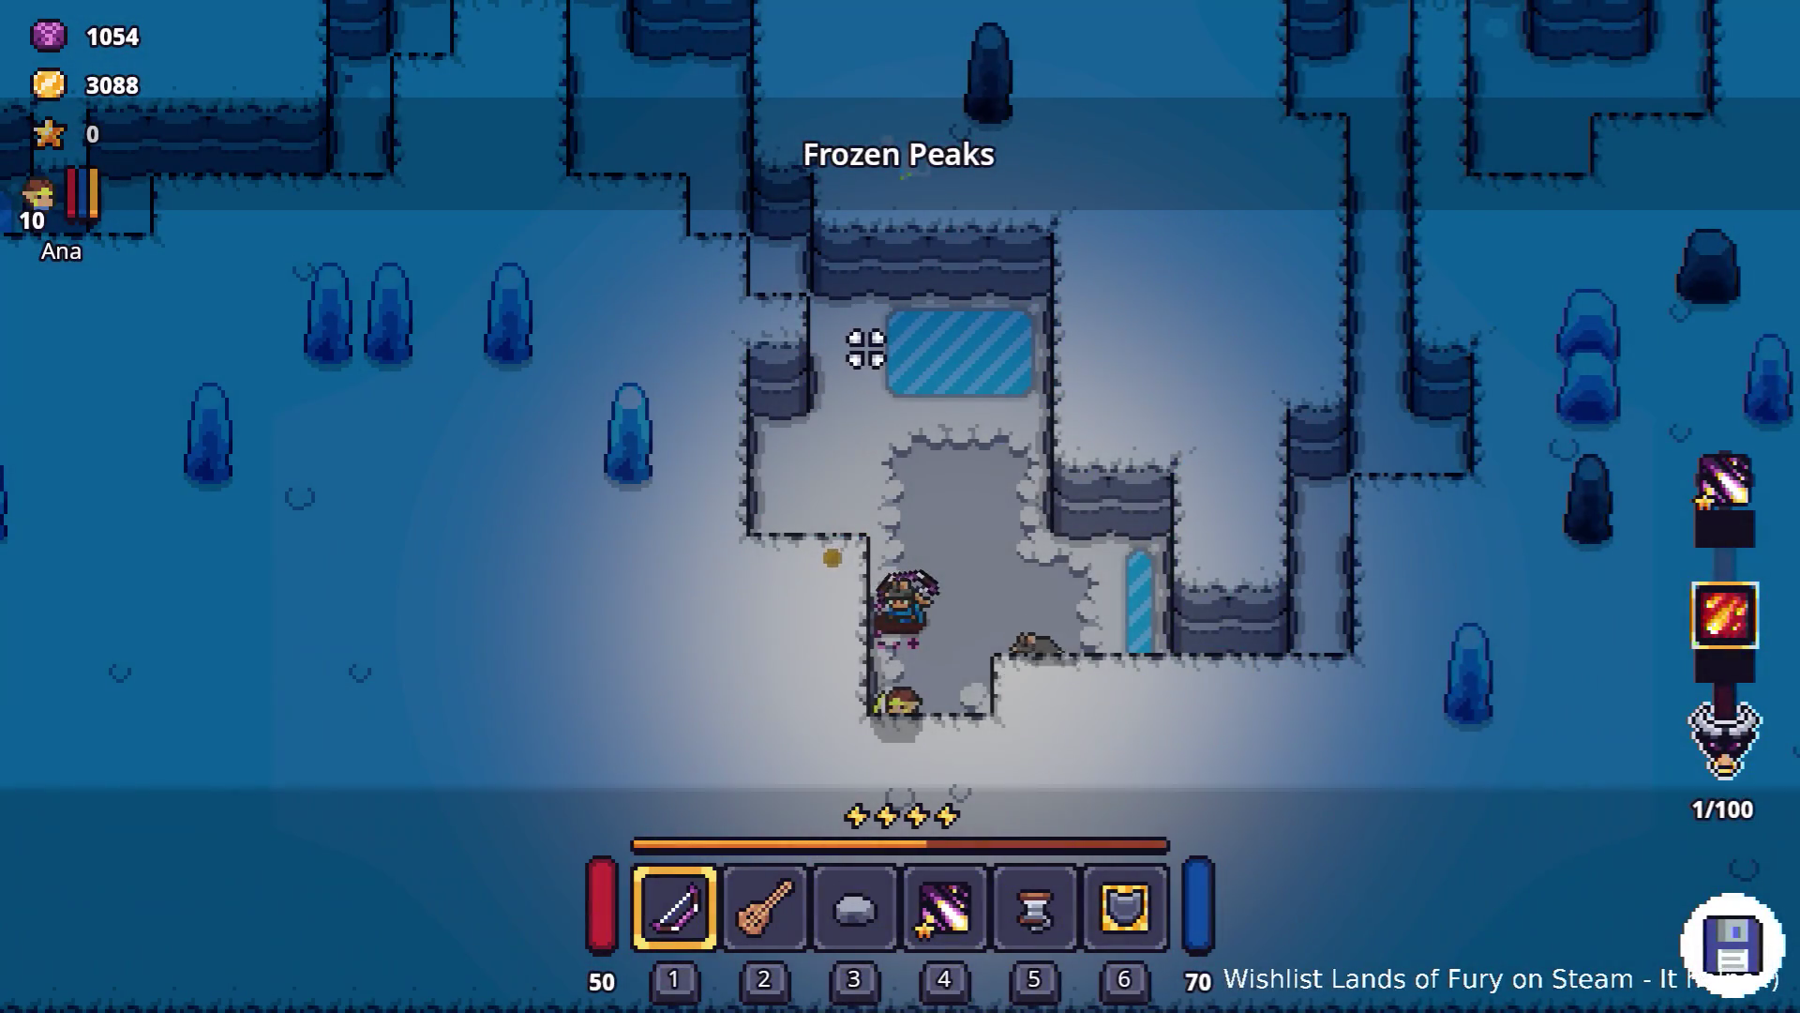
Walk the hero through the Frozen Peaks cave, dash down-right and shoot the nearby enemy.
key(w)
key(a)
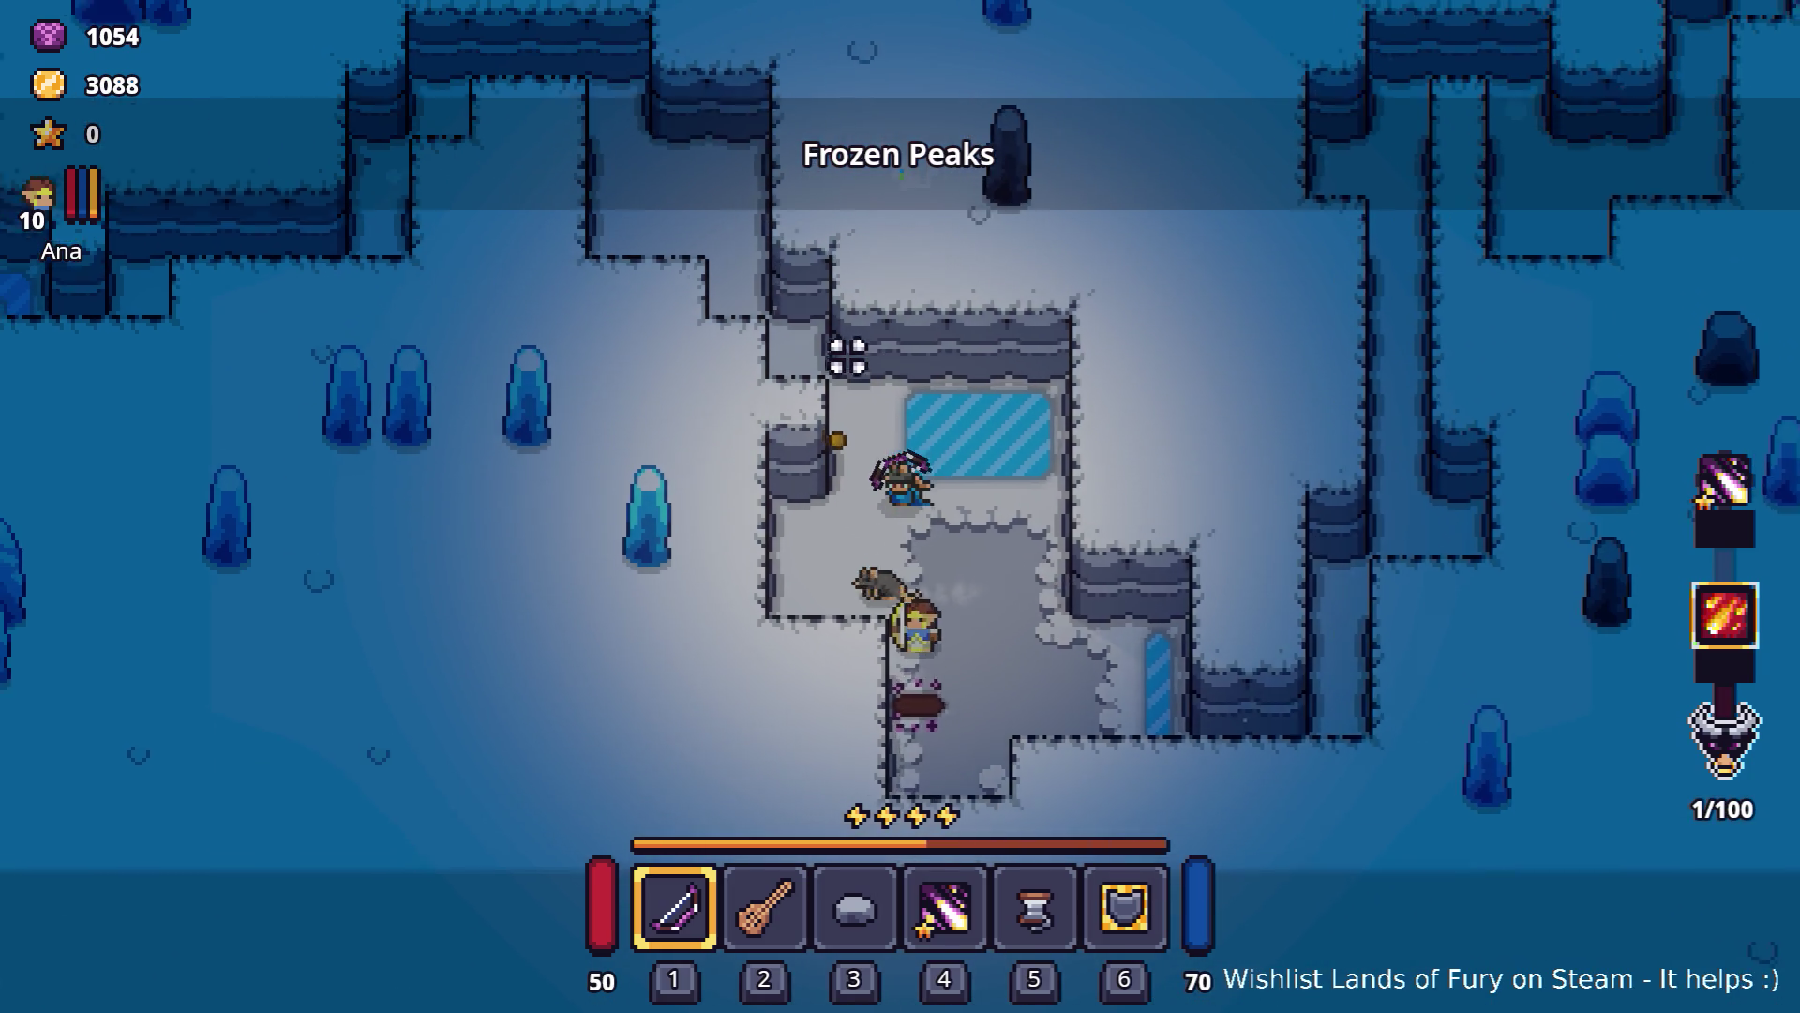
key(w)
key(a)
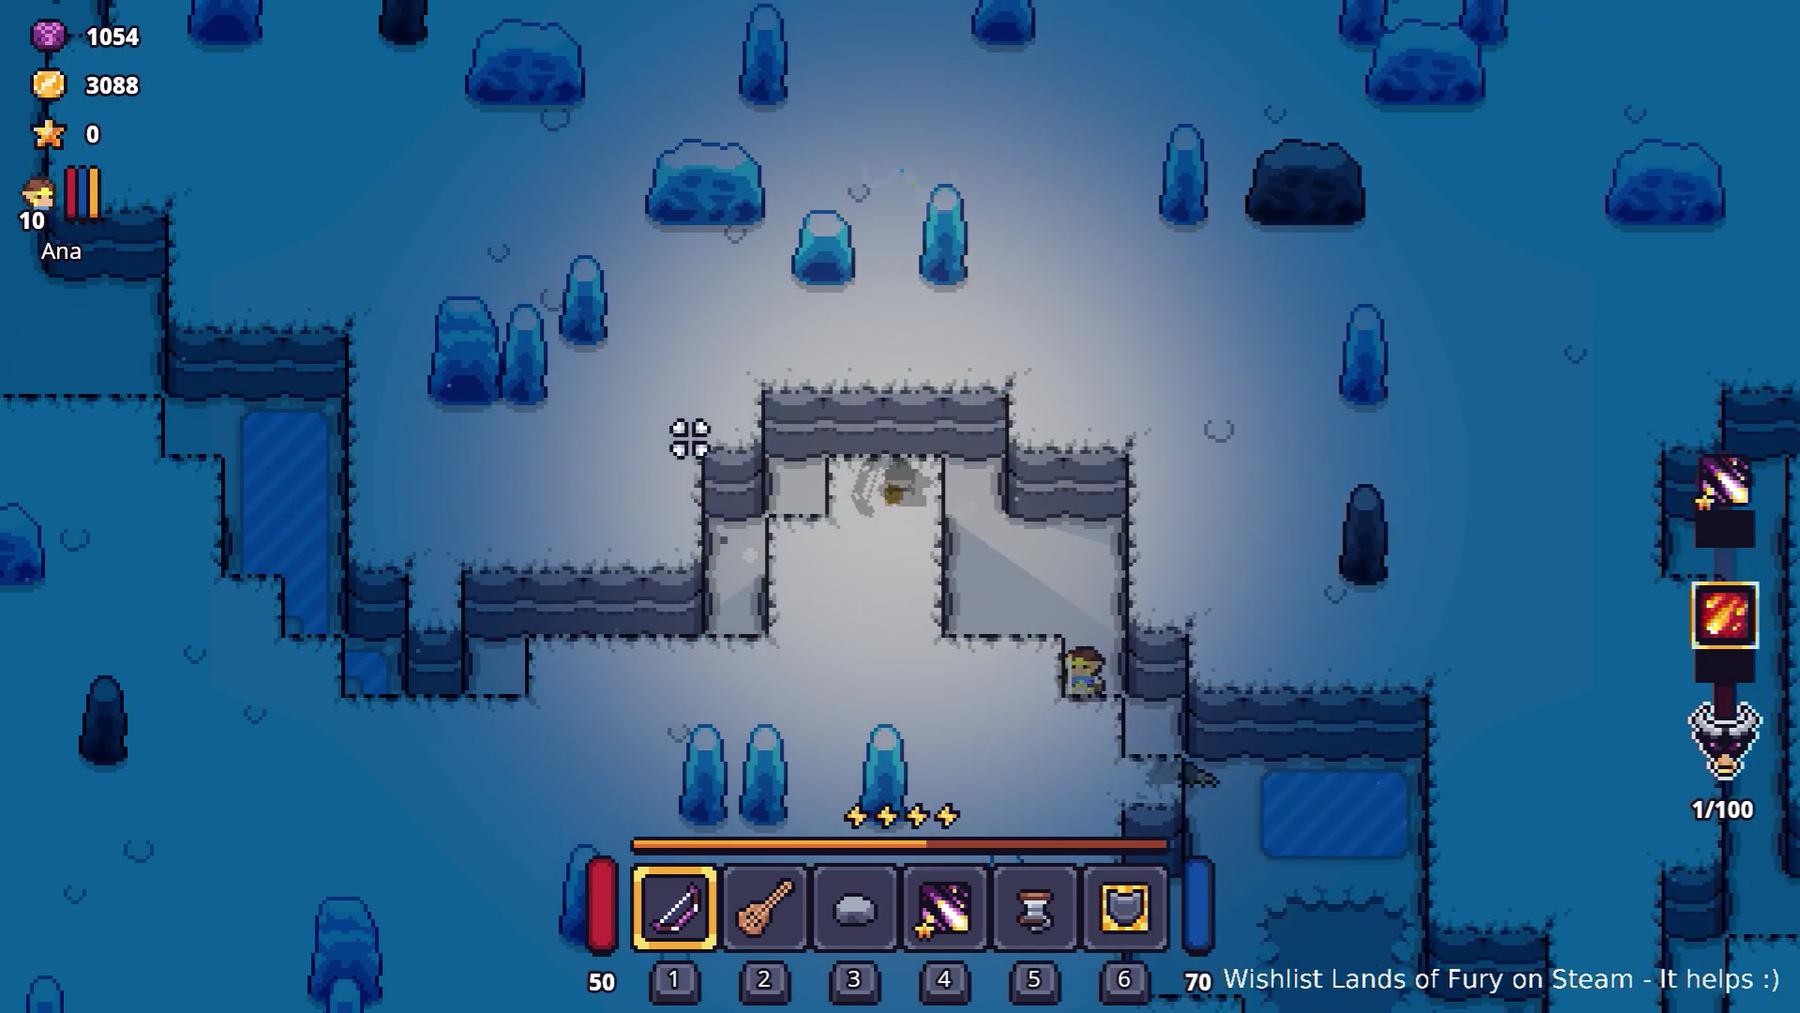
key(a)
key(s)
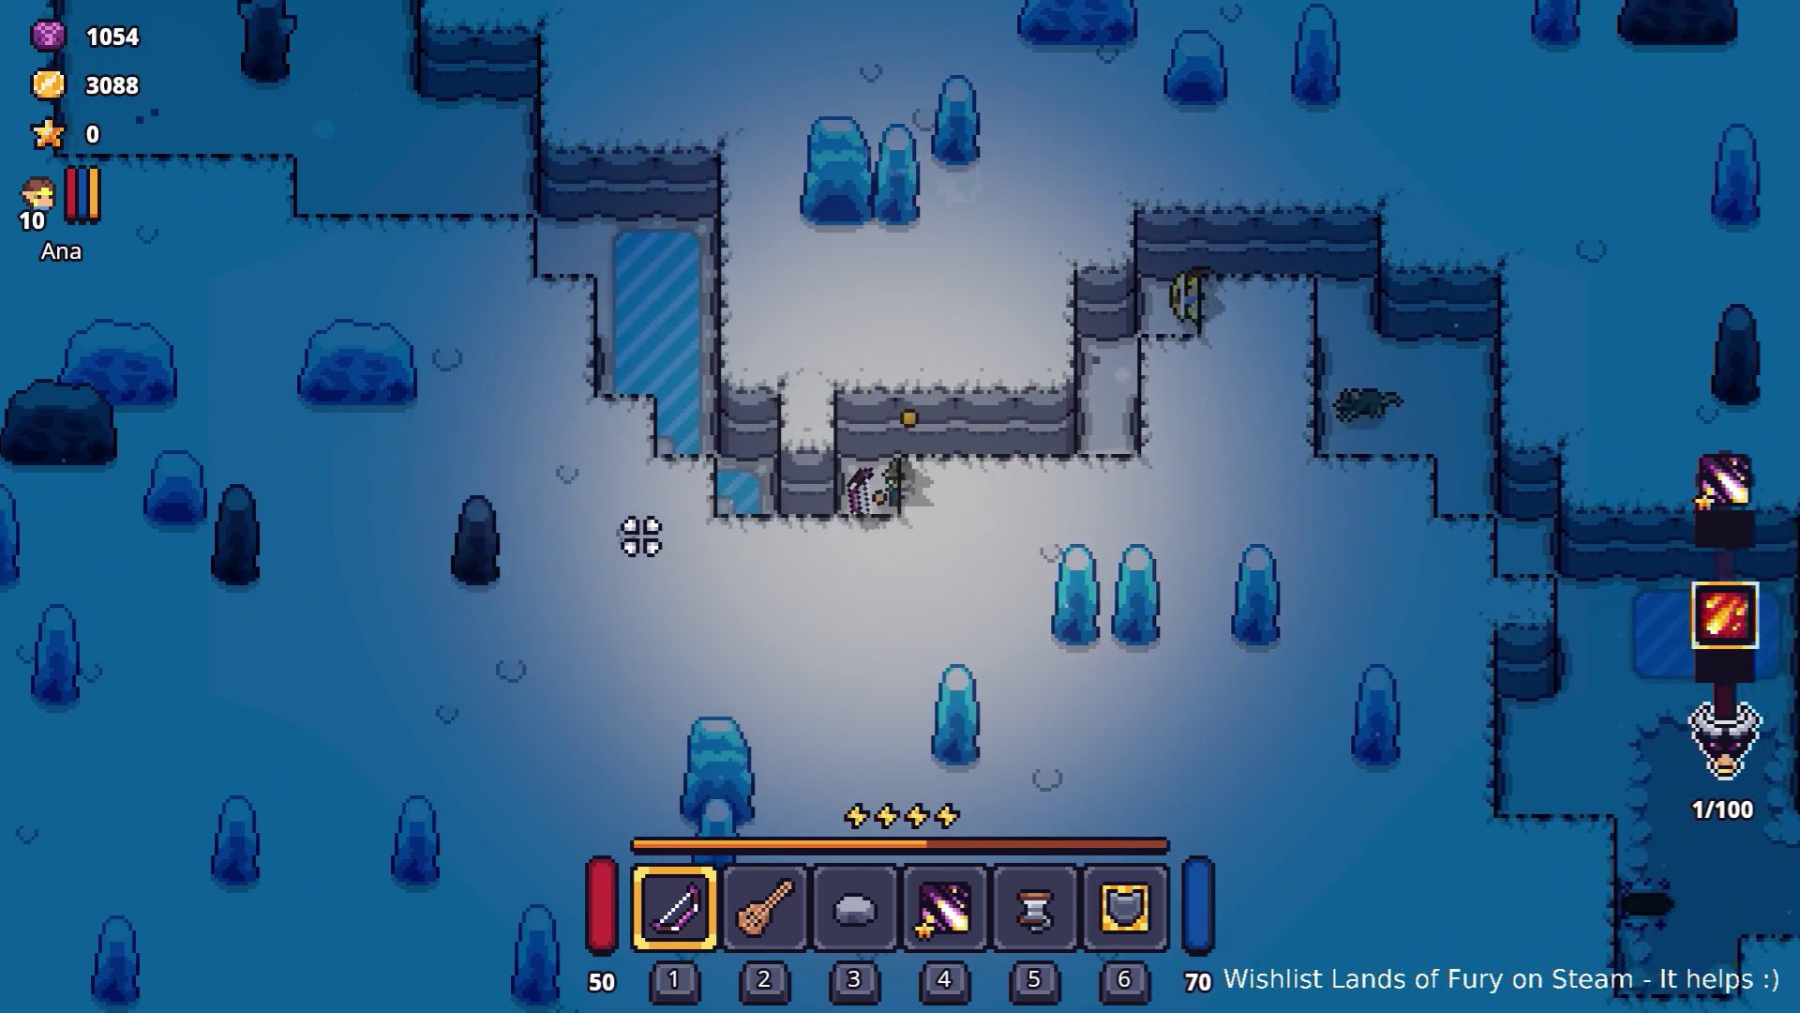
key(w)
key(a)
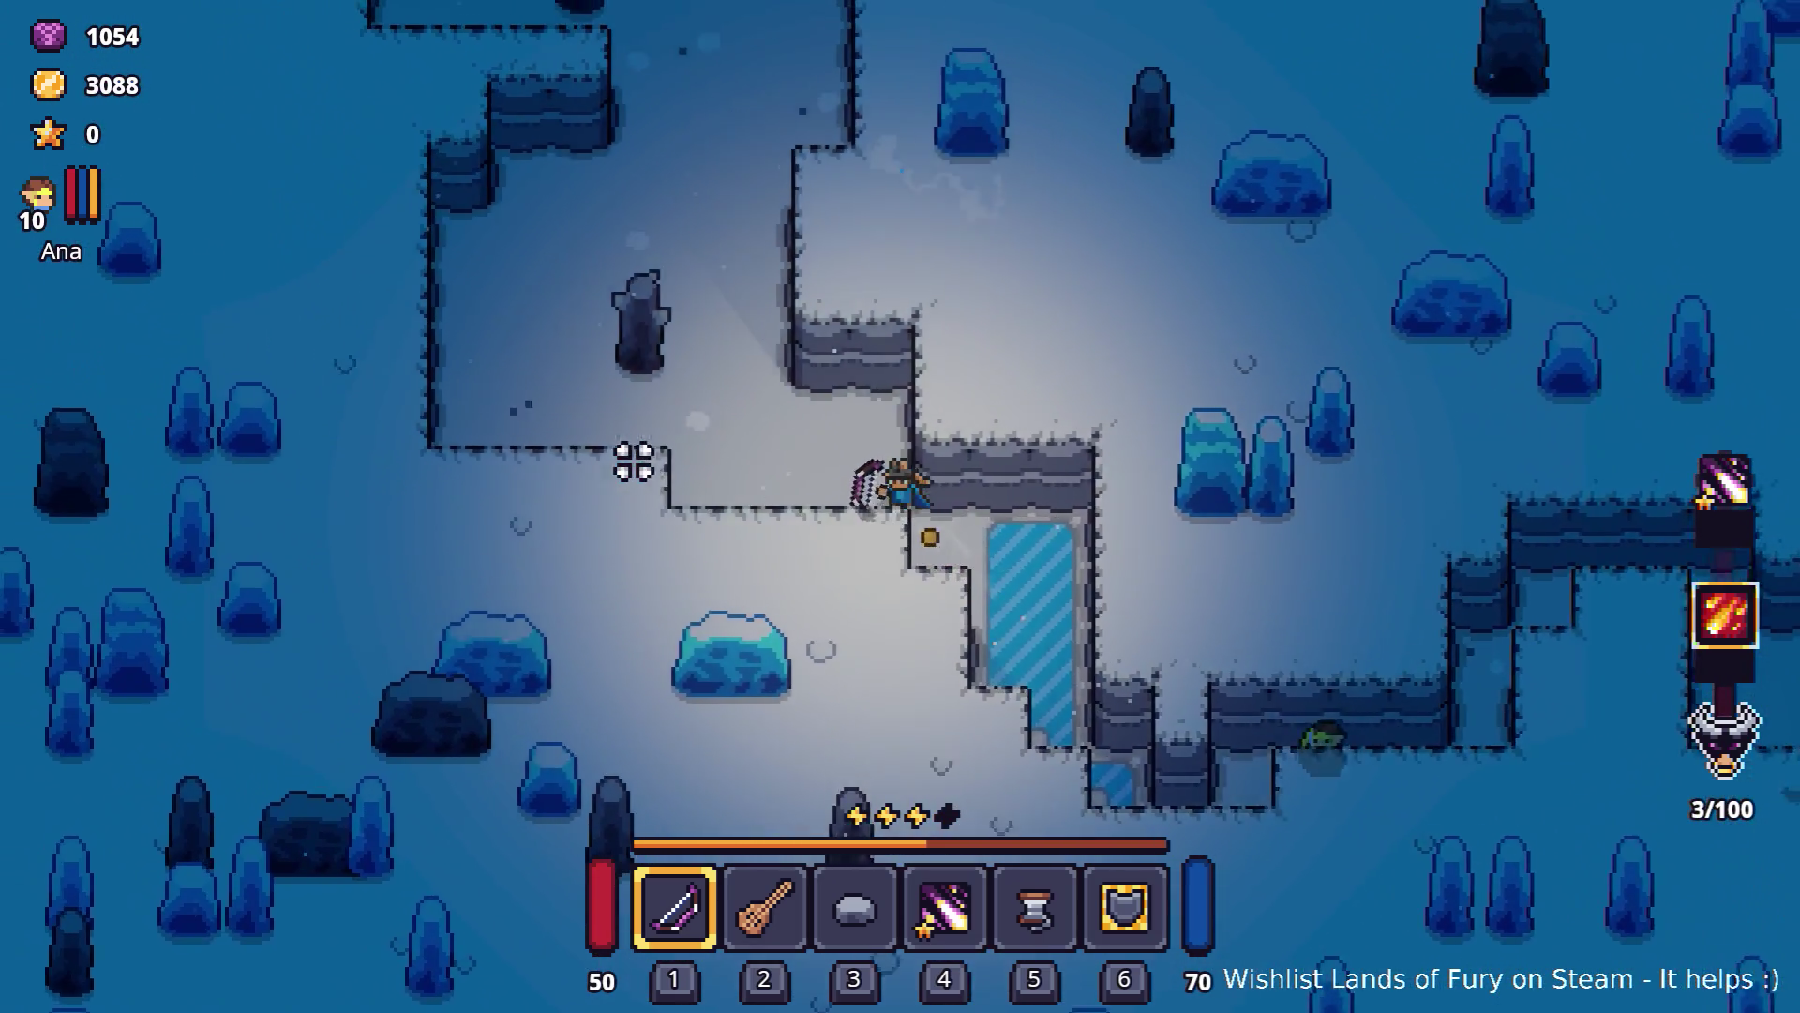
key(s)
key(d)
key(space)
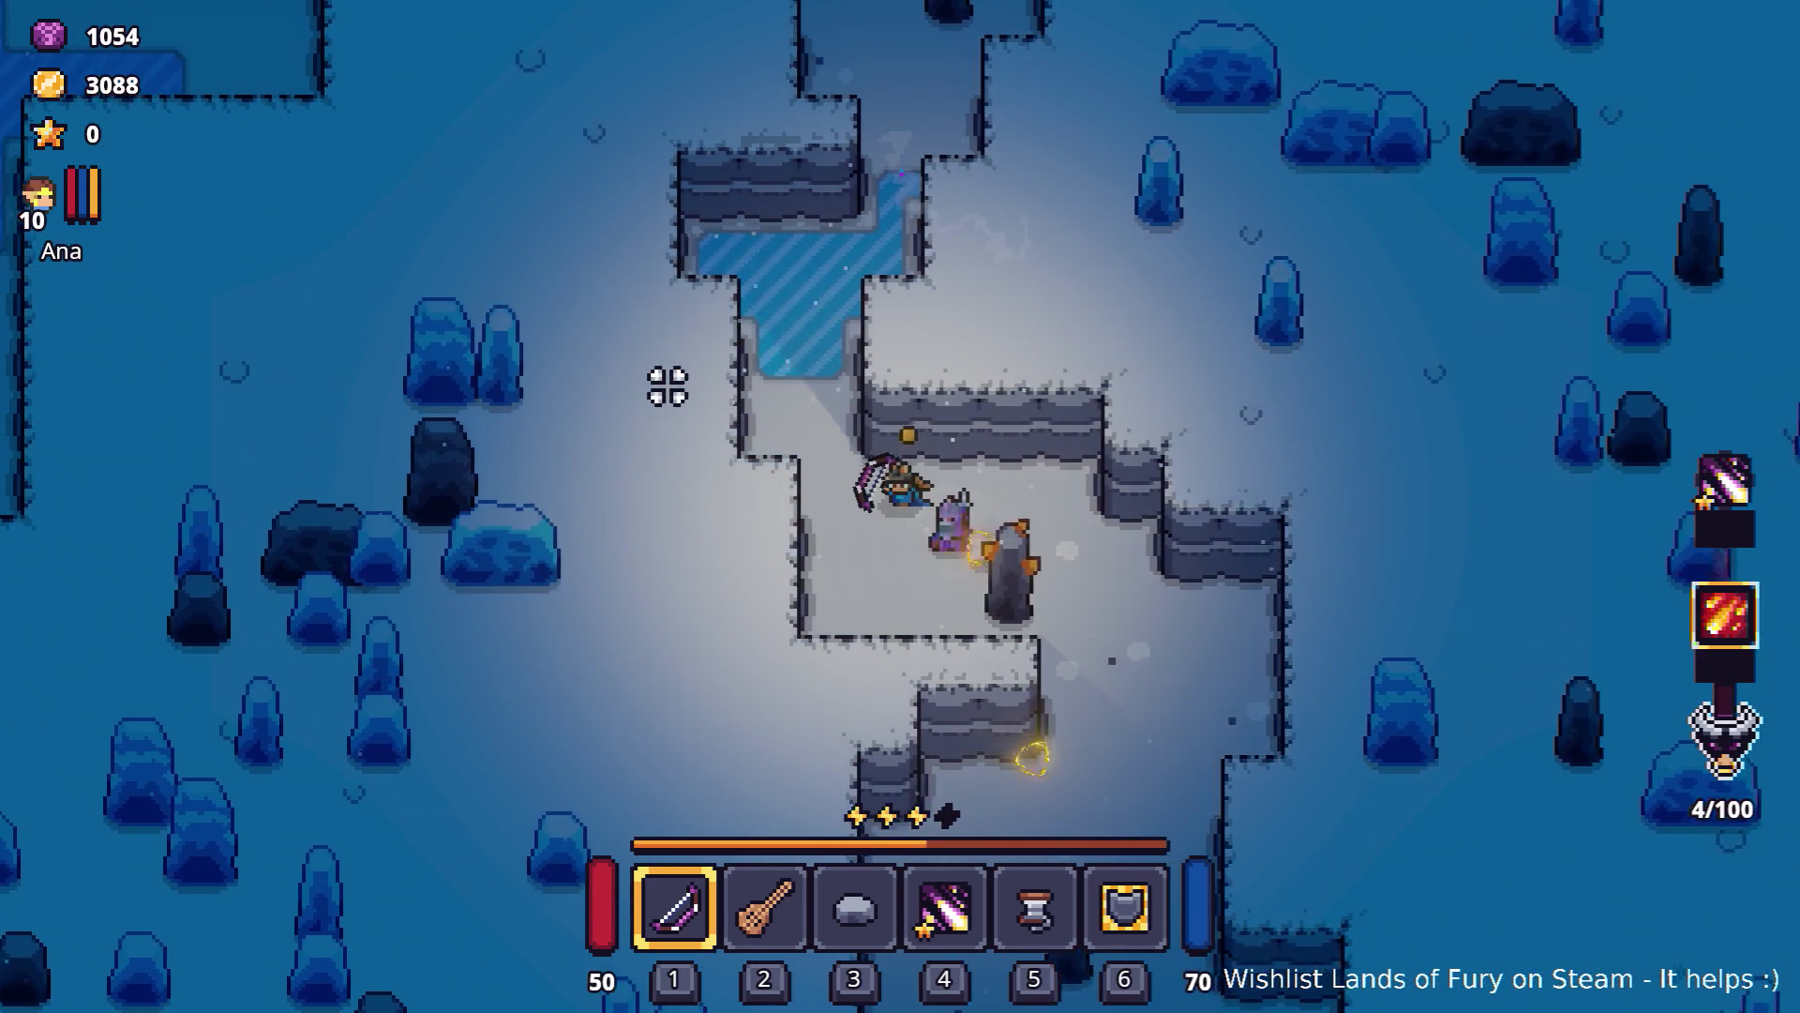
key(s)
click(1026, 471)
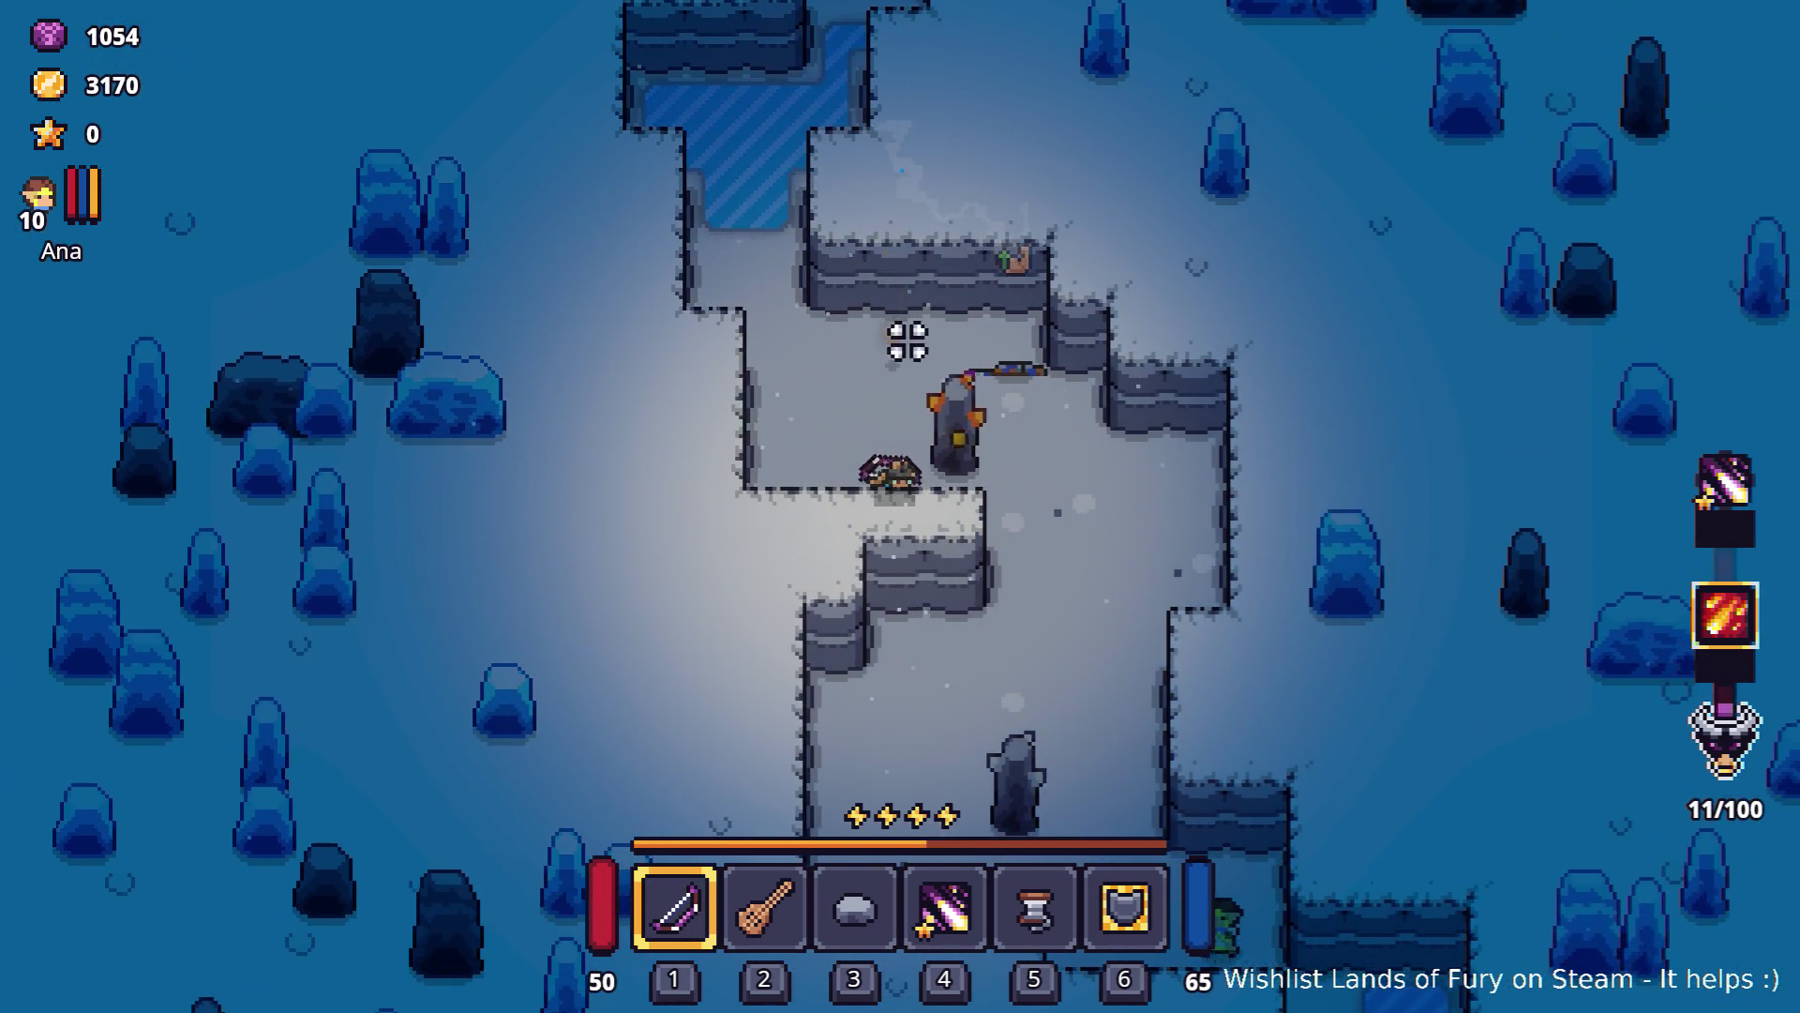
Head past the frozen pool, kill the enemy ahead, and run the ice to the north corridor.
key(w)
key(a)
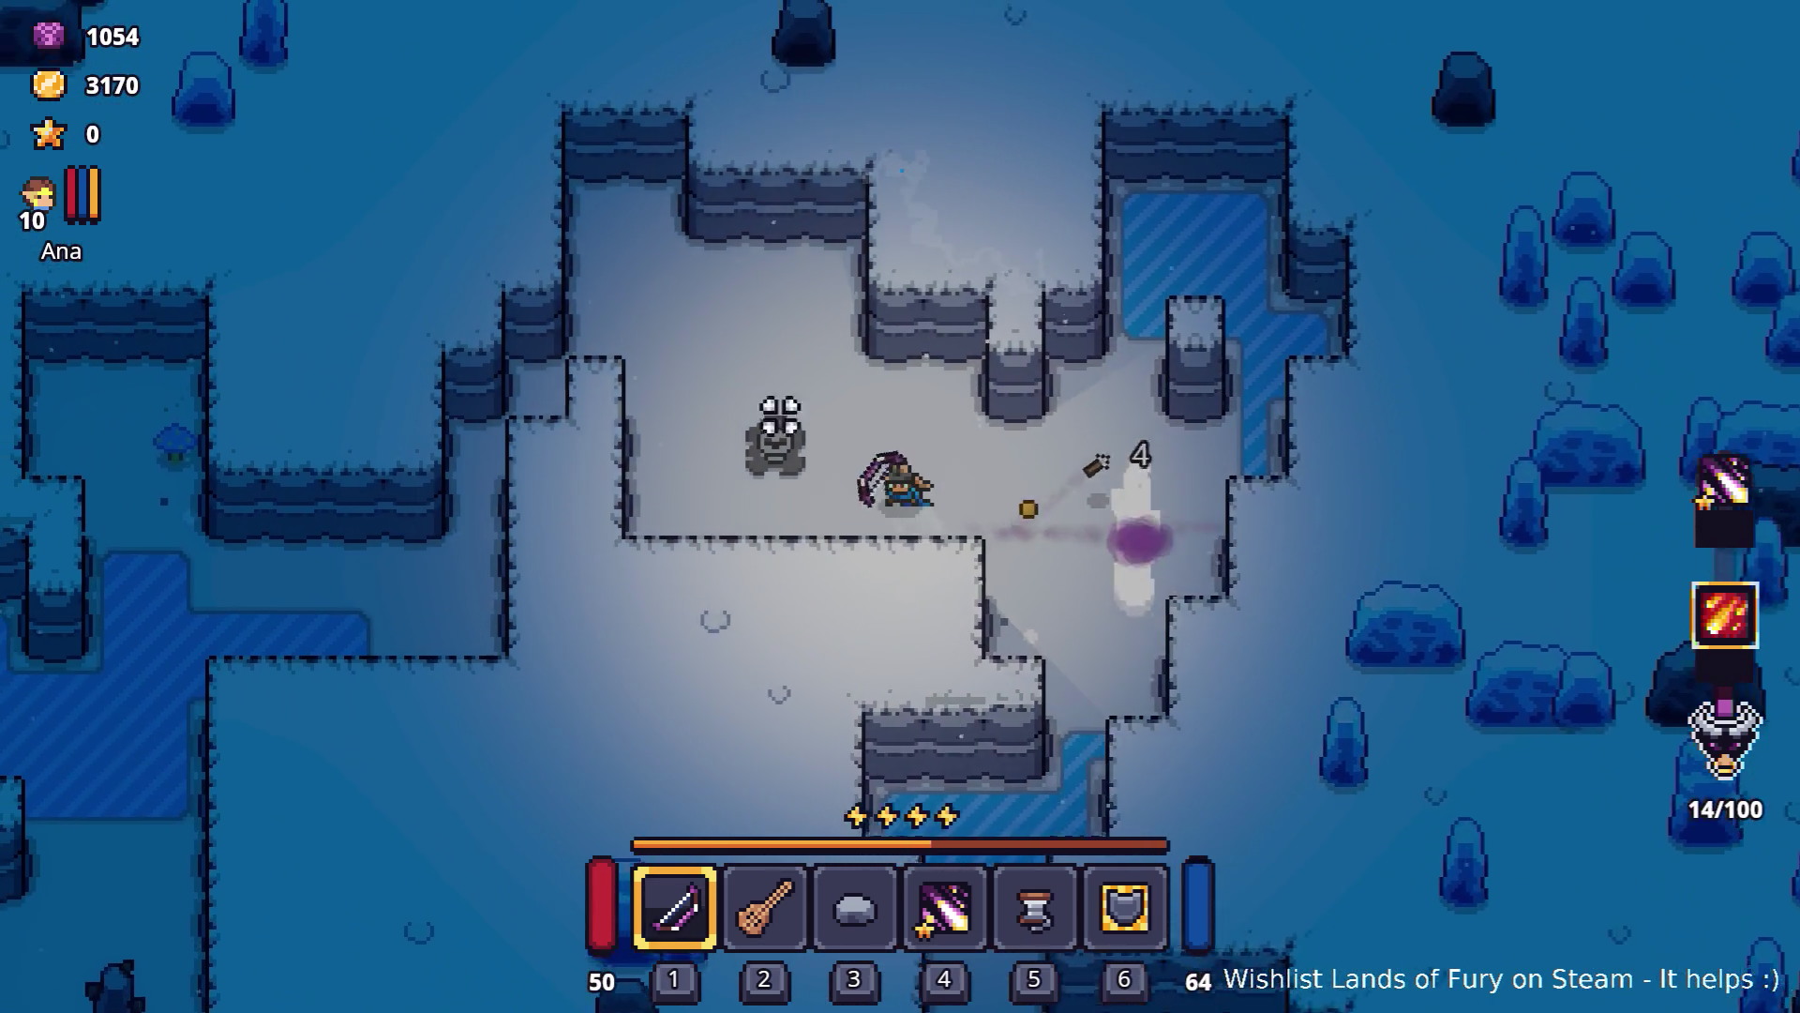
key(w)
key(a)
click(780, 416)
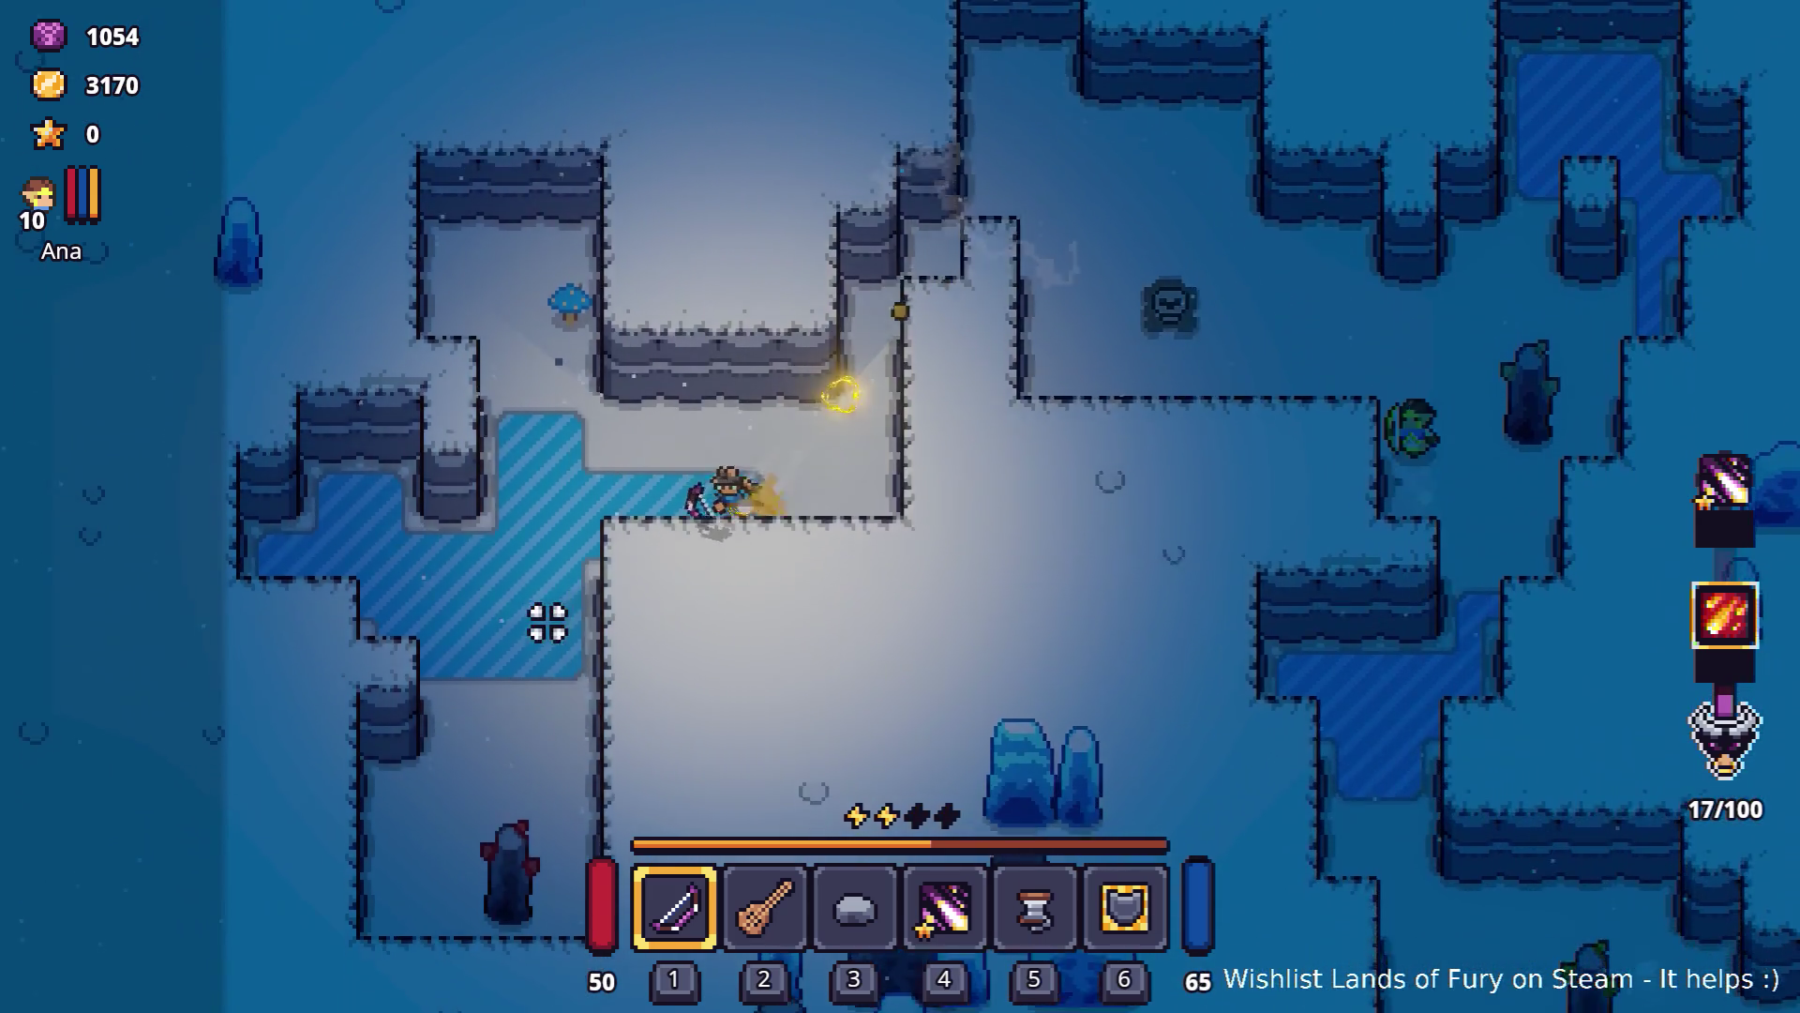
key(s)
key(a)
key(w)
key(d)
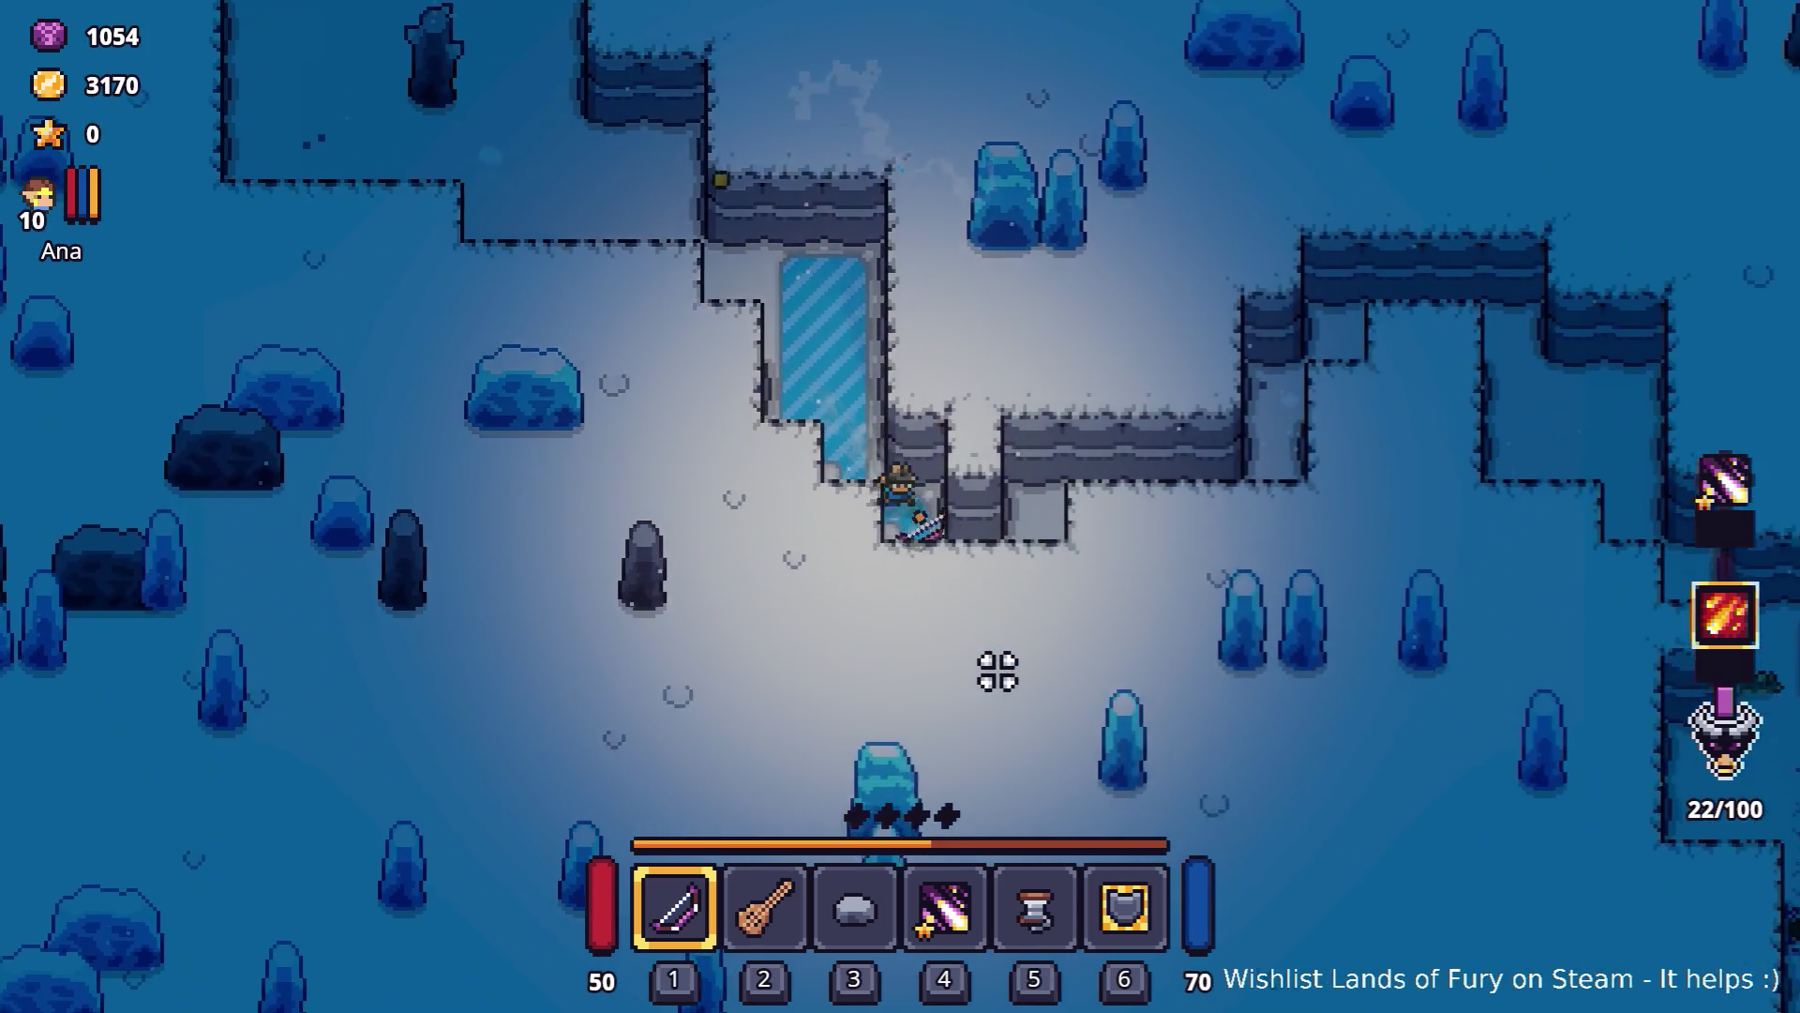
key(d)
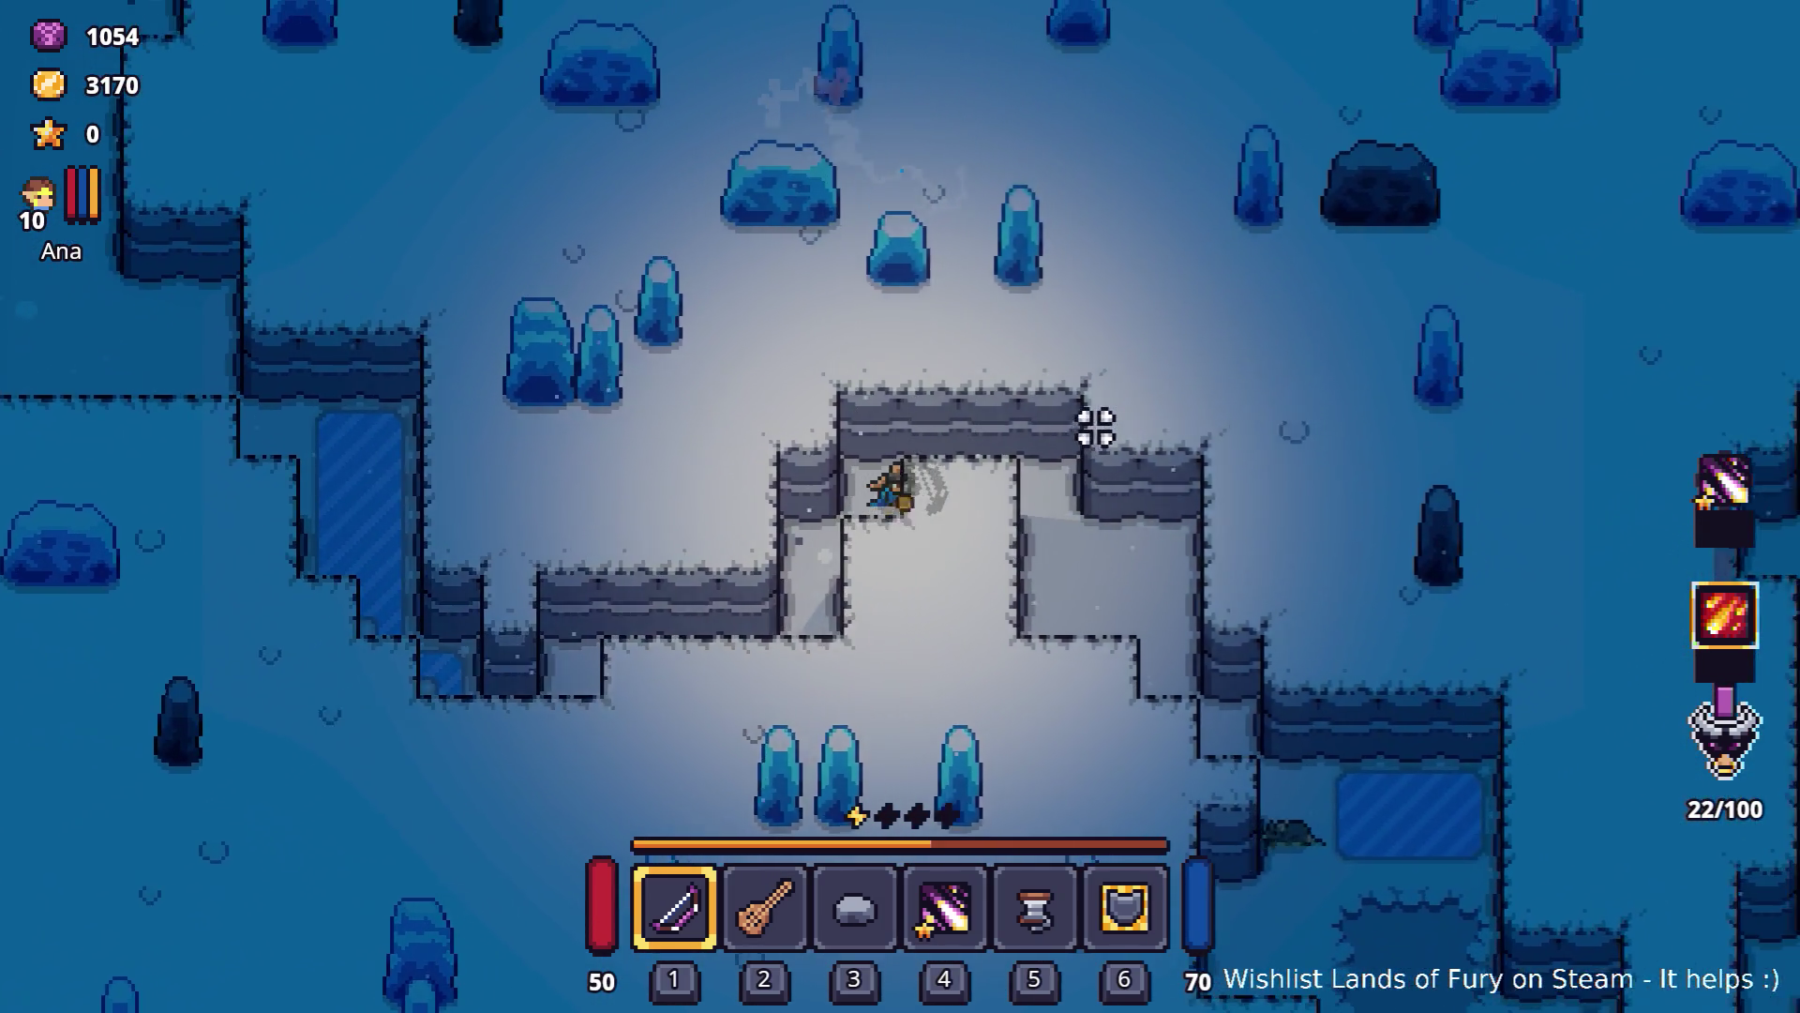
key(s)
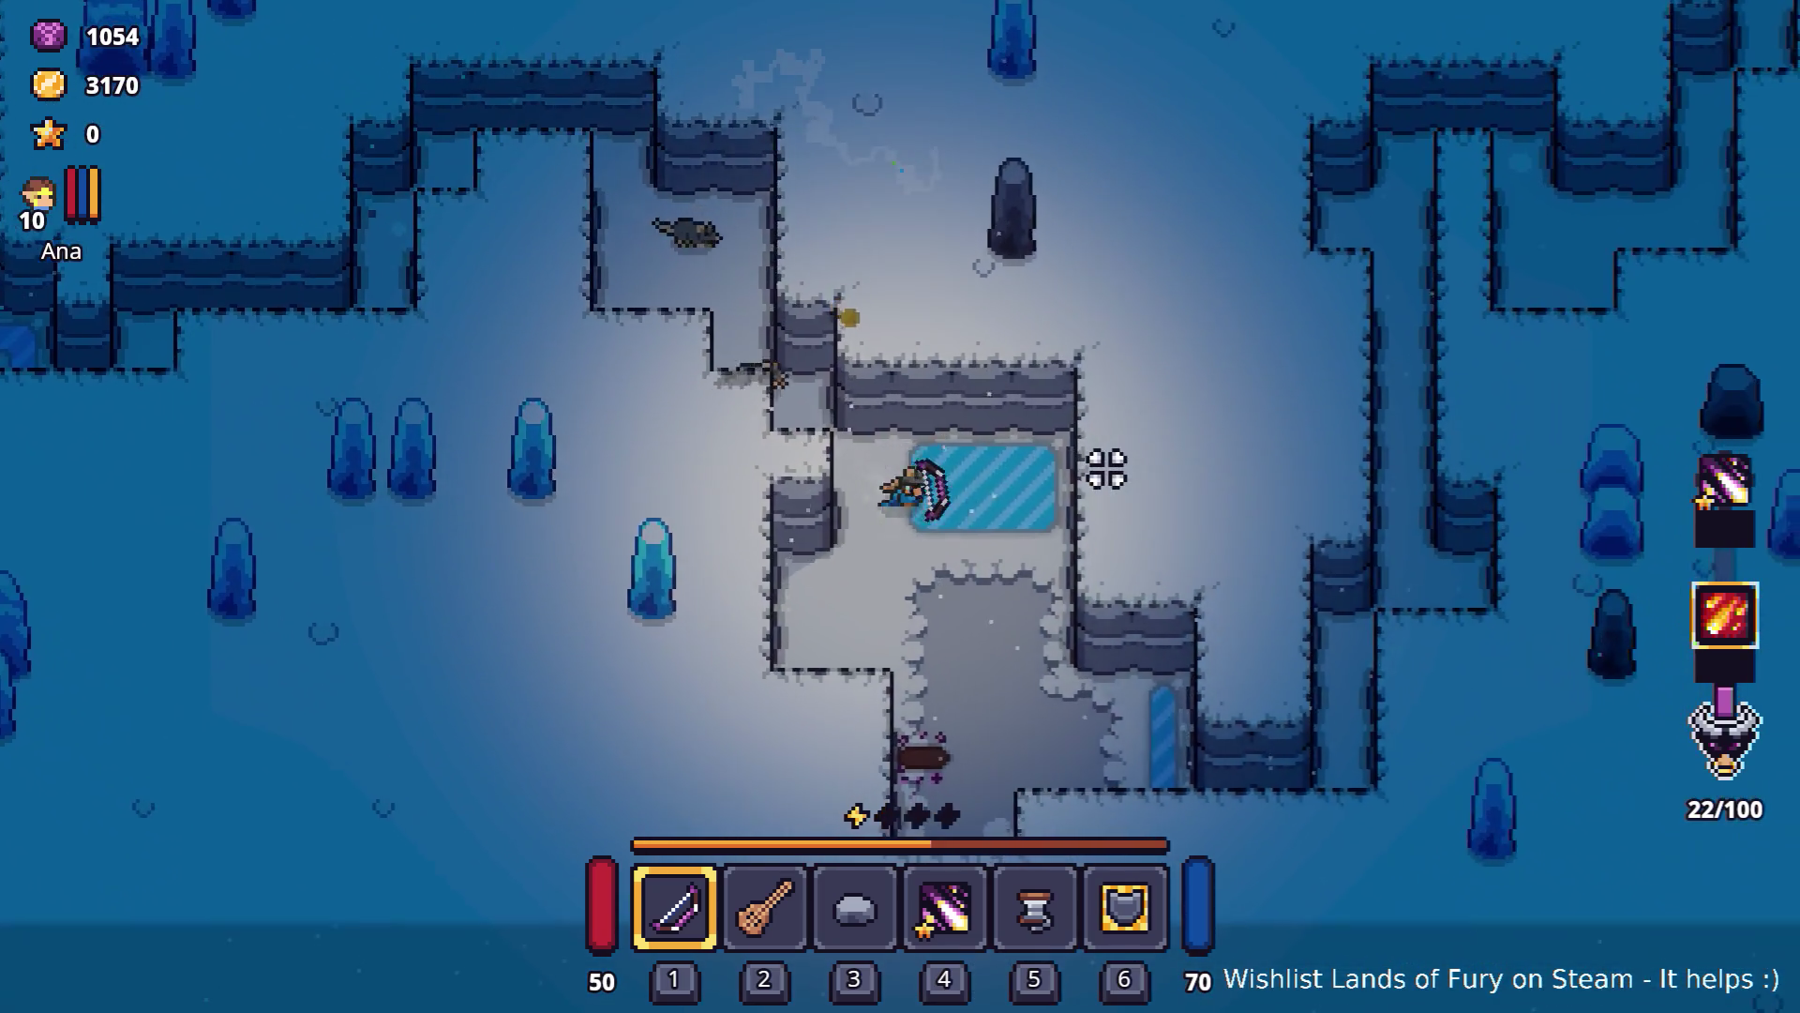
key(w)
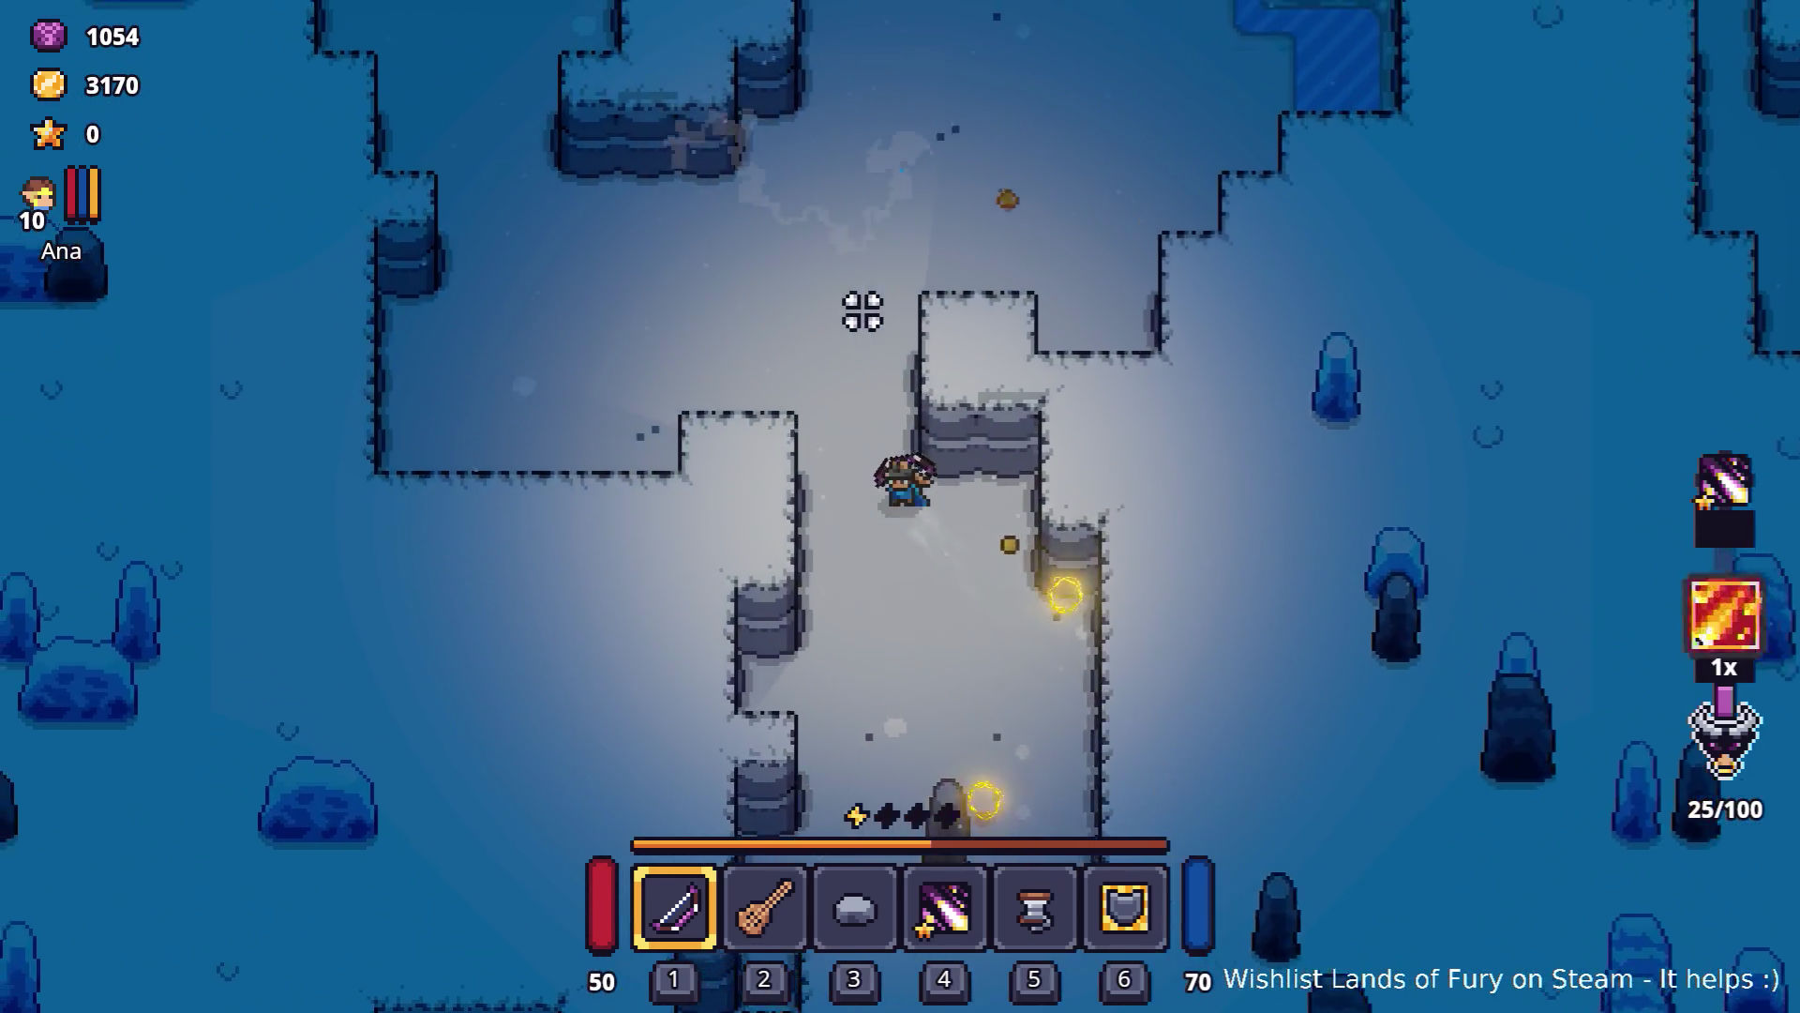
key(space)
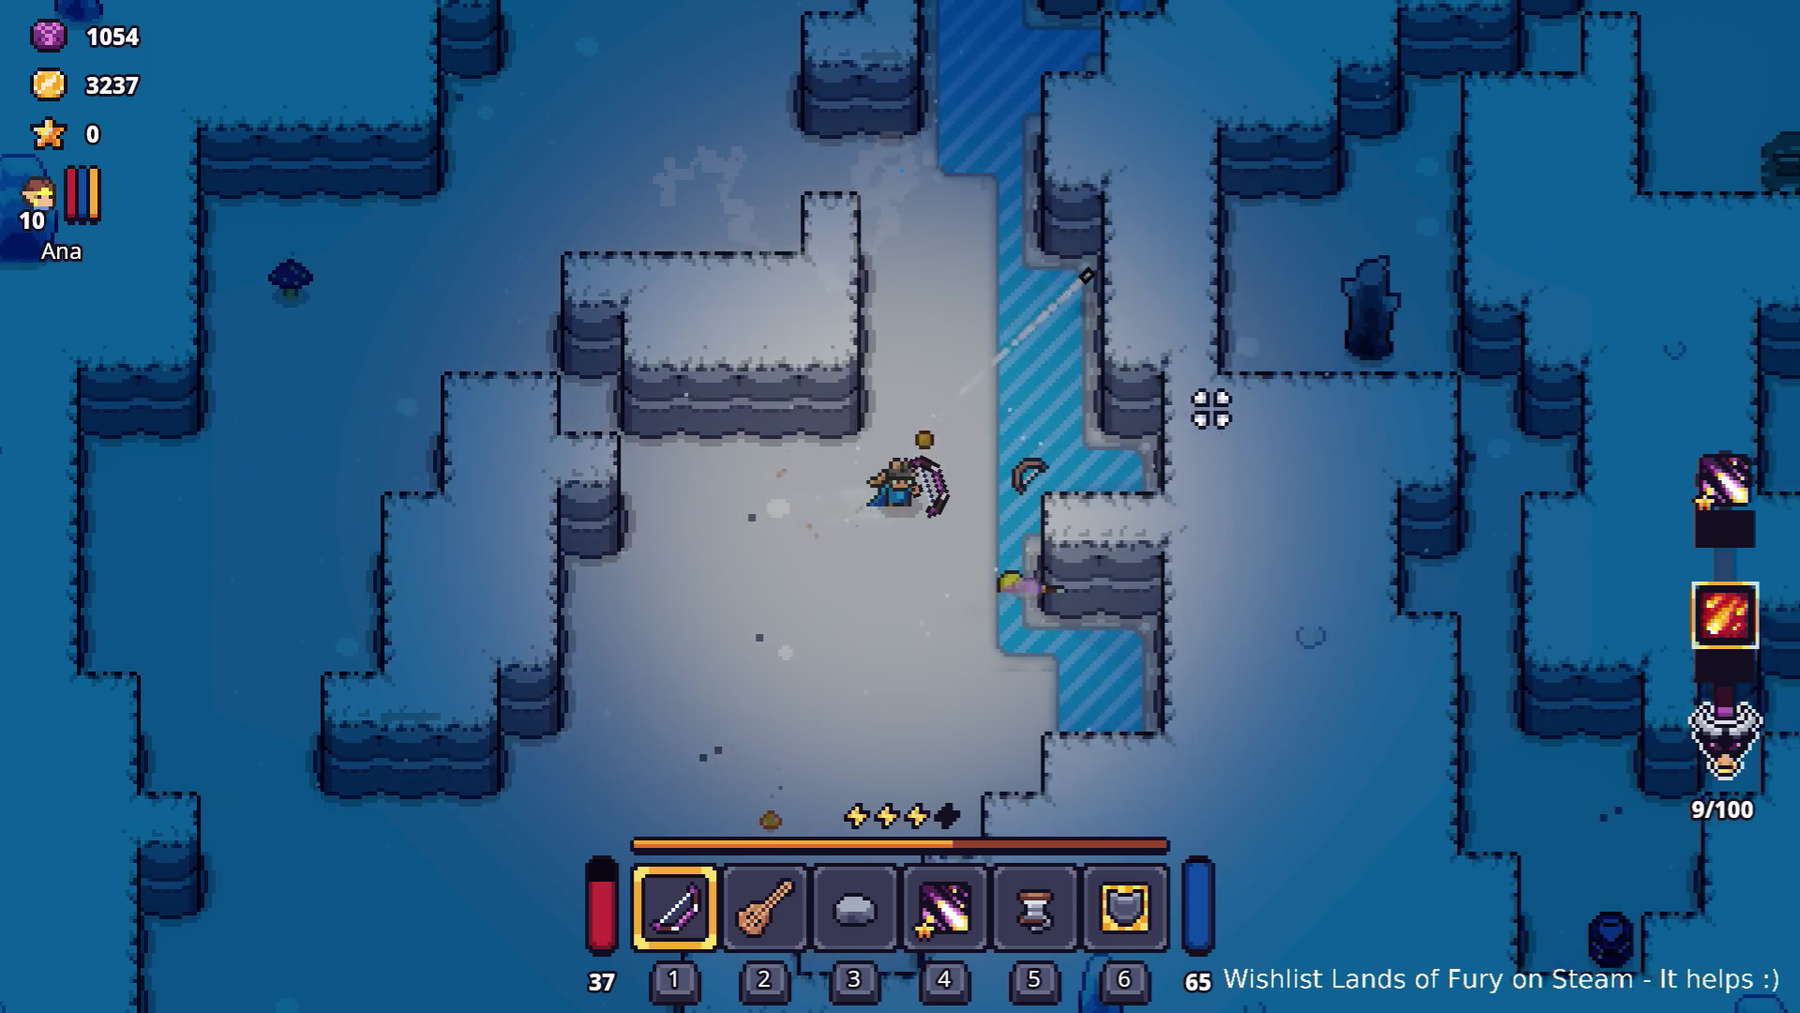
Dash up along the icy riverbank and shoot the group of enemies to the left.
key(space)
key(space)
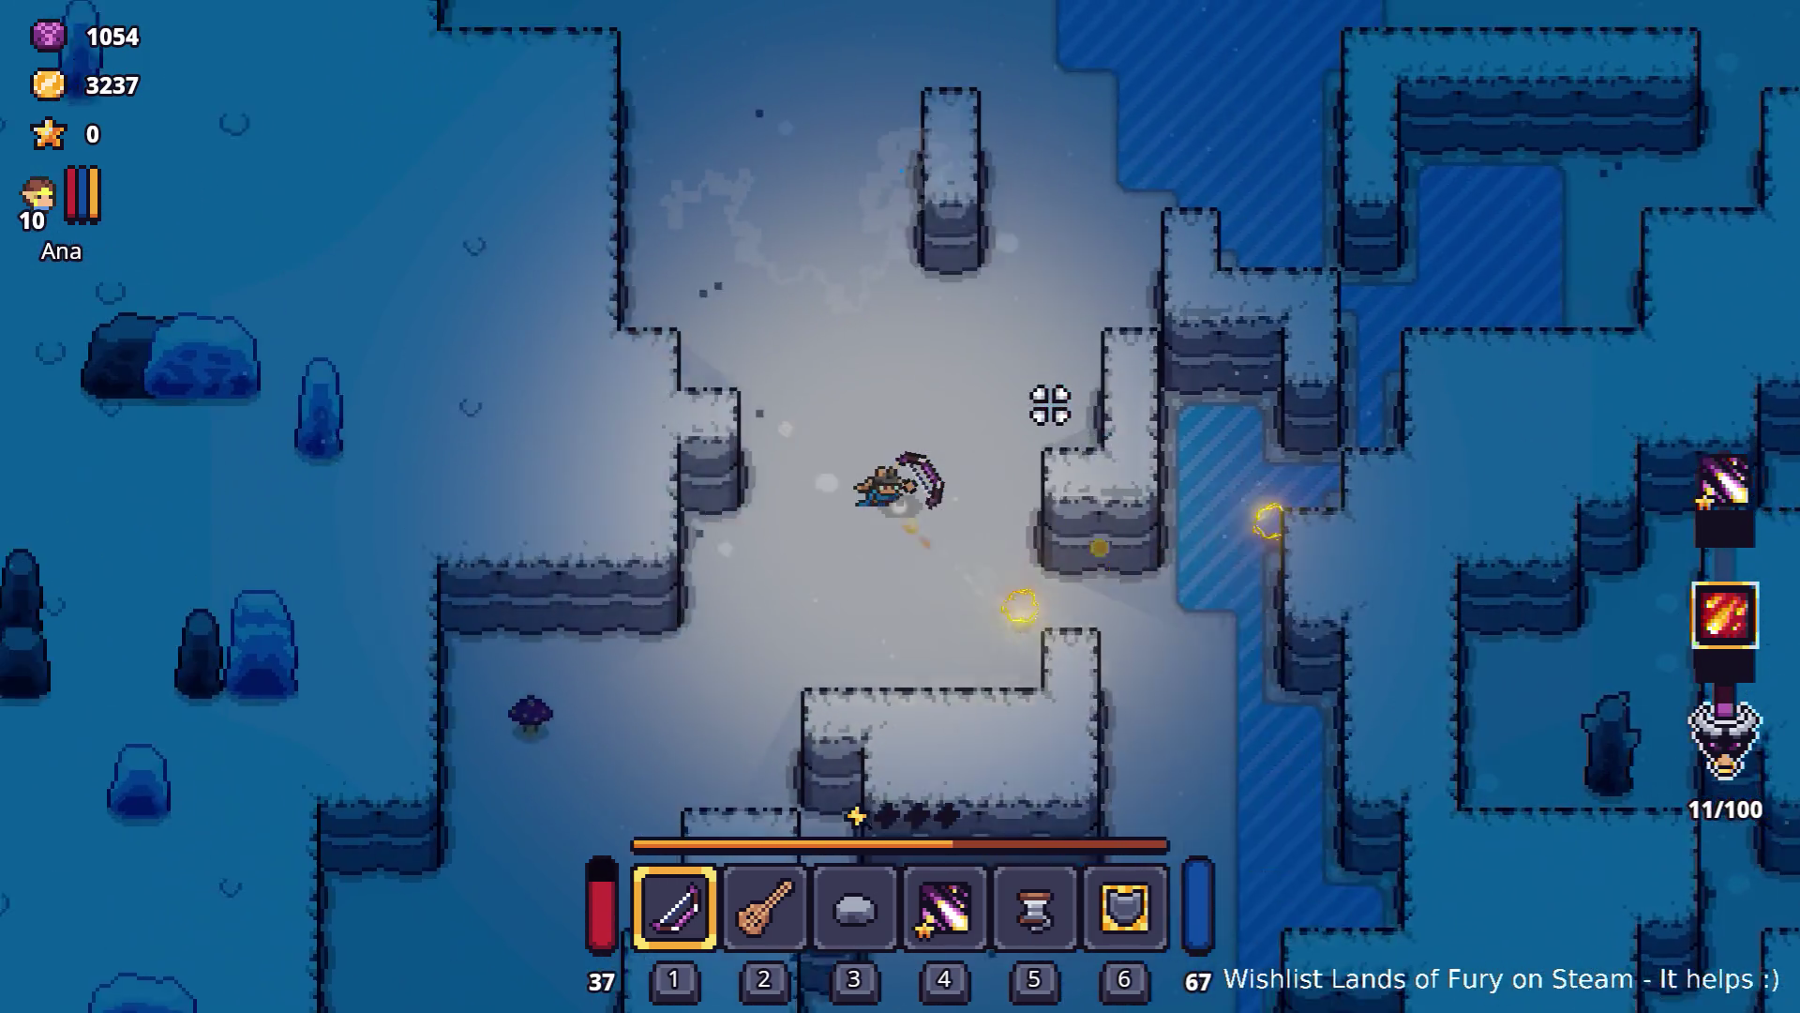
key(w)
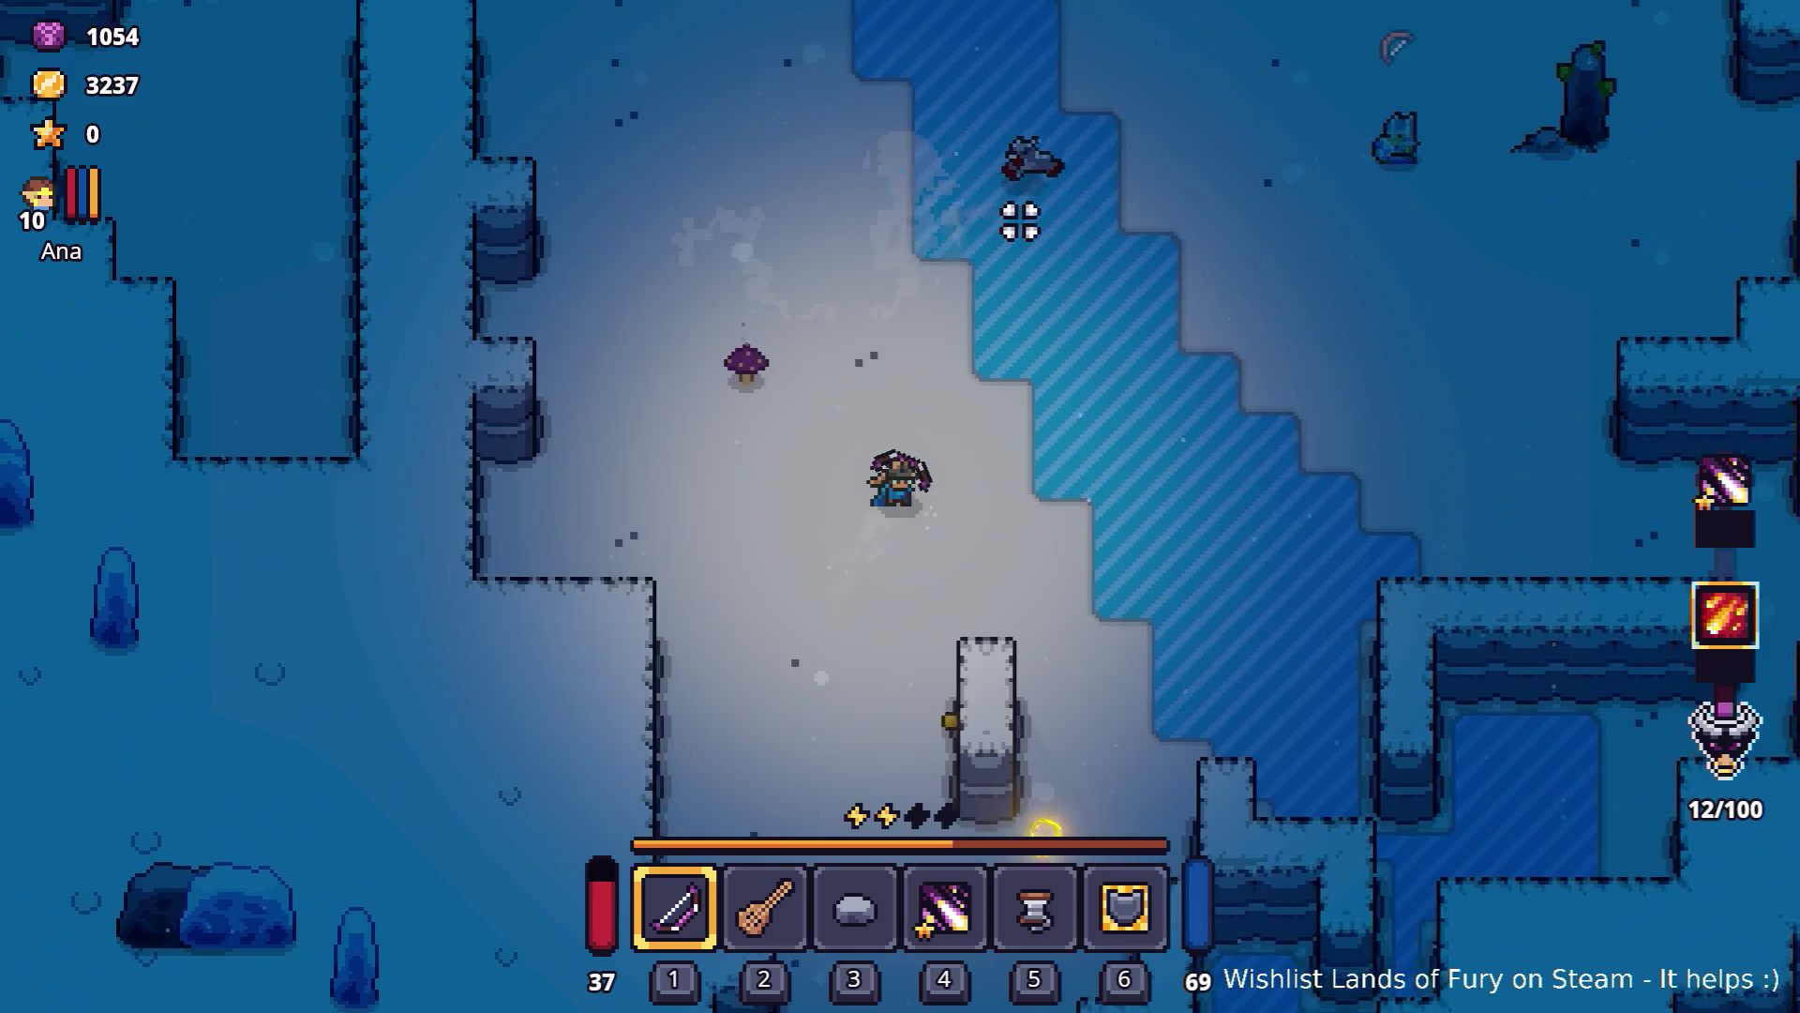
key(space)
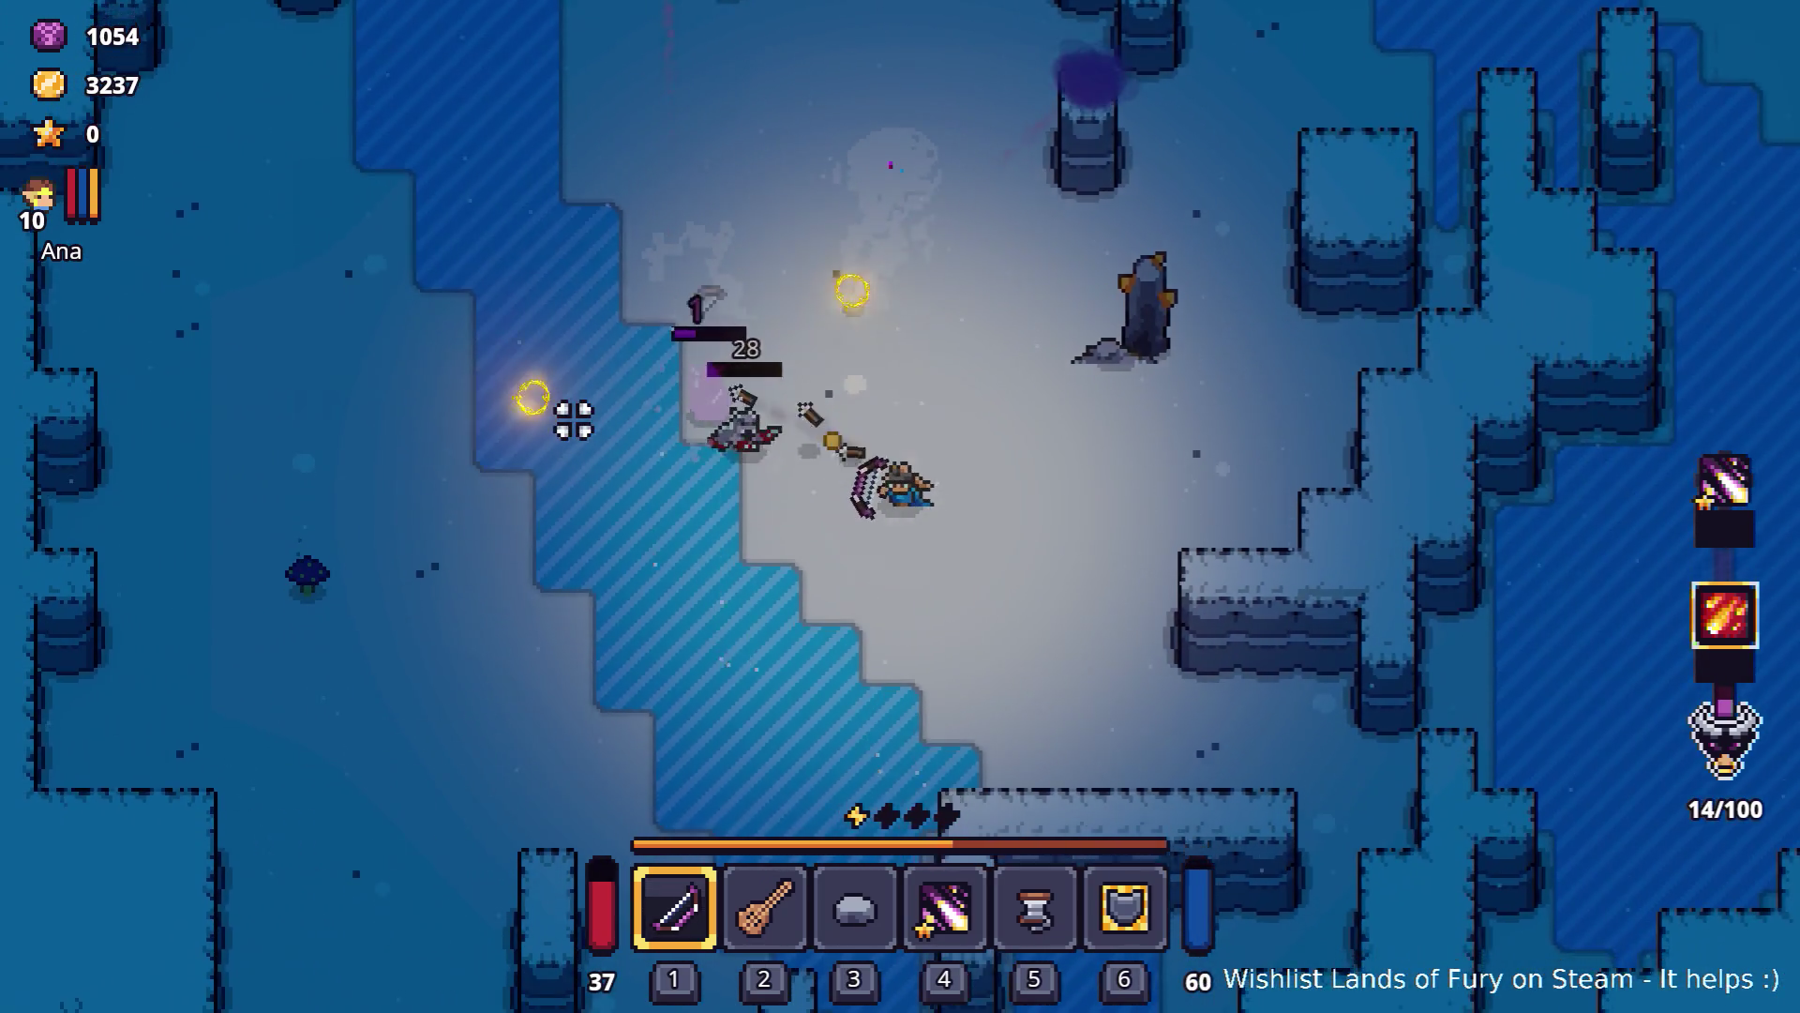
key(a)
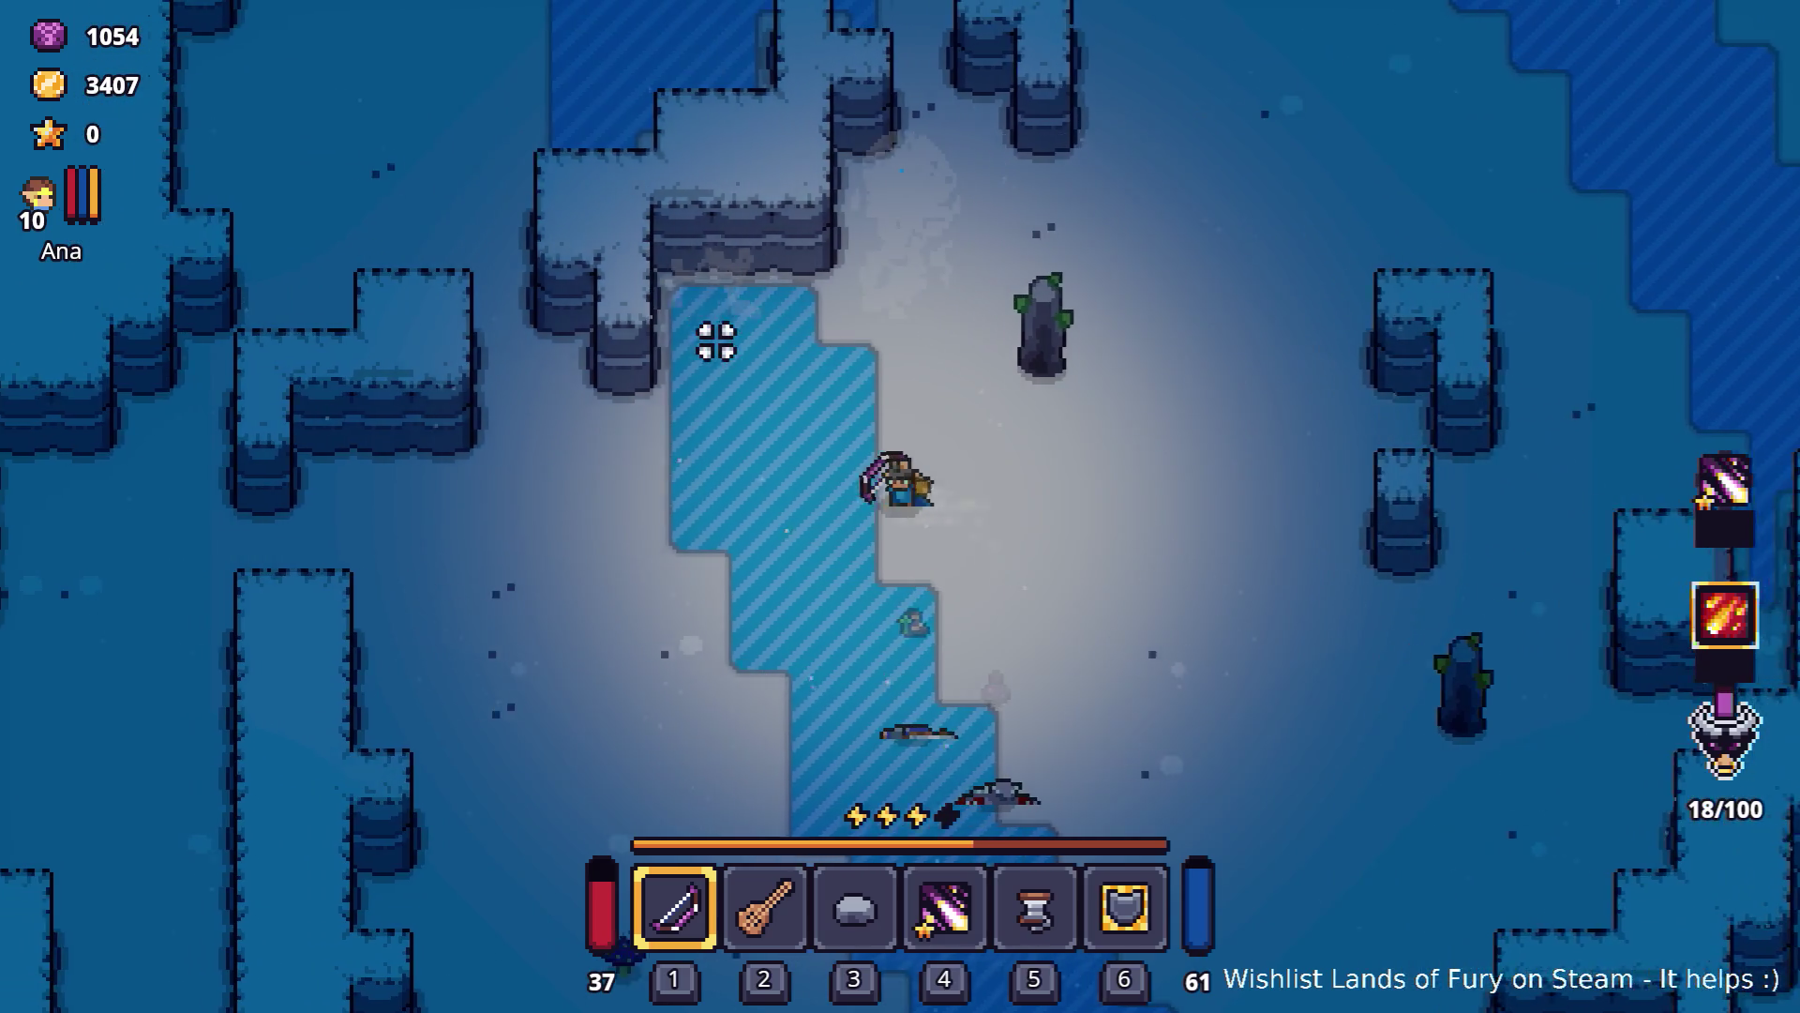
key(a)
click(657, 430)
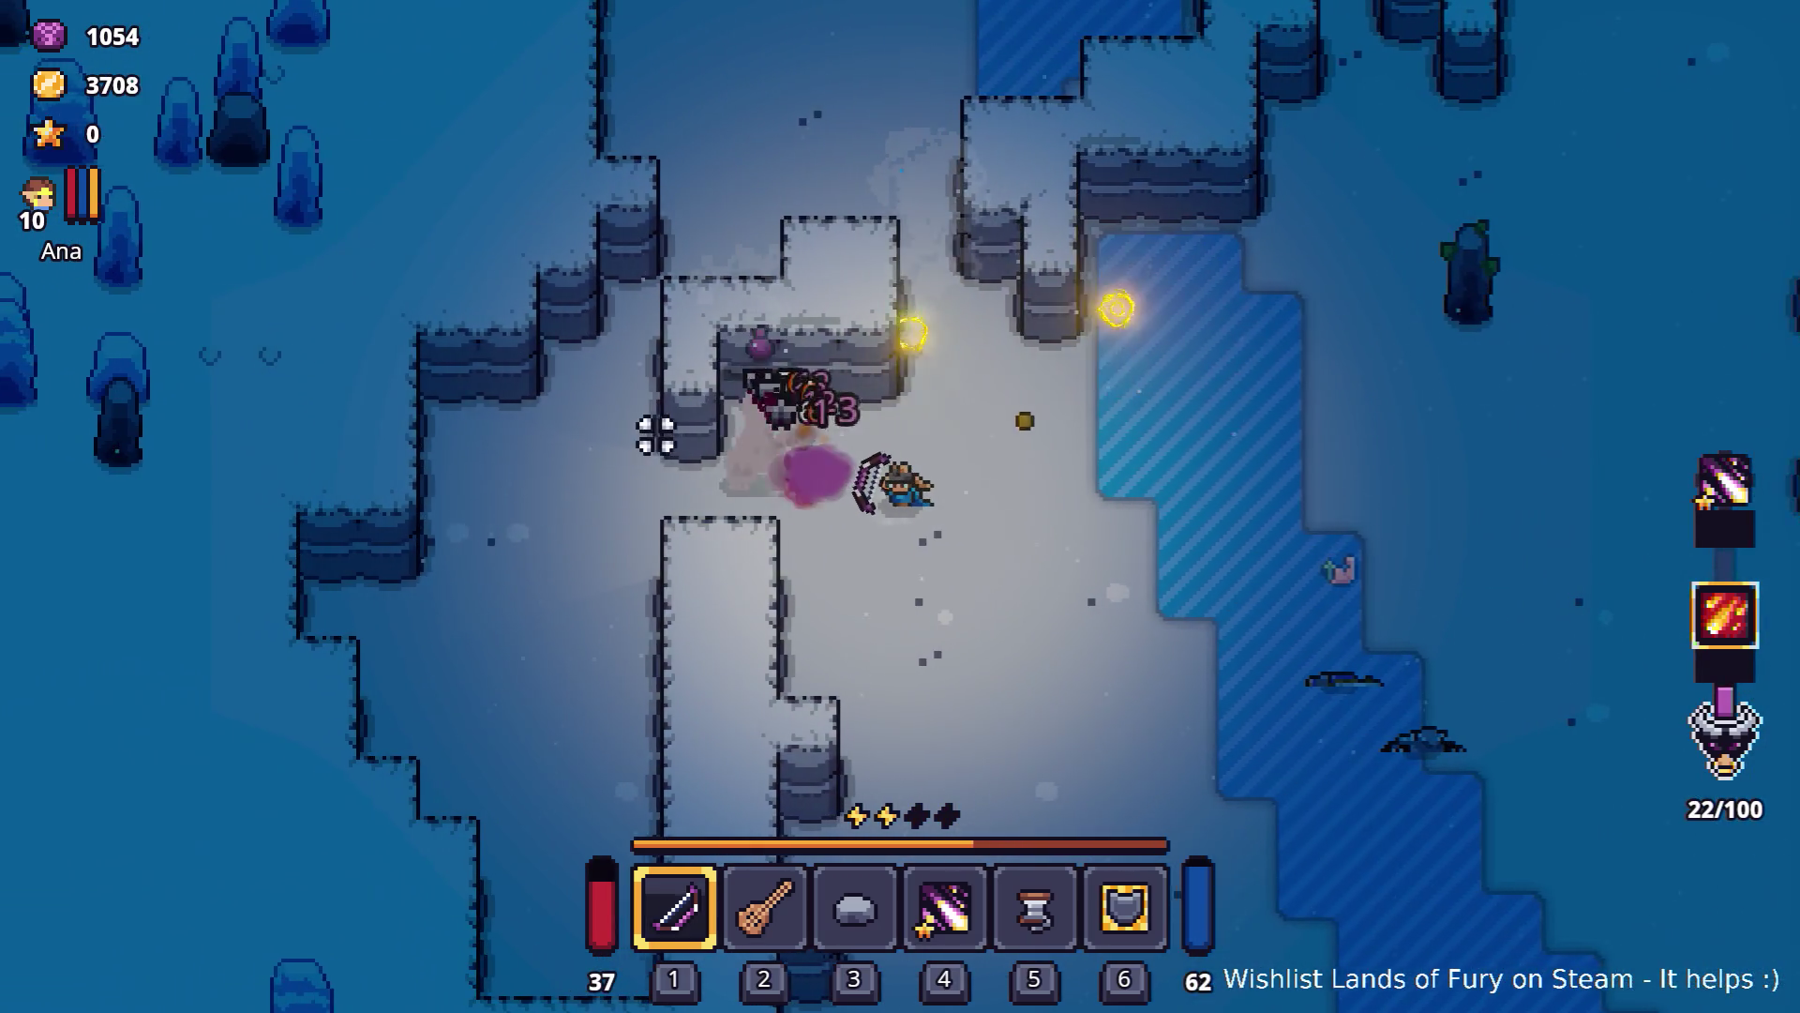
Dash right and down, then weave through the next waves of enemies along the river.
key(d)
key(space)
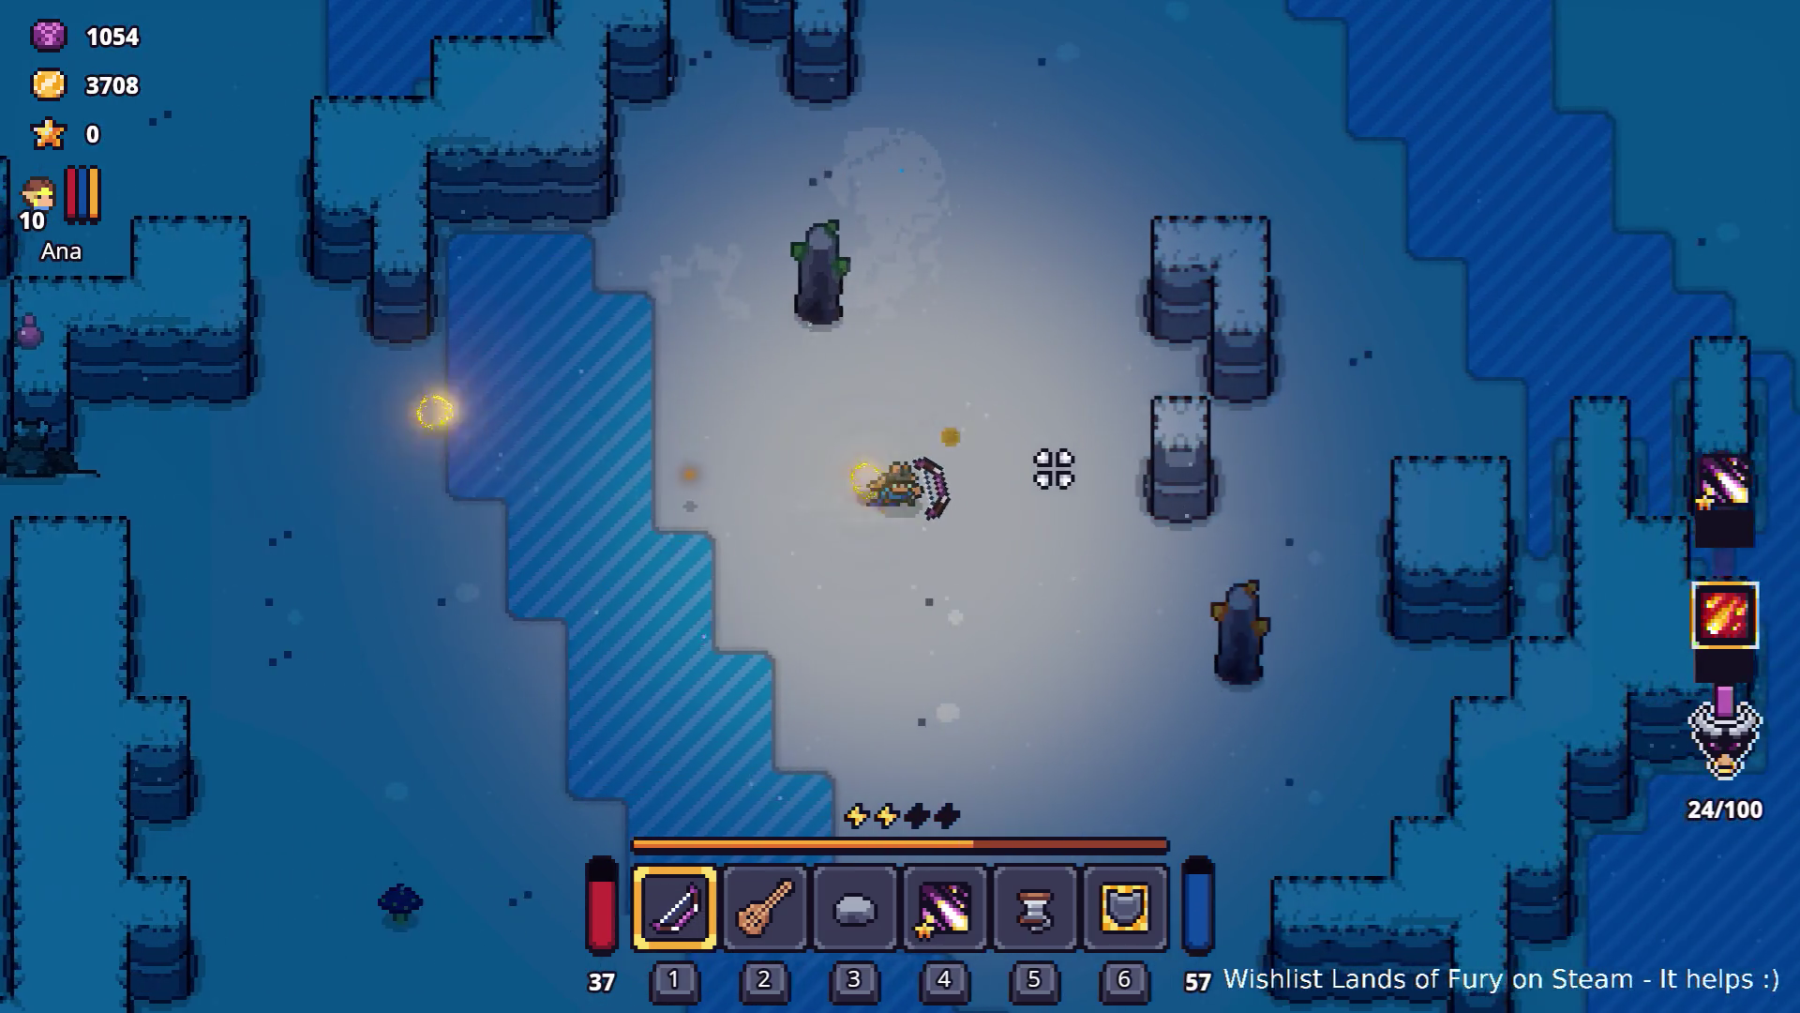
key(d)
key(space)
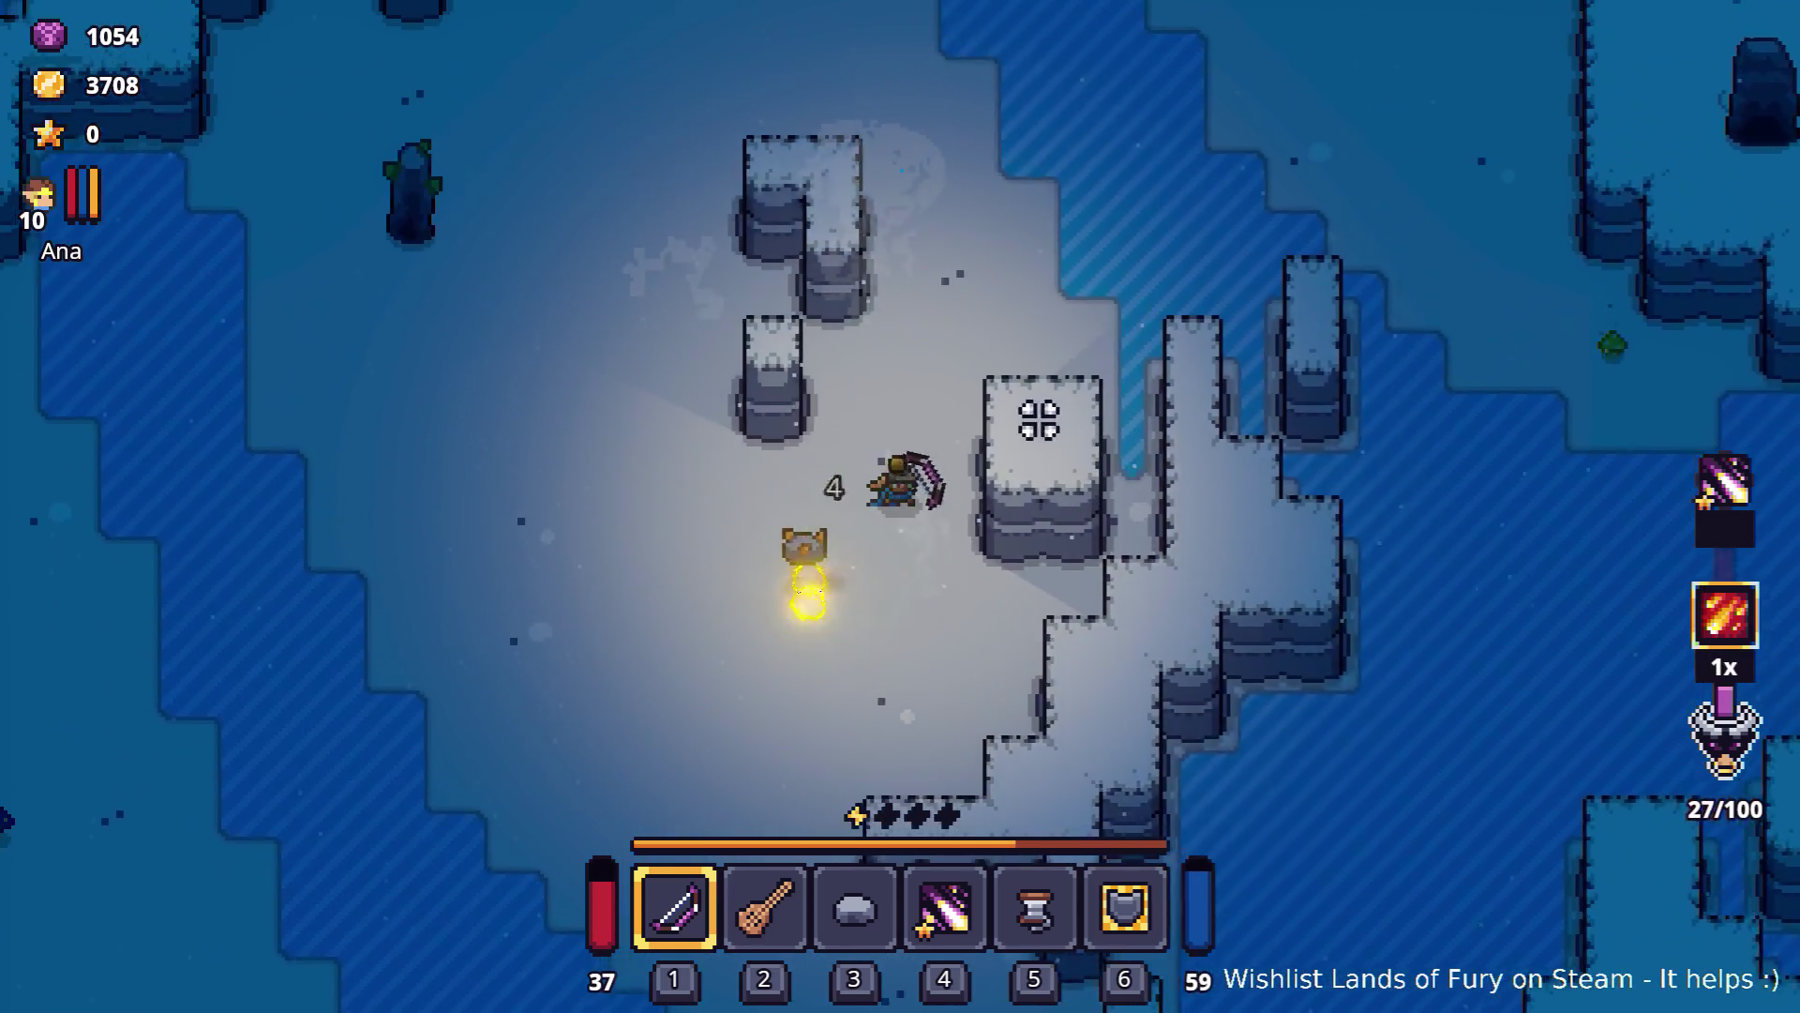
key(w)
key(a)
key(d)
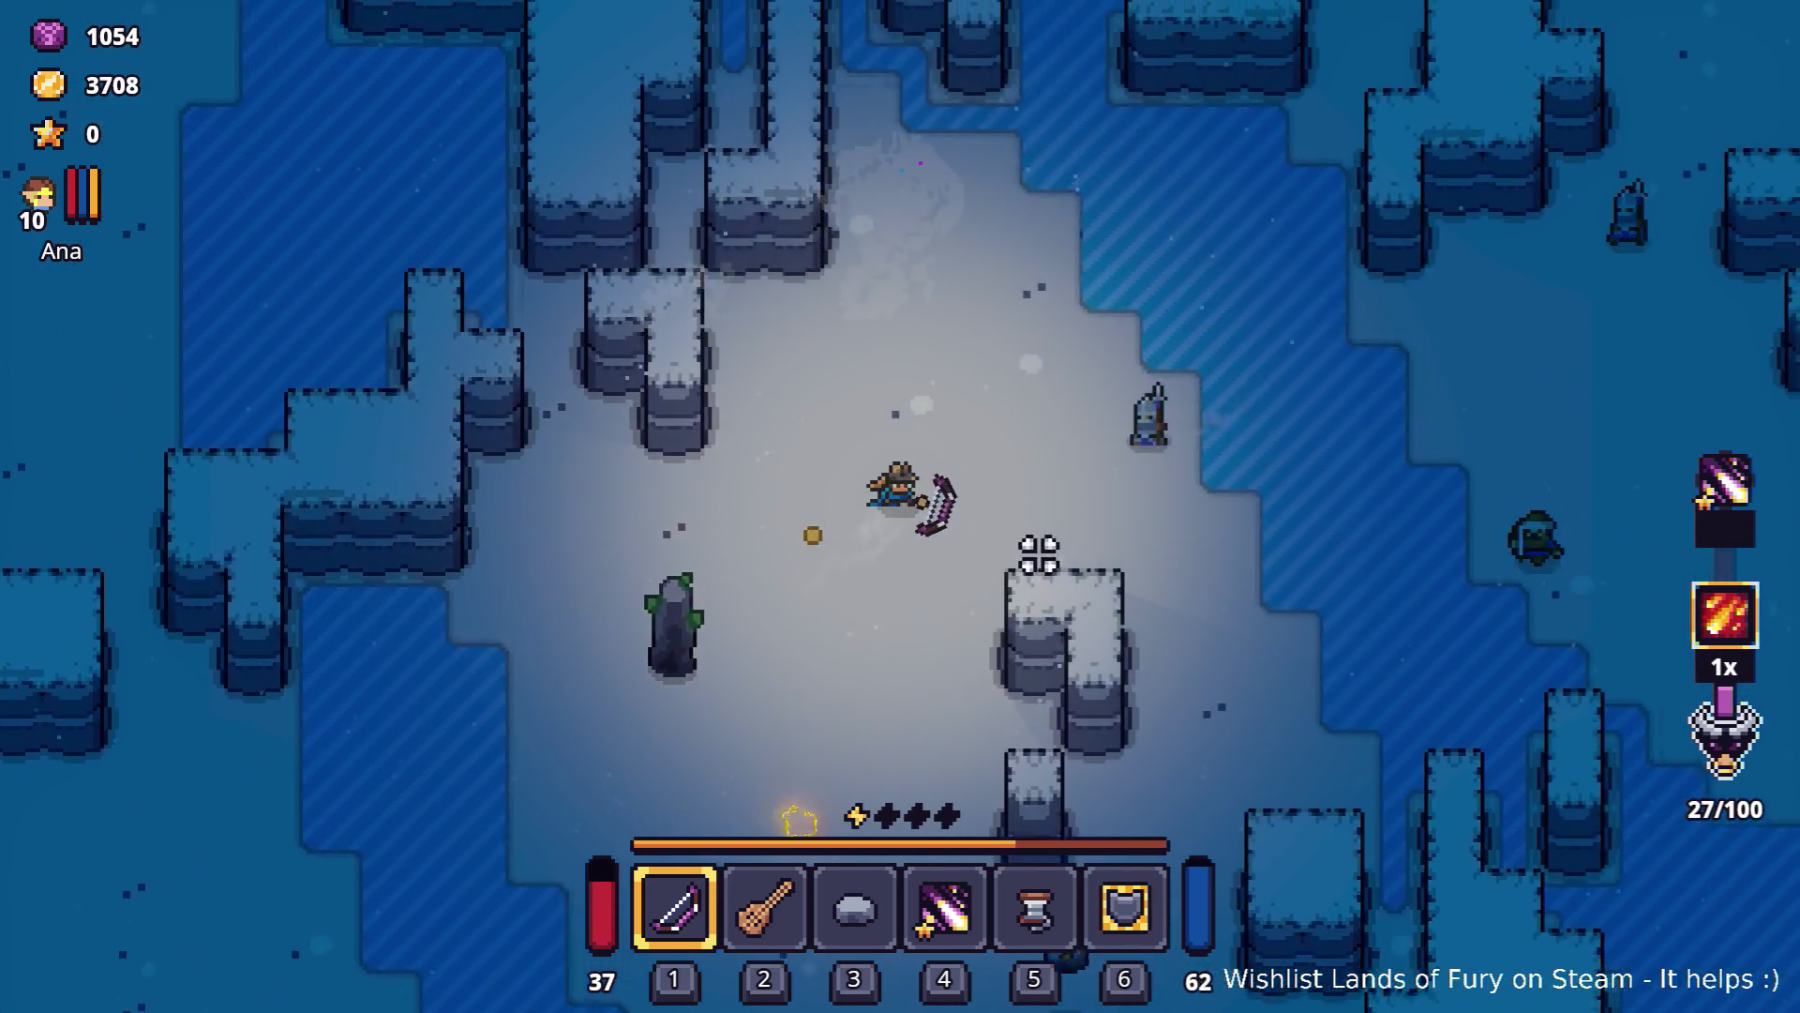
key(a)
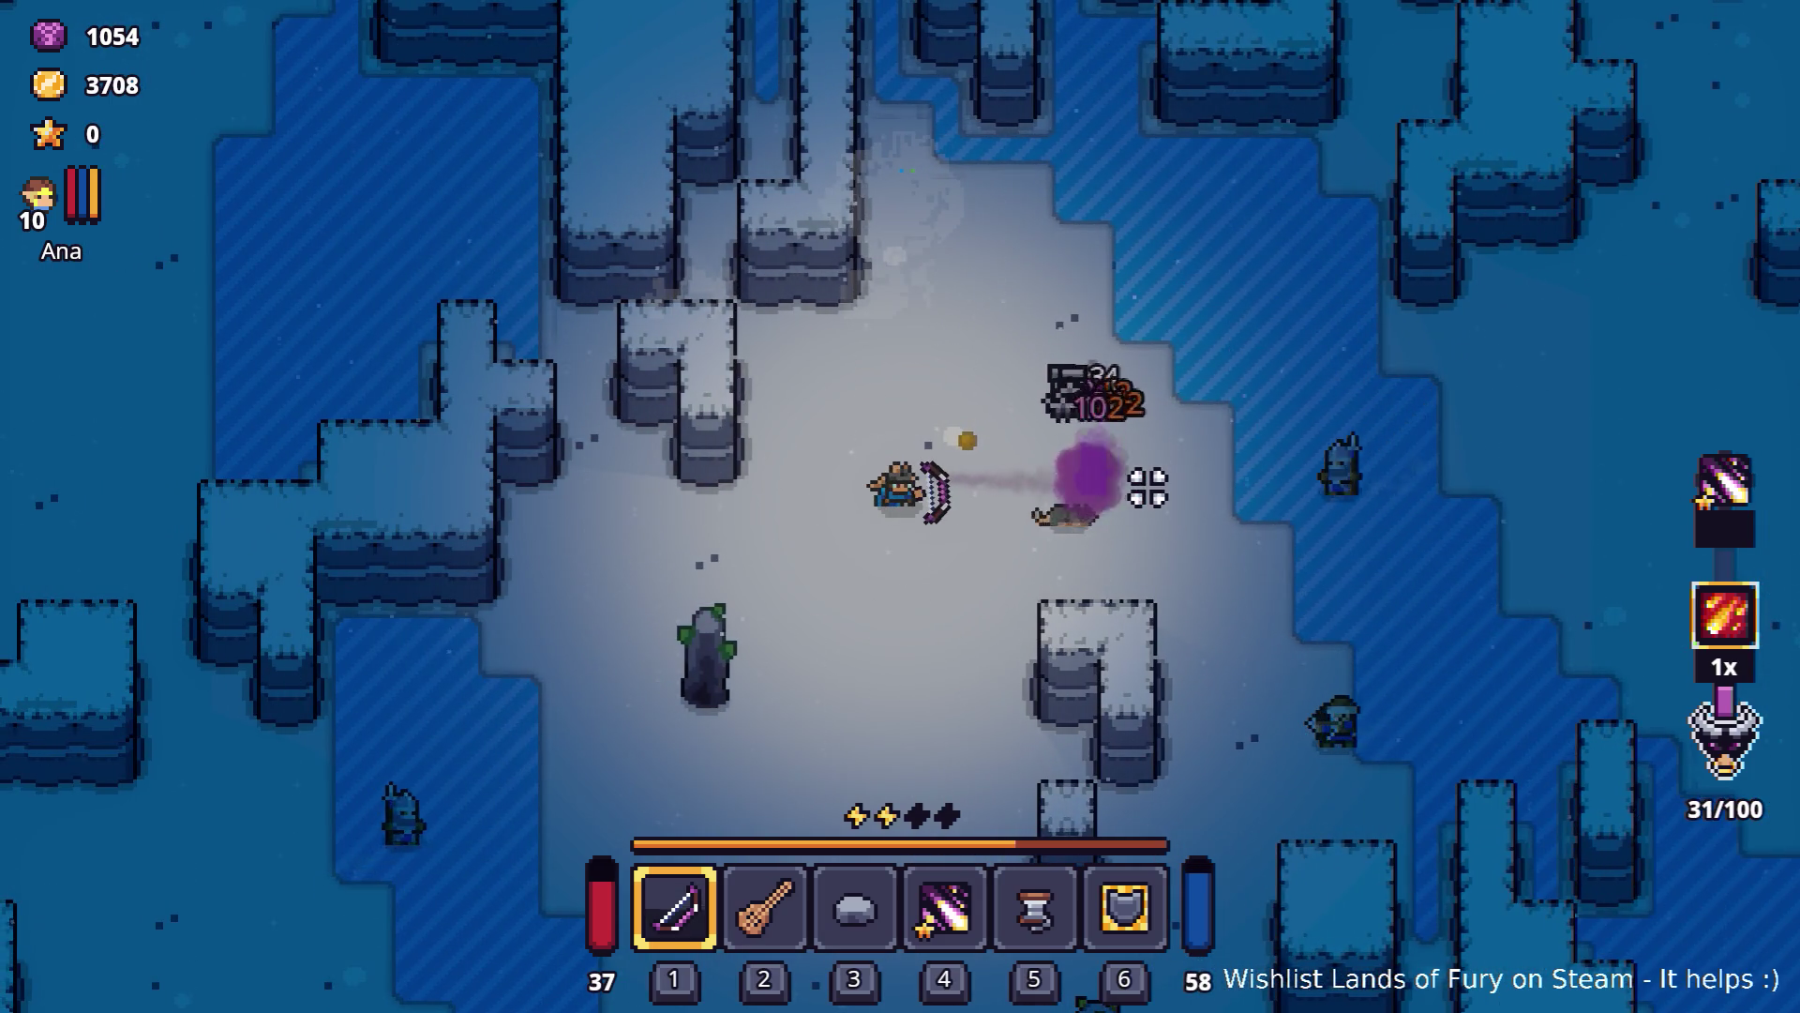
key(d)
key(space)
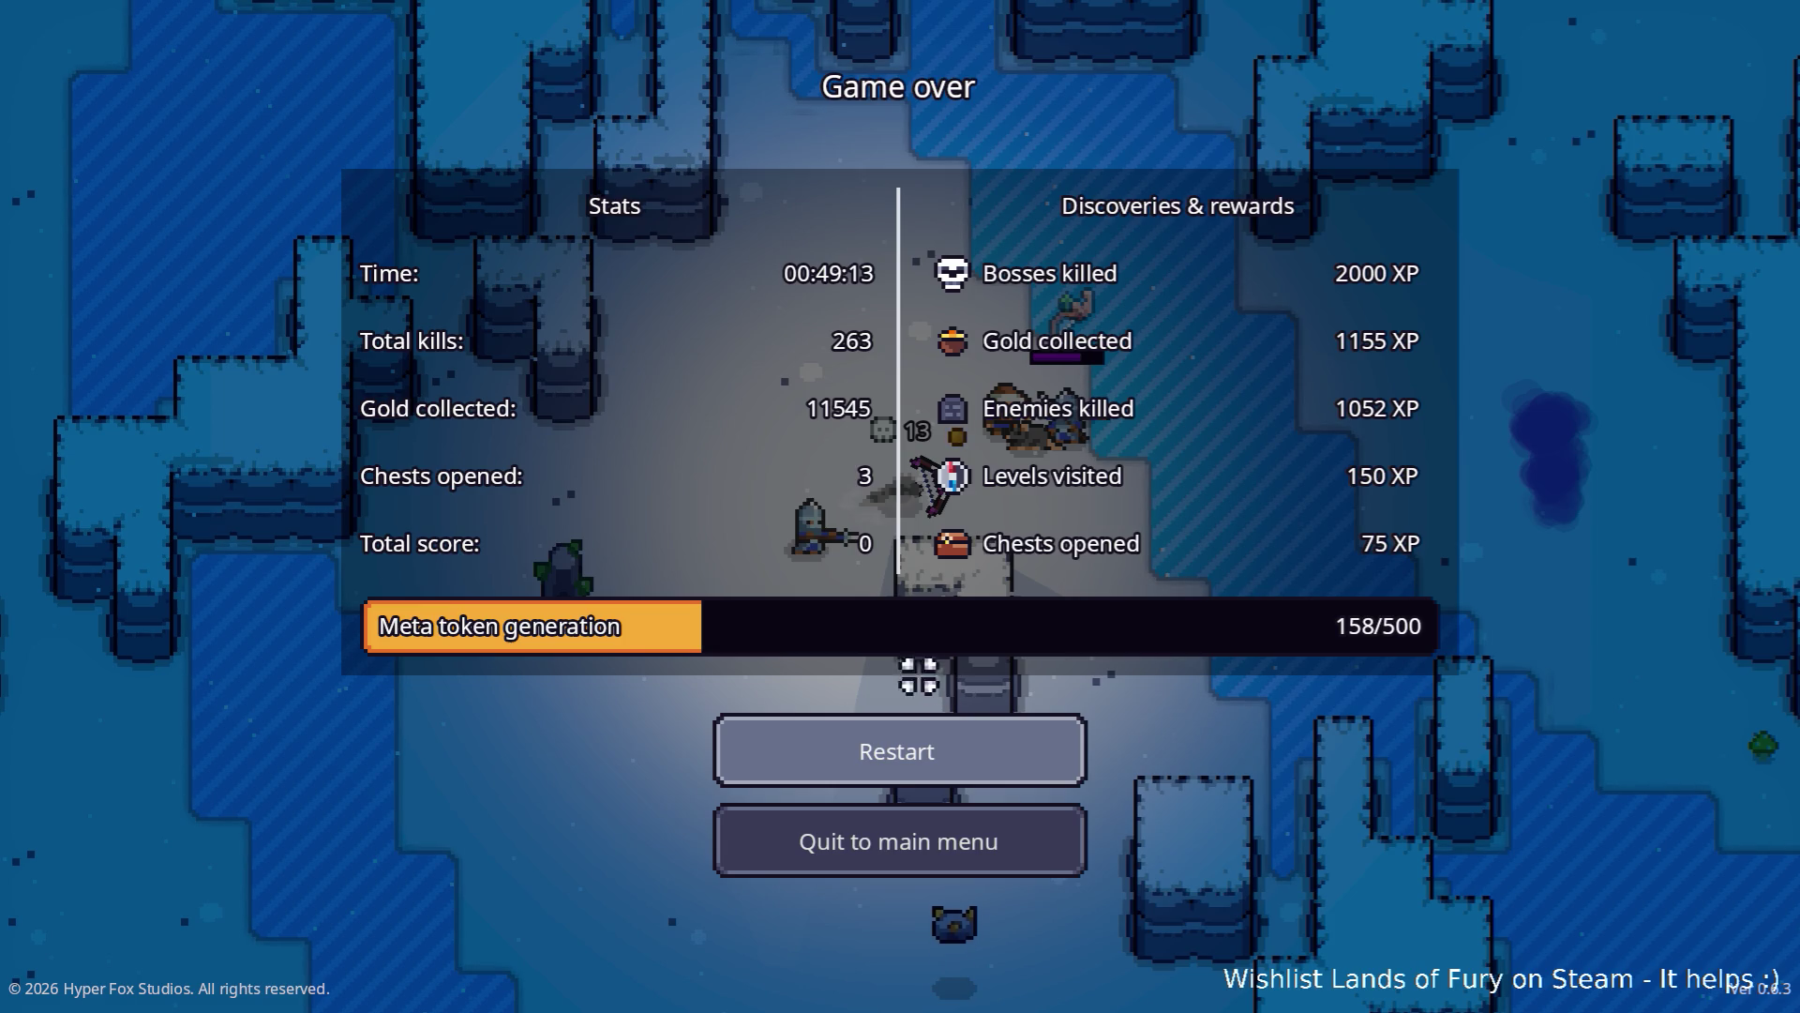
Leave the Game over screen for the main menu and quit Lands of Fury.
click(909, 853)
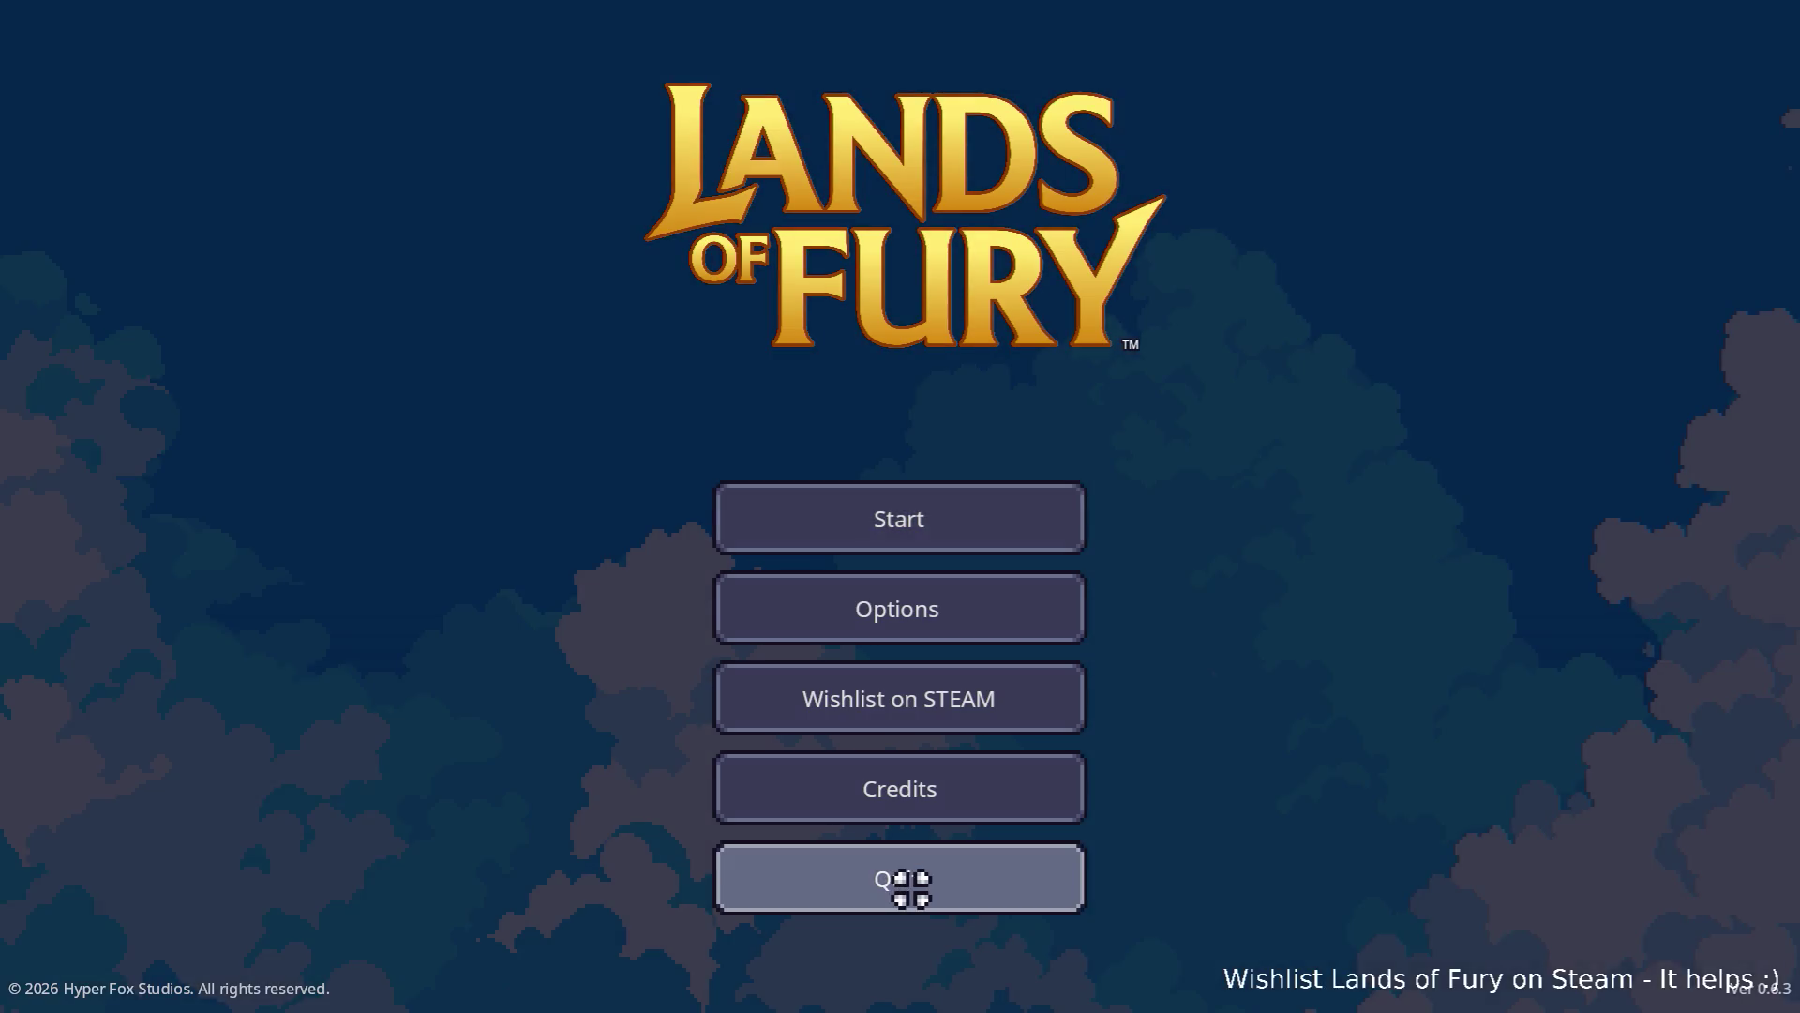
click(911, 888)
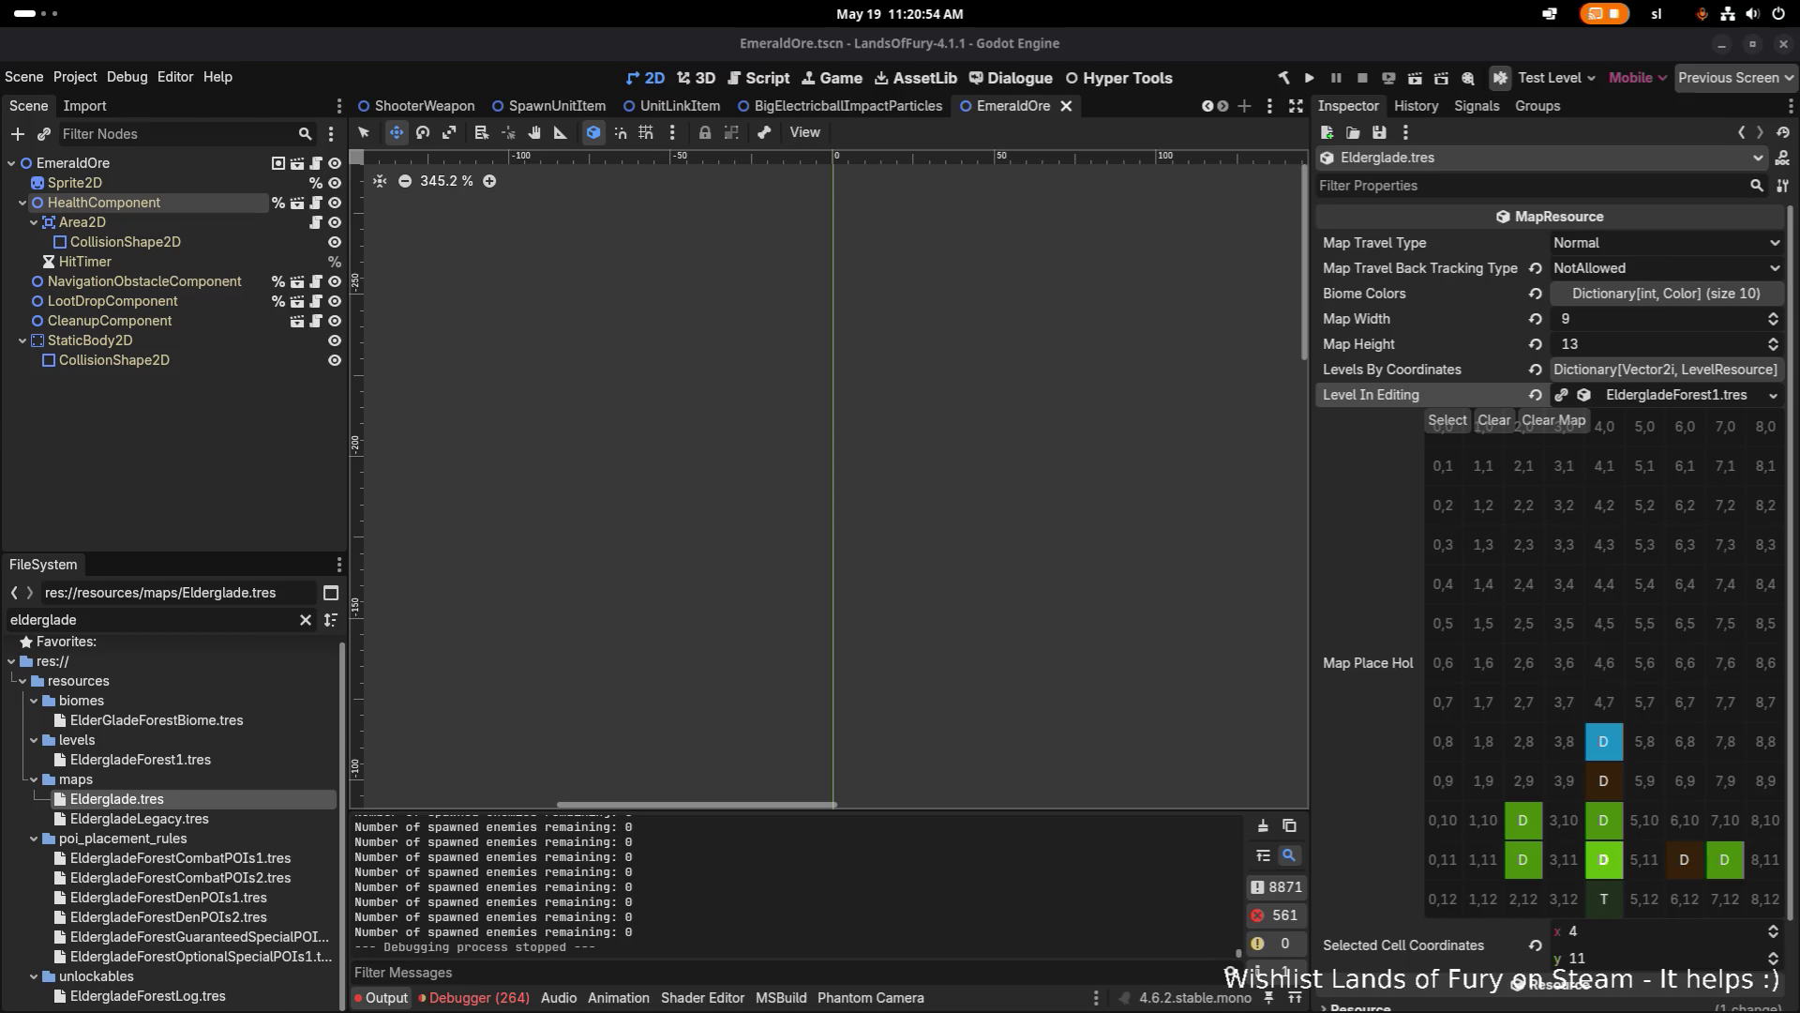
Inspect Elderglade map cells 4,8 and 4,11 in the inspector.
key(XF86AudioRaiseVolume)
click(1604, 747)
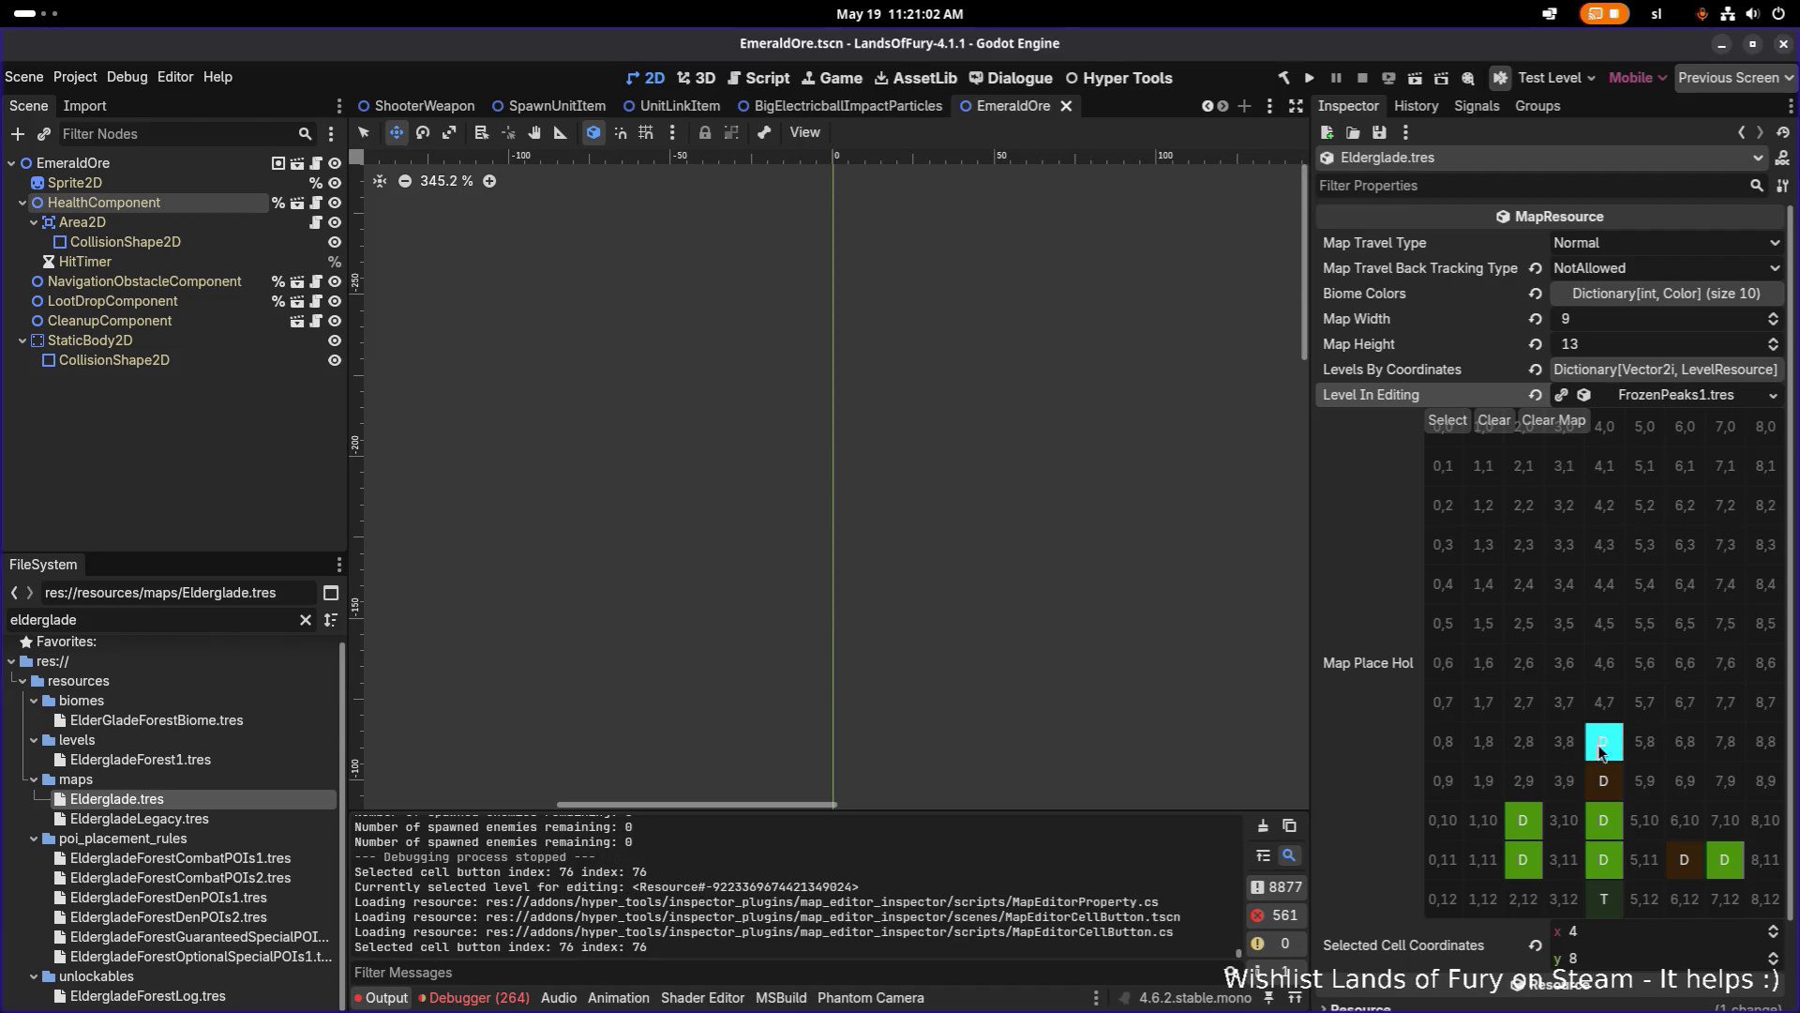
click(1609, 864)
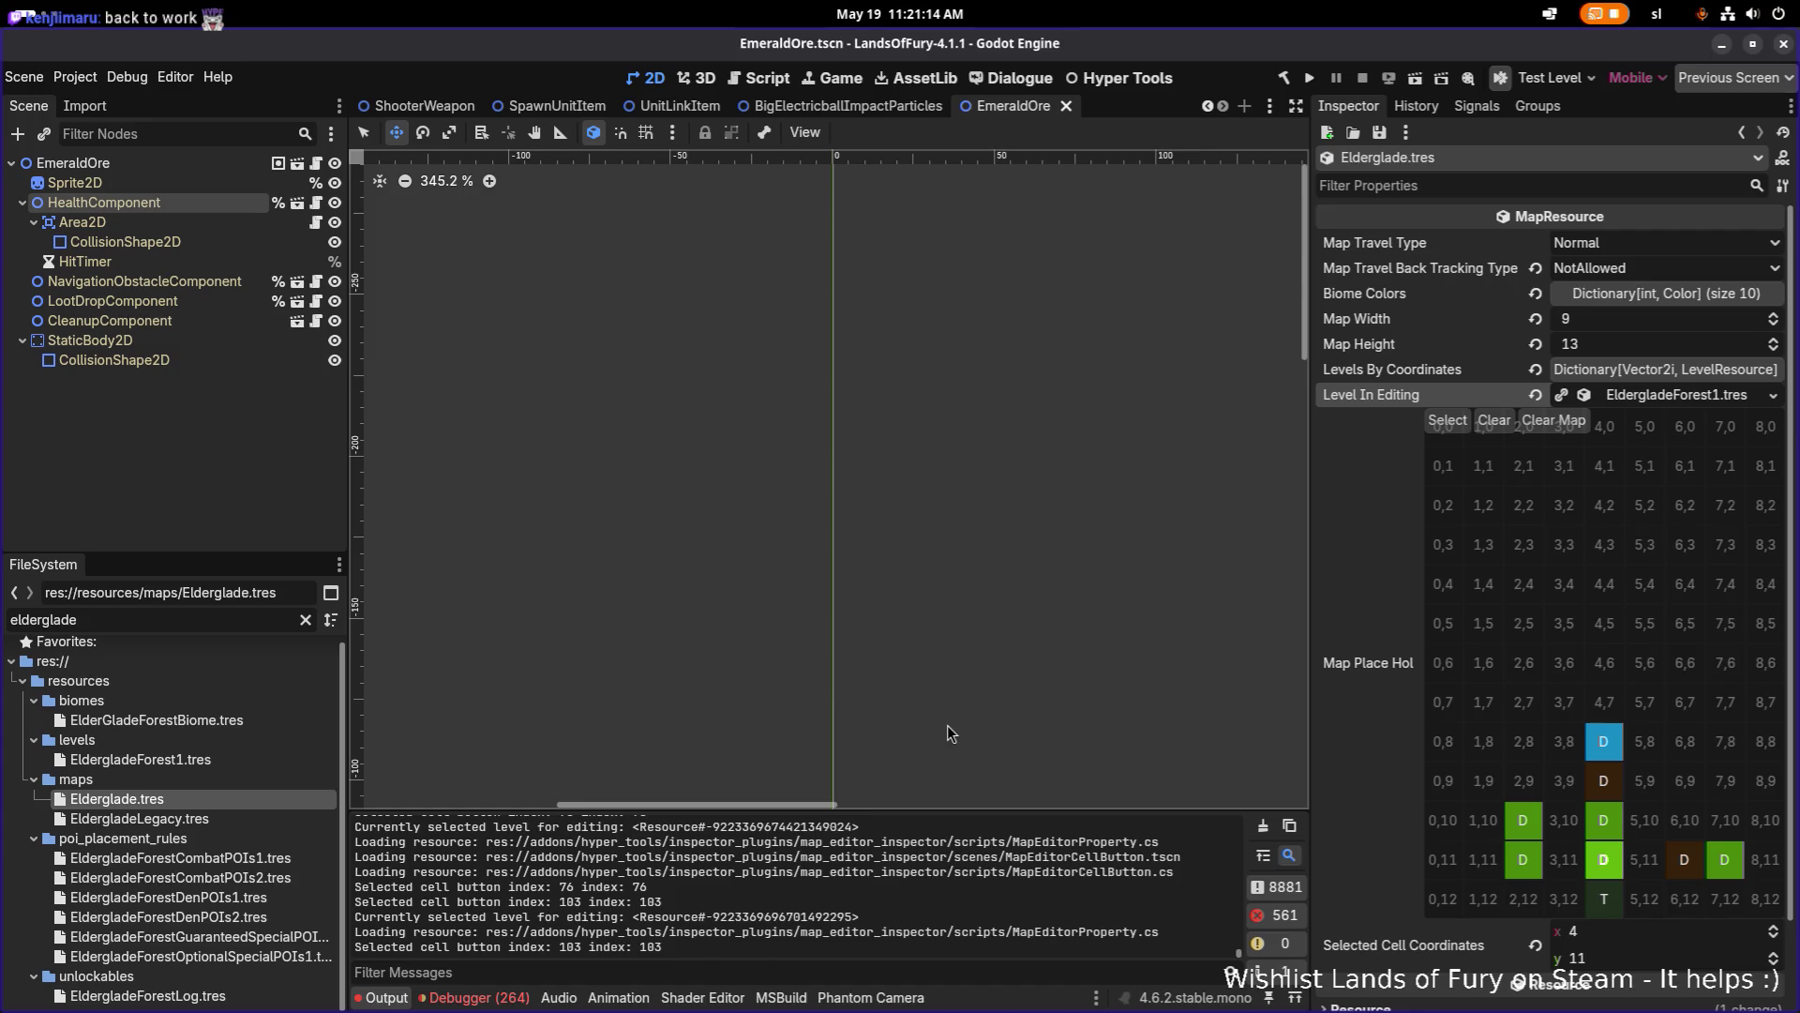
Clear the 'elderglade' text from the FileSystem filter.
click(204, 617)
key(ctrl+a)
key(BackSpace)
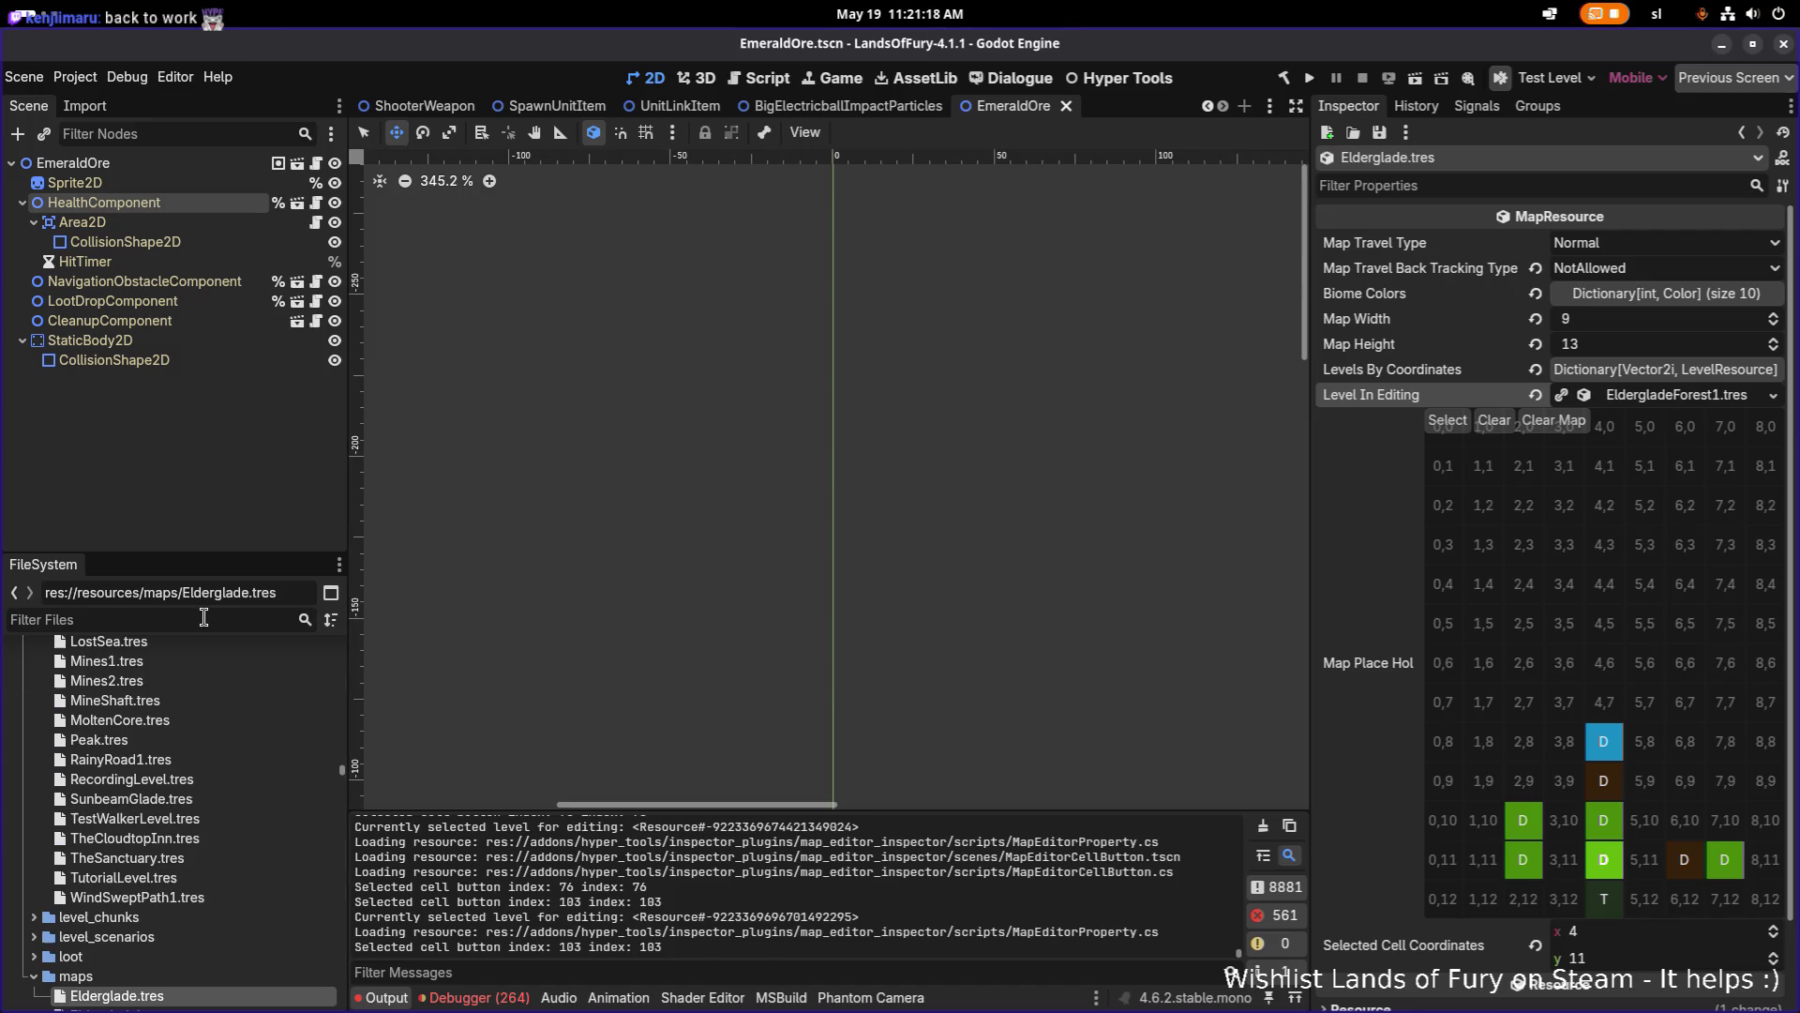
Filter files for 'poisonbo' and open PoisonBow.tres in the inspector.
text(poisonbo)
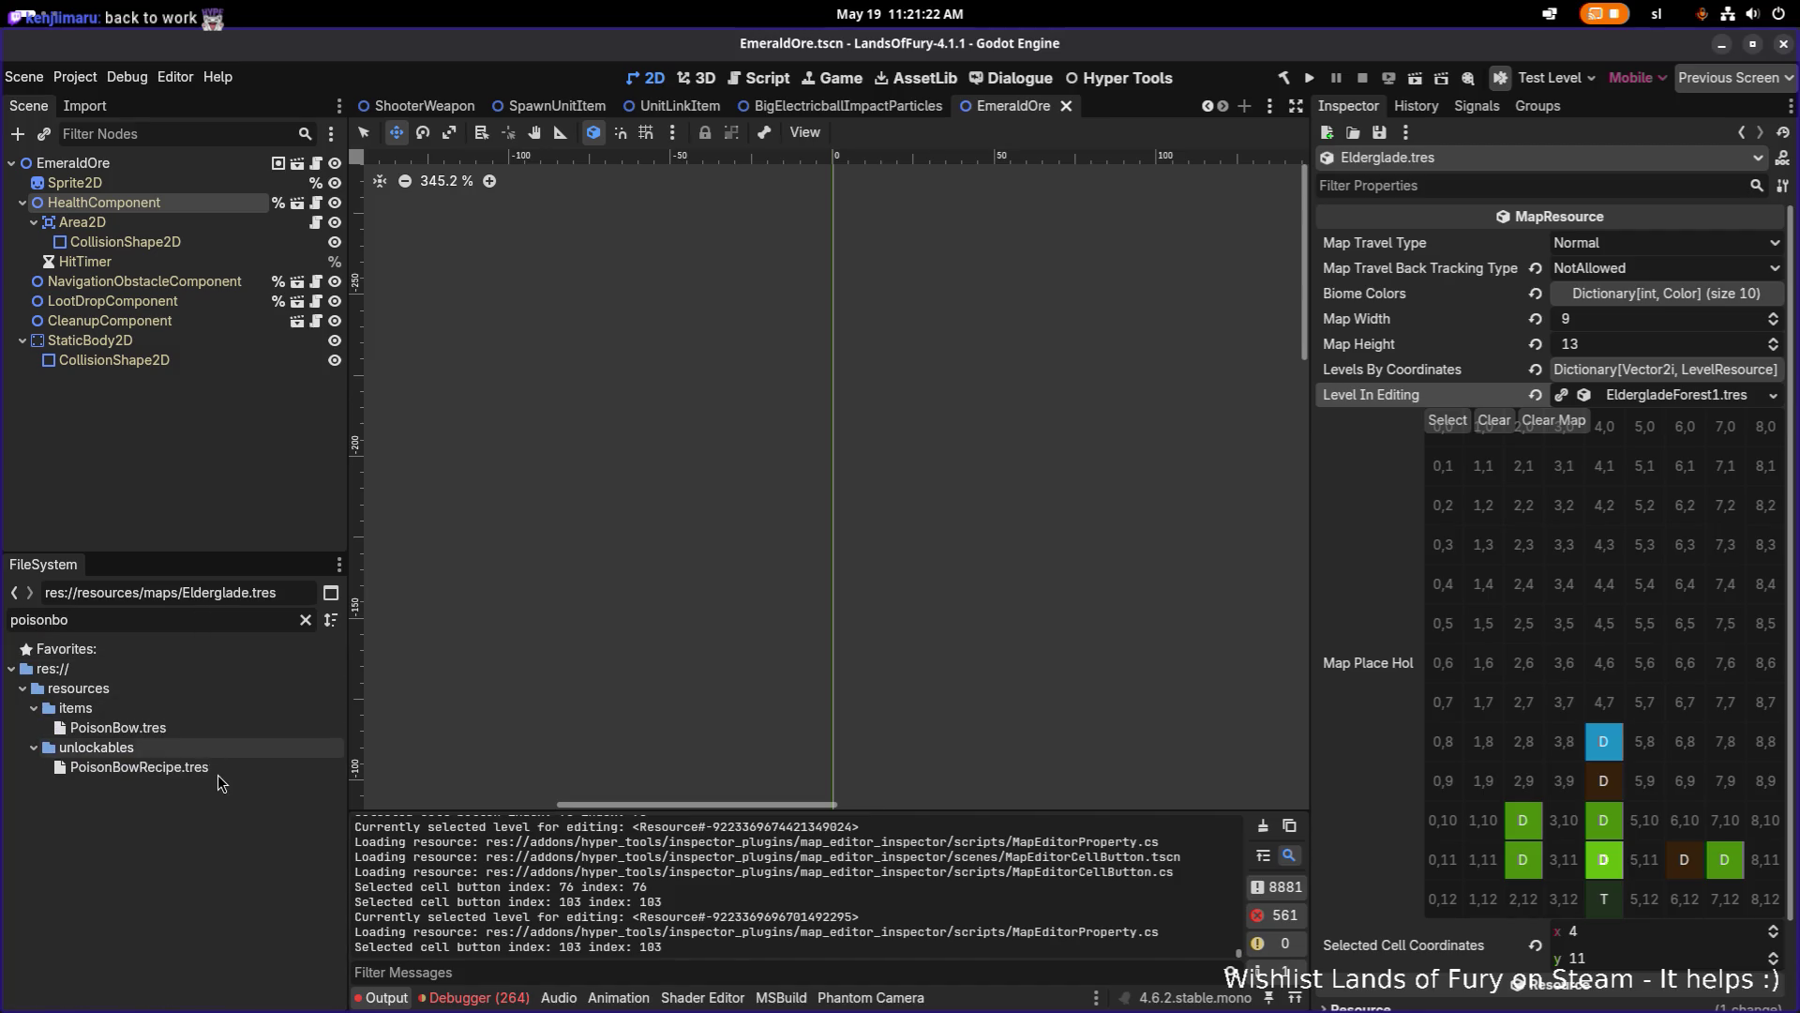
click(214, 730)
click(213, 737)
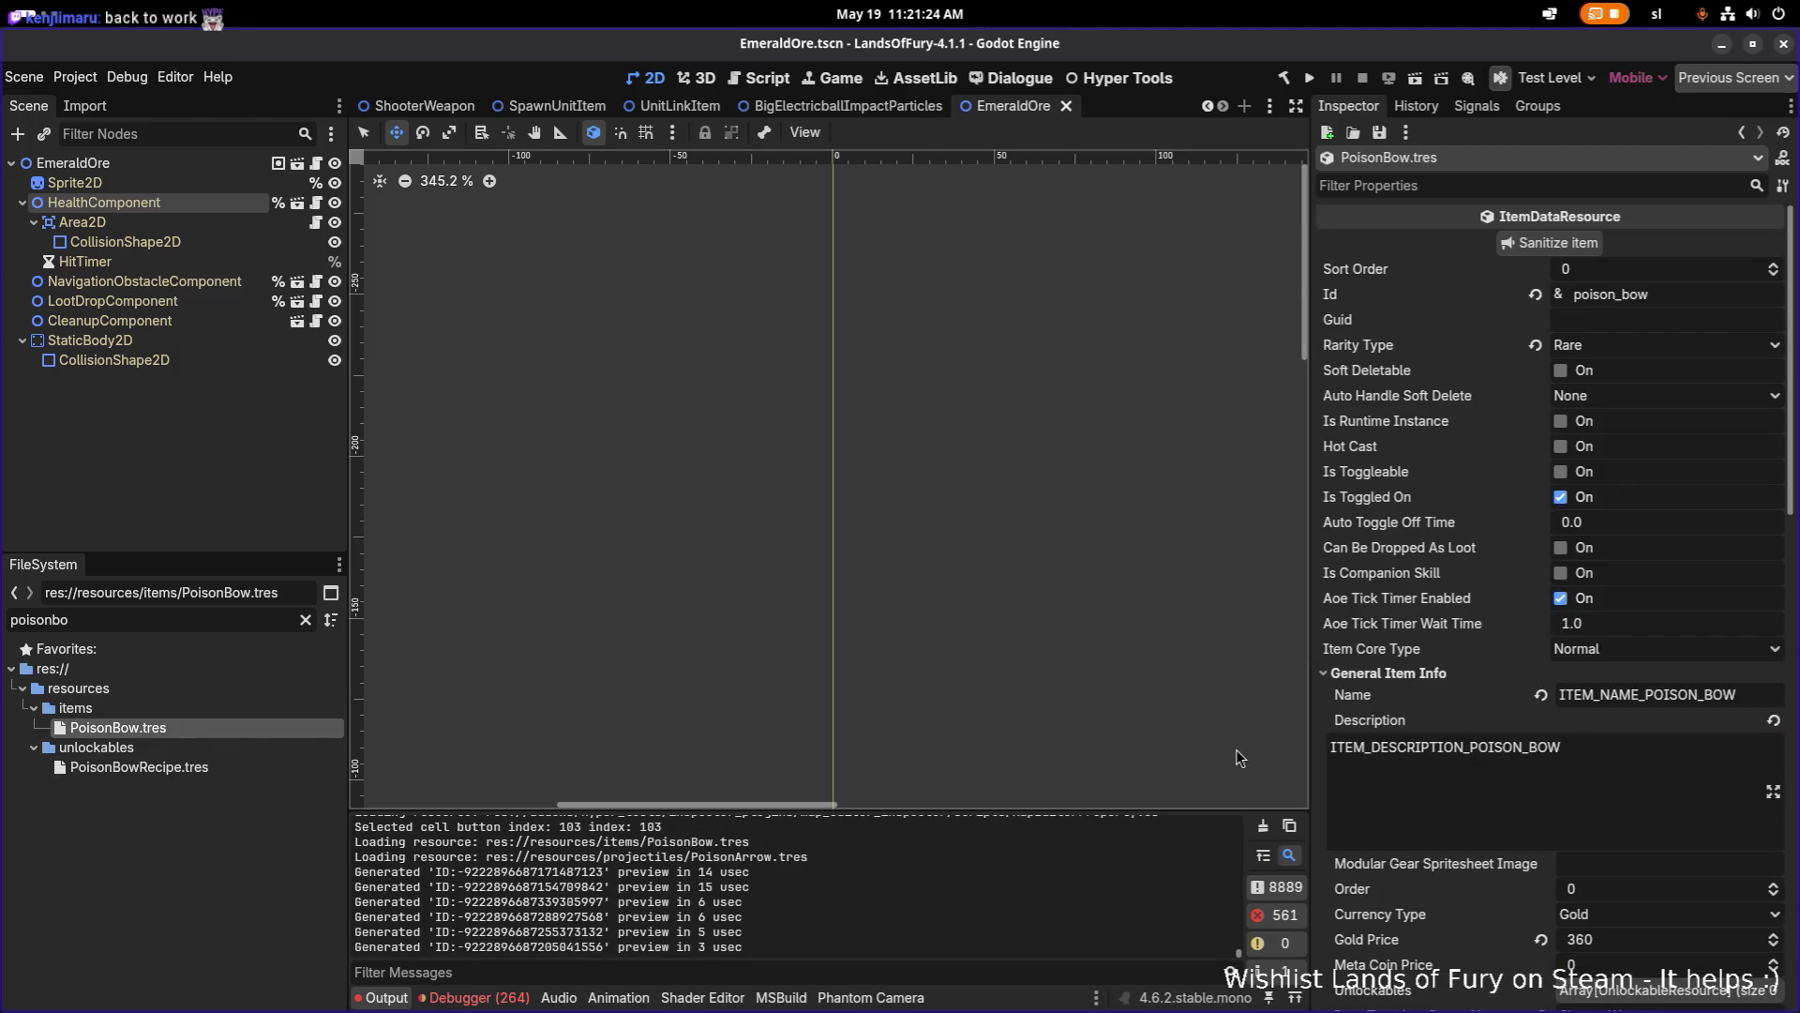
Filter files for 'starfall' and open StarfallRune.tres in the inspector.
key(ctrl+a)
text(star)
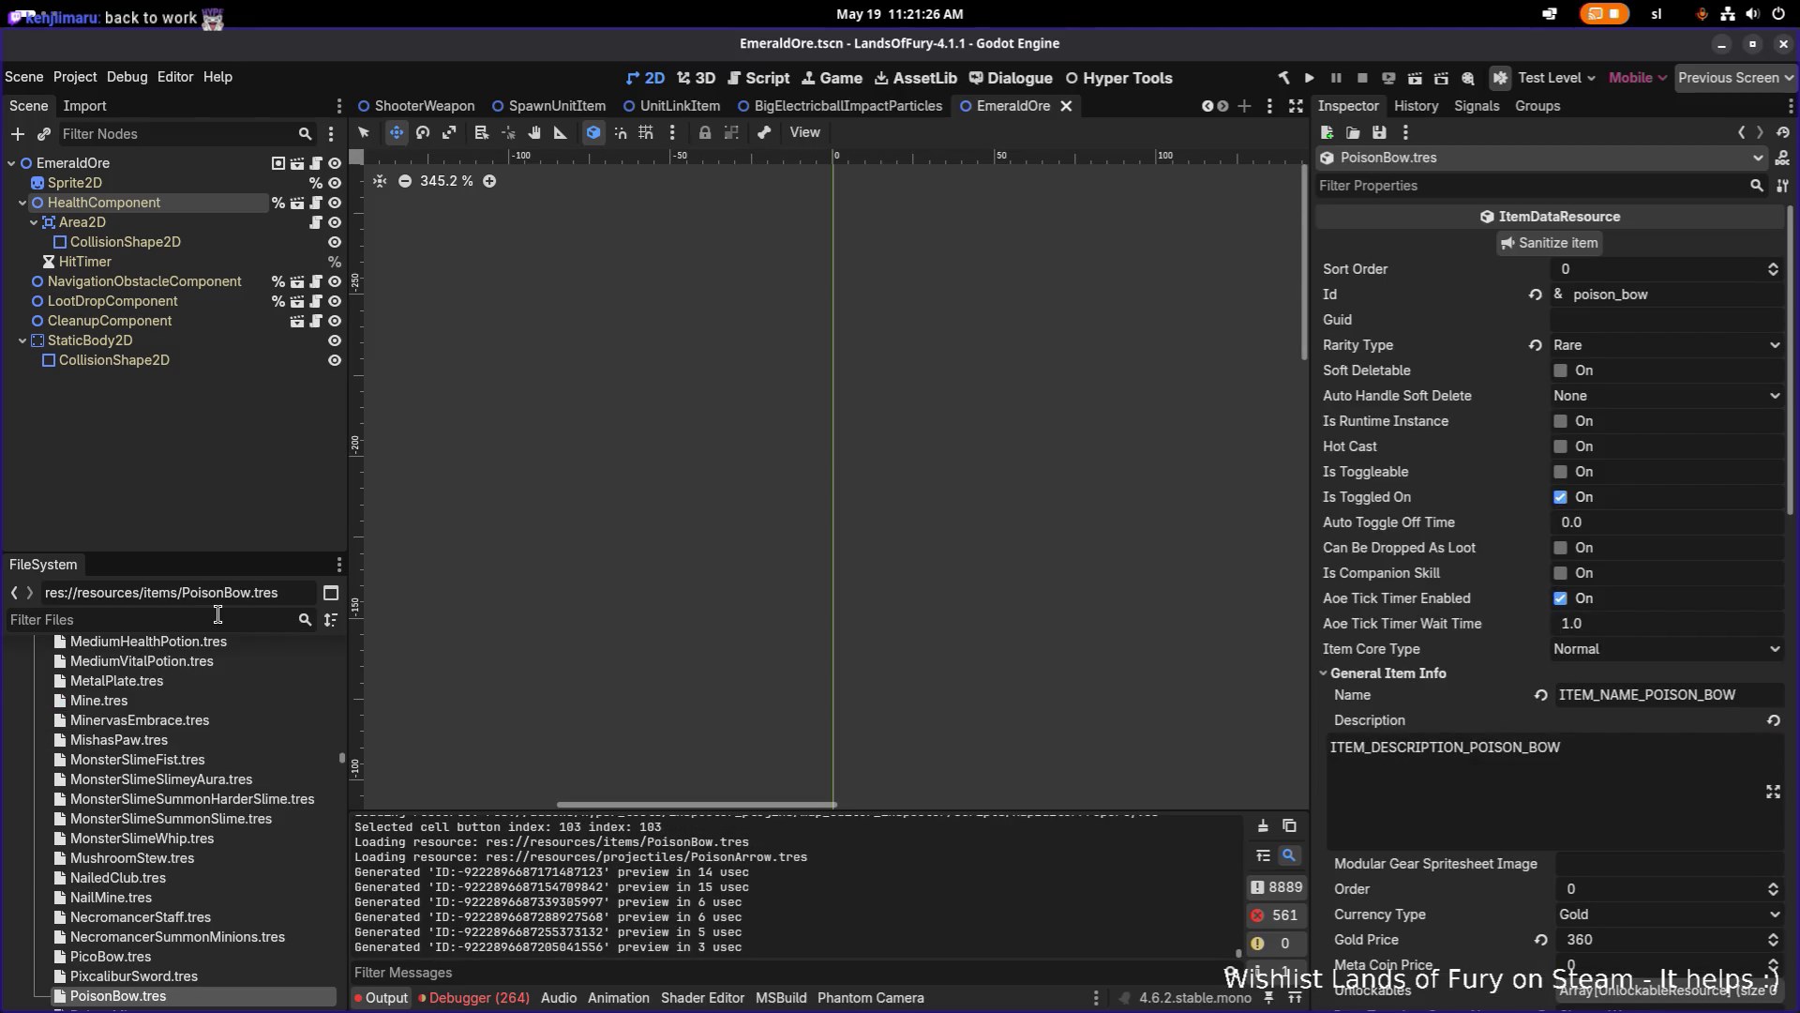
text(fall)
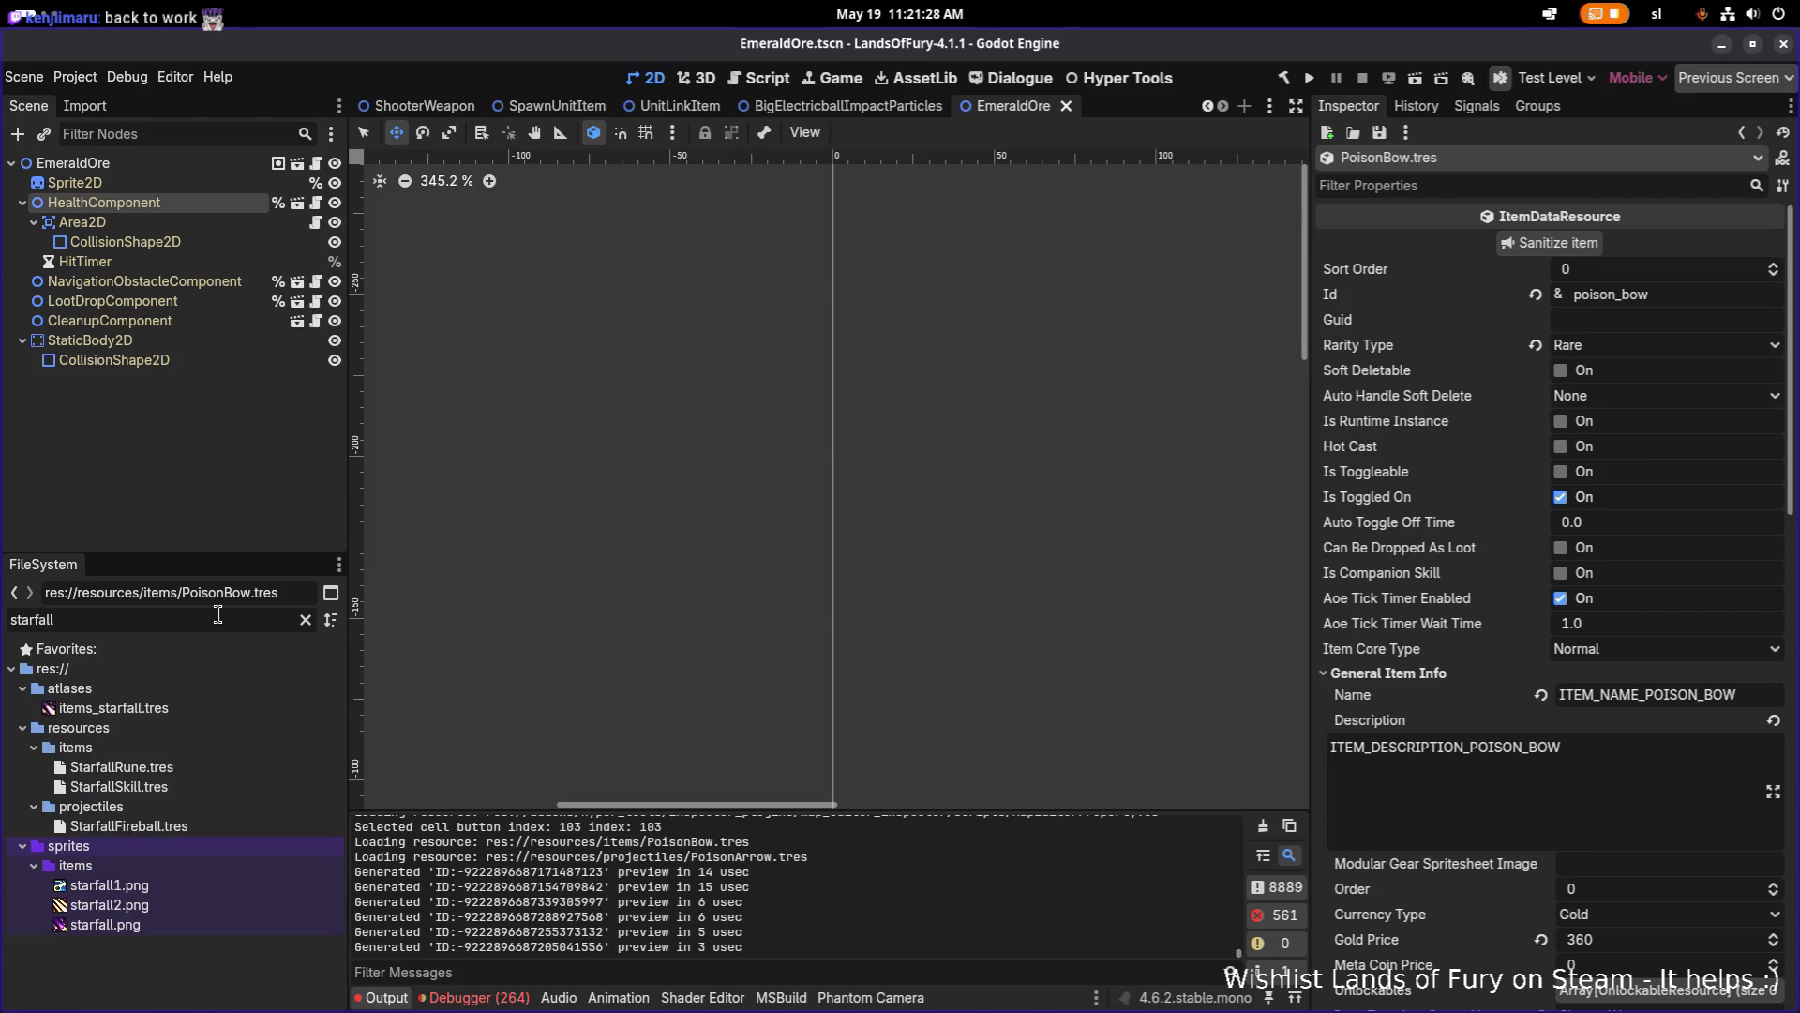
click(122, 767)
Expand StarfallRune's first item effect and view, then hide, its trigger conditions.
scroll(1582, 769, down, 10)
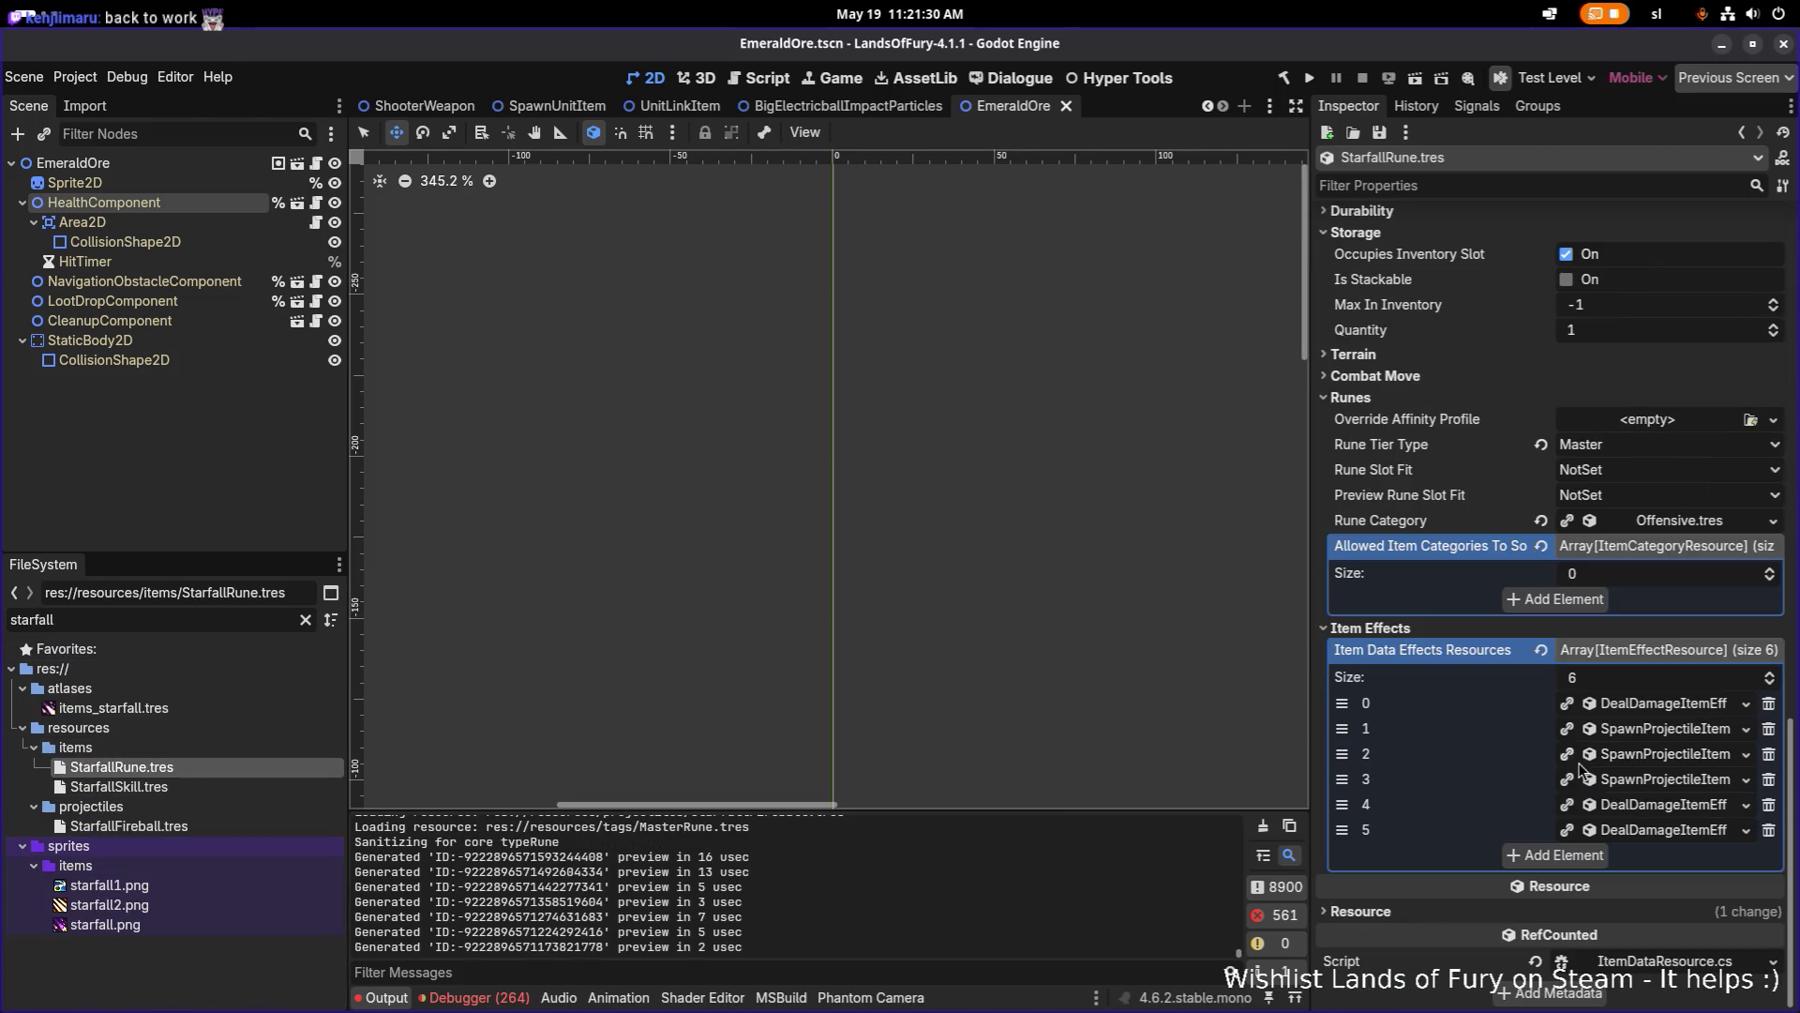
click(1657, 705)
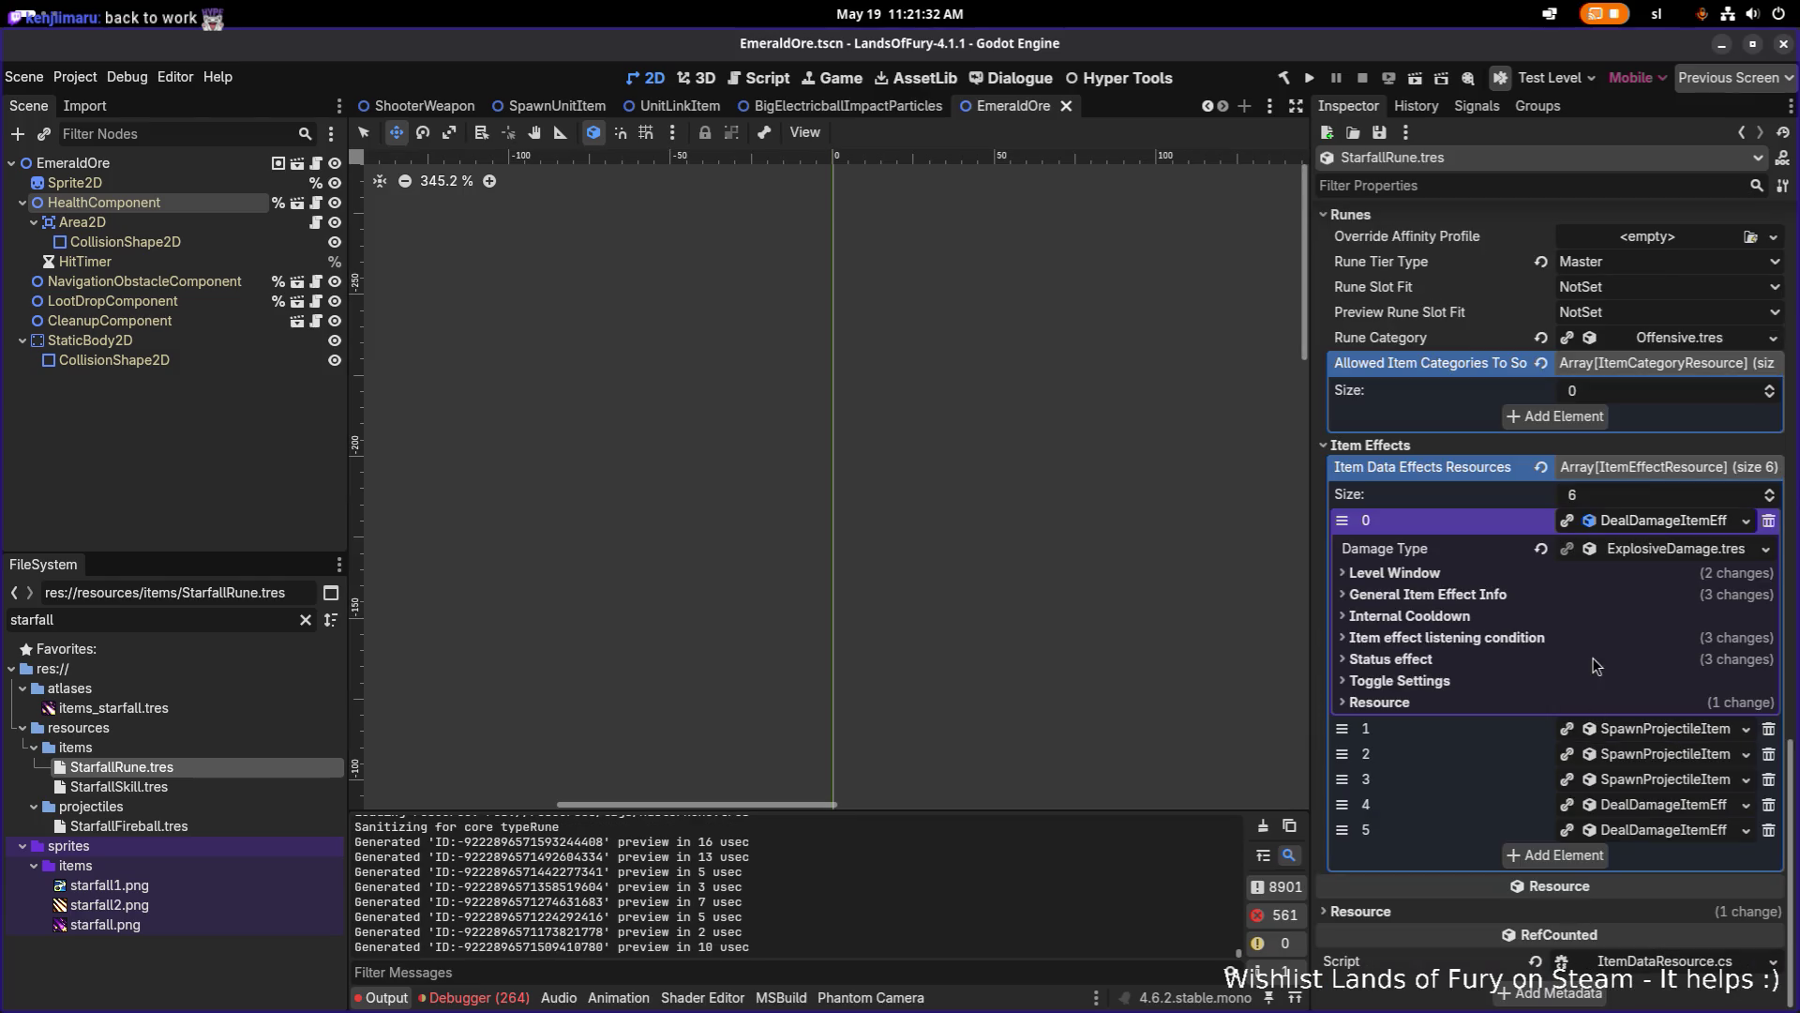
click(1530, 640)
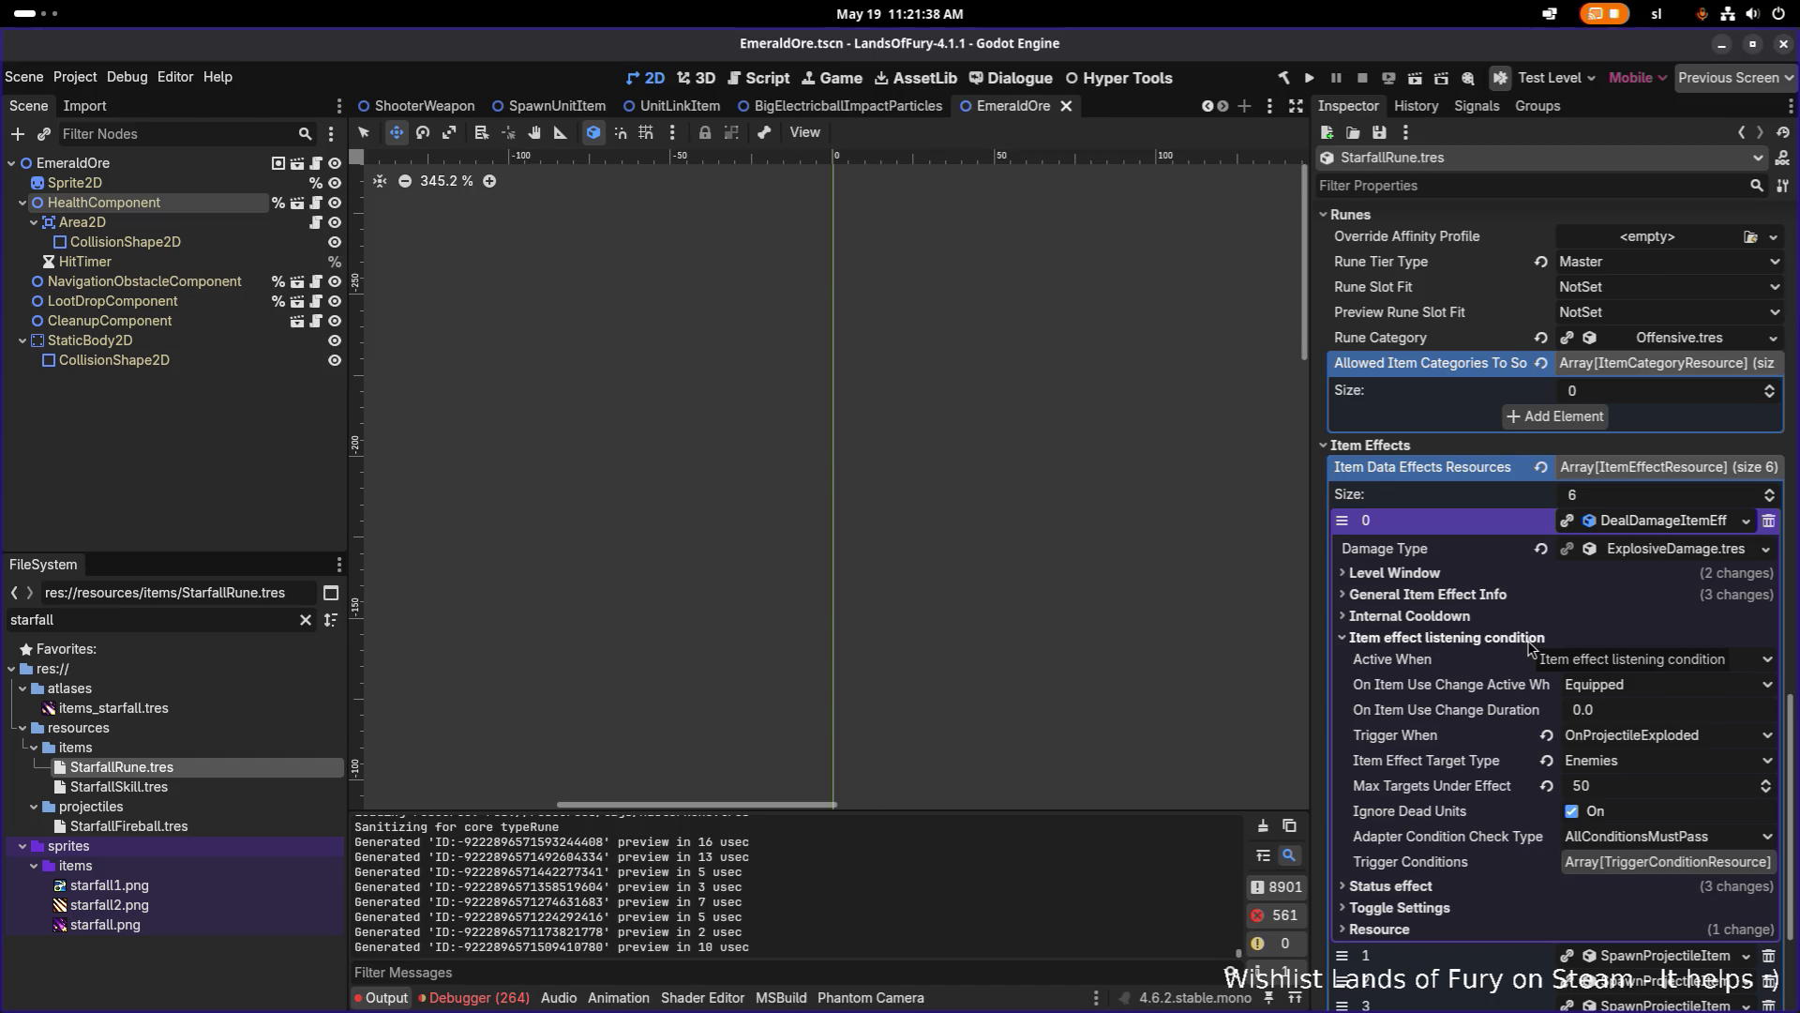
click(1530, 640)
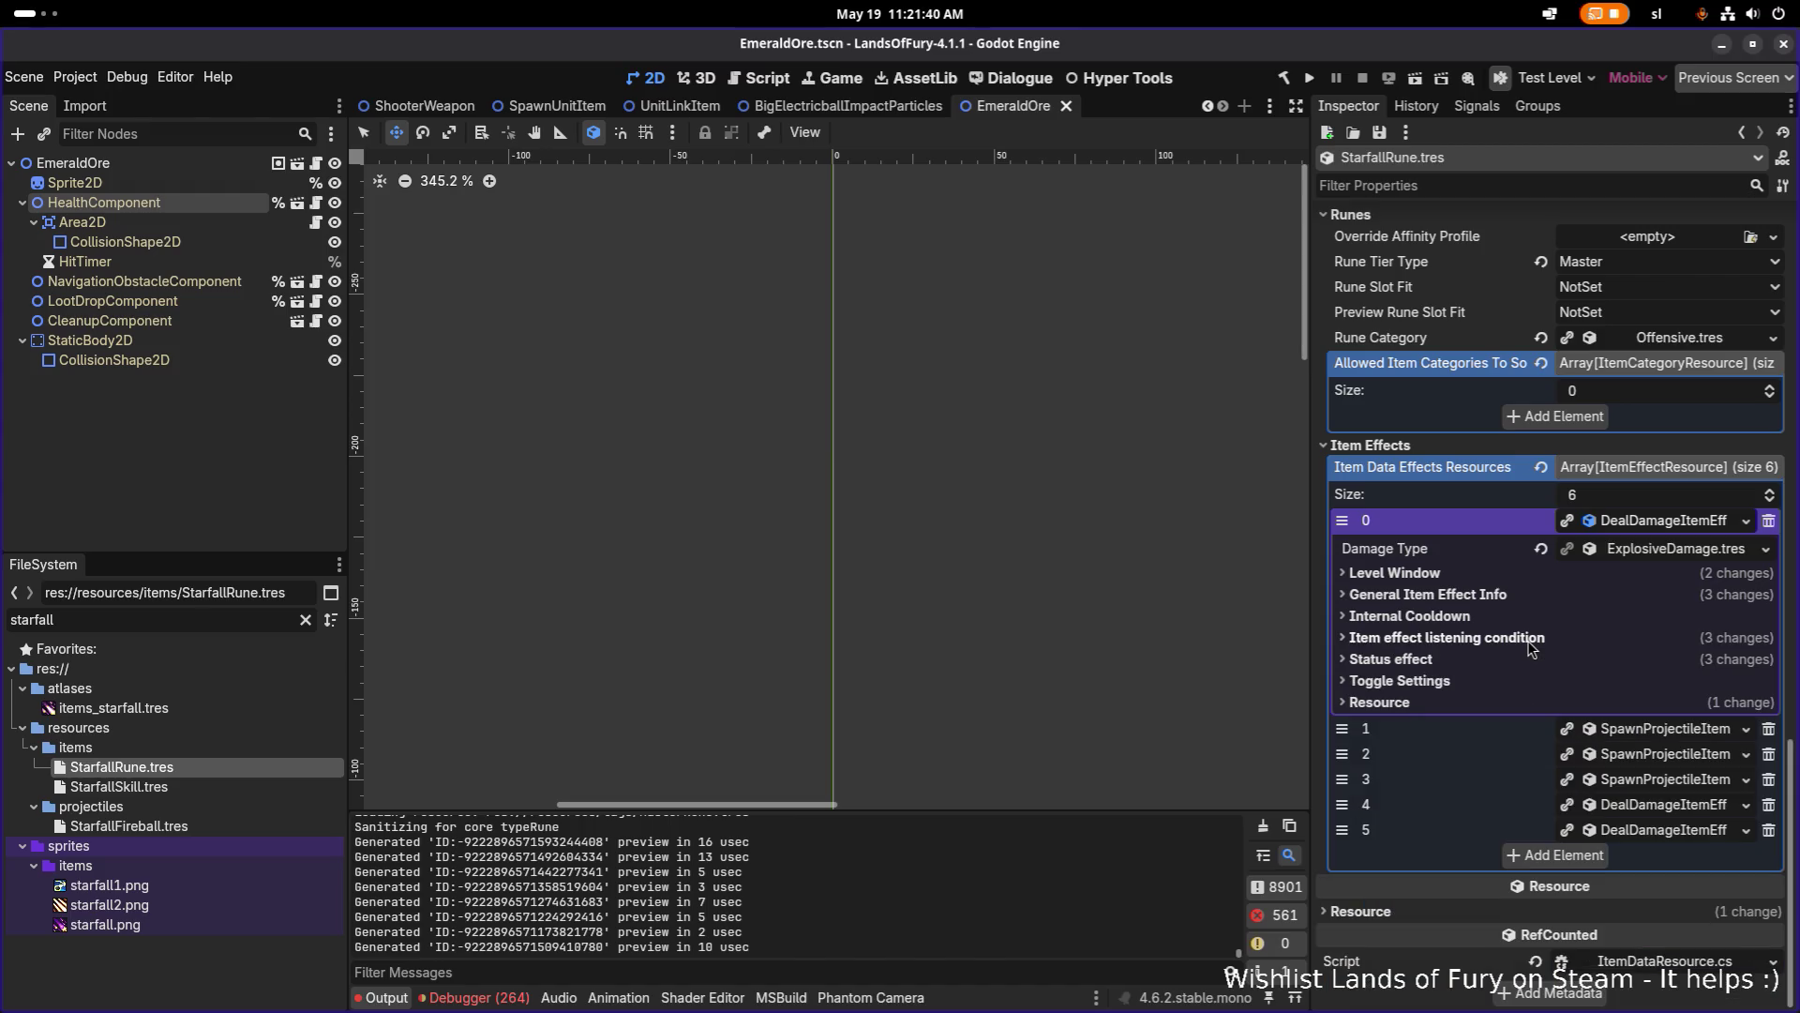
Review item effects 4 and 5 with effect 5's trigger conditions, then collapse both.
click(1699, 806)
scroll(1688, 816, down, 3)
click(1667, 830)
scroll(1666, 825, down, 3)
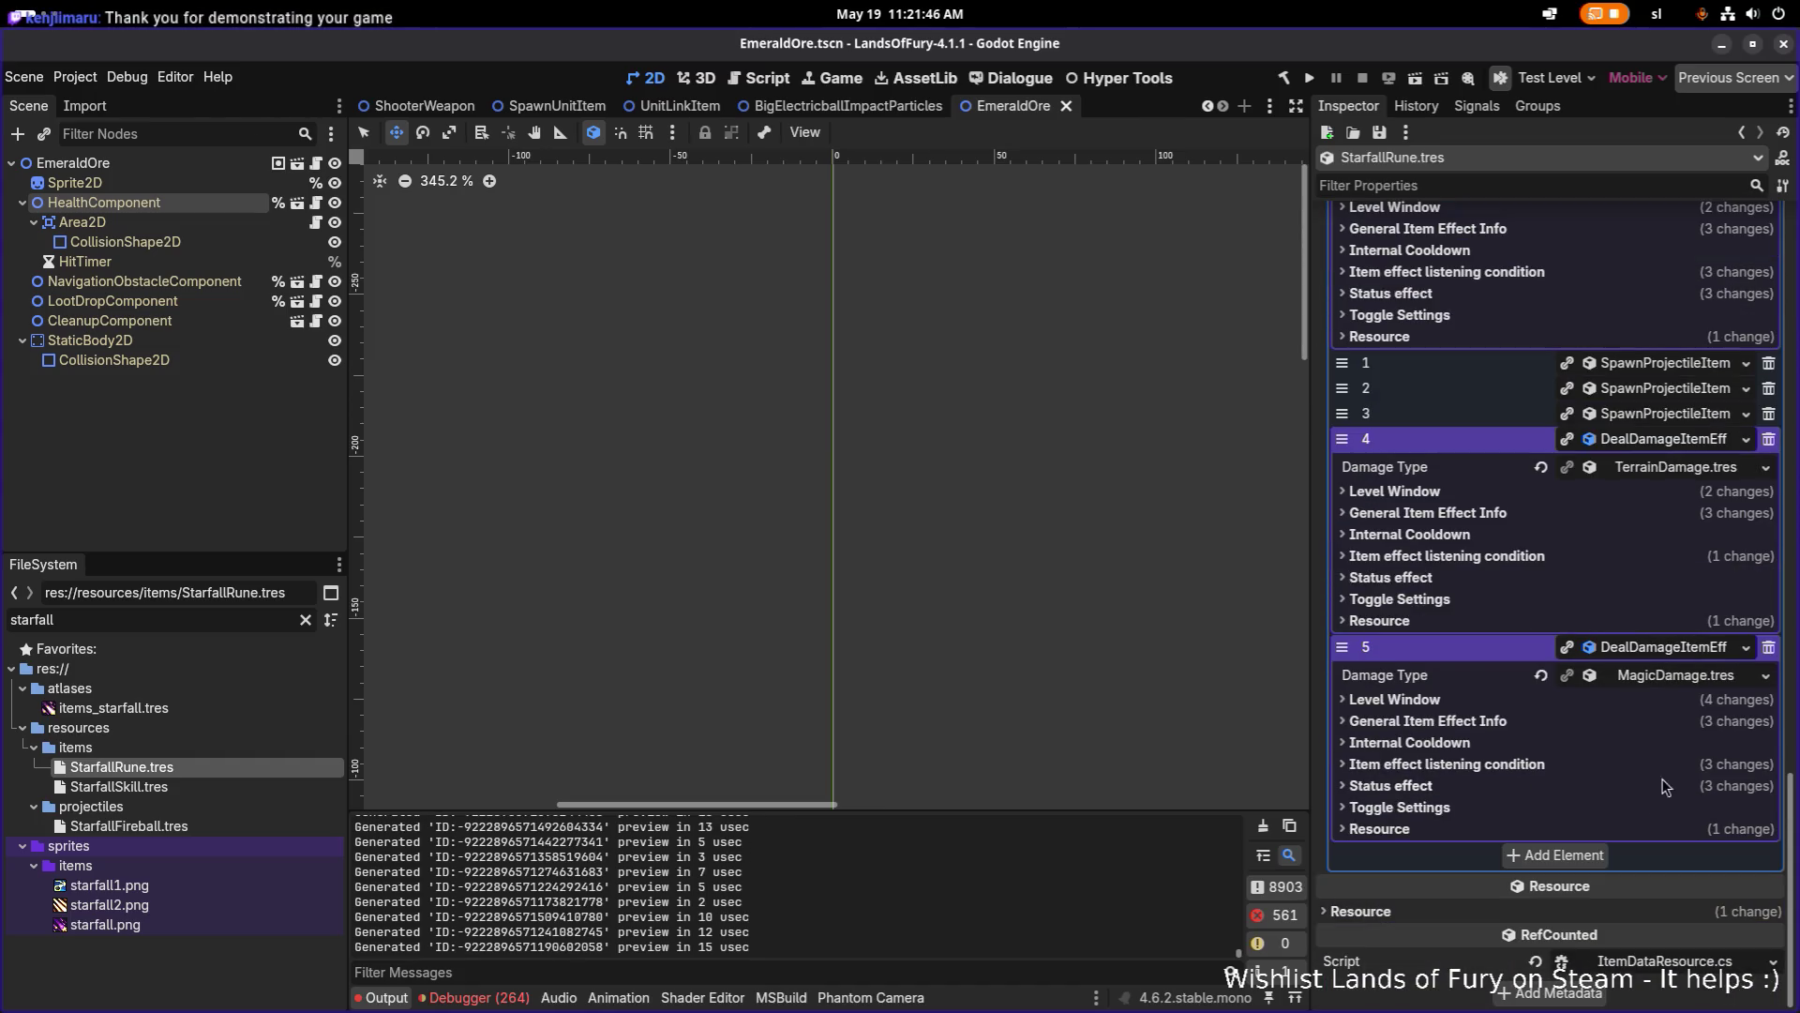
click(1543, 764)
scroll(1556, 761, down, 3)
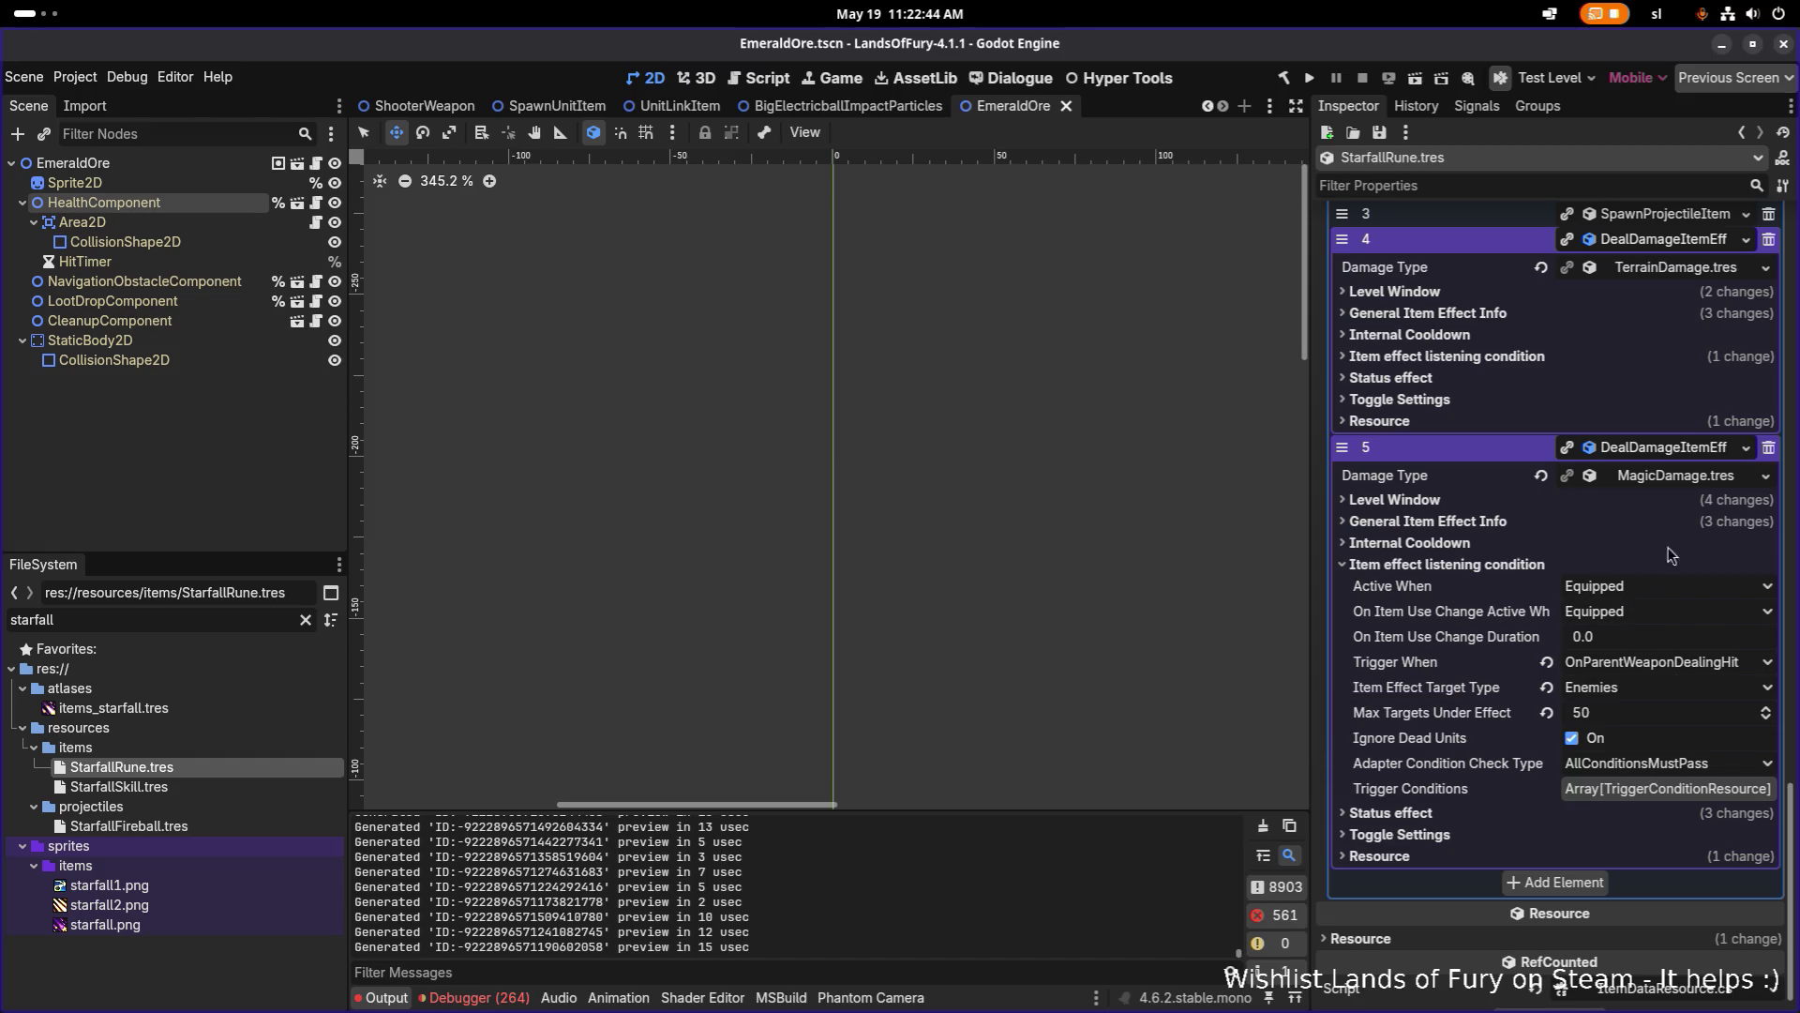
click(1686, 242)
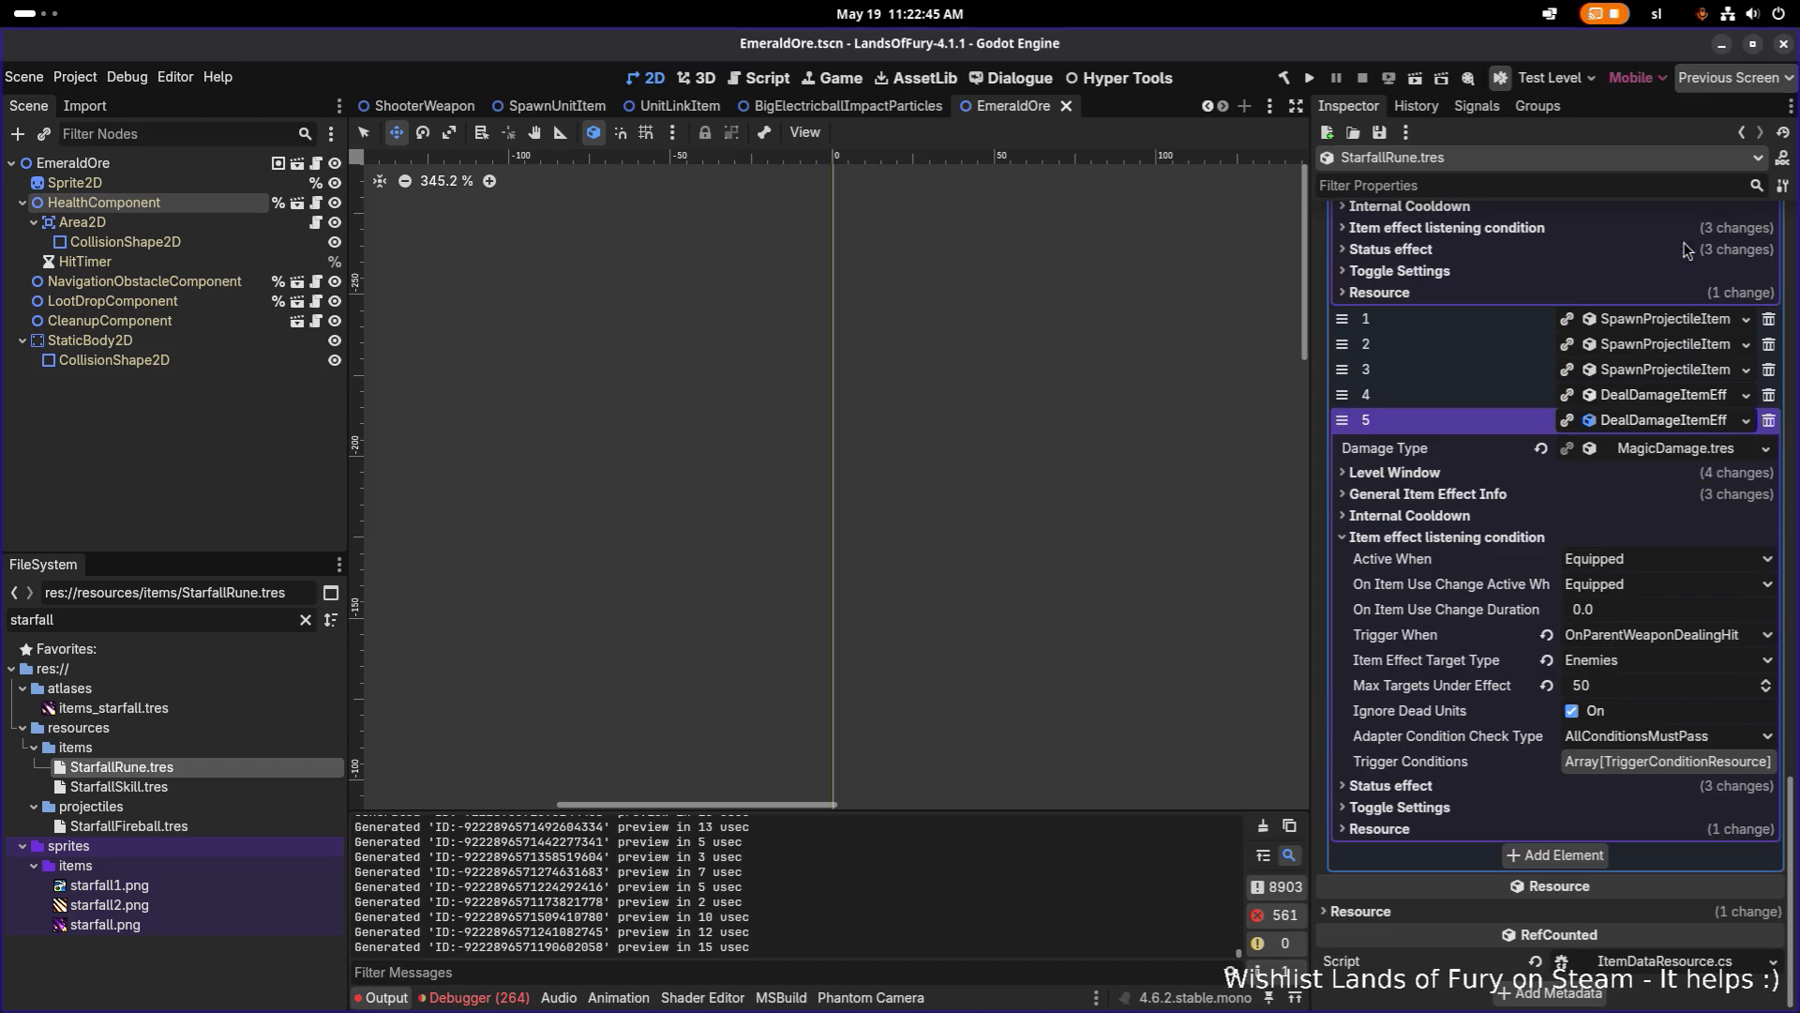
click(1664, 429)
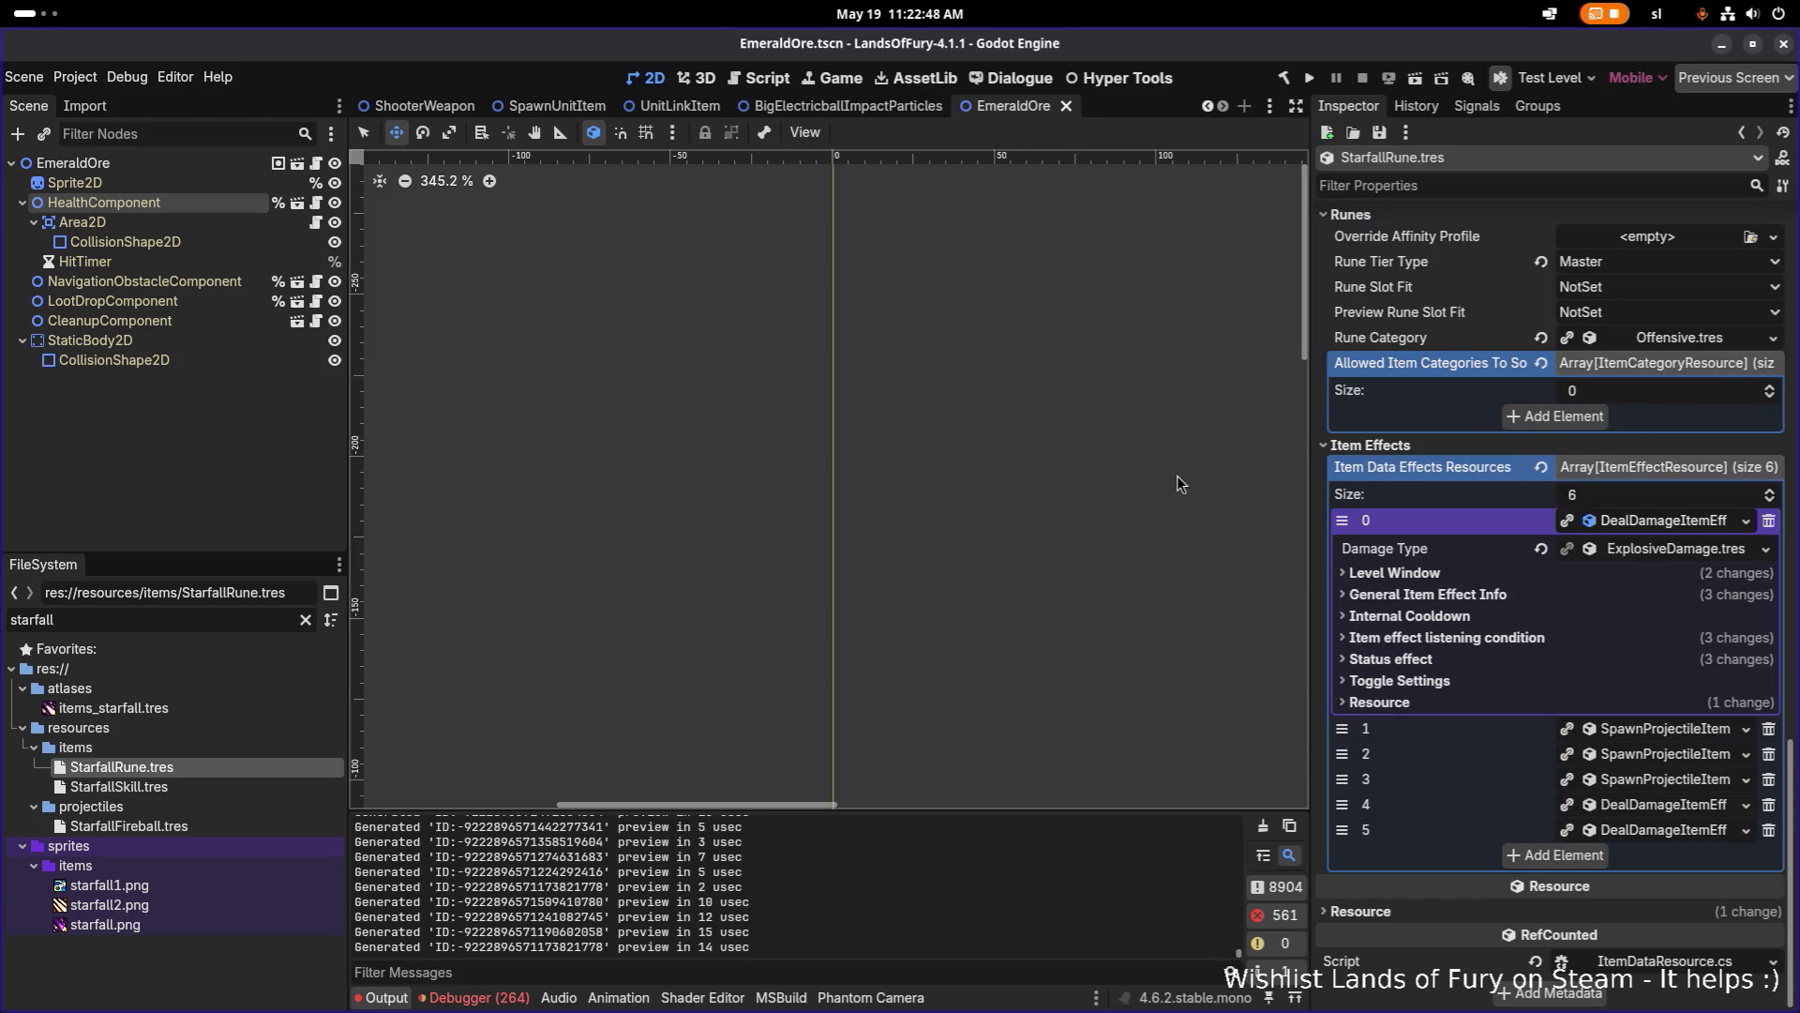
double_click(183, 621)
text(demonde)
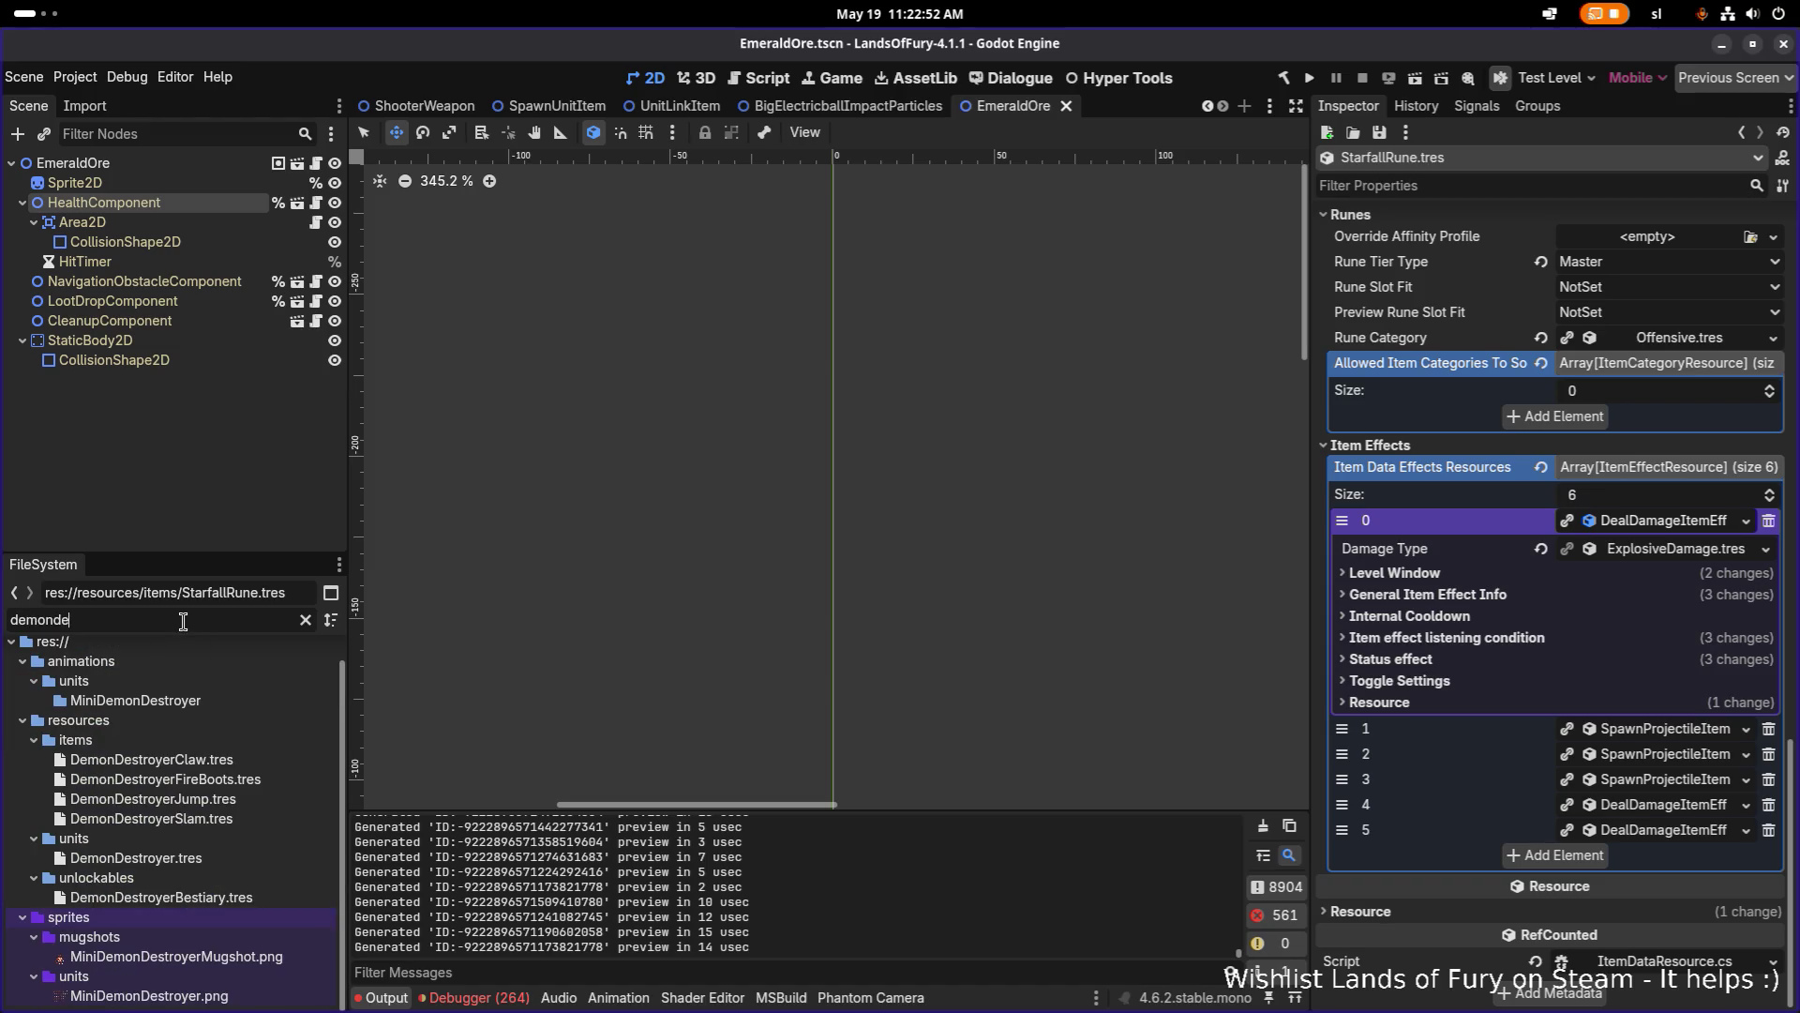
text(st)
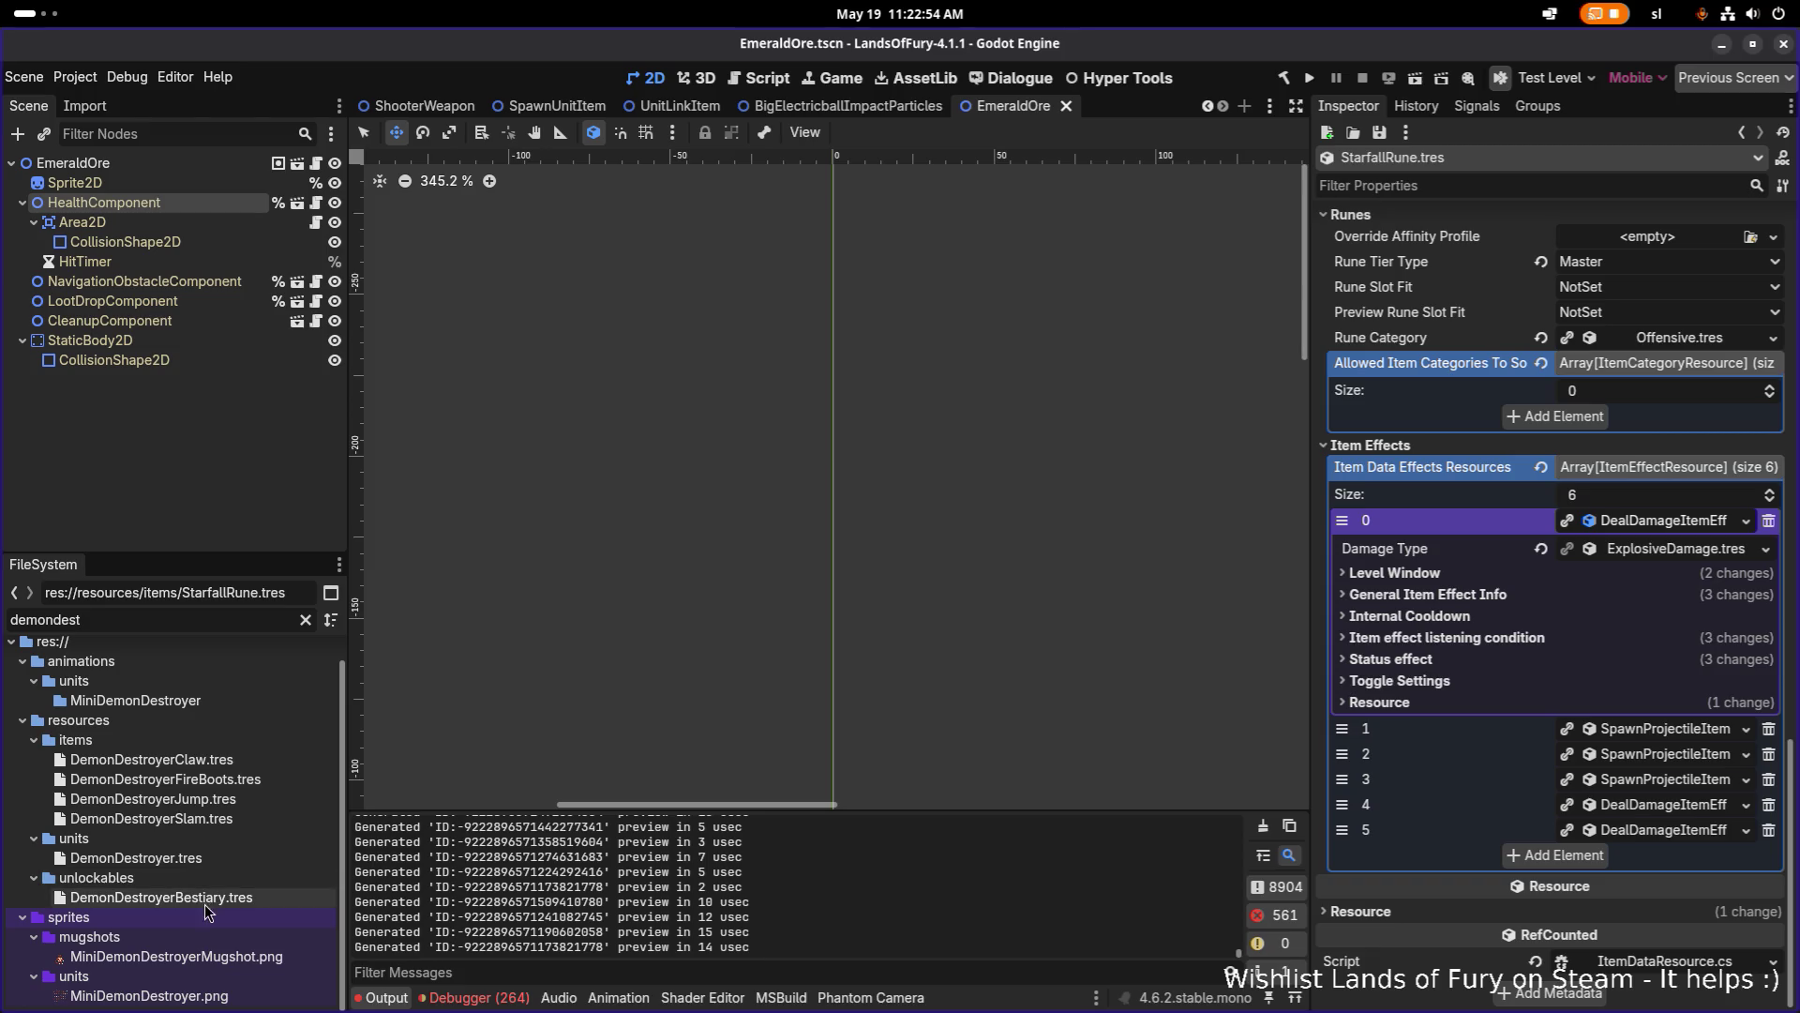
Open DemonDestroyer.tres and inspect its Giant Jump and Fire boots AI actions.
double_click(237, 863)
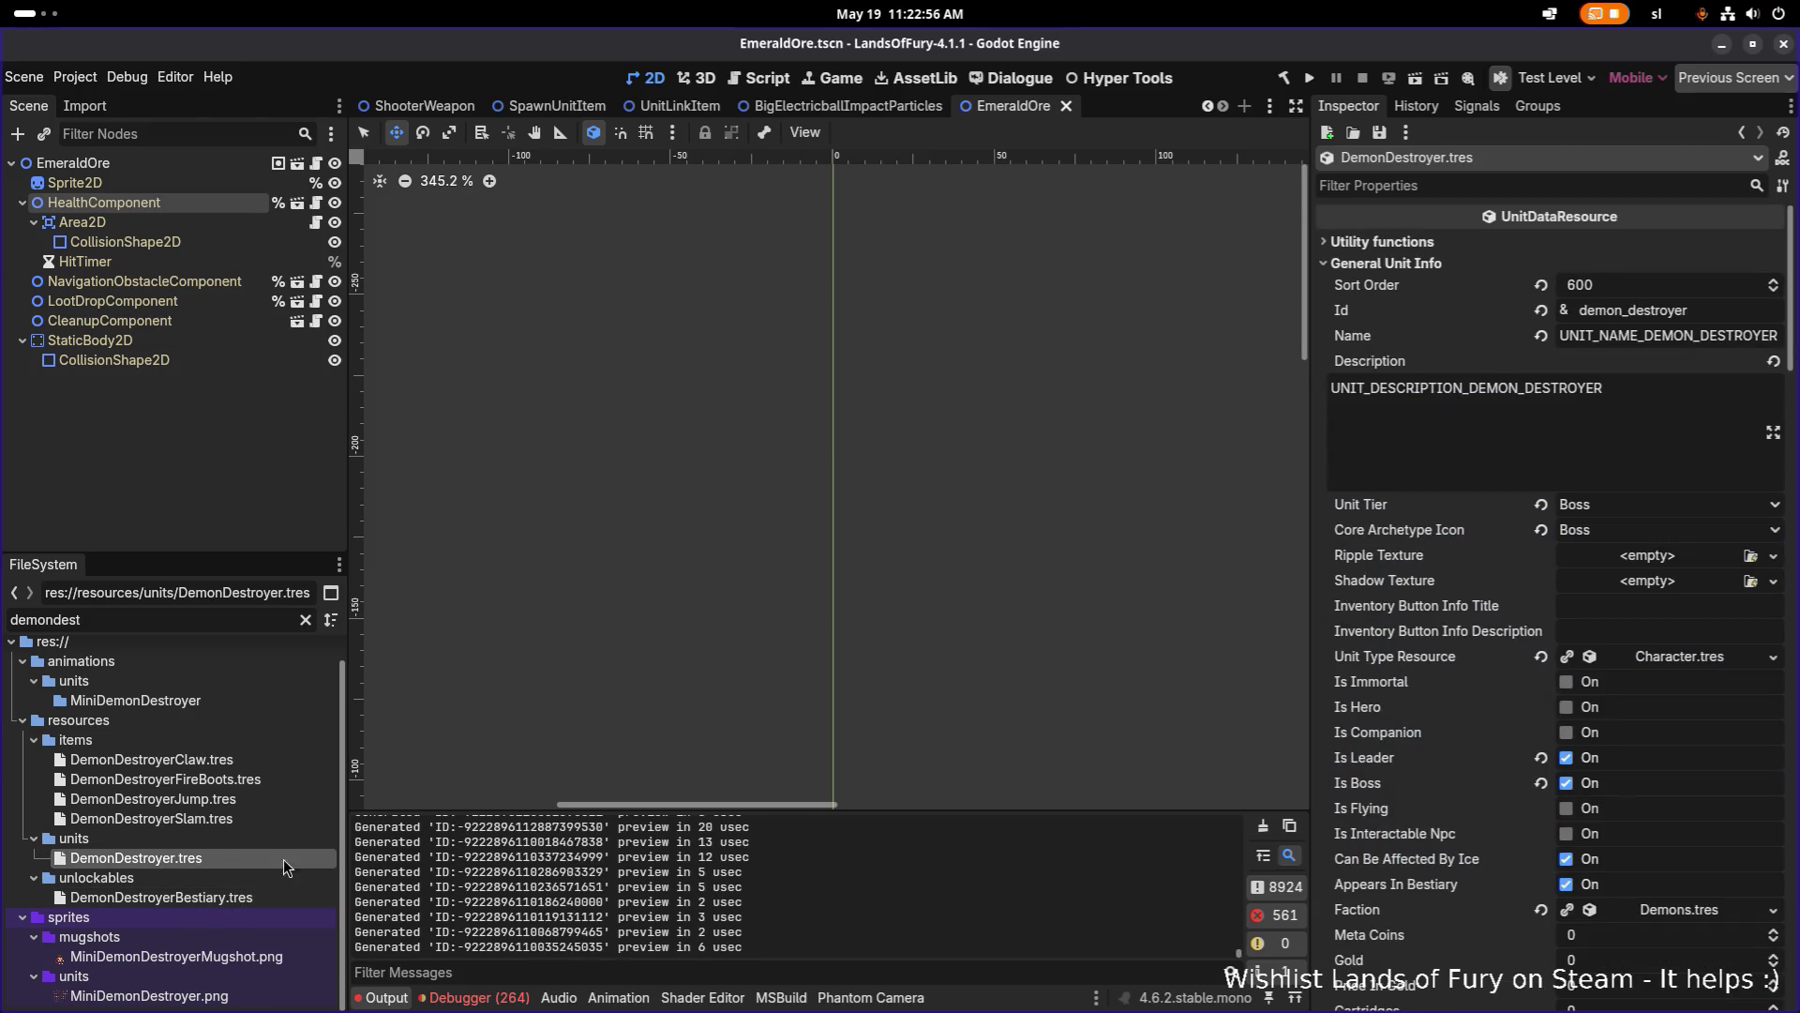
scroll(1466, 722, down, 10)
scroll(1465, 722, down, 10)
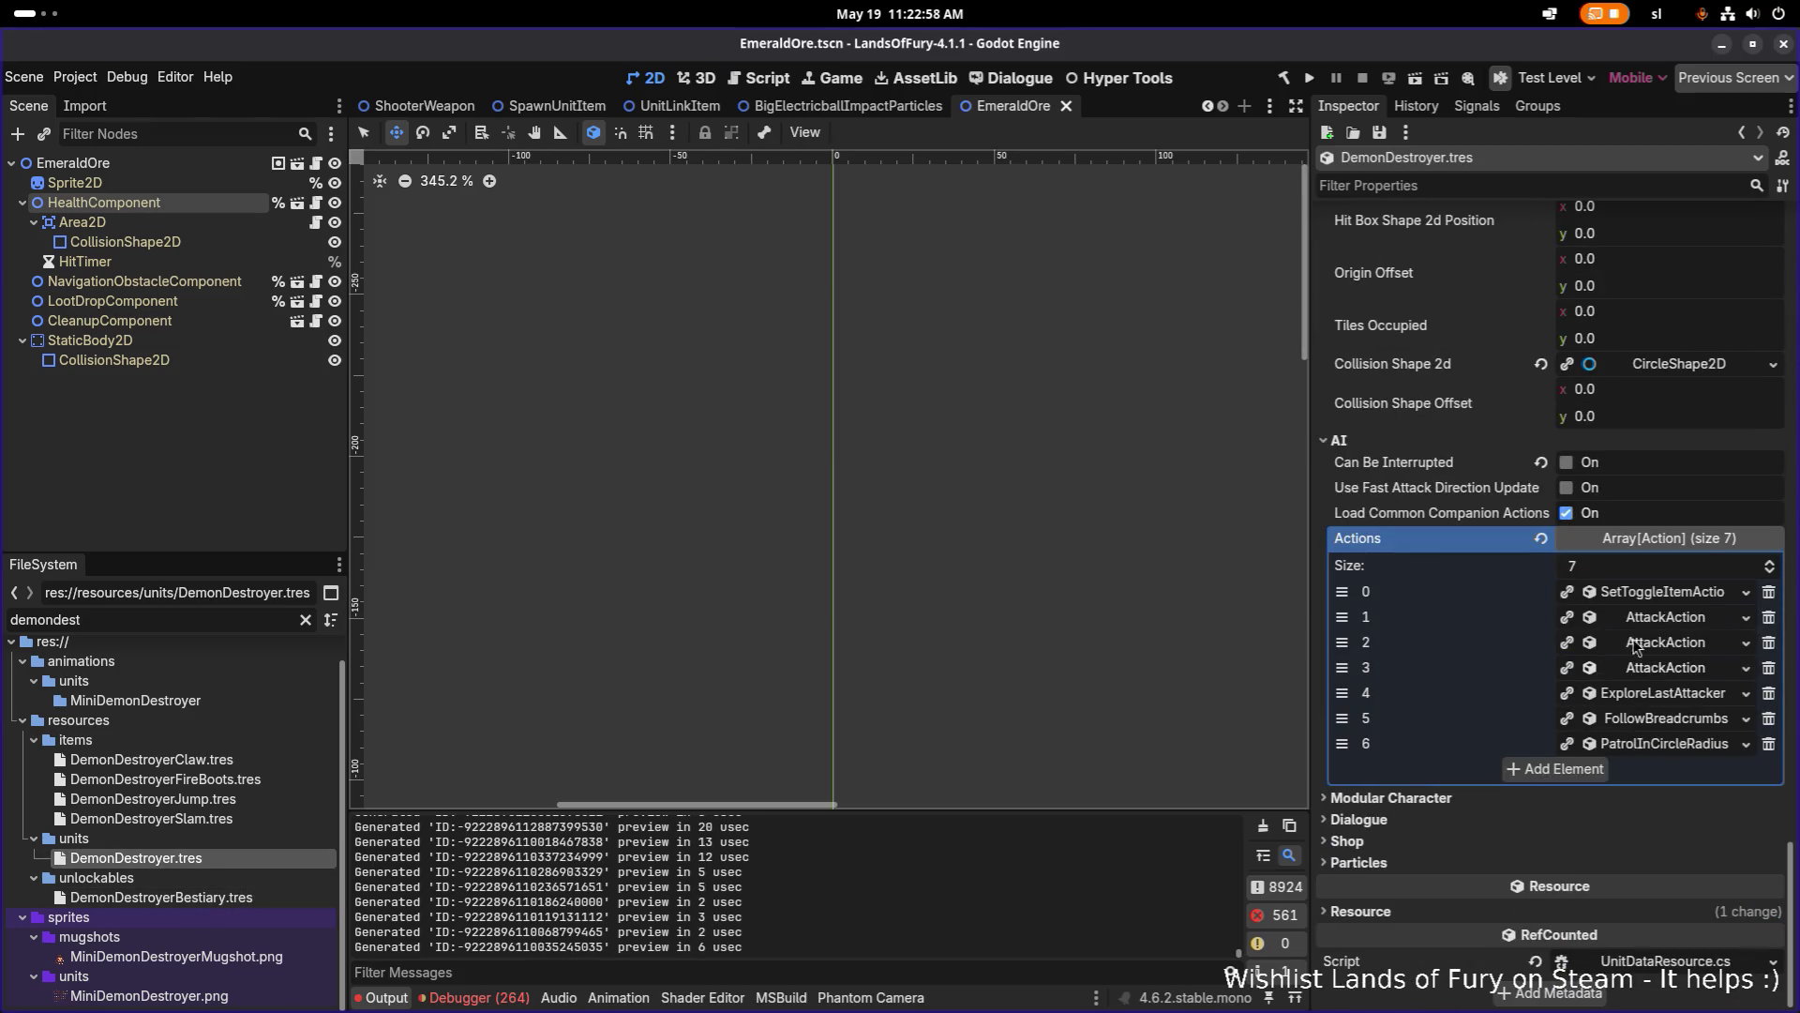
click(1669, 617)
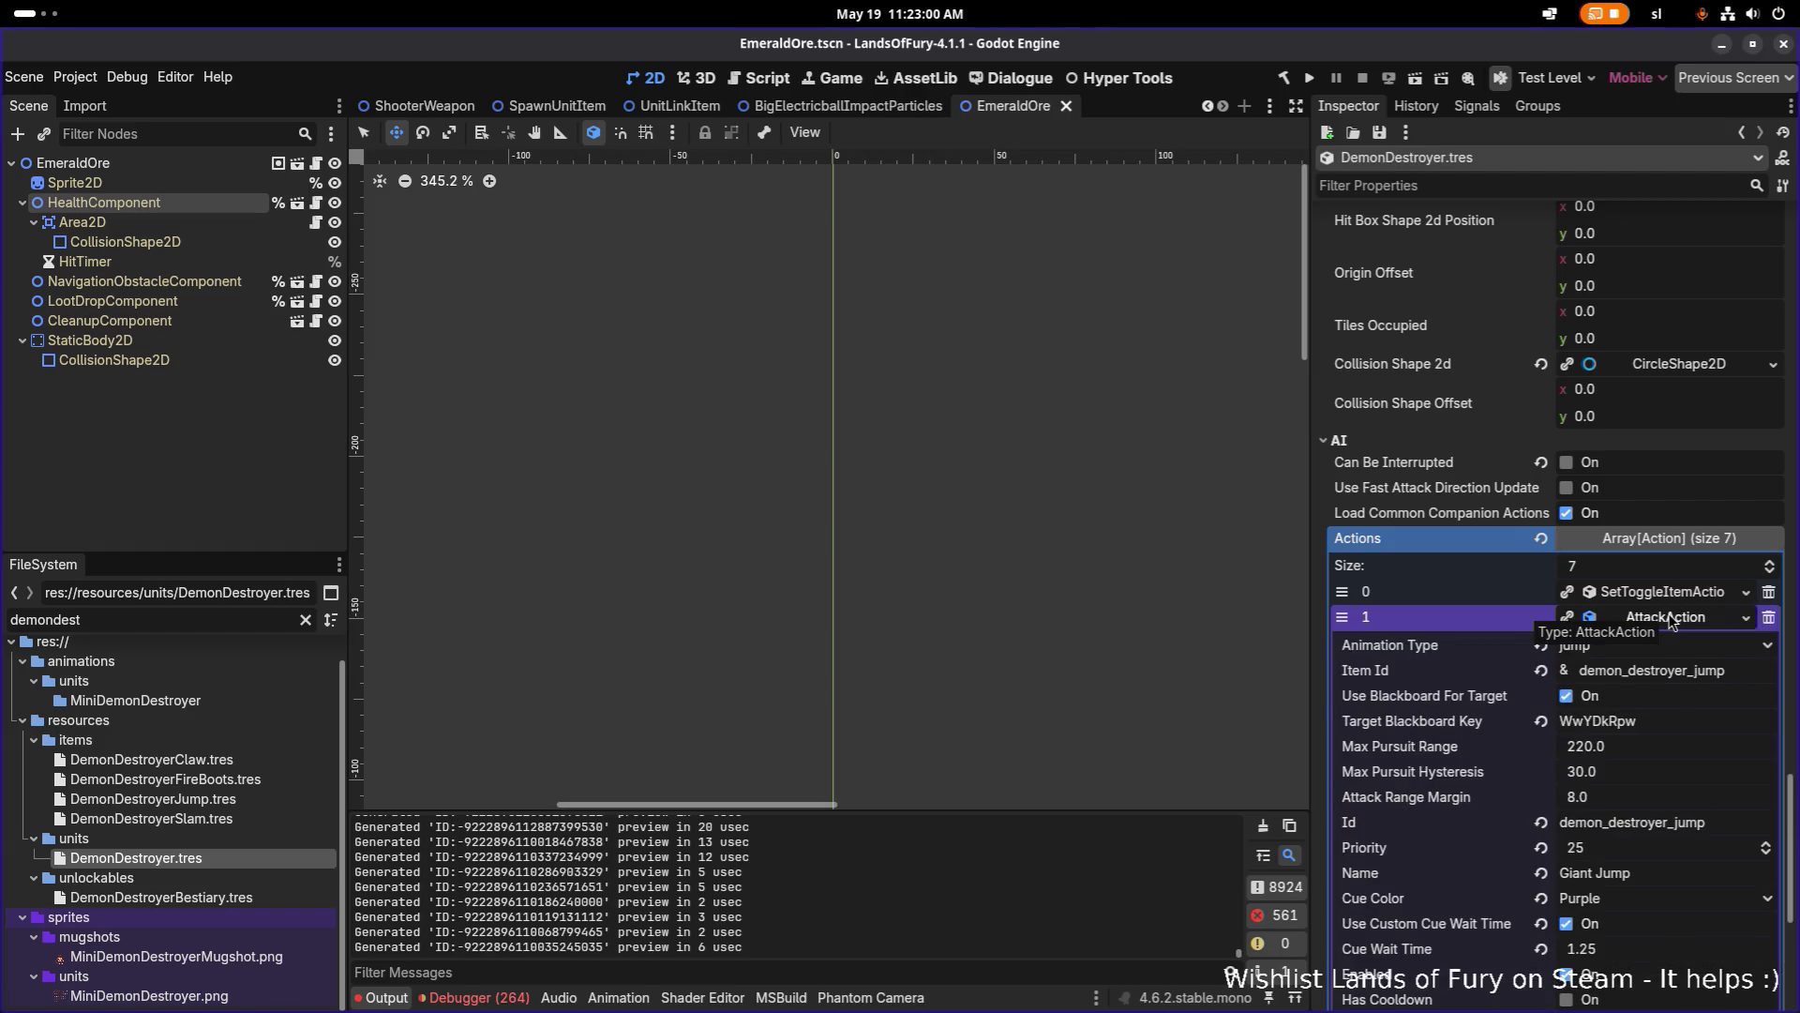
click(1671, 619)
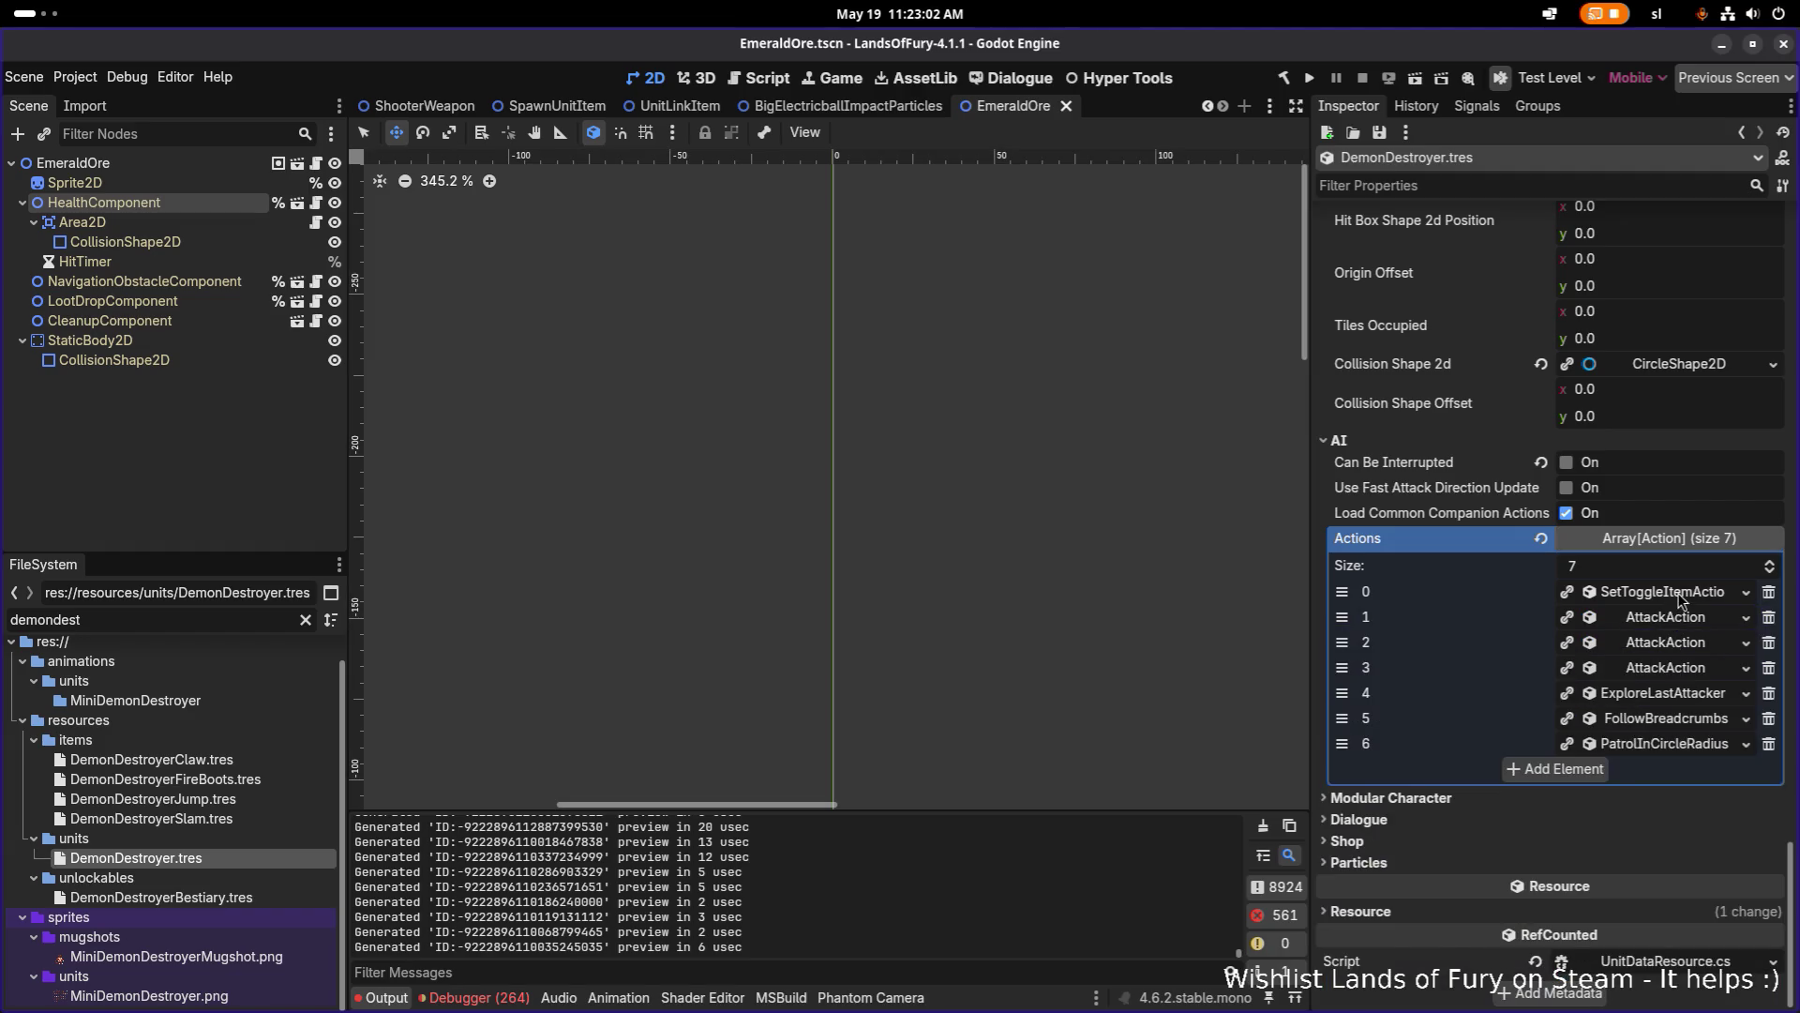
click(1678, 594)
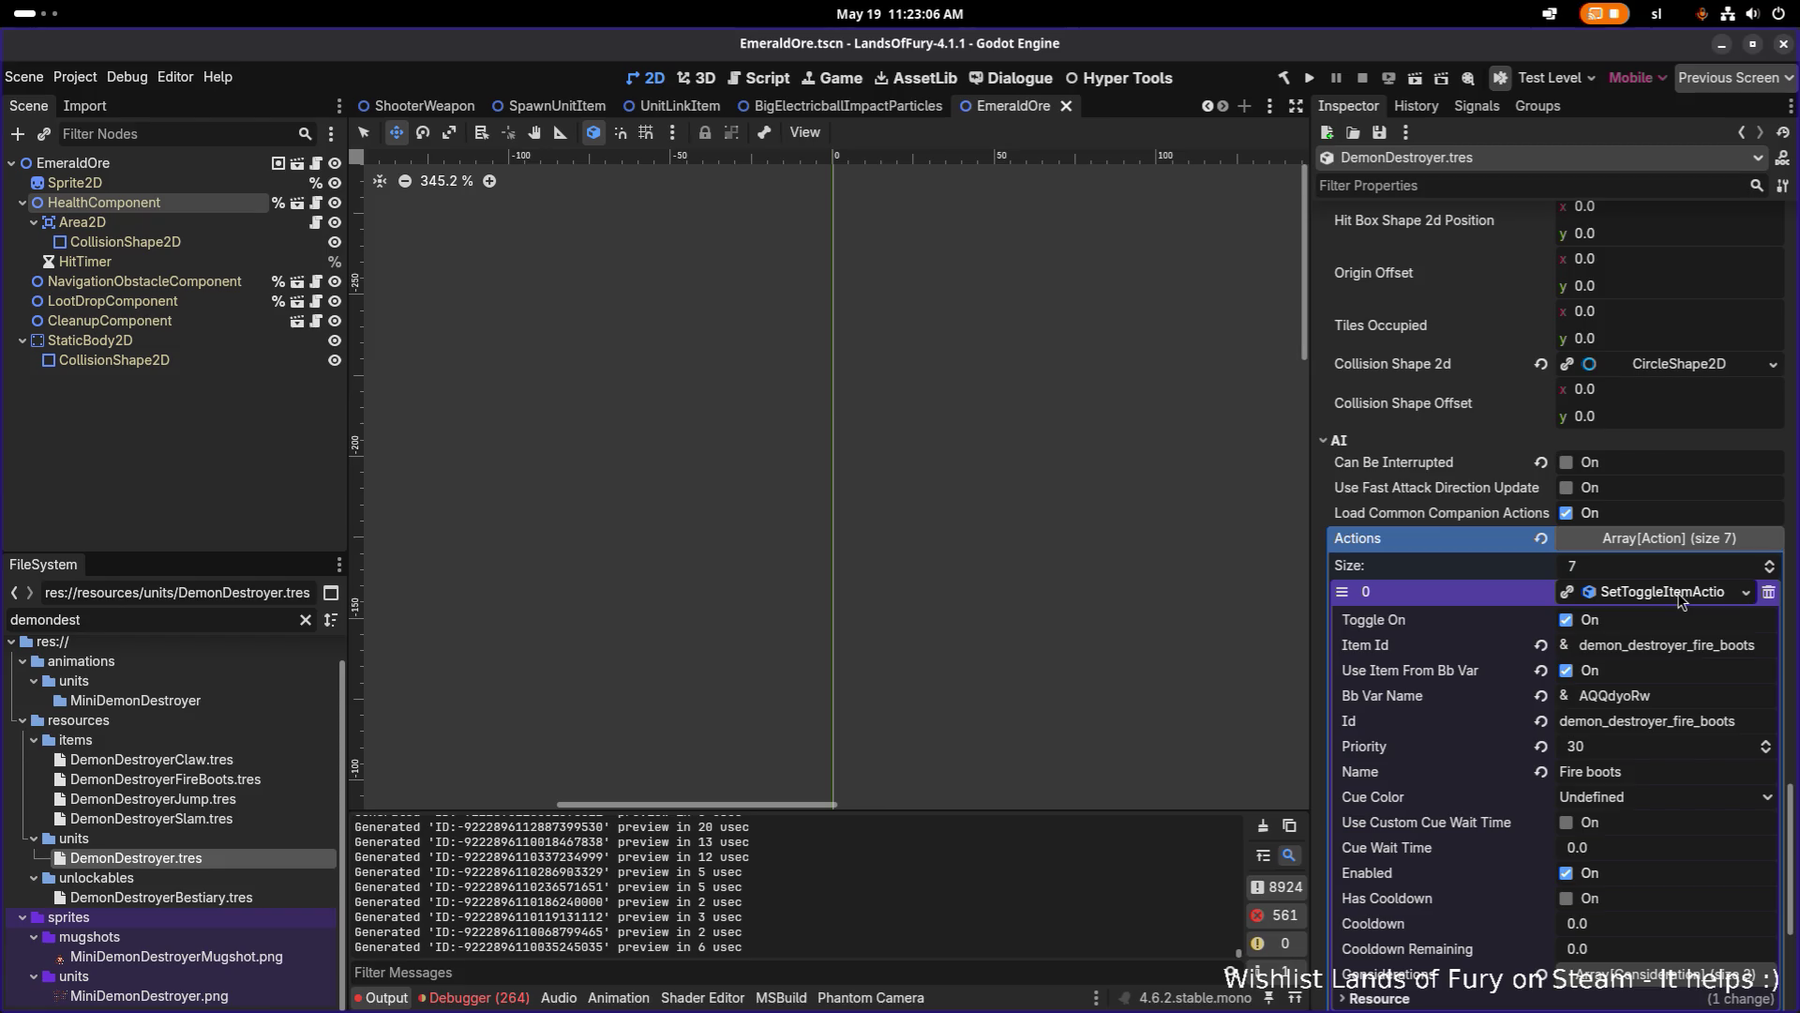
click(1678, 598)
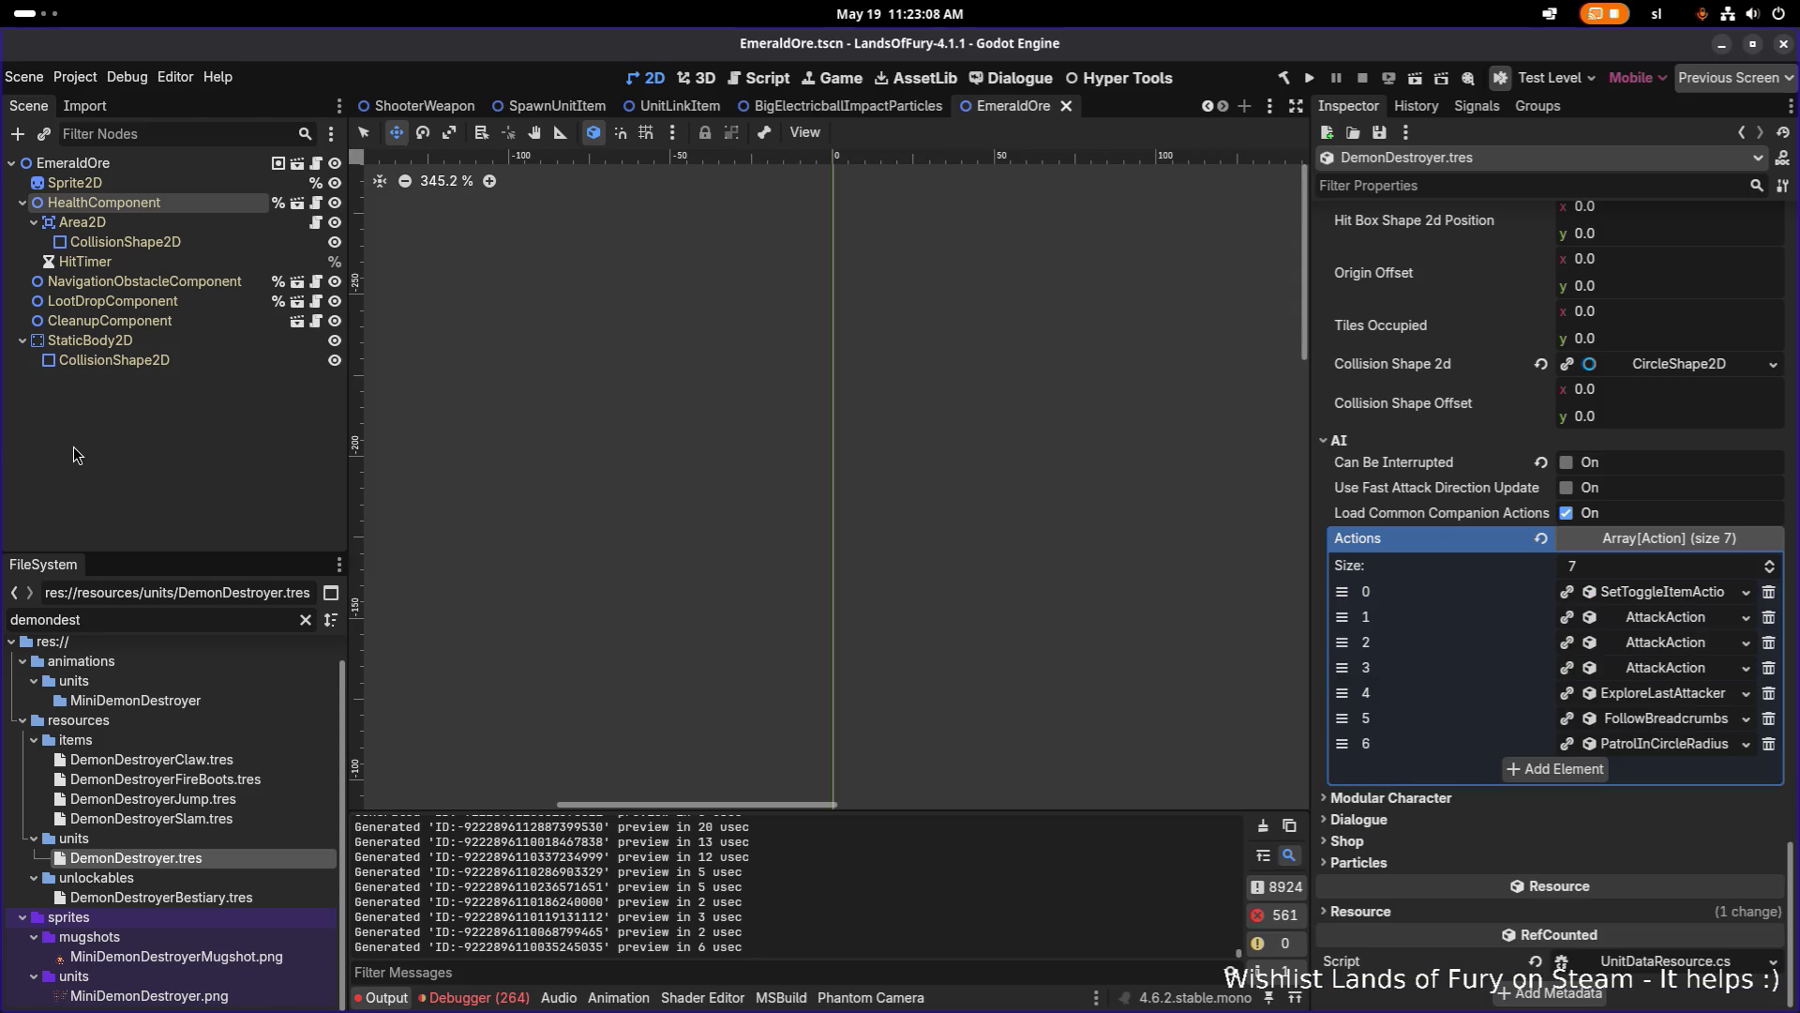
key(ctrl+shift+o)
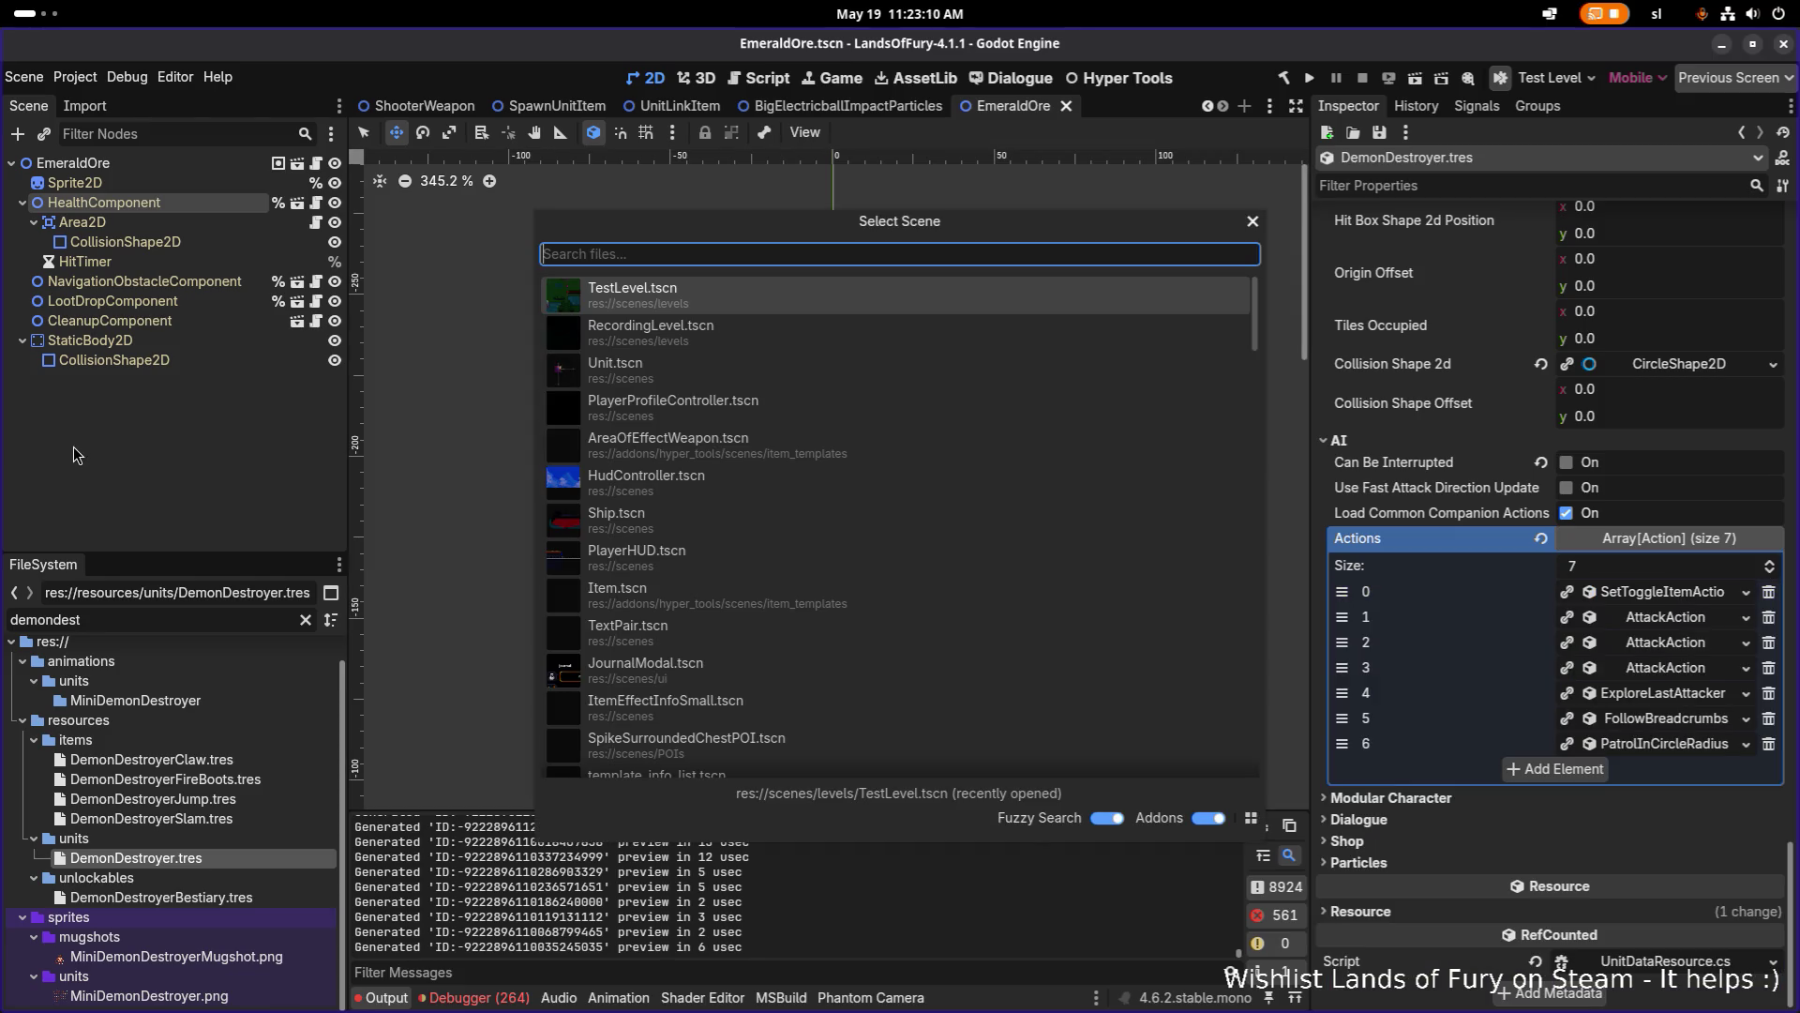
Open TestLevel.tscn and select its Spawn node via the scene filter 'spaw'.
text(testle)
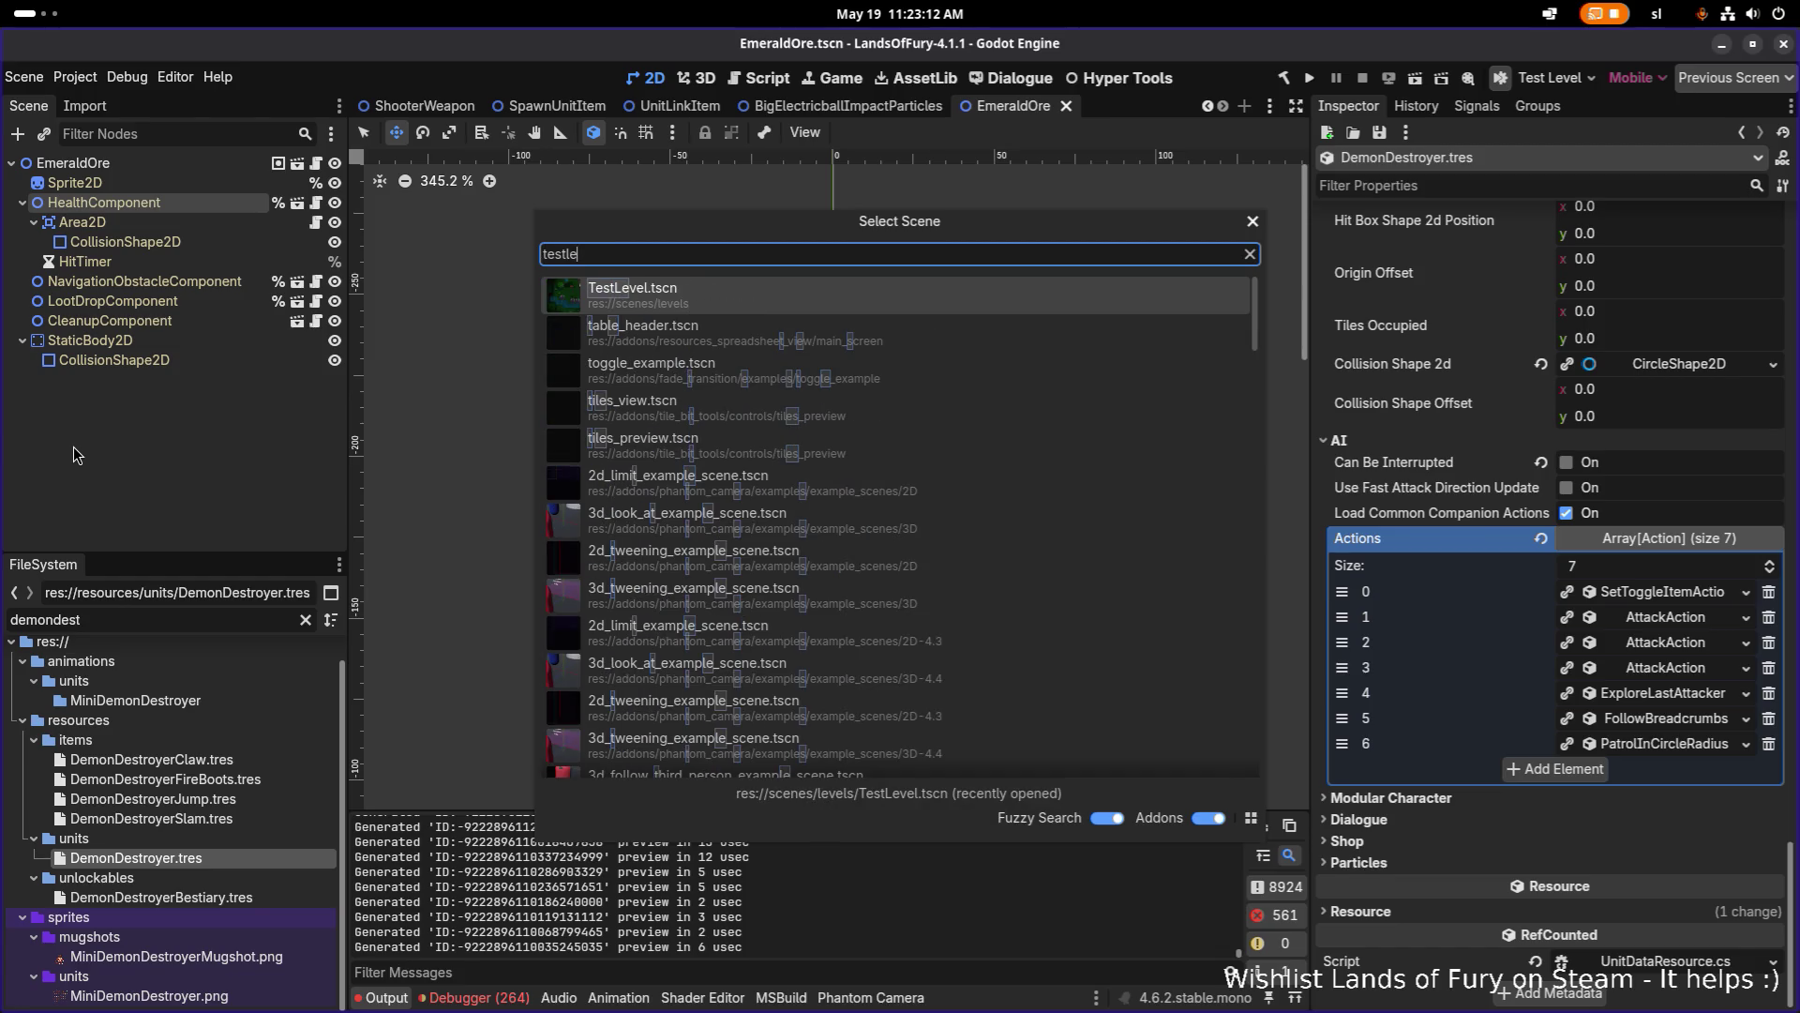
key(Return)
click(159, 134)
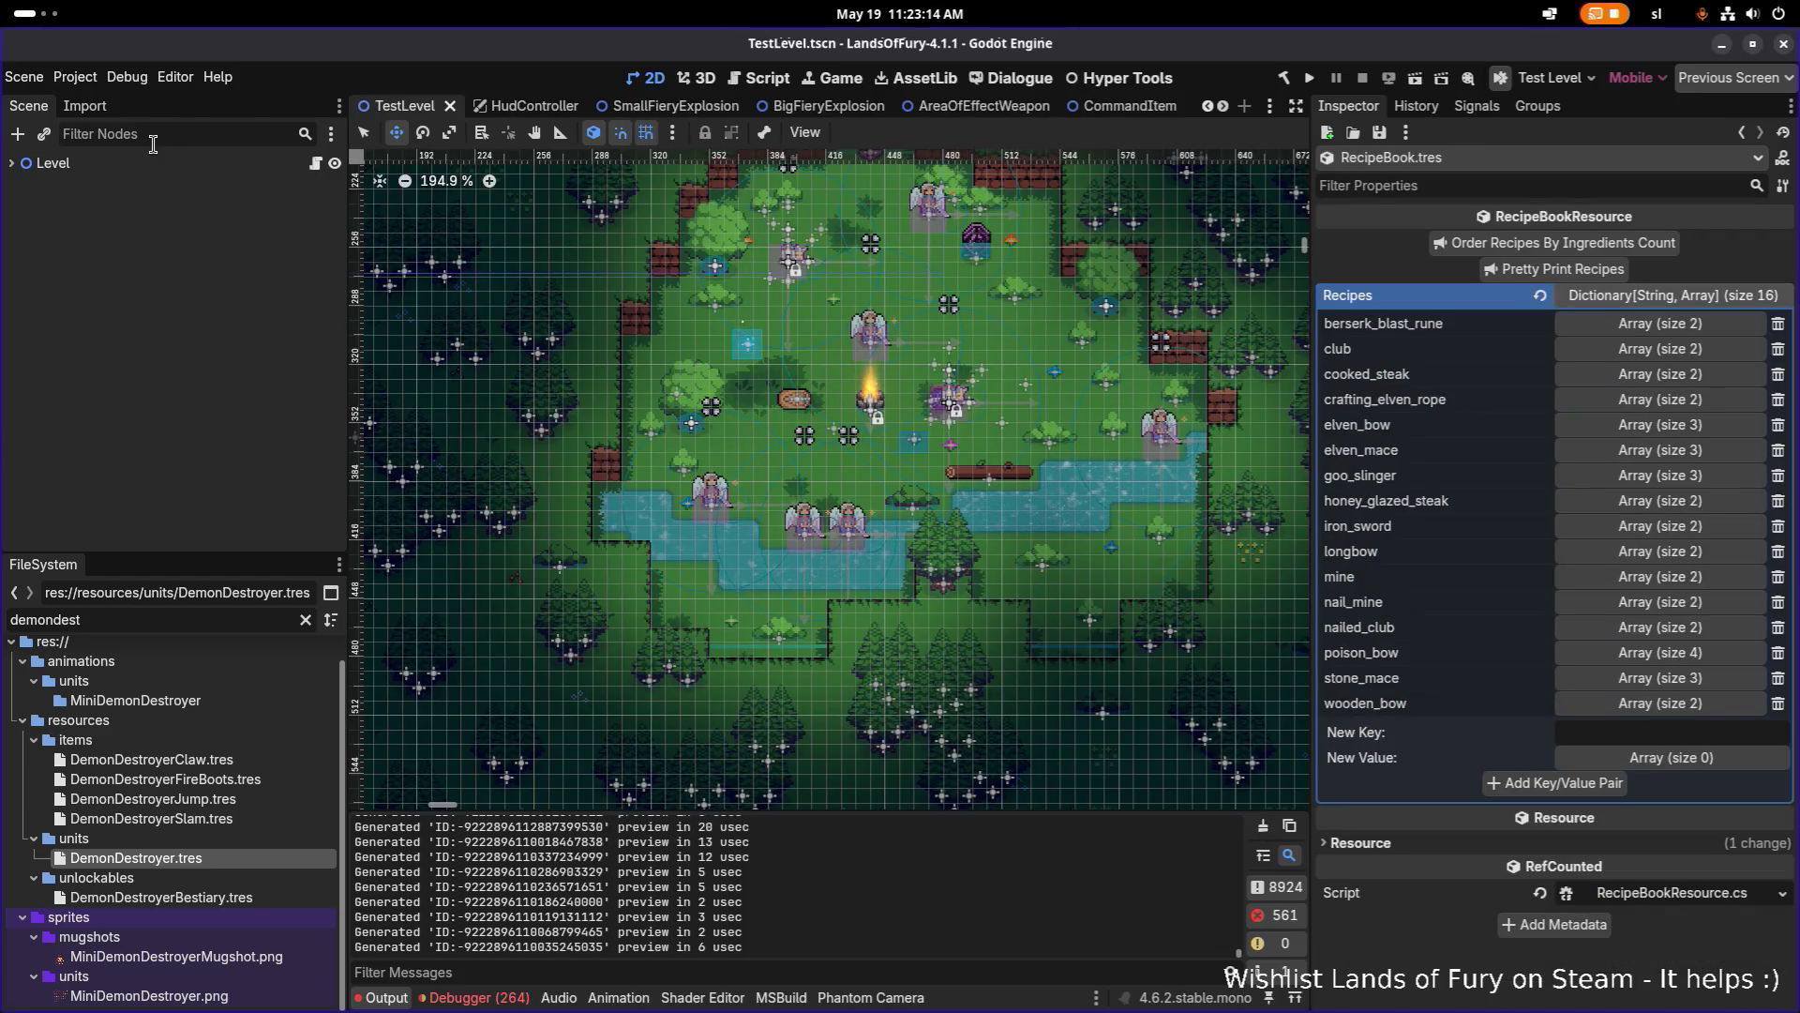
text(spawn)
key(BackSpace)
key(BackSpace)
key(BackSpace)
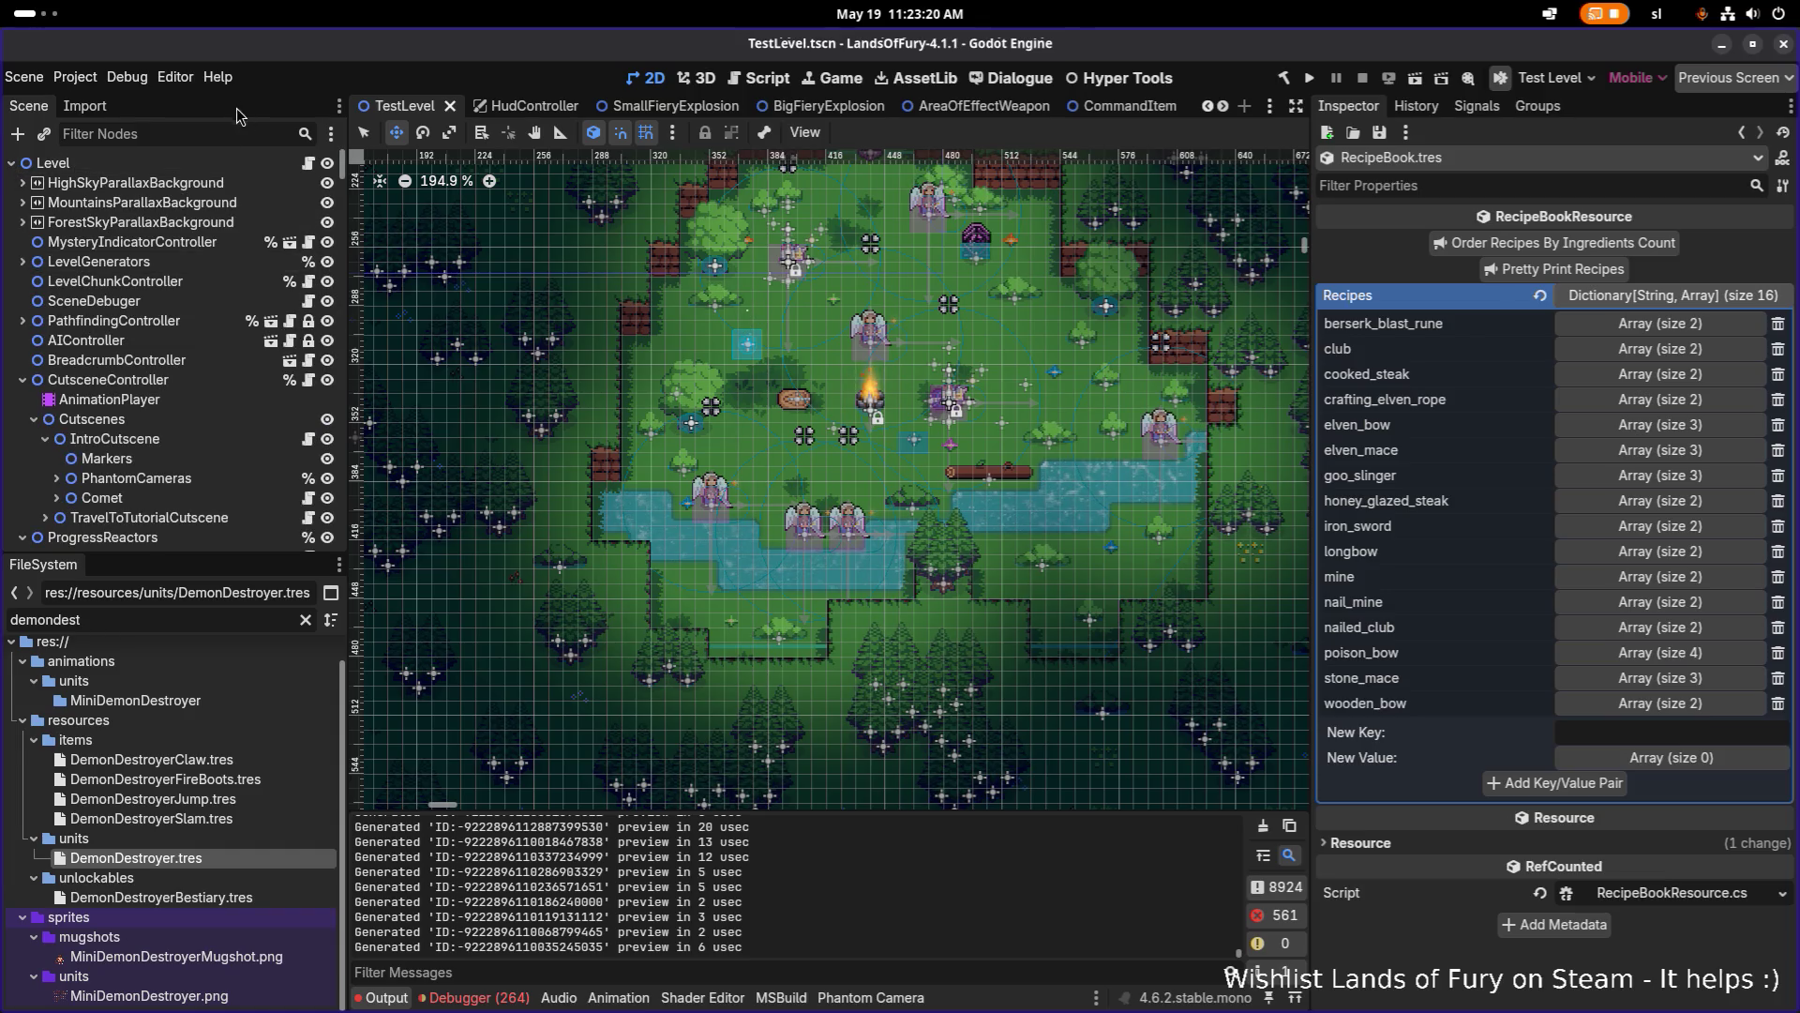
text(spaw)
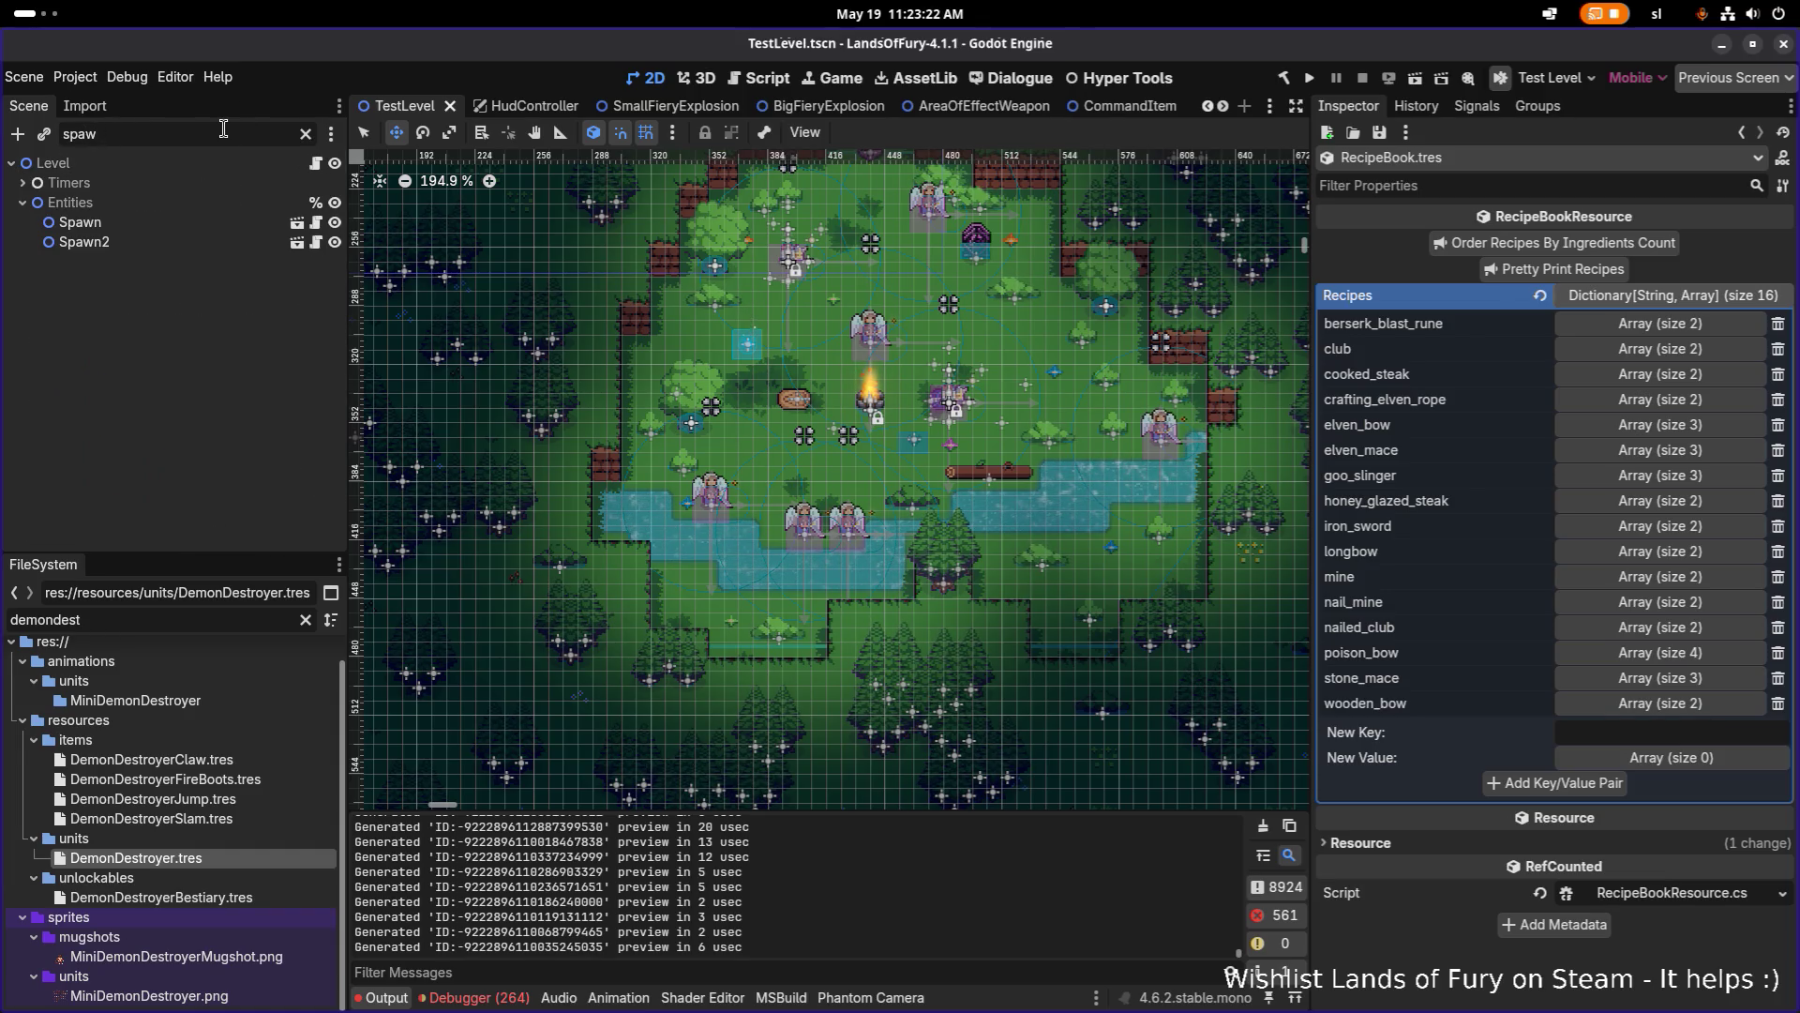
click(201, 223)
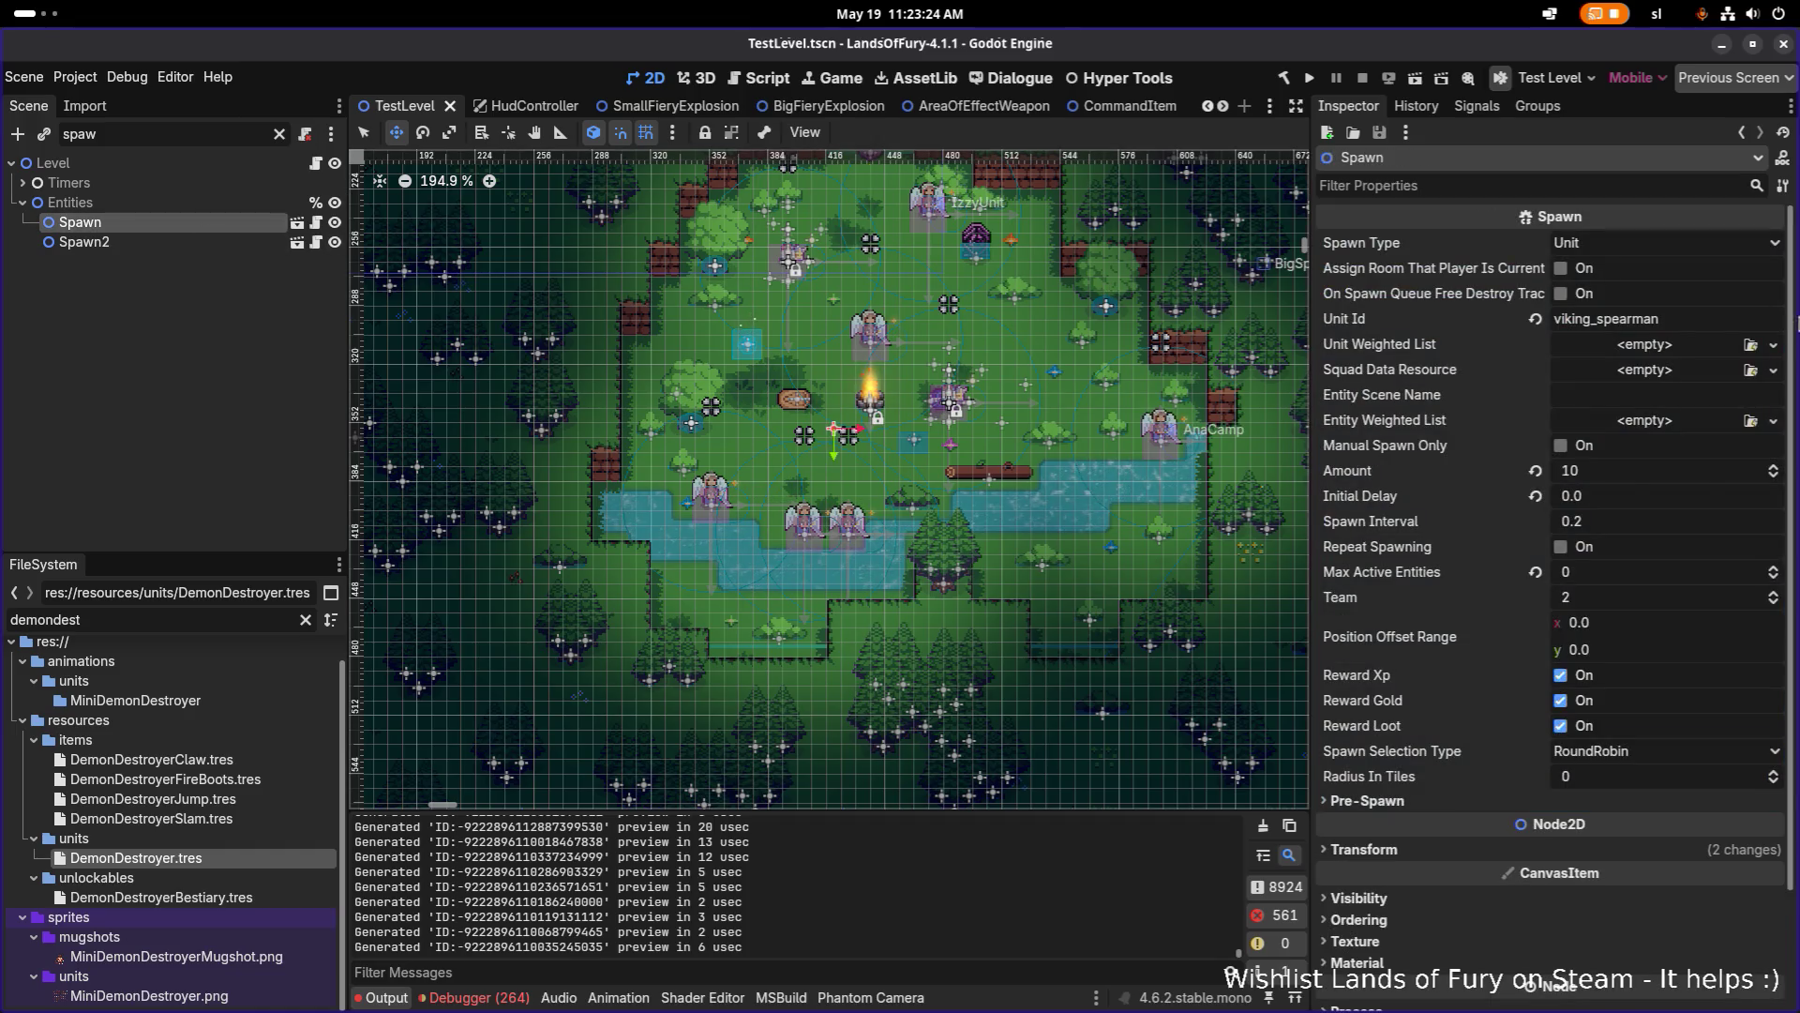
scroll(1696, 584, down, 2)
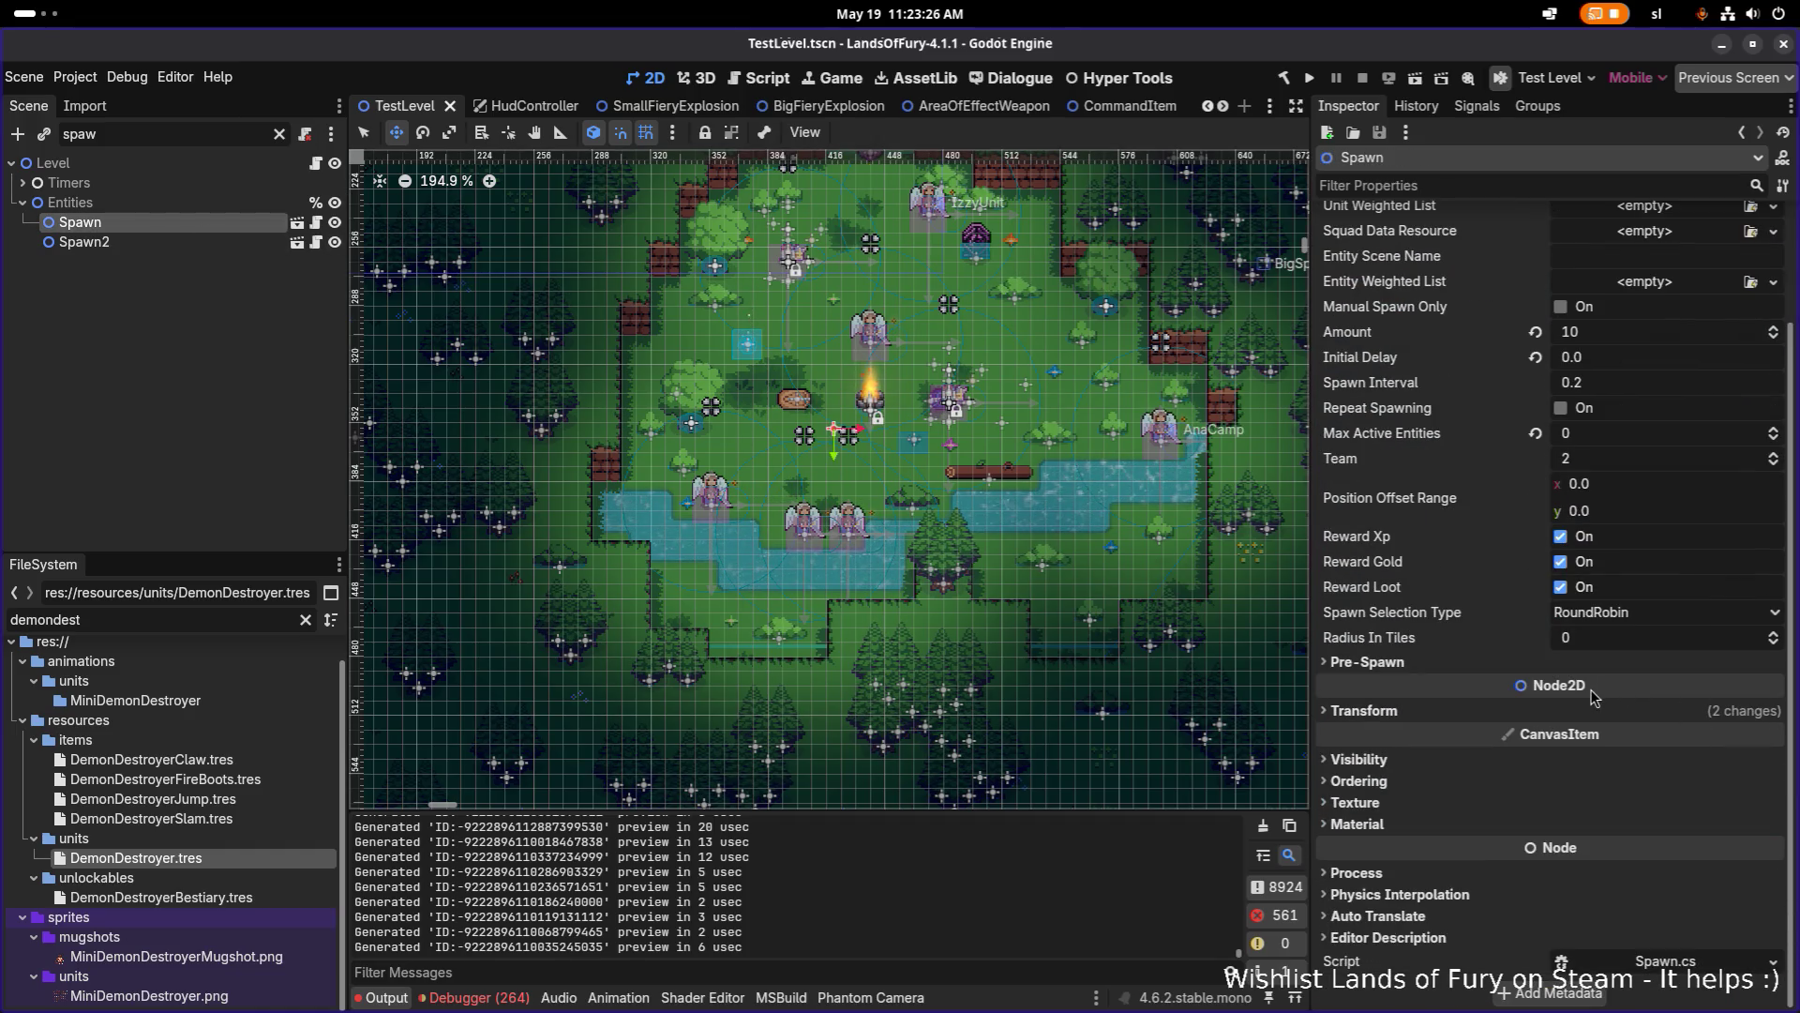
scroll(1609, 304, up, 2)
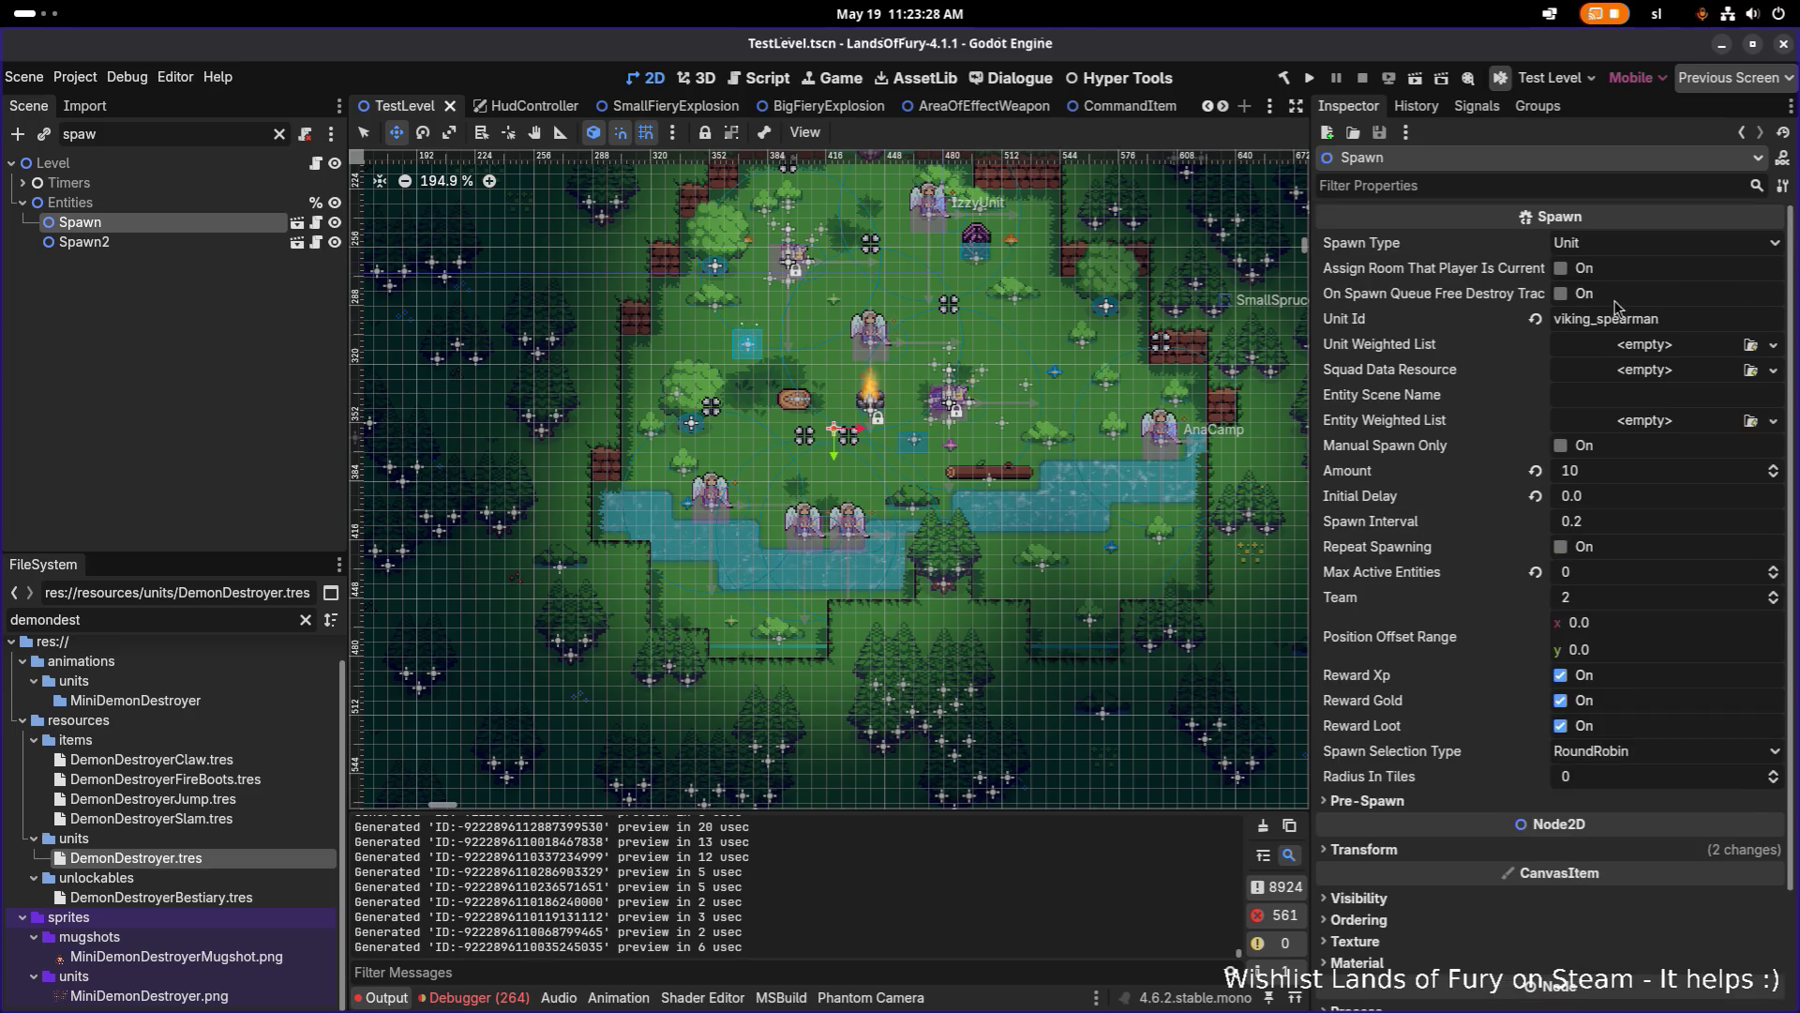
Set Spawn's Unit Id to demon_destroyer and Max Active Entities to 1, then save.
click(1688, 318)
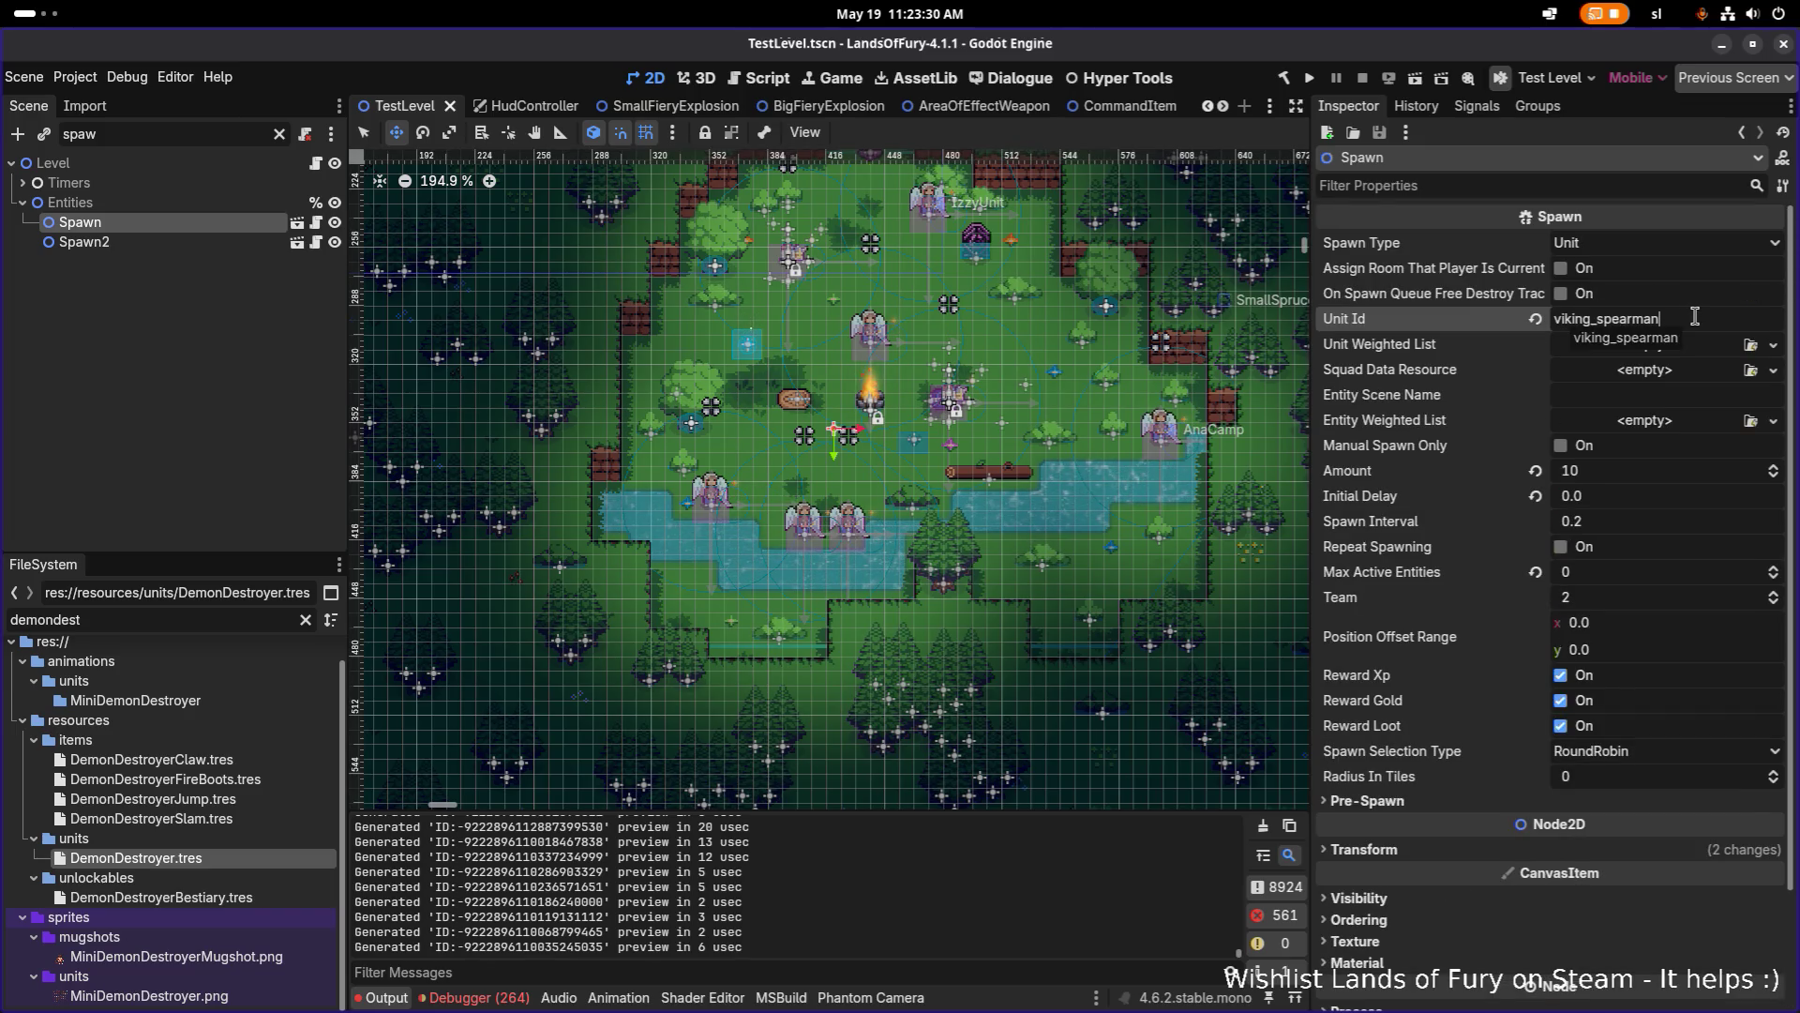
double_click(1695, 316)
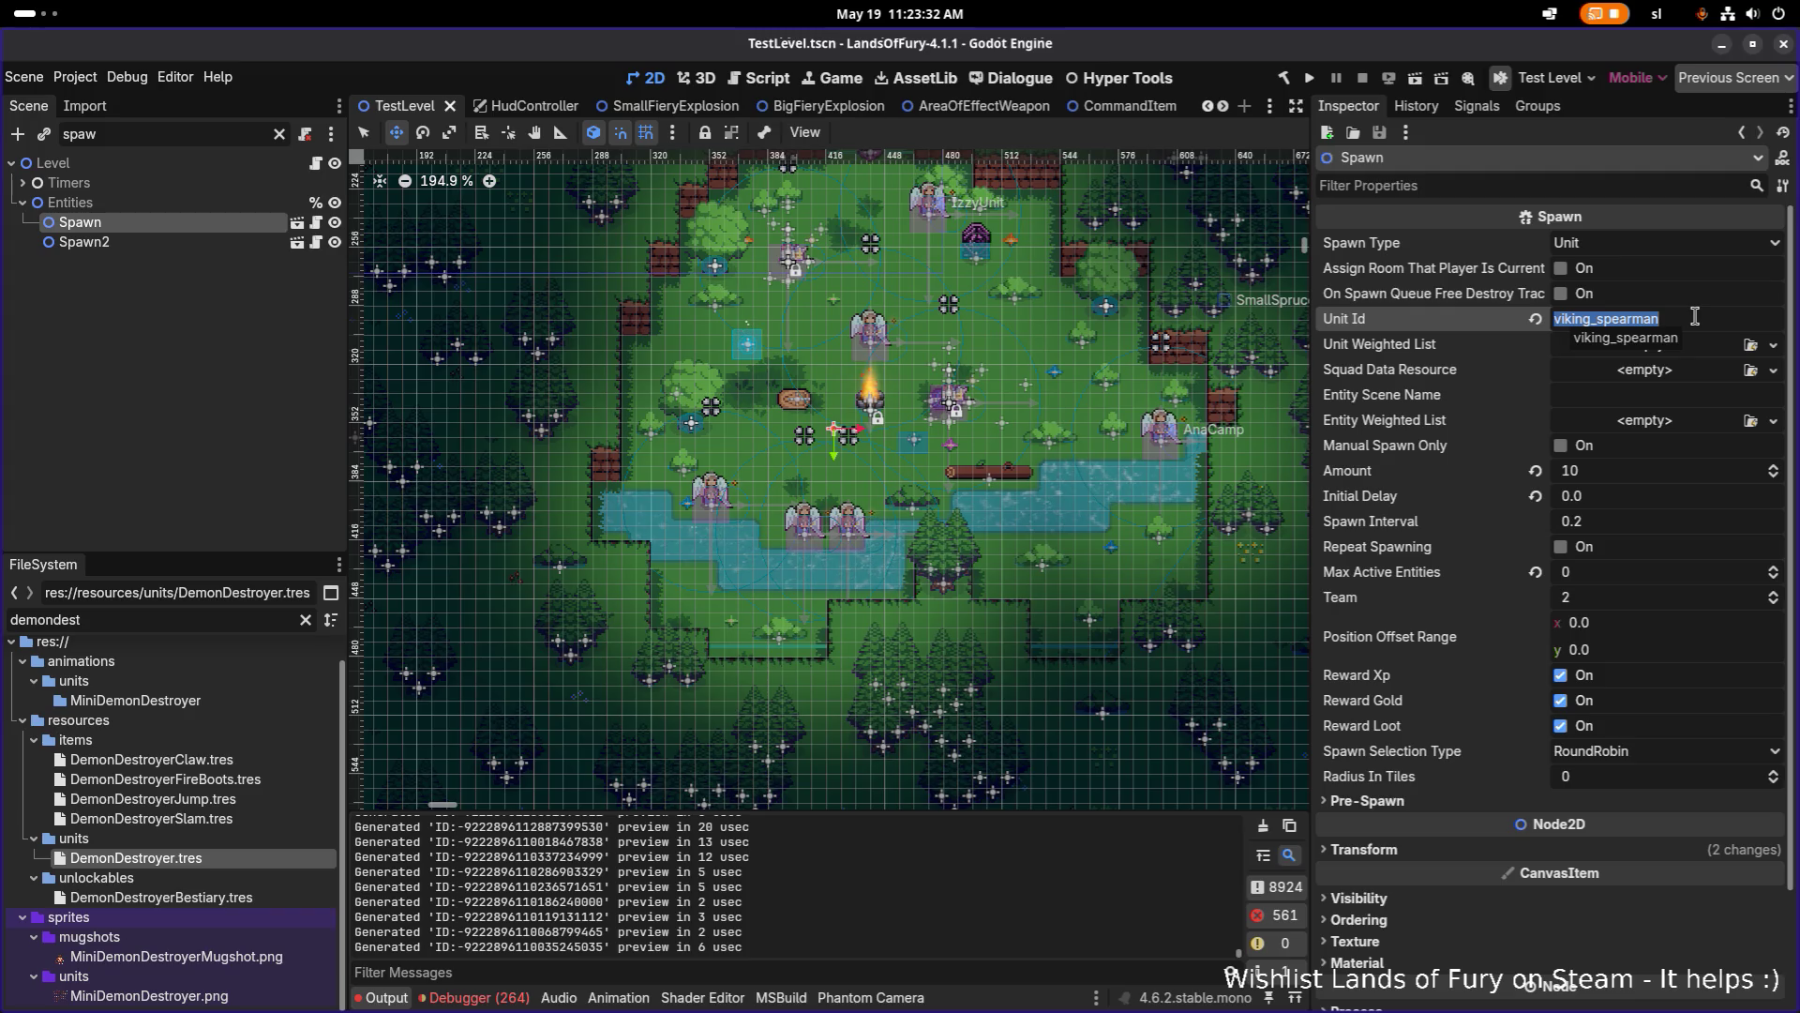
text(demon_d)
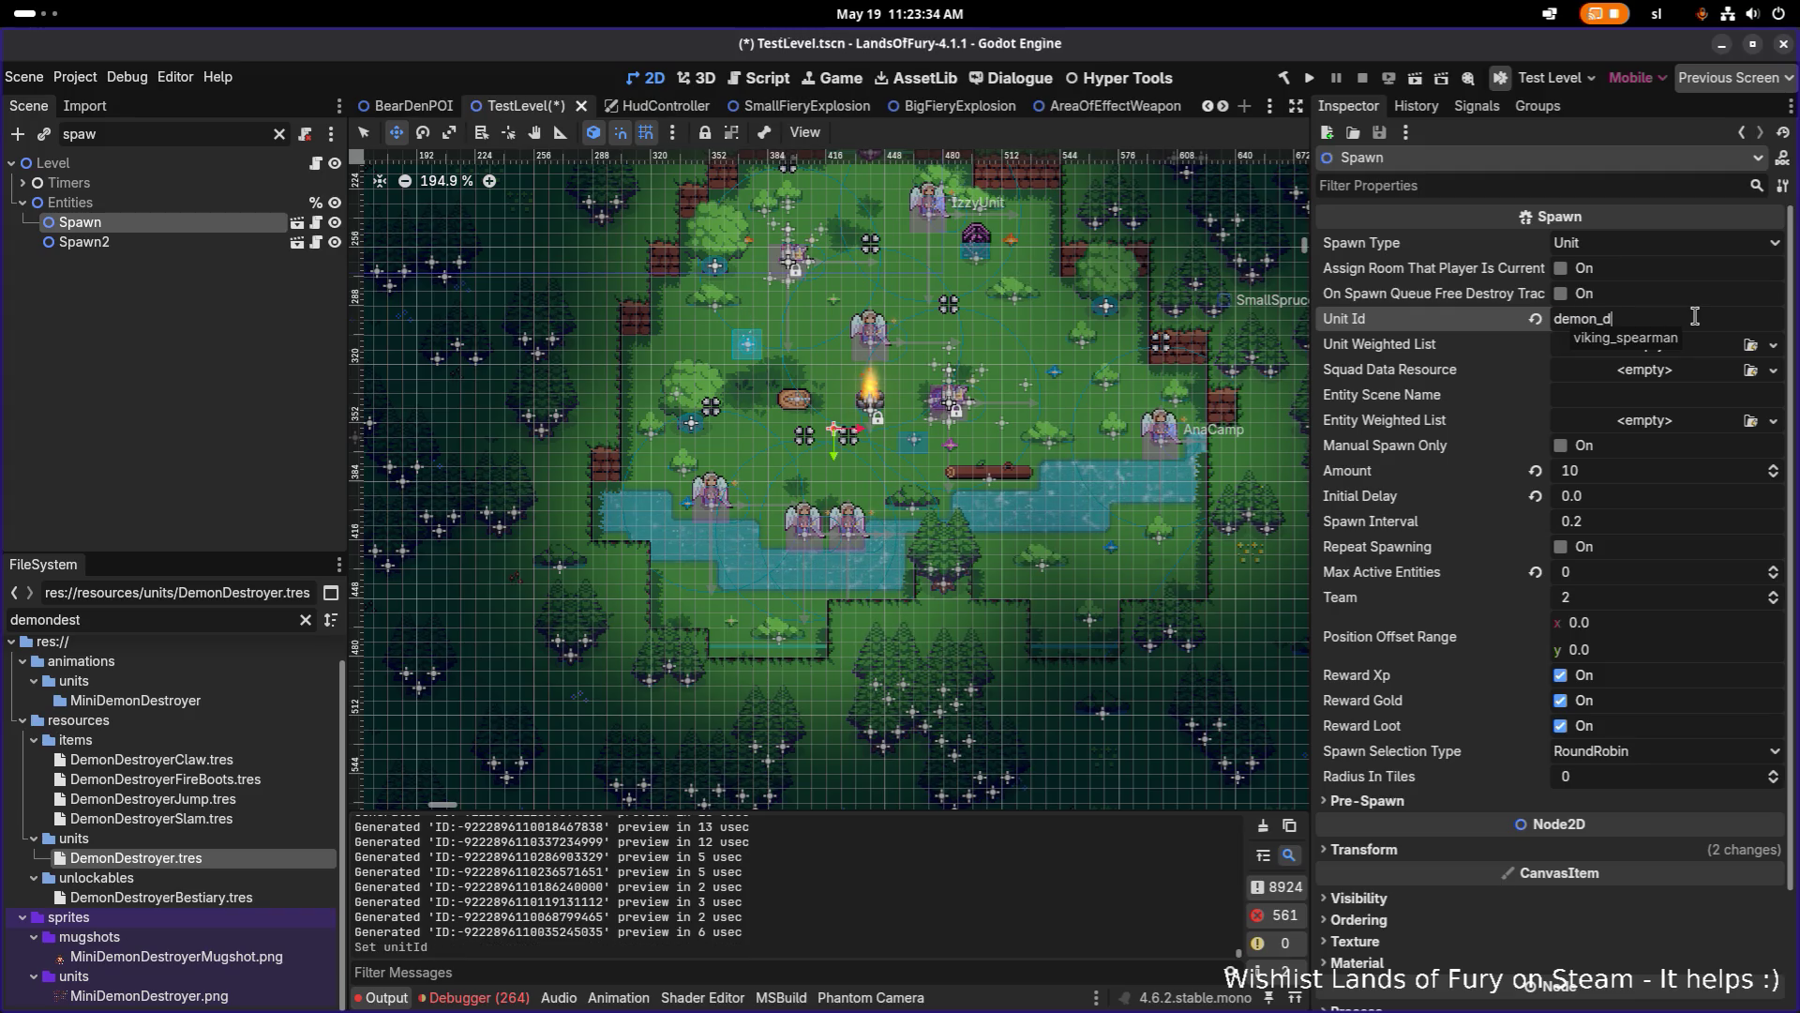
text(estroyer)
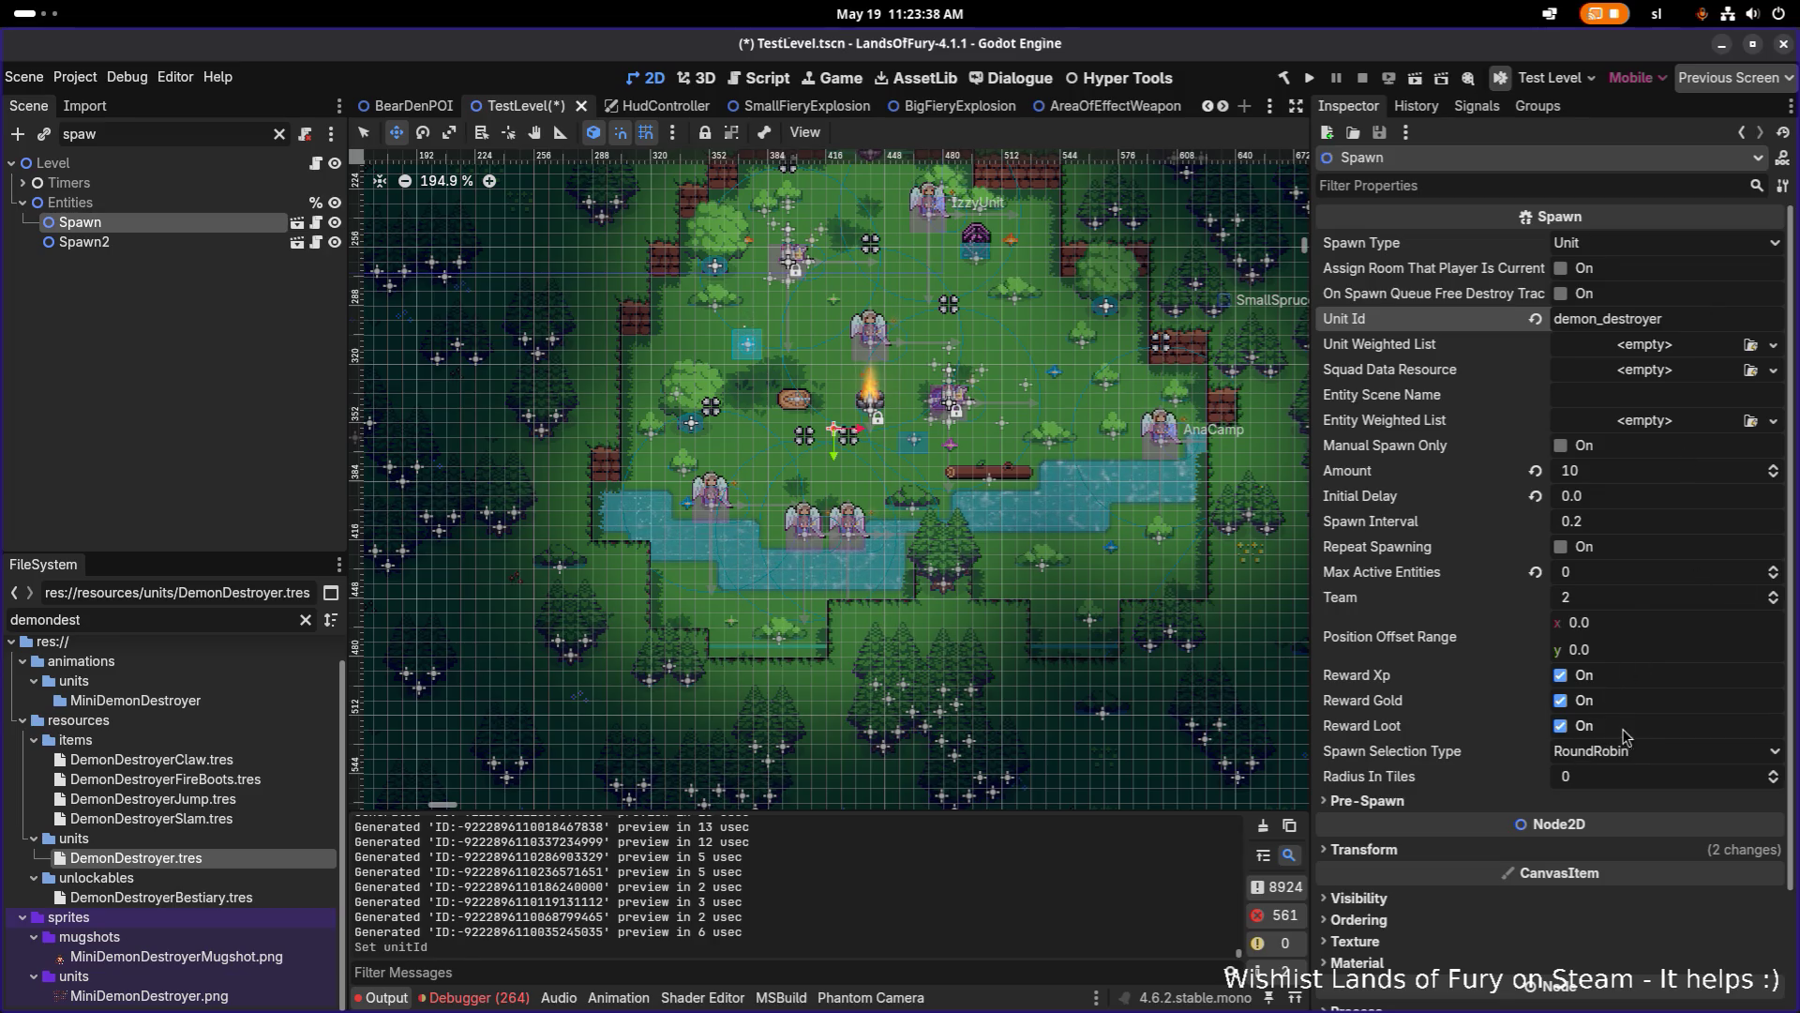
click(1627, 572)
text(1)
key(Return)
key(ctrl+s)
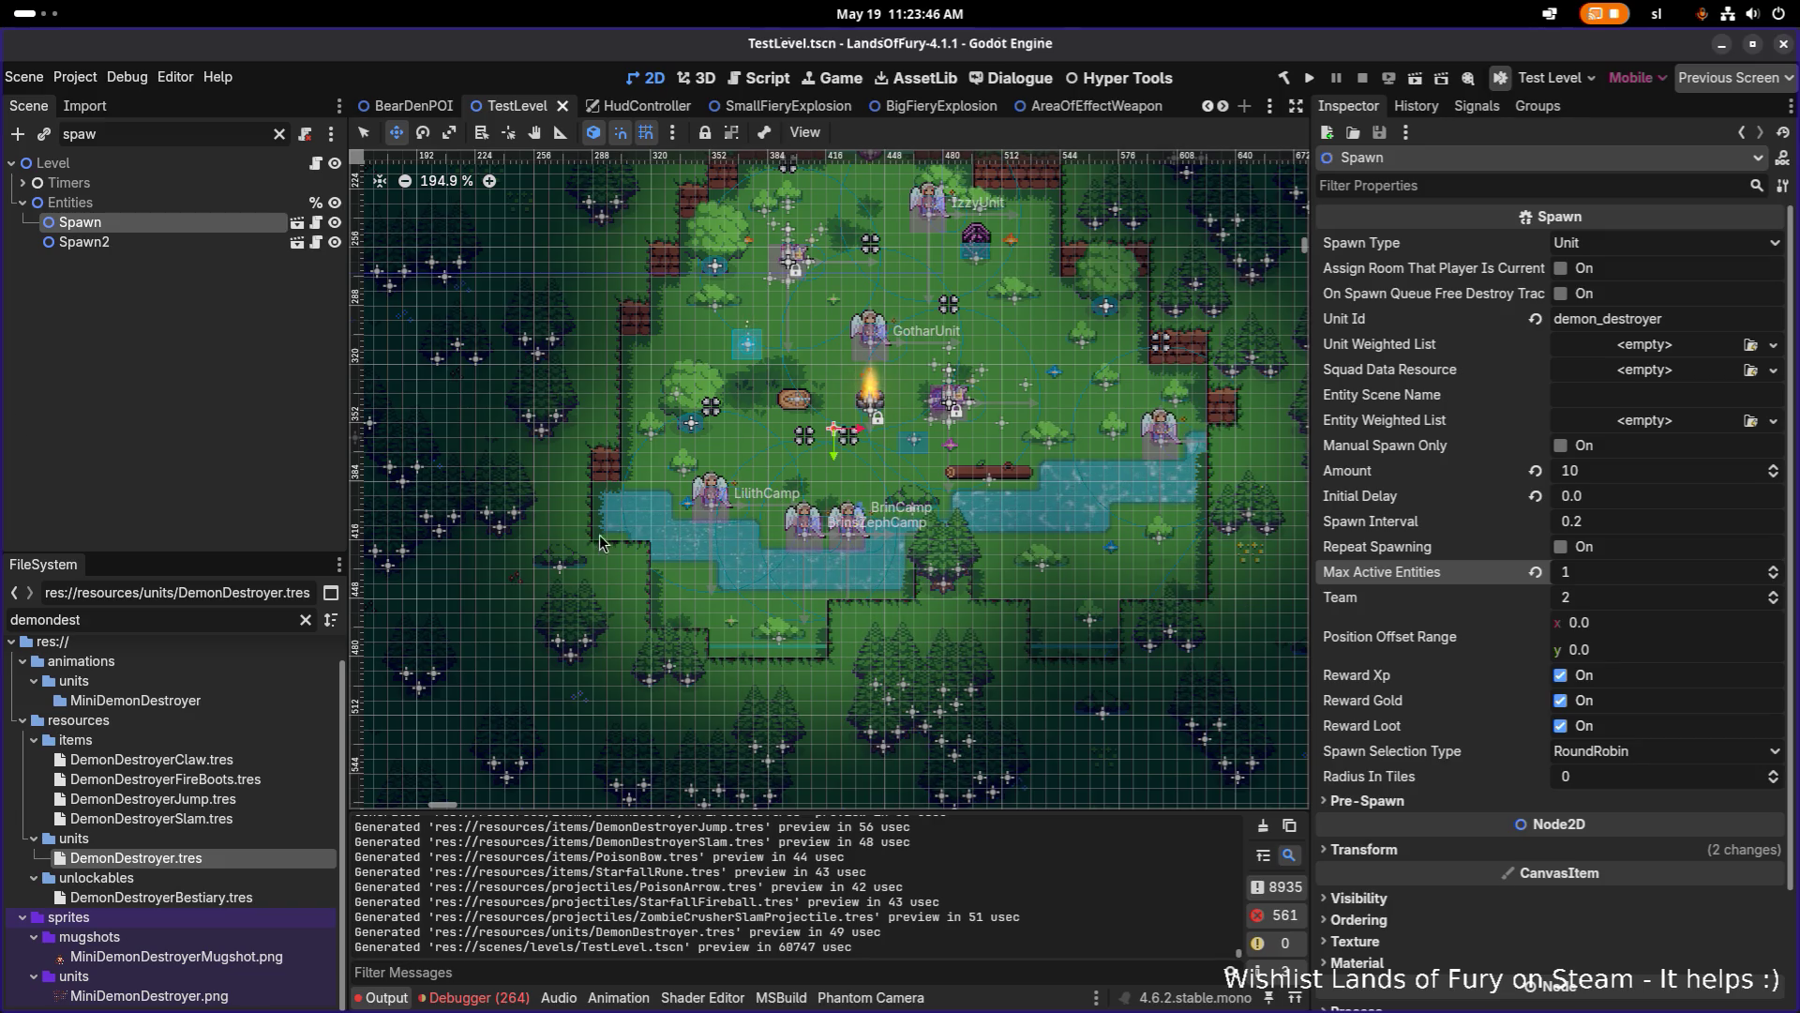
click(488, 997)
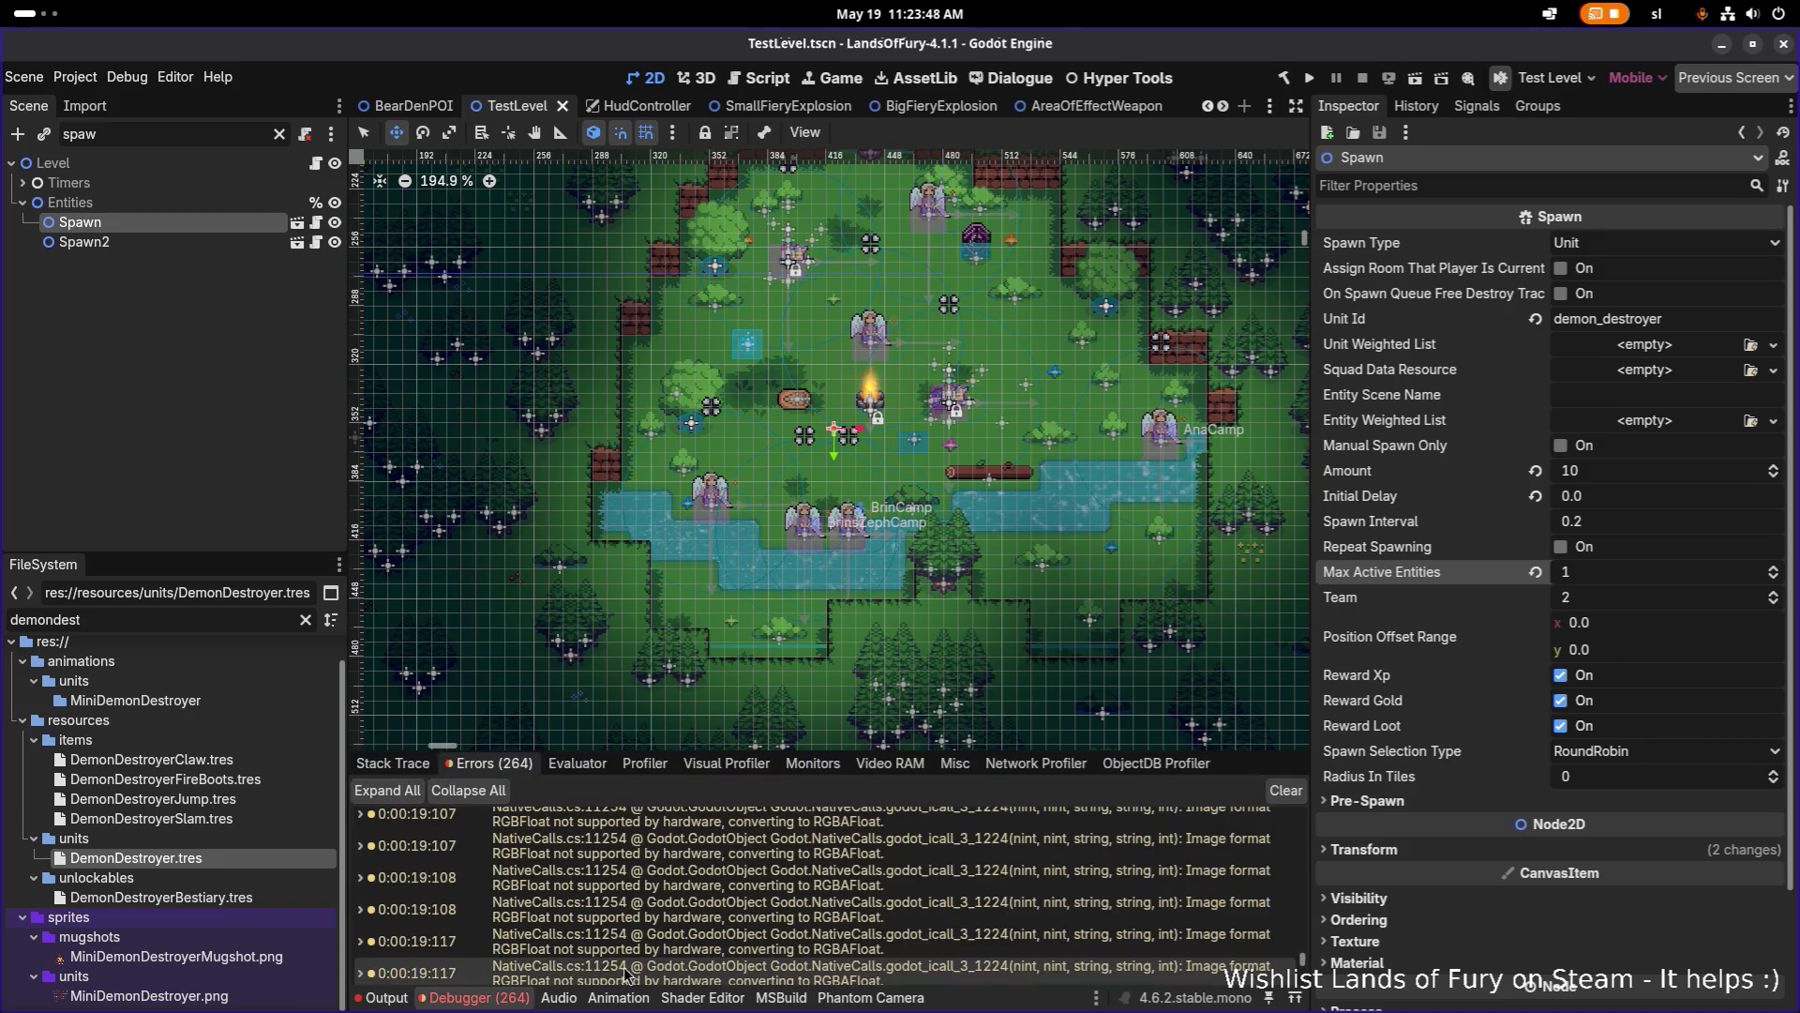
Playtest the game, hitting the Demon Destroyer with explosive attacks, then return to the main menu.
click(1284, 79)
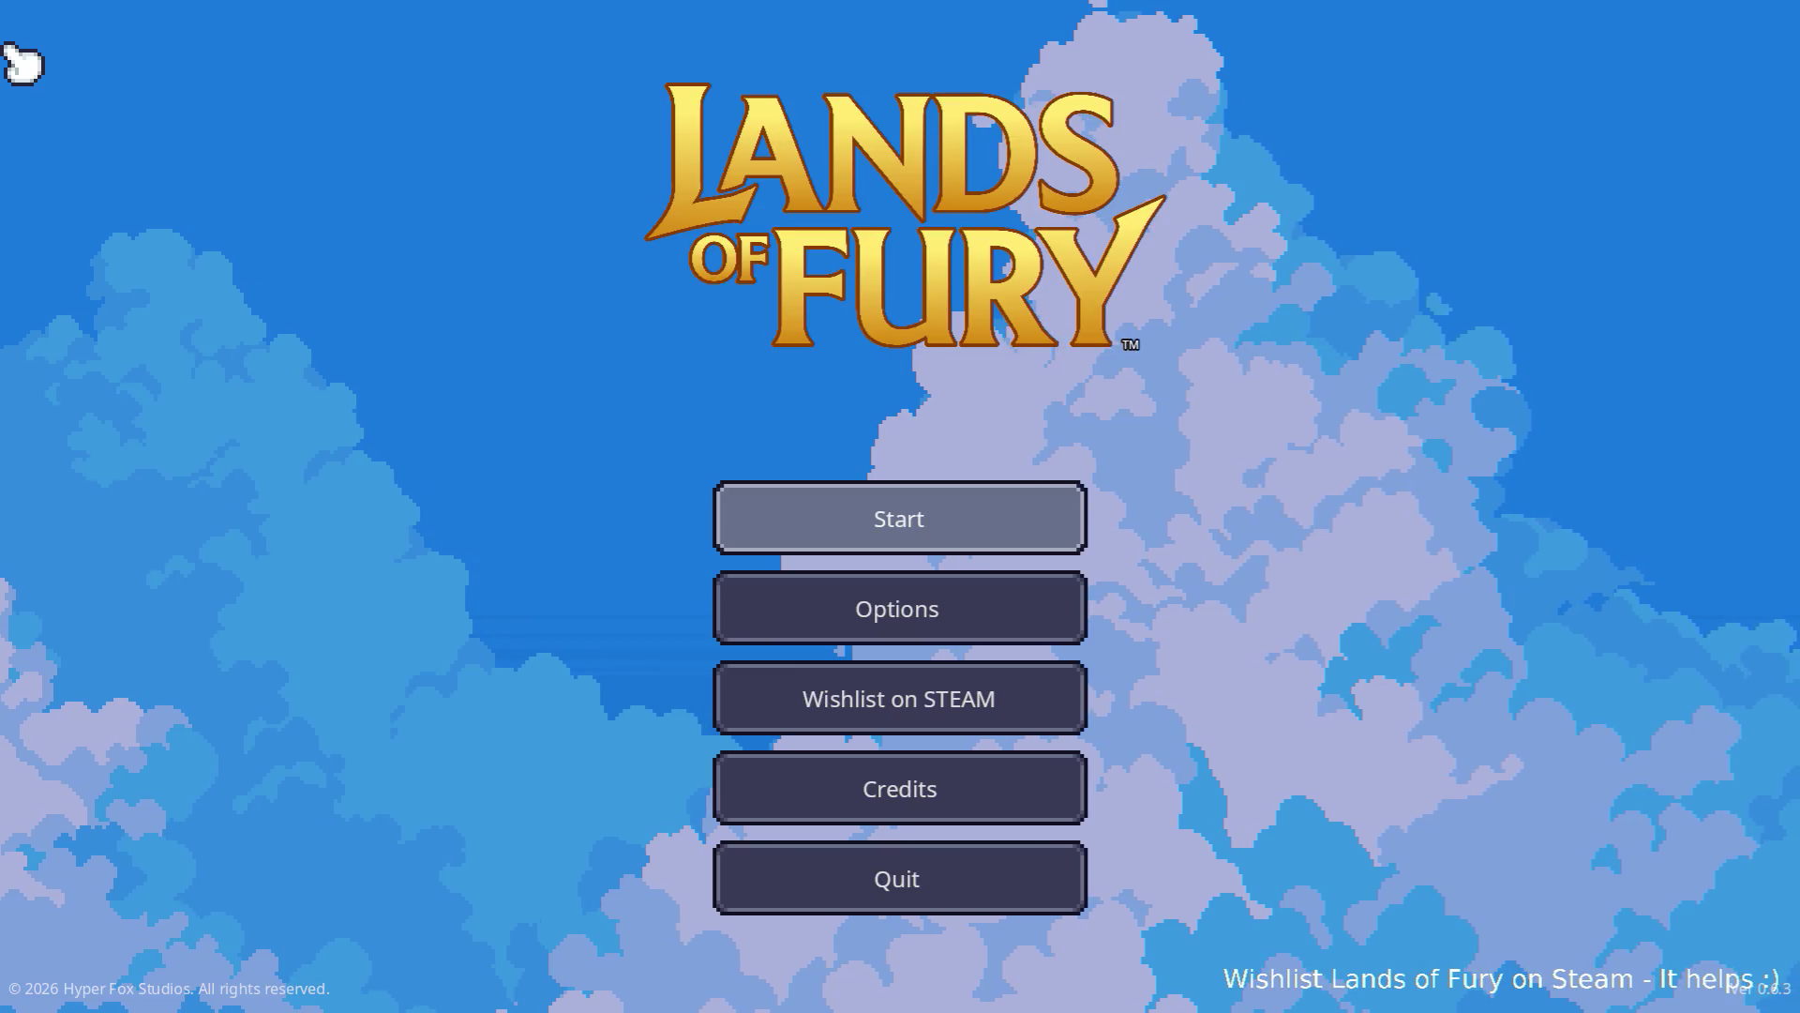
key(Return)
key(Return)
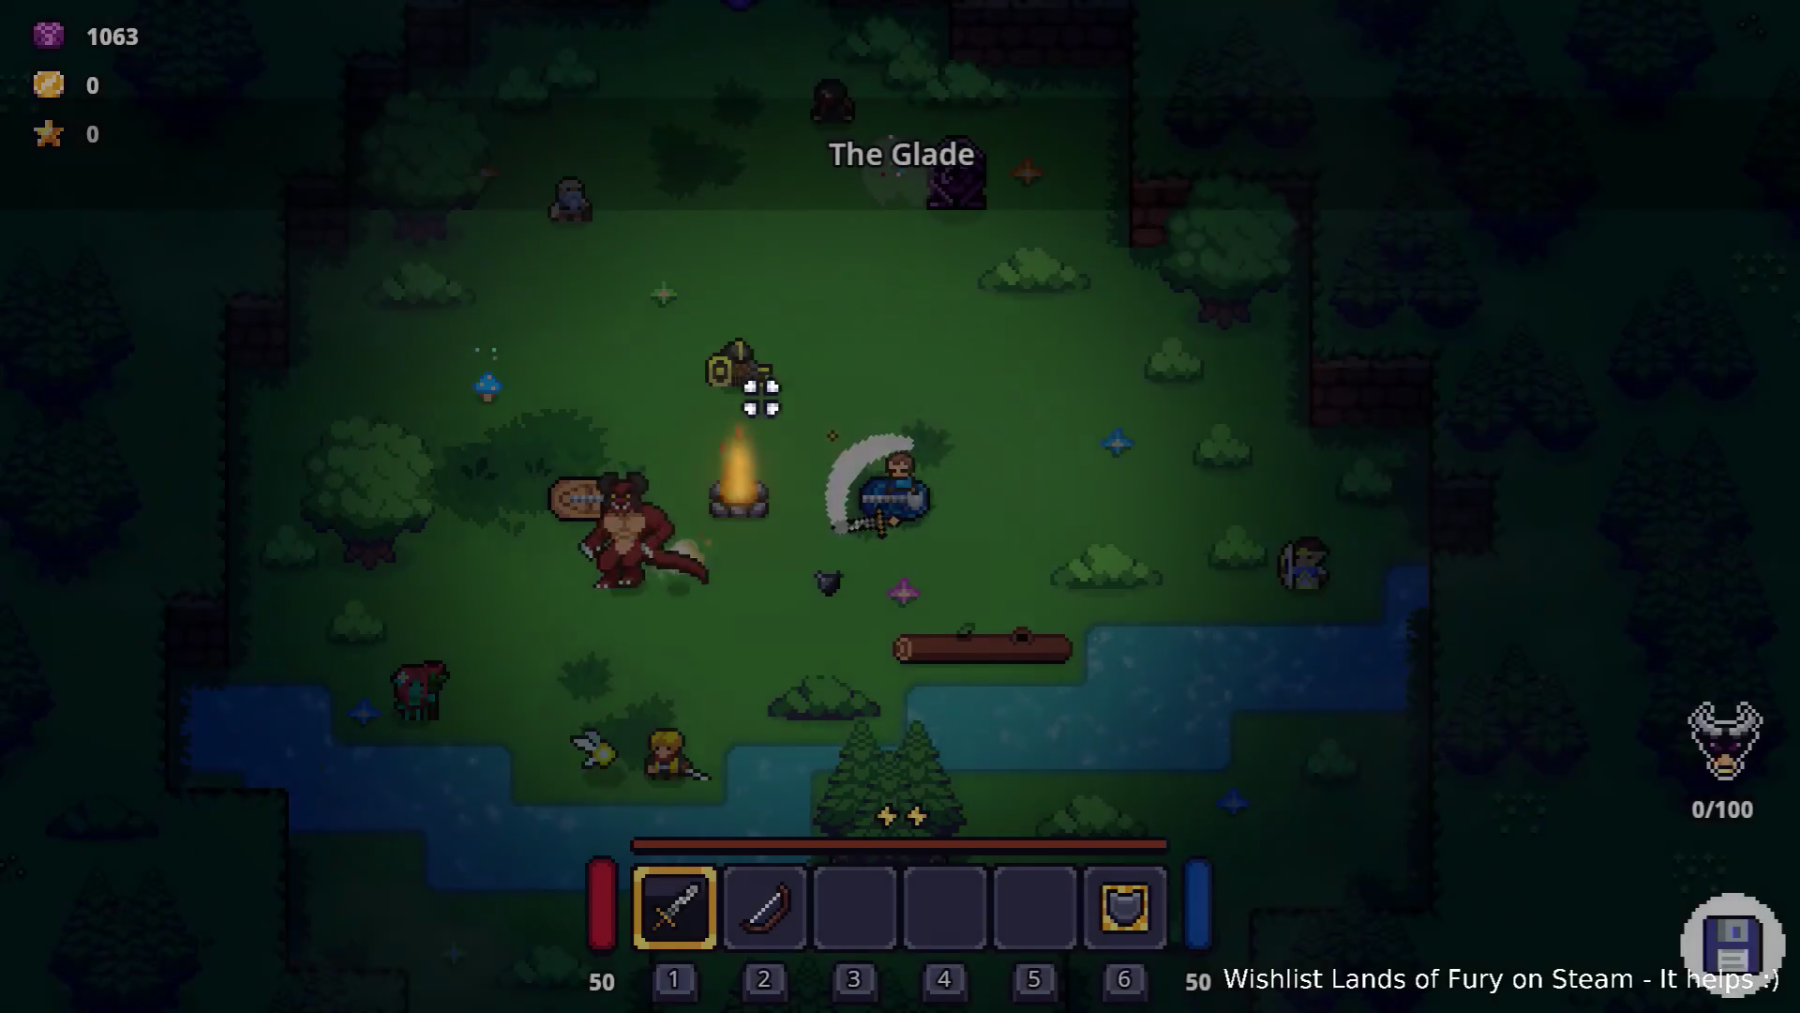
key(s)
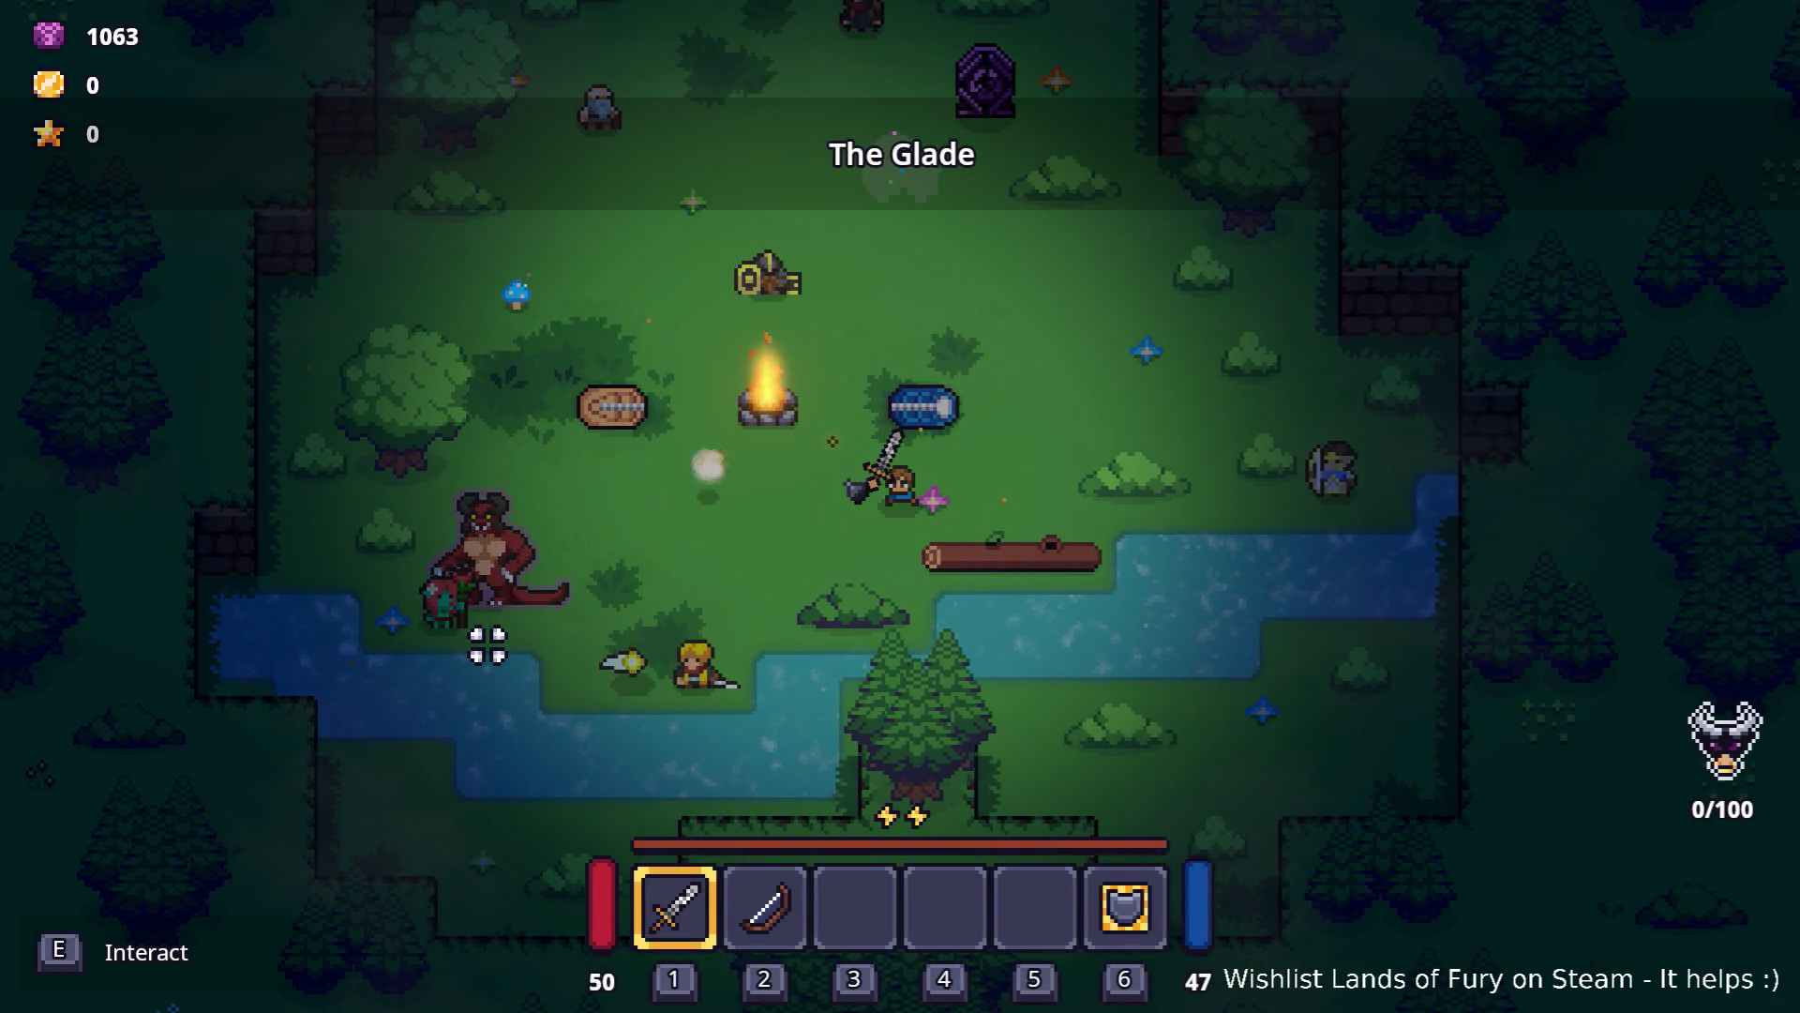
click(488, 637)
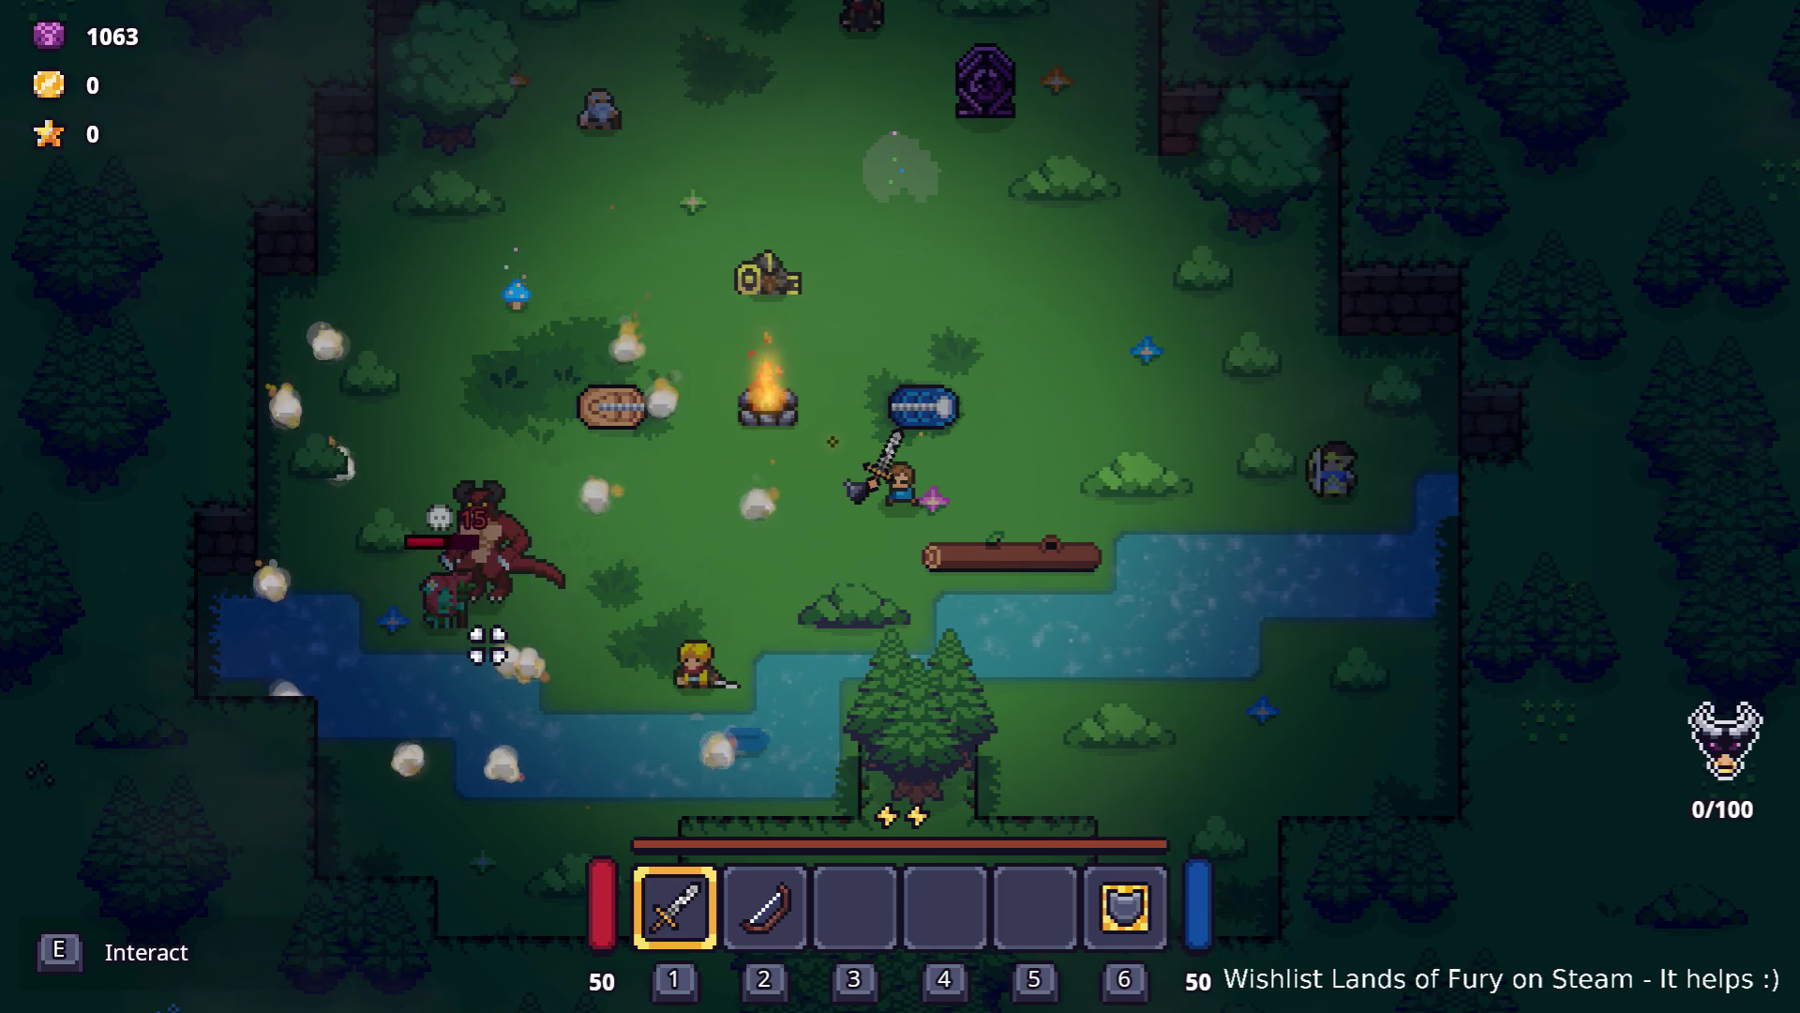
click(488, 645)
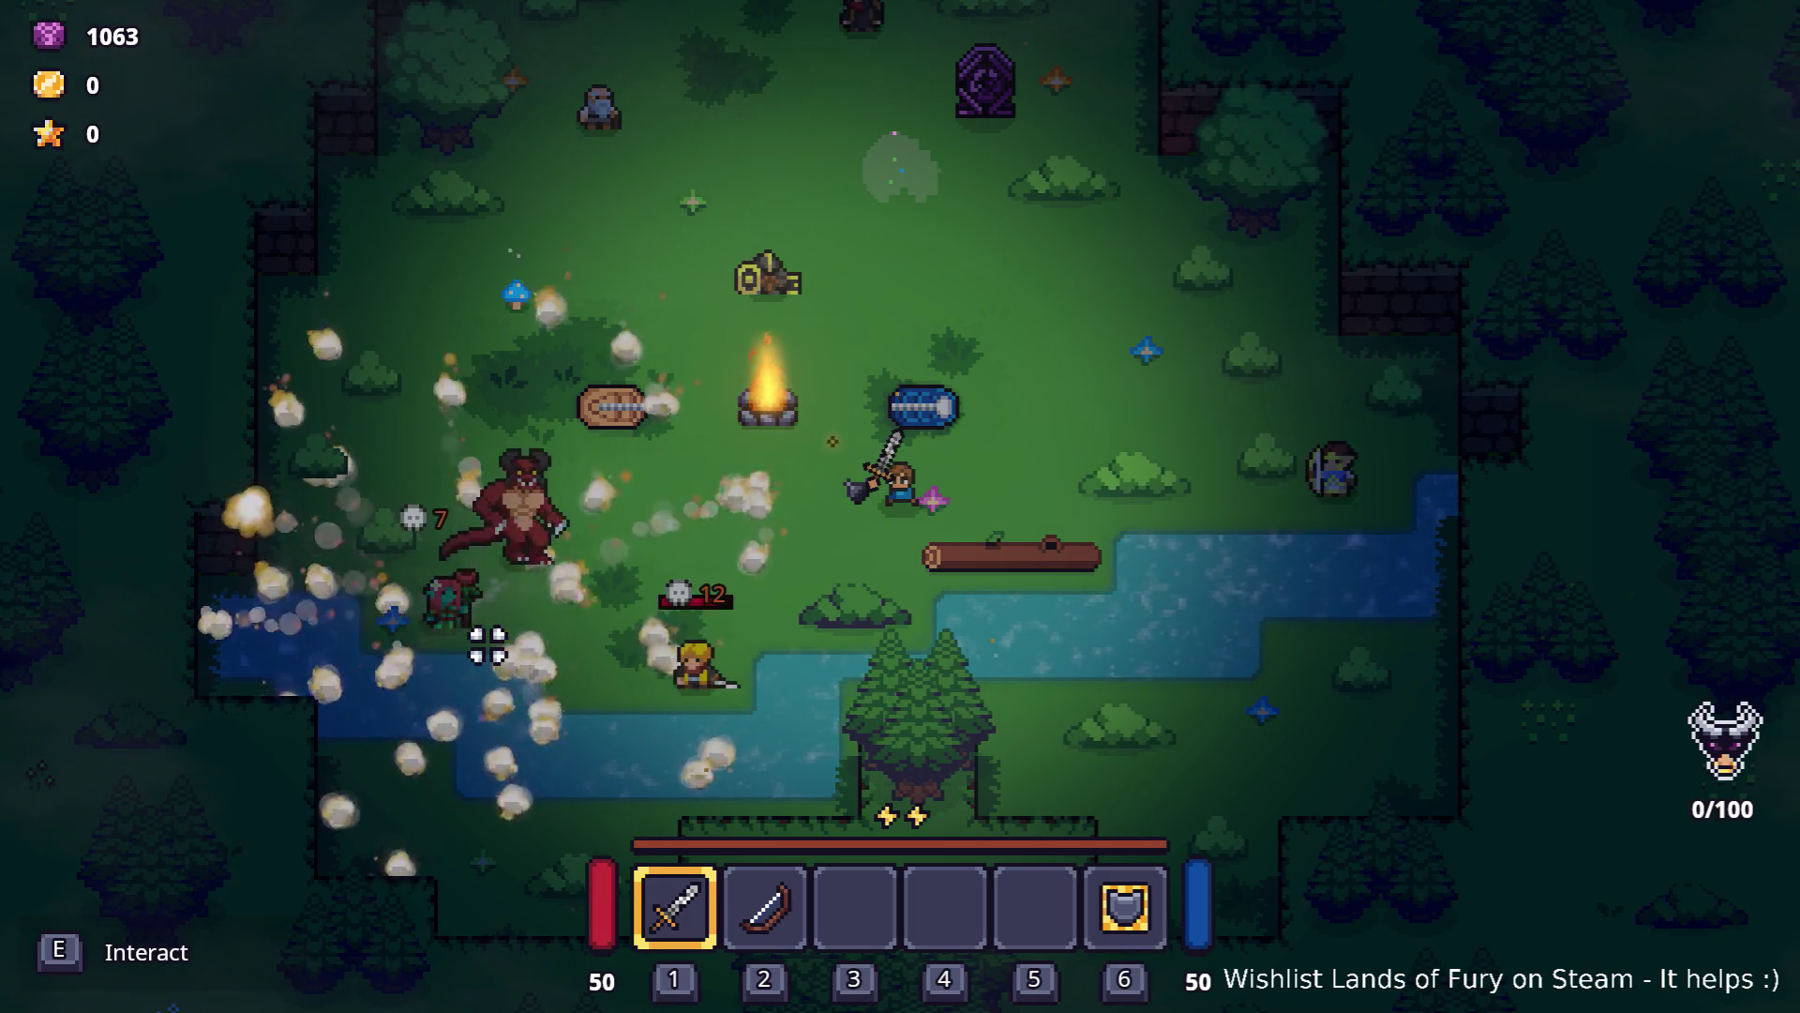
key(a)
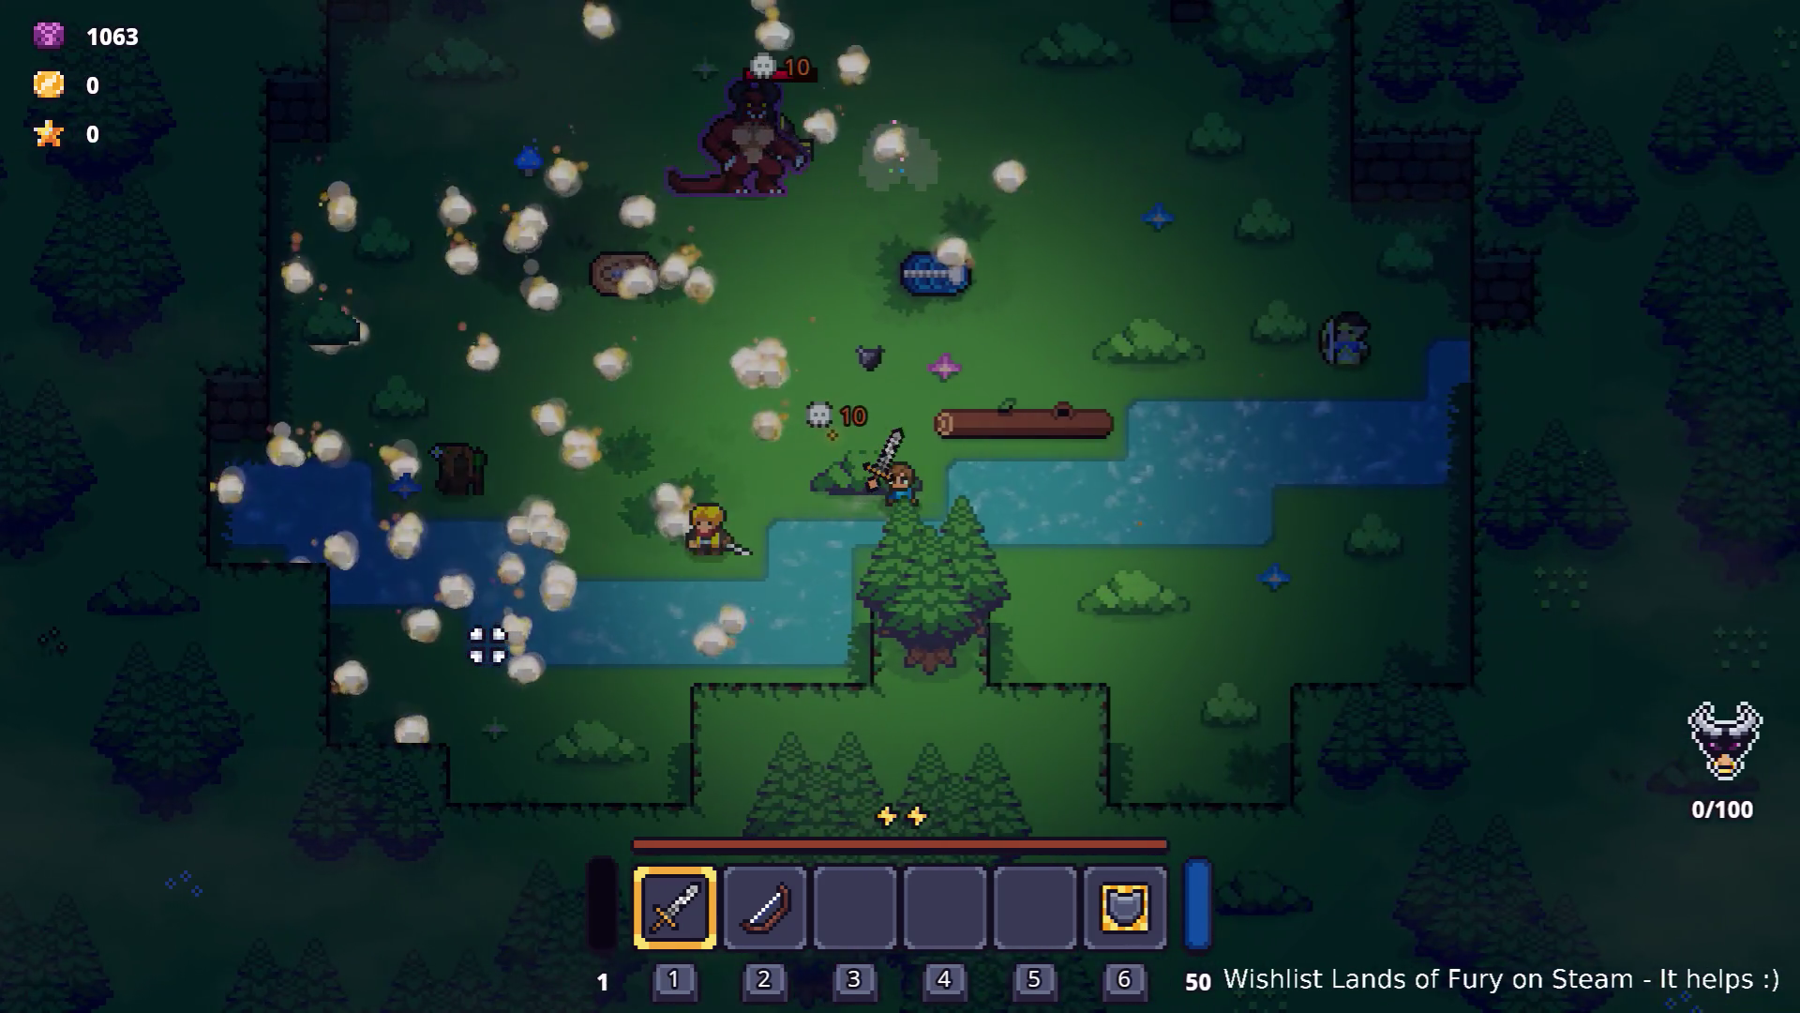
key(Tab)
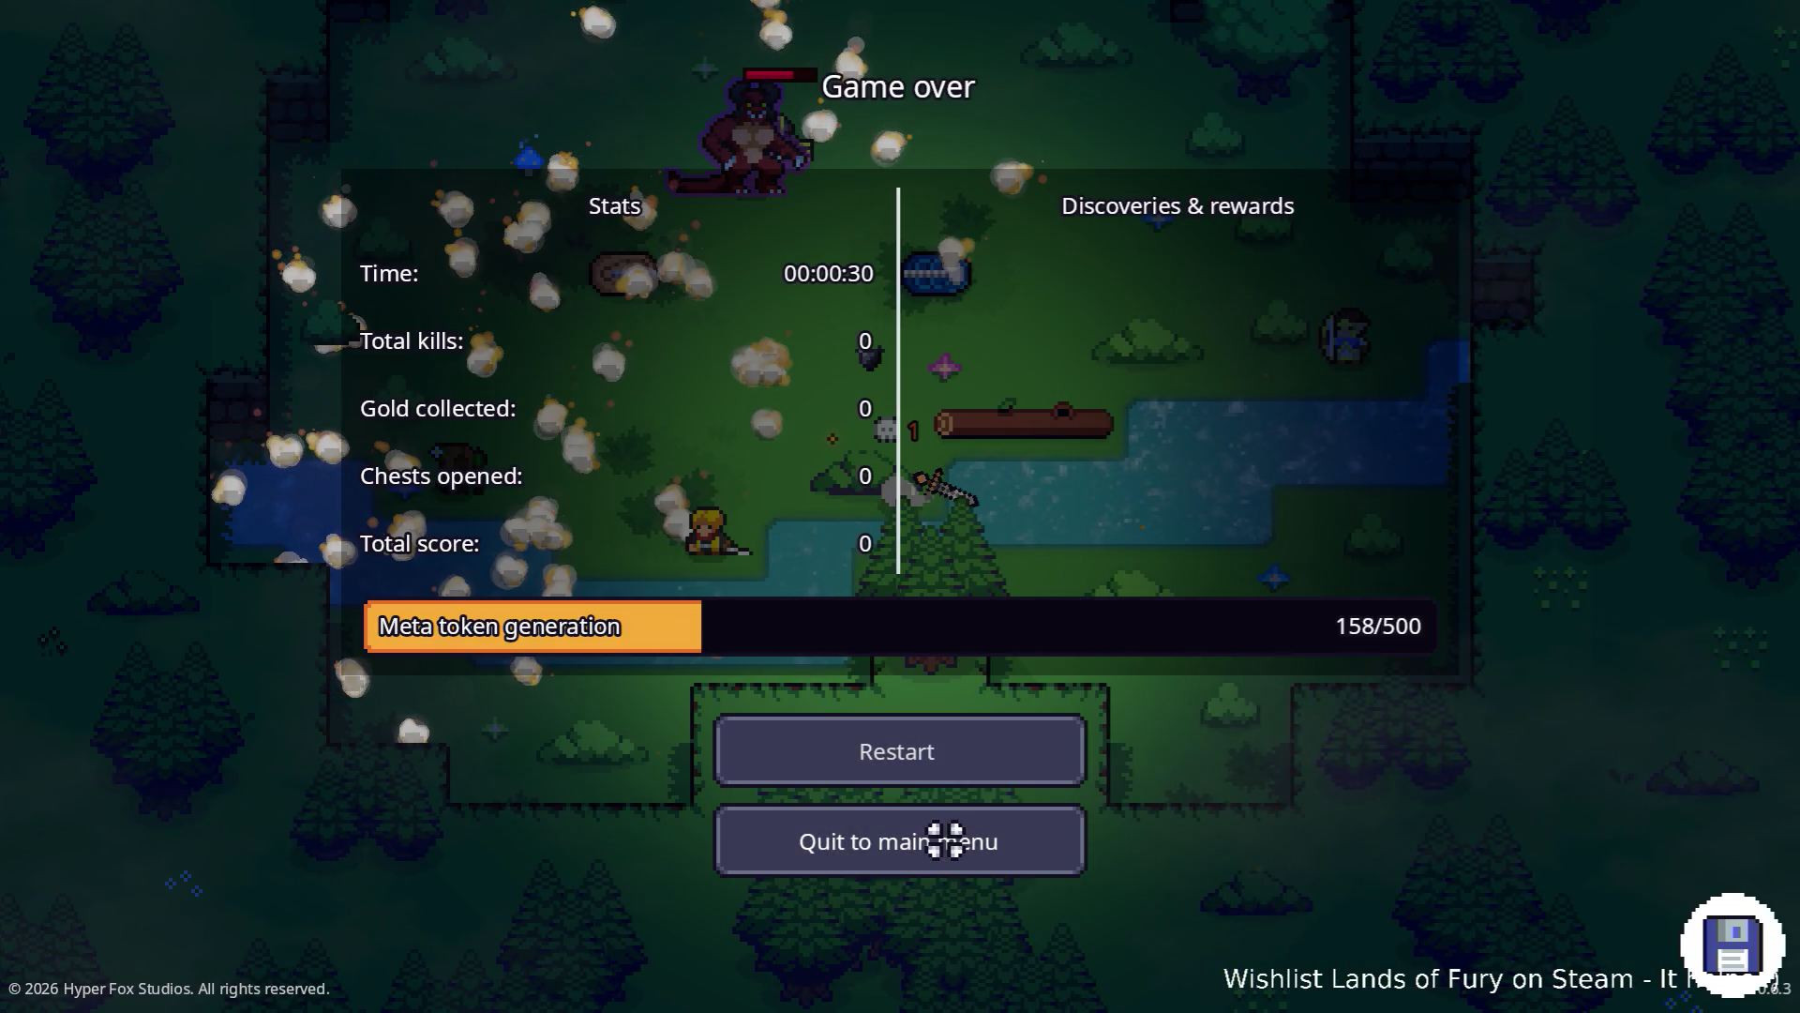
click(907, 838)
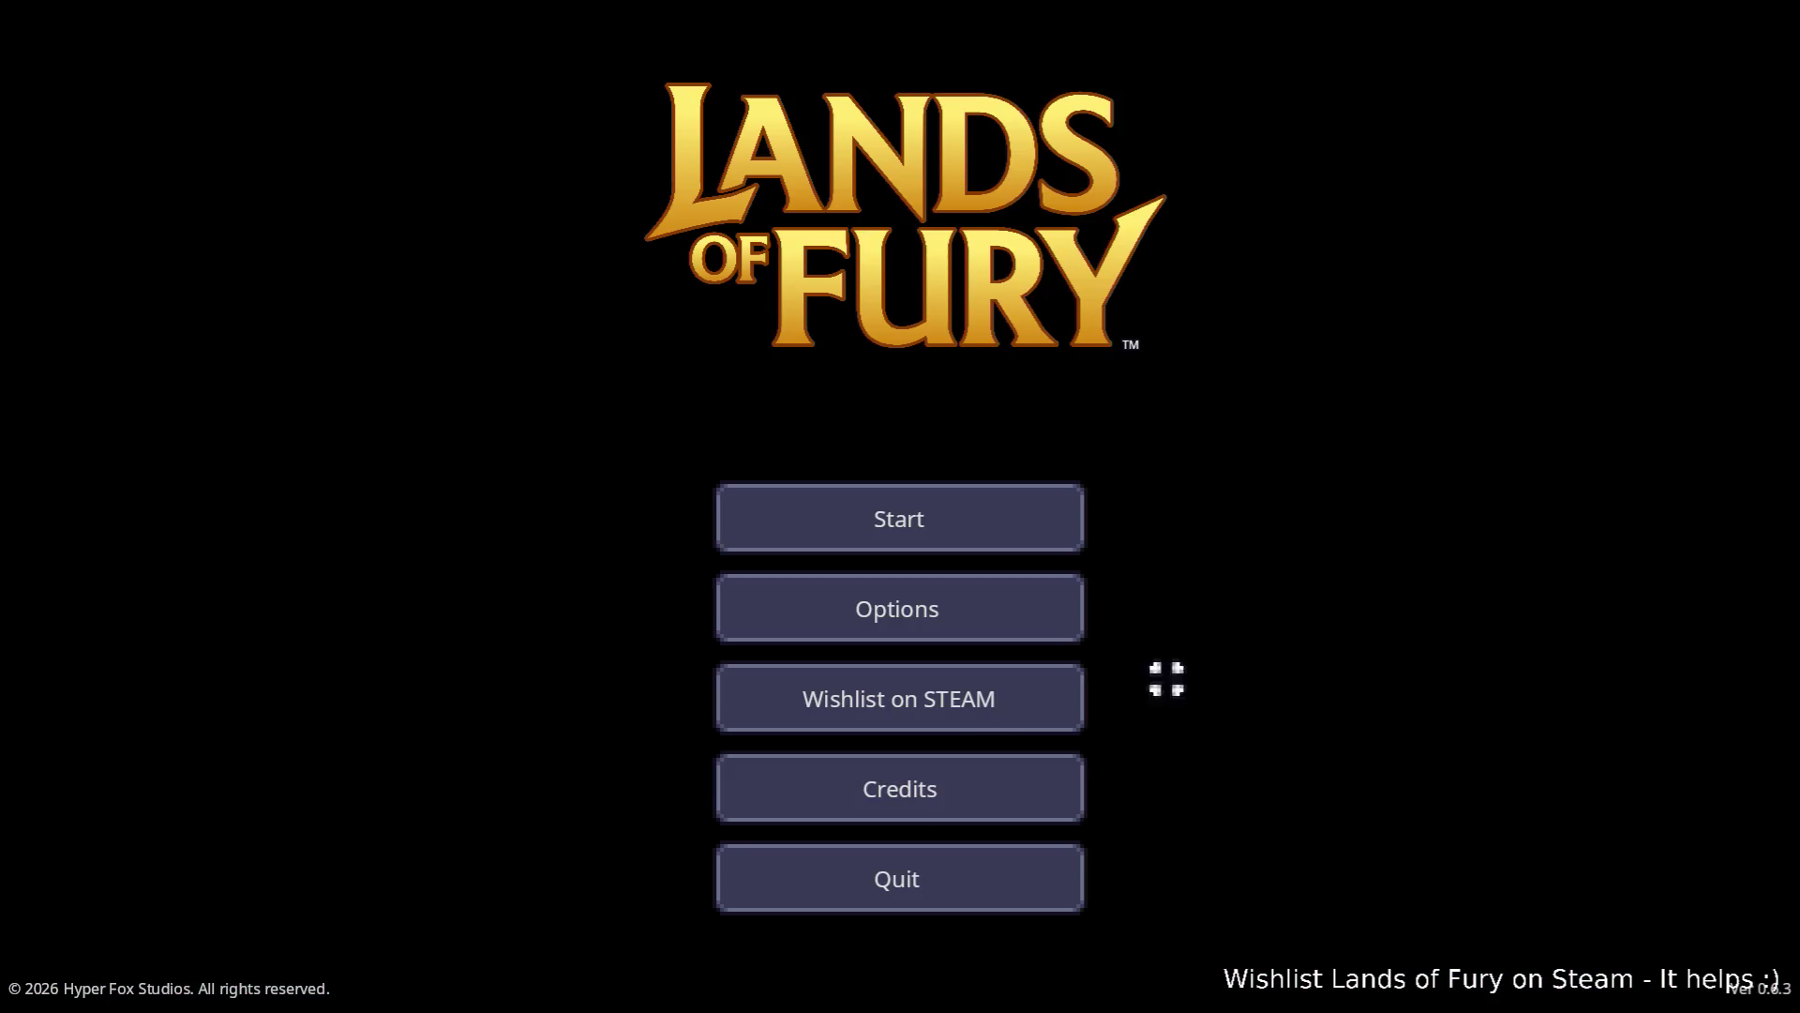
Quit the game and open SunArmor.tres by filtering files for 'sunarmor'.
click(914, 880)
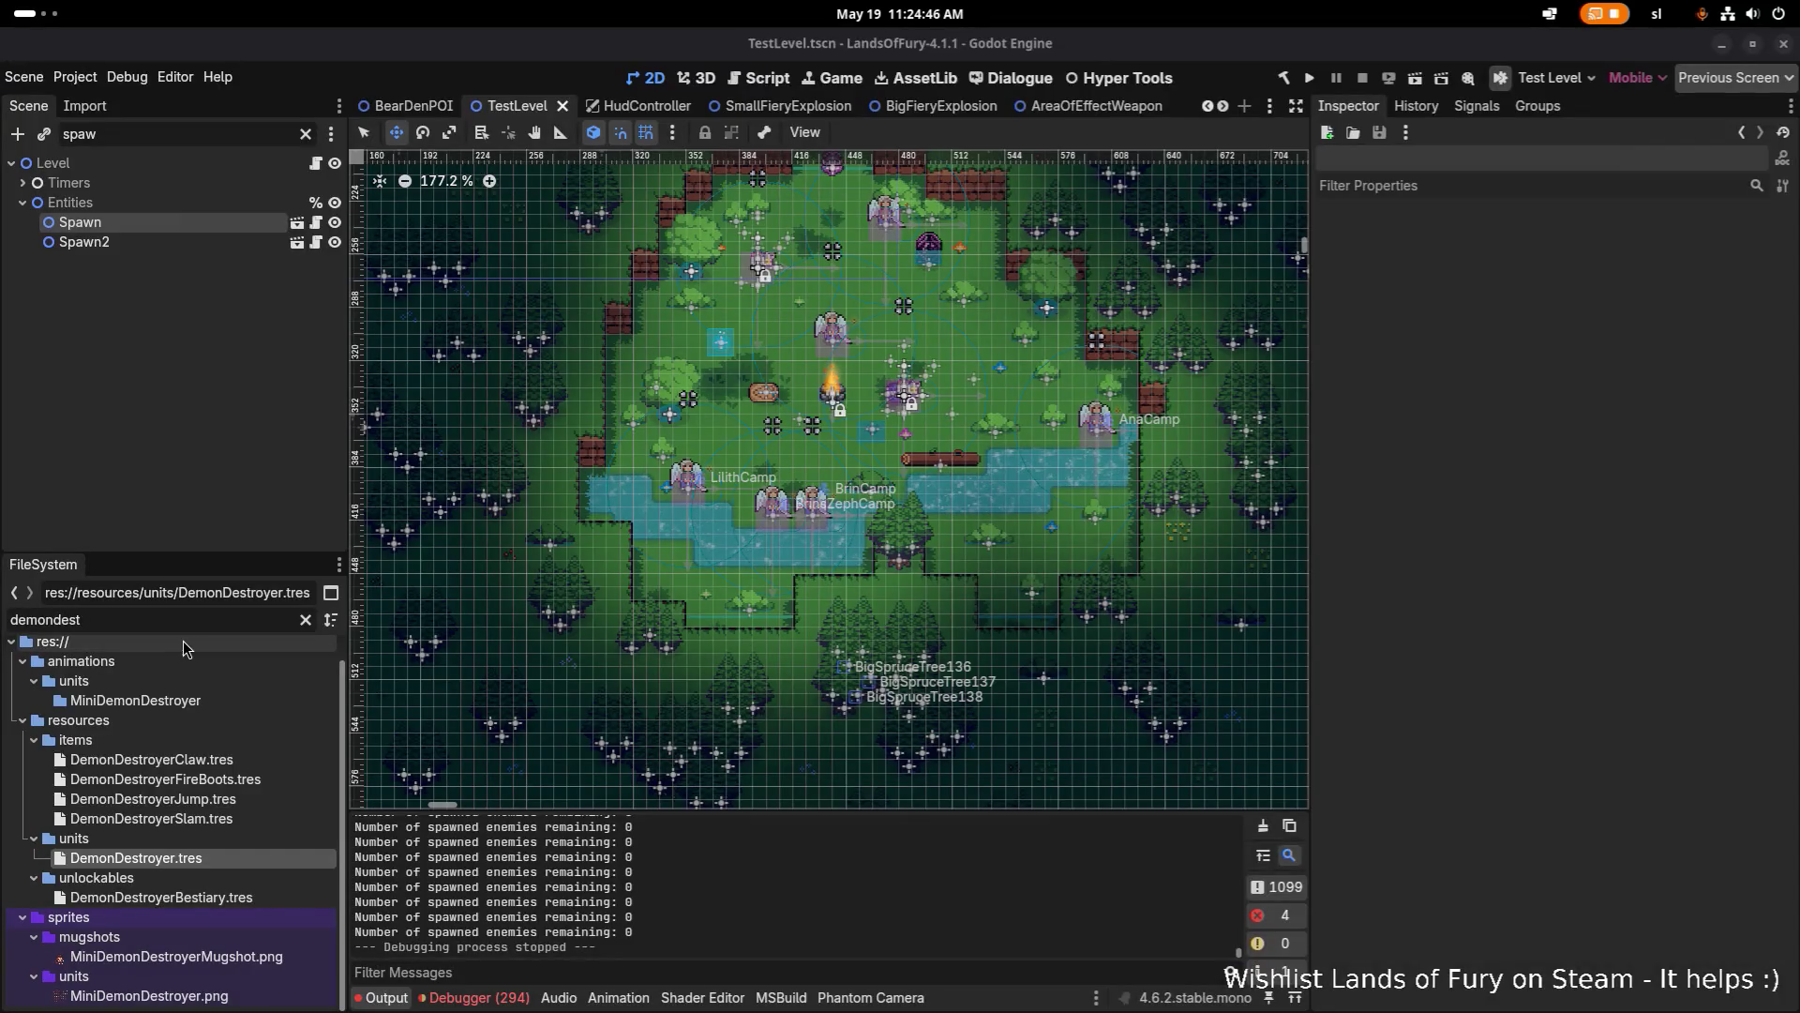
double_click(202, 612)
text(sunarmor)
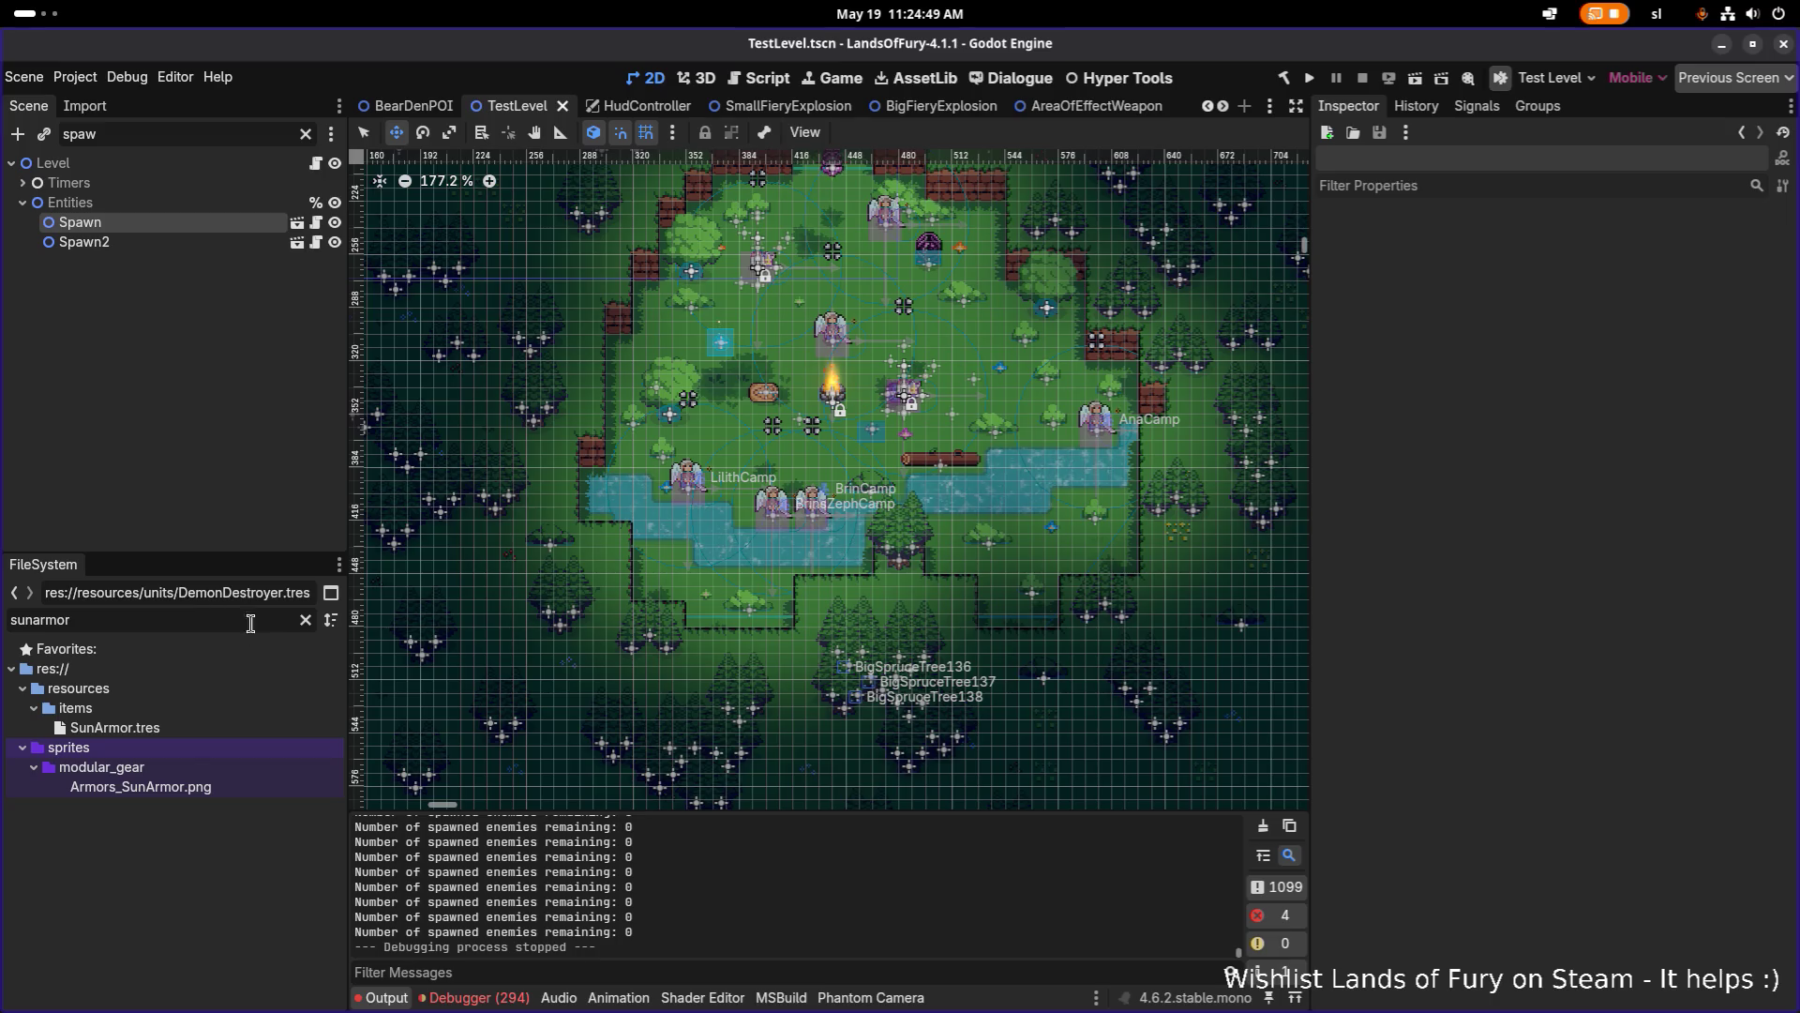
double_click(238, 722)
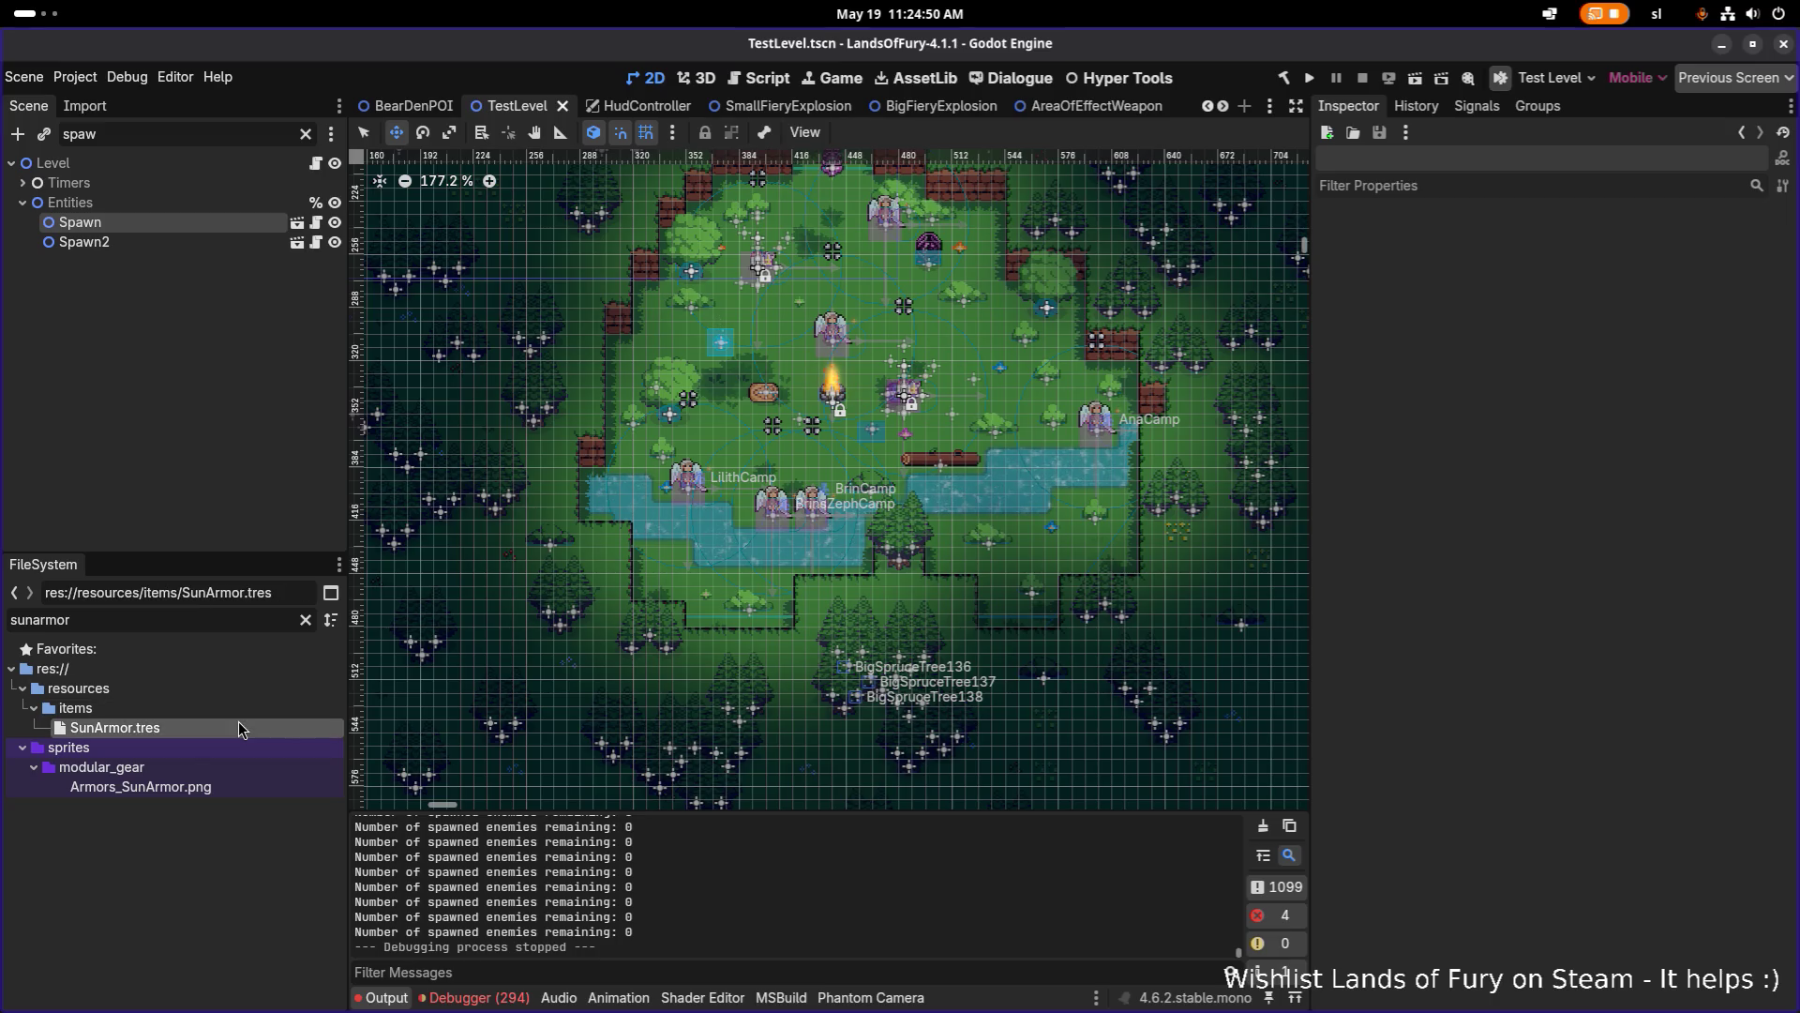
Set SunArmor's first effect Min and Max Amount to 10 and save.
scroll(1530, 691, down, 4)
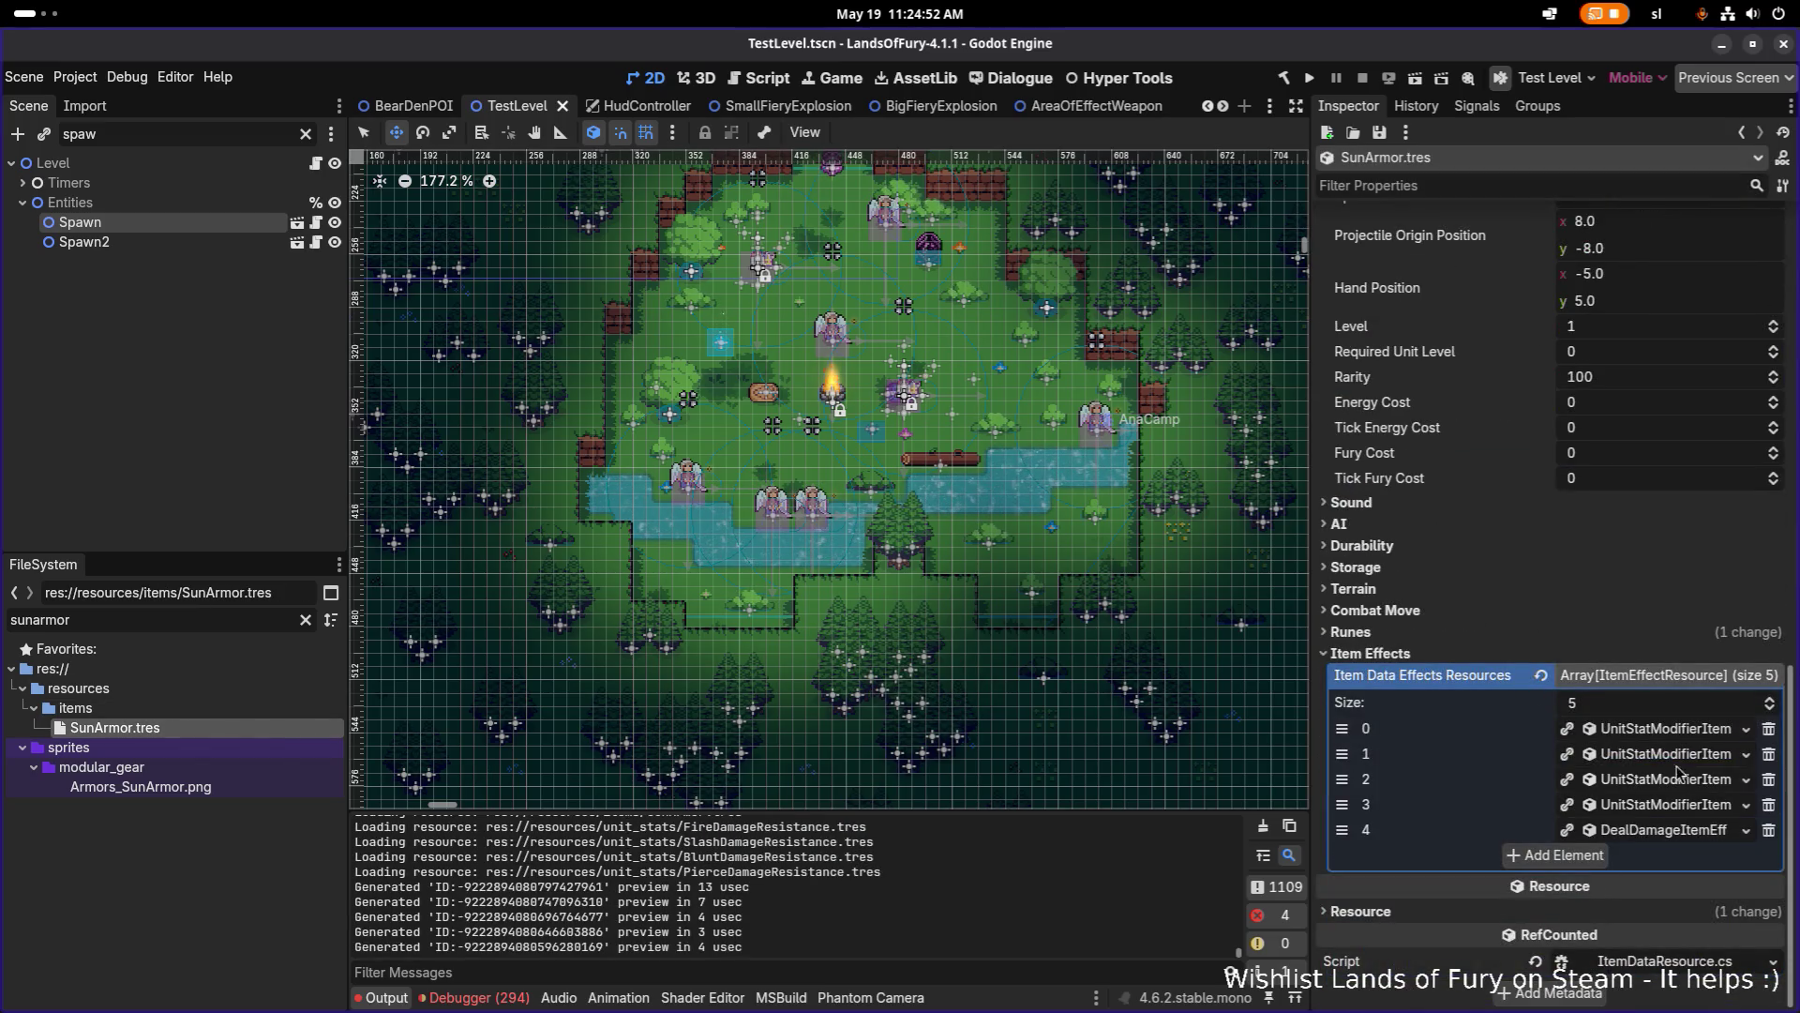
drag(1318, 592, 1116, 593)
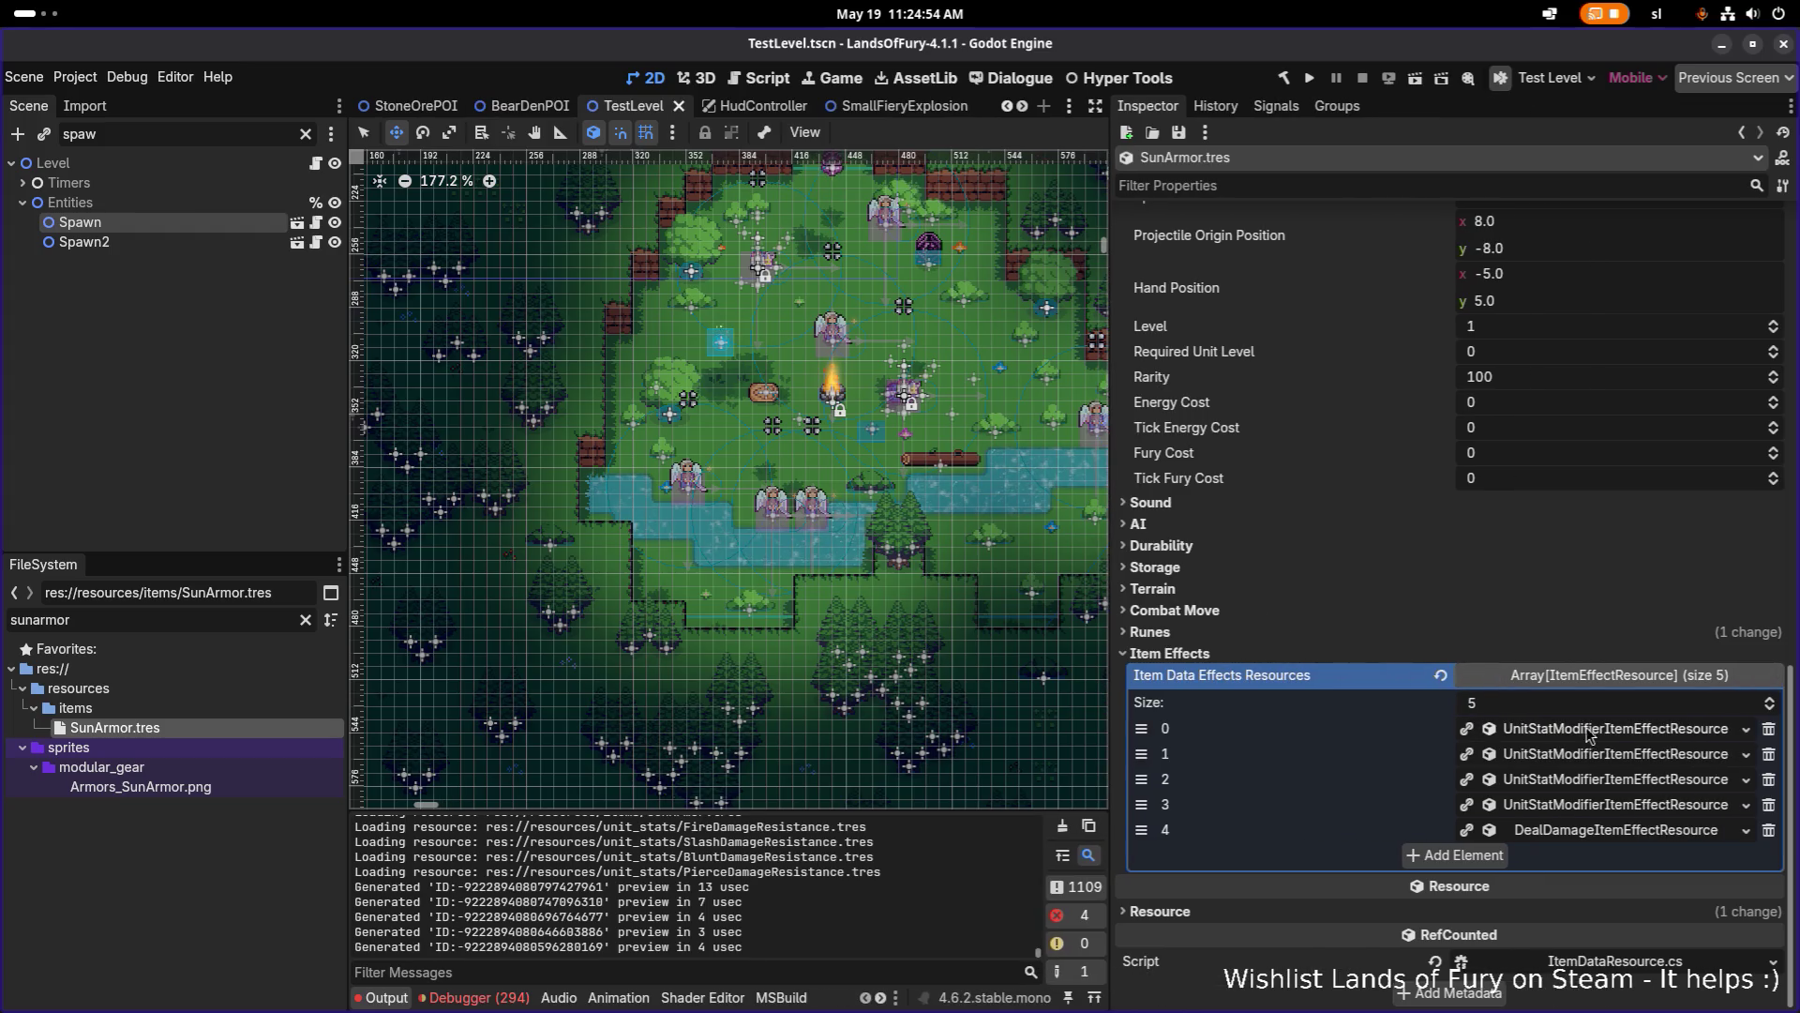
click(1607, 733)
click(1294, 853)
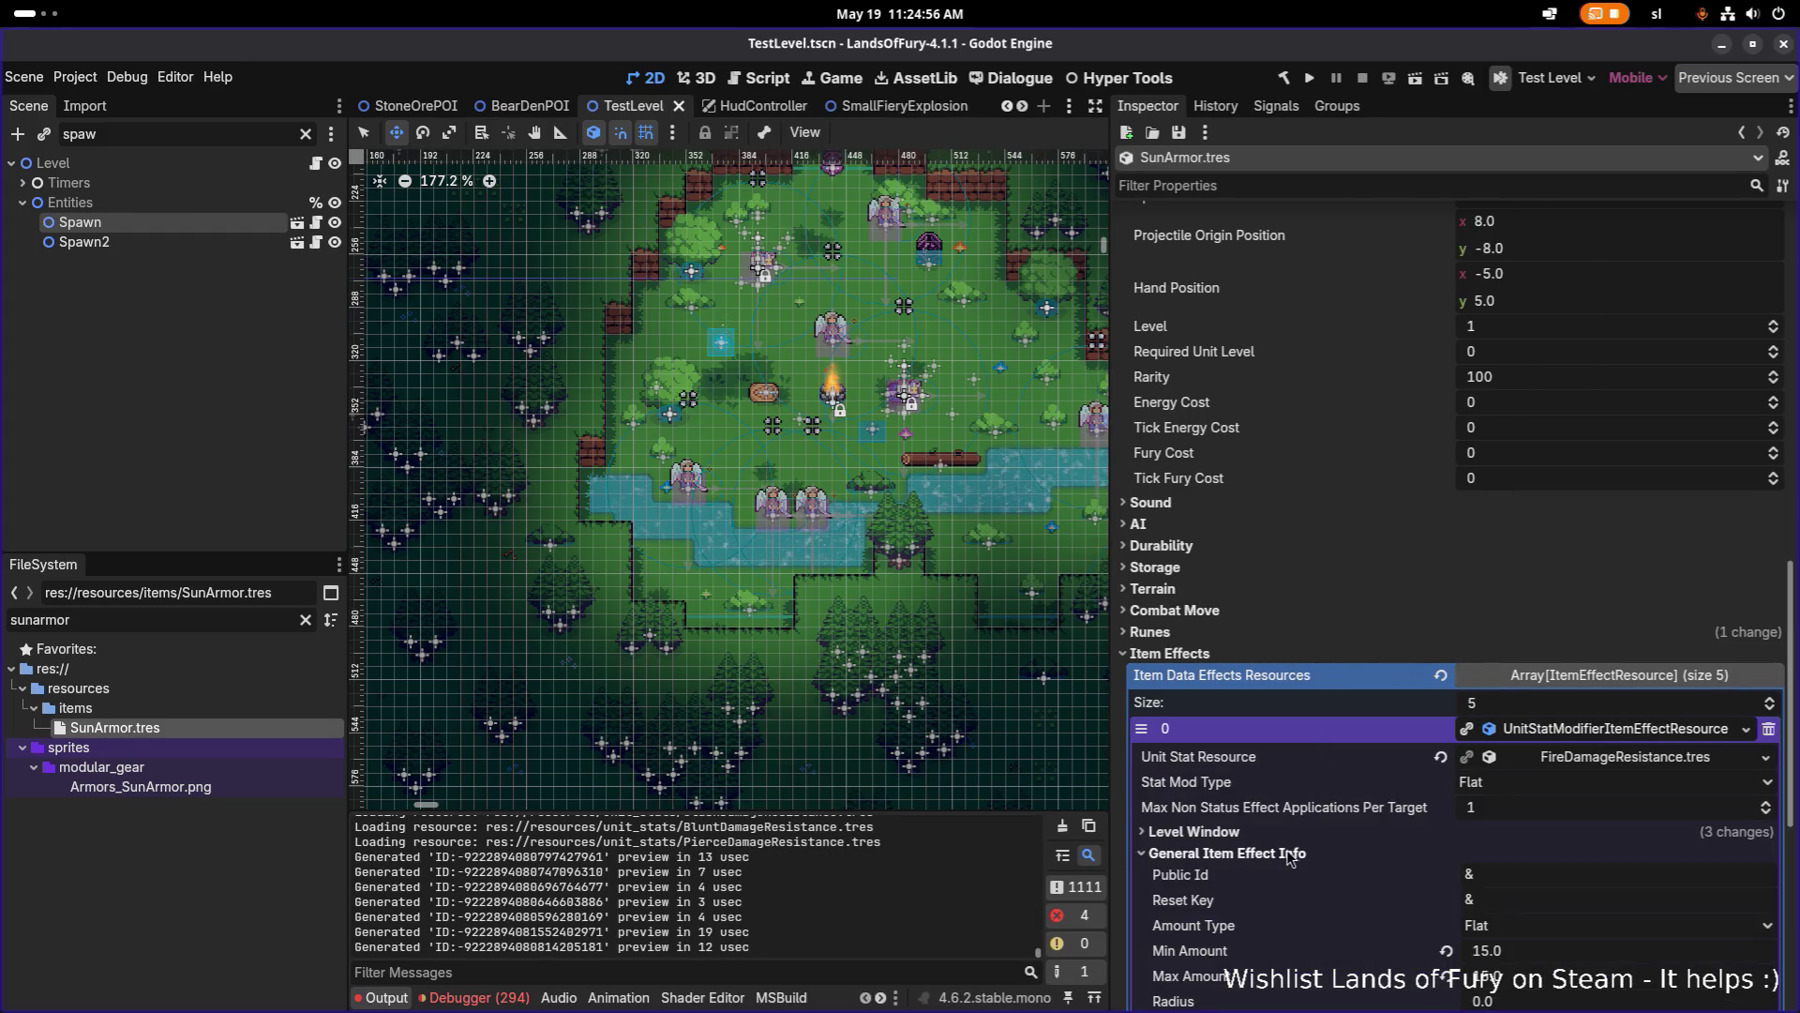
scroll(1568, 858, down, 4)
click(1564, 647)
text(10)
key(Tab)
text(10)
key(Return)
key(ctrl+s)
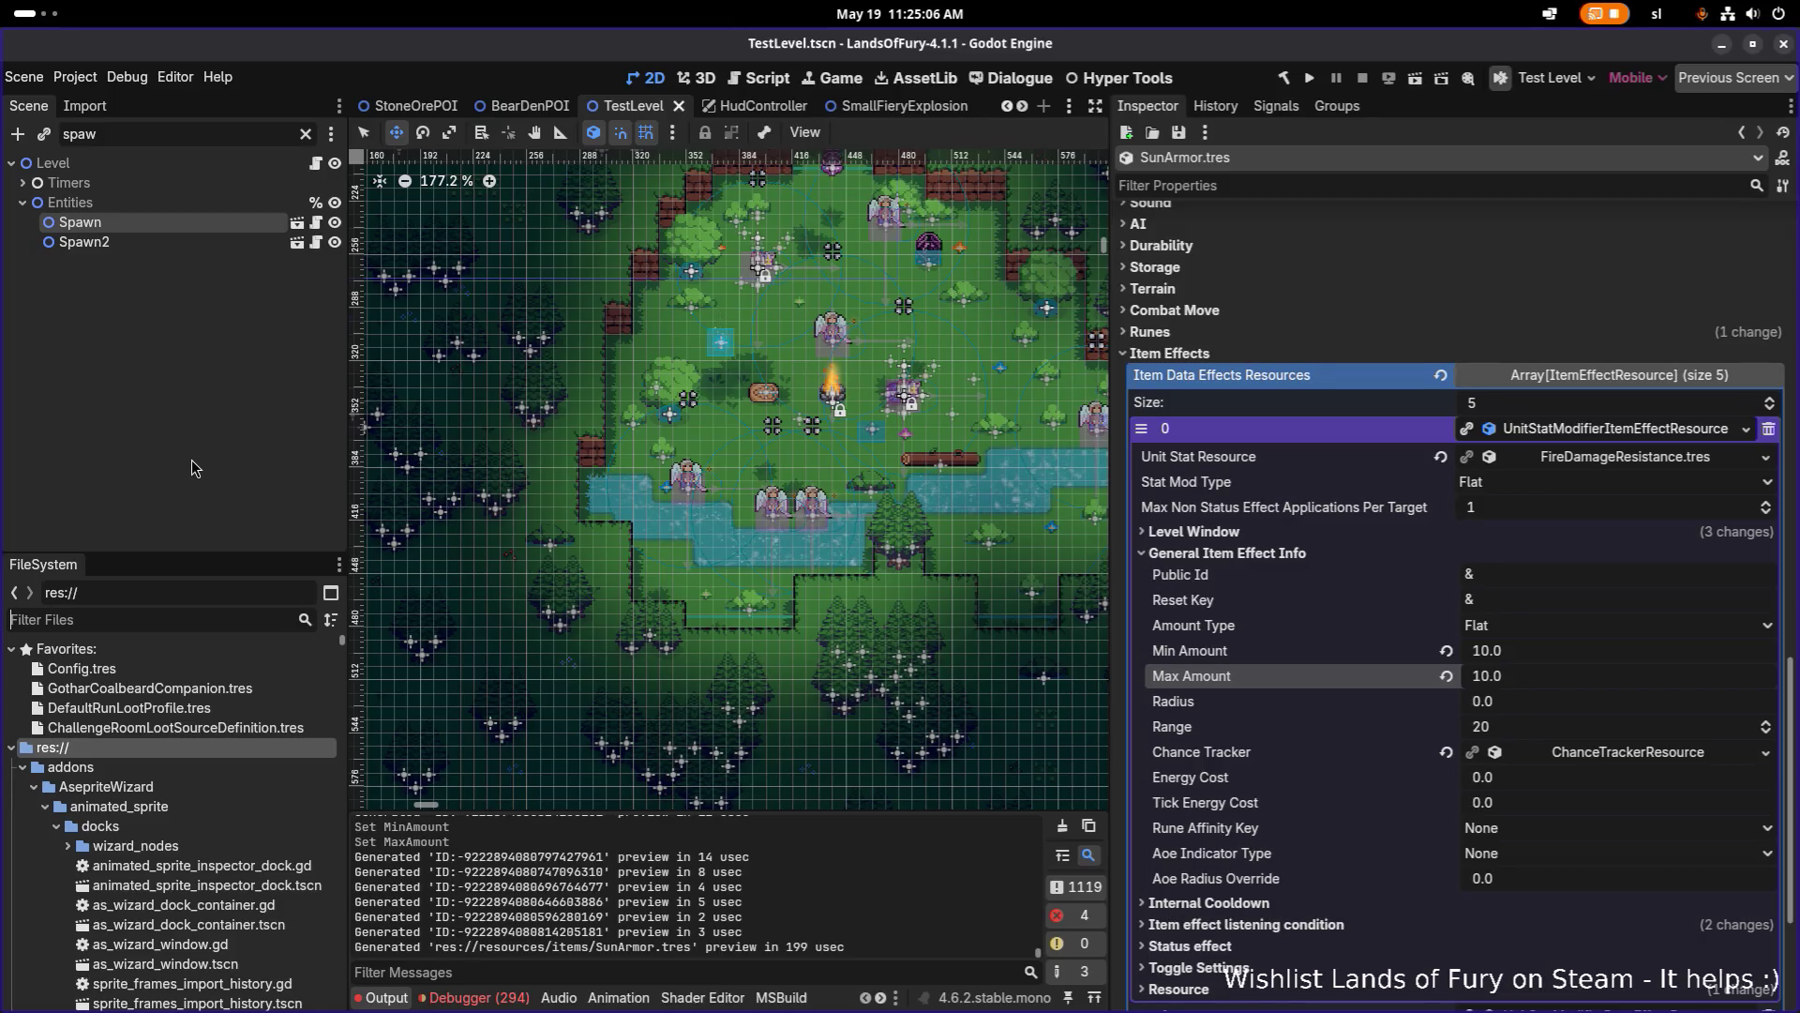
text(demondest)
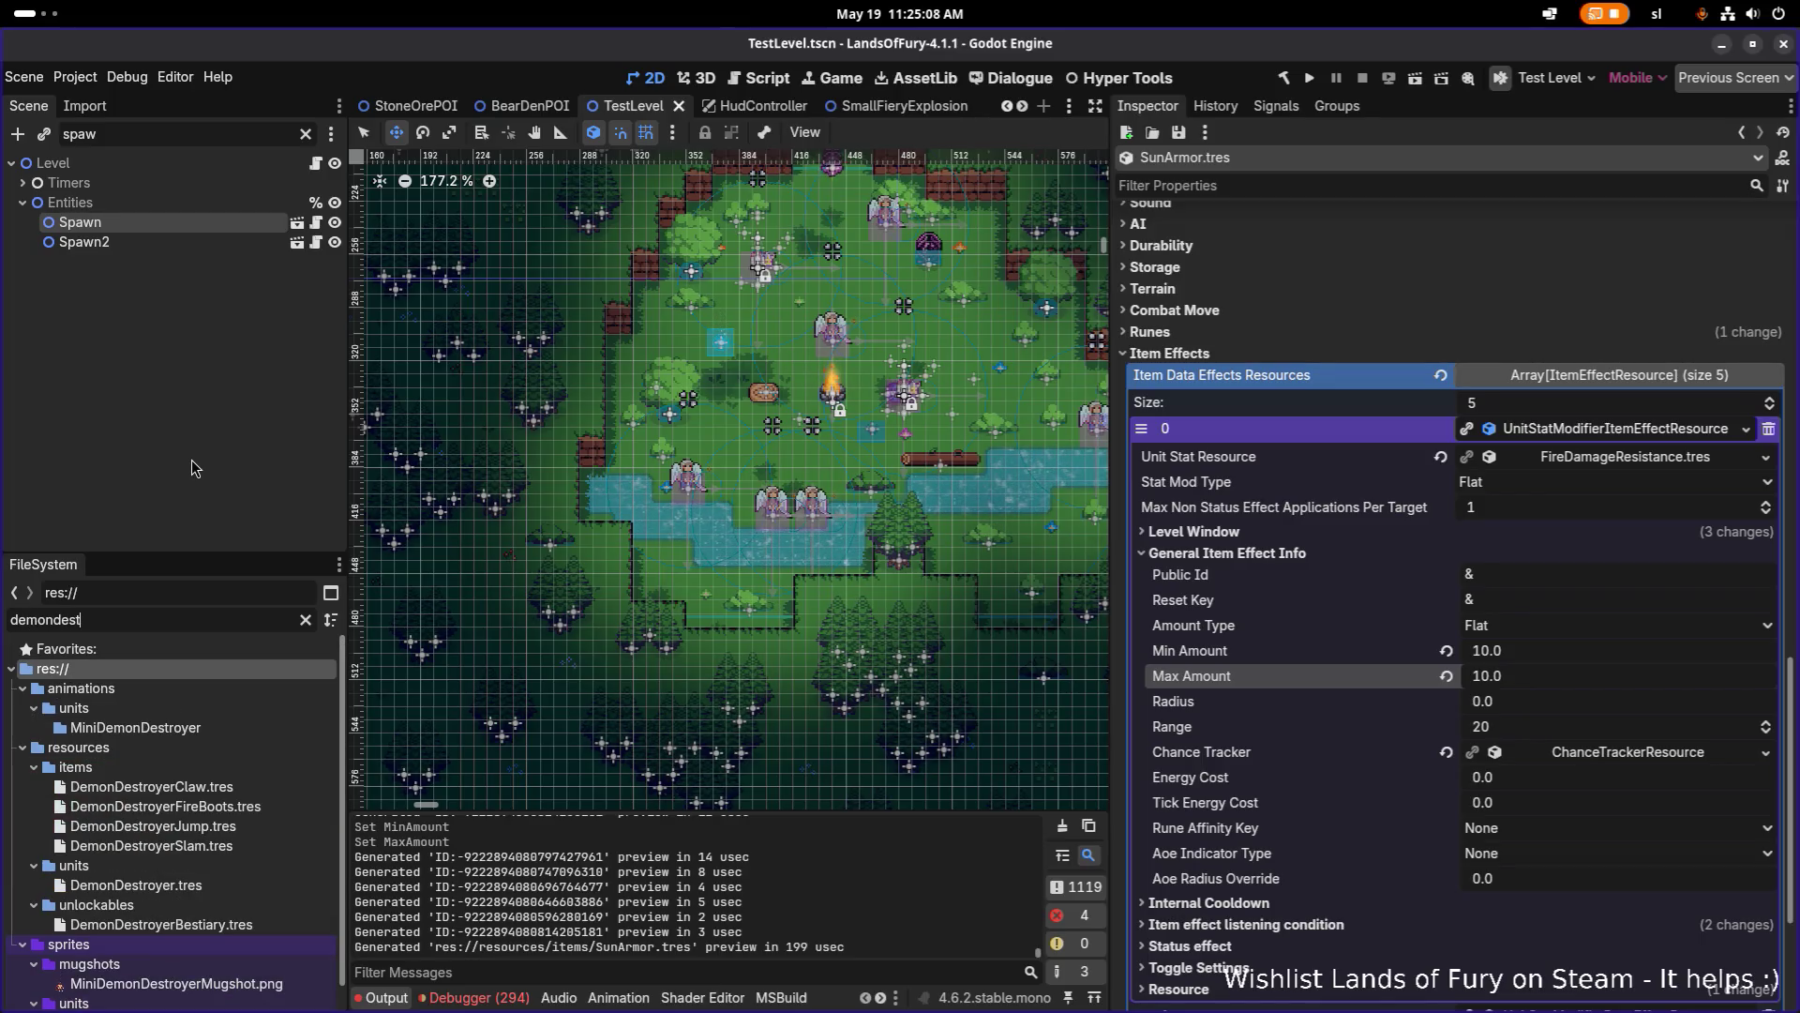
Review DemonDestroyer.tres's Giant Jump attack and its AmIDetectingNodeType consideration.
click(136, 885)
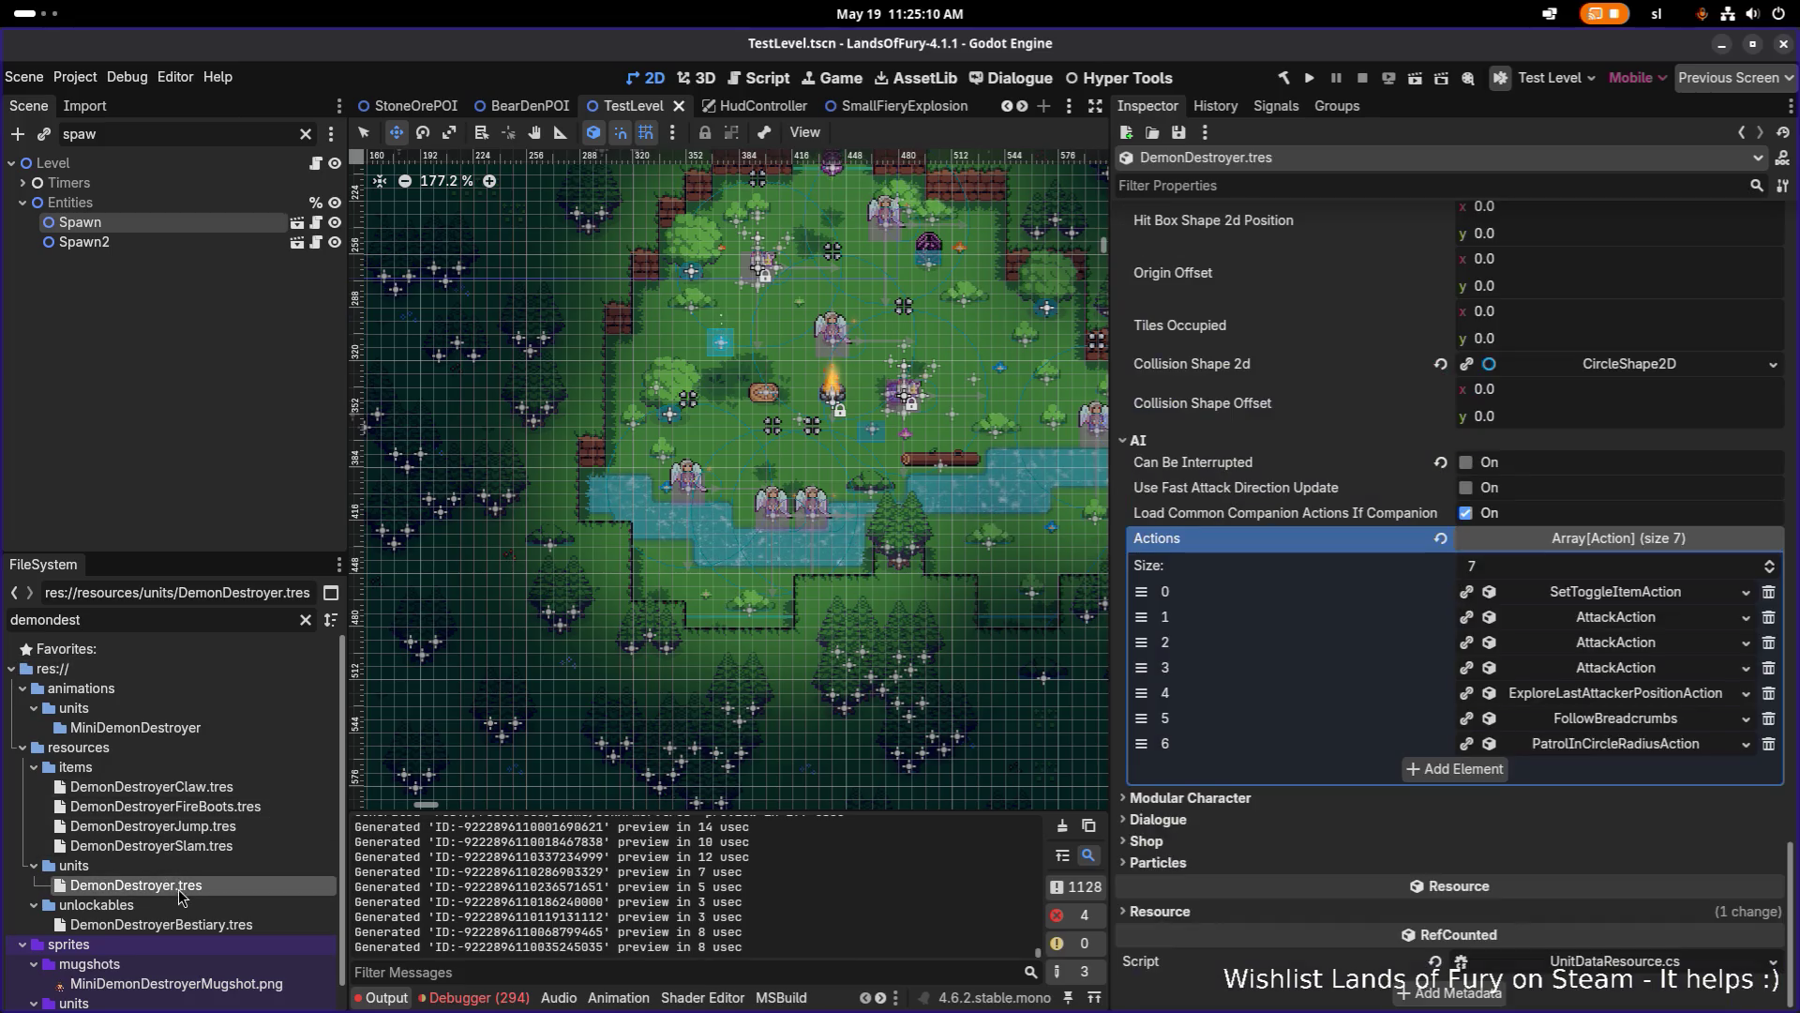
click(1656, 621)
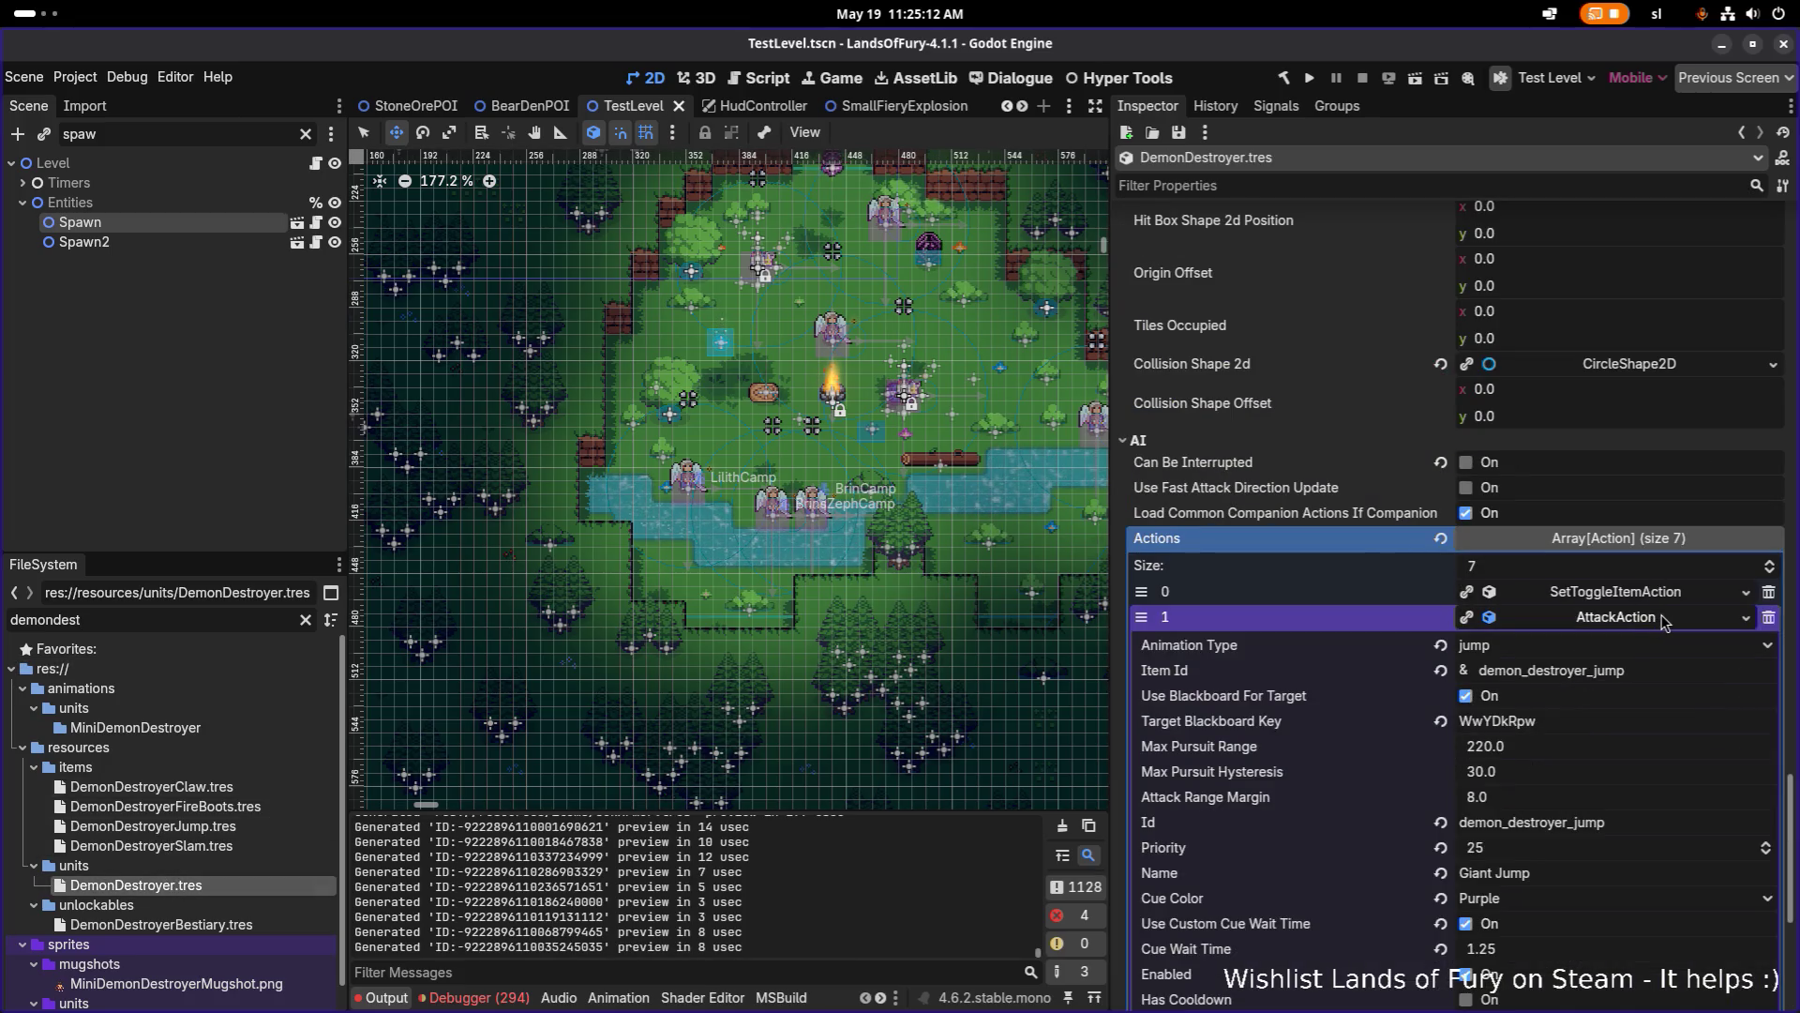
scroll(1660, 630, down, 2)
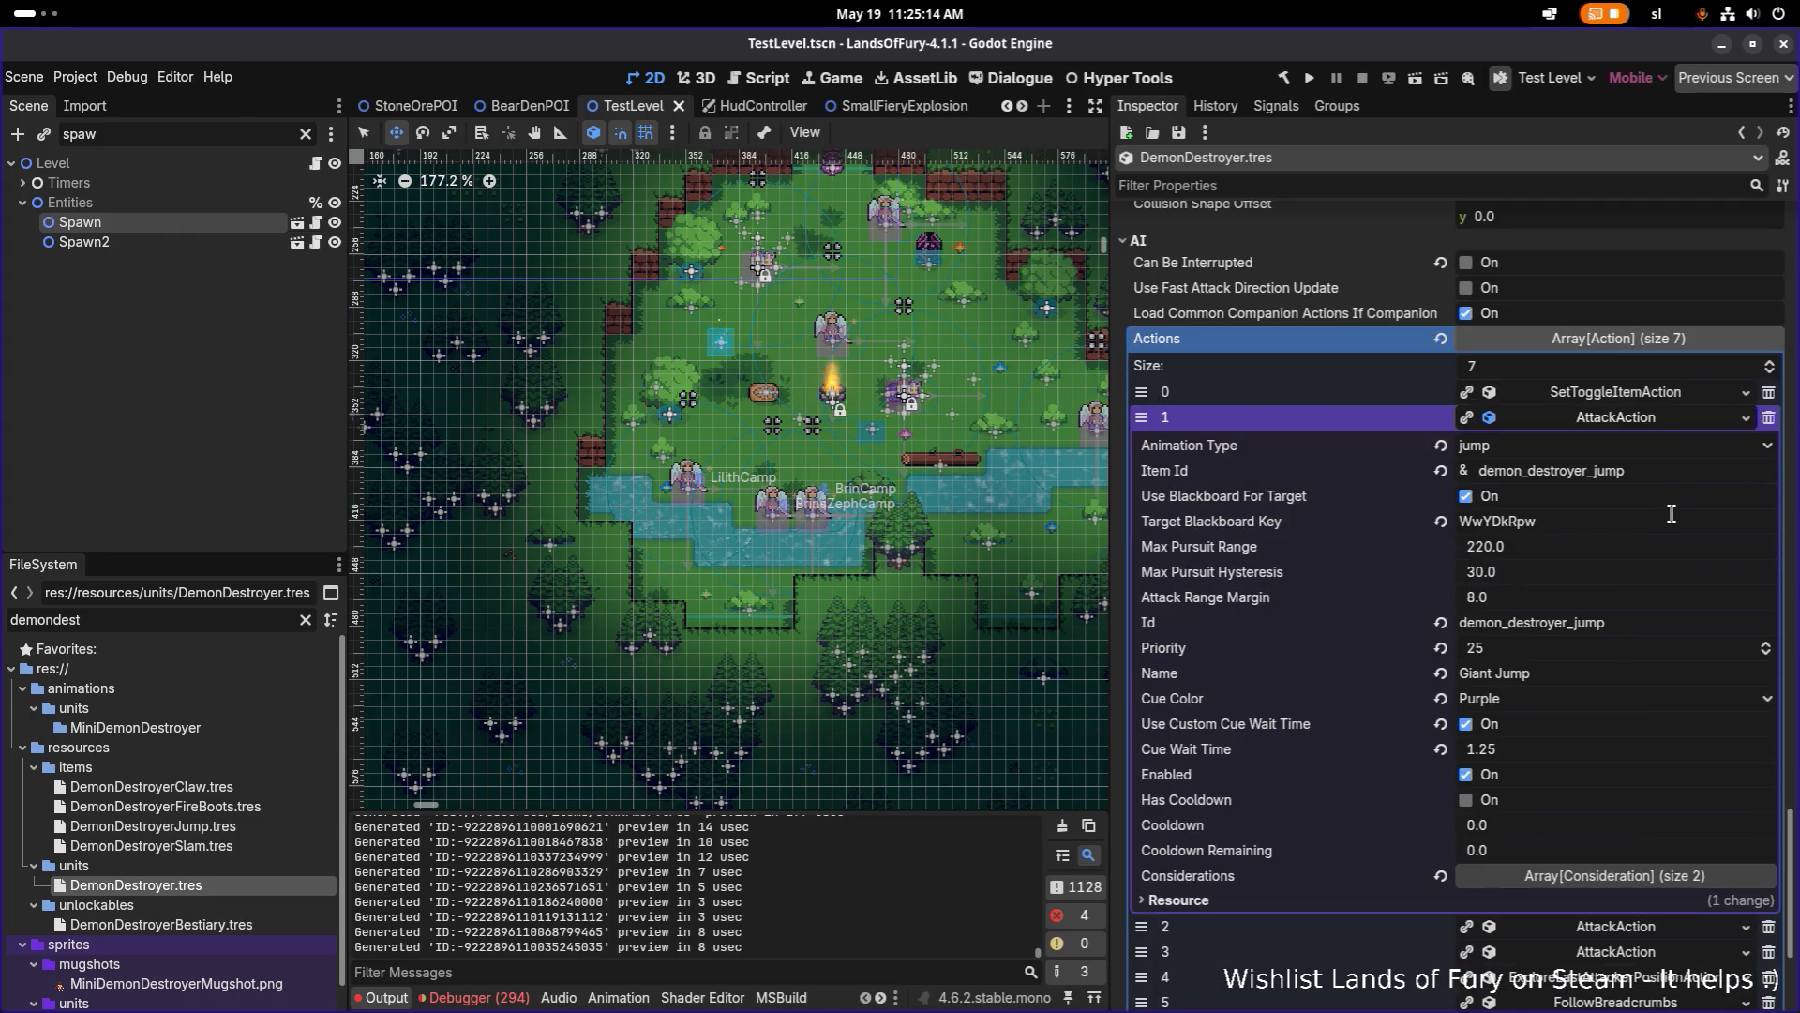
scroll(1643, 559, down, 2)
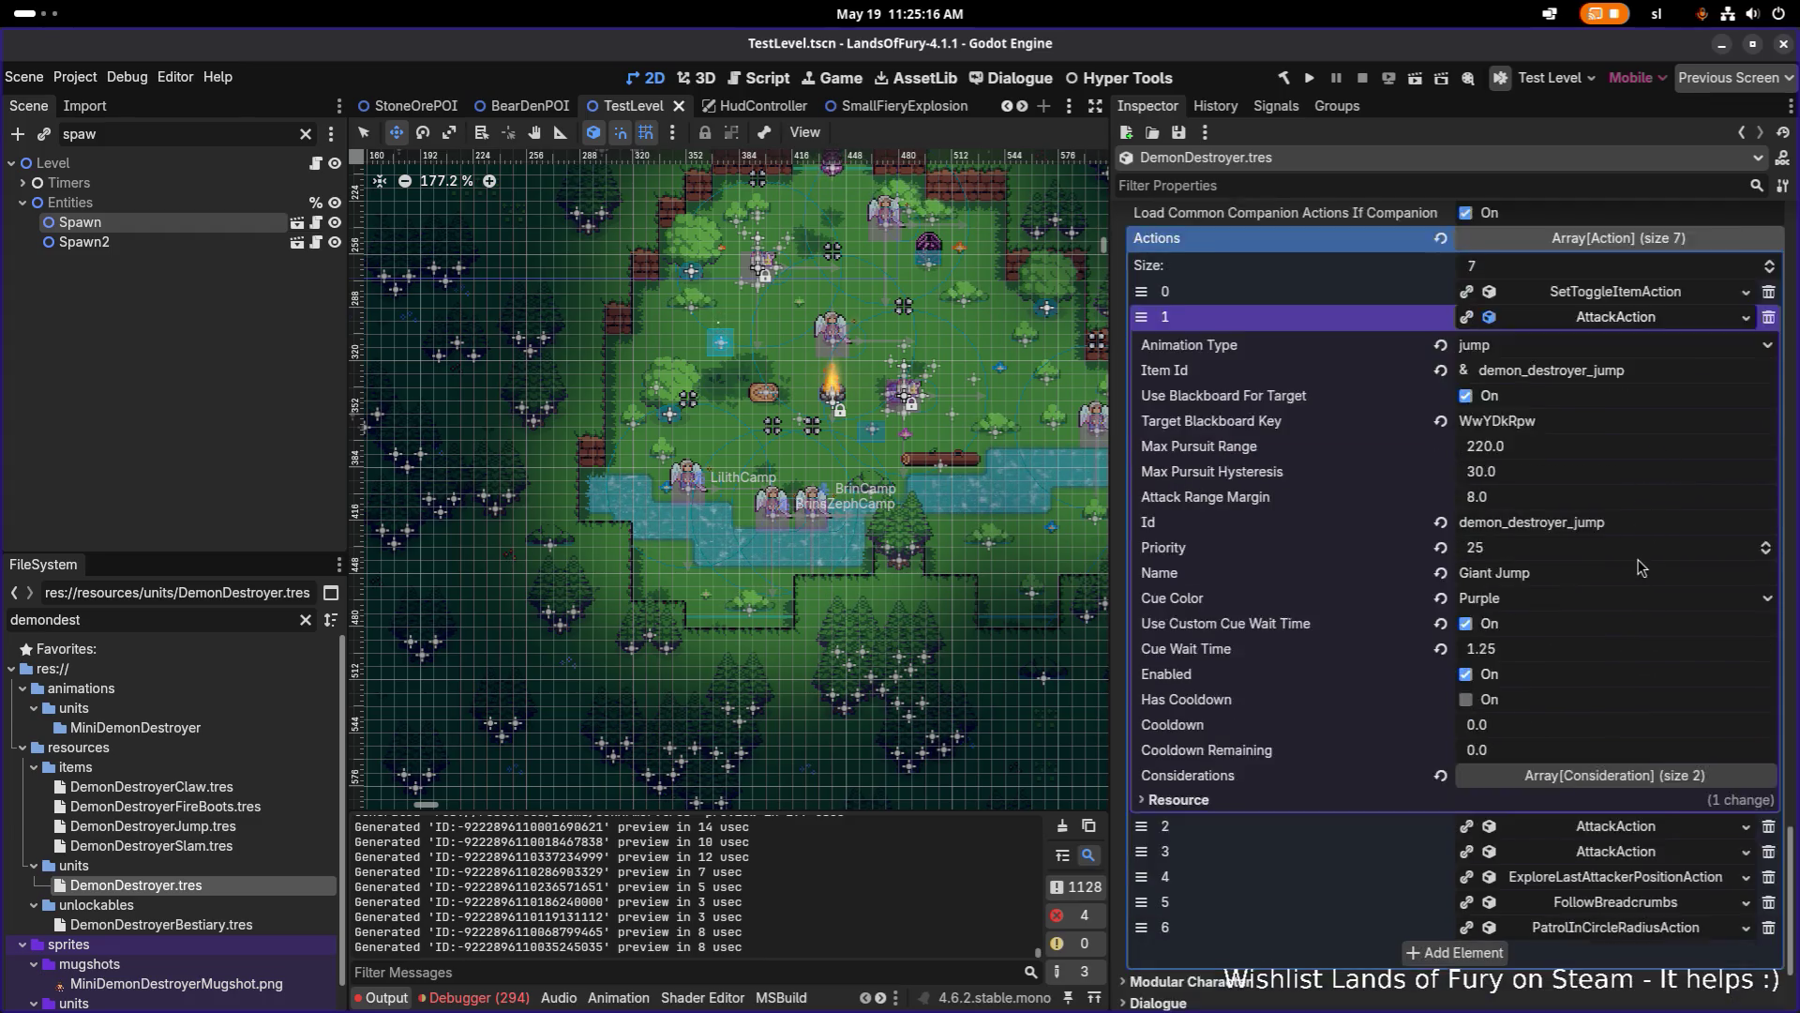
click(1636, 688)
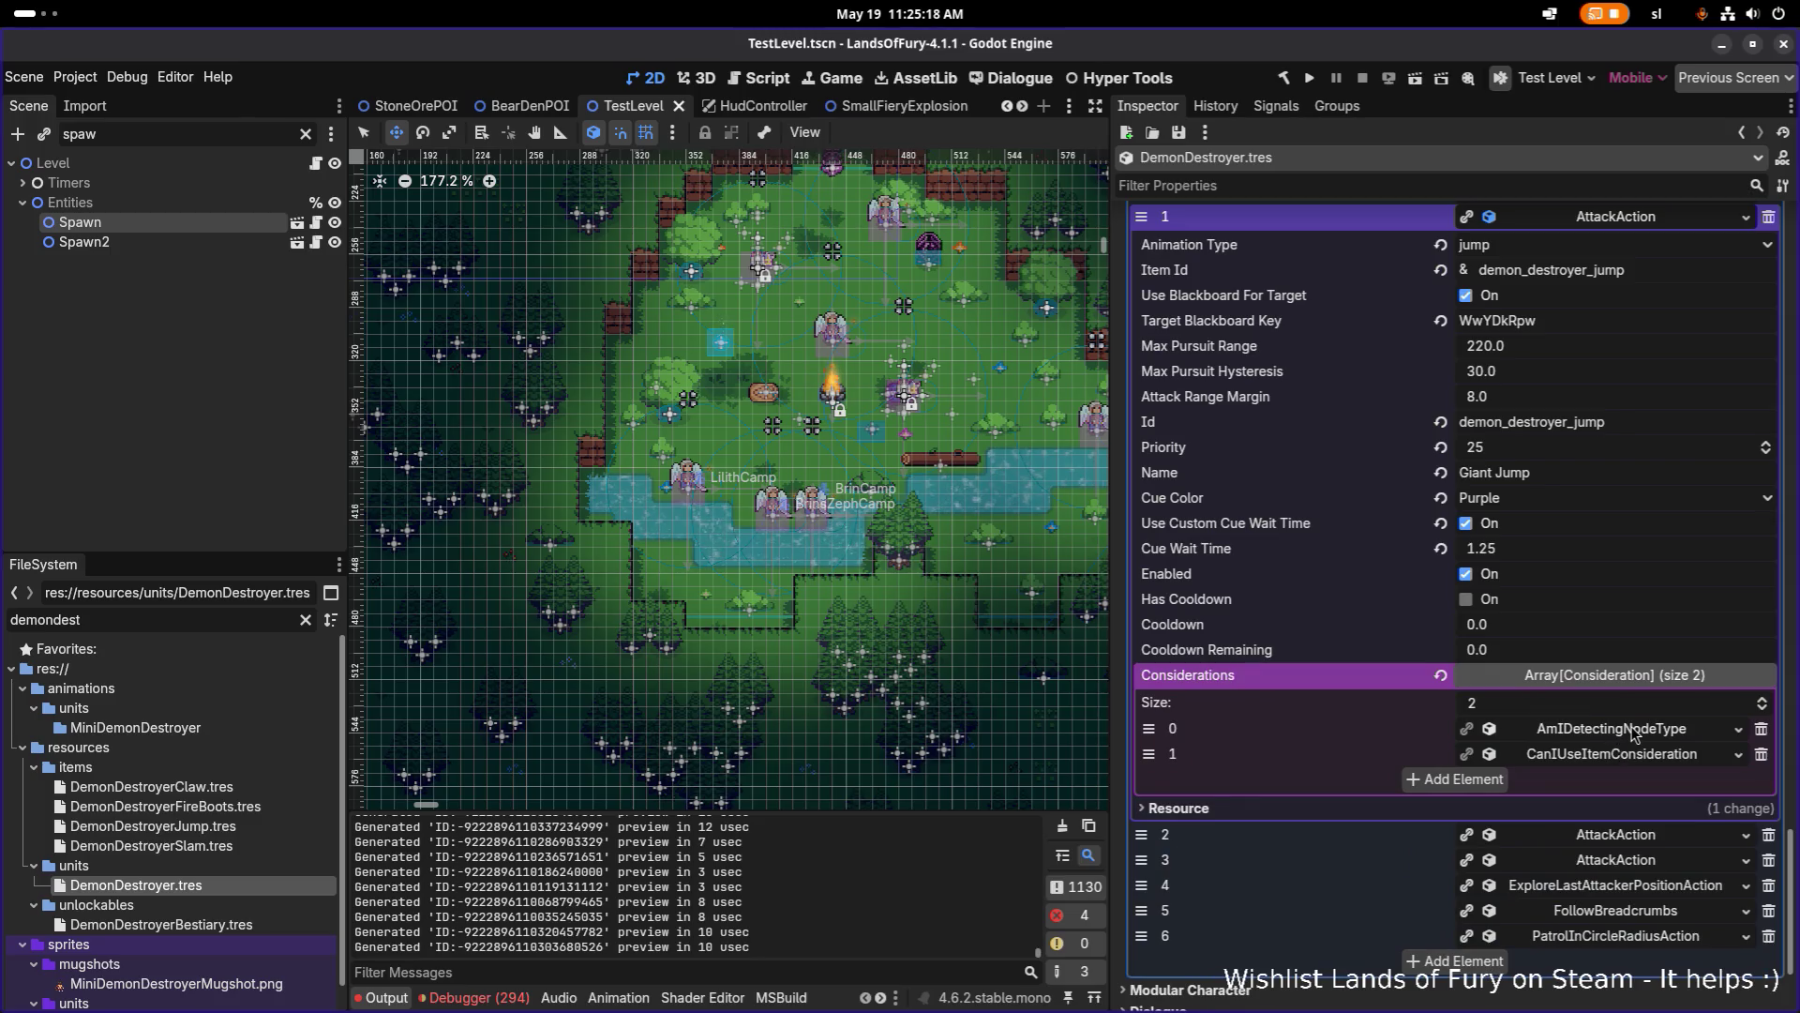
click(1626, 736)
scroll(1635, 736, down, 2)
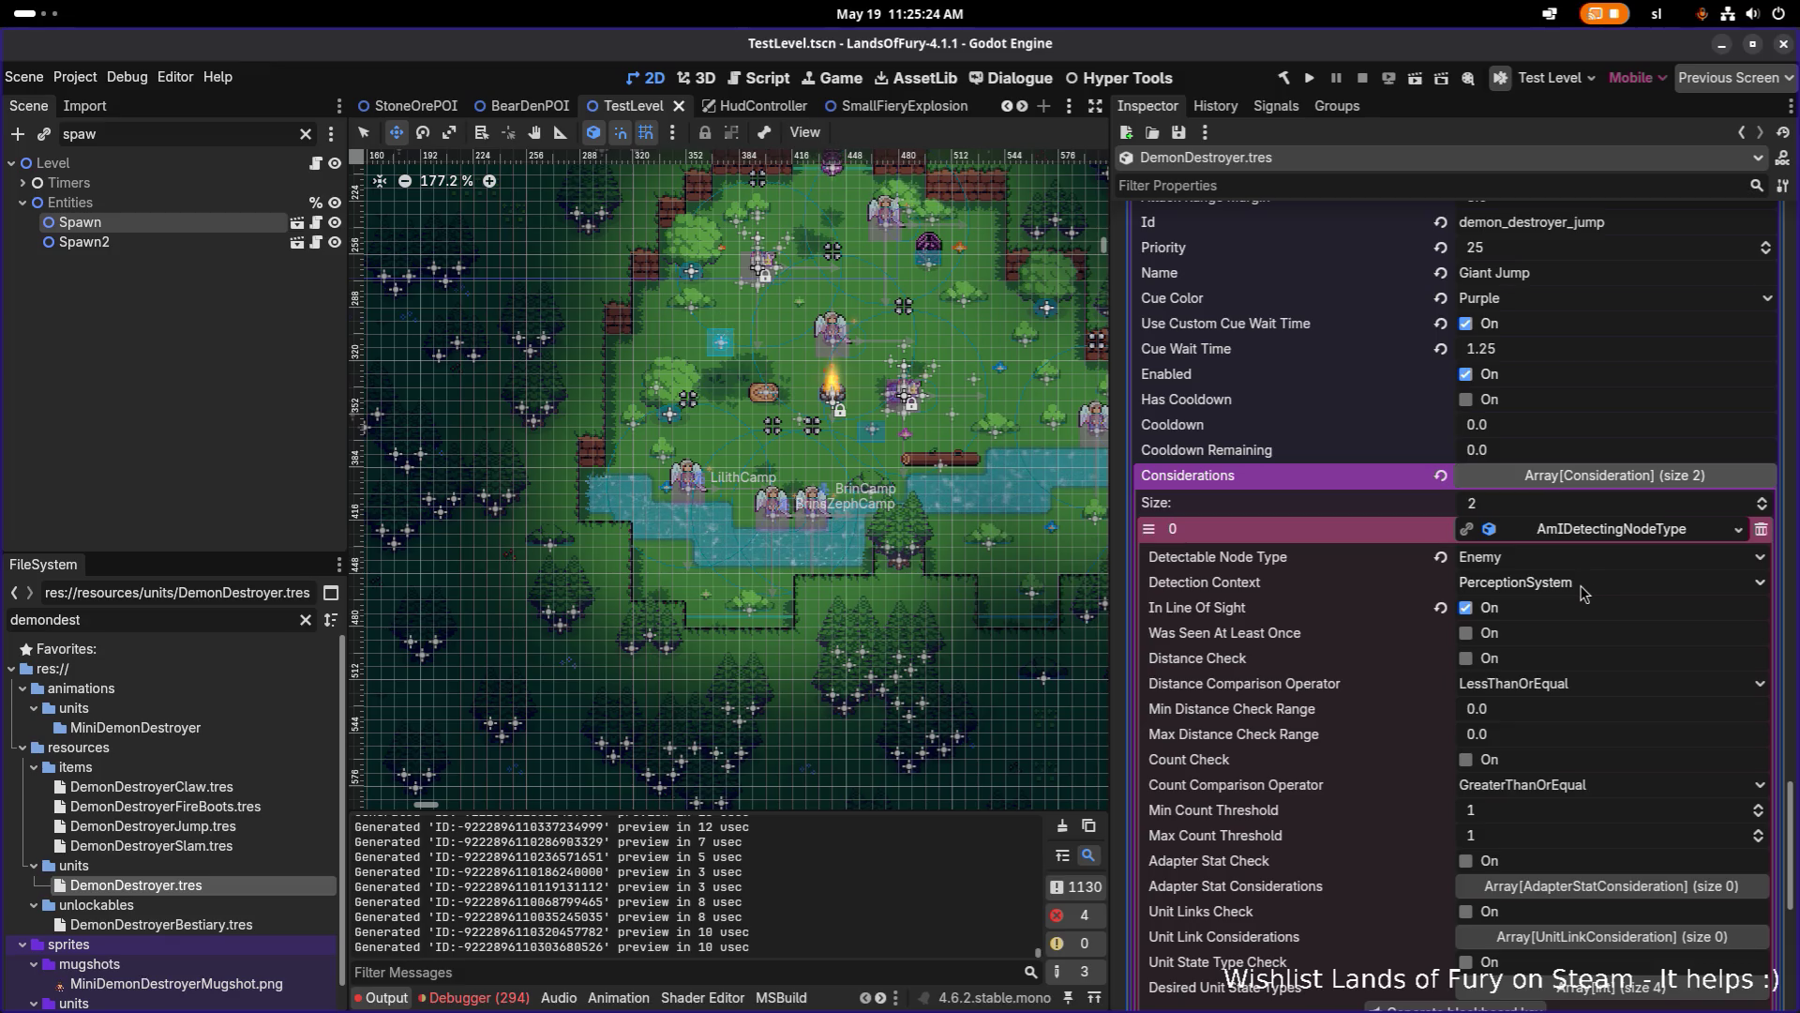
scroll(1557, 614, down, 2)
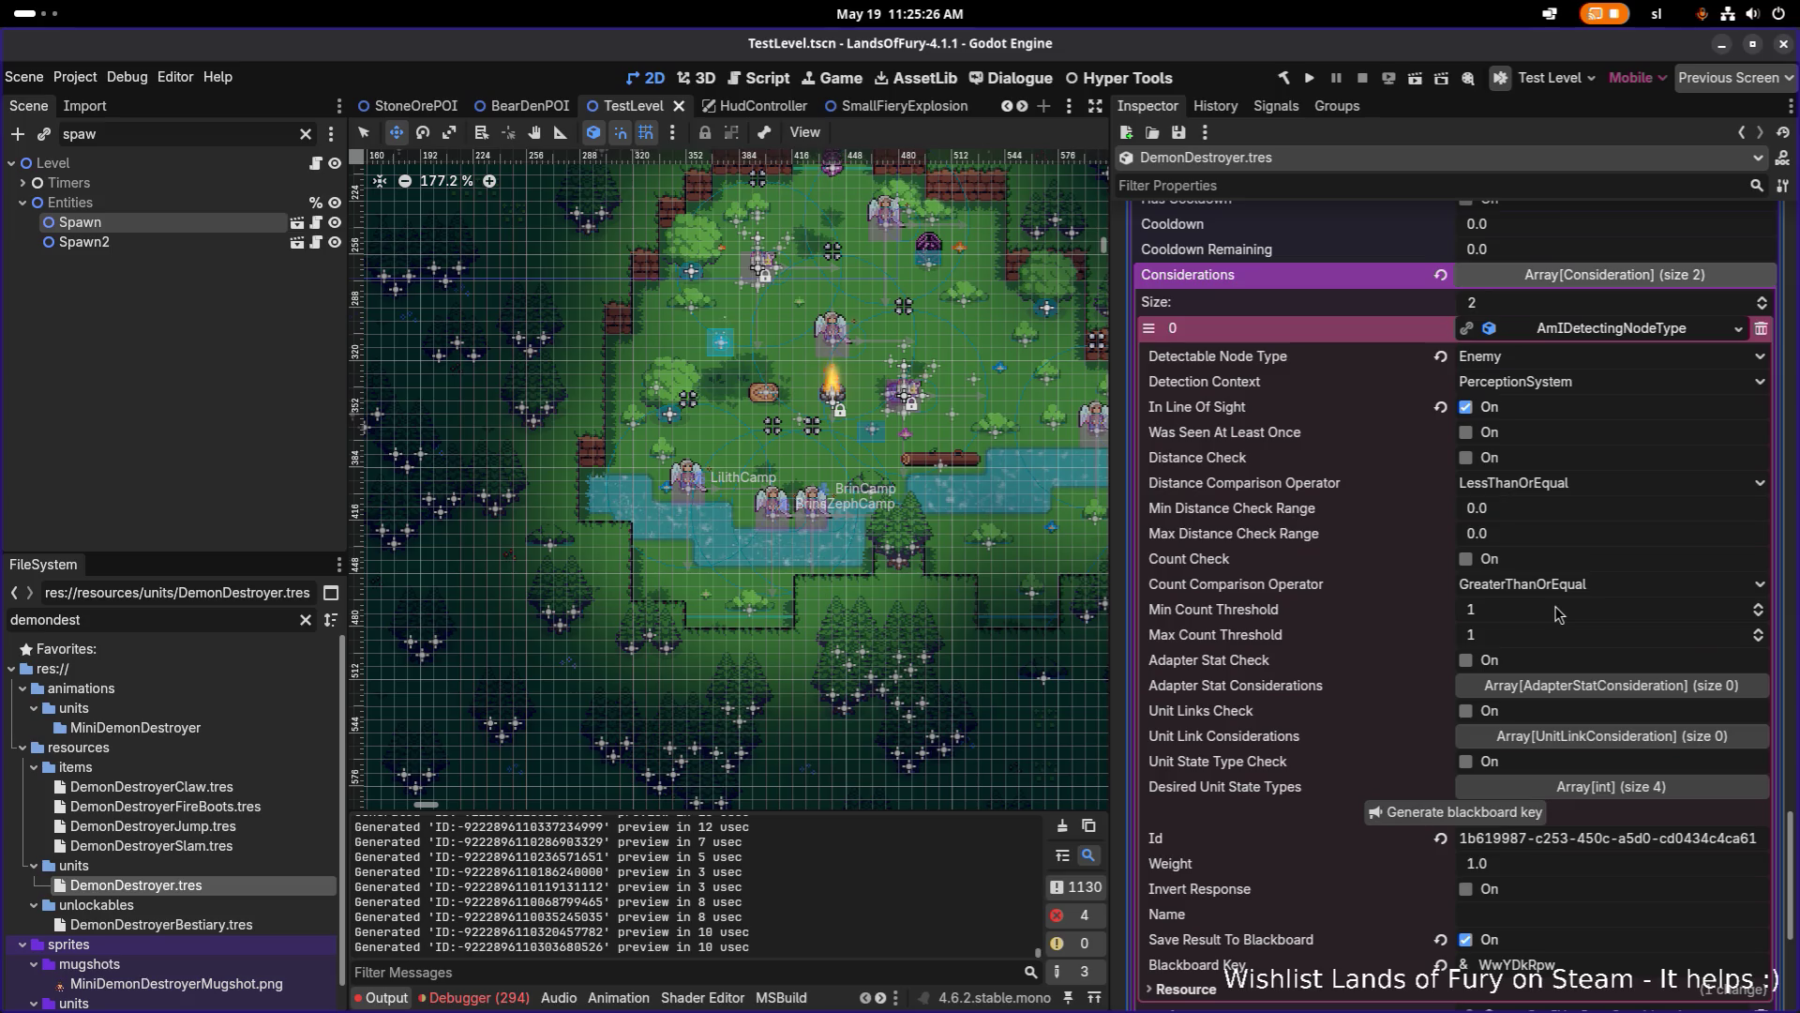
scroll(1557, 613, down, 2)
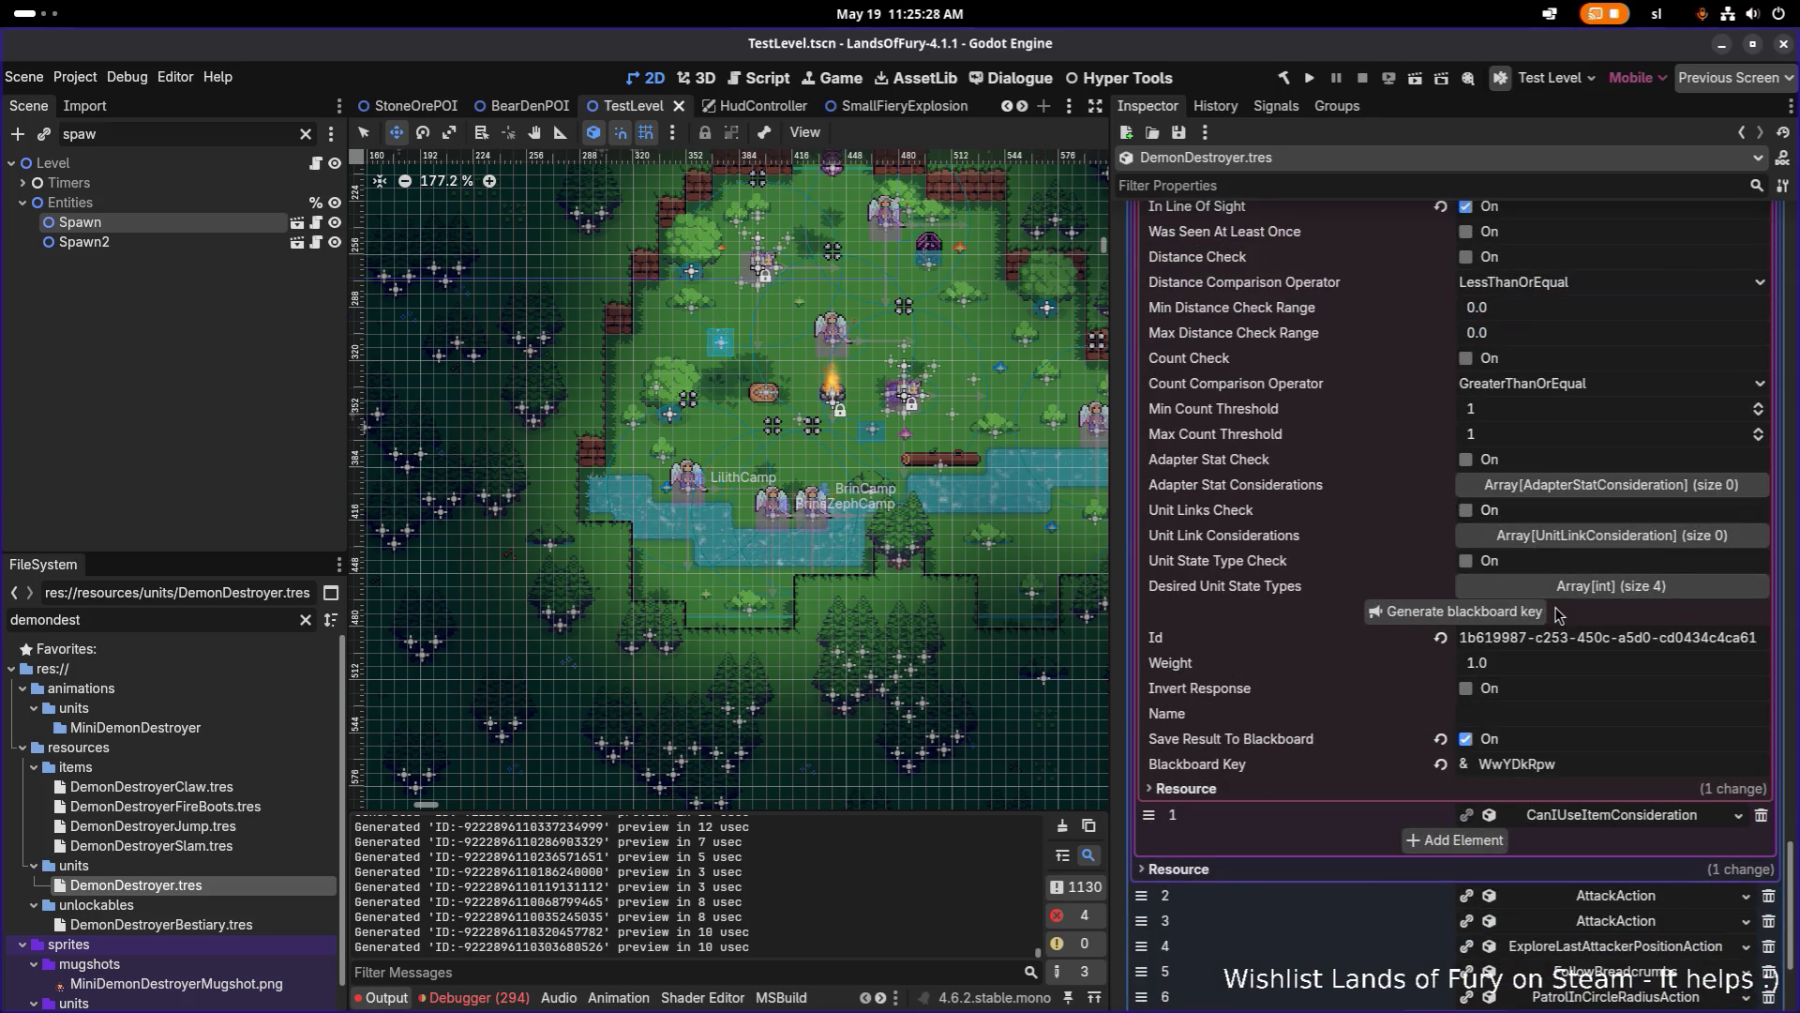
scroll(1557, 615, up, 2)
scroll(1576, 519, down, 2)
scroll(1566, 545, up, 3)
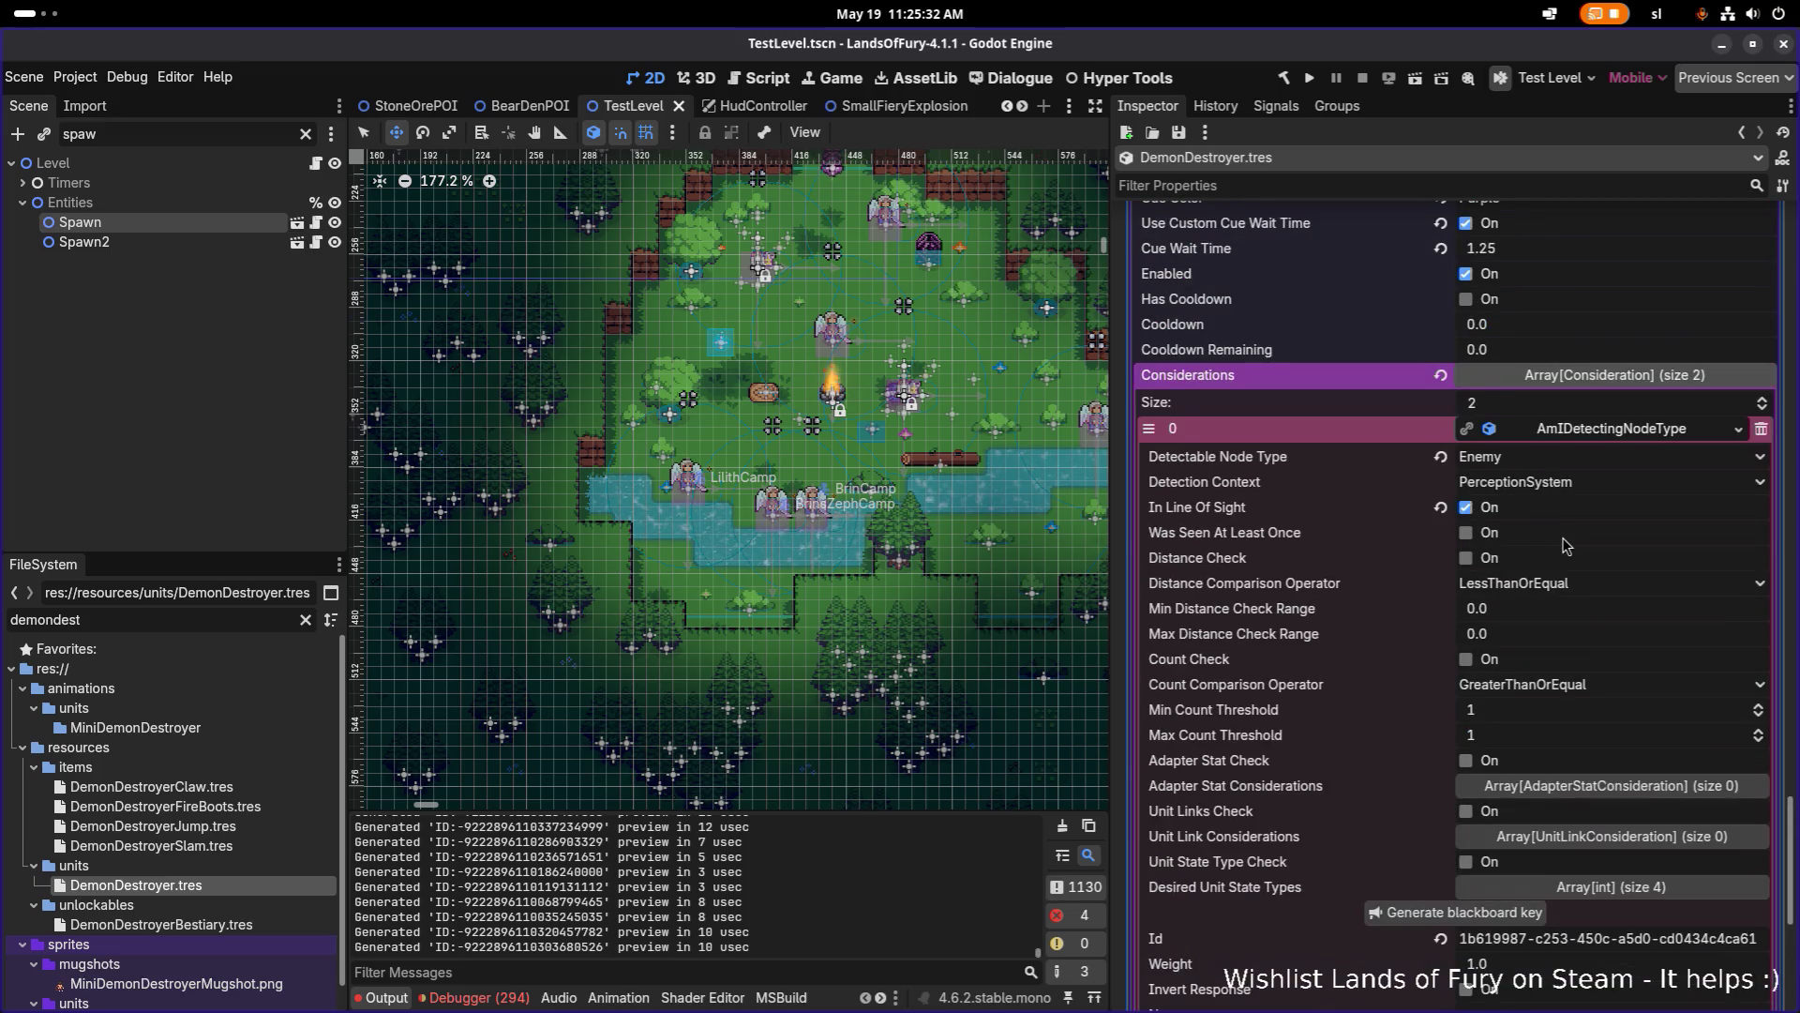
scroll(1566, 546, up, 4)
scroll(1562, 532, down, 1)
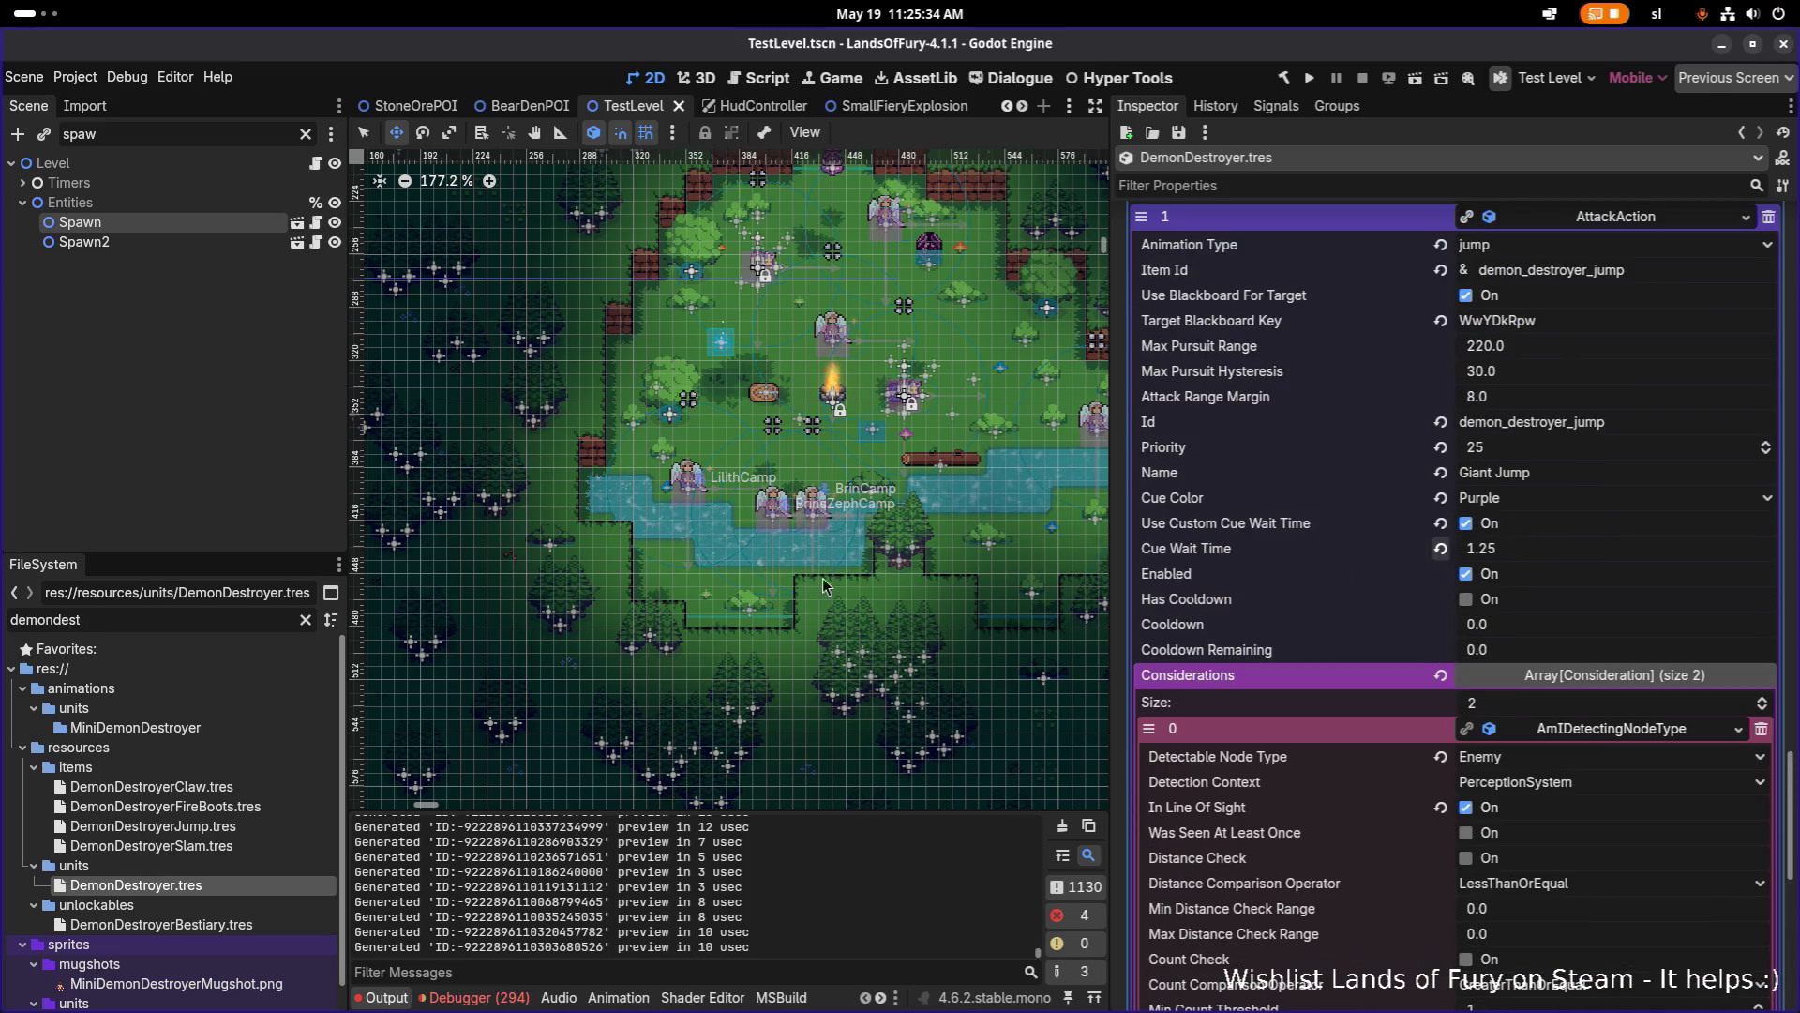
Inspect DemonDestroyerJump's projectile effect (Max Range 80, Range 16), then switch to VS Code.
click(165, 829)
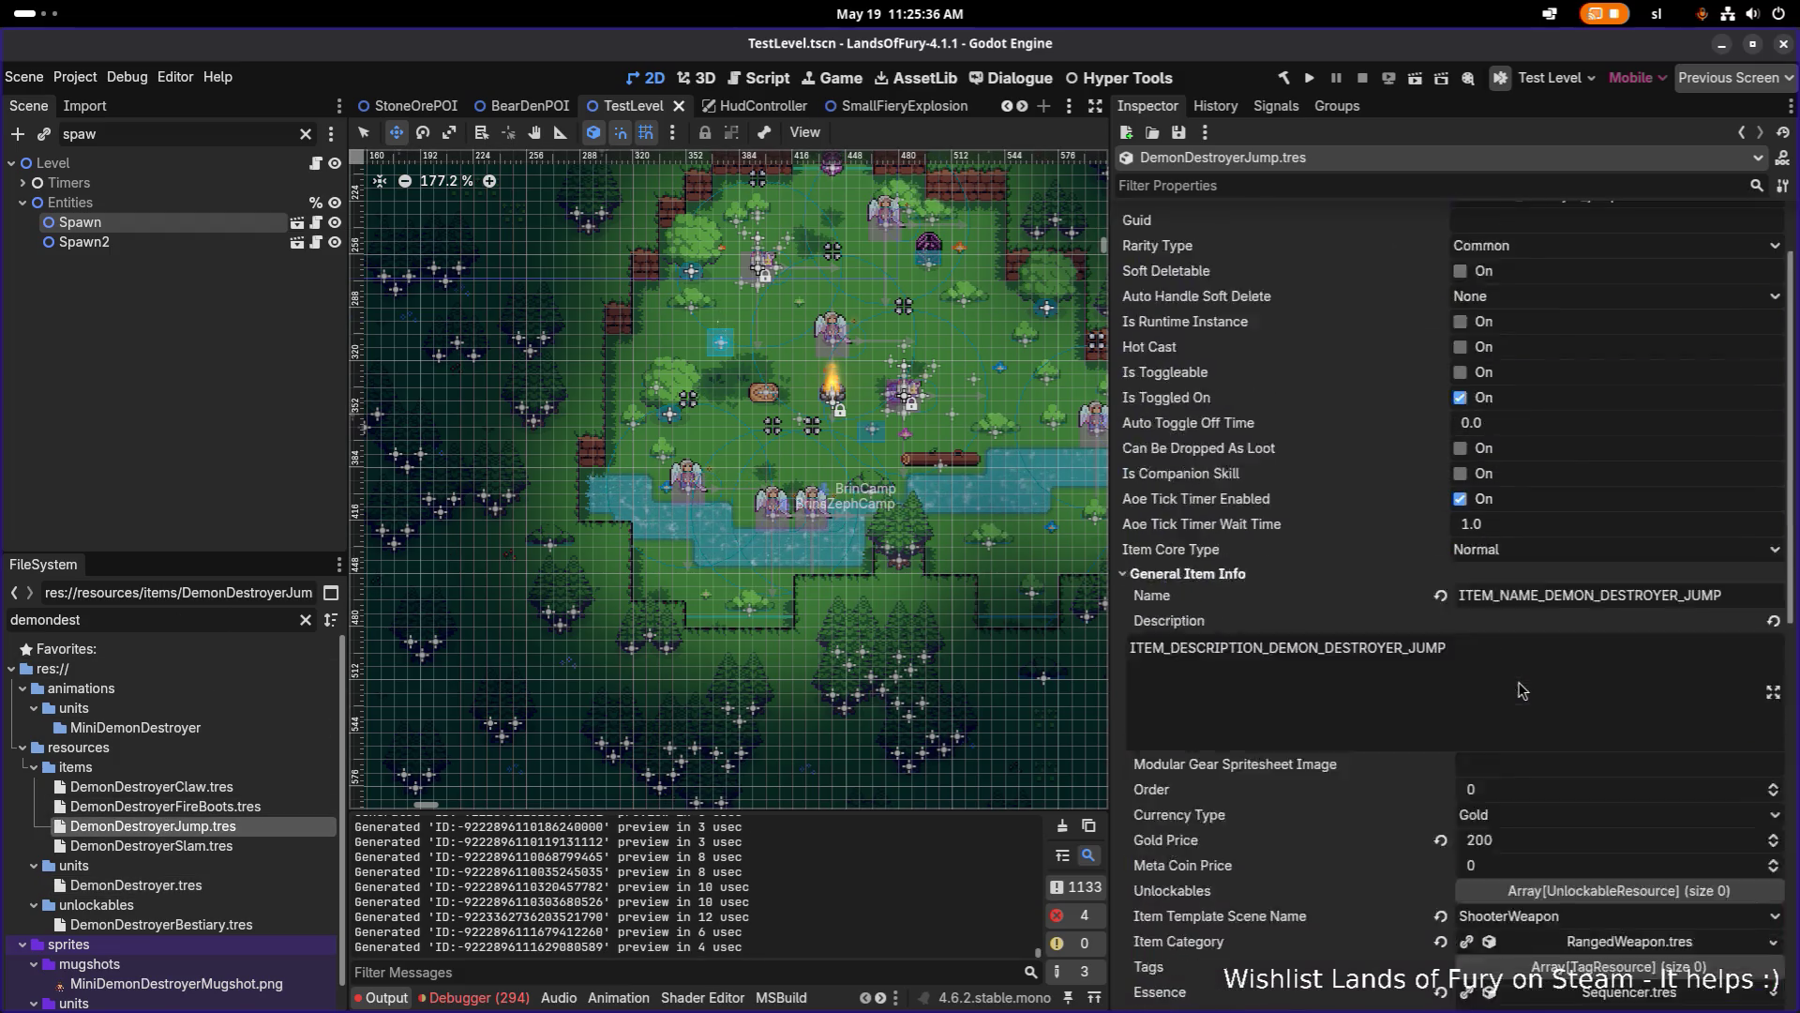
scroll(1599, 764, down, 5)
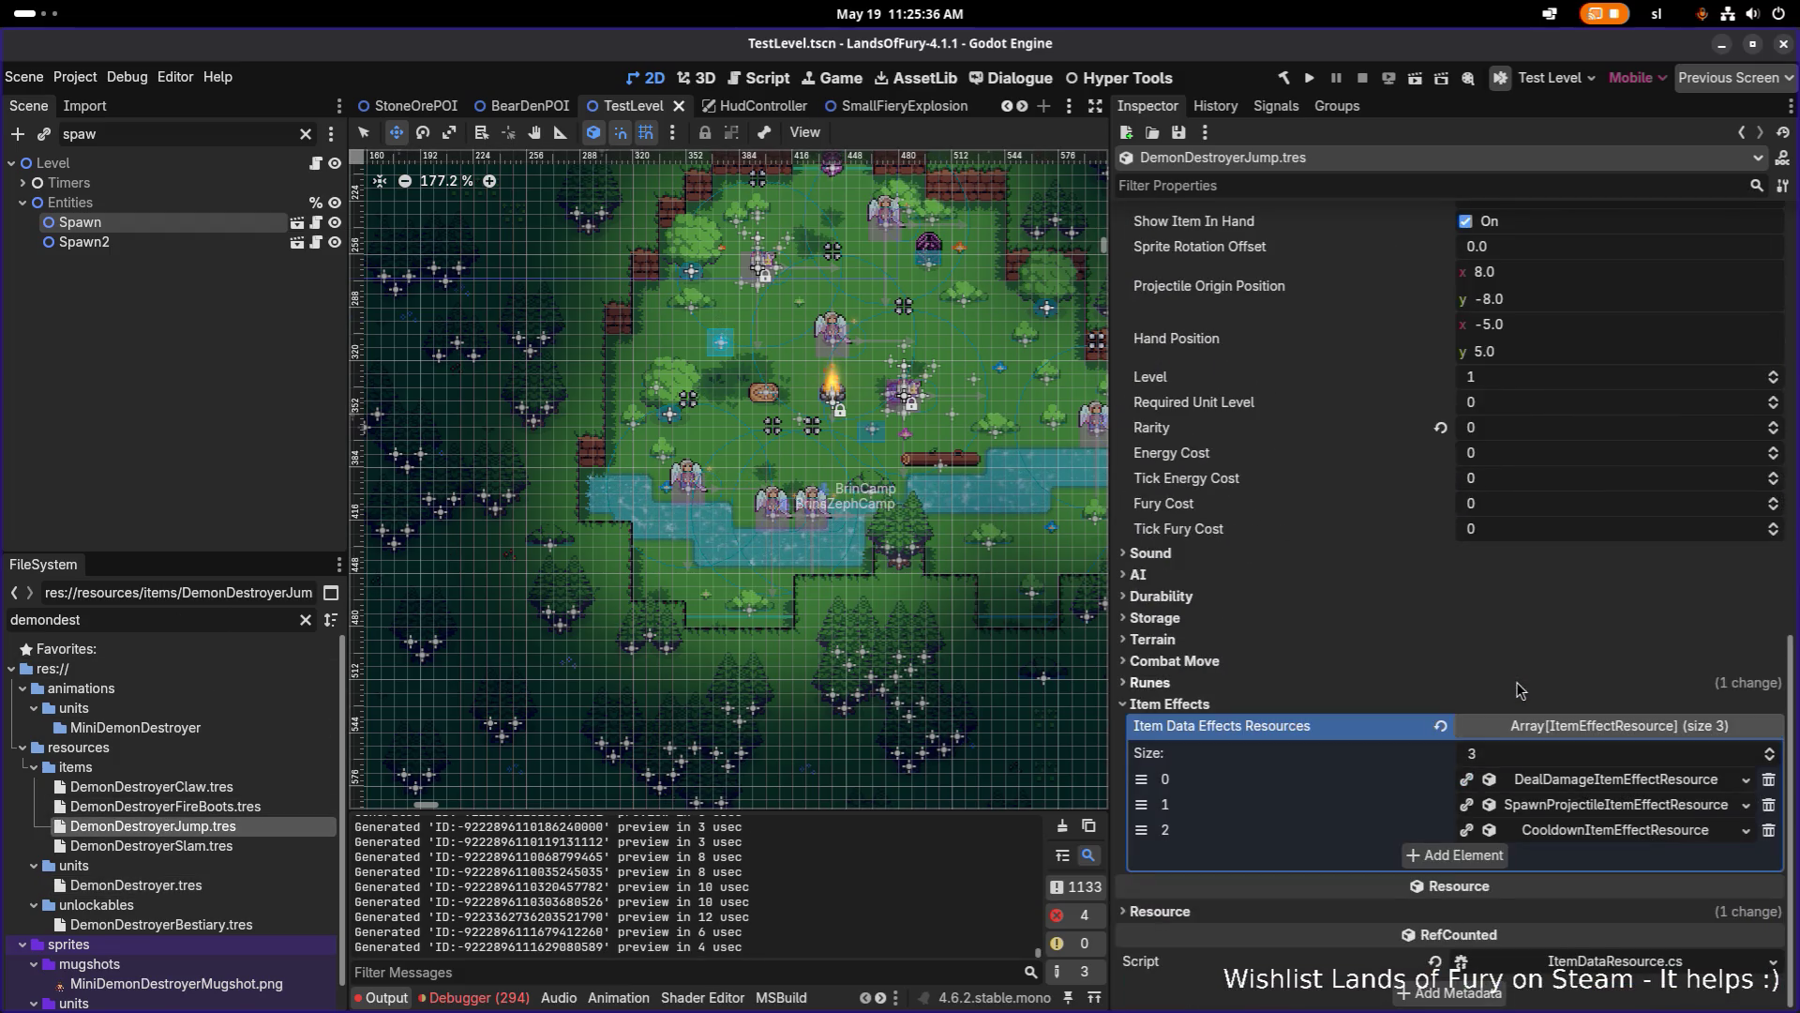
click(1607, 810)
scroll(1607, 810, down, 5)
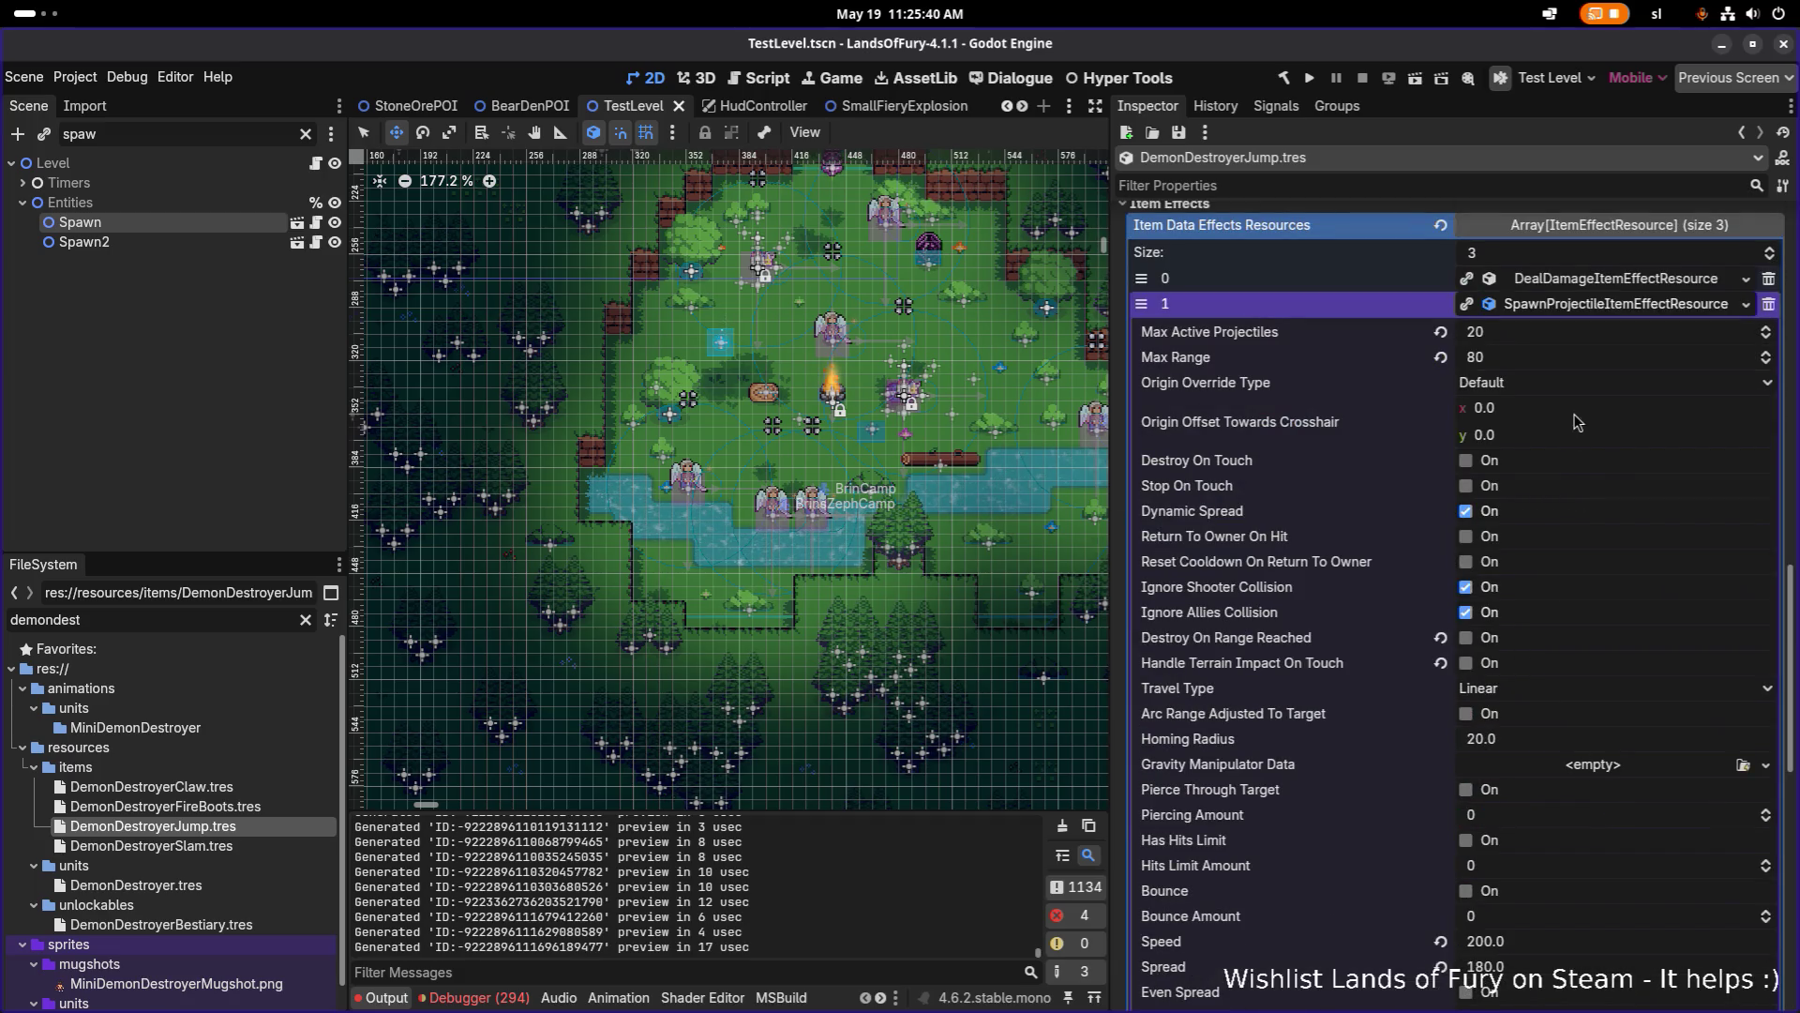
scroll(1559, 478, down, 6)
scroll(1526, 525, up, 1)
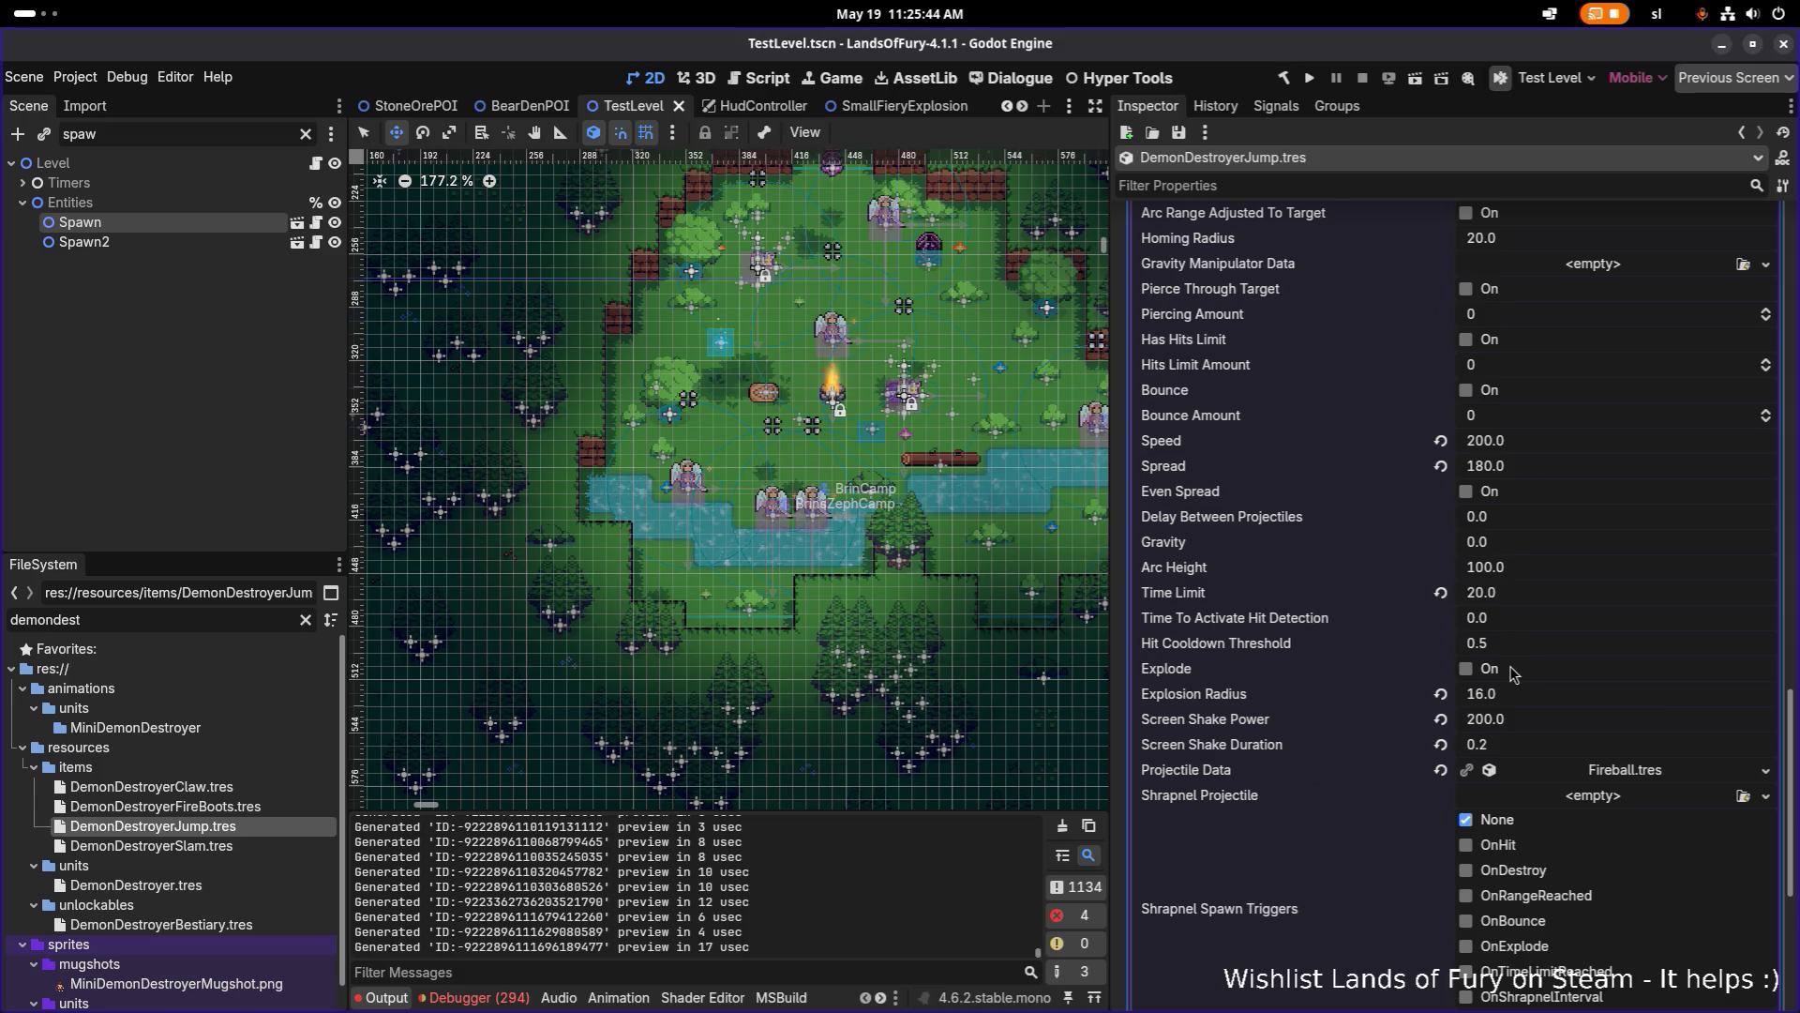
scroll(1351, 740, down, 7)
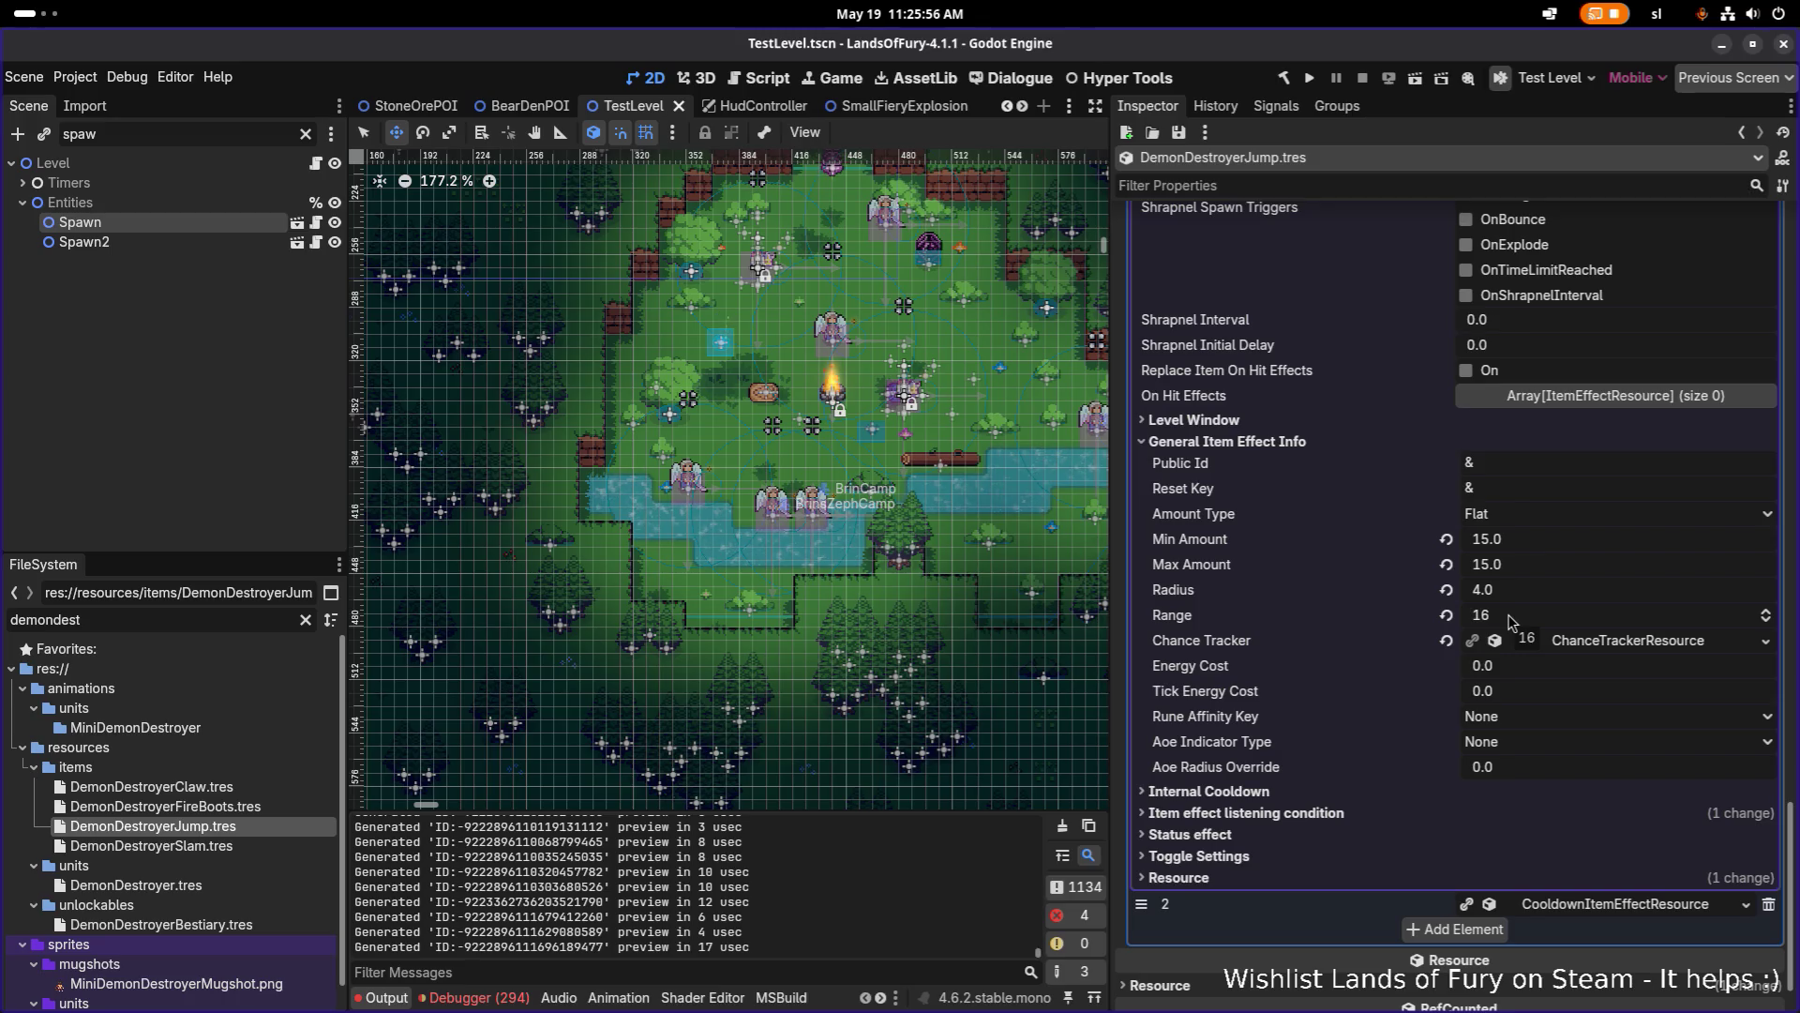
key(alt+Tab)
key(alt+Tab)
key(alt+Tab)
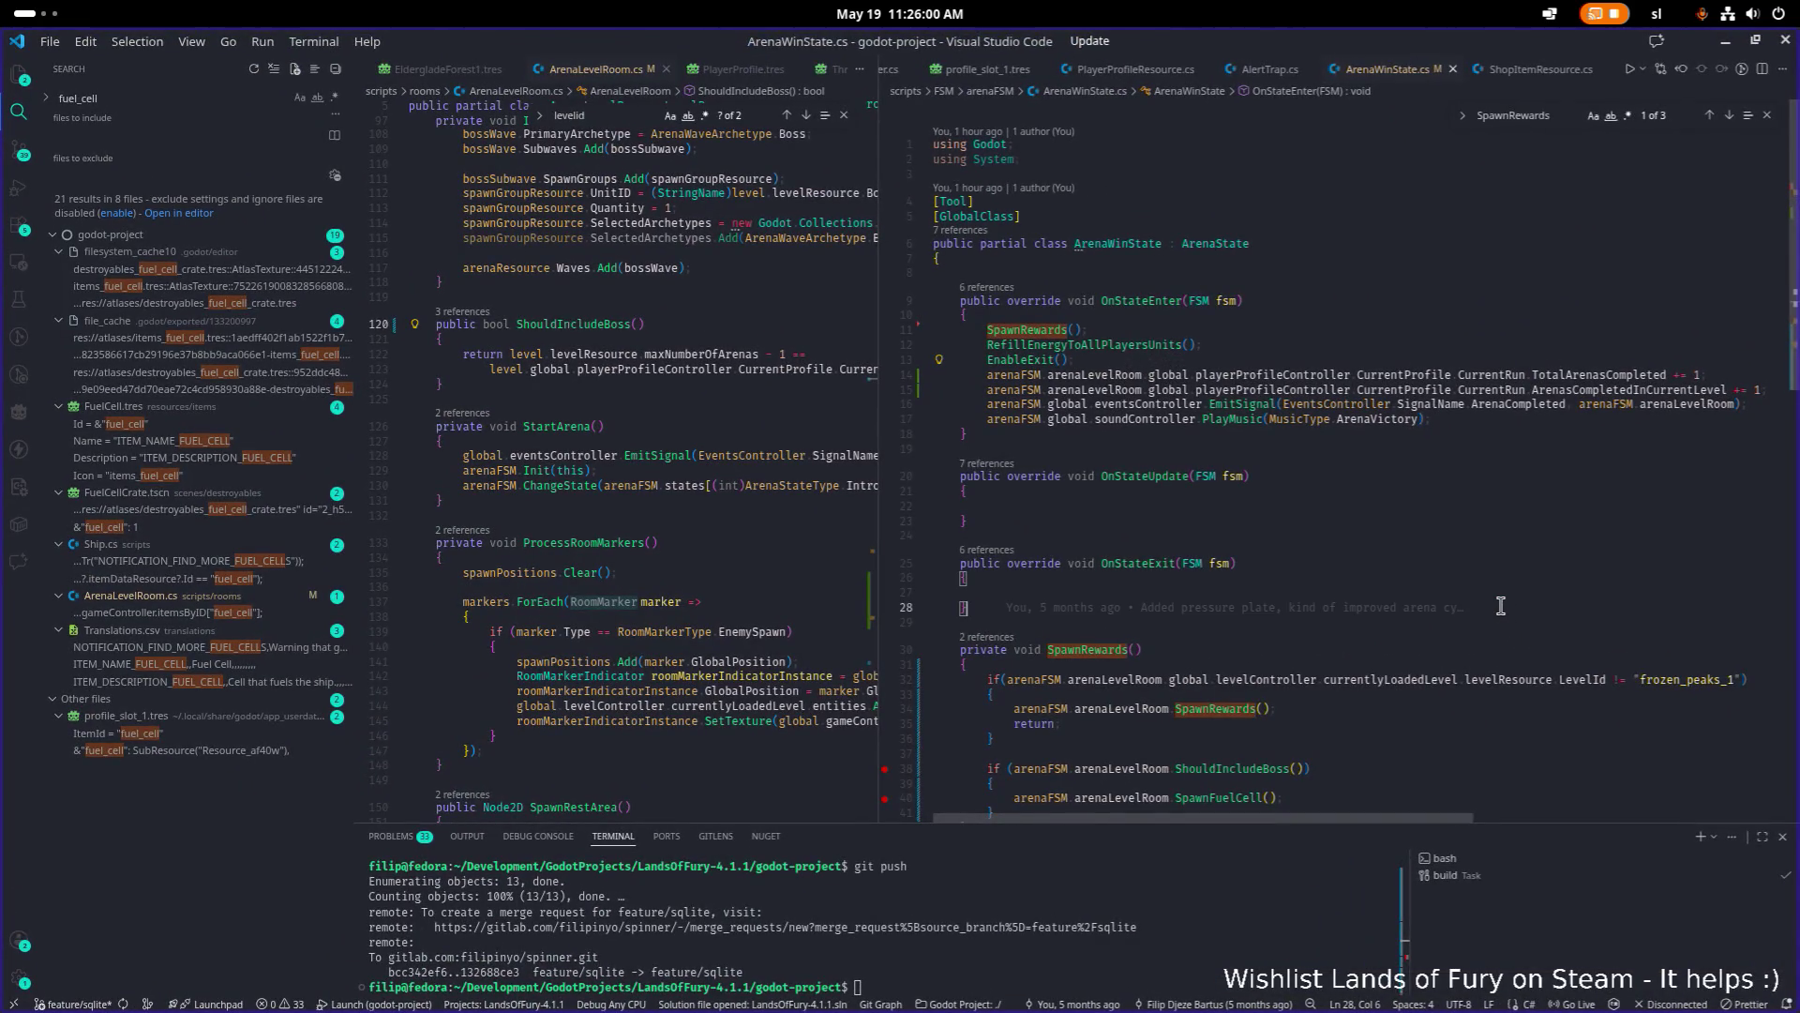
Open AttackAction.cs and search it for range-related code.
key(ctrl+p)
text(attackaction)
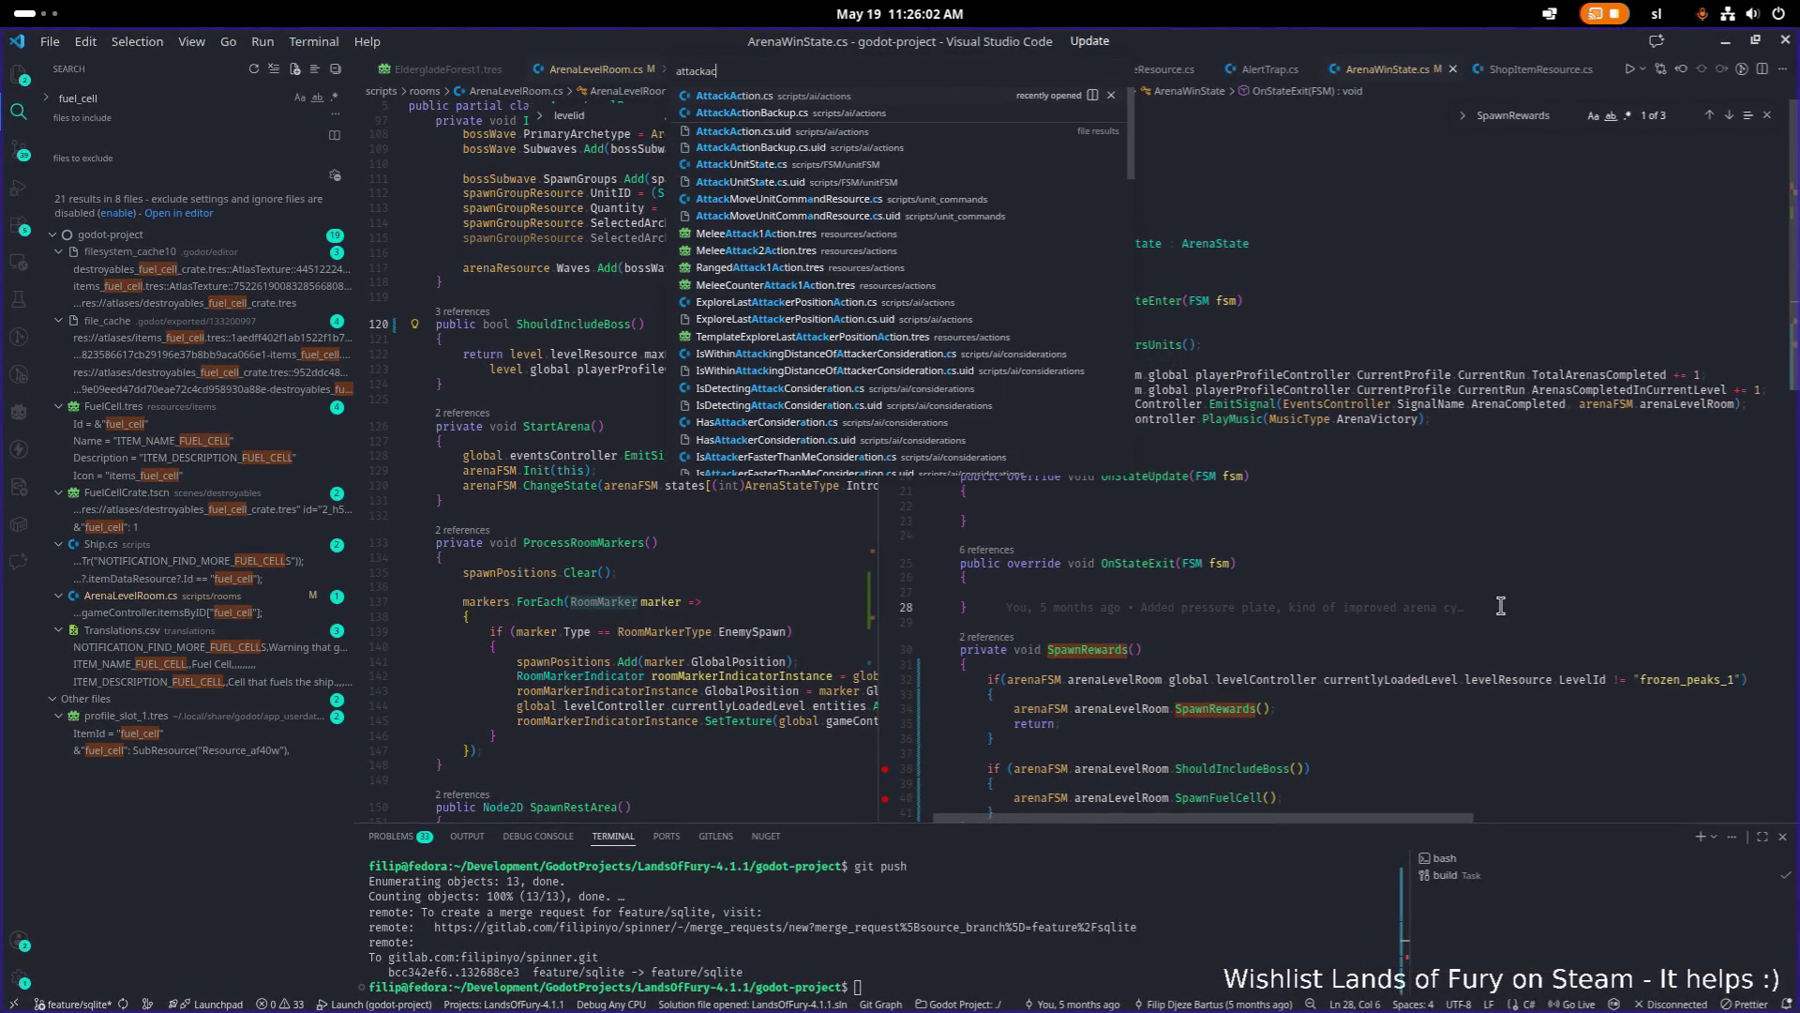
key(Return)
key(ctrl+f)
text(minran)
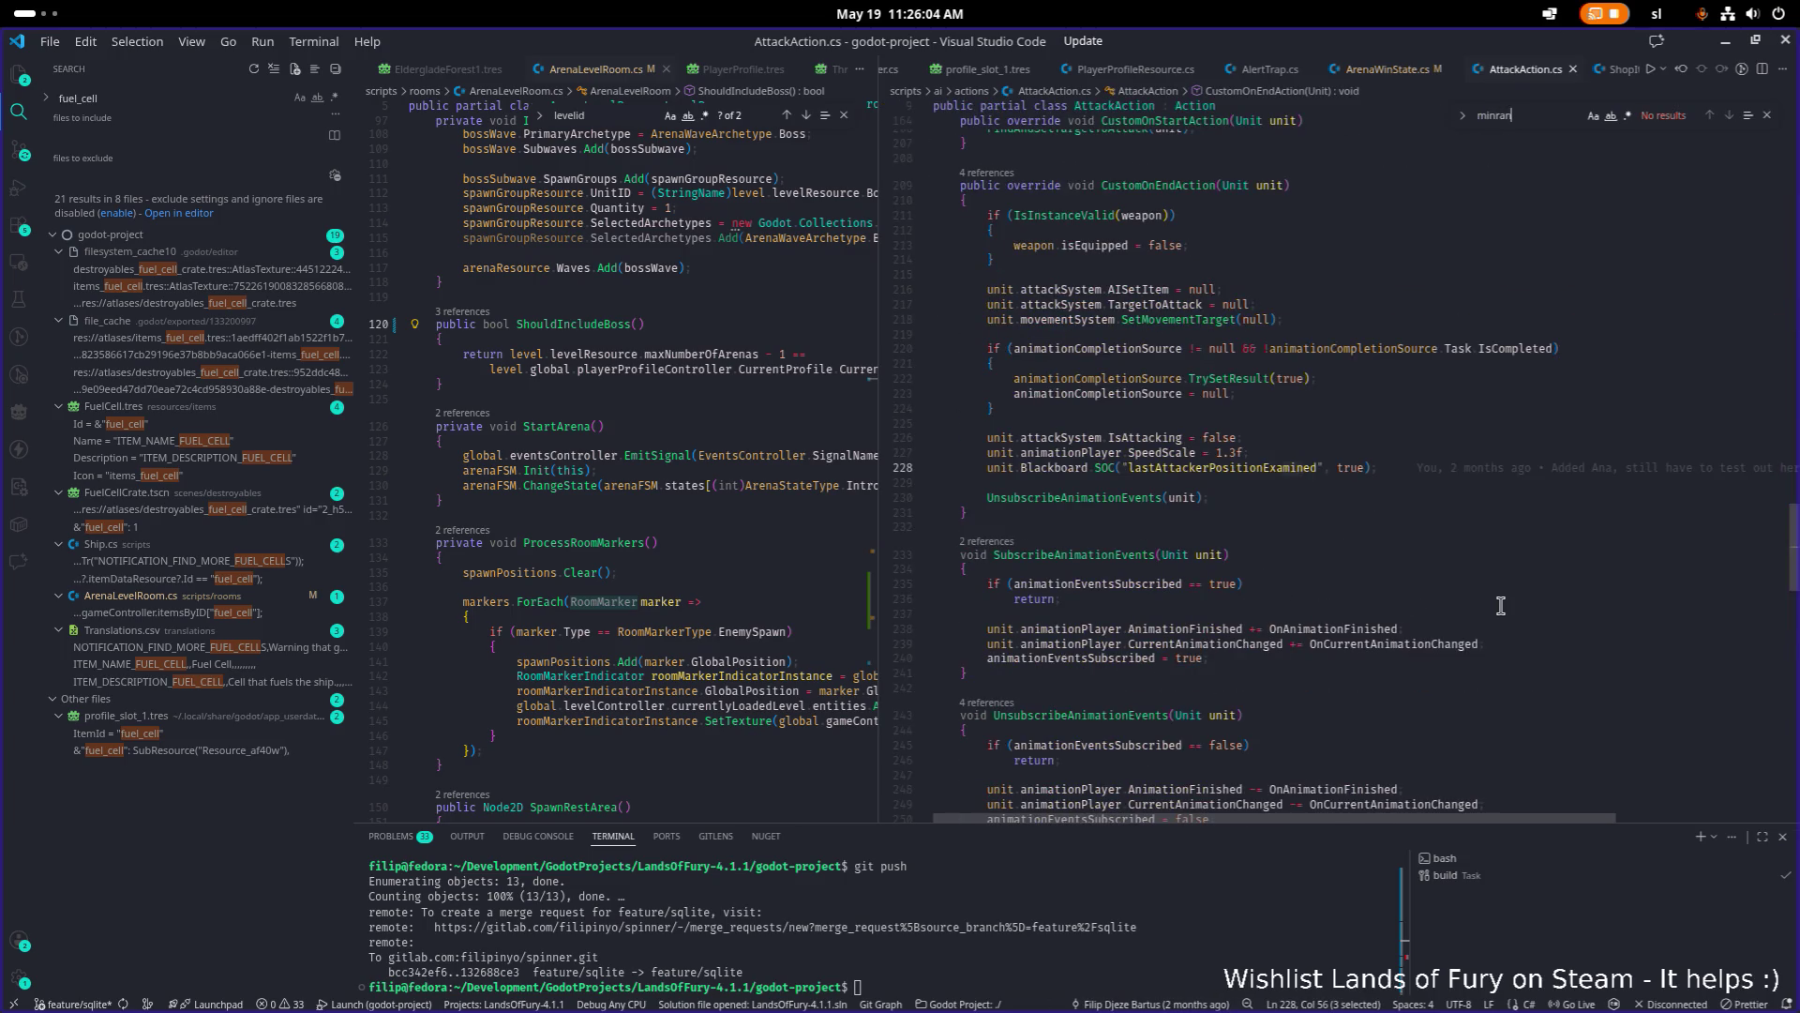
key(BackSpace)
key(BackSpace)
key(BackSpace)
text(range)
key(Return)
key(Return)
key(Return)
key(Return)
key(Return)
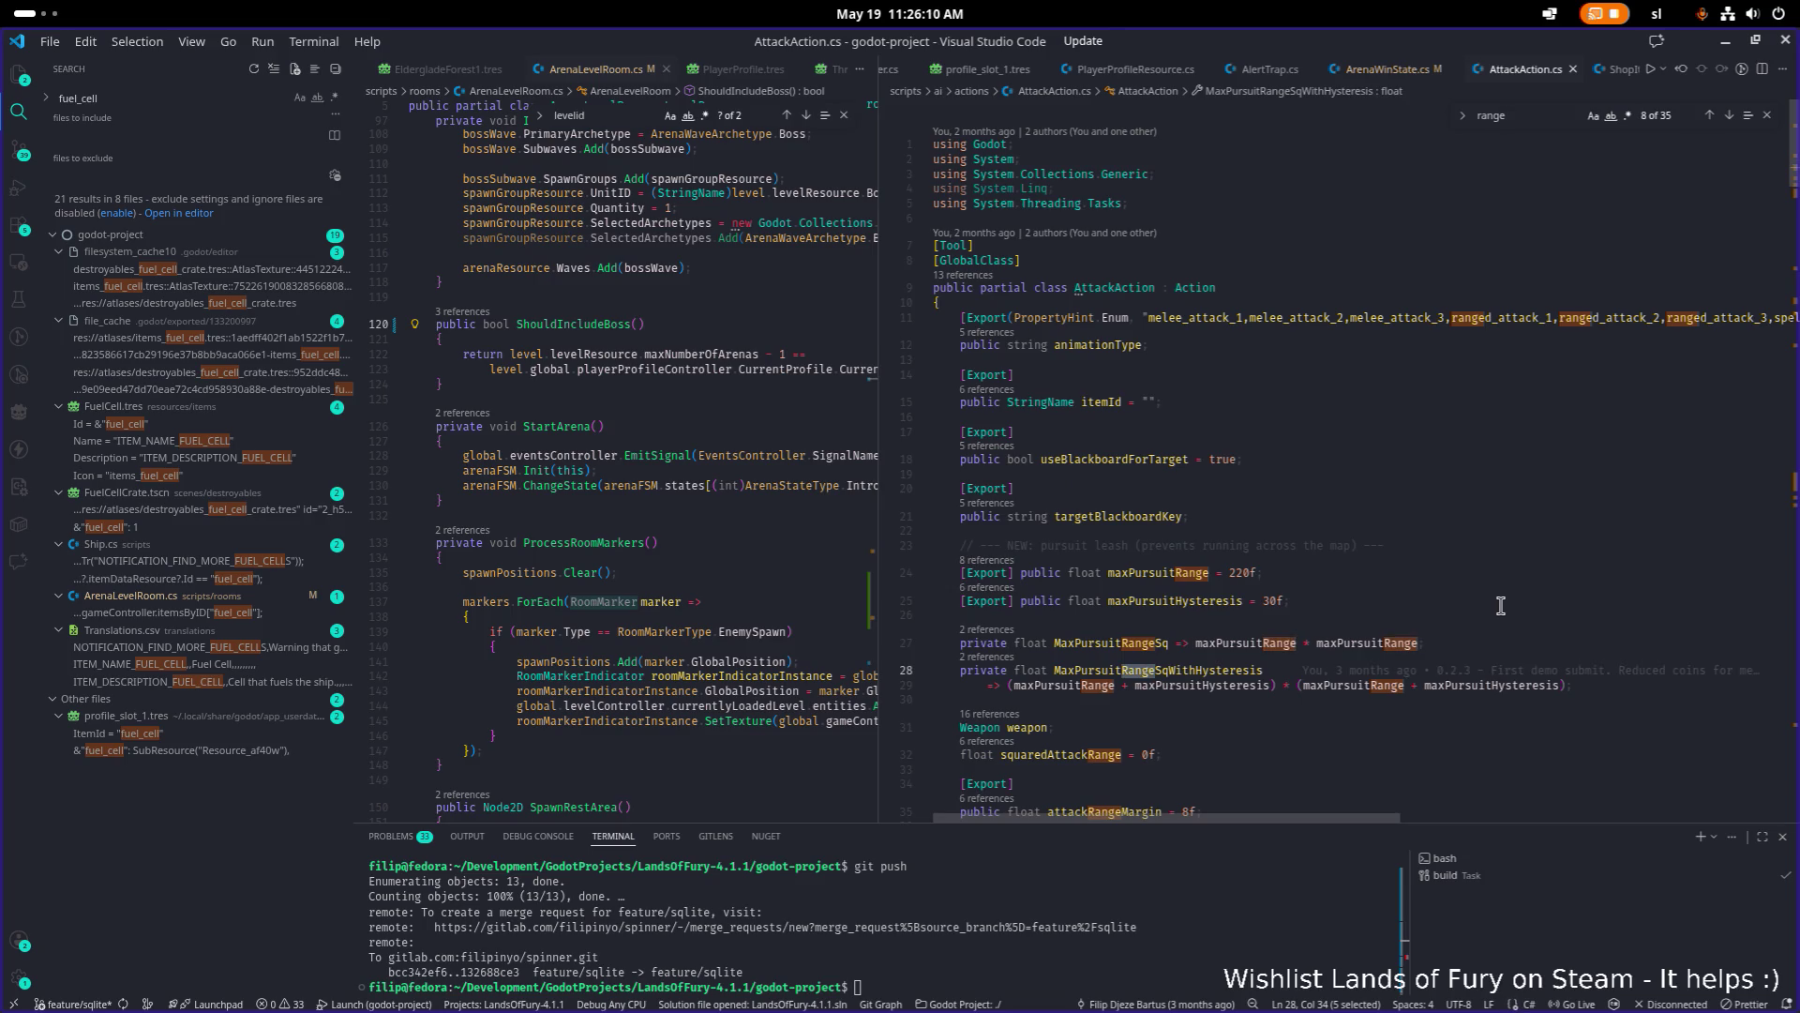
key(BackSpace)
key(BackSpace)
key(BackSpace)
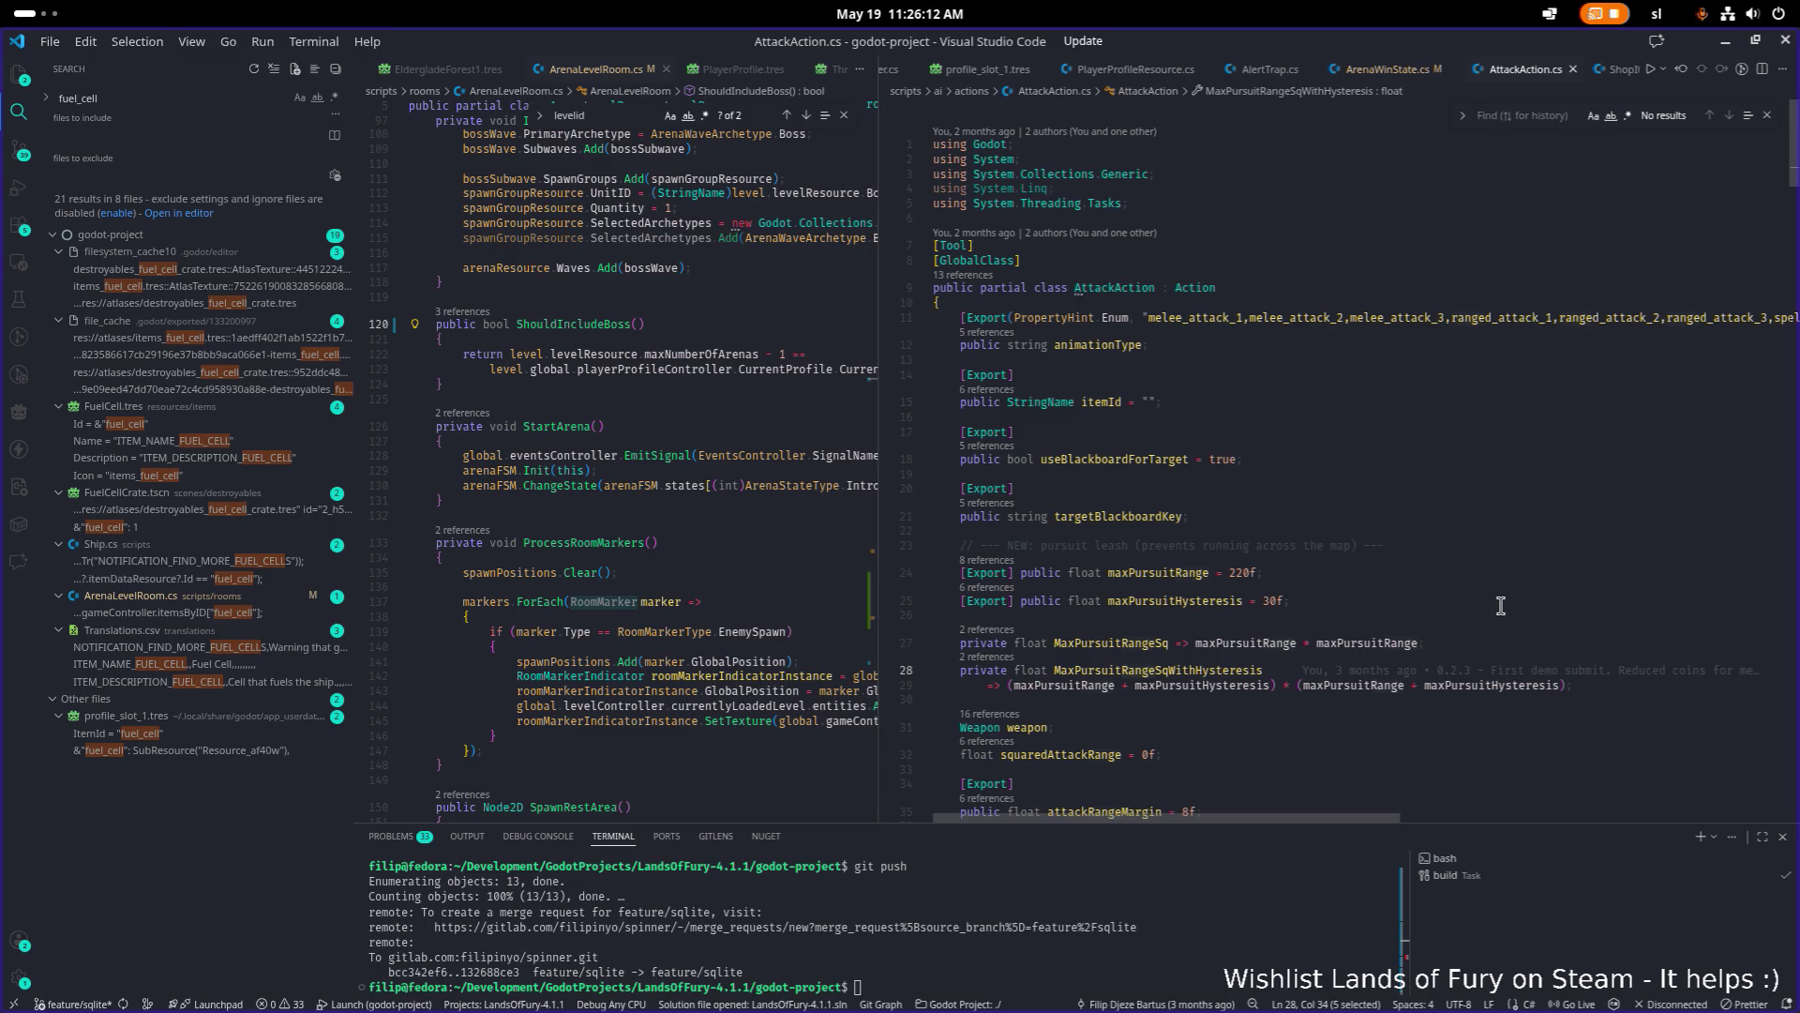
Trace squaredAttackRange usages to the SquaredAttackZoneRadius definition in AttackSystem.cs.
scroll(1393, 647, down, 2)
double_click(1102, 683)
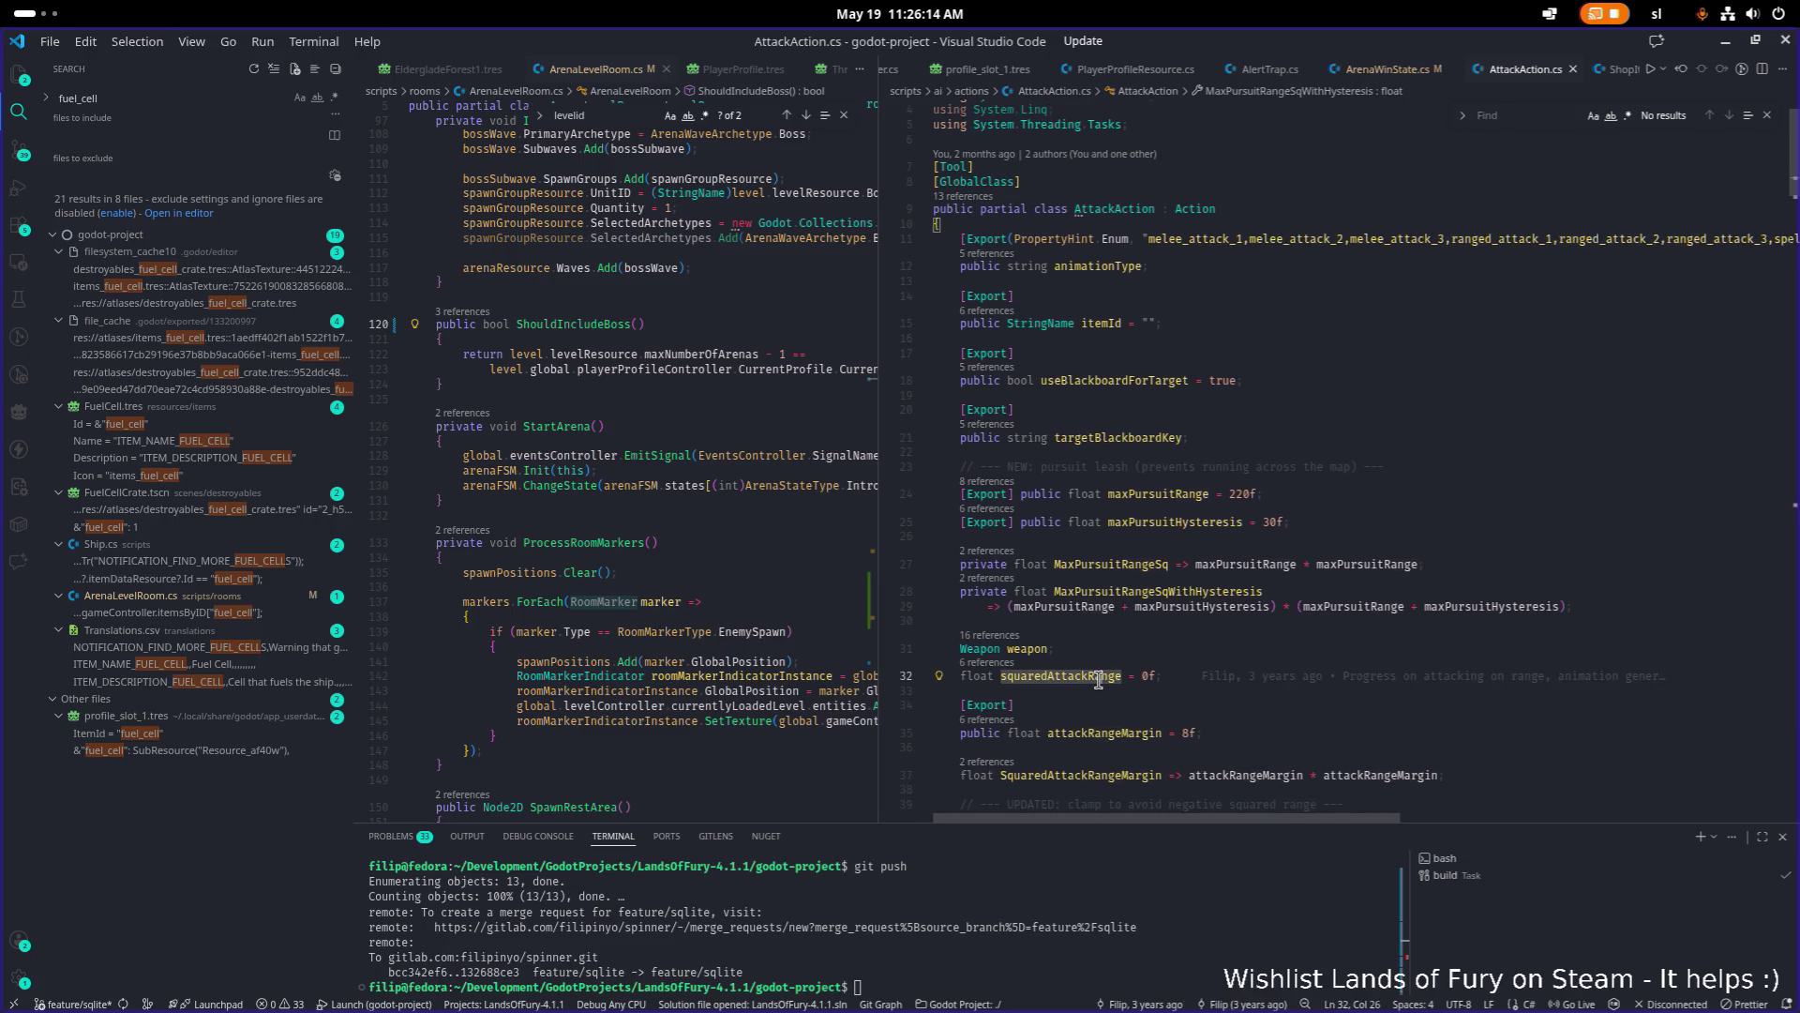
key(ctrl+f)
key(Return)
key(Return)
key(Return)
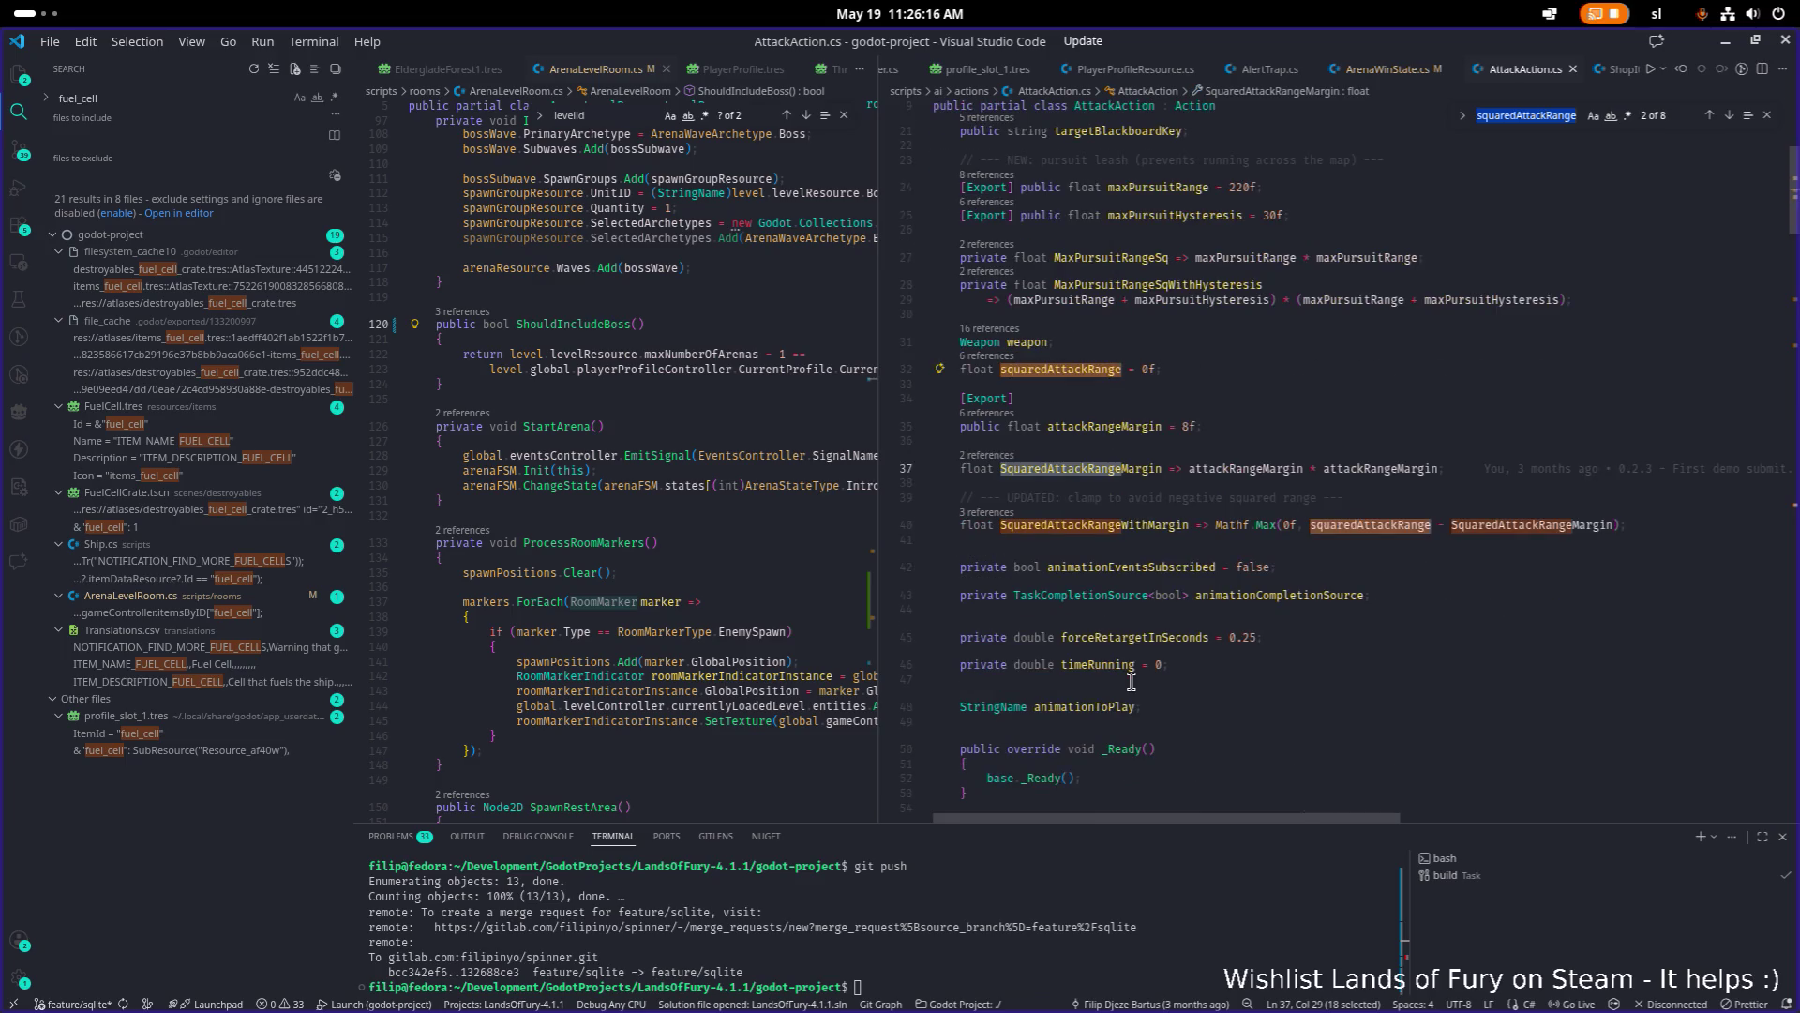
key(Return)
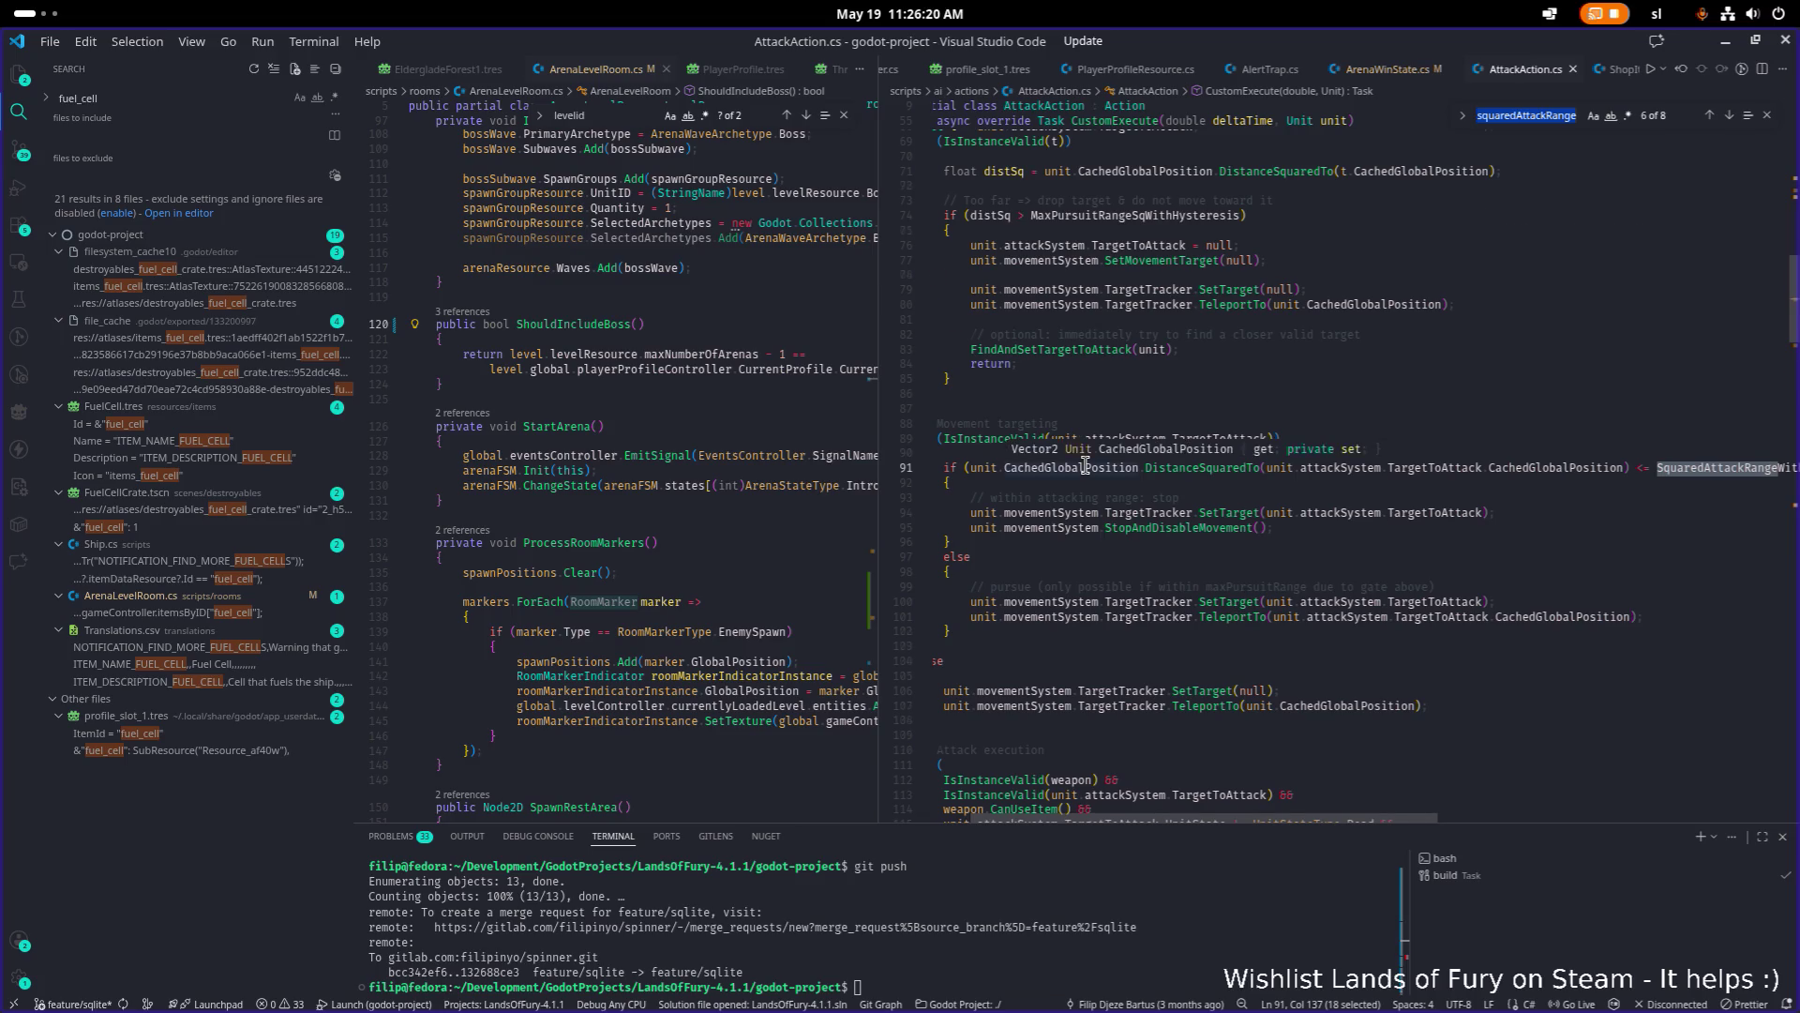
key(Return)
key(Return)
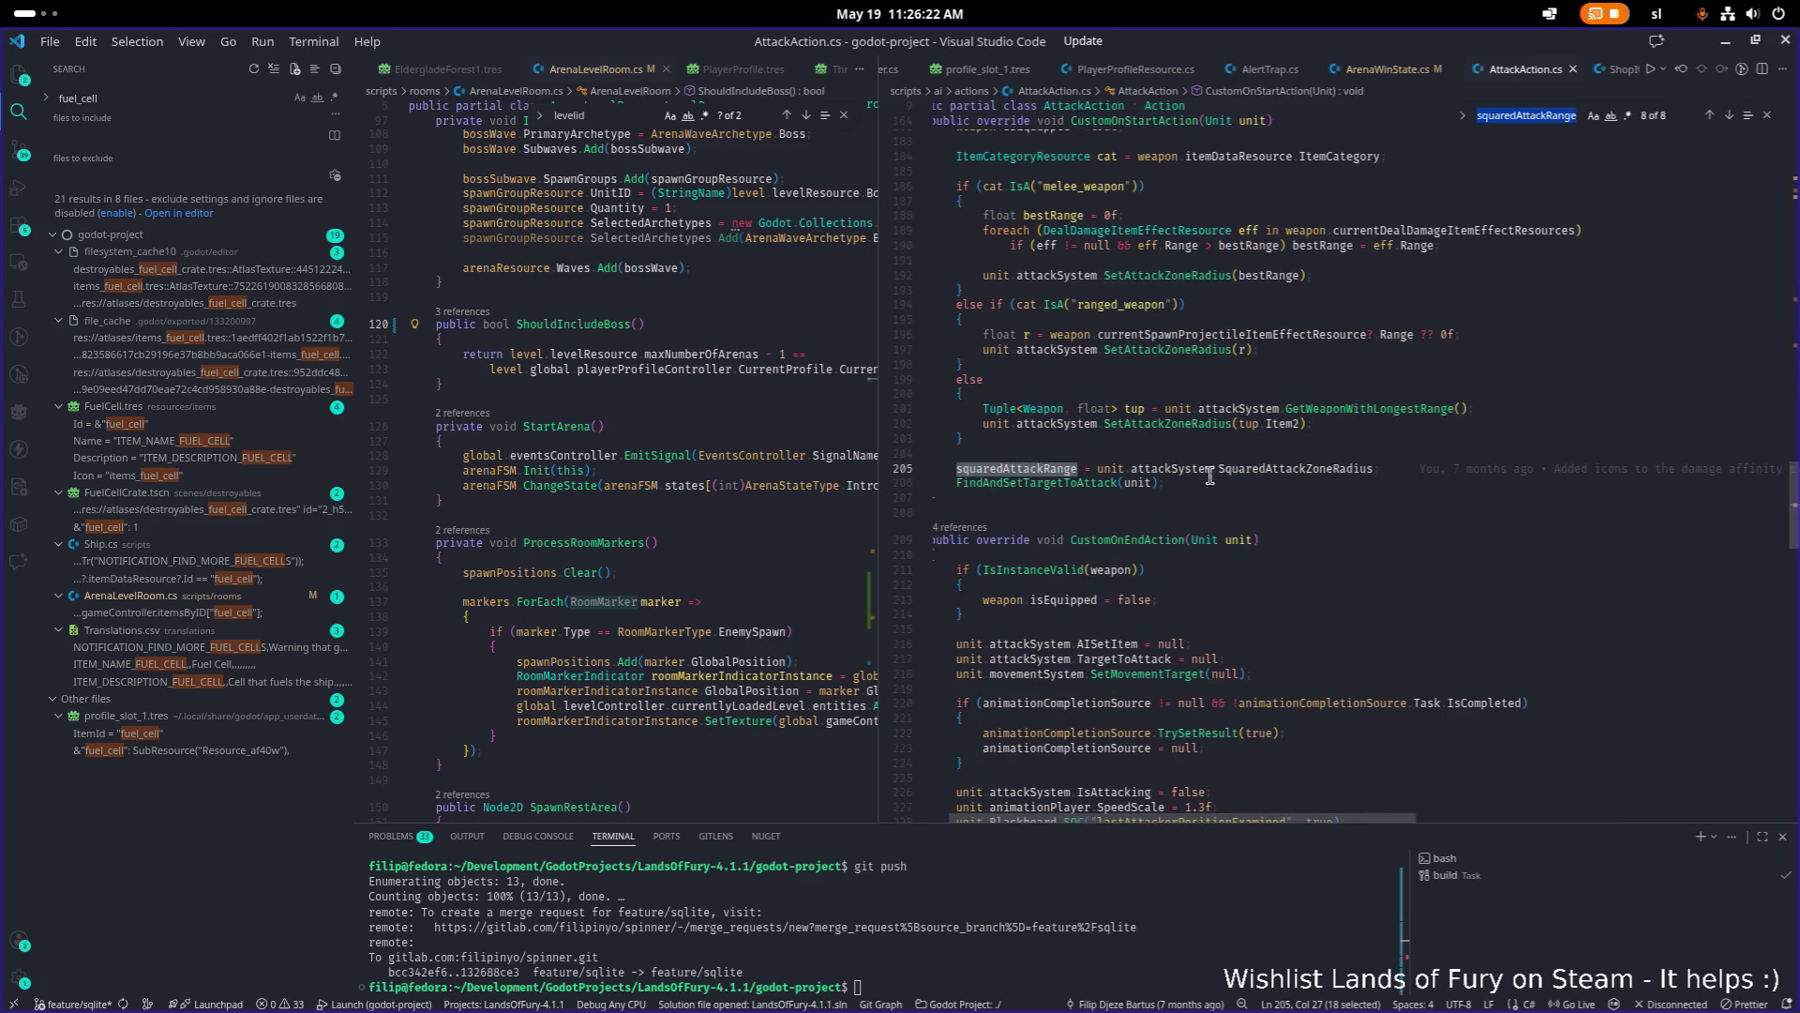
click(1286, 471)
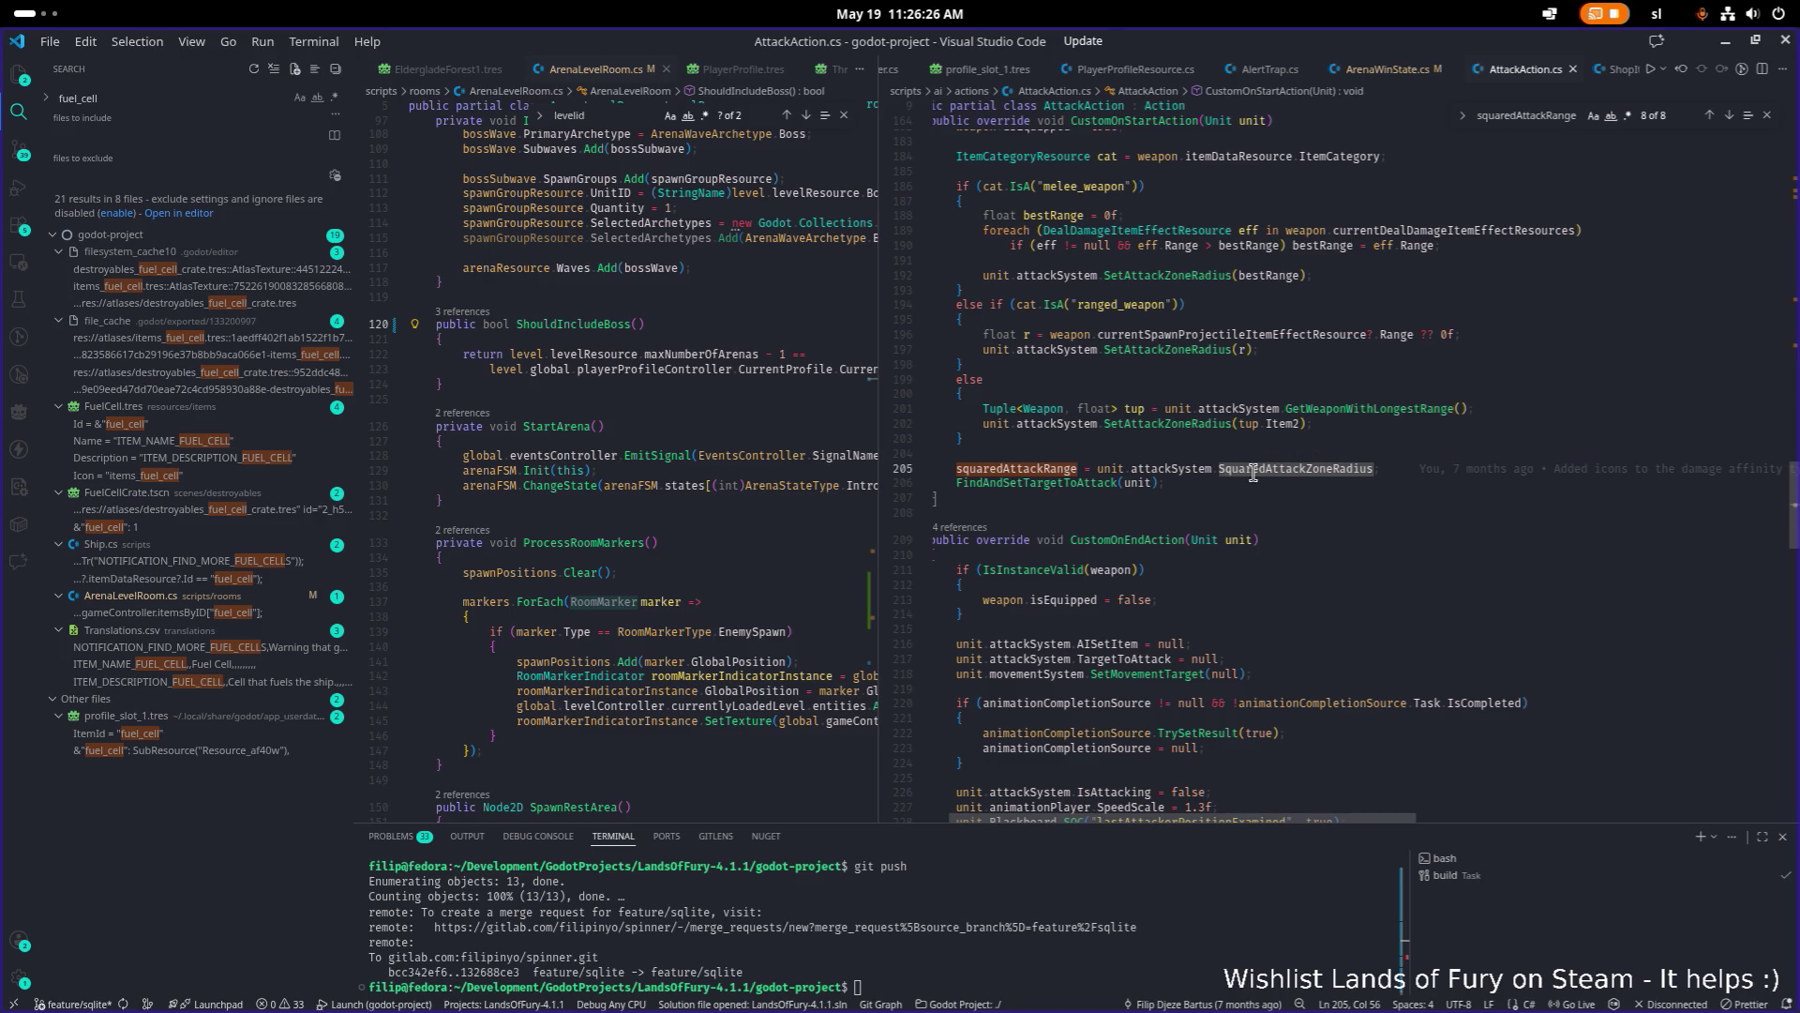
ctrl+click(1342, 460)
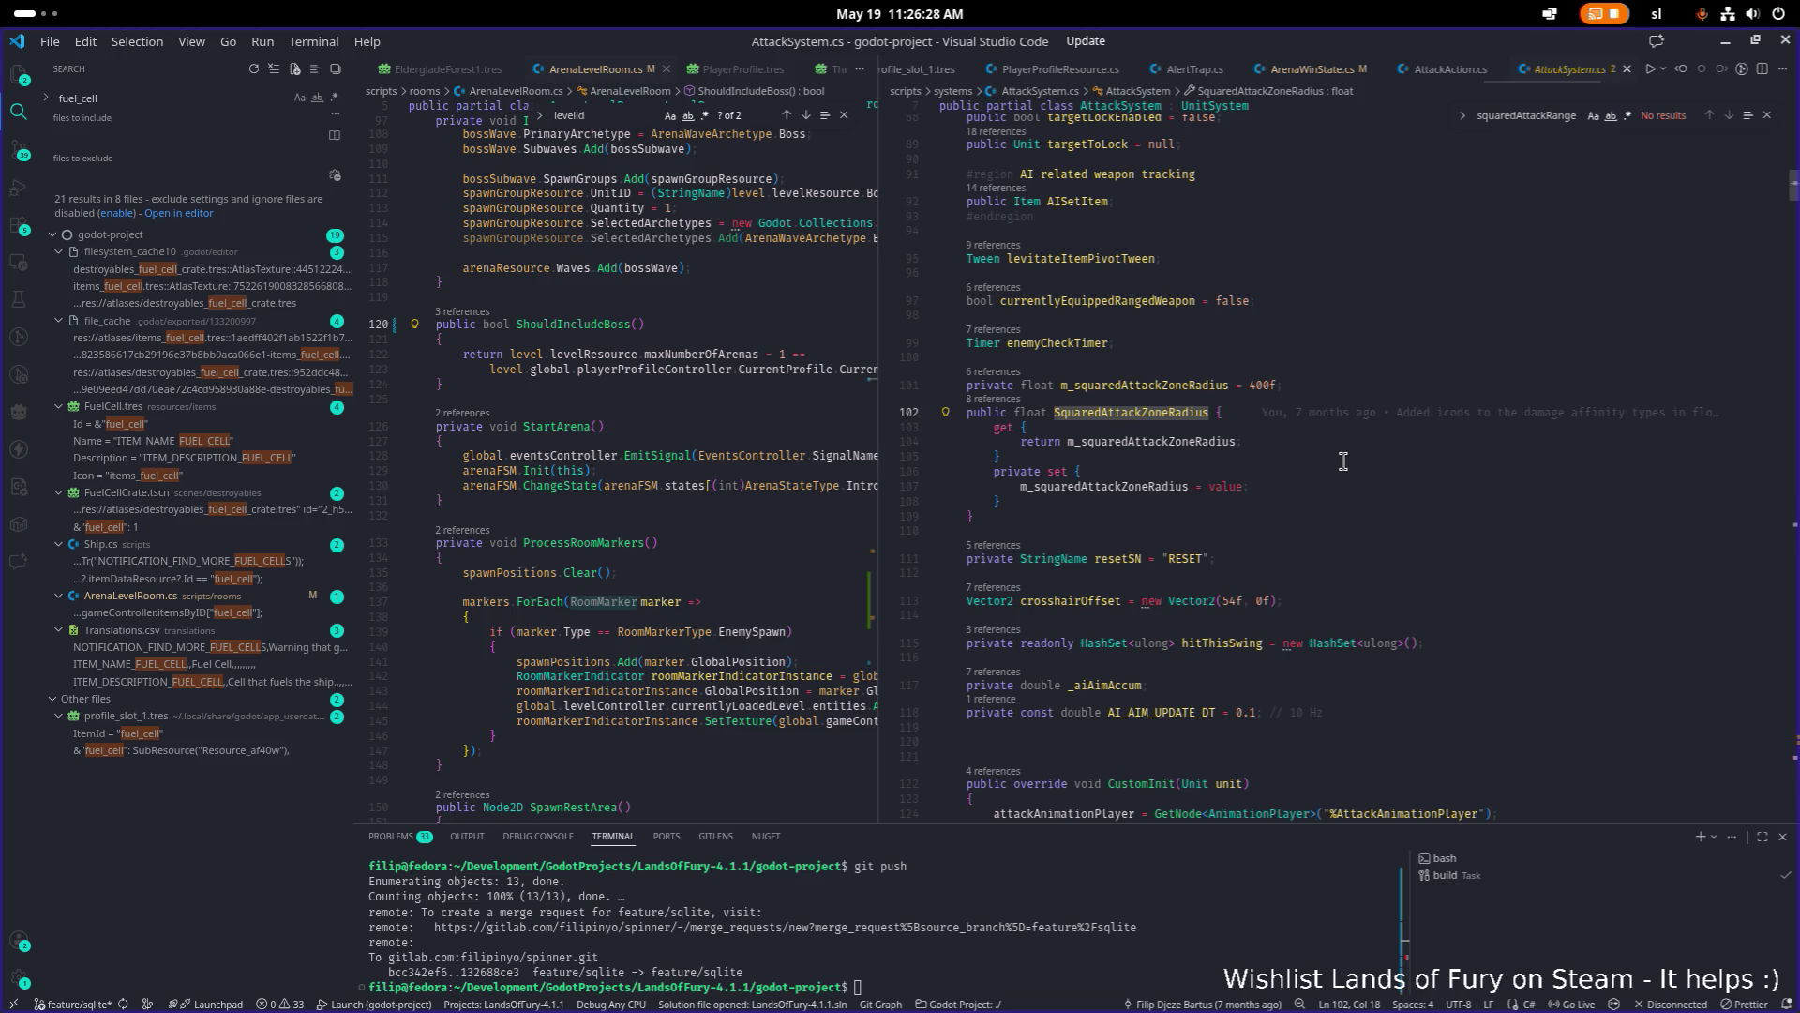
Review SquaredAttackZoneRadius usages (line 619, setter at 972, backing field), then minimize VS Code.
key(ctrl+f)
key(Return)
key(Return)
key(Return)
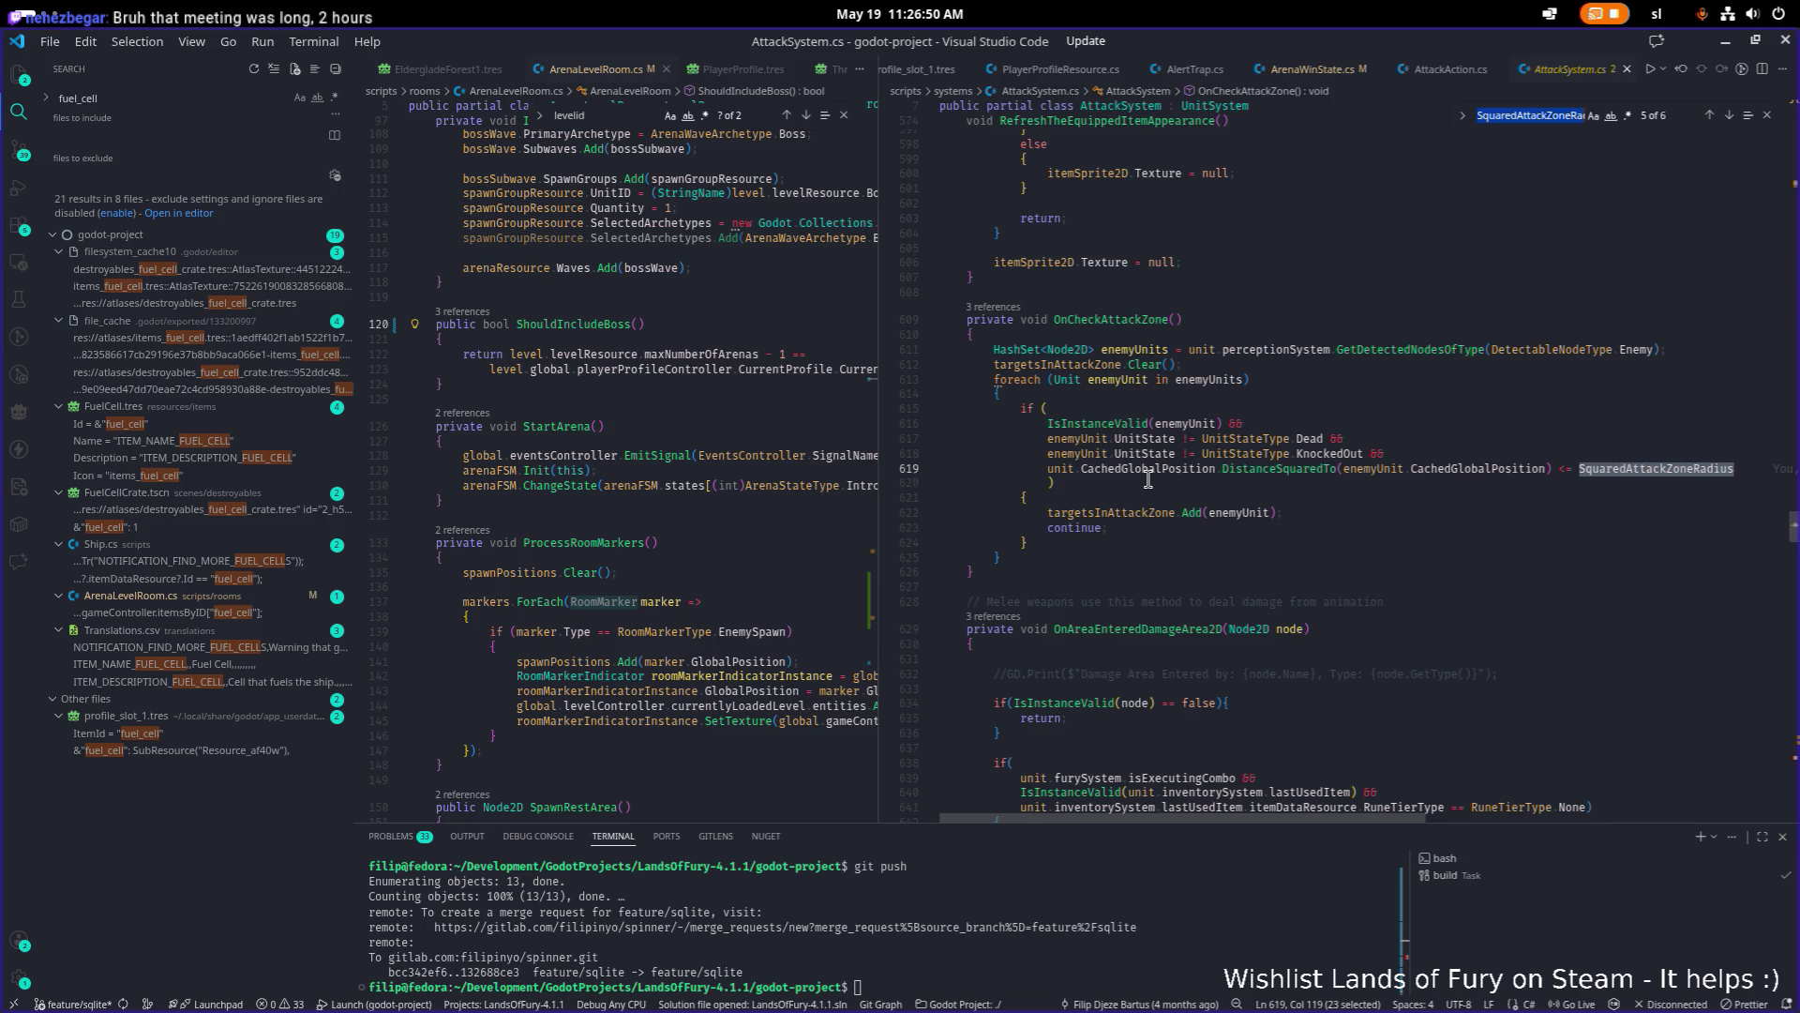
click(1654, 469)
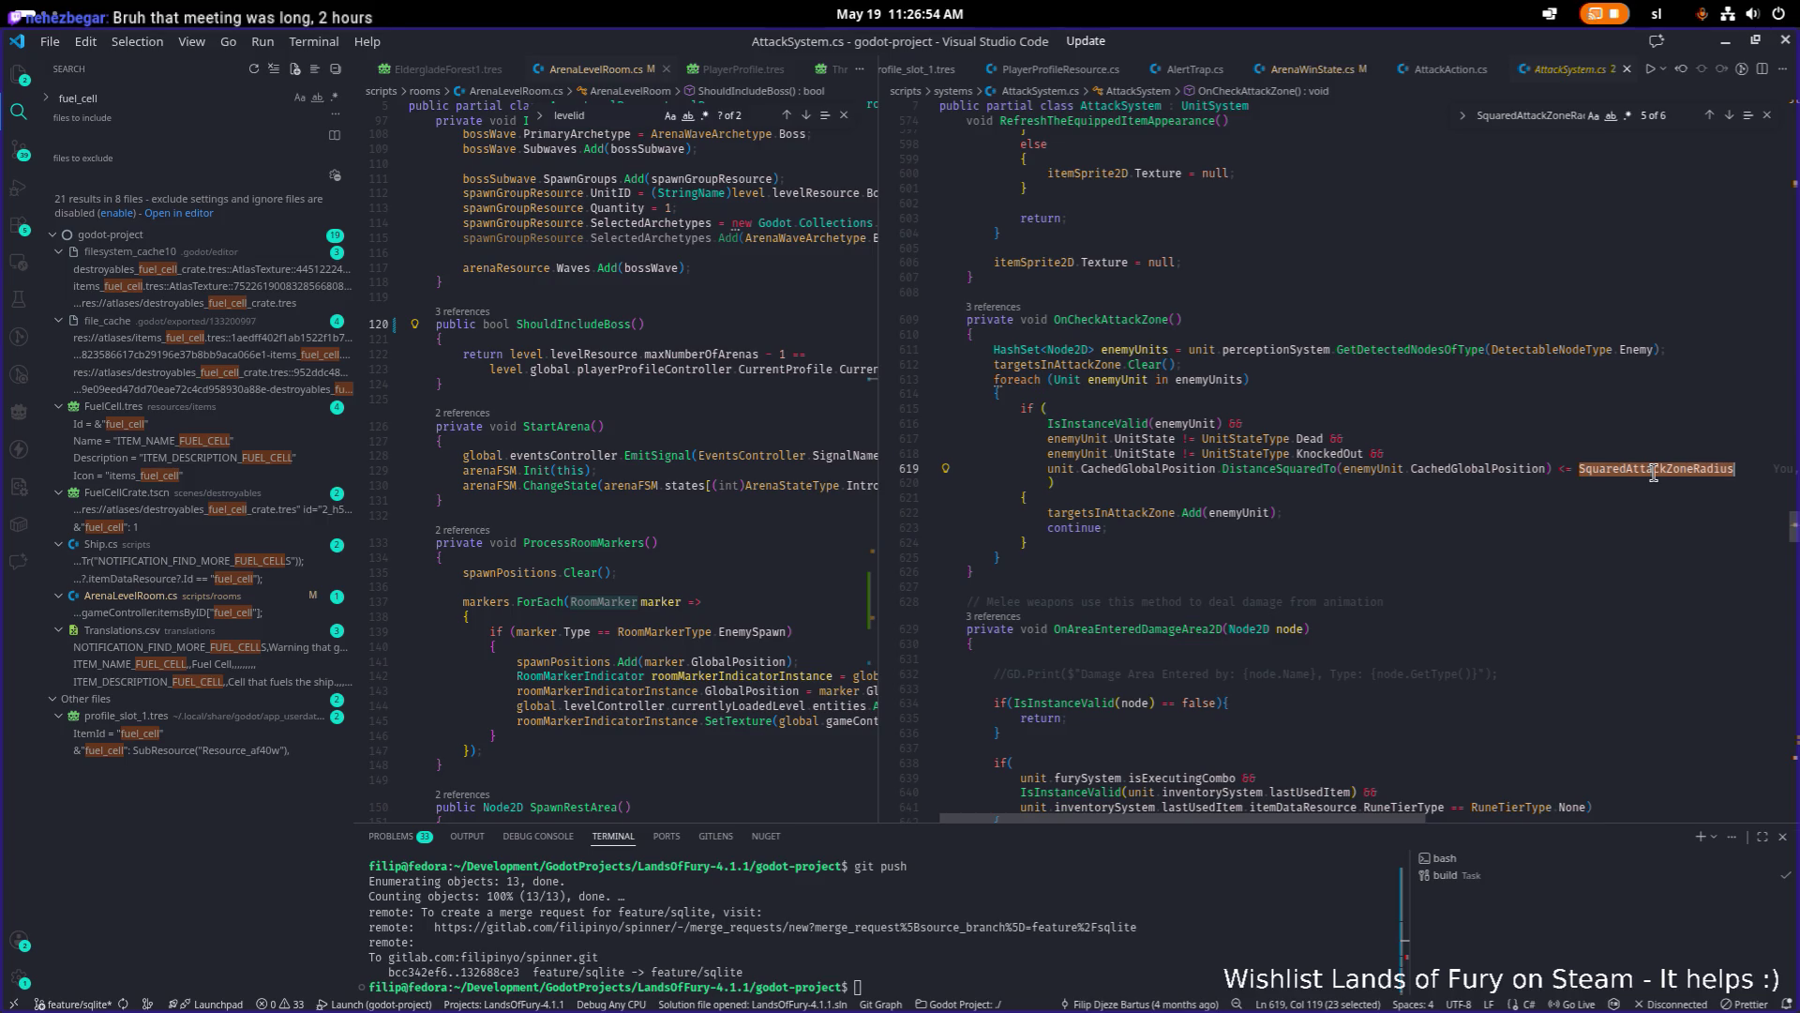
key(ctrl+f)
key(Return)
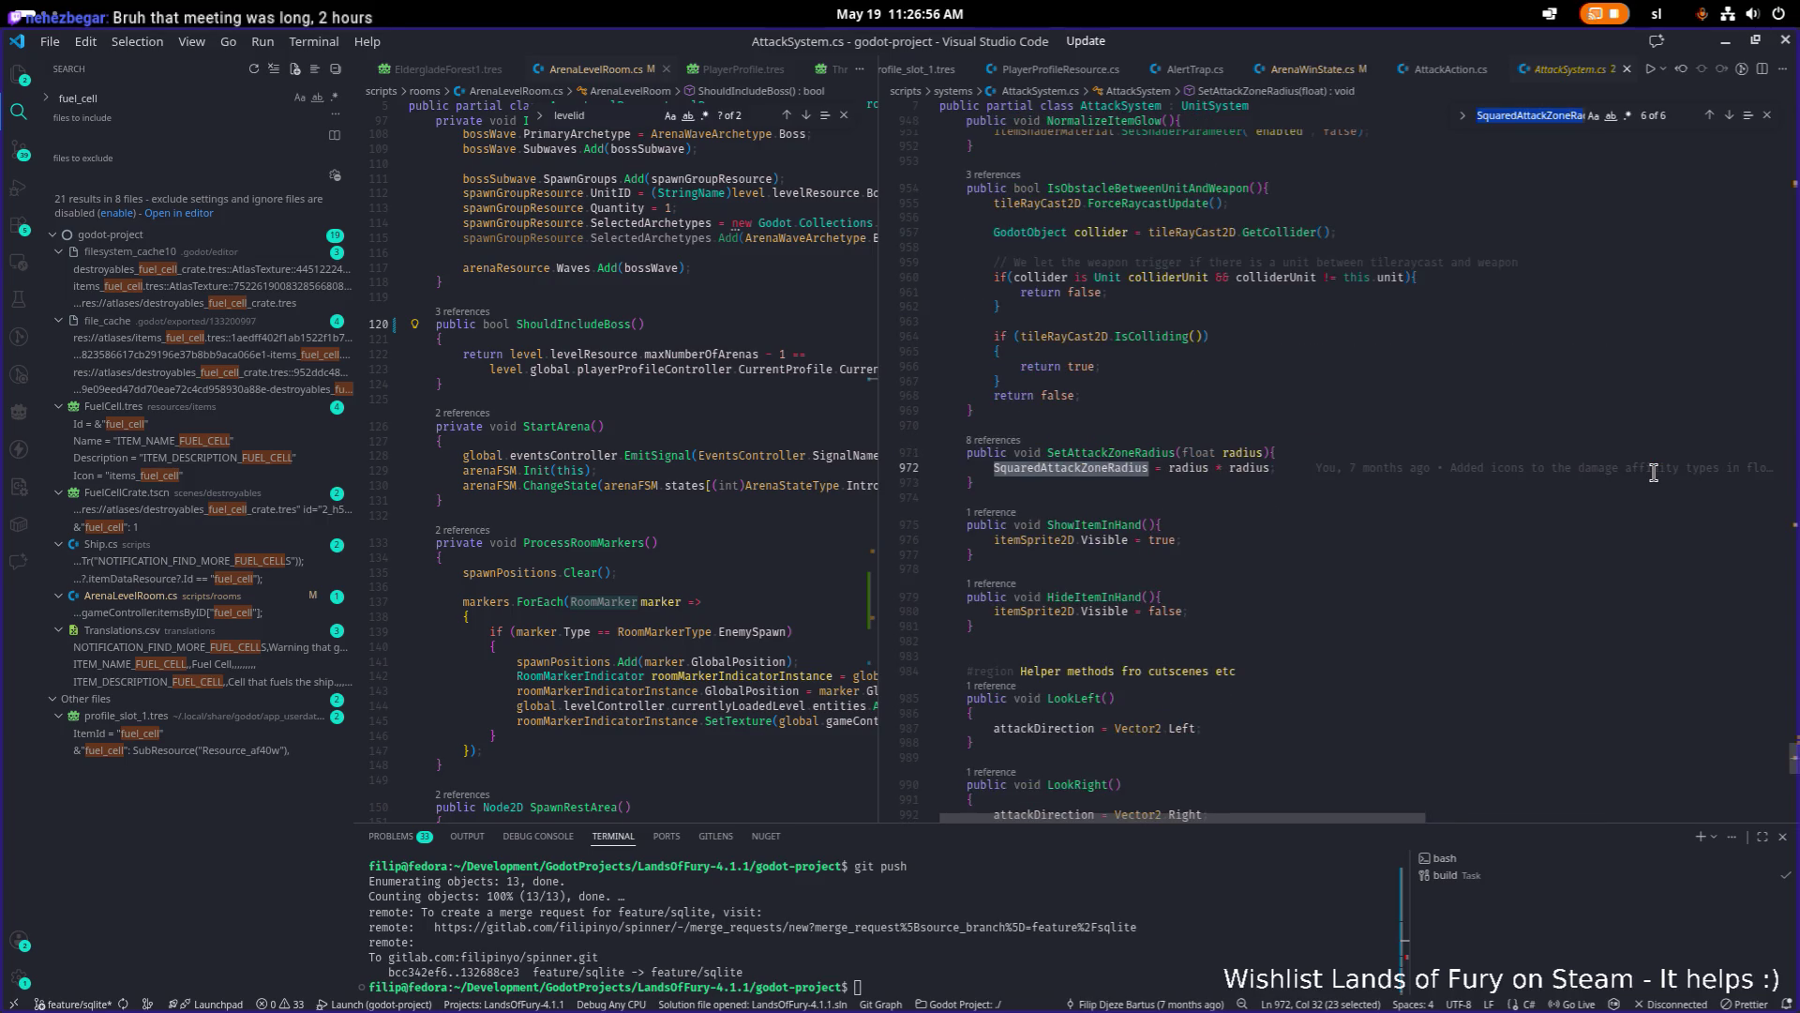
key(Return)
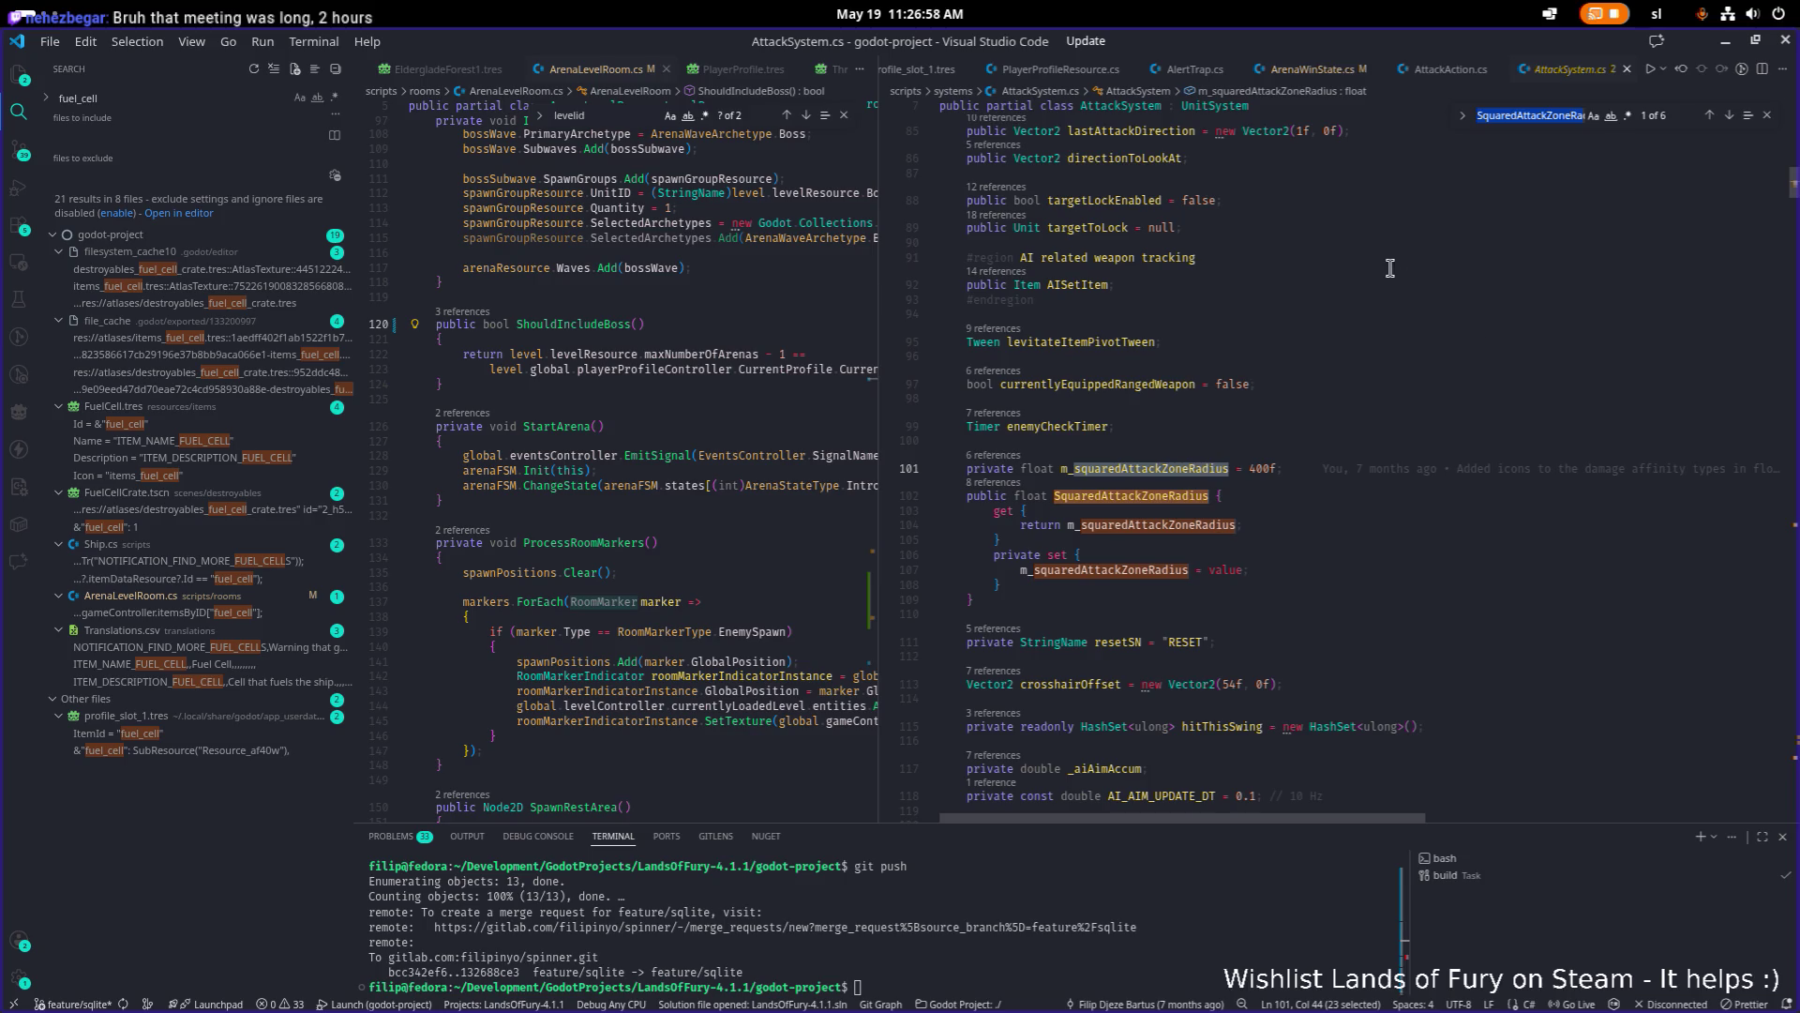
click(1725, 41)
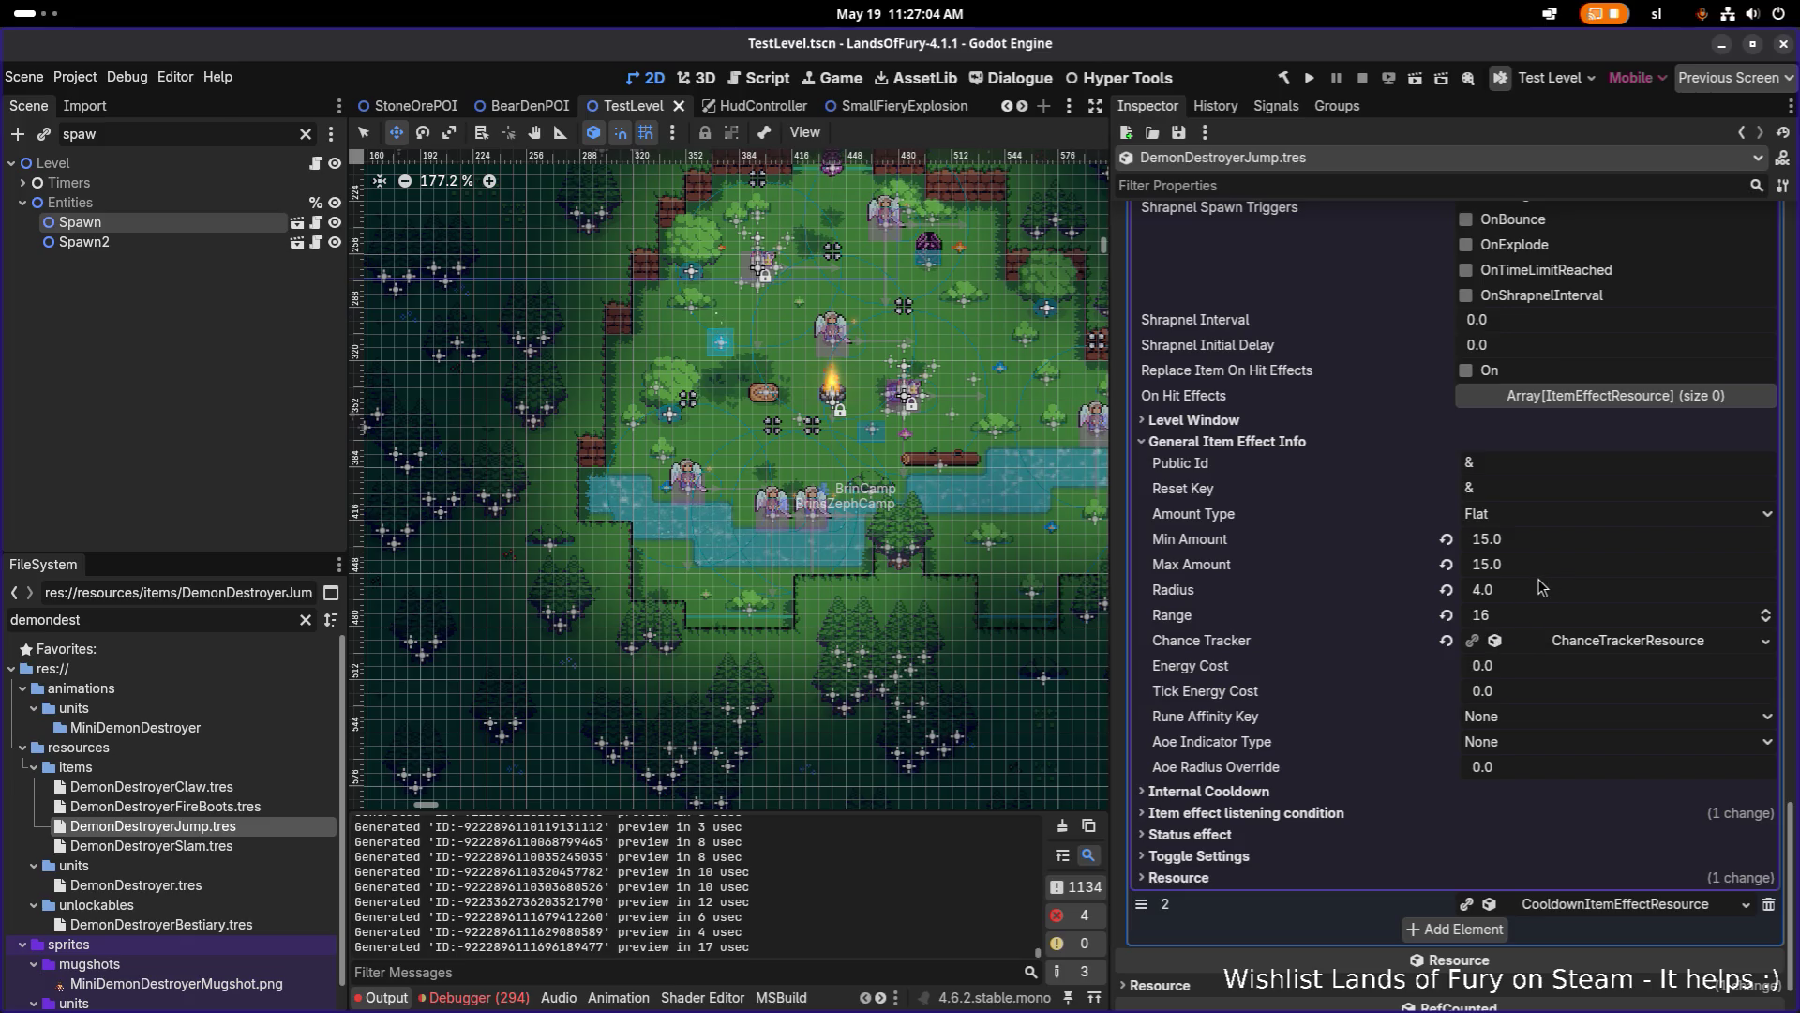
Set the jump effect Range to 48 and projectile Max Range to 96, save, and run the project.
click(1547, 617)
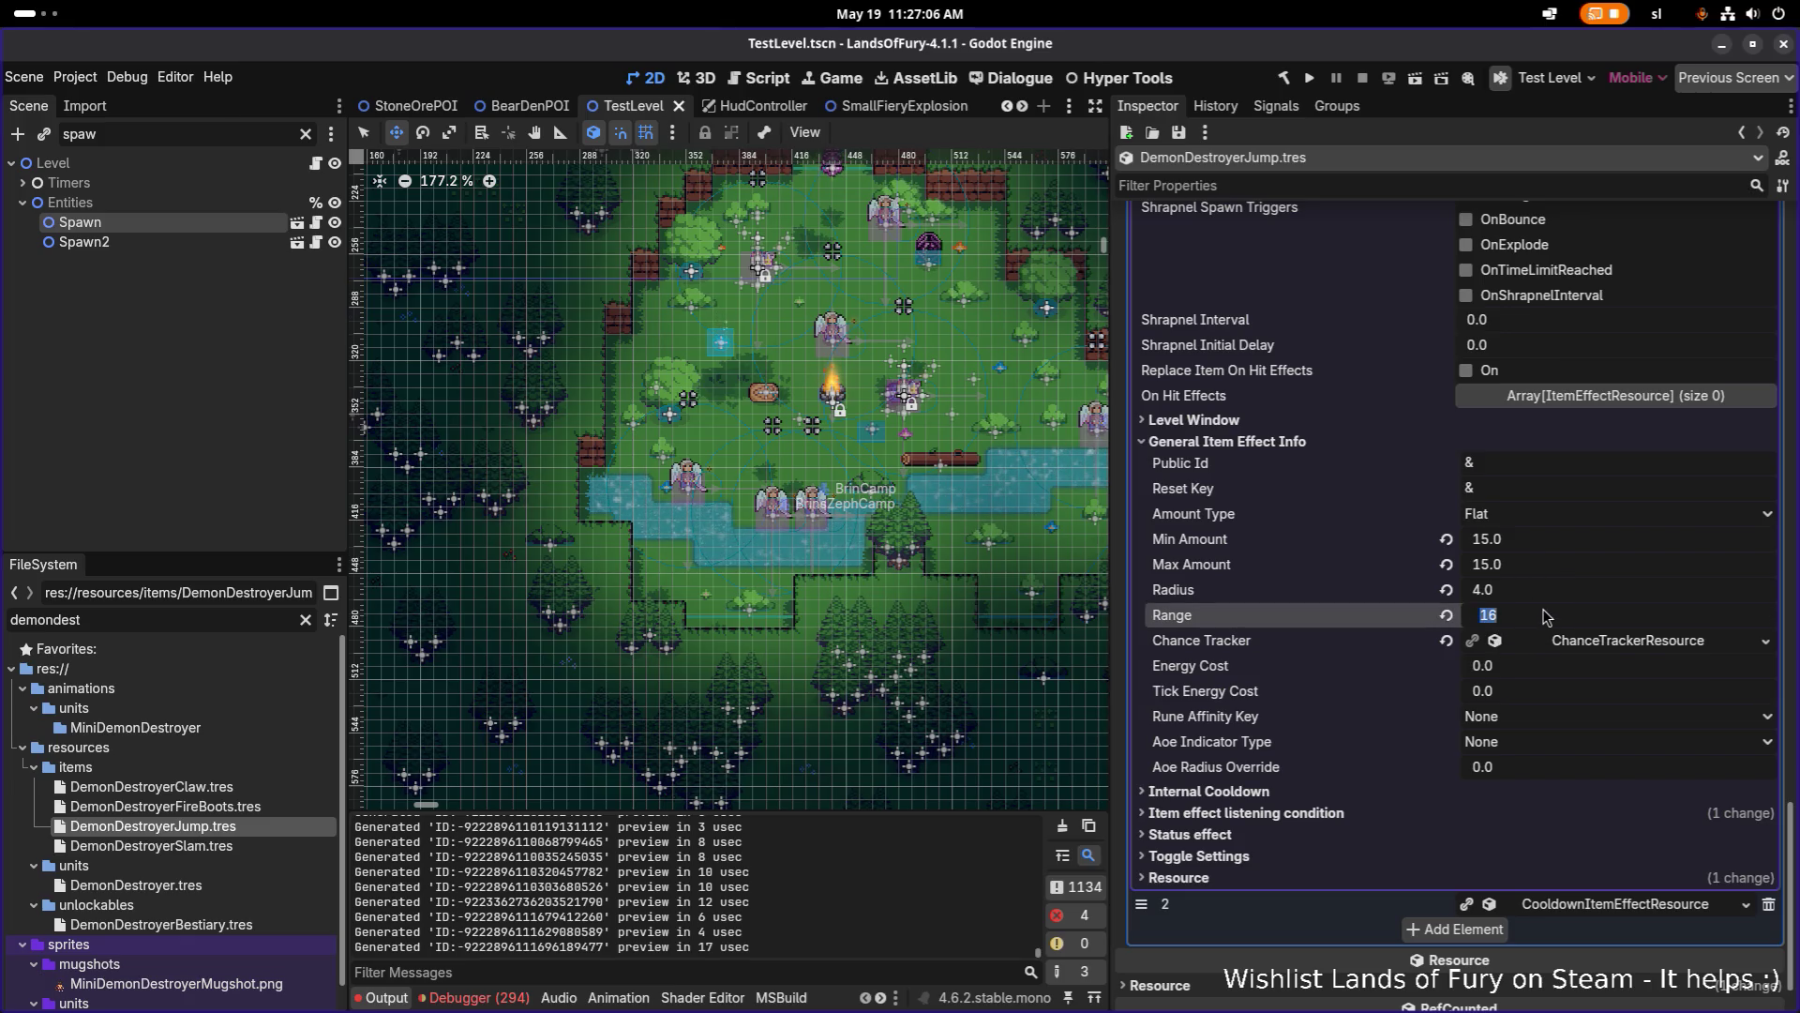
text(48)
key(Return)
scroll(1547, 617, up, 15)
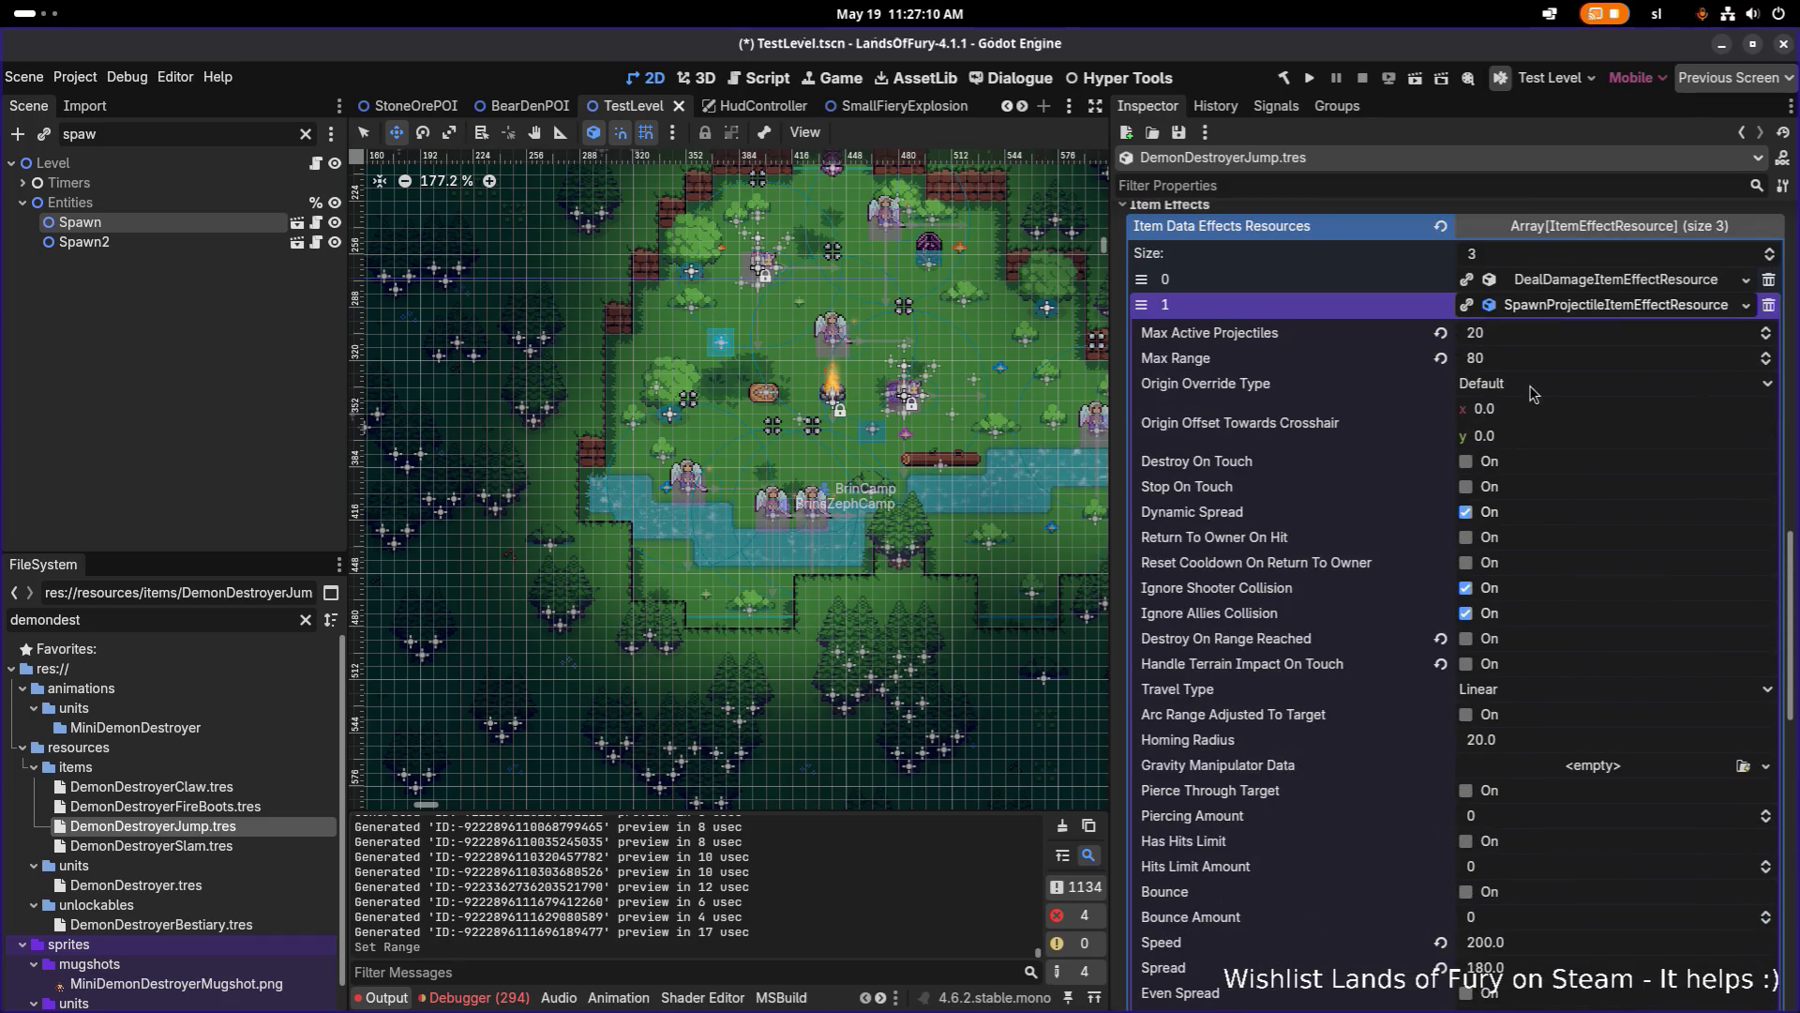
click(1546, 365)
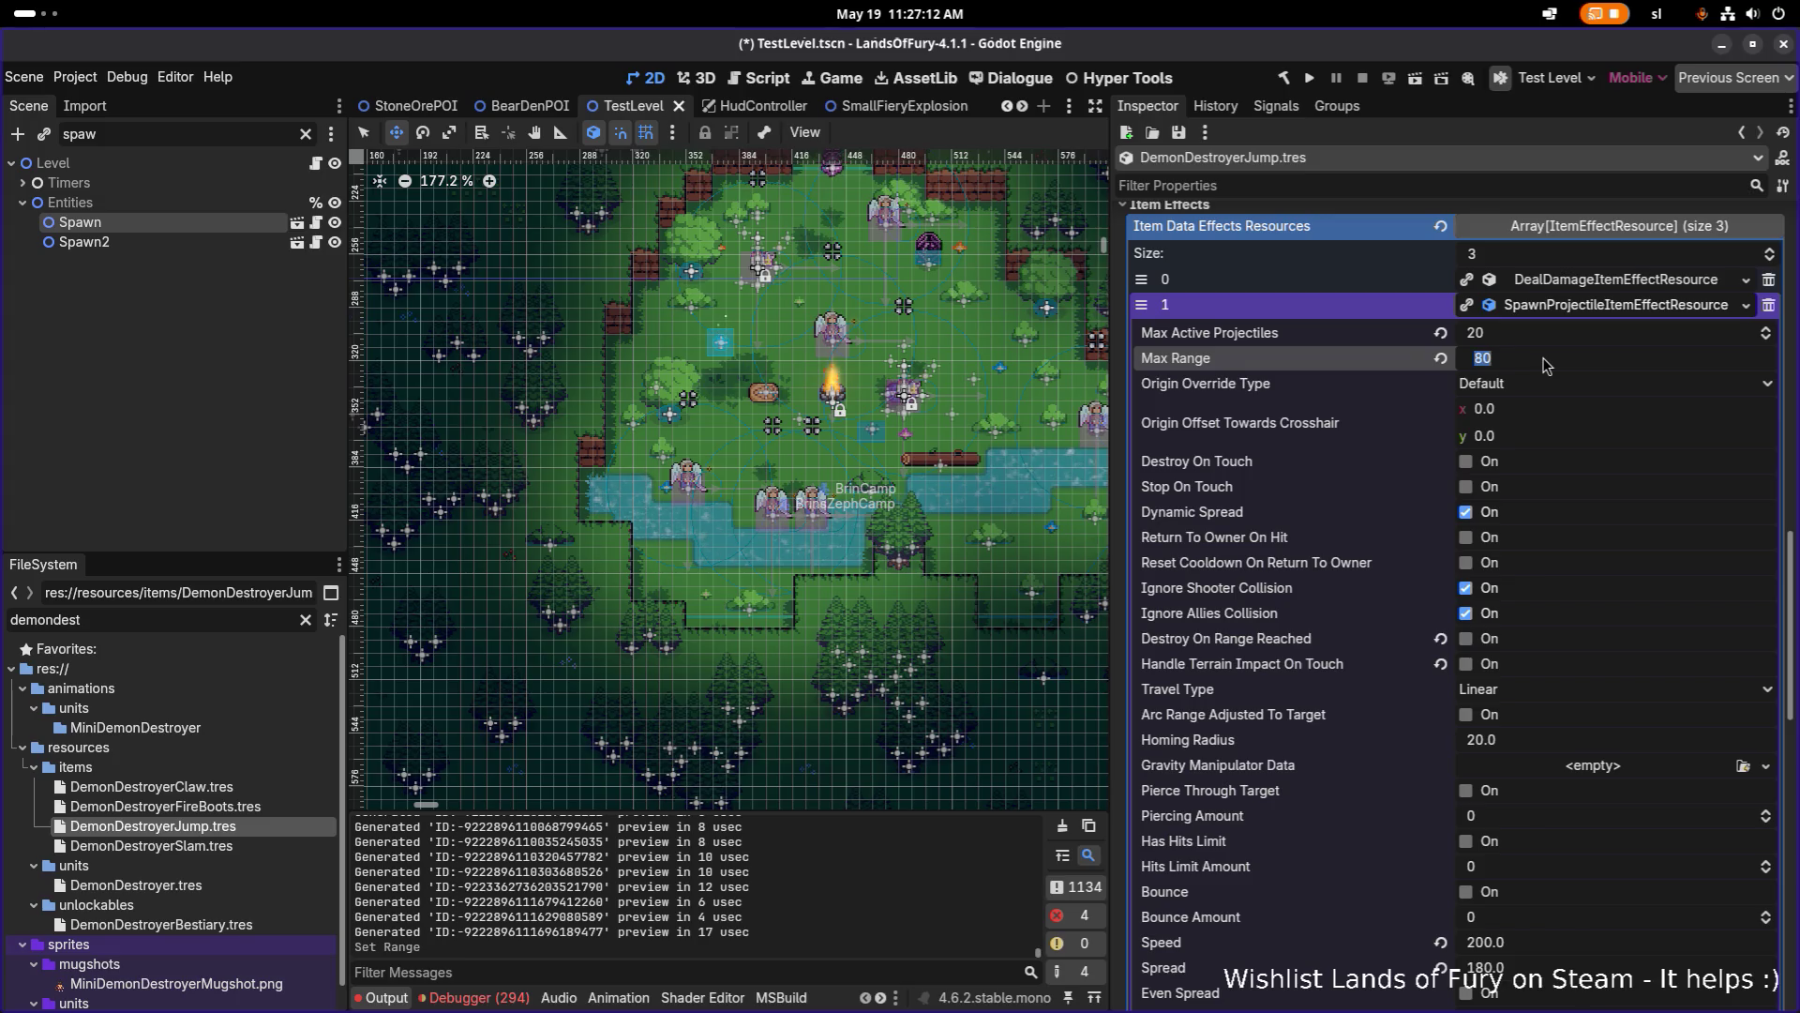
text(96)
key(Return)
key(ctrl+s)
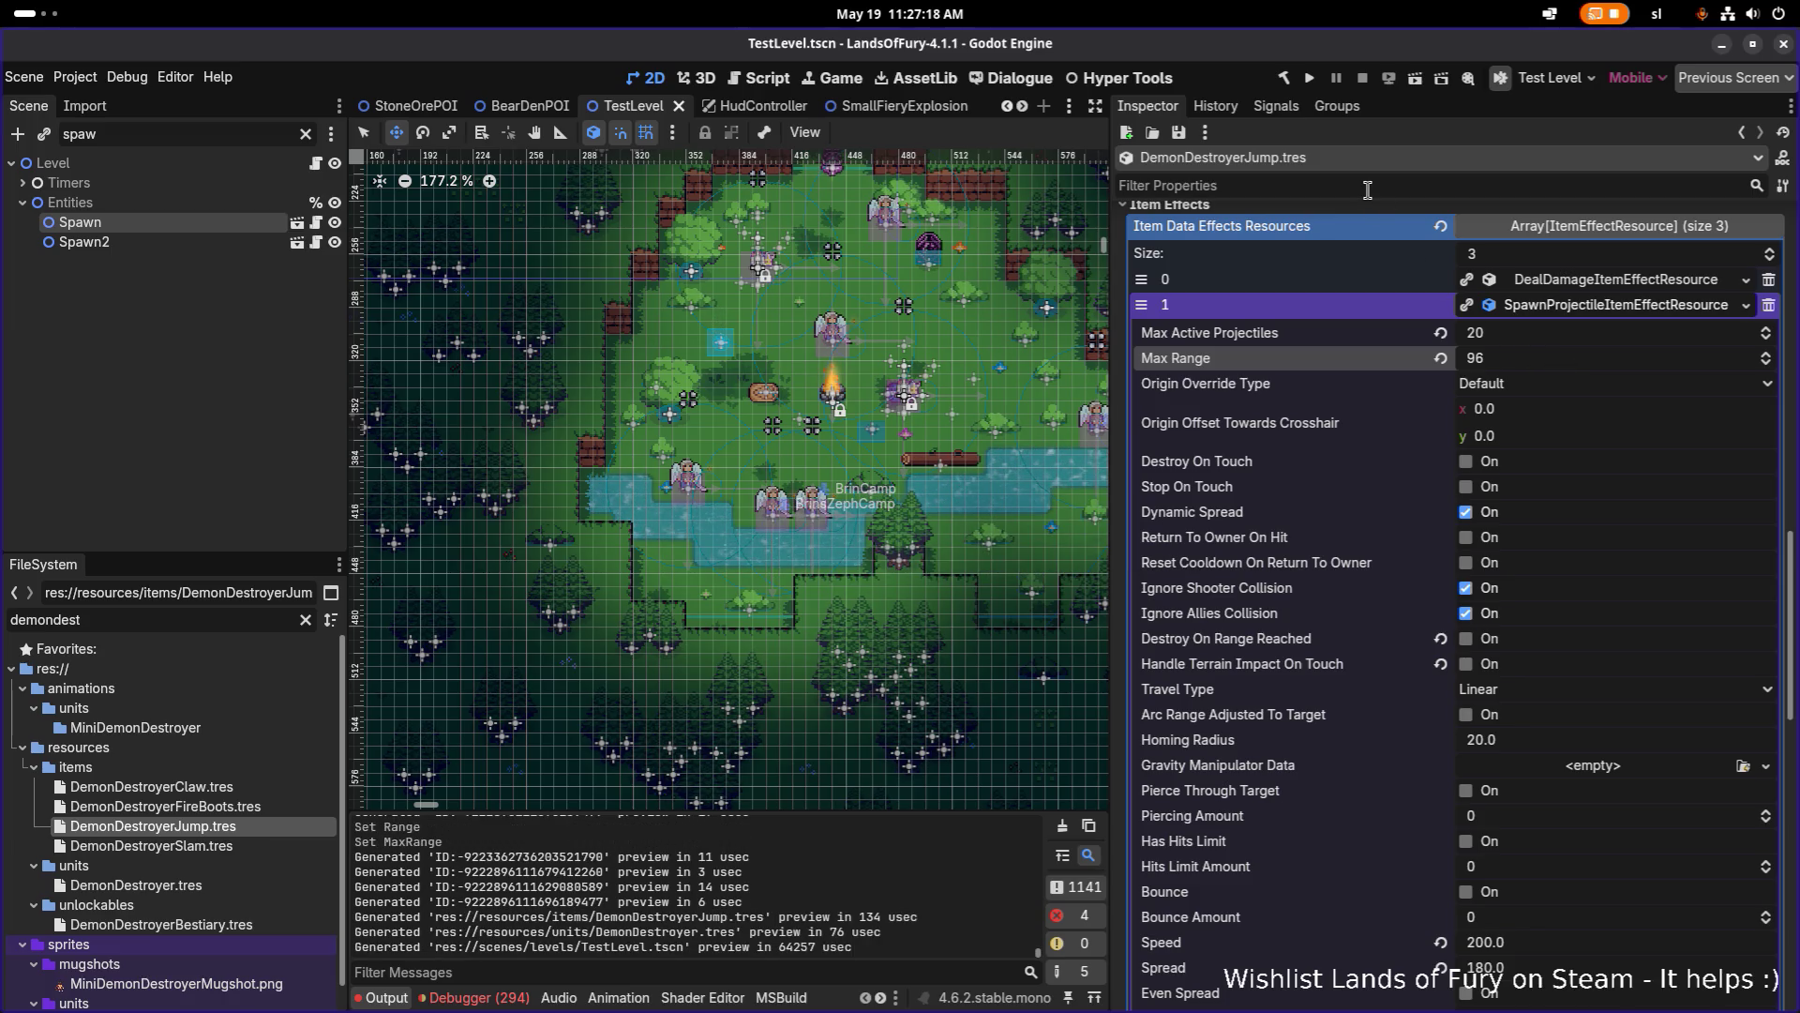
click(1309, 79)
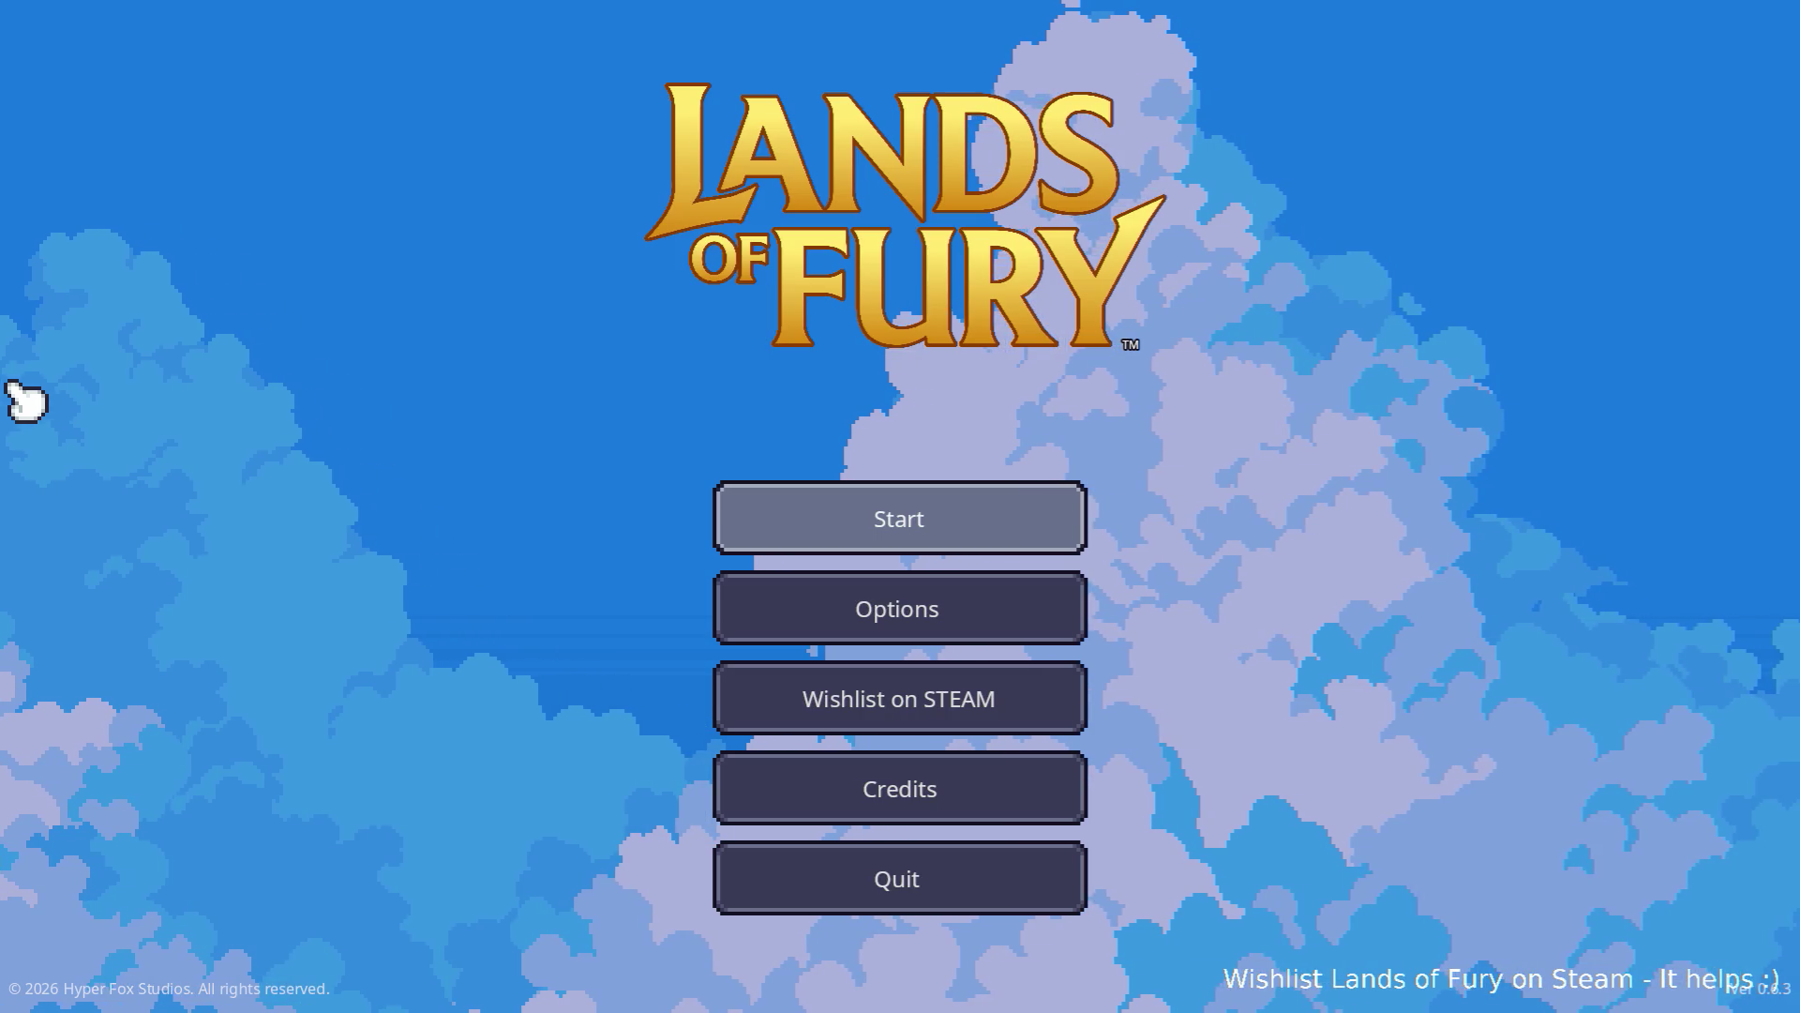
Start a game and move the demon toward the enemies.
key(Return)
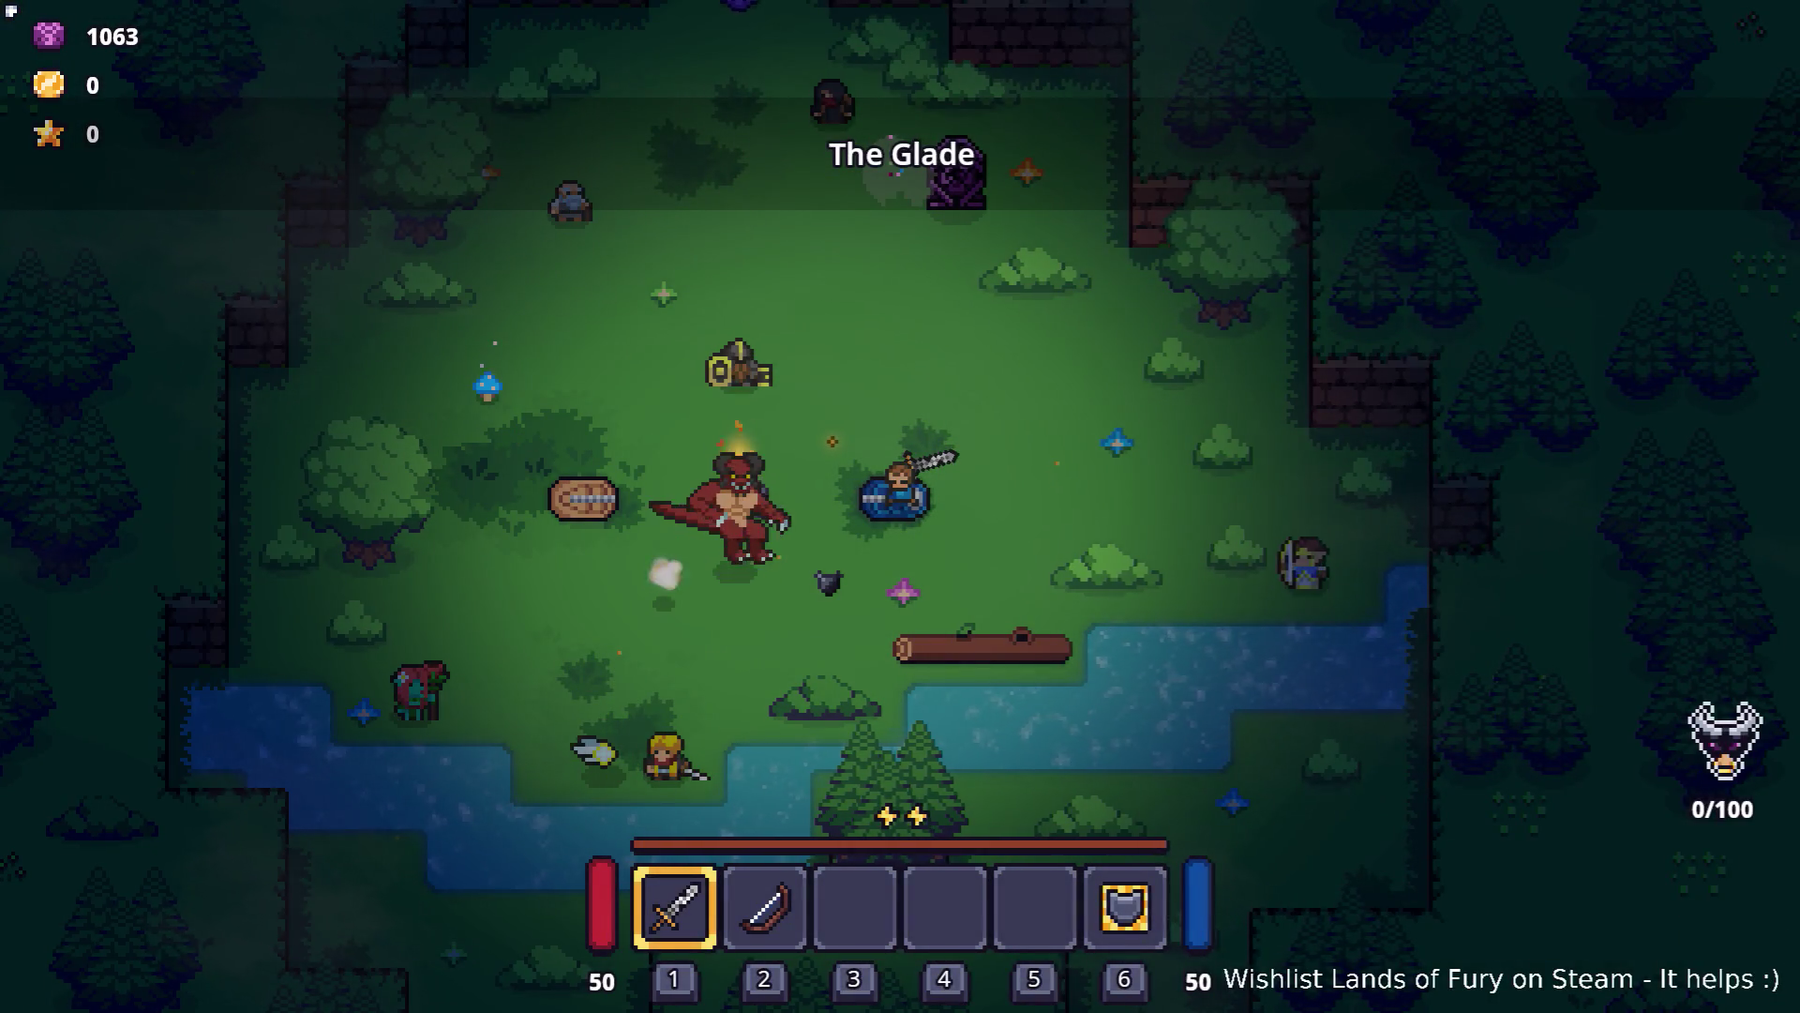
key(d)
key(w)
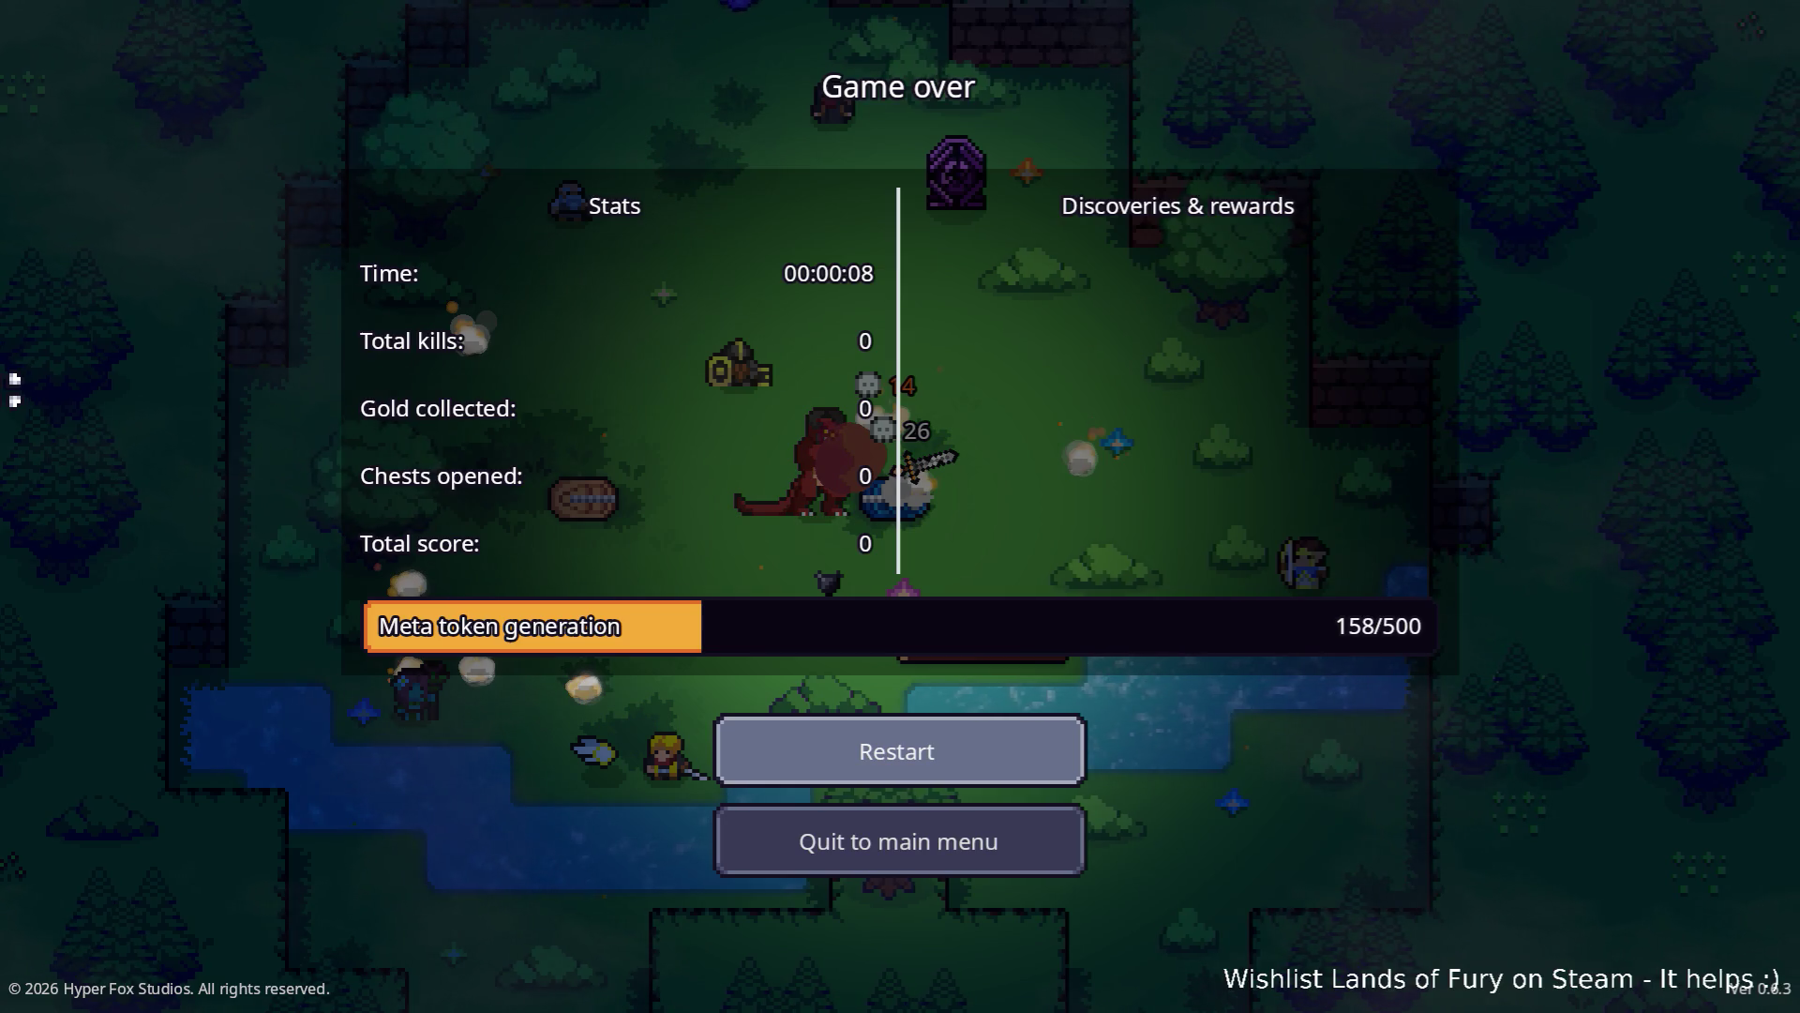
Restart after game over, attack the demon boss, then quit the game back to the editor.
click(846, 722)
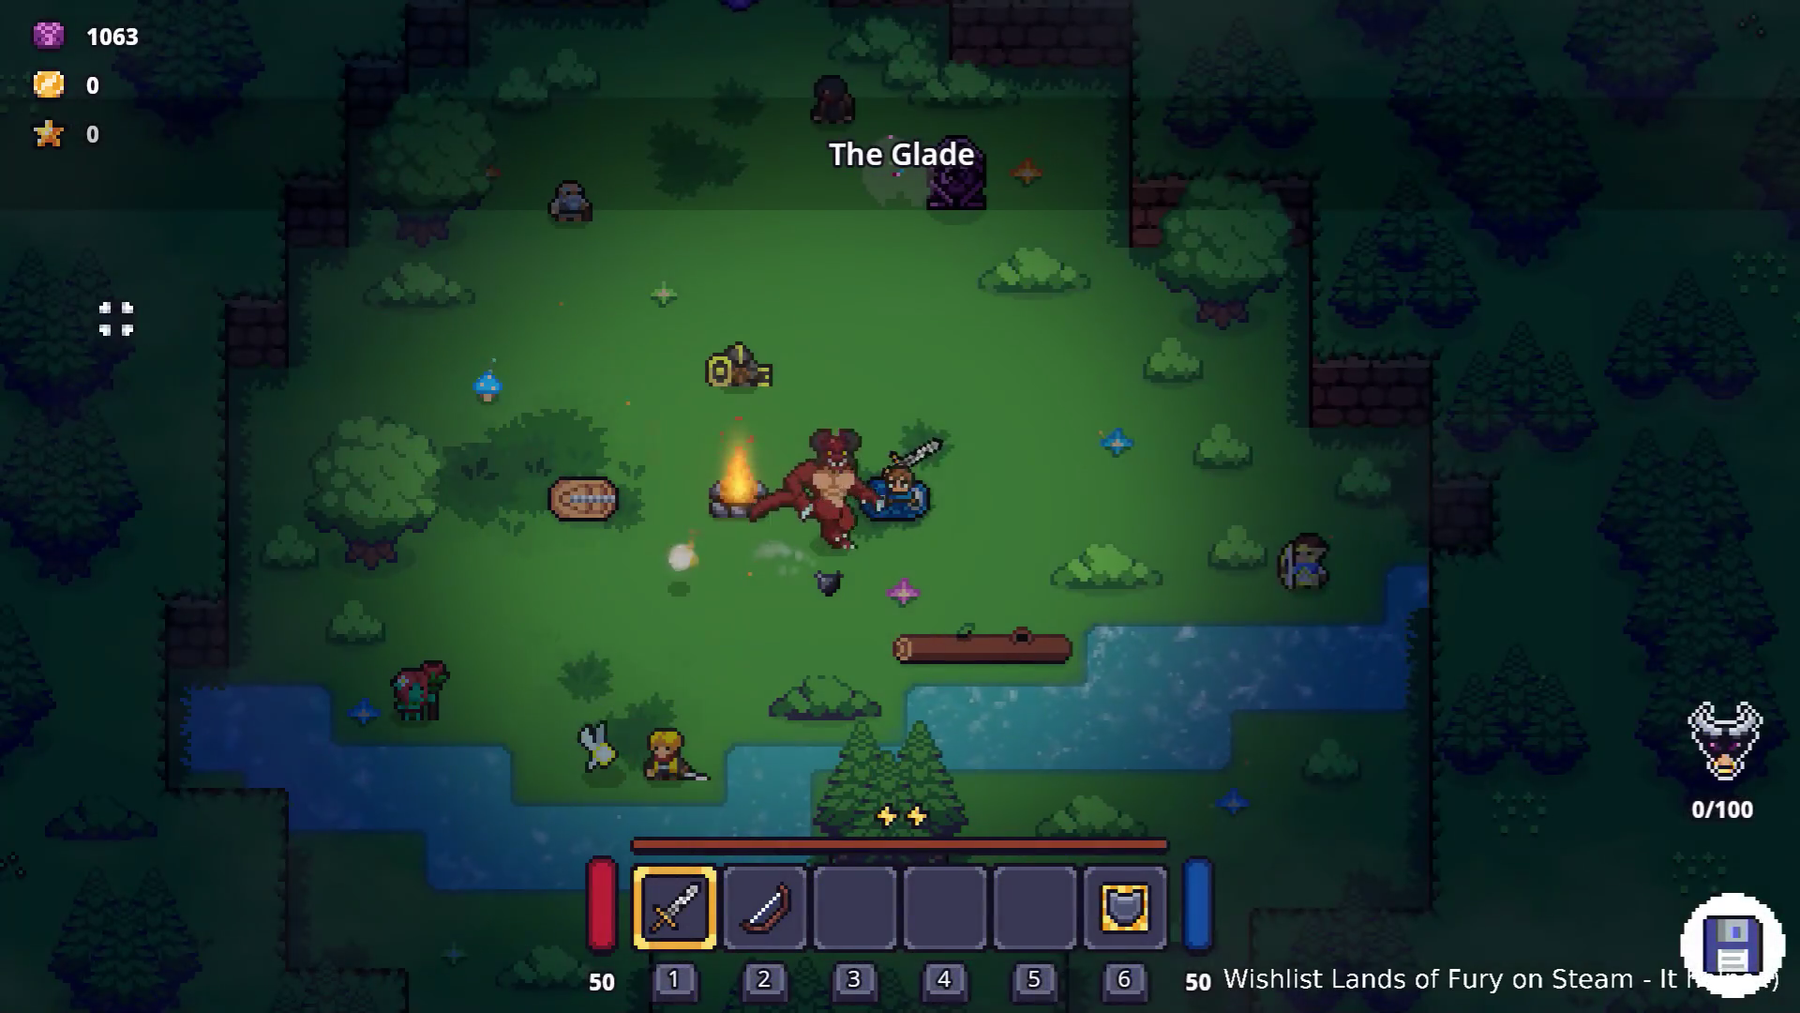
key(d)
click(550, 498)
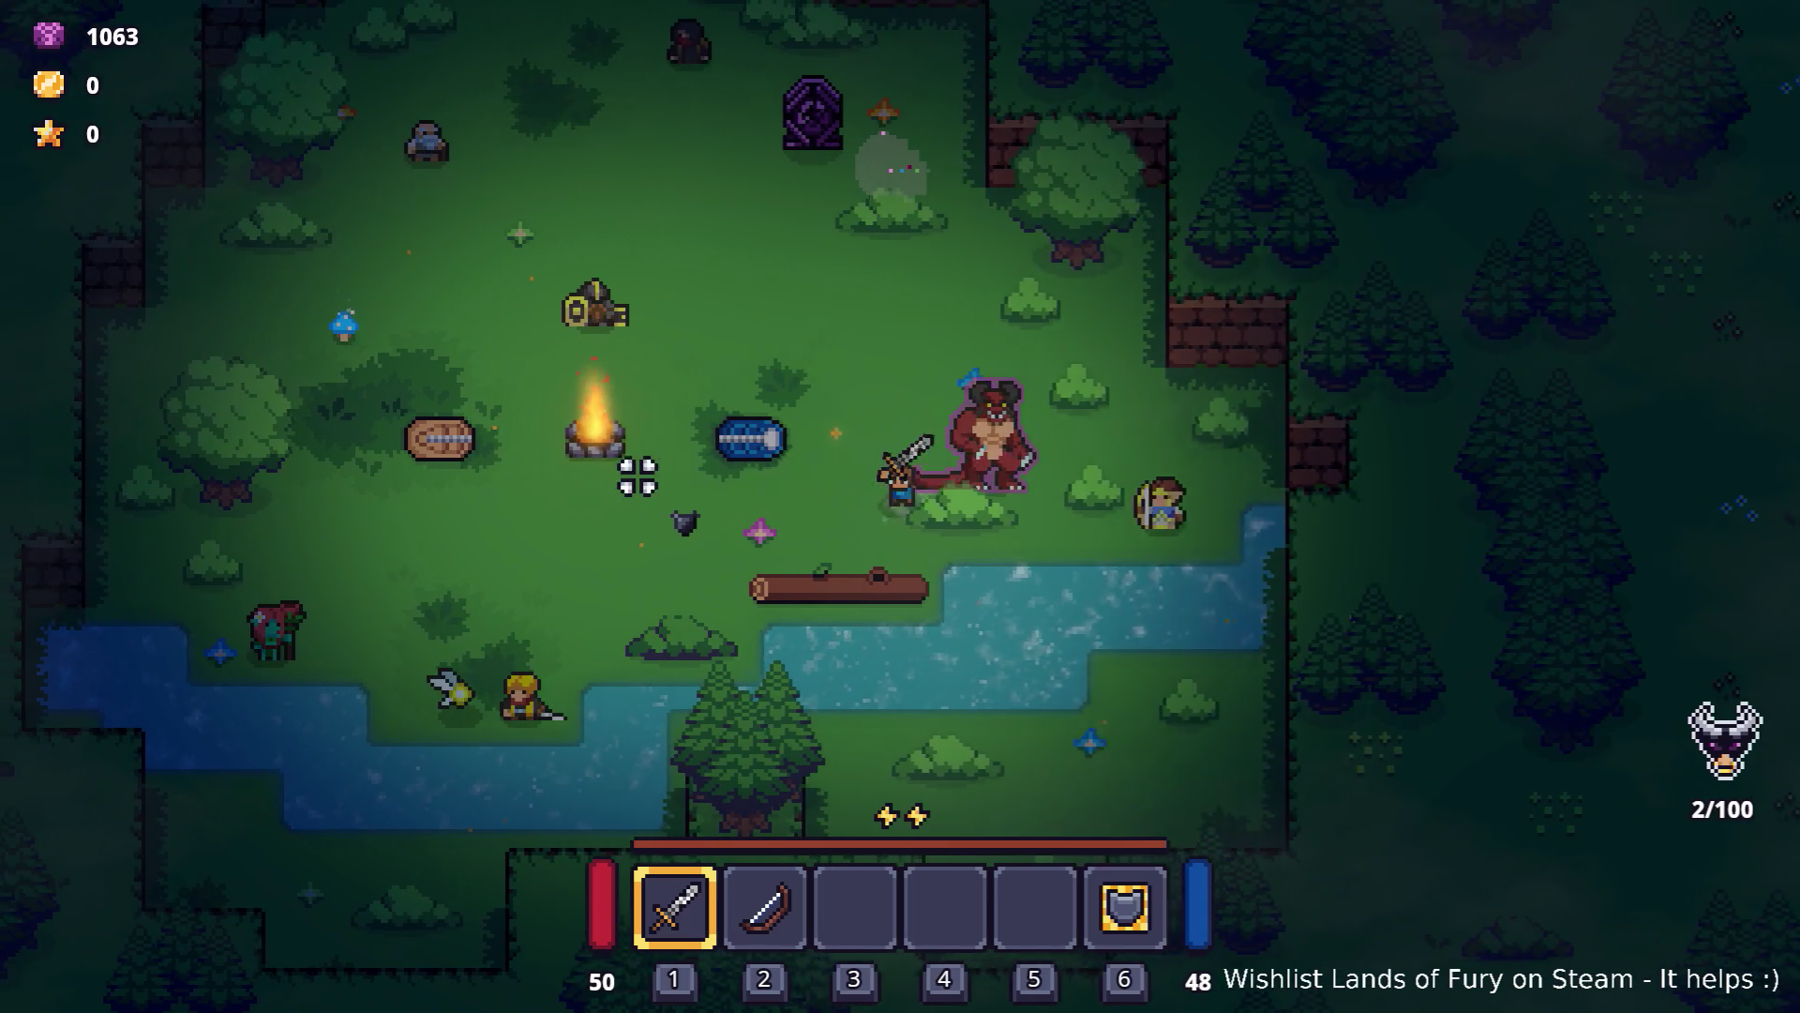
key(a)
click(1076, 522)
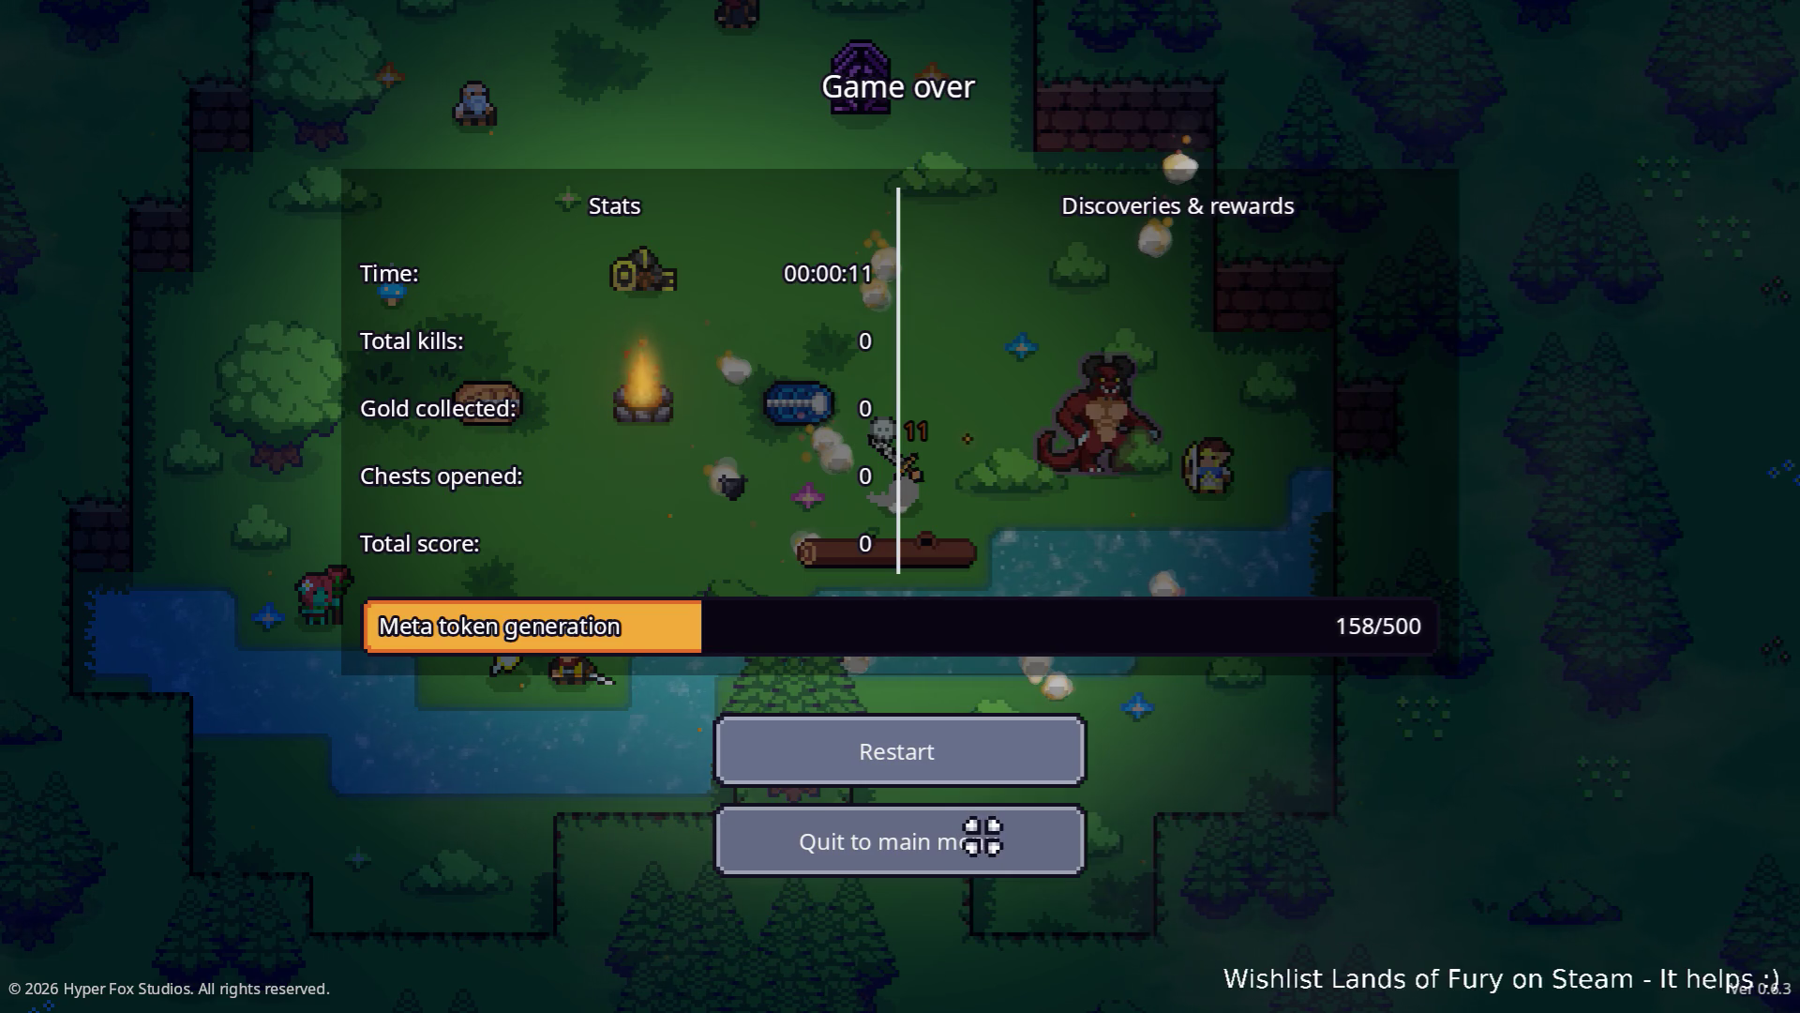
click(978, 842)
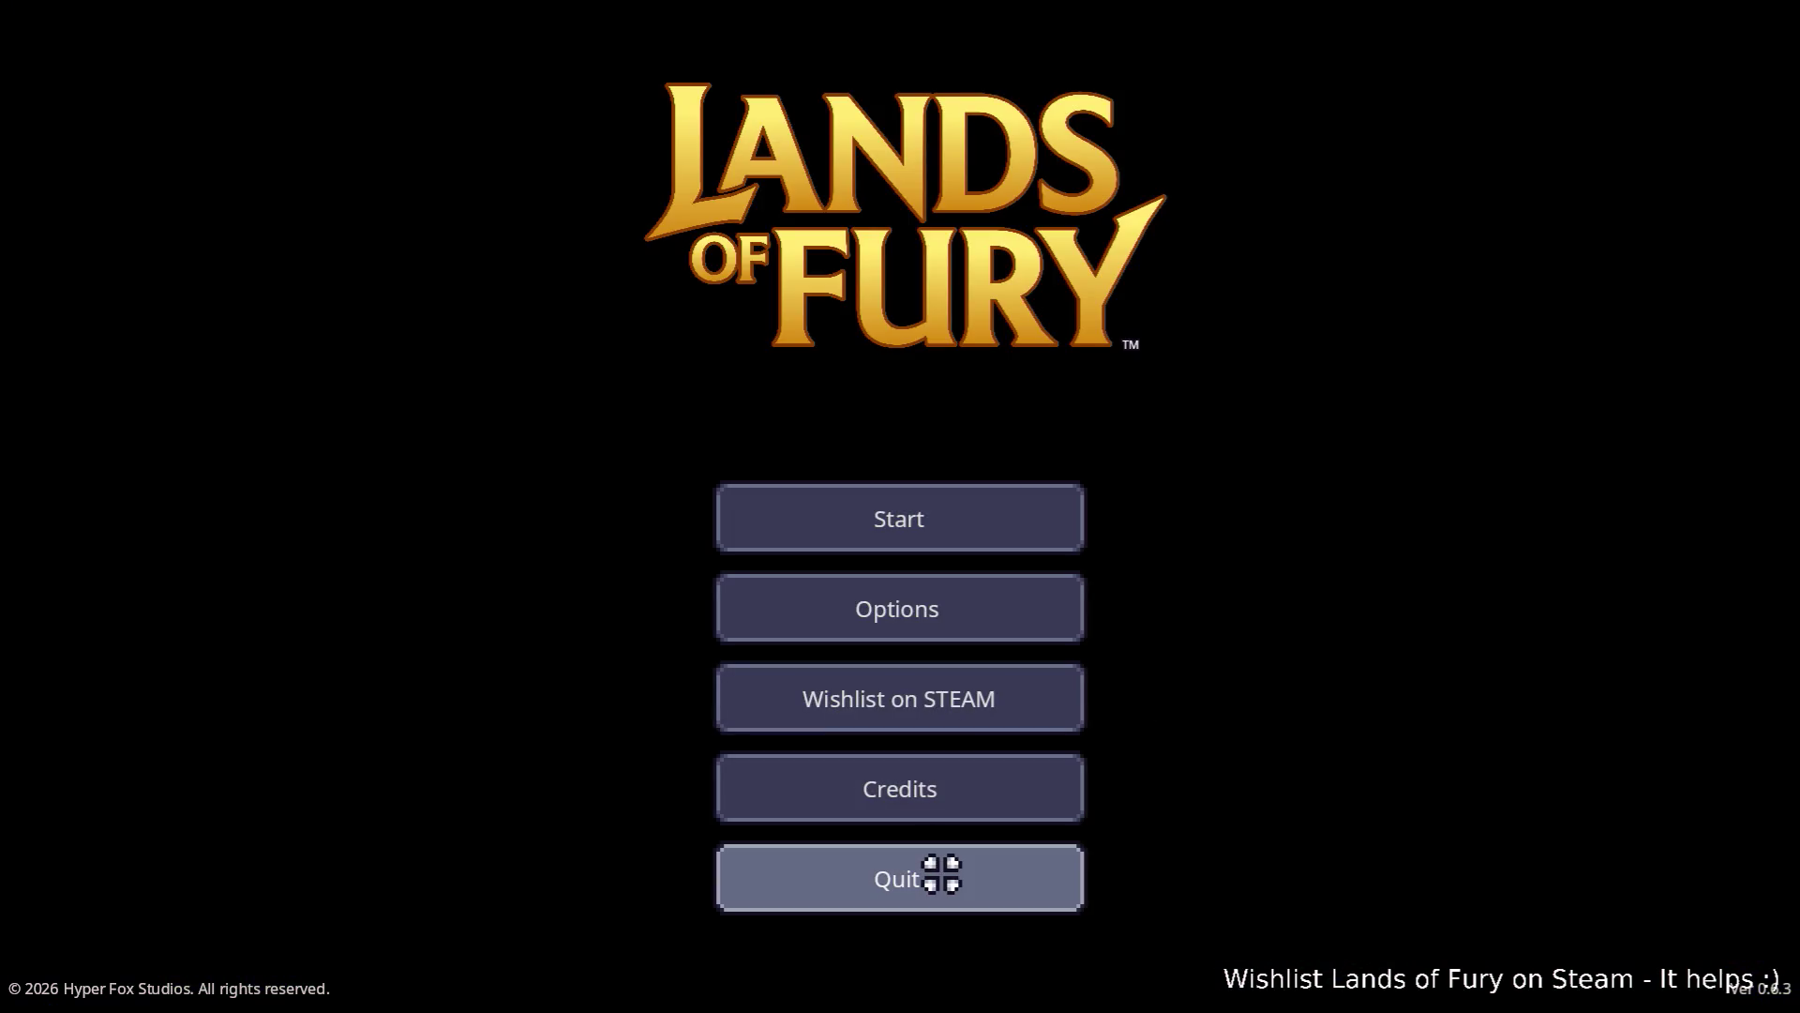
click(940, 869)
Change the Giant Jump Cue Wait Time in DemonDestroyer.tres from 1.25 to 0.15 and save.
scroll(1187, 600, down, 5)
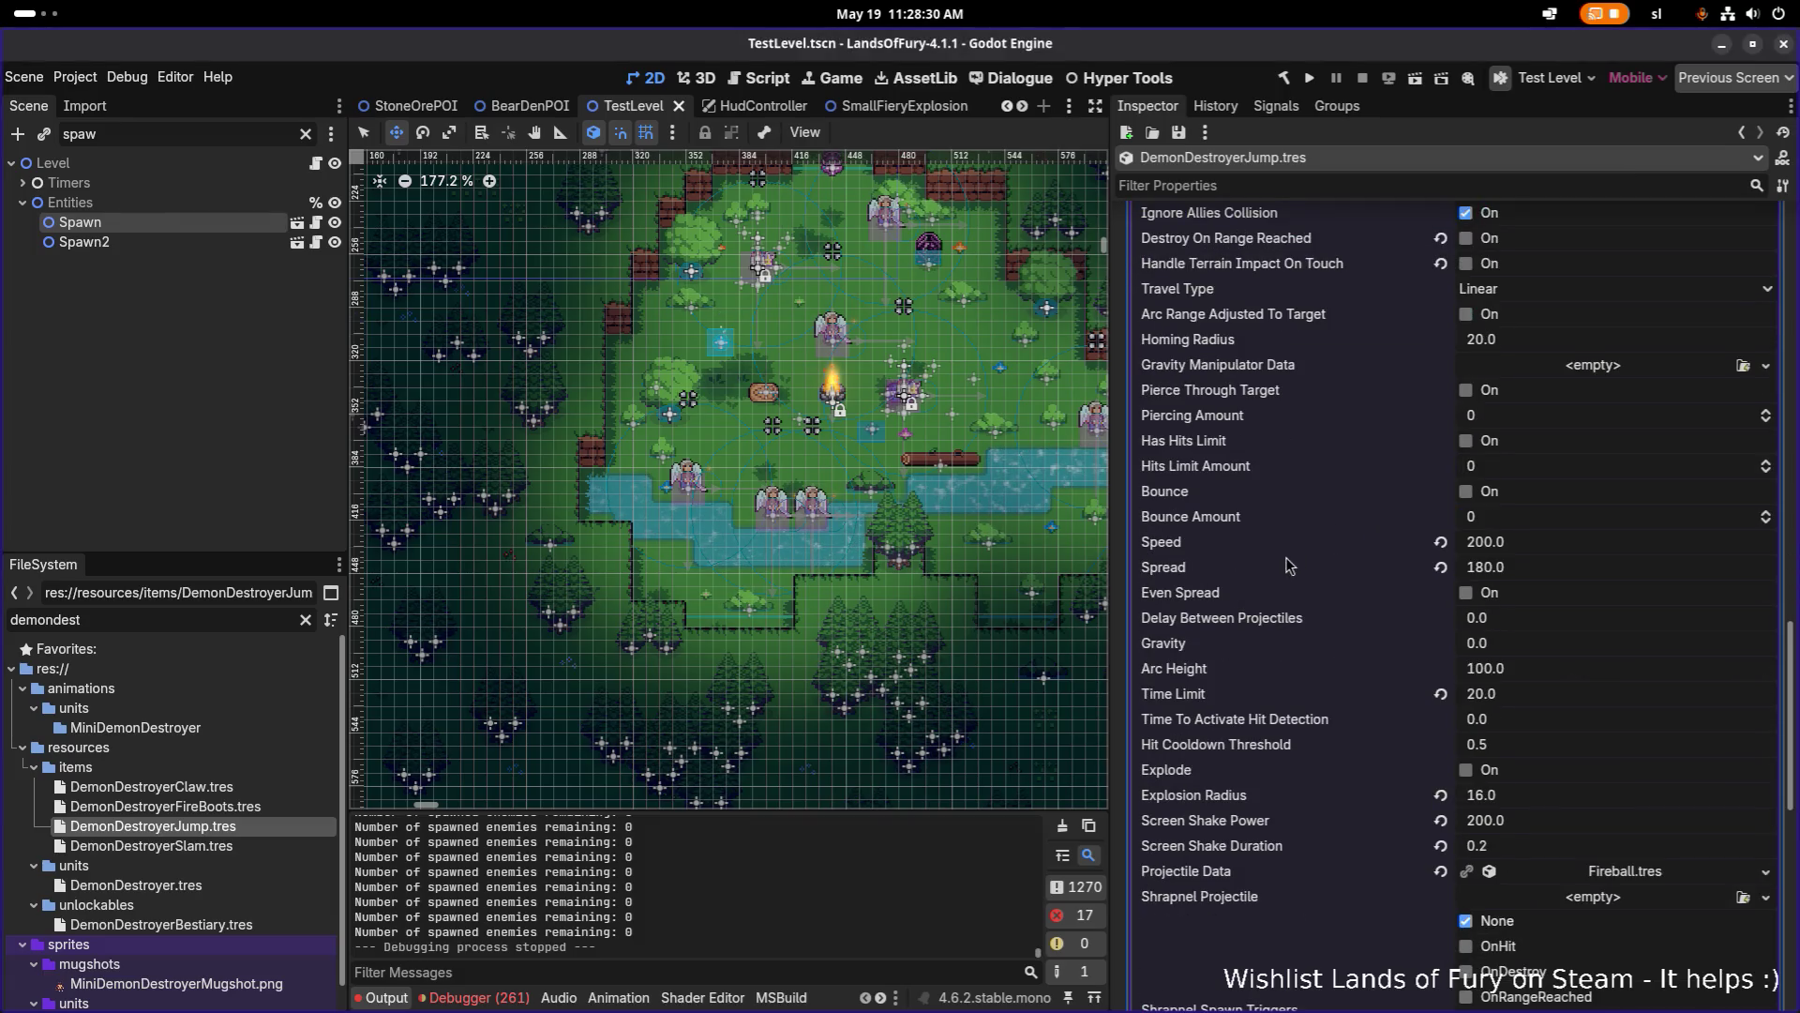
scroll(1286, 560, down, 1)
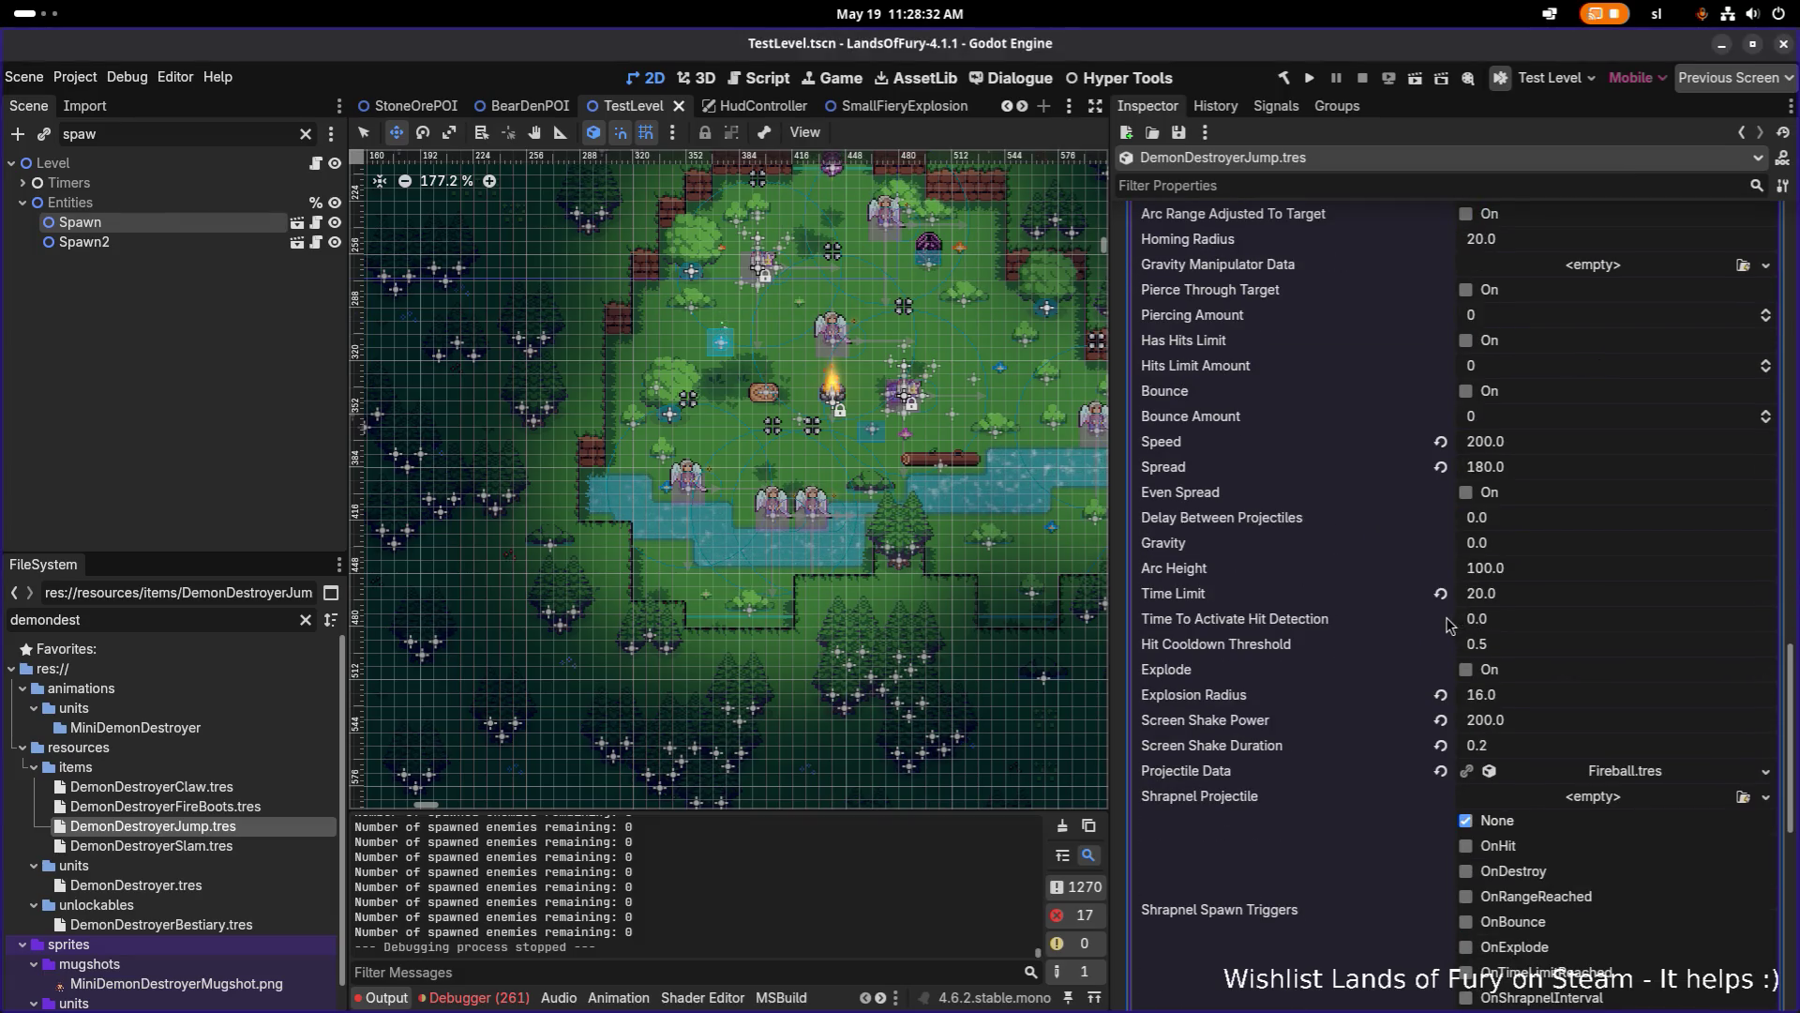
scroll(1426, 614, up, 4)
scroll(1369, 464, up, 2)
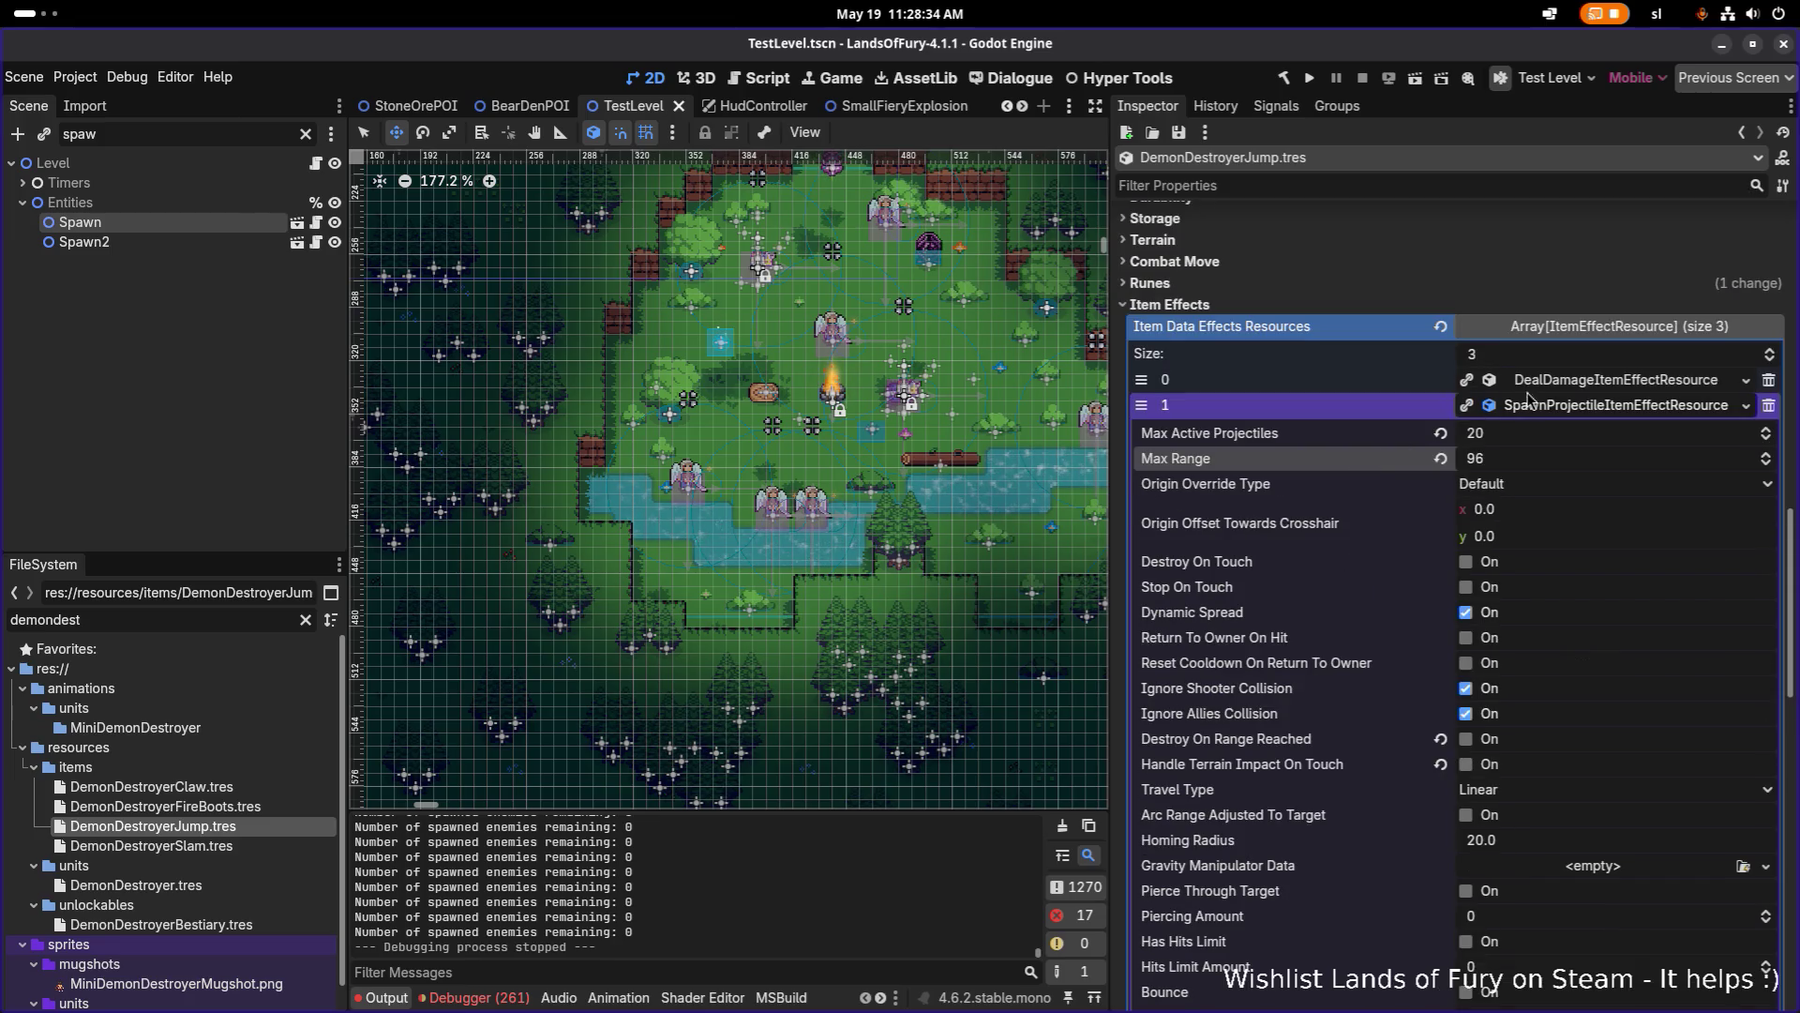
click(200, 885)
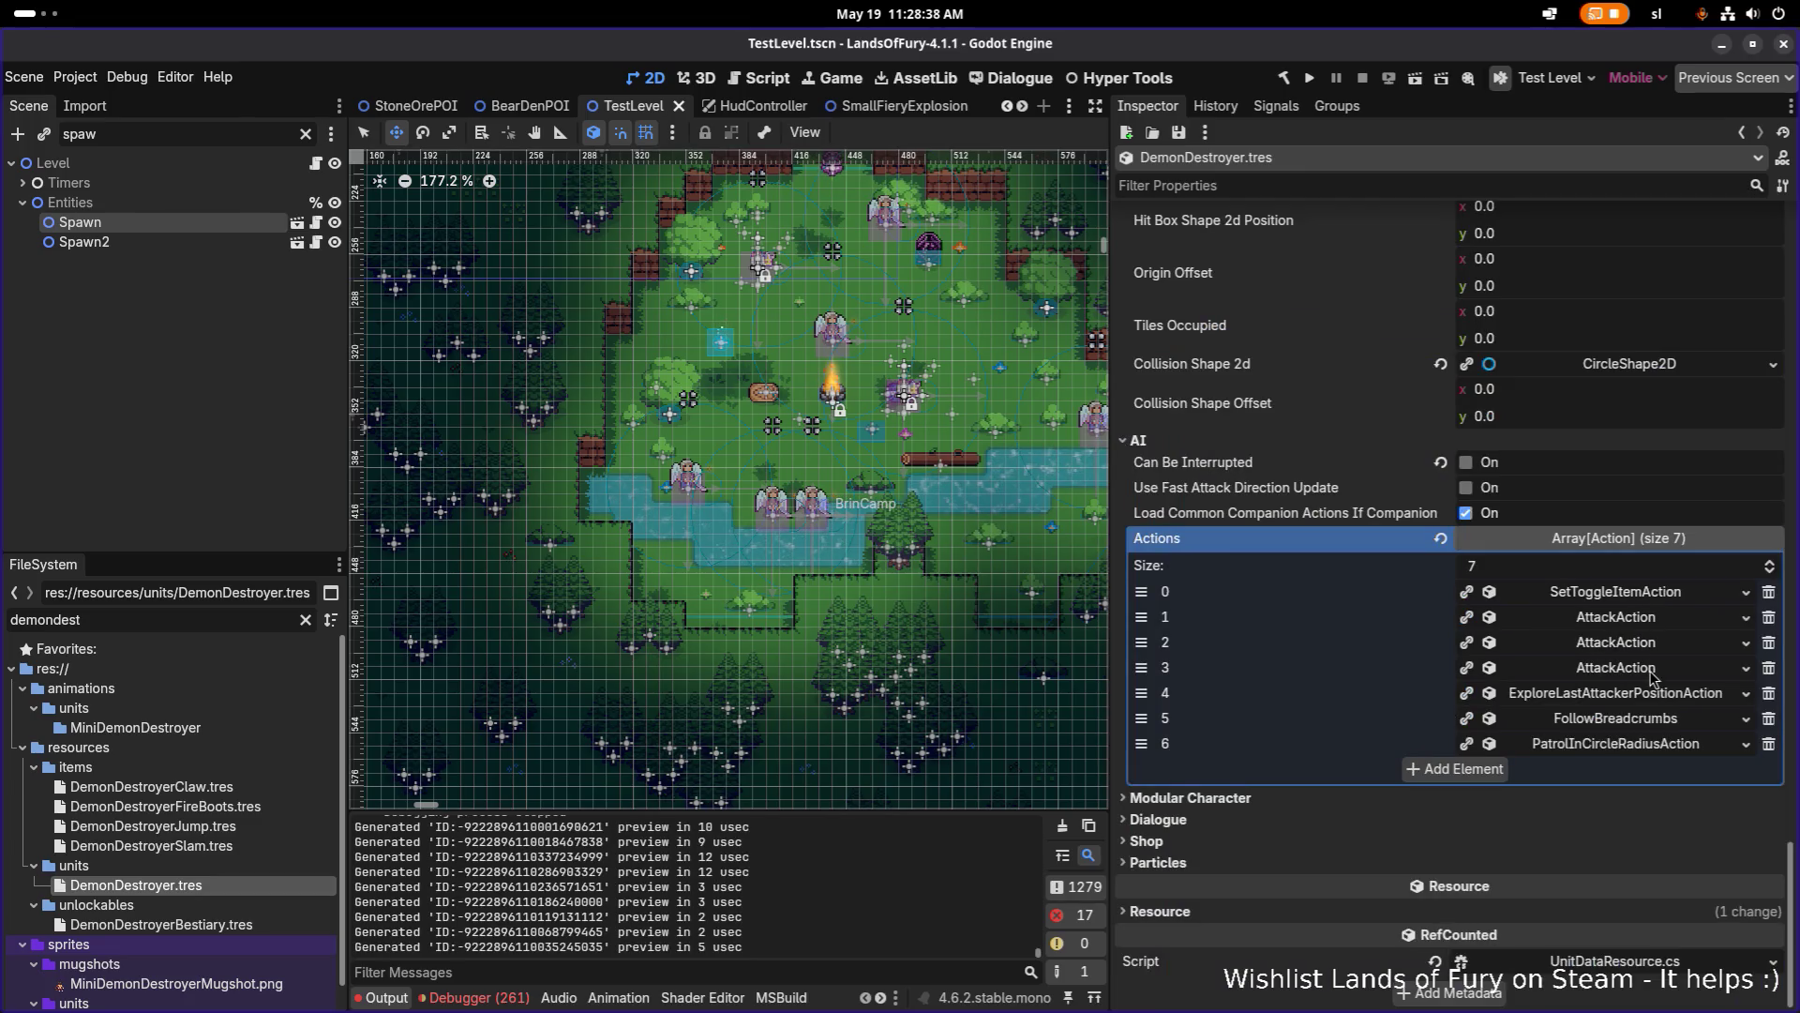
click(1655, 617)
scroll(1600, 666, down, 3)
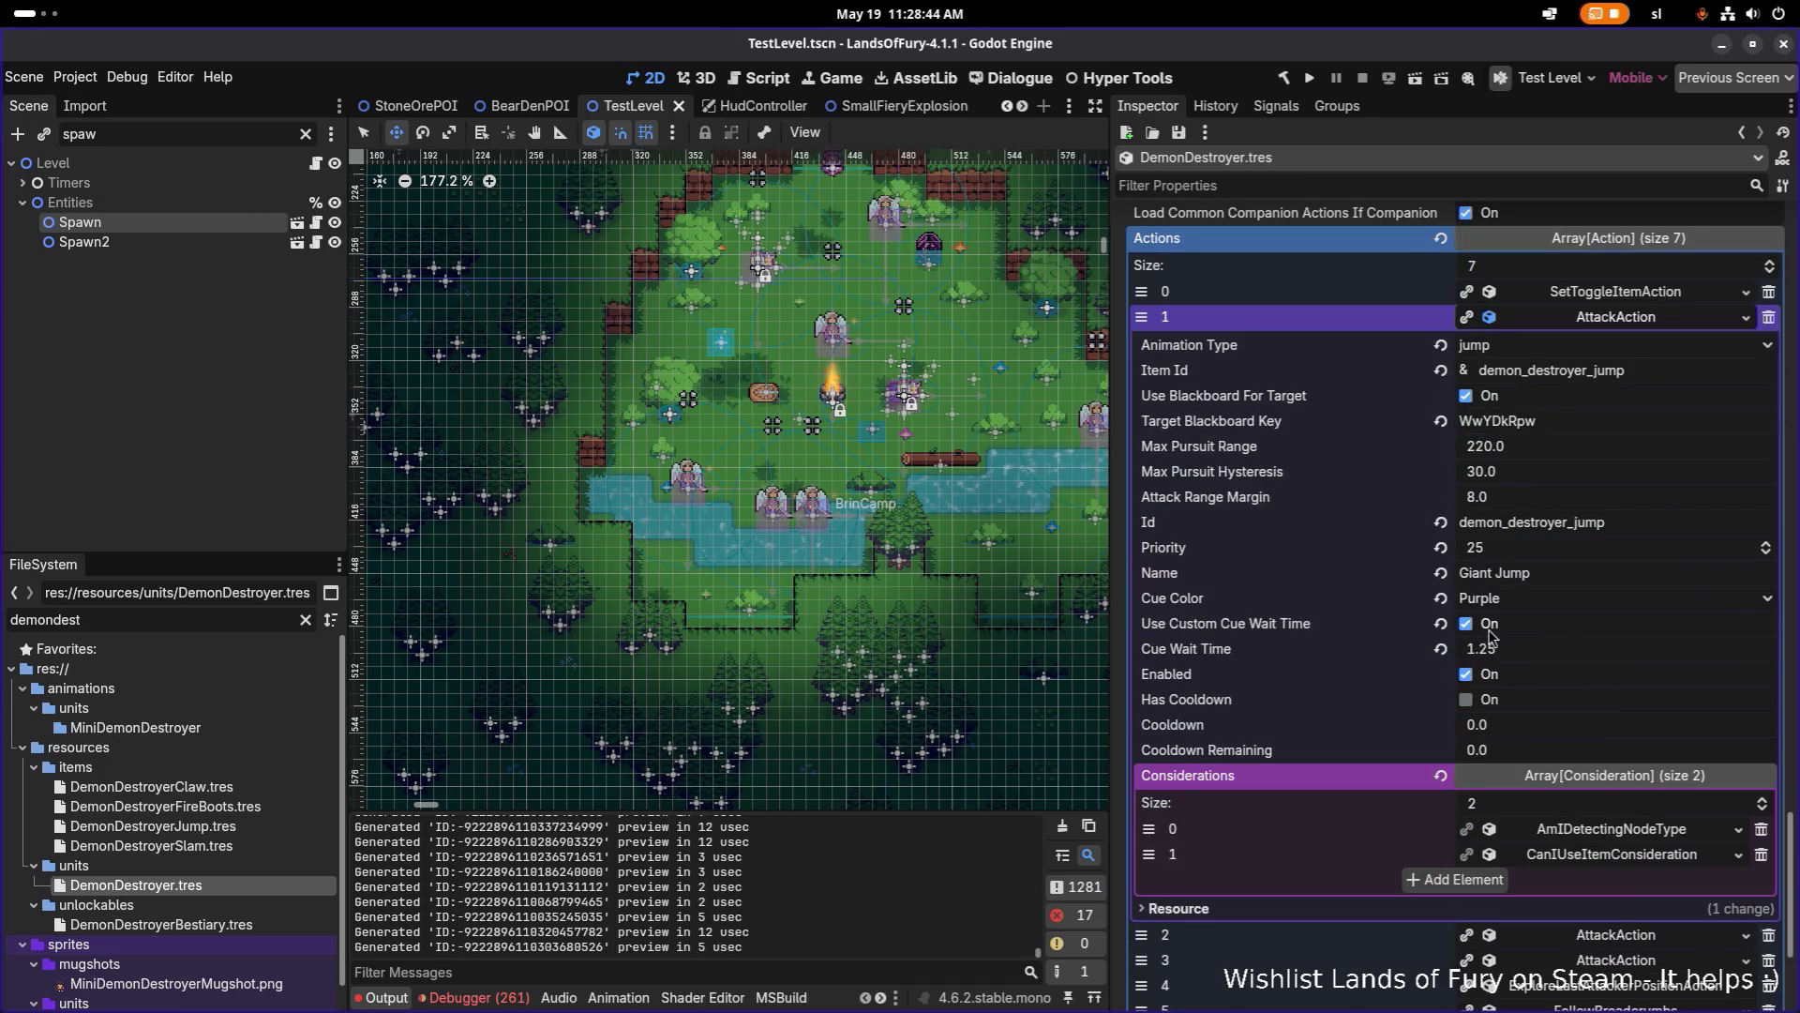
click(1538, 655)
text(0.)
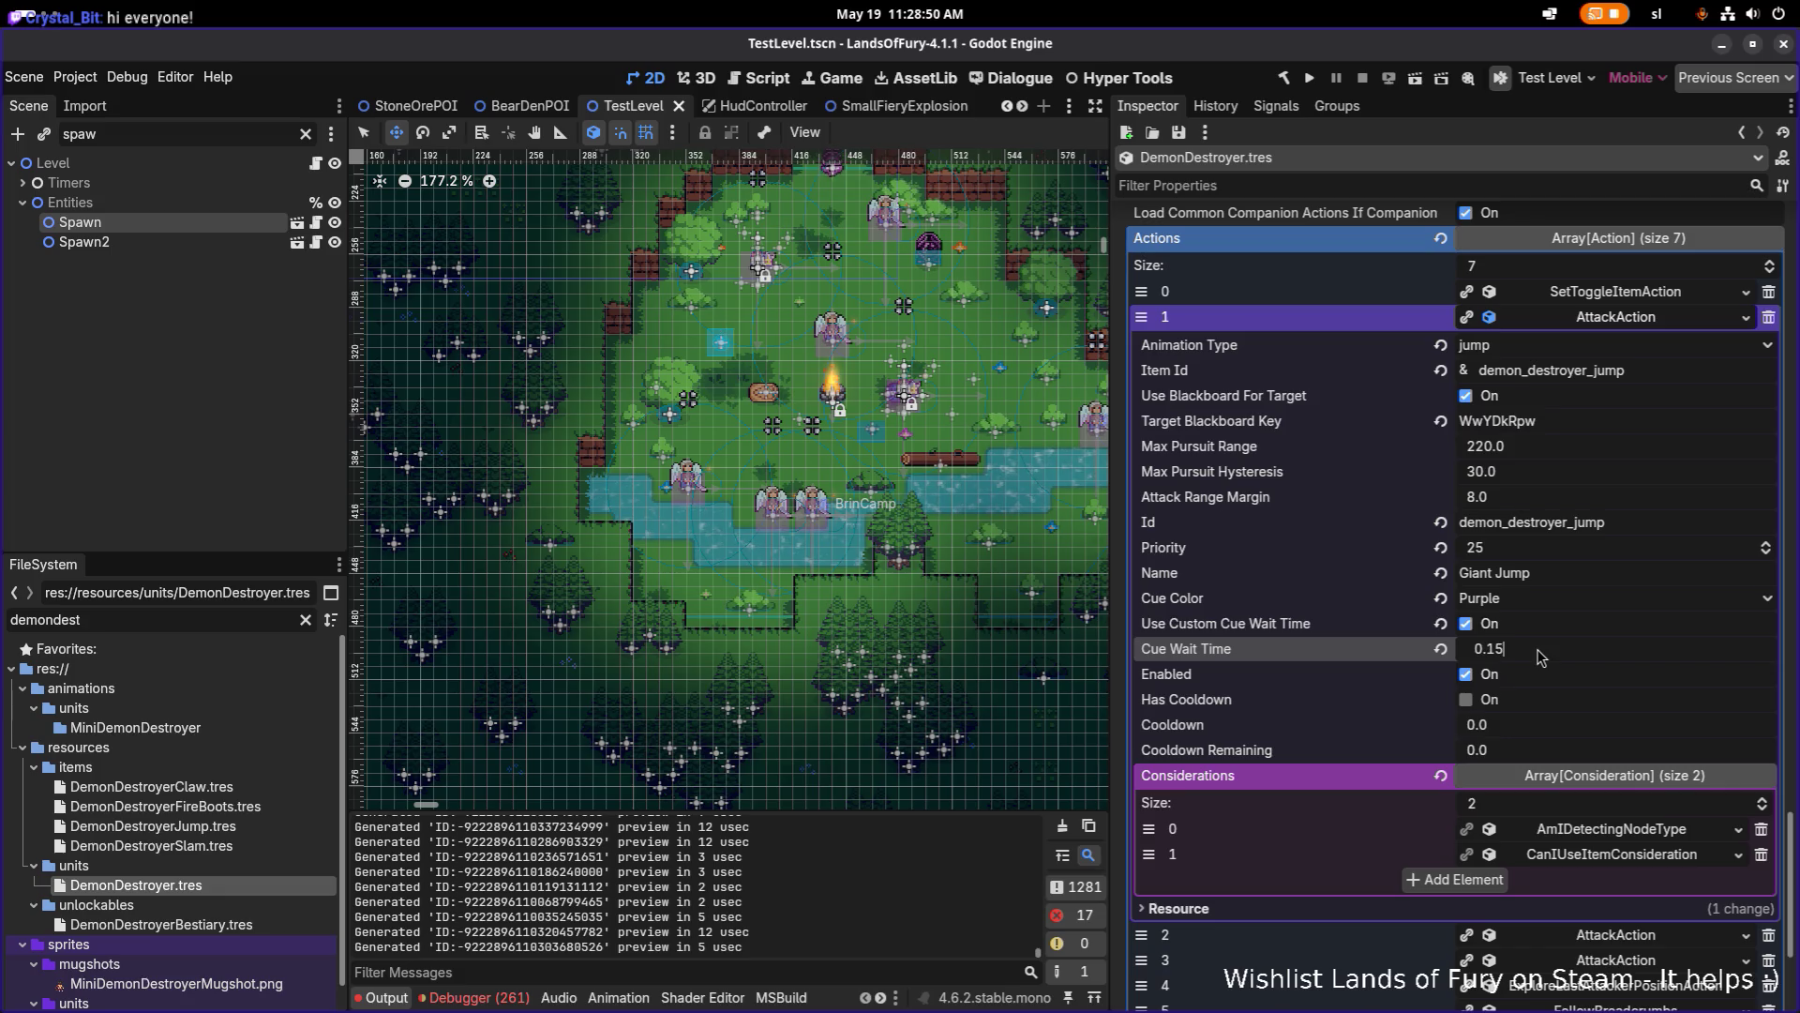
key(Return)
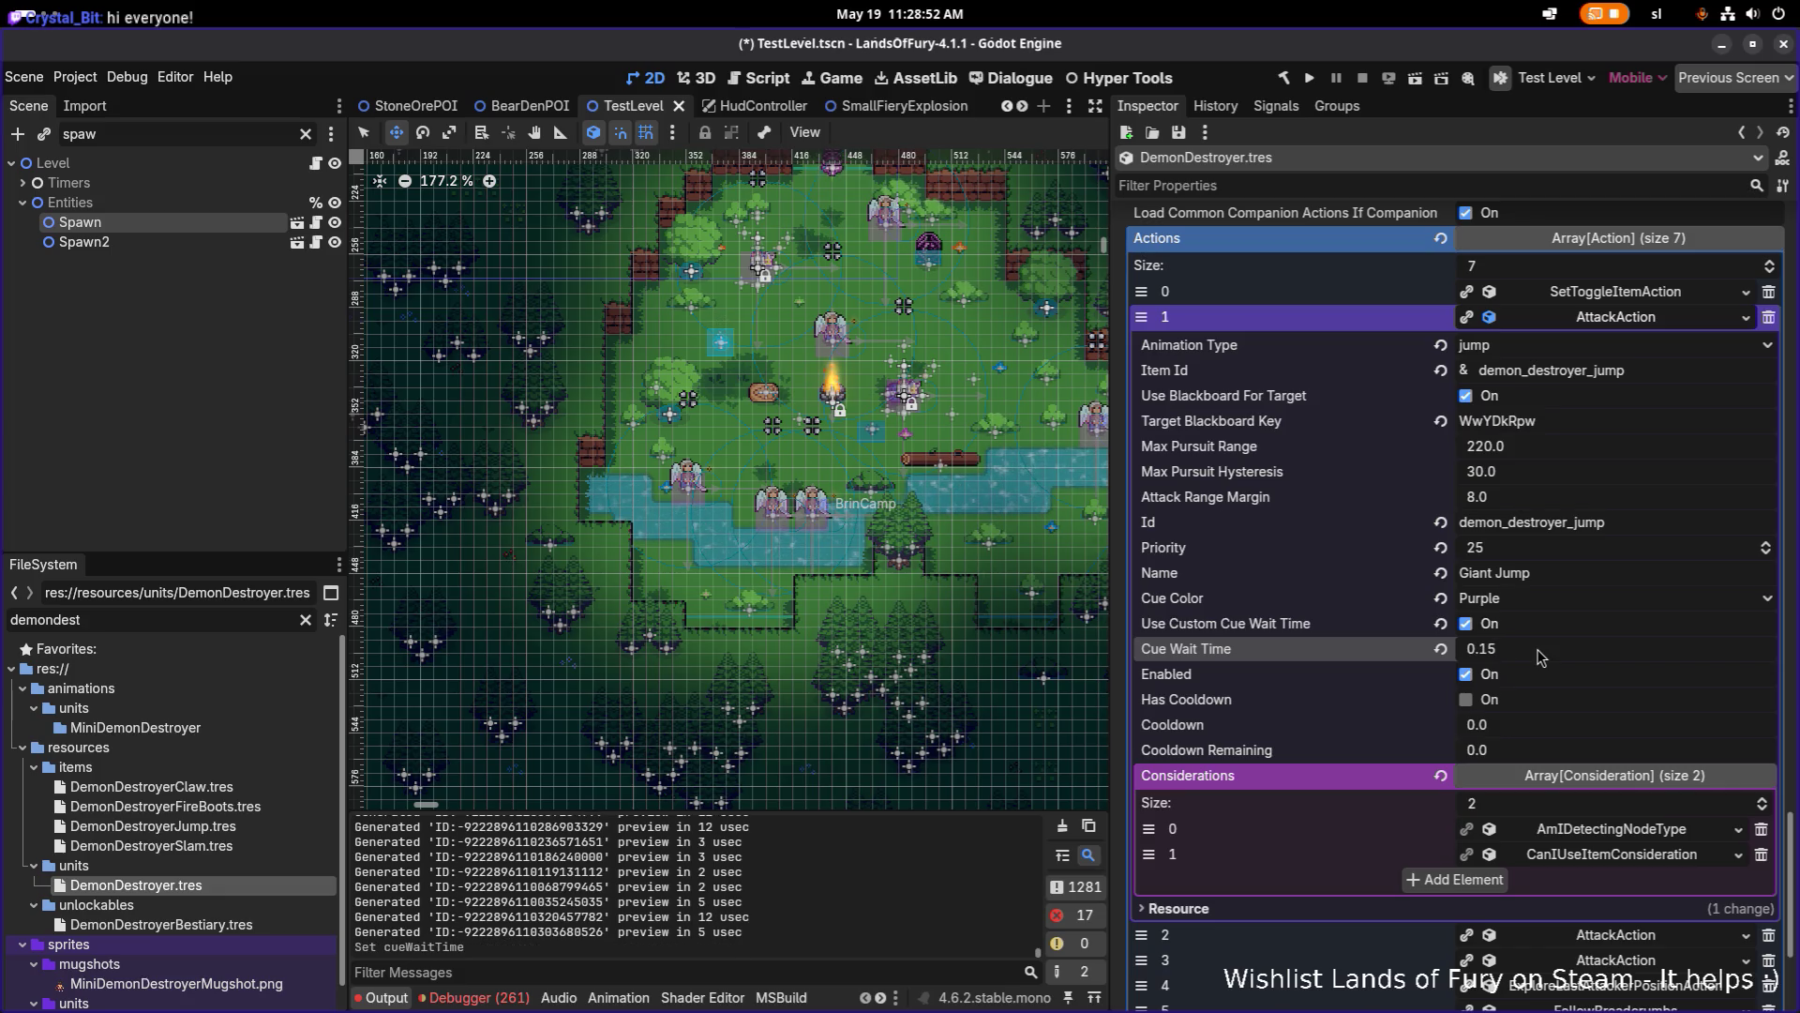
key(ctrl+s)
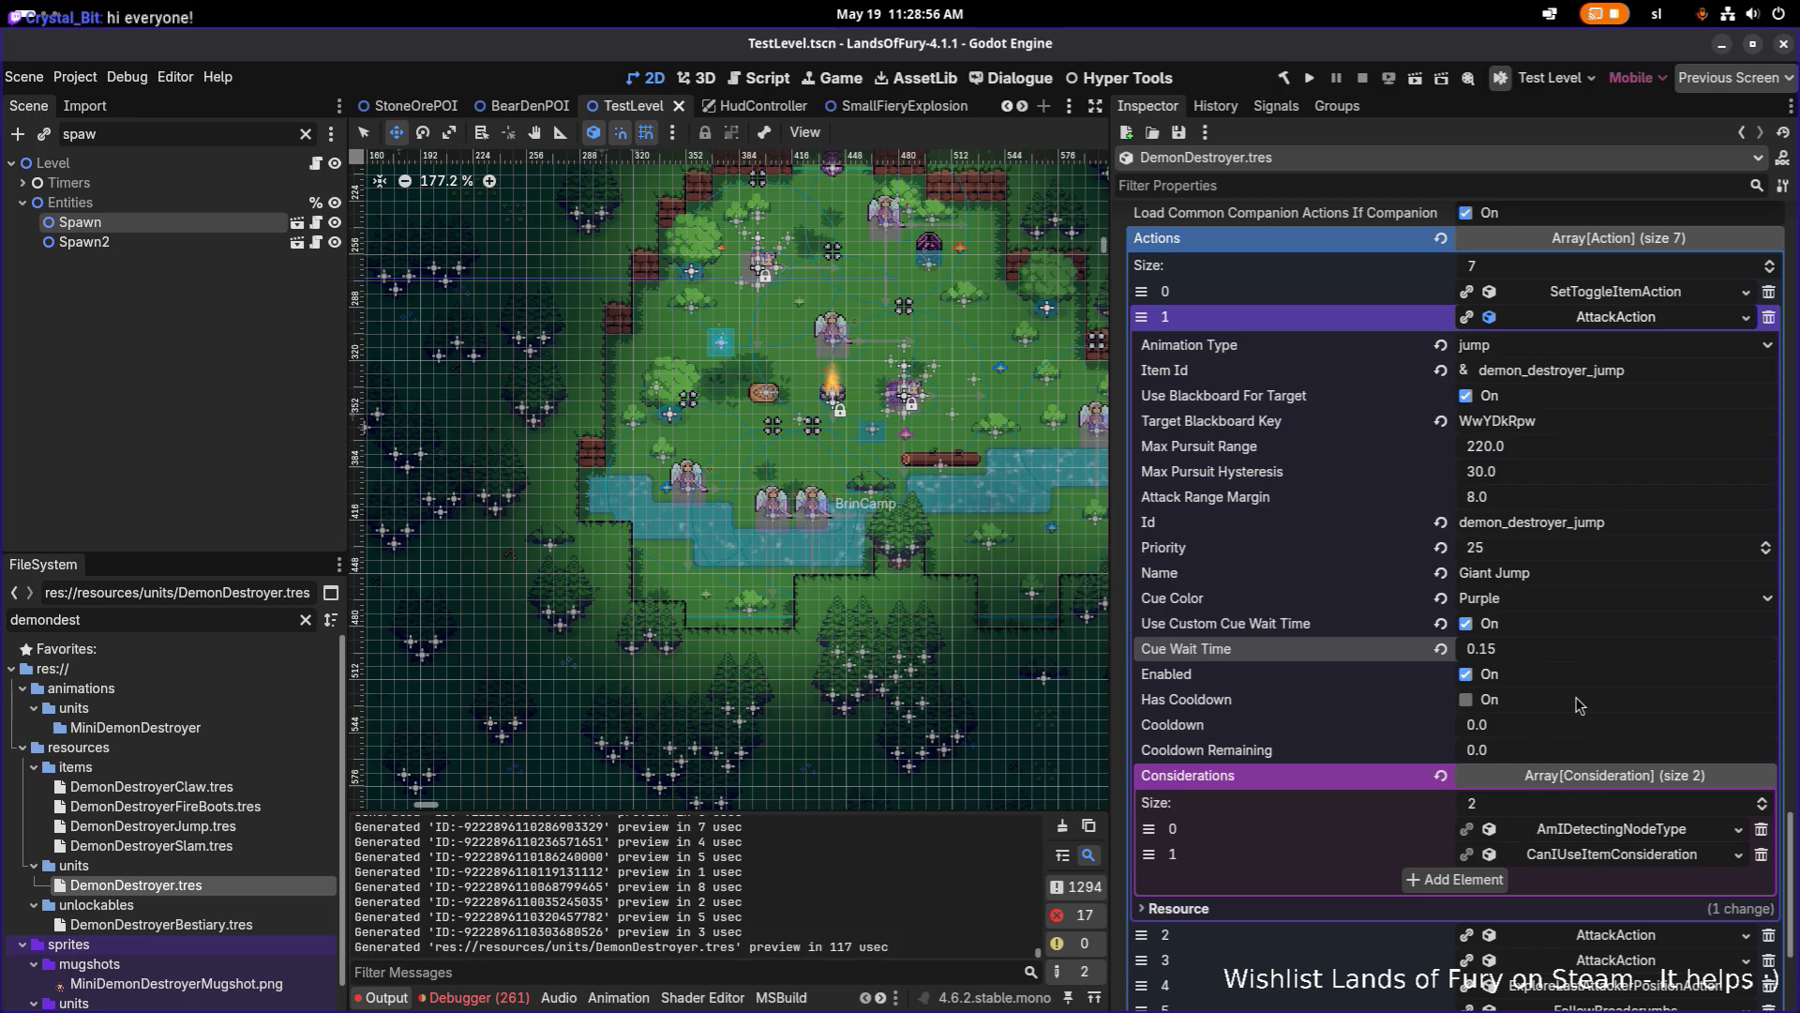
Set DemonDestroyerJump's cooldown min and max amount to 8.0 and save.
click(153, 826)
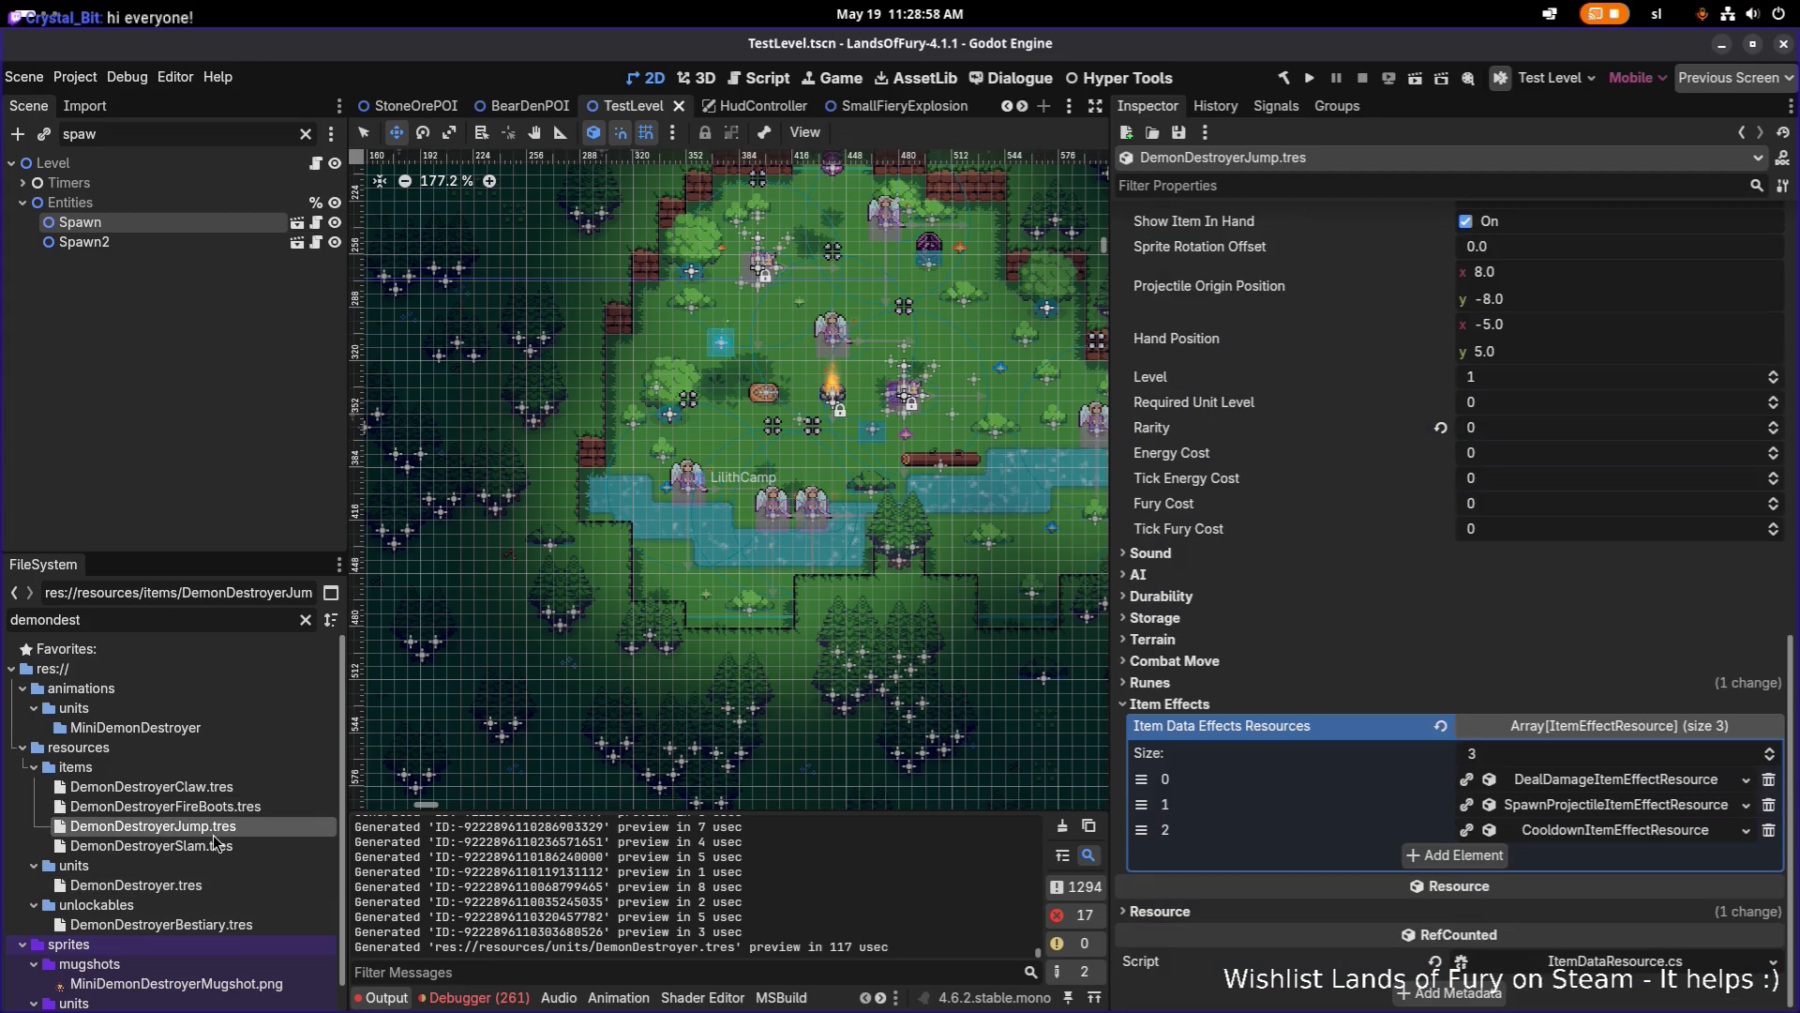
click(1579, 834)
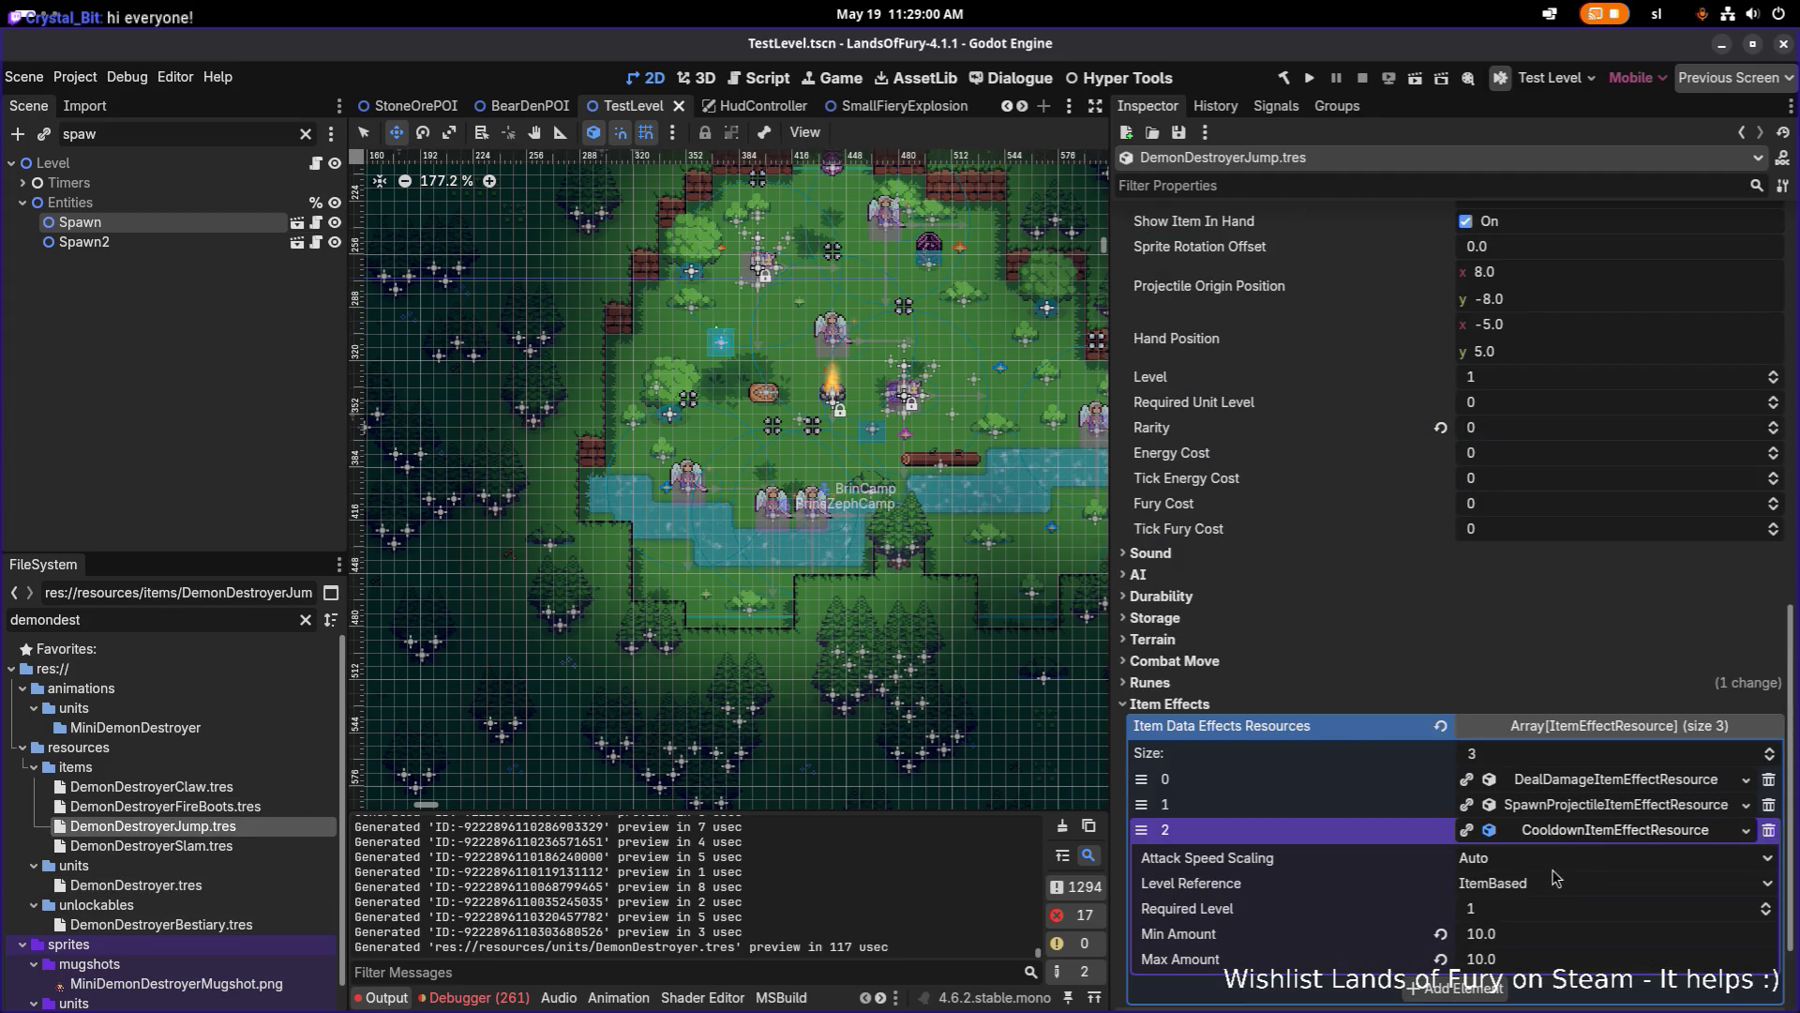
click(1549, 943)
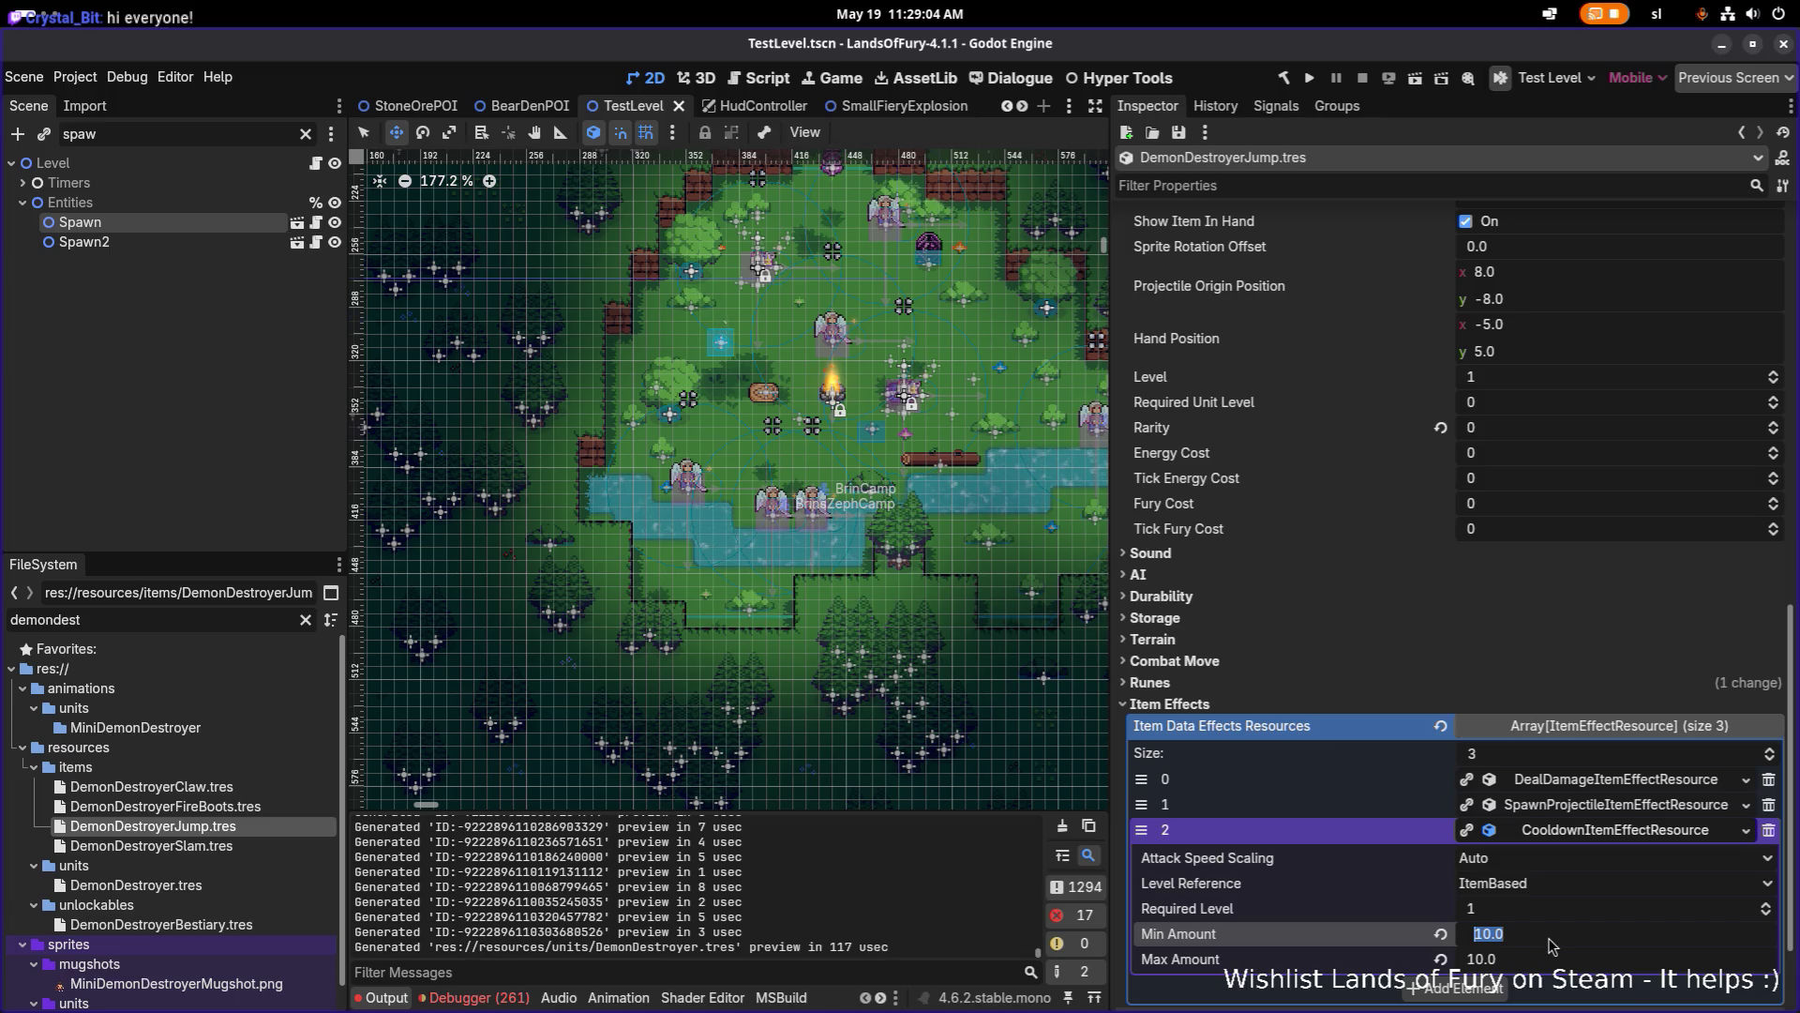
text(5)
key(Tab)
text(8)
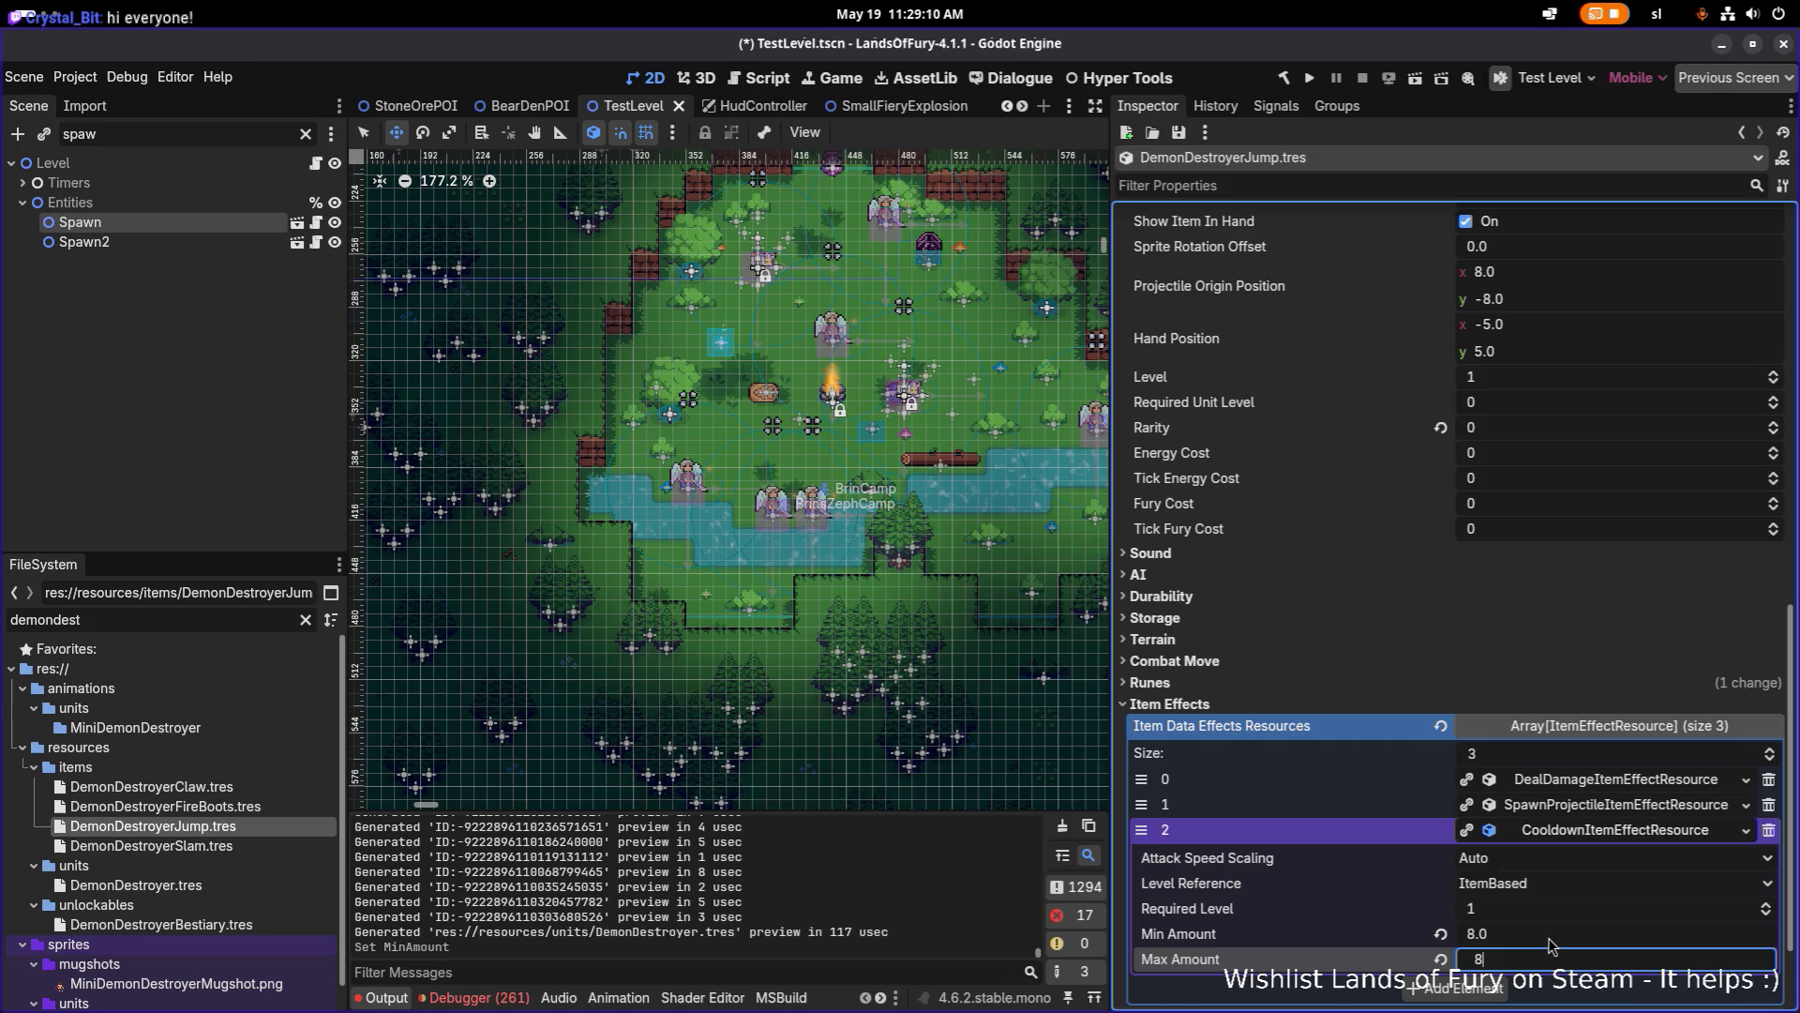
key(ctrl+s)
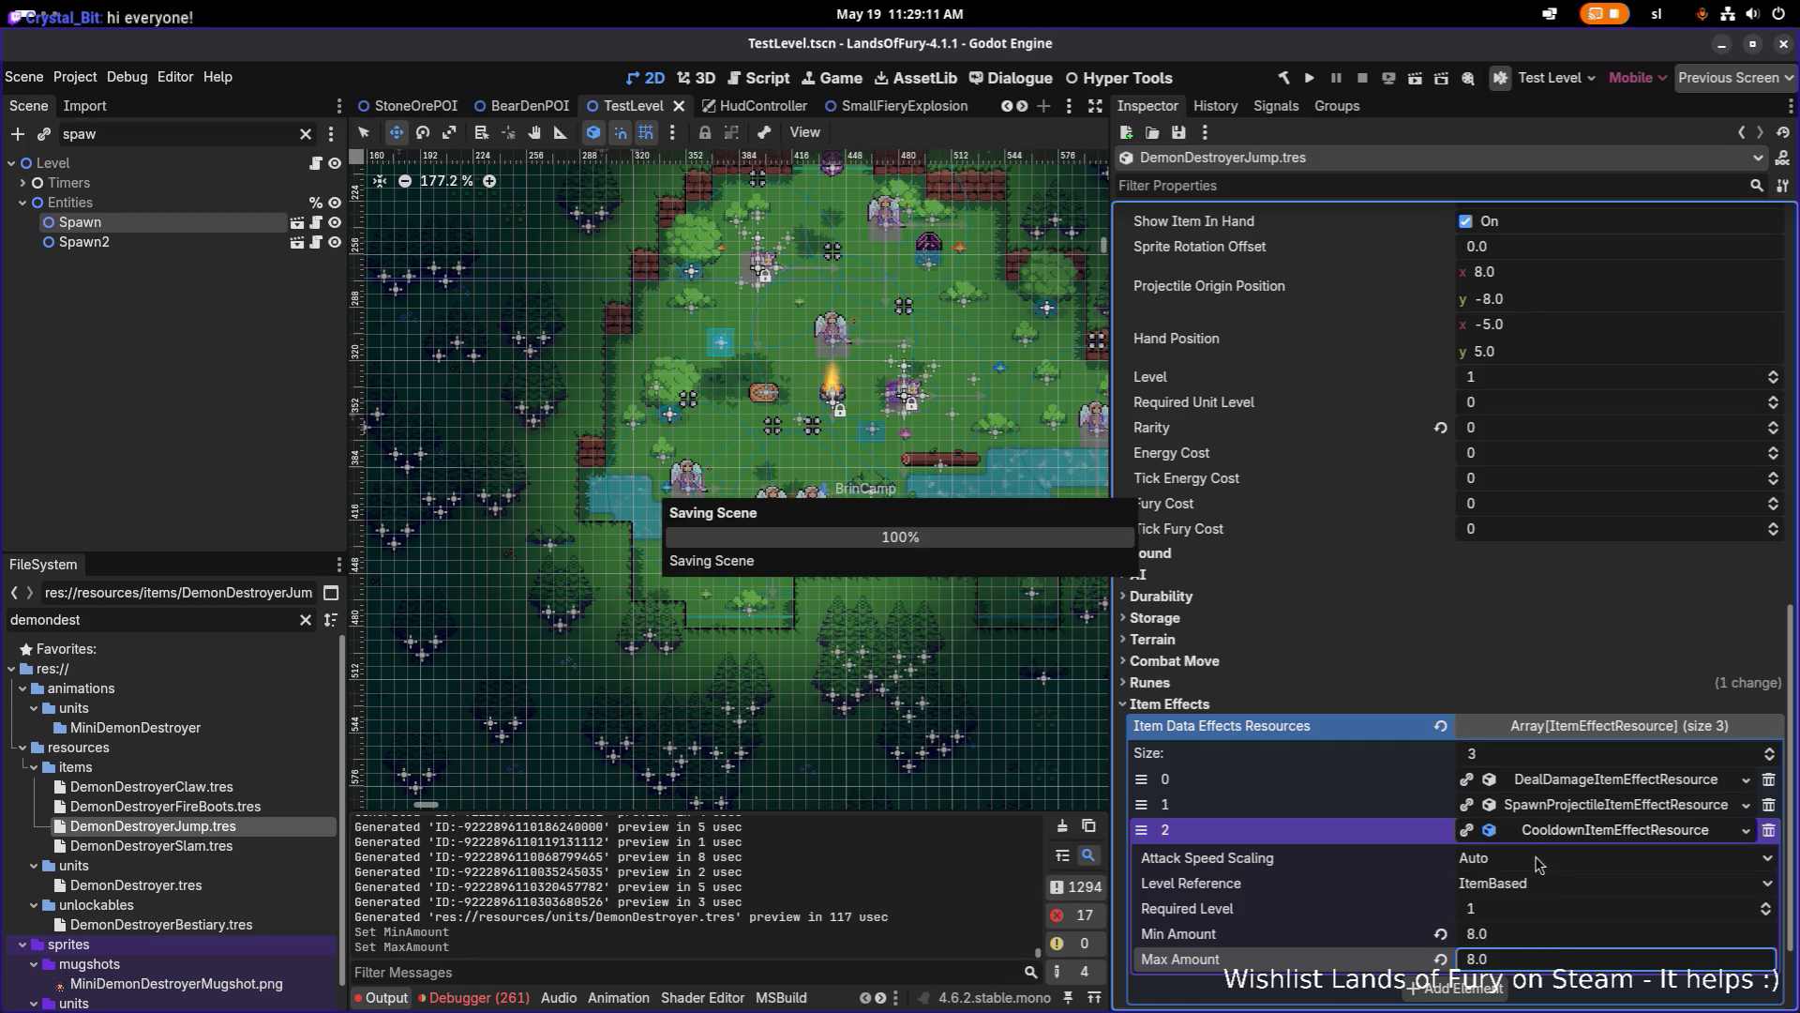
Set the cooldown's Attack Speed Scaling to DoNotScale, save, and open DemonDestroyerFireBoots.tres.
click(1527, 860)
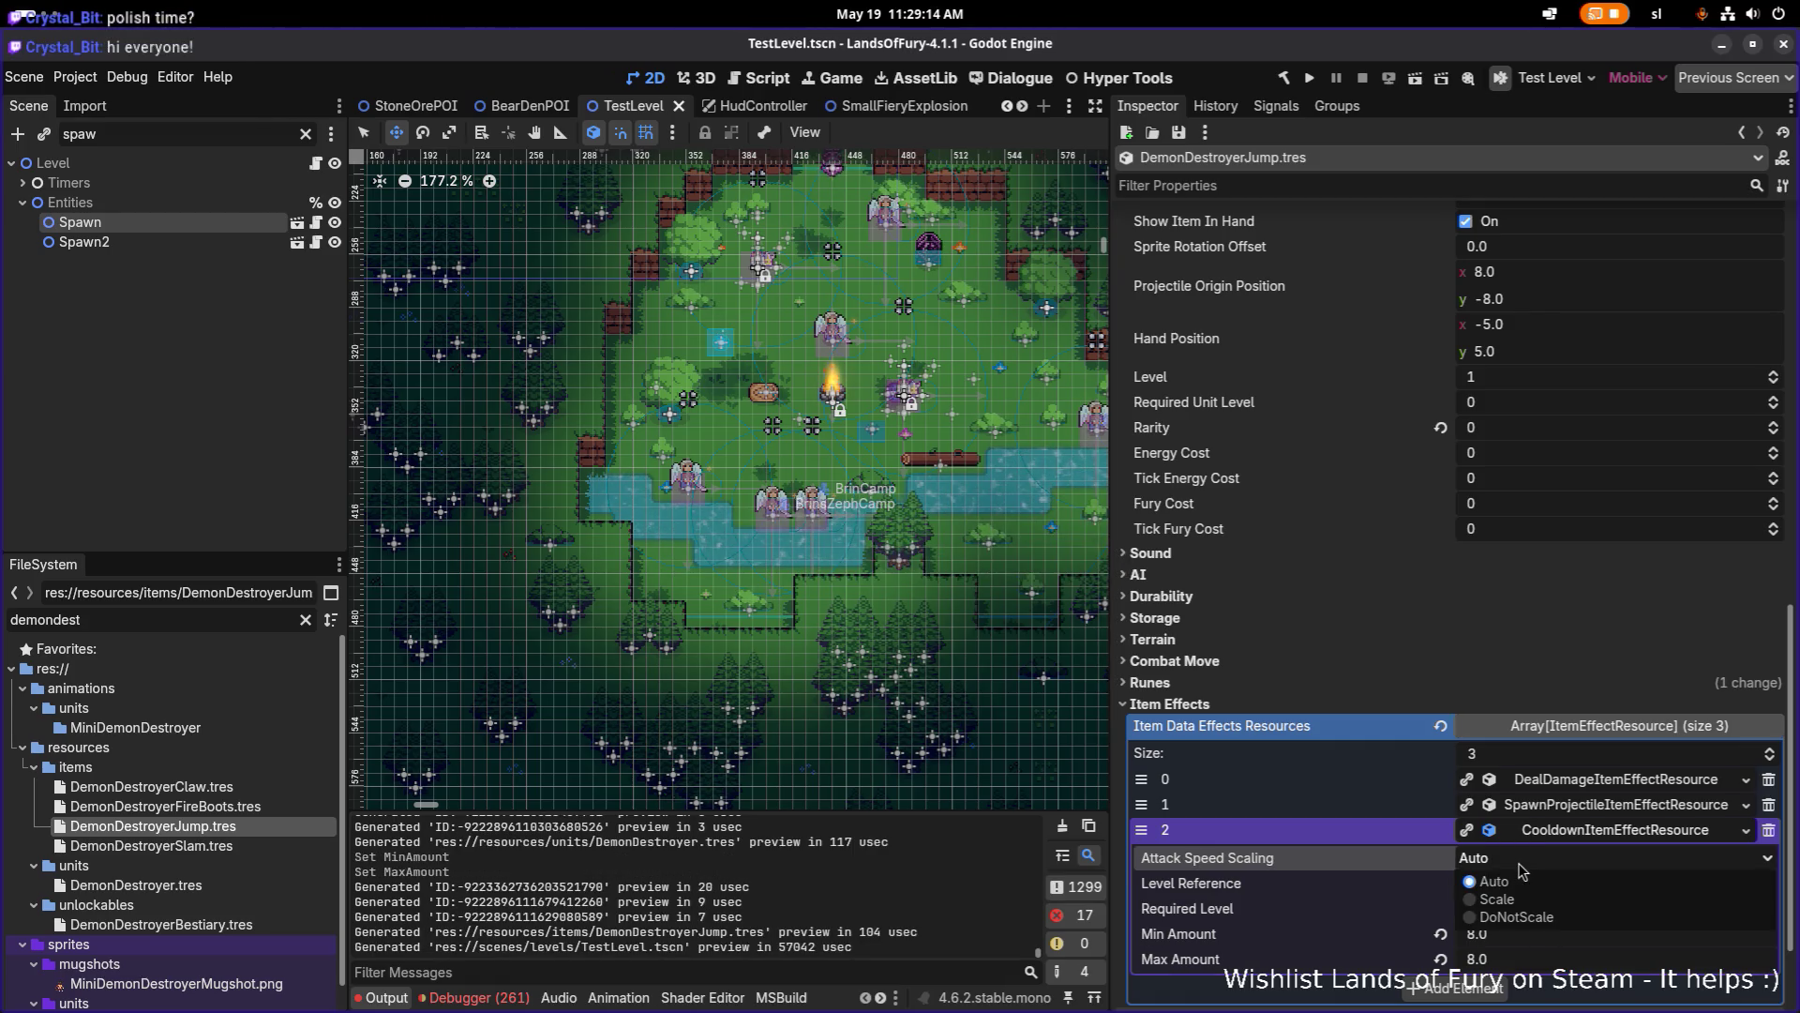
click(1519, 917)
key(ctrl+s)
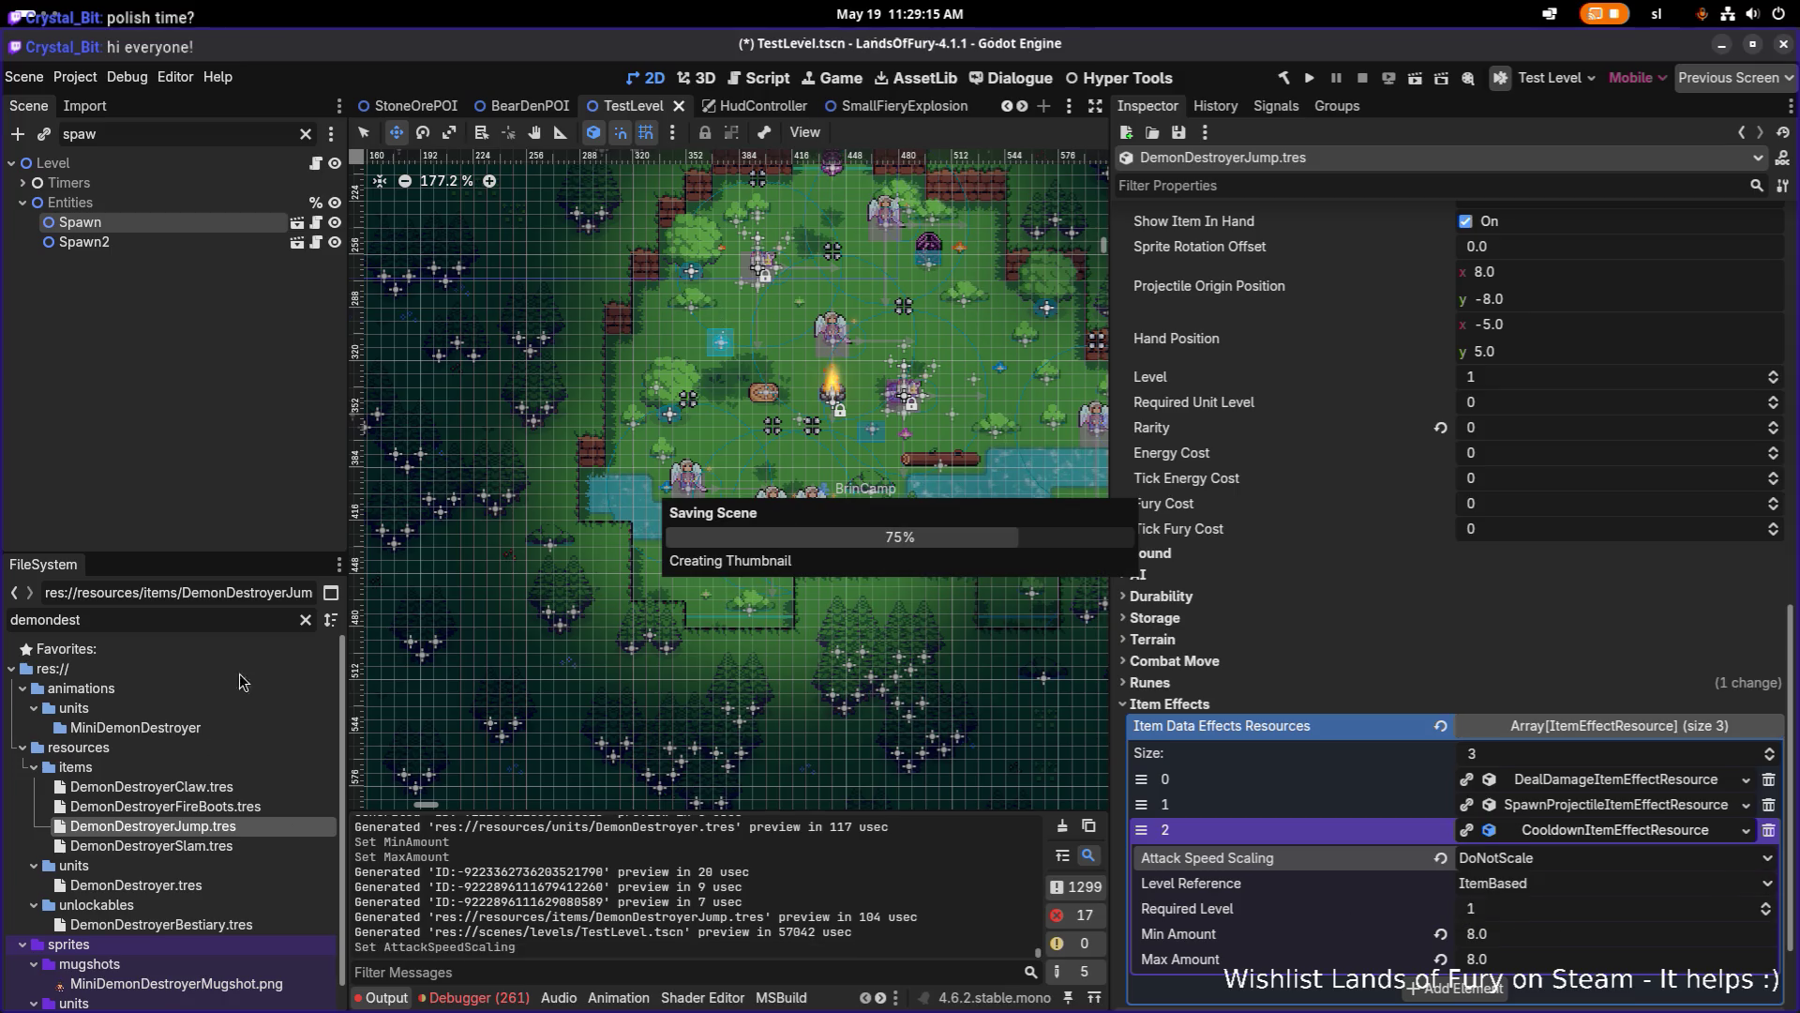
click(239, 807)
scroll(1500, 815, down, 3)
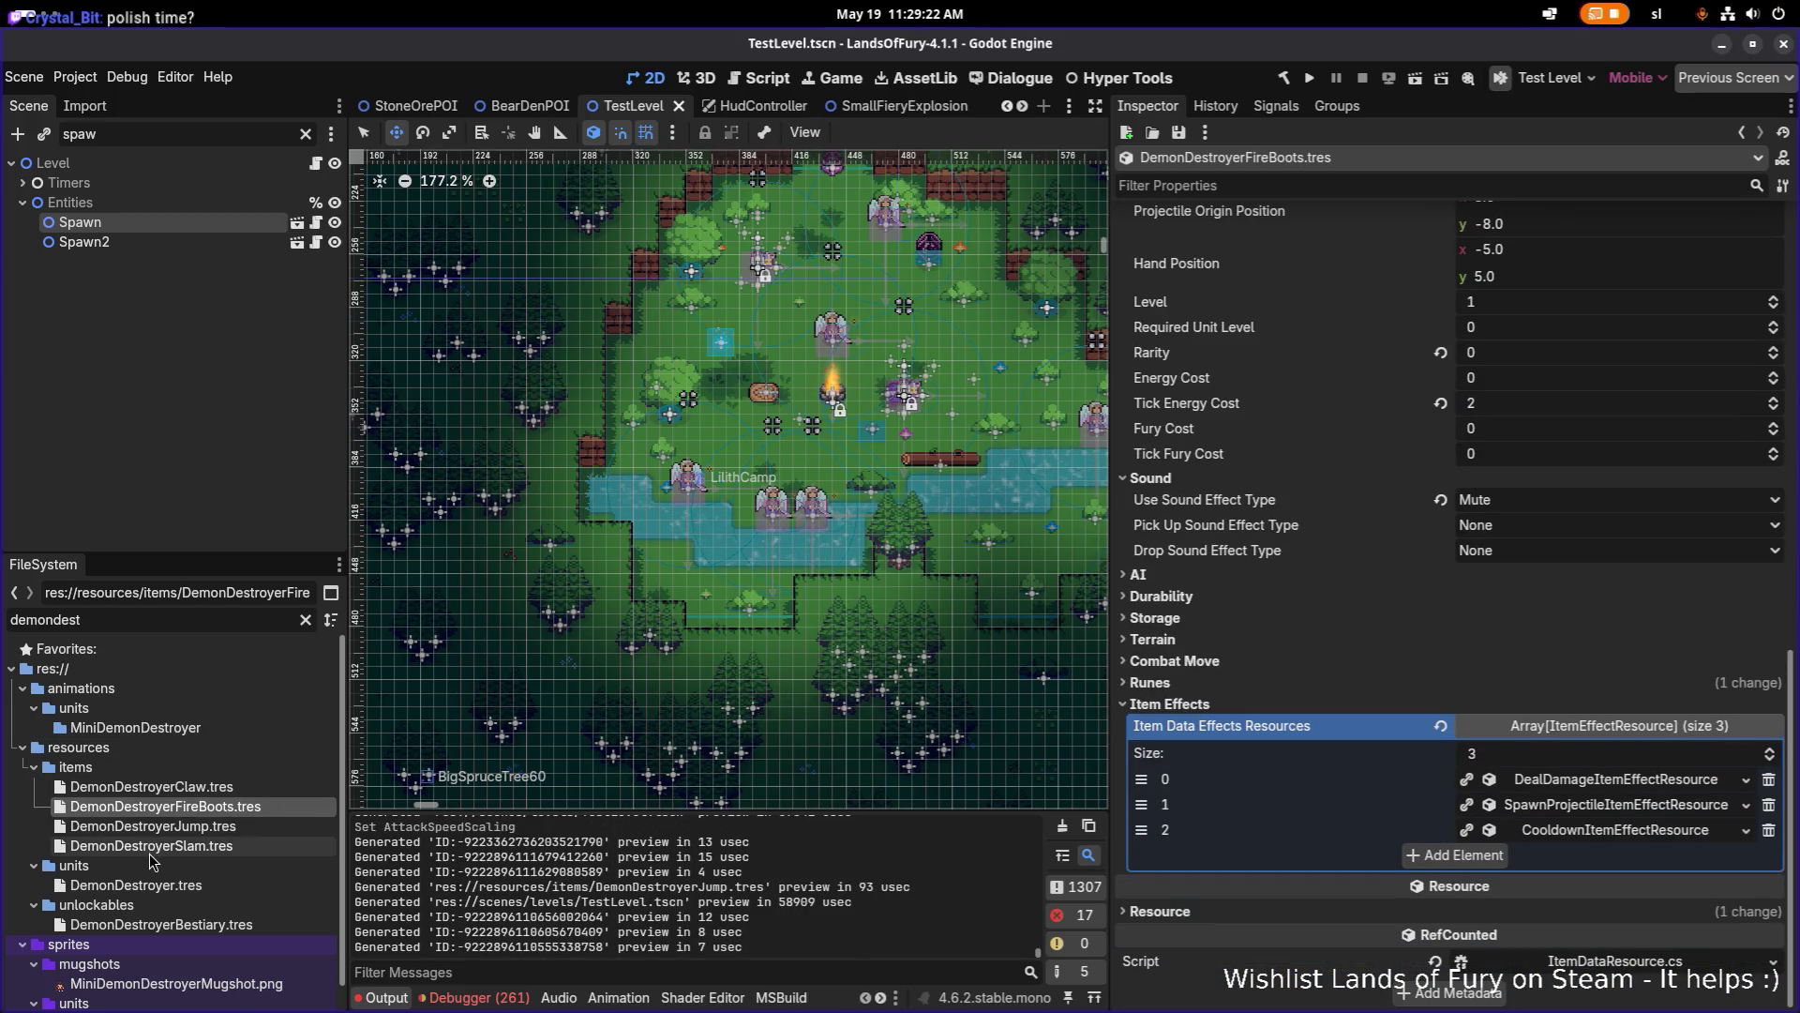
Inspect the fire boots' cooldown effect, then reopen DemonDestroyer.tres.
click(1645, 833)
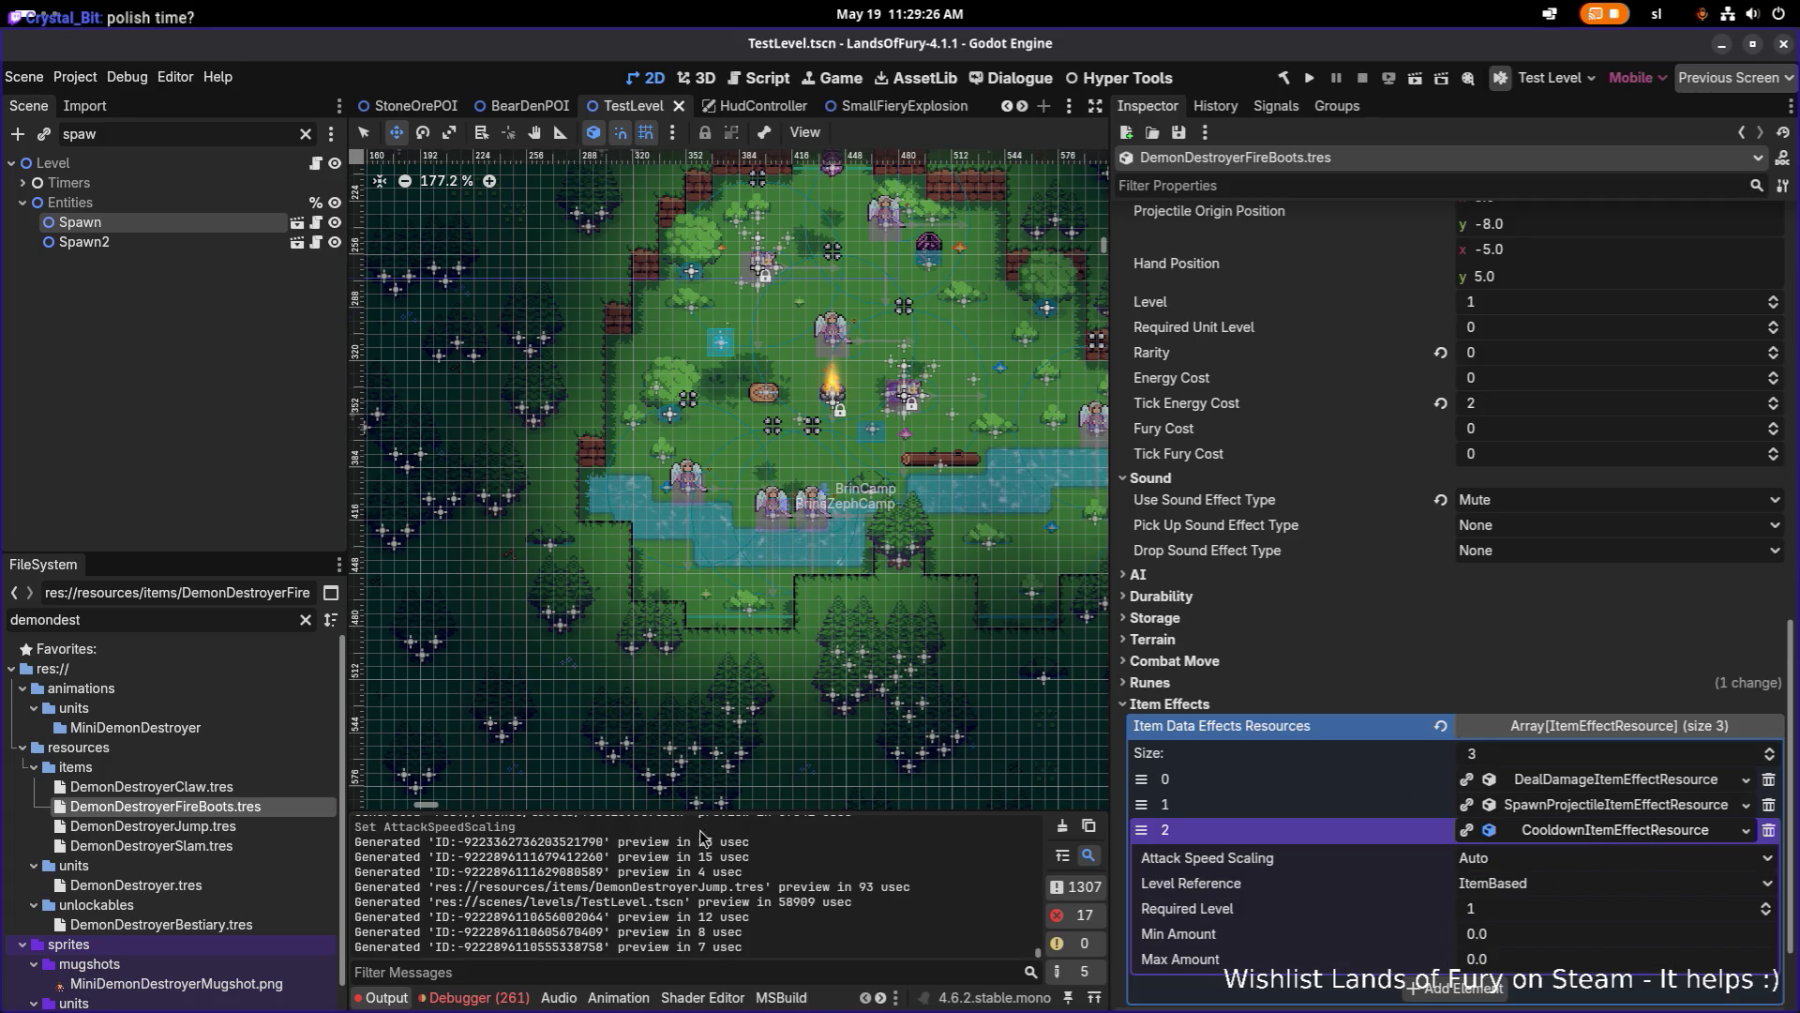
double_click(187, 886)
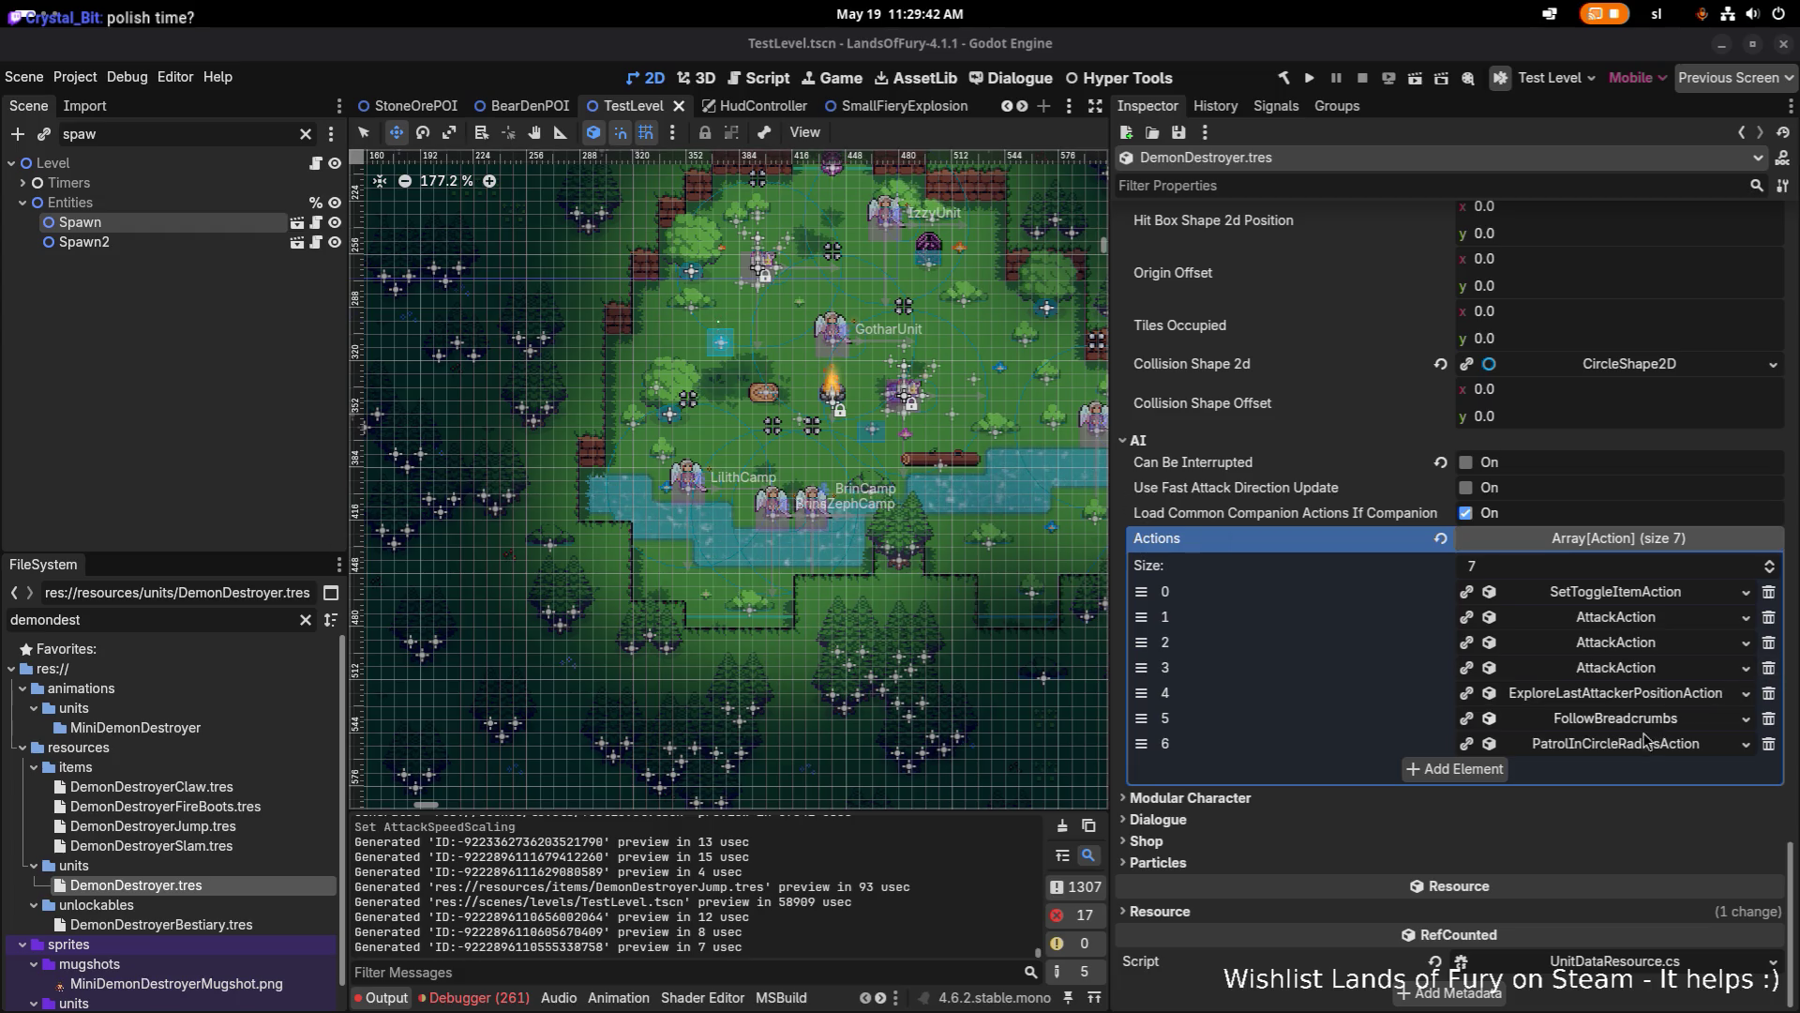
Review the second attack and Giant Jump attack actions, then launch the project for a playtest.
click(1638, 645)
click(1639, 645)
click(1639, 619)
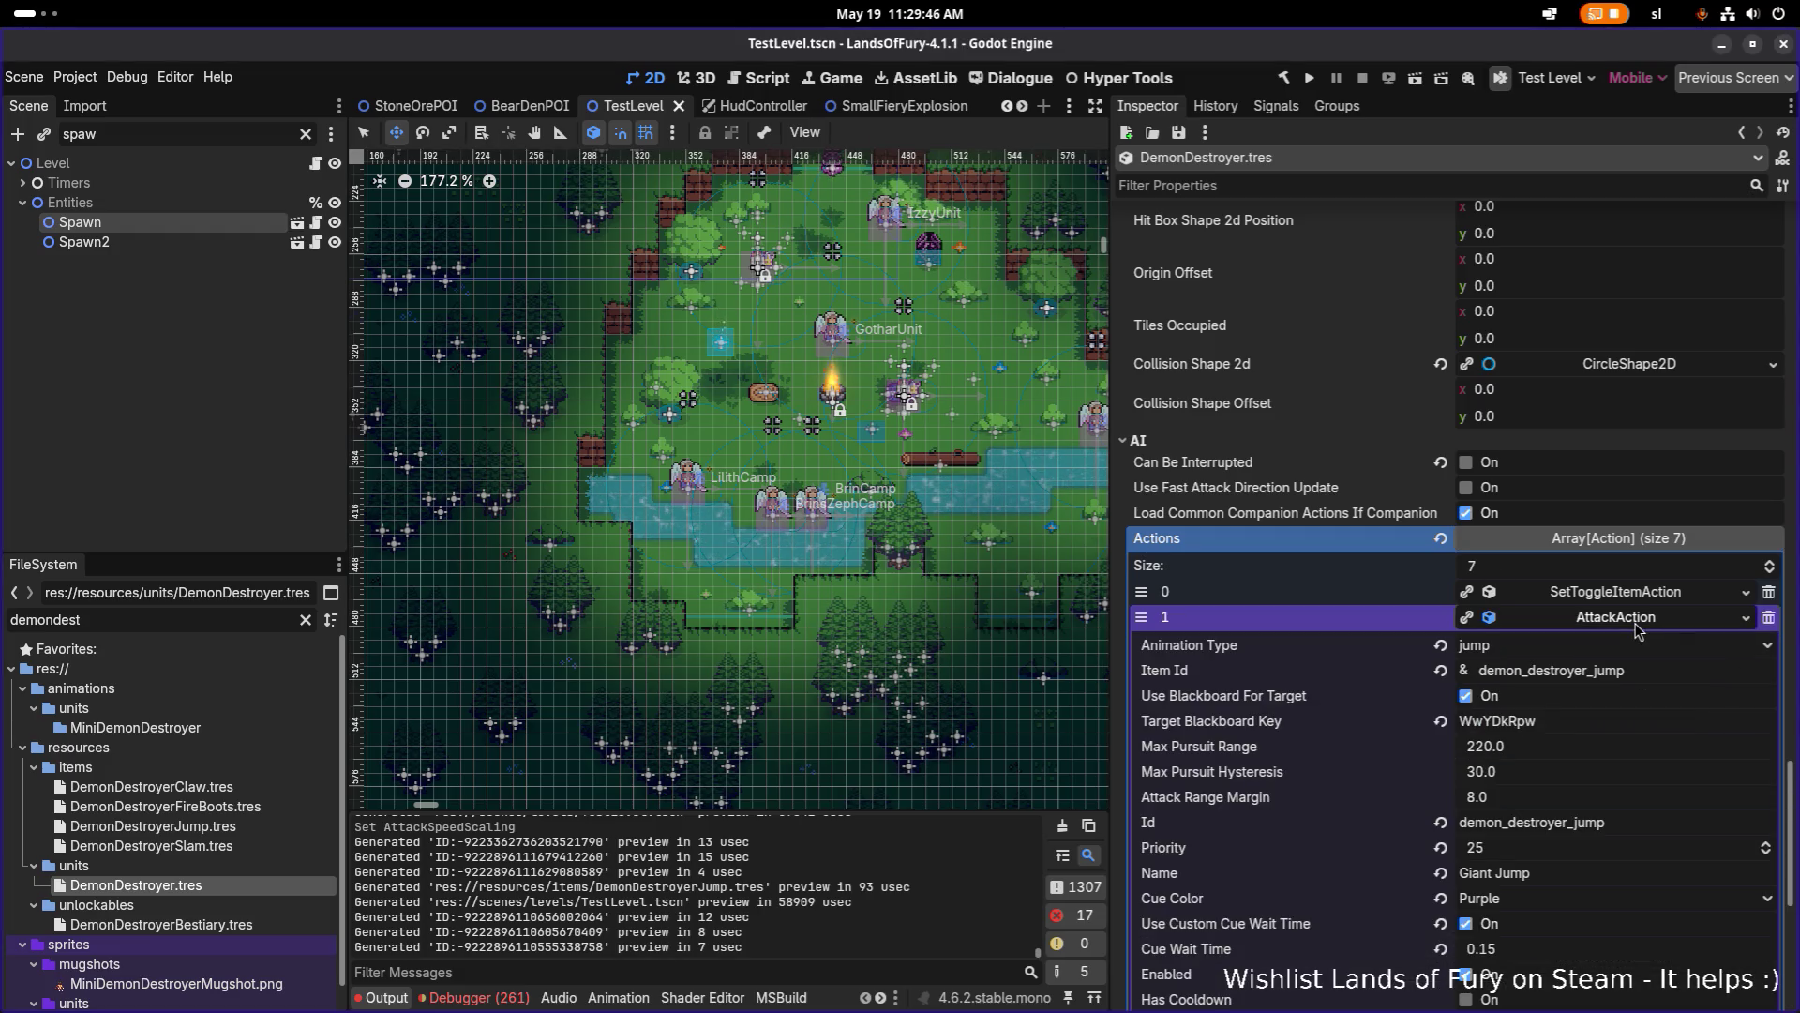
click(1639, 618)
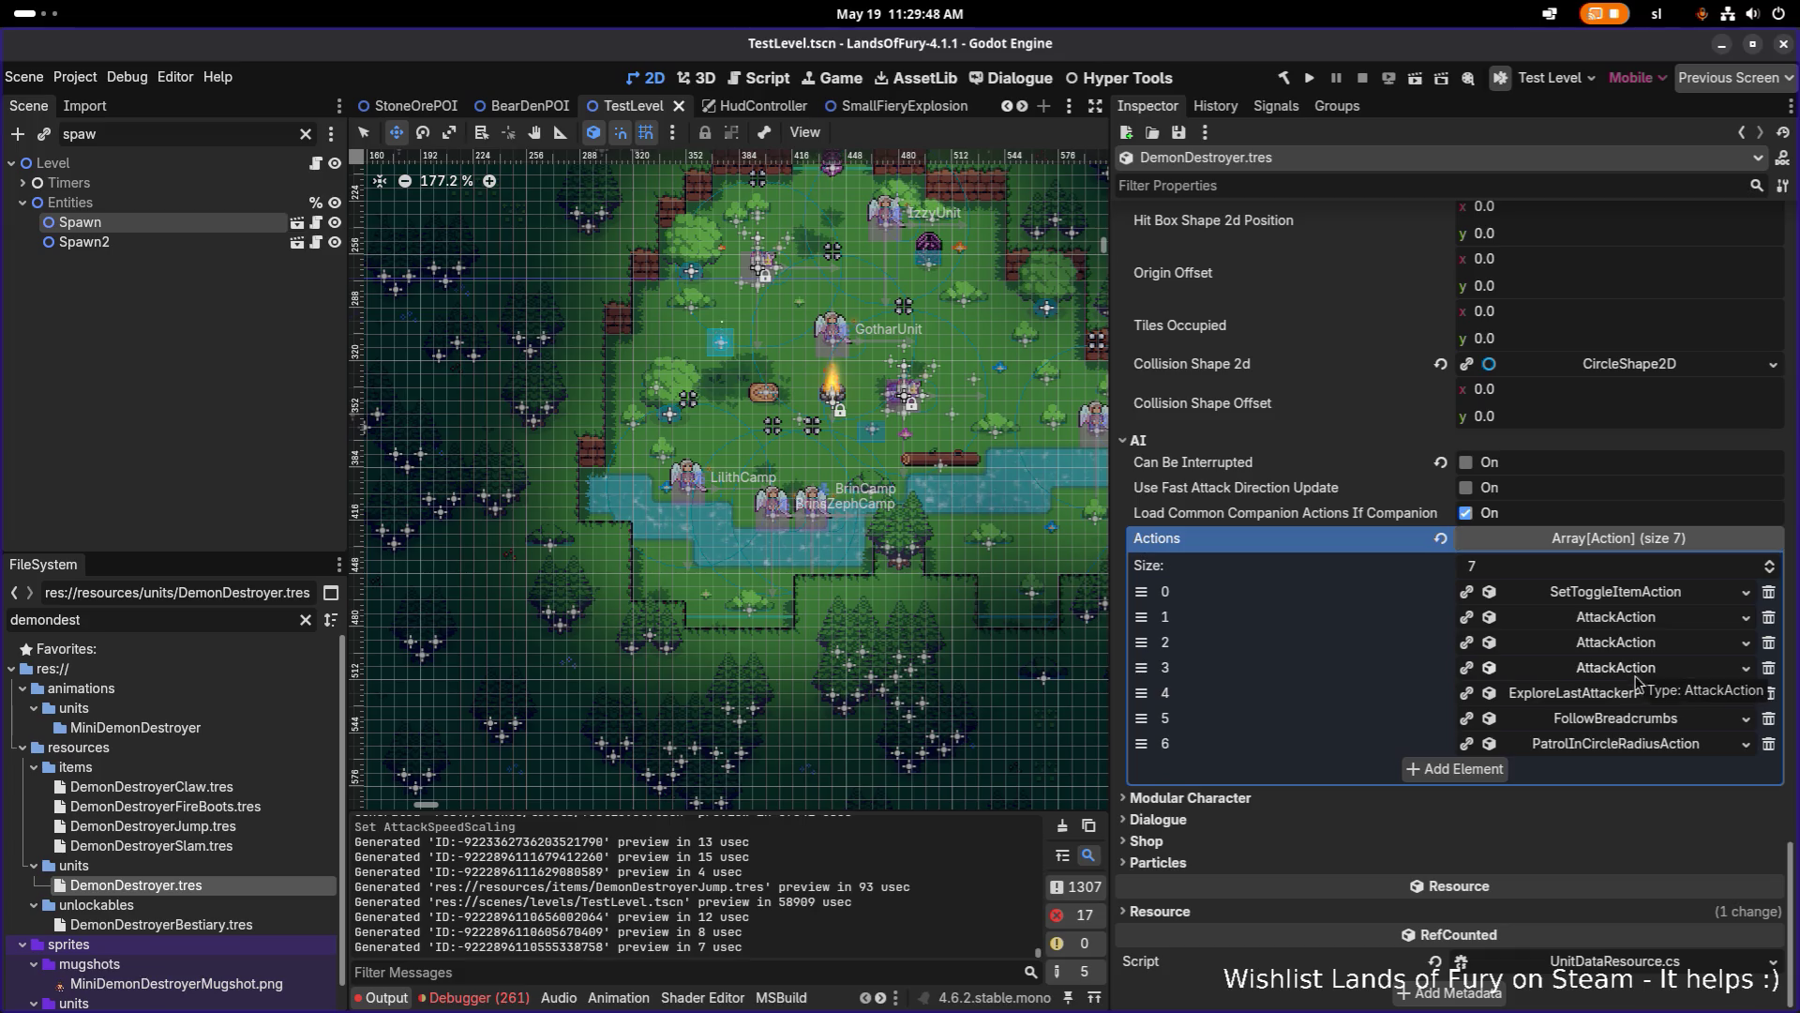
click(1309, 78)
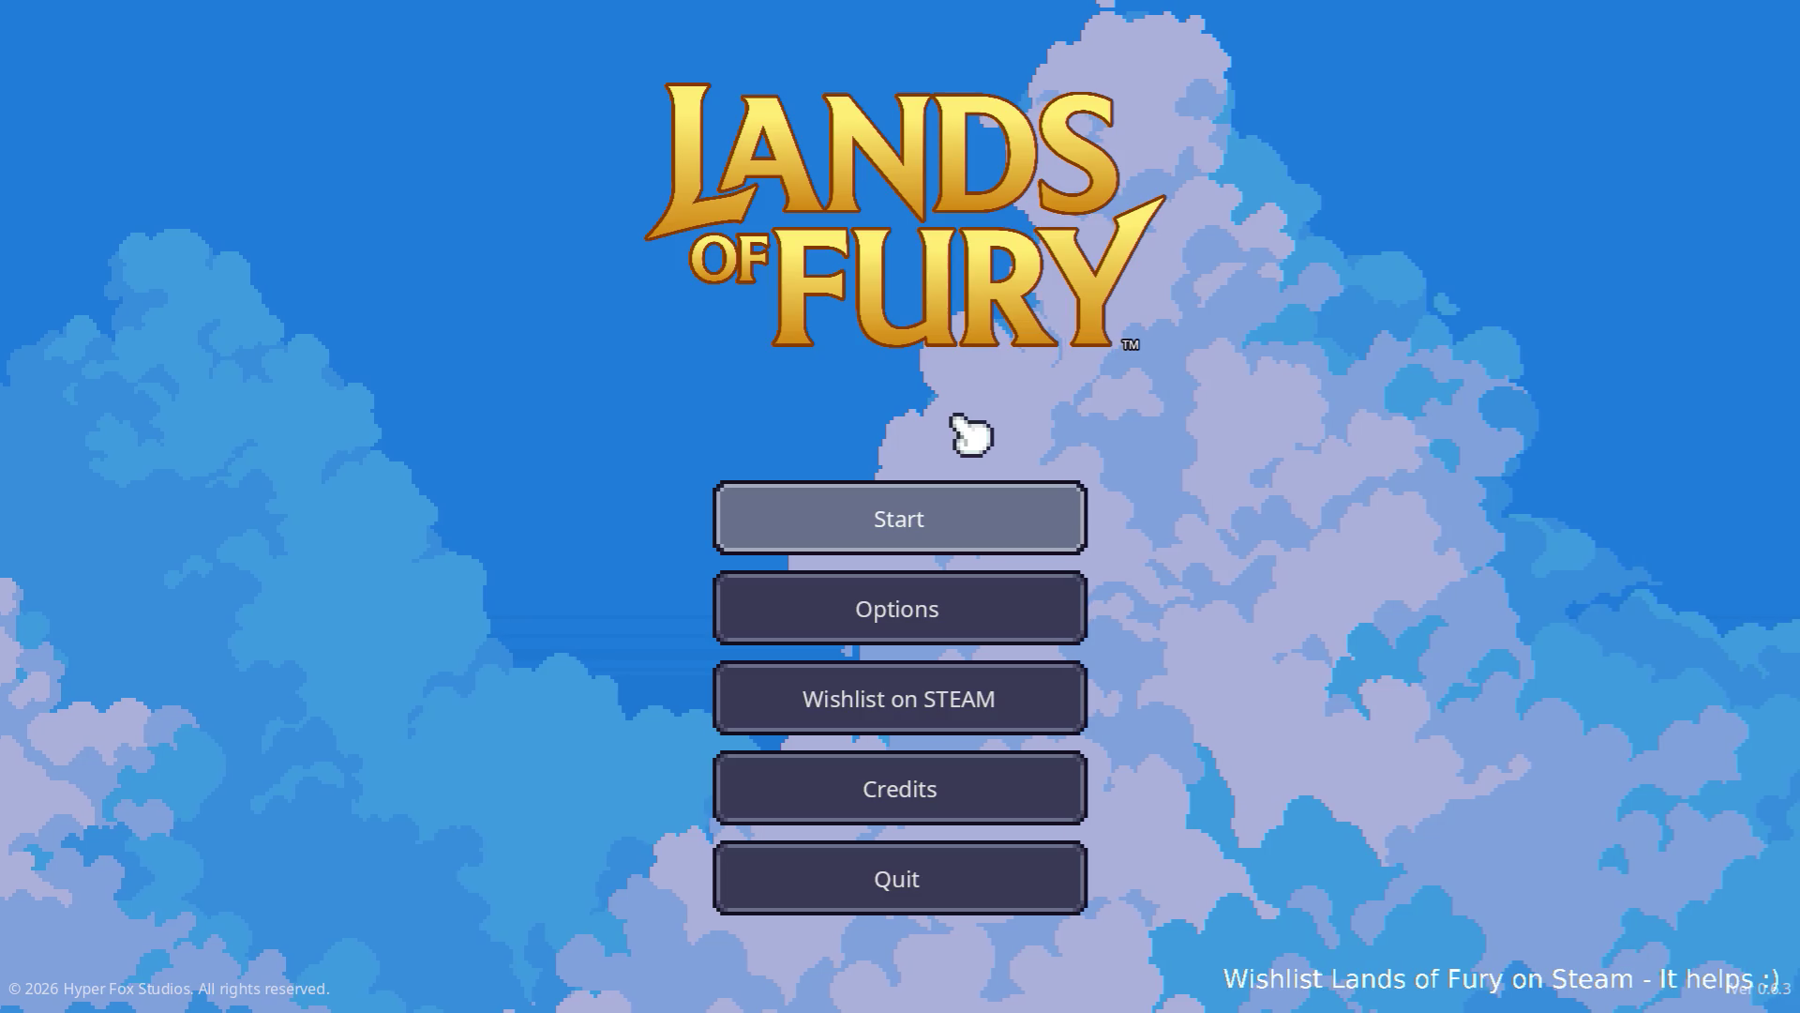
Start a new game with the first profile and move the hero away from the boss.
click(939, 515)
click(908, 512)
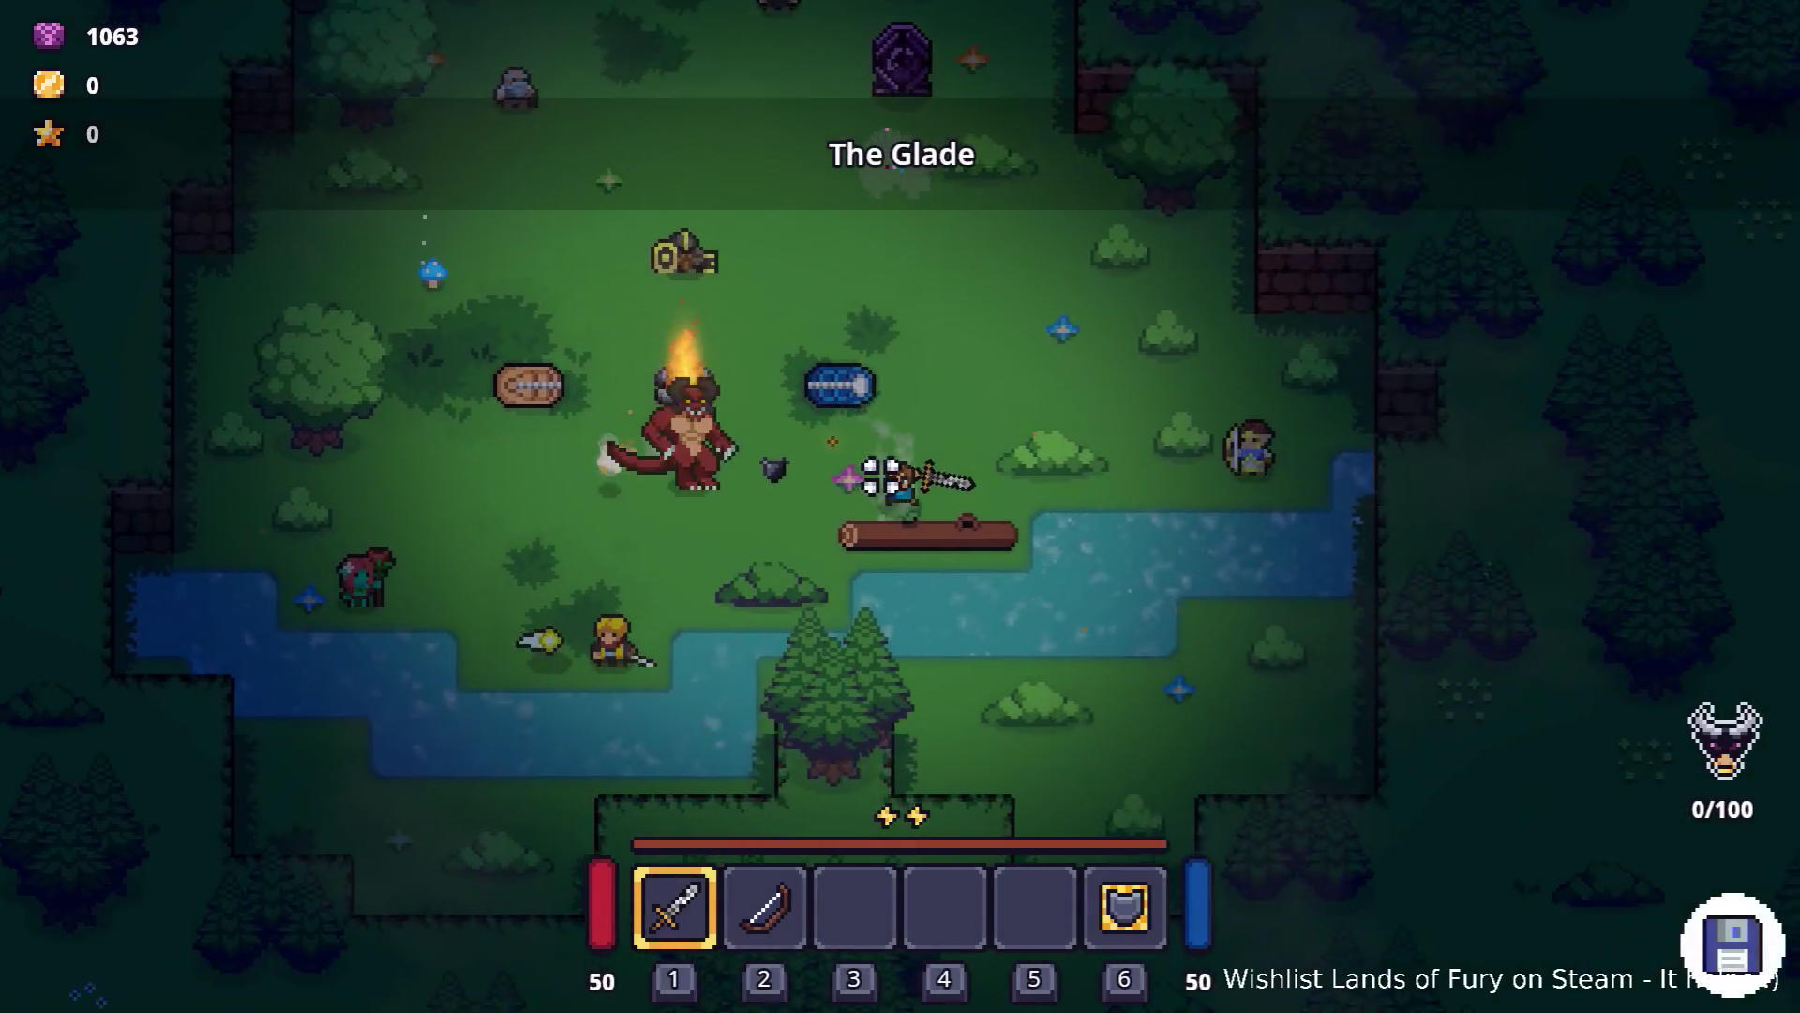
key(d)
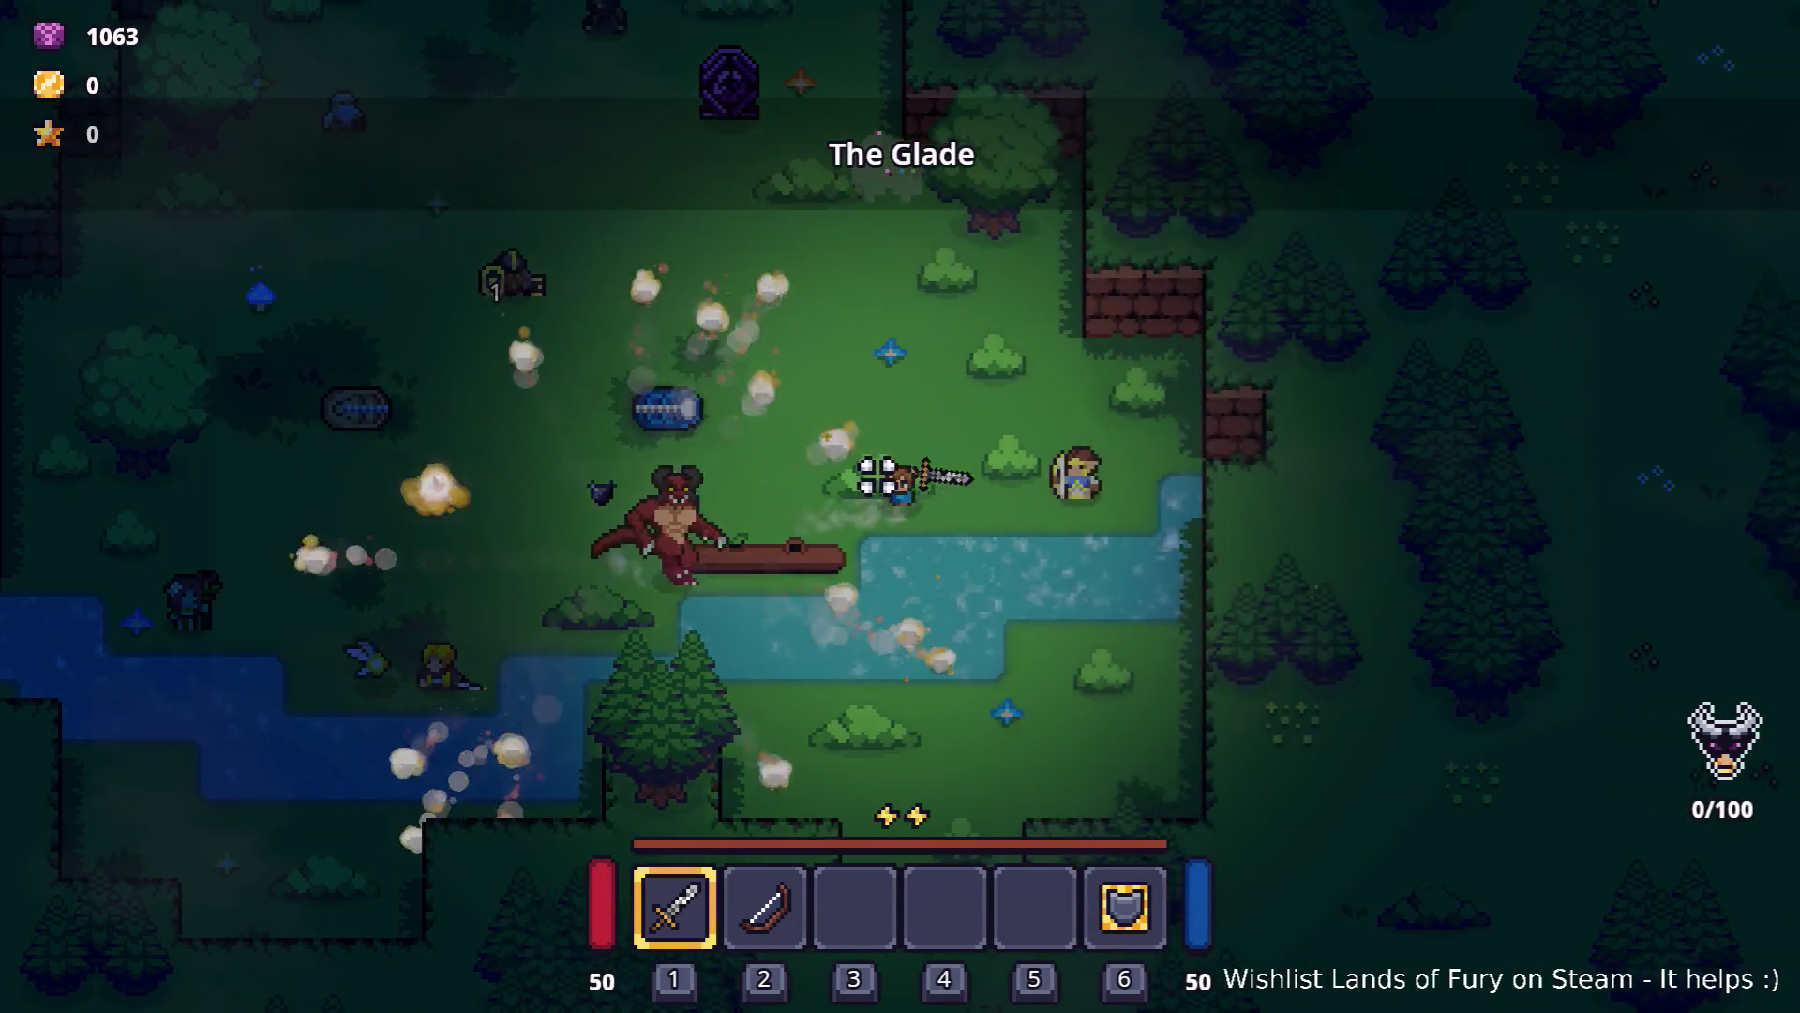
key(w)
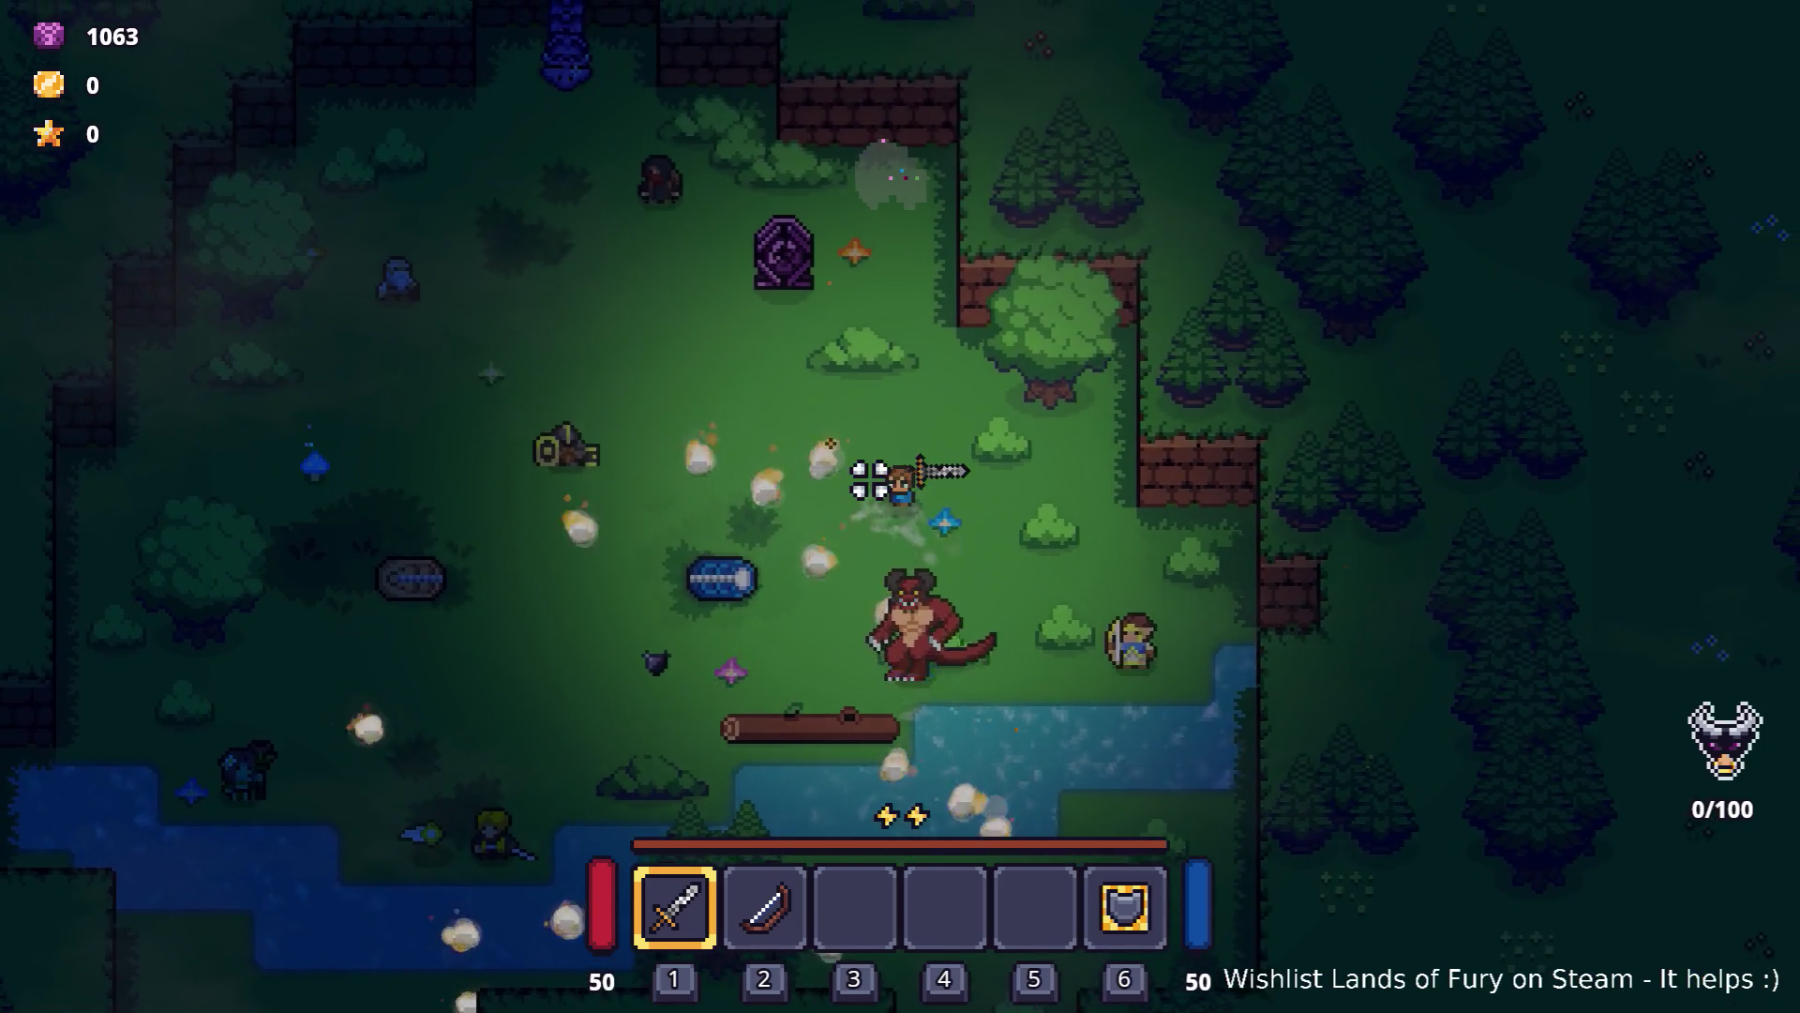
key(s)
key(a)
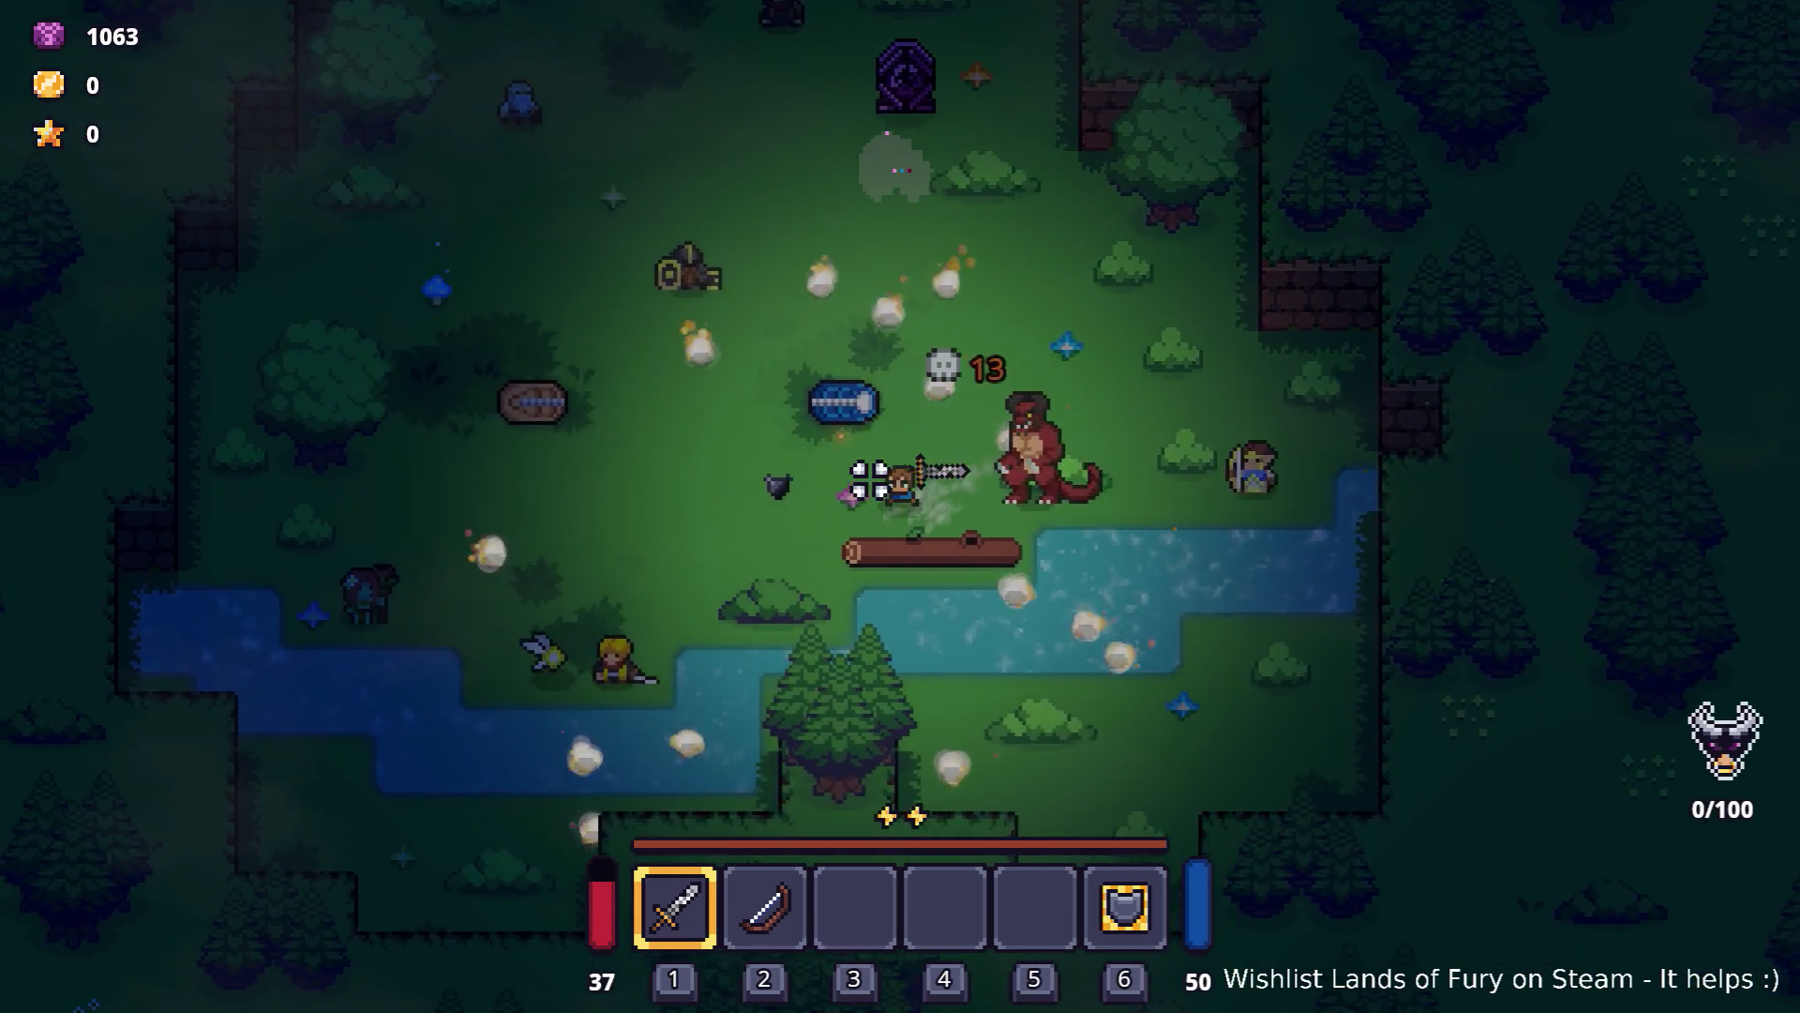
key(a)
key(d)
Keep maneuvering around the boss until game over, then quit back to the editor.
key(w)
key(a)
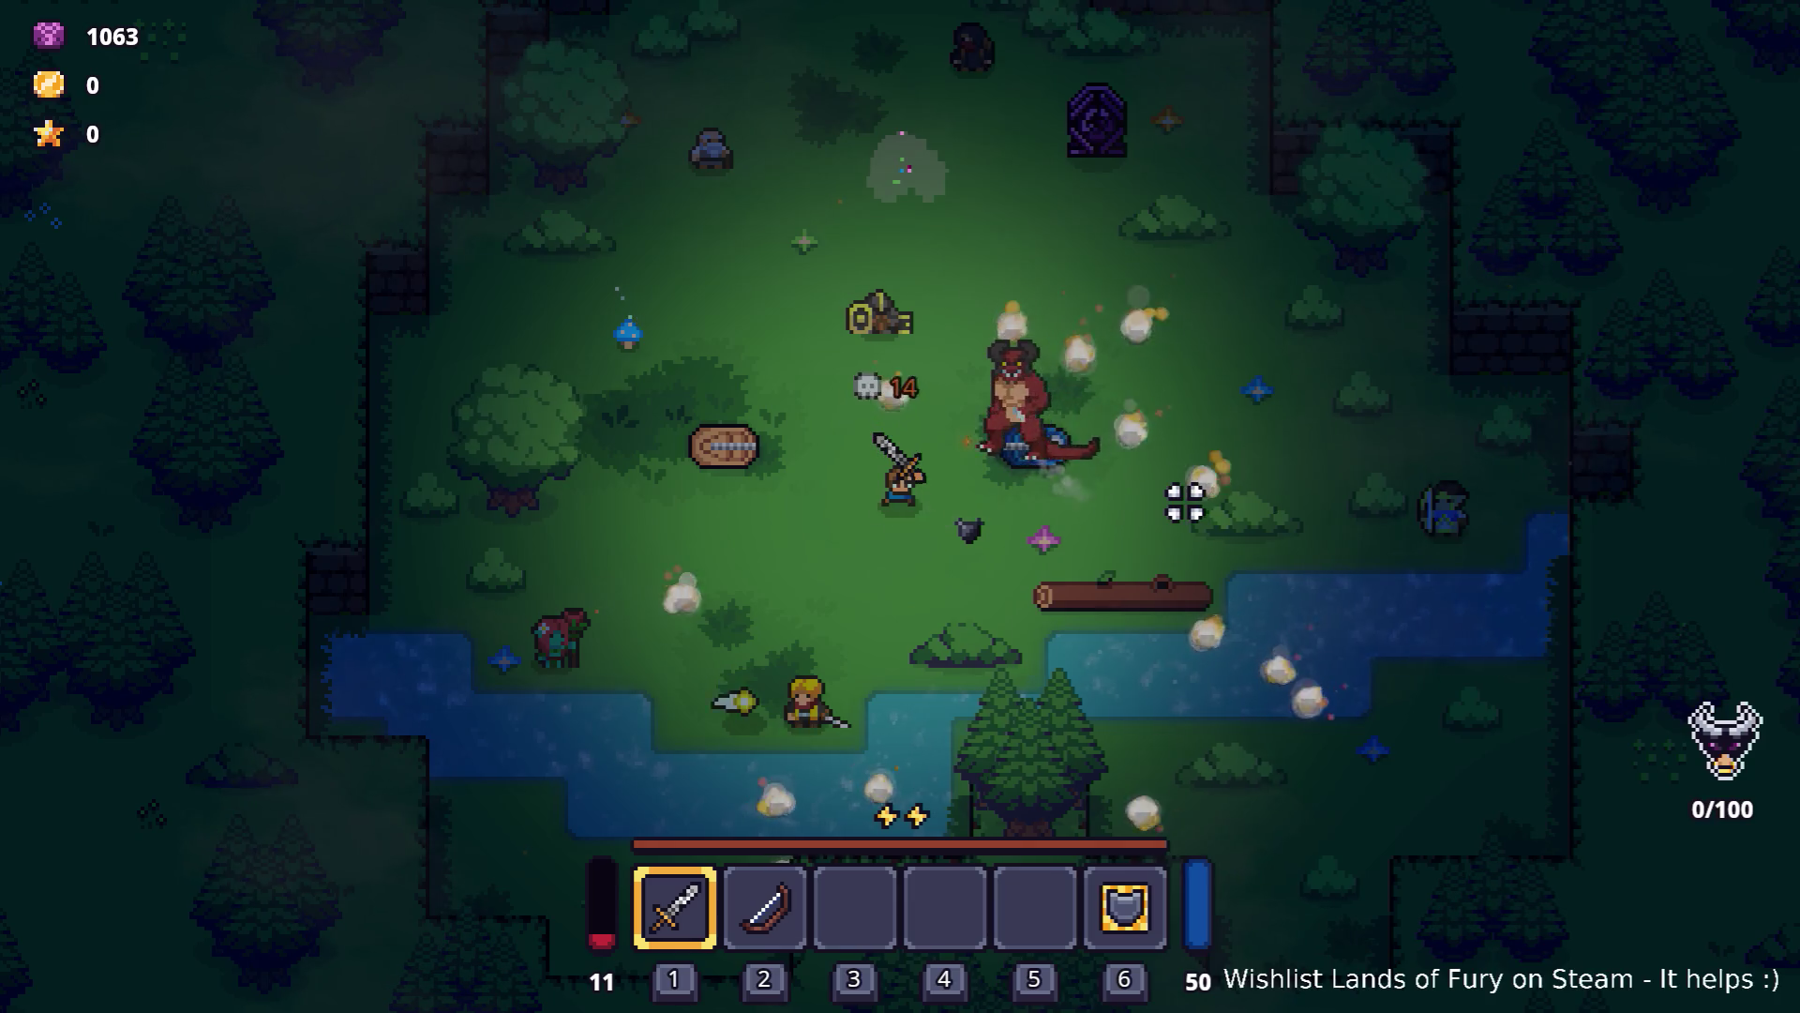
key(a)
key(i)
key(i)
key(s)
key(a)
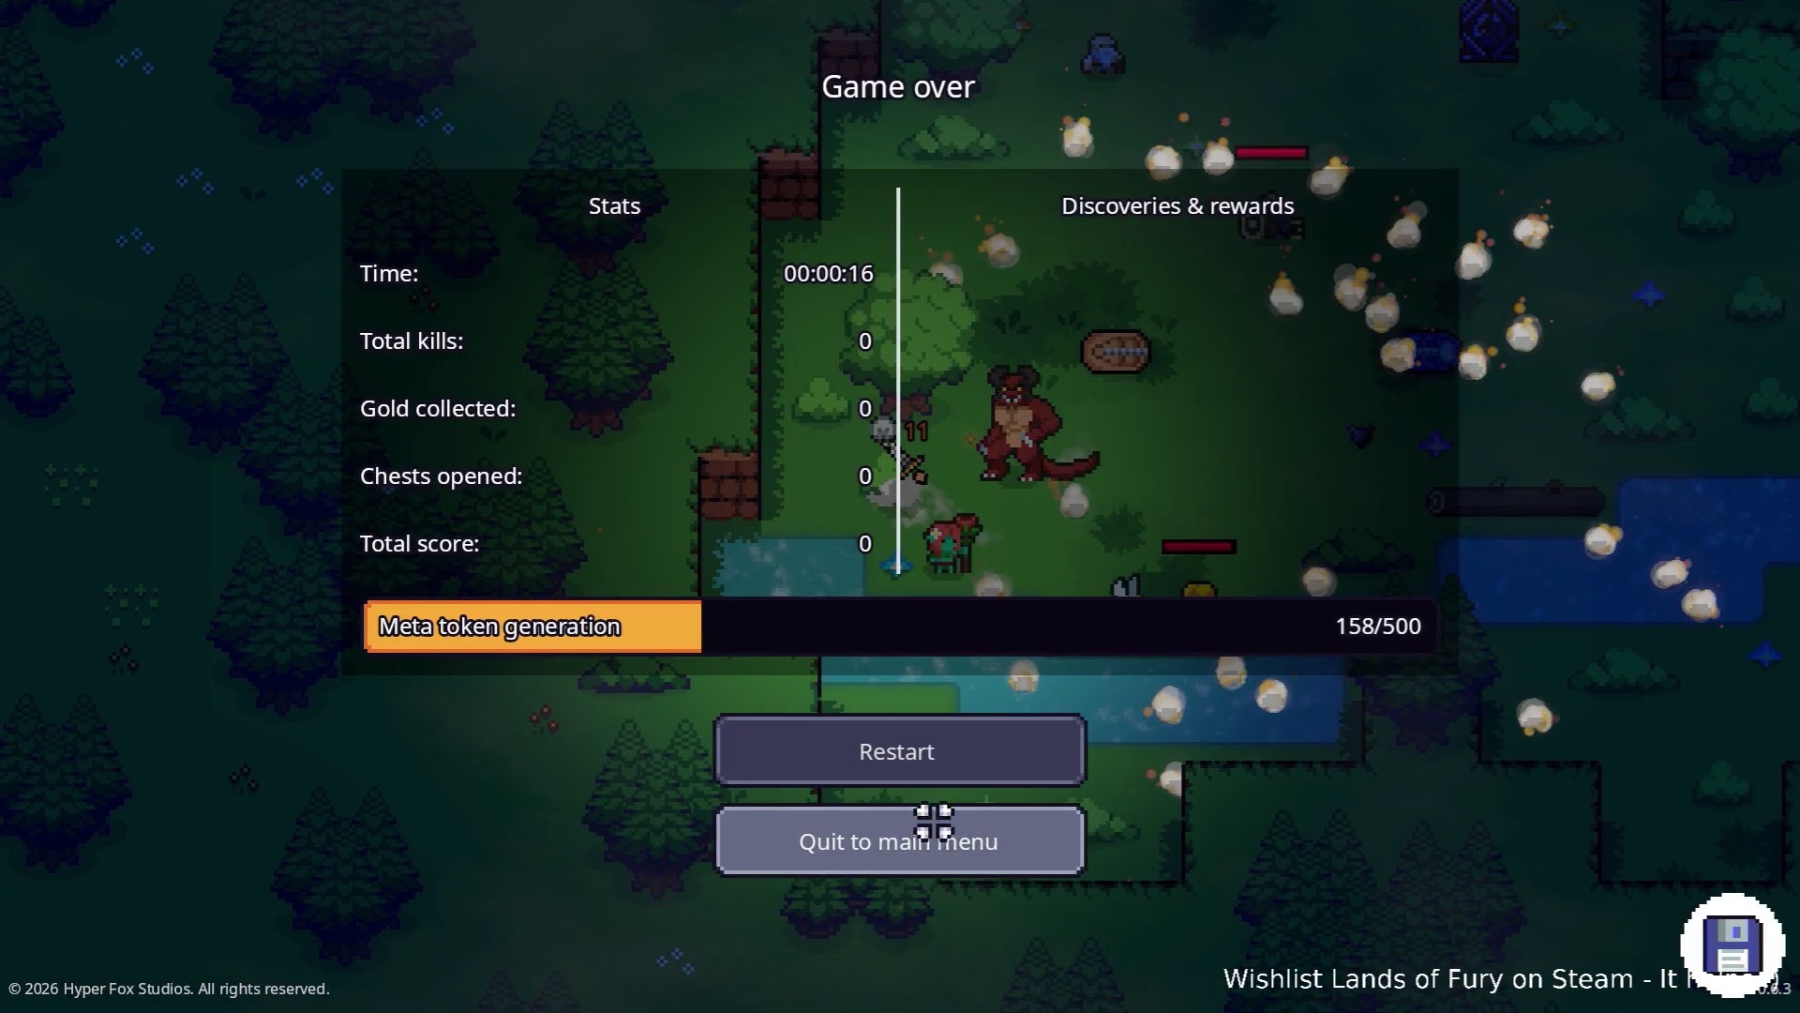
click(932, 823)
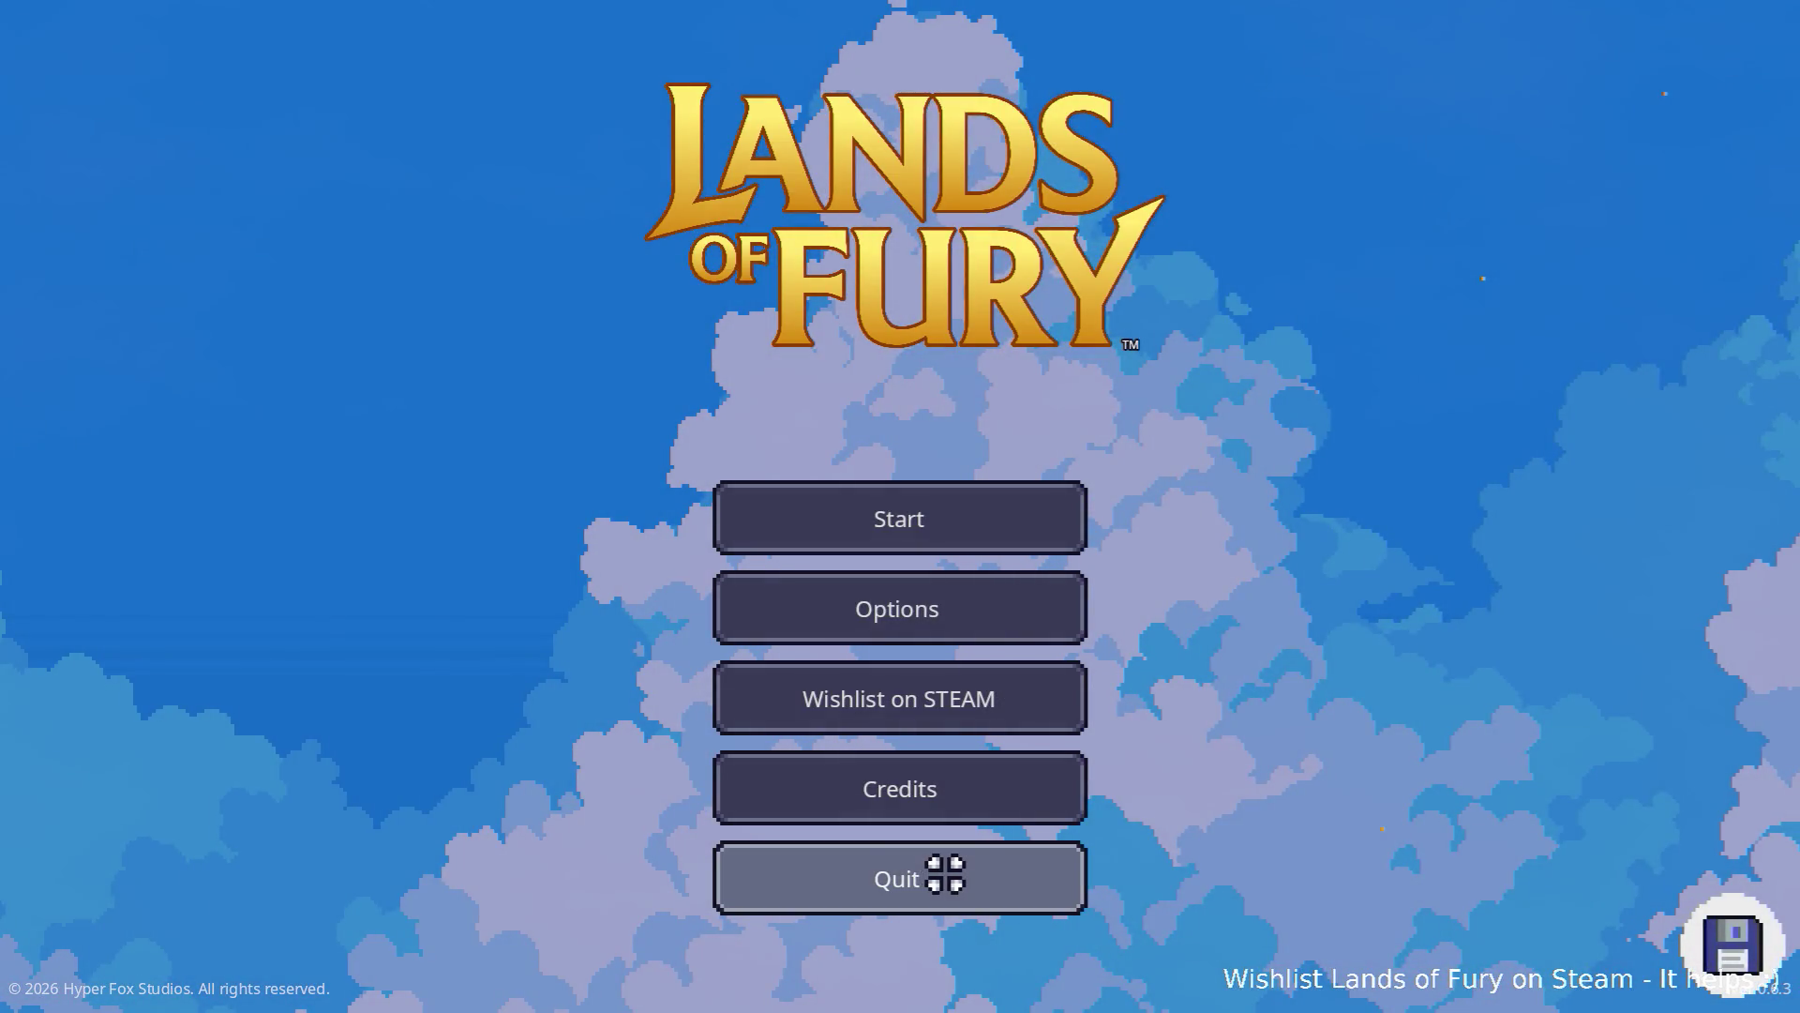
click(941, 873)
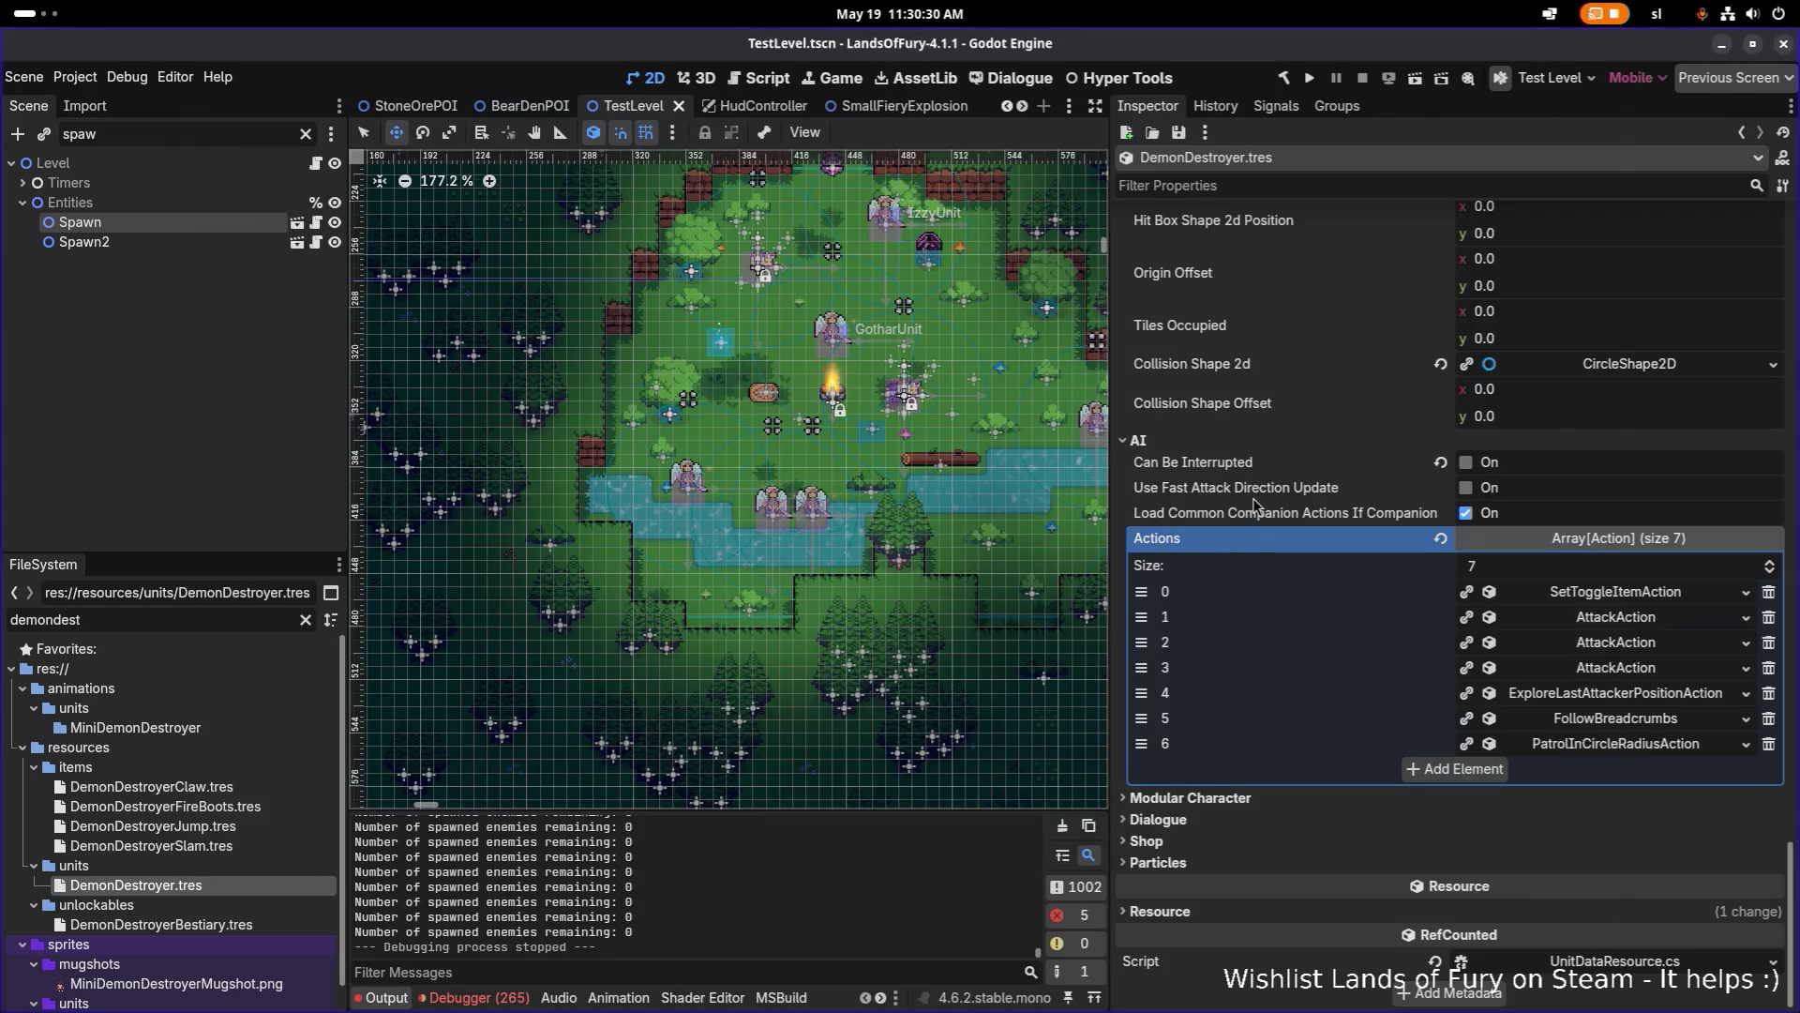
Raise the DemonDestroyerJump projectile effect's Max Range from 96 to 128 and save it.
click(267, 826)
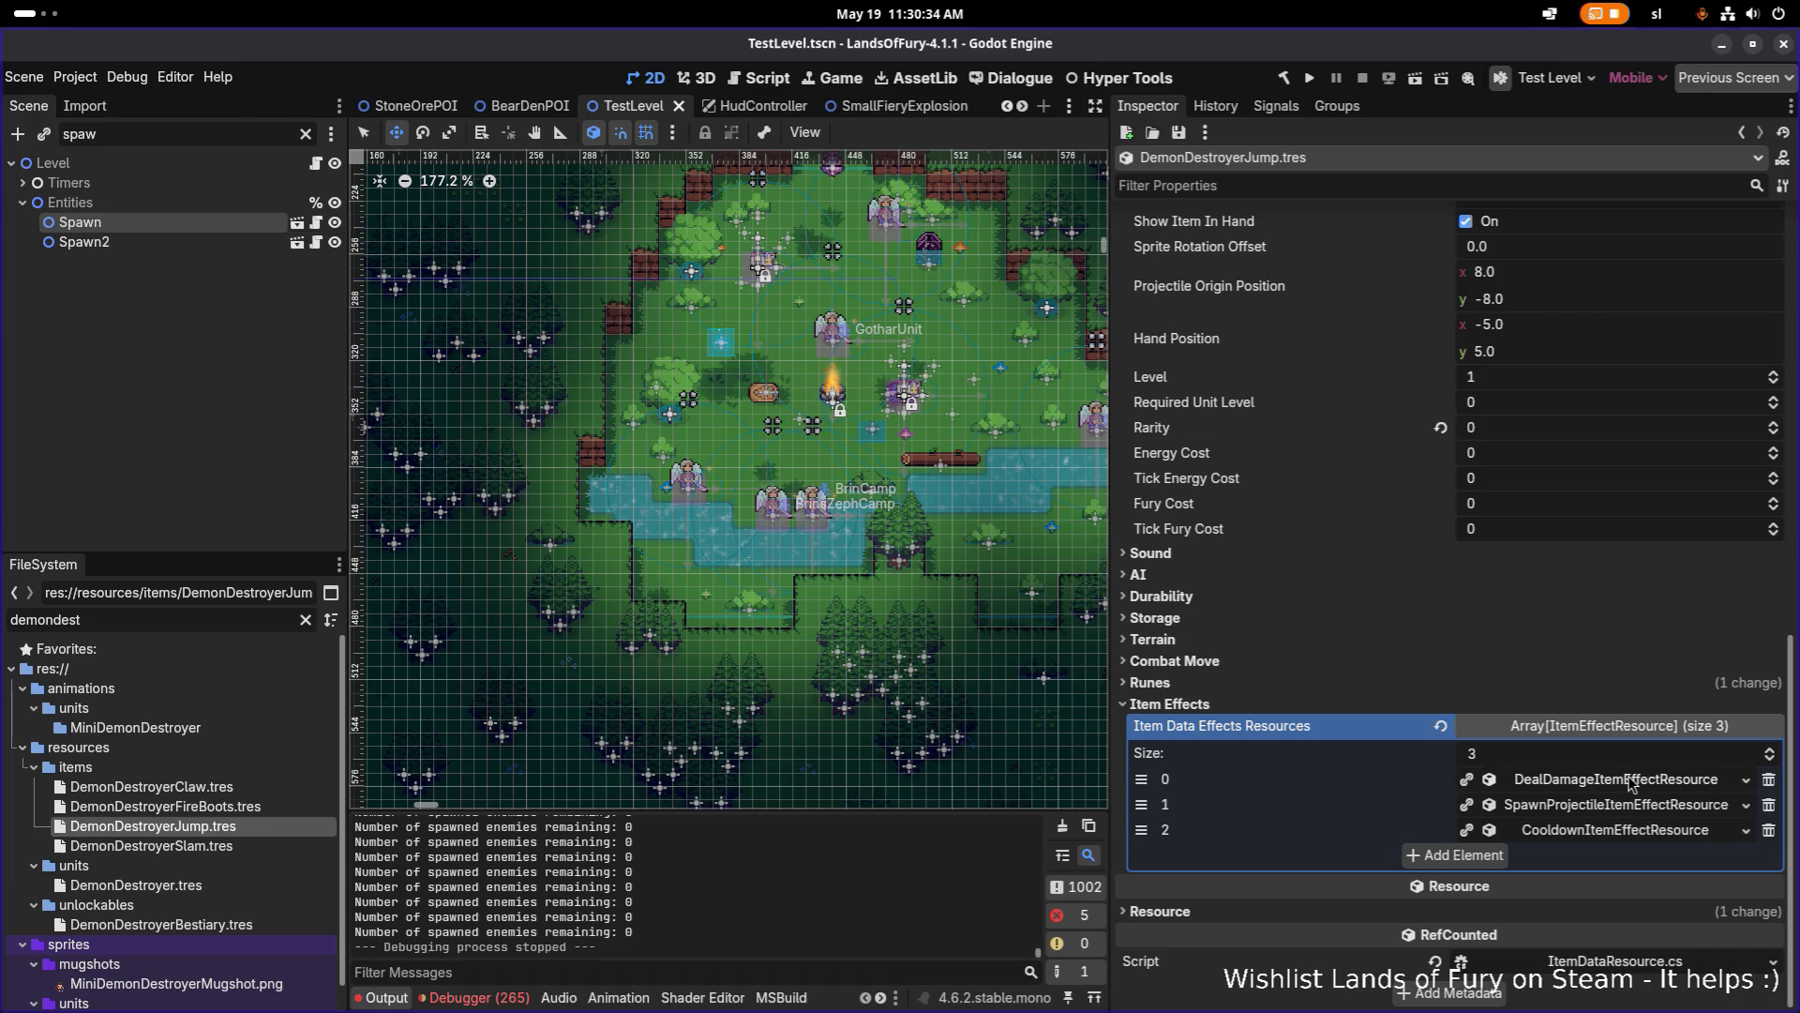
click(1608, 814)
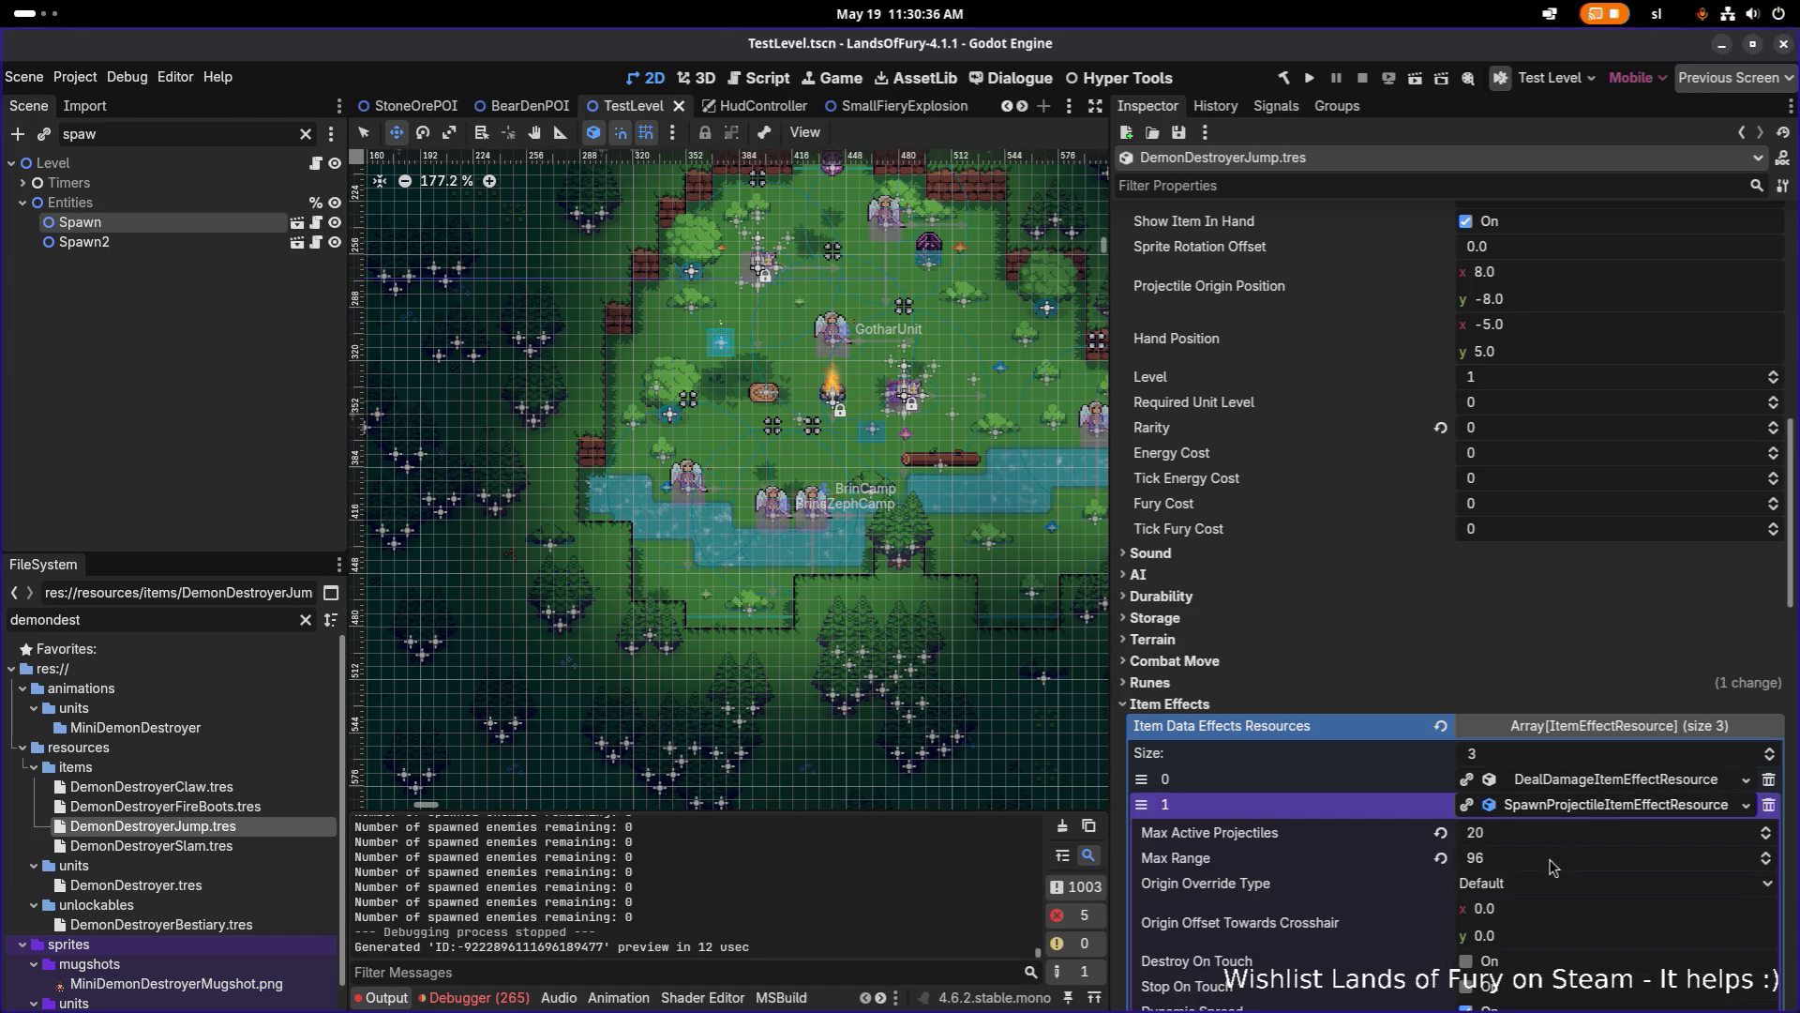
click(1552, 865)
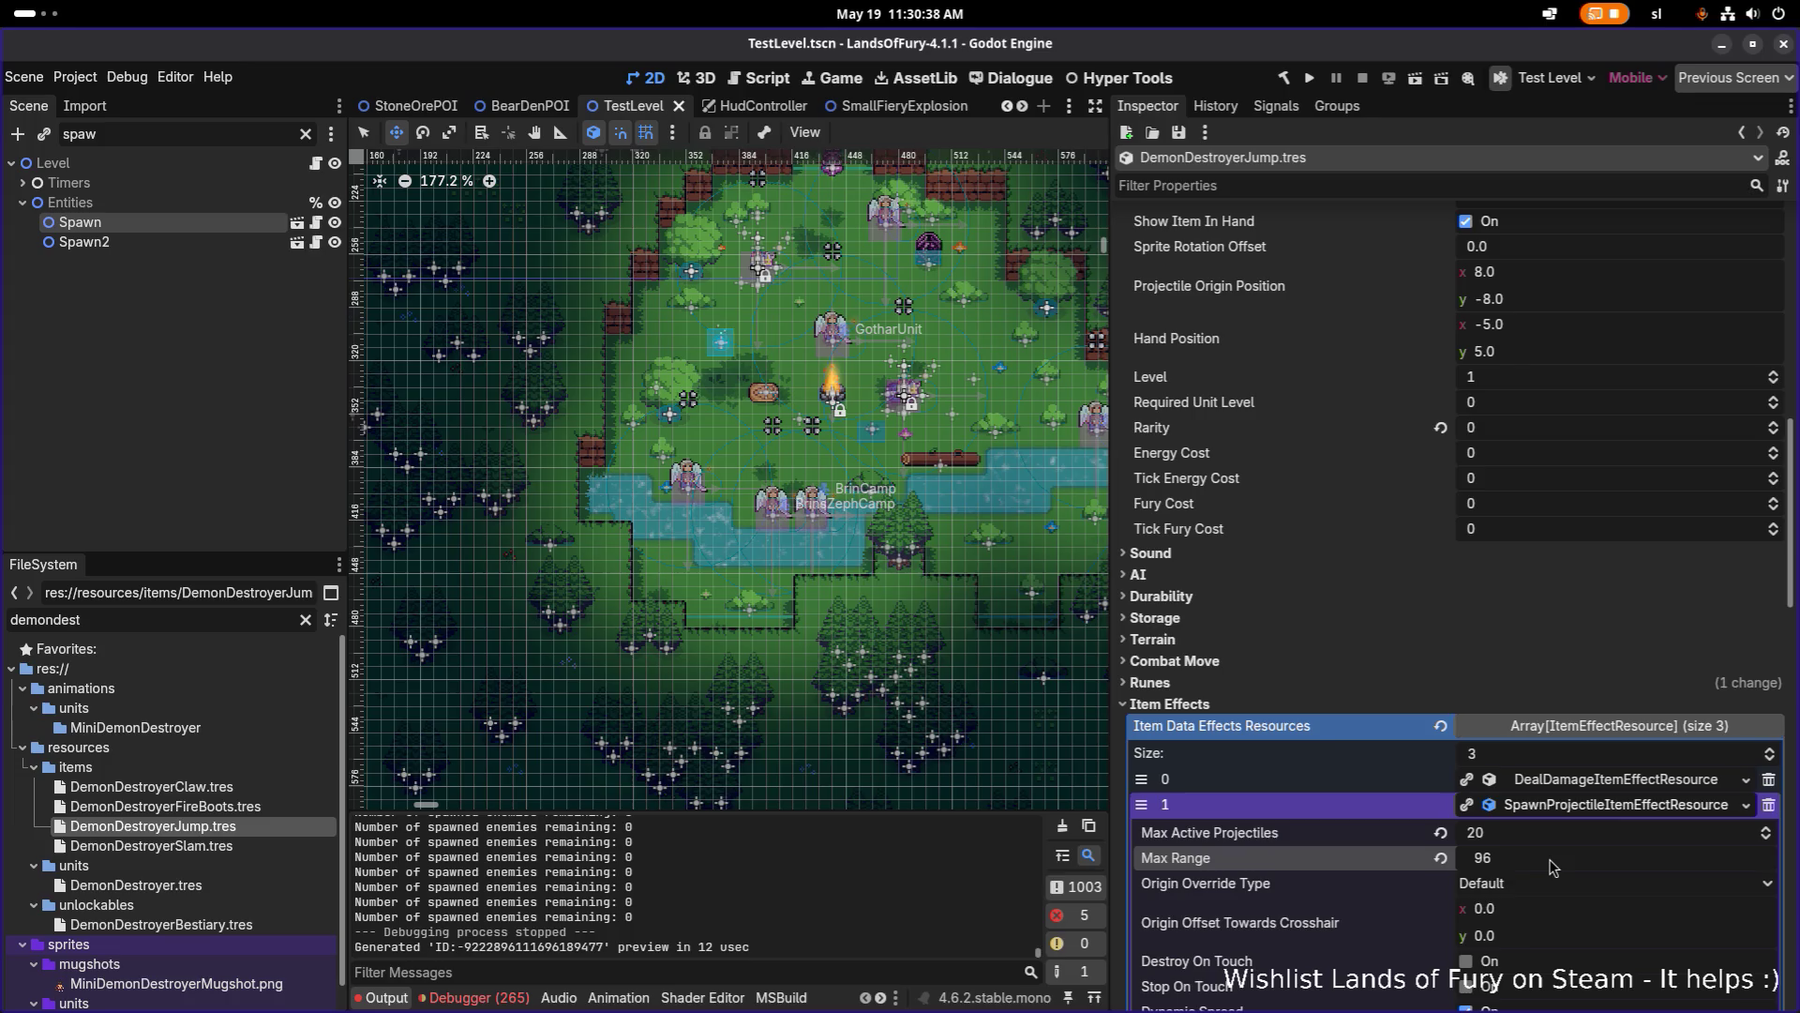
text(+32)
text(128)
key(Return)
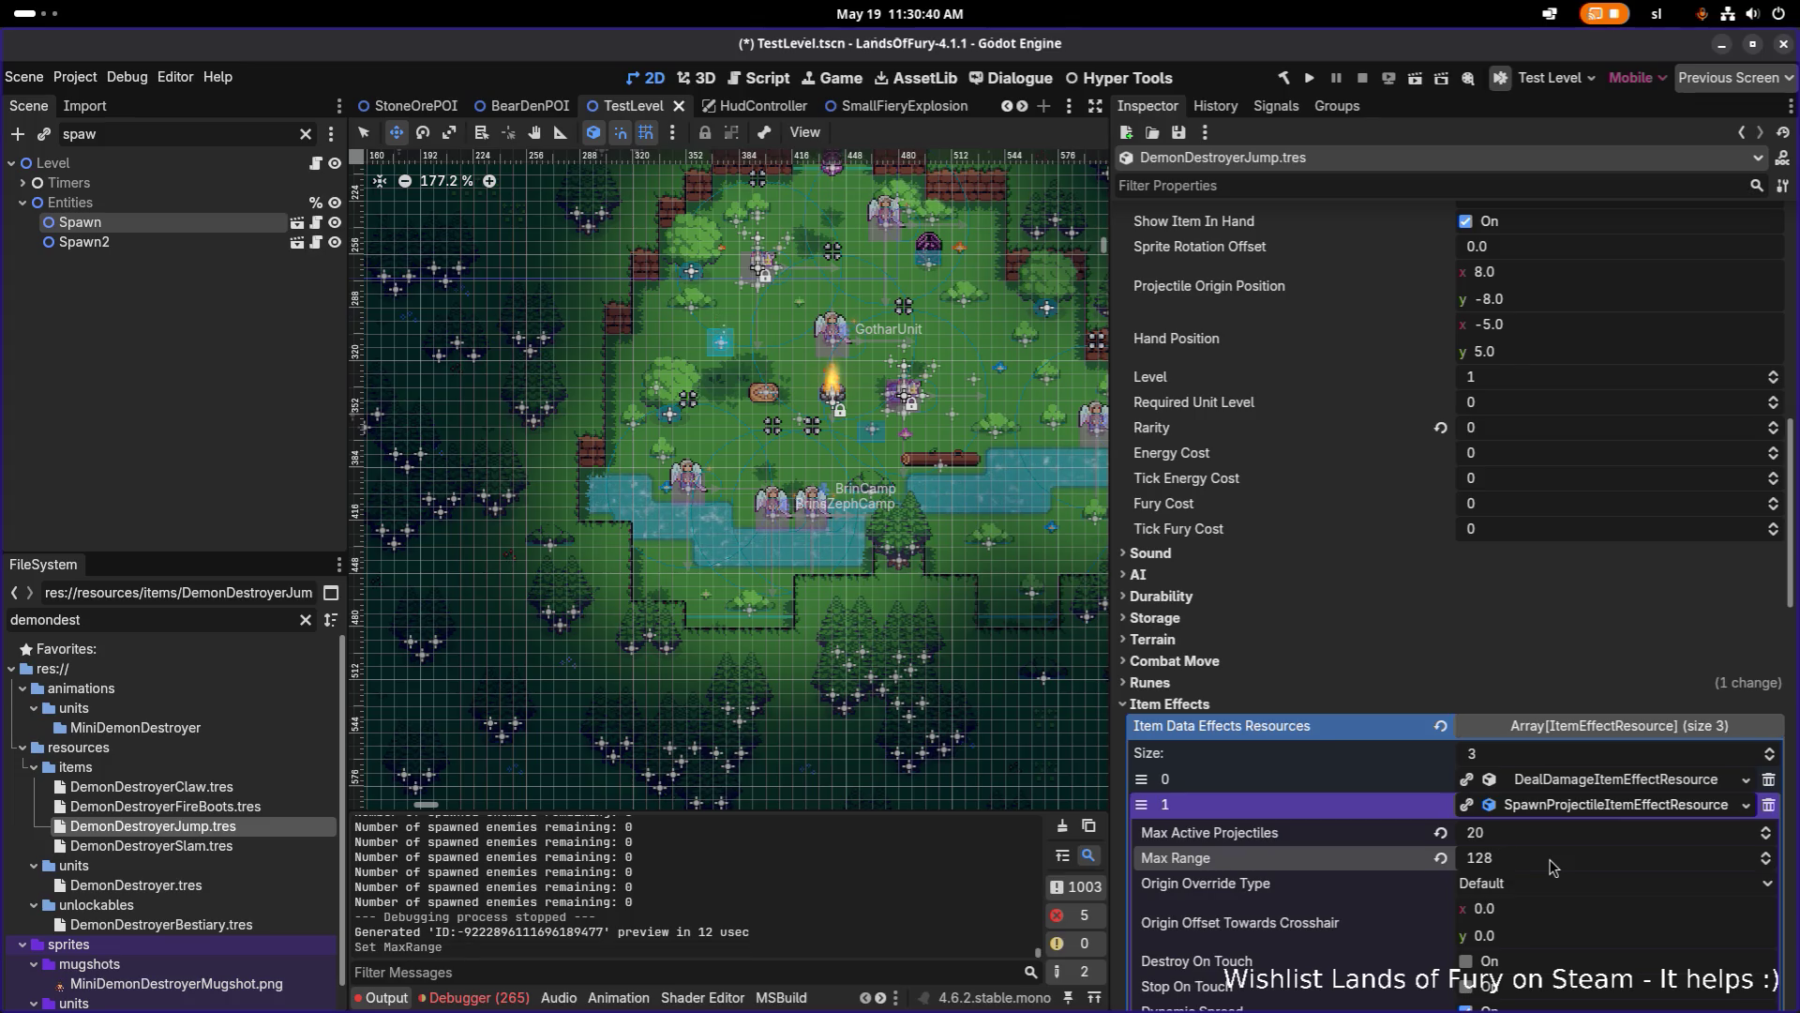
key(ctrl+s)
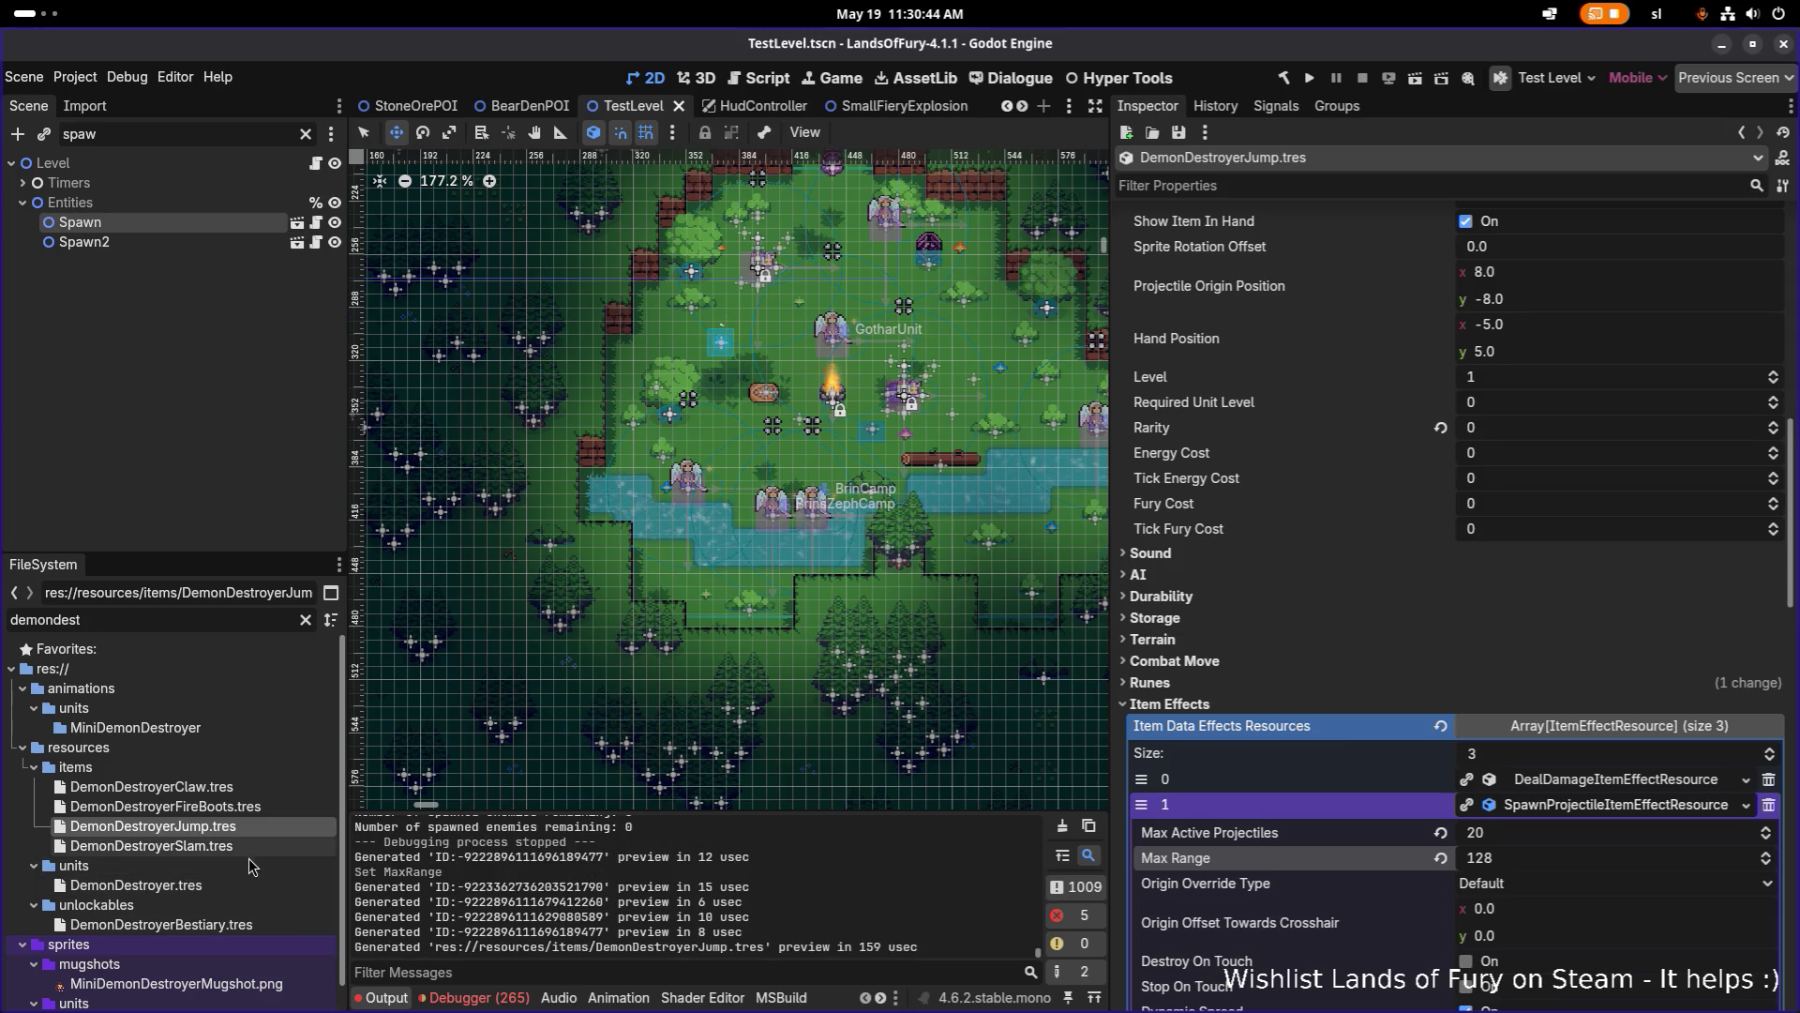
click(264, 790)
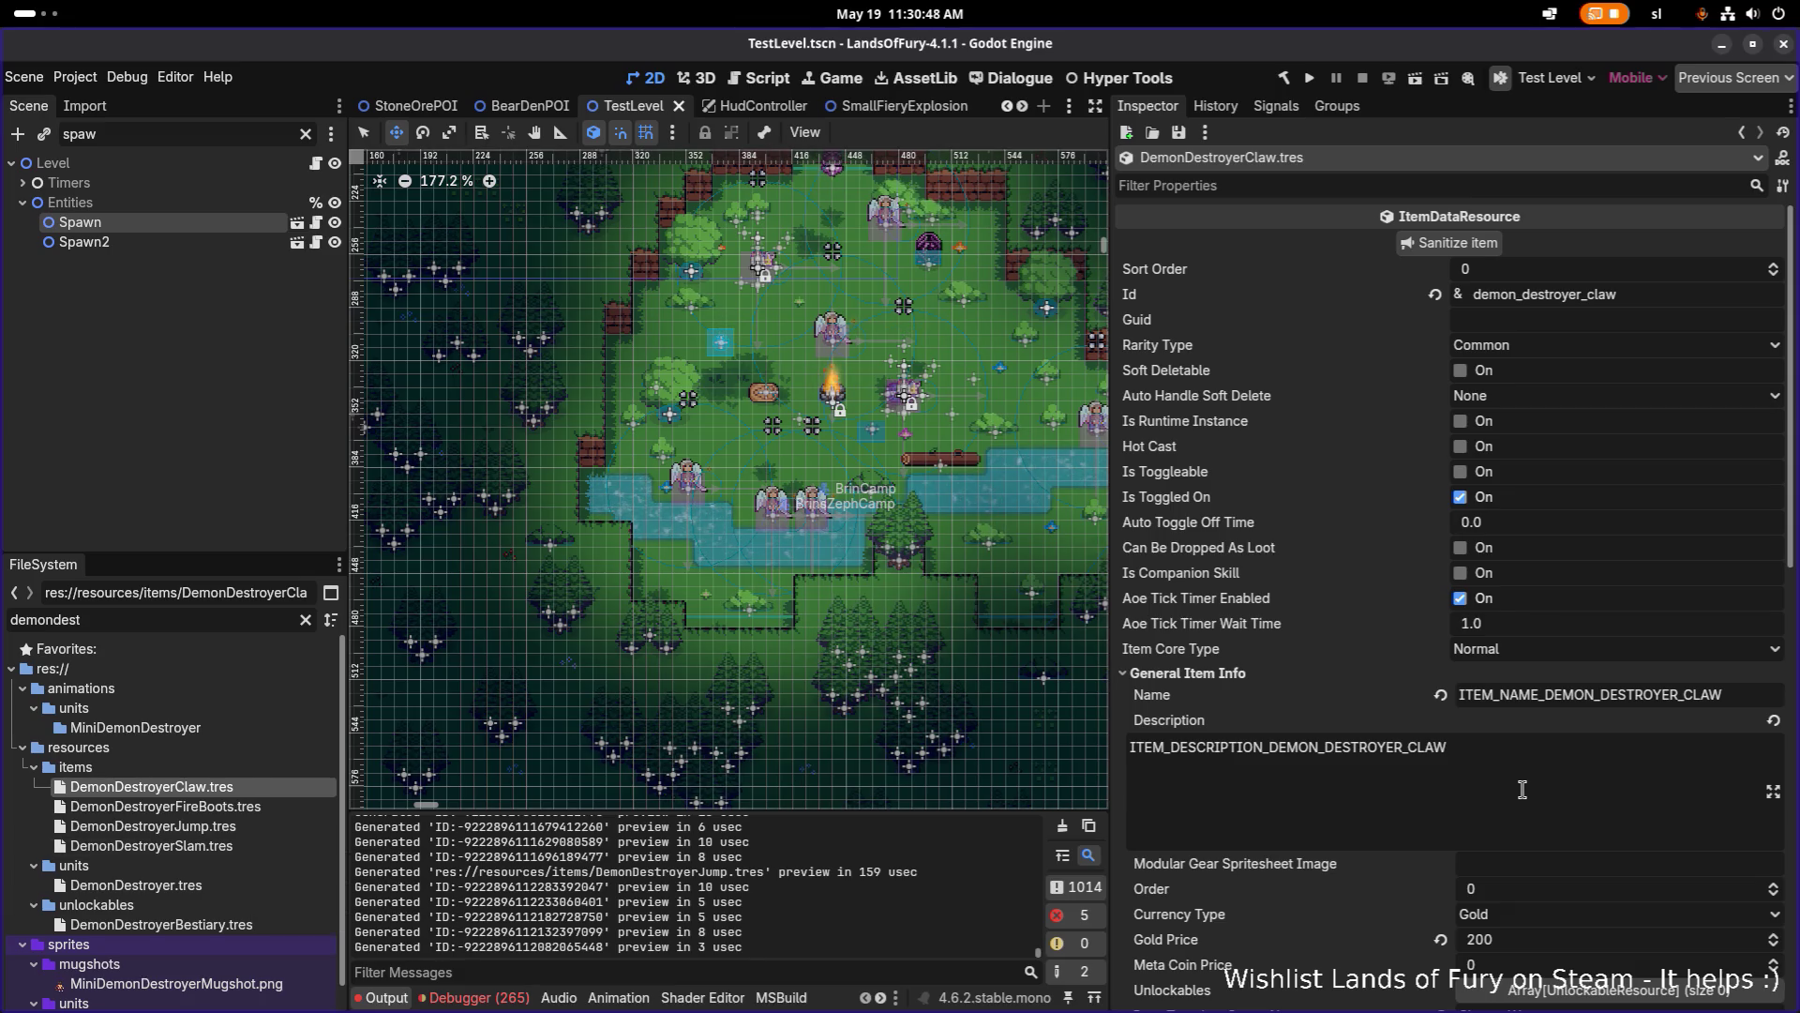
click(168, 885)
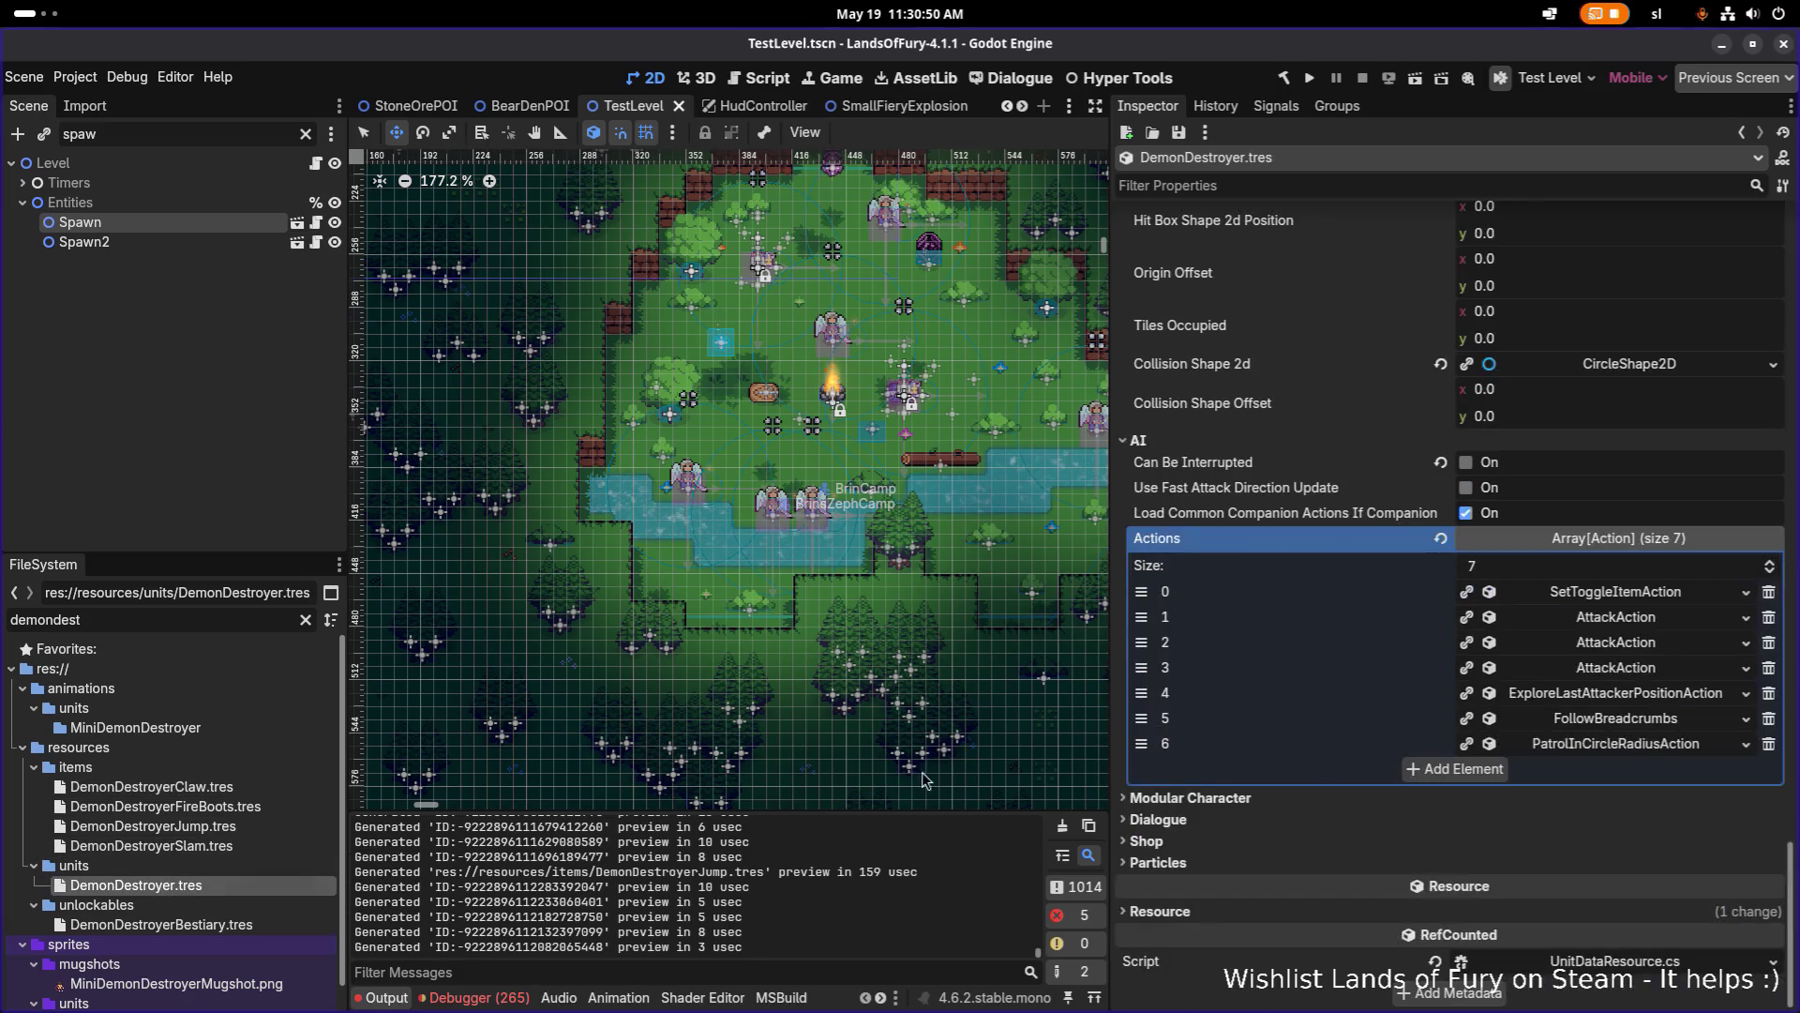
click(1674, 619)
click(1673, 618)
click(1656, 642)
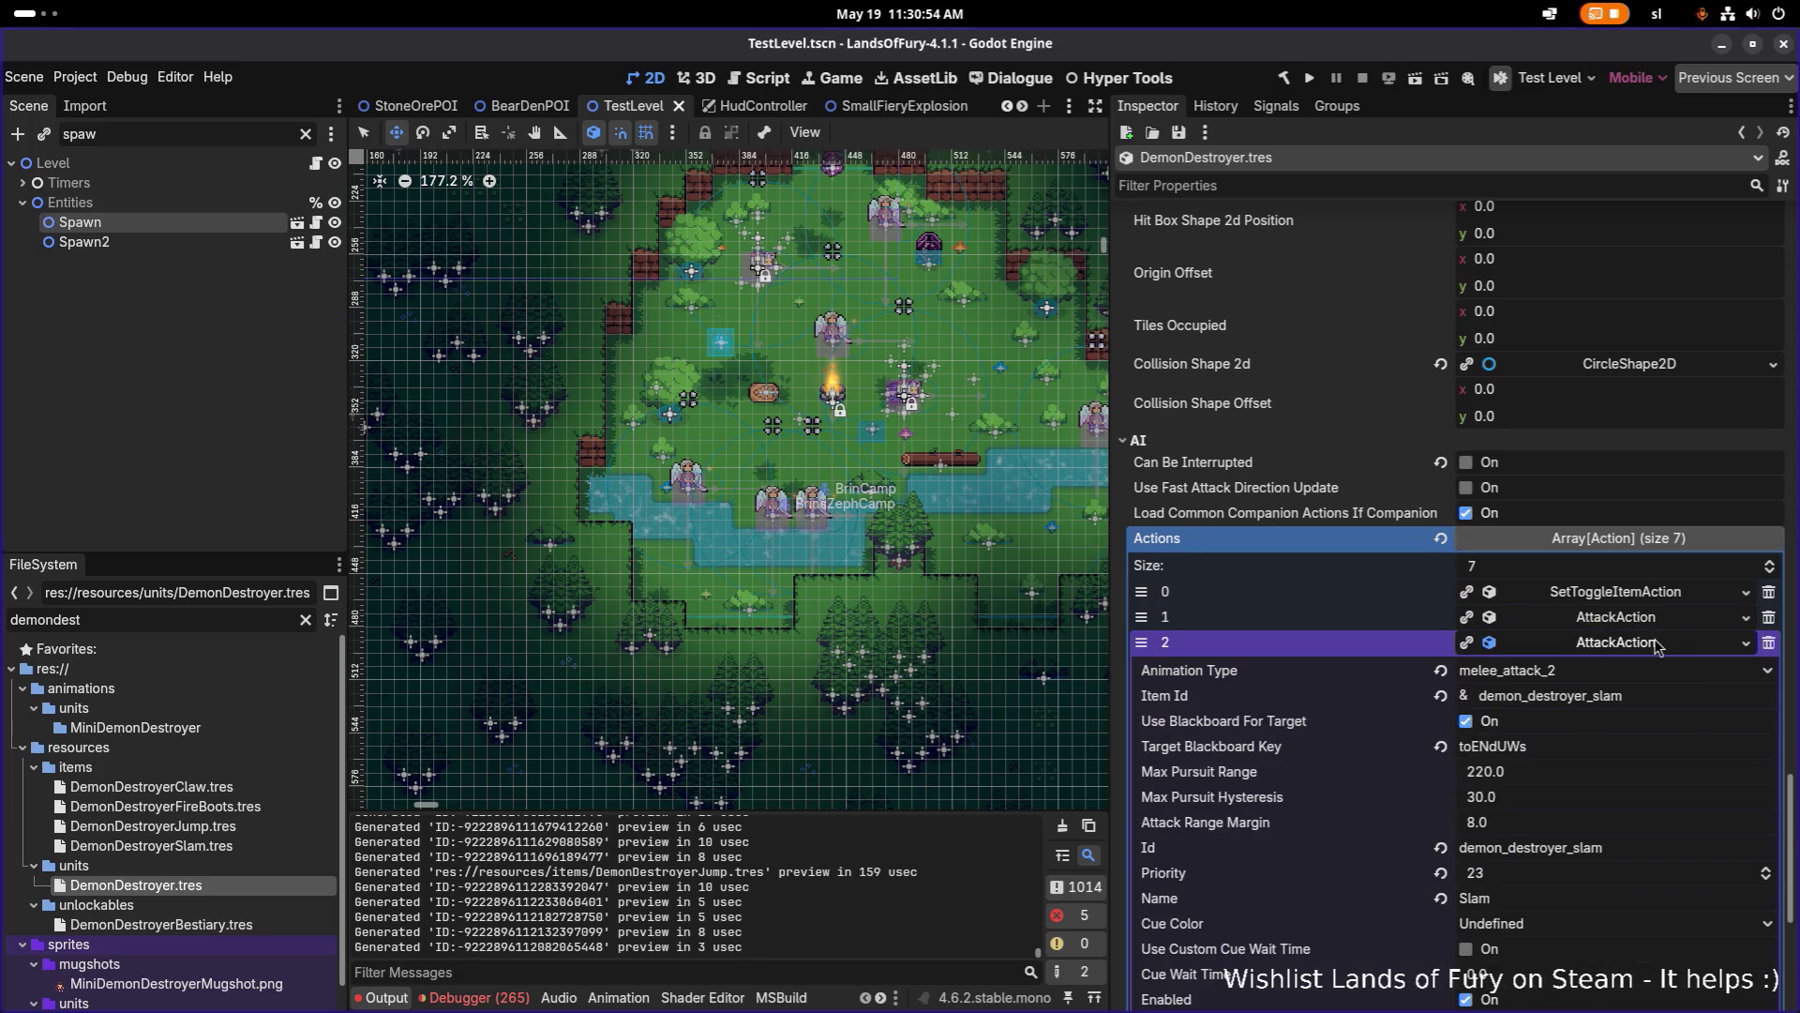
click(1657, 644)
click(1660, 667)
click(1660, 667)
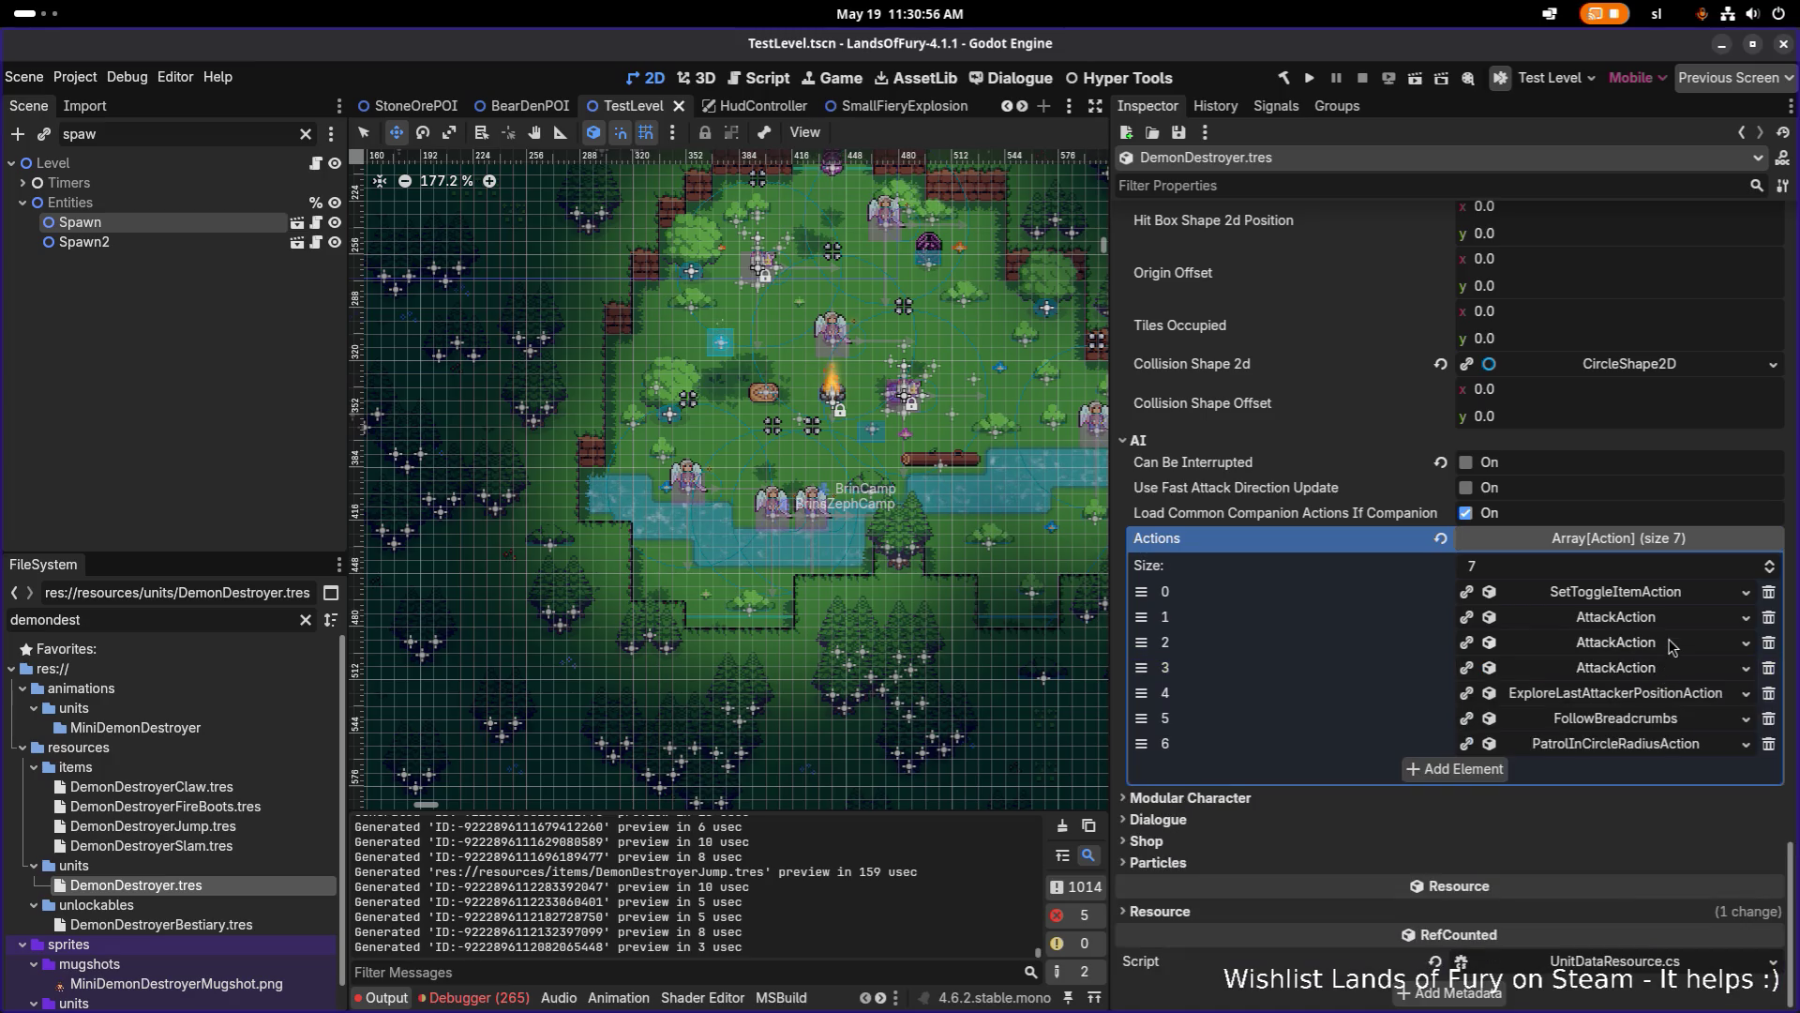
click(1662, 669)
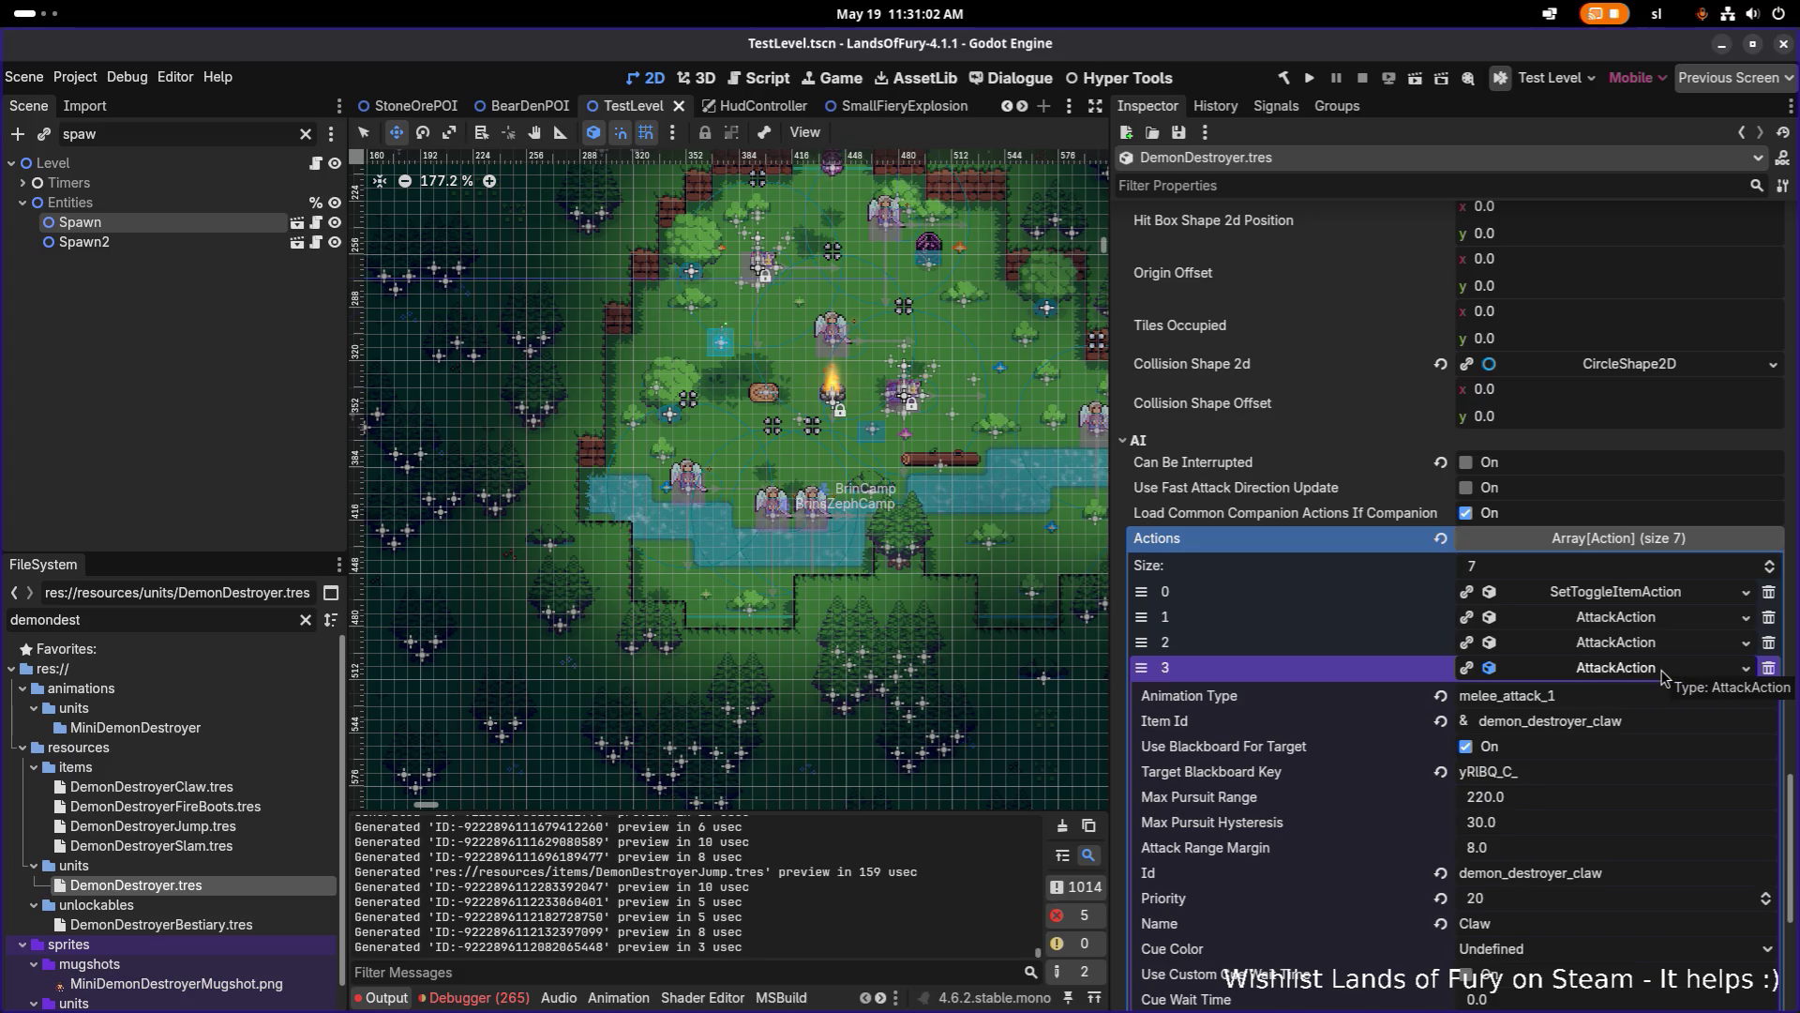
click(1661, 670)
click(1660, 647)
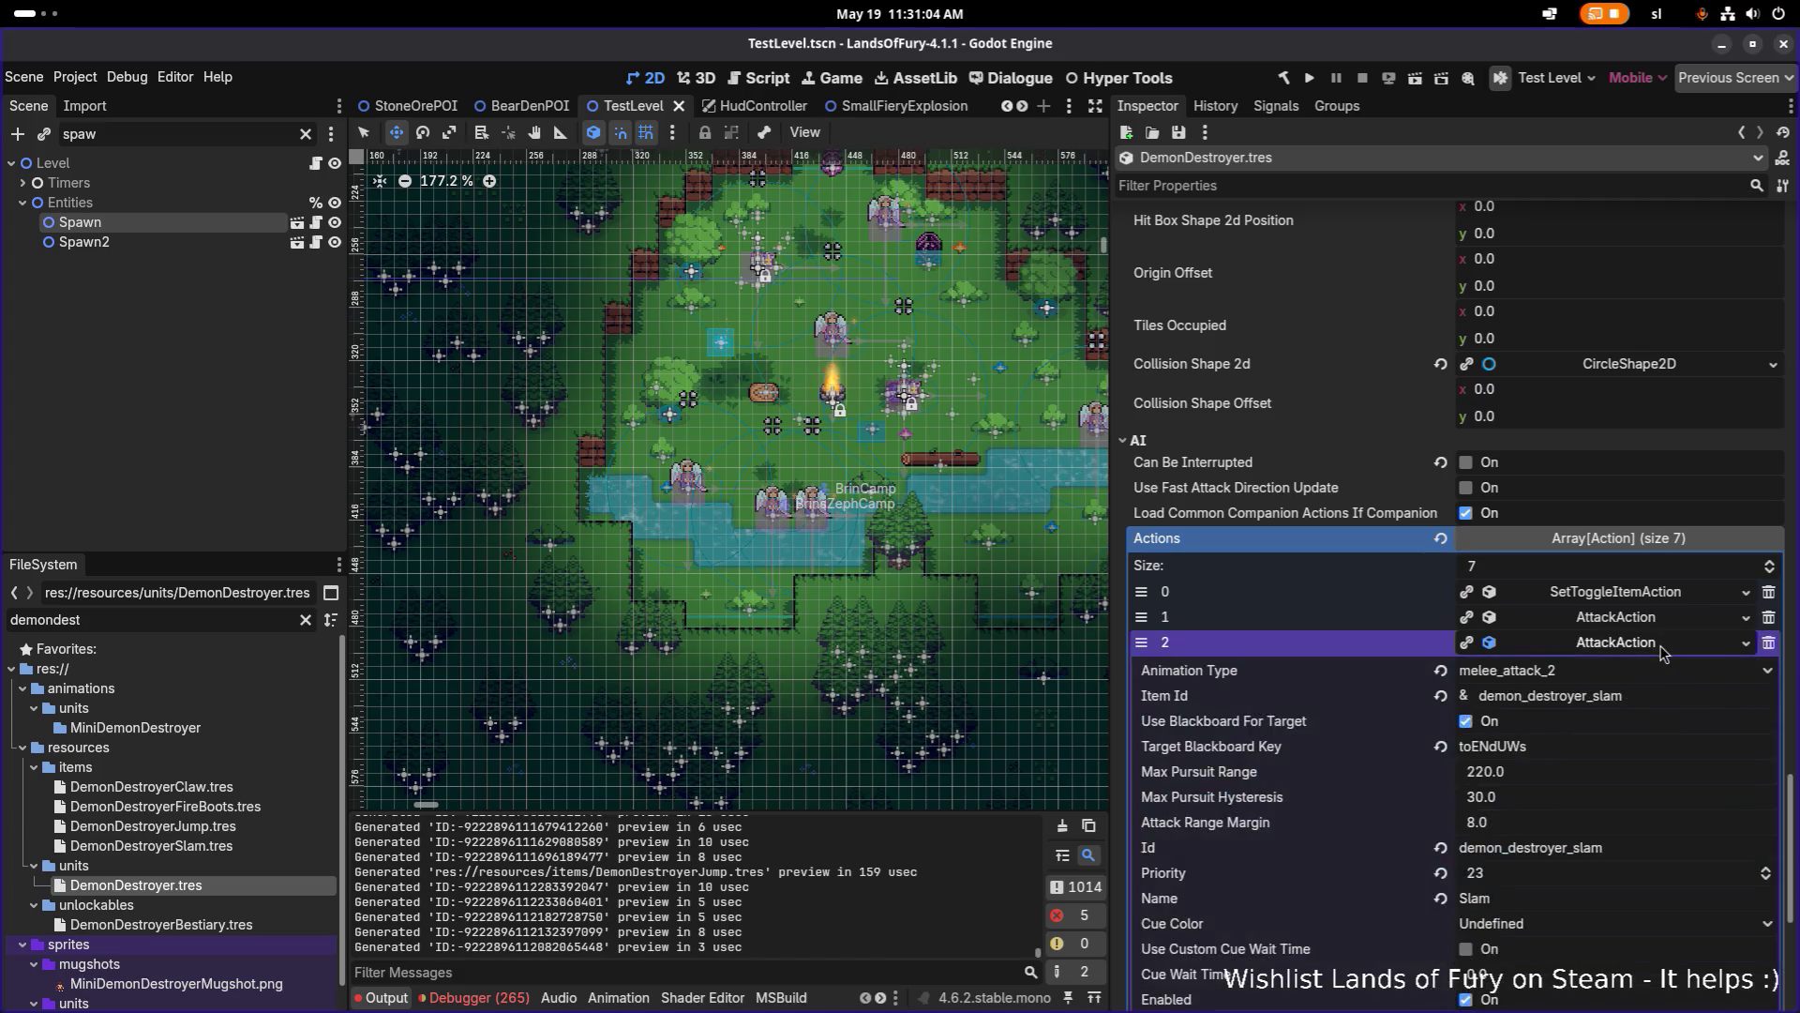
scroll(1631, 670, down, 3)
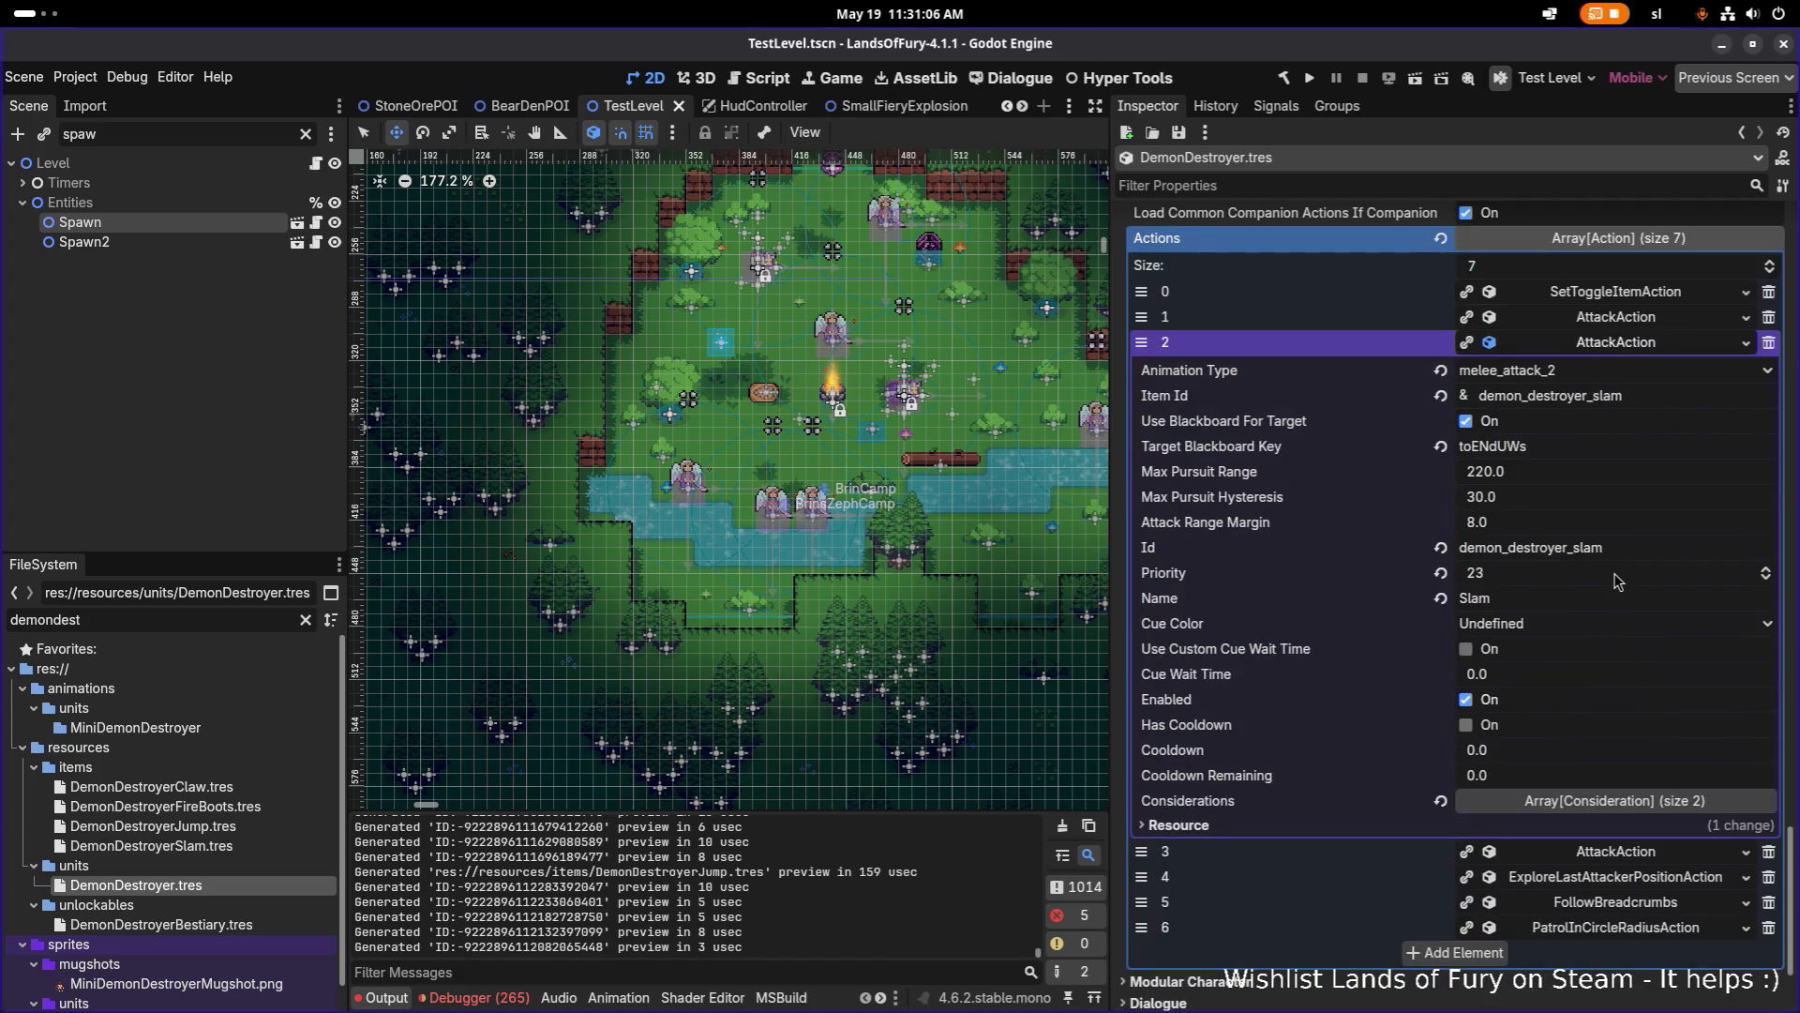
scroll(1637, 544, up, 2)
click(1646, 553)
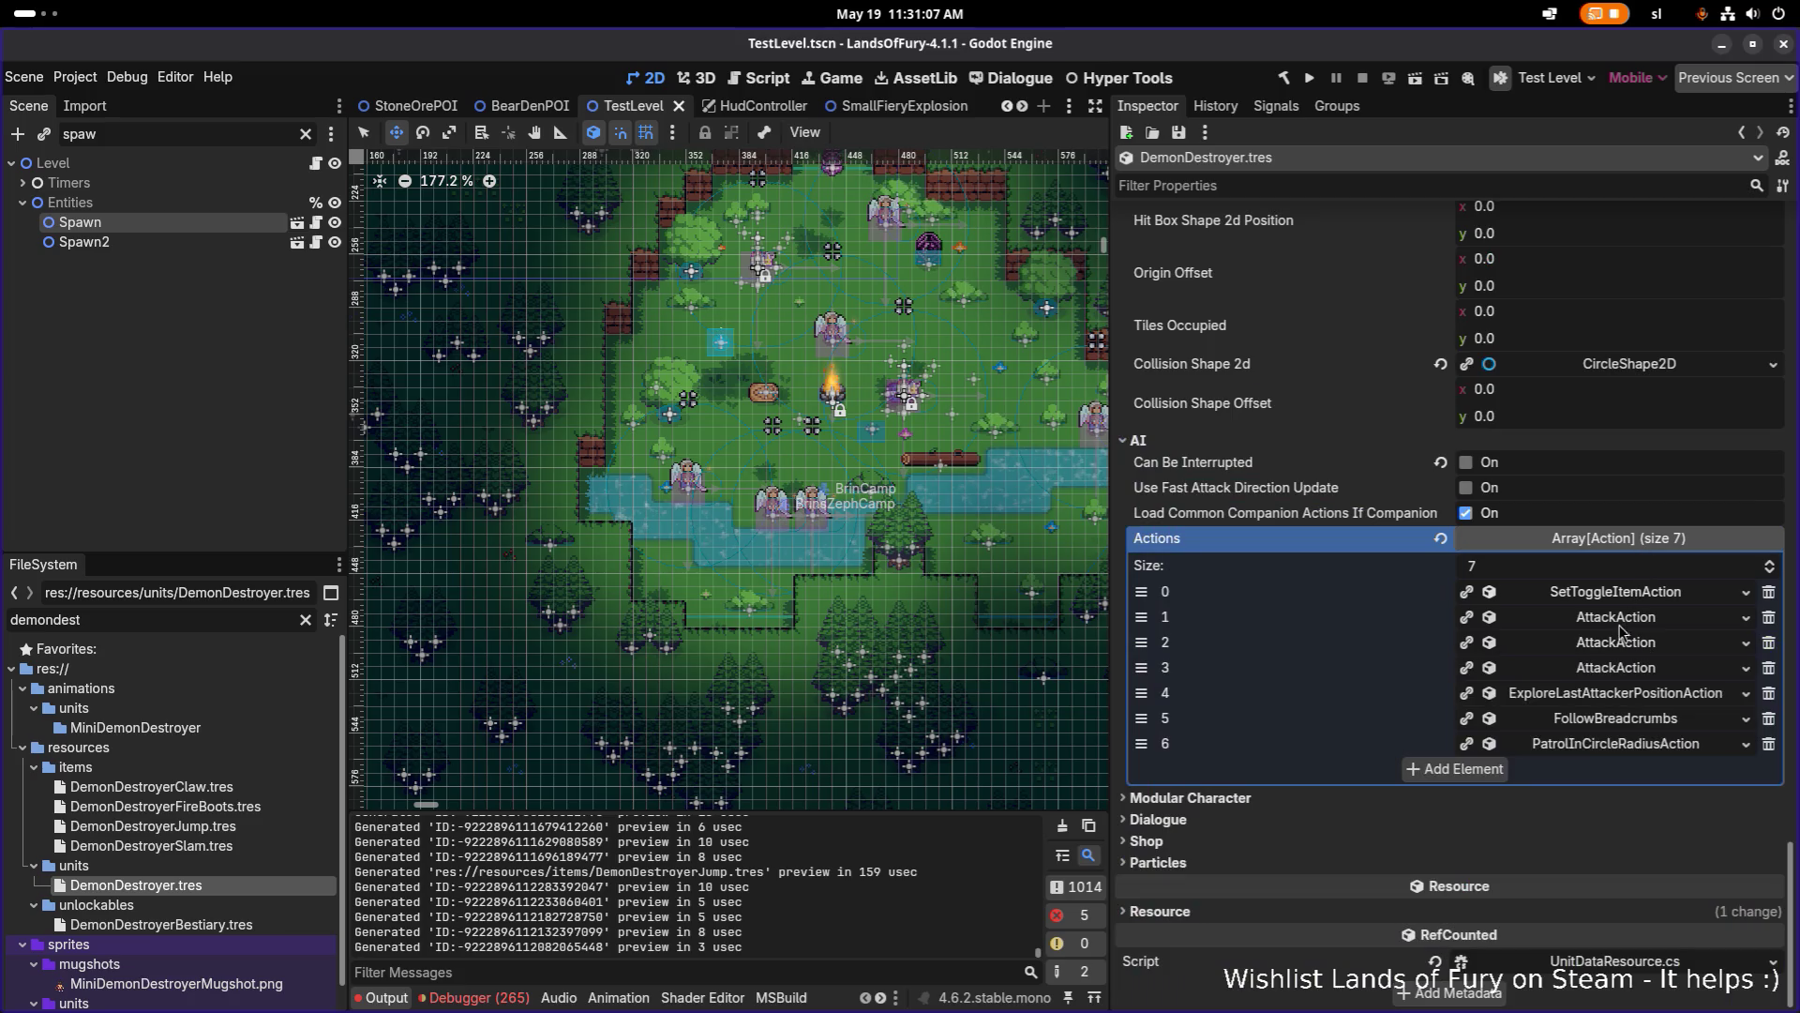
click(1629, 681)
scroll(1632, 675, down, 2)
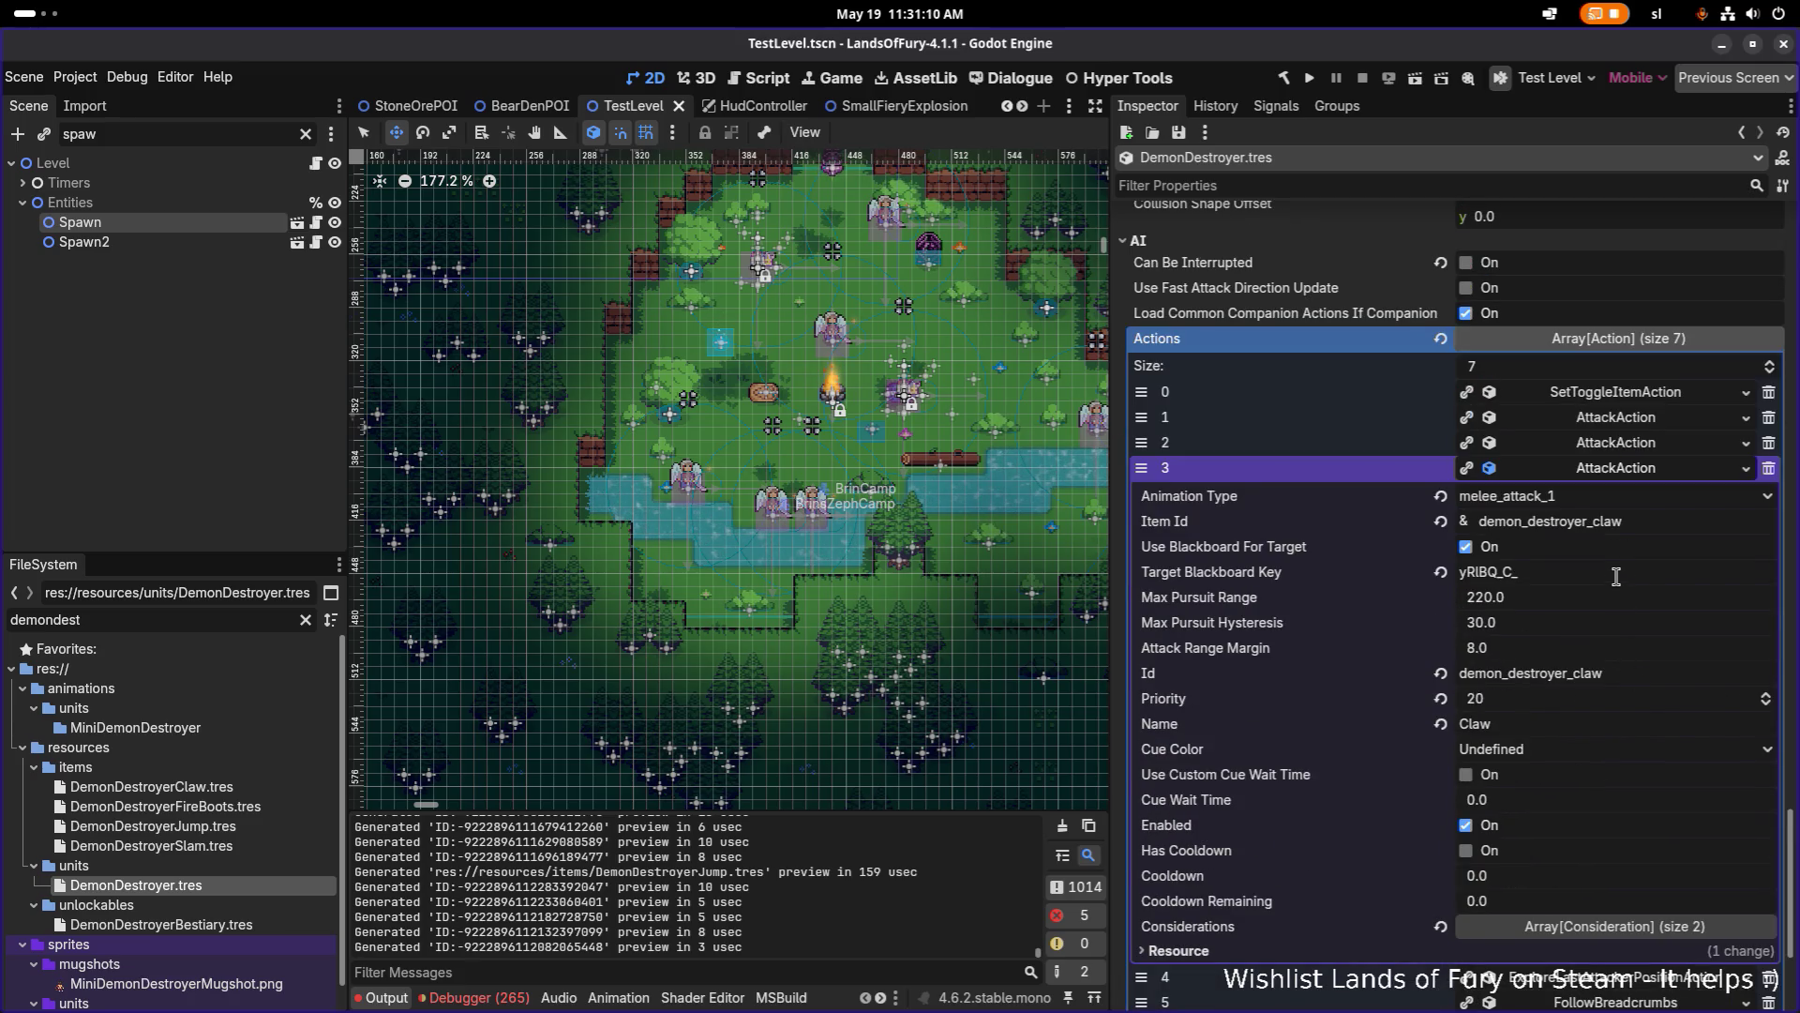
click(1627, 472)
click(1627, 619)
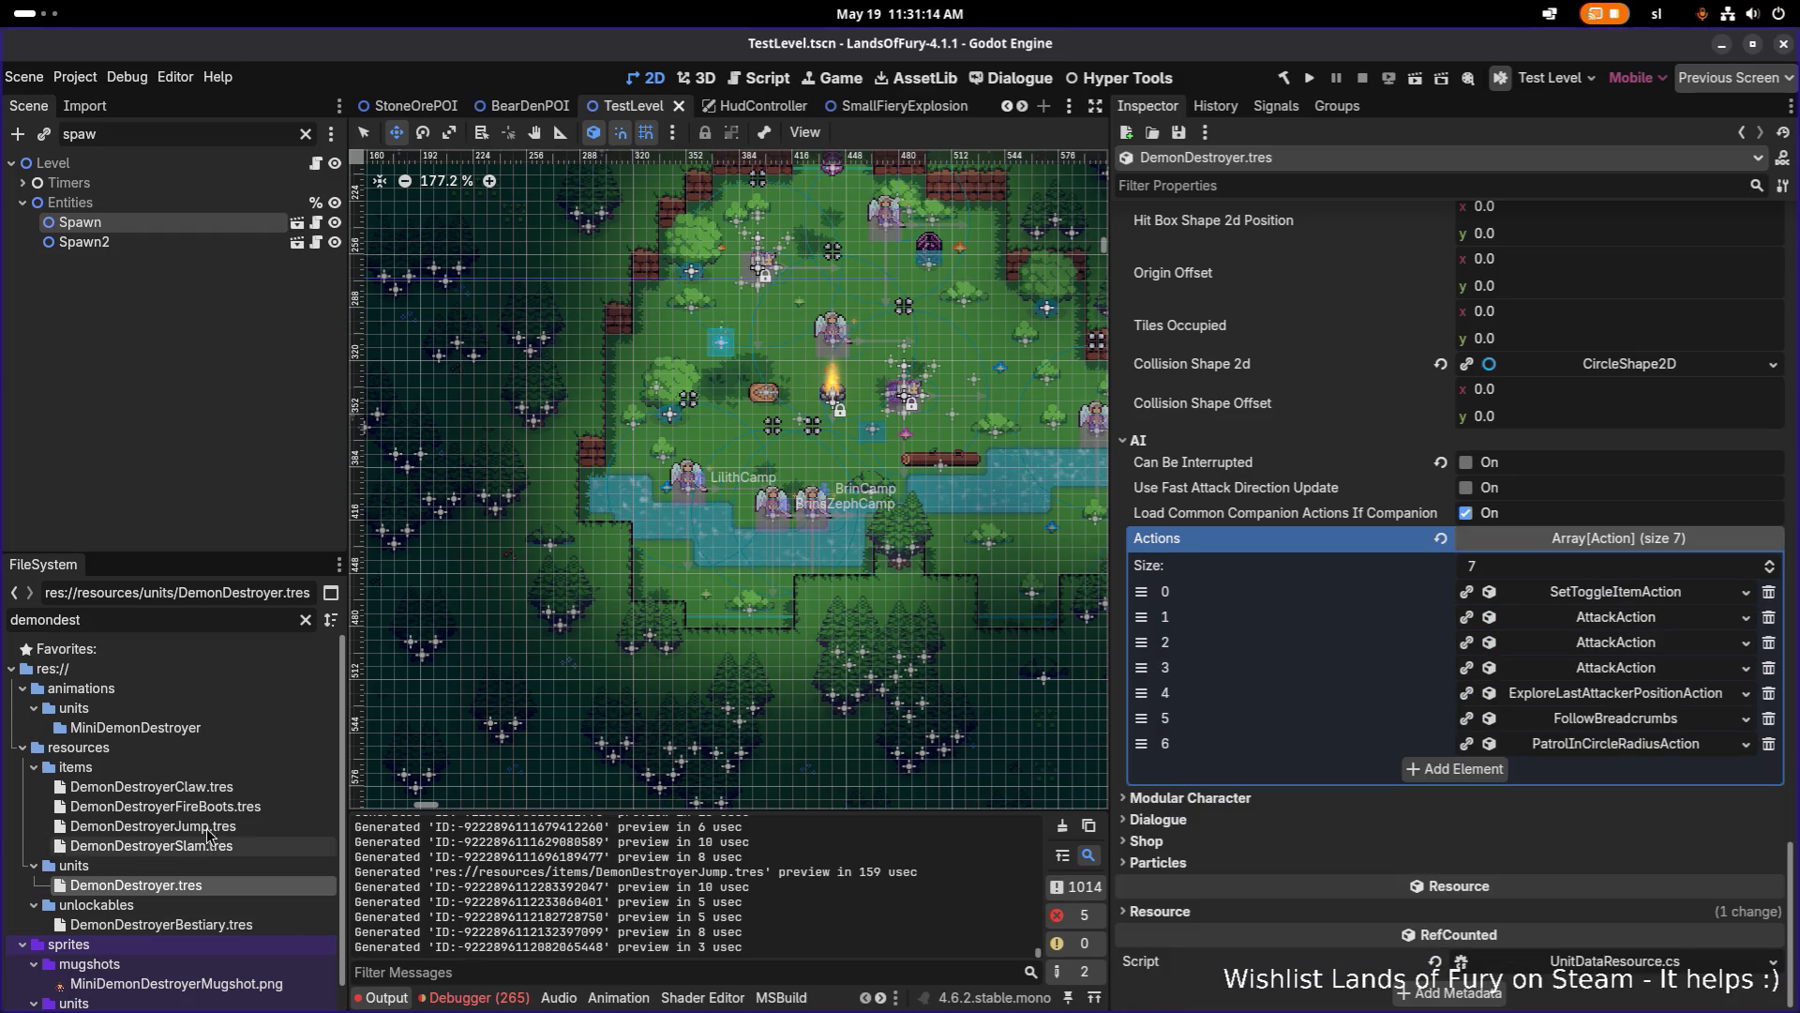
click(150, 786)
Set the DemonDestroyerClaw damage effect's Range to 32 and save.
scroll(1569, 704, down, 5)
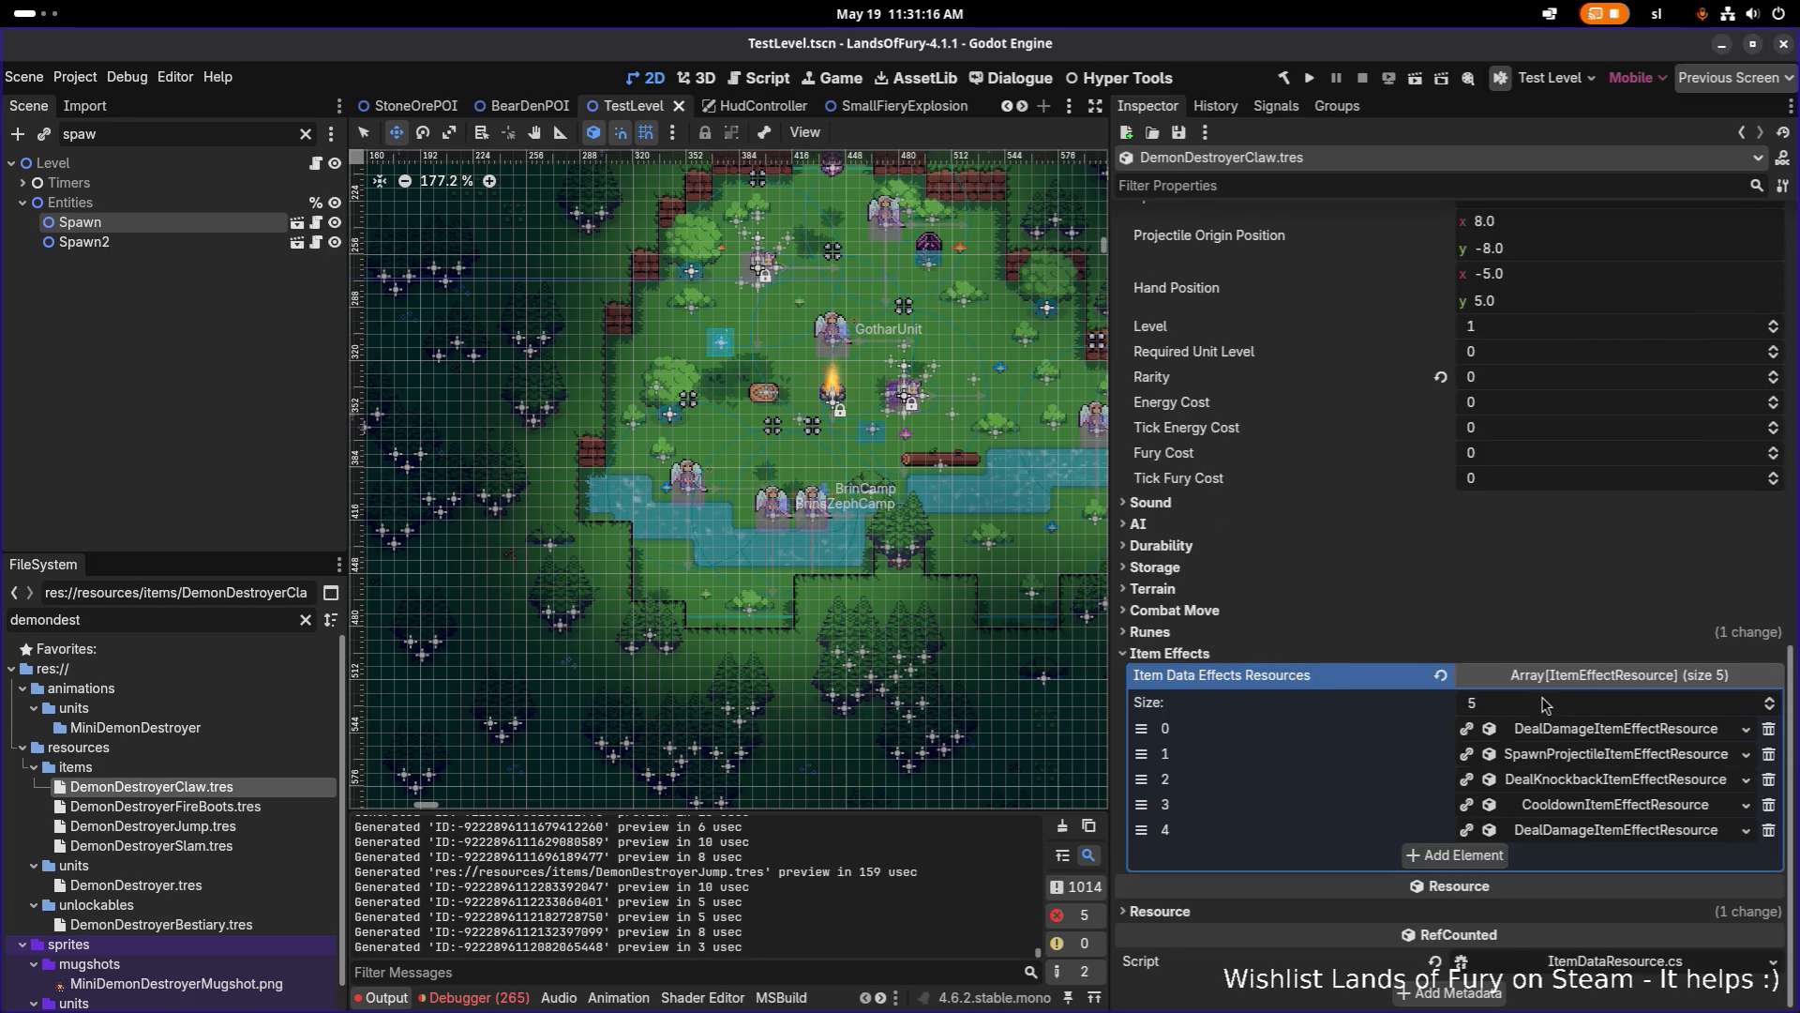
click(1632, 730)
scroll(1603, 741, down, 1)
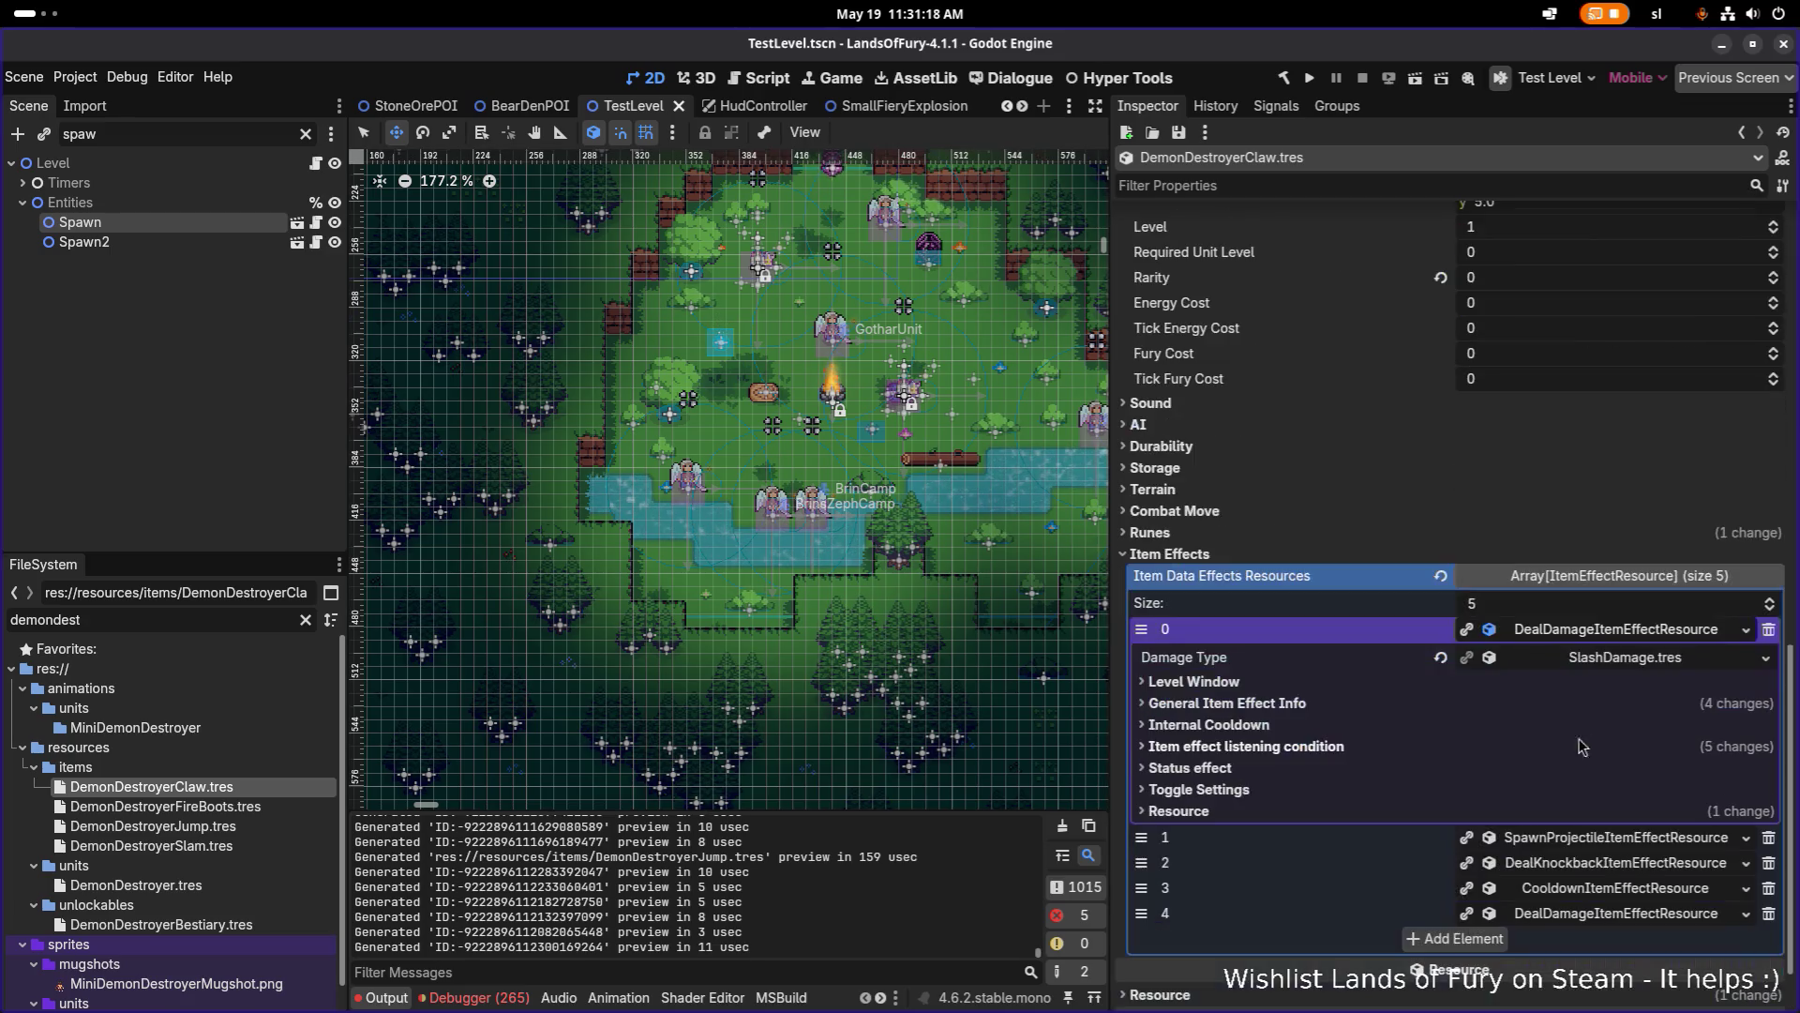
click(1294, 747)
click(1209, 724)
click(1219, 702)
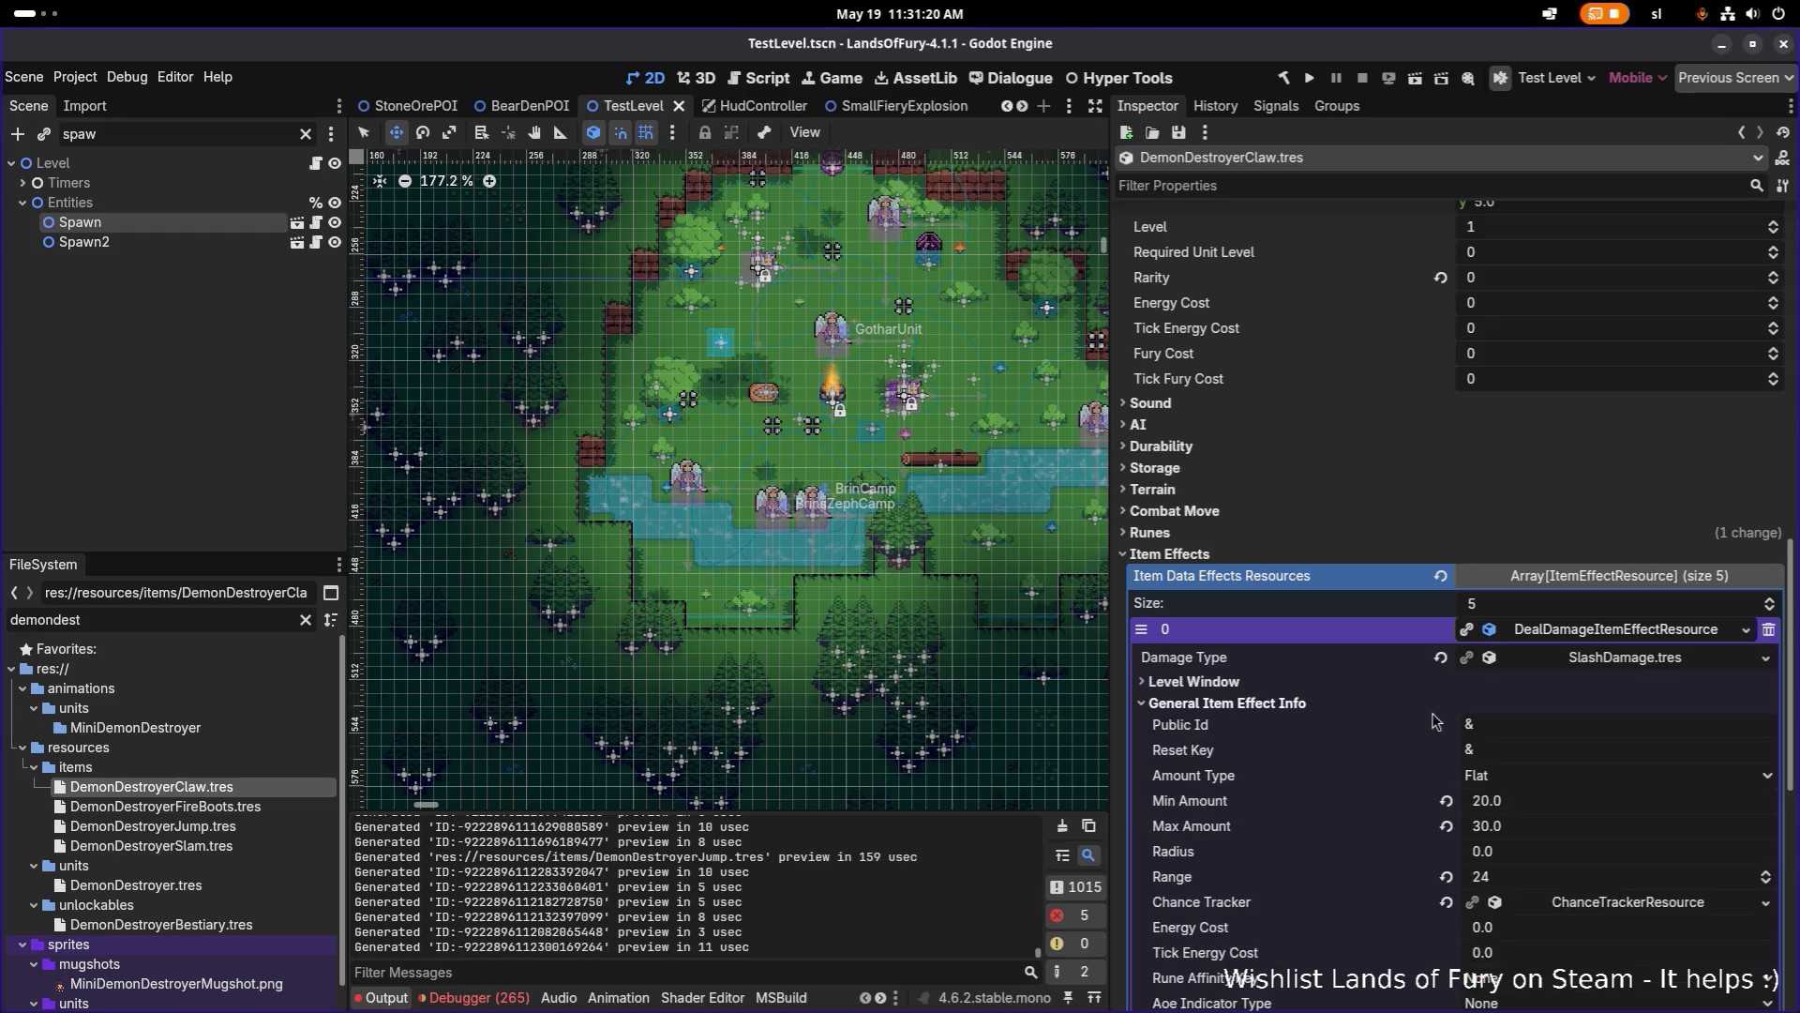
scroll(1578, 667, down, 3)
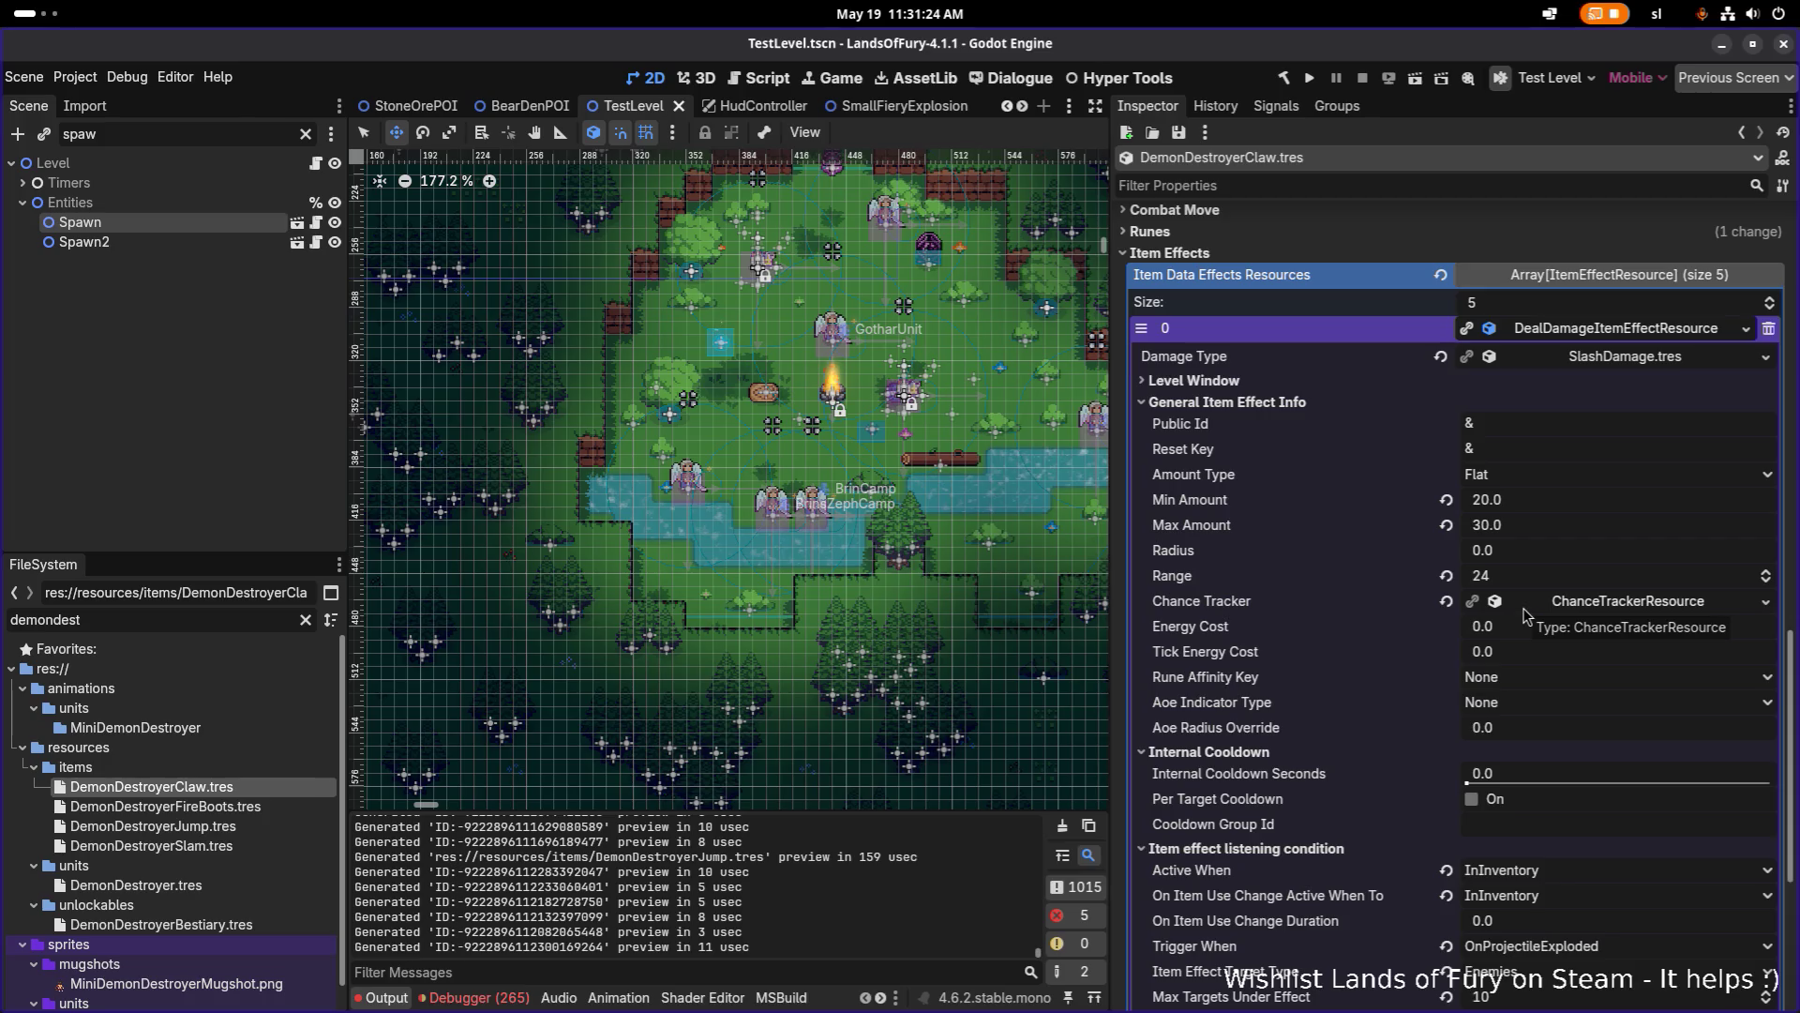
click(1543, 583)
text(32)
key(Return)
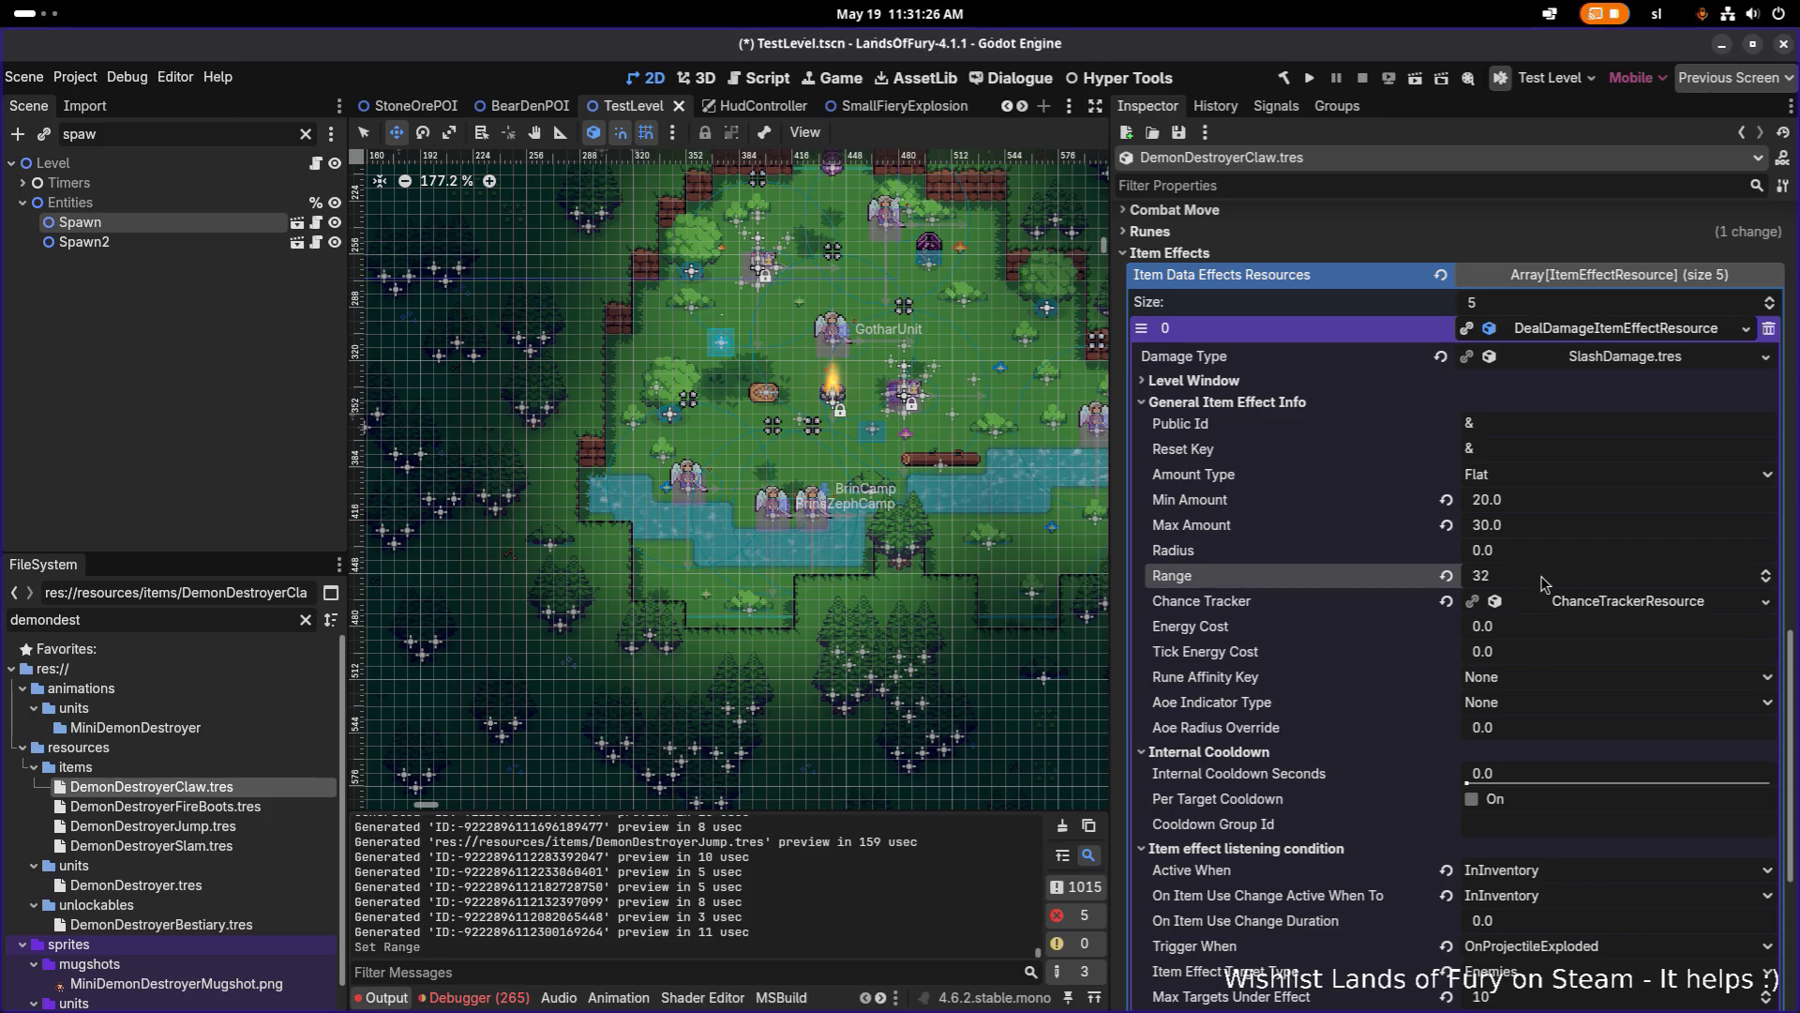
key(ctrl+s)
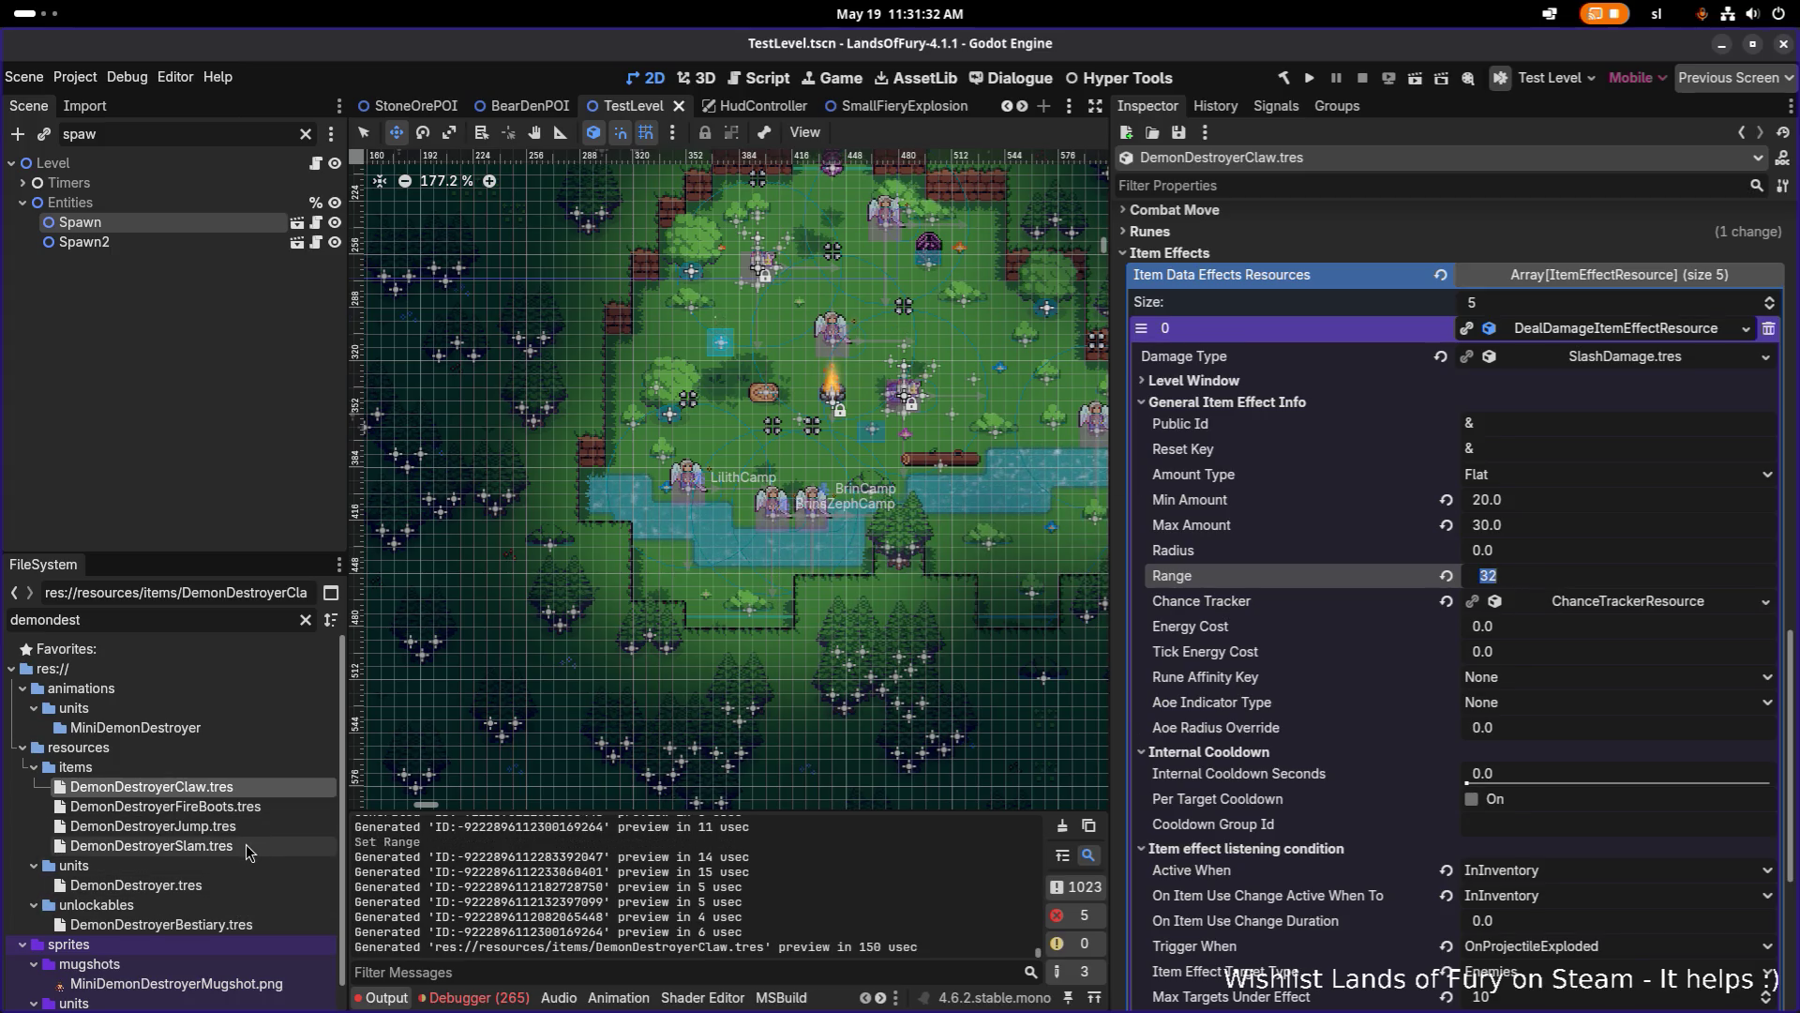
Make the claw cooldown DoNotScale with attack speed, Min and Max Amount 2.0, and save.
scroll(1444, 889, down, 5)
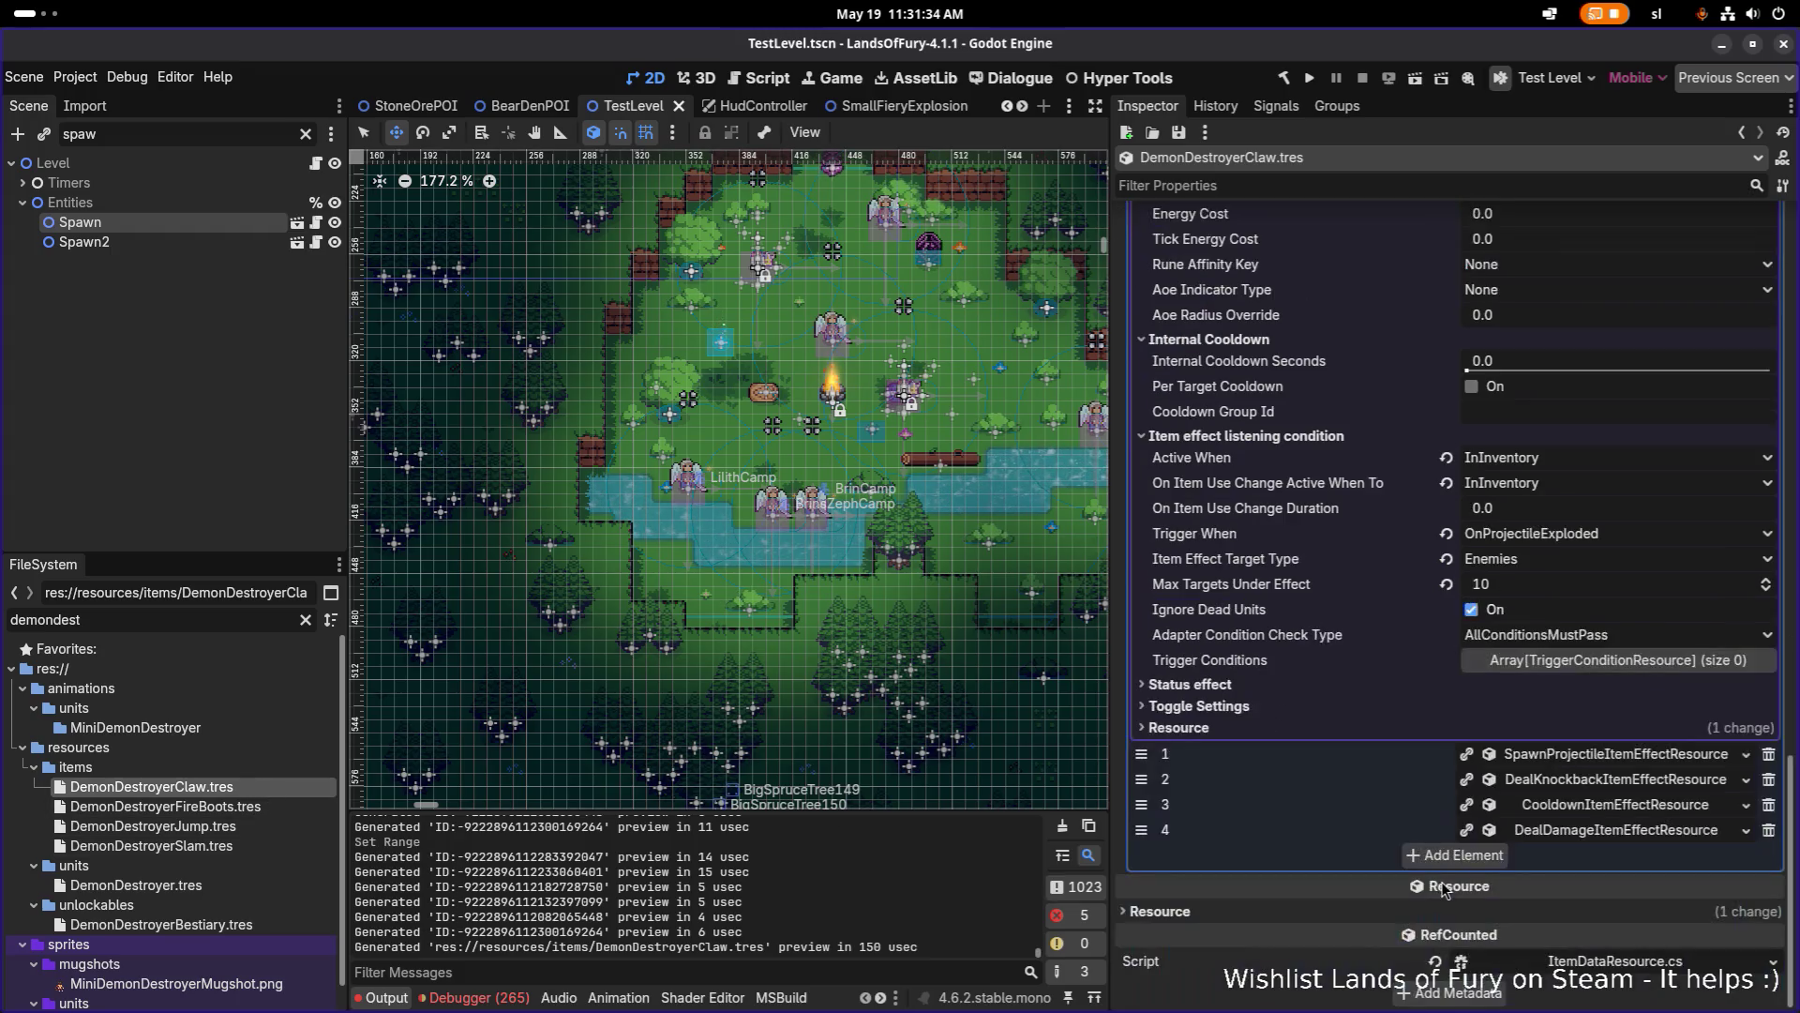
click(1604, 809)
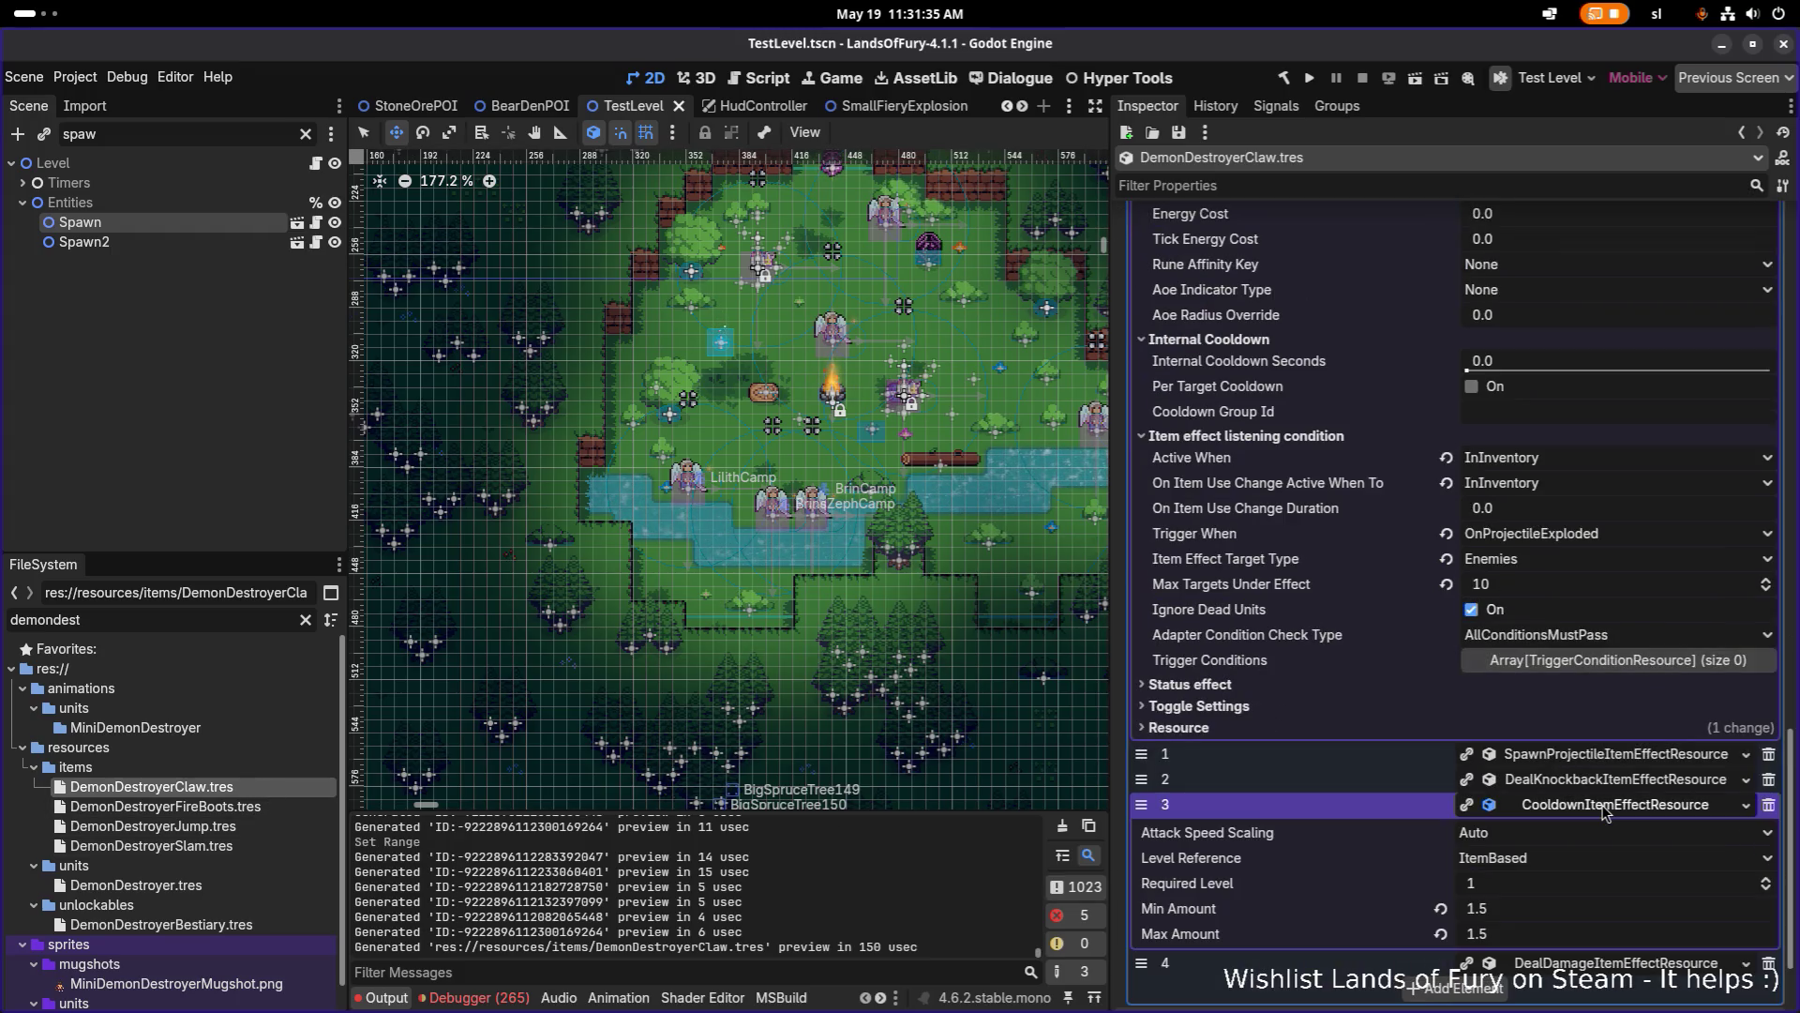
click(1532, 834)
click(1534, 893)
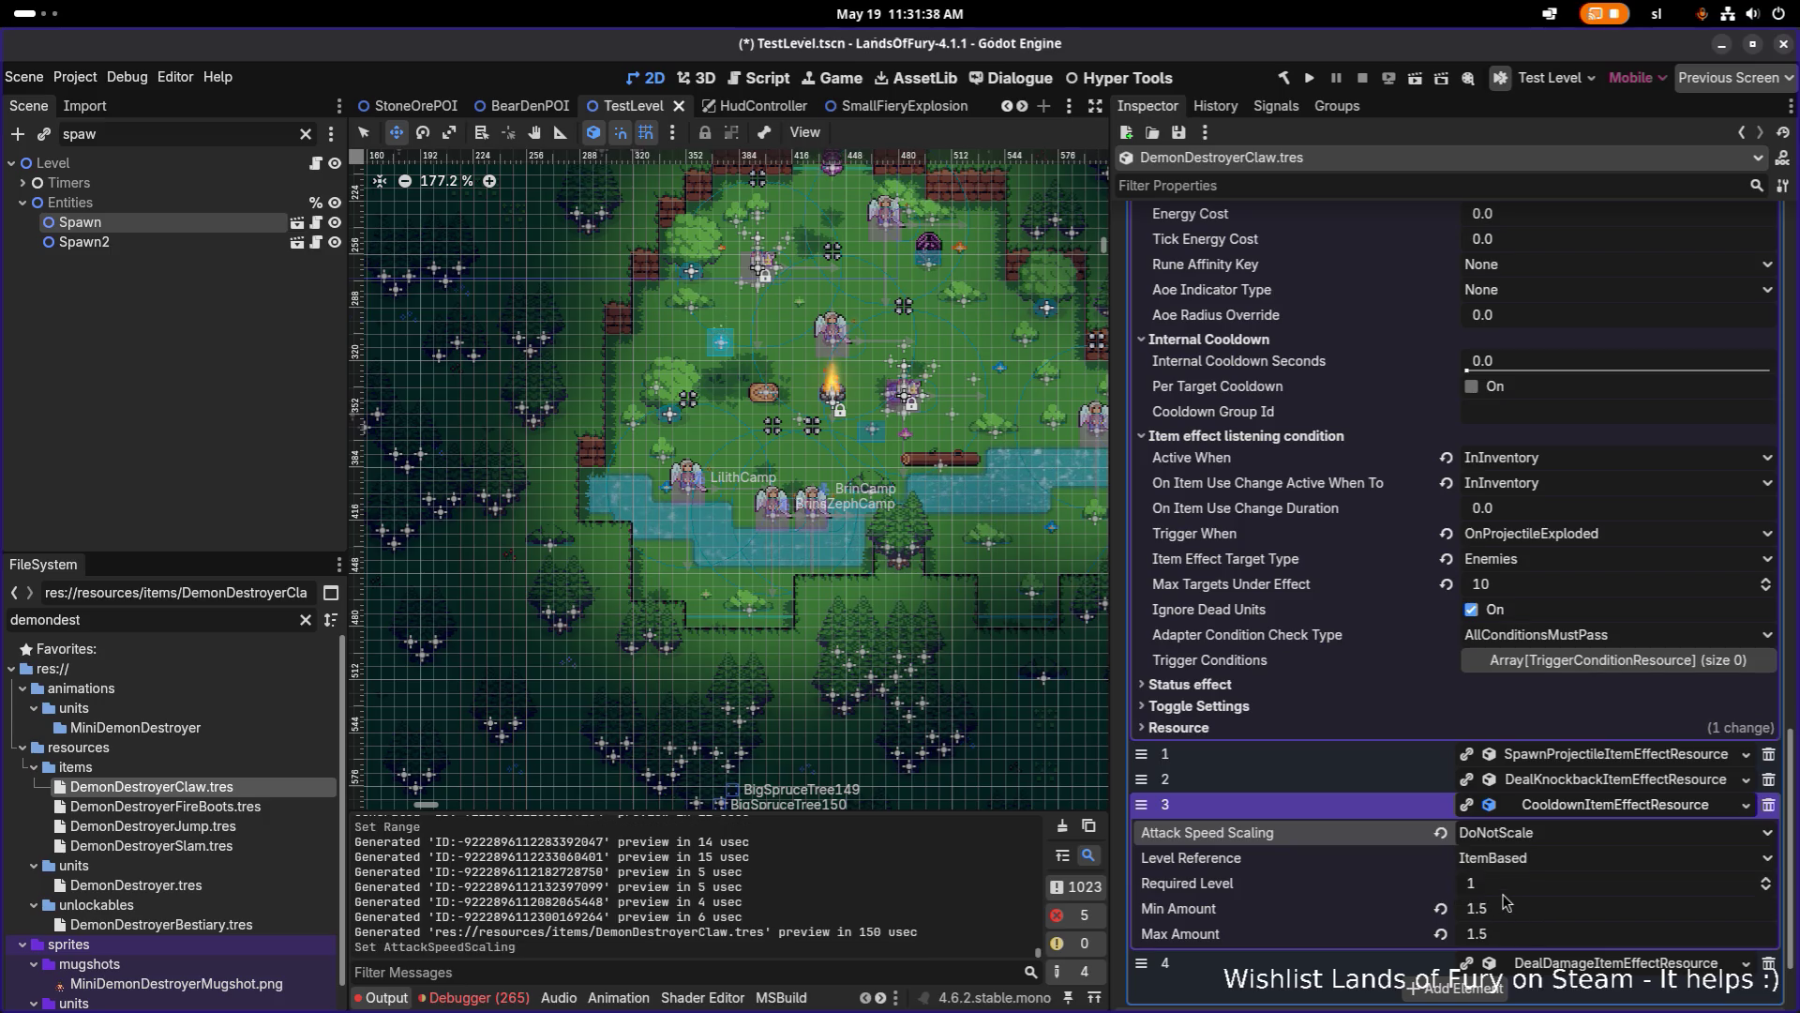
click(1505, 908)
text(2)
click(1508, 935)
text(2)
key(Return)
key(ctrl+s)
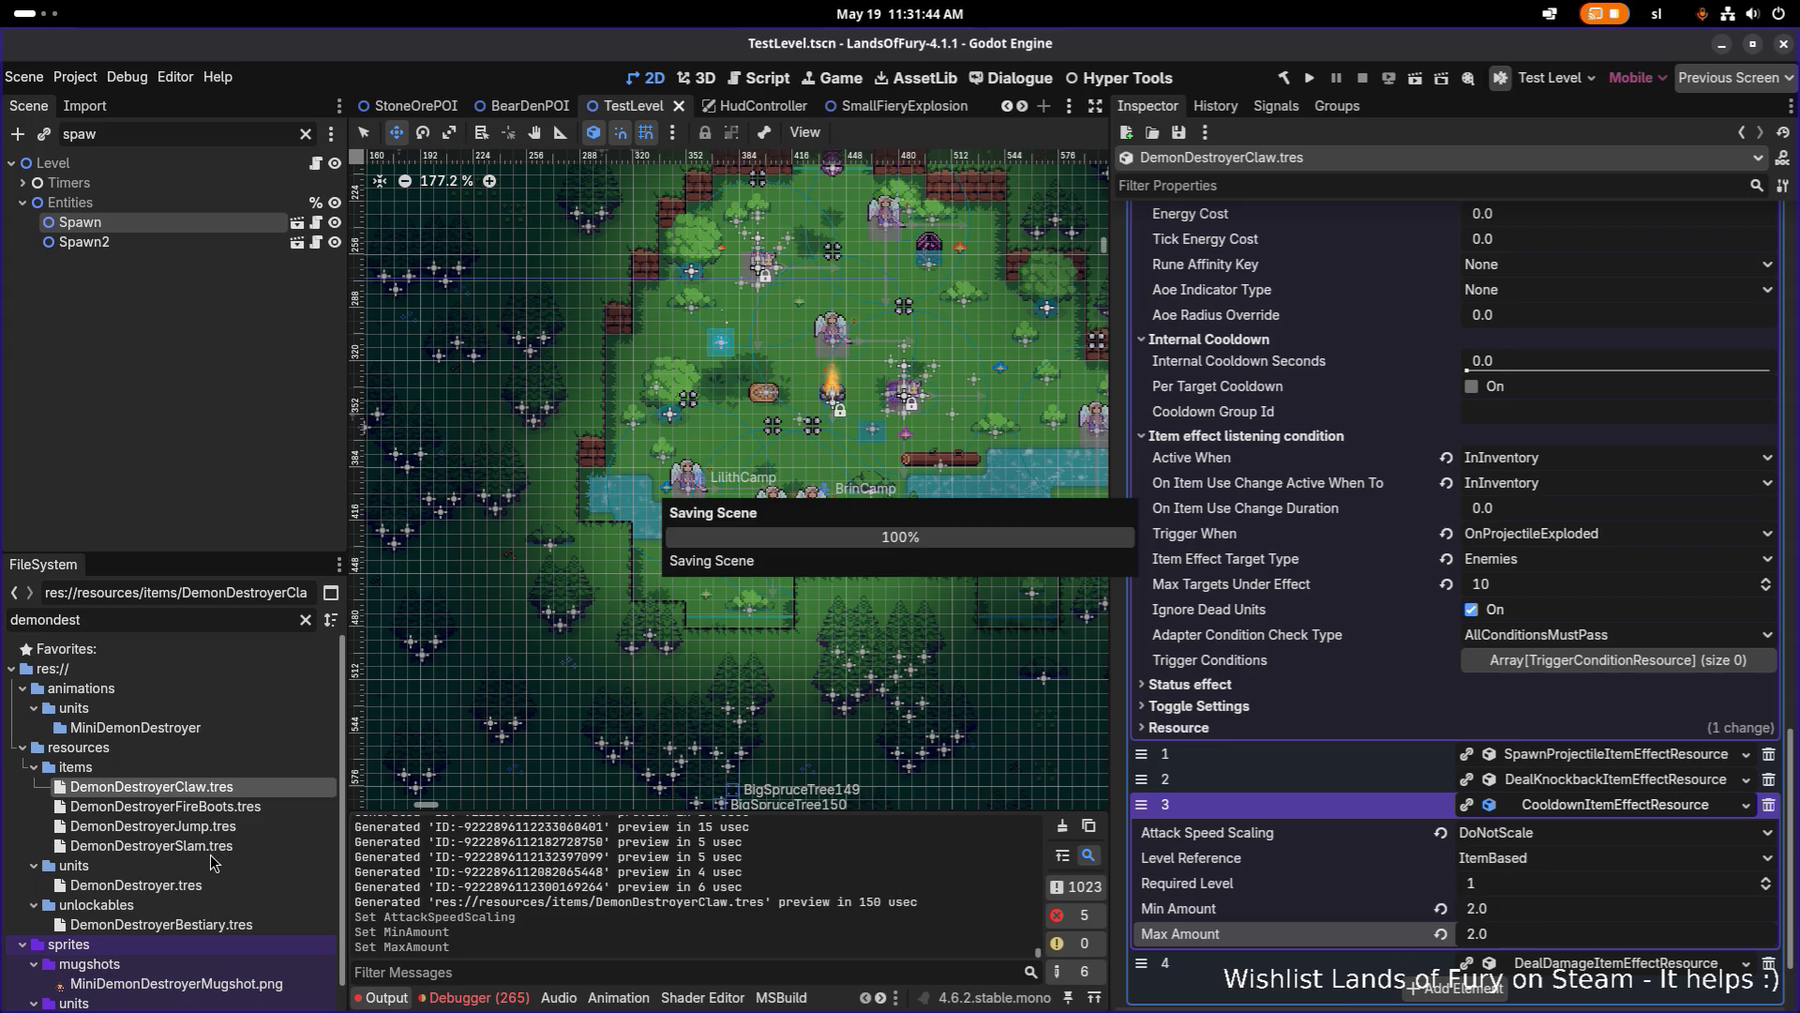
click(210, 852)
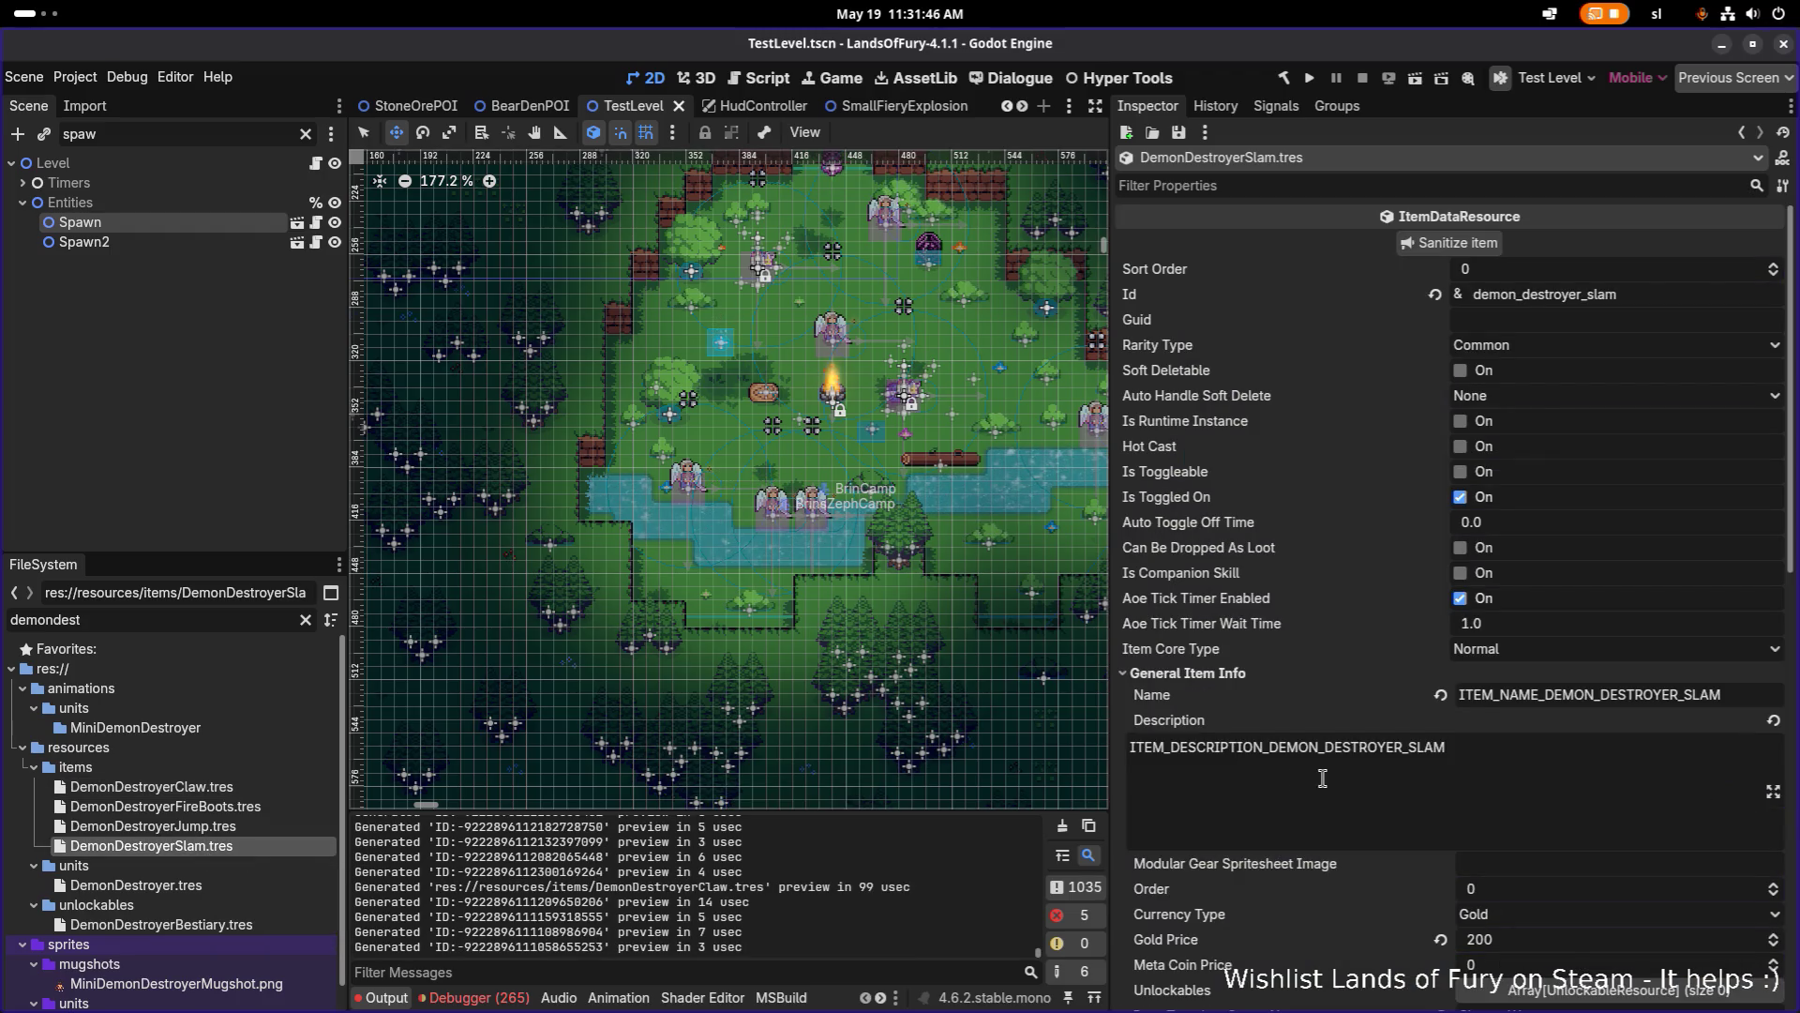
After checking the slam's cooldown effect, raise its damage Range from 24 to 32 and save.
scroll(1418, 798, down, 5)
scroll(1506, 771, down, 10)
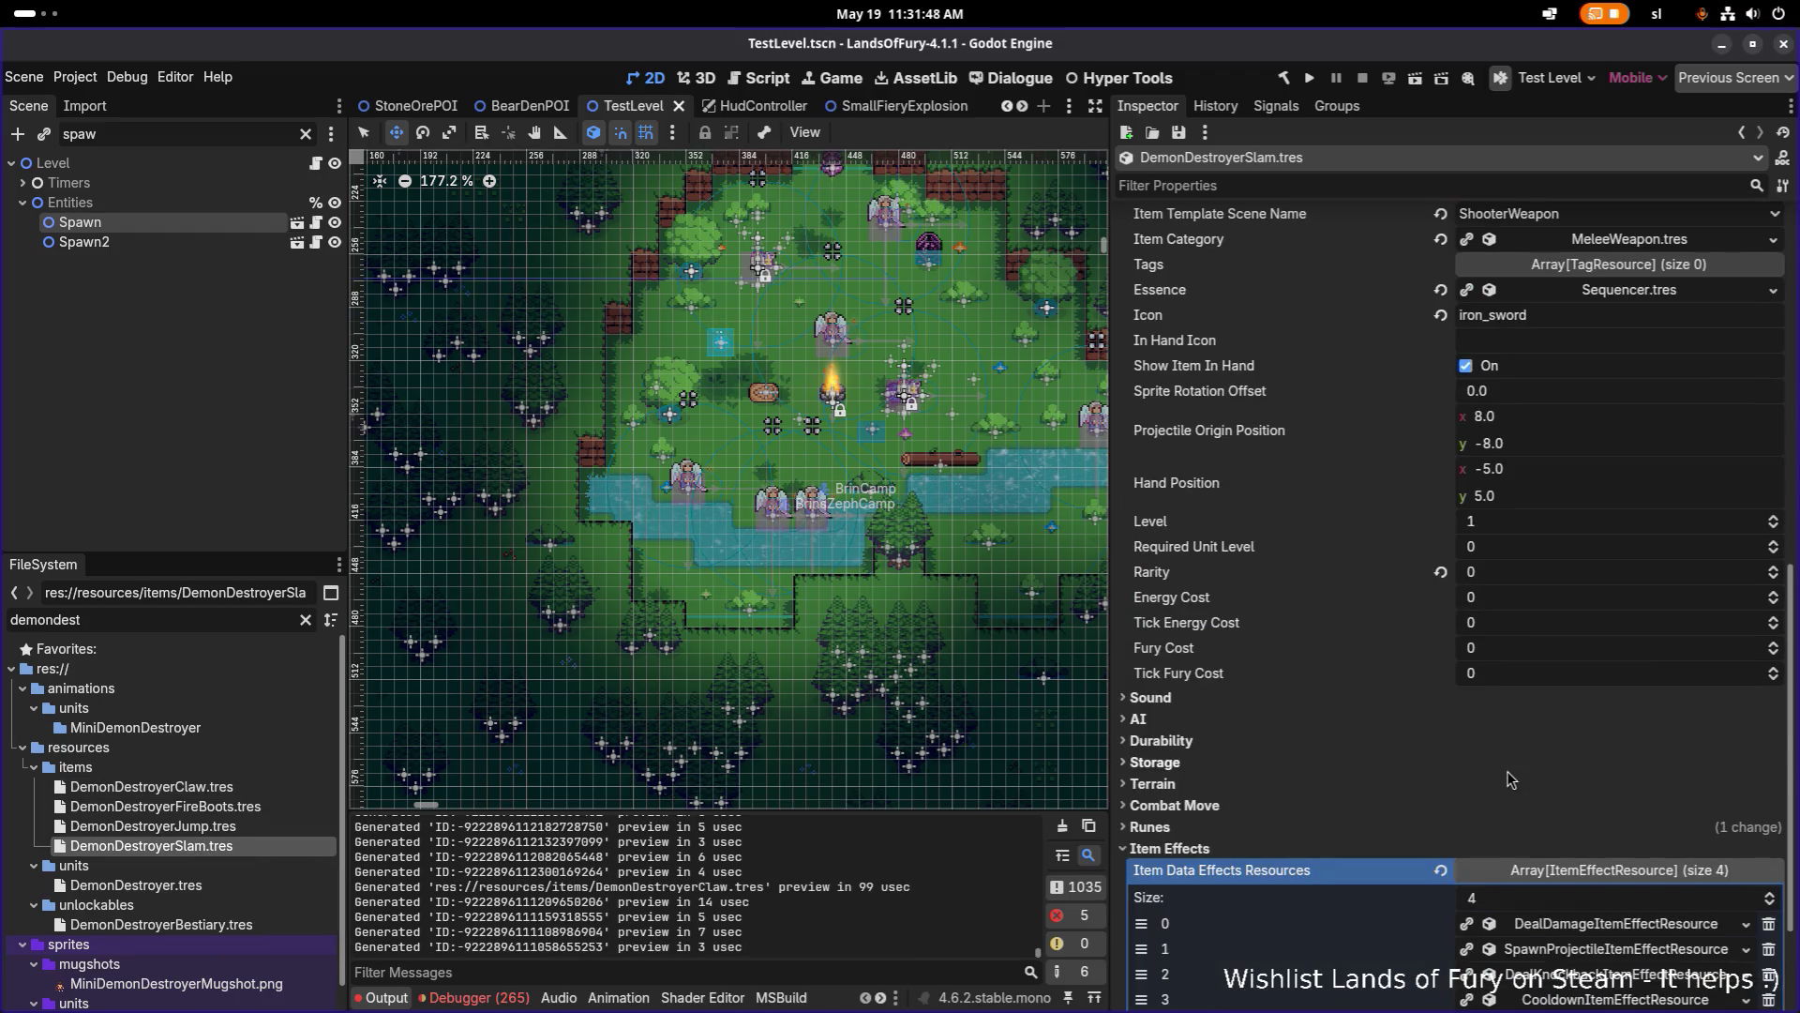
click(1604, 830)
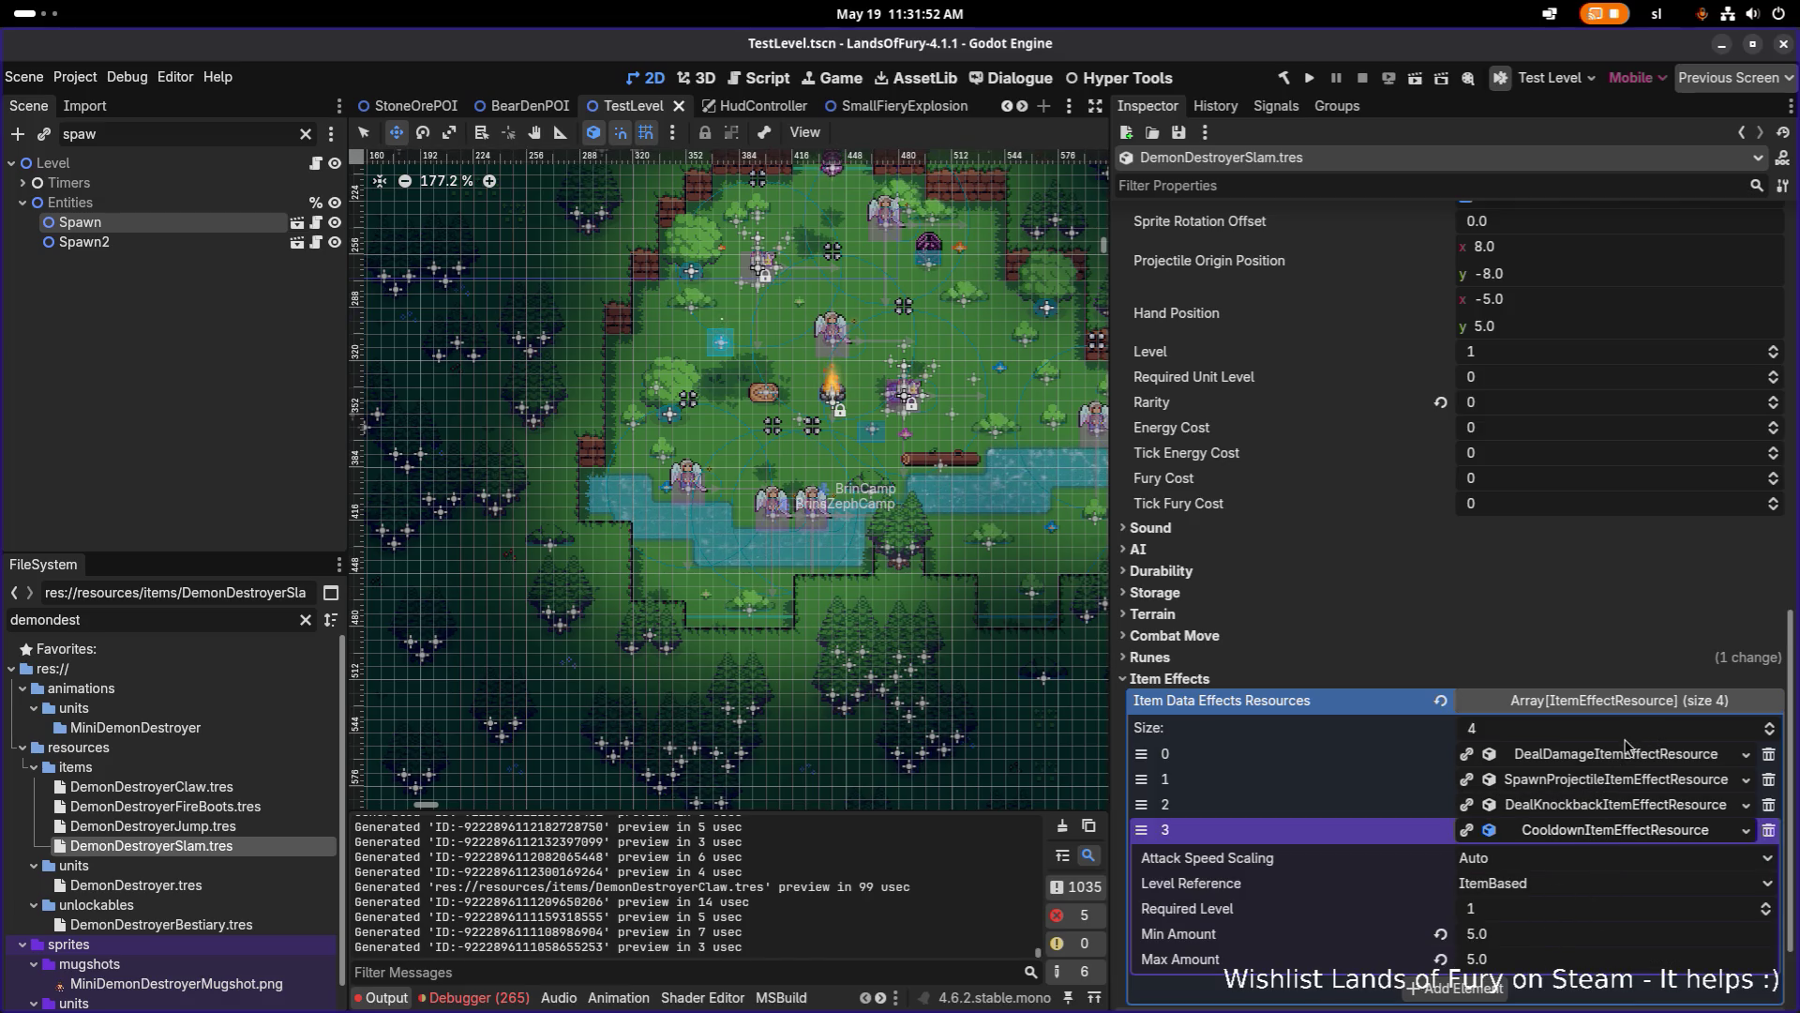
scroll(1606, 722, down, 2)
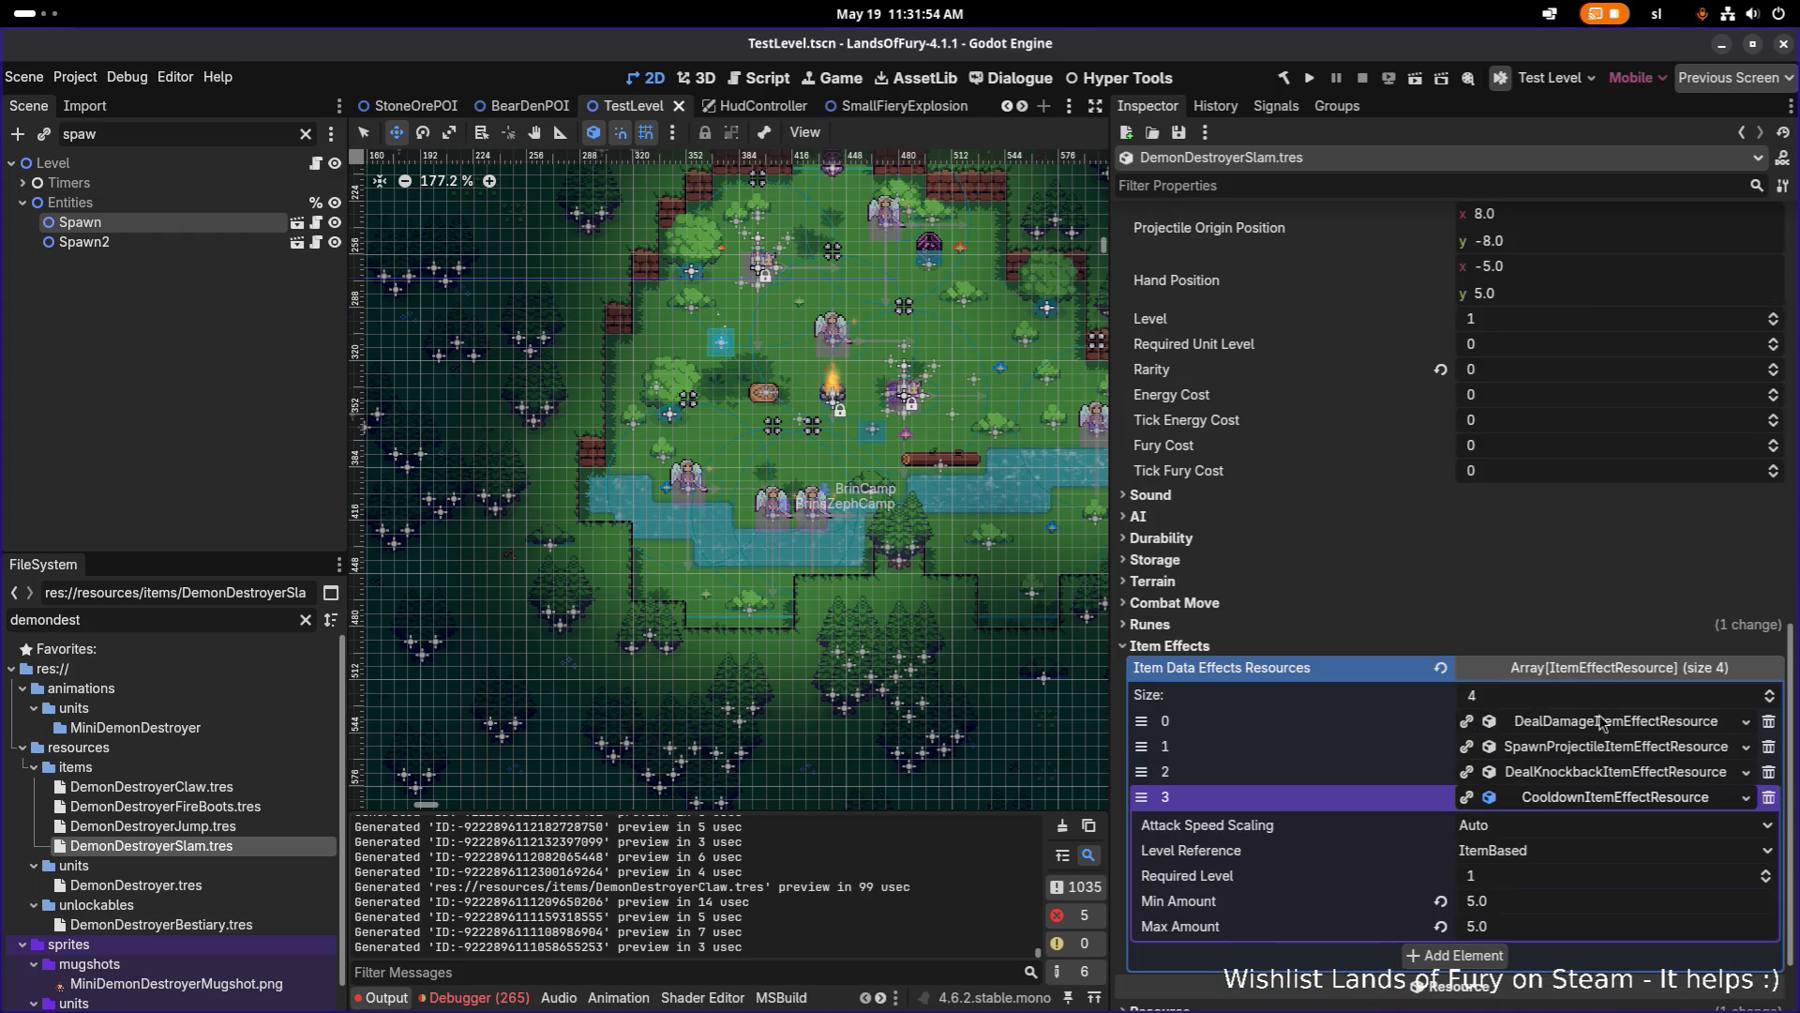
click(1607, 722)
click(1336, 602)
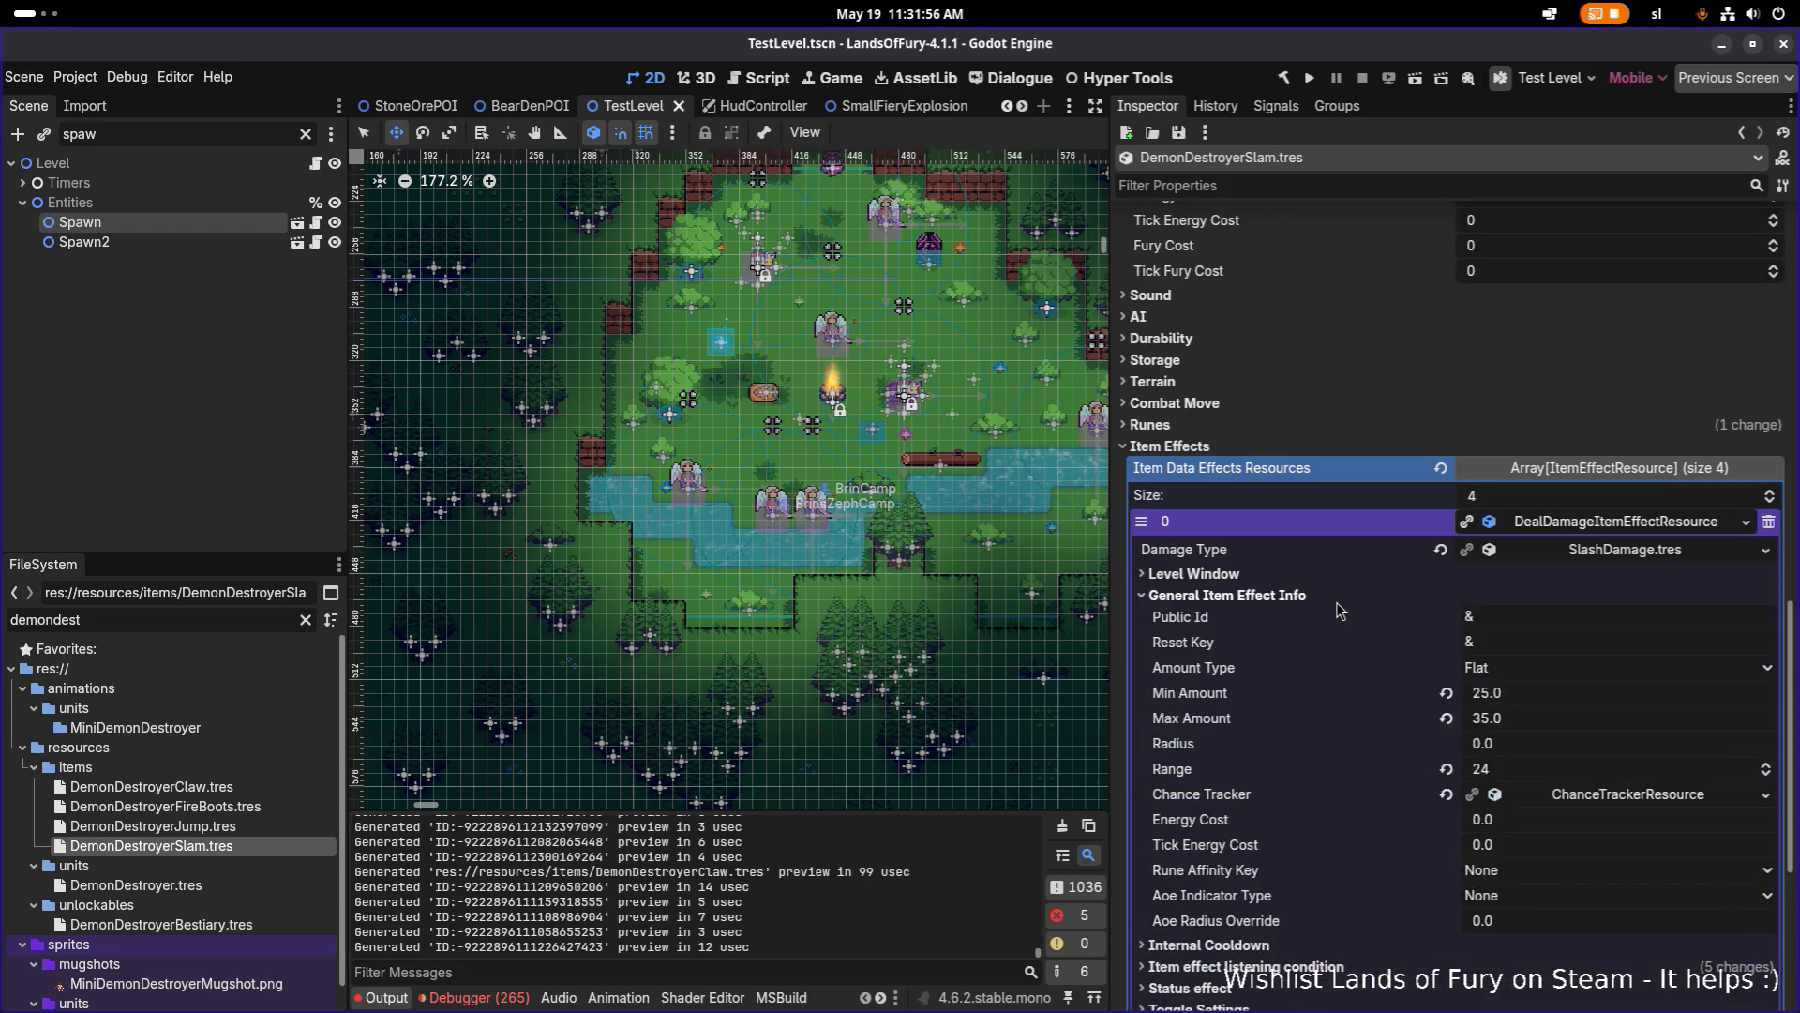
click(1526, 765)
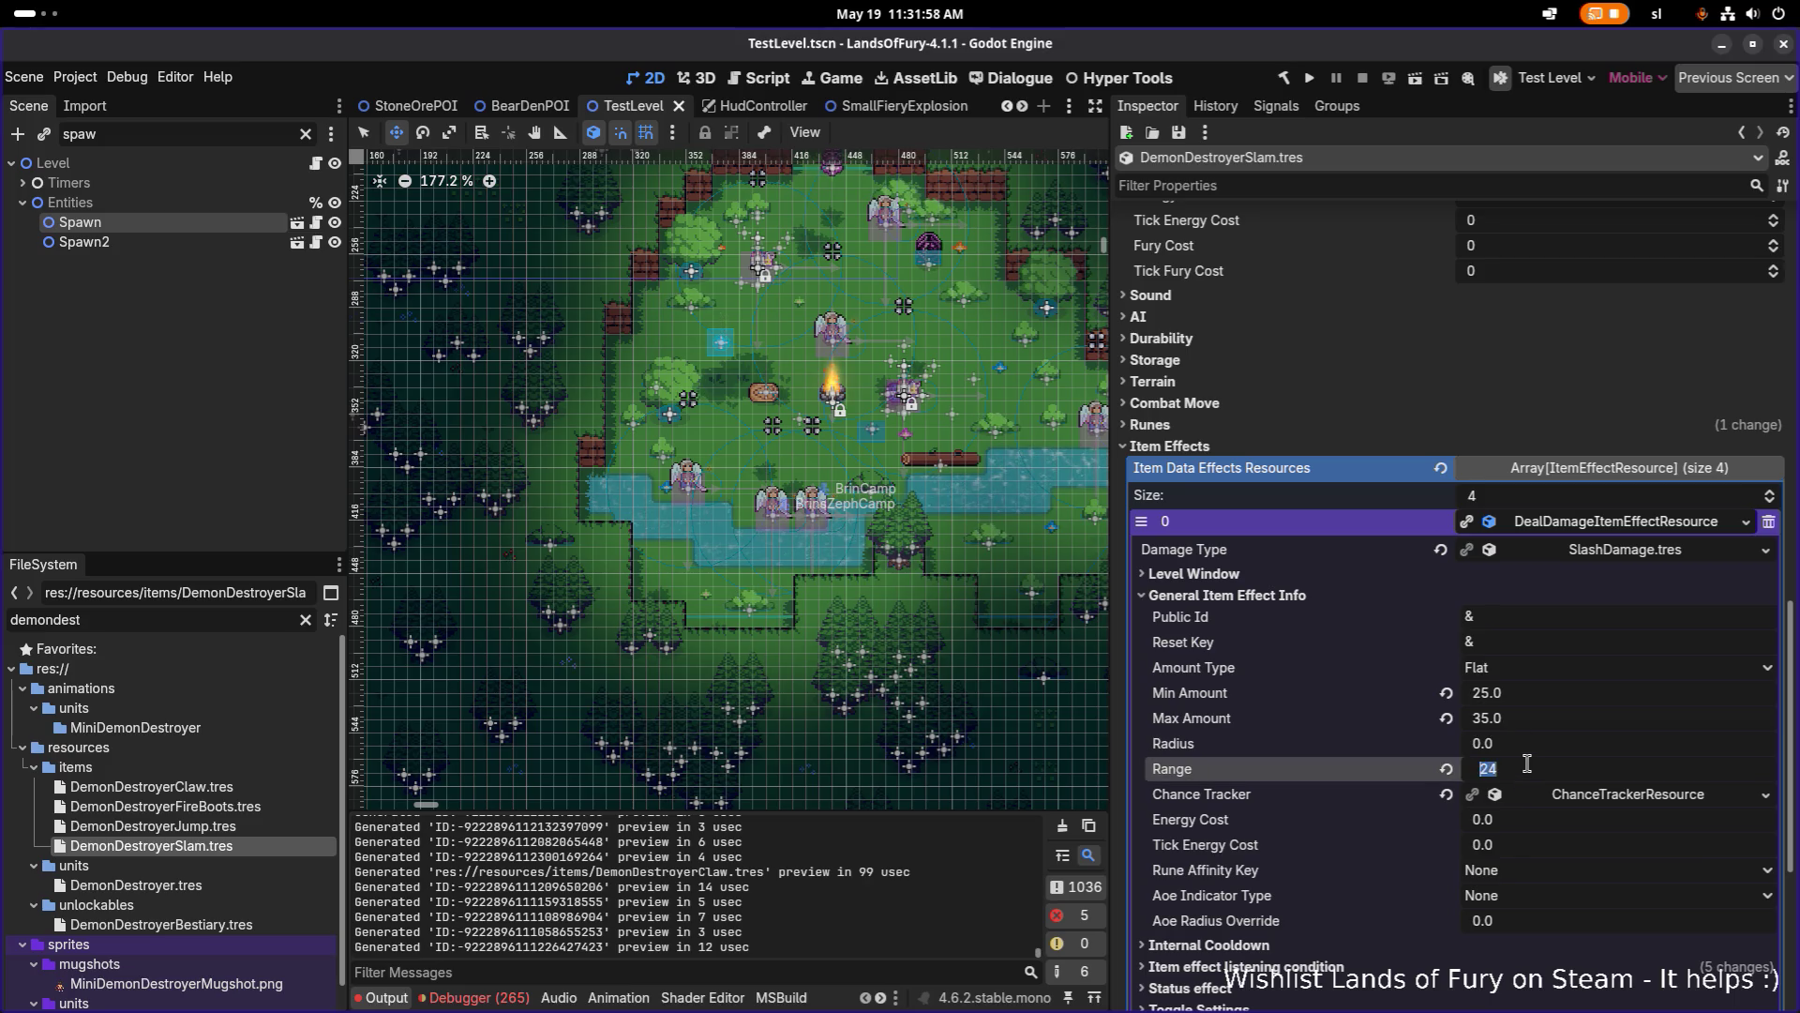
text(32)
key(Return)
key(ctrl+s)
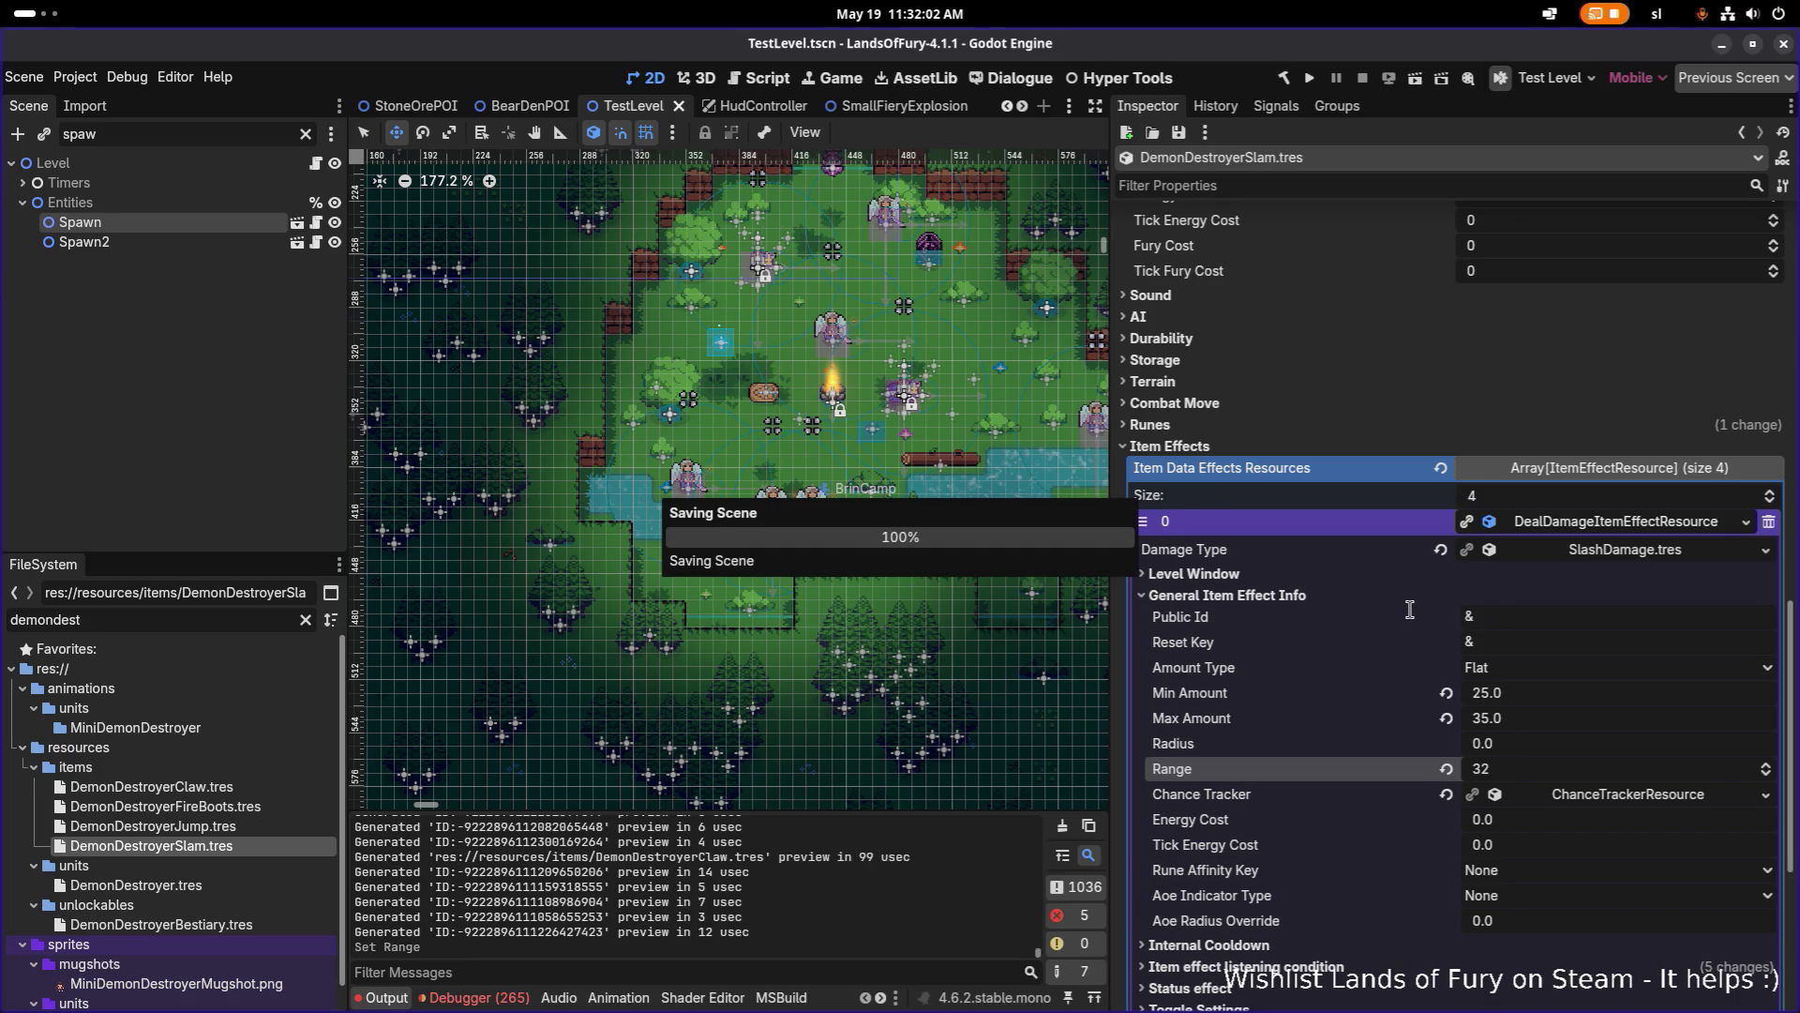
scroll(1409, 609, down, 3)
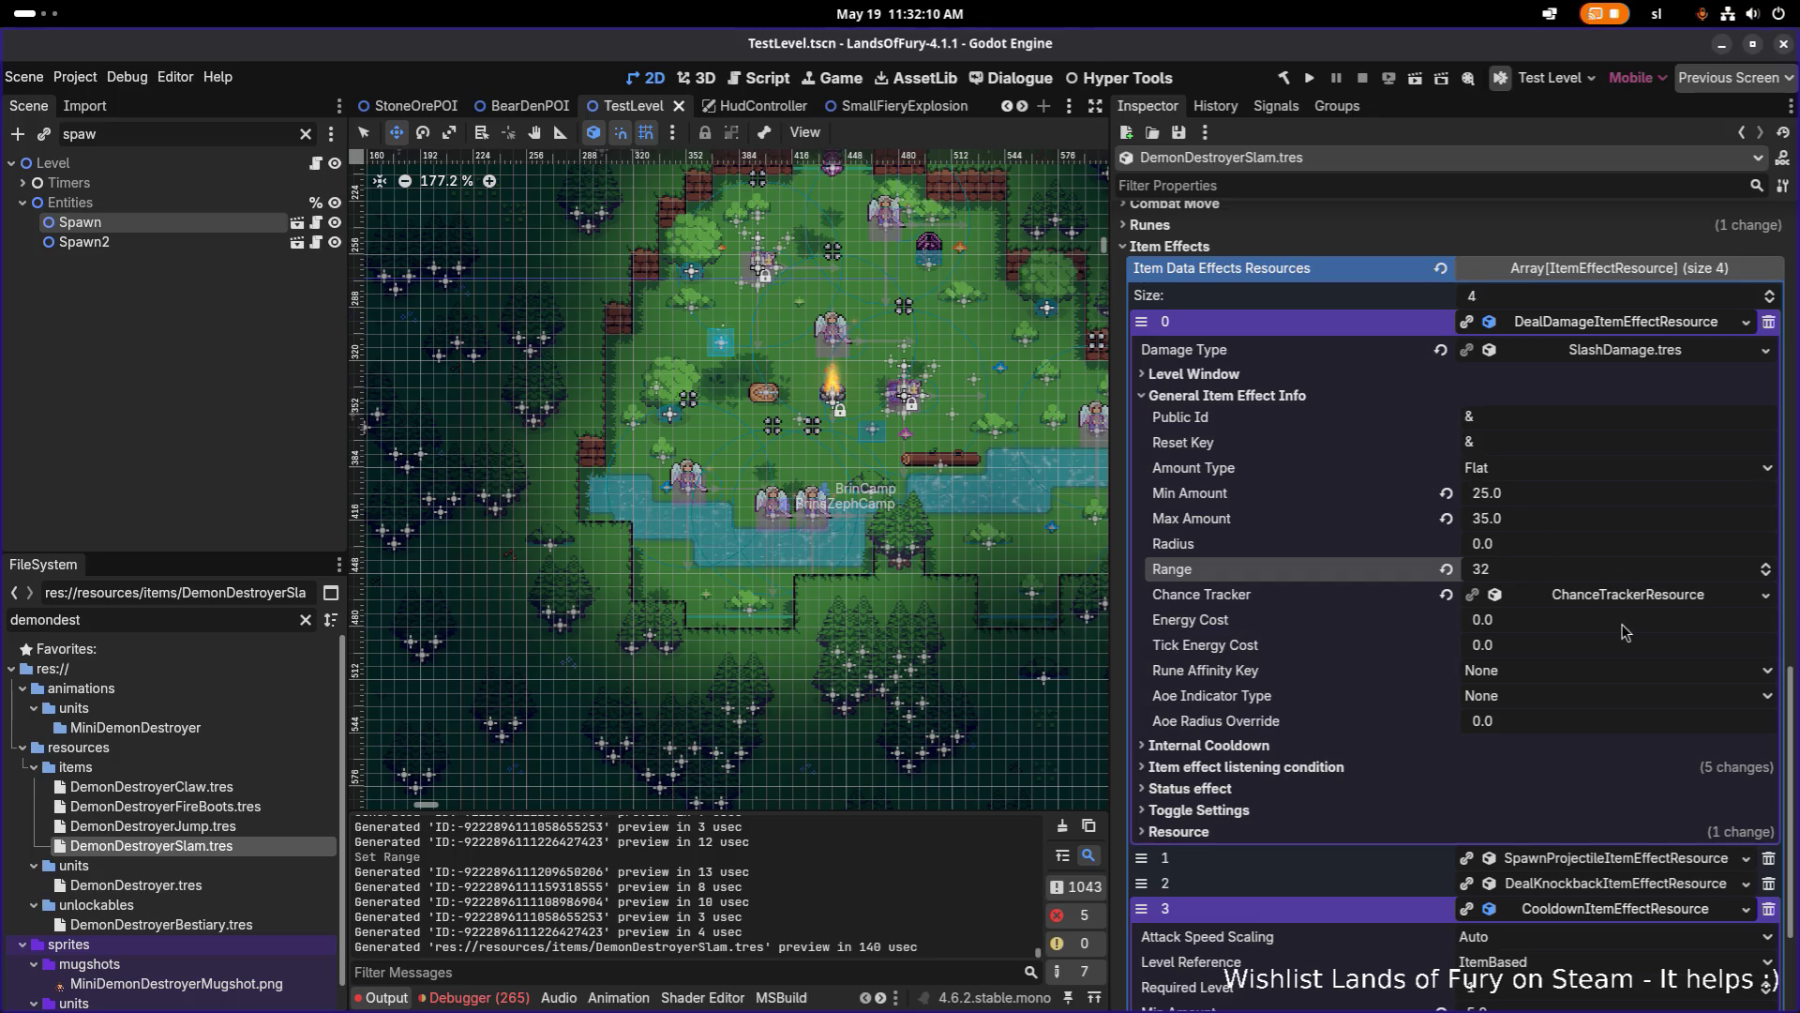
Launch the project, start a Glade game and fight the Demon Destroyer until the hero dies.
click(1310, 79)
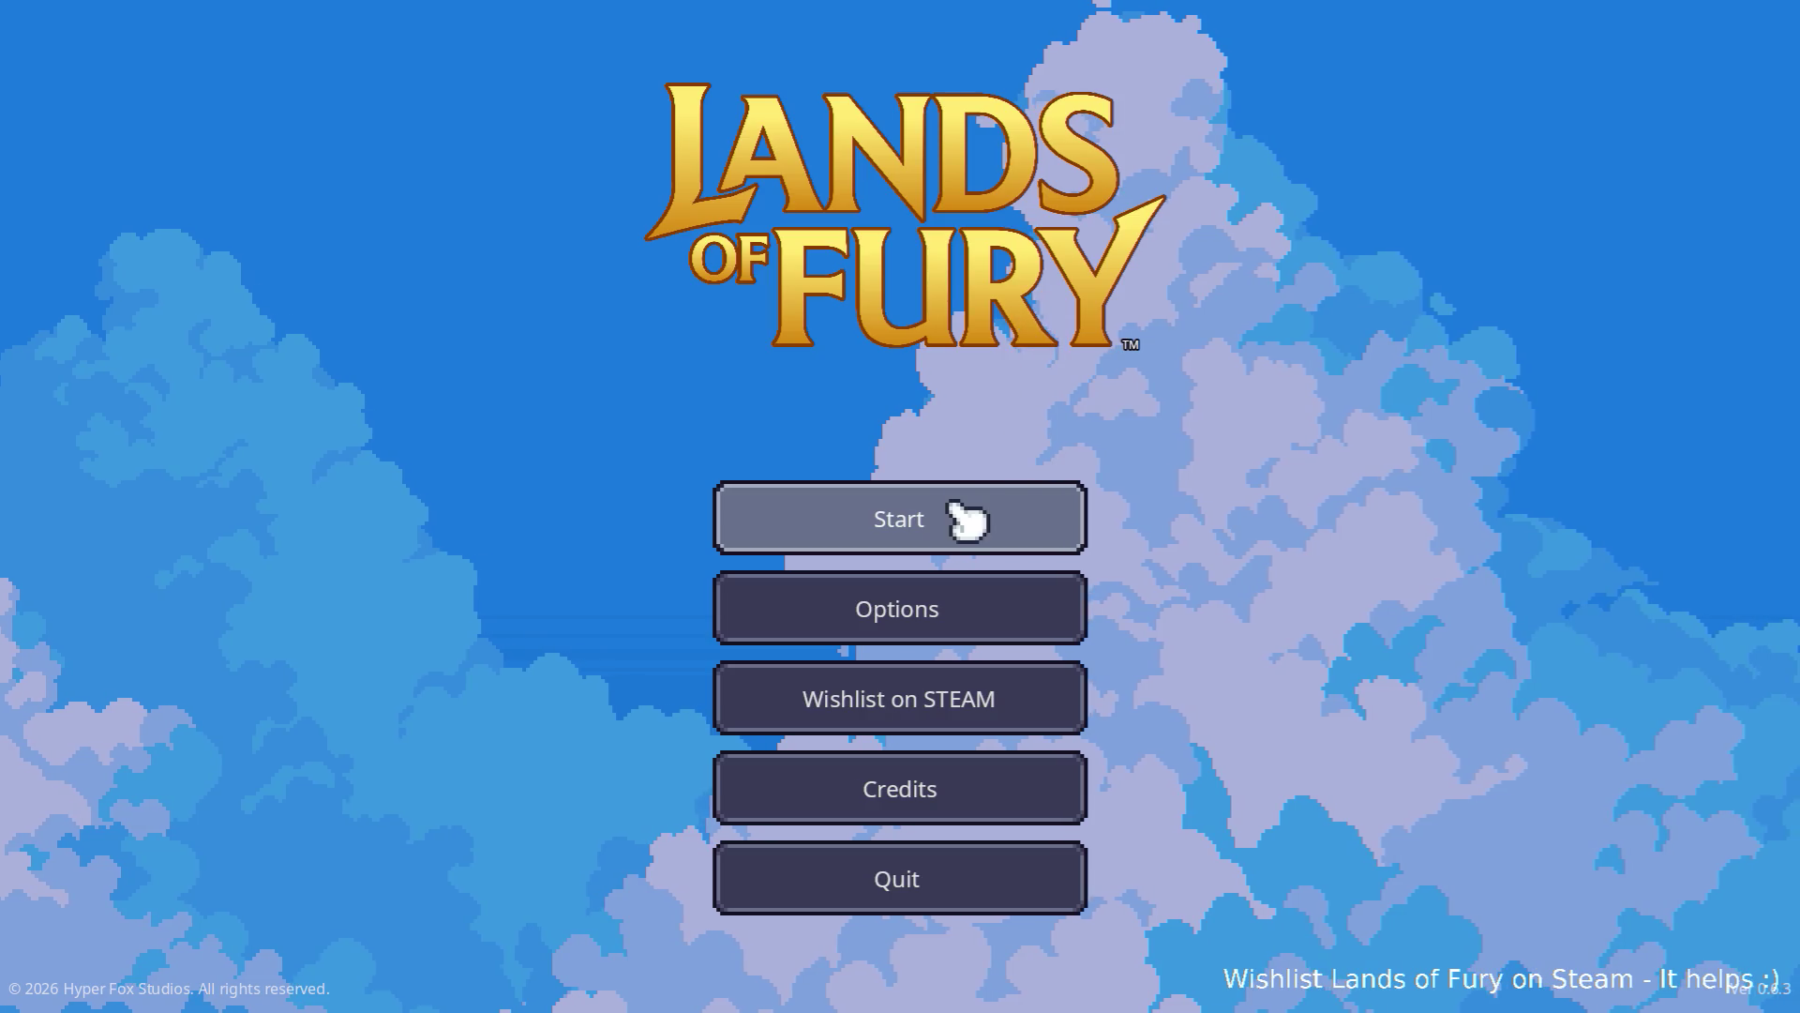
click(965, 515)
click(869, 515)
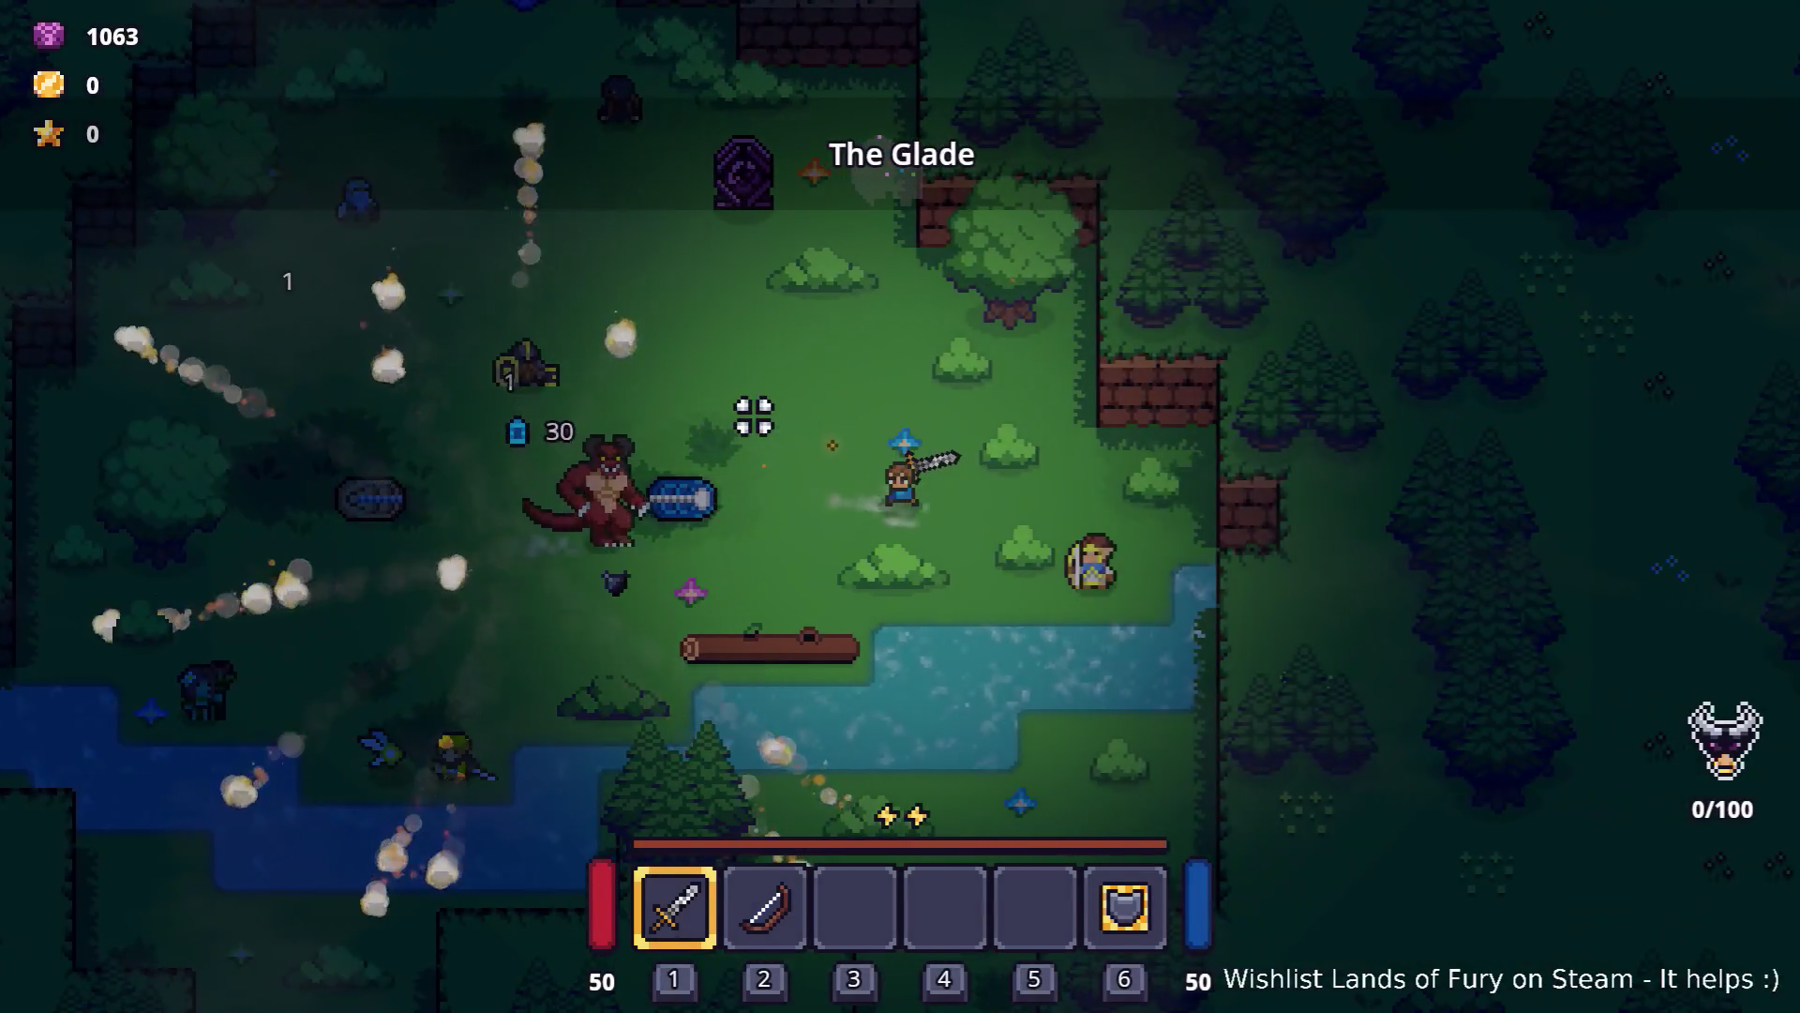
key(a)
key(s)
key(a)
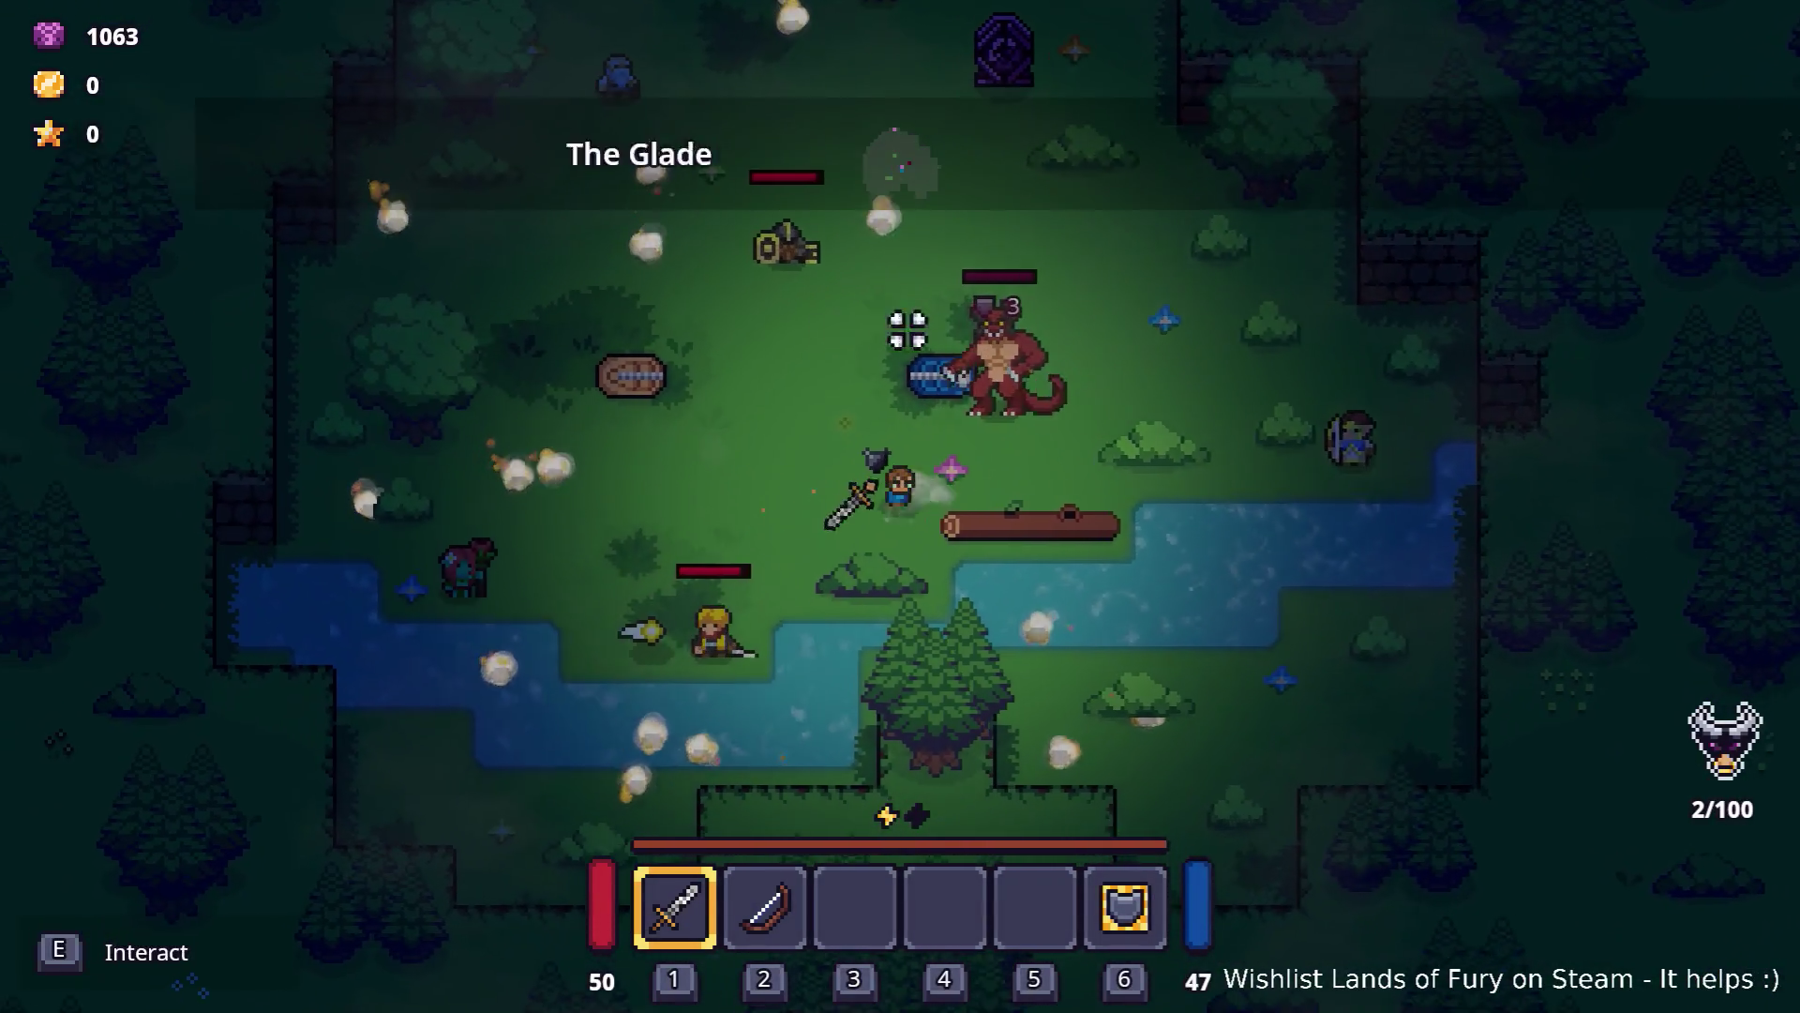
click(1143, 364)
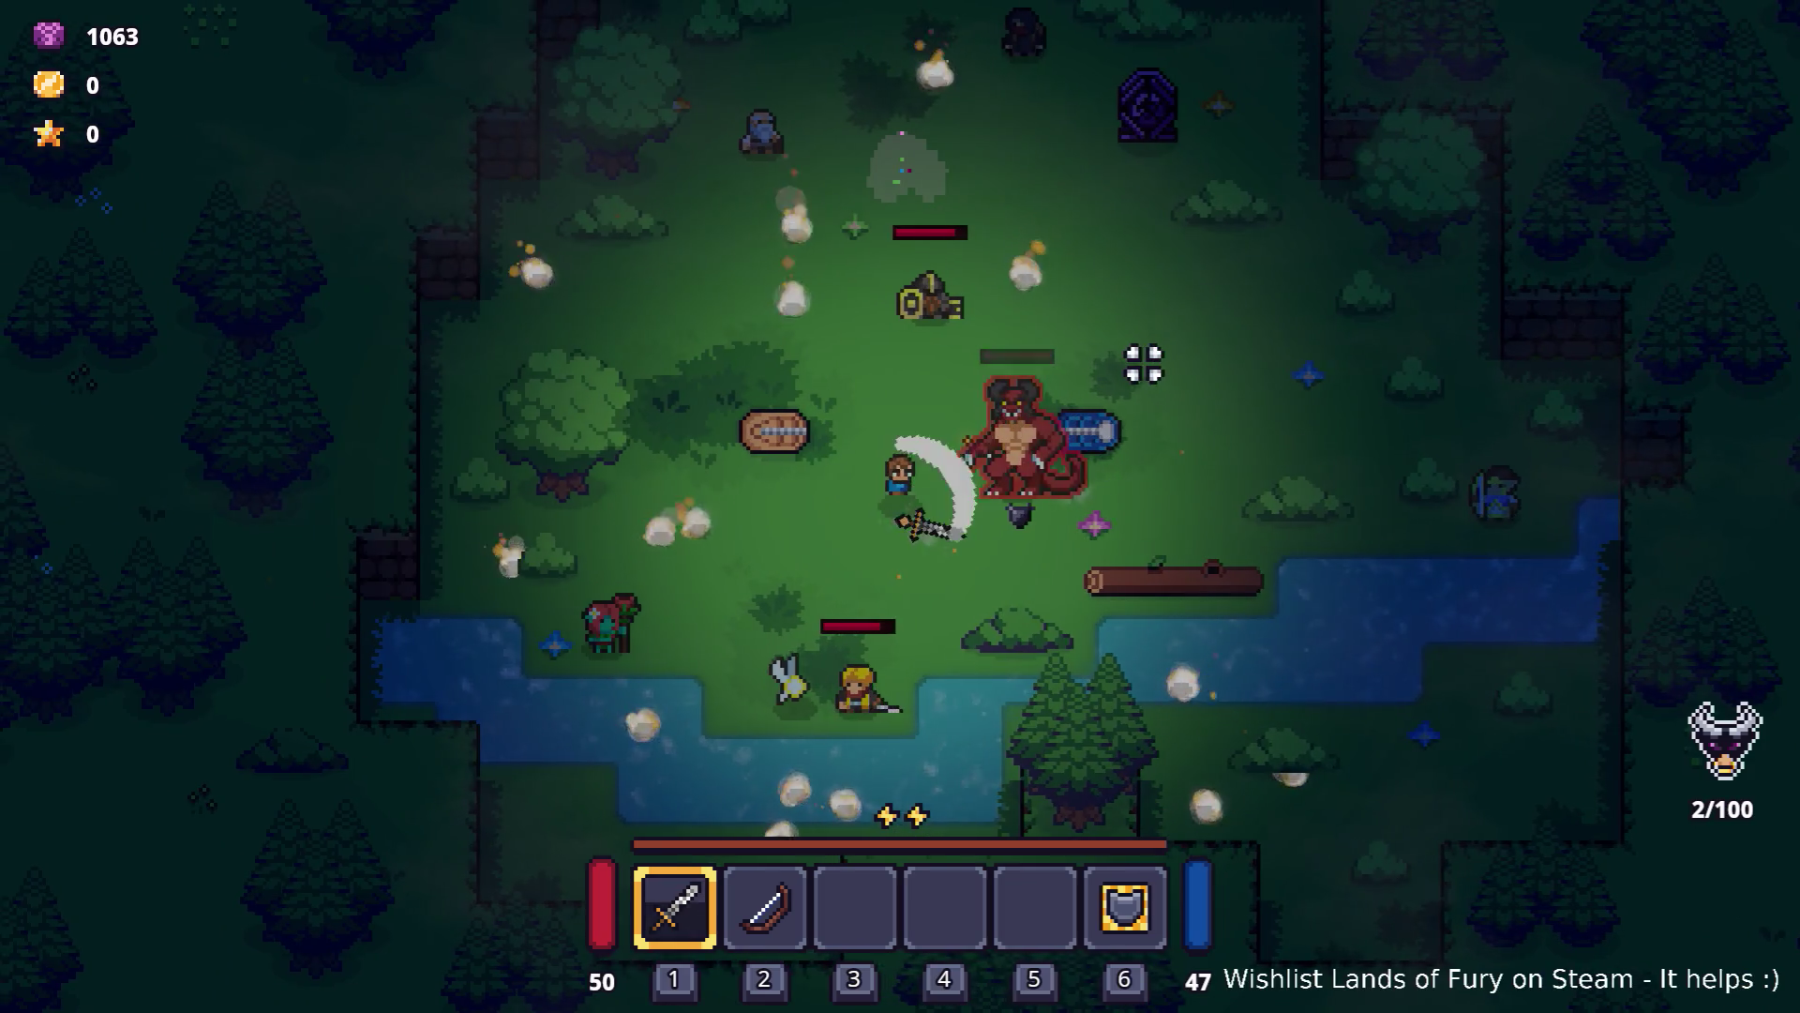
key(a)
key(w)
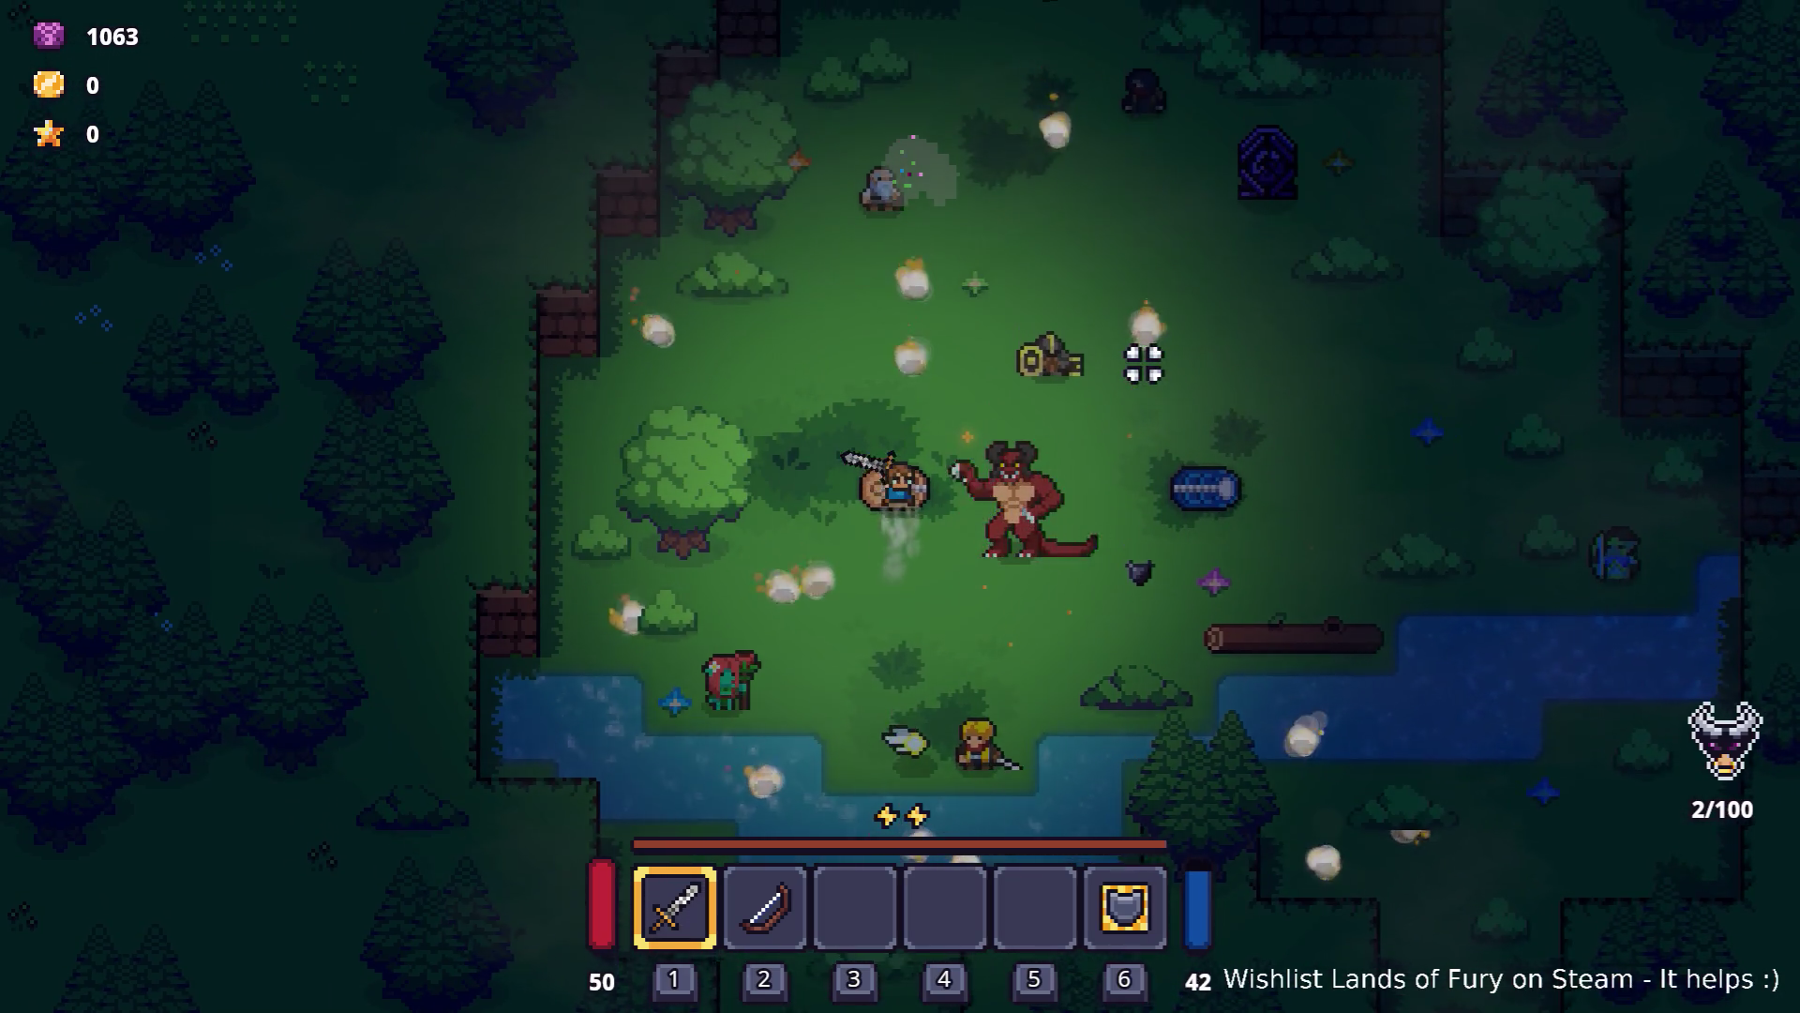
key(a)
key(w)
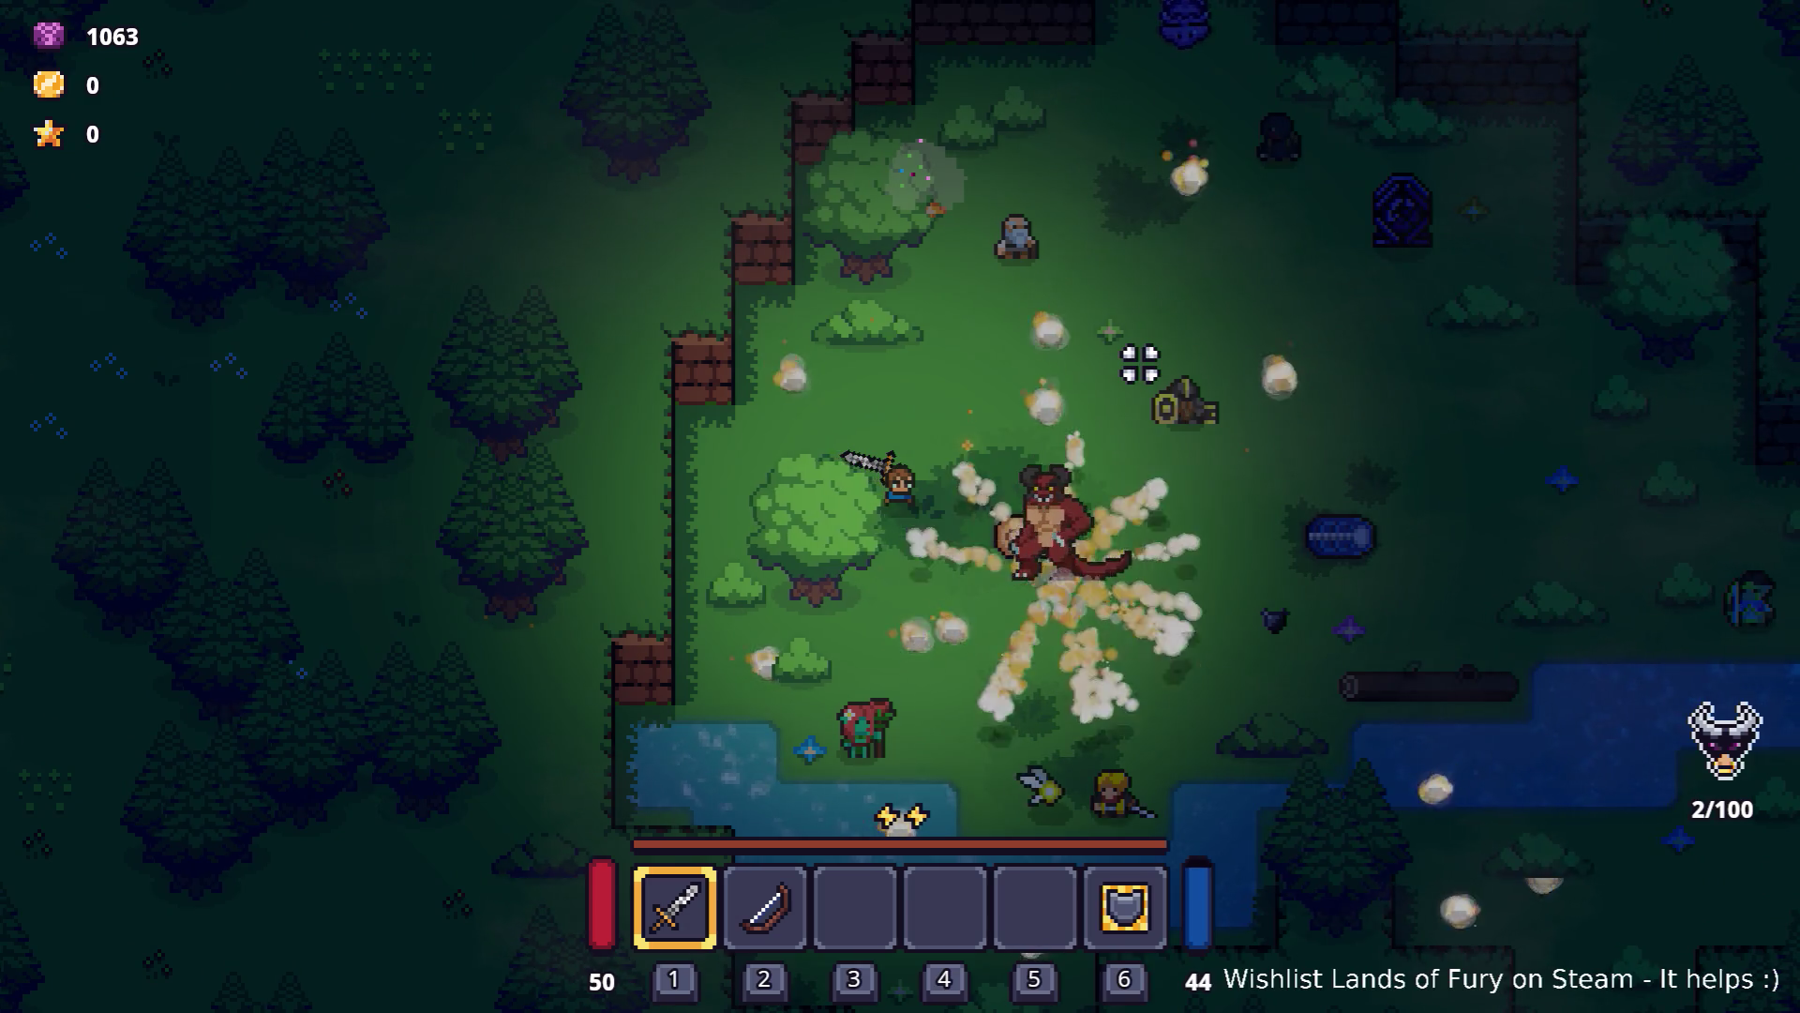
key(w)
key(d)
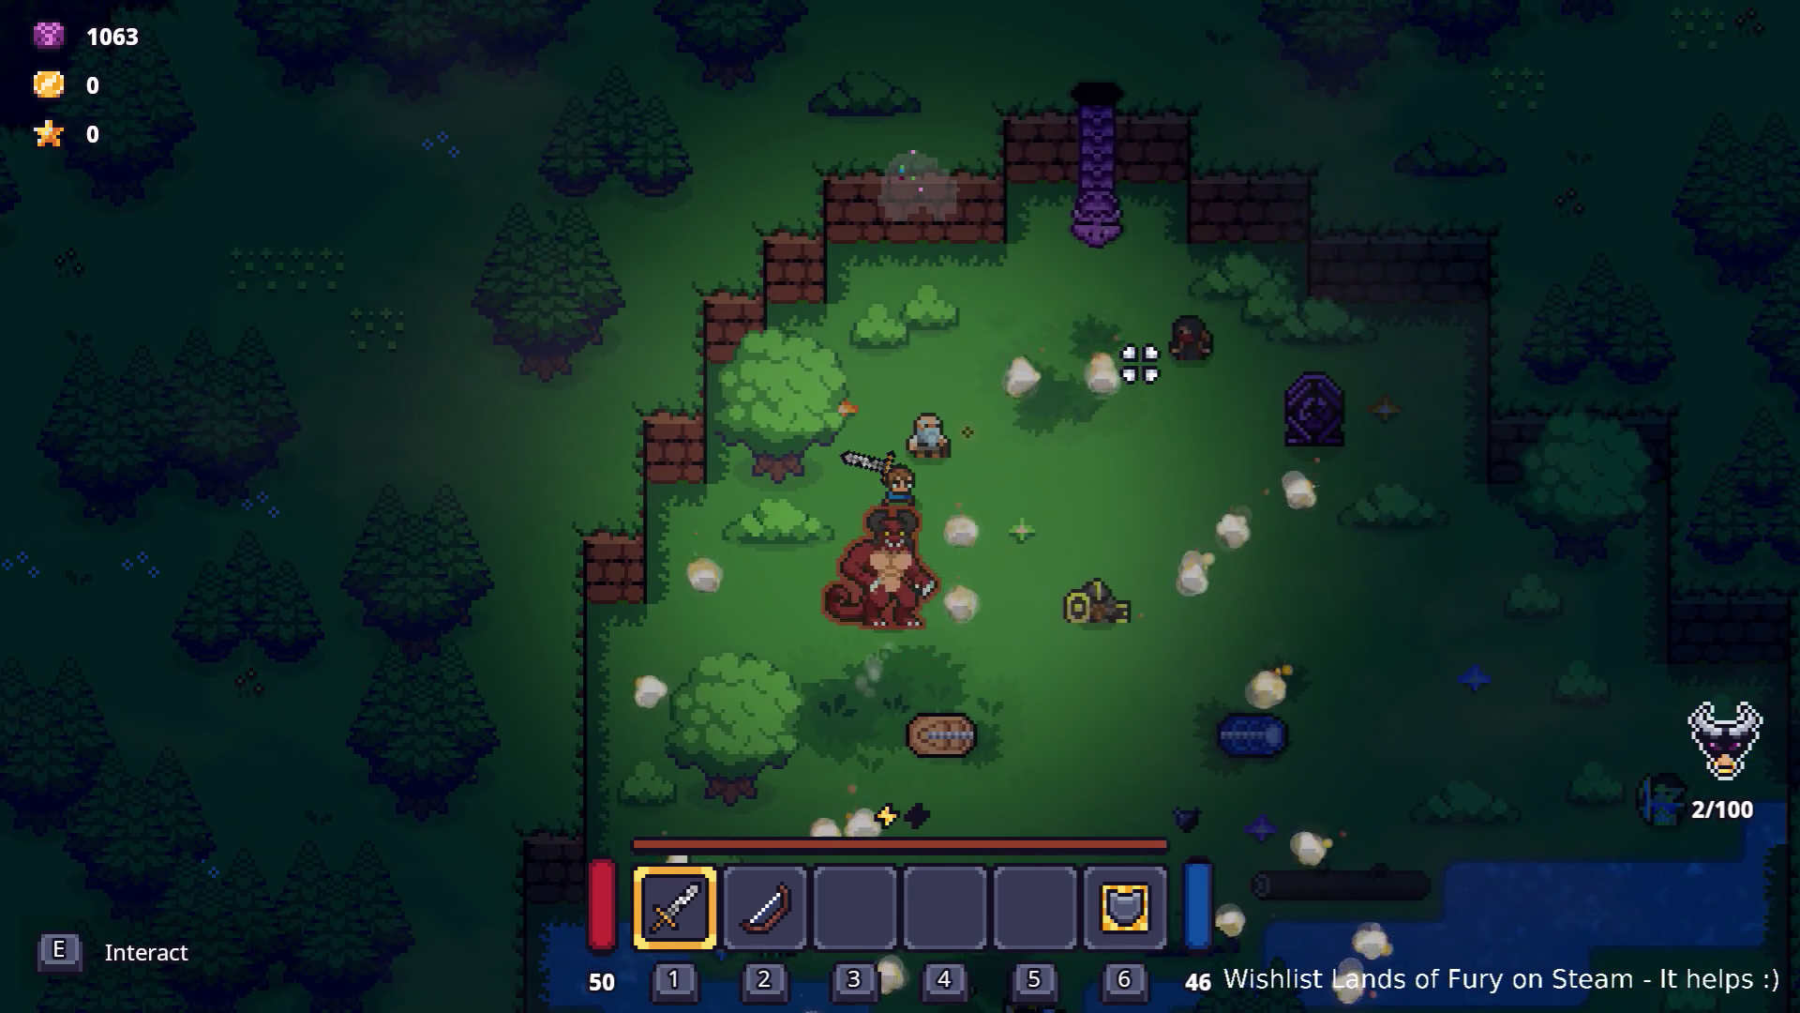
key(d)
key(s)
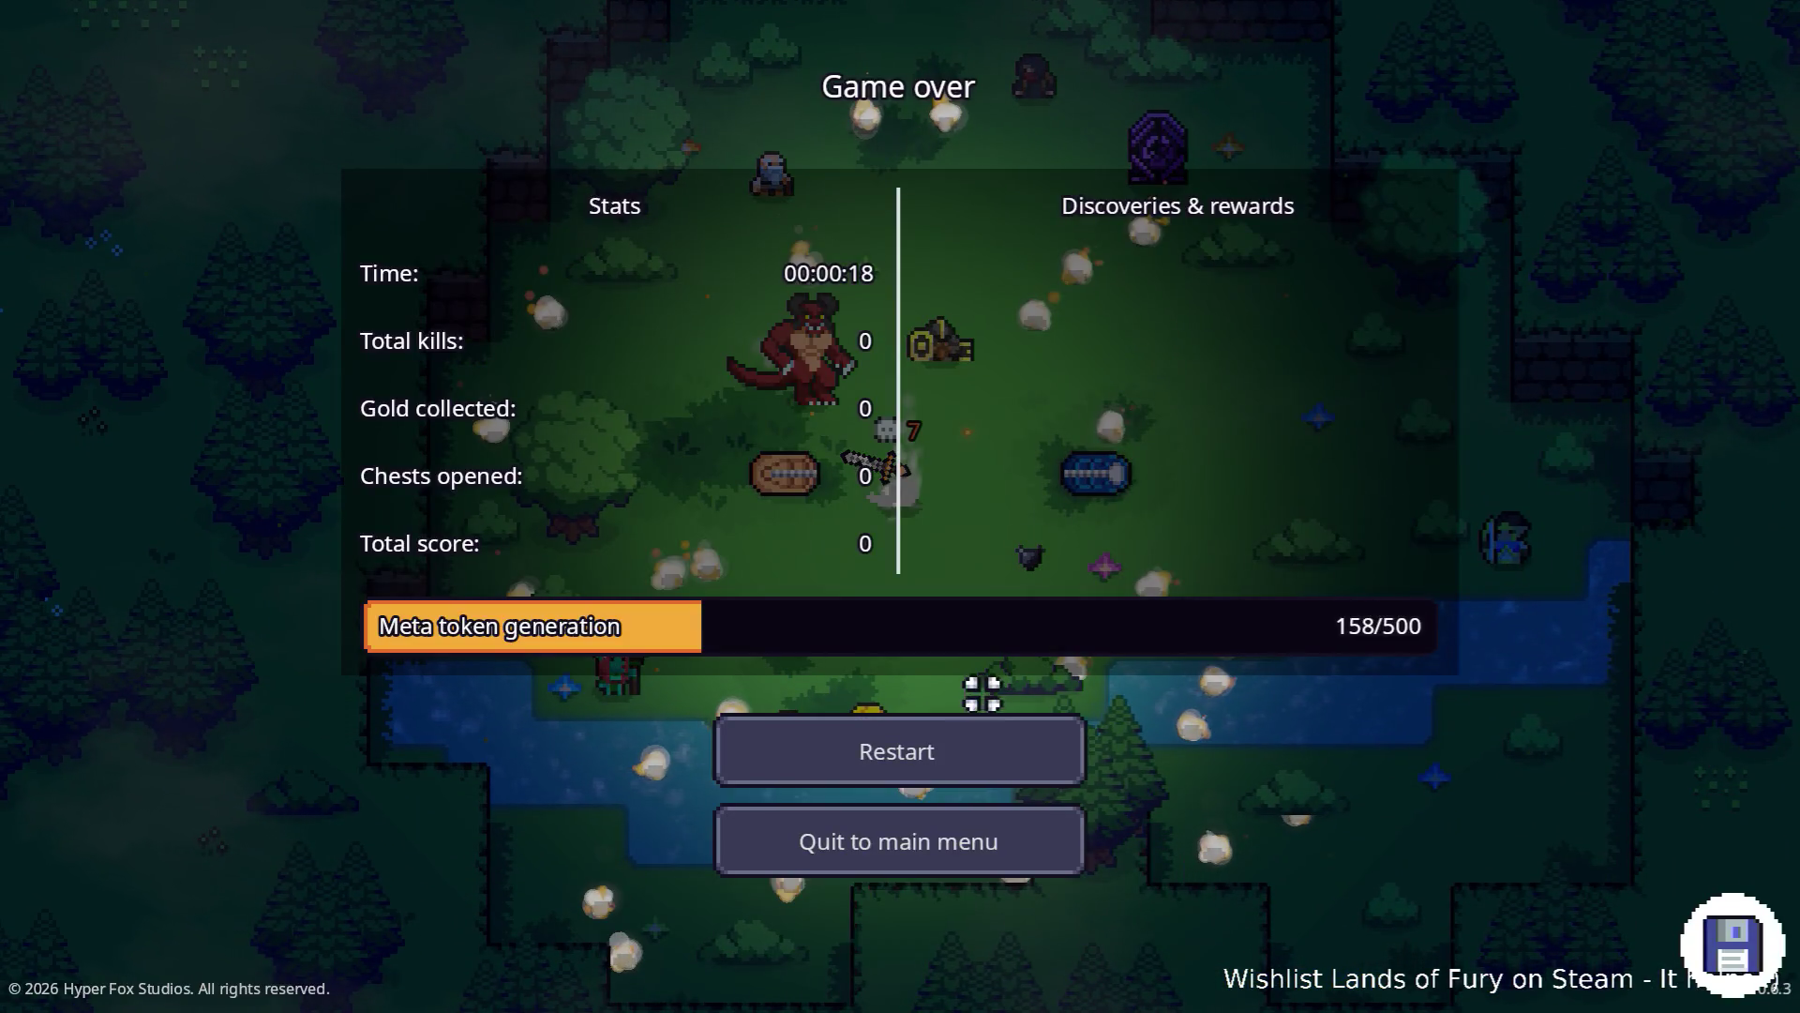
Restart and play a second Glade run around the demon until dying again.
click(980, 741)
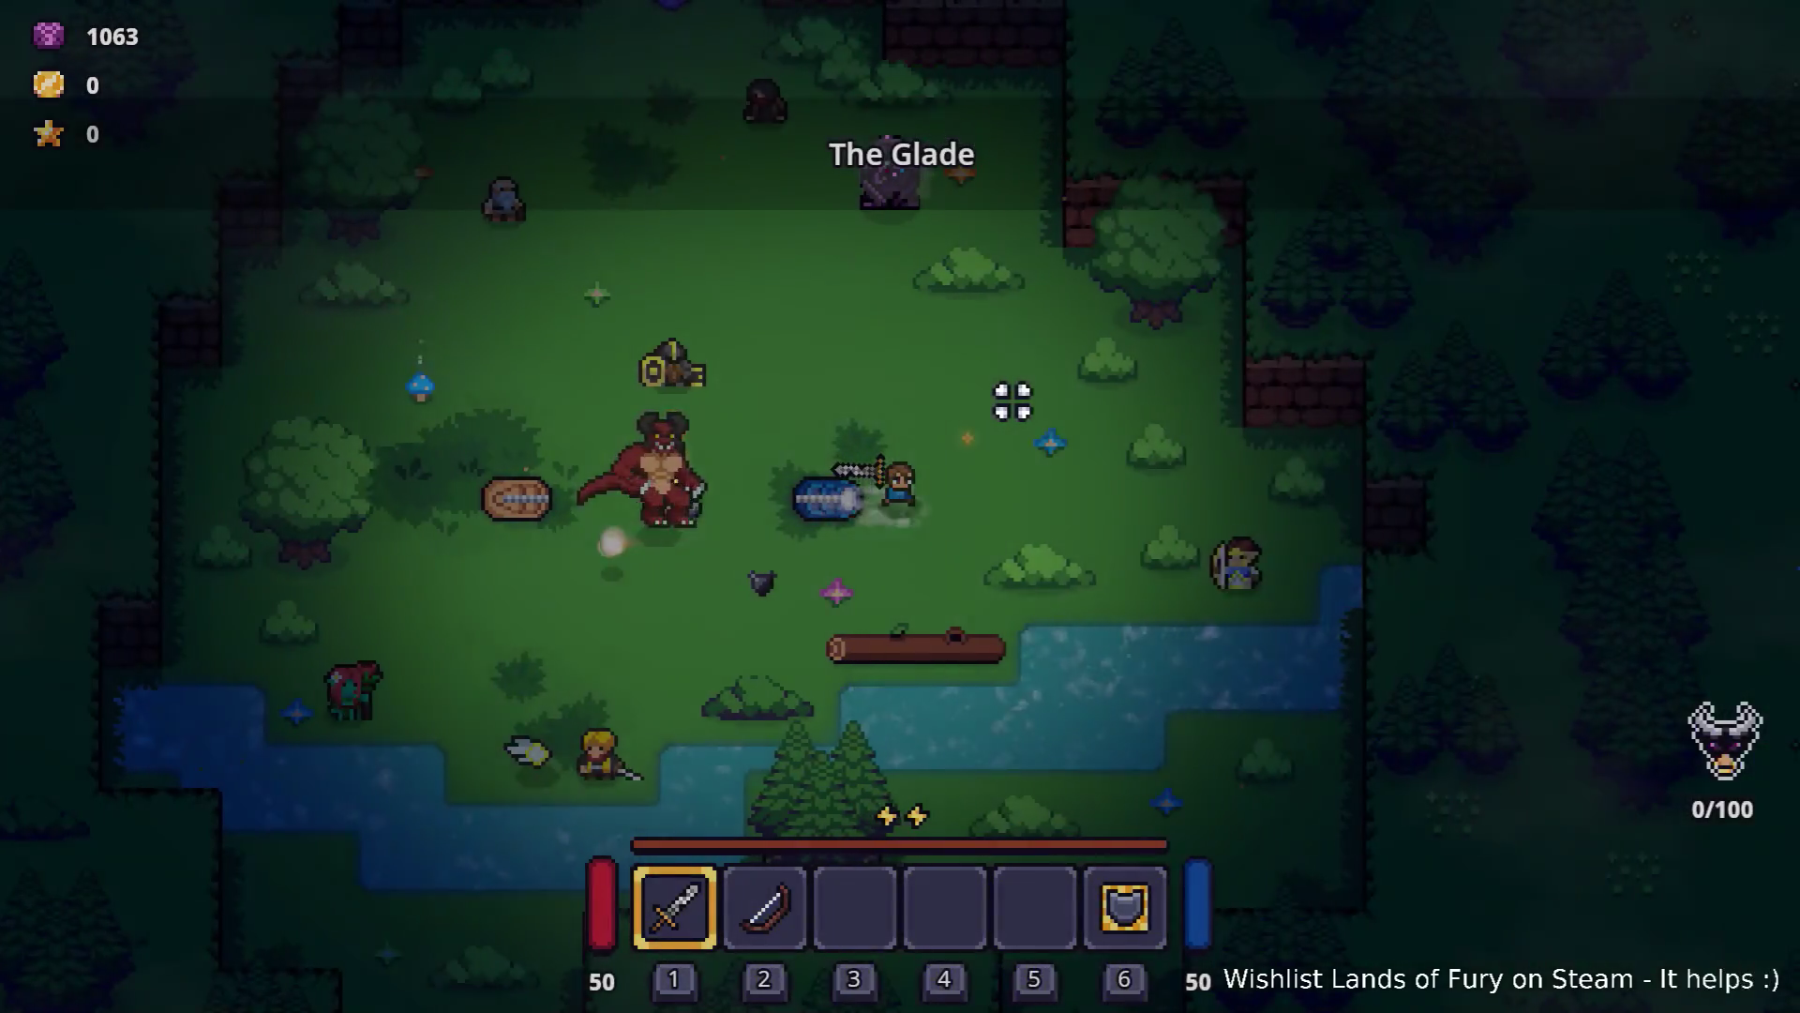
key(d)
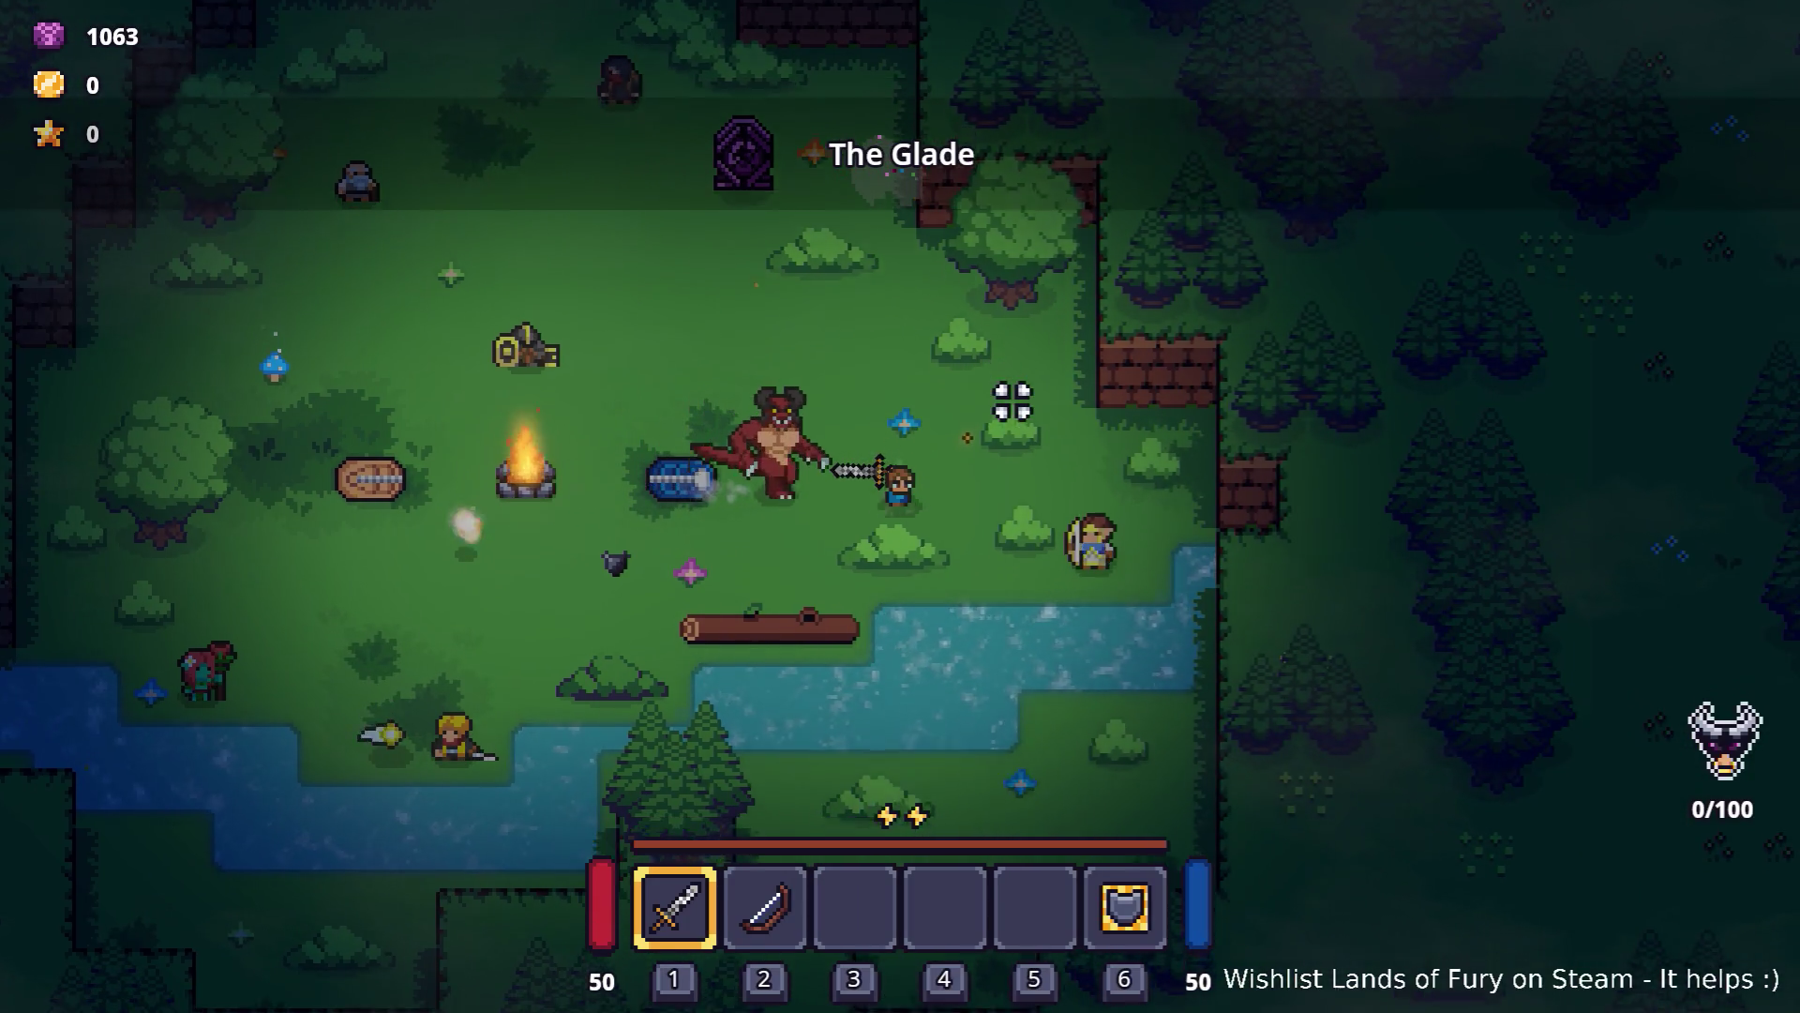
key(a)
key(s)
key(a)
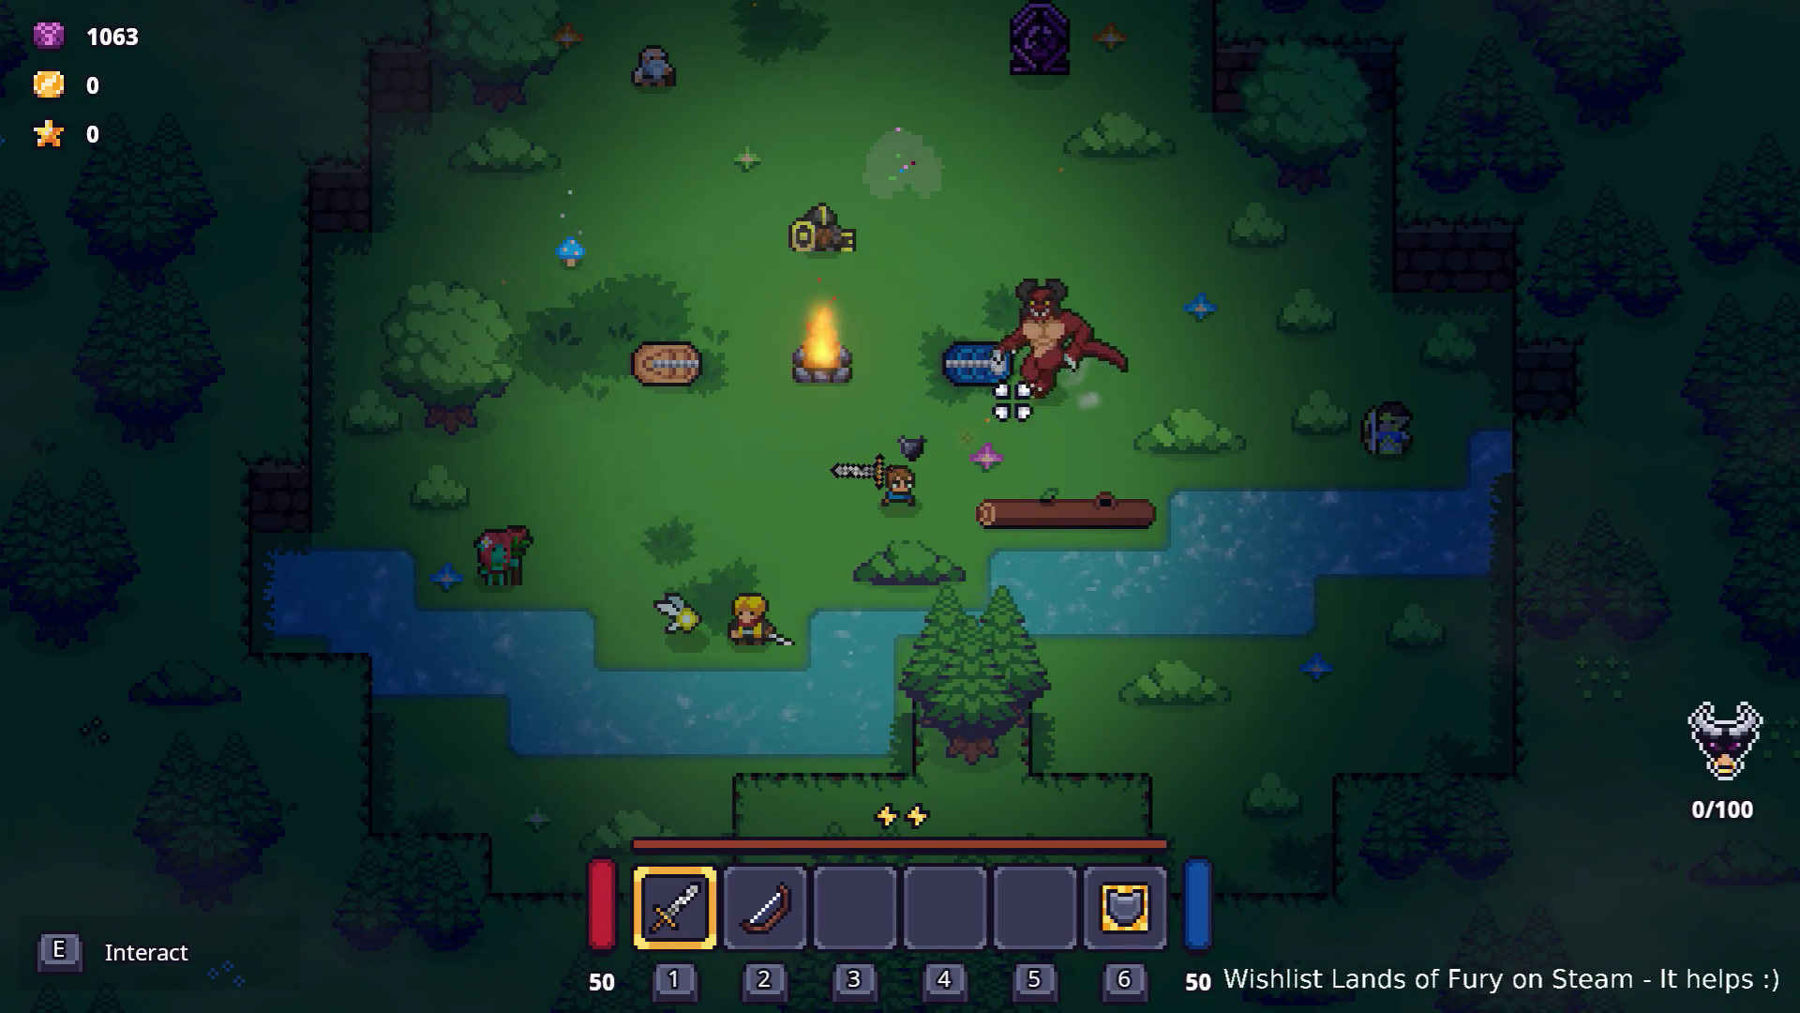
key(a)
key(s)
key(d)
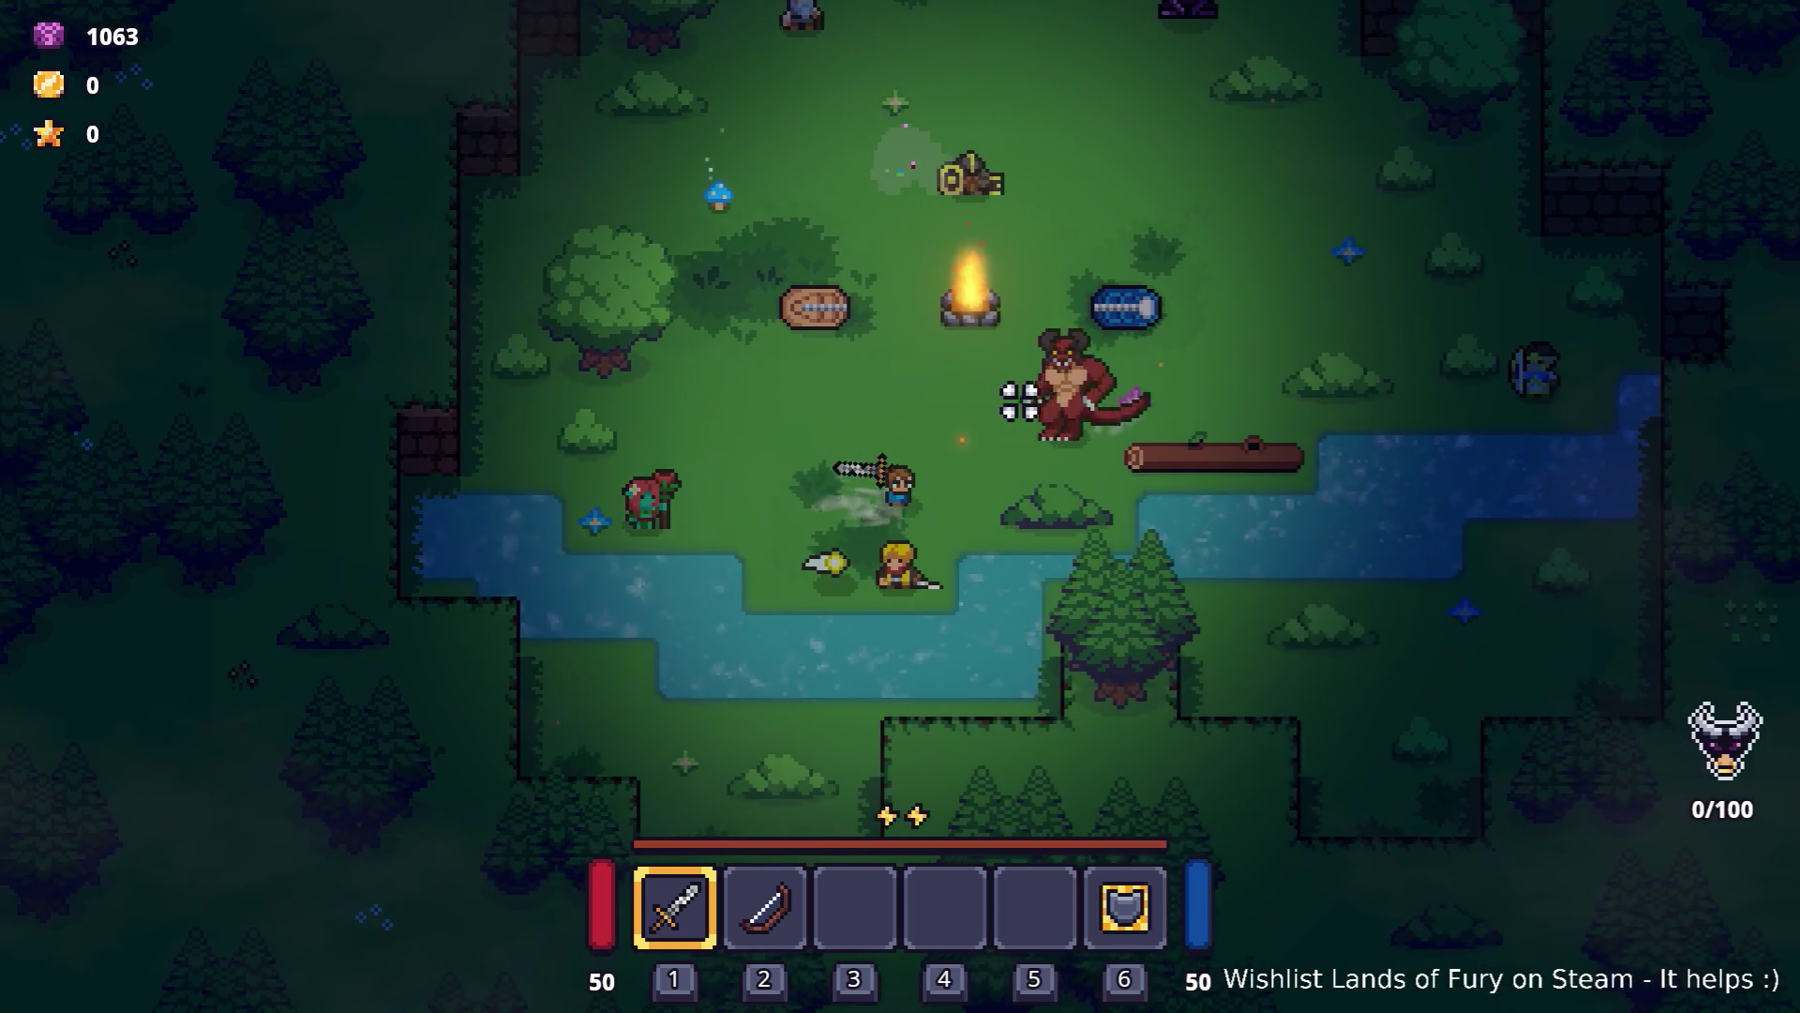
key(a)
key(w)
key(a)
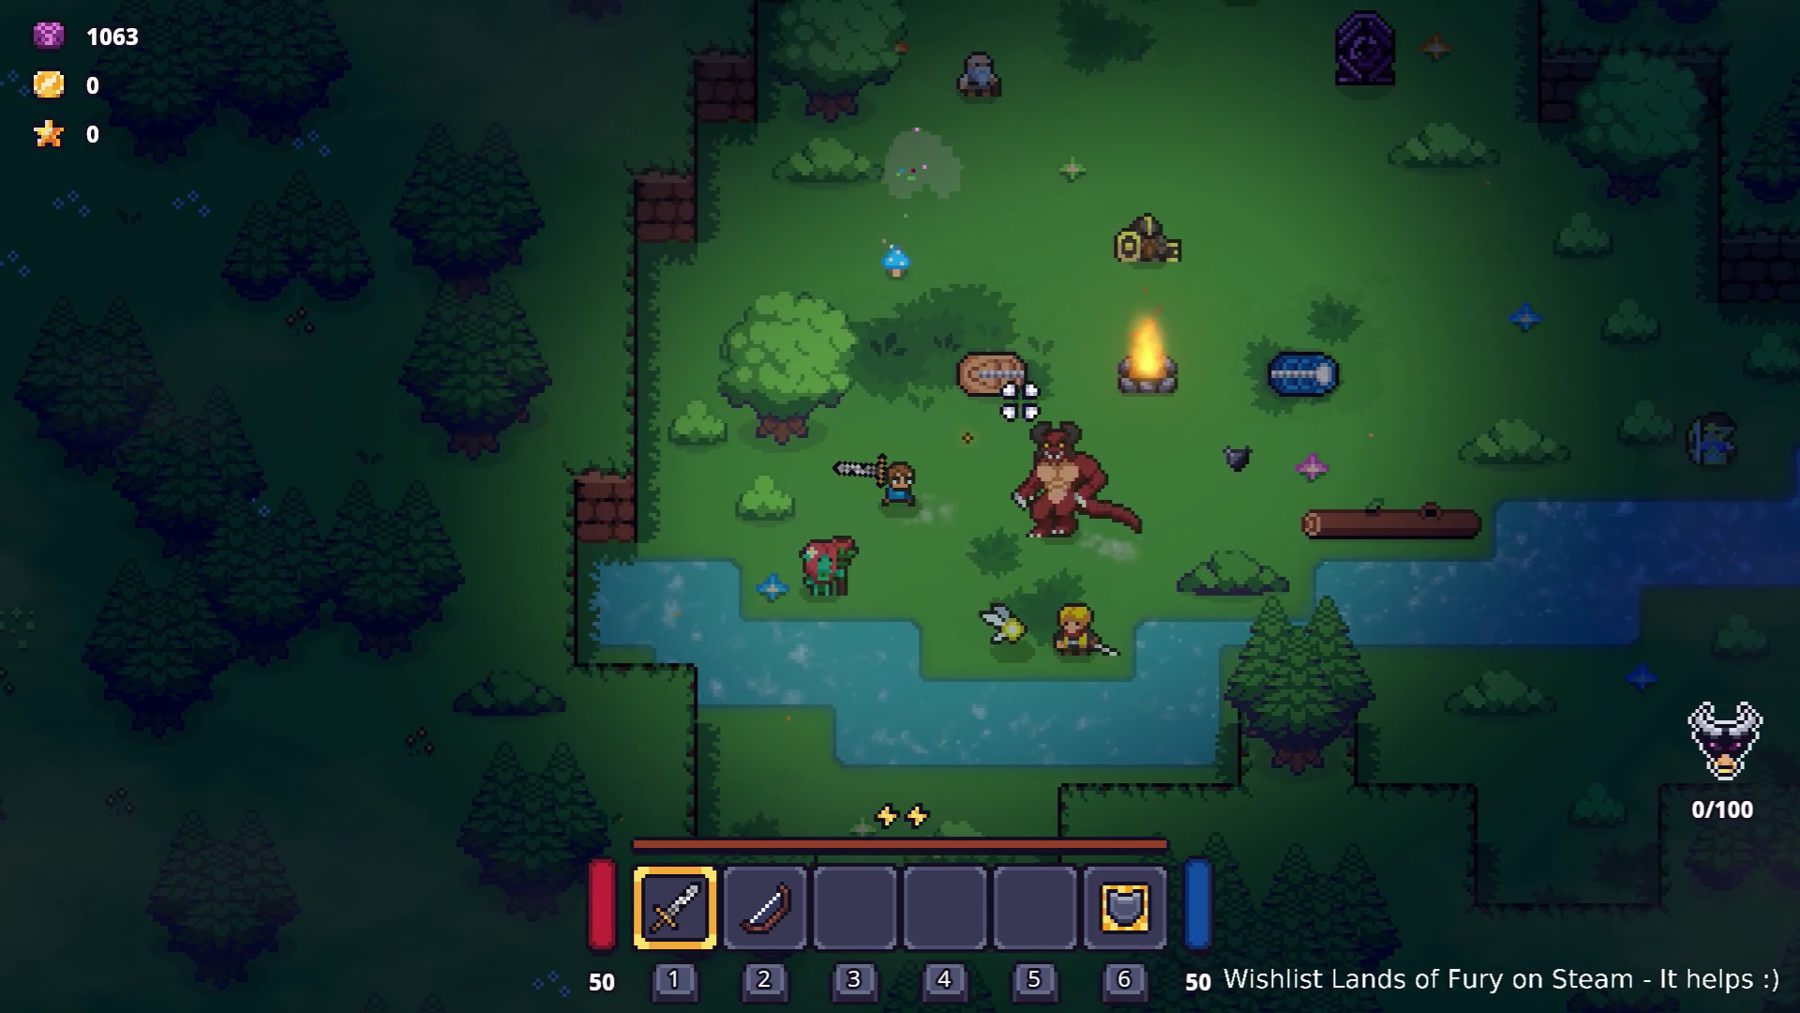
key(w)
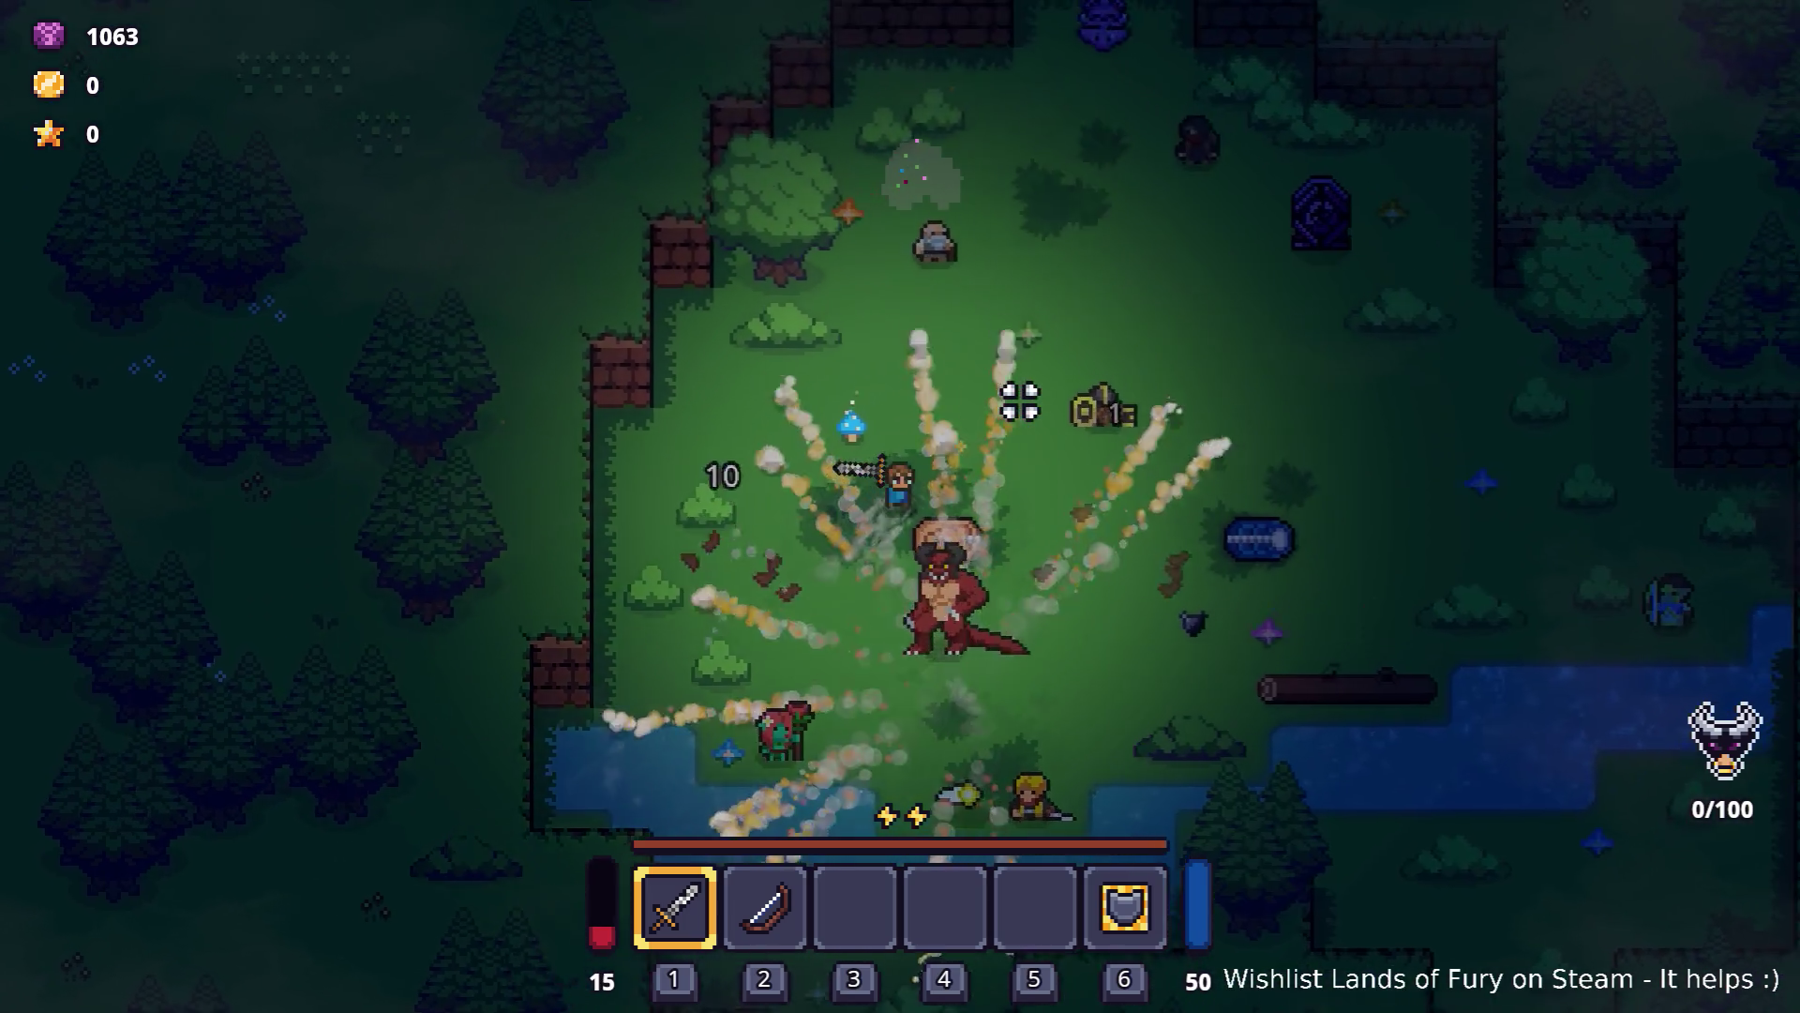
key(d)
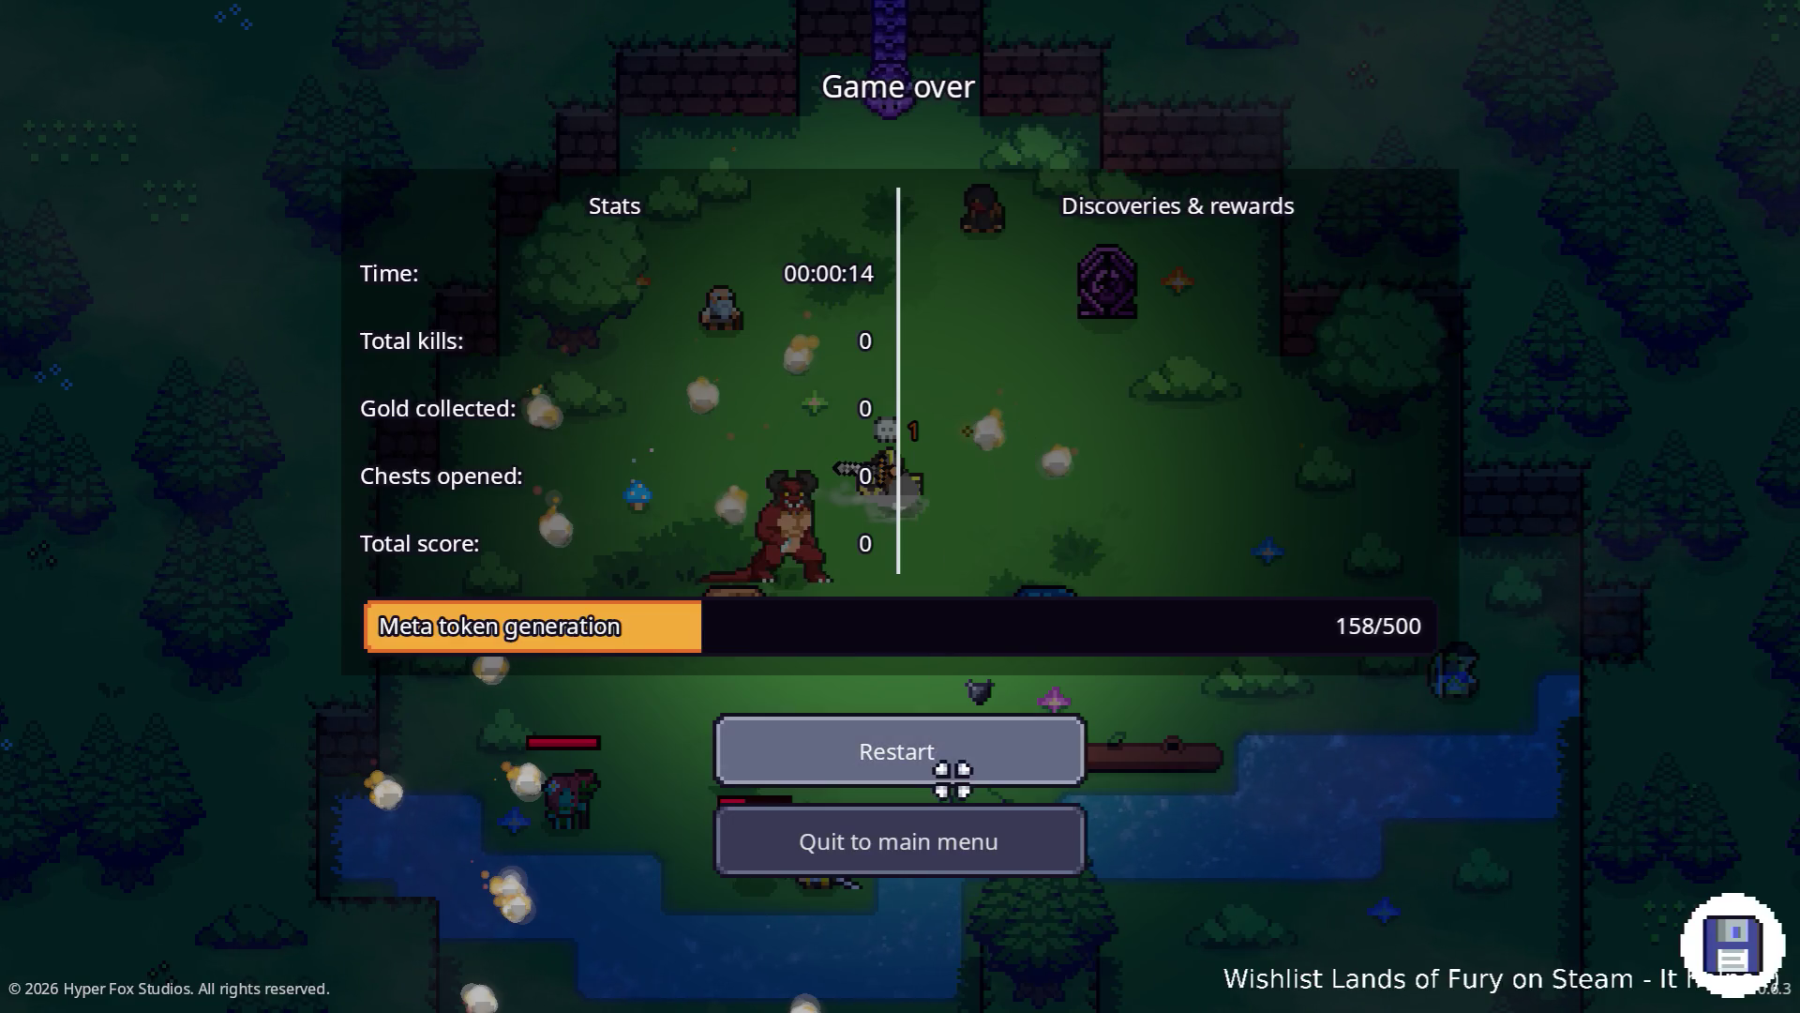
click(957, 772)
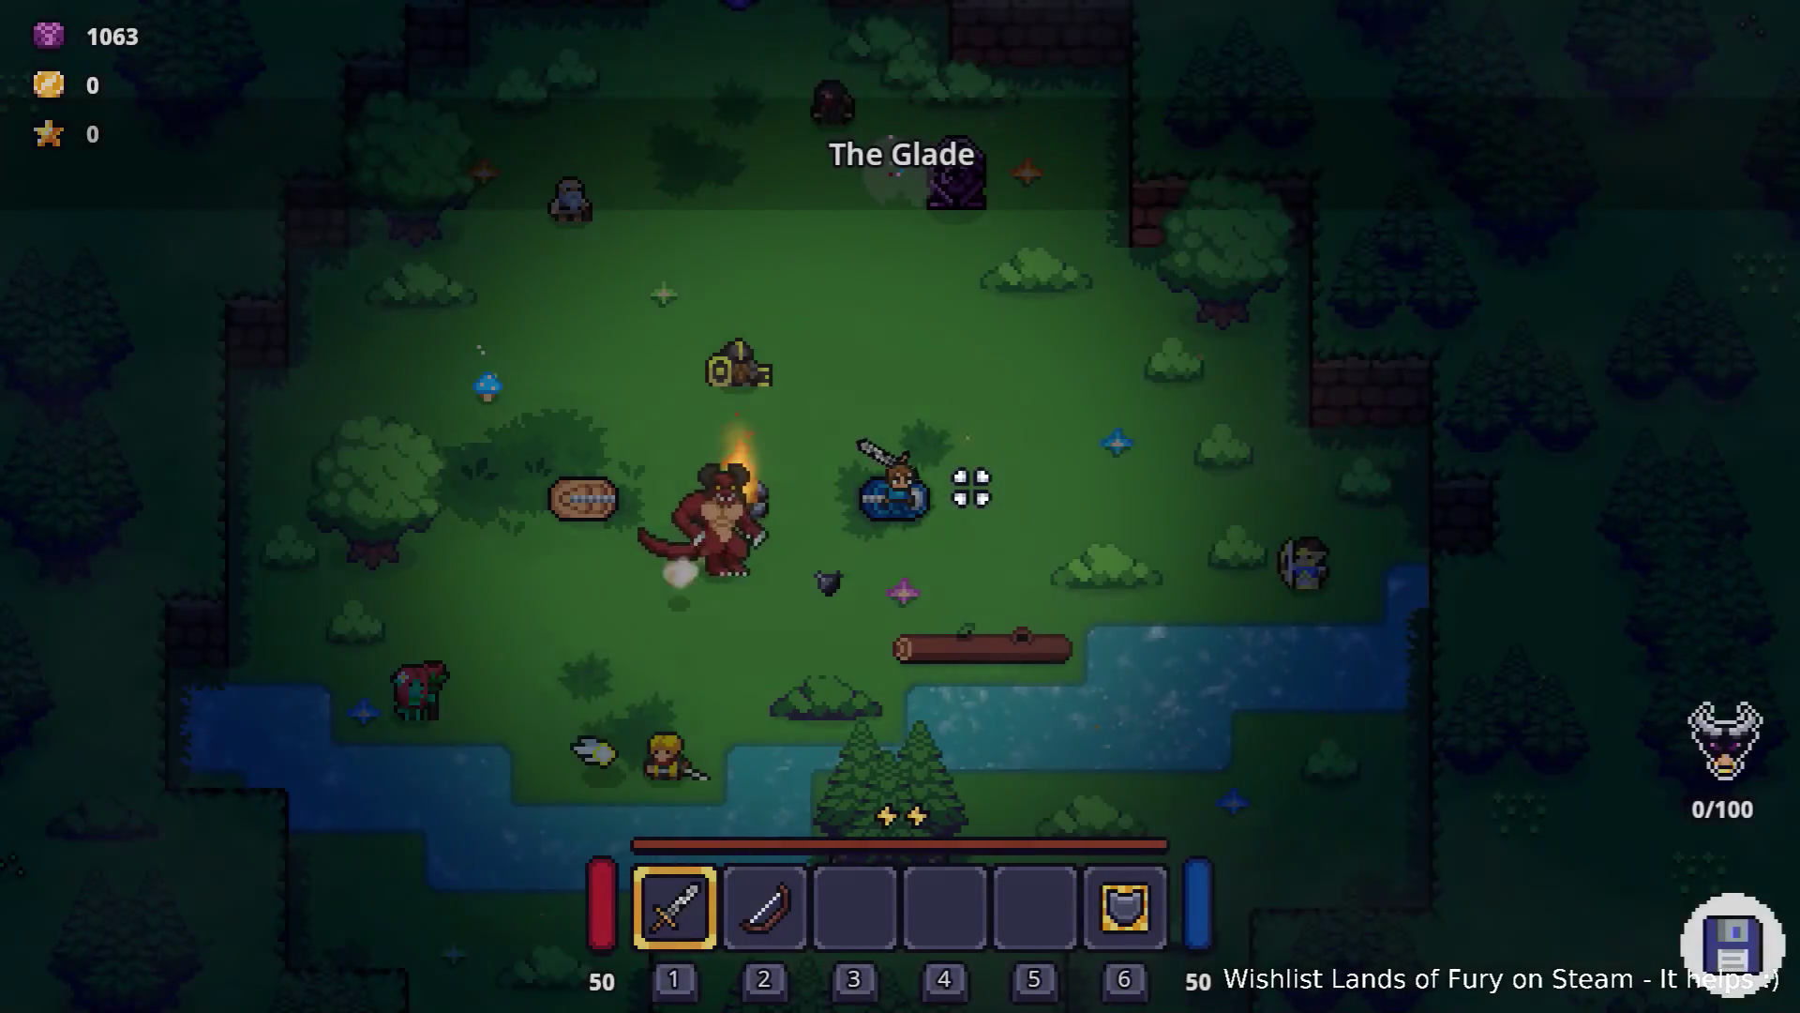
Move the hero around the Glade until it dies again.
key(d)
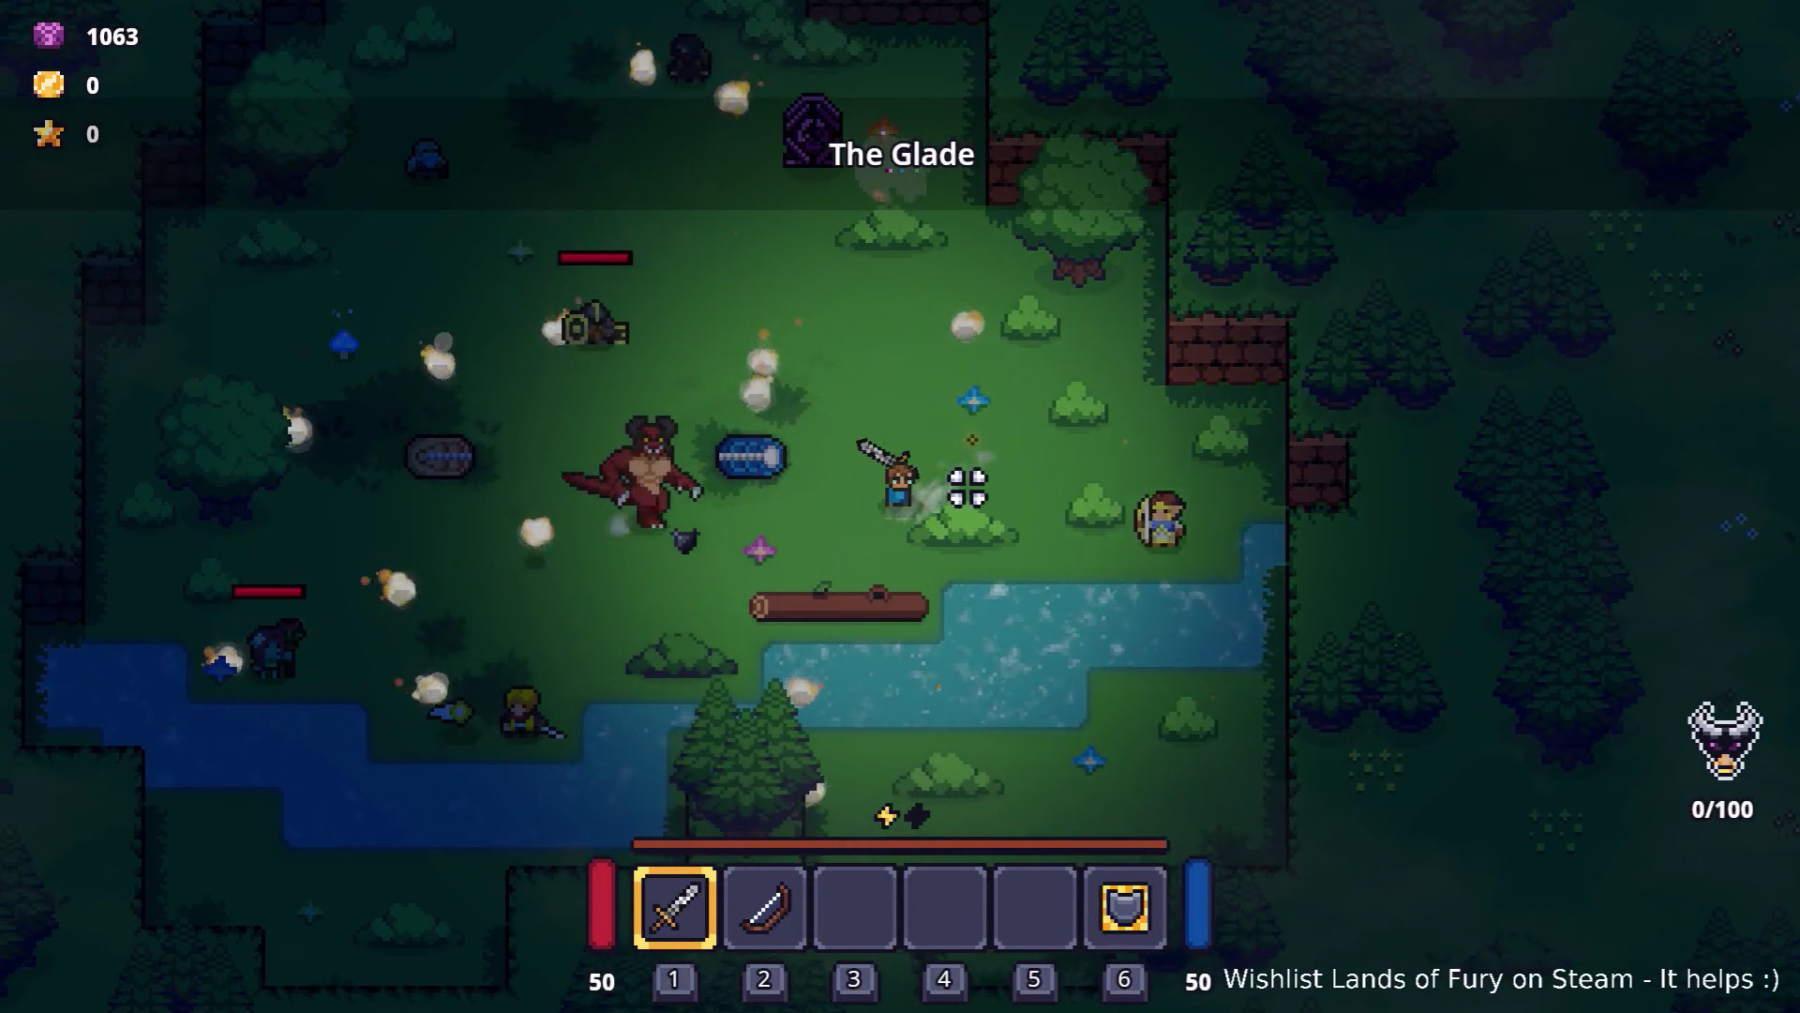
key(w)
key(a)
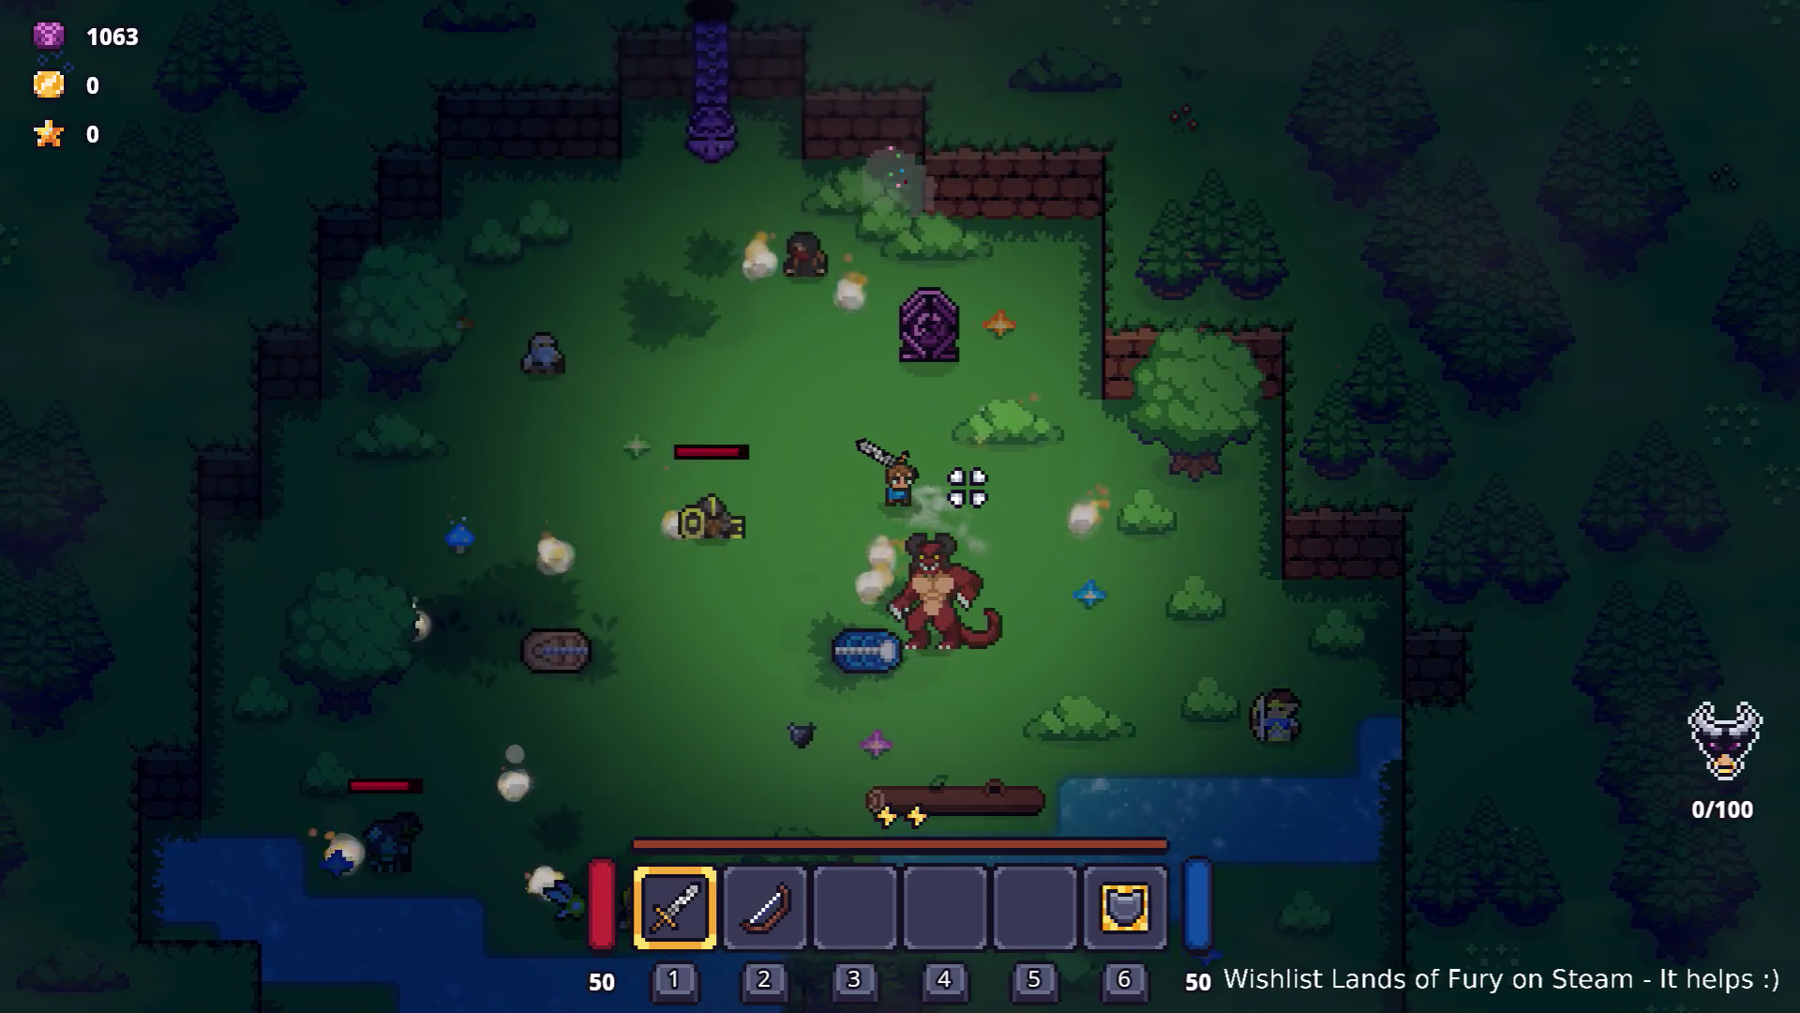
key(s)
key(a)
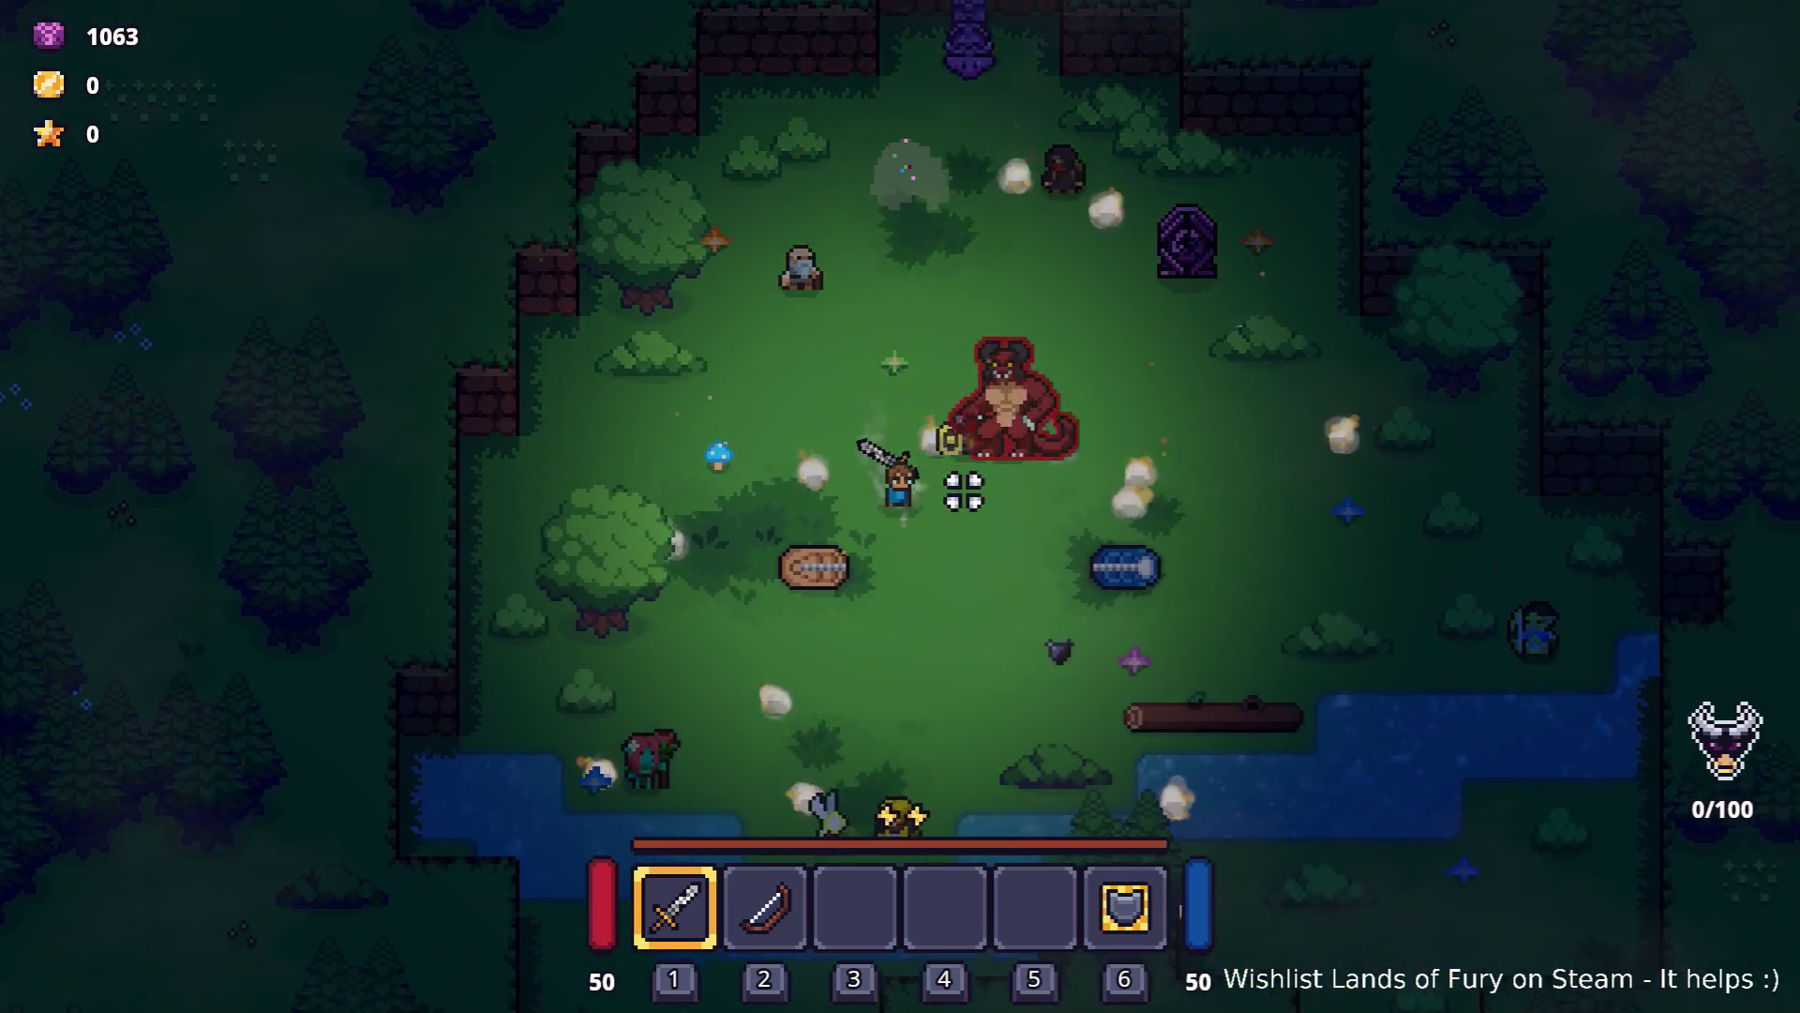
key(d)
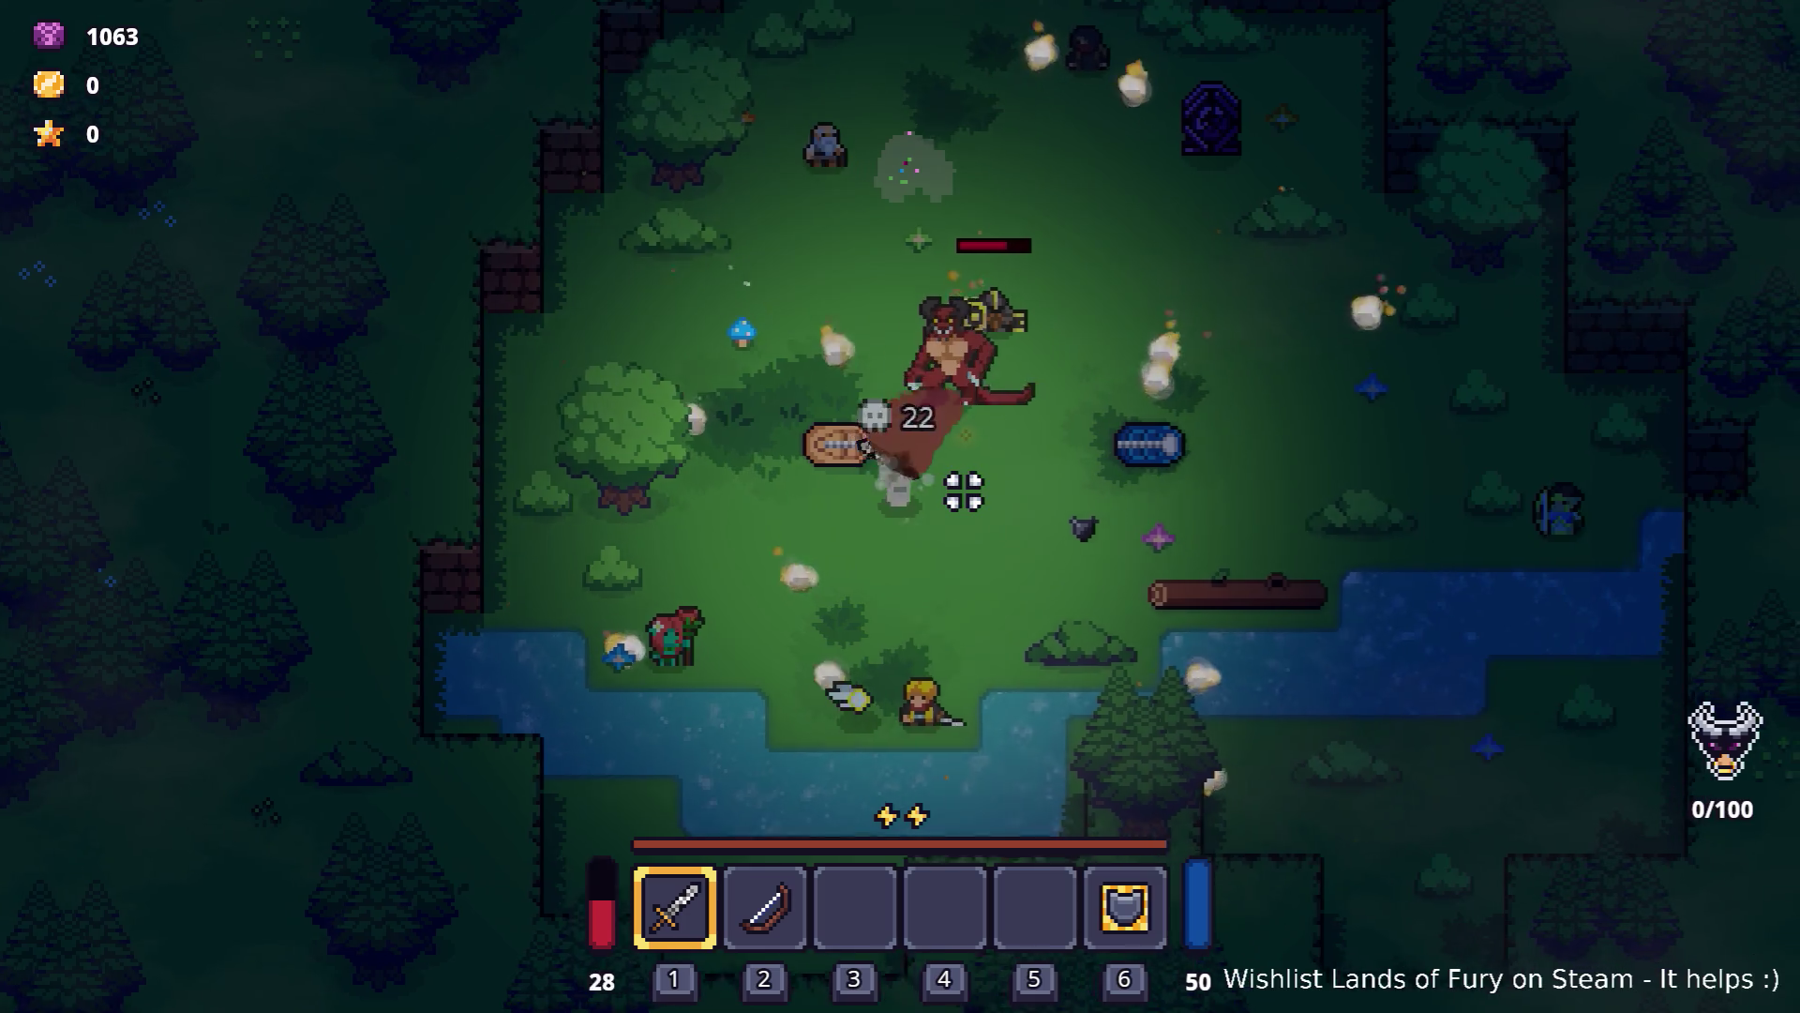
key(s)
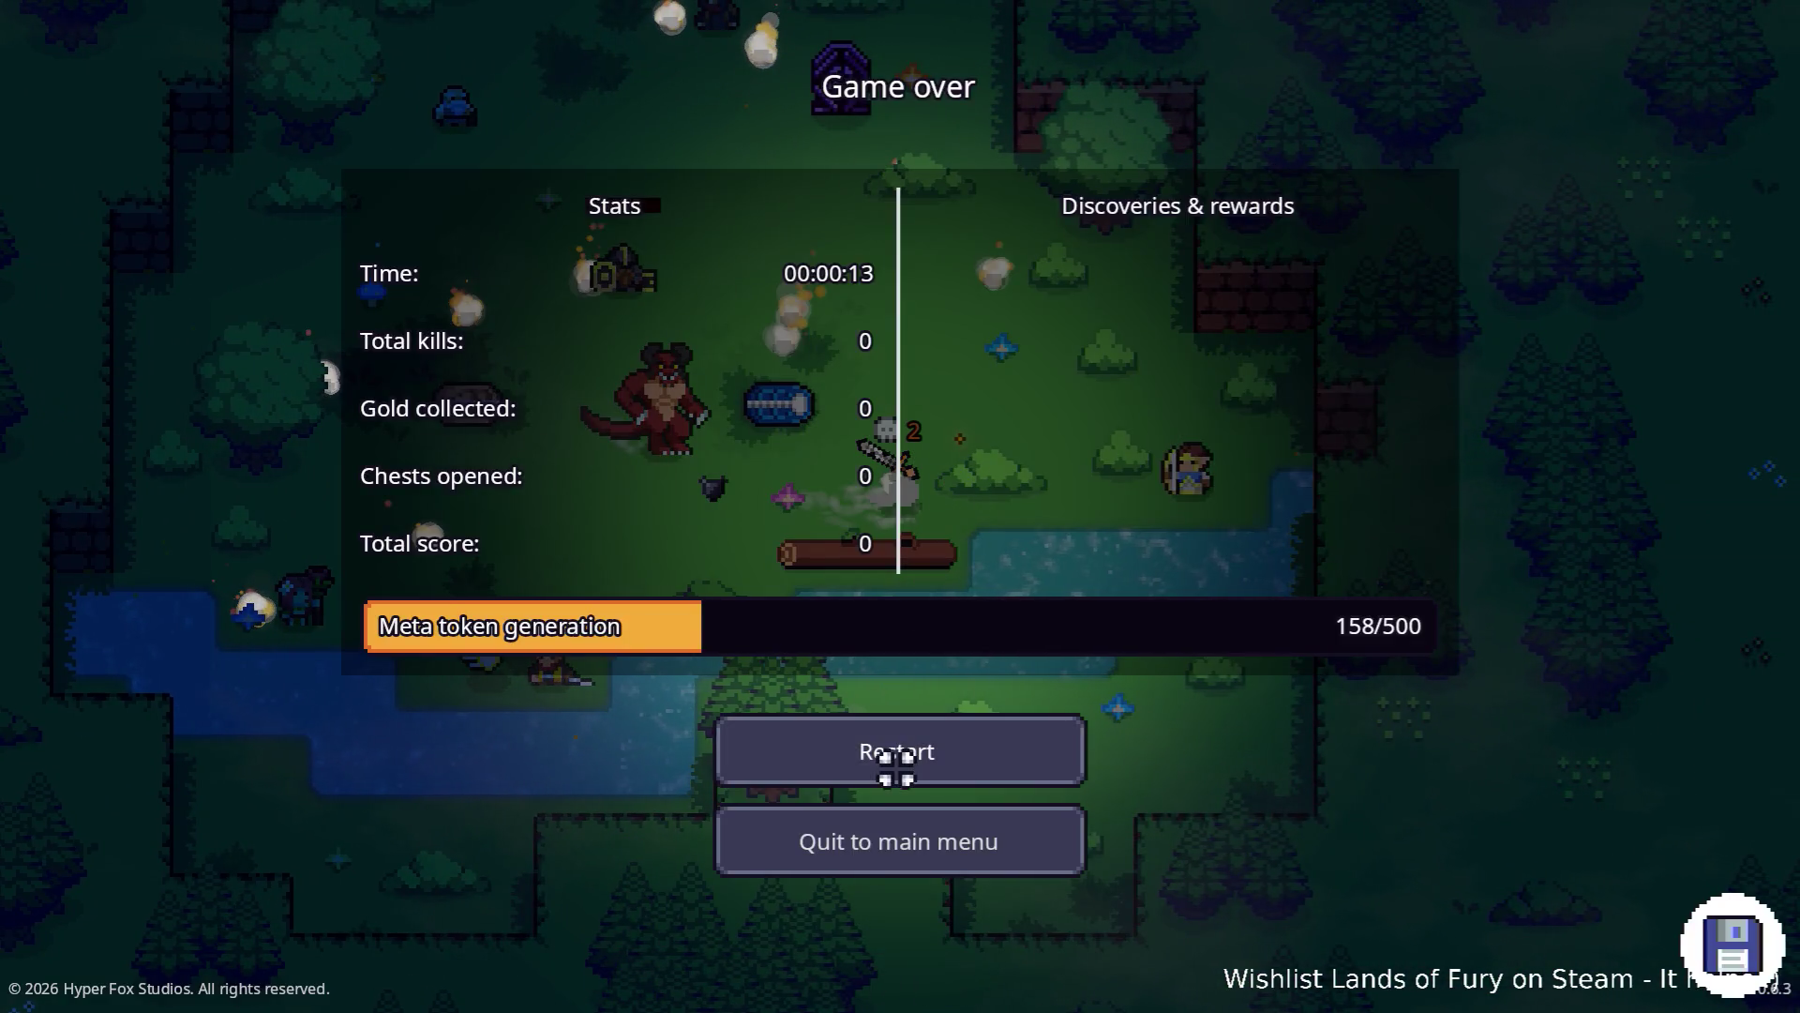
Restart and fight the demon with movement, a dash and repeated sword attacks.
click(895, 768)
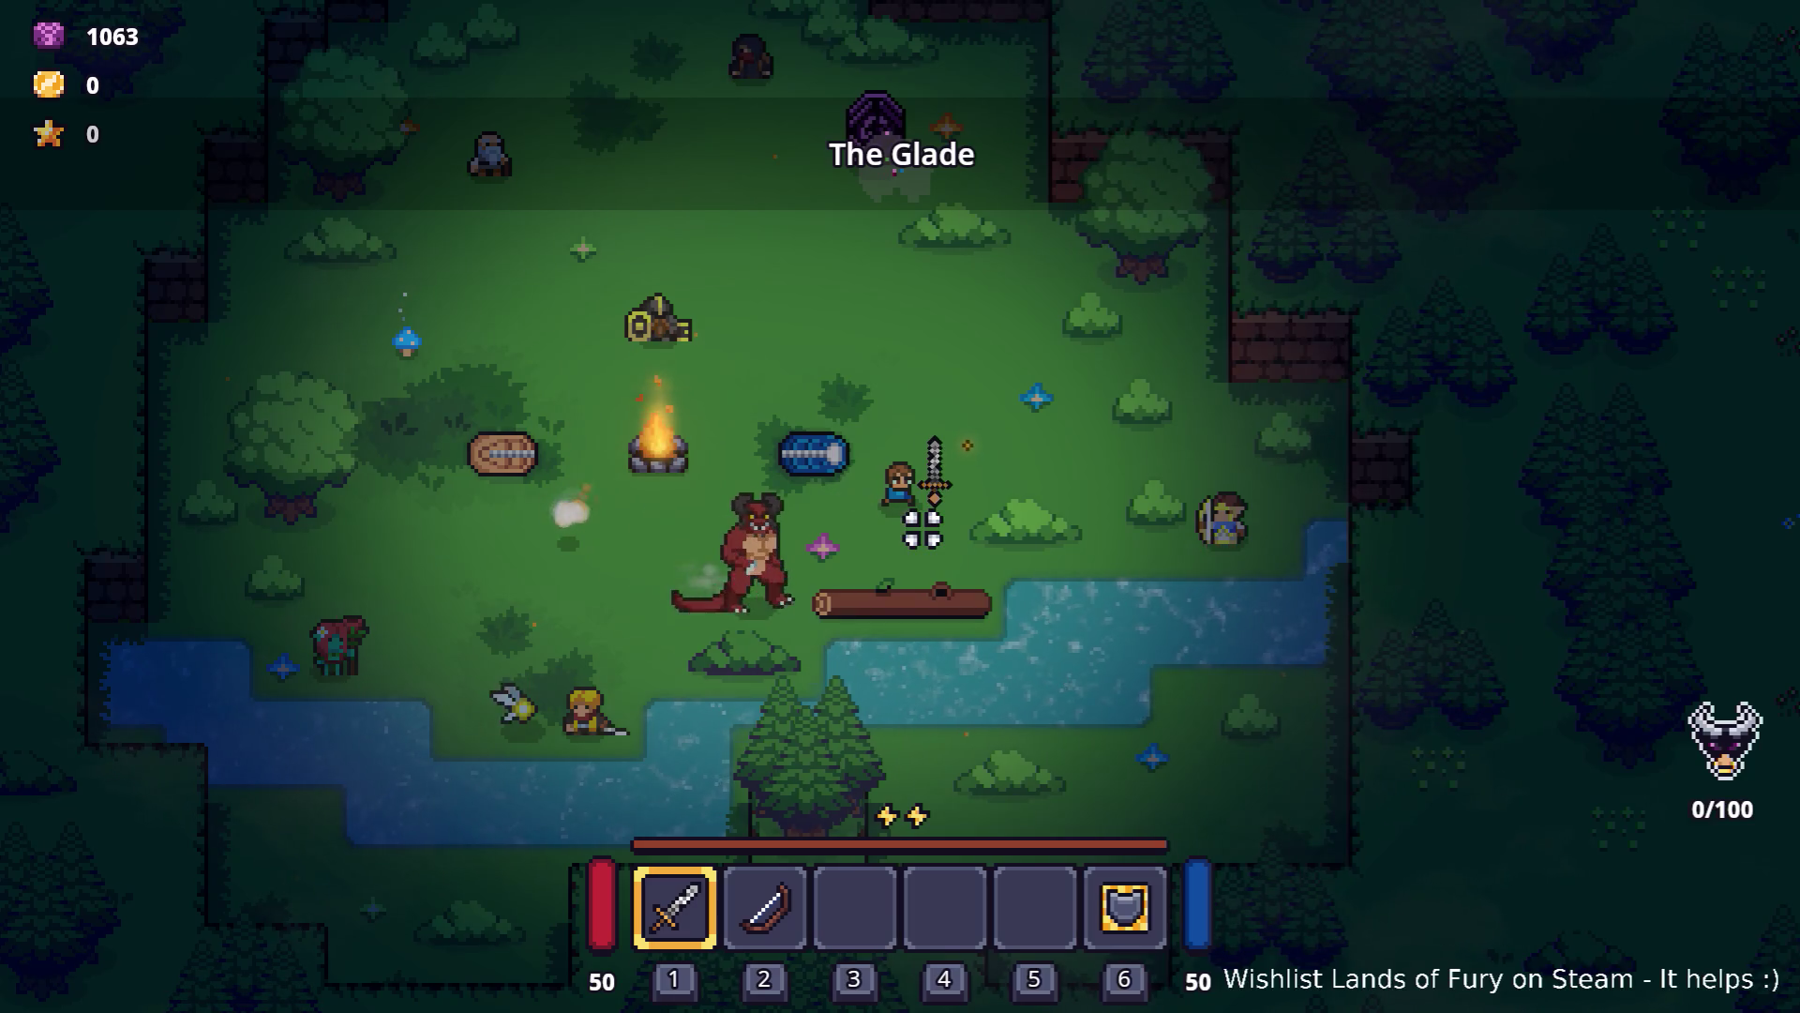
key(d)
key(w)
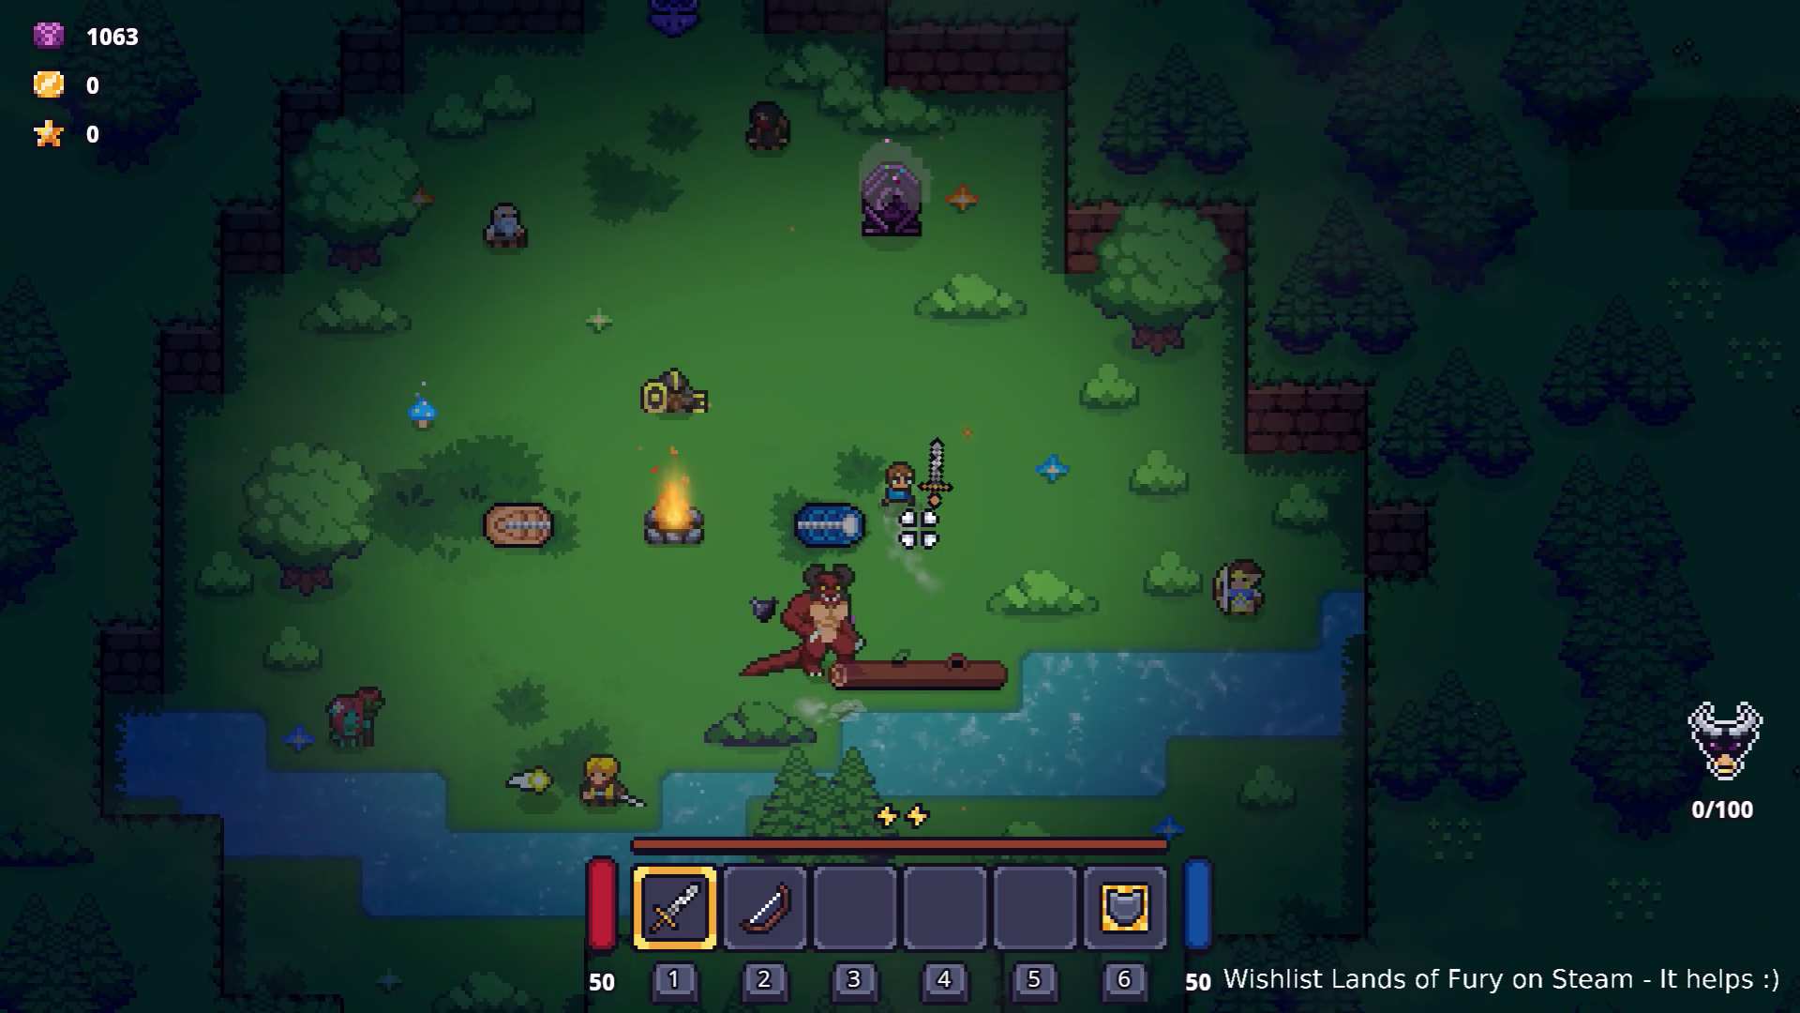
key(s)
click(1073, 623)
key(d)
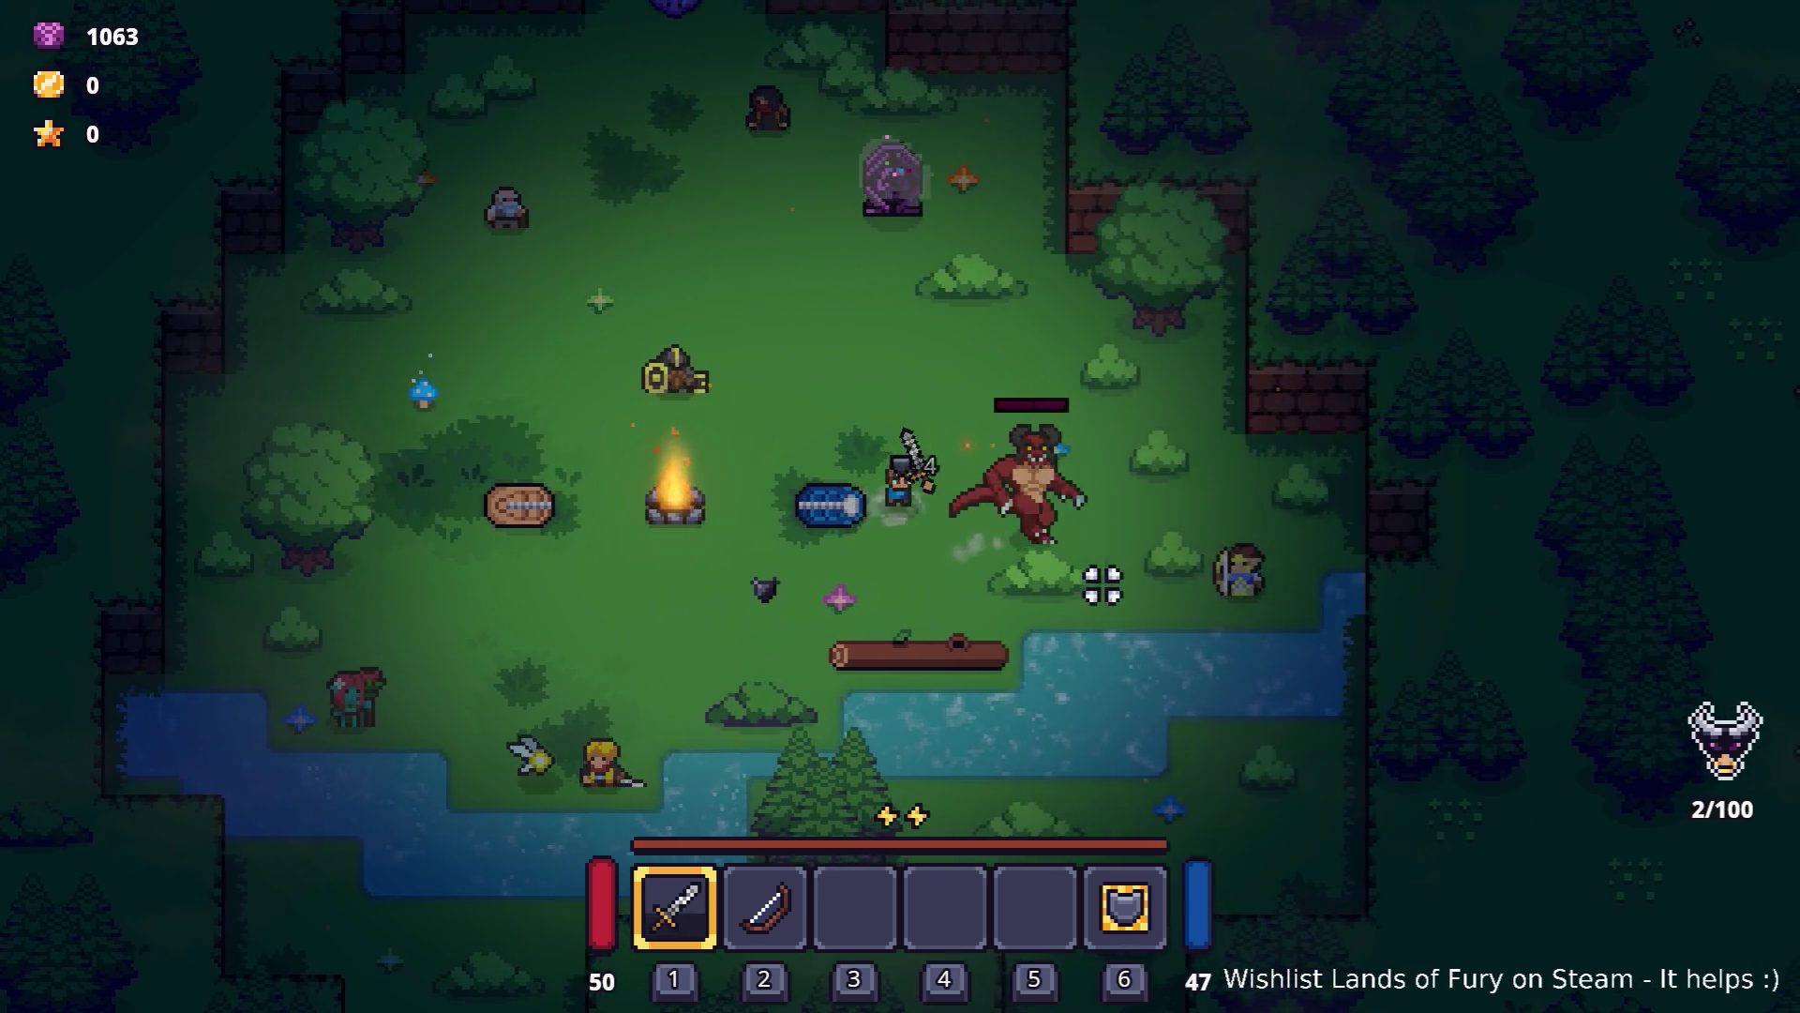
key(a)
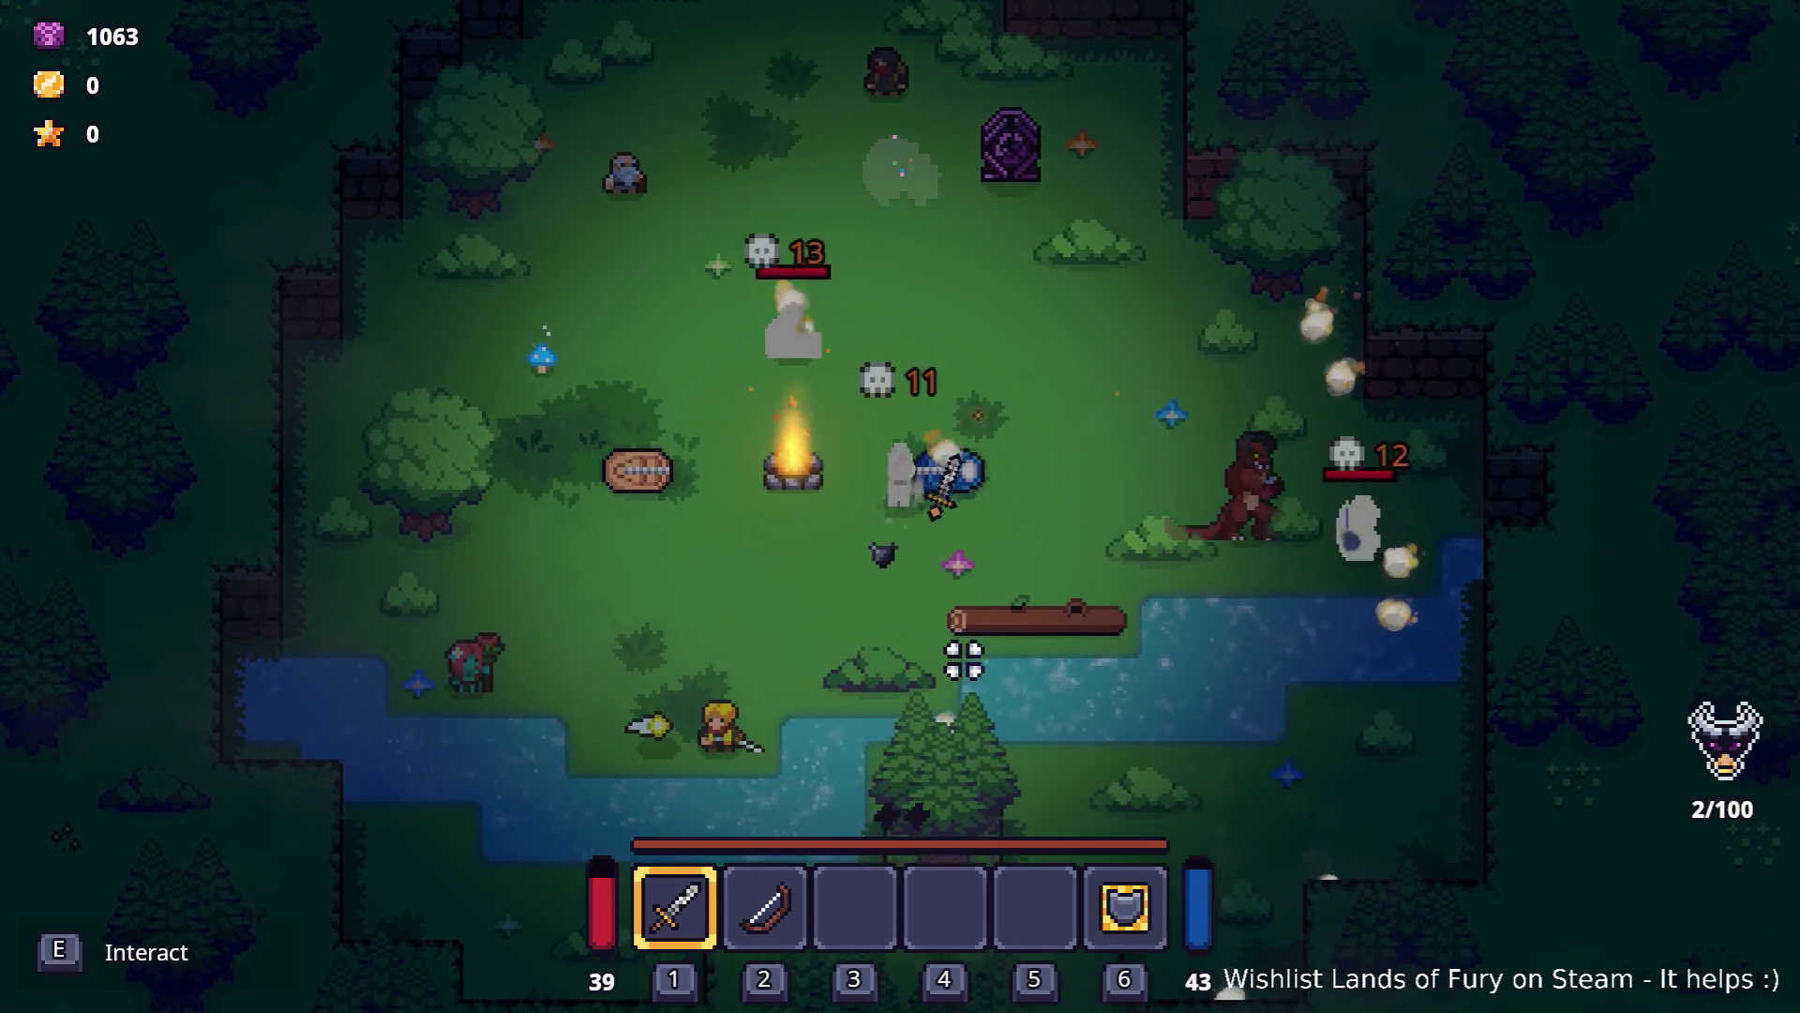
key(d)
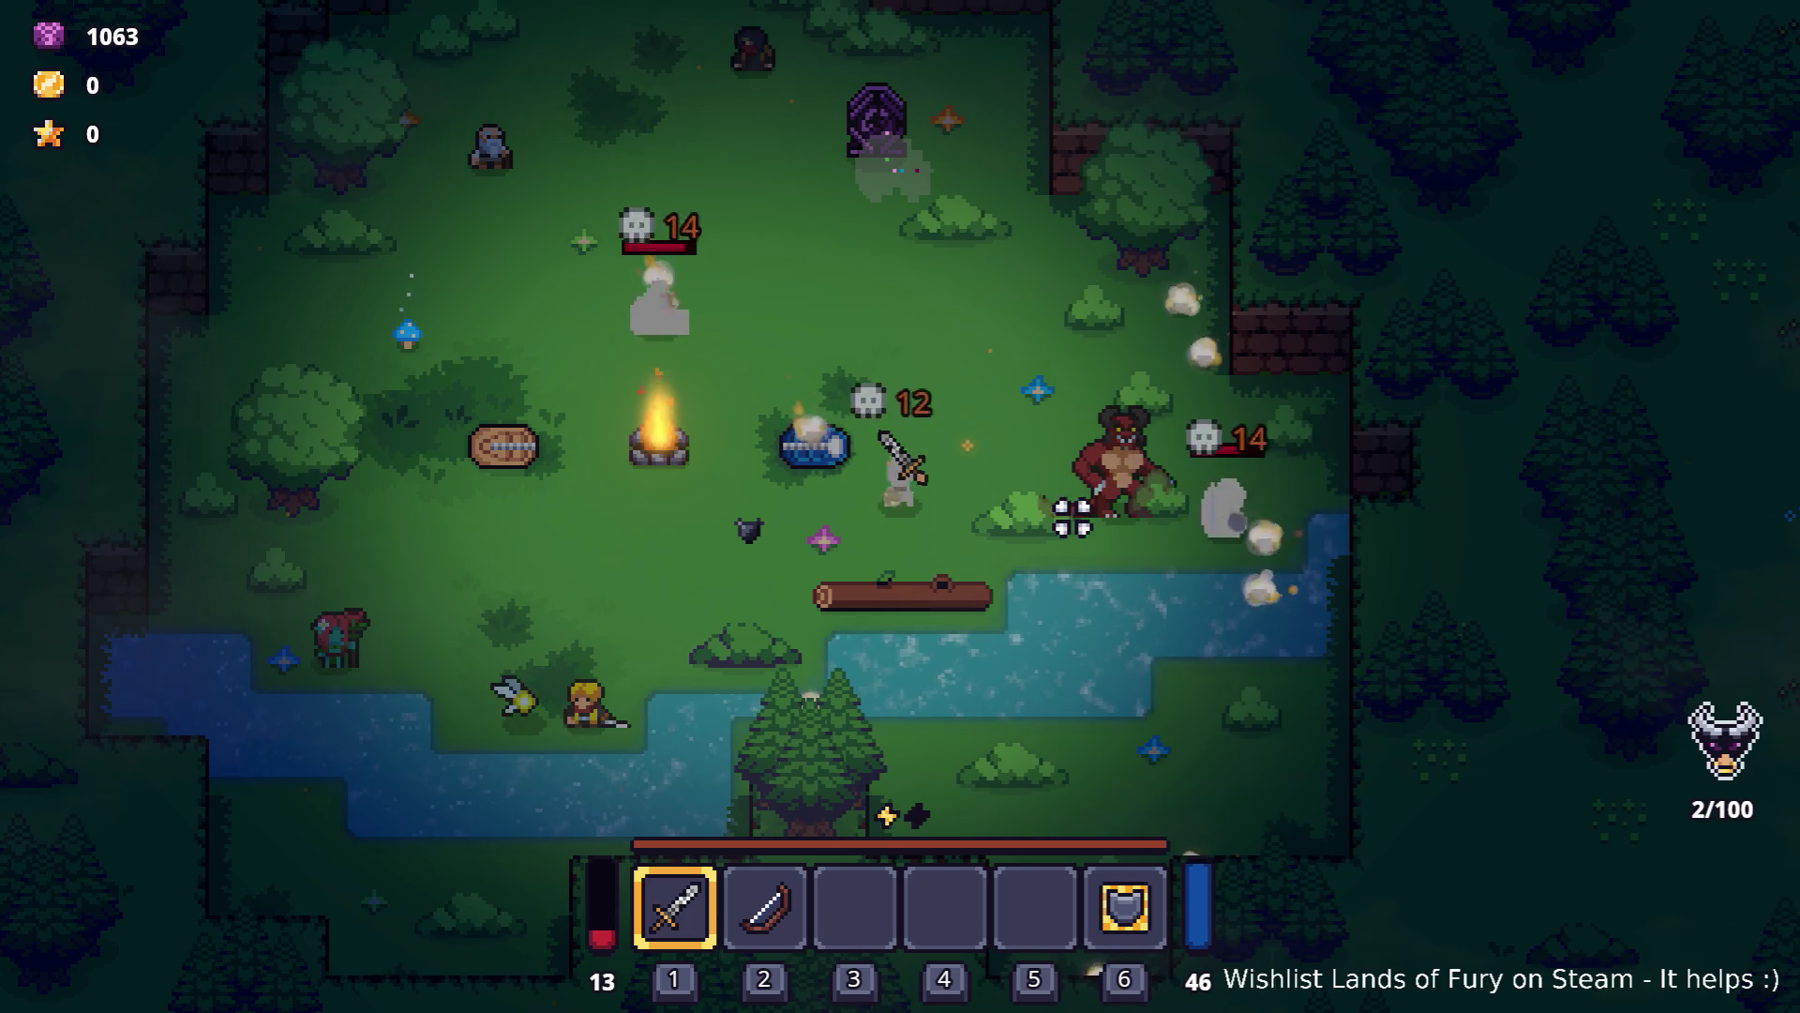
key(d)
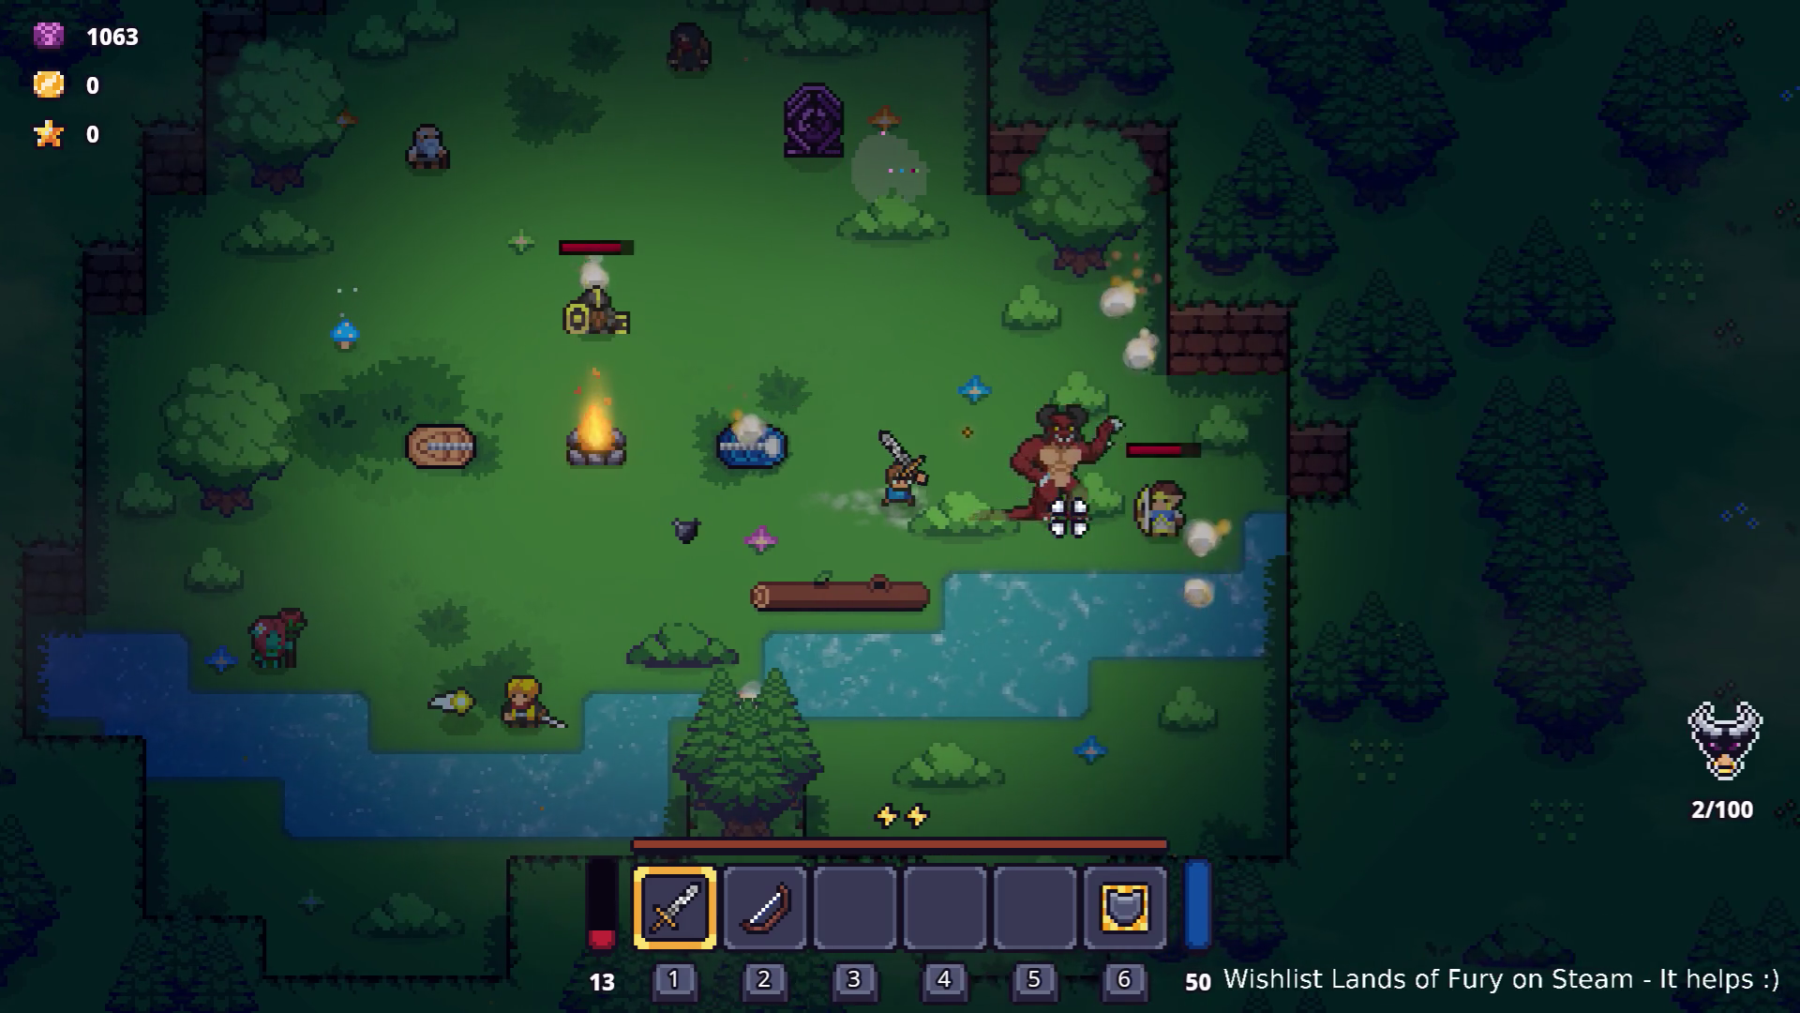
key(d)
click(1059, 525)
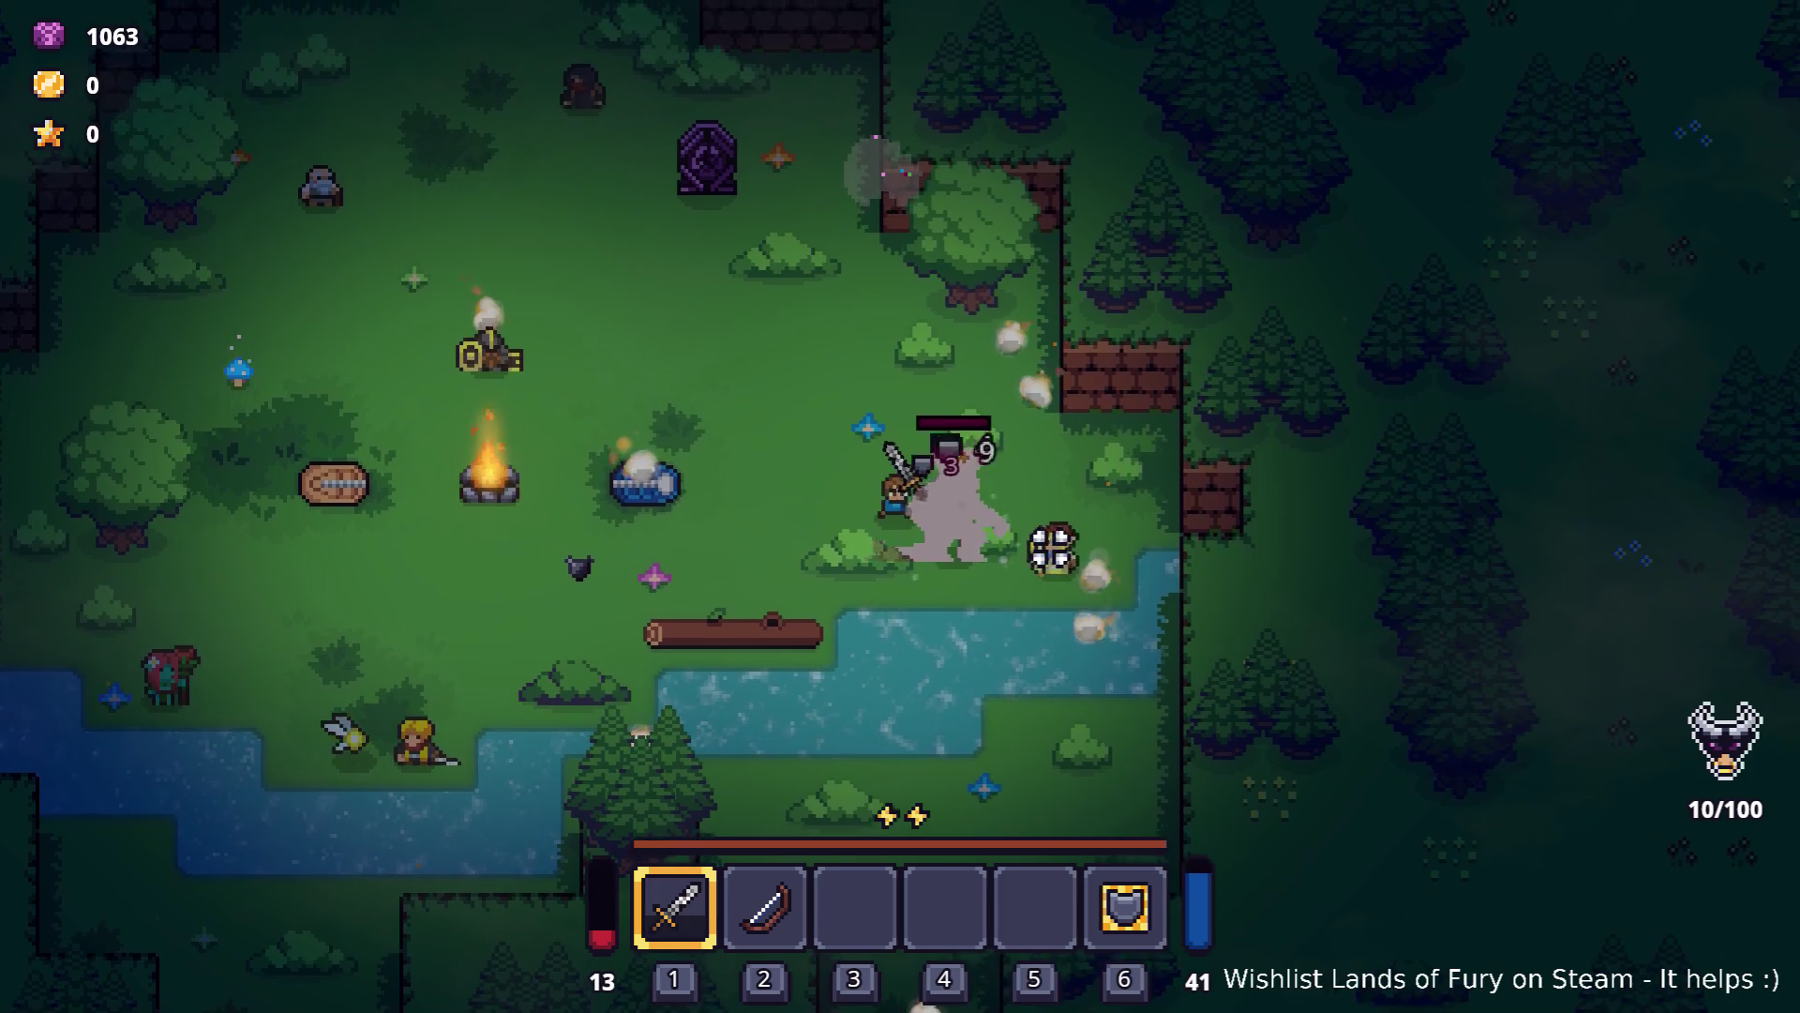
key(a)
key(space)
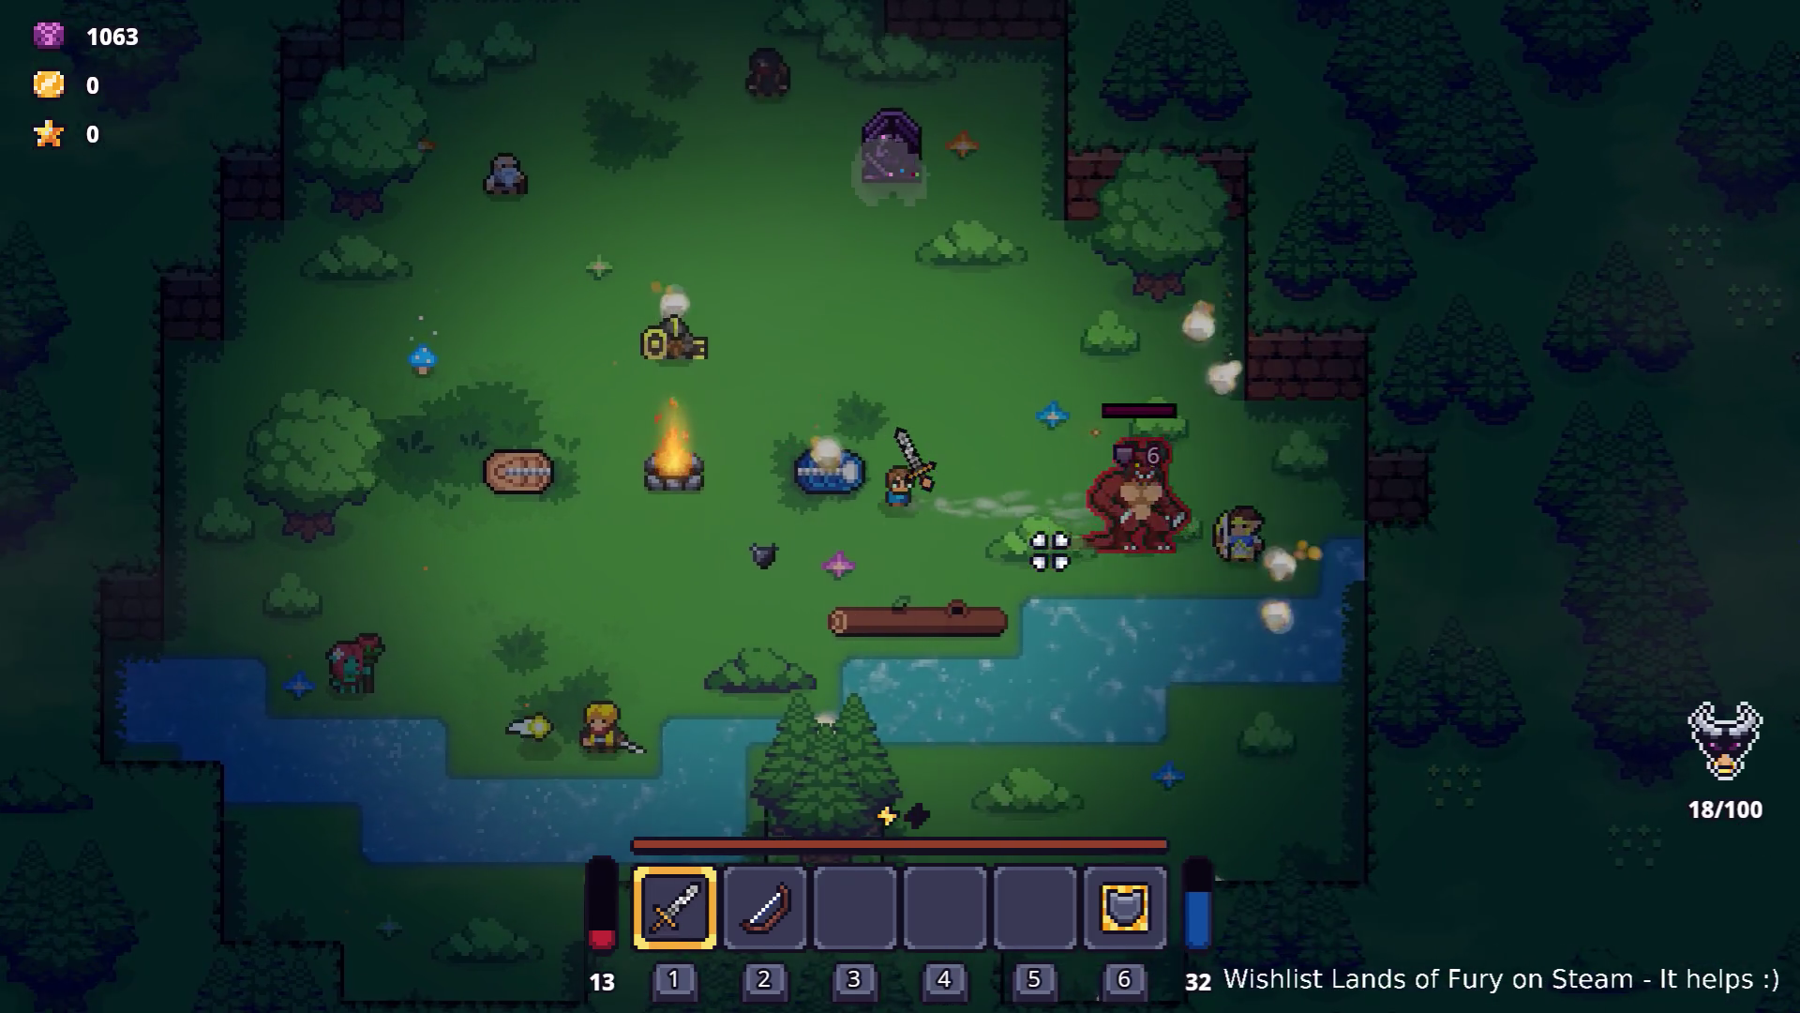
key(d)
click(1051, 544)
click(1054, 541)
click(1051, 544)
click(1041, 545)
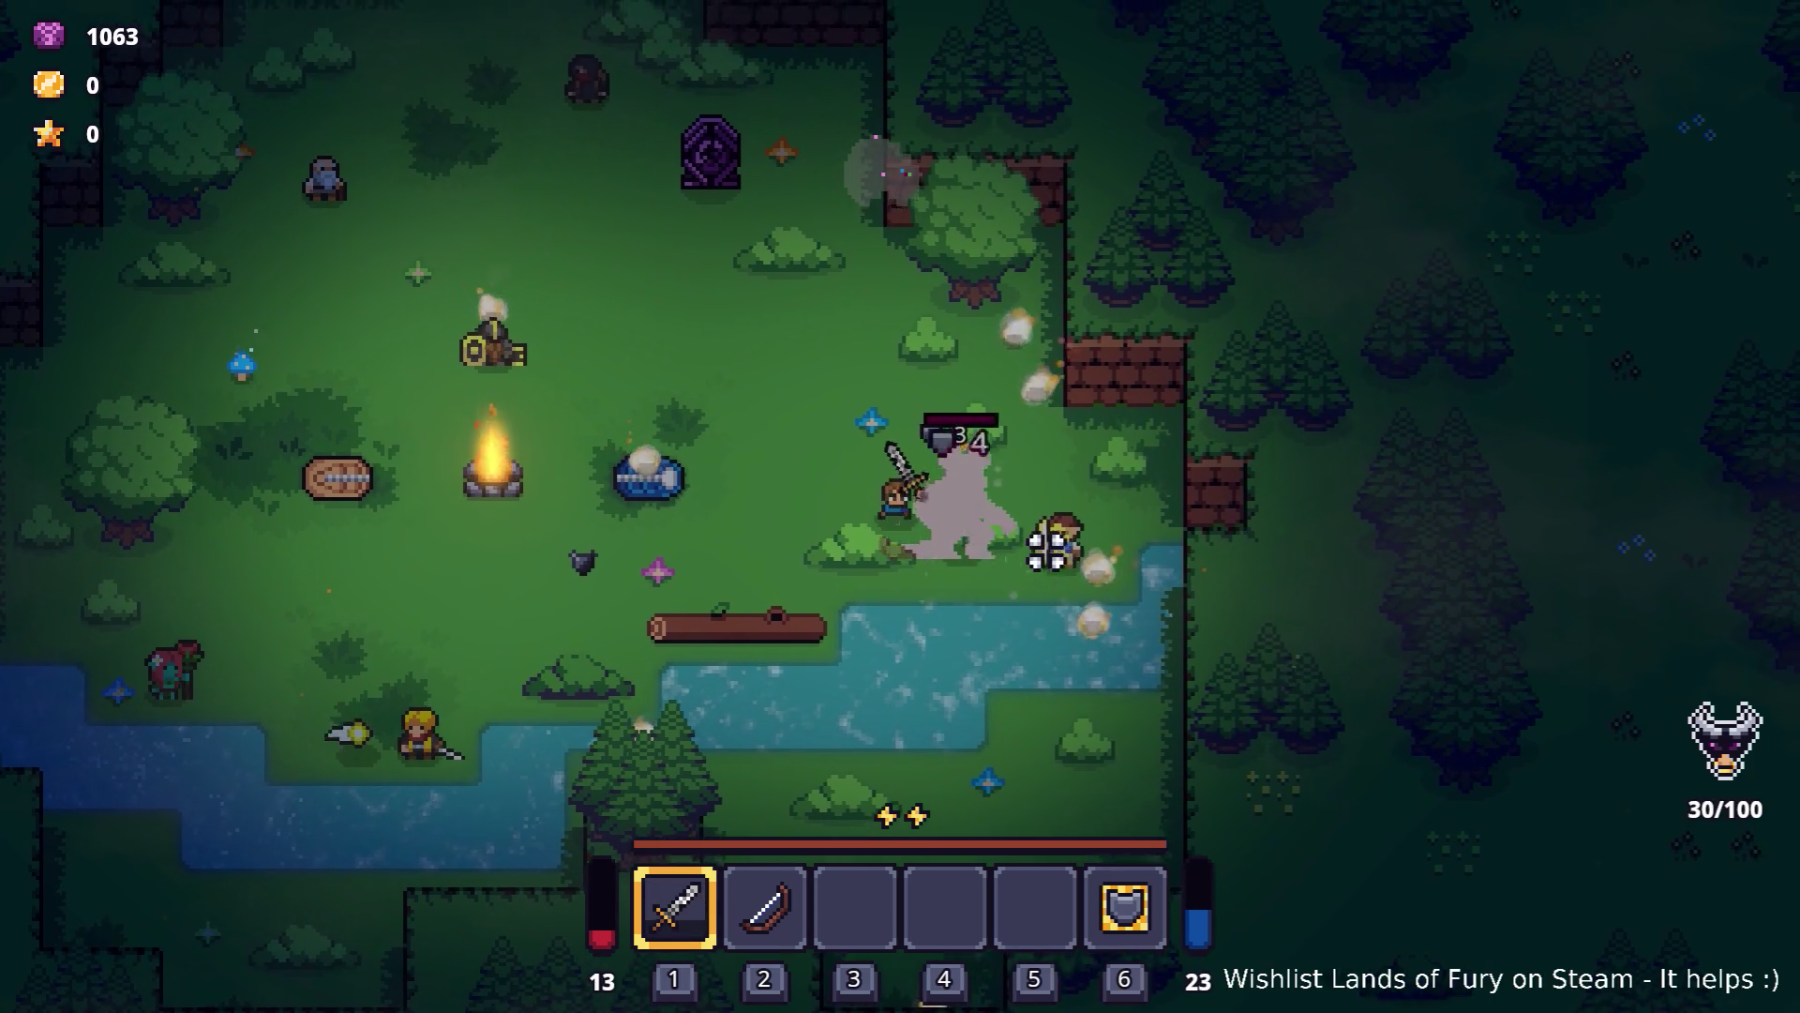
click(1028, 546)
Restart from the pause menu, attack nearby enemies until Game over, then quit to the editor.
key(Escape)
click(830, 687)
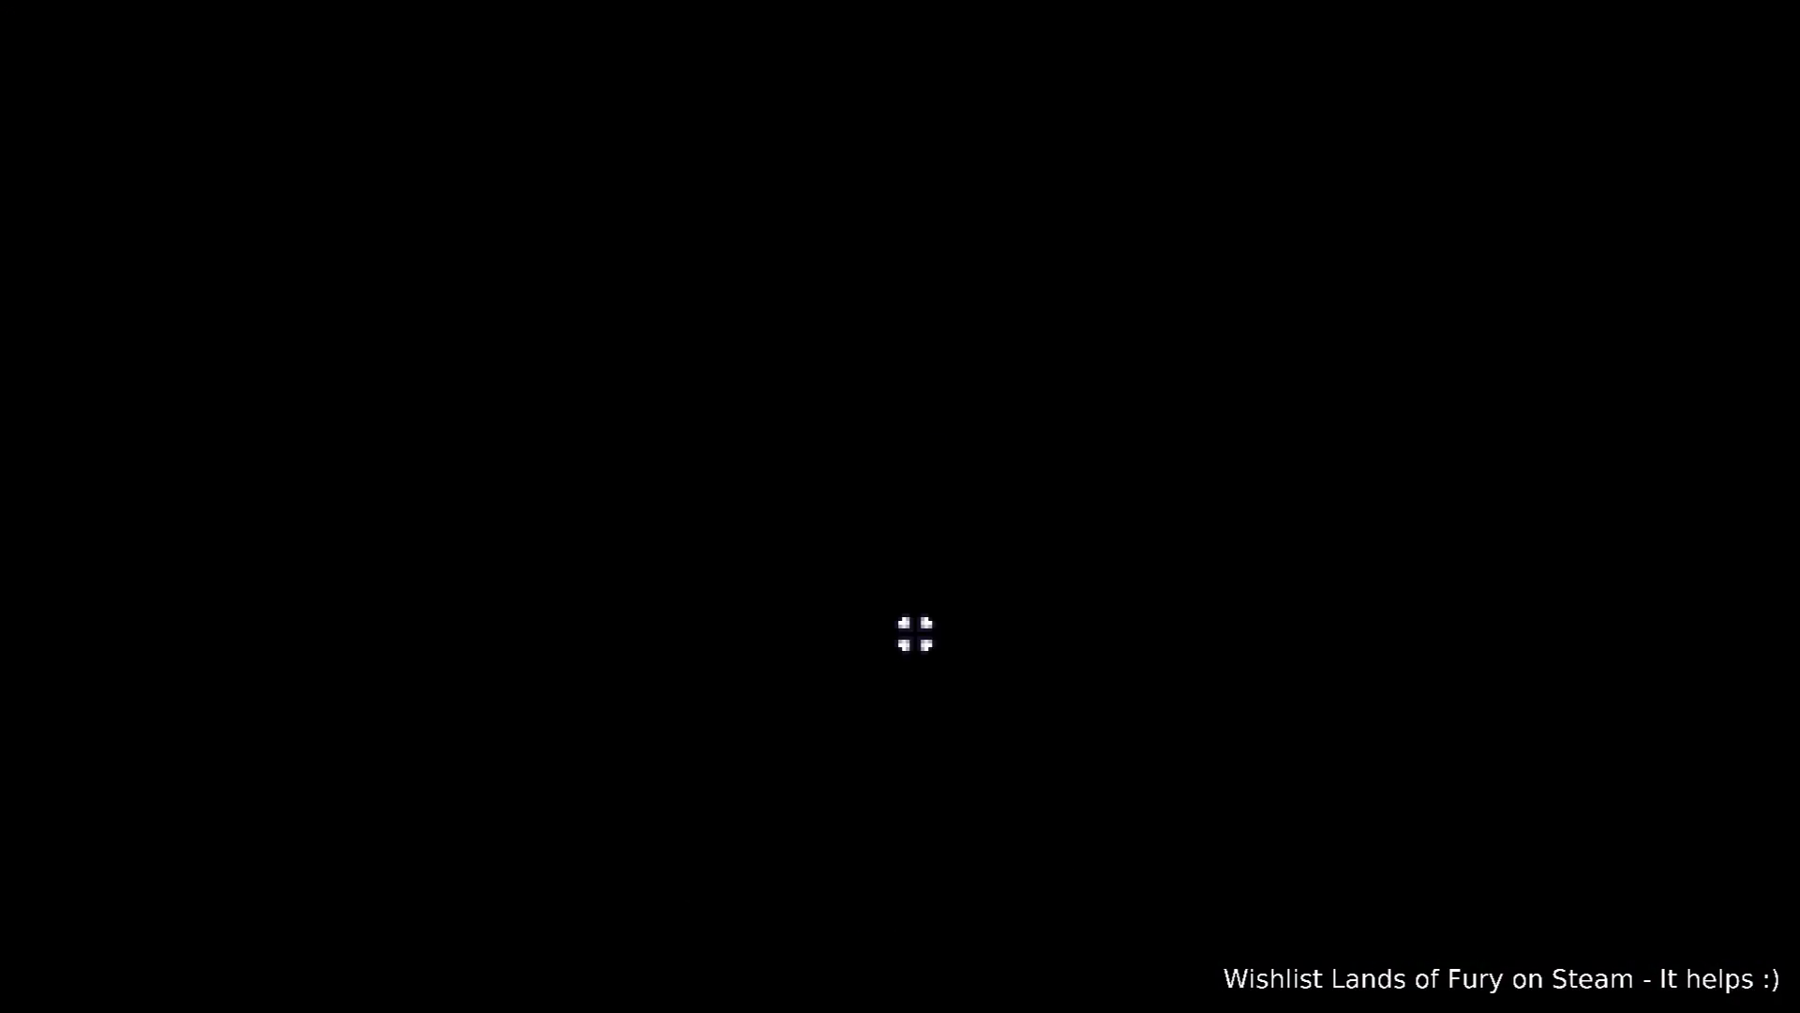
key(d)
key(s)
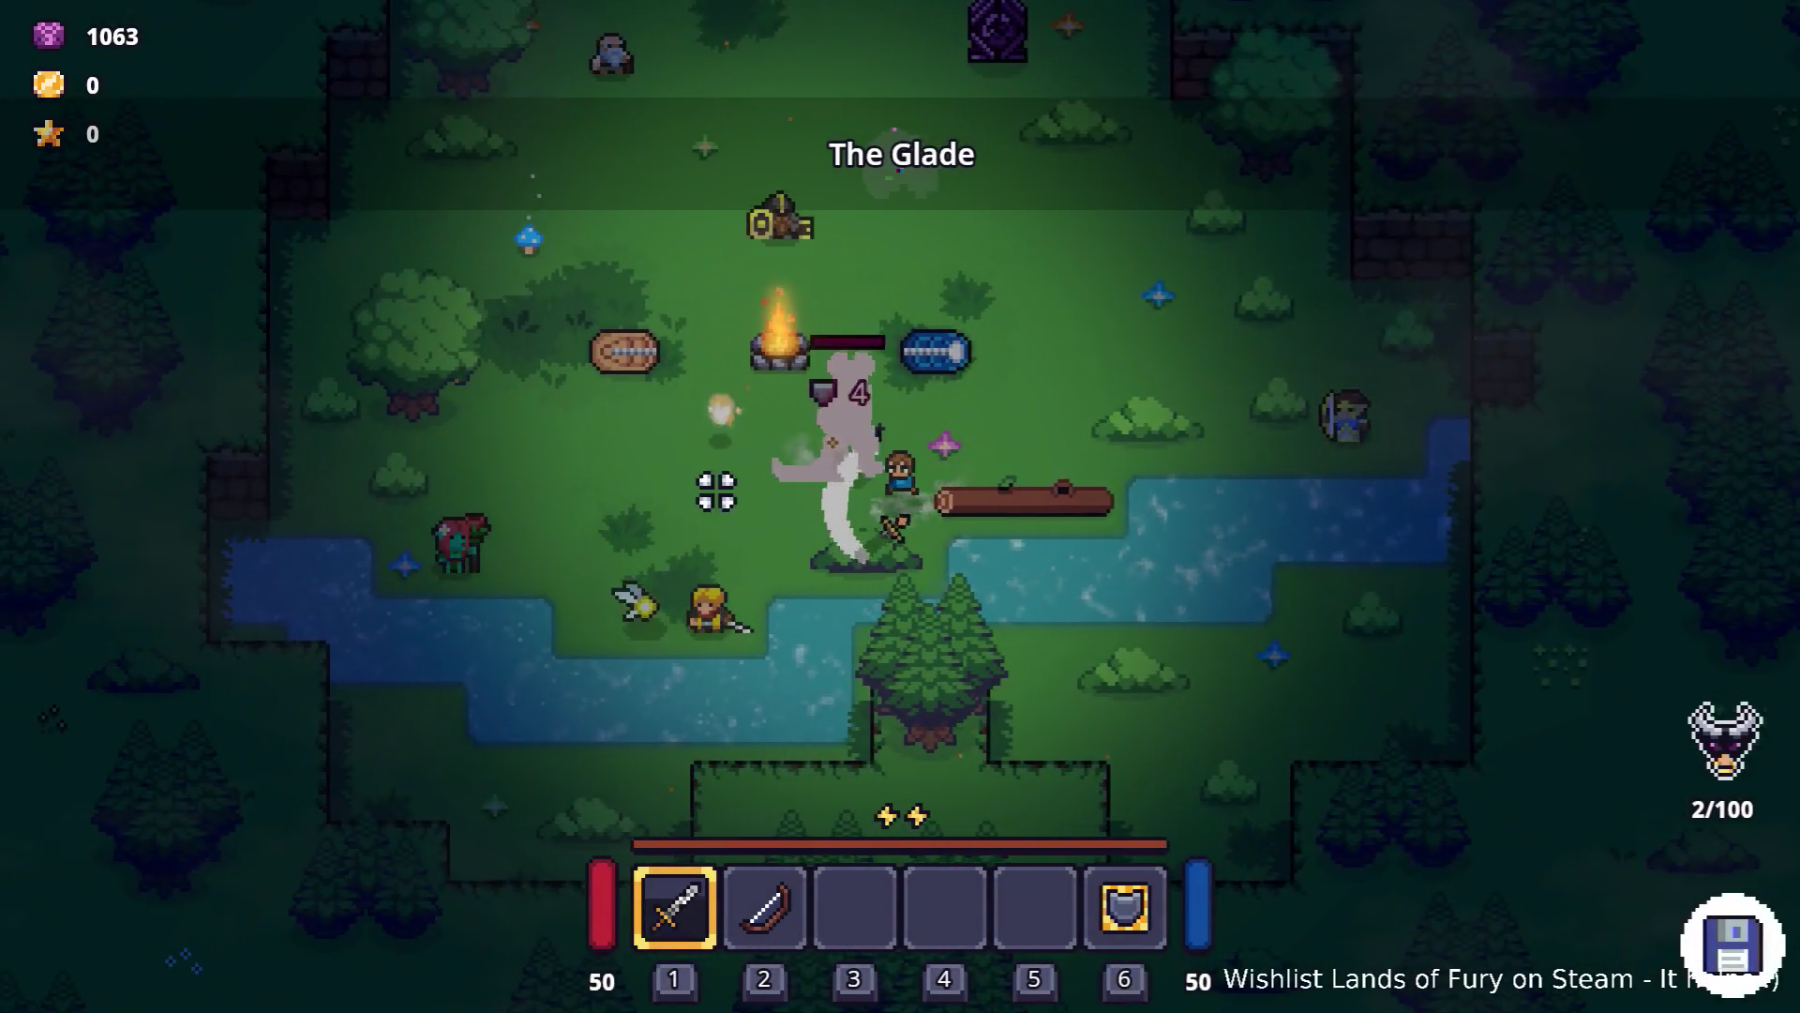
key(d)
click(933, 463)
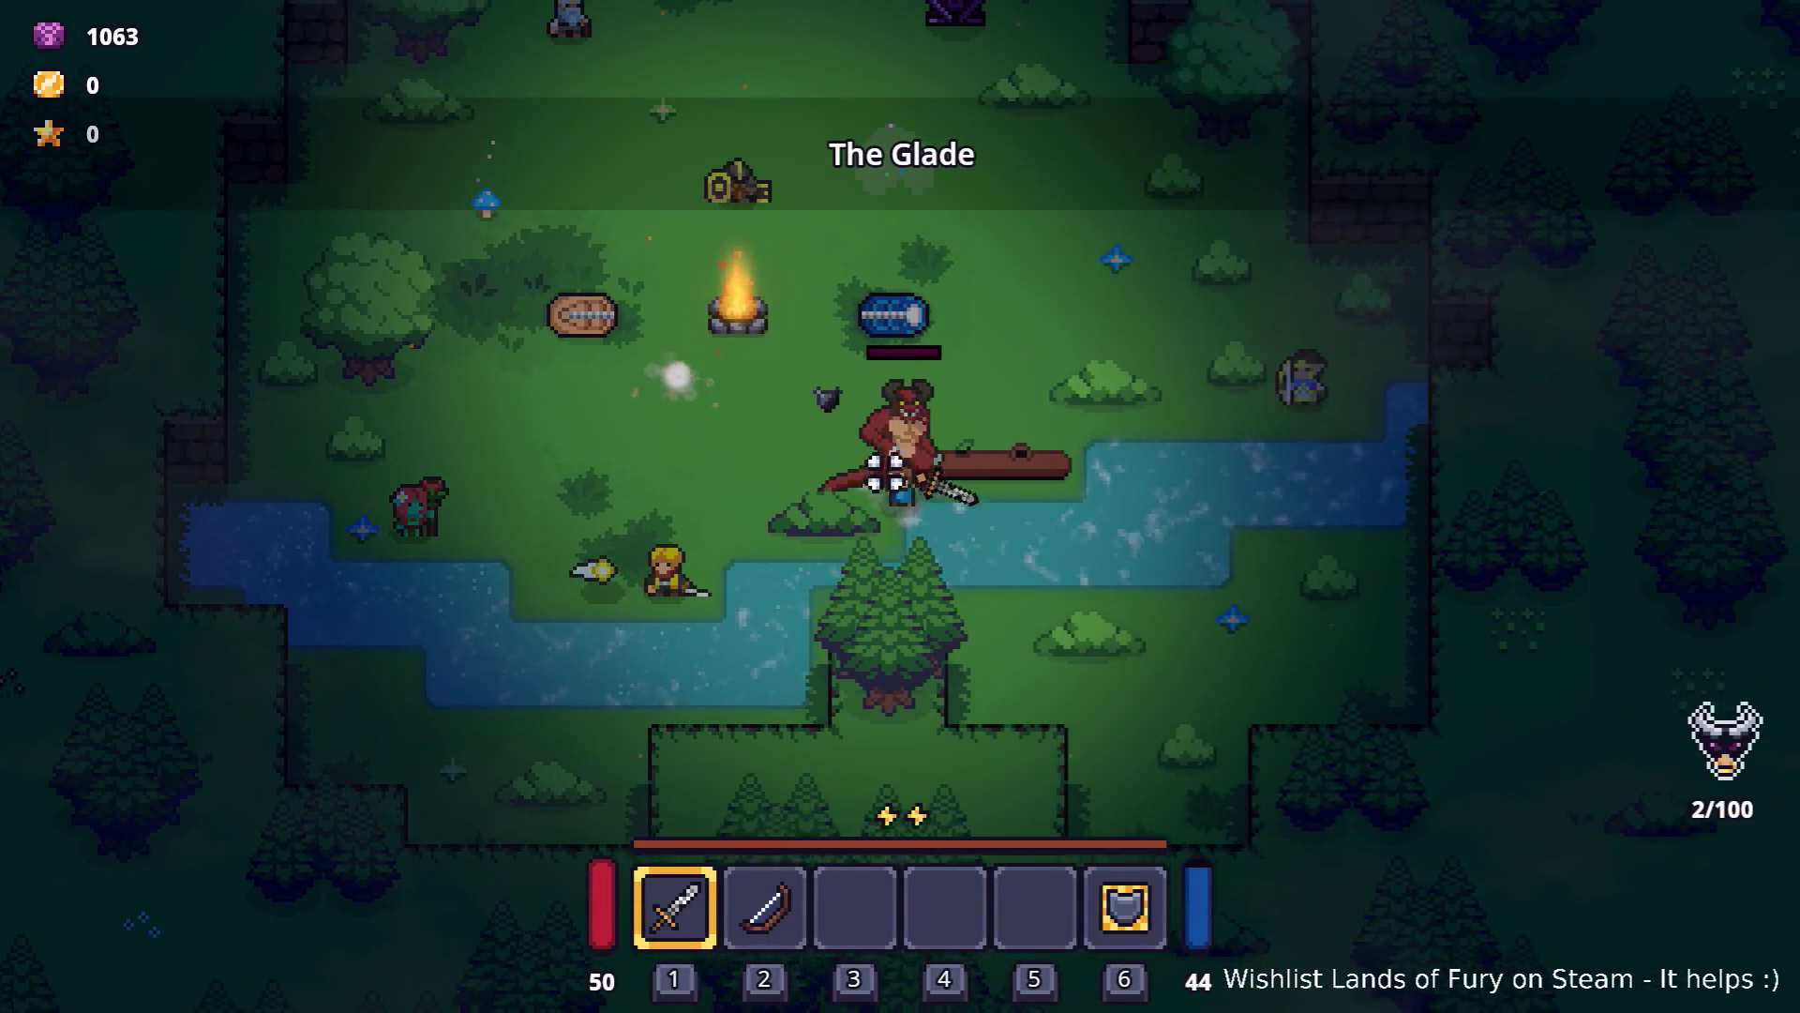
key(d)
click(836, 475)
key(w)
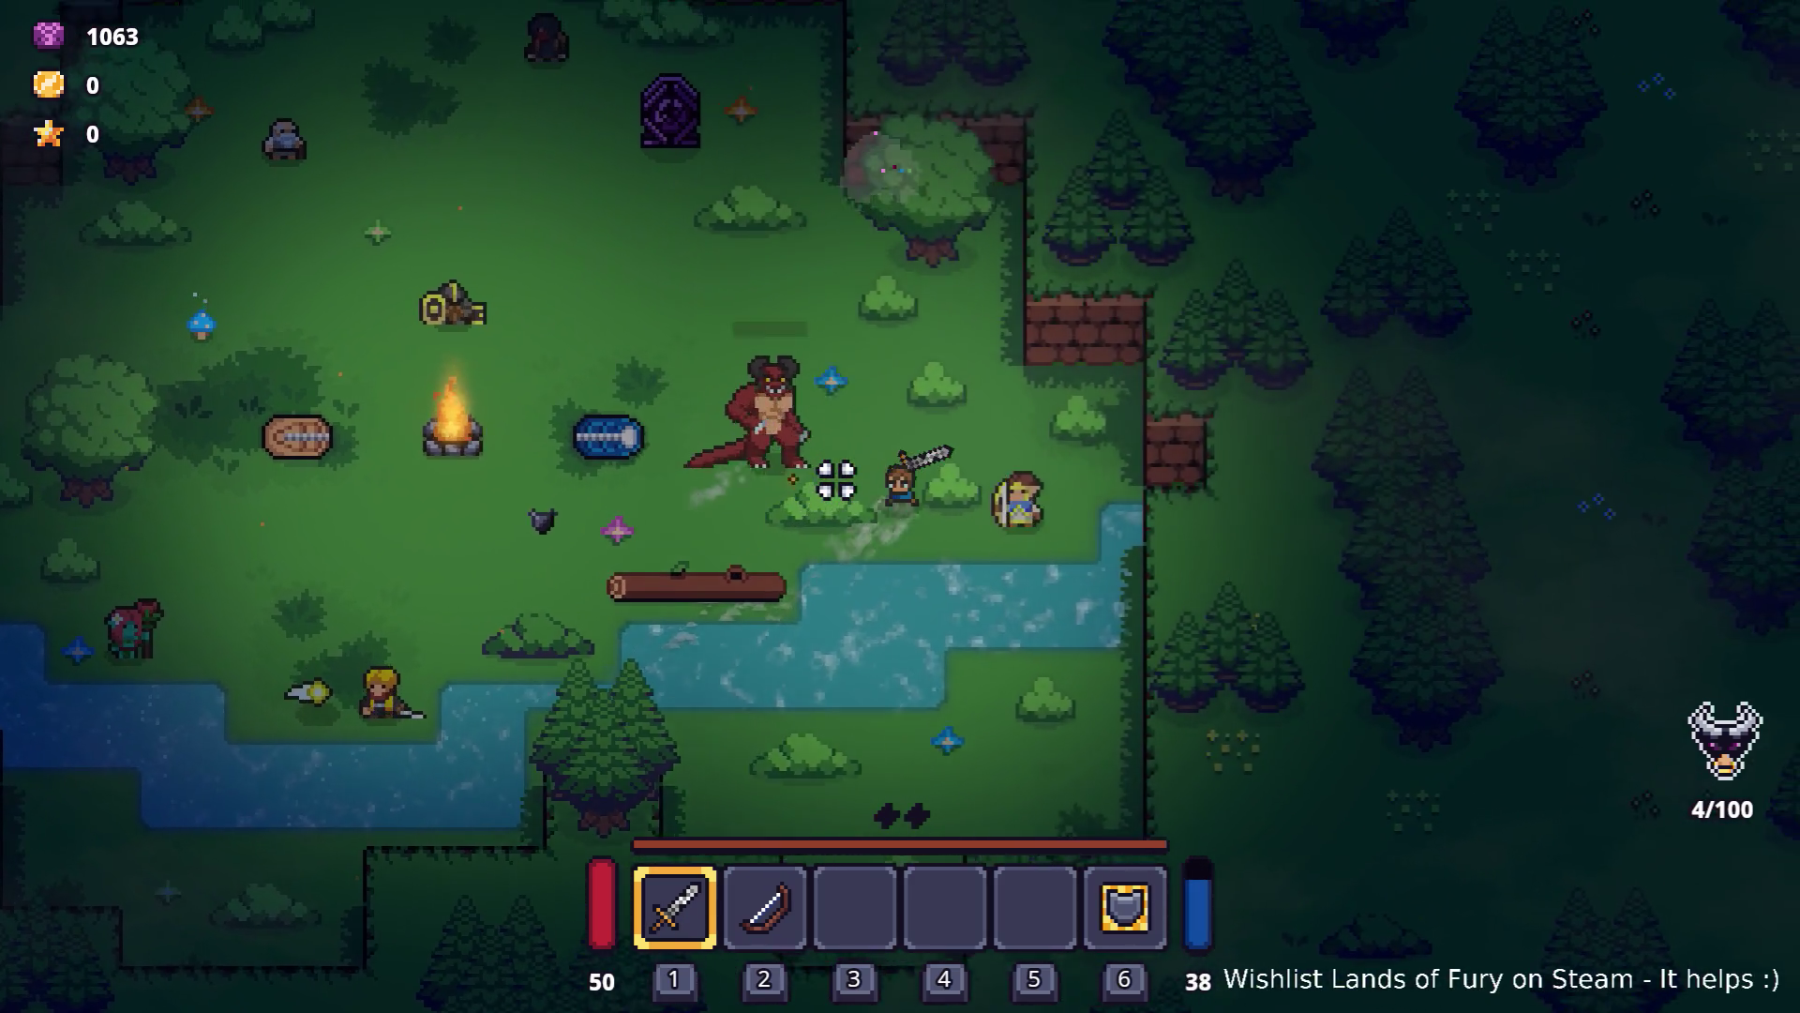
key(w)
key(d)
click(814, 493)
click(812, 494)
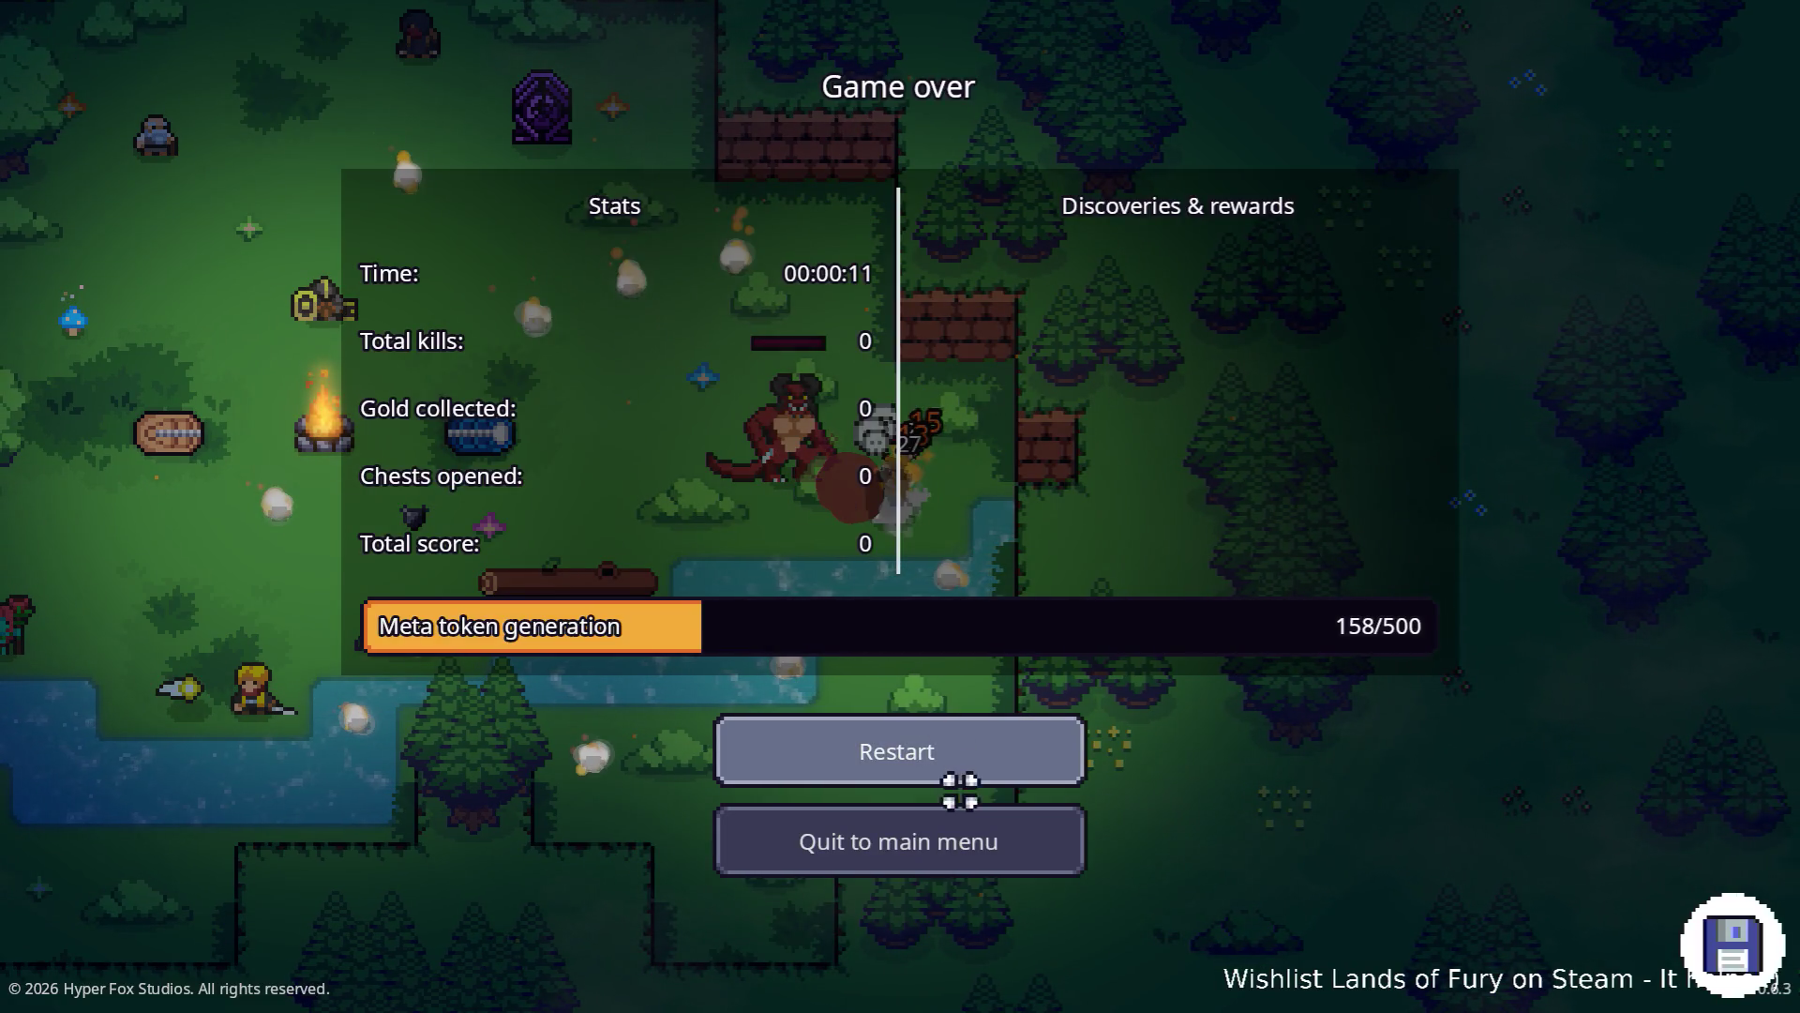
click(1010, 848)
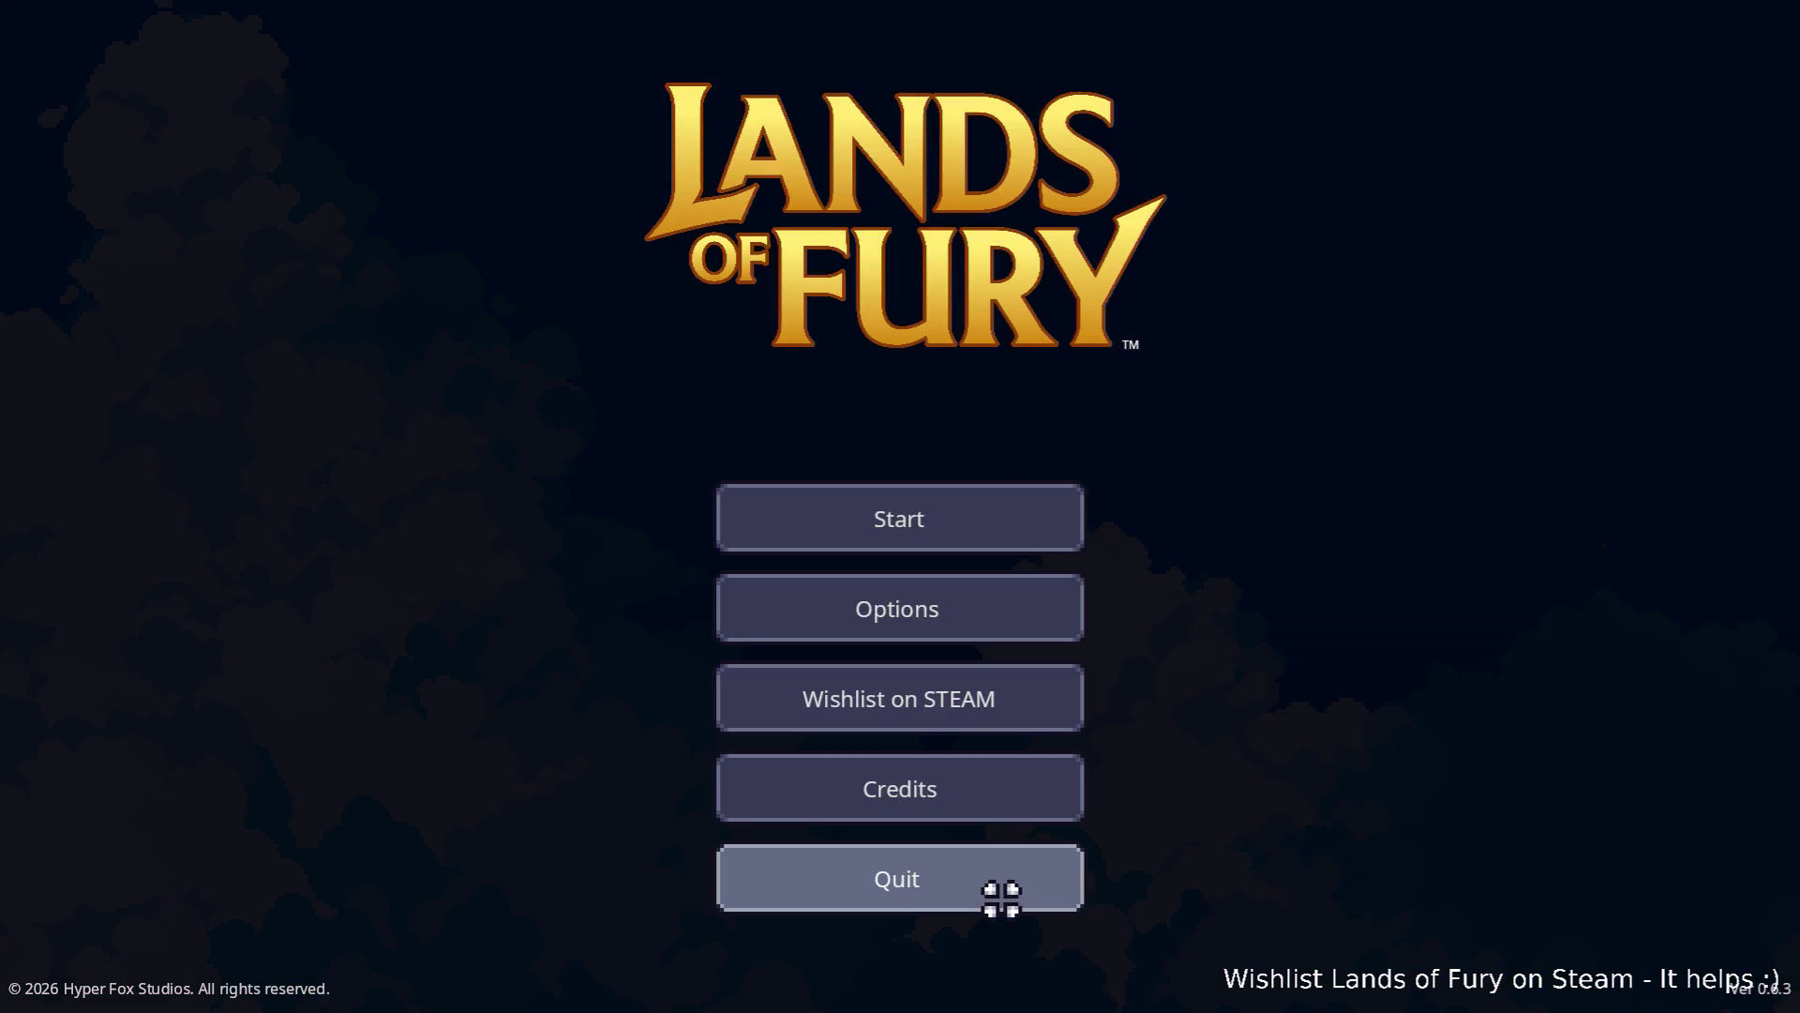
click(1002, 895)
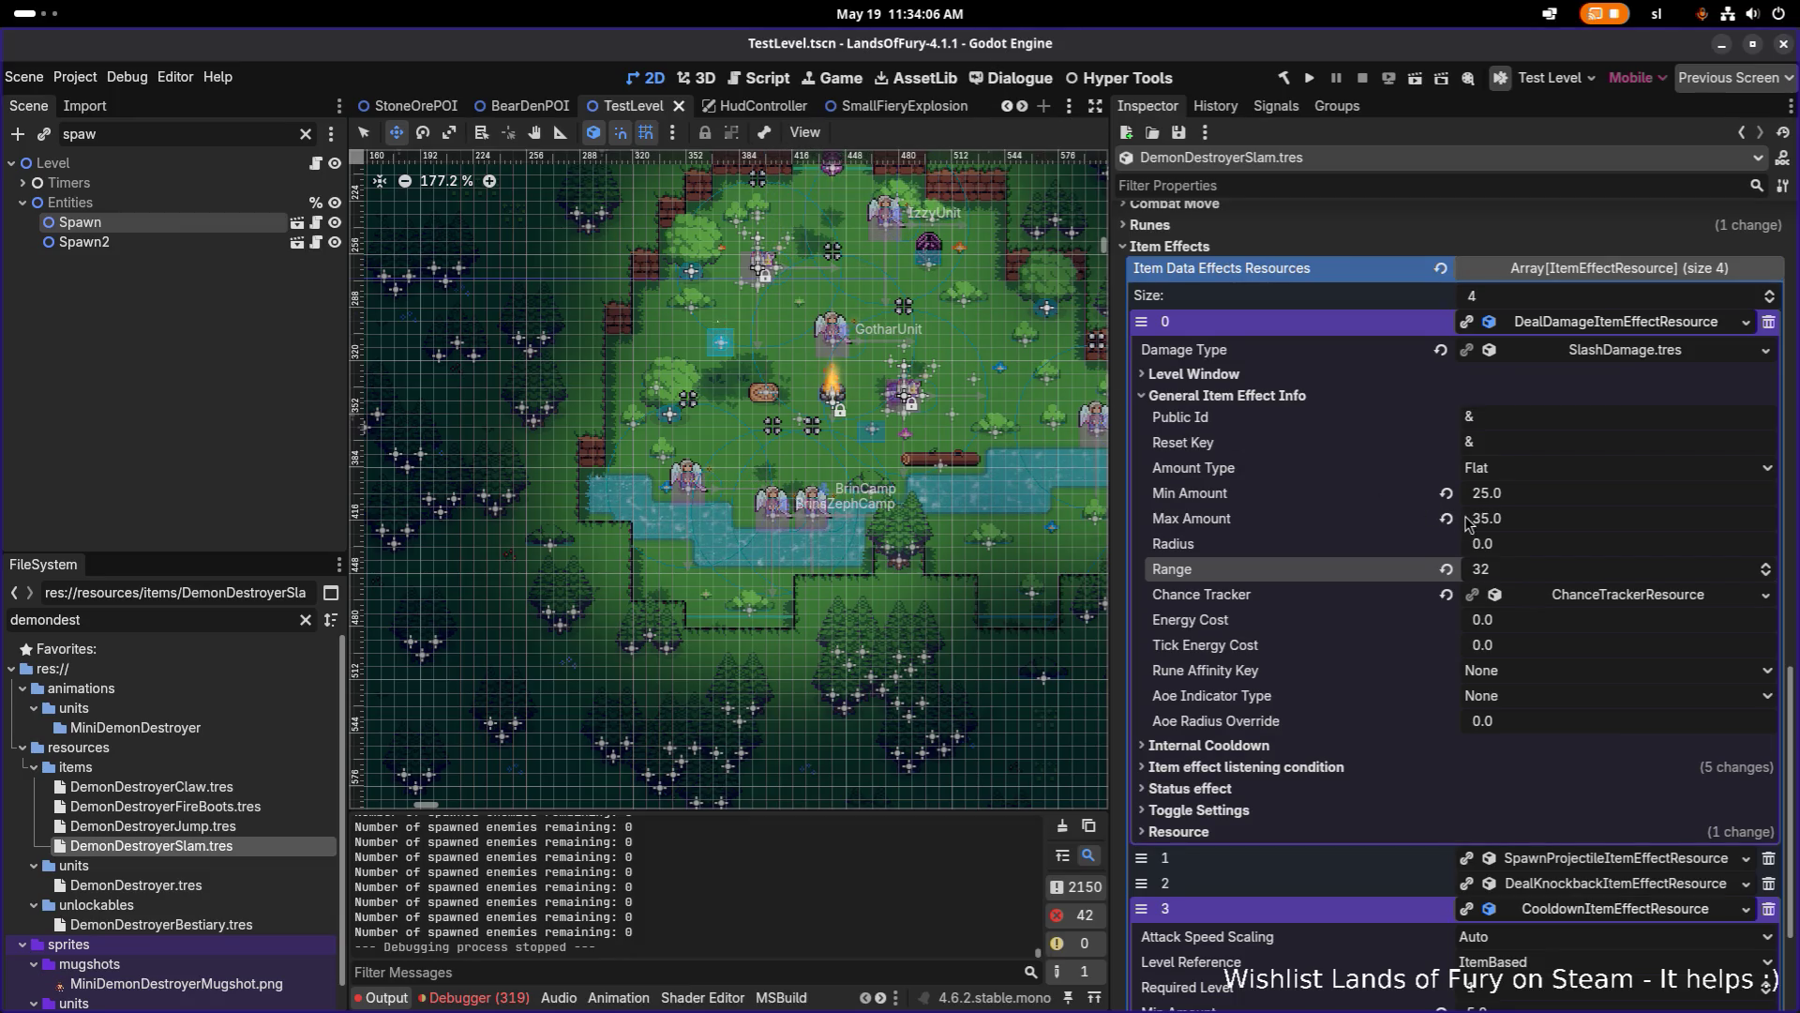
Lower DemonDestroyer.tres Max Health from 1000 to 800 and save.
click(1583, 321)
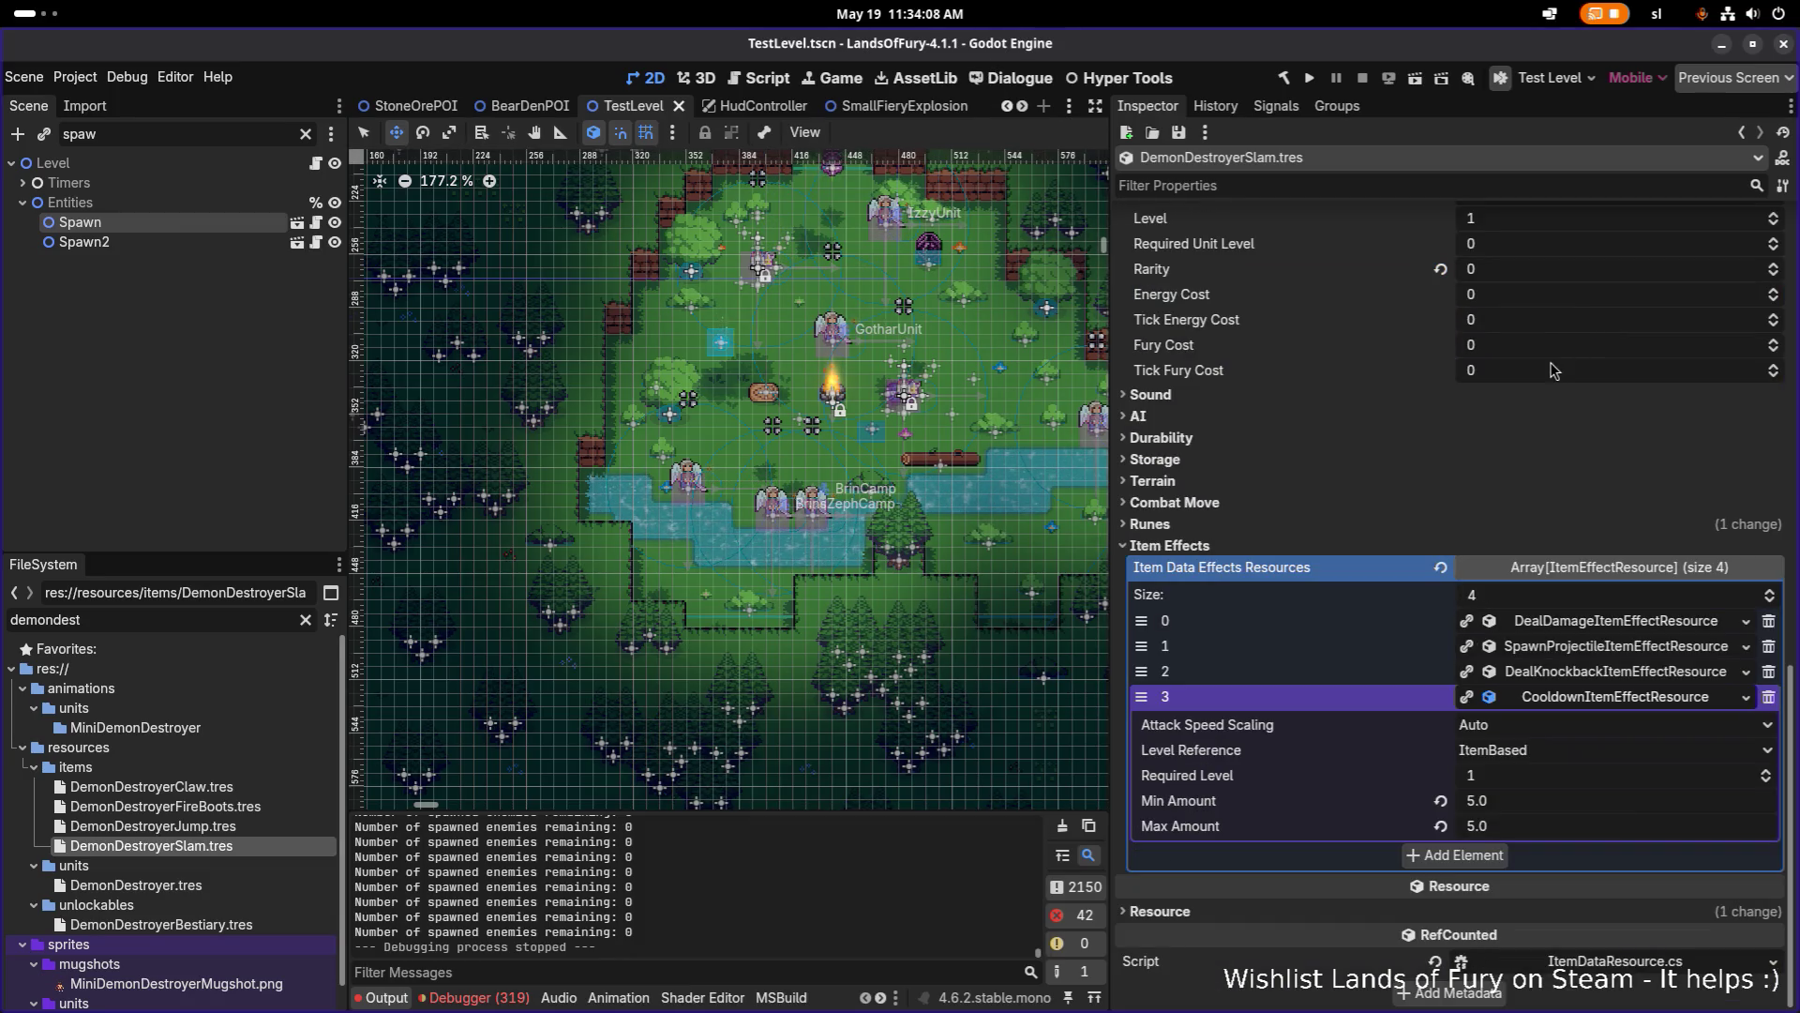
key(ctrl+s)
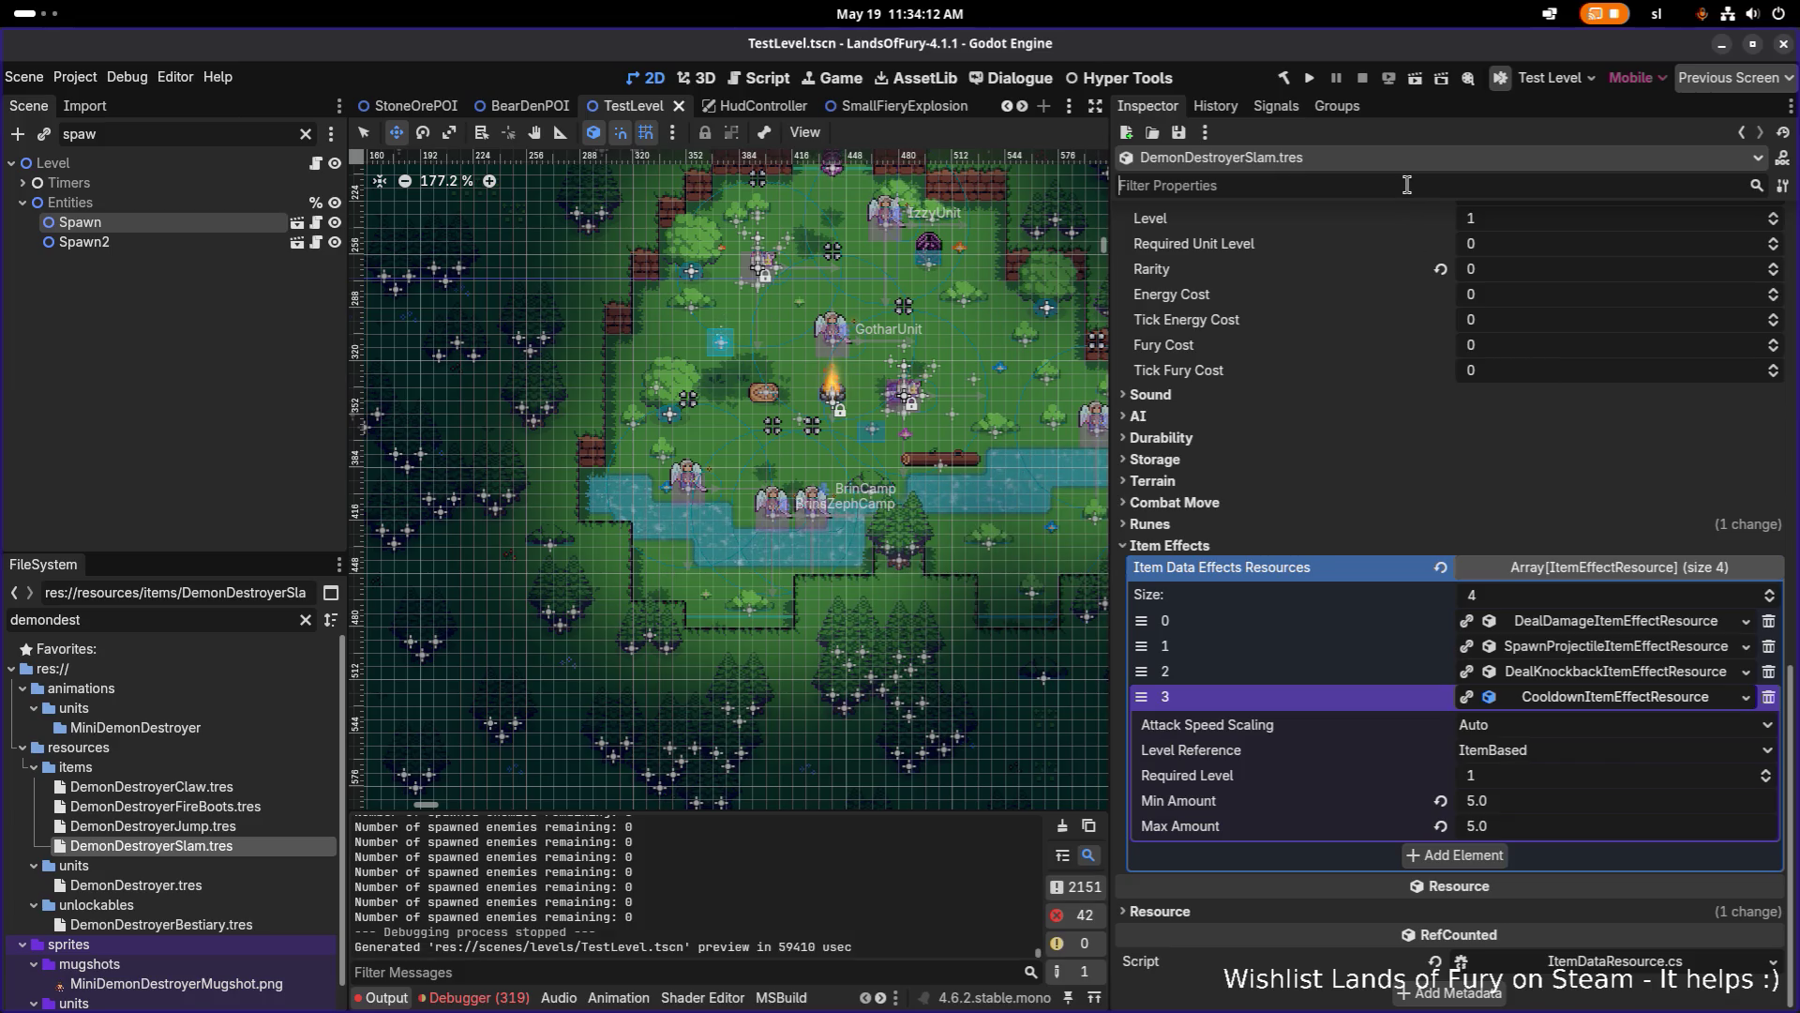
text(max)
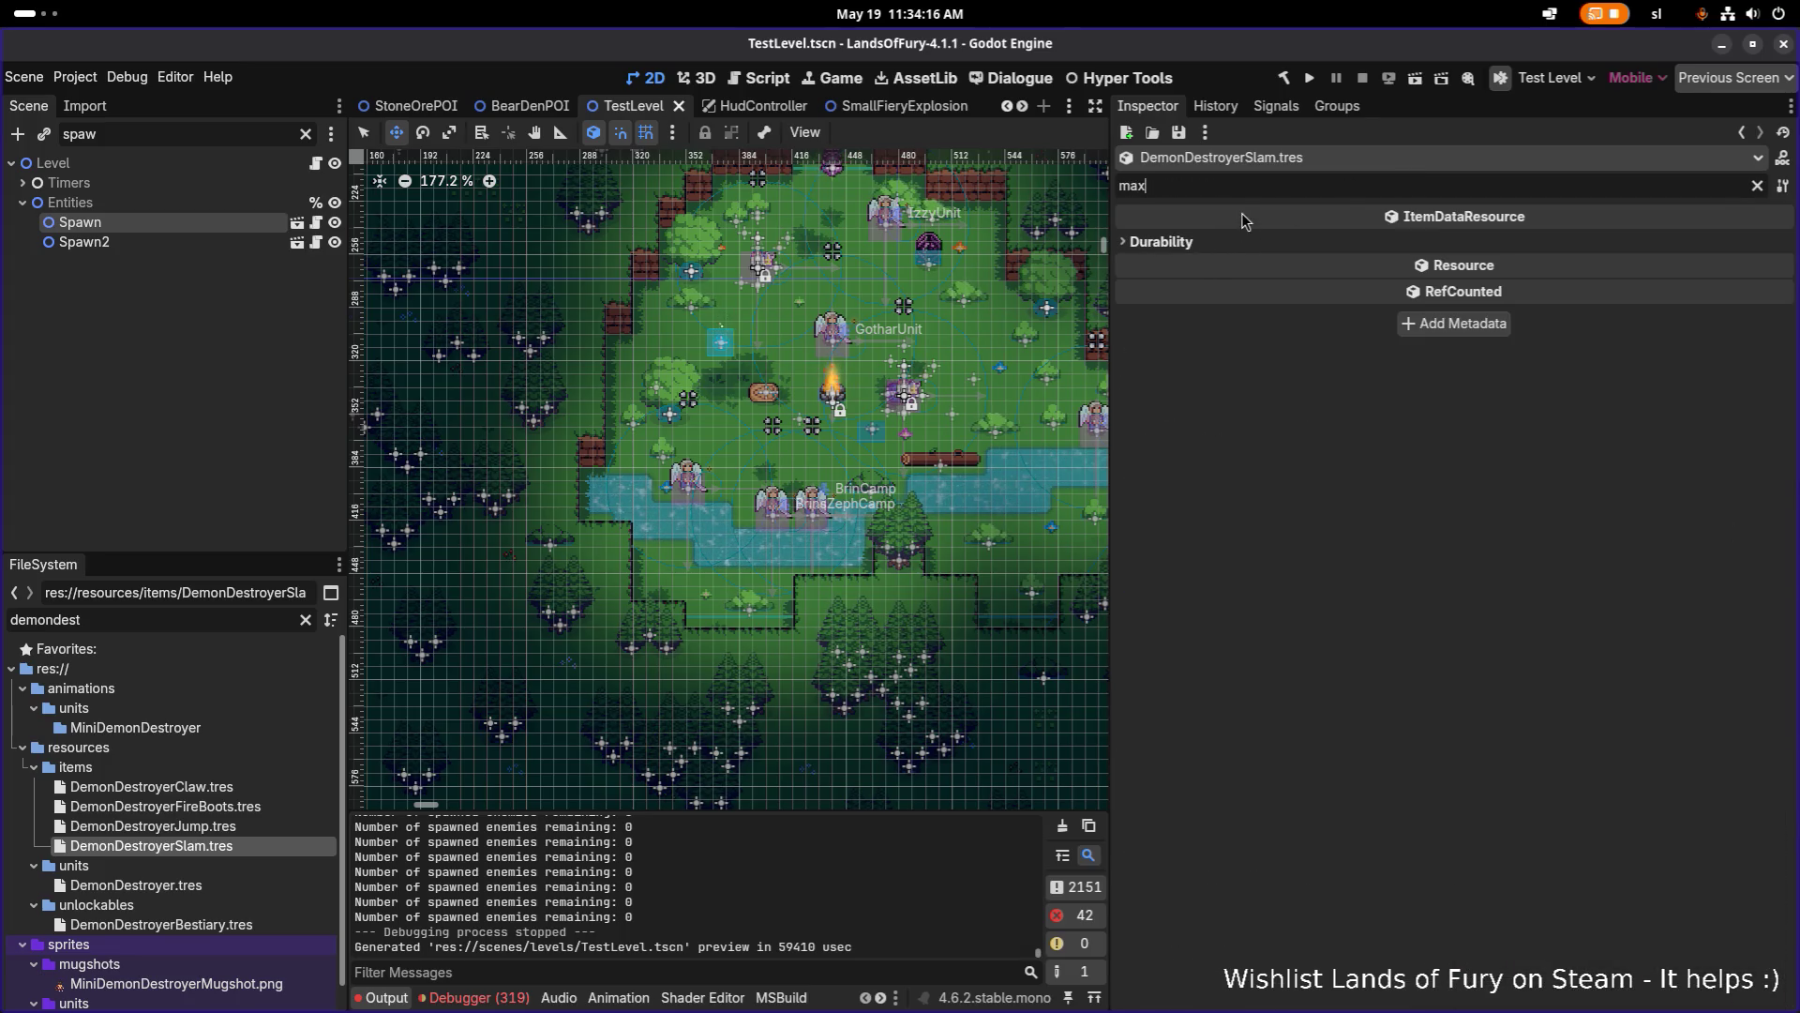
click(136, 884)
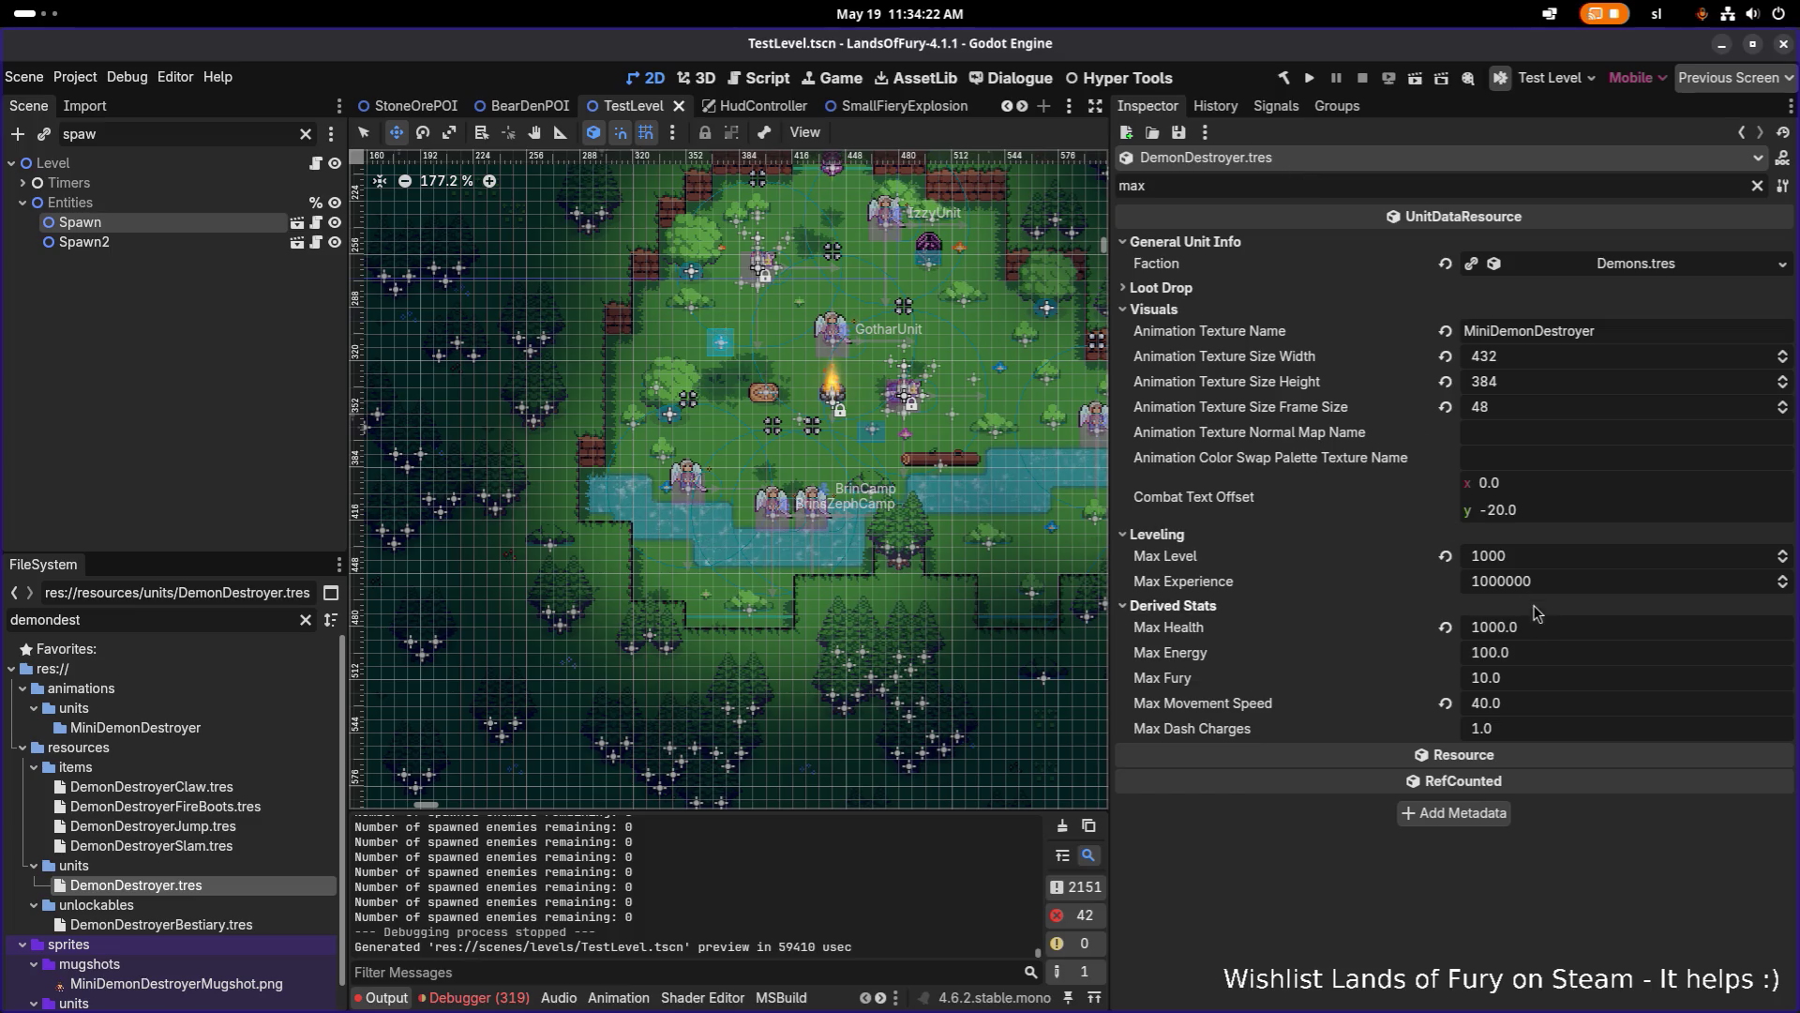
click(1552, 635)
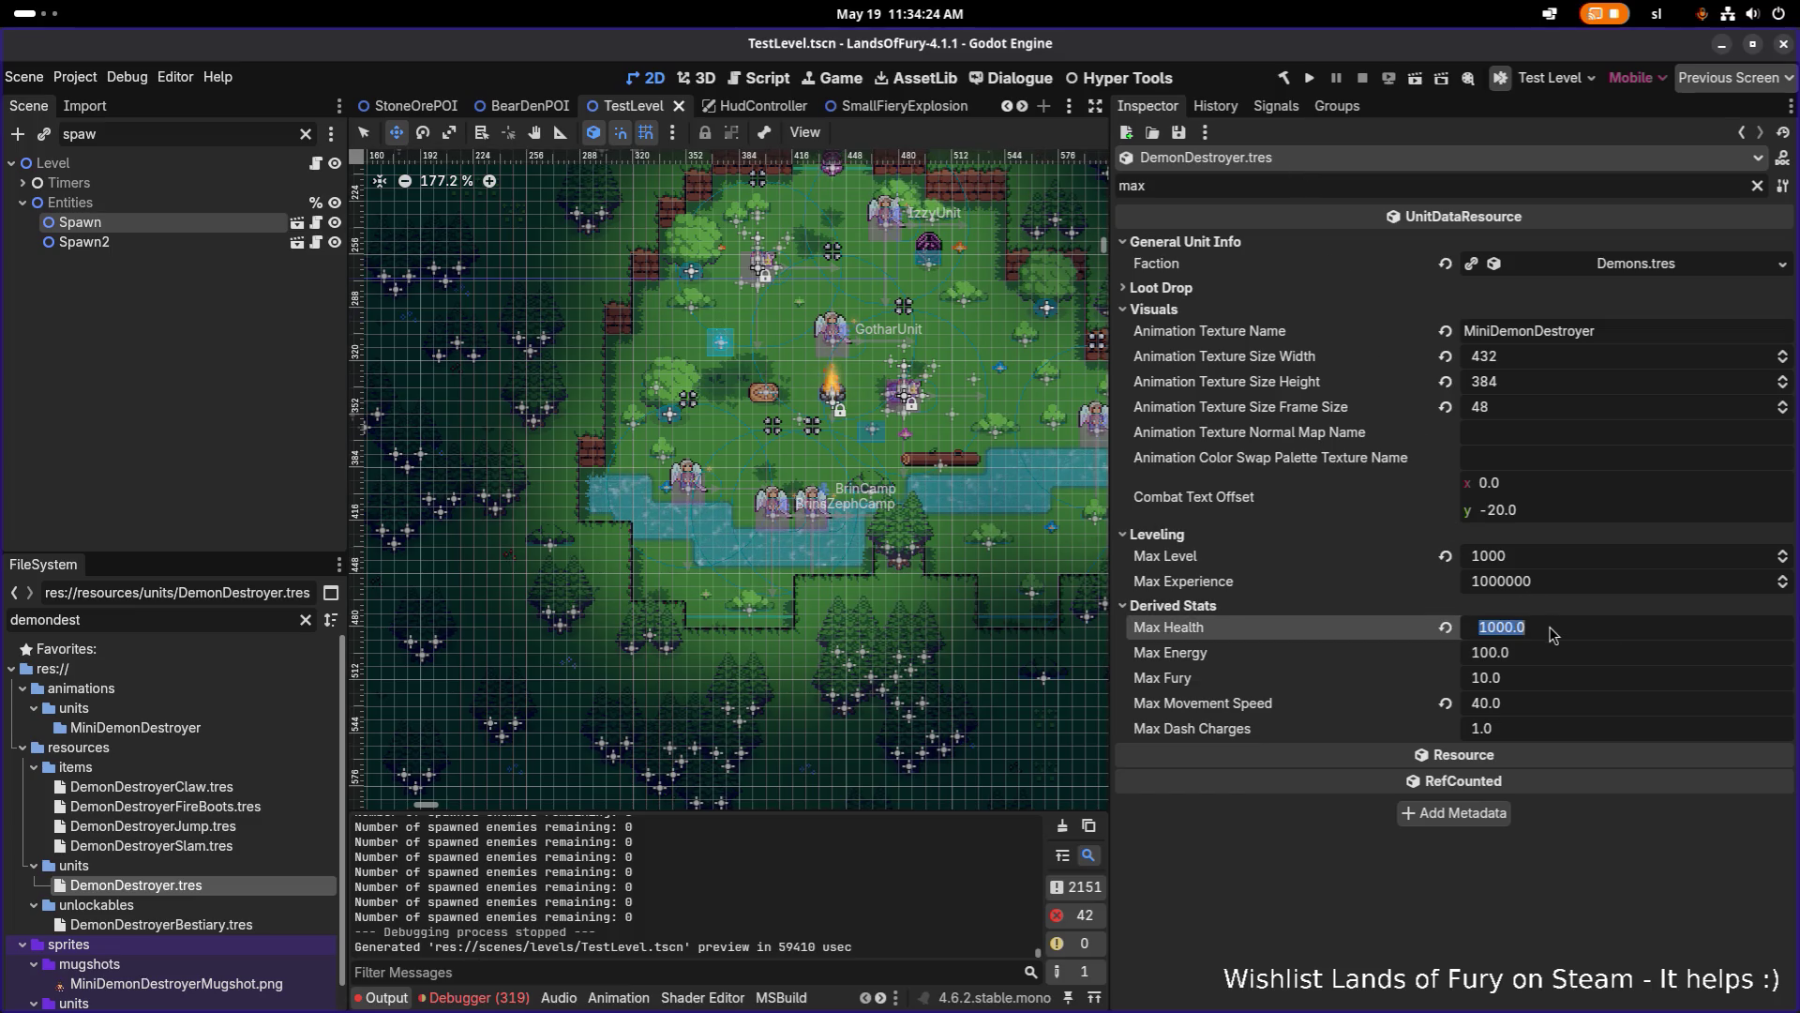
text(800)
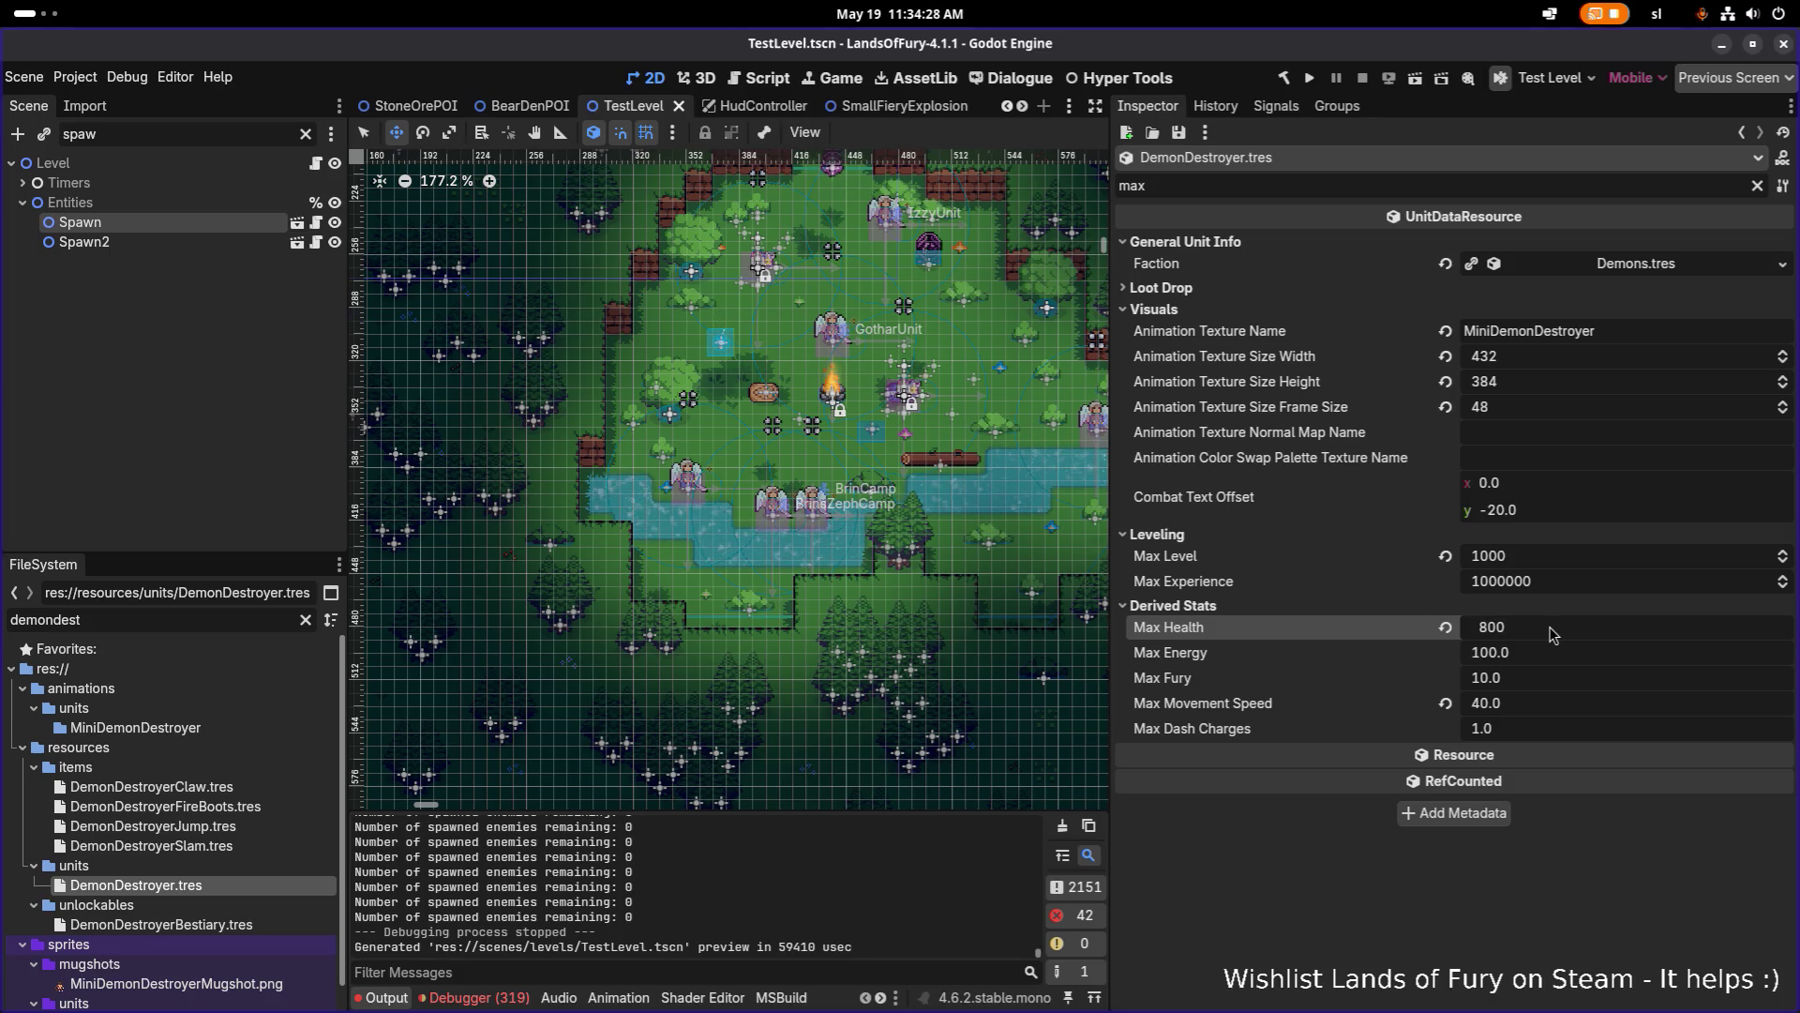
key(Return)
key(ctrl+s)
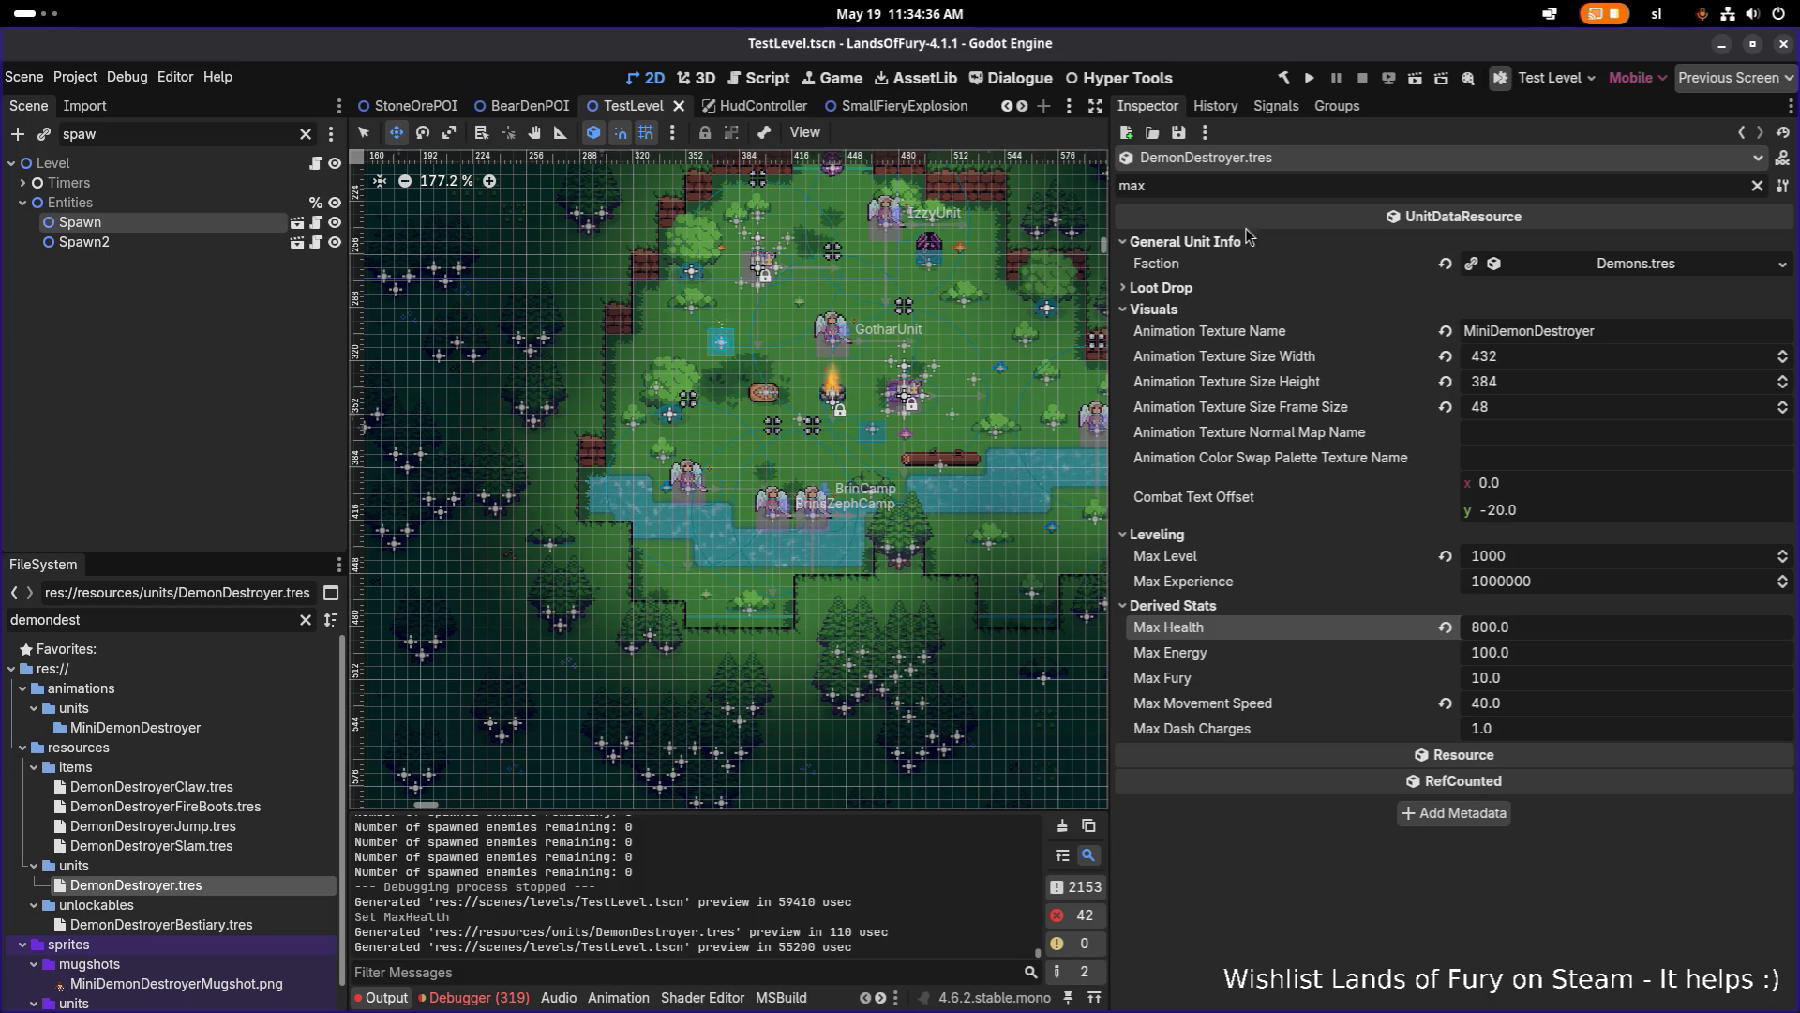
double_click(1270, 185)
Swap DemonDestroyer's damage affinity profile from RockDA.tres to DemonDA.tres via Quick Load and save.
text(damage)
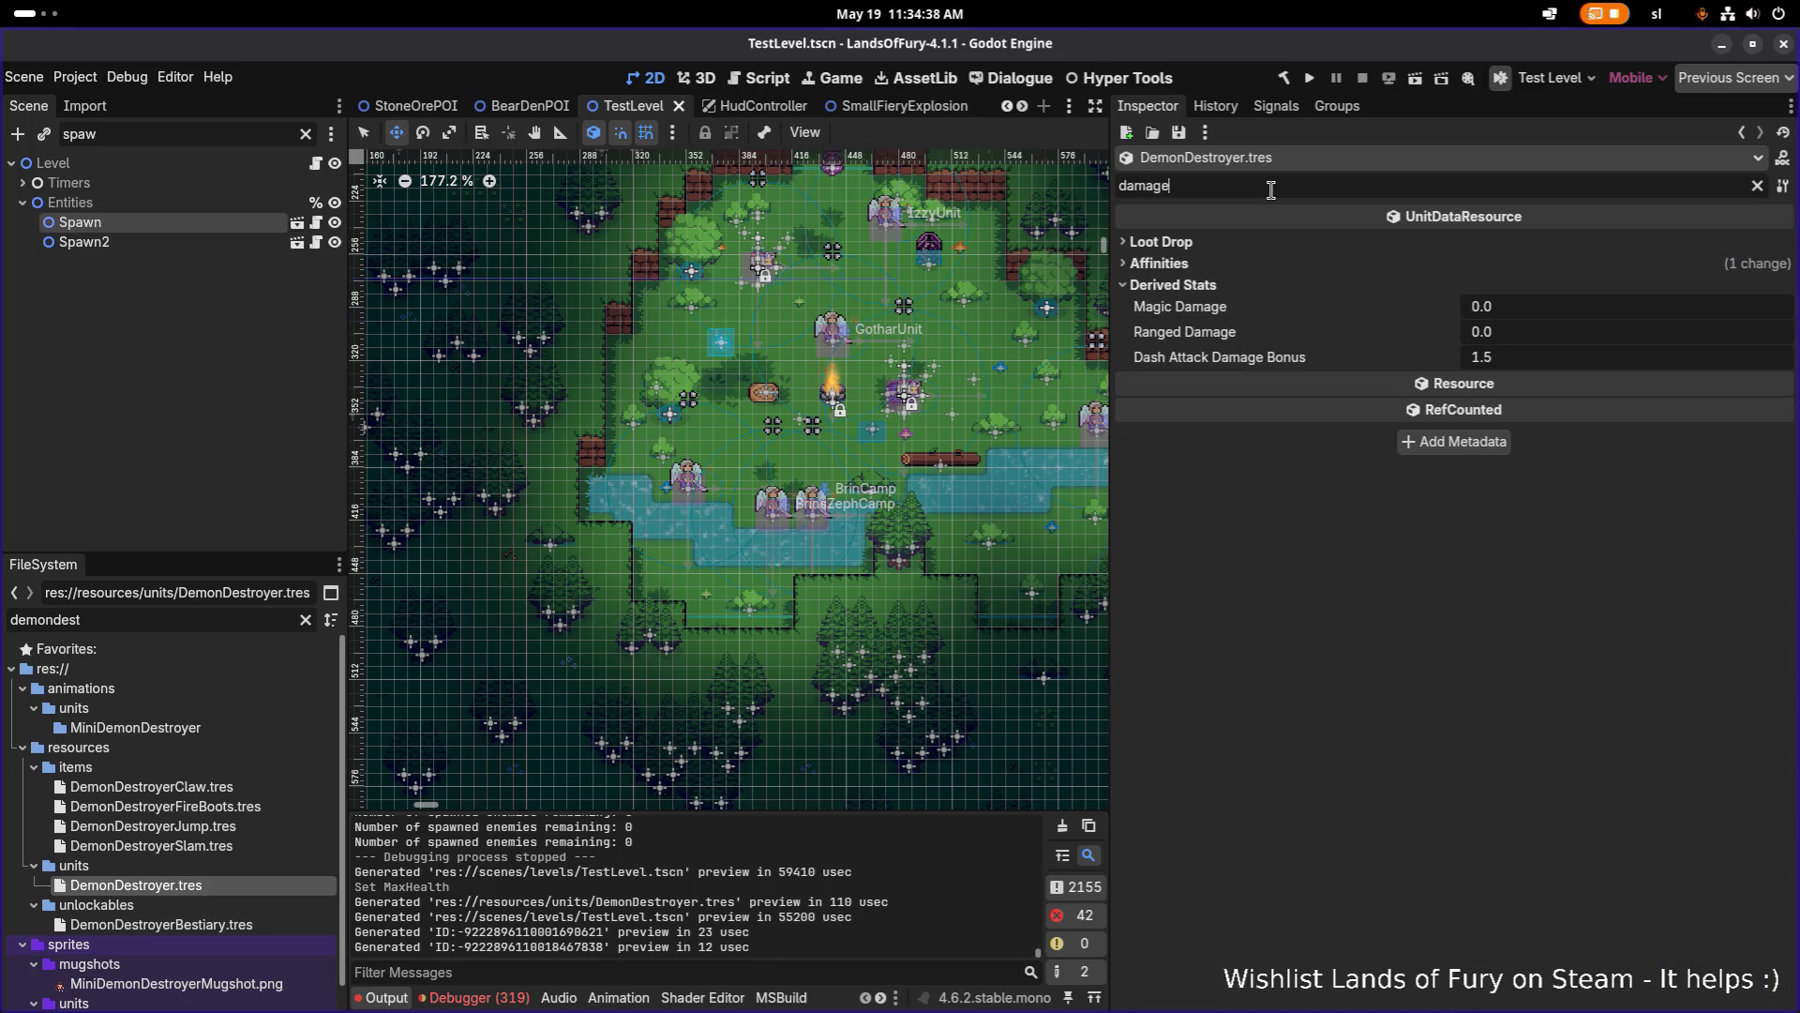
click(1162, 264)
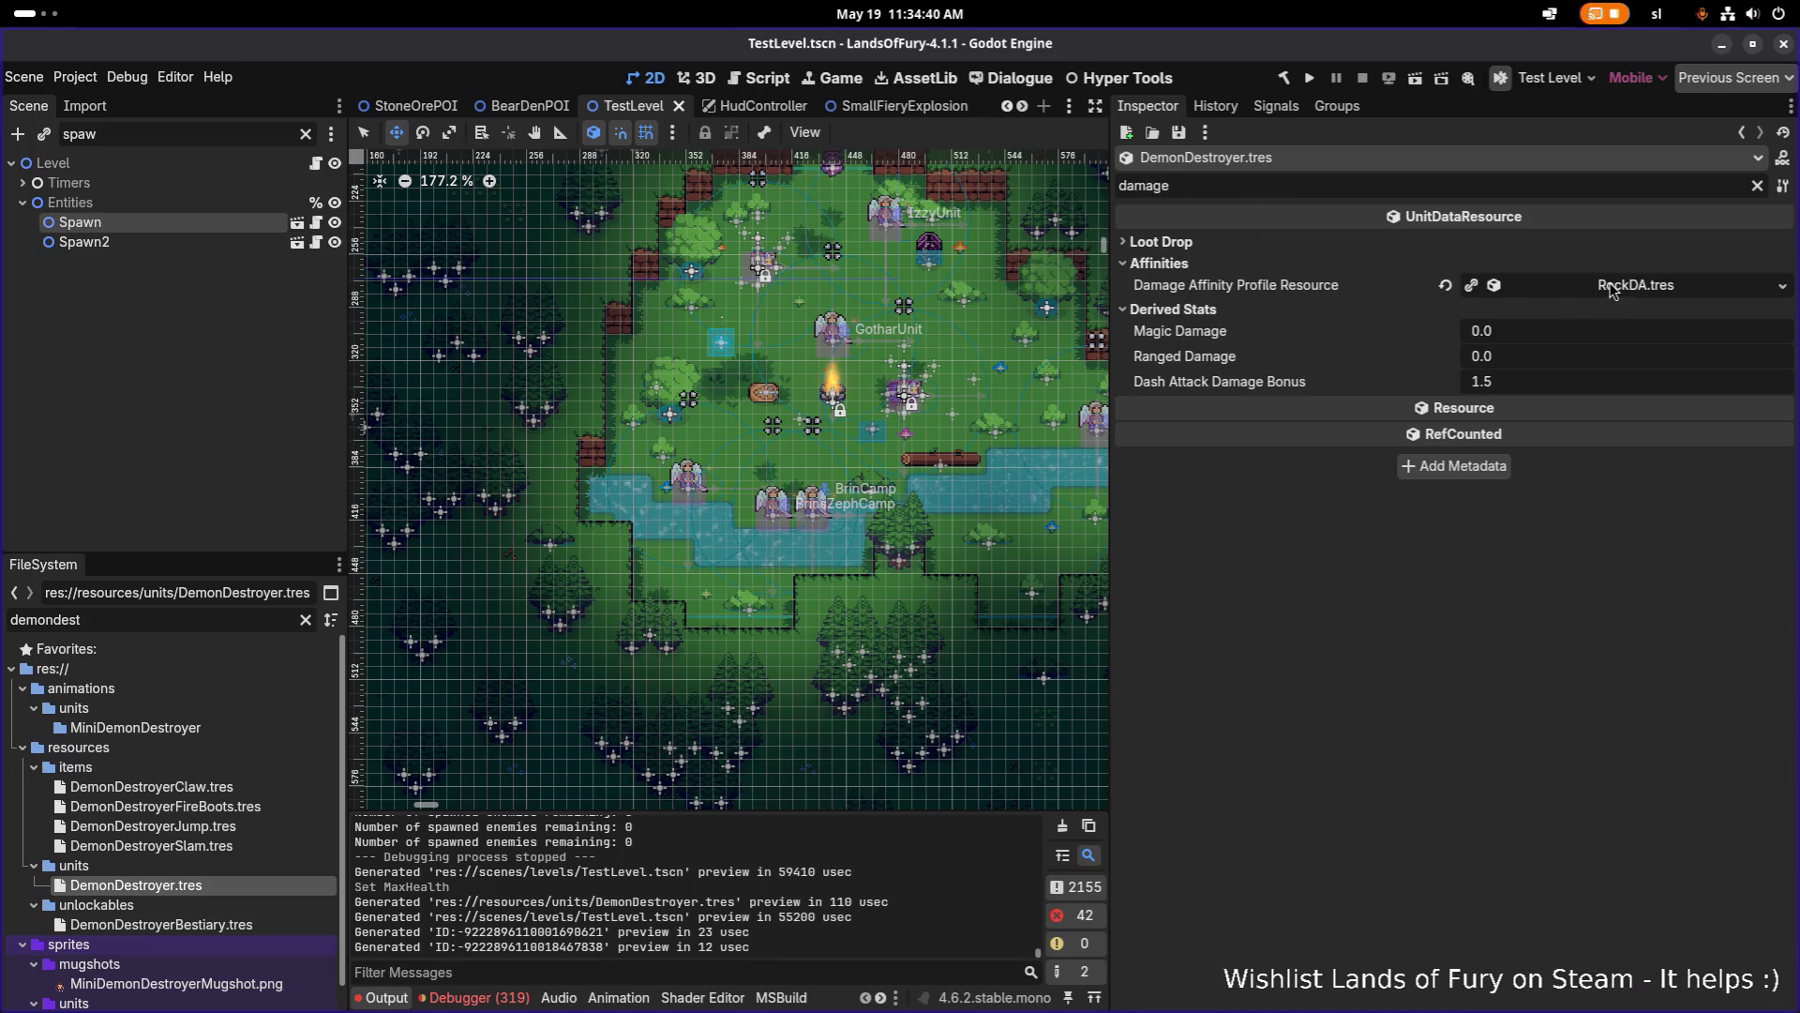
click(1613, 286)
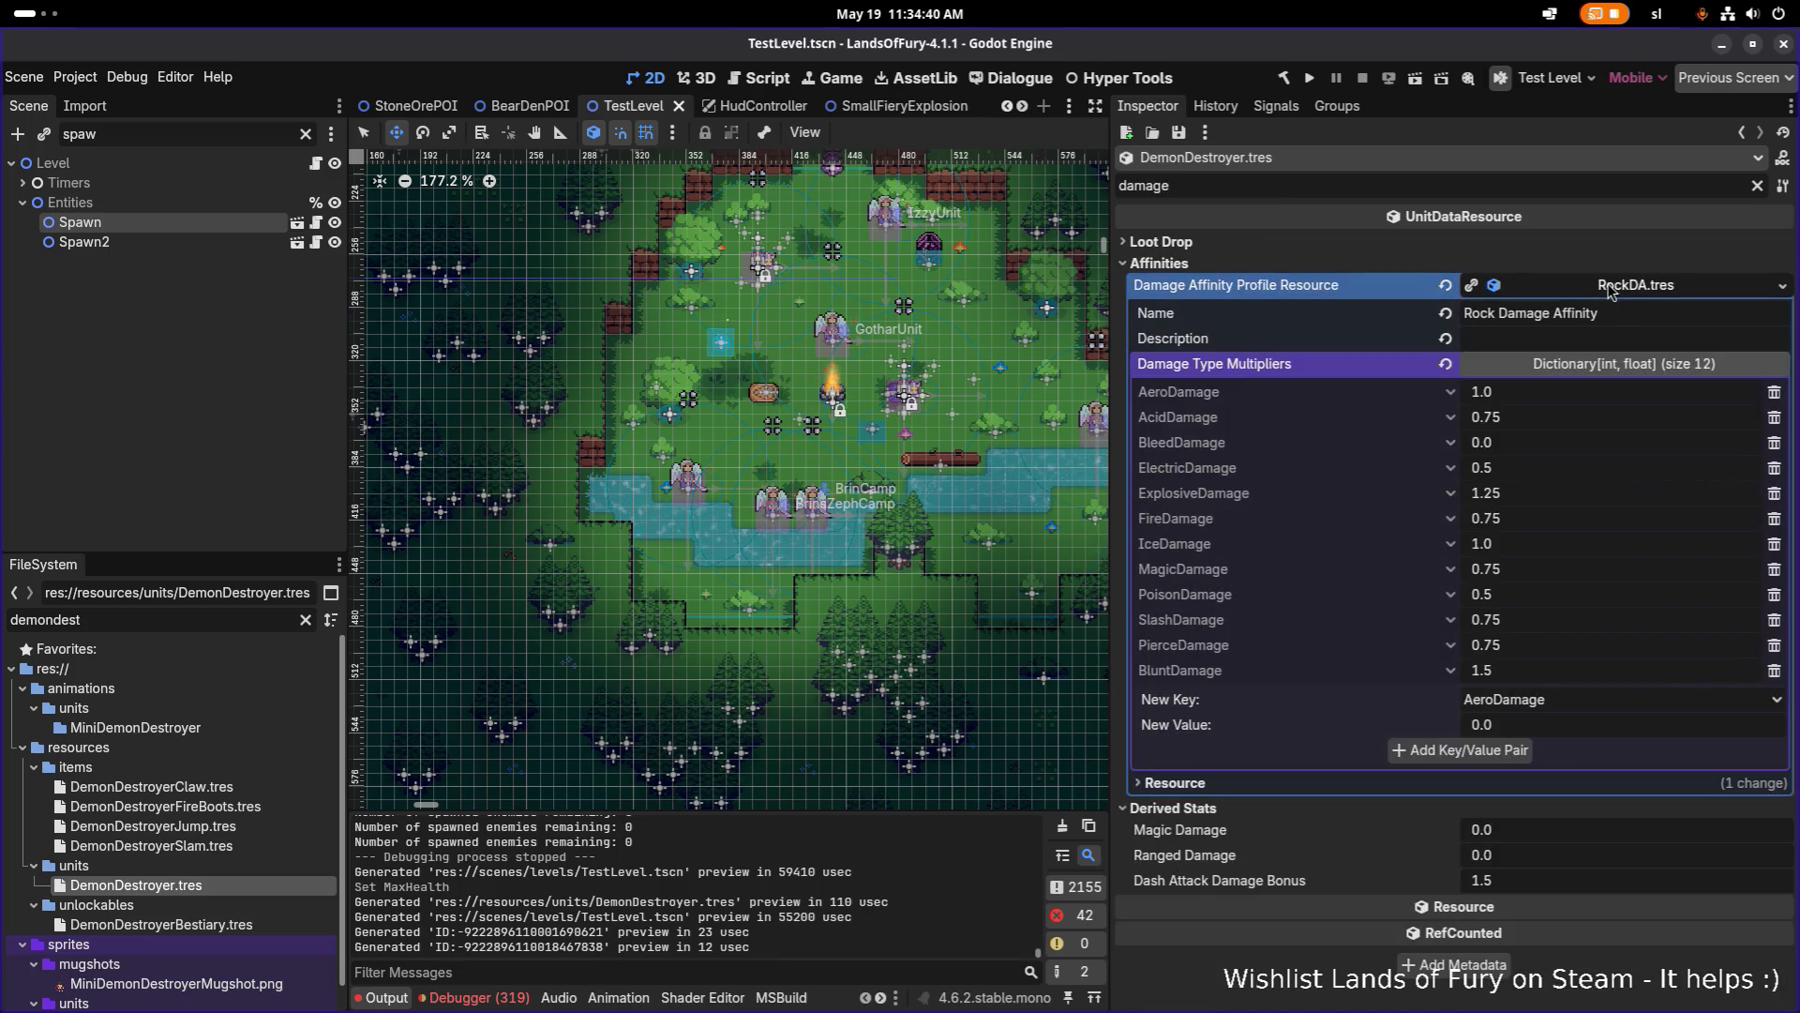
click(1777, 287)
click(1686, 343)
text(demon)
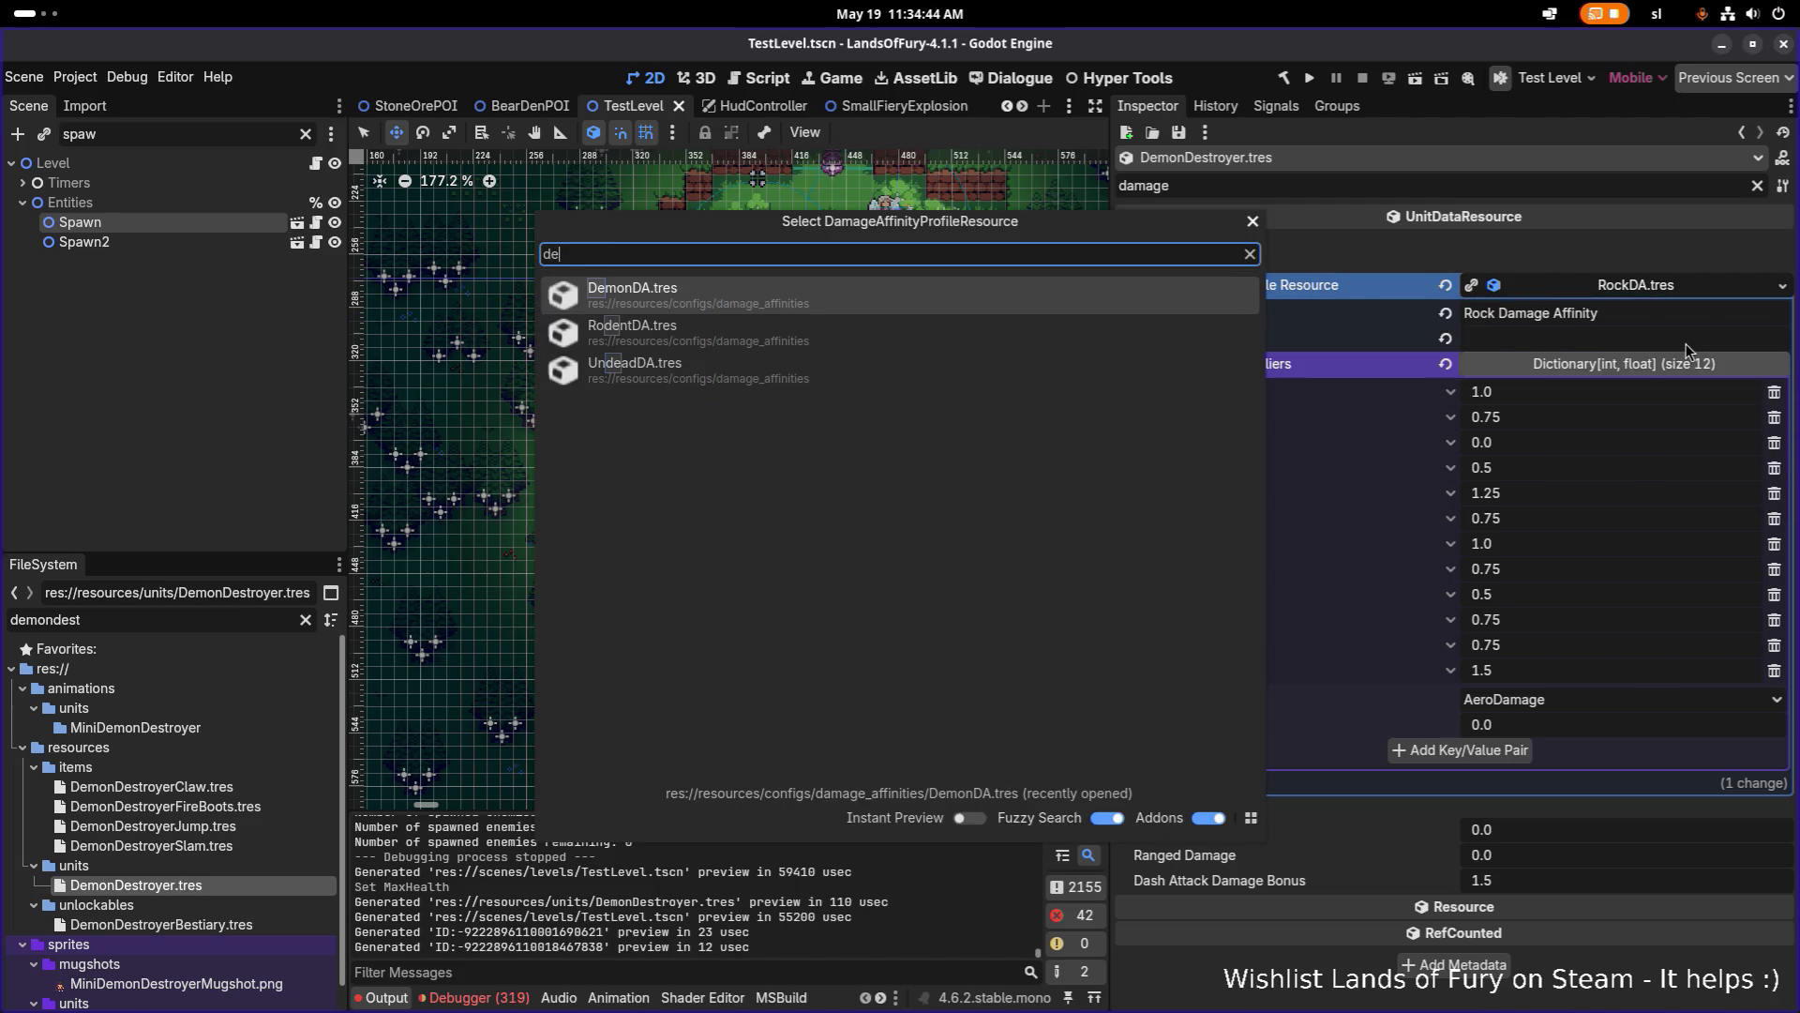
key(Return)
key(ctrl+s)
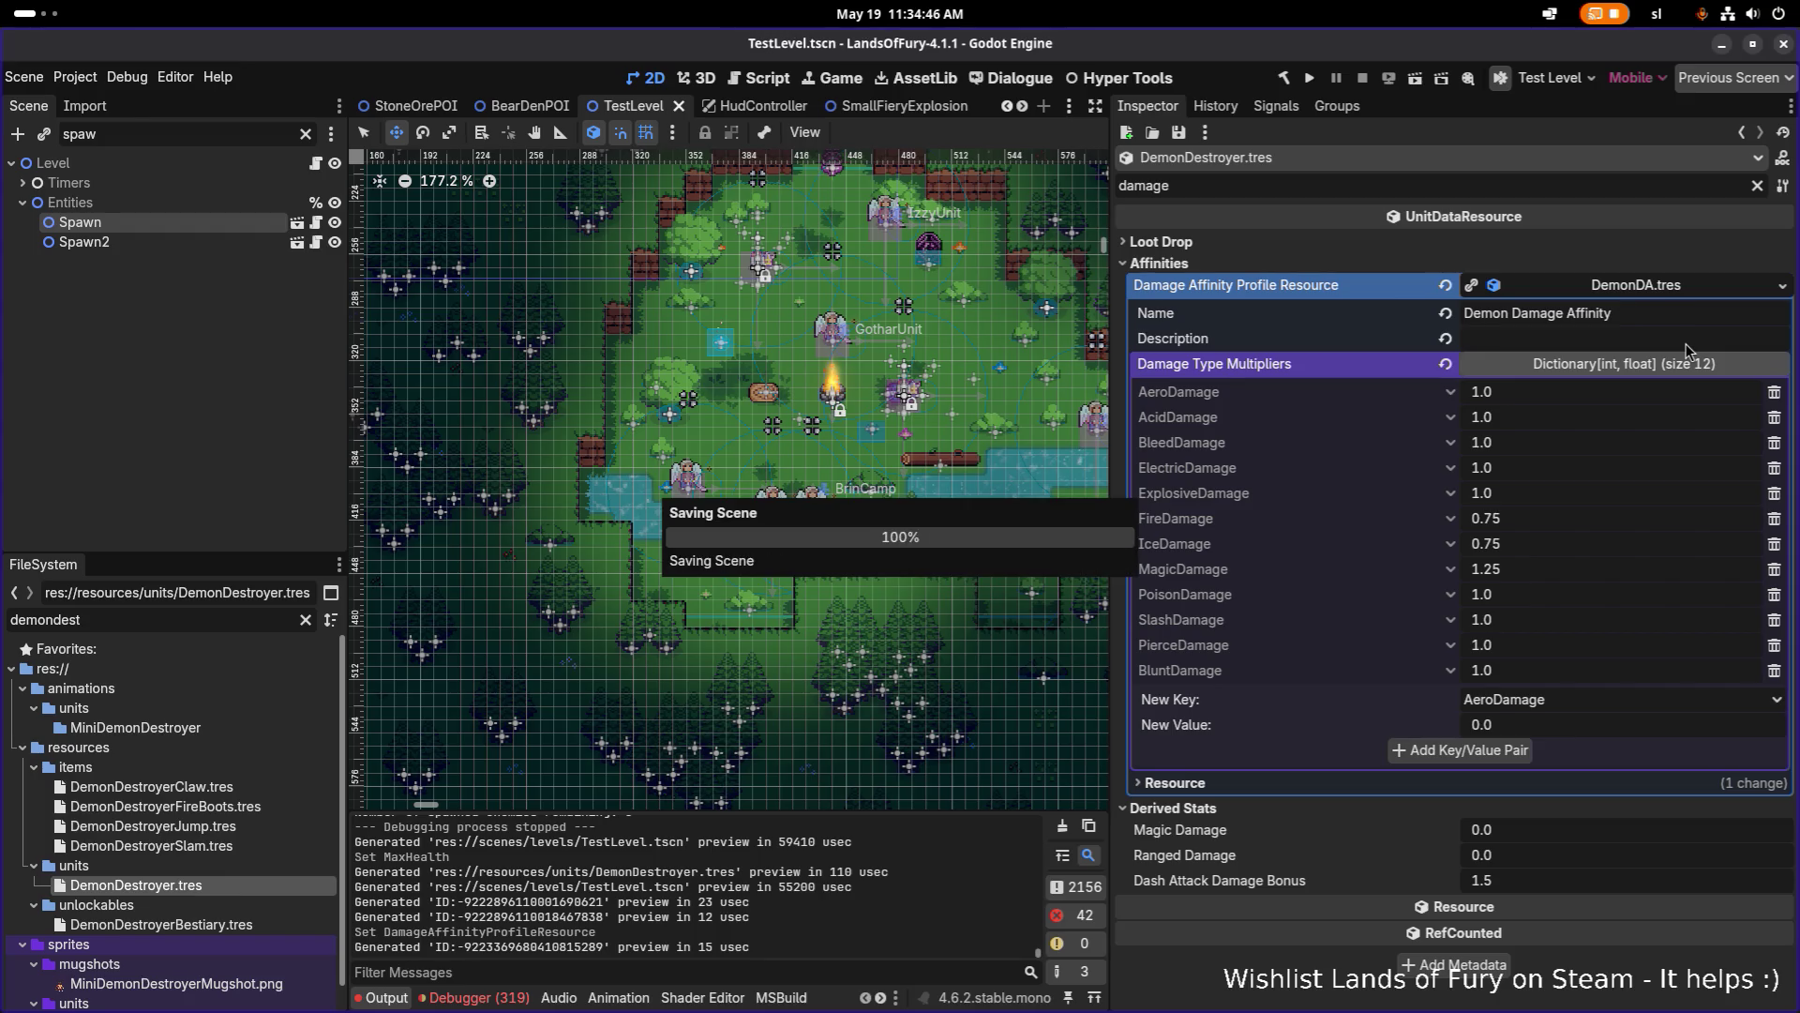
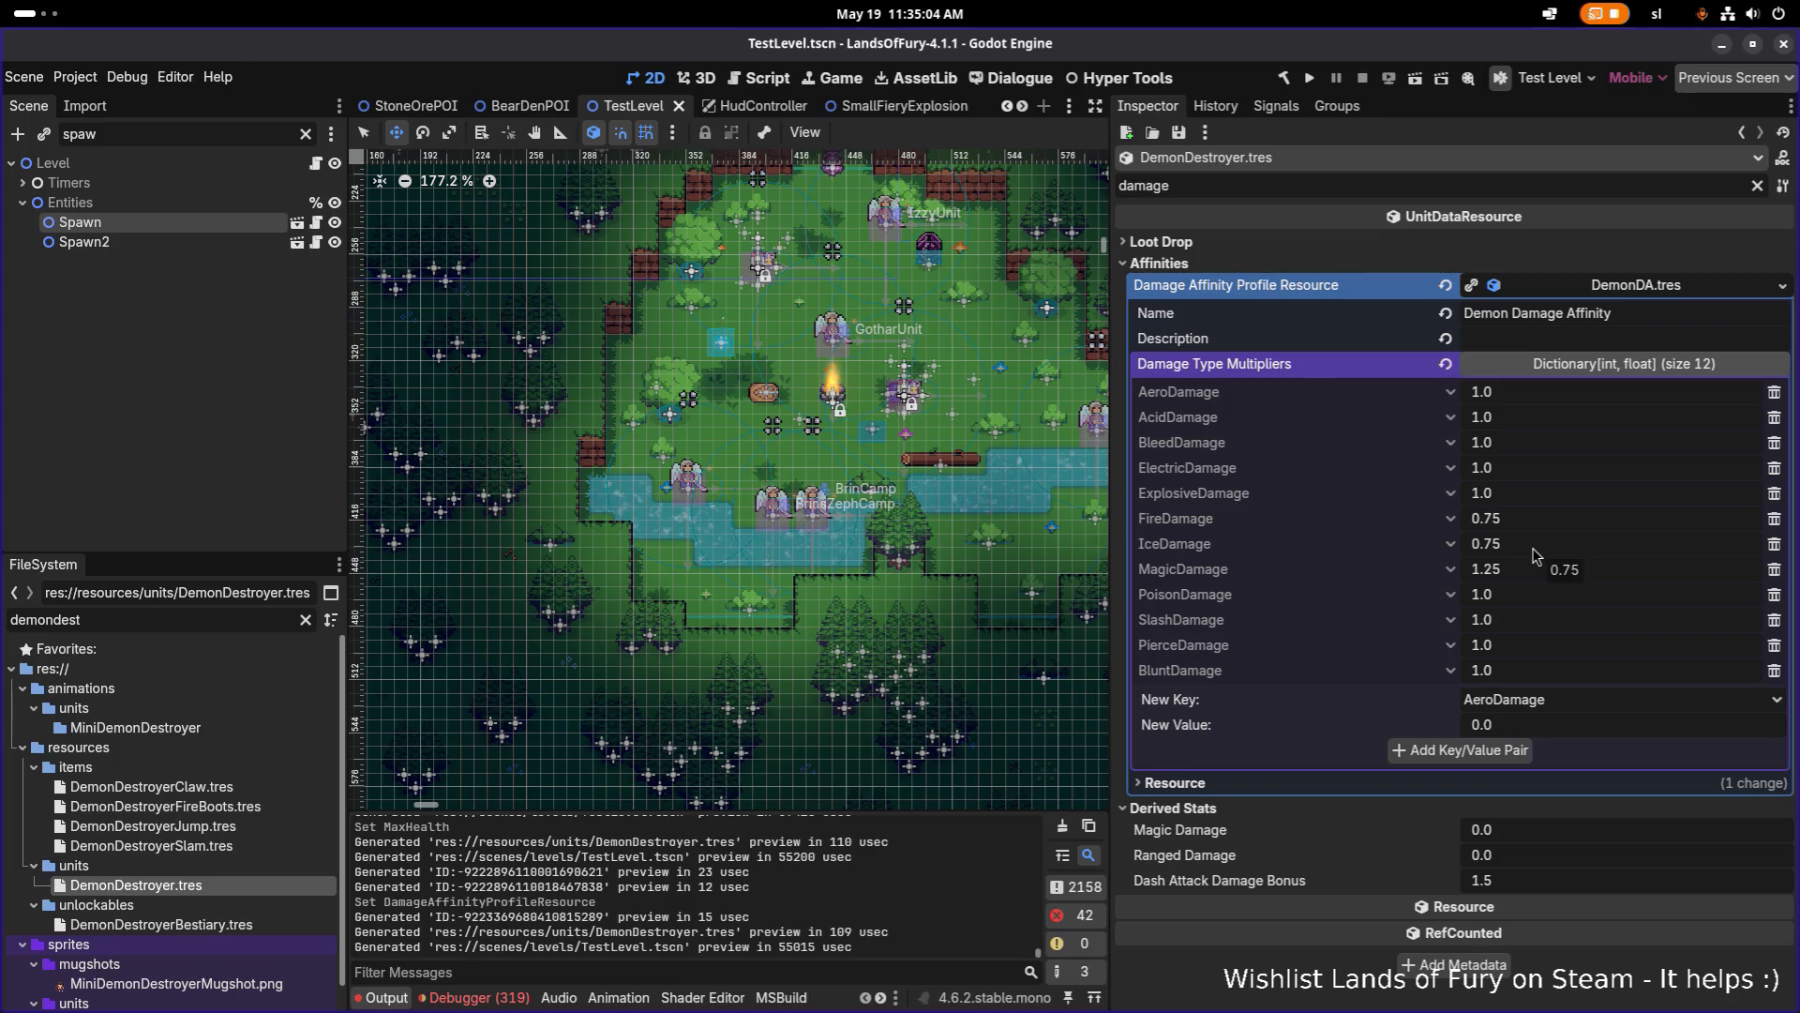
Set the Demon's PoisonDamage and ElectricDamage multipliers to 0.75 in the Inspector.
click(1530, 603)
text(0.75)
key(Return)
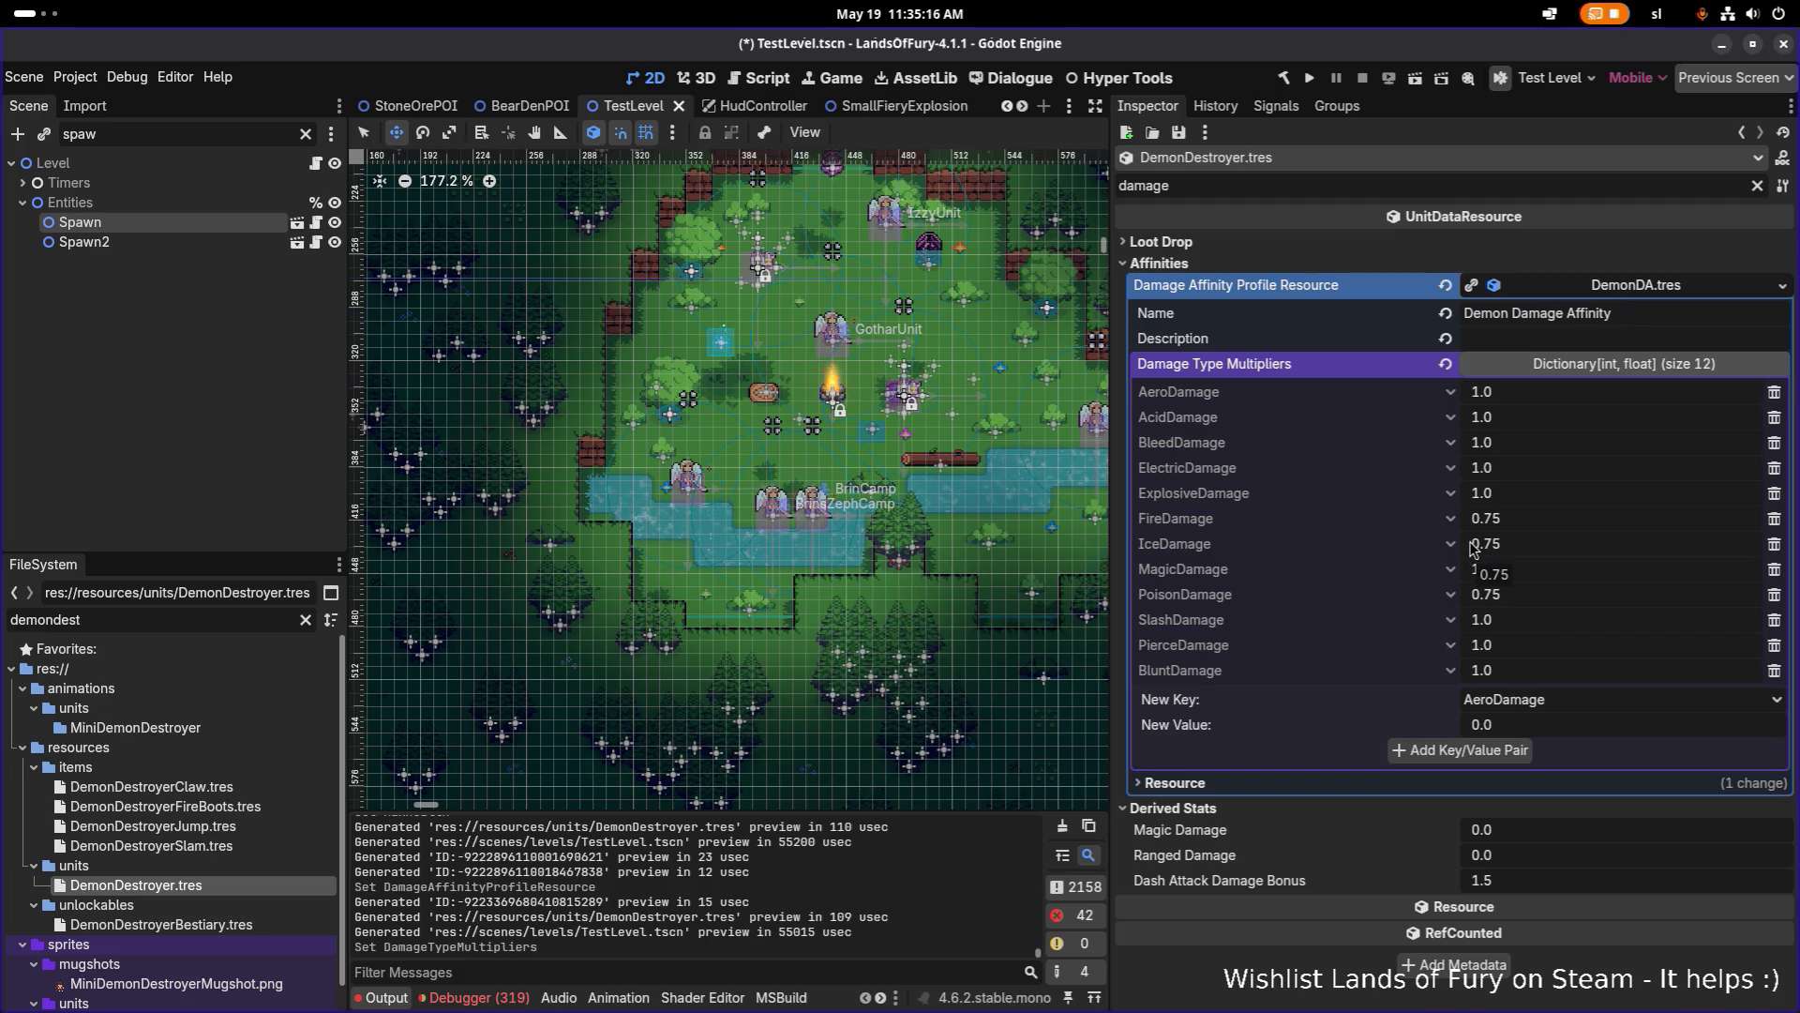
text(1.25)
click(1535, 469)
text(0.75)
key(Return)
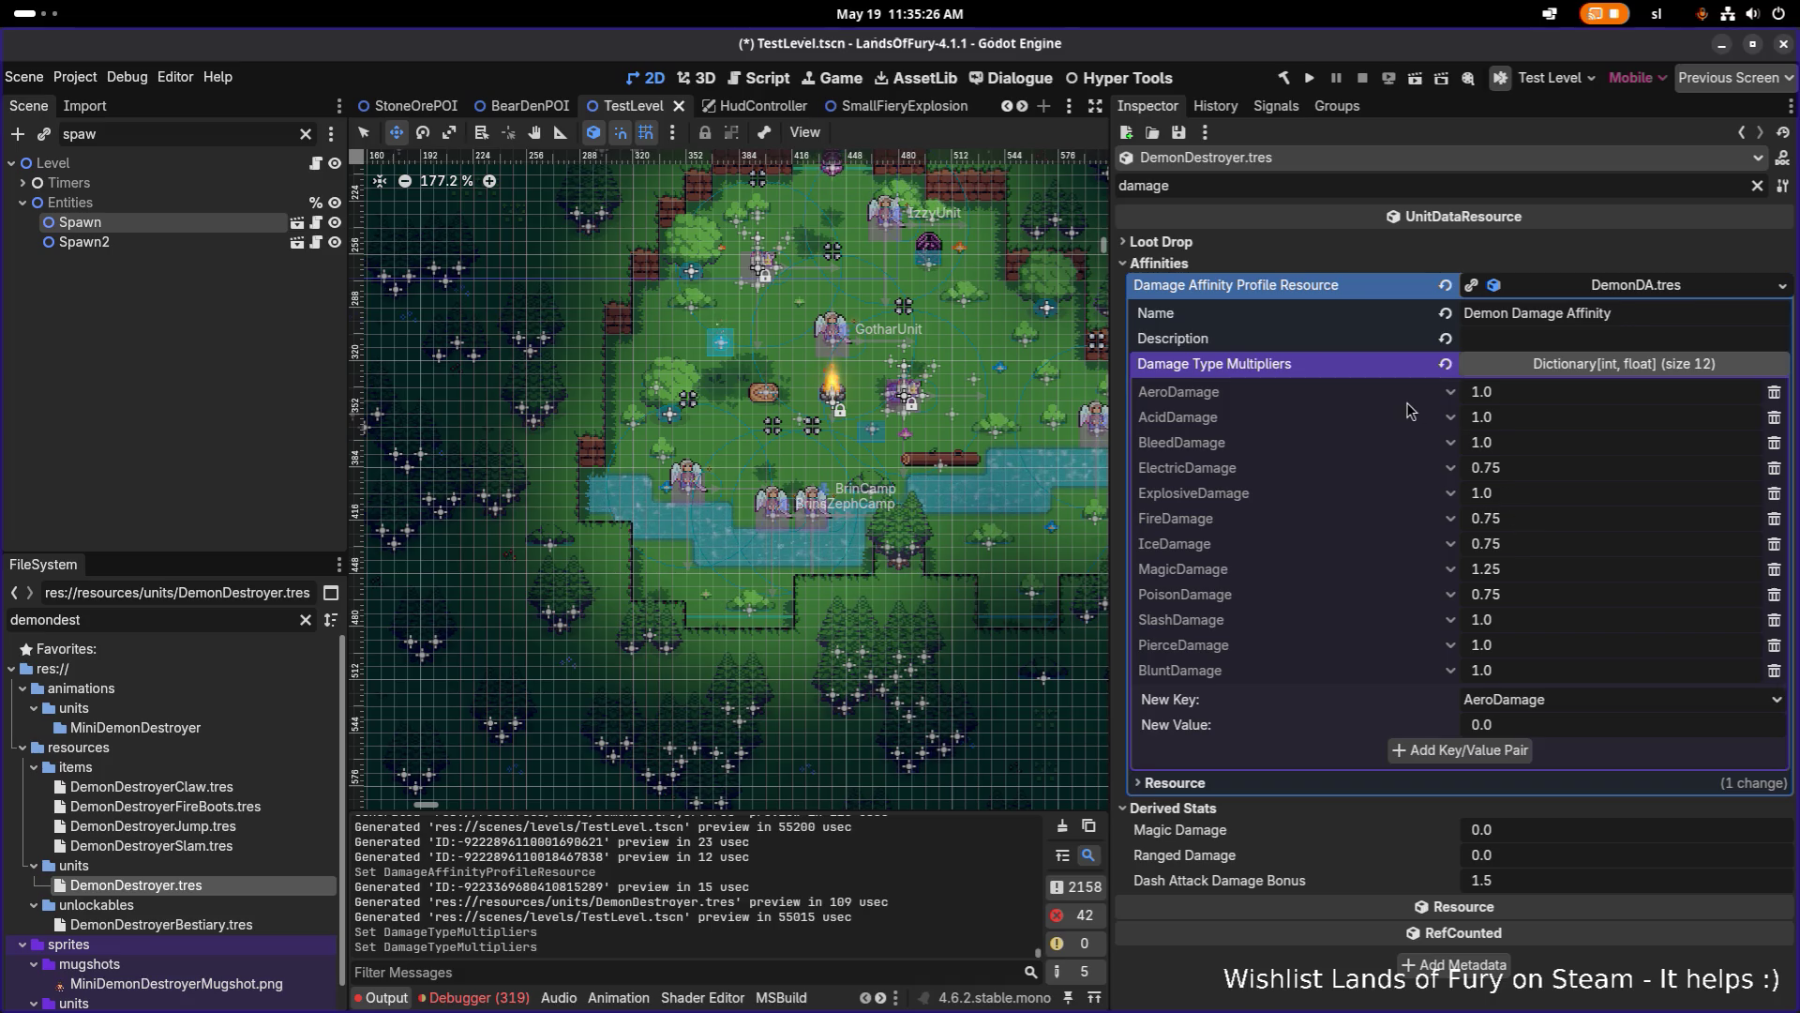
Save the scene, clear the 'demondest' FileSystem filter, and switch to Aseprite.
key(ctrl+s)
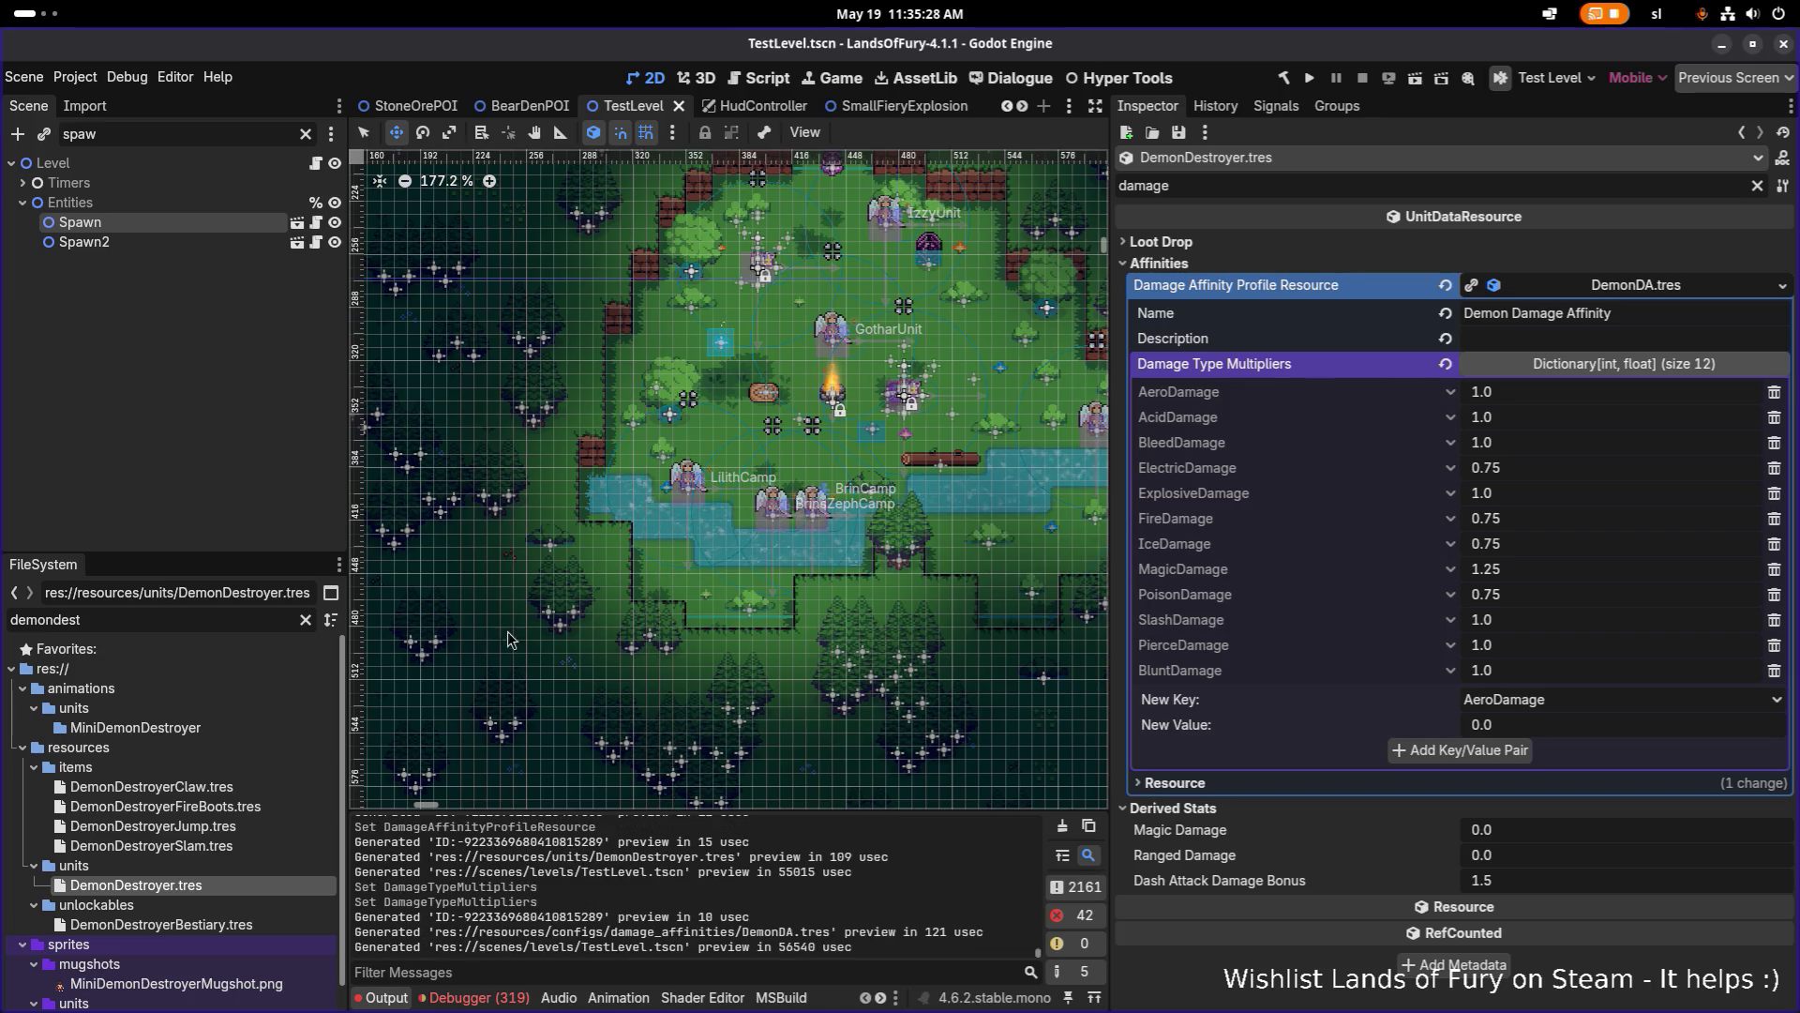
click(172, 621)
key(ctrl+a)
key(BackSpace)
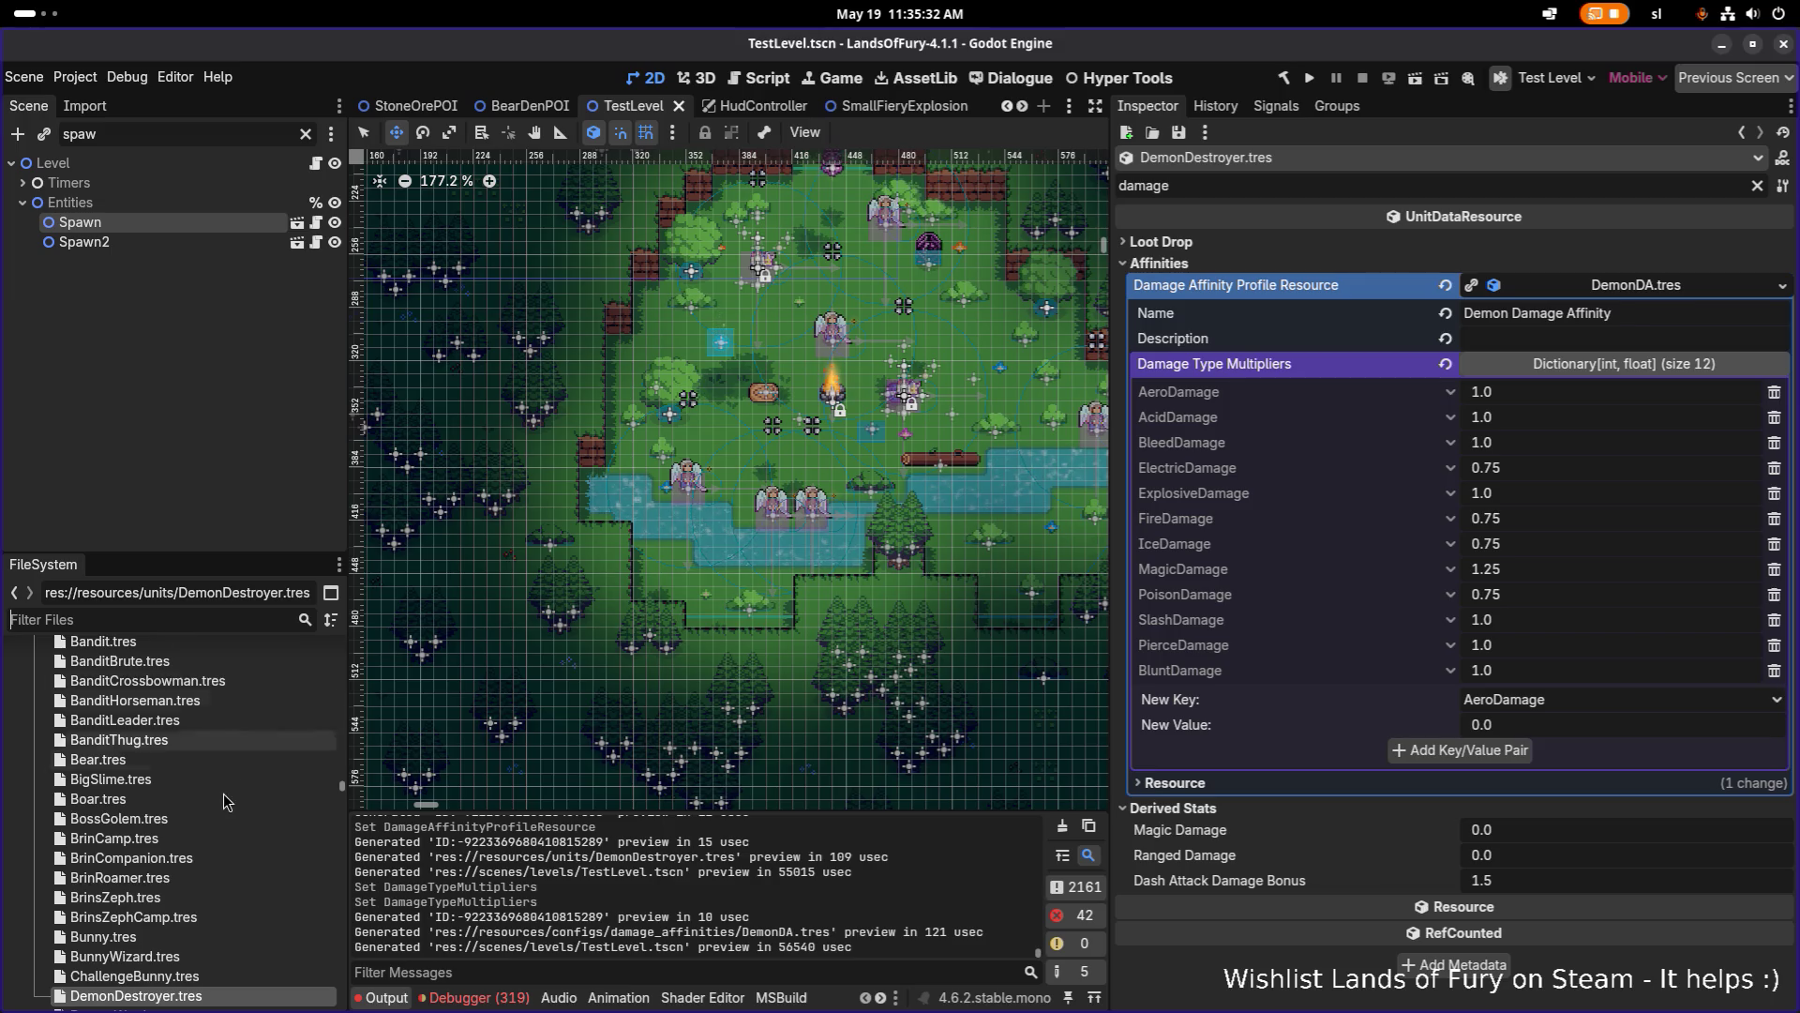
key(alt+Tab)
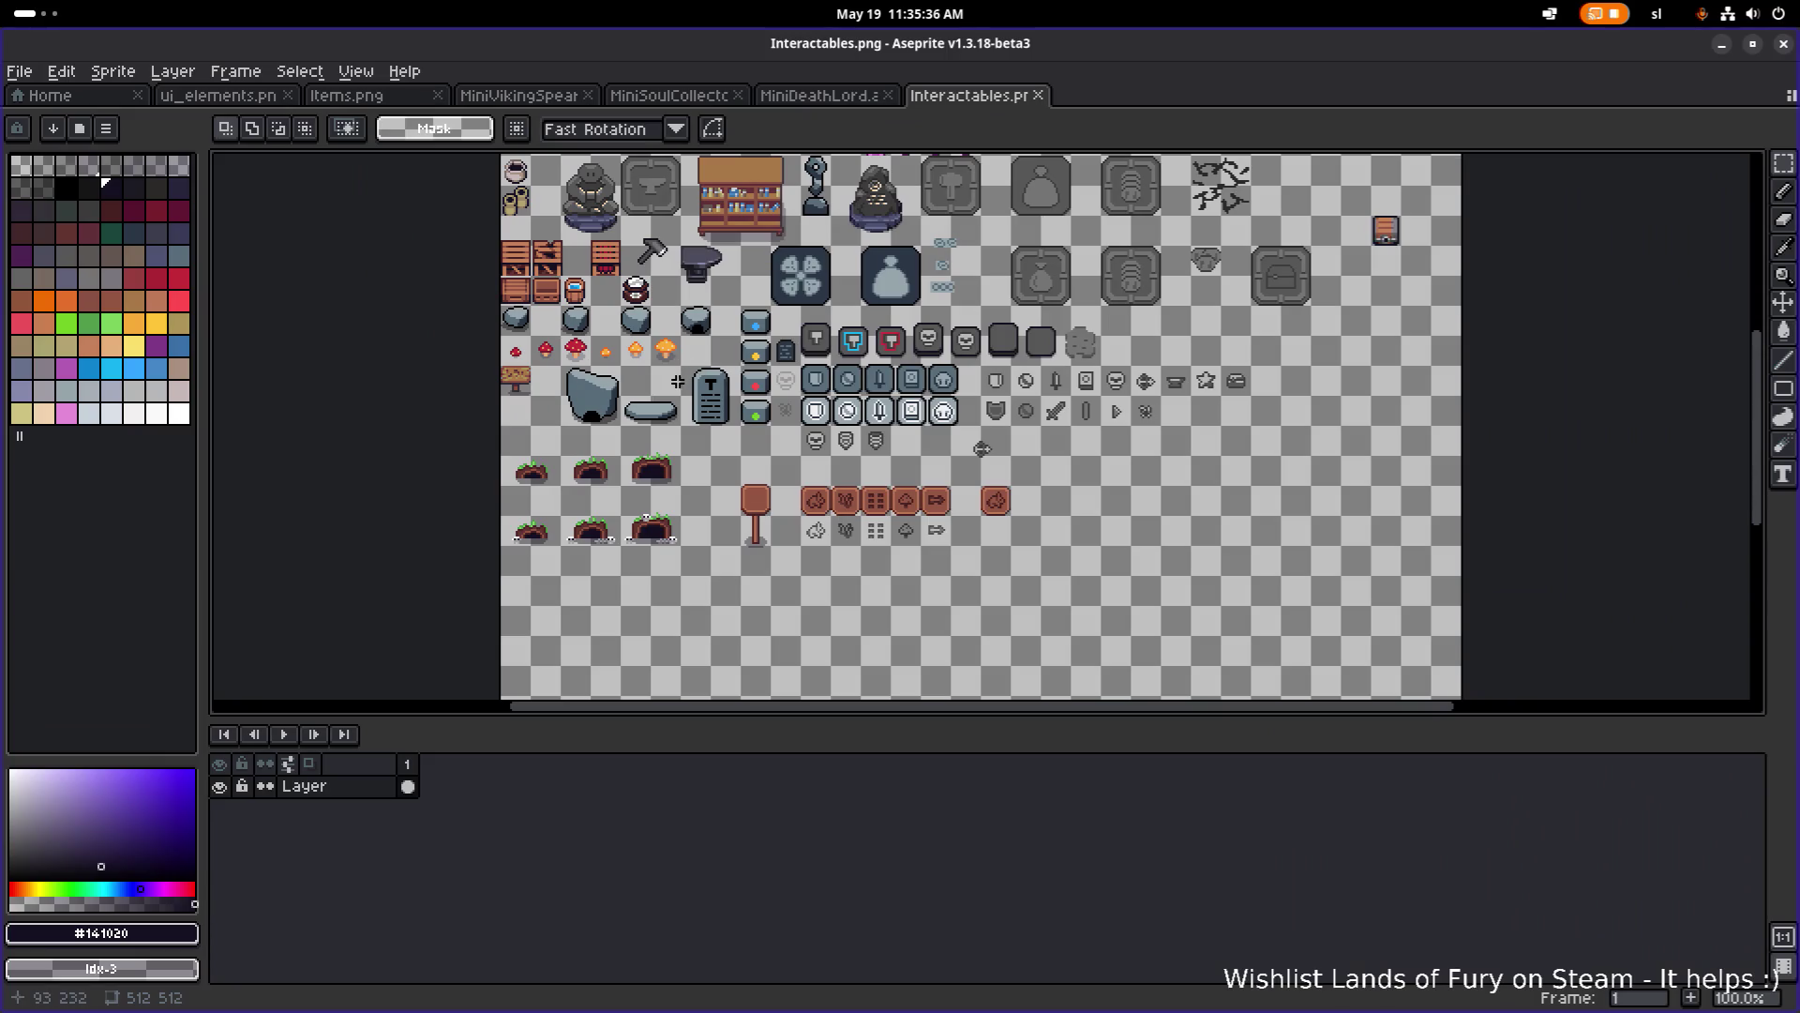
Load the default palette and marquee-select the grey tombstone sprite.
scroll(816, 380, left, 2)
scroll(816, 380, up, 1)
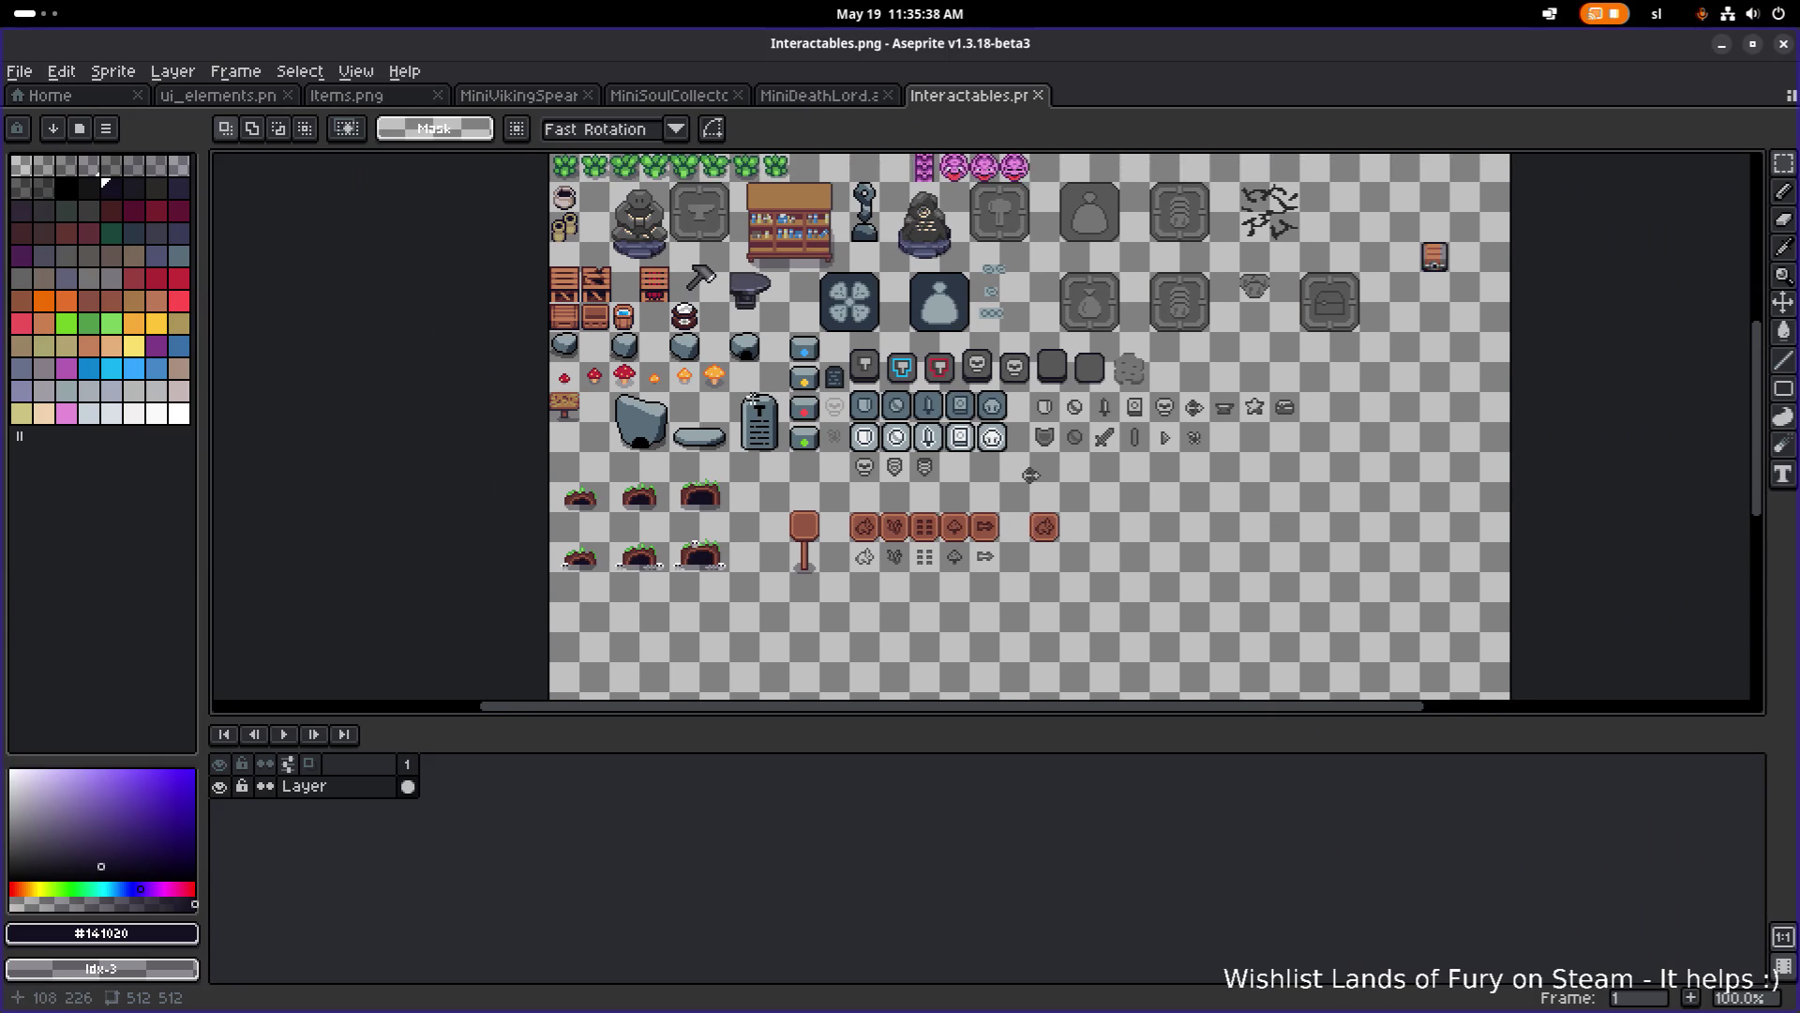
scroll(802, 395, up, 2)
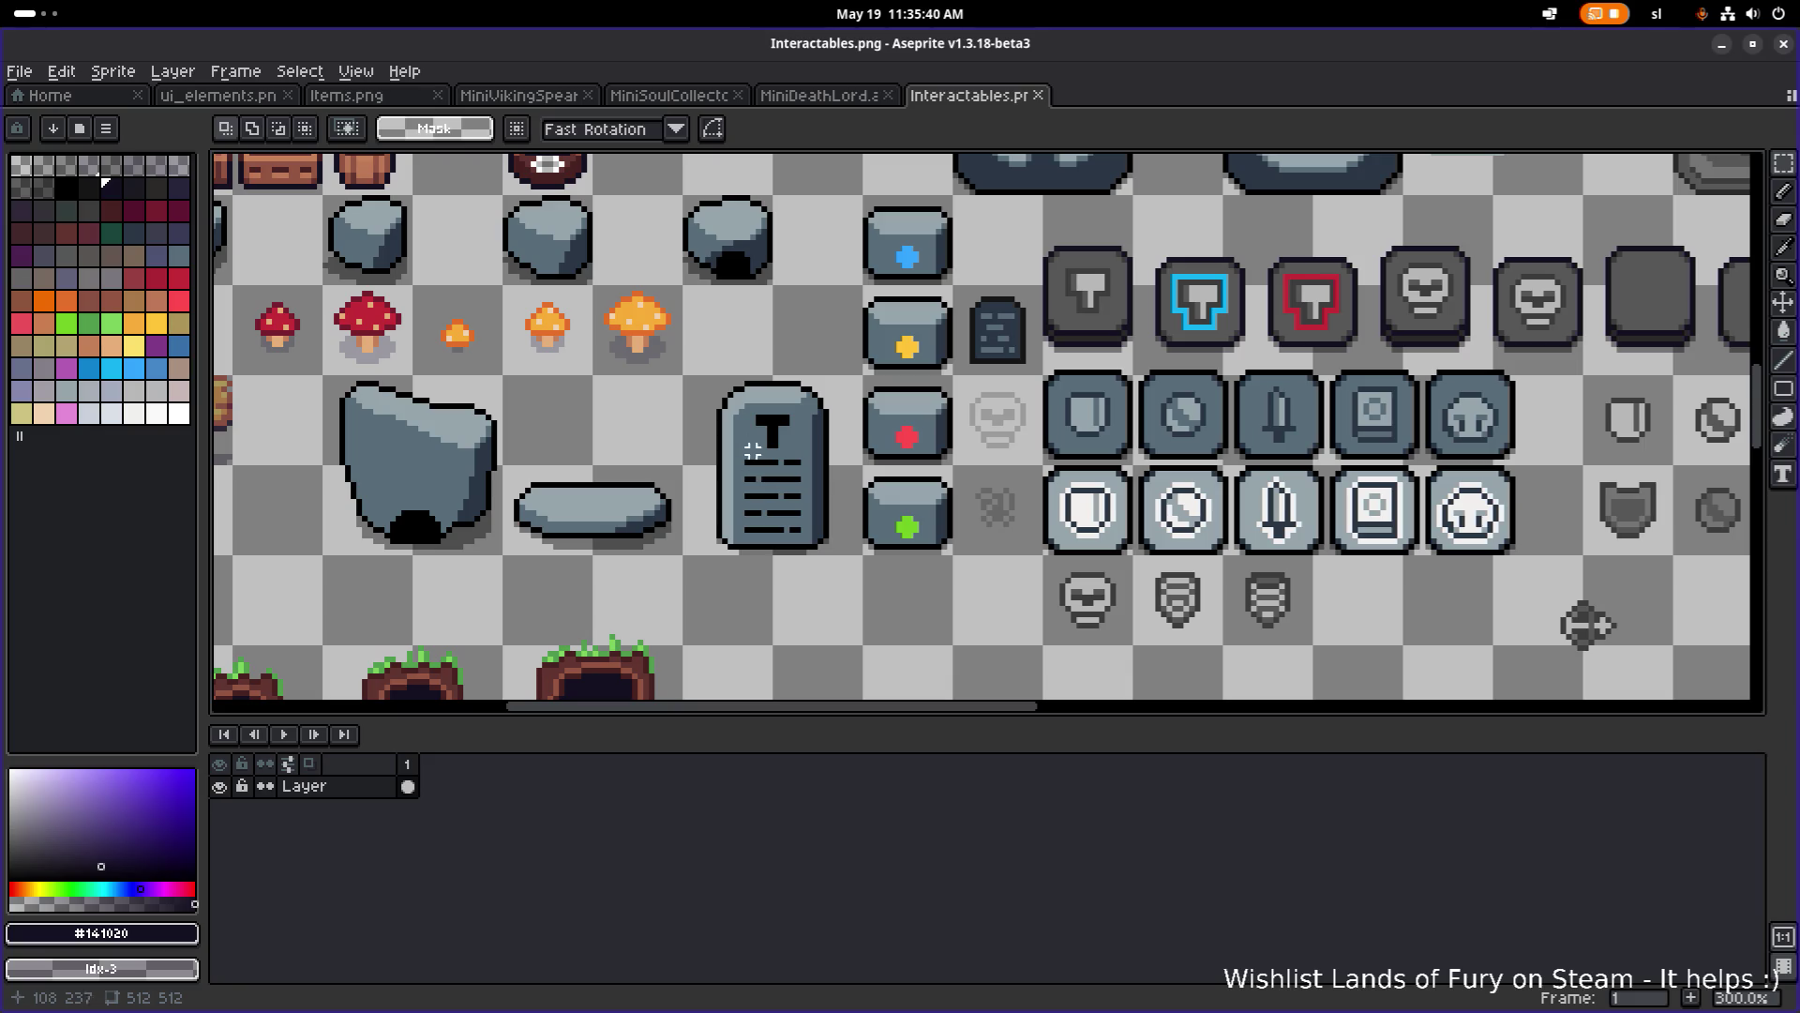
click(106, 129)
click(187, 442)
scroll(572, 441, up, 2)
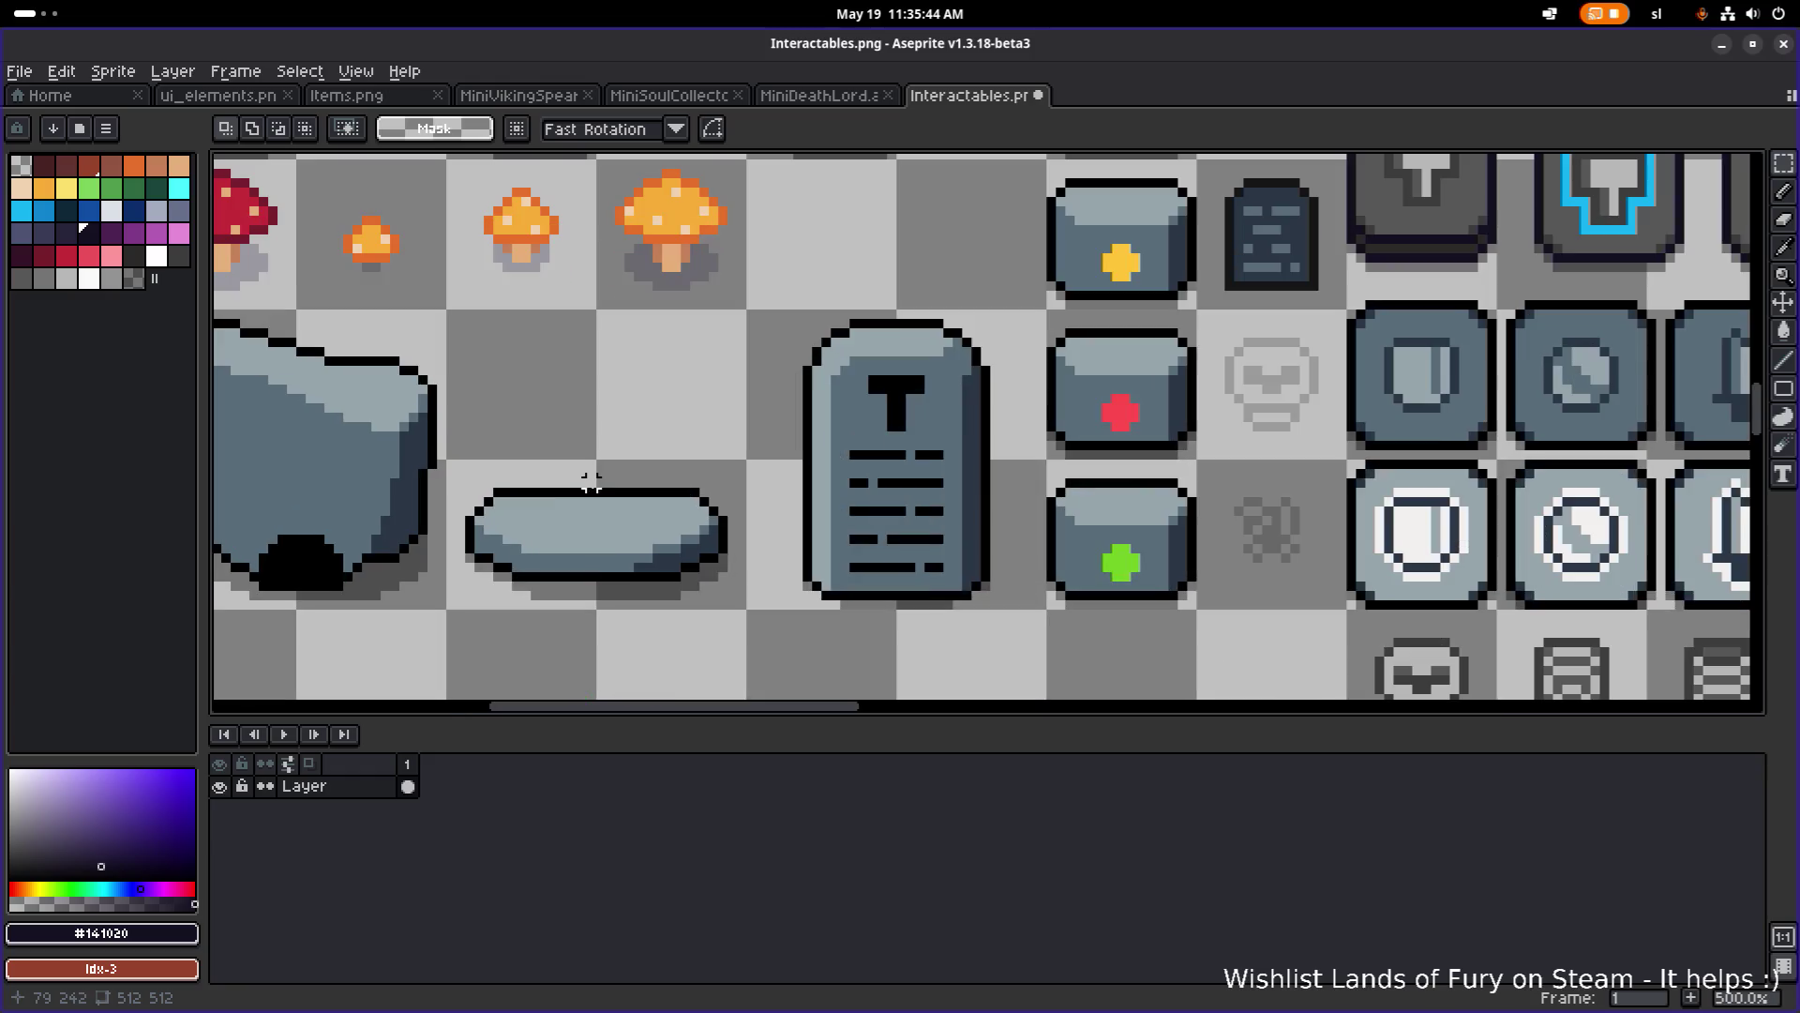
scroll(694, 483, down, 1)
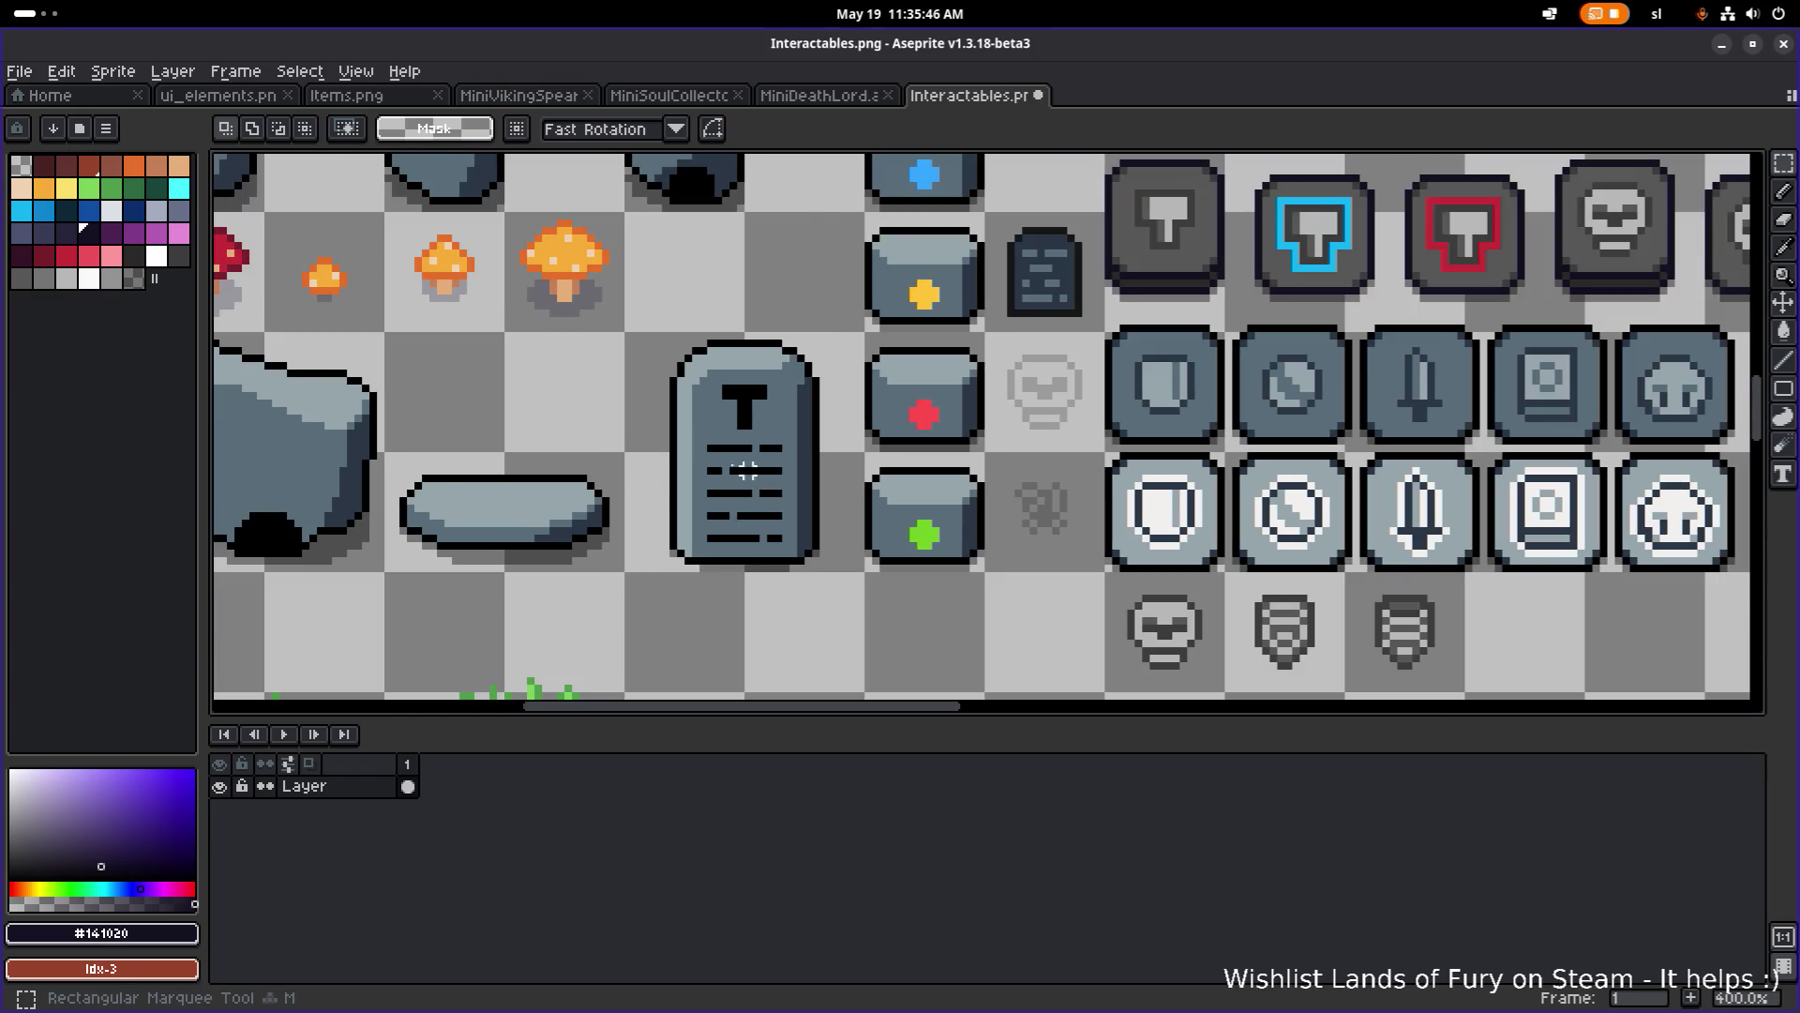
drag(656, 335, 831, 575)
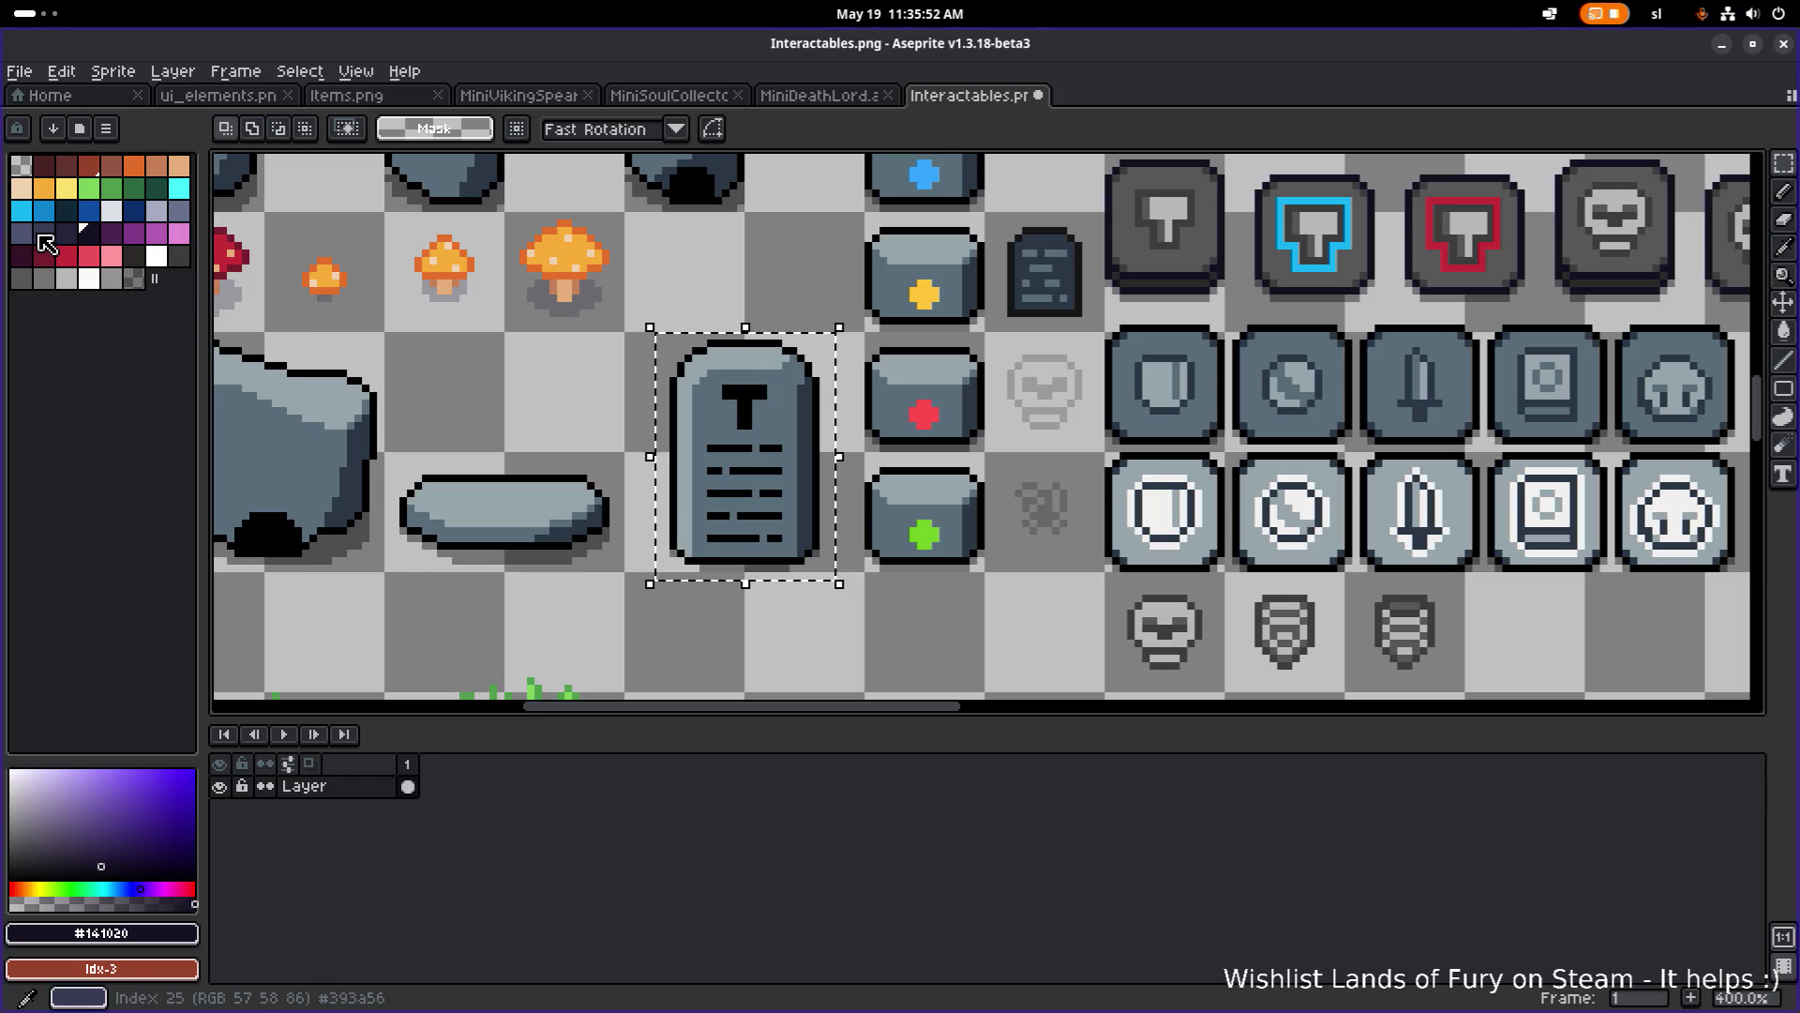
Paint Bucket the tombstone's right strip and face purple, then undo those fills.
click(22, 233)
scroll(801, 474, up, 2)
key(g)
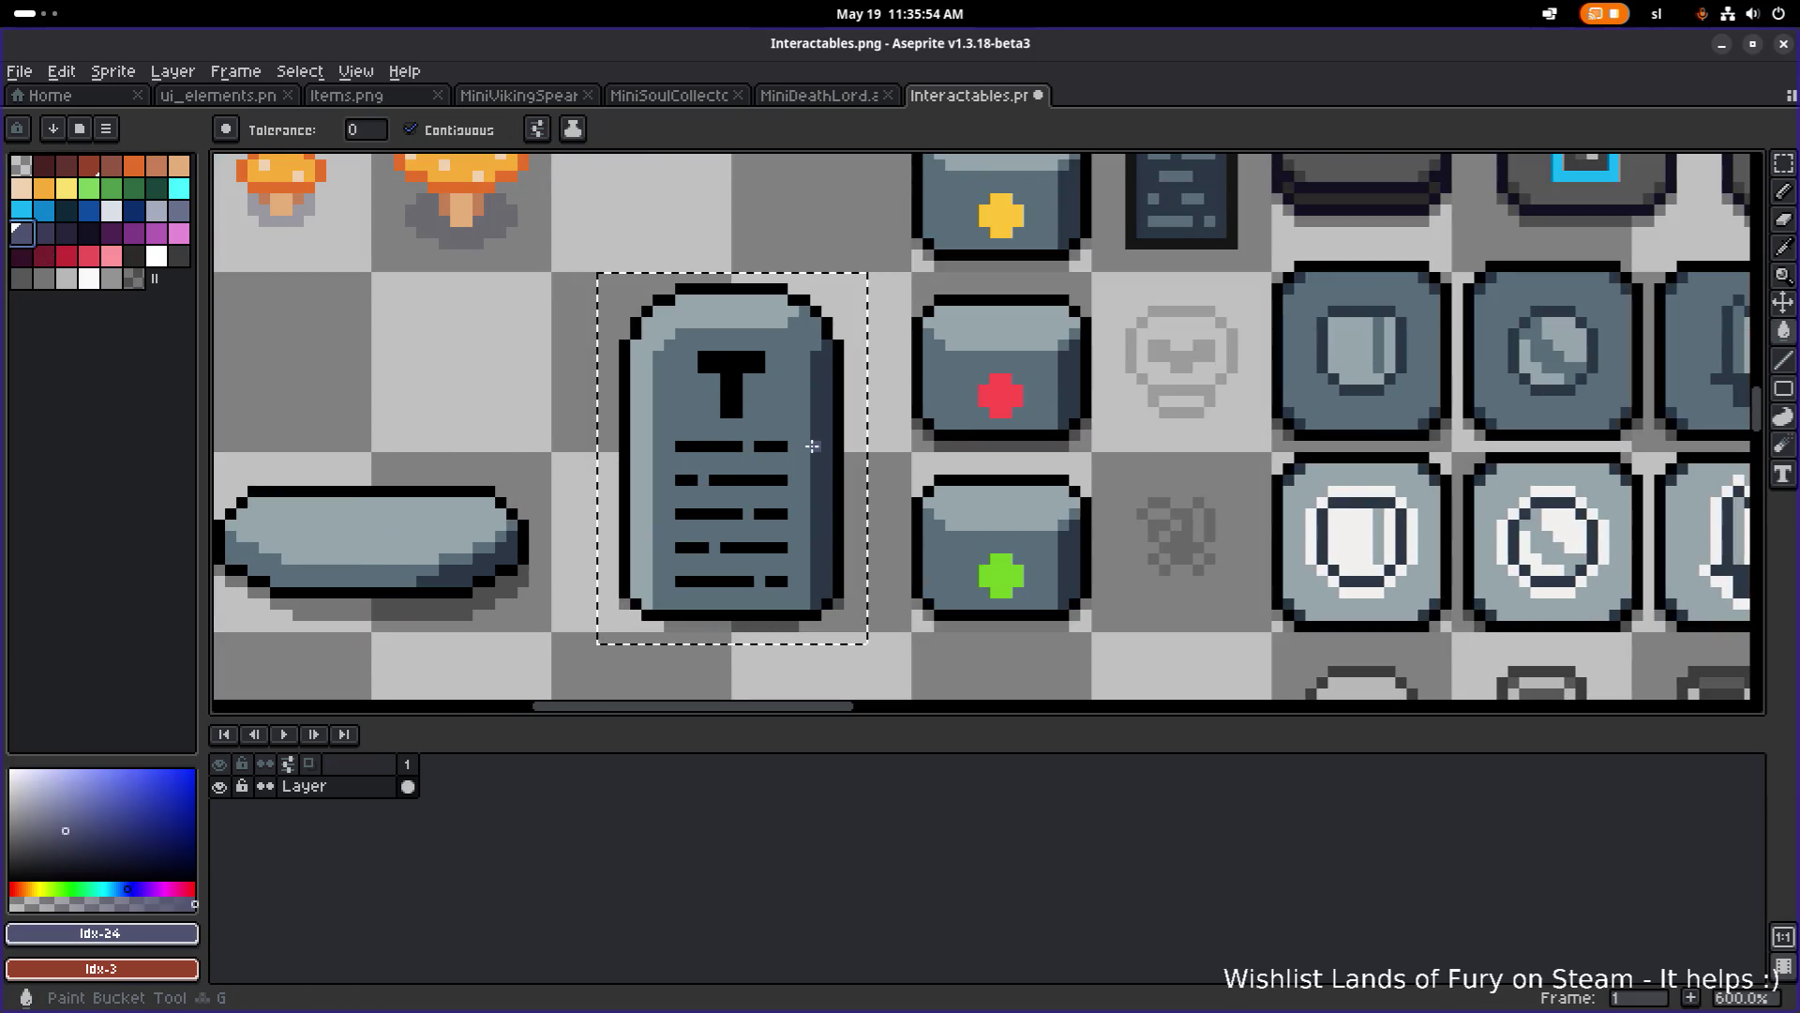
click(823, 441)
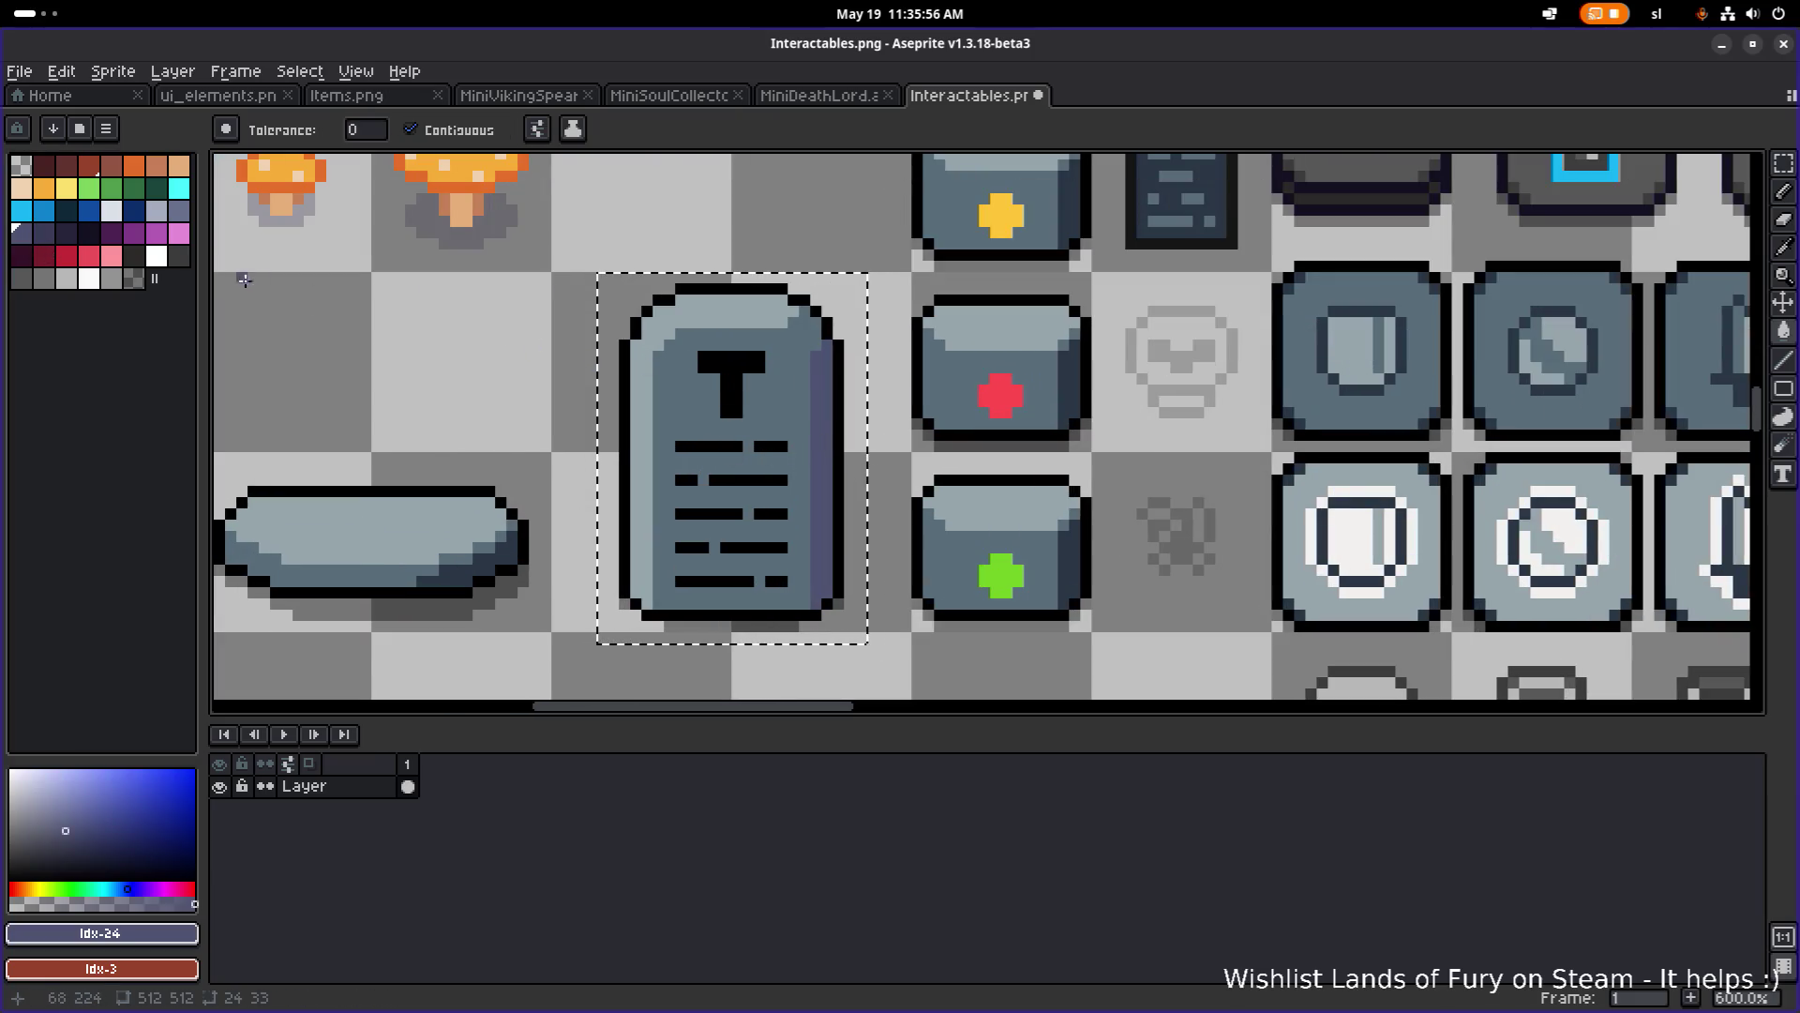
click(39, 234)
click(732, 488)
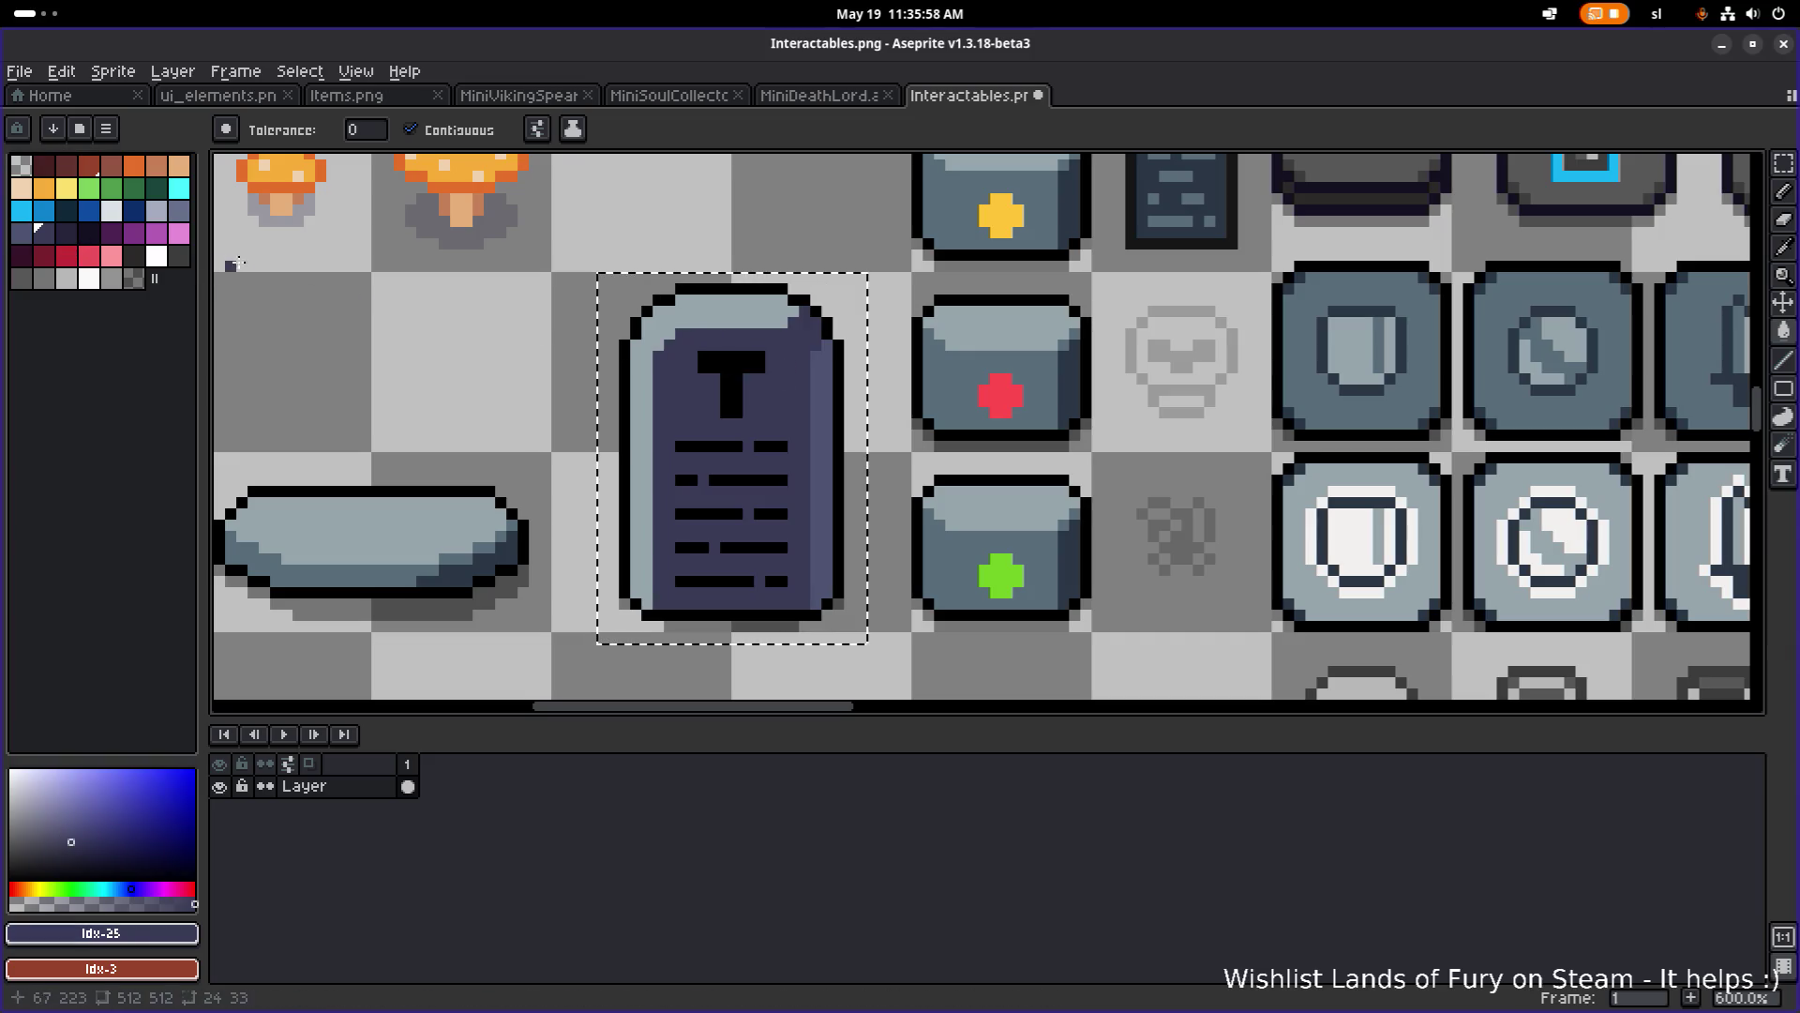
click(65, 234)
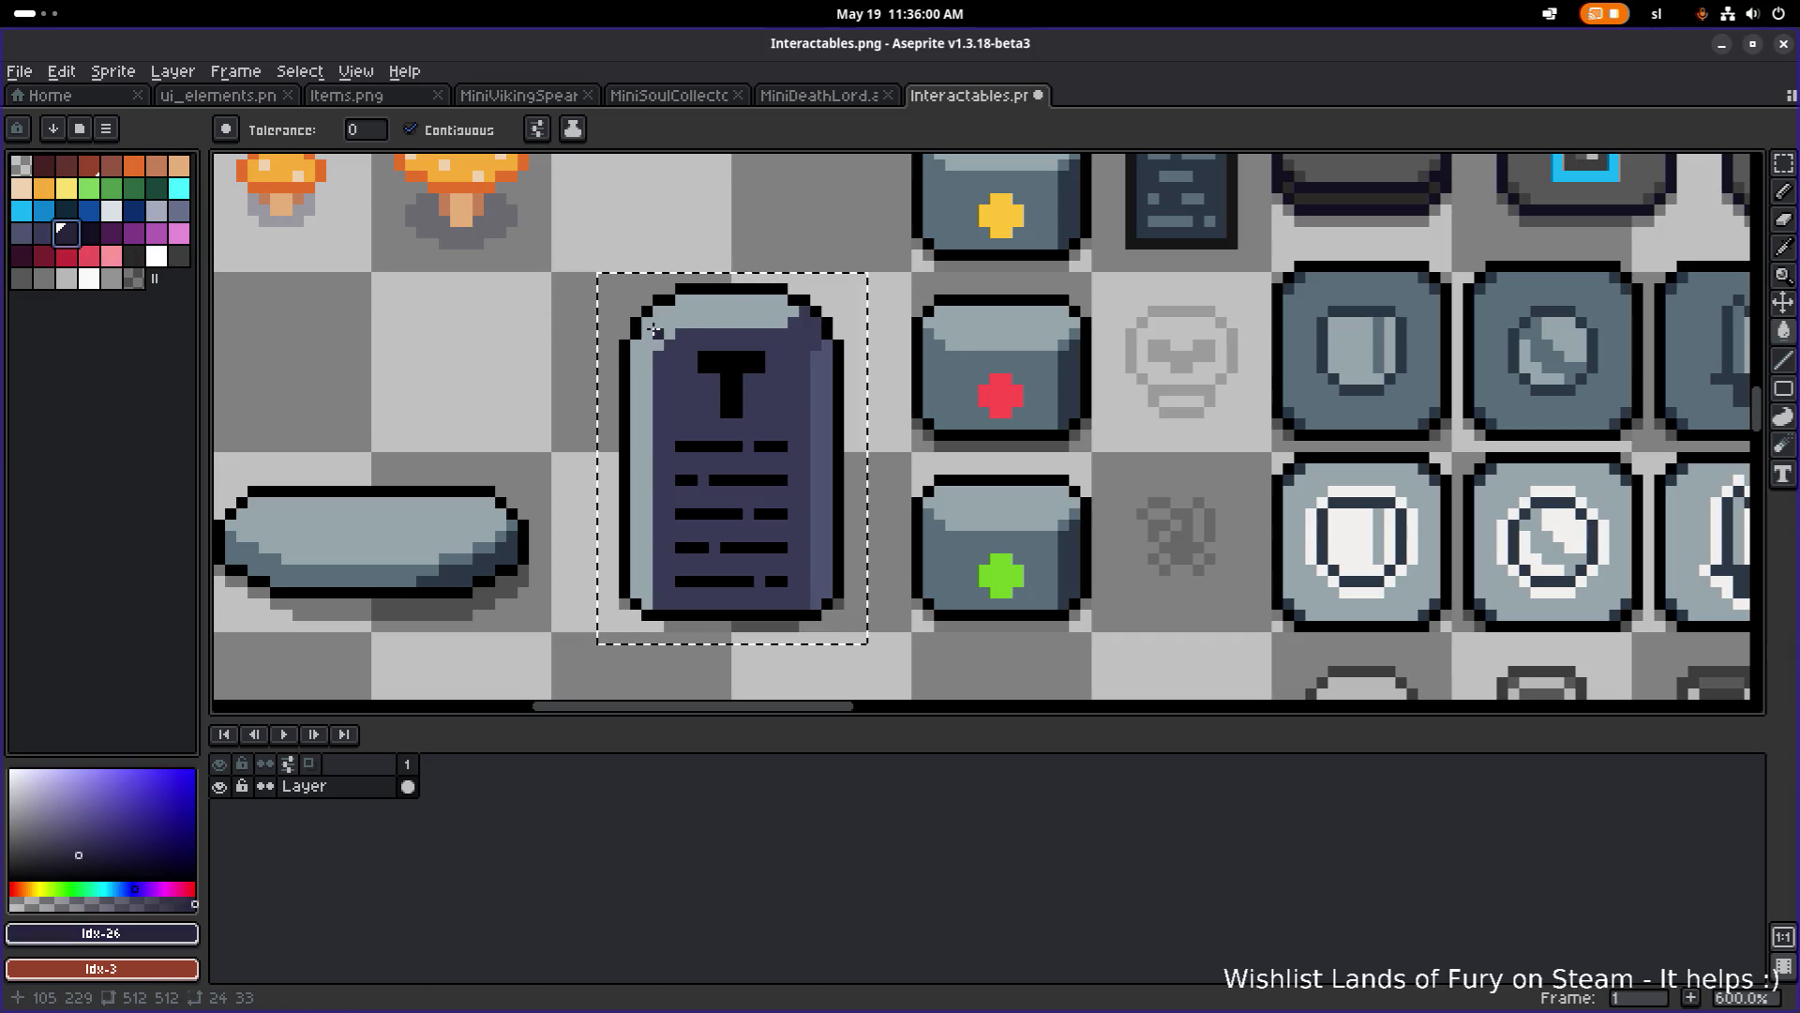
key(ctrl+z)
key(ctrl+z)
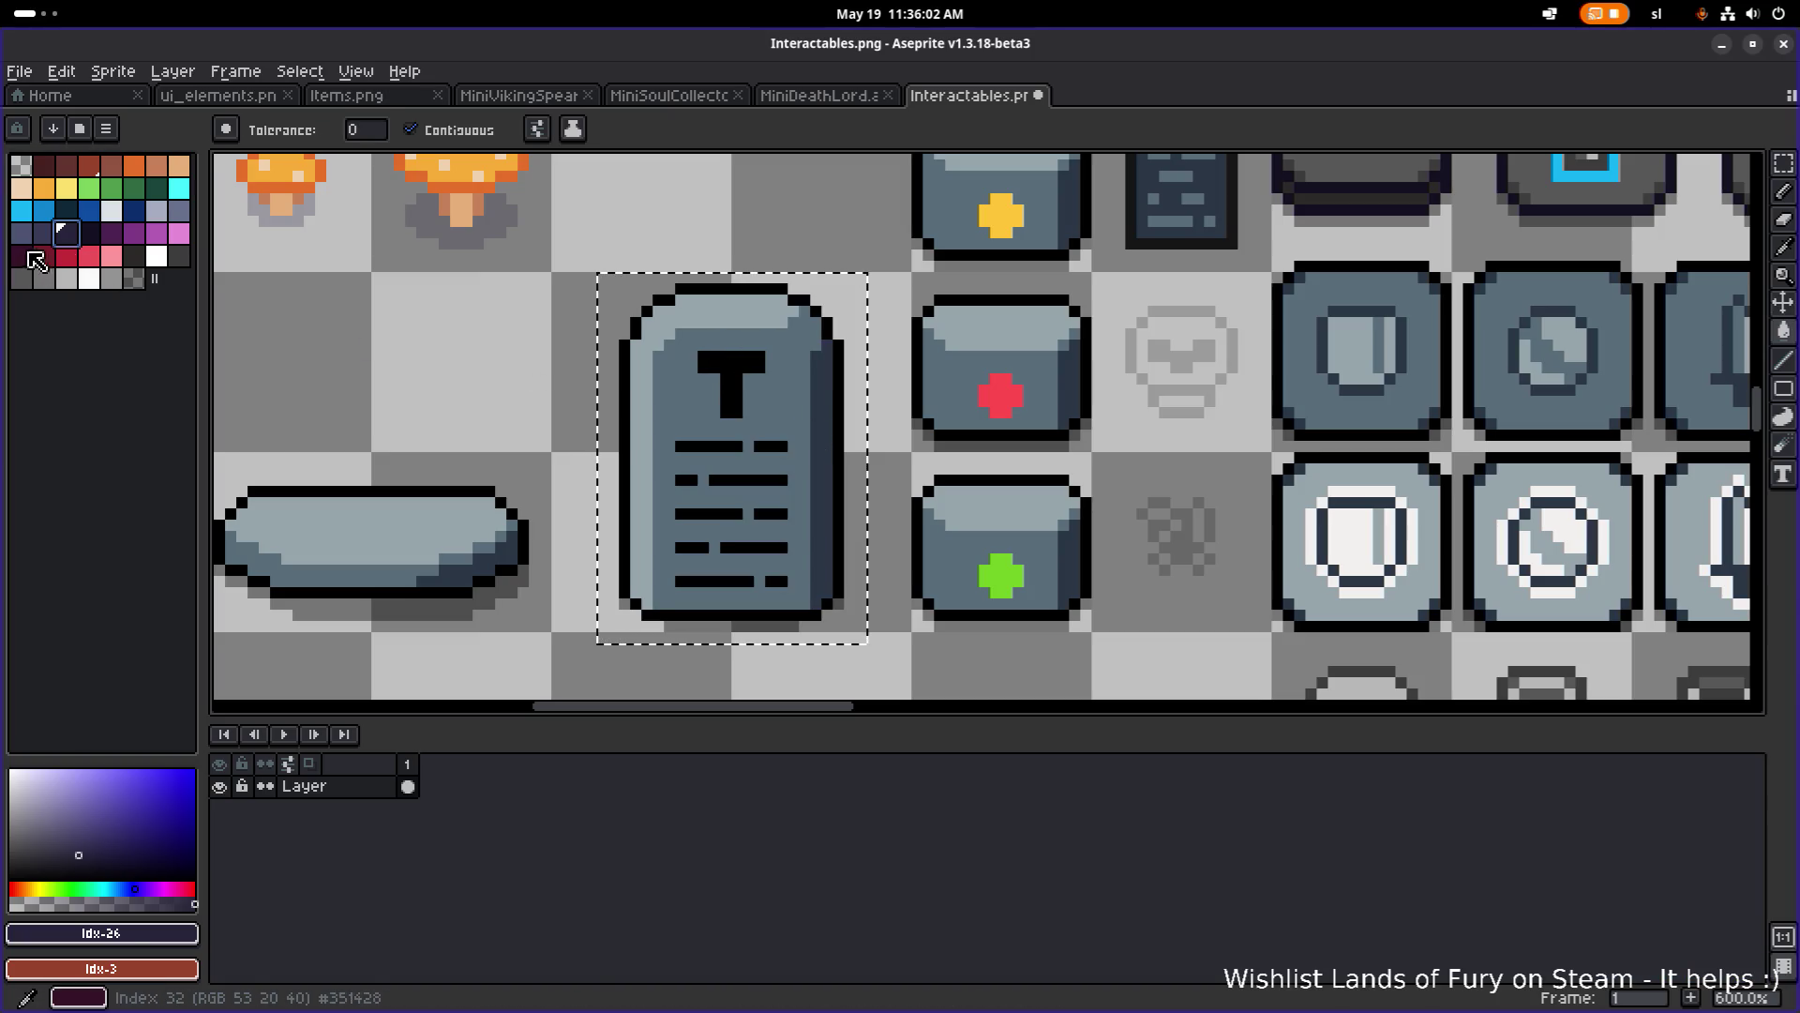
Refill the right strip, face, top cap and left strip in dark purple shades.
click(831, 453)
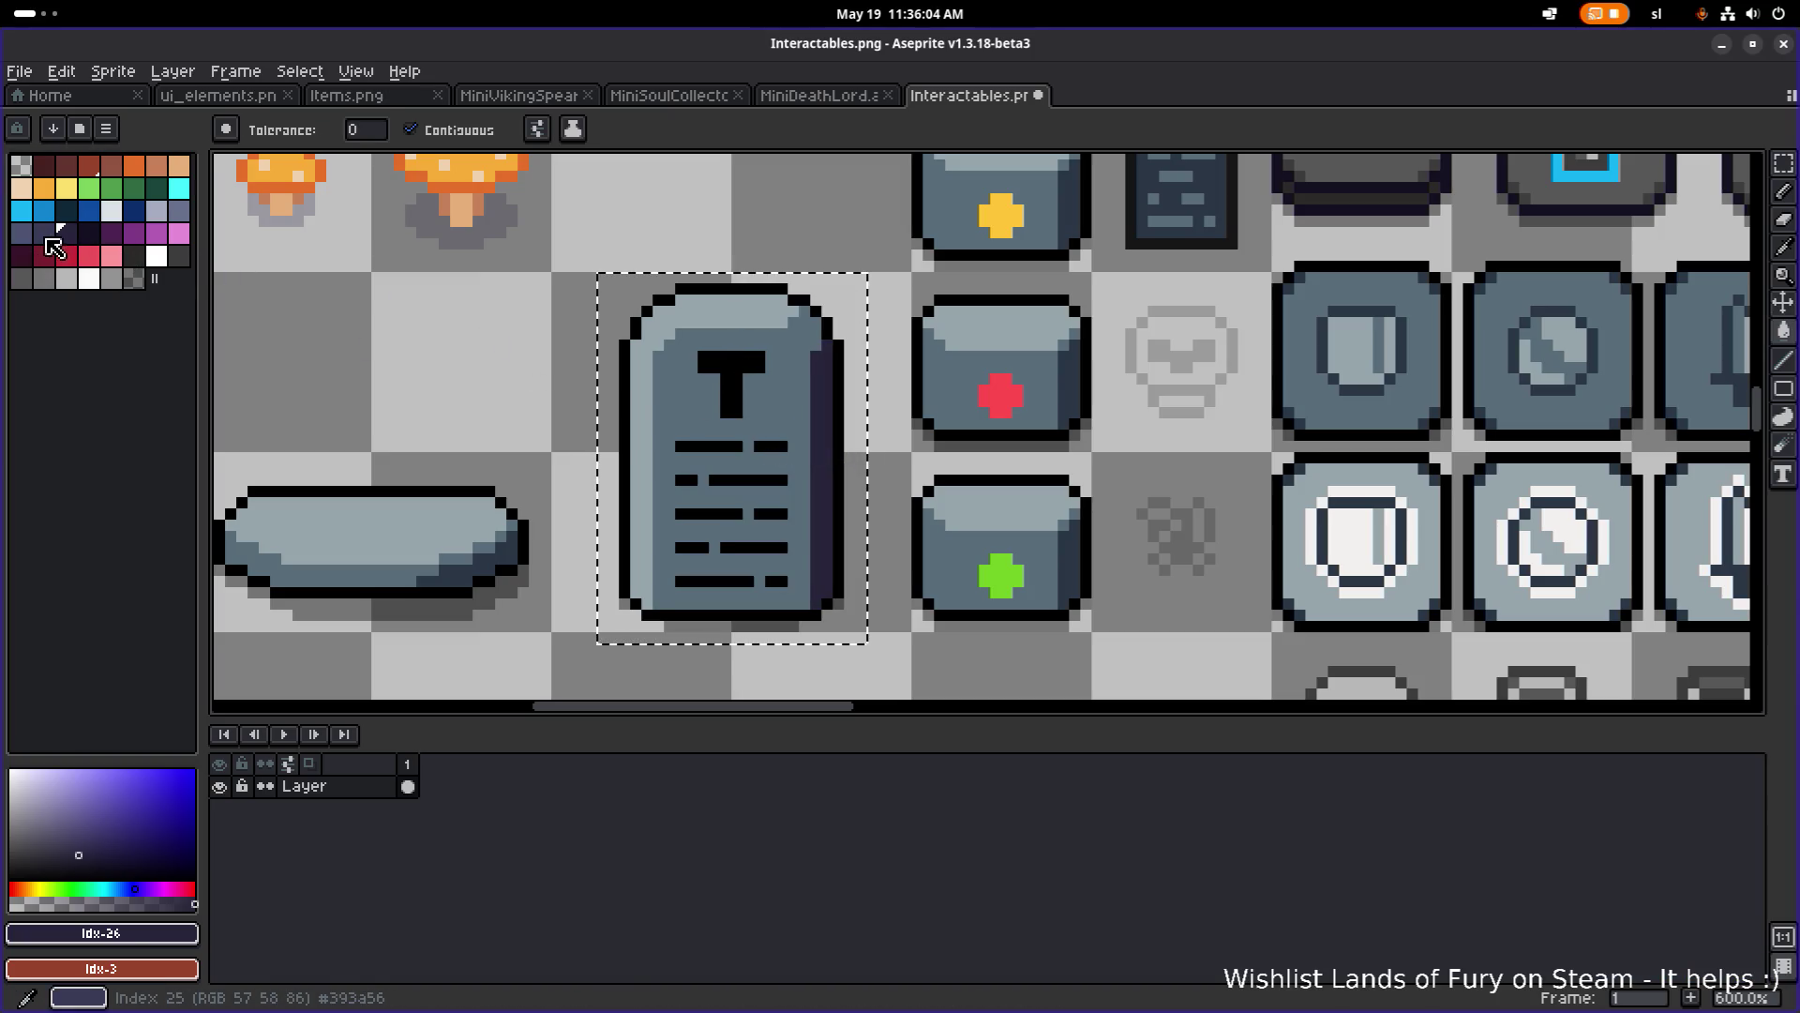
click(43, 233)
click(678, 401)
click(21, 233)
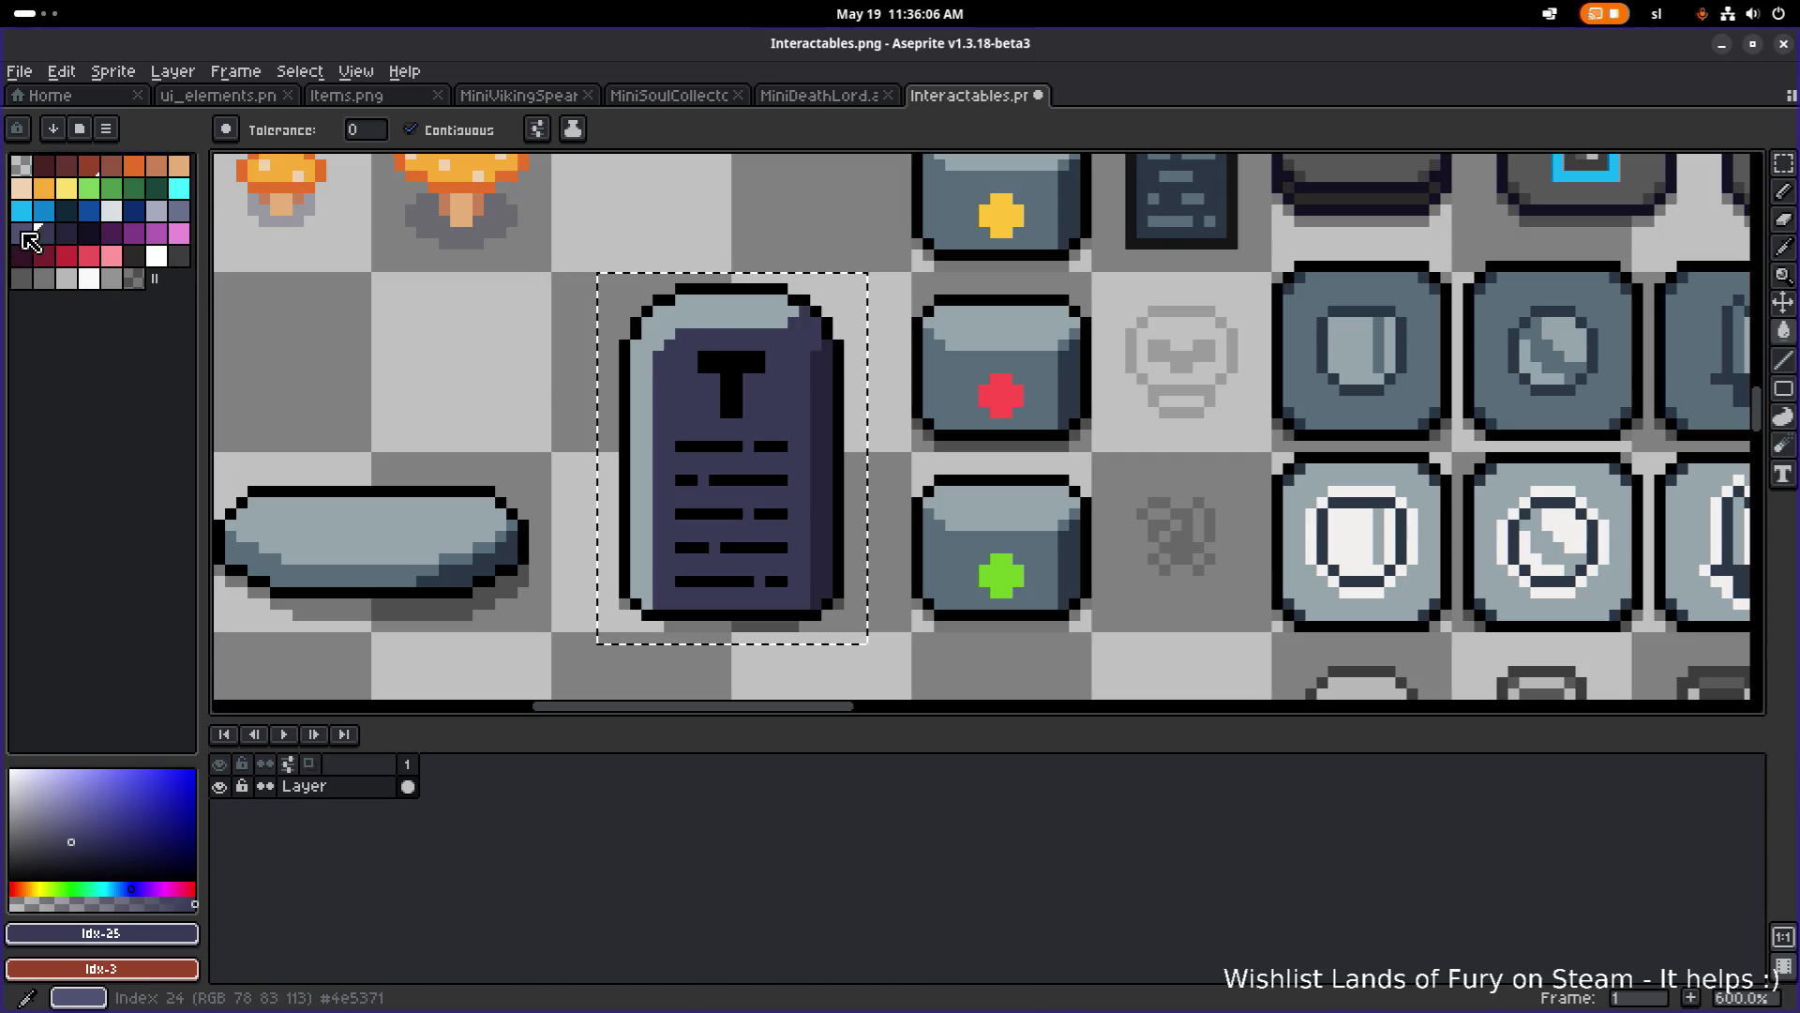
click(639, 379)
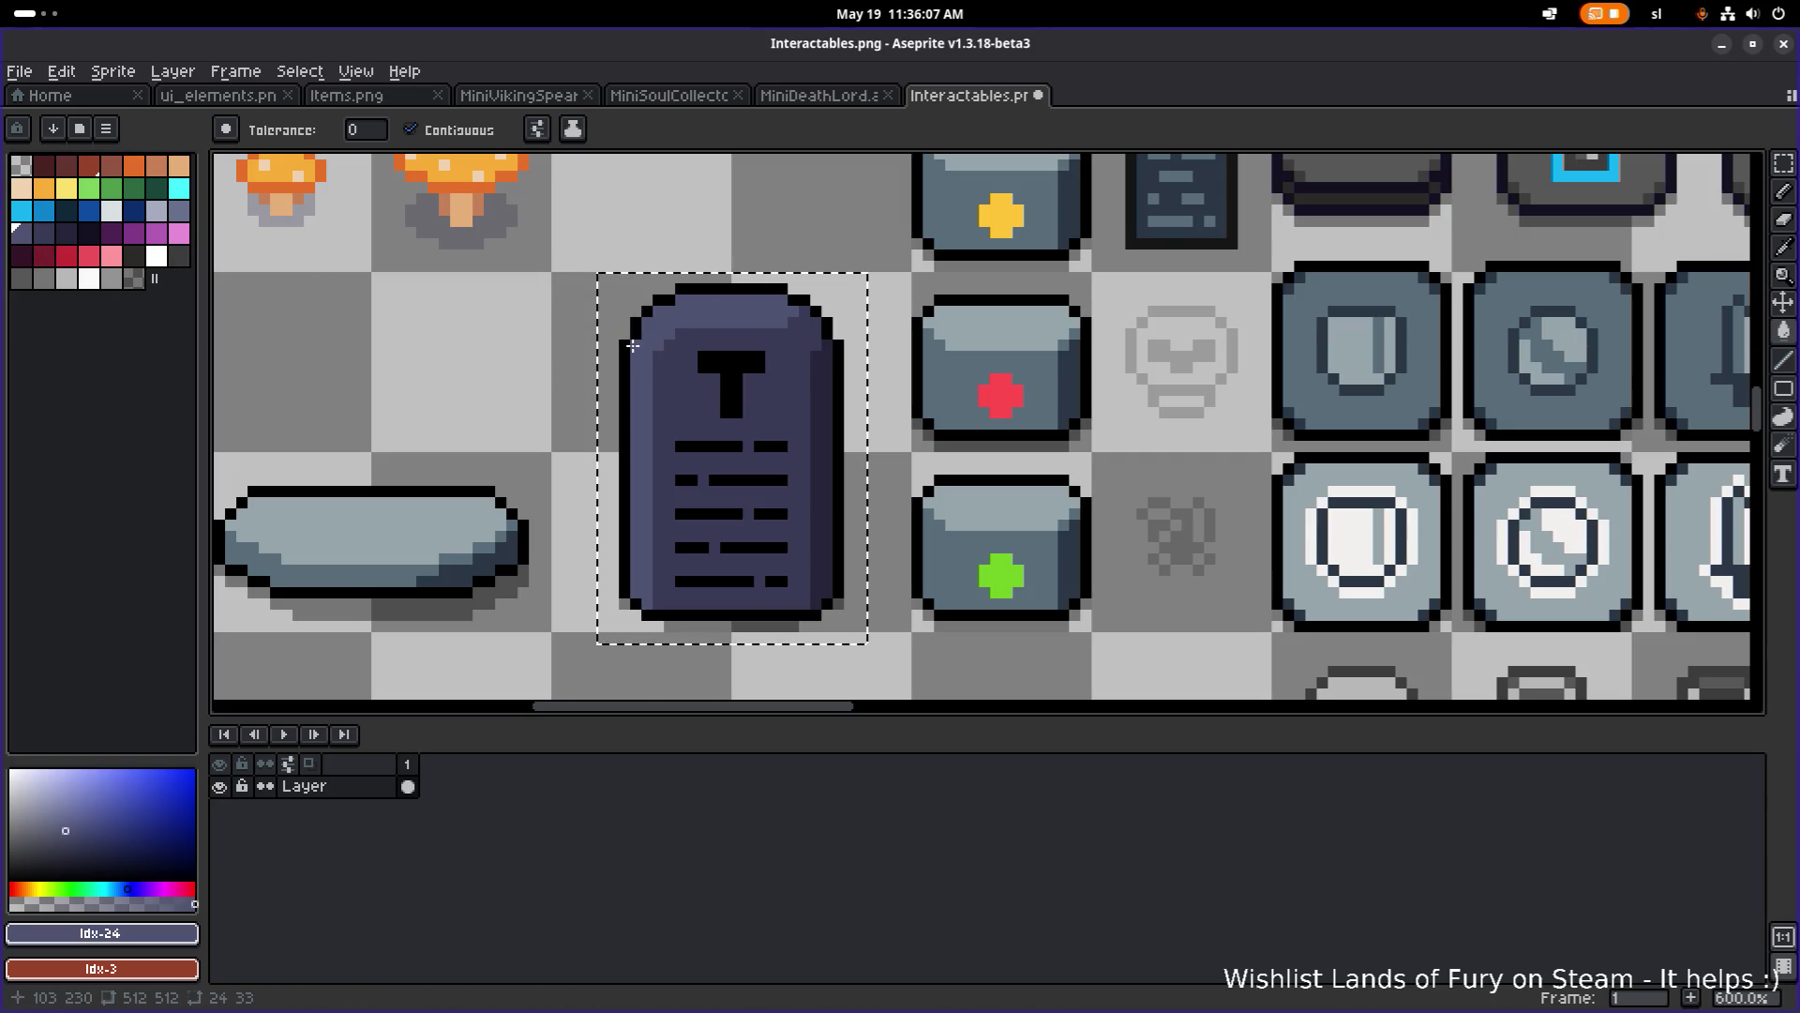
alt+click(633, 346)
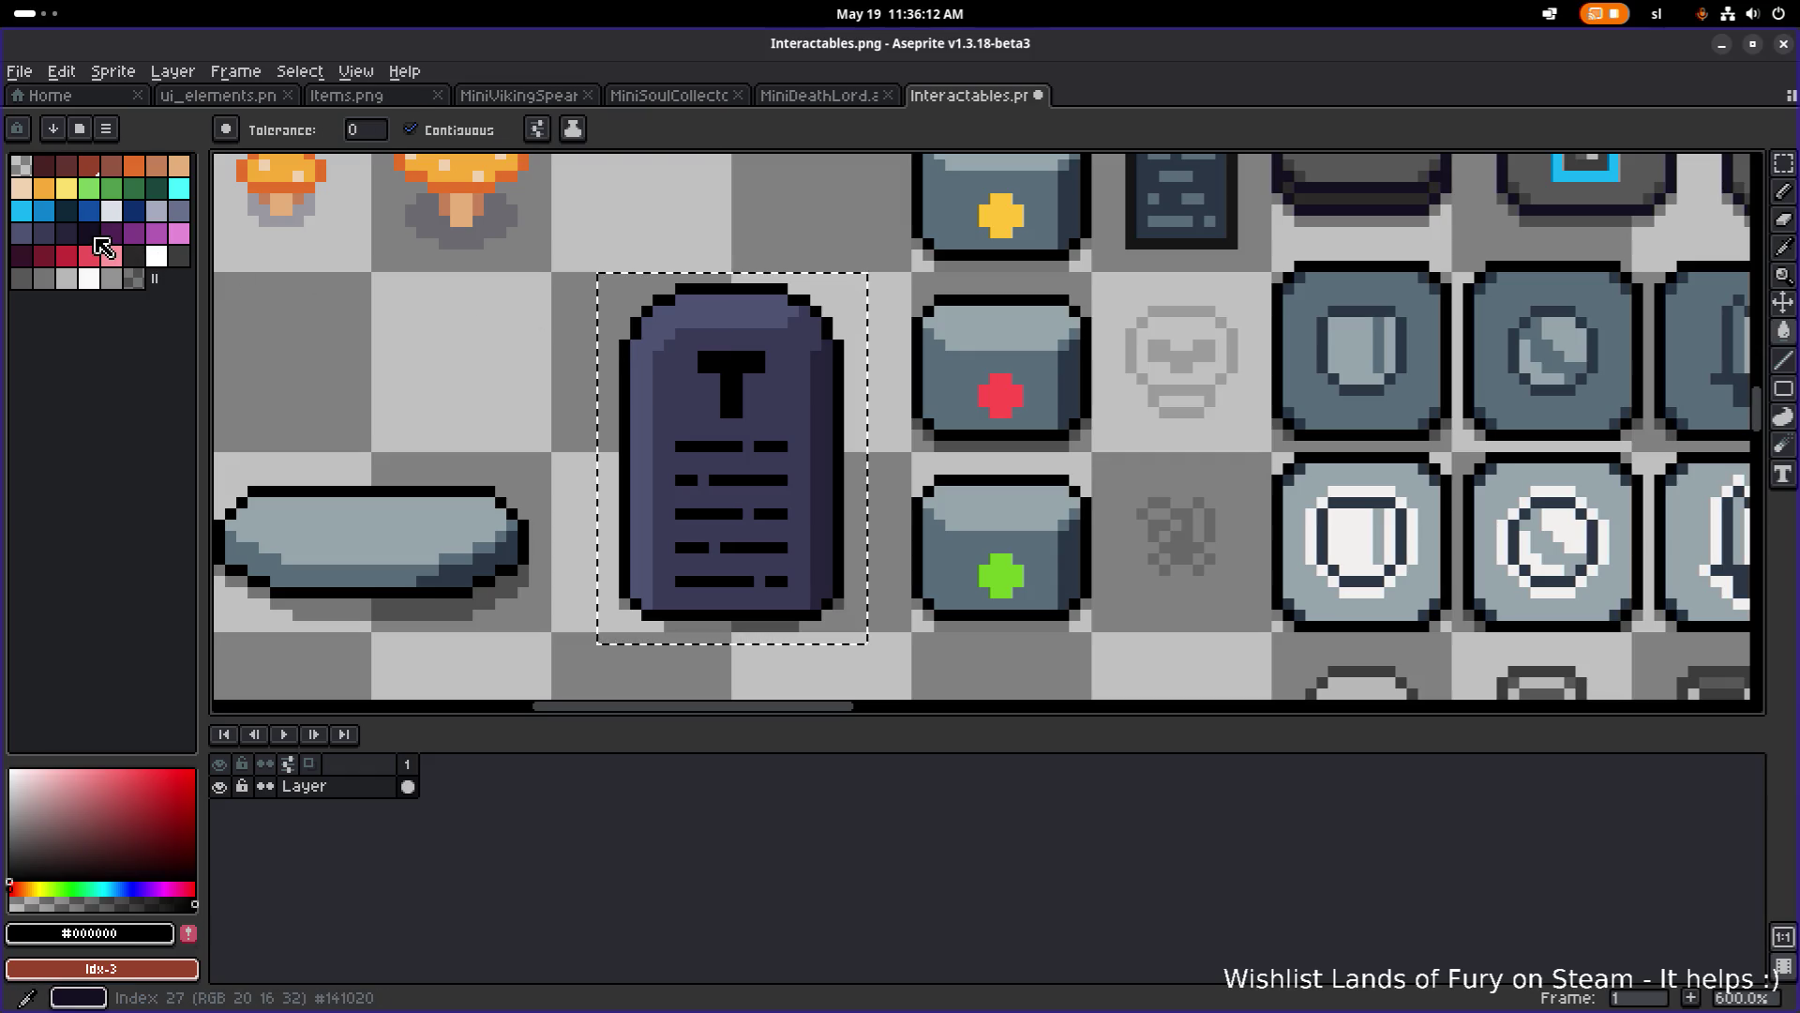
click(89, 232)
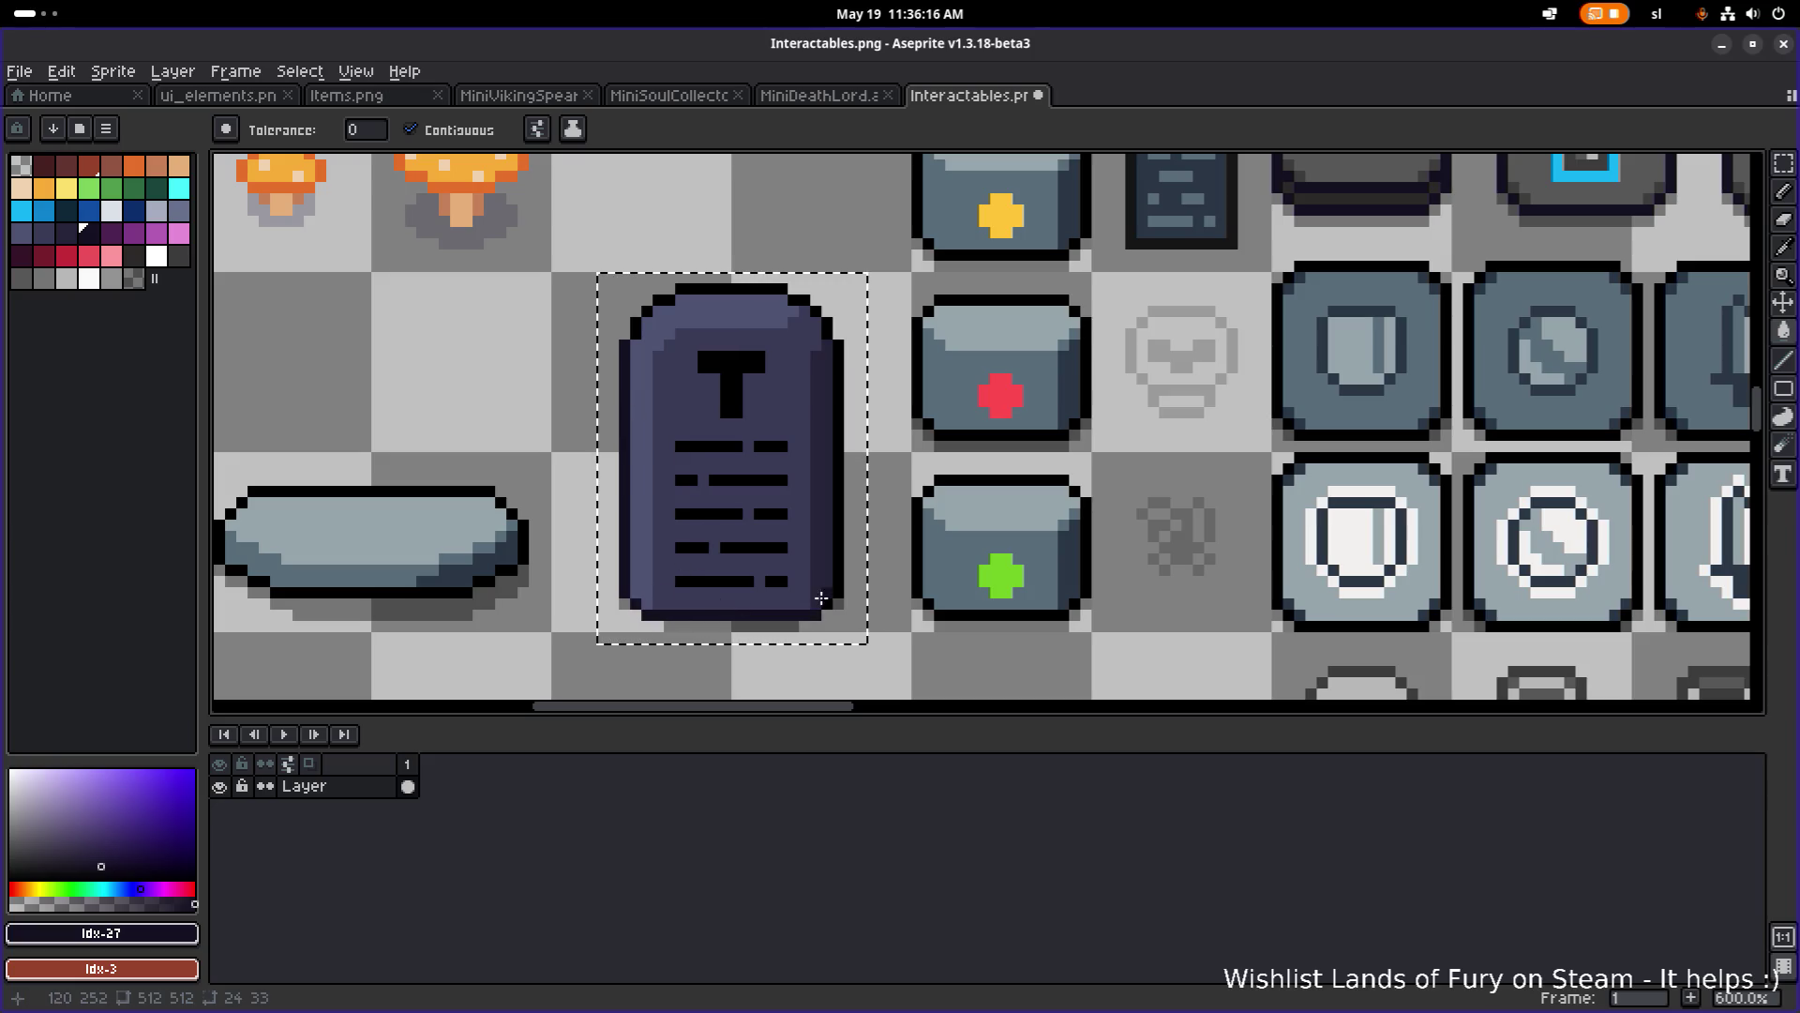
alt+click(837, 561)
Replace the tombstone's black #000000 outline with the dark navy swatch.
key(shift+r)
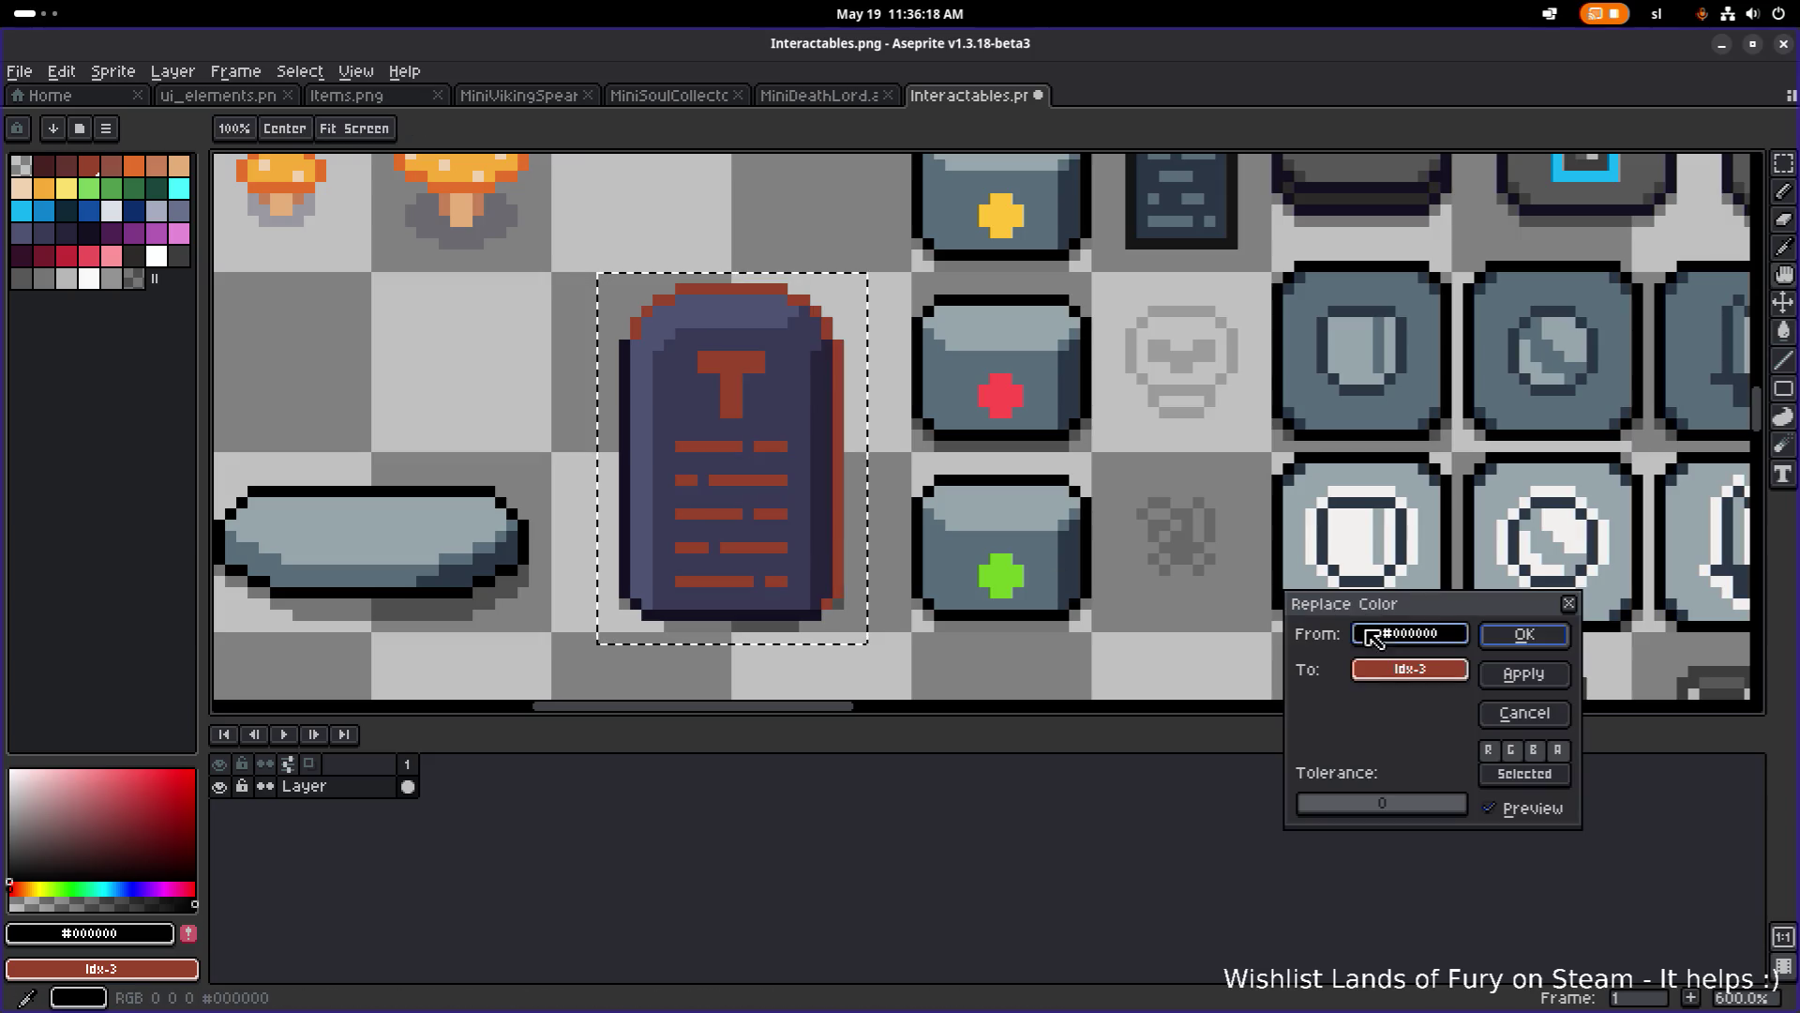
click(1409, 668)
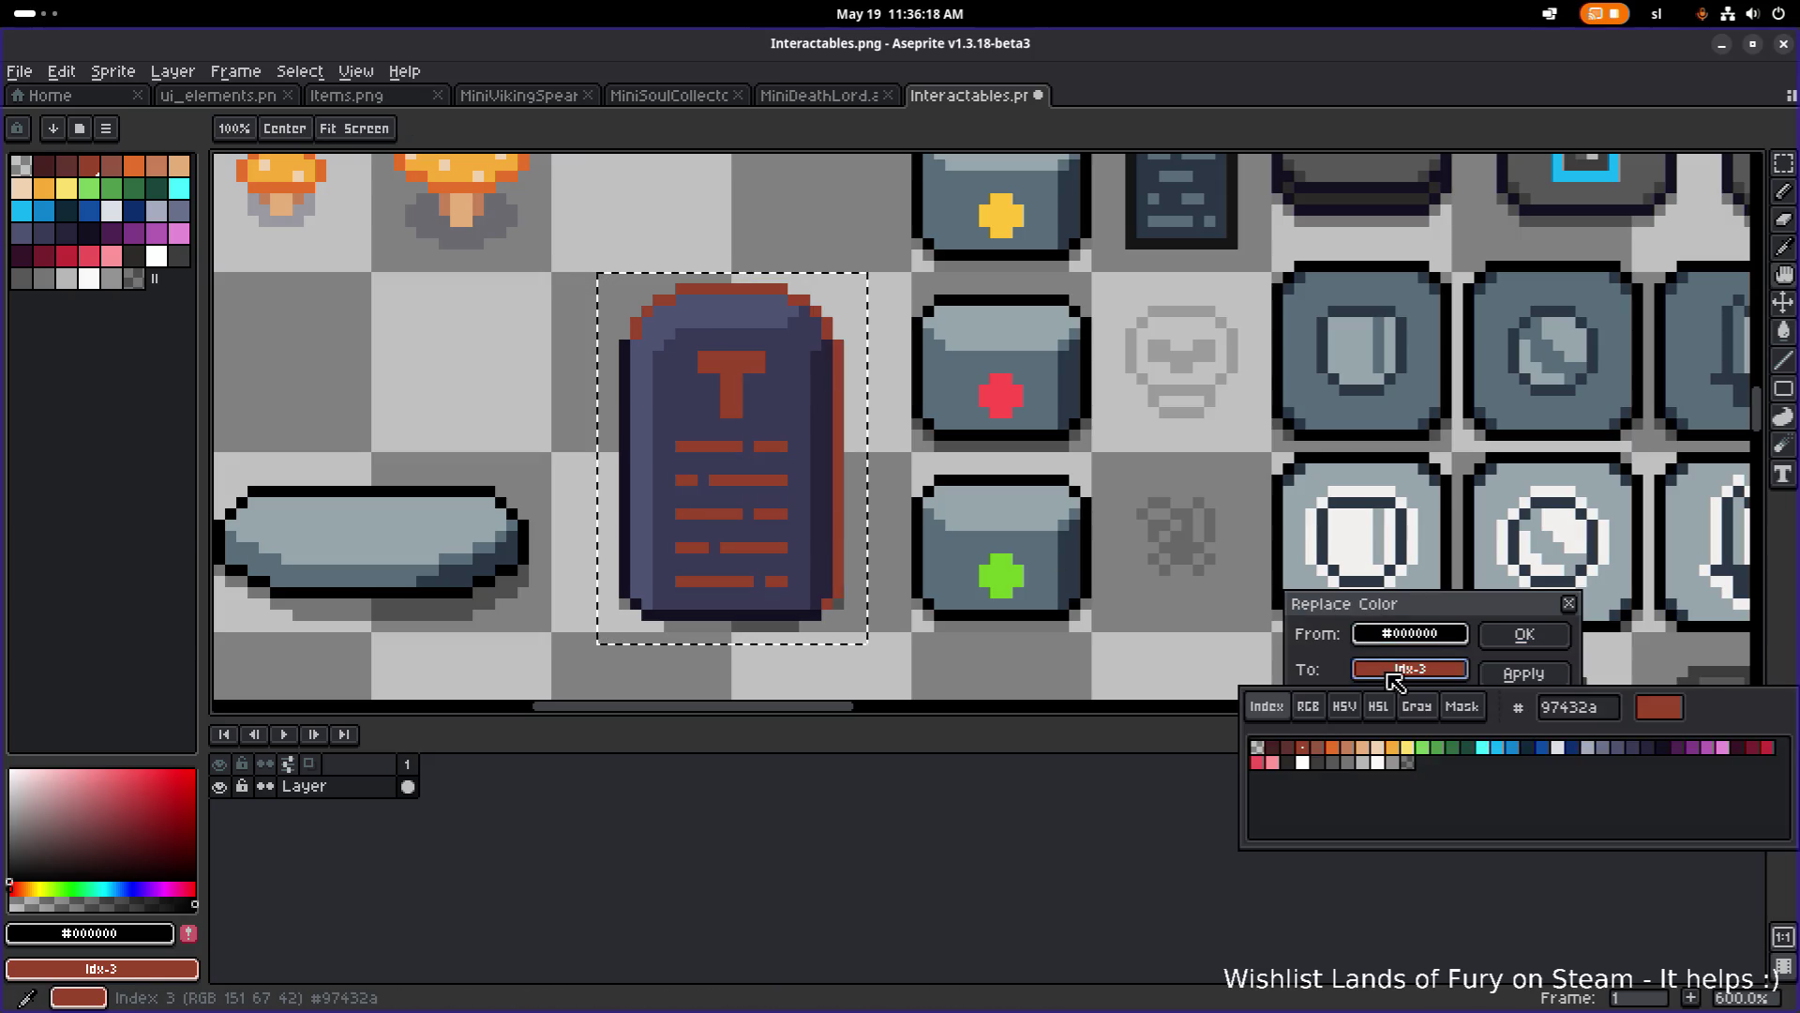
click(1671, 748)
click(1511, 636)
key(w)
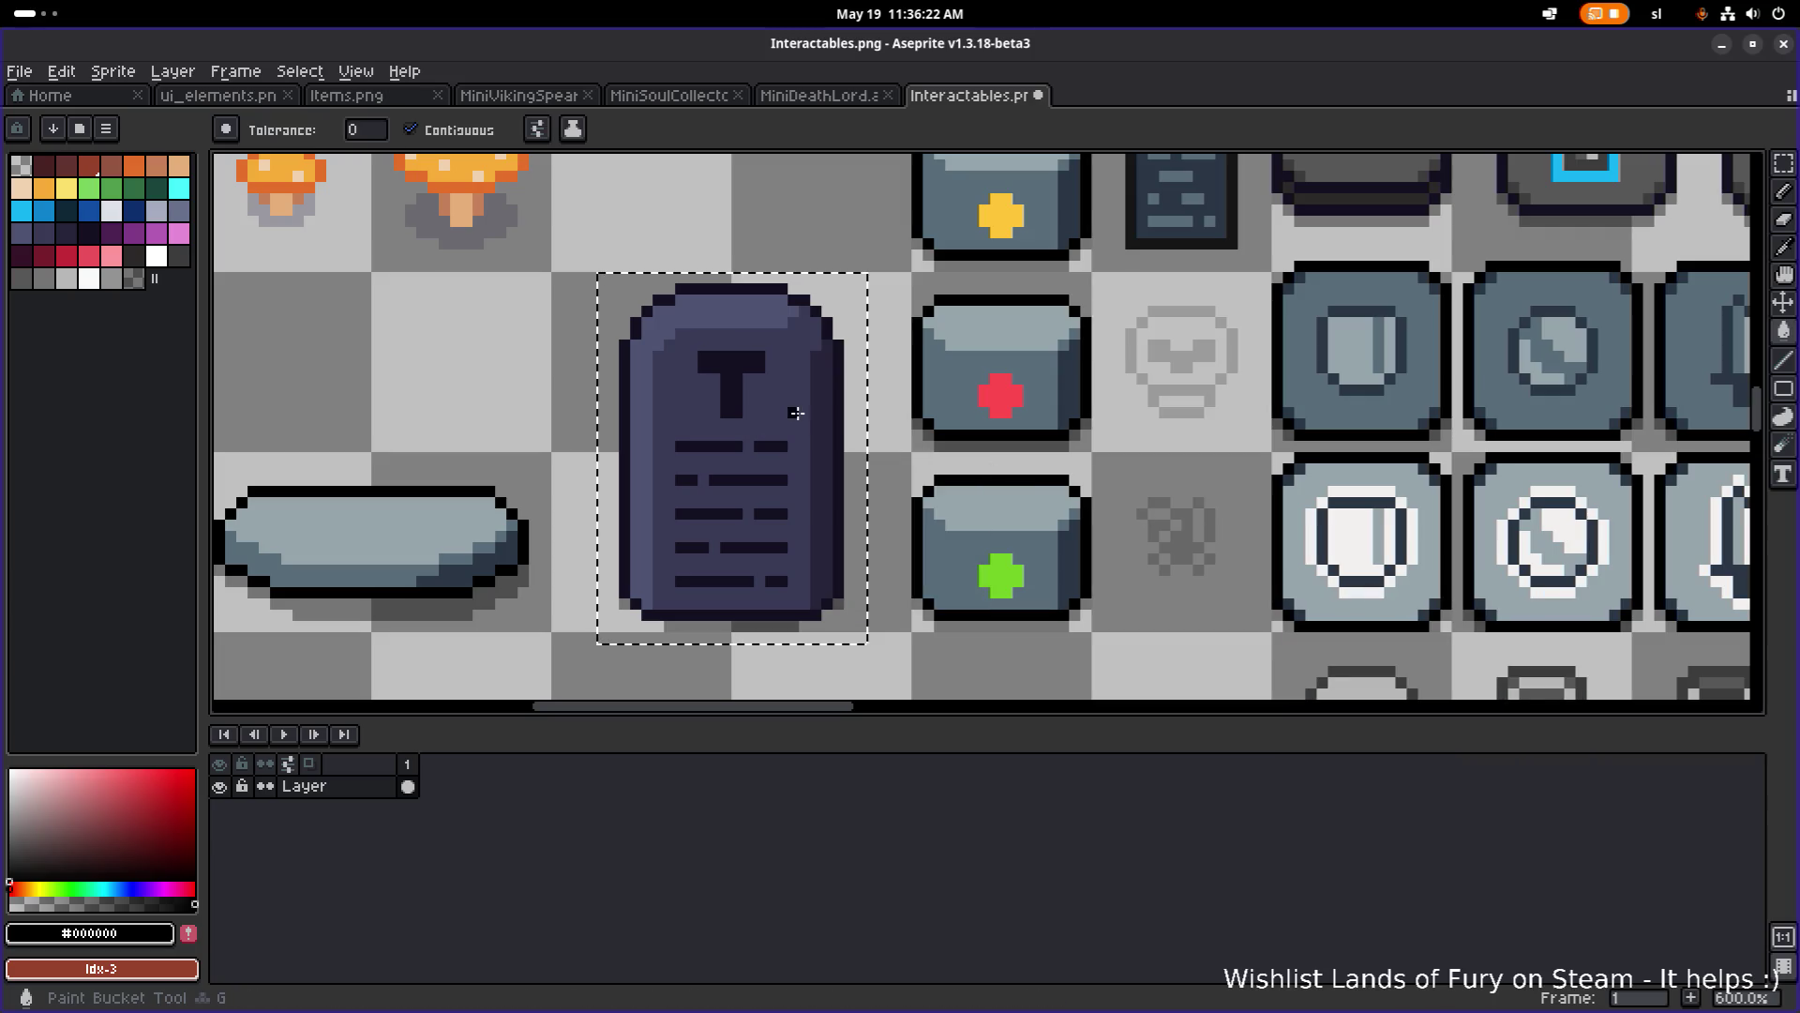
scroll(776, 394, up, 2)
scroll(750, 399, down, 2)
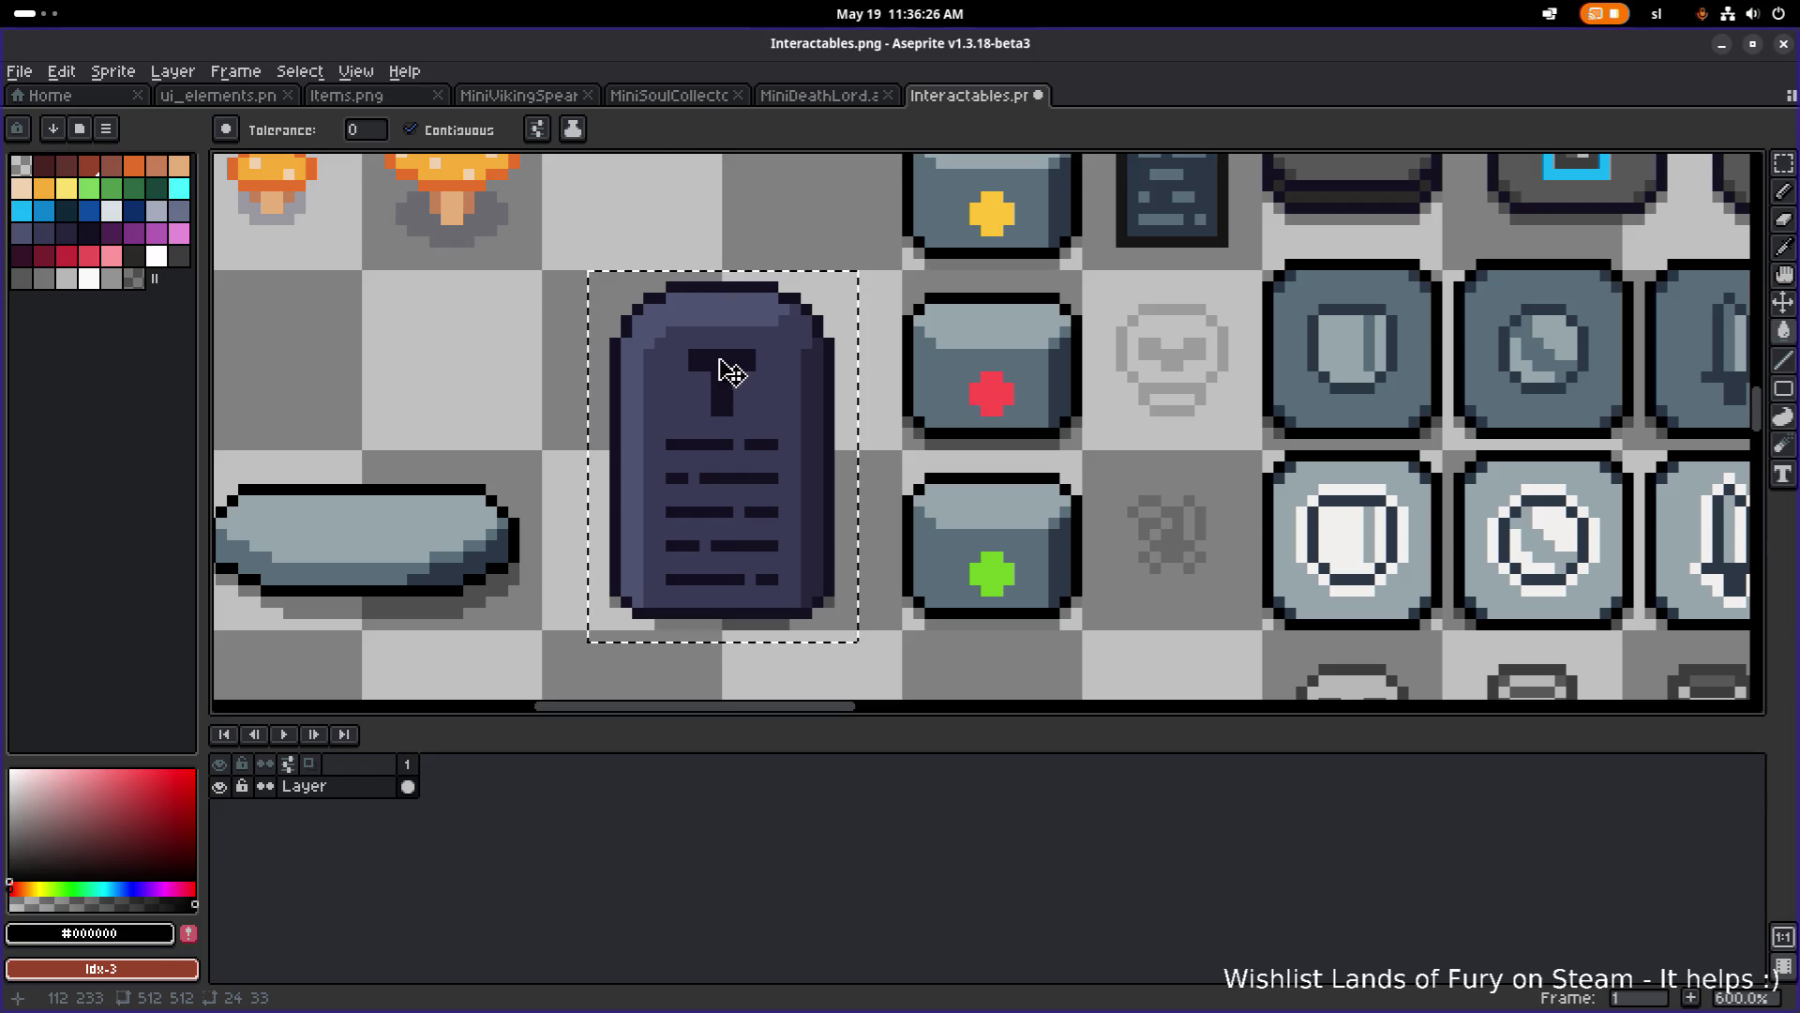
Select the T glyph, move its top piece and flip it vertically.
key(m)
scroll(715, 356, up, 3)
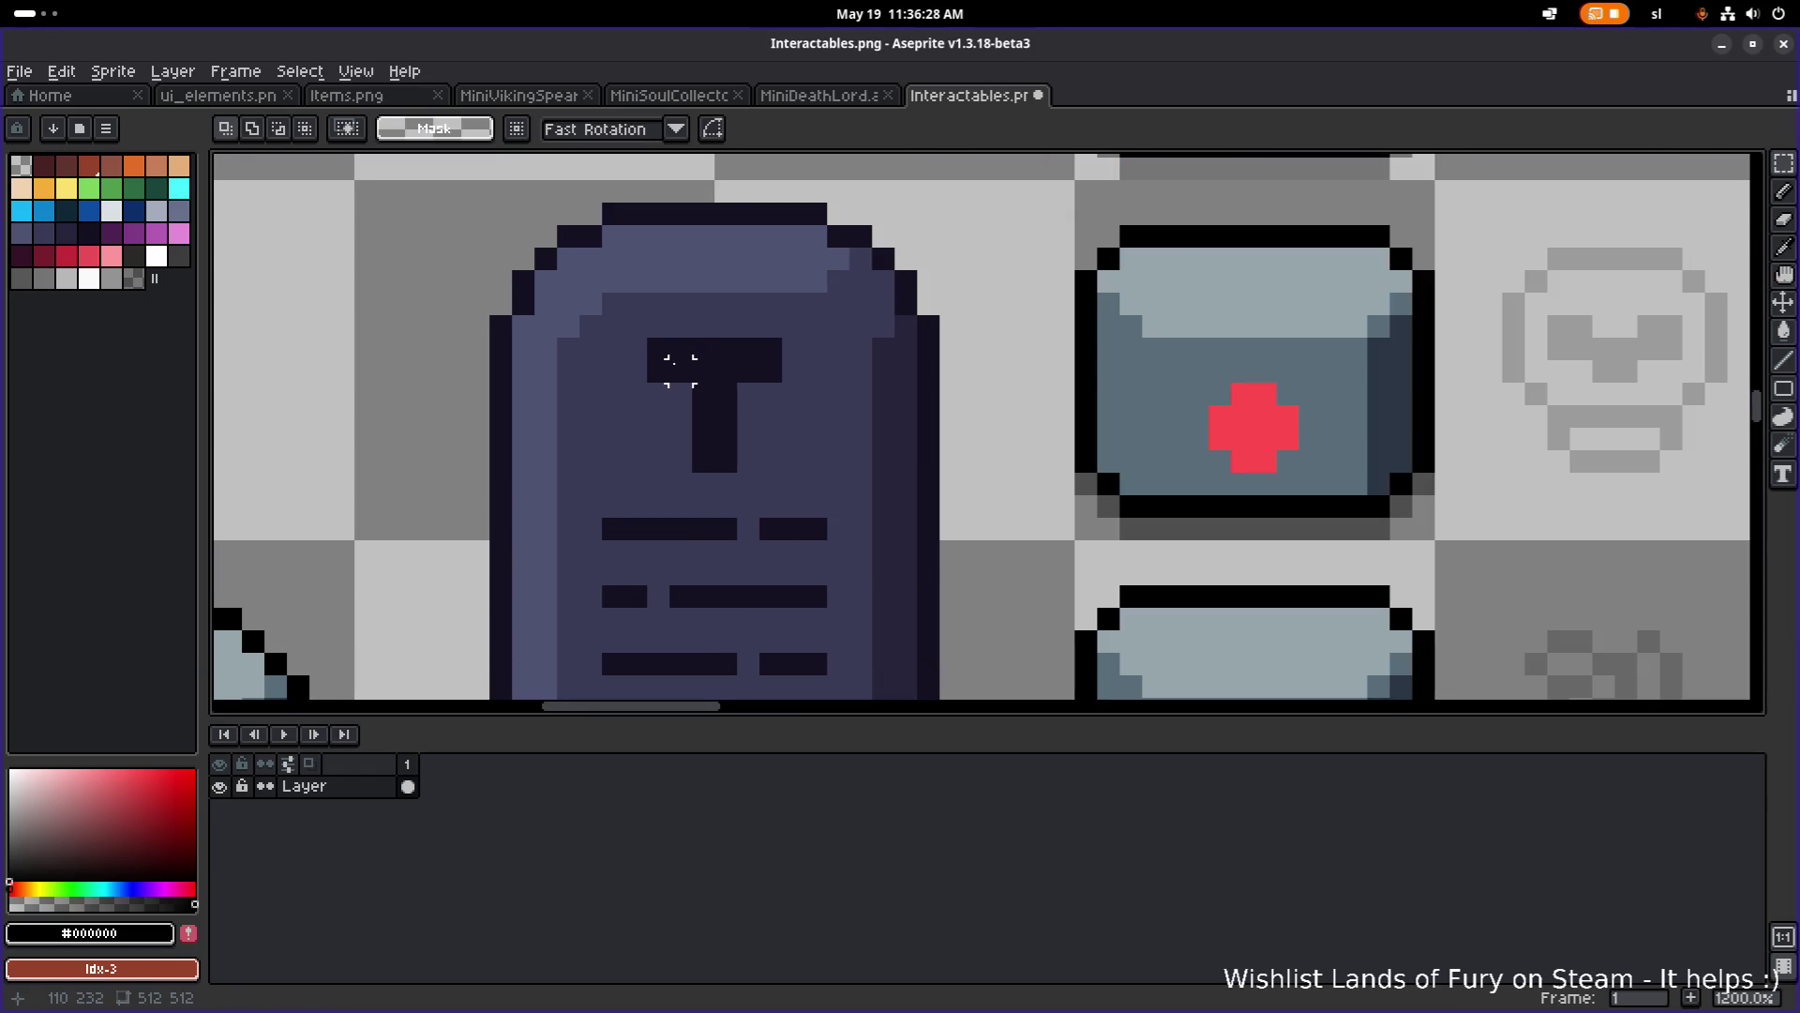
mouse_move(656, 353)
mouse_down()
mouse_move(784, 472)
mouse_move(694, 444)
mouse_move(779, 446)
mouse_up()
key(Return)
key(ctrl+d)
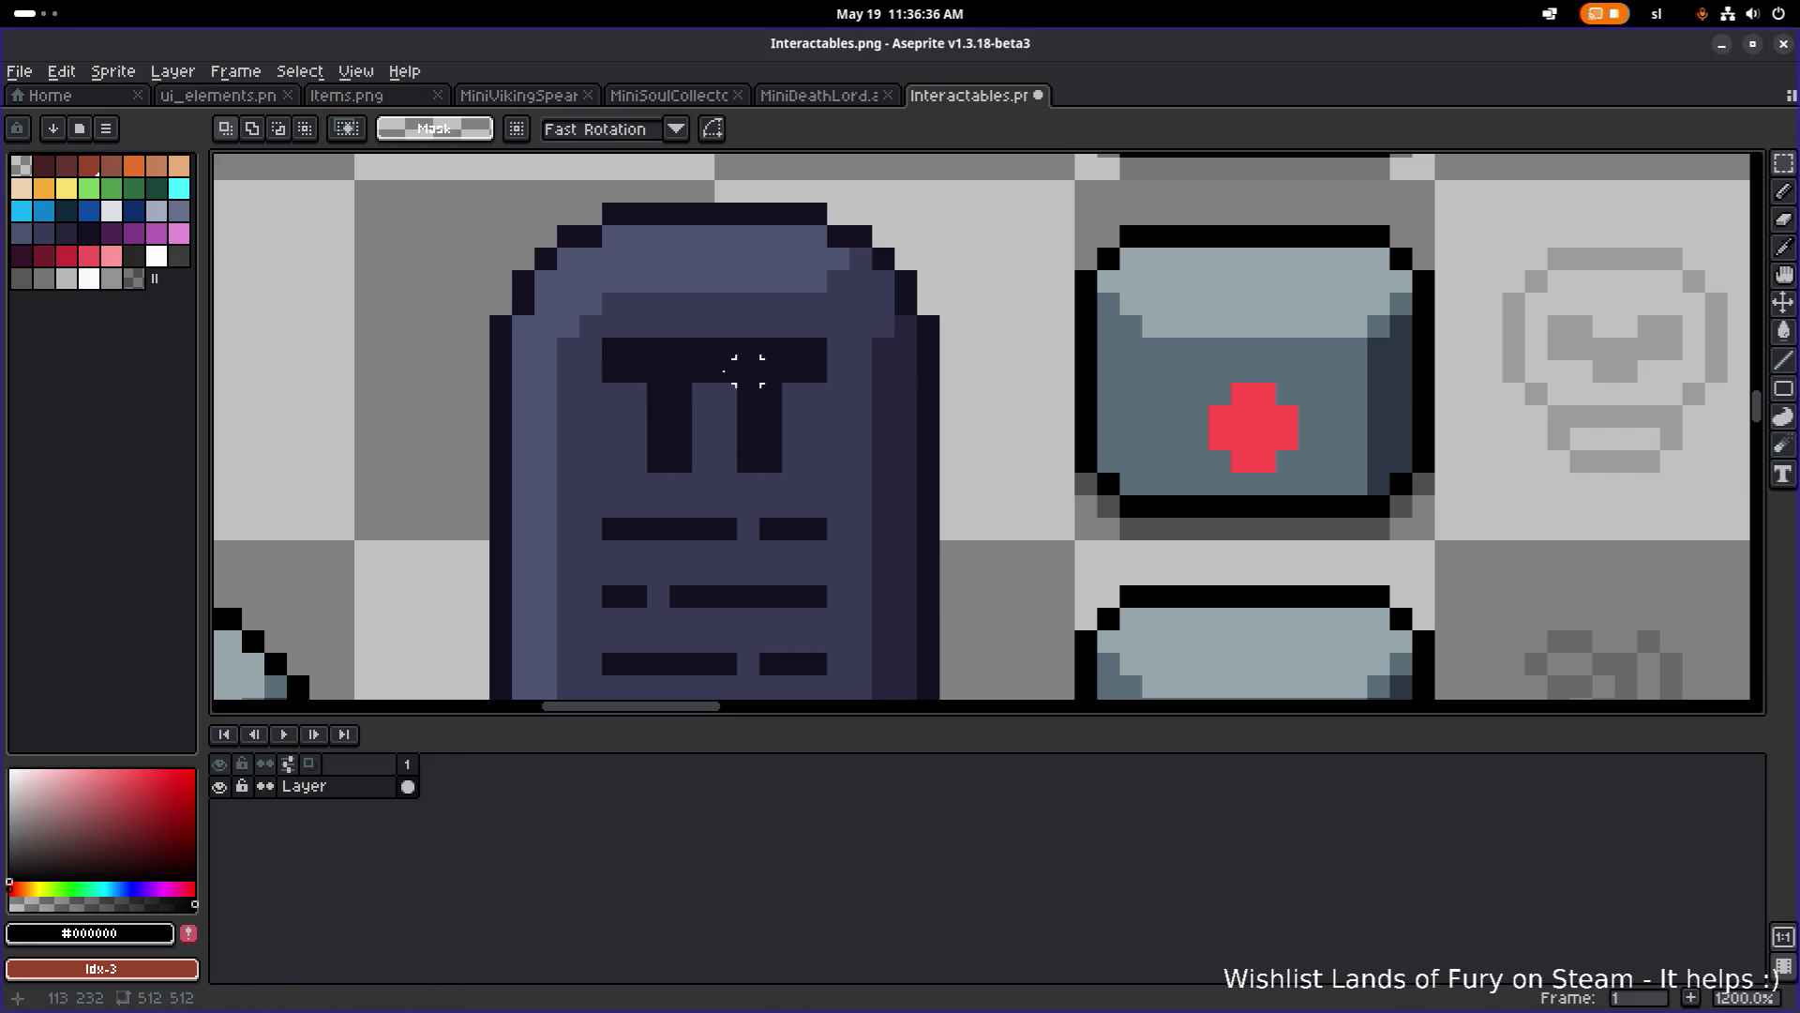
mouse_move(611, 342)
mouse_down()
mouse_move(818, 466)
mouse_move(751, 386)
mouse_move(763, 523)
mouse_move(514, 427)
mouse_up()
key(shift+v)
drag(690, 403, 422, 347)
key(Return)
Delete a strip of the glyph and place the reworked piece back on the tombstone.
mouse_move(603, 250)
mouse_down()
mouse_move(497, 281)
mouse_move(313, 270)
mouse_move(310, 305)
mouse_up()
key(Delete)
drag(318, 474, 597, 262)
mouse_move(553, 357)
mouse_down()
mouse_move(1065, 510)
mouse_move(1056, 476)
mouse_up()
key(Return)
key(ctrl+d)
Save Interactables.png with the recoloured tombstone.
scroll(1216, 234, down, 3)
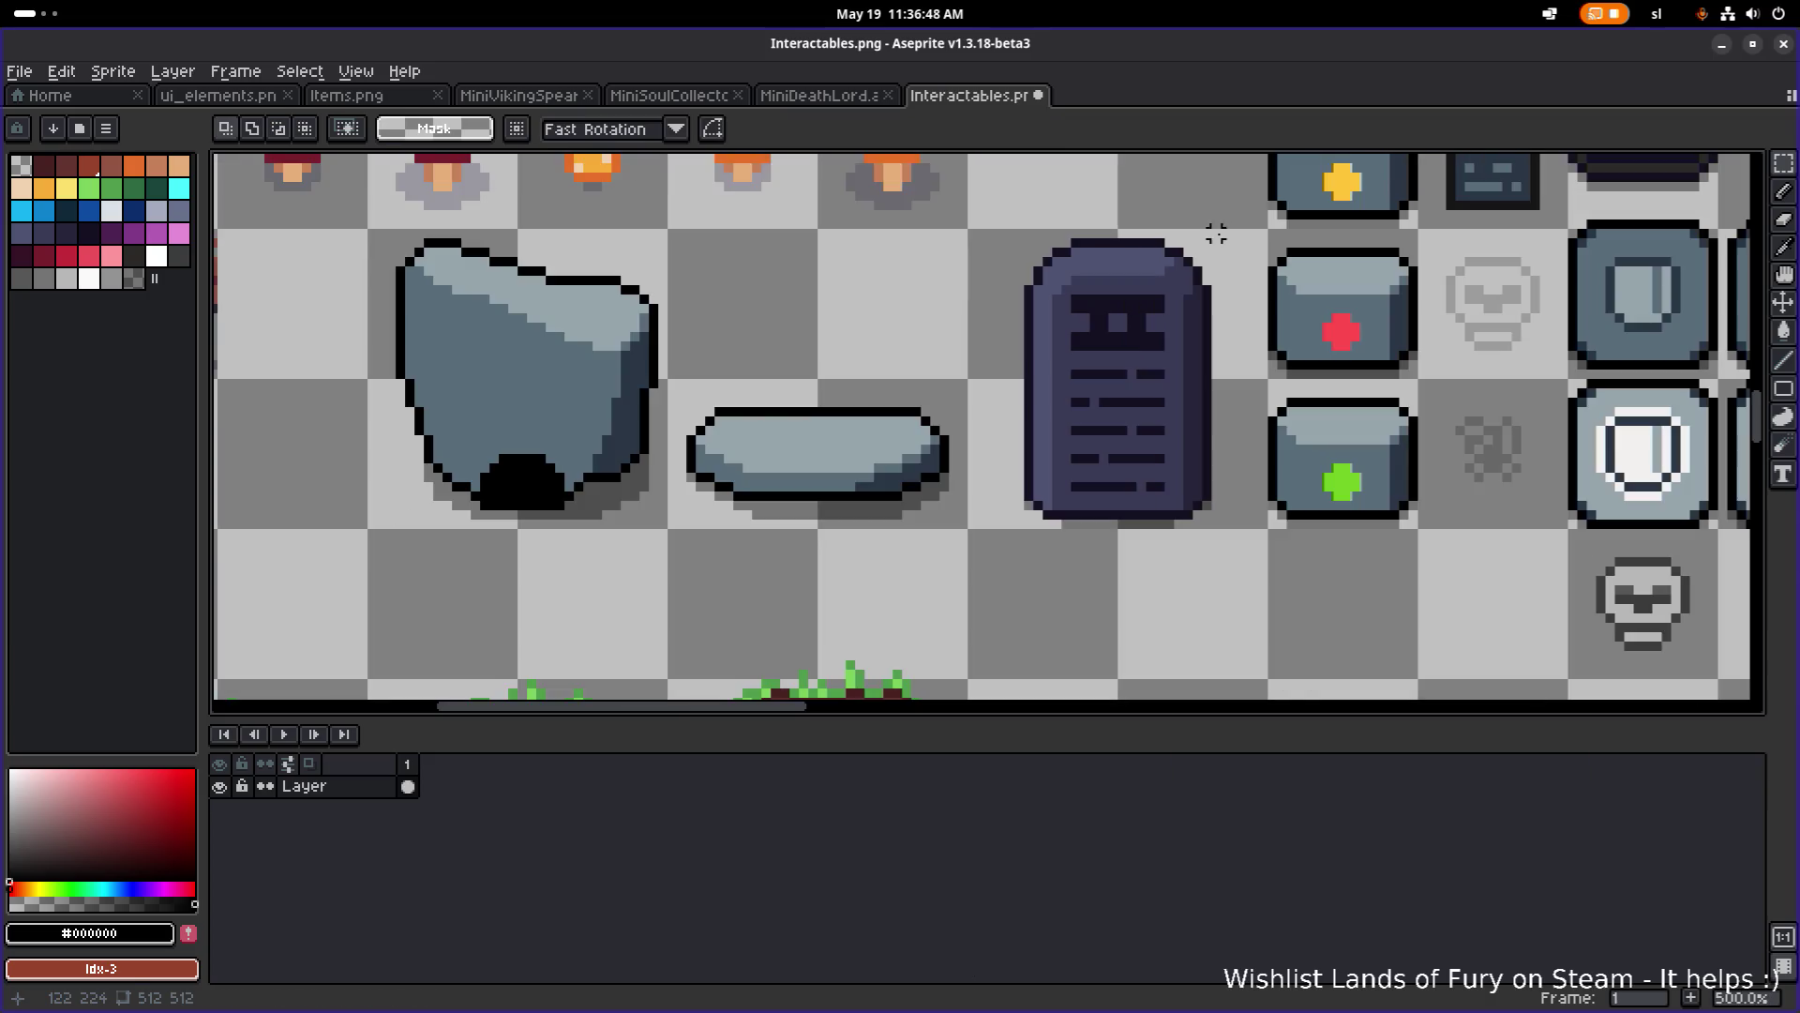
drag(1234, 290, 1003, 382)
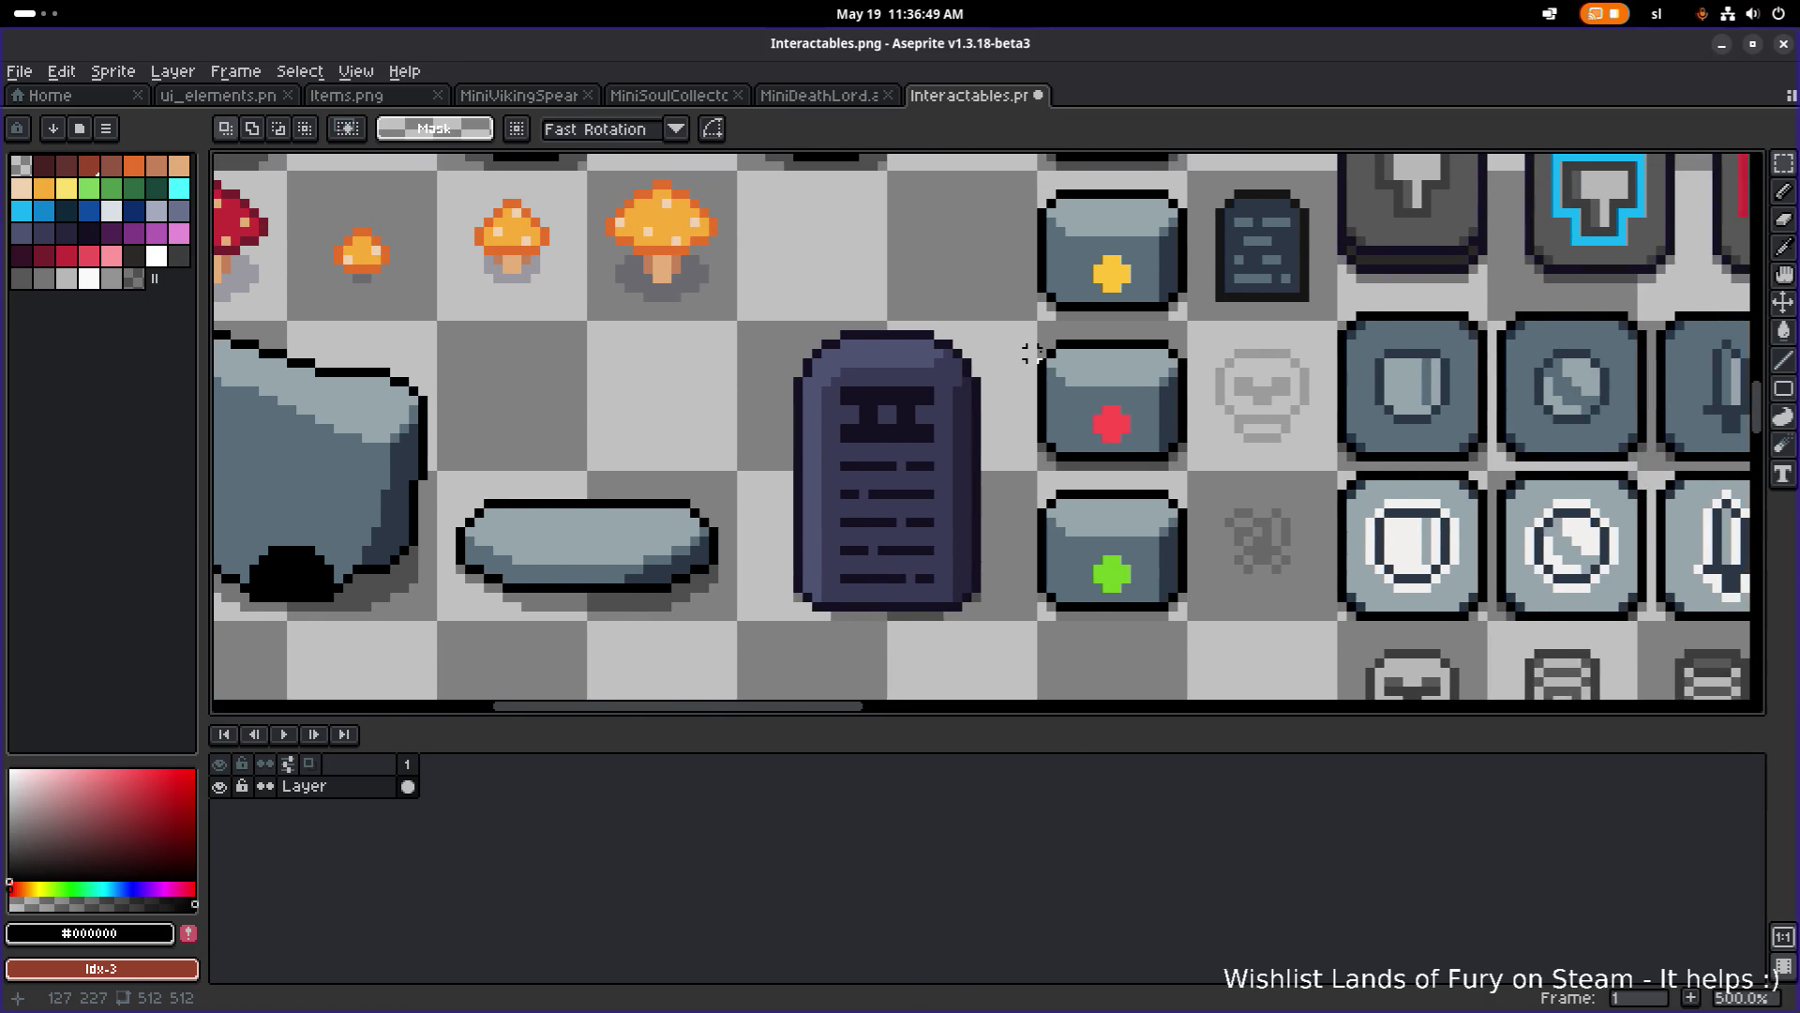
key(ctrl+s)
scroll(1036, 353, down, 2)
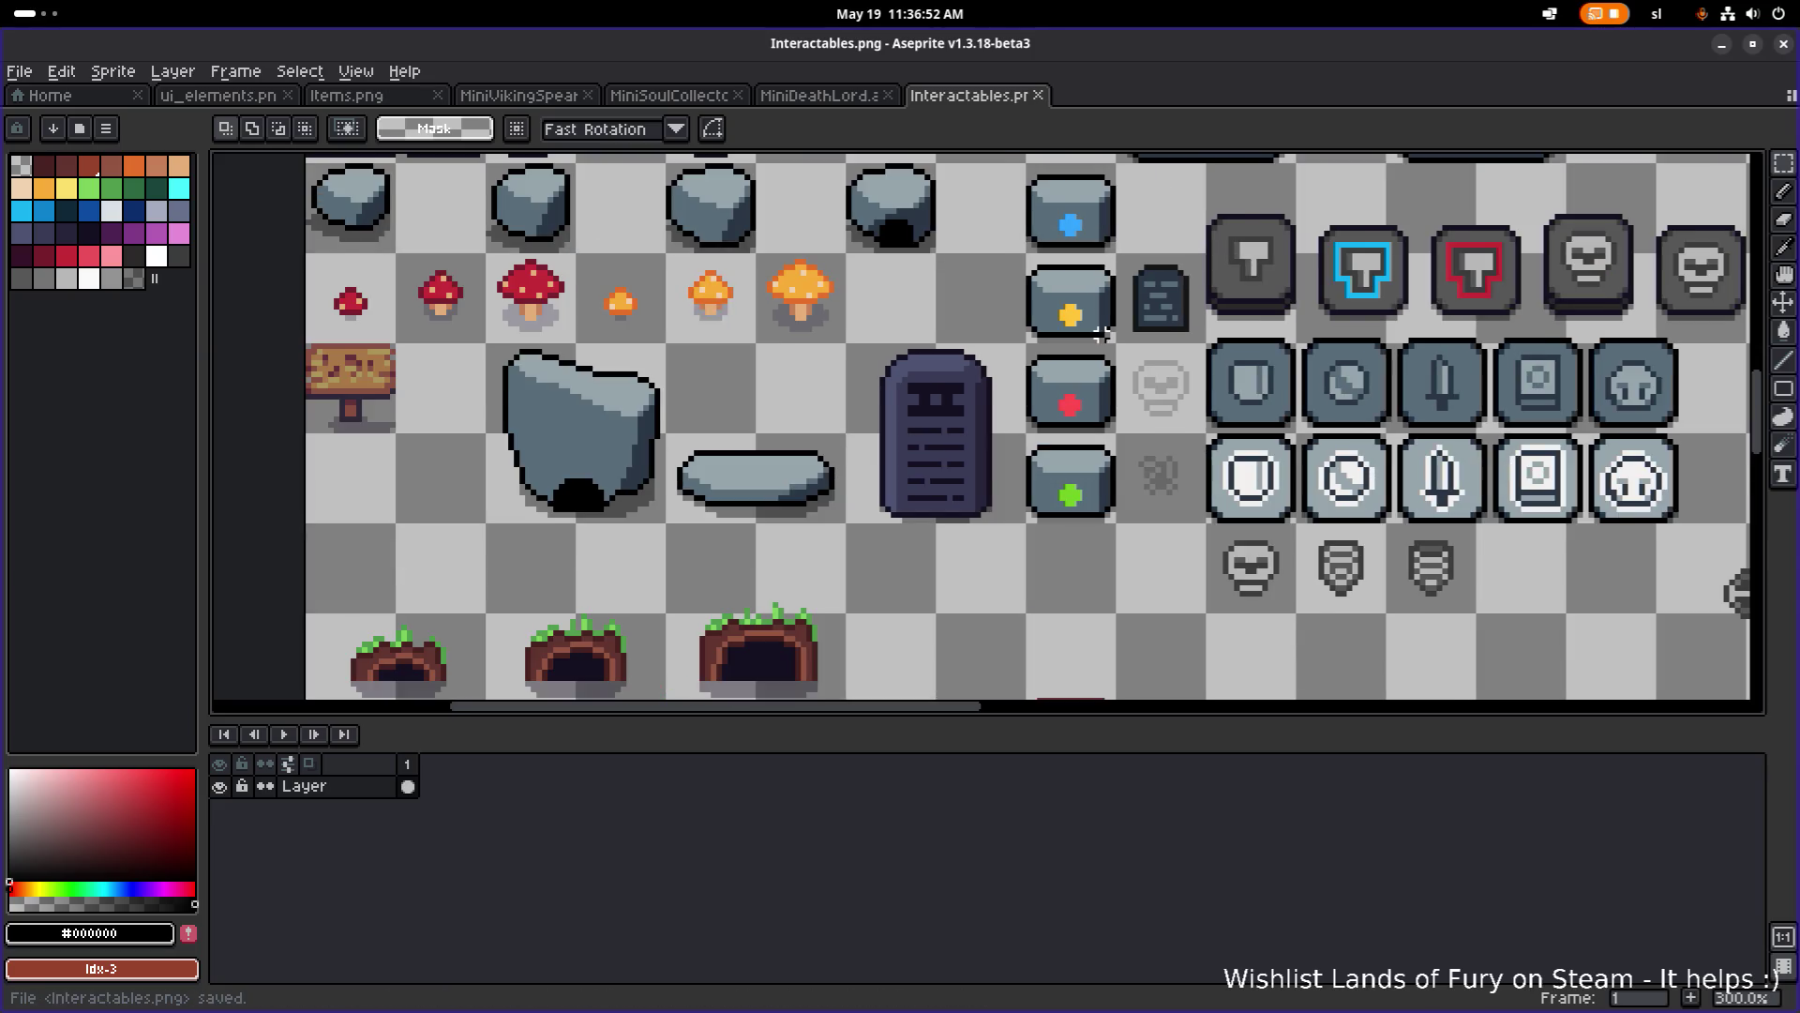
With the Pencil, repaint the glyph's left and right columns in the tombstone purple.
scroll(898, 355, up, 1)
scroll(656, 450, up, 8)
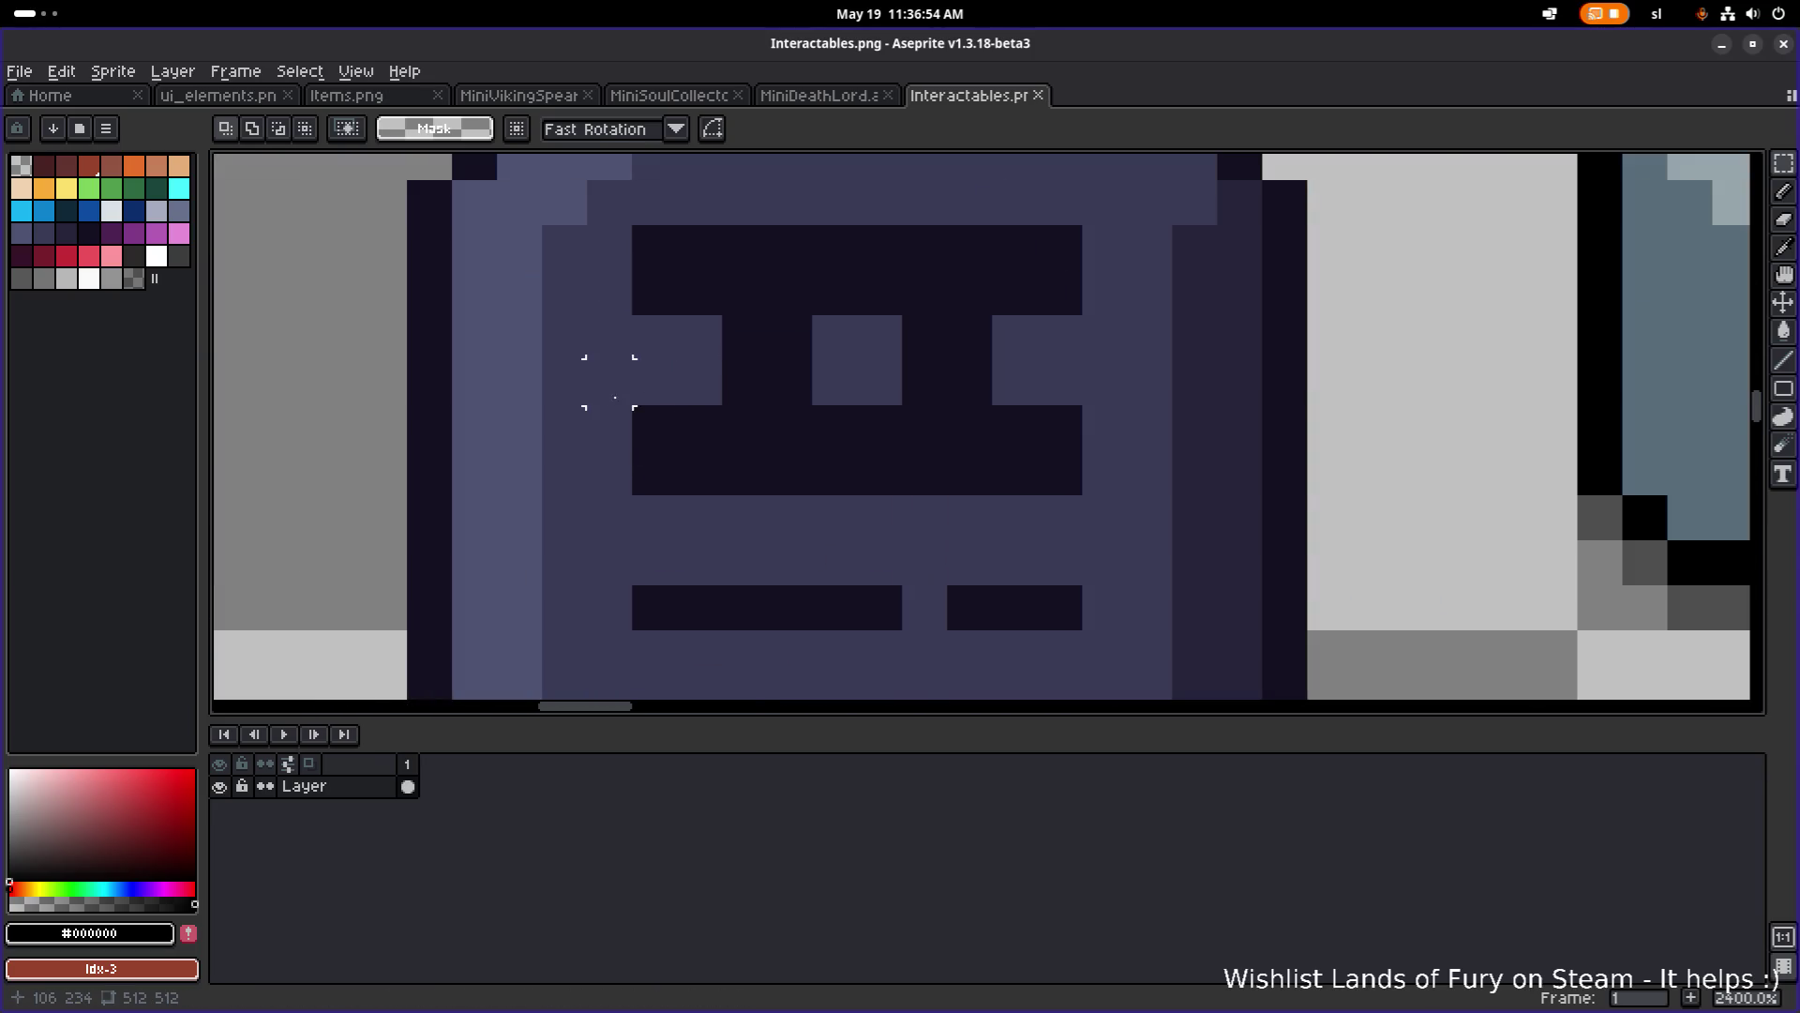
key(b)
alt+click(610, 281)
drag(638, 246, 655, 469)
mouse_move(1060, 292)
mouse_down()
mouse_move(1056, 265)
mouse_move(1056, 494)
mouse_up()
scroll(1098, 453, down, 7)
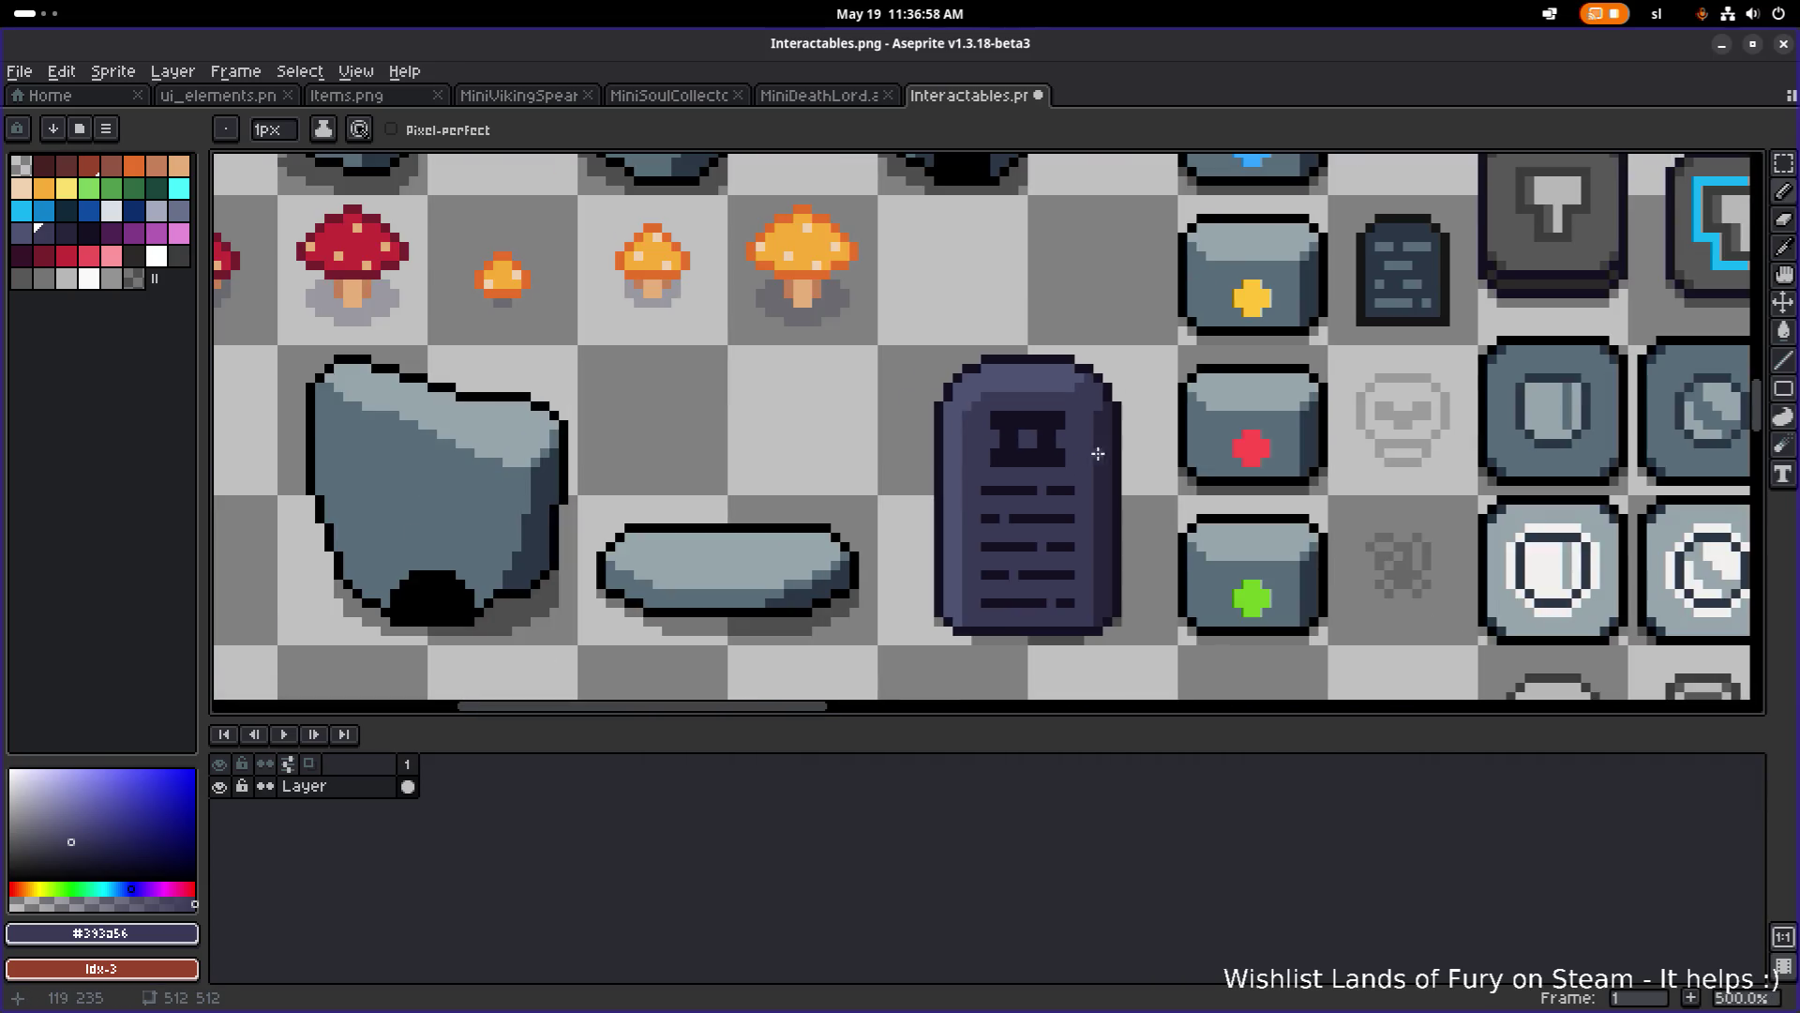
scroll(1098, 454, down, 2)
scroll(1038, 447, up, 7)
scroll(872, 474, down, 4)
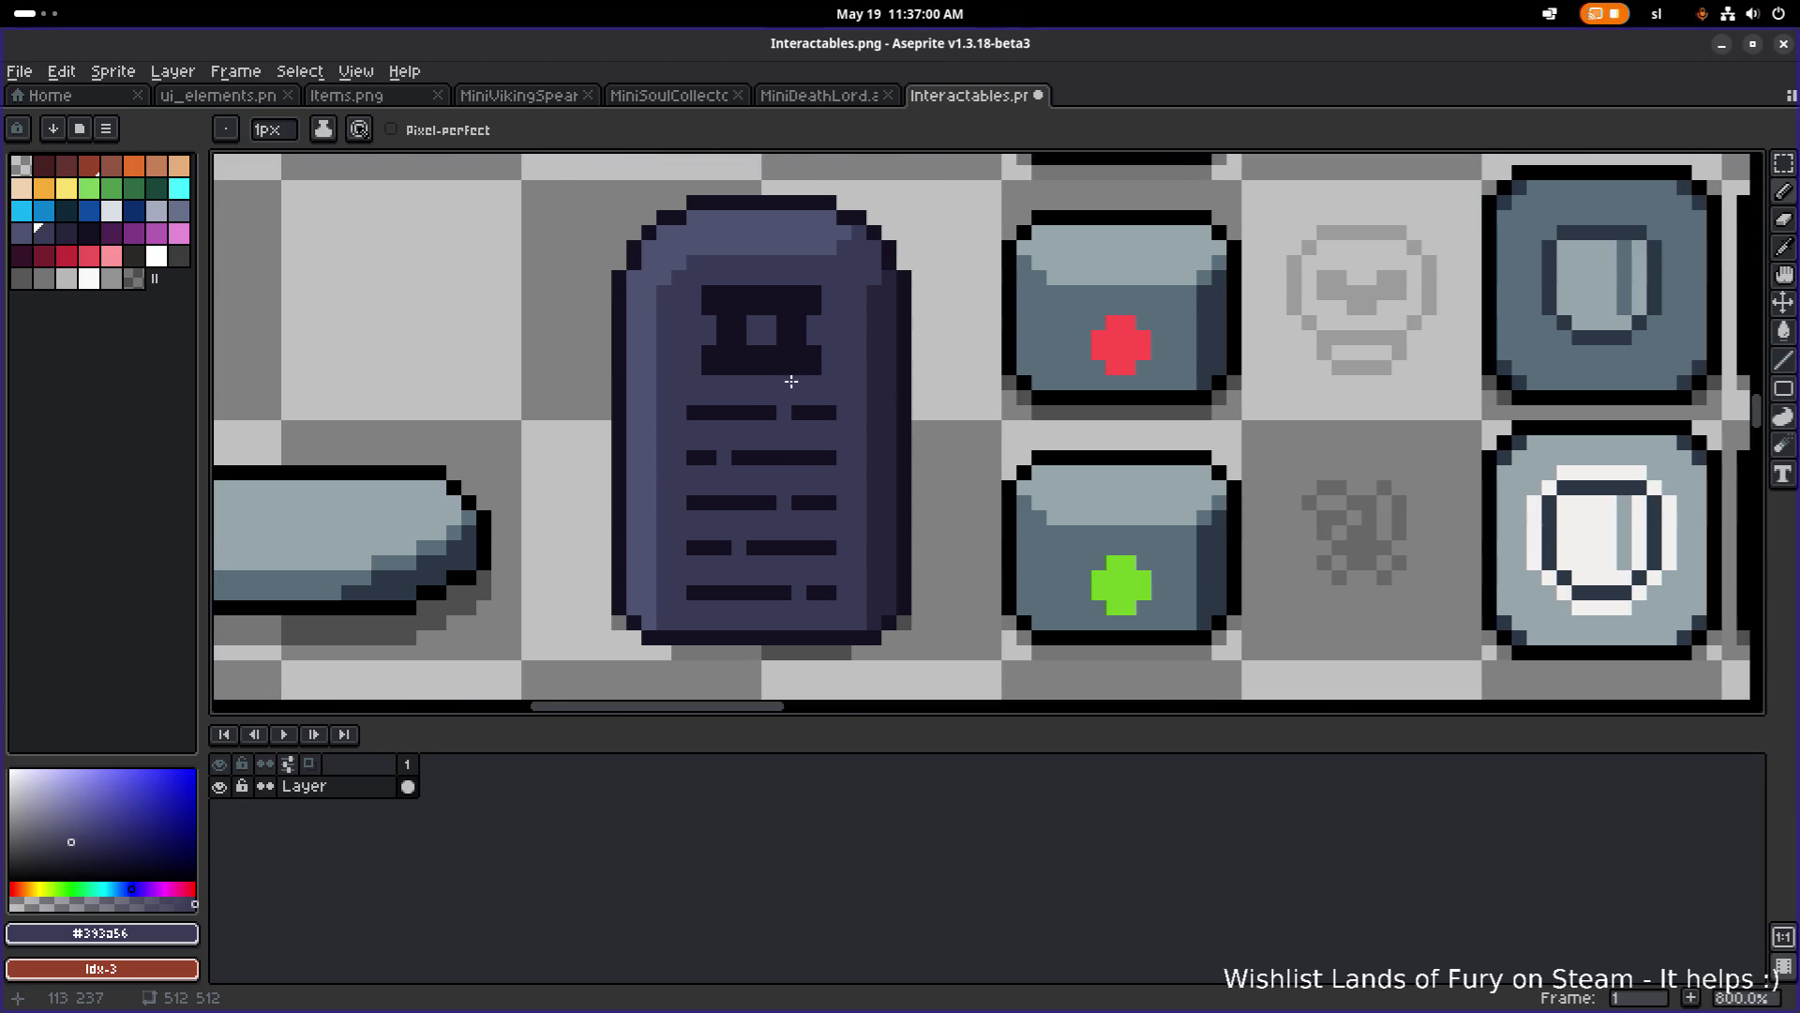
scroll(790, 381, up, 4)
Paint over the glyph's top and bottom dark rows, keeping one inner pixel dark.
drag(685, 400, 986, 395)
scroll(985, 396, up, 1)
drag(956, 309, 534, 310)
click(655, 451)
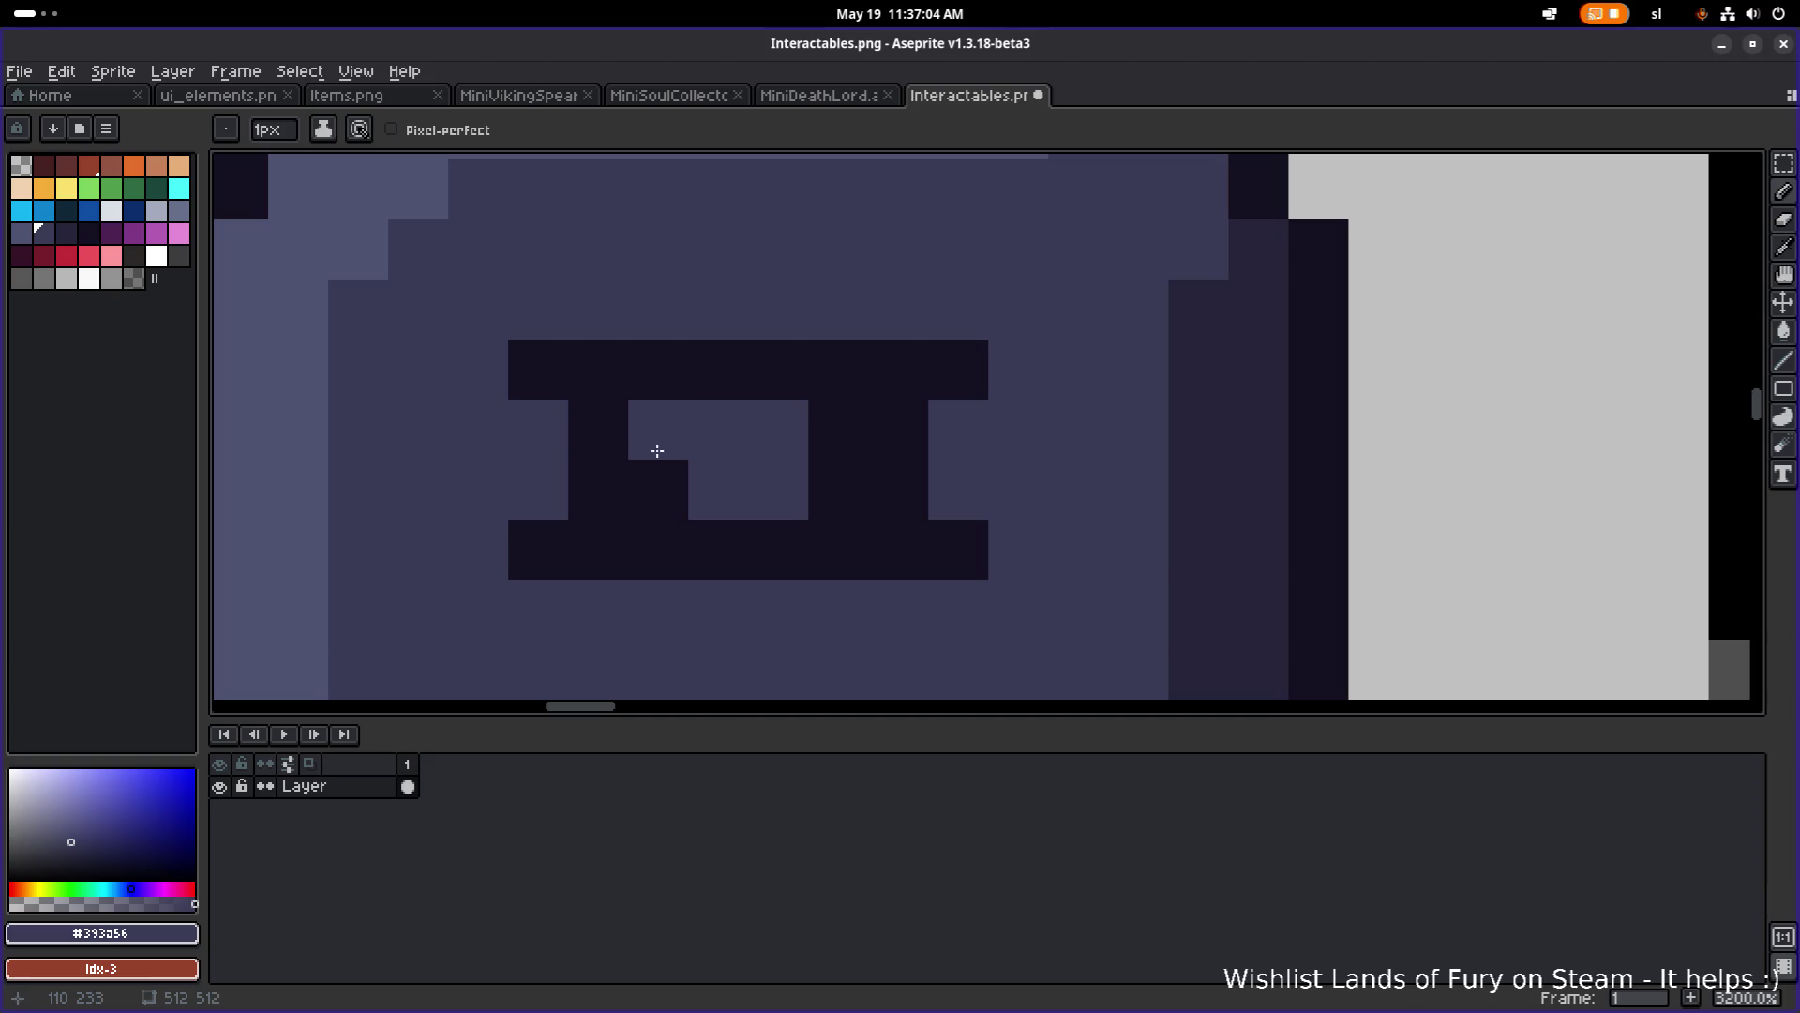
key(ctrl+z)
click(613, 439)
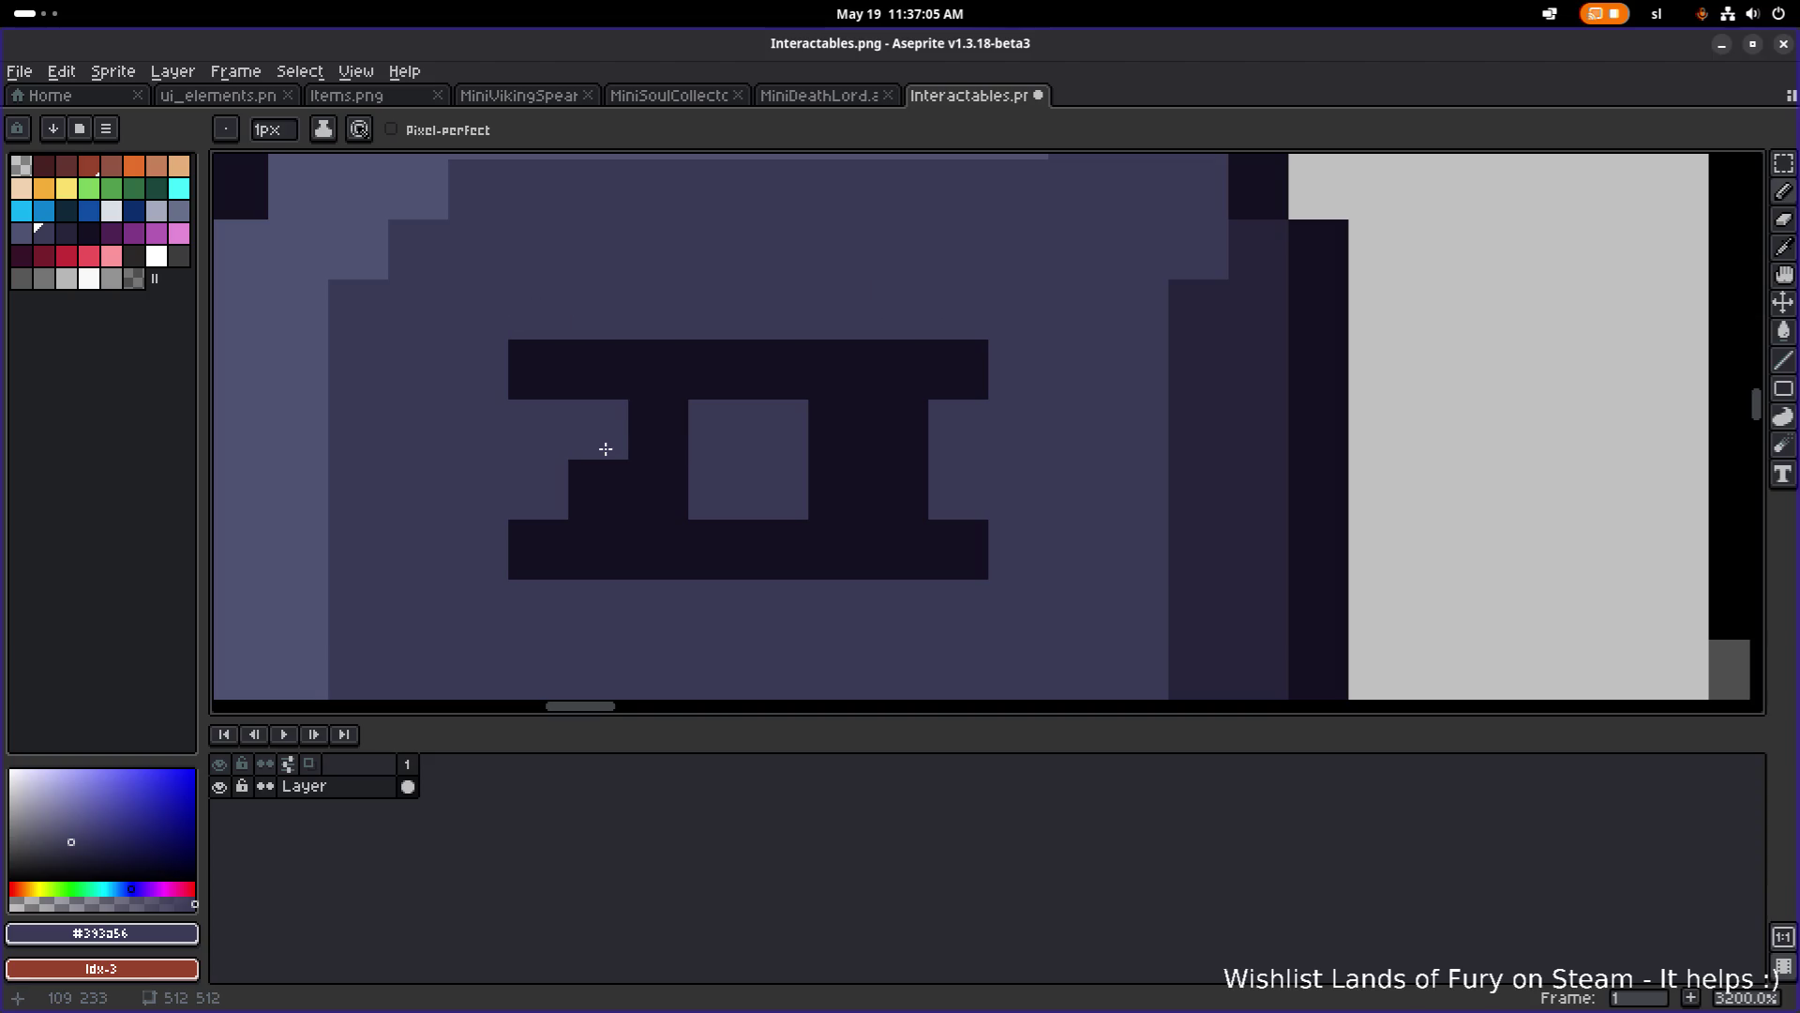
Save Interactables.png with the redrawn glyph.
scroll(1029, 337, down, 5)
drag(1189, 346, 1003, 409)
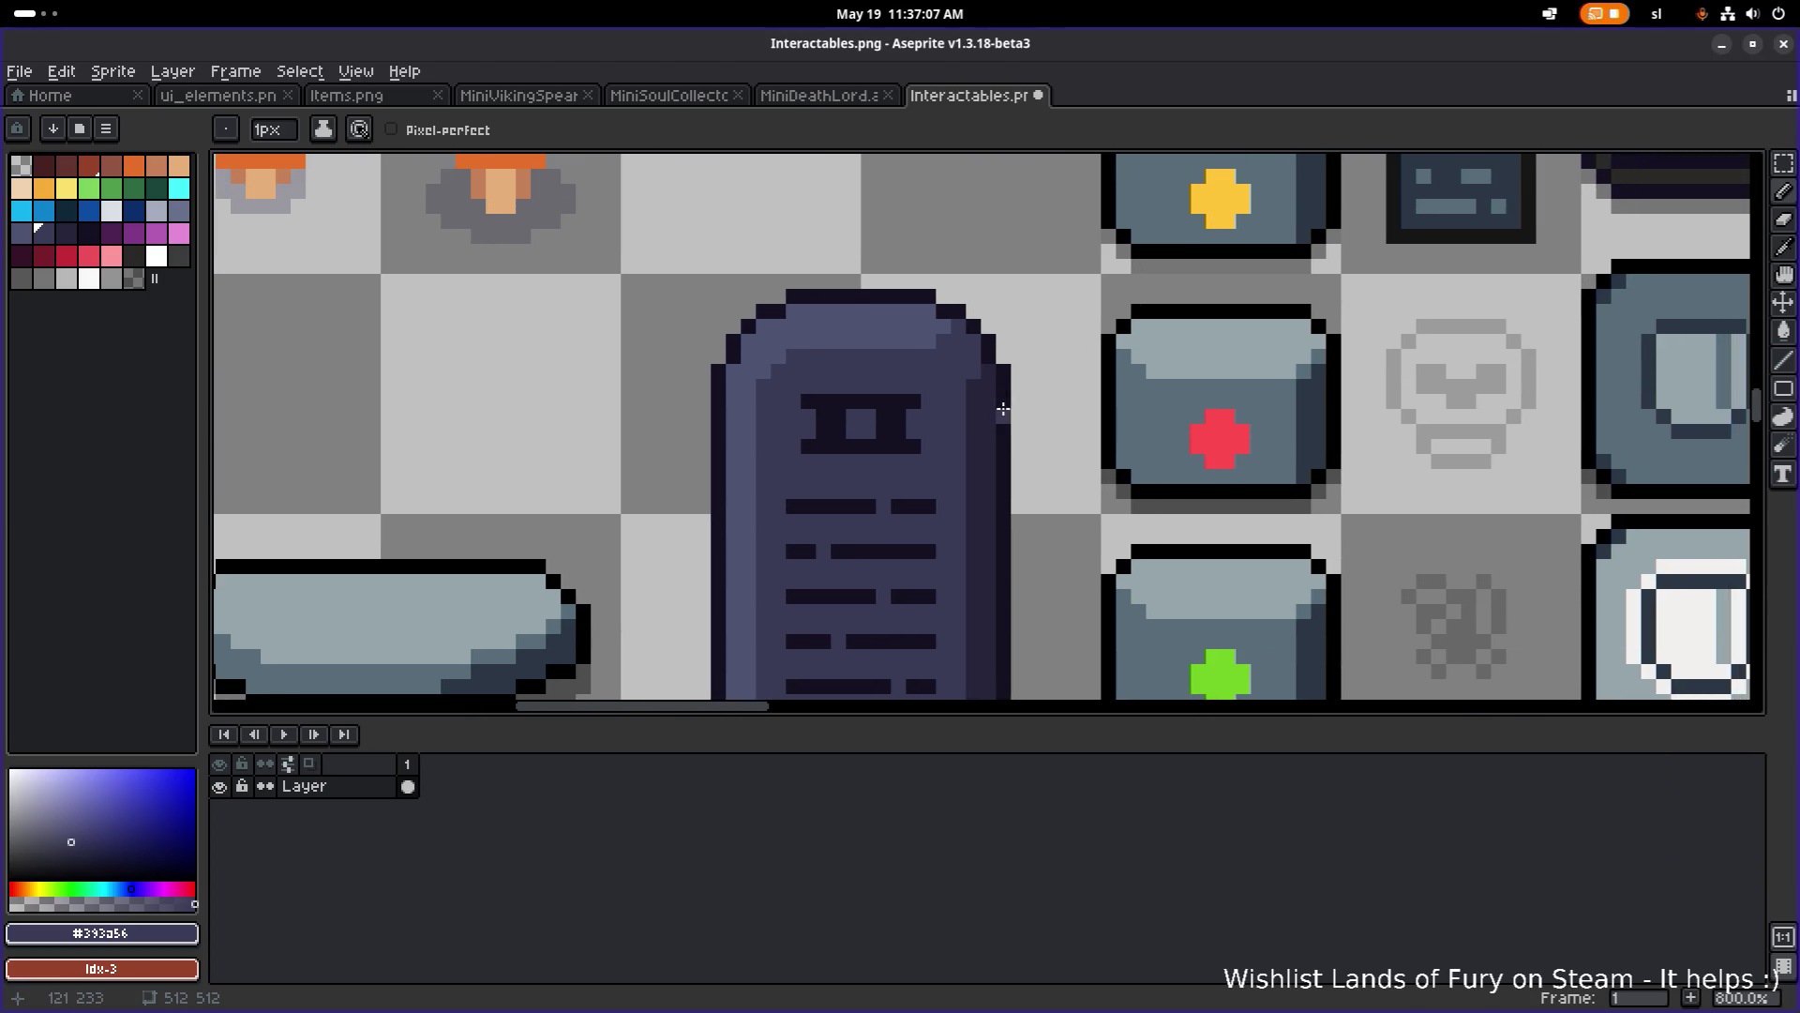
key(ctrl+s)
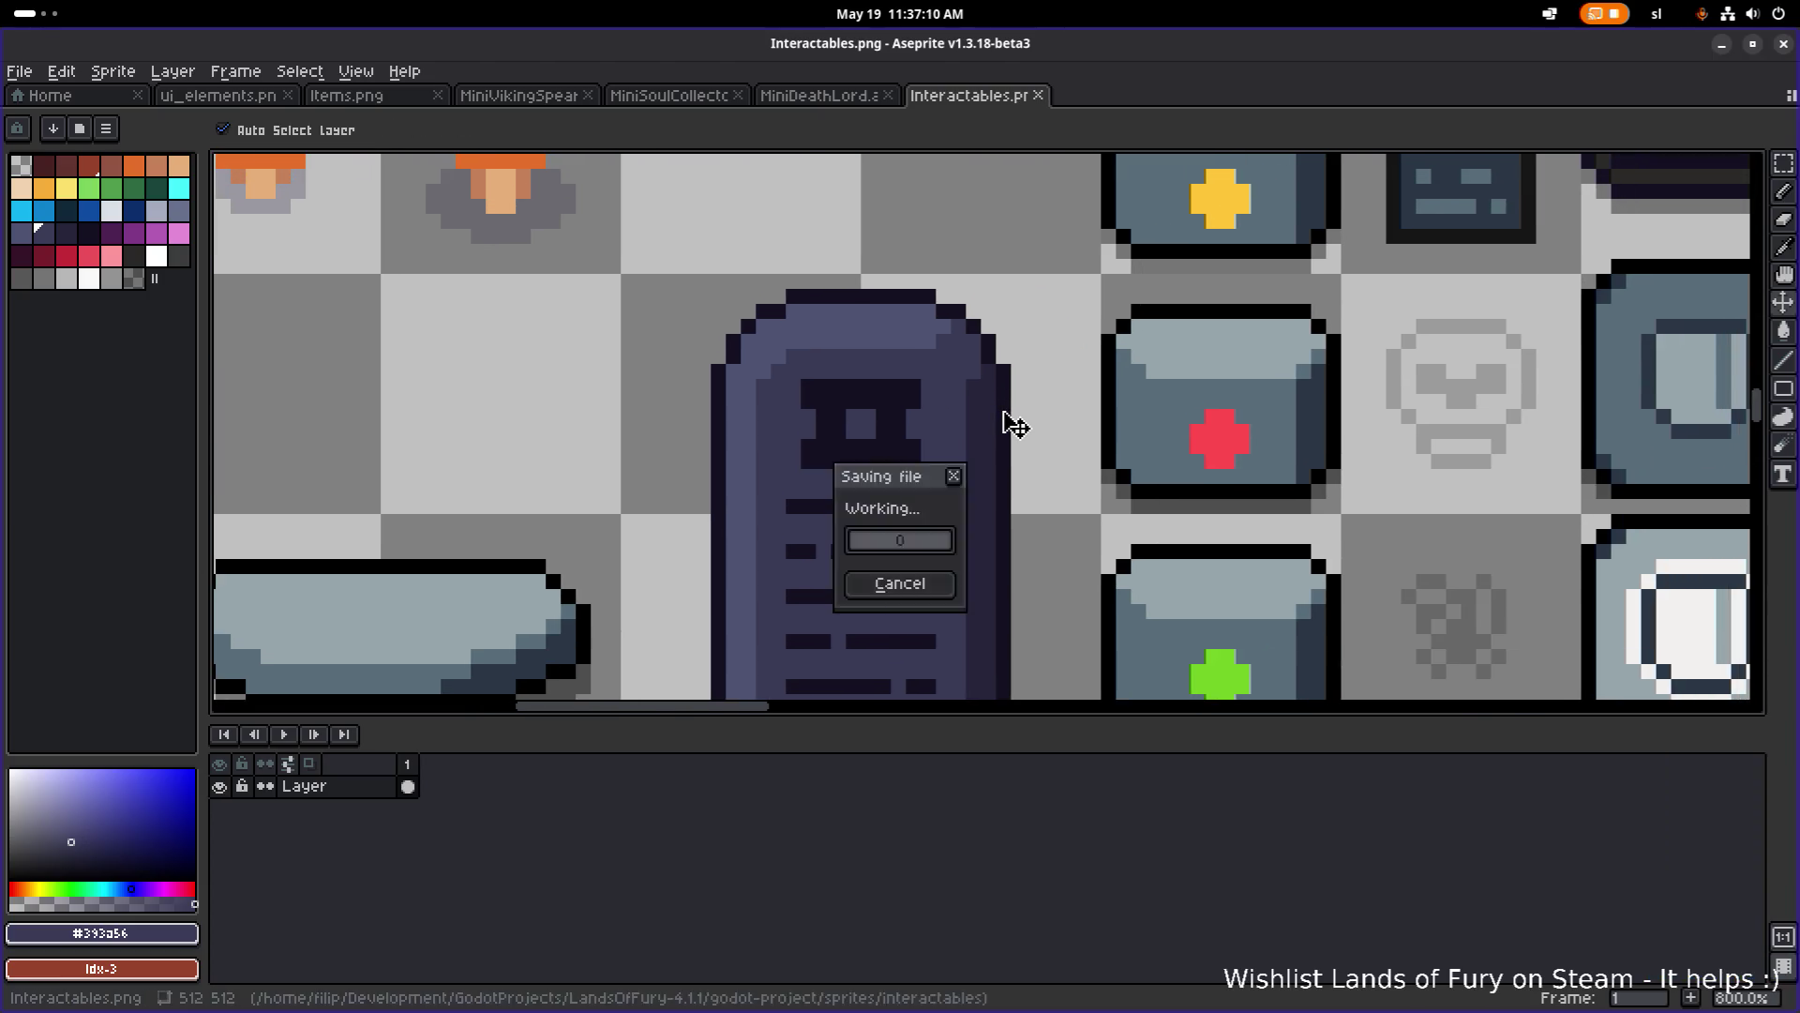
scroll(1004, 408, down, 5)
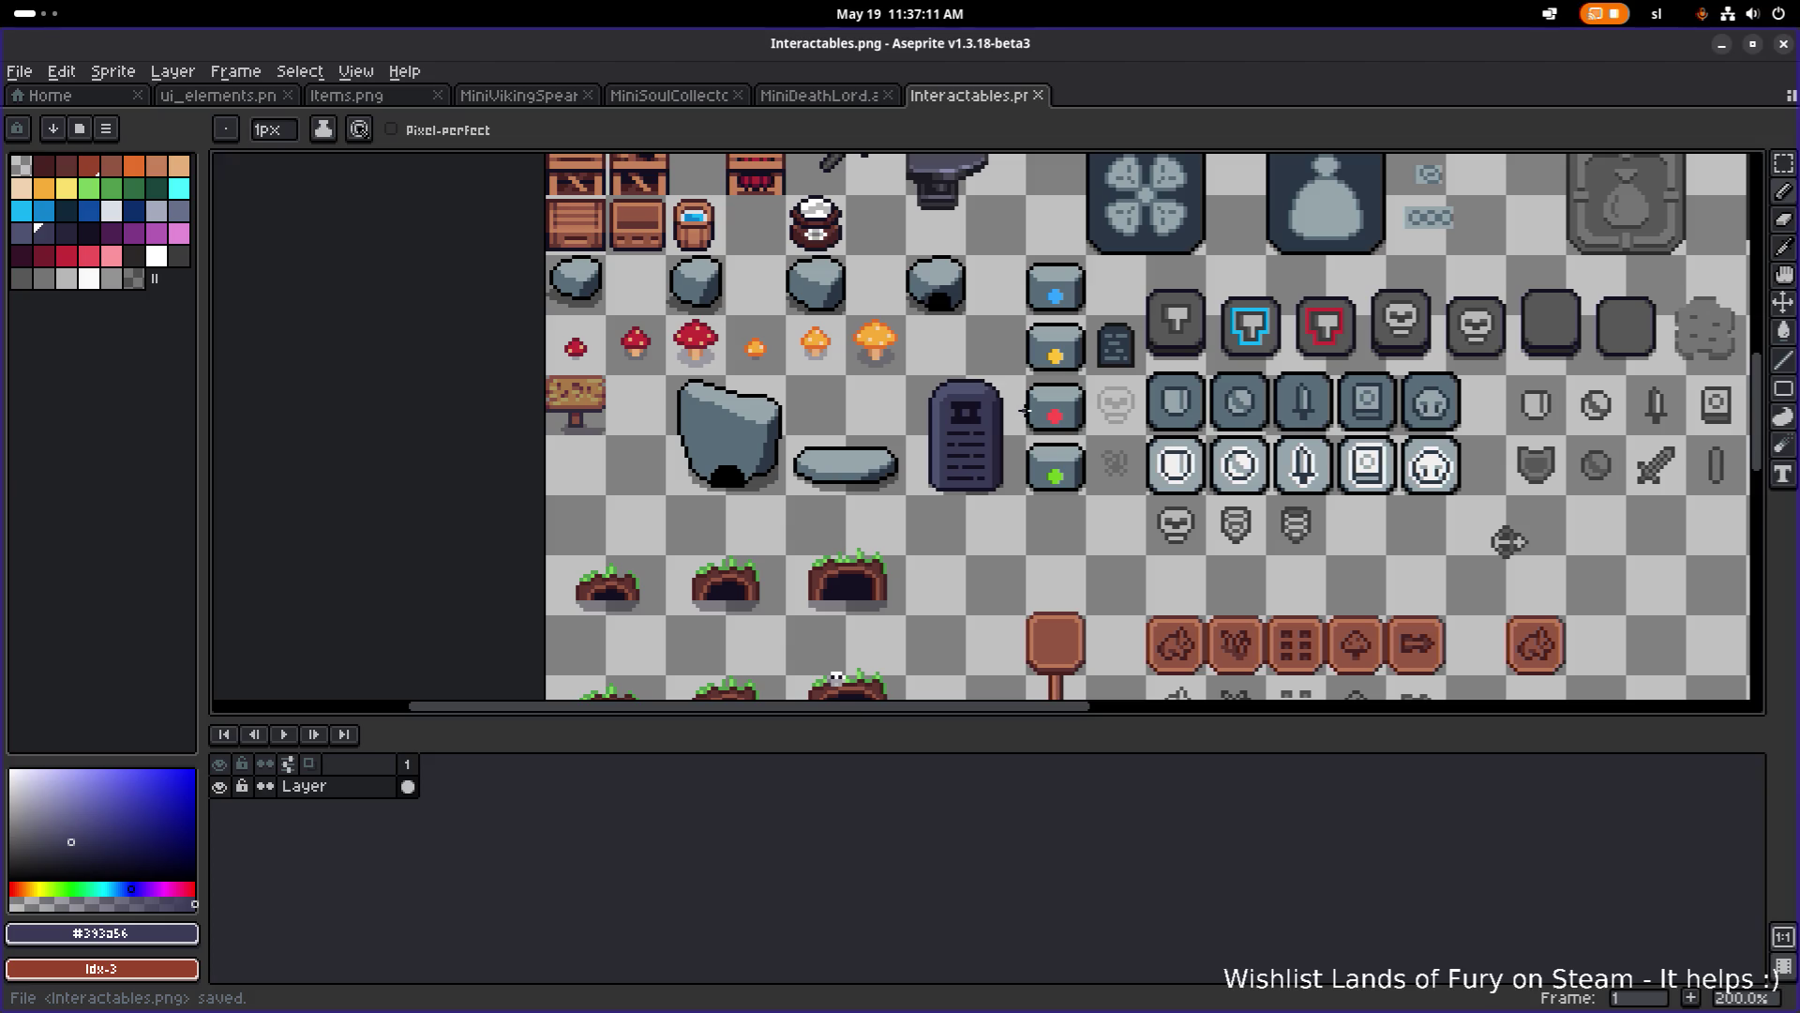
Draw a Rectangular Marquee box around the whole purple tombstone.
scroll(1016, 411, up, 1)
scroll(1031, 403, right, 3)
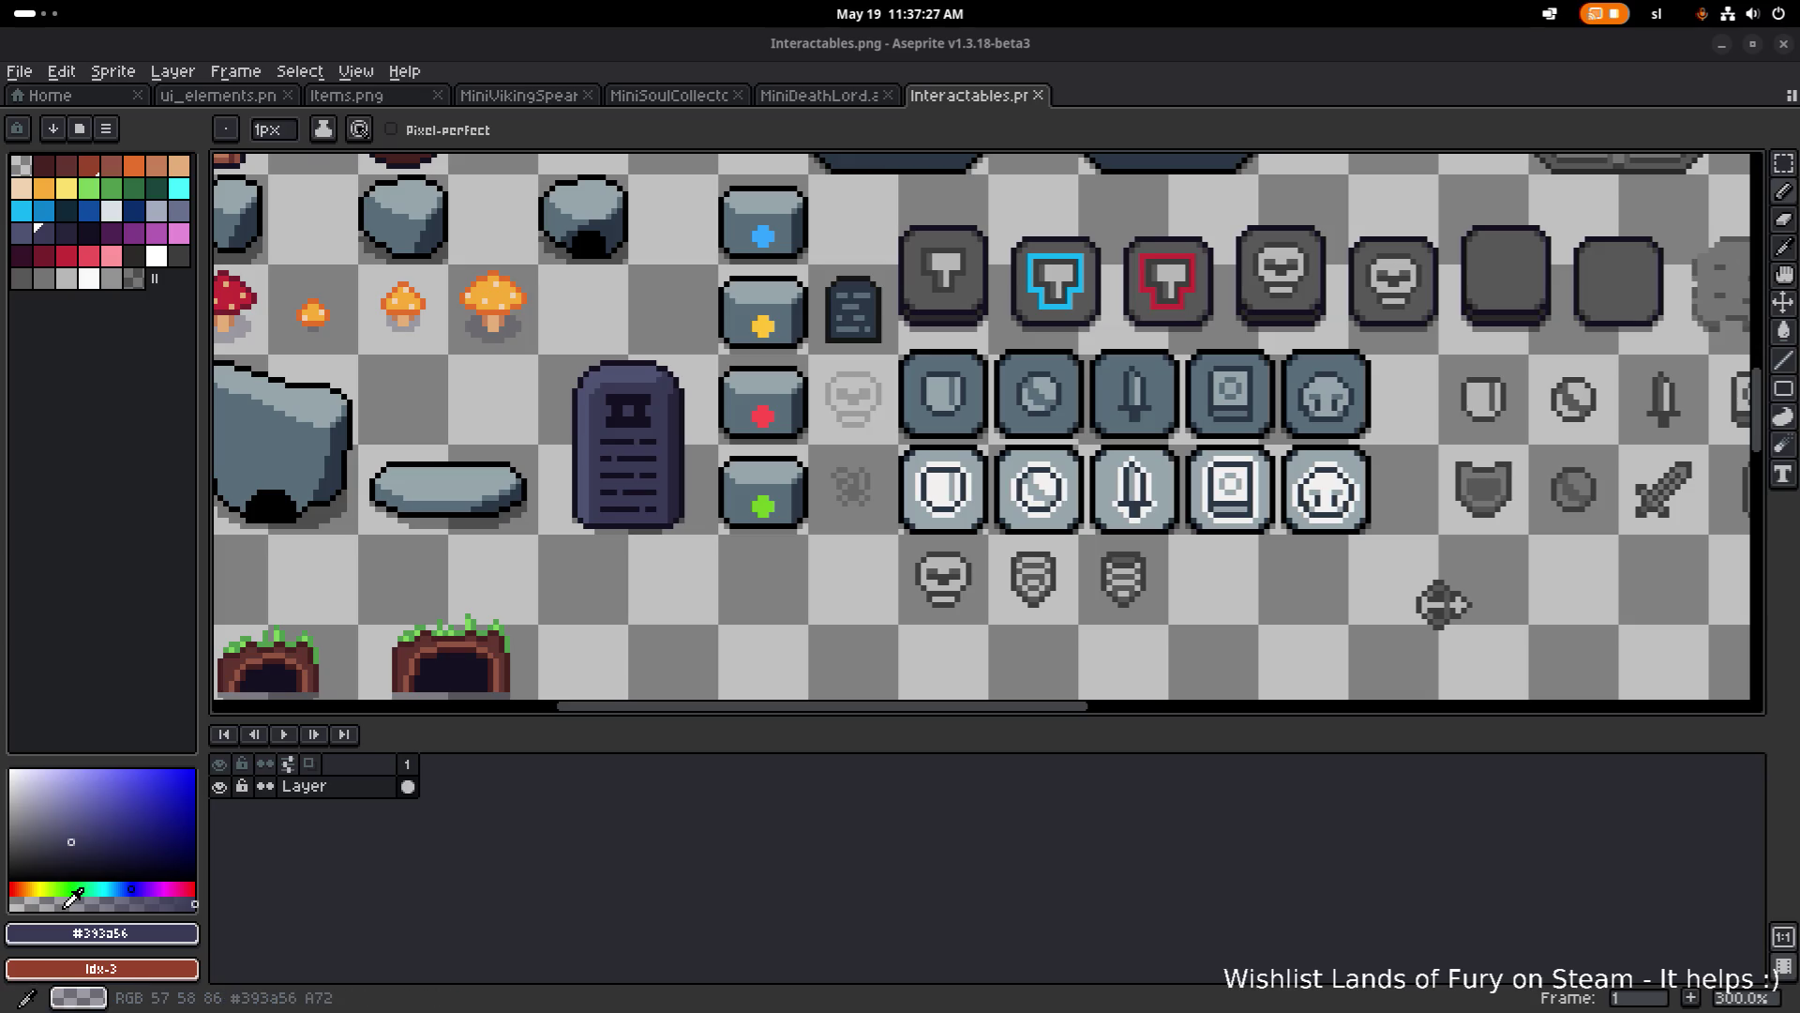
scroll(761, 508, left, 2)
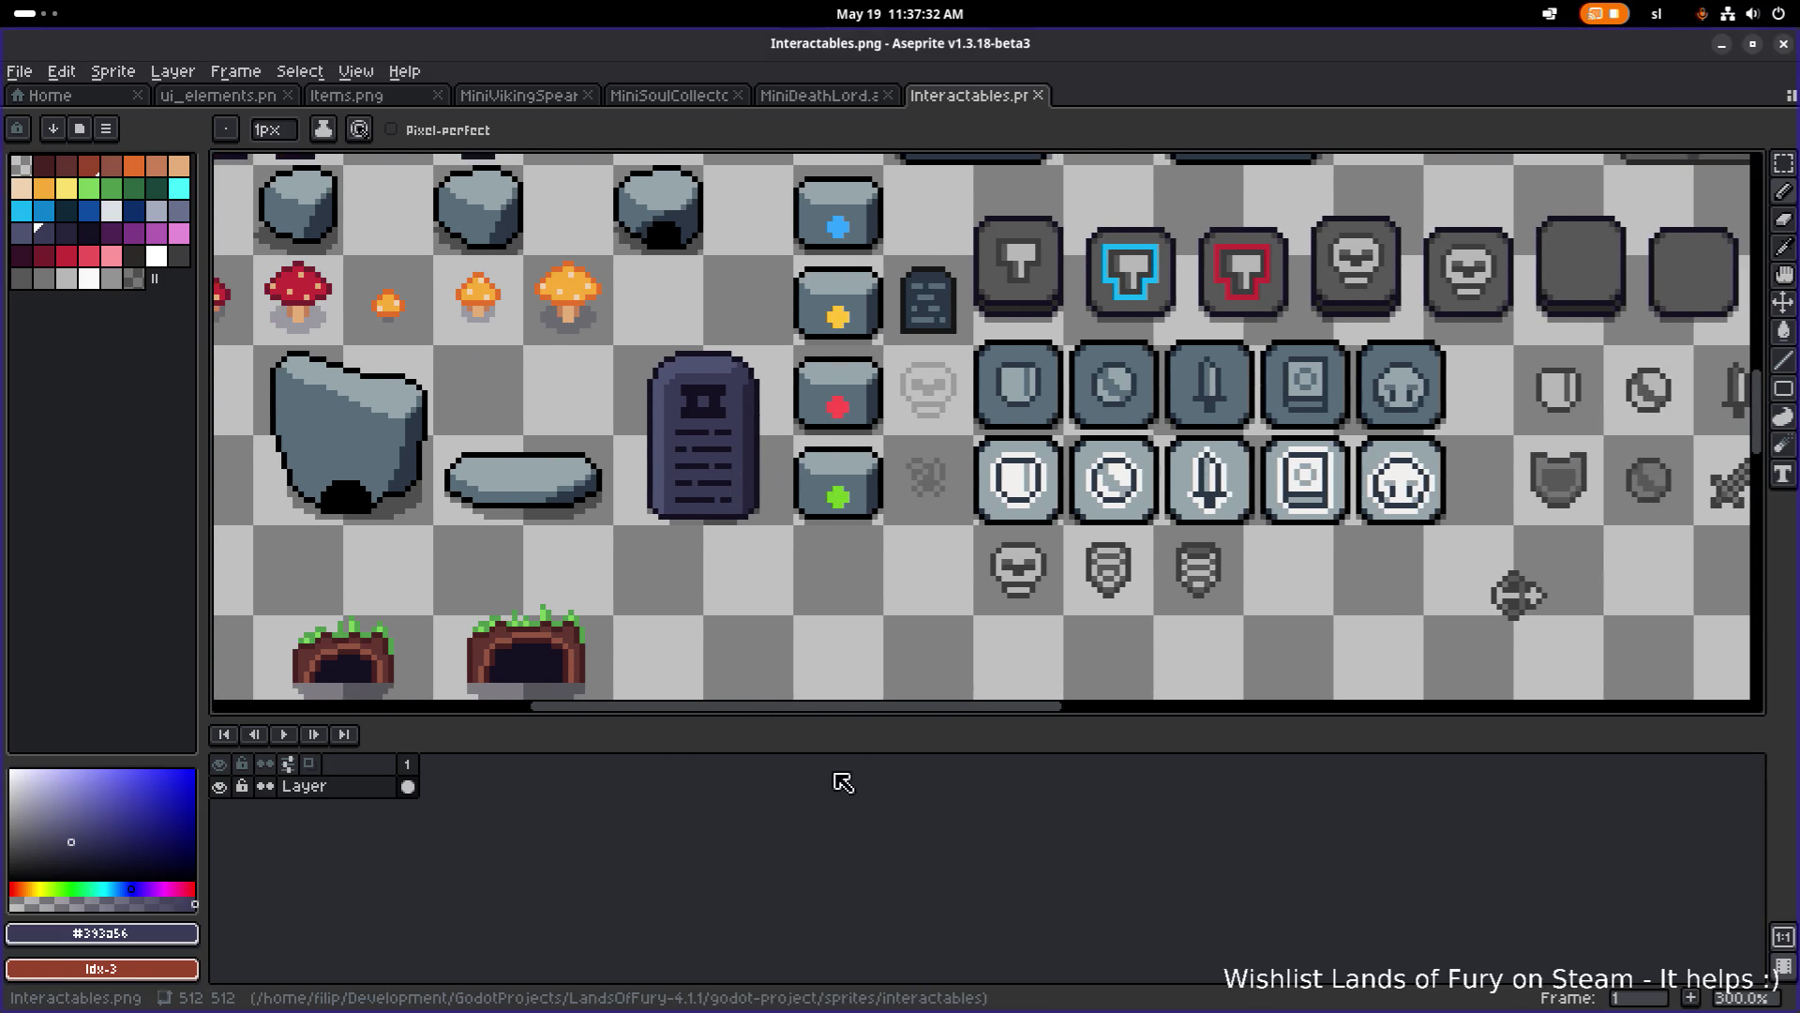
key(m)
mouse_move(638, 366)
mouse_down()
mouse_move(694, 357)
mouse_move(764, 532)
mouse_up()
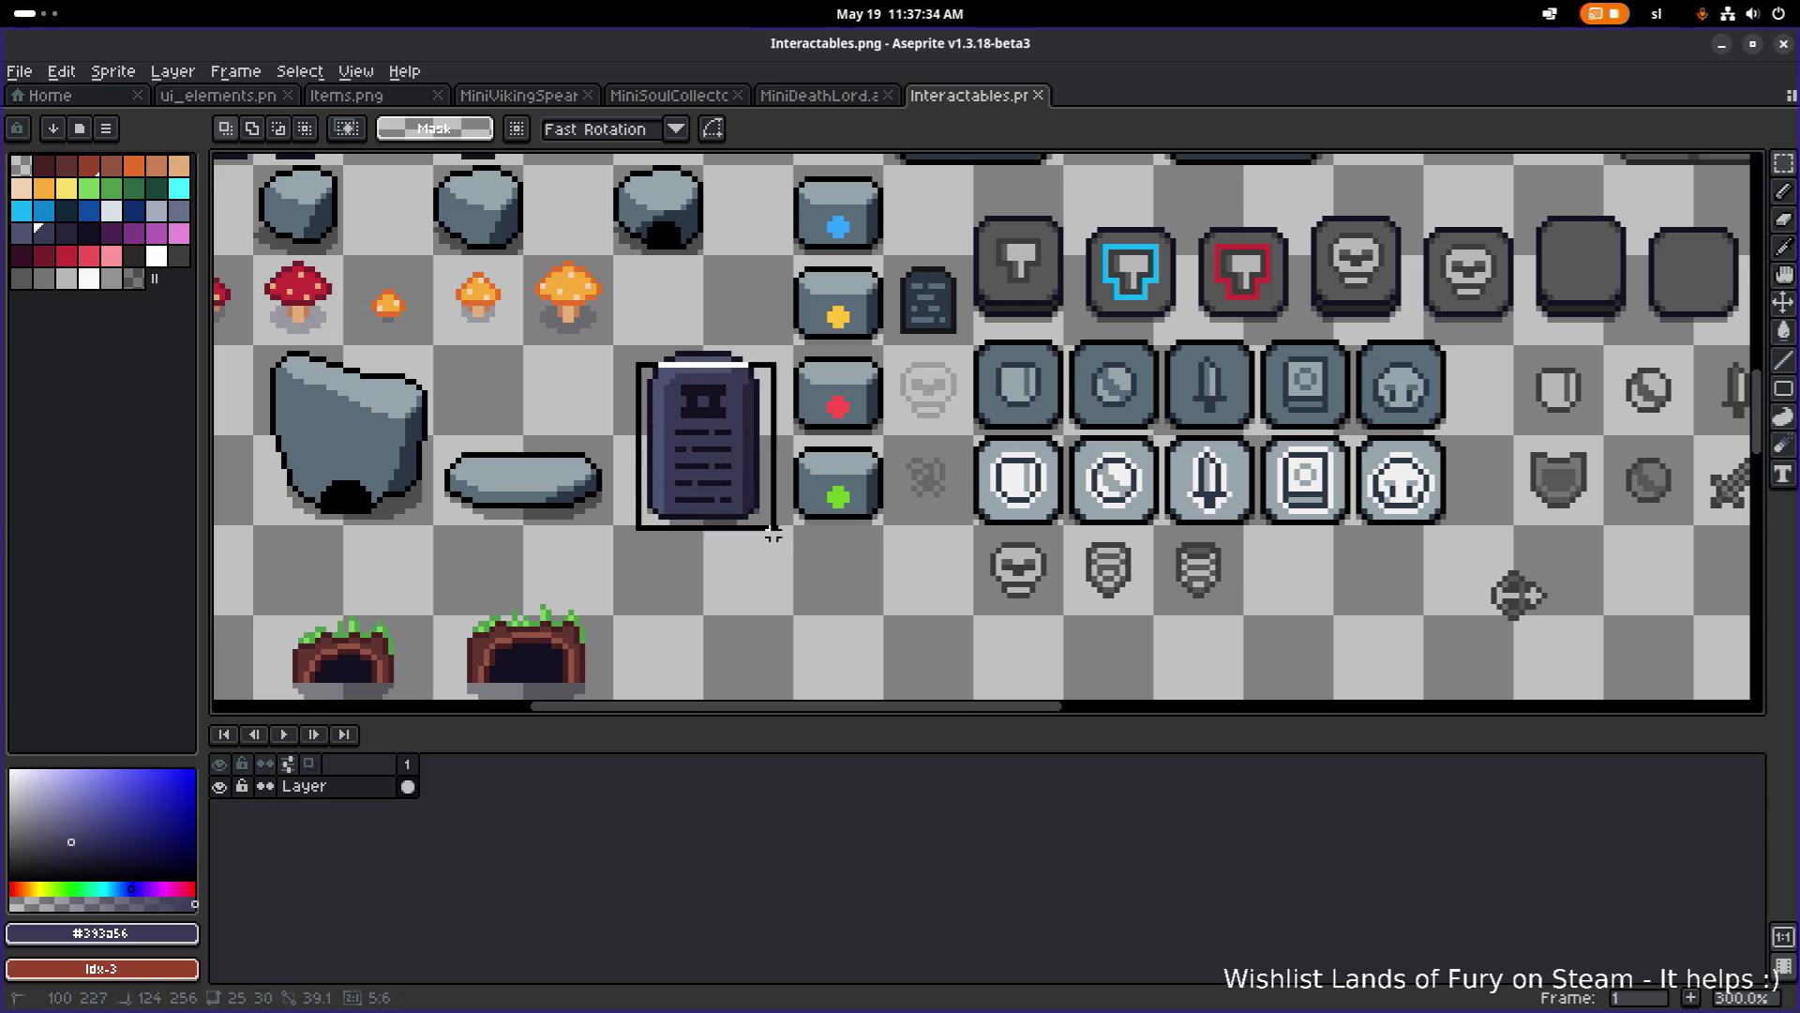
drag(633, 330, 767, 544)
Pan and zoom to view the tombstone alongside the rows of small icons.
scroll(767, 544, down, 2)
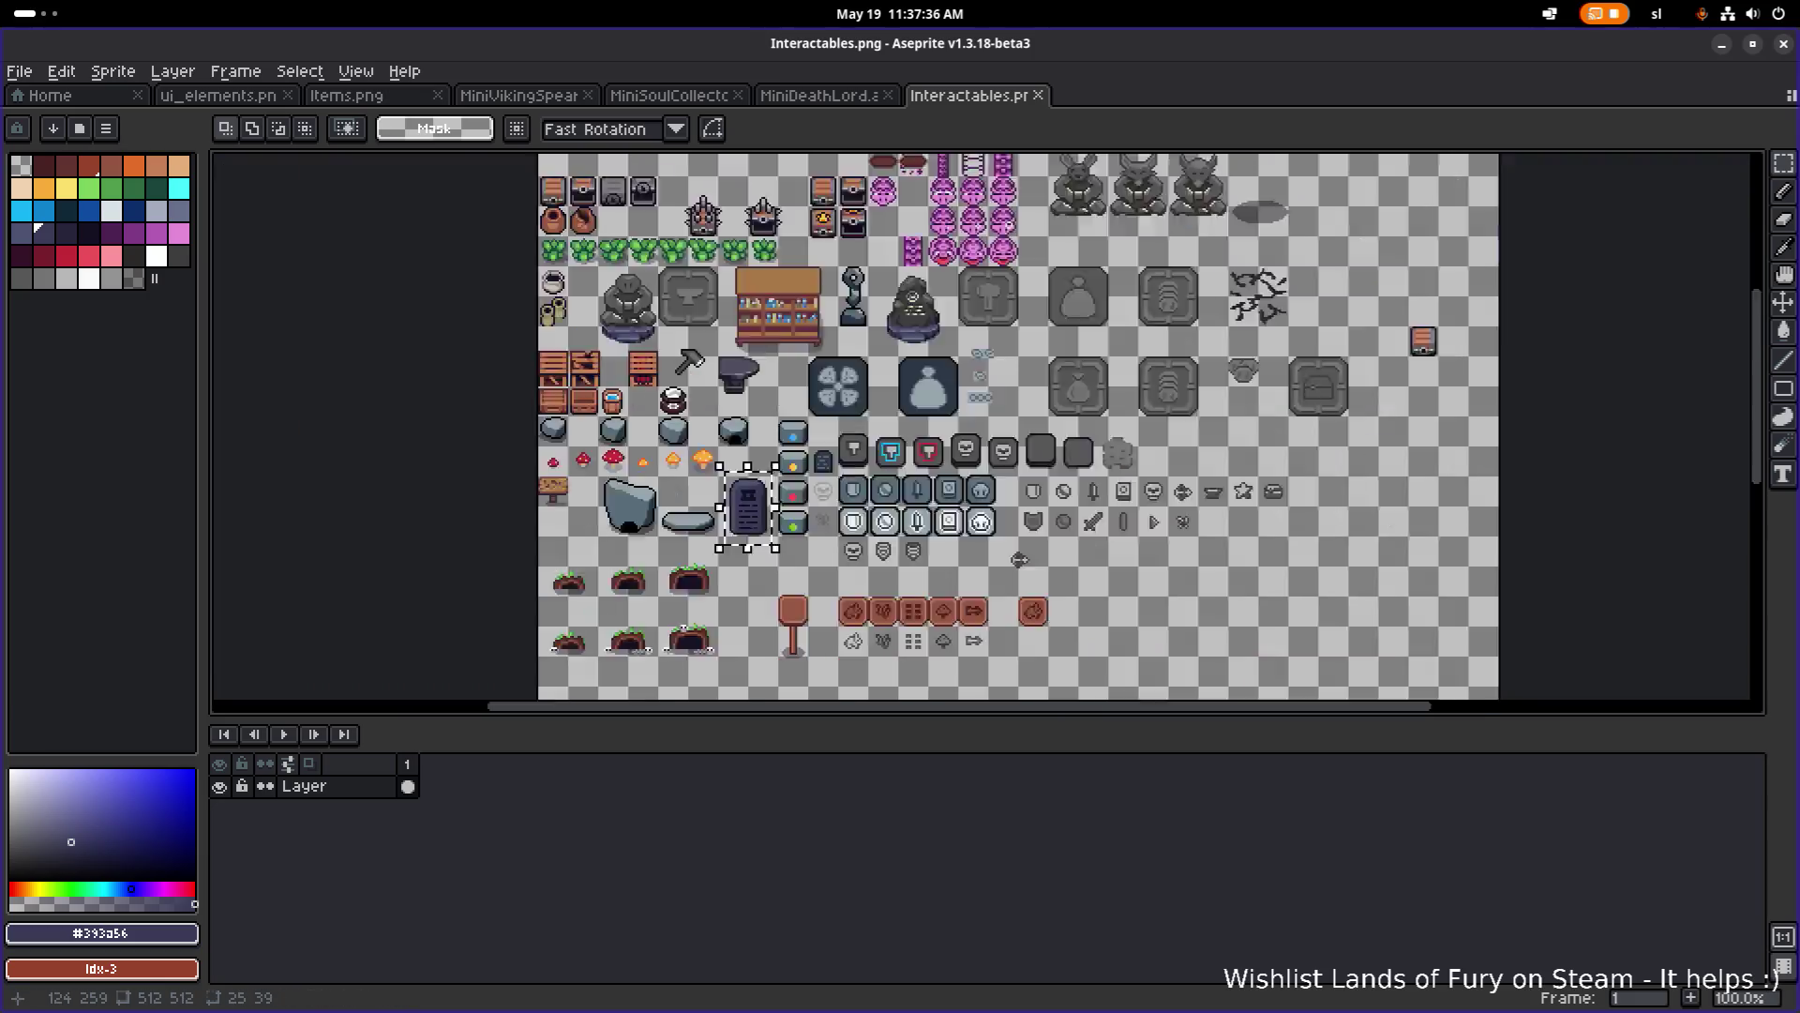
scroll(739, 416, up, 1)
scroll(739, 415, up, 2)
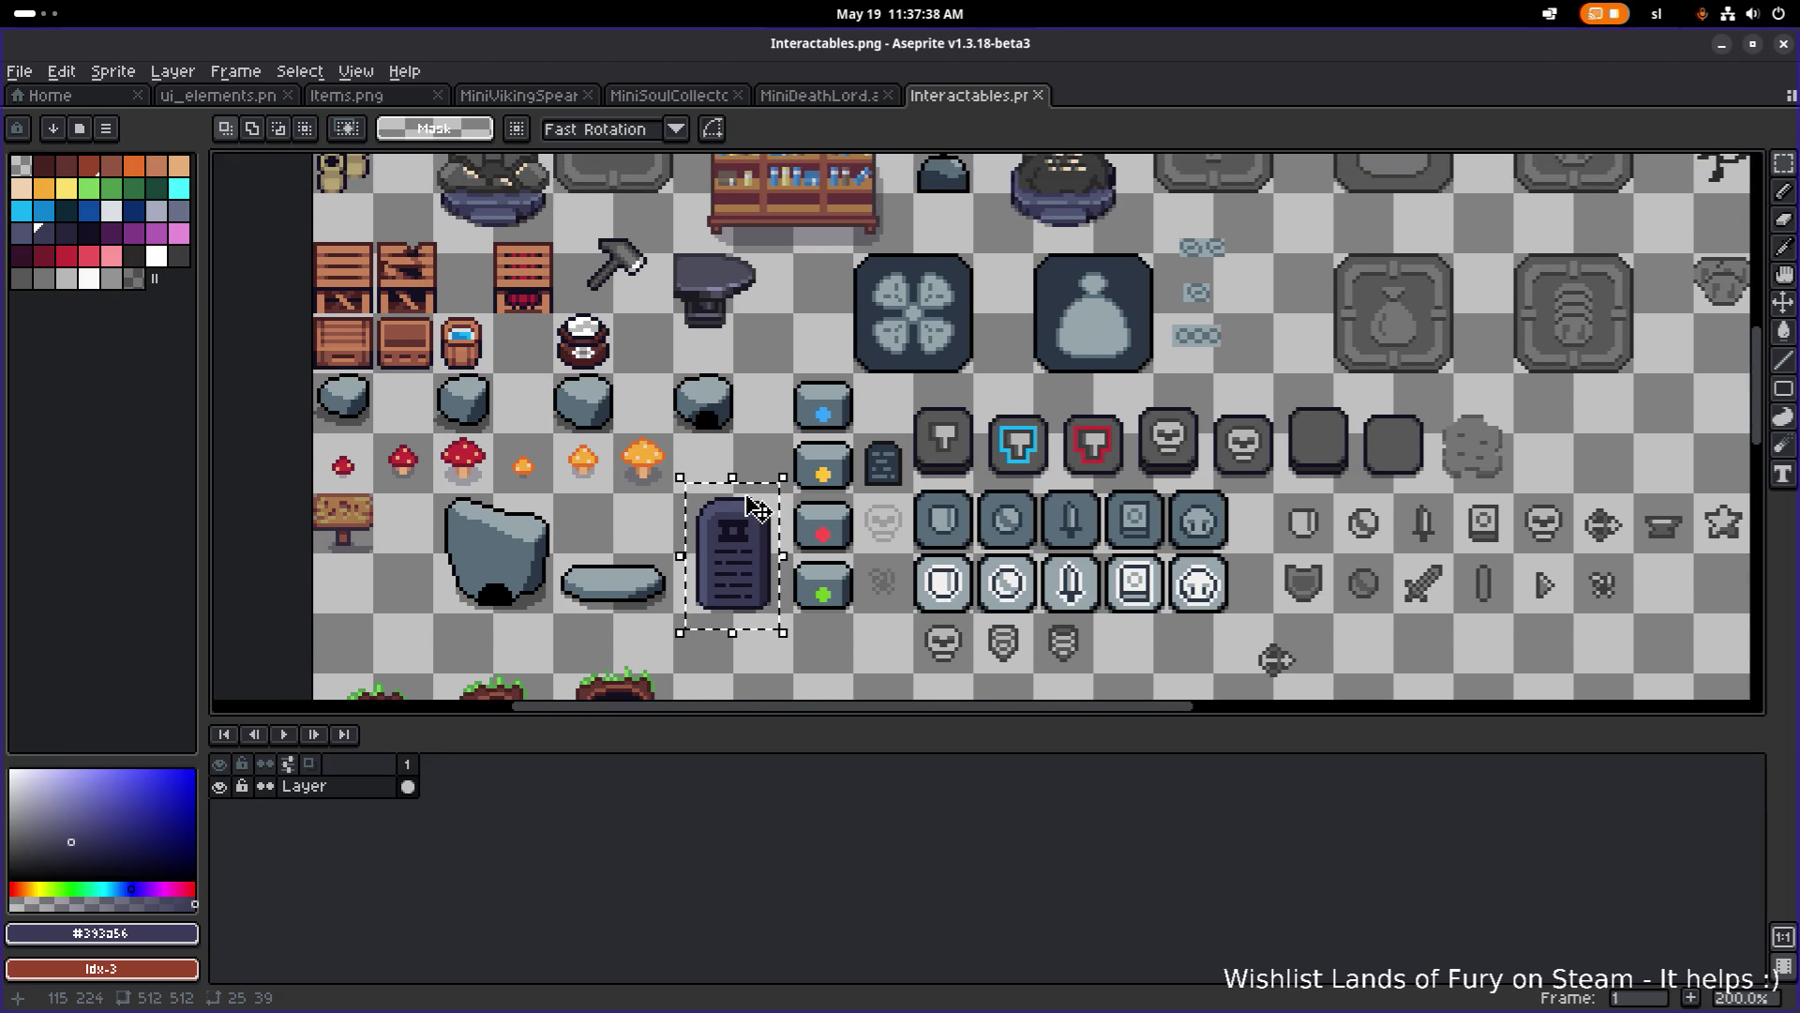
scroll(762, 516, down, 1)
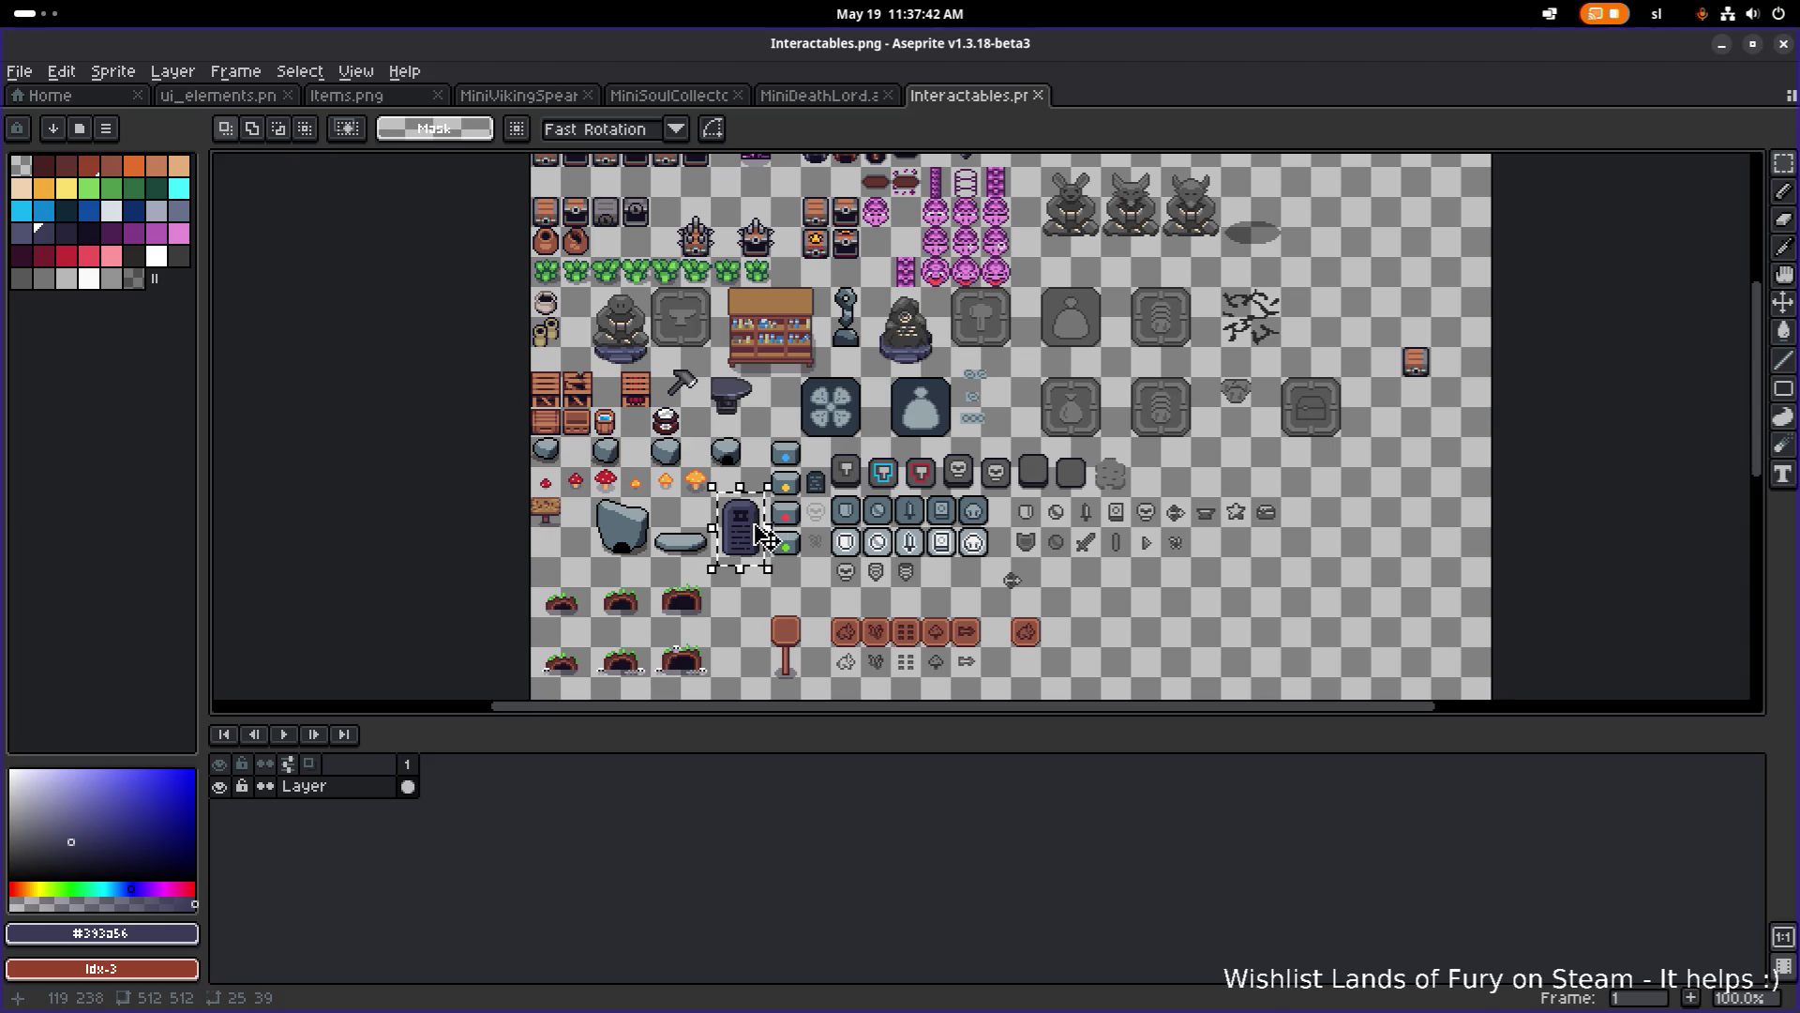
scroll(764, 553, up, 1)
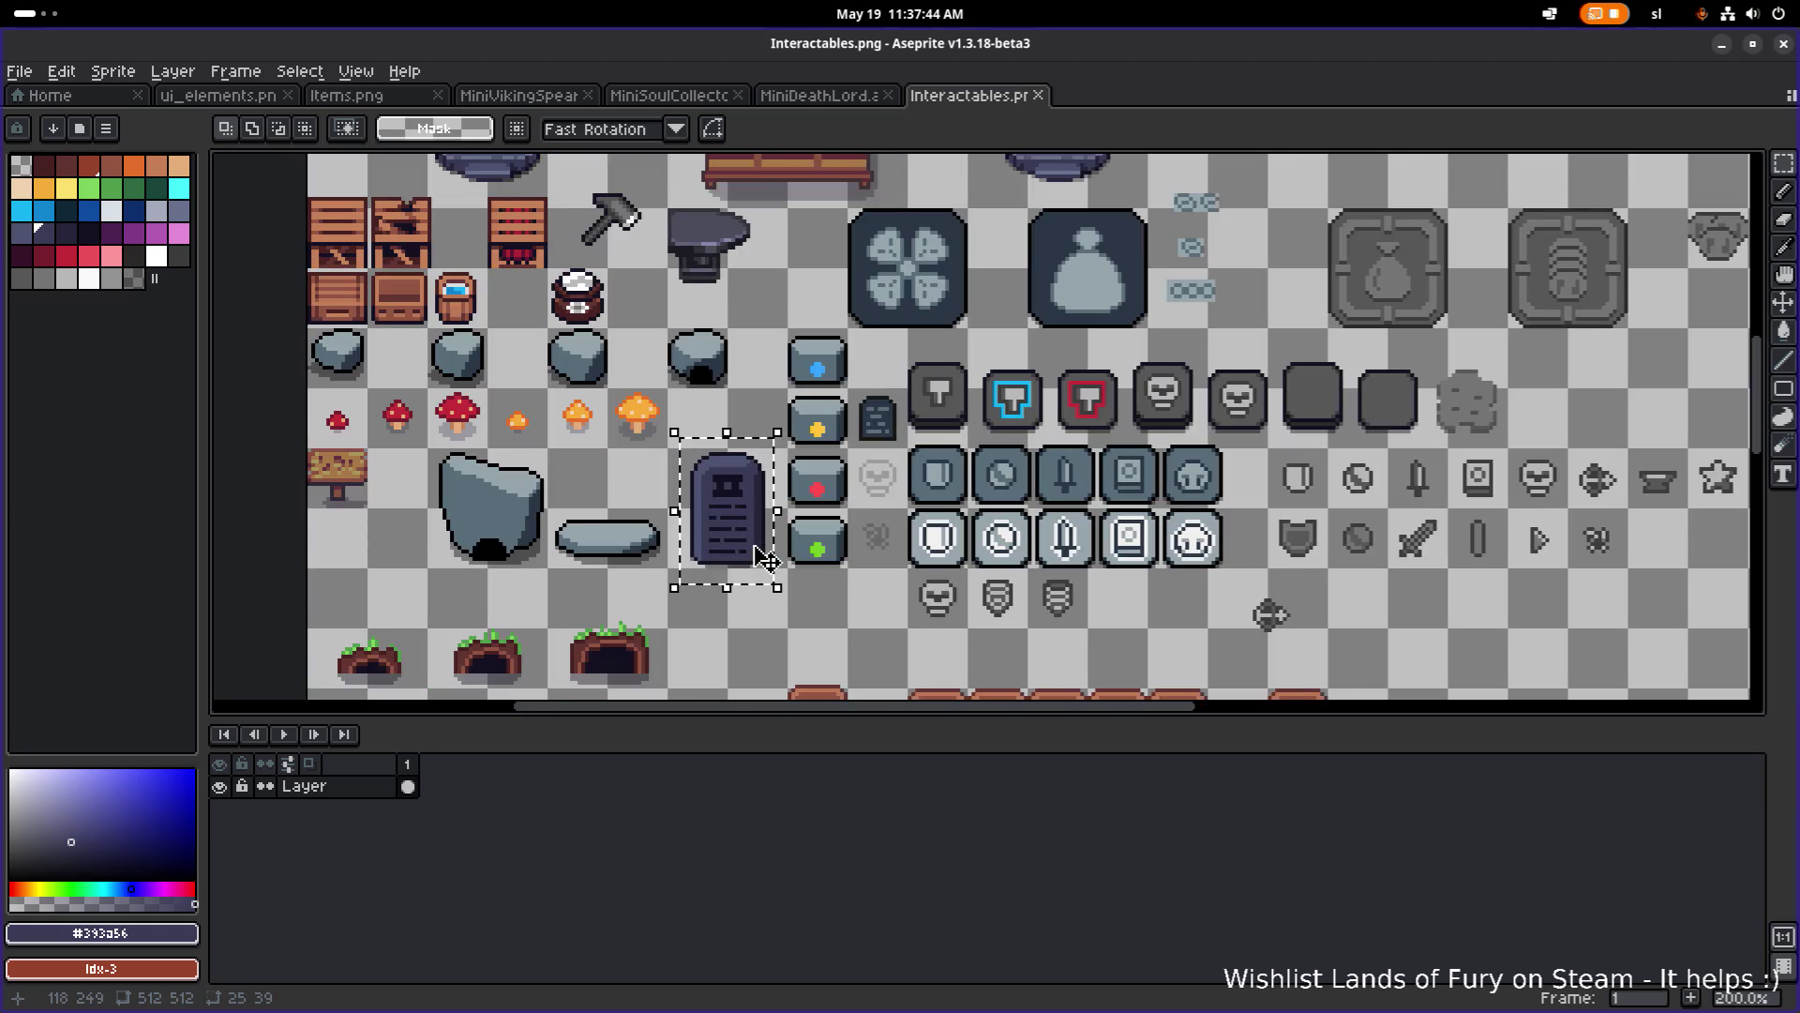
drag(862, 576, 765, 532)
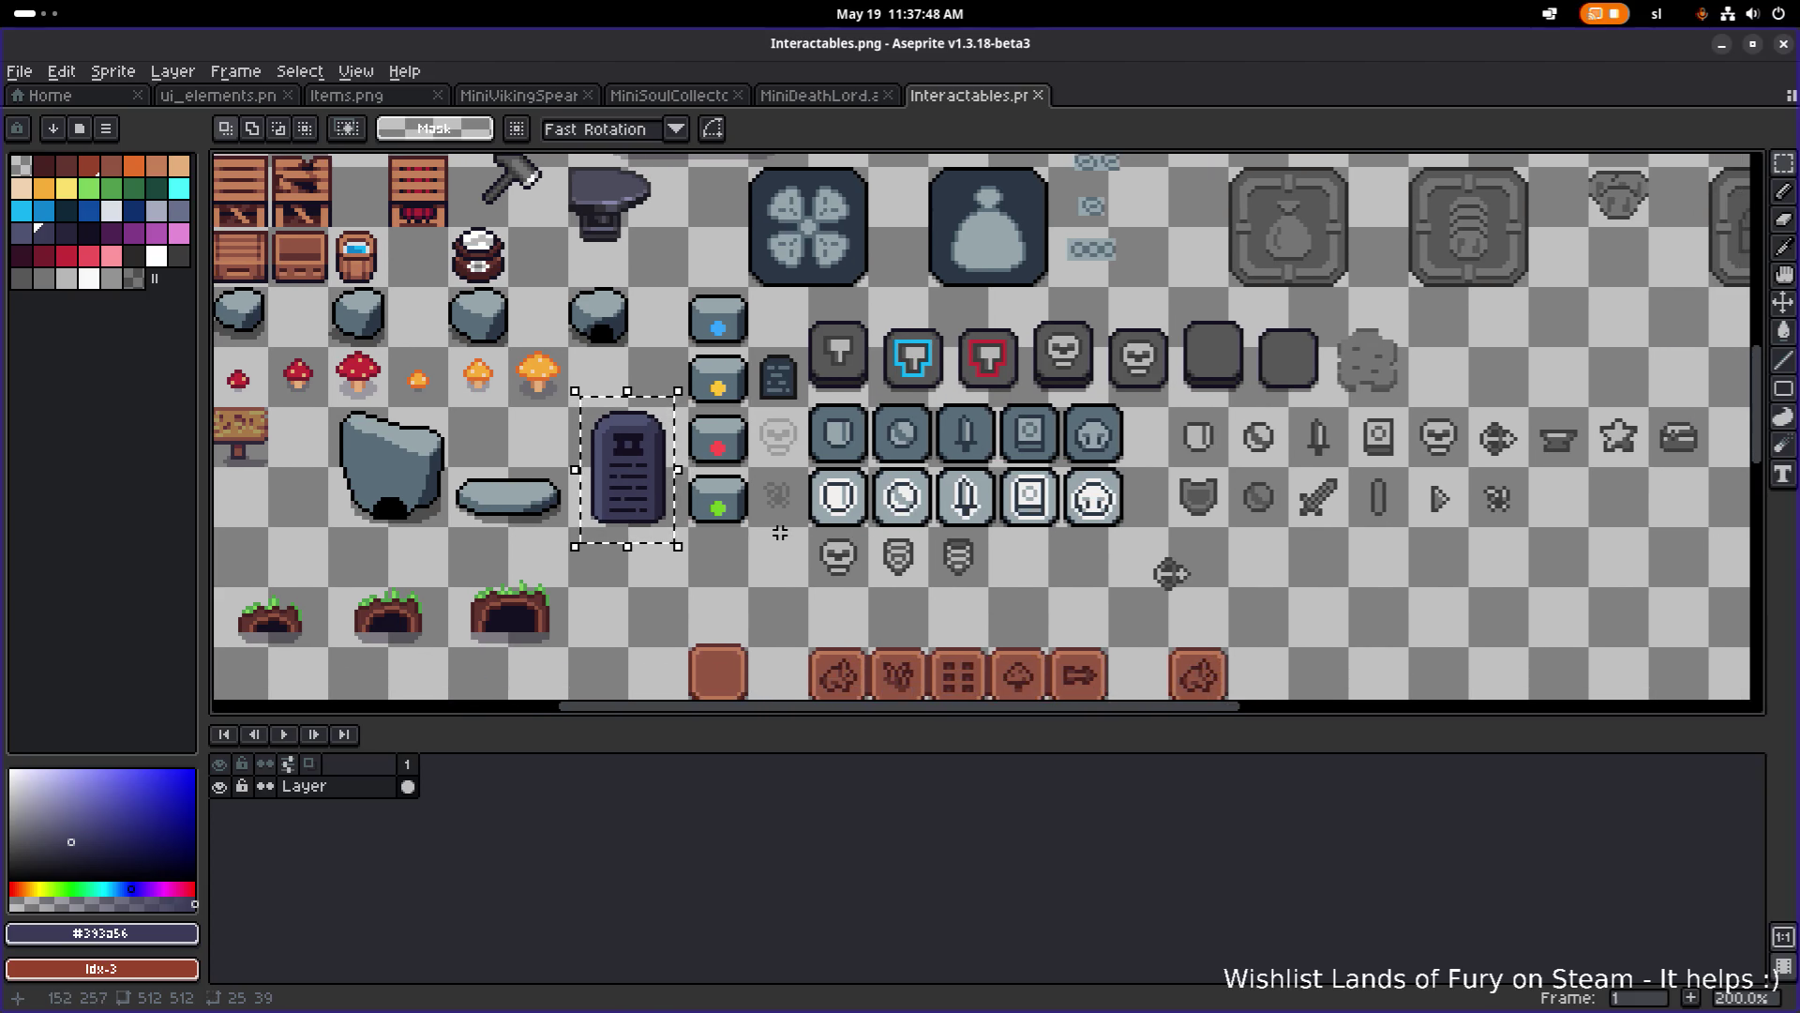
scroll(705, 504, down, 1)
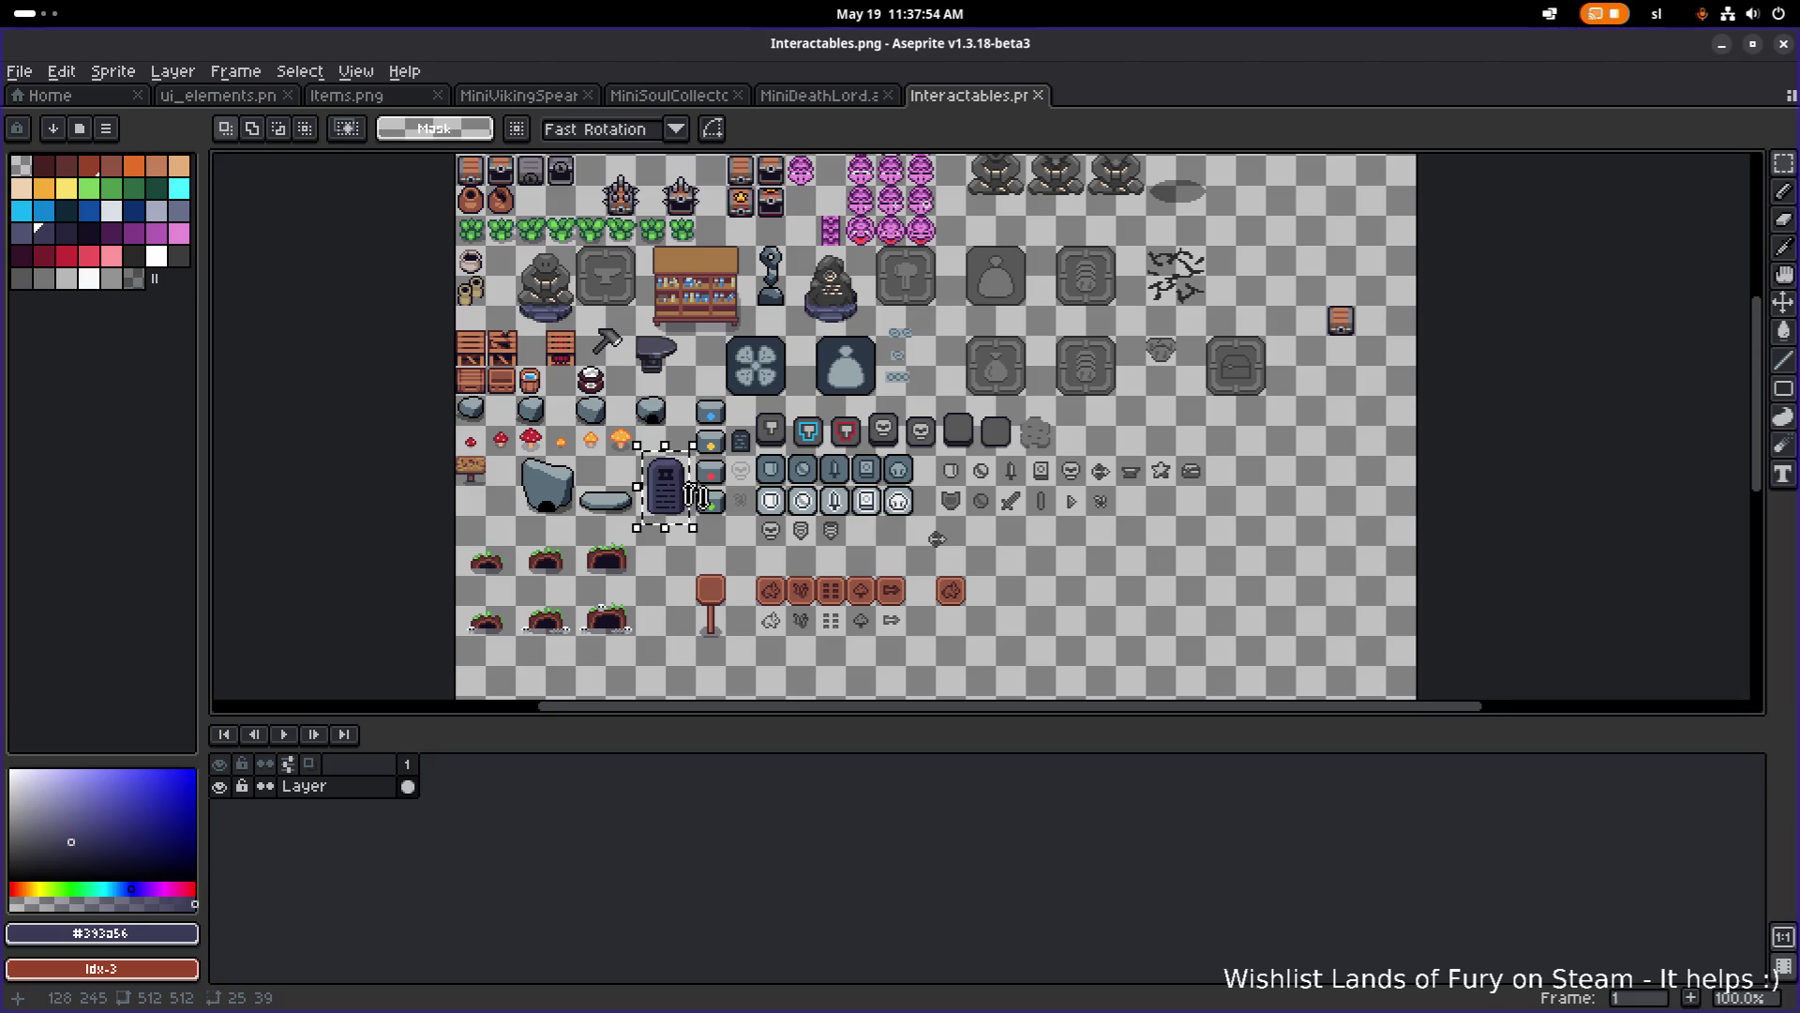
scroll(694, 495, up, 2)
scroll(694, 495, down, 1)
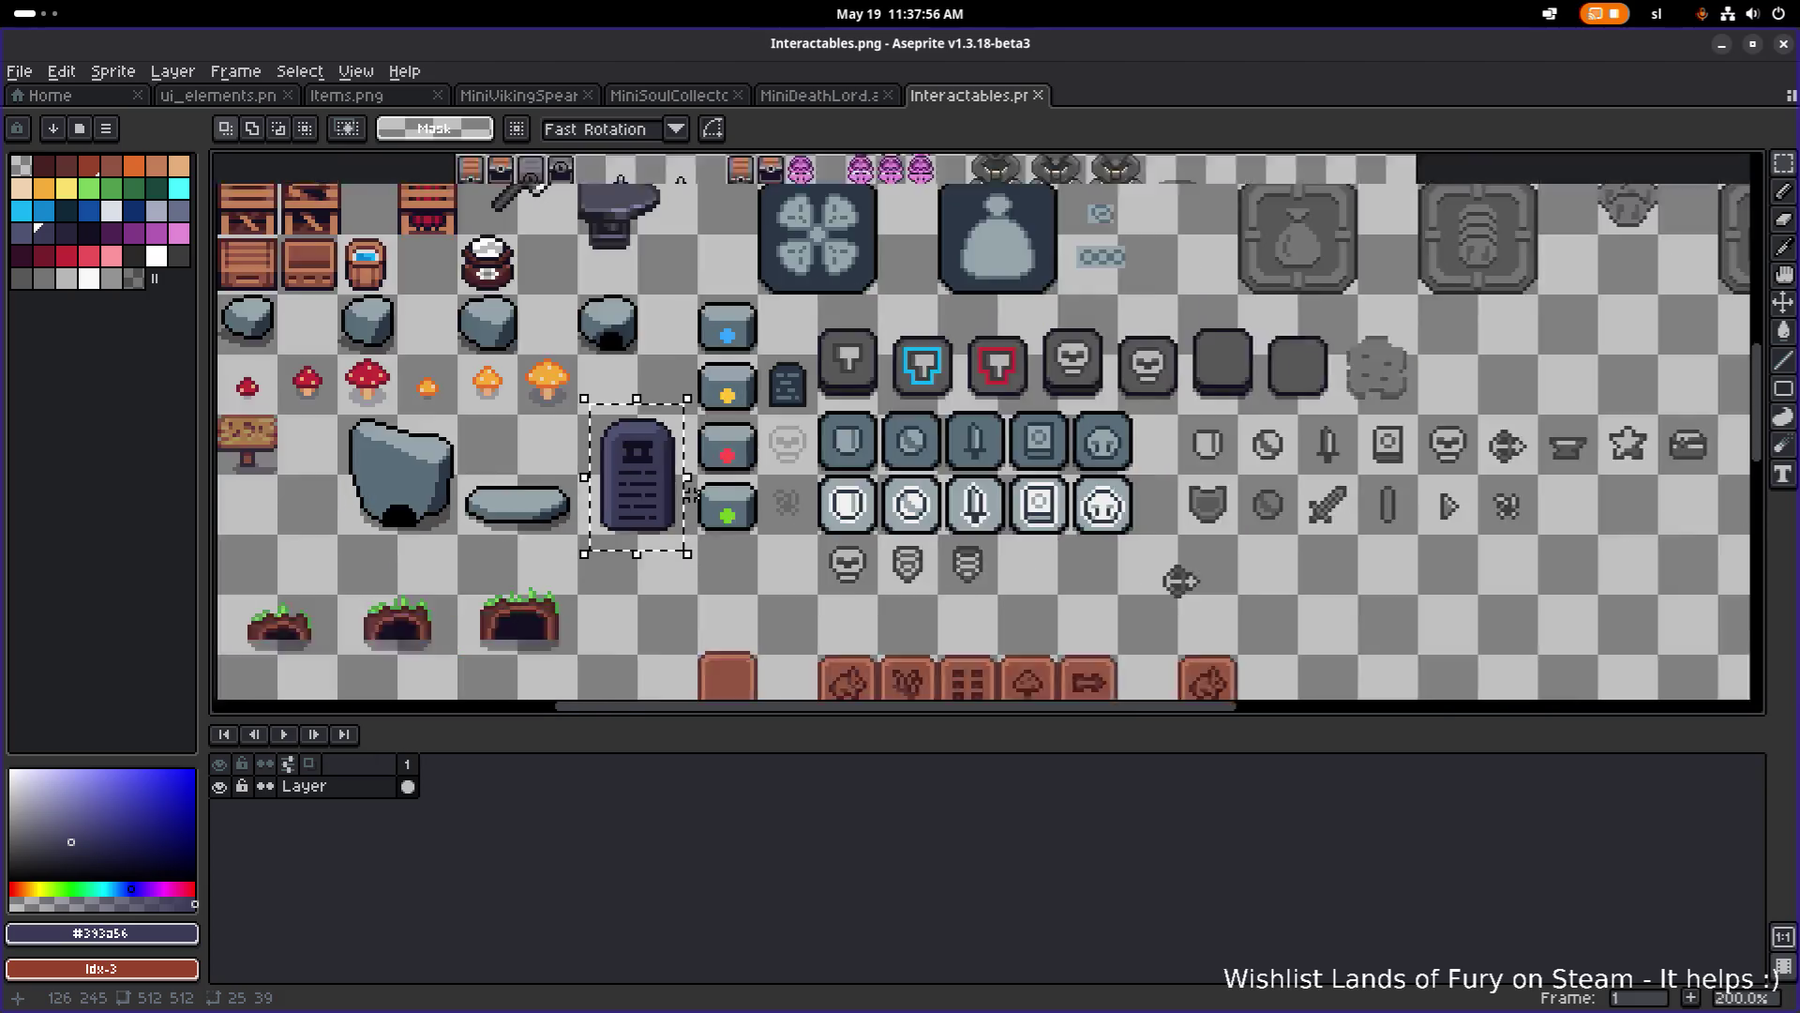
scroll(694, 496, up, 1)
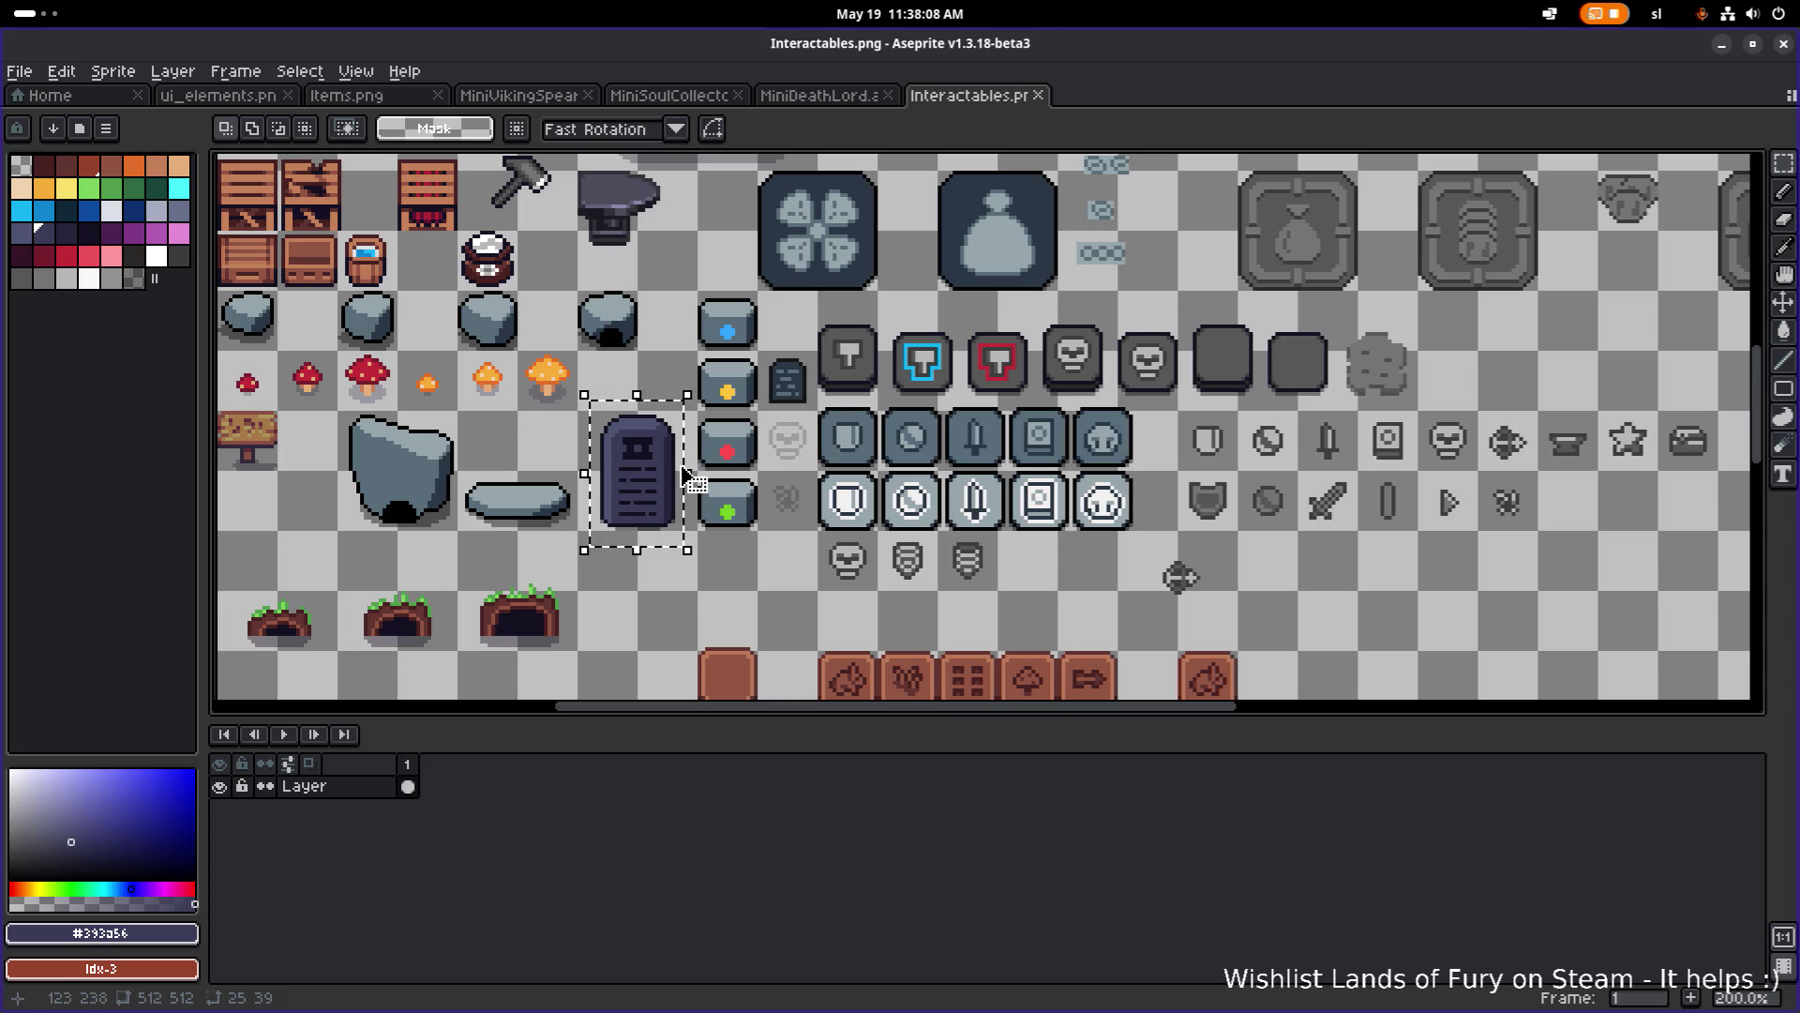
scroll(664, 482, down, 2)
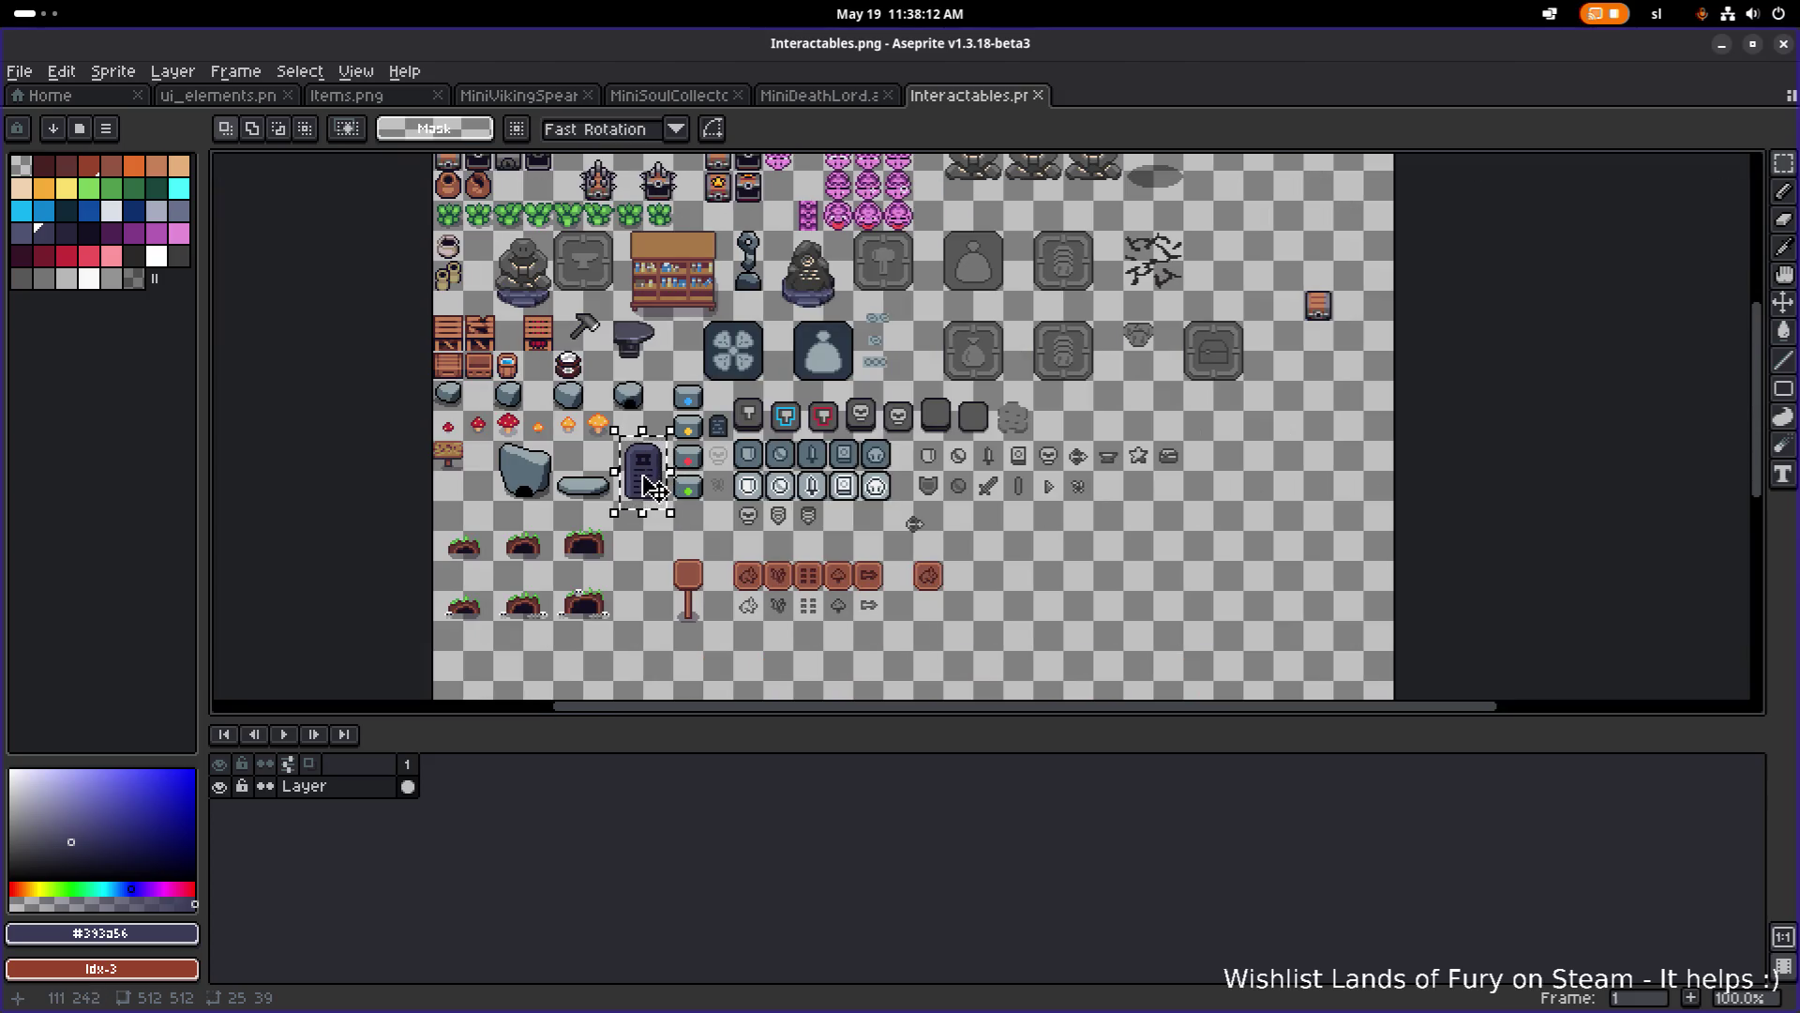
scroll(661, 486, up, 2)
Ctrl-drag two tombstone copies into the empty area on the right and commit them.
mouse_move(661, 486)
mouse_down()
mouse_move(1426, 594)
mouse_move(924, 401)
mouse_move(863, 503)
mouse_move(887, 466)
mouse_move(808, 421)
mouse_up()
scroll(1426, 594, down, 2)
scroll(918, 405, up, 3)
scroll(809, 421, down, 3)
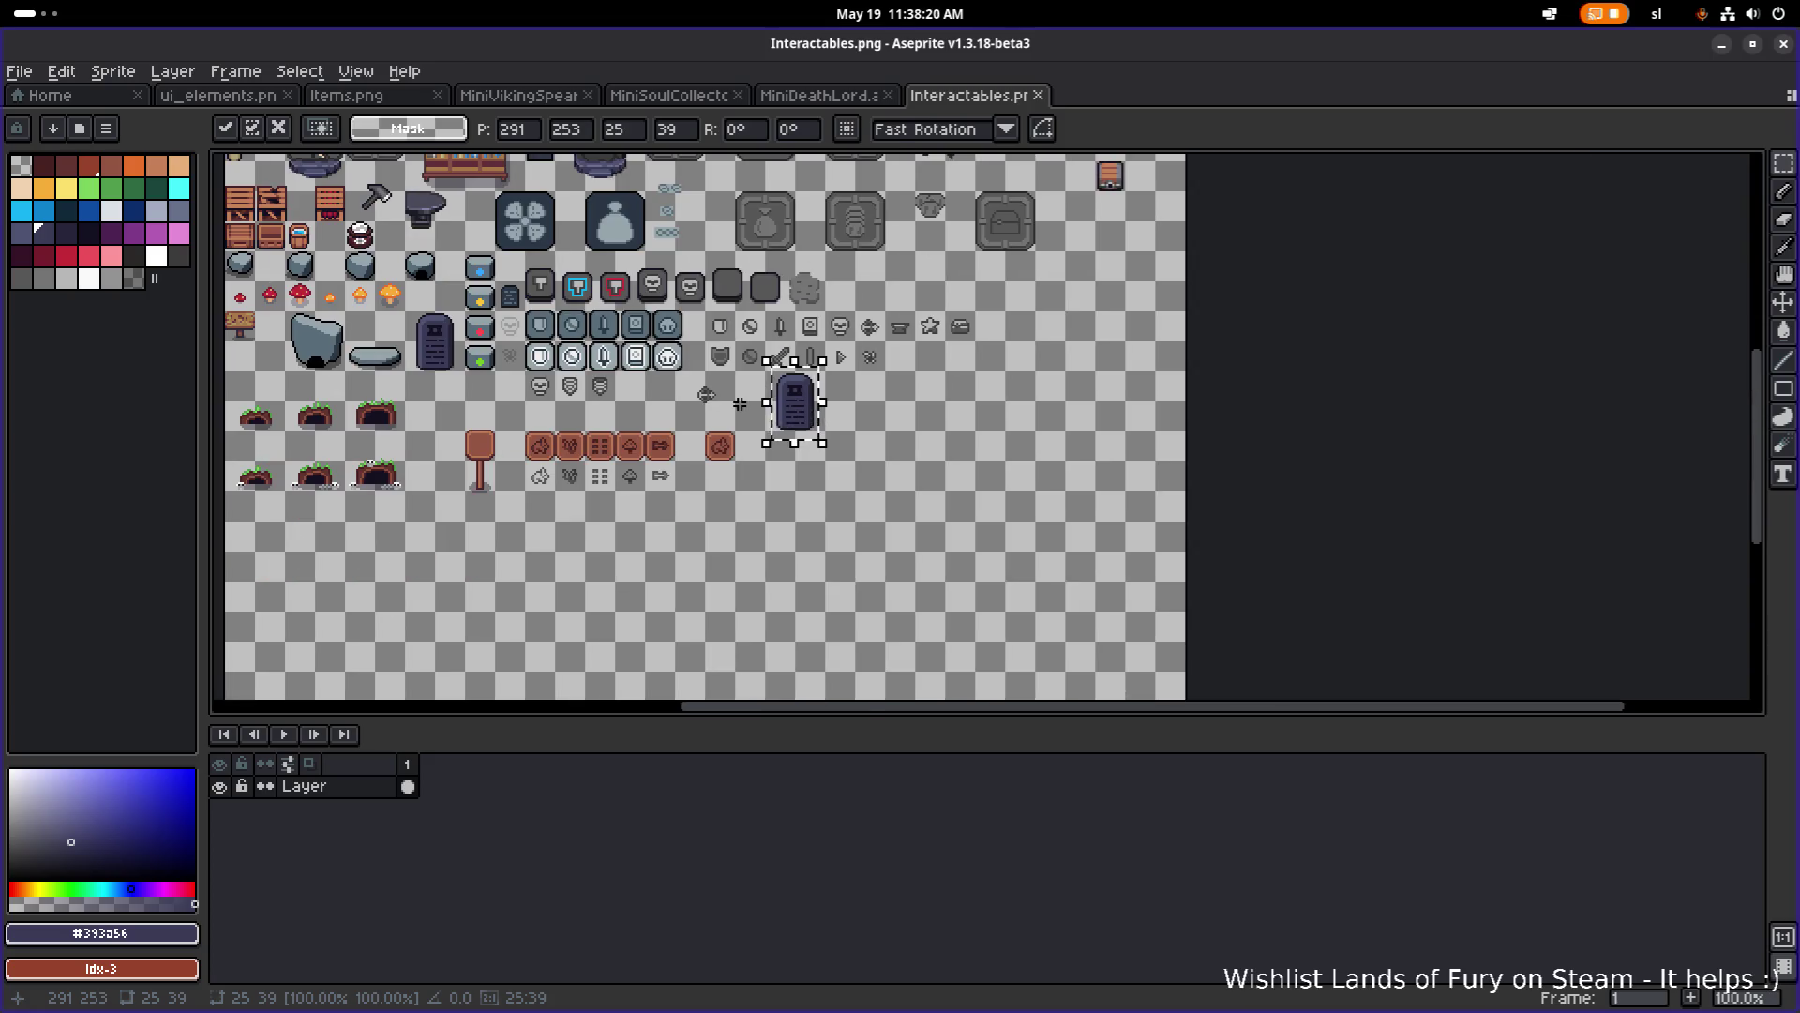
scroll(793, 431, up, 4)
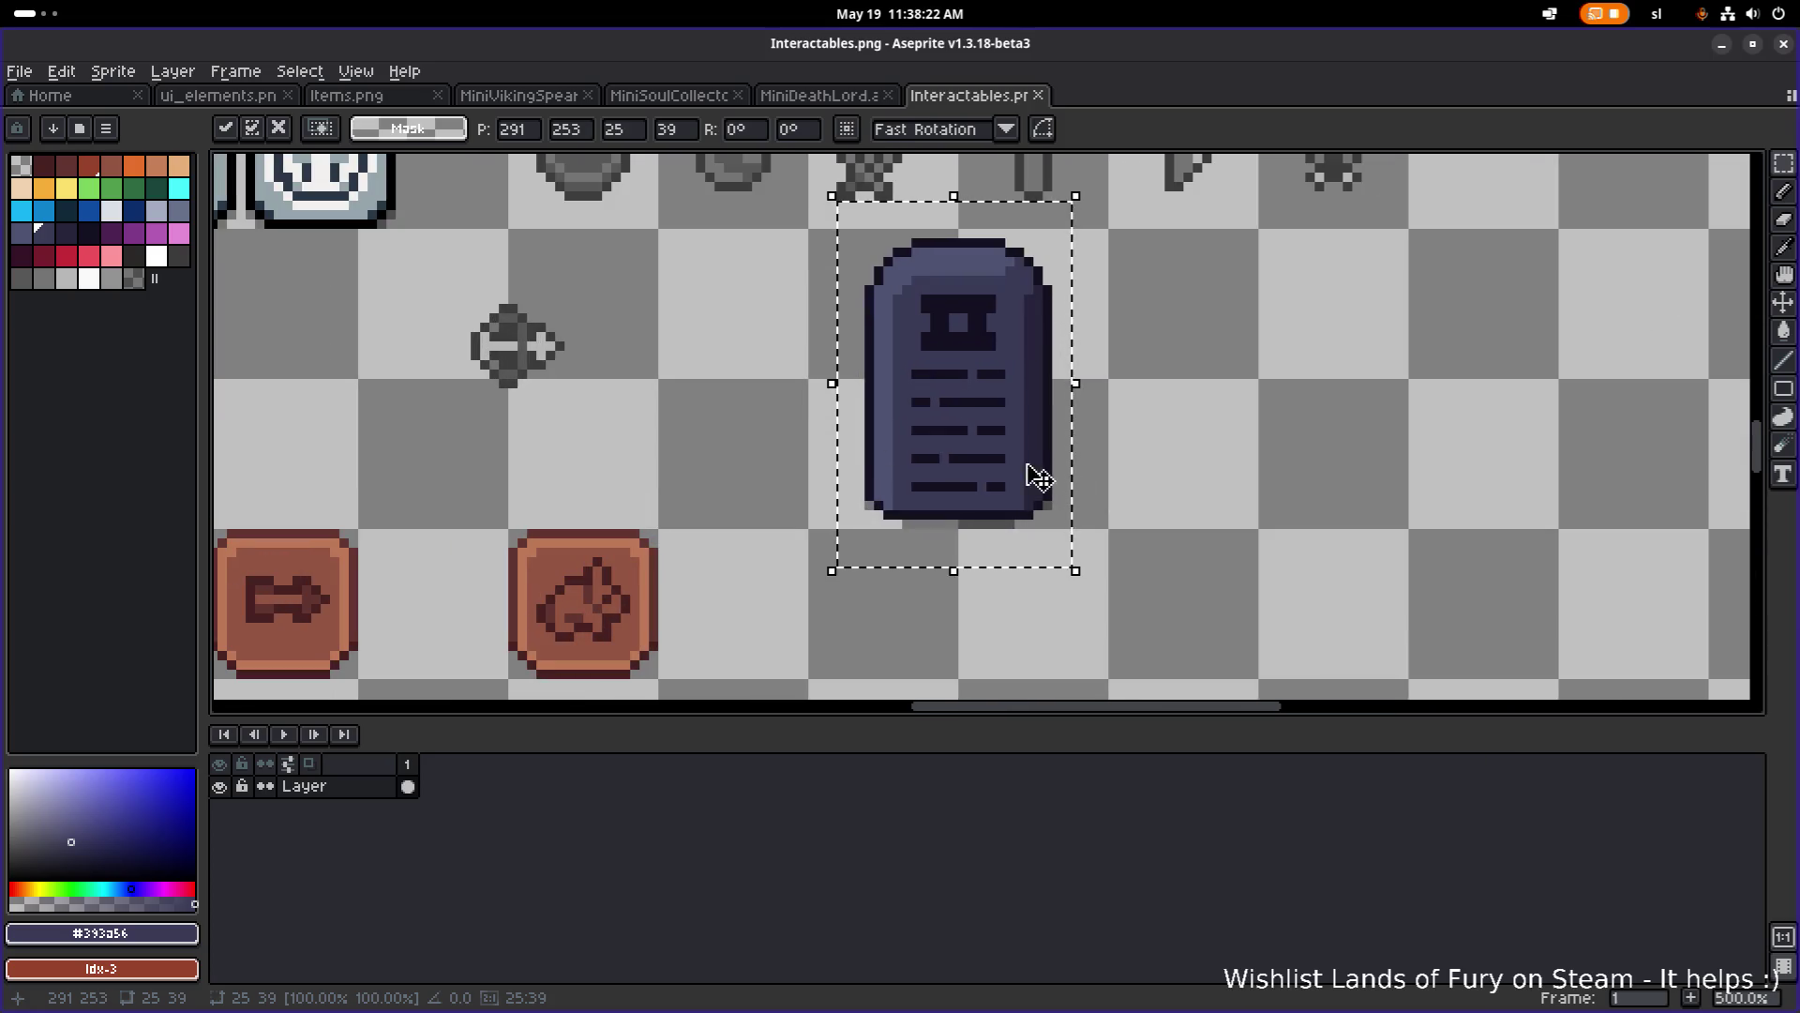
mouse_move(965, 441)
mouse_down()
mouse_move(1310, 450)
mouse_move(1278, 439)
mouse_up()
click(1504, 382)
Select the small arrow-fish icon and drag a copy onto the right tombstone's top.
scroll(1463, 394, down, 2)
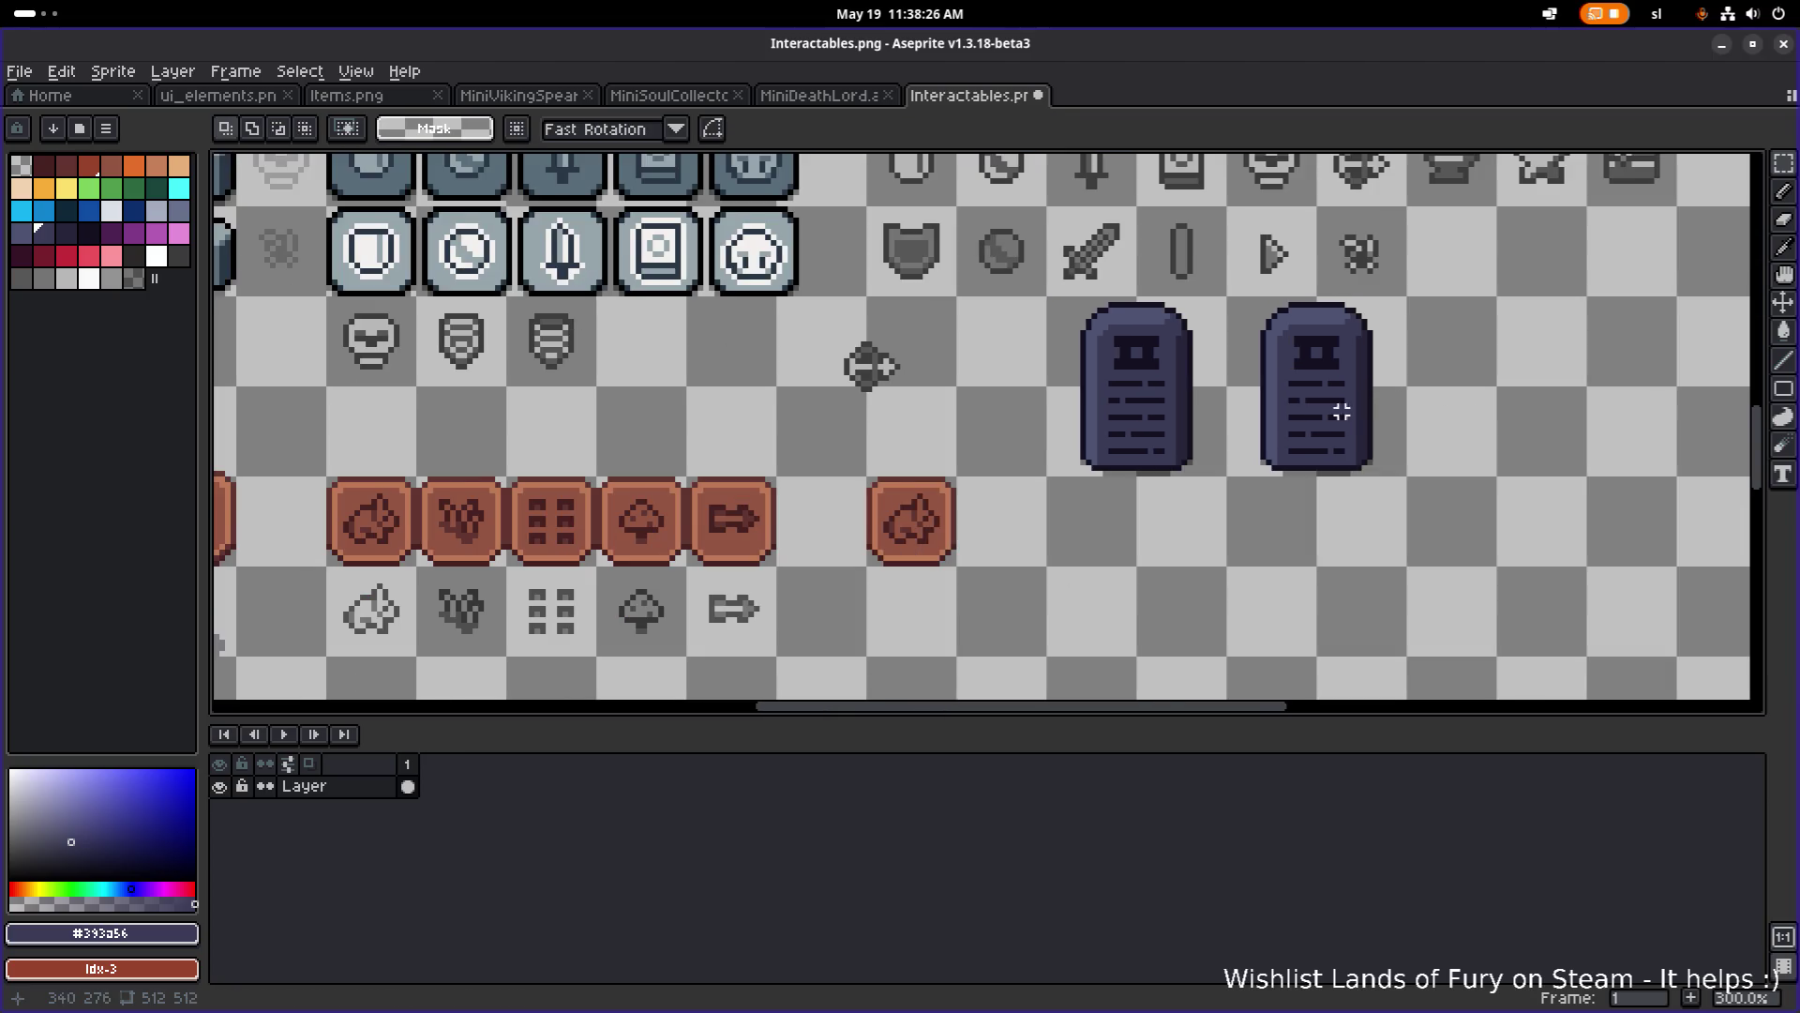
scroll(1012, 494, right, 2)
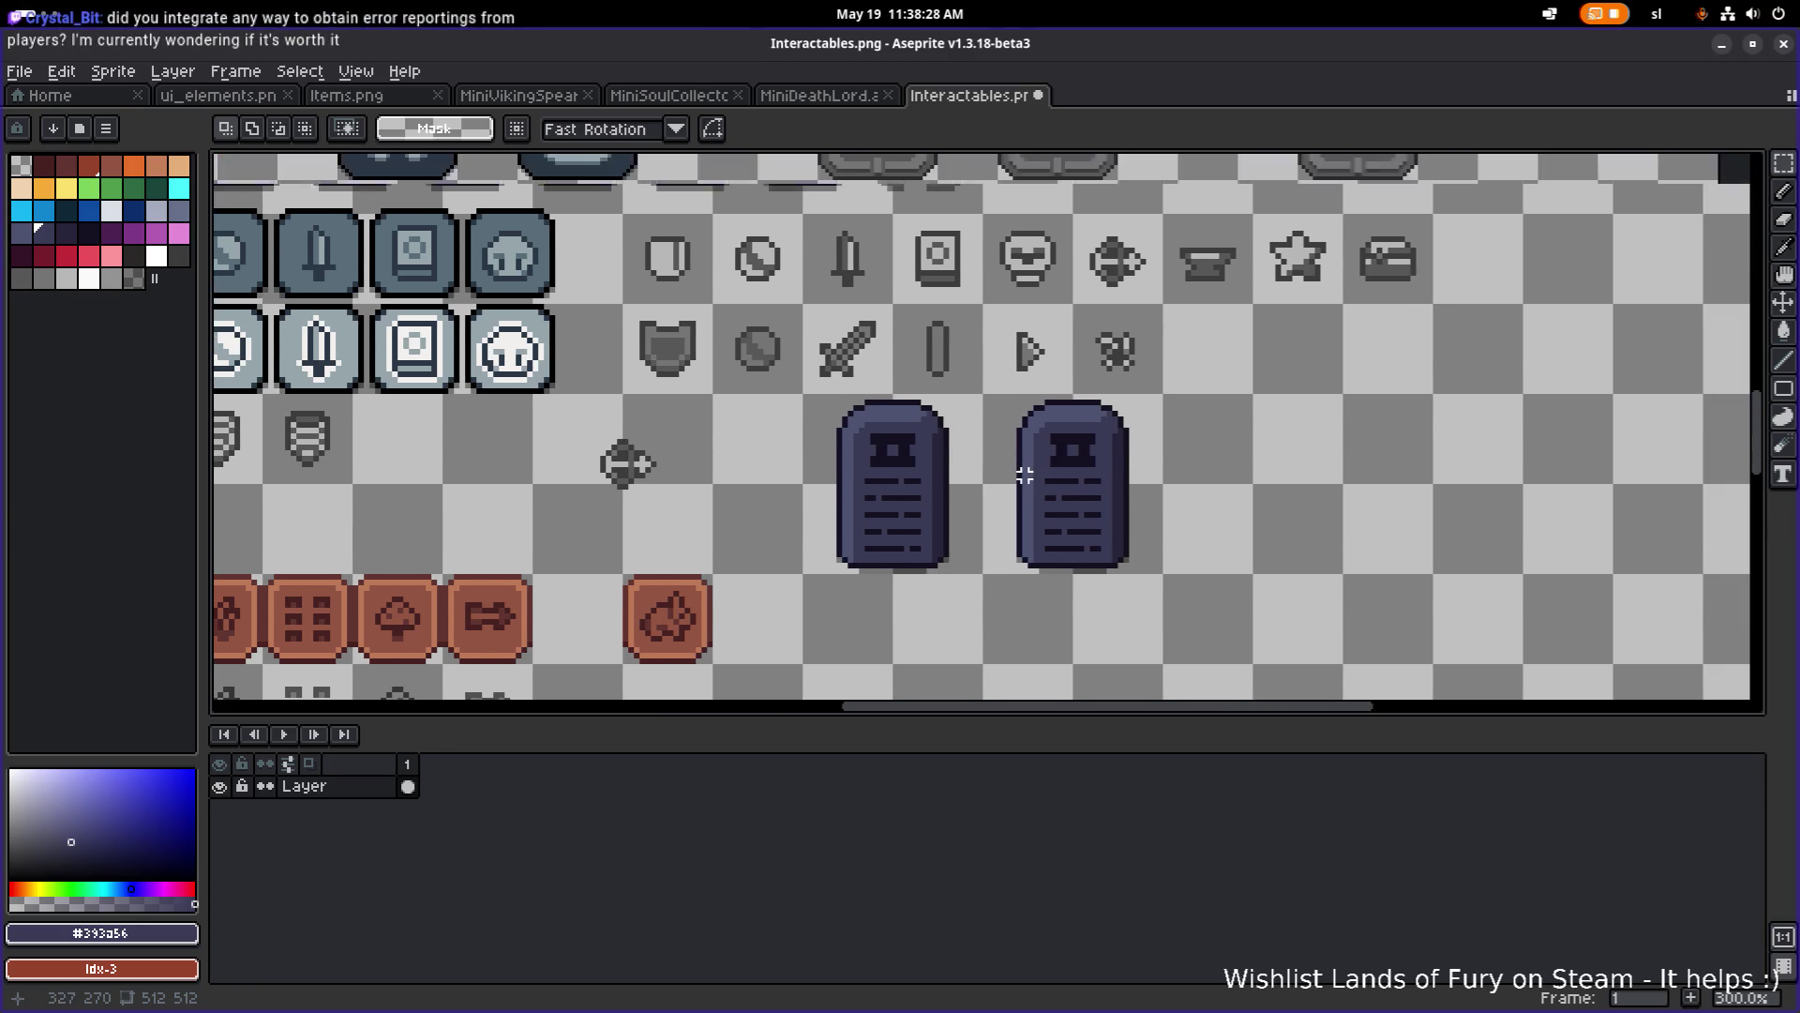
scroll(1025, 475, down, 2)
scroll(1095, 372, up, 3)
drag(1027, 248, 1142, 156)
scroll(1052, 485, down, 1)
scroll(1053, 485, down, 1)
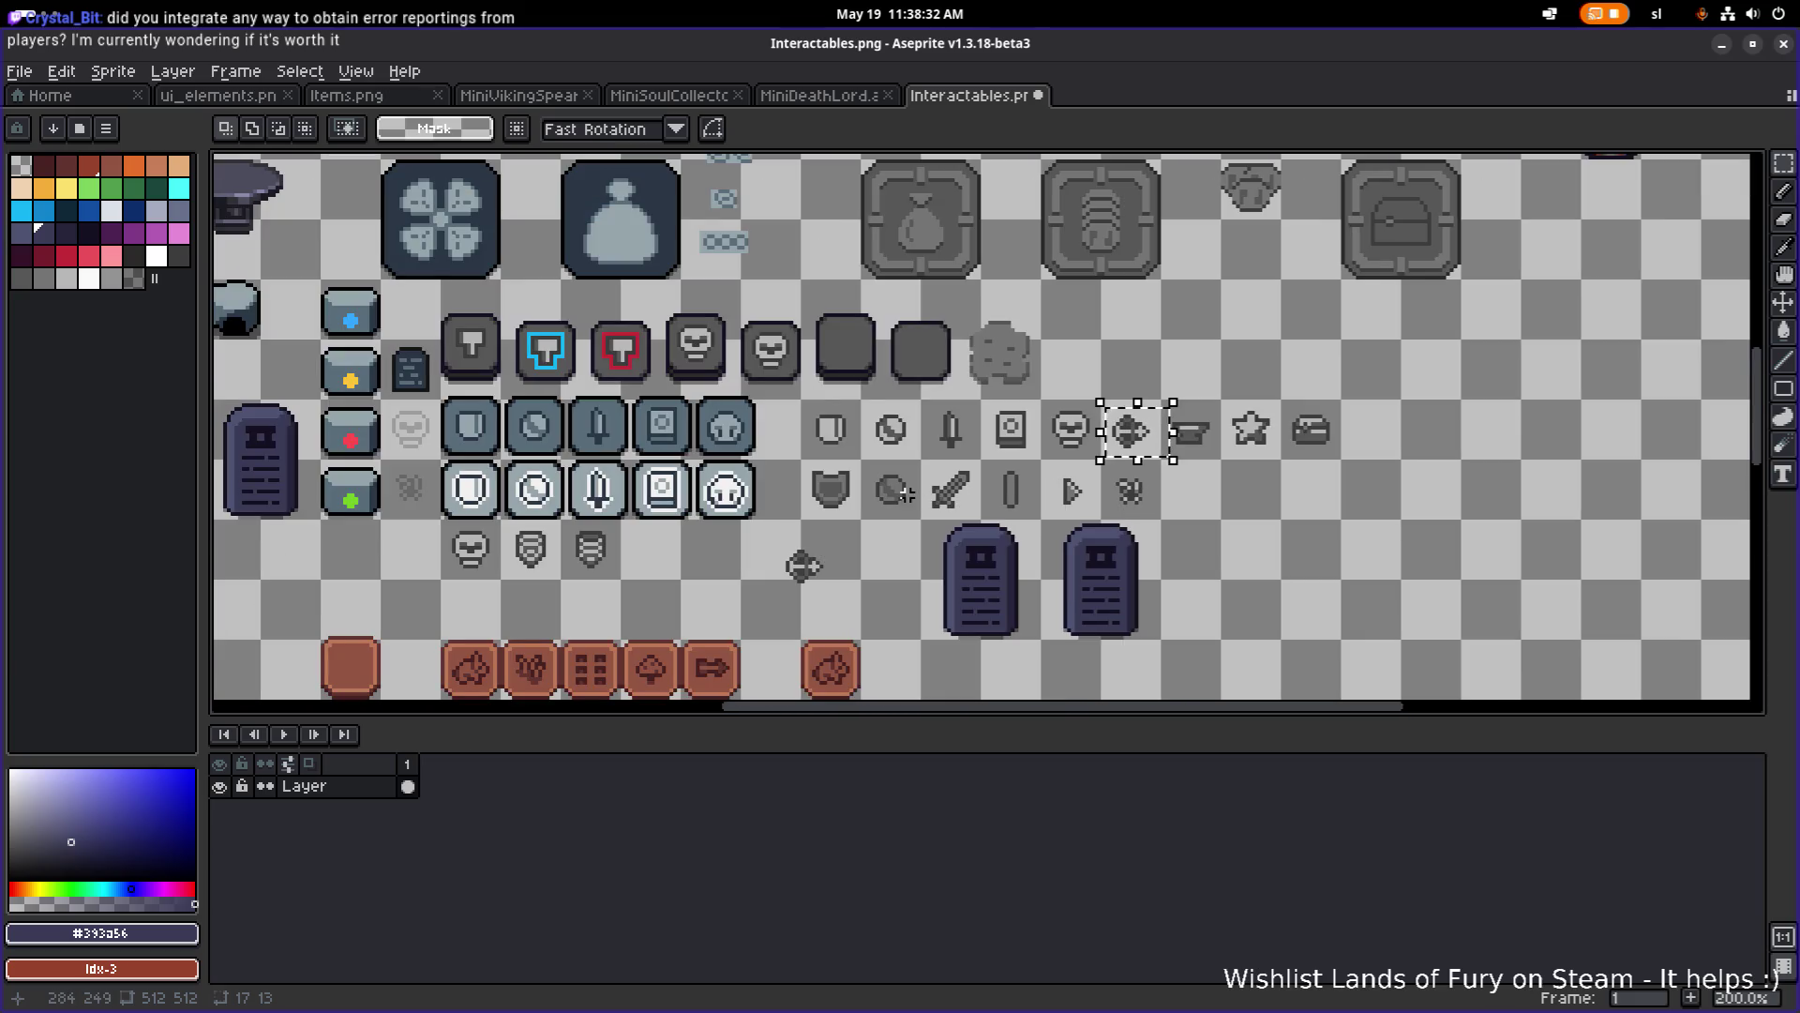
scroll(1000, 403, up, 2)
scroll(999, 404, up, 1)
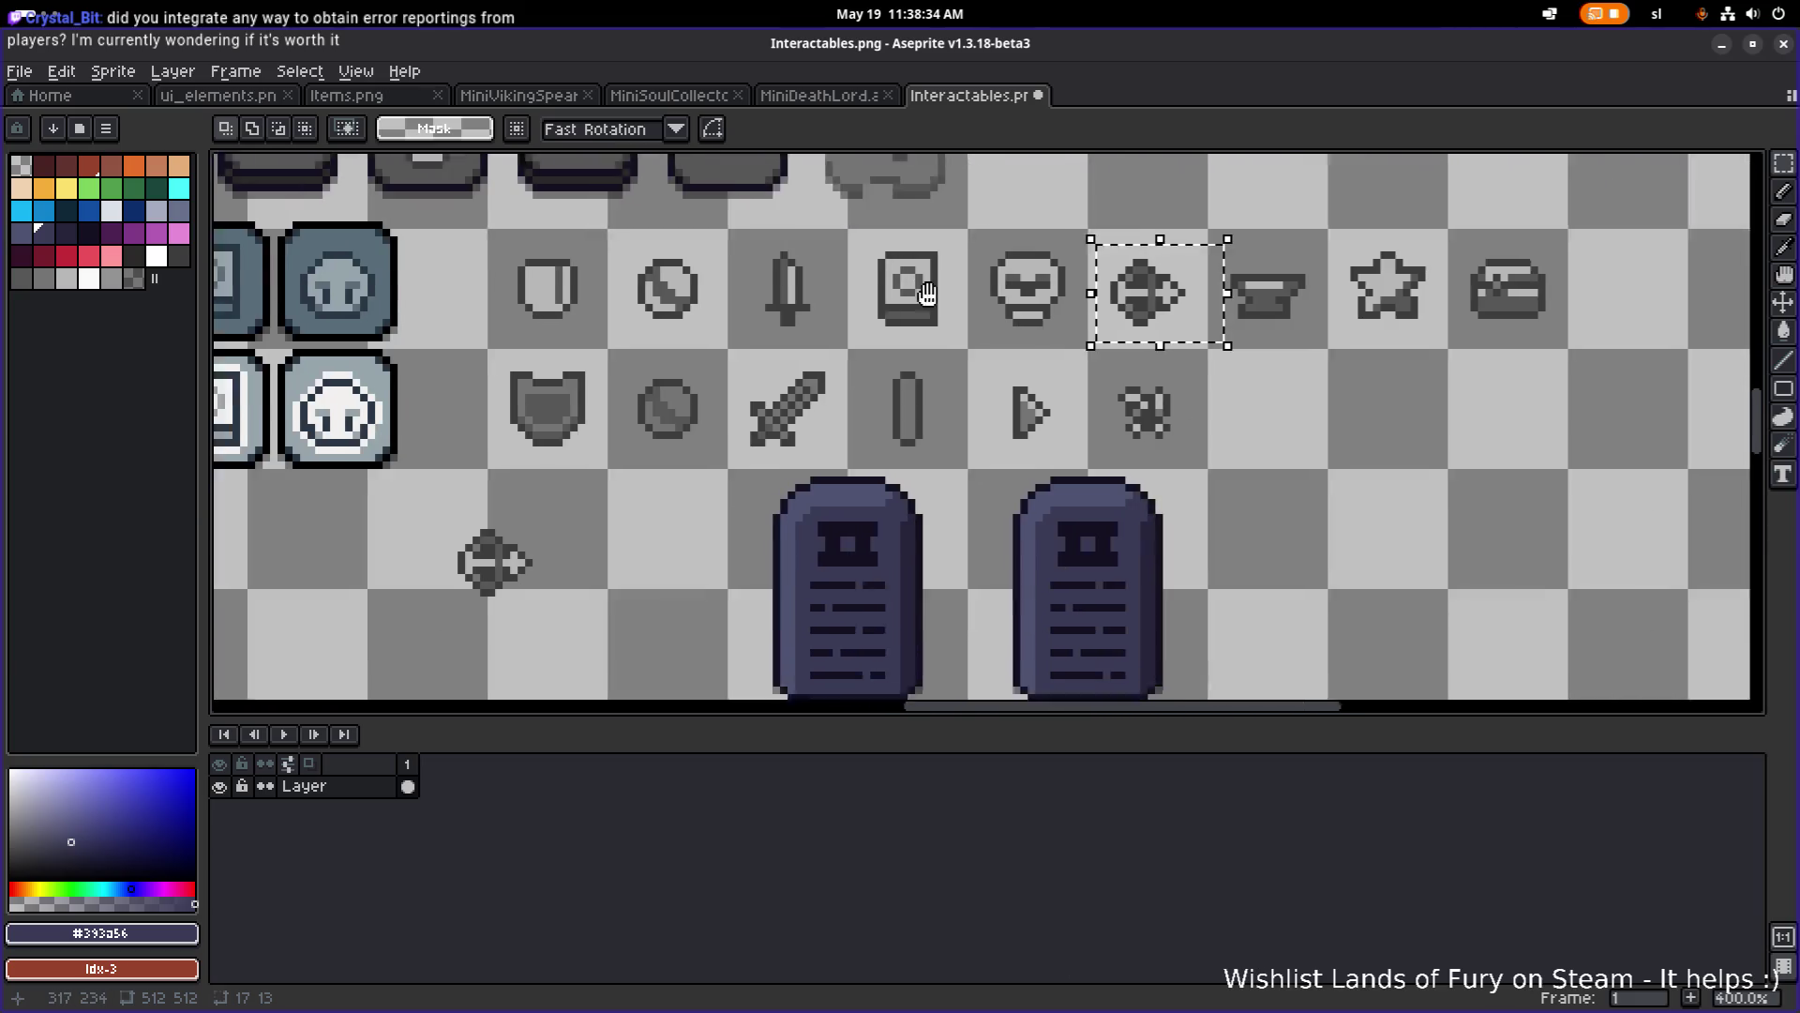
drag(1121, 277, 1061, 529)
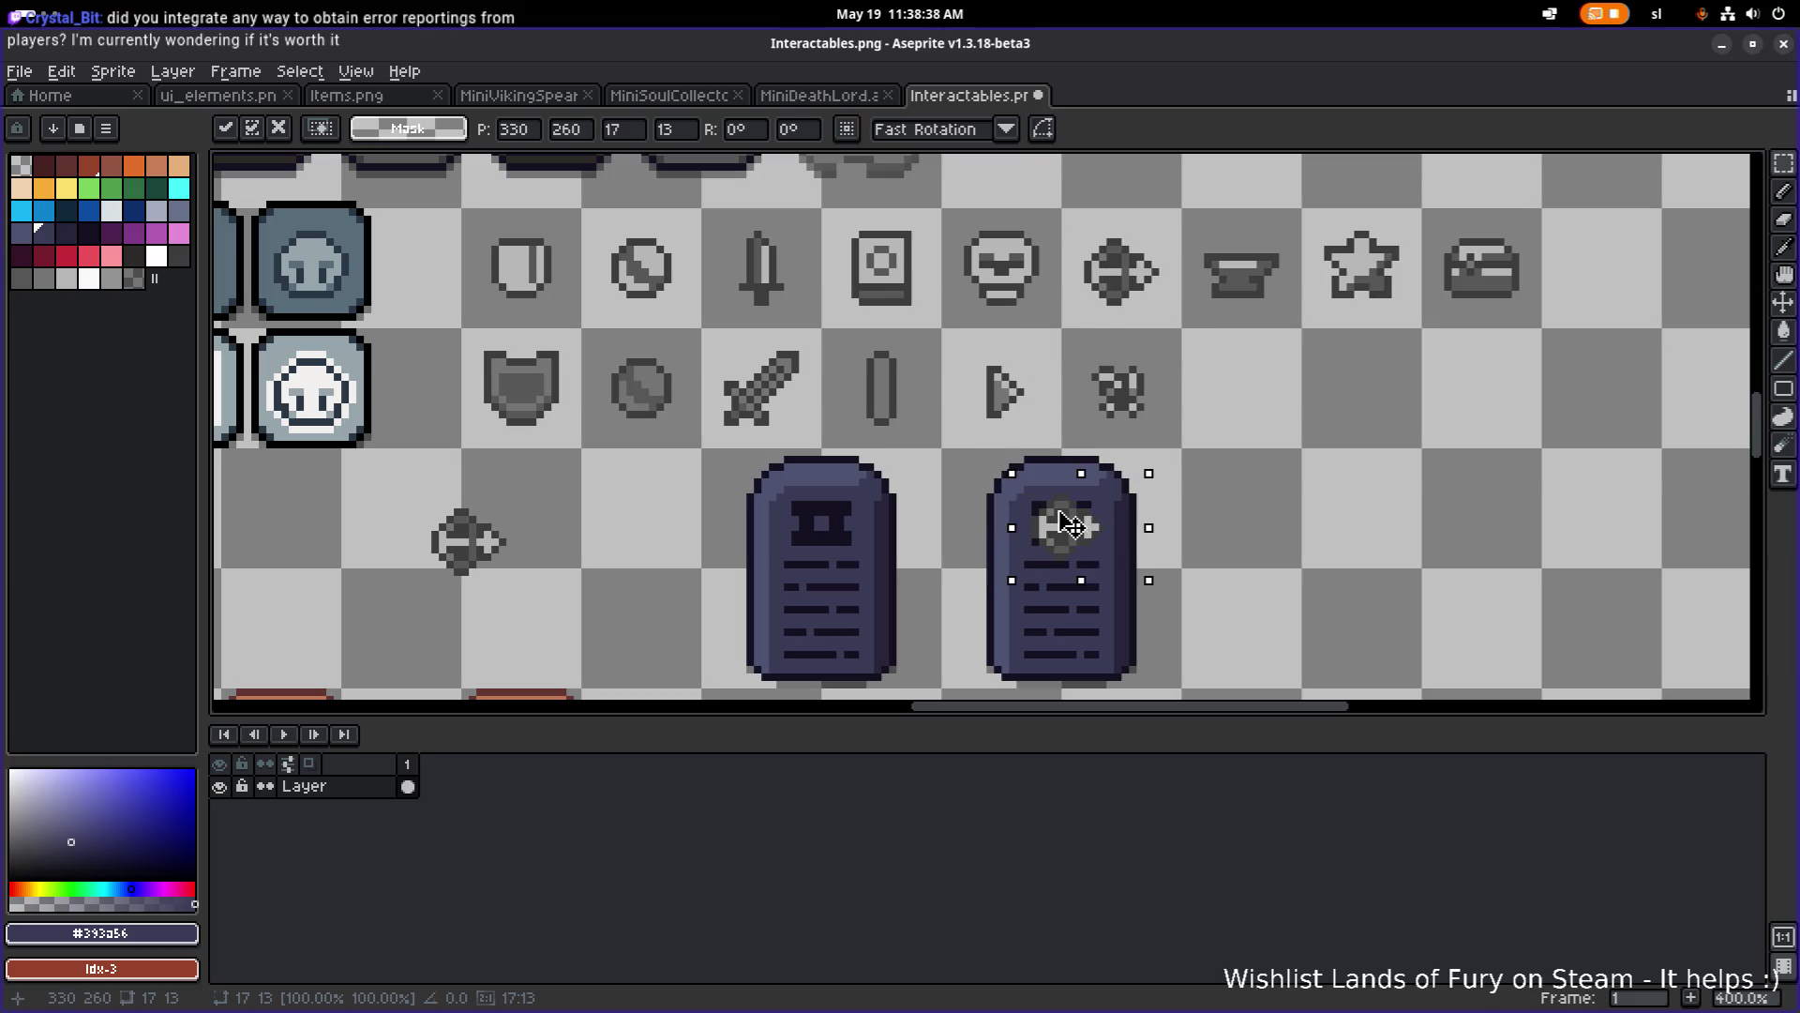
Move the arrow icon copy back onto the right tombstone and deselect it.
drag(1069, 525, 1249, 424)
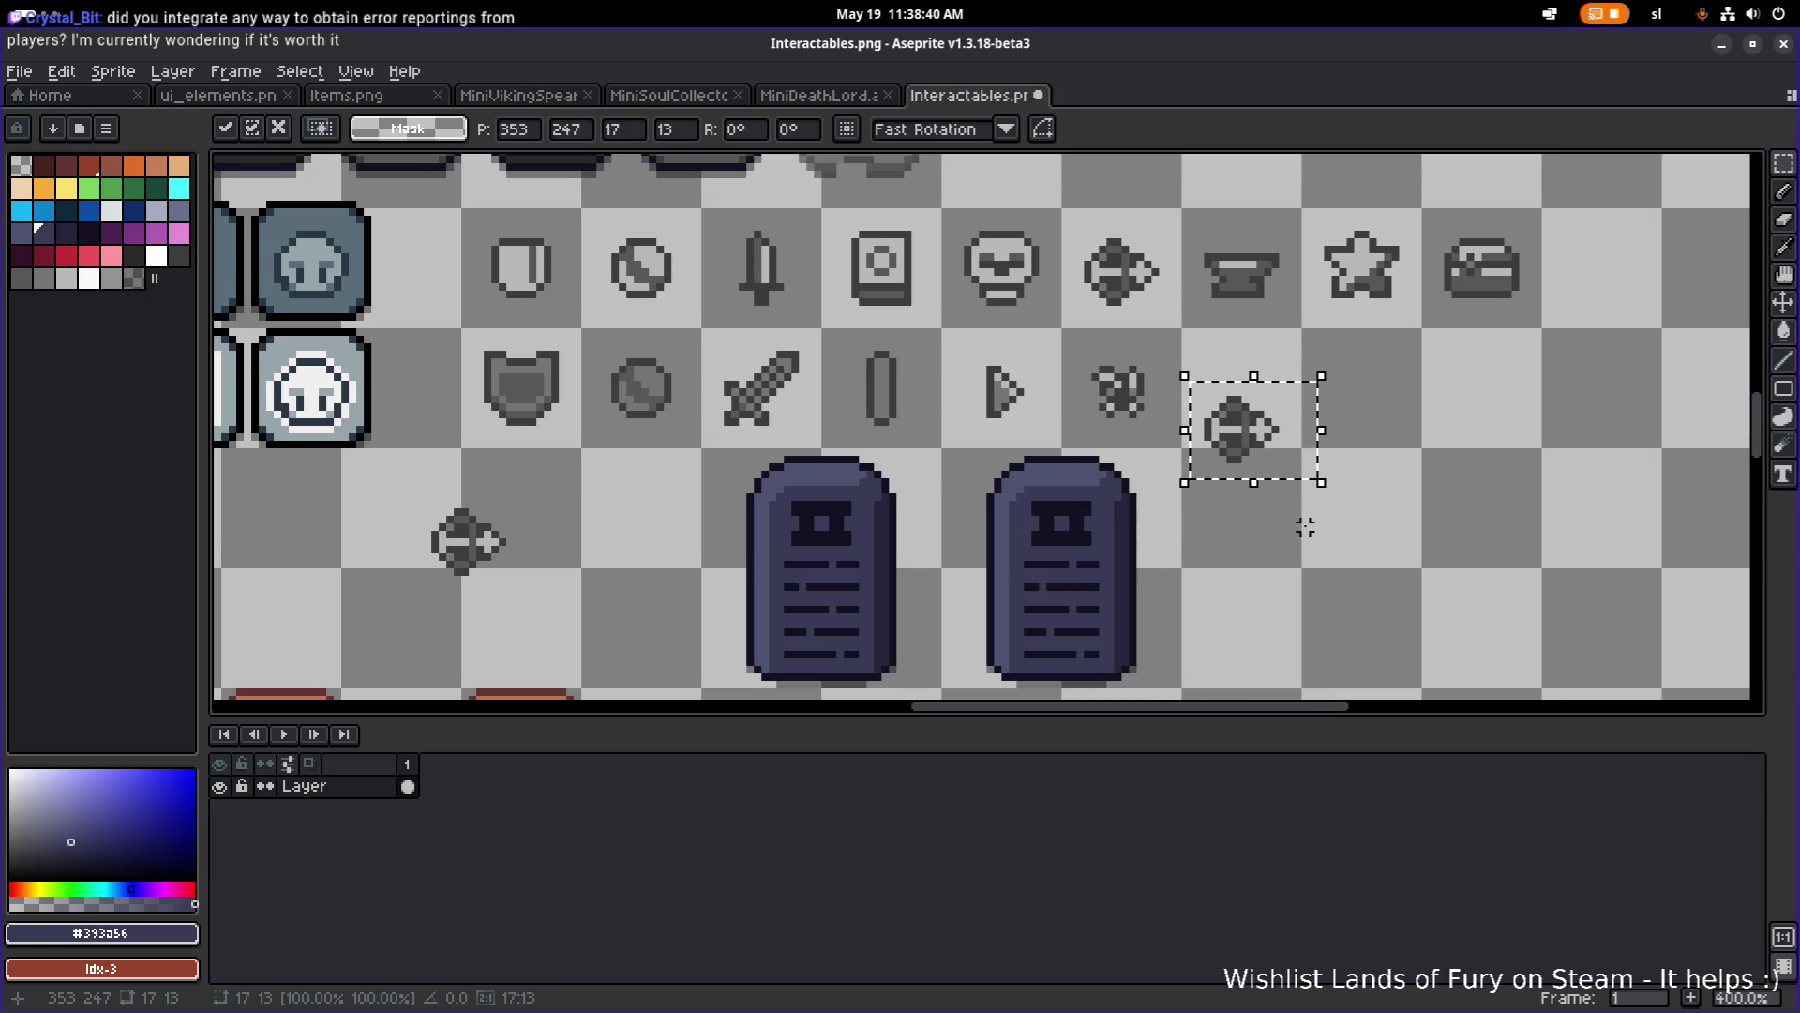
scroll(1261, 516, up, 1)
drag(979, 344, 756, 452)
scroll(819, 441, up, 4)
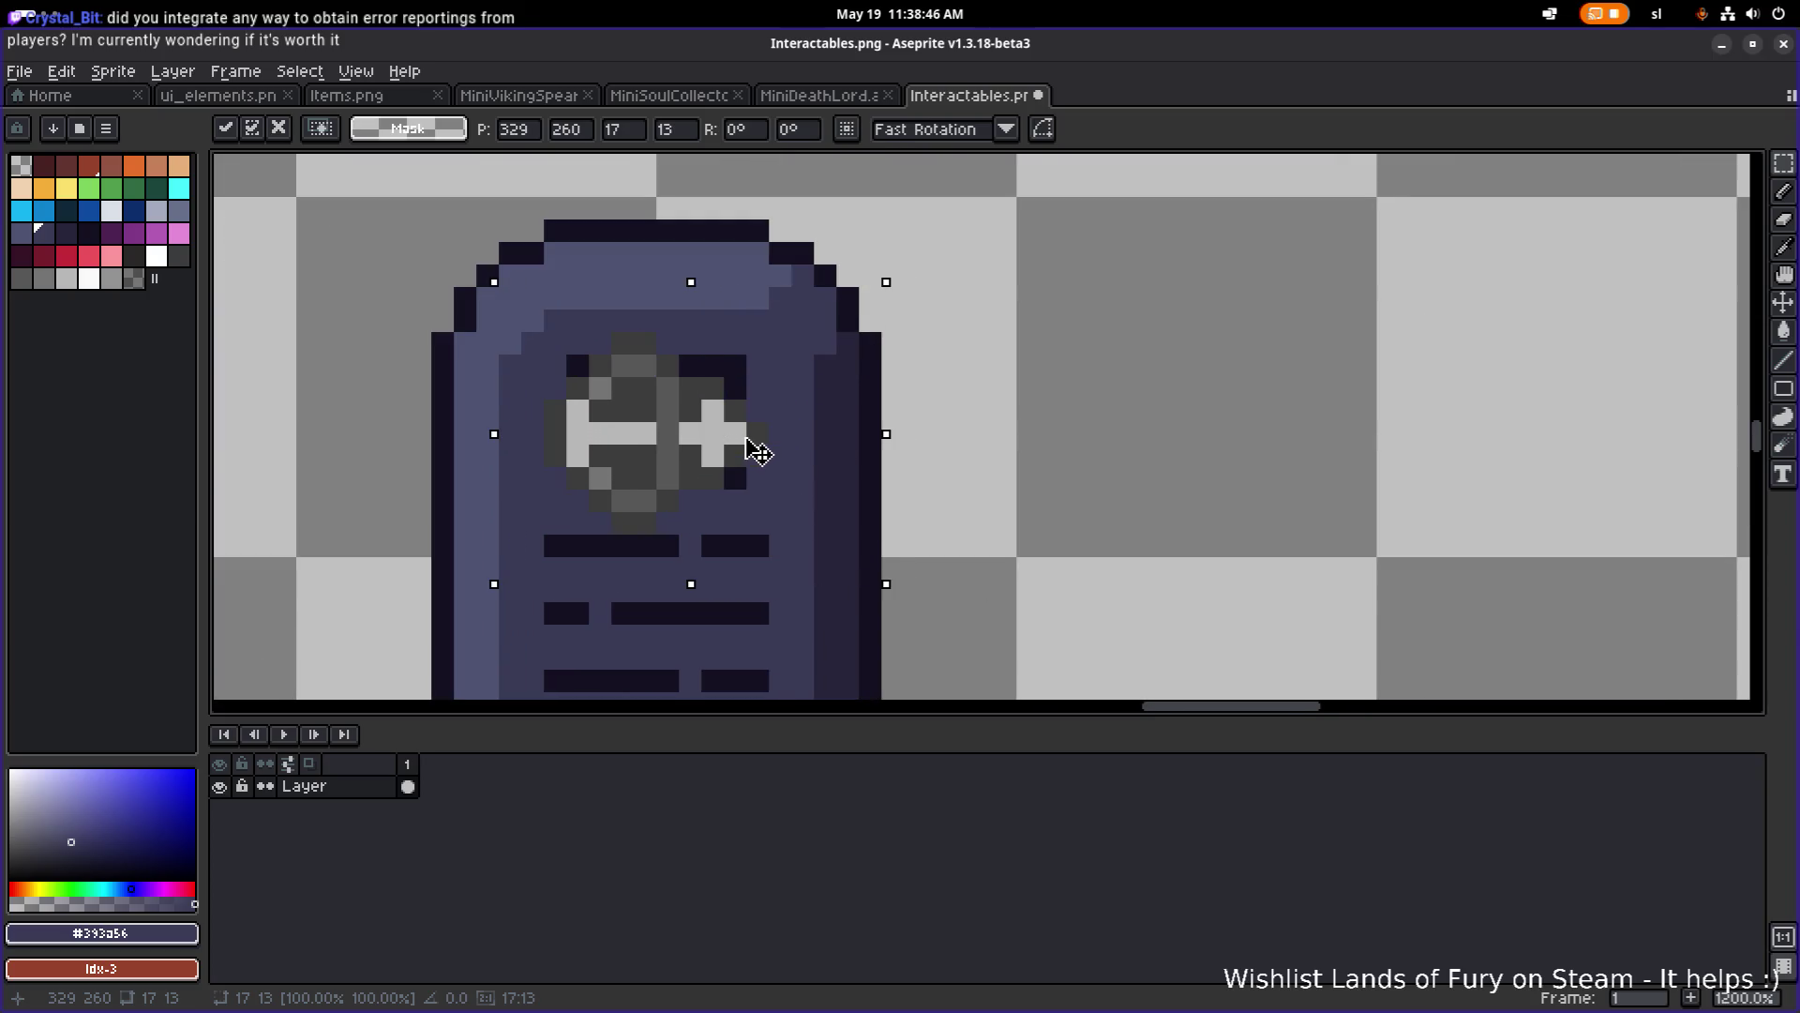
key(ctrl+d)
scroll(847, 410, up, 3)
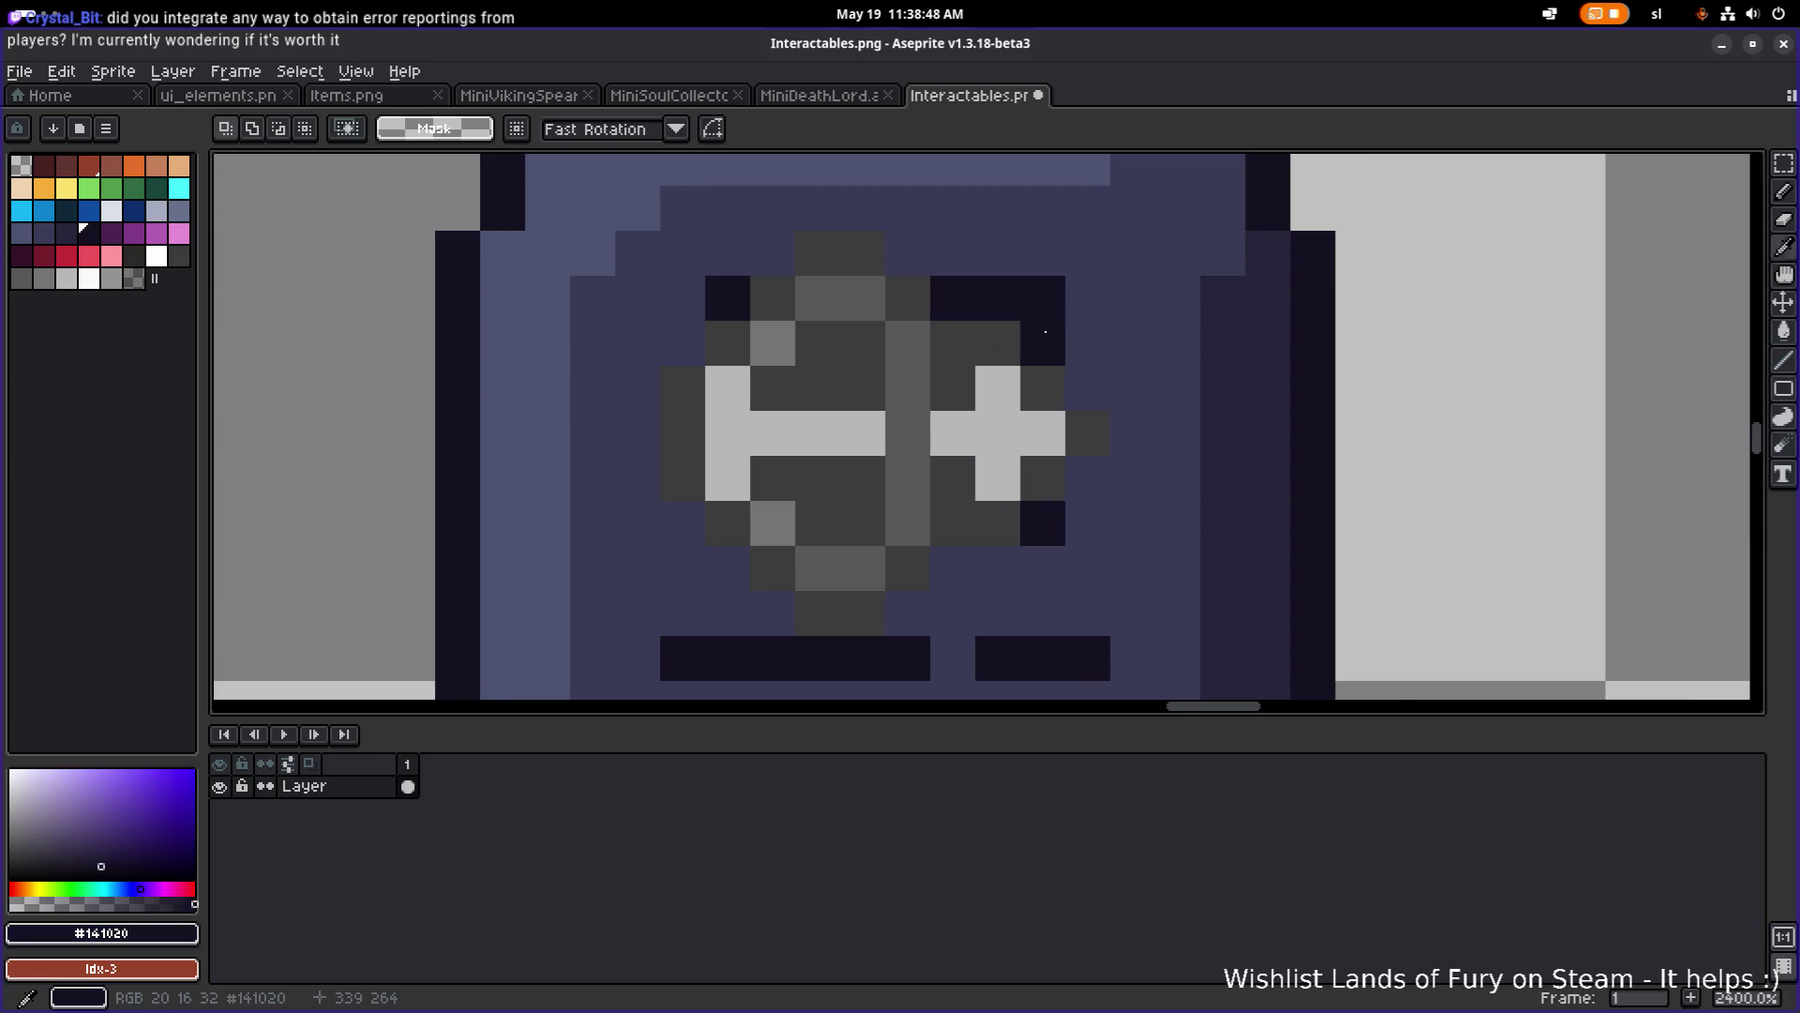
Paint over the stray dark pixels around the glyph with tombstone purple.
key(b)
drag(953, 298, 1043, 343)
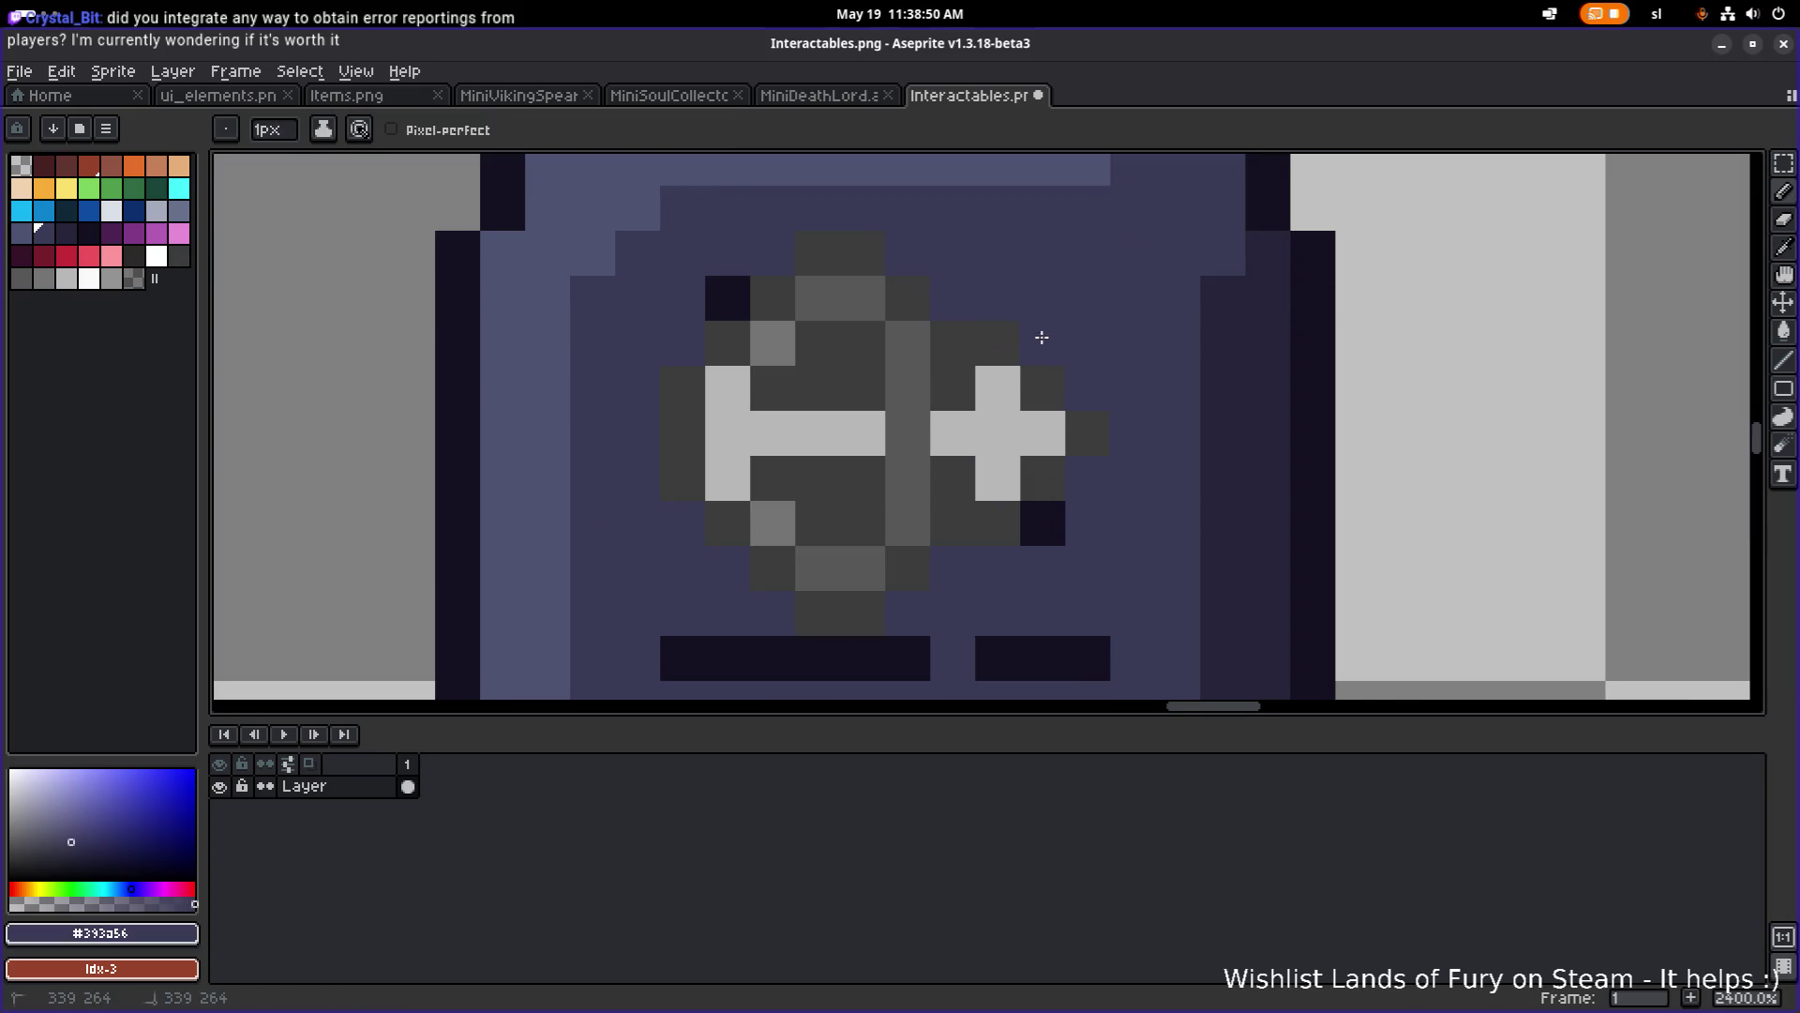
click(1043, 523)
click(730, 296)
scroll(732, 292, down, 5)
scroll(844, 403, up, 2)
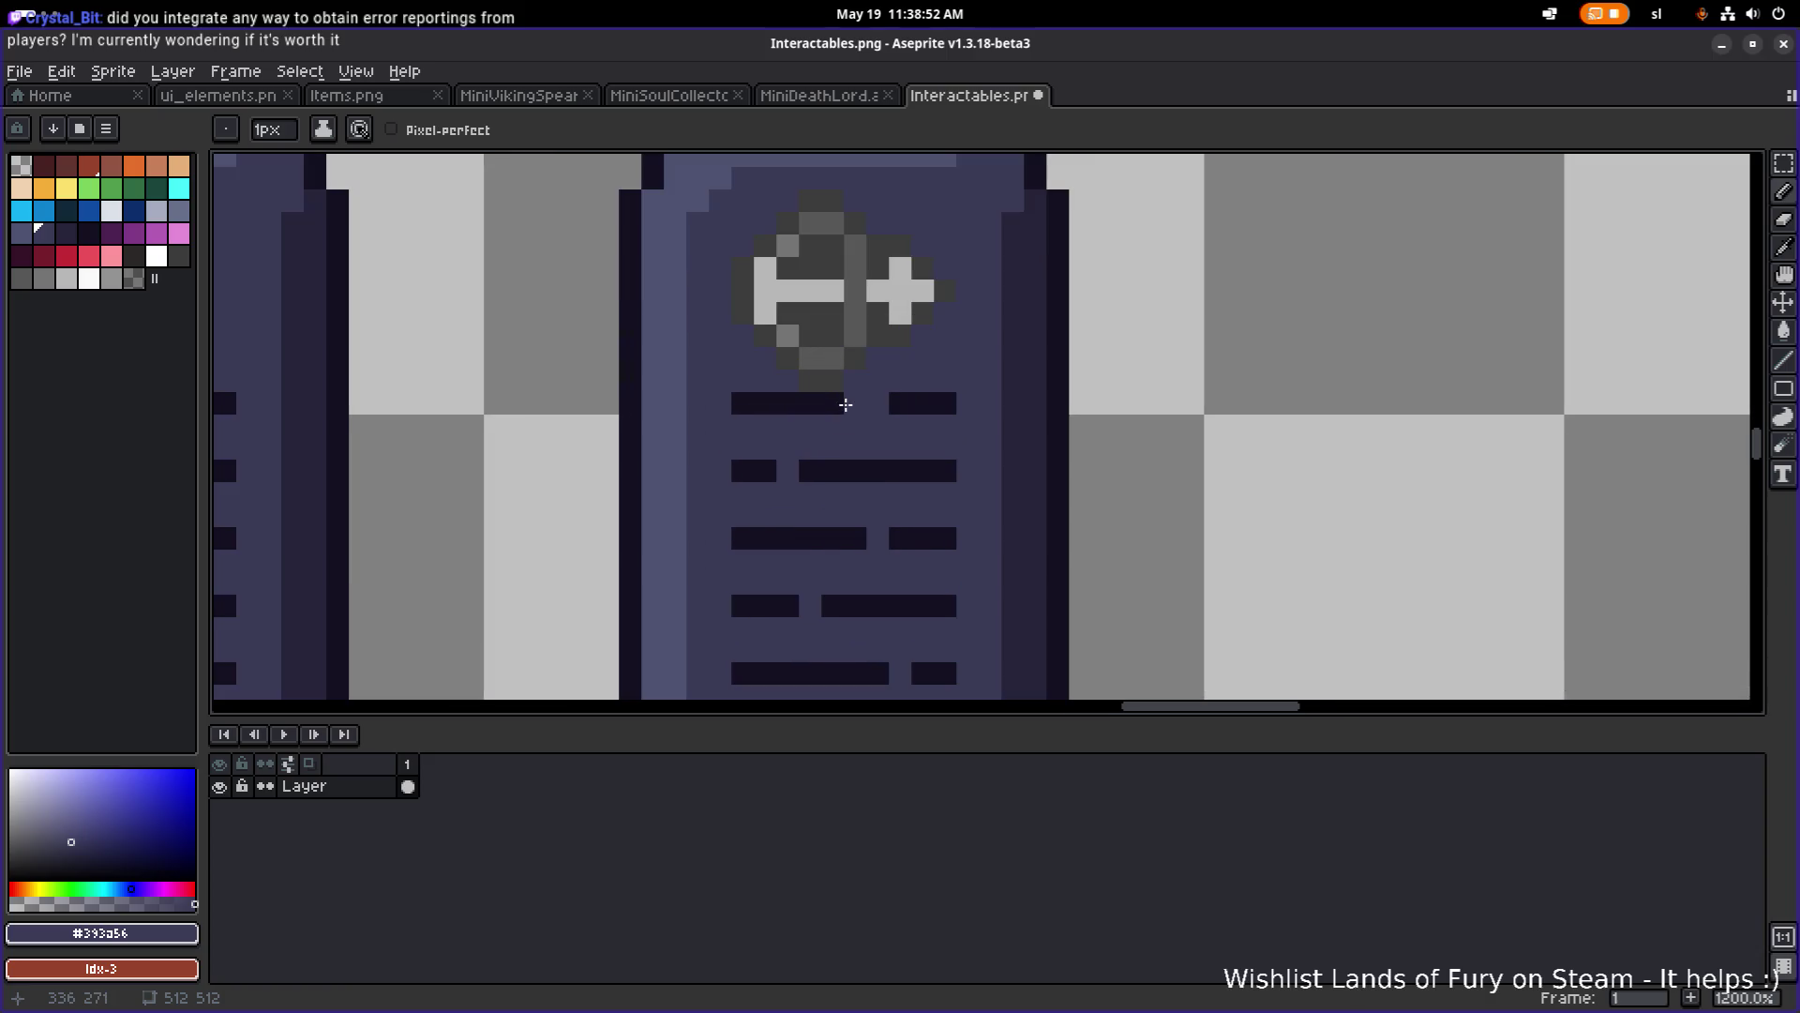
Try nudging the arrow glyph one pixel up and right, then cancel and deselect.
key(m)
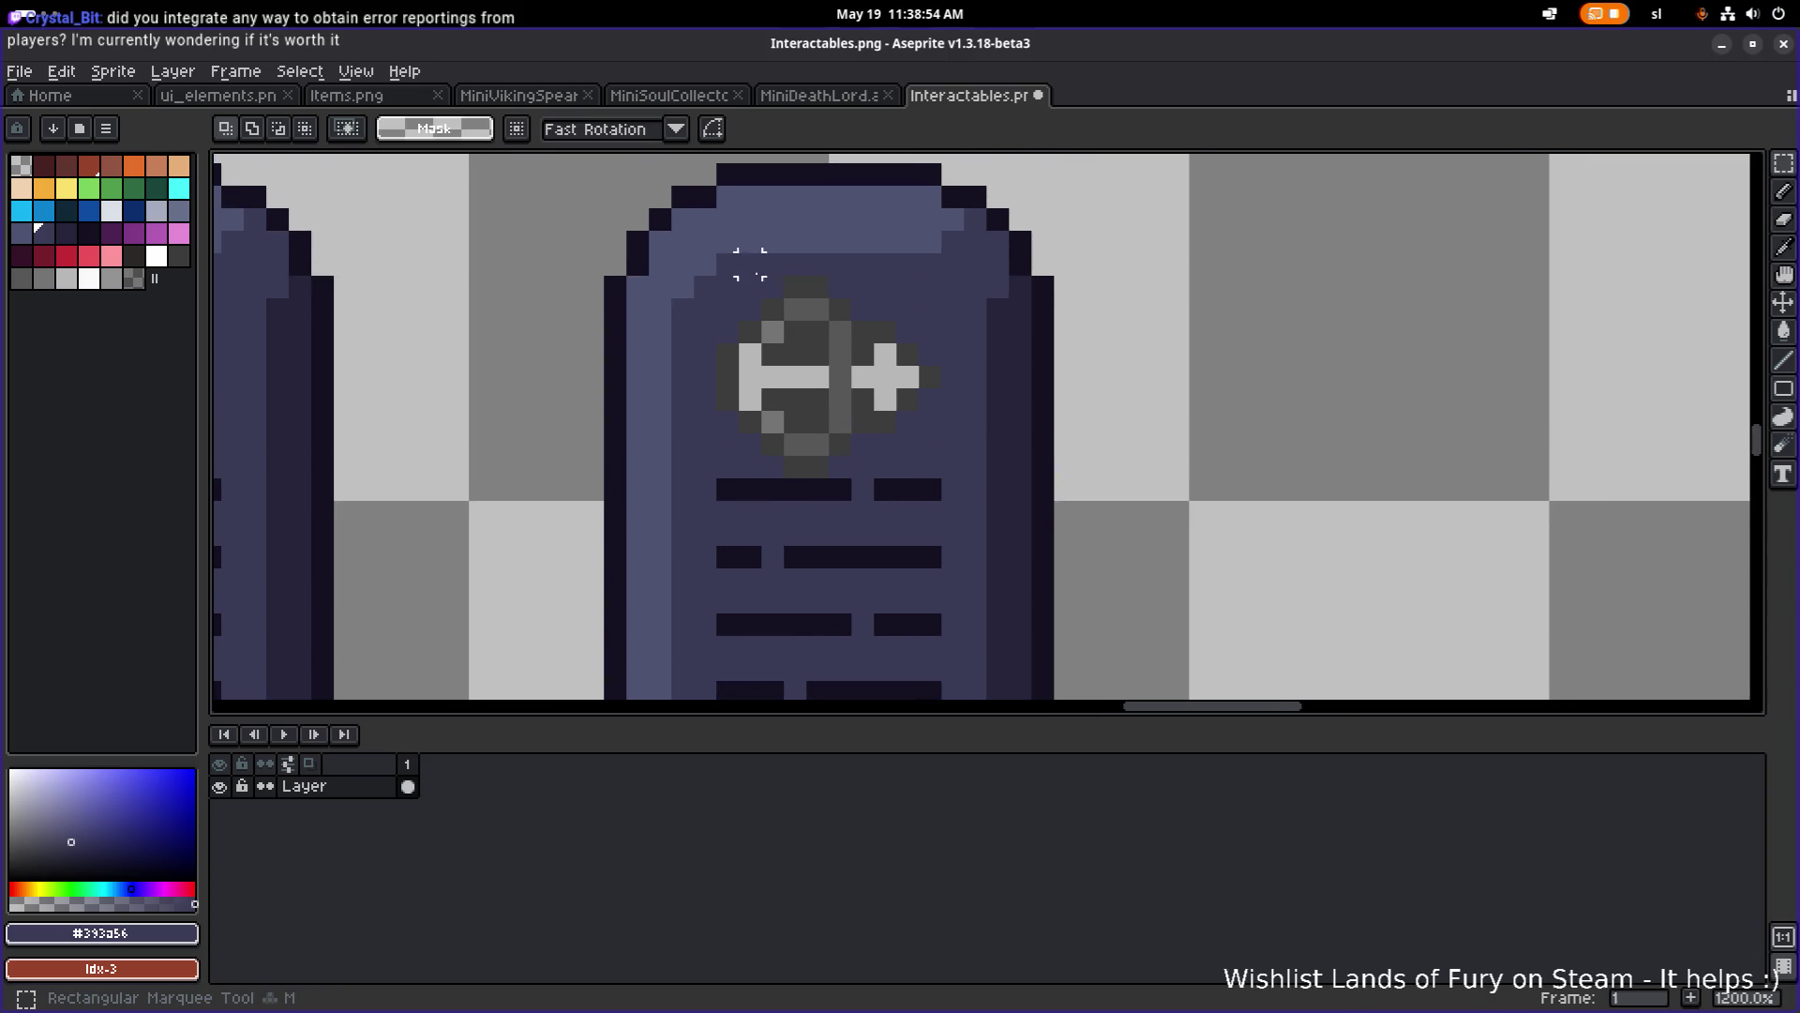
mouse_move(718, 280)
mouse_down()
mouse_move(924, 436)
mouse_move(941, 479)
mouse_up()
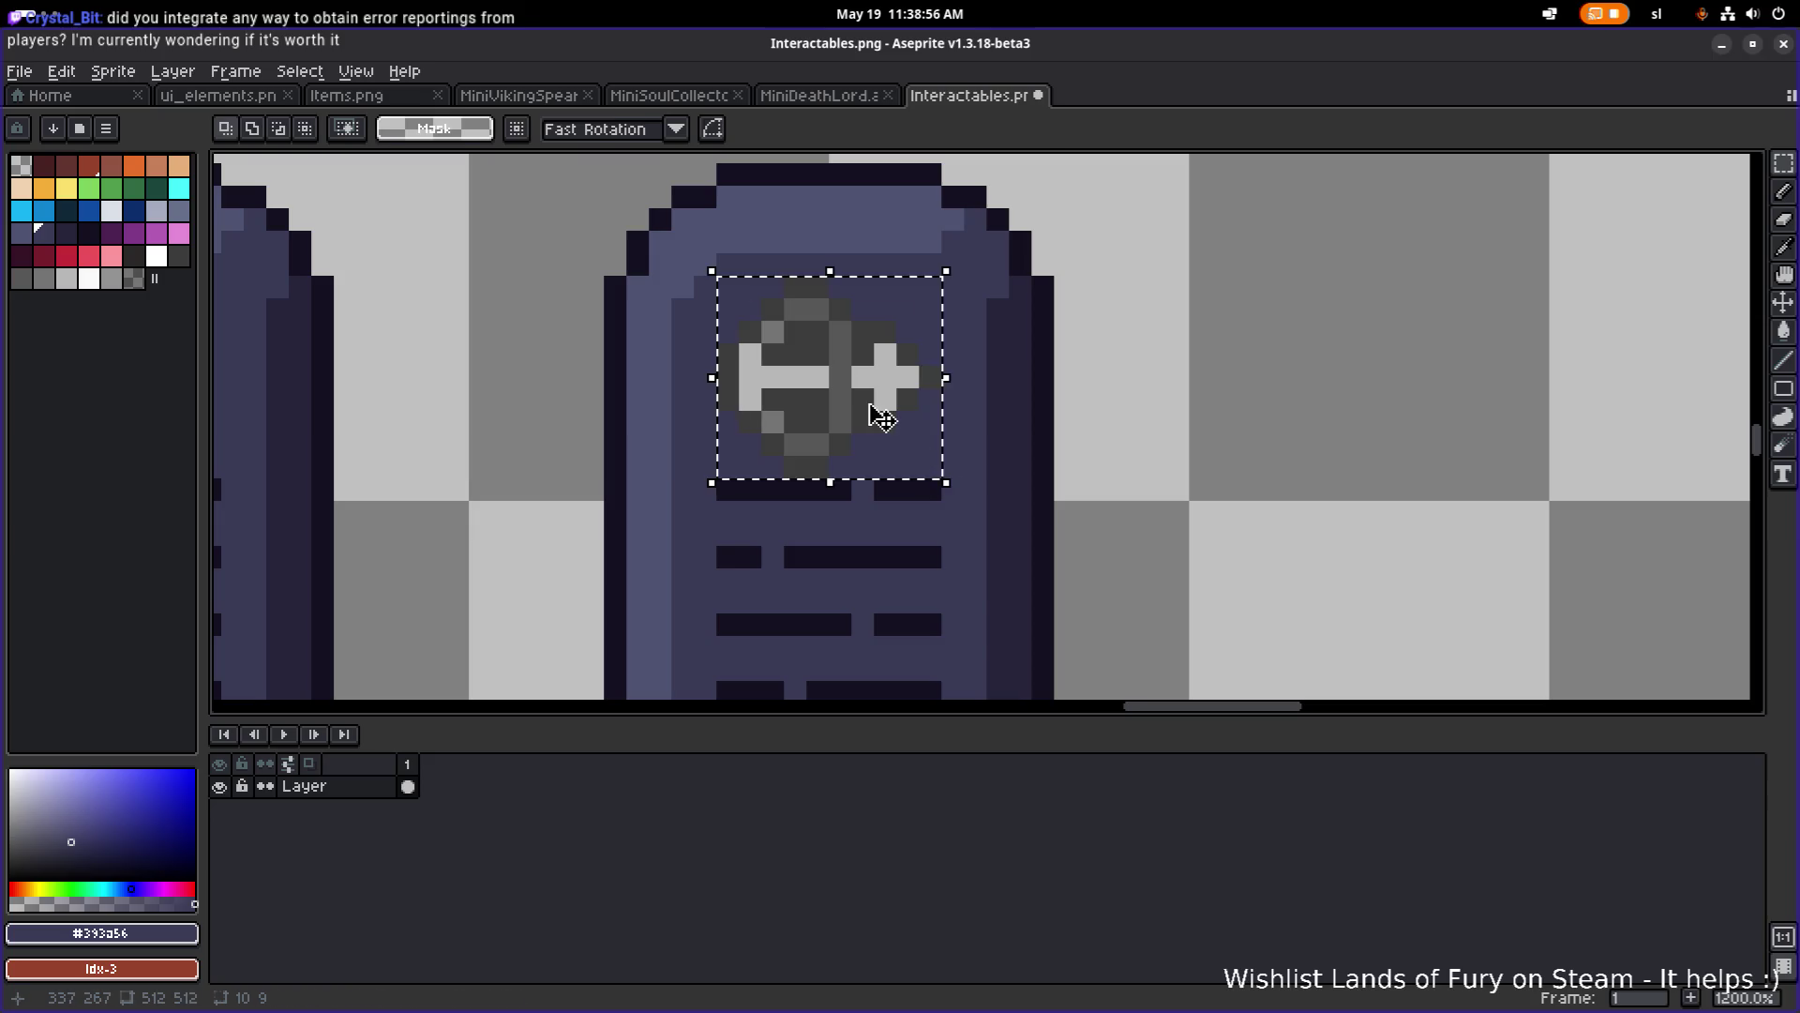
drag(868, 412, 891, 390)
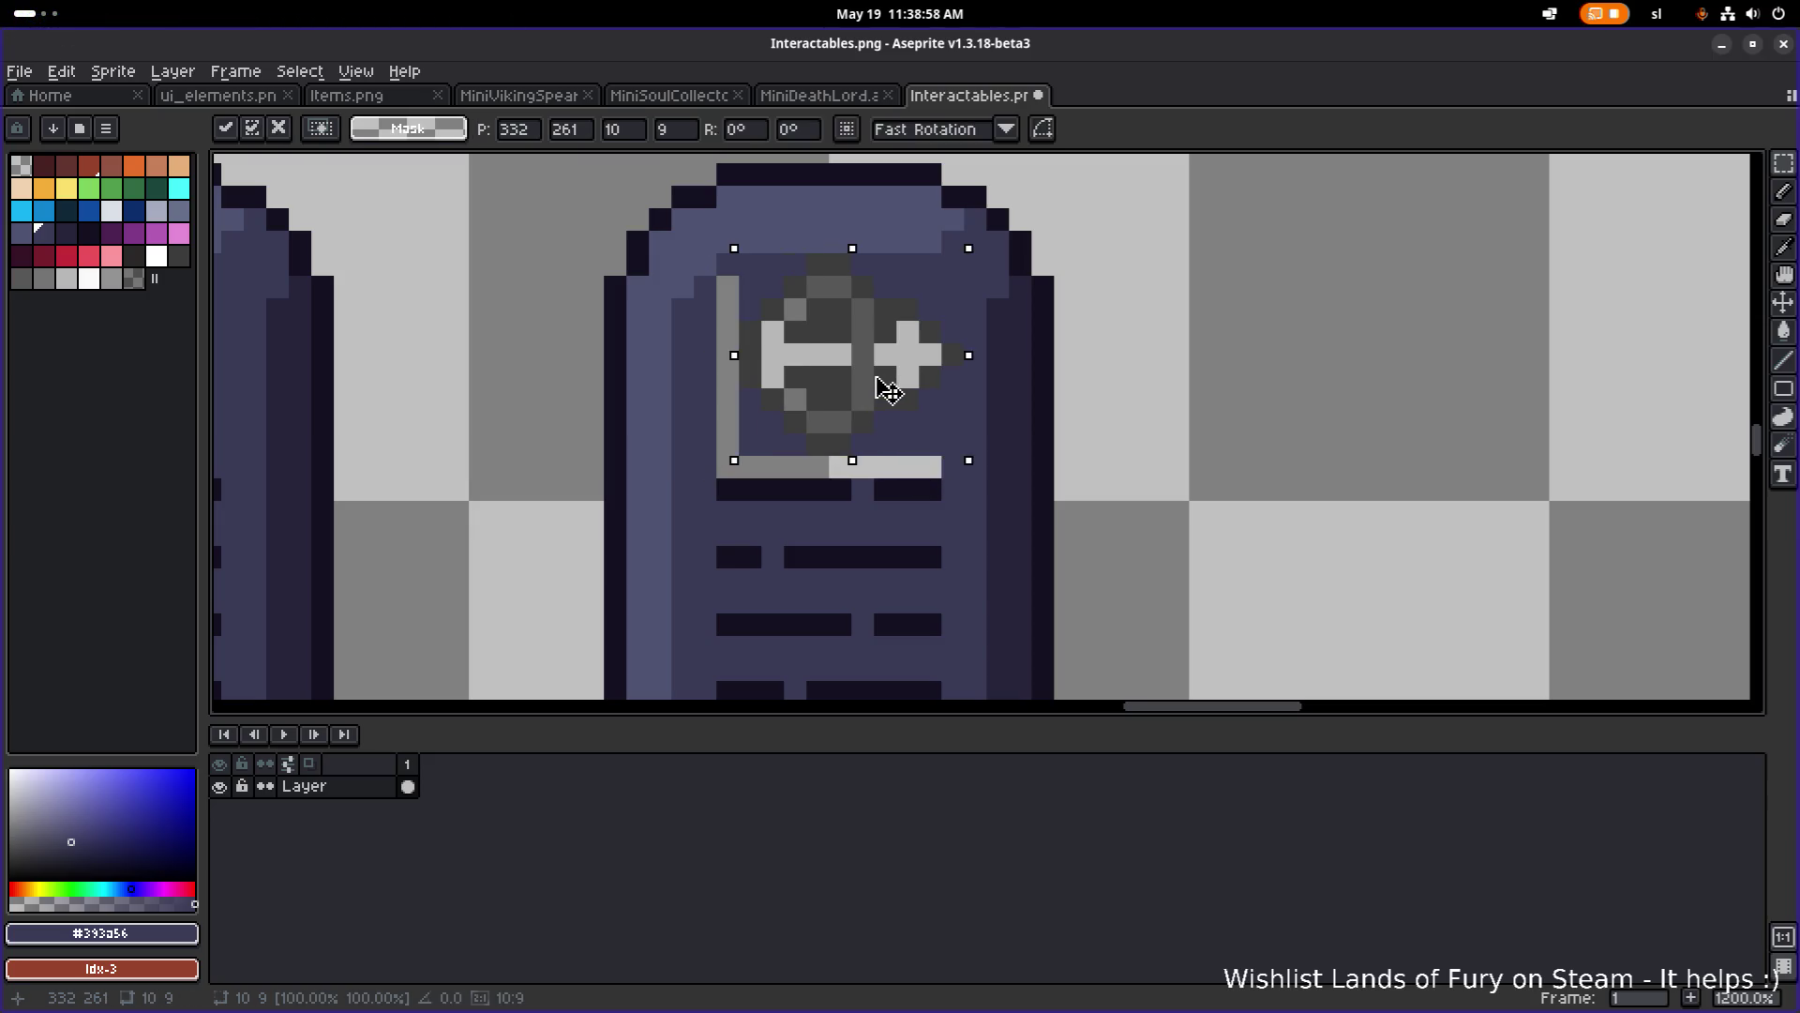
key(Escape)
key(ctrl+d)
Flood-fill the grey bar under the arrow glyph with purple.
key(i)
key(g)
click(925, 466)
Pick the dark outline colour and darken the glyph's lower-left edge pixels.
alt+click(829, 426)
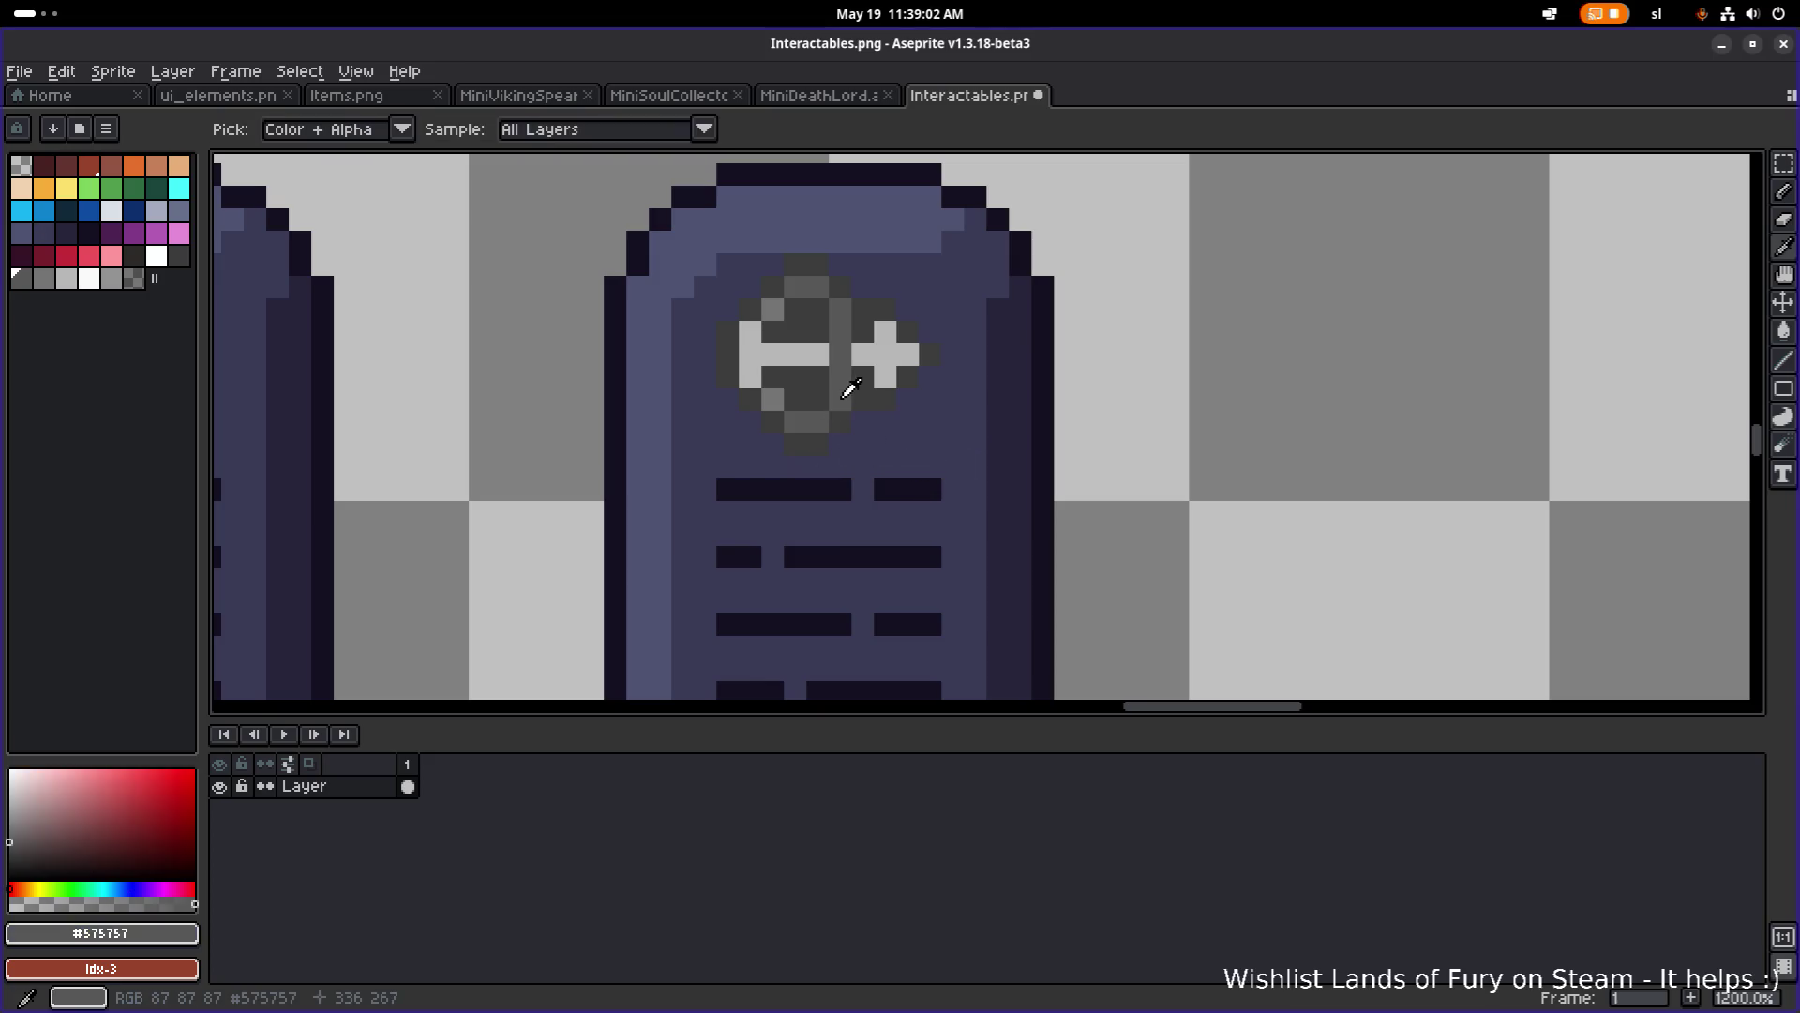
alt+click(824, 480)
click(806, 443)
click(773, 422)
click(750, 399)
key(b)
click(732, 373)
Outline the glyph's upper-left, upper-right, right and lower-right edges in dark pixels.
shift+click(728, 332)
shift+click(795, 264)
shift+click(818, 264)
shift+click(841, 287)
shift+click(885, 309)
shift+click(908, 332)
shift+click(931, 355)
shift+click(885, 400)
shift+click(862, 399)
shift+click(840, 422)
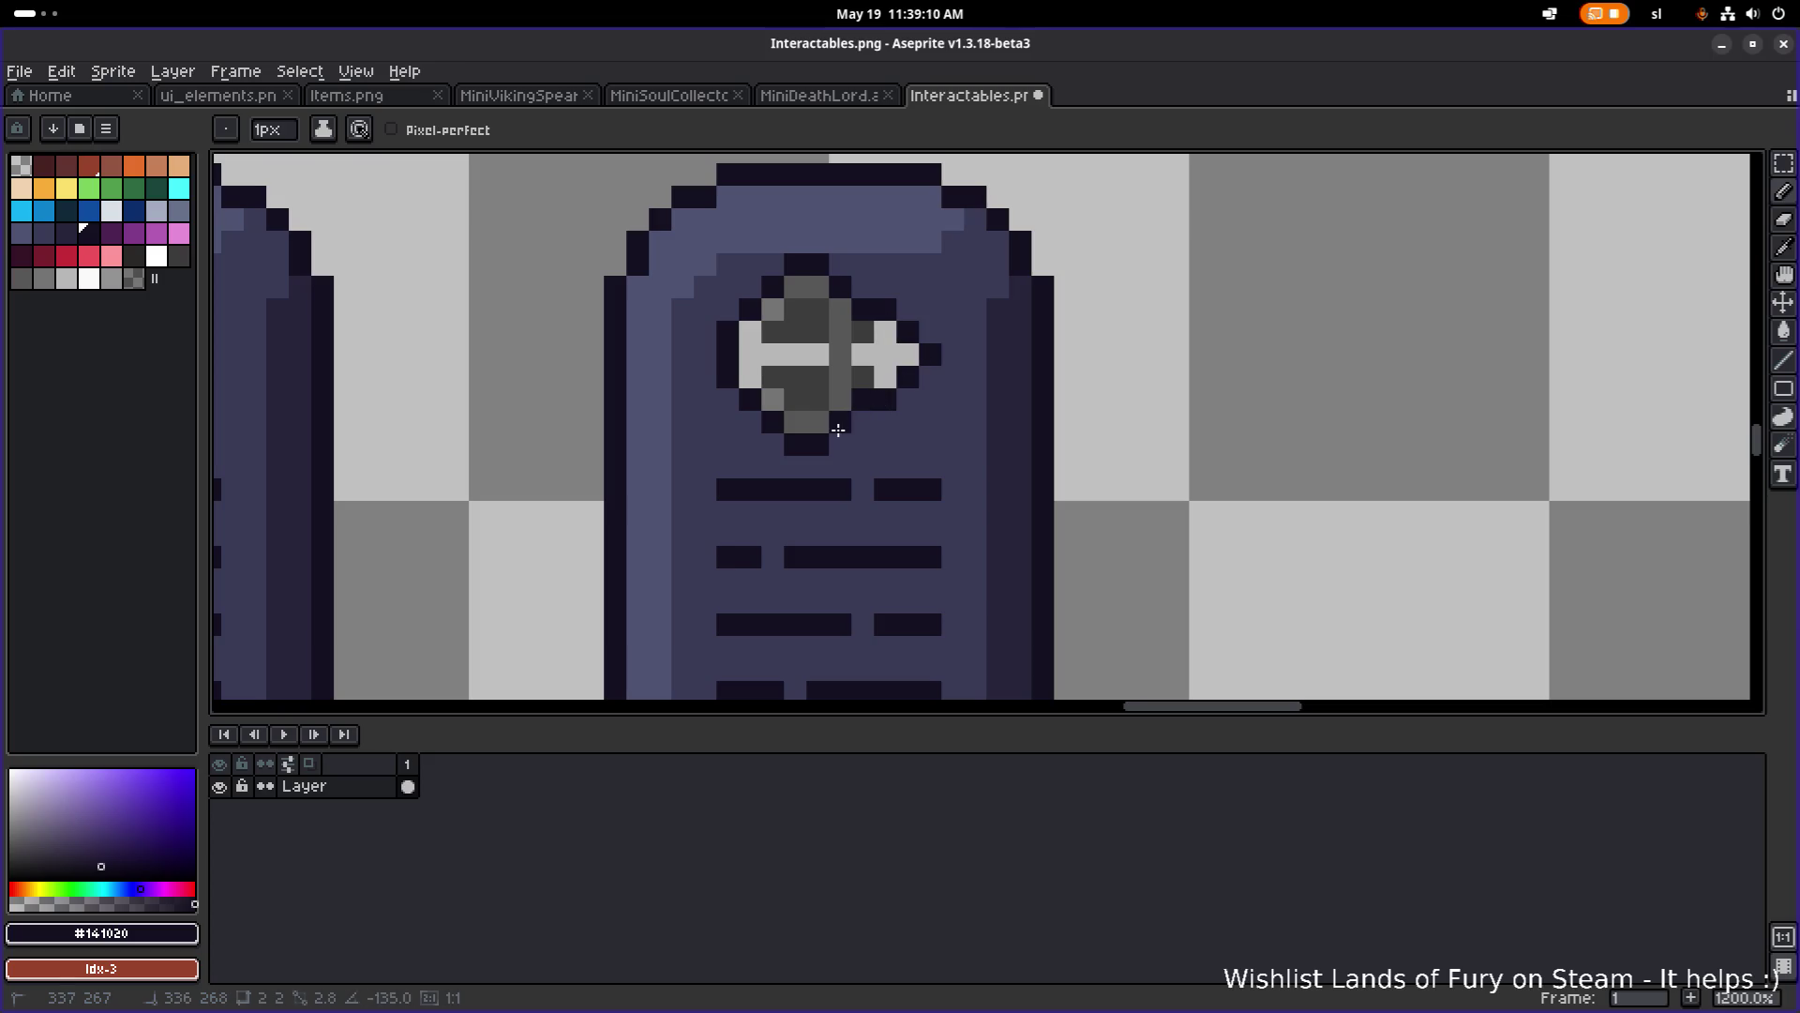
scroll(856, 392, down, 4)
scroll(856, 394, up, 4)
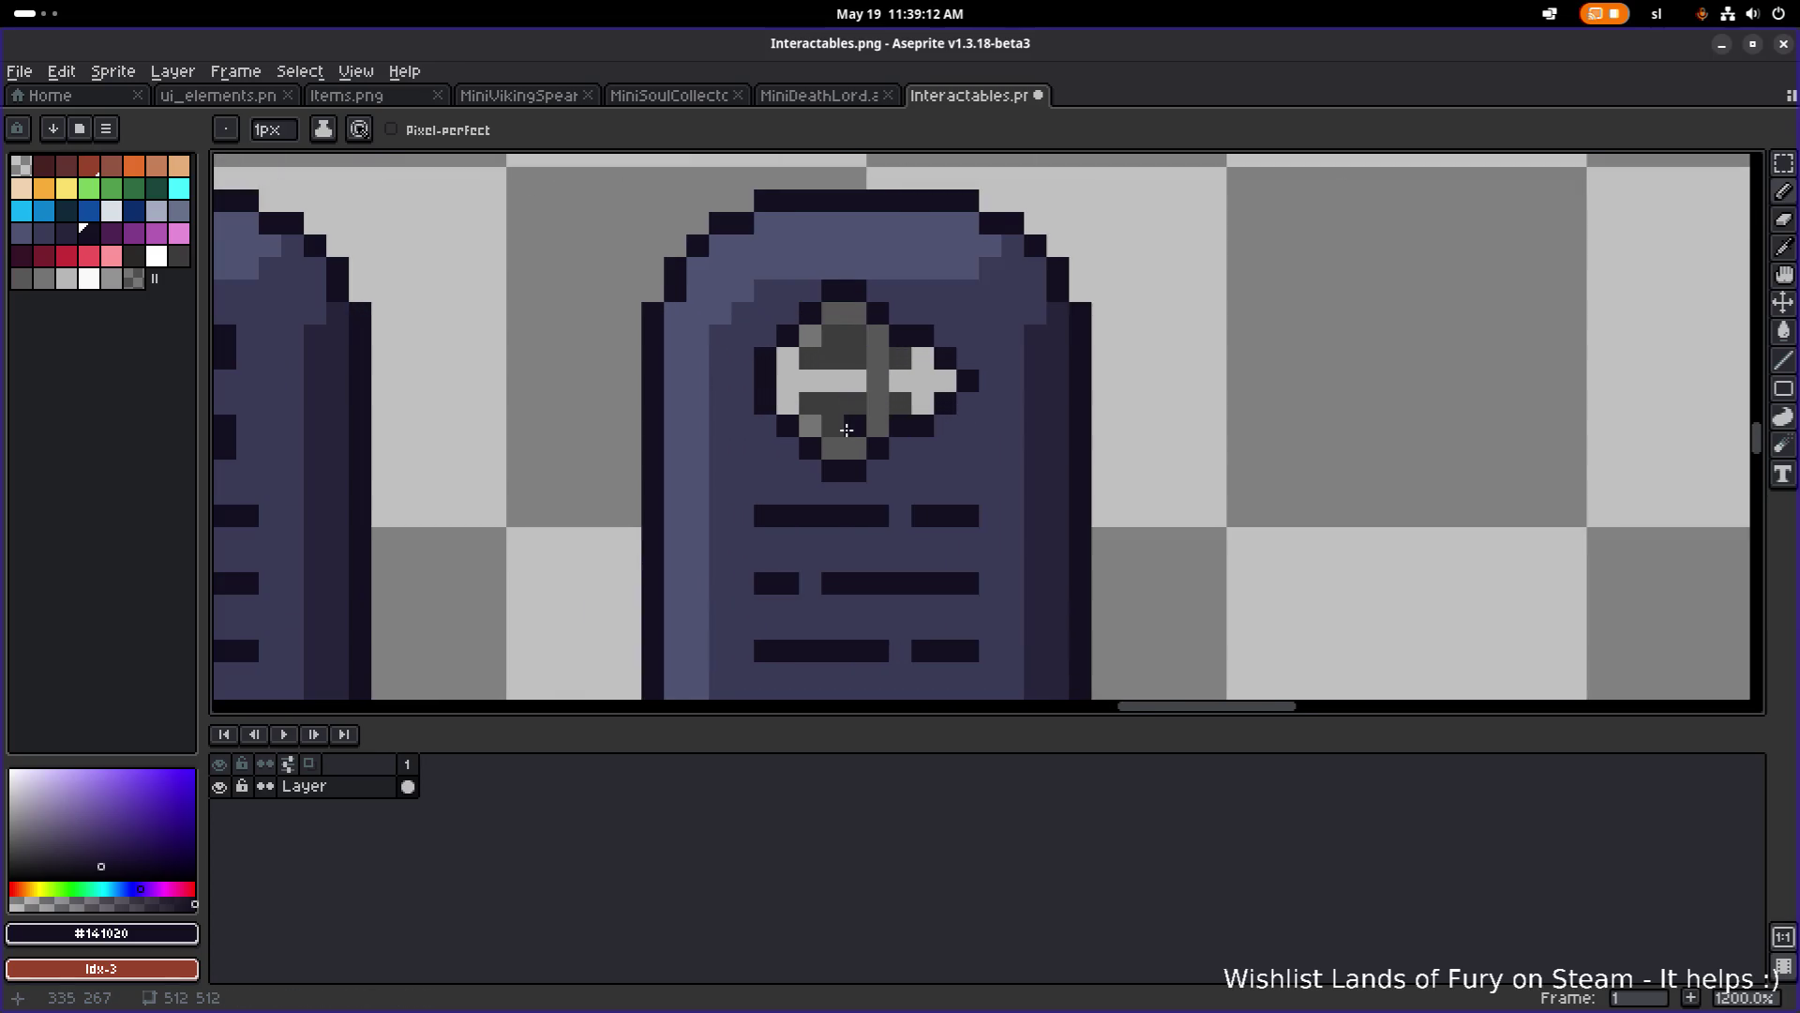
scroll(854, 401, up, 3)
click(1009, 485)
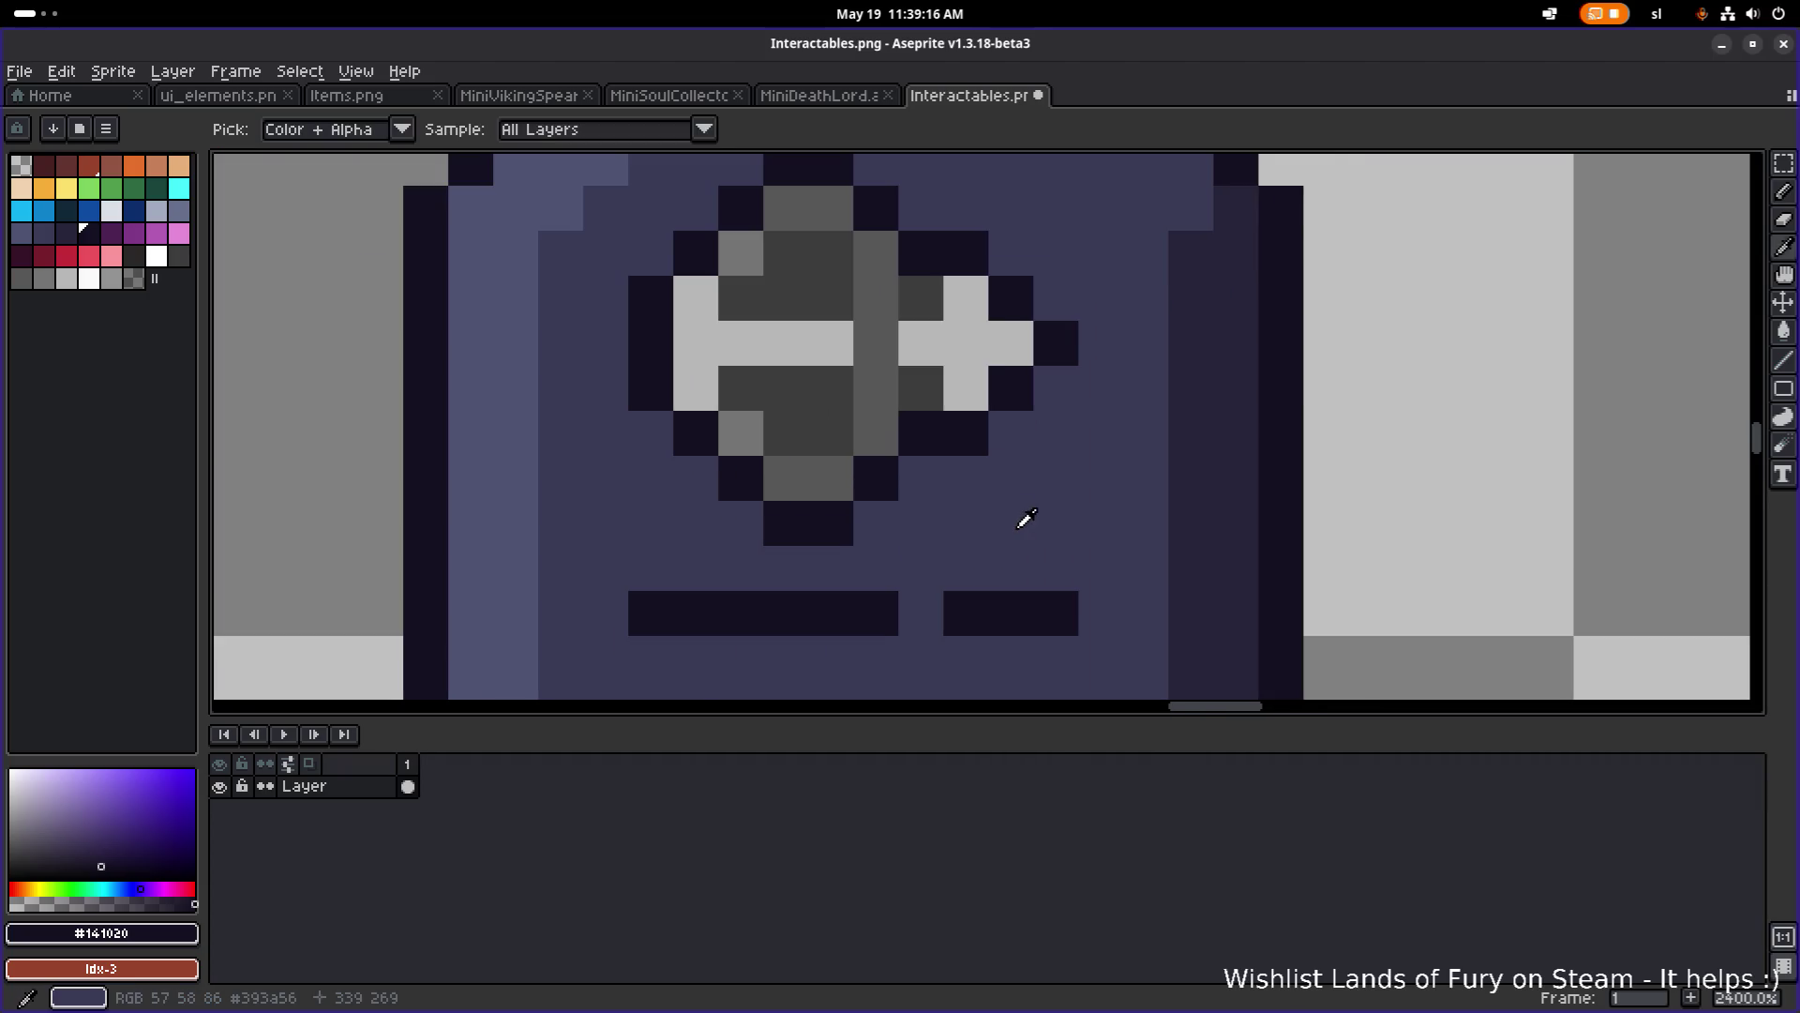
Pick the tombstone purple and flood-fill the grey below the white bar.
alt+click(1021, 514)
key(g)
click(816, 401)
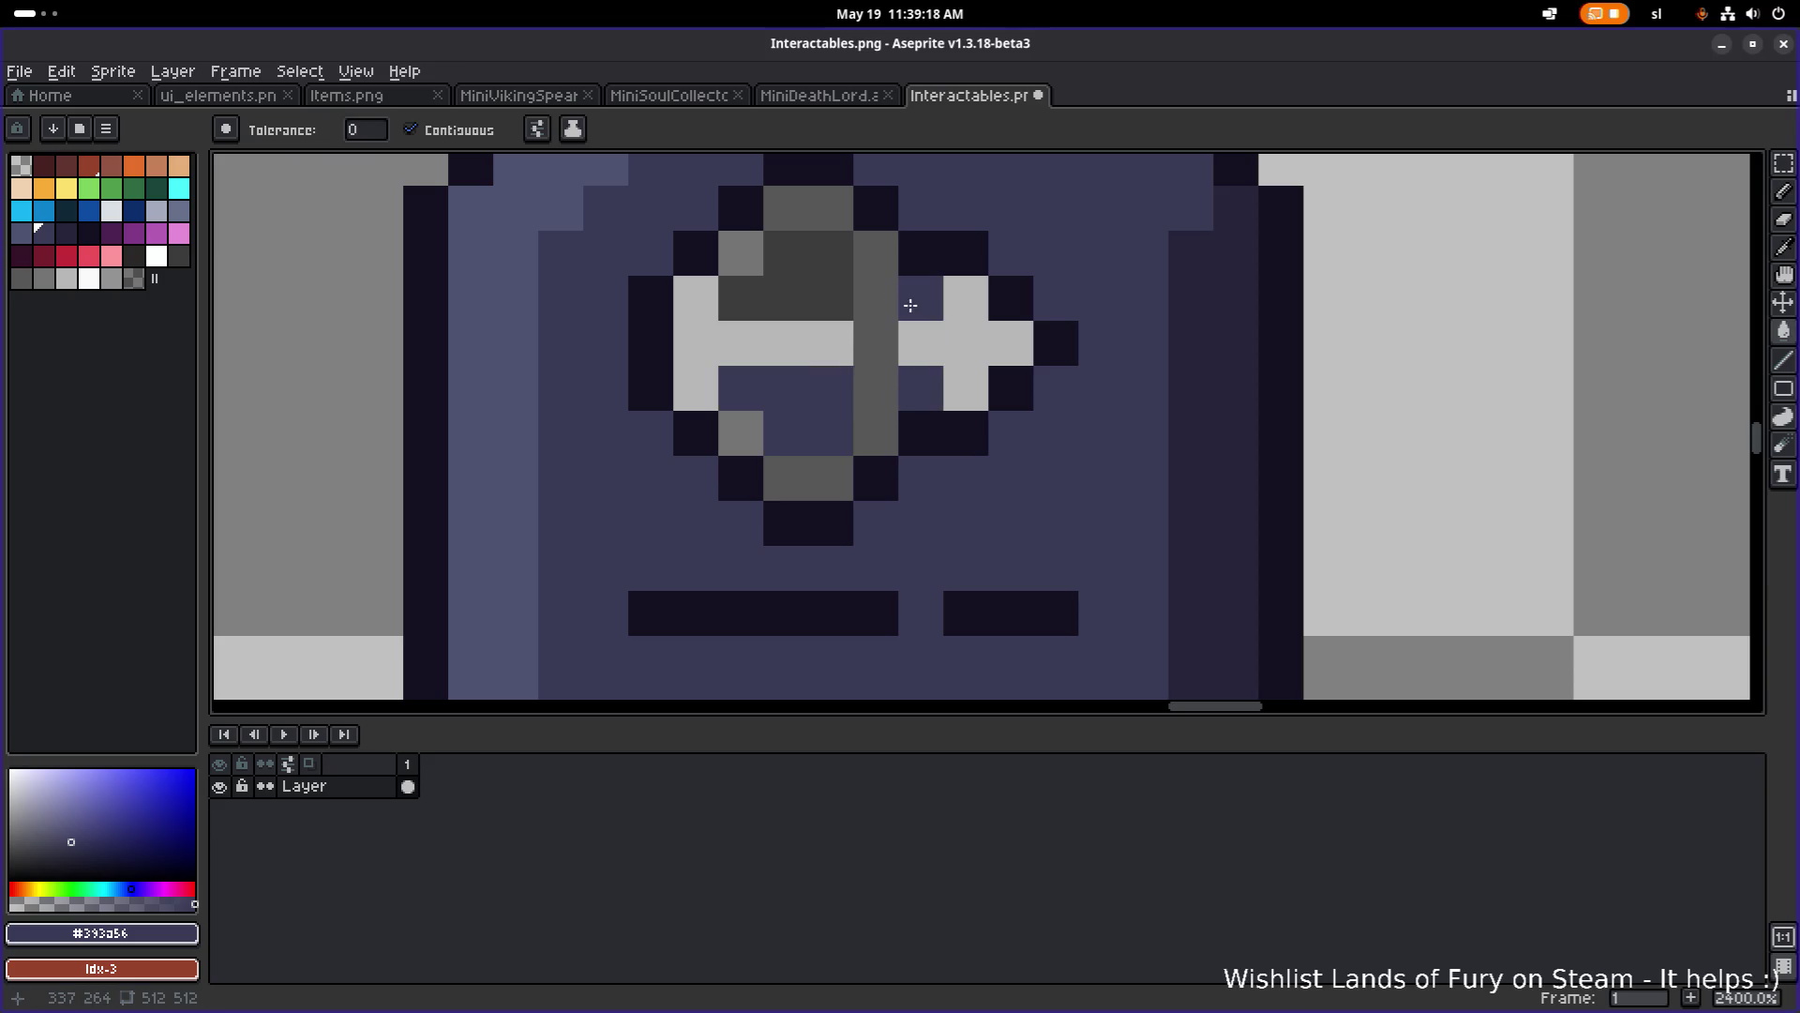
scroll(911, 305, down, 6)
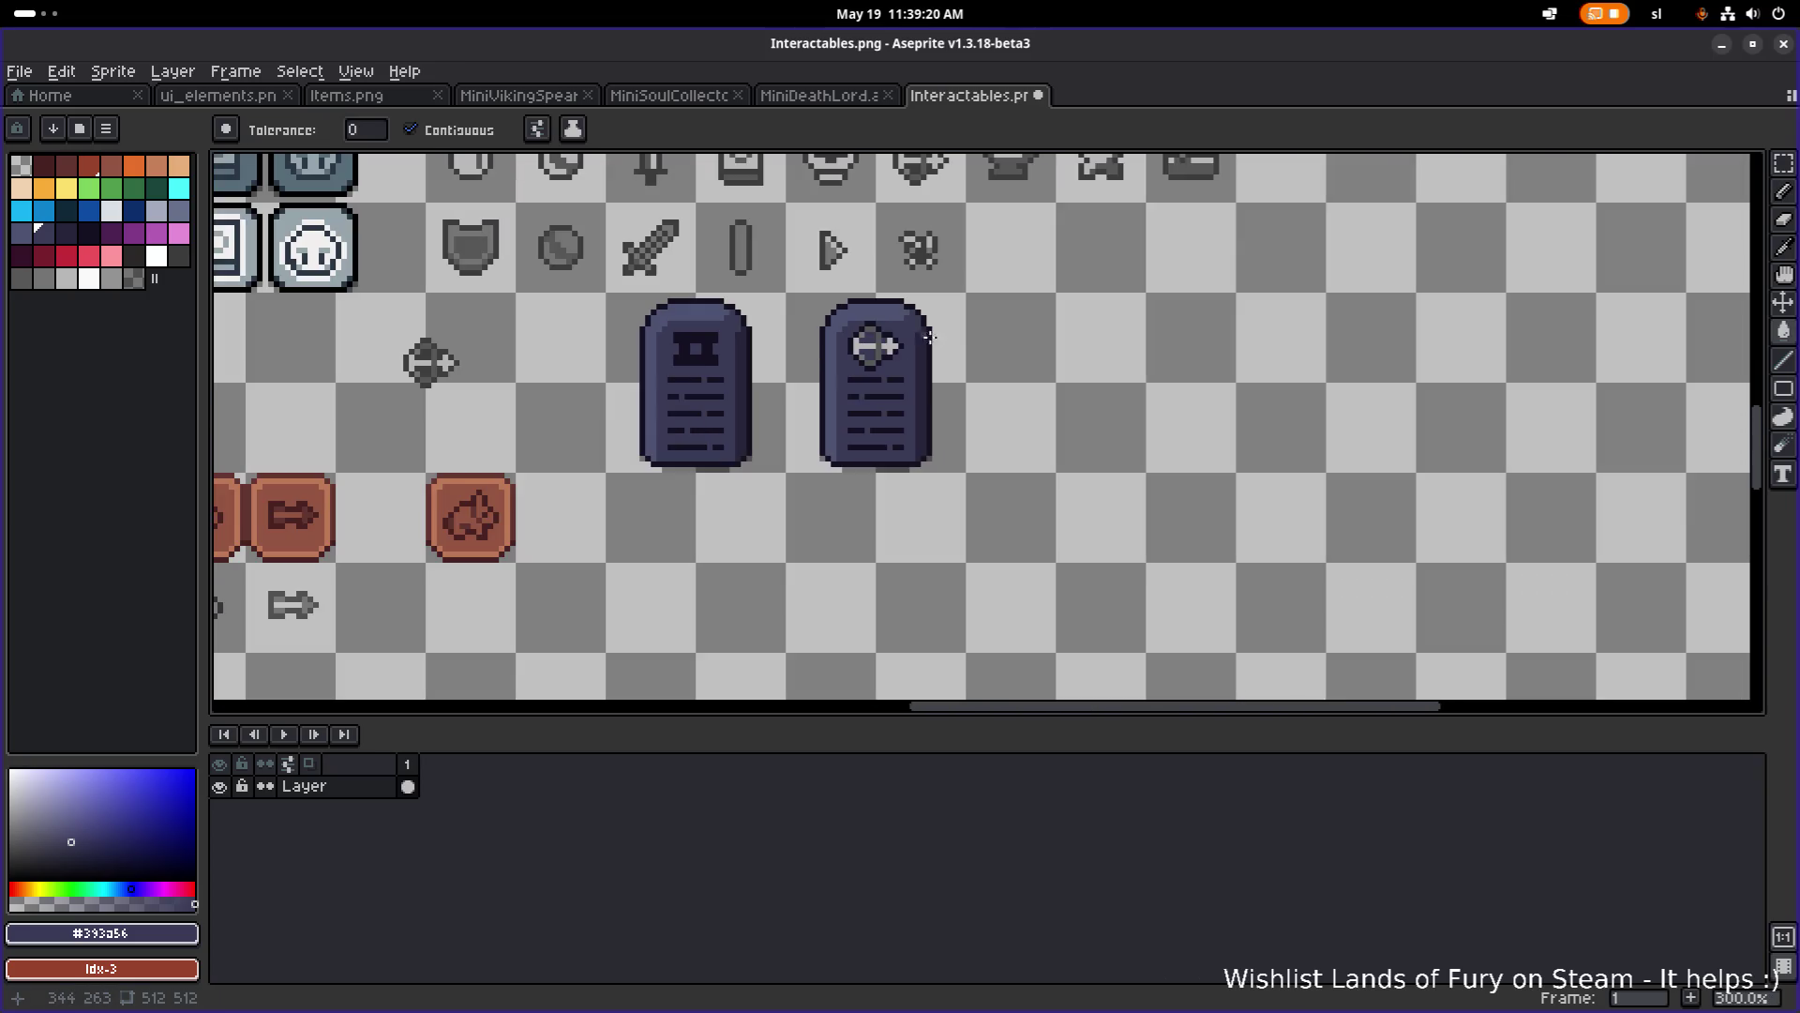
scroll(926, 336, down, 1)
scroll(916, 338, up, 4)
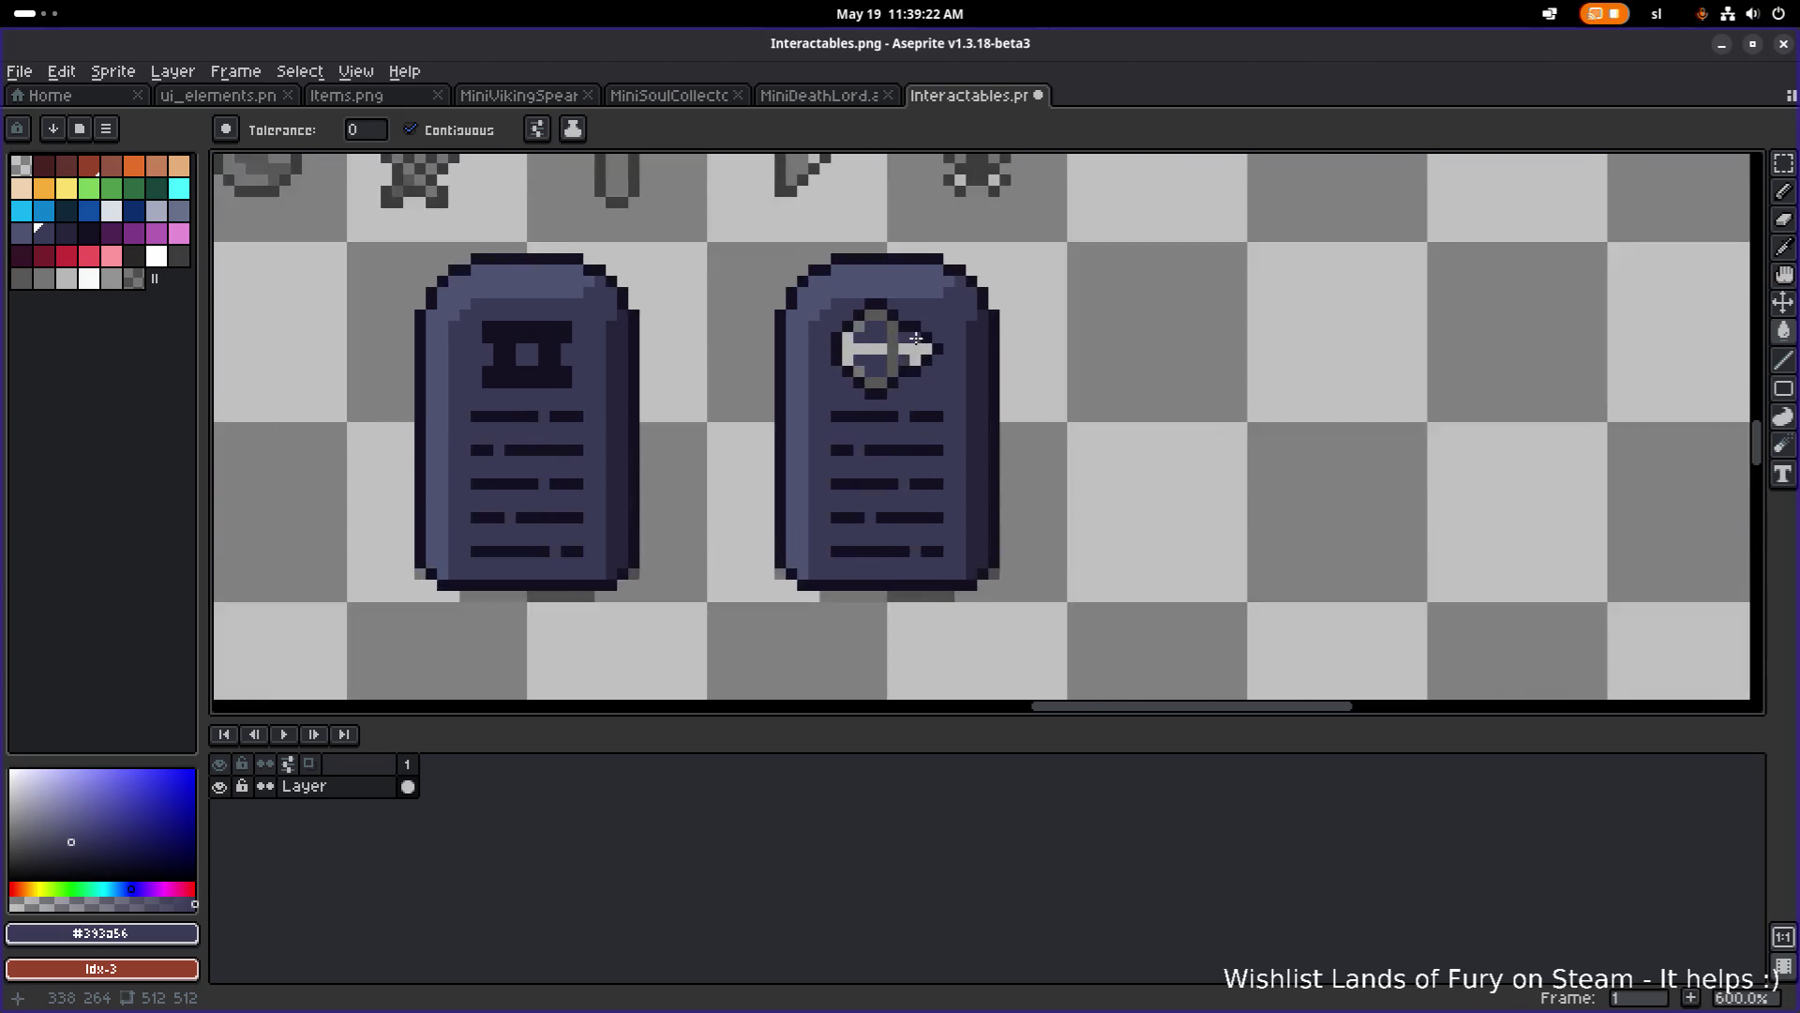
scroll(916, 338, down, 1)
scroll(886, 441, up, 2)
scroll(891, 440, down, 3)
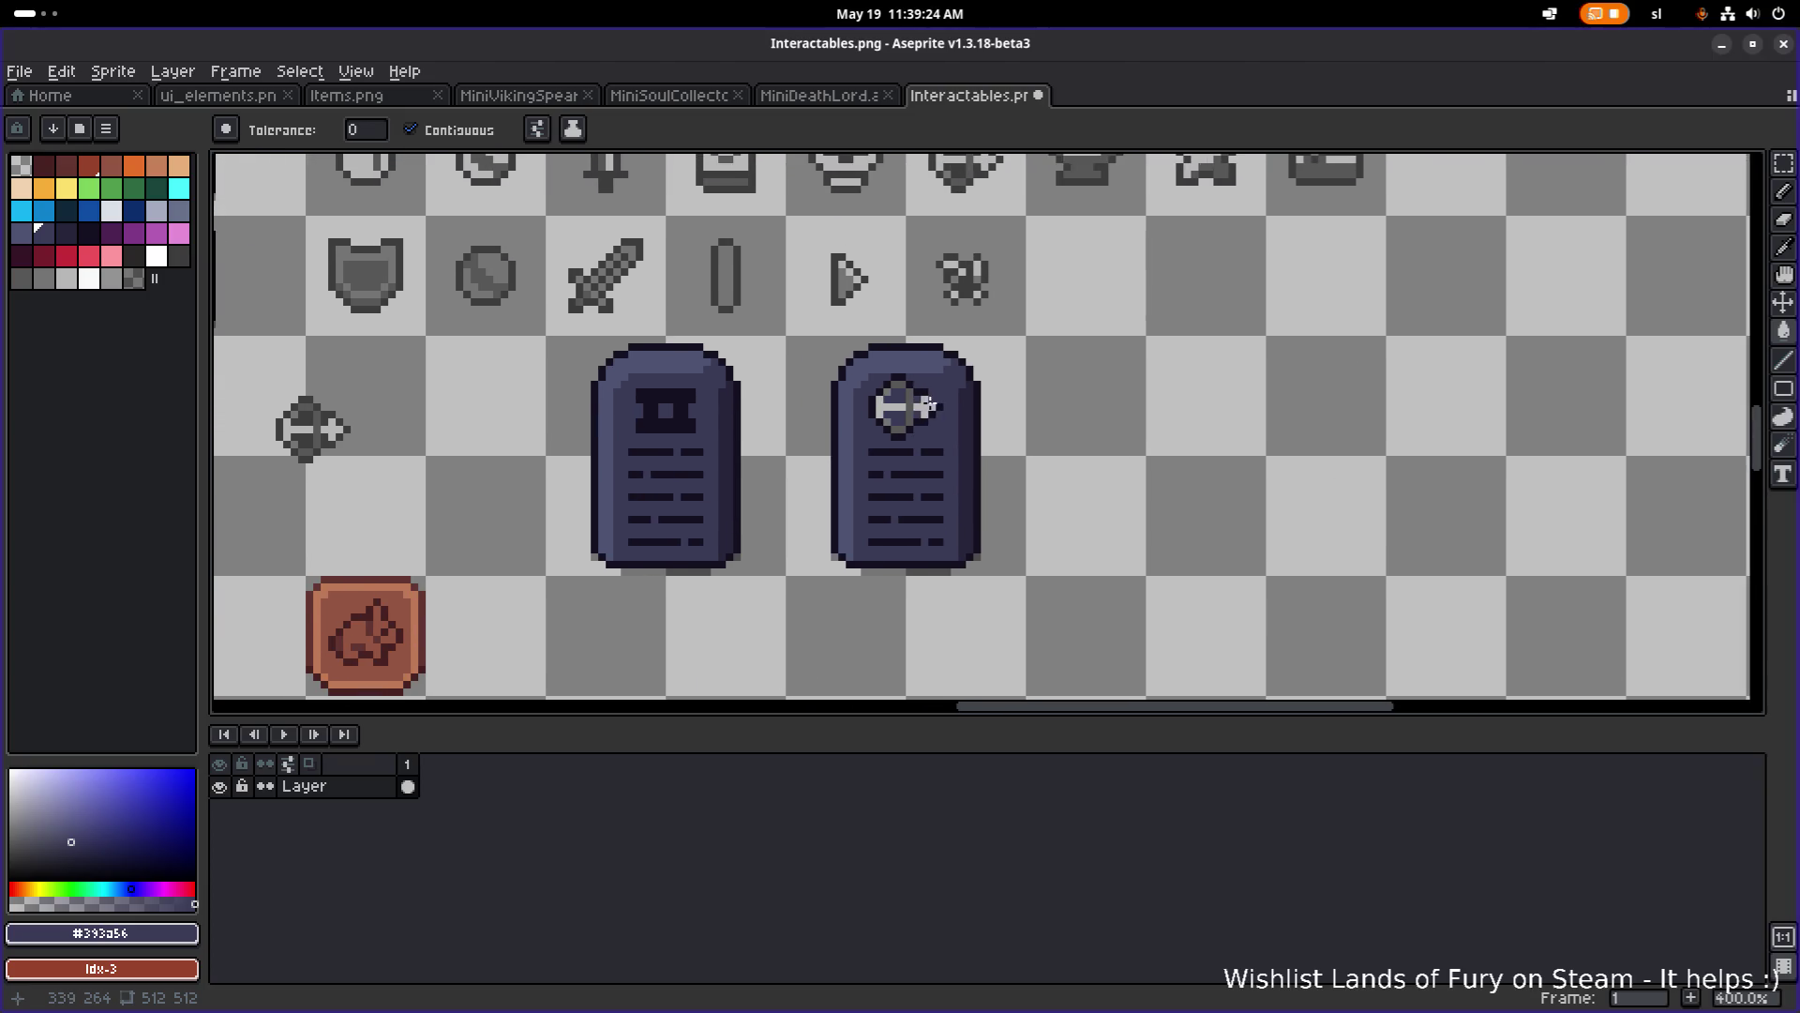
scroll(927, 405, up, 5)
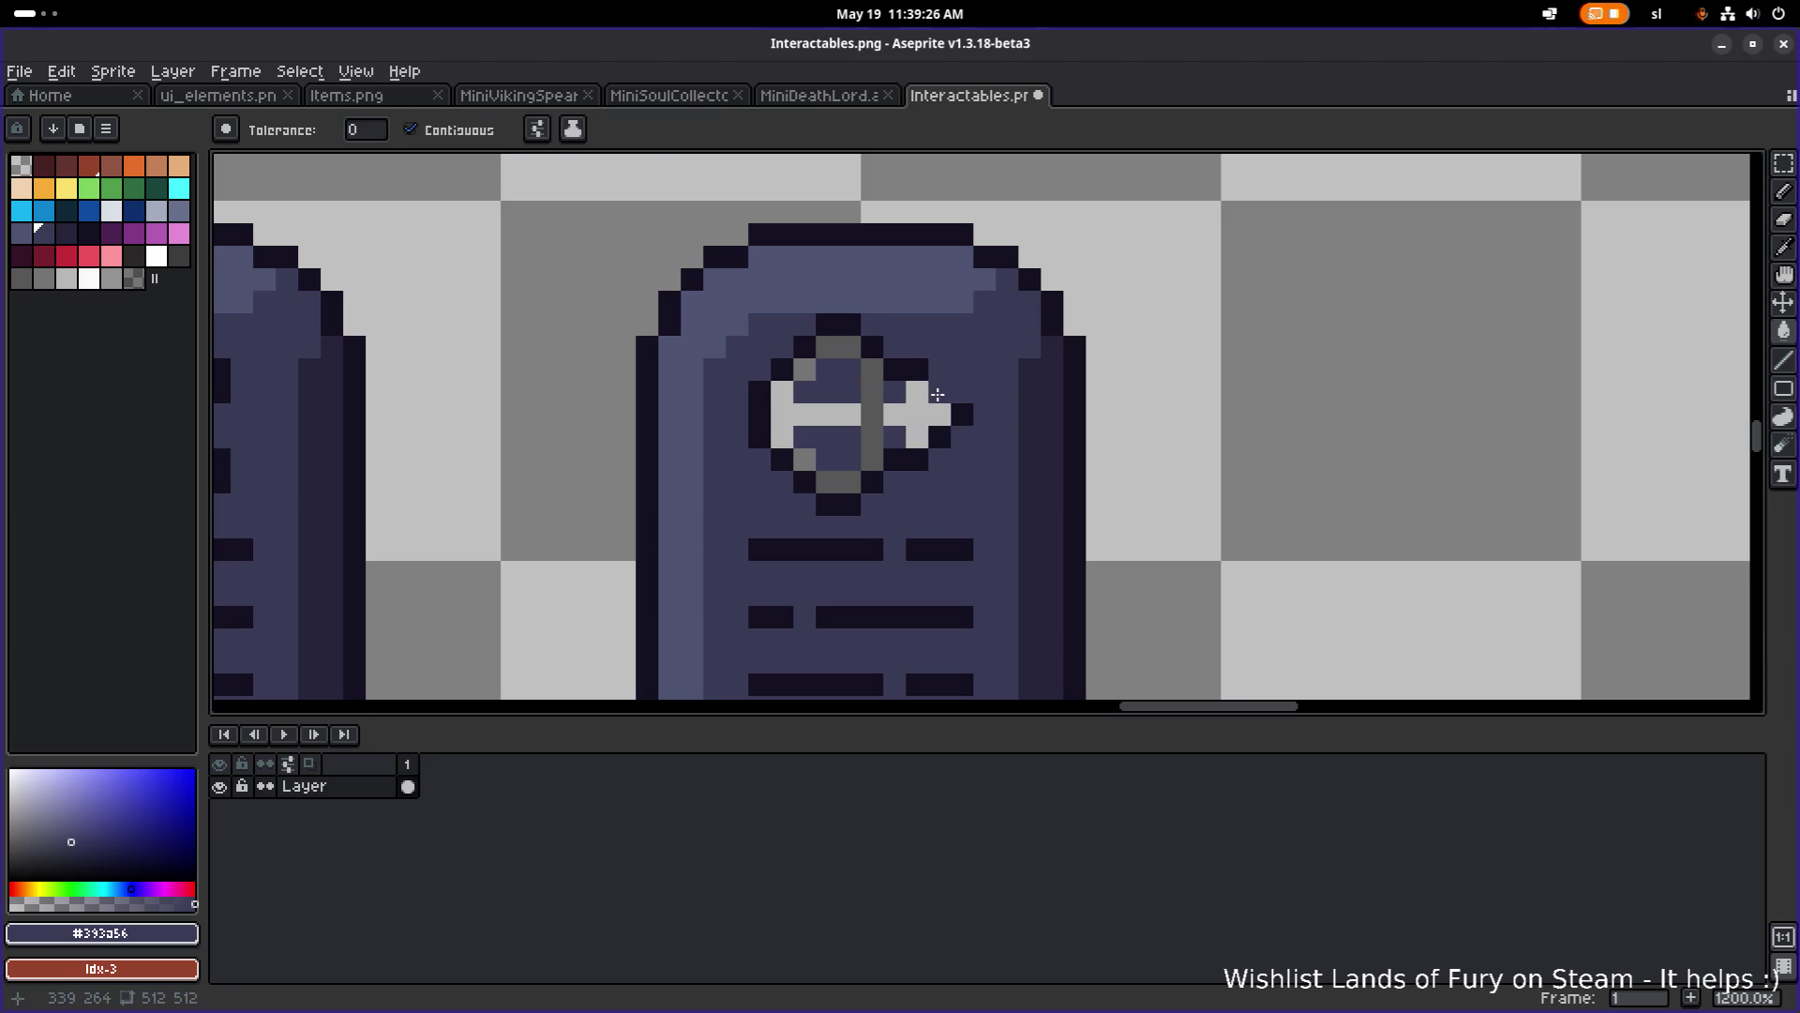
scroll(852, 413, down, 4)
scroll(705, 385, down, 3)
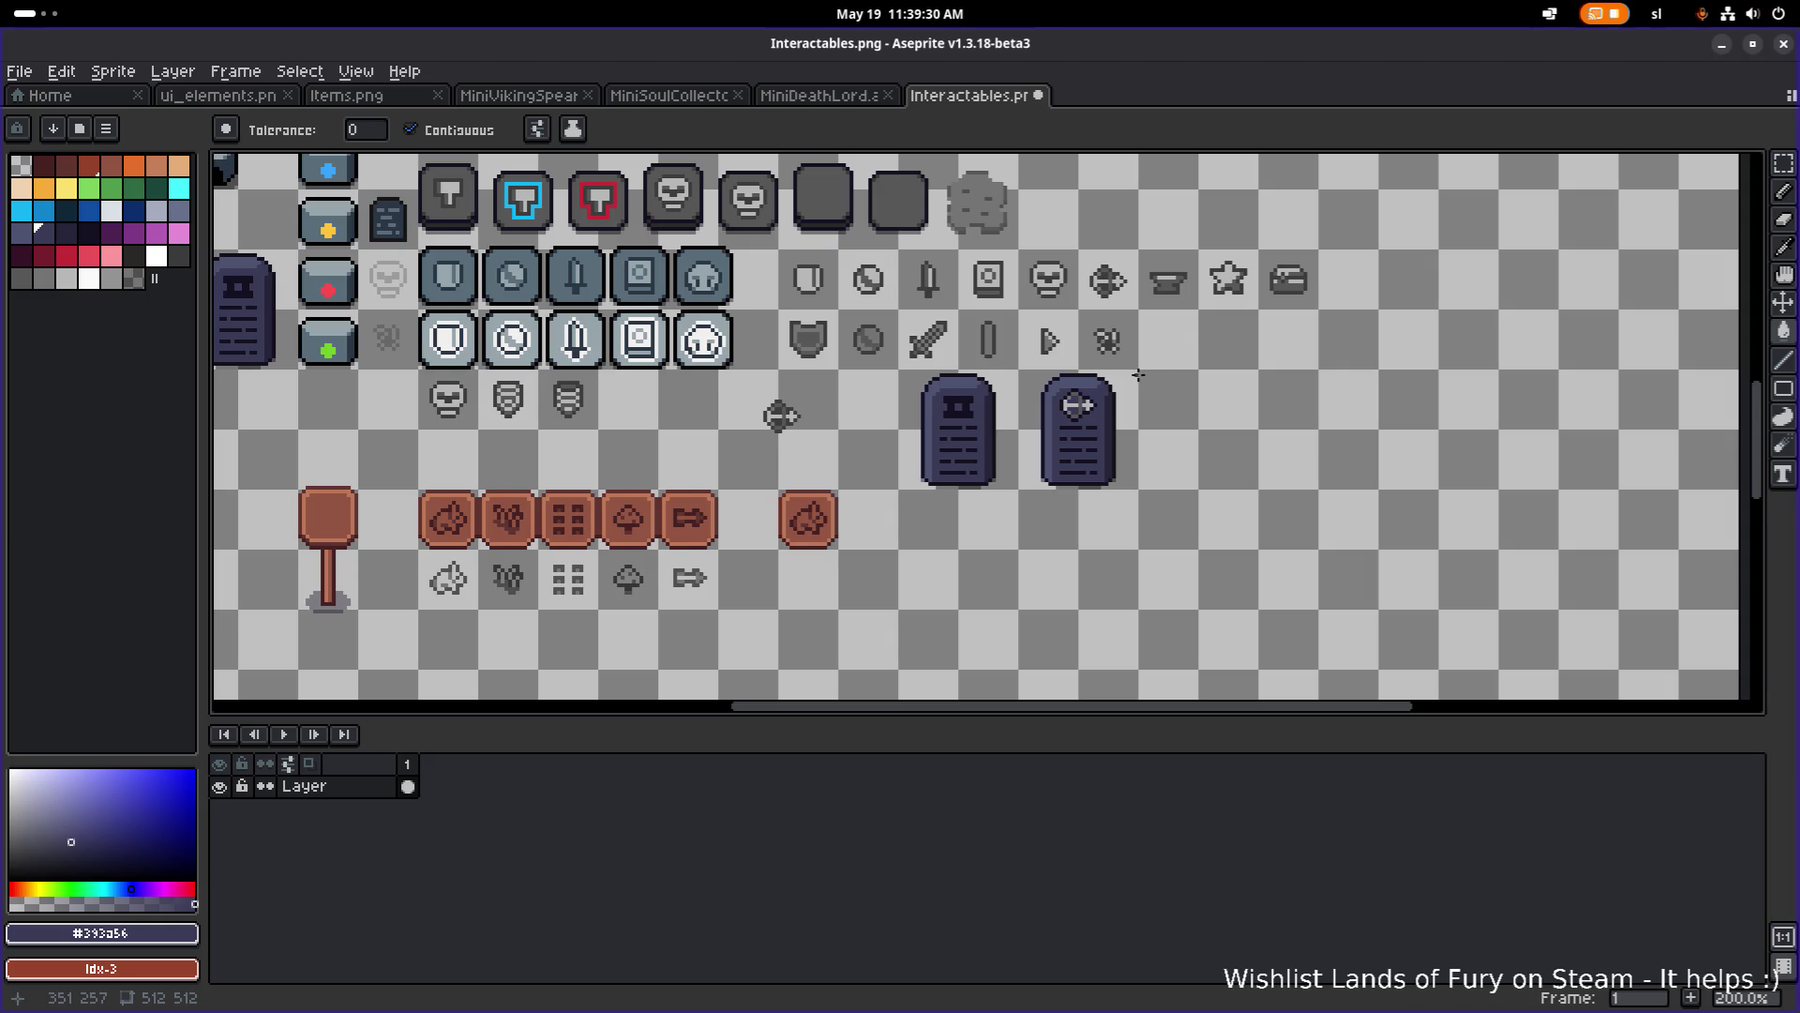
scroll(1032, 375, right, 3)
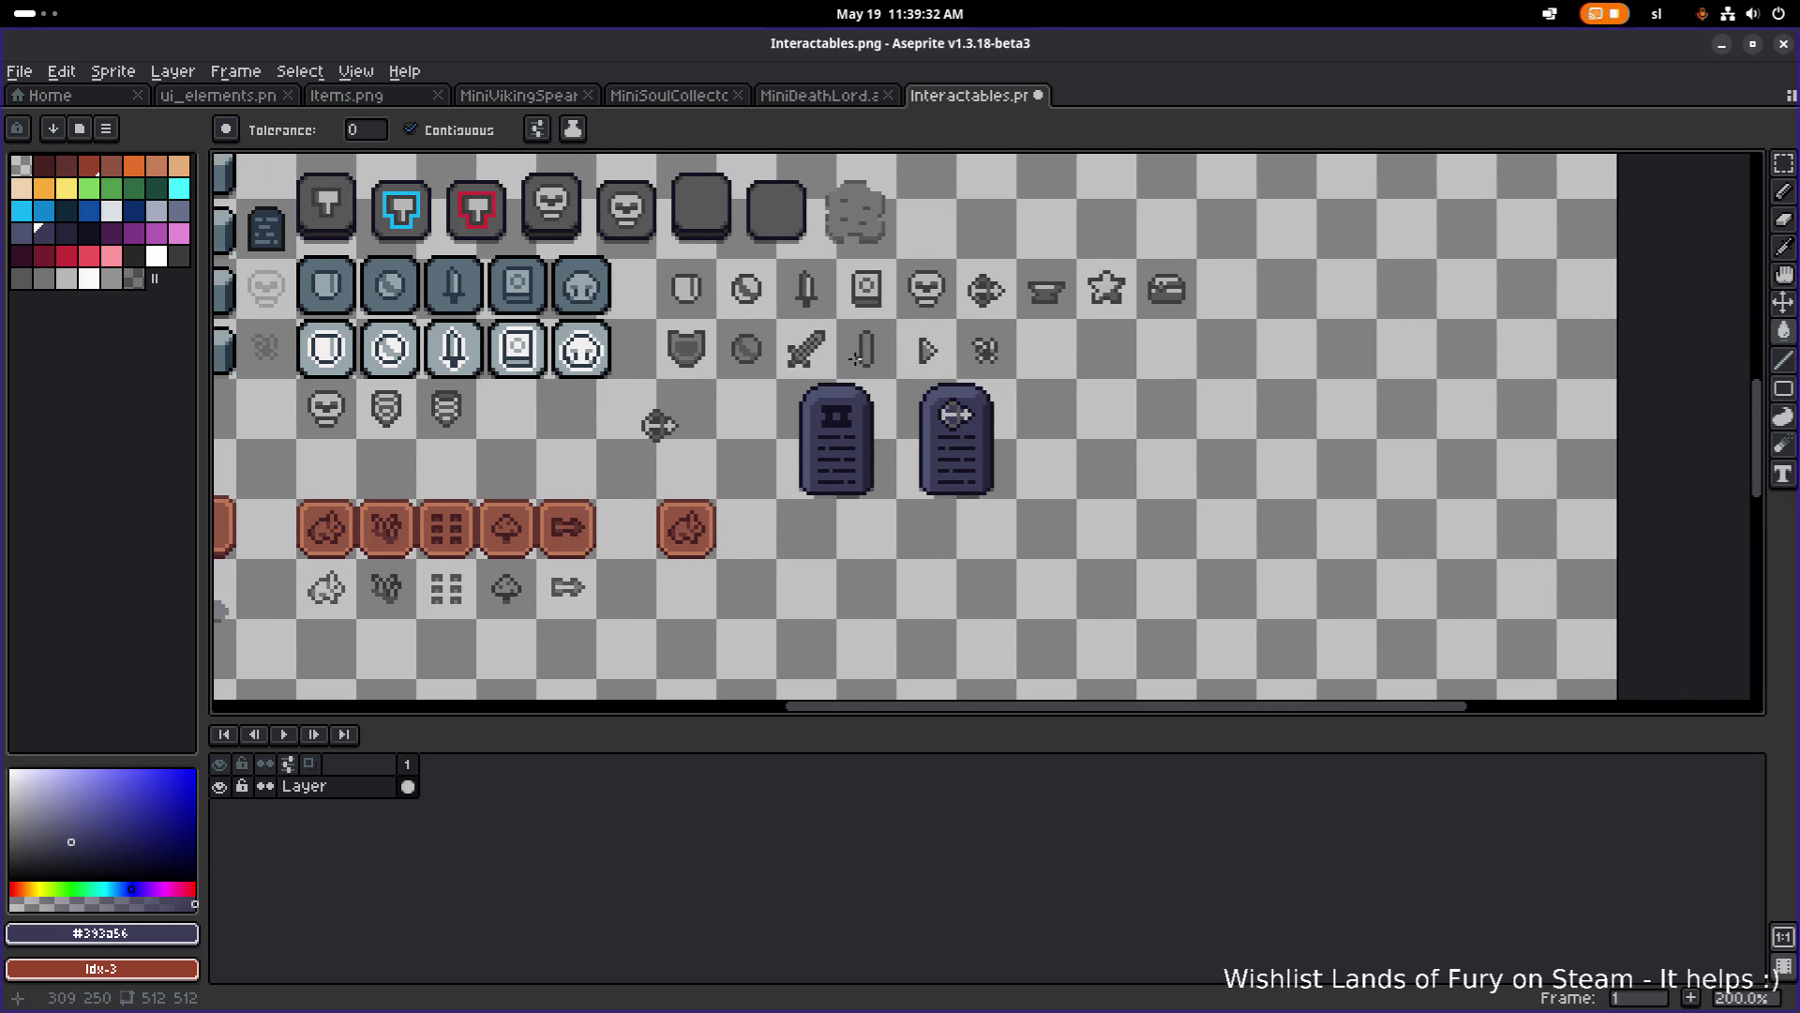
scroll(938, 403, up, 7)
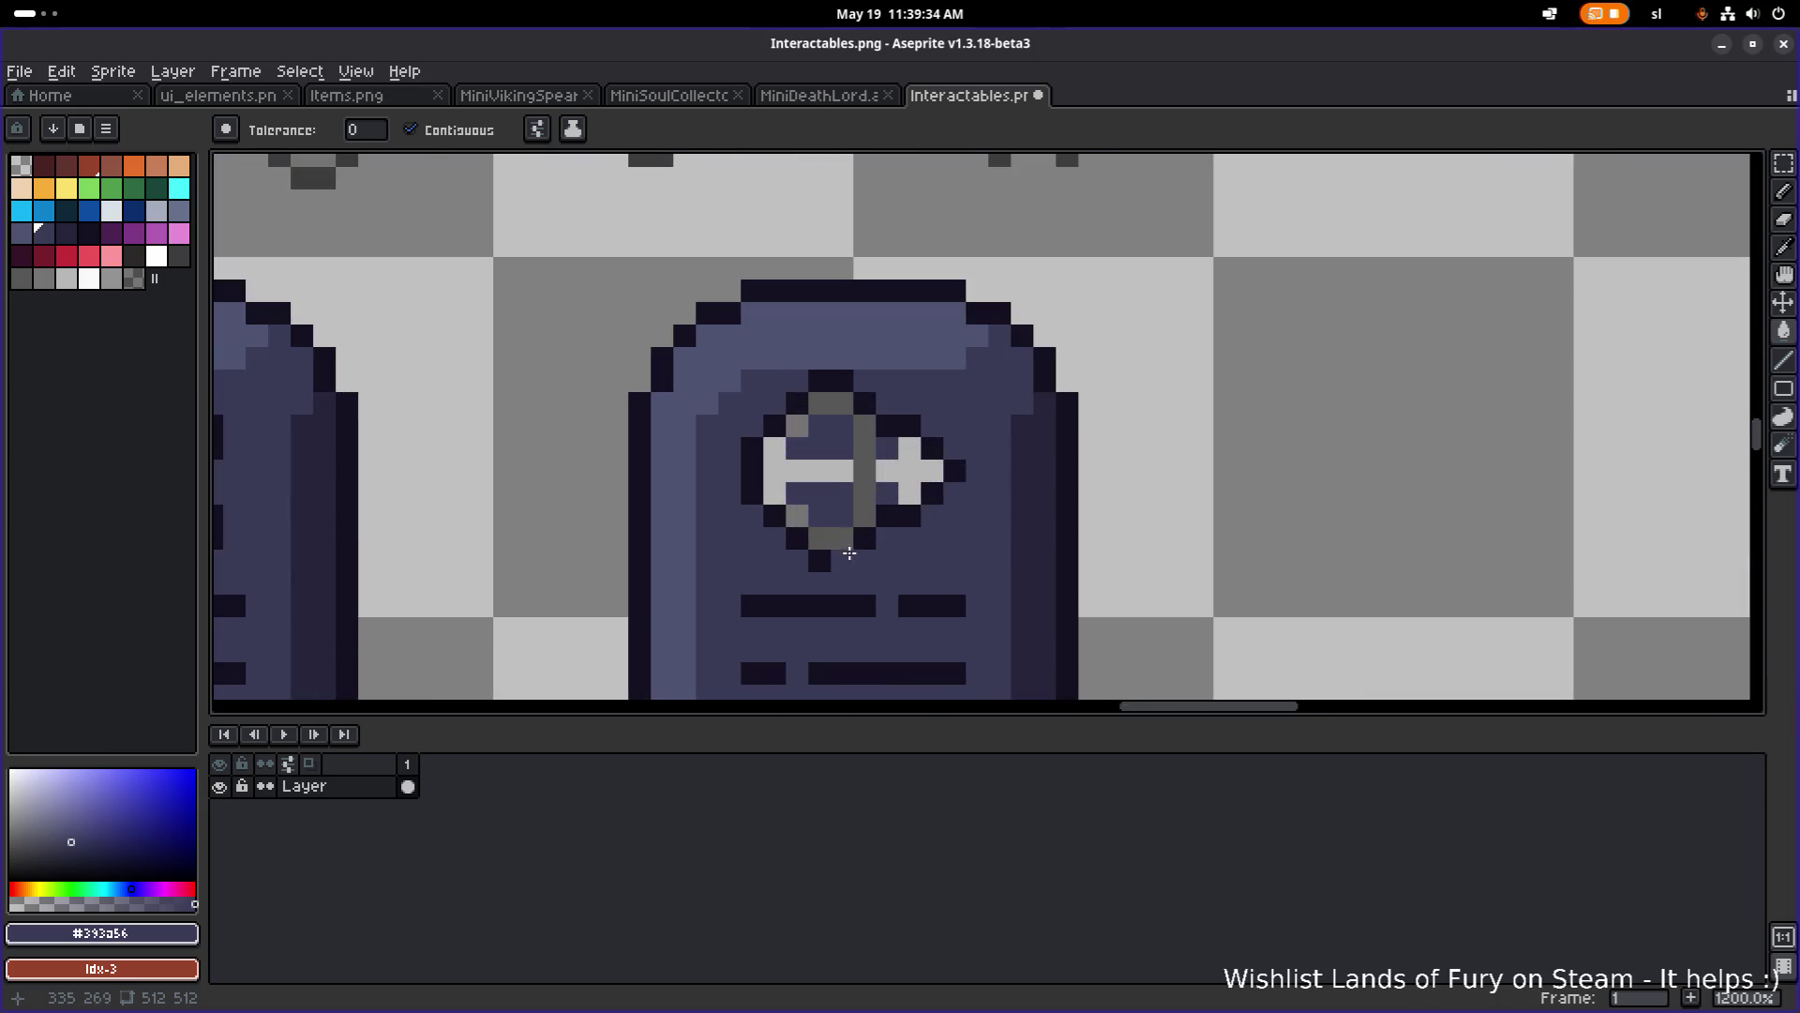
scroll(882, 521, down, 3)
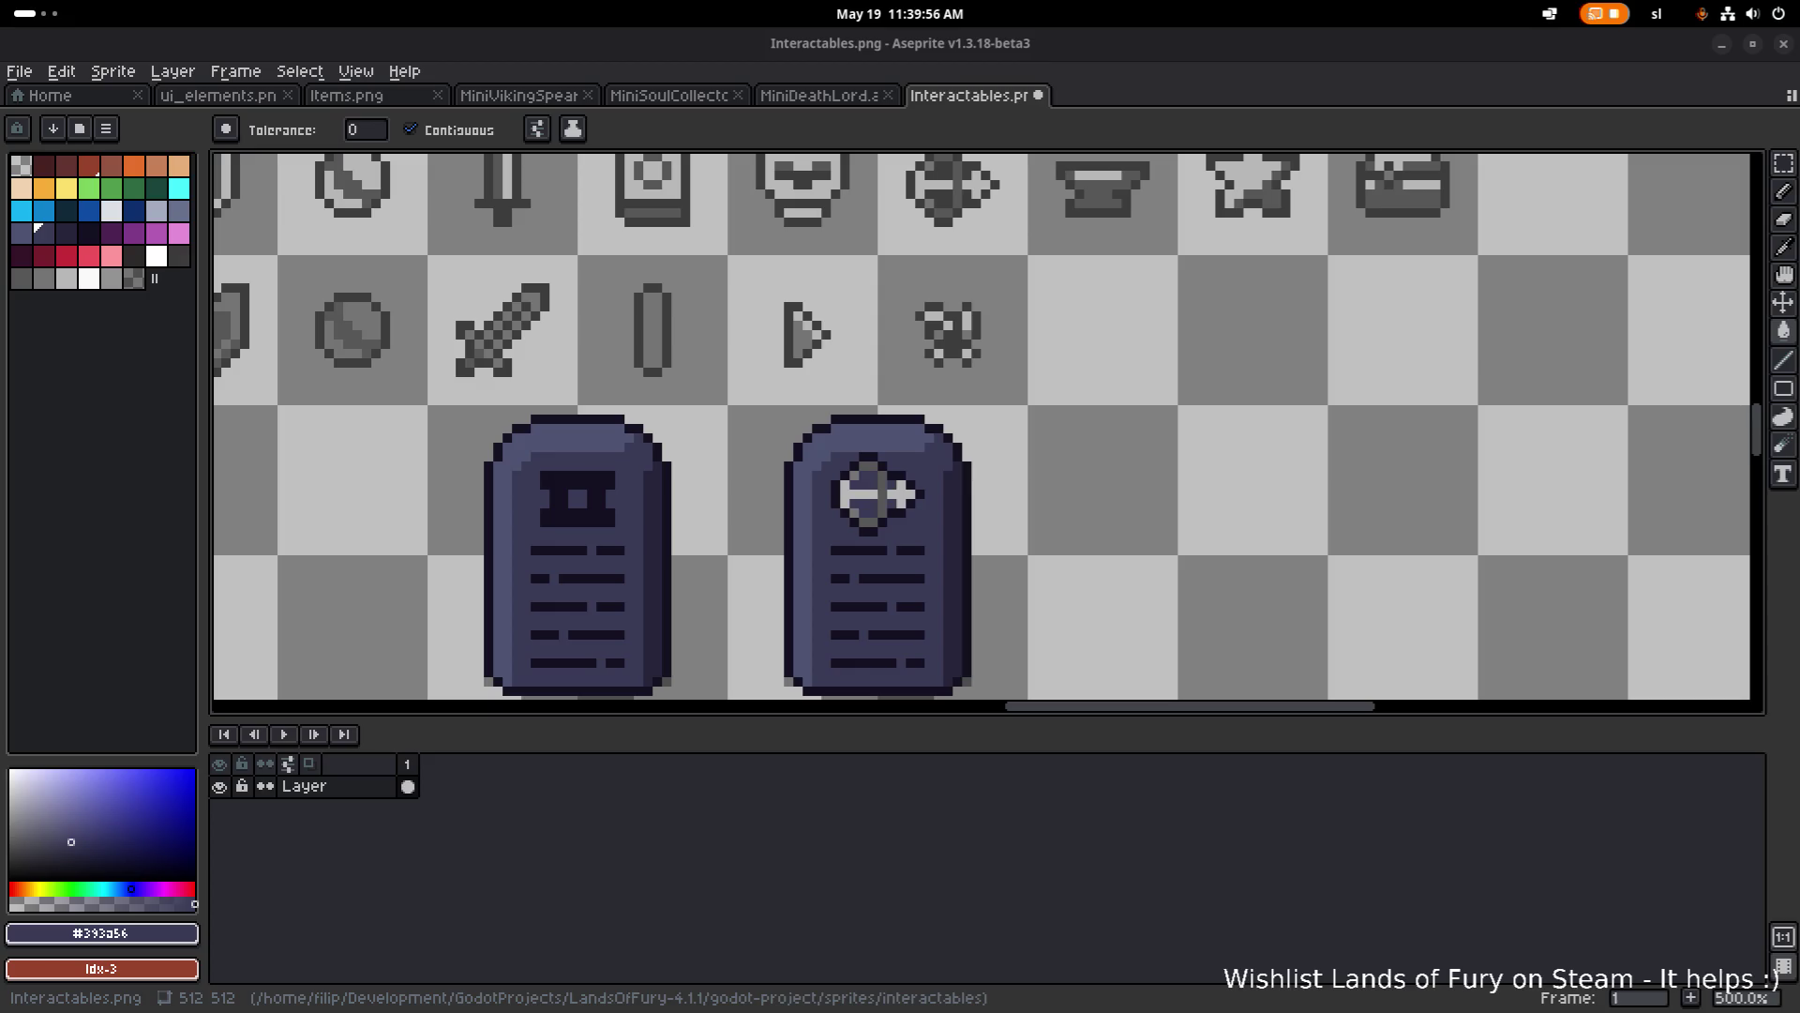
Bring the LoF – Bugs and Suggestions spreadsheet in front of Aseprite with Alt+Tab.
key(alt+Tab)
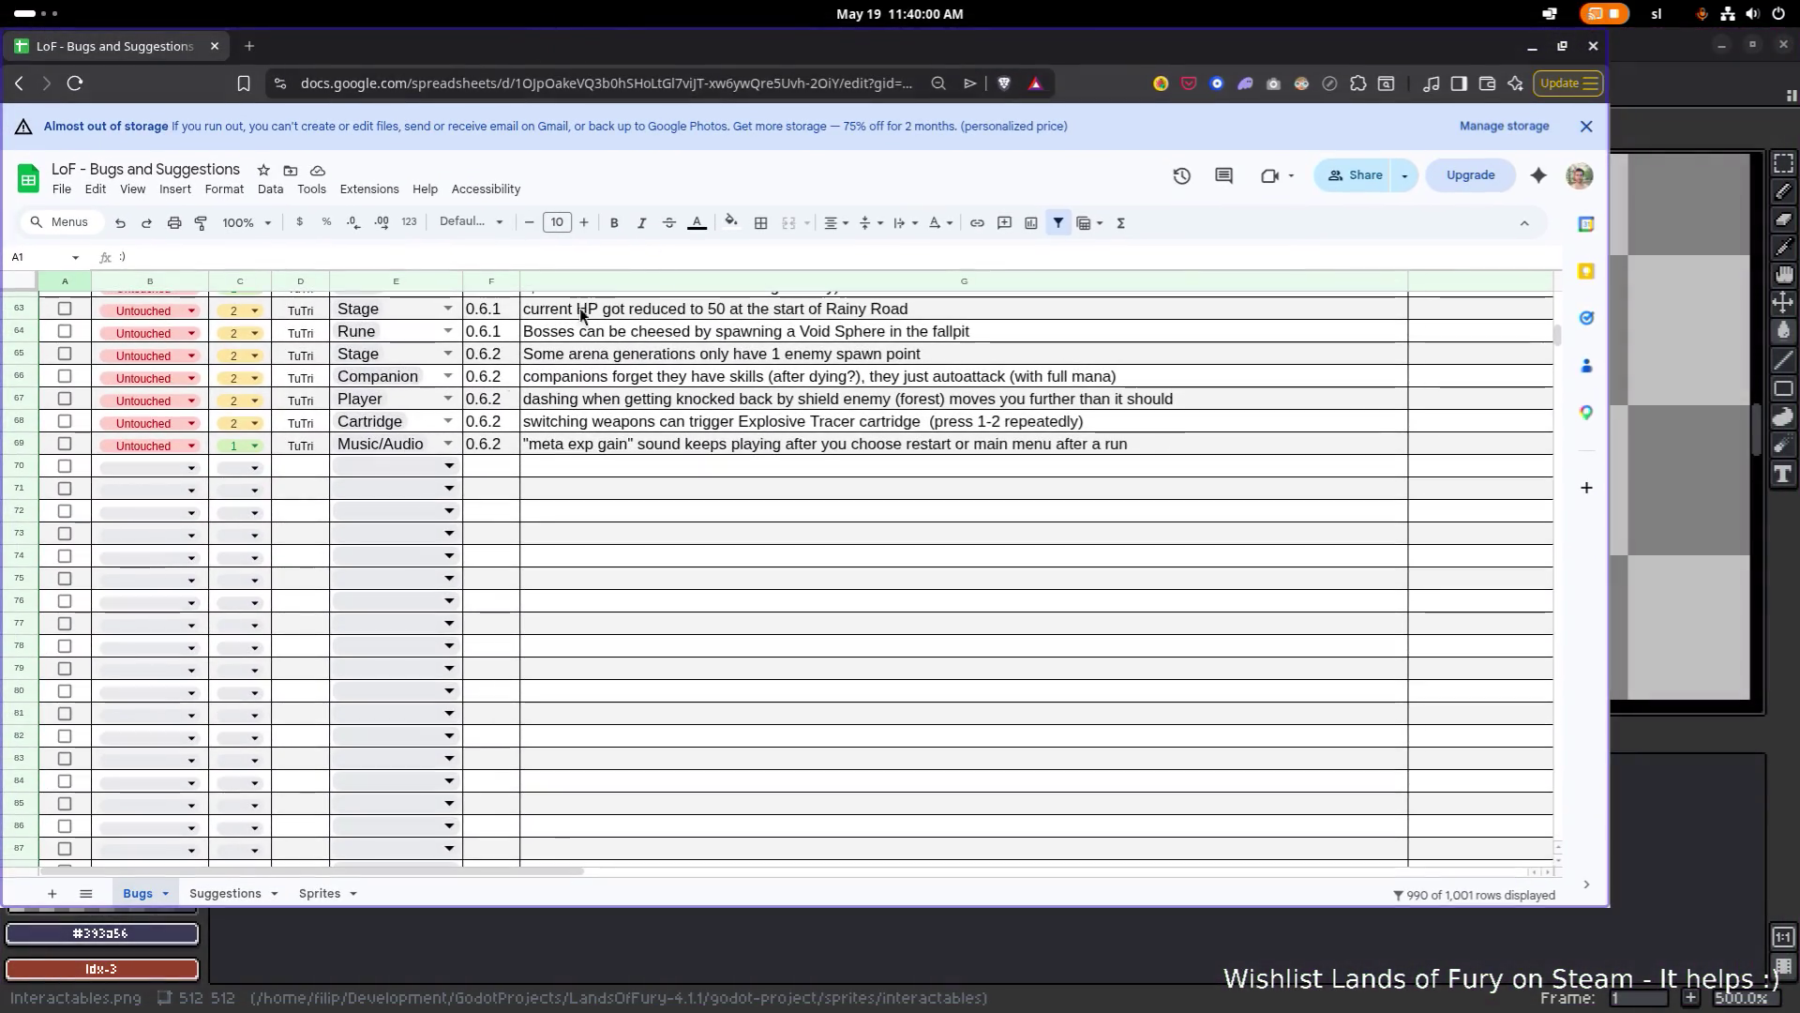
Scroll through the Bugs sheet of the bug tracker.
key(alt+Tab)
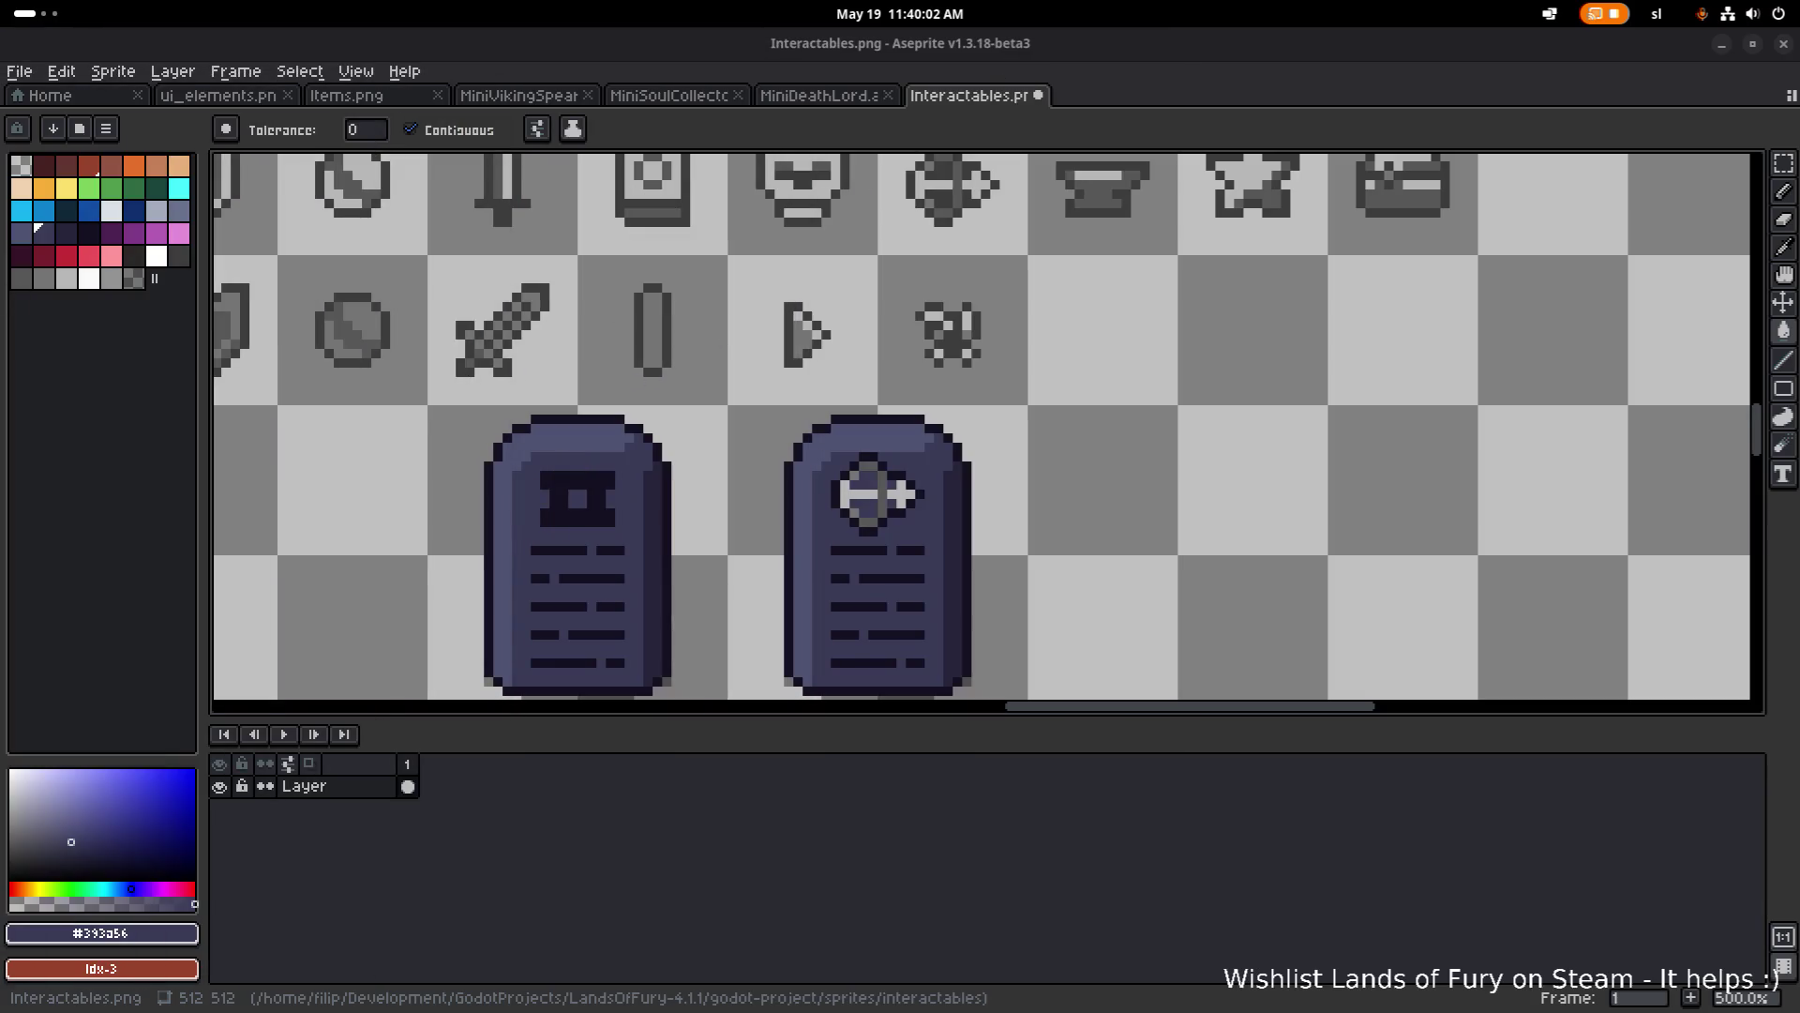
key(alt+Tab)
scroll(209, 797, down, 1)
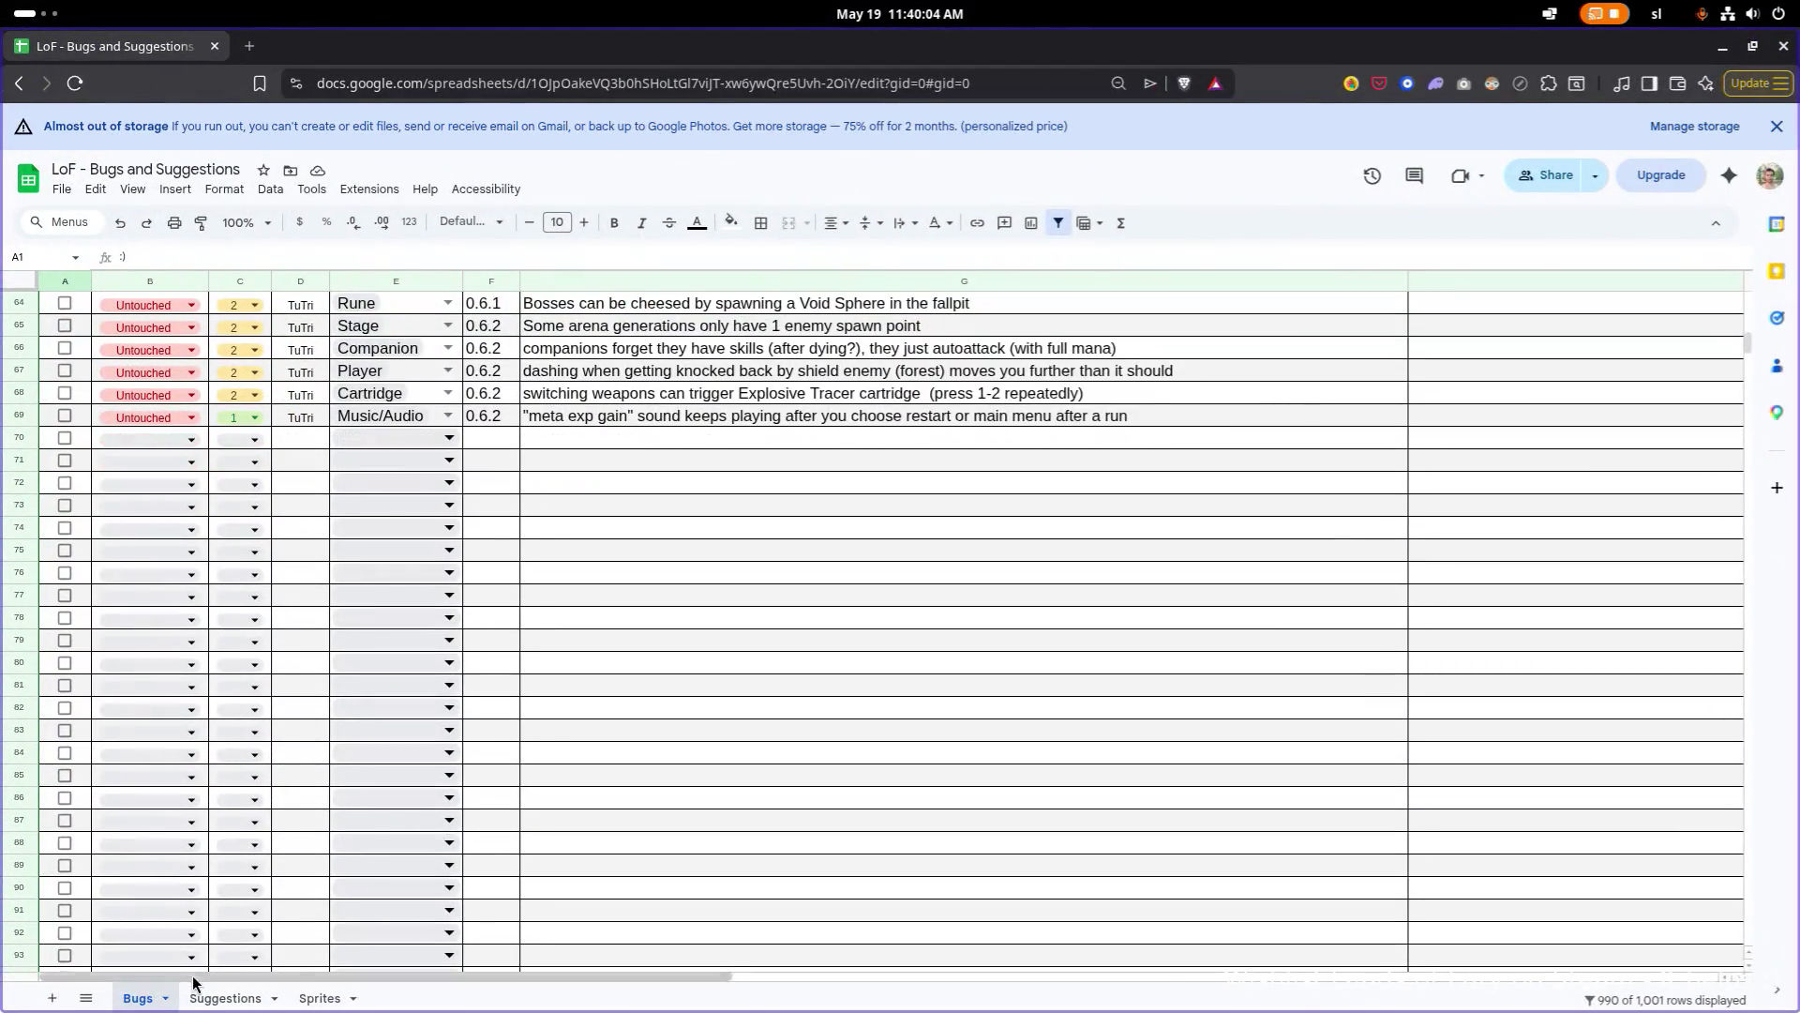
scroll(245, 760, up, 15)
scroll(250, 741, down, 10)
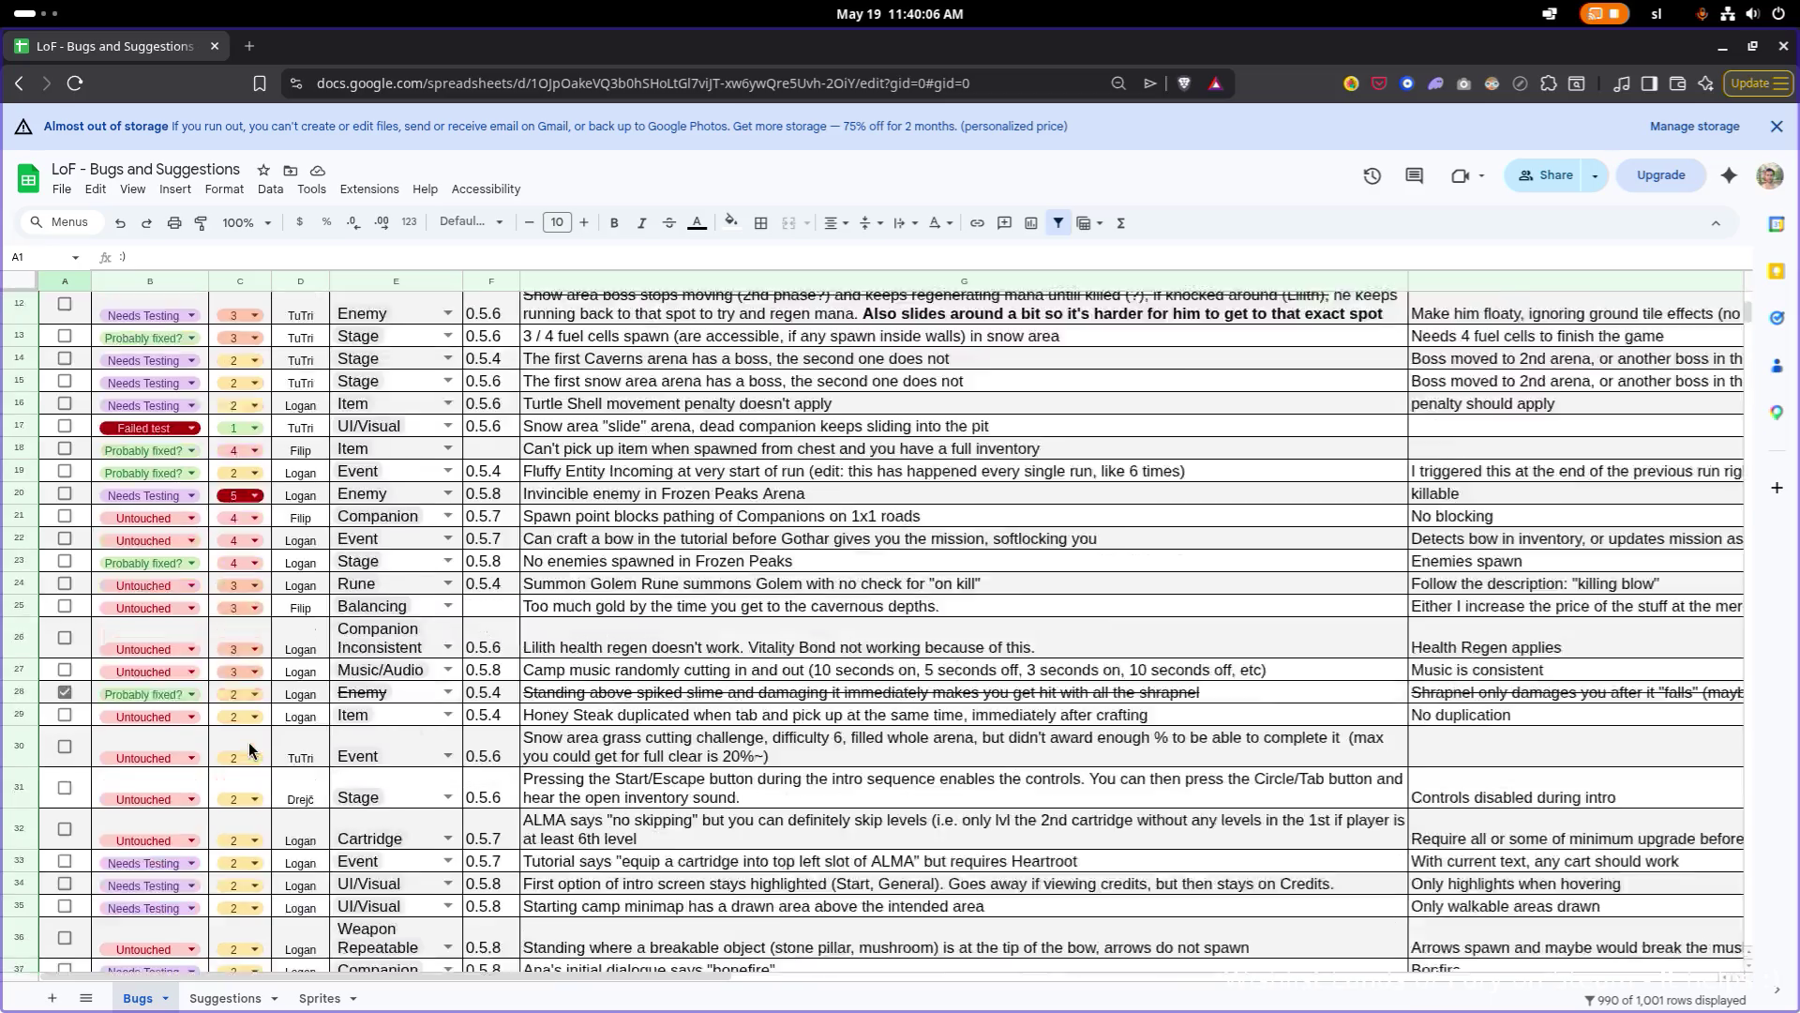
scroll(250, 740, down, 5)
scroll(208, 672, up, 6)
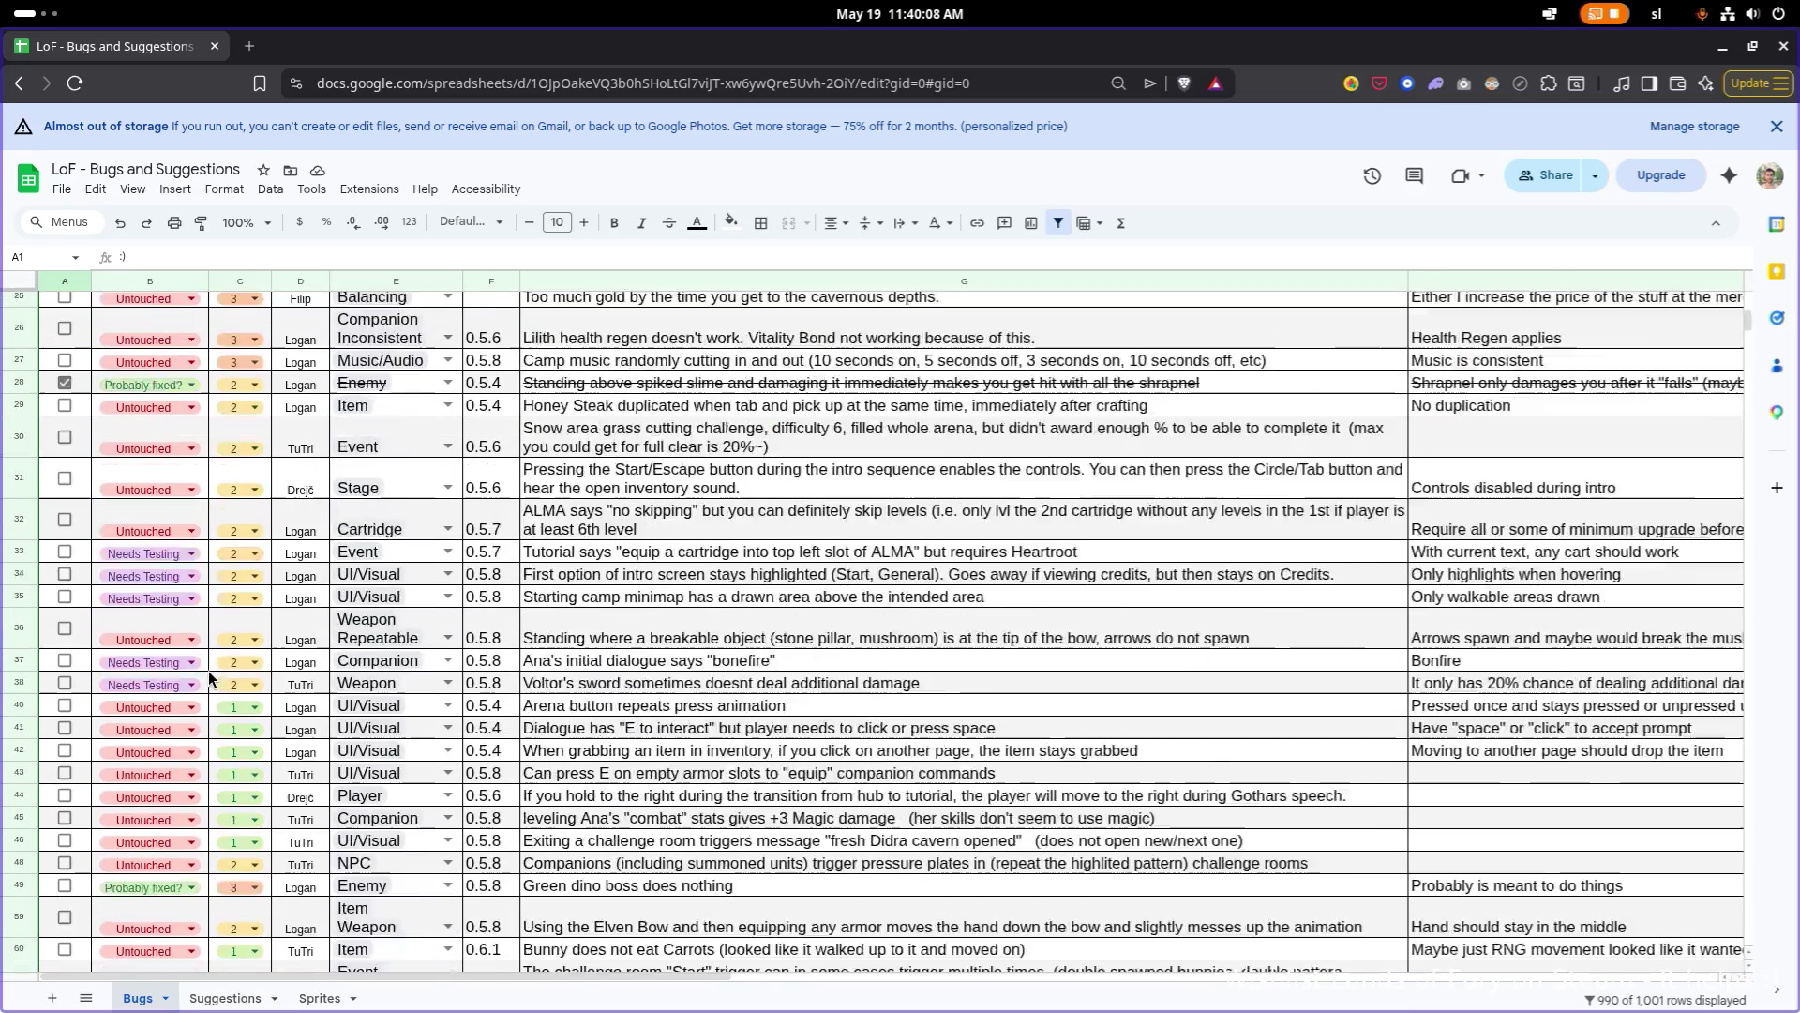
scroll(181, 617, up, 5)
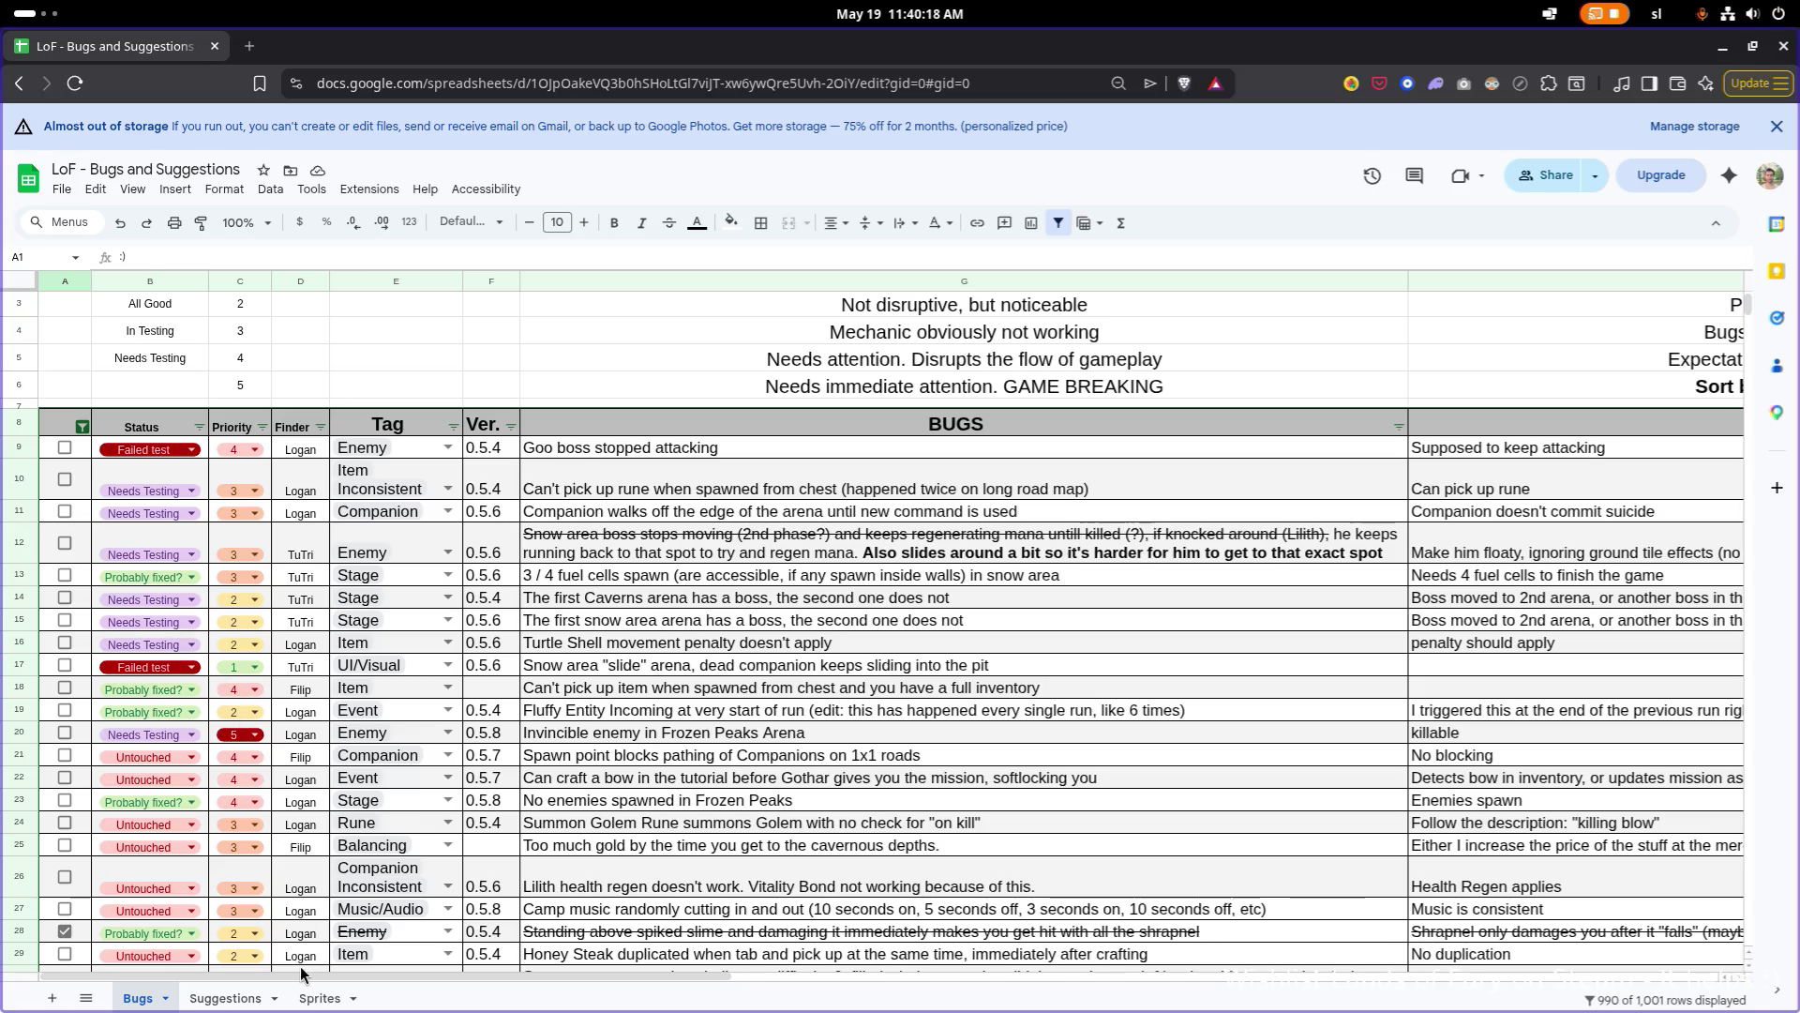
View the Suggestions sheet, then return to Aseprite.
click(229, 998)
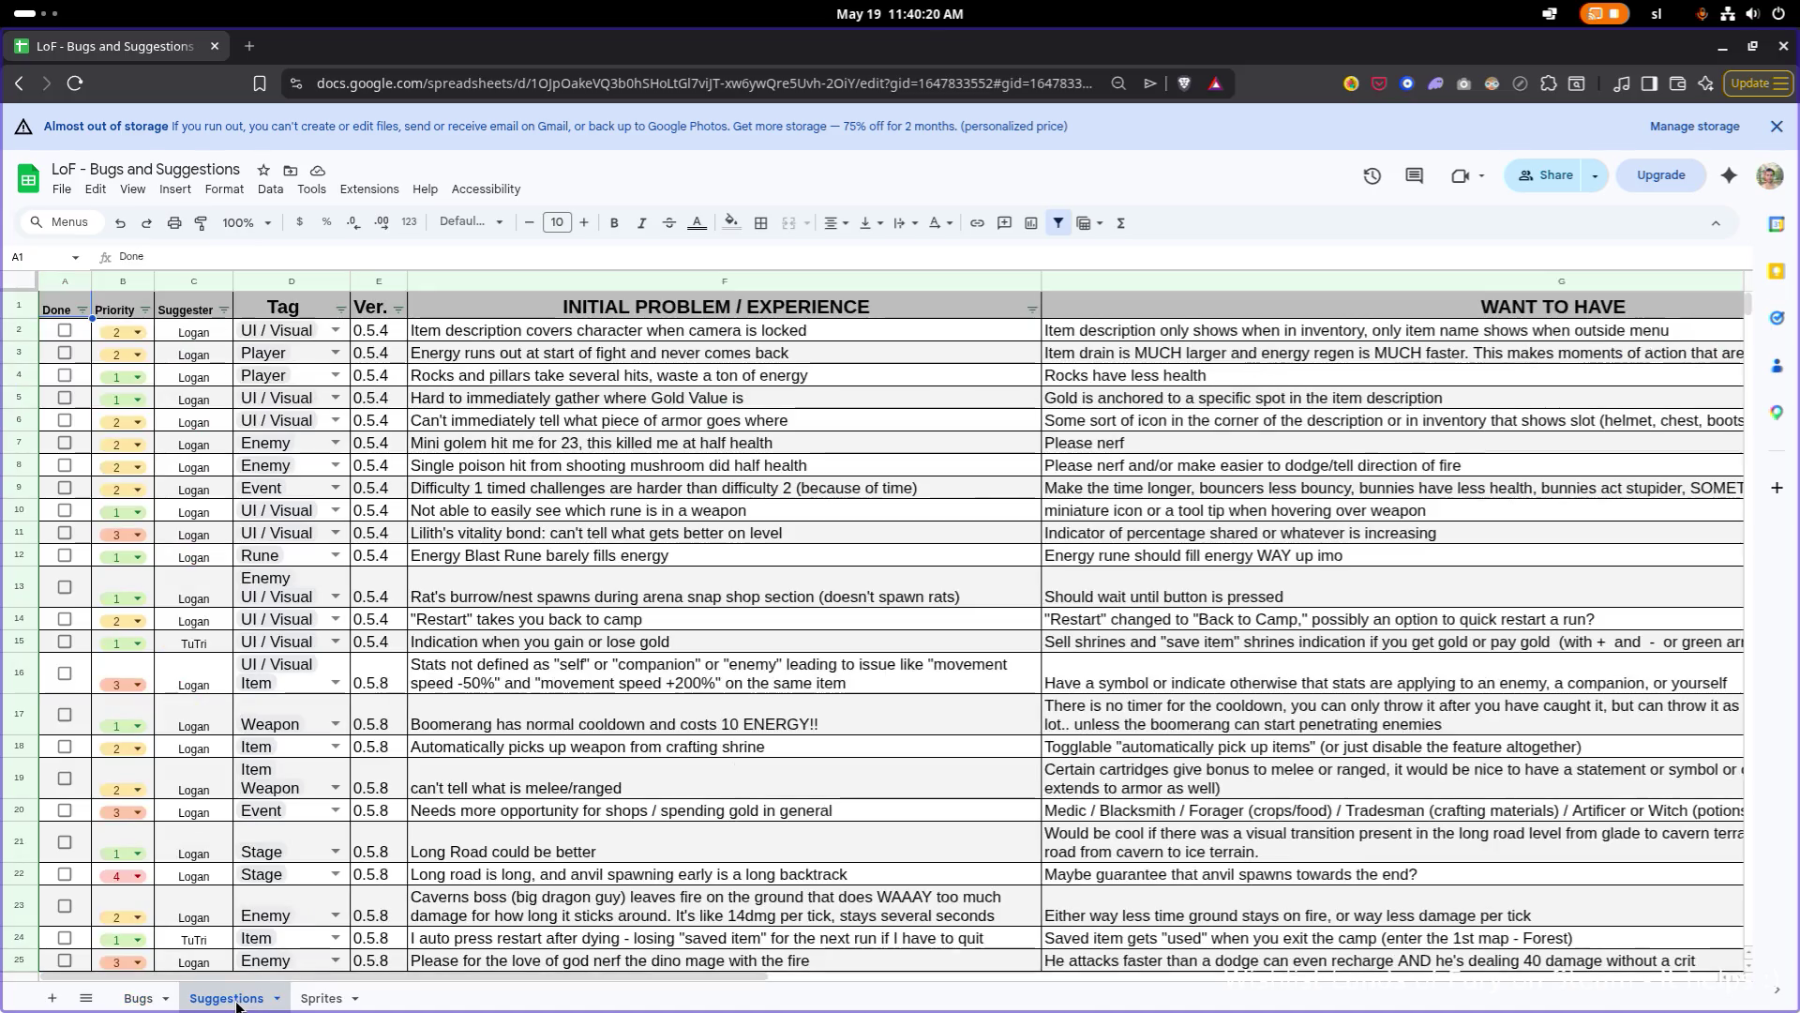
click(141, 999)
click(212, 1000)
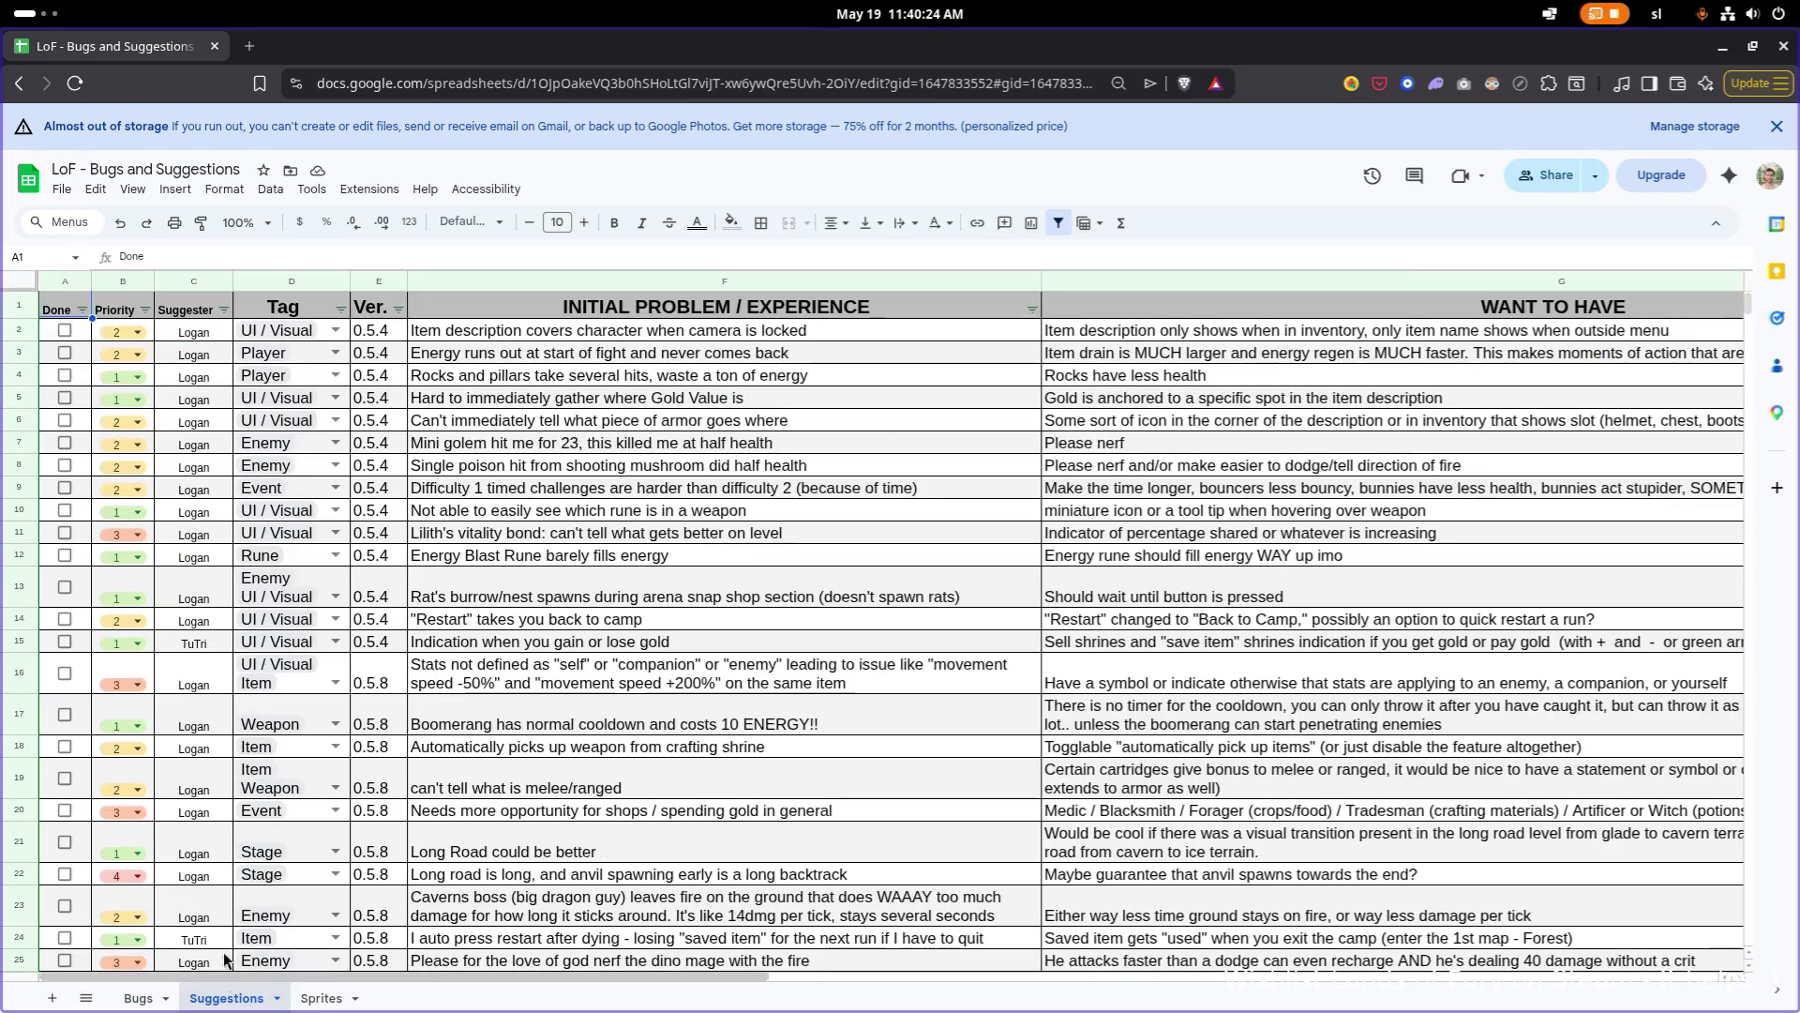
key(super+Page_Down)
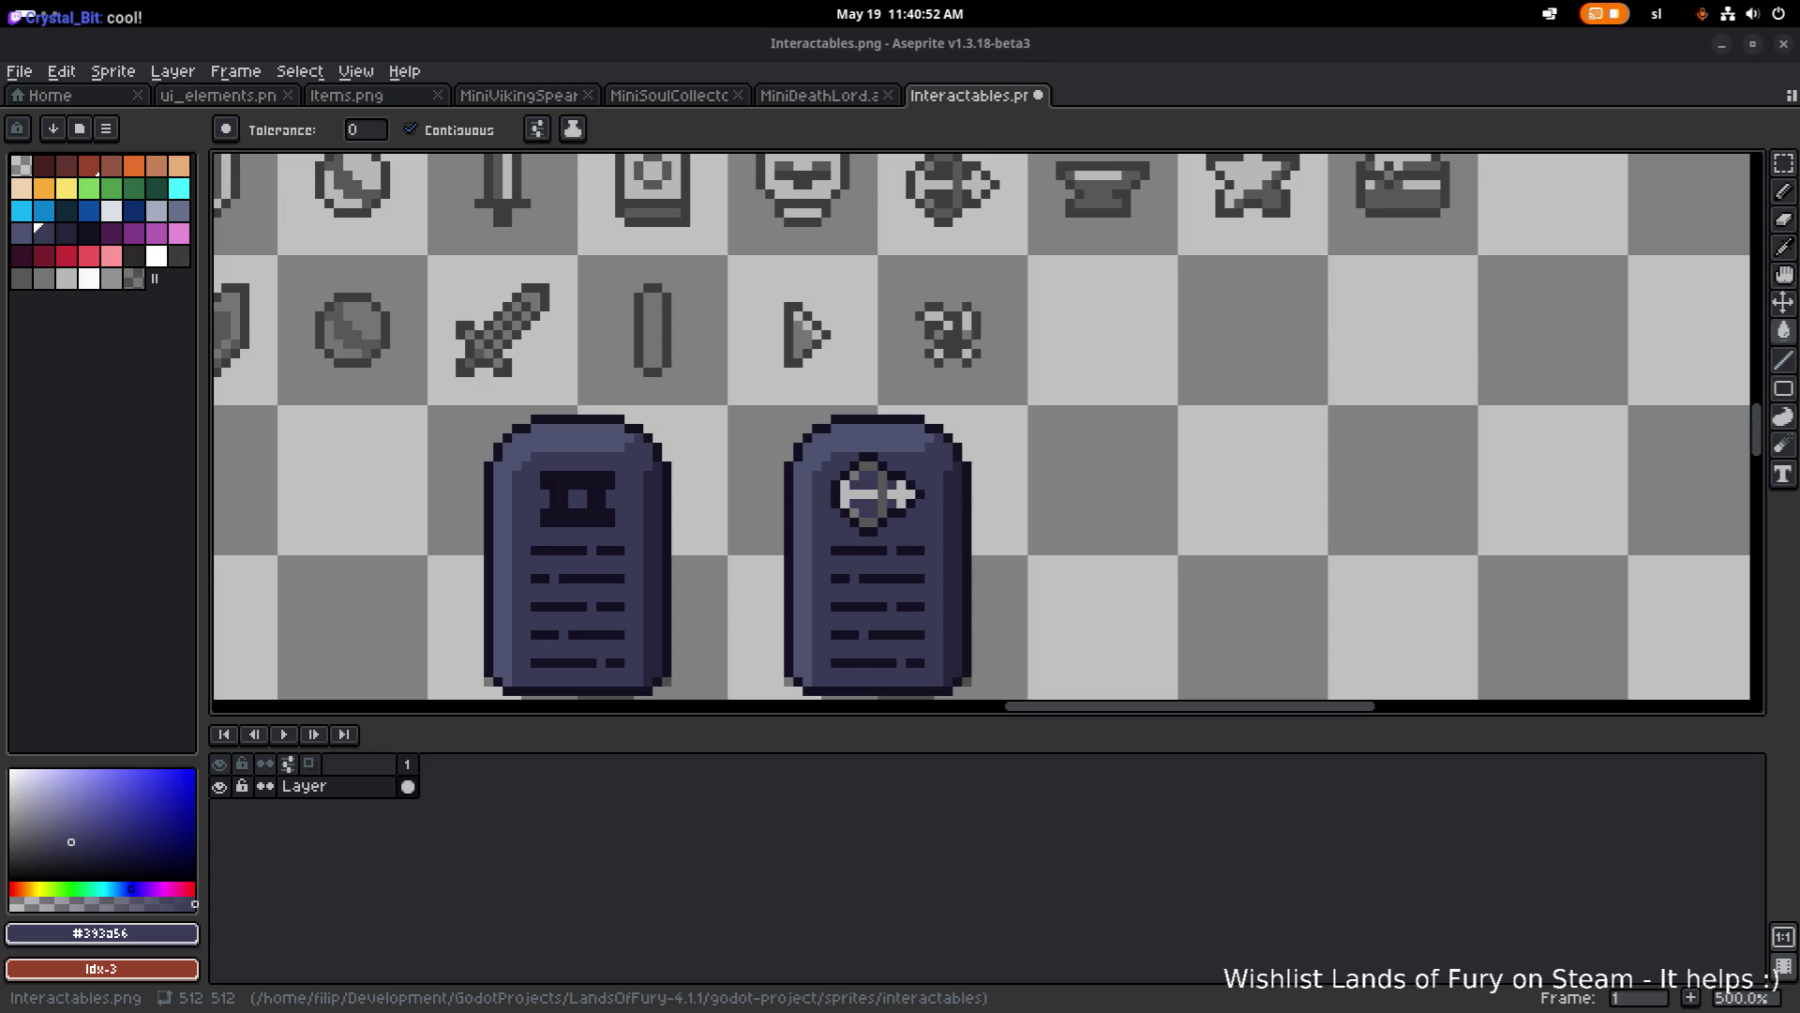
Sample the dark colour #141020 and fill the ring's interior areas with it.
scroll(241, 503, down, 3)
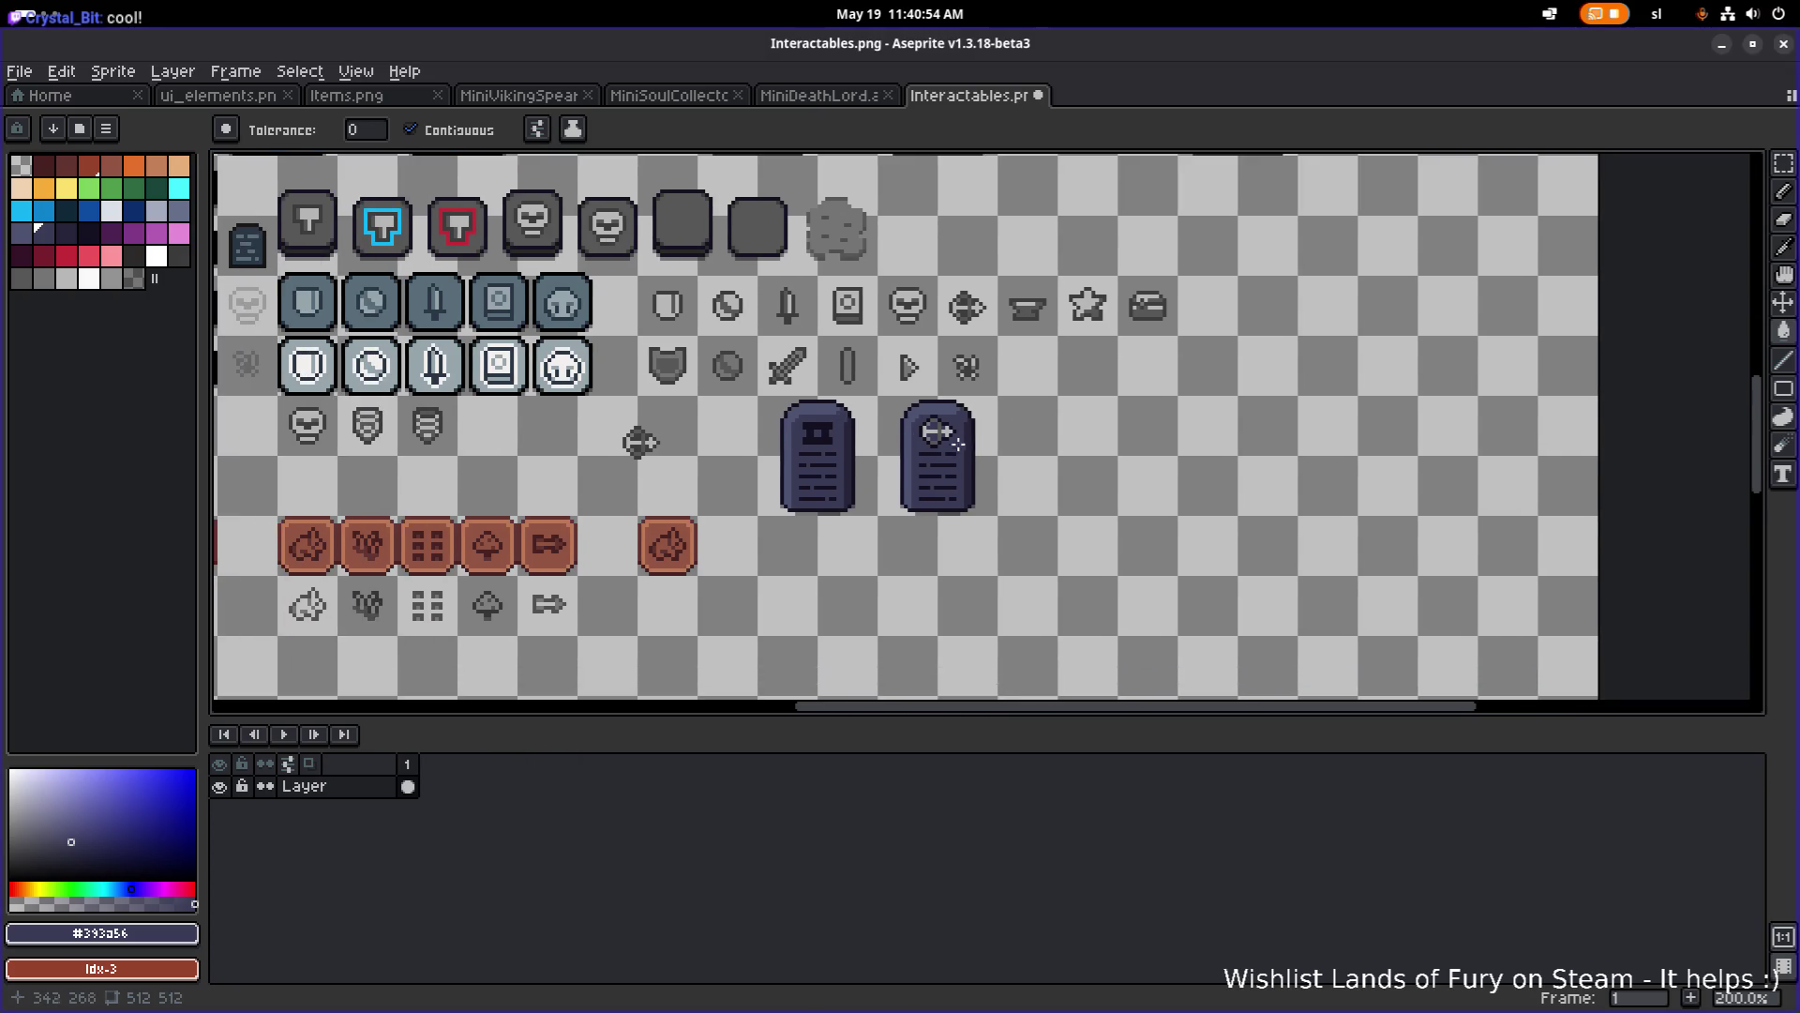
scroll(956, 478, up, 3)
scroll(937, 375, up, 5)
key(alt)
click(942, 360)
click(942, 295)
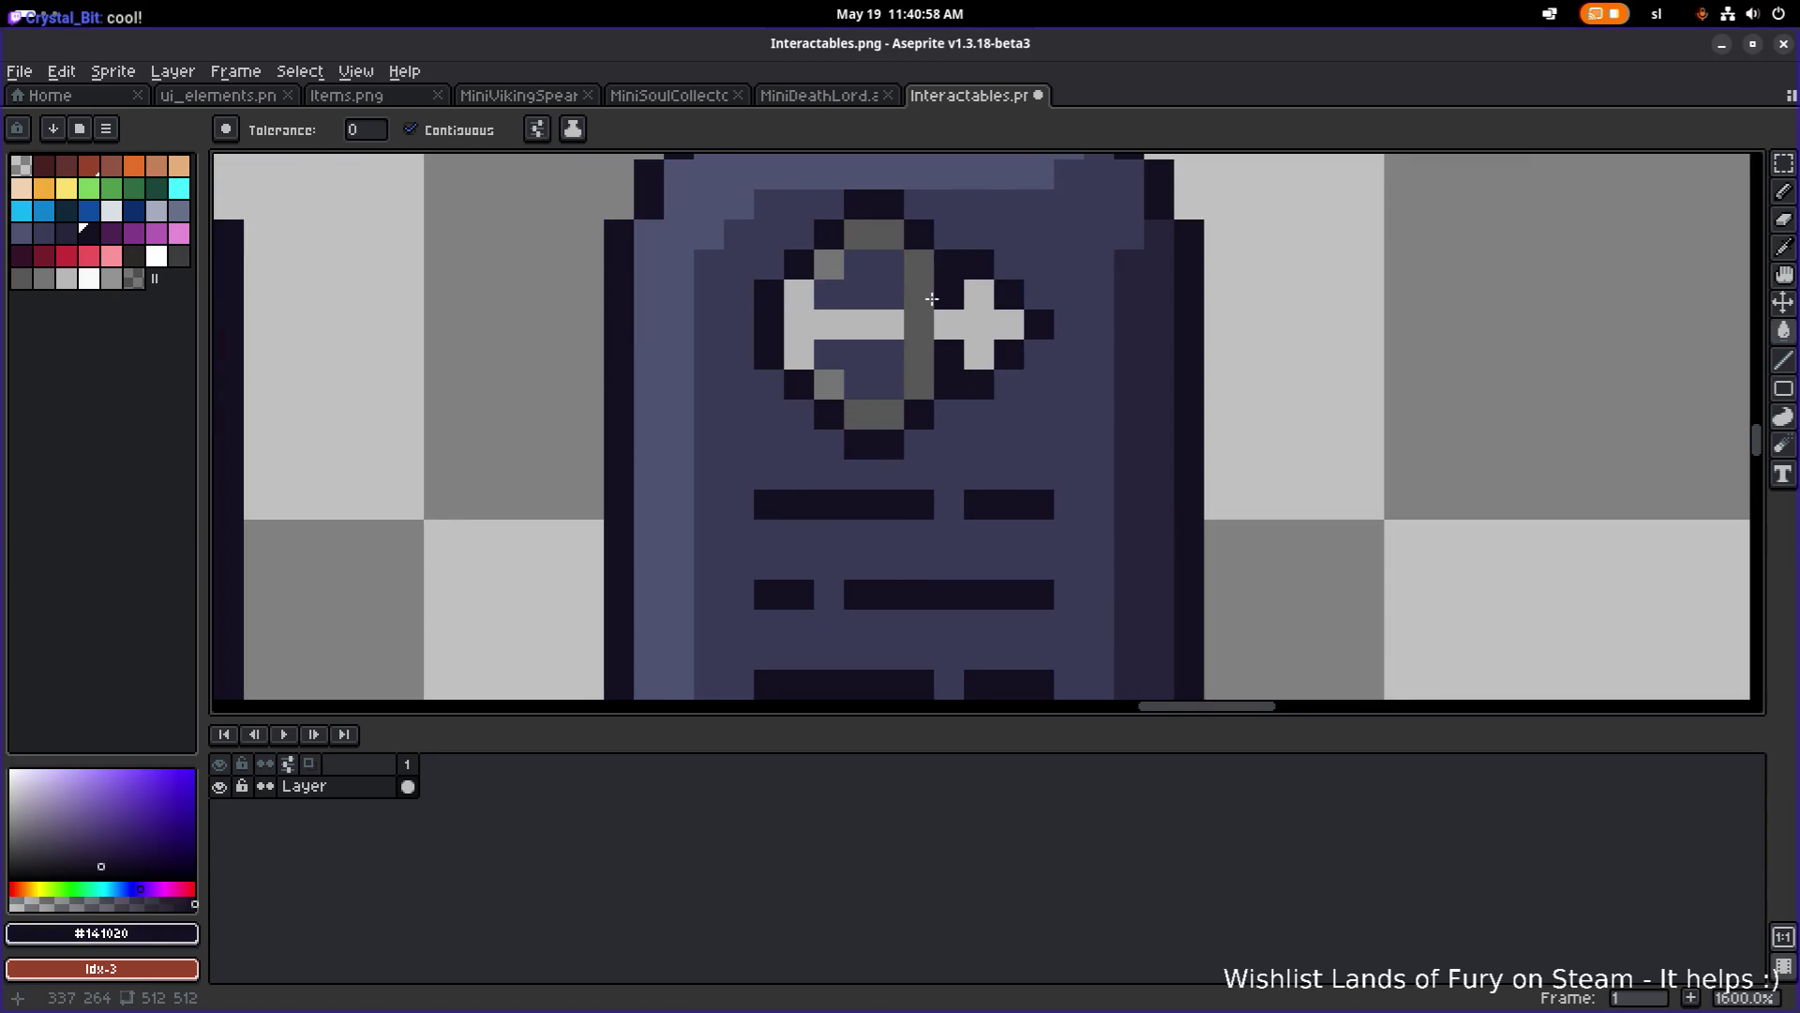
click(886, 272)
click(863, 349)
Select the ring glyph and reposition it on the tombstone.
scroll(938, 337, down, 2)
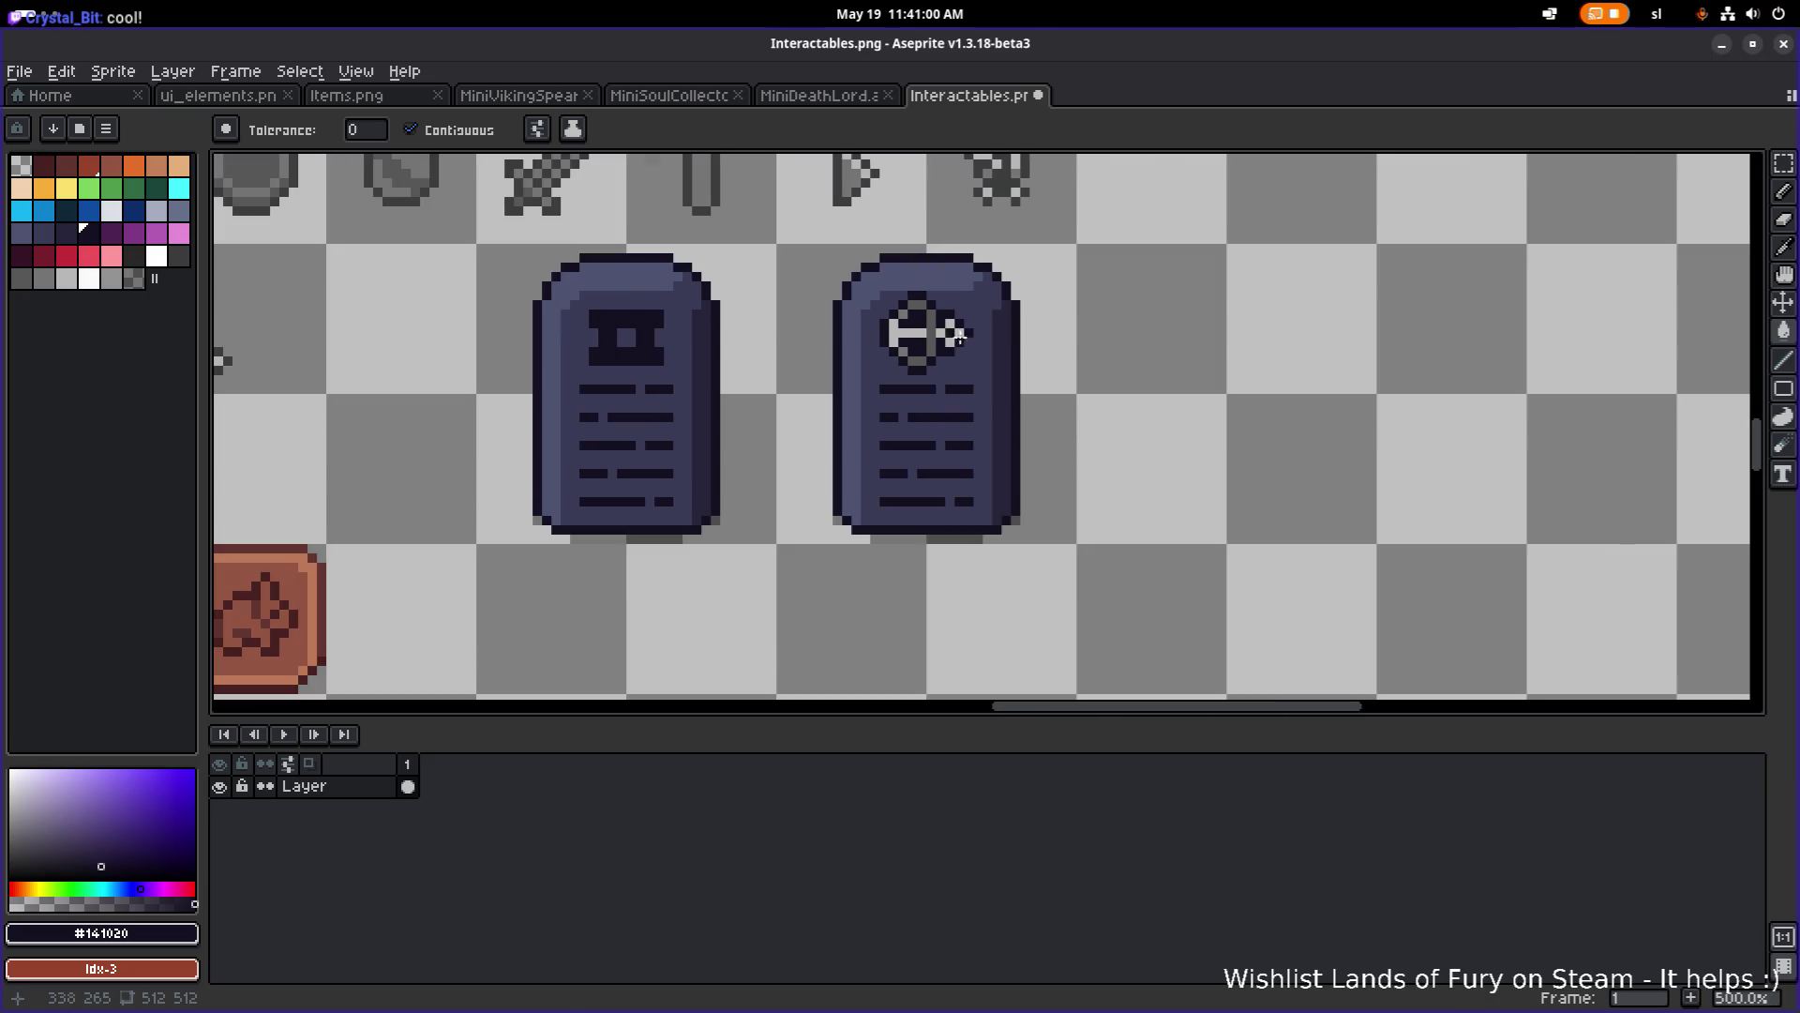
scroll(1046, 334, down, 4)
scroll(1045, 334, down, 1)
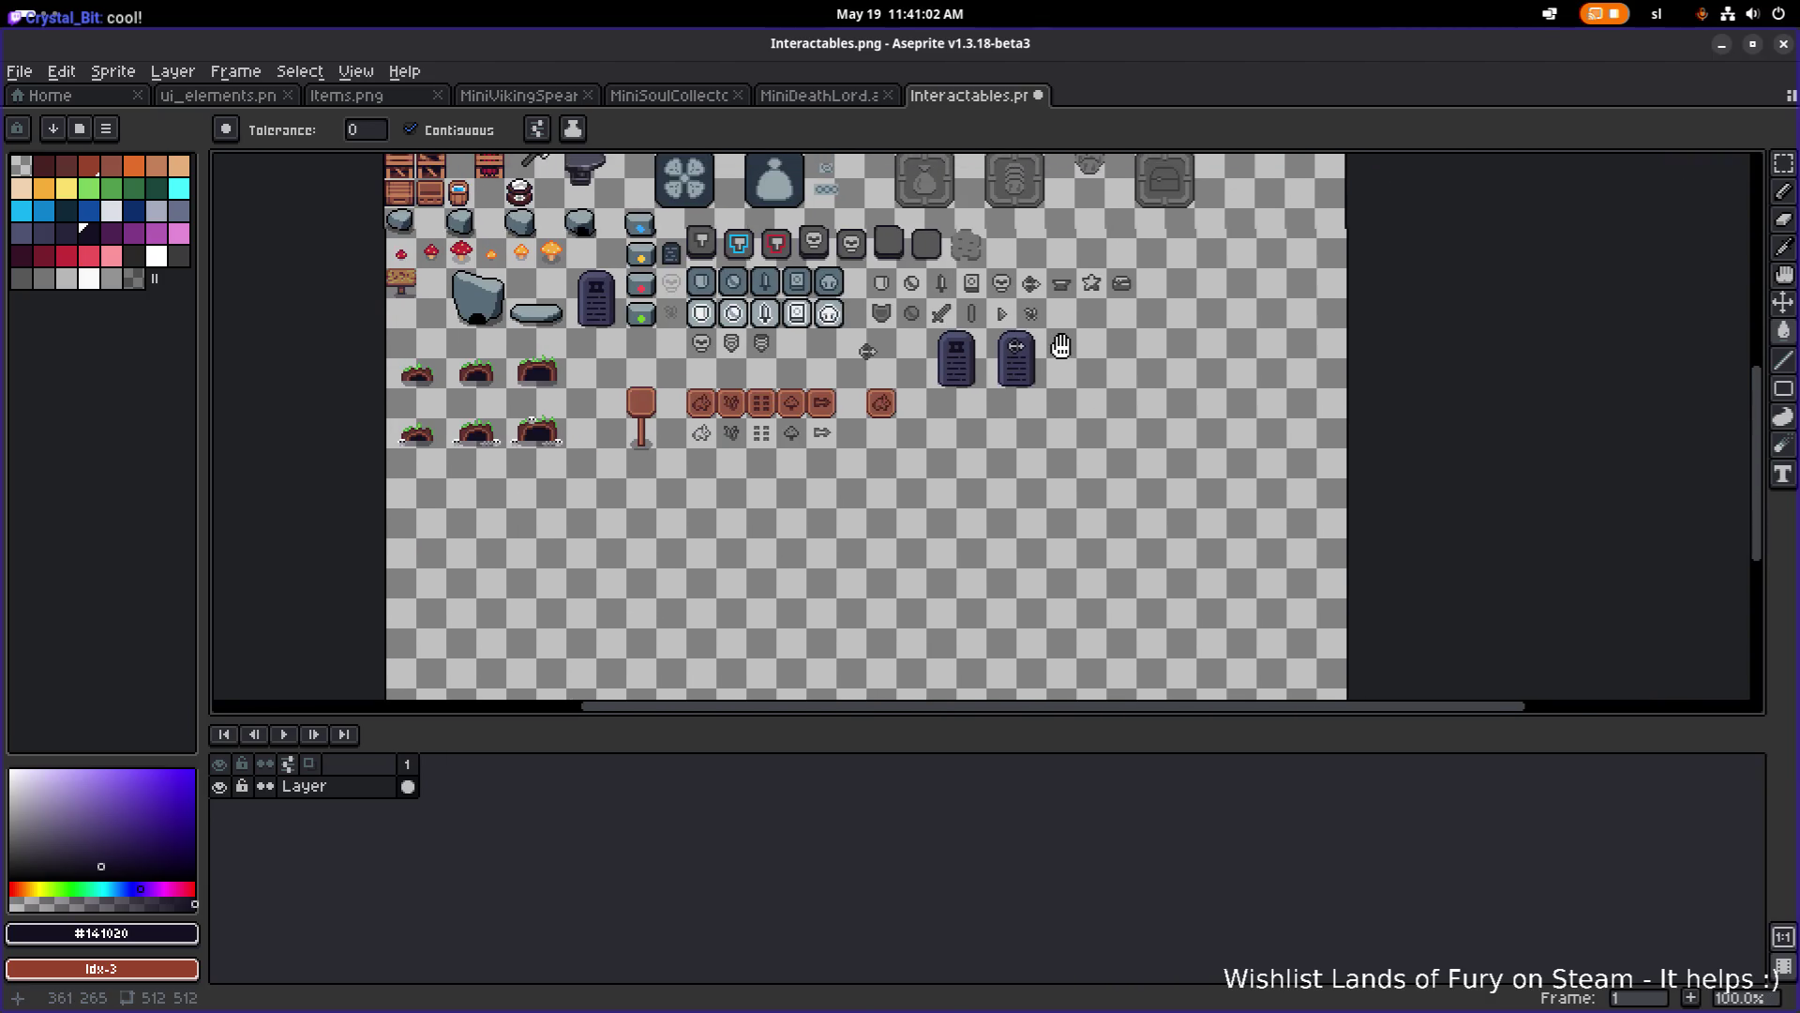
scroll(1040, 349, up, 4)
scroll(876, 369, up, 2)
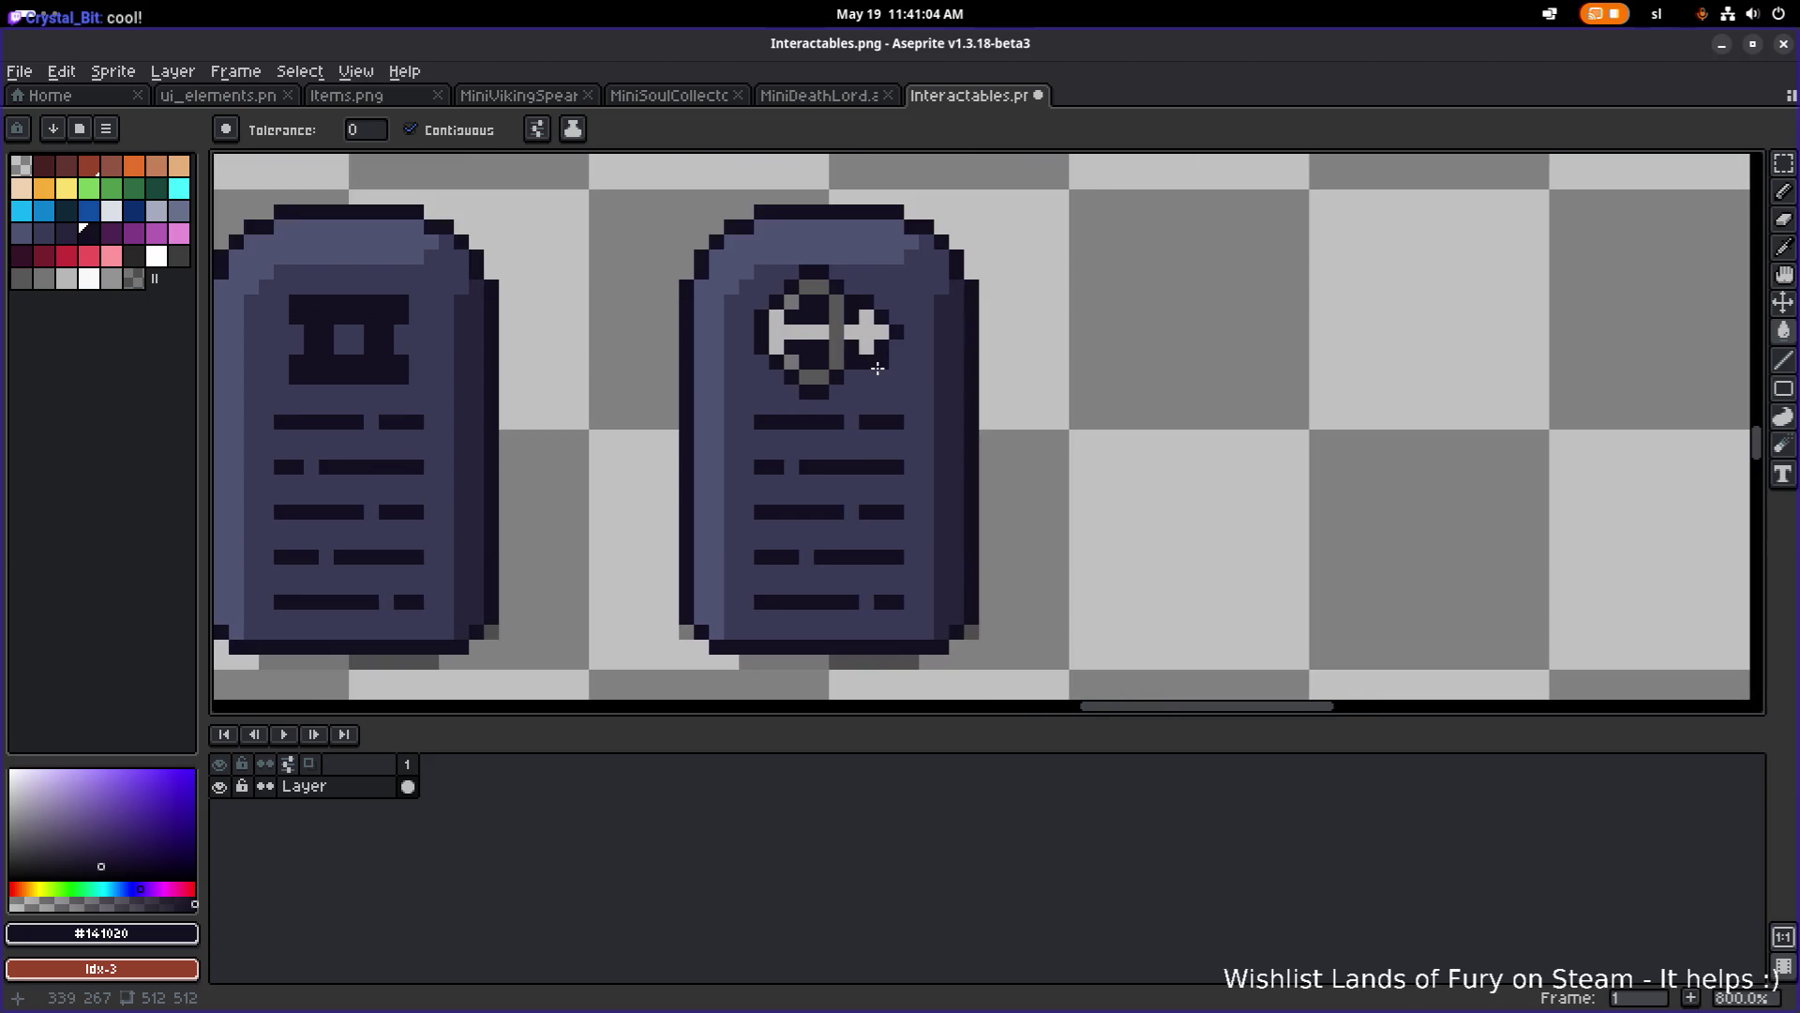
key(m)
mouse_move(755, 265)
mouse_down()
mouse_move(910, 392)
mouse_move(868, 373)
mouse_up()
key(Return)
Fill the gap above the ring with tombstone purple #393a56, then clear the selection.
key(g)
alt+click(908, 297)
click(881, 286)
scroll(963, 295, down, 4)
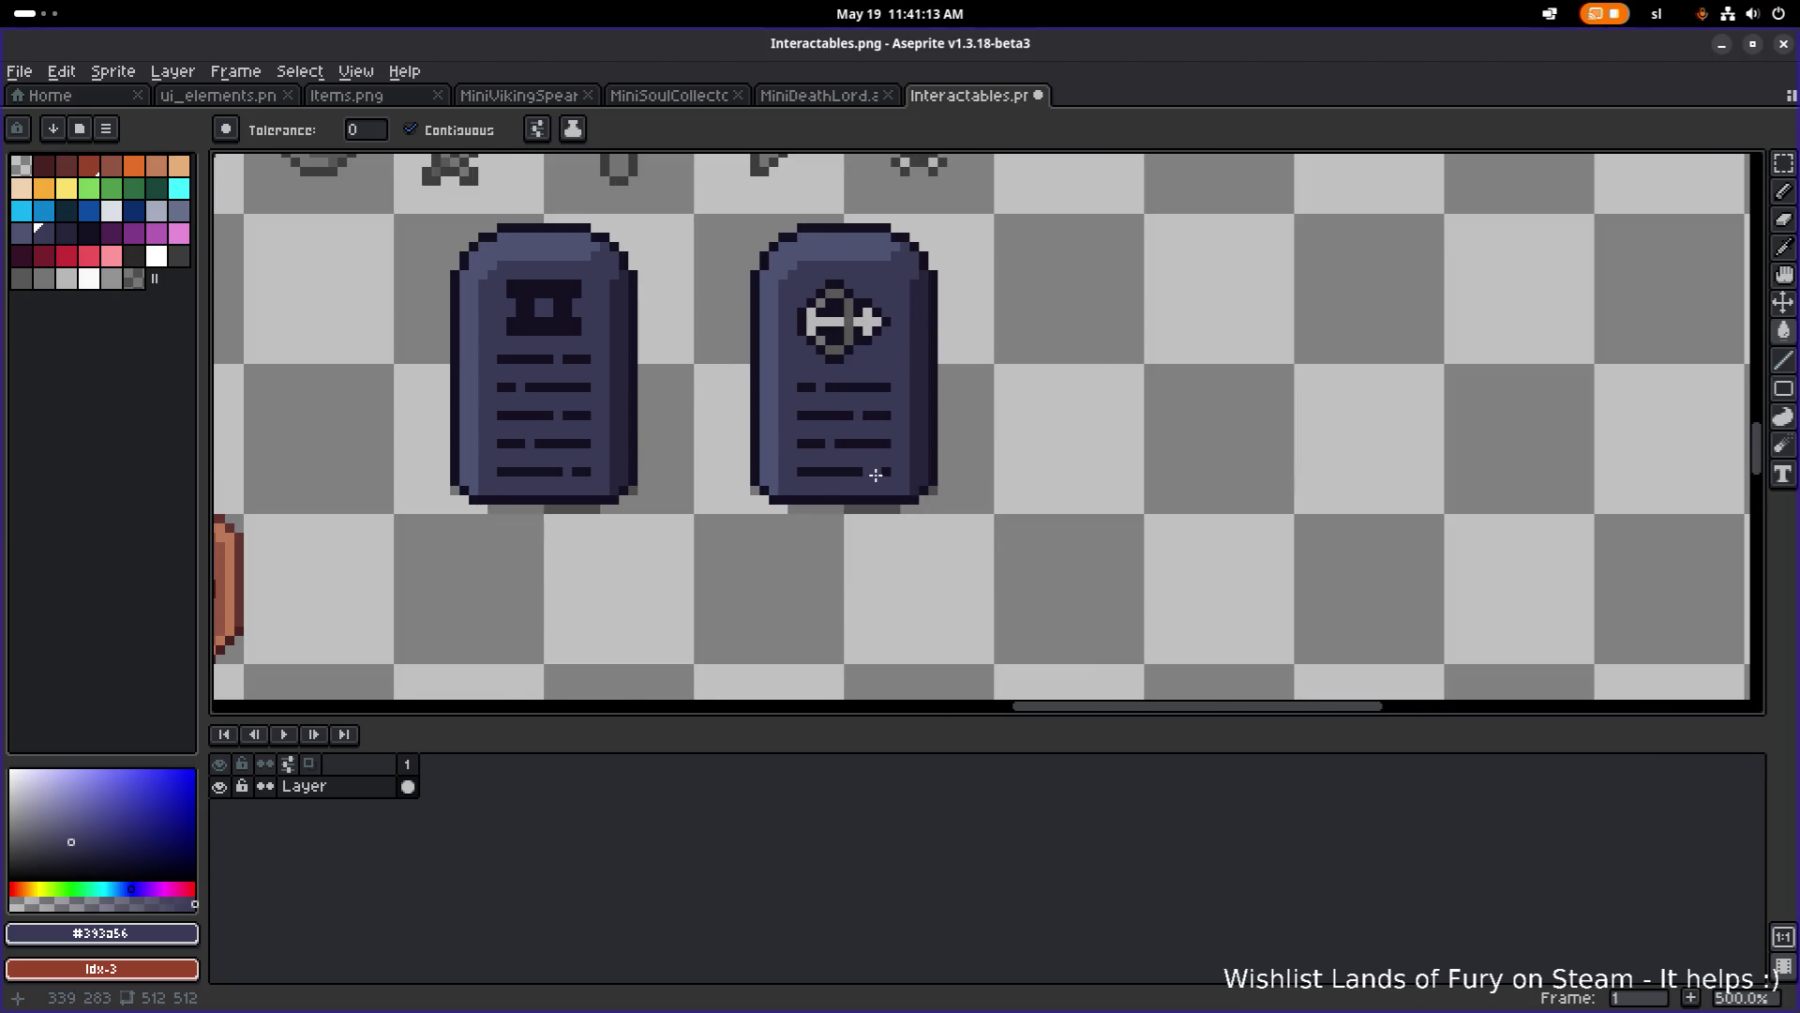
key(m)
mouse_move(708, 219)
mouse_down()
mouse_move(996, 492)
mouse_move(708, 210)
mouse_up()
click(1046, 461)
Duplicate the arrow tombstone and place the copy to its right.
drag(828, 335, 1092, 330)
click(1446, 293)
scroll(1247, 282, down, 1)
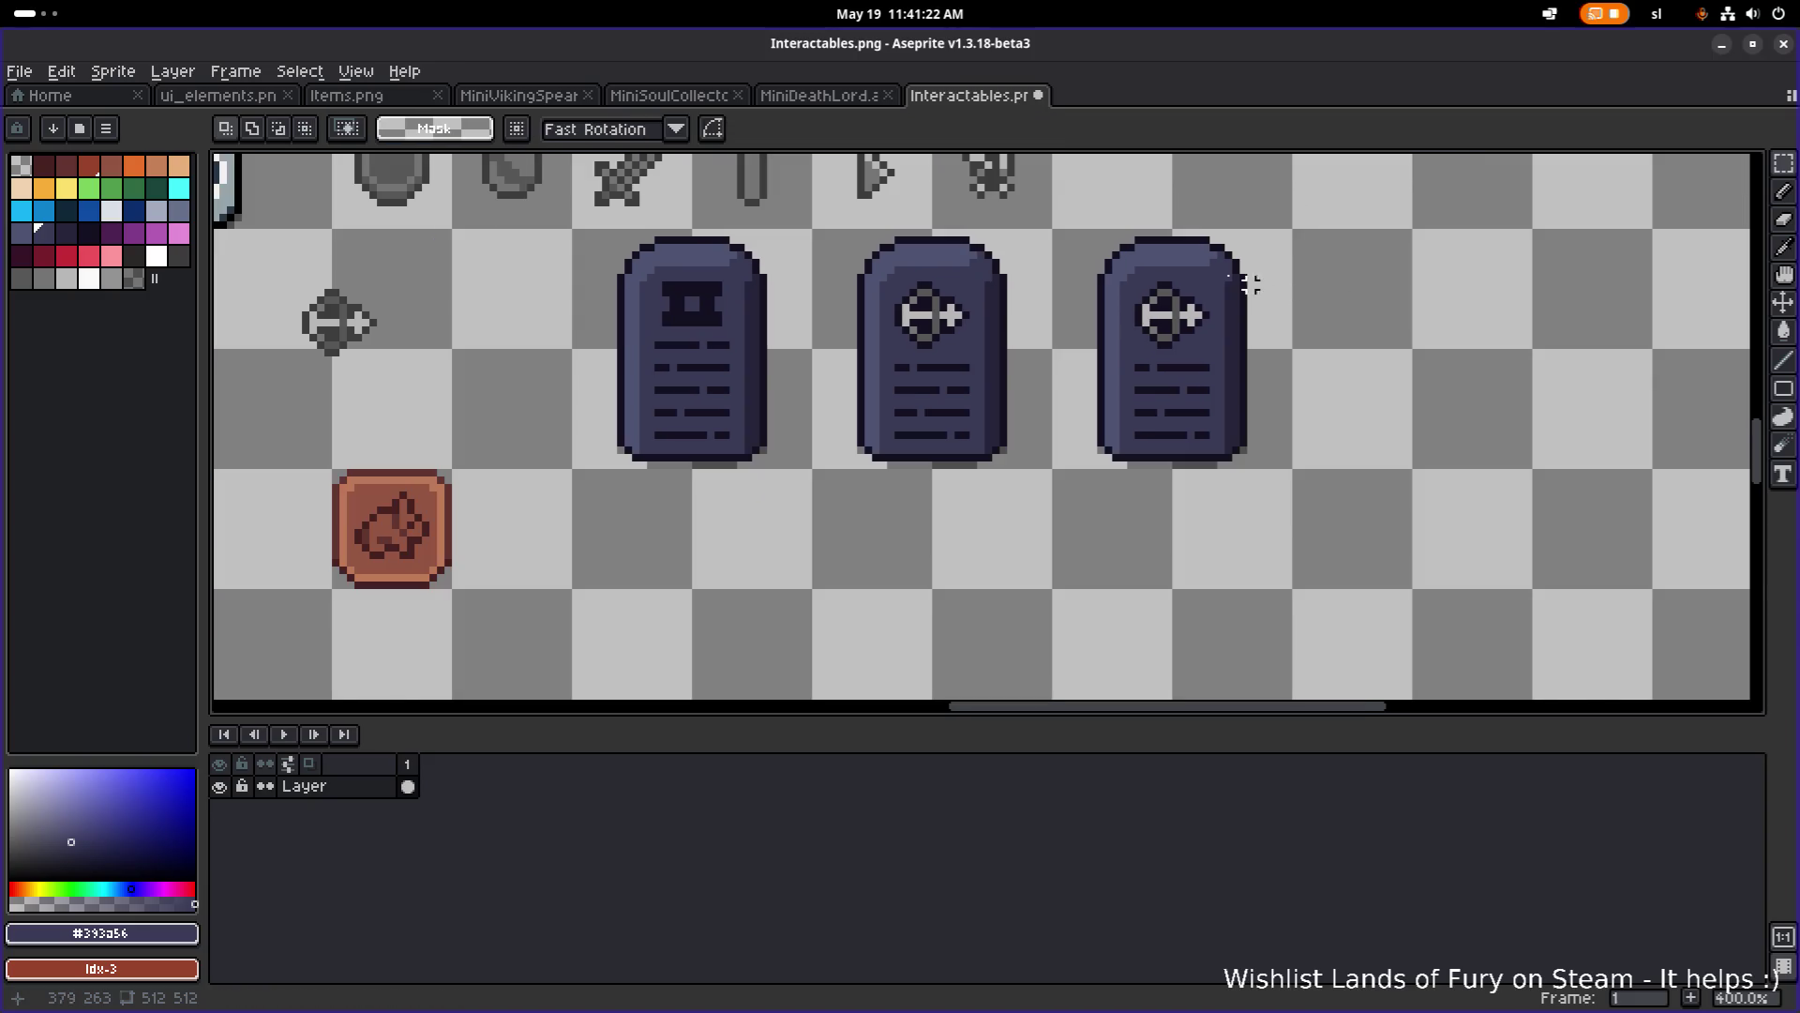
scroll(852, 526, up, 2)
scroll(853, 526, right, 2)
scroll(774, 498, up, 1)
scroll(936, 406, up, 2)
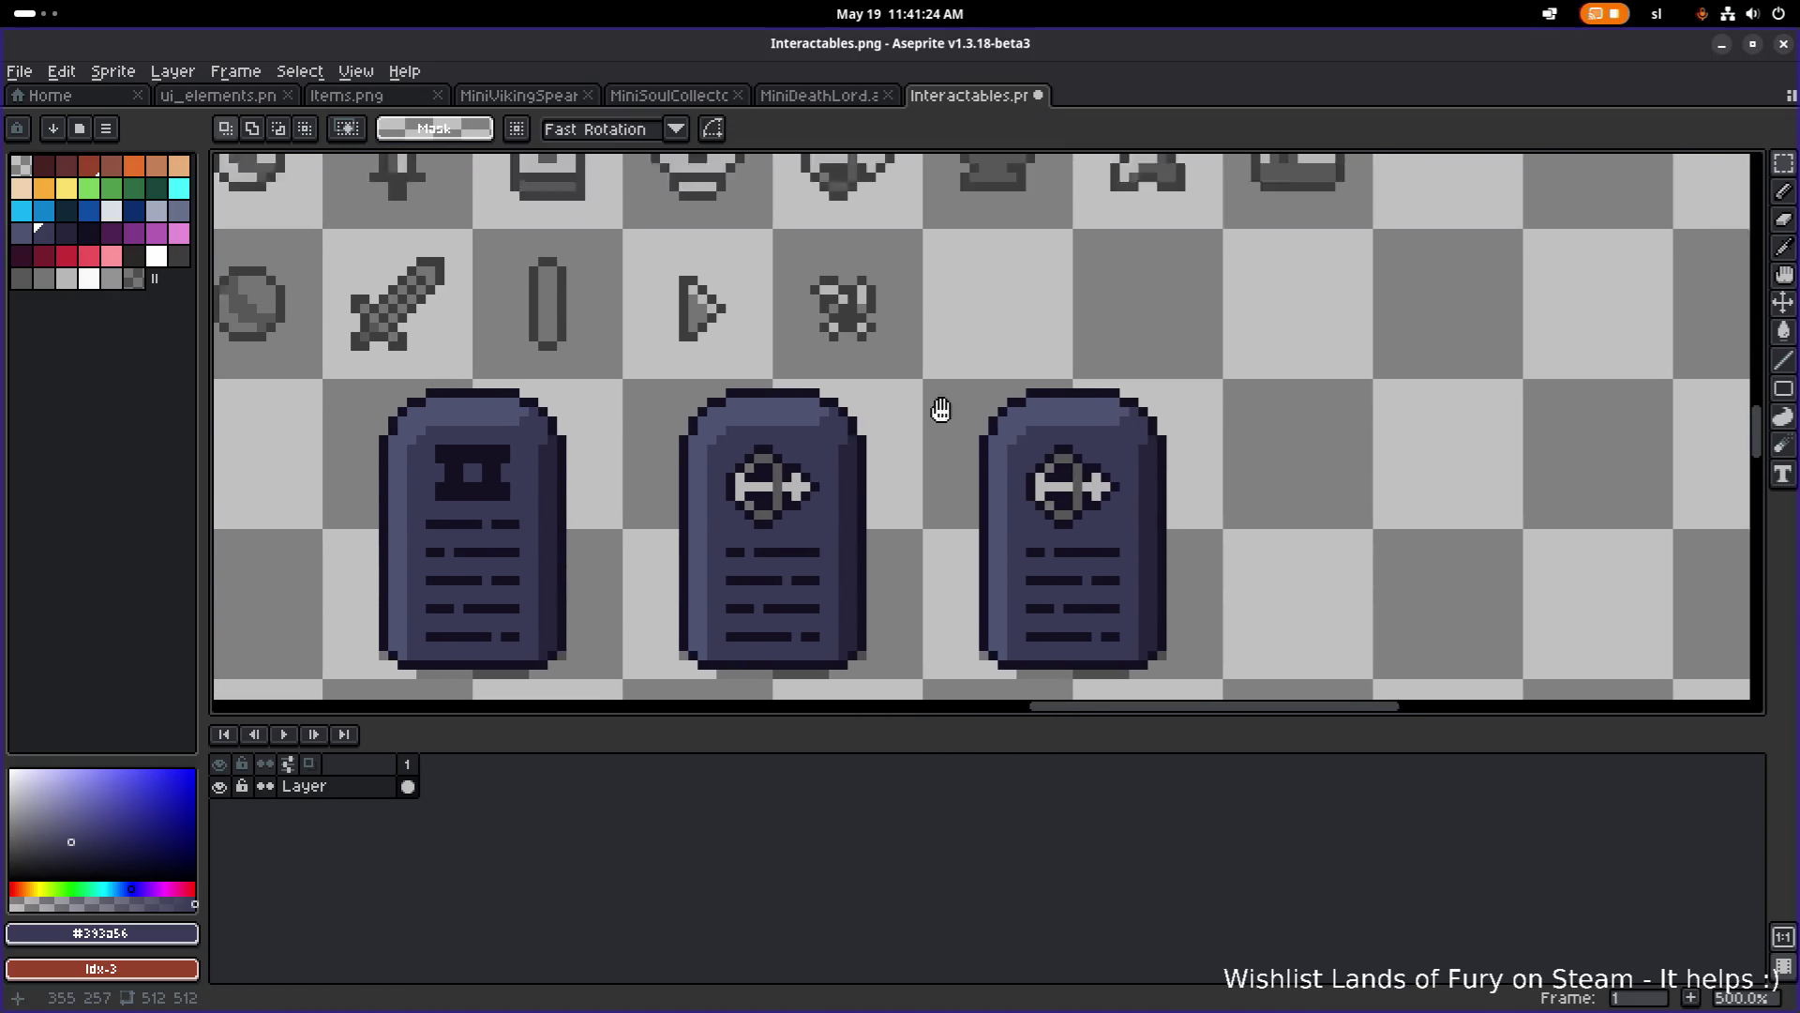
scroll(881, 390, right, 2)
scroll(900, 387, down, 1)
scroll(899, 380, down, 1)
scroll(892, 362, up, 1)
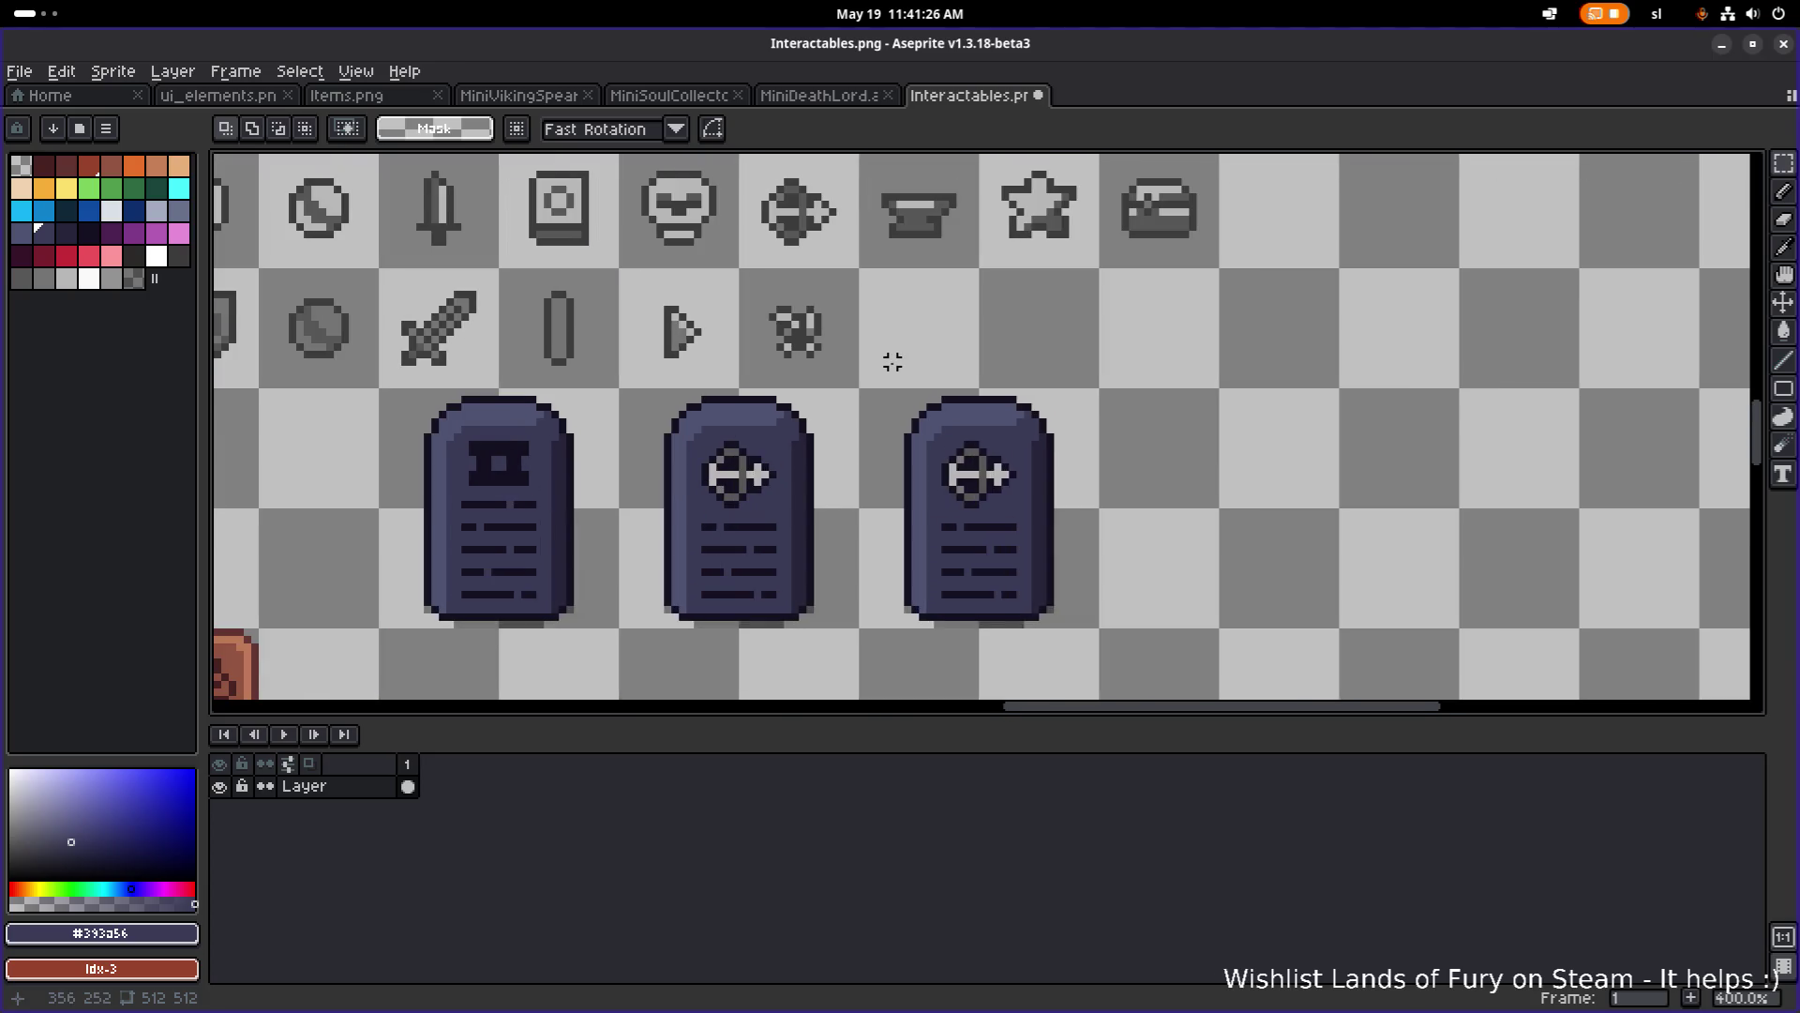
scroll(885, 369, left, 2)
scroll(823, 337, down, 1)
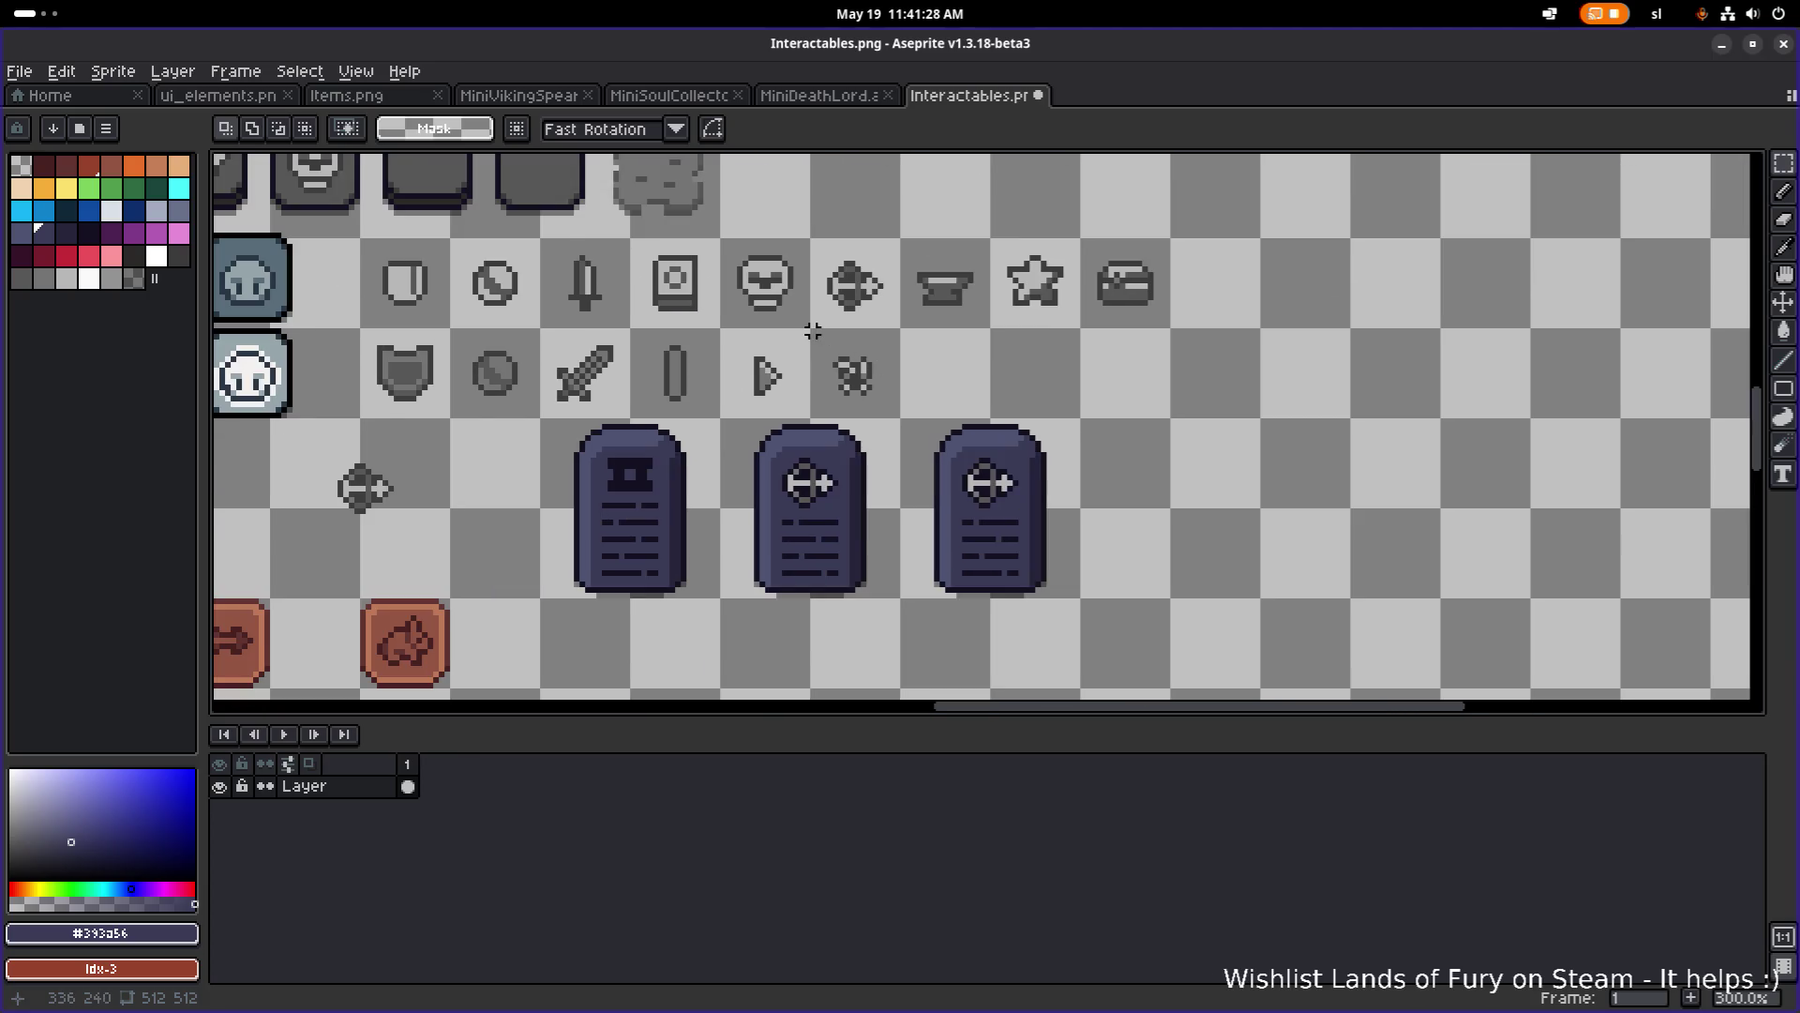
Select the skull icon from the icon row.
mouse_move(735, 323)
mouse_down()
mouse_move(799, 246)
mouse_move(788, 274)
mouse_move(1097, 404)
mouse_move(898, 555)
mouse_up()
scroll(1095, 412, up, 1)
scroll(903, 543, up, 2)
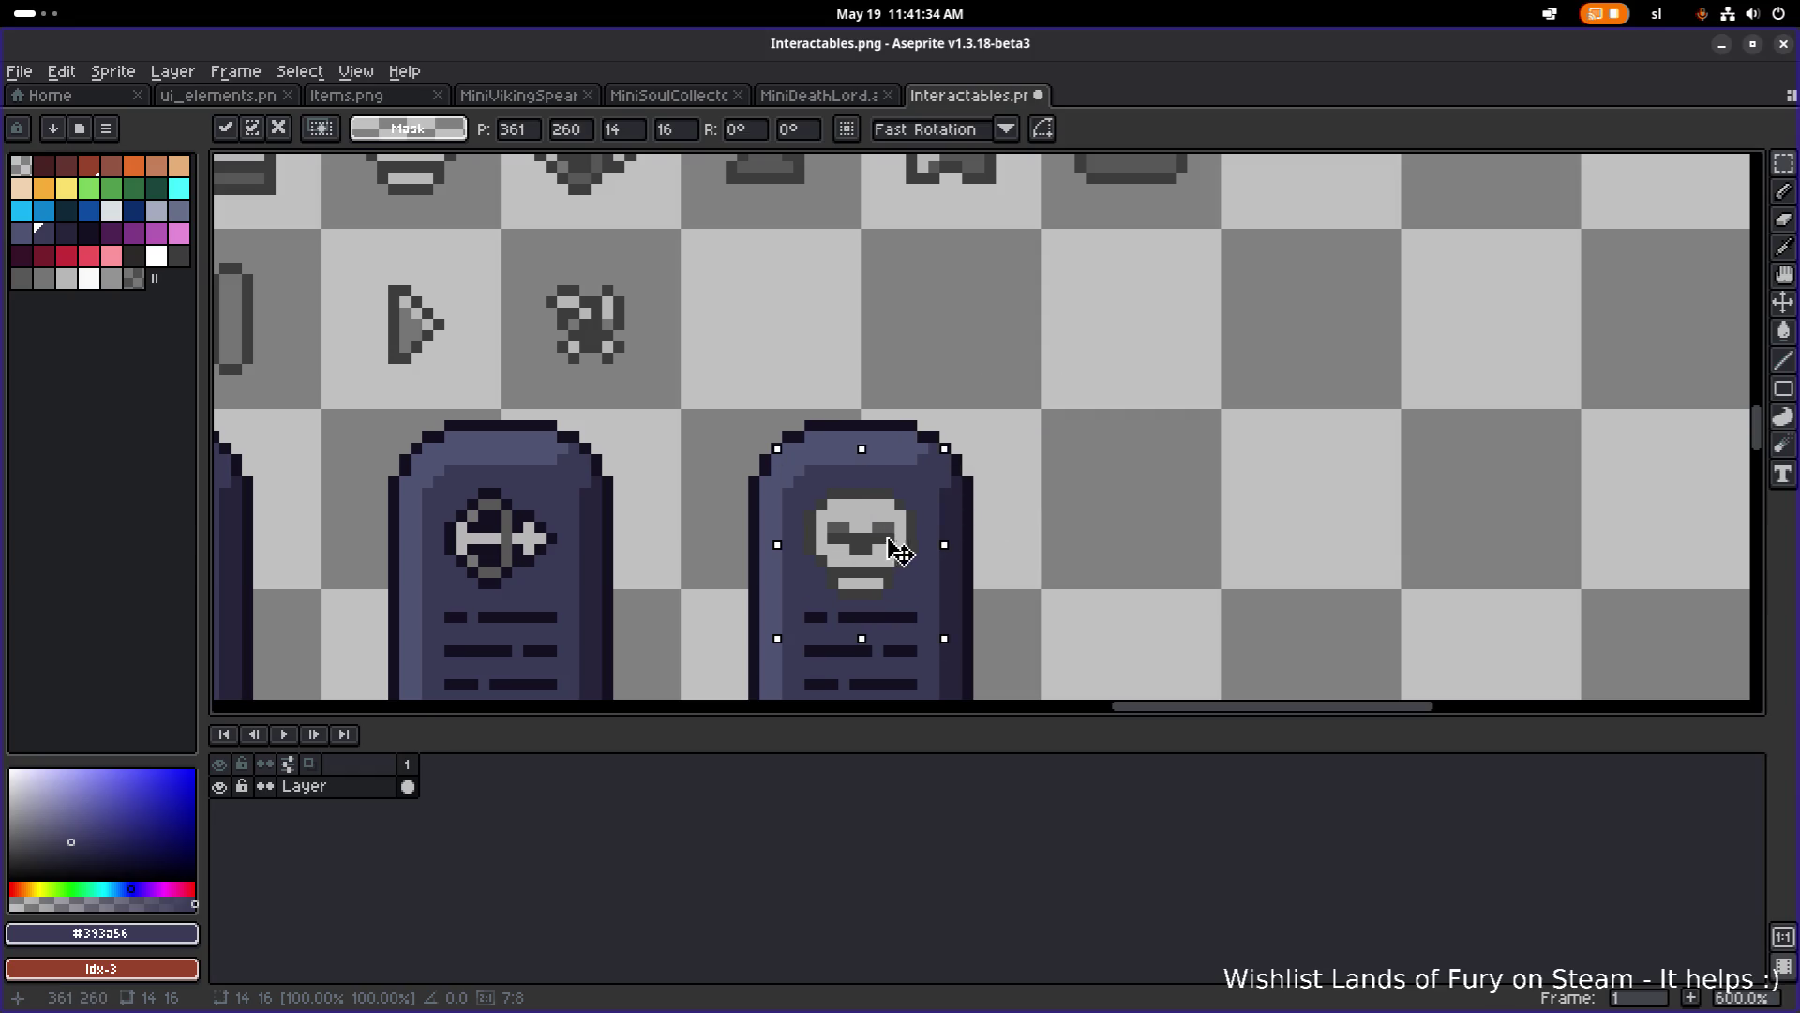
Drop the skull onto the third tombstone and flood-fill its outline with the dark edge colour.
key(ctrl+d)
scroll(847, 466, up, 1)
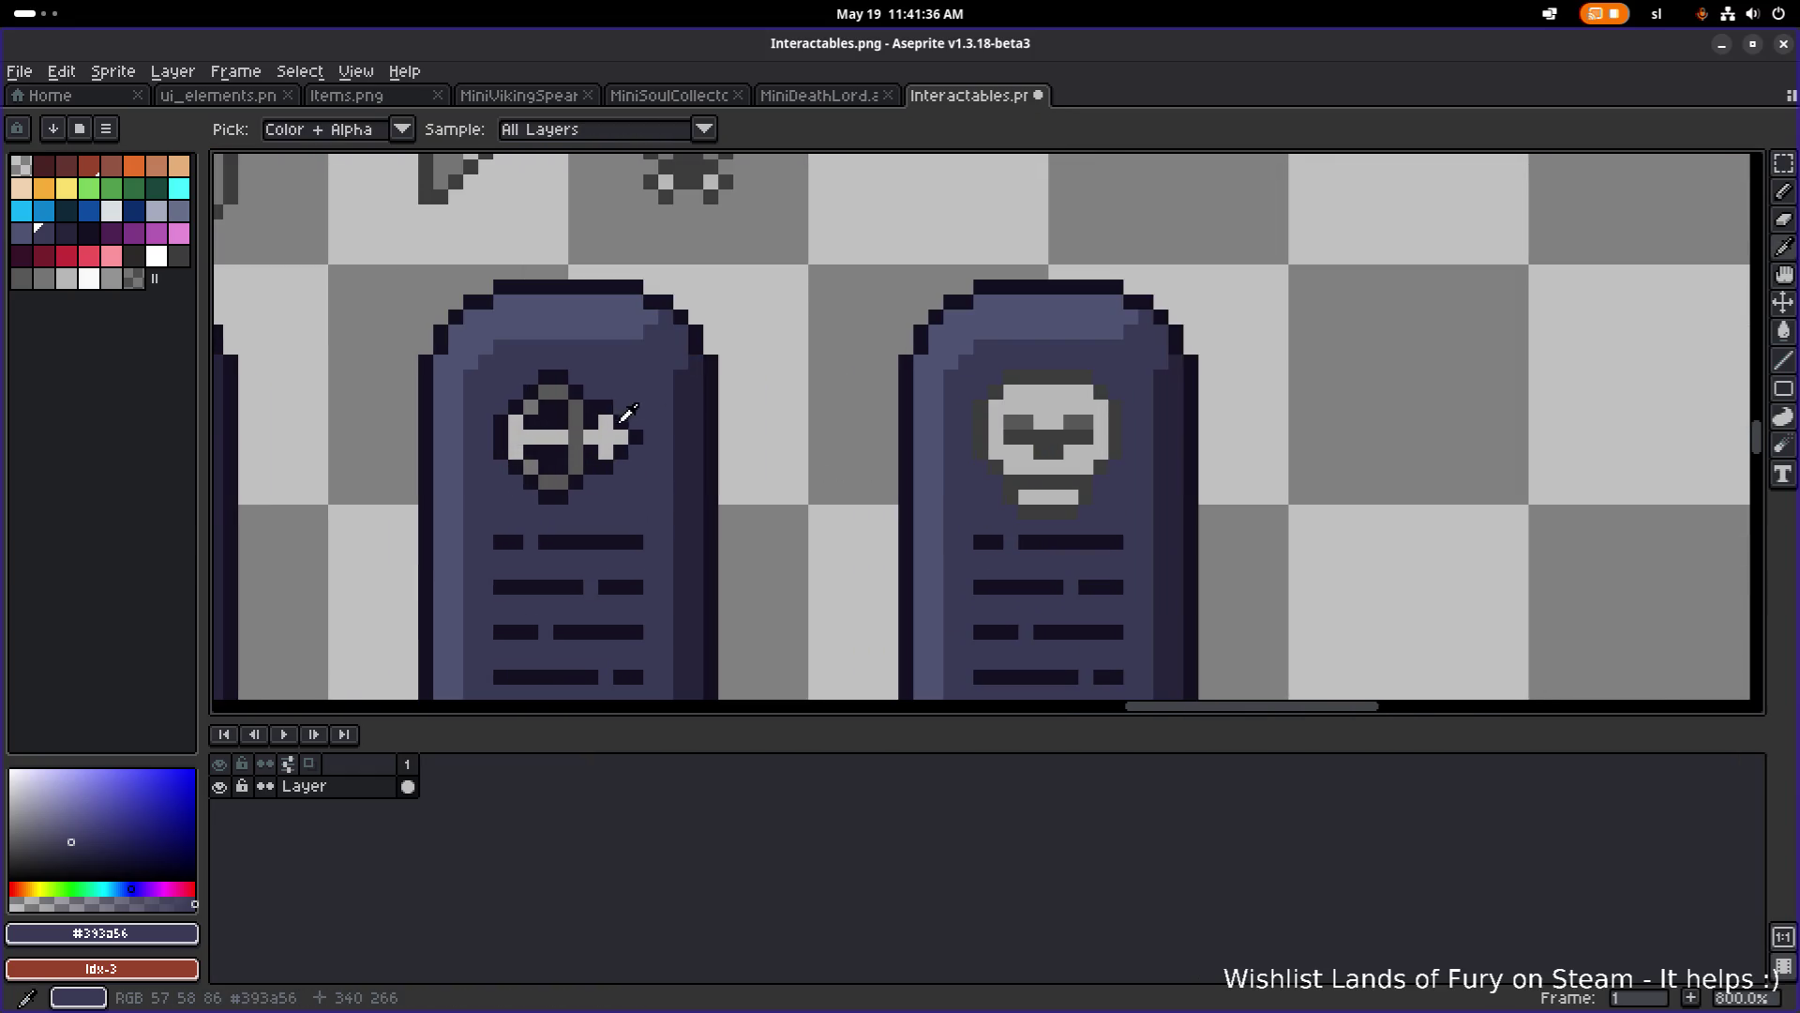
alt+click(900, 436)
key(g)
click(981, 422)
click(1039, 379)
click(996, 467)
click(1086, 467)
click(1066, 511)
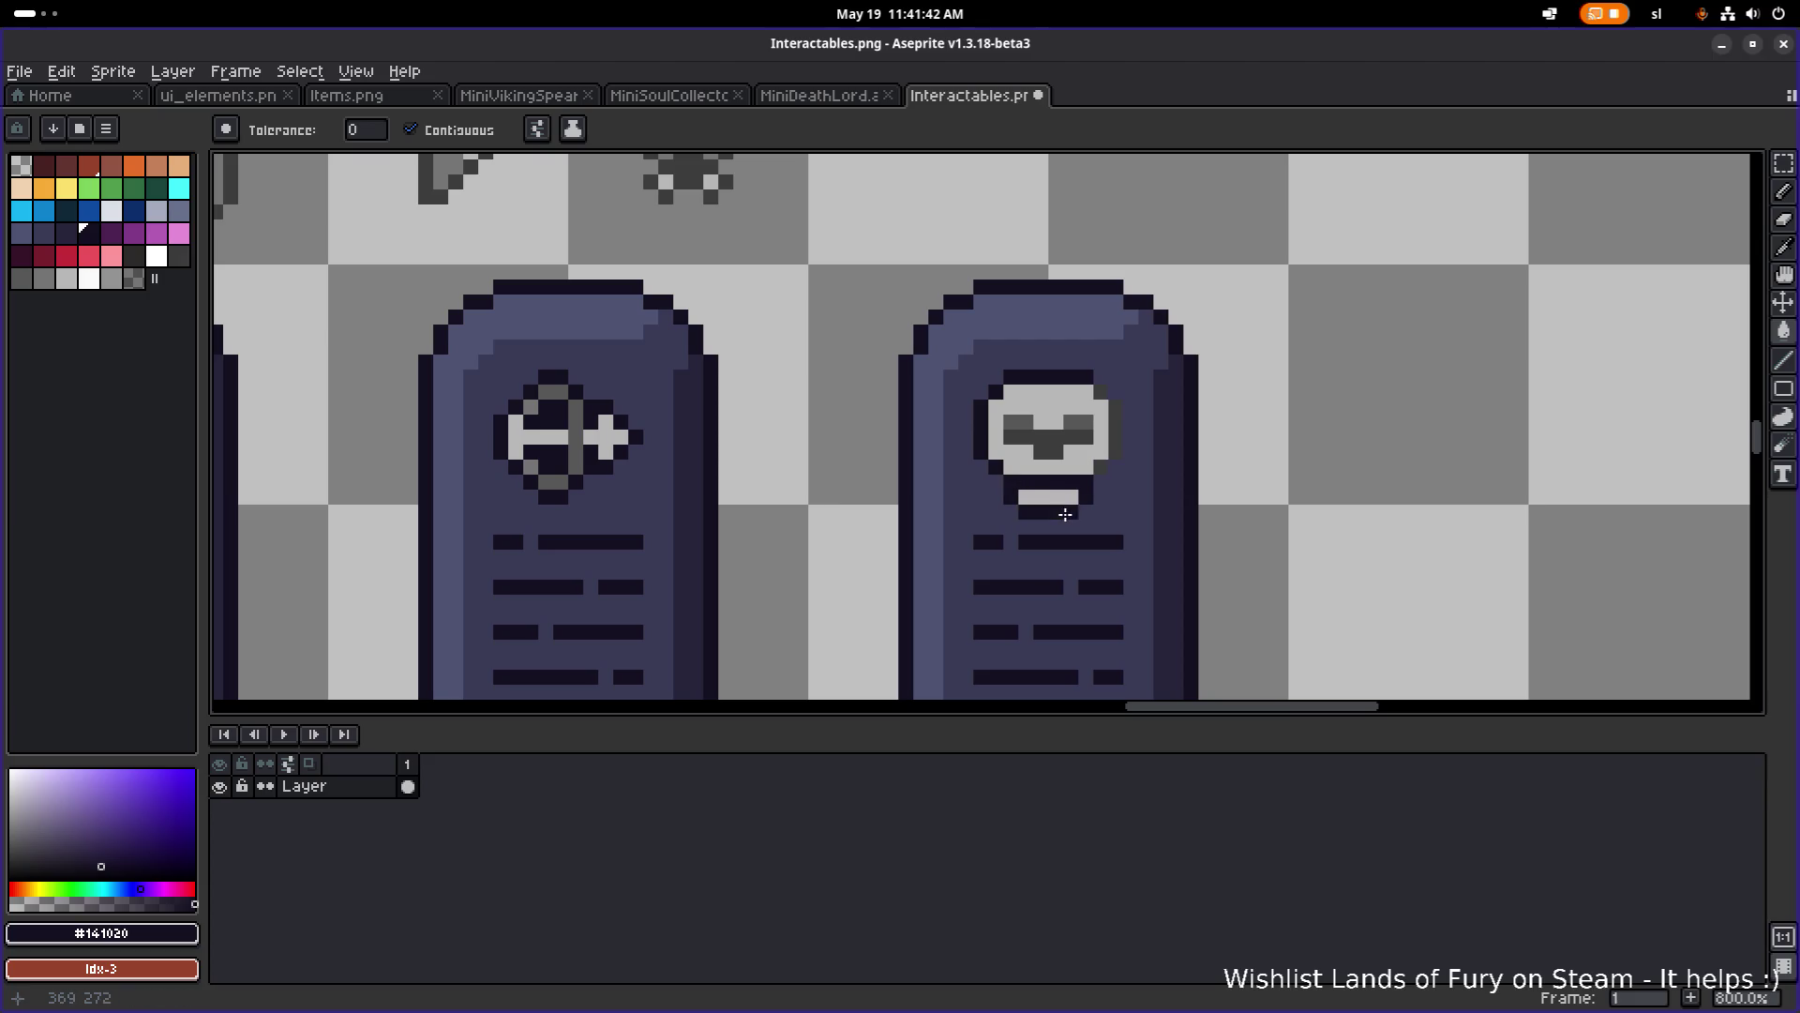
click(1116, 422)
click(1101, 392)
click(1056, 437)
Fill the skull's grey eye and nose pixels dark.
scroll(1056, 437, up, 3)
click(1055, 433)
scroll(685, 394, down, 3)
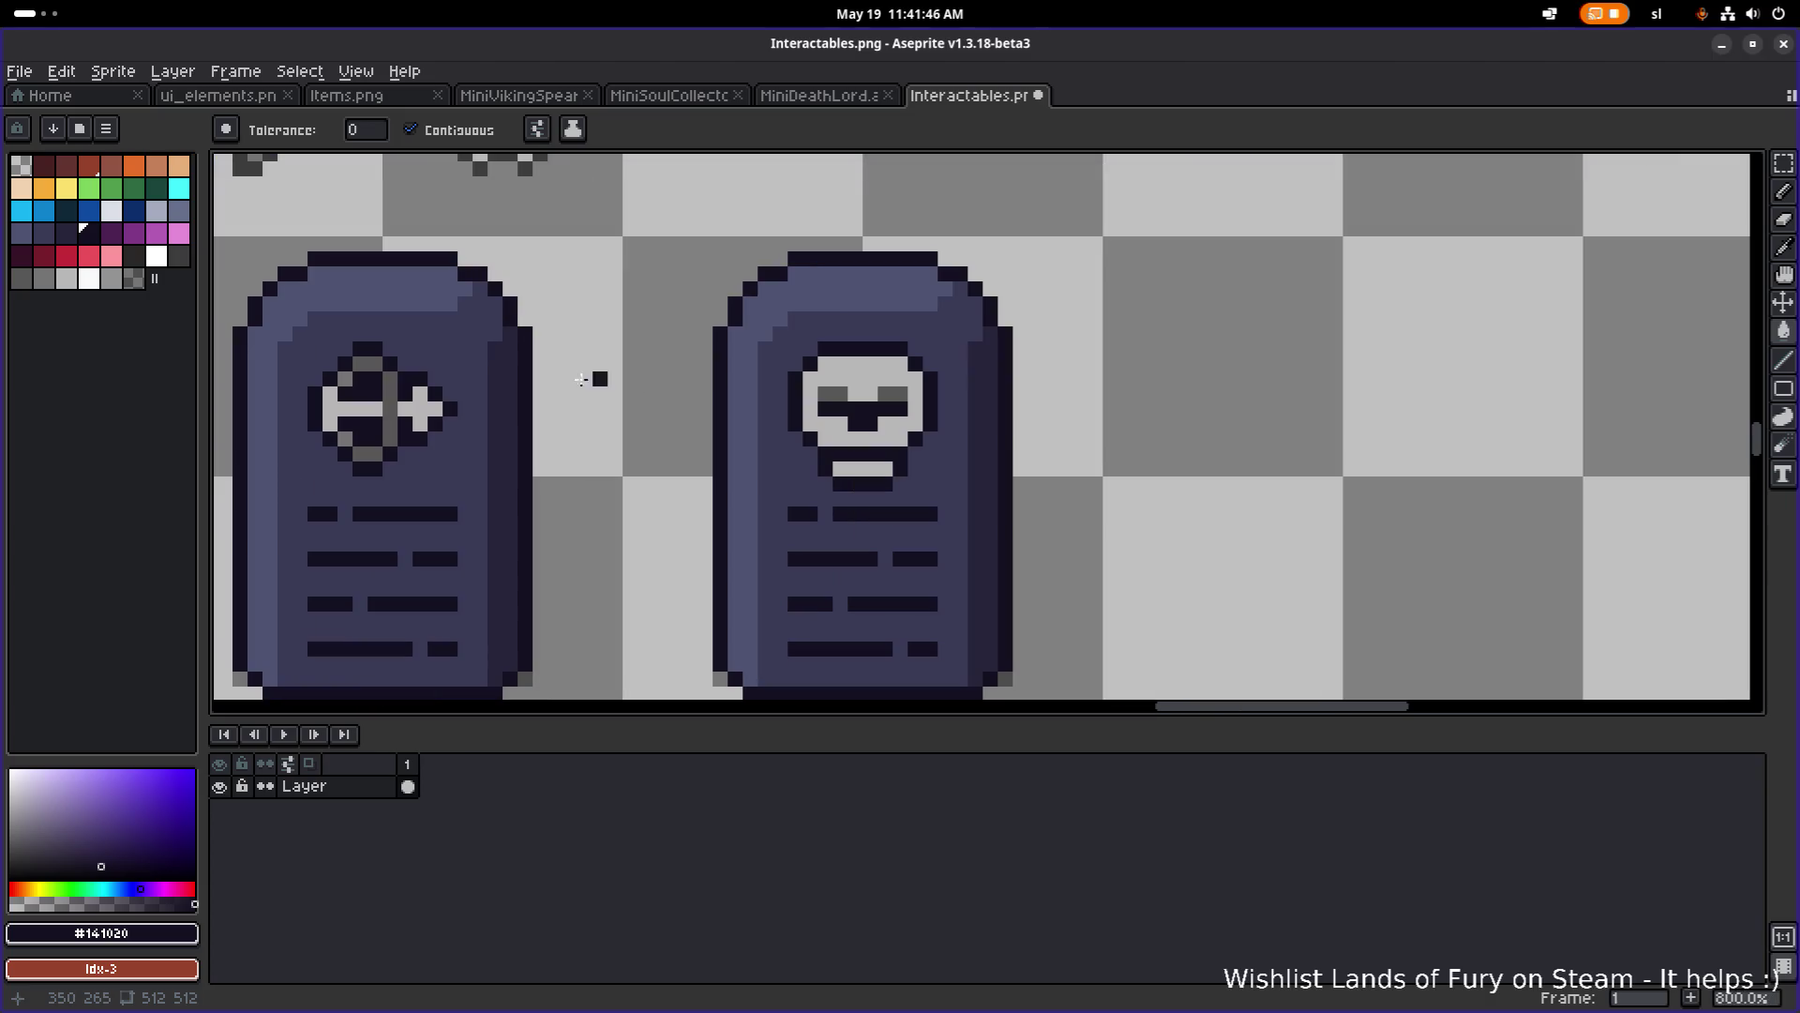
key(i)
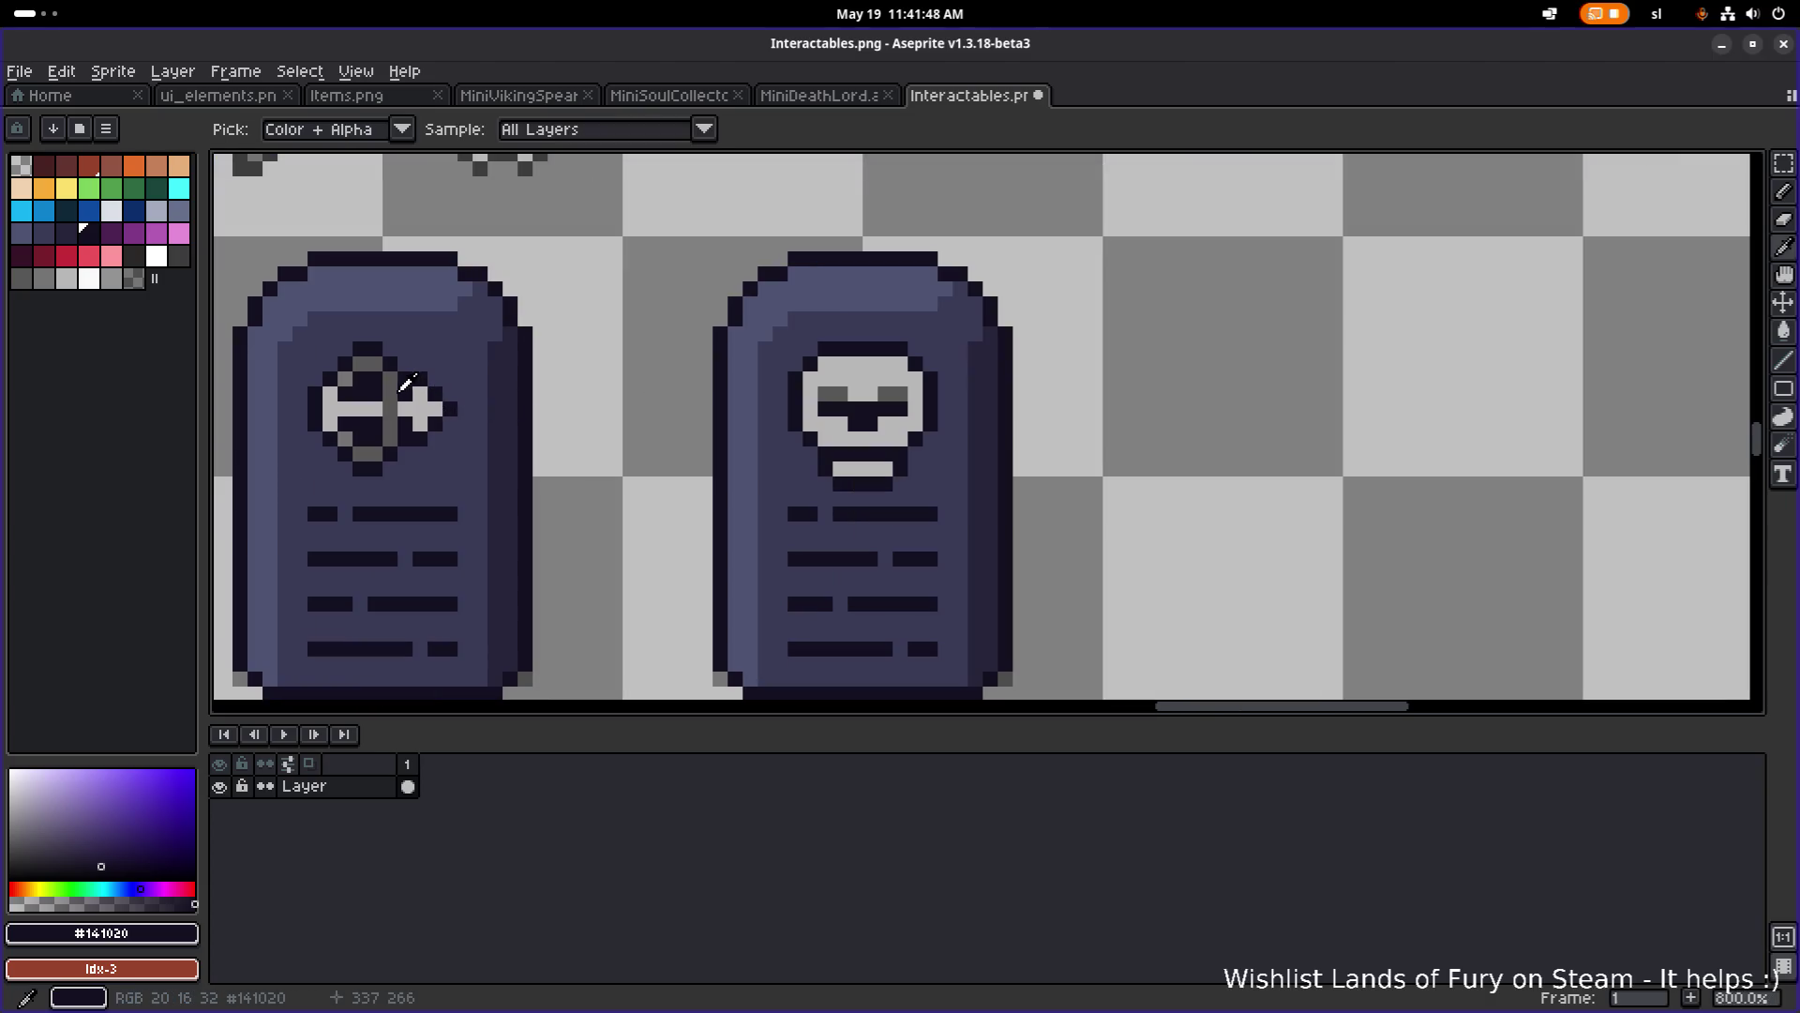
key(g)
click(834, 392)
click(893, 392)
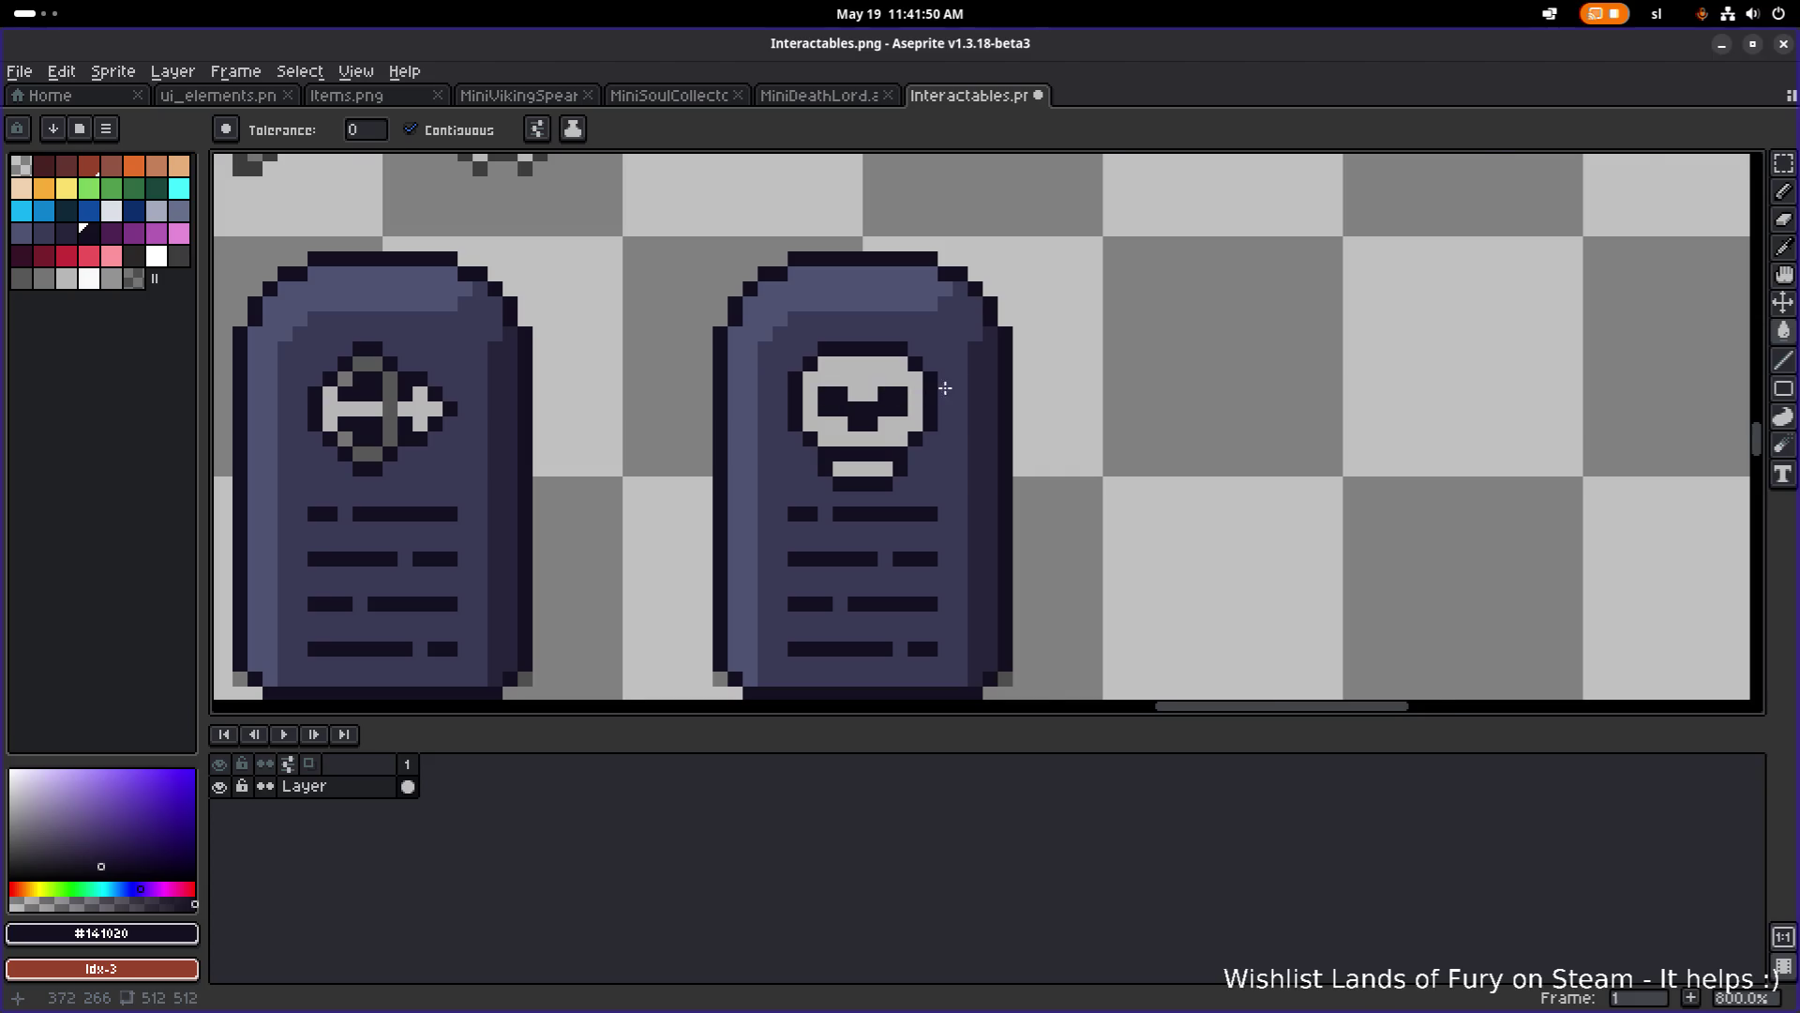
scroll(915, 392, down, 3)
scroll(705, 387, up, 2)
scroll(705, 387, up, 1)
Paint the skull's left eye mid grey #747474, and its eye row and nose darker grey #575757.
key(i)
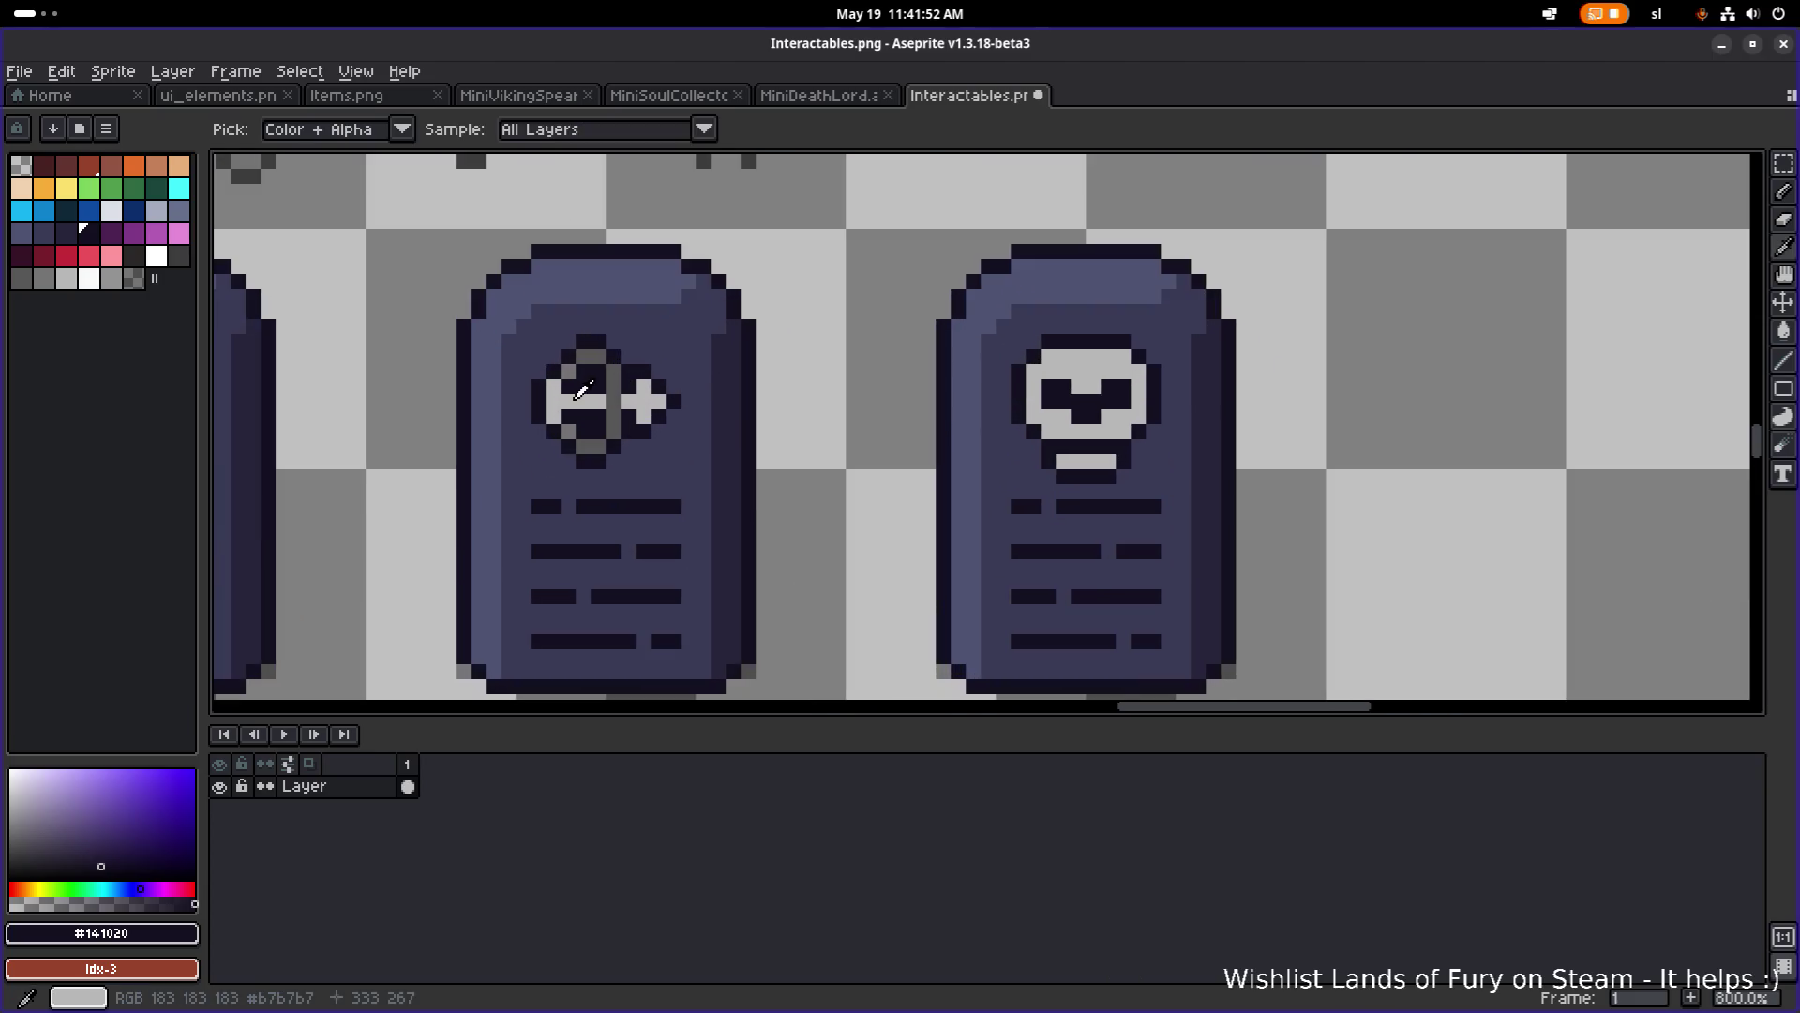
click(572, 394)
key(g)
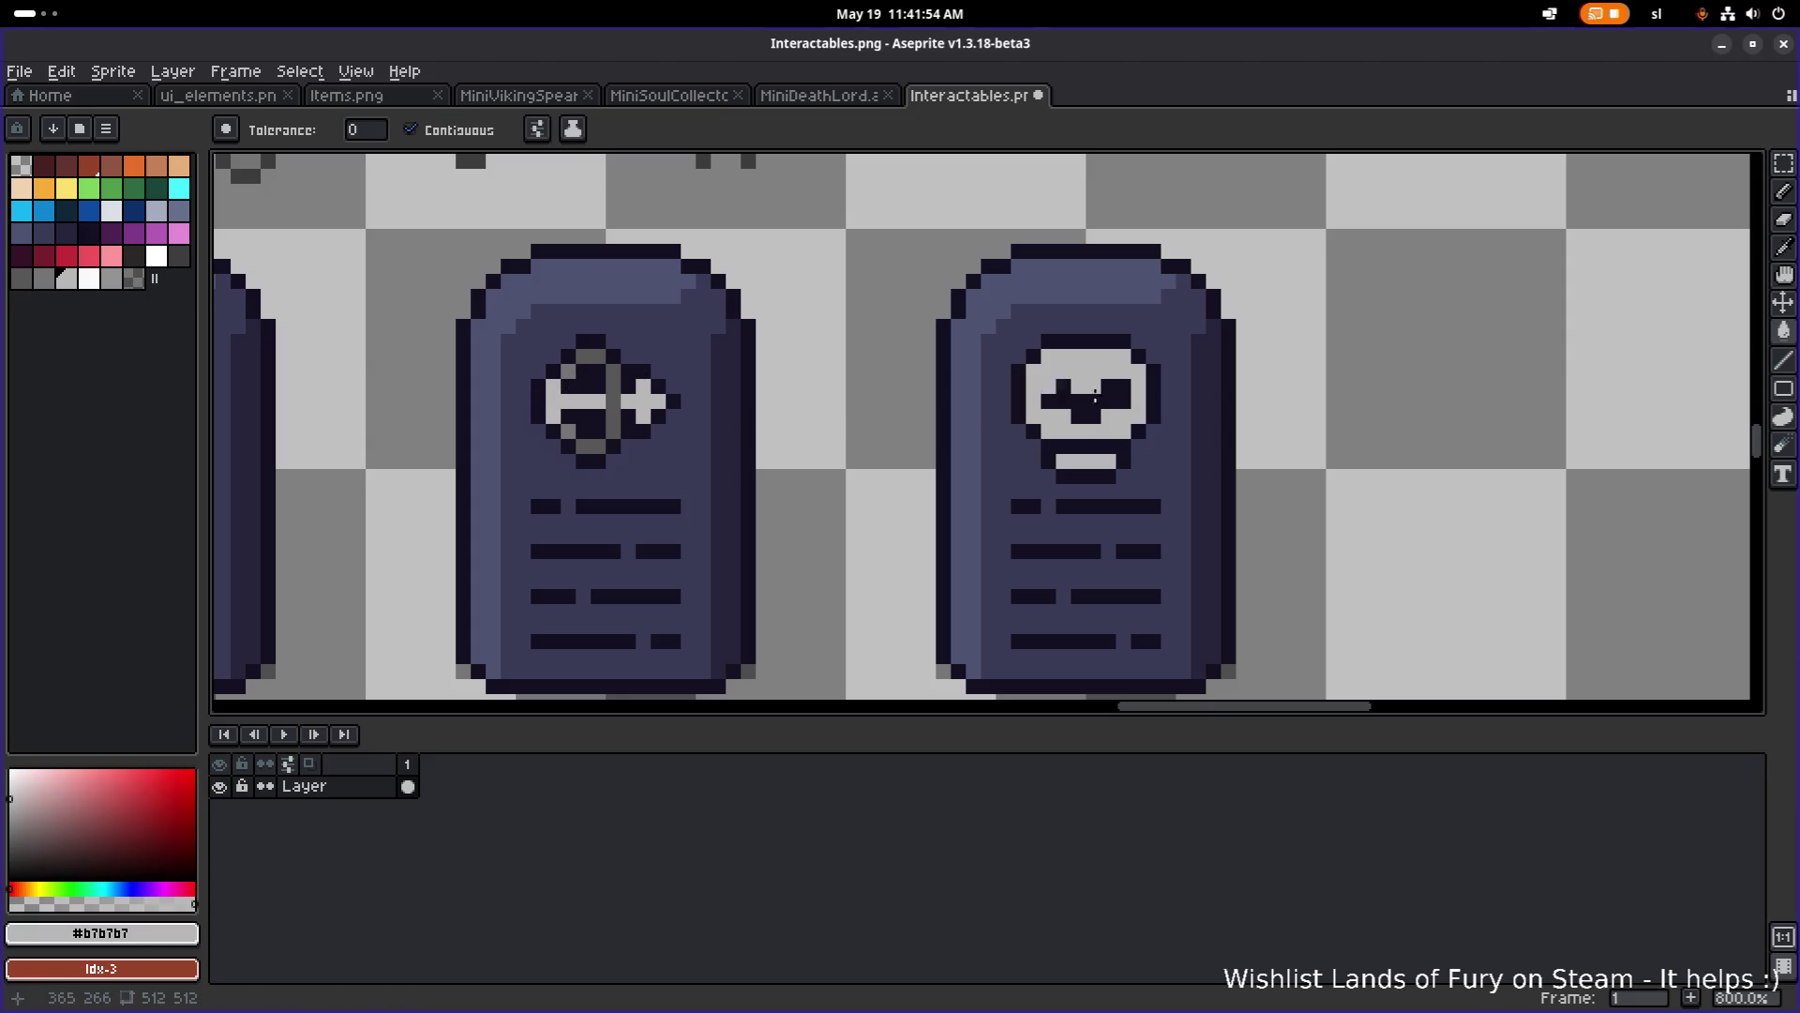
key(i)
click(568, 367)
key(g)
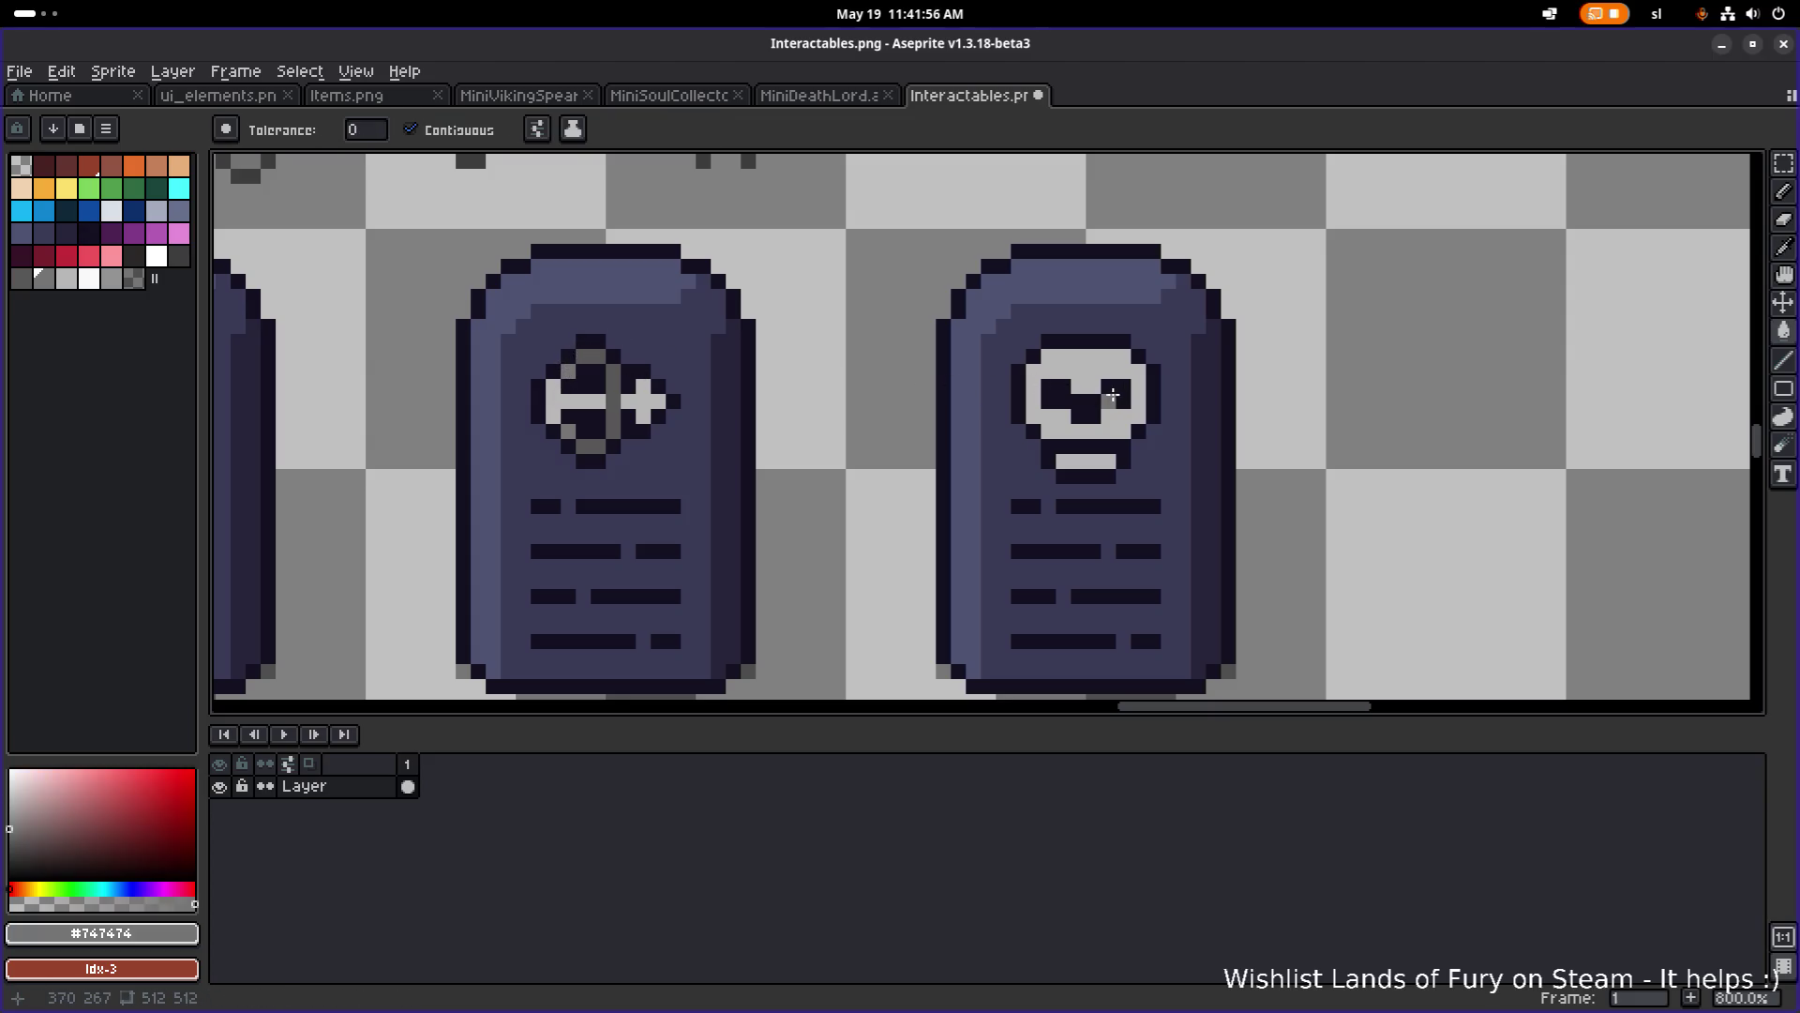
key(b)
drag(1060, 388, 1048, 388)
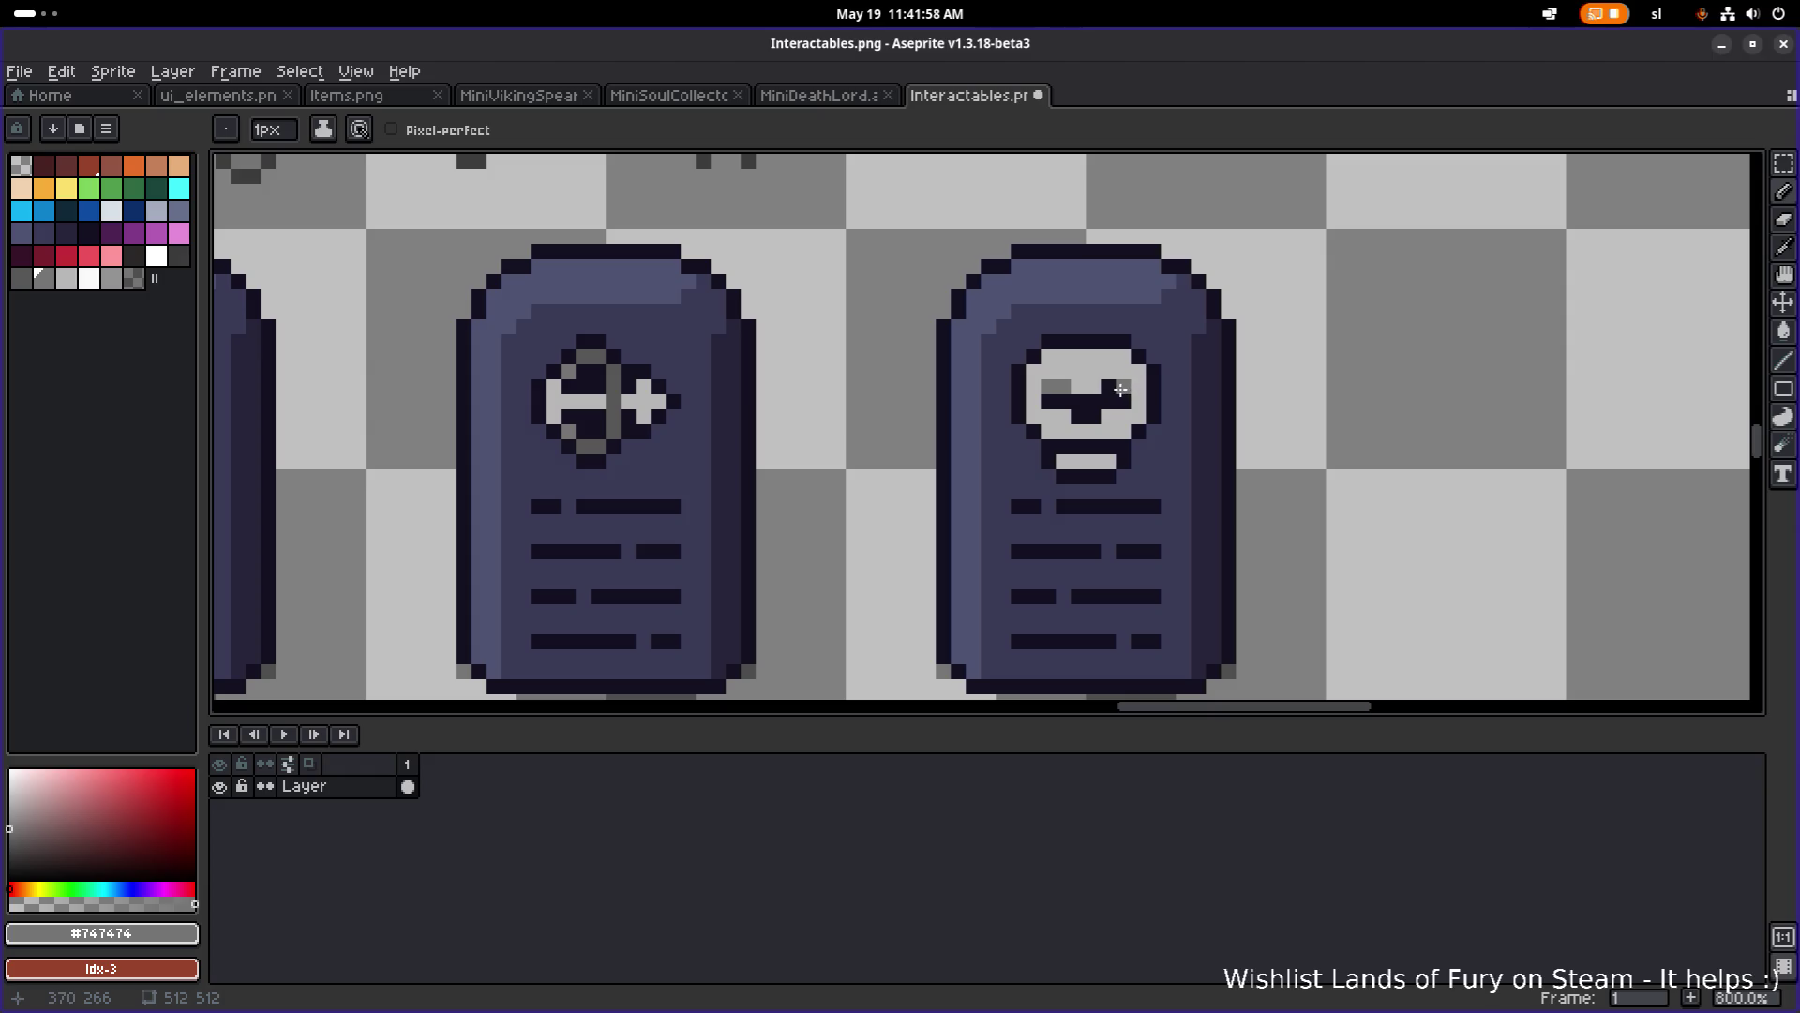
key(i)
click(609, 401)
key(b)
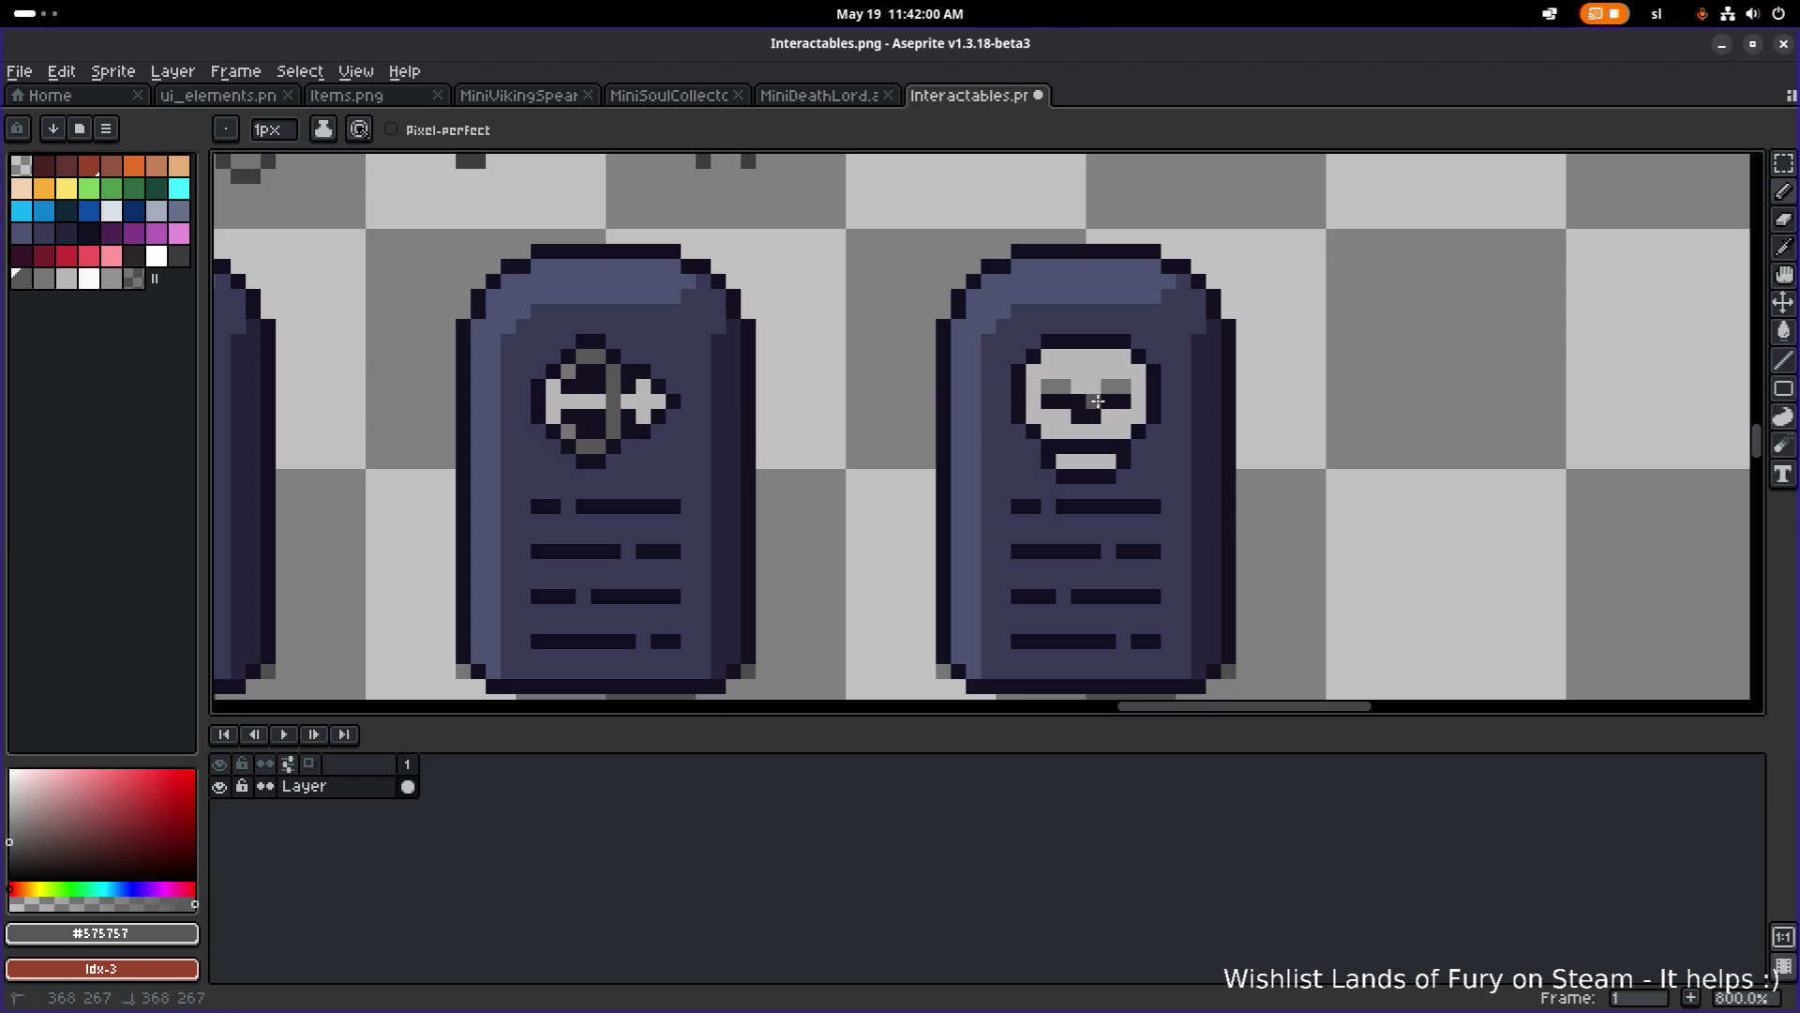
mouse_move(1077, 405)
mouse_down()
mouse_move(1050, 401)
mouse_move(1125, 401)
mouse_up()
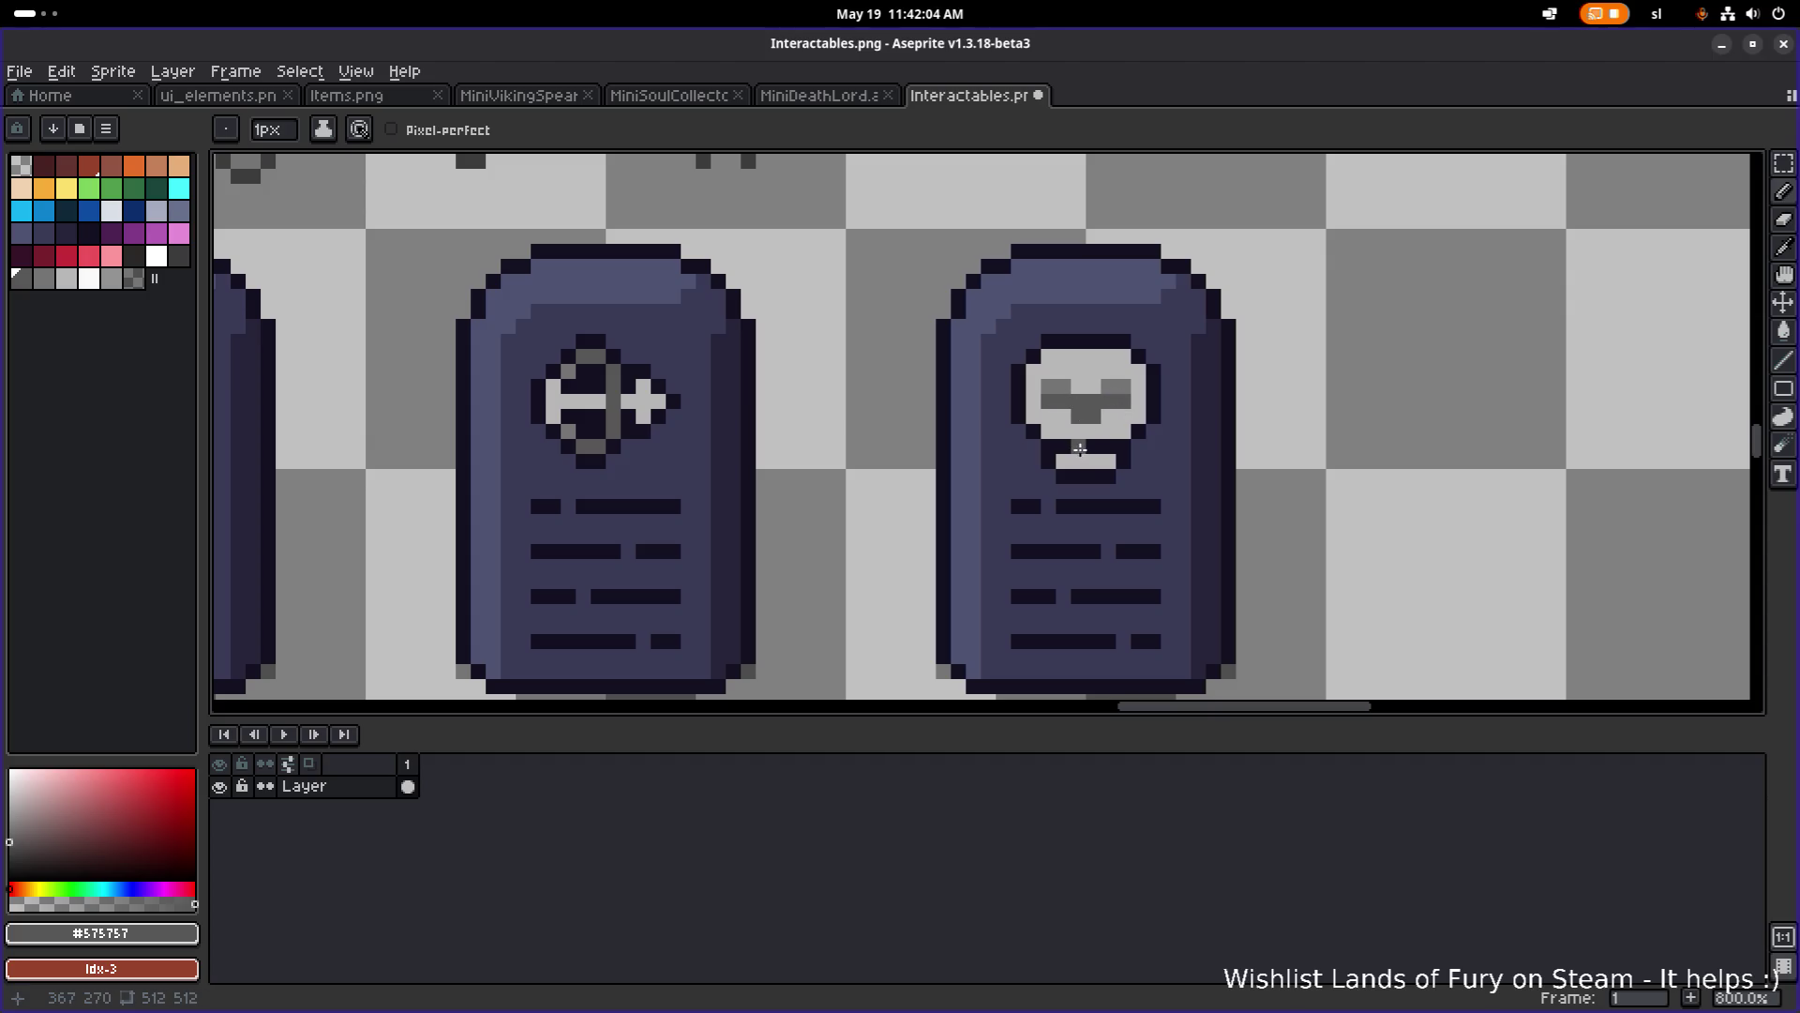
Pan and zoom the view to centre the three tombstones.
scroll(1229, 434, down, 3)
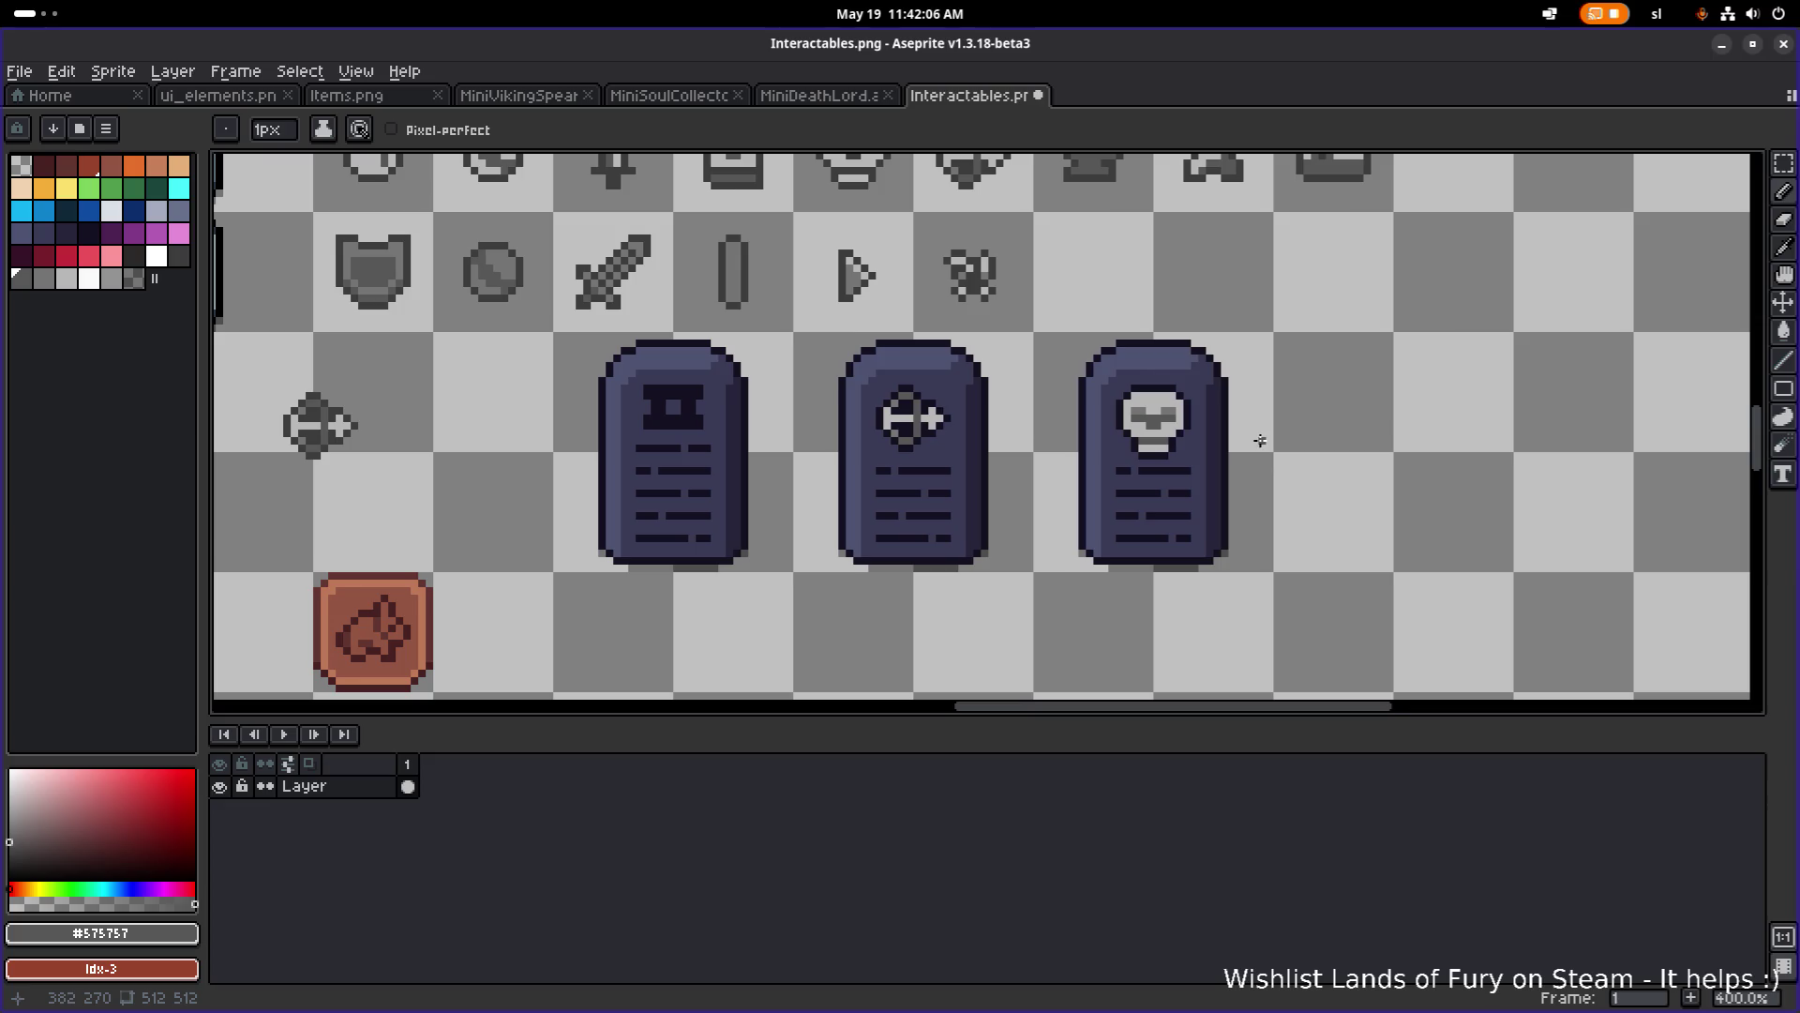
scroll(1260, 439, down, 1)
drag(1236, 431, 1079, 417)
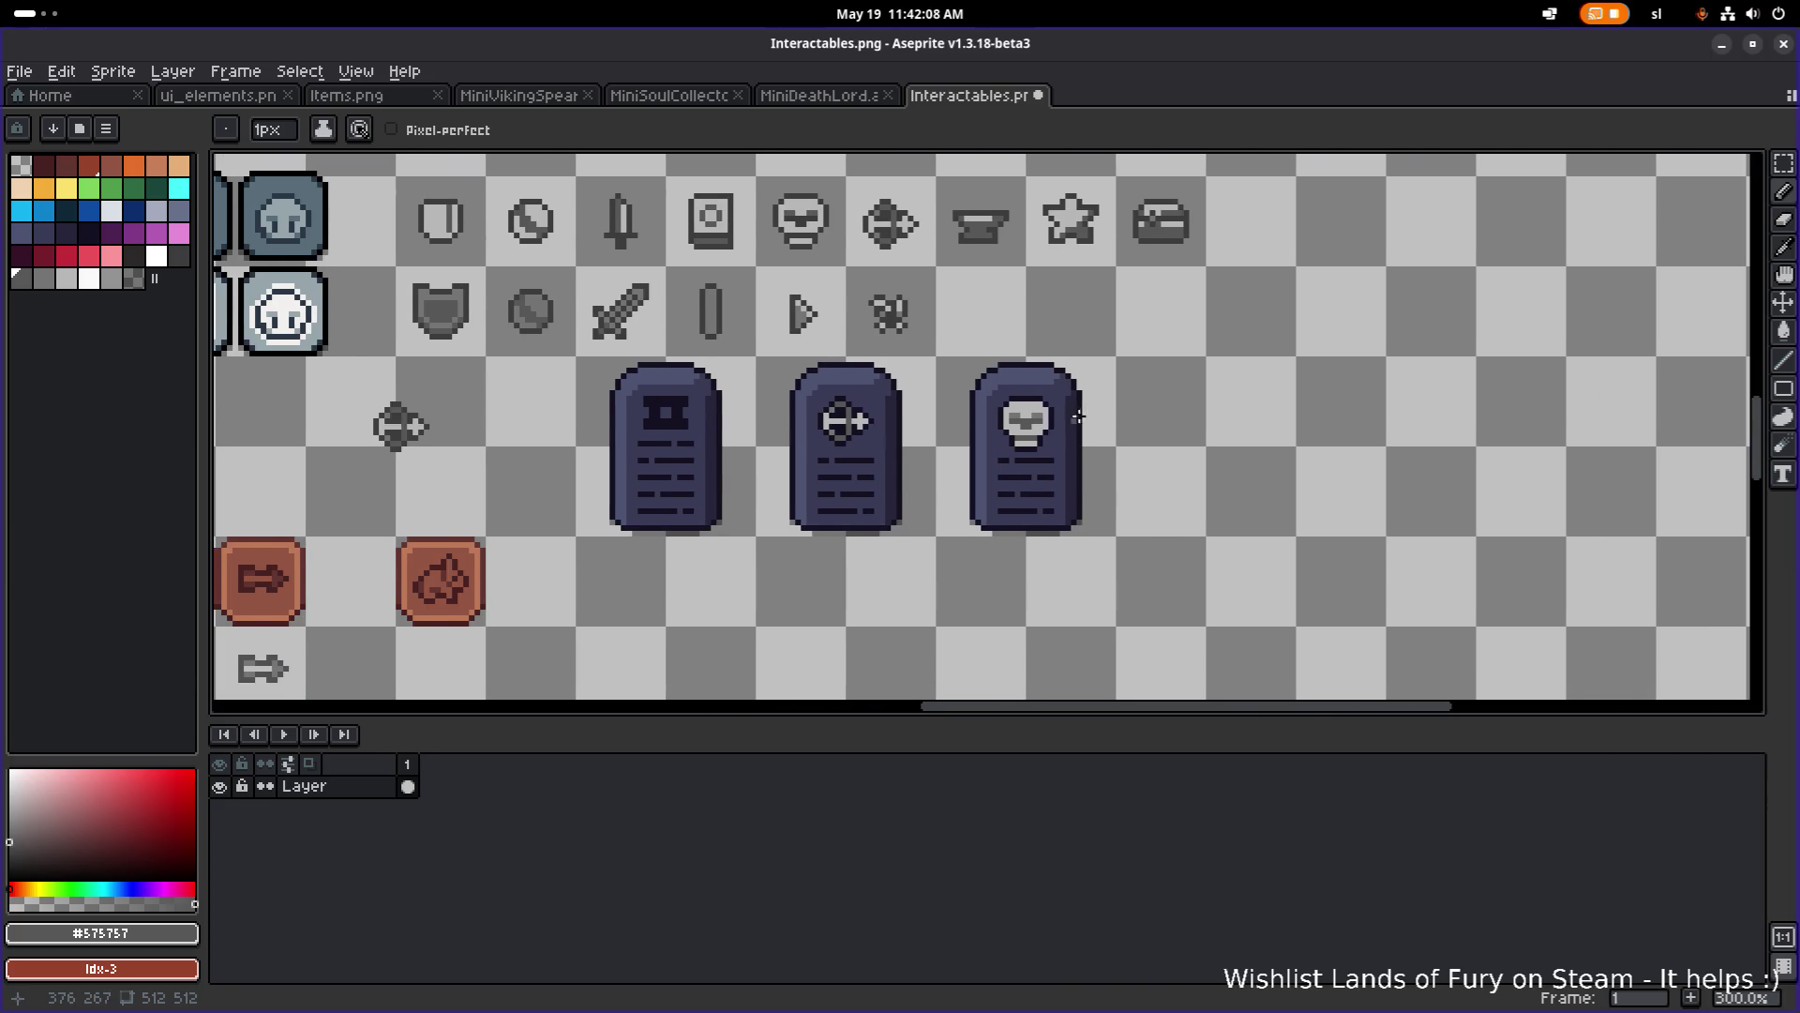
scroll(1031, 421, up, 3)
key(i)
scroll(1031, 431, up, 1)
scroll(1041, 431, up, 2)
scroll(1097, 429, down, 4)
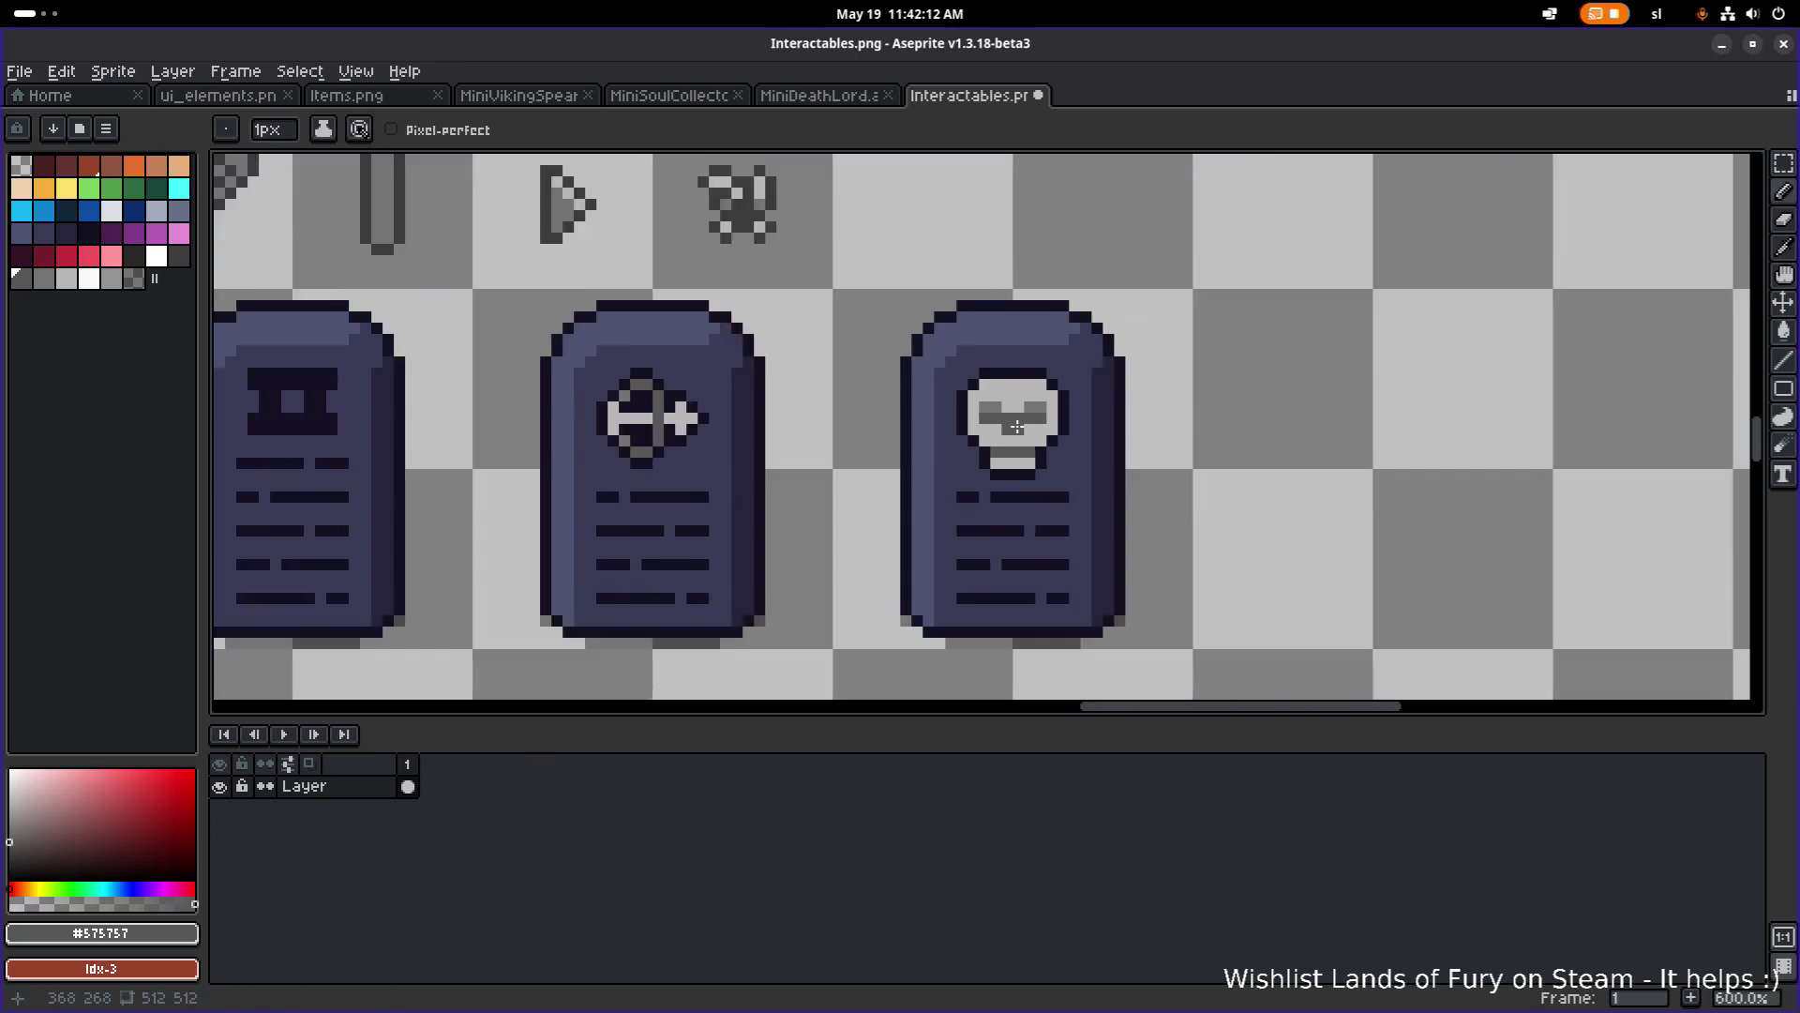
scroll(1101, 428, down, 2)
scroll(1101, 429, up, 6)
alt+click(1002, 429)
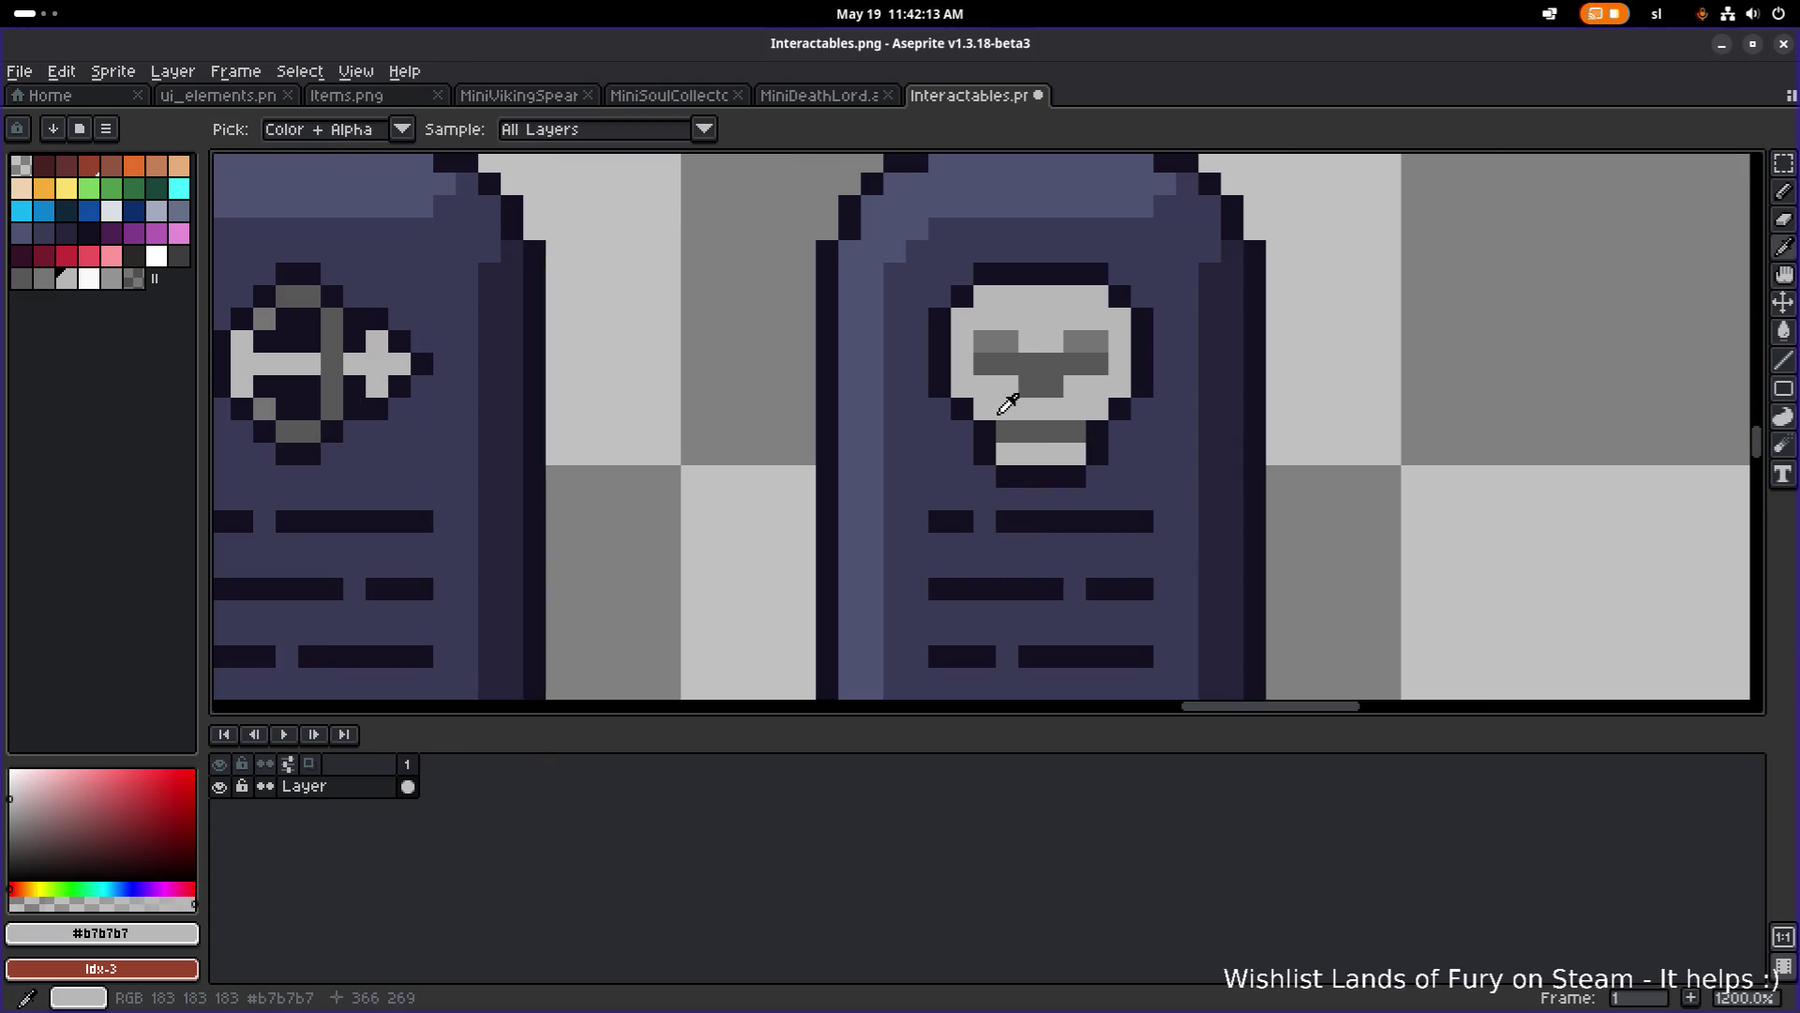
key(ctrl+z)
key(ctrl+z)
alt+click(1053, 432)
drag(1053, 433, 1003, 432)
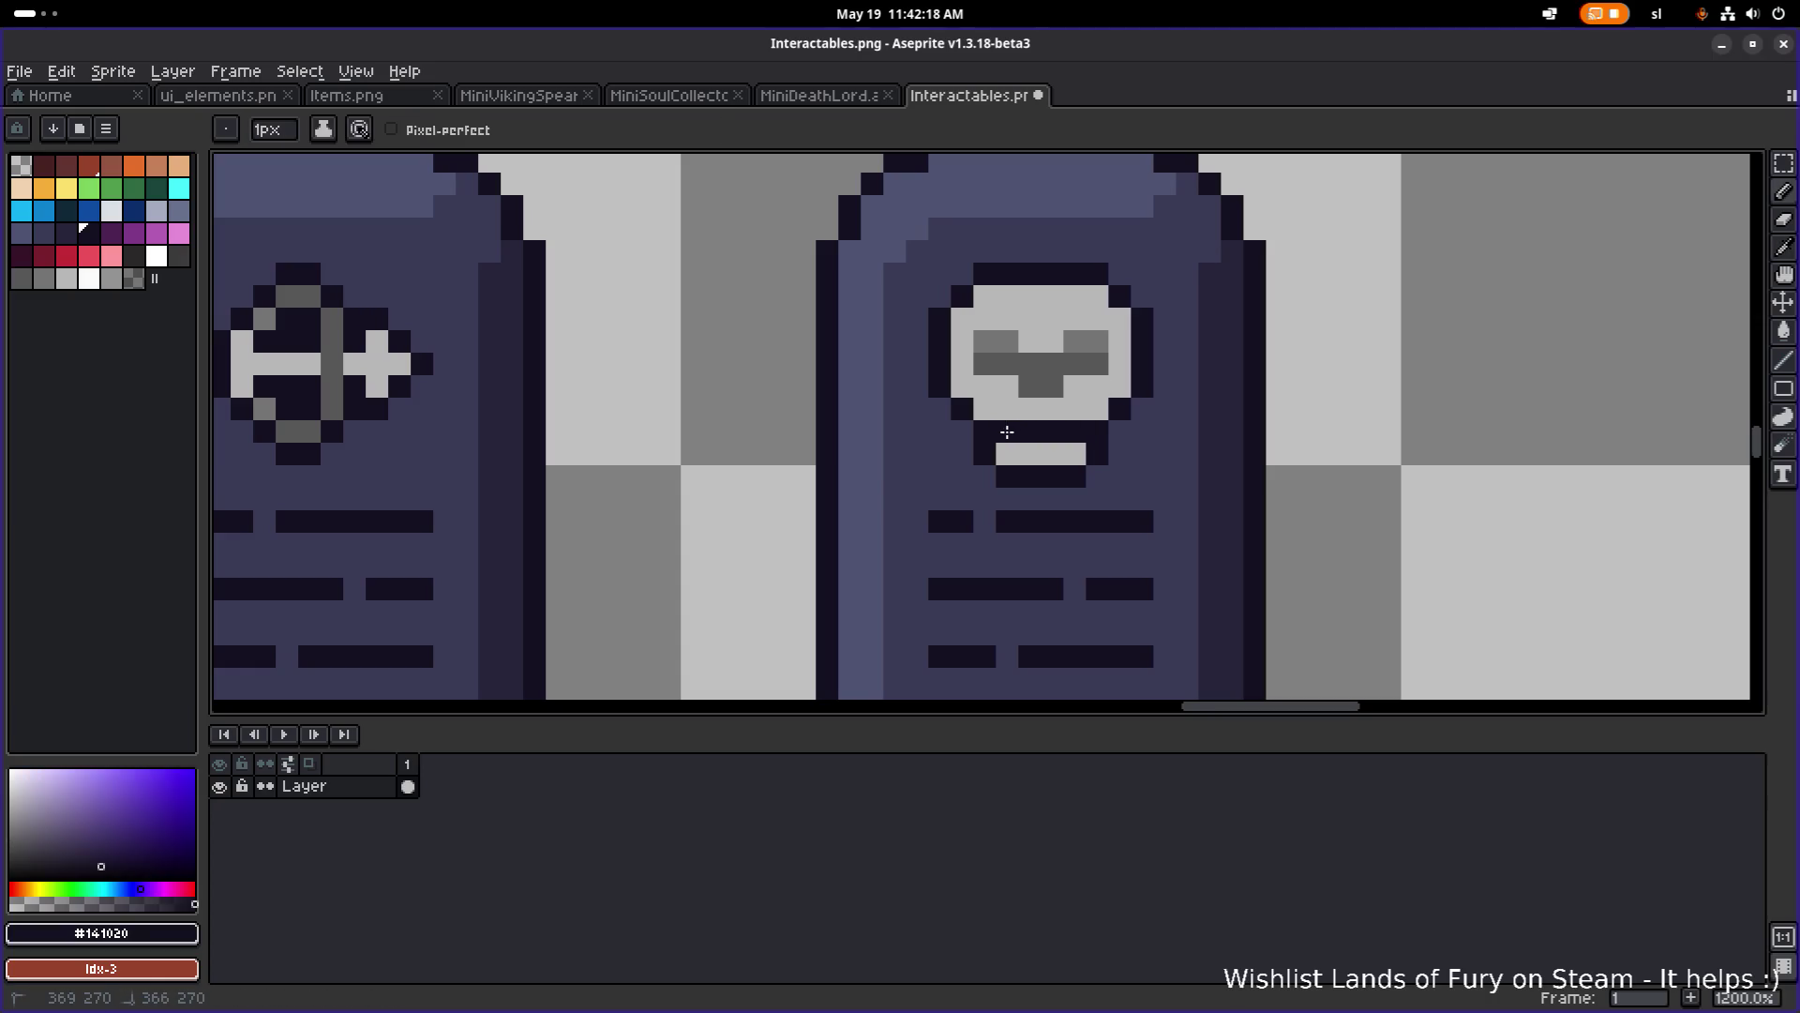
scroll(1168, 415, down, 5)
scroll(1171, 413, up, 4)
scroll(1122, 396, down, 8)
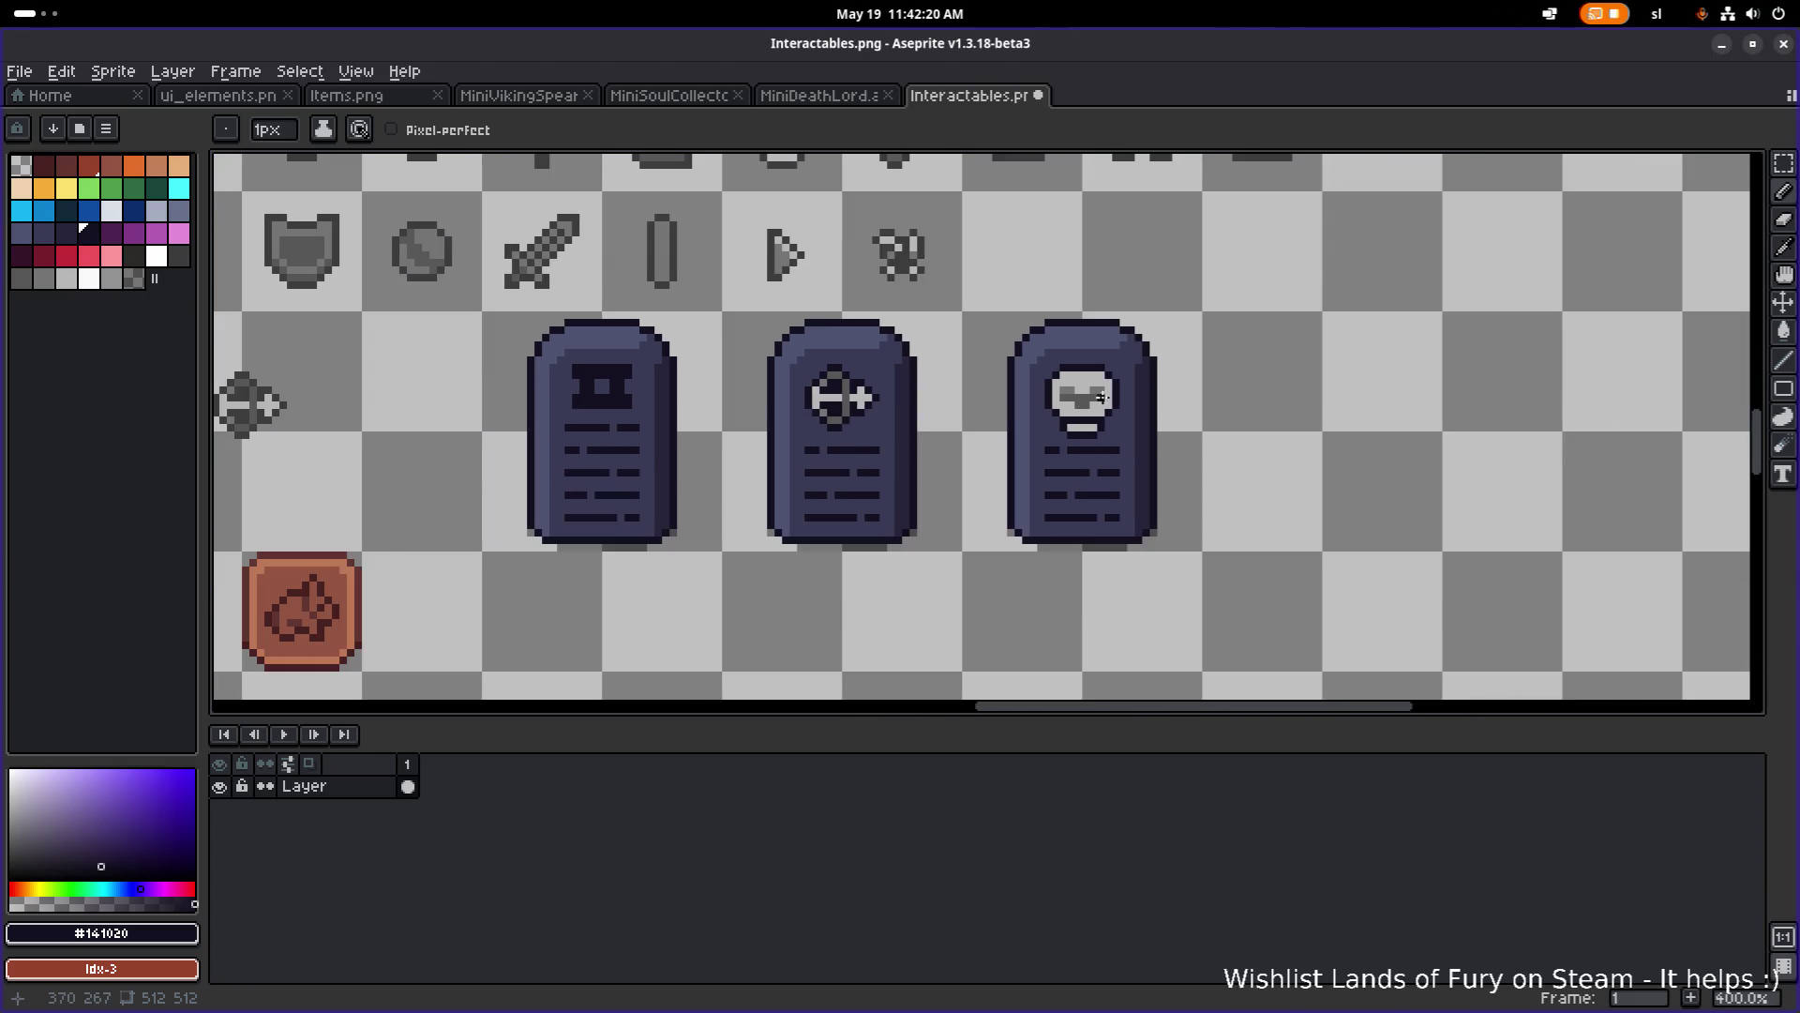
scroll(1121, 396, up, 4)
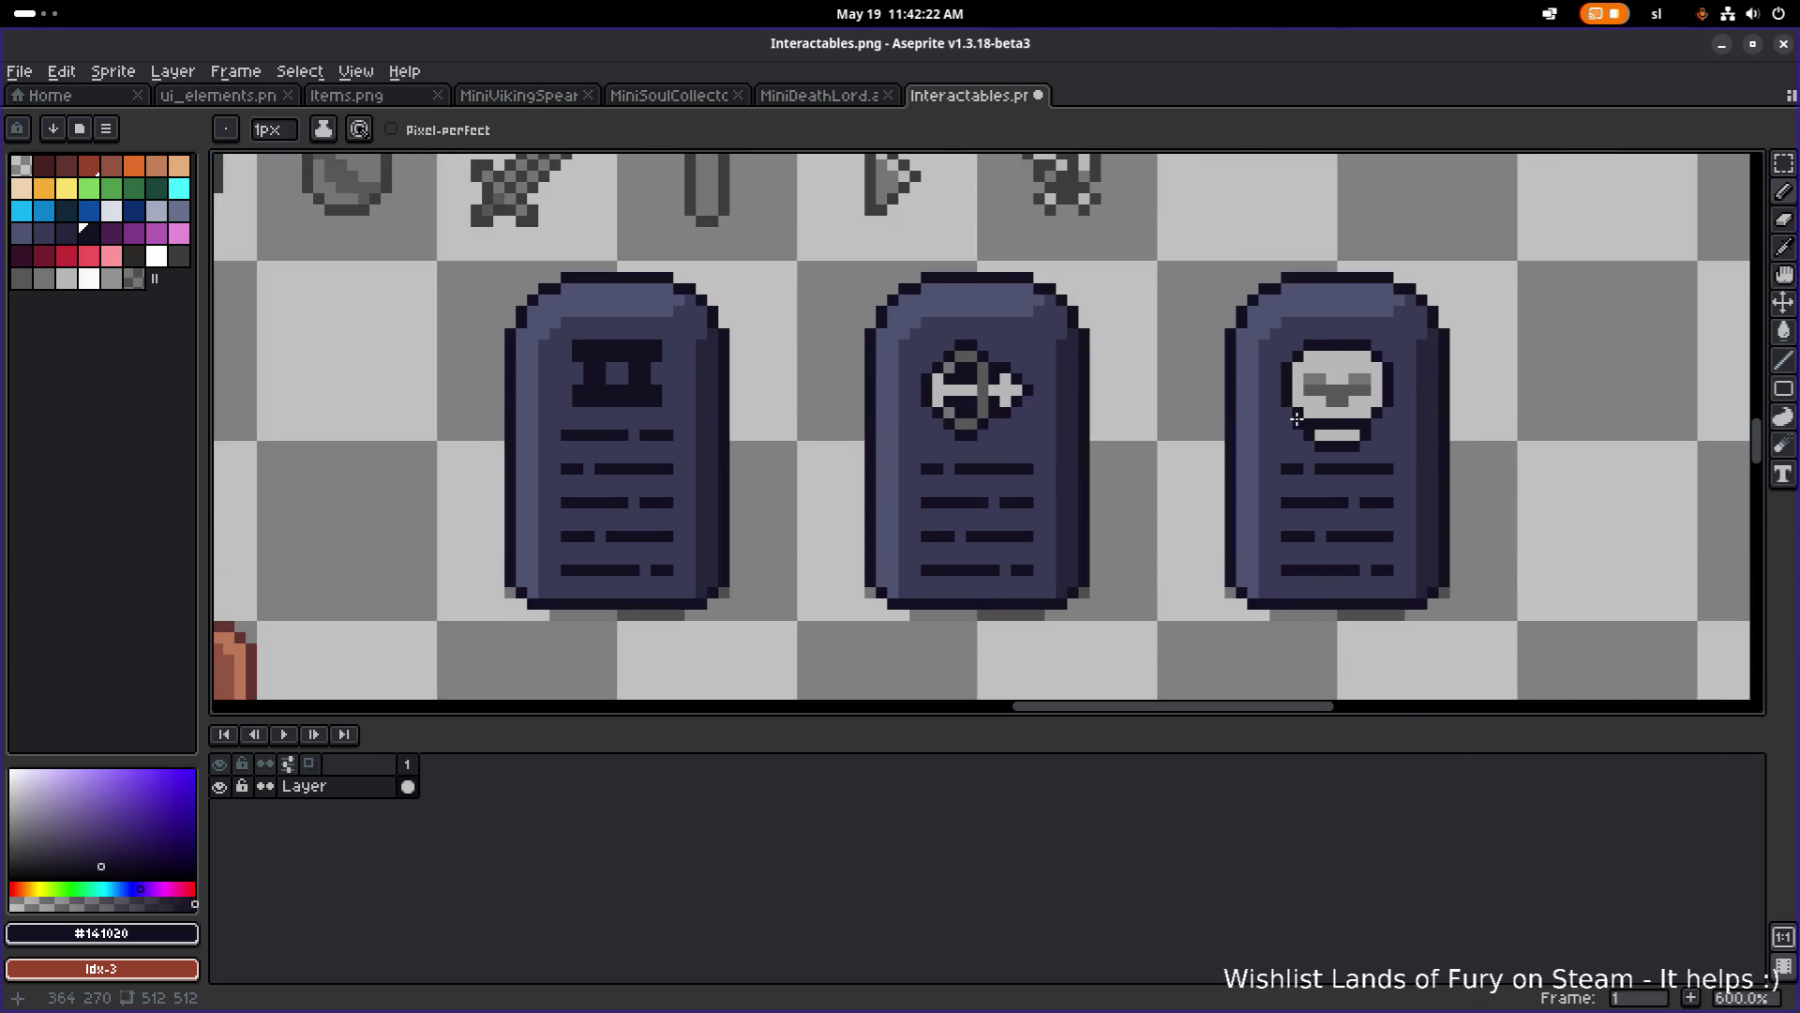
scroll(1106, 366, right, 2)
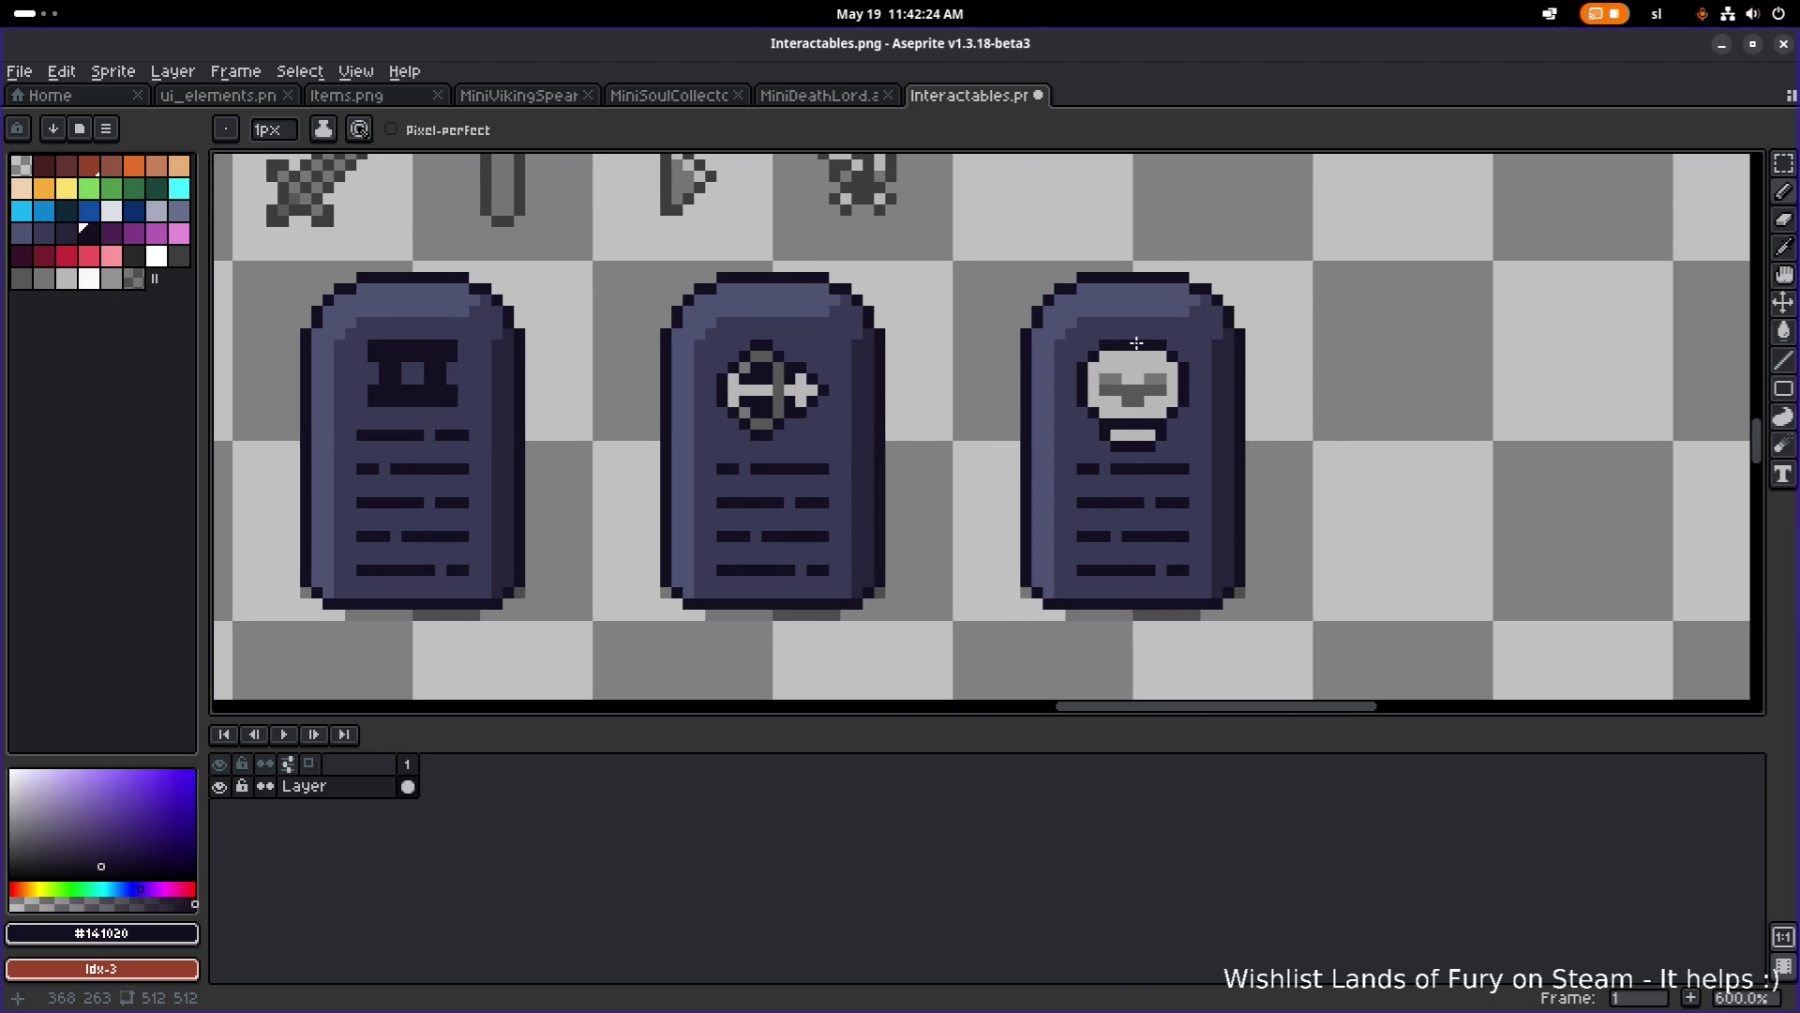
scroll(1137, 343, down, 1)
key(m)
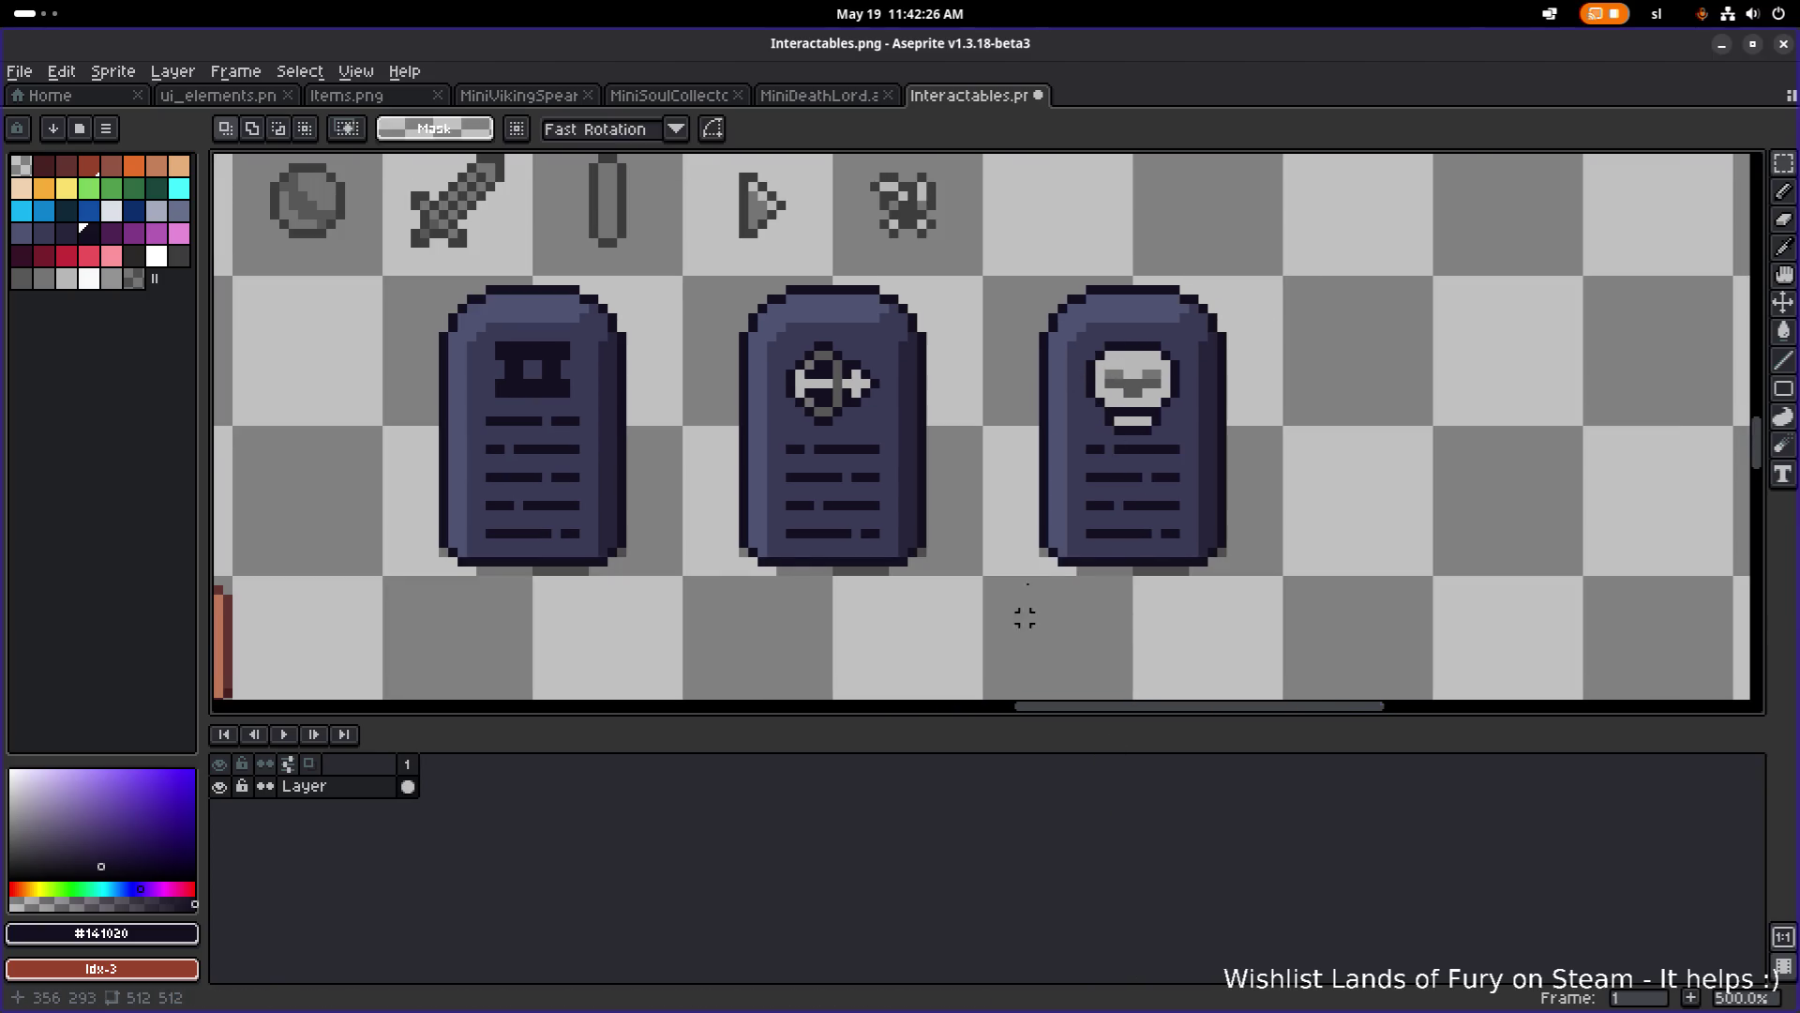
scroll(962, 458, down, 2)
scroll(961, 458, up, 4)
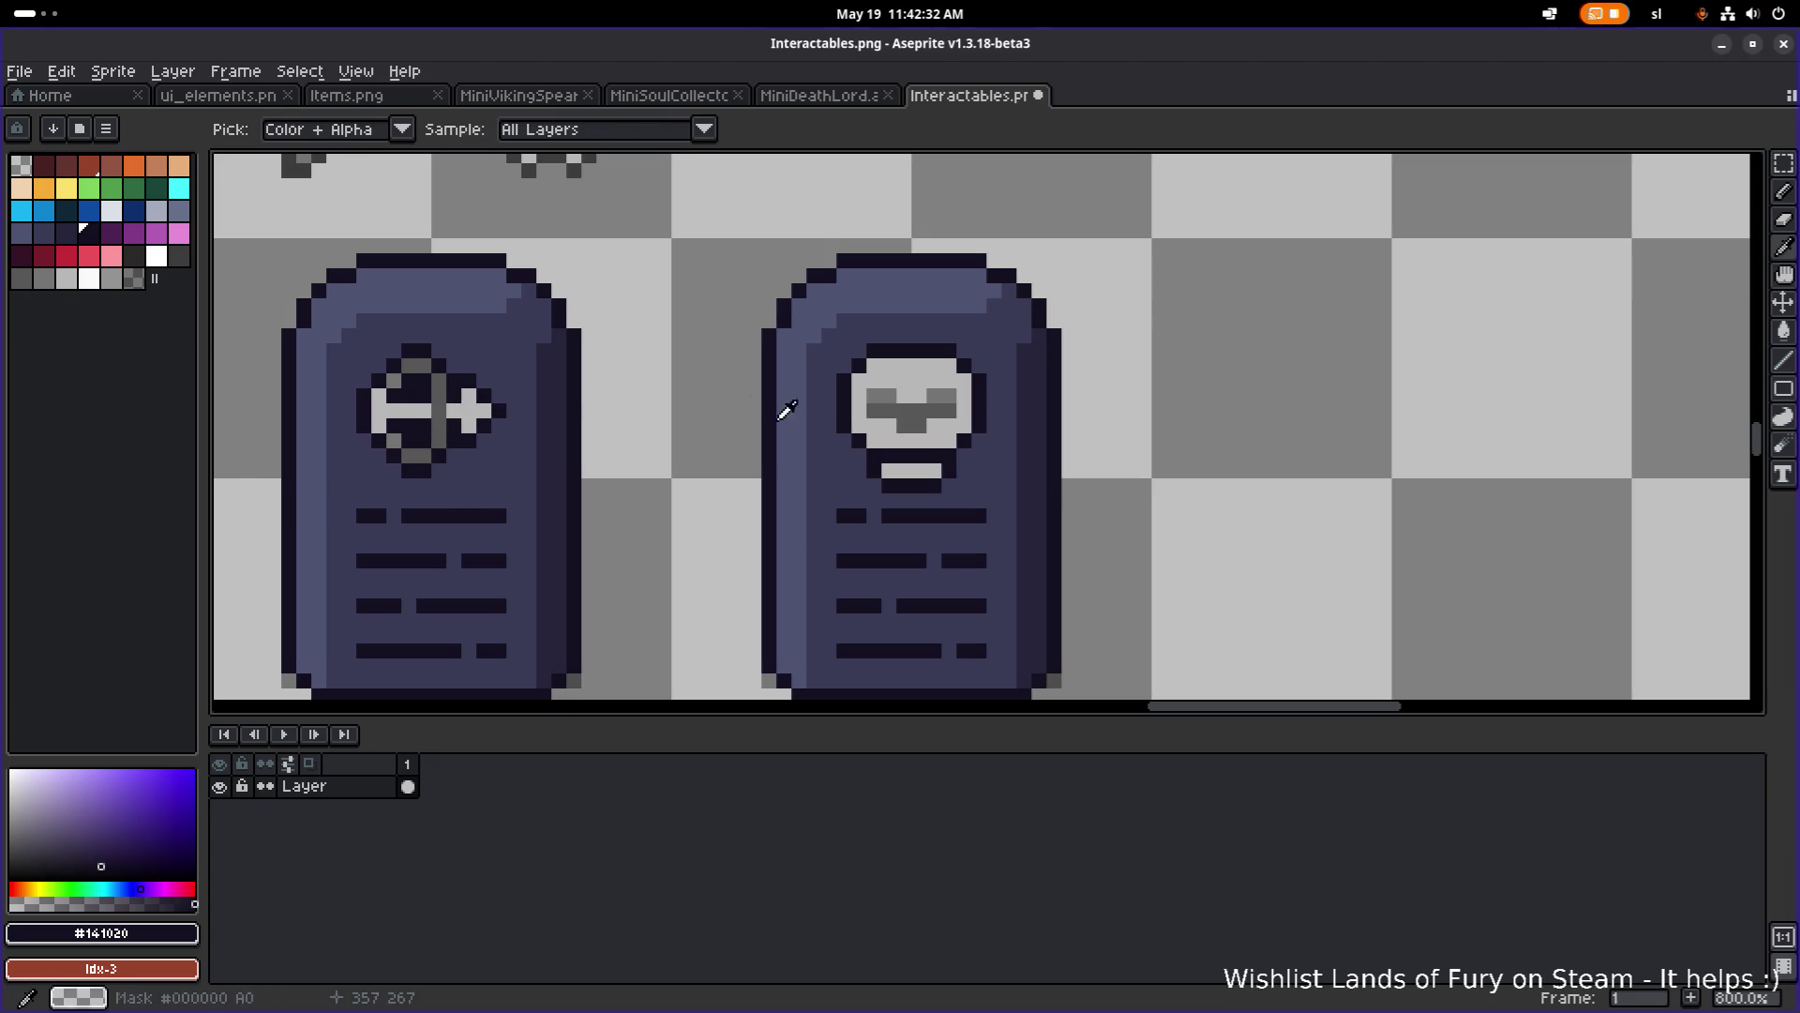
scroll(935, 446, down, 5)
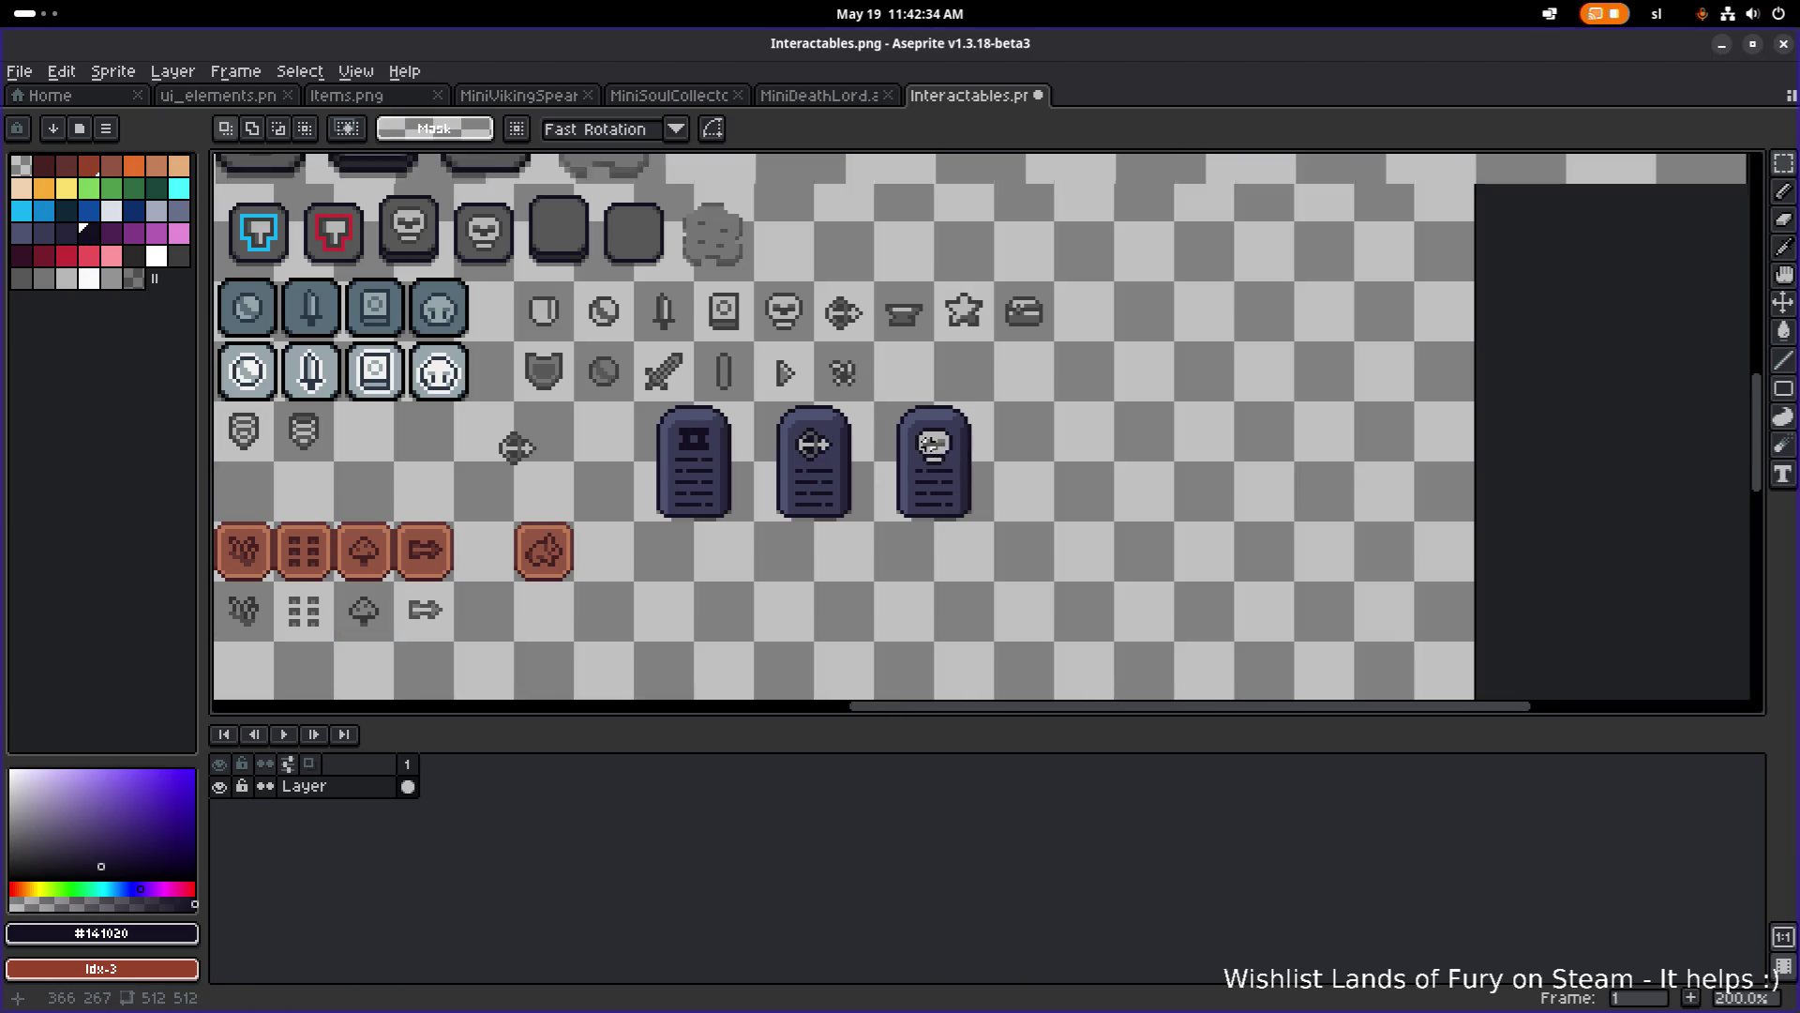
scroll(938, 444, up, 2)
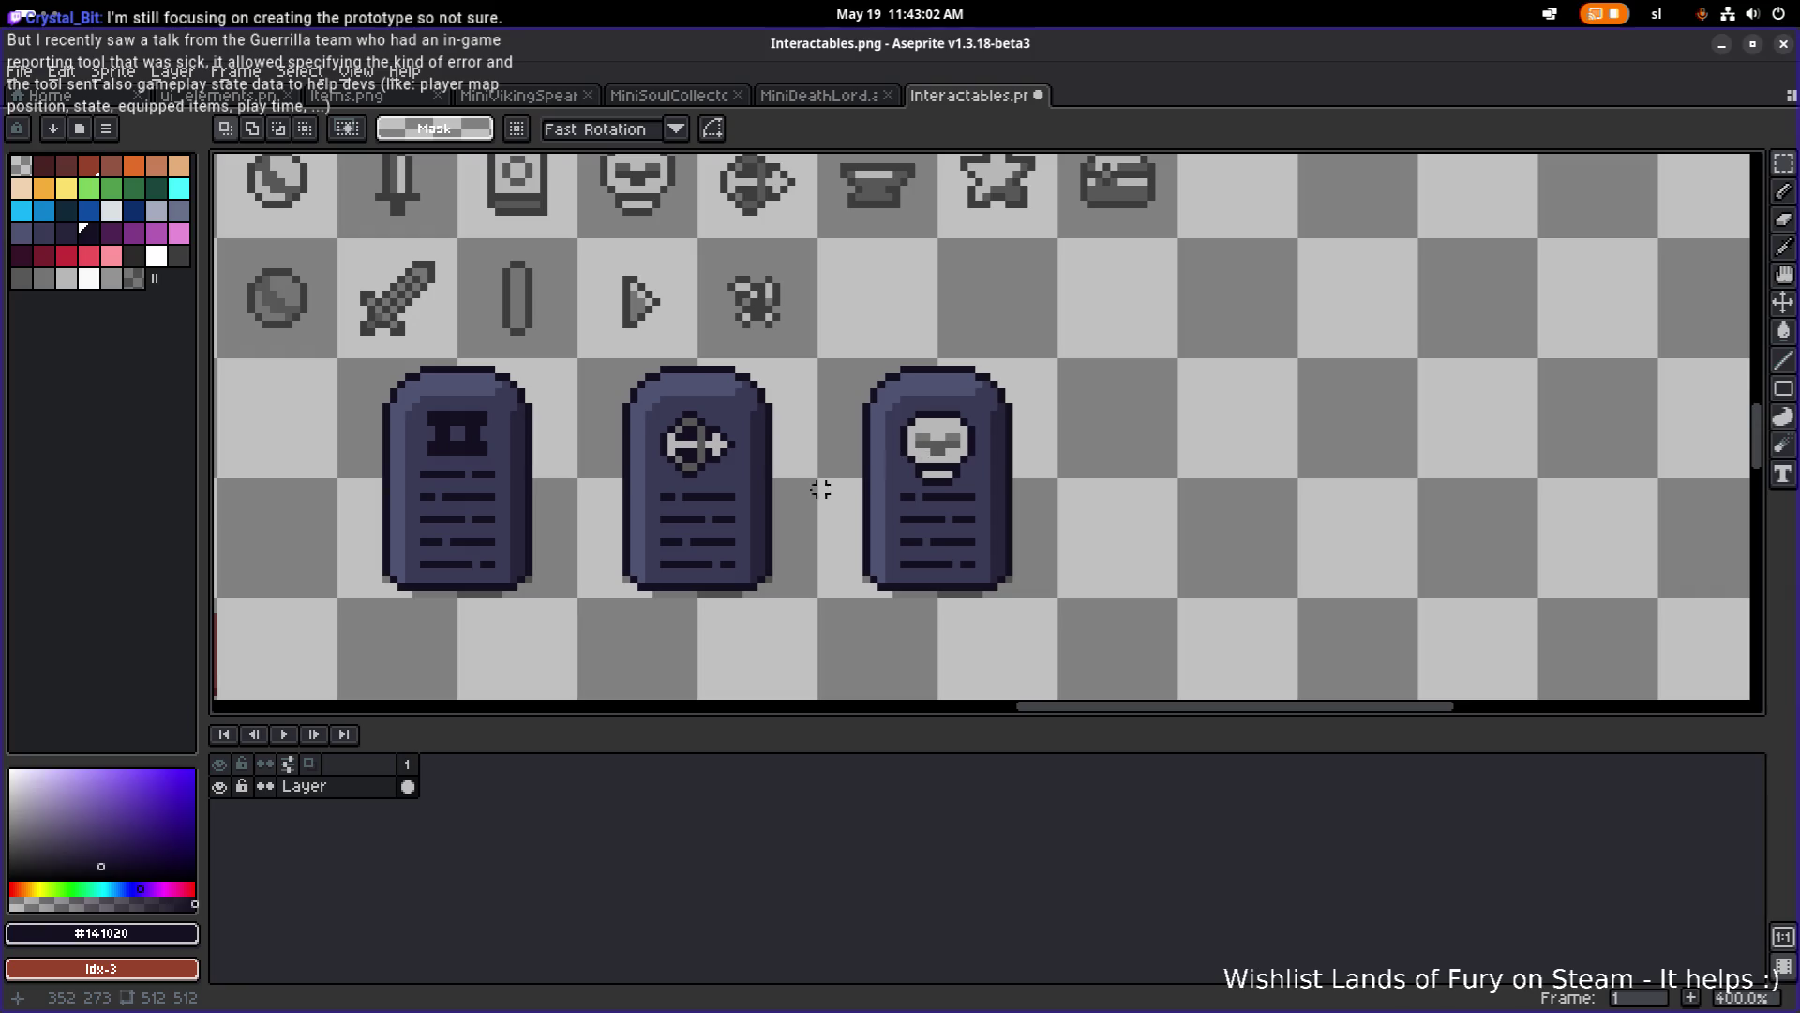
Duplicate the skull tombstone and place the copy to its right.
key(m)
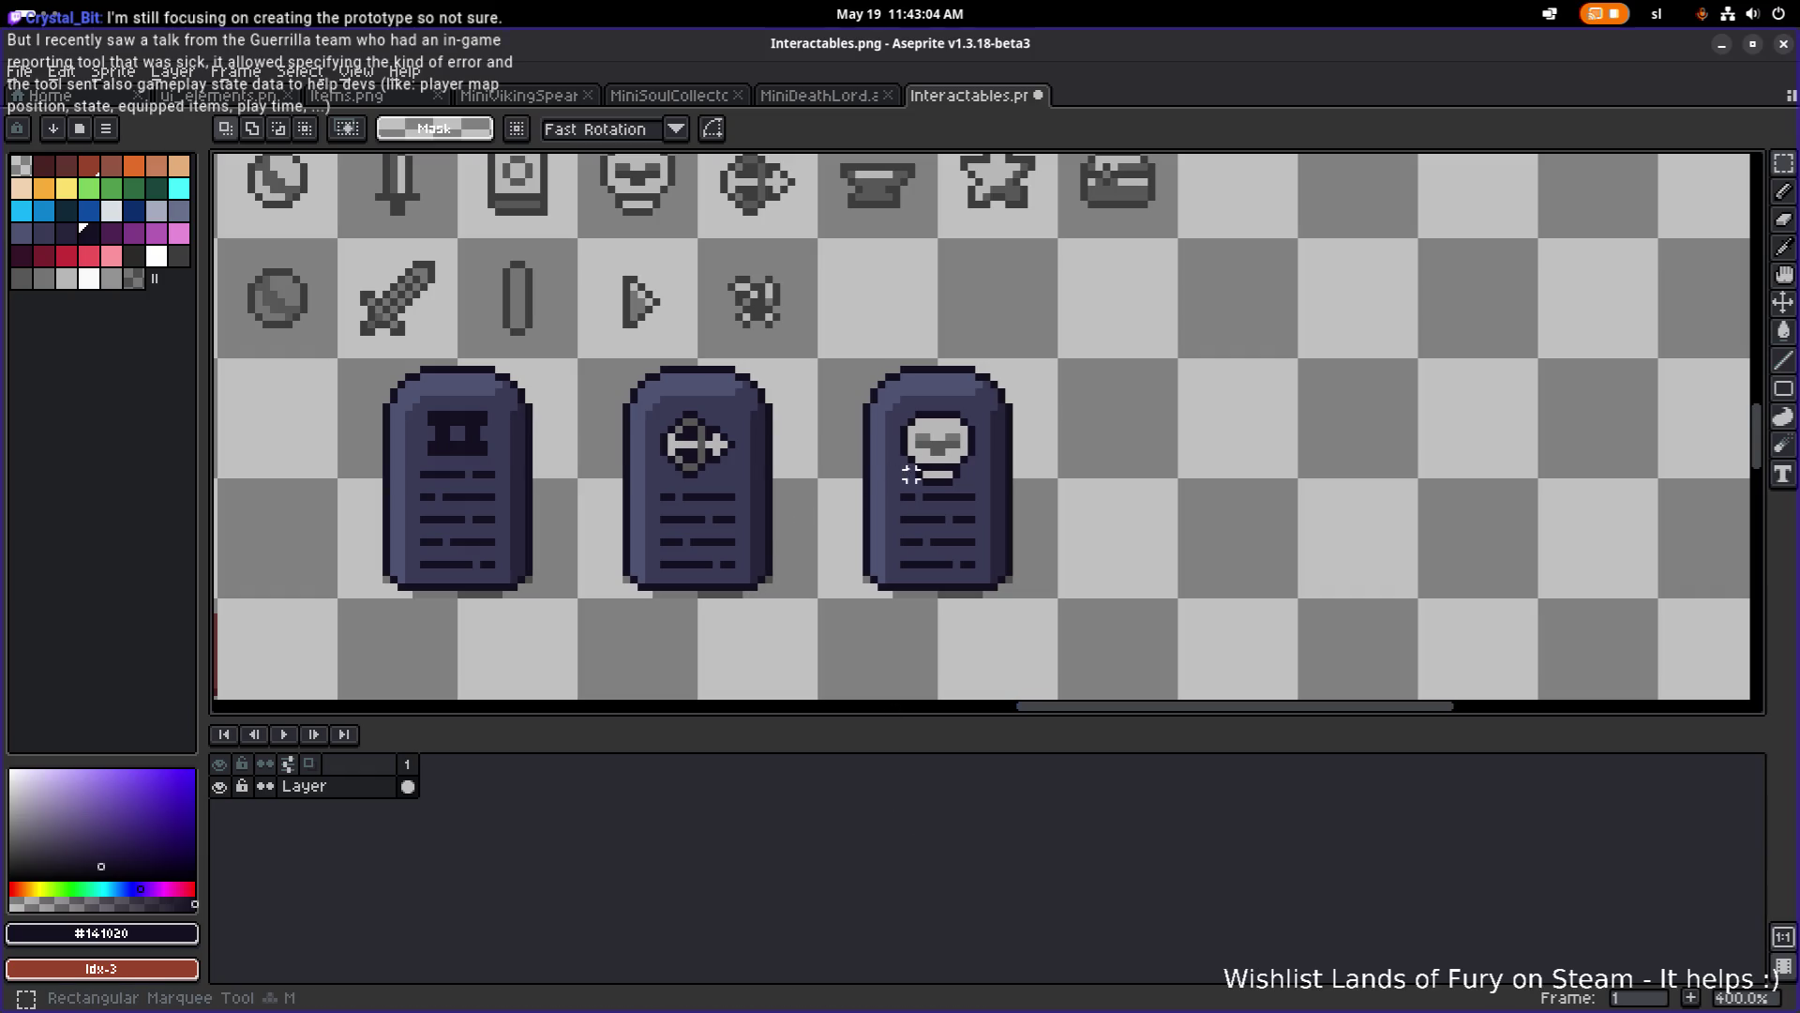
mouse_move(833, 359)
mouse_down()
mouse_move(1041, 498)
mouse_move(1077, 603)
mouse_move(1024, 594)
mouse_move(1041, 605)
mouse_up()
mouse_move(965, 550)
mouse_down()
mouse_move(1197, 535)
mouse_move(1198, 549)
mouse_up()
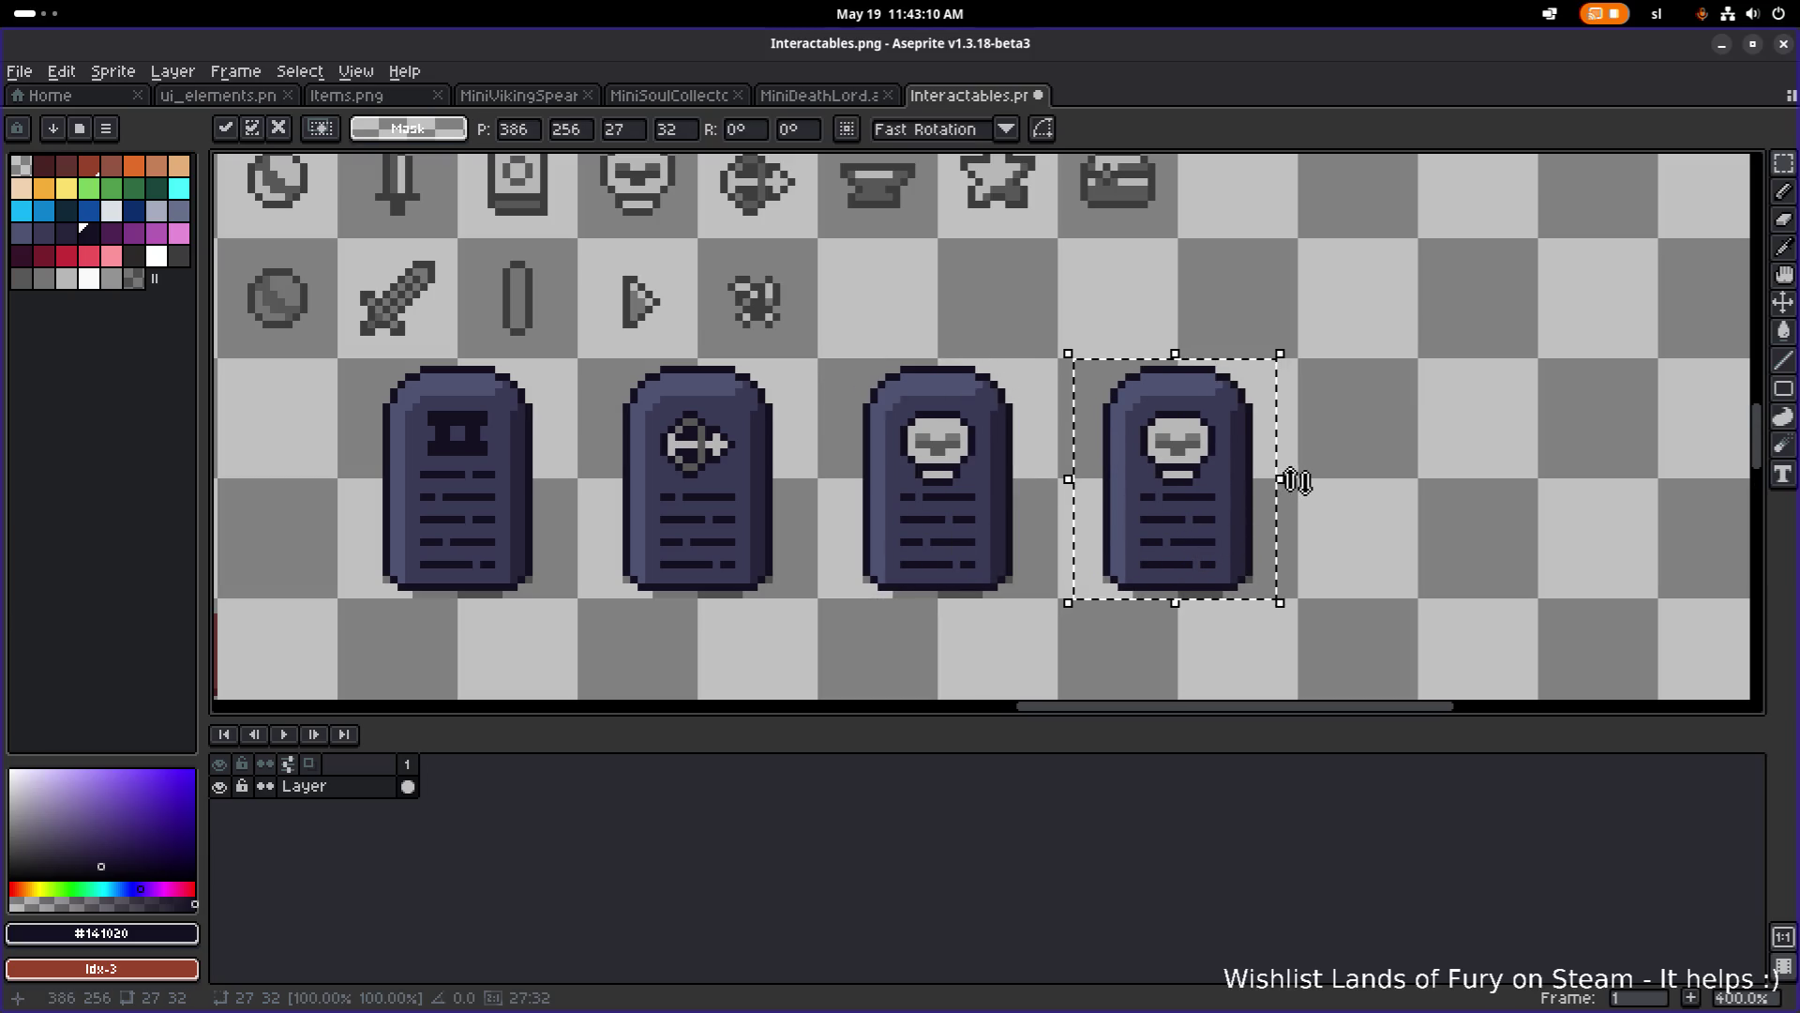
key(ctrl+d)
Bring the left-hand icons into view and select the small shield icon.
scroll(1086, 511, up, 2)
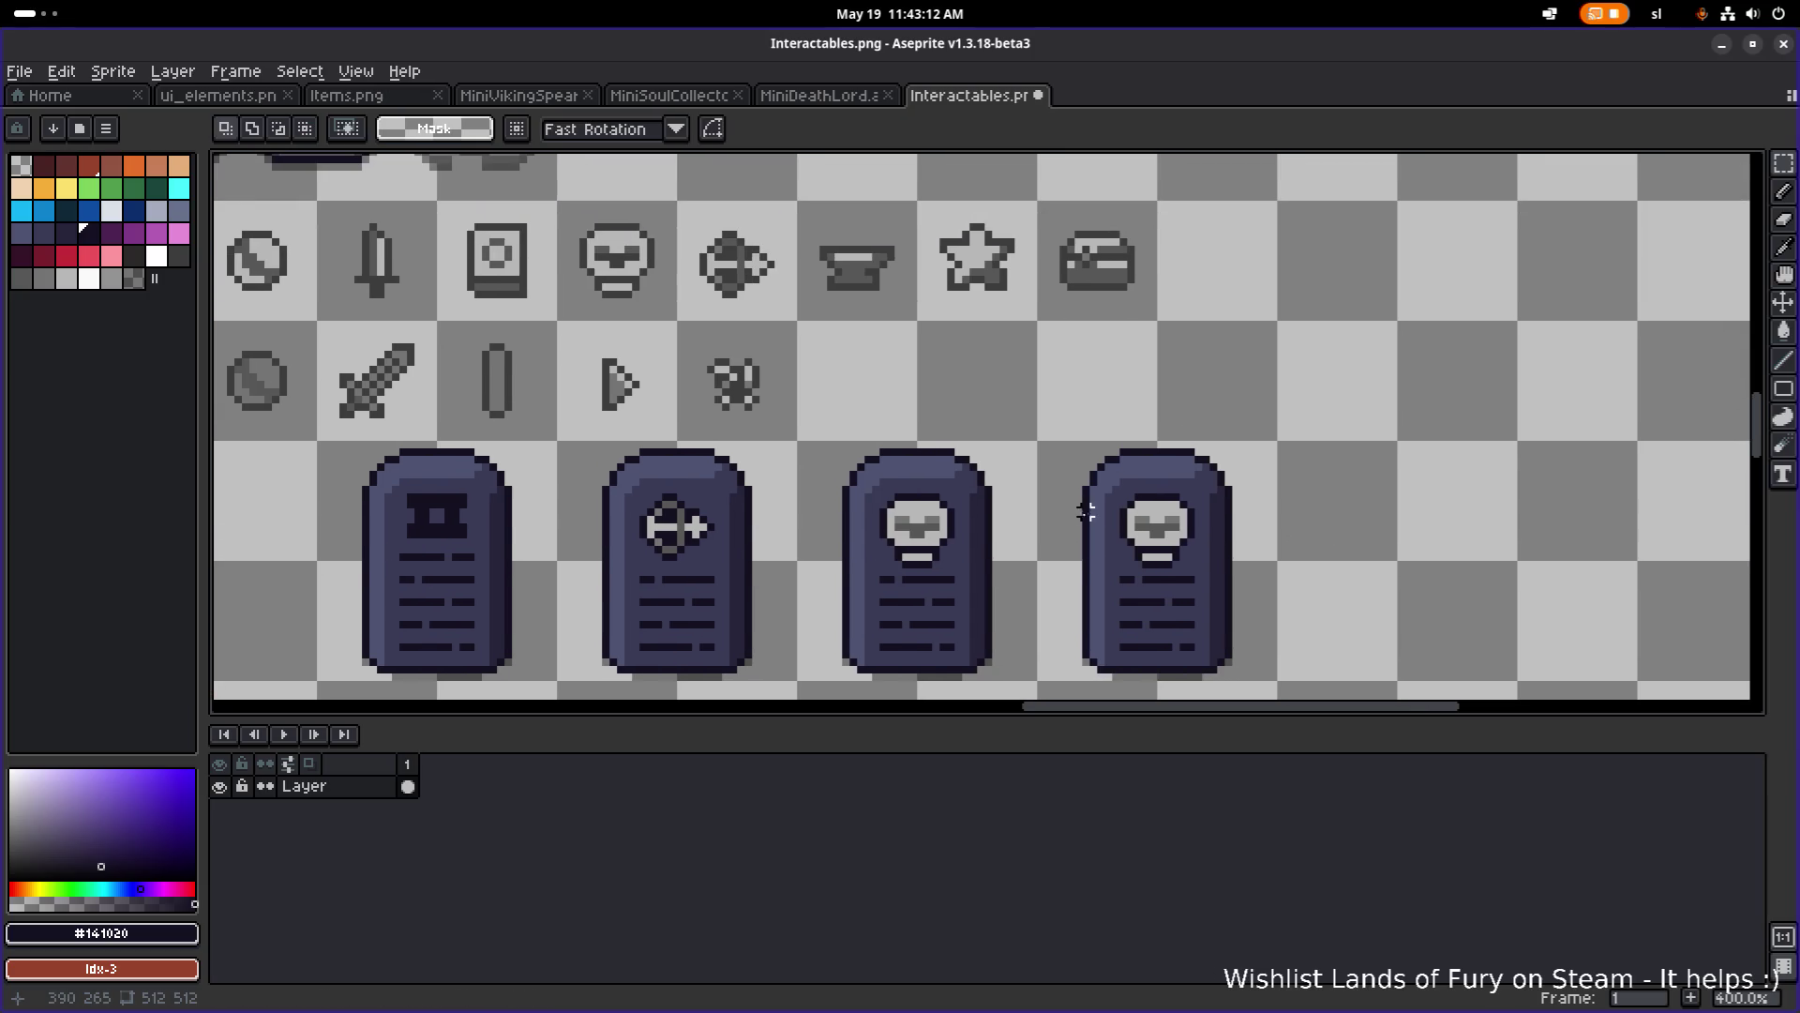
scroll(902, 369, up, 1)
scroll(902, 369, down, 2)
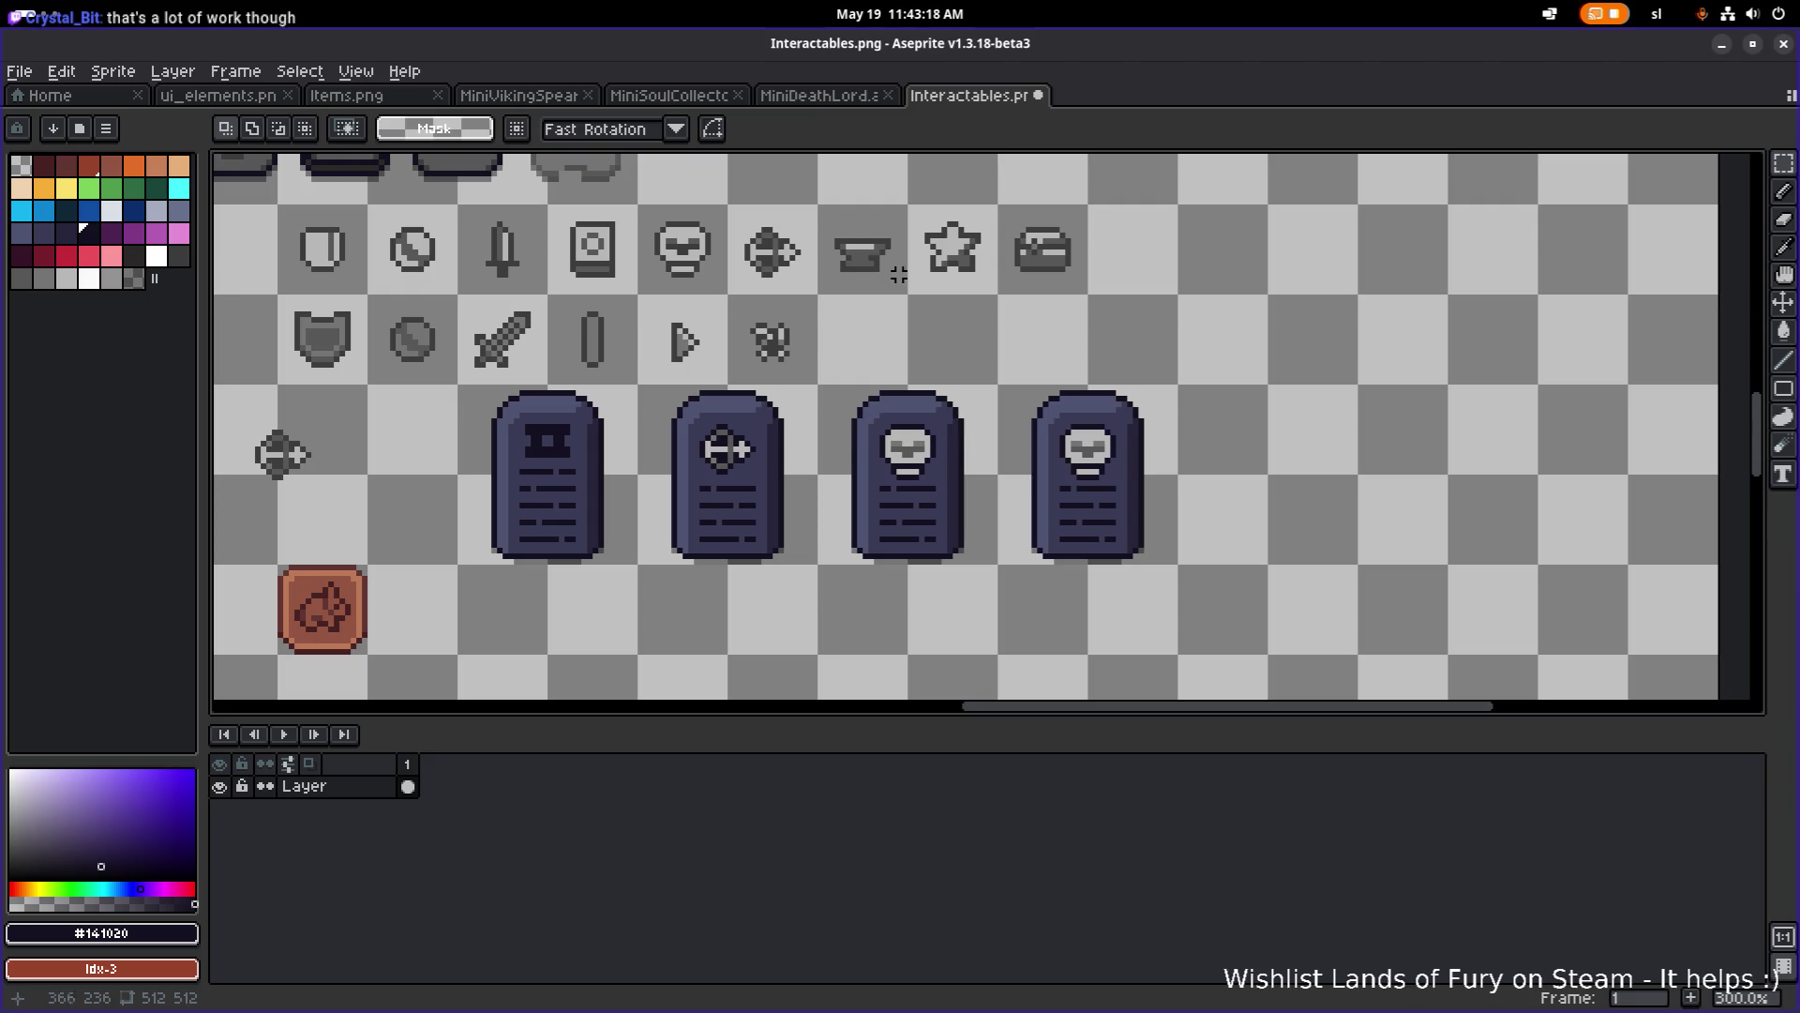
drag(600, 265, 654, 269)
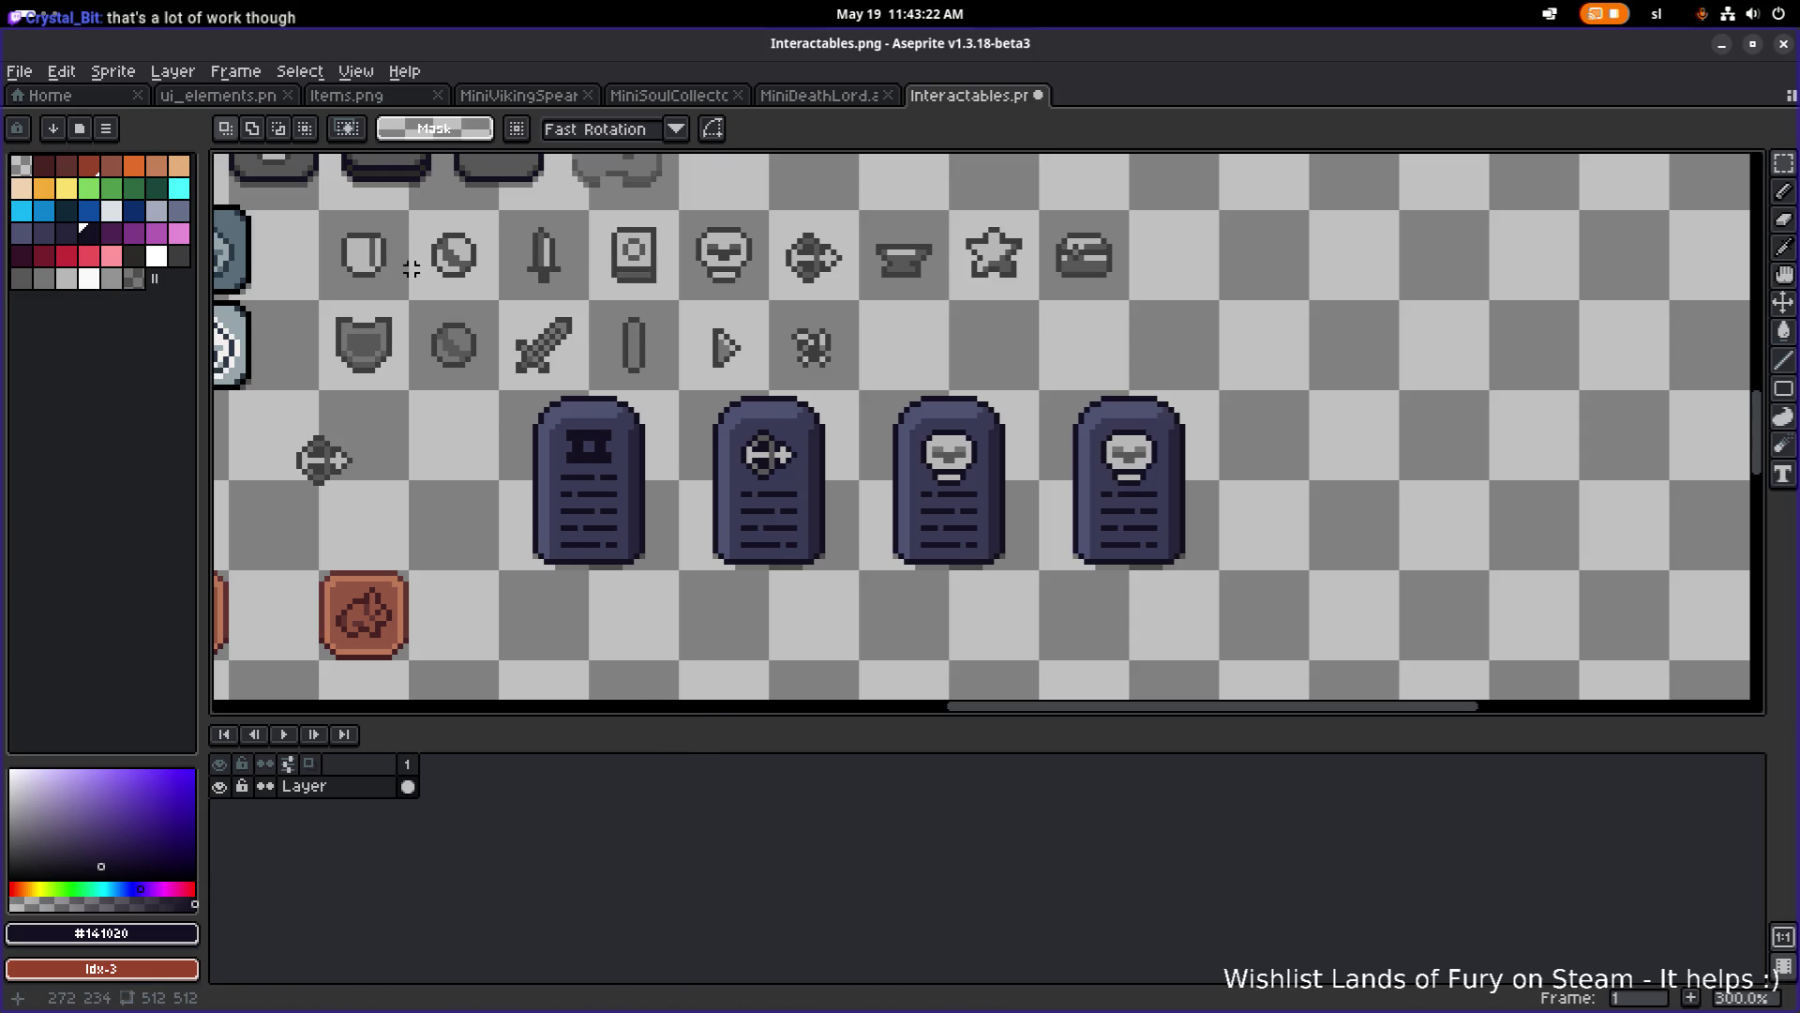
mouse_move(326, 229)
mouse_down()
mouse_move(409, 300)
mouse_move(514, 301)
mouse_move(1289, 442)
mouse_move(1144, 478)
mouse_move(1304, 454)
mouse_up()
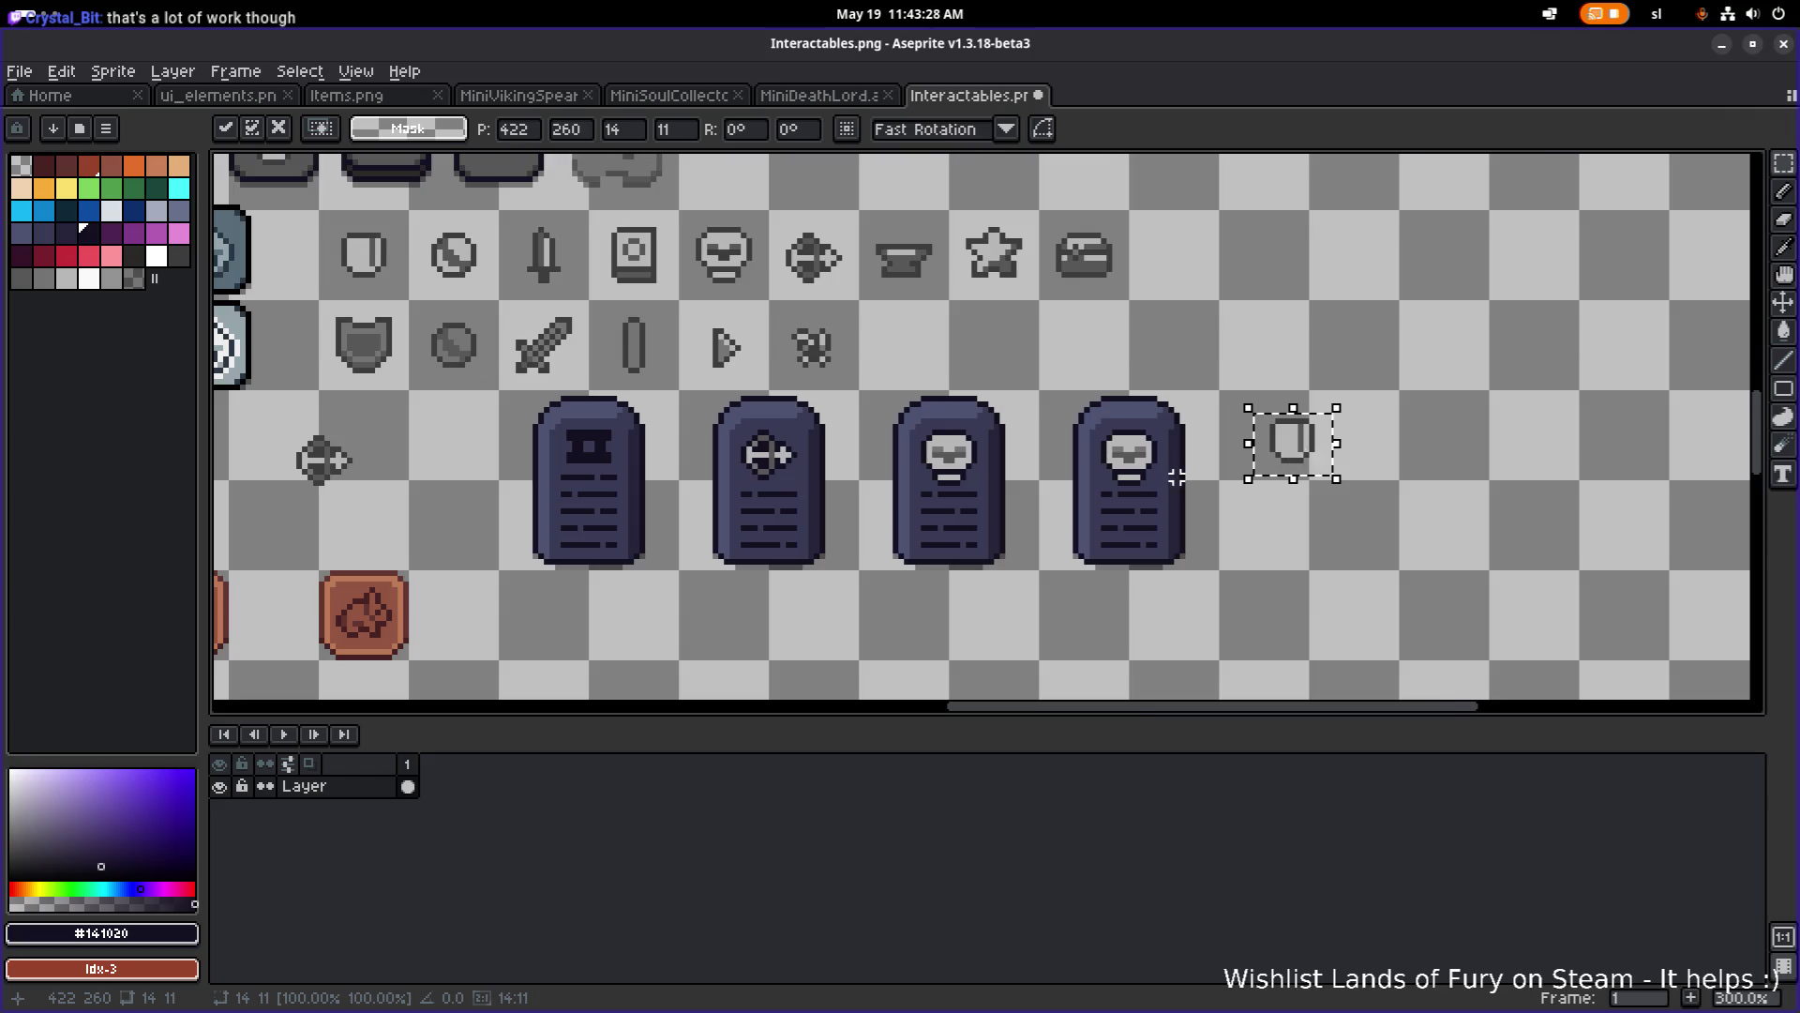
Paint over the fourth tombstone's skull with the body colour #393a56.
scroll(1139, 477, up, 3)
alt+click(1132, 478)
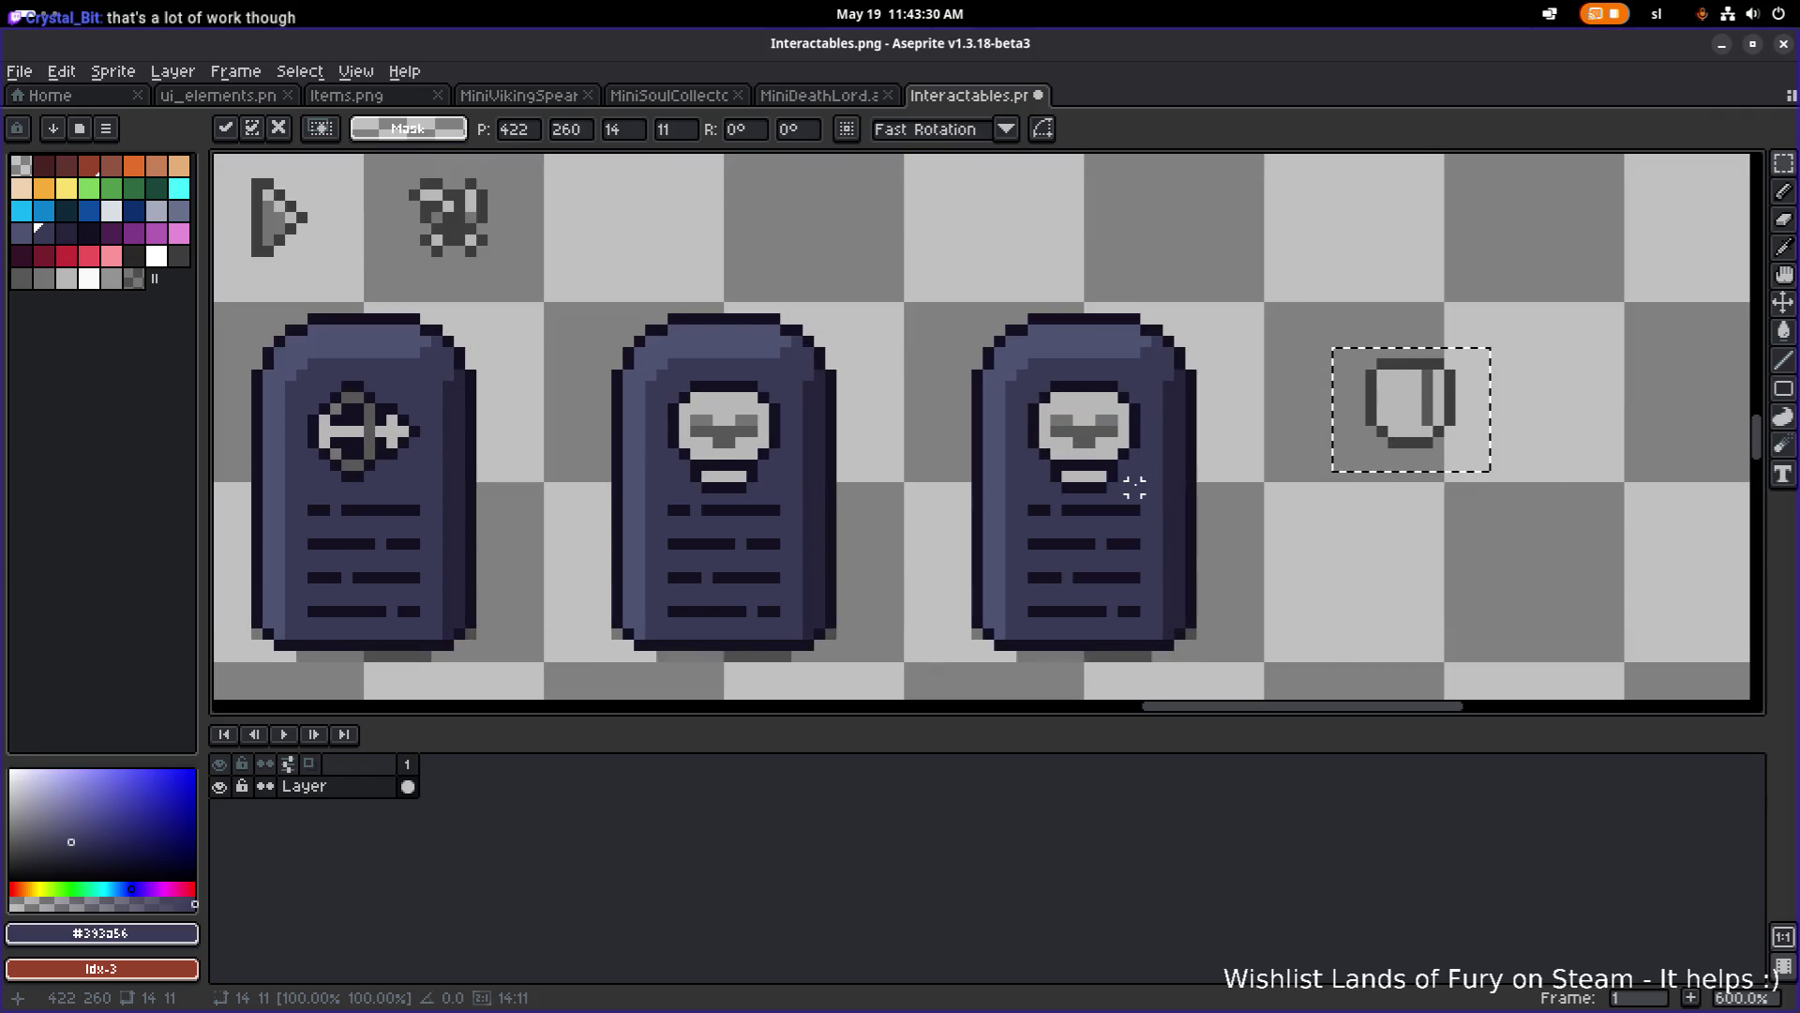
key(b)
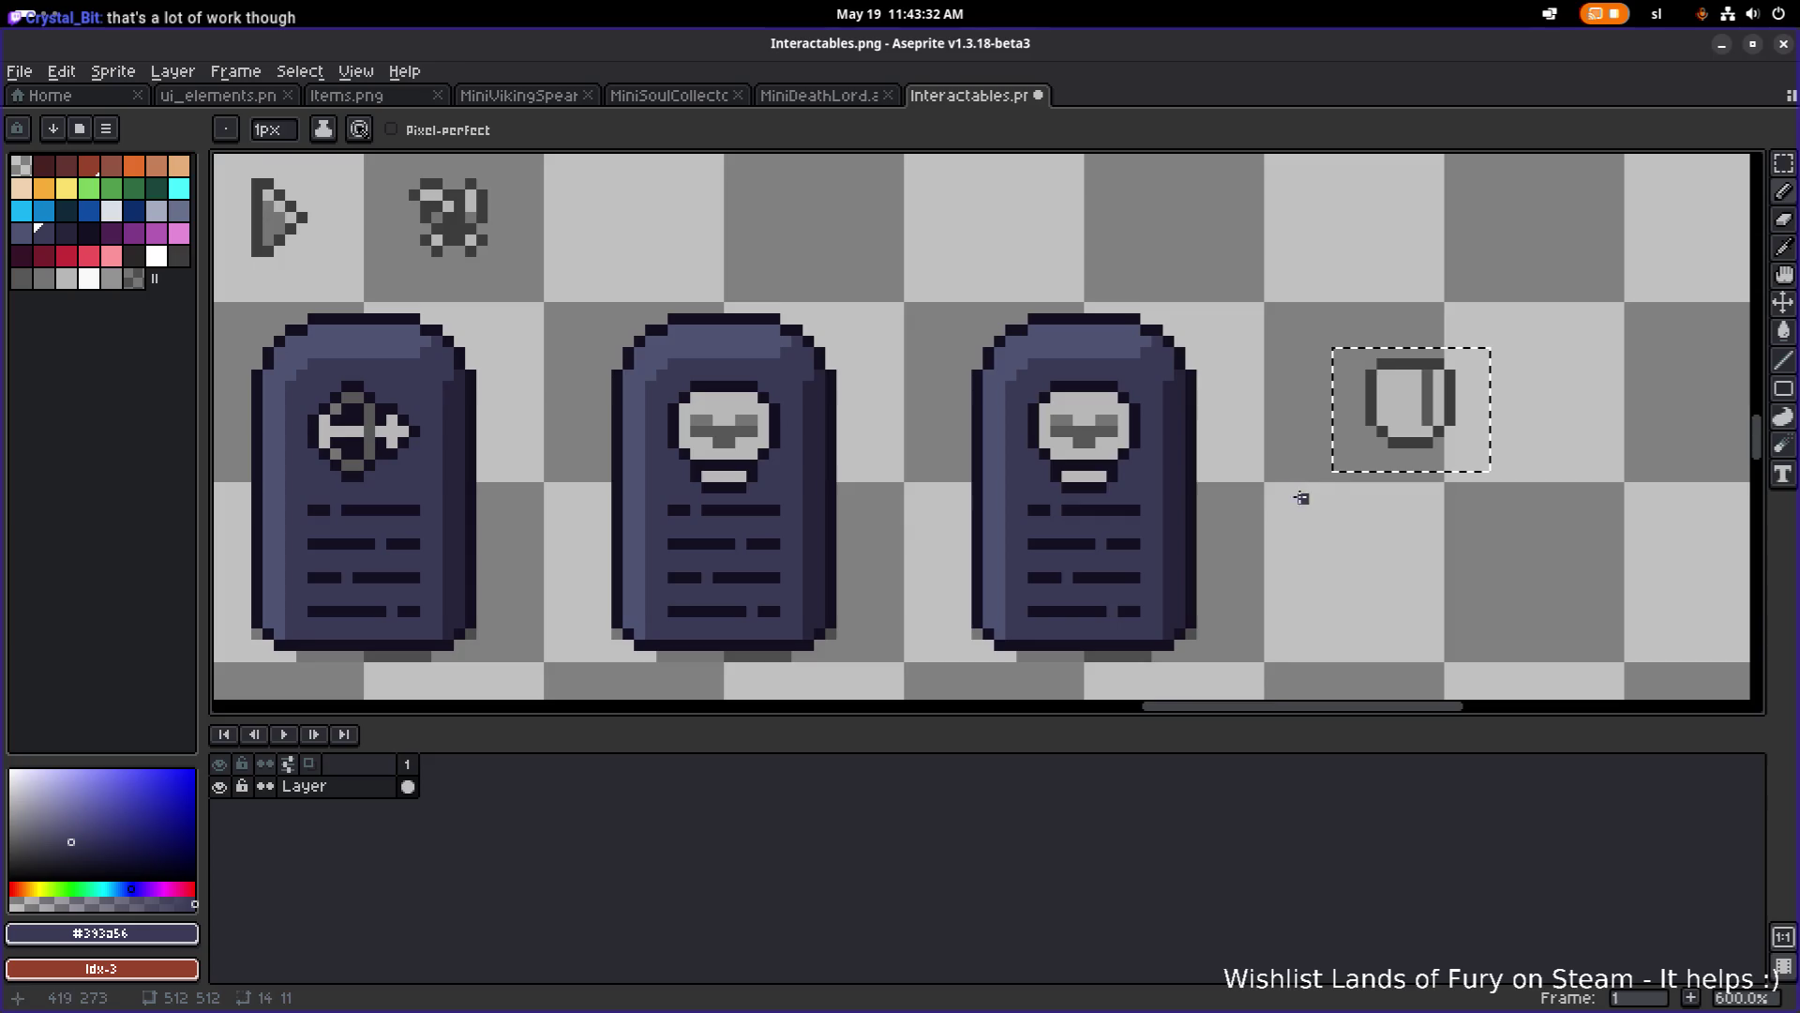
key(m)
key(ctrl+d)
scroll(1145, 475, up, 1)
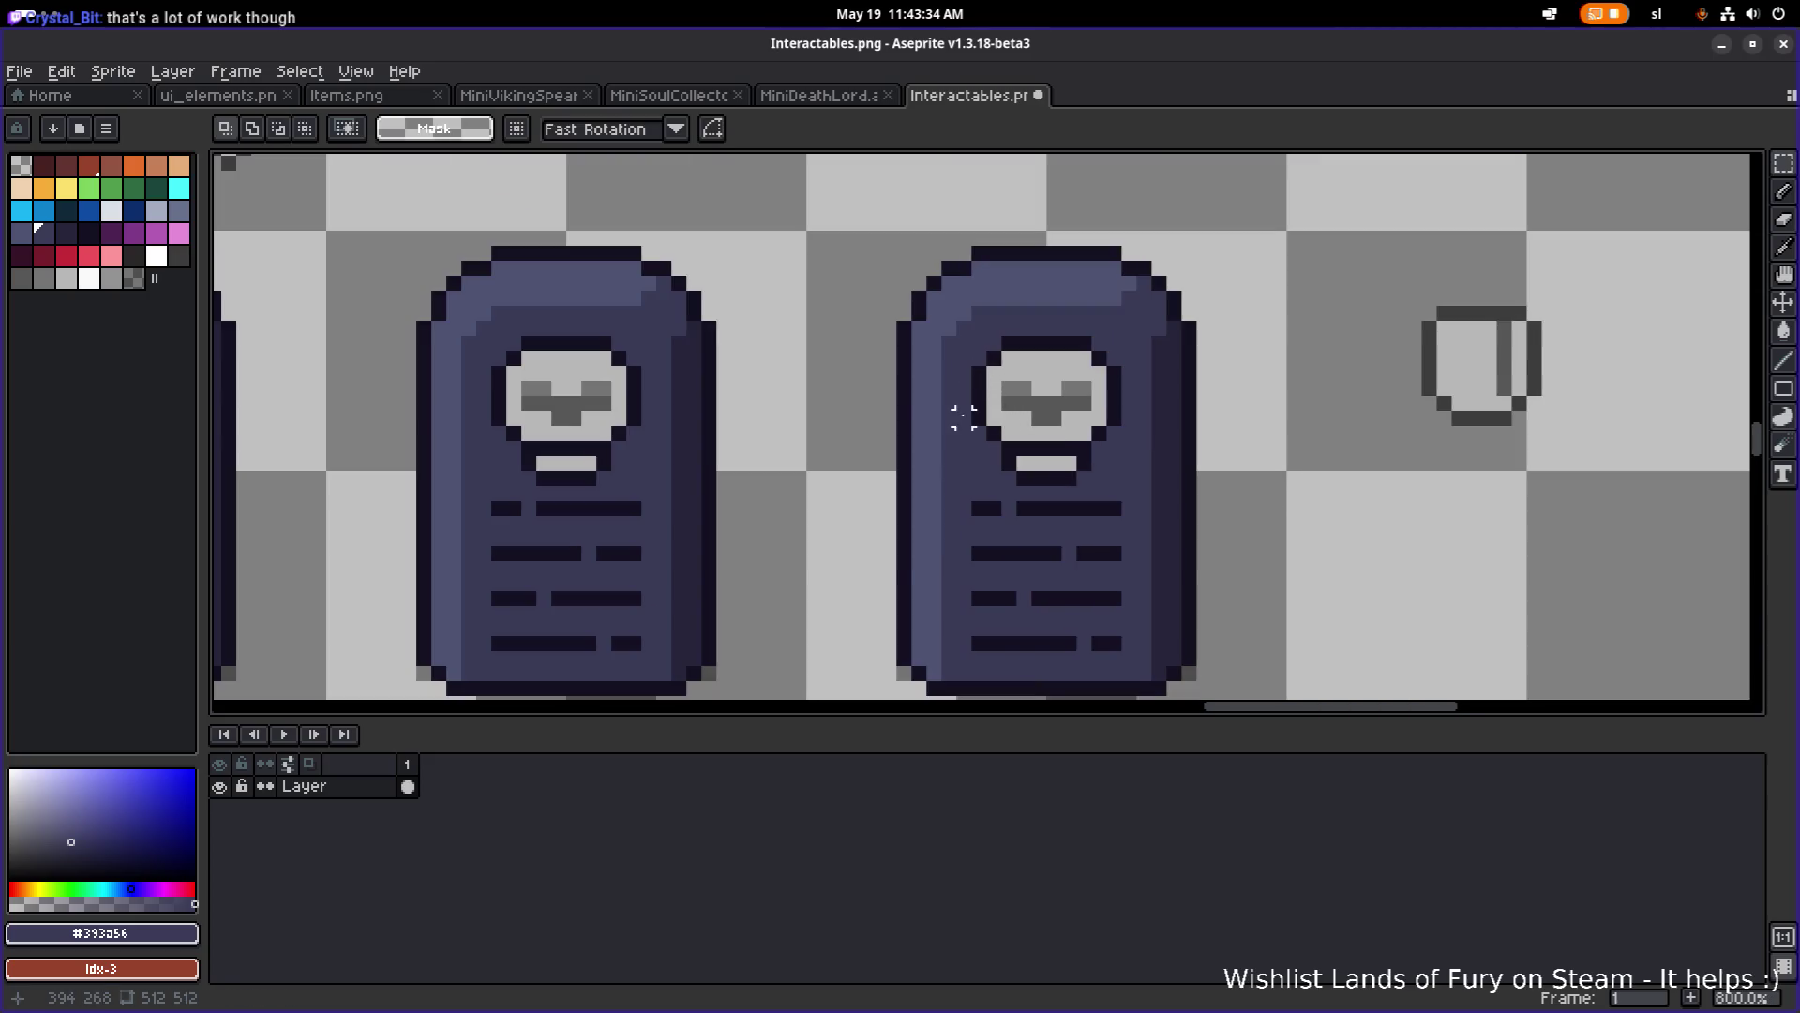
key(b)
mouse_move(965, 413)
mouse_down()
mouse_move(1033, 348)
mouse_move(1087, 352)
mouse_move(1013, 375)
mouse_move(1000, 448)
mouse_move(1069, 469)
mouse_move(1013, 446)
mouse_move(1003, 406)
mouse_move(1078, 432)
mouse_move(1041, 398)
mouse_move(1104, 405)
mouse_move(1091, 415)
mouse_up()
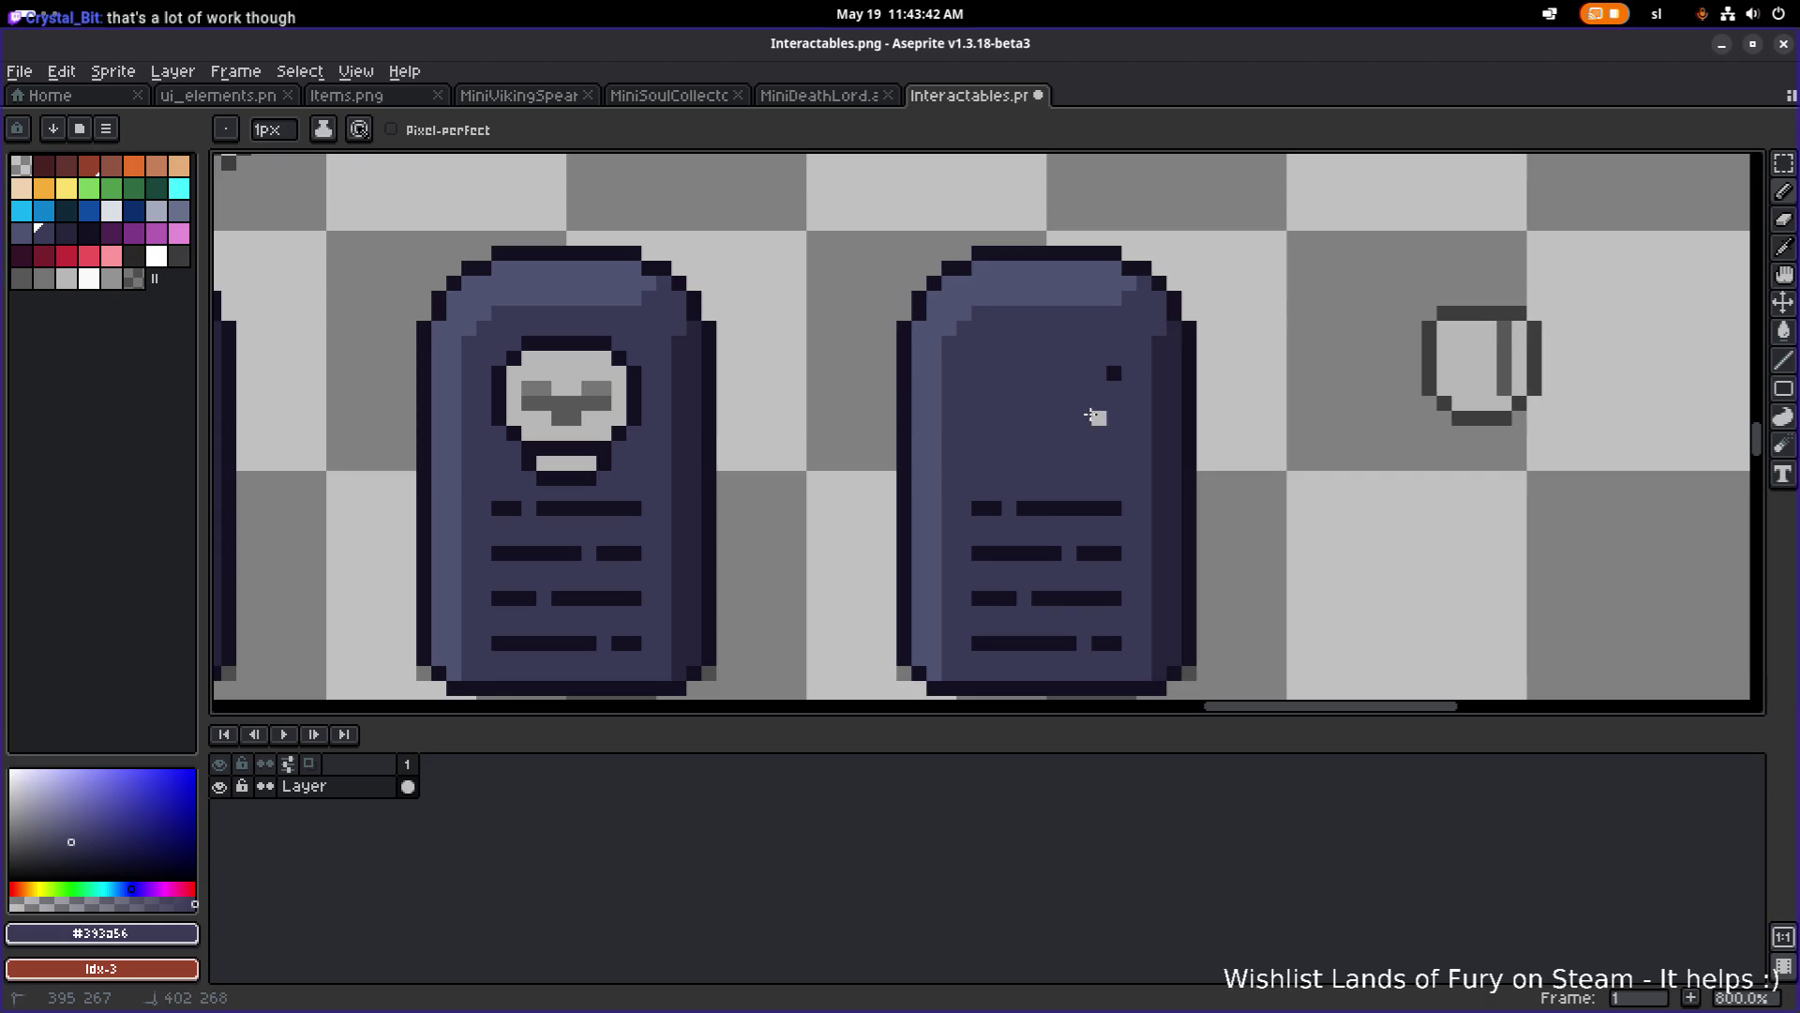
click(1114, 373)
Move the shield copy onto the fourth tombstone's face and commit it.
drag(1322, 398, 1271, 407)
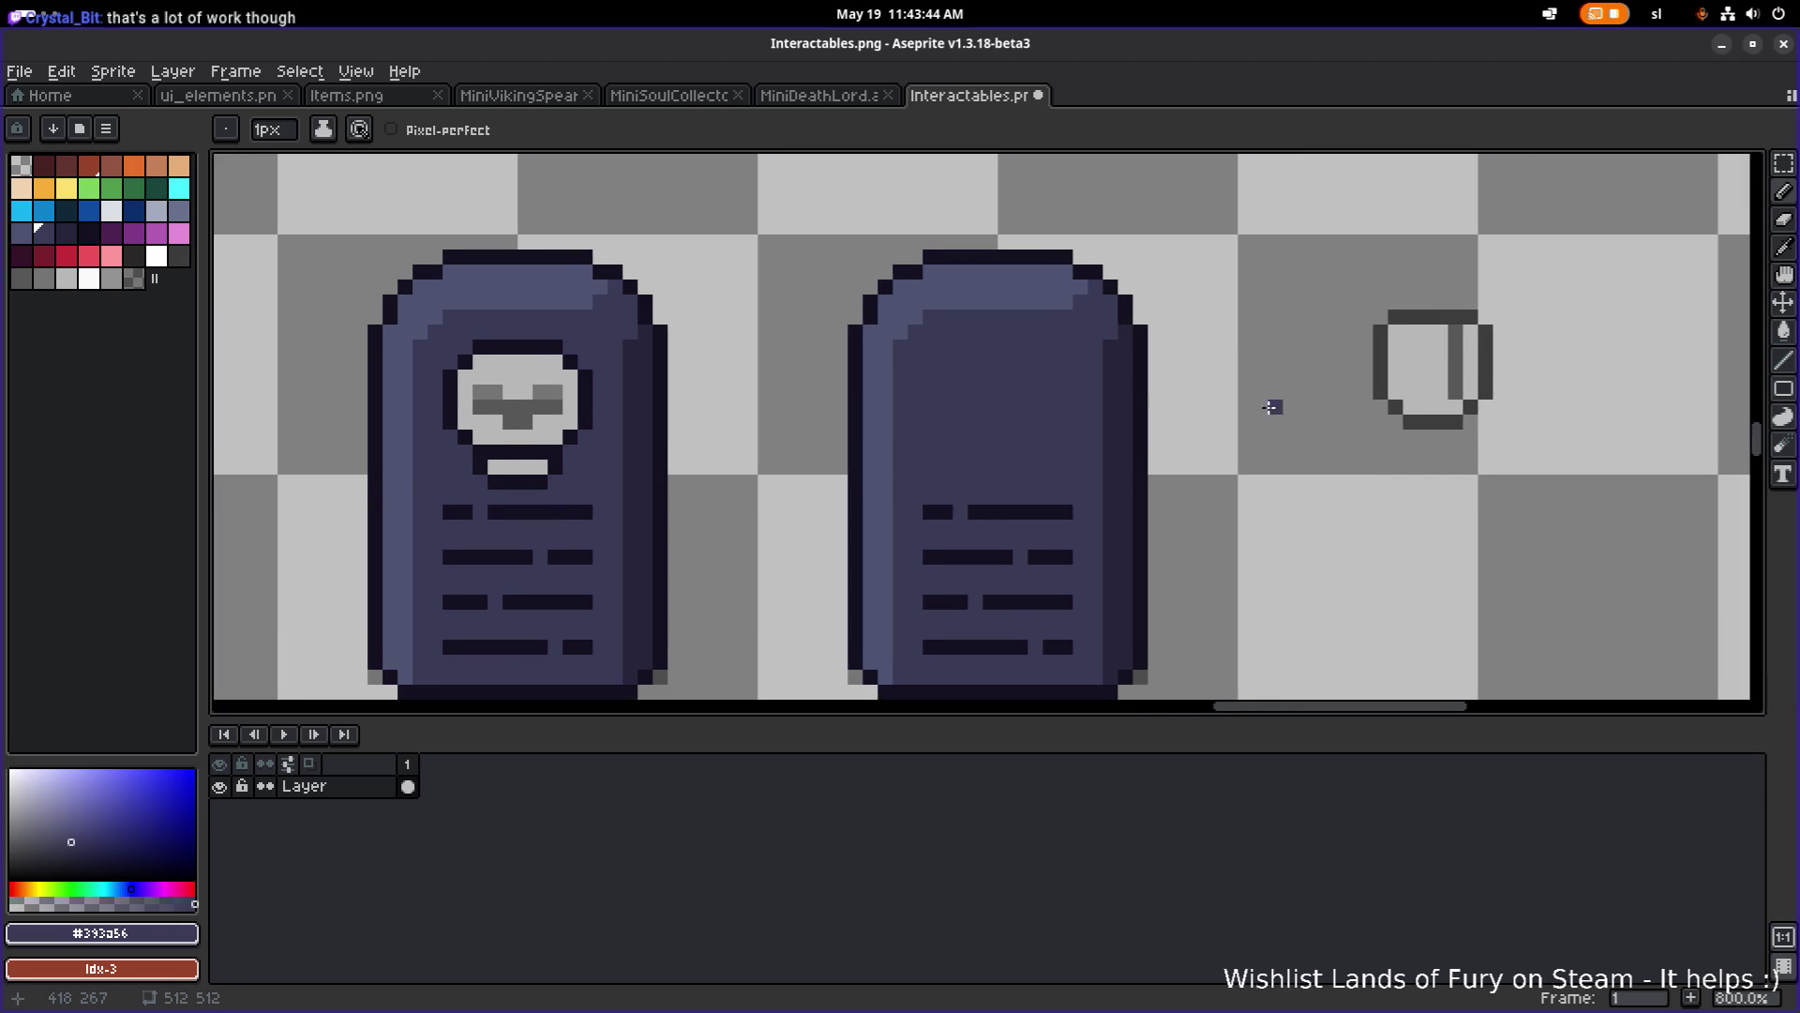
key(m)
drag(1266, 476, 1513, 275)
drag(1420, 372, 978, 391)
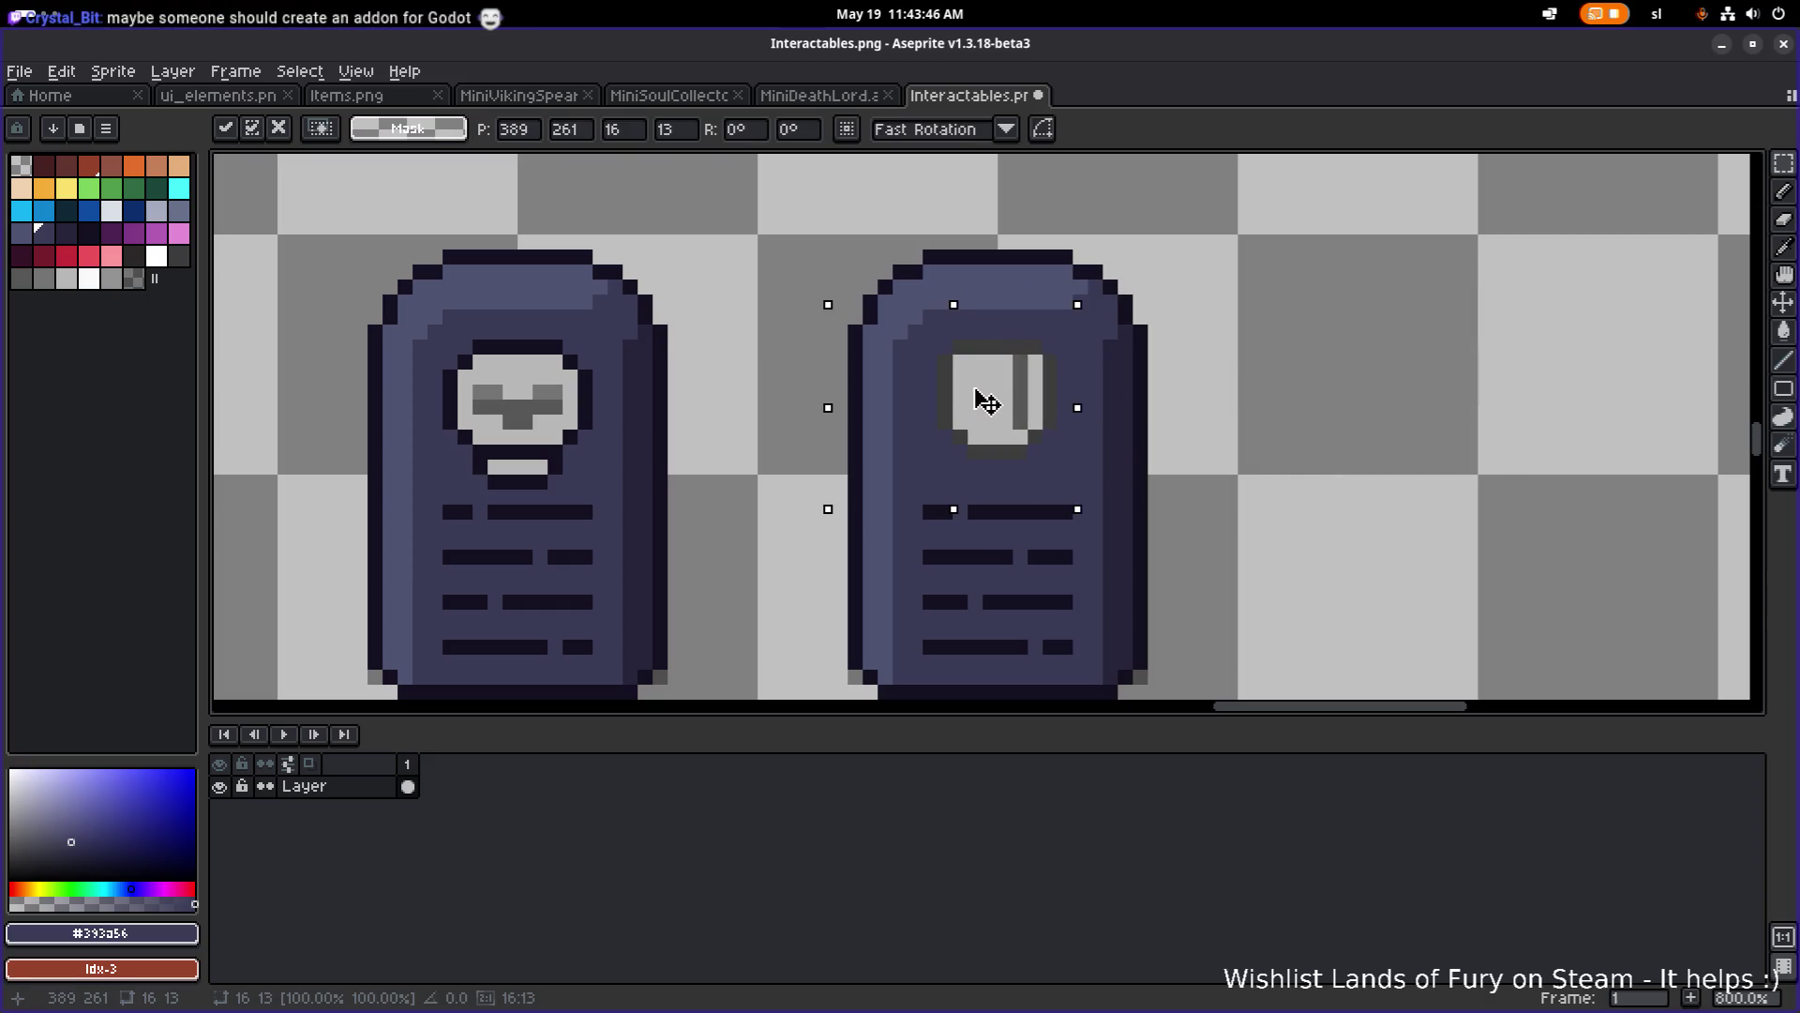
key(ctrl+d)
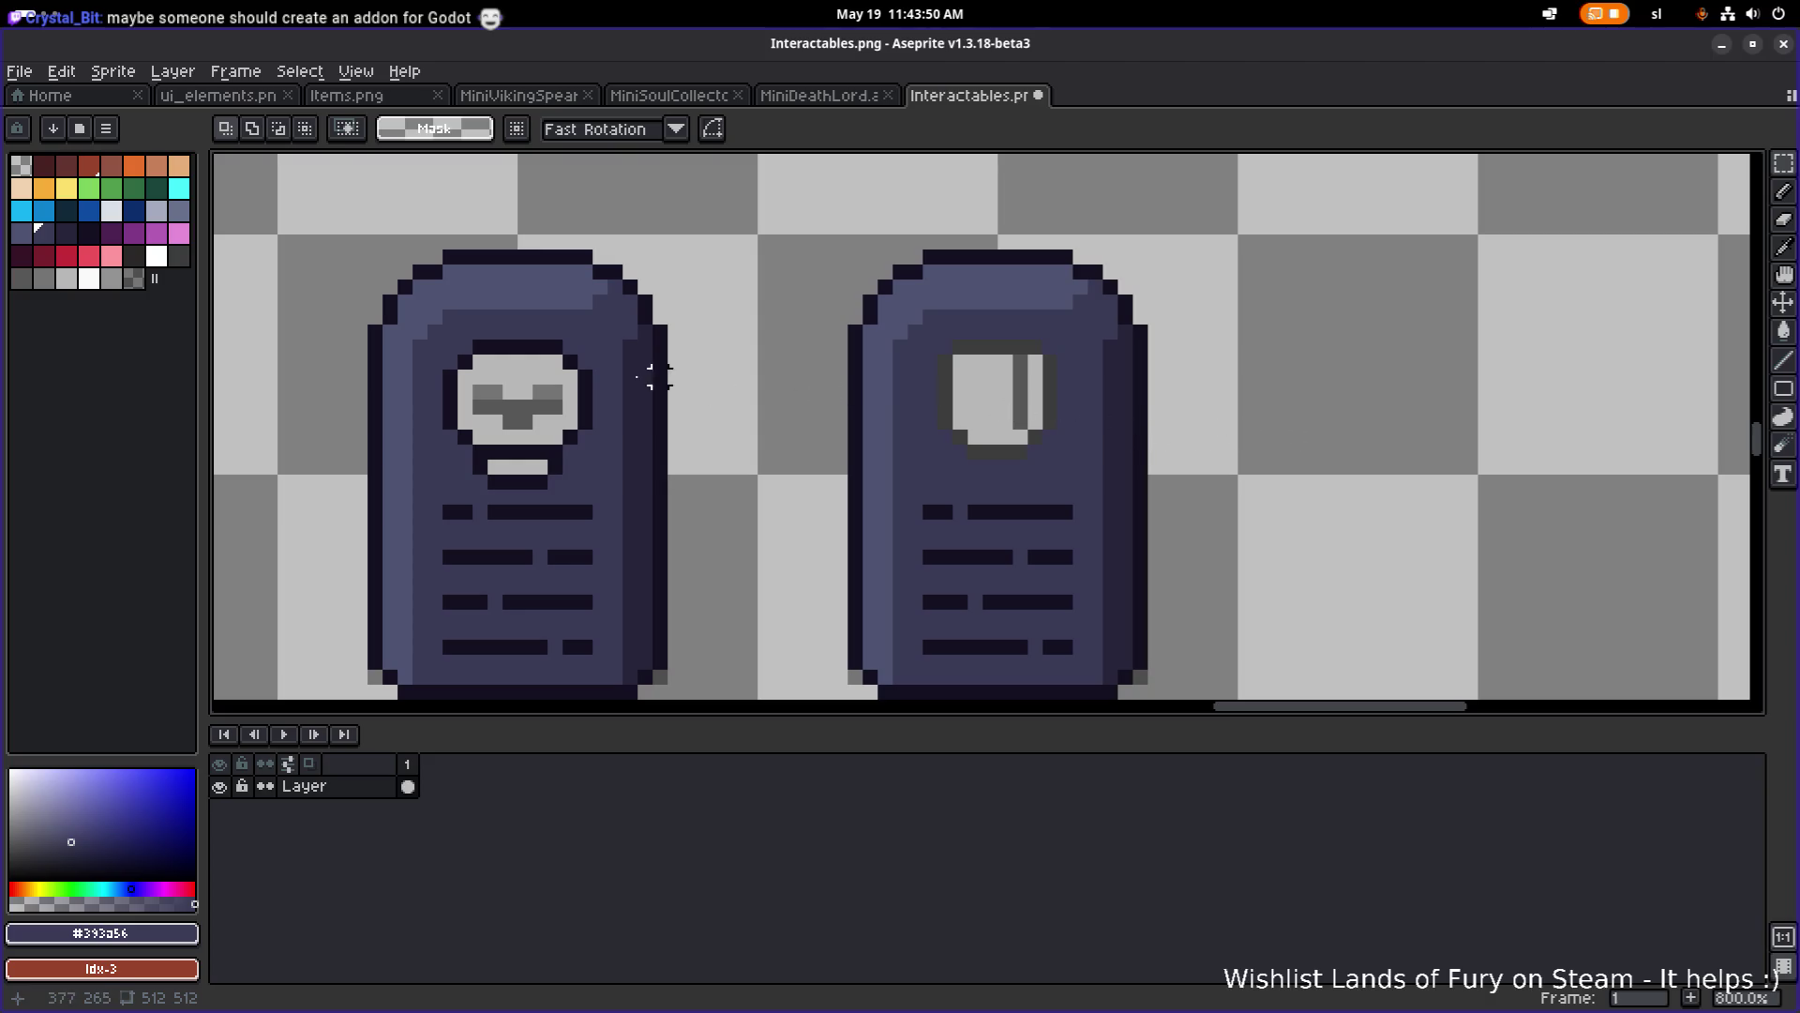
alt+click(585, 375)
Fill the shield's outline and stripes with dark #141020.
key(g)
click(946, 392)
click(993, 345)
click(1050, 393)
click(1032, 422)
click(998, 453)
click(961, 436)
click(1020, 394)
Fill the skull's grey visor pixels dark.
scroll(930, 358, down, 2)
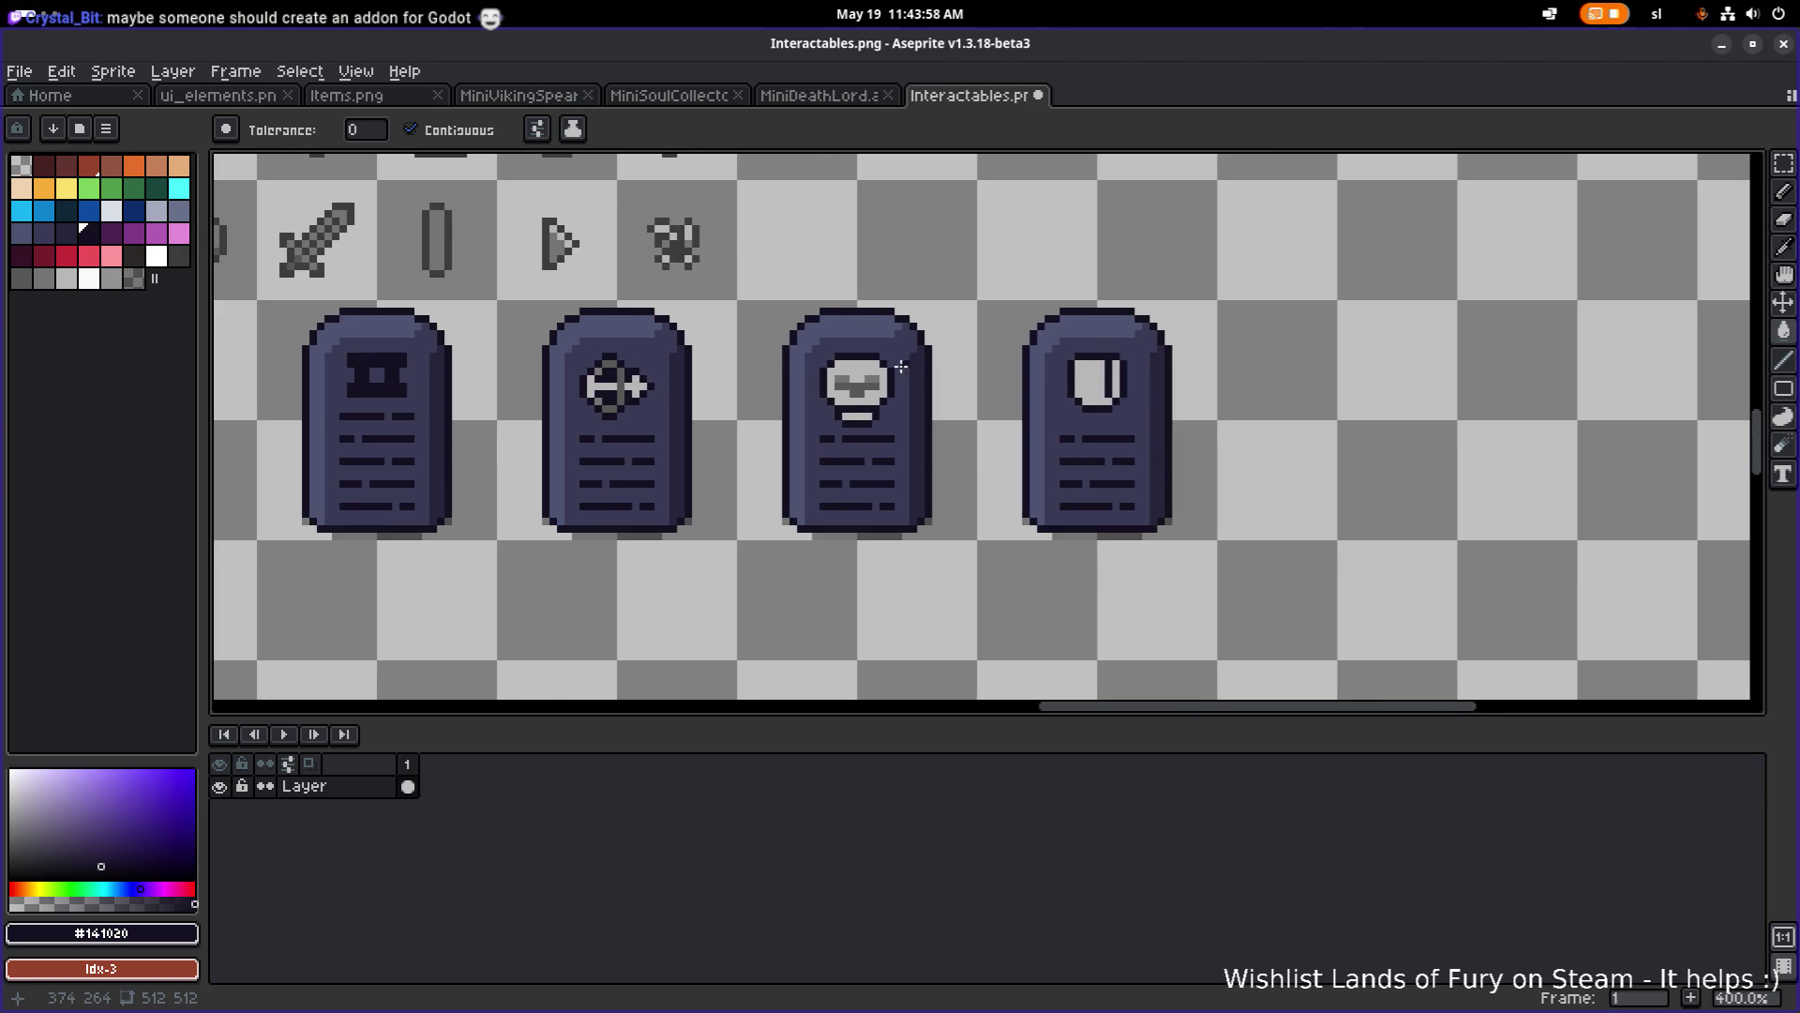
scroll(900, 367, up, 2)
click(825, 413)
click(848, 412)
scroll(893, 382, down, 2)
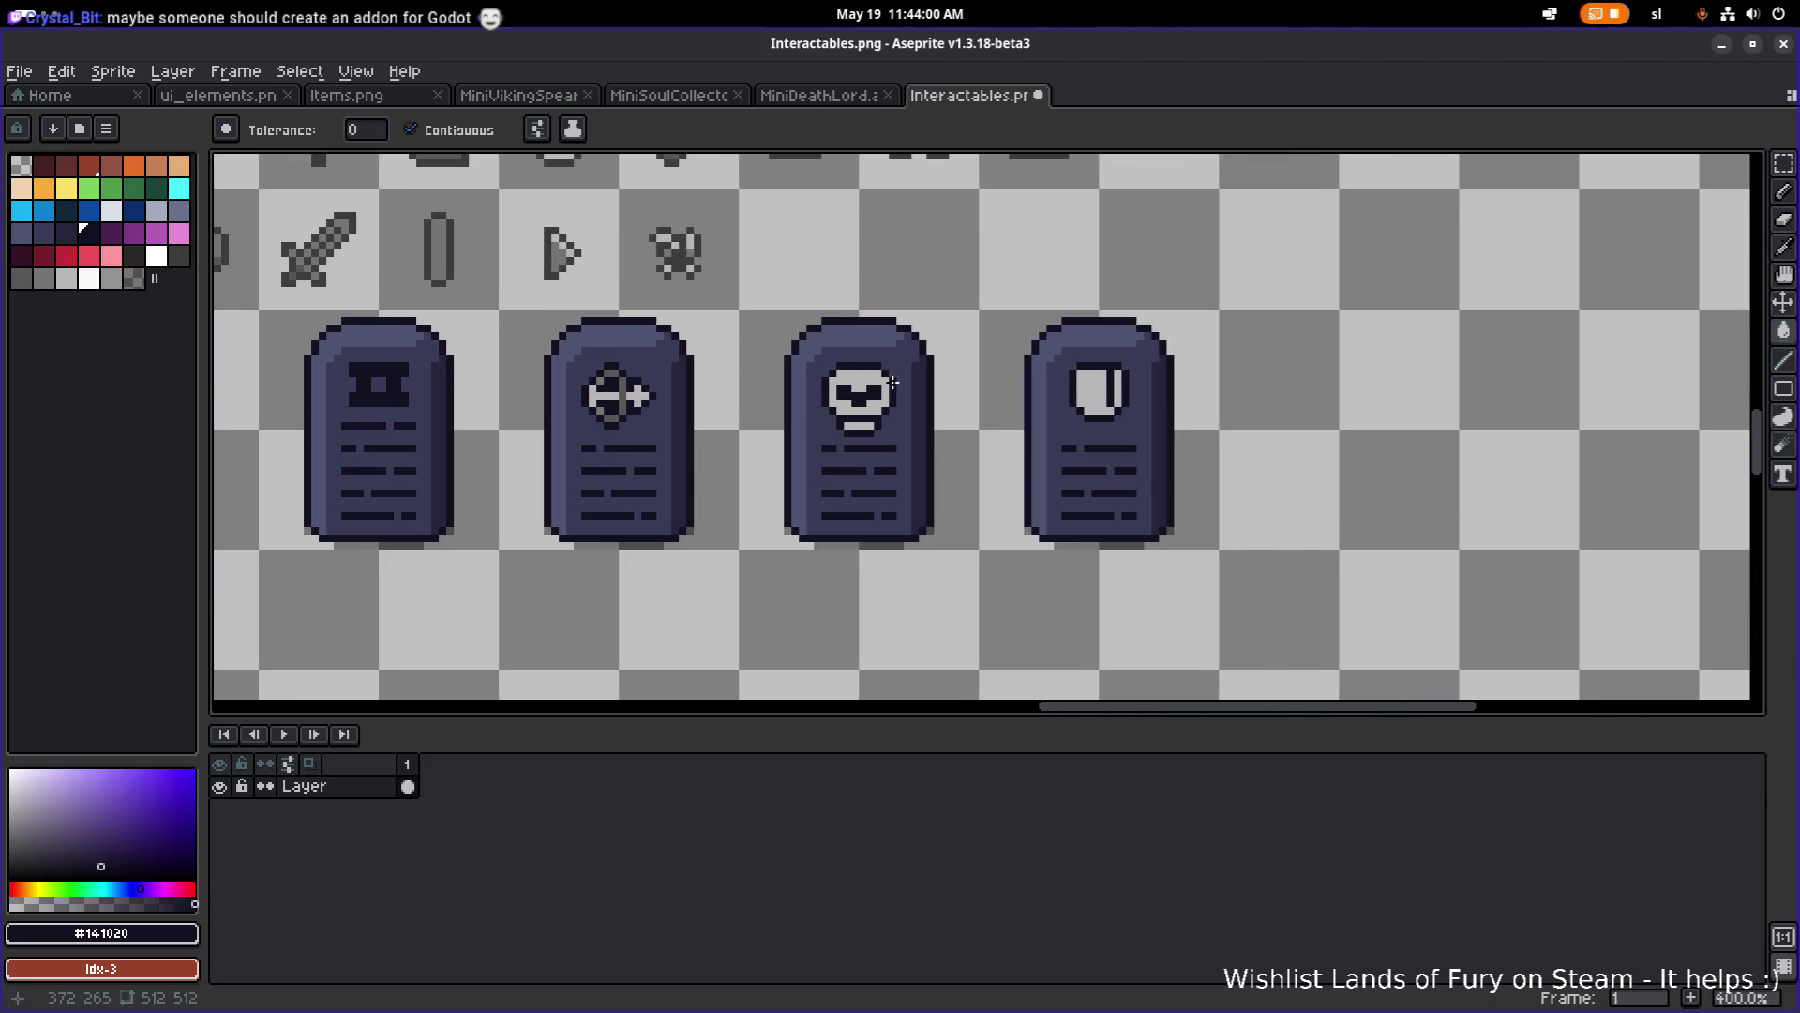
scroll(979, 378, left, 2)
scroll(1187, 417, up, 2)
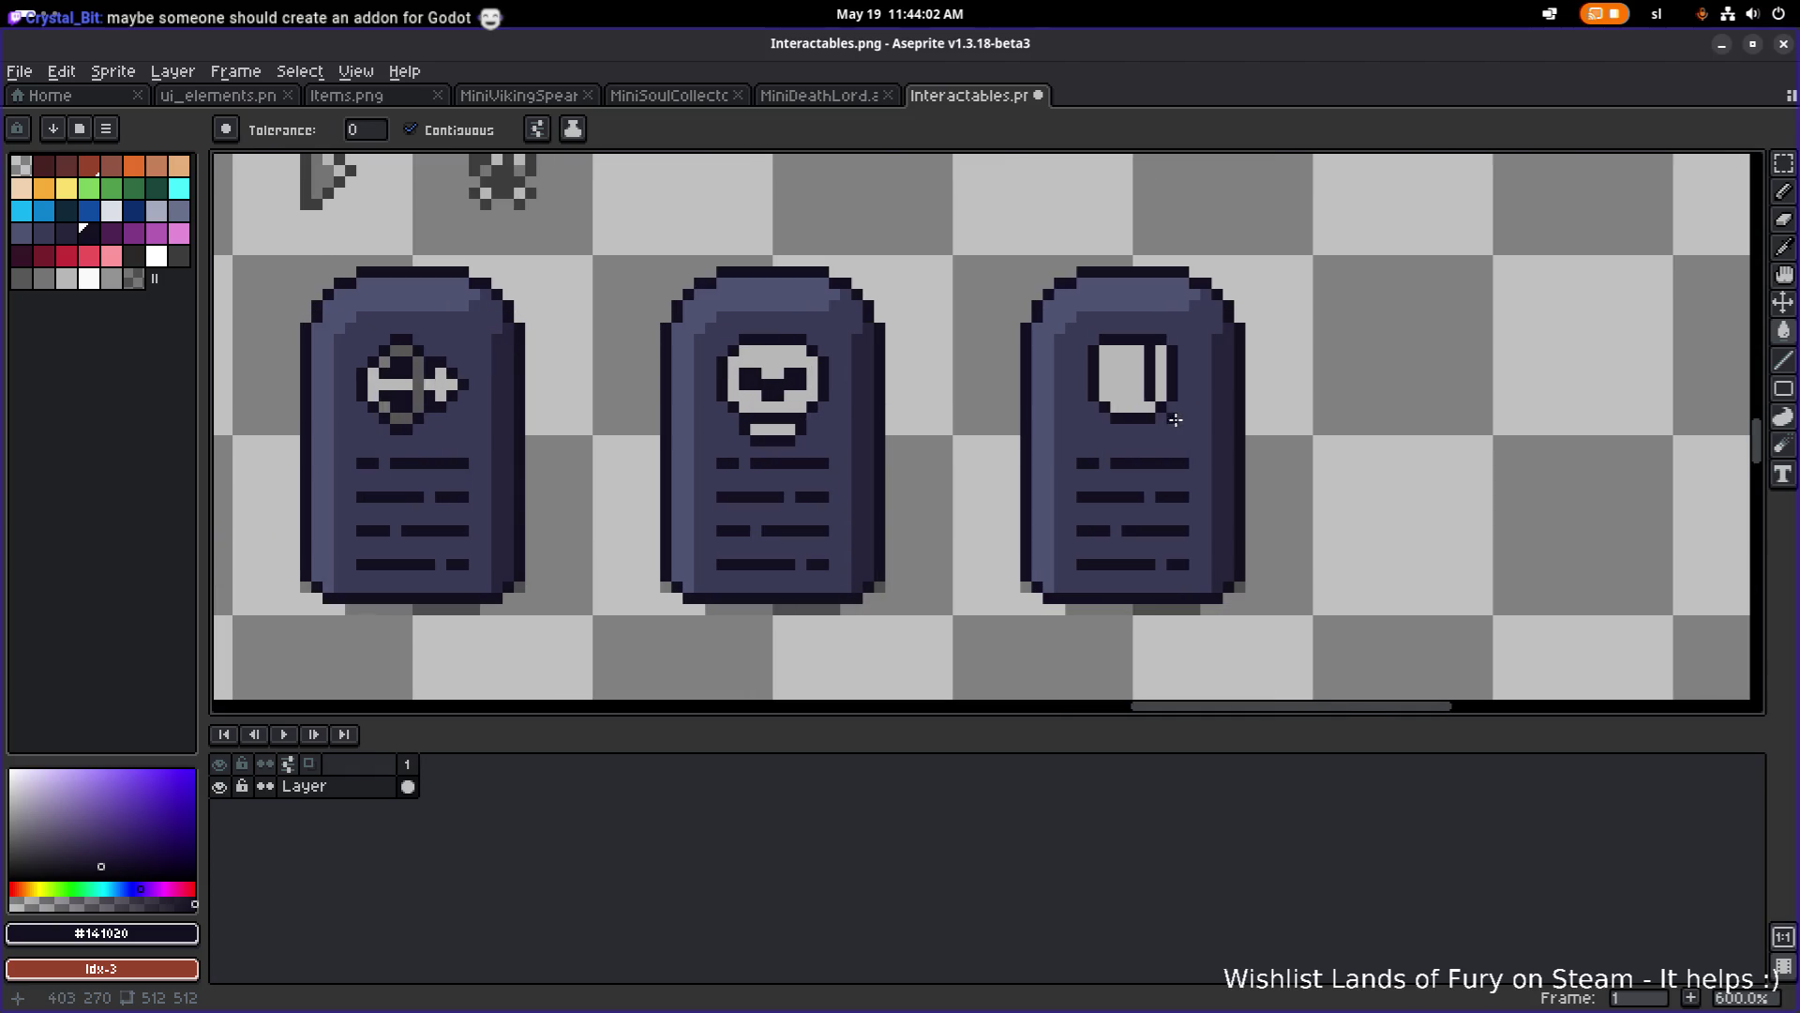
Adjust the lower part of the shield glyph using the transparent colour.
alt+click(1263, 358)
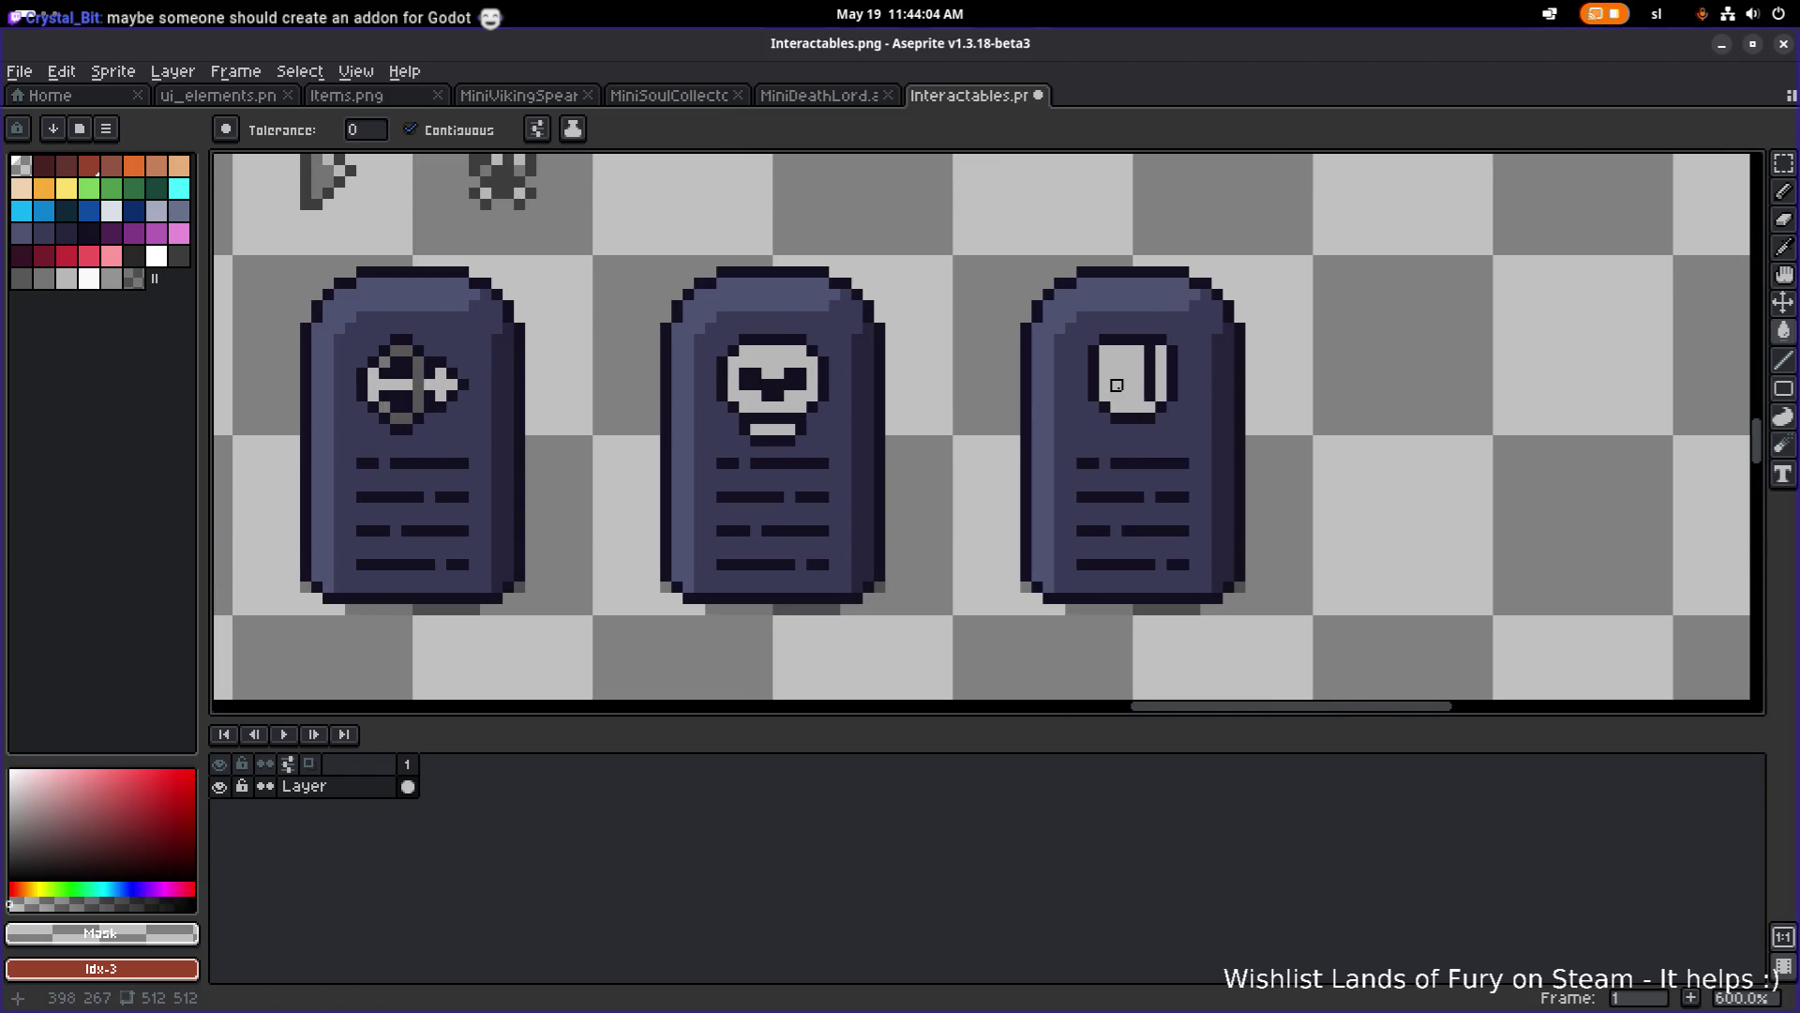
key(m)
drag(1085, 428, 1193, 373)
click(1162, 405)
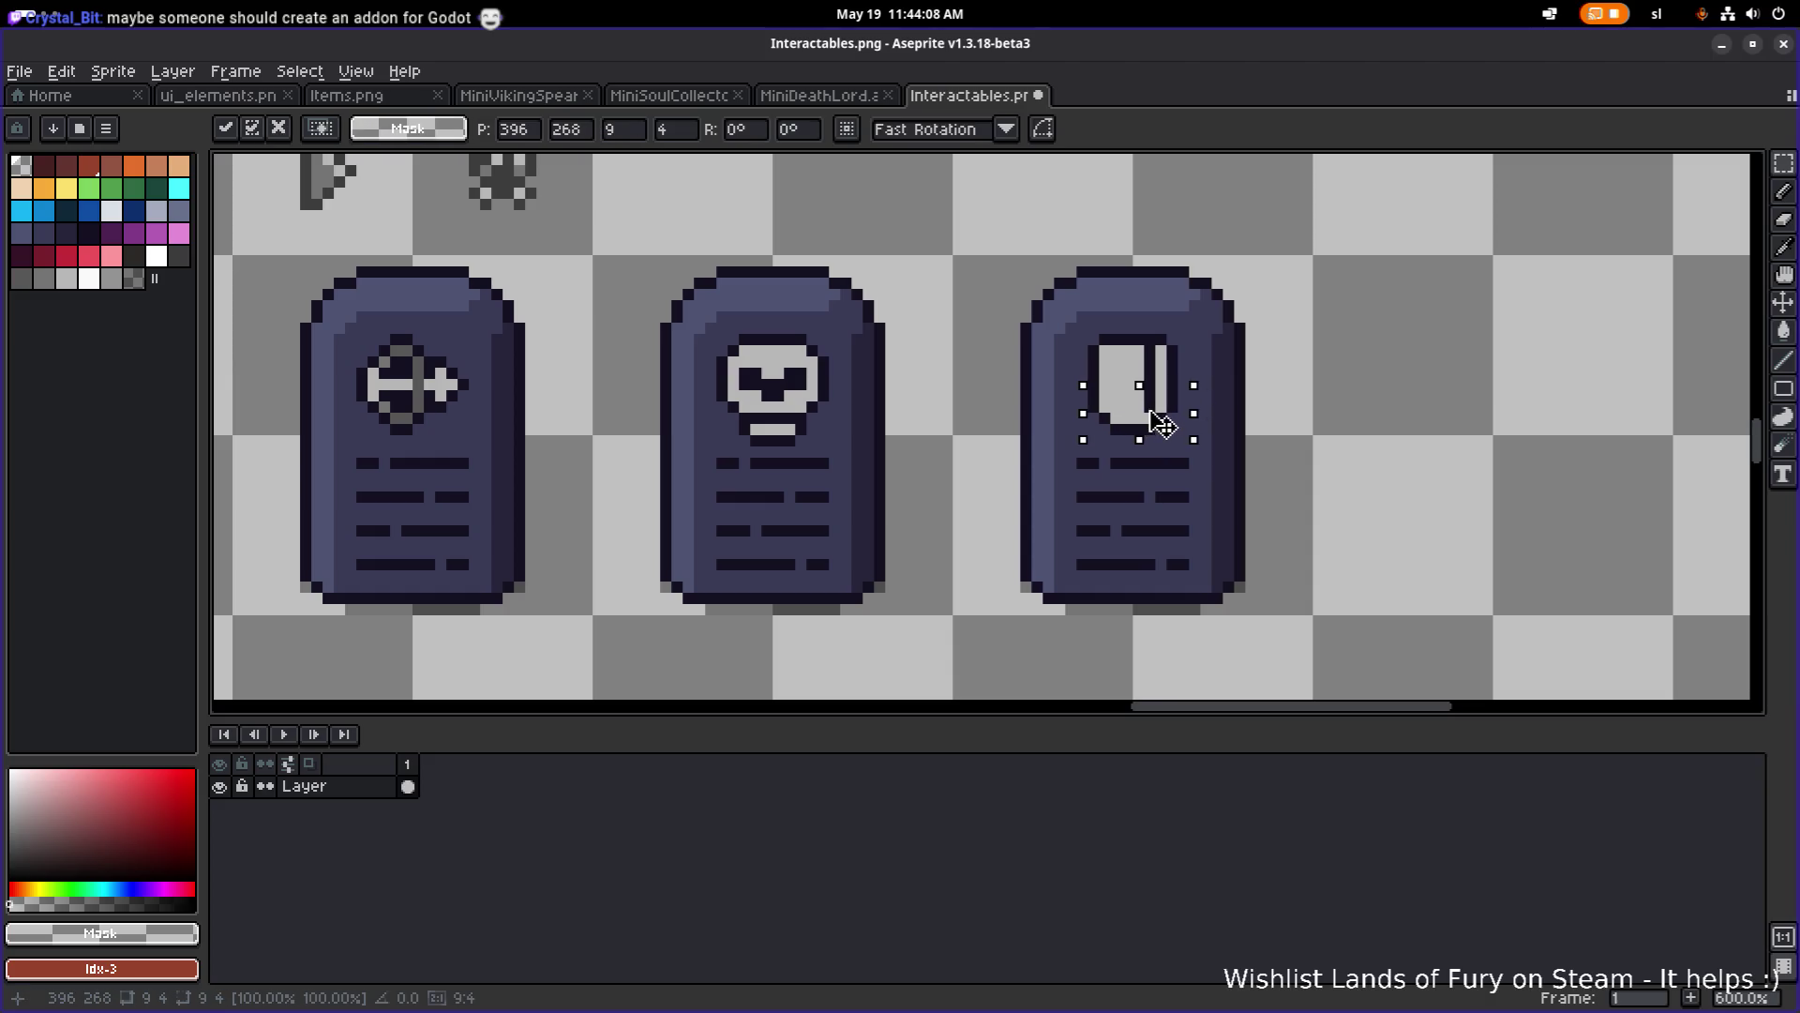
click(1307, 362)
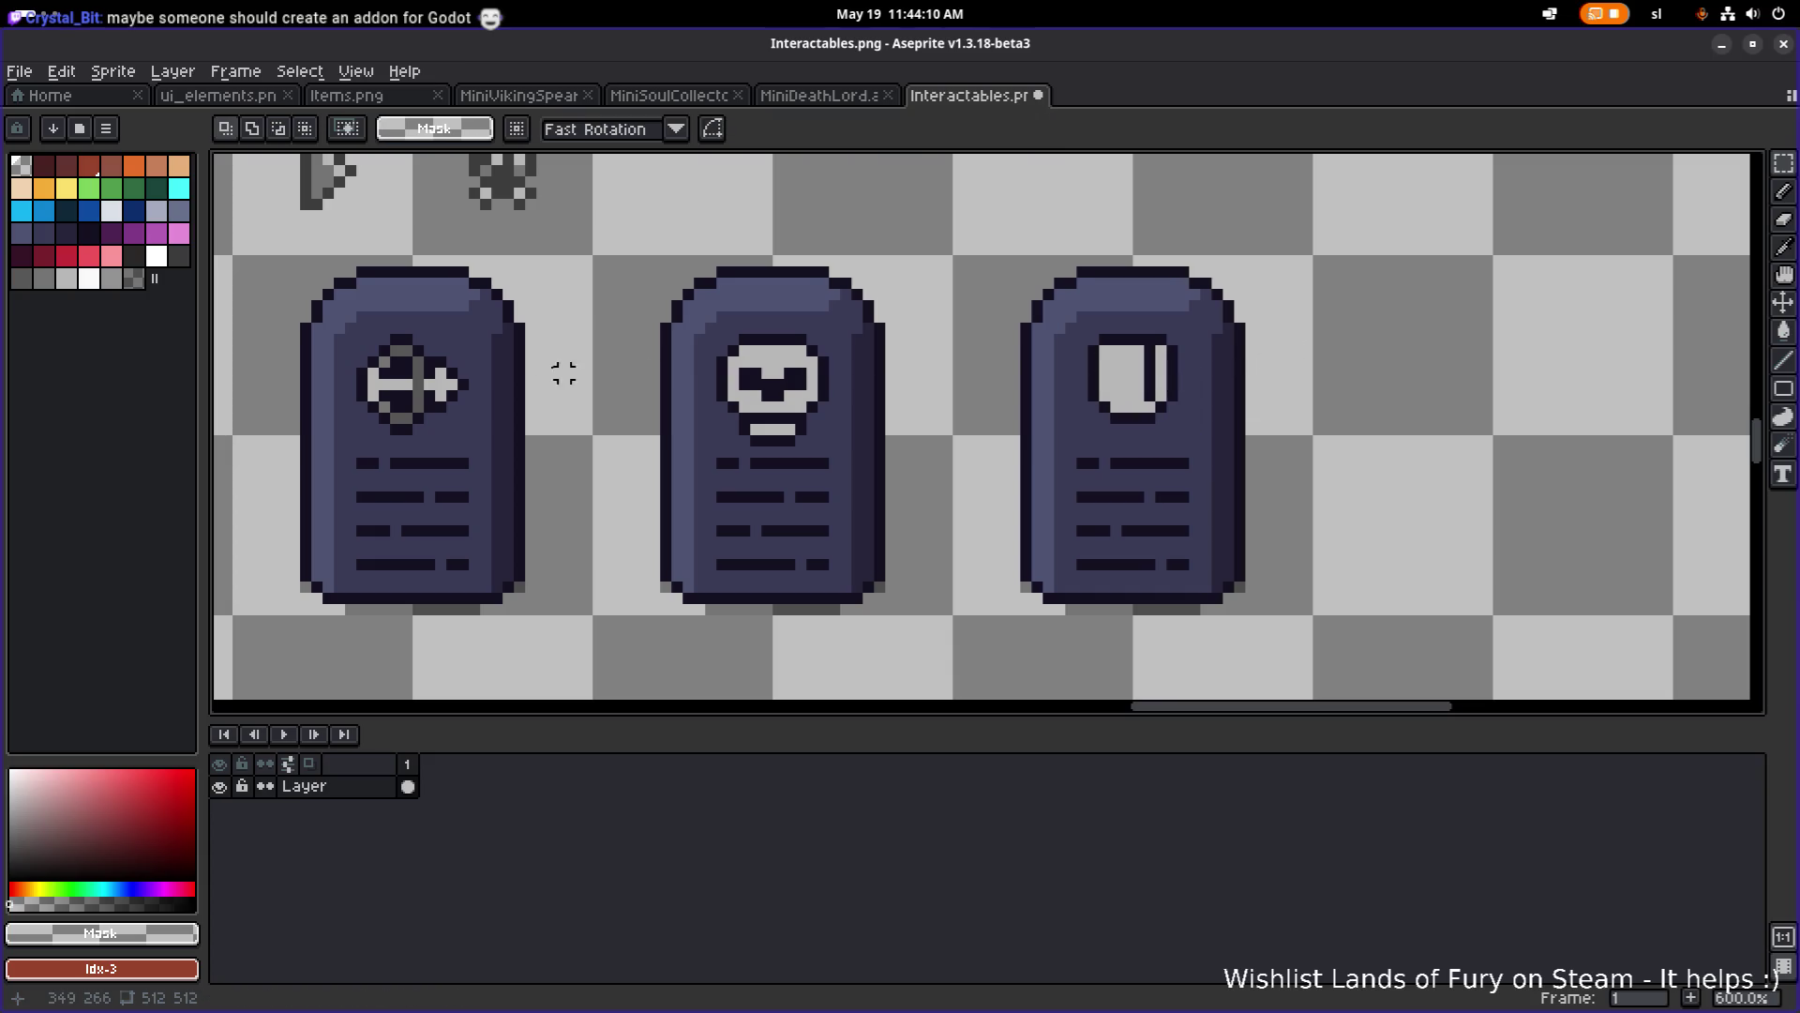
scroll(575, 362, left, 3)
scroll(600, 382, down, 1)
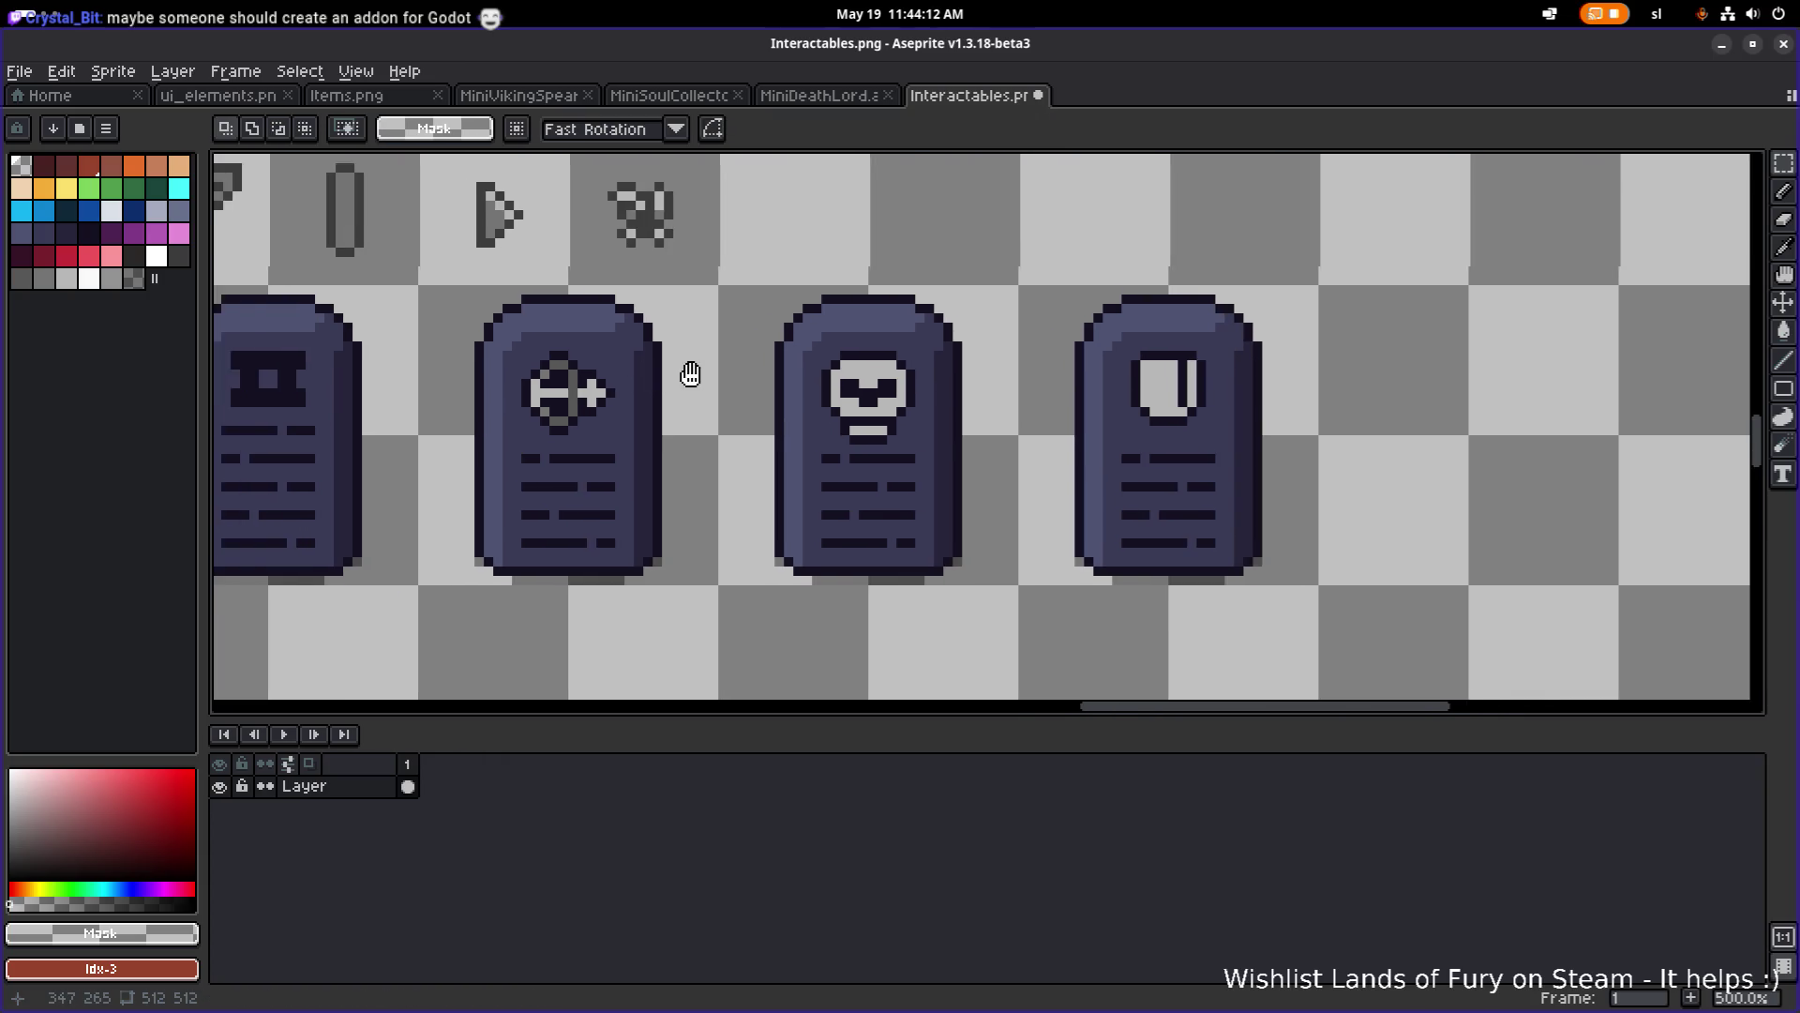
scroll(715, 382, up, 4)
scroll(694, 389, down, 3)
scroll(694, 389, down, 3)
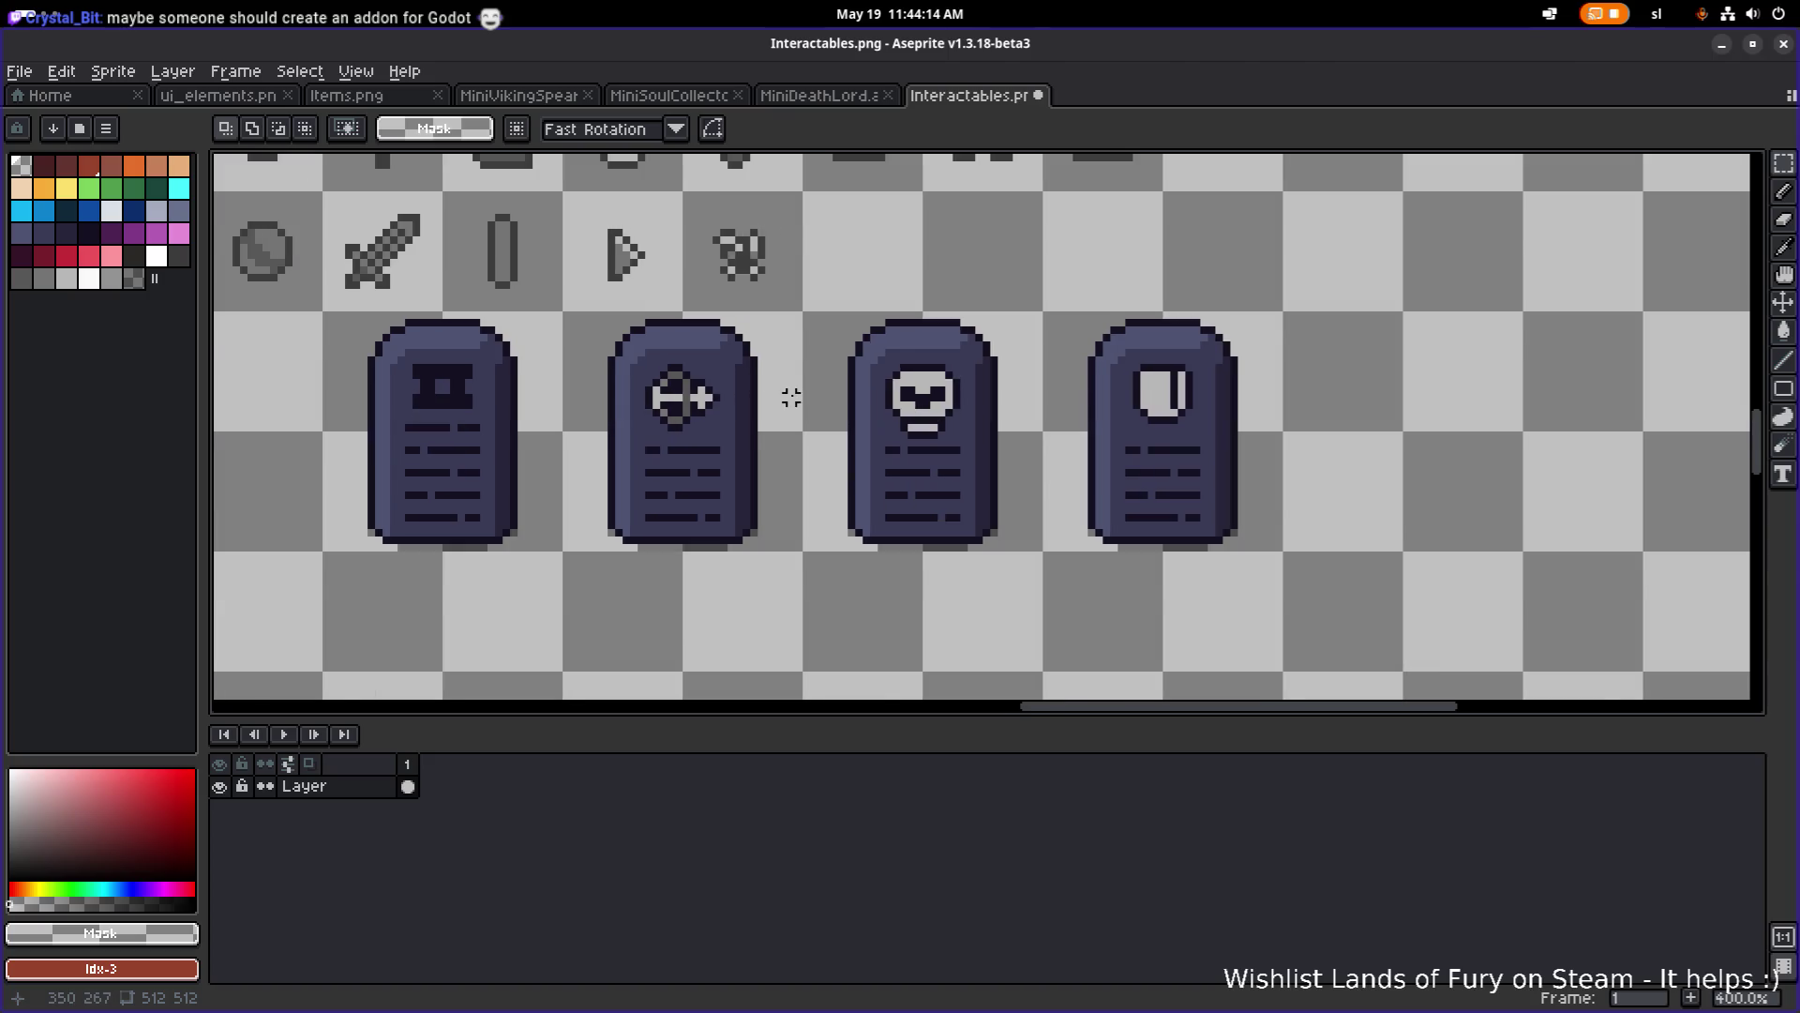
scroll(788, 393, up, 4)
alt+click(761, 387)
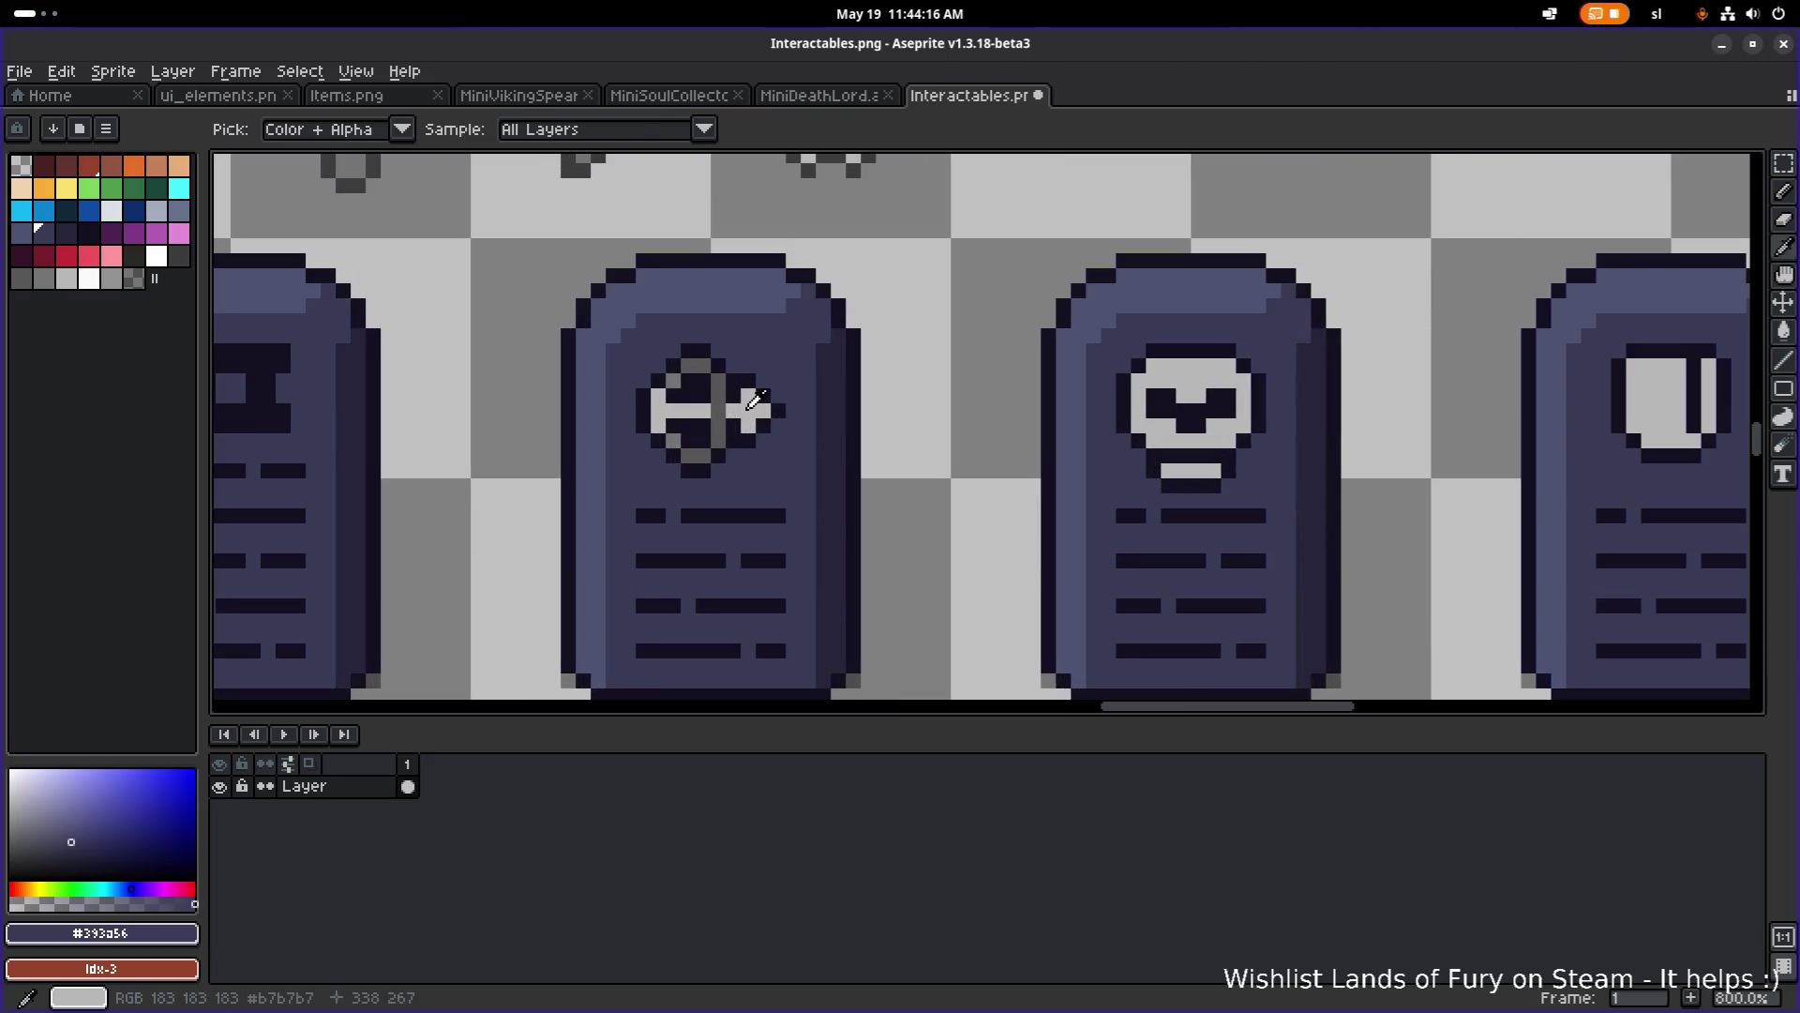
Fill the arrow glyph's lower ring with light grey, then undo it.
alt+click(761, 387)
key(g)
click(673, 450)
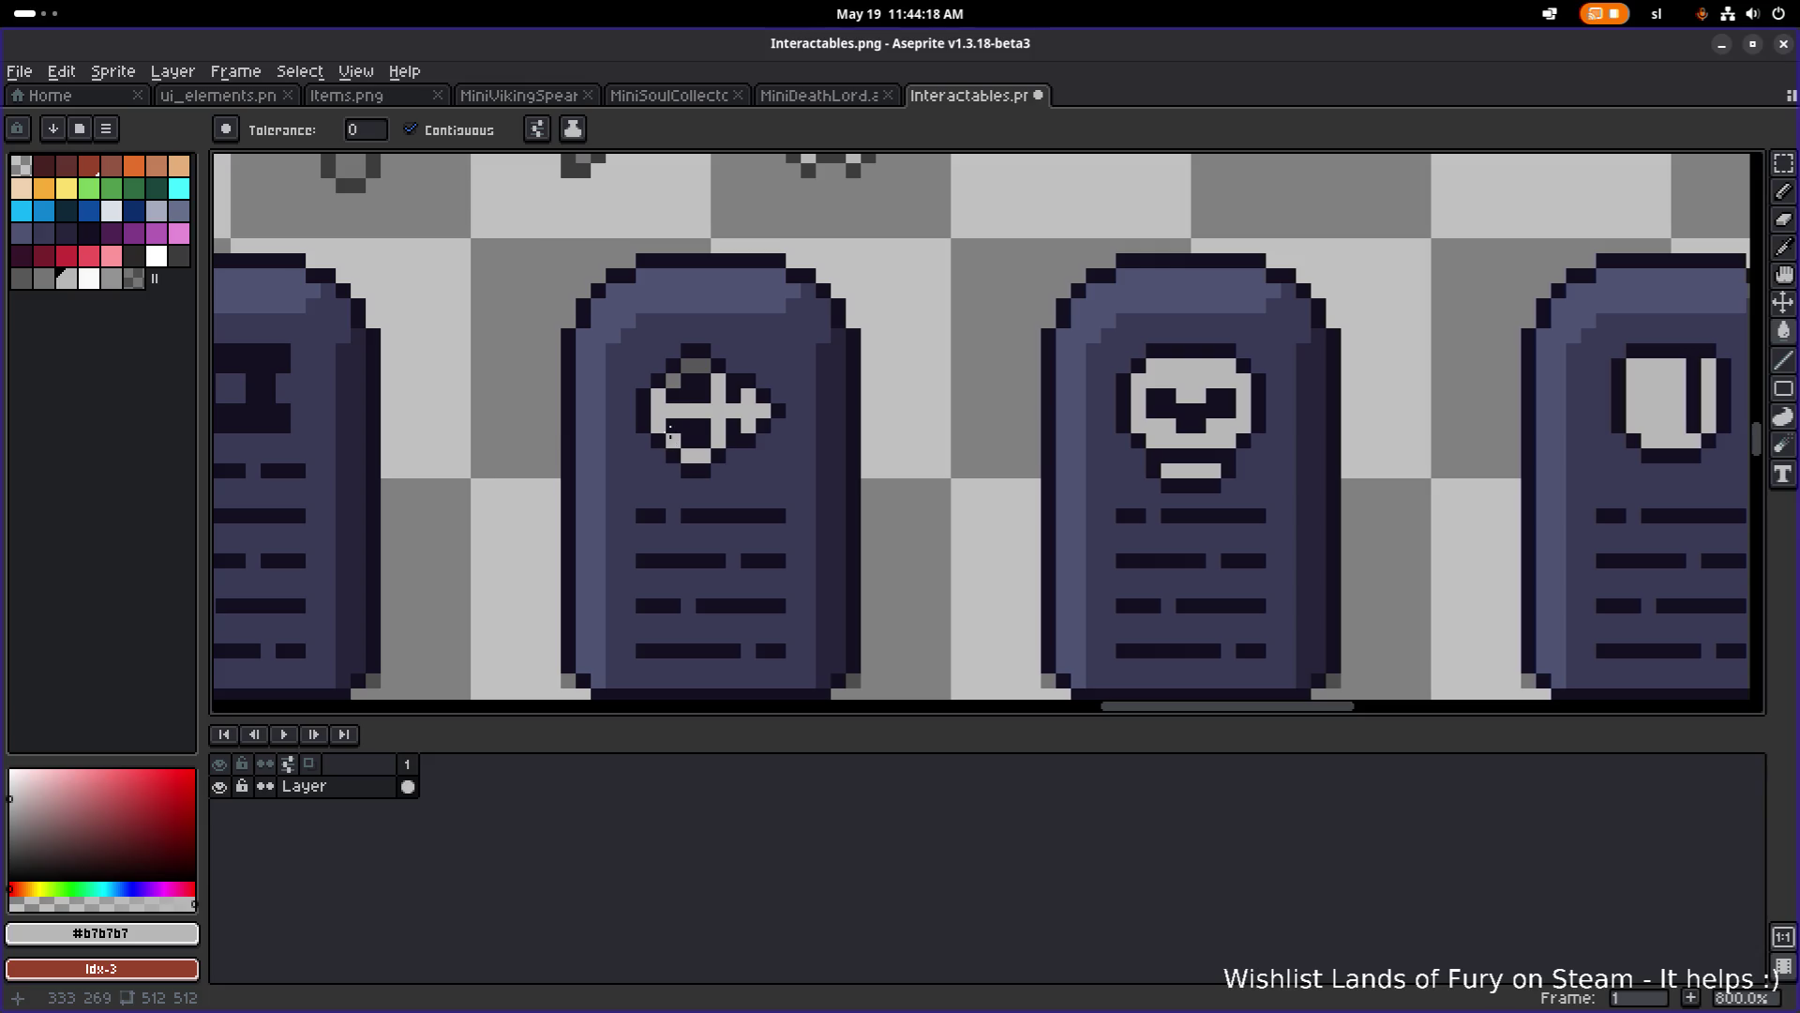
scroll(769, 370, down, 1)
scroll(969, 375, down, 2)
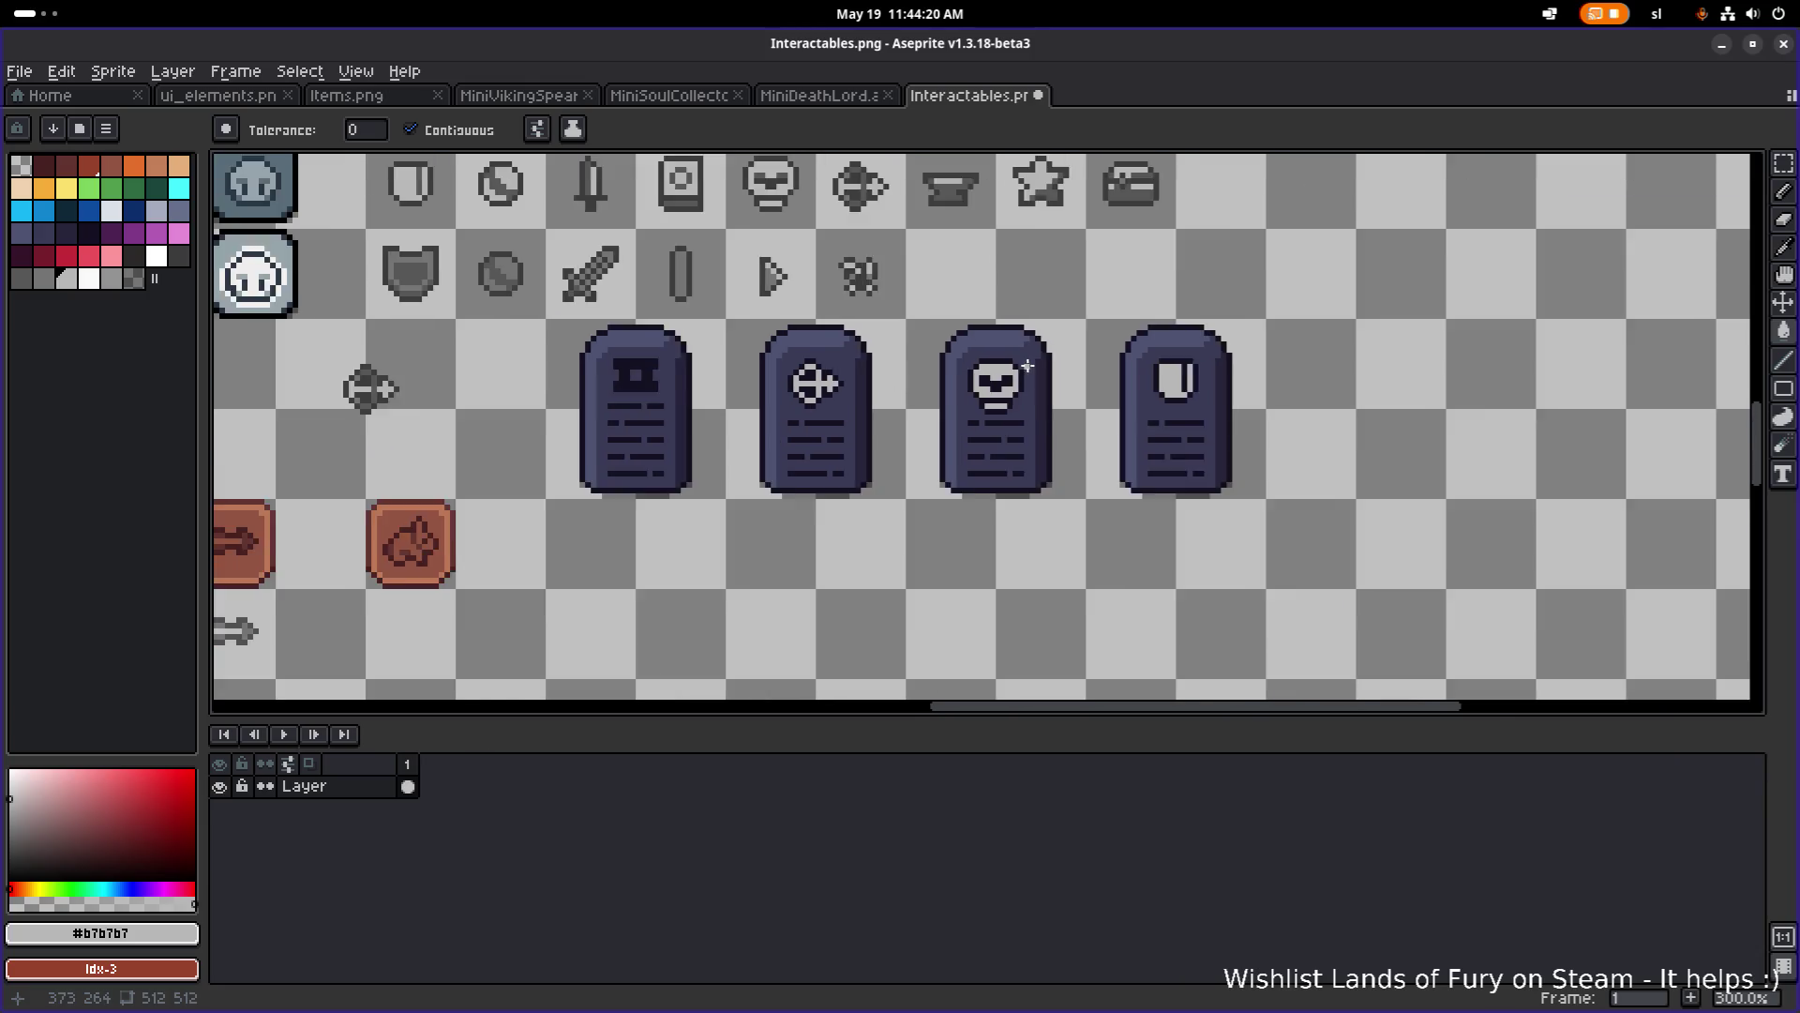
drag(885, 406, 893, 471)
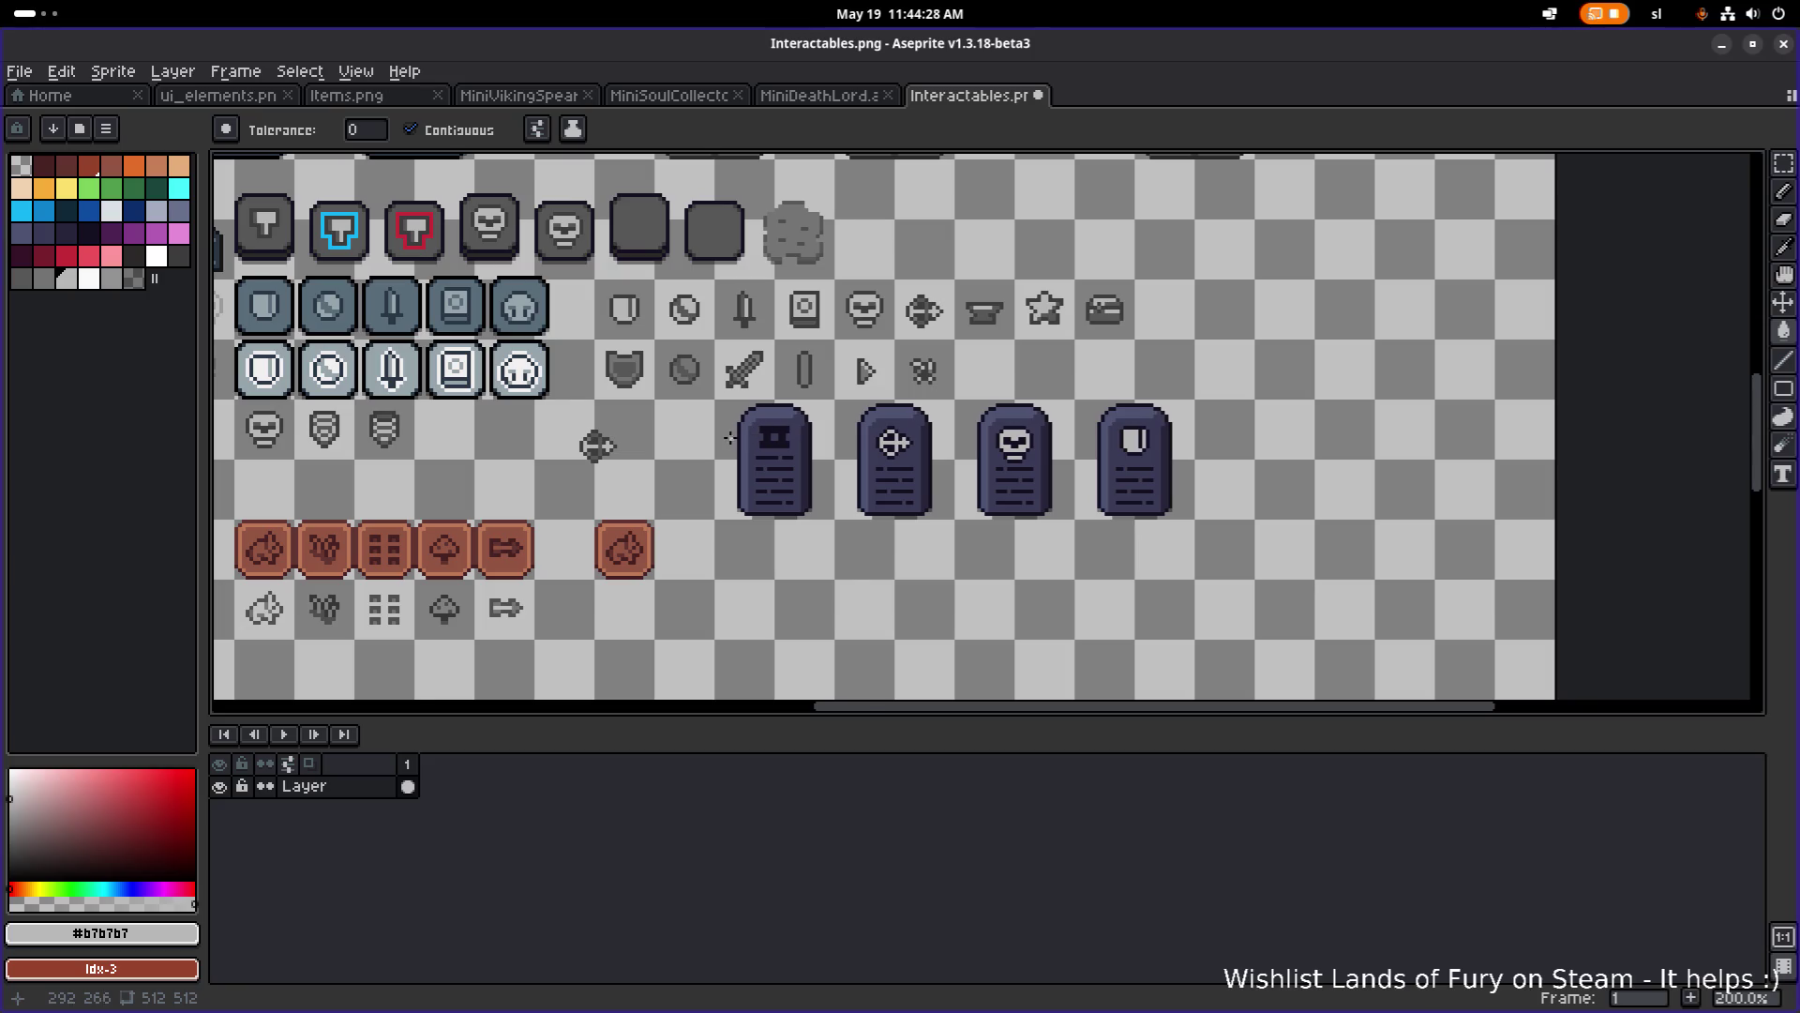
scroll(731, 438, up, 4)
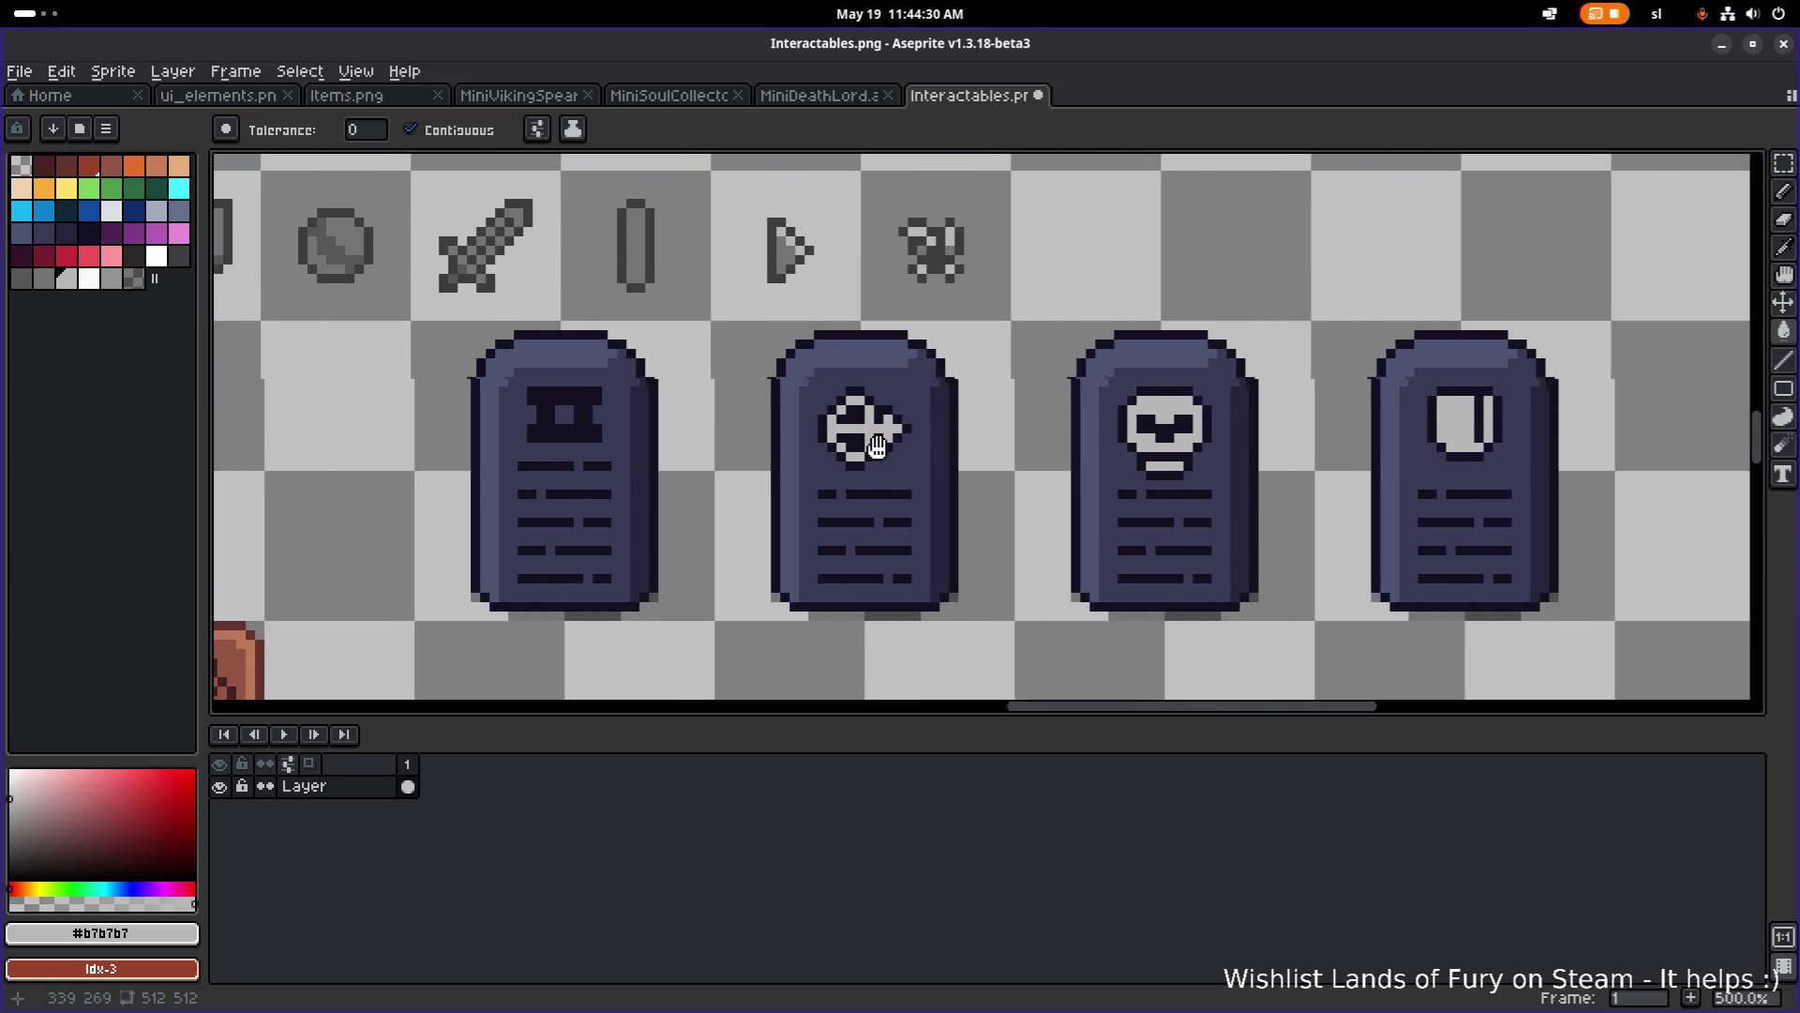
drag(1013, 442, 839, 441)
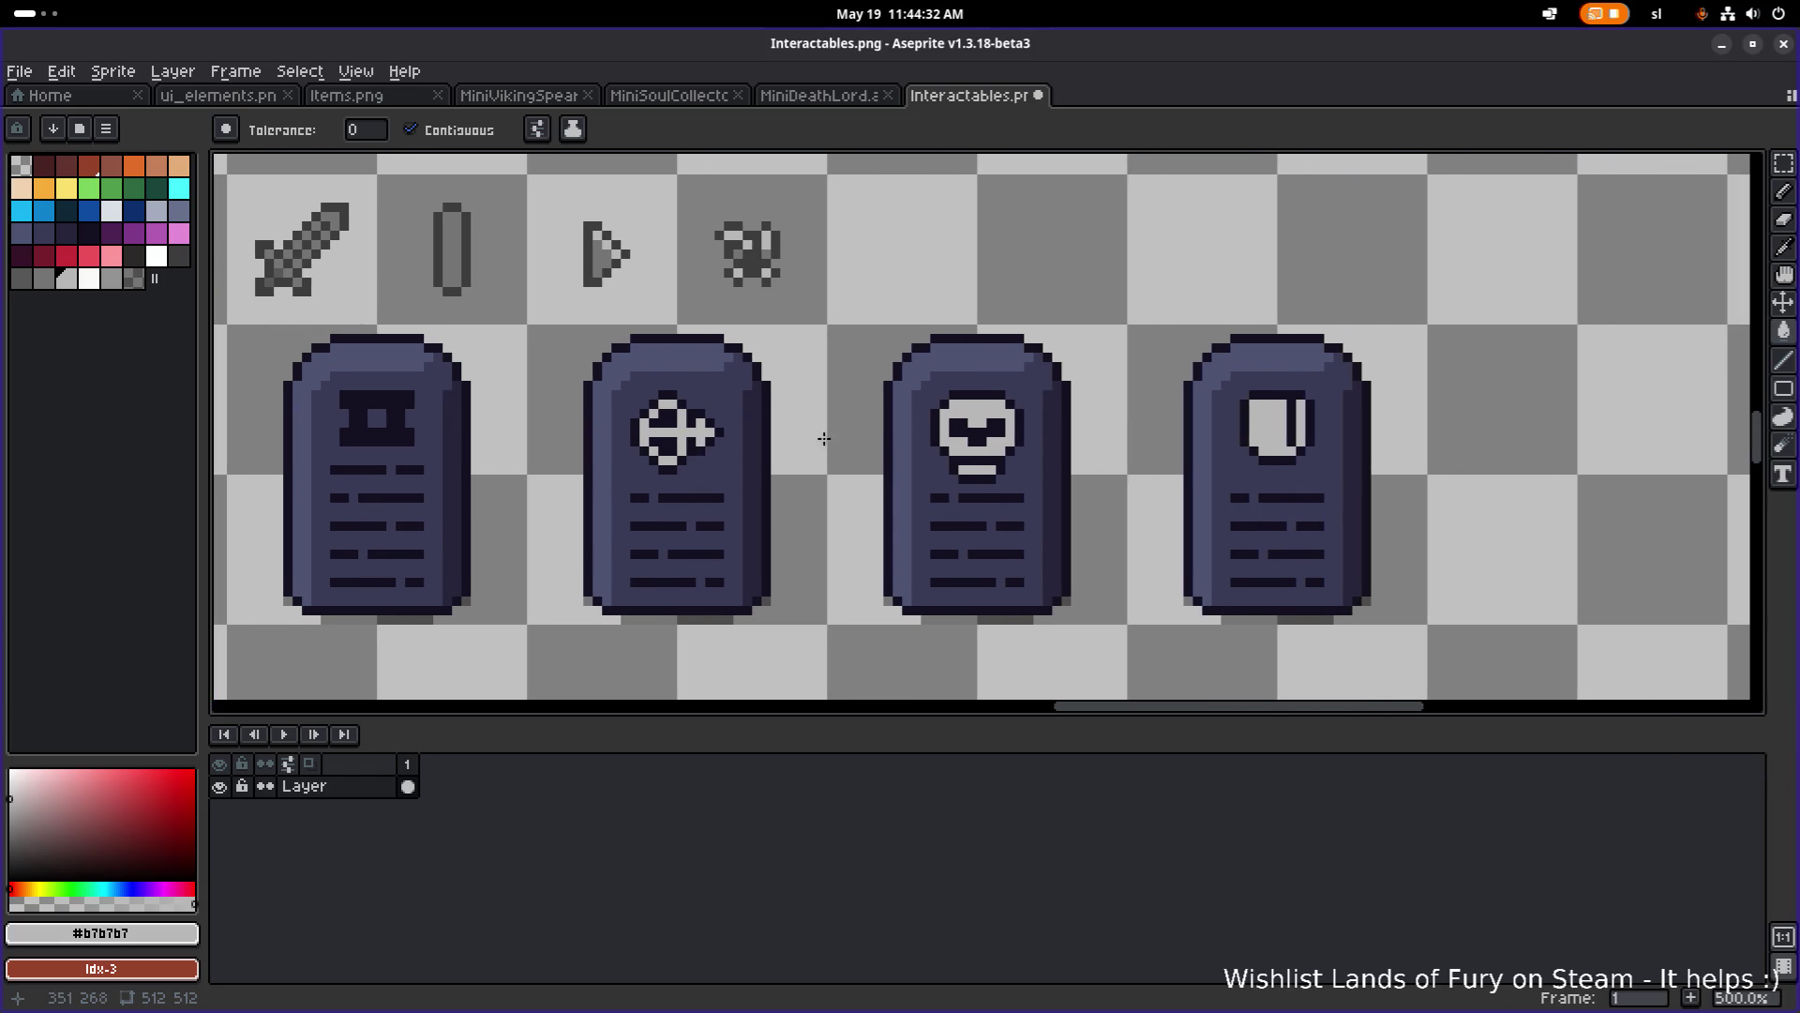
scroll(723, 429, up, 1)
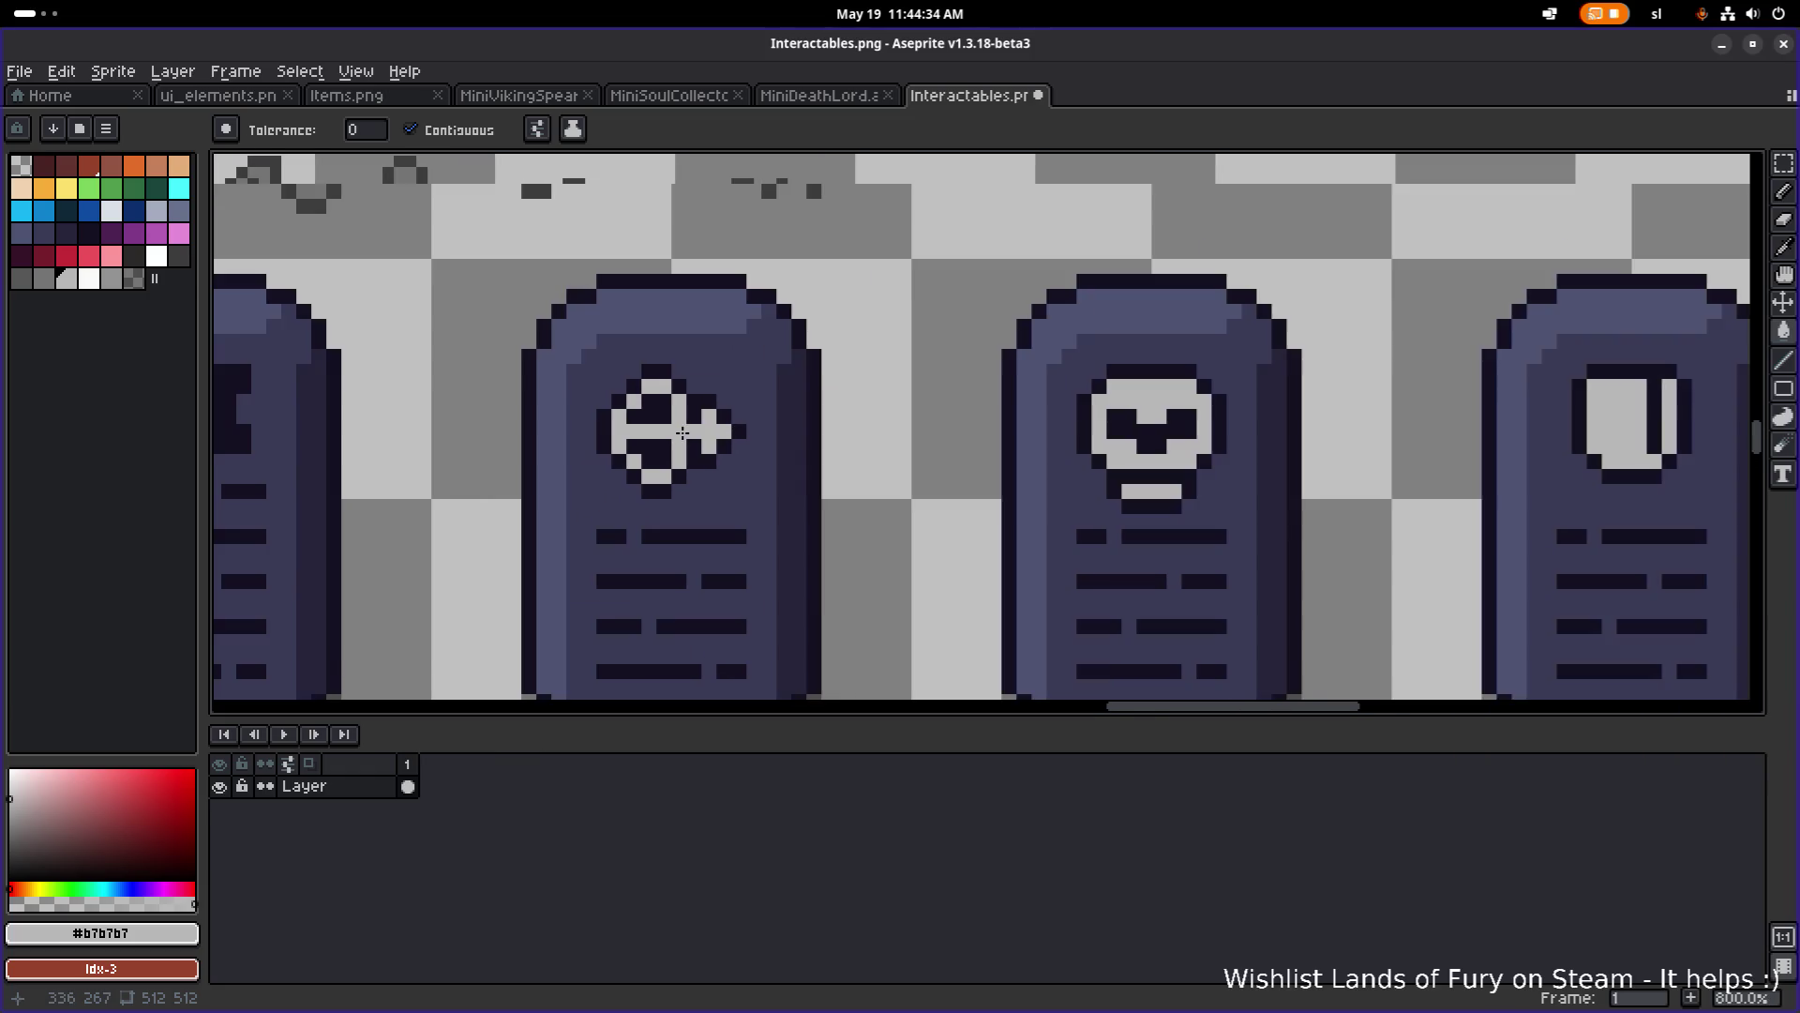
key(v)
key(ctrl+z)
key(ctrl+z)
key(ctrl+z)
key(ctrl+z)
key(ctrl+z)
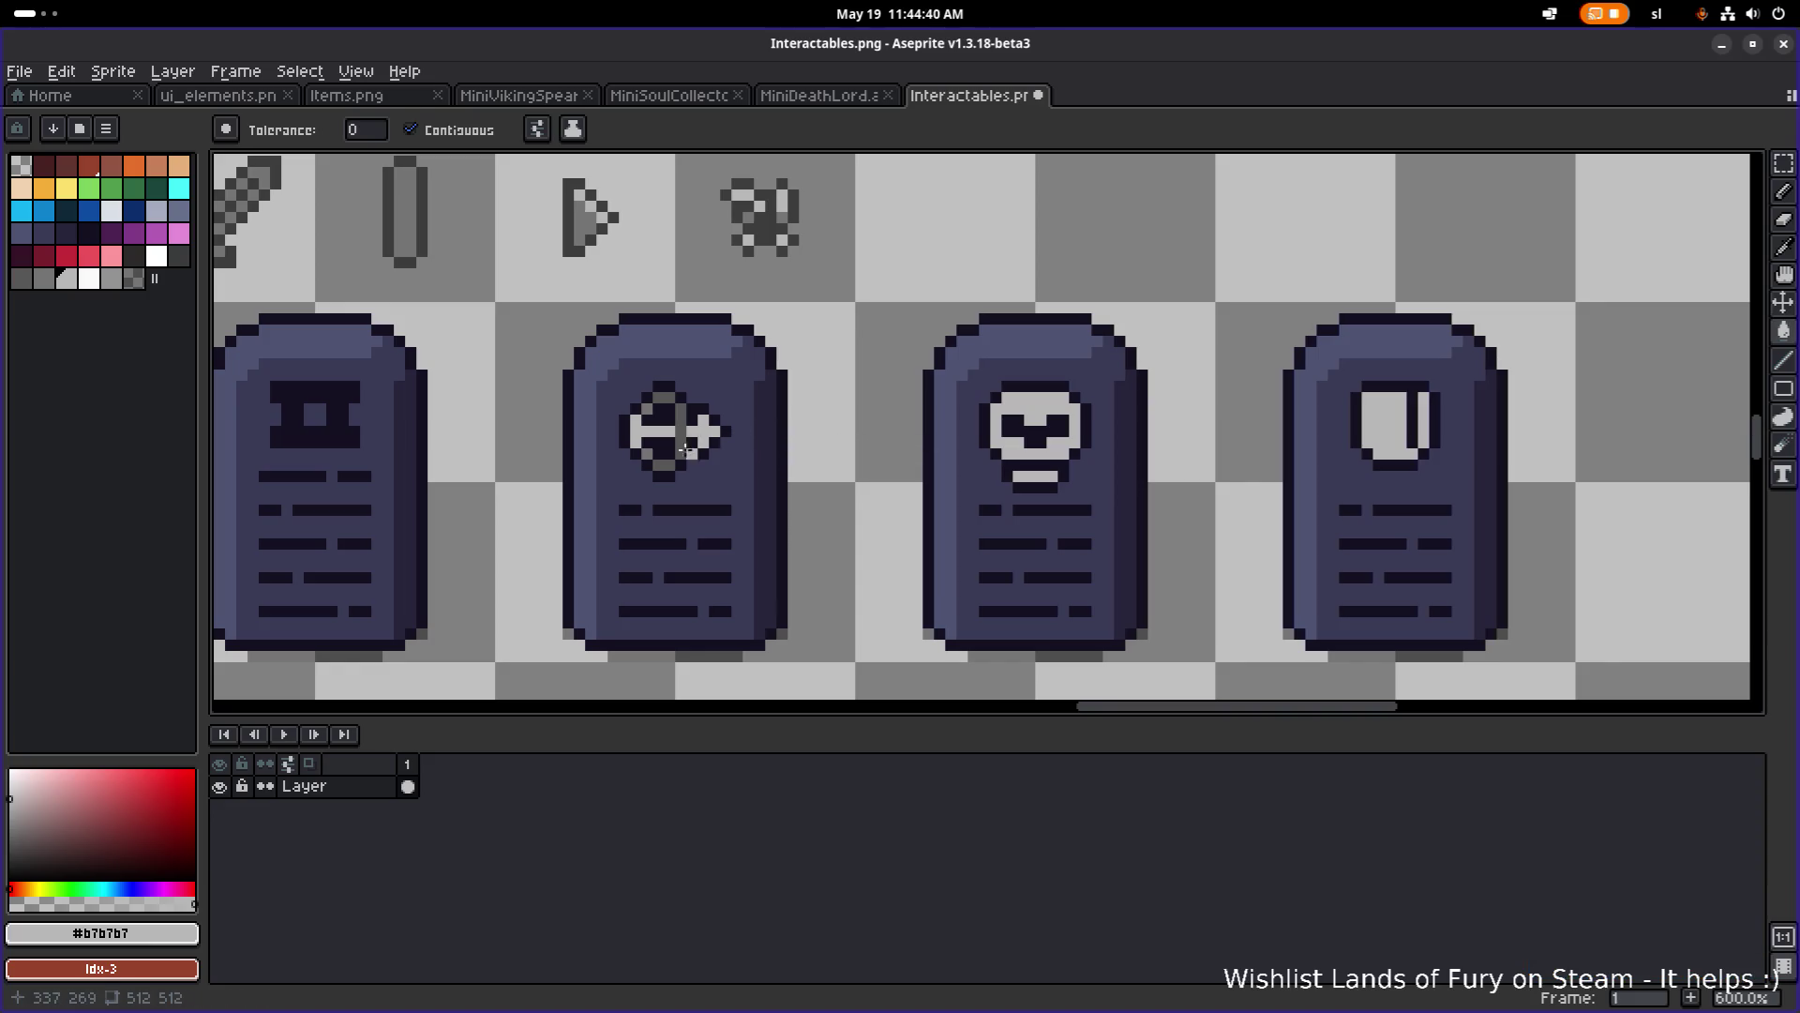
Fill the shield glyph's right stripe with dark grey #575757.
alt+click(677, 456)
scroll(1397, 426, up, 1)
click(1425, 423)
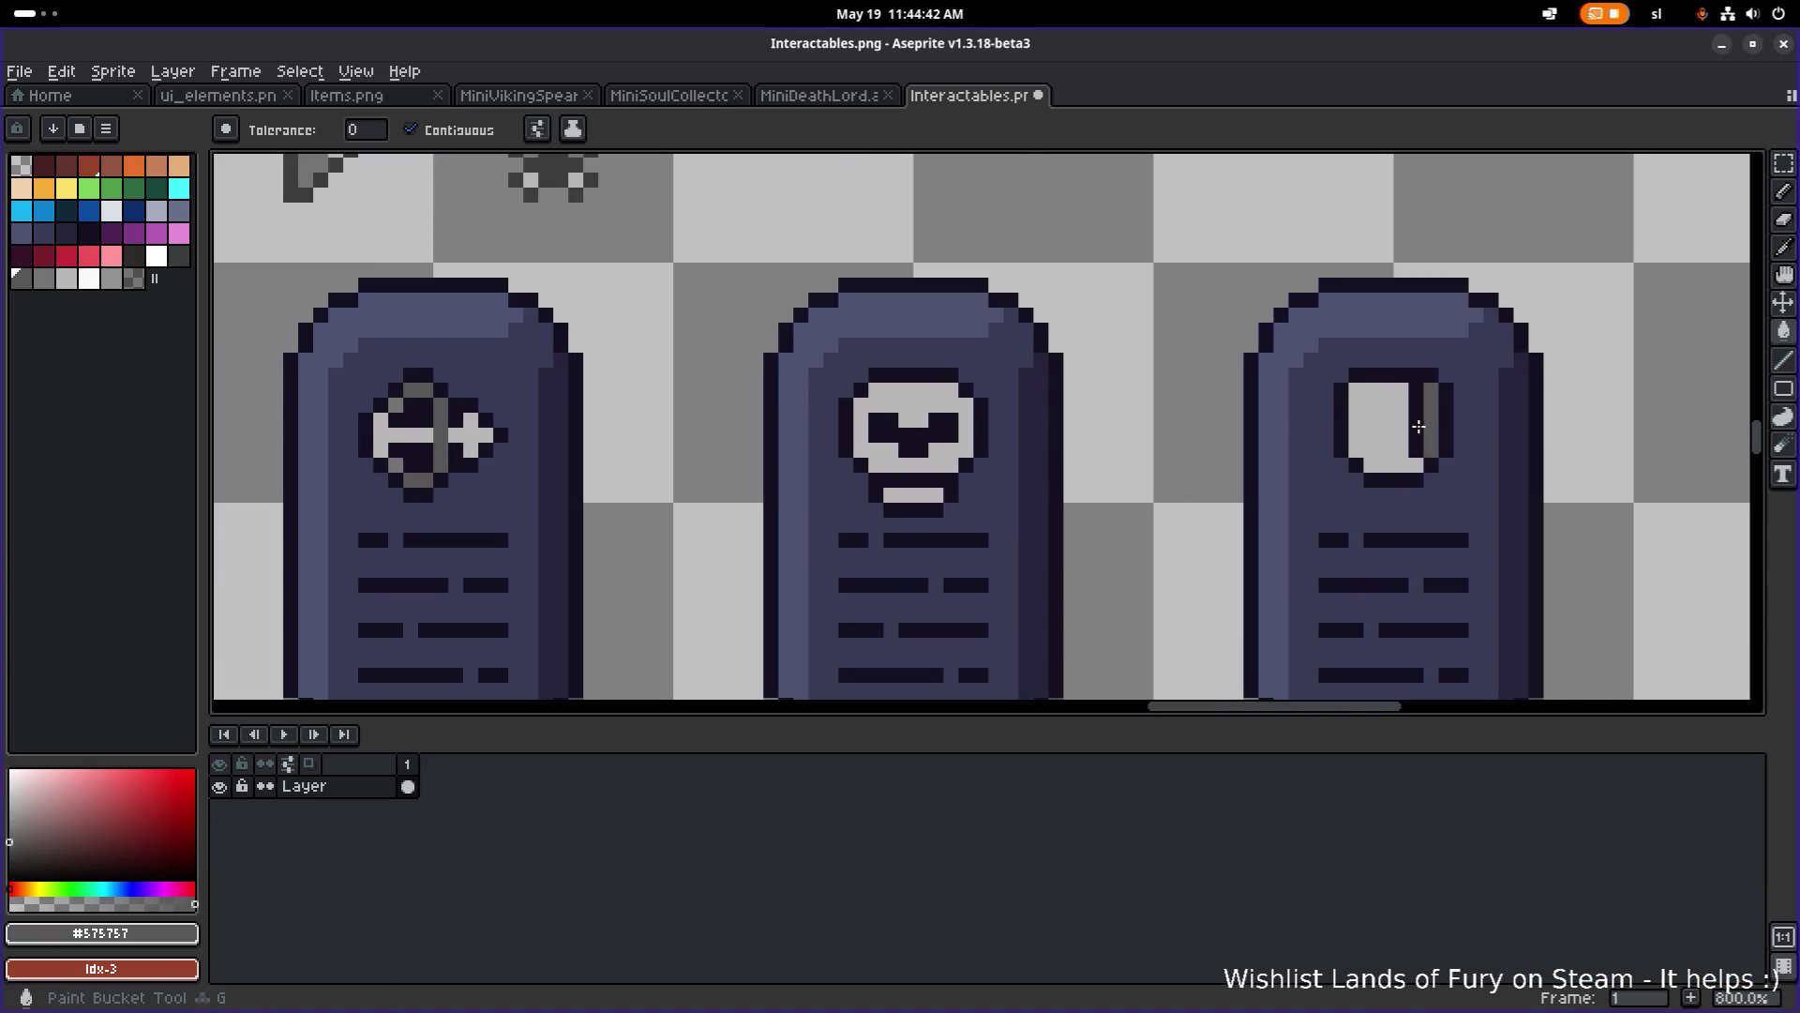
scroll(403, 458, up, 1)
key(alt)
click(389, 422)
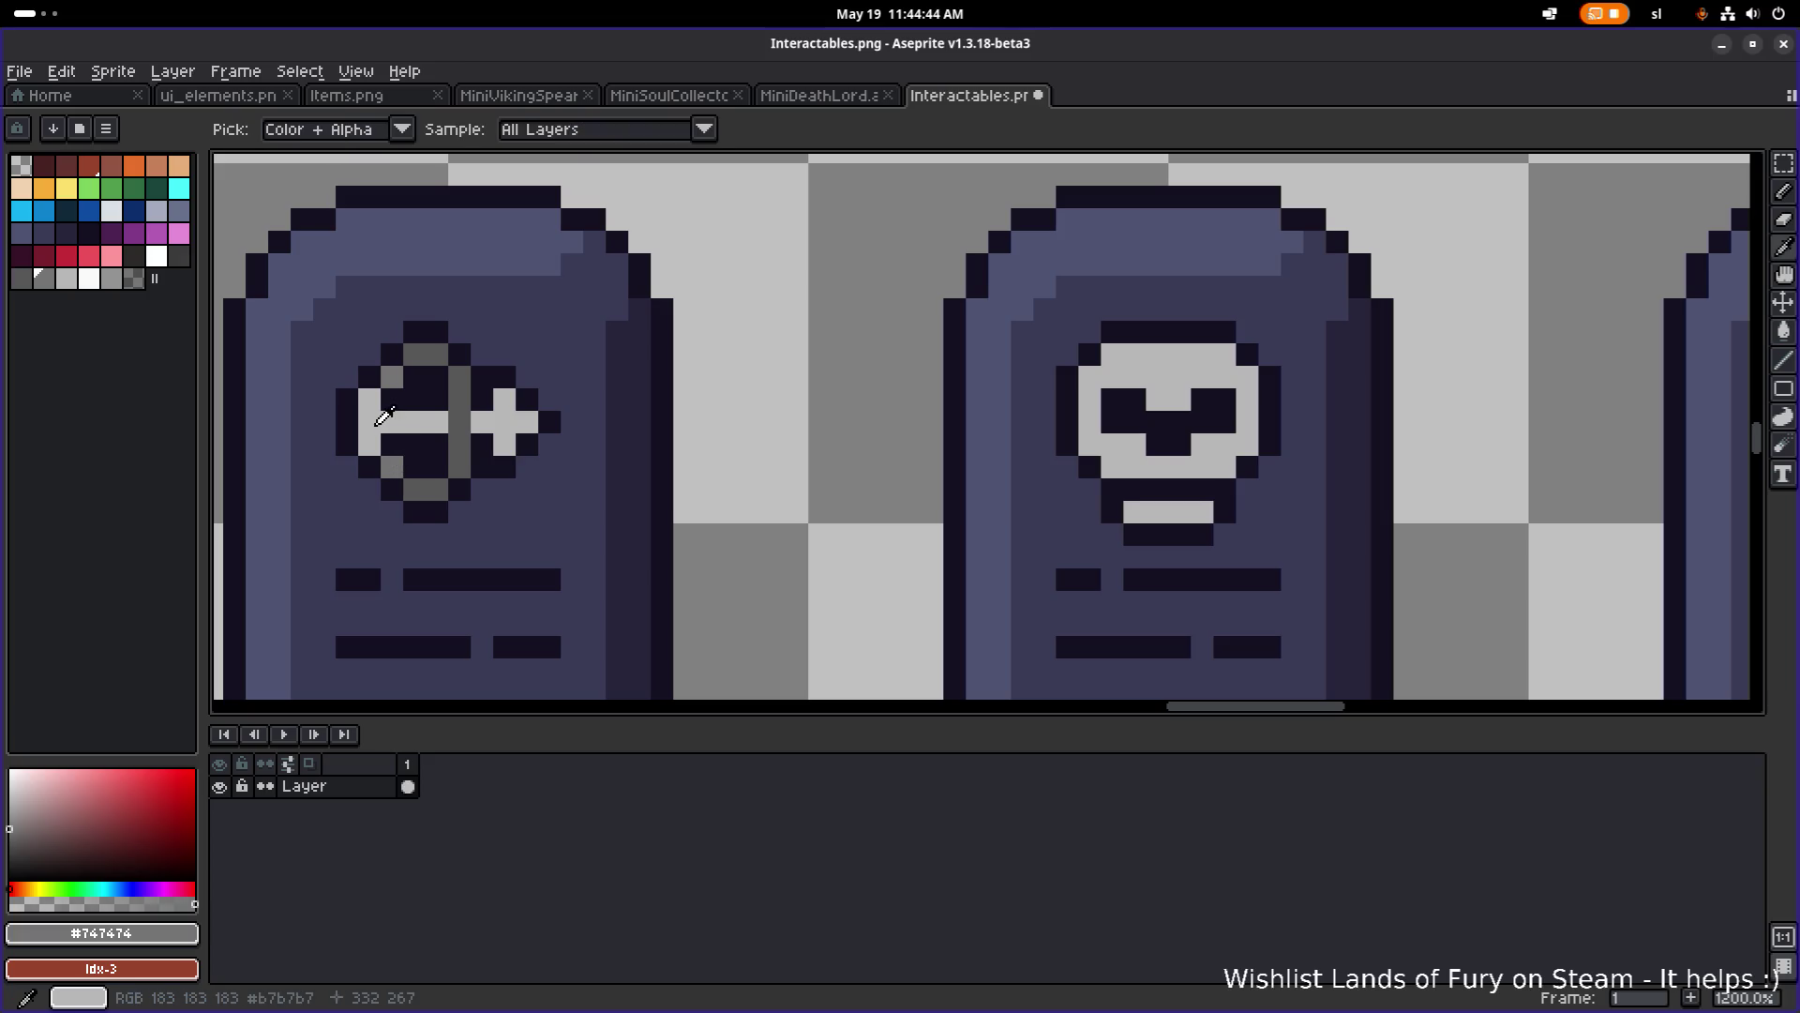
scroll(1241, 306, down, 2)
scroll(1053, 347, right, 3)
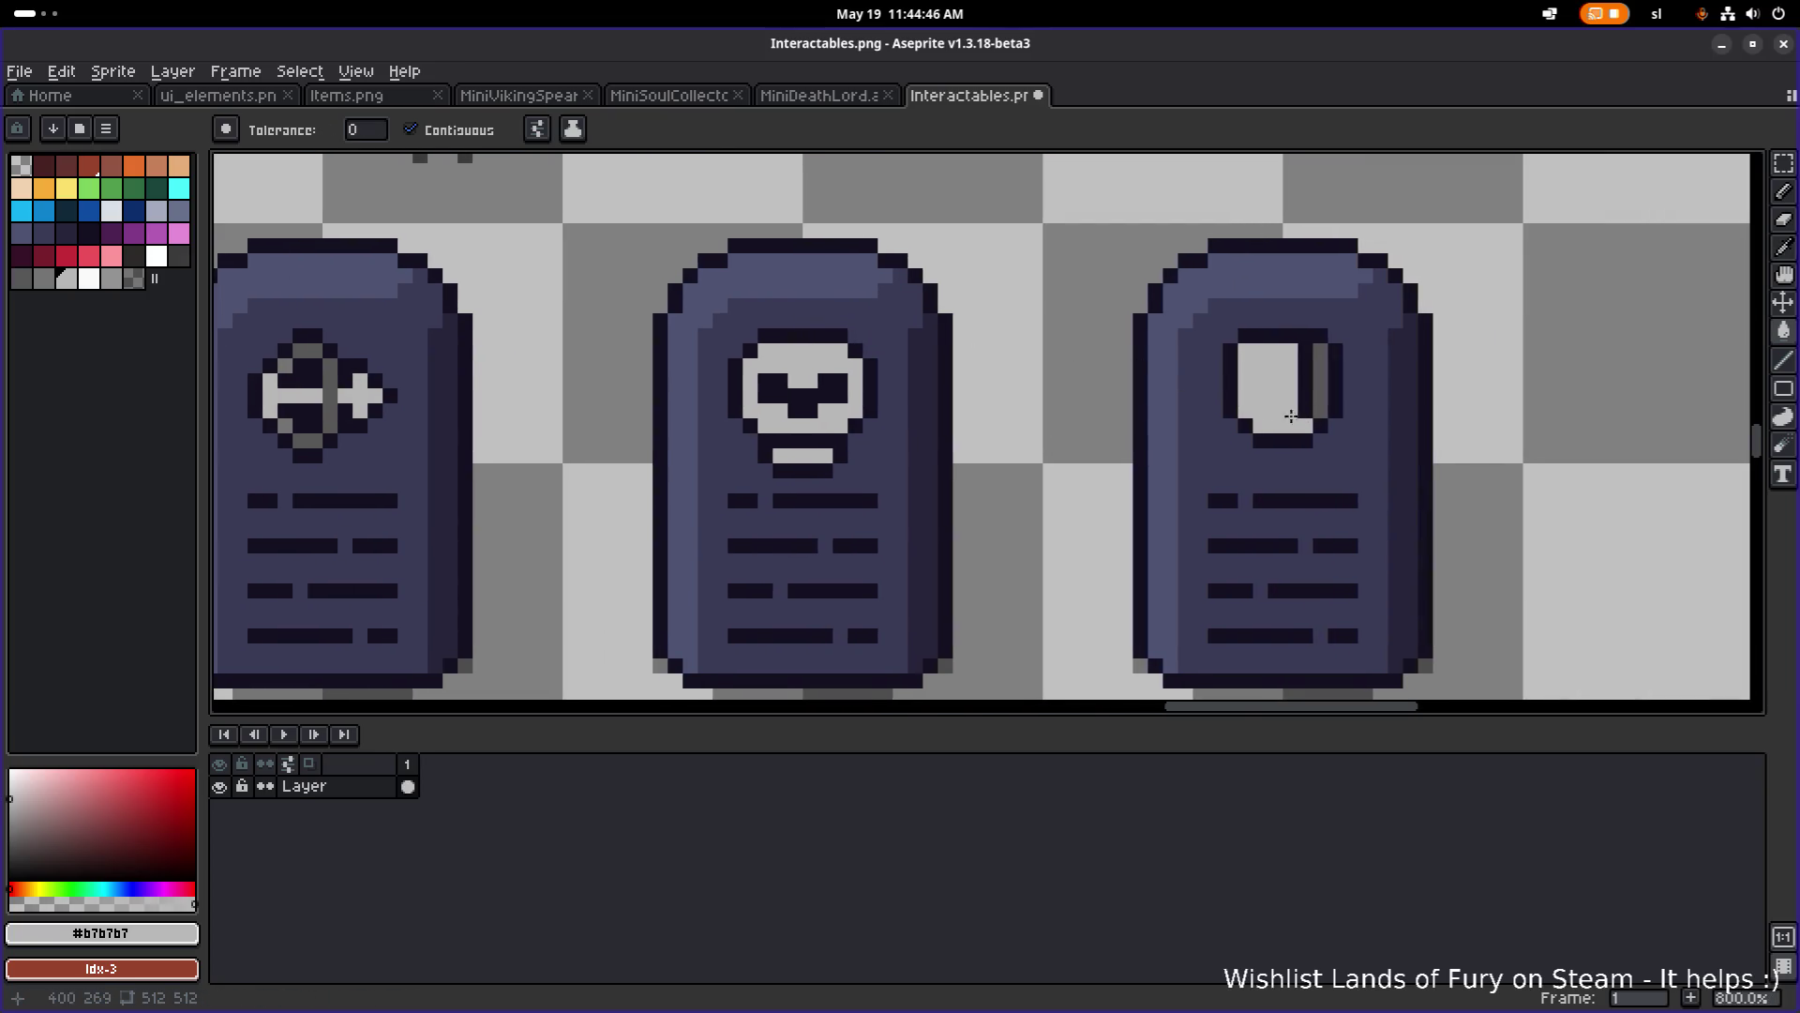
scroll(1291, 416, down, 3)
scroll(1219, 403, left, 1)
scroll(1117, 394, up, 2)
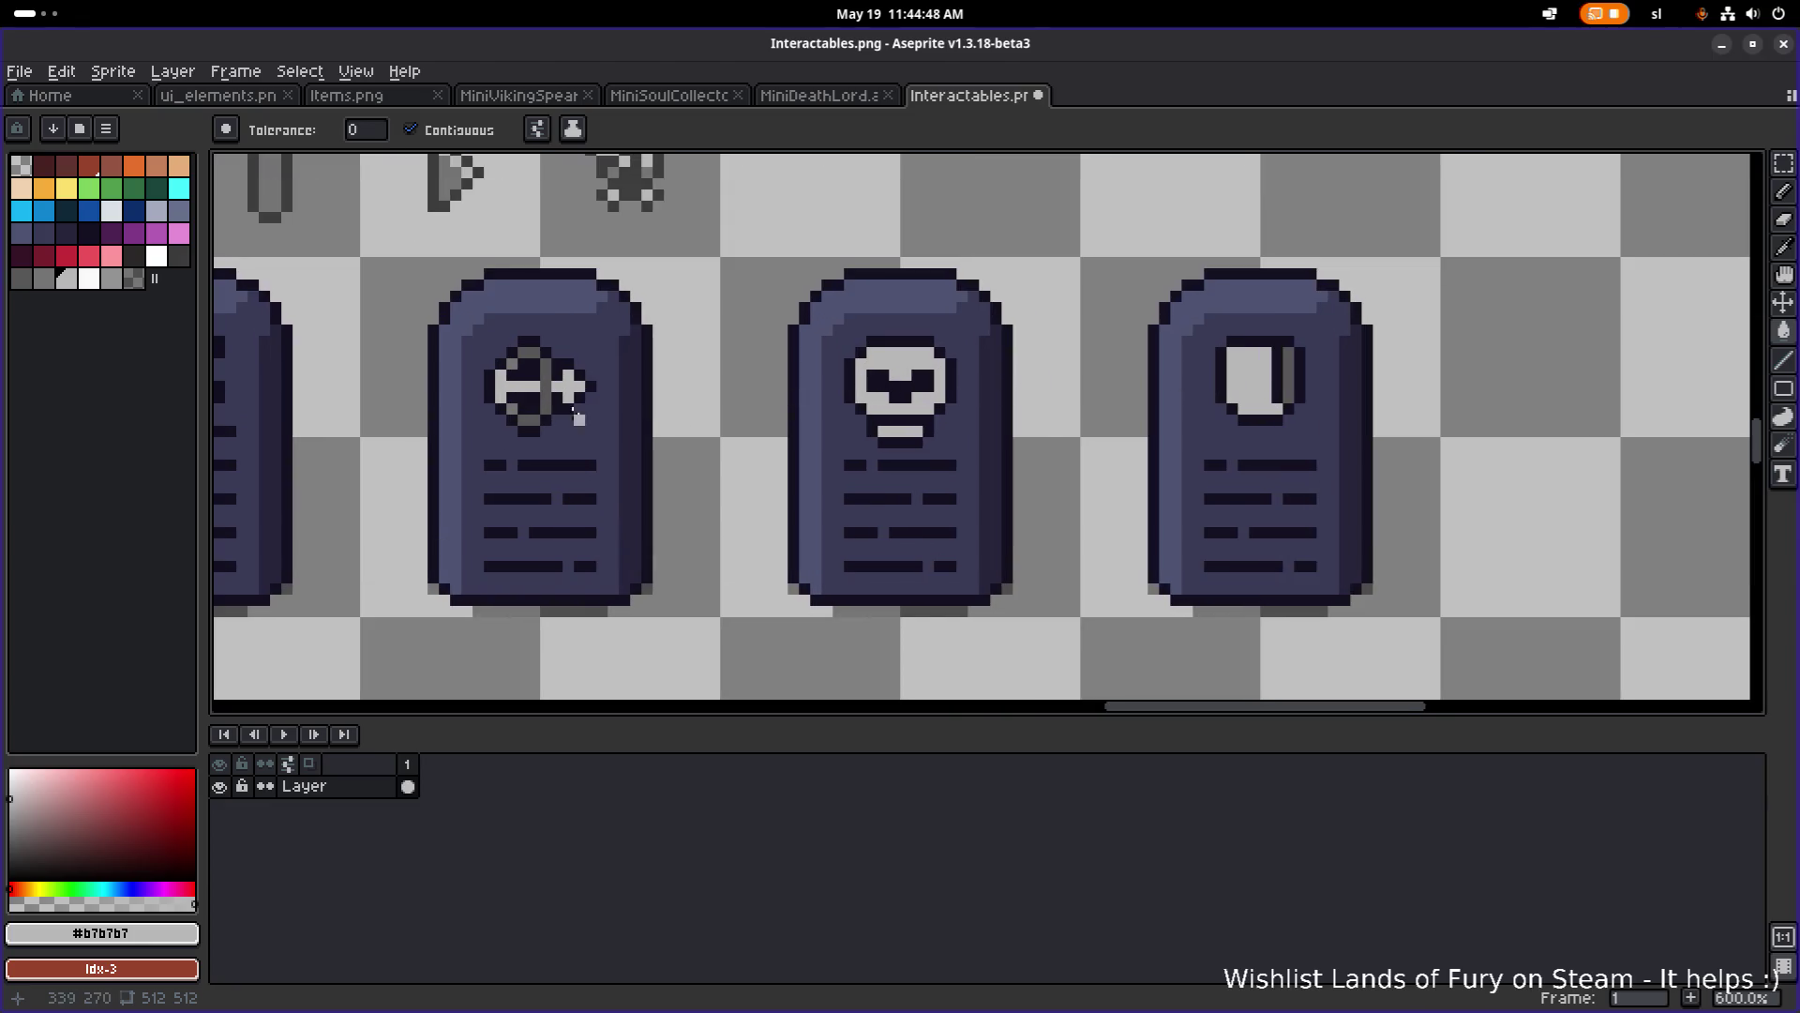
Fill the whole shield glyph dark grey, then undo the fill.
key(alt)
click(551, 367)
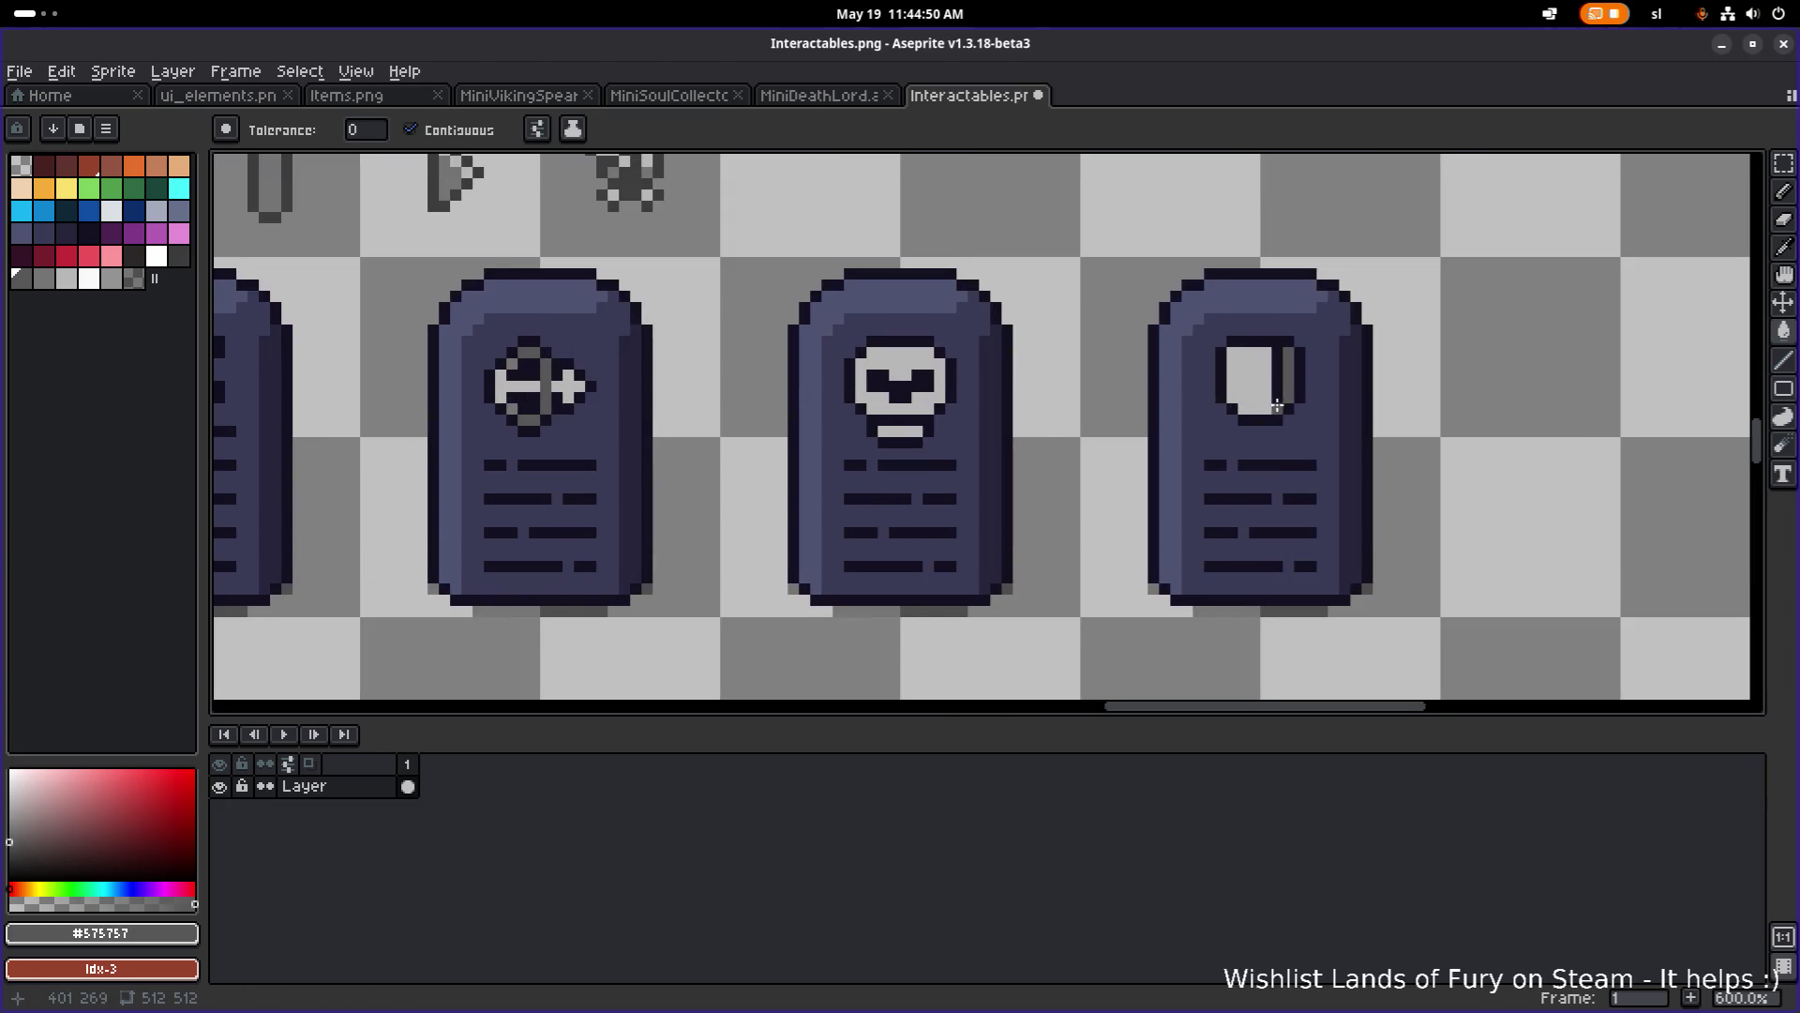
click(1275, 405)
key(ctrl+z)
Pencil dark grey #575757 into the skull's teeth and eyes.
key(b)
scroll(1342, 390, down, 3)
scroll(1179, 396, up, 3)
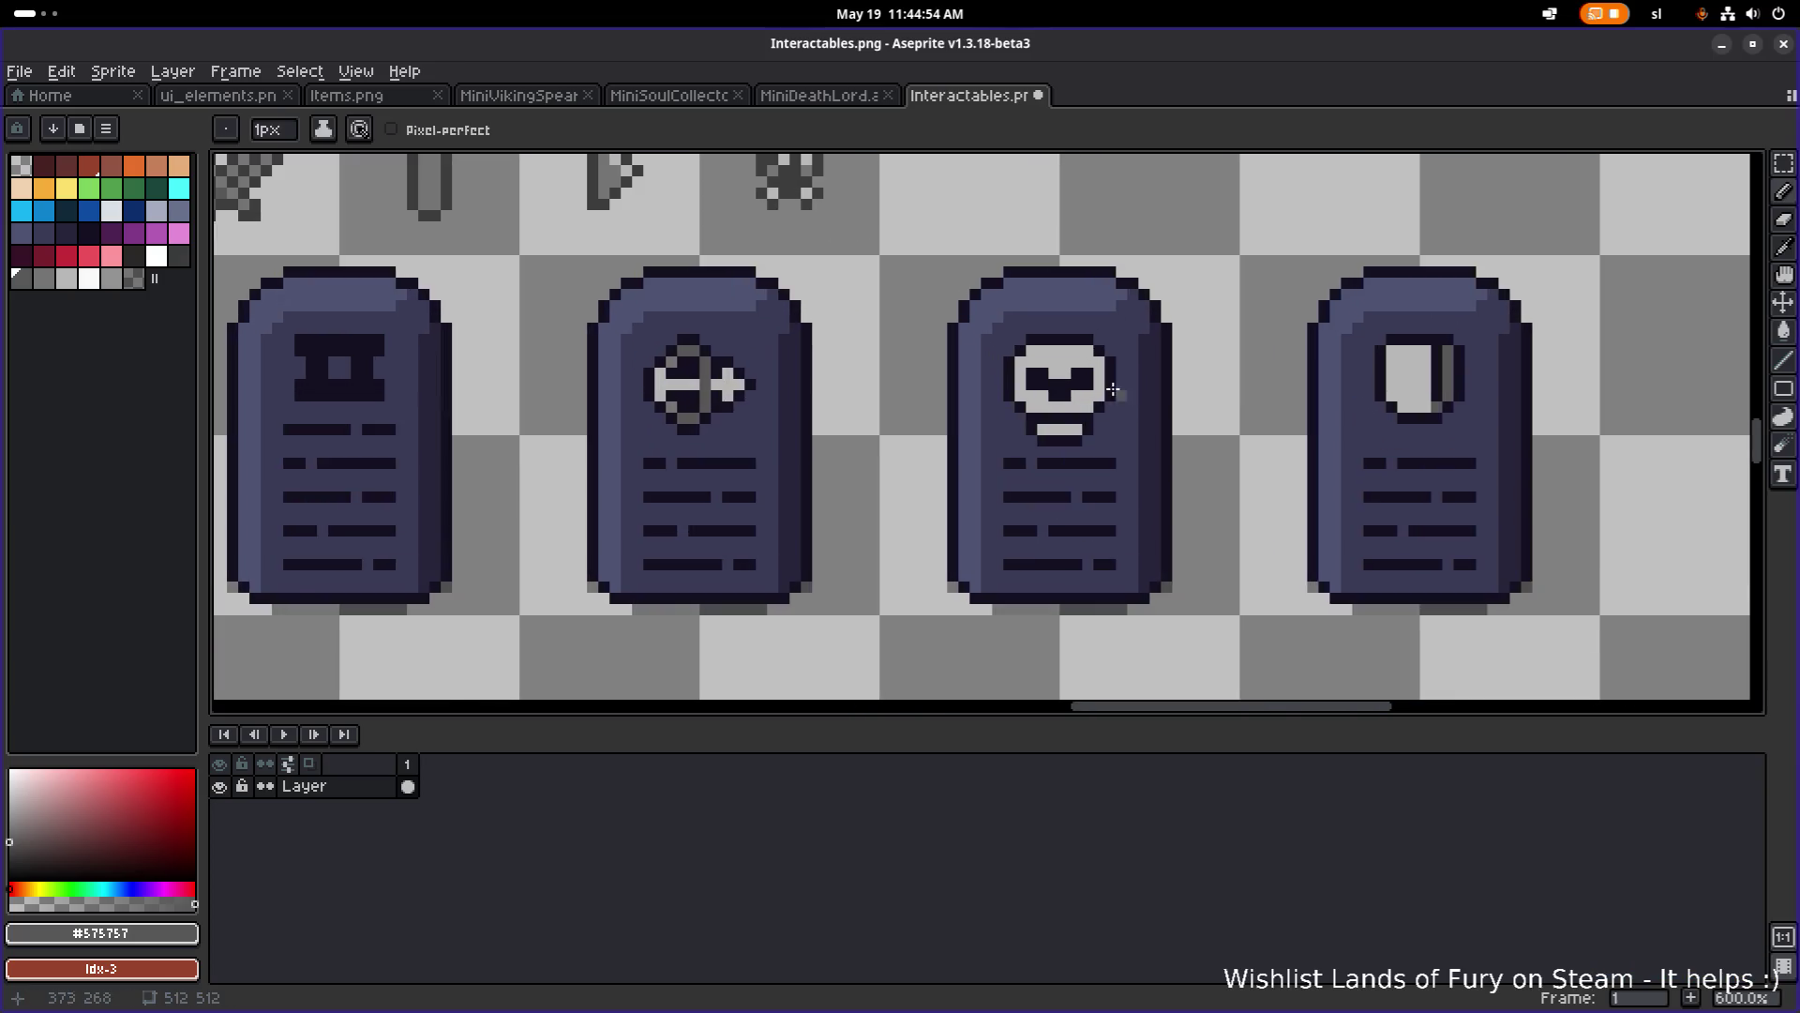
scroll(1055, 427, up, 1)
drag(1055, 428, 1091, 393)
scroll(1189, 410, down, 4)
scroll(1170, 410, up, 4)
click(1146, 393)
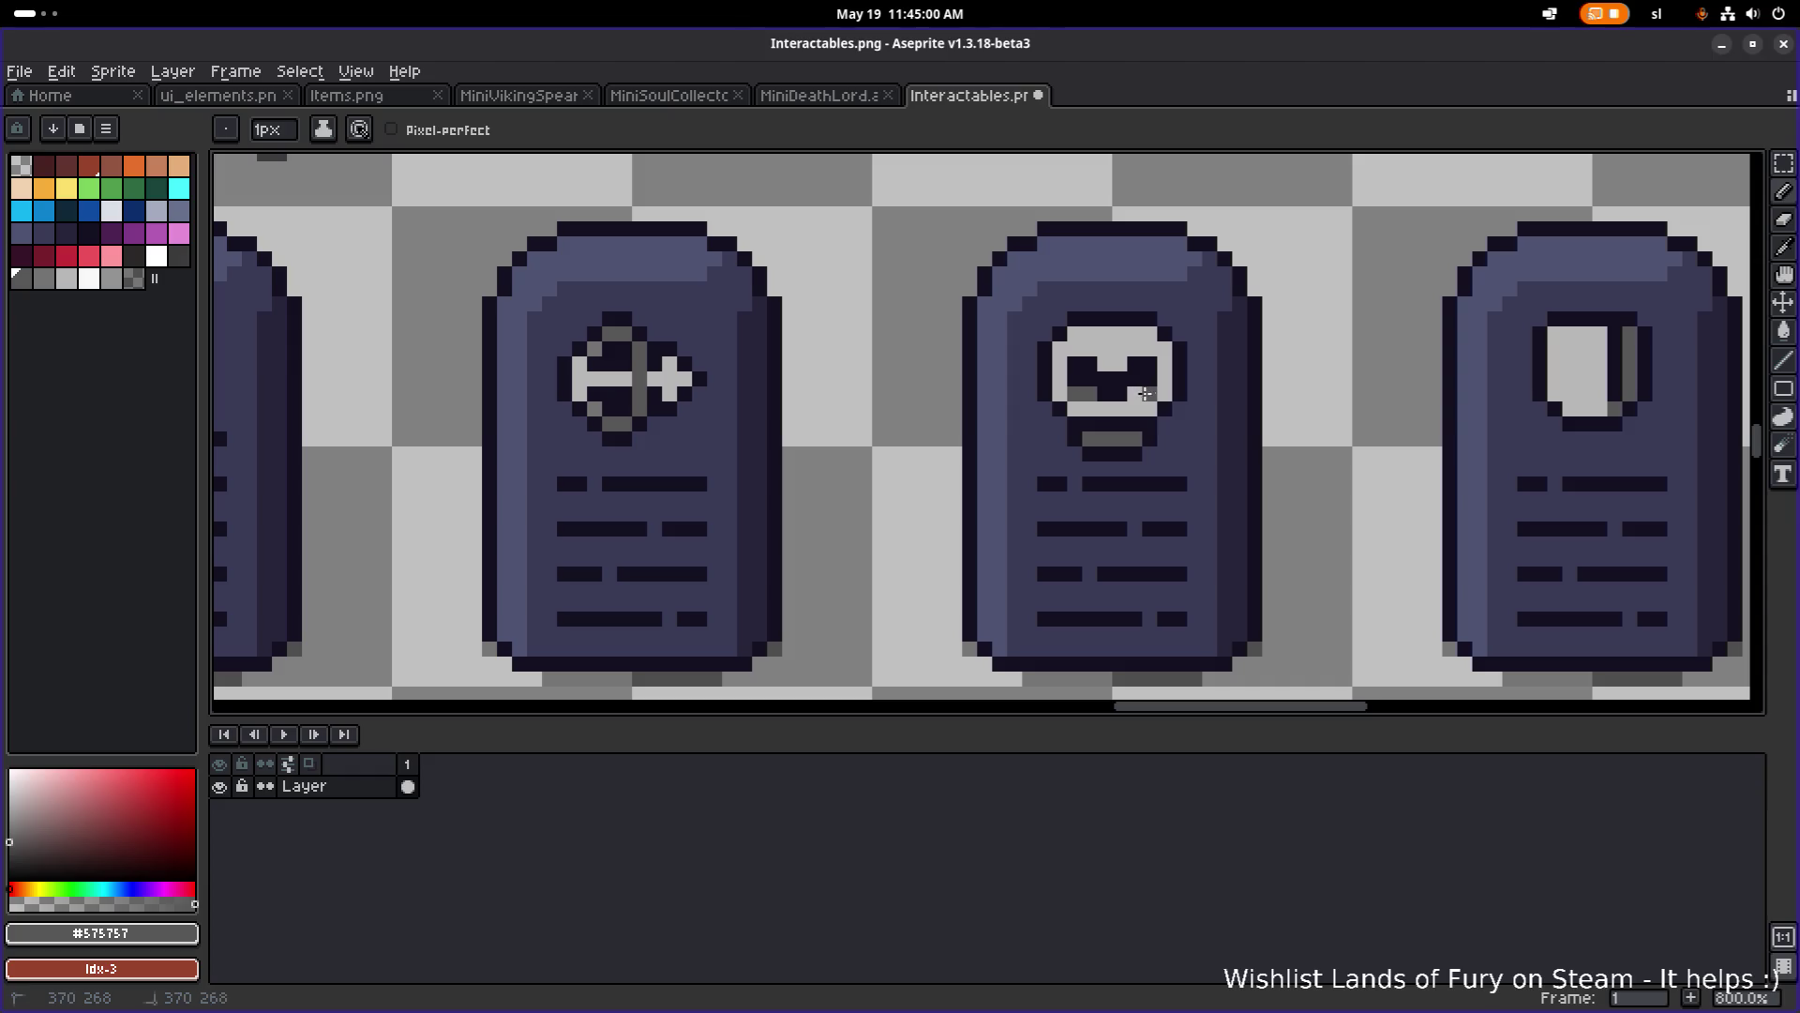
scroll(1229, 386, down, 4)
scroll(1233, 386, up, 4)
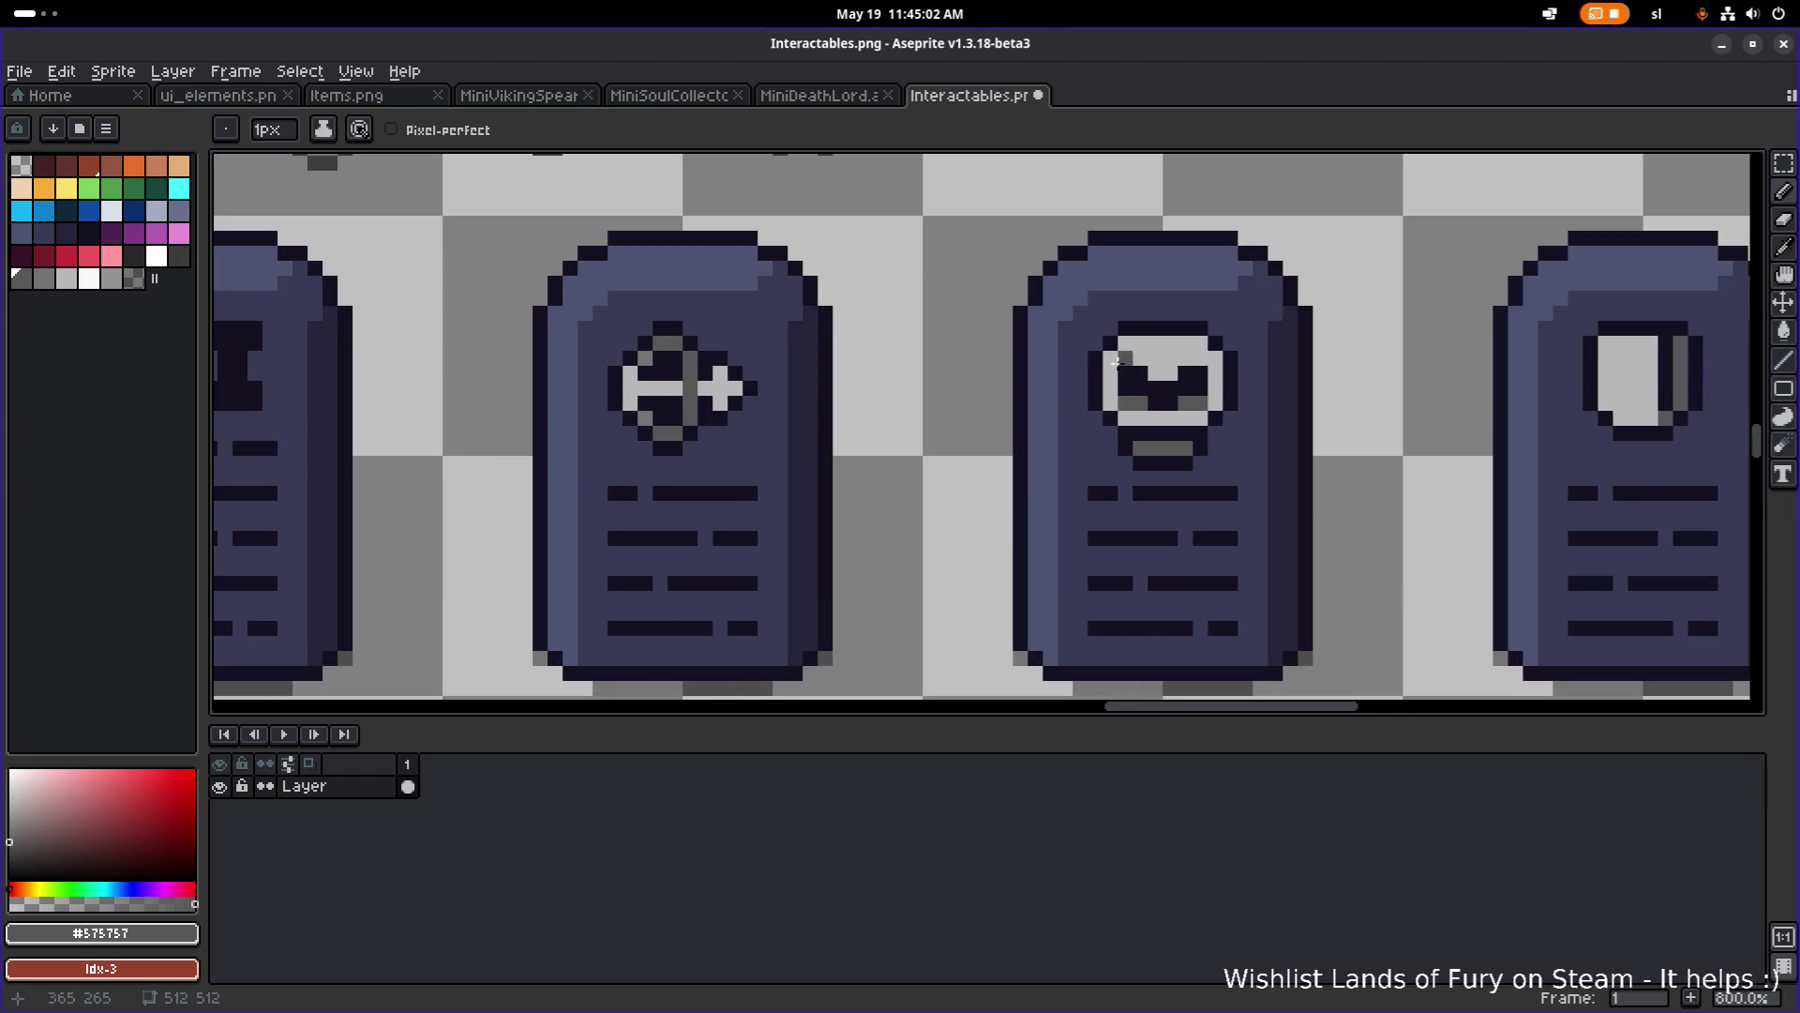
mouse_move(1118, 358)
mouse_down()
mouse_move(1195, 360)
mouse_move(1159, 373)
mouse_up()
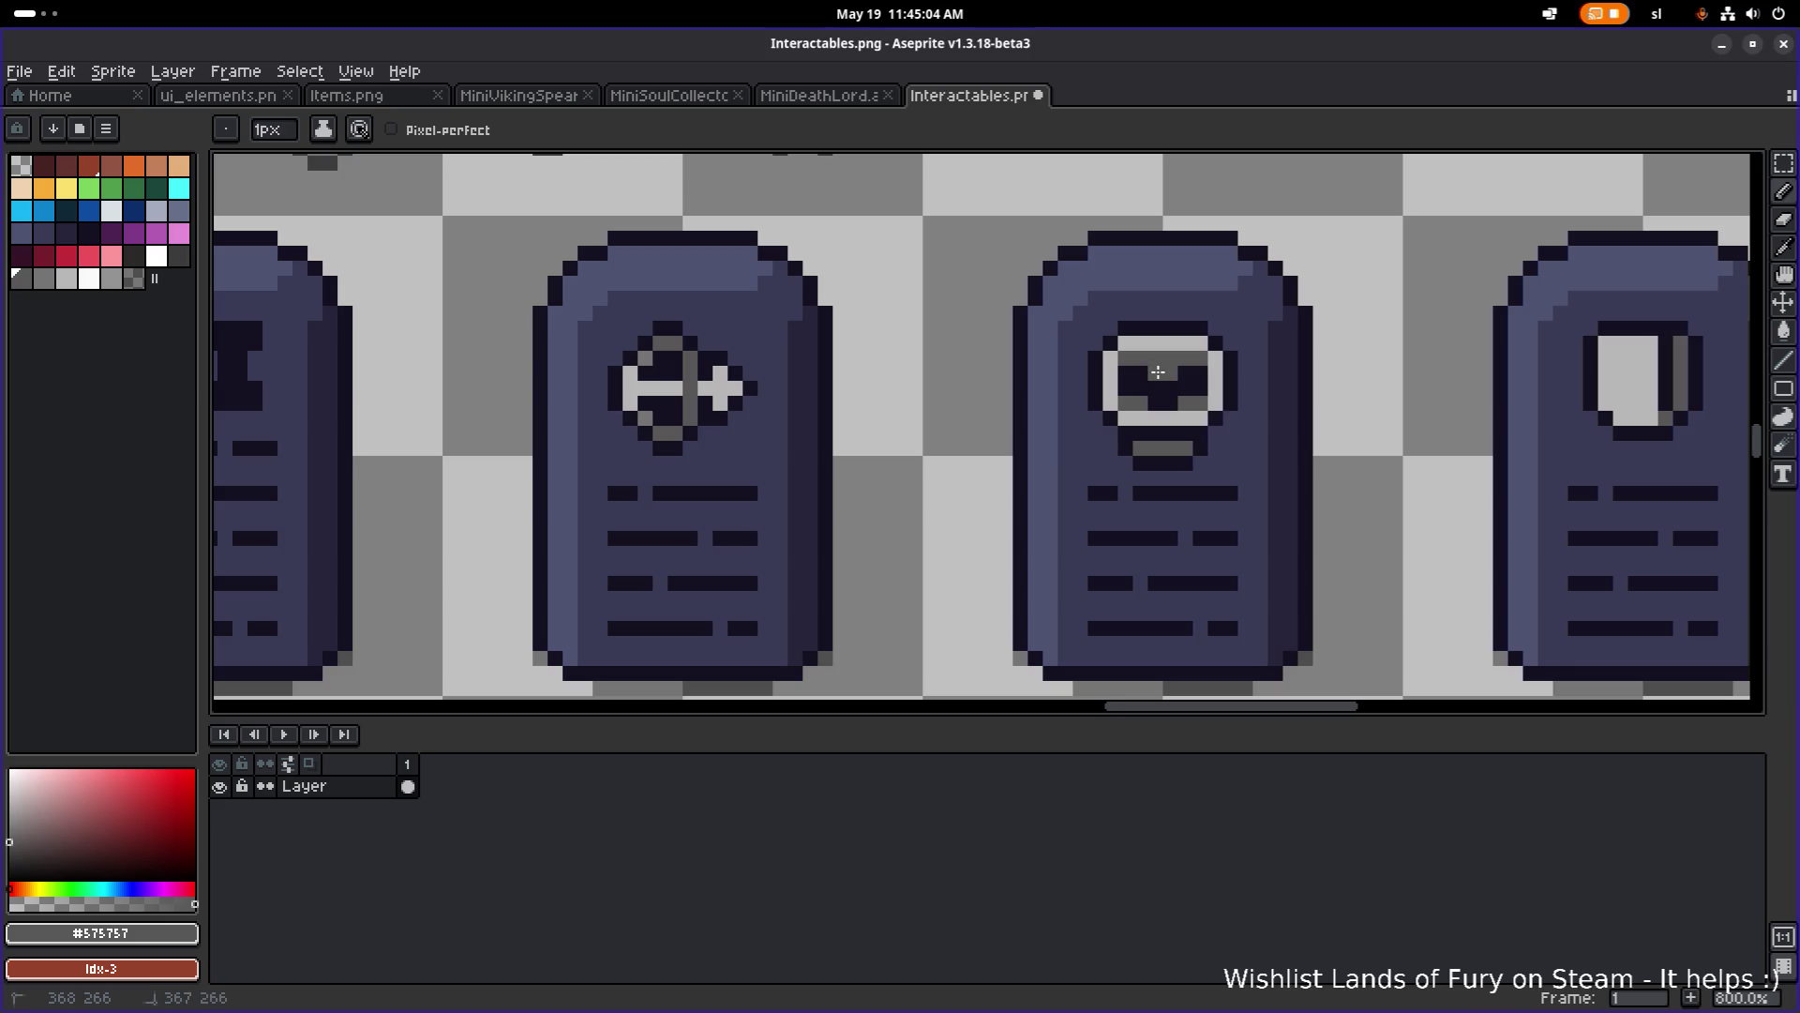
Flood-fill the skull's white areas with grey.
scroll(1204, 372, down, 4)
scroll(1203, 372, up, 4)
key(g)
click(1185, 408)
click(1137, 380)
scroll(1243, 364, down, 4)
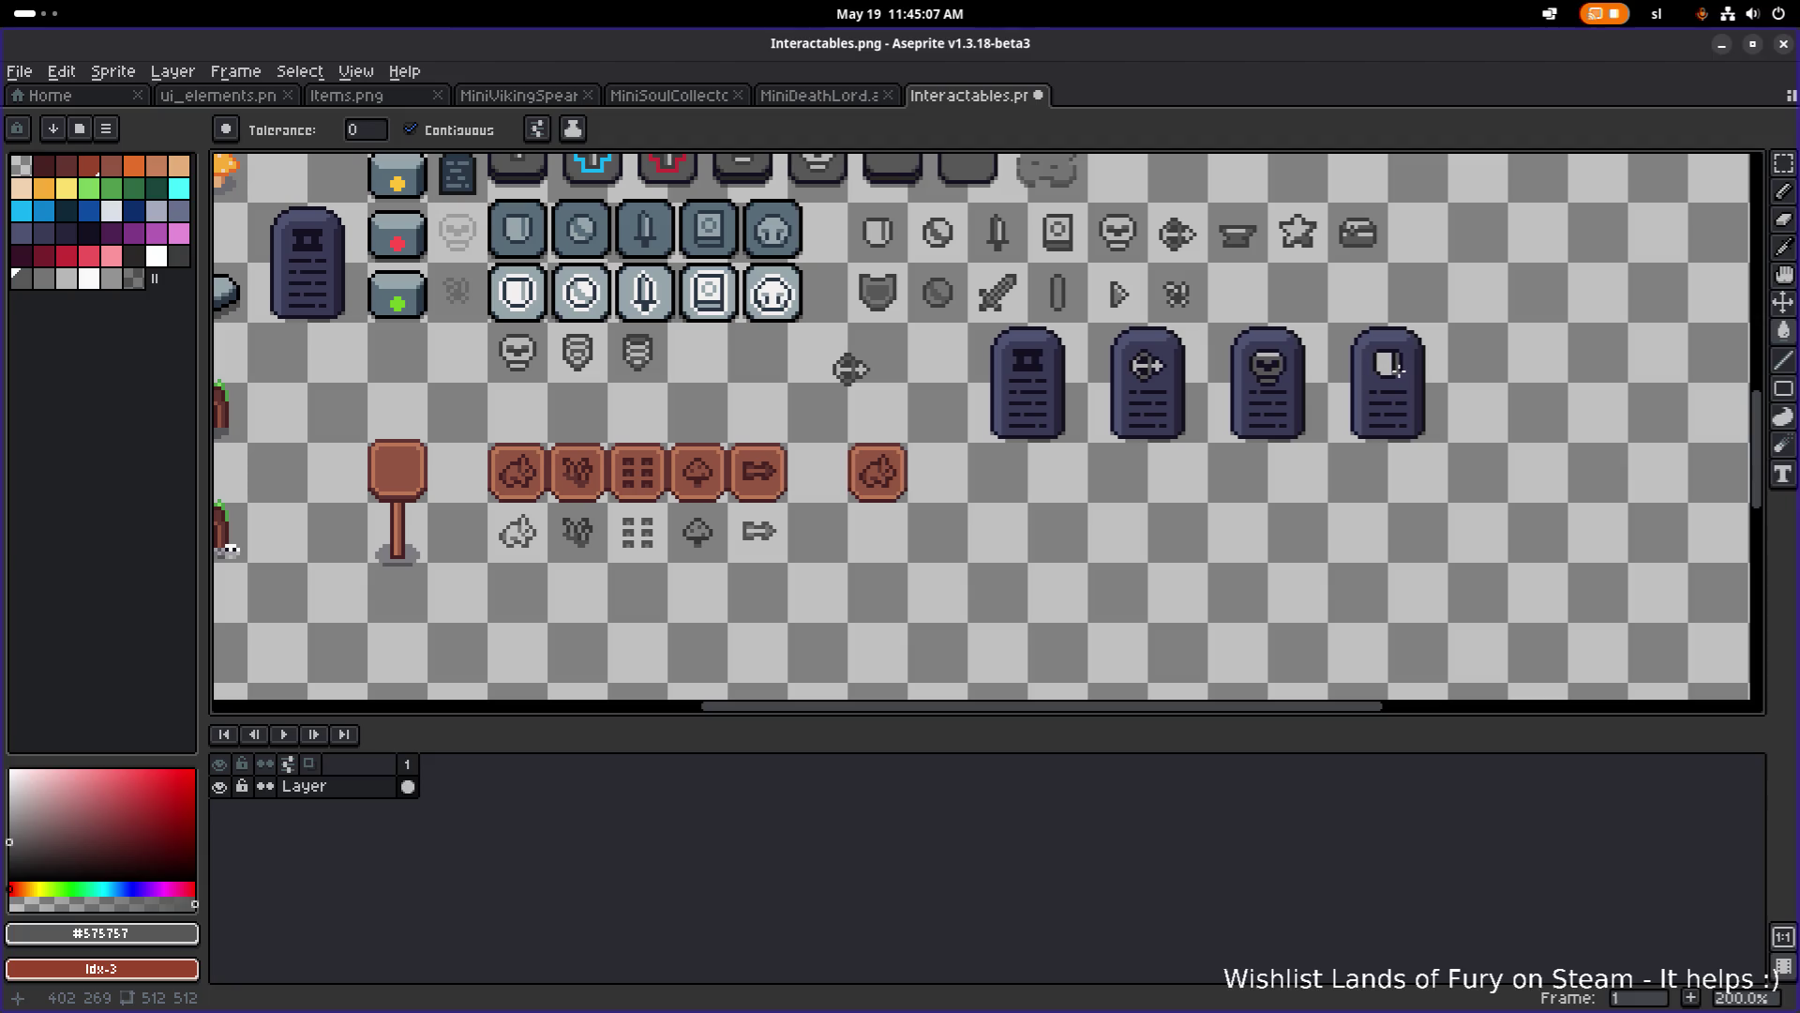
Fill the skull's top light grey #b7b7b7 and draw a mid-grey #747474 line beneath it.
scroll(1395, 371, down, 1)
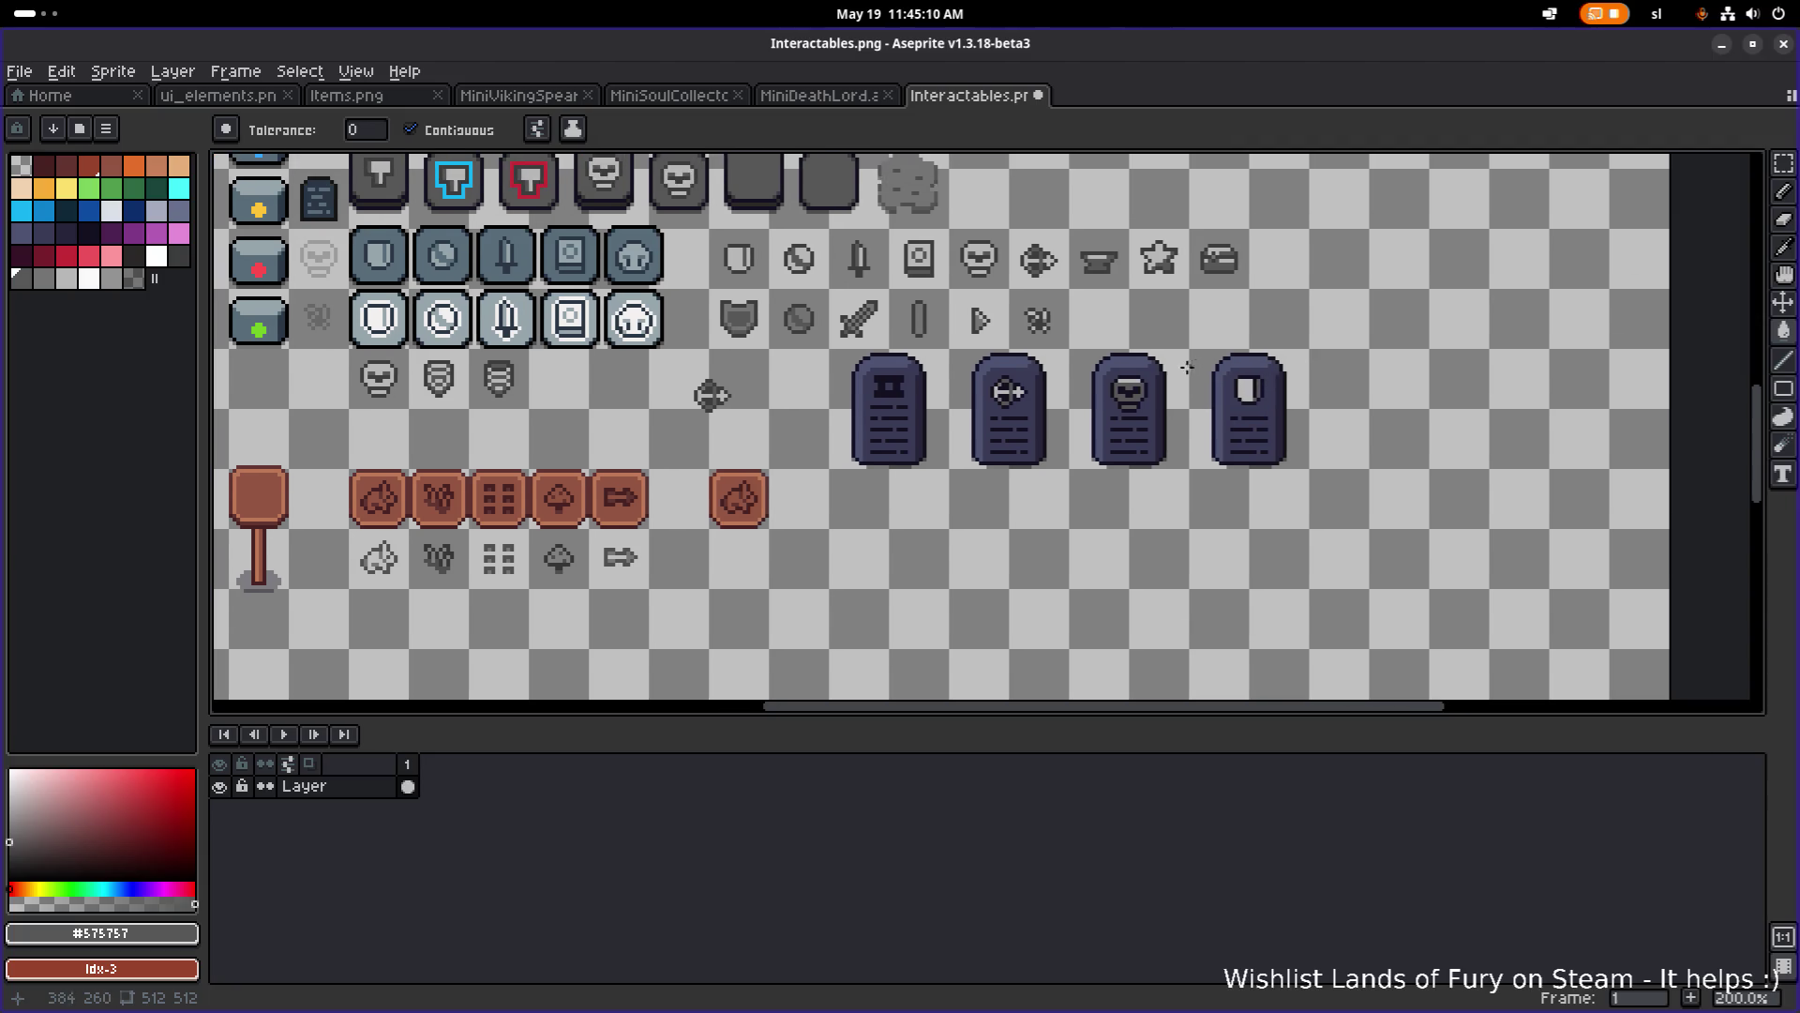
scroll(1178, 368, up, 3)
alt+click(743, 390)
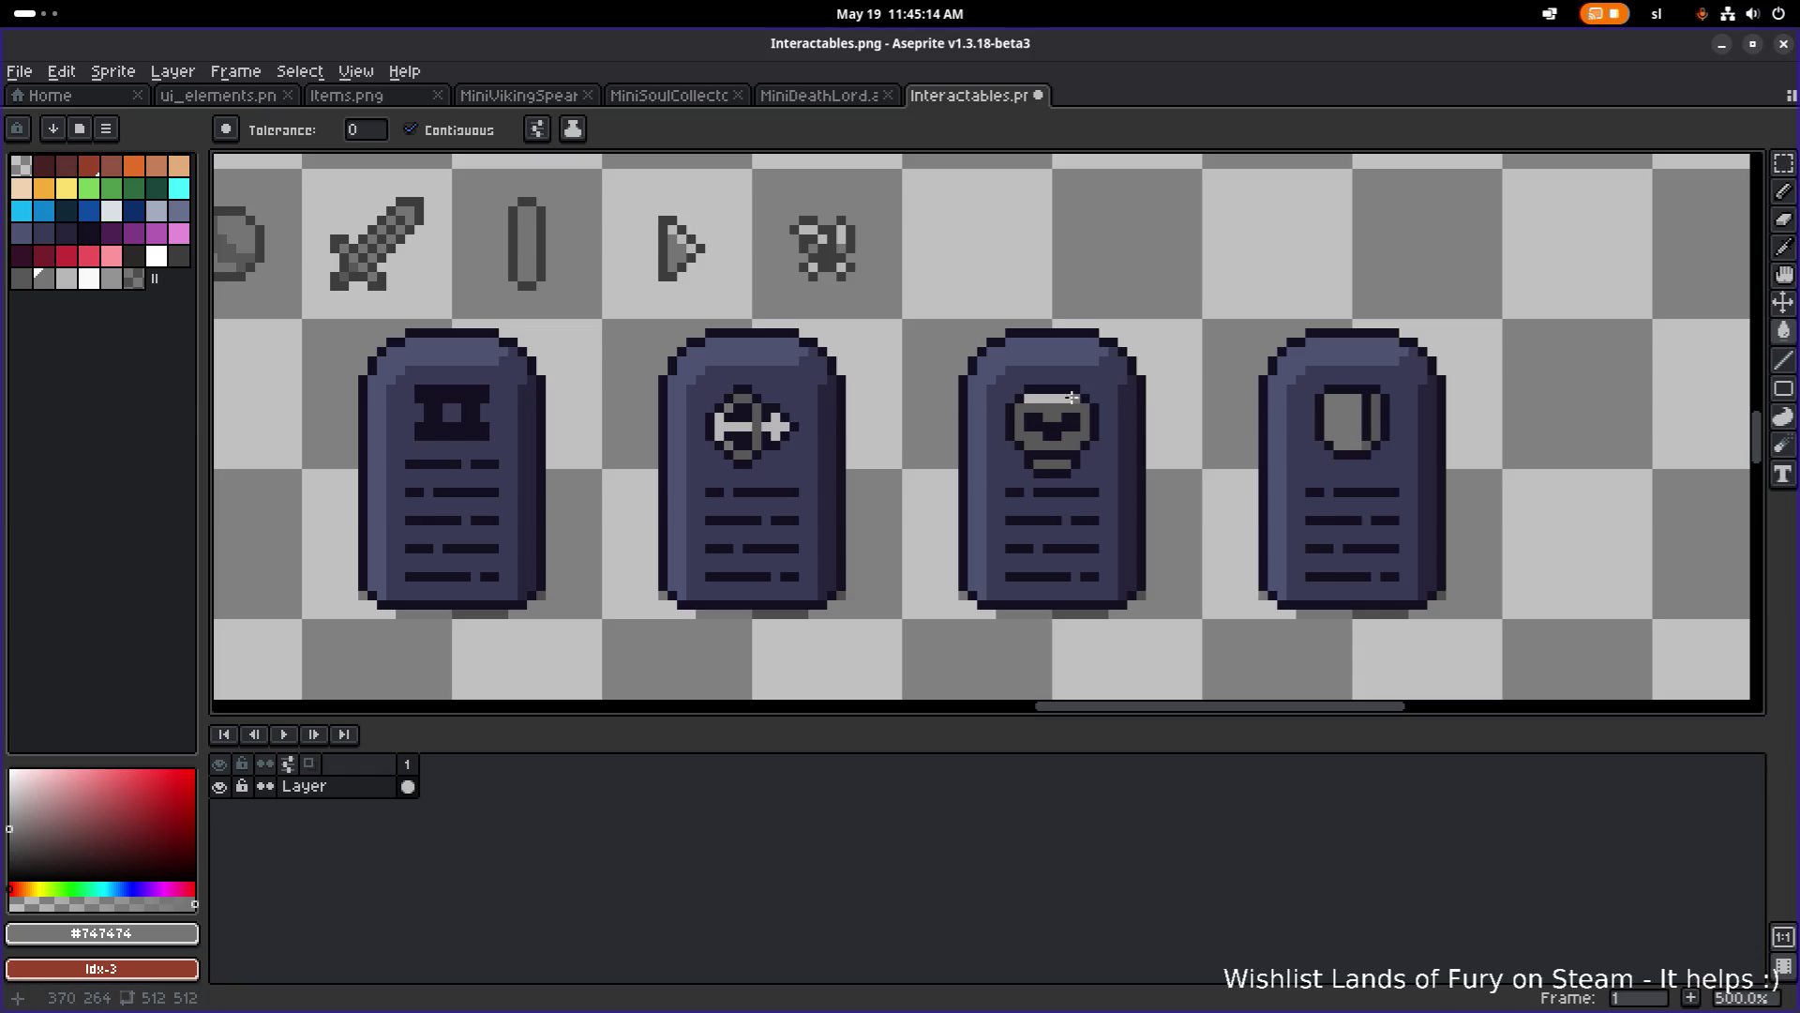
scroll(1236, 392, down, 4)
scroll(1177, 393, up, 4)
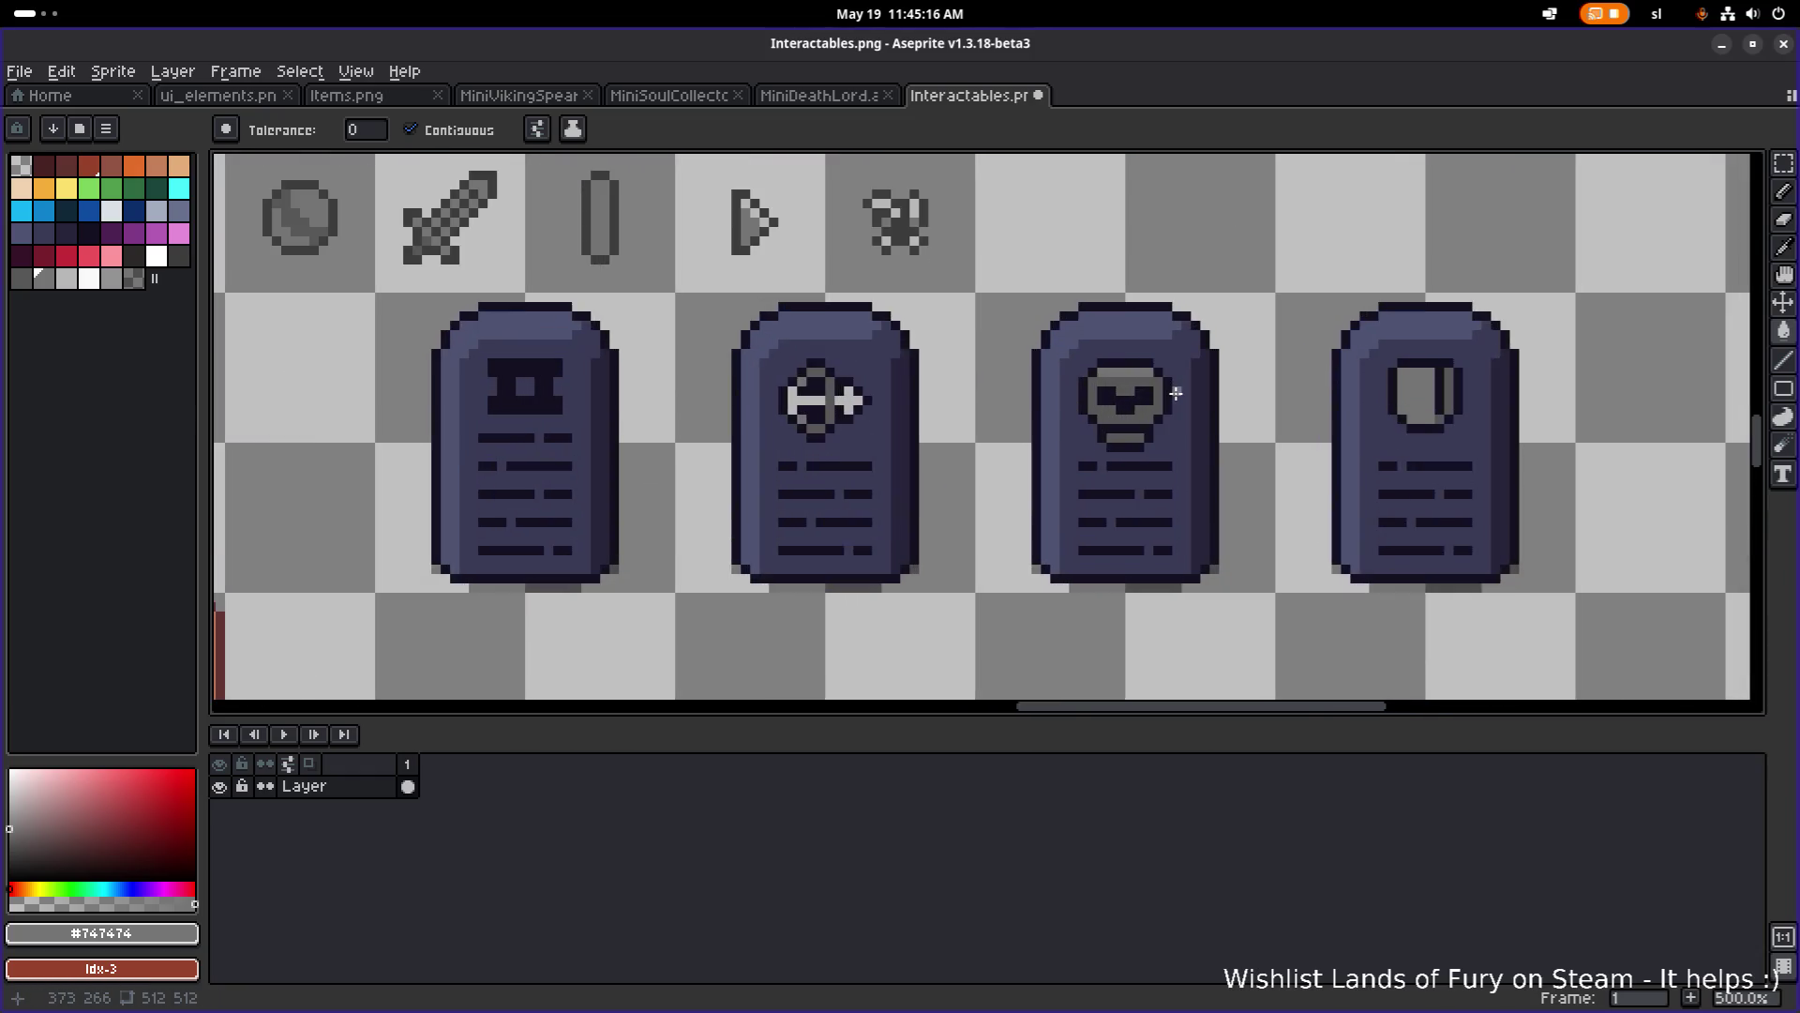
alt+click(827, 406)
scroll(1107, 419, up, 1)
click(1107, 363)
key(alt)
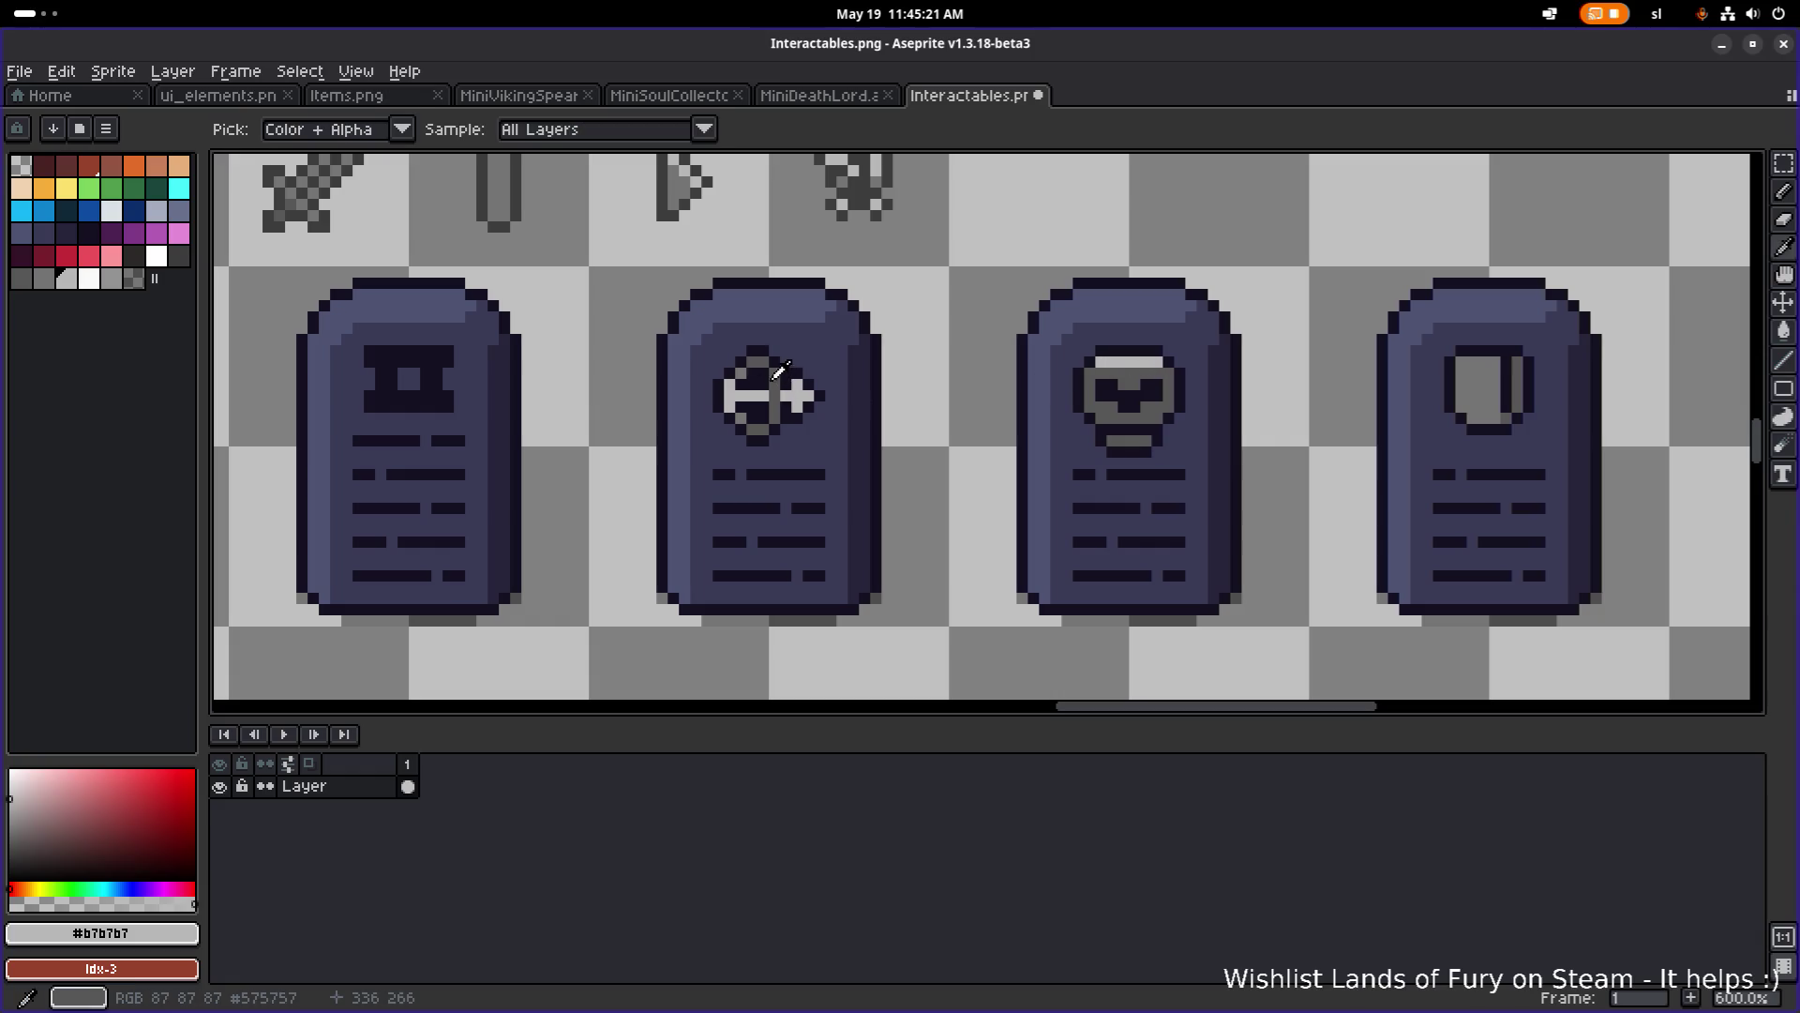
alt+click(737, 373)
drag(1093, 372, 1170, 372)
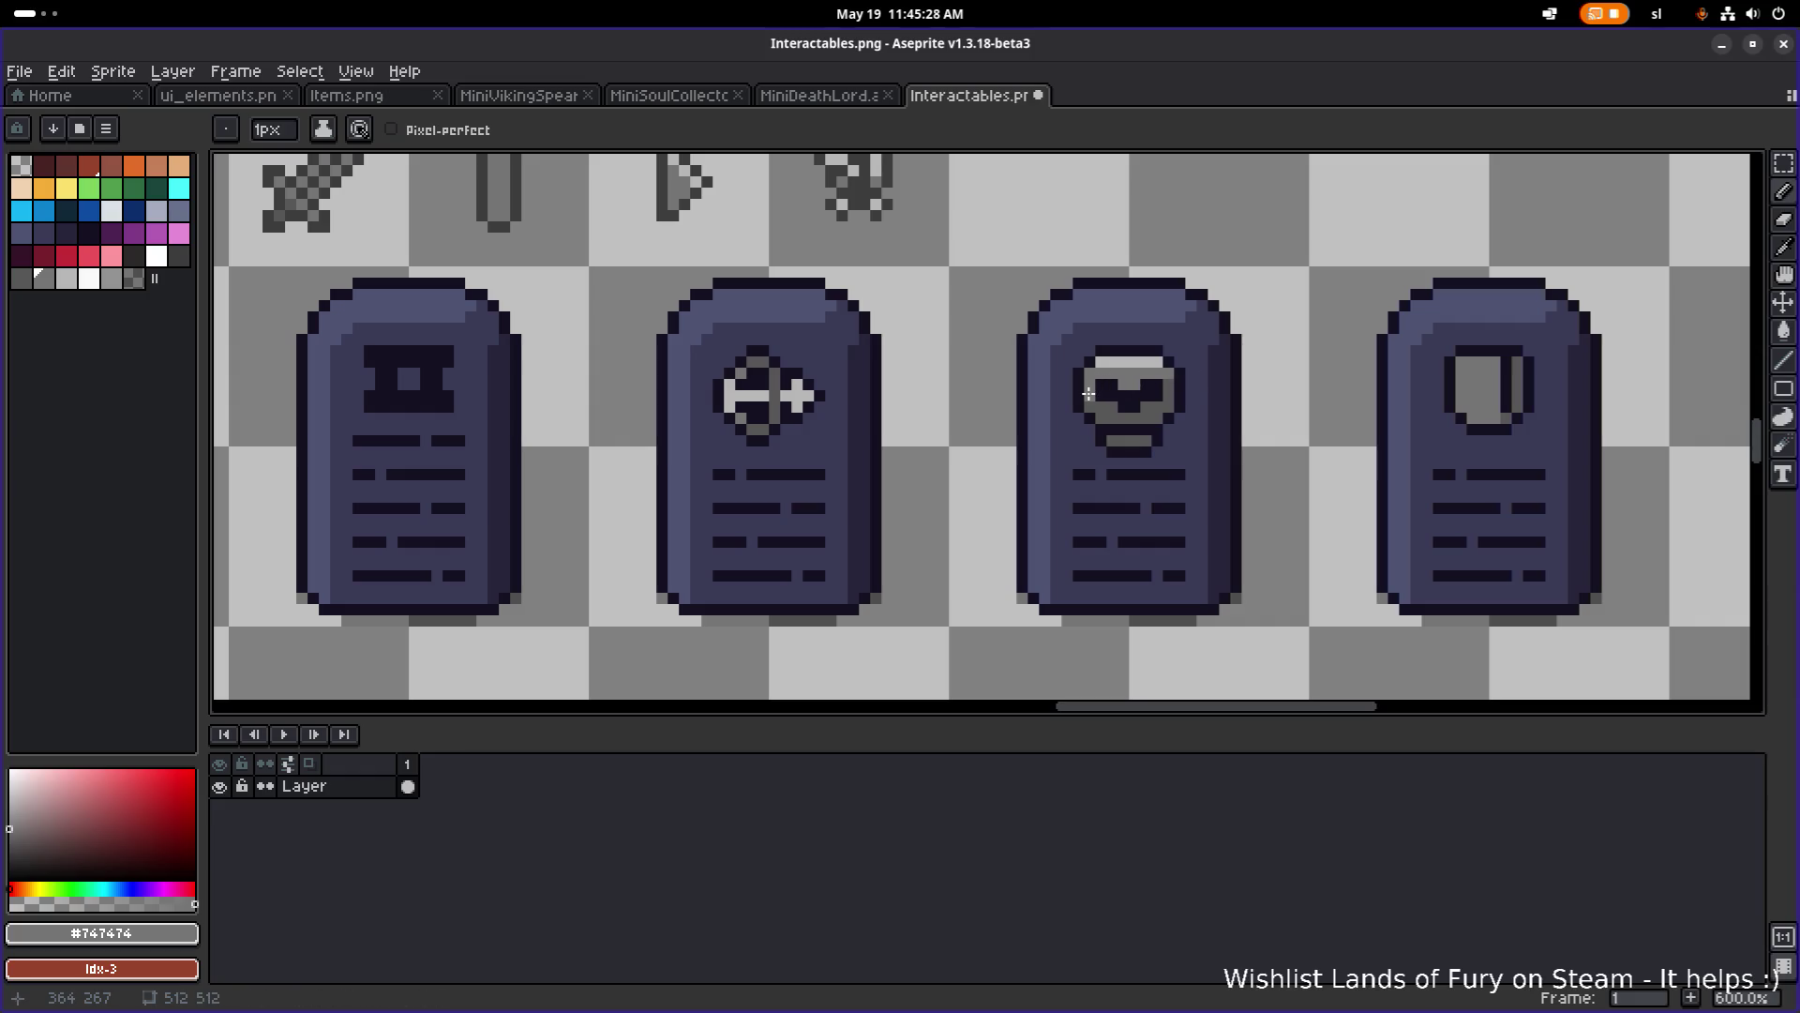
Paint a light grey #b7b7b7 highlight line across the shield glyph's top.
drag(1290, 394, 1049, 386)
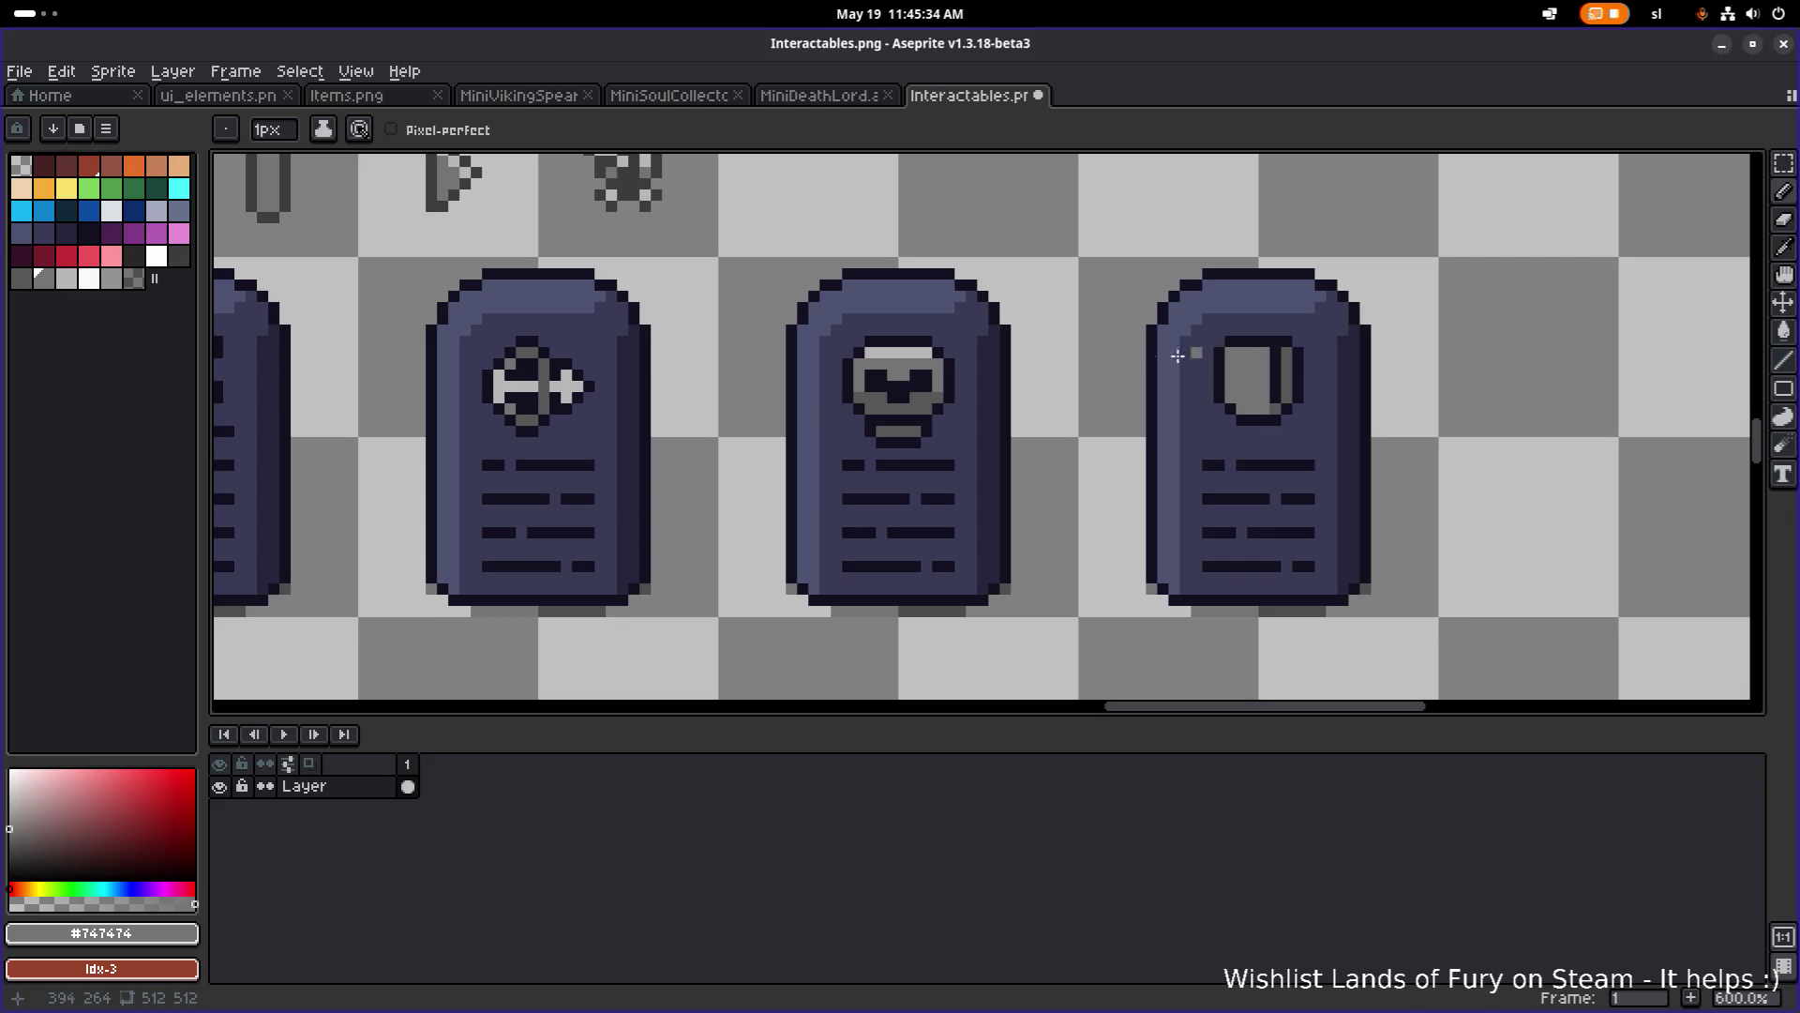
alt+click(898, 354)
click(1231, 352)
shift+click(1277, 353)
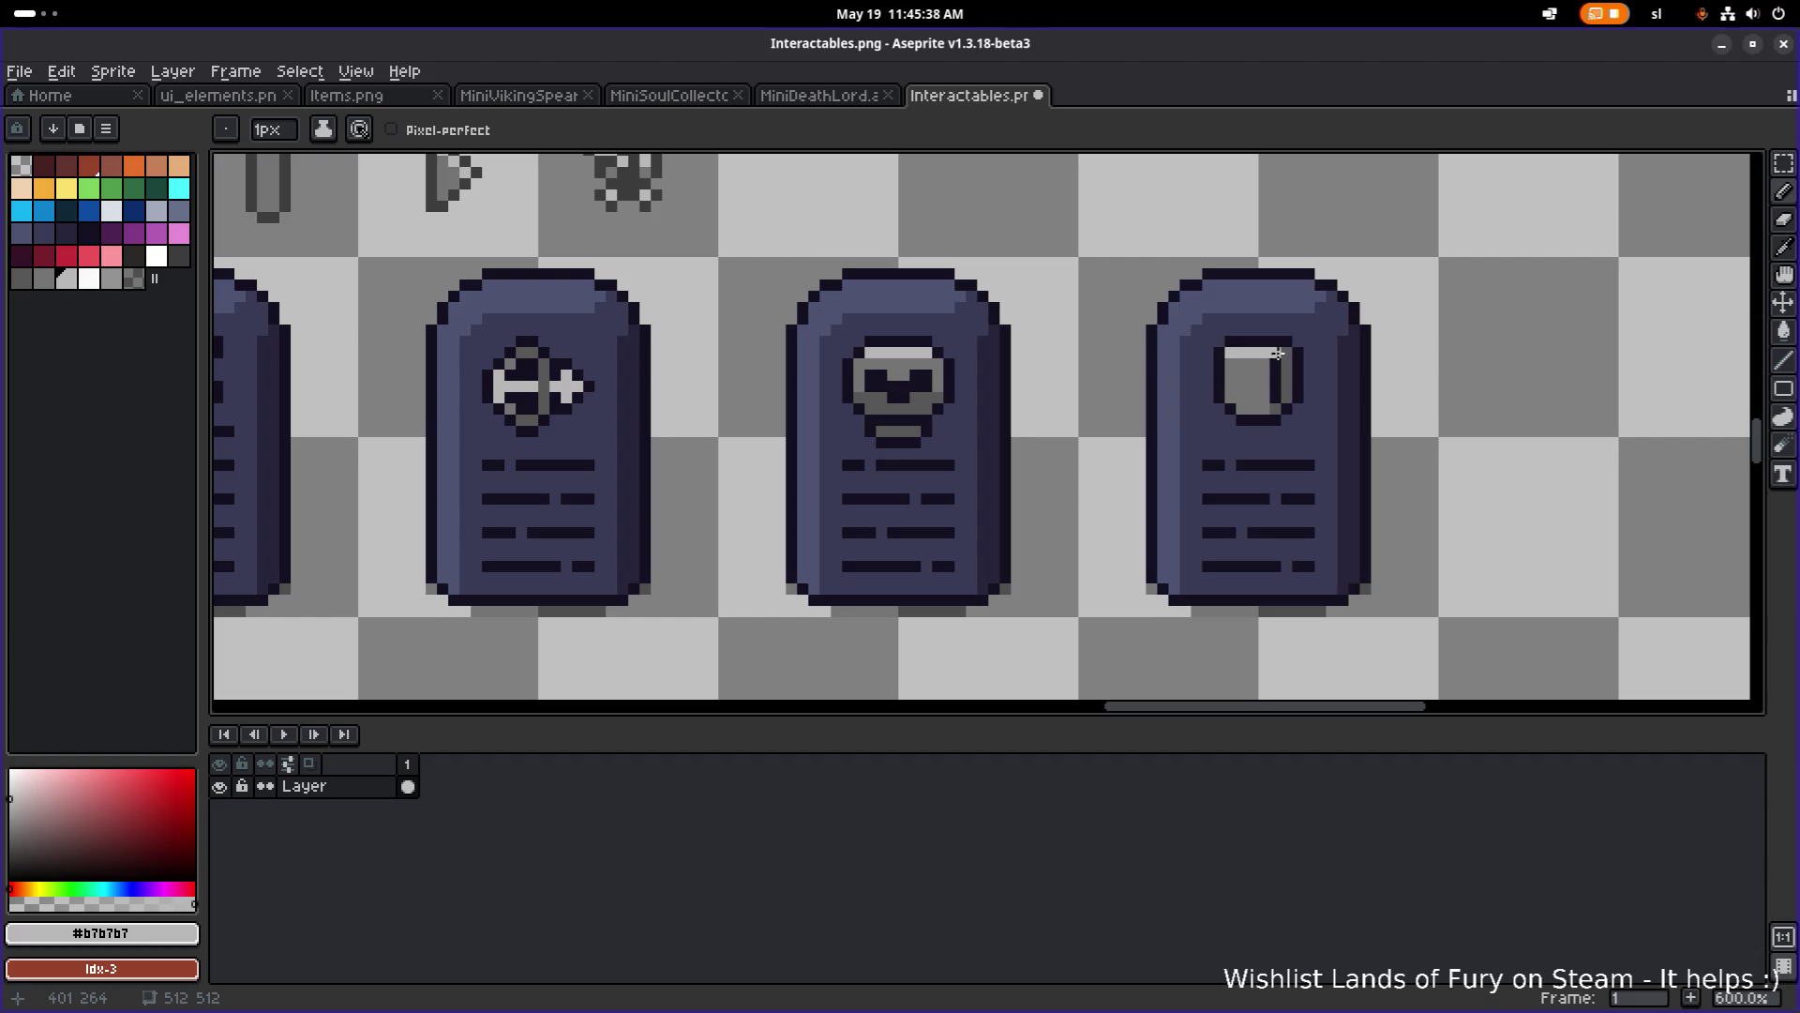
scroll(1331, 352, down, 3)
scroll(1332, 352, up, 3)
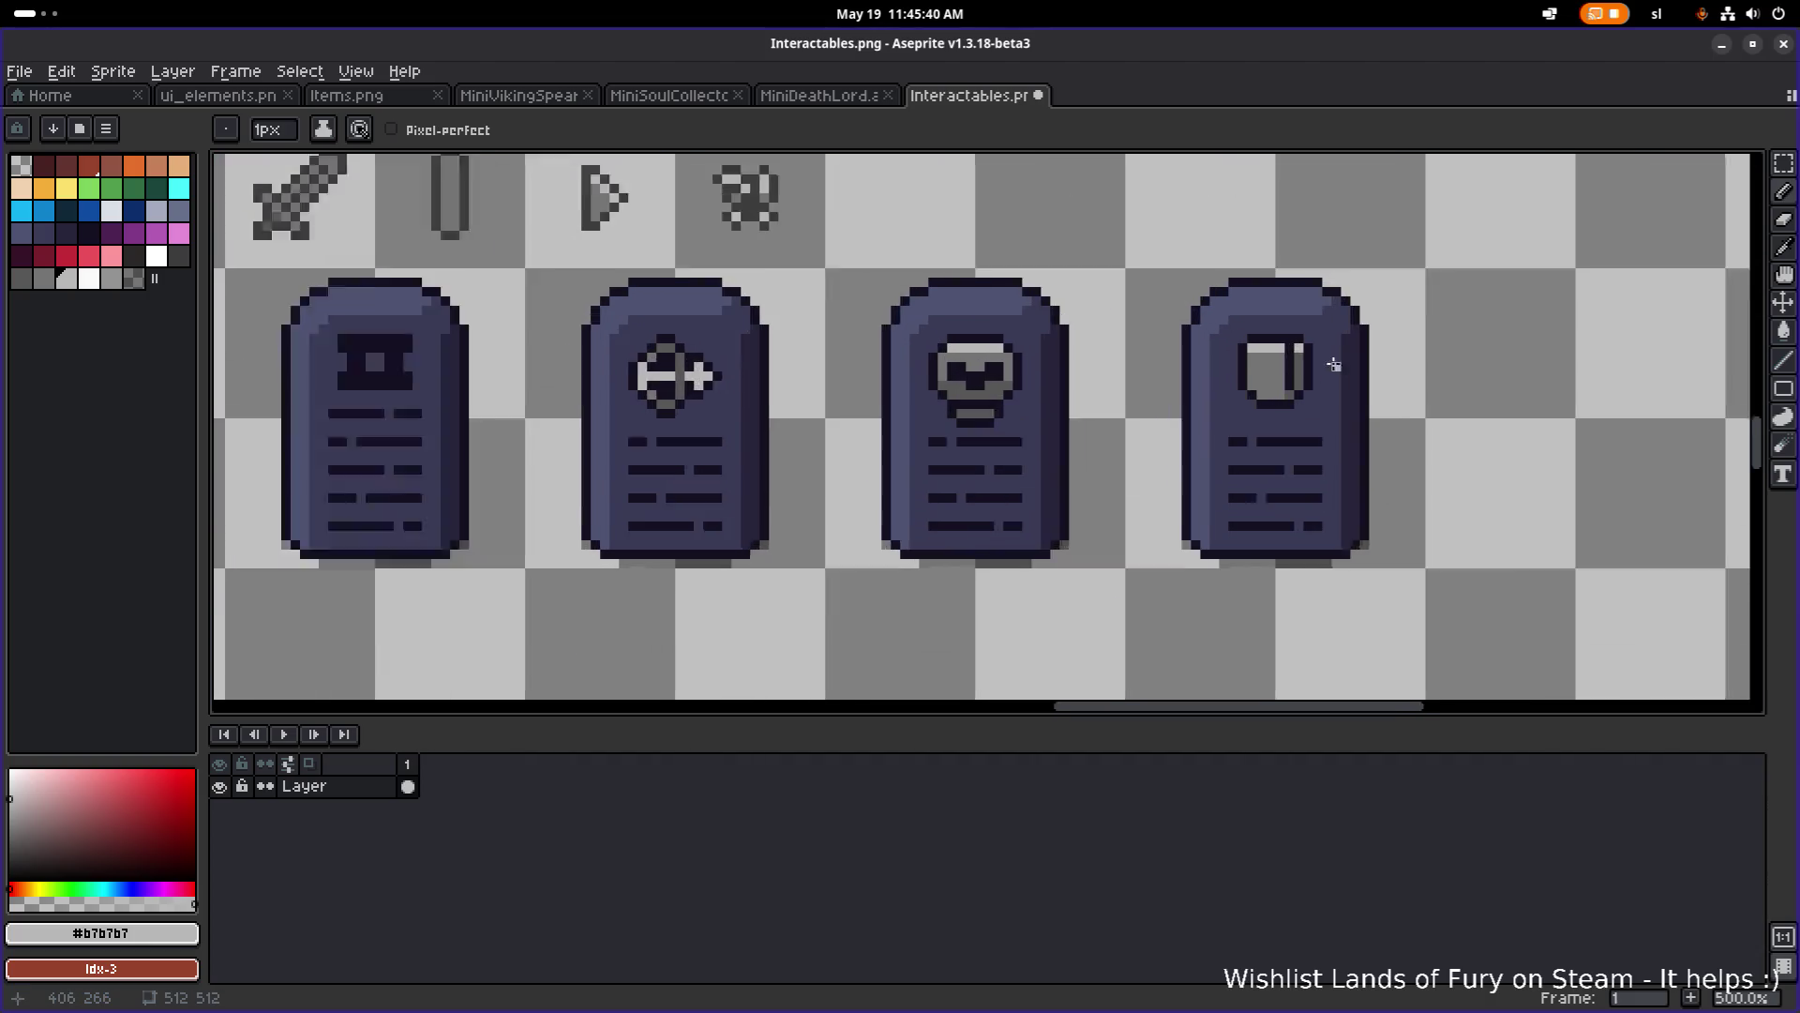
alt+click(1298, 348)
scroll(1299, 348, down, 3)
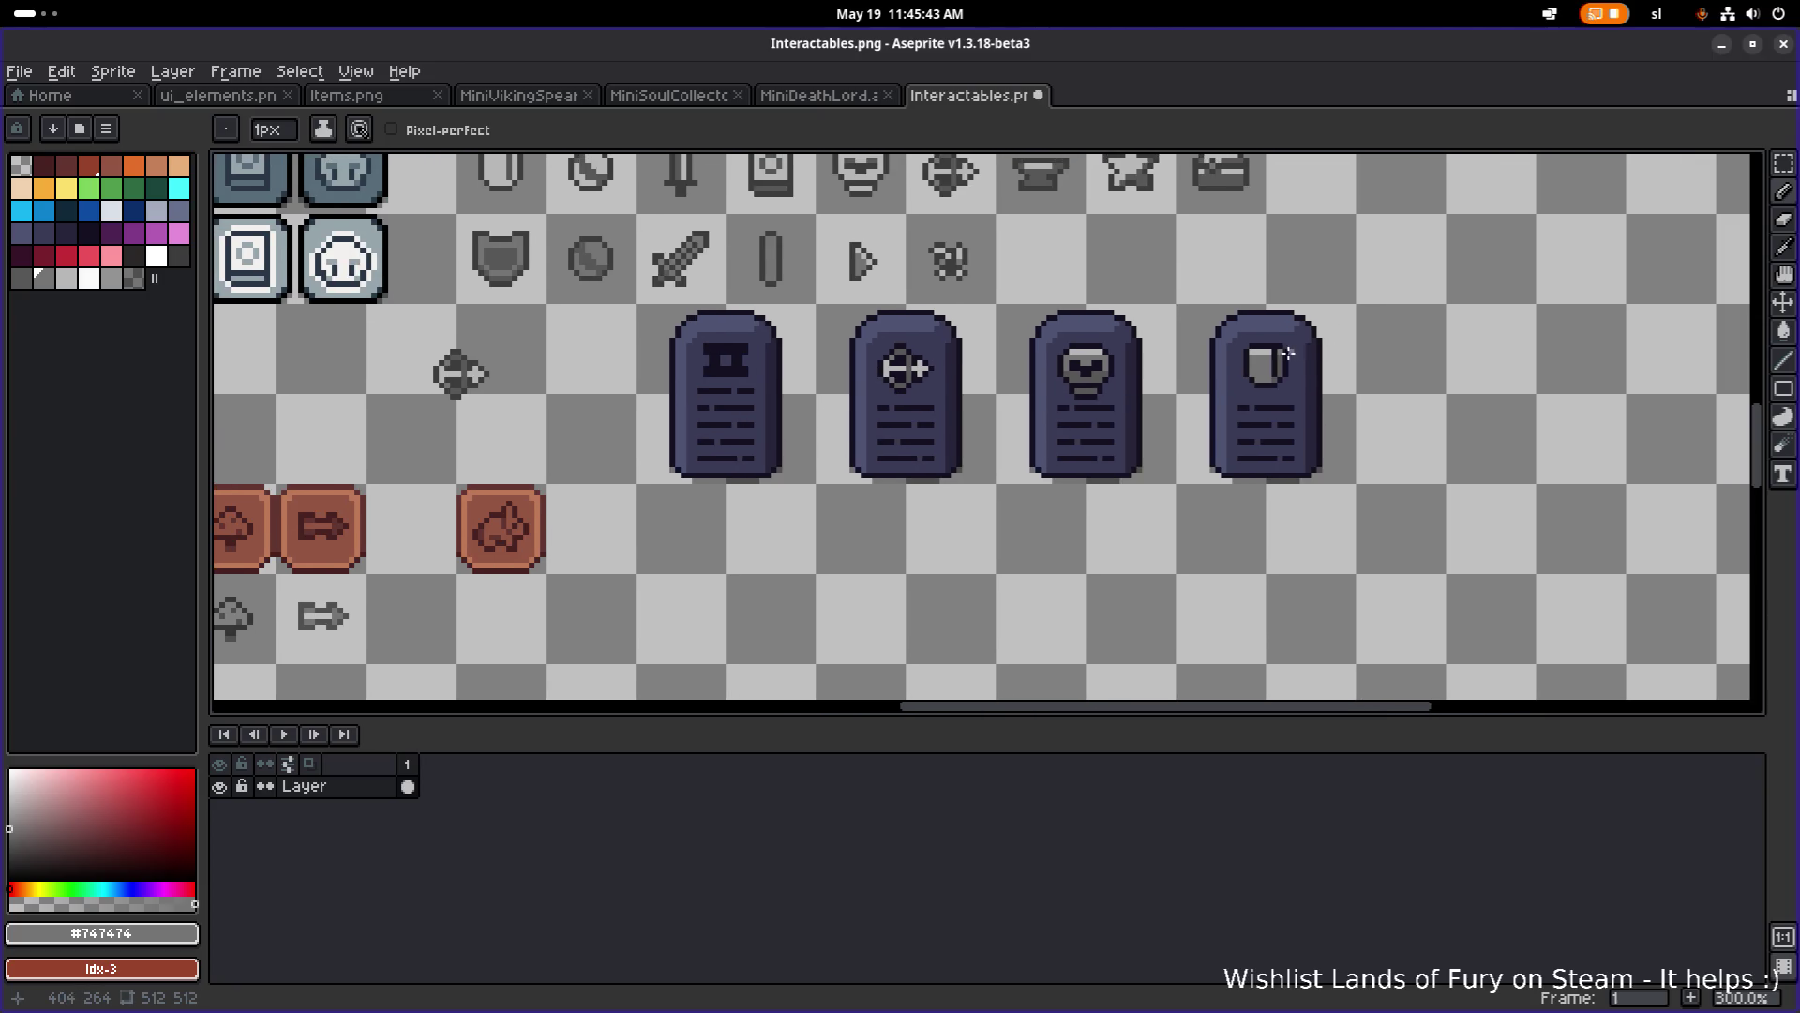
scroll(1287, 353, up, 3)
alt+click(1279, 350)
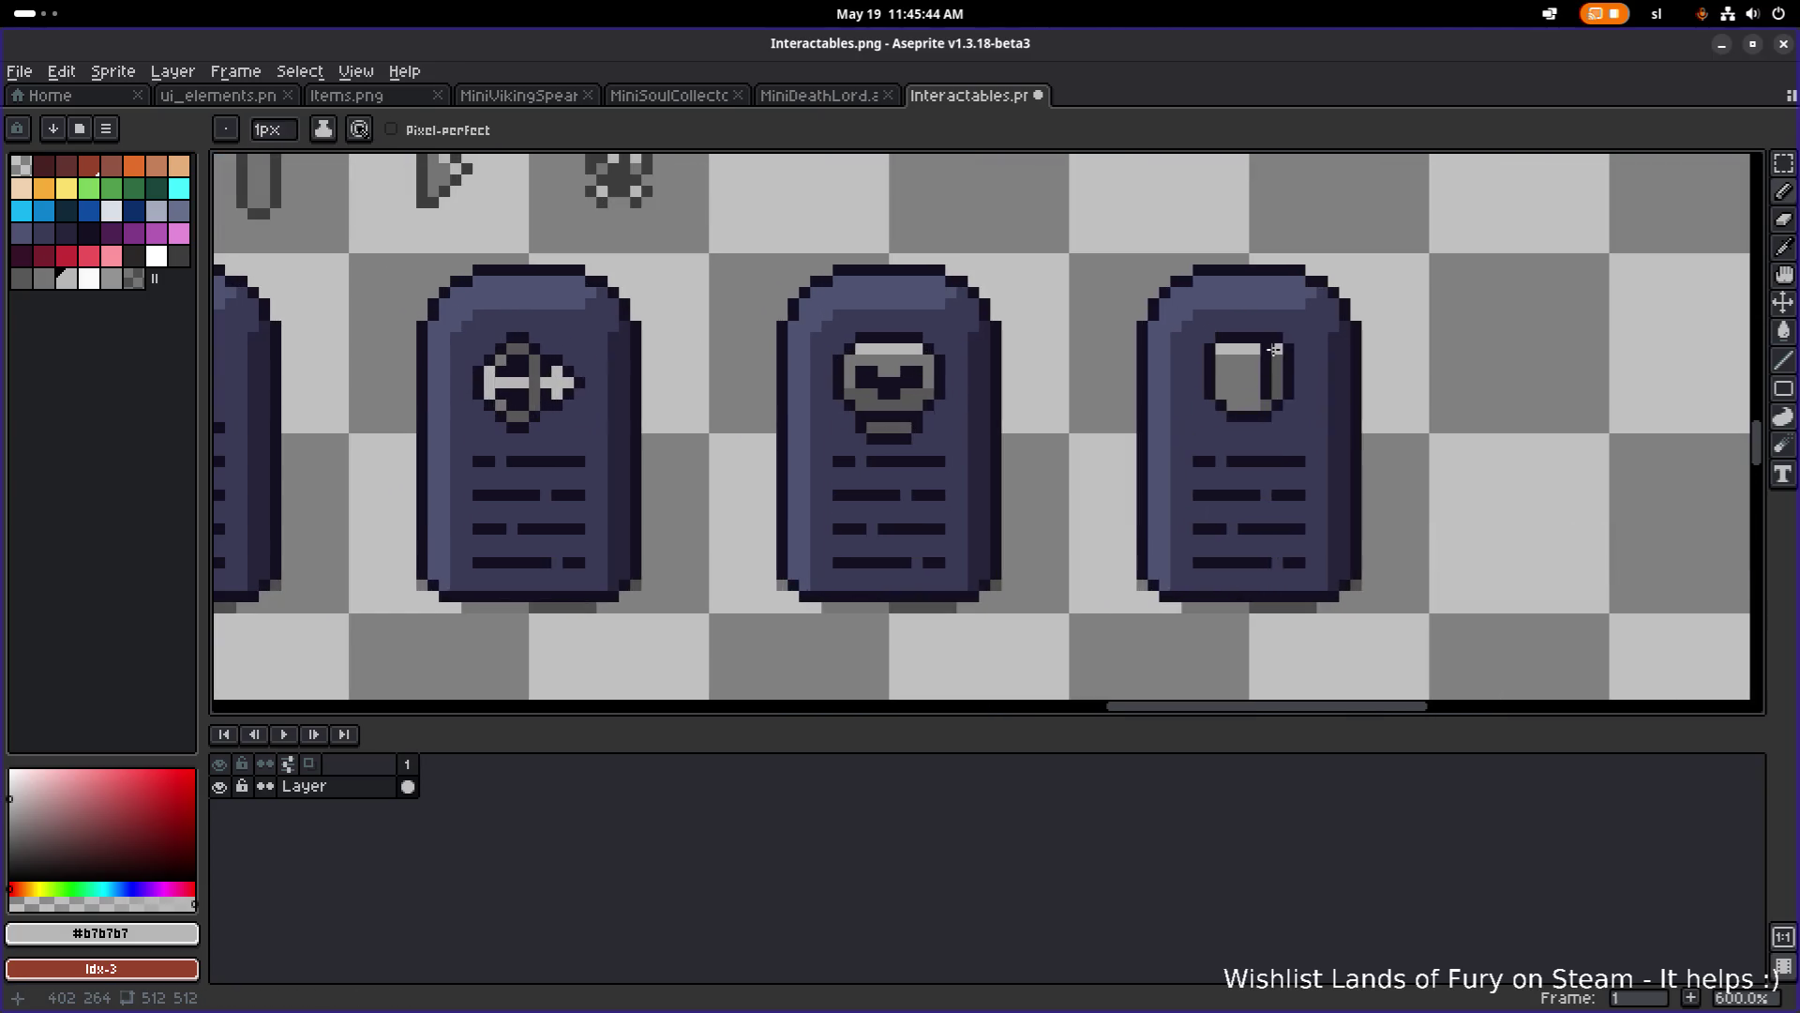
scroll(1097, 337, down, 3)
scroll(947, 340, up, 3)
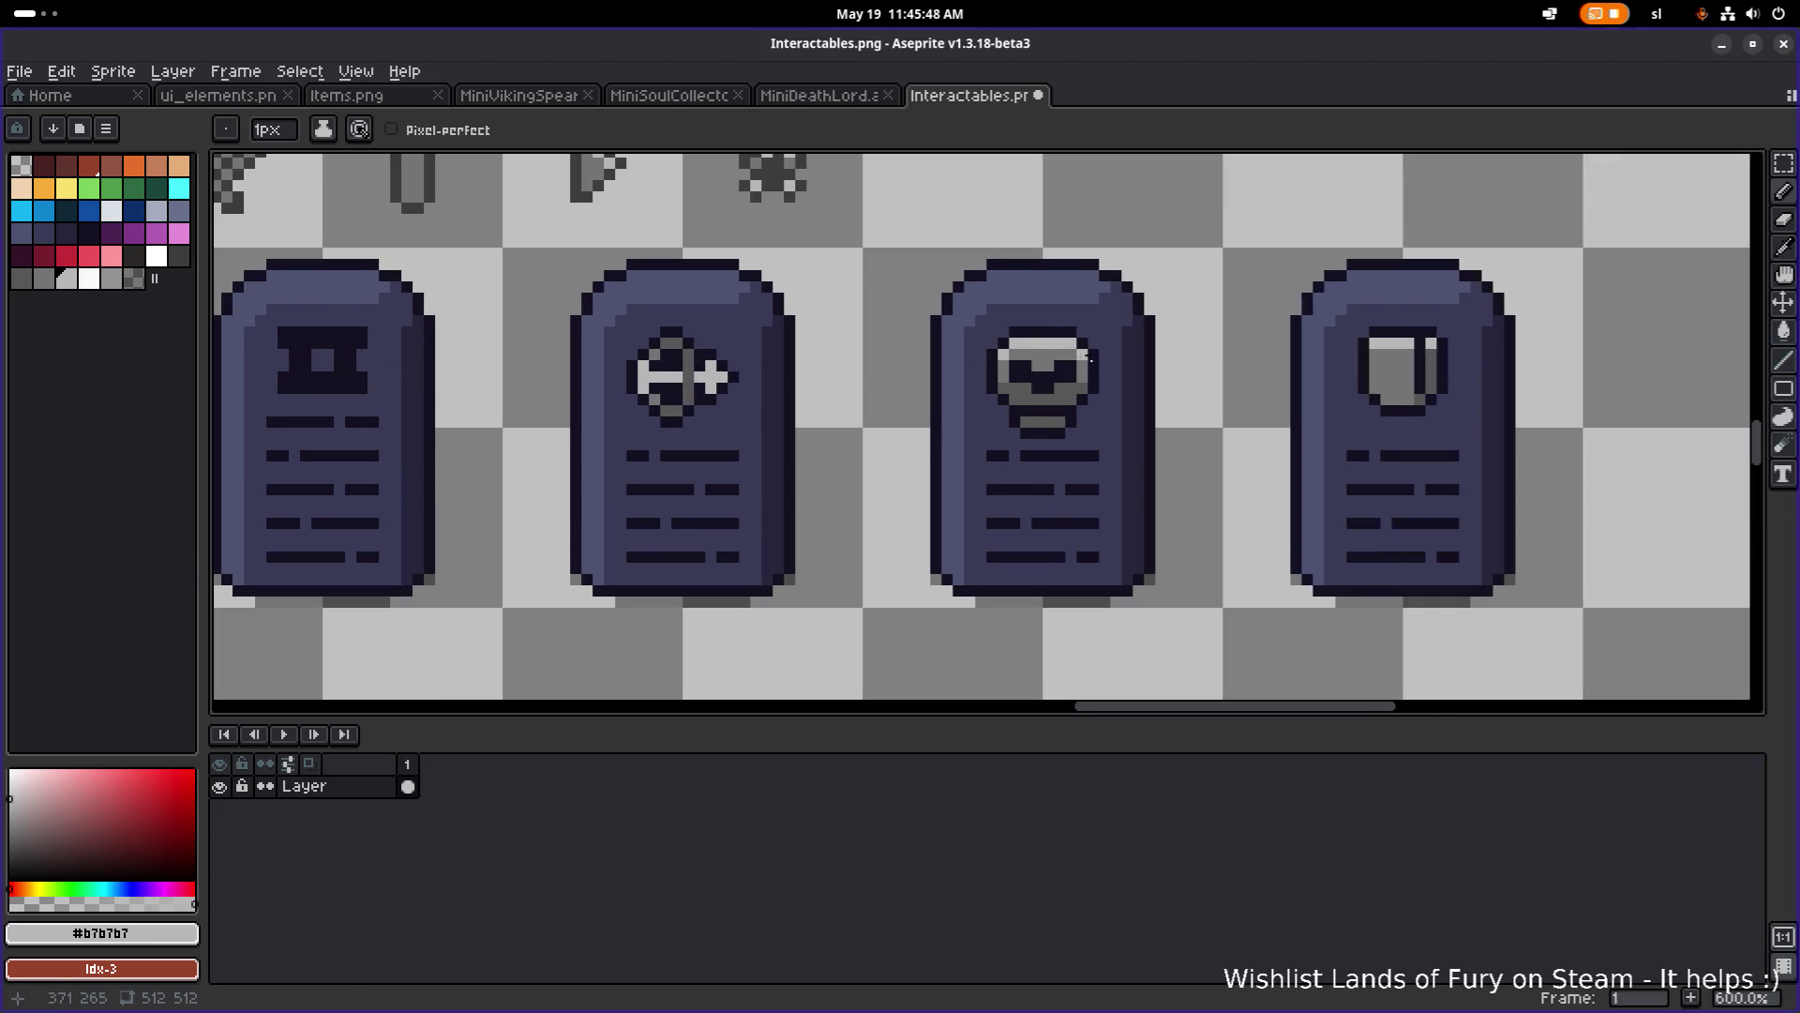
scroll(1087, 357, down, 3)
scroll(1198, 353, up, 3)
scroll(975, 364, down, 3)
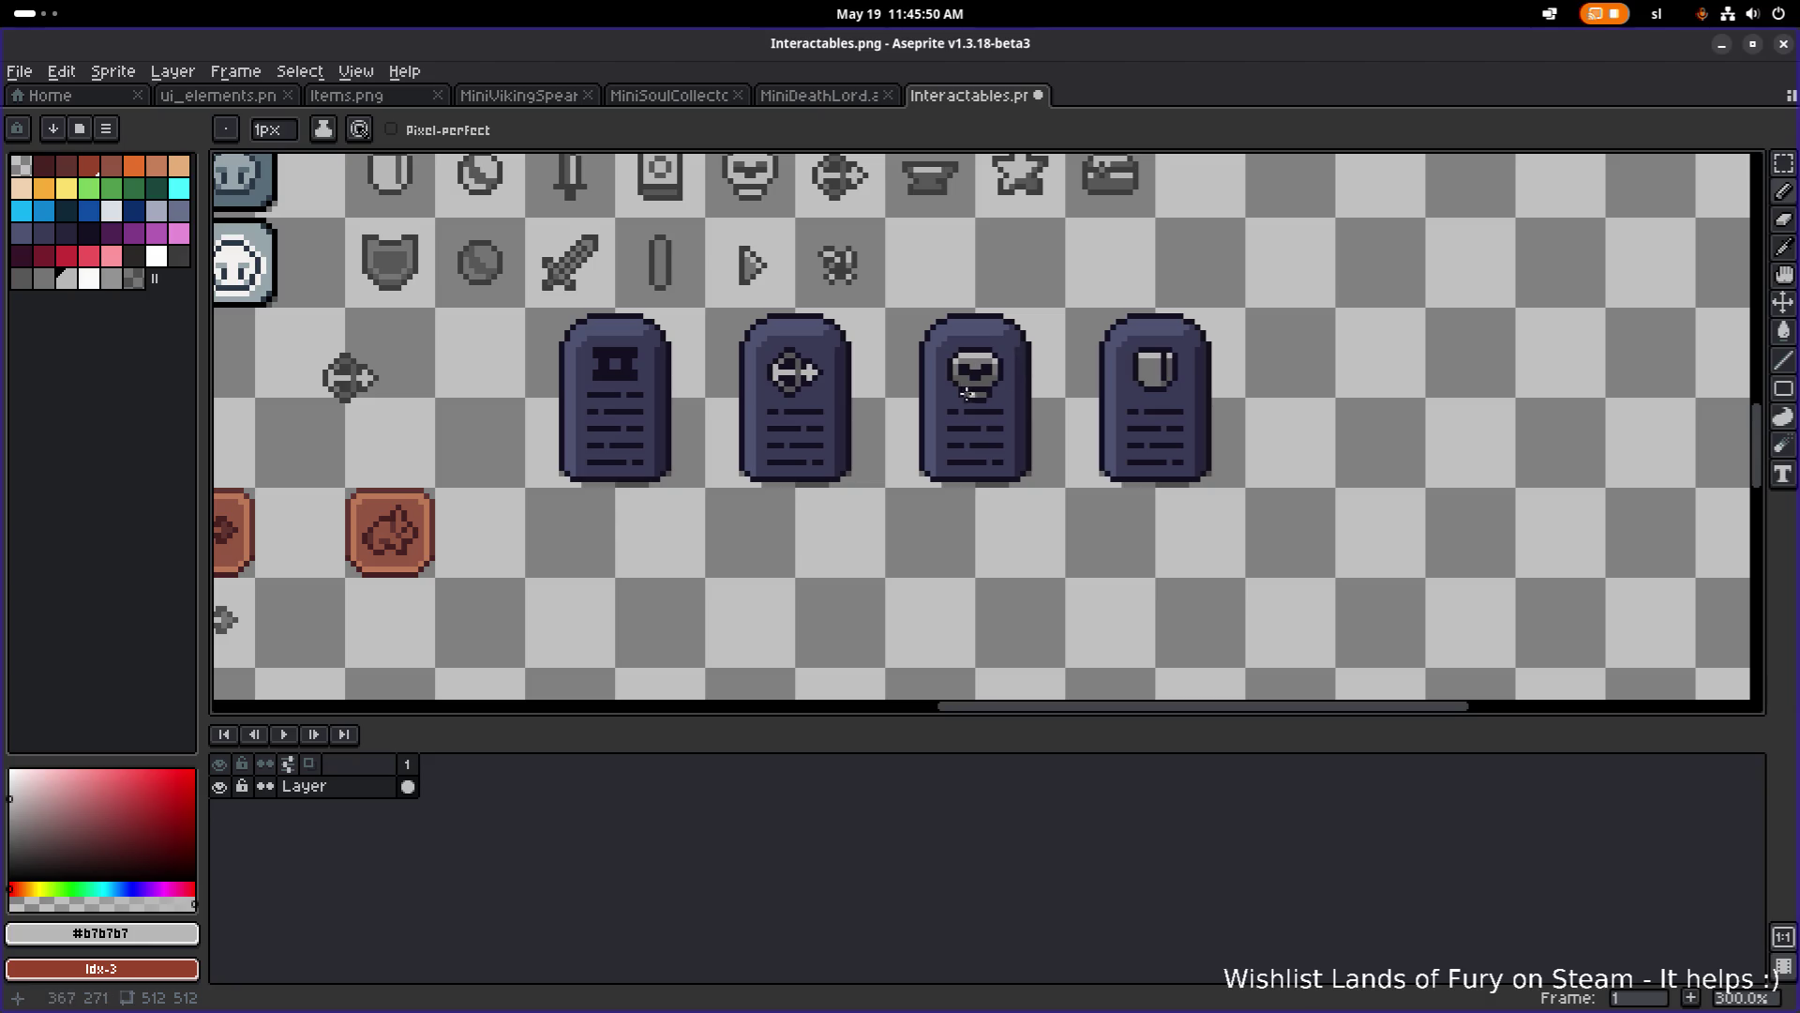
scroll(793, 373, up, 3)
scroll(837, 375, down, 3)
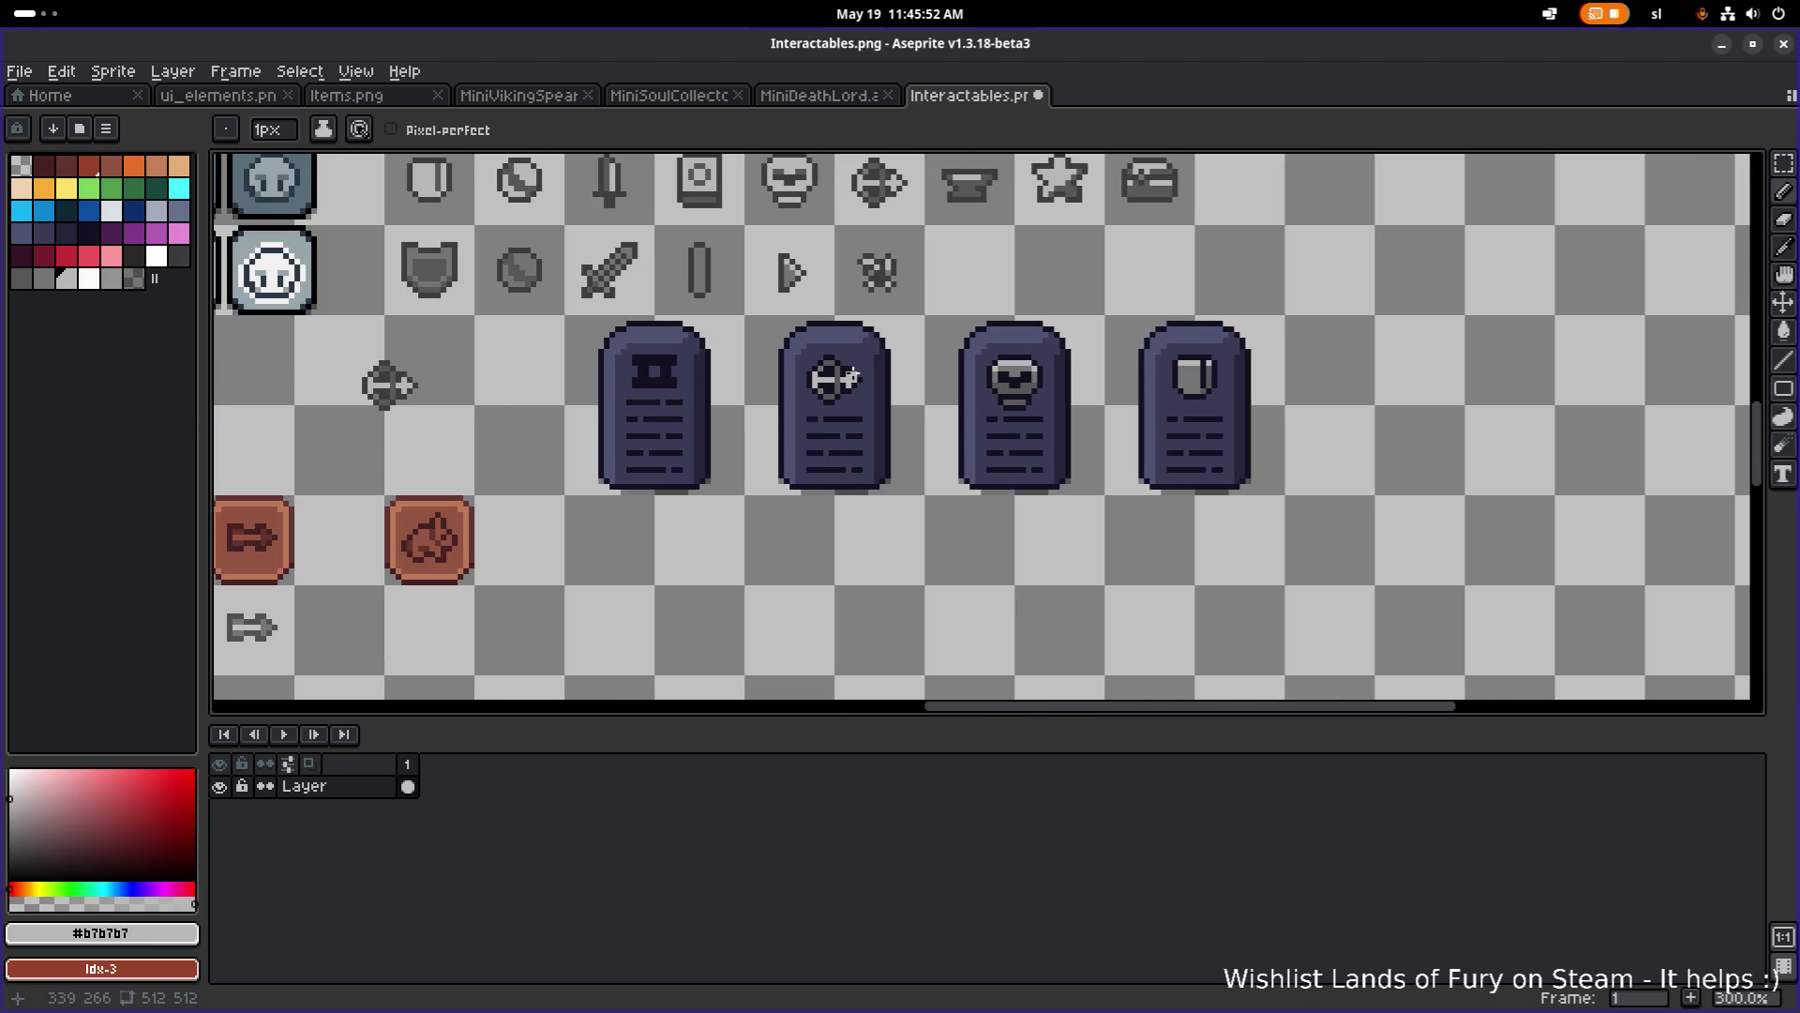
scroll(934, 361, up, 2)
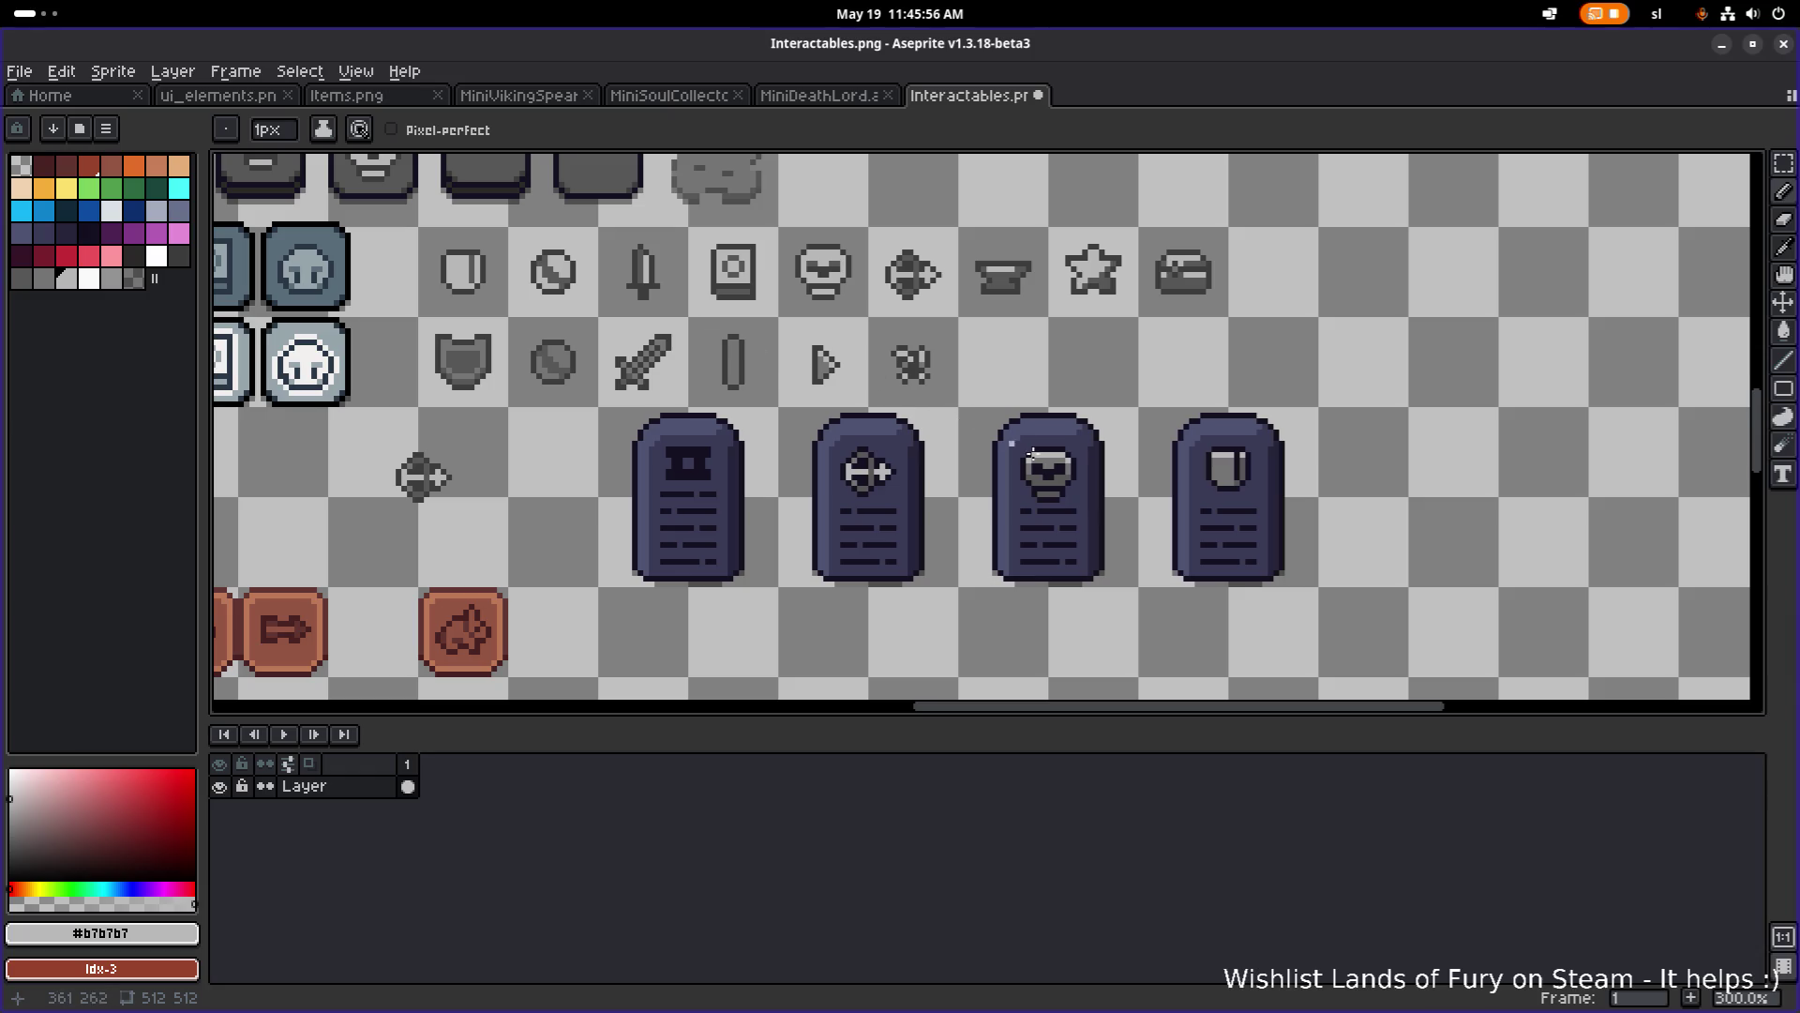
Marquee-select the skull glyph and nudge it down about two pixels.
key(m)
mouse_move(796, 234)
mouse_down()
mouse_move(885, 321)
mouse_move(1204, 390)
mouse_move(1156, 631)
mouse_move(1286, 417)
mouse_move(1067, 516)
mouse_move(1088, 497)
mouse_up()
scroll(1087, 497, up, 2)
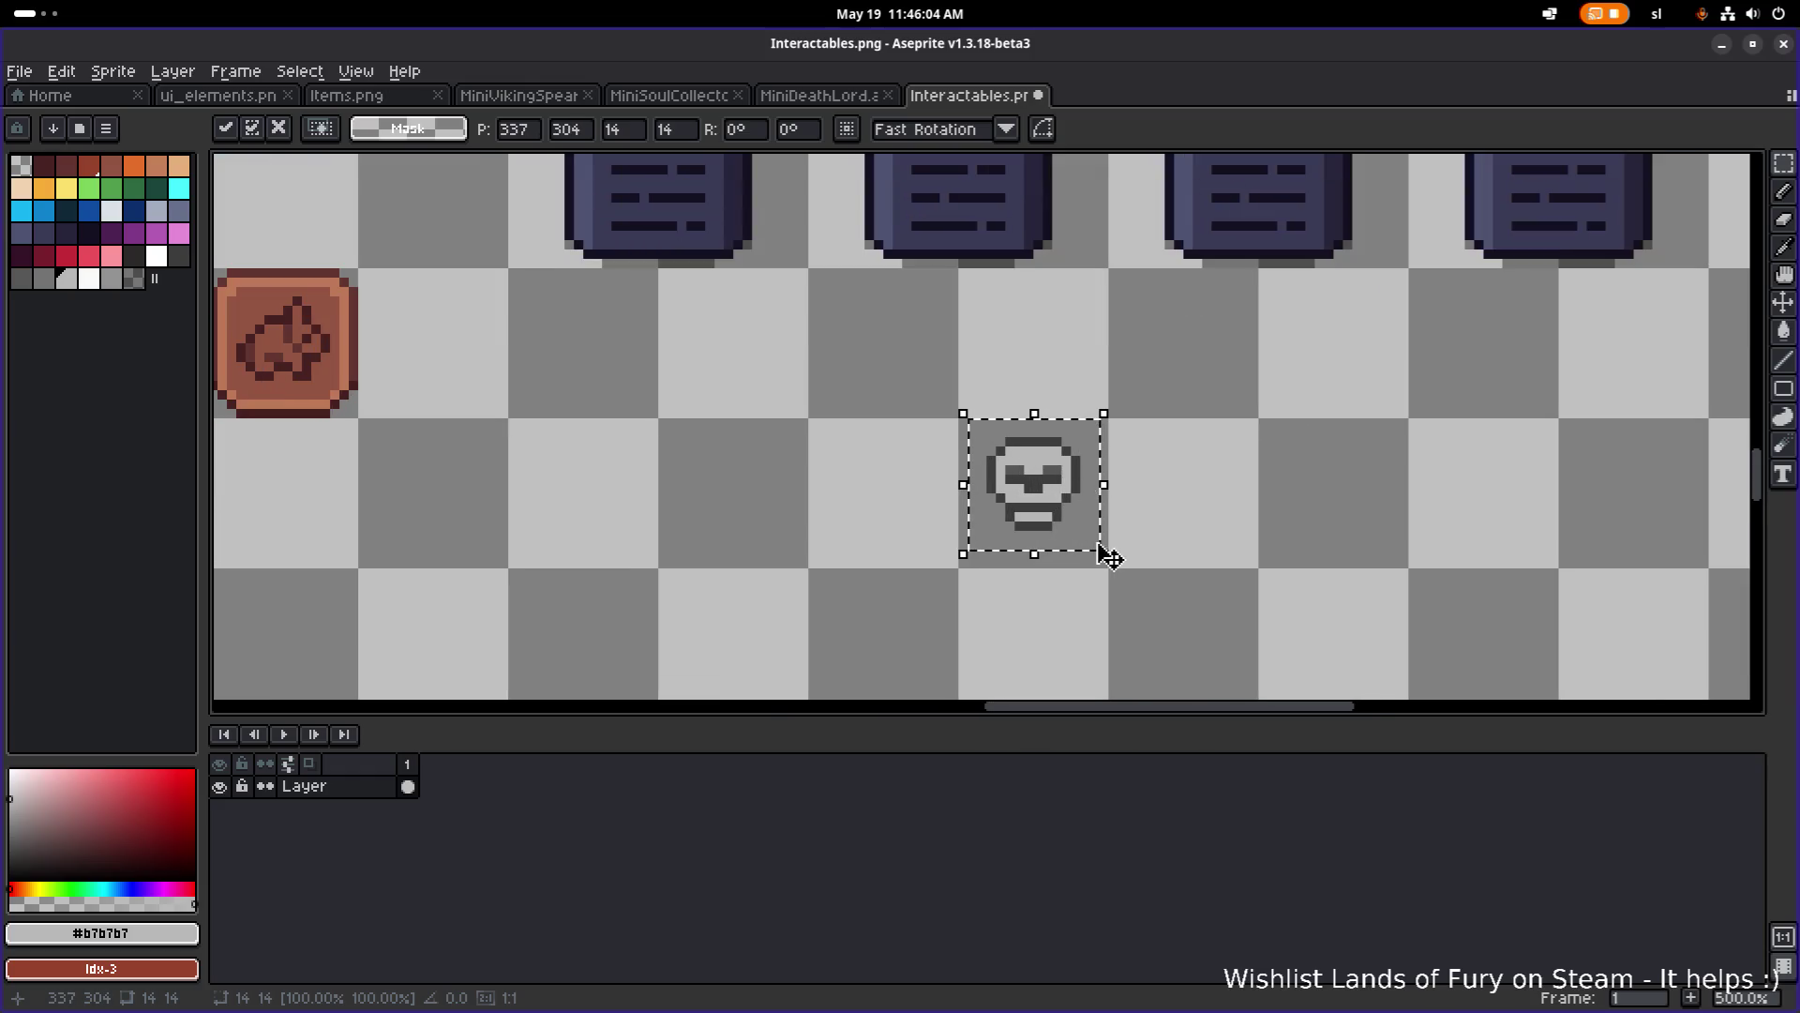
click(1207, 470)
drag(980, 517, 1098, 415)
drag(1048, 492, 1052, 505)
click(1194, 442)
Scale the skull down to 14×14 and place it just above the third tombstone.
mouse_move(954, 414)
mouse_down()
mouse_move(1113, 582)
mouse_move(1101, 560)
mouse_up()
scroll(1178, 430, down, 4)
scroll(1137, 454, up, 2)
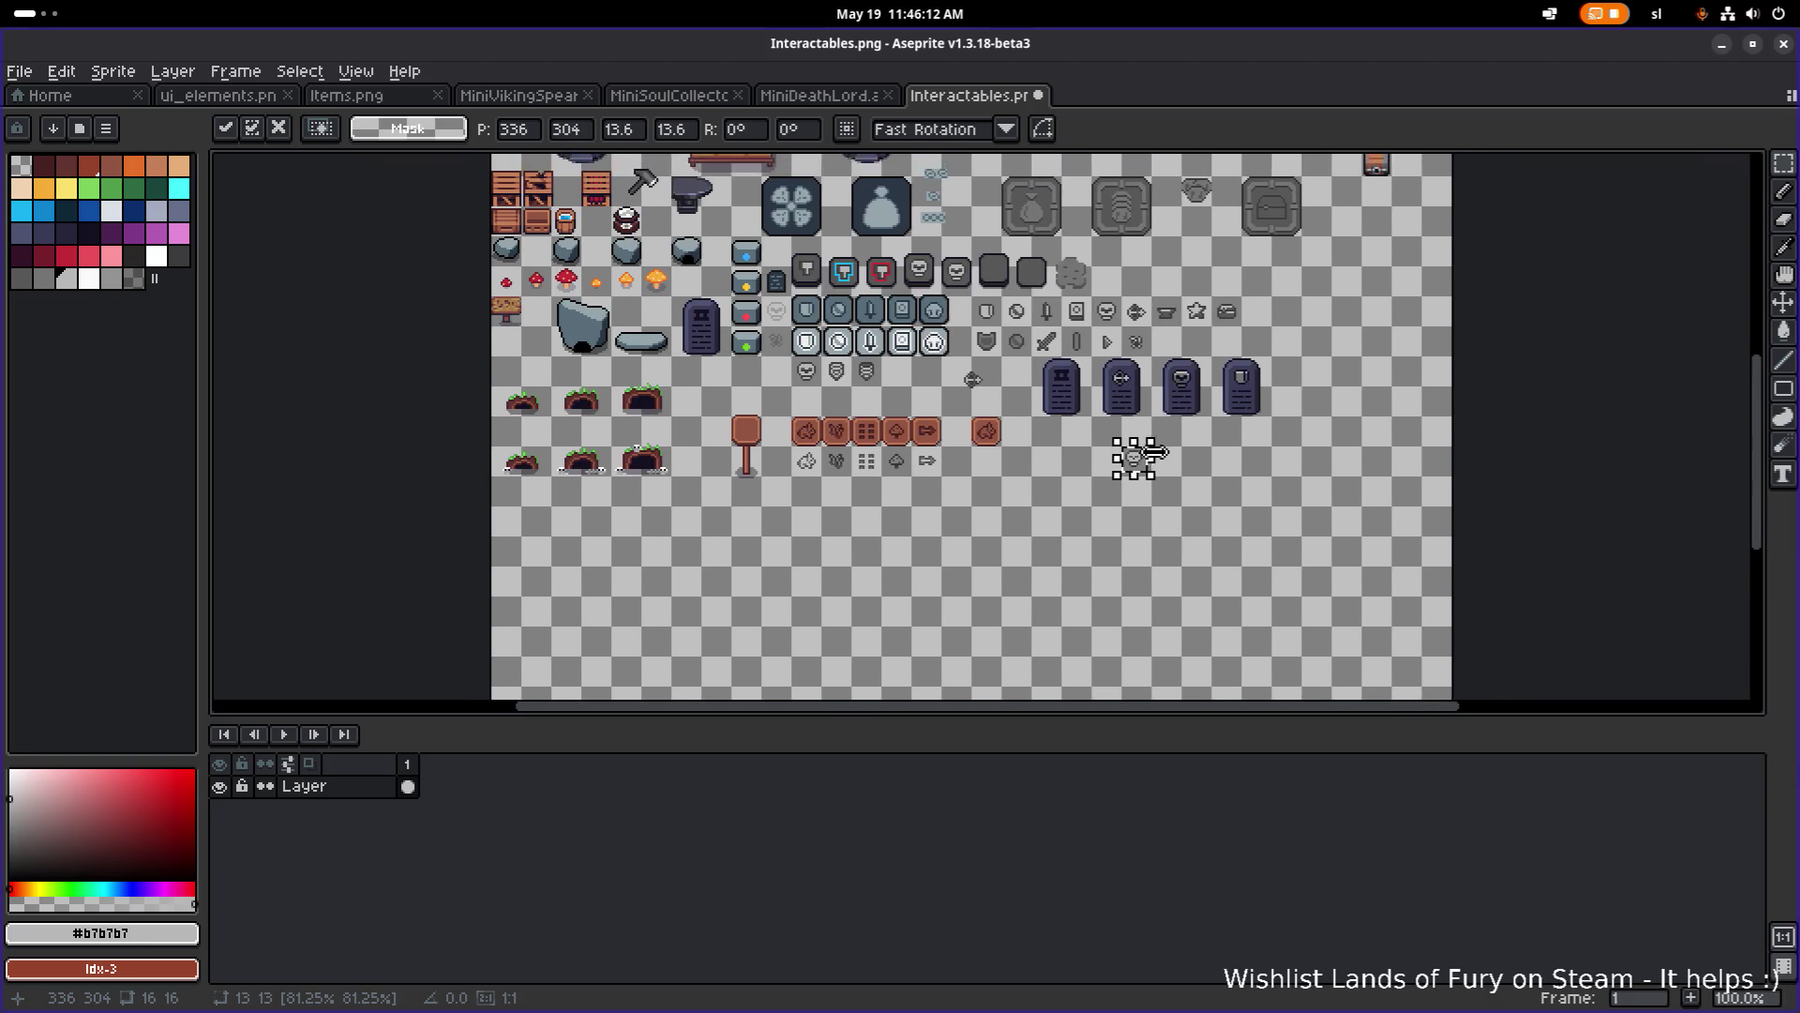
drag(1116, 471, 1252, 330)
scroll(1231, 349, right, 3)
scroll(1231, 348, up, 3)
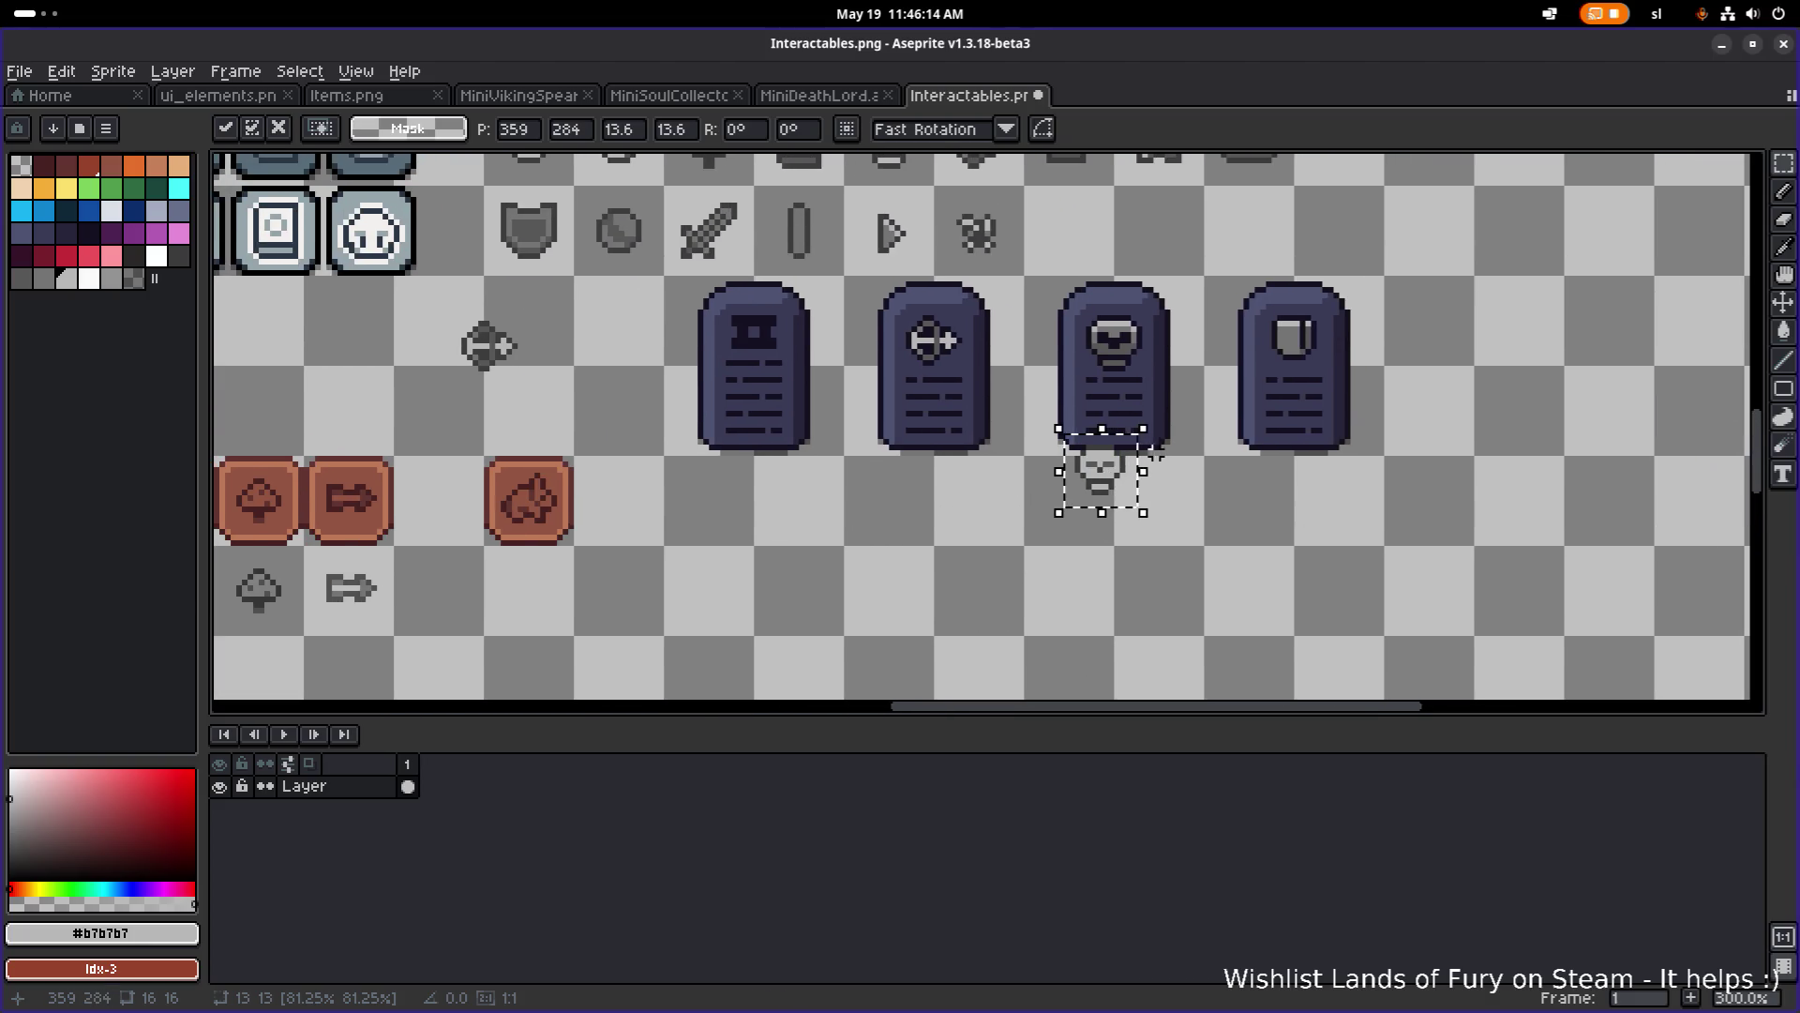
drag(1108, 452, 1197, 281)
scroll(1197, 282, up, 3)
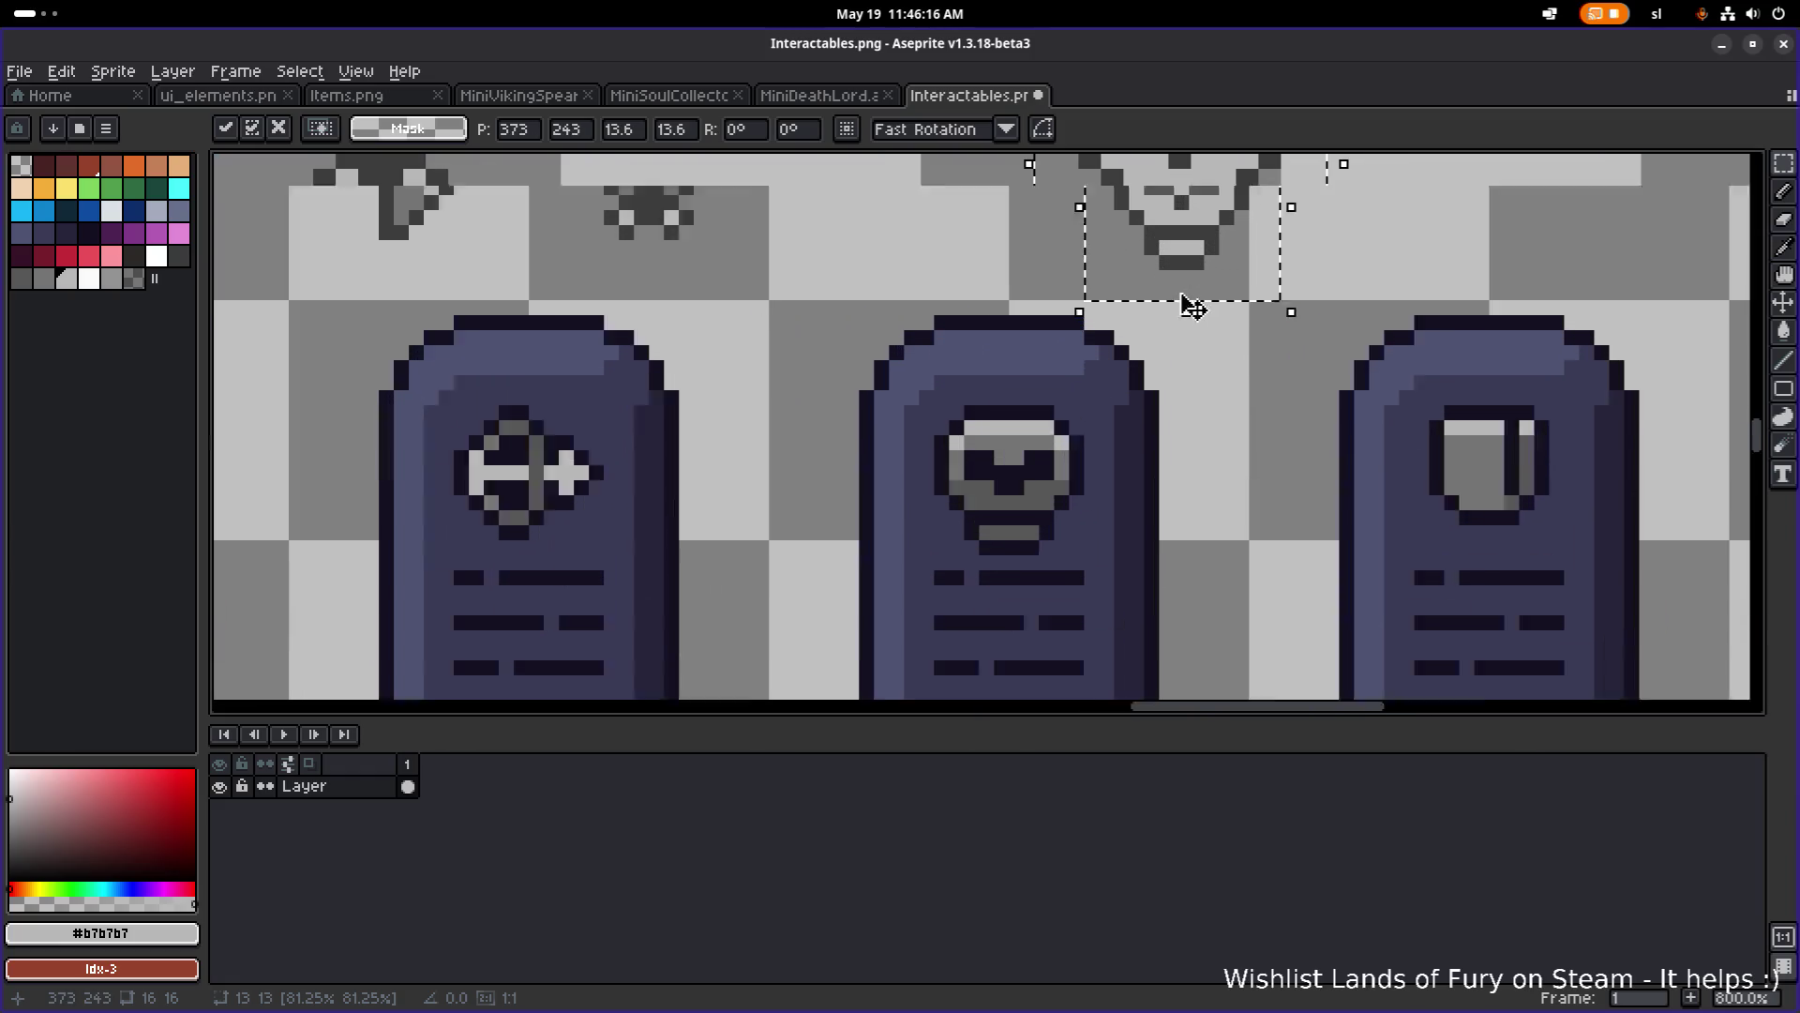
key(Return)
scroll(1157, 381, down, 2)
drag(1034, 348, 1036, 344)
Paint out the third tombstone's old skull with the tombstone blue #393a56.
key(i)
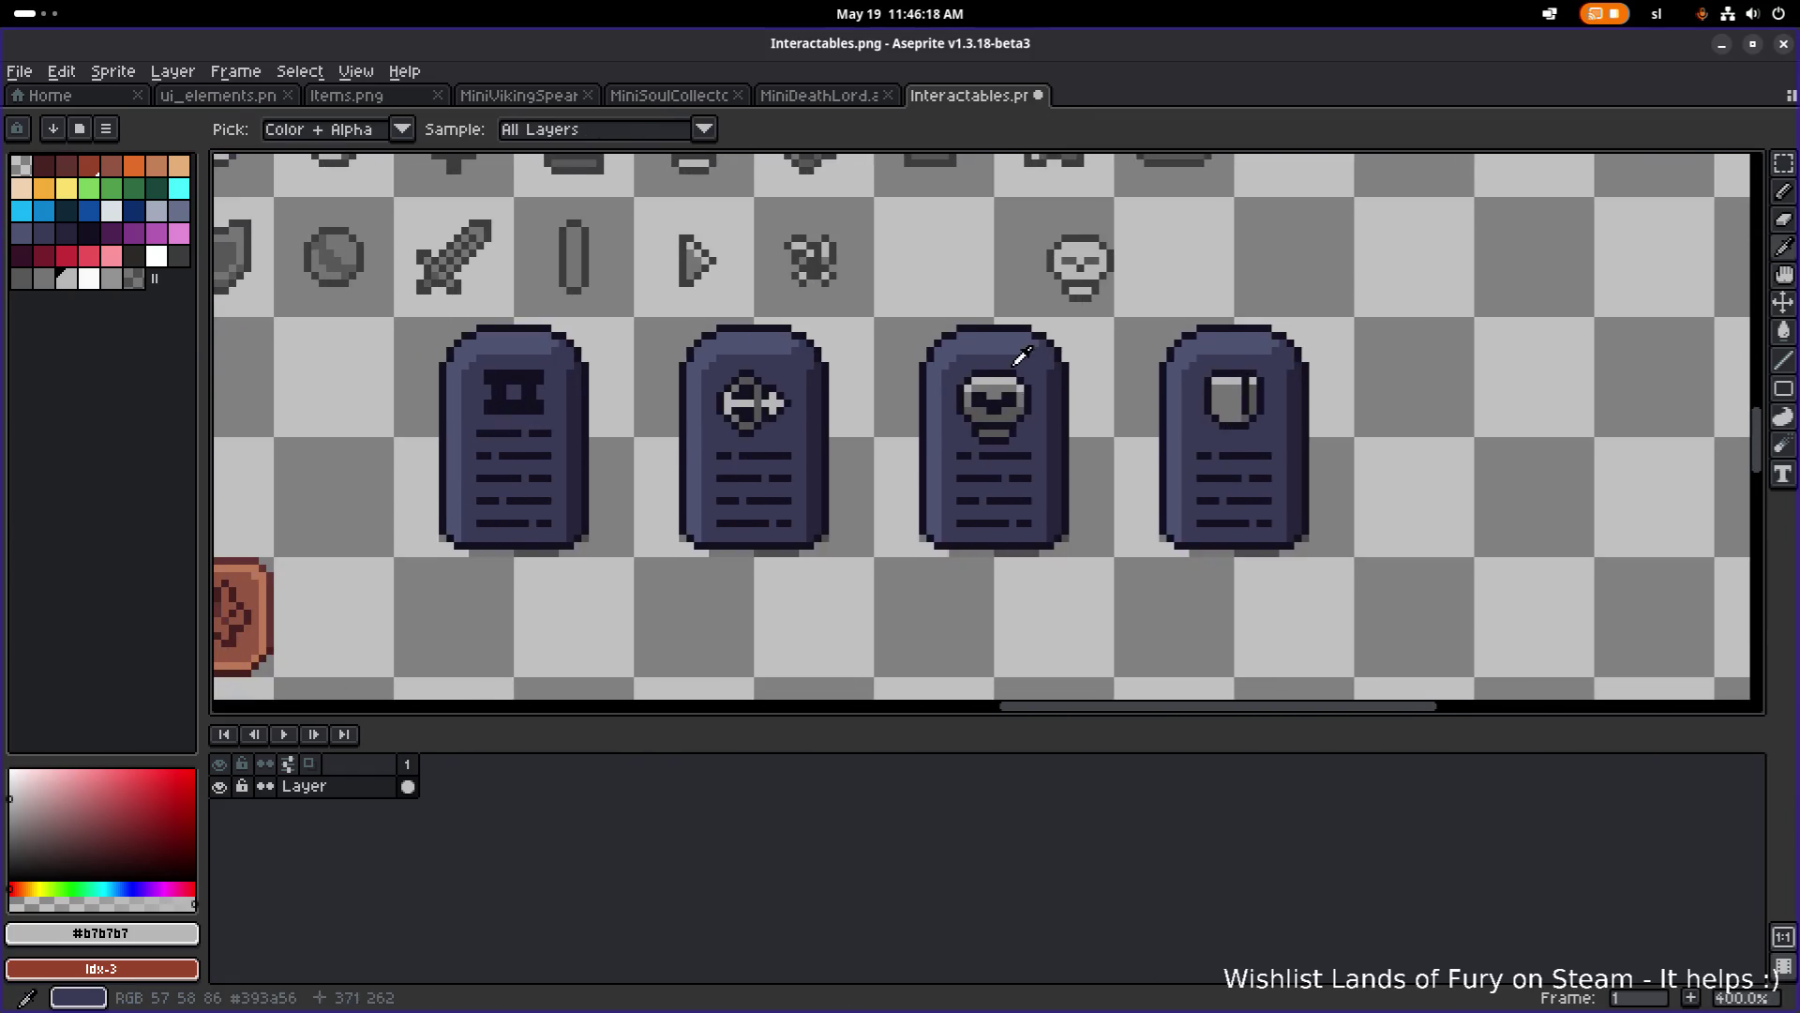
click(1022, 365)
key(b)
scroll(999, 413, up, 5)
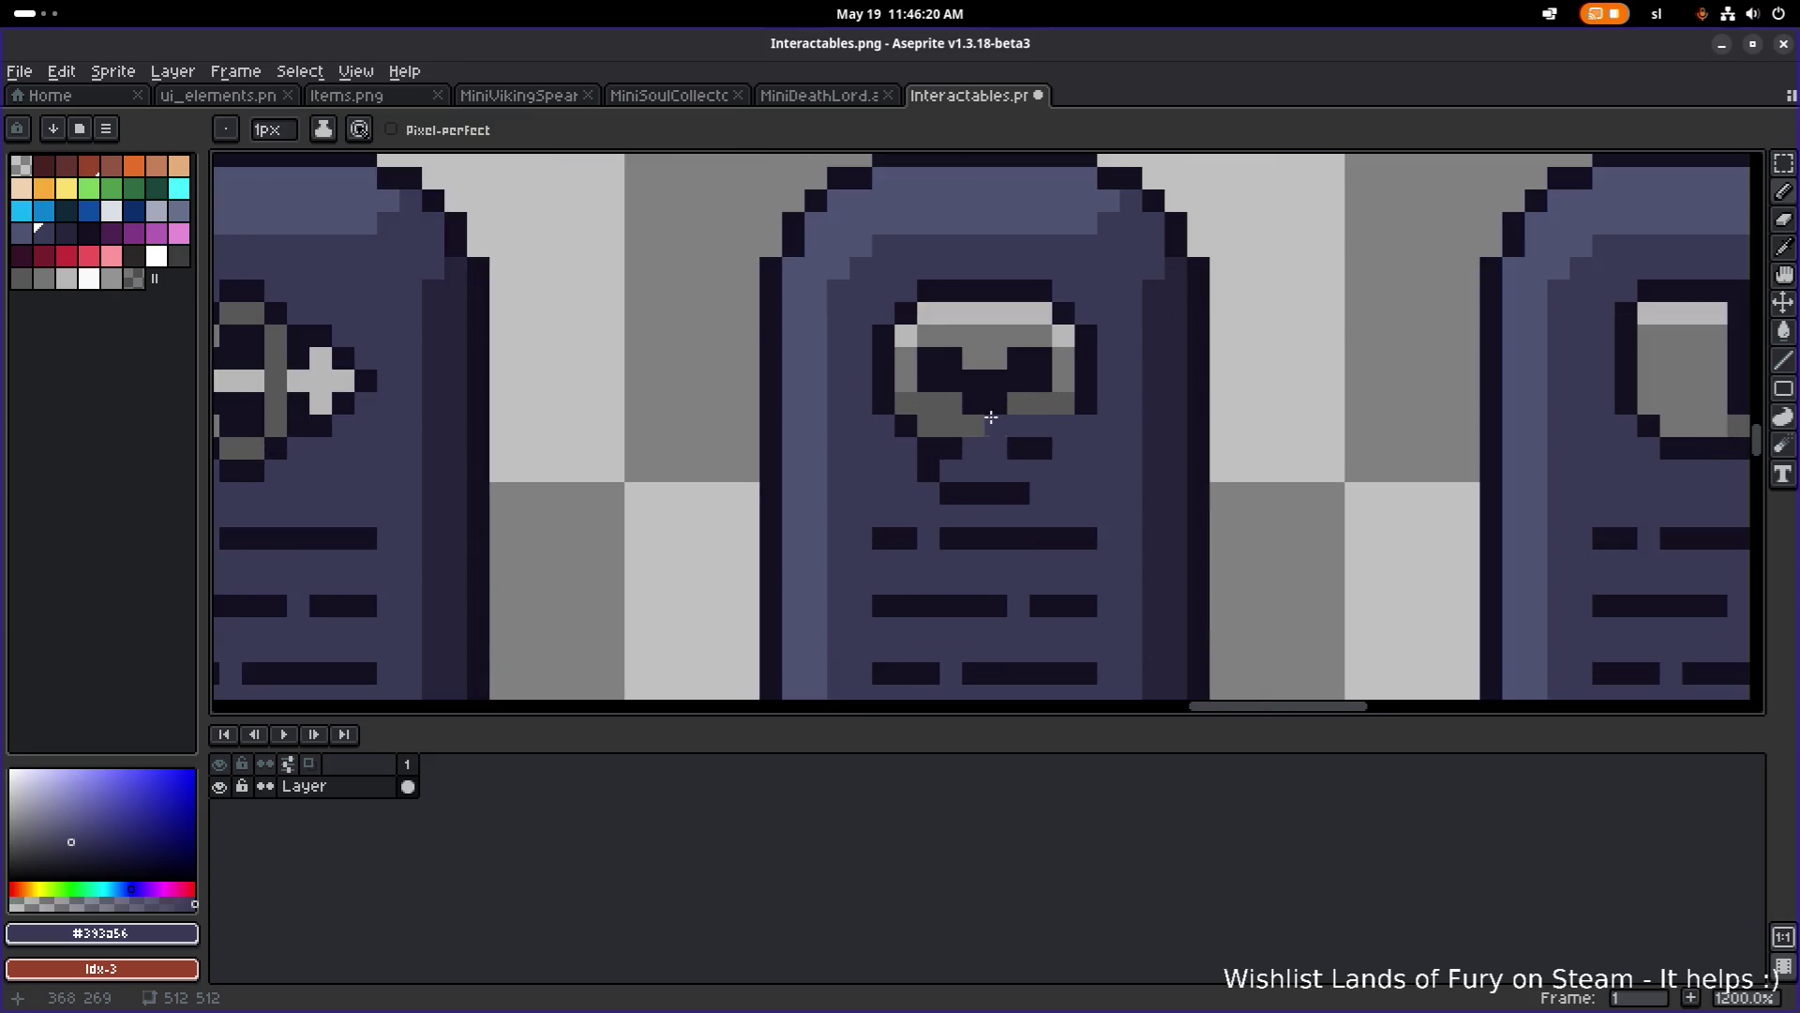
mouse_move(1035, 443)
mouse_down()
mouse_move(1079, 333)
mouse_move(886, 309)
mouse_move(924, 448)
mouse_move(940, 303)
mouse_move(1064, 314)
mouse_move(994, 338)
mouse_move(909, 454)
mouse_move(1049, 326)
mouse_move(1032, 291)
mouse_move(1174, 165)
mouse_move(1016, 411)
mouse_move(1011, 382)
mouse_move(1113, 217)
mouse_up()
scroll(1037, 289, down, 4)
key(m)
Widen the small skull by shifting its right half one pixel right.
scroll(1191, 253, up, 2)
click(1201, 278)
scroll(1133, 338, up, 4)
drag(1123, 392, 954, 187)
drag(1035, 249, 1058, 254)
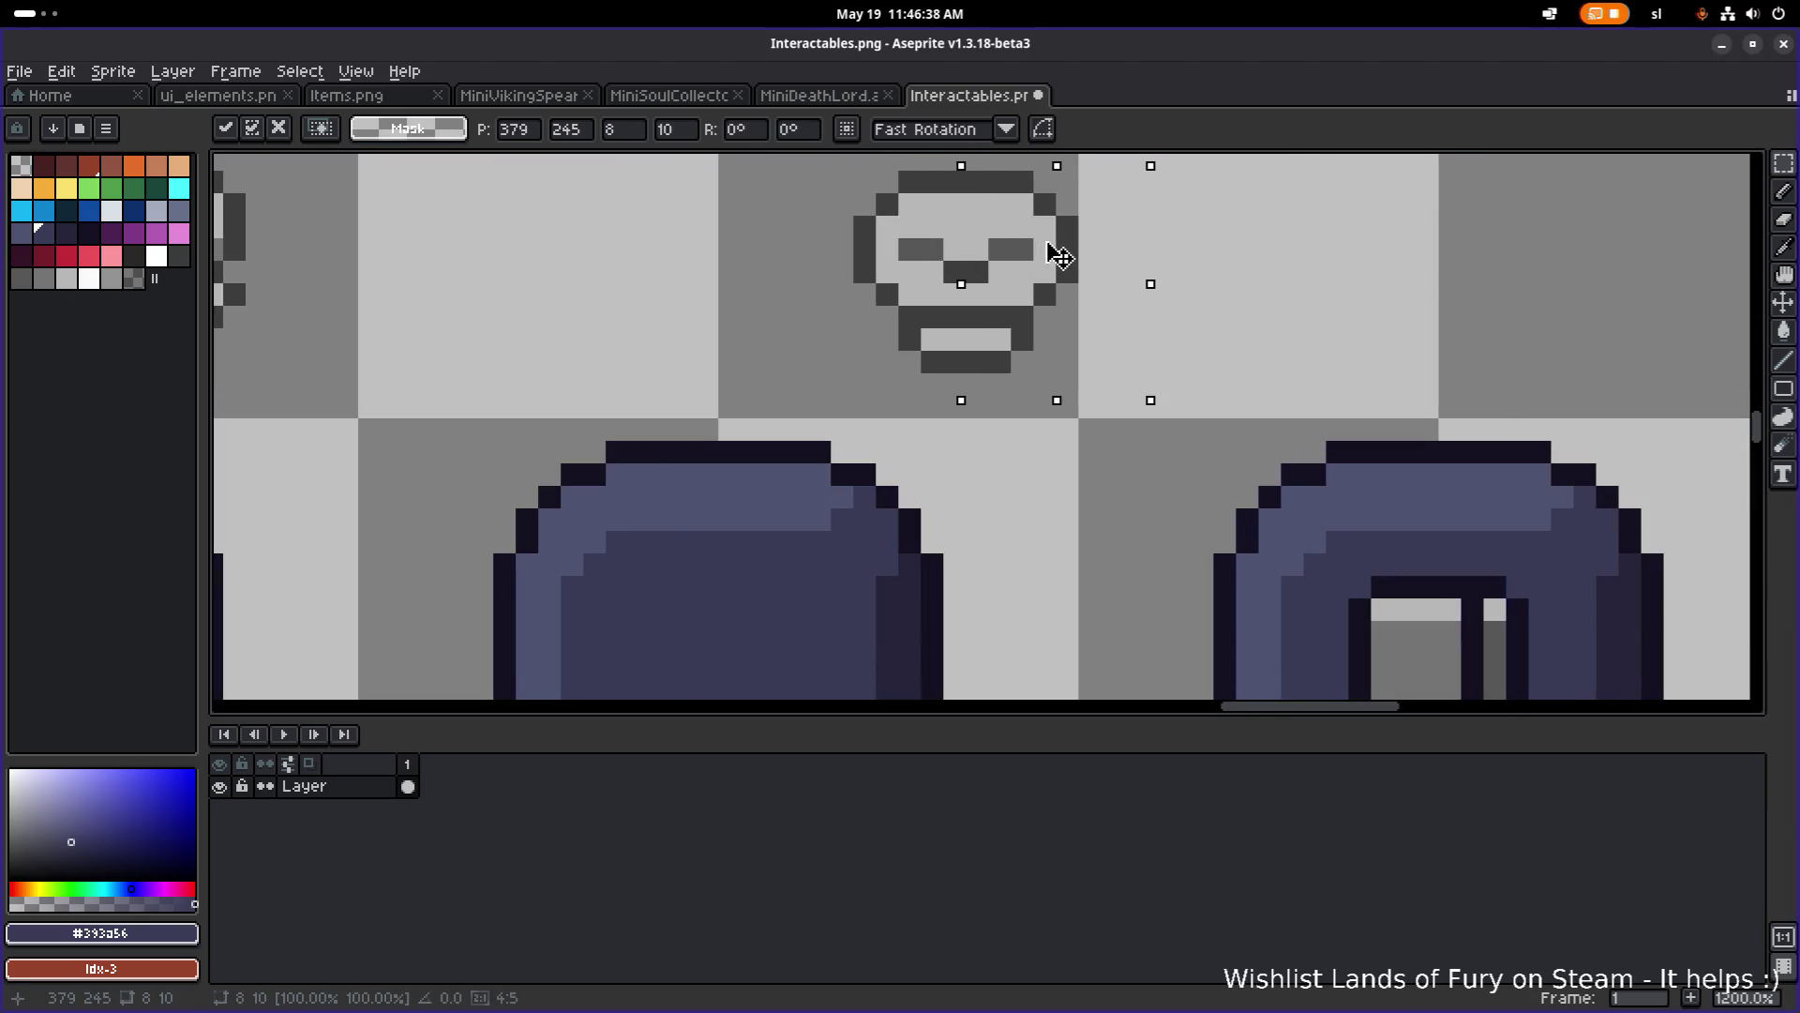
click(1202, 225)
Move the whole widened skull down onto the third tombstone's face.
scroll(1202, 225, down, 3)
drag(1015, 328, 1177, 198)
drag(1104, 265, 980, 466)
click(1157, 333)
scroll(1154, 329, down, 2)
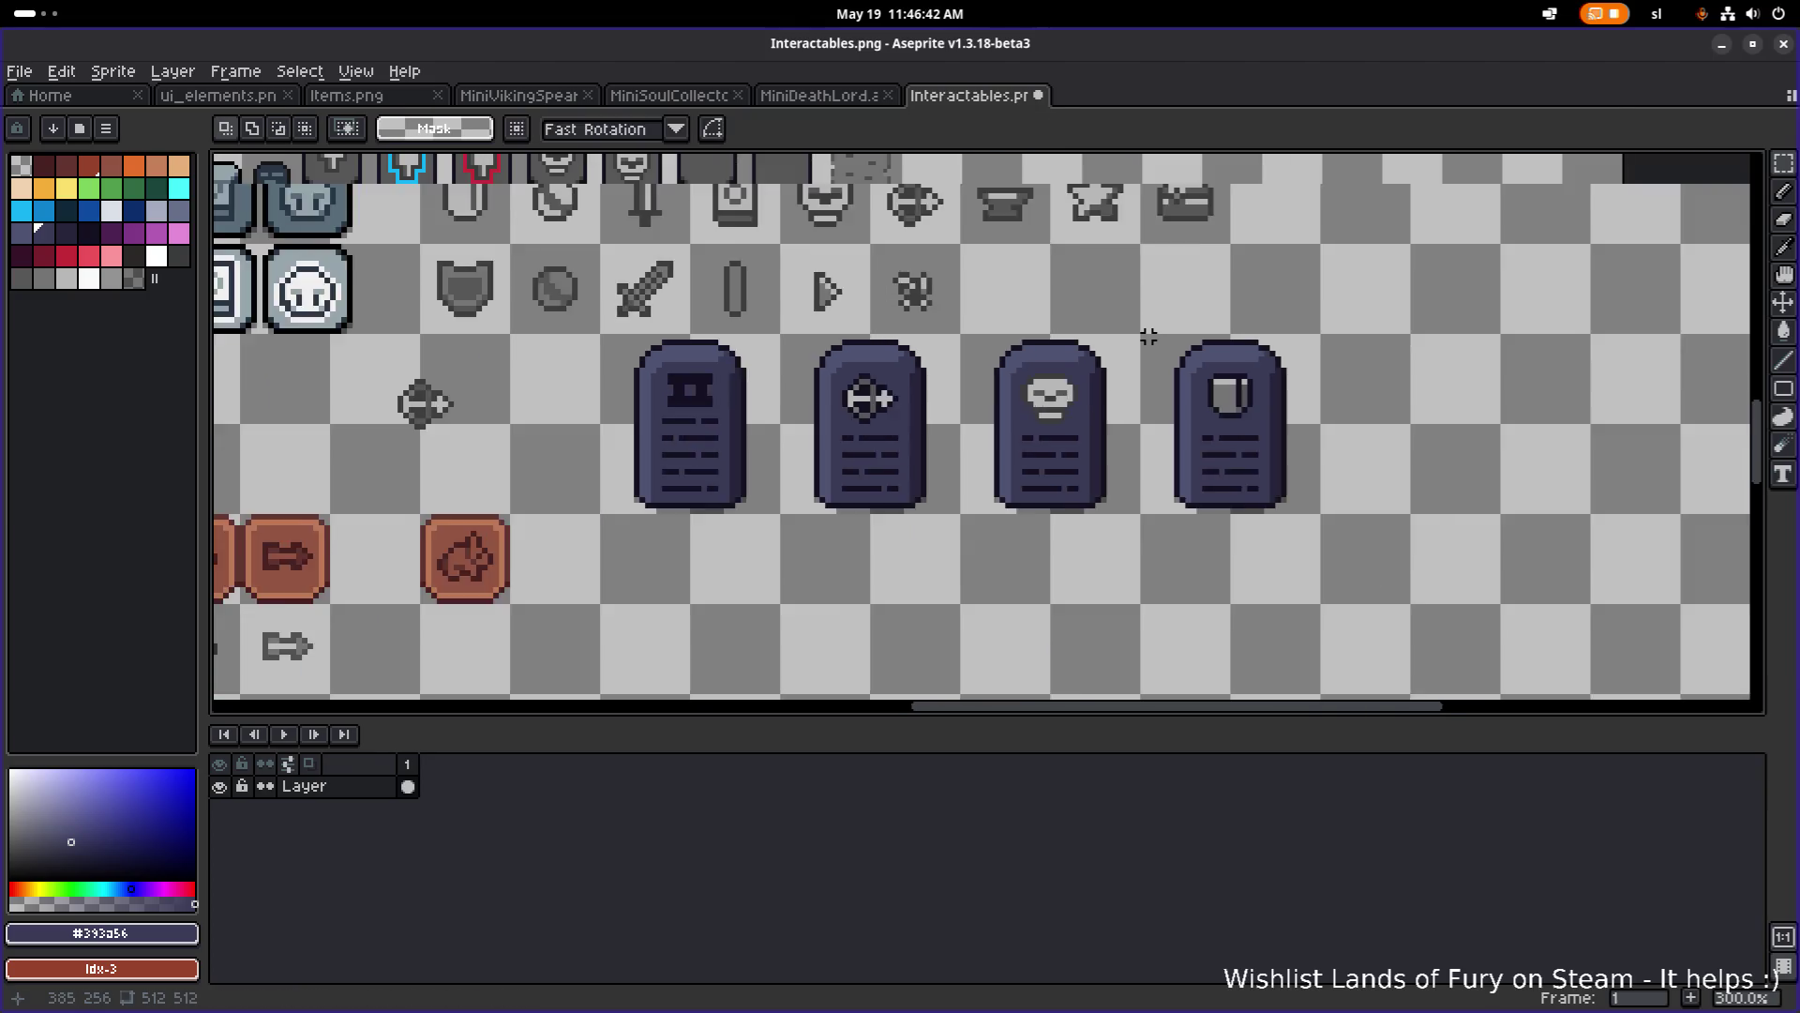
scroll(1110, 330, up, 1)
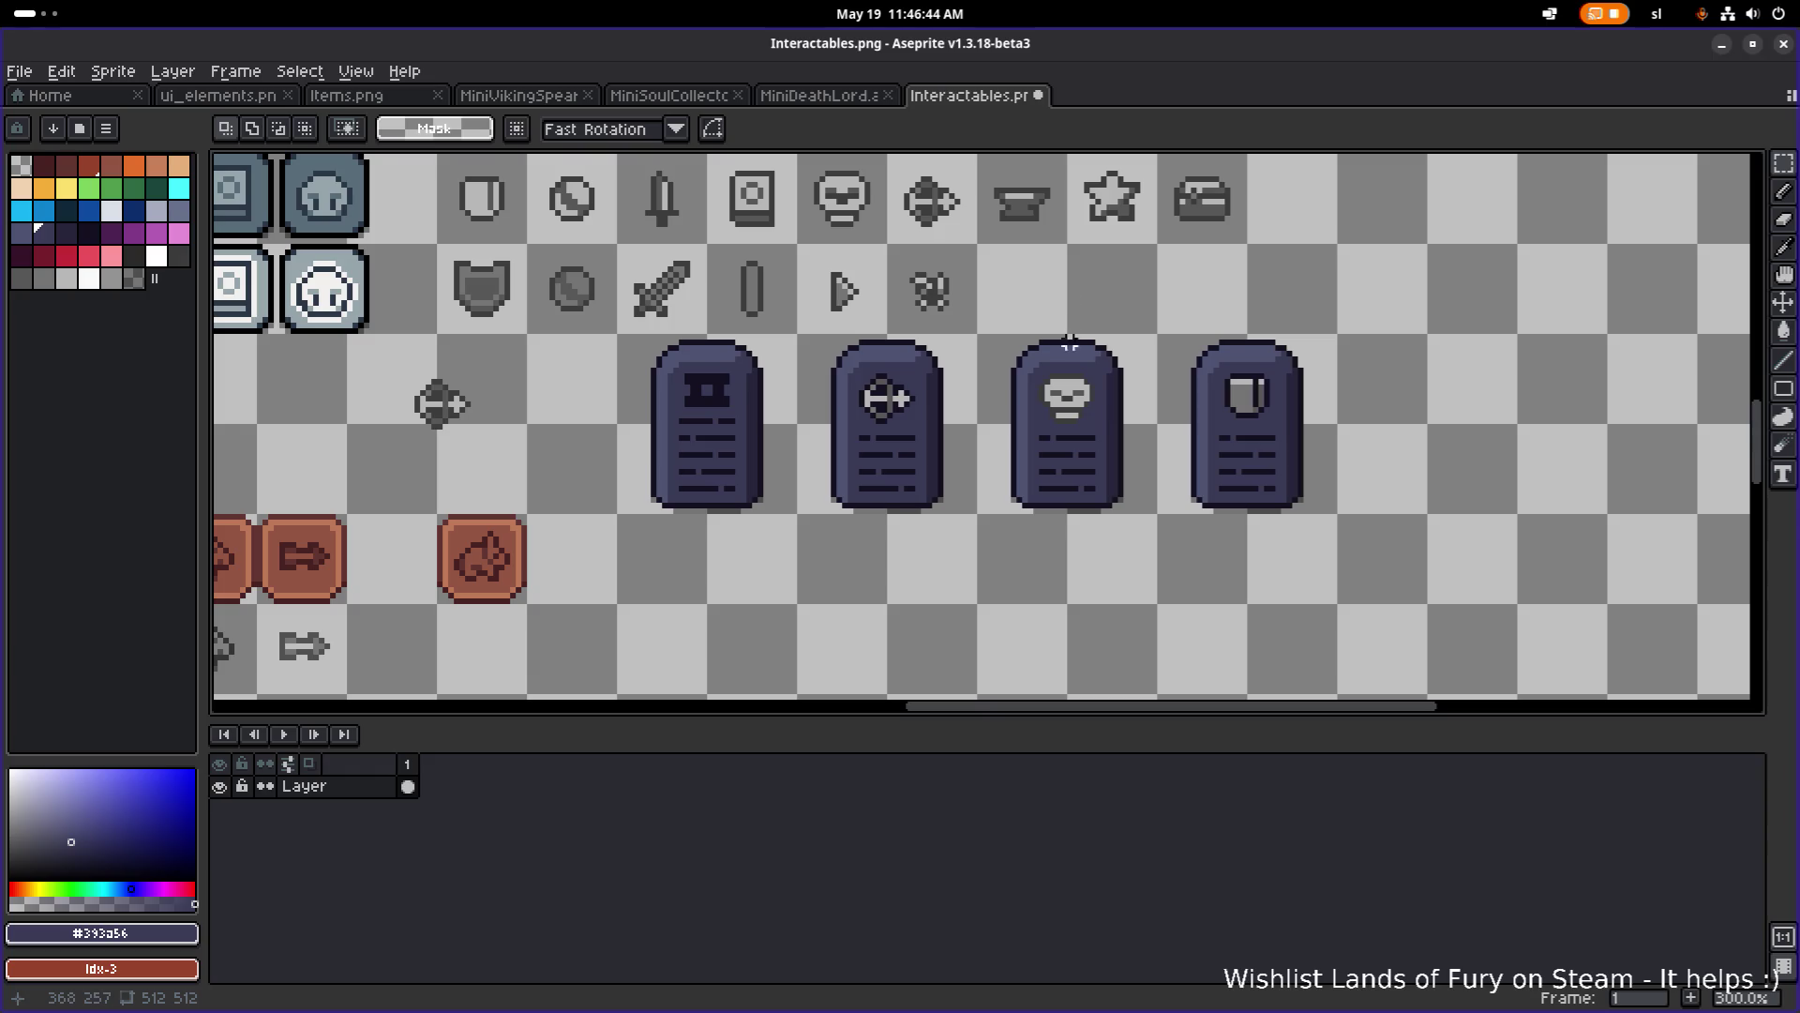
scroll(1070, 348, up, 4)
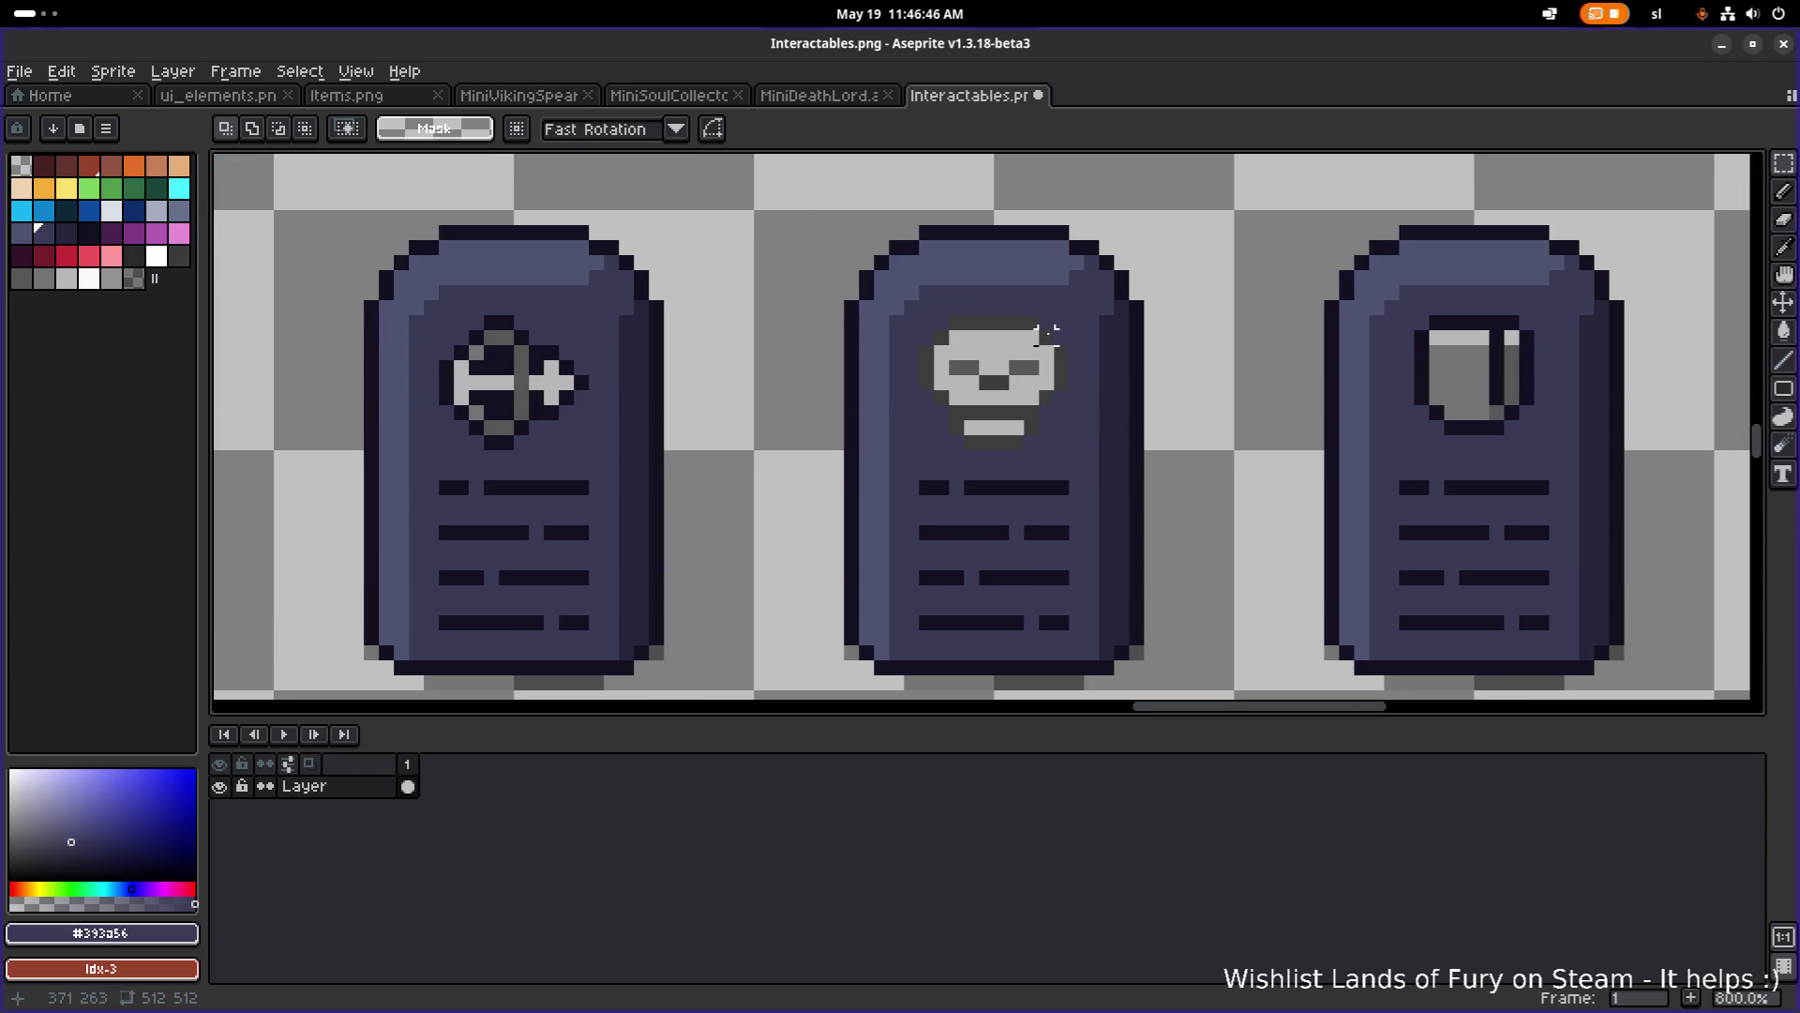
alt+click(557, 343)
Bucket-fill the skull's outline pixels dark navy #141020 around the top, sides and jaw.
key(g)
click(972, 329)
click(942, 337)
click(927, 368)
click(945, 399)
click(970, 414)
click(994, 442)
click(1046, 398)
click(1060, 371)
click(1047, 339)
scroll(1176, 347, down, 4)
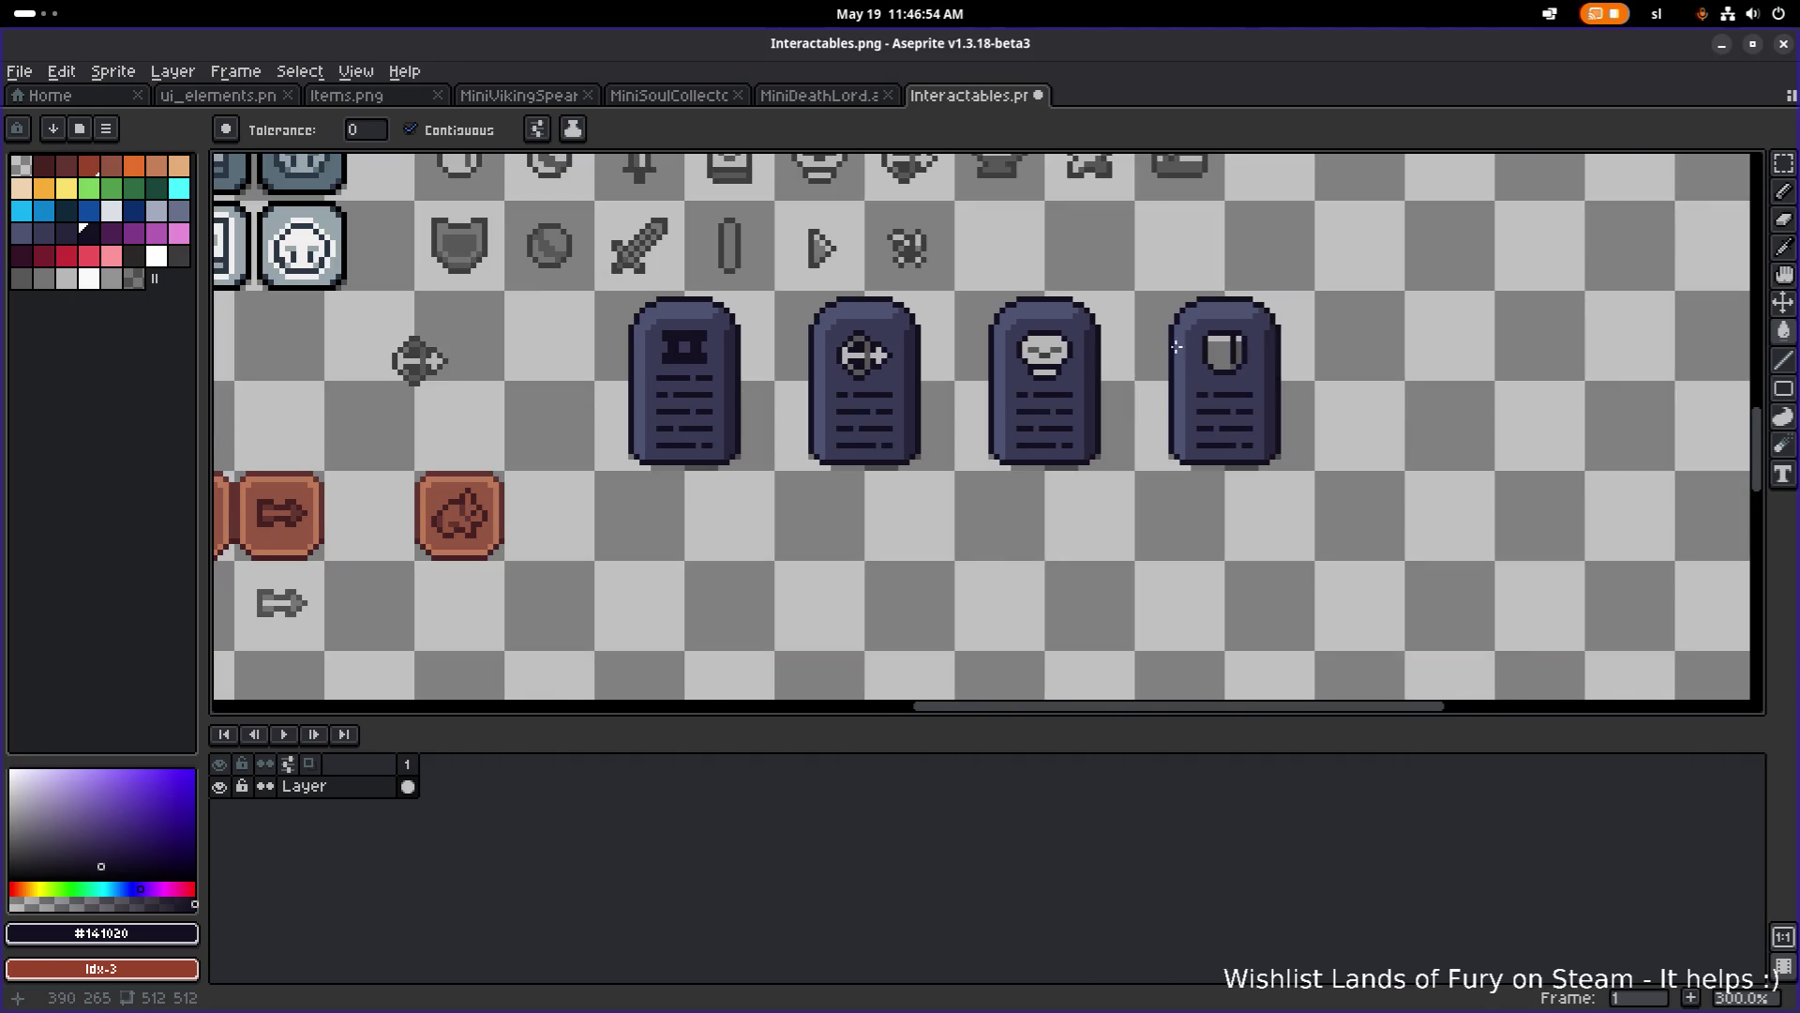
scroll(1087, 361, down, 1)
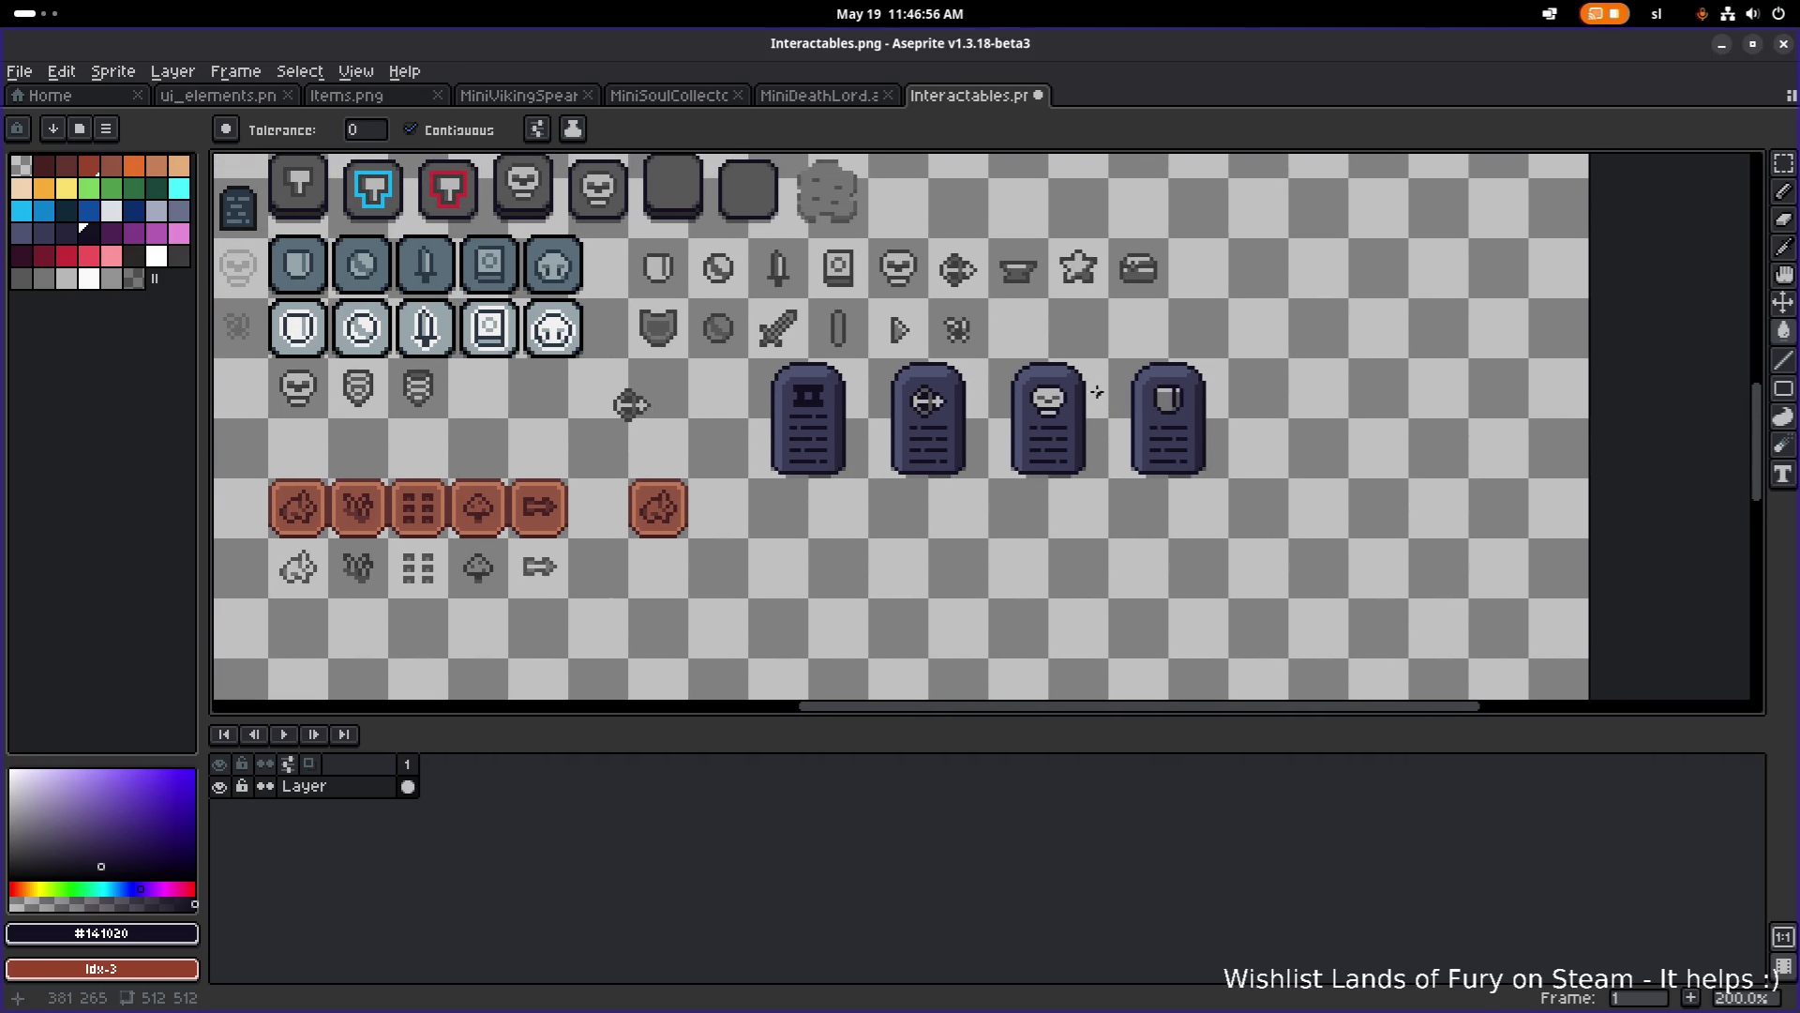
scroll(1068, 392, up, 5)
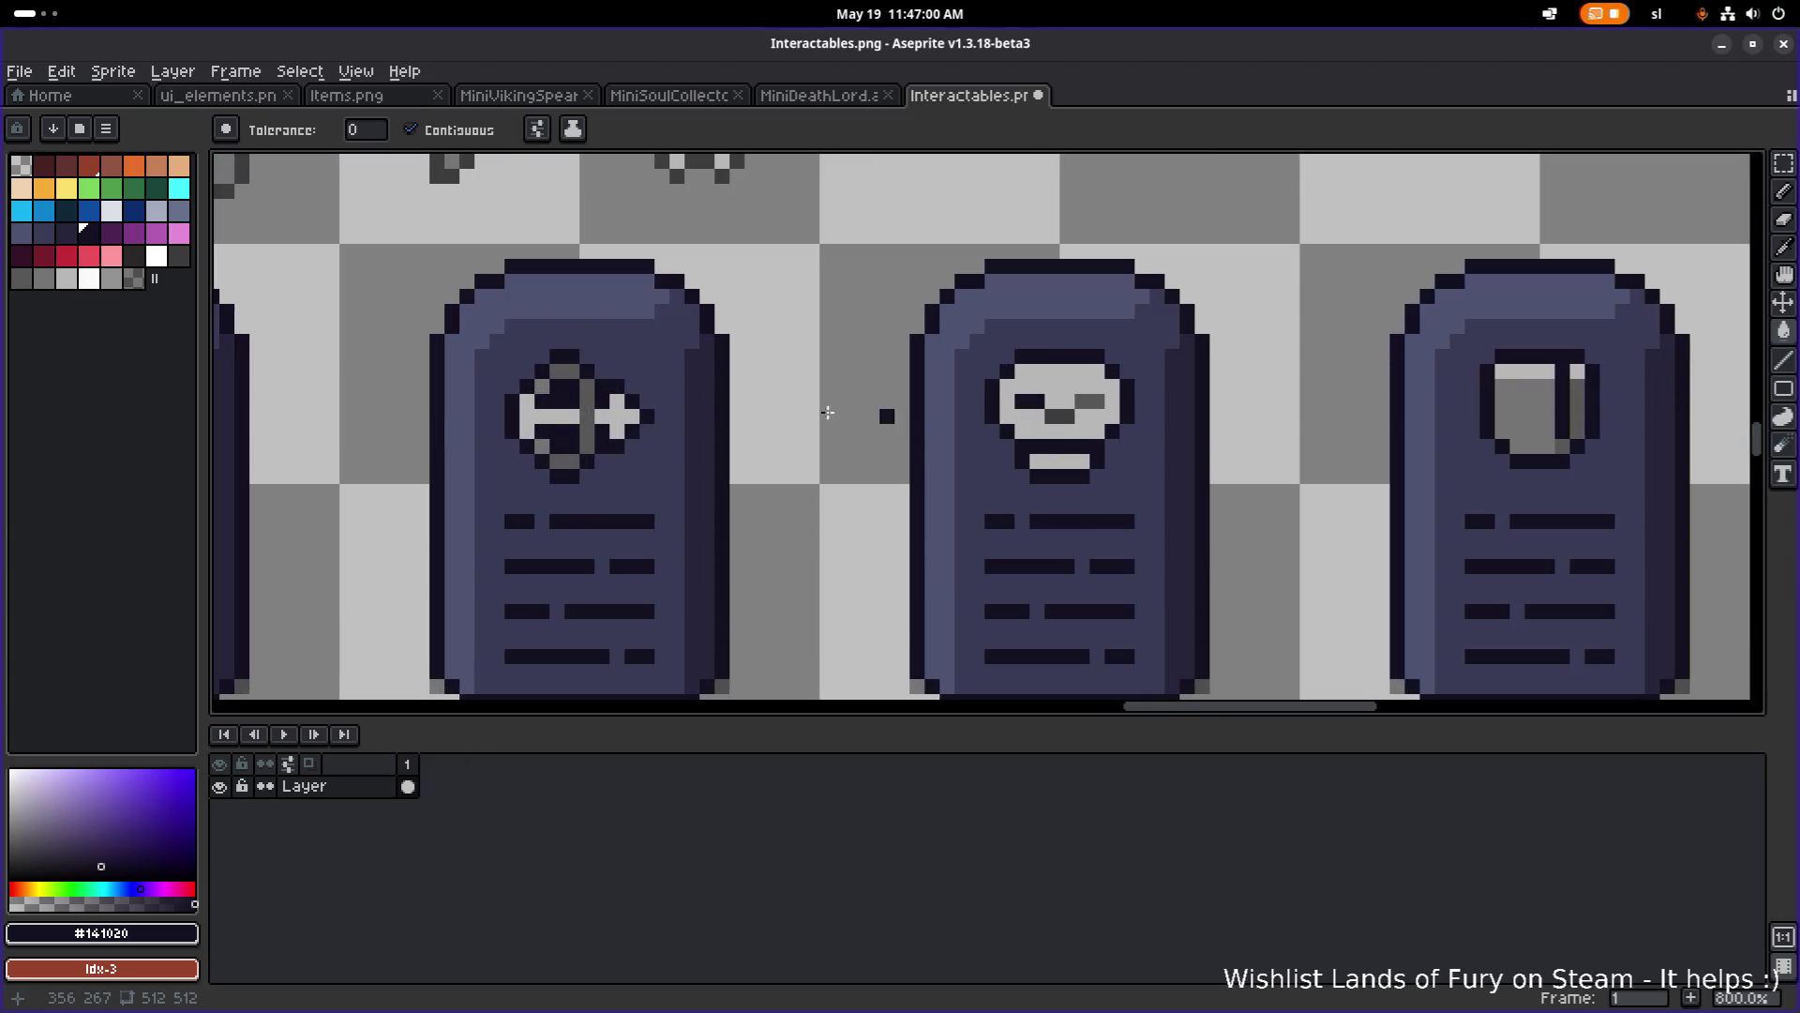
Pencil the skull's left eye and upper teeth grey #747474, then save Interactables.png.
key(i)
alt+click(559, 455)
key(b)
mouse_move(1036, 399)
mouse_down()
mouse_move(1055, 447)
mouse_move(1078, 444)
mouse_up()
scroll(1078, 444, down, 4)
scroll(1038, 374, right, 3)
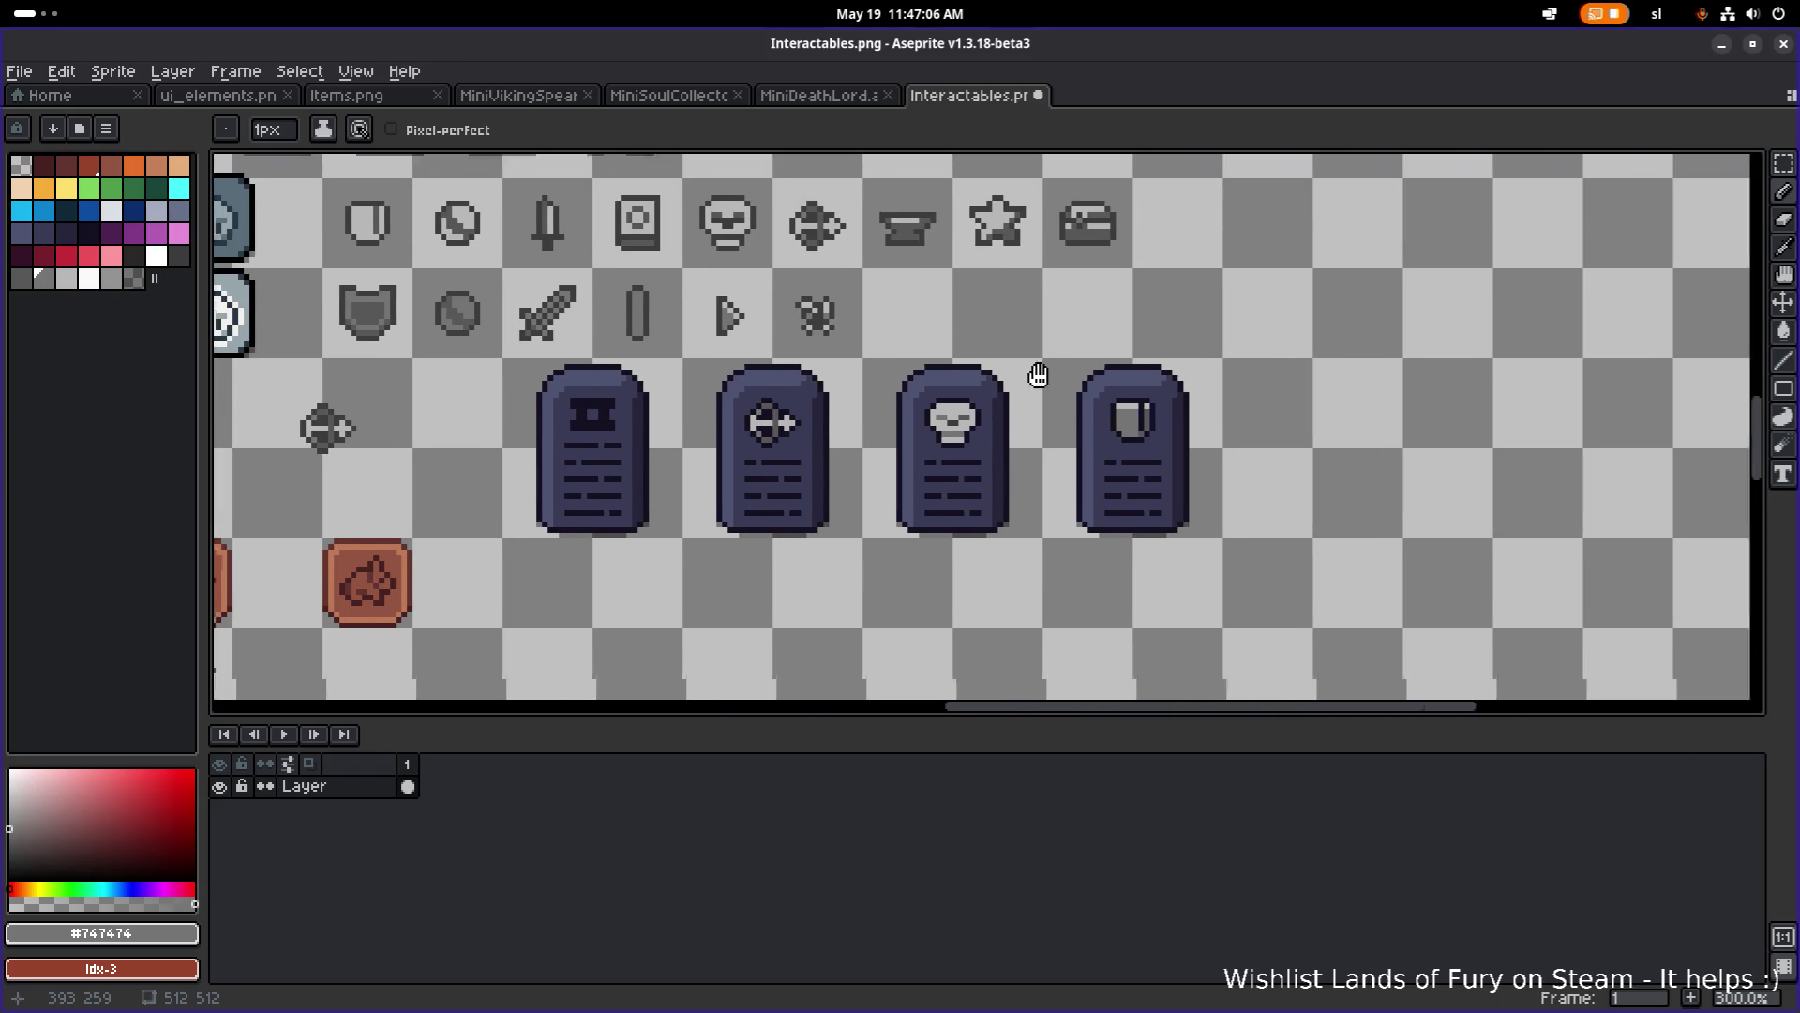
scroll(828, 401, up, 4)
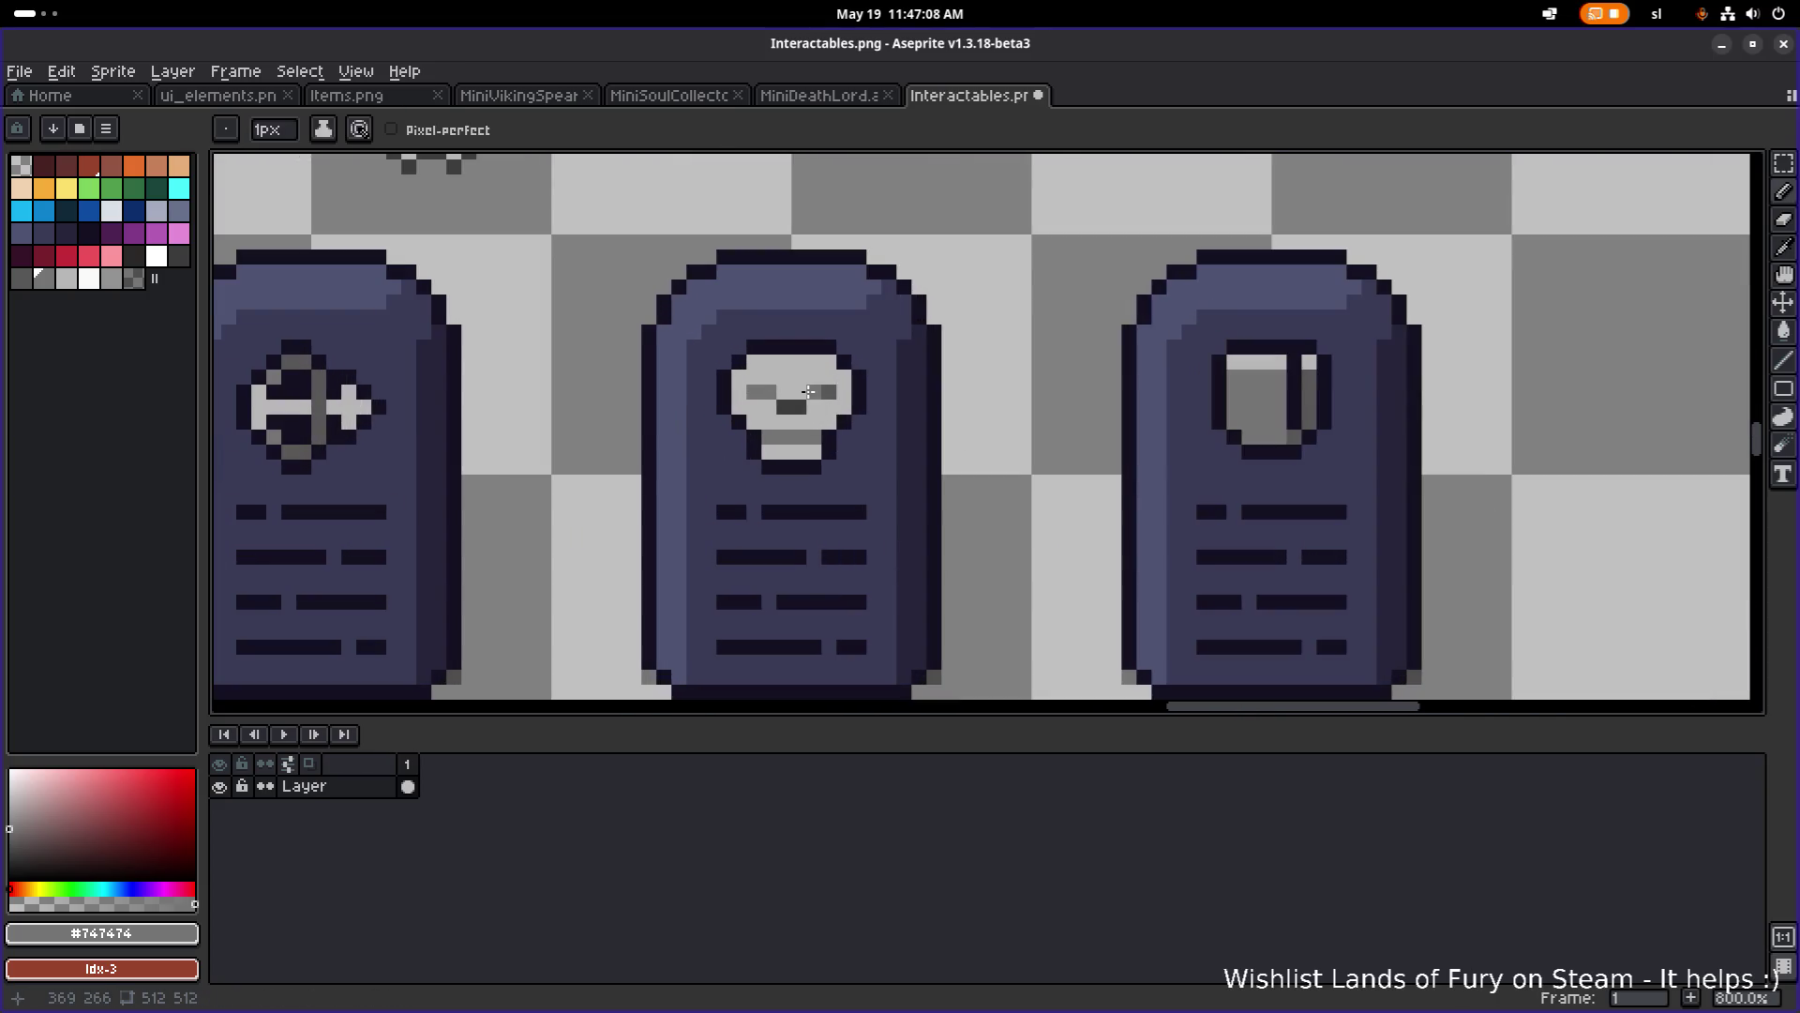
scroll(966, 359, down, 3)
scroll(961, 364, down, 1)
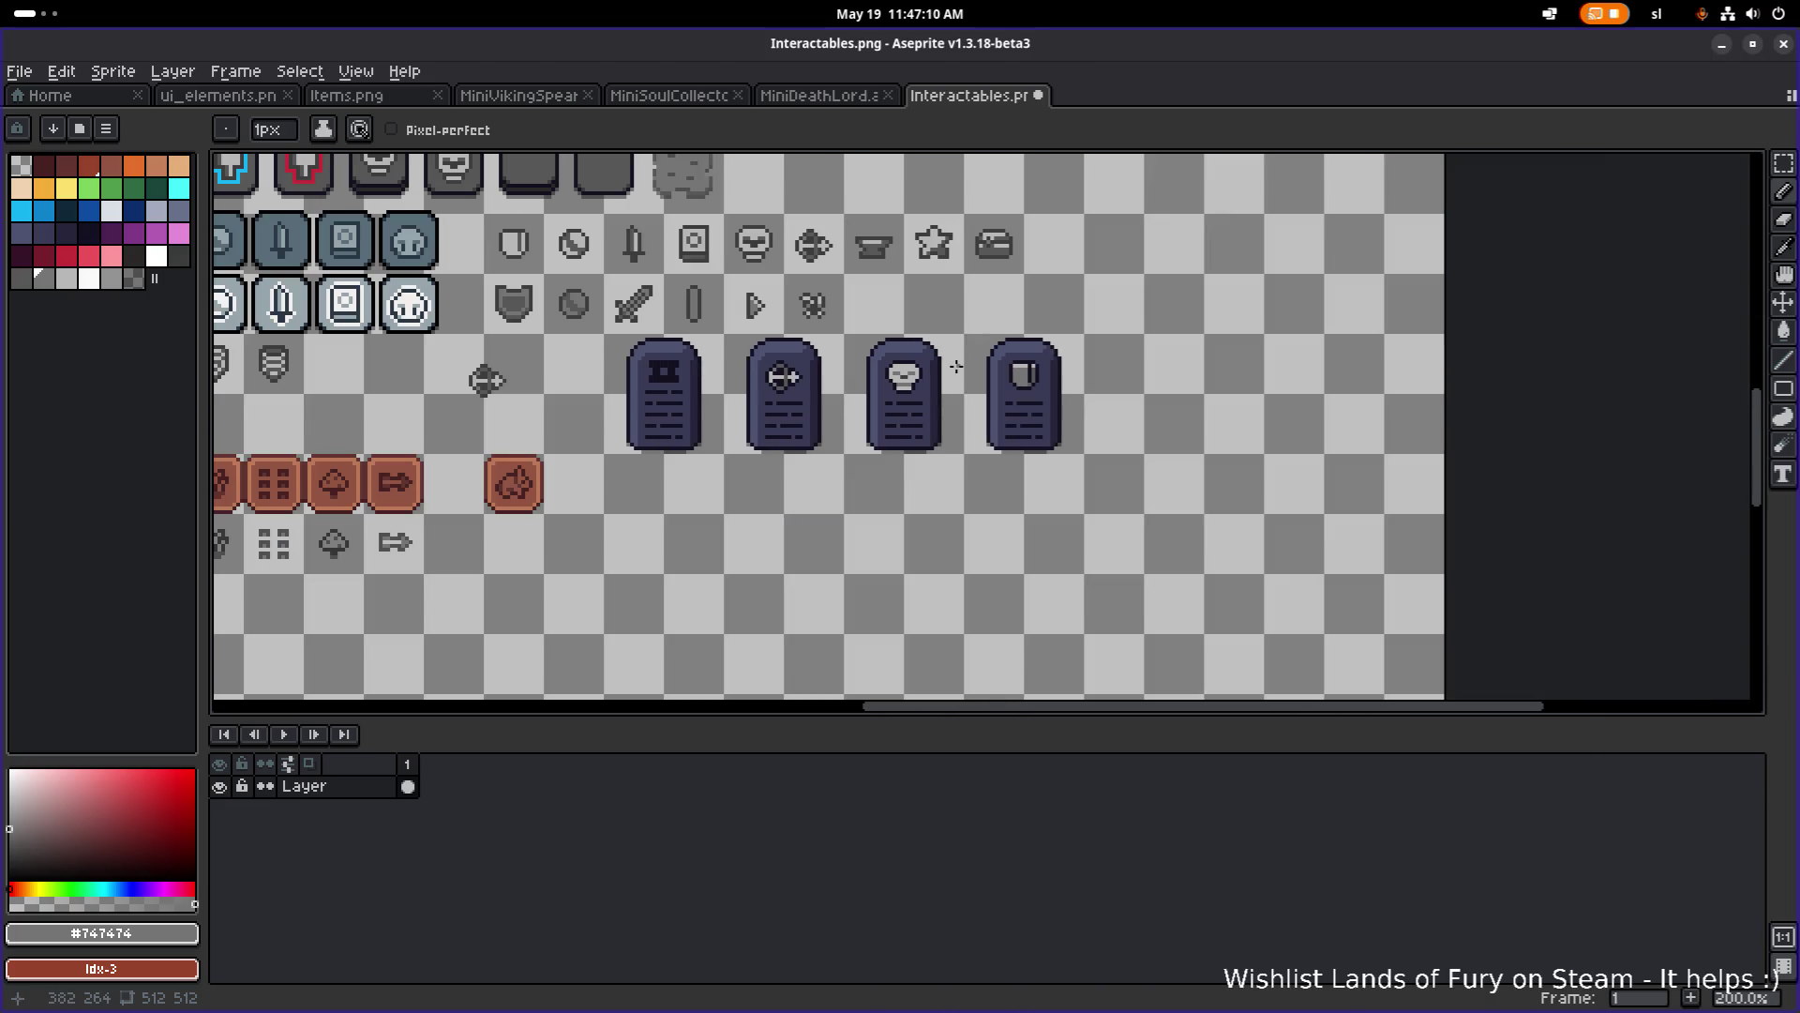
scroll(984, 391, up, 1)
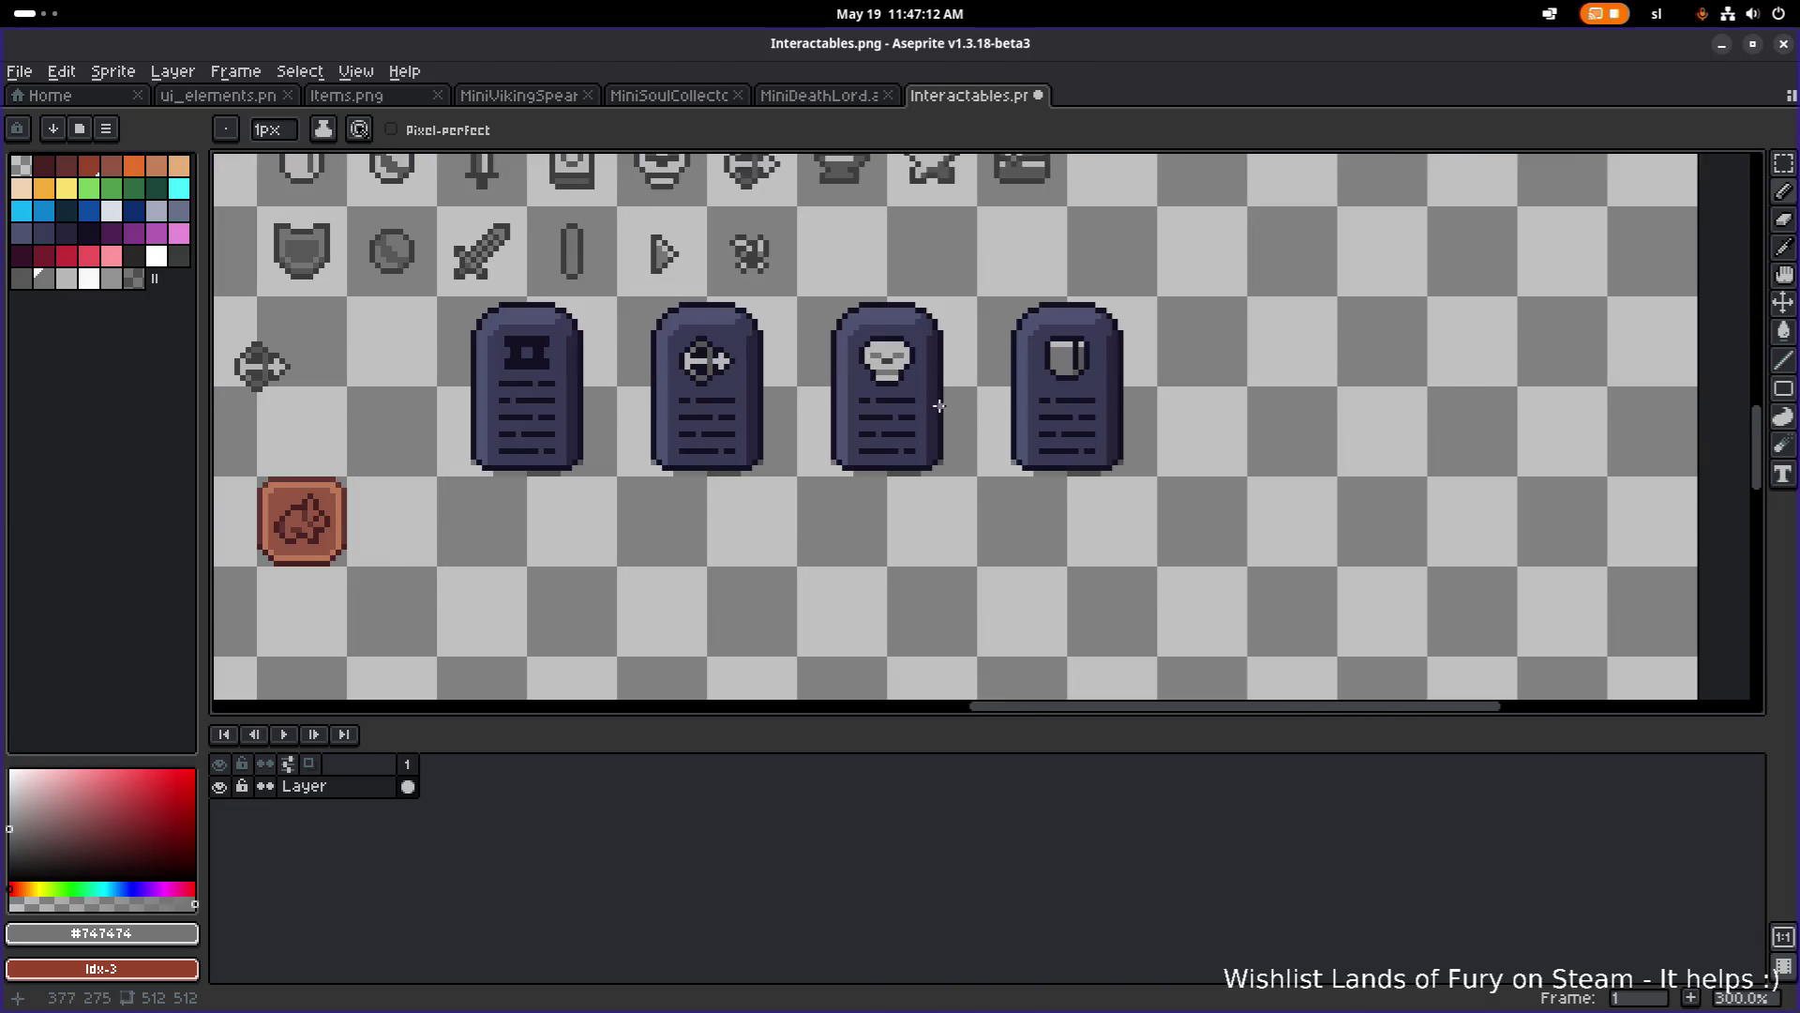
scroll(944, 418, up, 1)
key(ctrl+s)
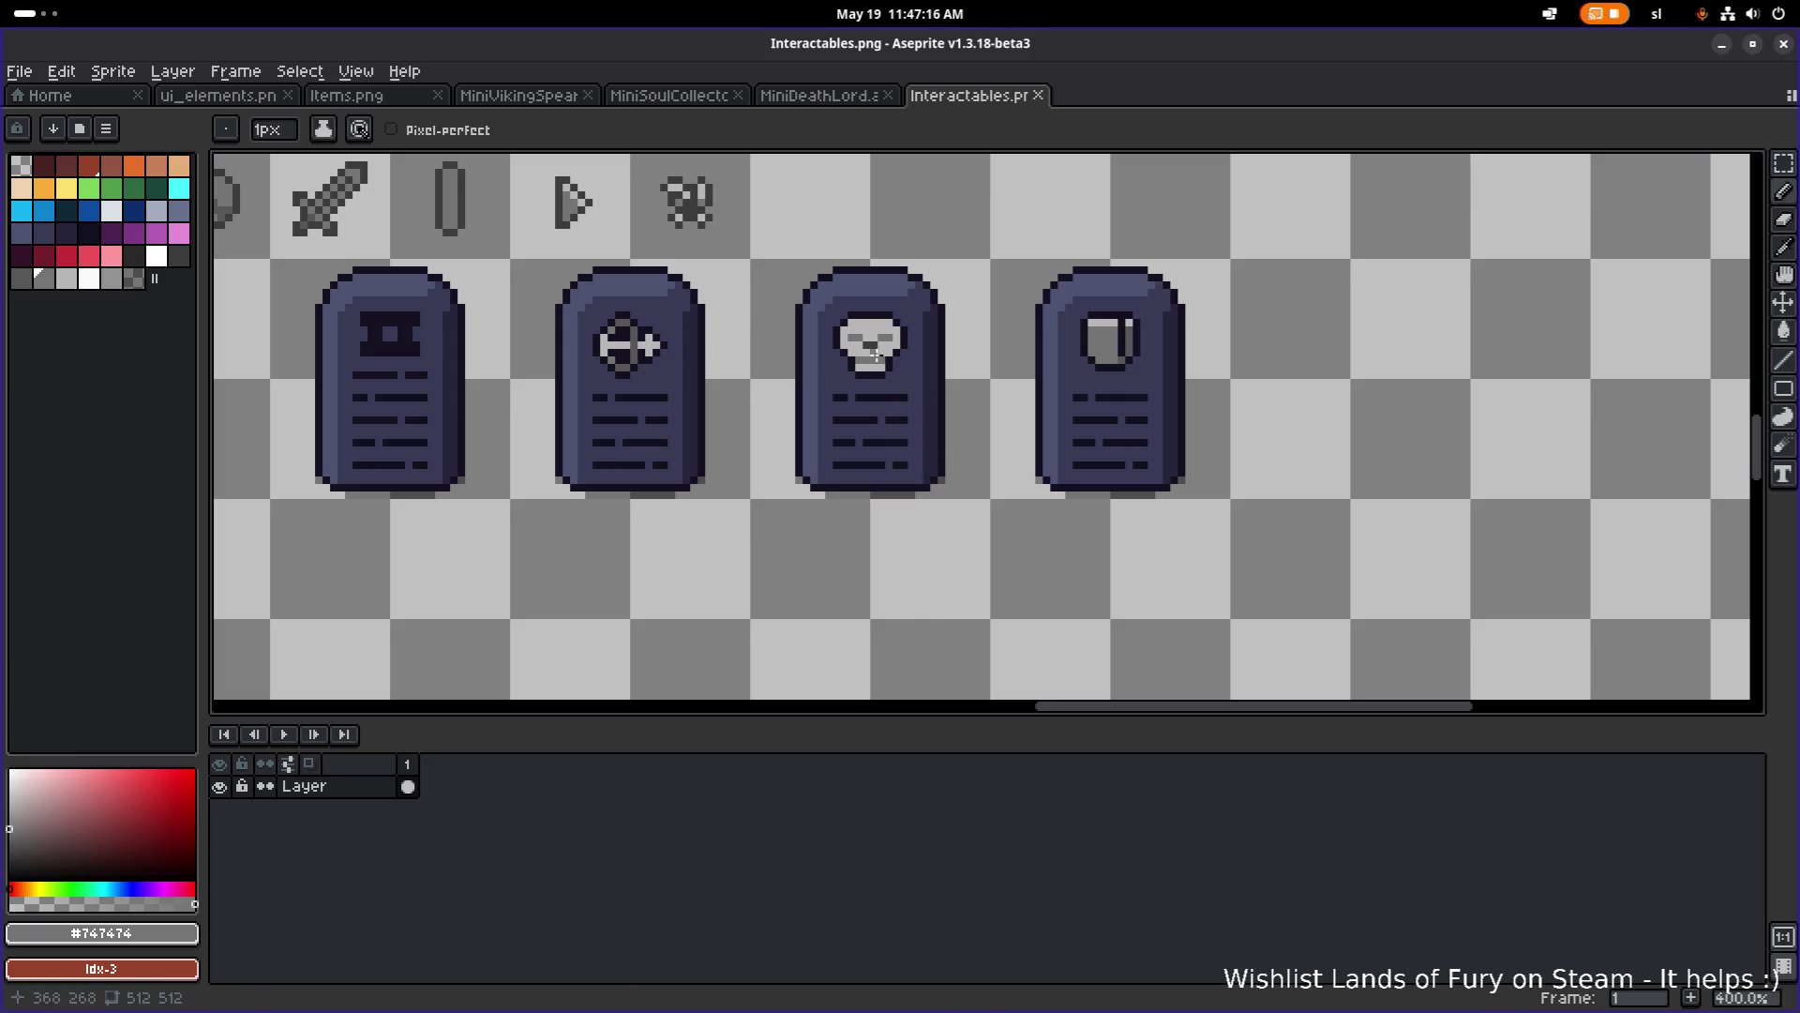
scroll(881, 356, down, 1)
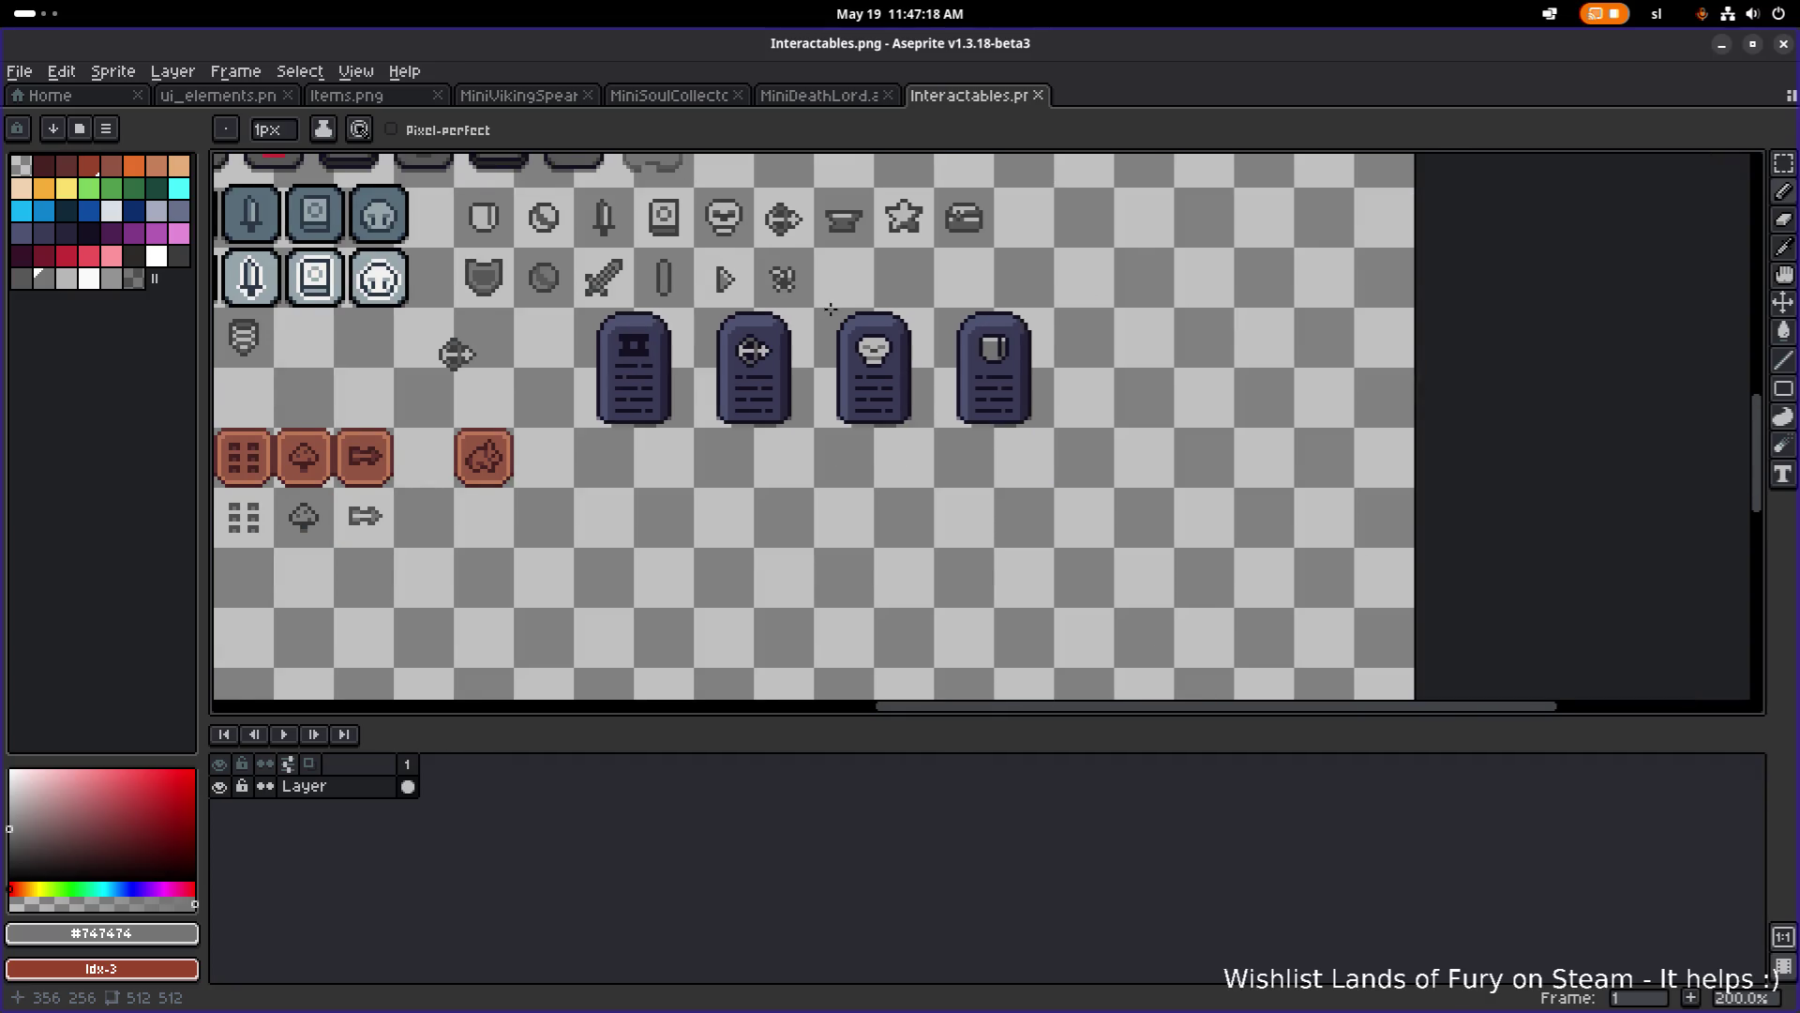
drag(831, 309, 809, 364)
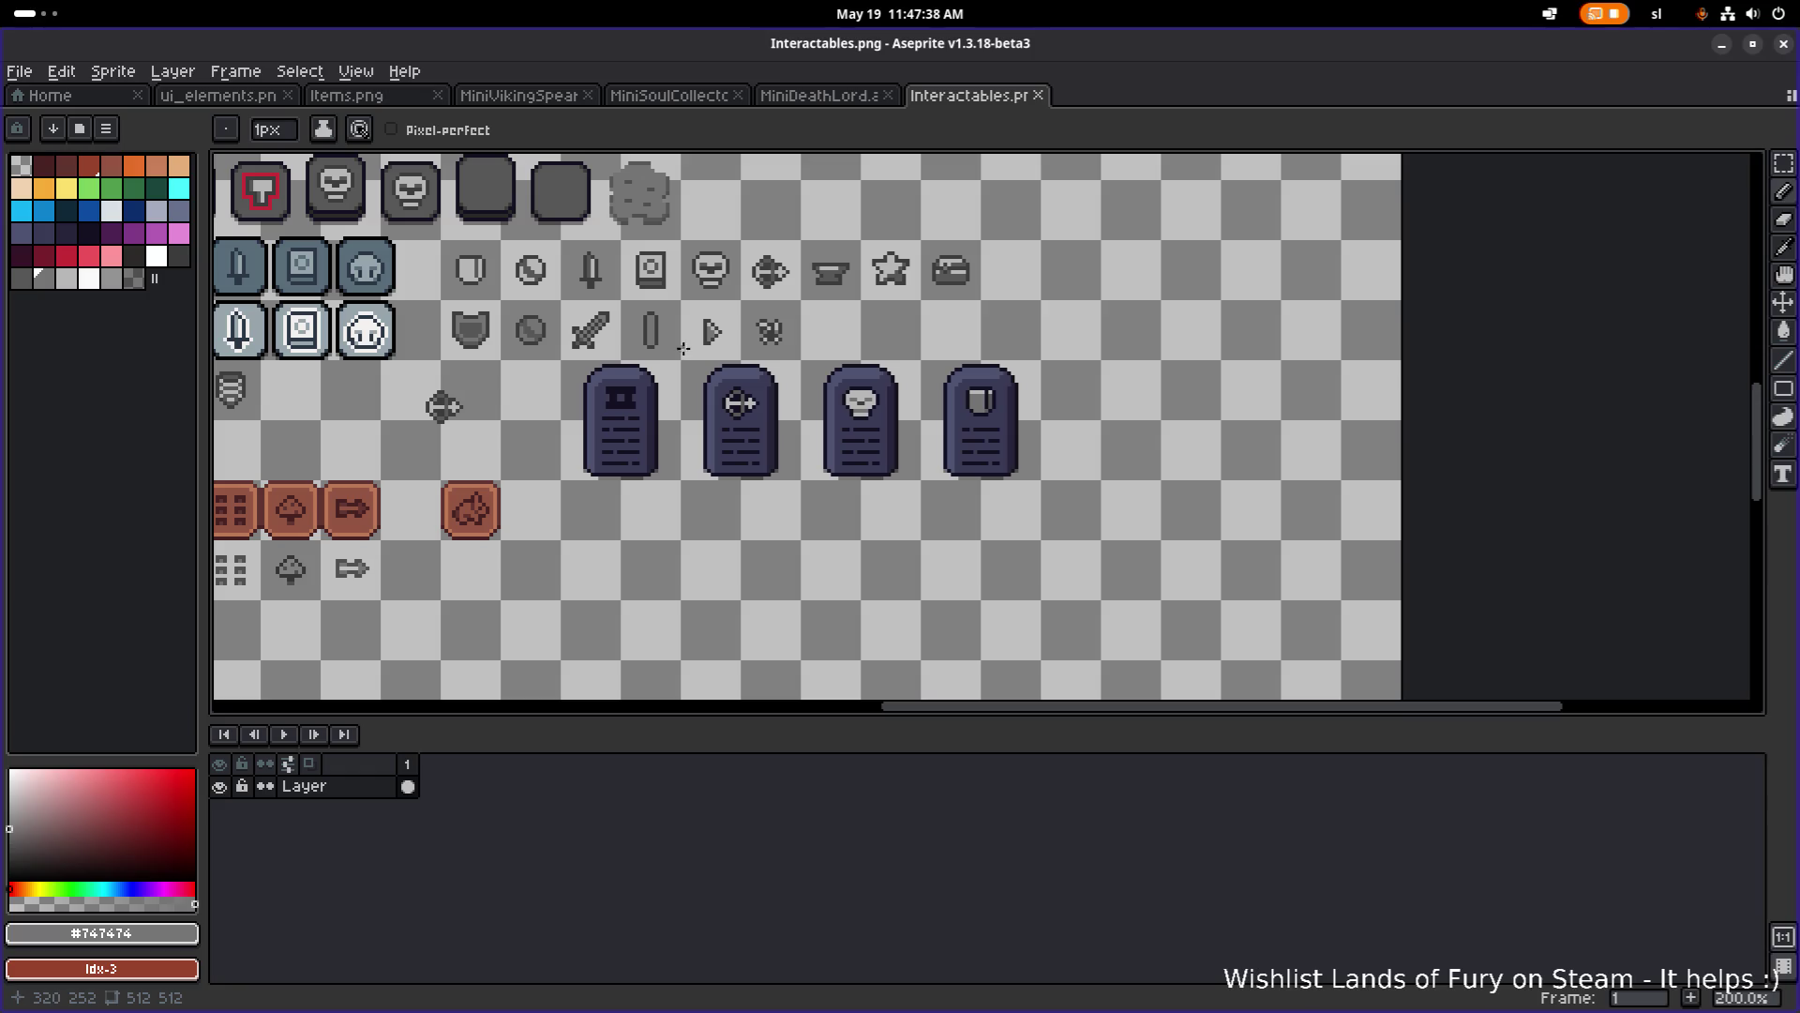
mouse_move(625, 322)
mouse_down()
mouse_move(886, 372)
mouse_move(792, 368)
mouse_up()
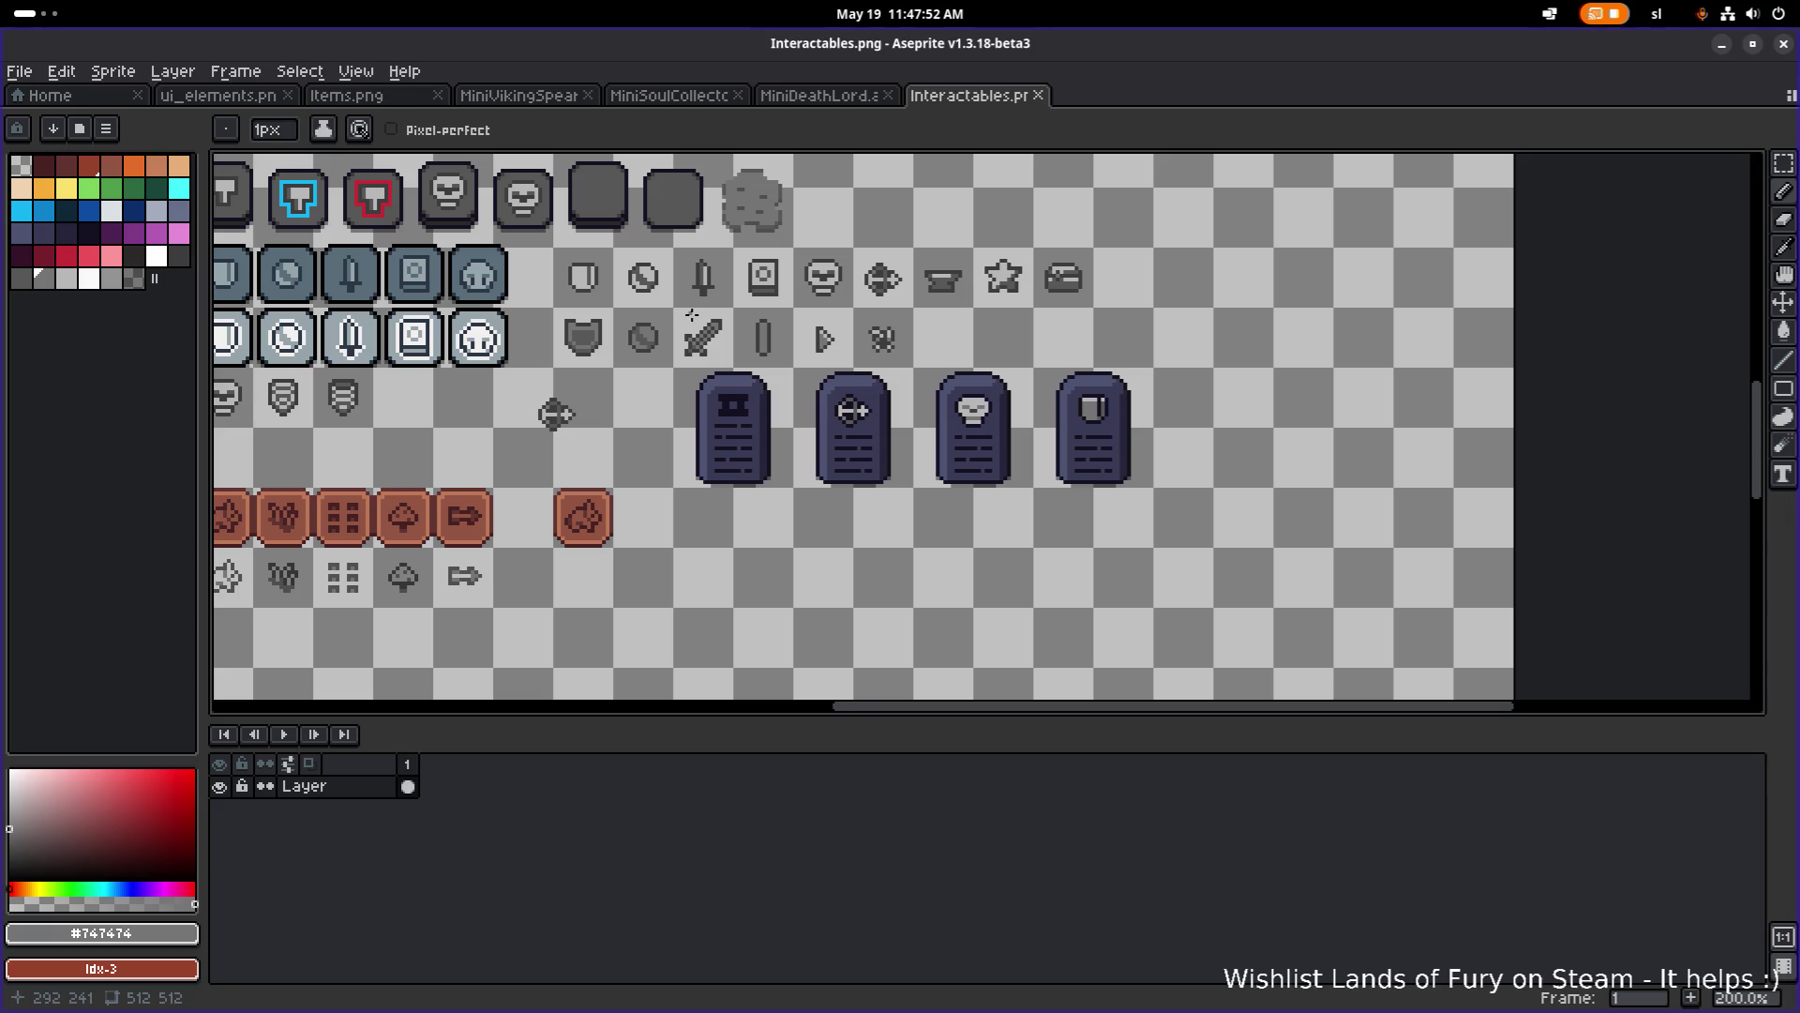
scroll(680, 315, down, 1)
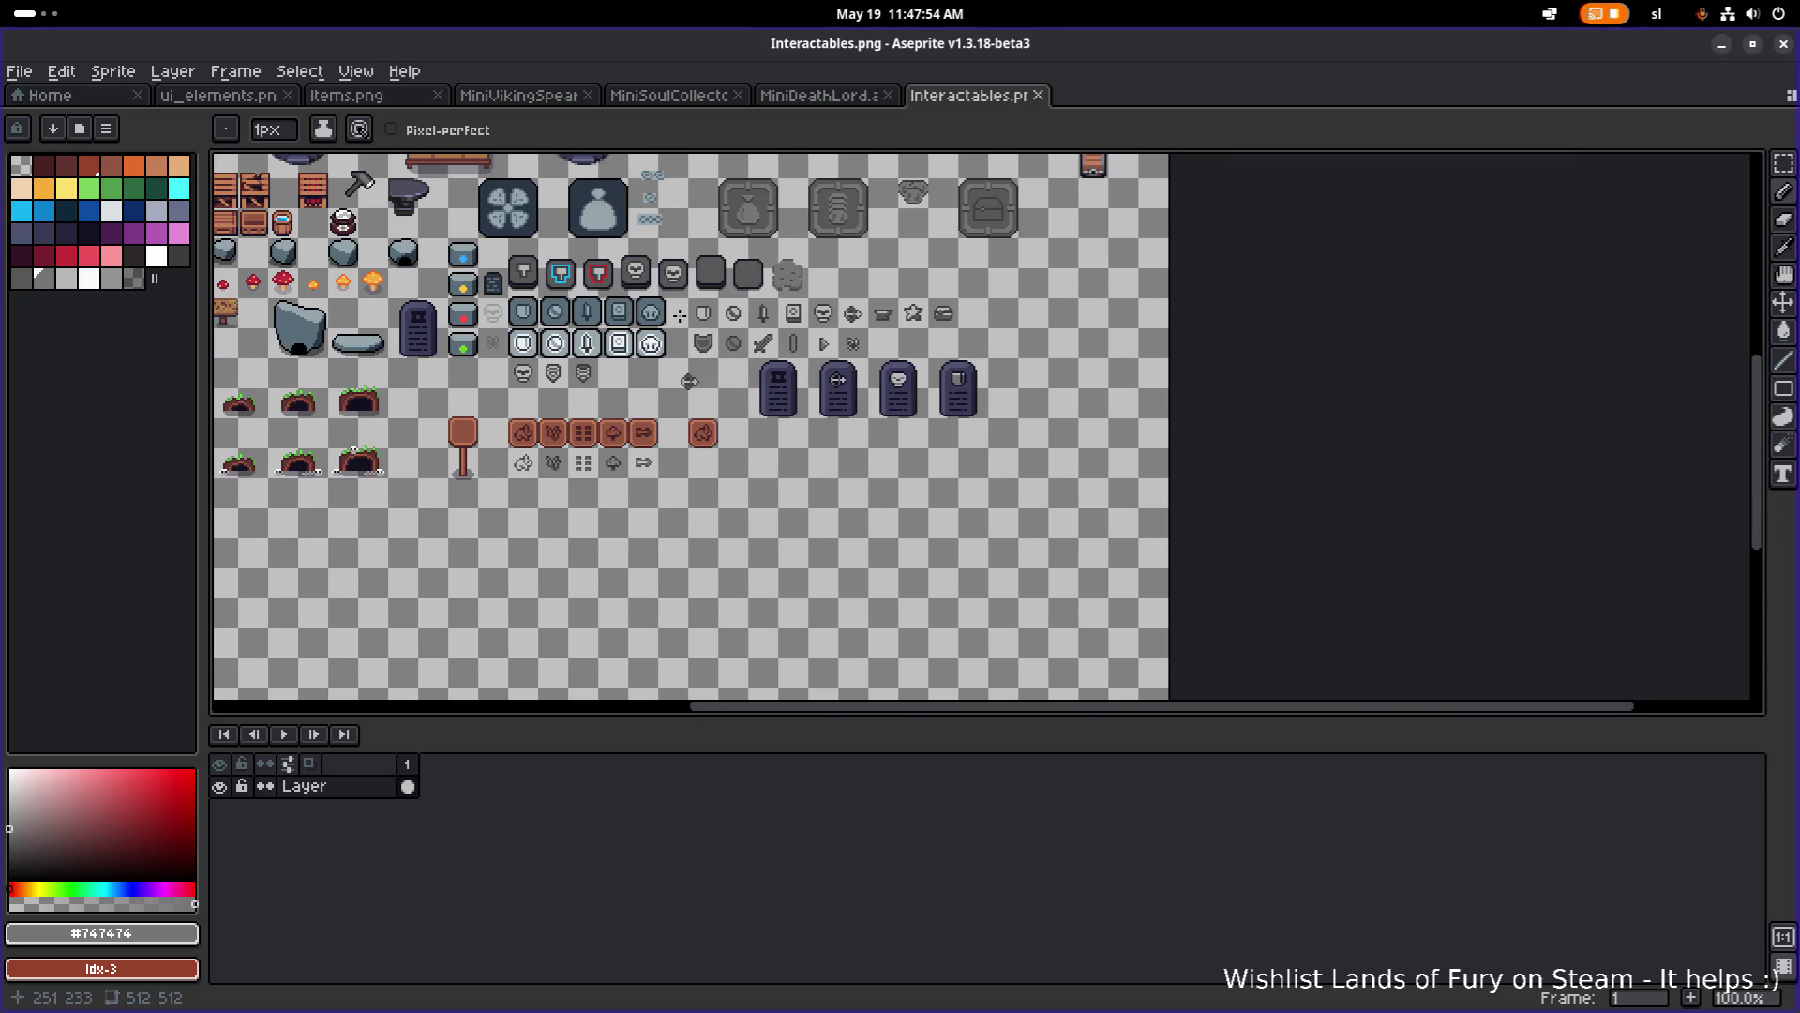
Pan across the sprite sheet and marquee-select the four tombstone sprites.
drag(678, 315, 760, 370)
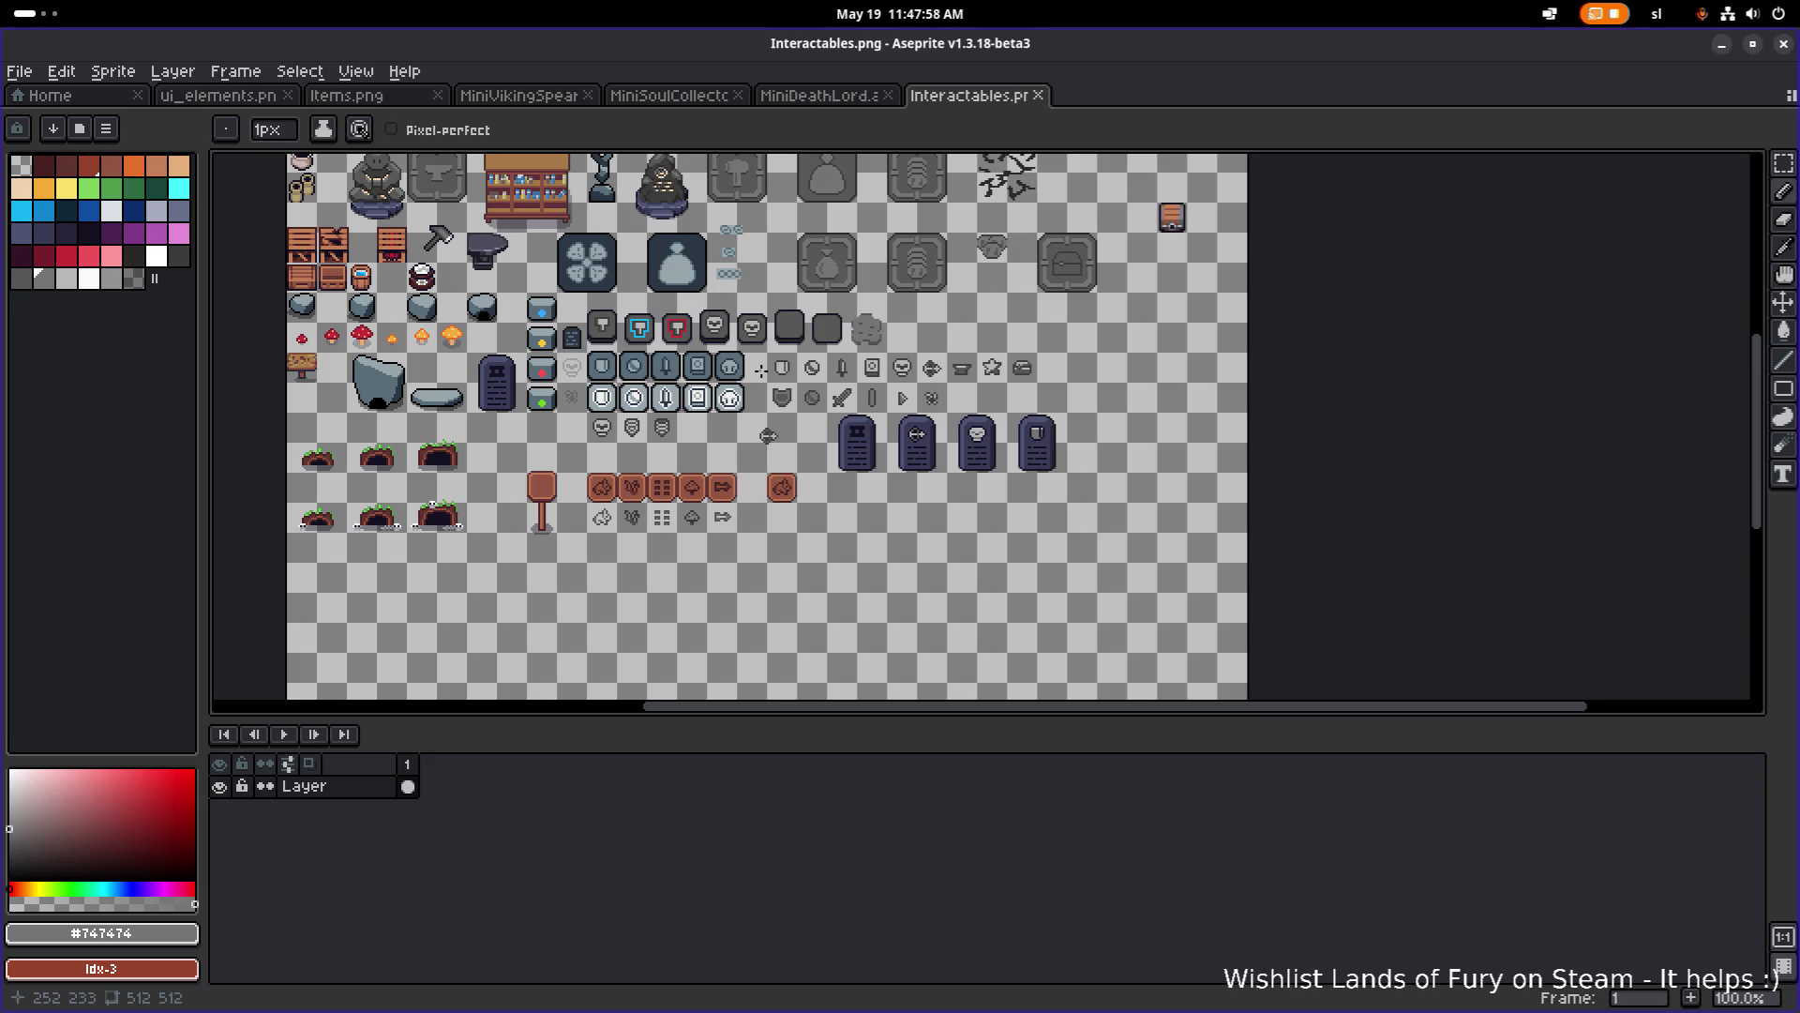
mouse_move(736, 318)
mouse_down()
mouse_move(808, 335)
mouse_move(708, 399)
mouse_up()
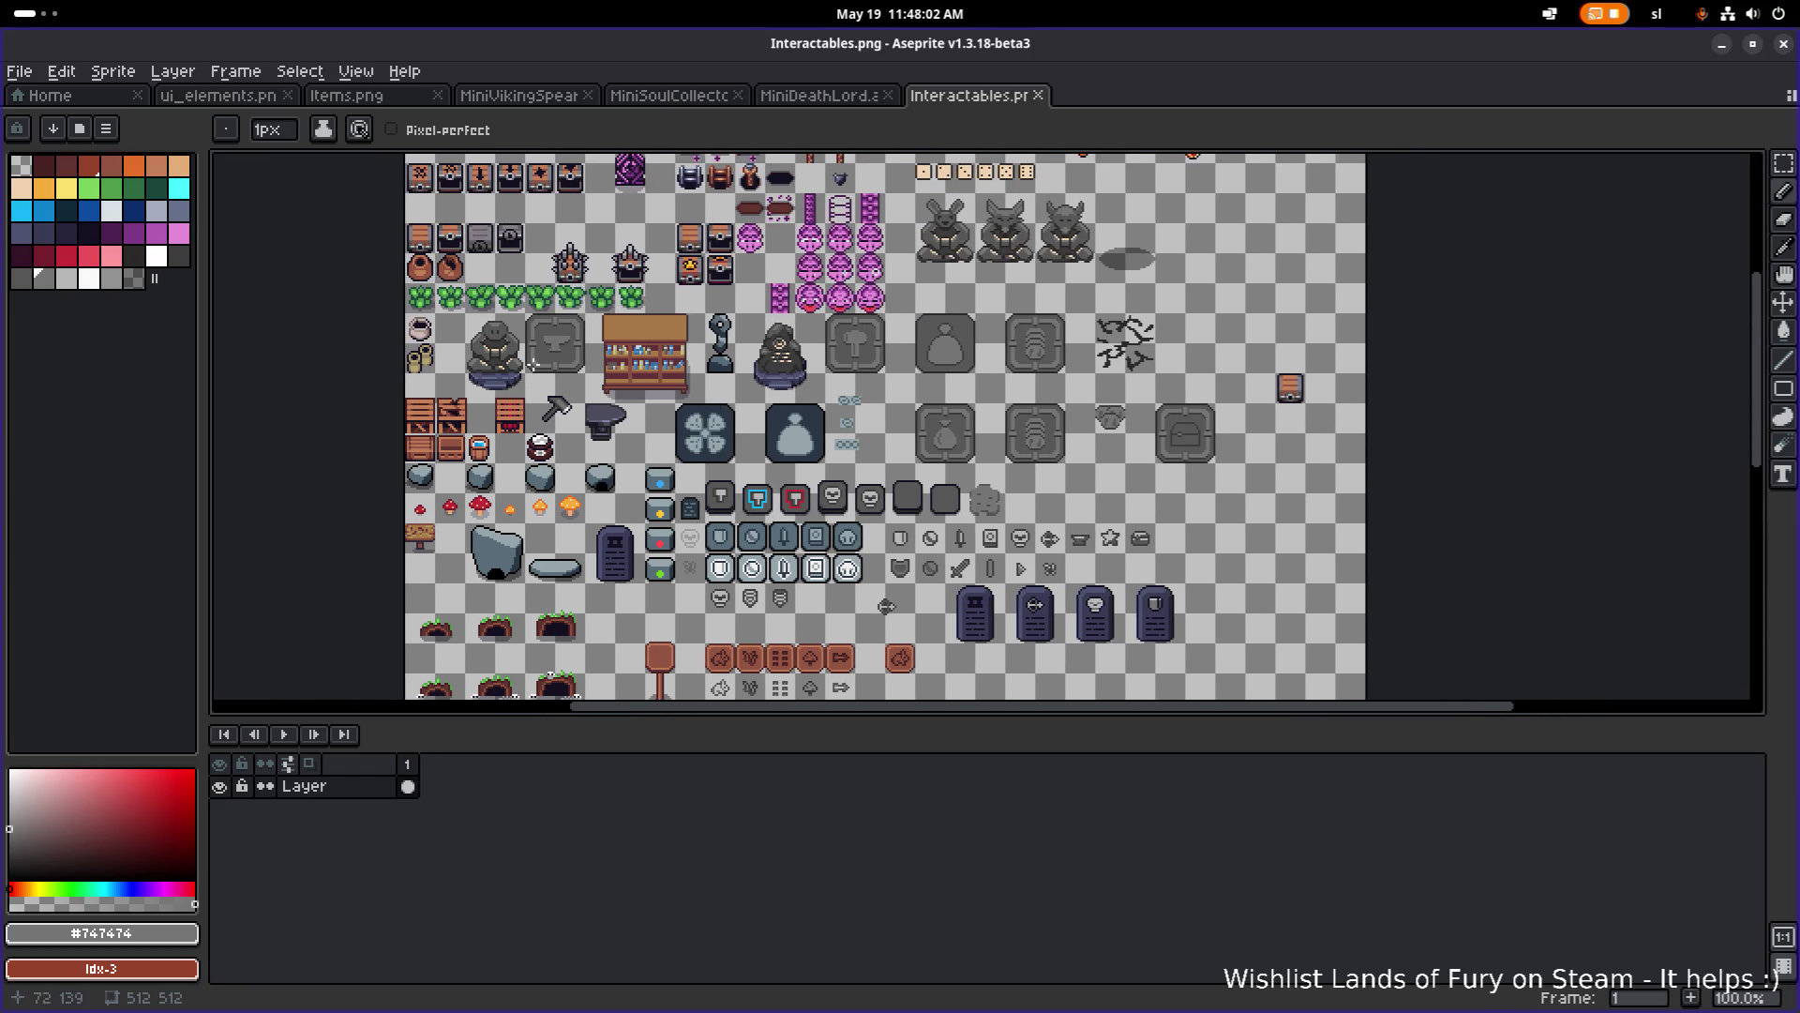
drag(577, 339, 490, 300)
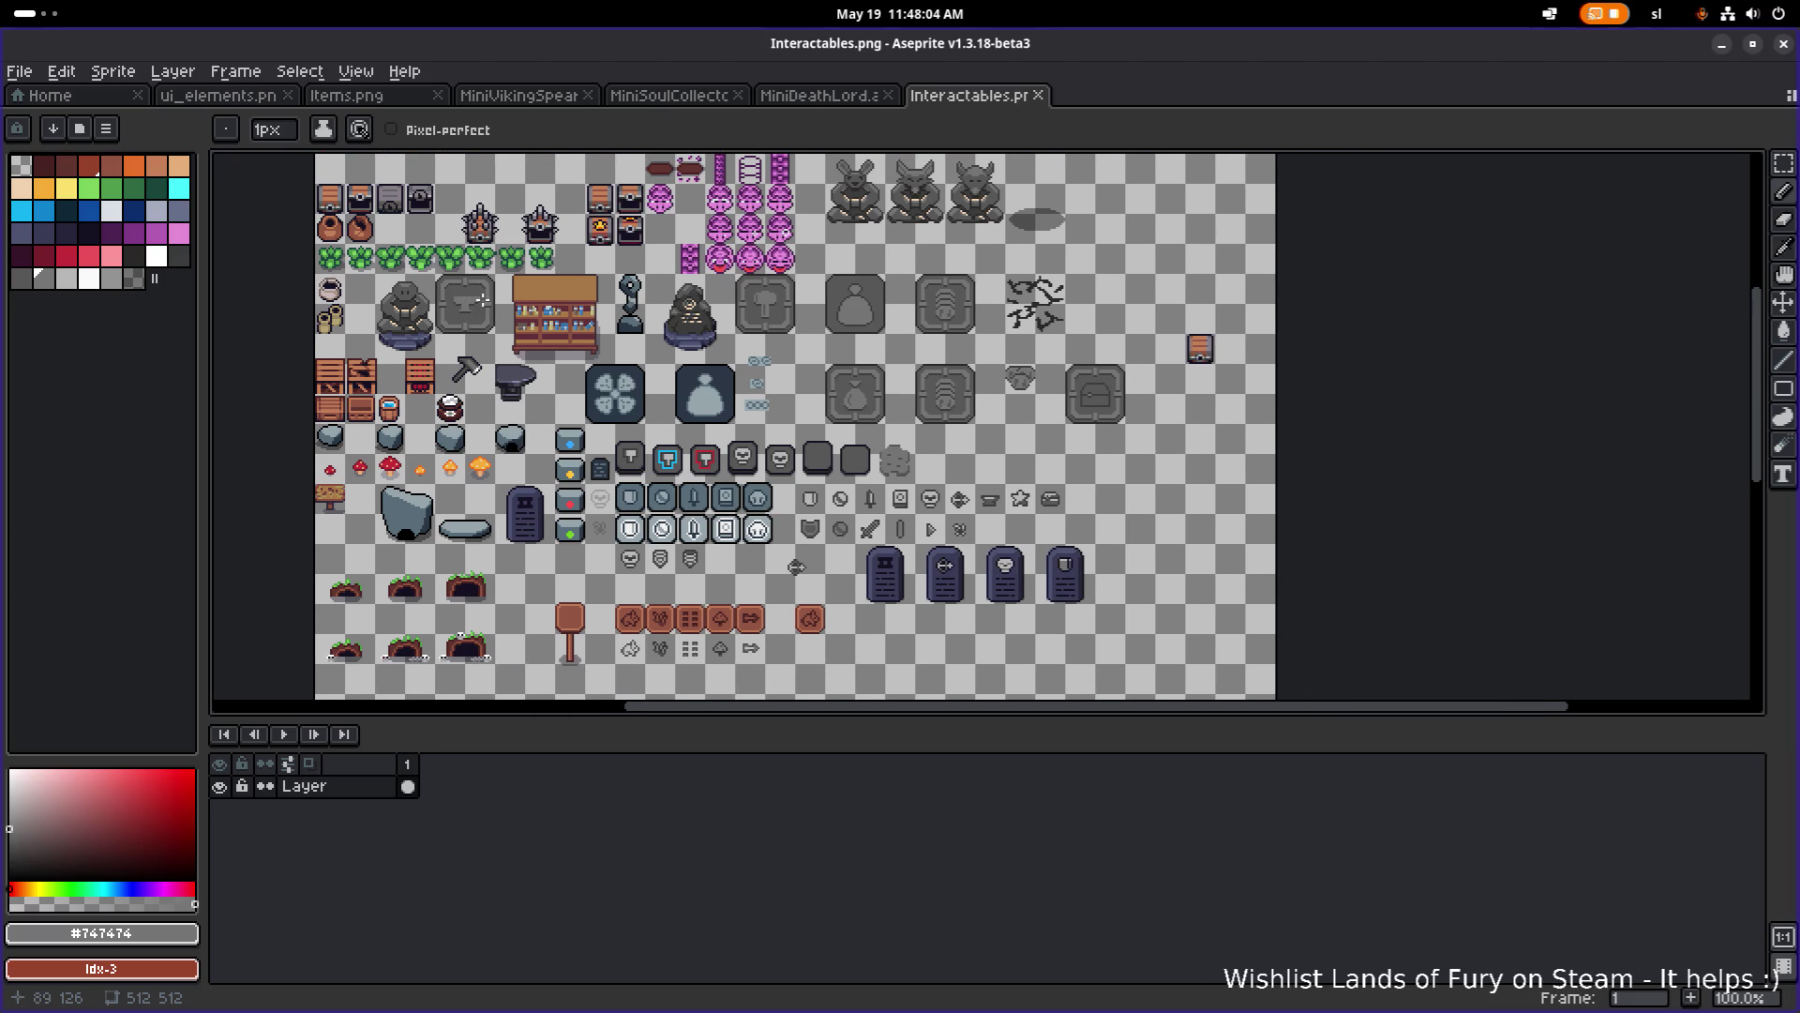
drag(370, 294, 520, 350)
scroll(520, 349, up, 2)
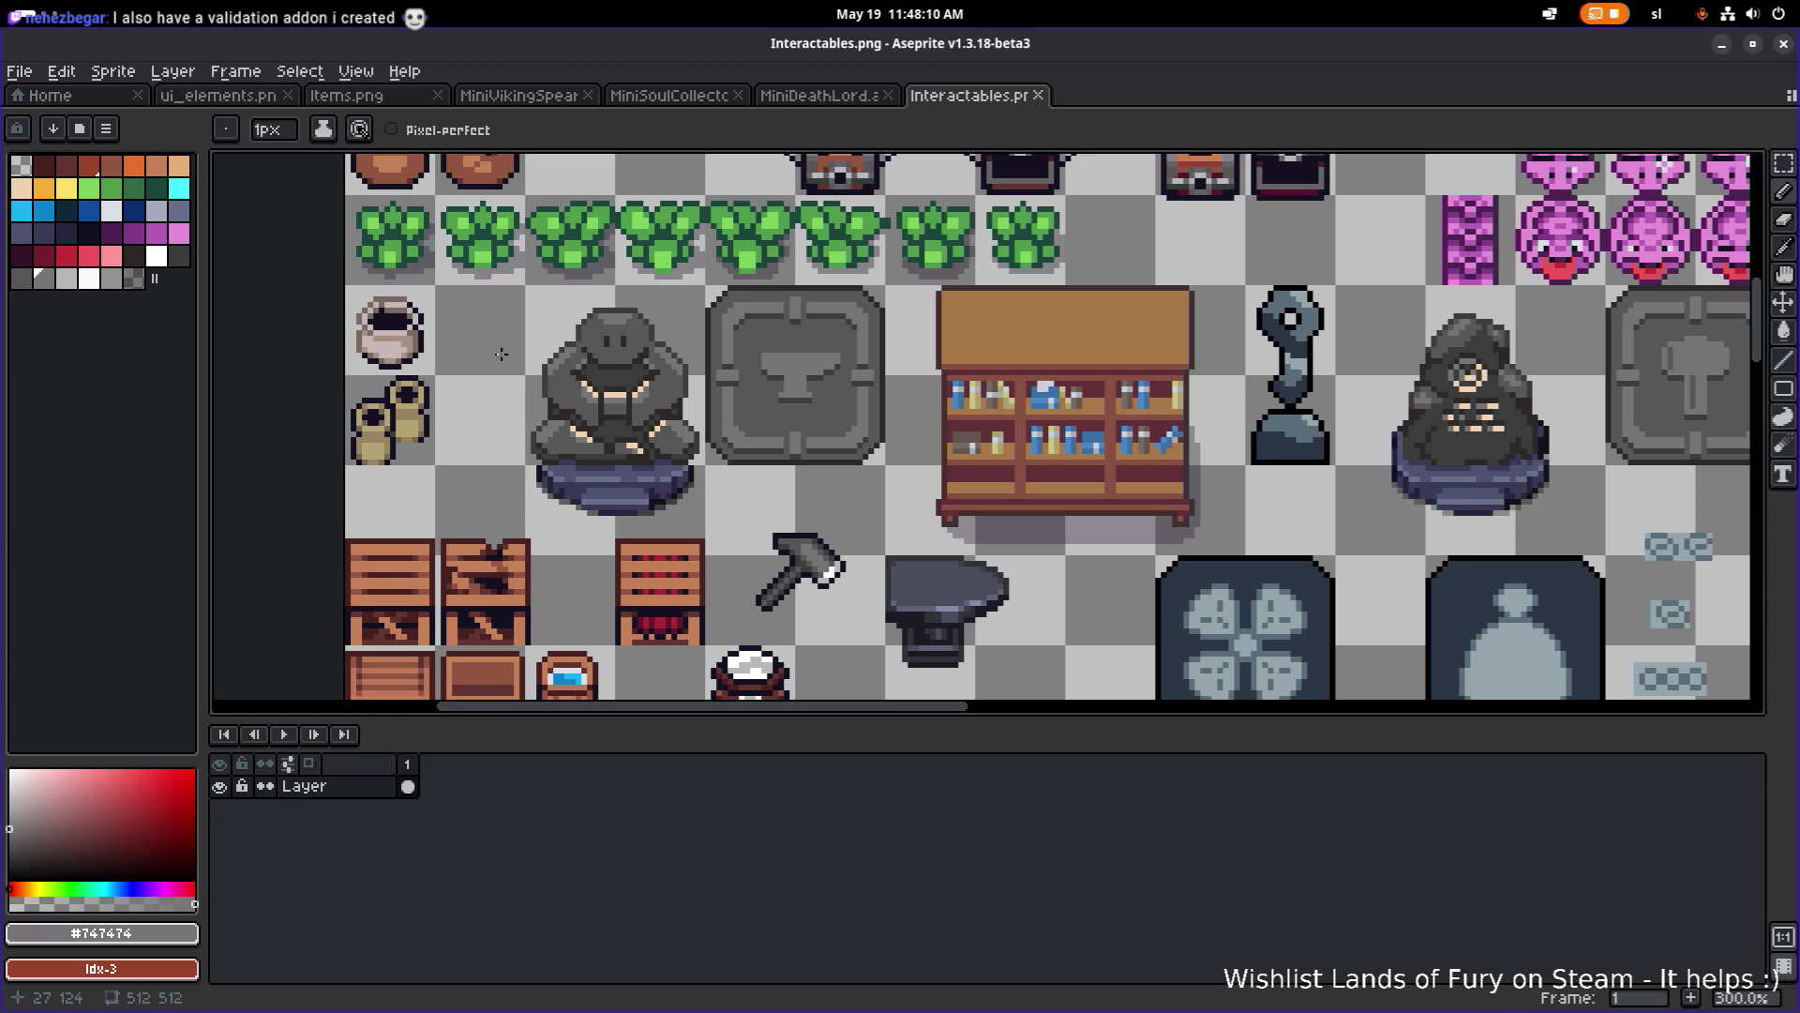
drag(640, 301, 884, 378)
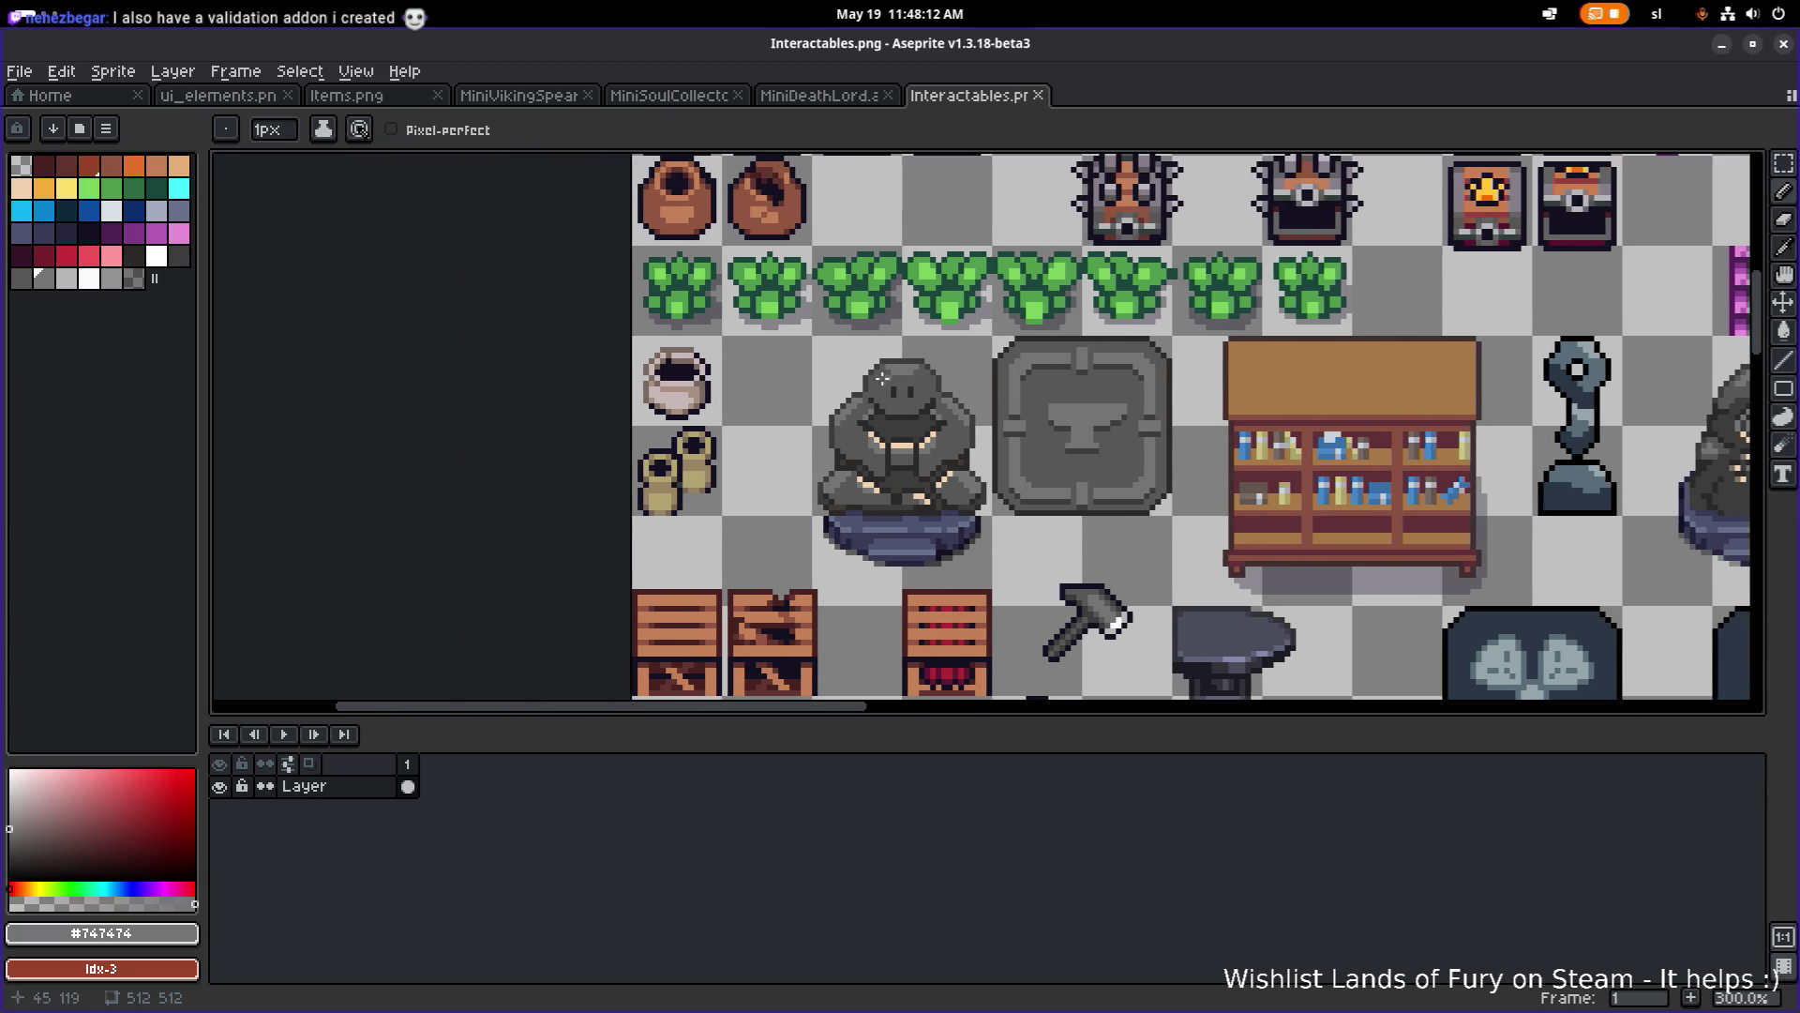
drag(763, 405, 924, 366)
drag(875, 467, 696, 469)
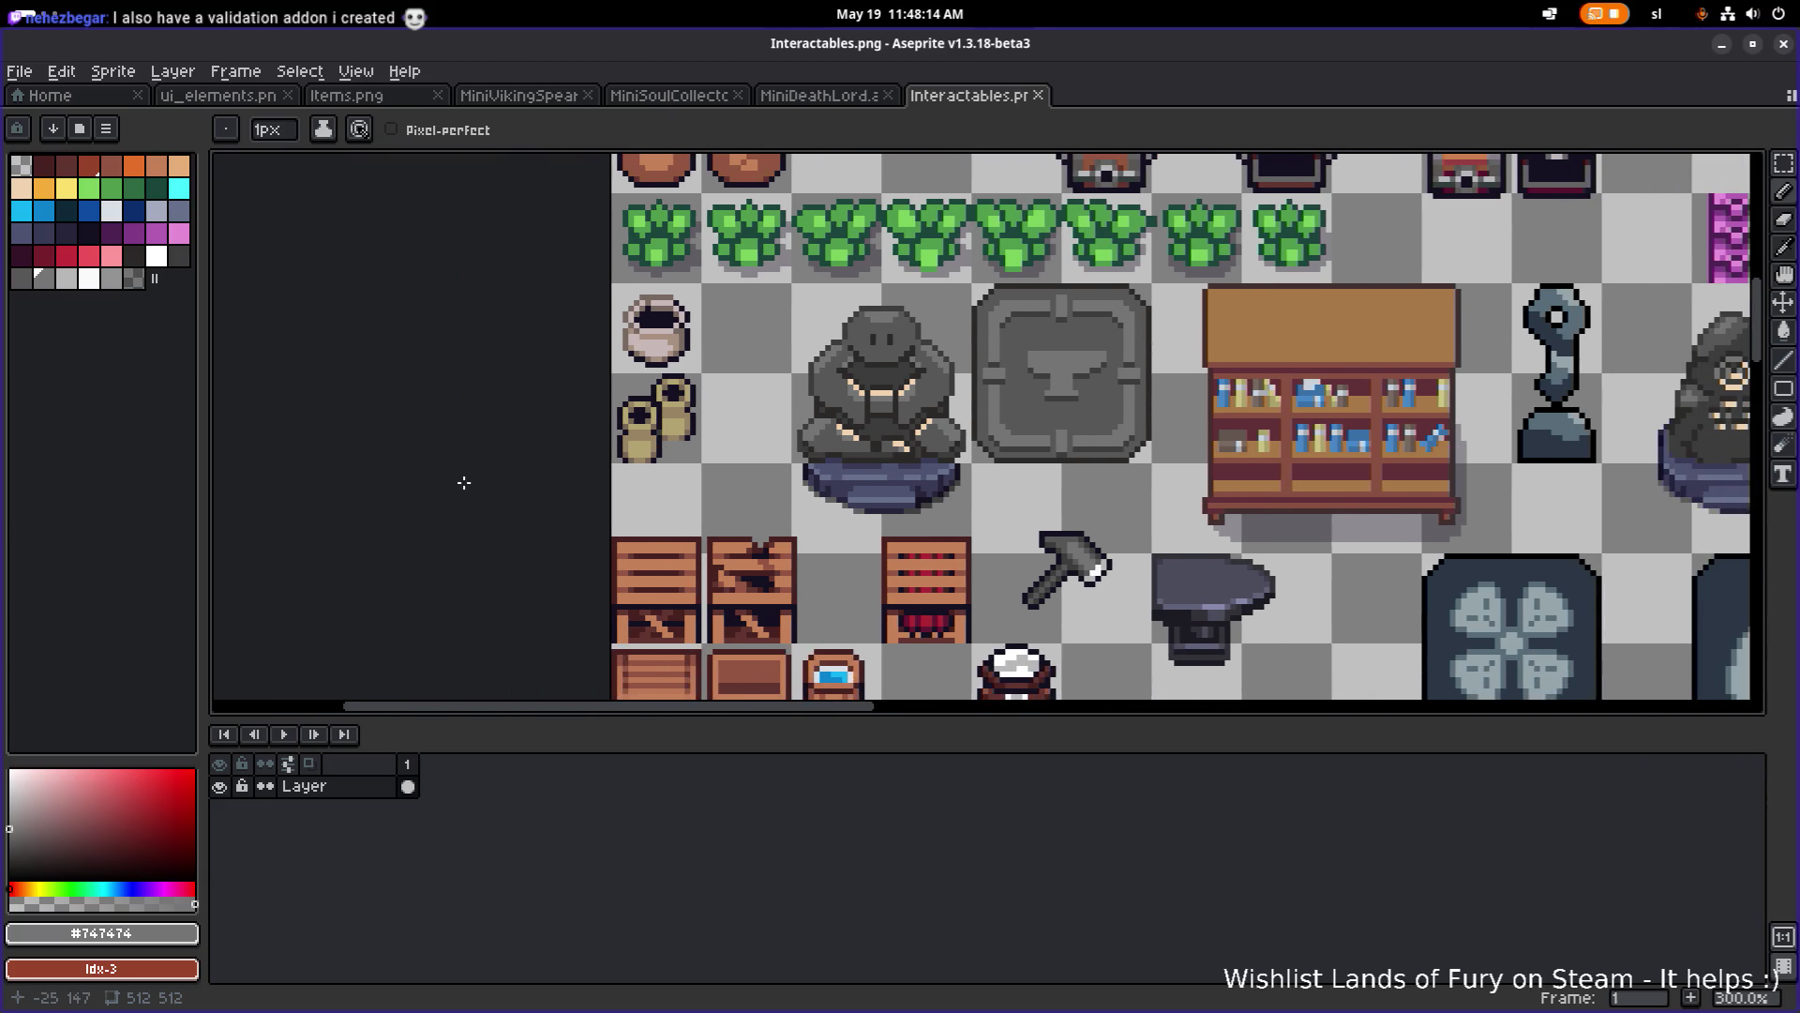
key(m)
scroll(805, 454, down, 2)
drag(1011, 410, 655, 409)
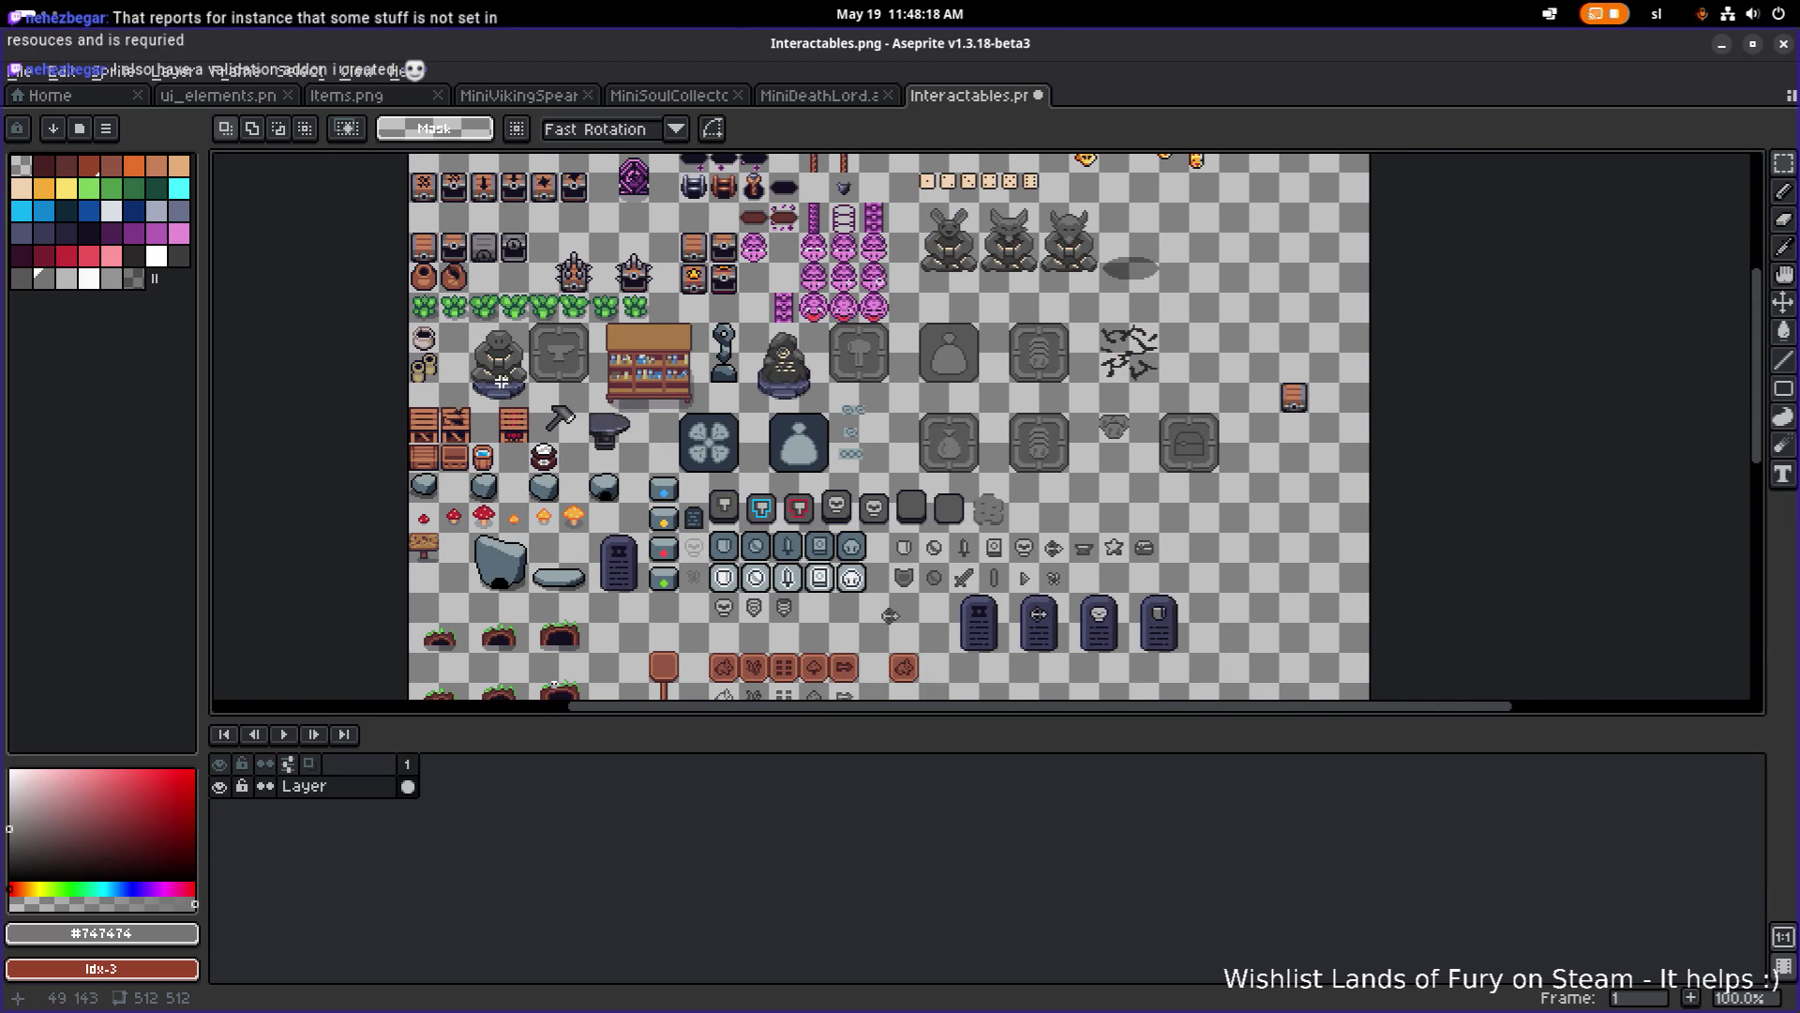
drag(417, 385, 482, 379)
scroll(490, 356, up, 4)
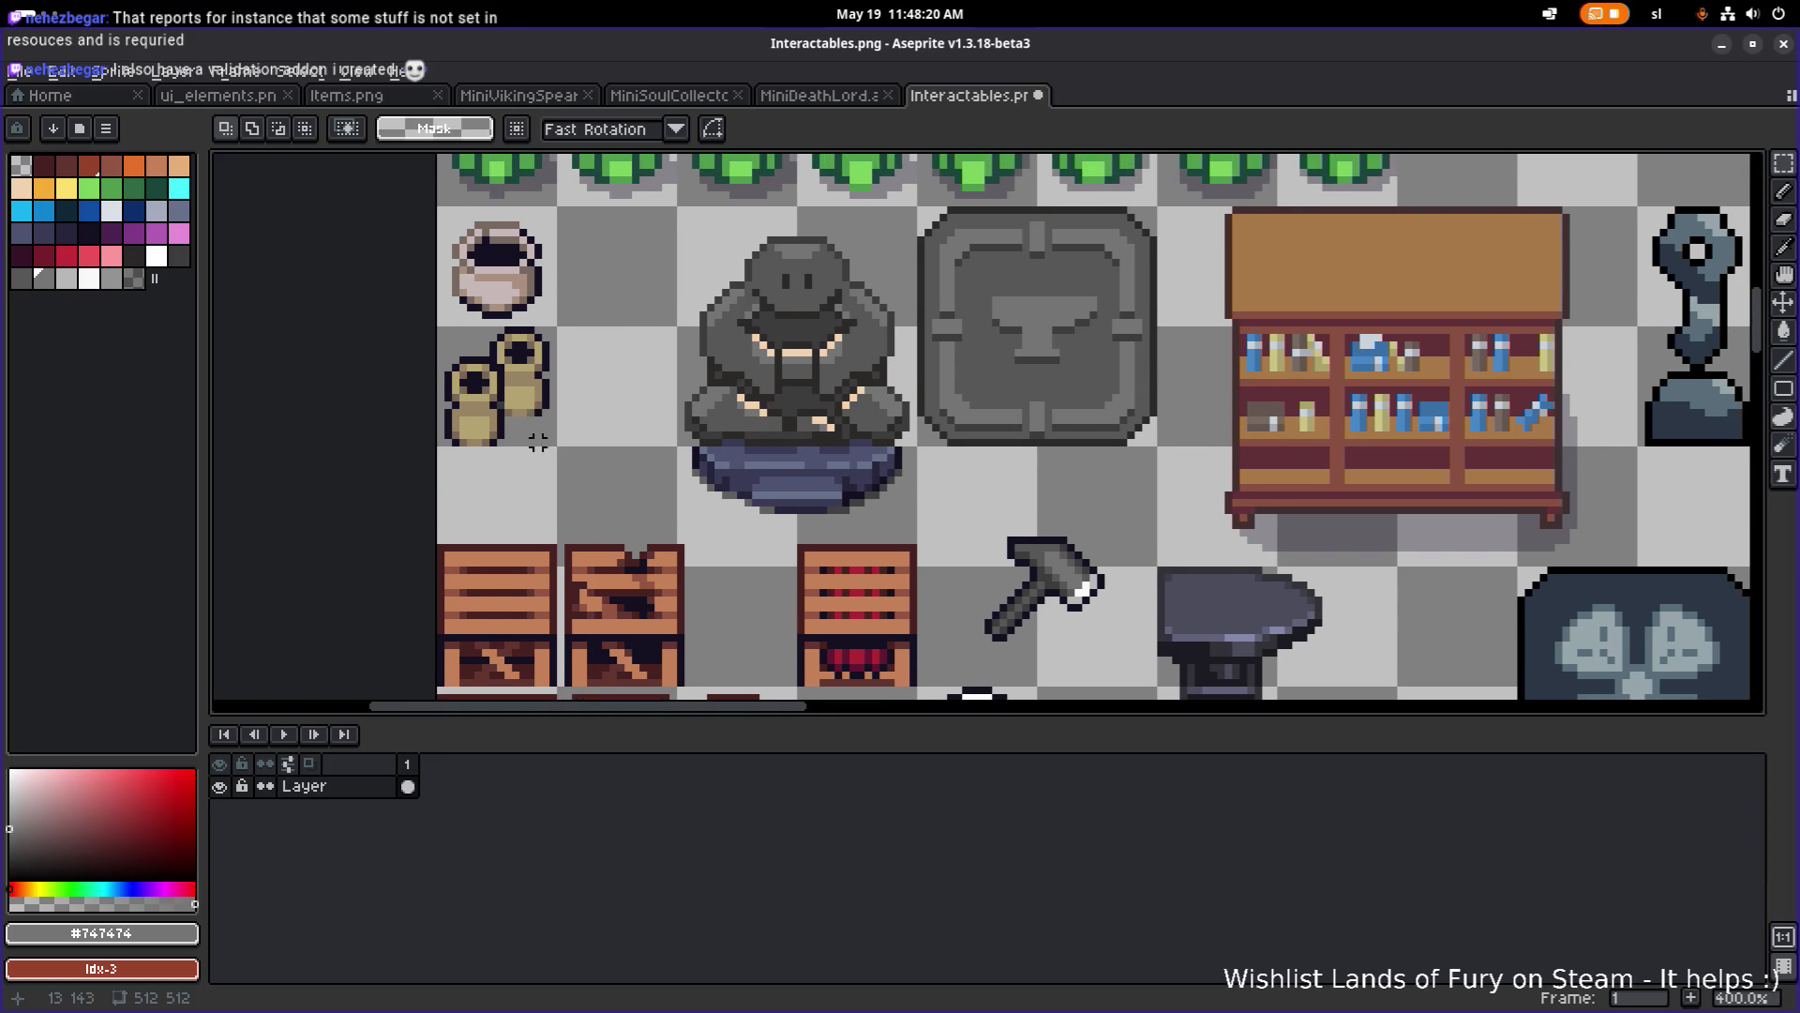
scroll(647, 328, down, 2)
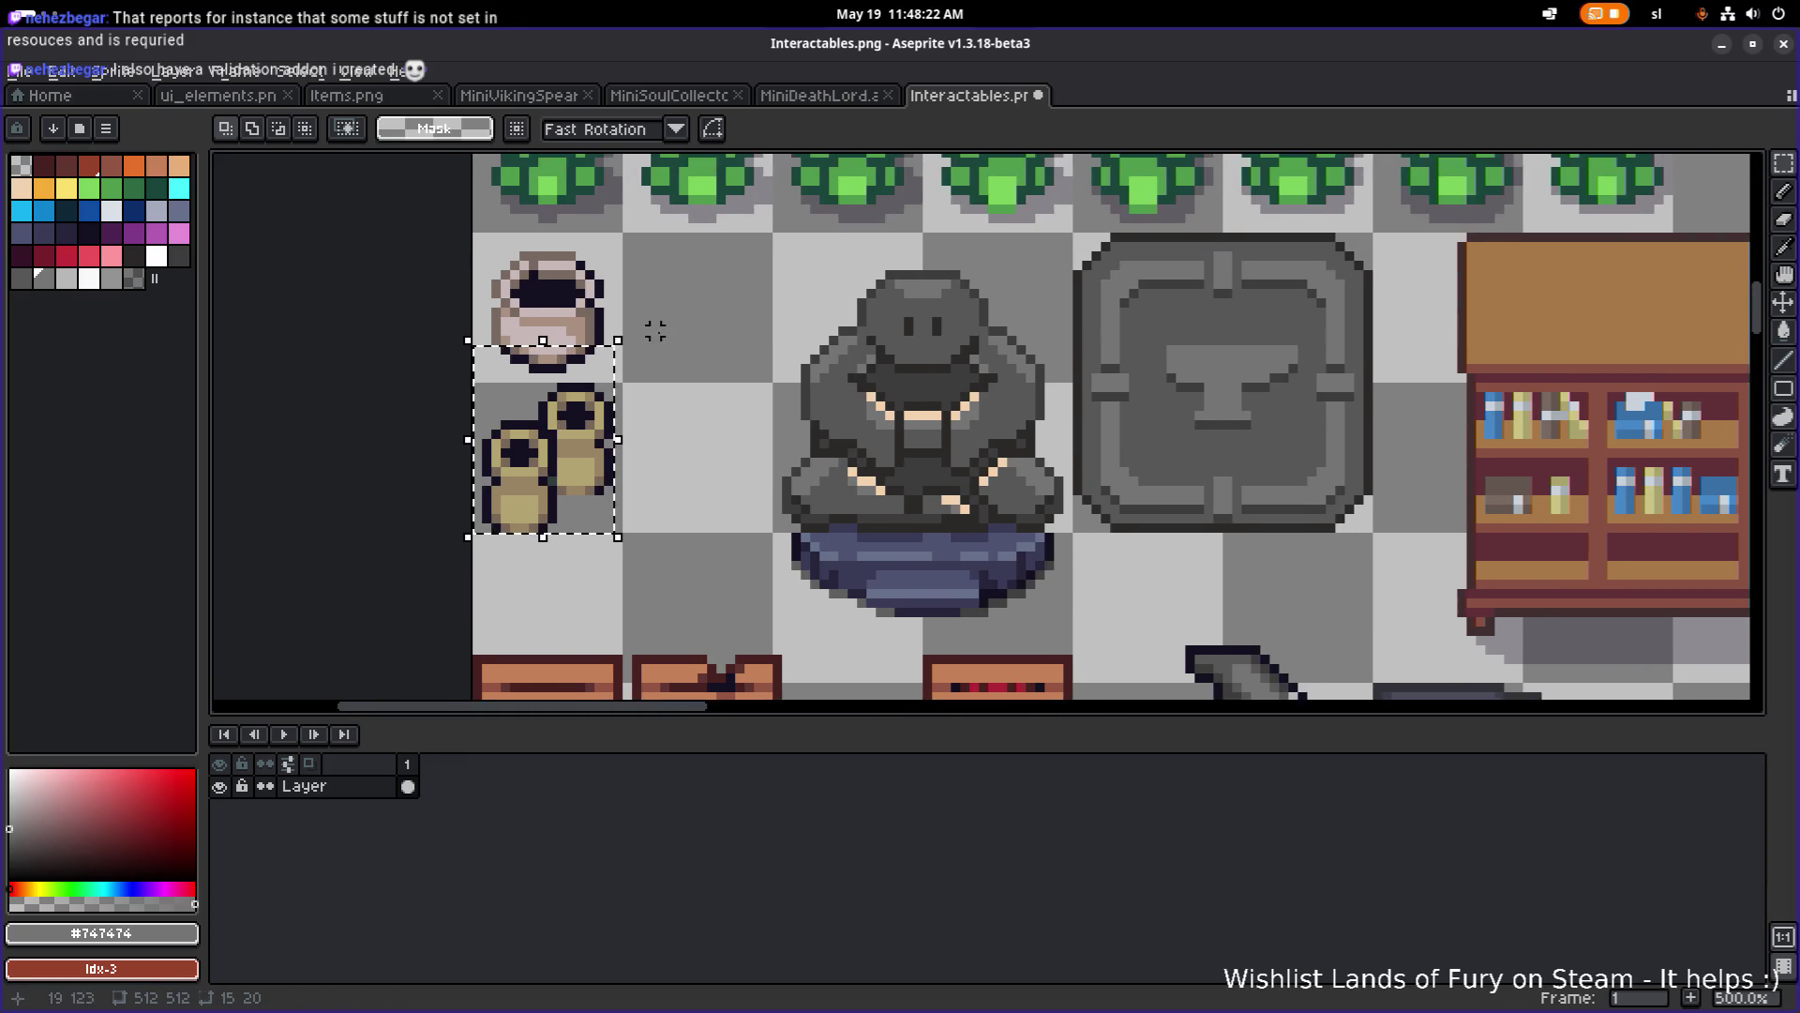
scroll(563, 328, down, 3)
scroll(523, 416, up, 2)
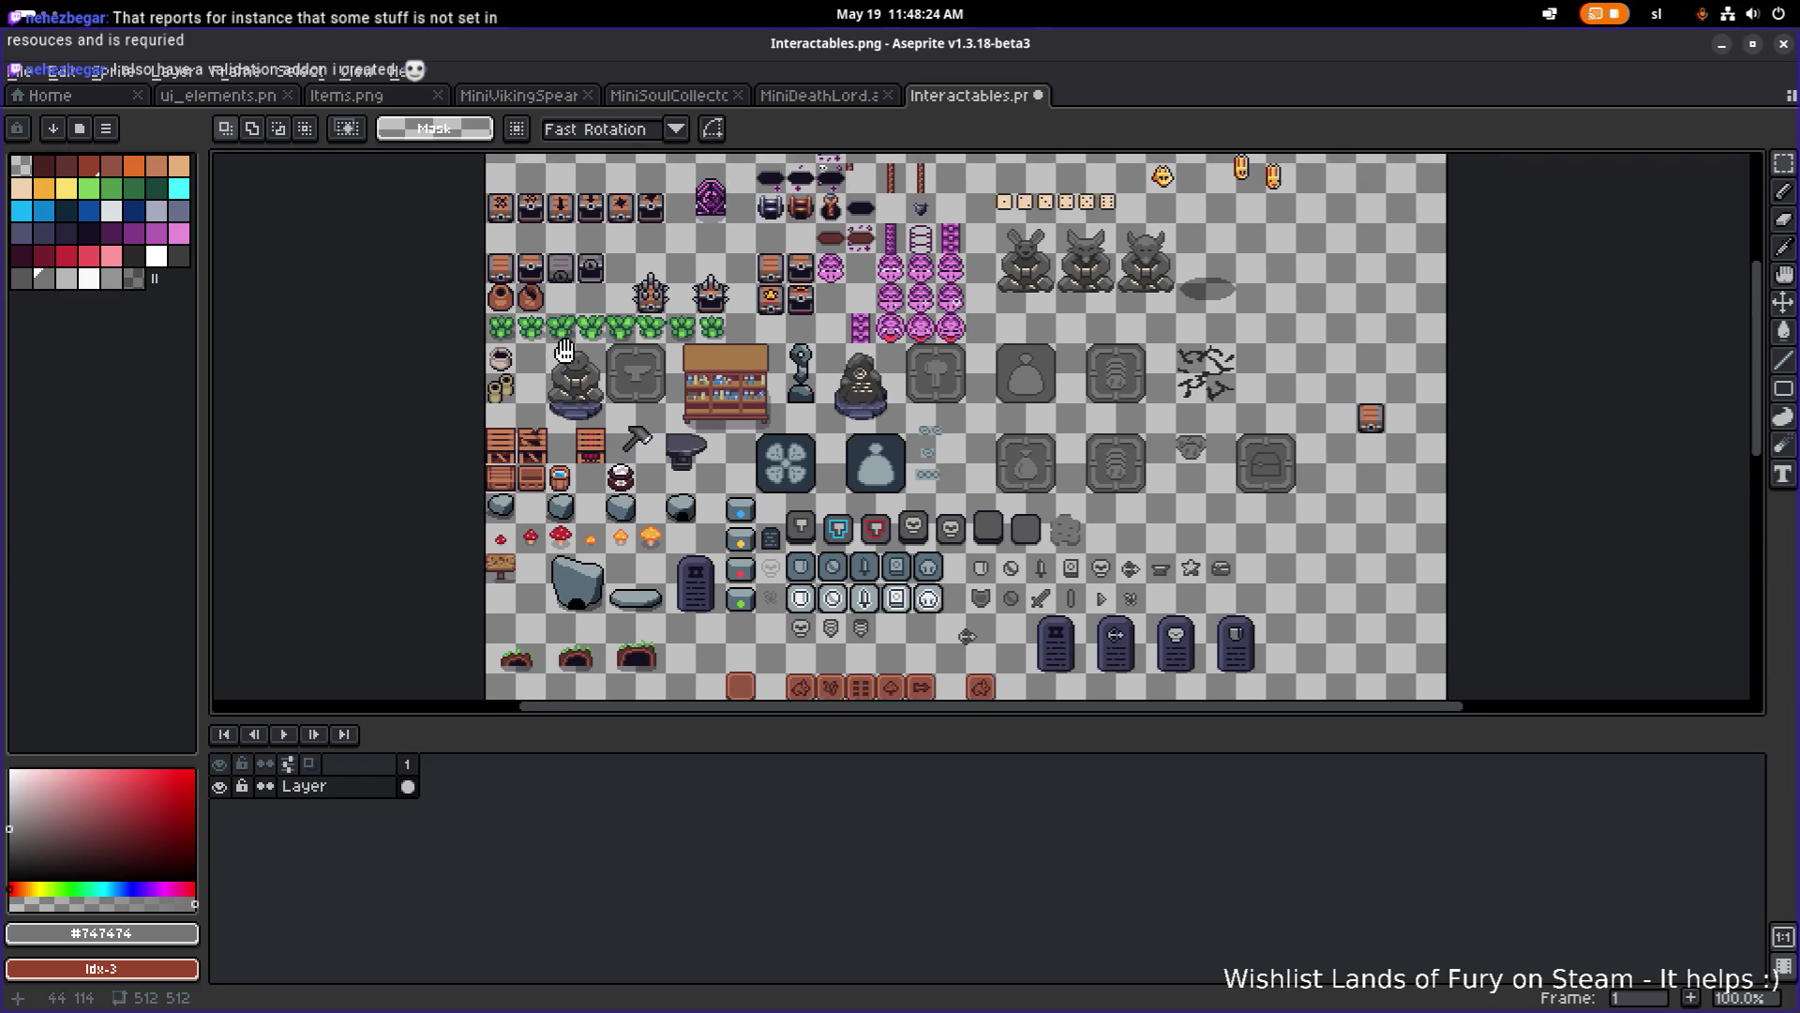
scroll(523, 415, down, 2)
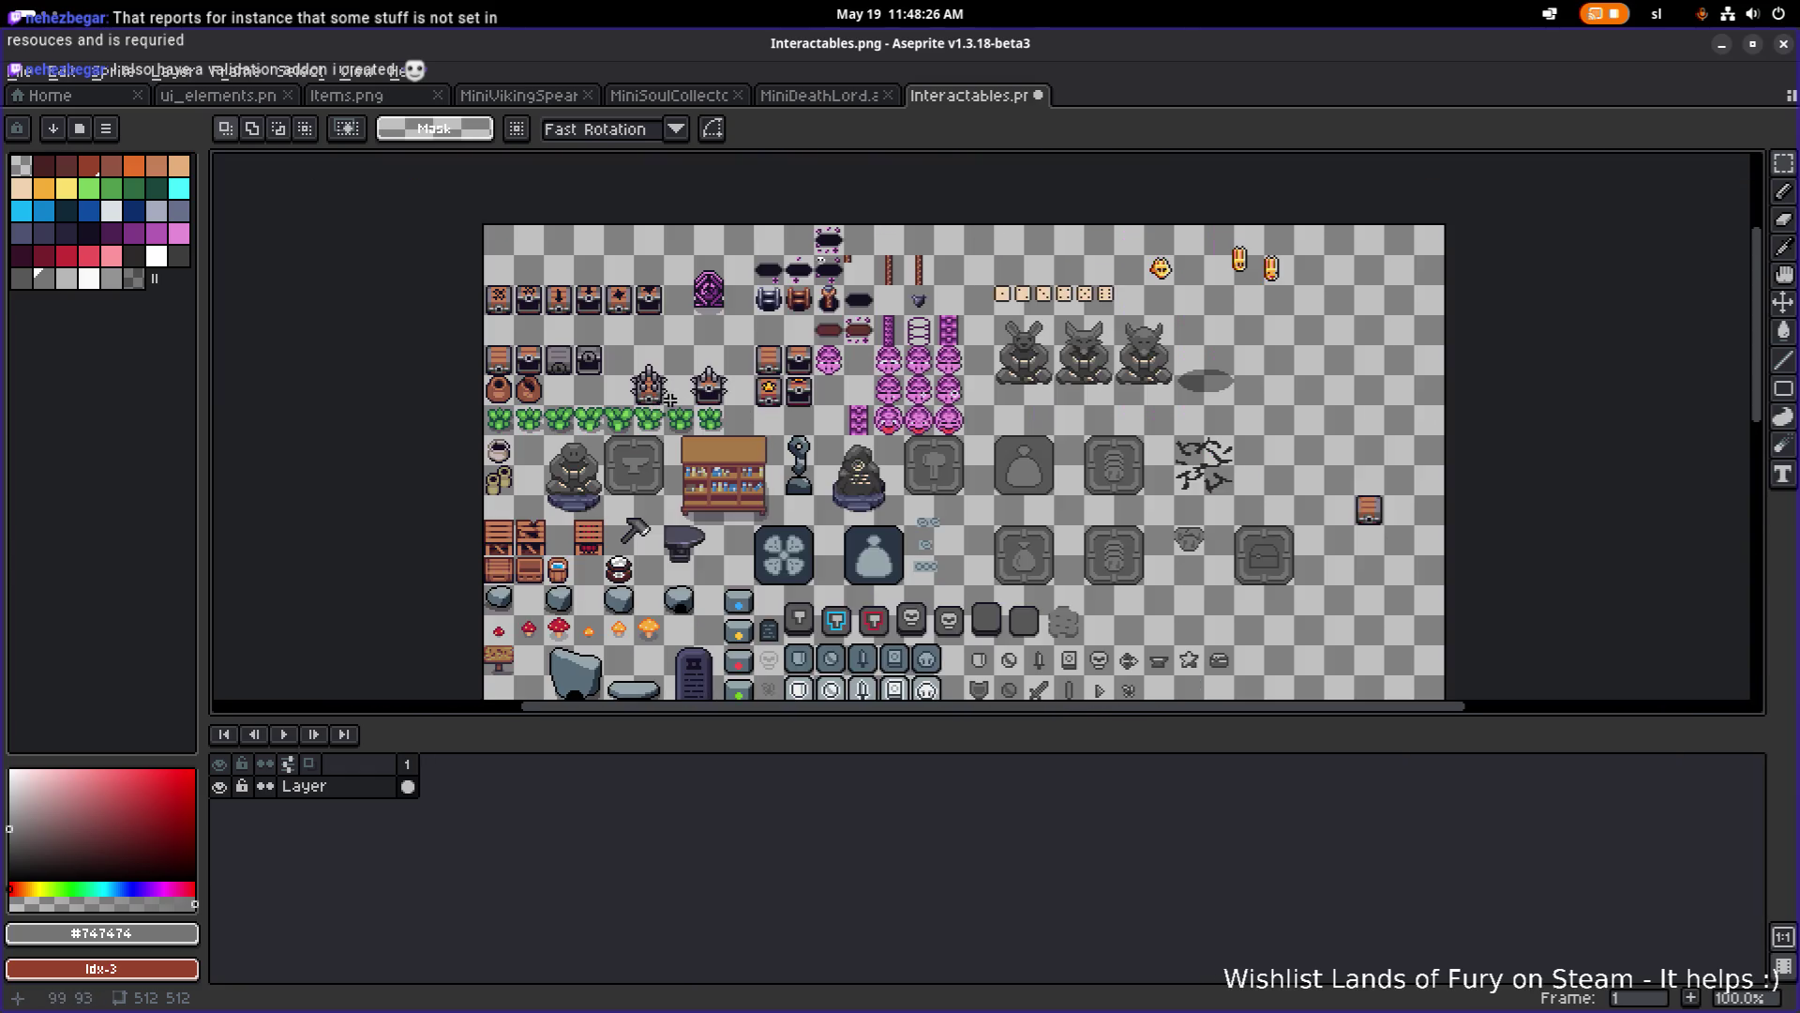
drag(708, 319, 549, 234)
mouse_move(870, 386)
mouse_down()
mouse_move(795, 324)
mouse_move(693, 504)
mouse_move(783, 314)
mouse_up()
drag(853, 459, 862, 413)
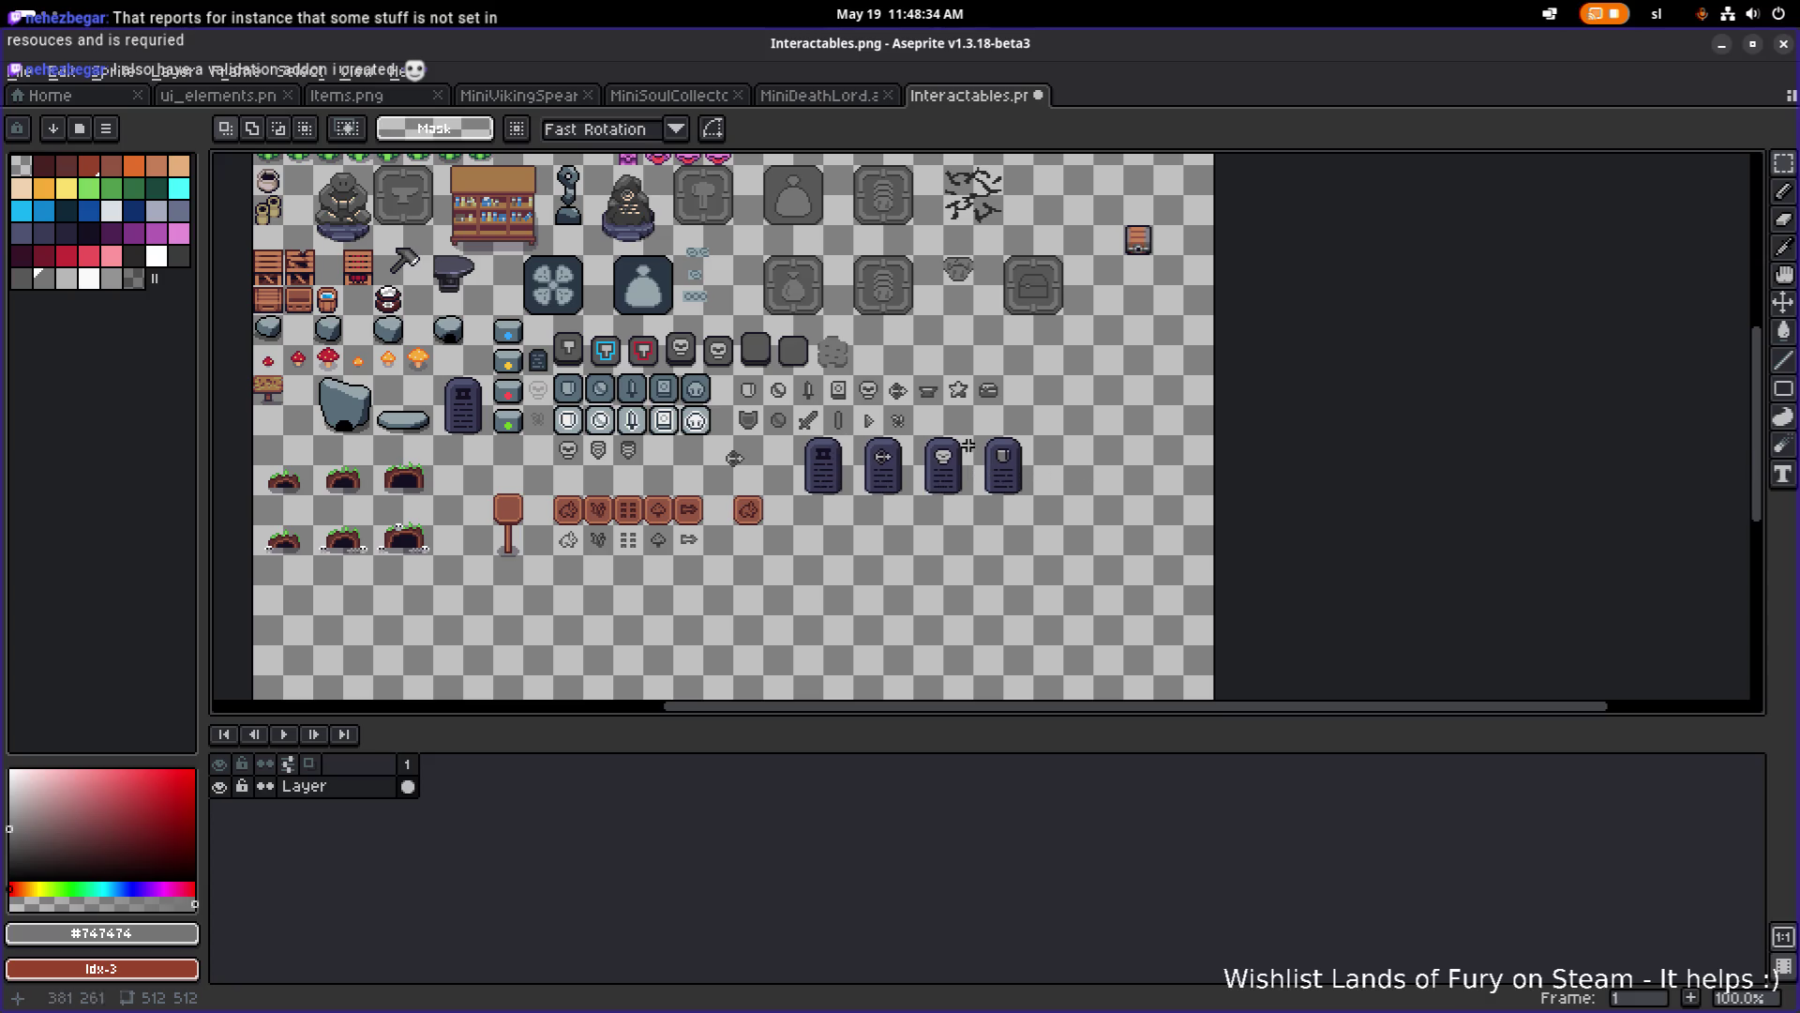
scroll(907, 431, up, 4)
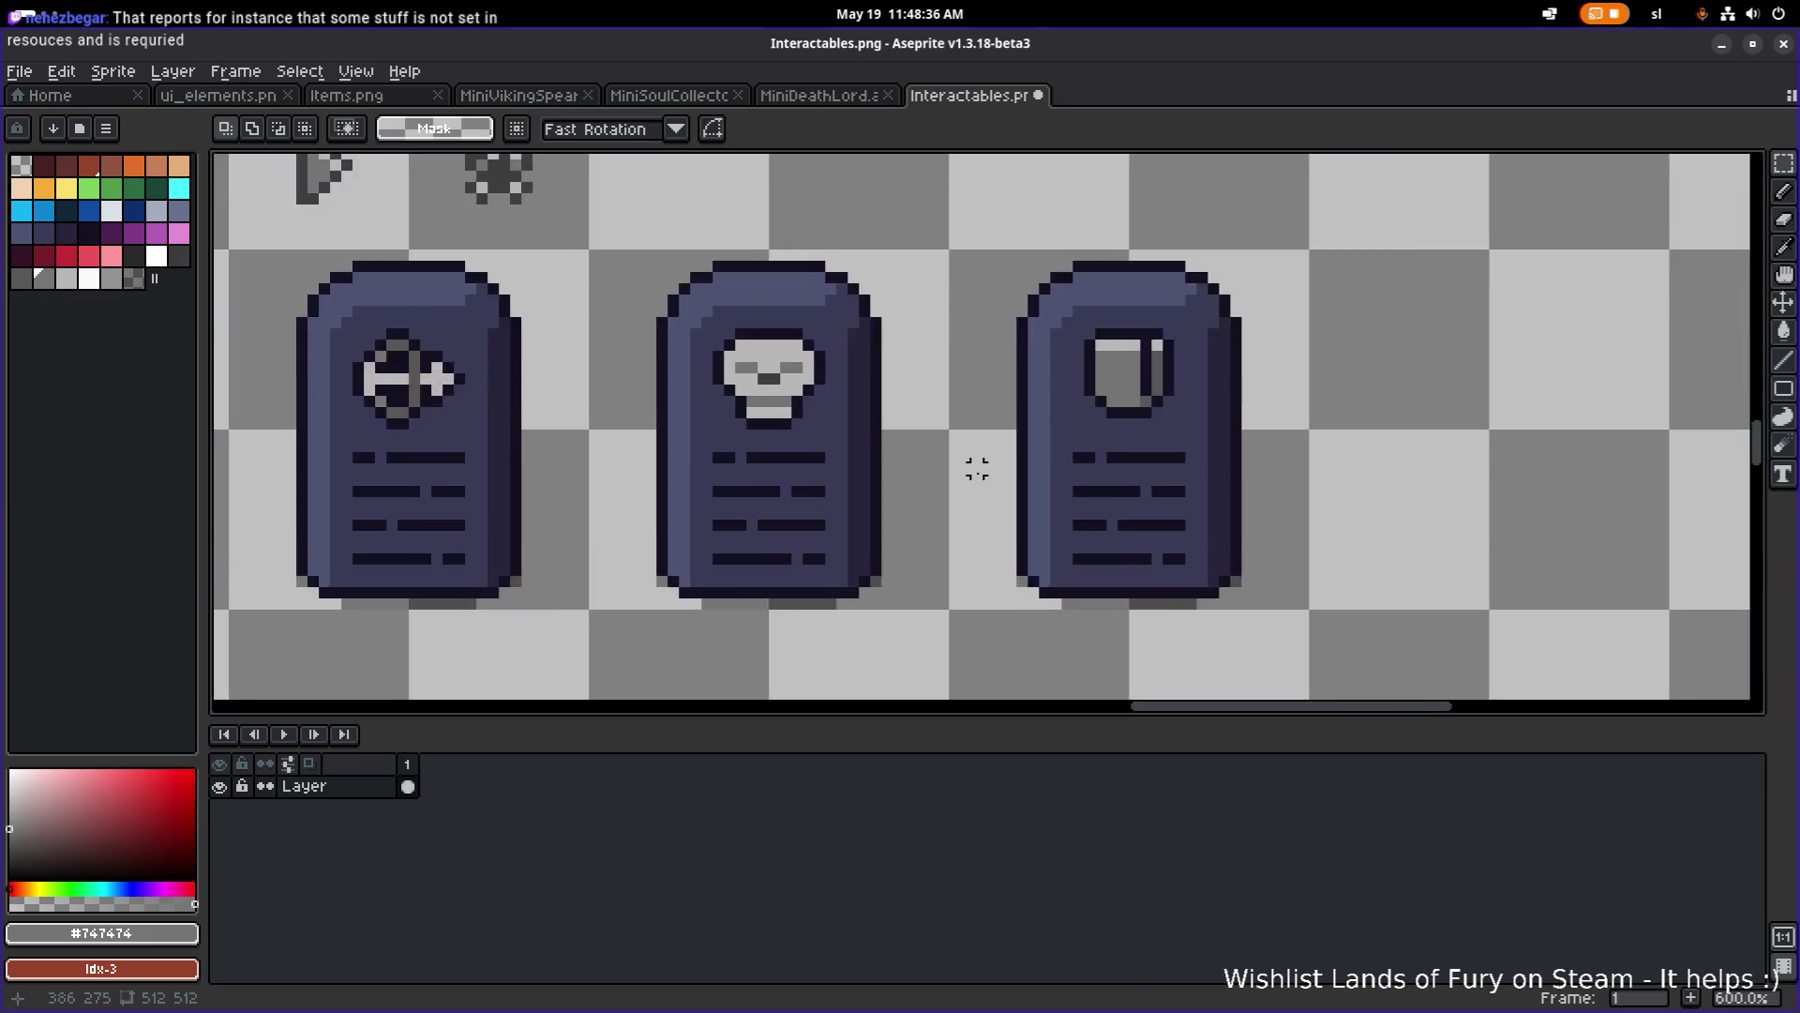
scroll(976, 466, down, 3)
scroll(721, 402, up, 3)
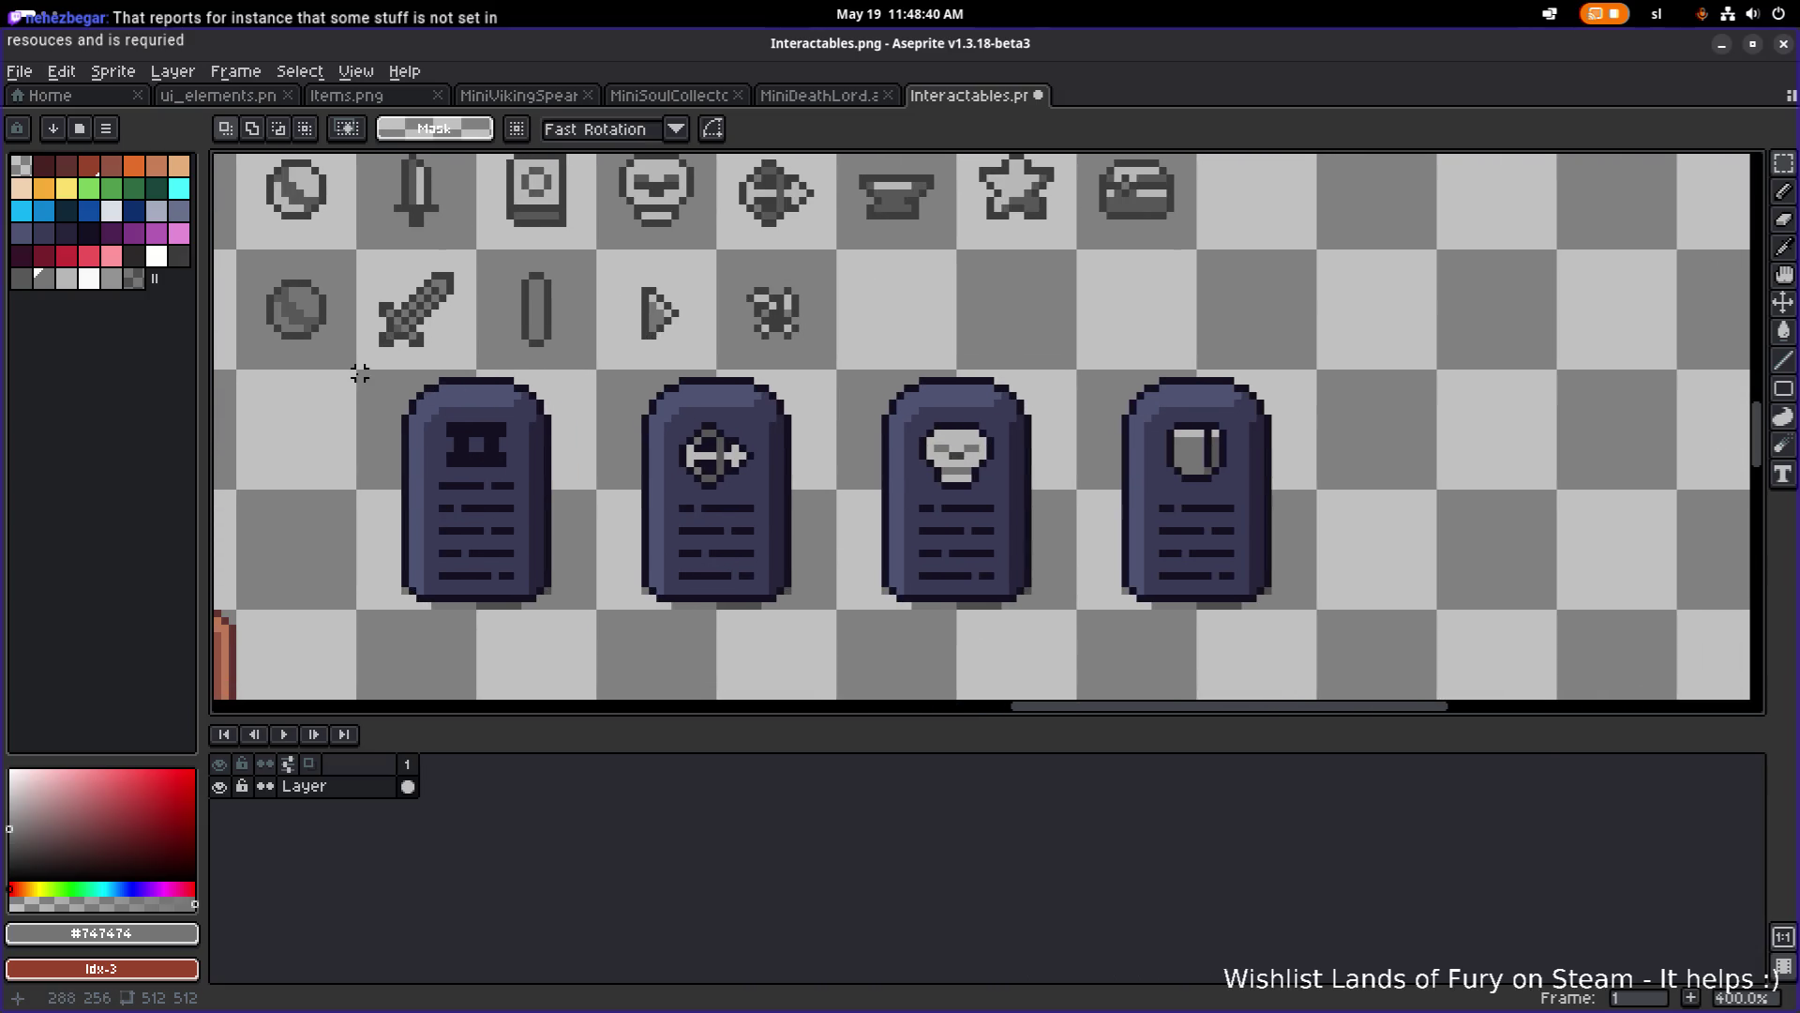
drag(355, 372, 1310, 610)
Save Interactables.png and switch over to the Godot editor.
scroll(1310, 610, down, 3)
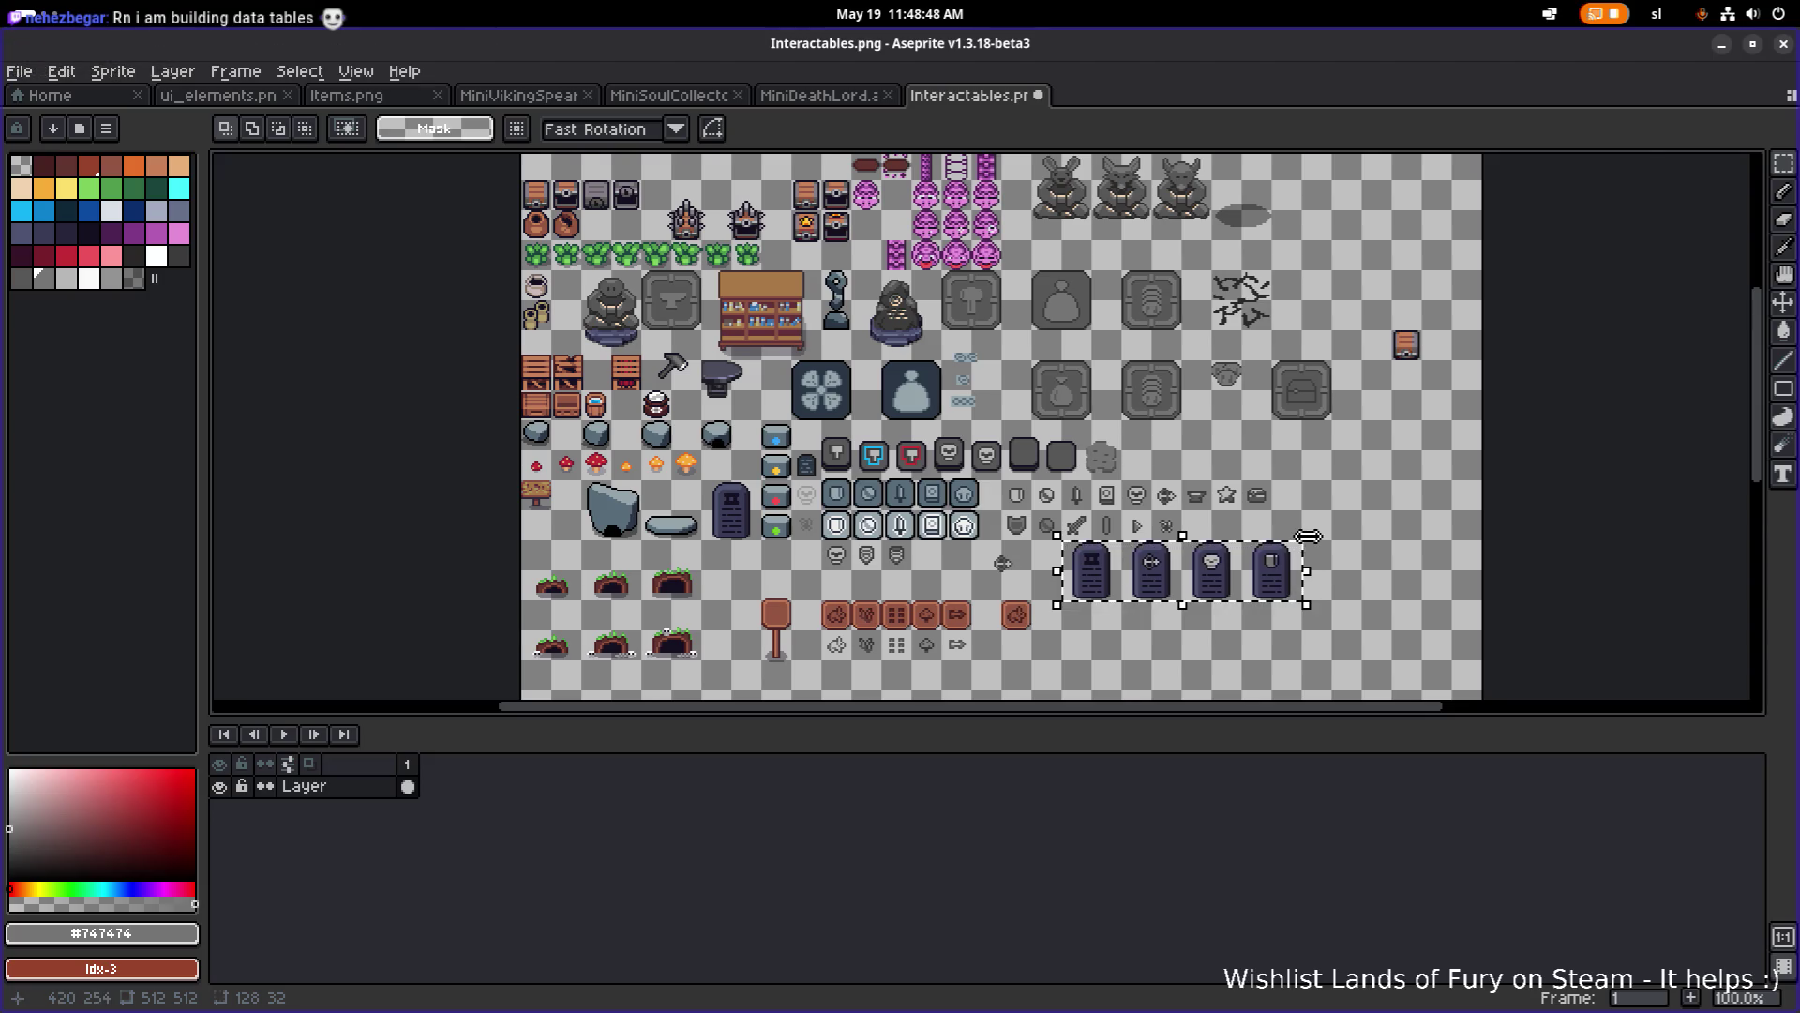
scroll(1312, 544, up, 1)
key(ctrl+s)
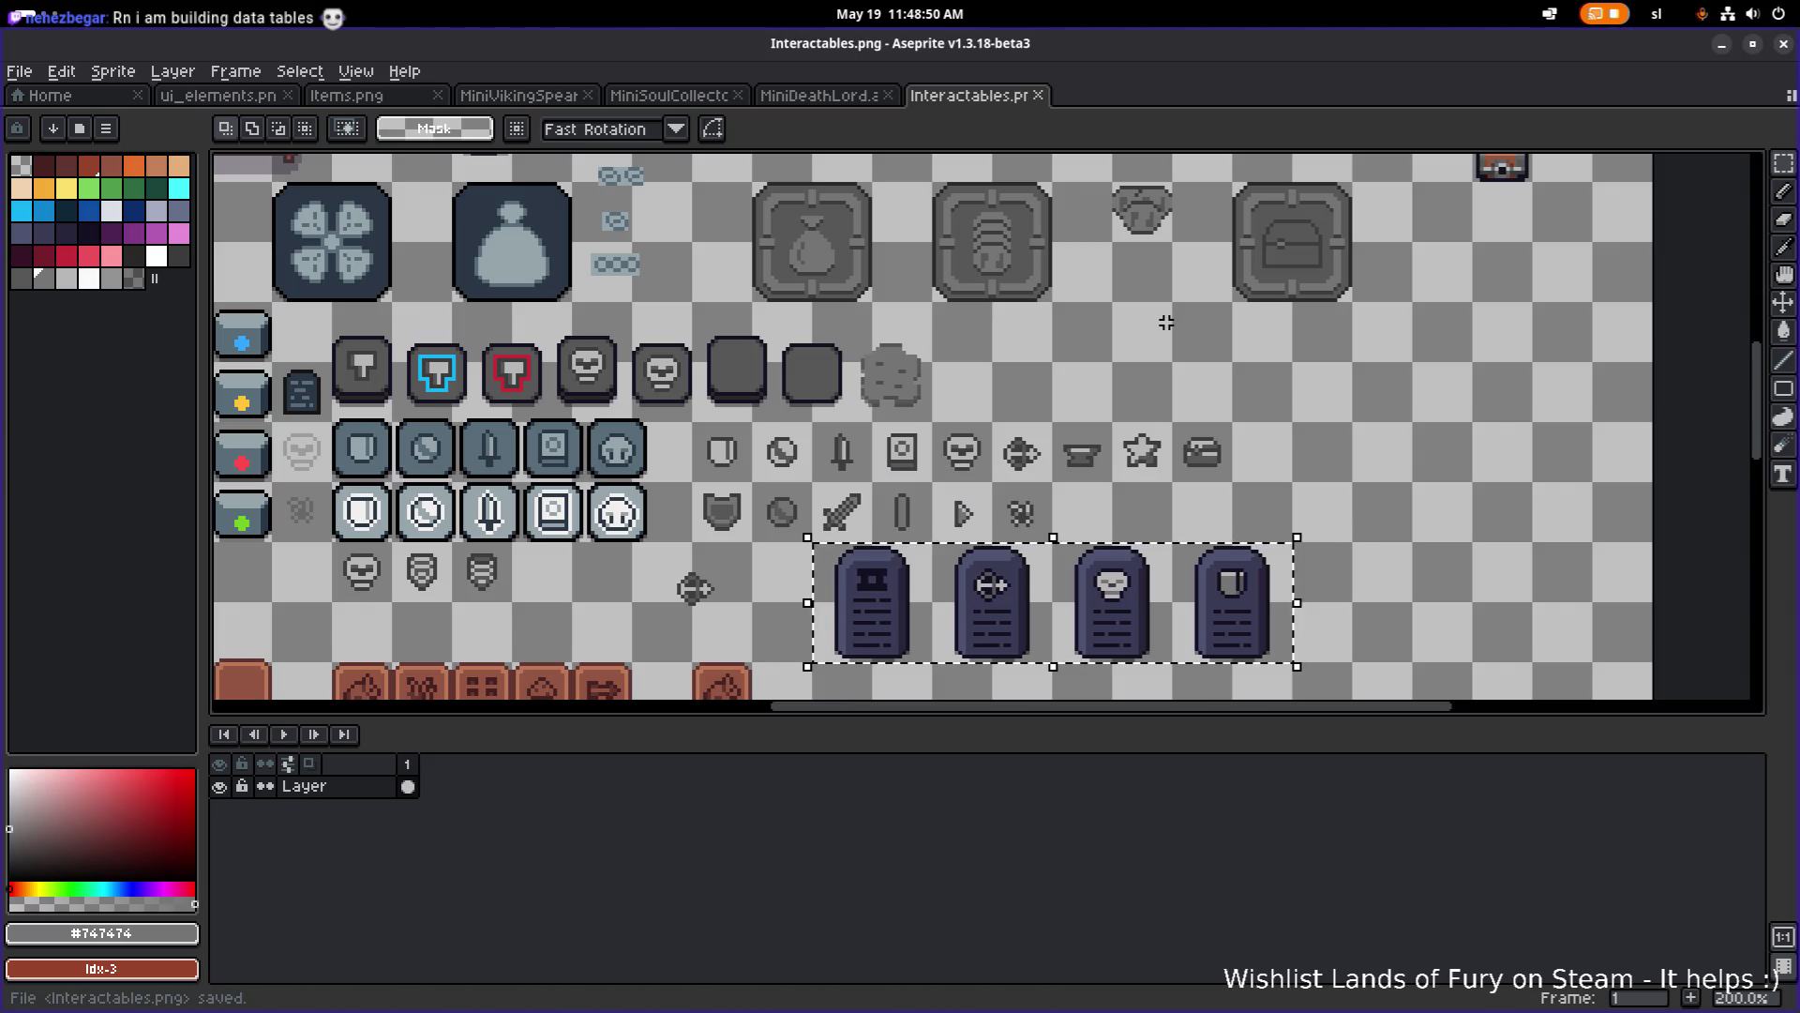
key(alt+Tab)
click(537, 511)
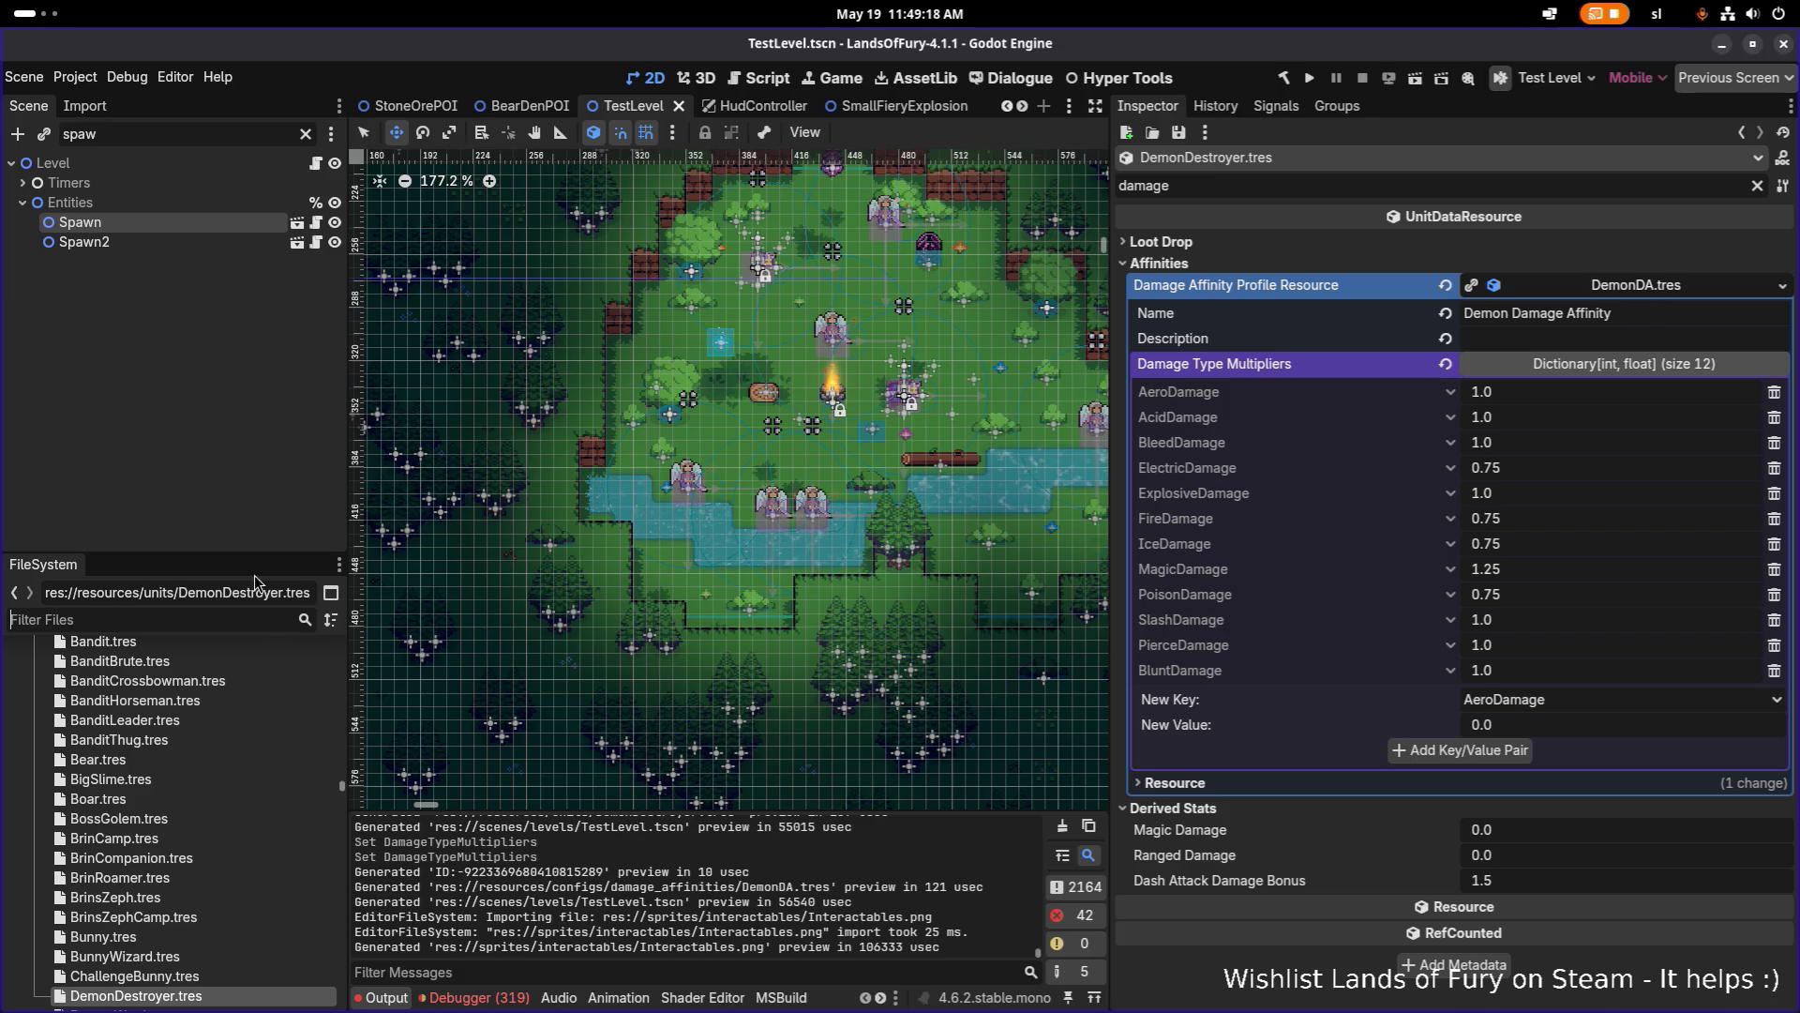
Clear the Inspector filter, set Spawn's Max Active Entities to 0, and save TestLevel.tscn.
click(161, 222)
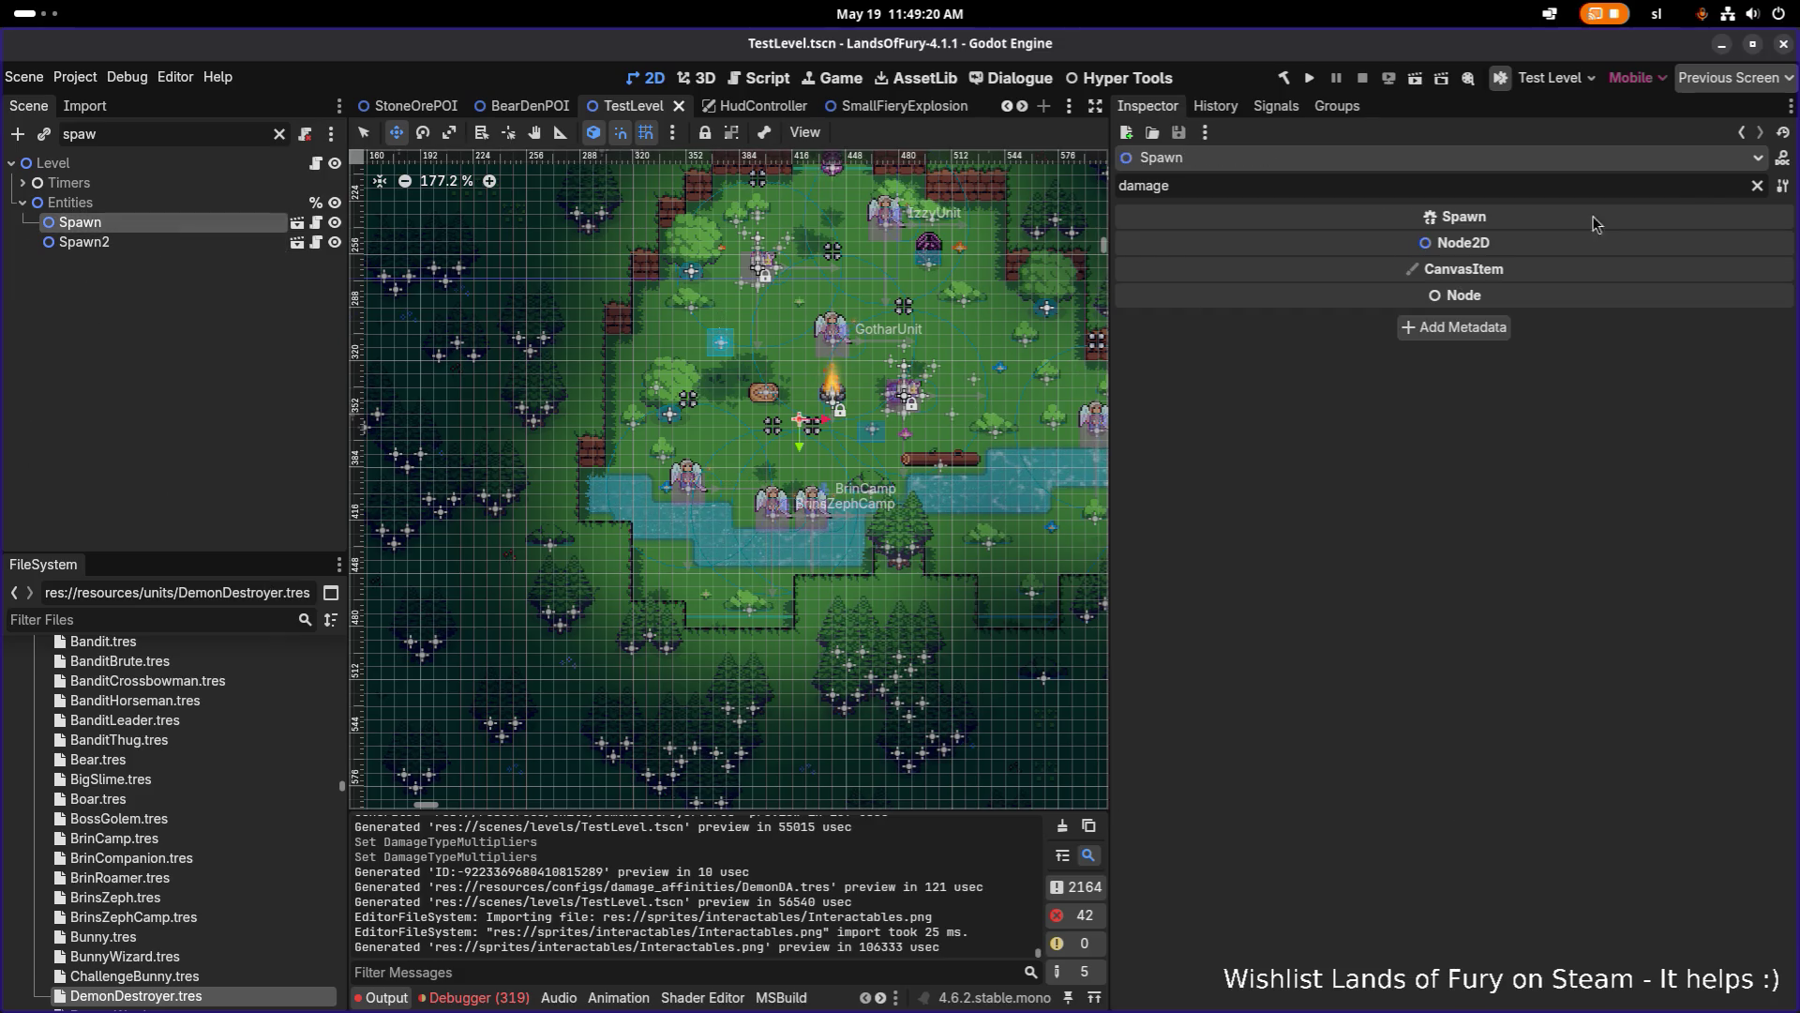
click(1760, 187)
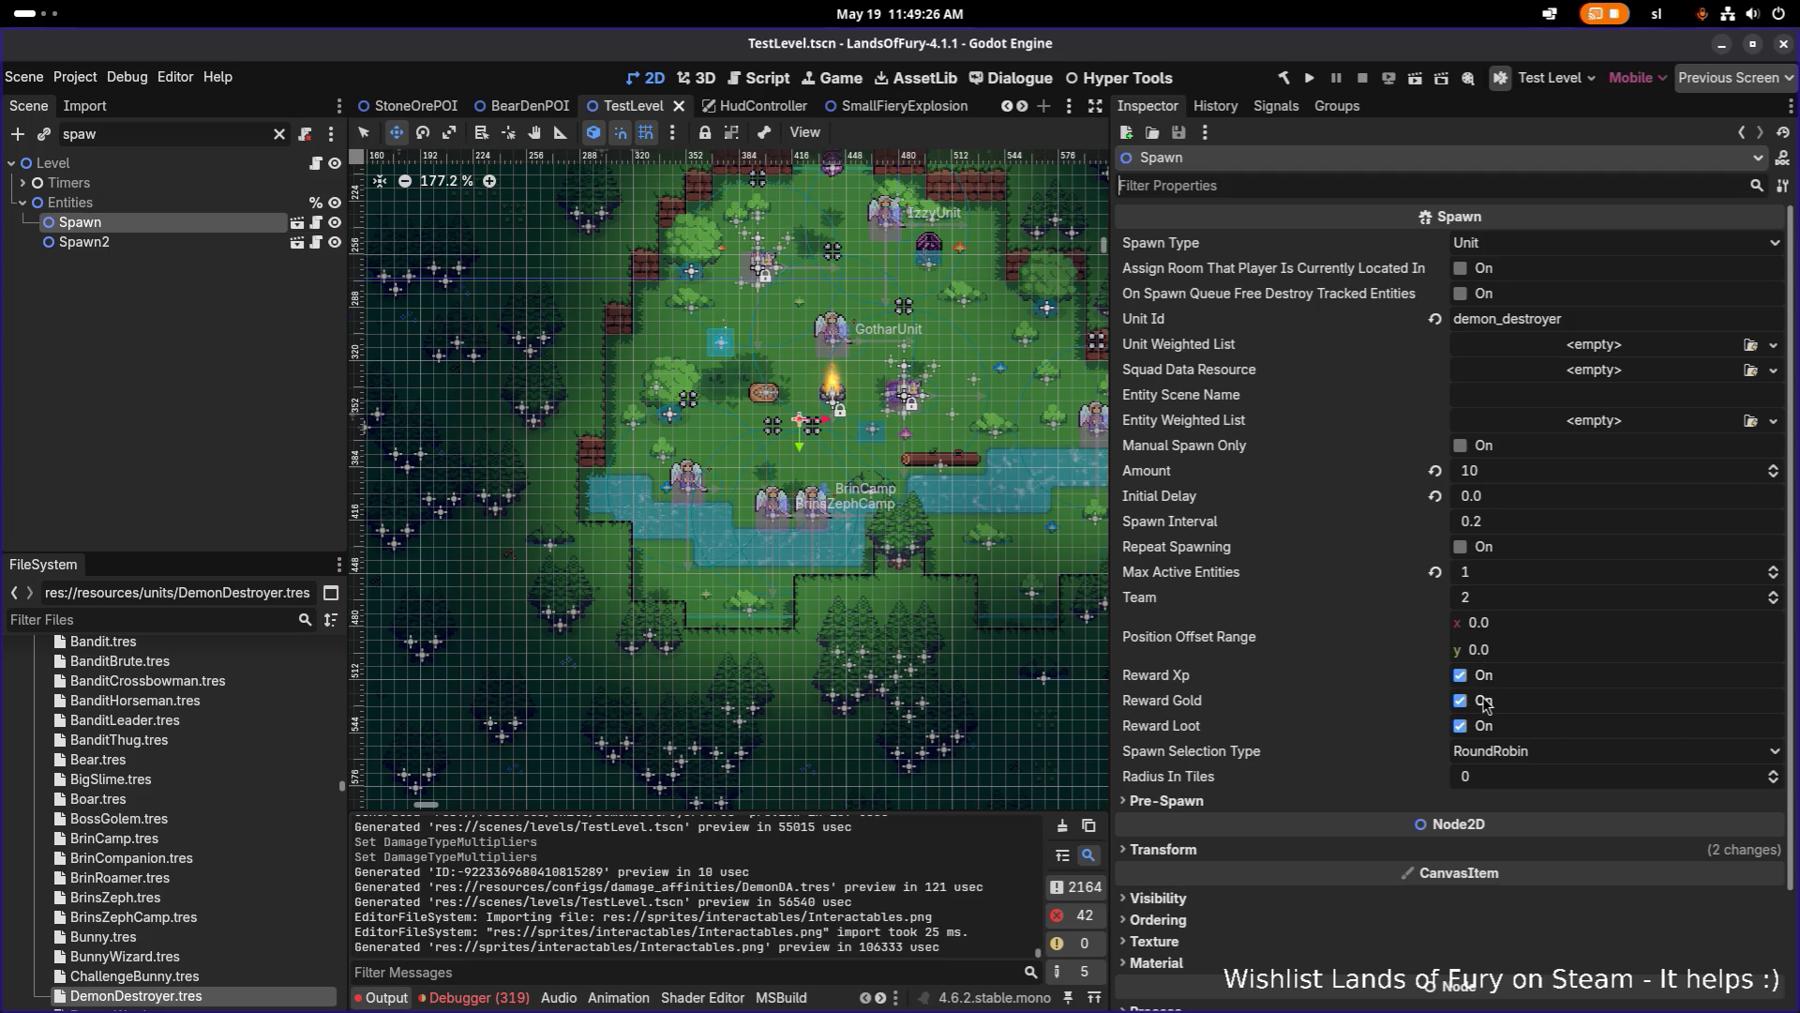
scroll(1484, 704, down, 2)
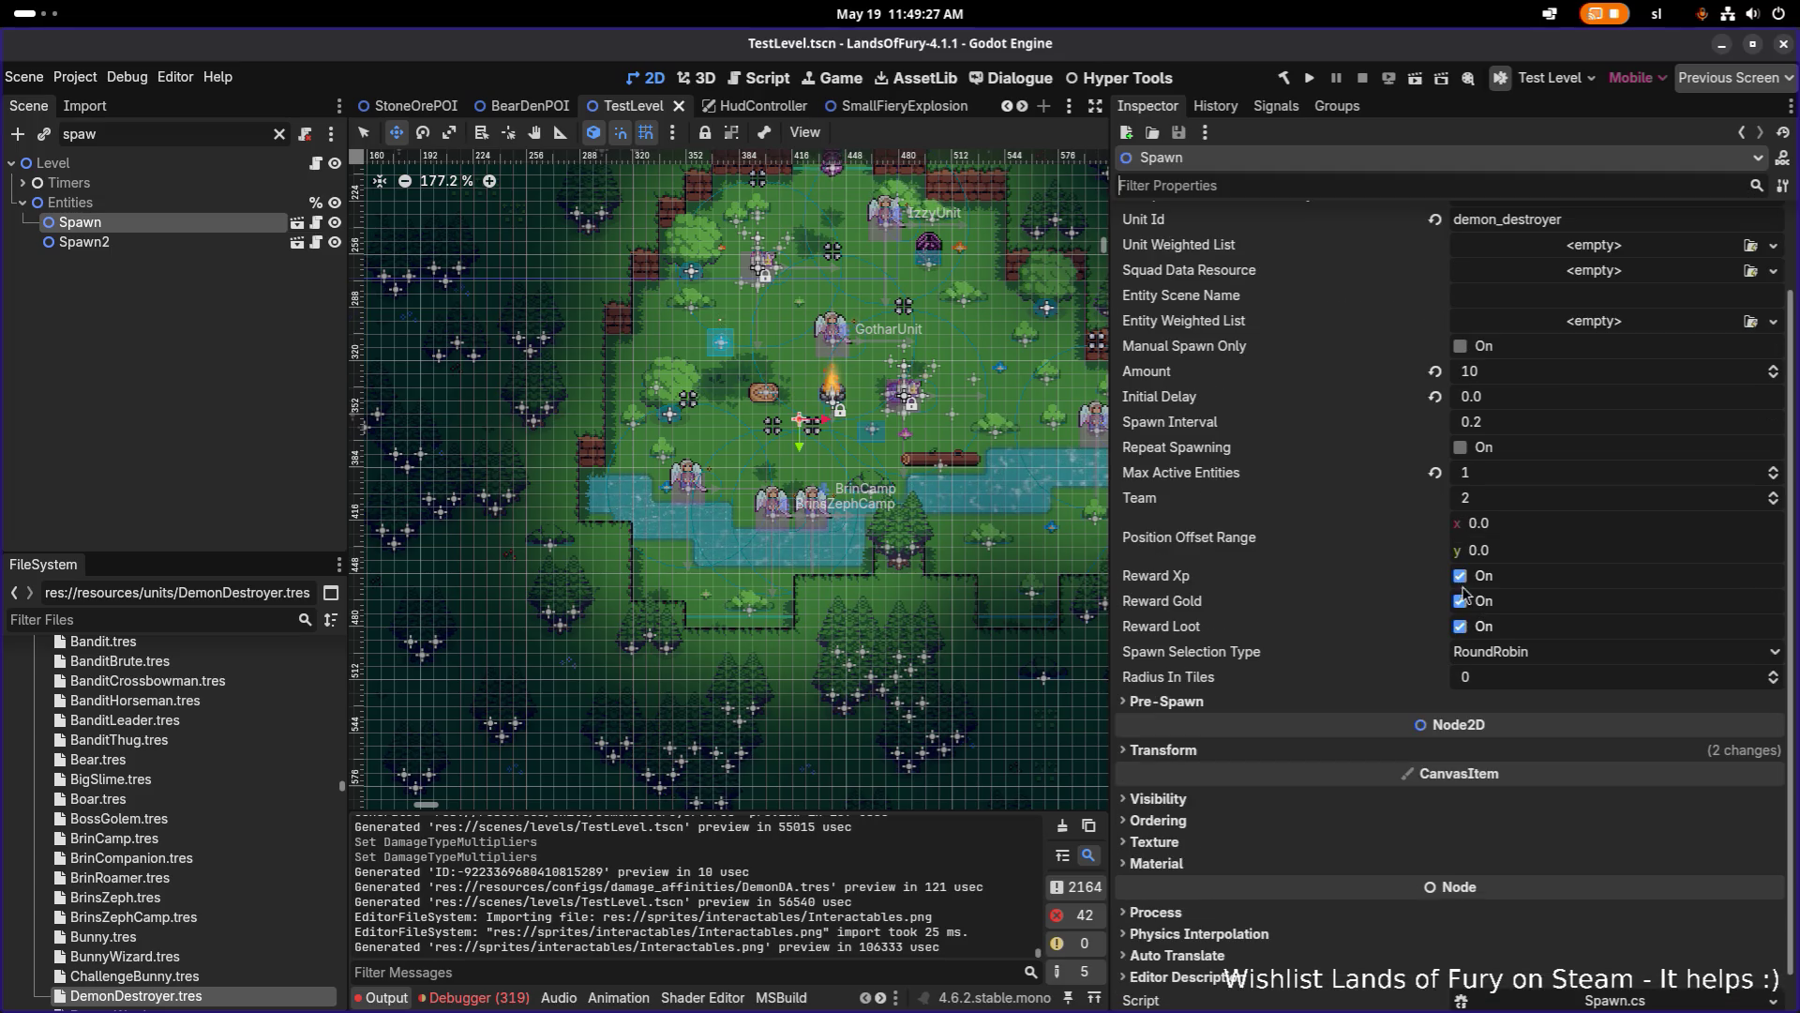
click(1505, 476)
text(0)
key(Return)
key(ctrl+s)
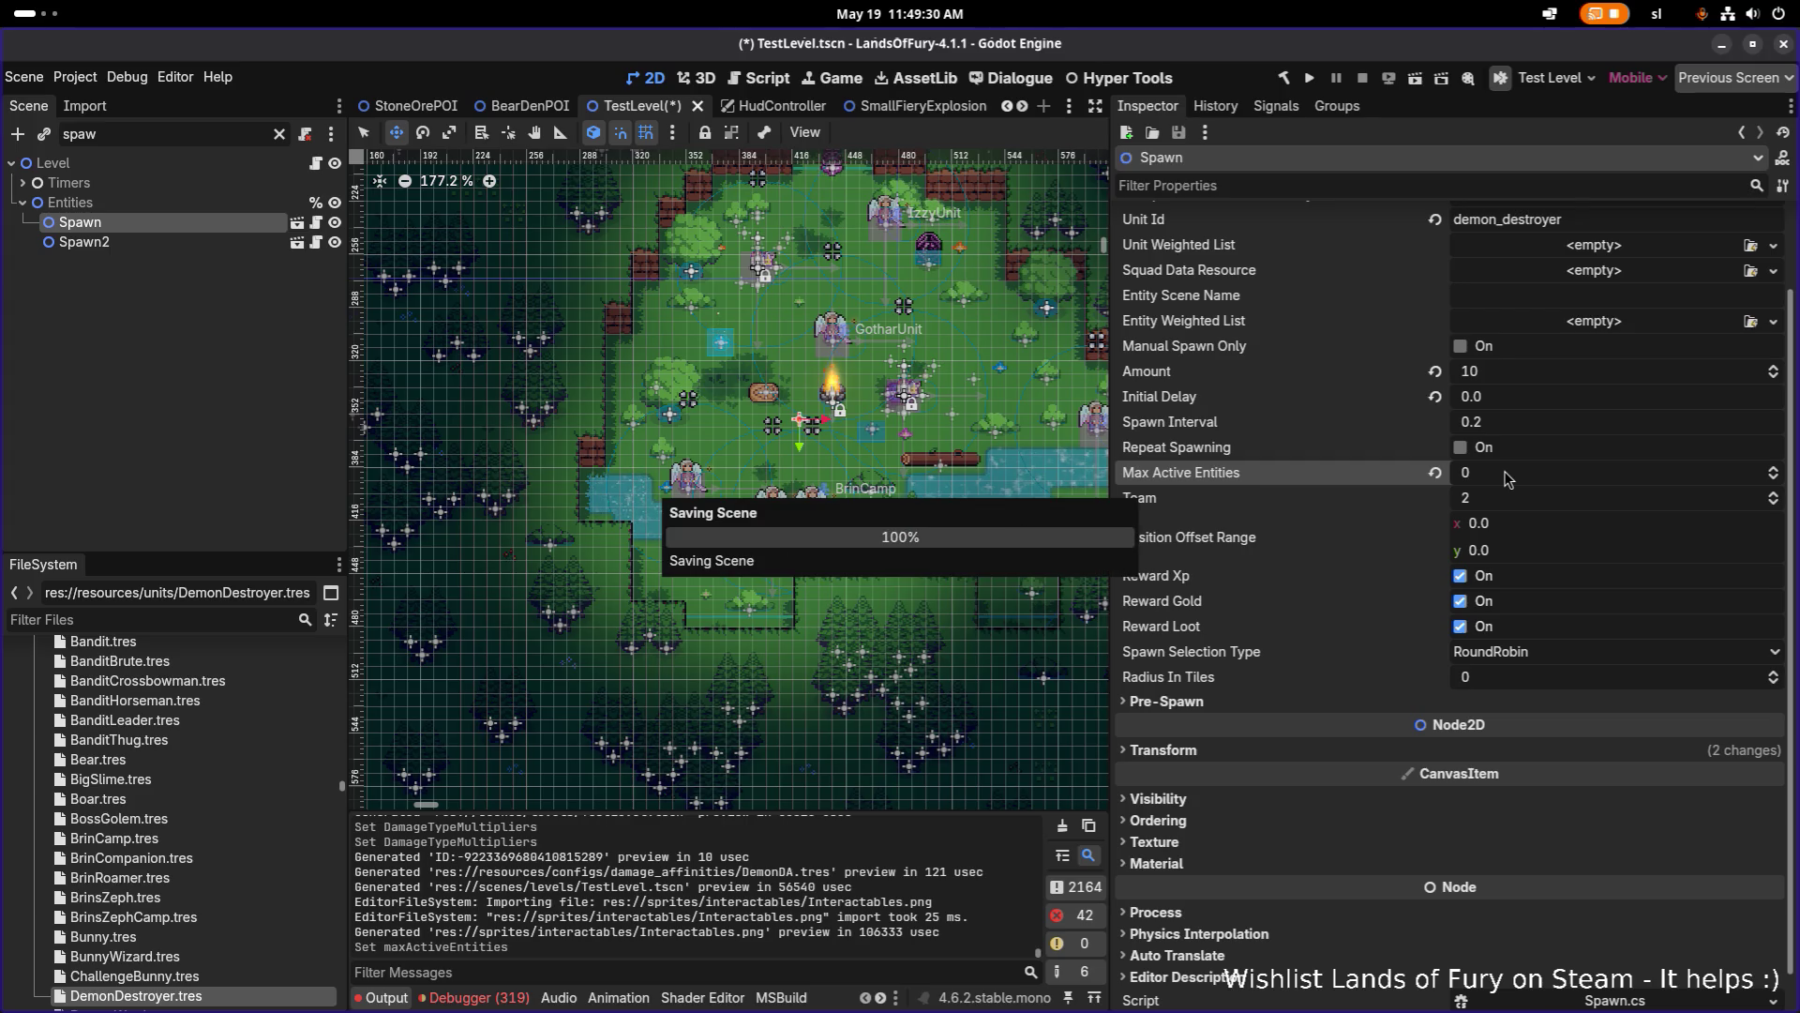
click(212, 619)
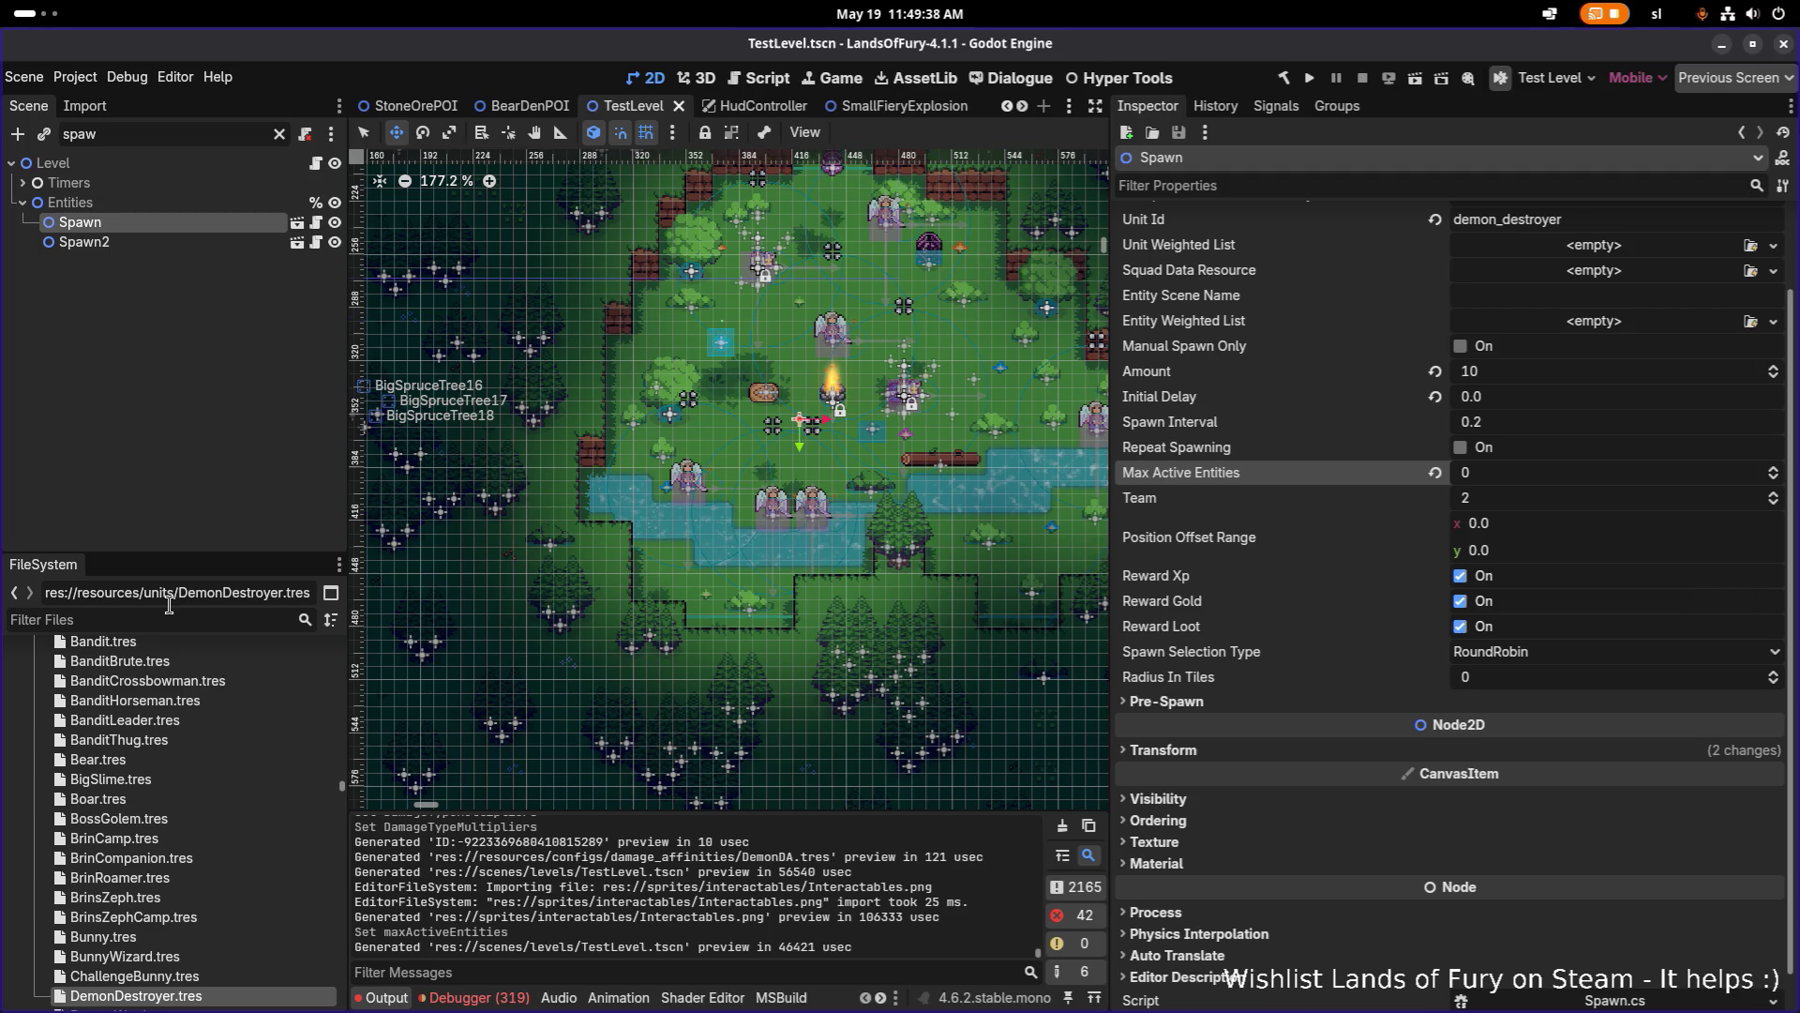
Filter the FileSystem files by 'destroyable' and scroll through the matching results.
text(de)
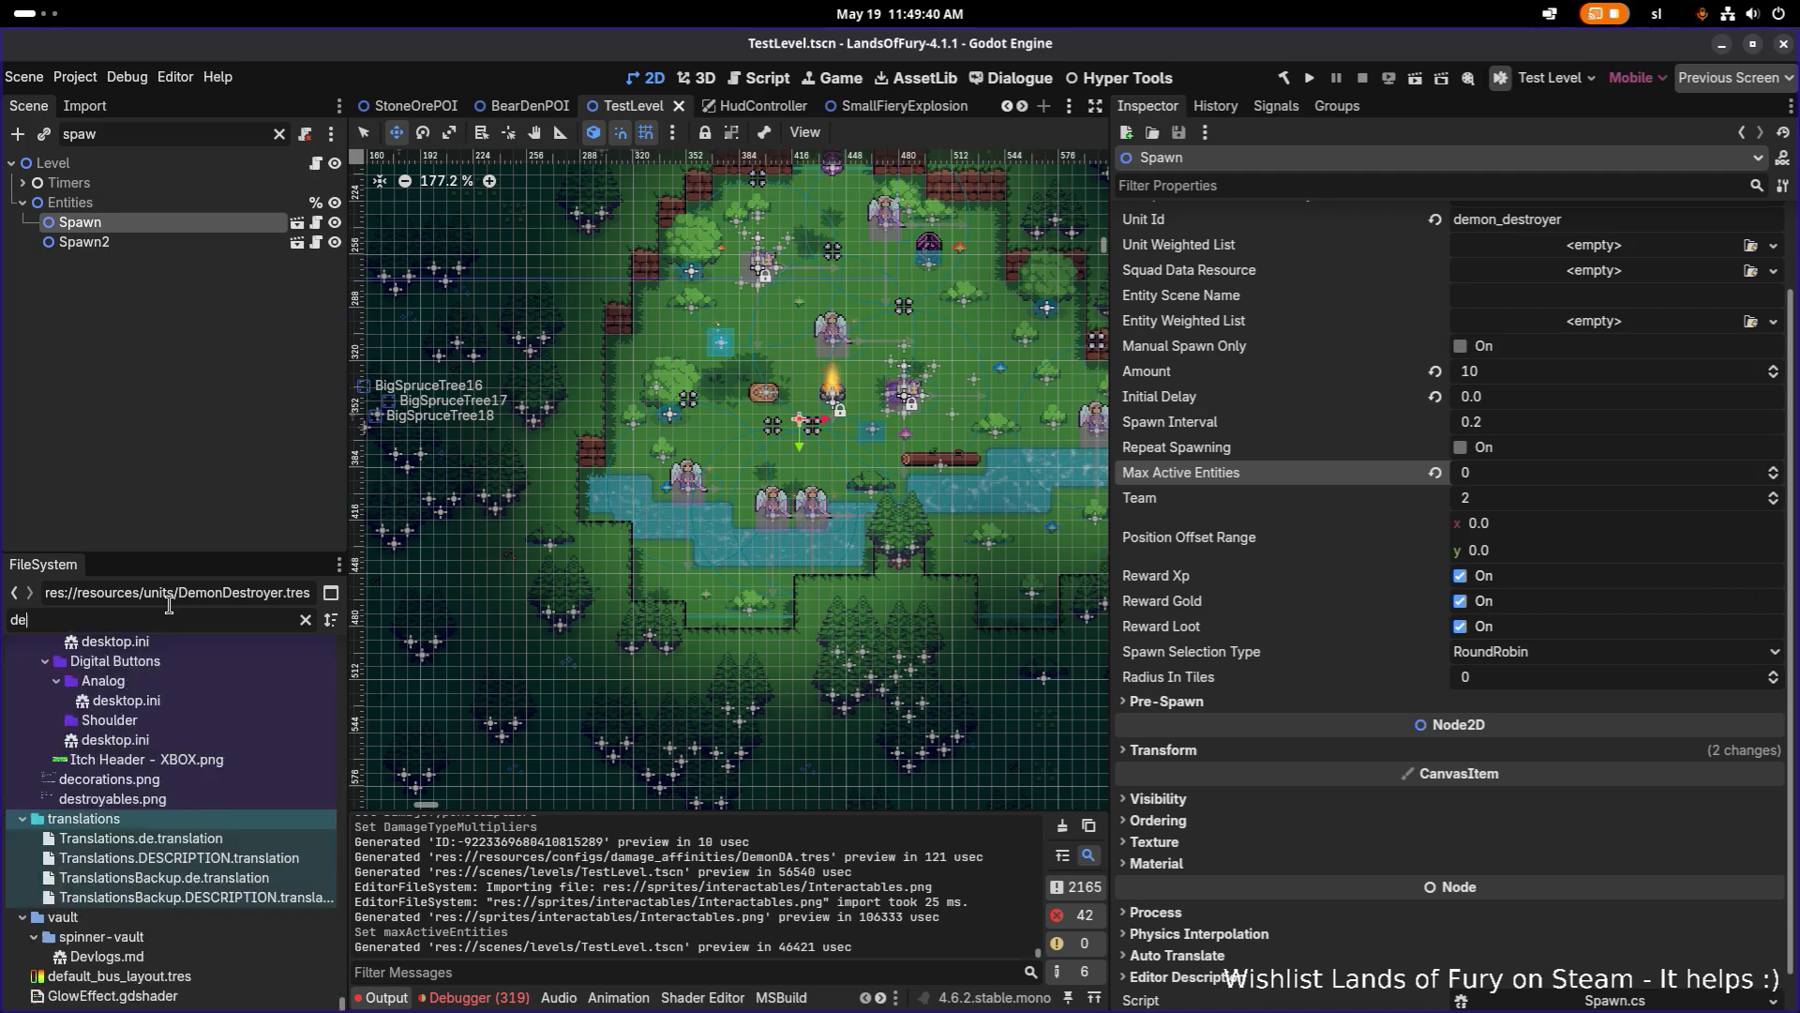
text(stryable)
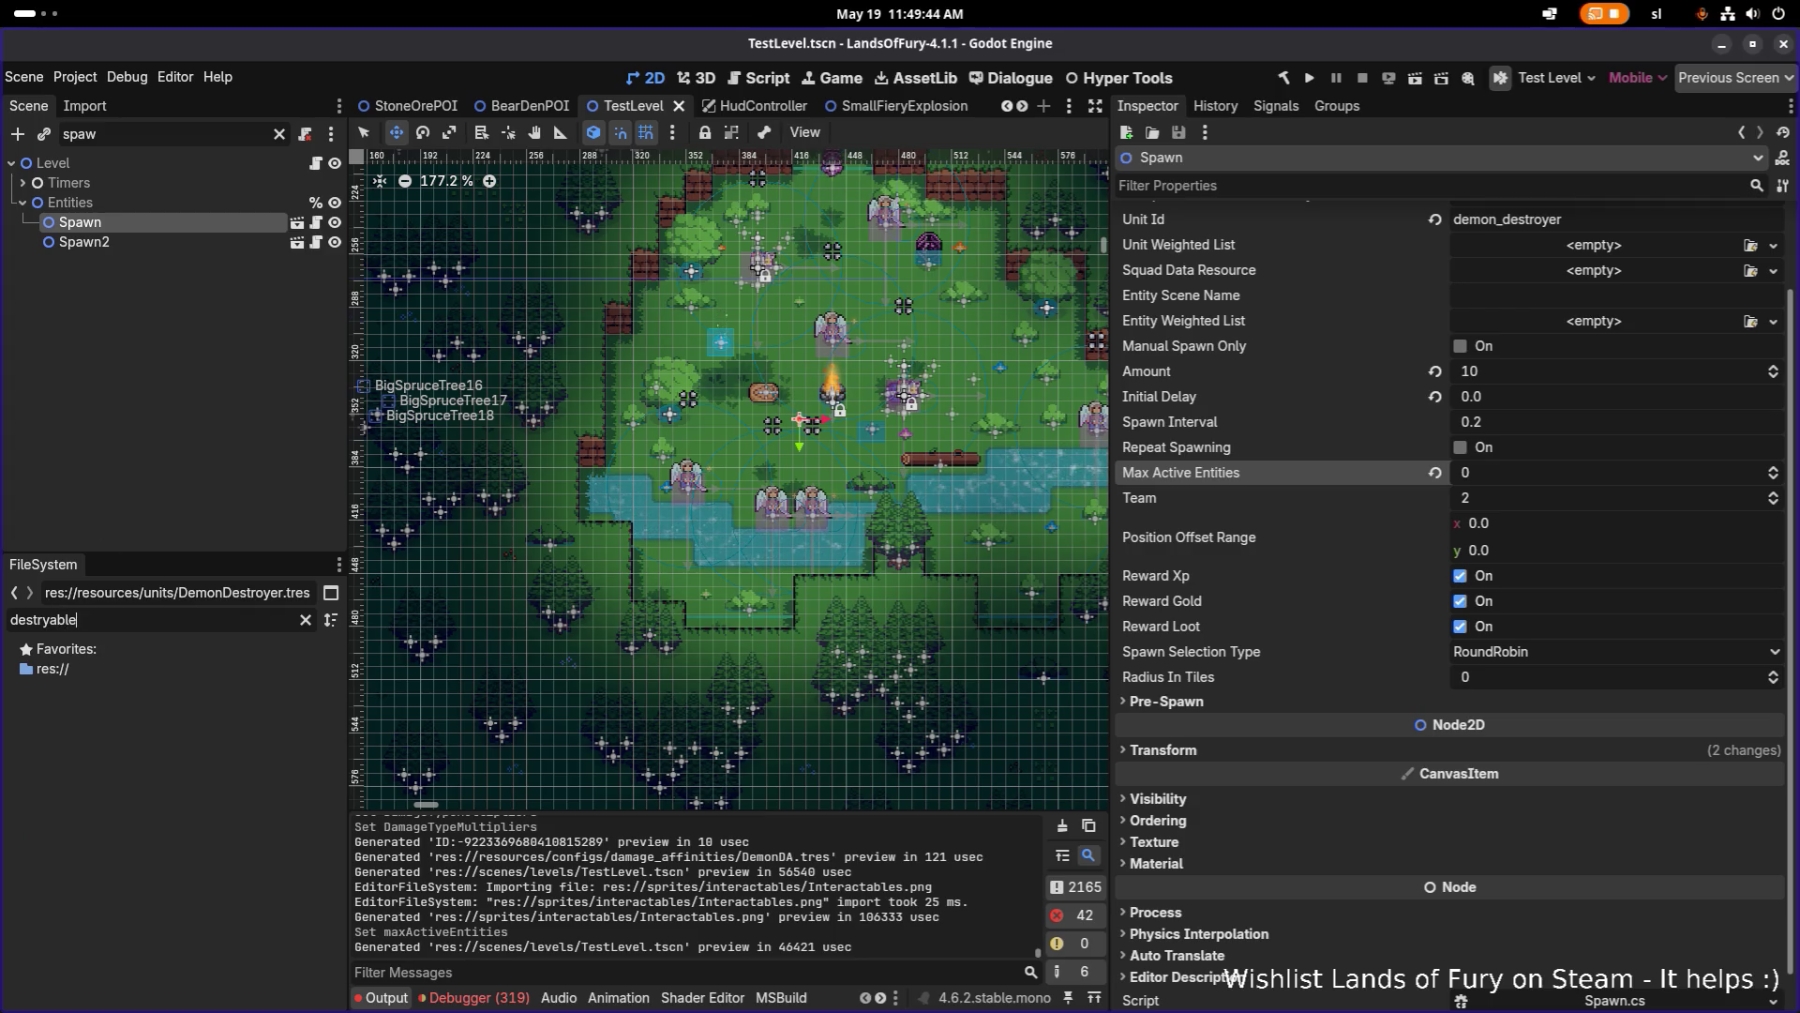
click(230, 610)
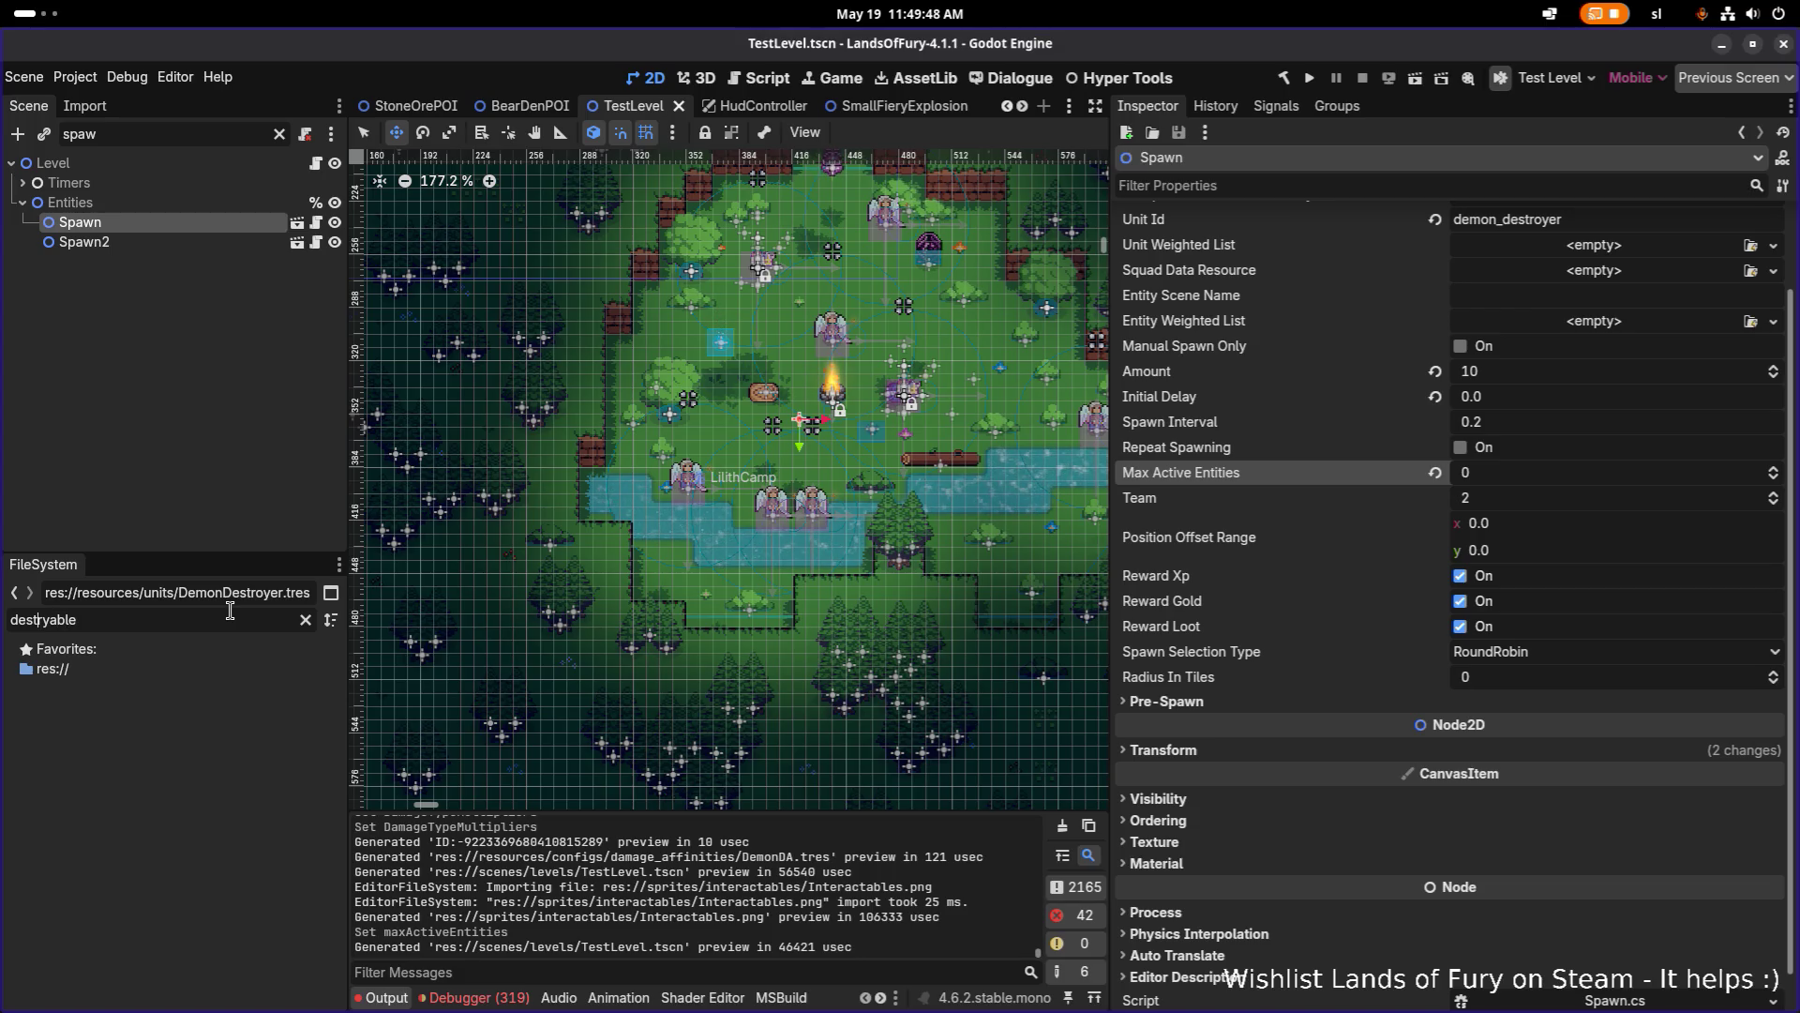
text(o)
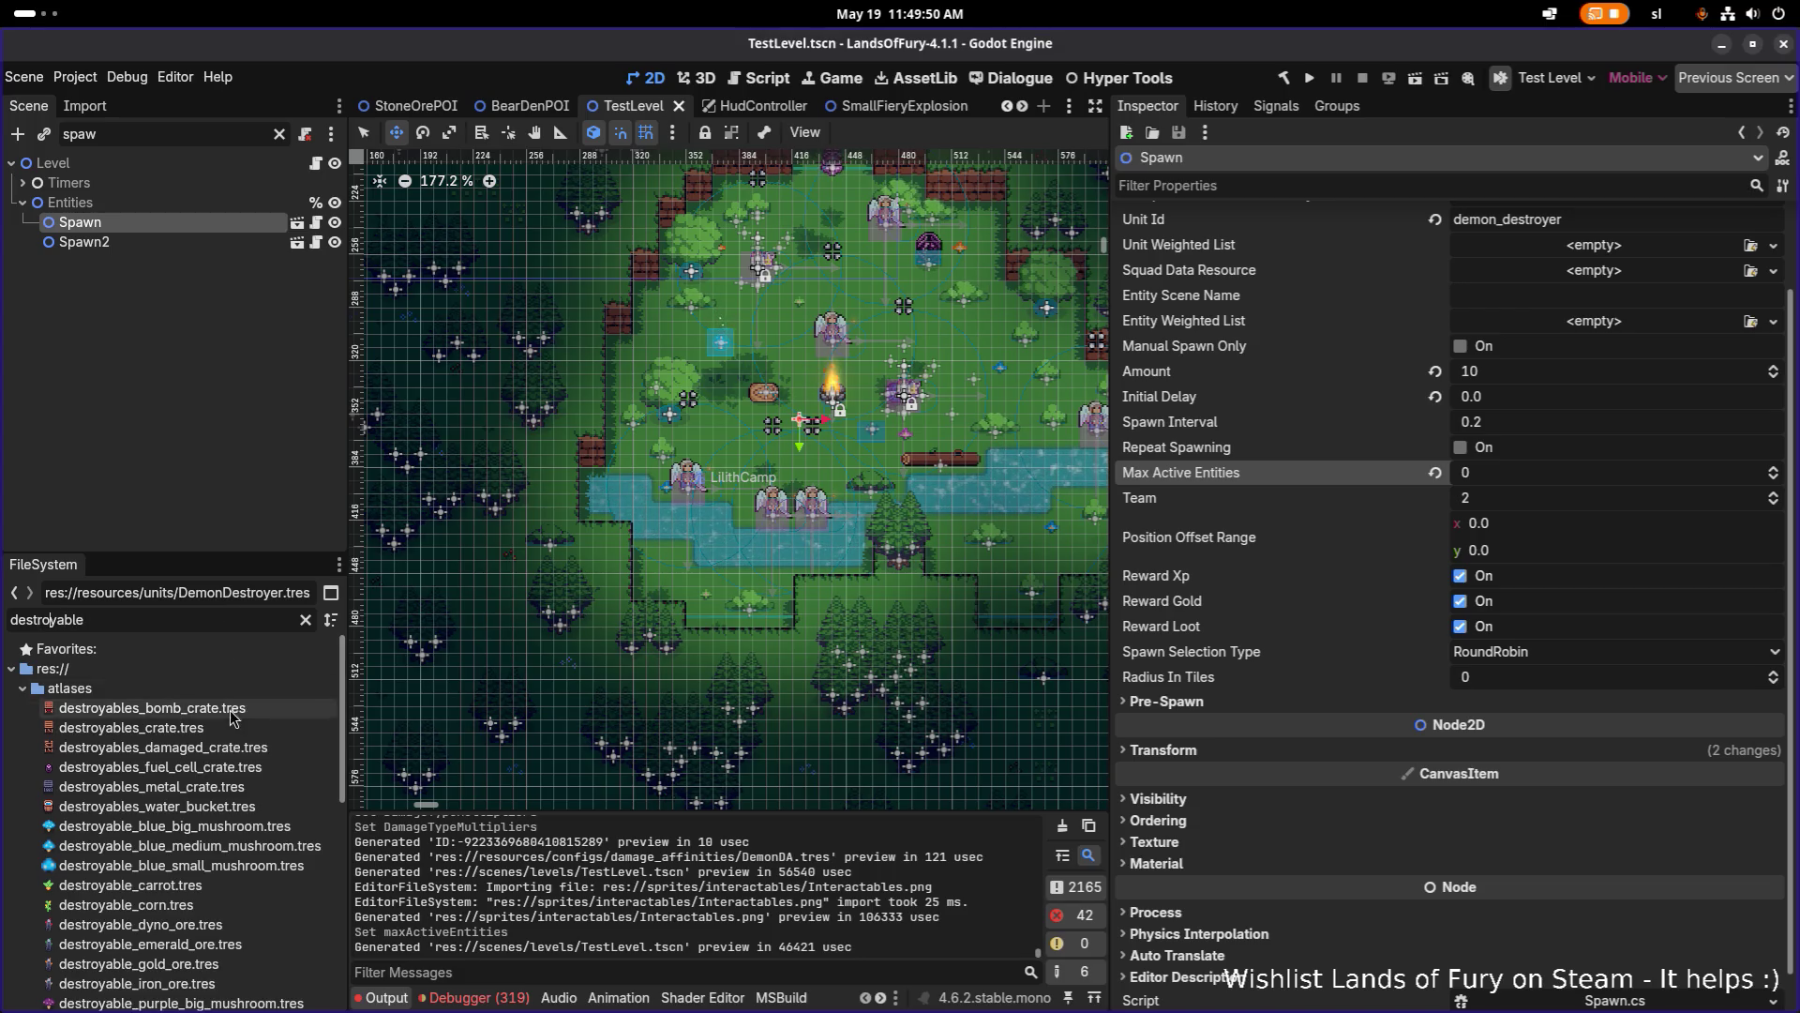
scroll(249, 712, down, 3)
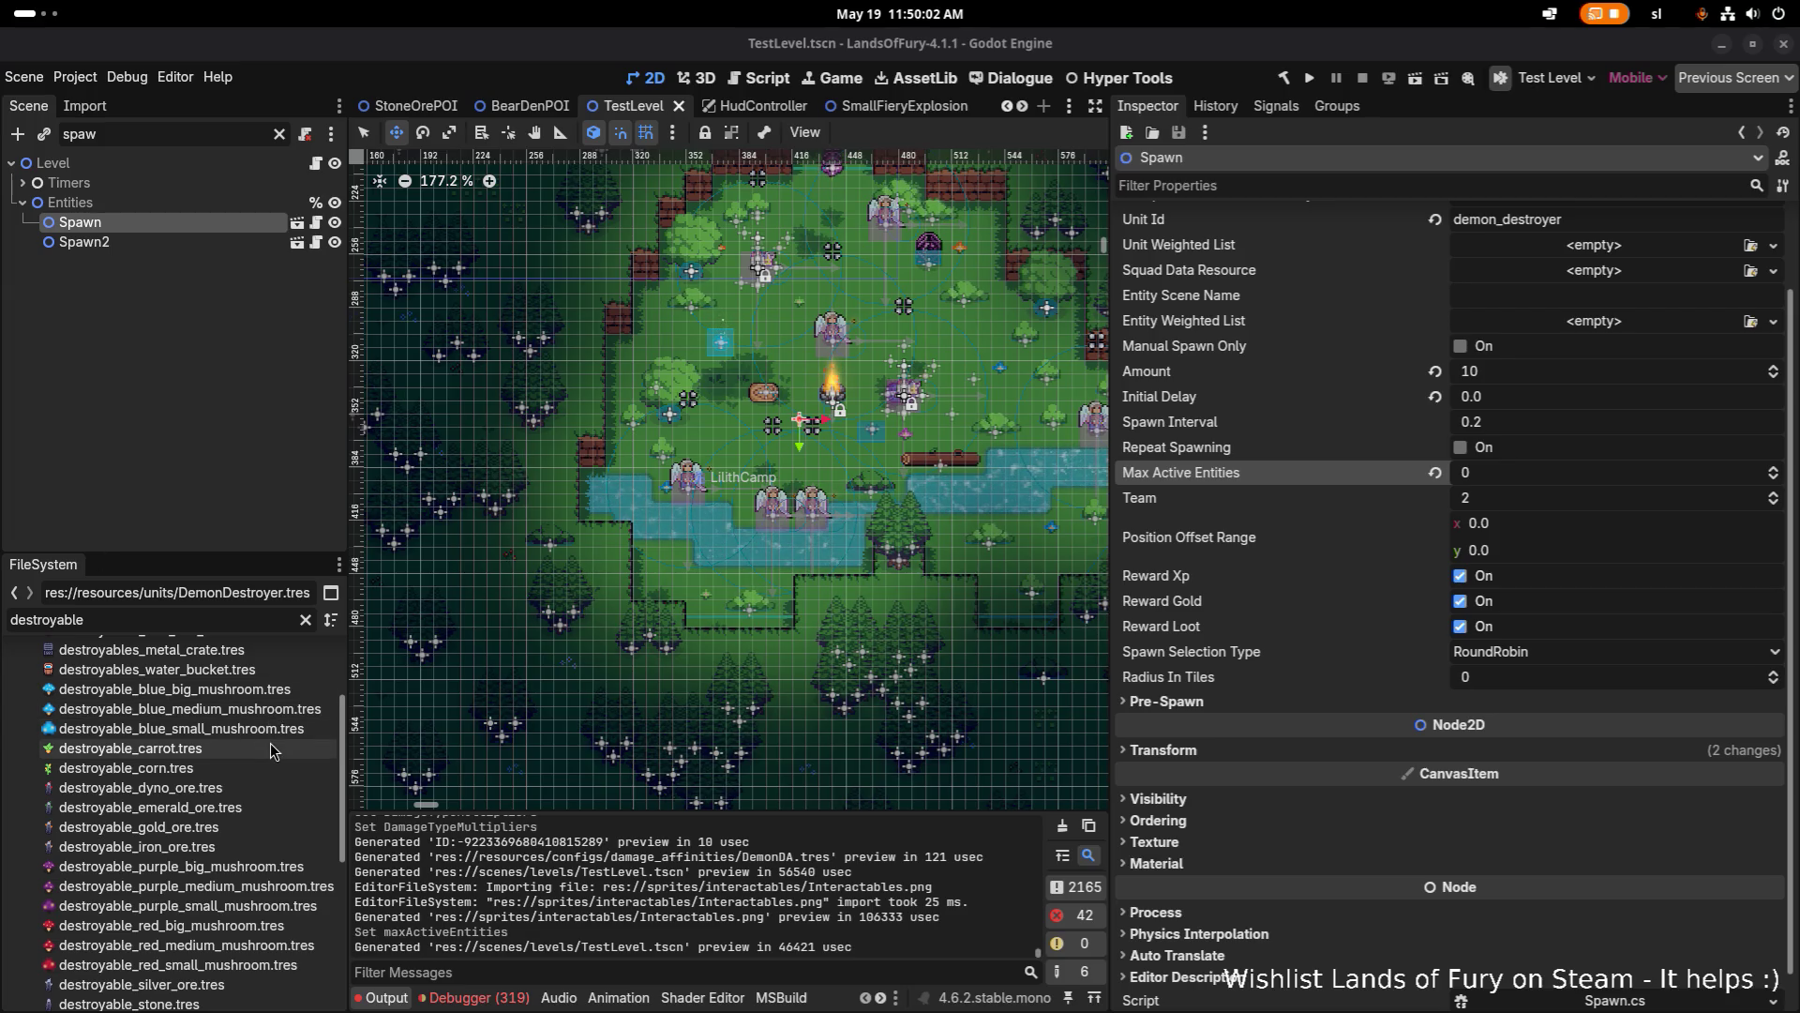
scroll(272, 750, up, 3)
mouse_move(277, 732)
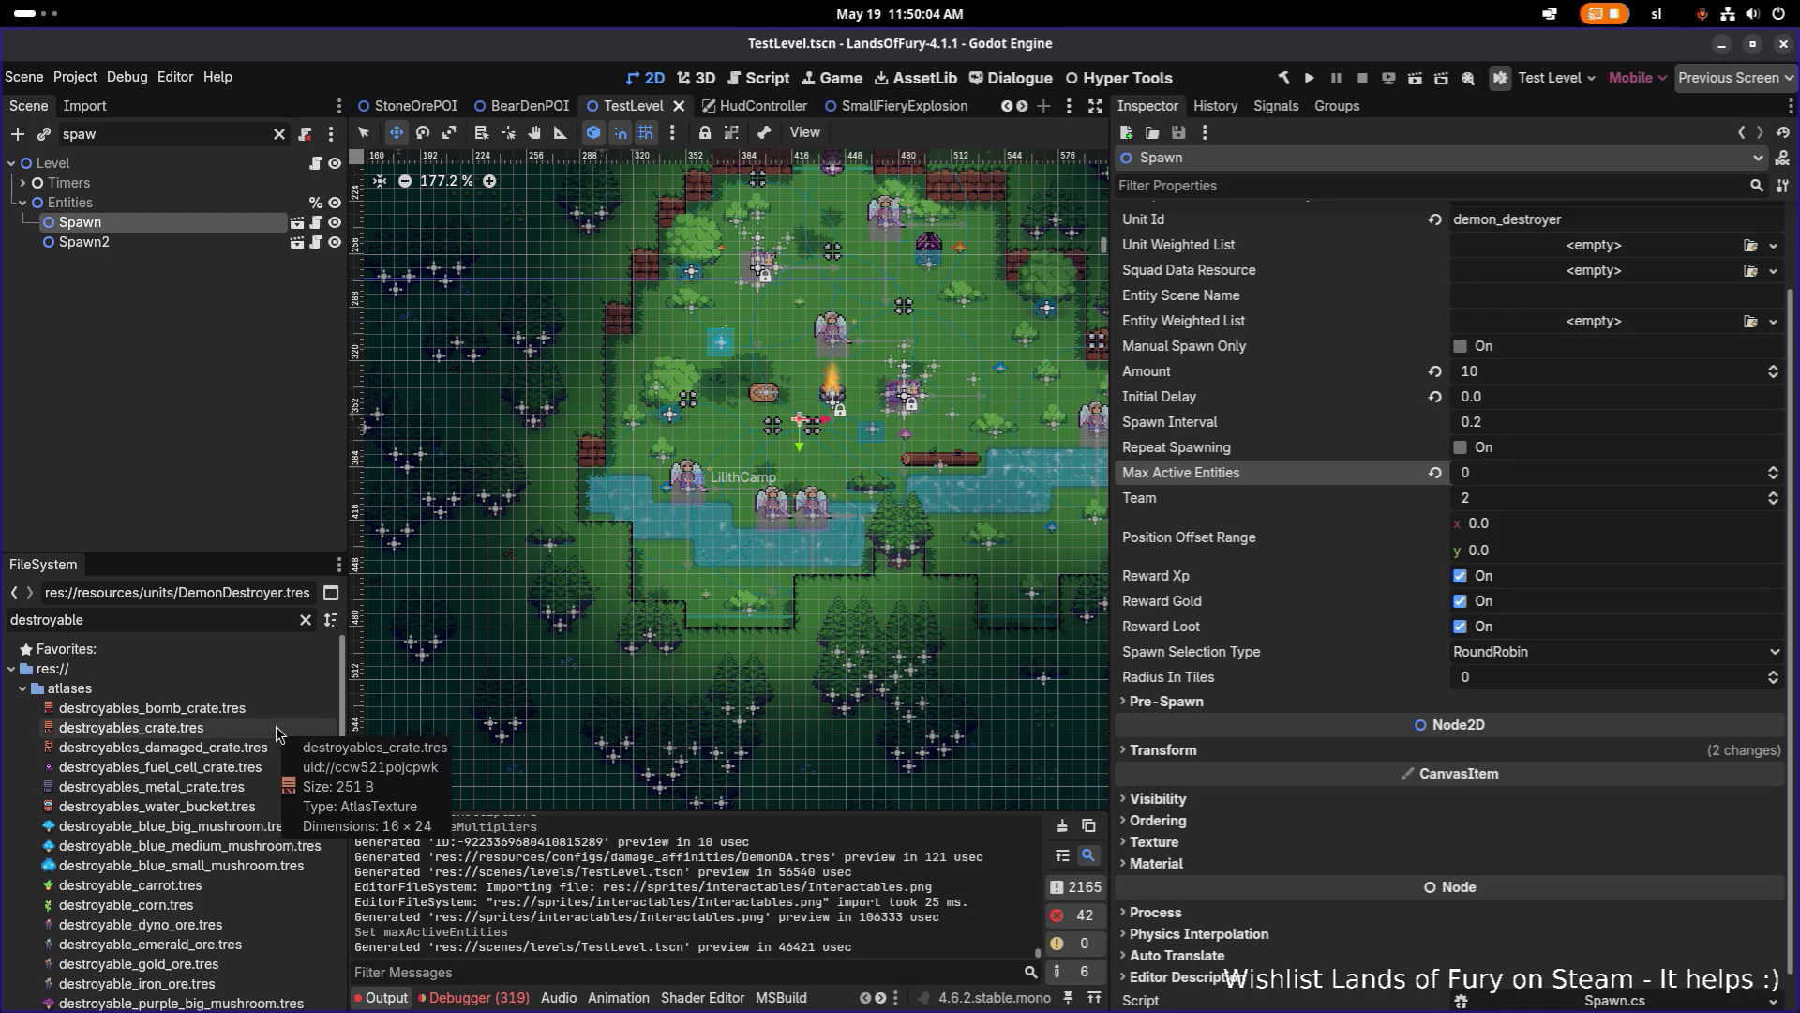
scroll(278, 731, down, 10)
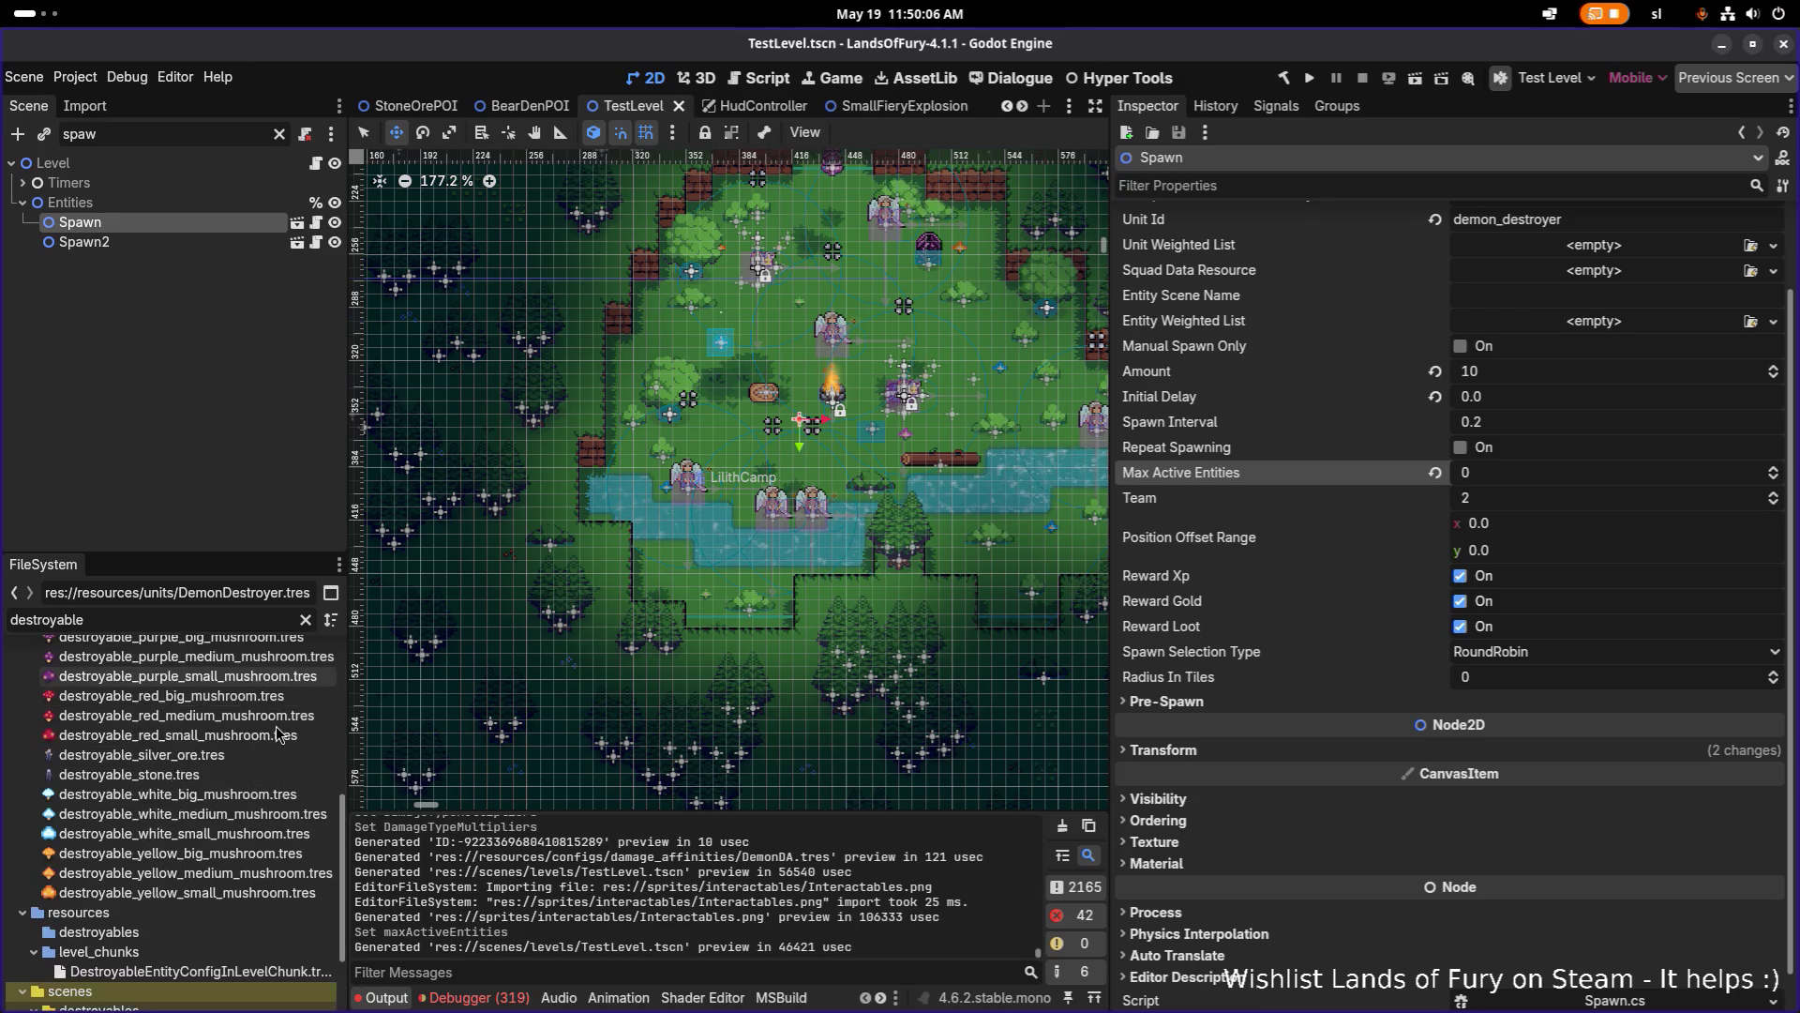
scroll(278, 732, up, 10)
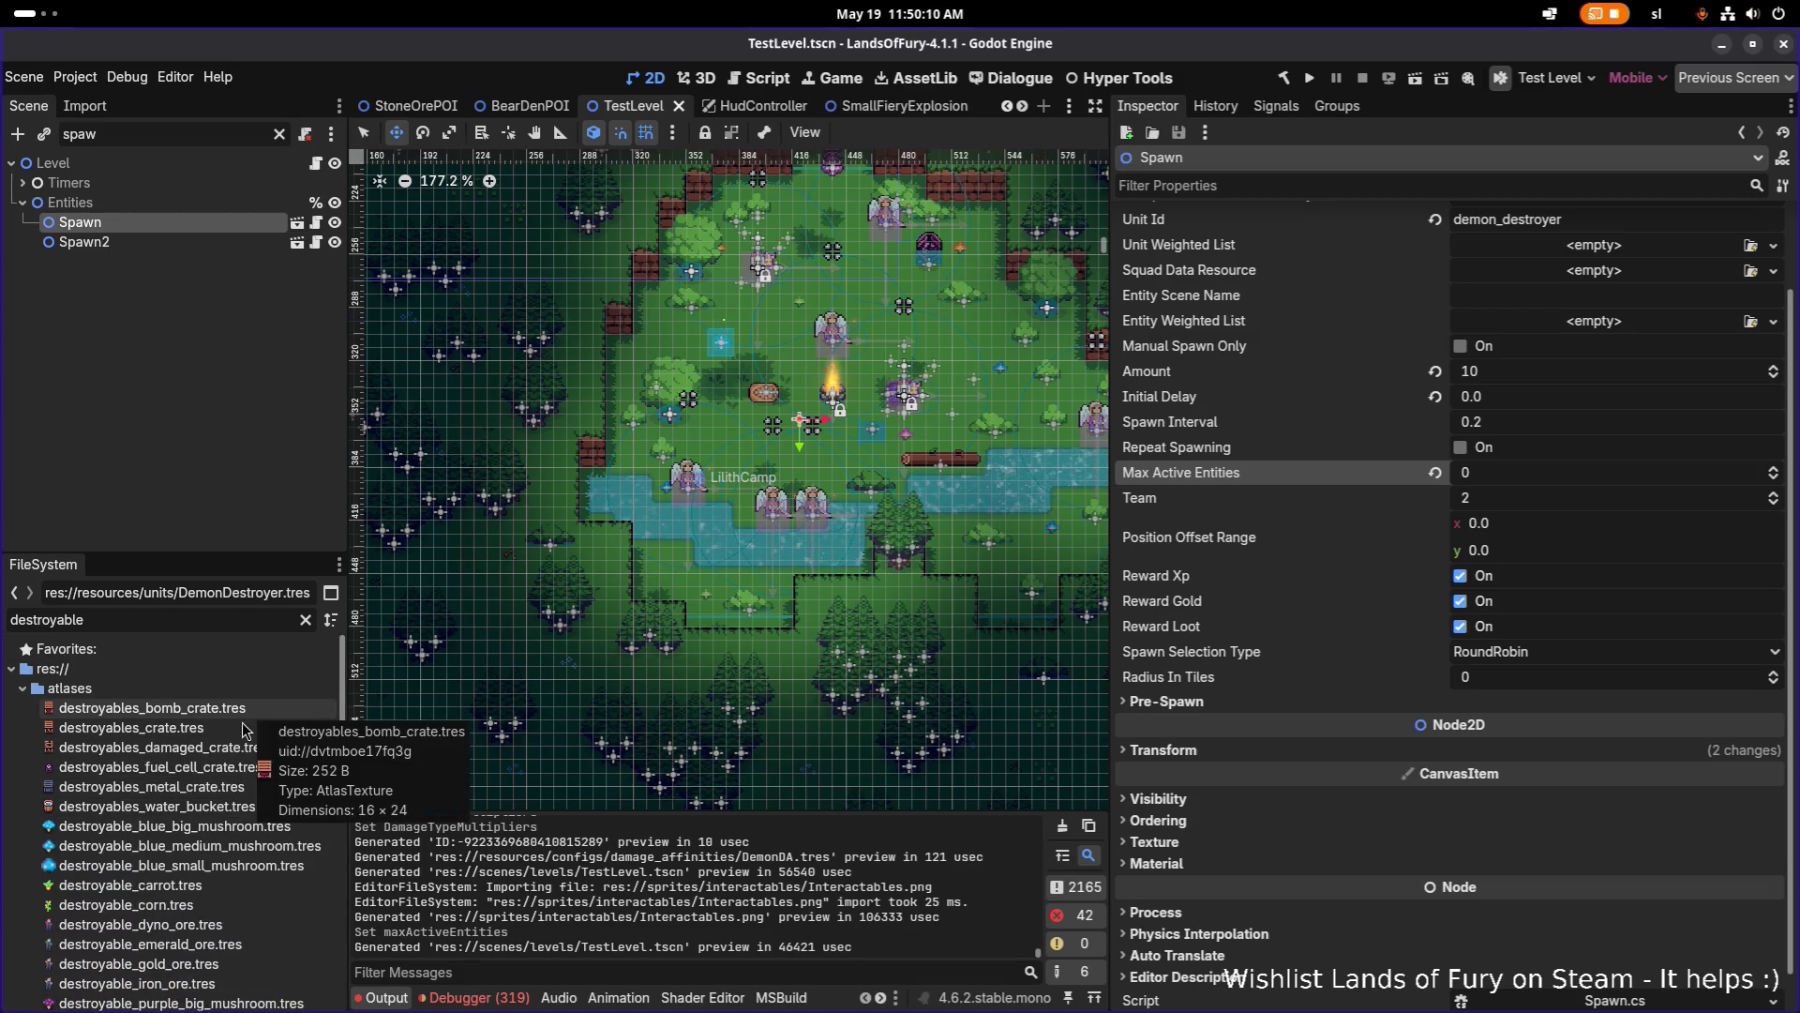
Replace the filter with 'den' and scroll down to the den scenes under scenes/destroyables.
double_click(207, 619)
text(de)
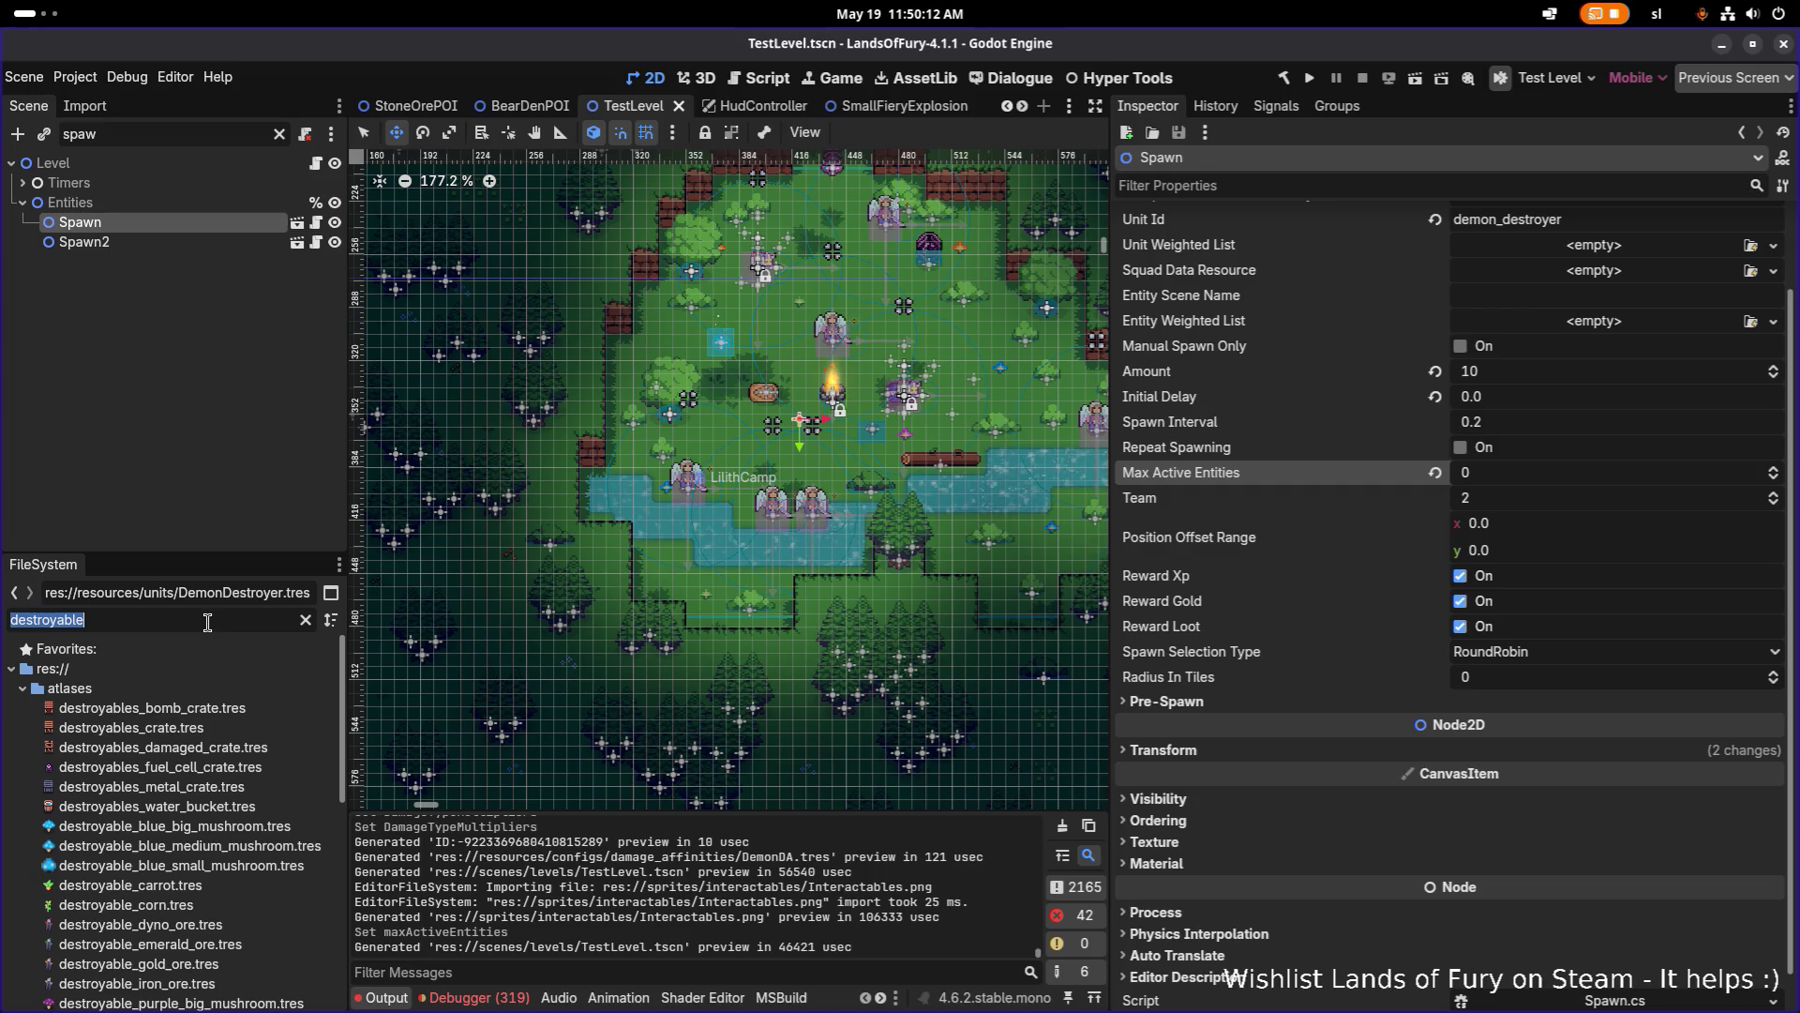
text(ns)
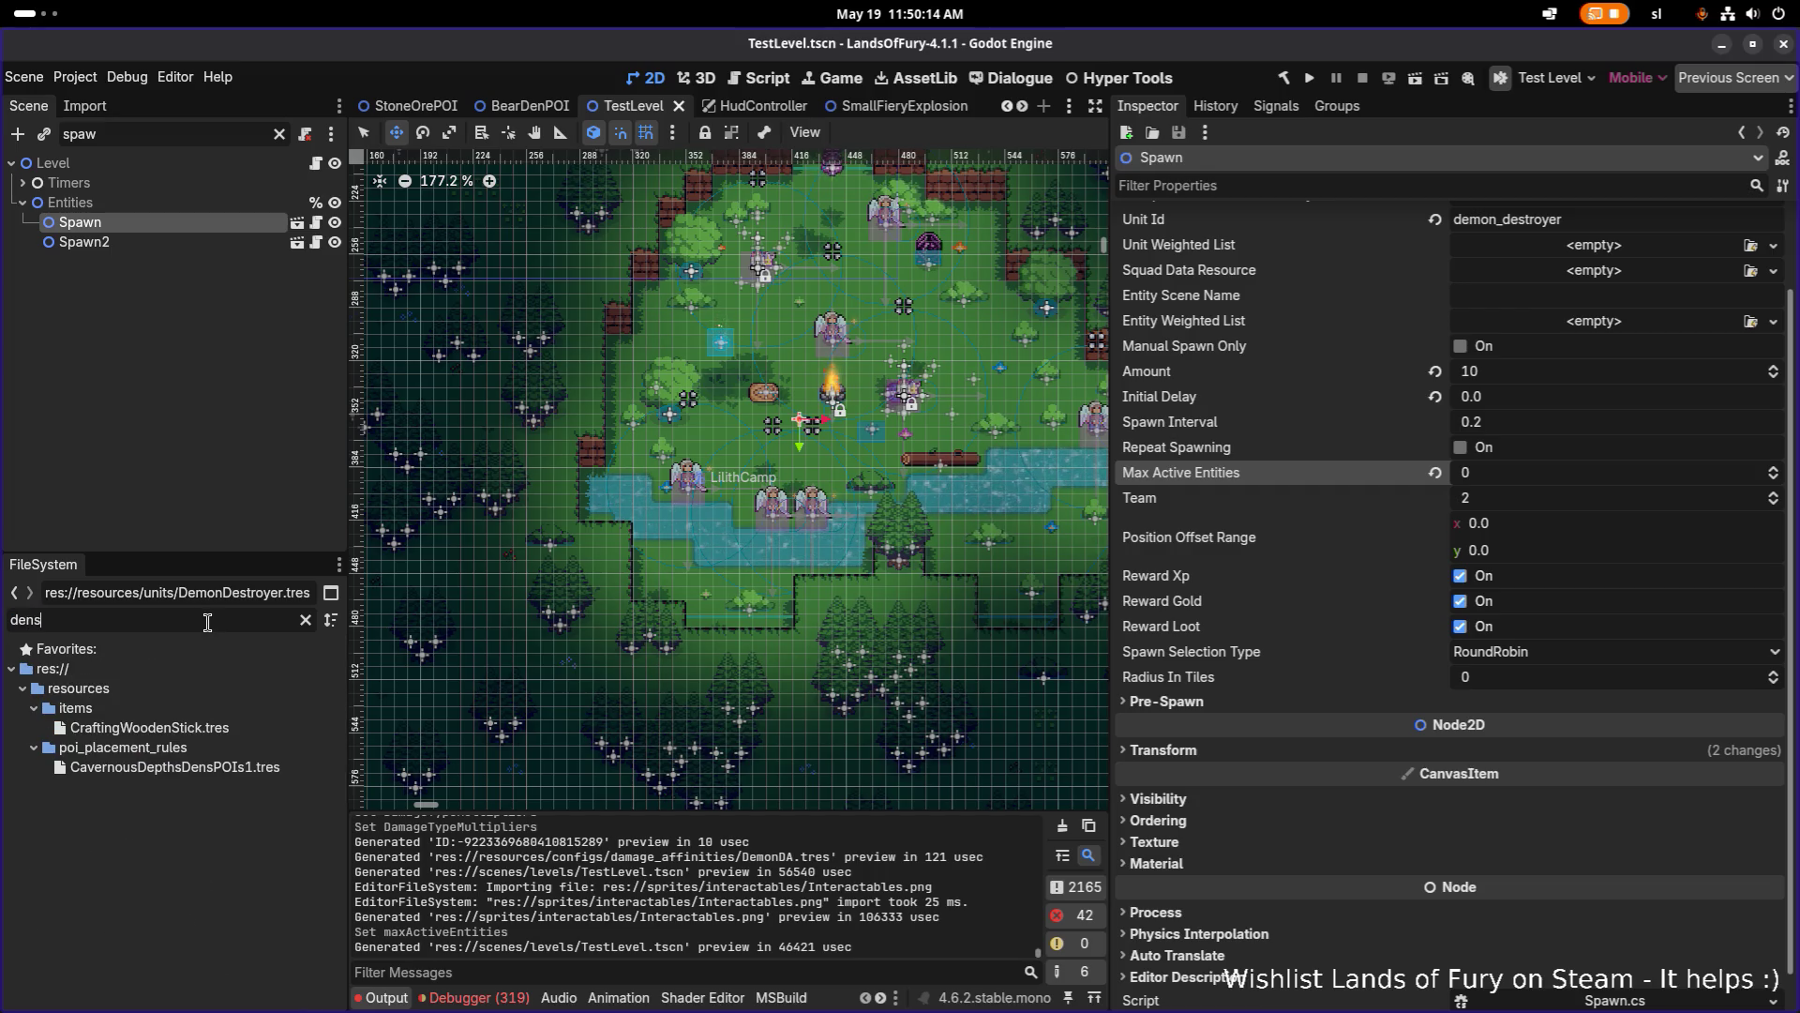
key(BackSpace)
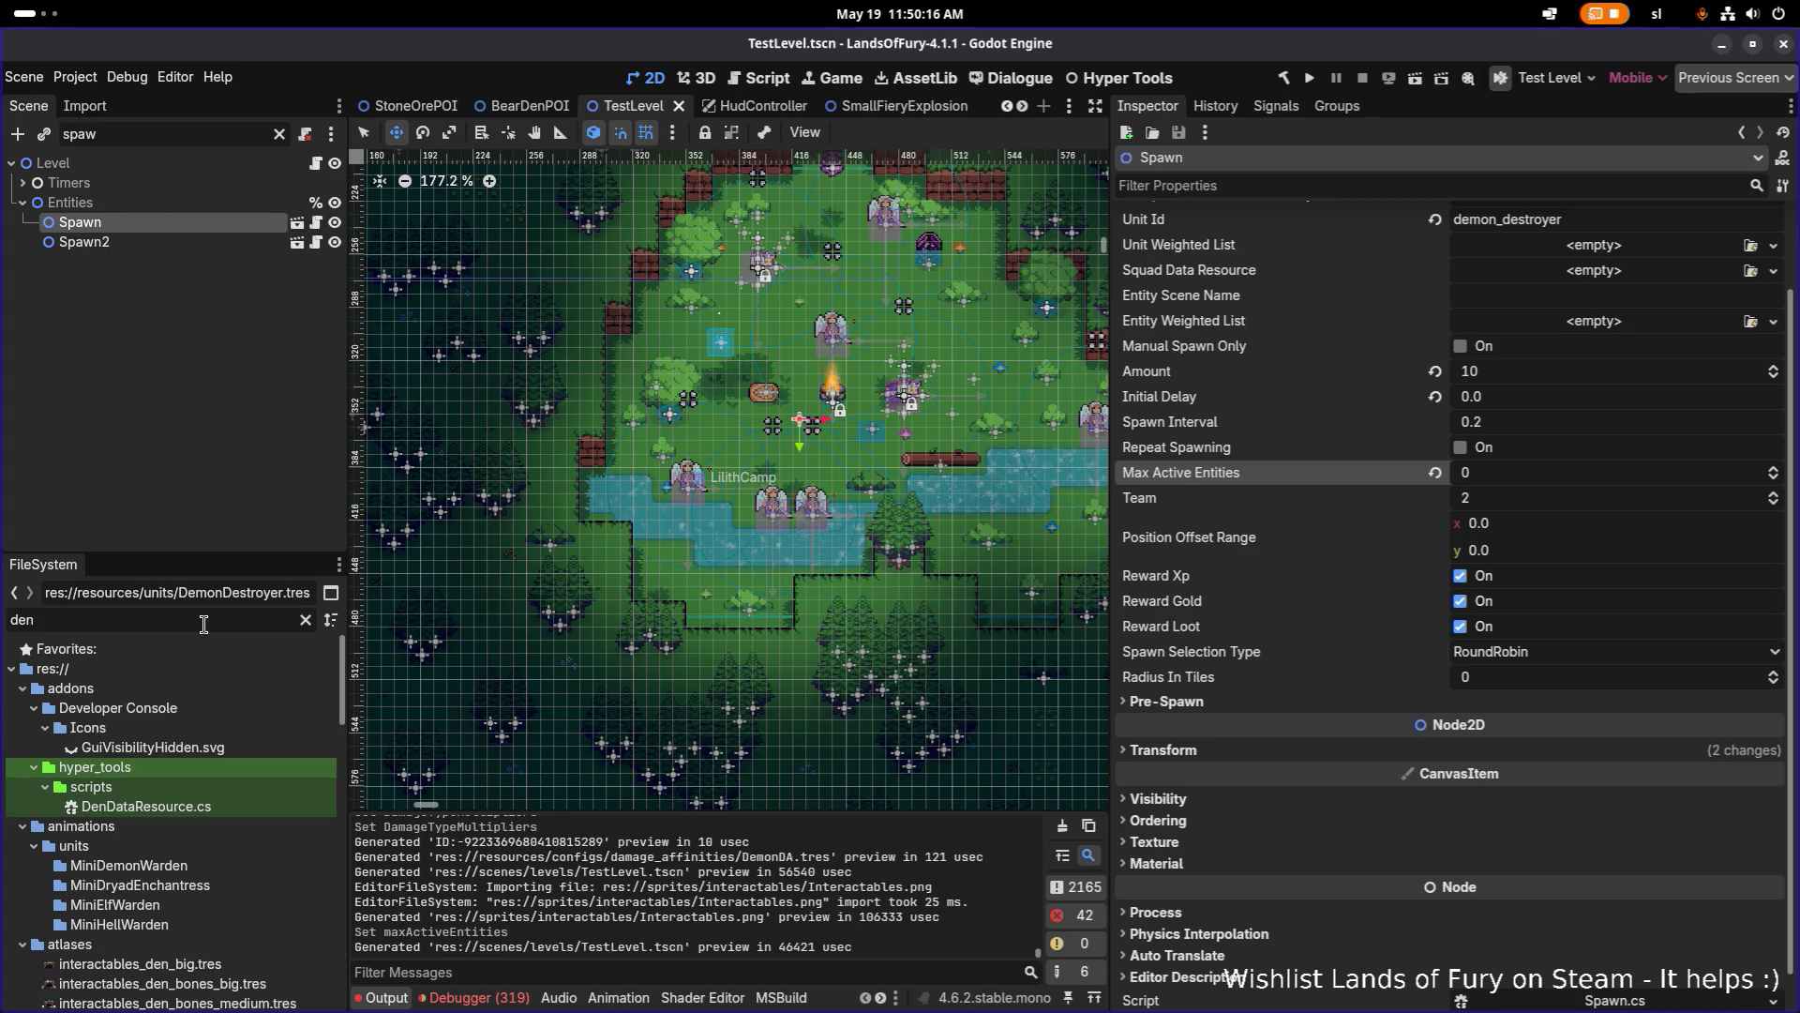
scroll(161, 757, down, 5)
scroll(161, 757, down, 1)
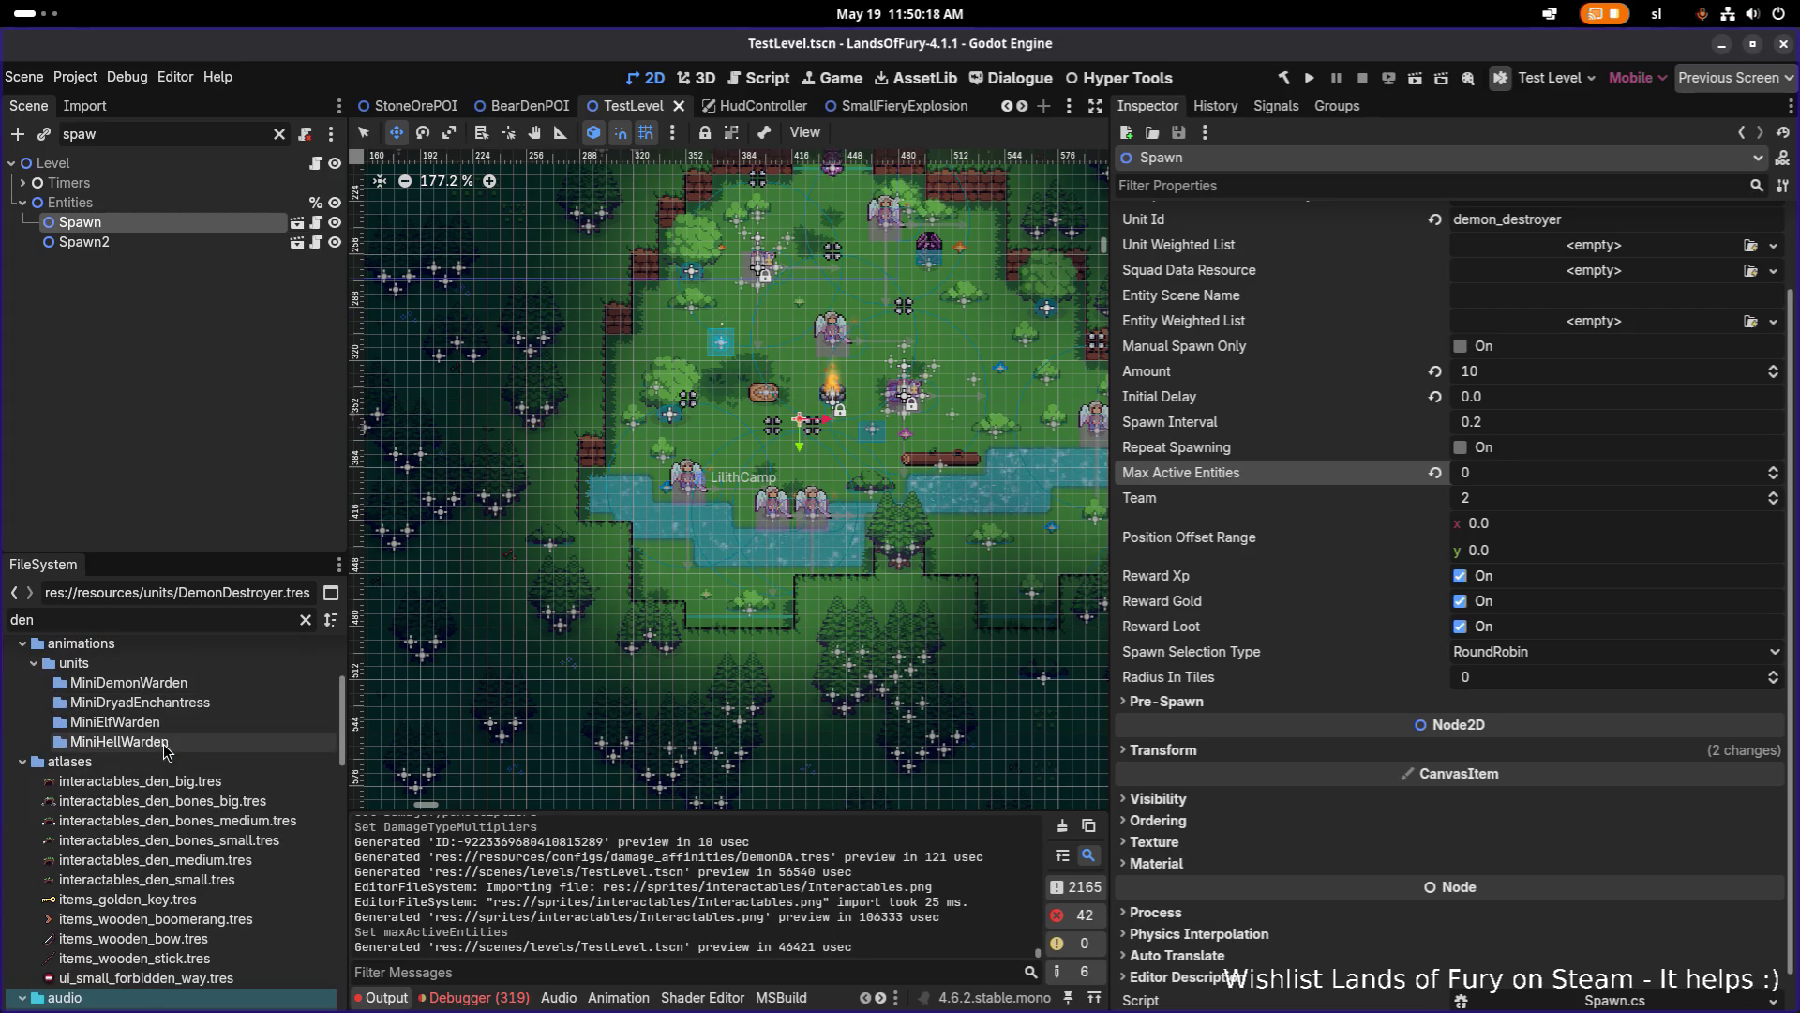
scroll(167, 755, down, 2)
scroll(215, 733, down, 8)
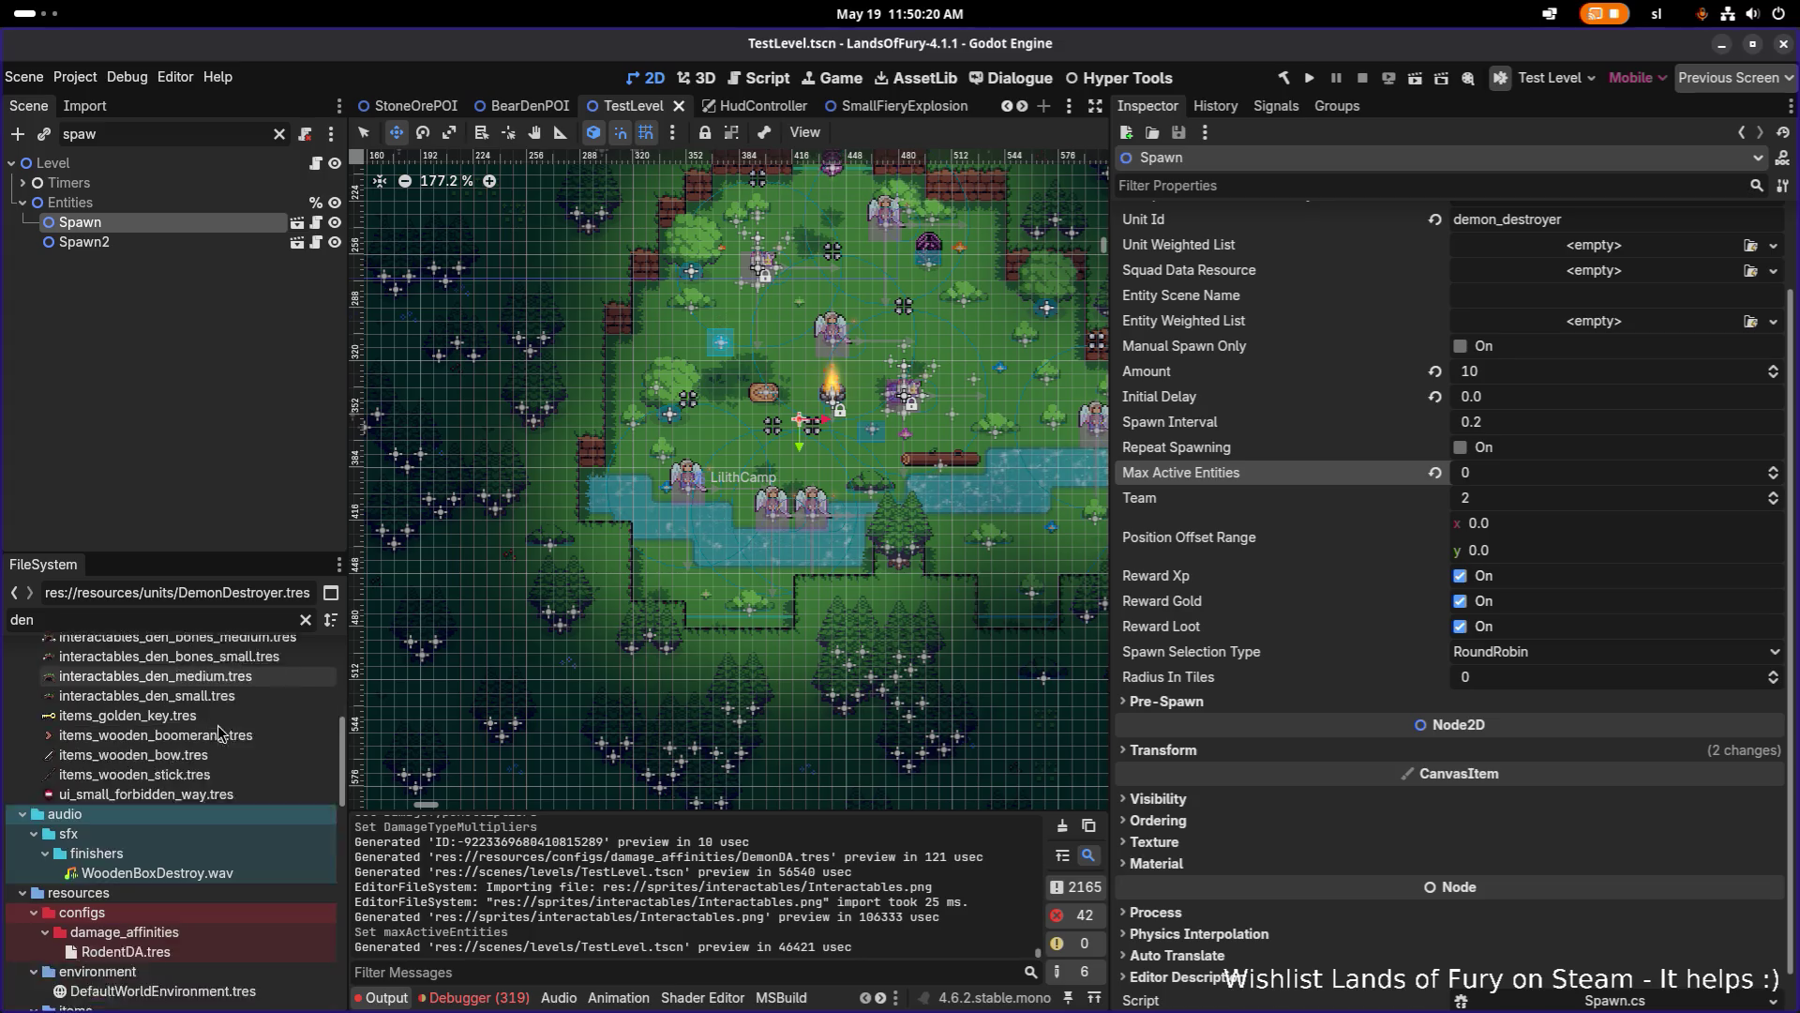
scroll(218, 733, down, 8)
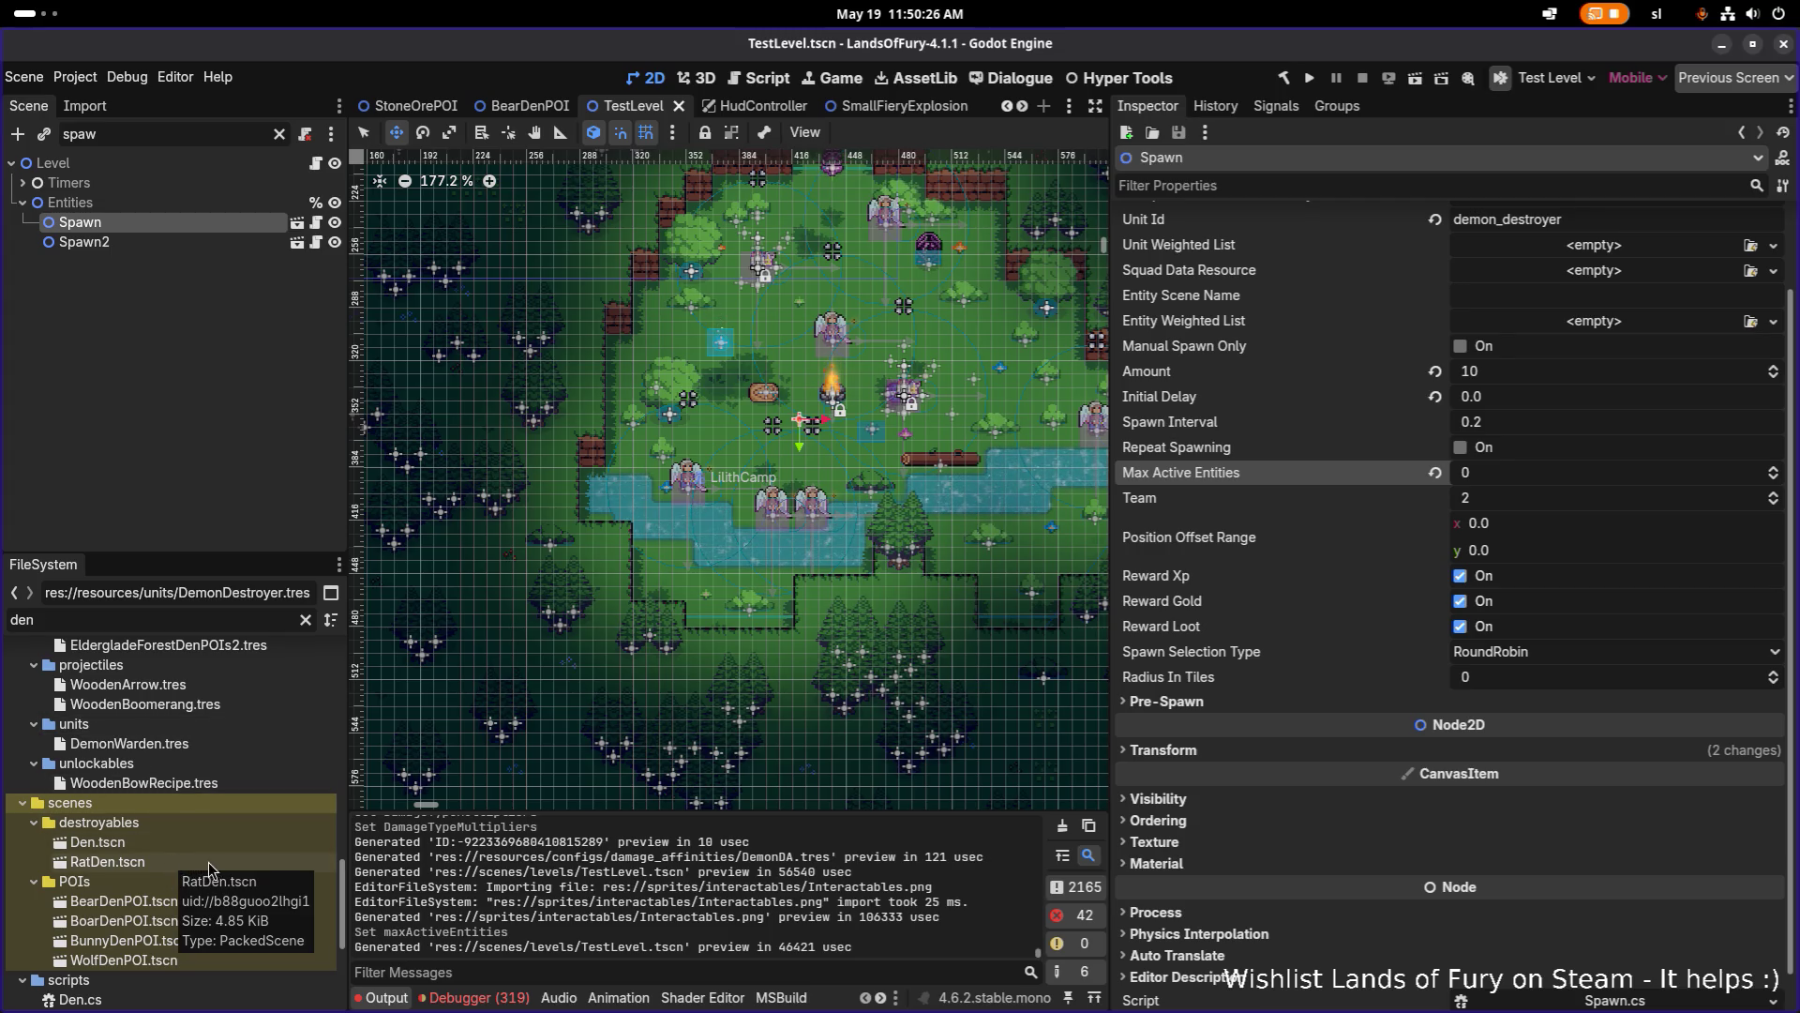
Open the RatDen and Den scenes from the filtered file list.
click(156, 843)
double_click(153, 863)
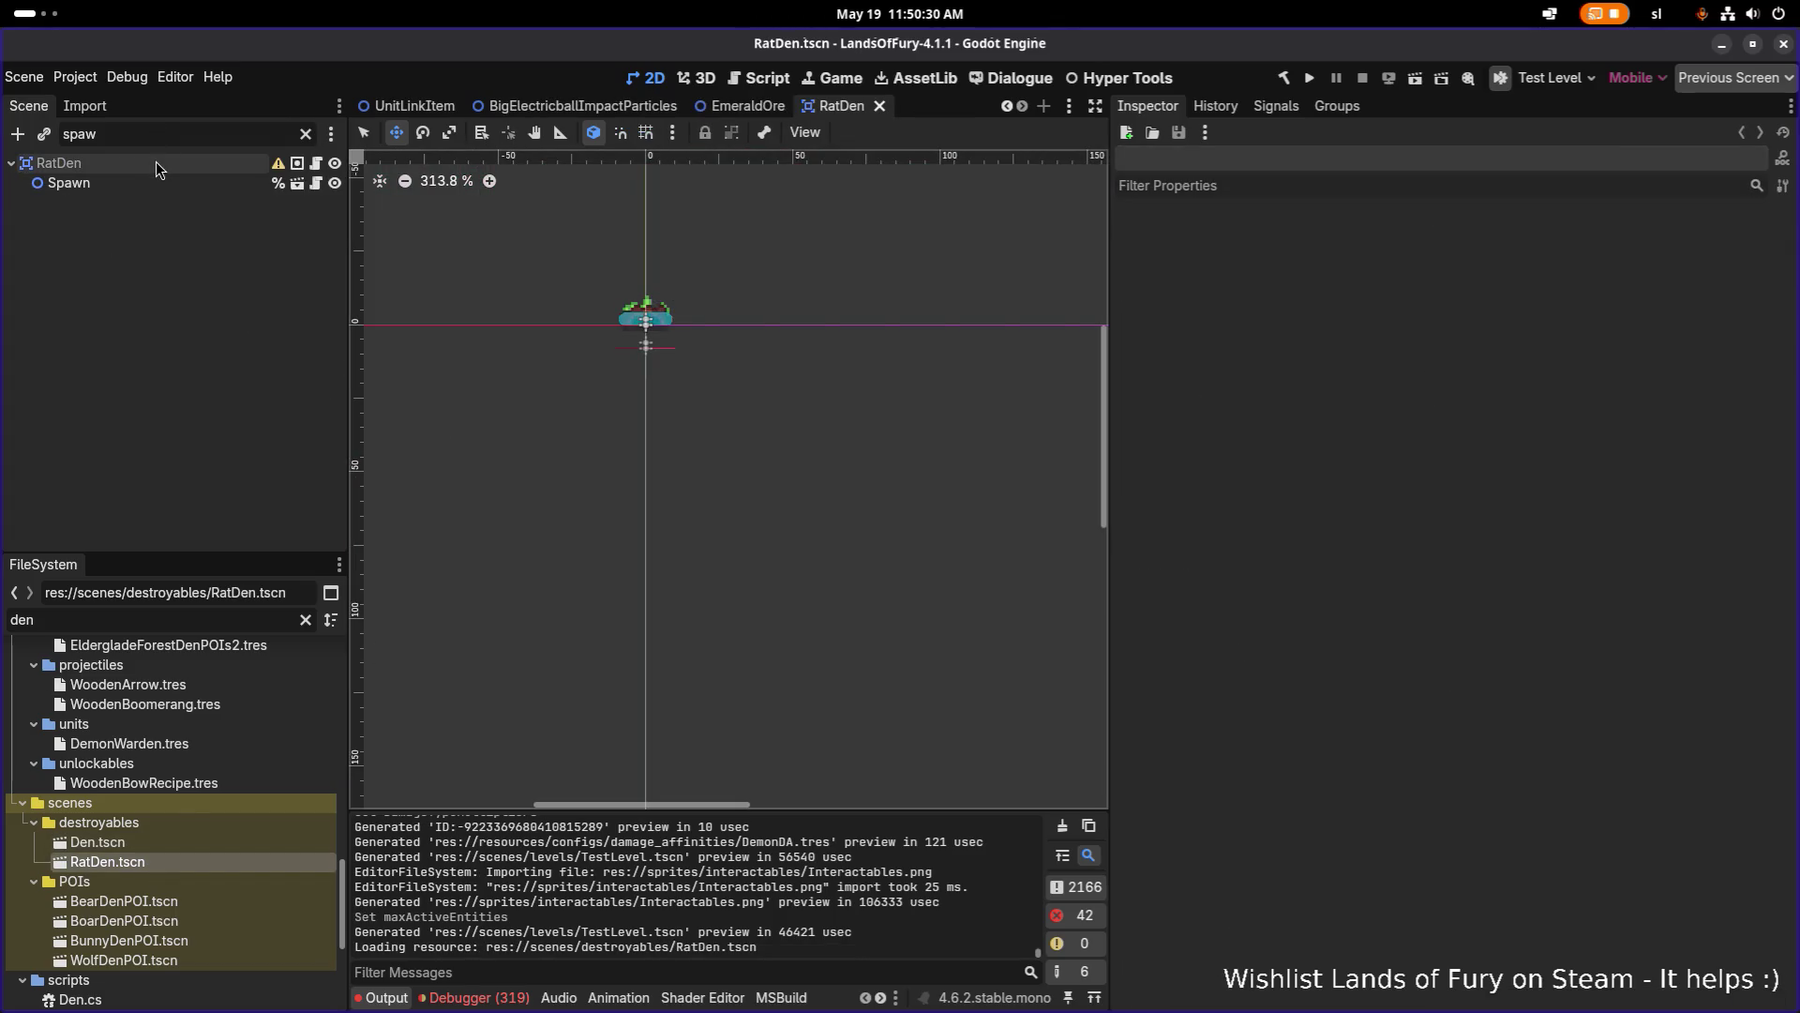
double_click(119, 843)
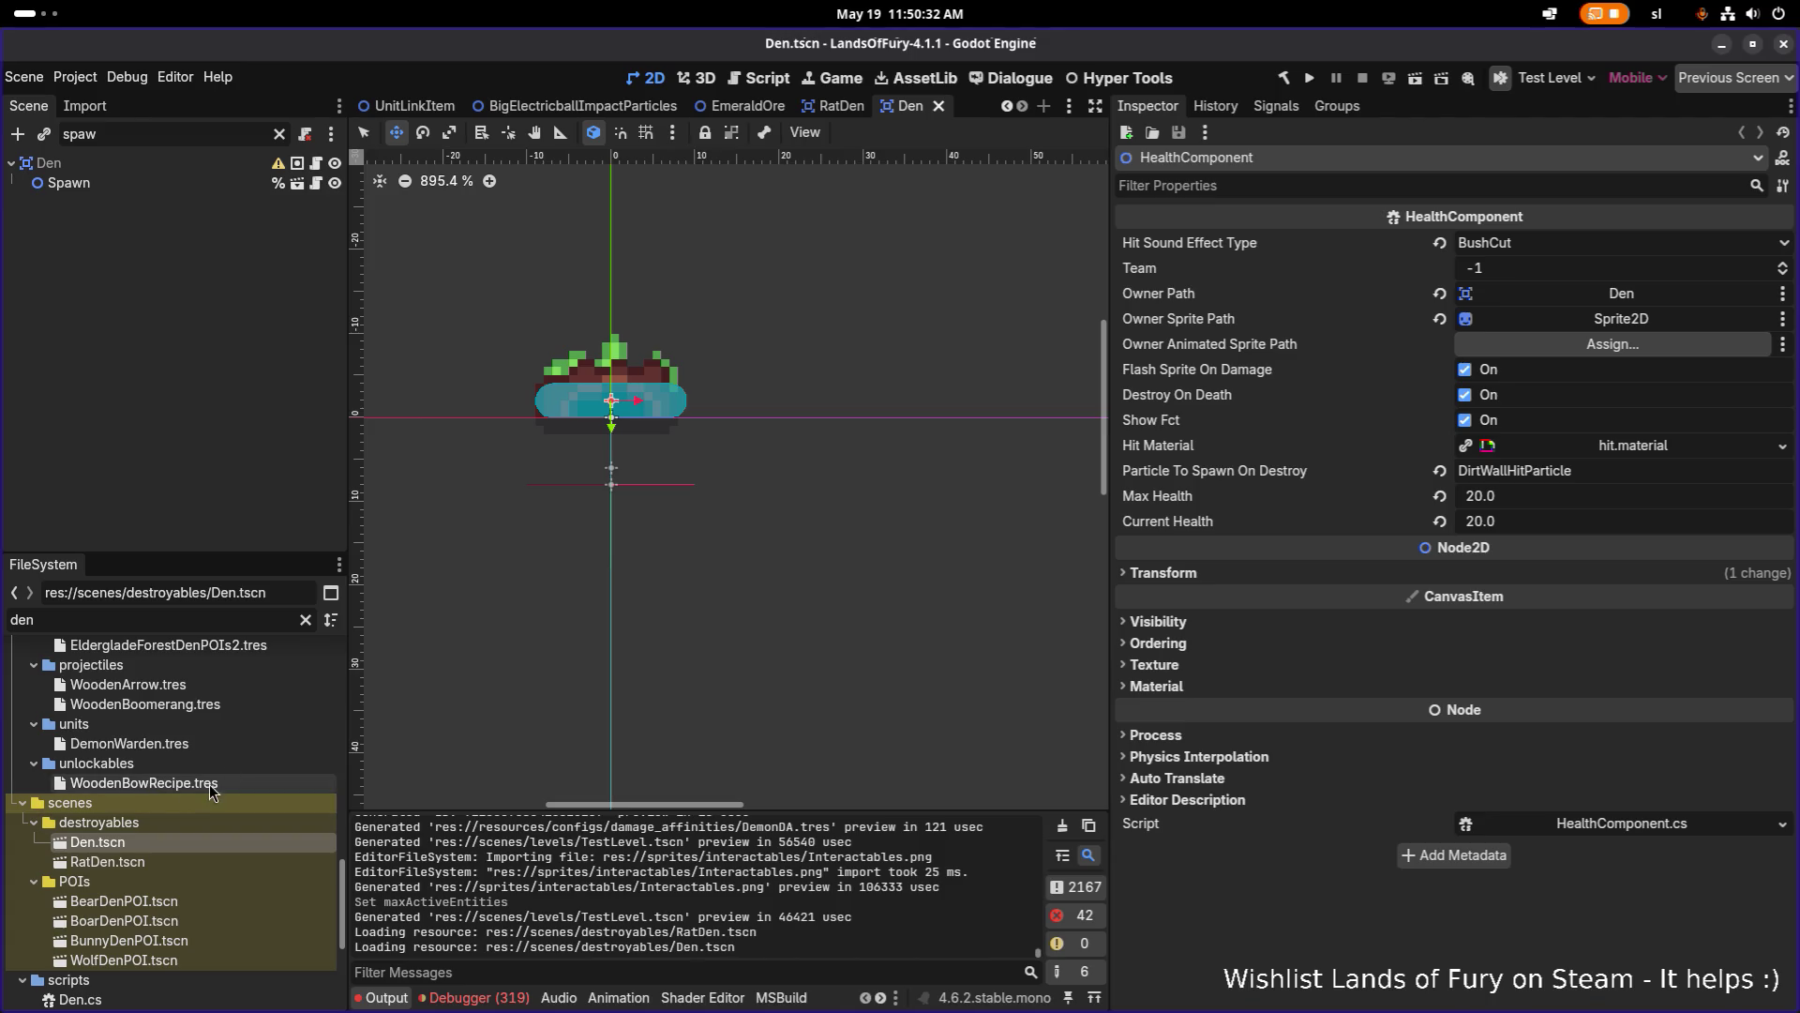
Clear the file and node filters and inspect the Den root's data: Light type, Team 5, one occupant.
click(306, 620)
scroll(244, 728, down, 2)
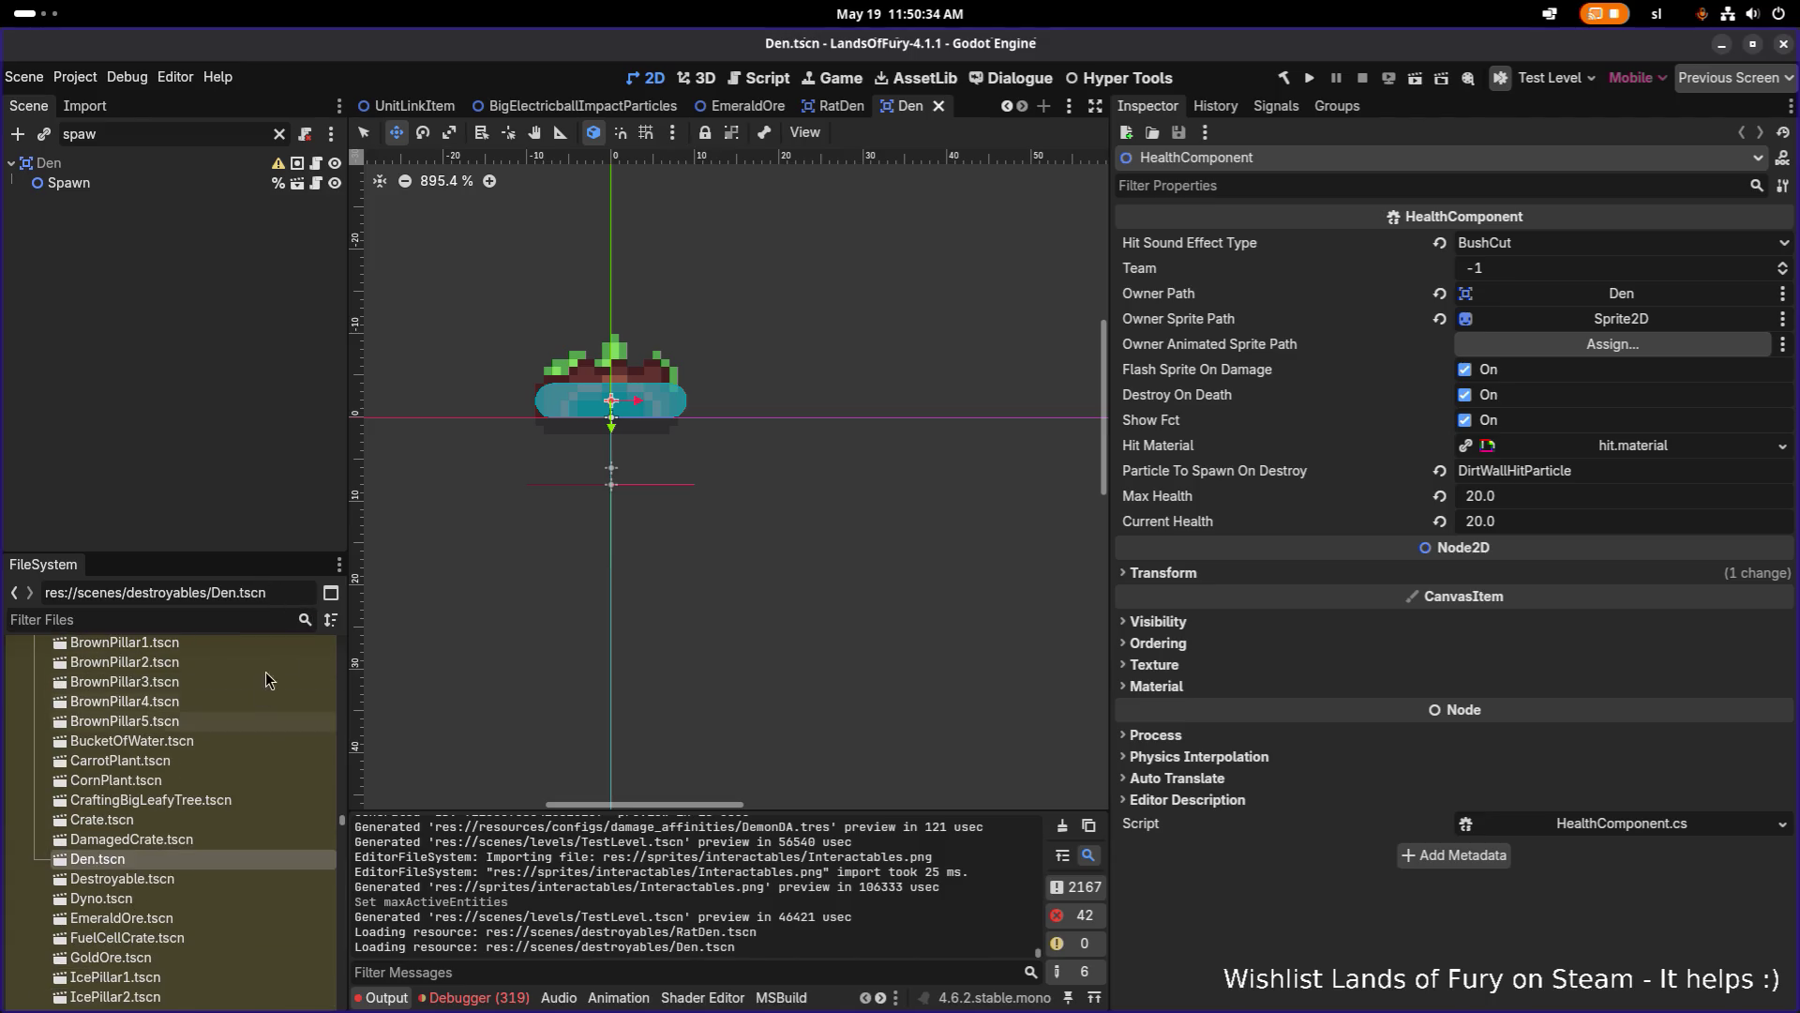
click(279, 135)
click(191, 165)
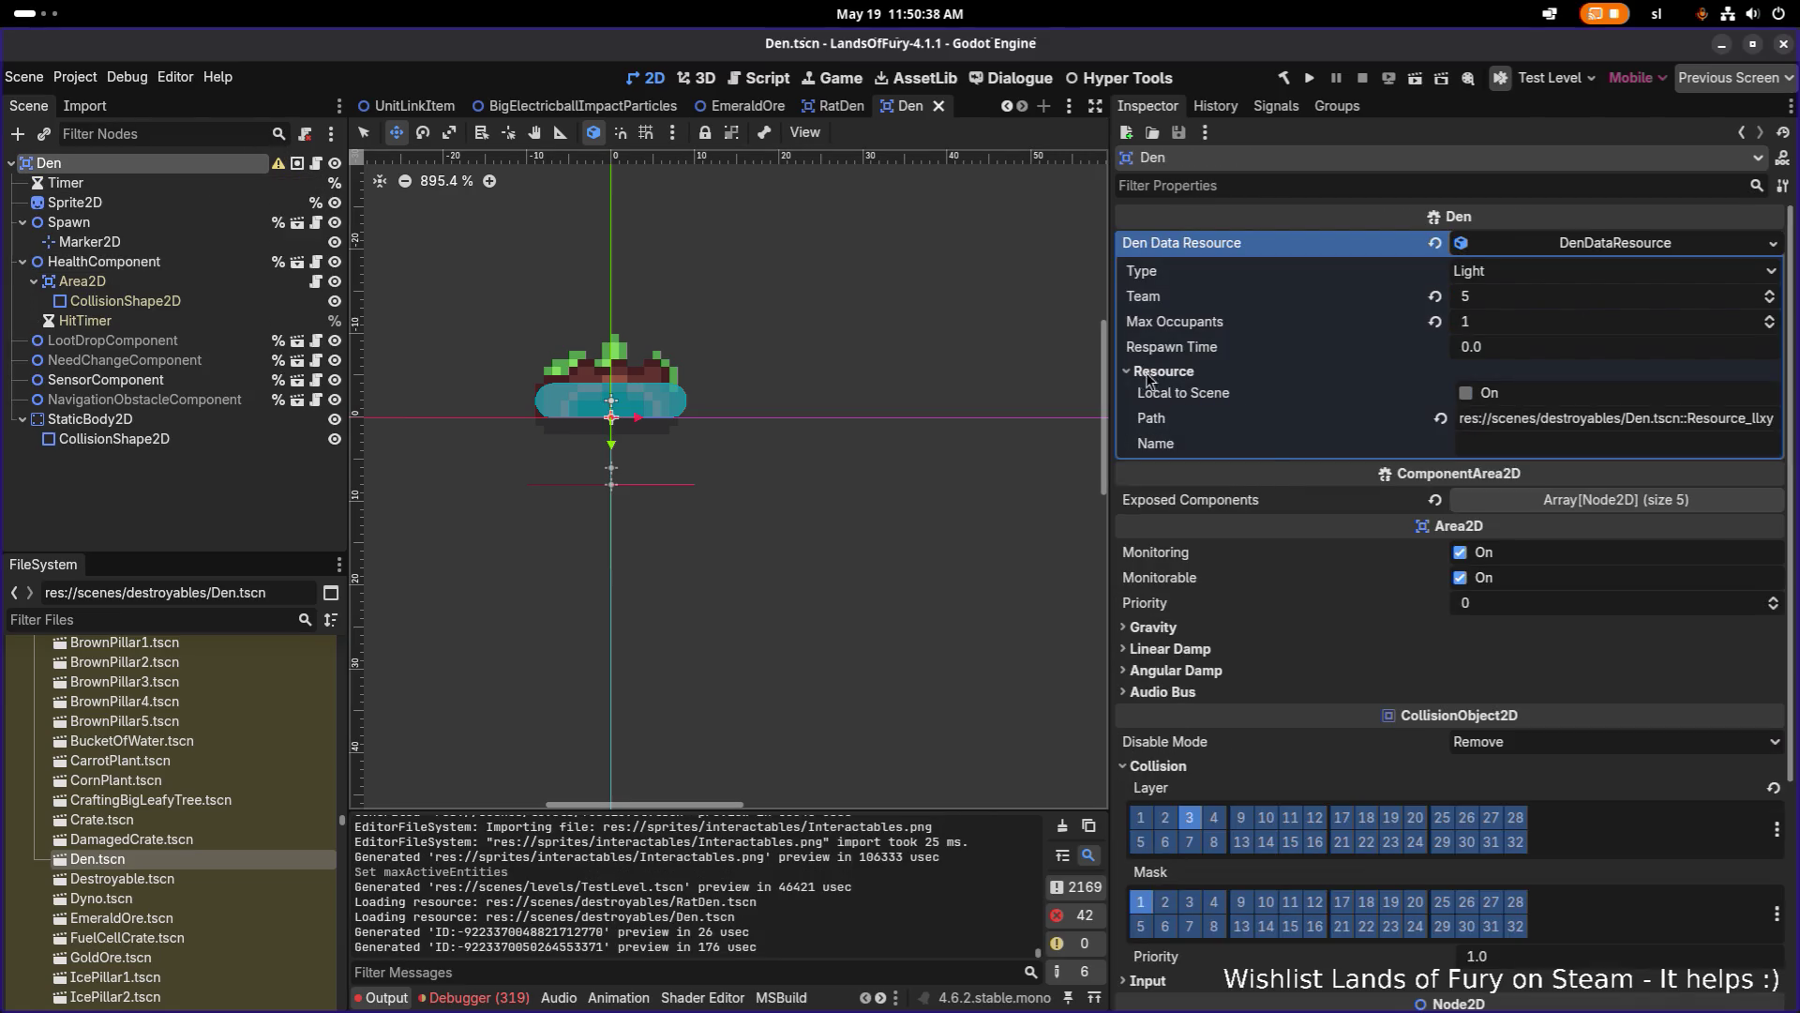
mouse_move(282, 166)
click(1576, 277)
click(1574, 277)
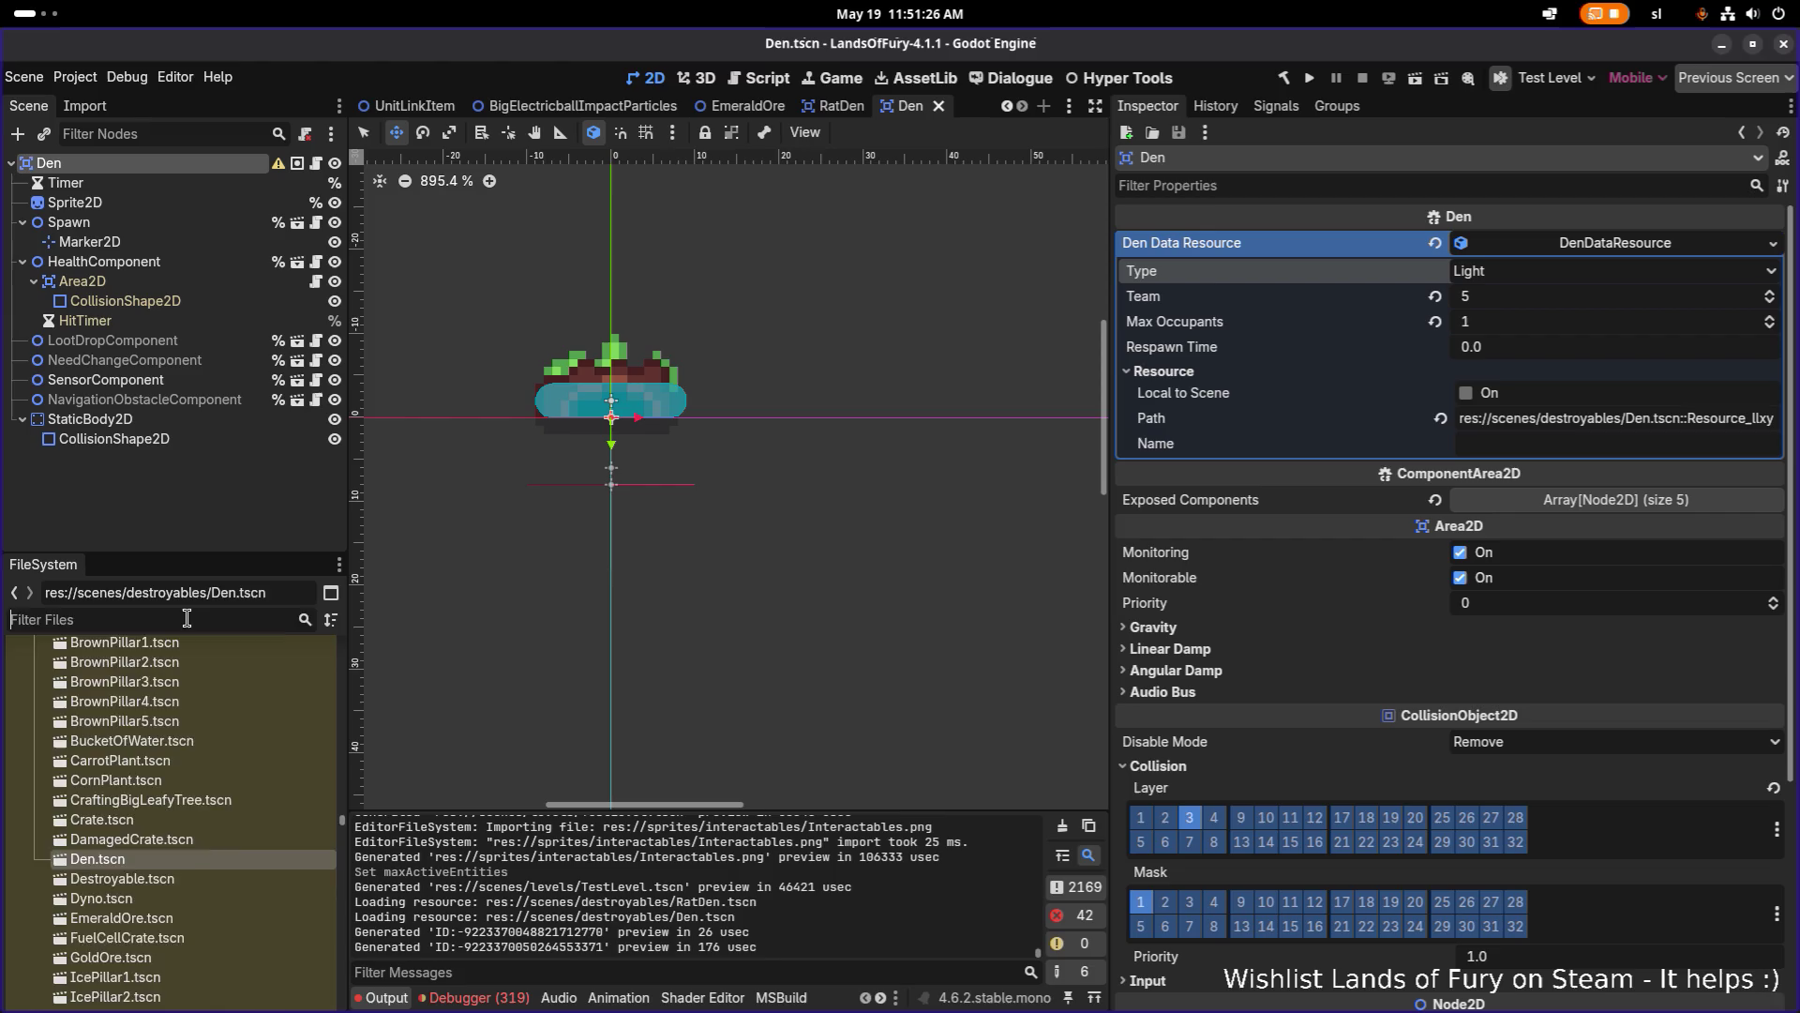
Filter files by 'poi' and open TreePOI, PawnShrinePOI, BunnyDenPOI and CavernousDepthsMineralPOI.
text(poi)
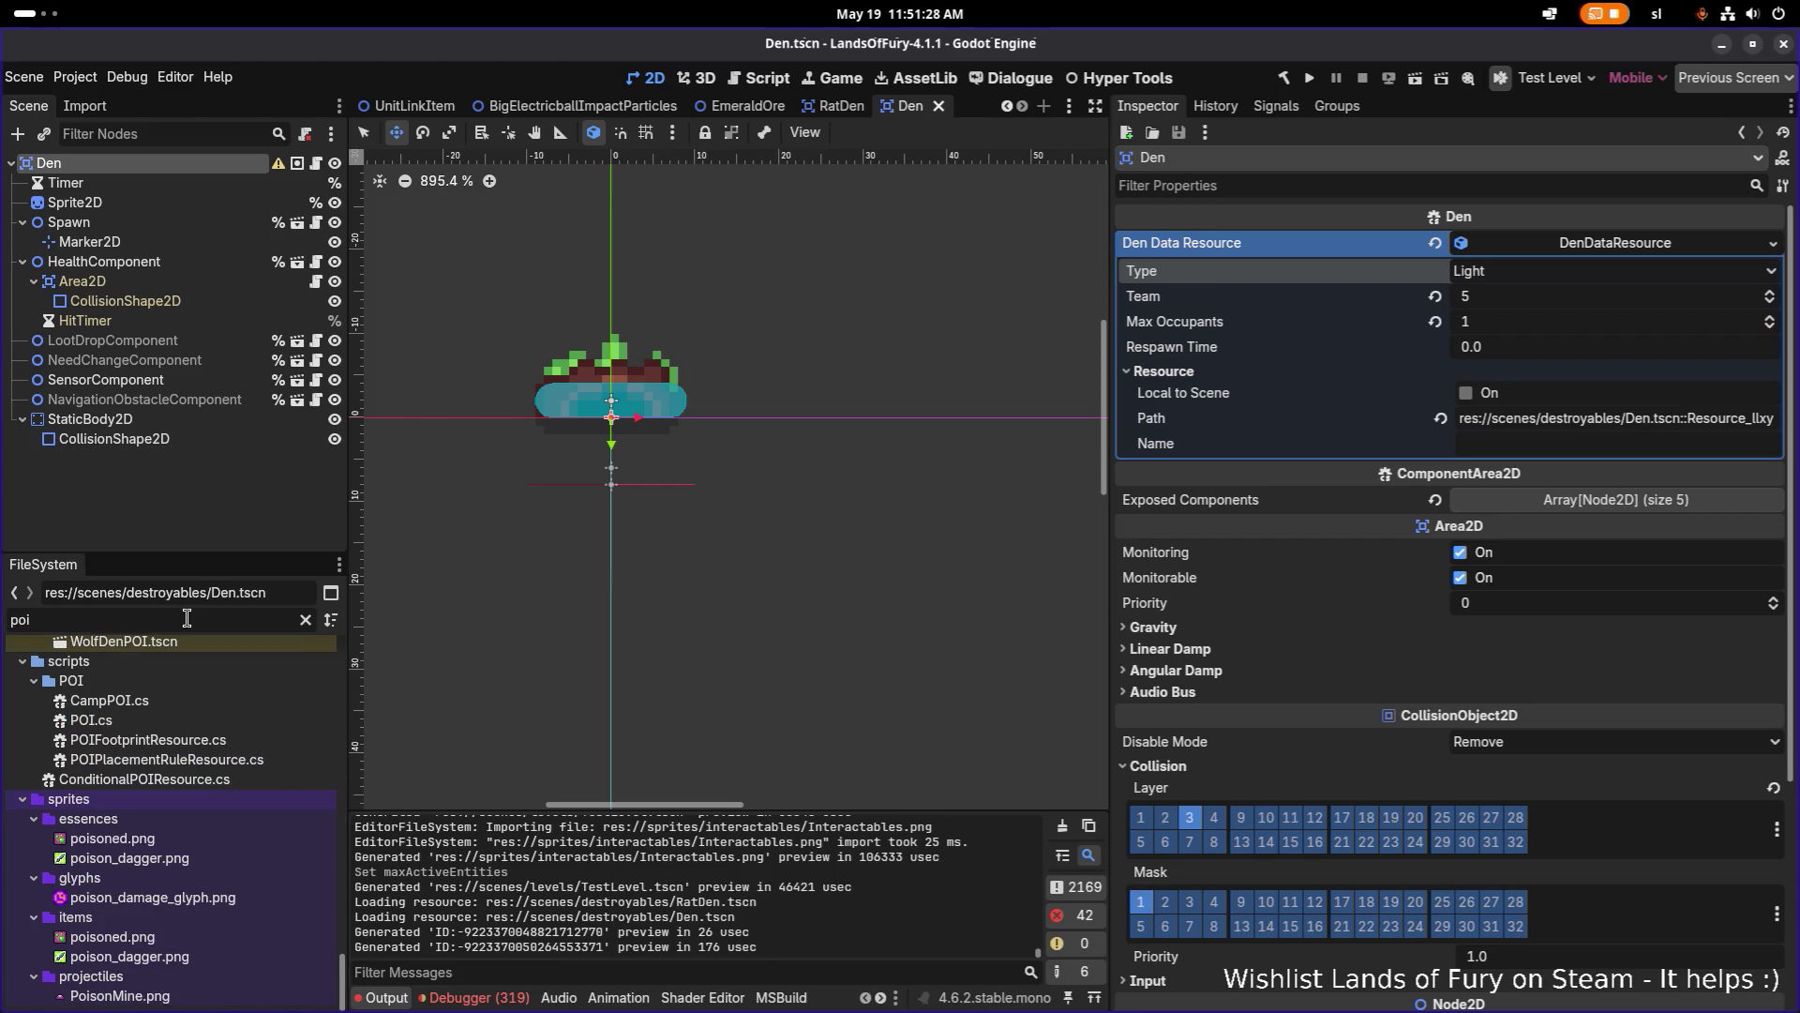
scroll(177, 758, up, 5)
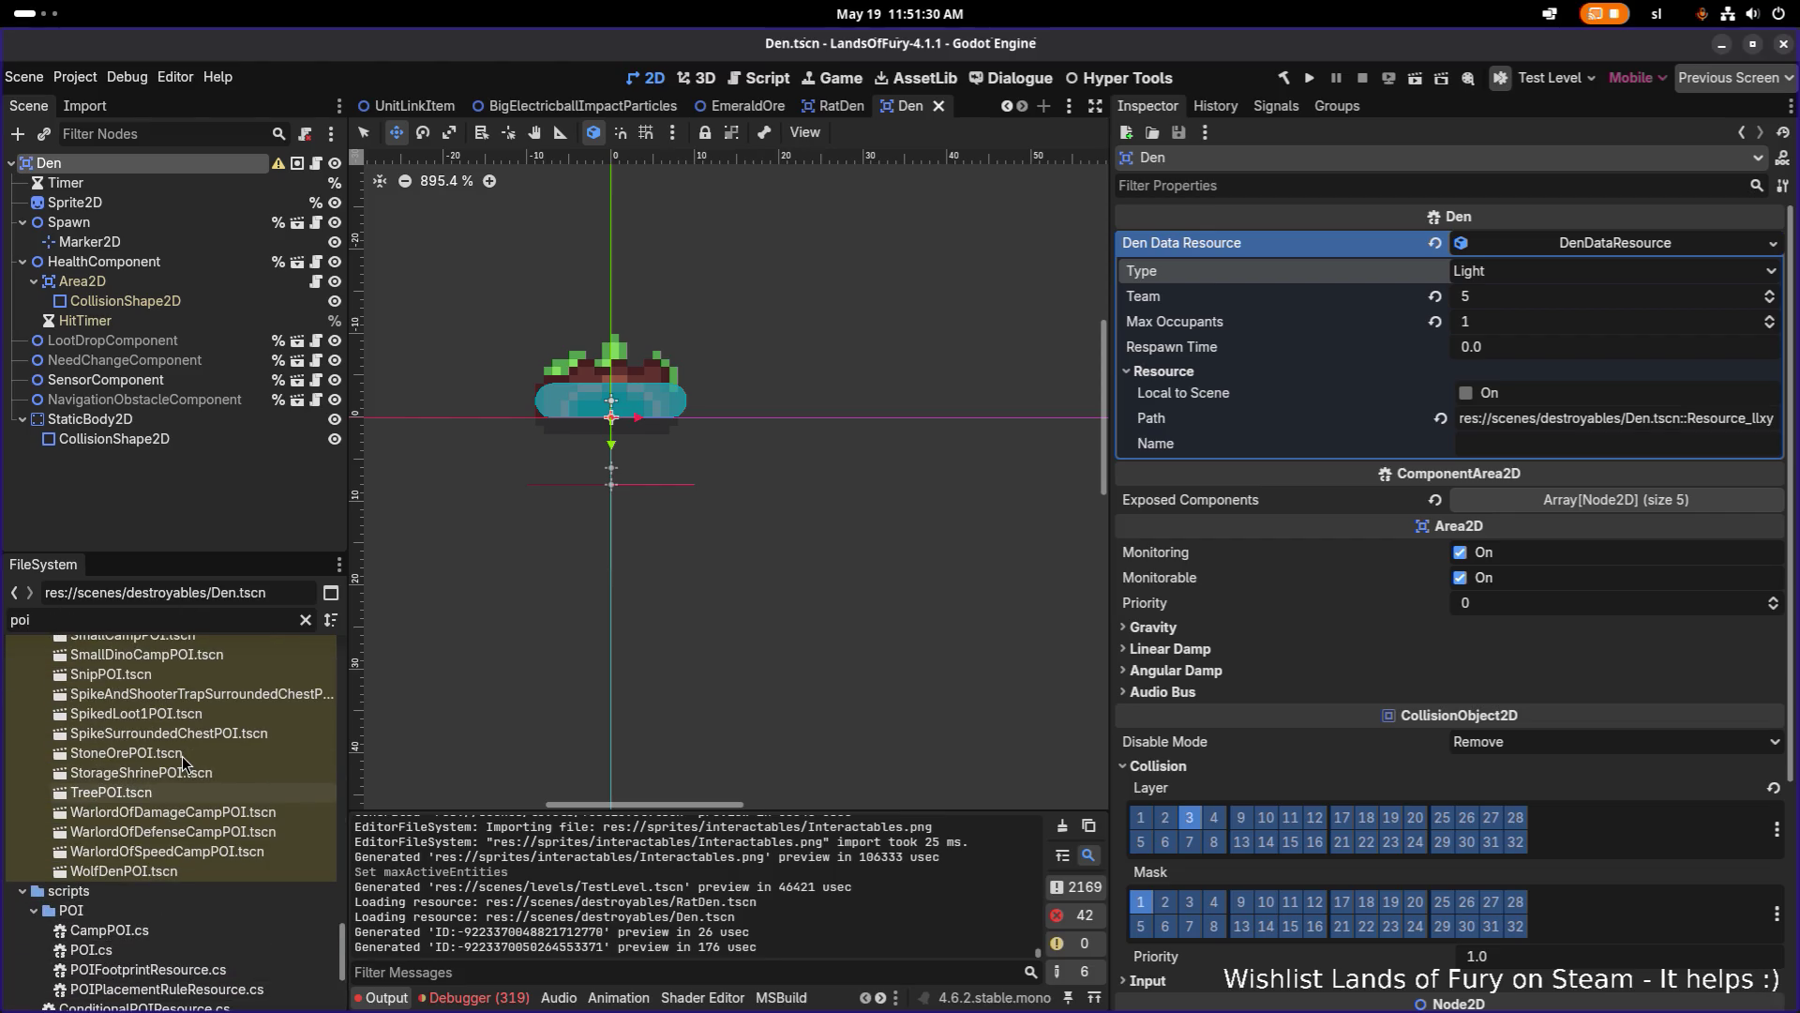
double_click(159, 792)
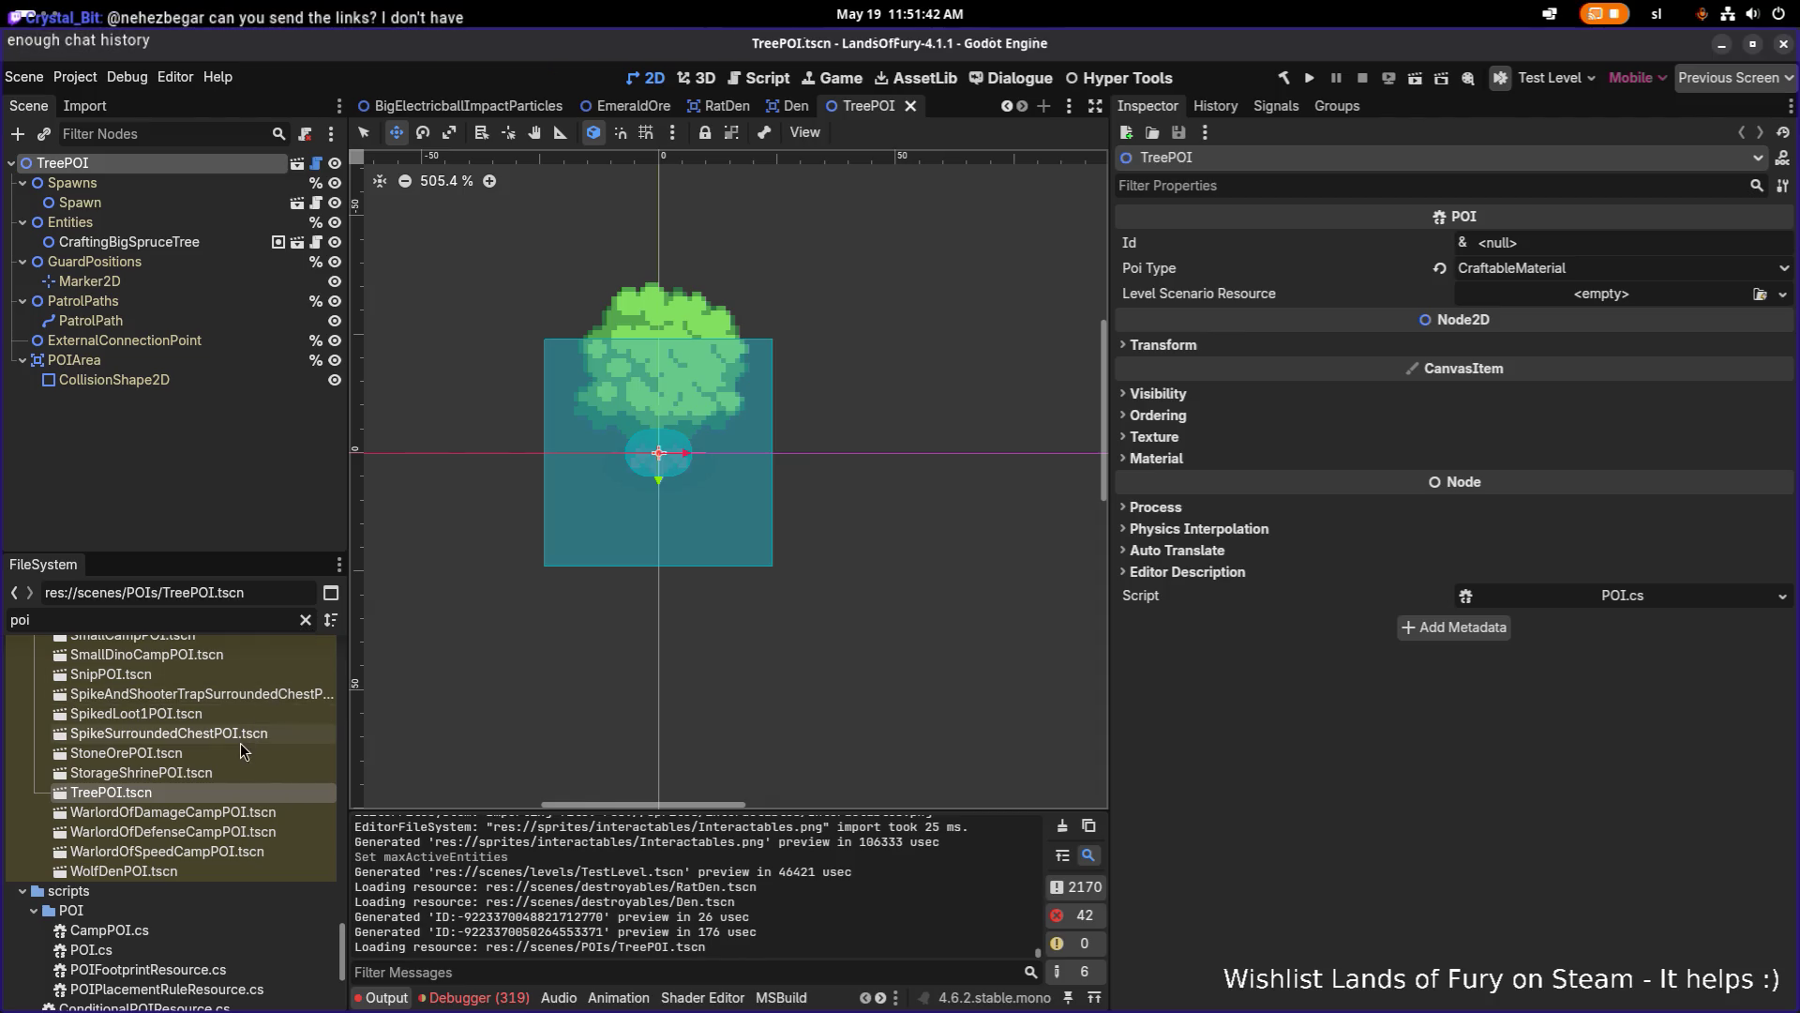
scroll(239, 748, up, 1)
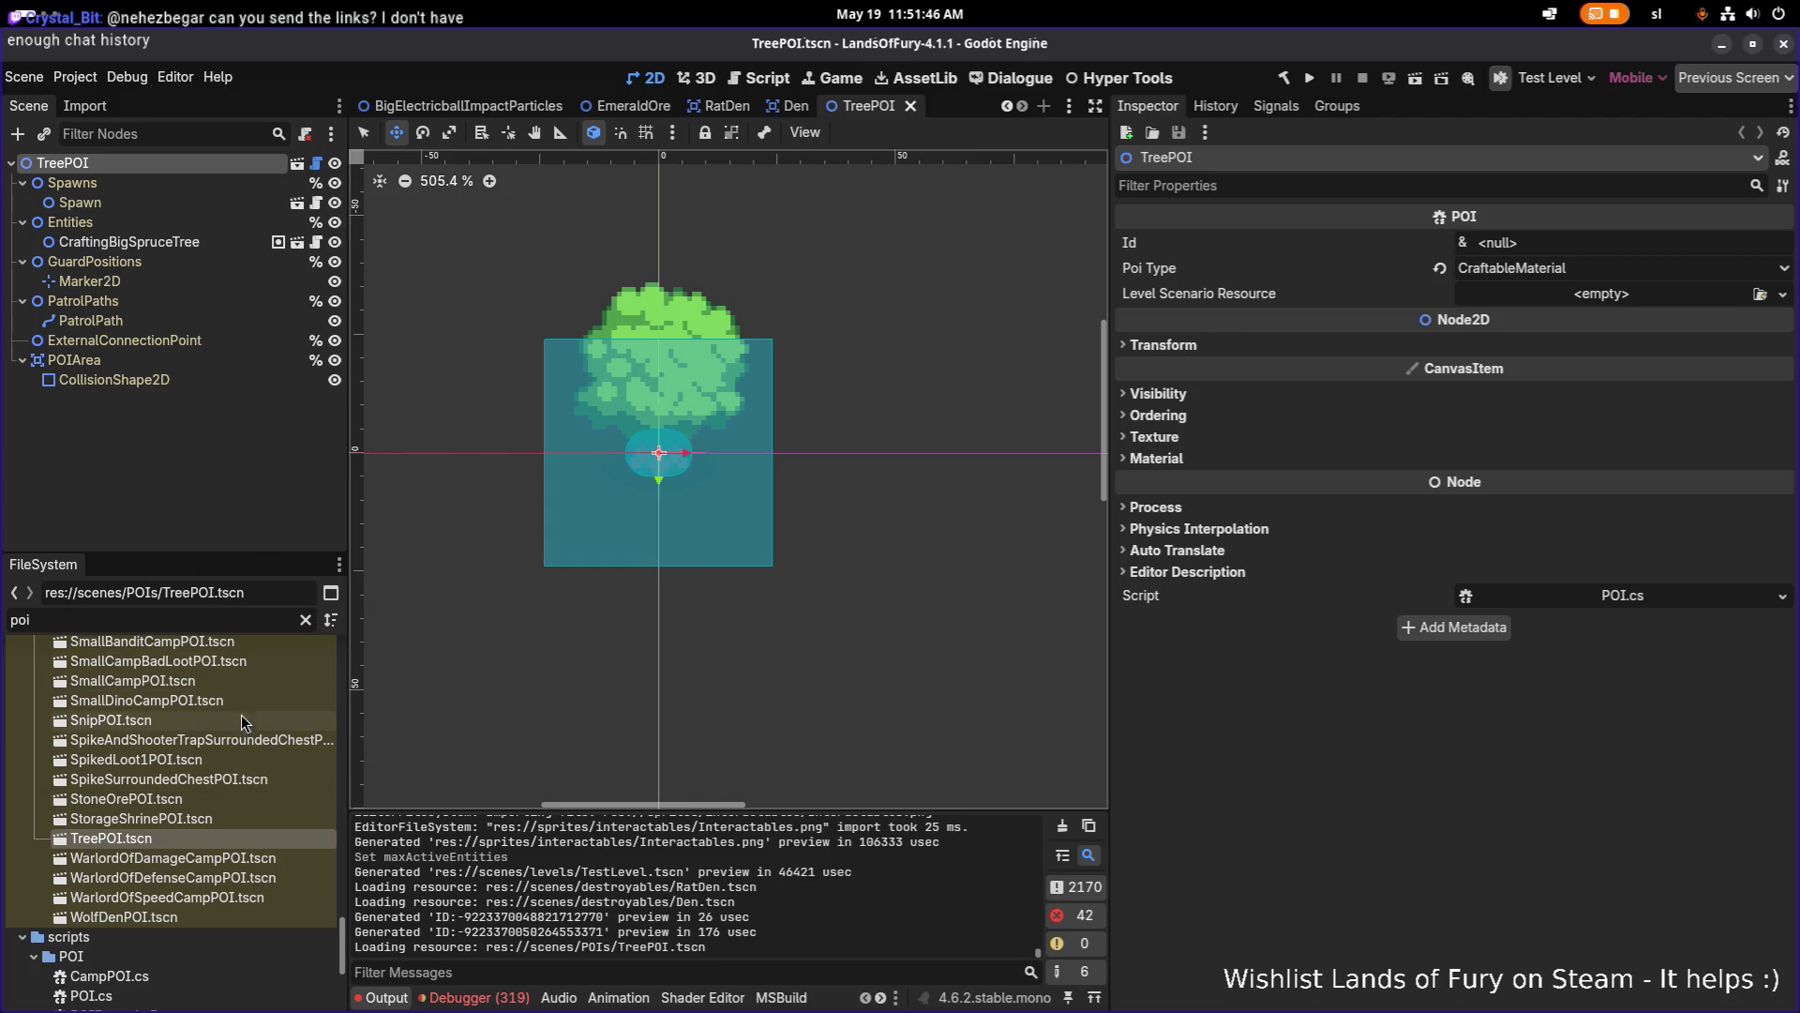
scroll(239, 705, up, 4)
scroll(239, 705, up, 2)
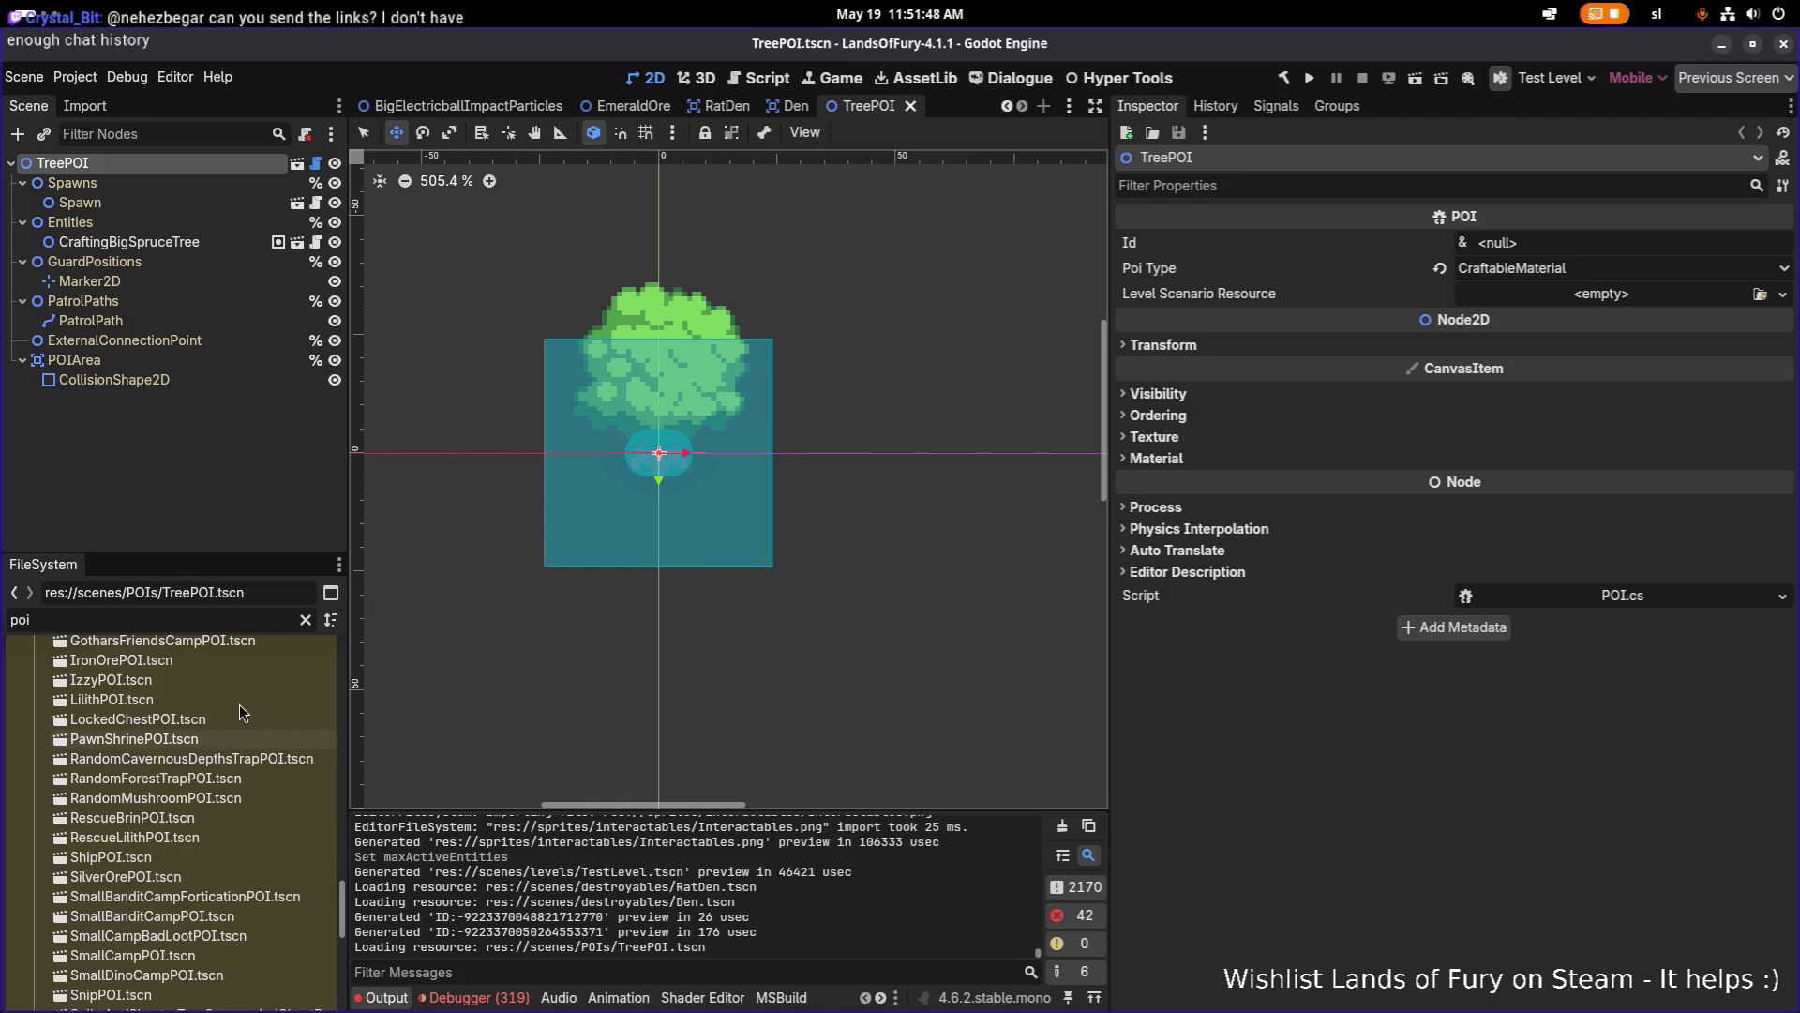
double_click(203, 741)
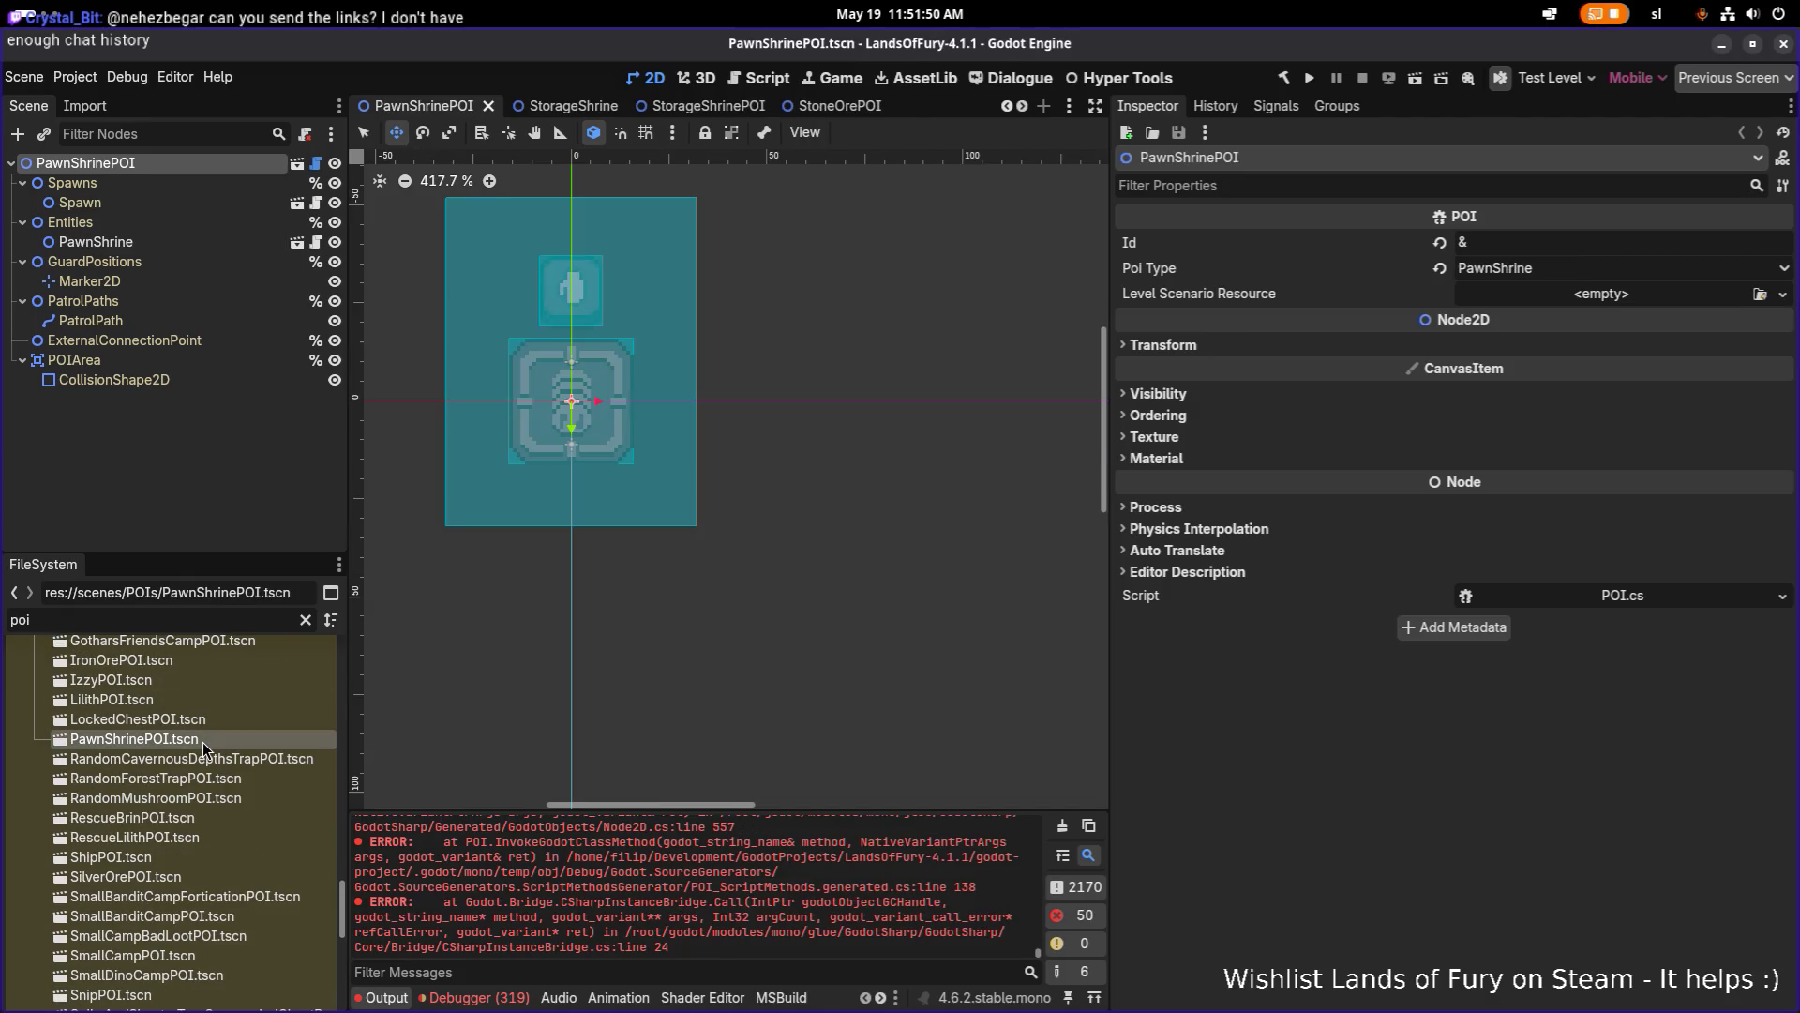
scroll(205, 750, up, 1)
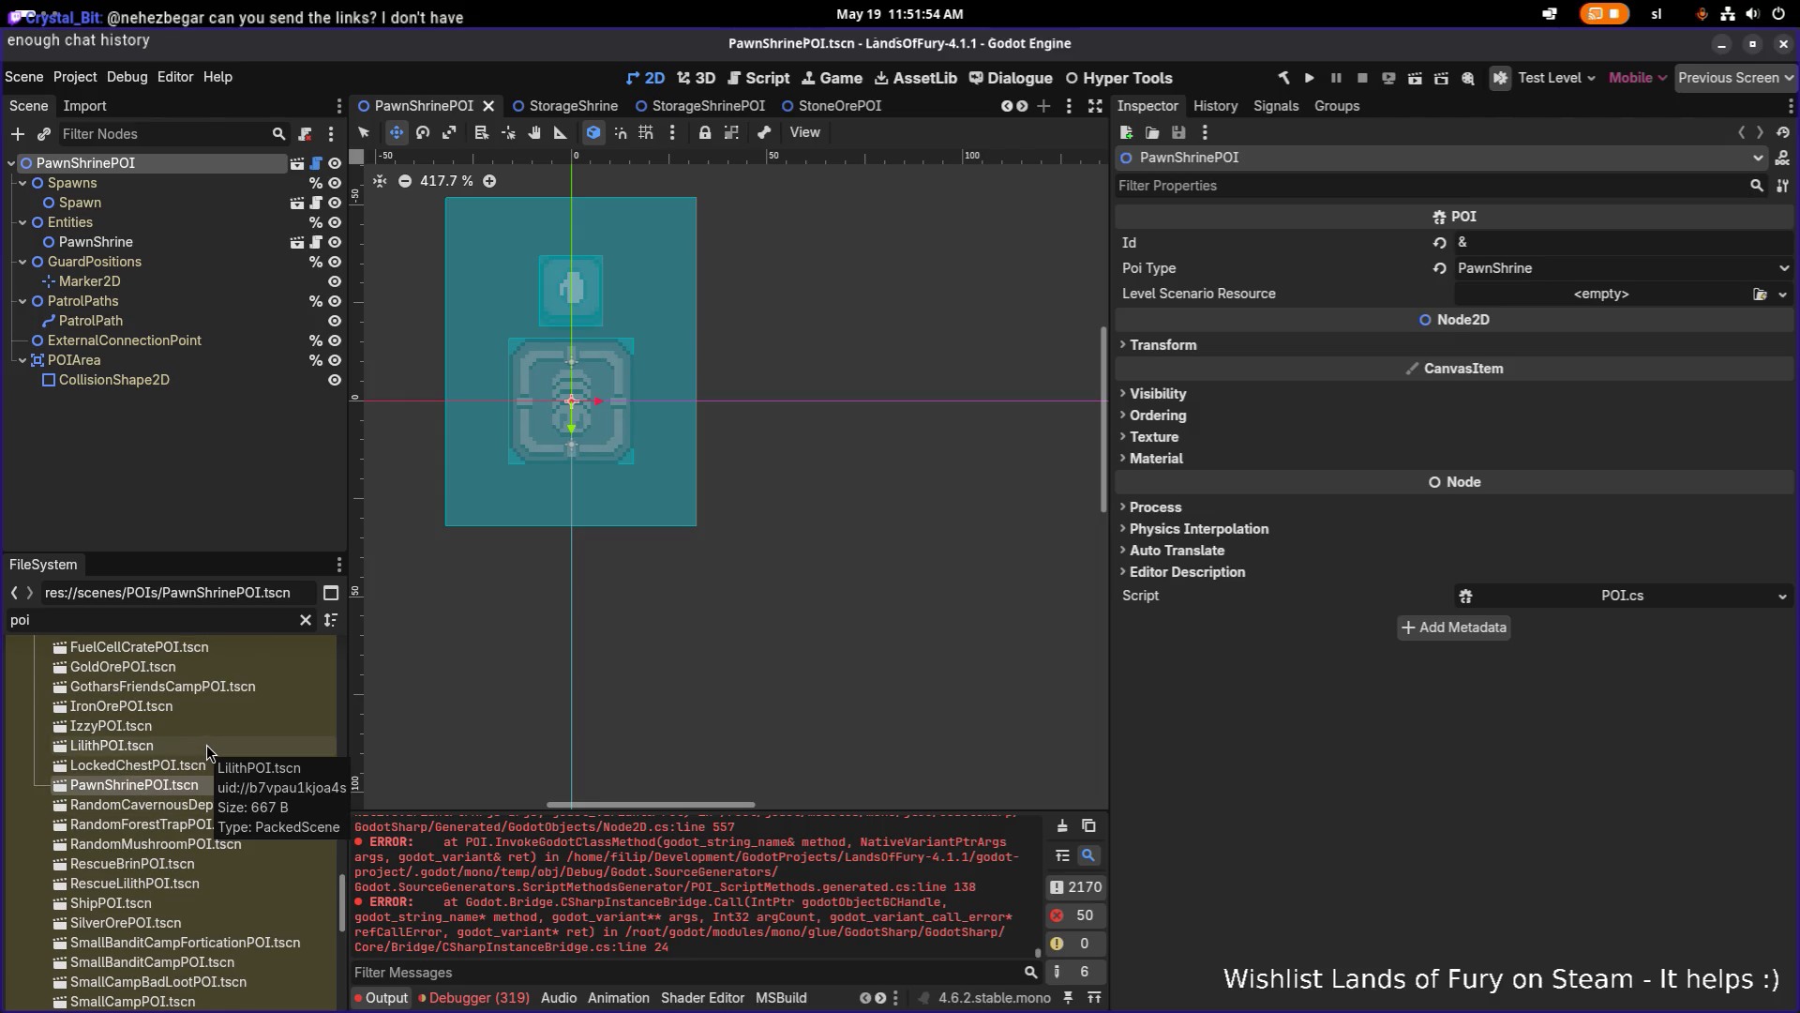
scroll(206, 745, up, 3)
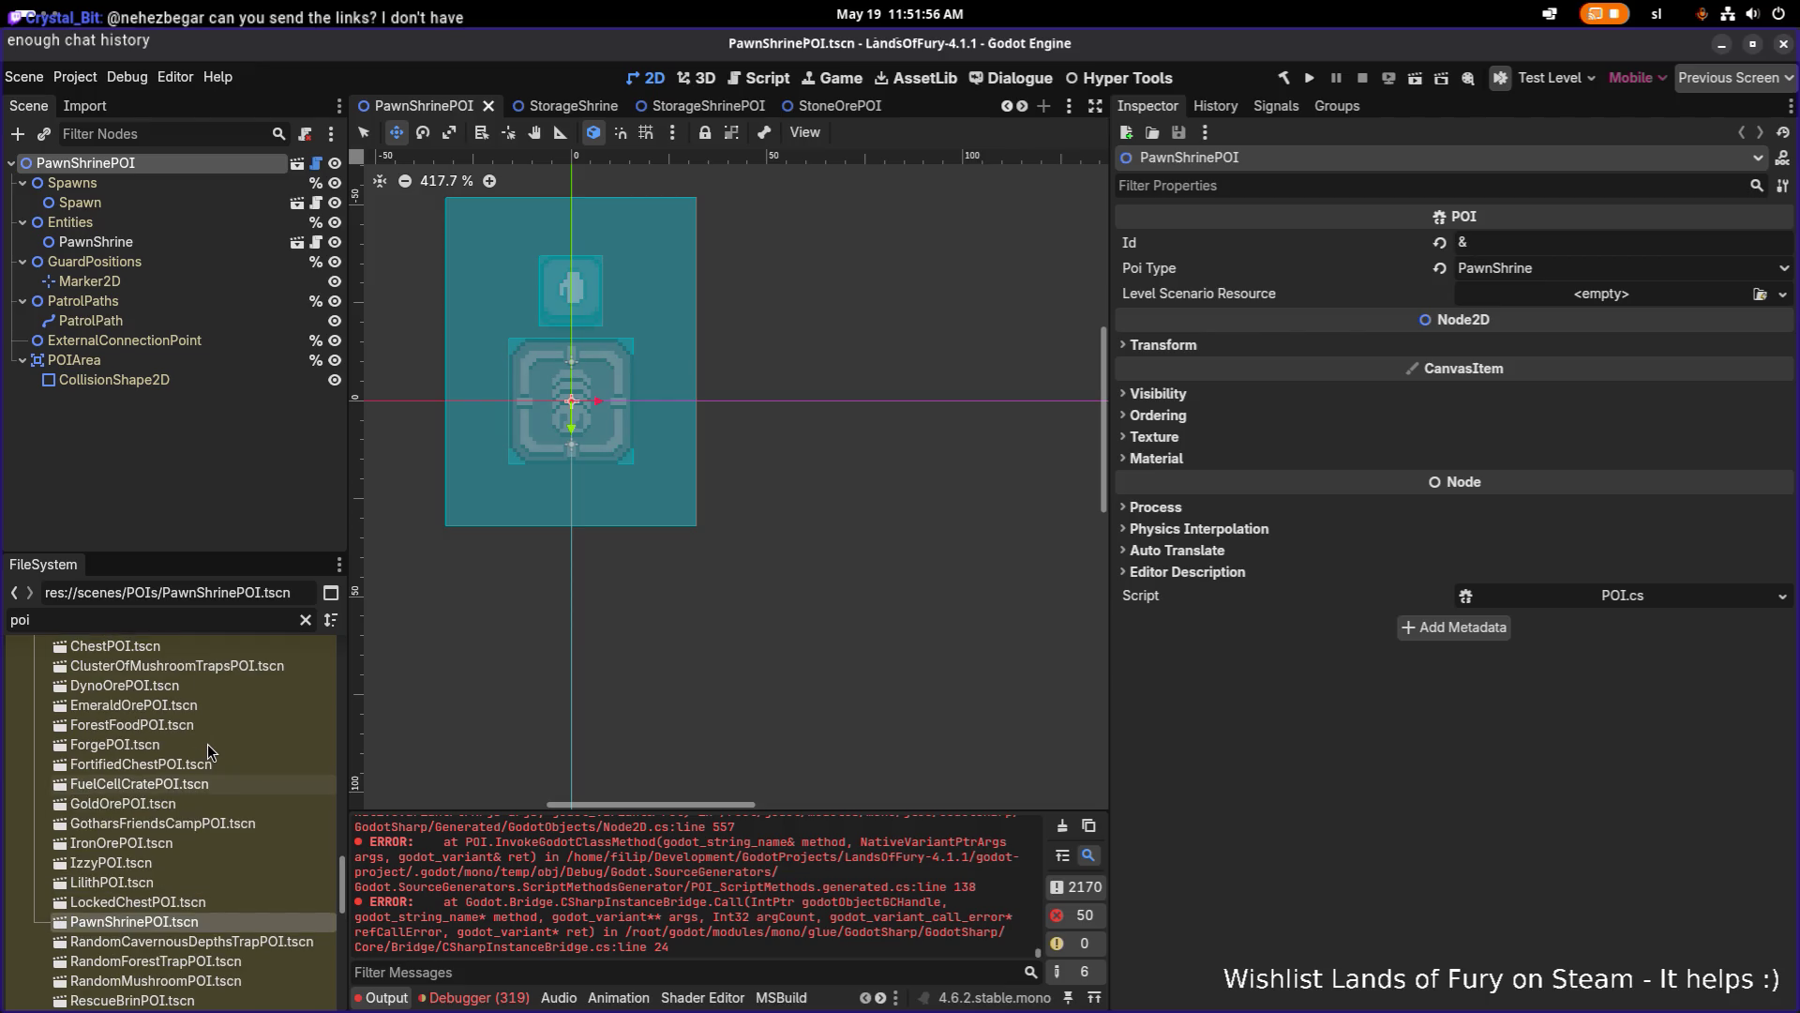
scroll(207, 745, up, 2)
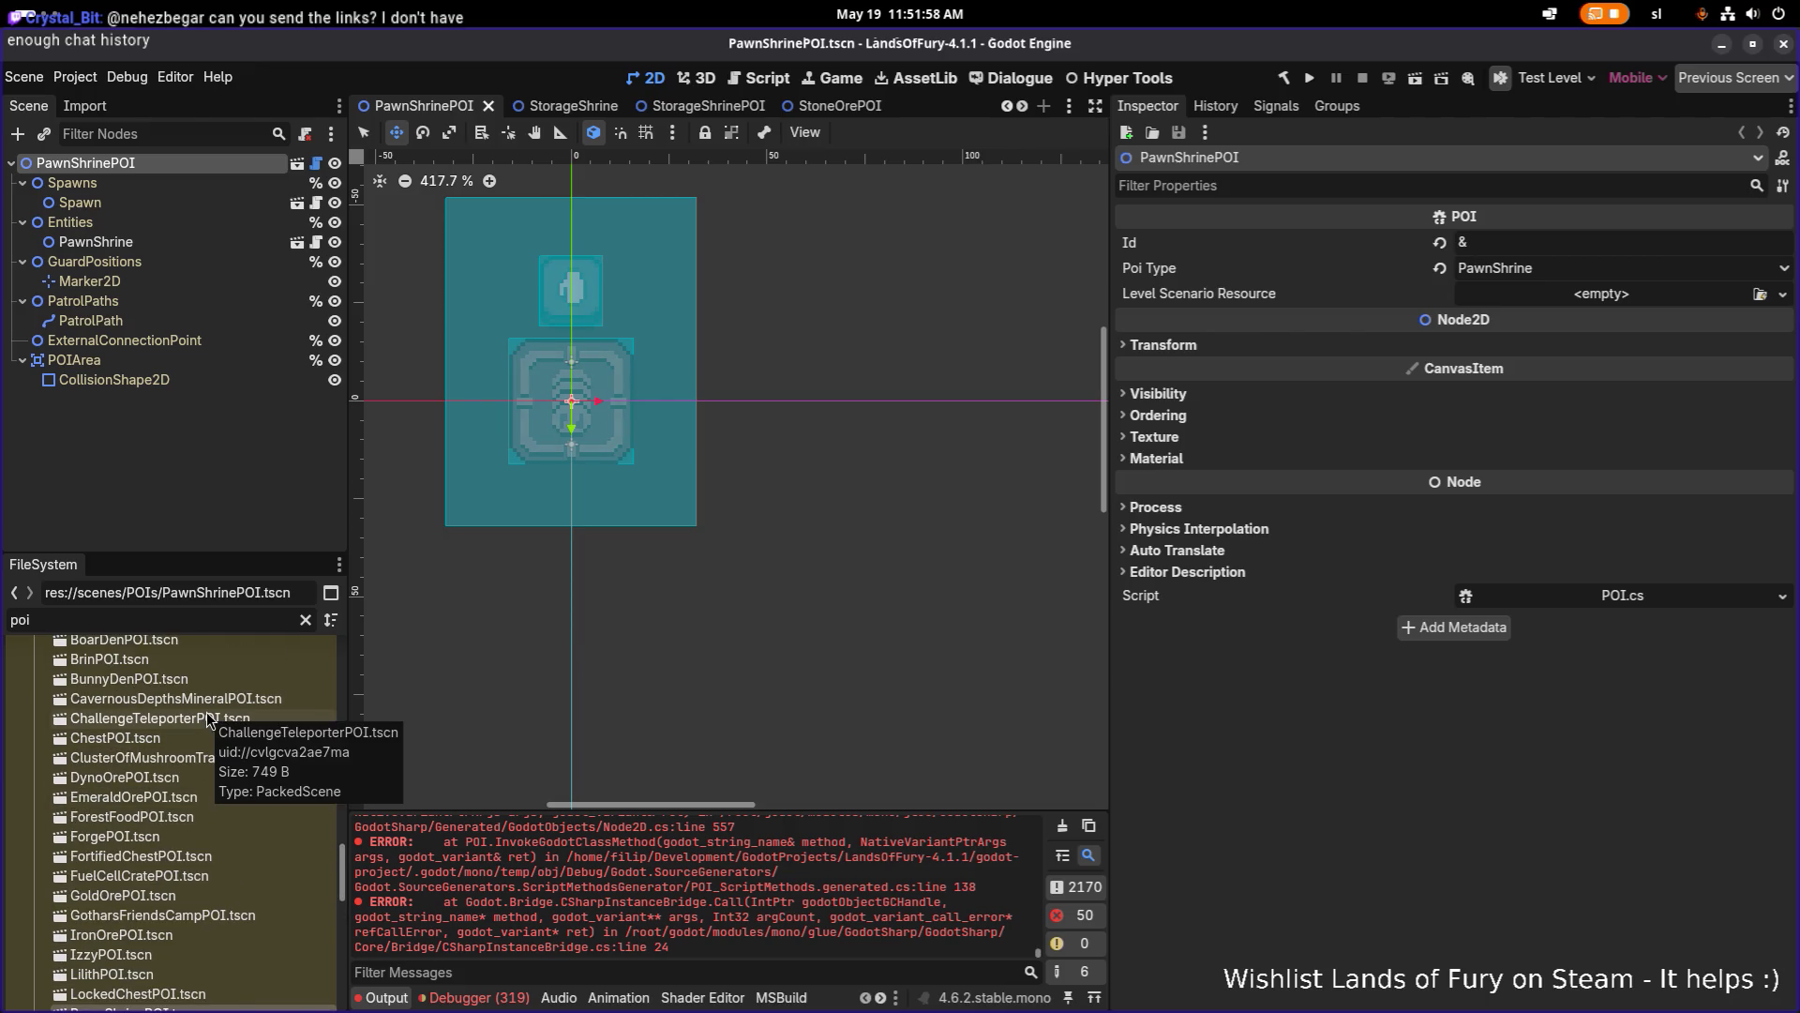
double_click(199, 679)
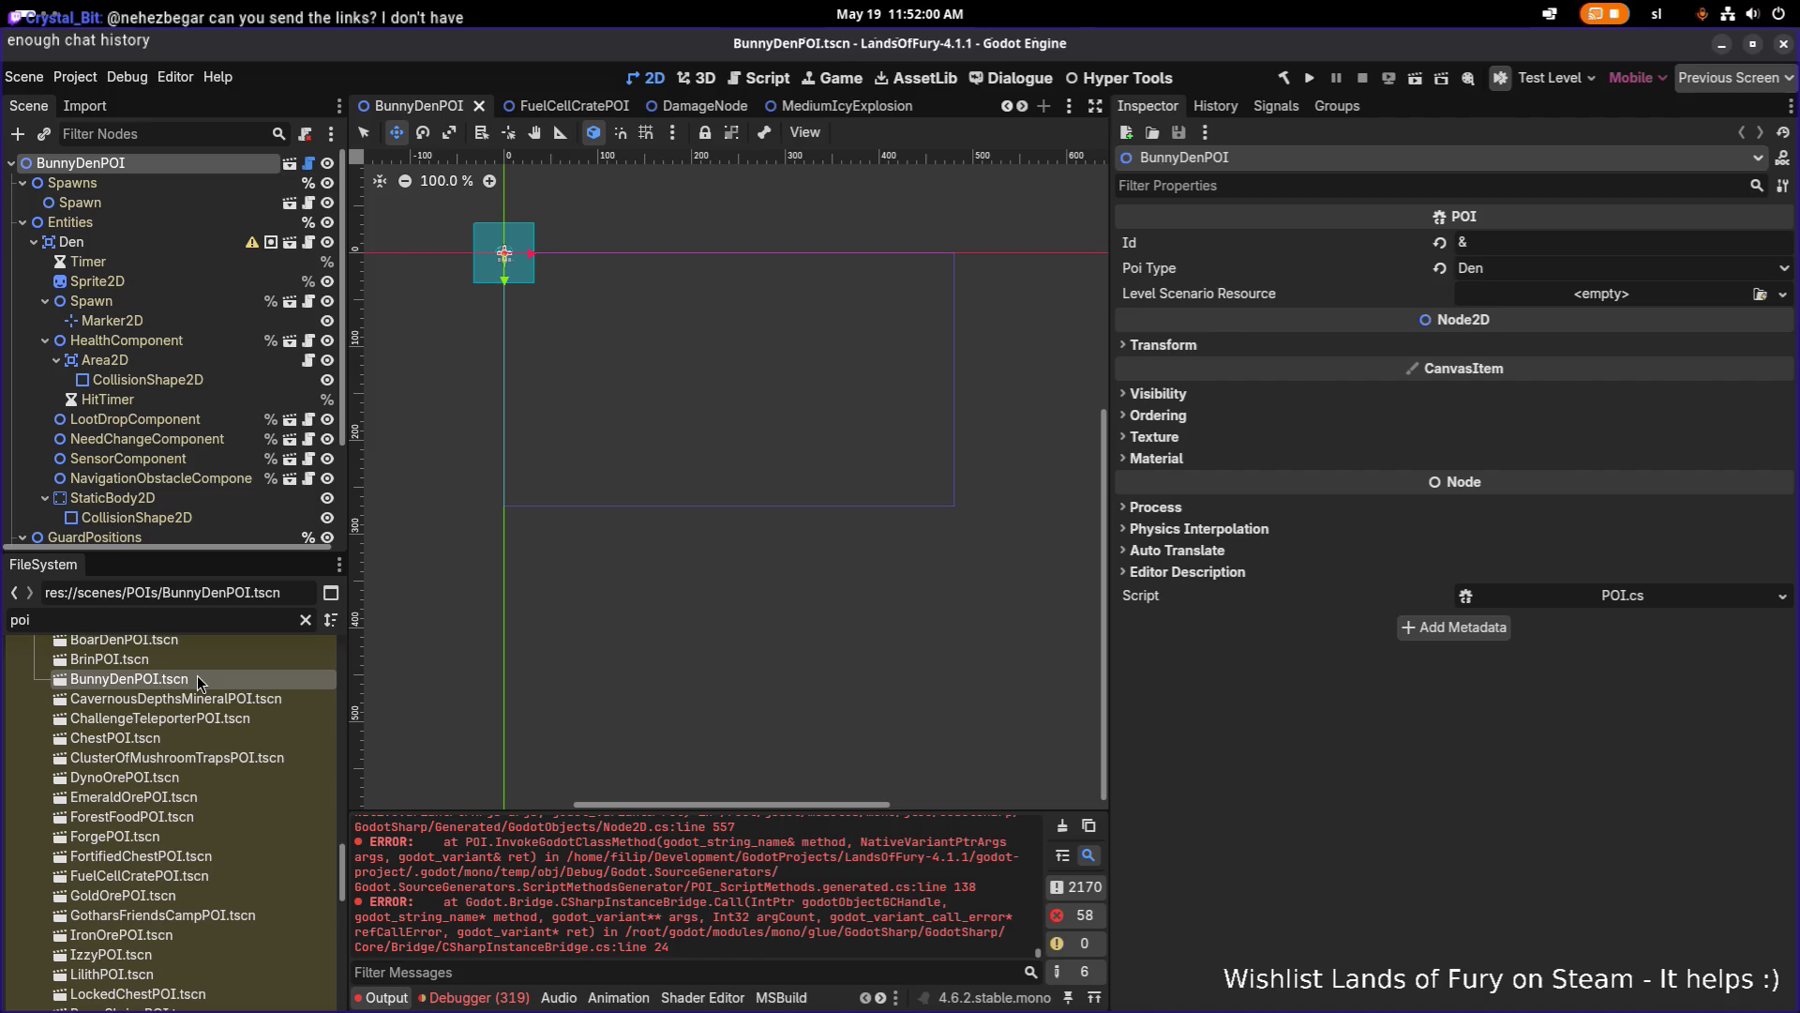
double_click(187, 705)
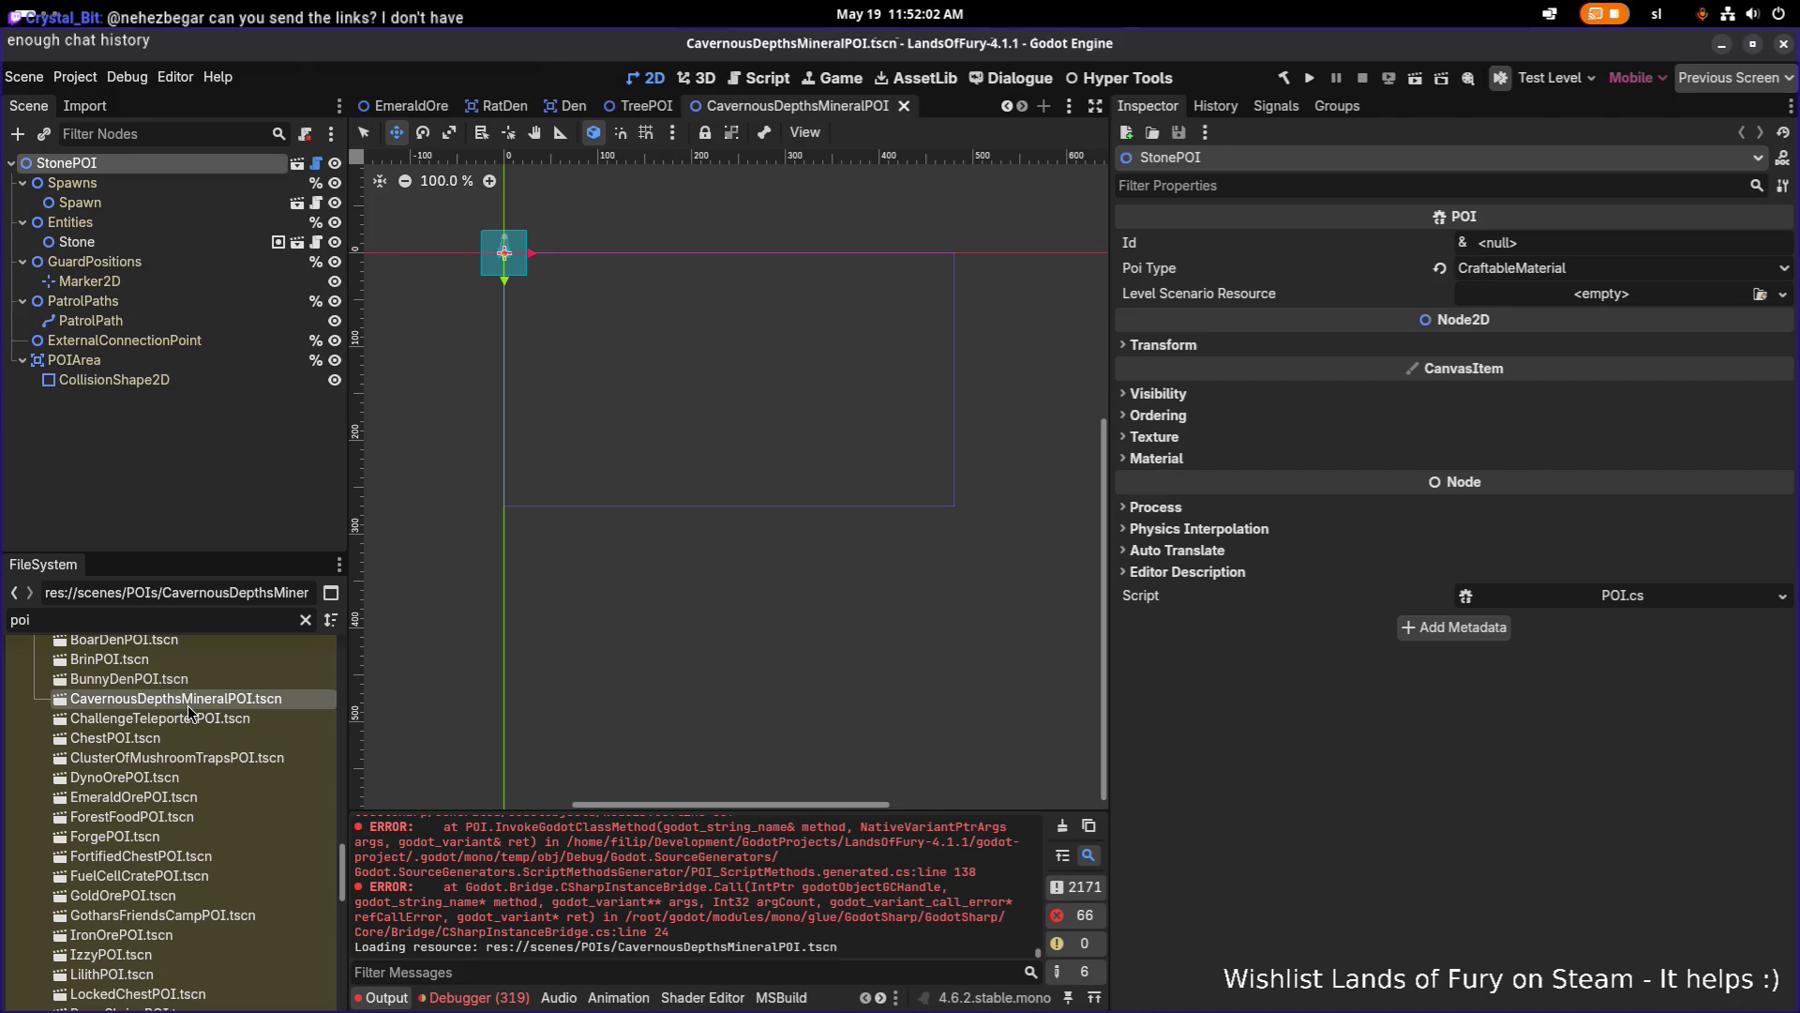
Open the SmallBanditCampForticationPOI, SmallBanditCampPOI and SmallCampBadLootPOI scenes.
scroll(187, 705, up, 3)
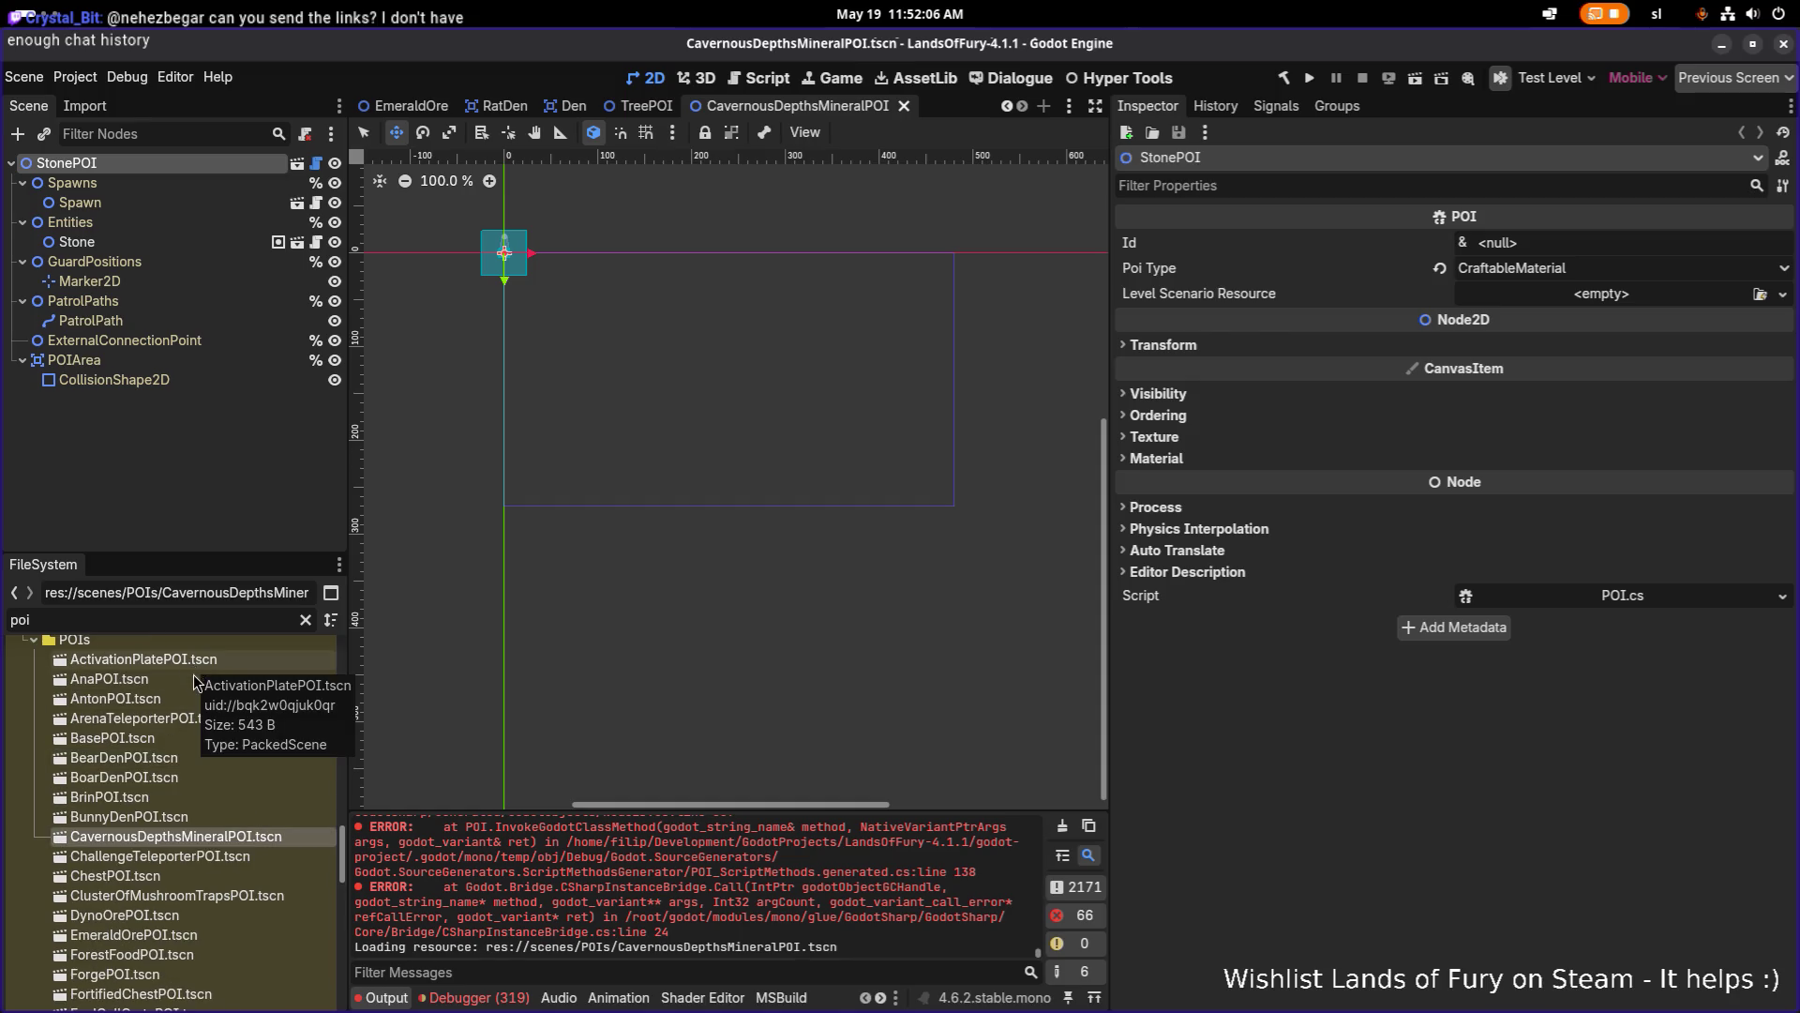
scroll(193, 693, down, 6)
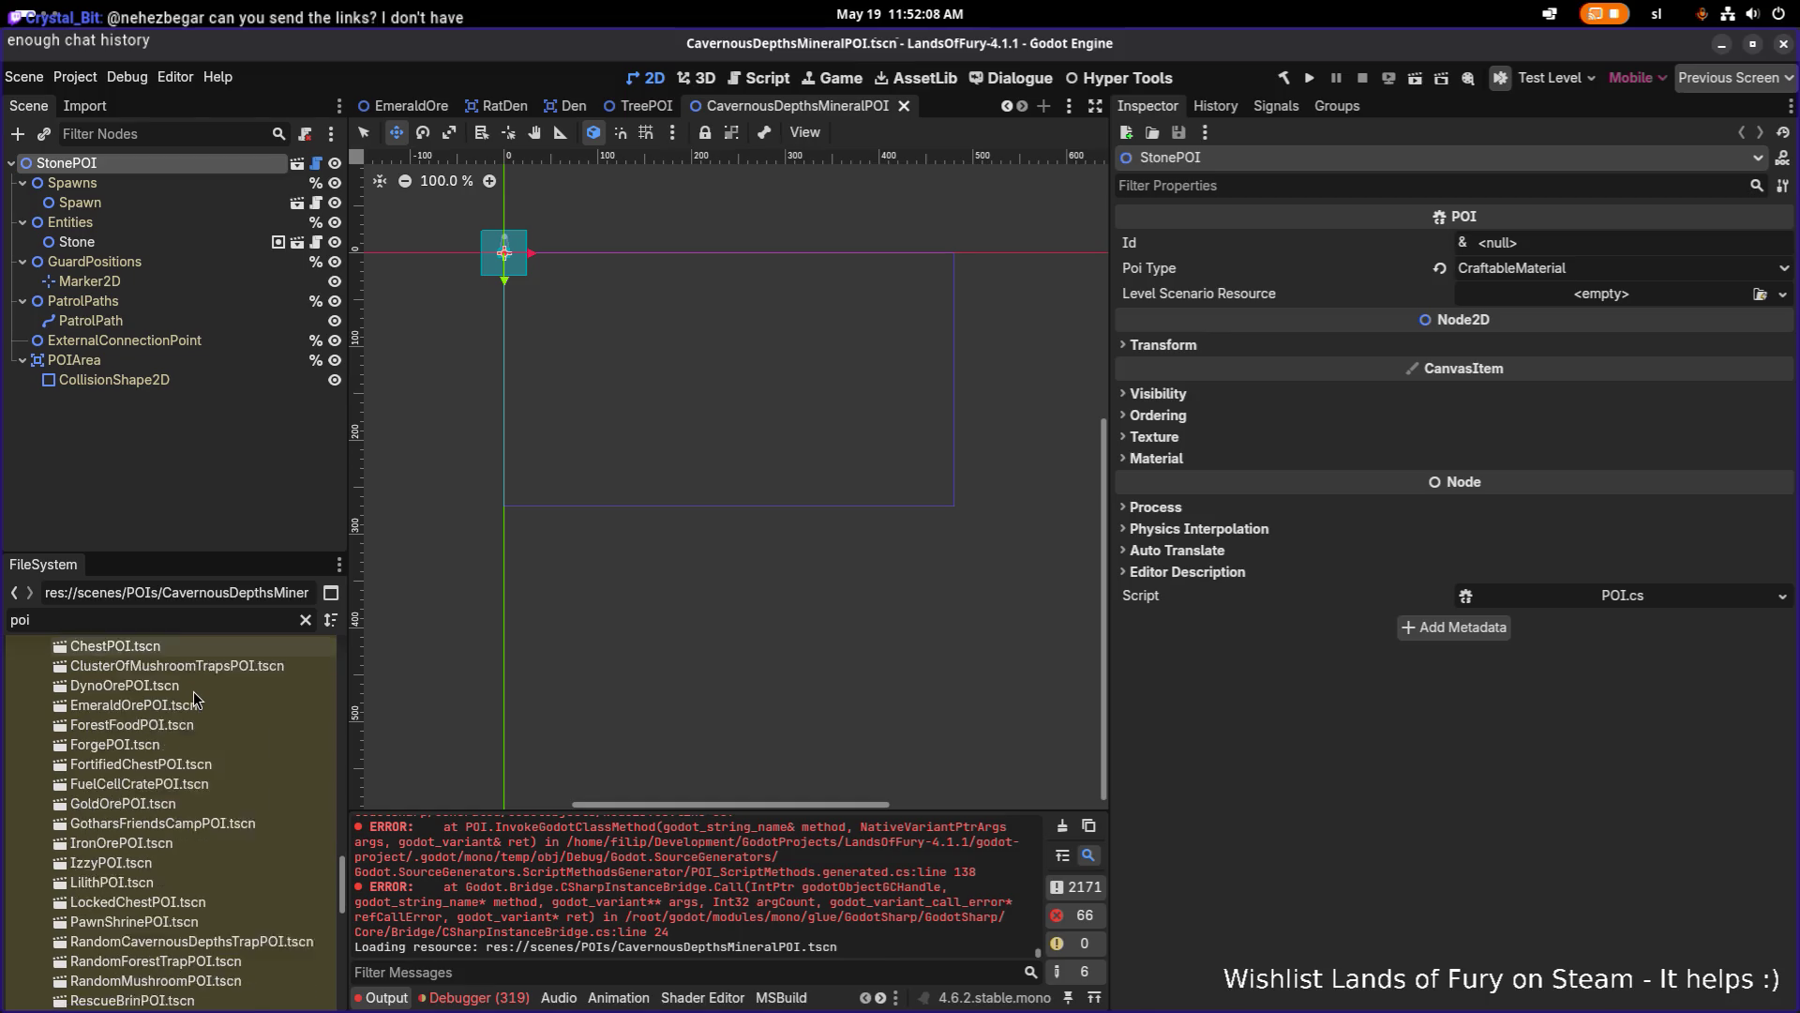
scroll(197, 746, down, 2)
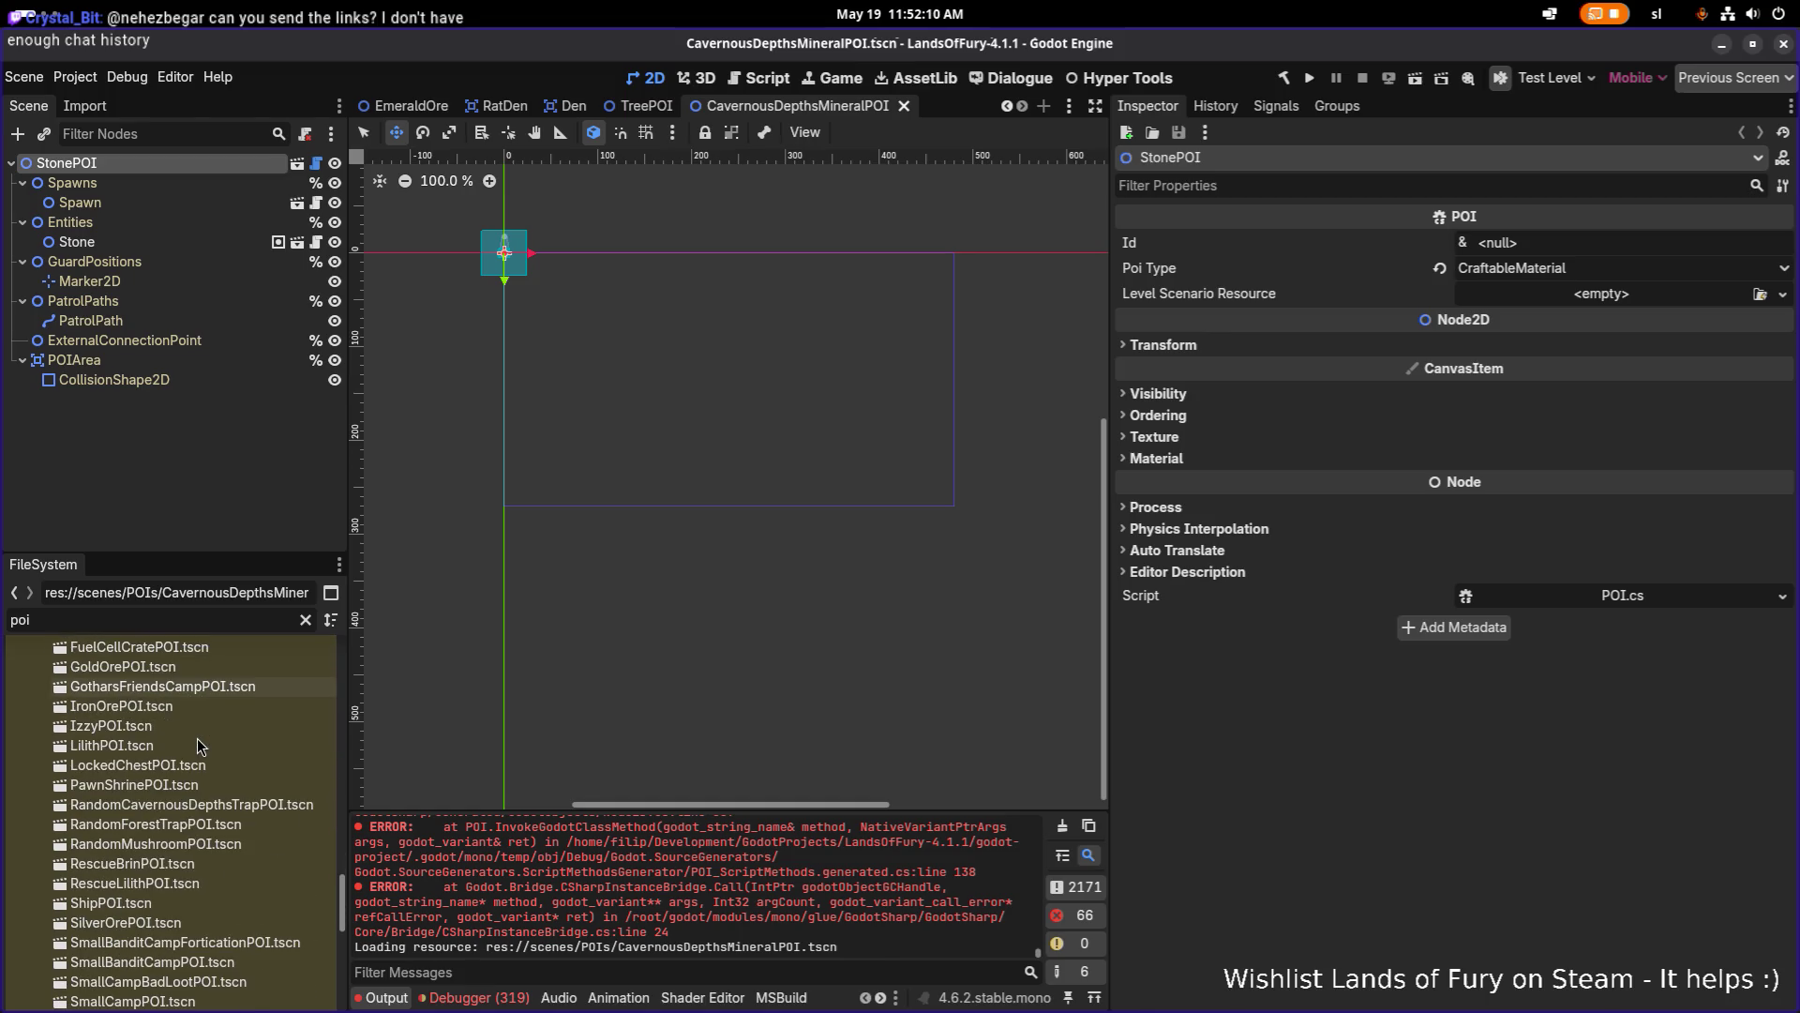
scroll(197, 739, down, 1)
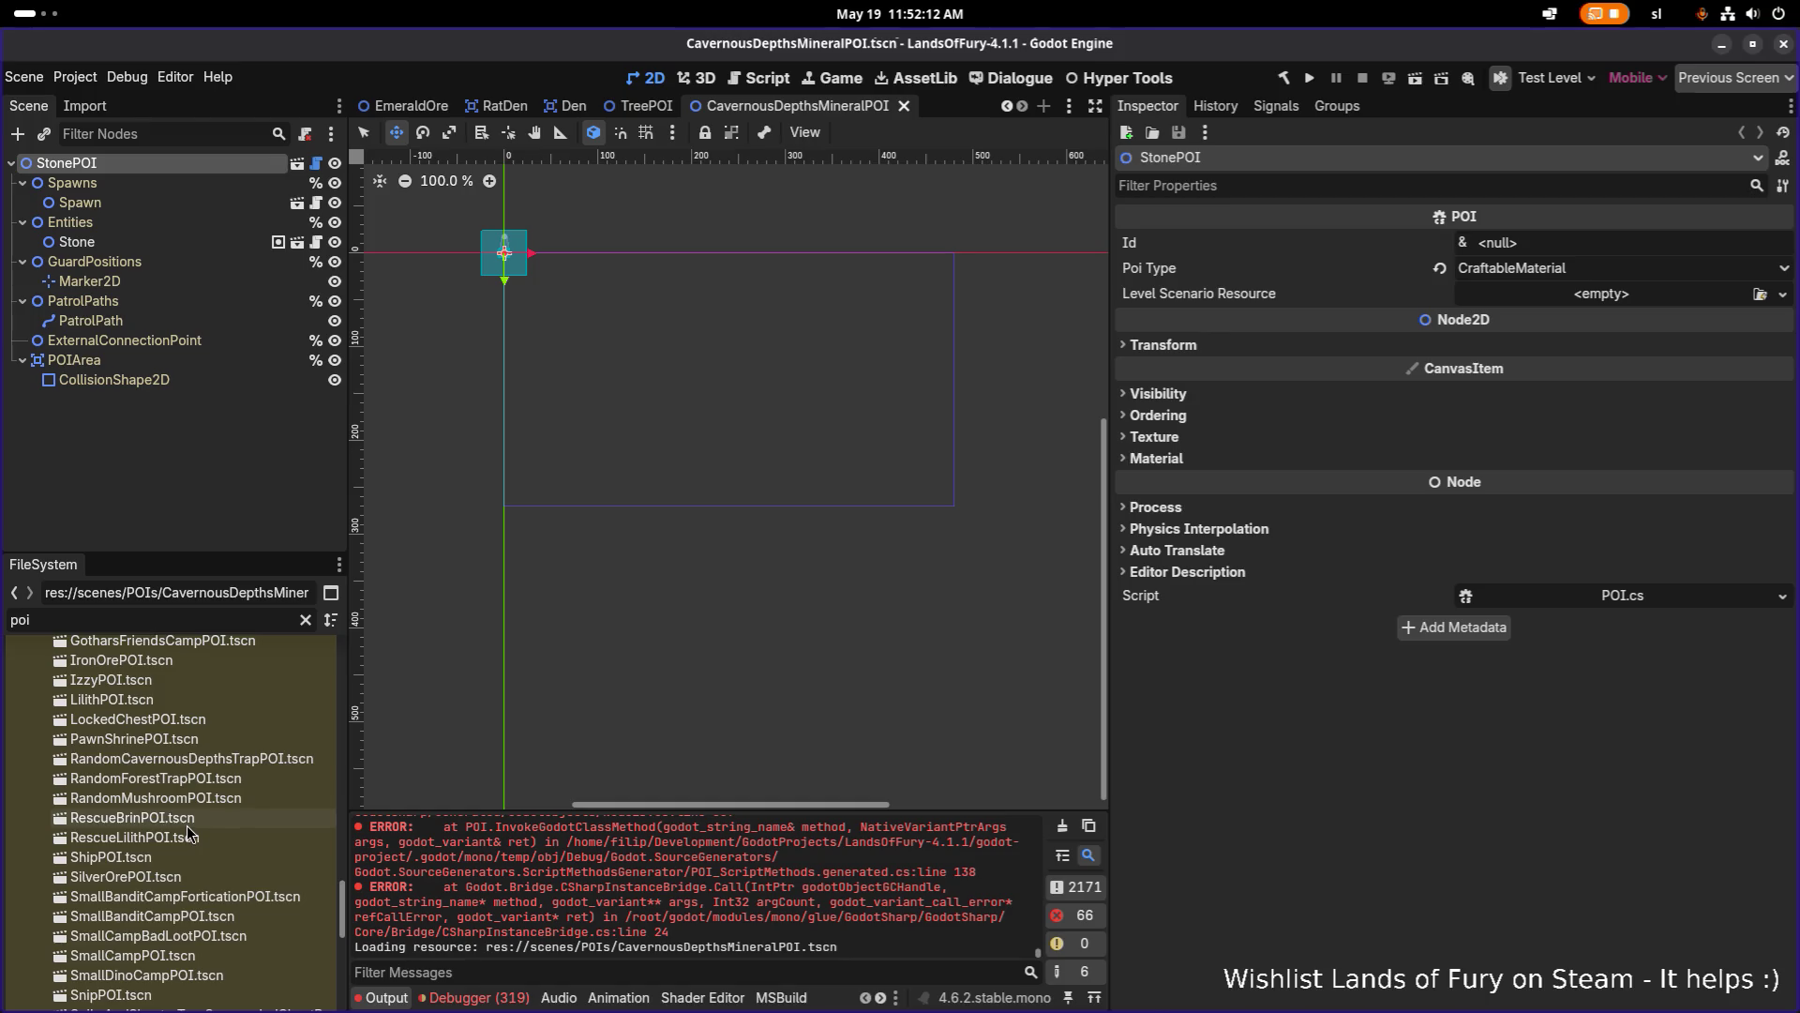
scroll(187, 826, down, 2)
double_click(212, 808)
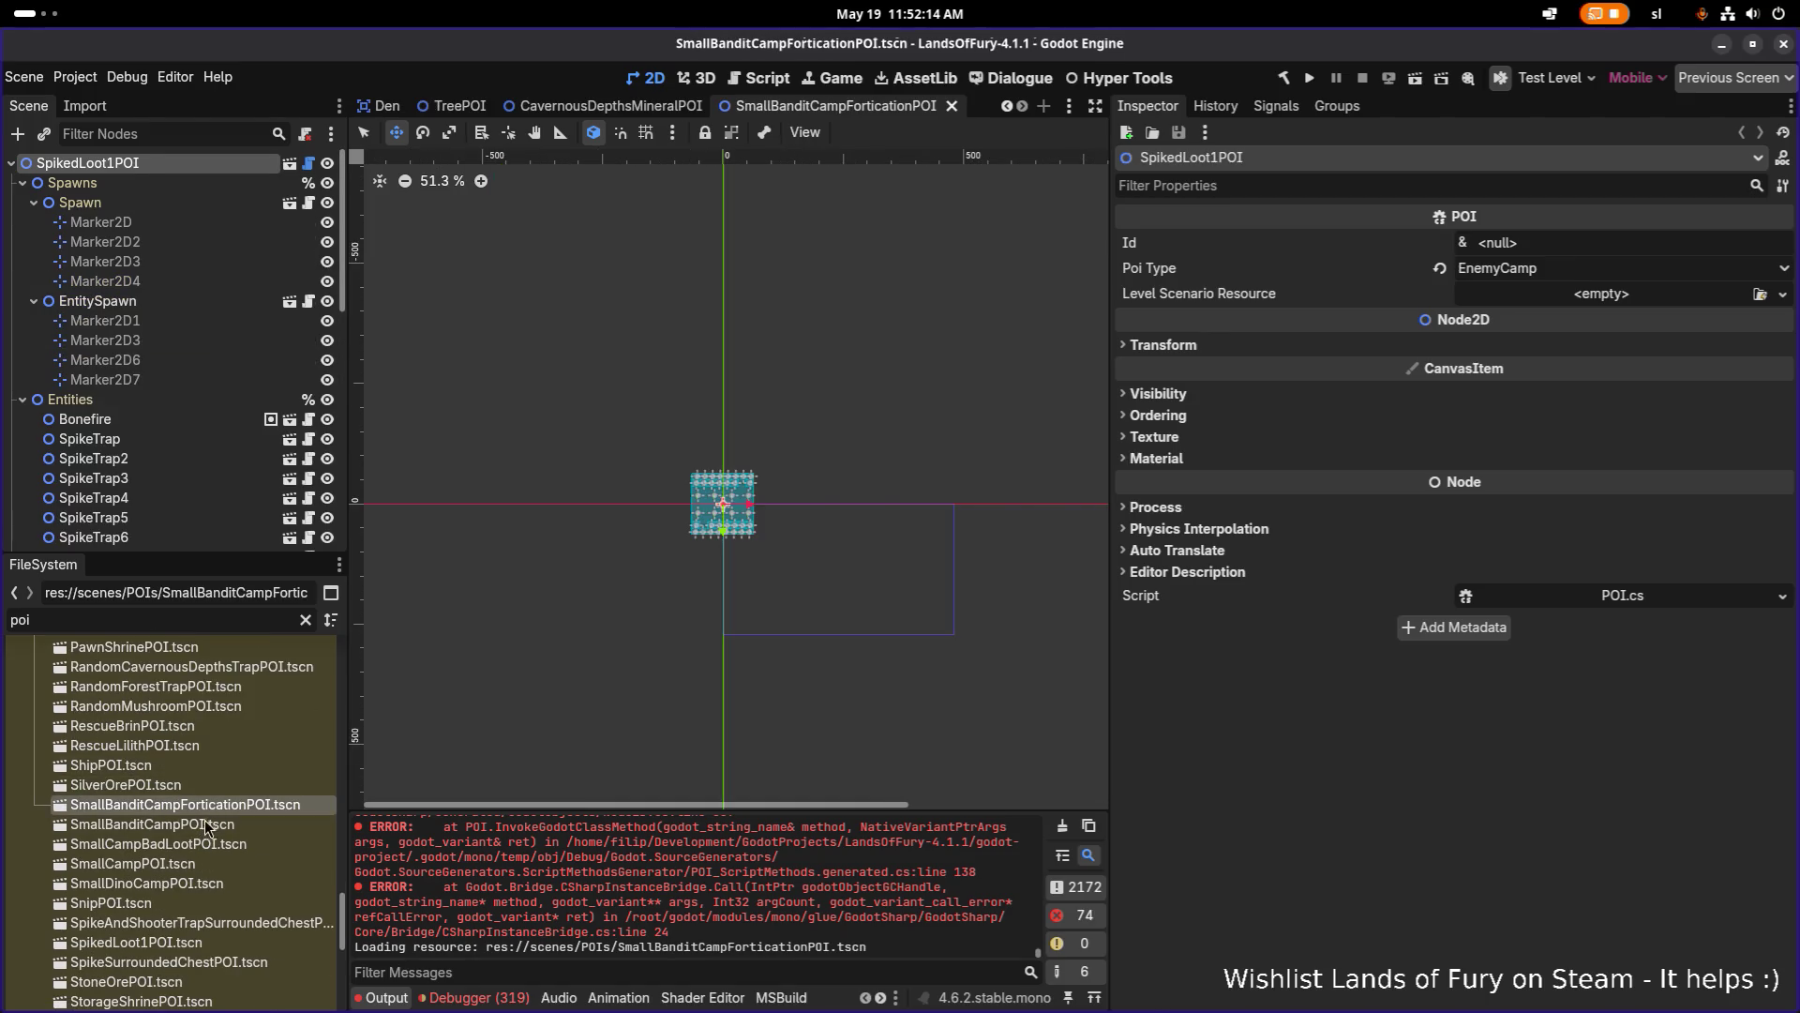
double_click(201, 825)
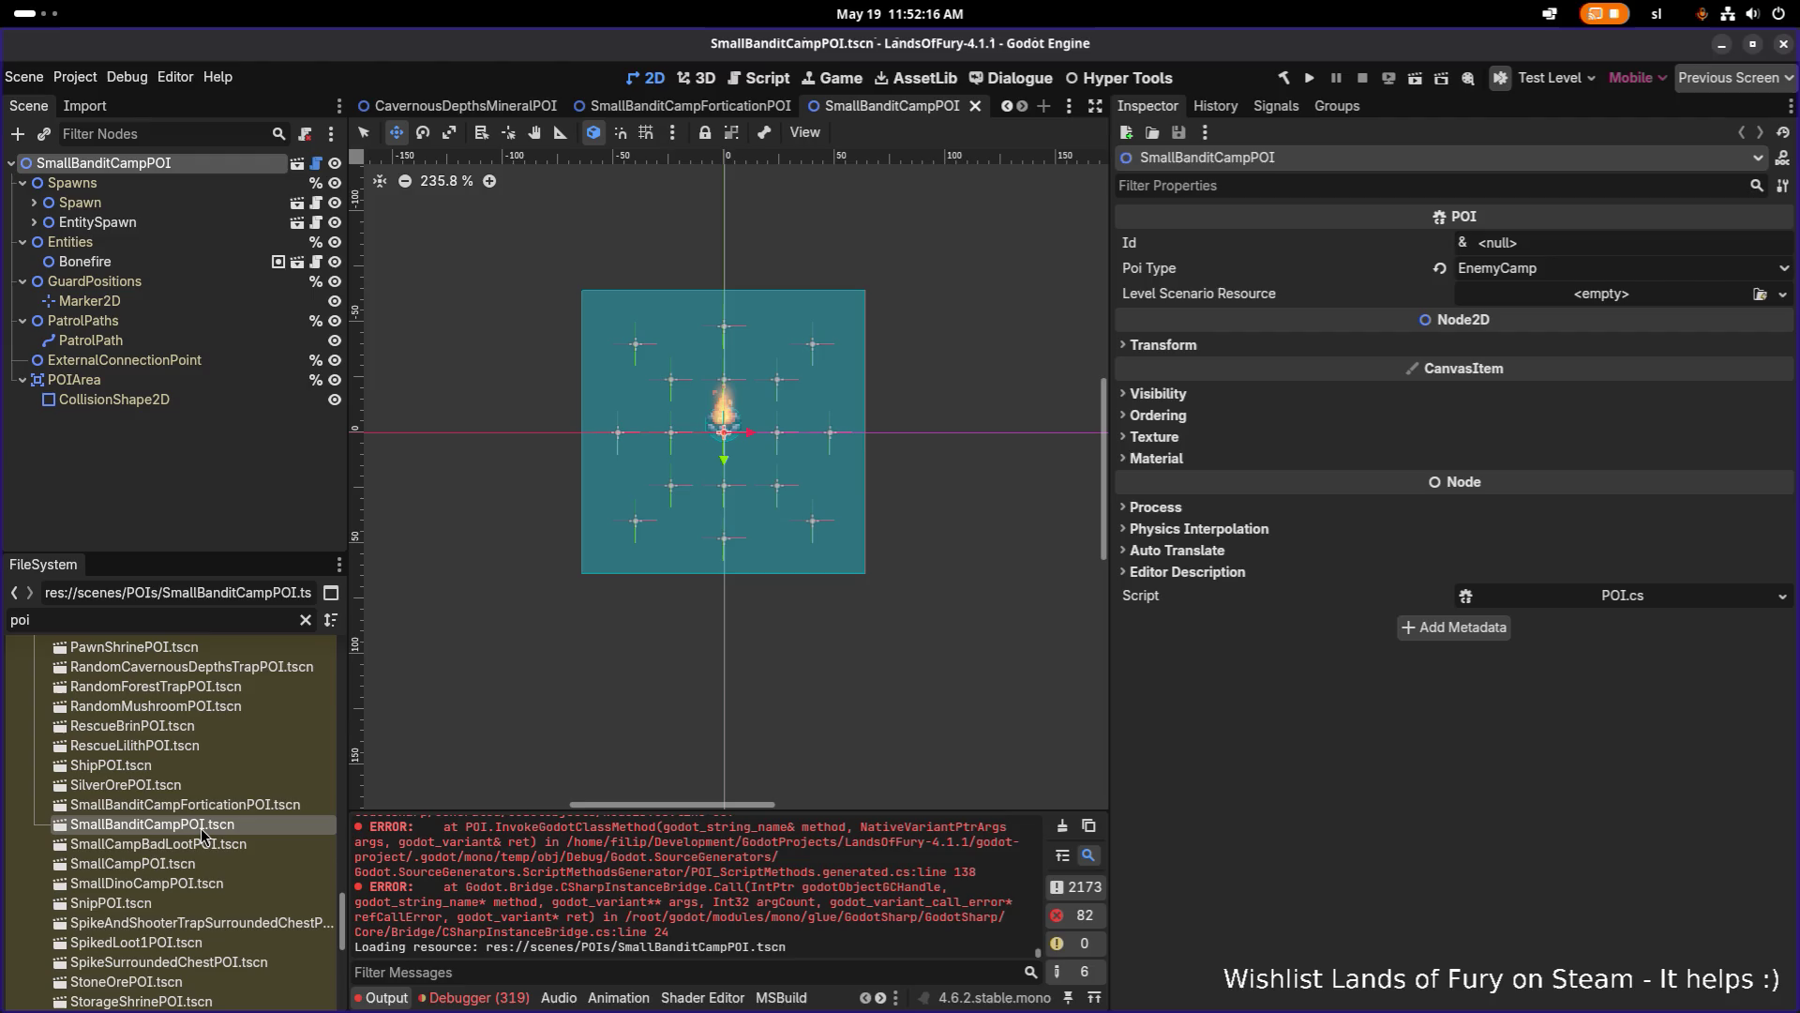
double_click(218, 844)
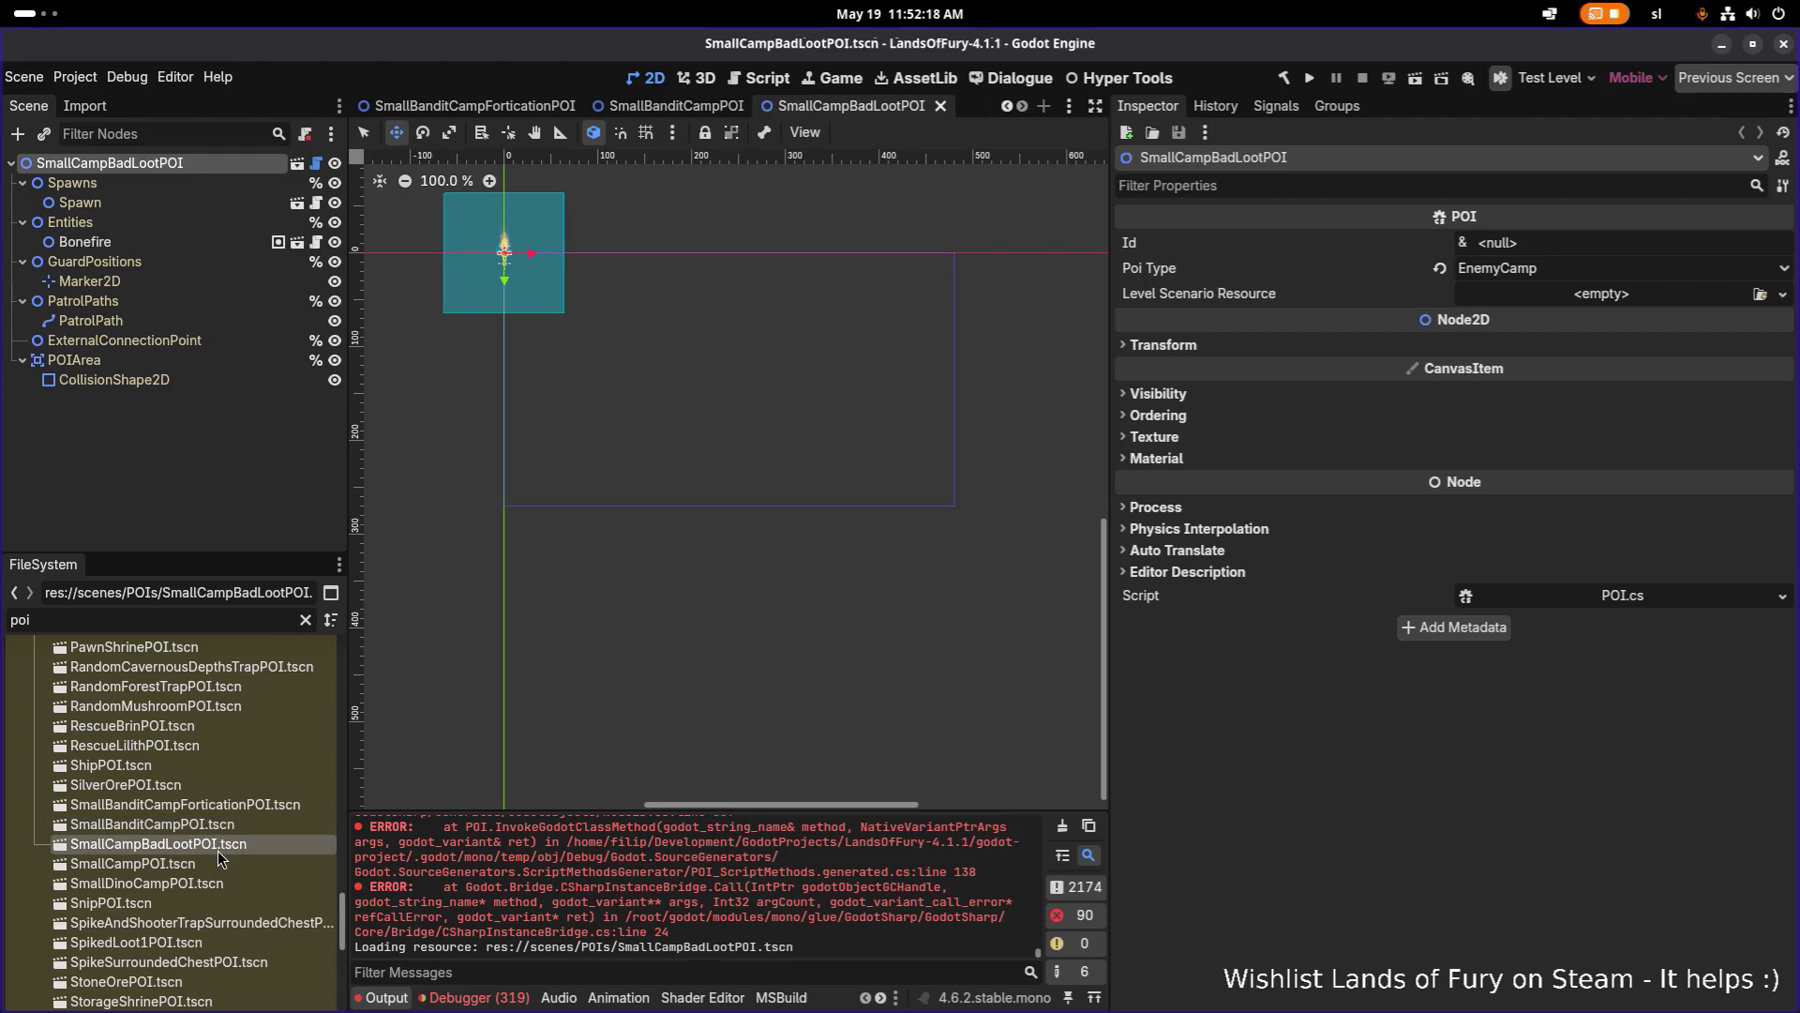
Open SpikeSurroundedChestPOI, StoneOrePOI, TreePOI, the three Warlord camp POIs, and WolfDenPOI.
scroll(216, 848, down, 2)
double_click(212, 872)
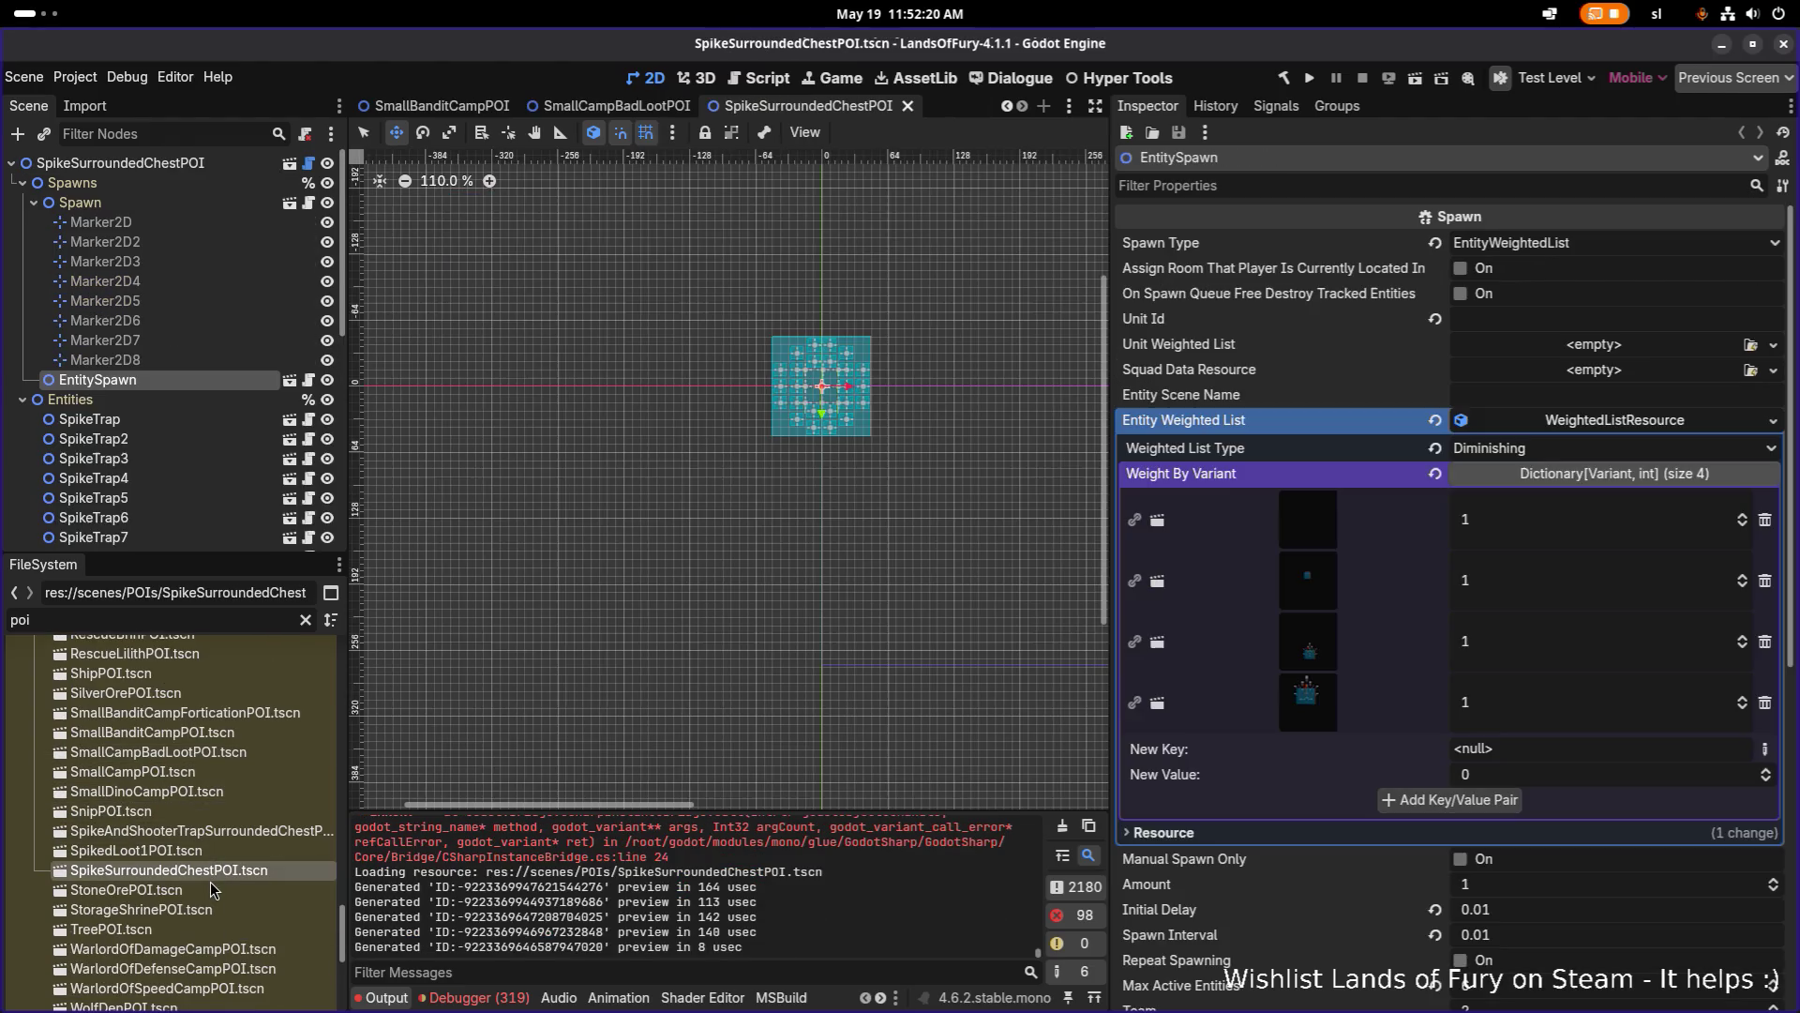
double_click(207, 890)
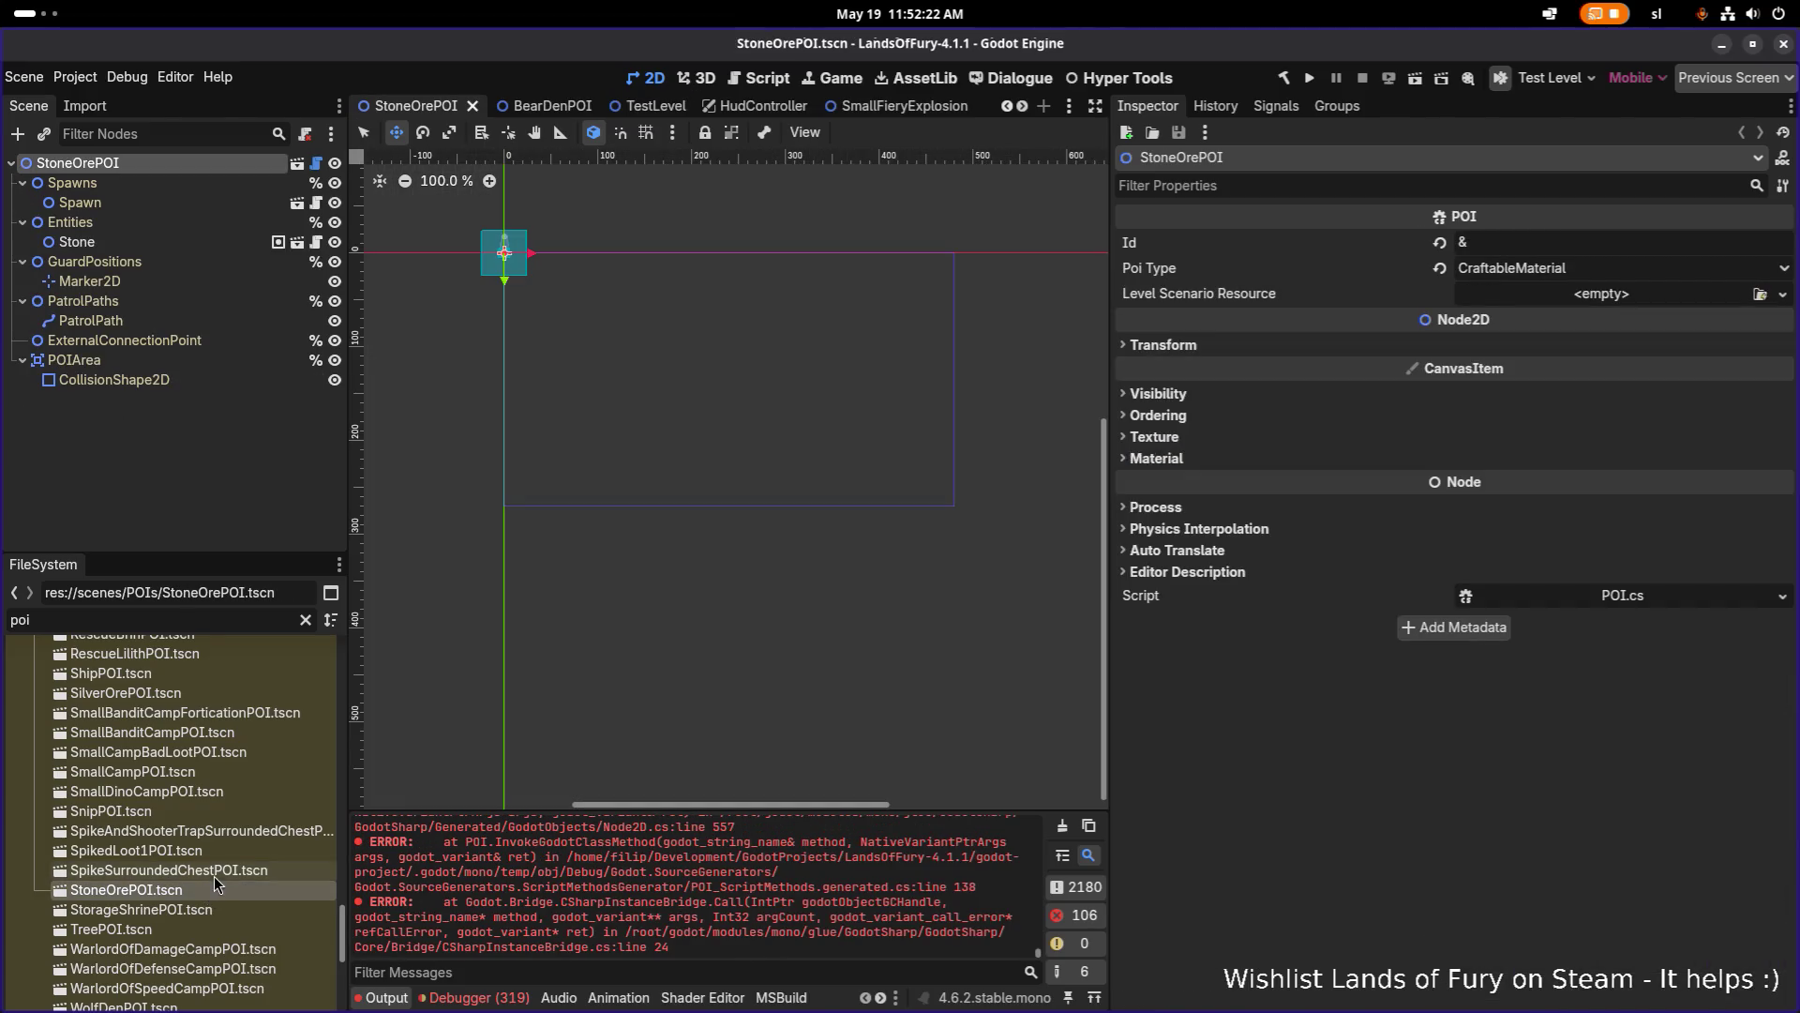
scroll(214, 876, down, 2)
double_click(211, 837)
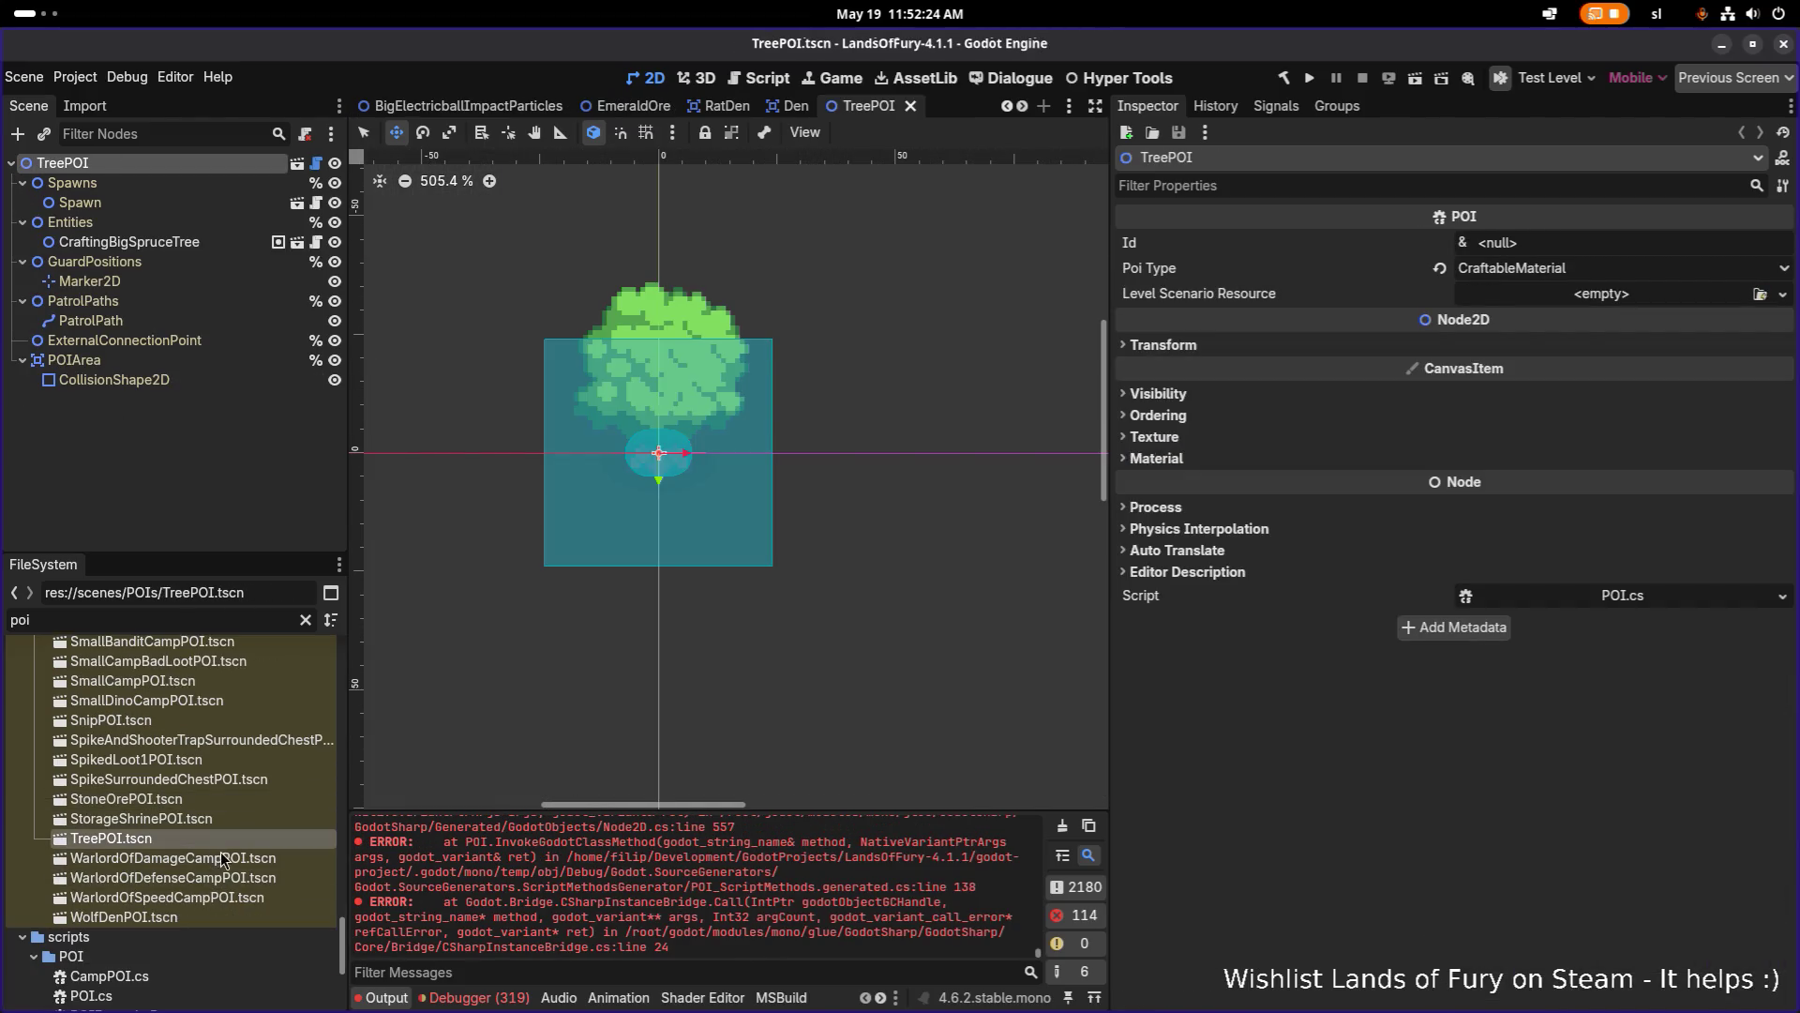
double_click(229, 863)
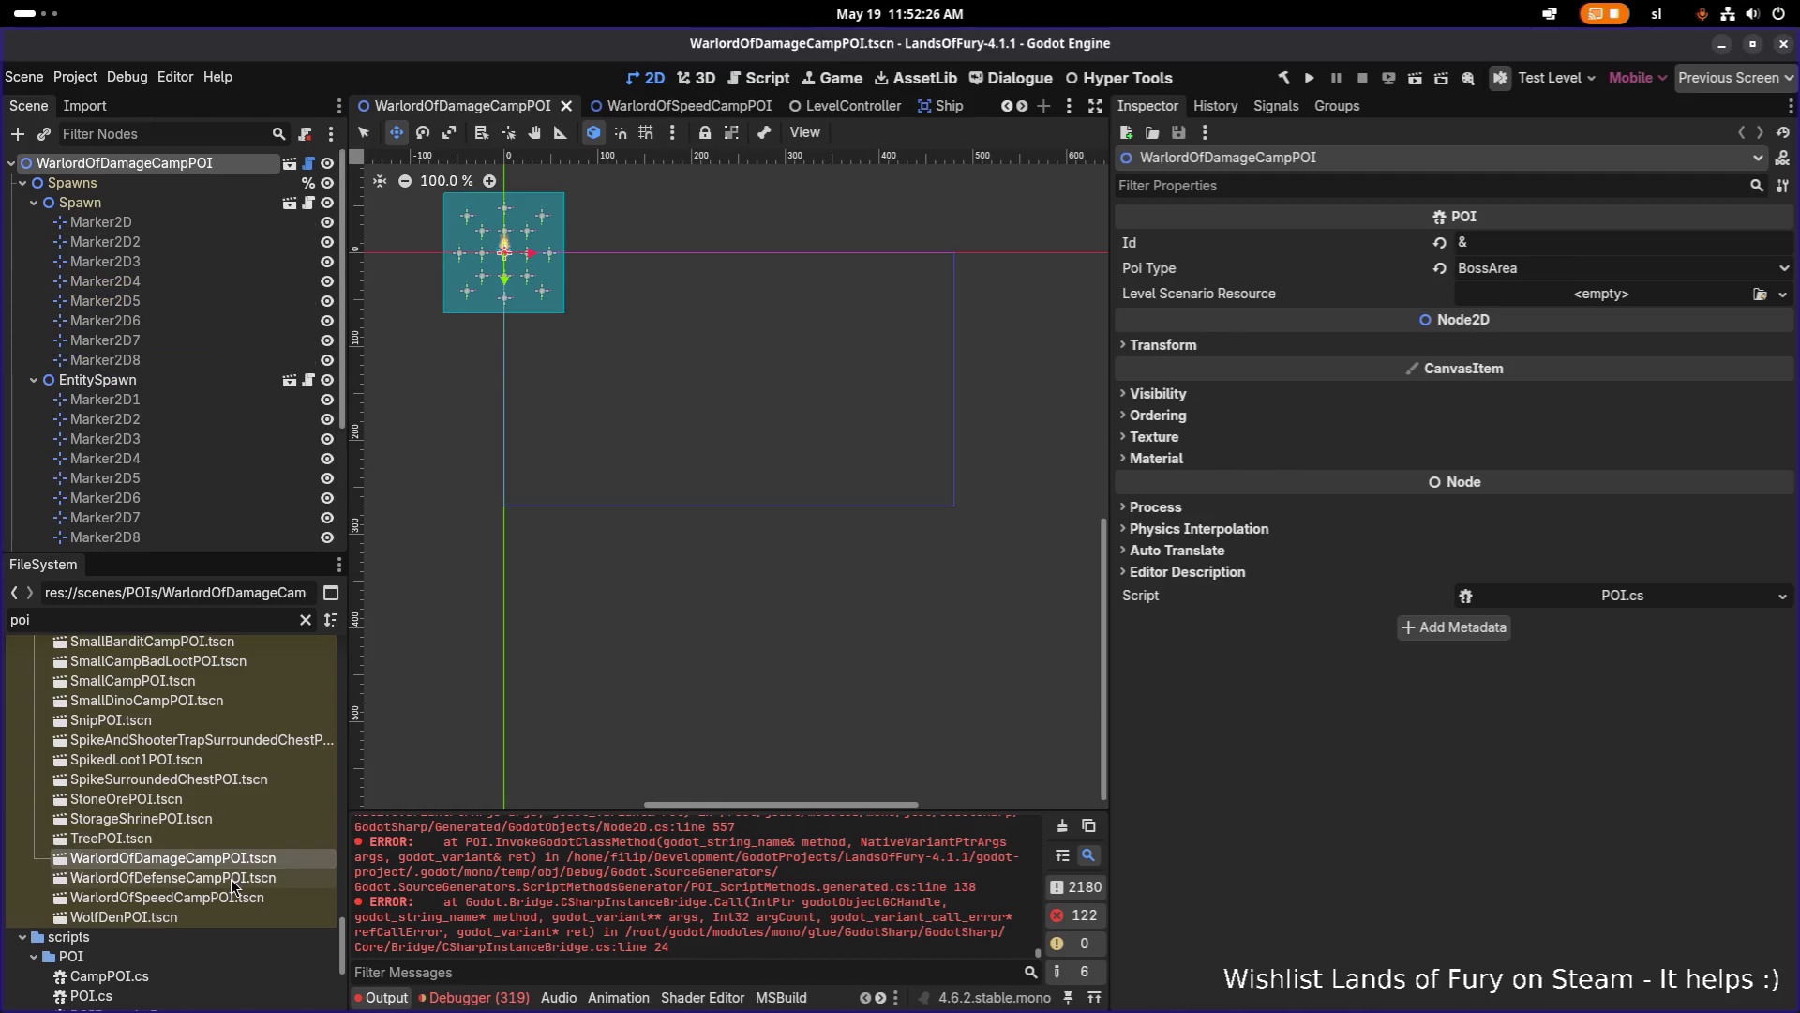
double_click(230, 879)
double_click(232, 896)
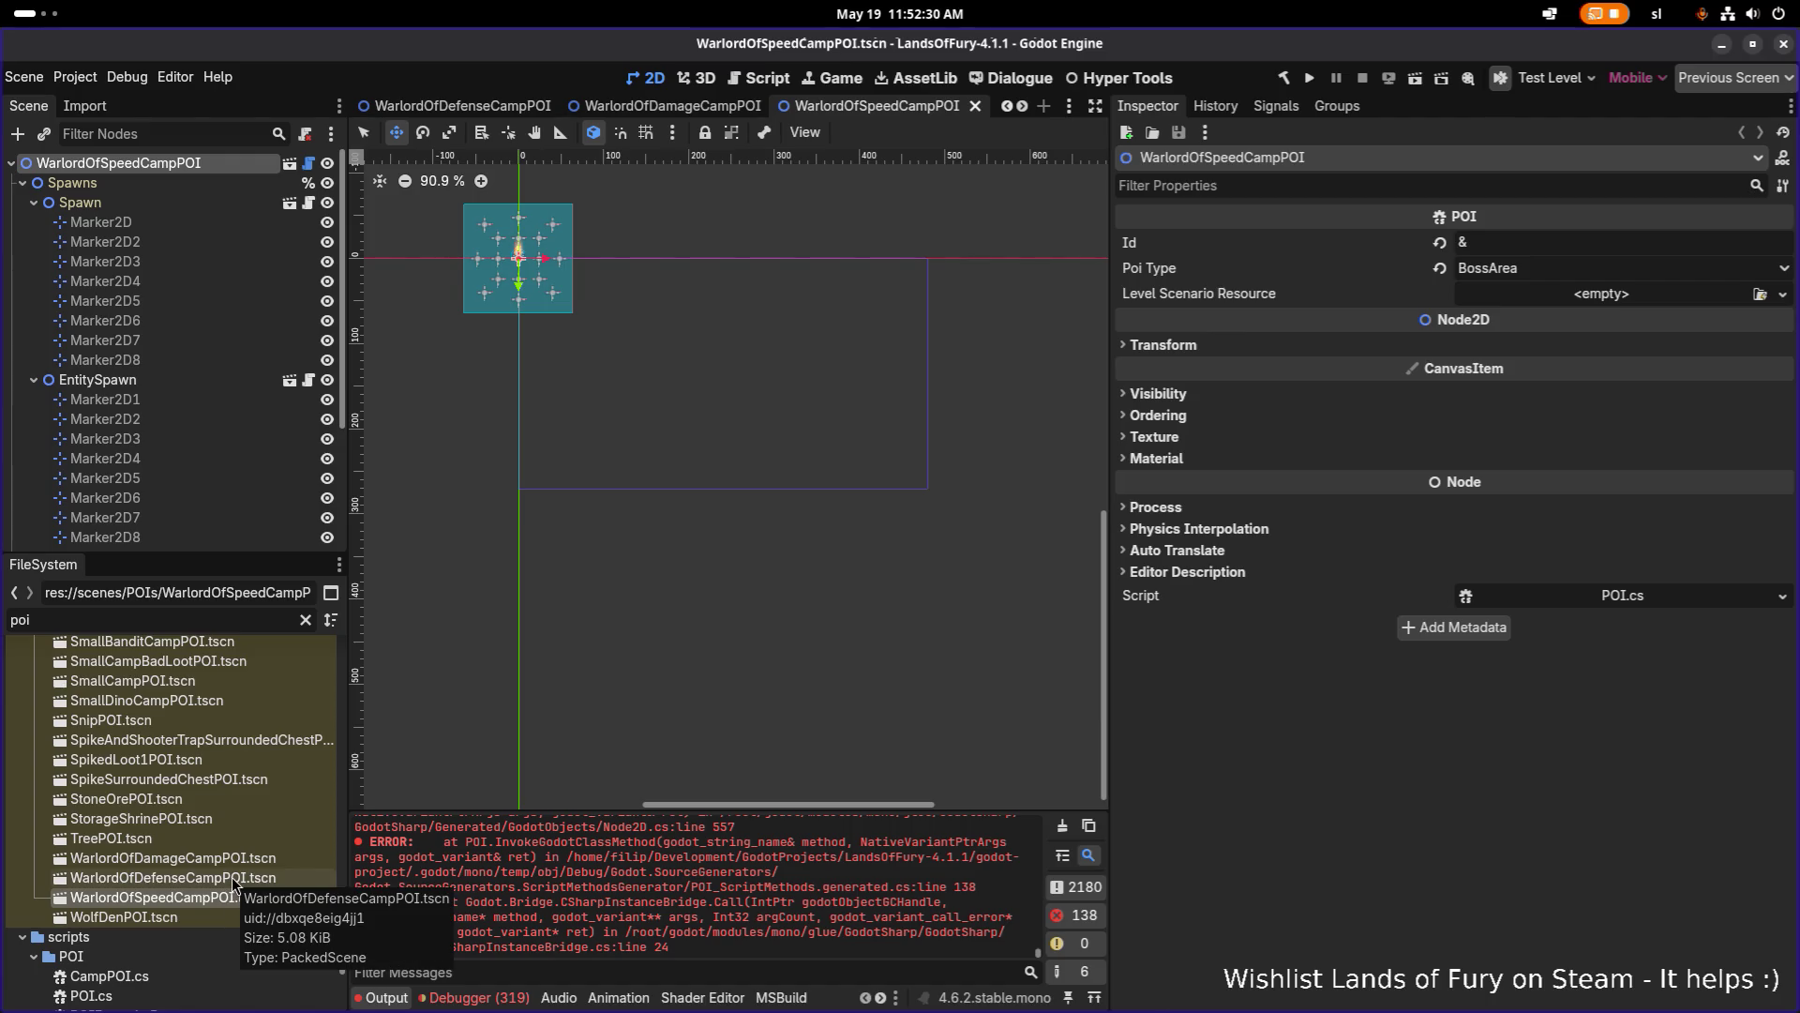
scroll(225, 842, up, 3)
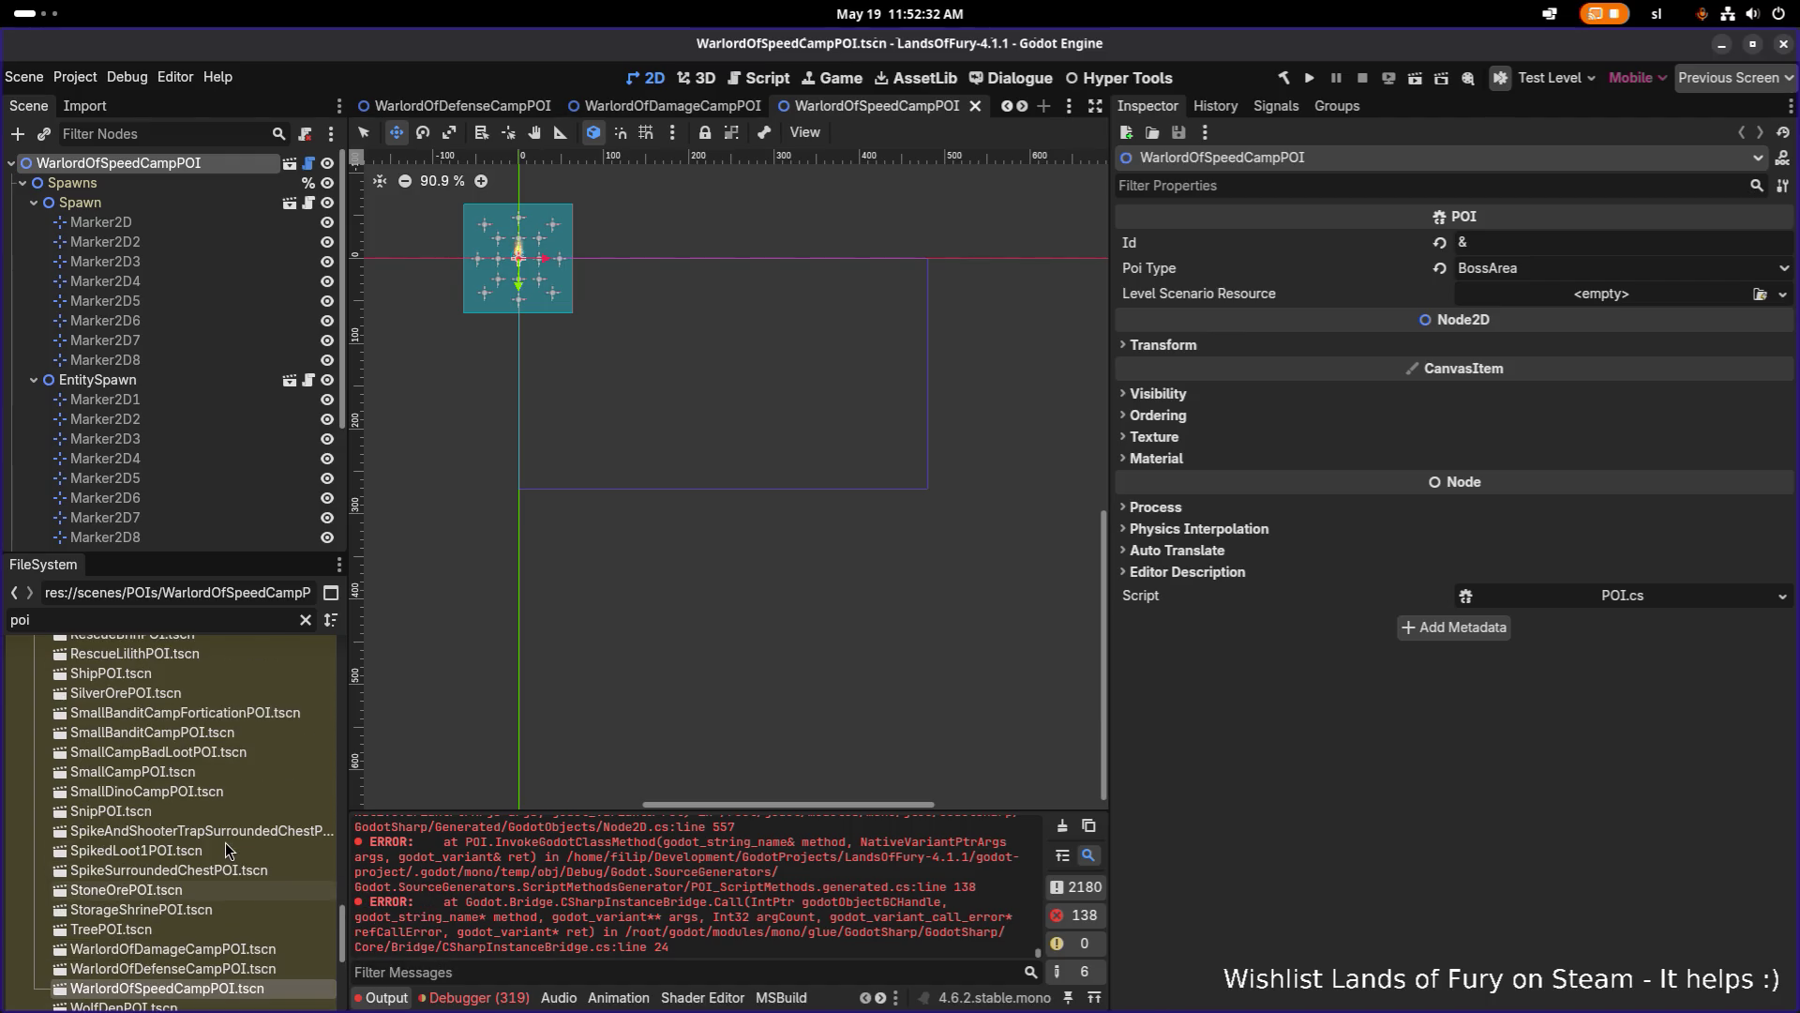
scroll(225, 850, down, 3)
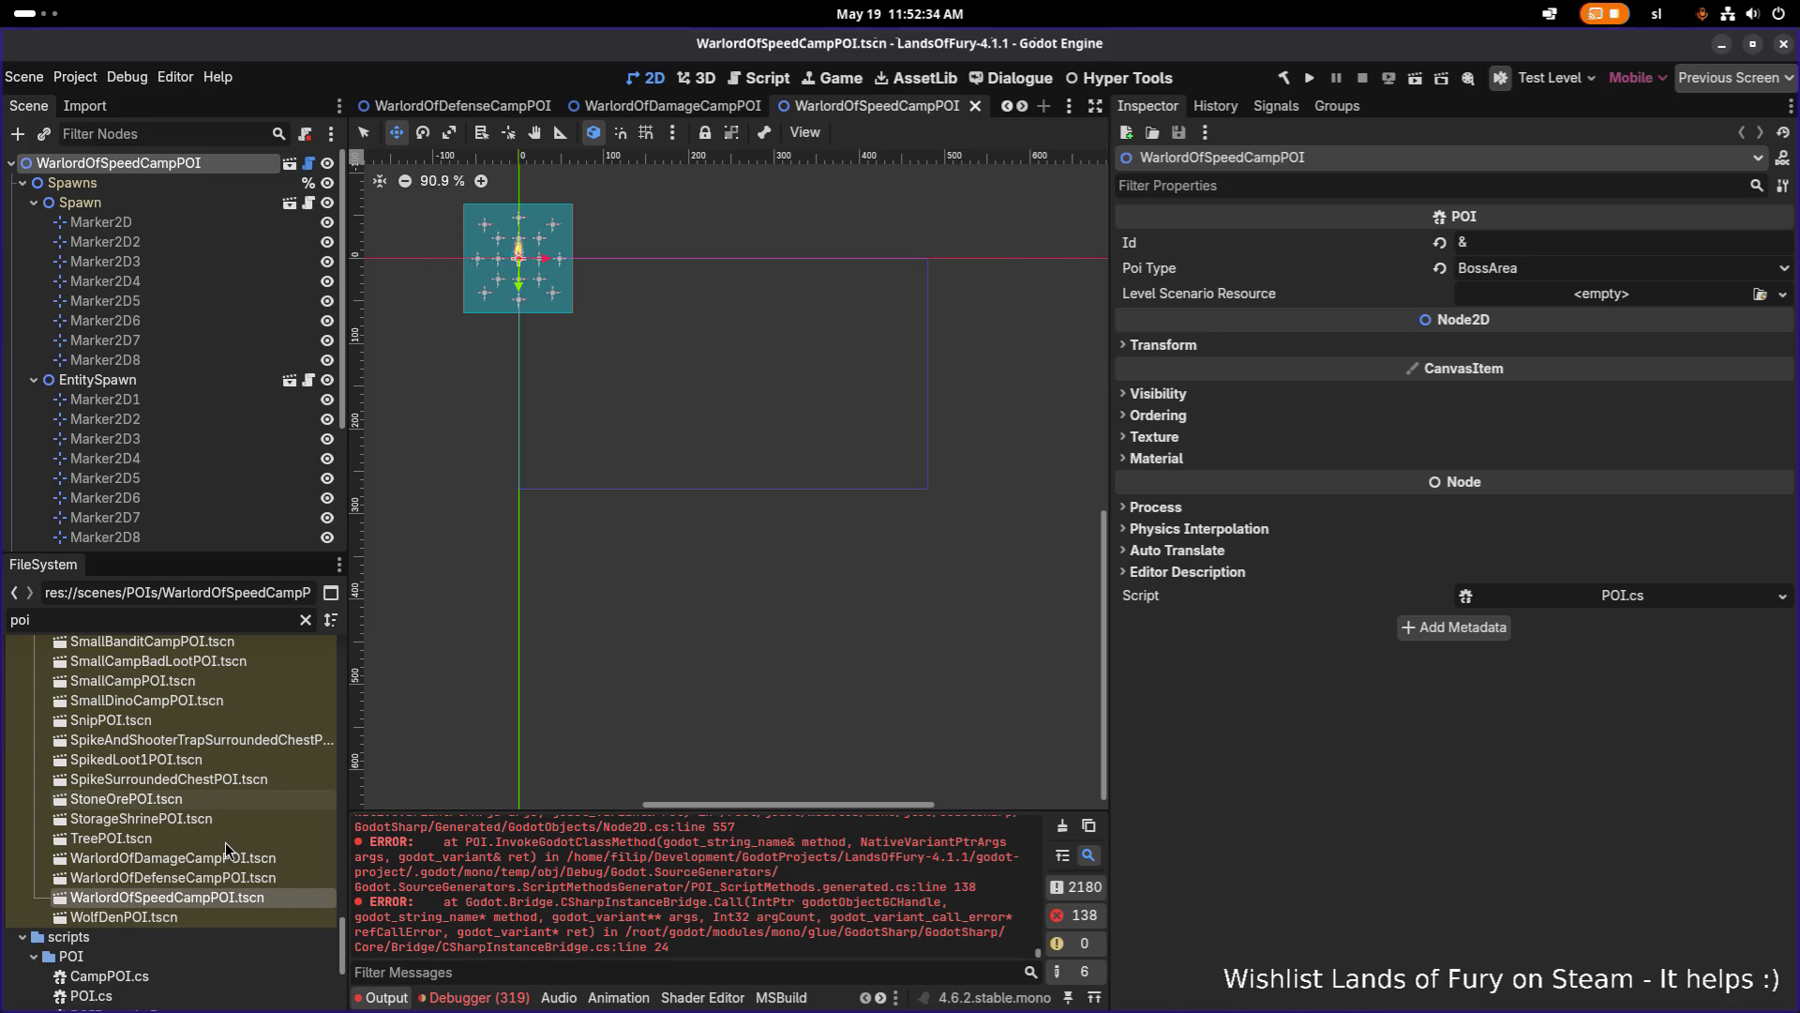
double_click(176, 917)
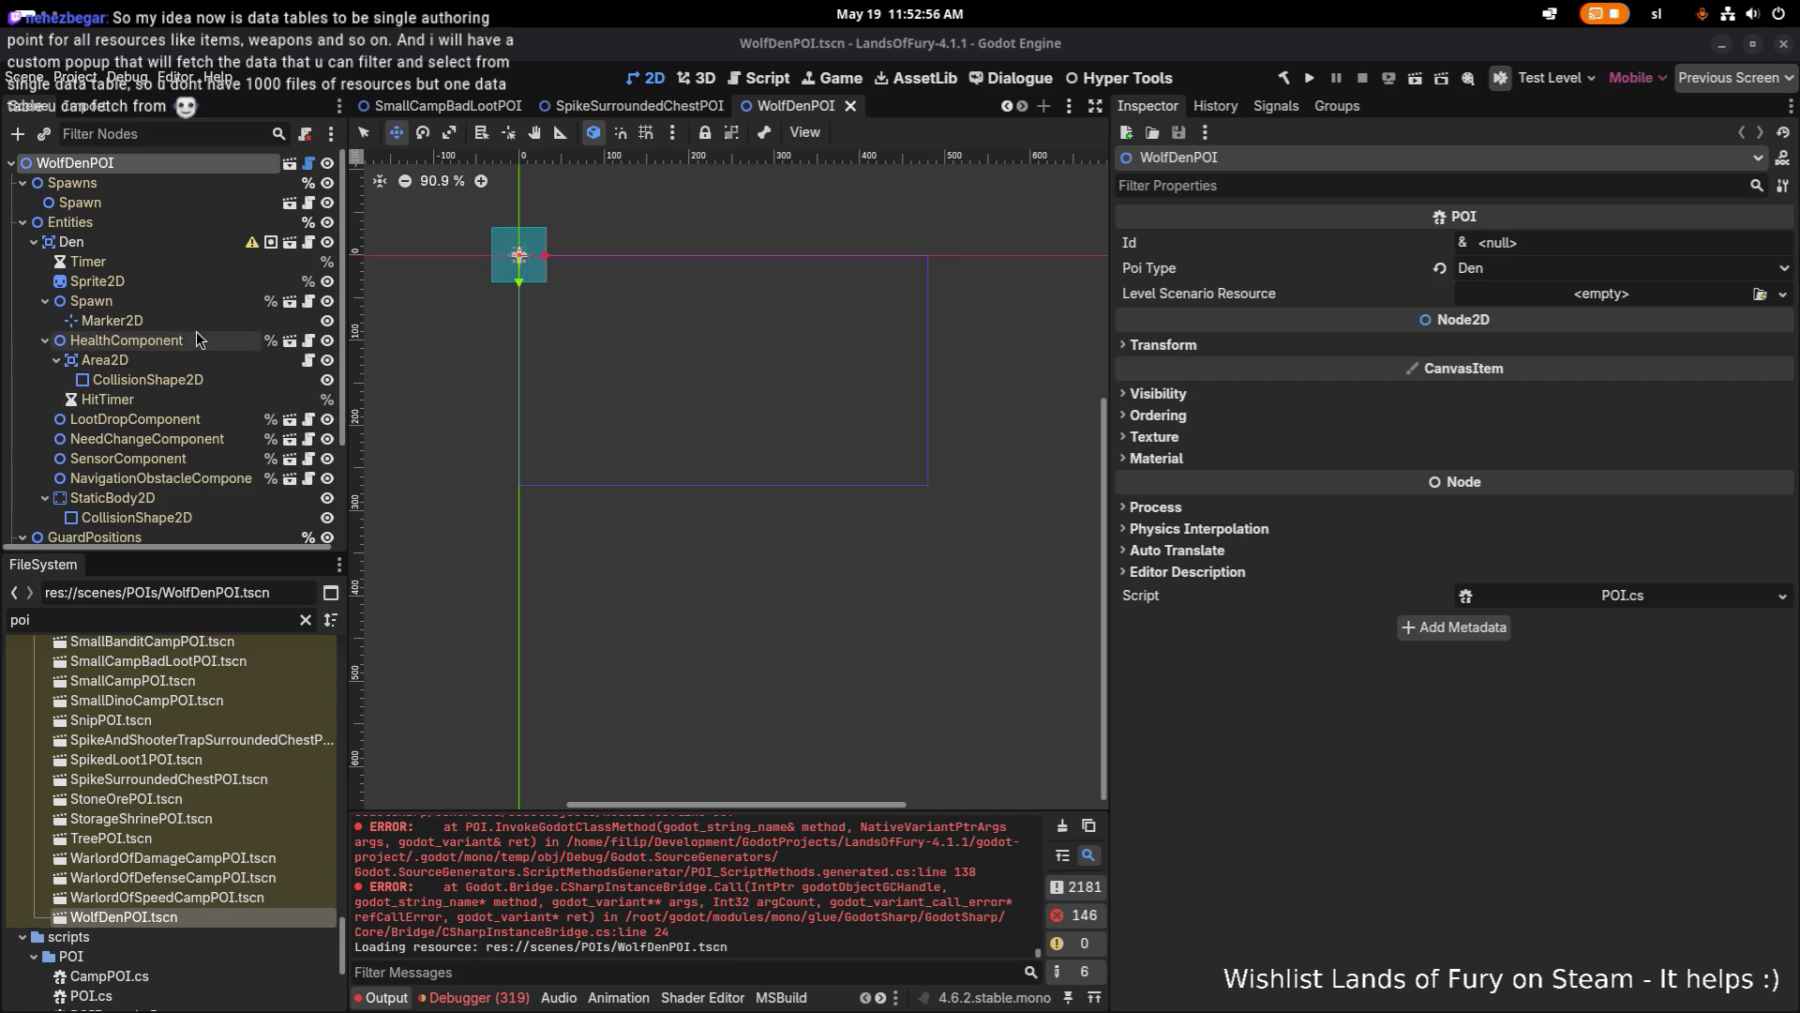
Search the Asset Library for 'table'.
click(908, 77)
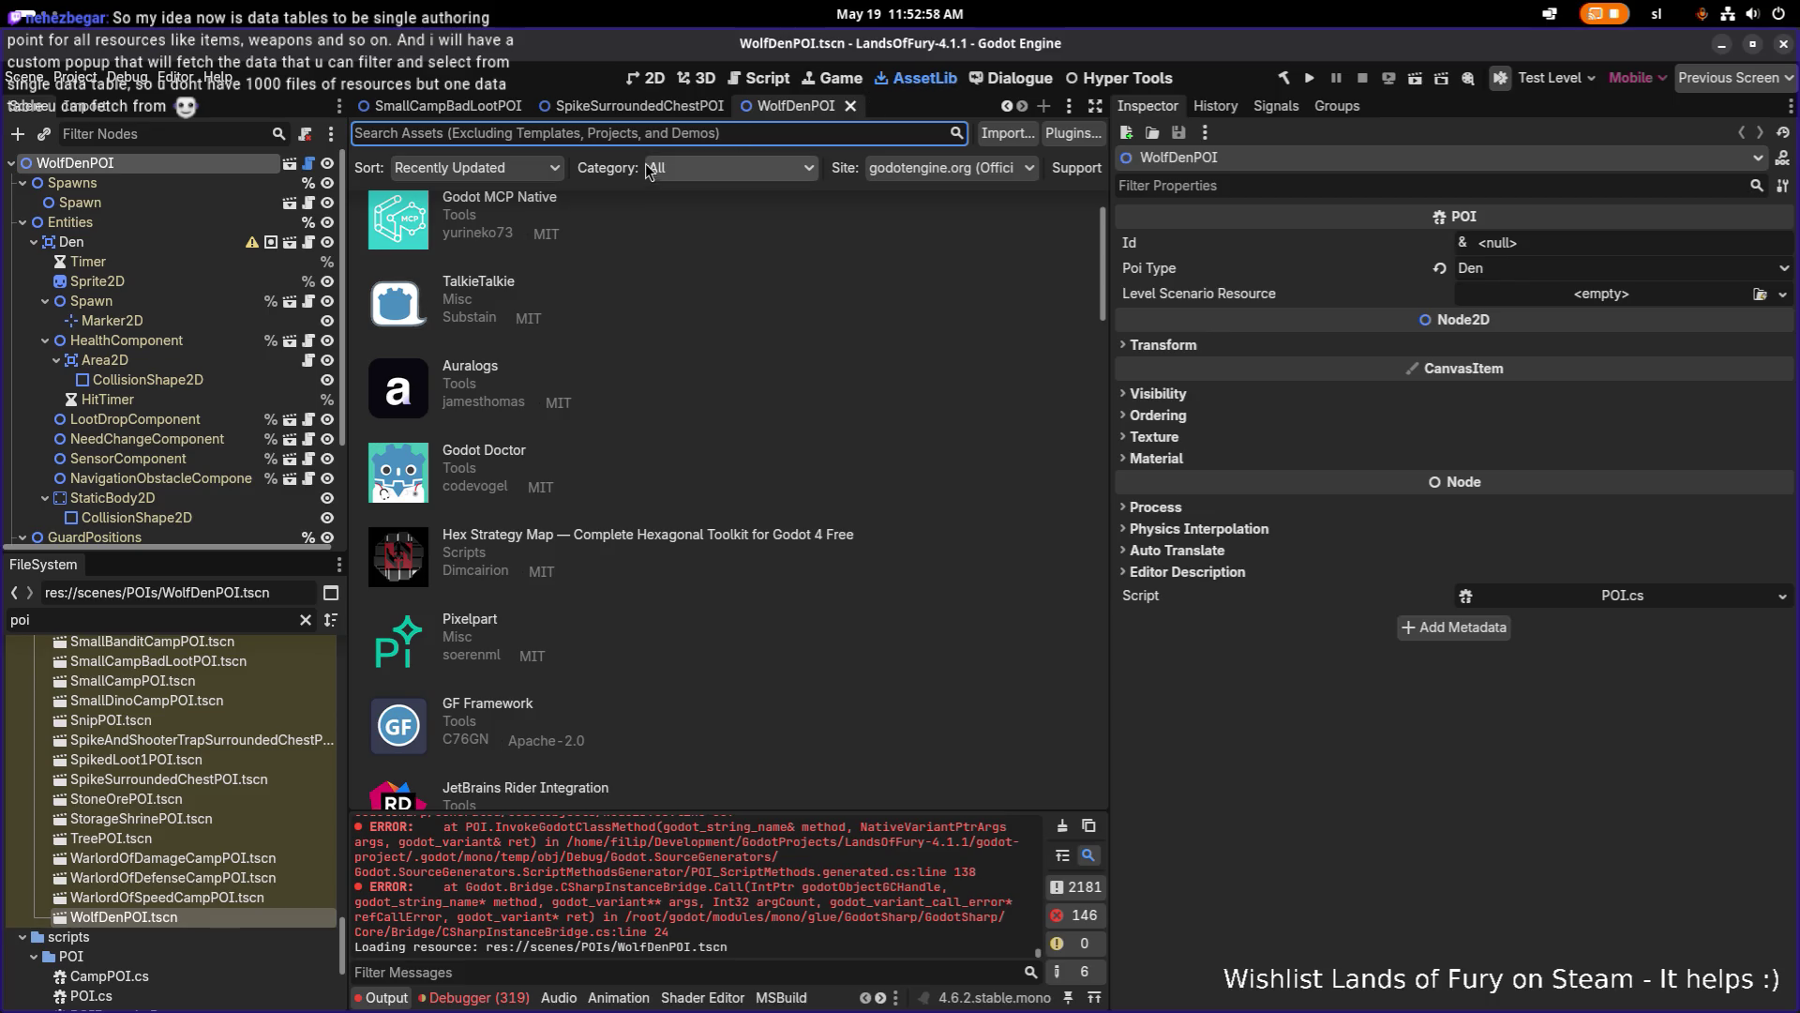
click(530, 131)
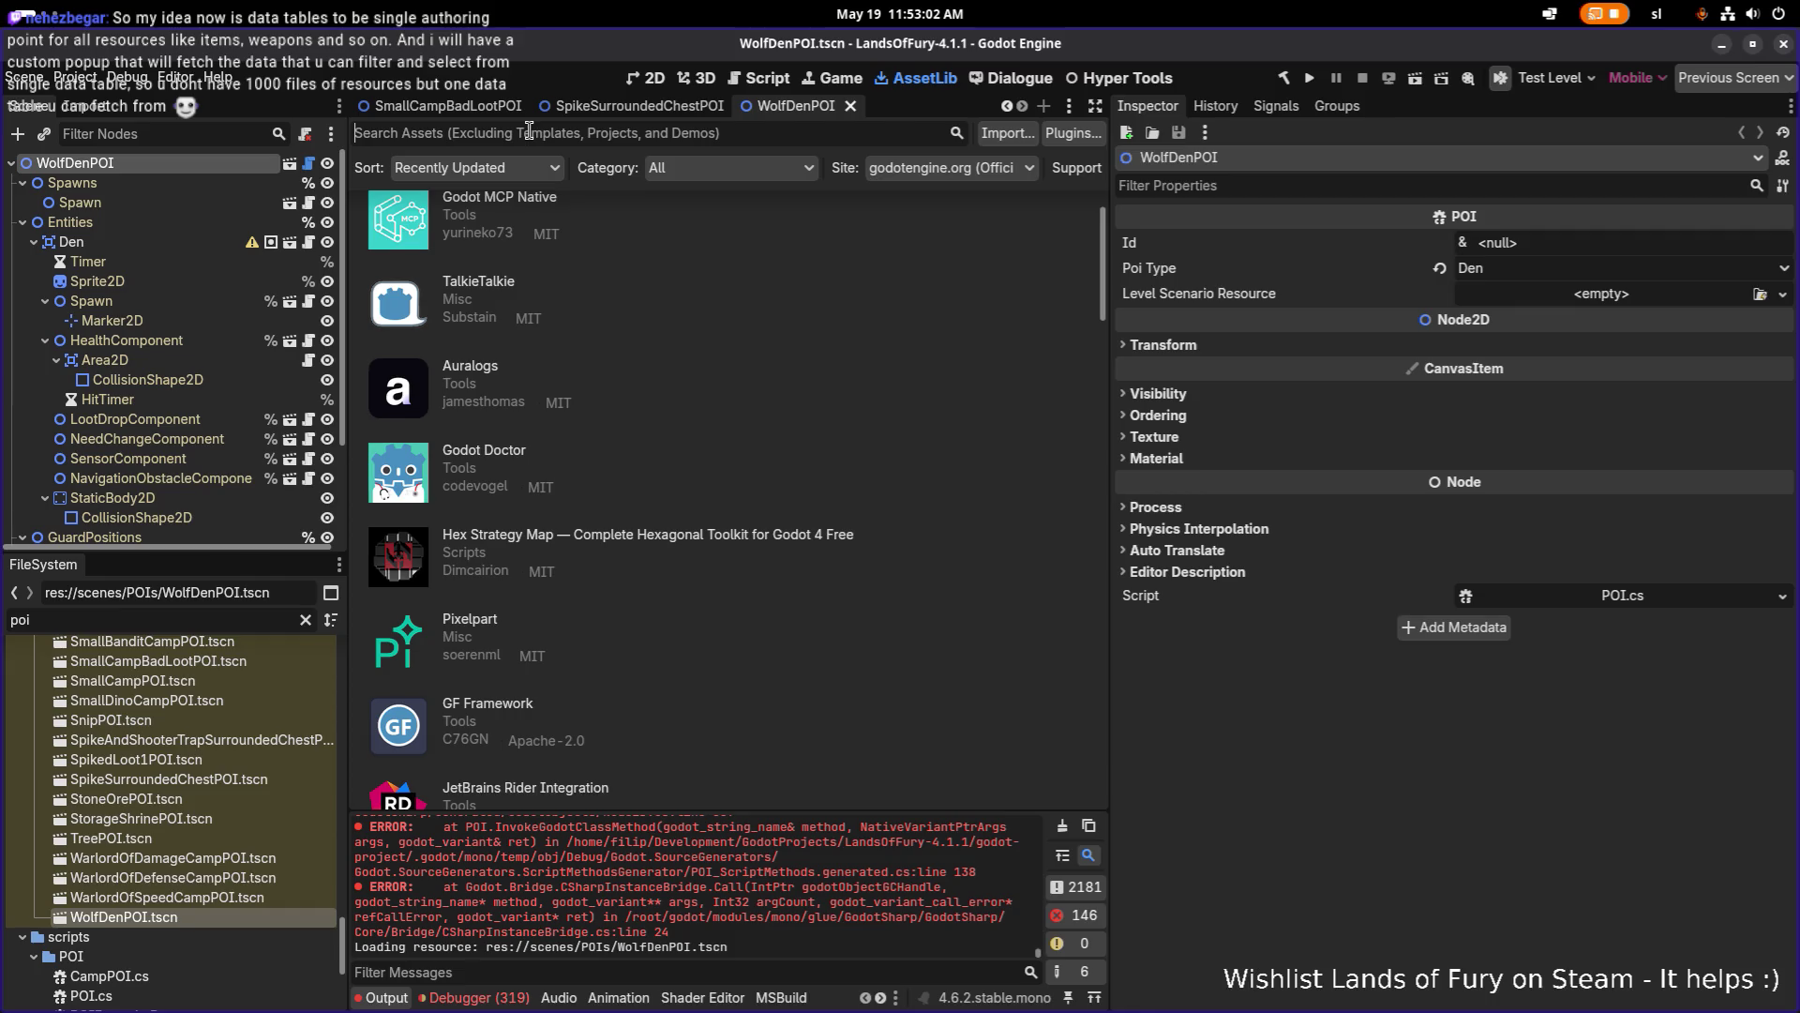
text(table)
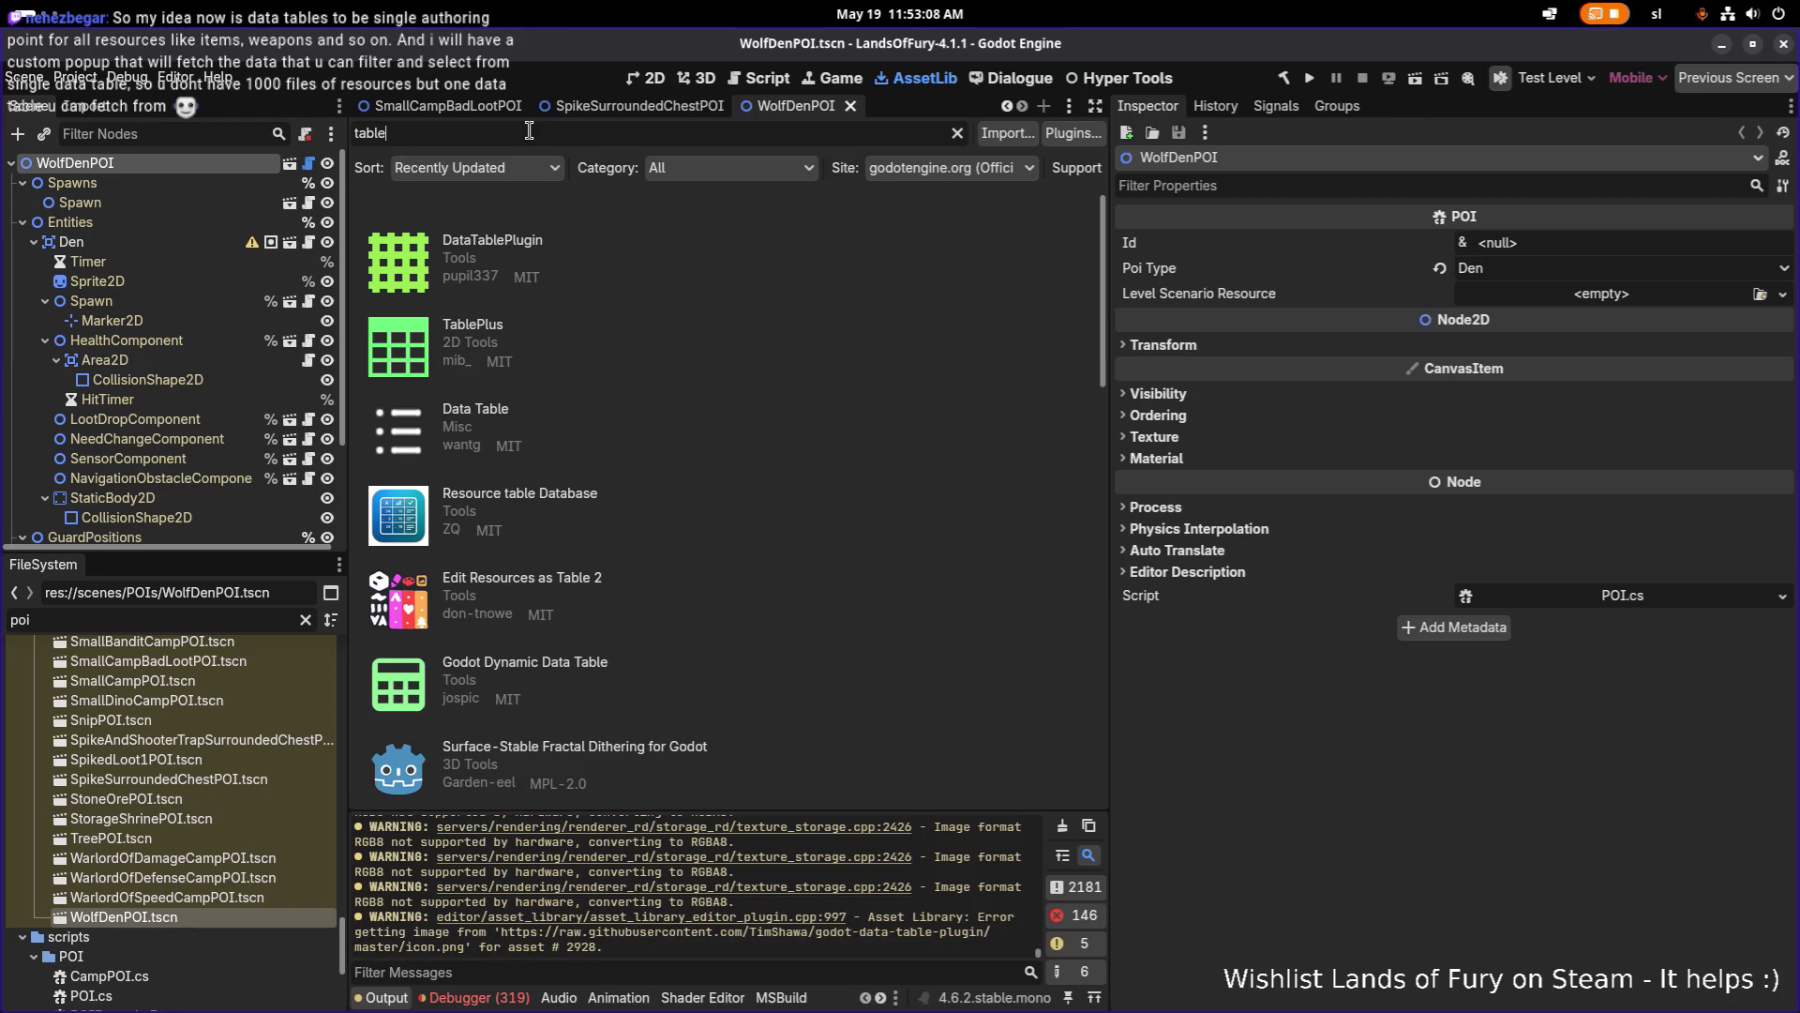
View and close the details for the DataTablePlugin and Data Table assets.
click(538, 246)
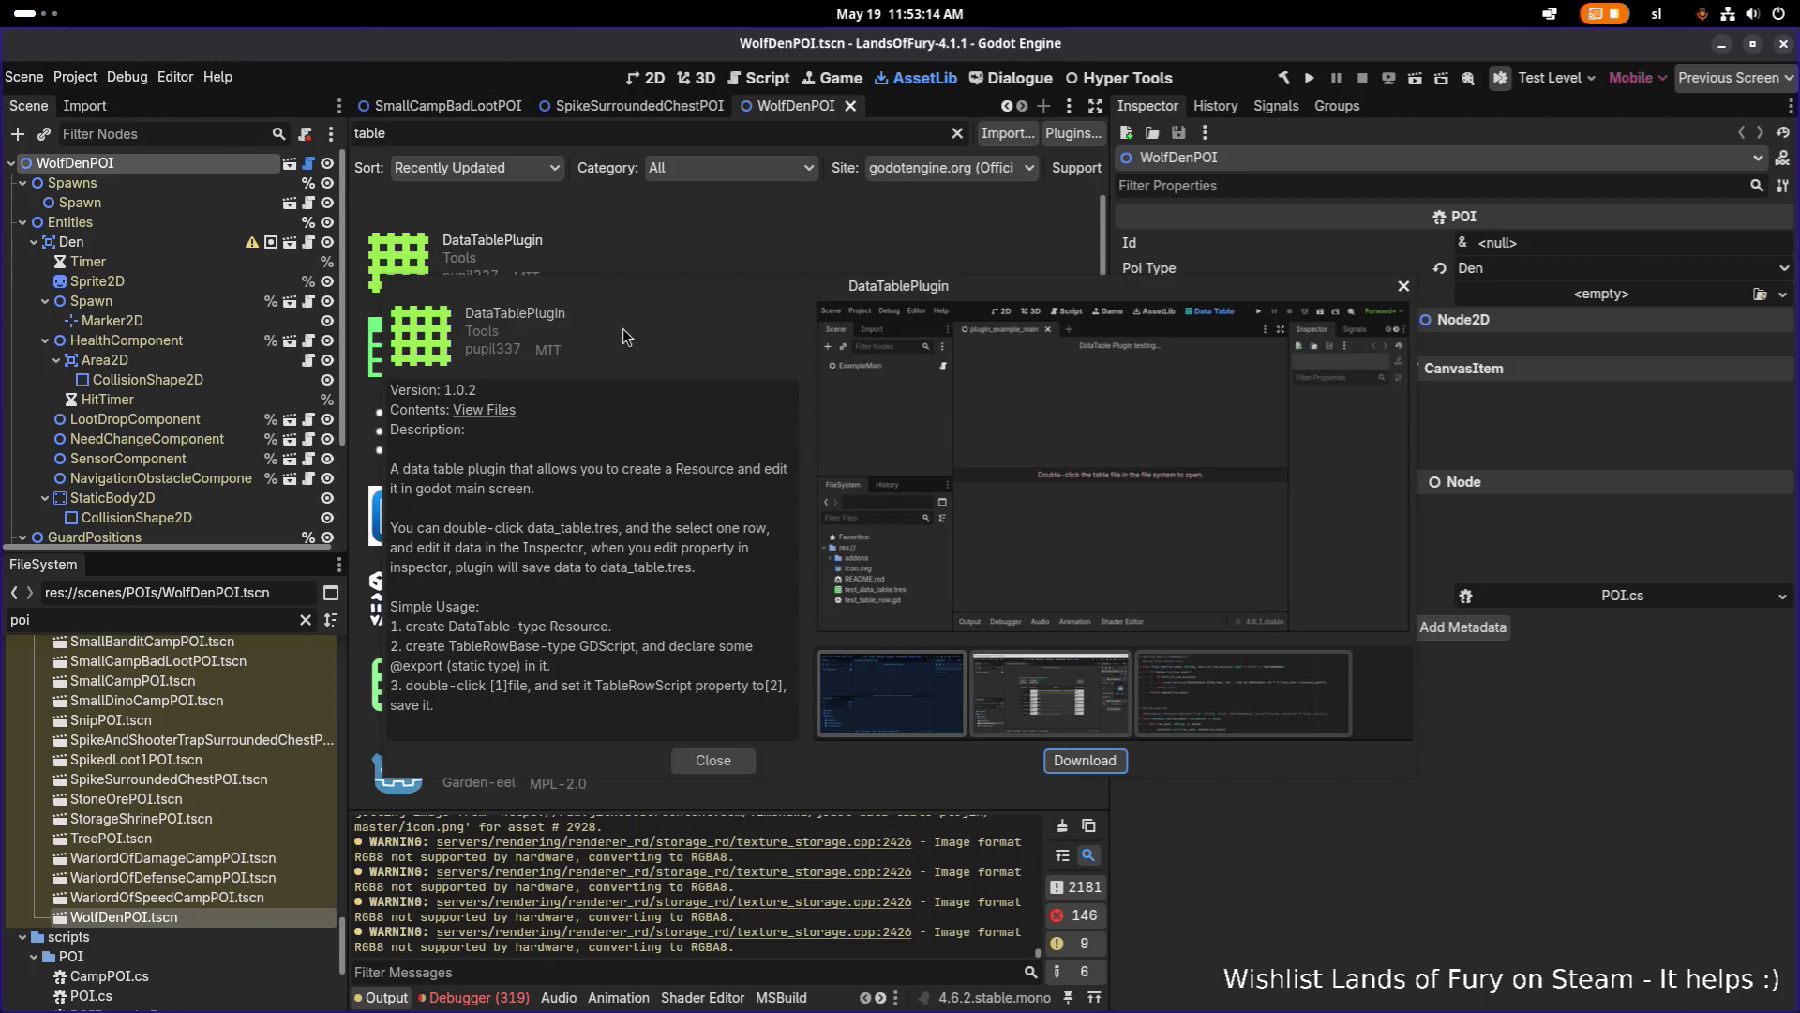
click(720, 751)
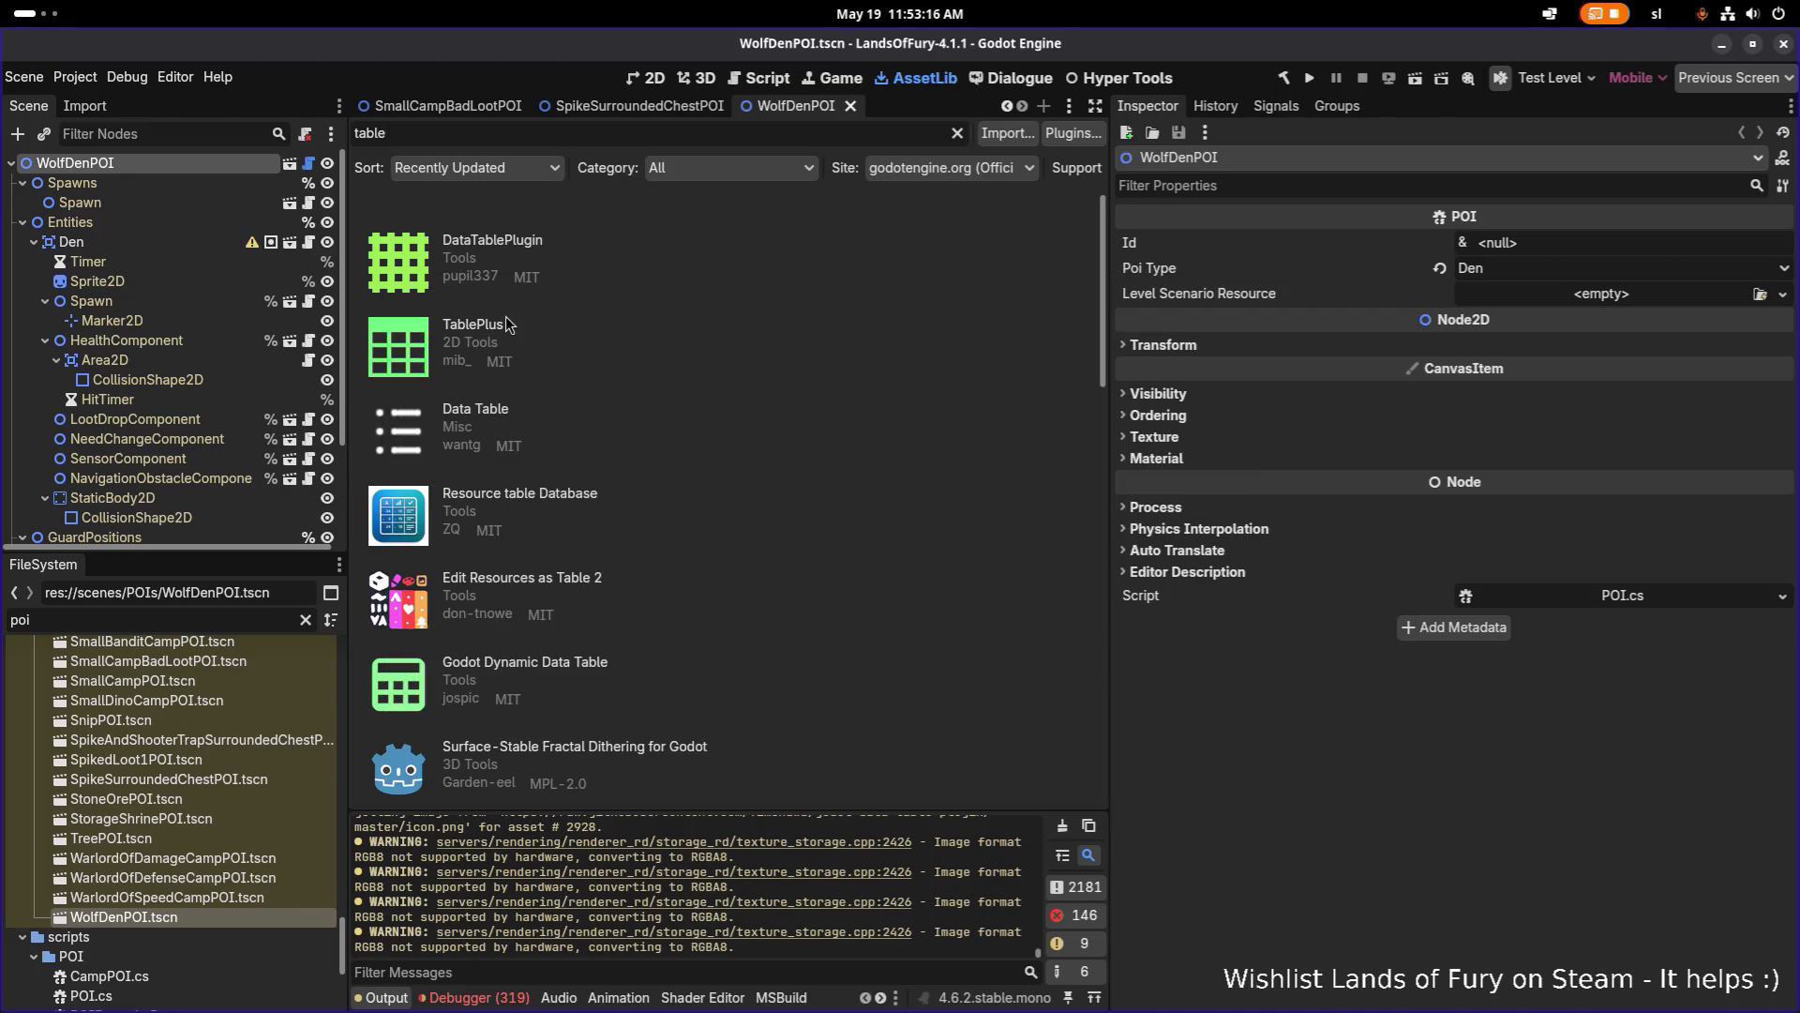
click(521, 417)
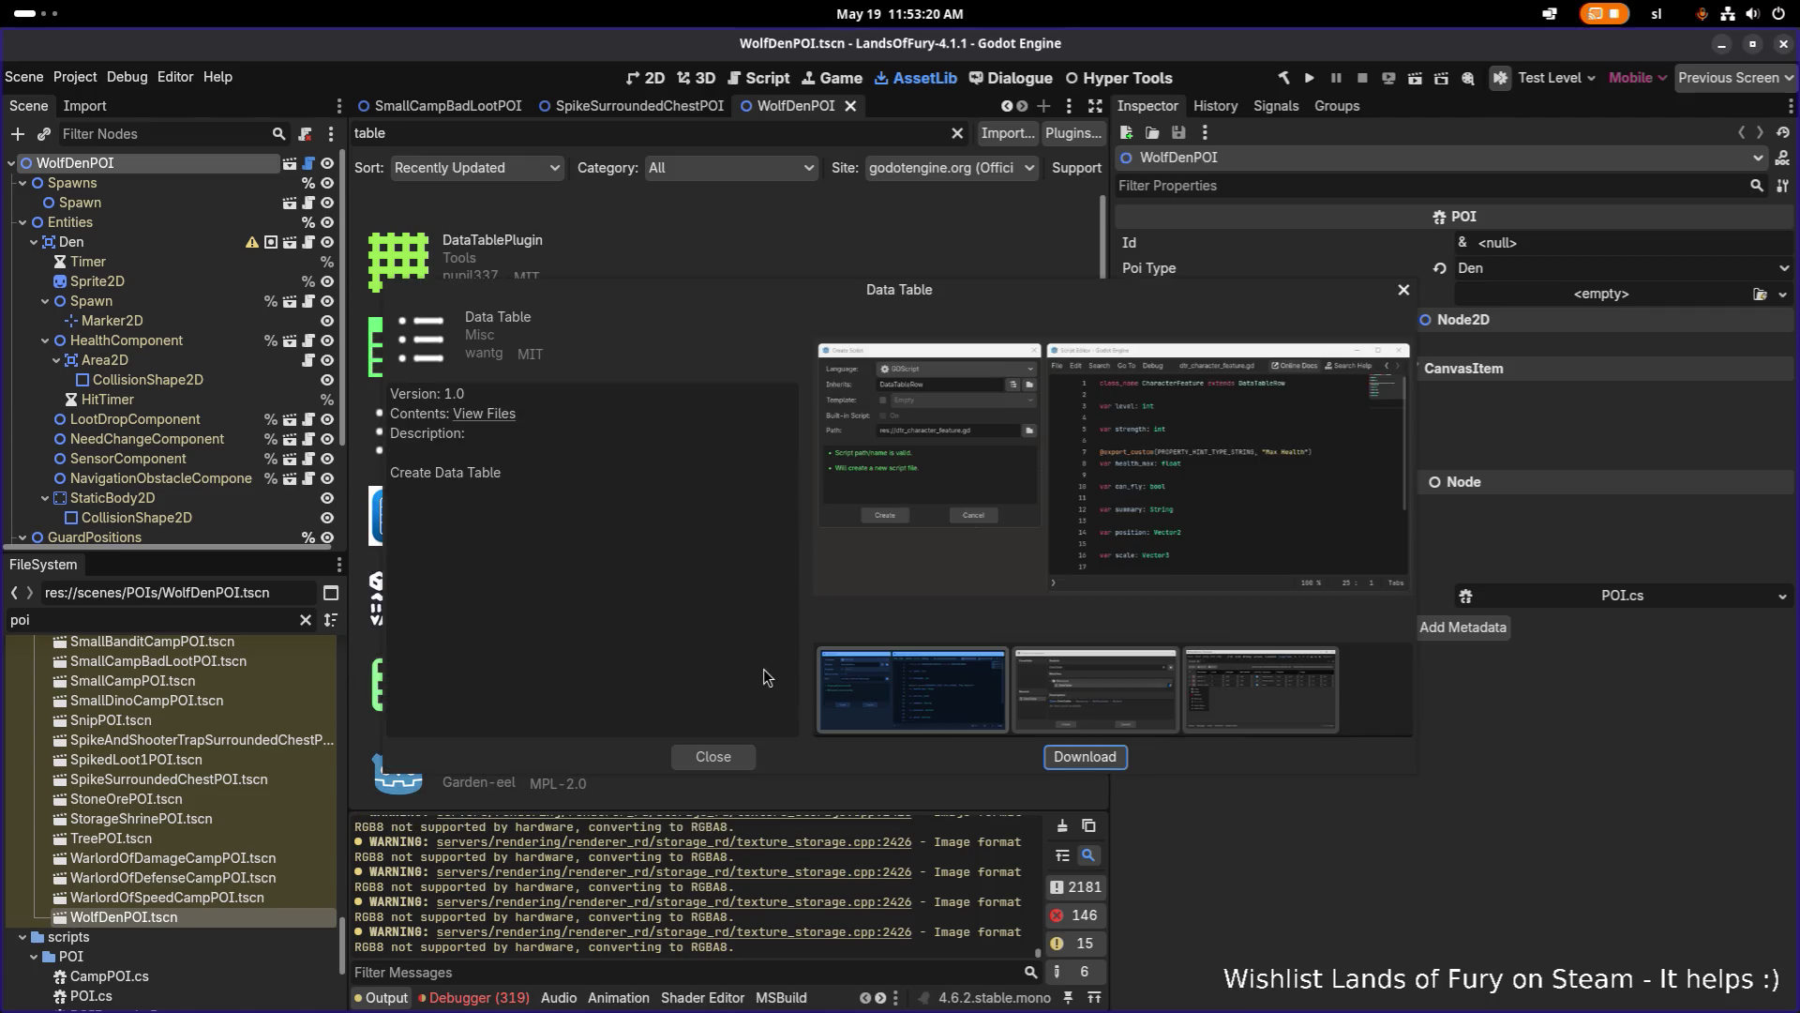
click(711, 756)
Scroll through the 'table' results and select the search term to replace it.
scroll(598, 595, down, 2)
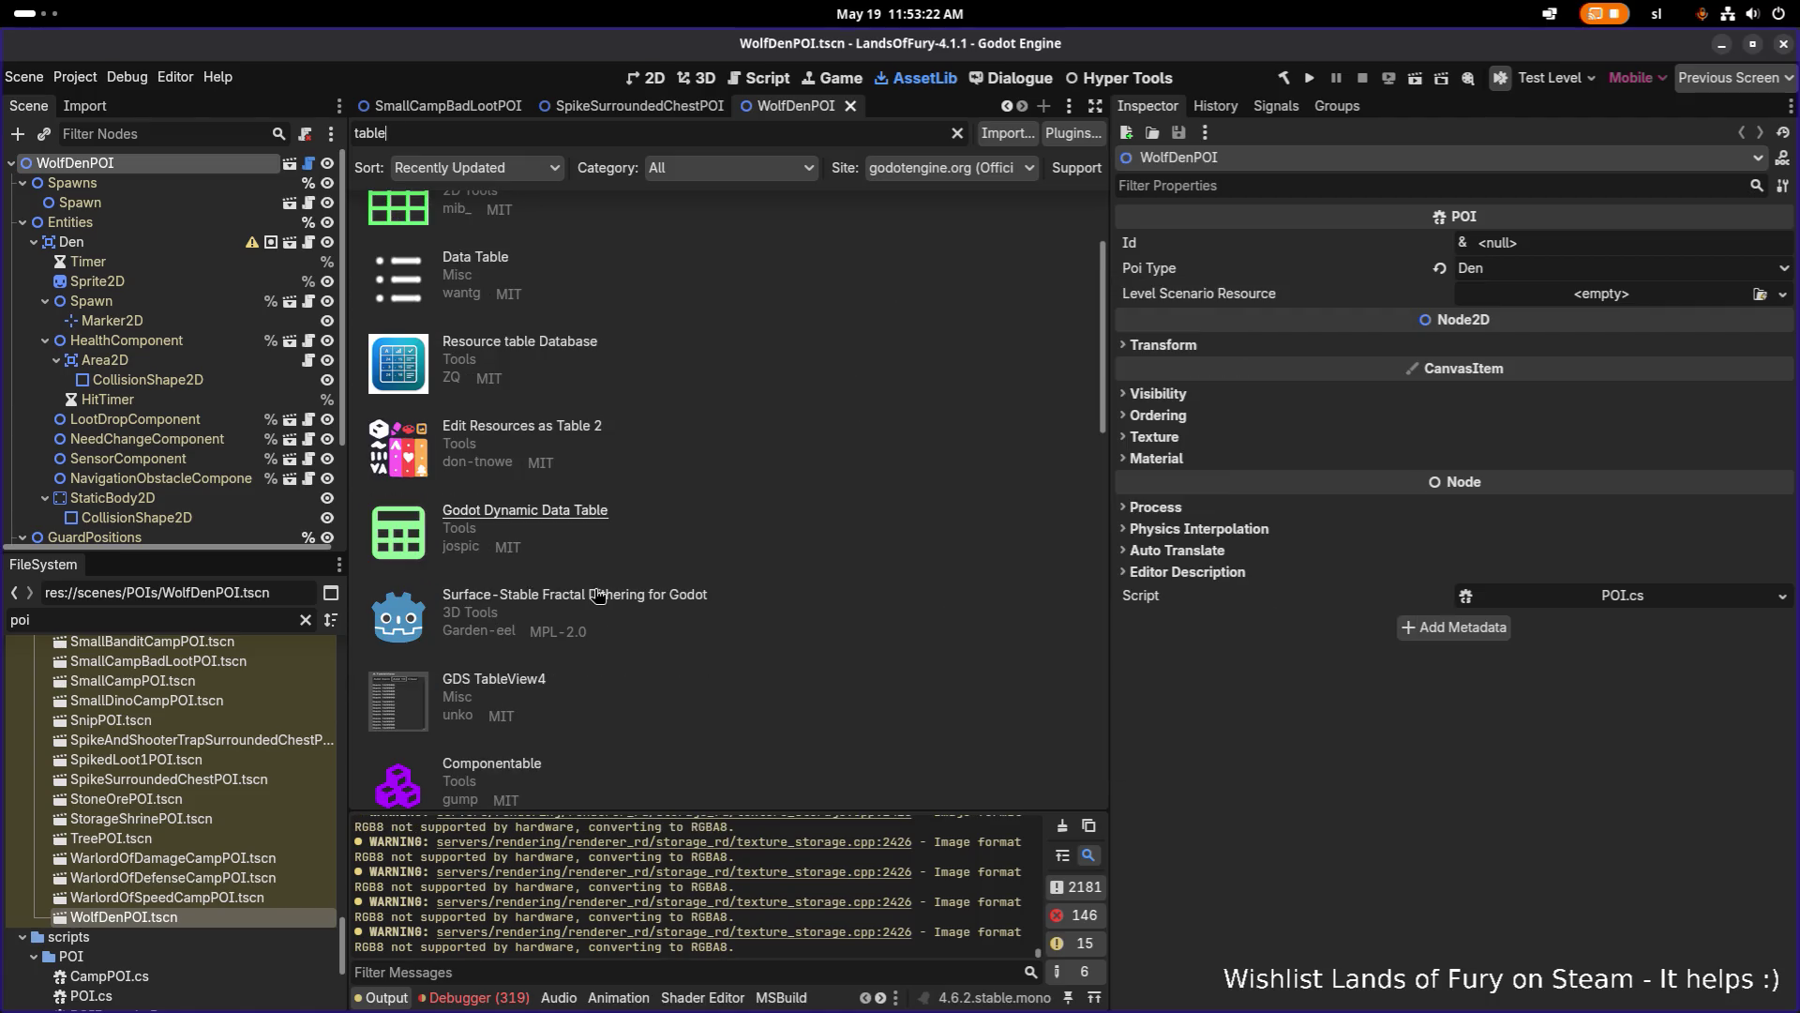
scroll(601, 591, down, 4)
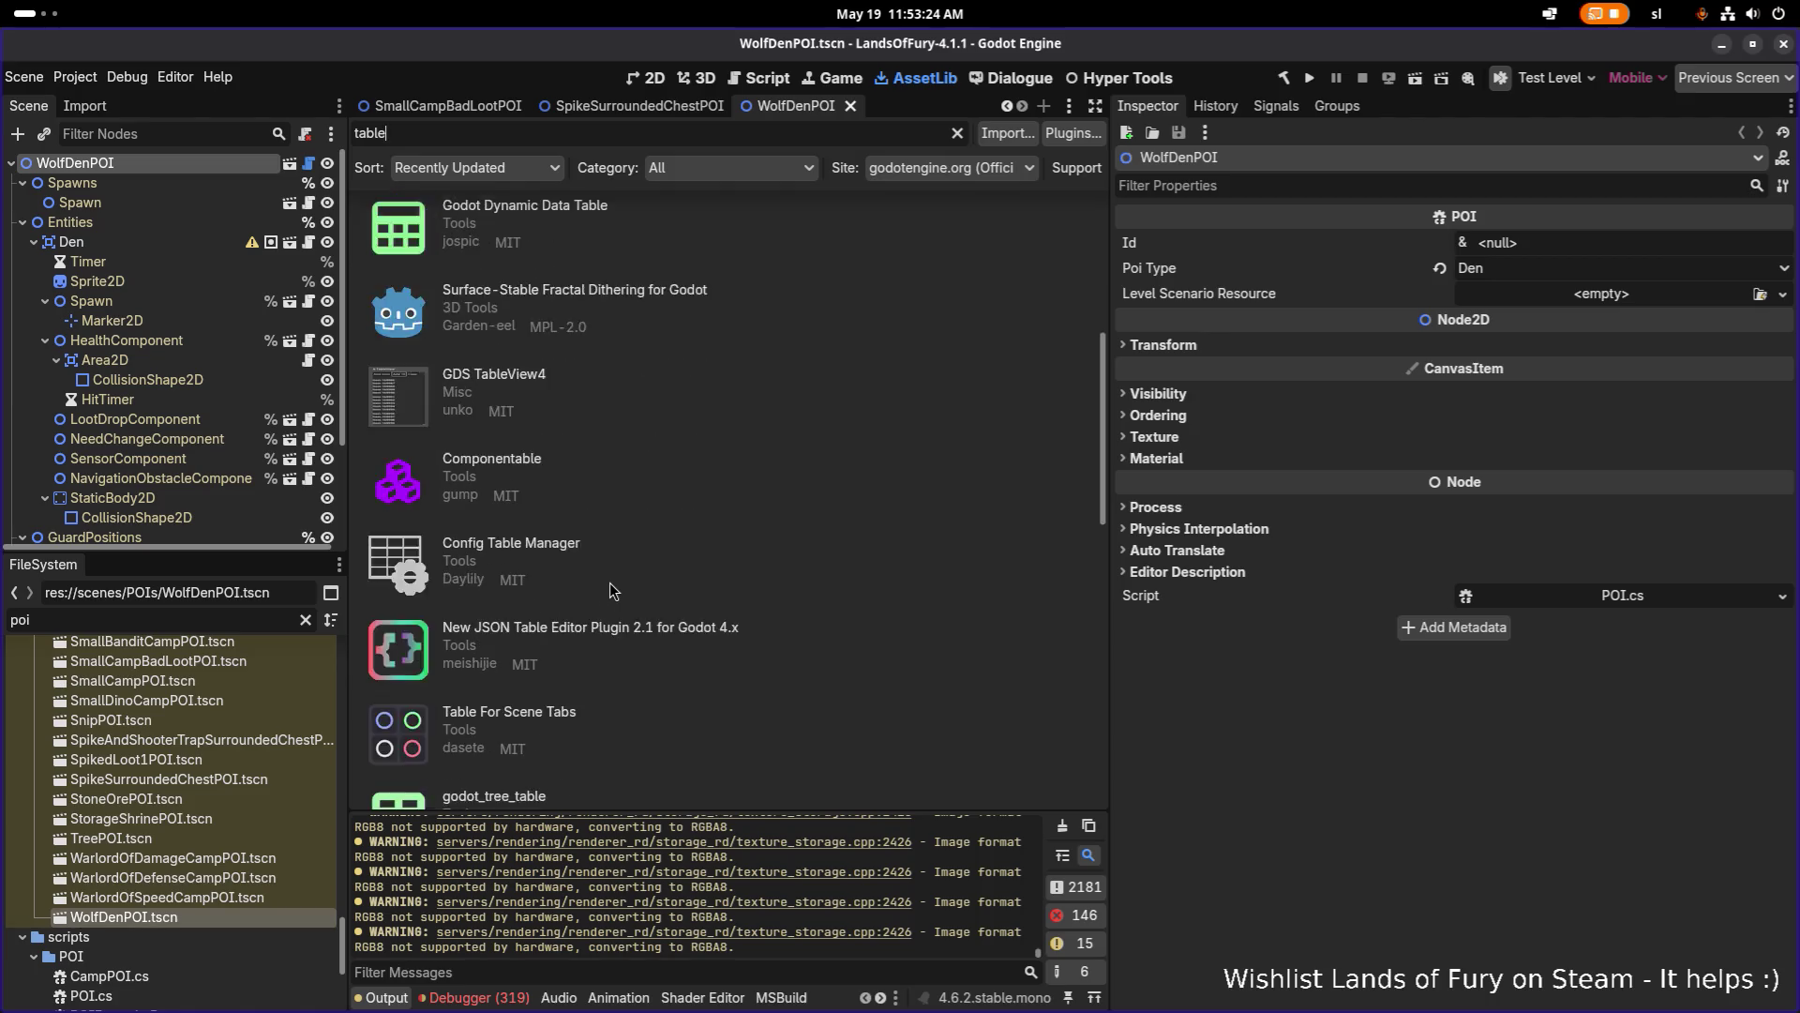
scroll(610, 584, down, 1)
scroll(610, 588, down, 3)
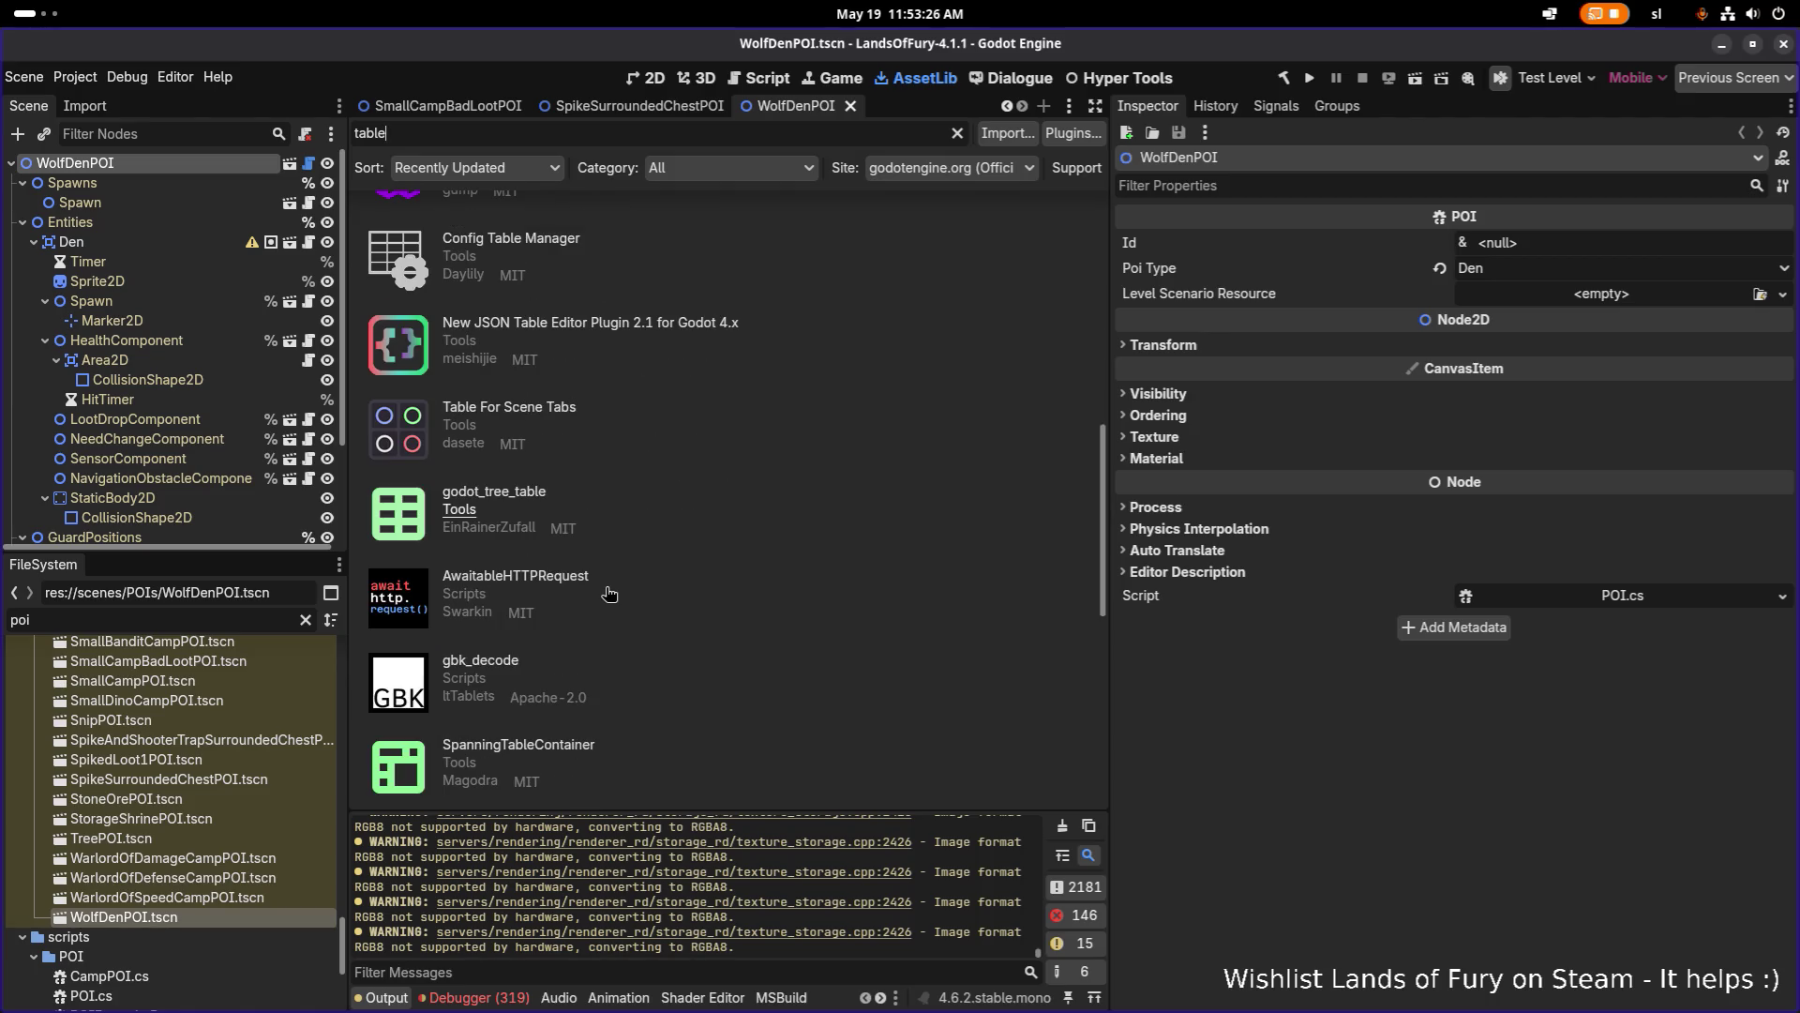
scroll(600, 589, up, 9)
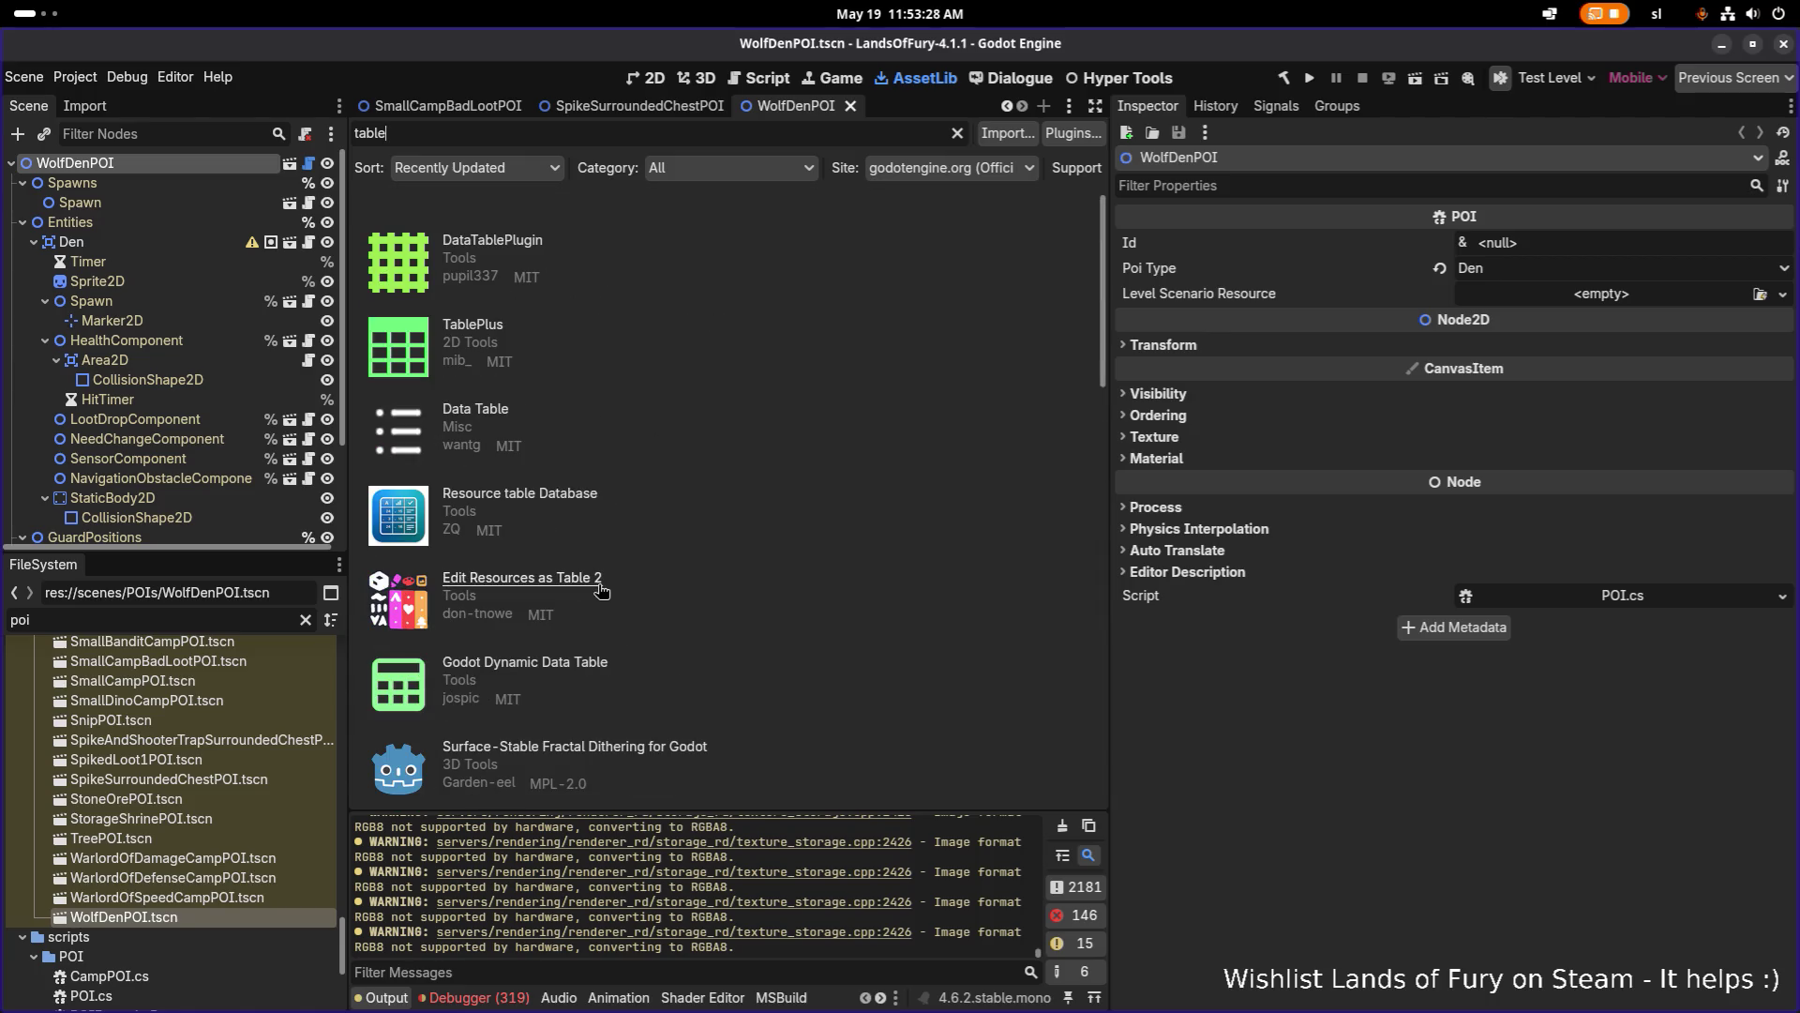
scroll(601, 589, down, 2)
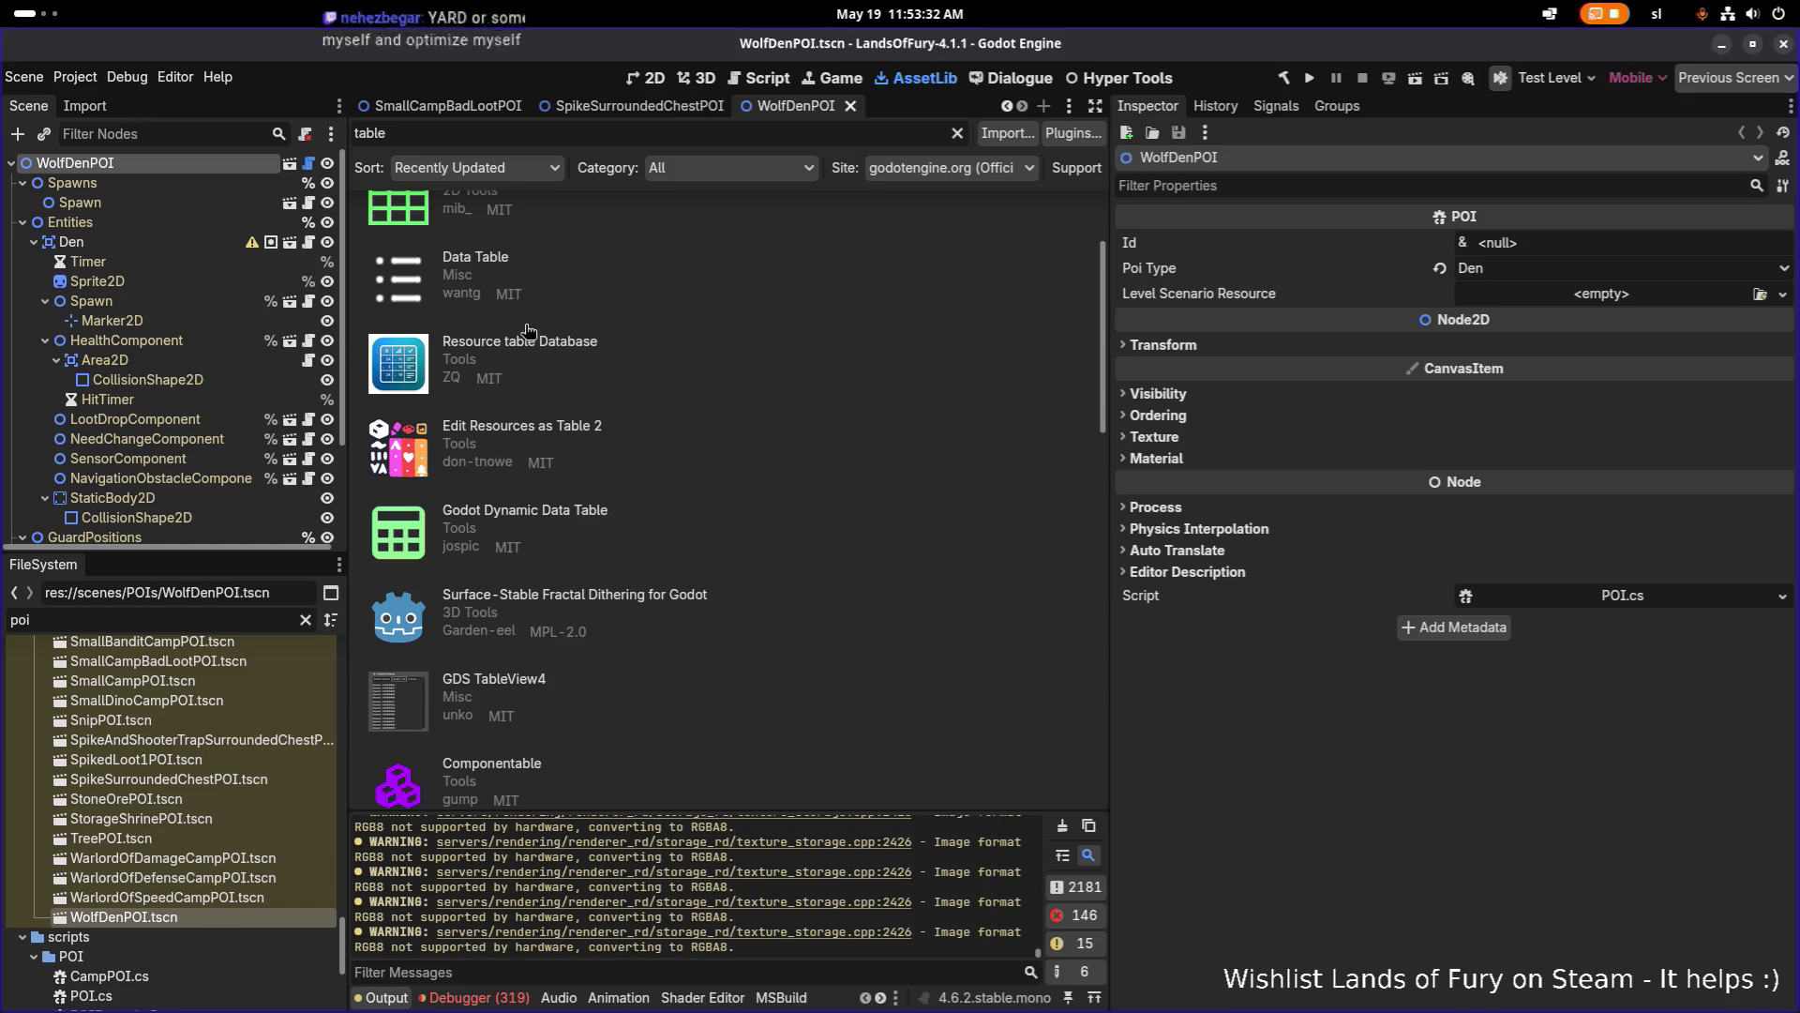
double_click(583, 140)
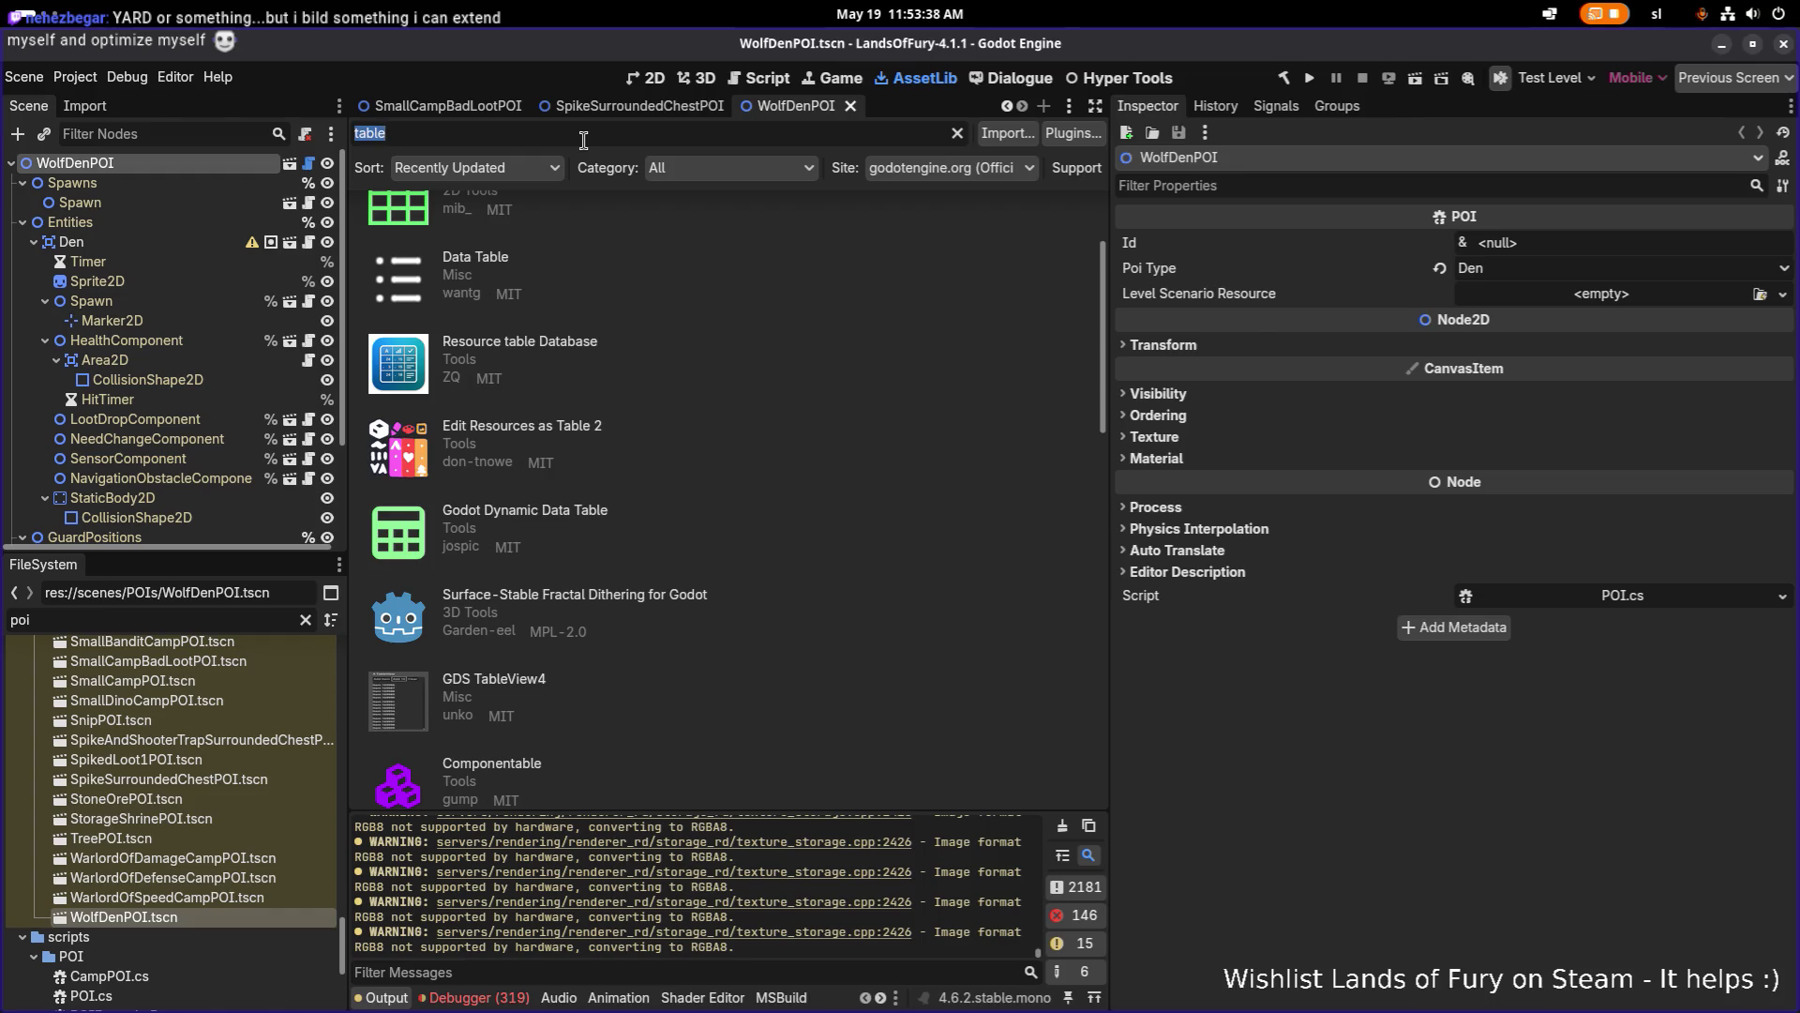
Search for 'yard', review the YARD asset details, then clear the search.
text(yard)
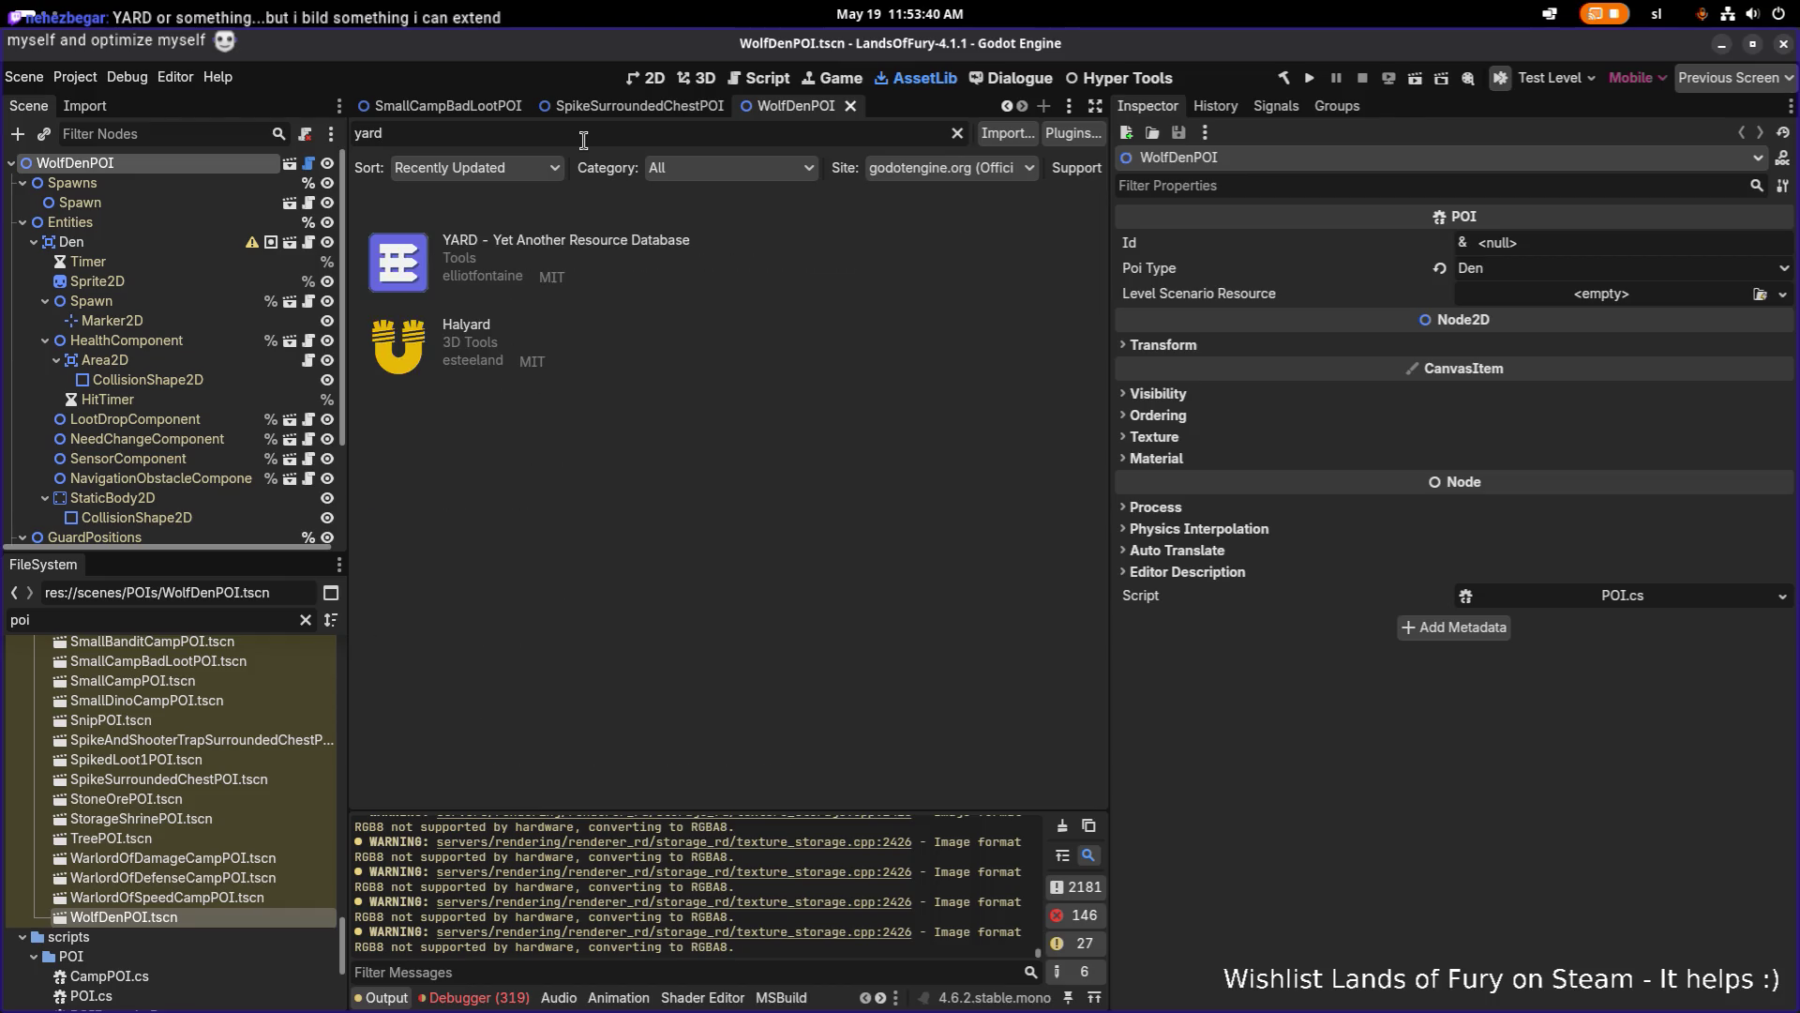
click(559, 240)
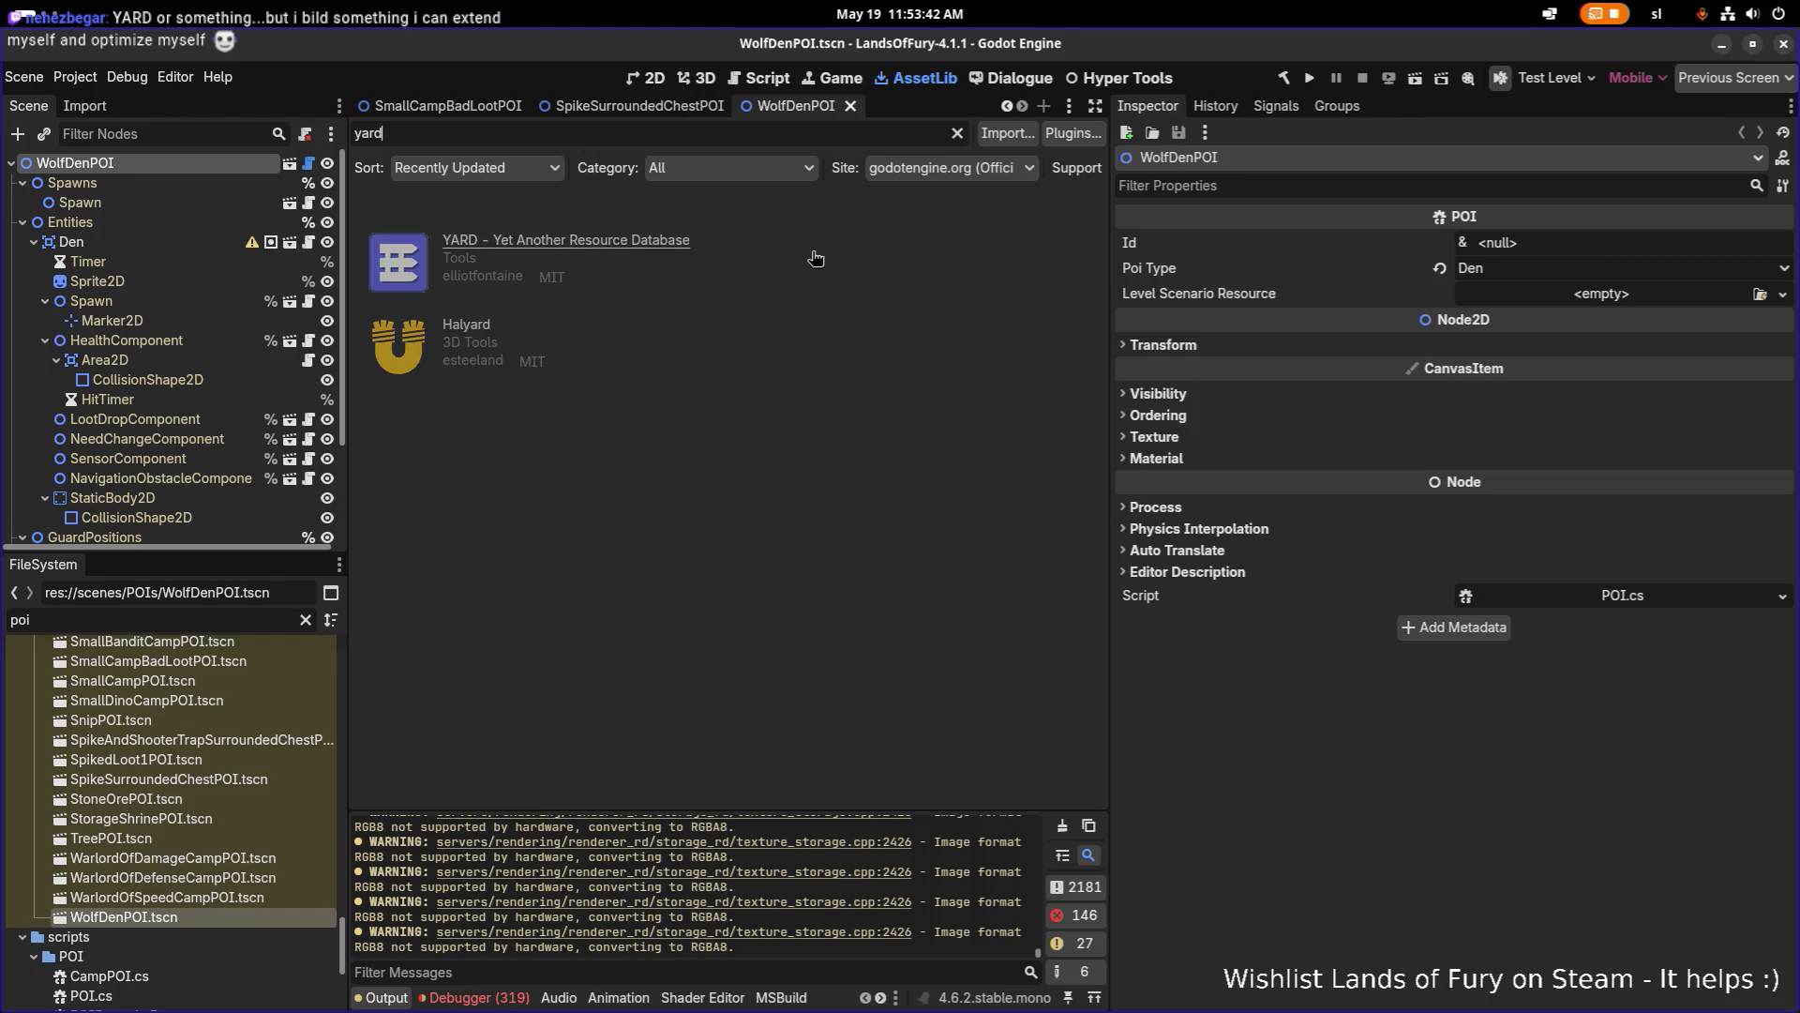
click(1403, 287)
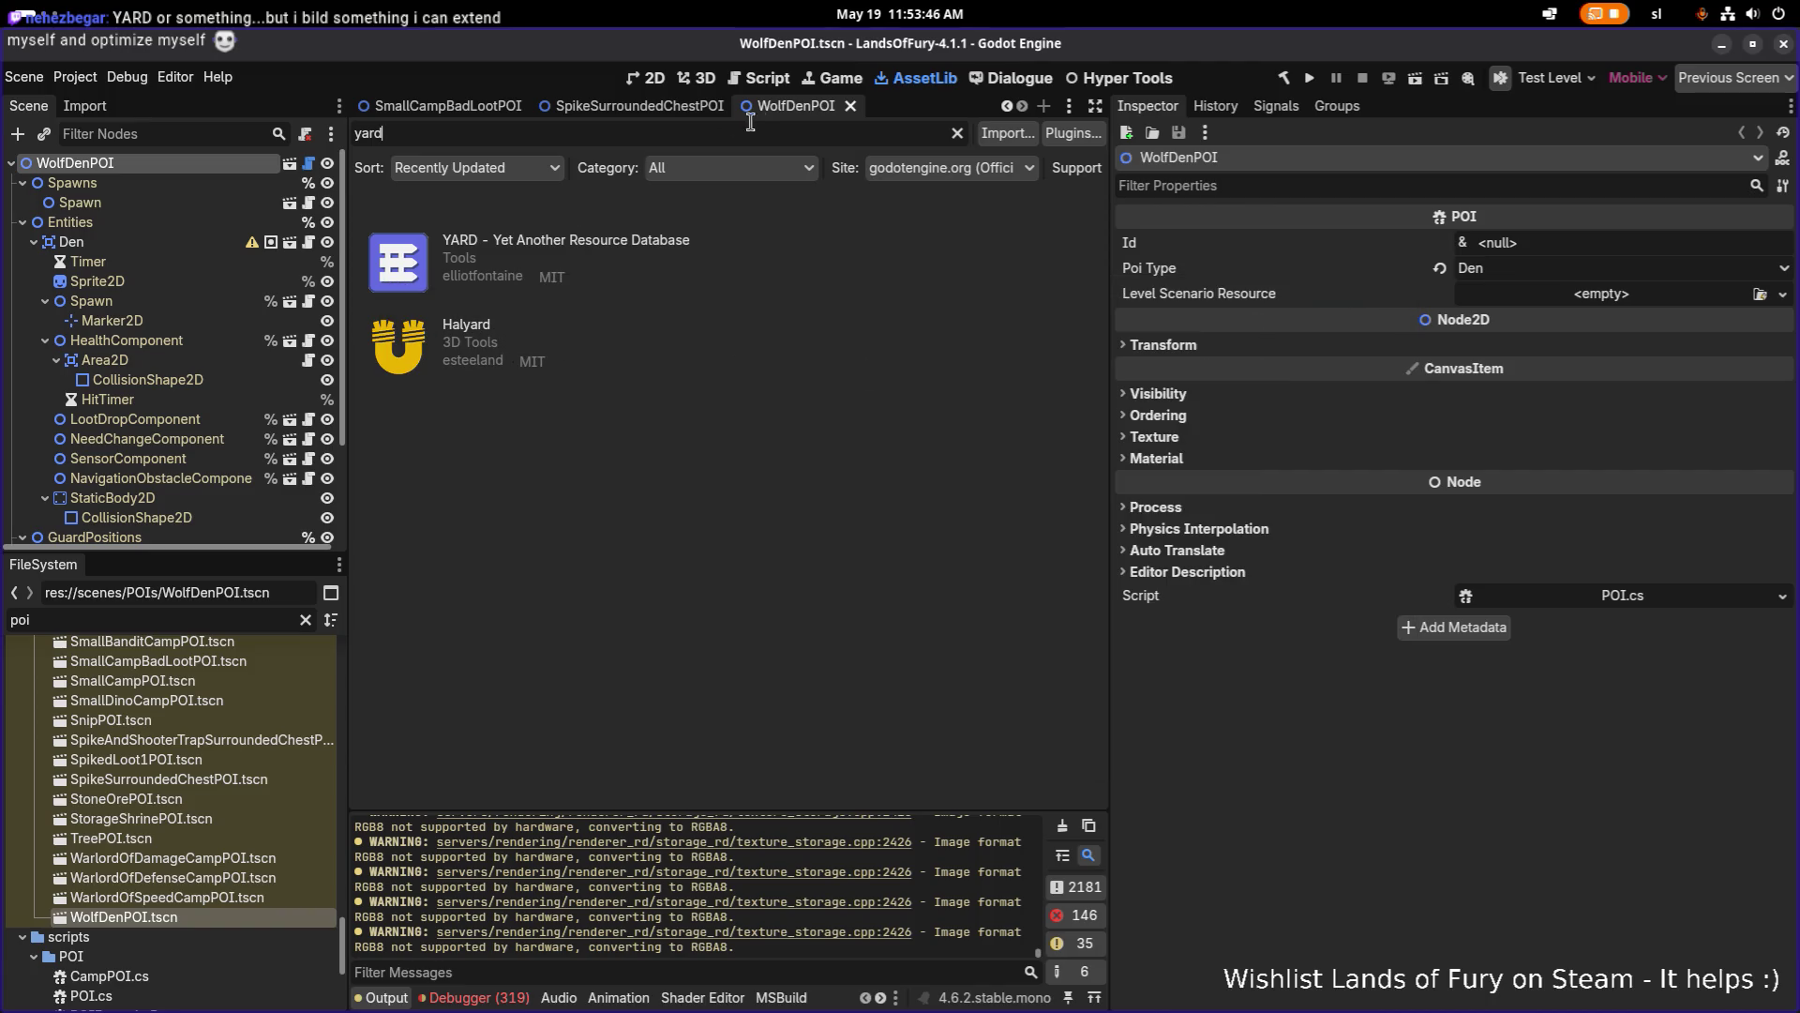
click(955, 140)
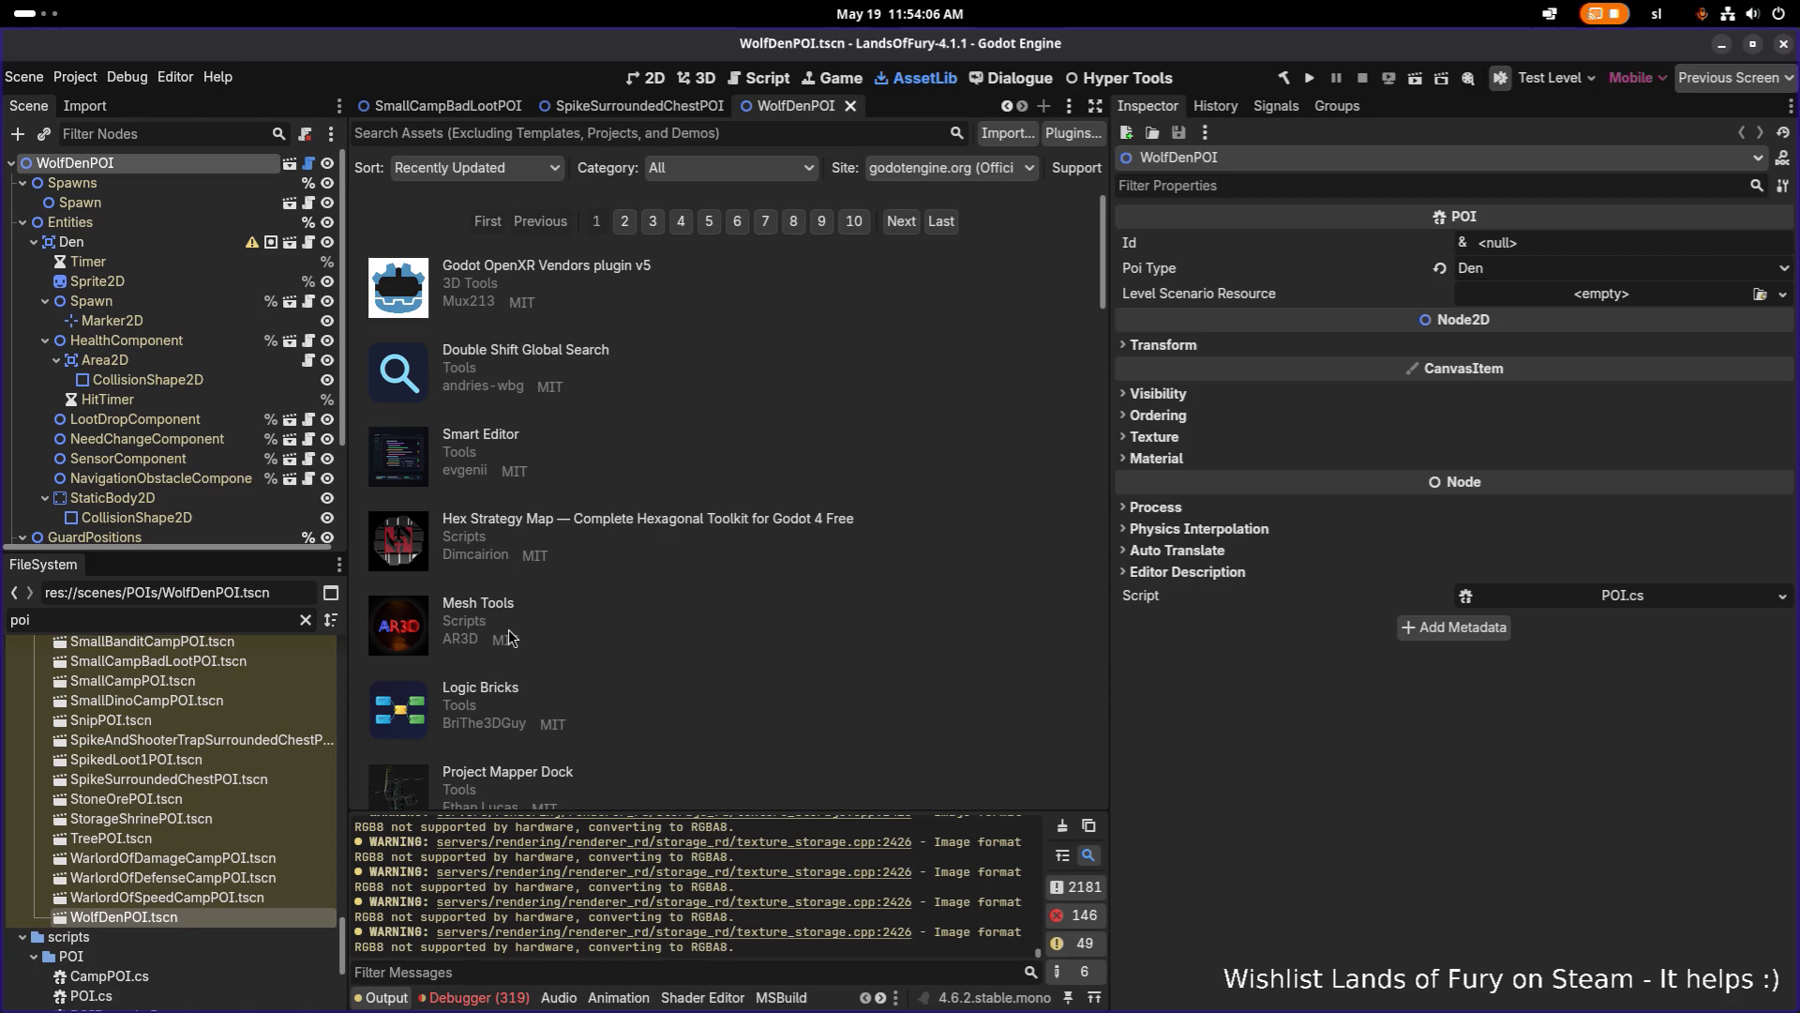
Browse the recently updated plugins, then return to WolfDenPOI in the 2D view.
scroll(511, 630, down, 5)
scroll(511, 635, down, 2)
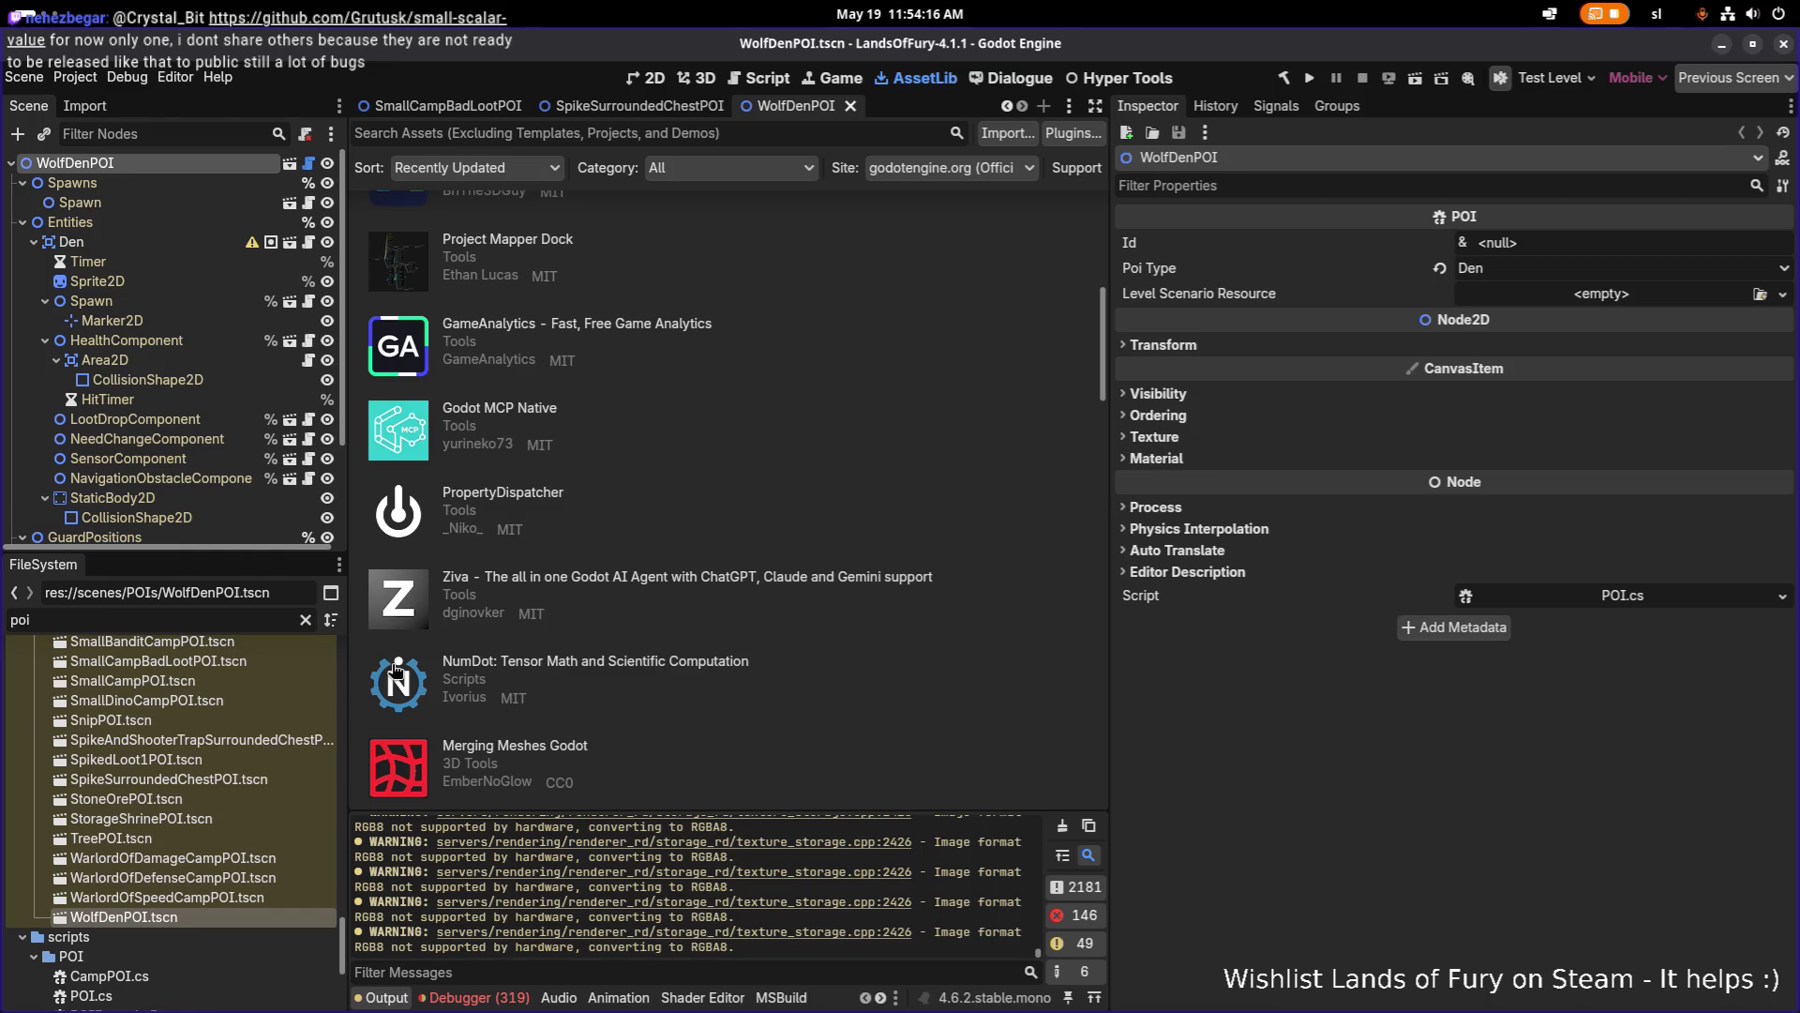
scroll(469, 661, down, 15)
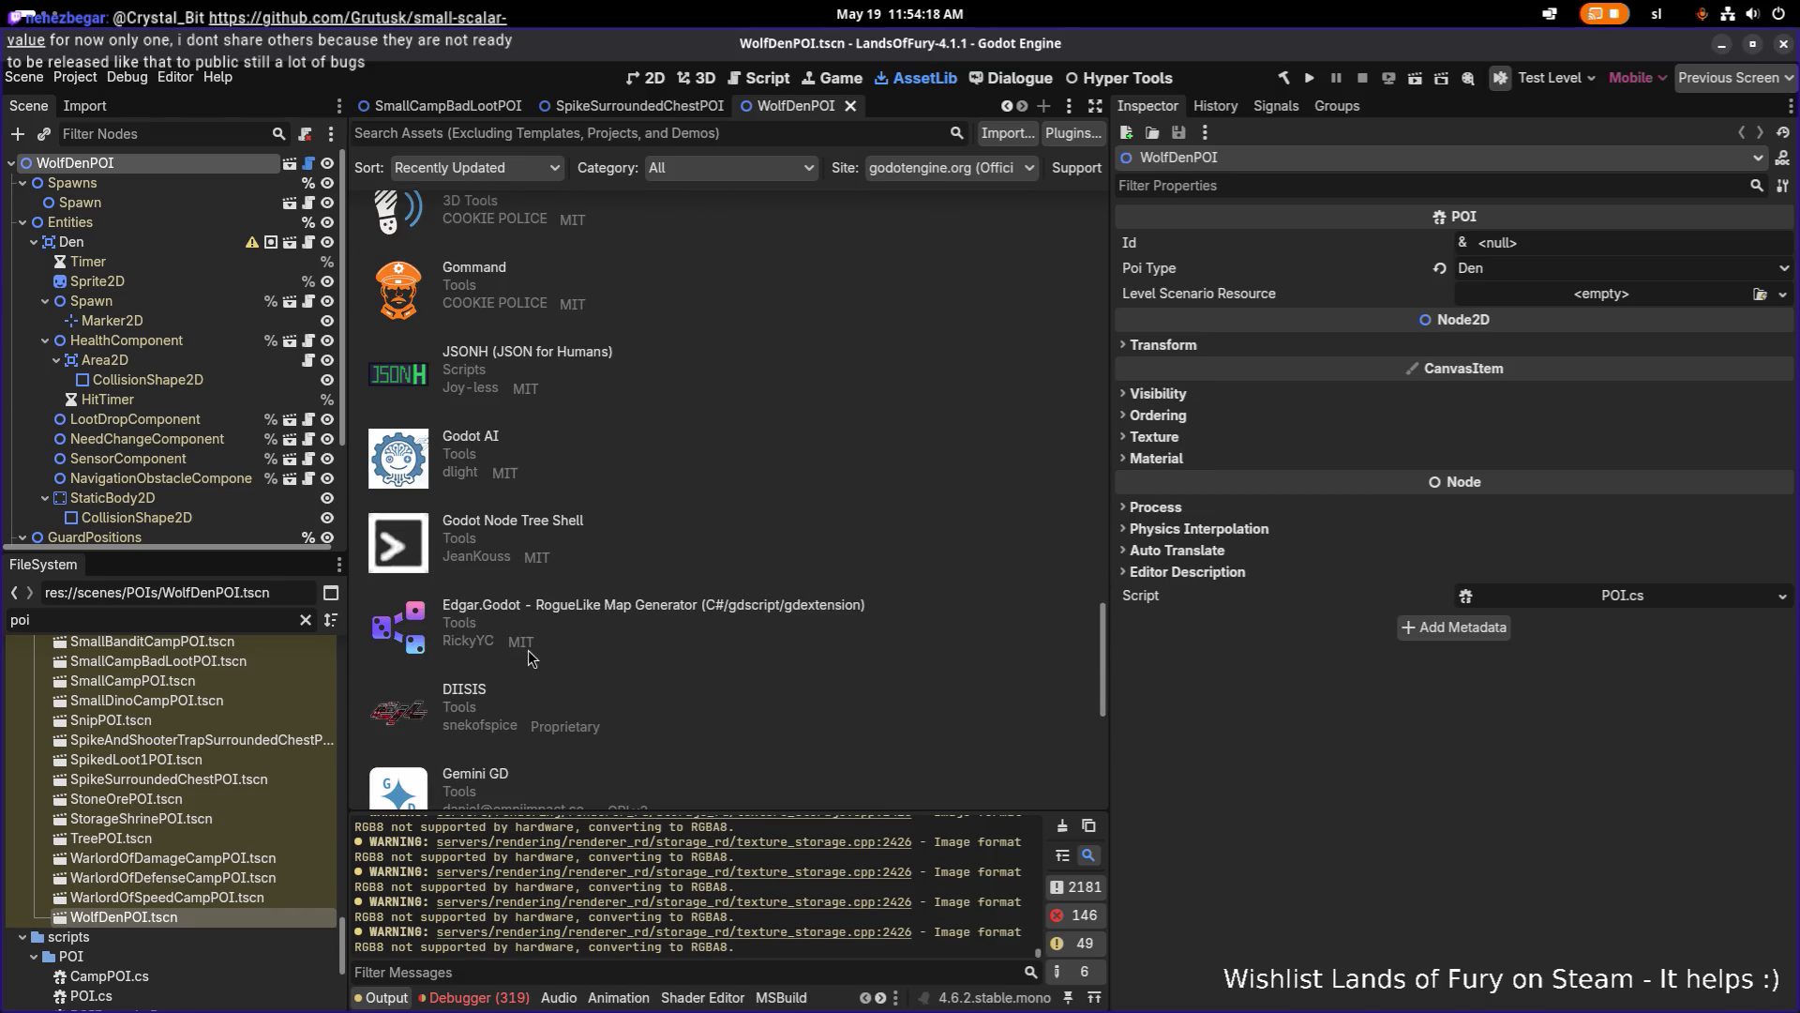
click(647, 78)
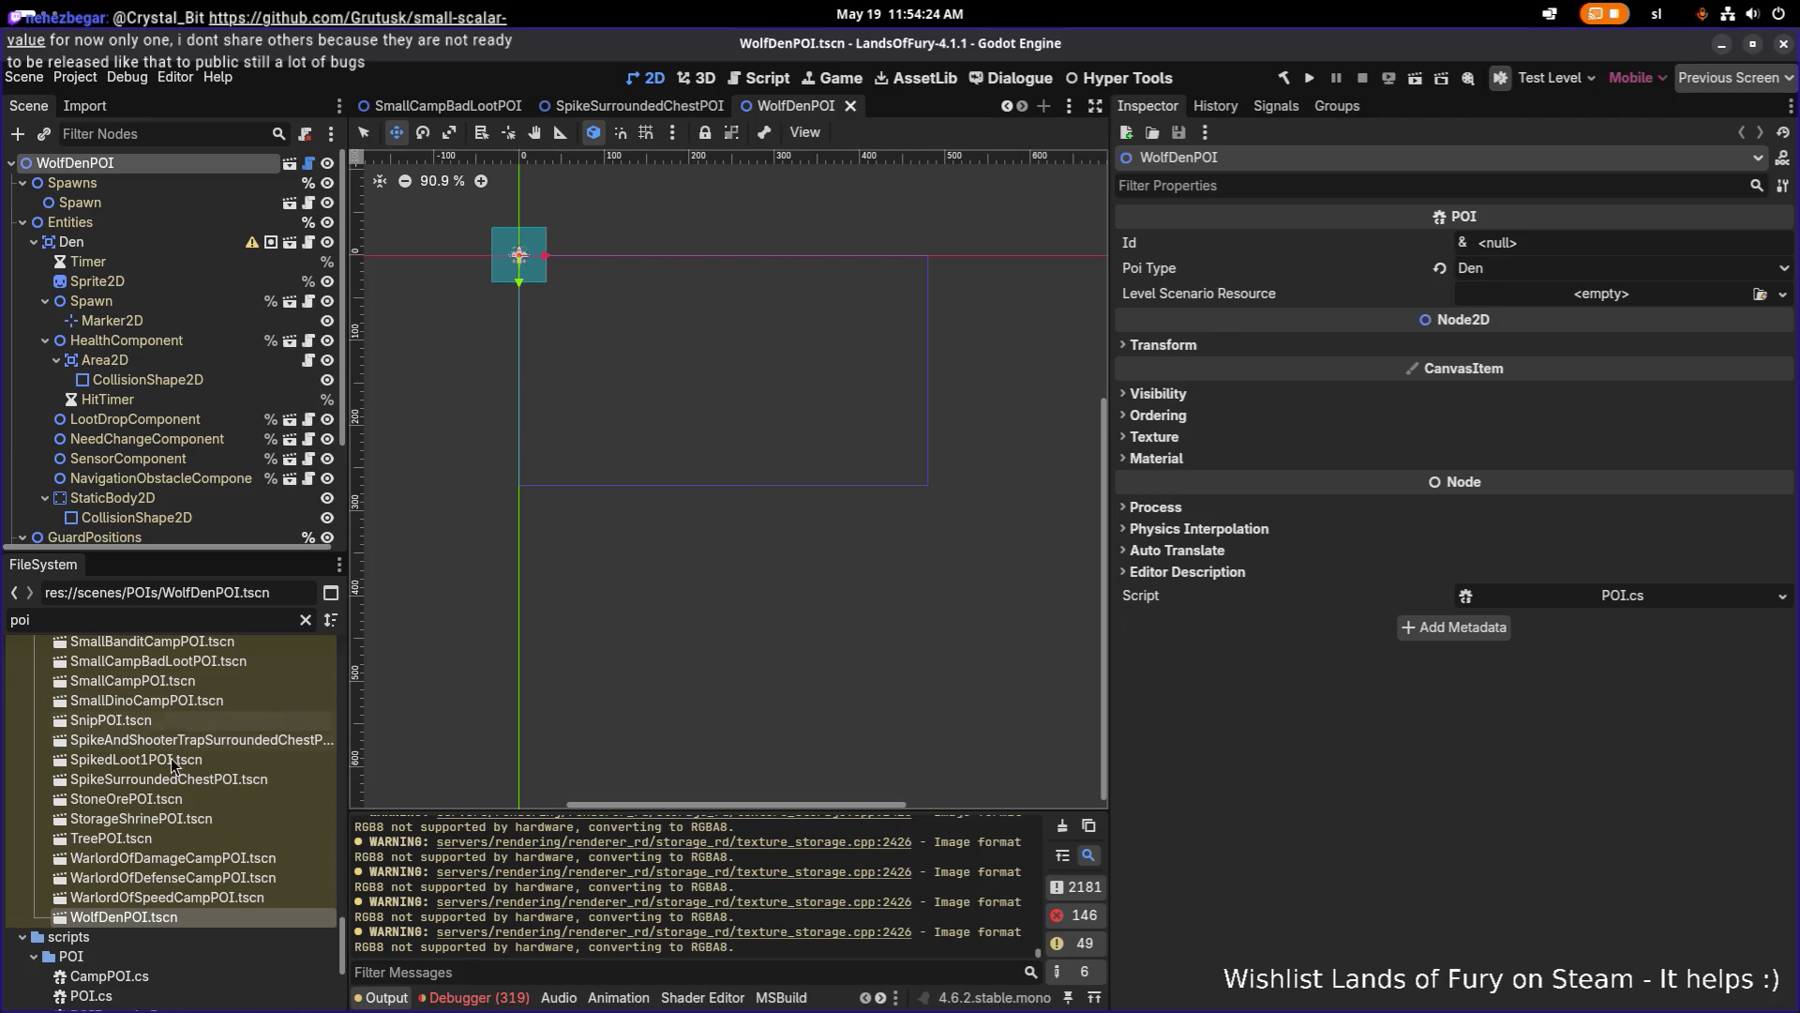
click(184, 820)
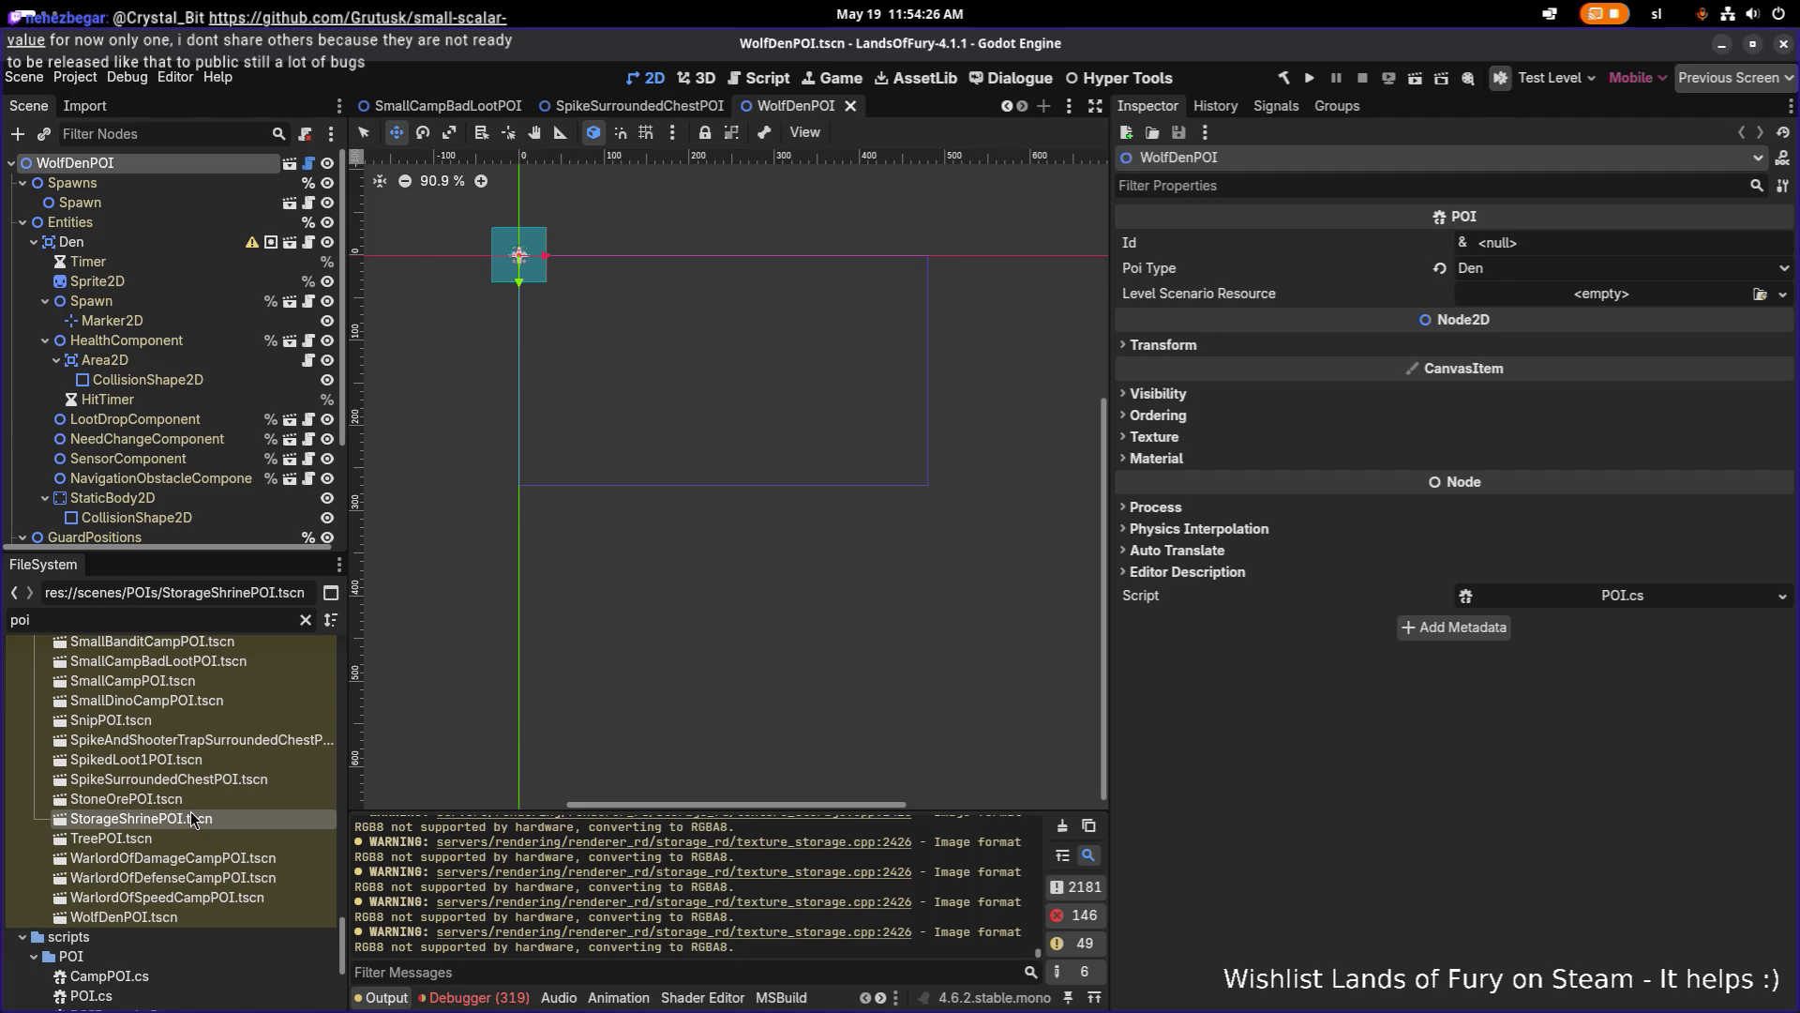
scroll(192, 819, up, 3)
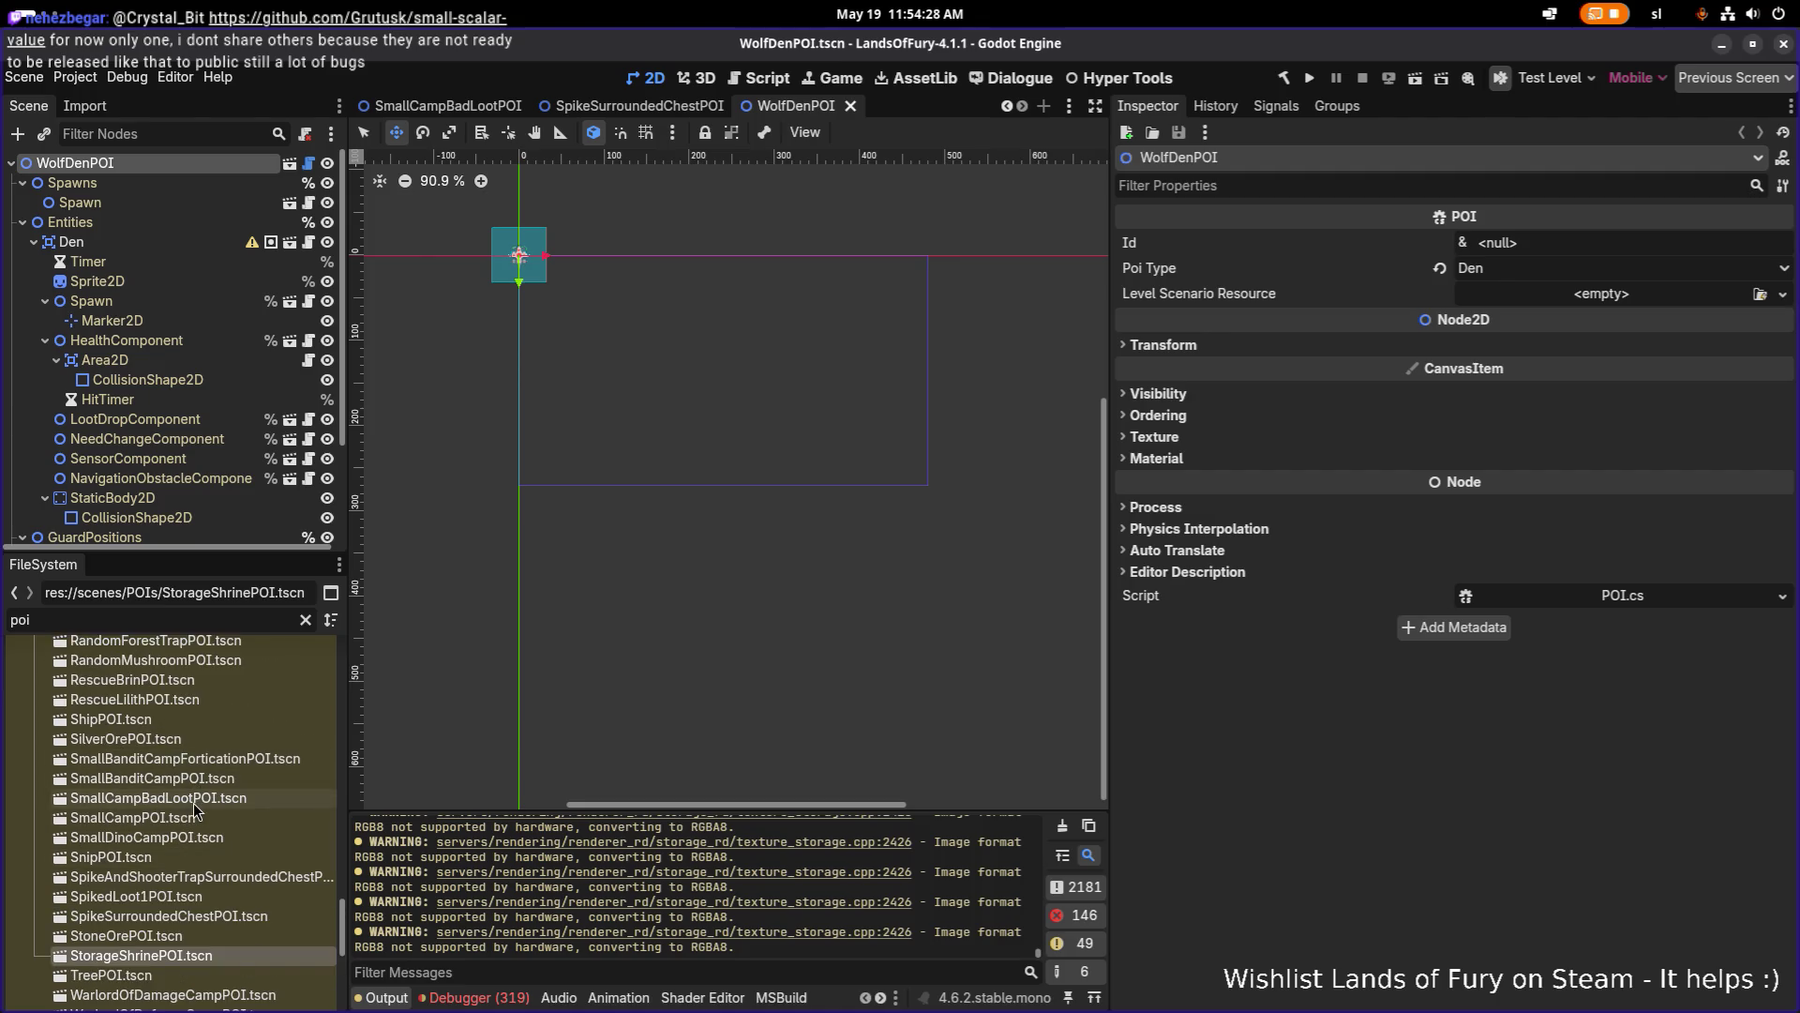
click(199, 776)
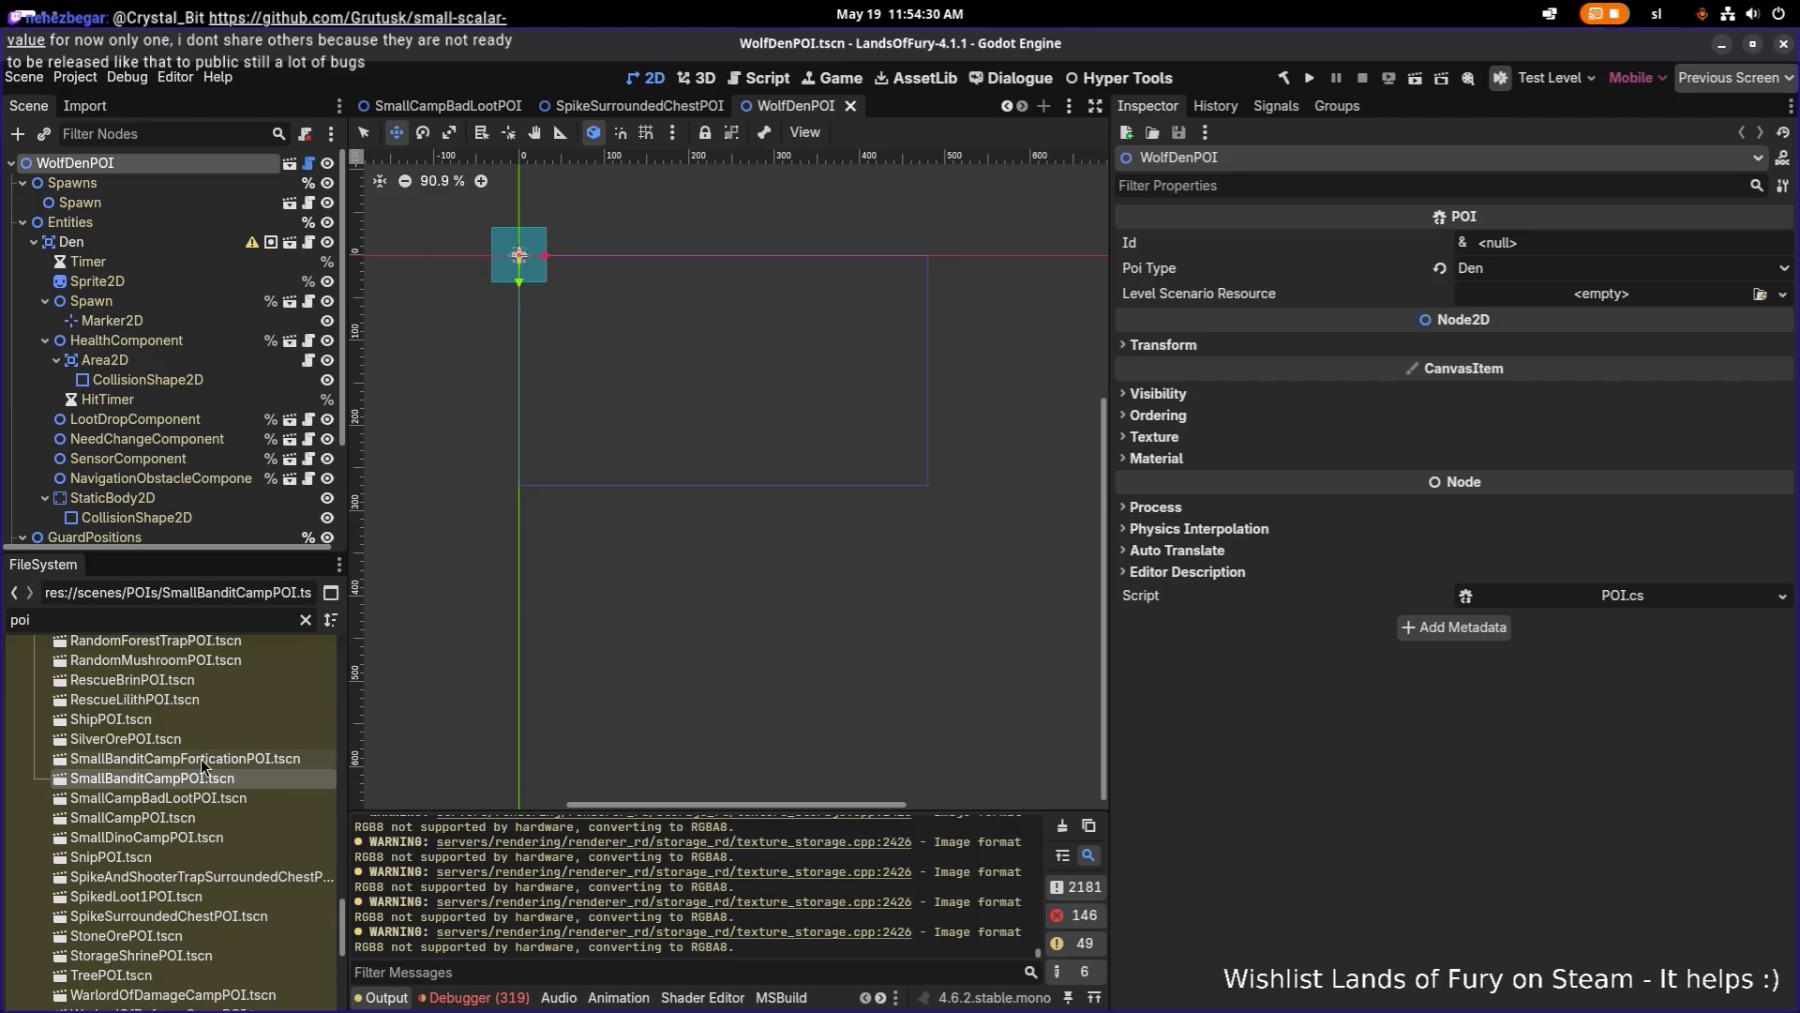
scroll(200, 757, up, 1)
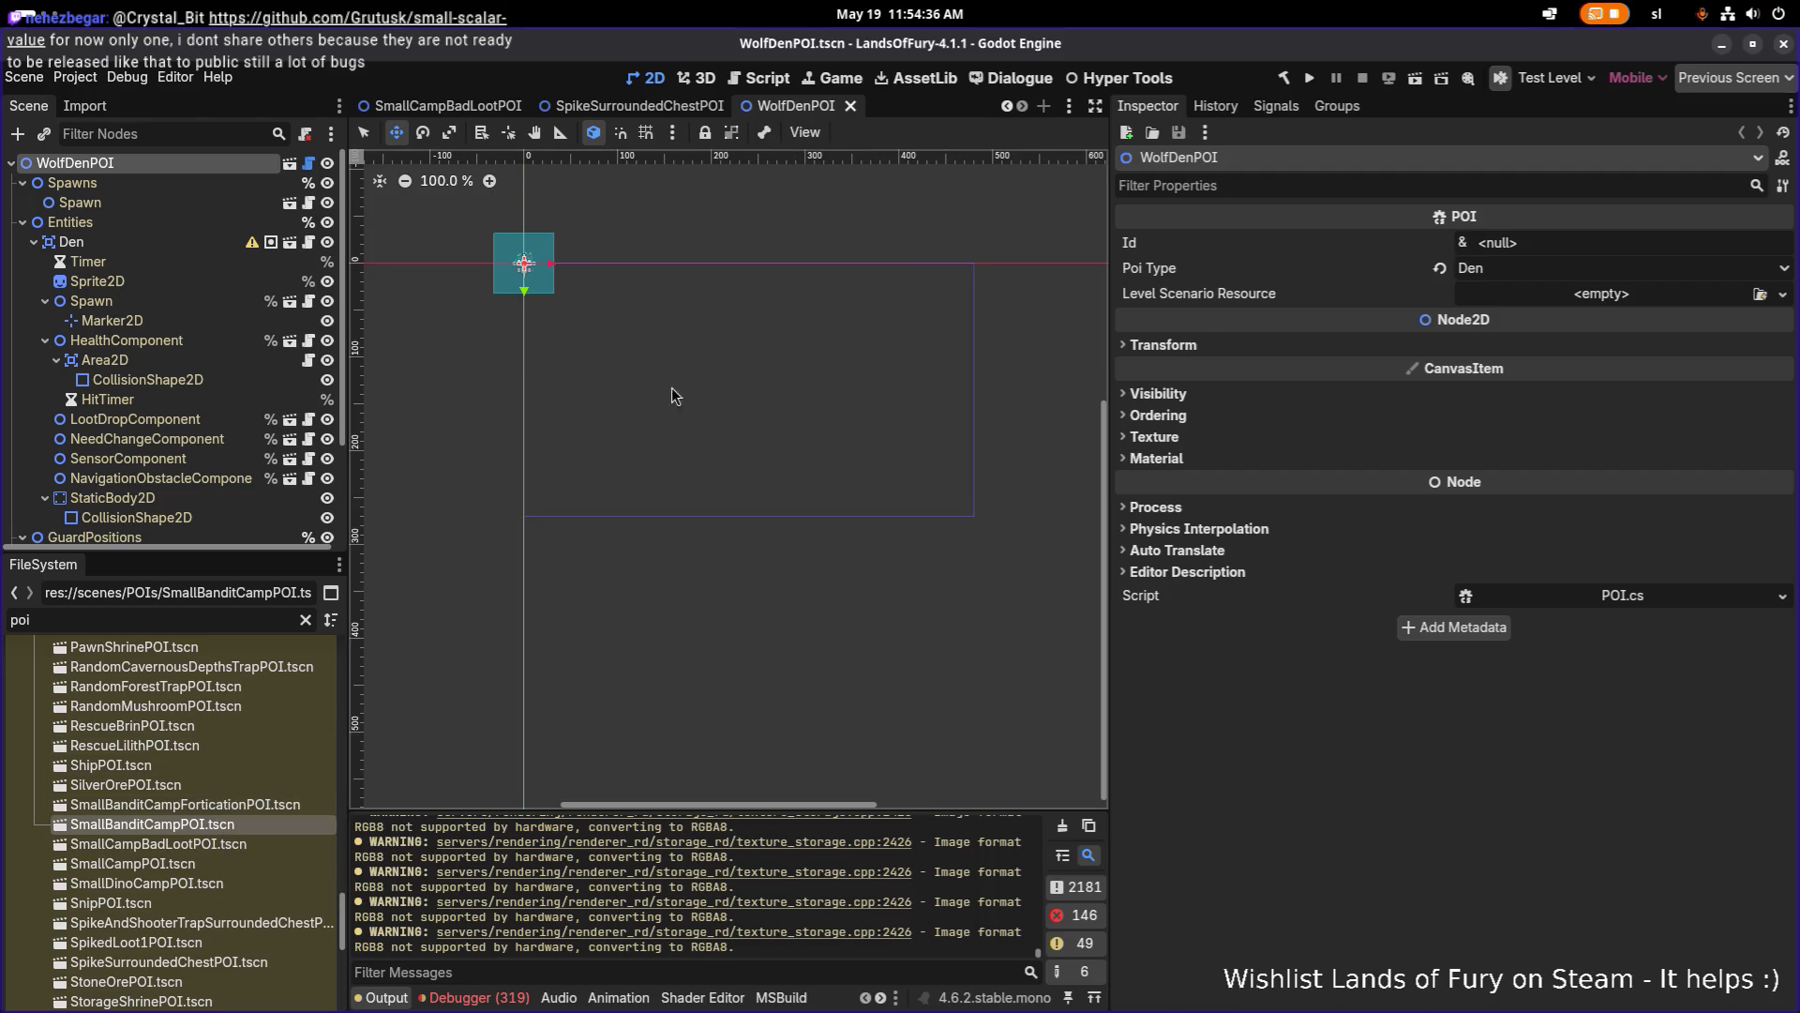
scroll(672, 387, up, 7)
scroll(705, 382, up, 1)
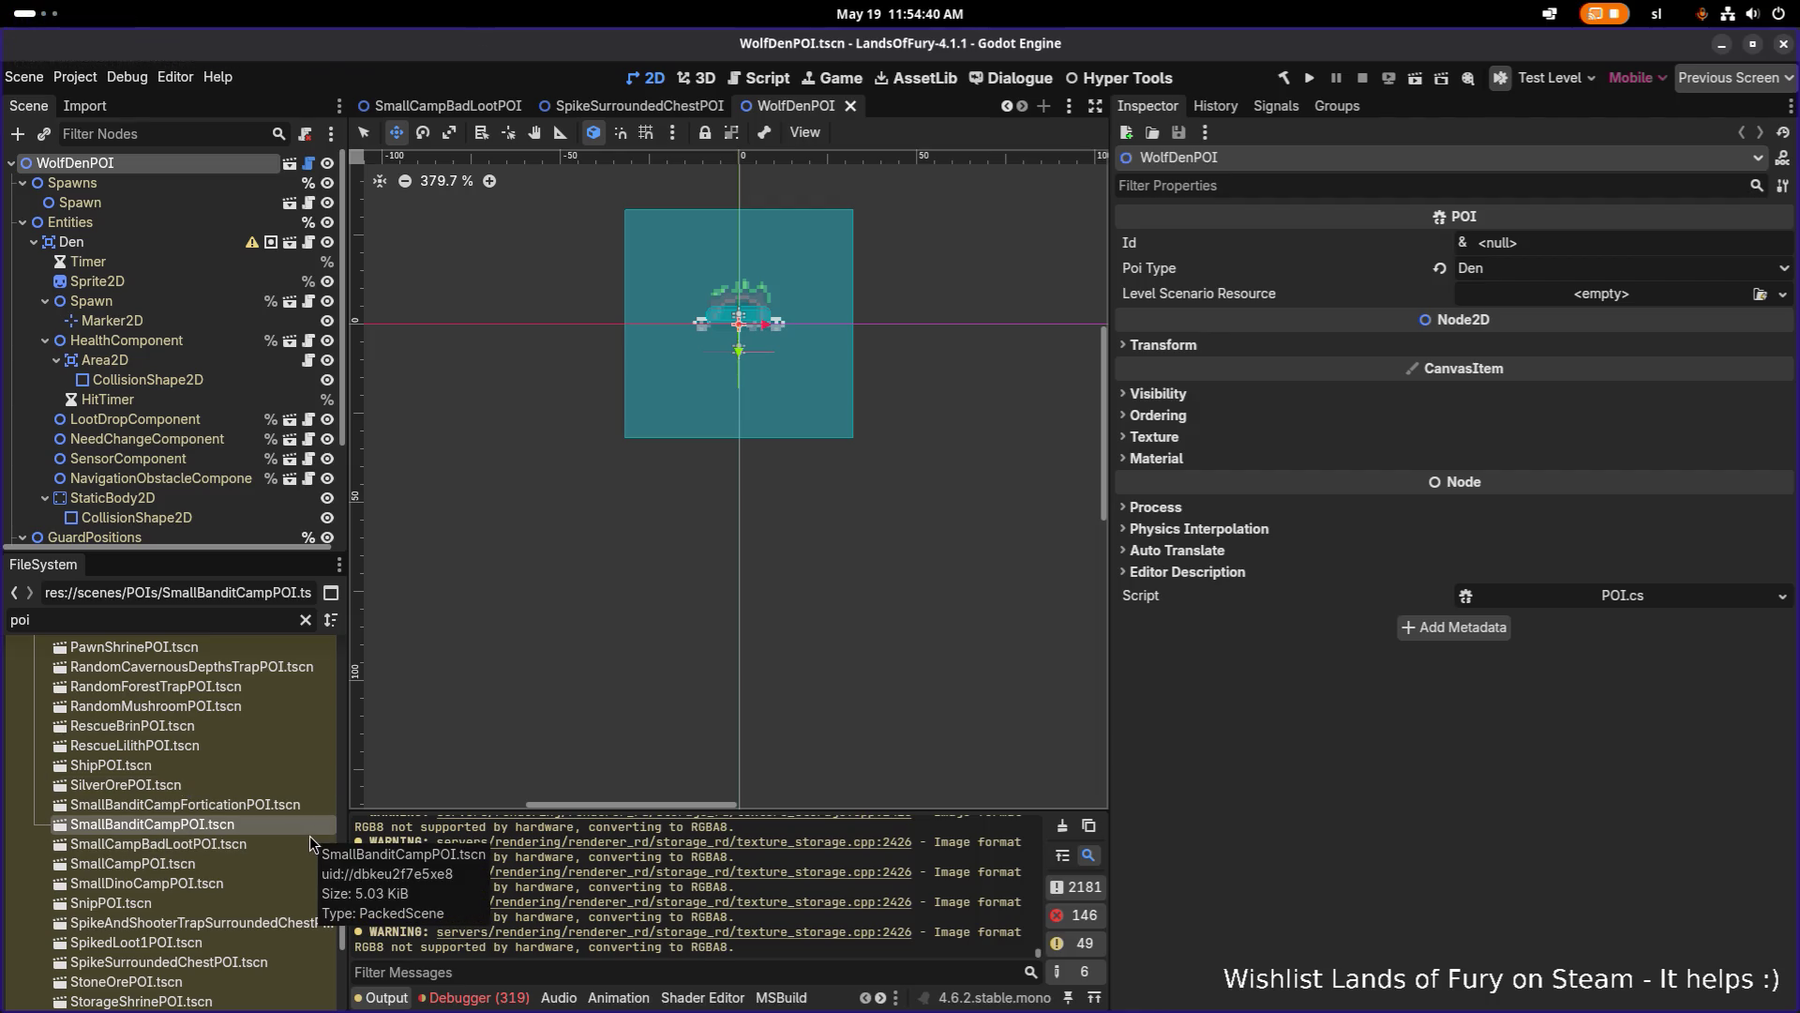
click(211, 623)
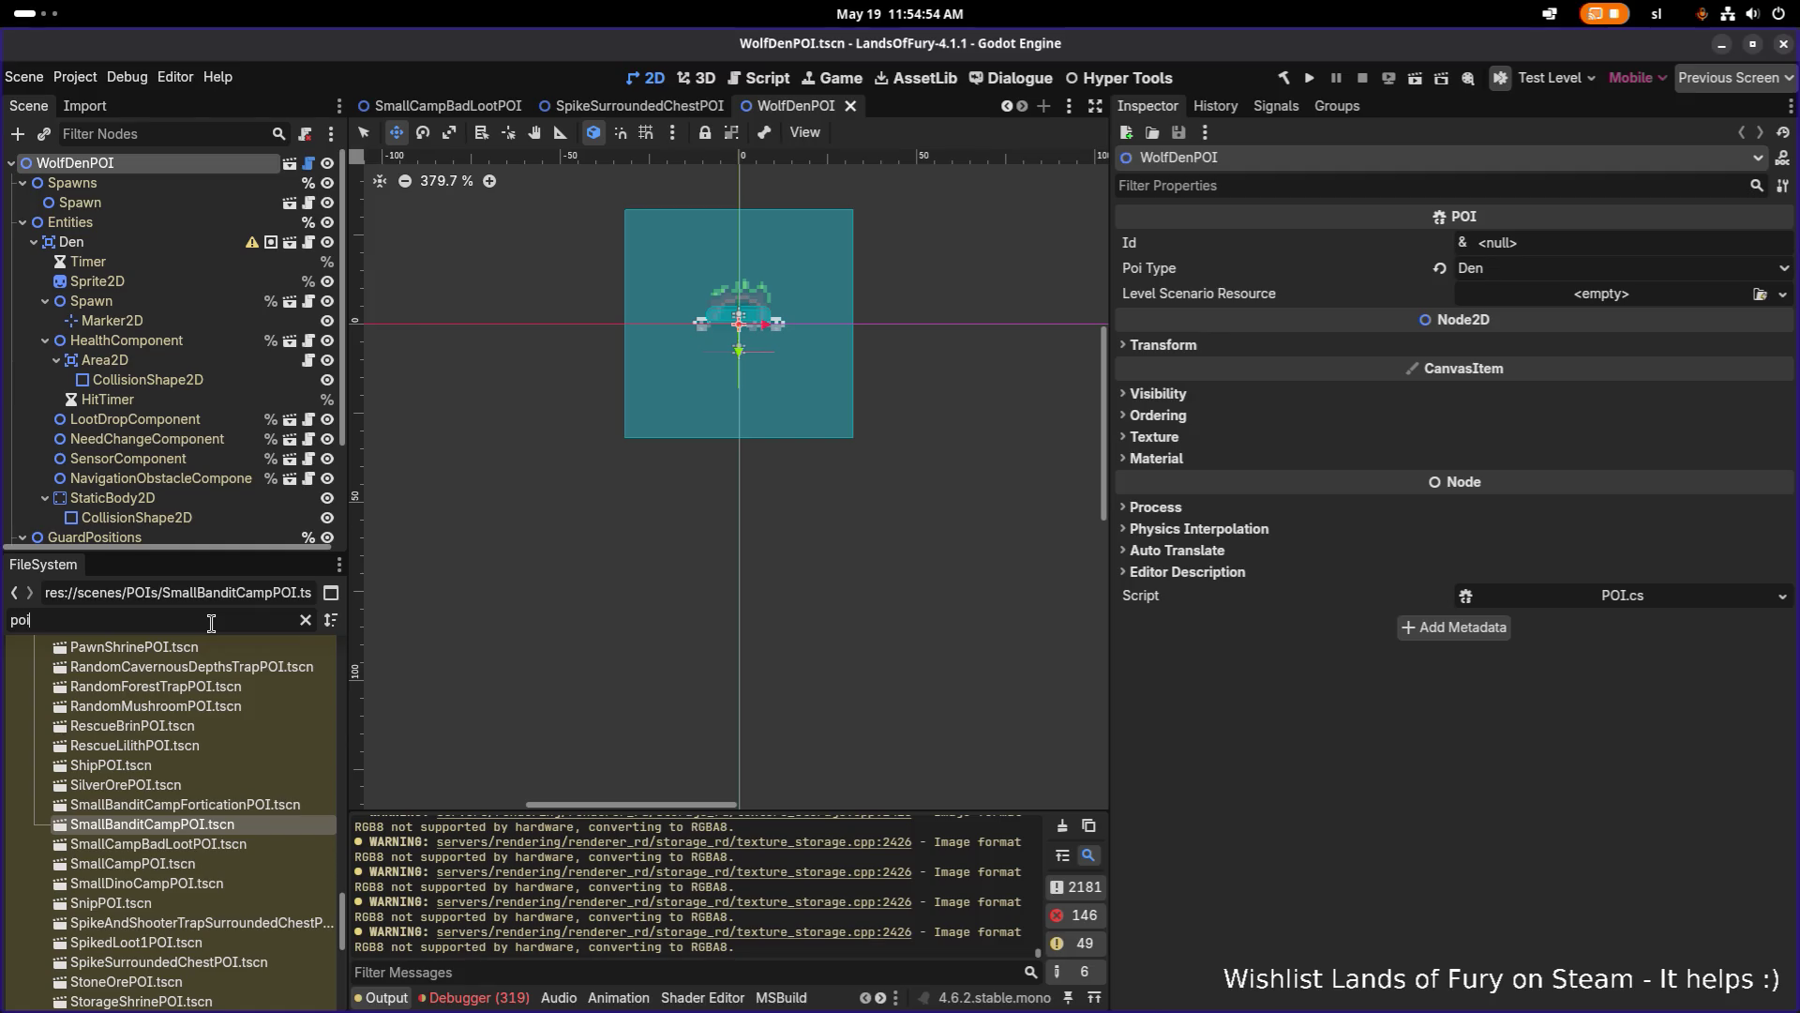
key(alt+Tab)
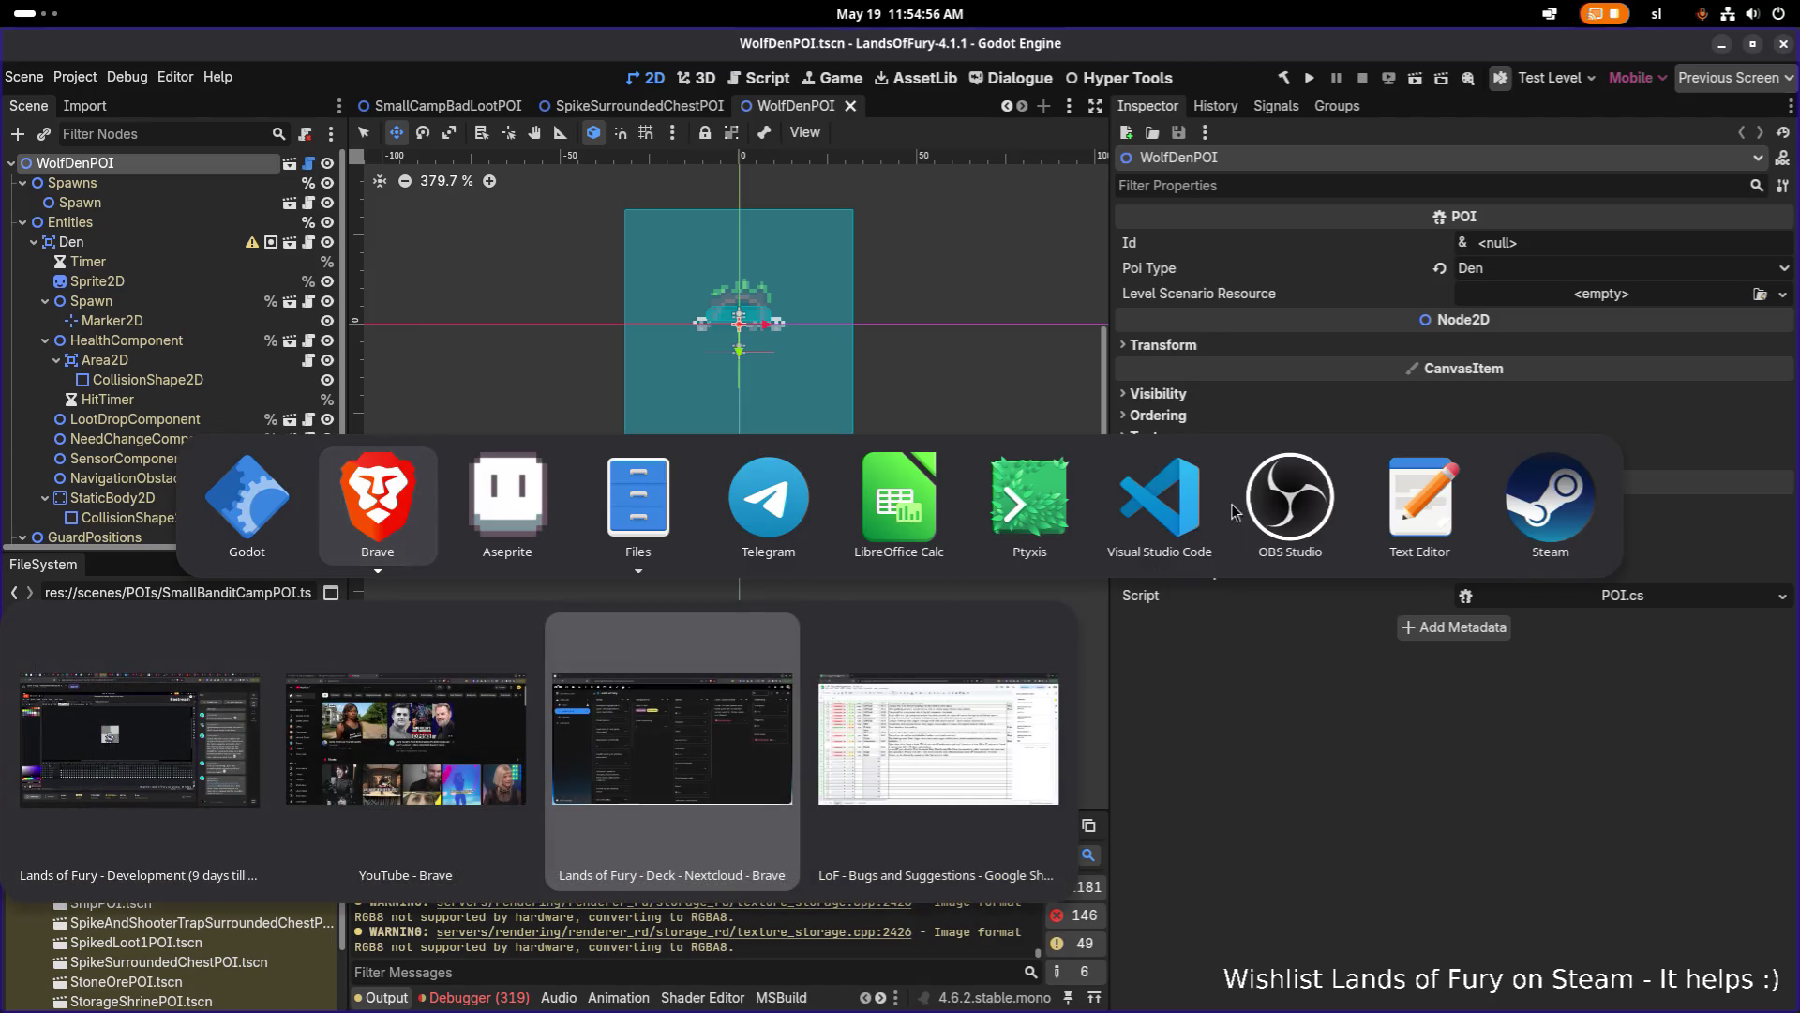
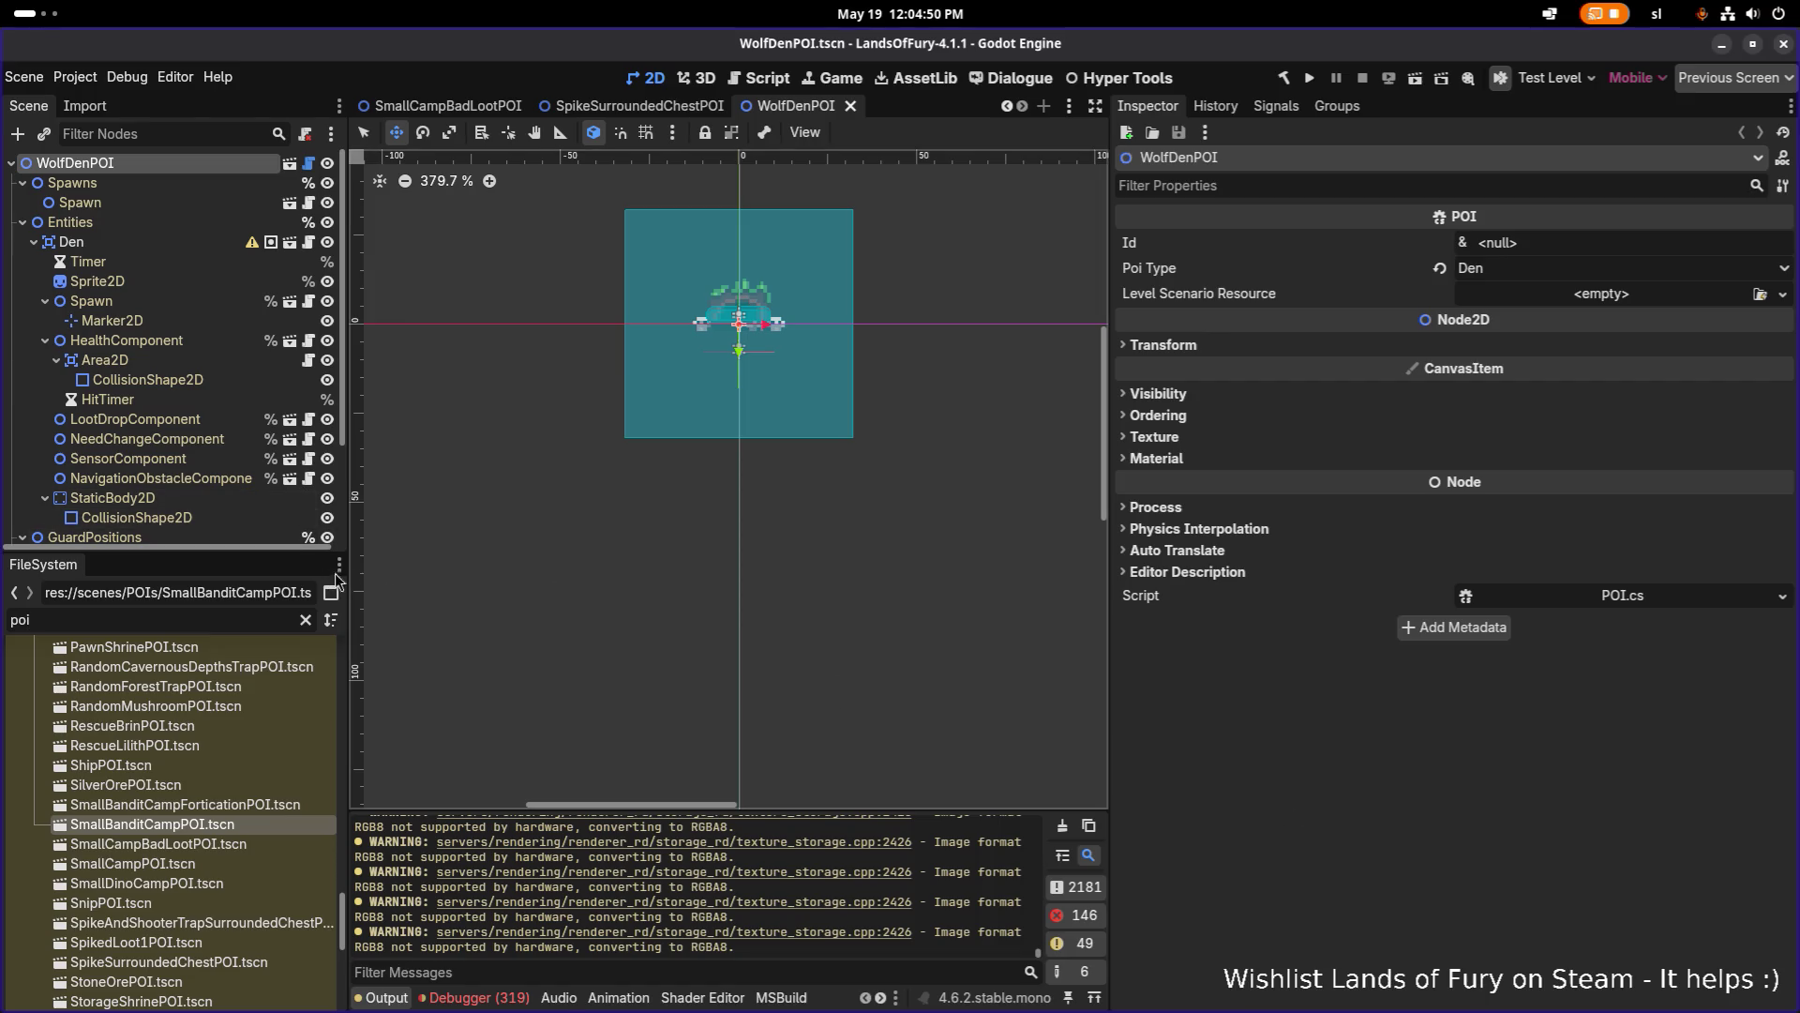
Center the view on the den, select the Den node, and filter FileSystem by 'spawn'.
scroll(503, 346, down, 5)
drag(548, 333, 763, 497)
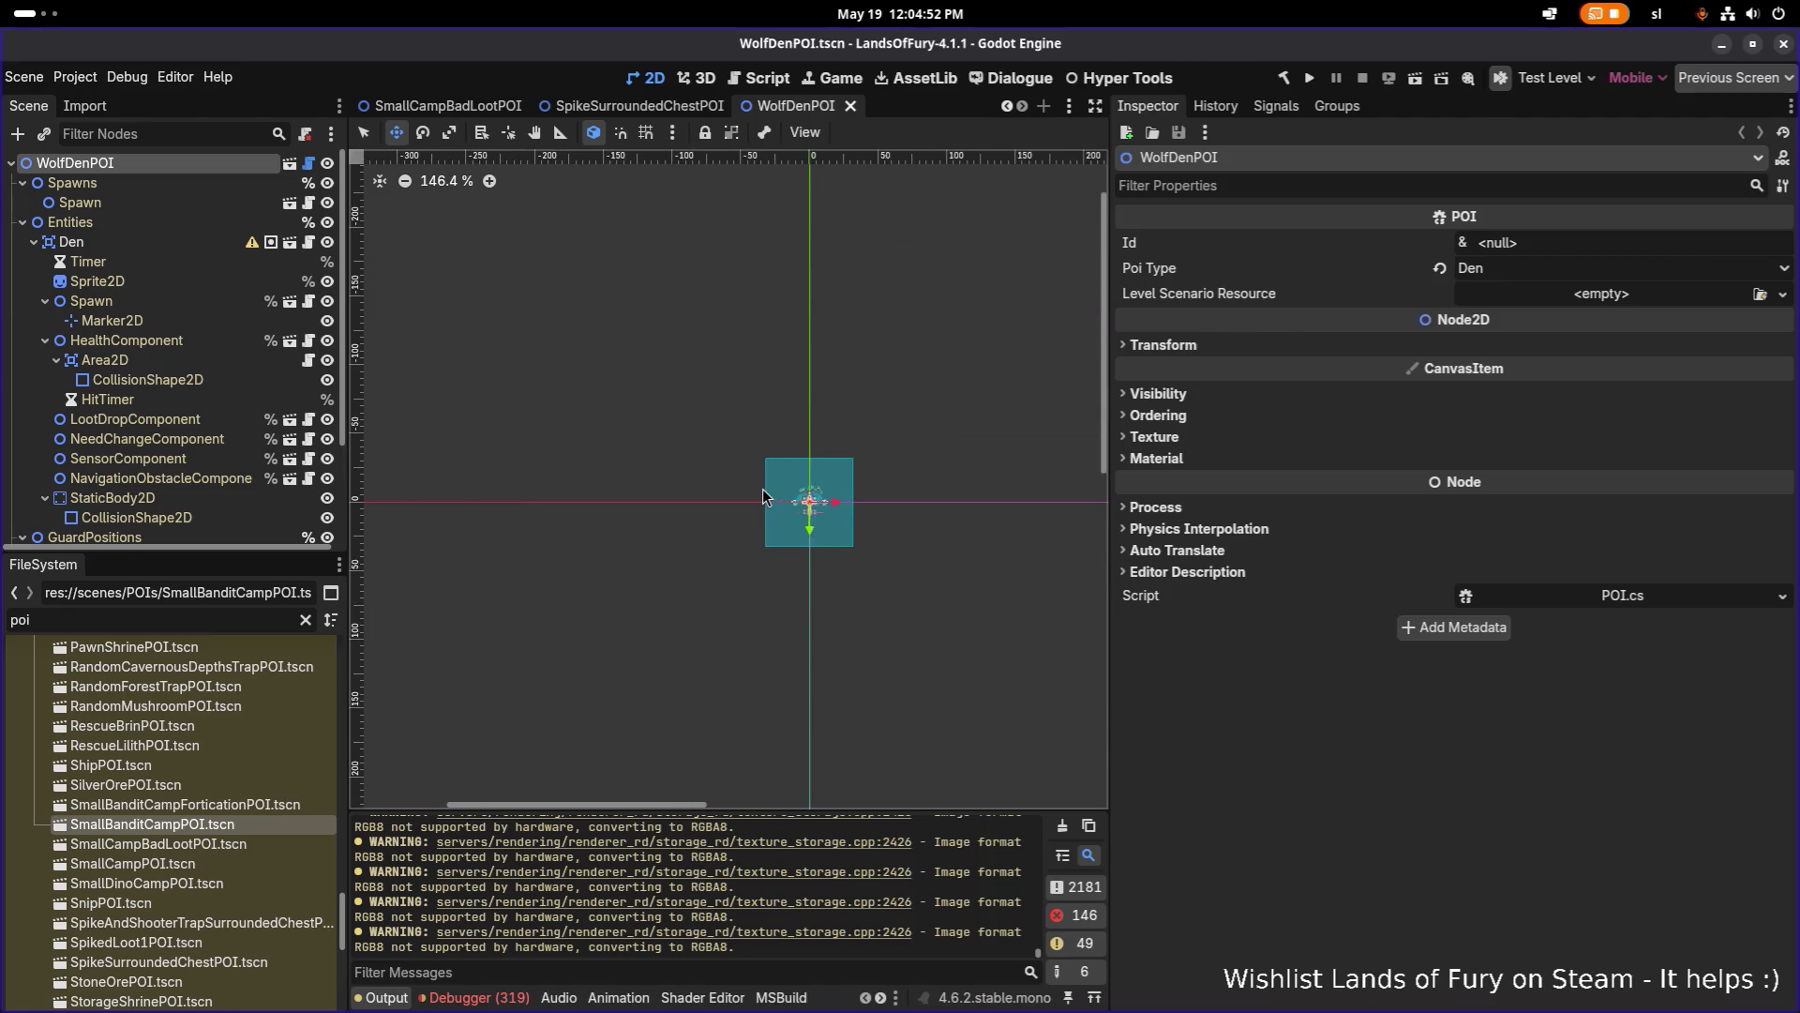
scroll(819, 506, up, 8)
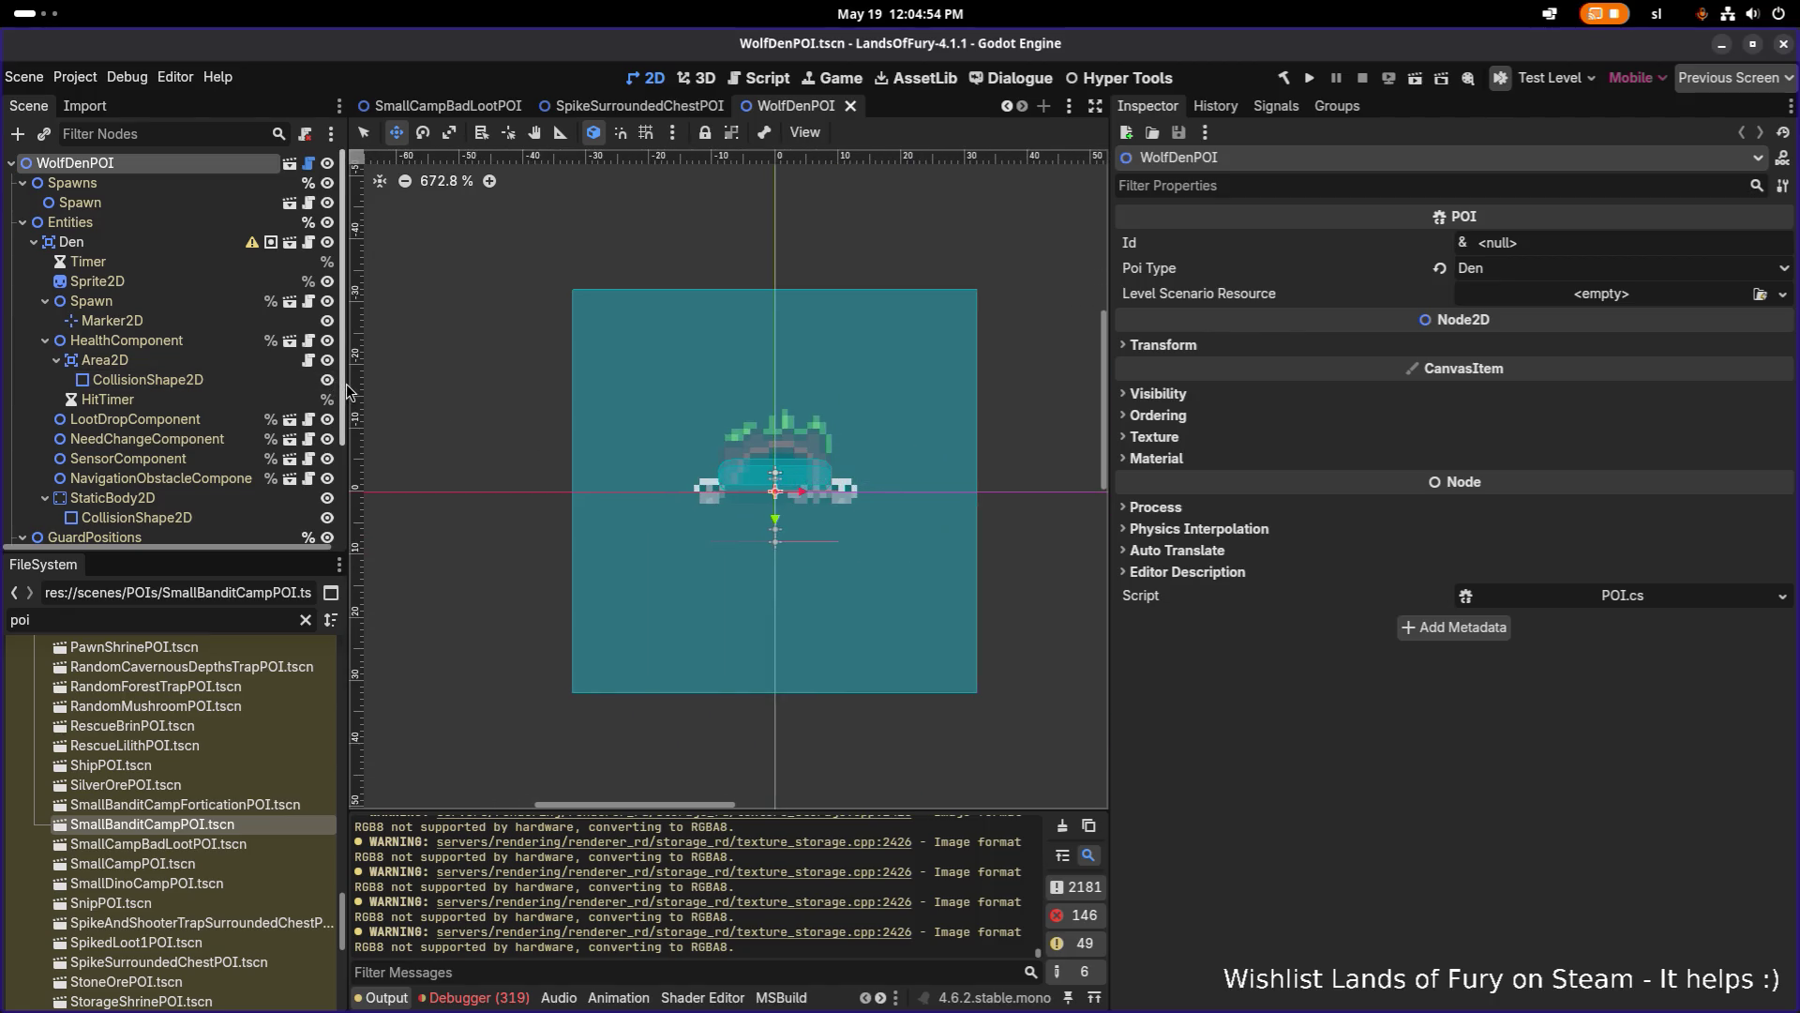
click(73, 244)
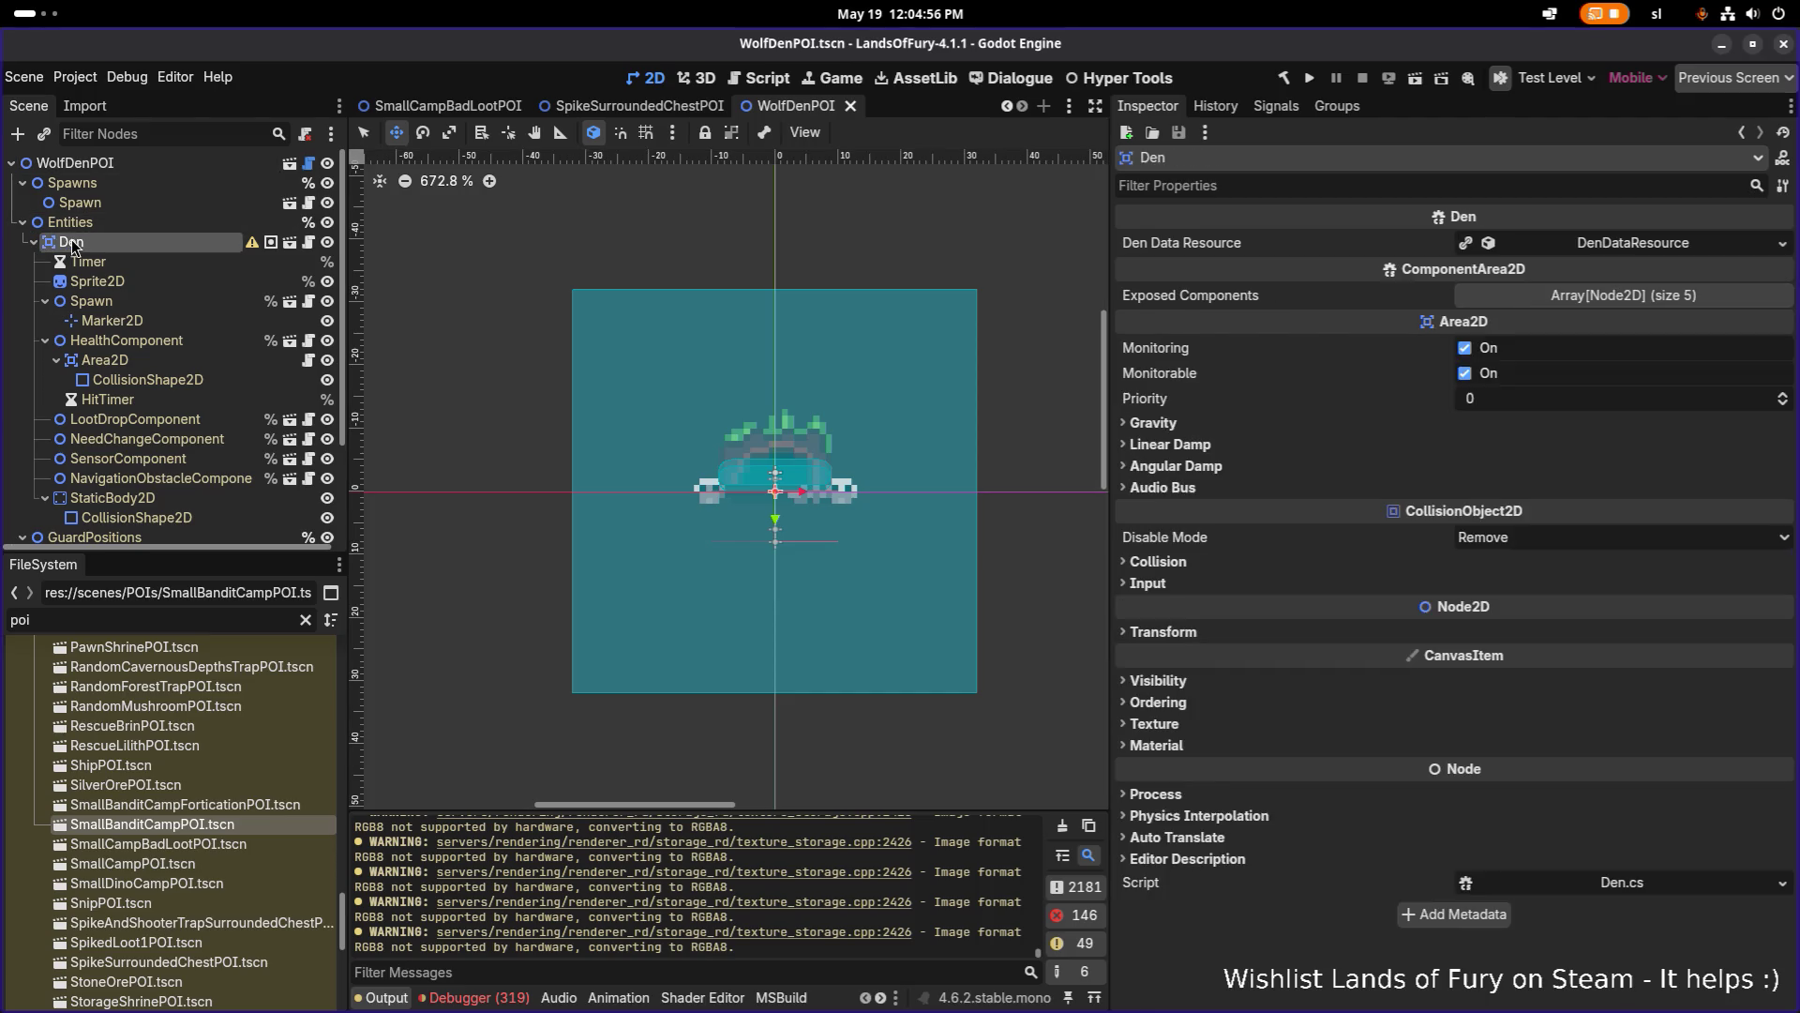
double_click(194, 620)
text(spawn)
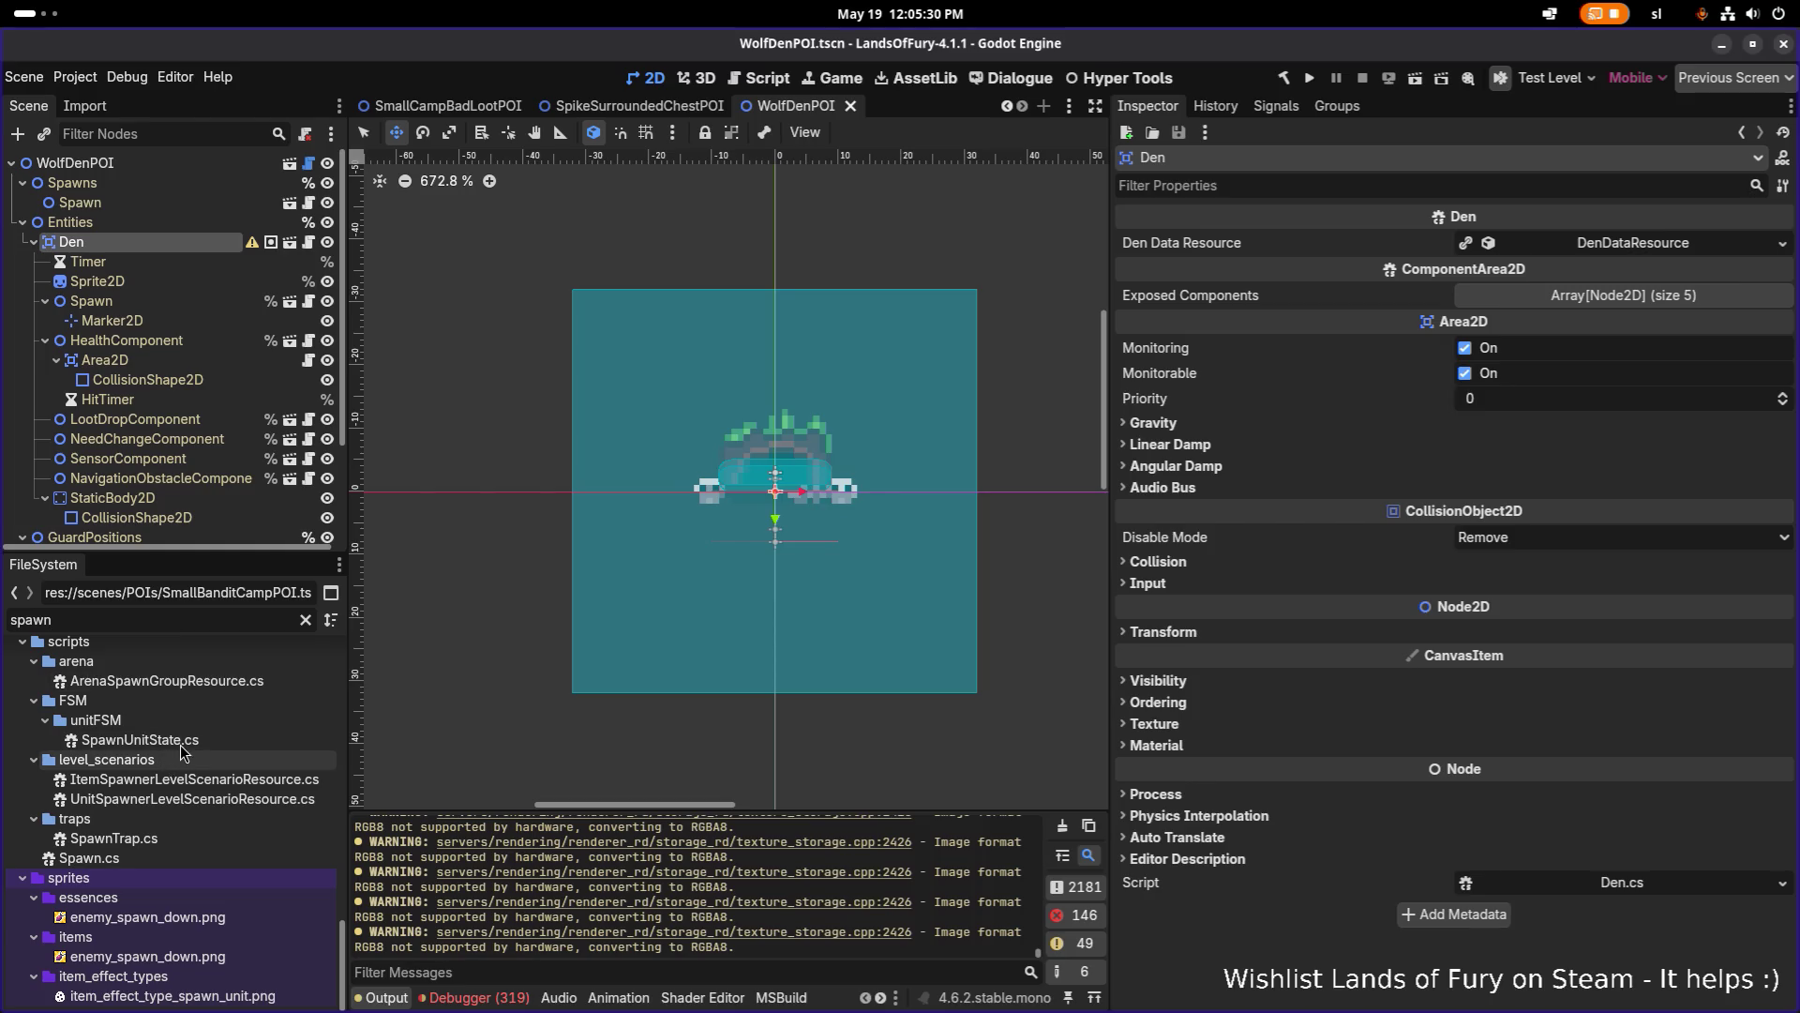
Try the FileSystem filters 'tra', 'slime' and 'spawner', settling on 'trap'.
scroll(180, 741, up, 3)
scroll(181, 742, up, 3)
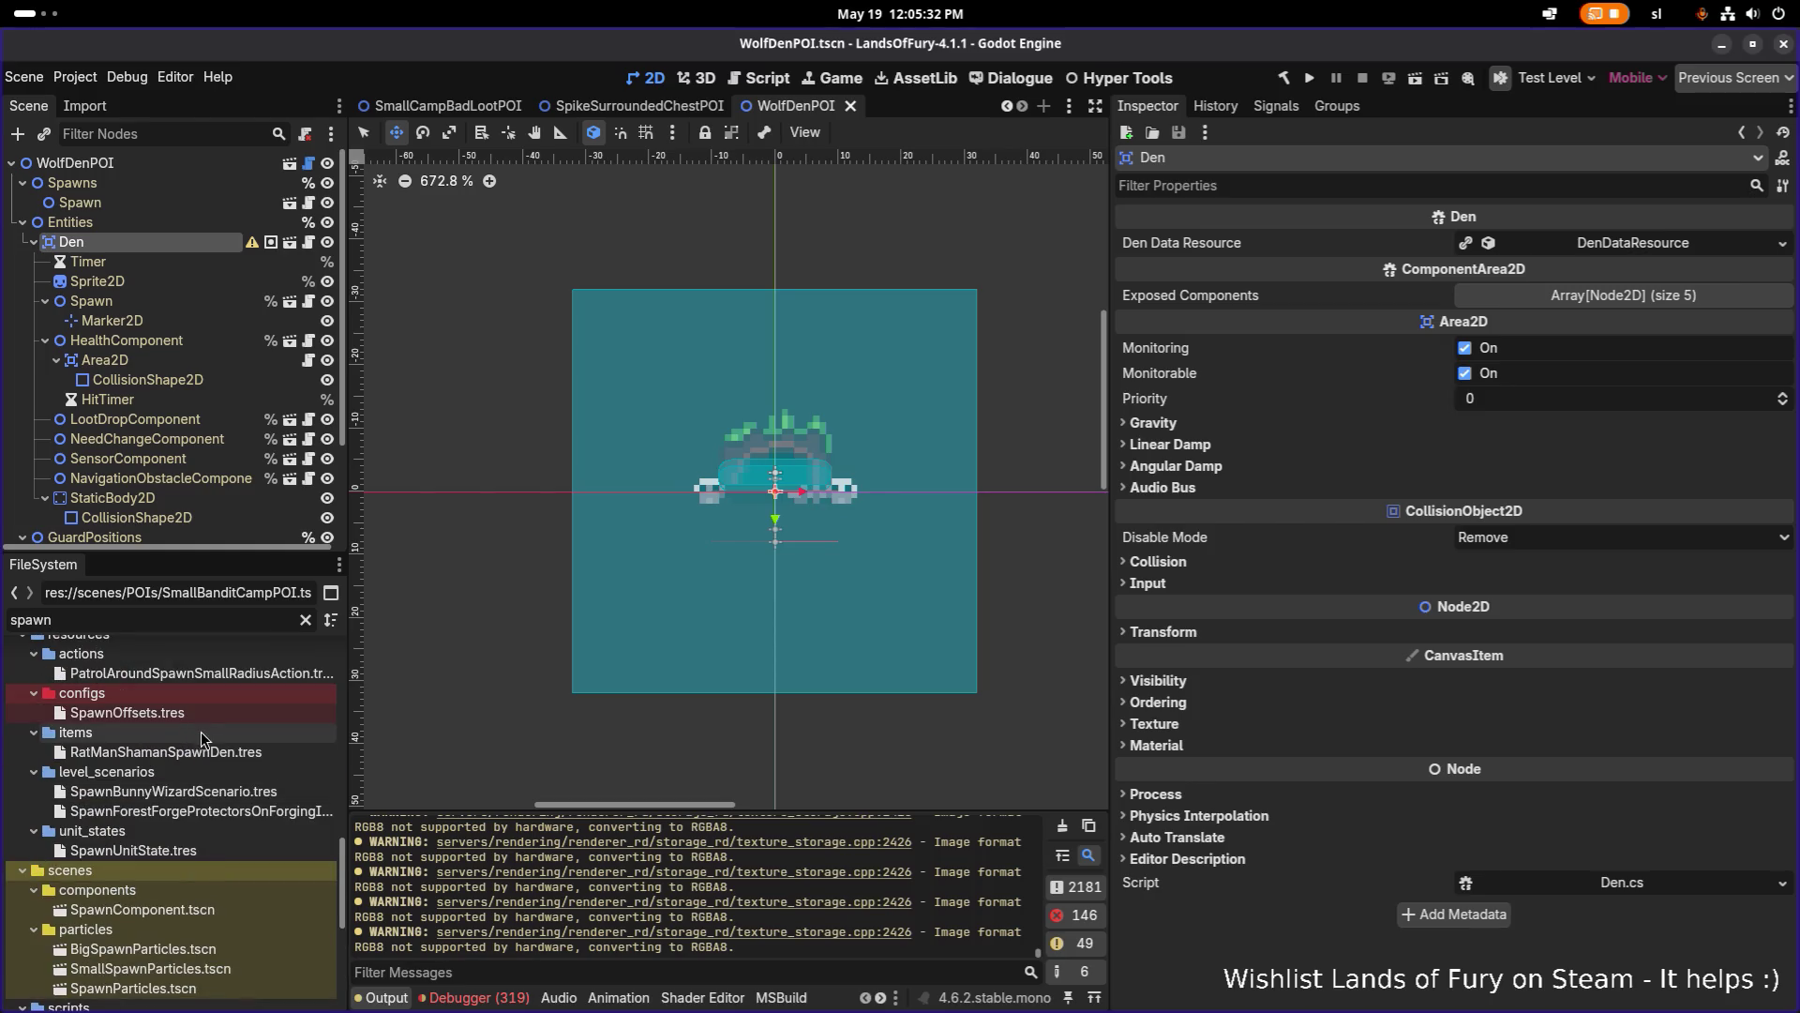
scroll(180, 761, up, 5)
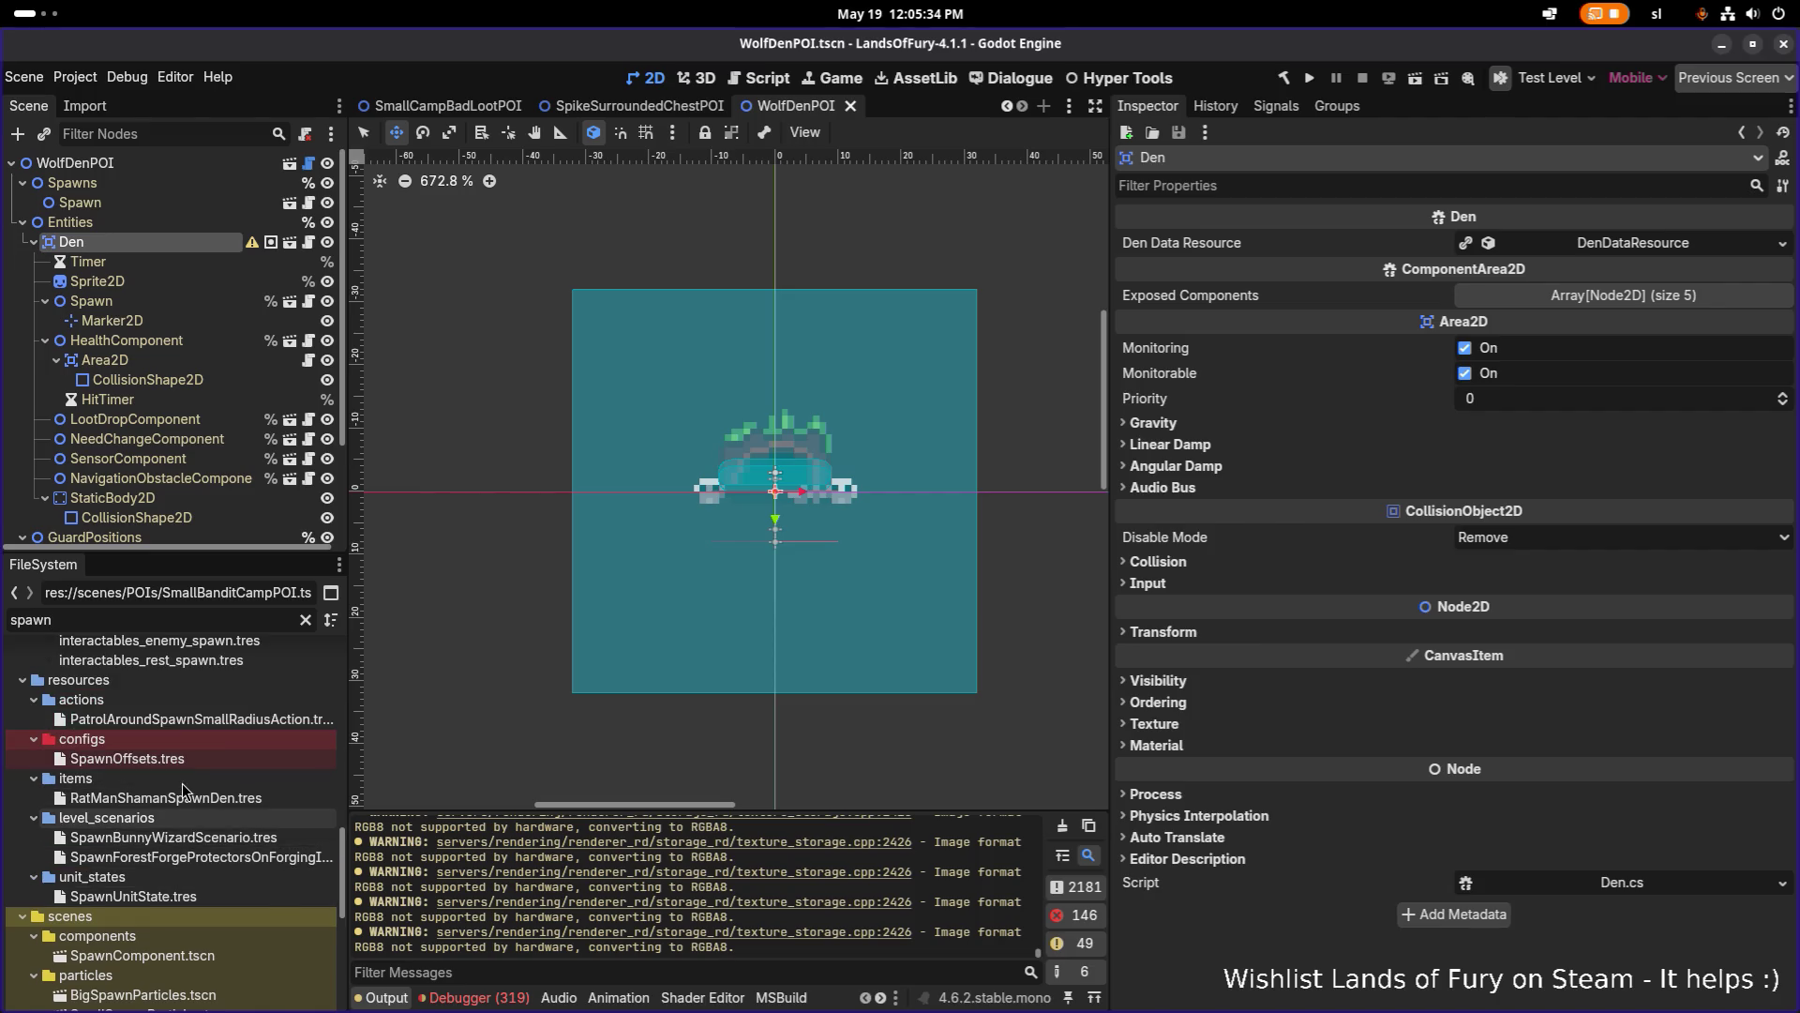
scroll(178, 761, up, 5)
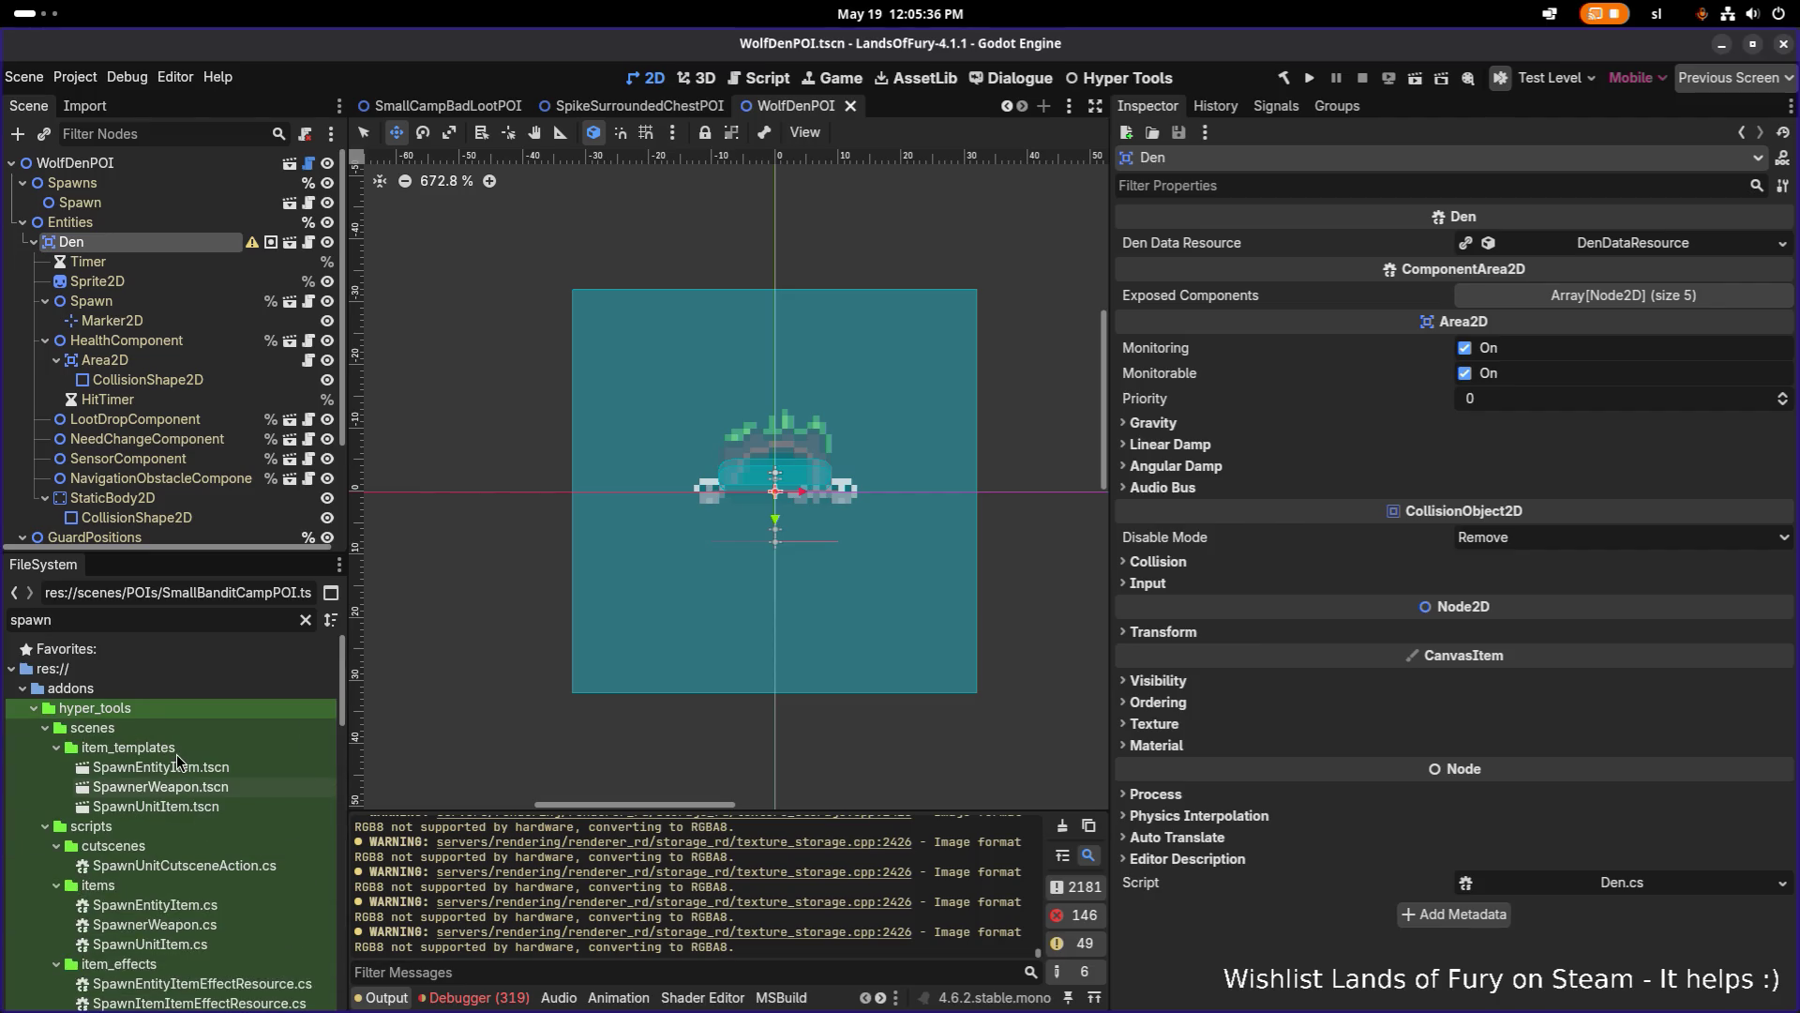
text(tra)
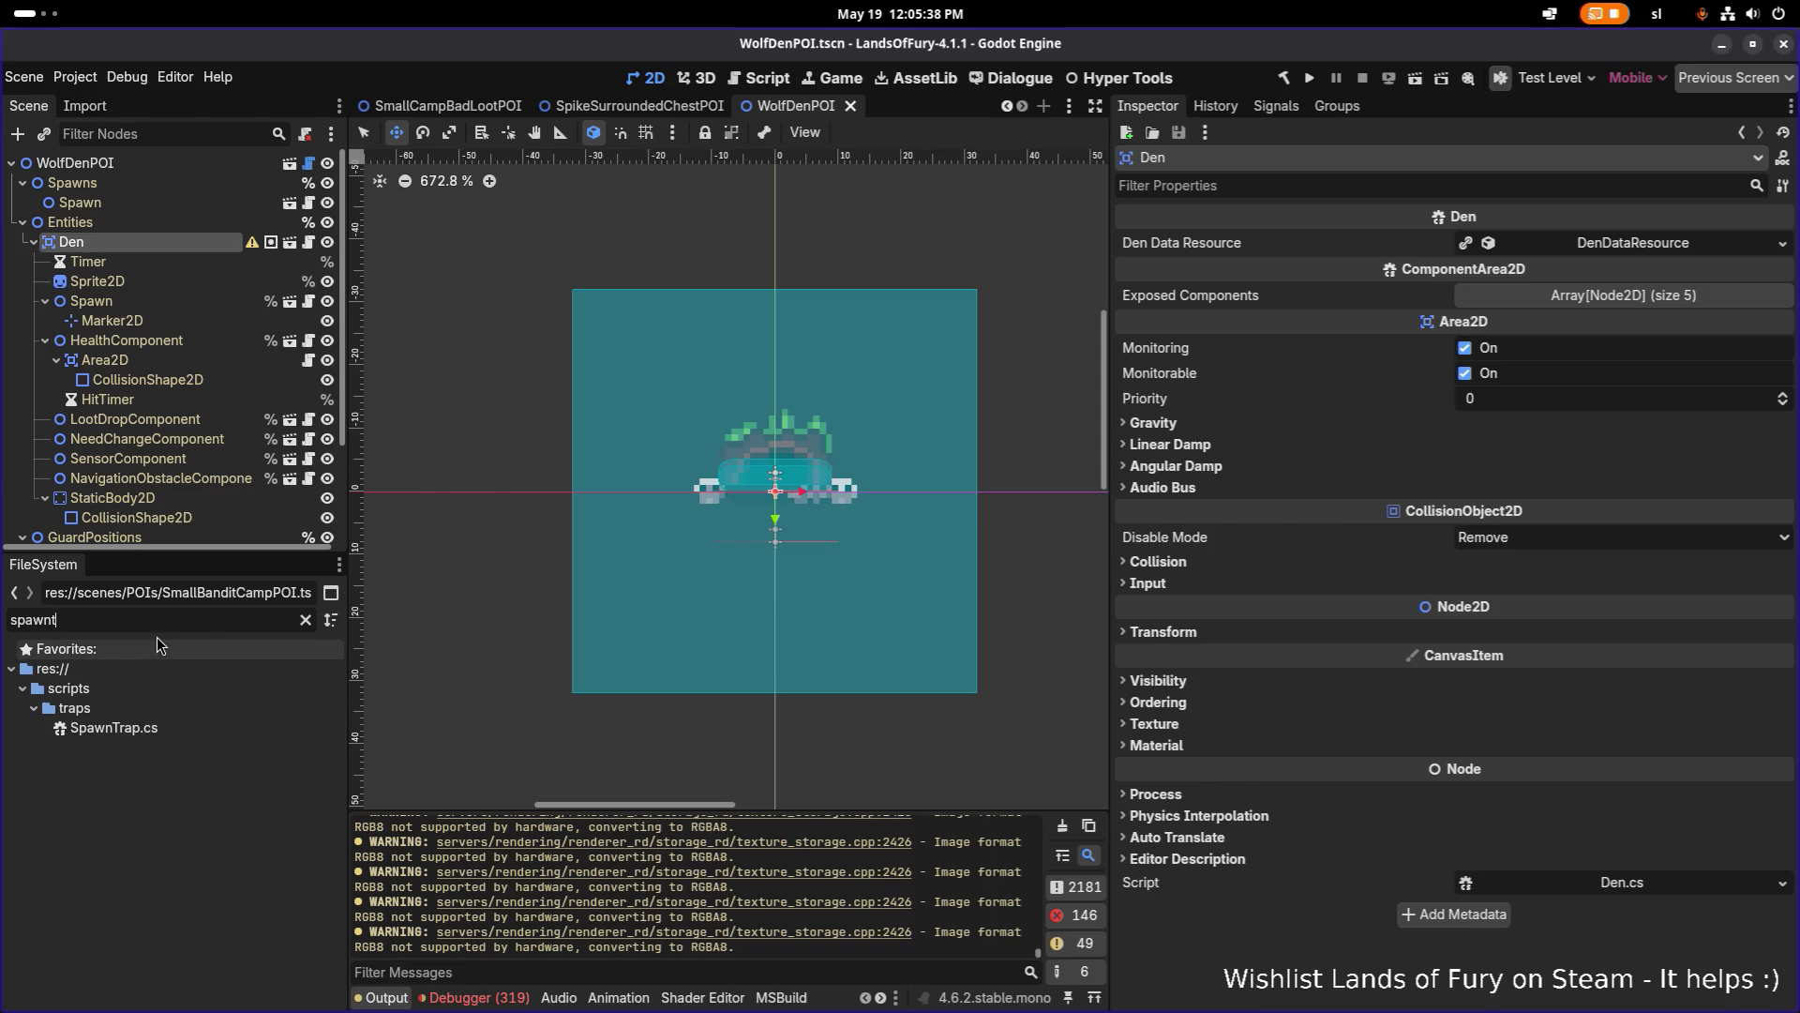
double_click(149, 626)
text(slime)
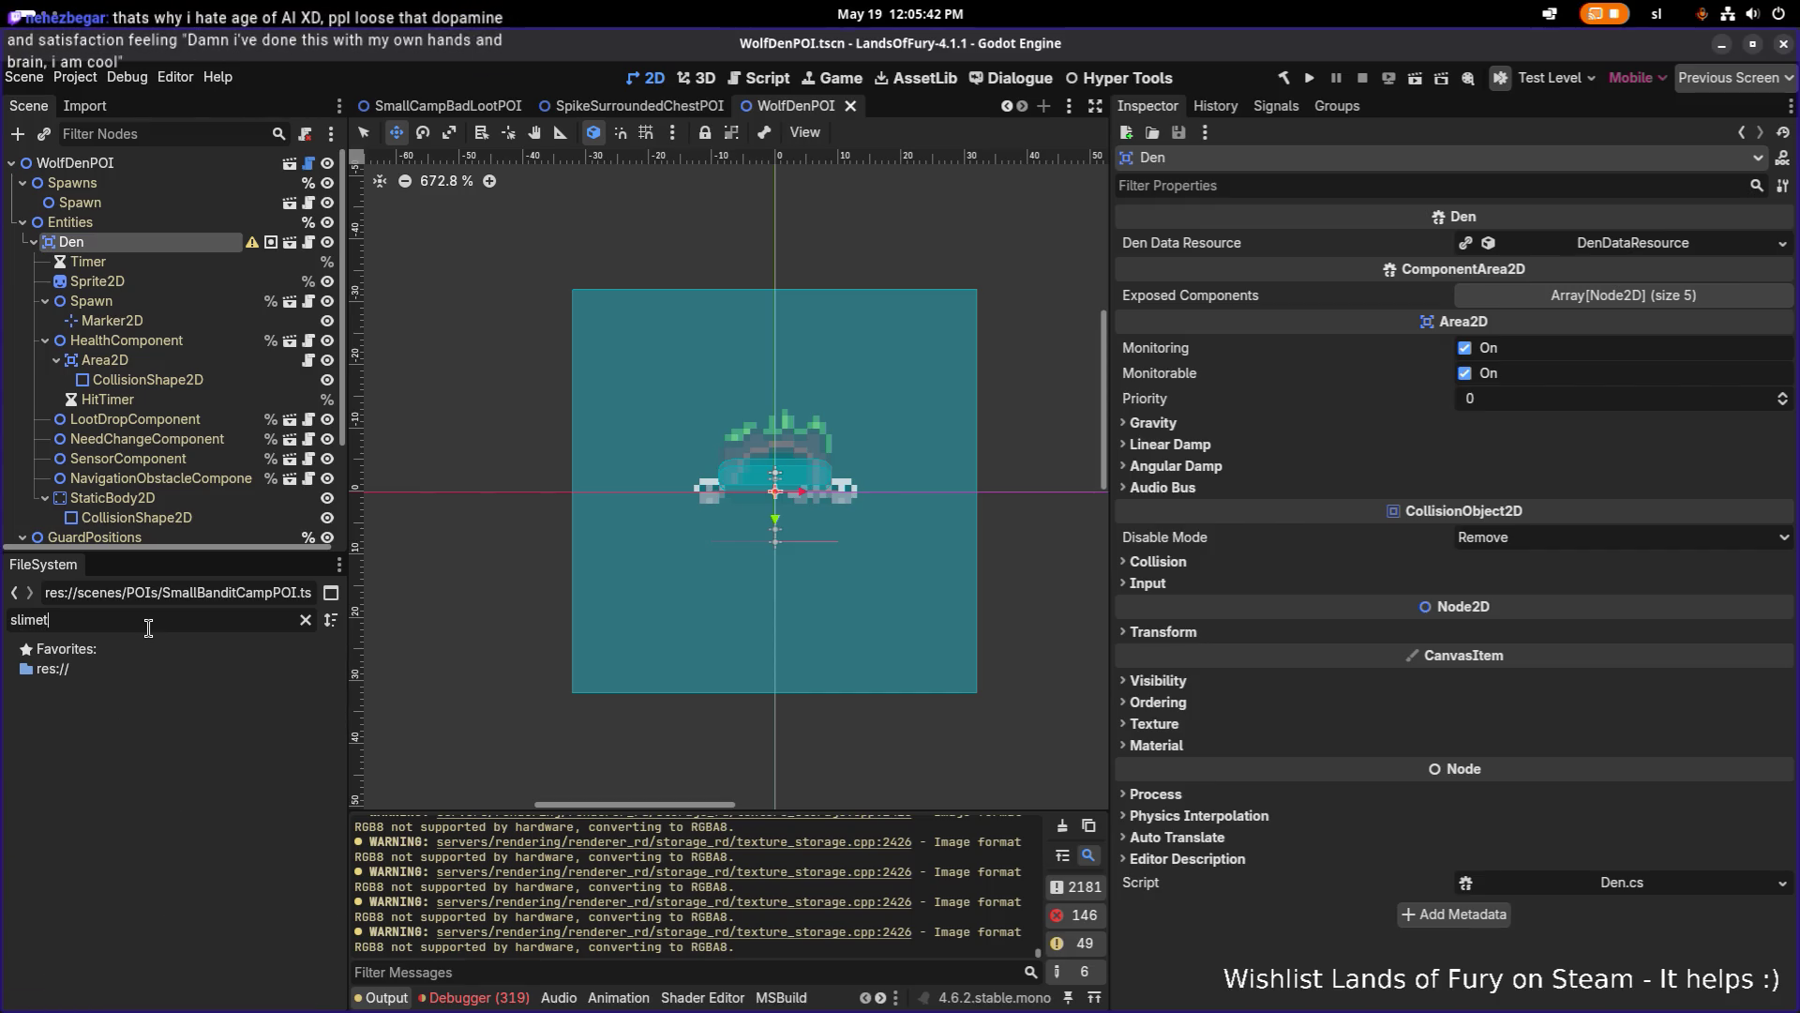
double_click(148, 626)
text(trap)
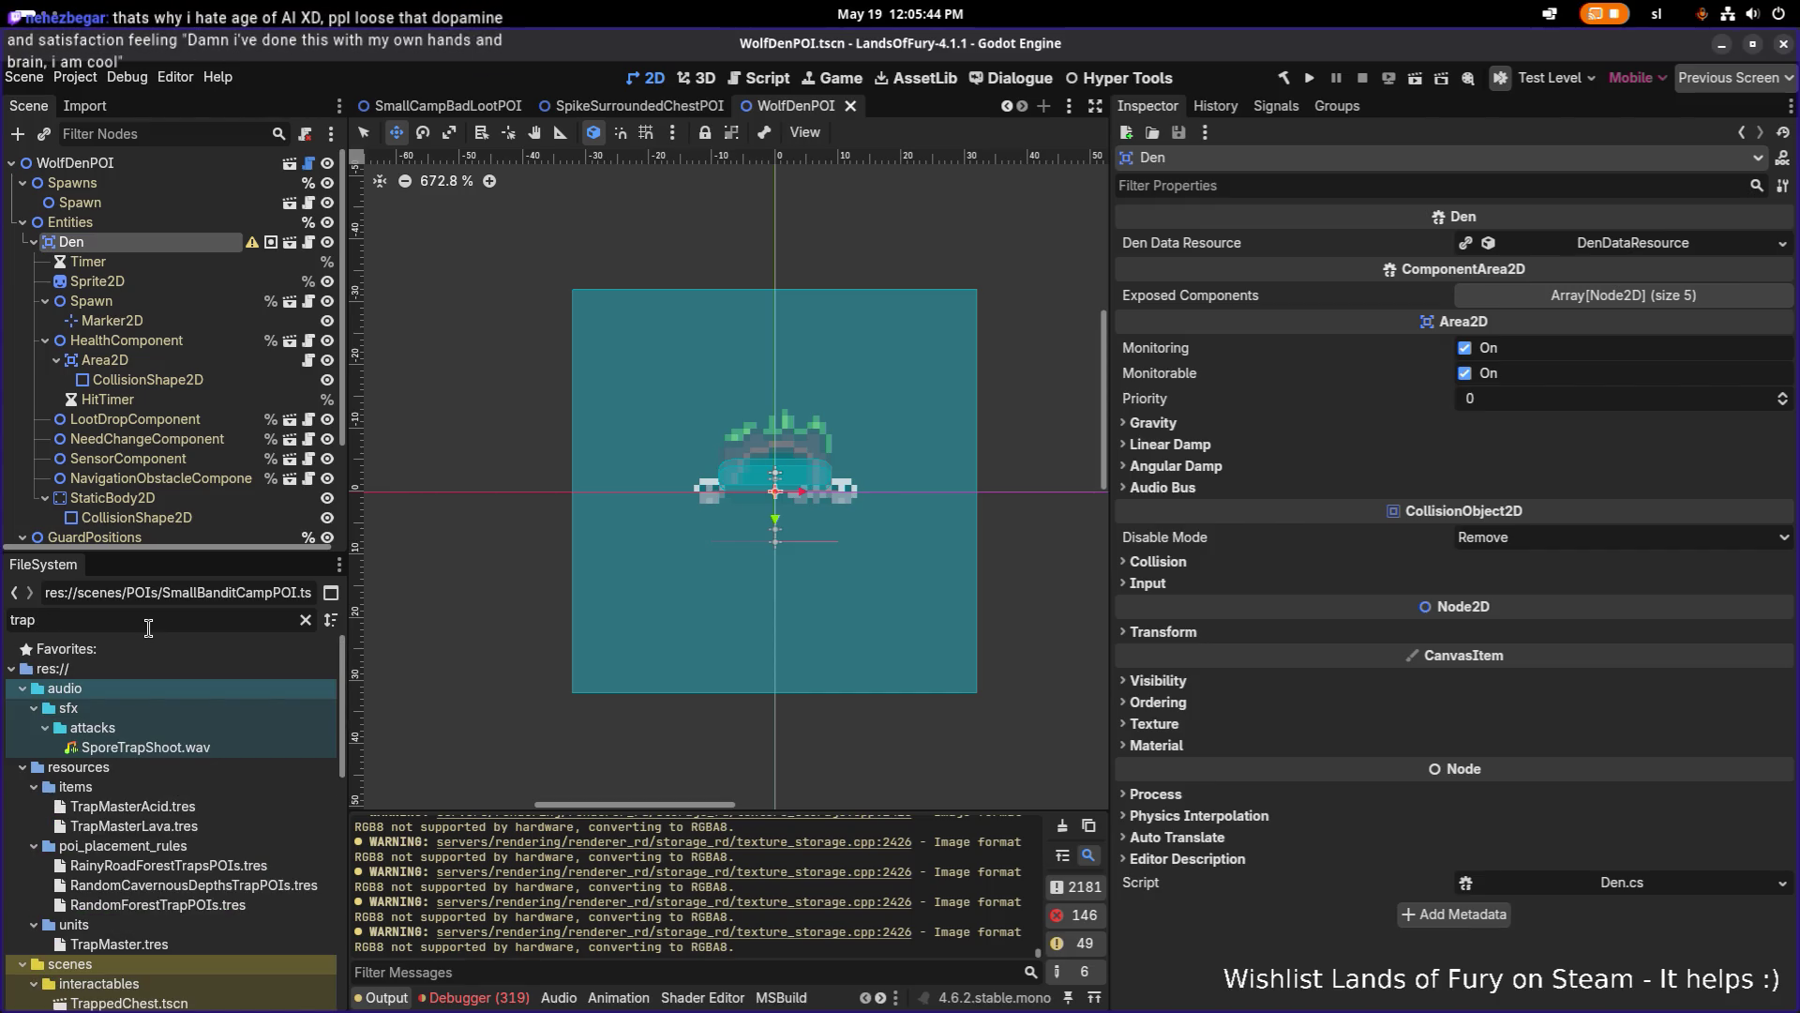
scroll(217, 784, down, 3)
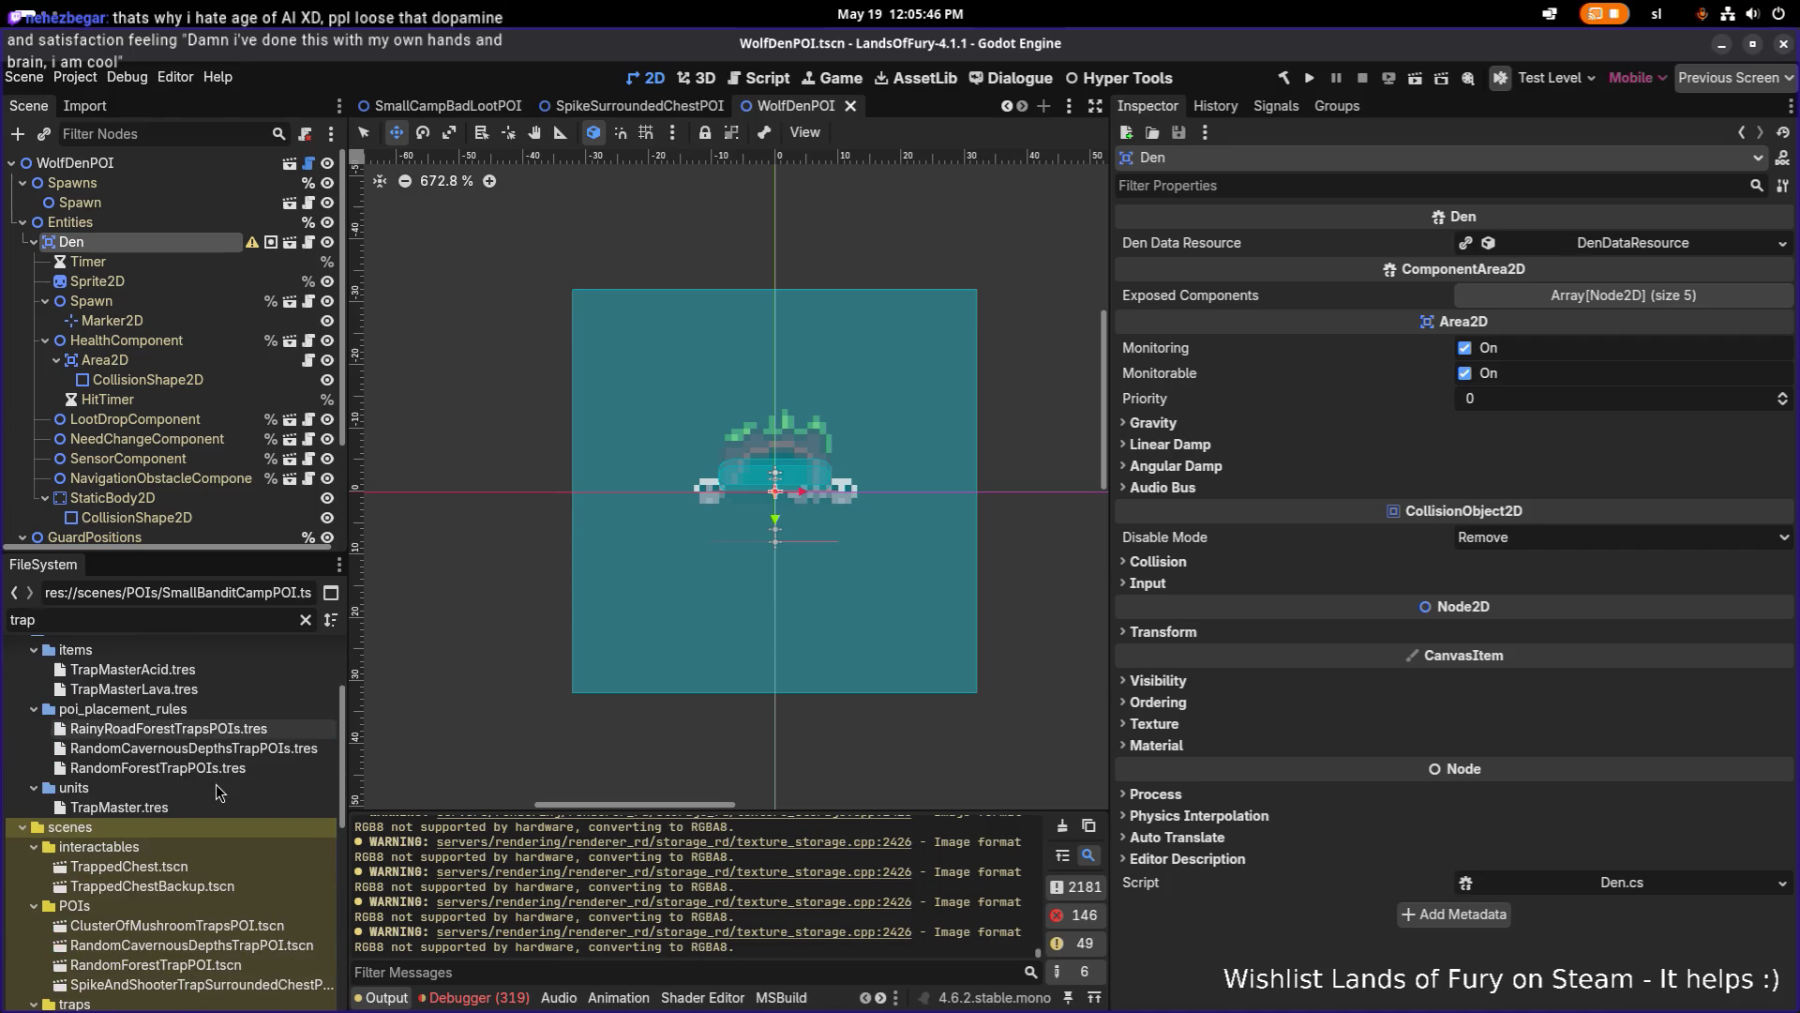
key(ctrl+a)
text(spawner)
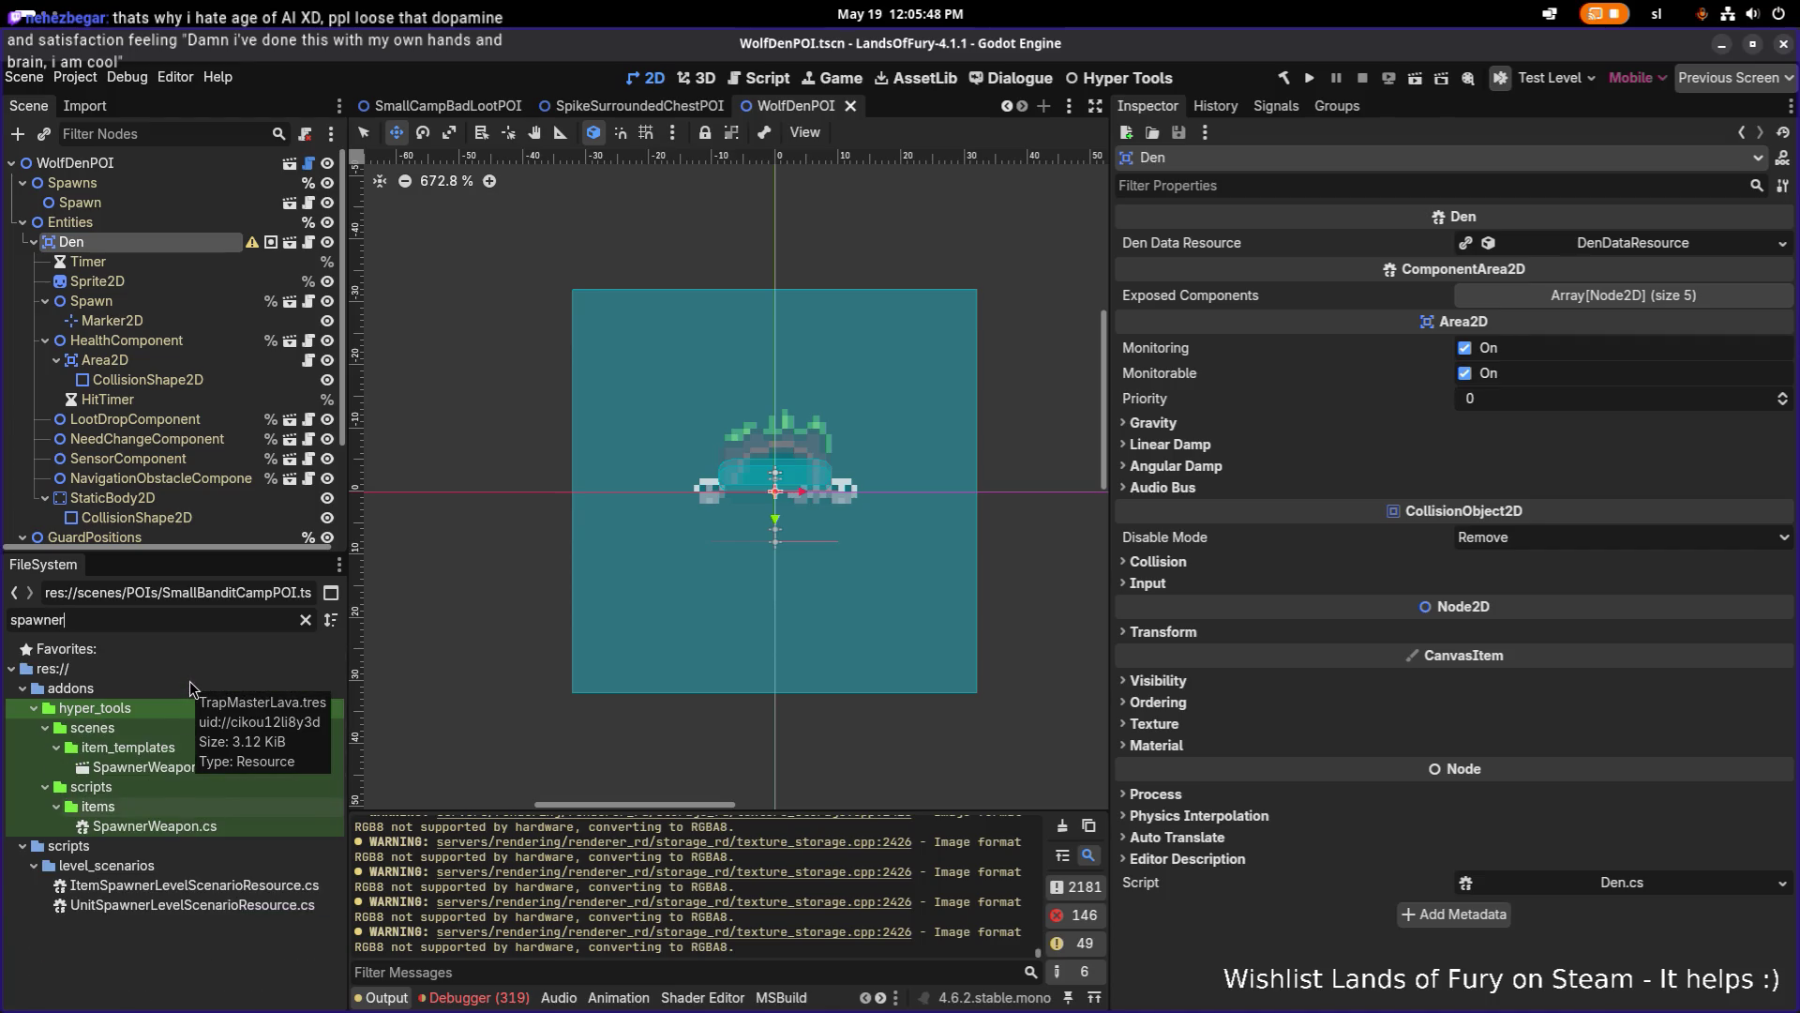
key(ctrl+a)
key(BackSpace)
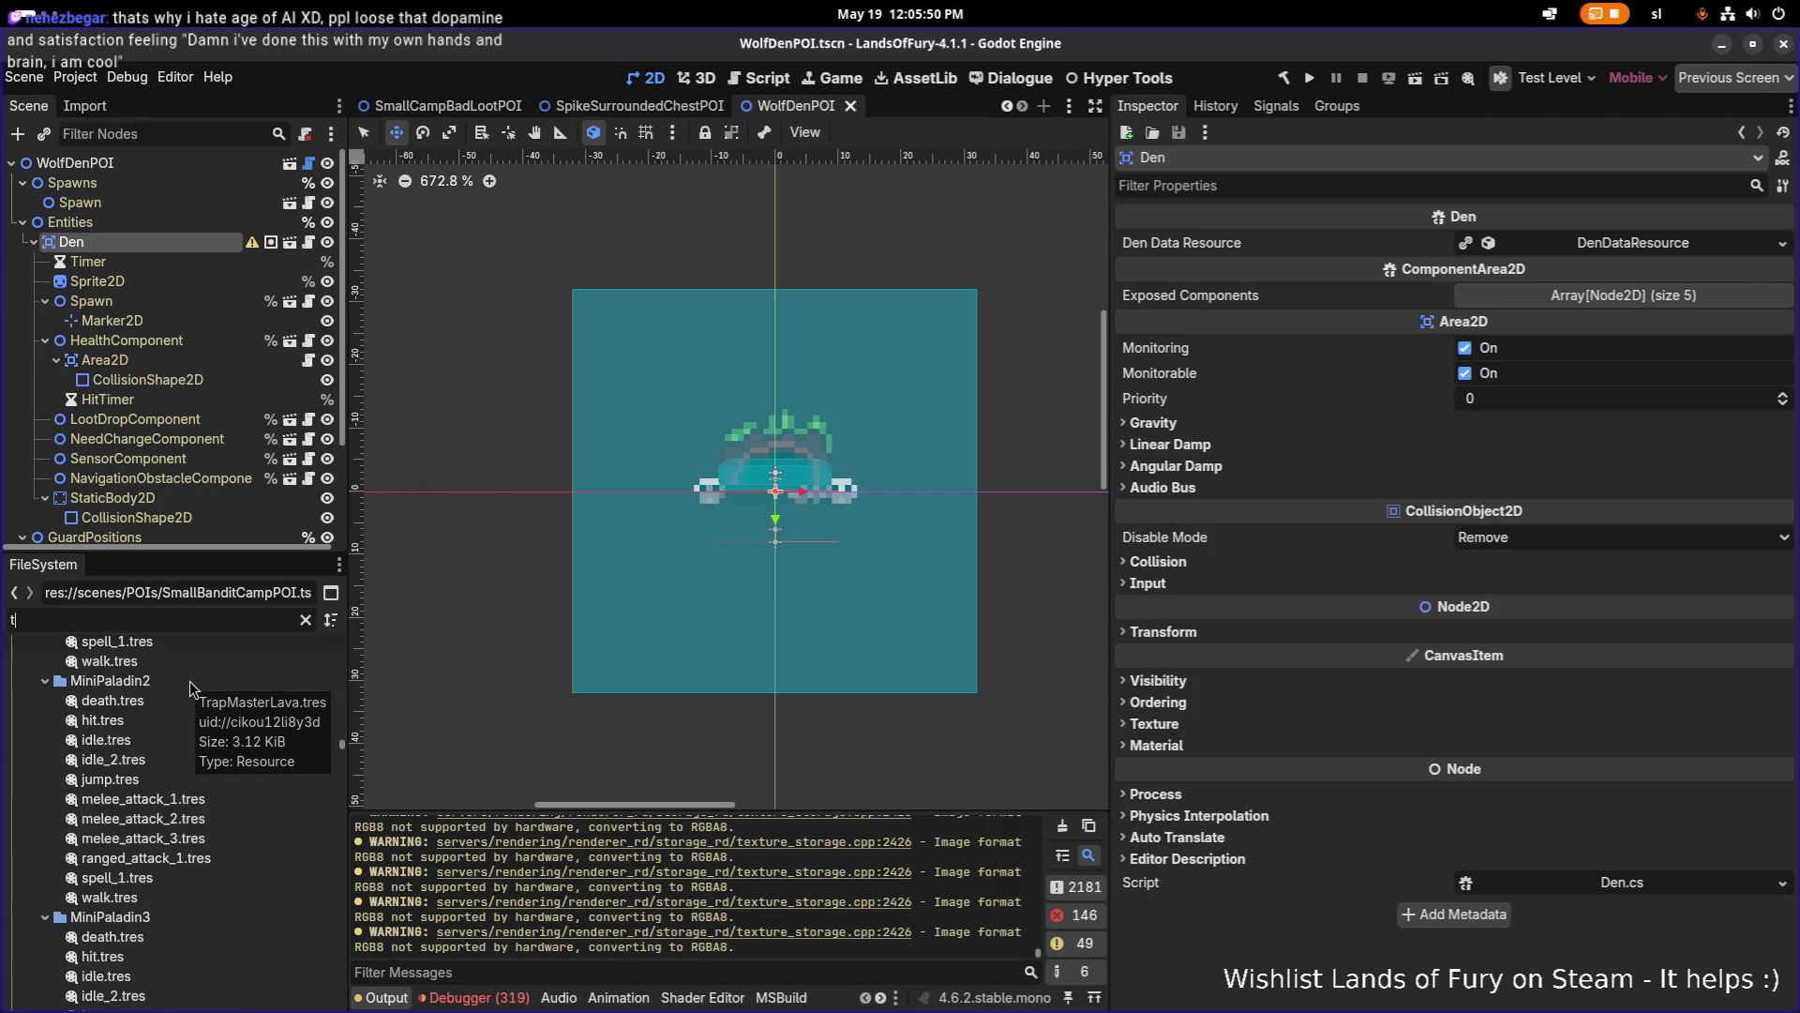
text(trap)
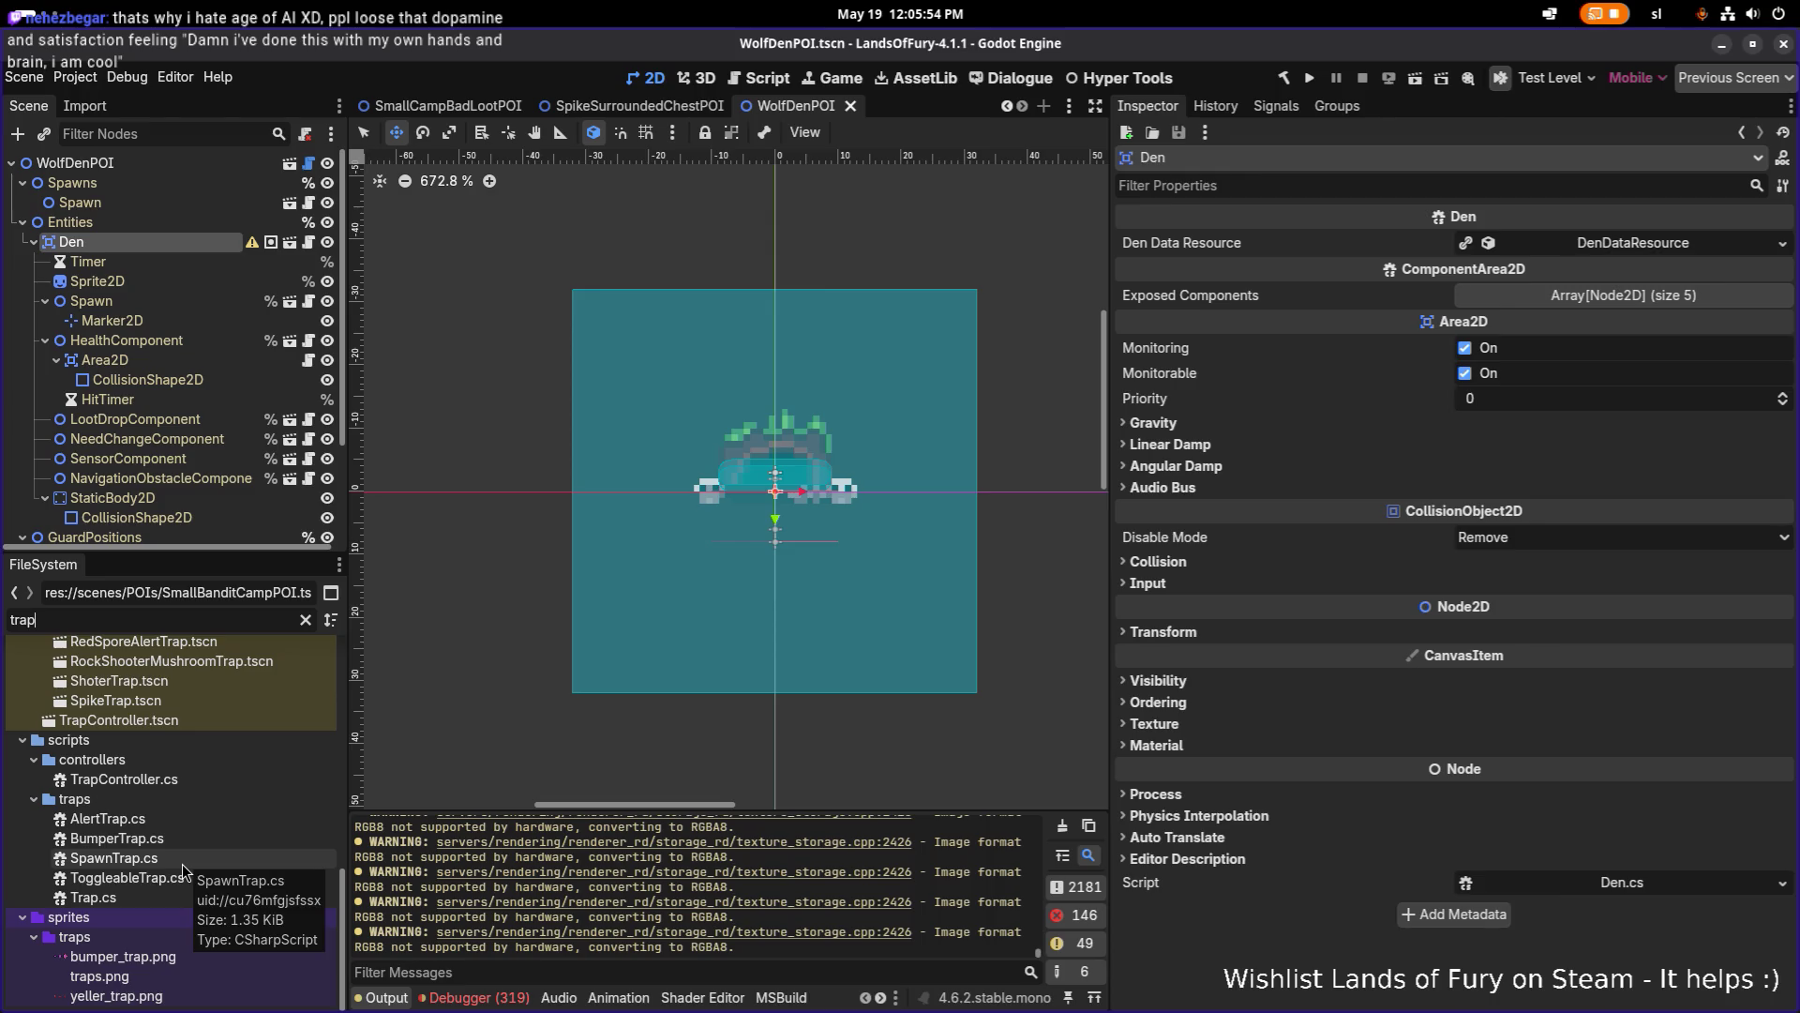
Open GreenEggMushroomTrap.tscn from the filtered trap scenes.
scroll(187, 798, up, 2)
click(188, 795)
click(176, 755)
click(175, 734)
click(191, 677)
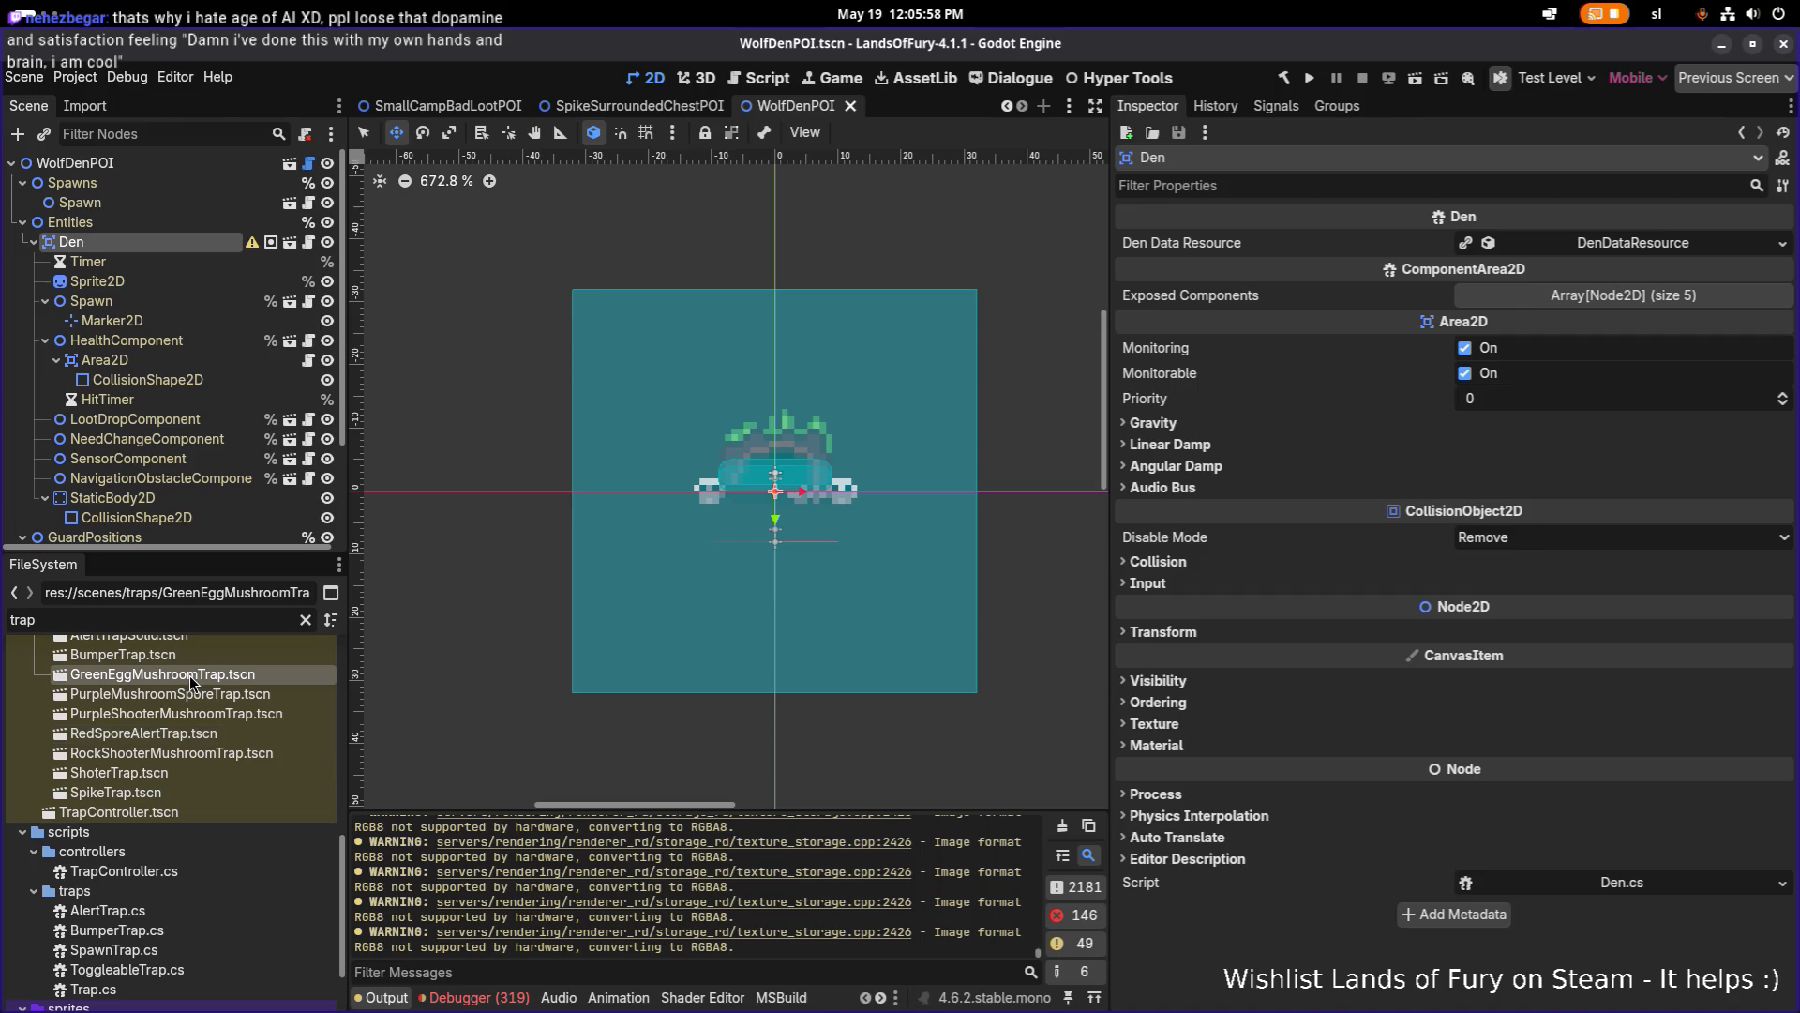
double_click(199, 768)
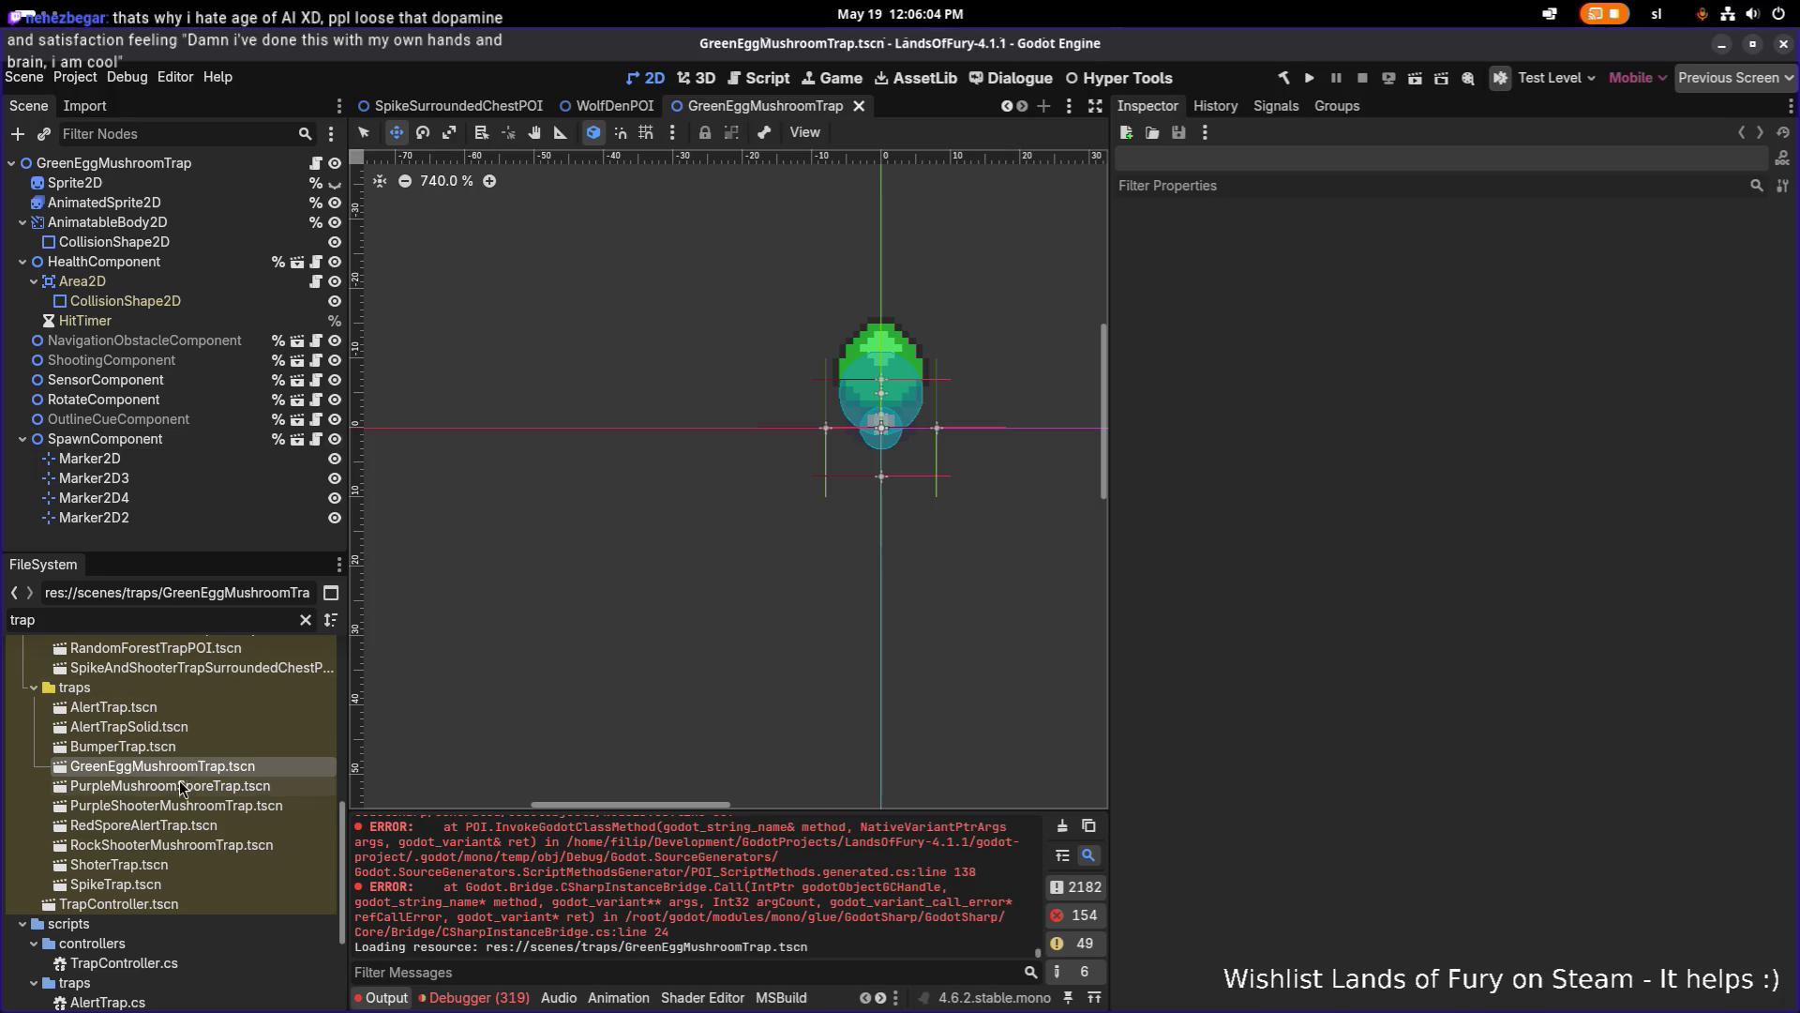
Duplicate GreenEggMushroomTrap.tscn as TombStoneTrap.tscn and open the new scene.
click(208, 746)
click(223, 767)
key(ctrl+d)
key(Right)
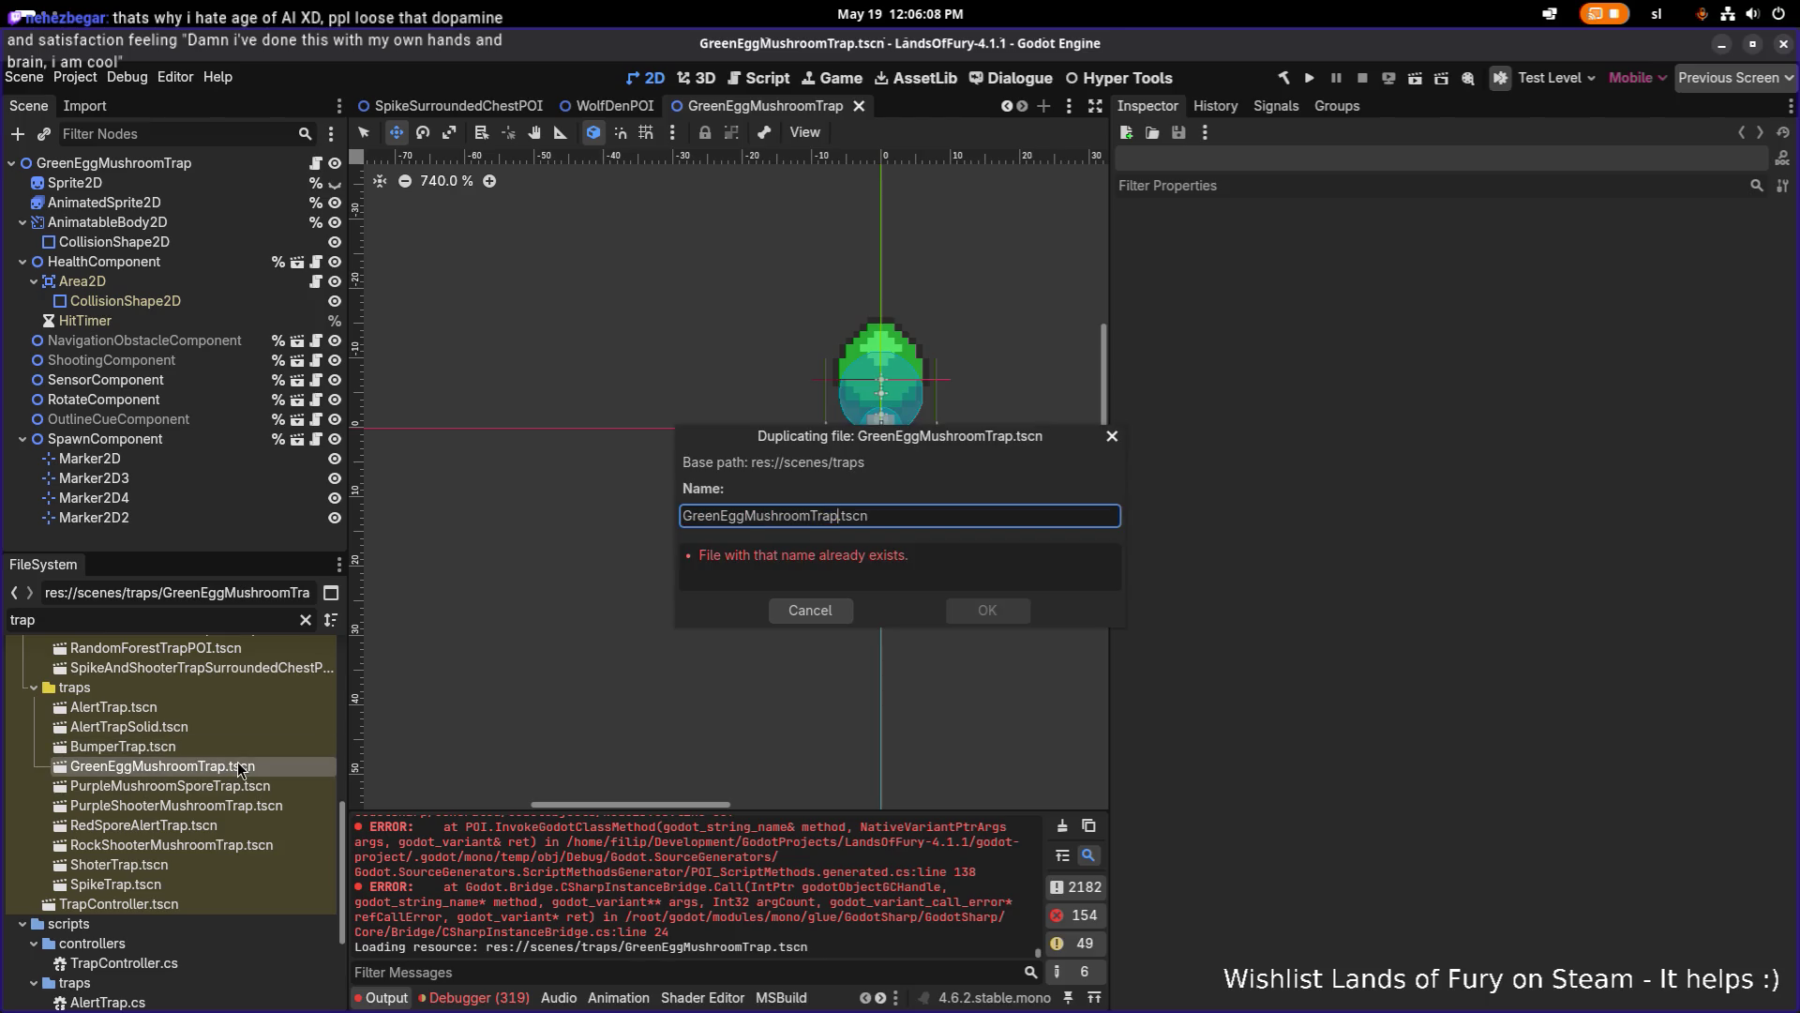
key(Left)
key(shift+Home)
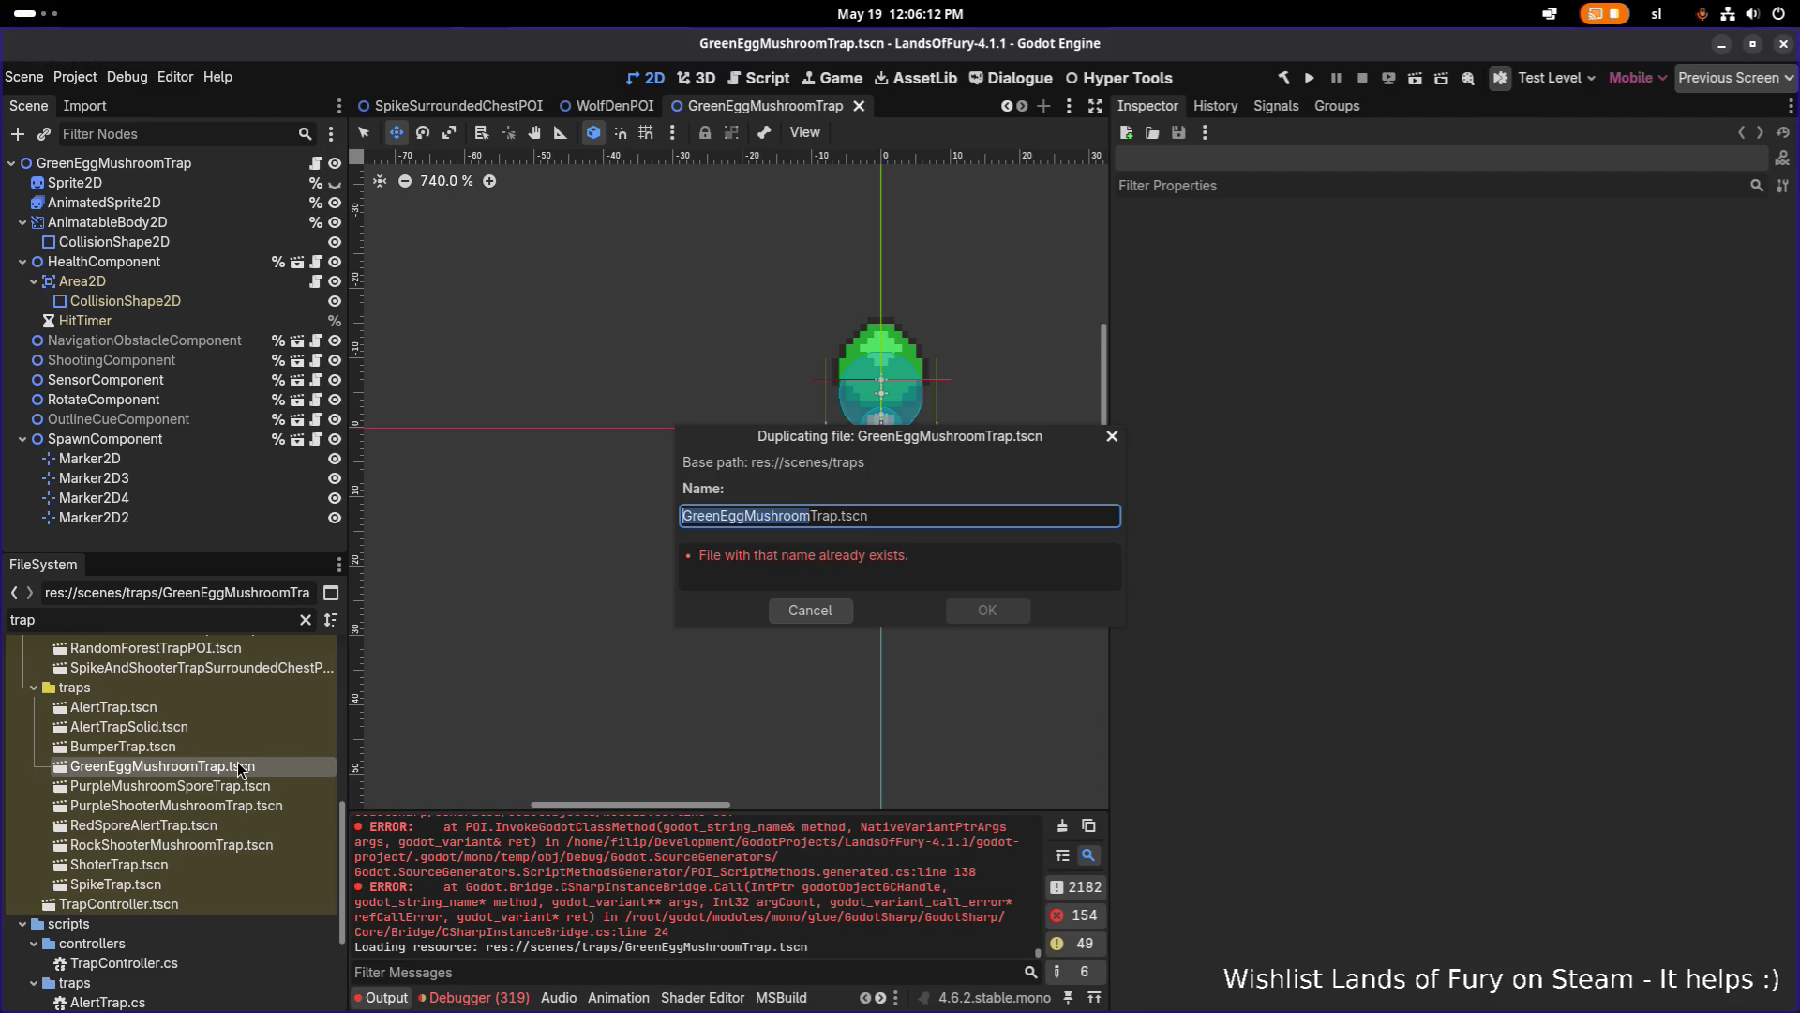
text(TombSton)
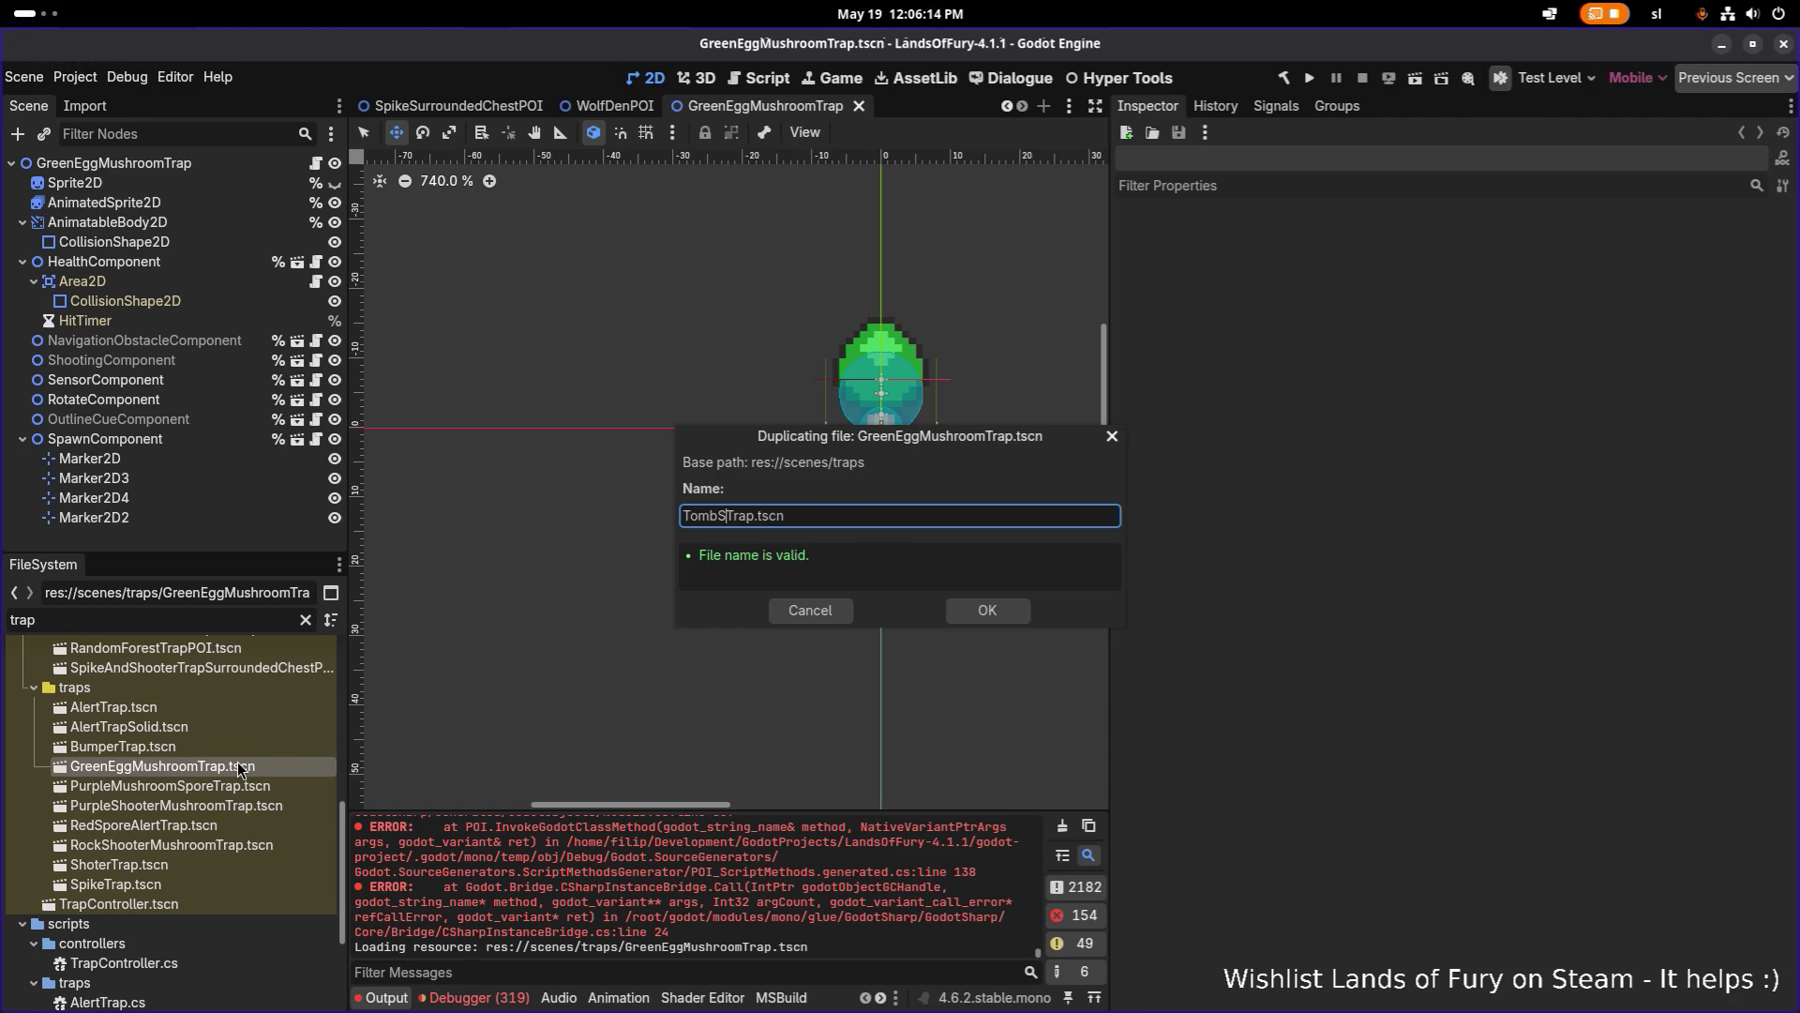
text(e)
key(Return)
double_click(170, 909)
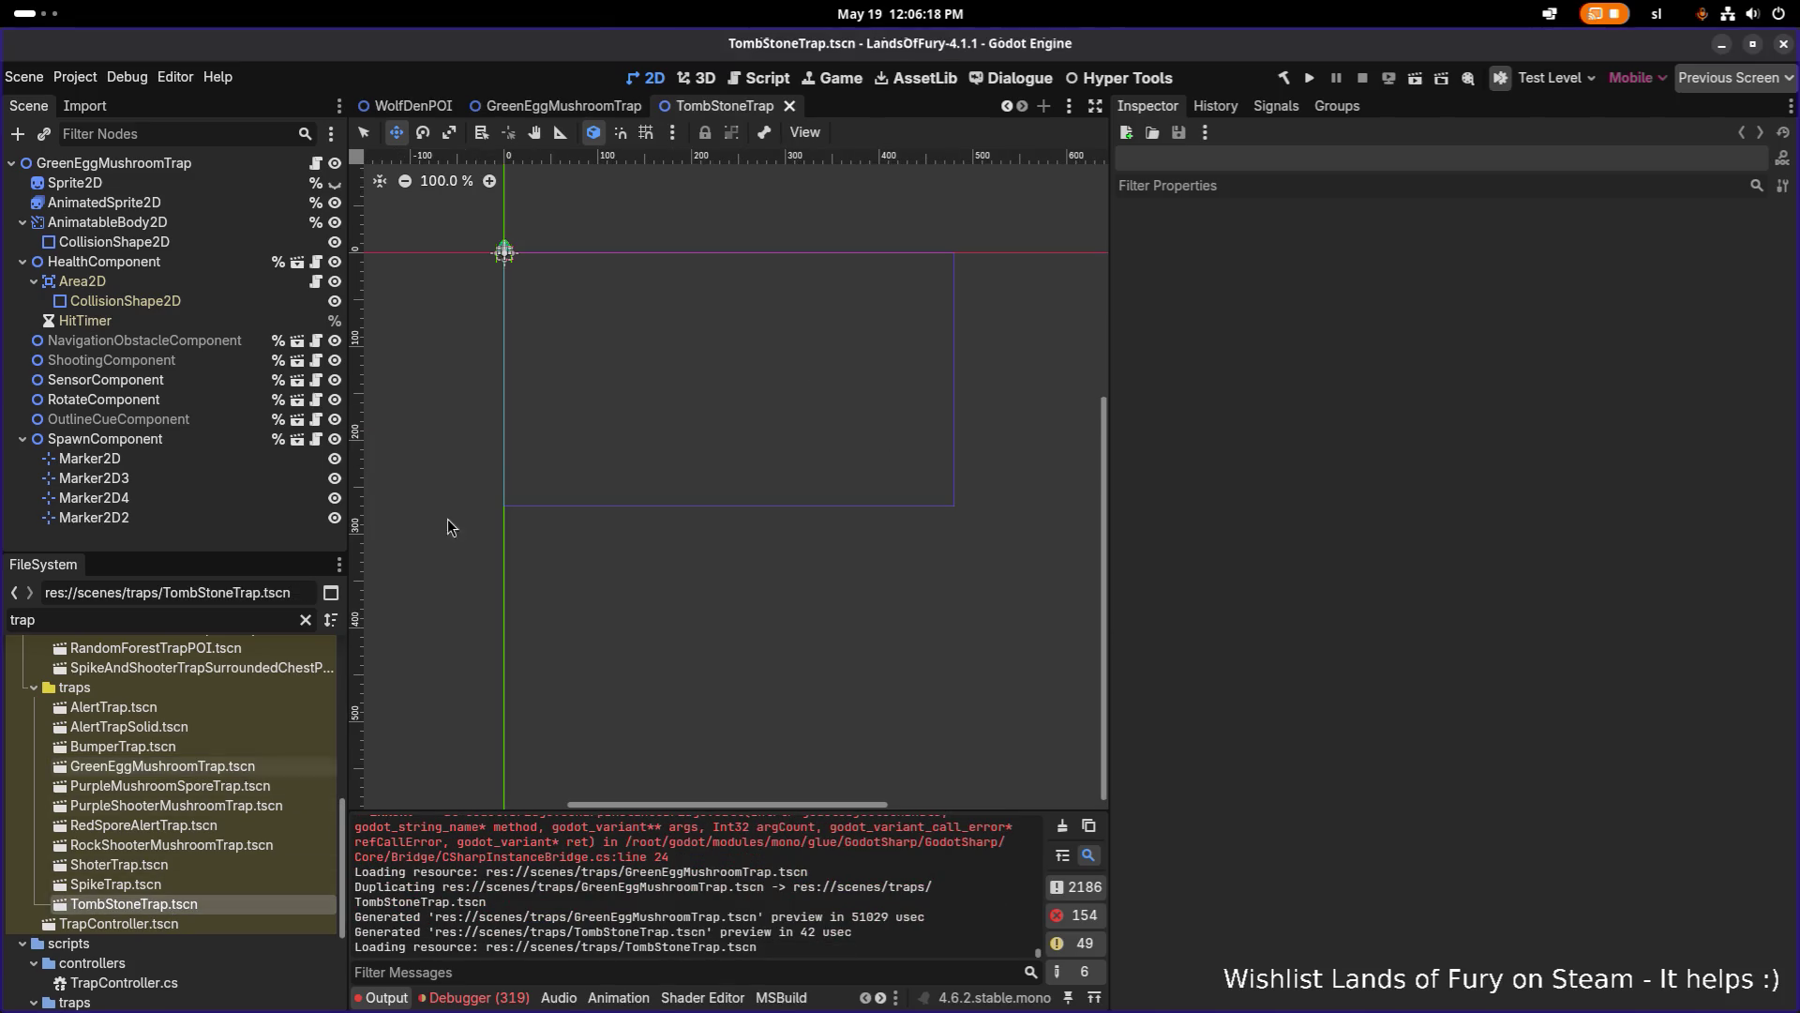
Rename the scene's root node from GreenEggMushroomTrap to TombStoneTrap.
click(249, 167)
click(251, 167)
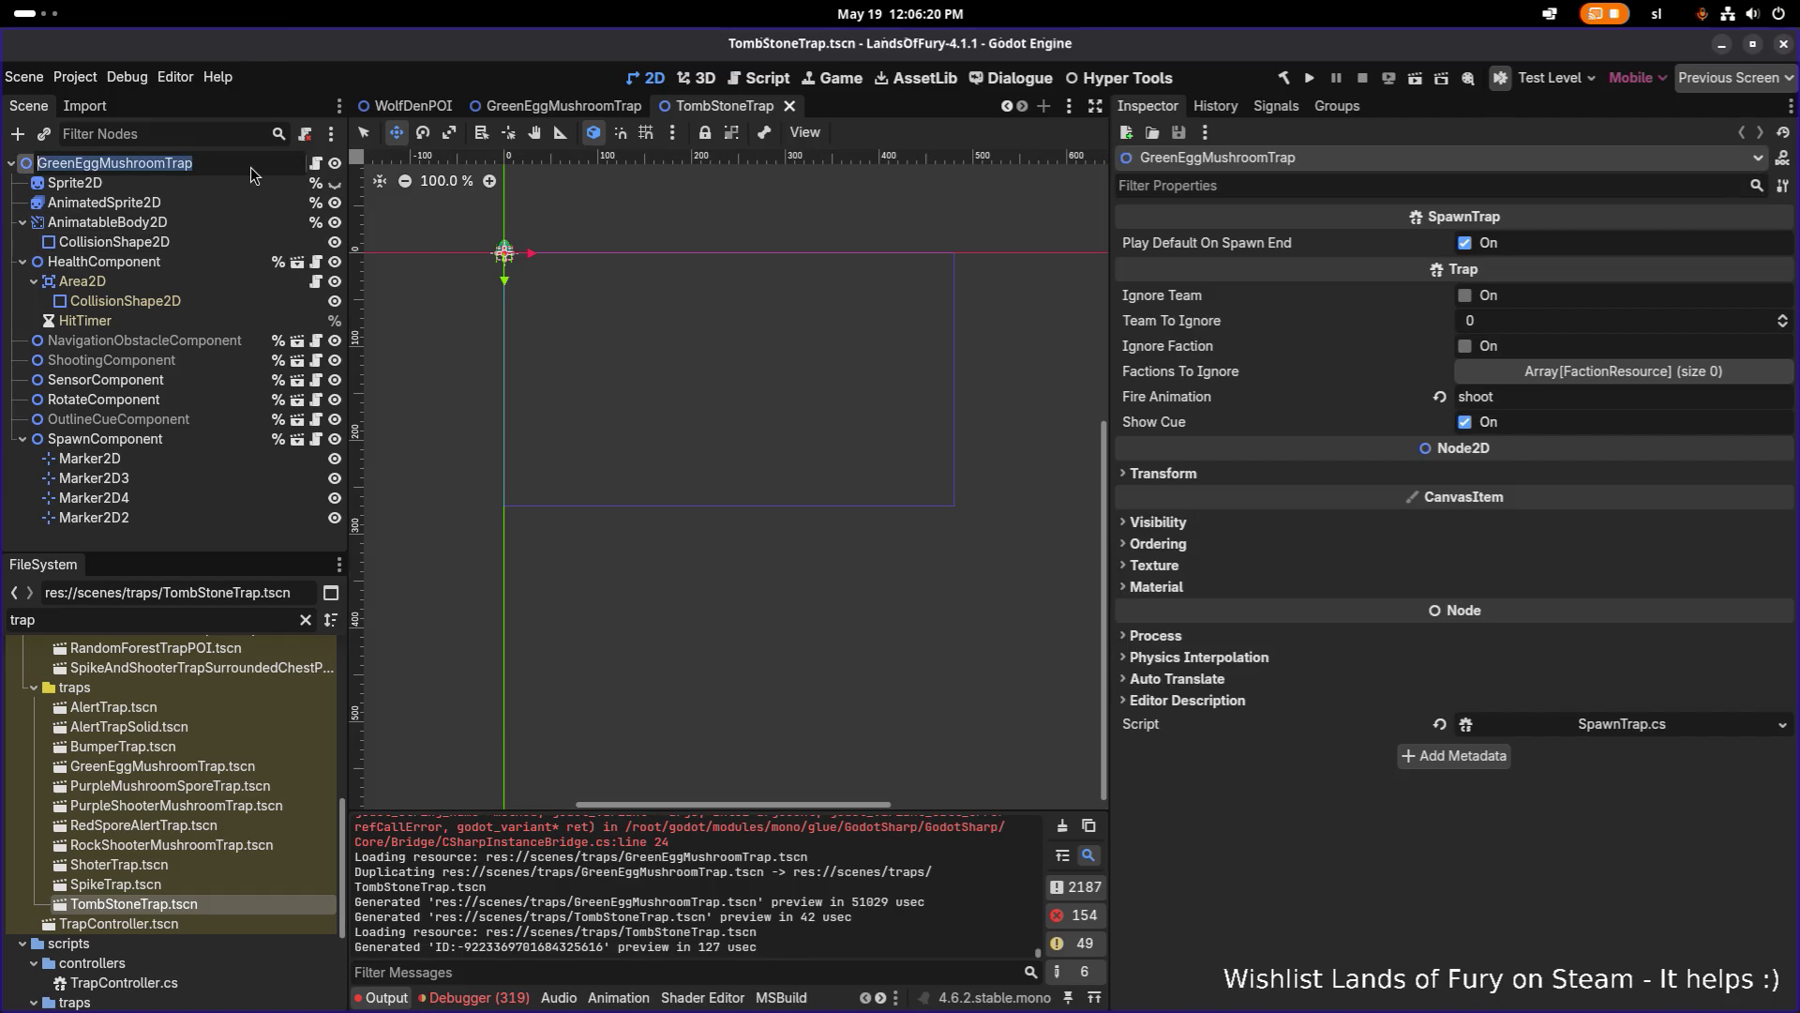
key(shift+Home)
text(Tobg)
key(BackSpace)
key(BackSpace)
text(mbStone)
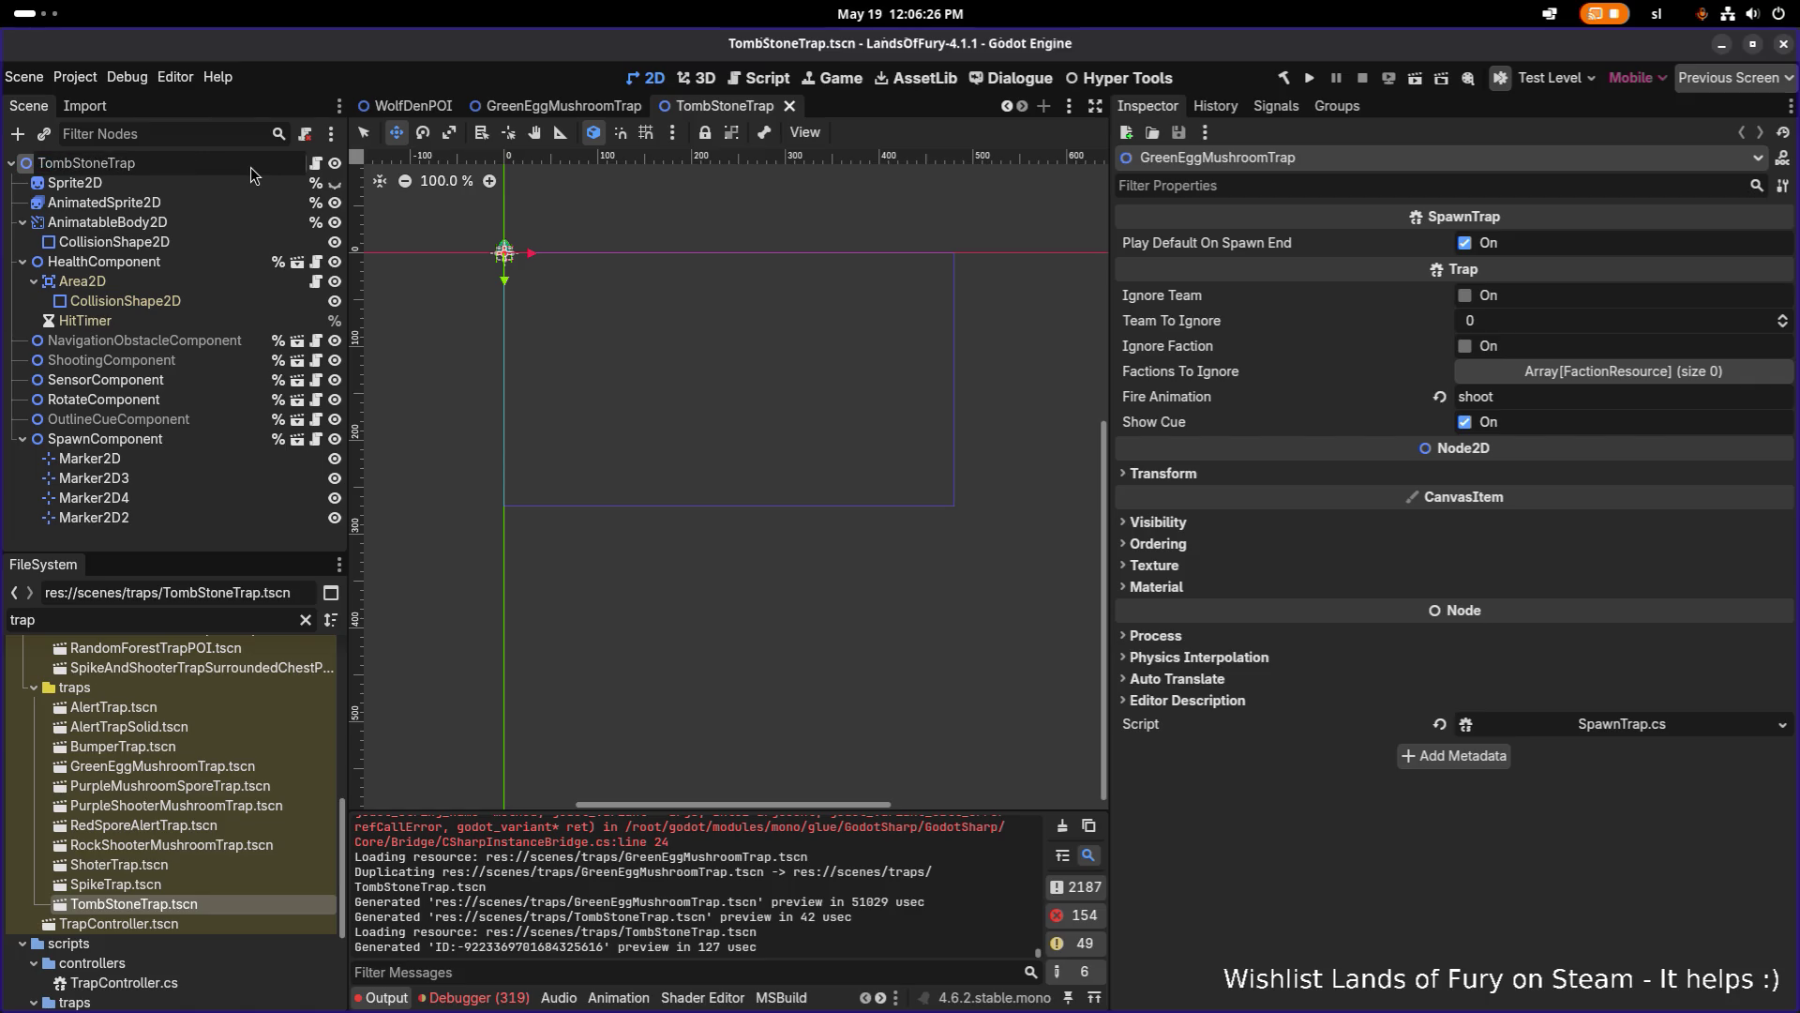
key(Return)
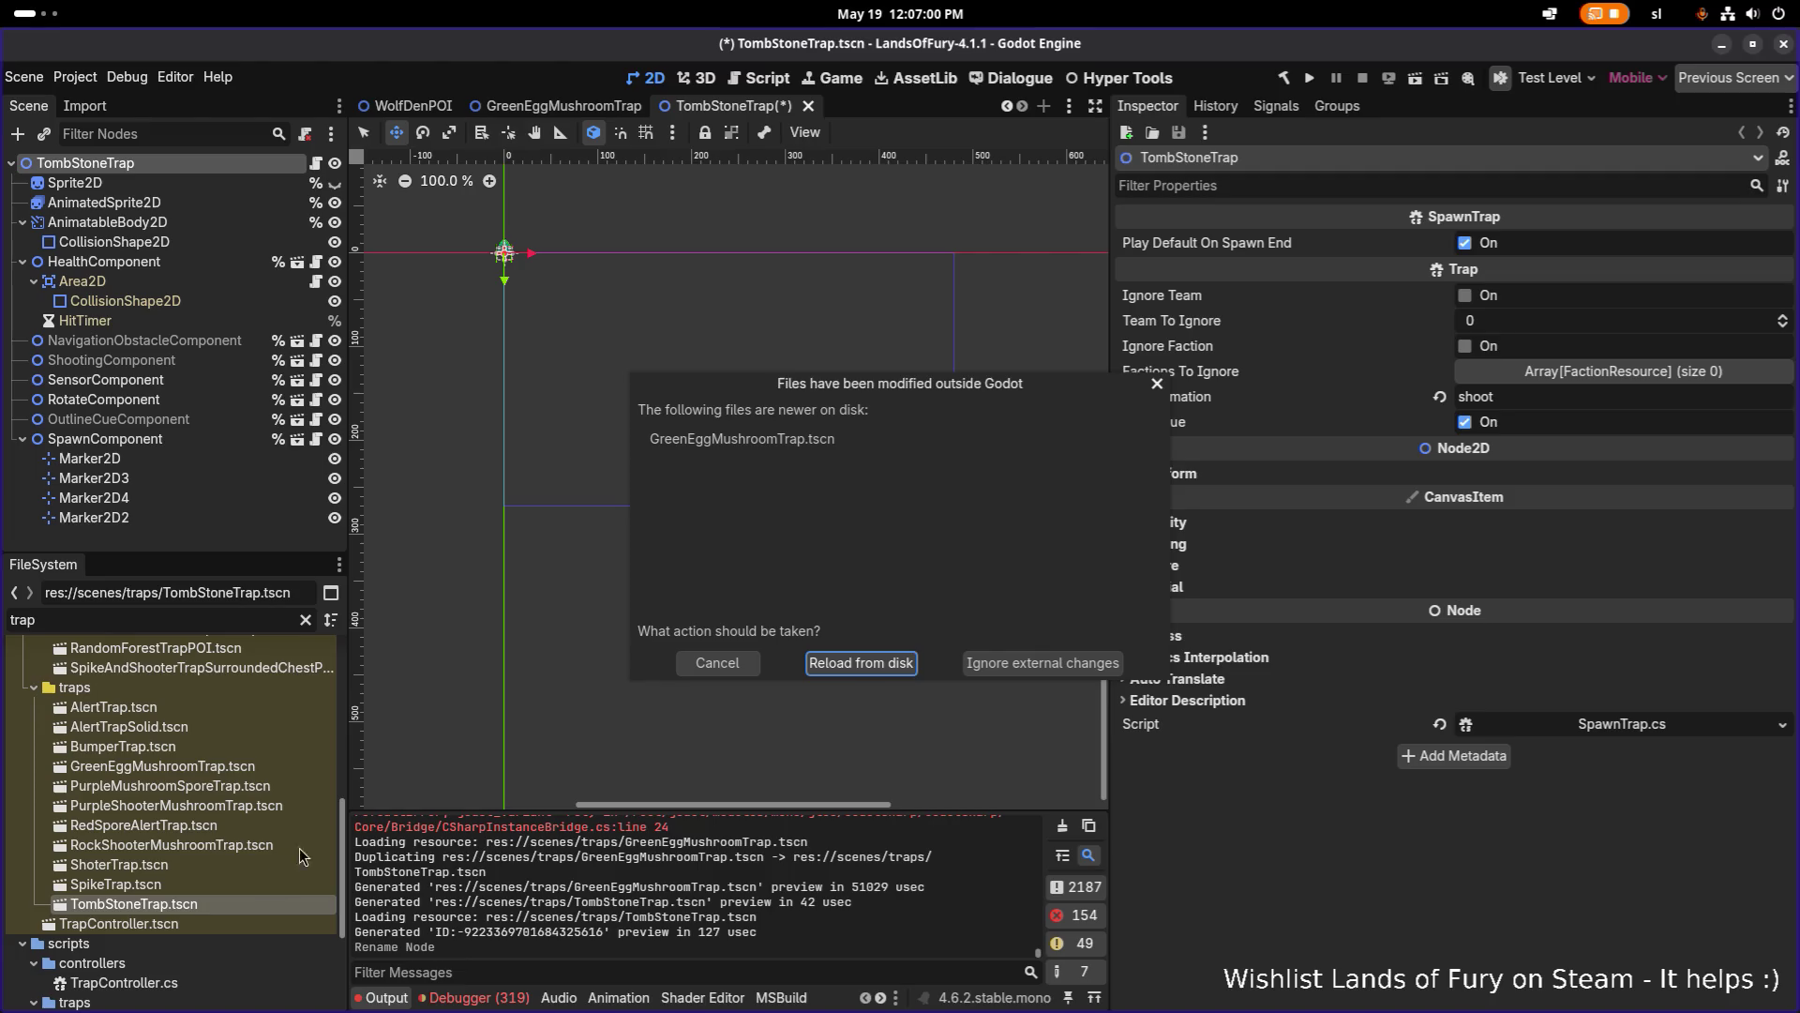
Reload the scene, rename the file to TombstoneTrap.tscn with a lowercase s, and save.
click(883, 661)
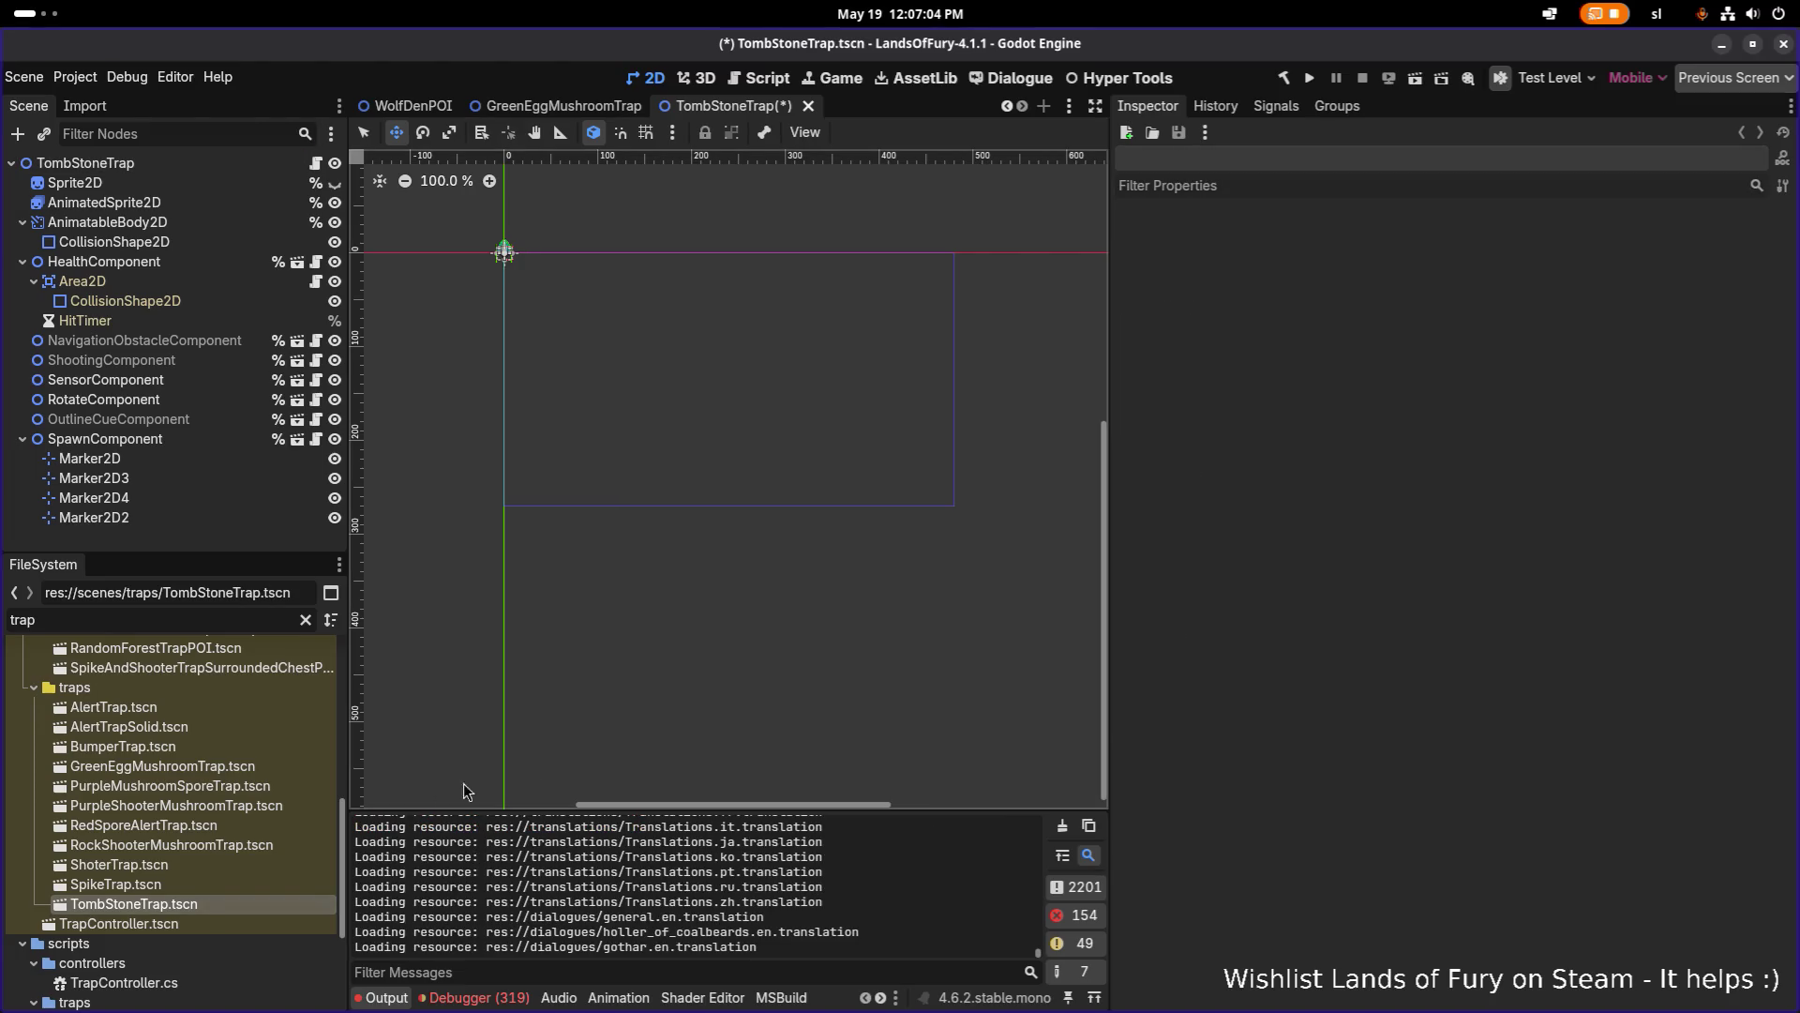
key(alt+Tab)
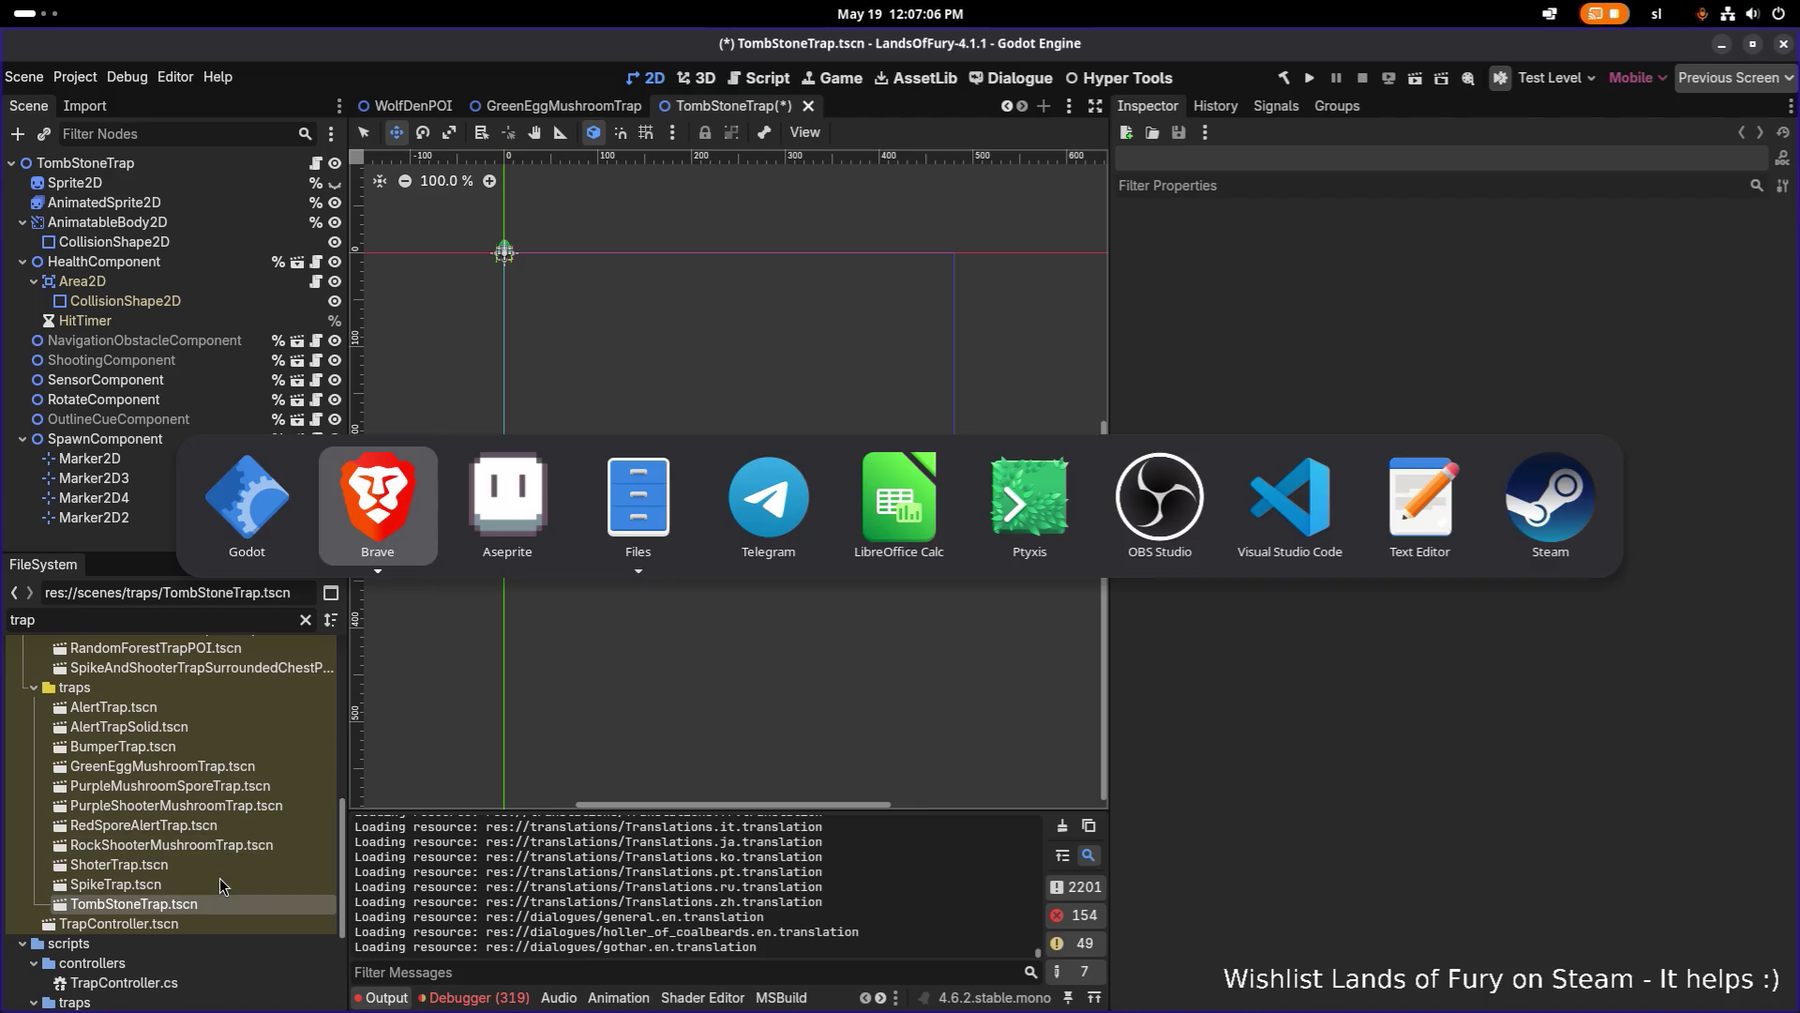
key(Escape)
click(210, 903)
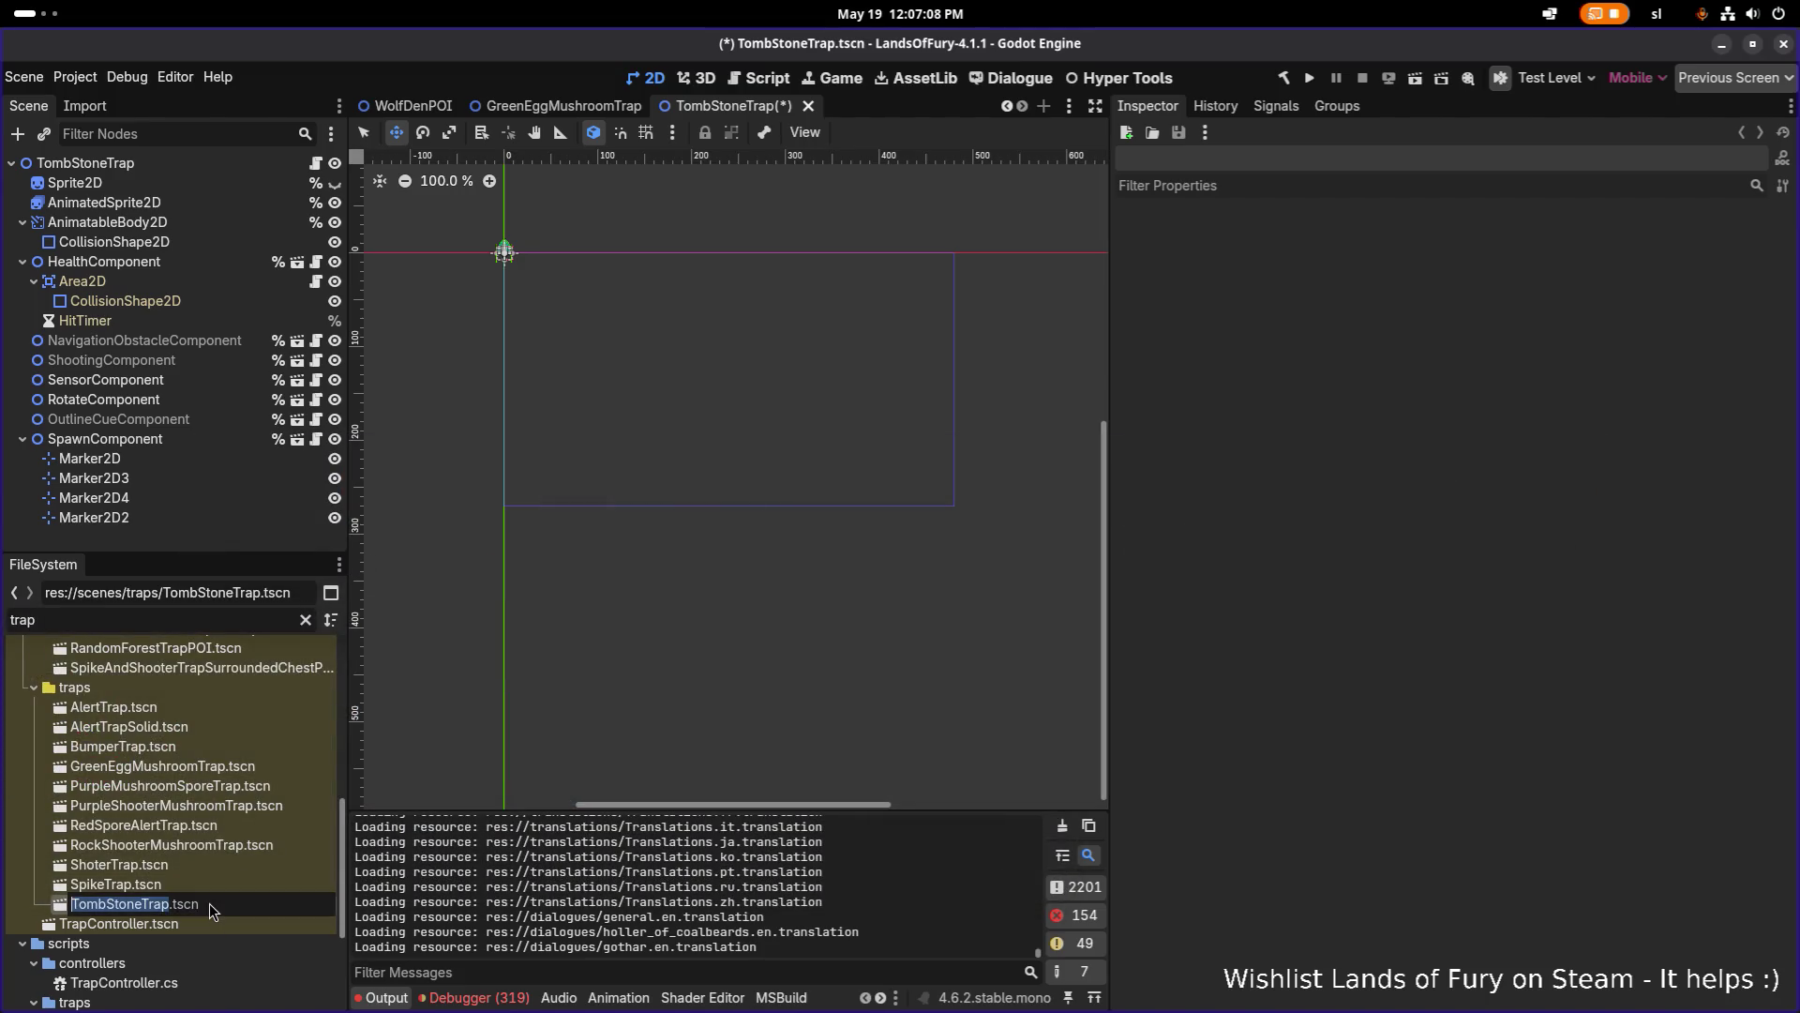
key(Left)
key(Right)
key(Right)
key(Delete)
text(s)
key(Return)
key(ctrl+s)
Rename the root node to TombstoneTrap with a lowercase s and save the scene.
click(210, 163)
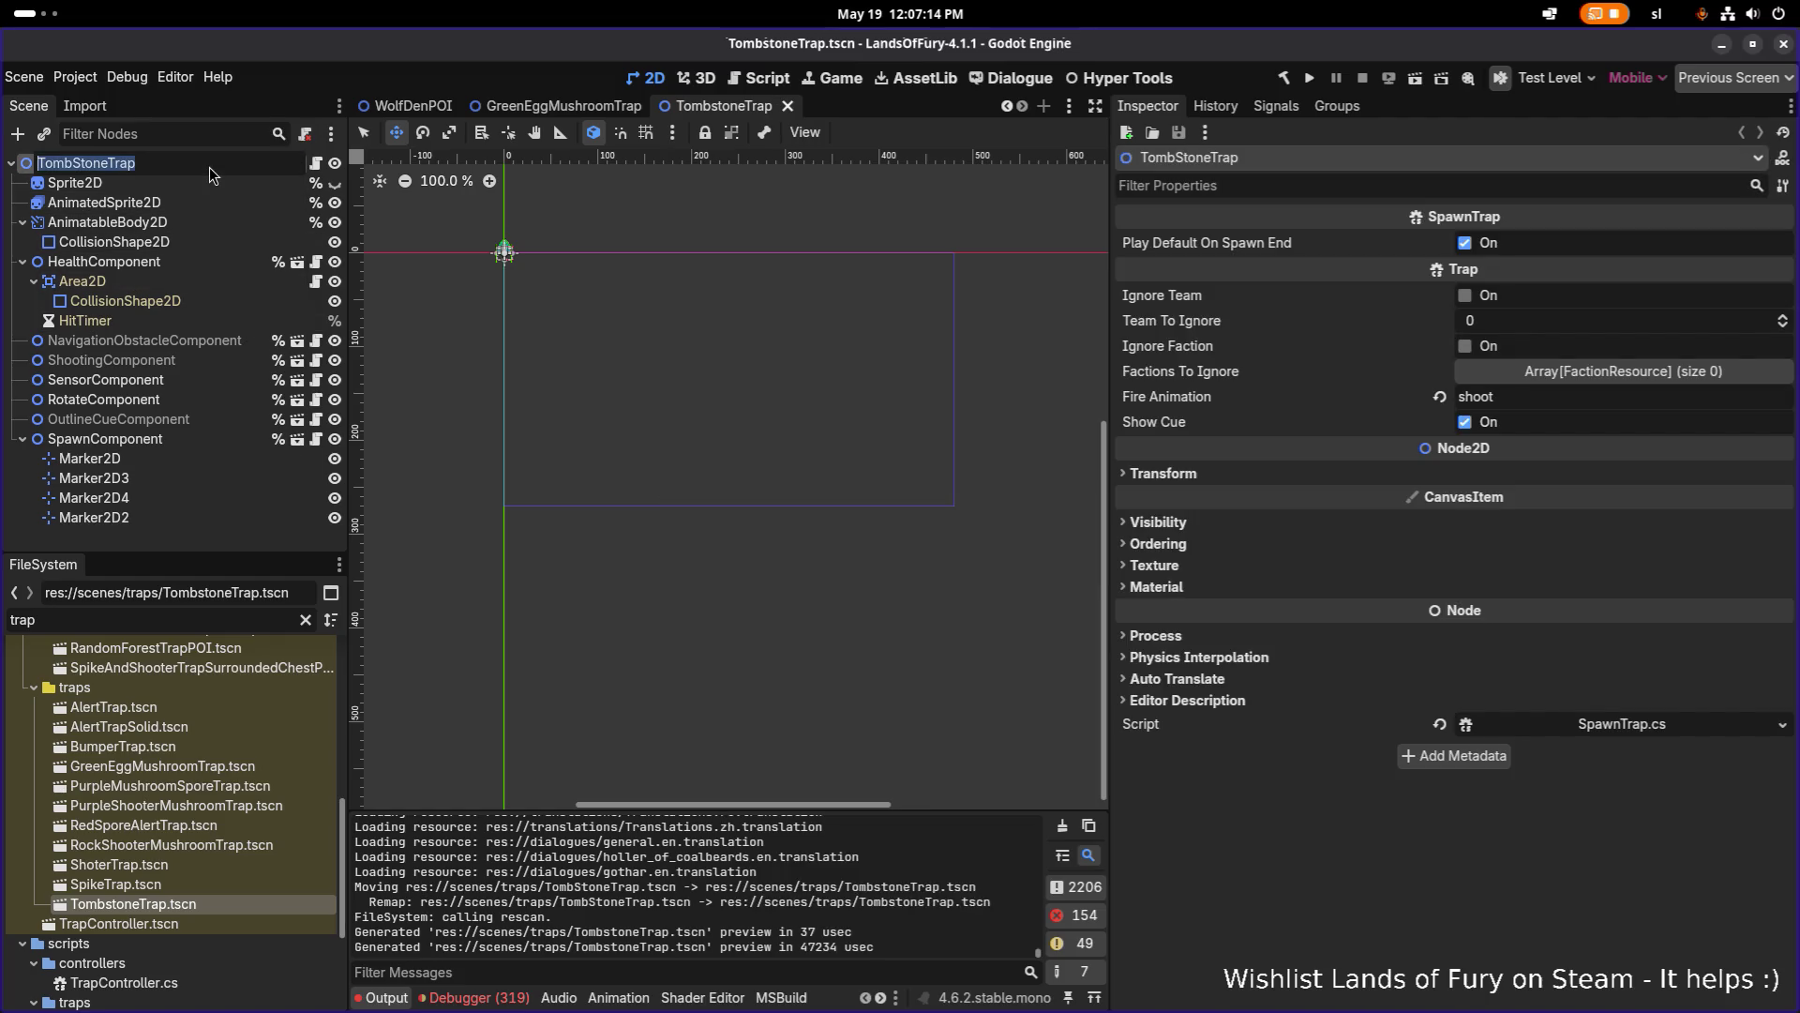
key(BackSpace)
text(s)
key(Return)
key(ctrl+s)
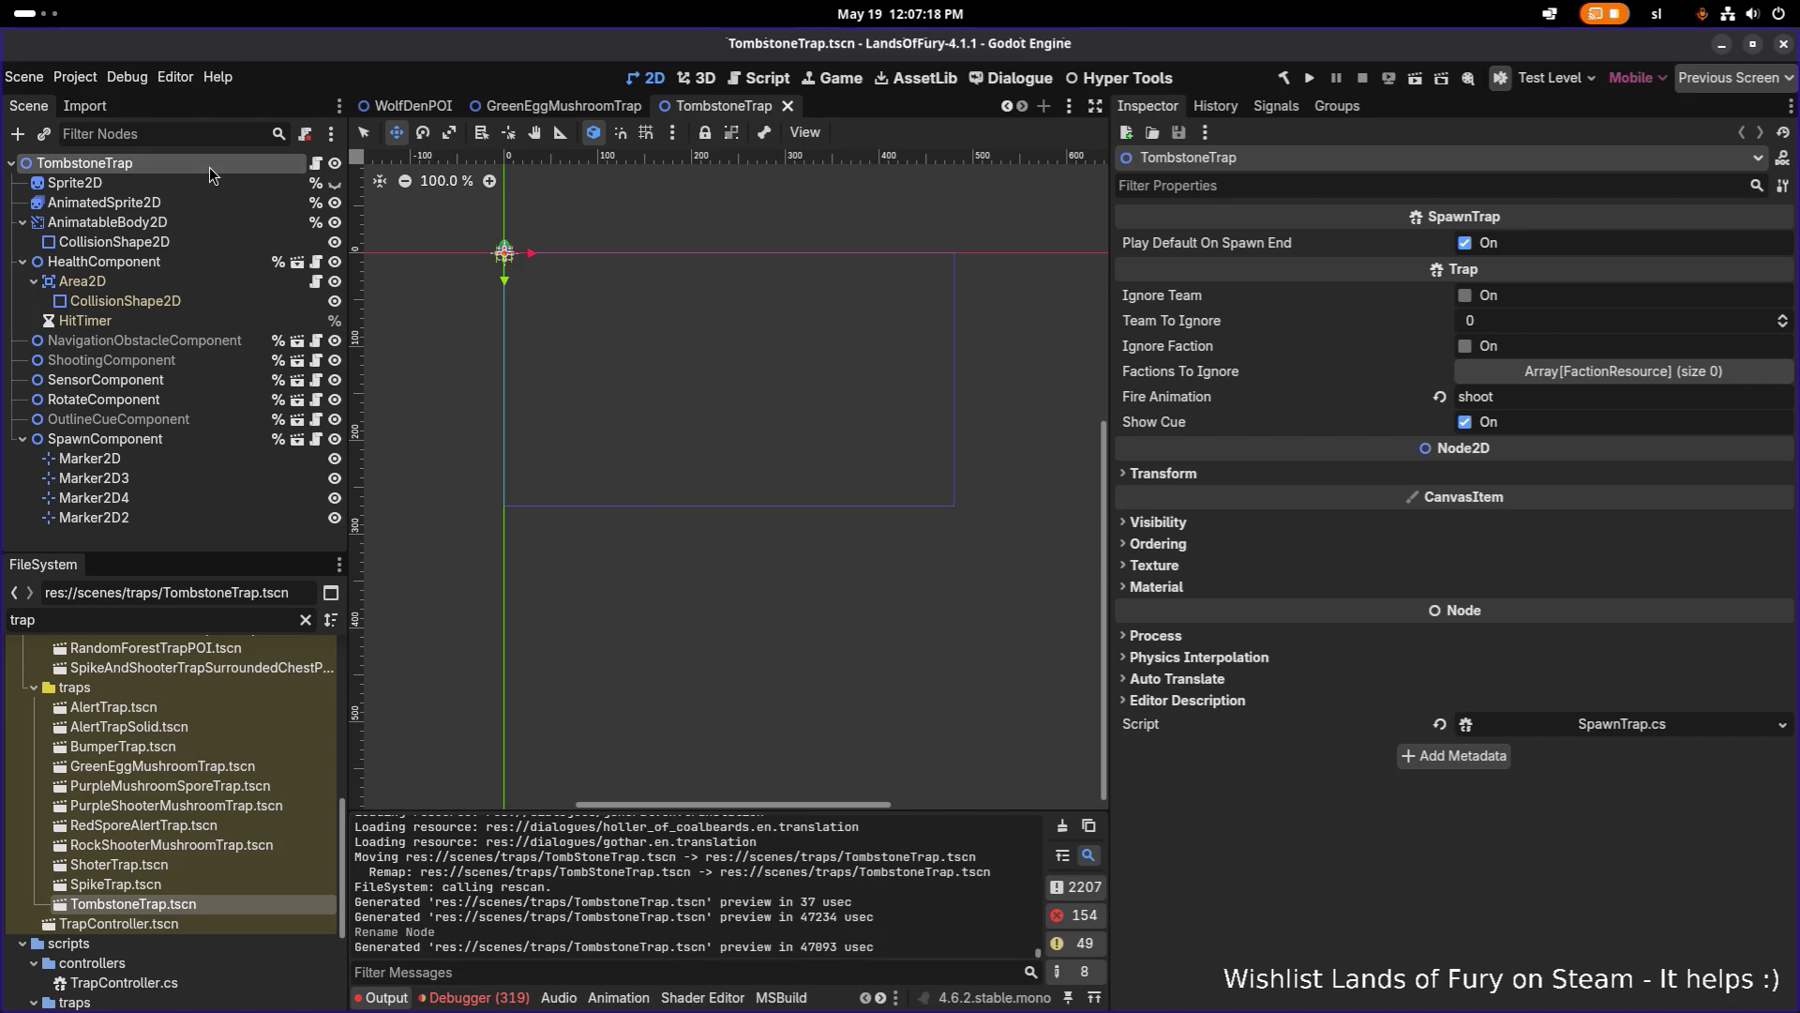
click(133, 438)
click(164, 262)
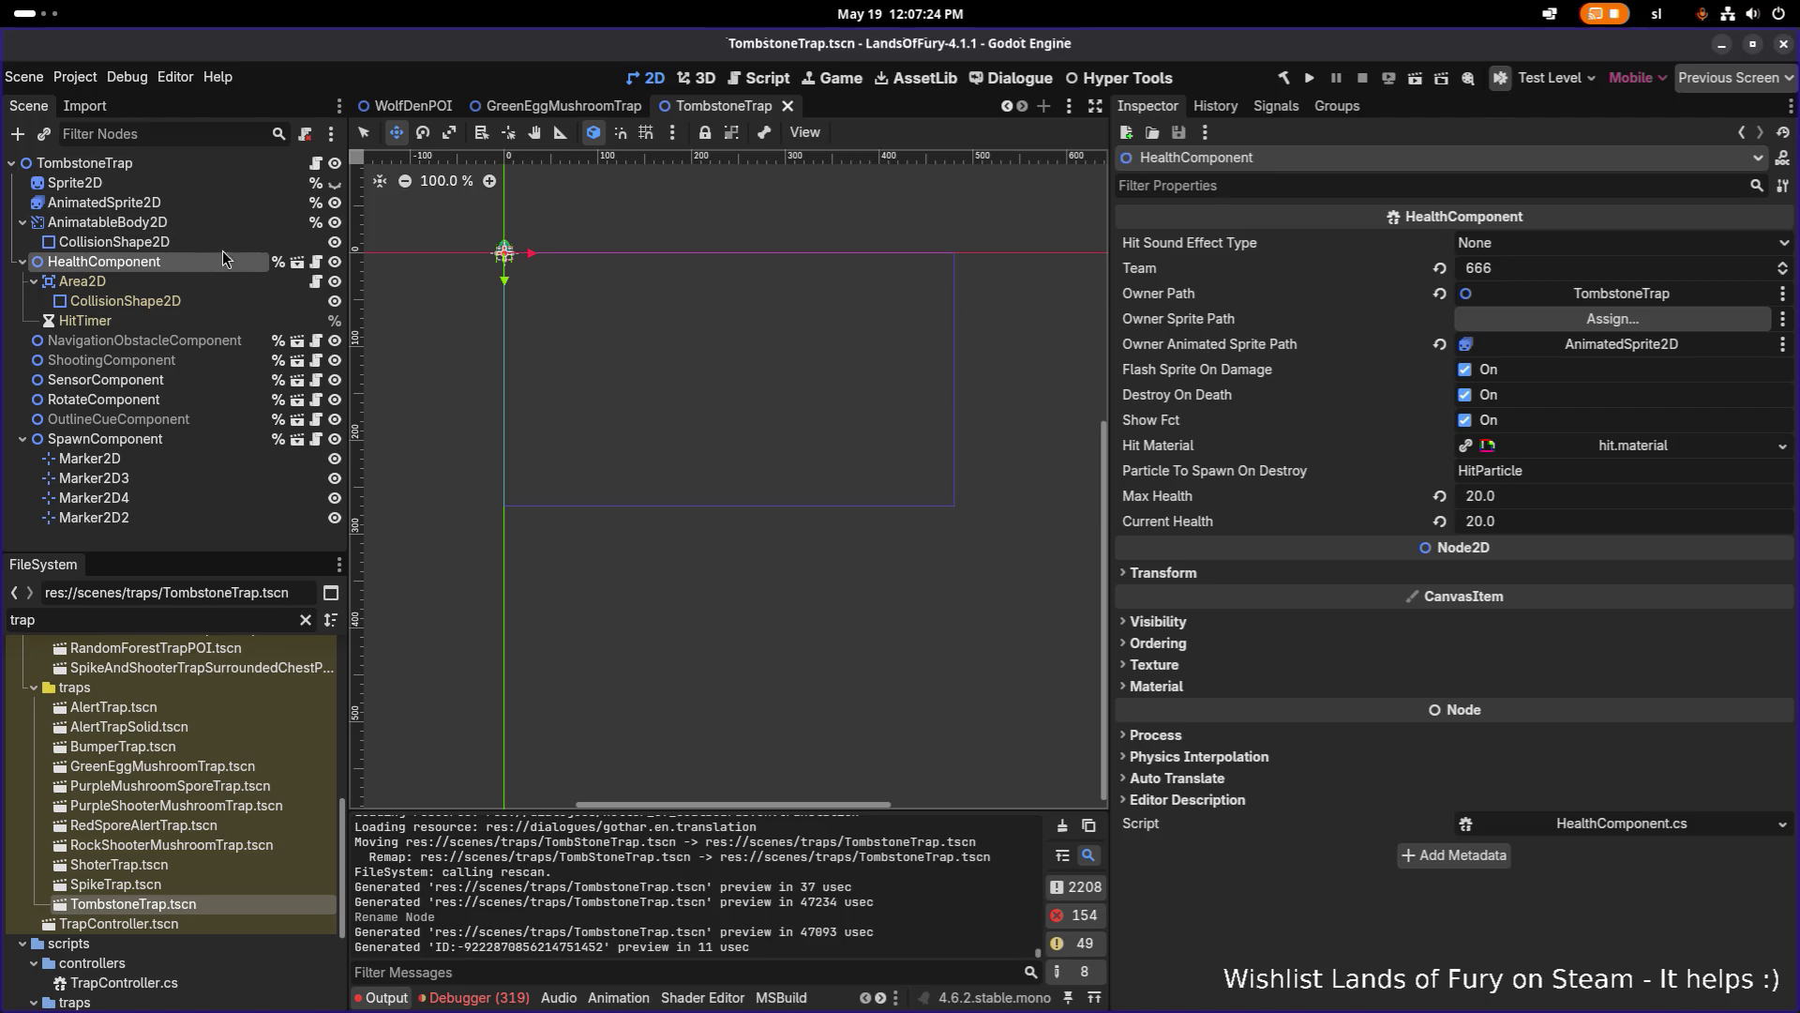
Set HealthComponent's Max Health and Current Health to 100 and save the scene.
click(1576, 502)
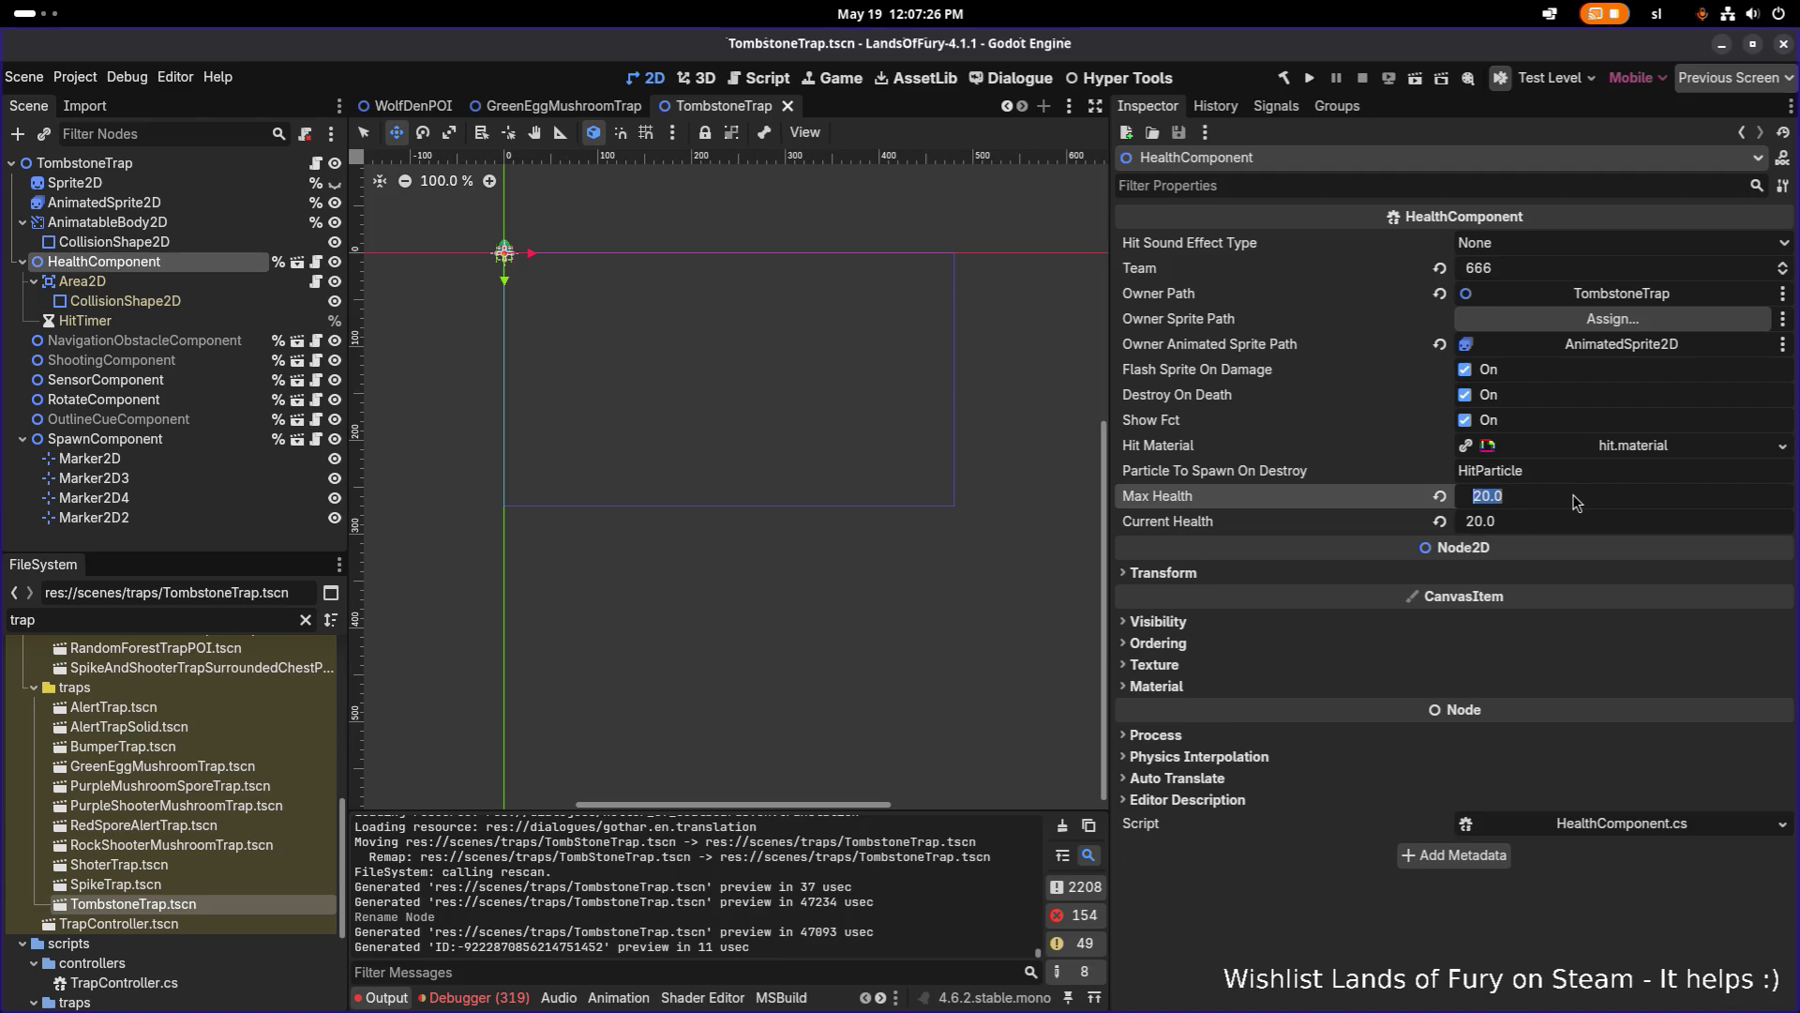
text(100)
key(Tab)
text(100)
key(Return)
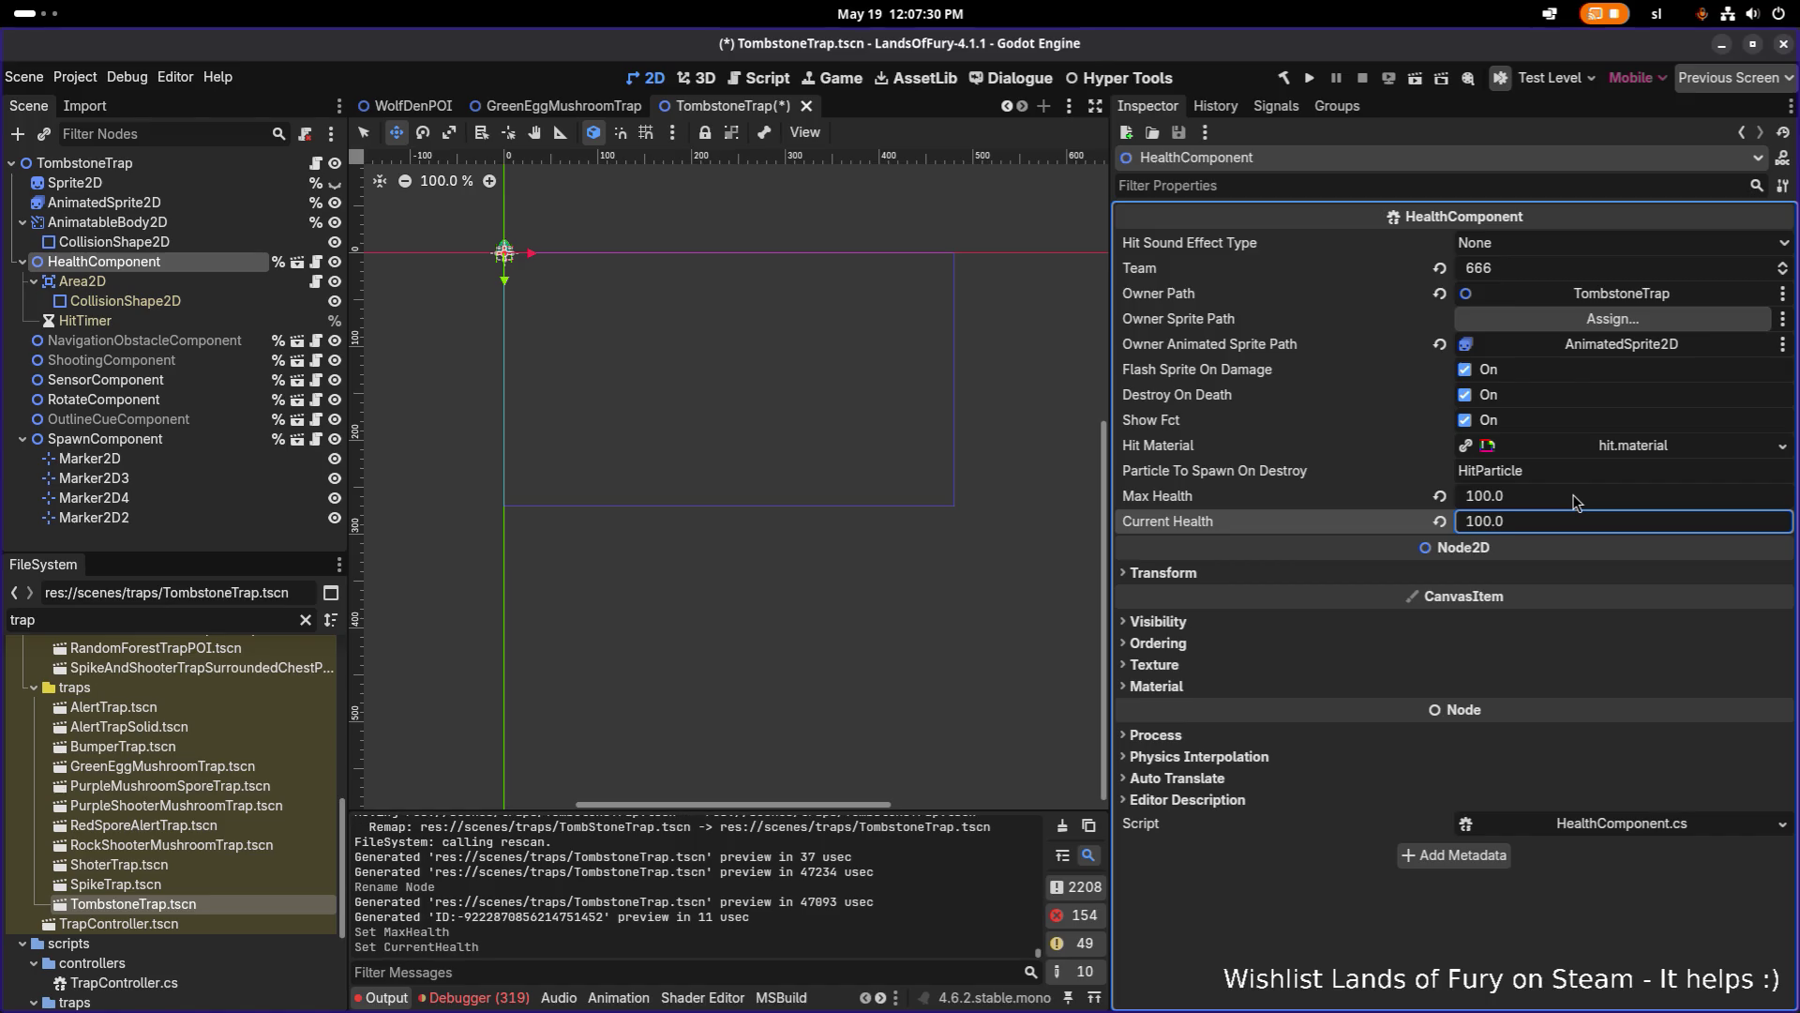
key(ctrl+s)
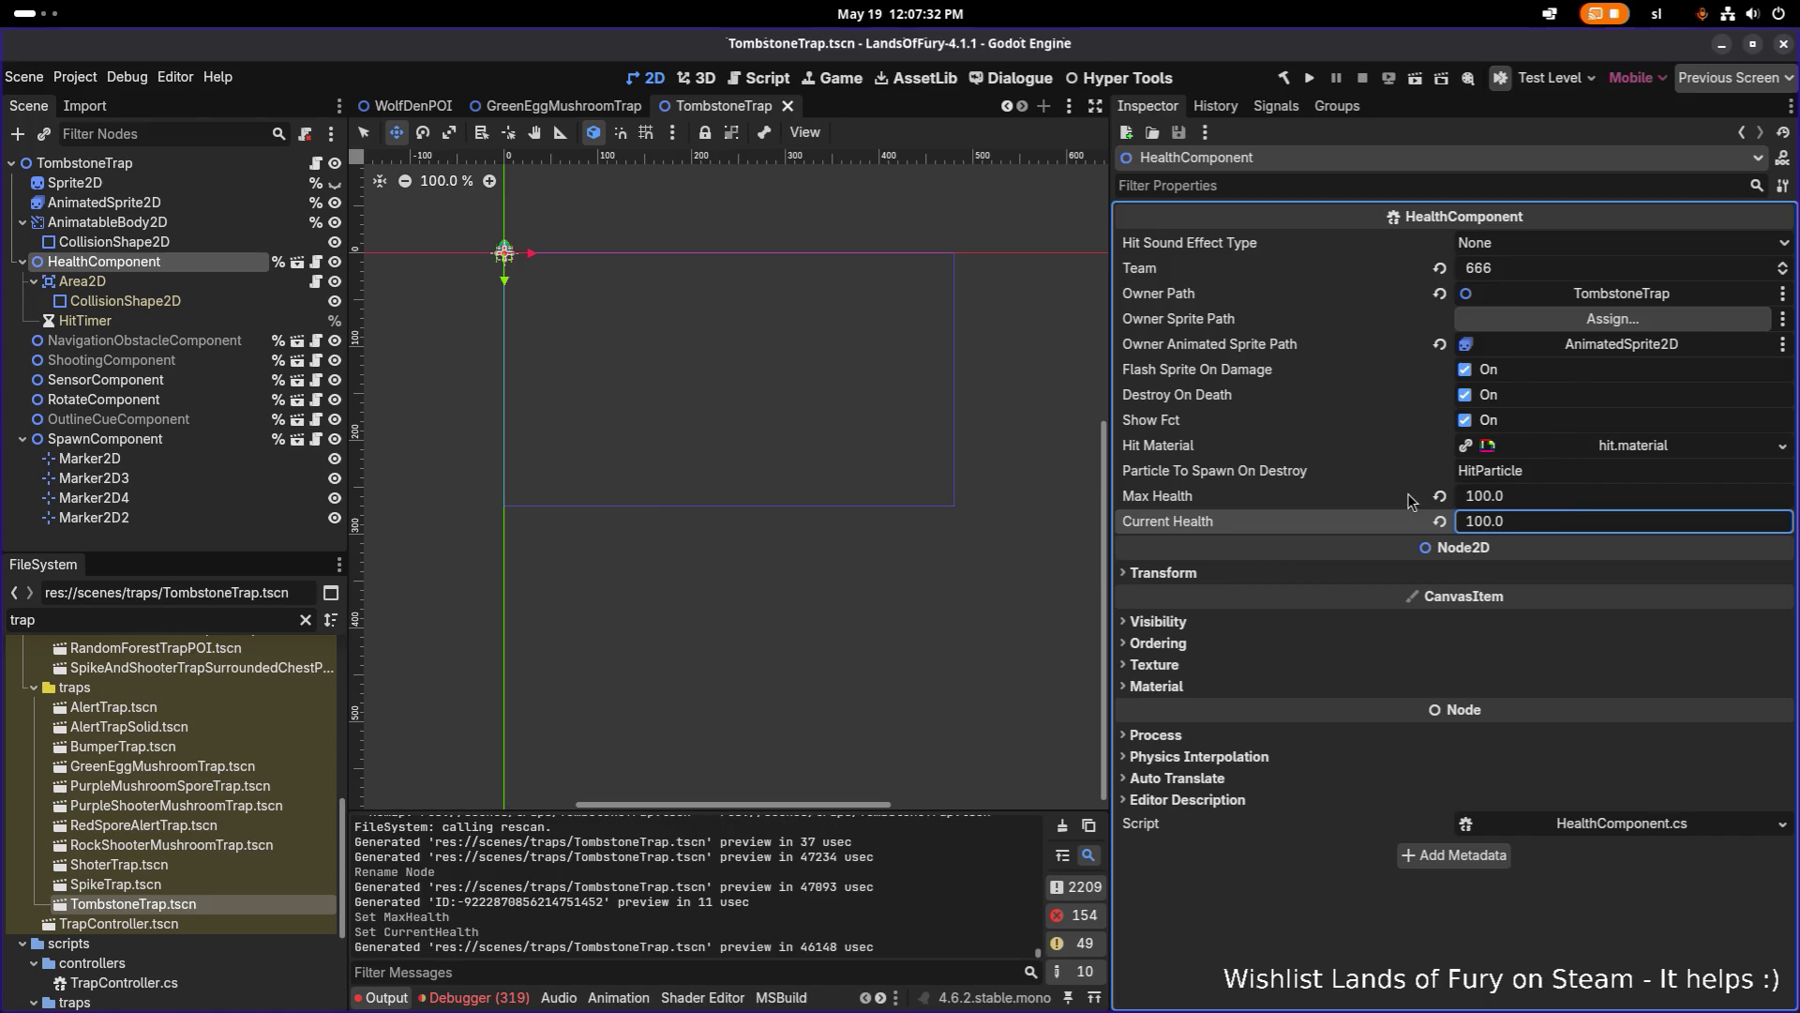
Frame the trap sprite and inspect the CollisionShape2D, Sprite2D and AnimatedSprite2D nodes.
key(f)
scroll(748, 332, up, 3)
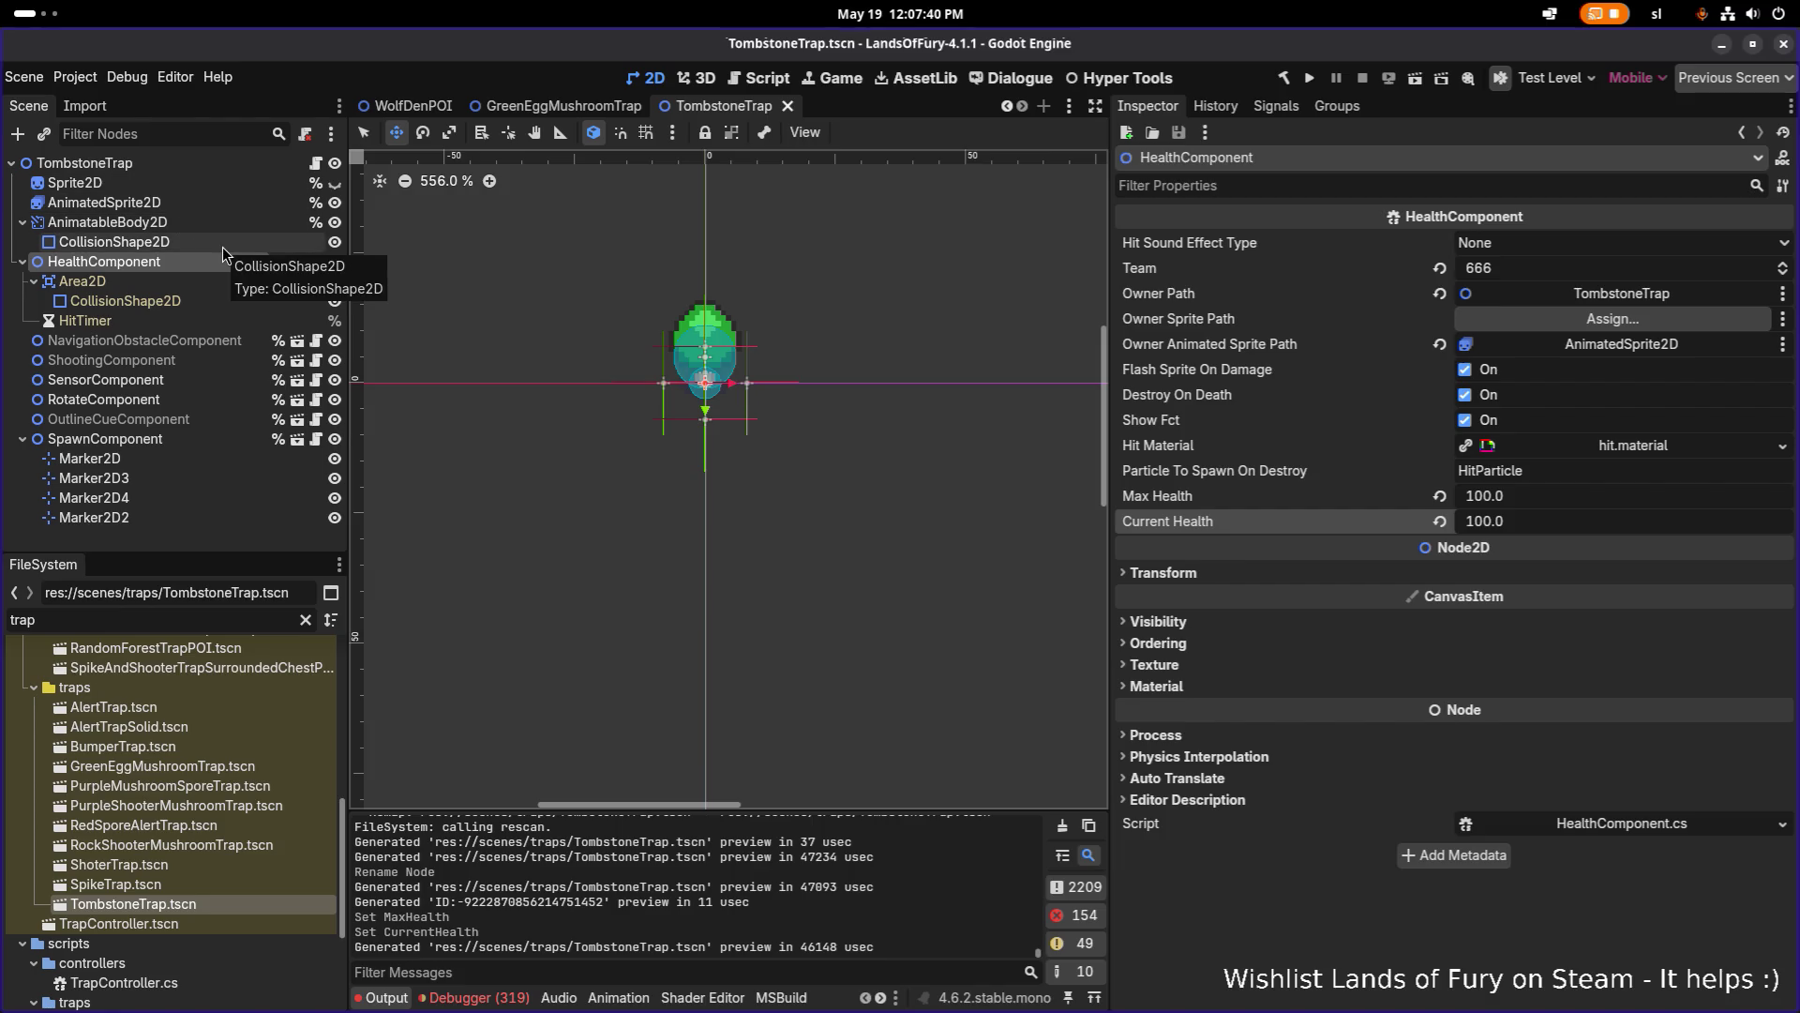
click(216, 243)
click(189, 264)
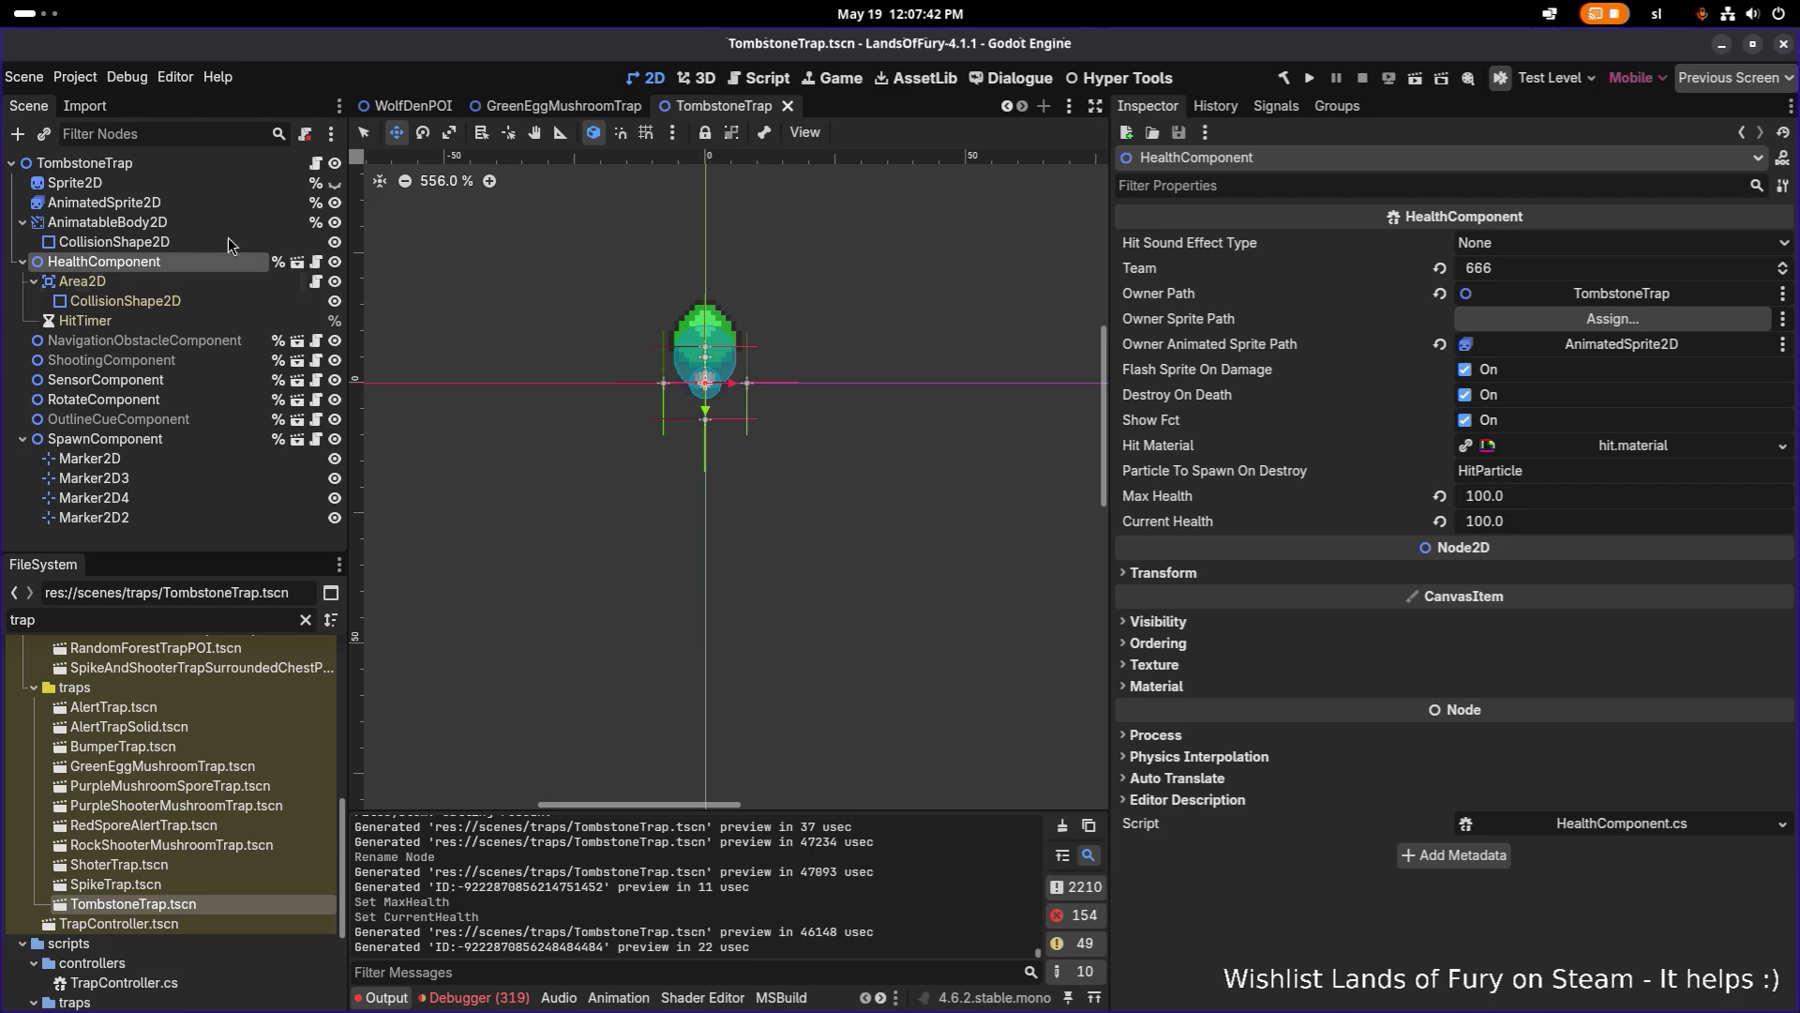
click(242, 185)
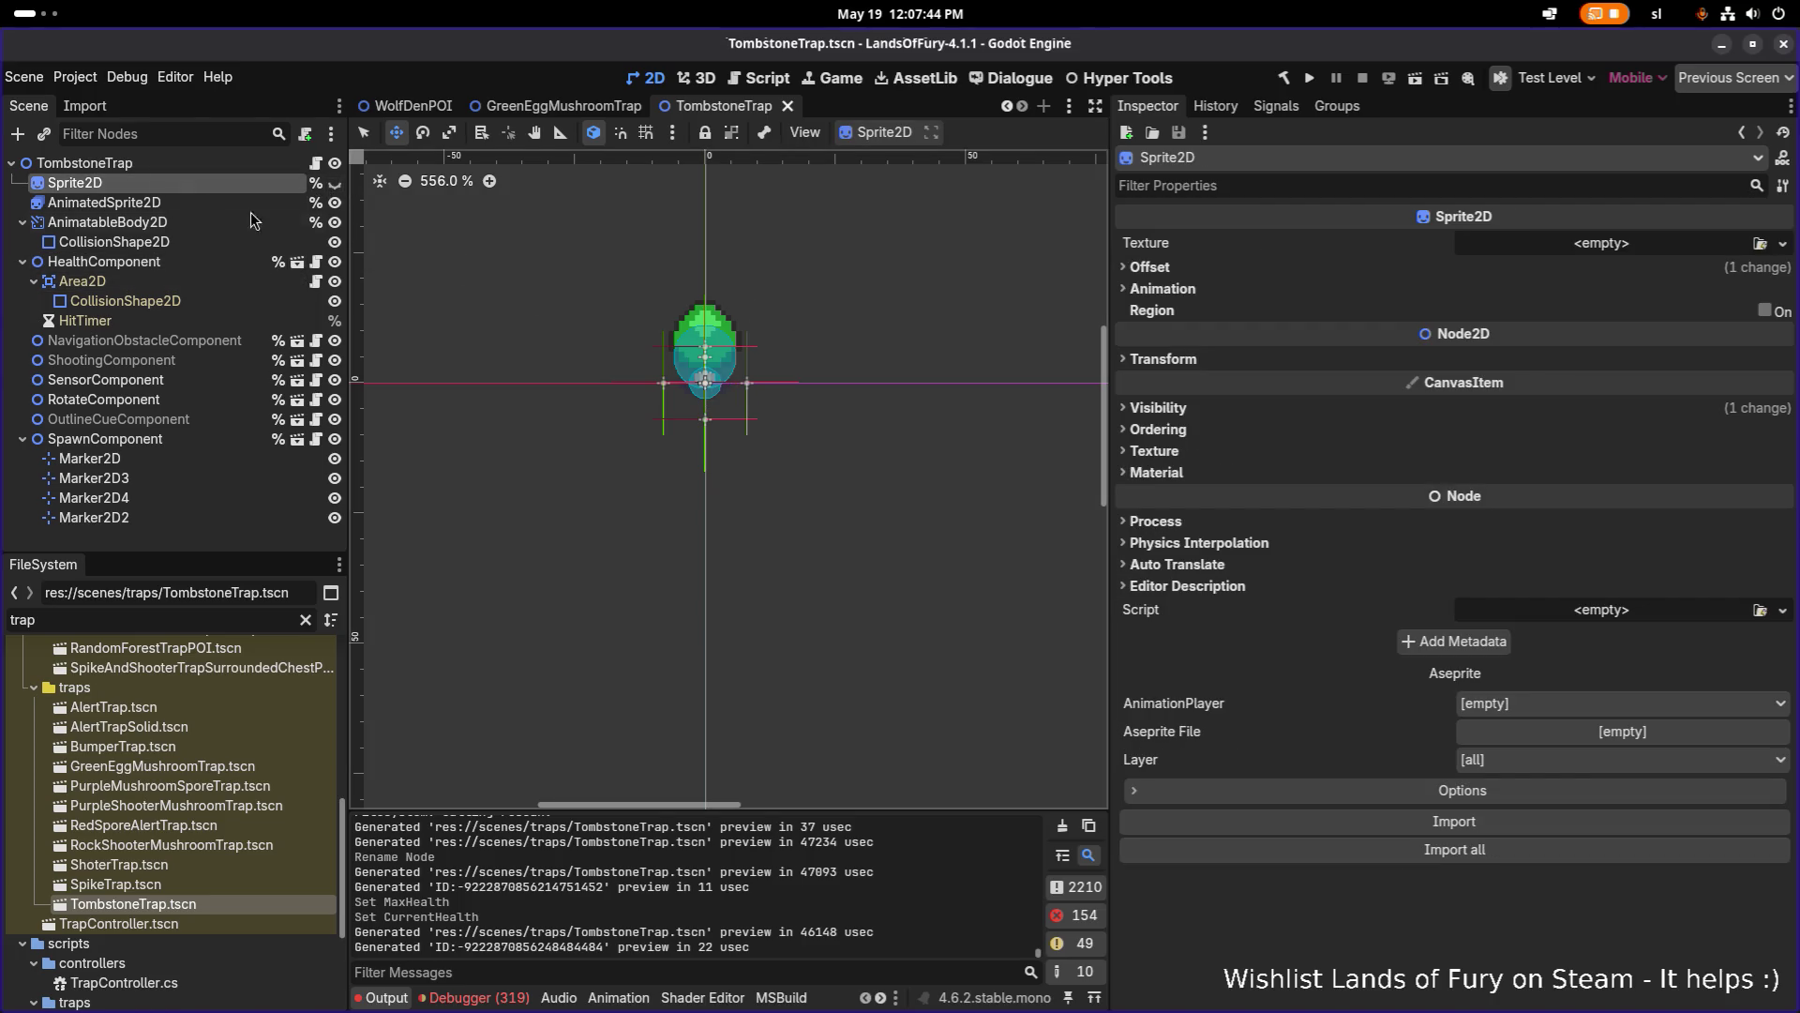
click(171, 204)
scroll(619, 322, up, 2)
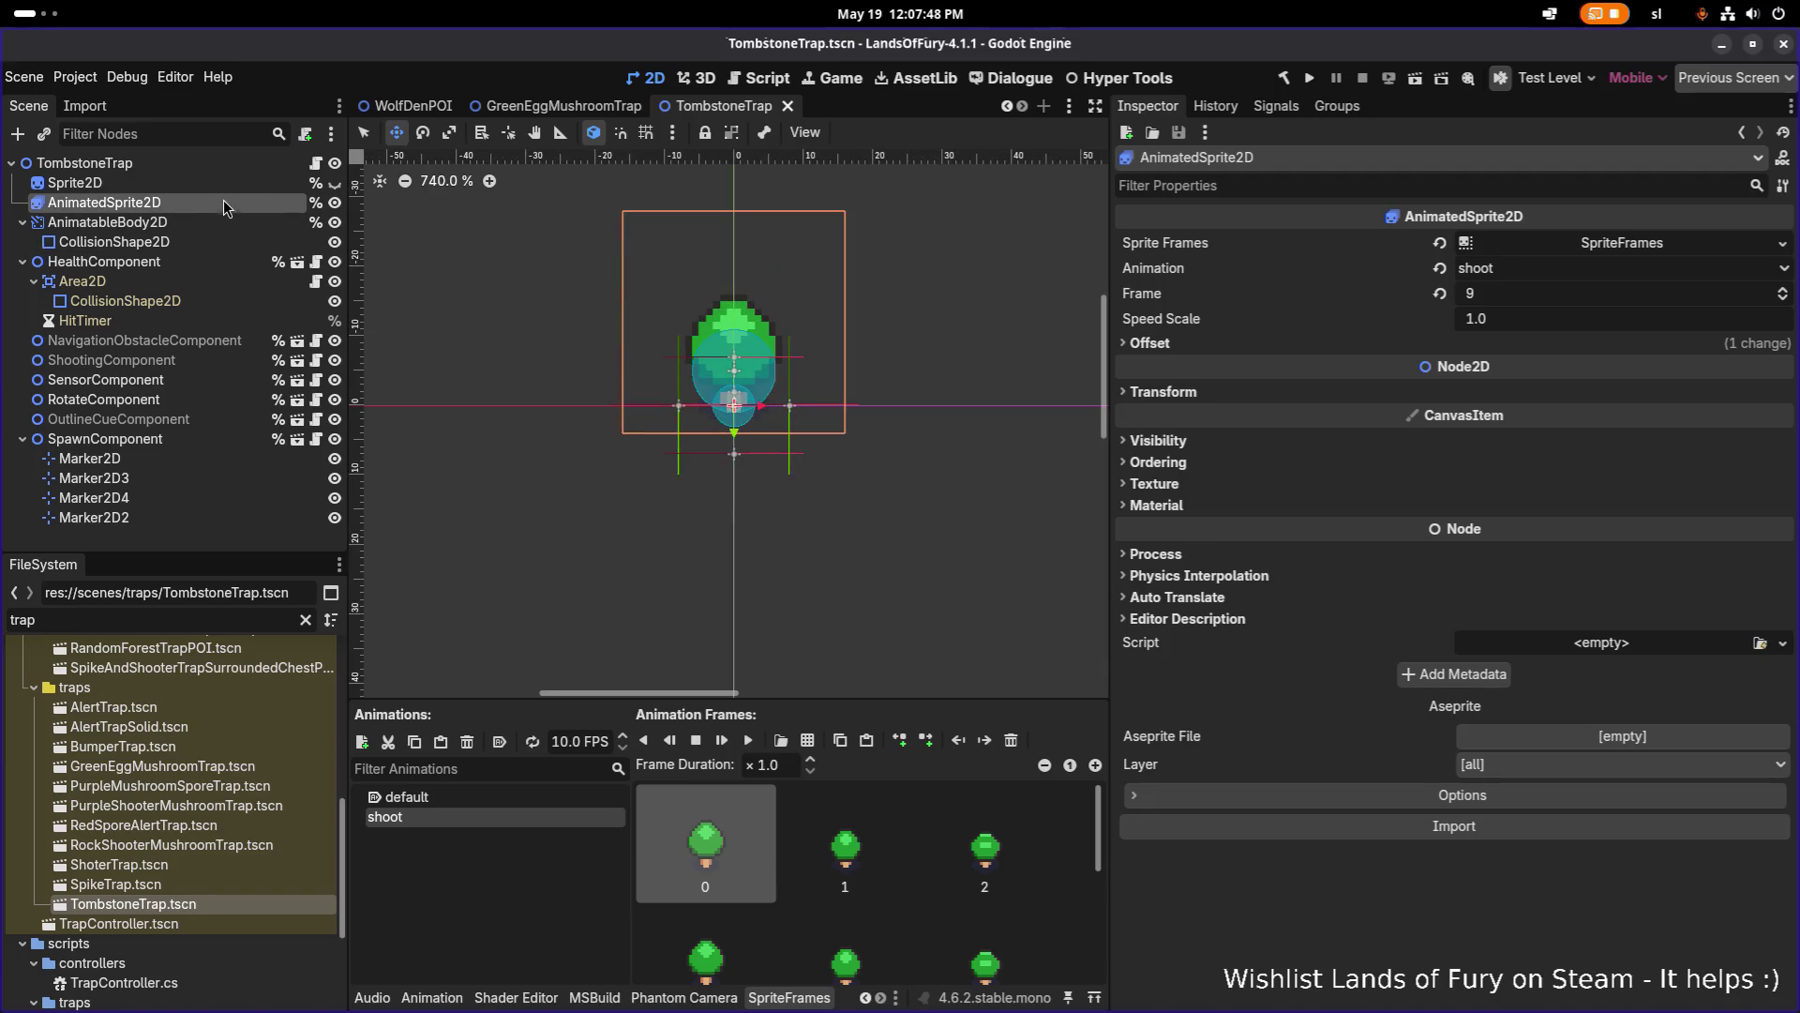
click(216, 167)
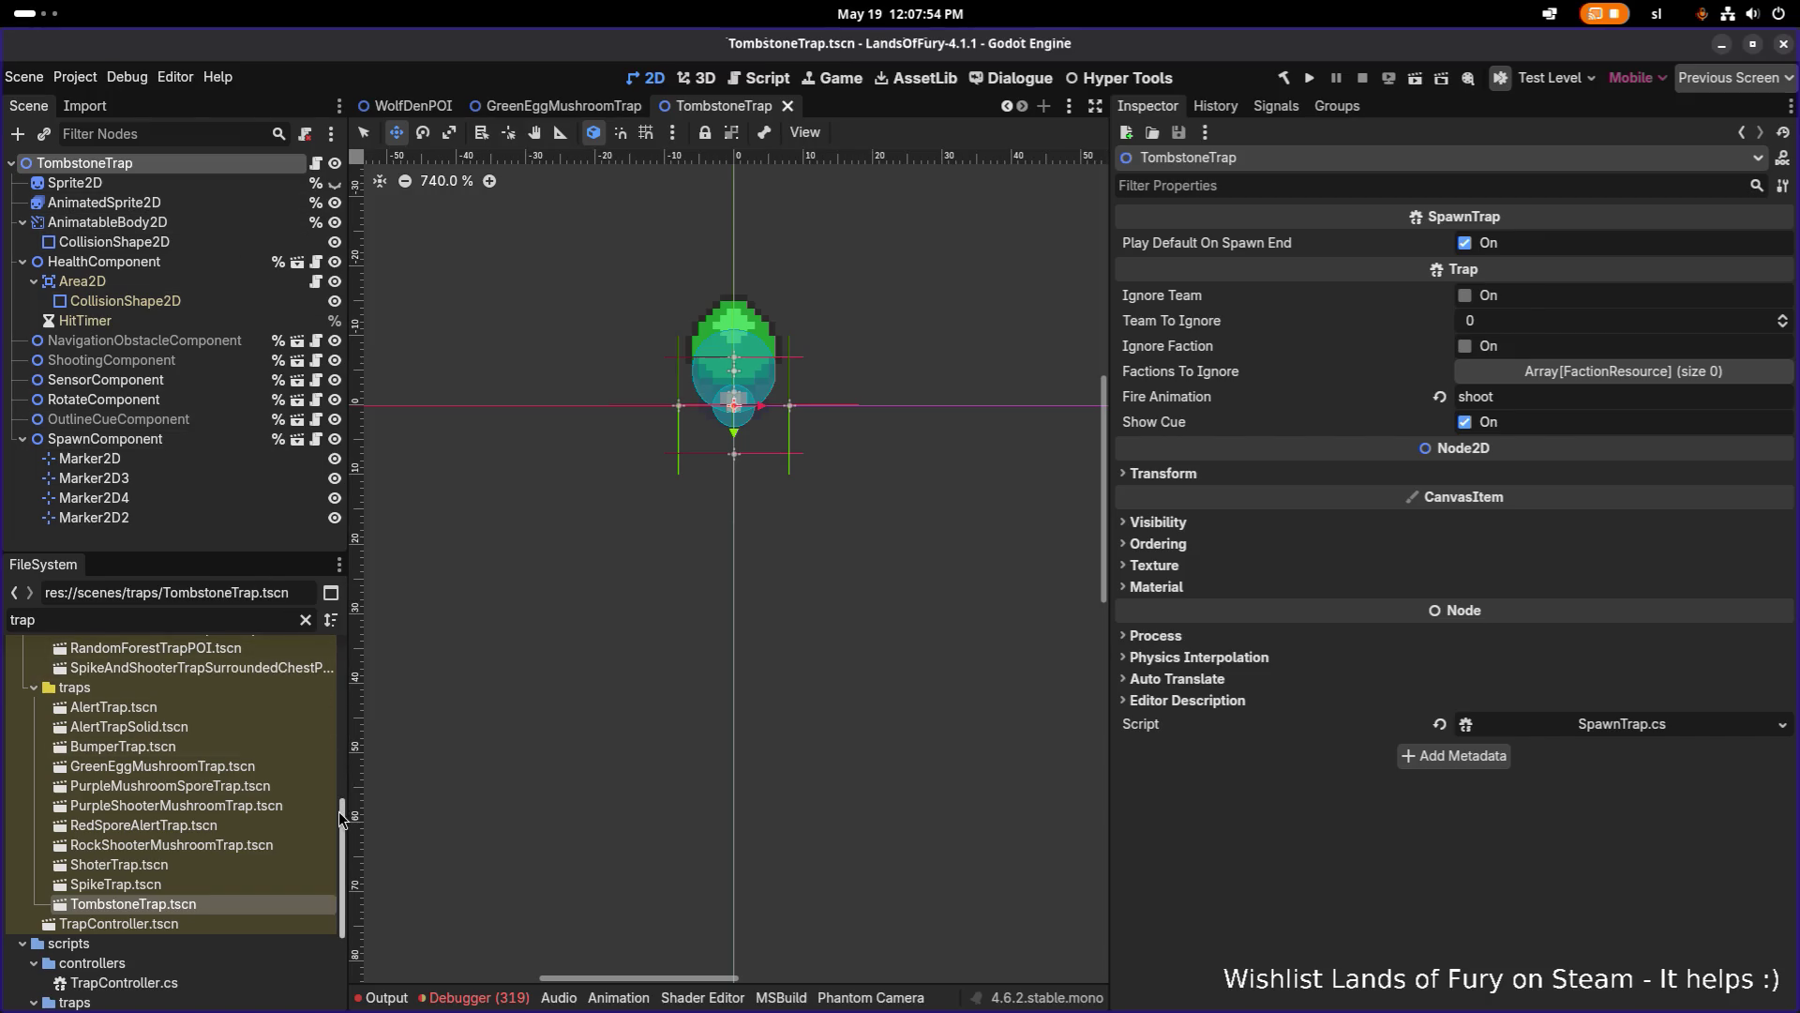
mouse_move(343, 814)
mouse_down()
mouse_move(340, 677)
mouse_move(313, 643)
mouse_up()
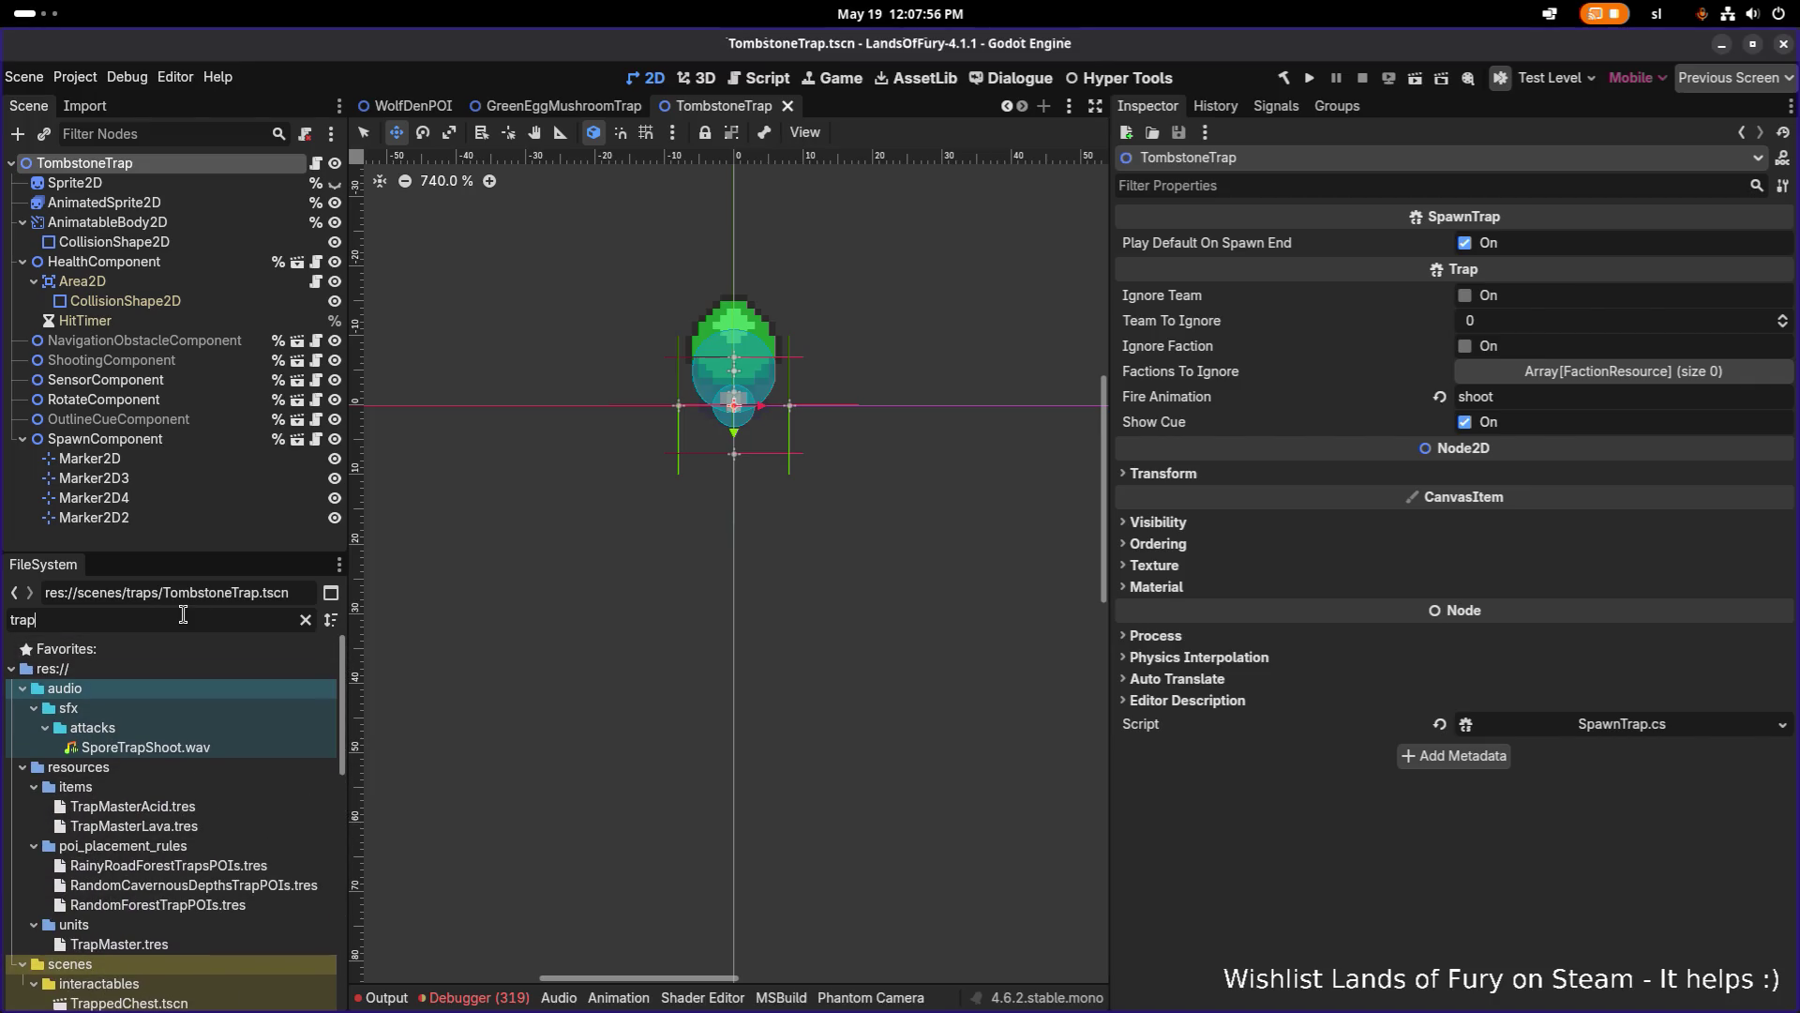
Filter the FileSystem by 'interactables'.
key(BackSpace)
key(BackSpace)
text(intera)
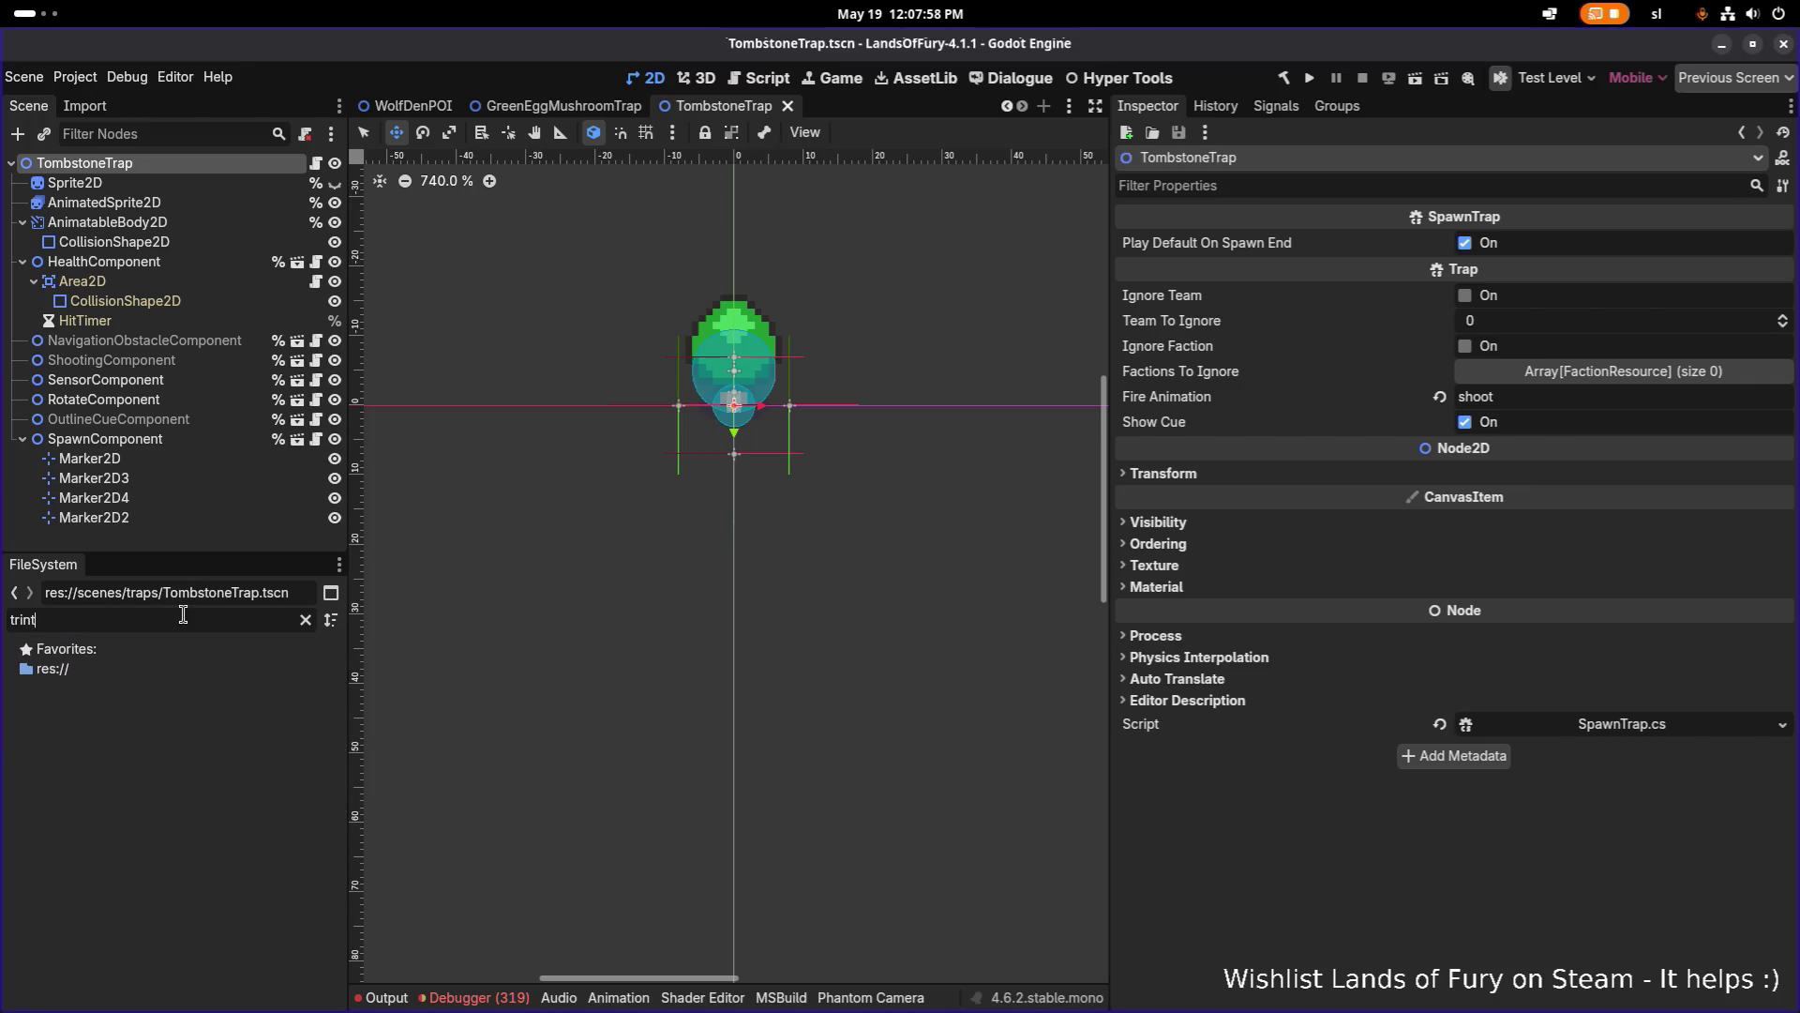
key(ctrl+a)
text(inte)
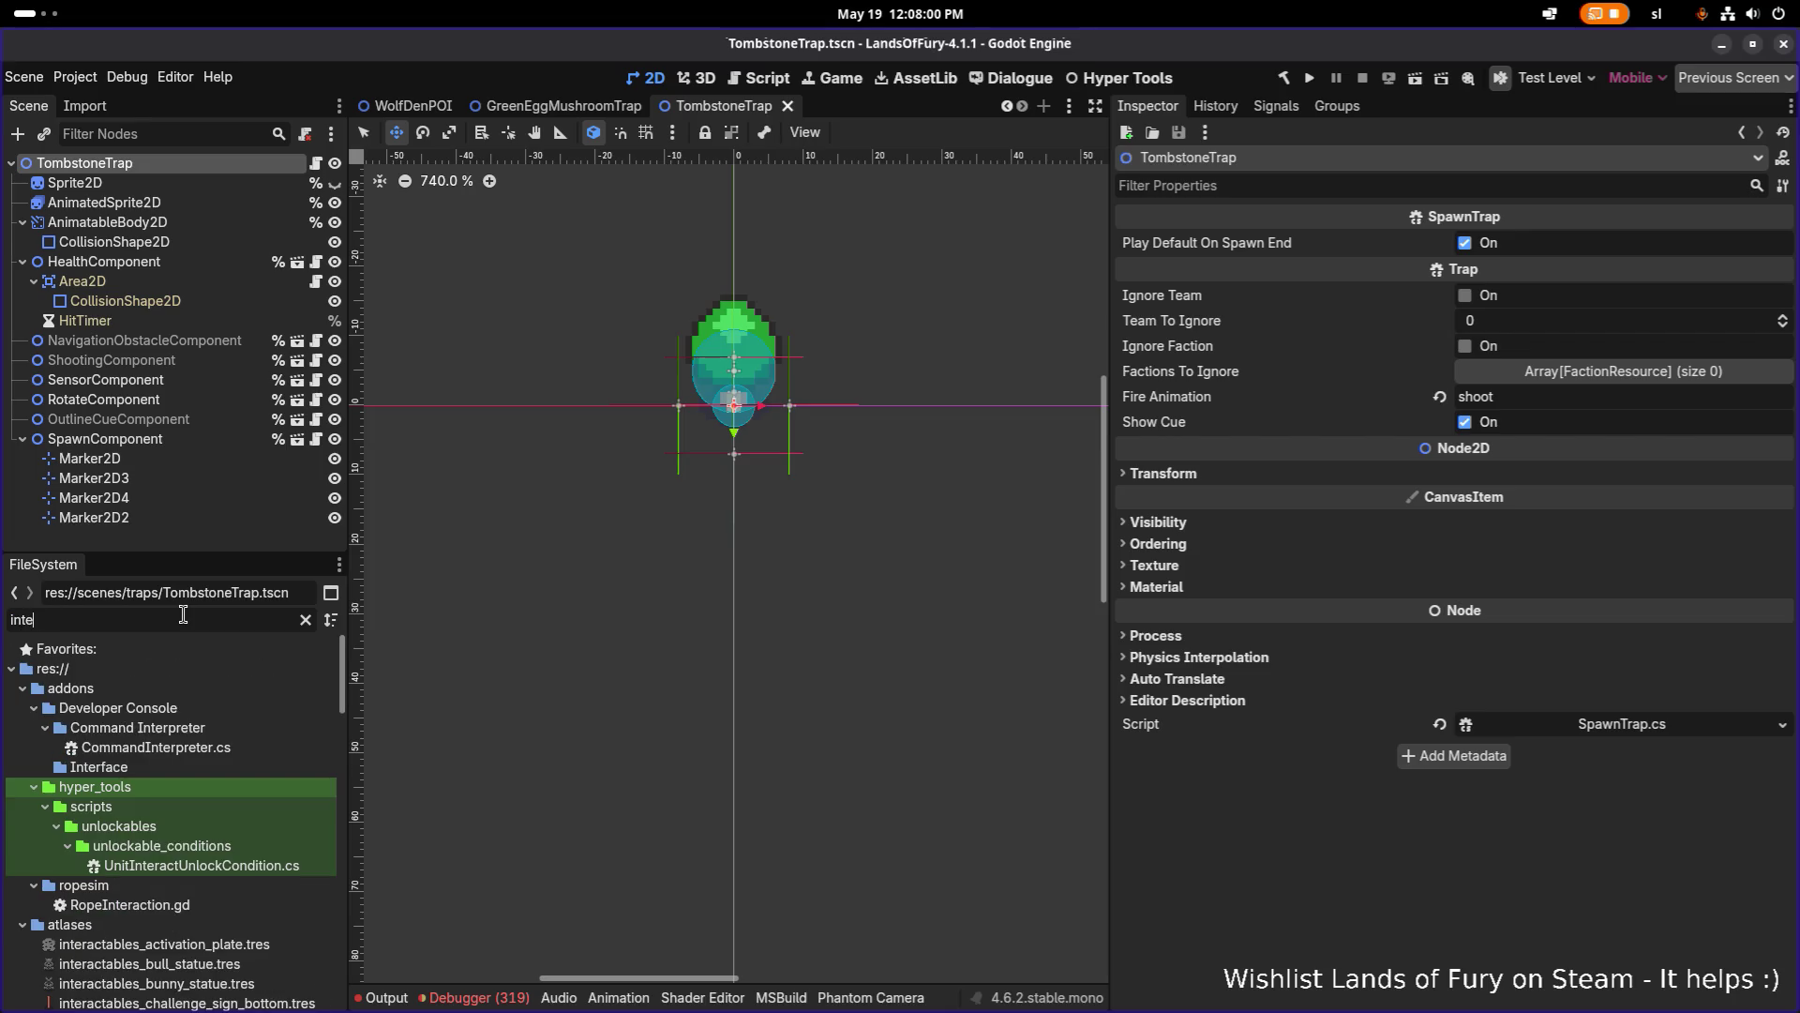
text(ractables)
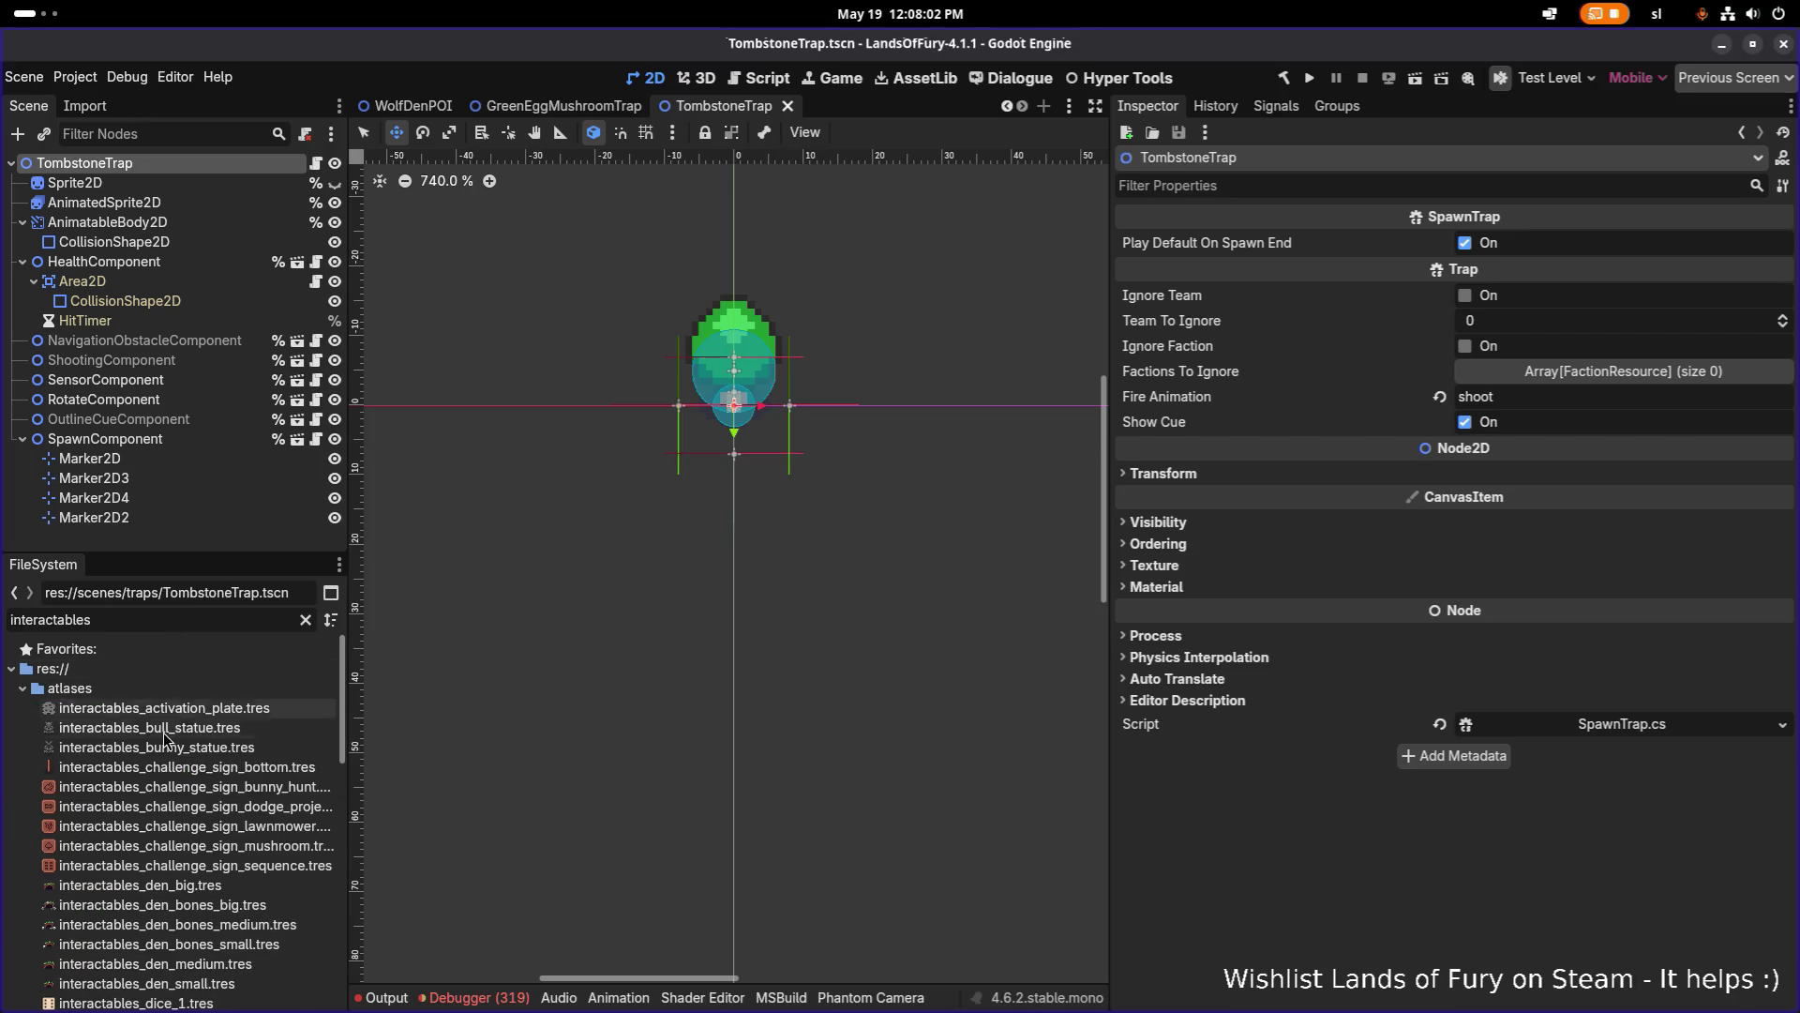
Duplicate interactables_bull_statue.tres as interactables_tomb_archer.tres.
click(278, 728)
key(ctrl+d)
key(Home)
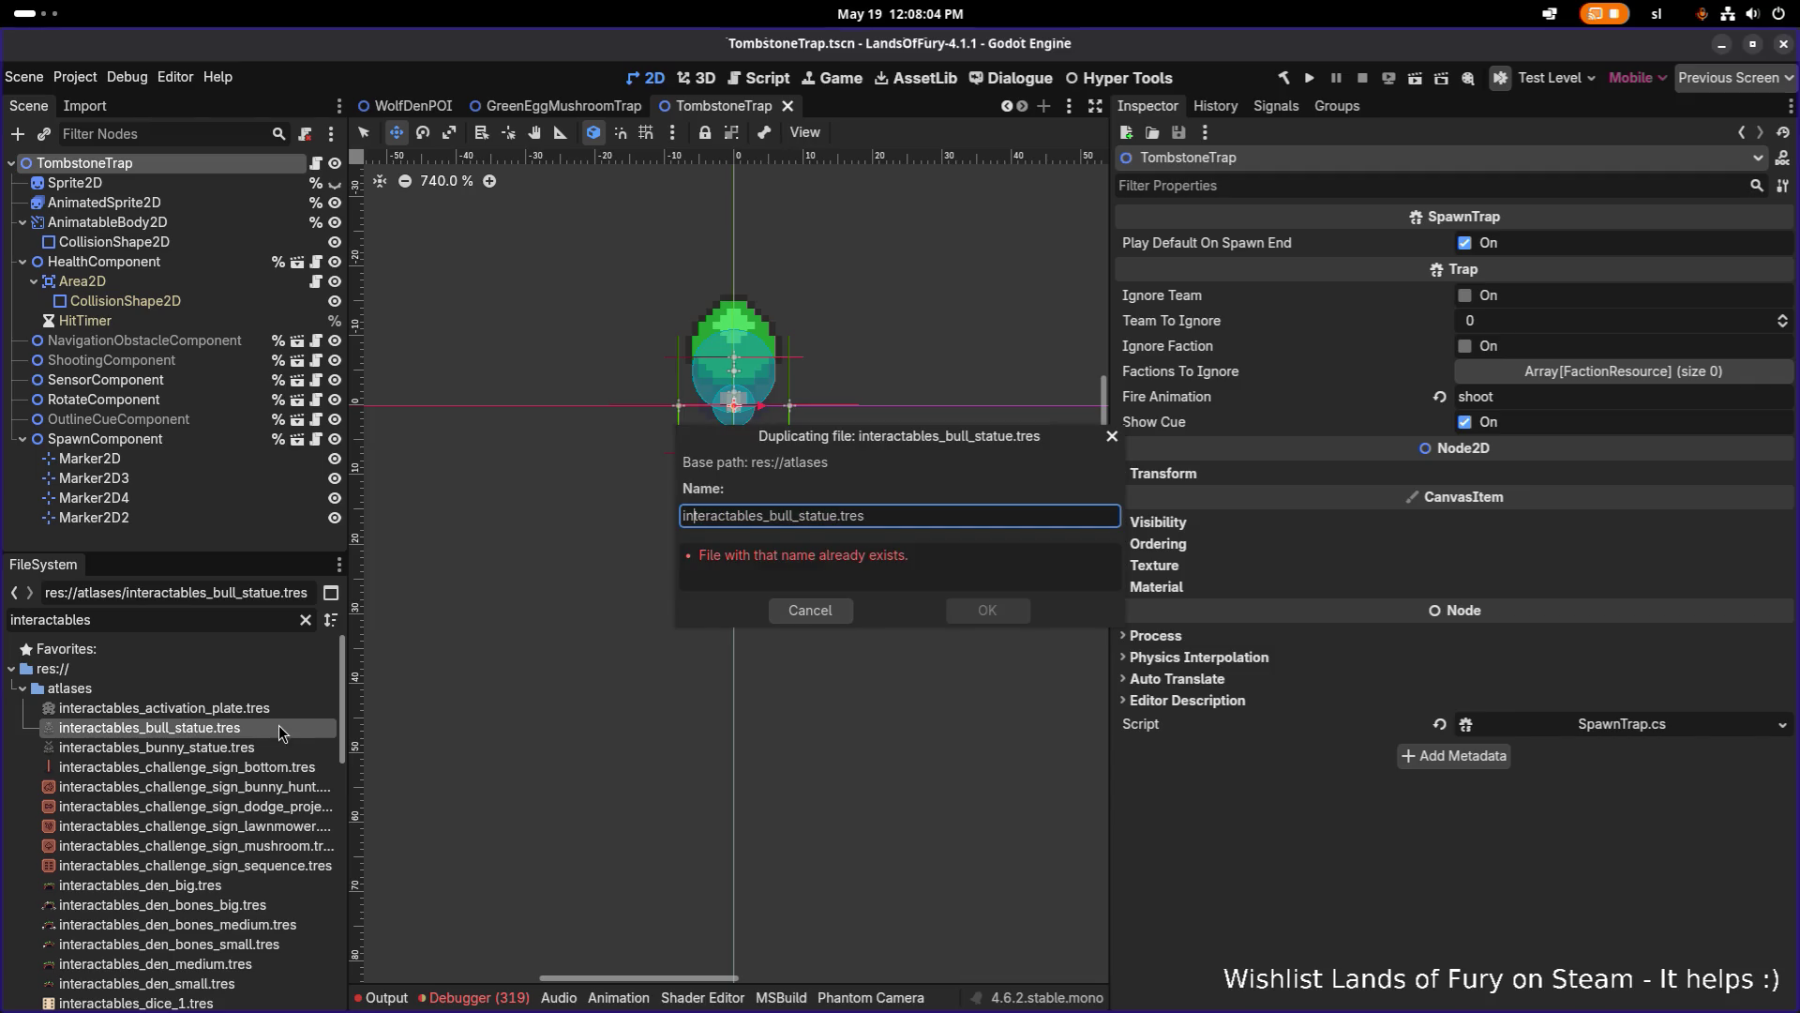
key(ctrl+shift+Right)
text(tomb_arch)
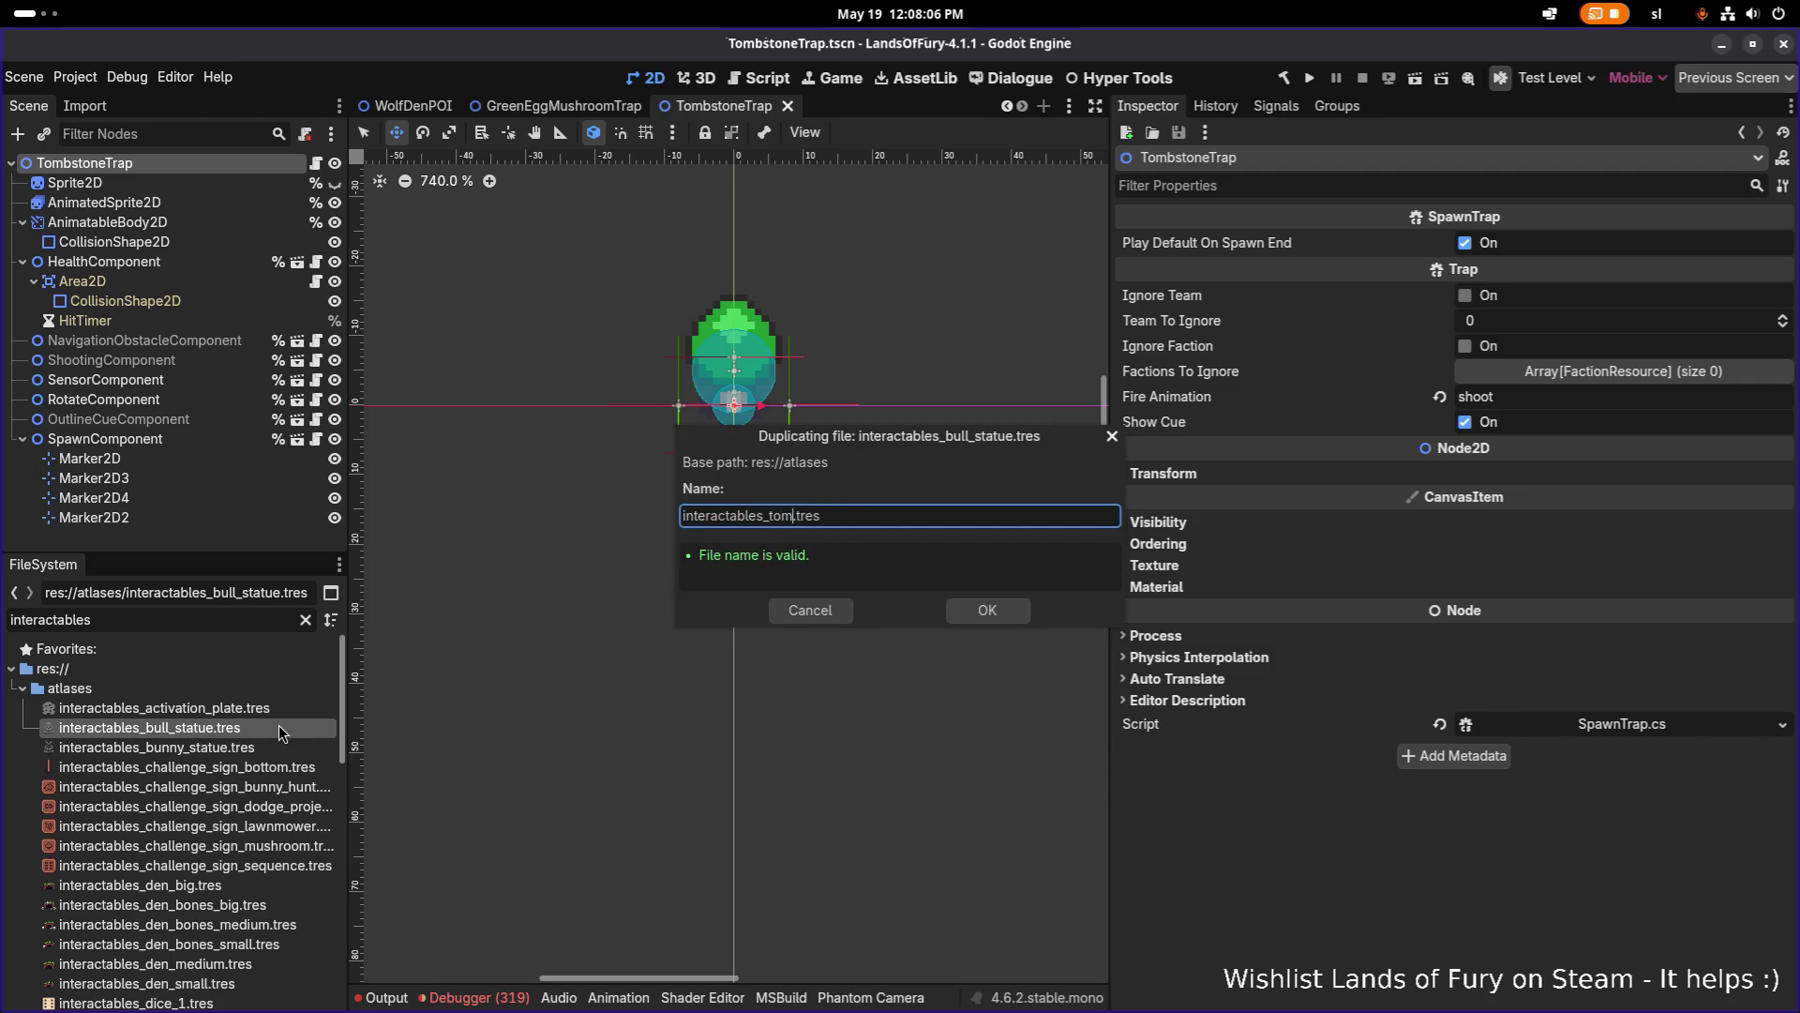
text(er)
key(Return)
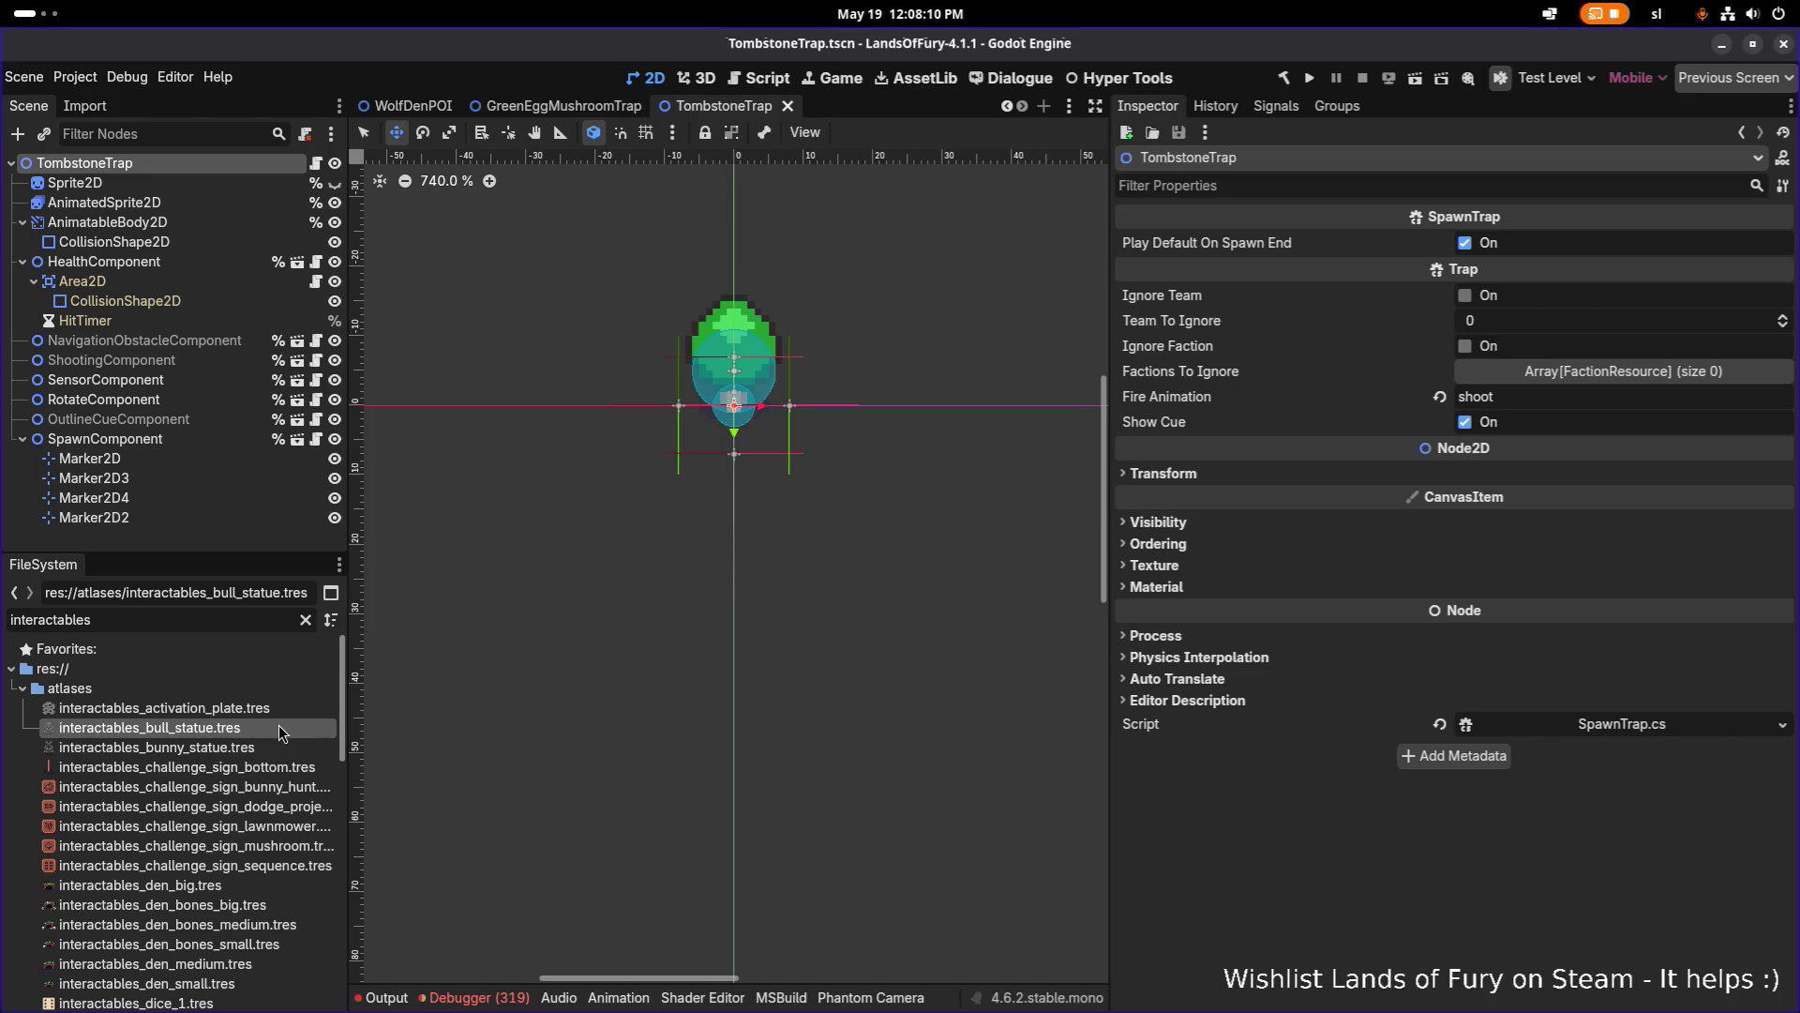
Filter by 'tomb' and start renaming interactables_tomb_archer.tres.
click(216, 619)
text(tomb)
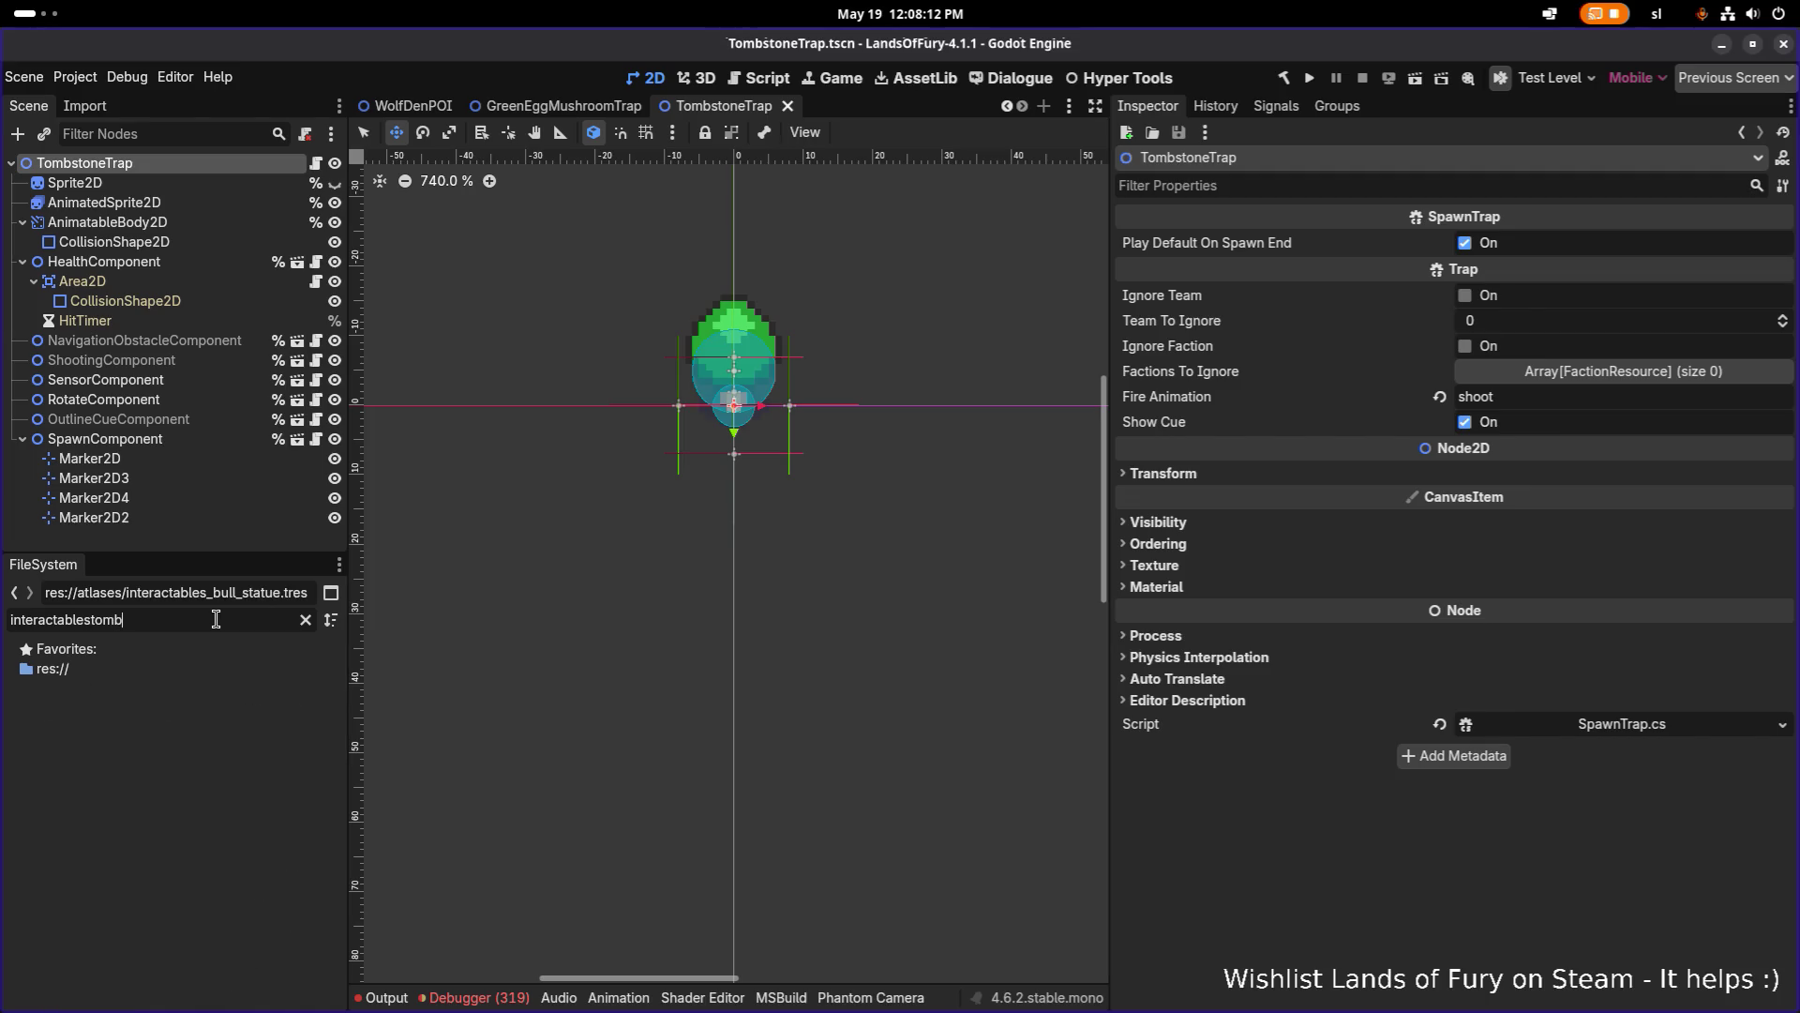
key(Home)
key(Delete)
key(Delete)
key(Delete)
click(302, 705)
key(F2)
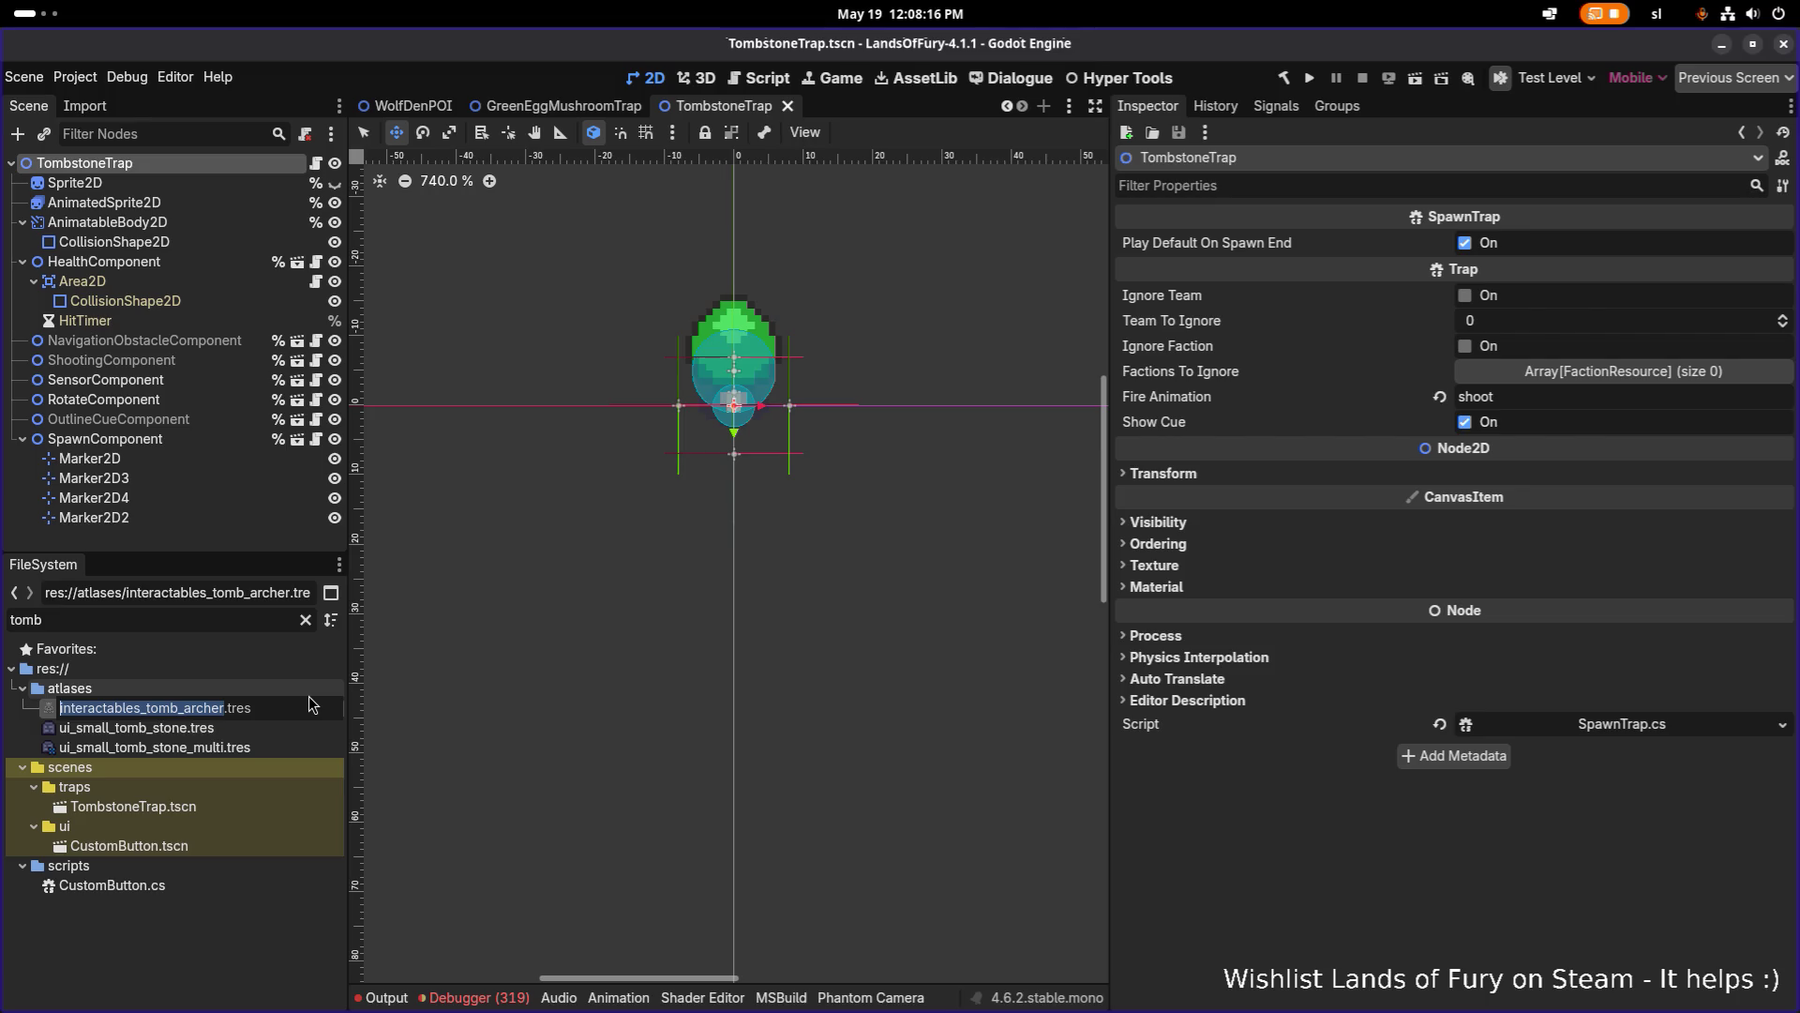